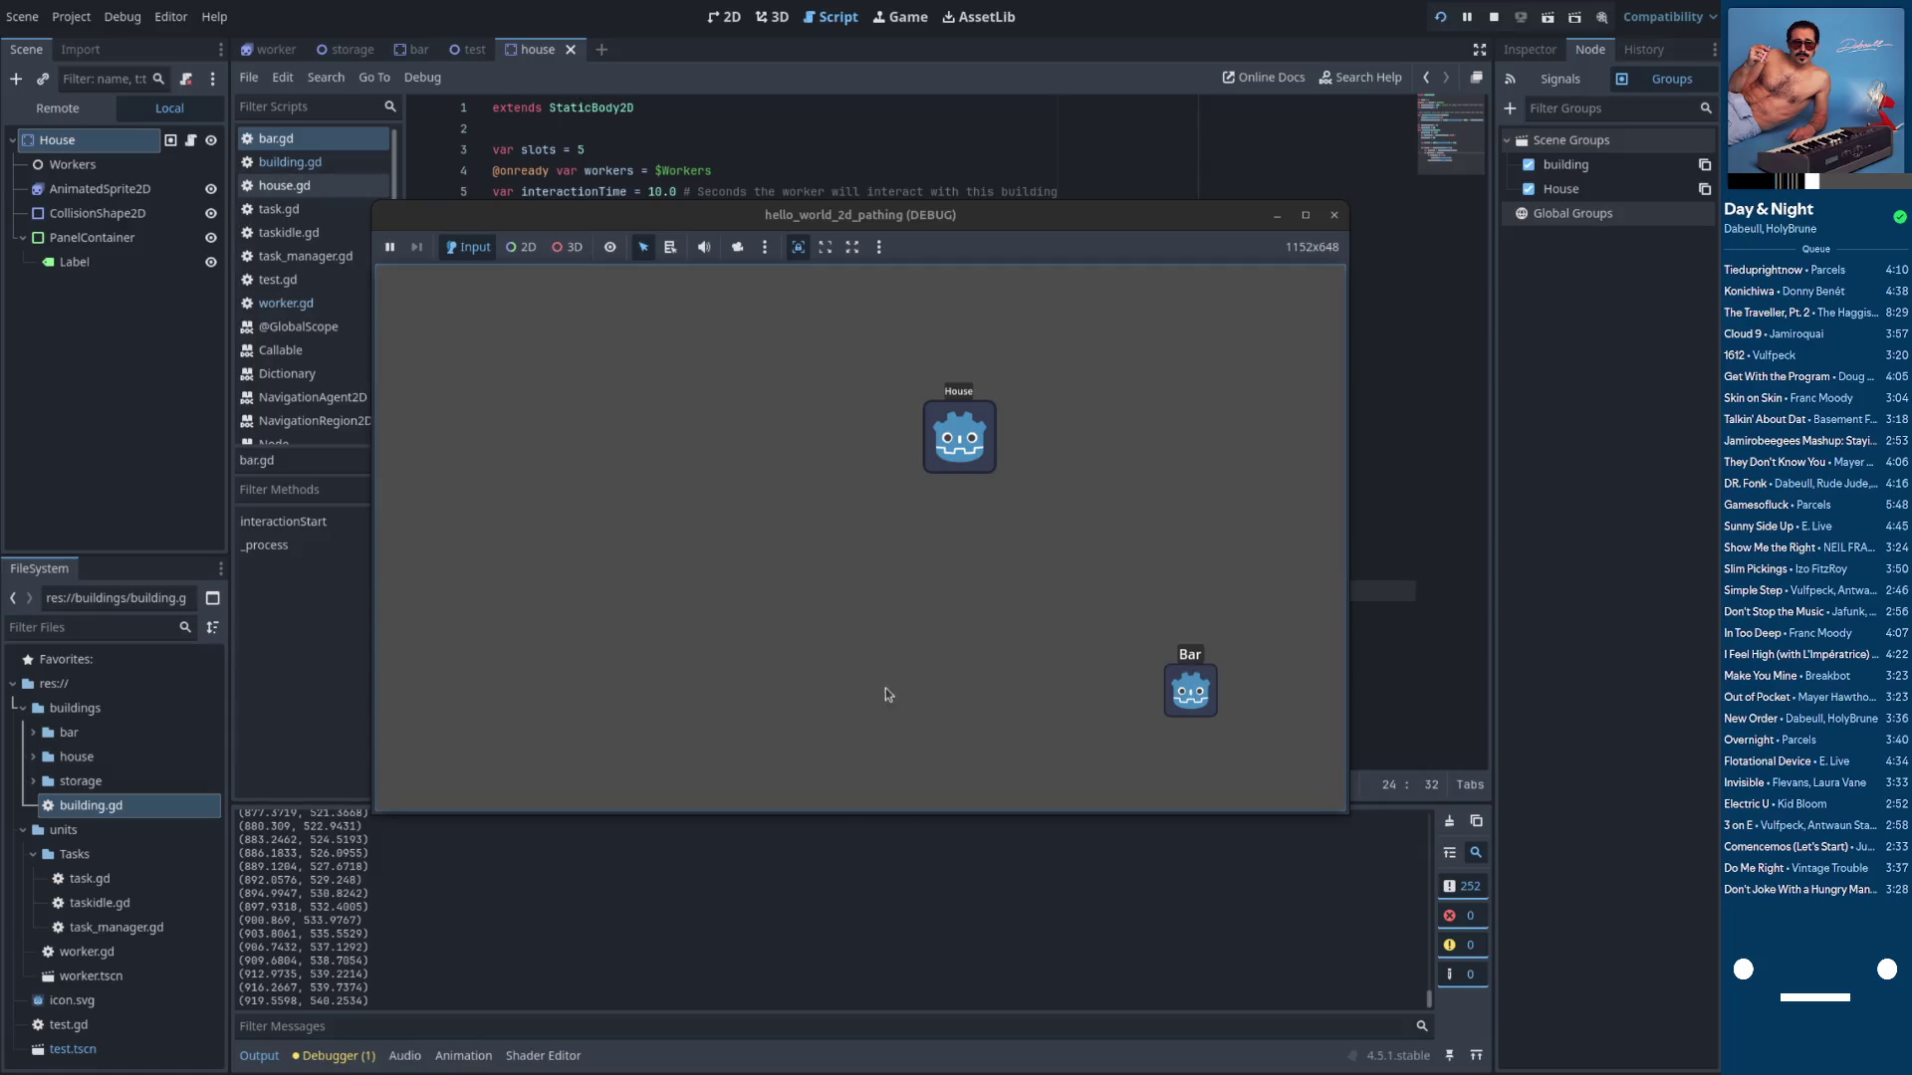
Add print(leaveTime) below line 23 of bar.gd and rerun the game
mouse_move(845, 219)
left_mouse_down()
mouse_move(1043, 409)
mouse_move(1091, 395)
left_mouse_up()
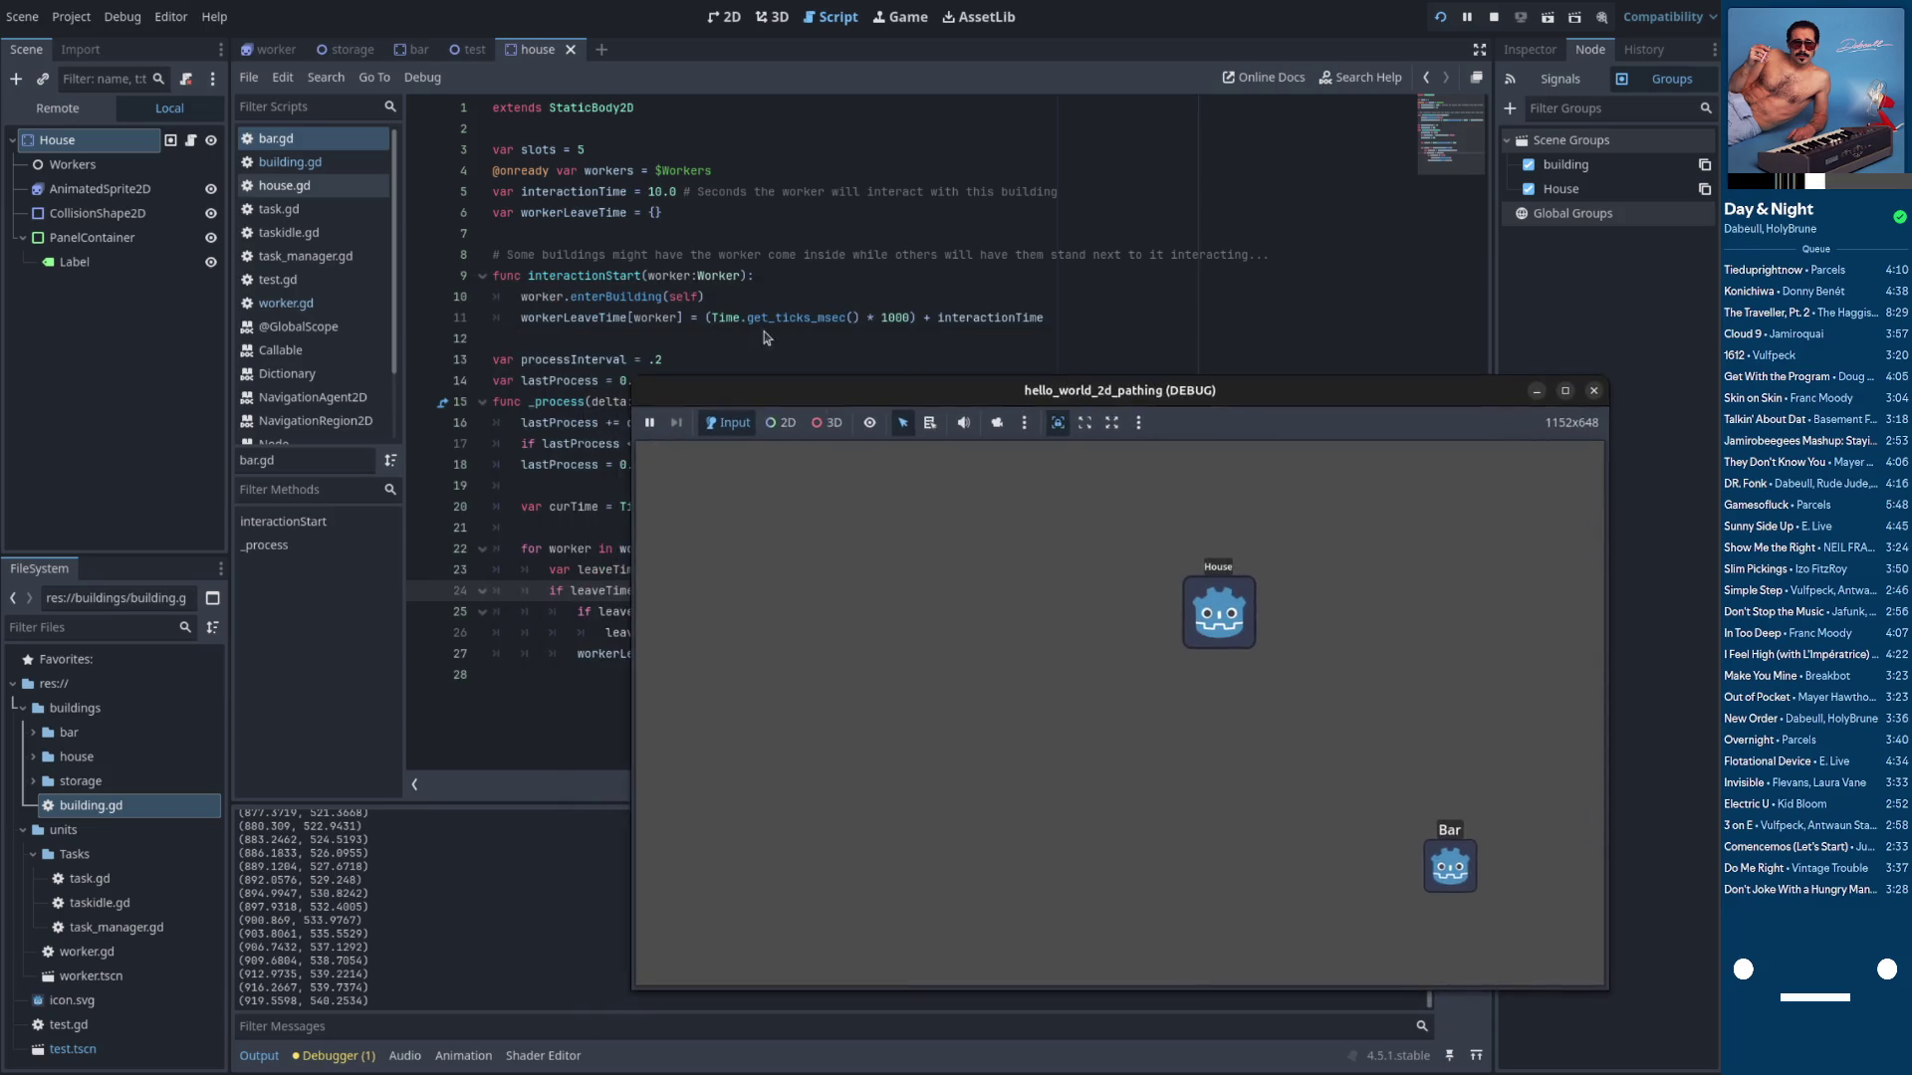
left_click(677, 342)
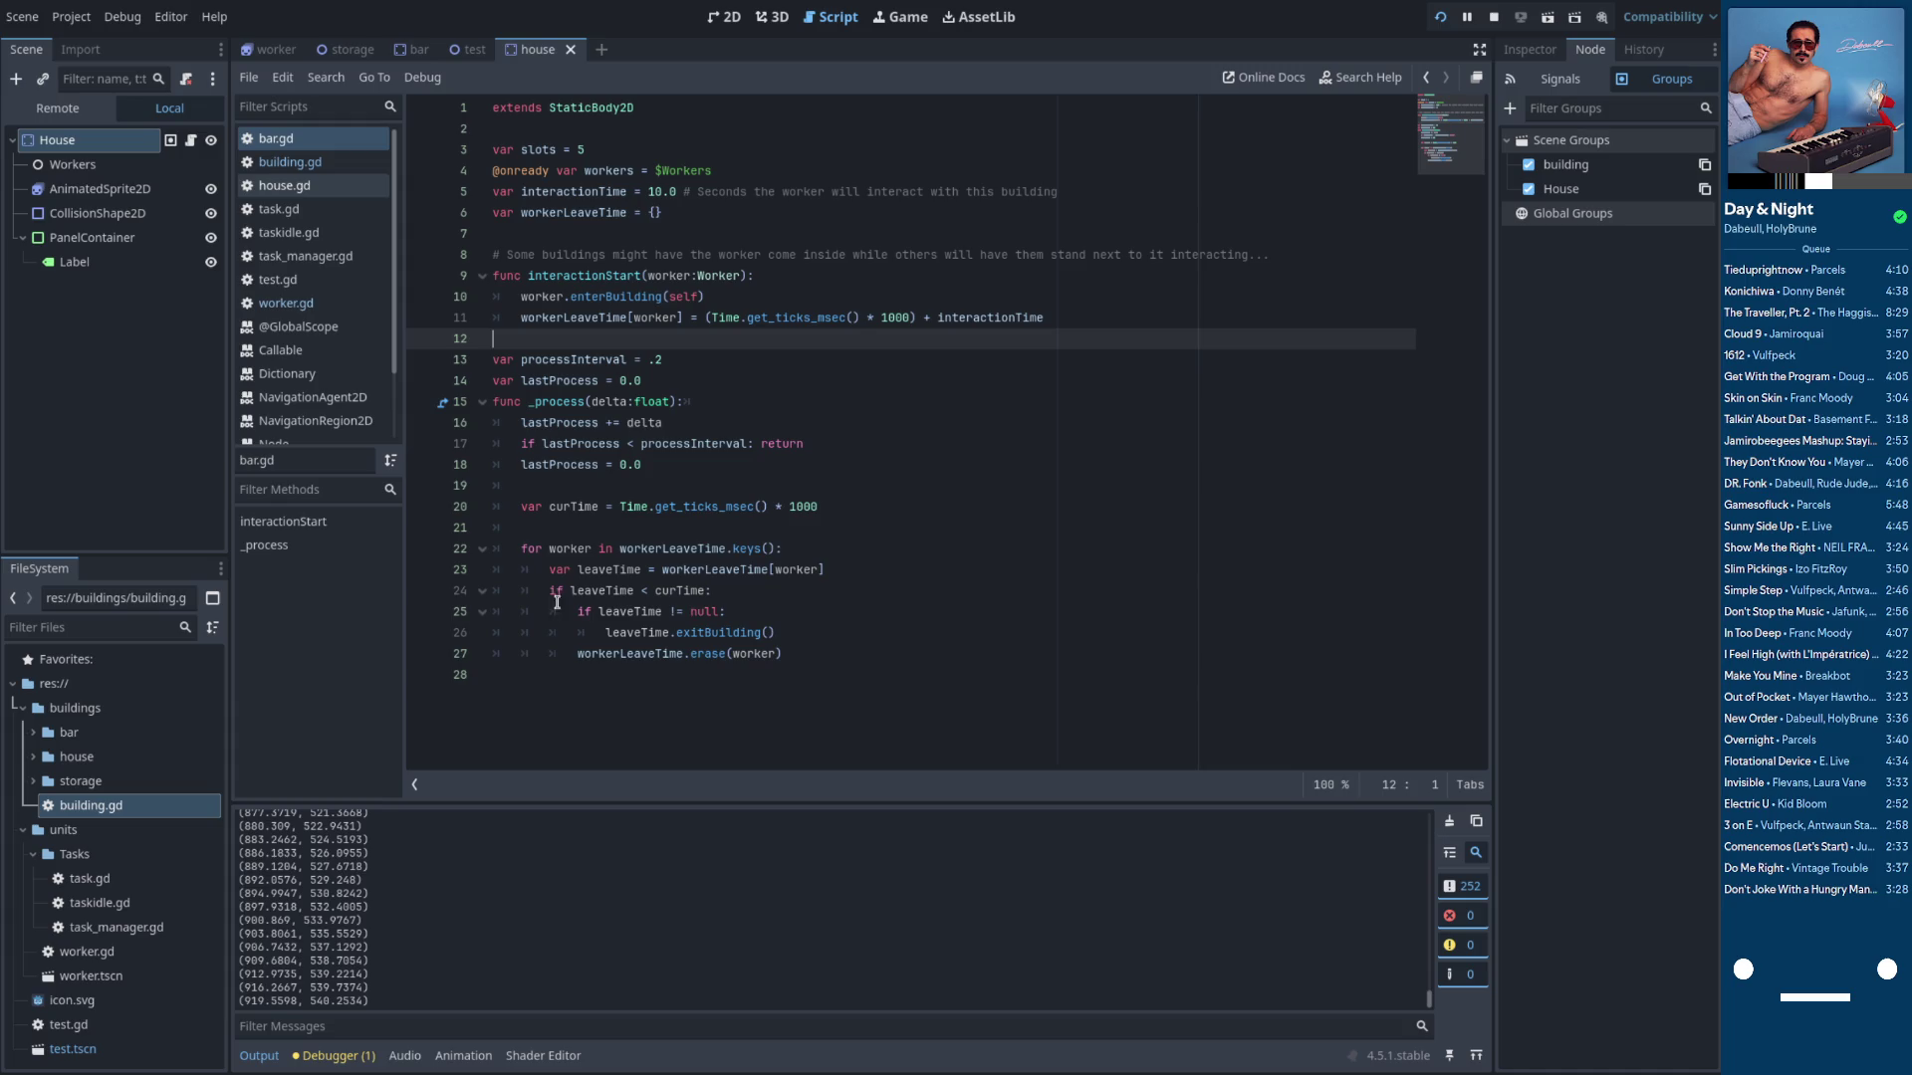
left_click(873, 570)
key("Return")
type("print(leaveTime)")
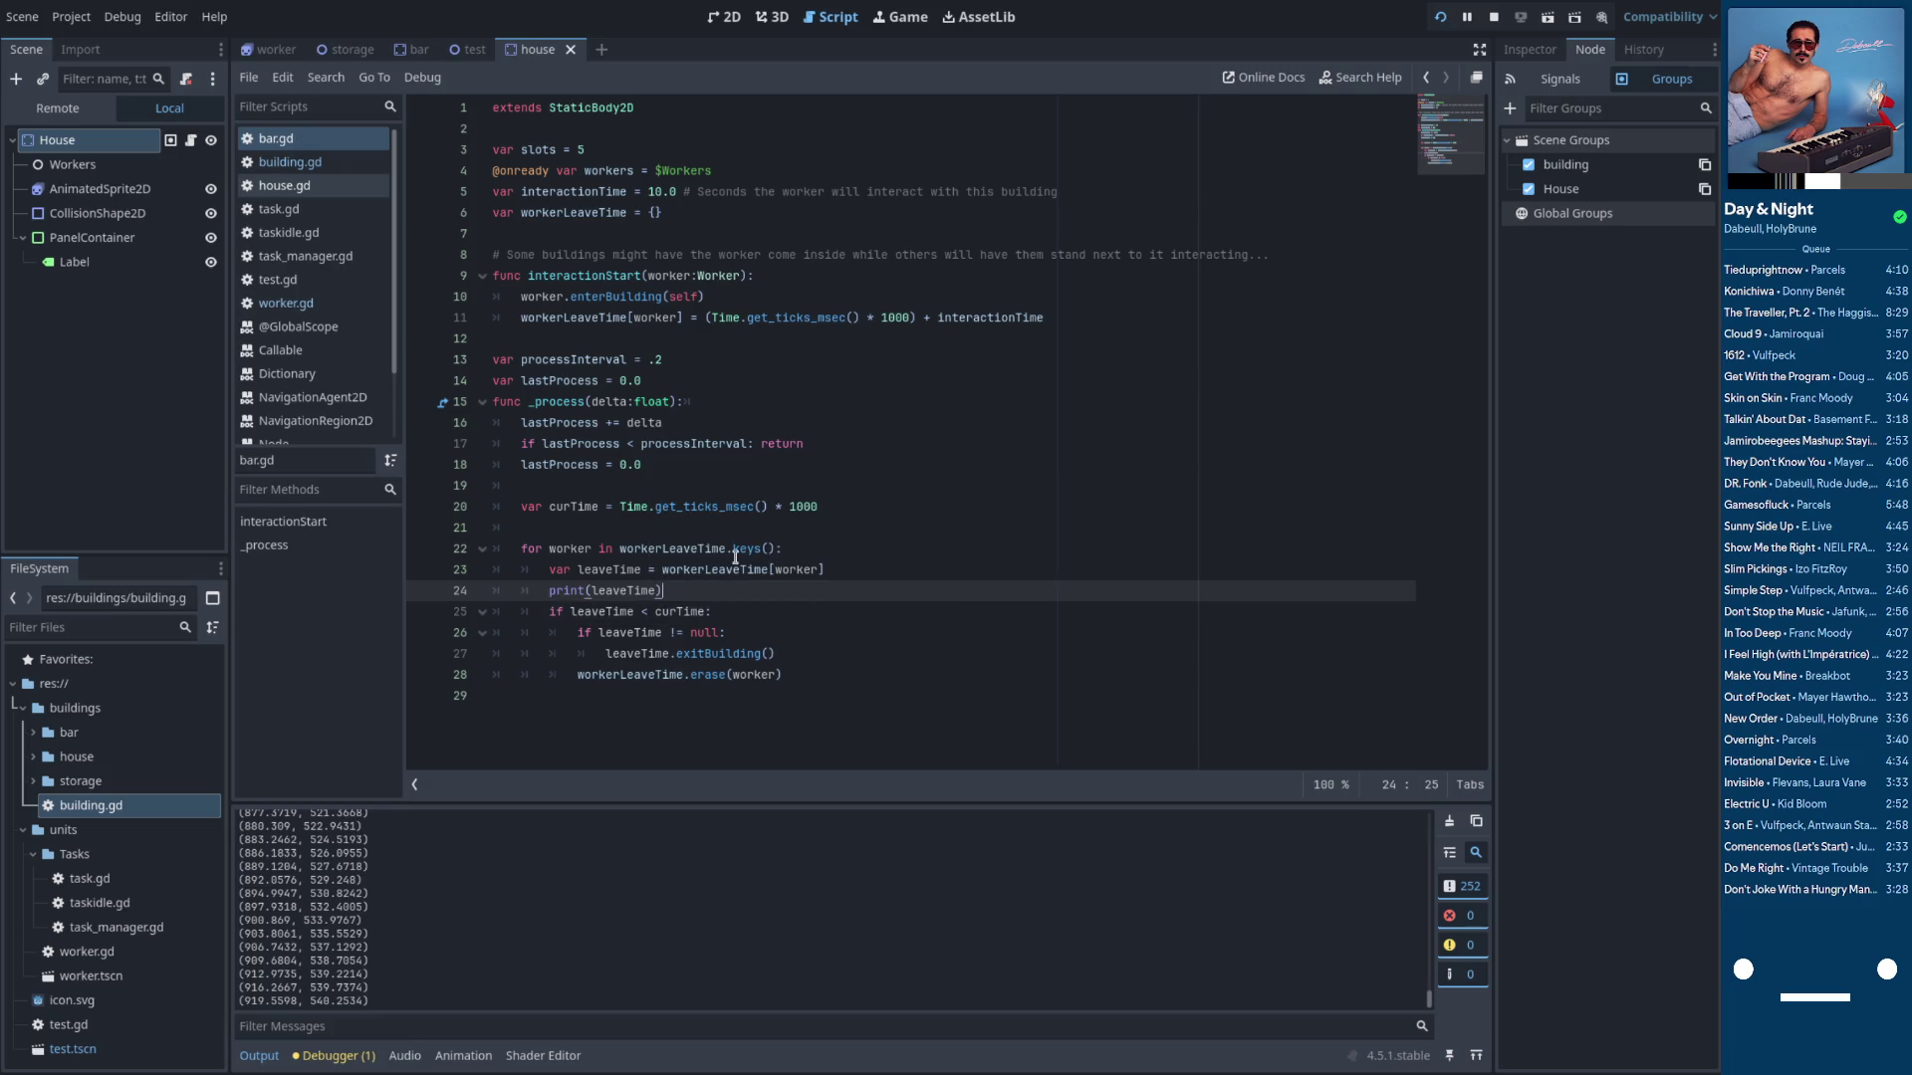
left_click(1440, 17)
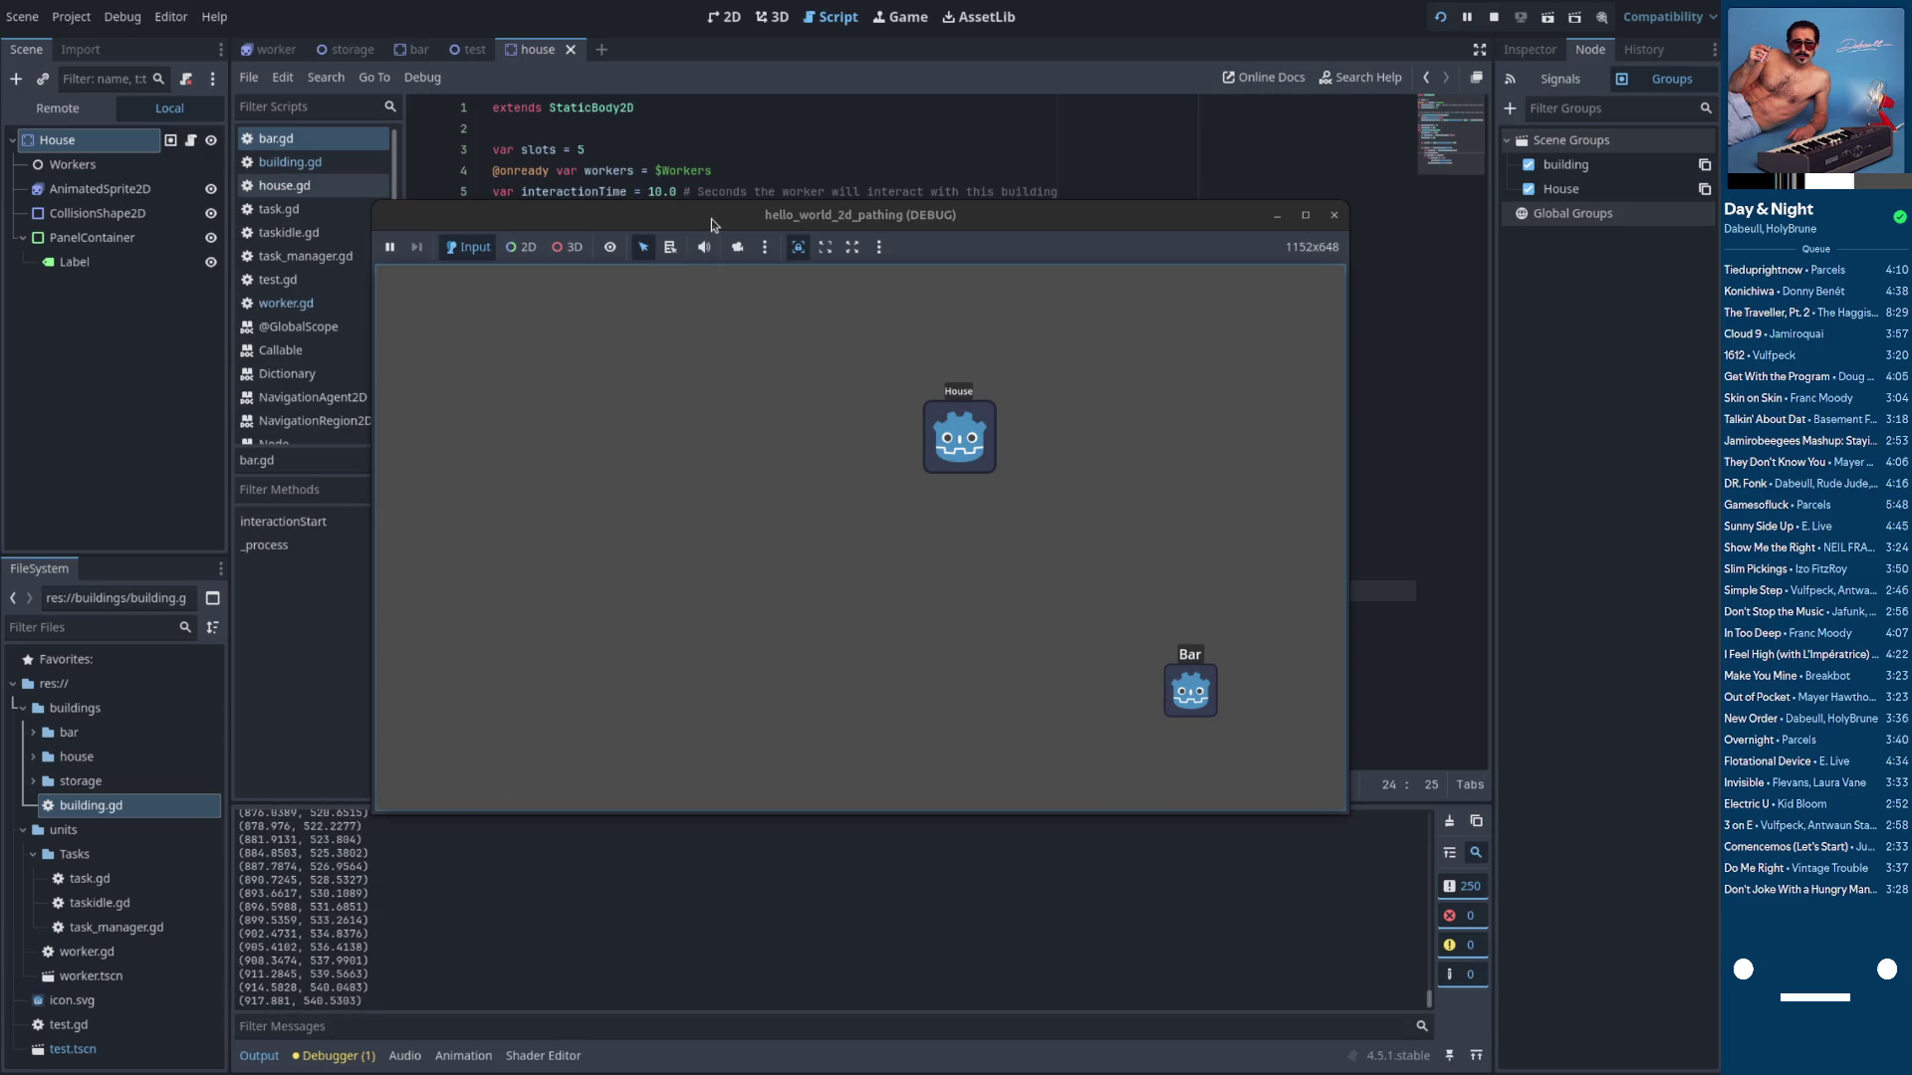
Inspect lastProcess, processInterval and curTime in bar.gd's _process code
left_click_drag(712, 224, 951, 454)
left_click(820, 319)
double_click(571, 379)
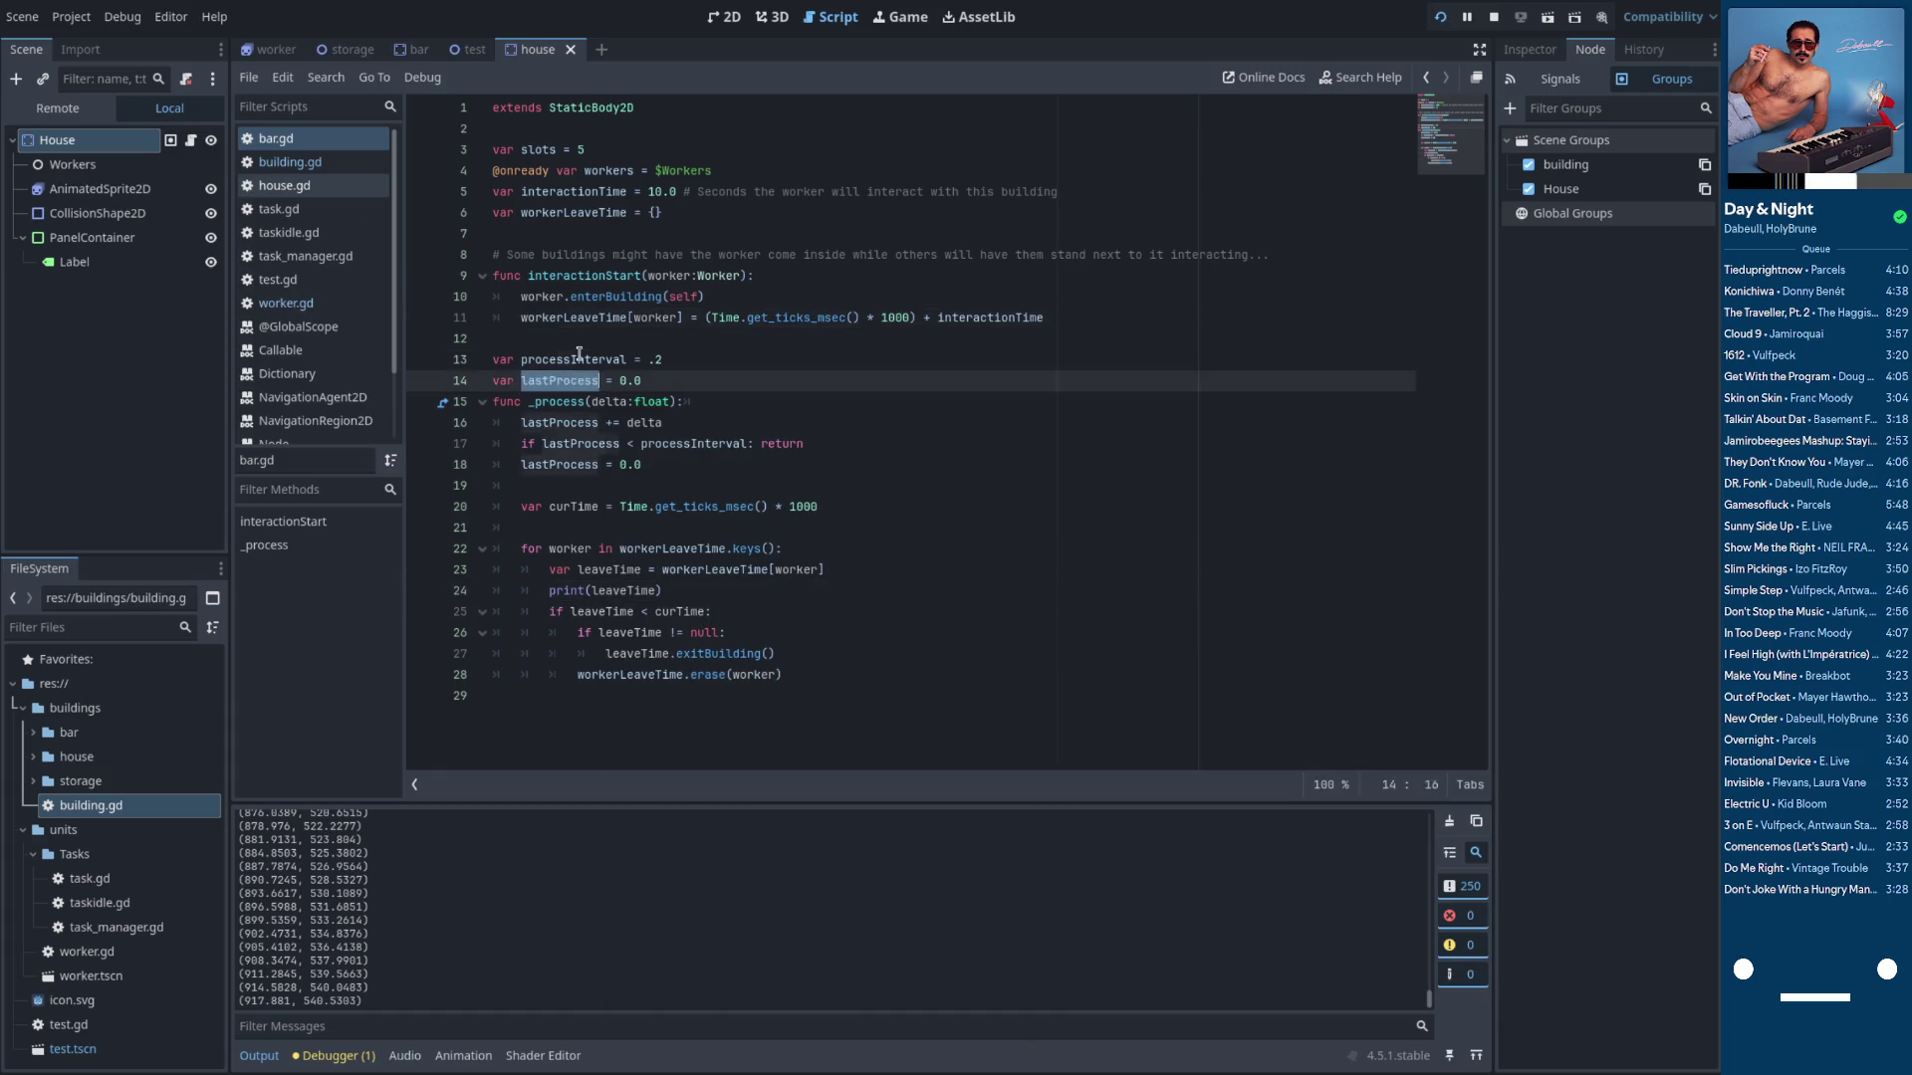
double_click(578, 359)
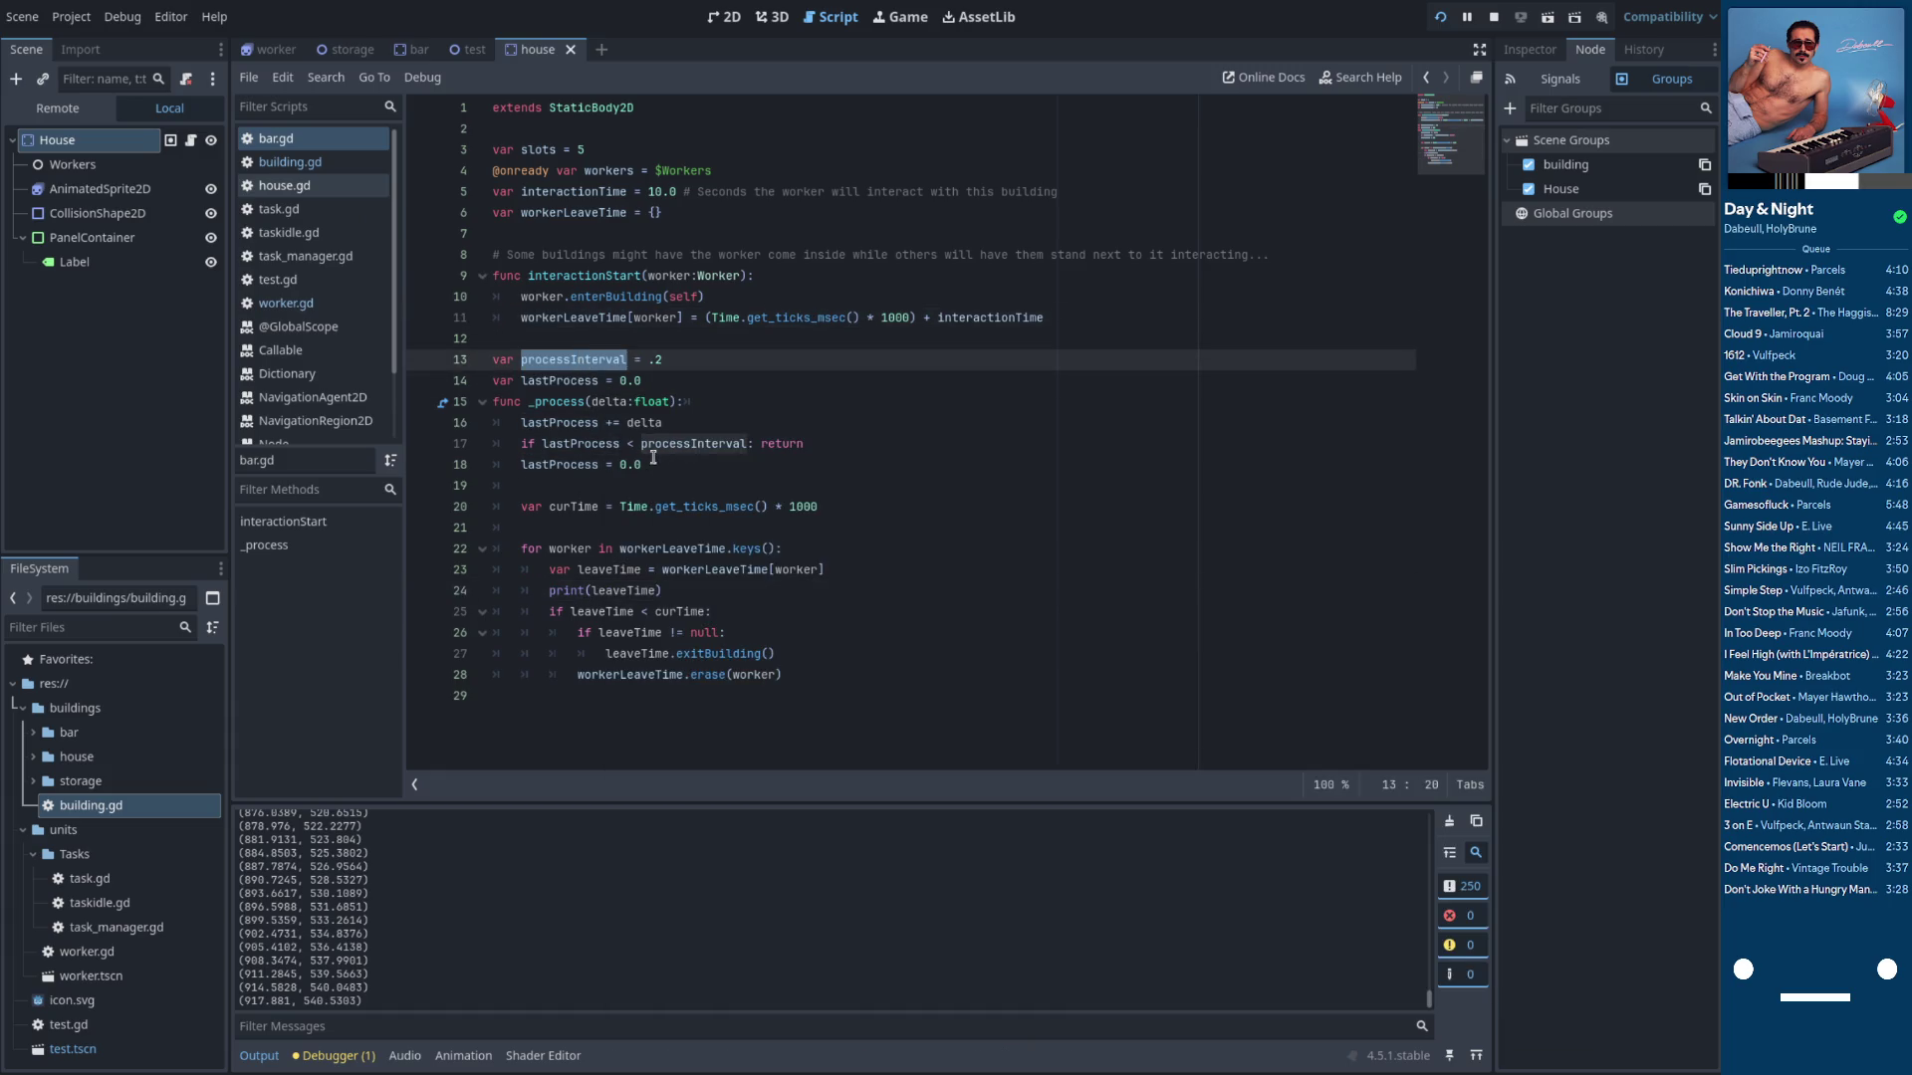
left_click(587, 445)
double_click(595, 445)
double_click(704, 446)
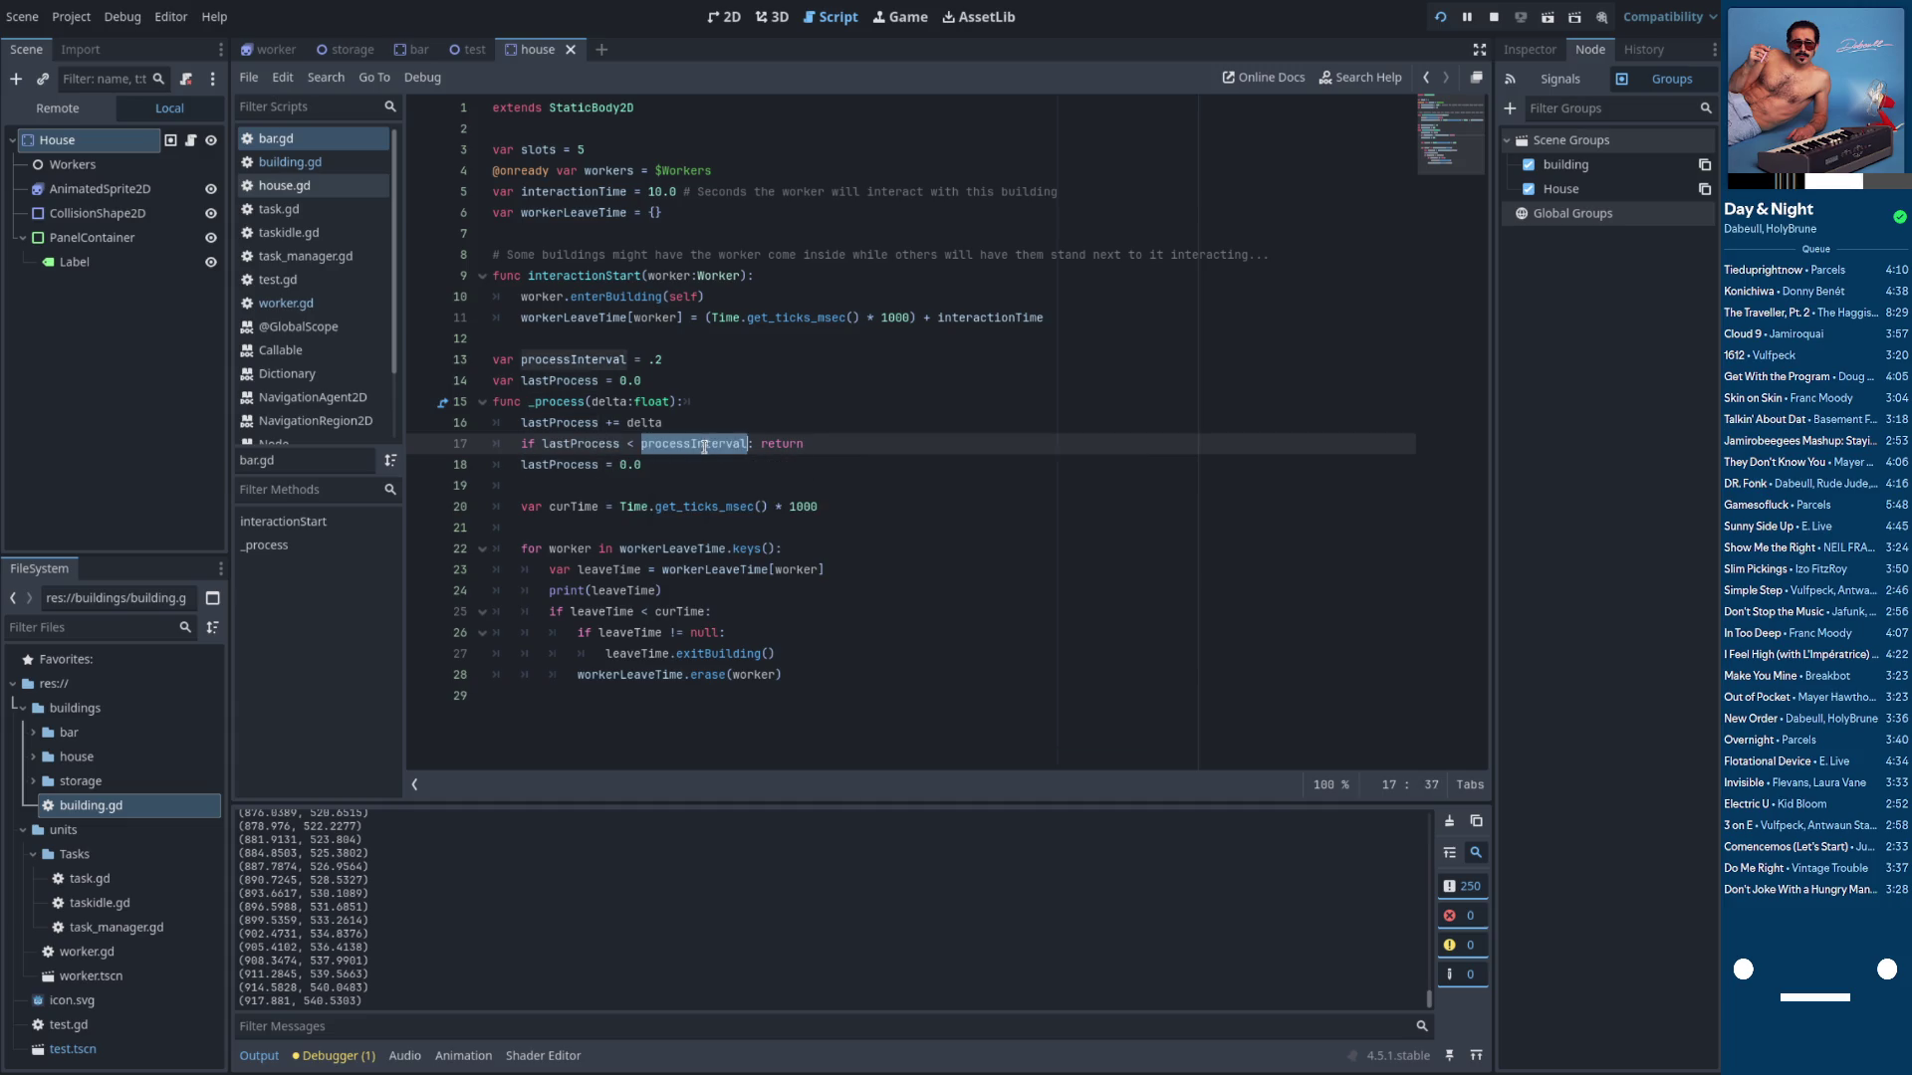
left_click(596, 465)
left_click(669, 464)
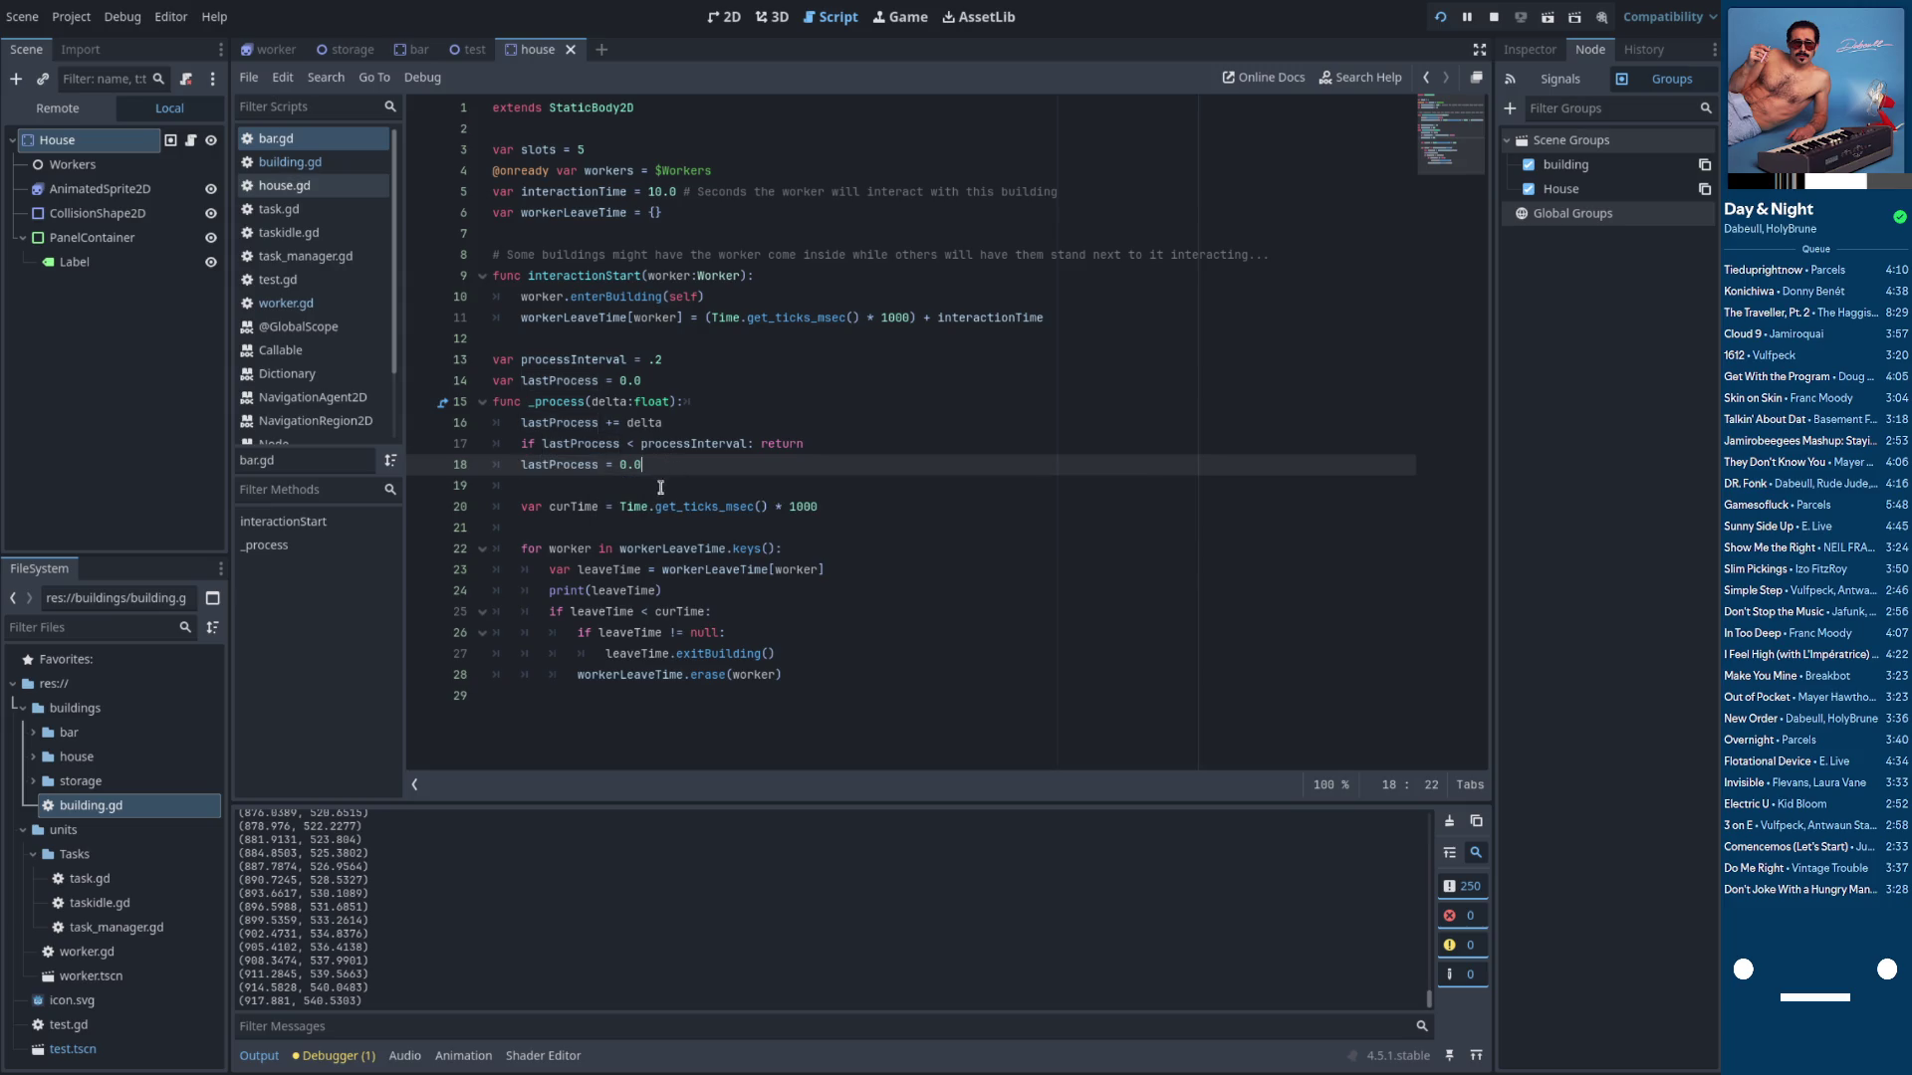
double_click(588, 507)
left_click(655, 526)
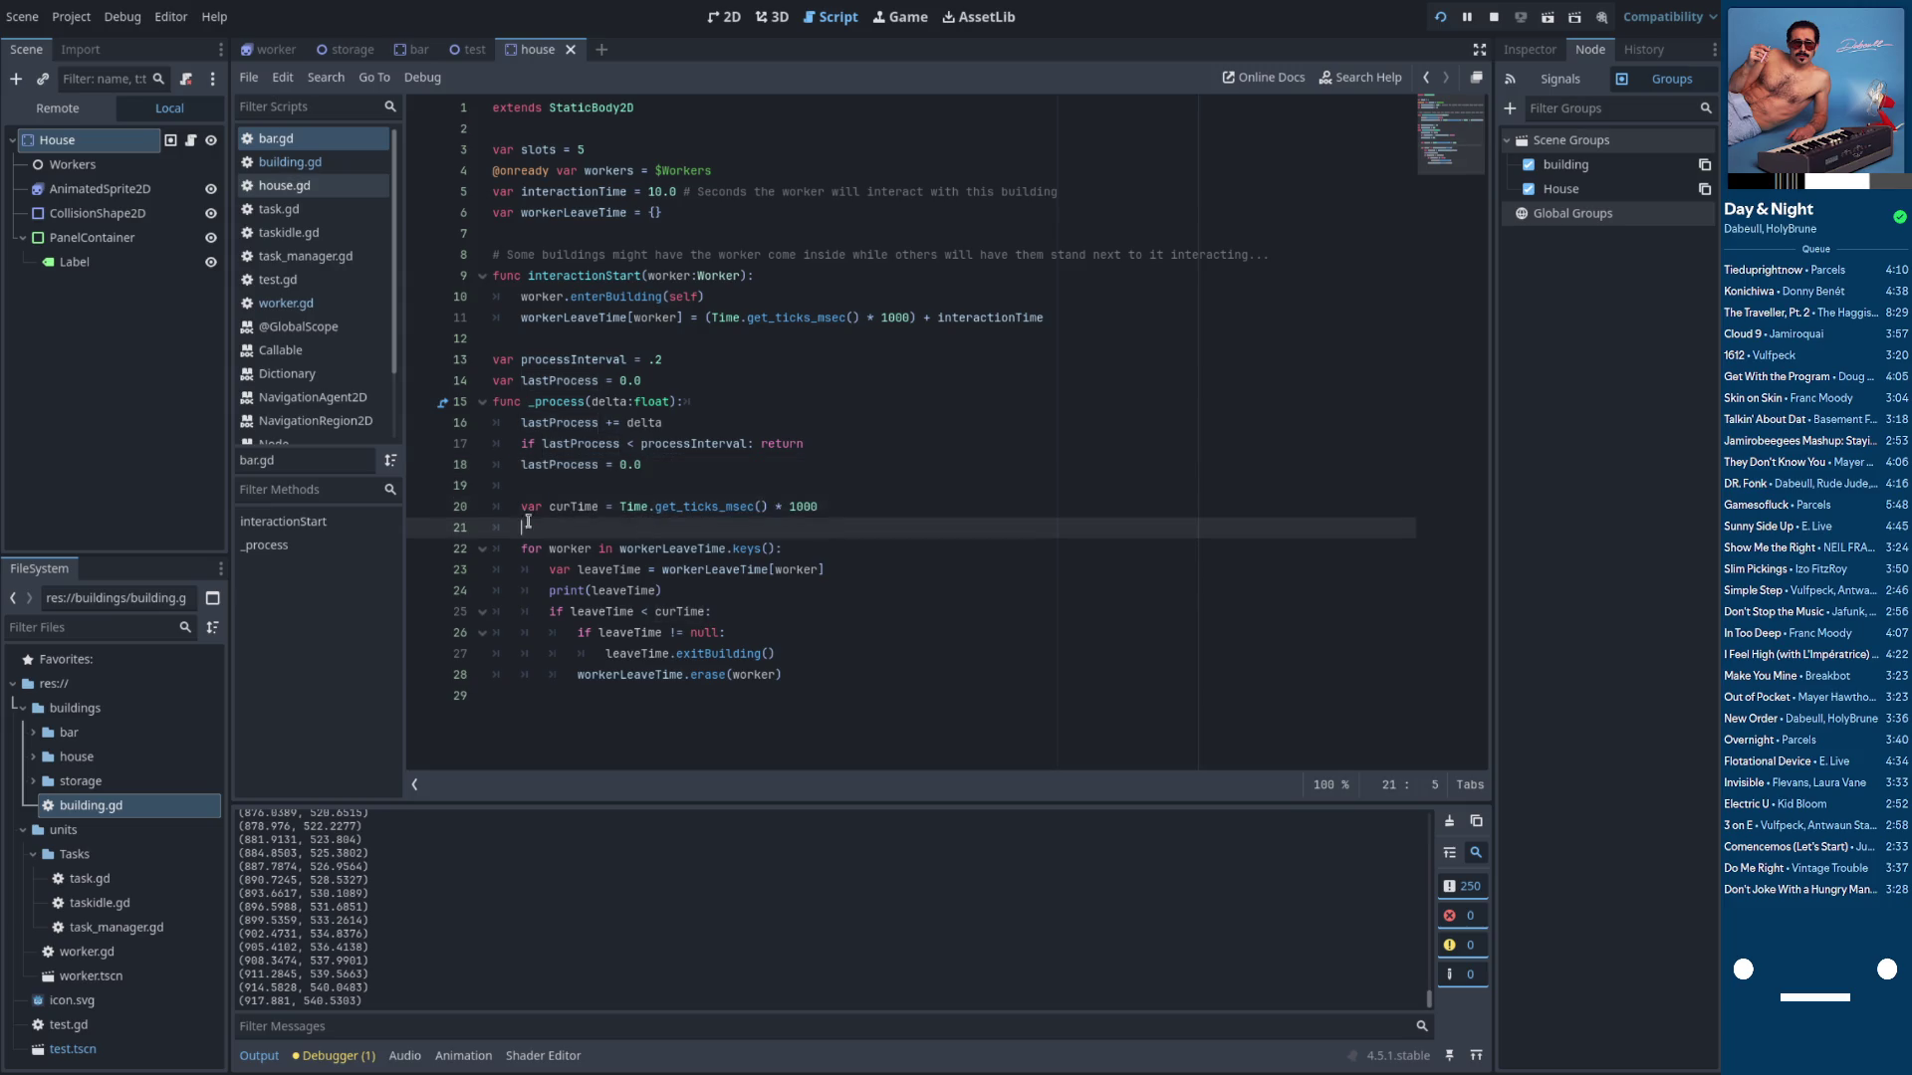
double_click(581, 506)
left_click(619, 535)
Delete the print(leaveTime) line and tidy the blank lines around var curTime
left_click(675, 586)
key("ctrl+shift+k")
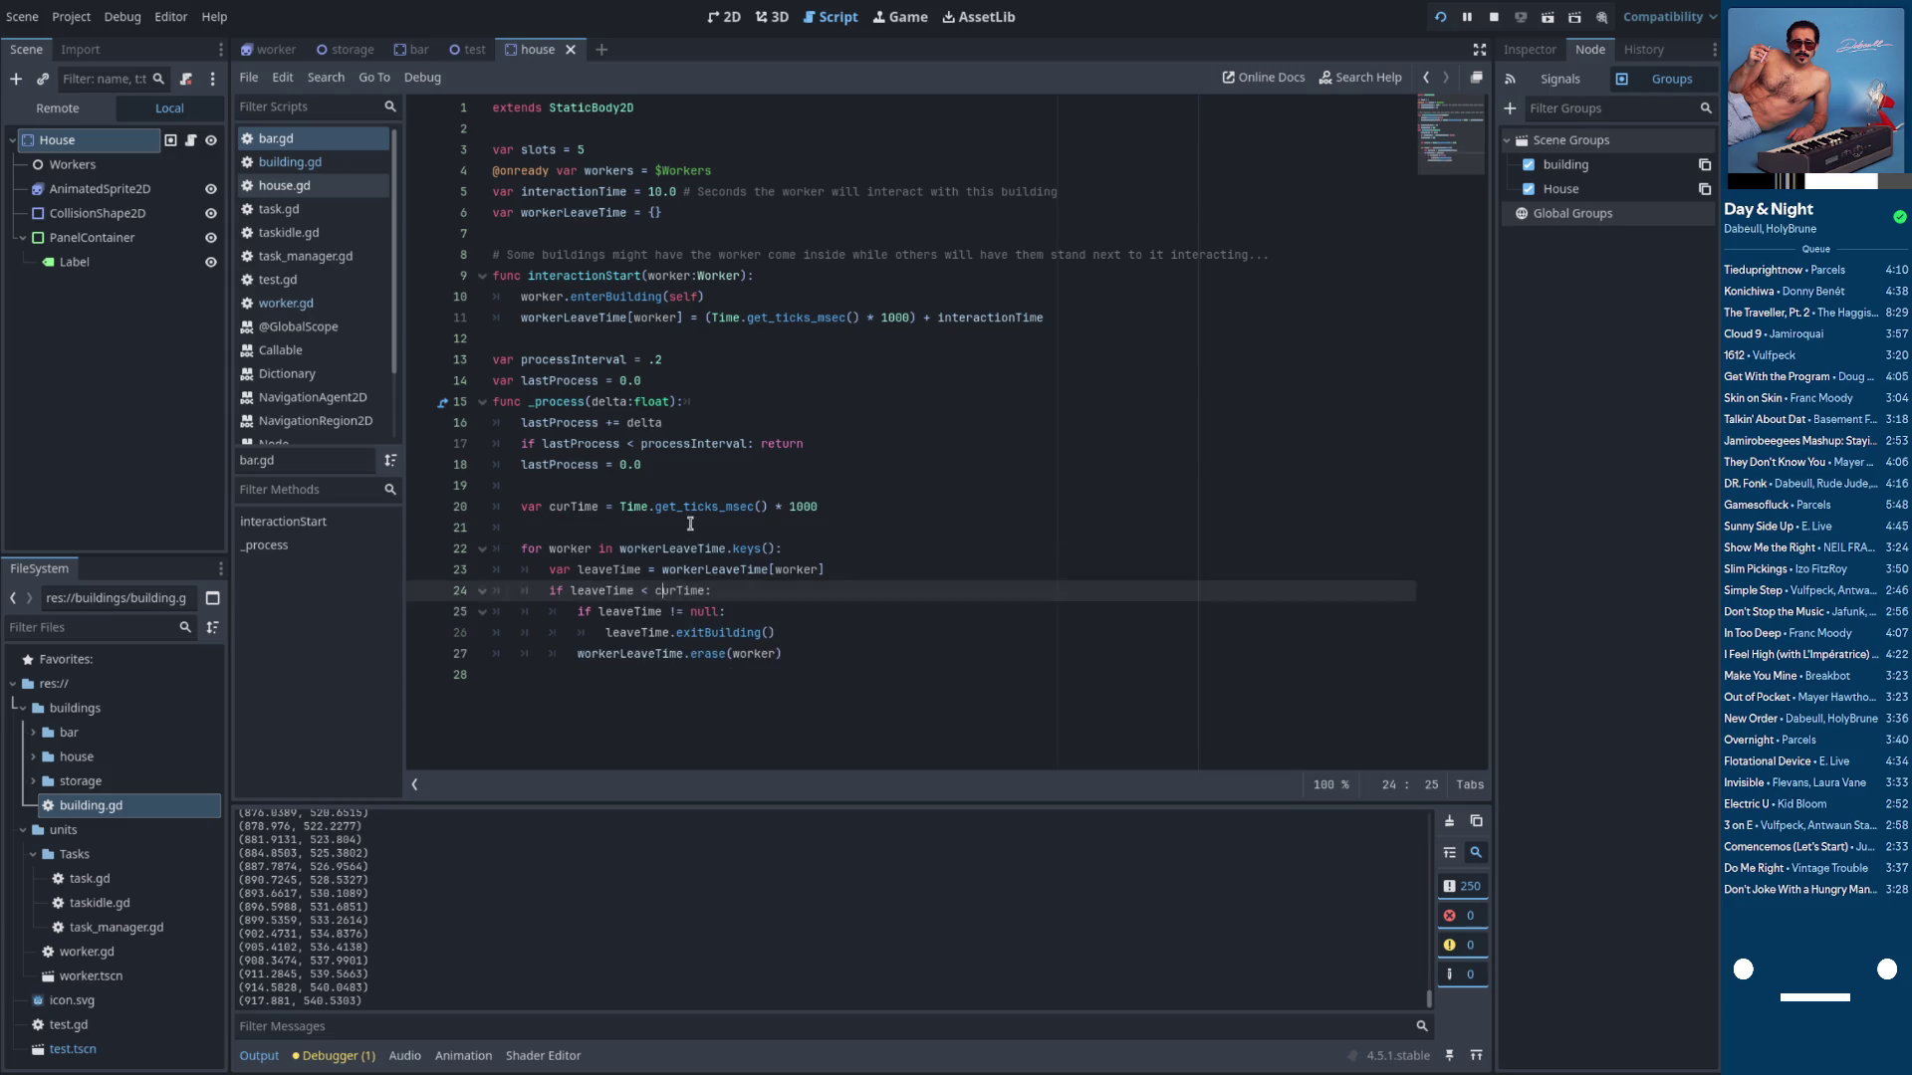
left_click(669, 489)
key("Return")
key("Return")
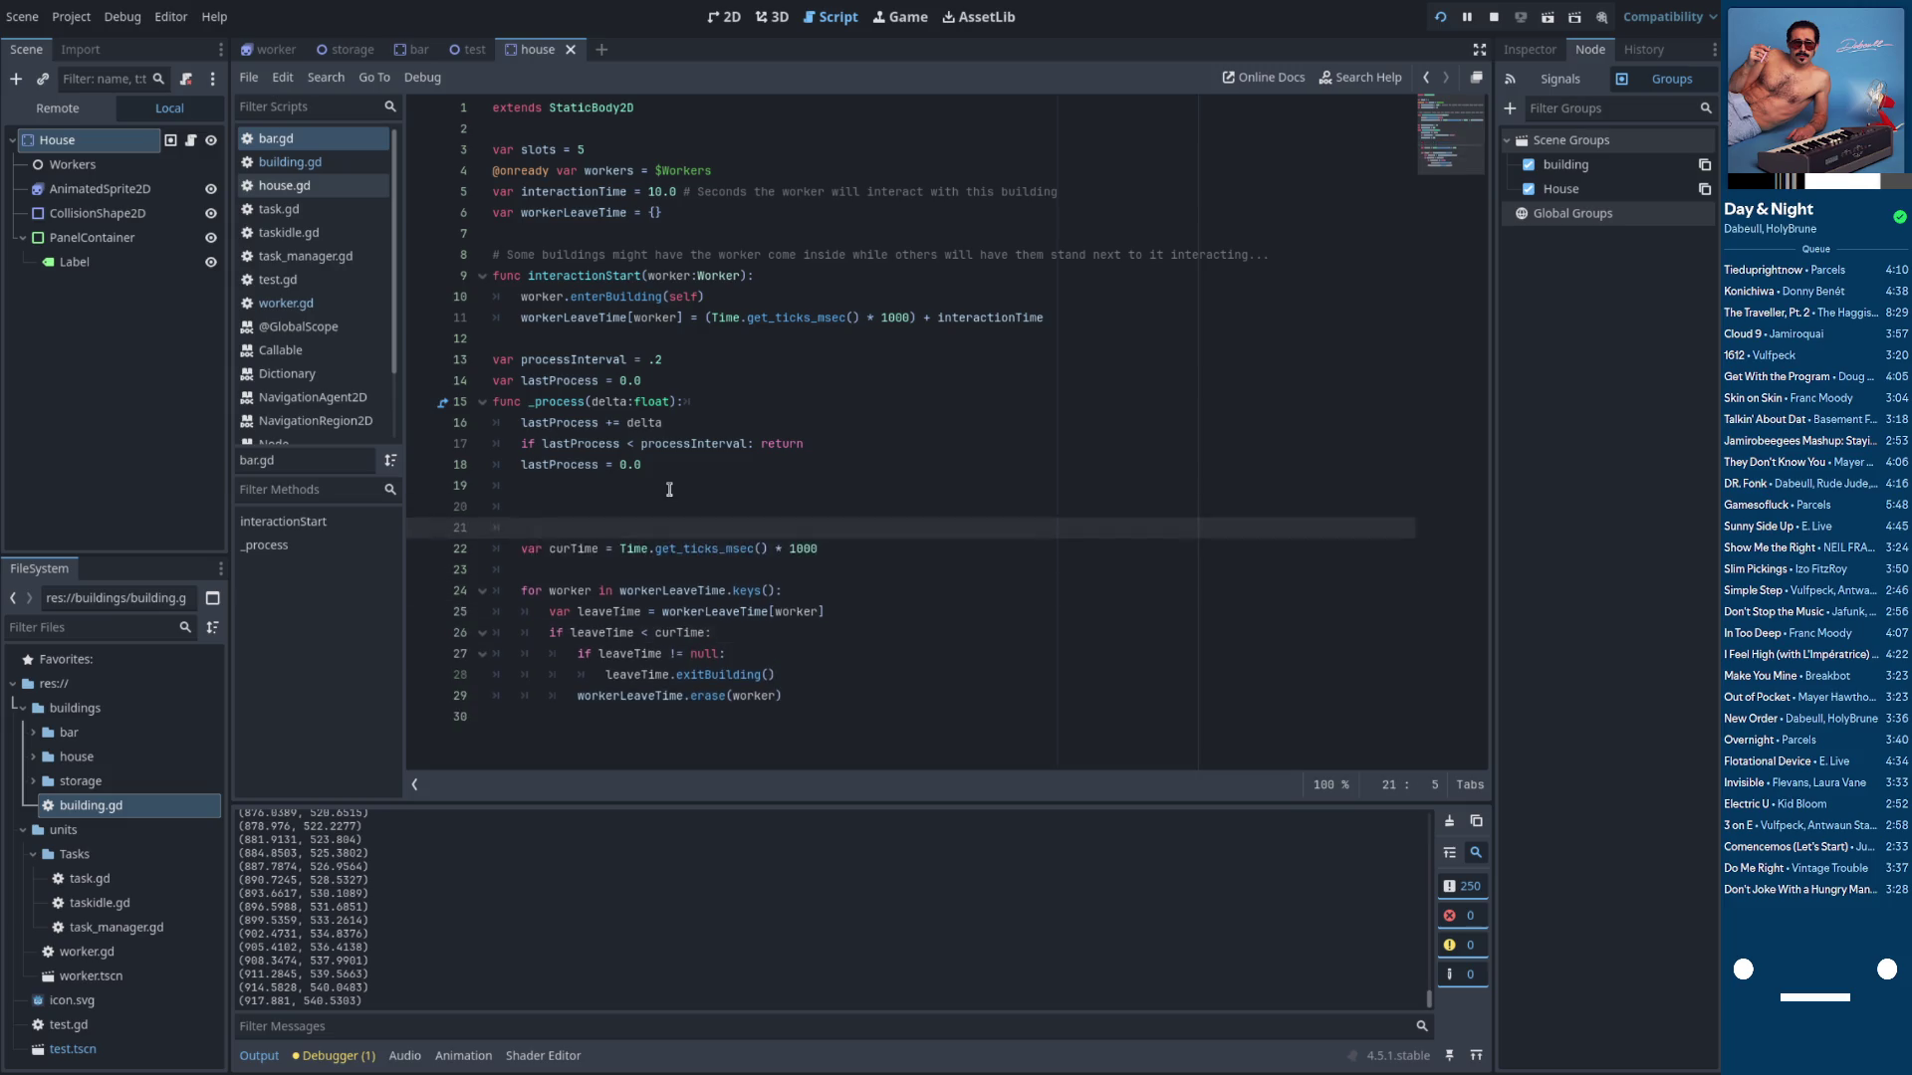
key("Up")
key("BackSpace")
key("BackSpace")
key("BackSpace")
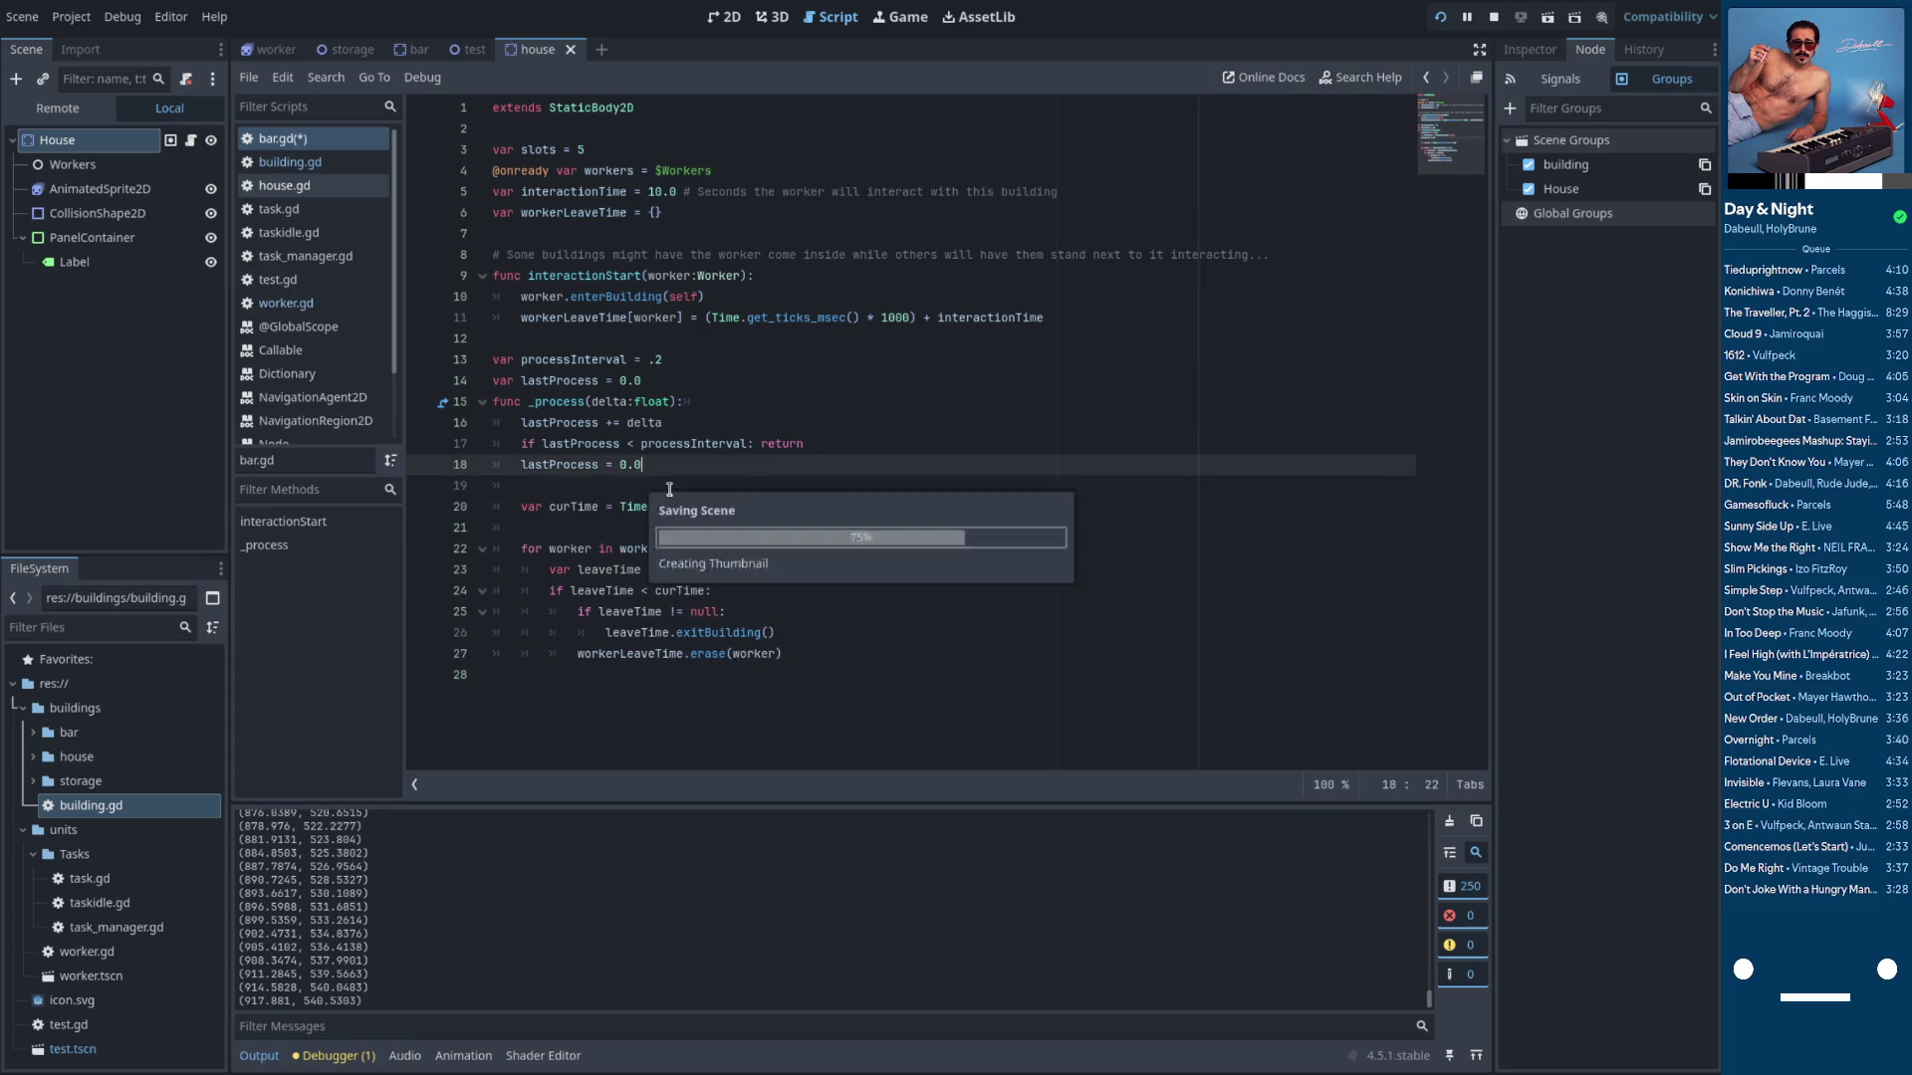
Break at line 16 of bar.gd, rerun, enlarge the Debugger and step into worker.gd
left_click(421, 423)
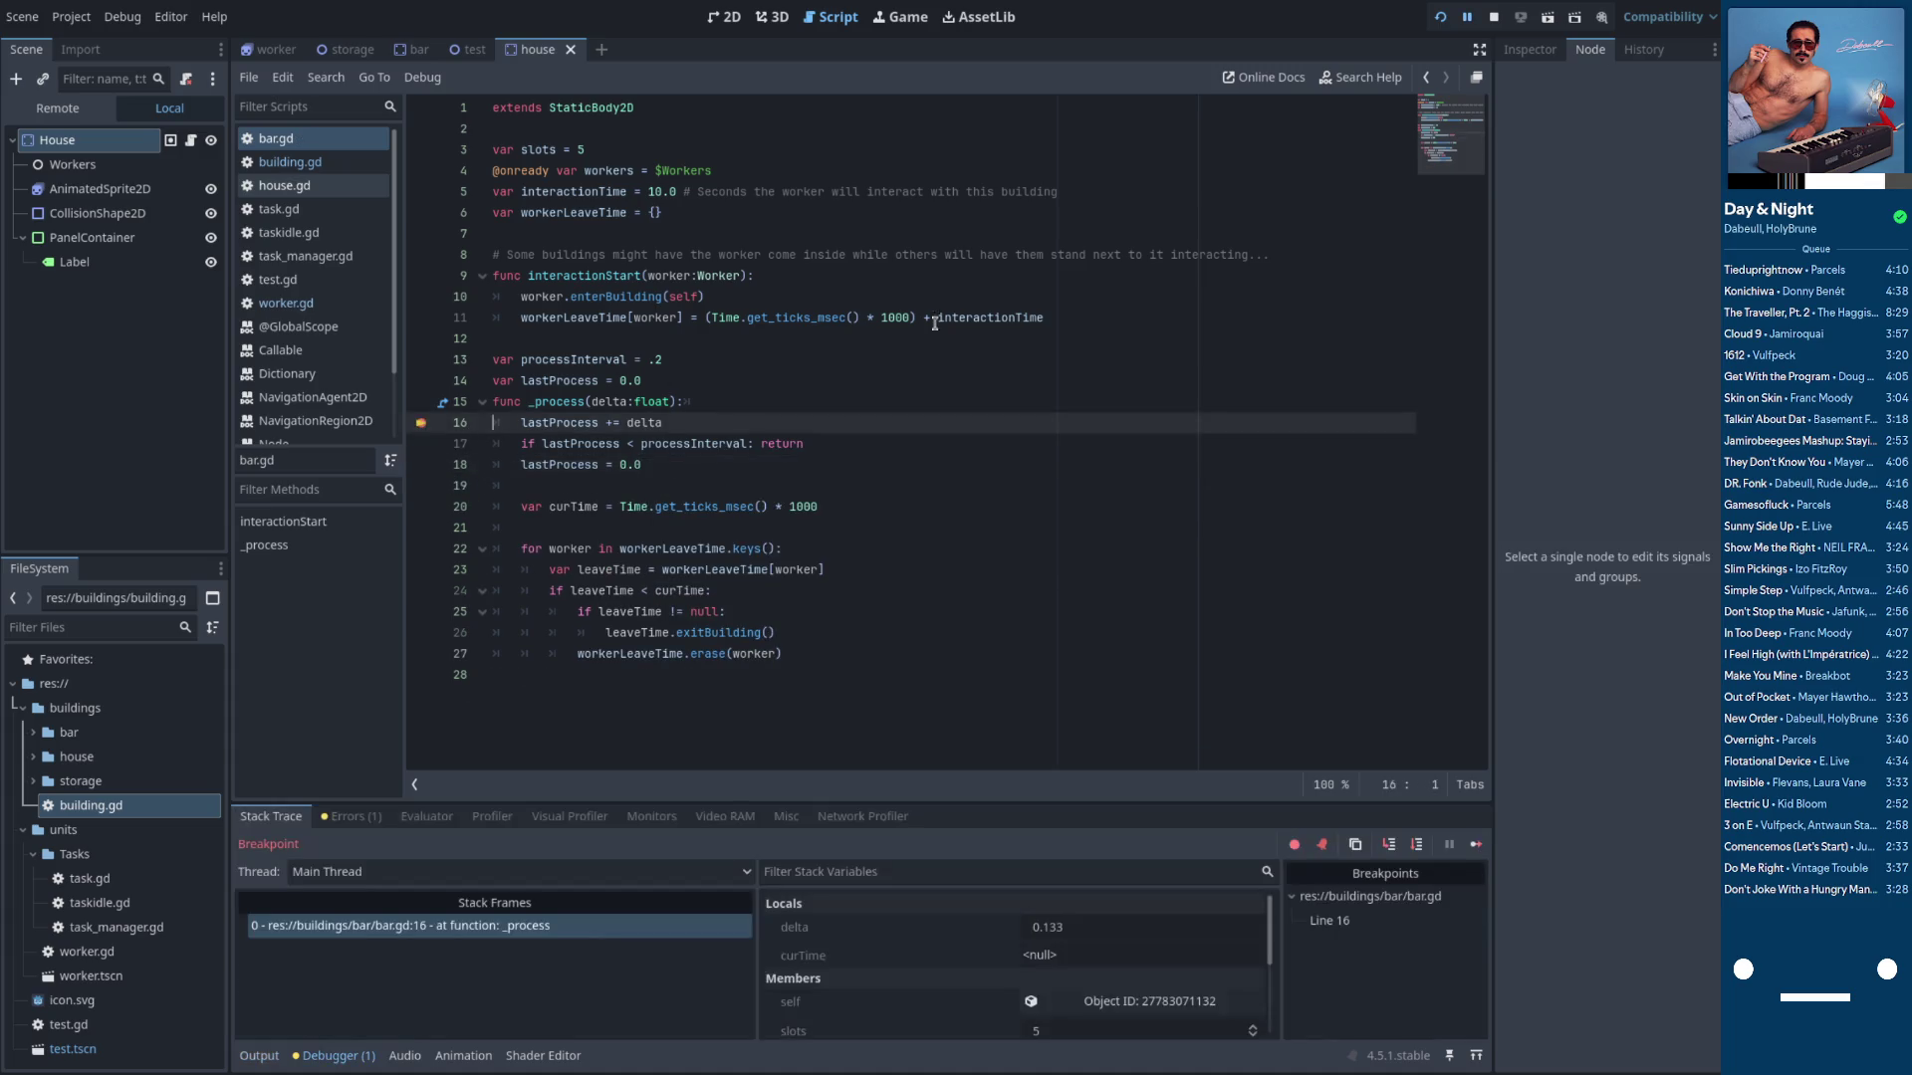
left_click(1439, 17)
scroll(938, 927, "down", 1)
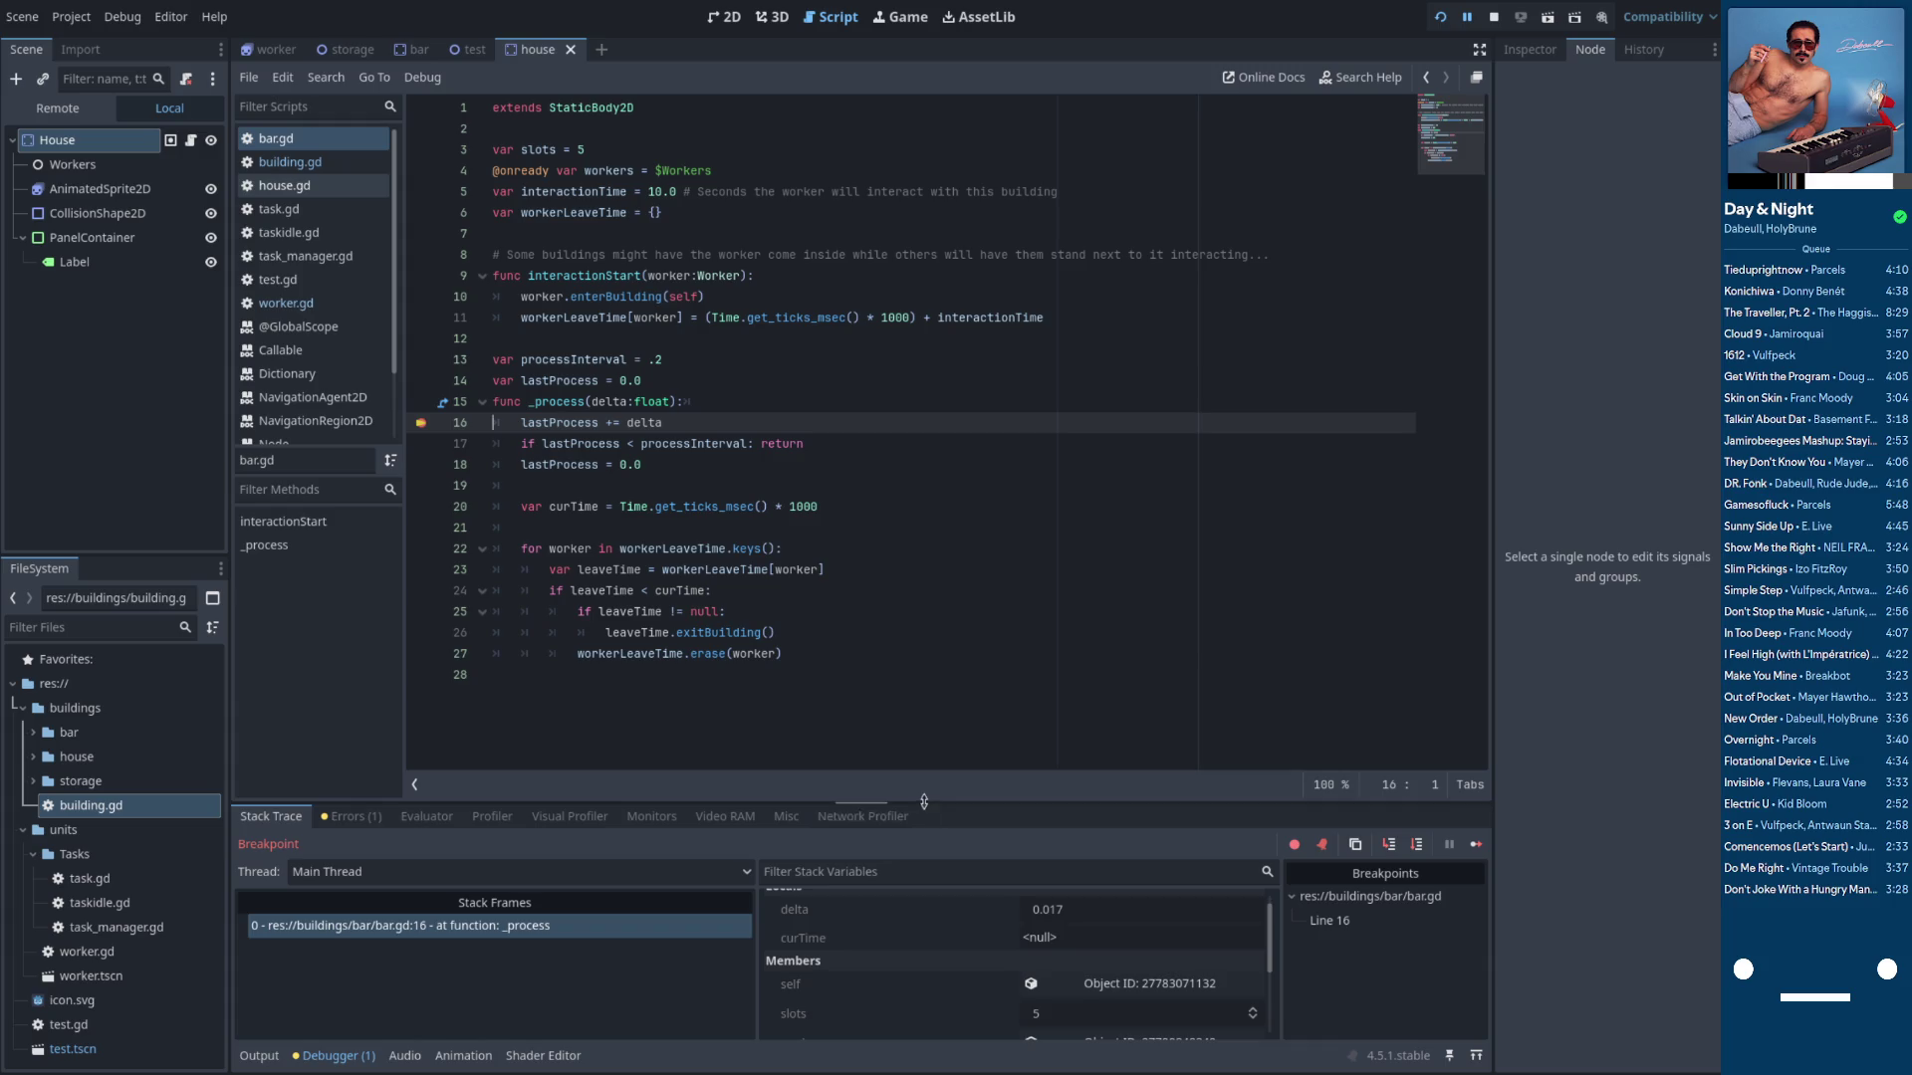
left_click_drag(924, 802, 962, 608)
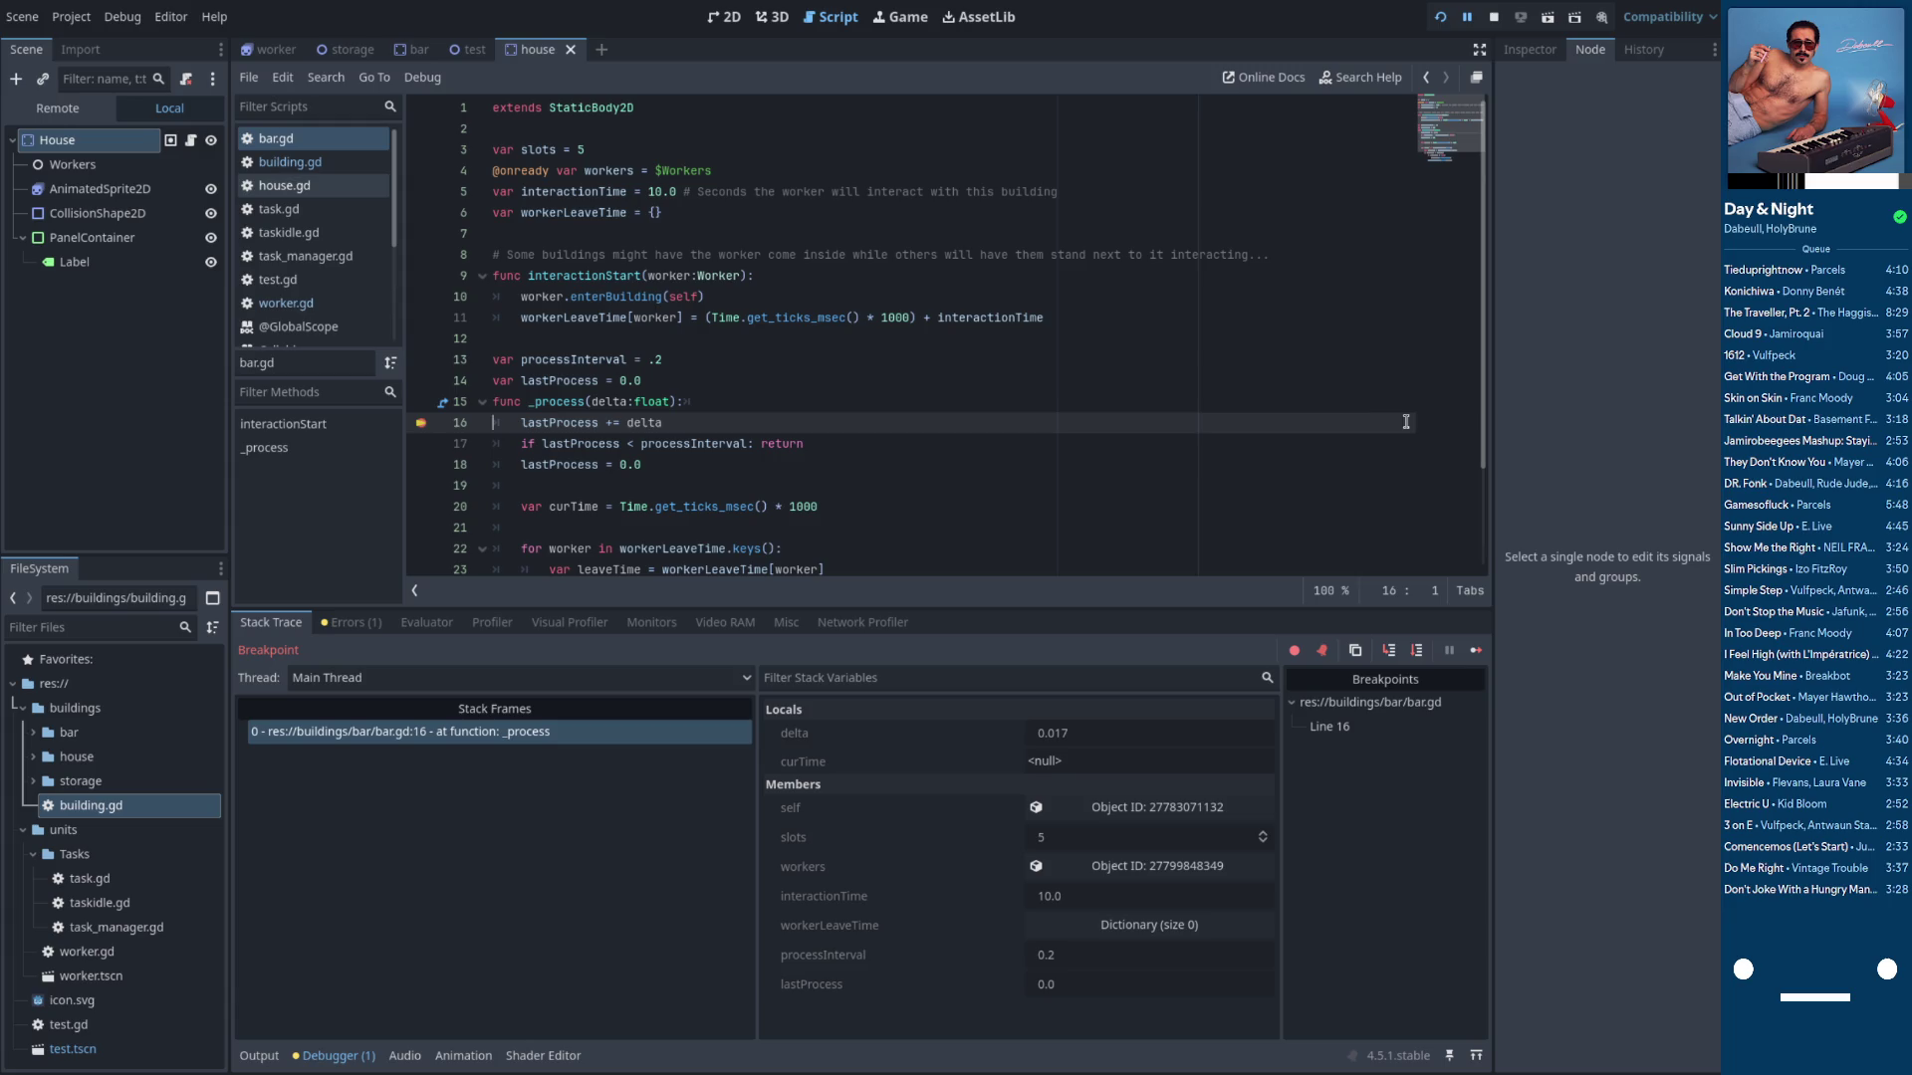
left_click(1416, 650)
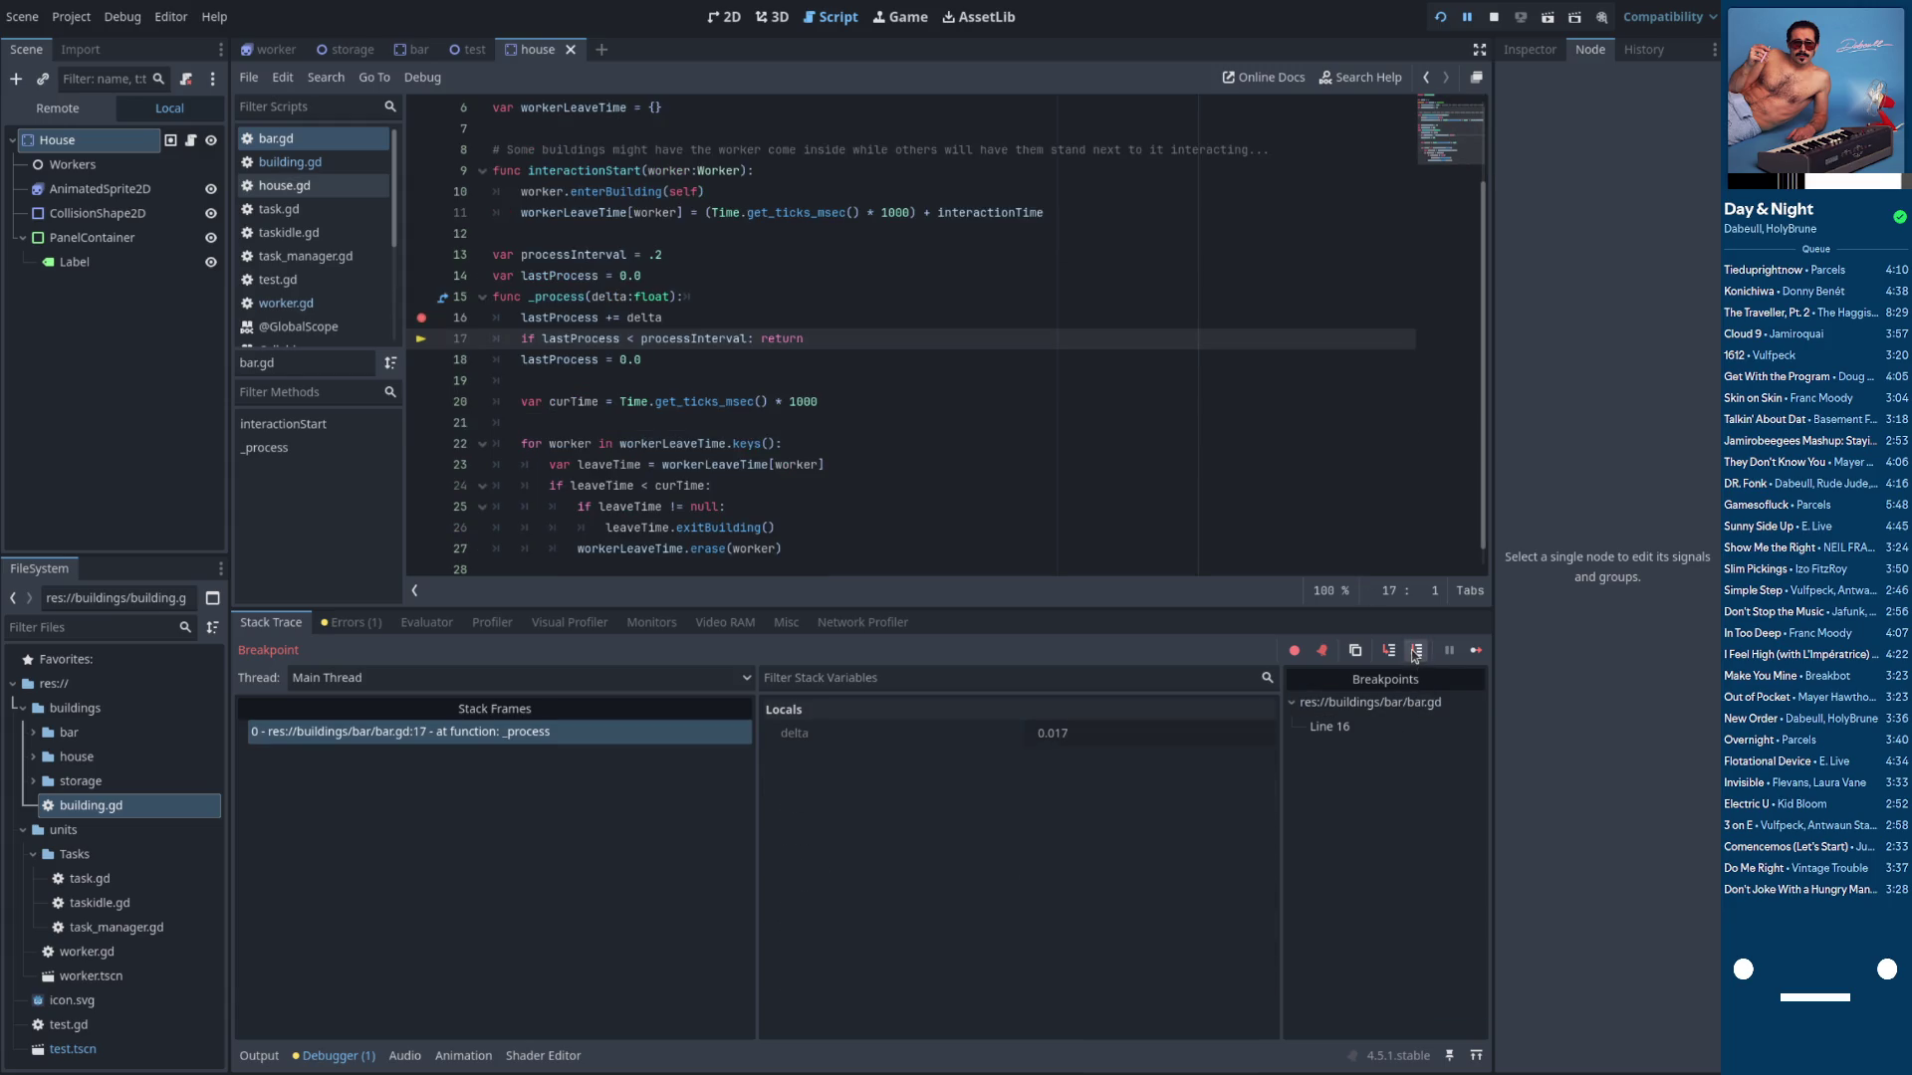
left_click(1416, 650)
scroll(1215, 463, "down", 3)
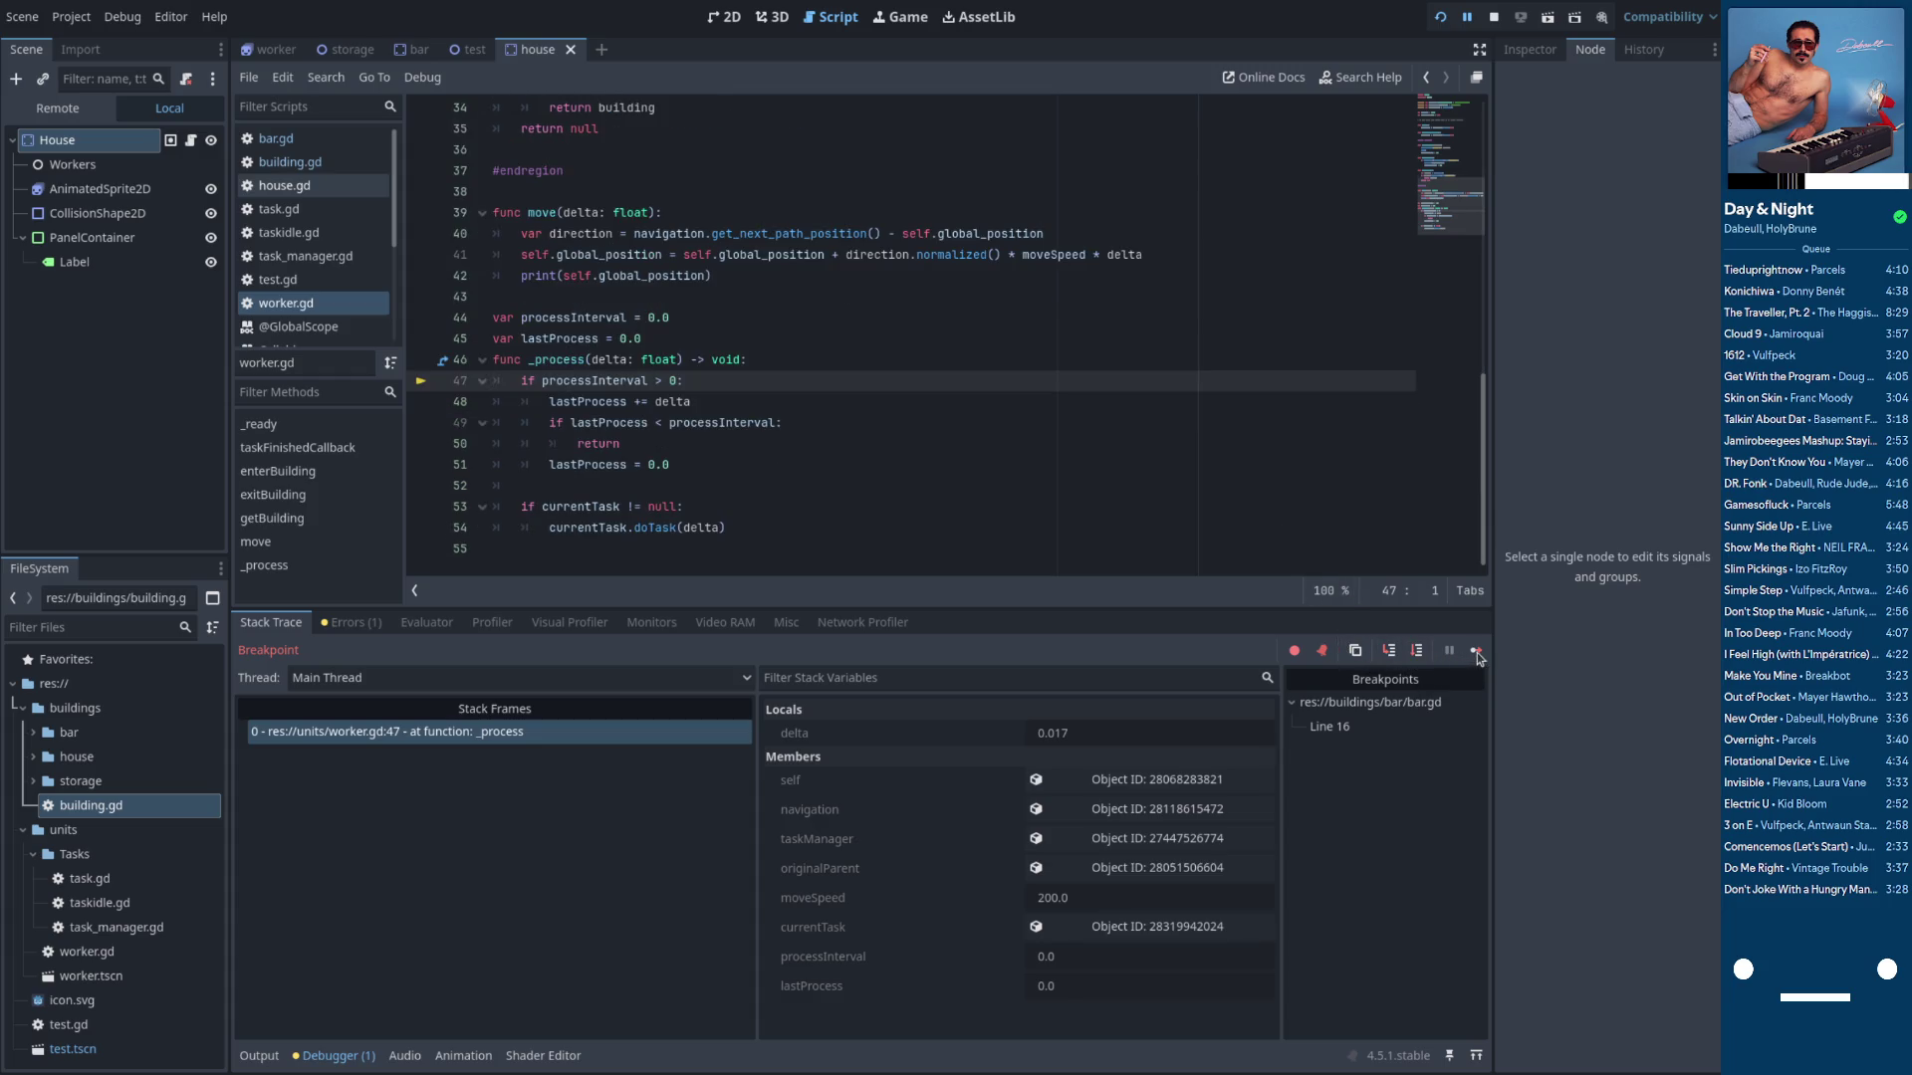
Continue repeatedly through the line-16 breakpoint to watch lastProcess and curTime
left_click(1451, 651)
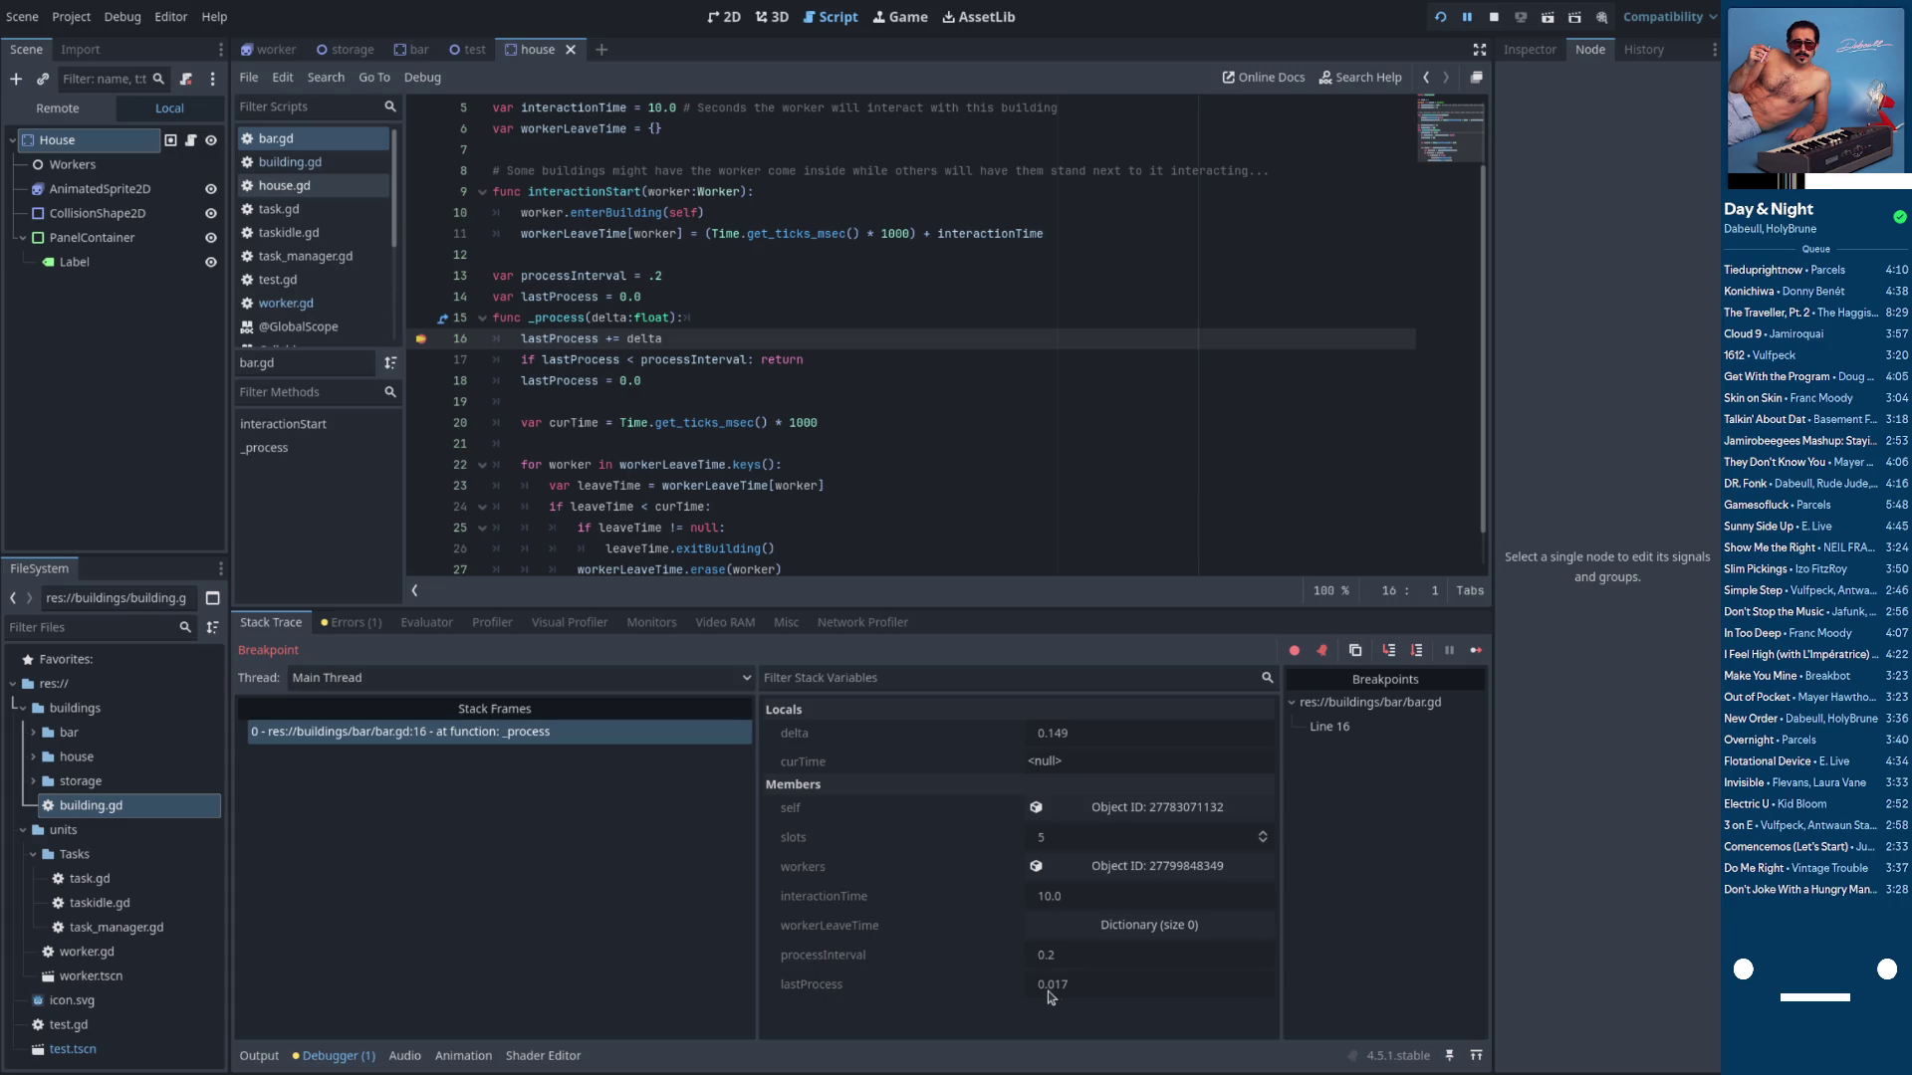
left_click(1476, 651)
left_click(1475, 651)
left_click(1476, 651)
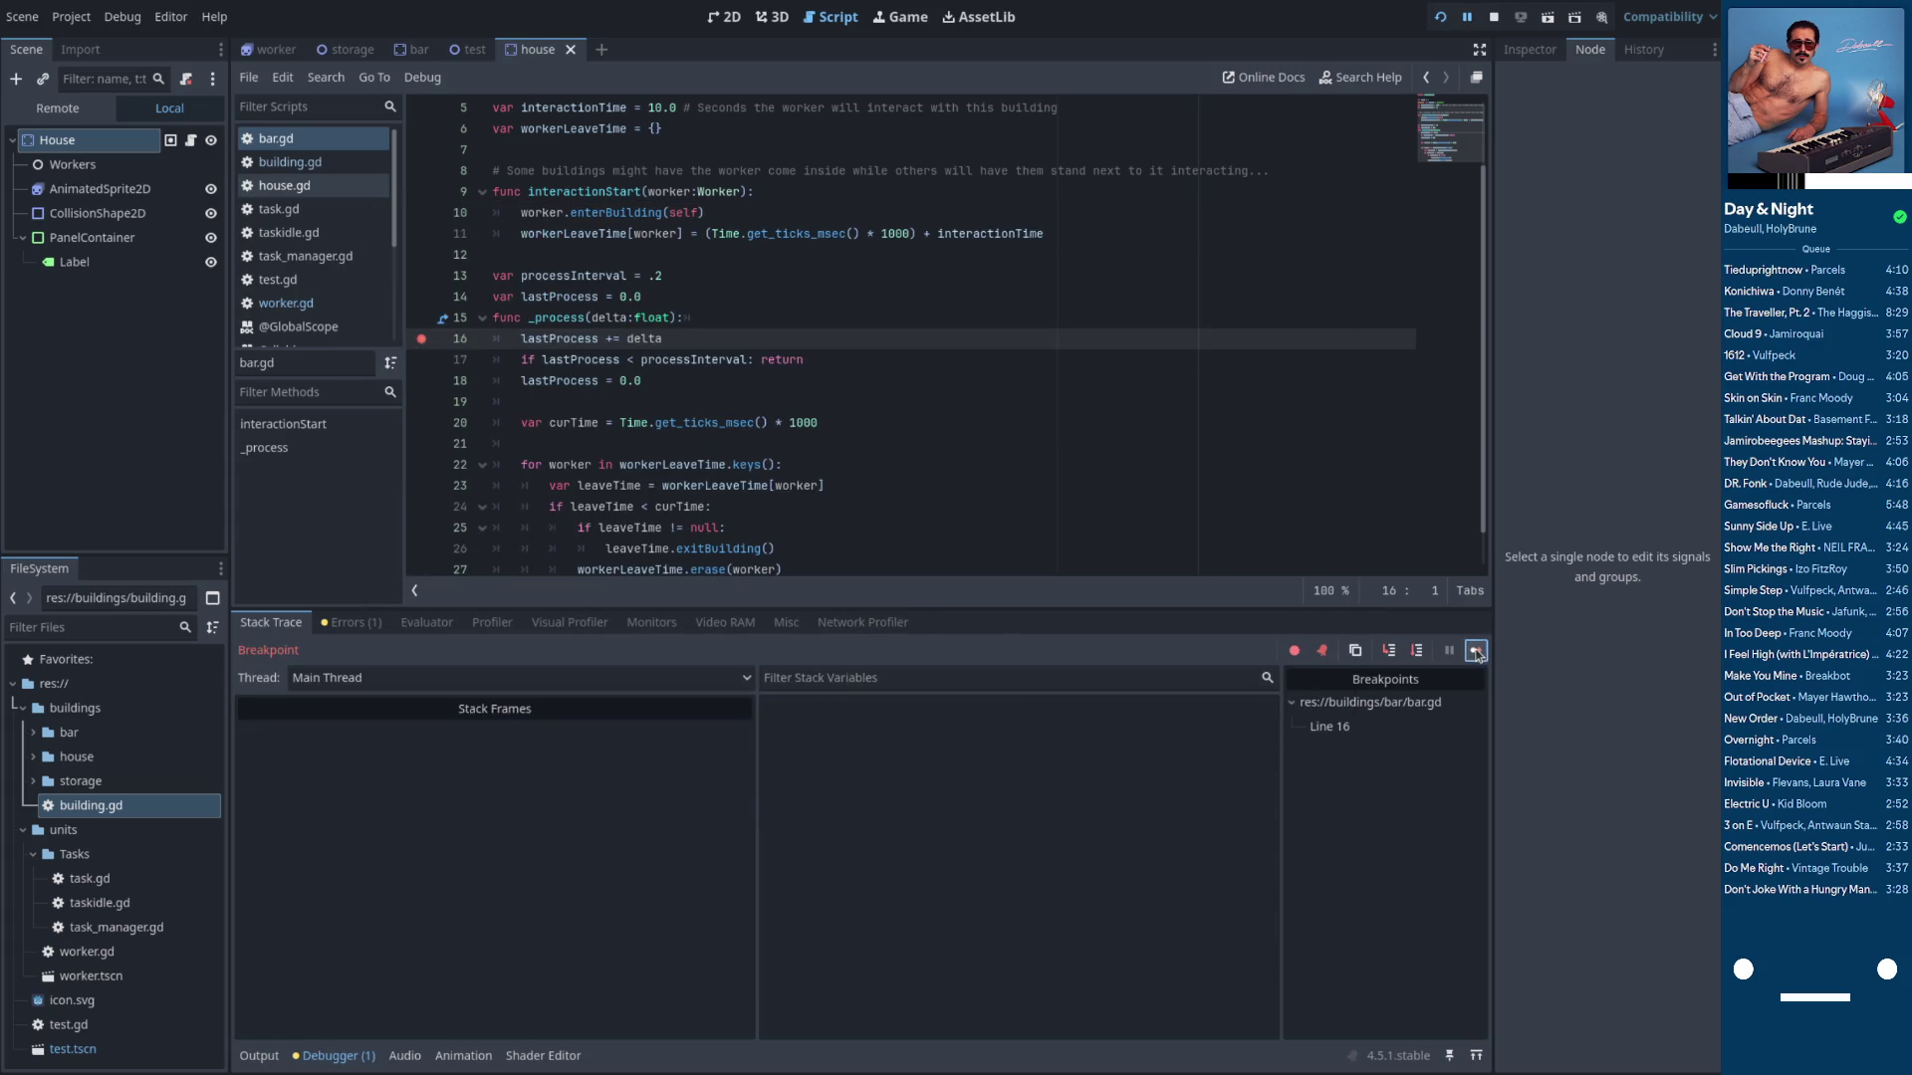
left_click(1476, 652)
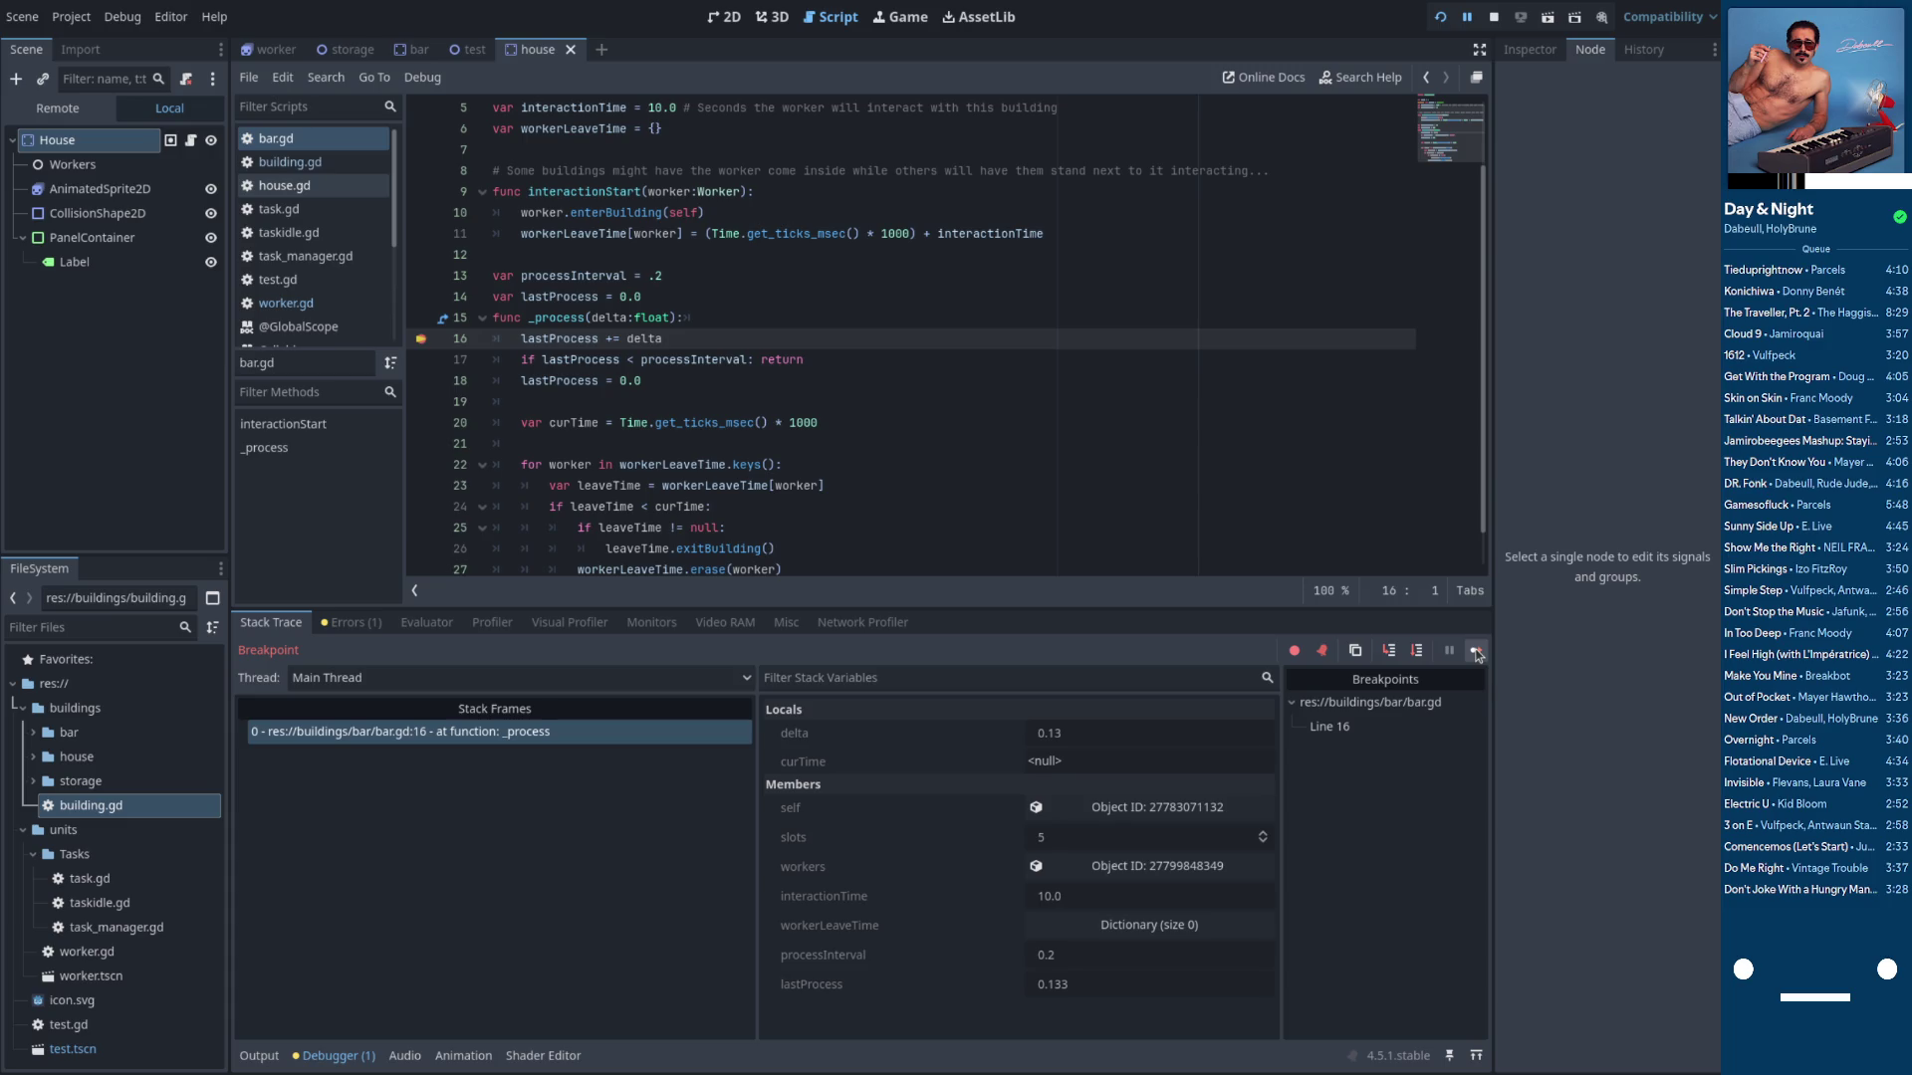
Move the breakpoint to line 17, continue, and step through lines 18, 20 and 22
left_click(421, 360)
left_click(421, 339)
left_click(1476, 652)
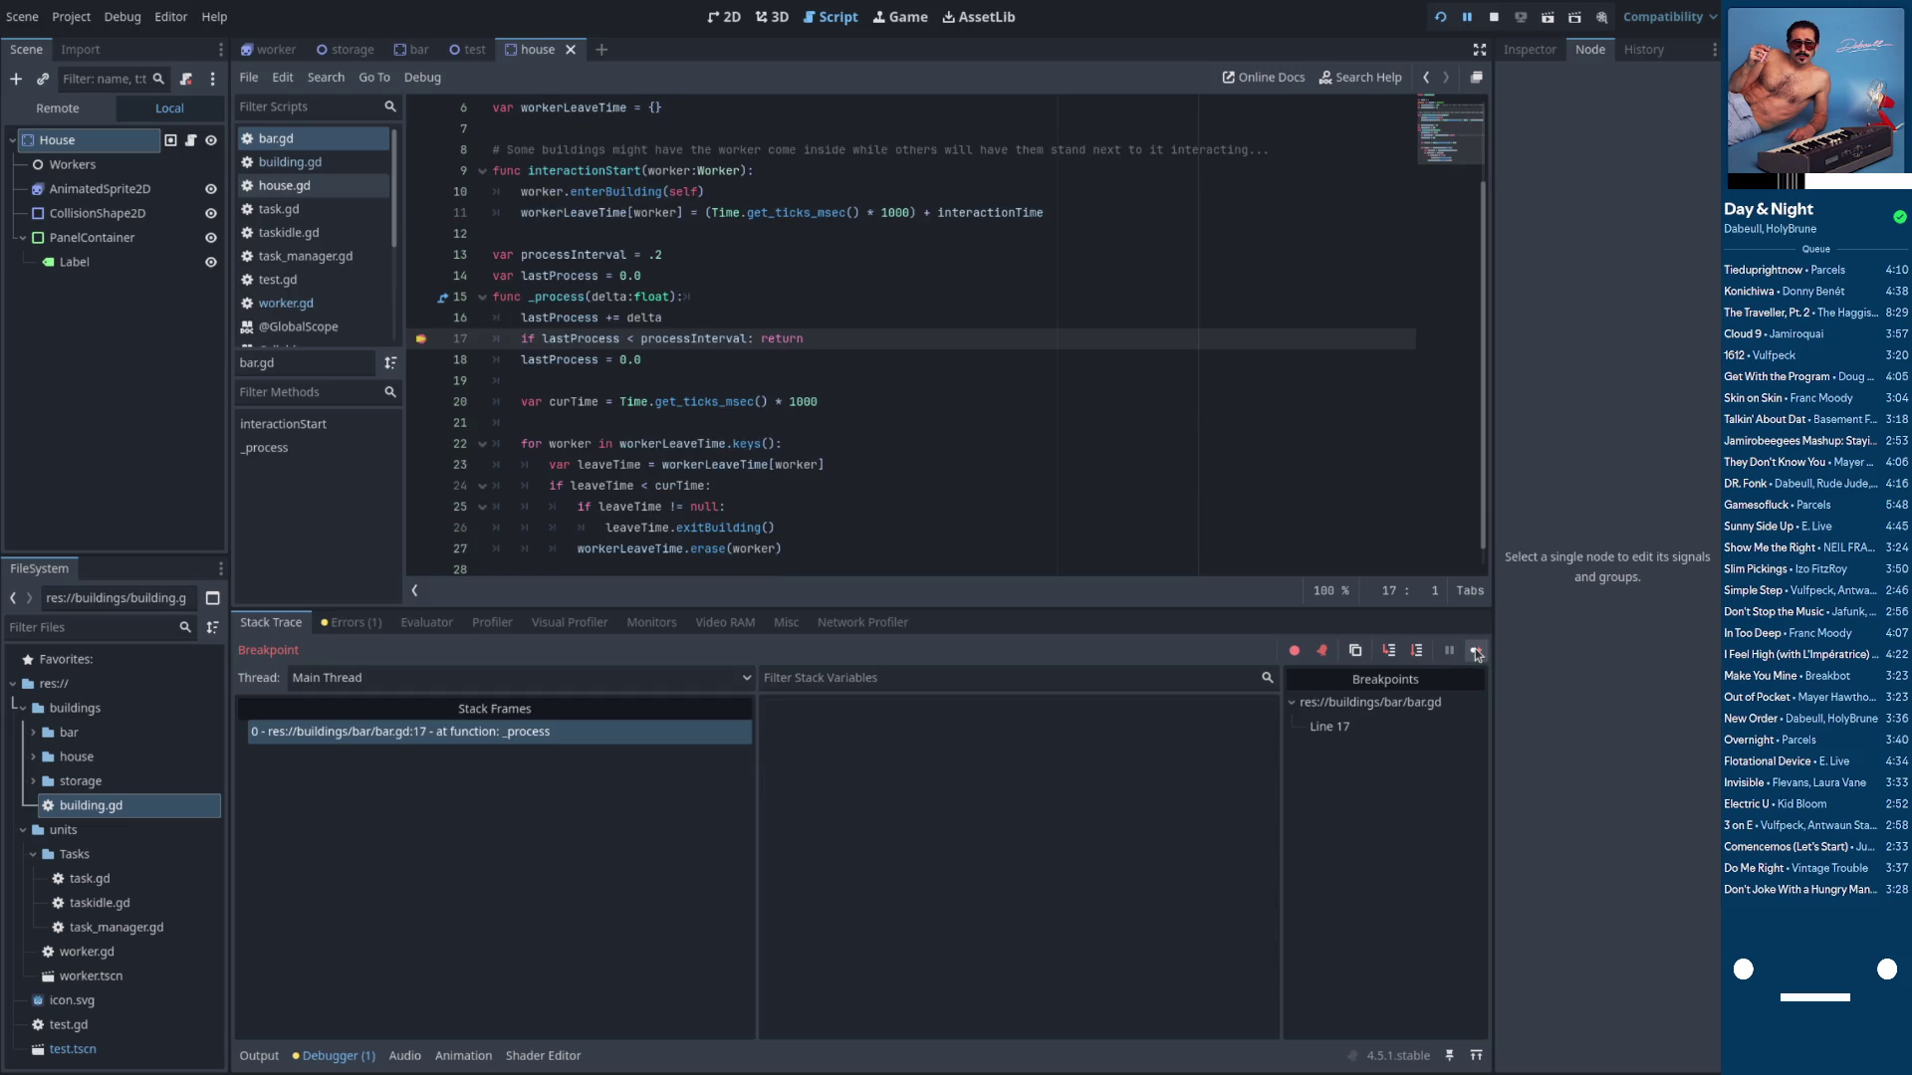
left_click(1476, 651)
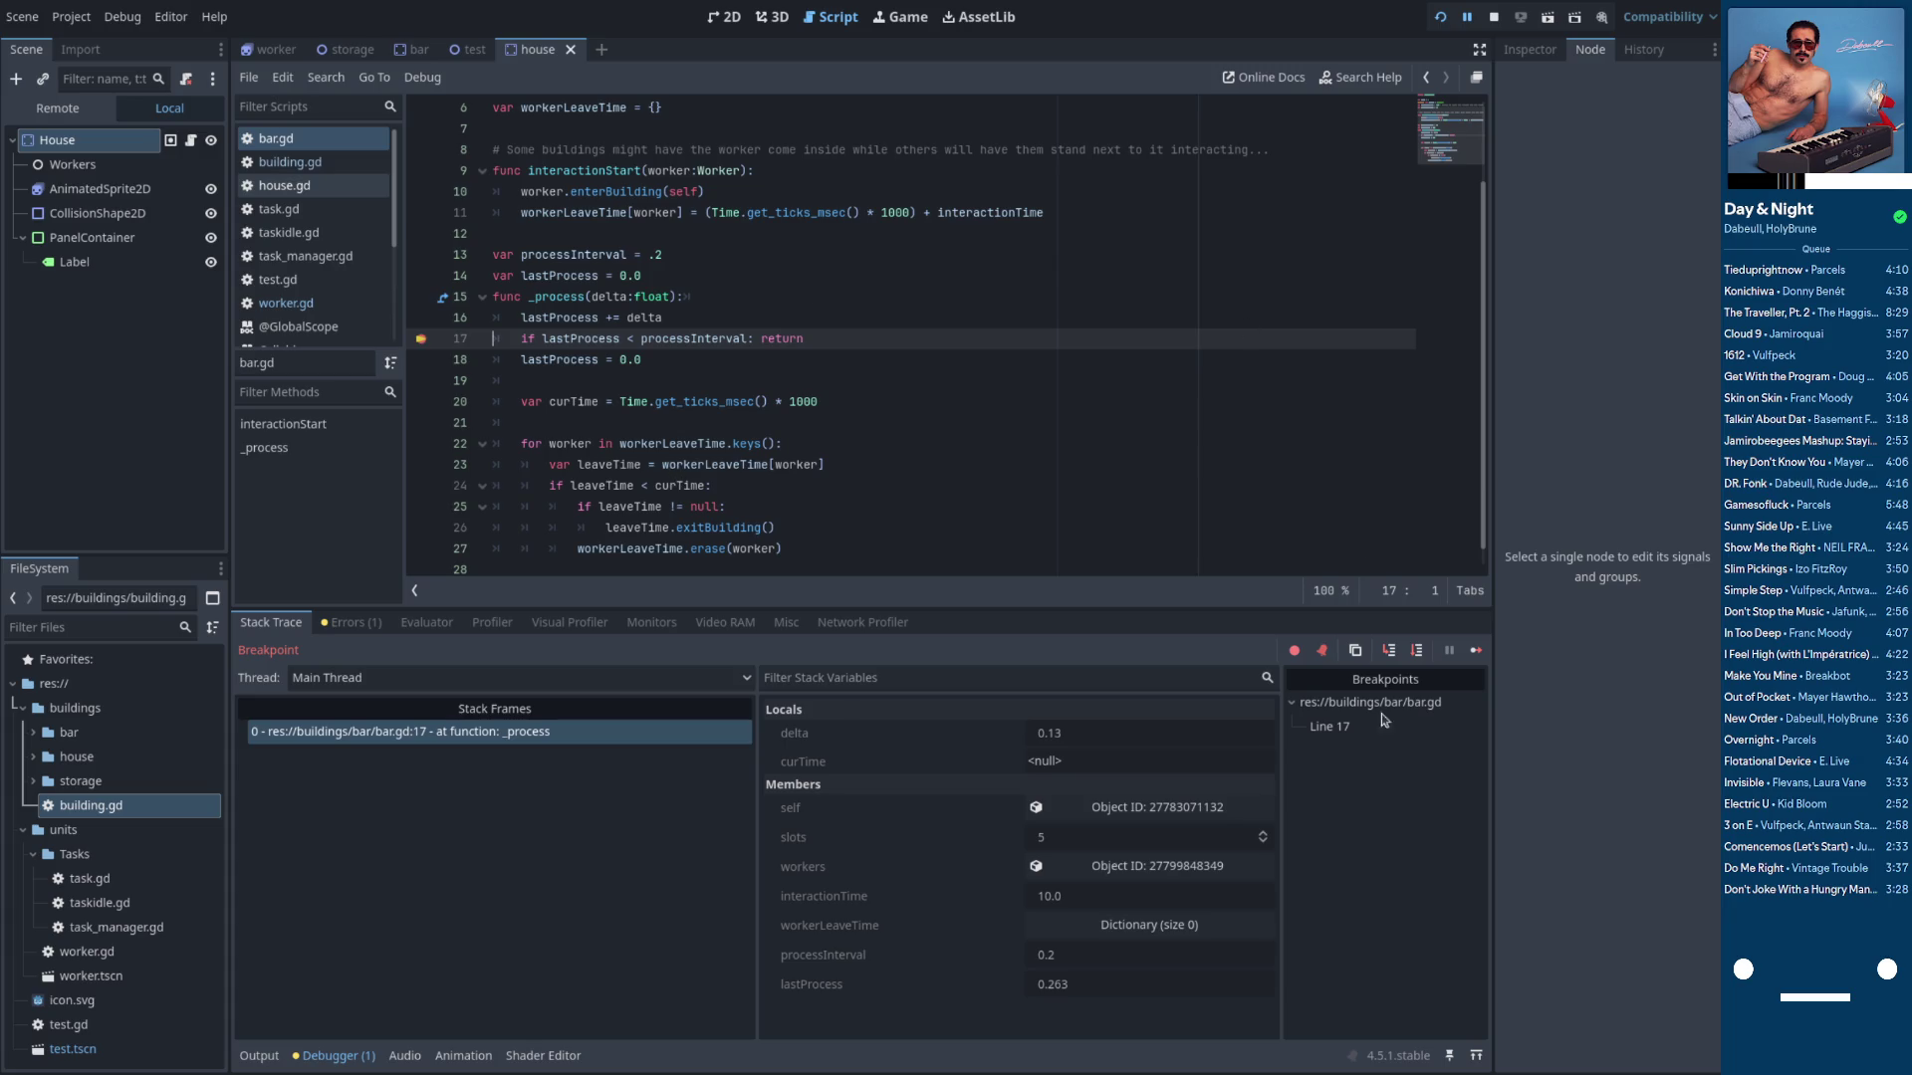
left_click(1416, 651)
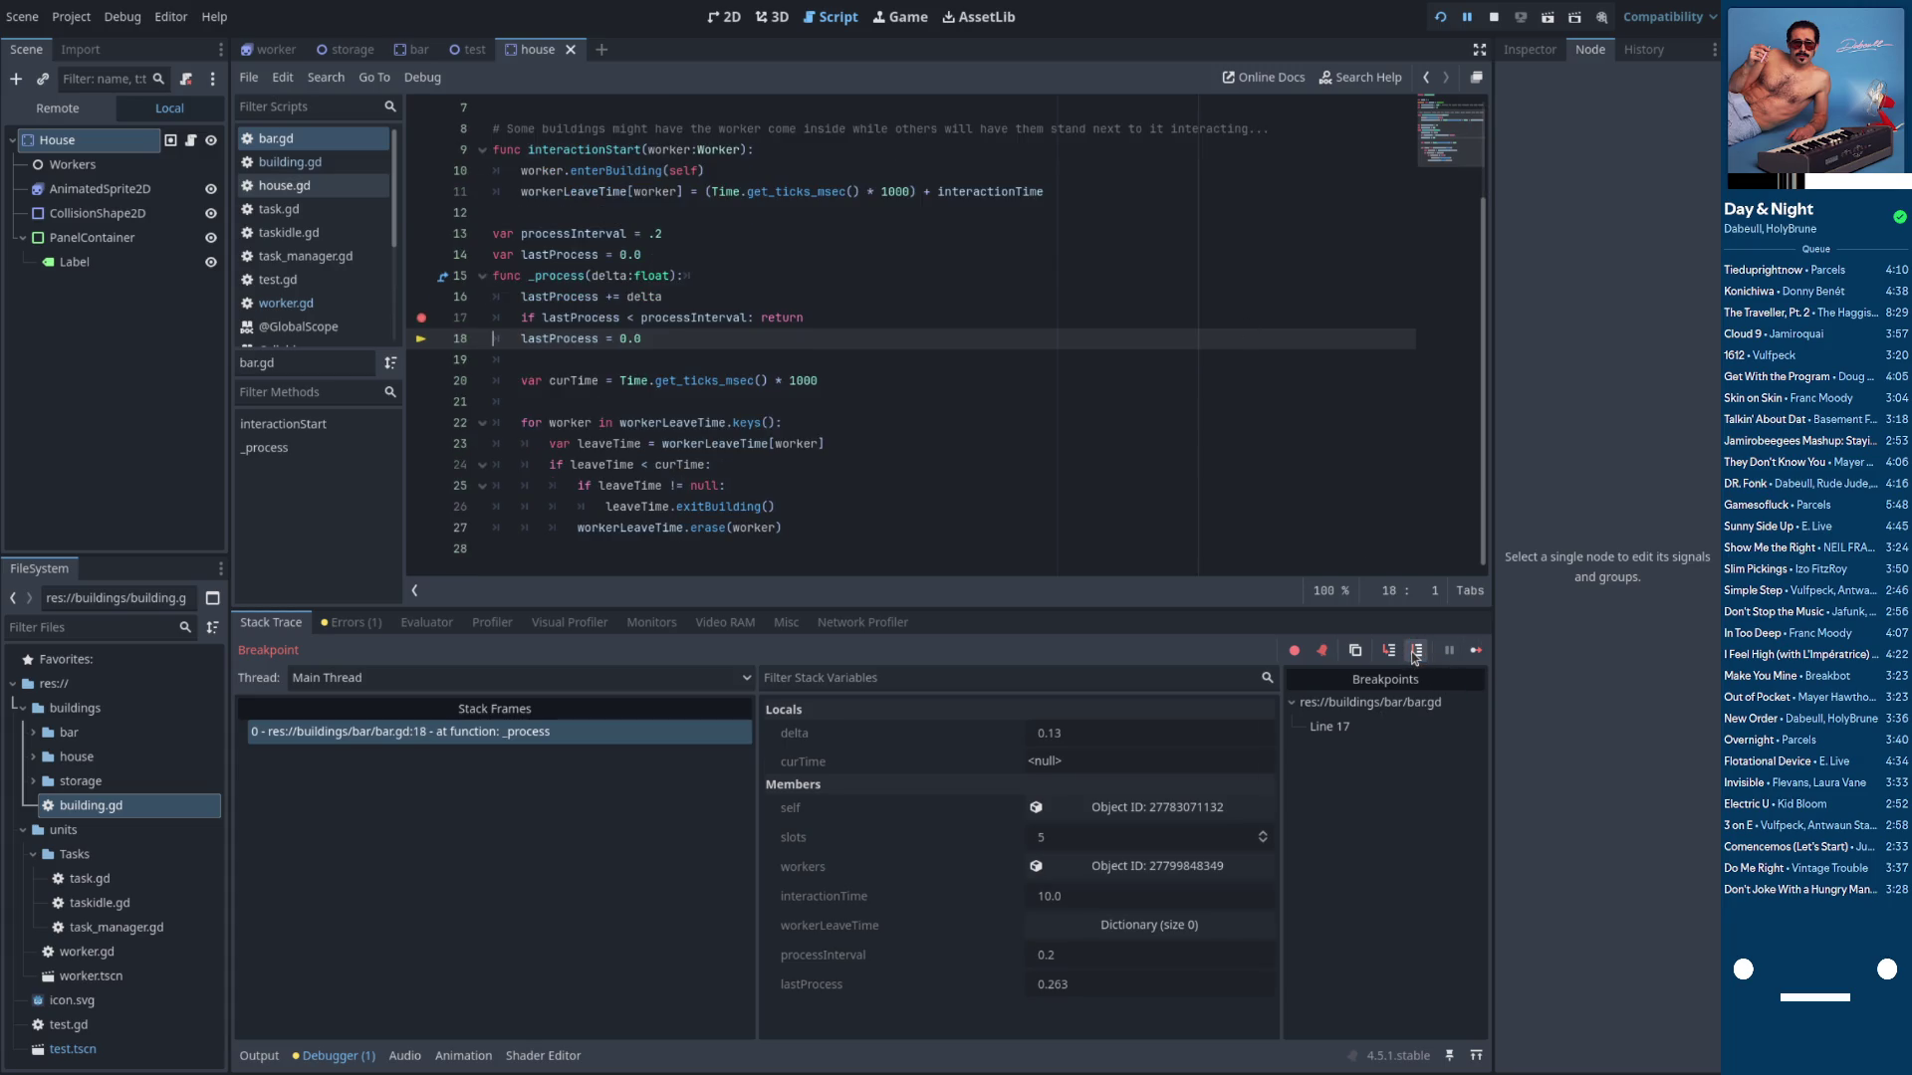
left_click(1416, 651)
left_click(1416, 651)
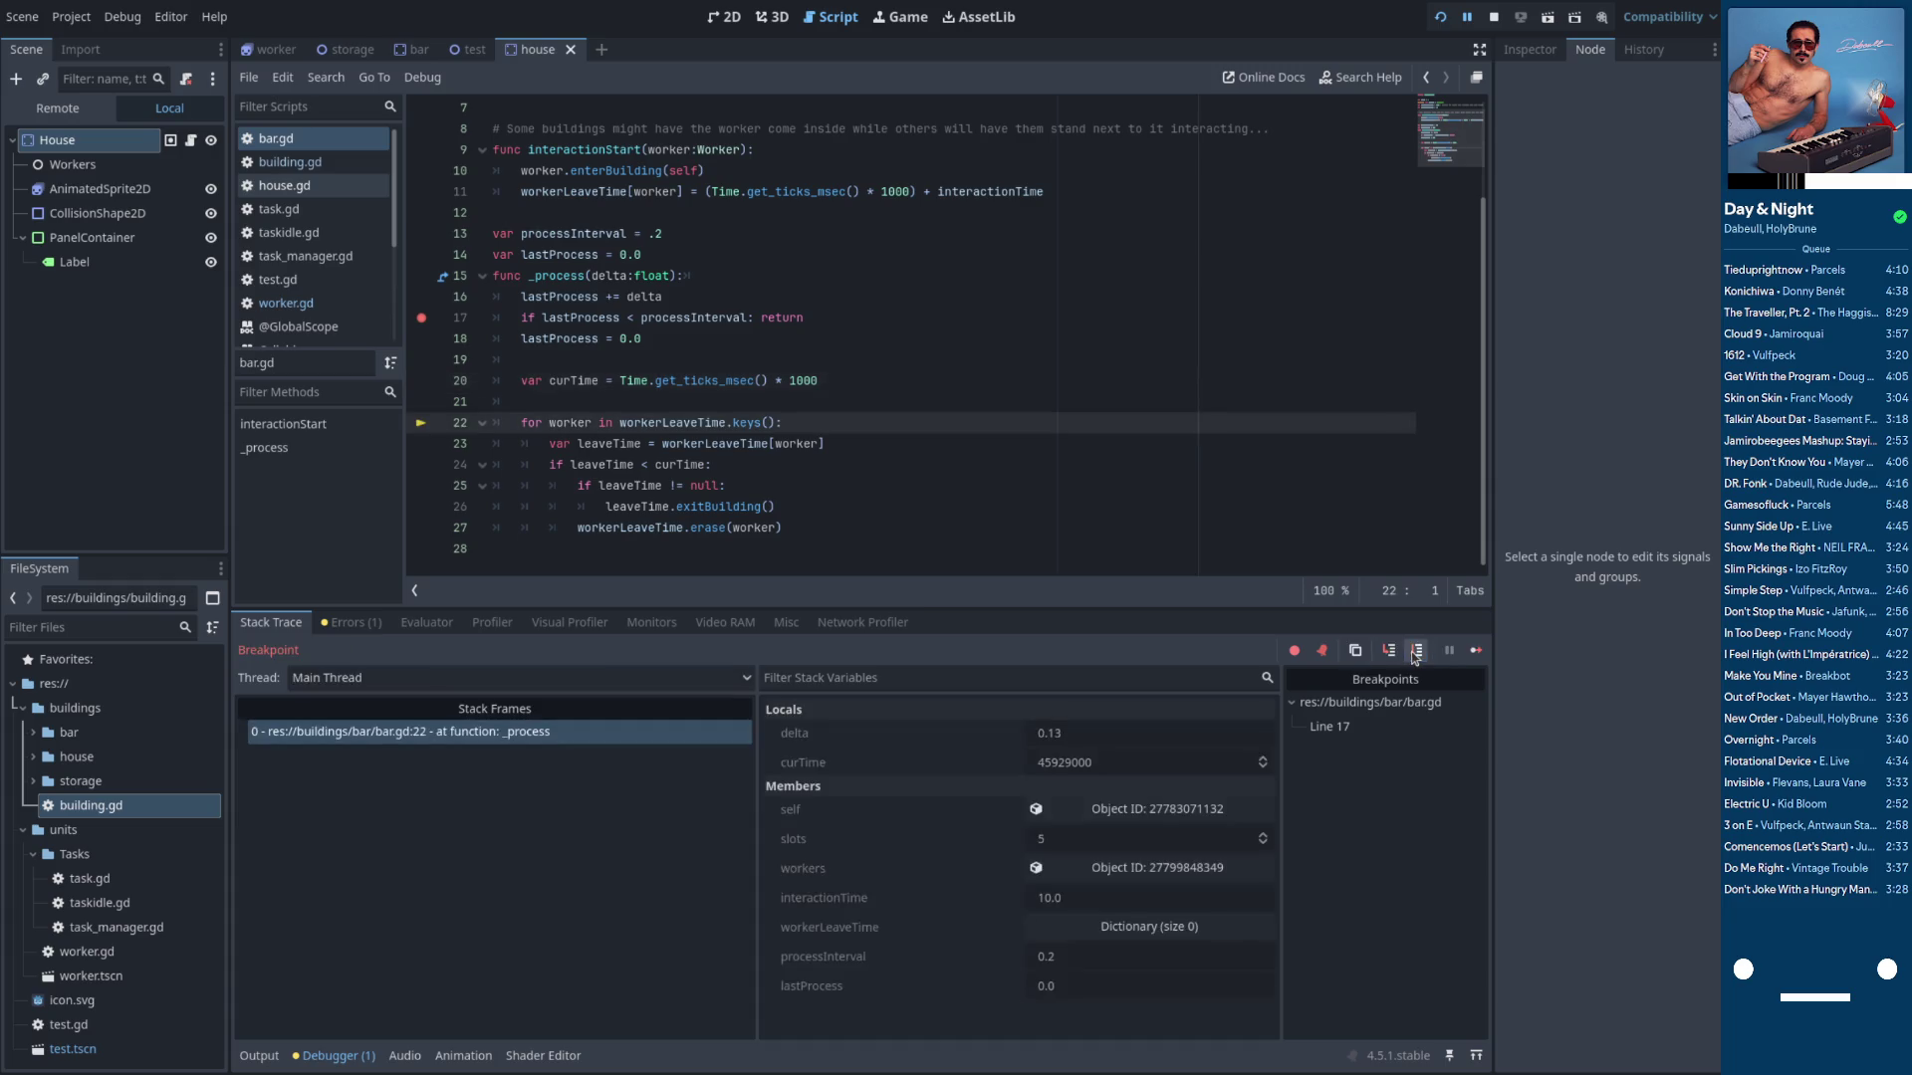
left_click(1416, 651)
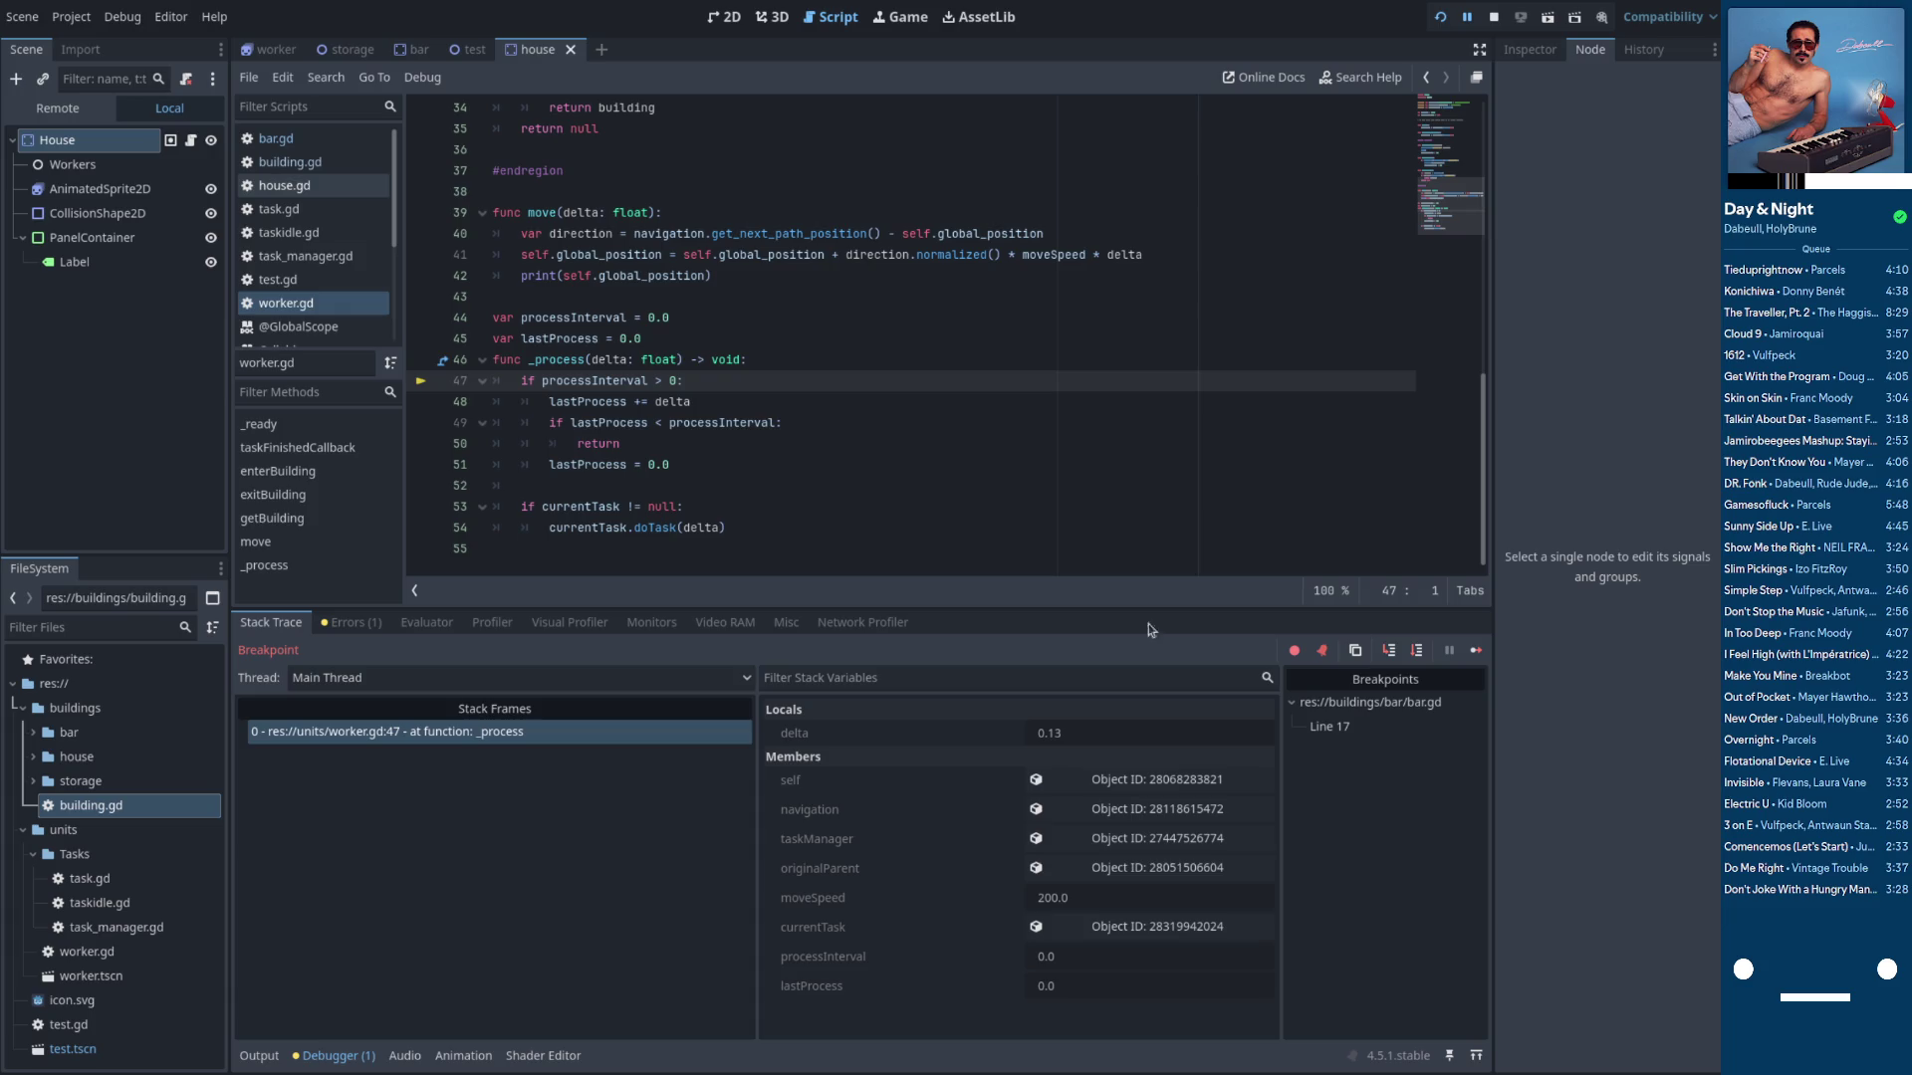
Resume, remove the line-17 breakpoint, and place the caret on empty line 21
left_click(1469, 658)
left_click(421, 341)
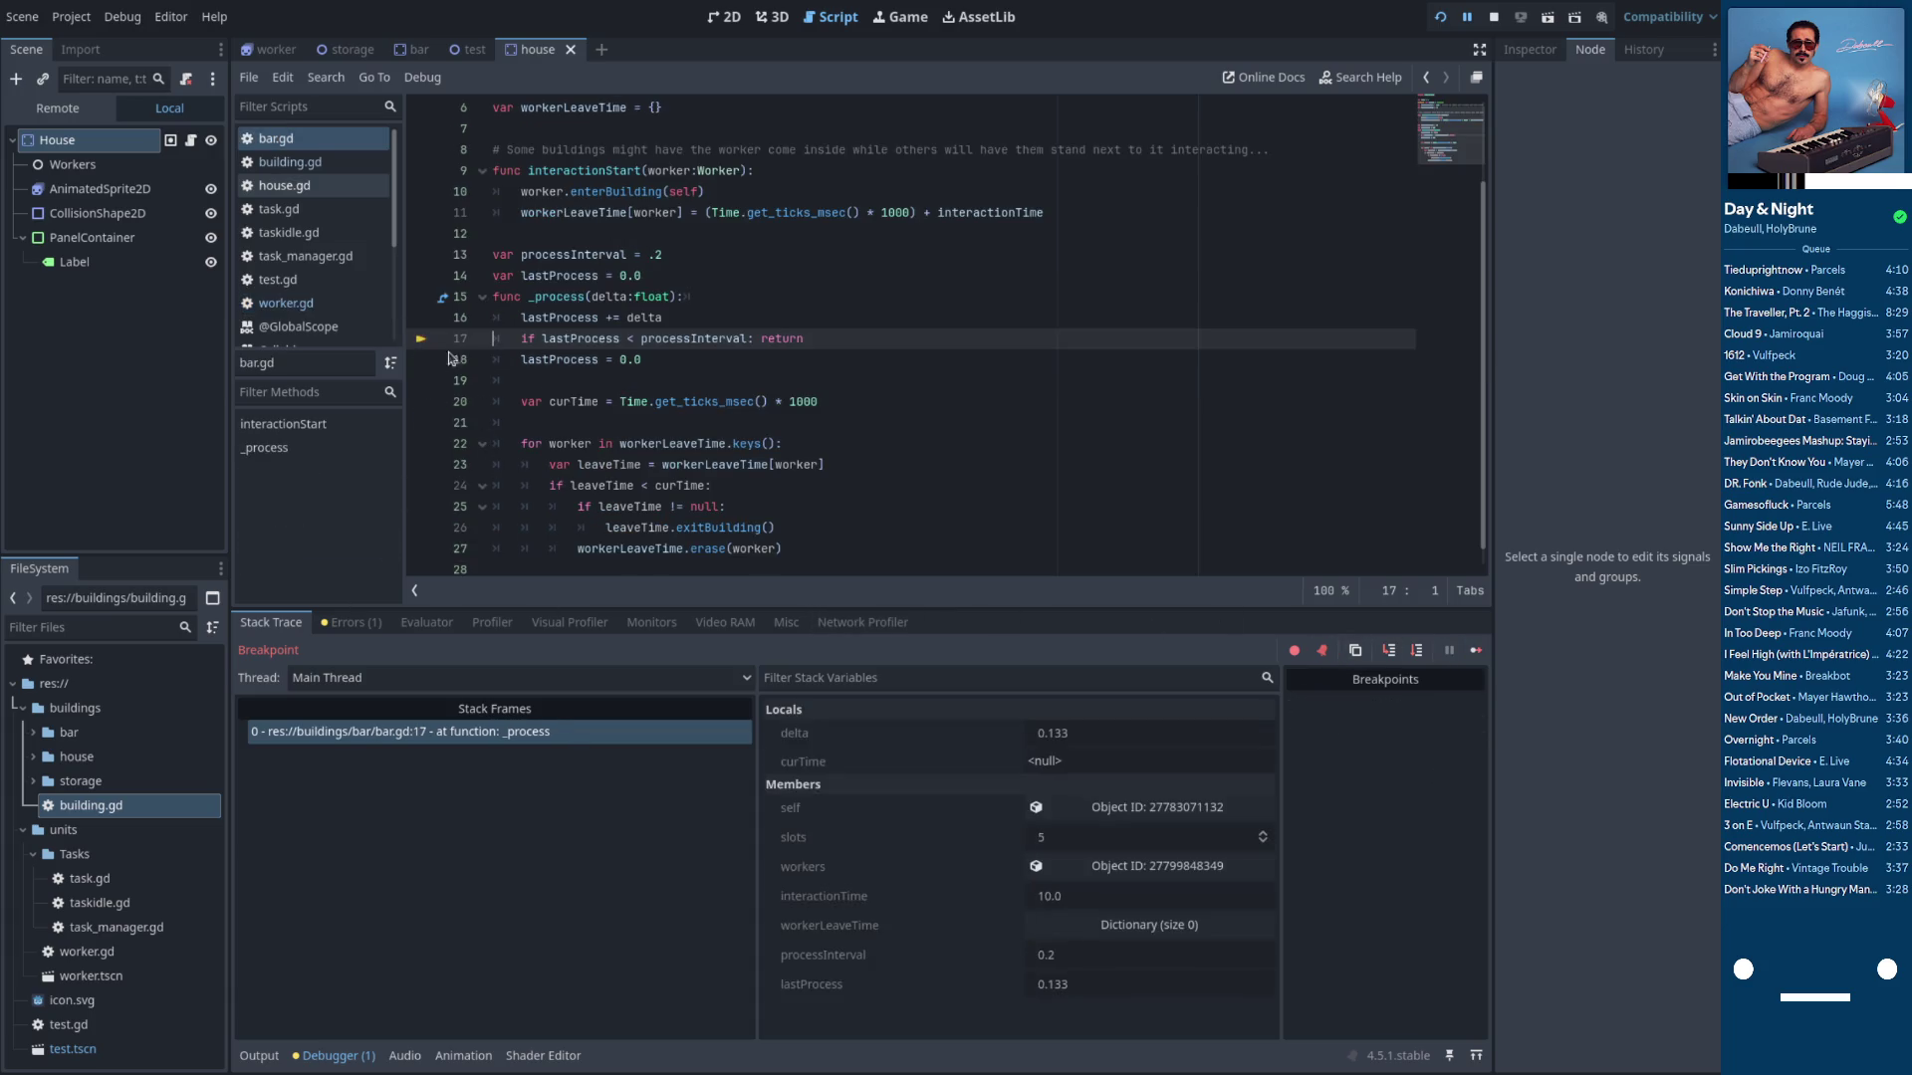
double_click(665, 444)
left_click(684, 420)
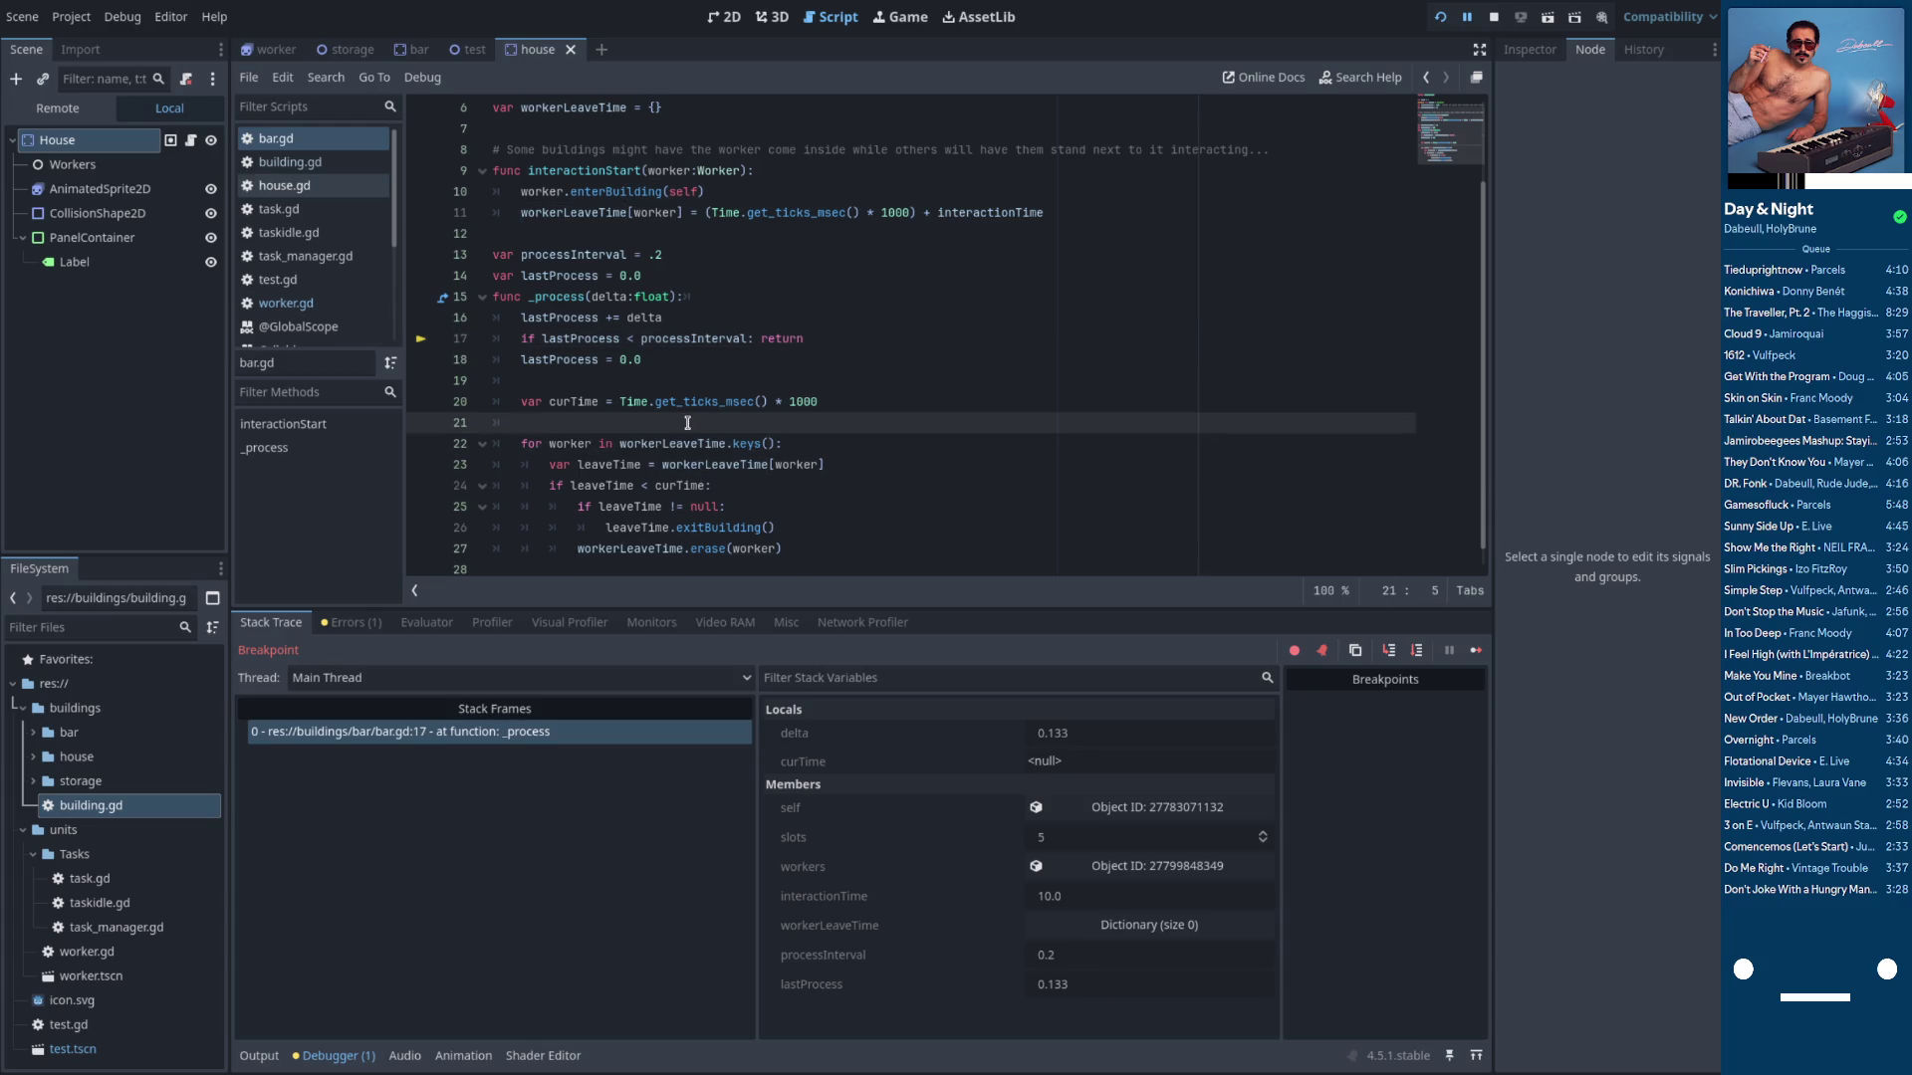
Add print(workerLeaveTime) on line 22 of bar.gd and relaunch the game
key("Return")
key("Return")
key("Up")
type("print(workerLeaveTime)")
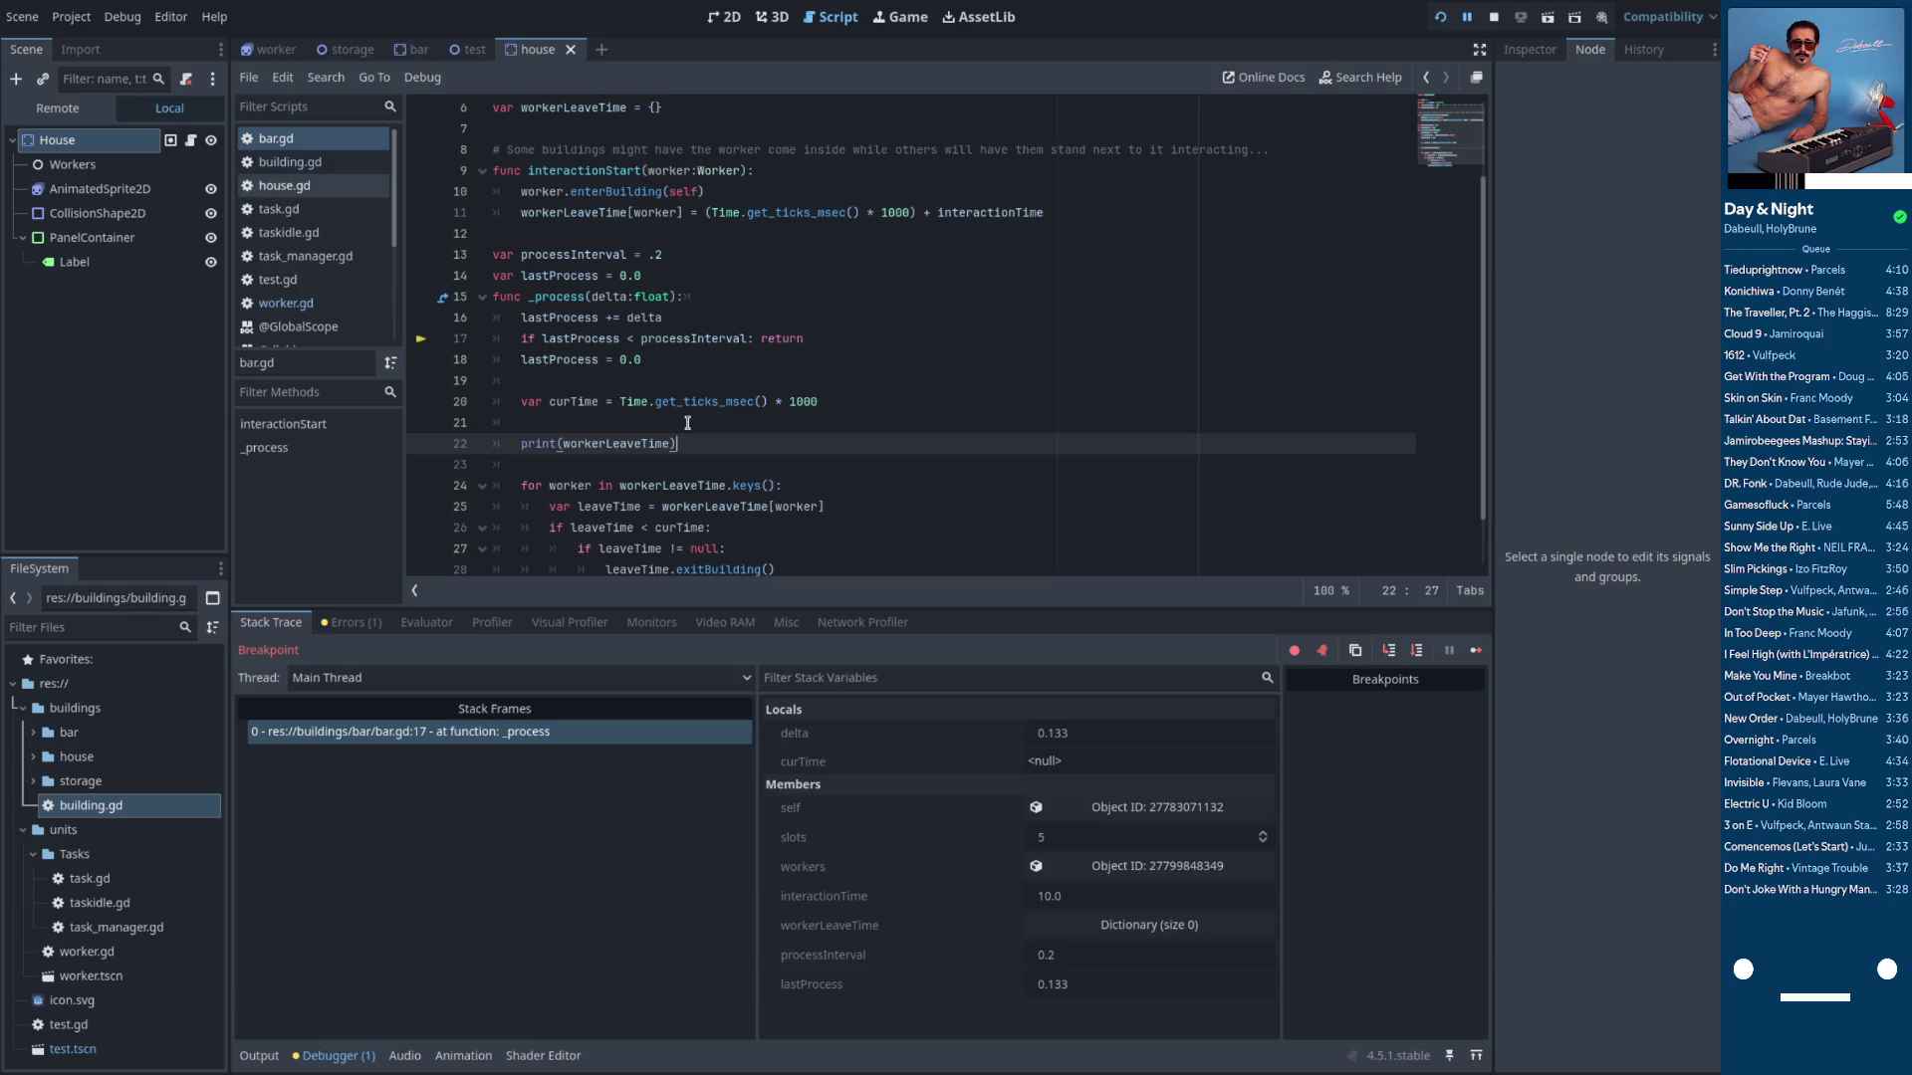
left_click(1440, 17)
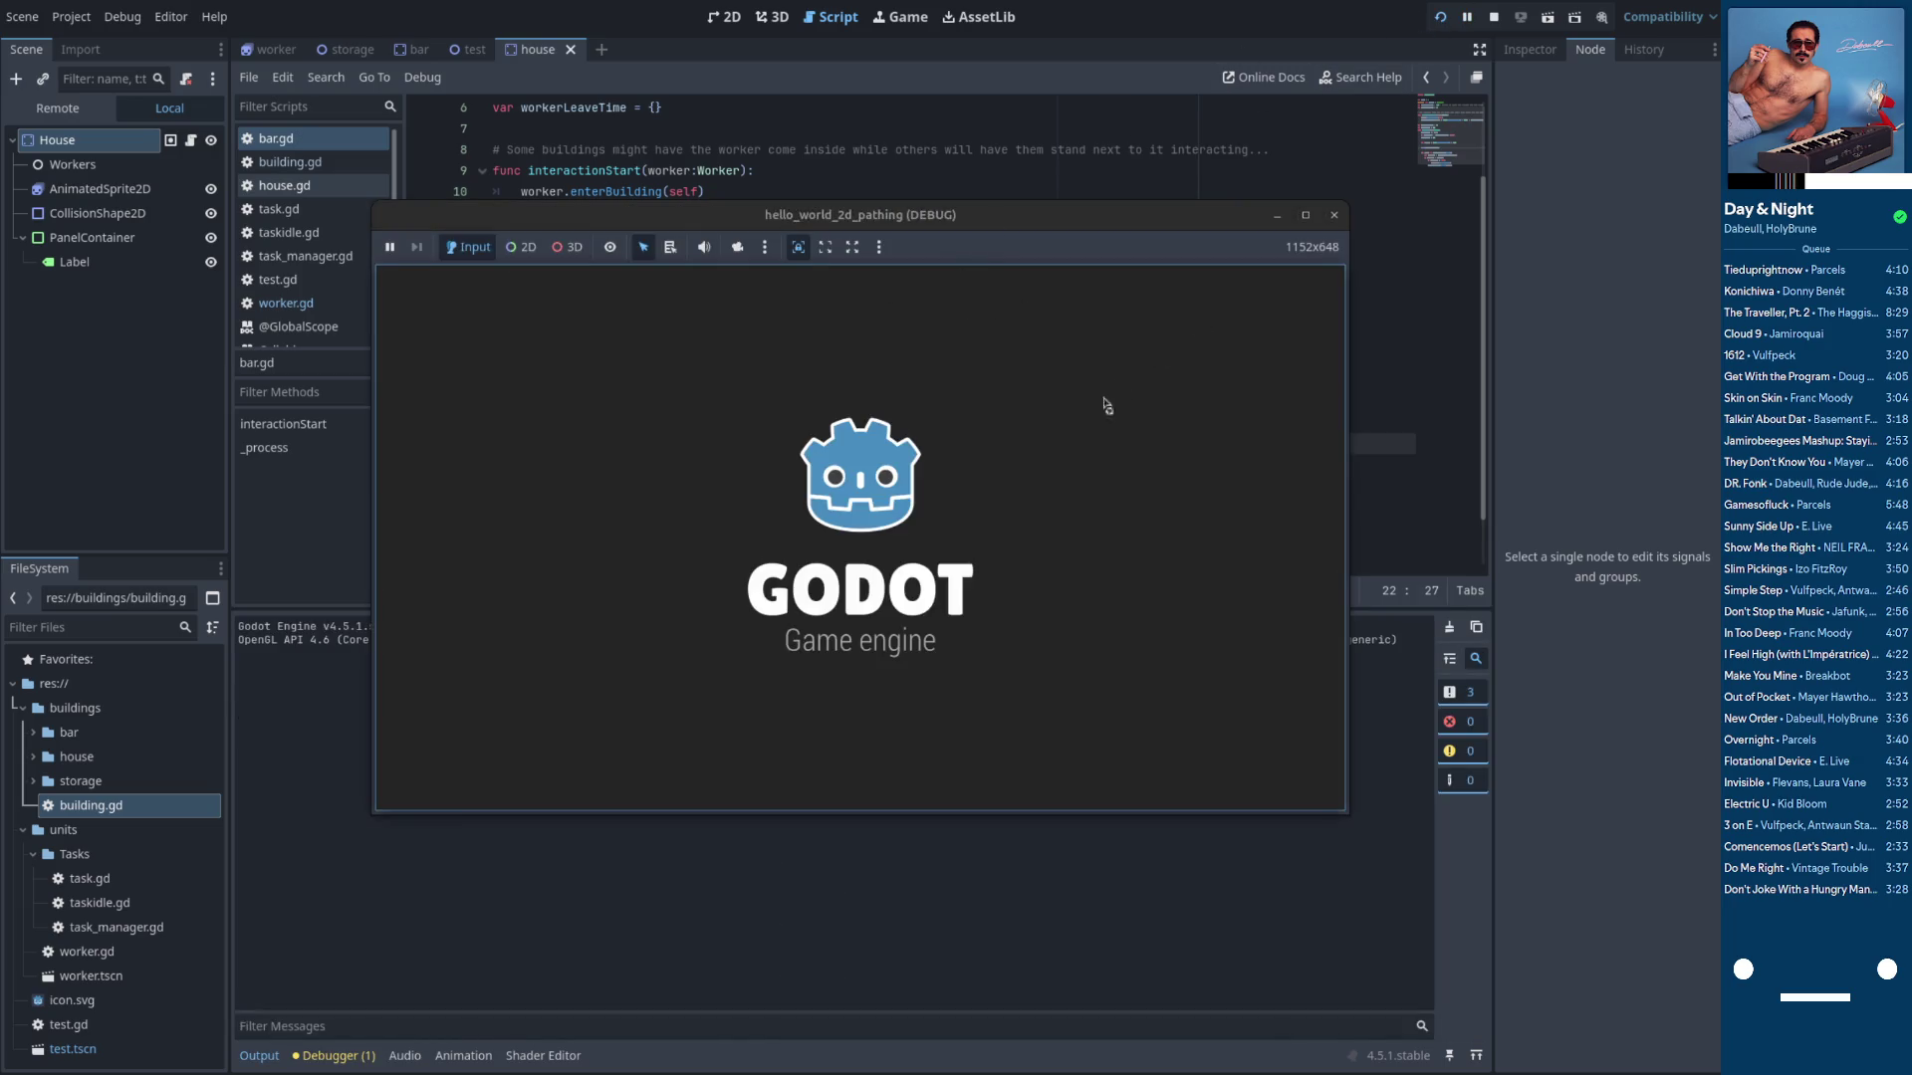
Resize and close the game window, run the project again, and stop it with F8
mouse_move(1026, 221)
left_mouse_down()
mouse_move(1019, 169)
mouse_move(1056, 170)
left_mouse_up()
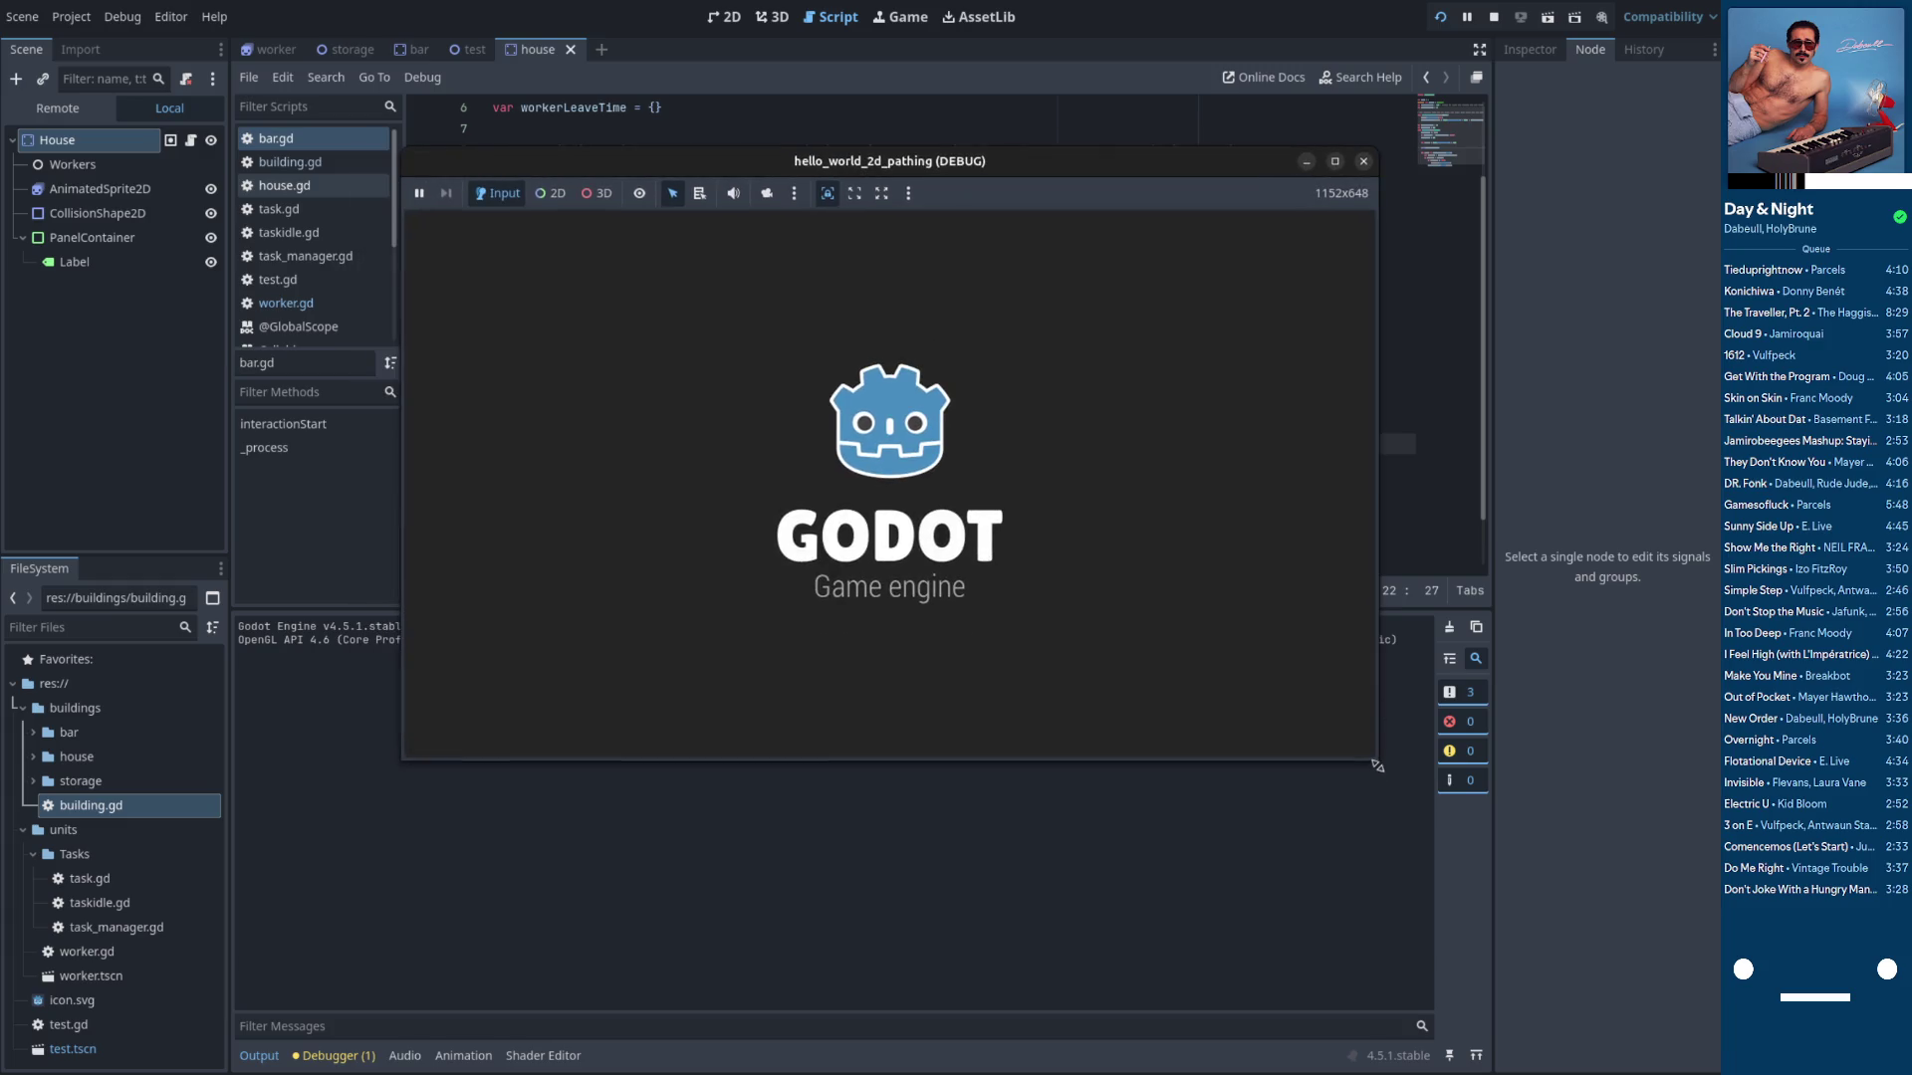
left_click_drag(1379, 763, 1109, 602)
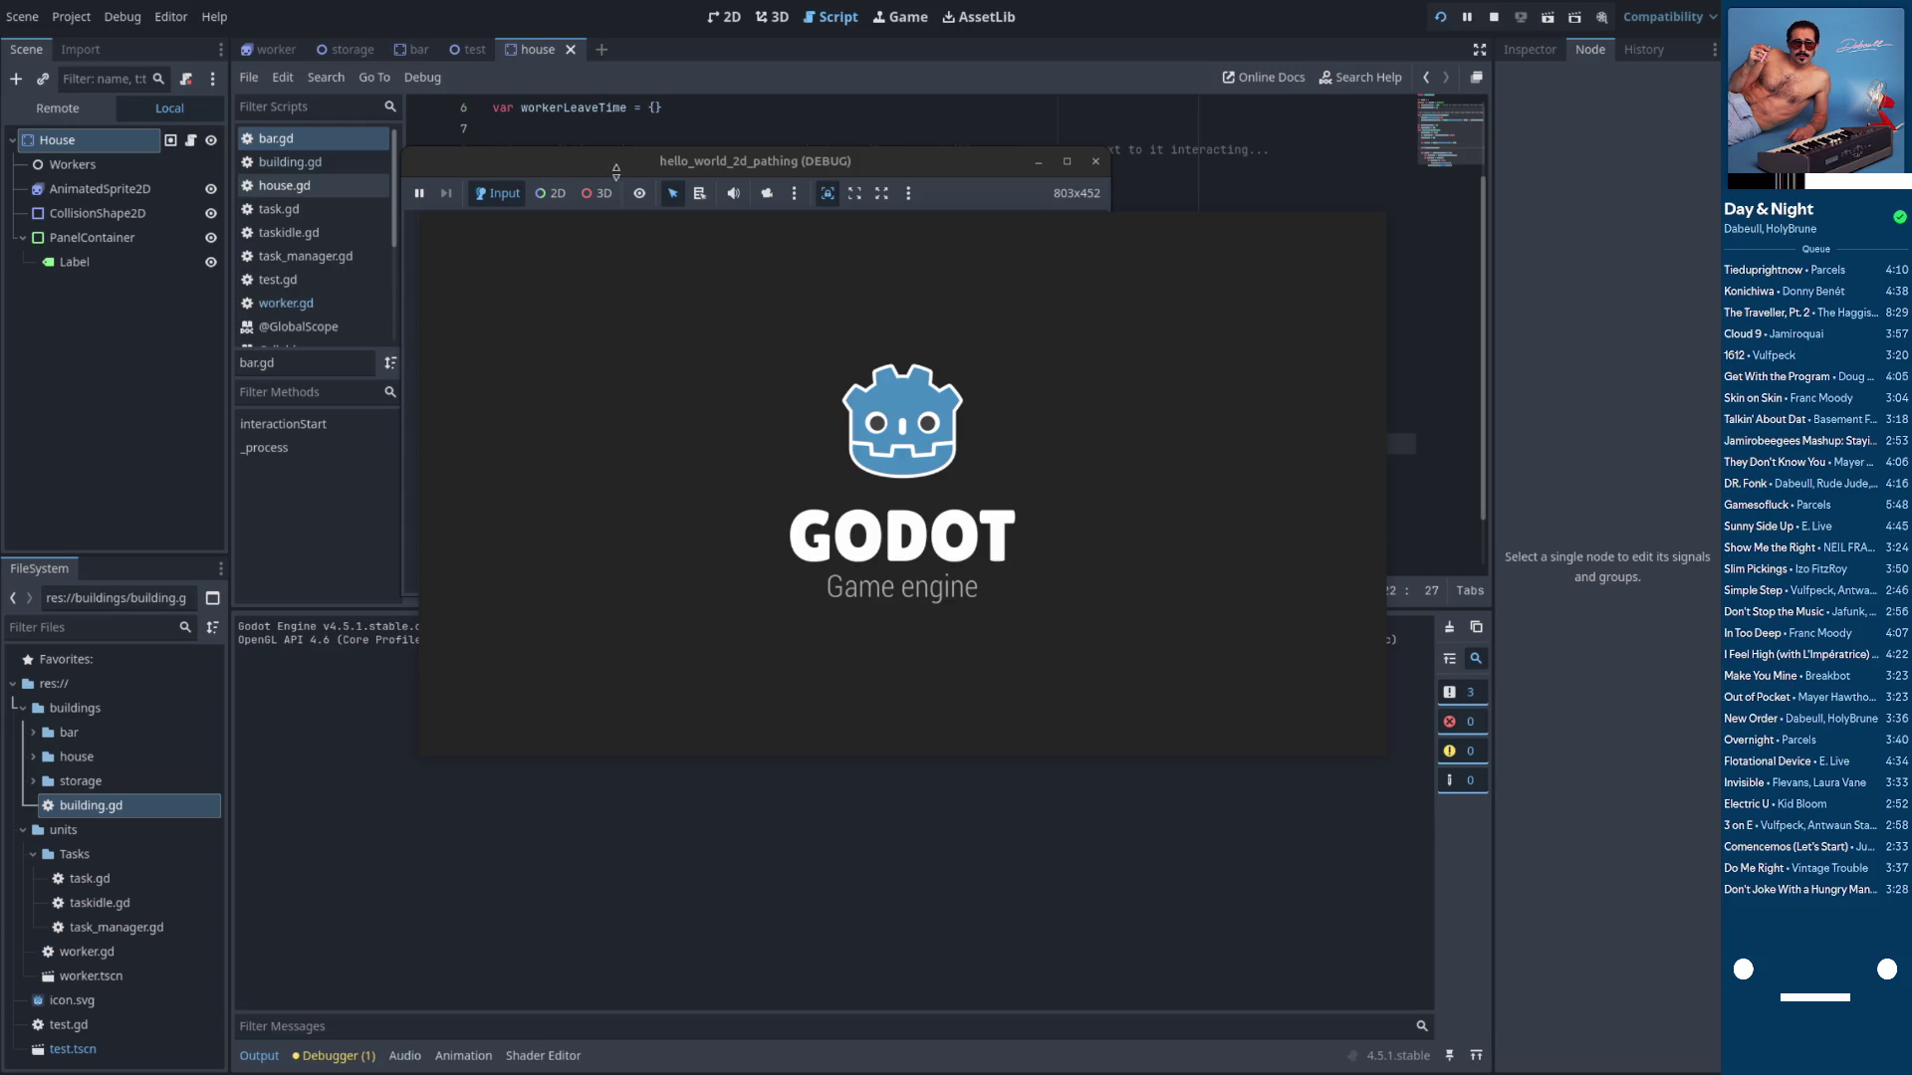
mouse_move(977, 571)
left_mouse_down()
mouse_move(1054, 715)
mouse_move(1100, 639)
mouse_move(1029, 477)
mouse_move(1323, 832)
mouse_move(1290, 906)
left_mouse_up()
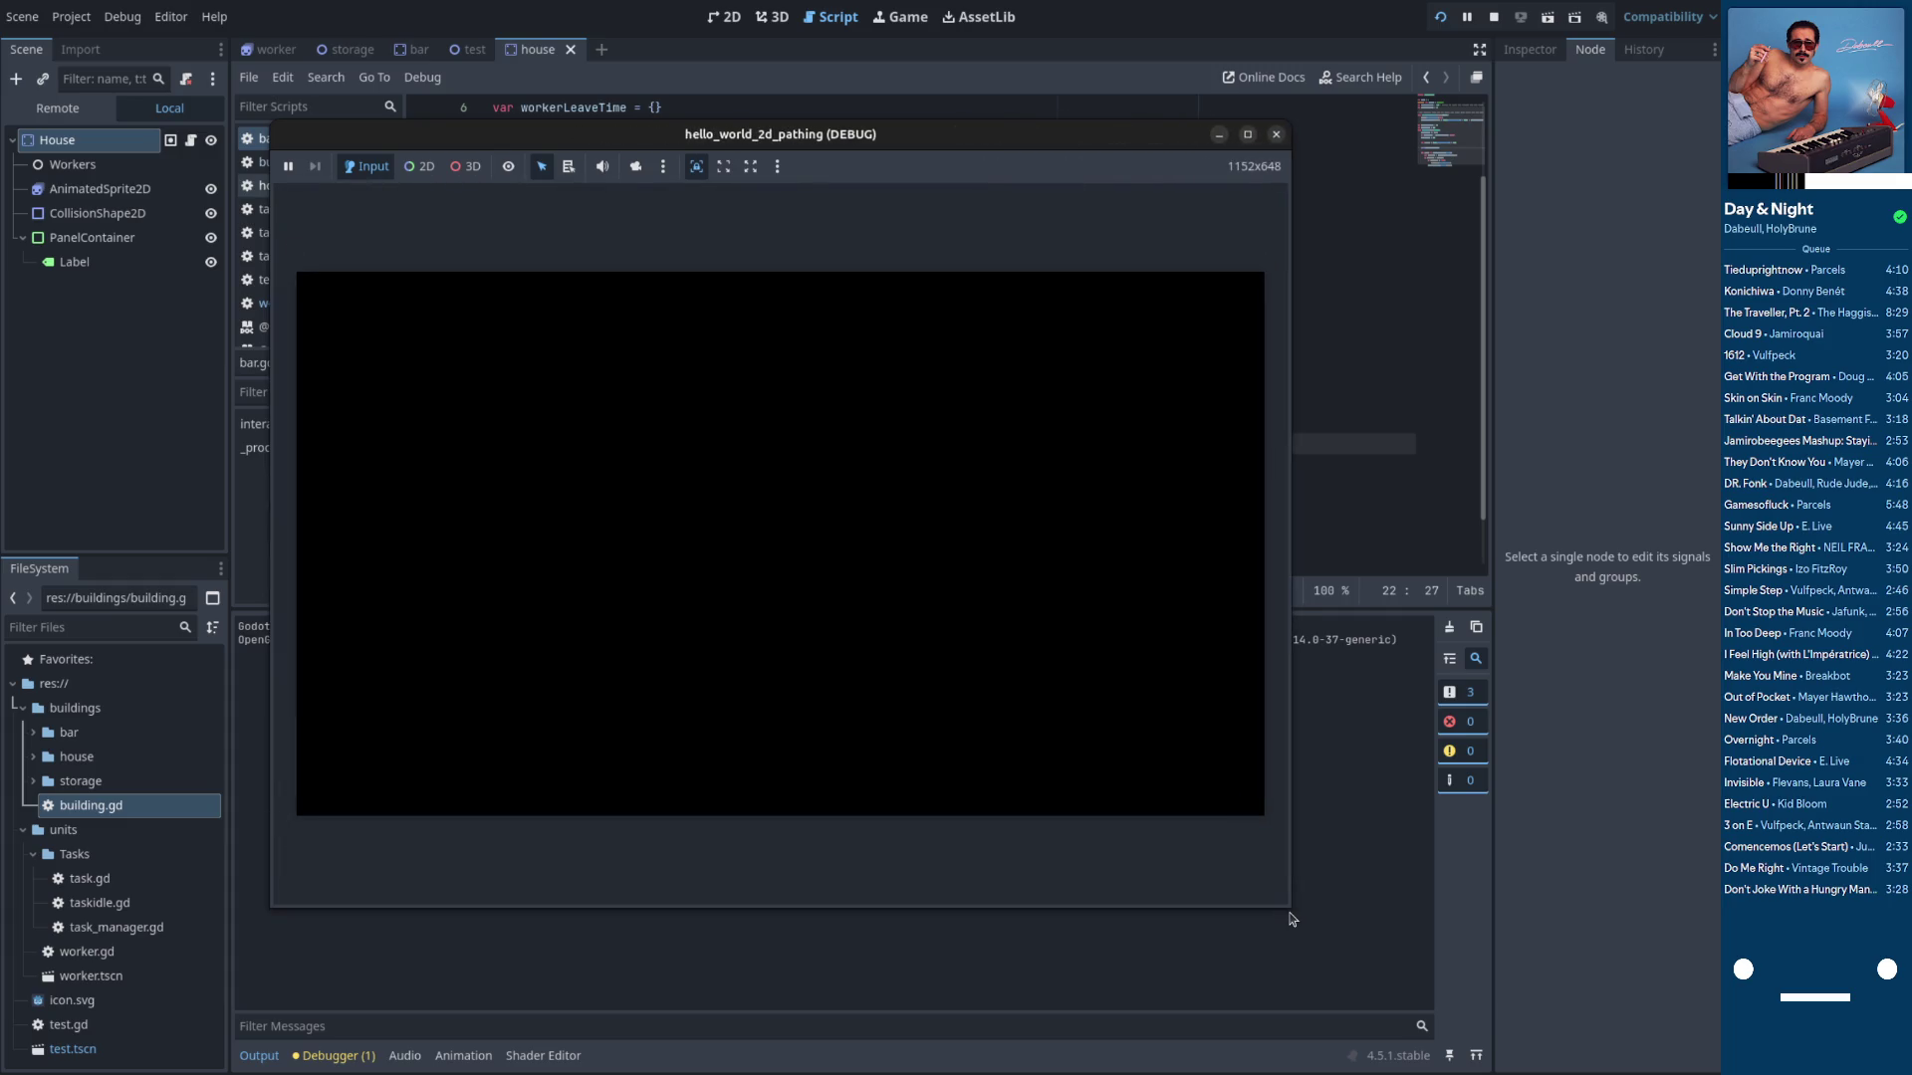
left_click(1276, 133)
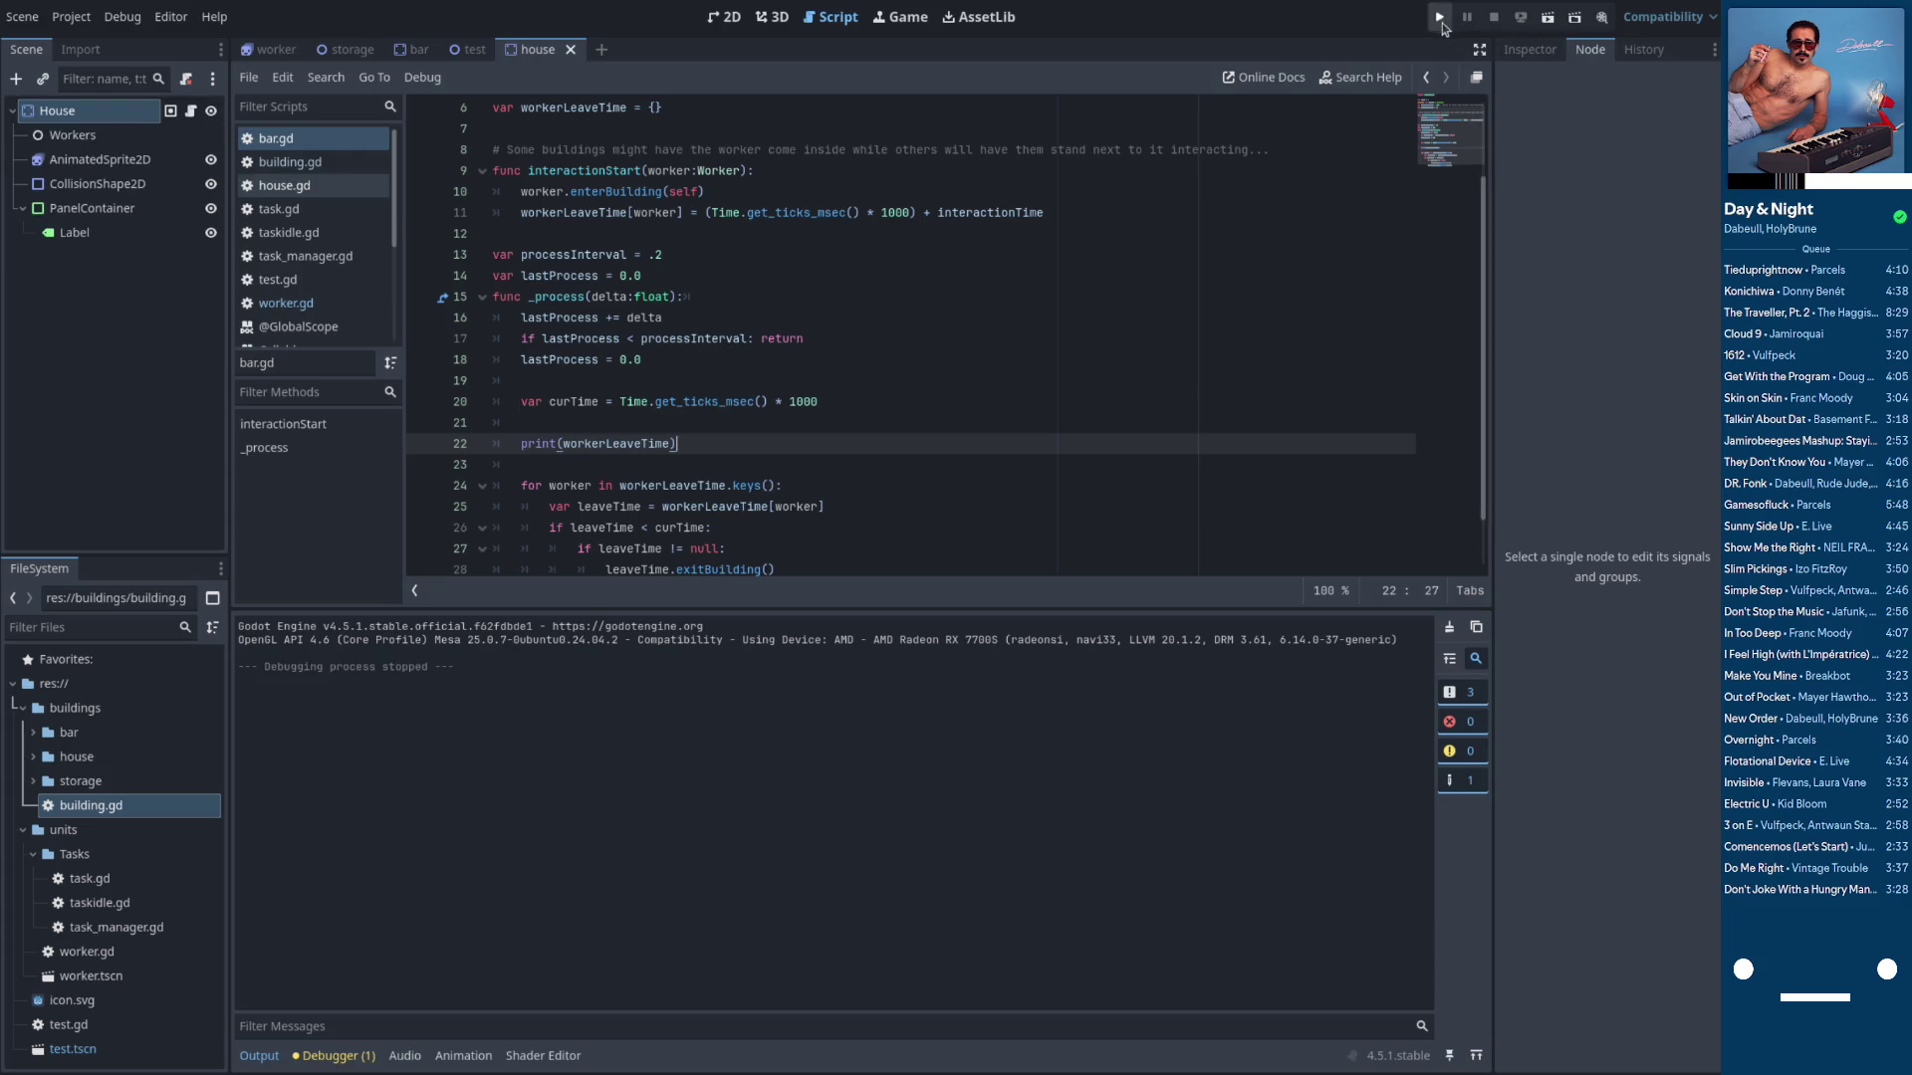
left_click(1441, 22)
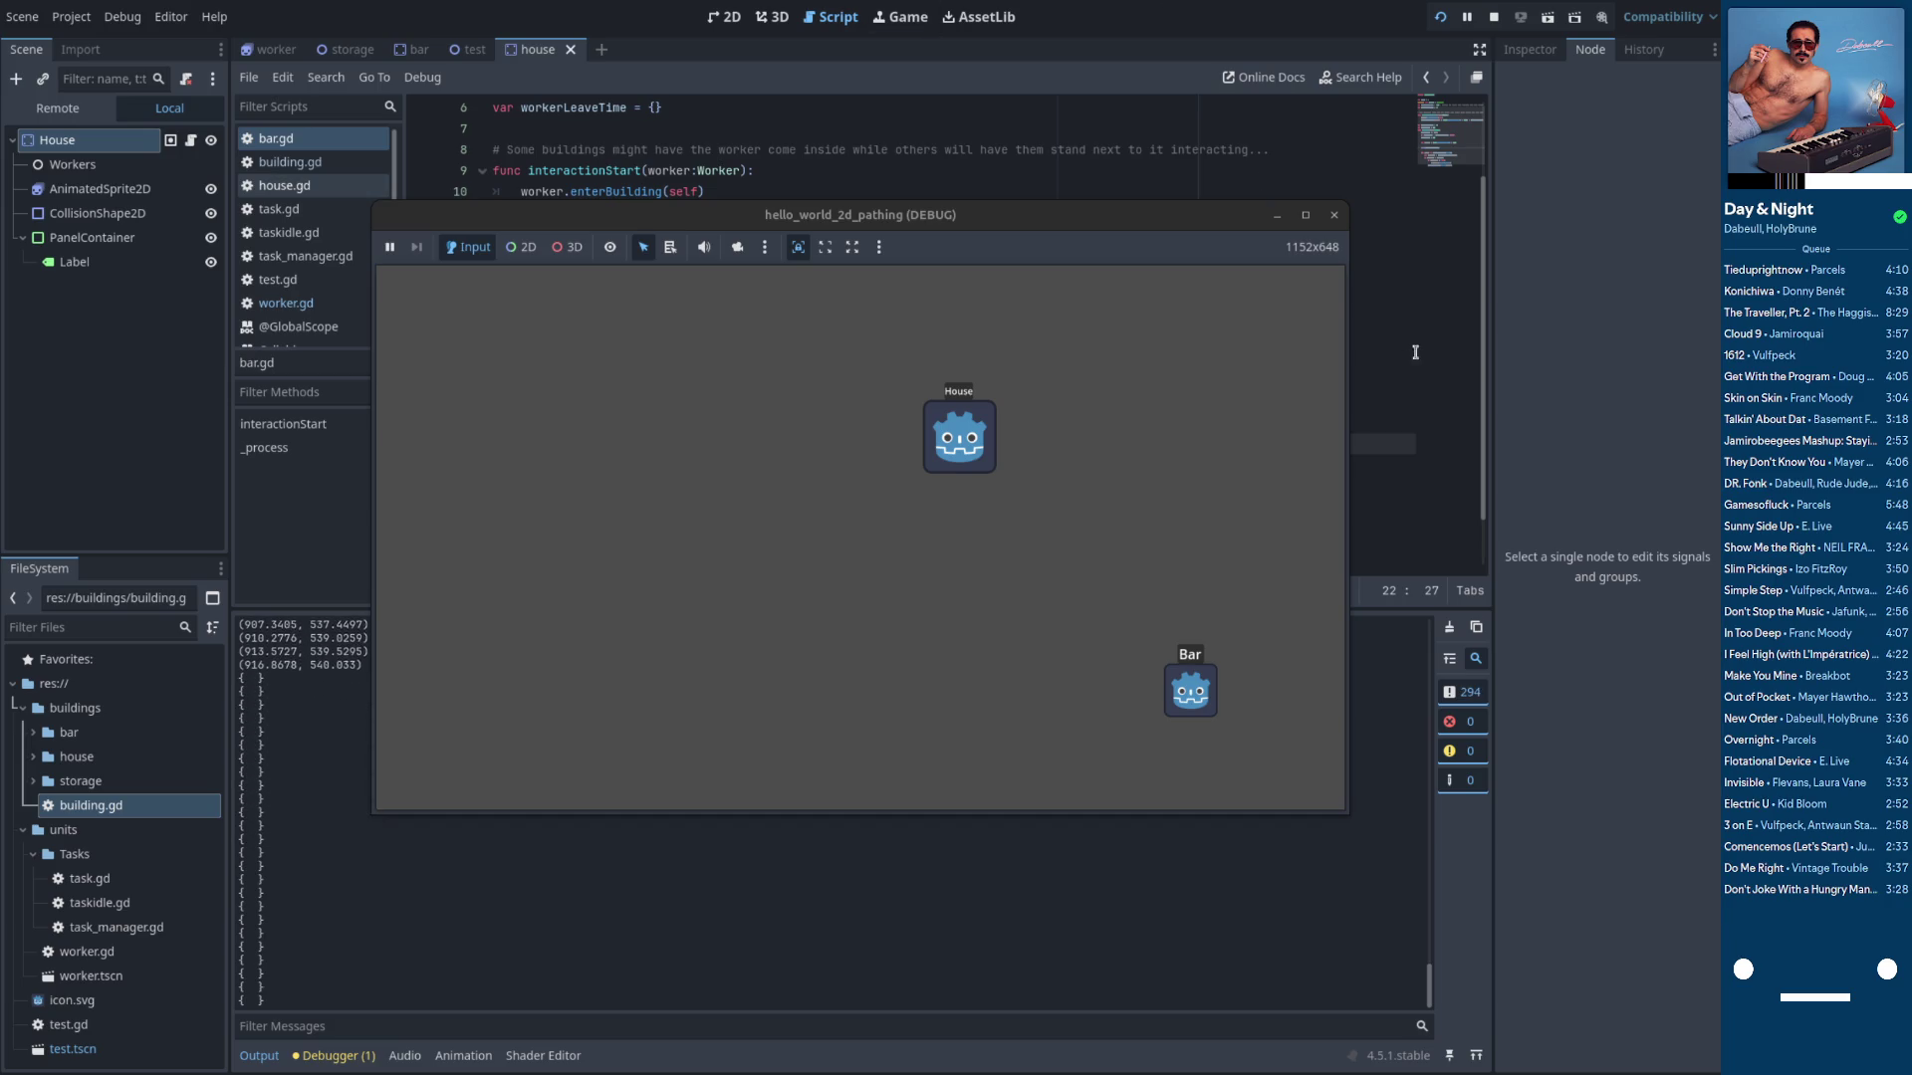
key("F8")
left_click(765, 318)
scroll(766, 404, "down", 1)
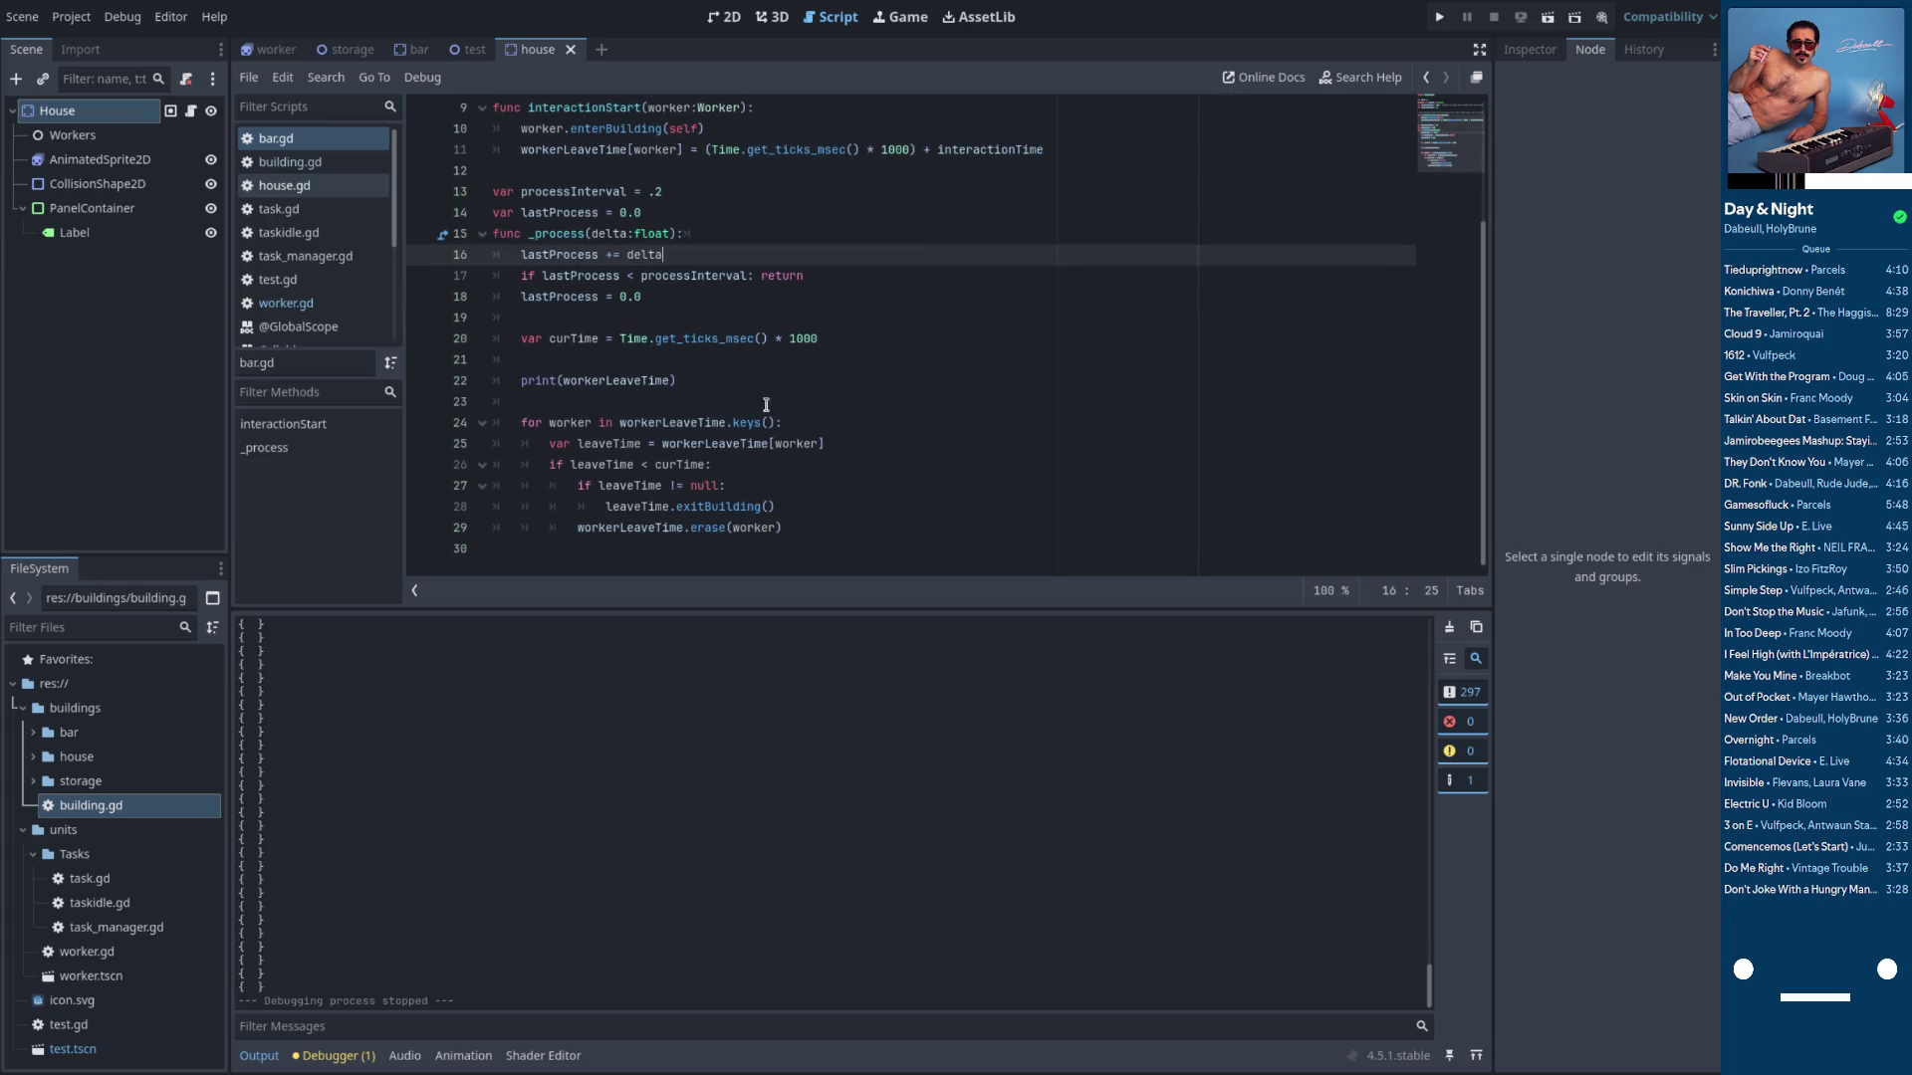
Delete the print(workerLeaveTime) line and add the comment '# Sad. Can't use nodes as keys.'
left_click(698, 396)
key("ctrl+shift+k")
key("ctrl+shift+k")
scroll(688, 343, "up", 3)
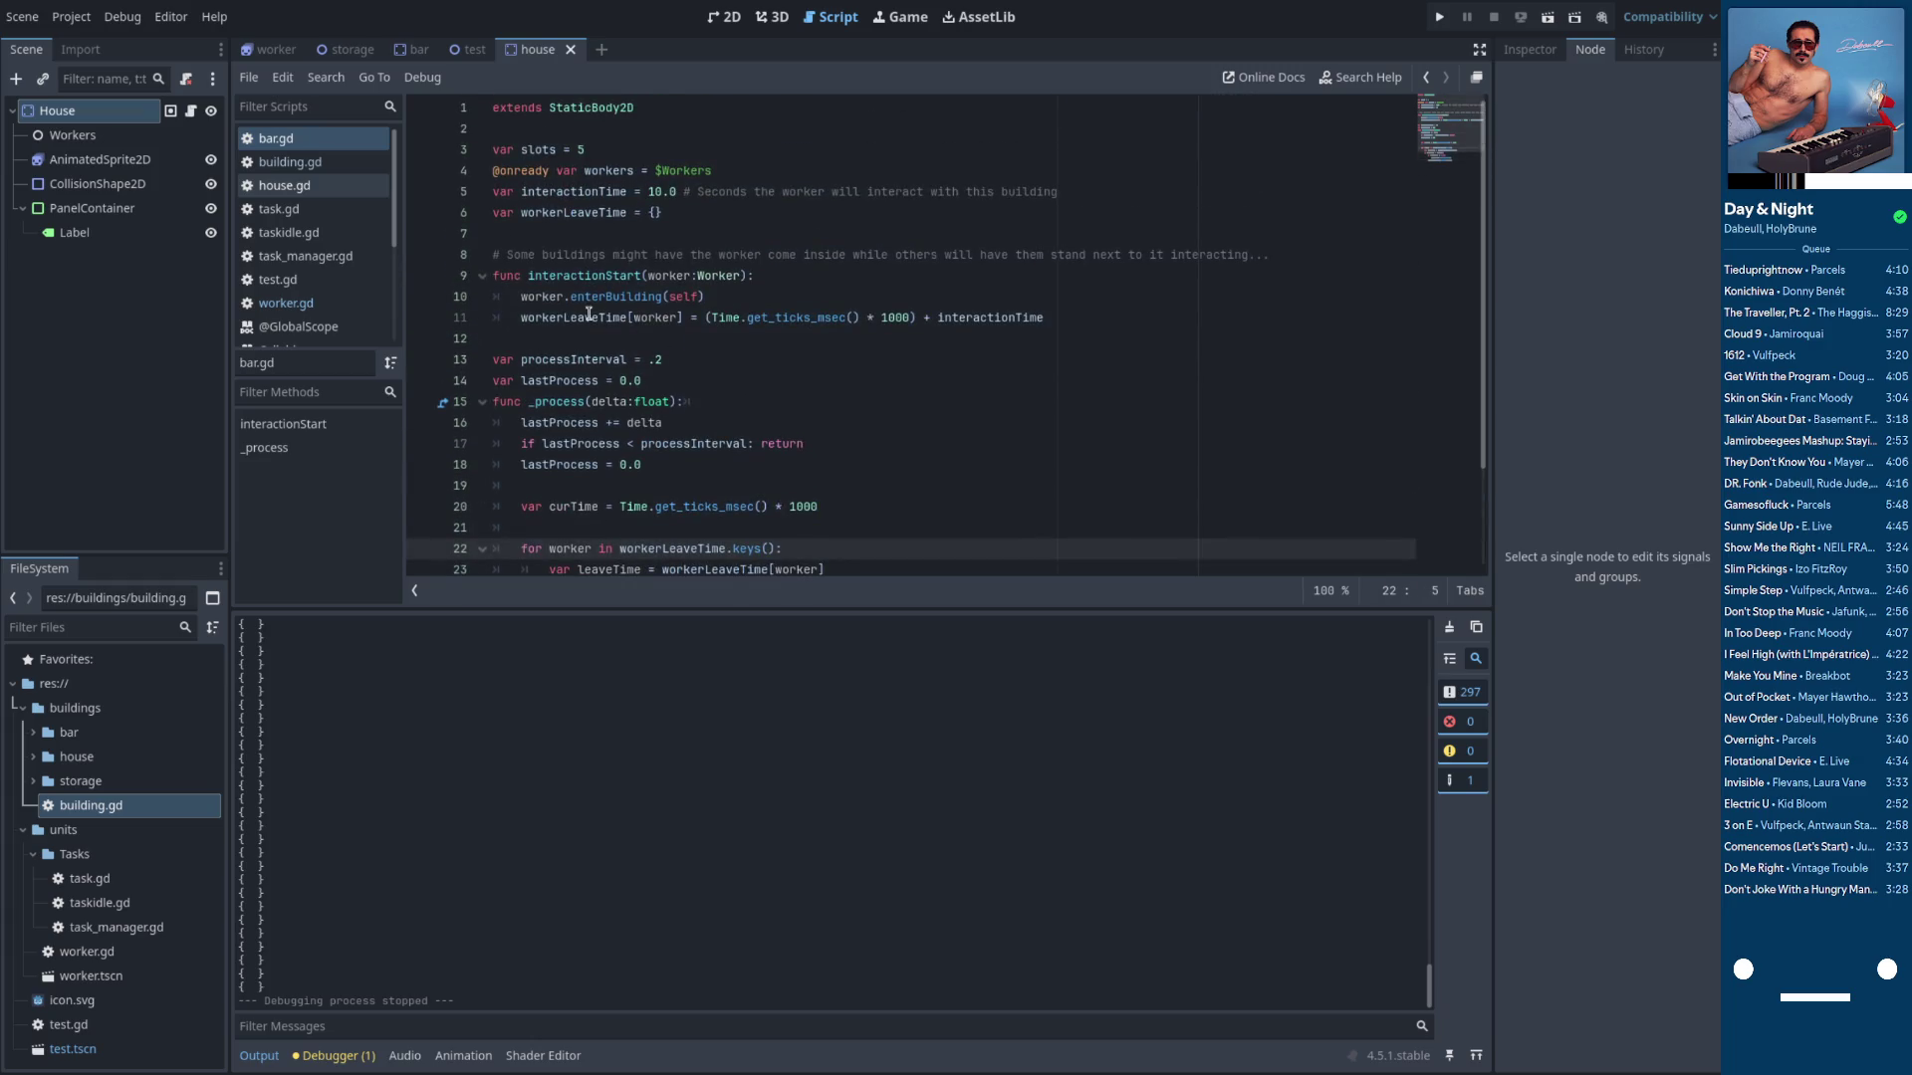
left_click(590, 313)
double_click(660, 317)
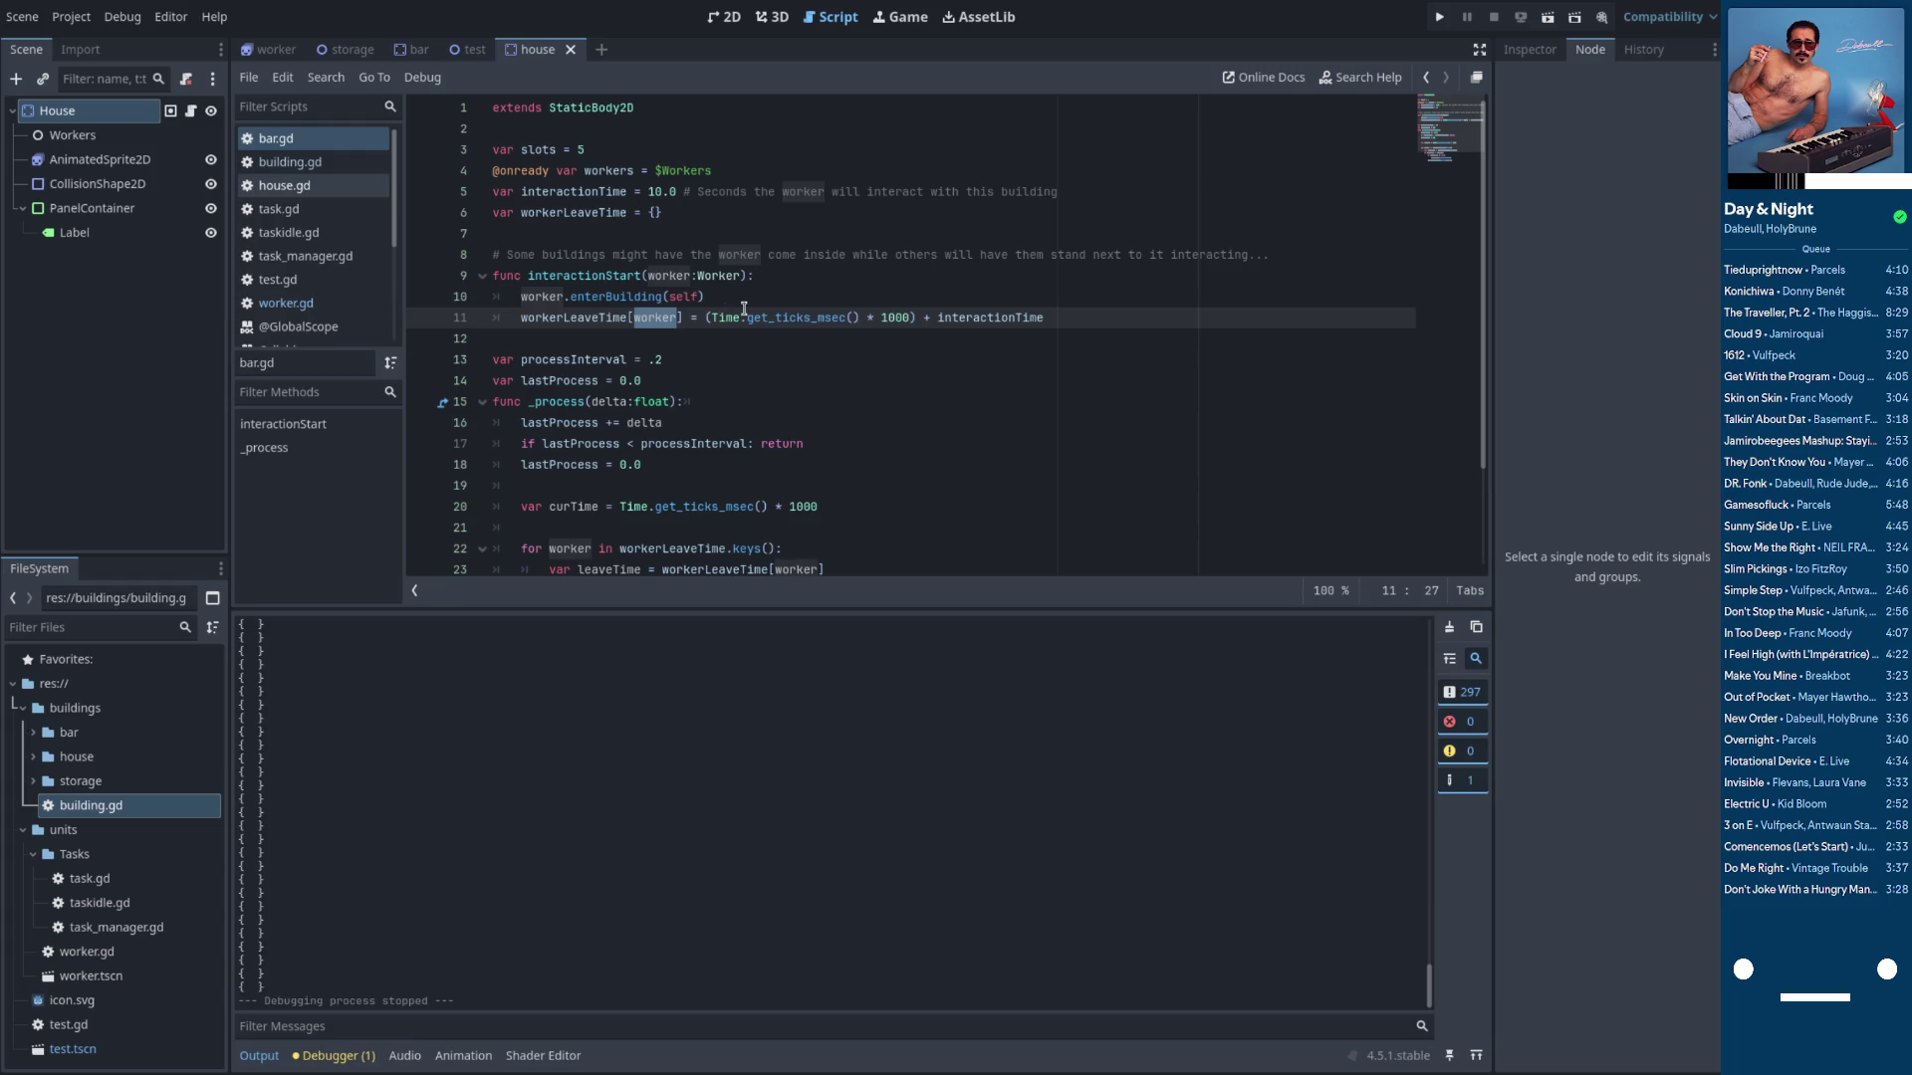
left_click_drag(746, 316, 784, 296)
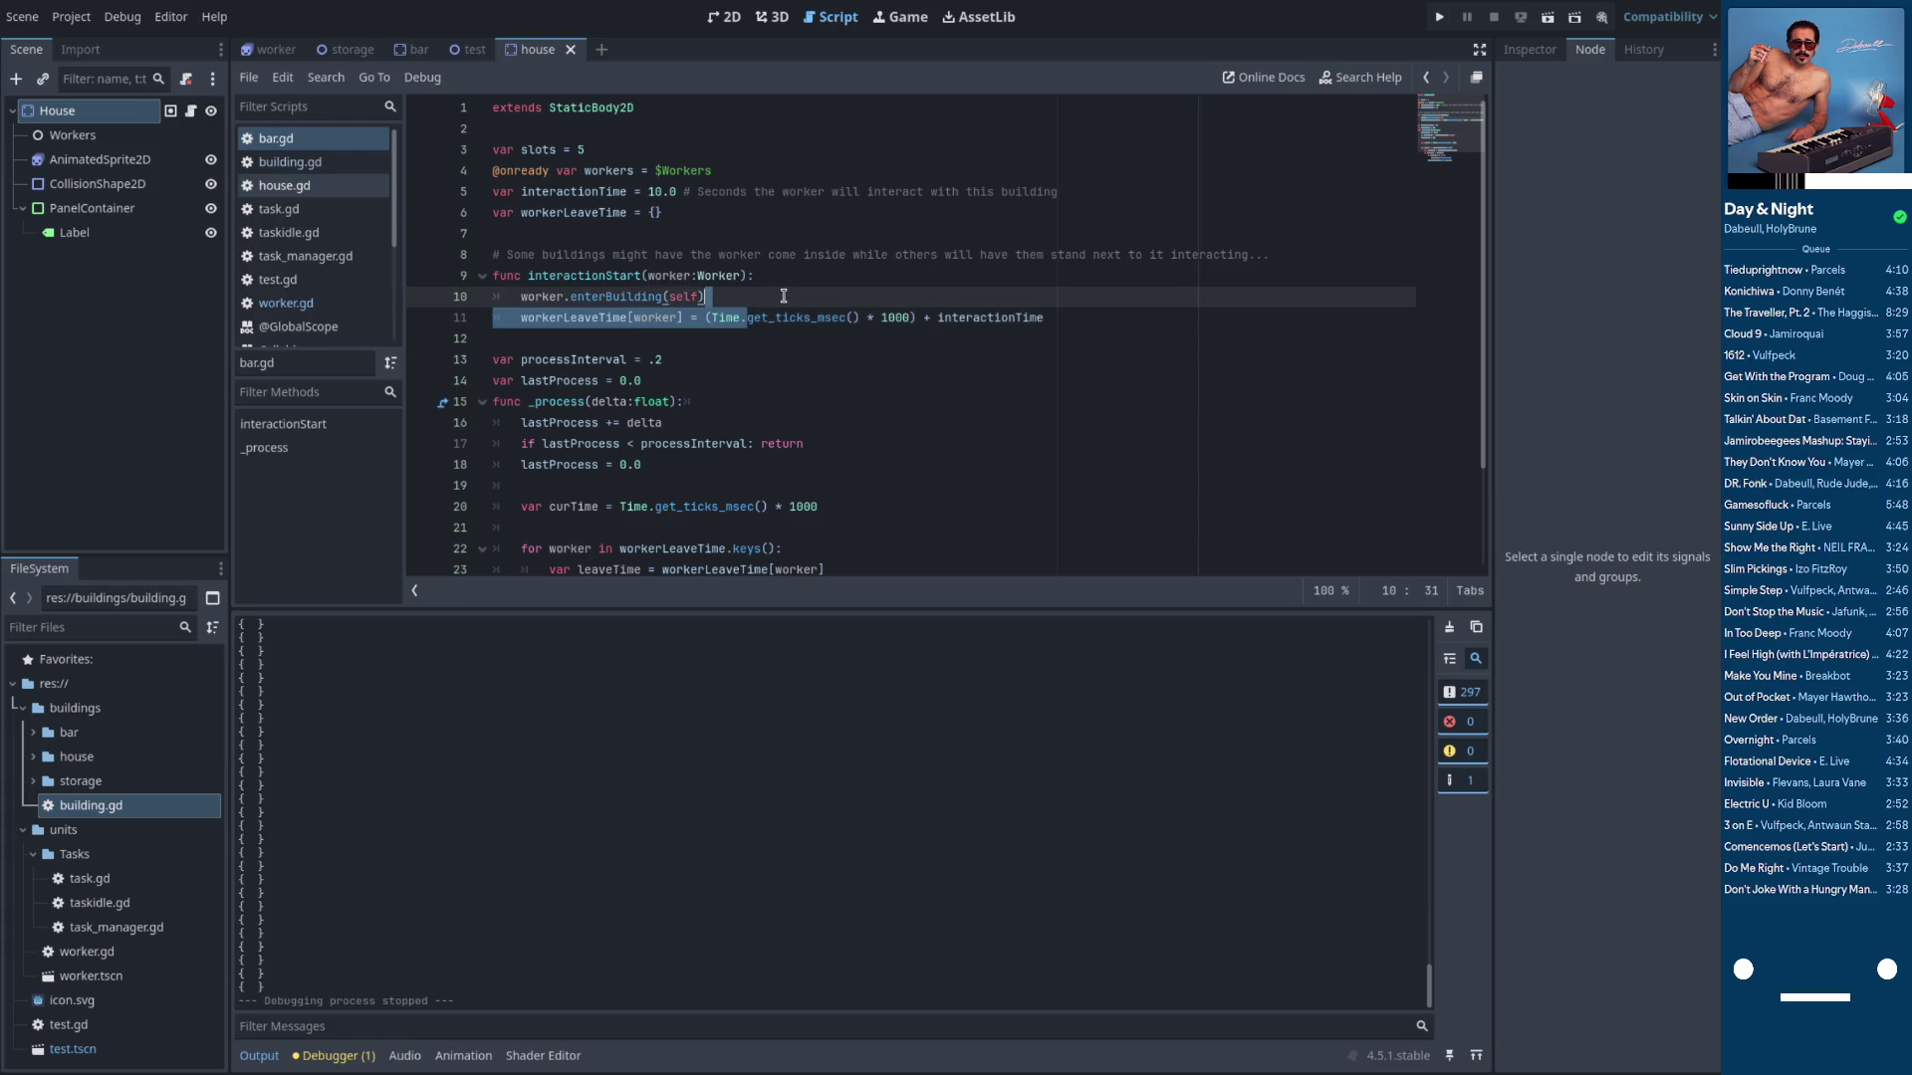
left_click(784, 296)
key("Return")
type("d. Can't us")
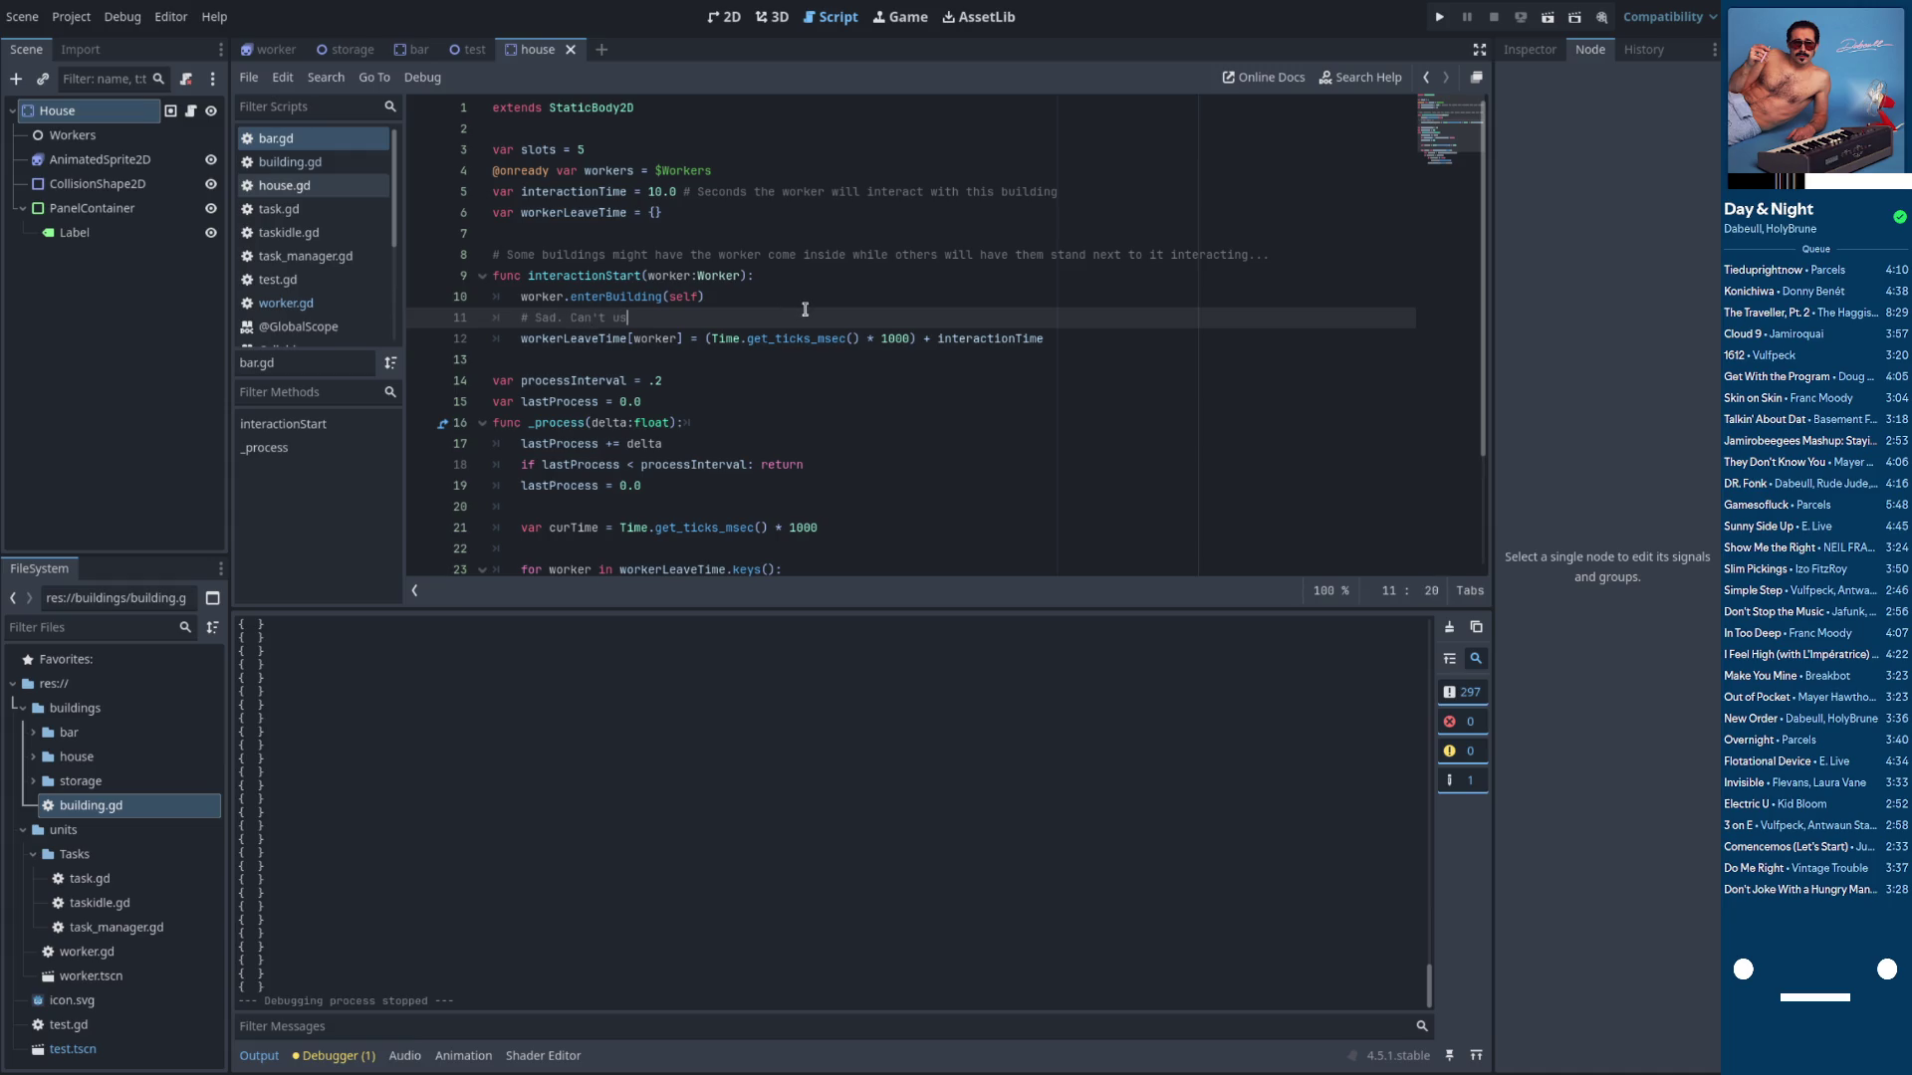
type("e nod")
Change the workerLeaveTime key to worker.id and save bar.gd
left_click(679, 339)
type(".id")
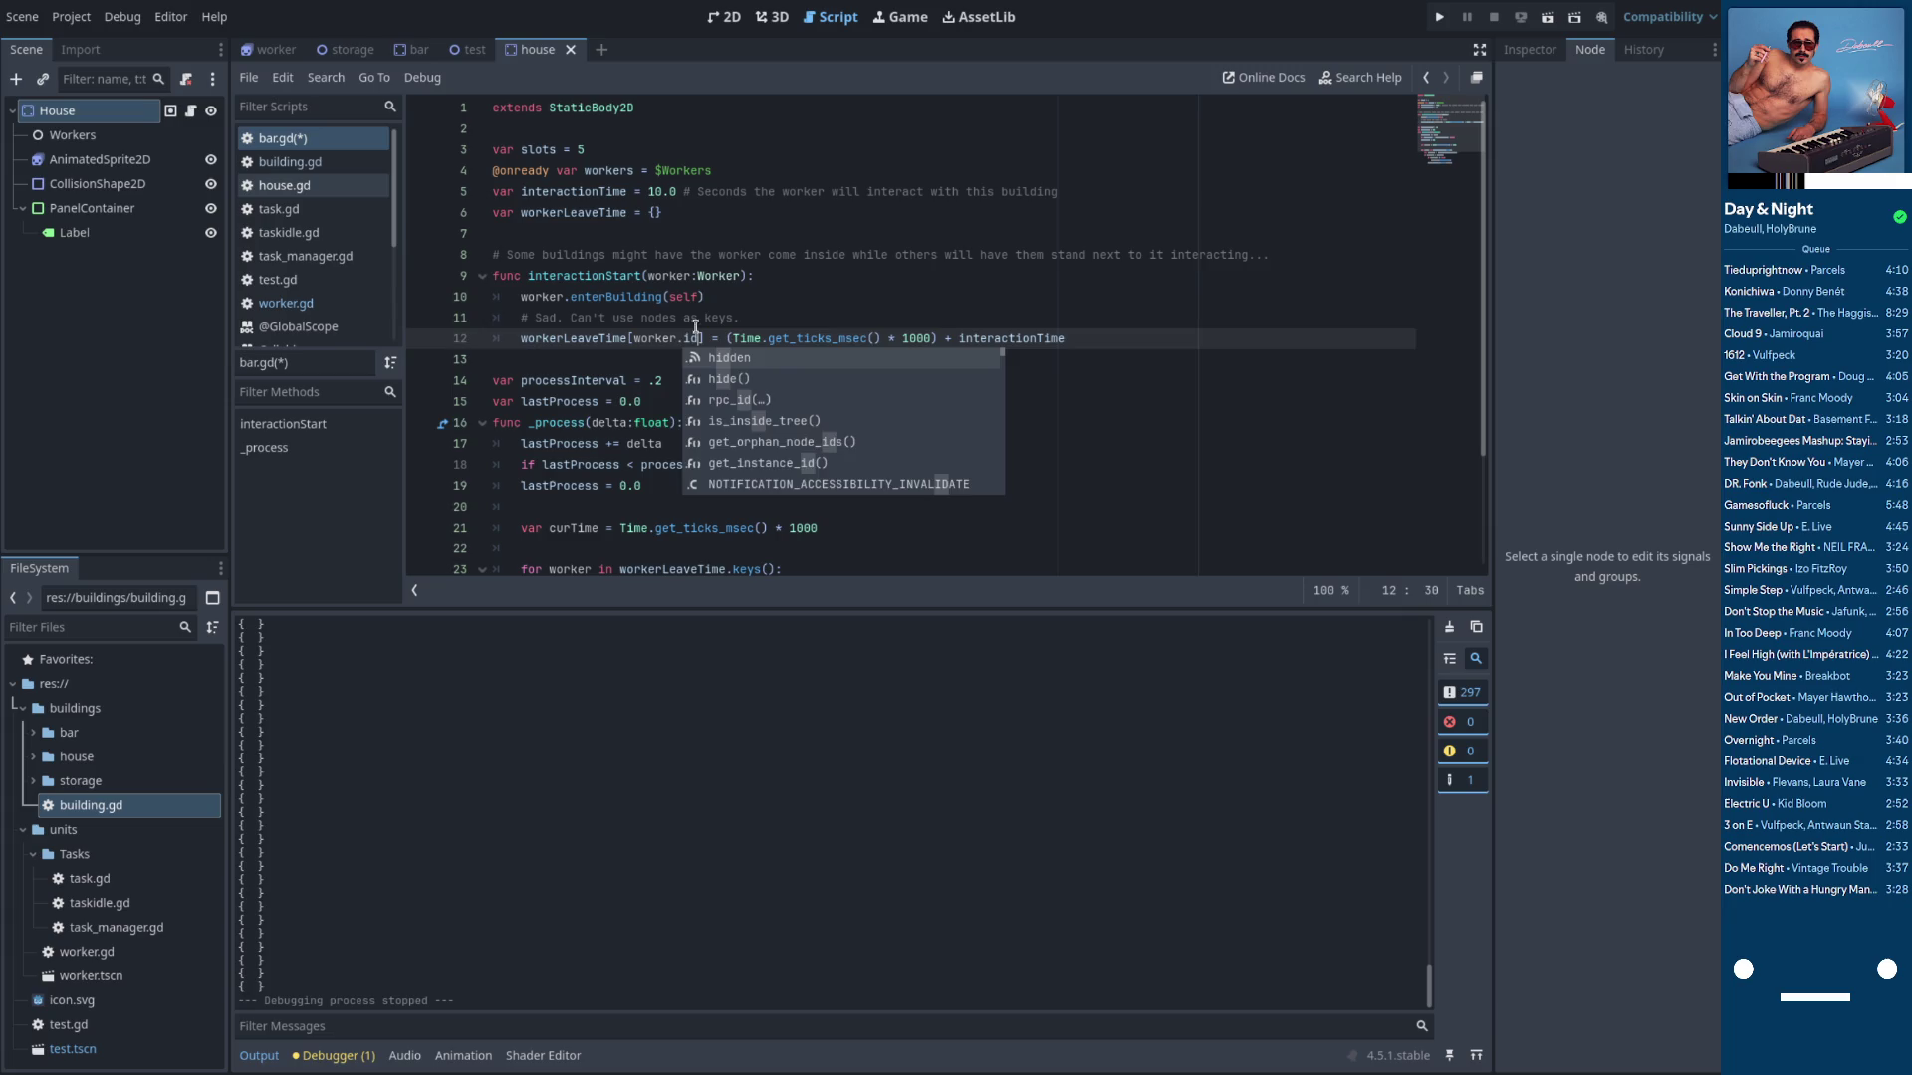
left_click(719, 275)
key("ctrl+s")
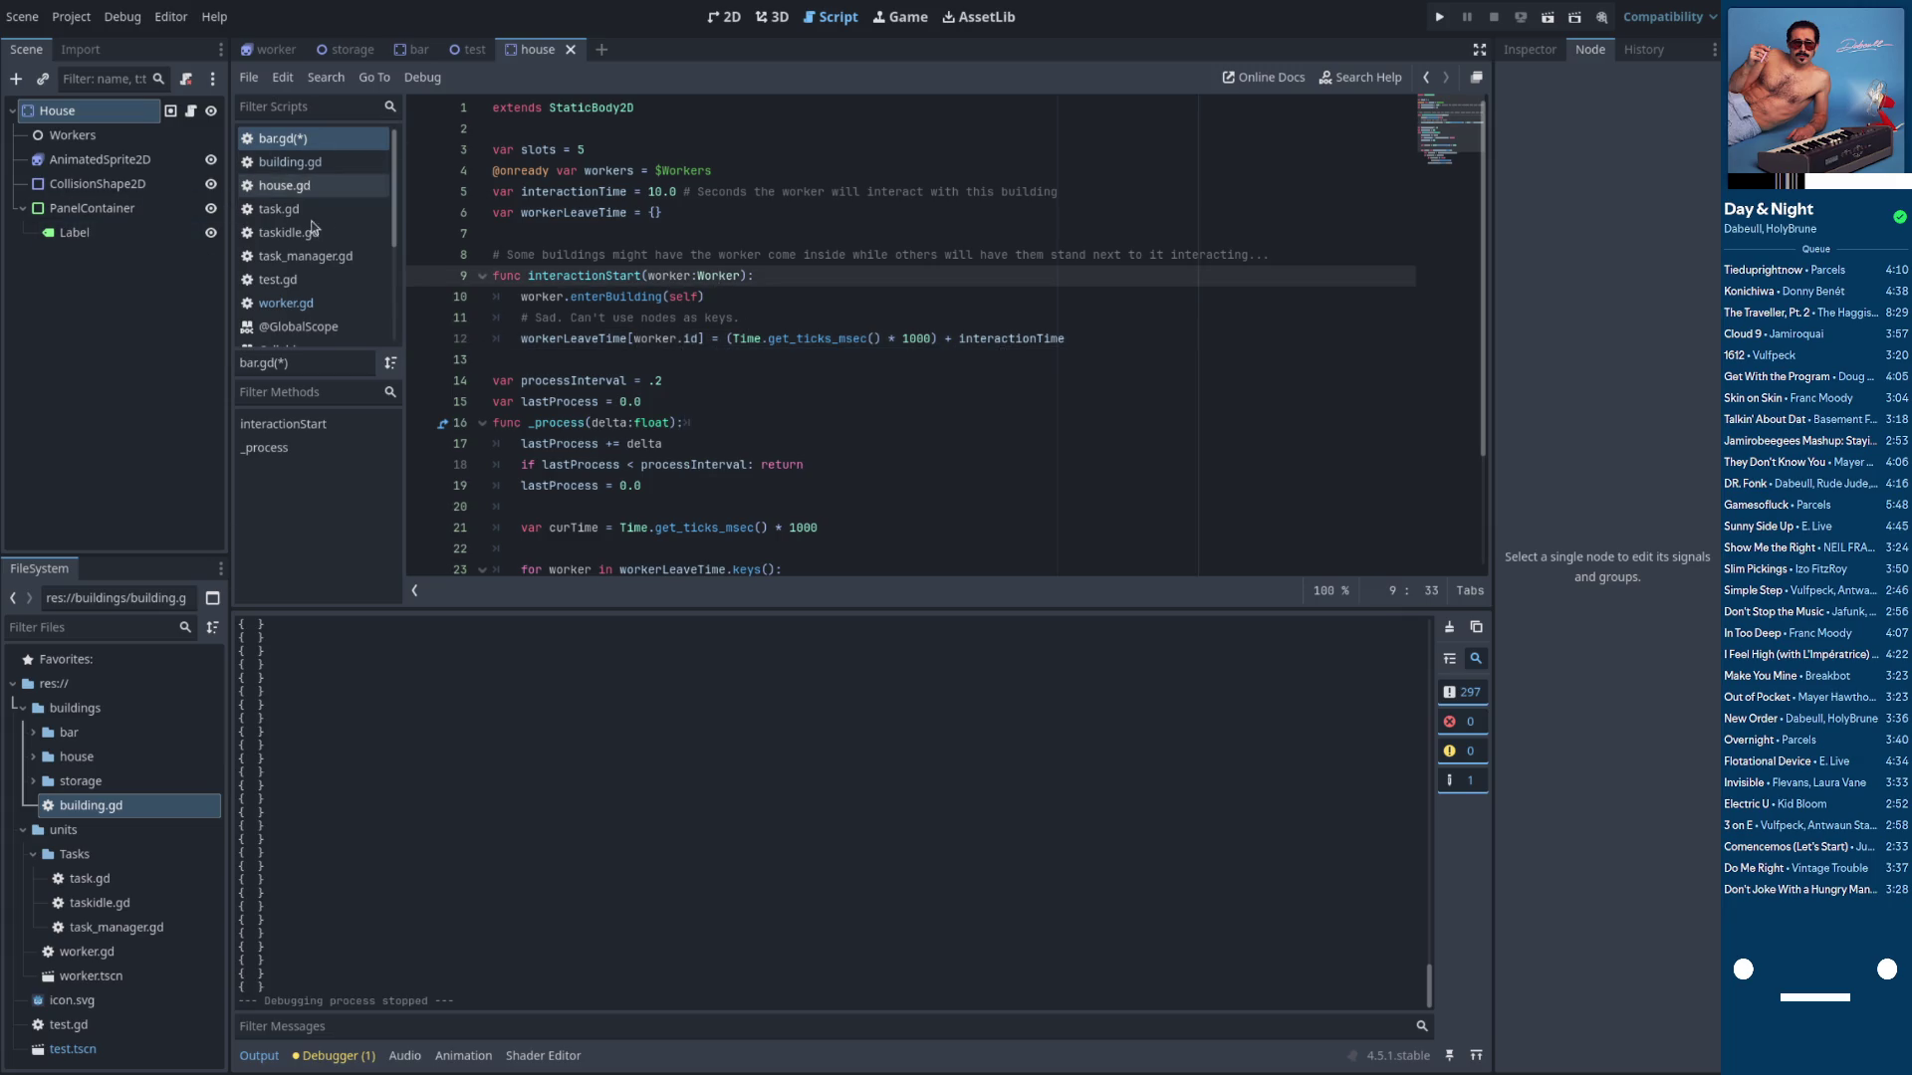
Open worker.gd from the script list
scroll(303, 288, "down", 1)
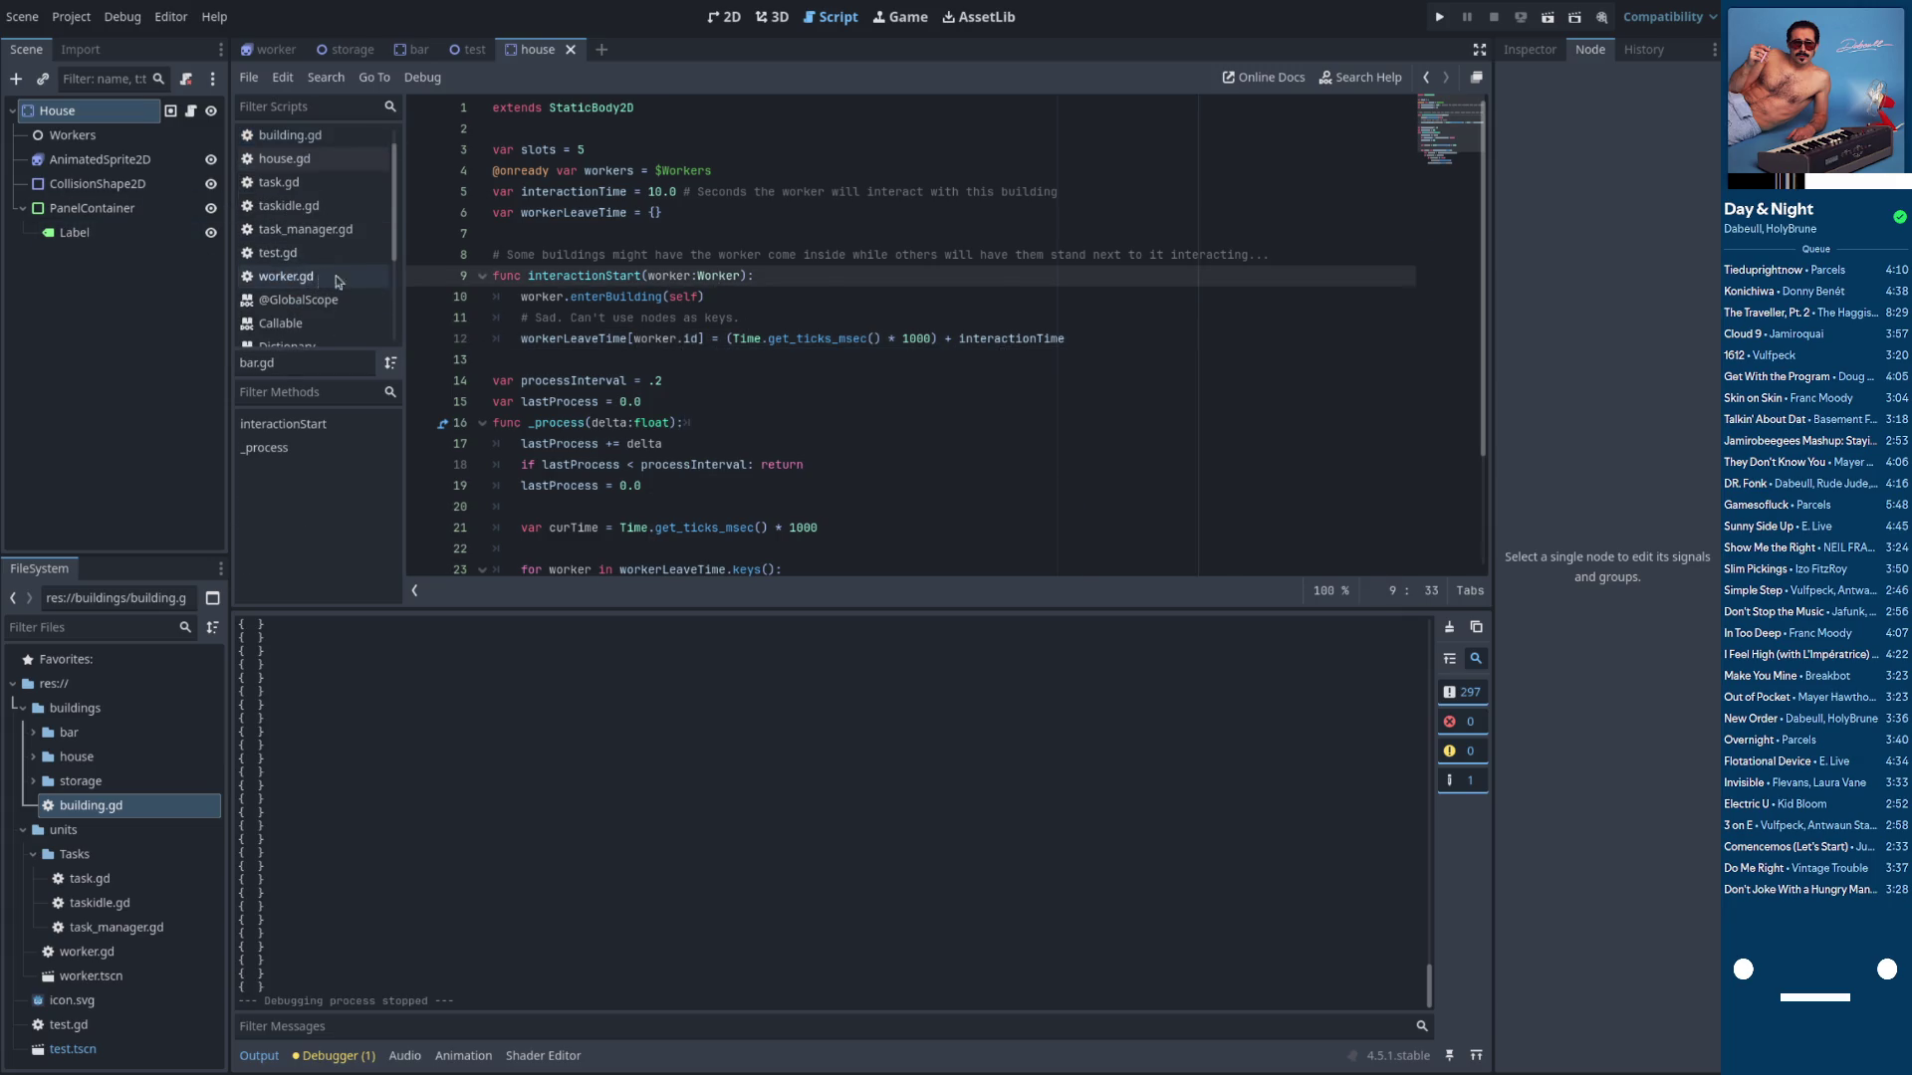
left_click(319, 277)
scroll(678, 283, "up", 5)
scroll(677, 283, "up", 7)
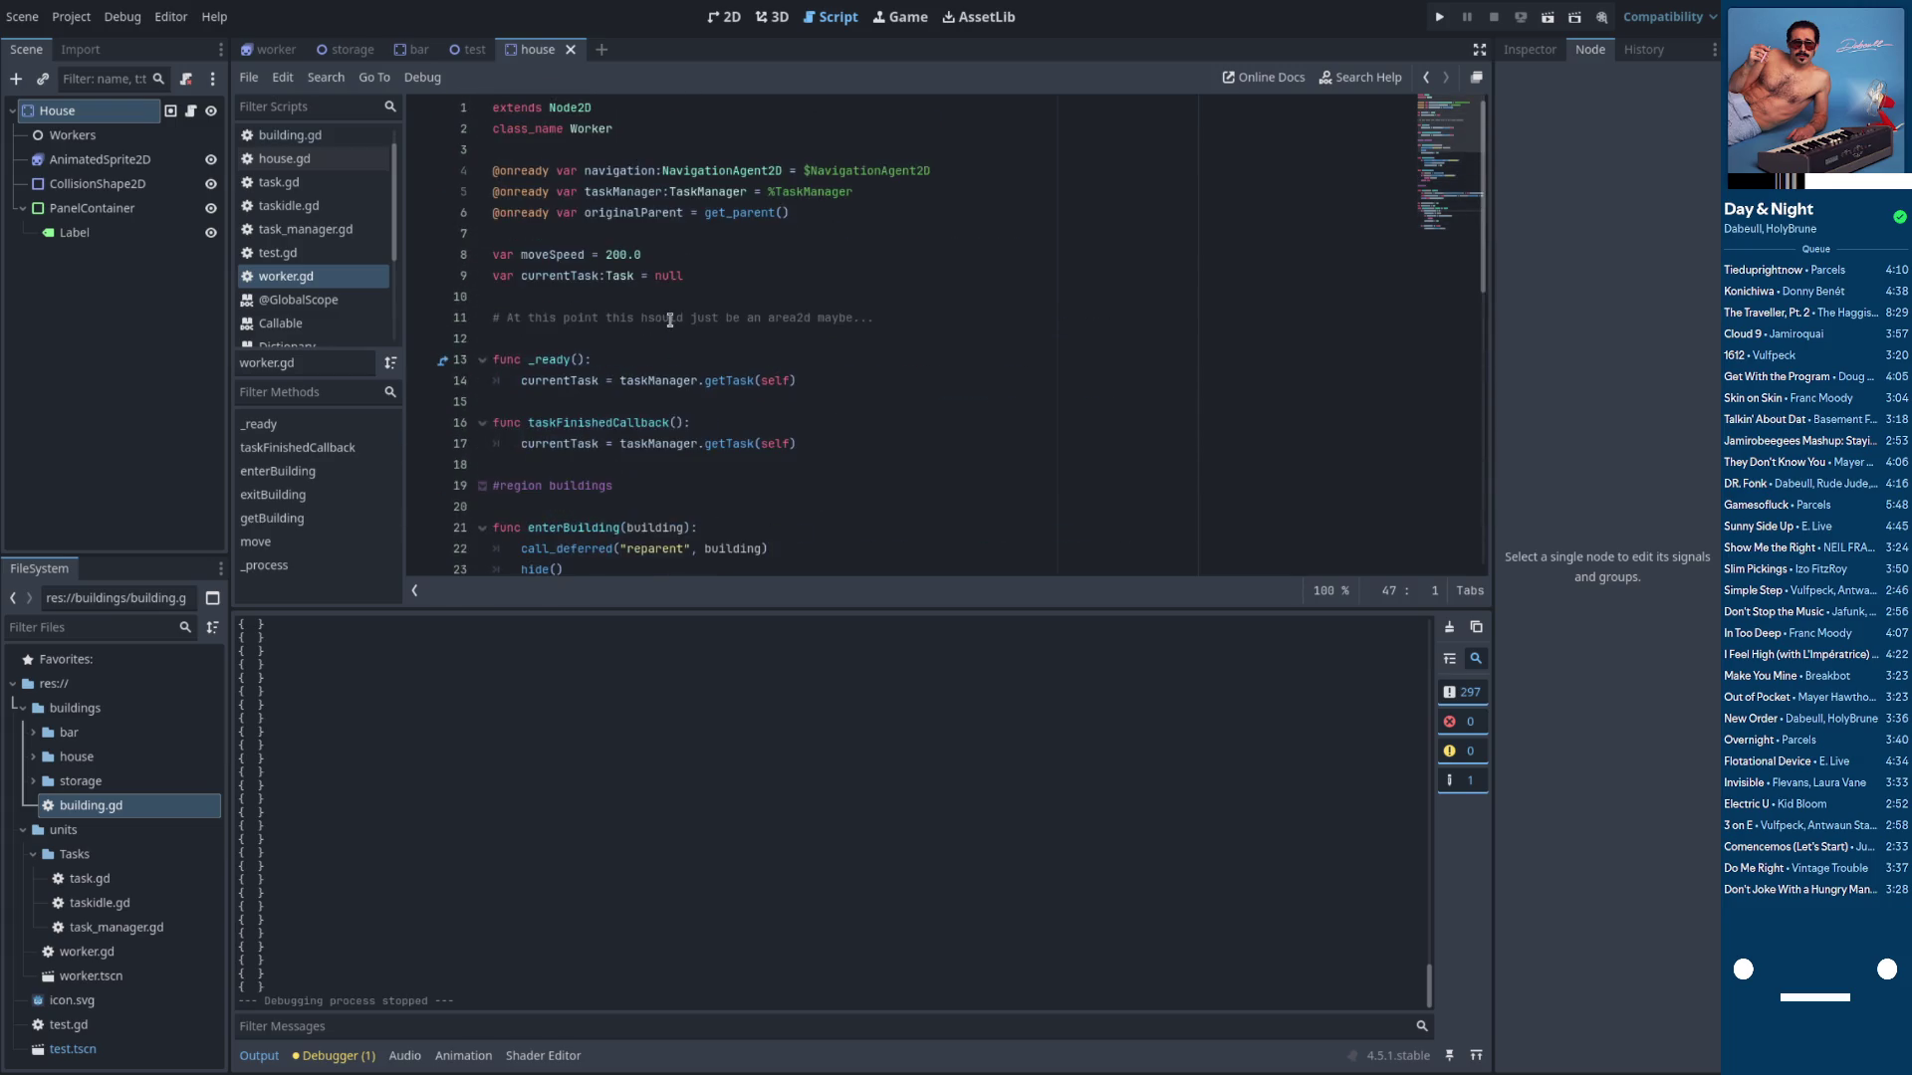
Add 'var id = 0' below currentTask, commented '# Whatever spawns the workers will need to set this', and save
left_click(625, 296)
key("Return")
key("Up")
type("var id ")
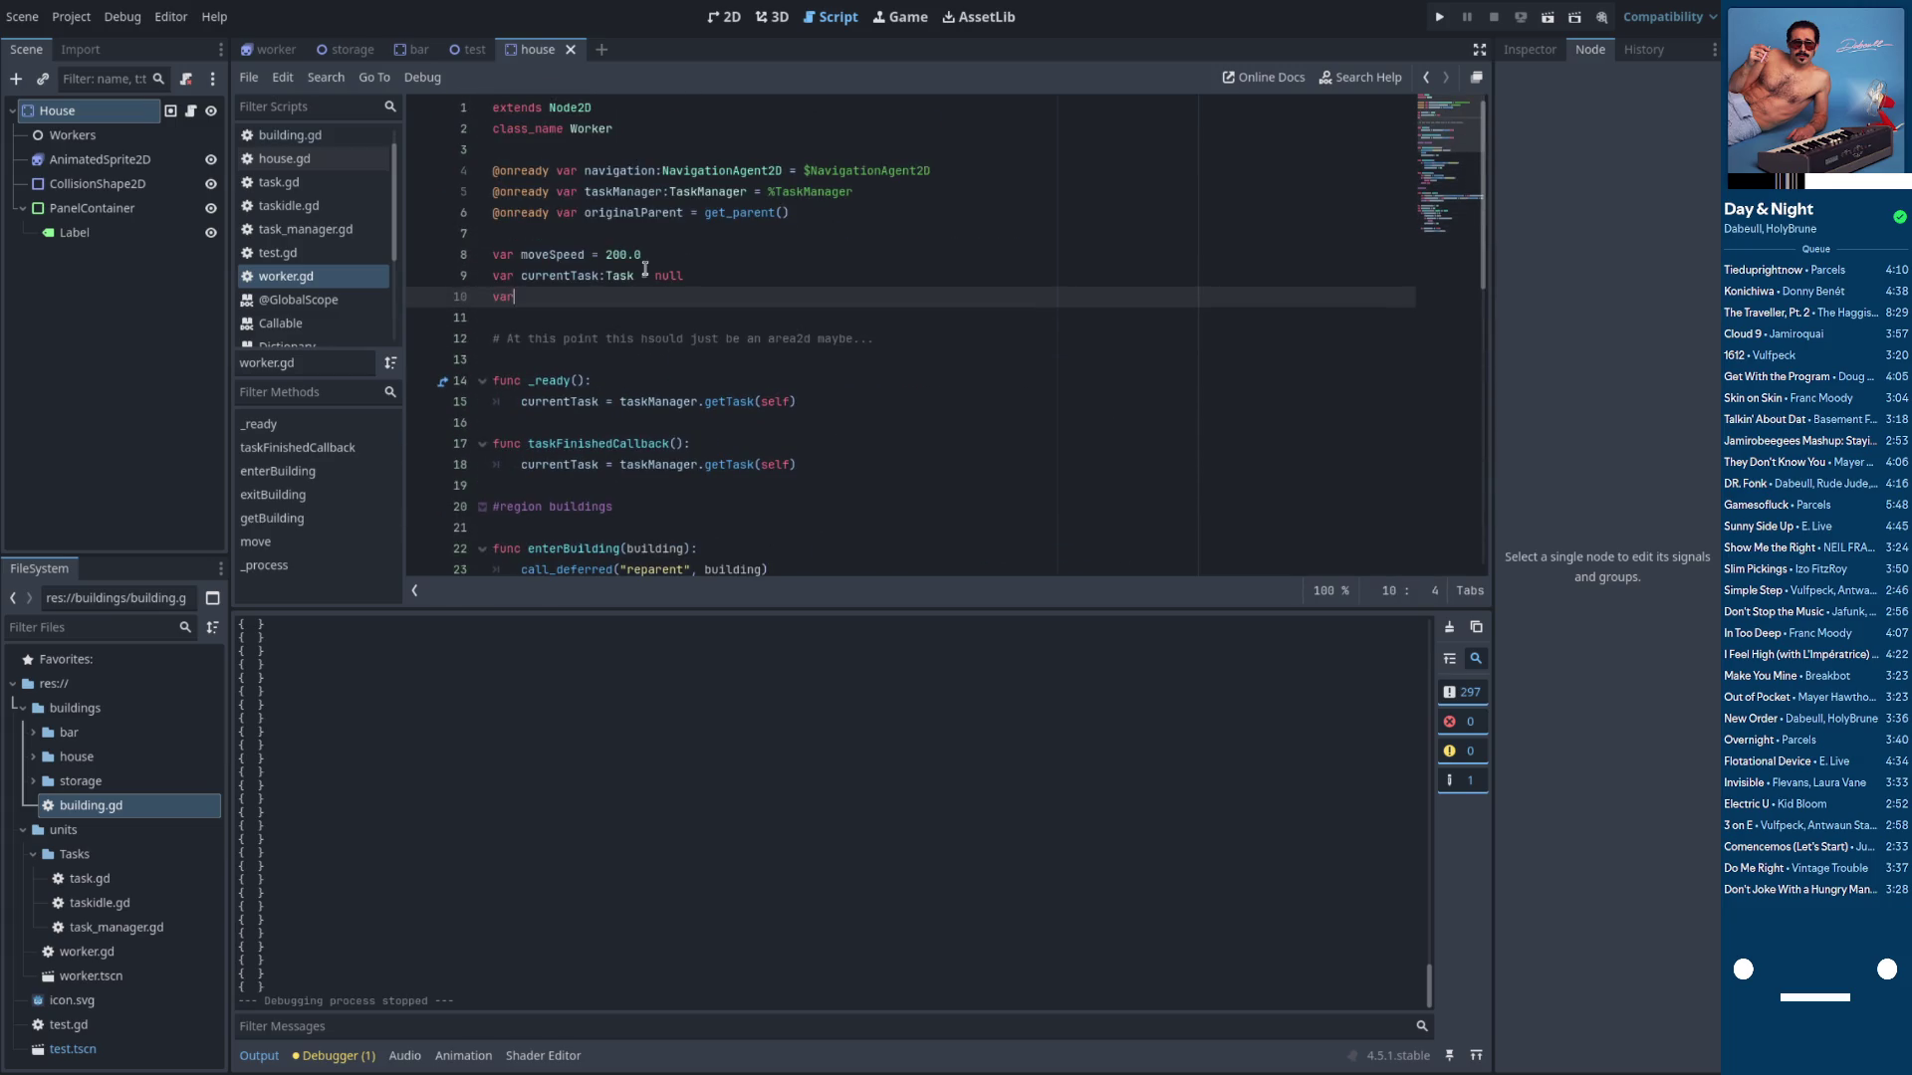
type("= ")
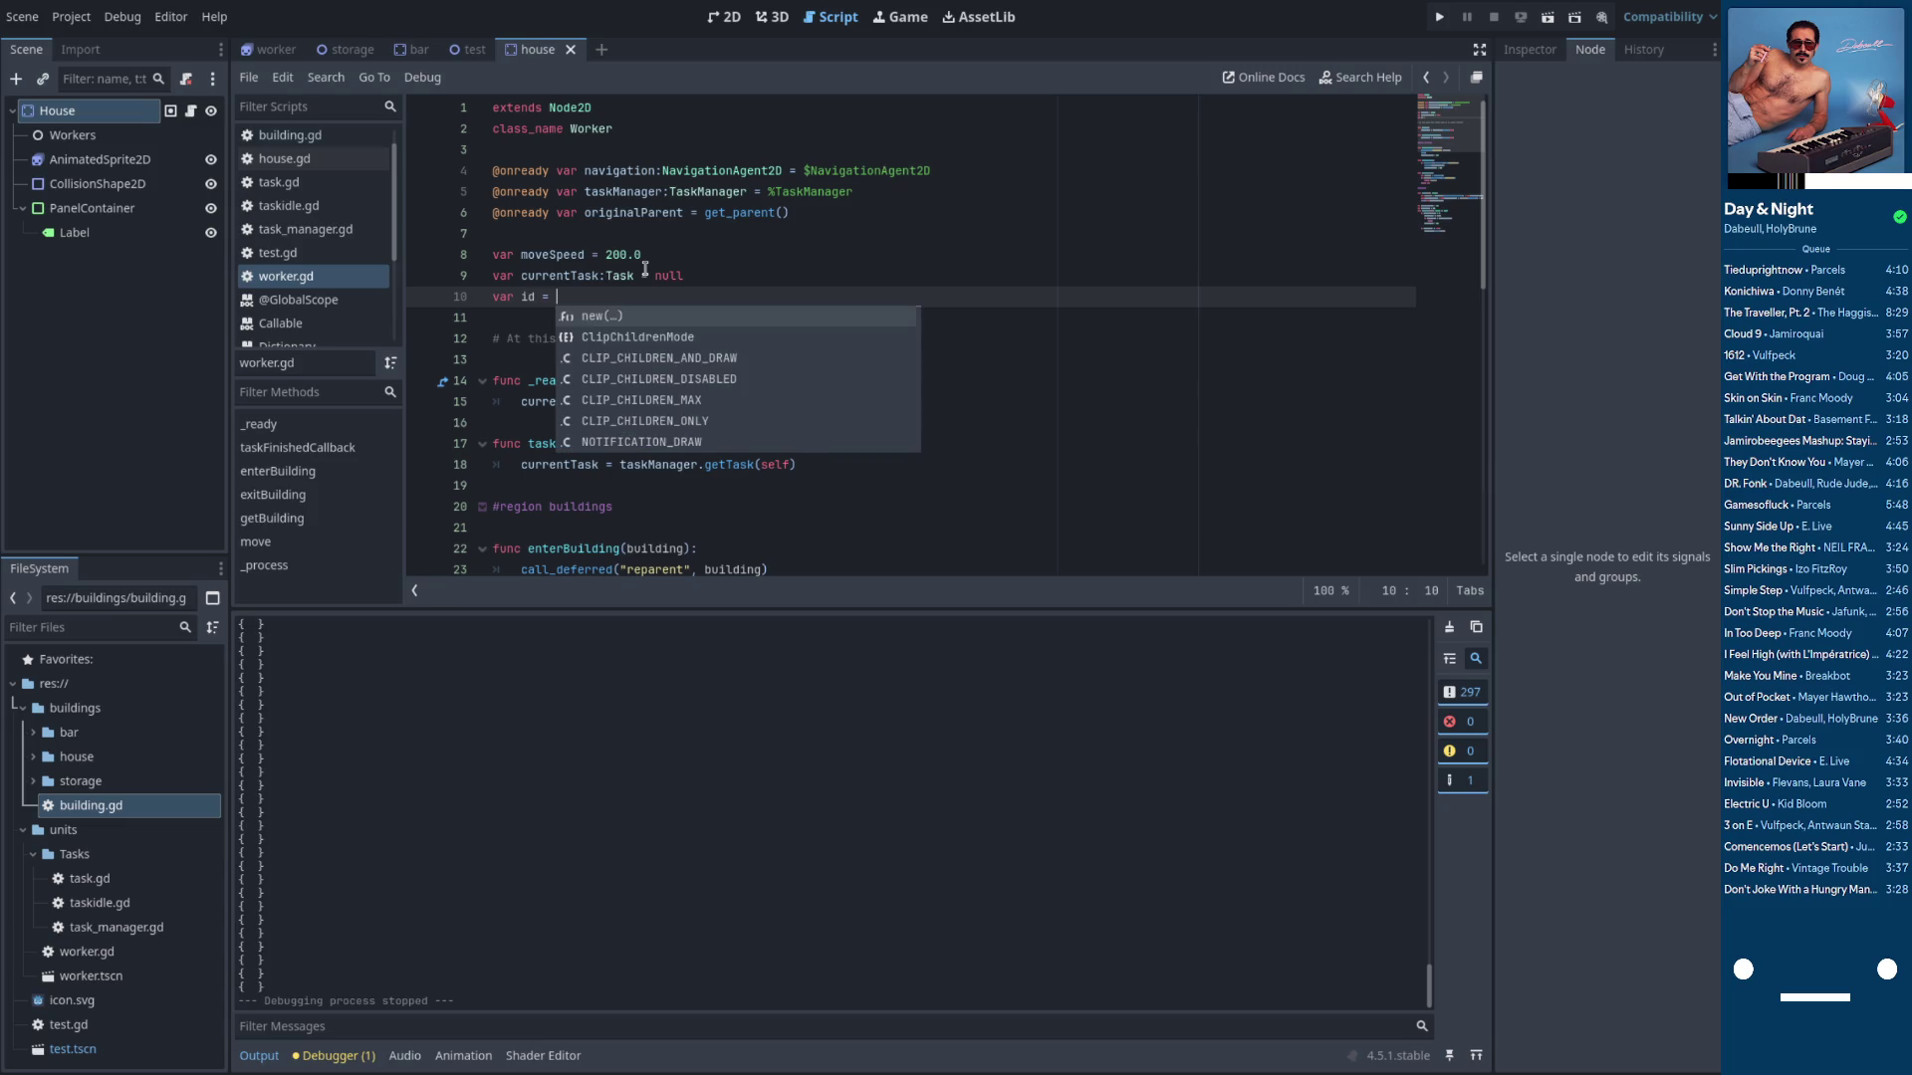
type("0")
key("Home")
key("Return")
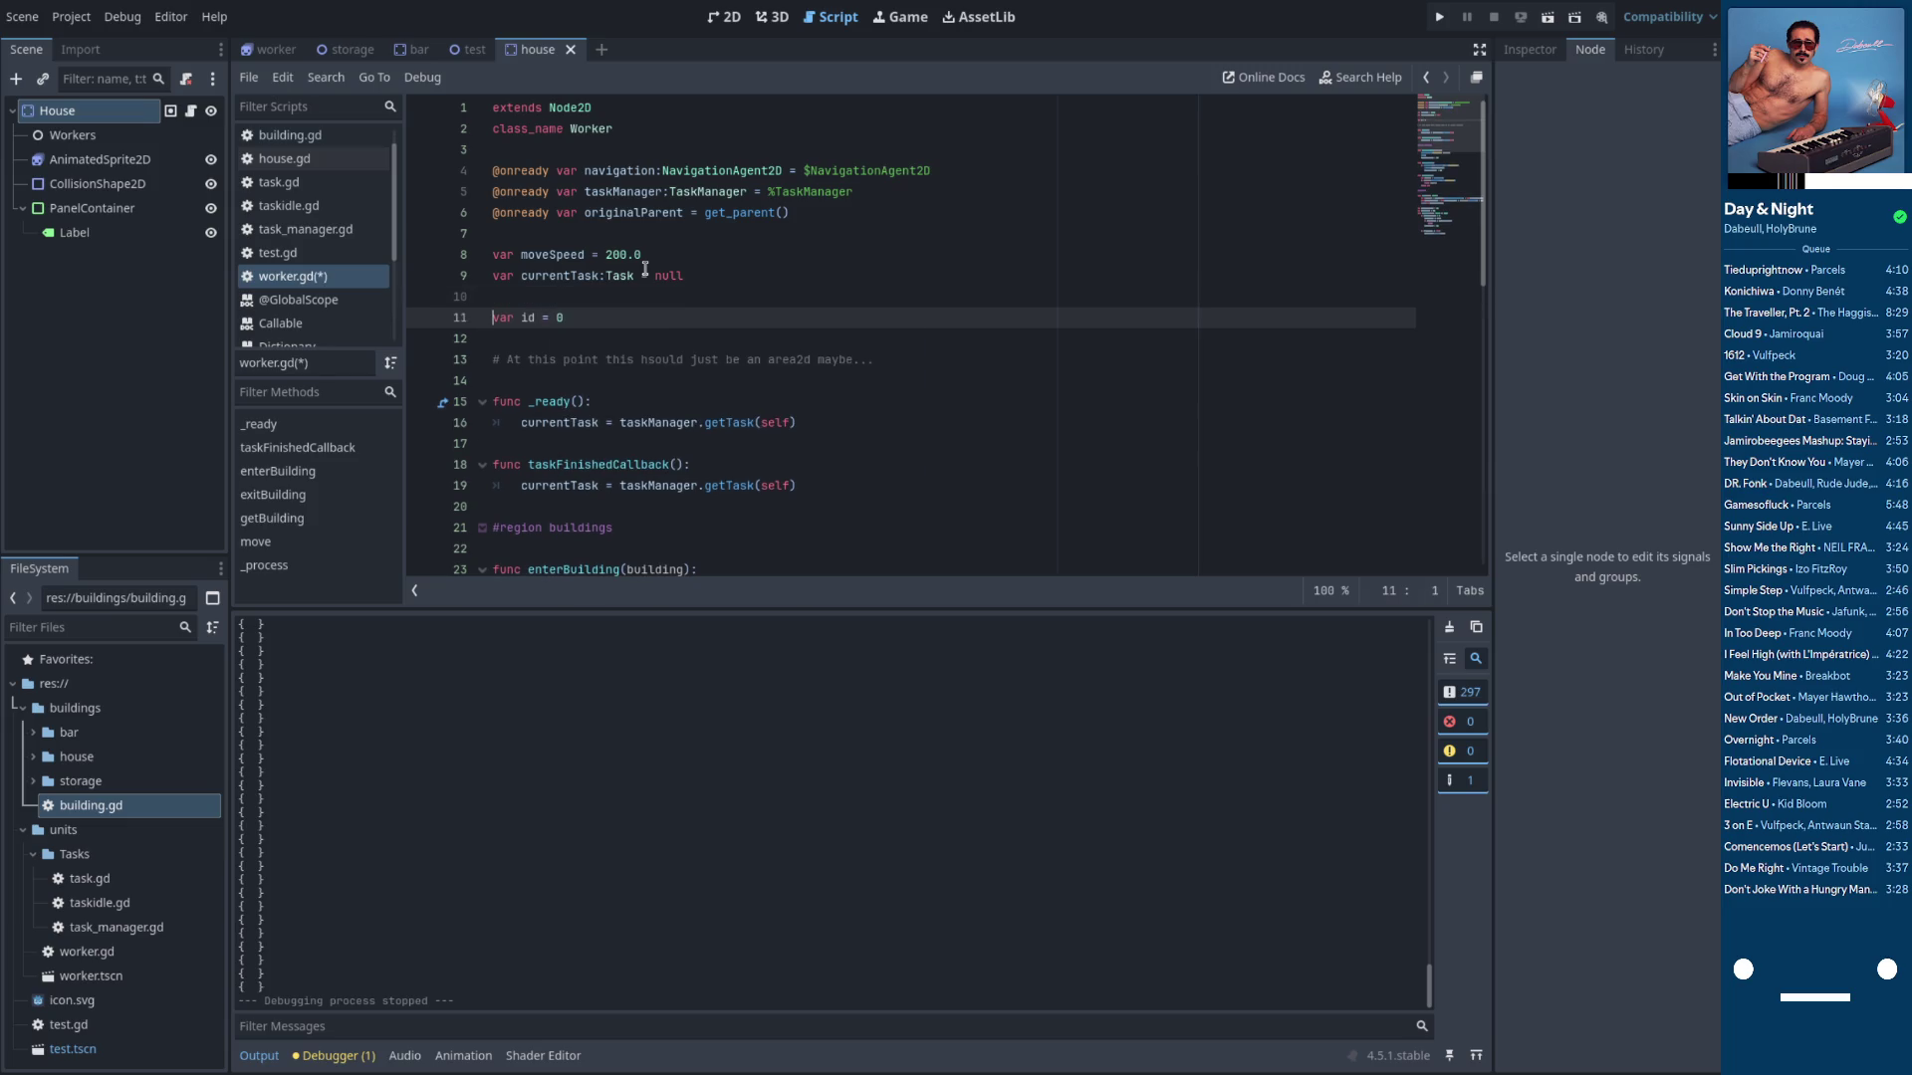
key("Up")
type("# Wh")
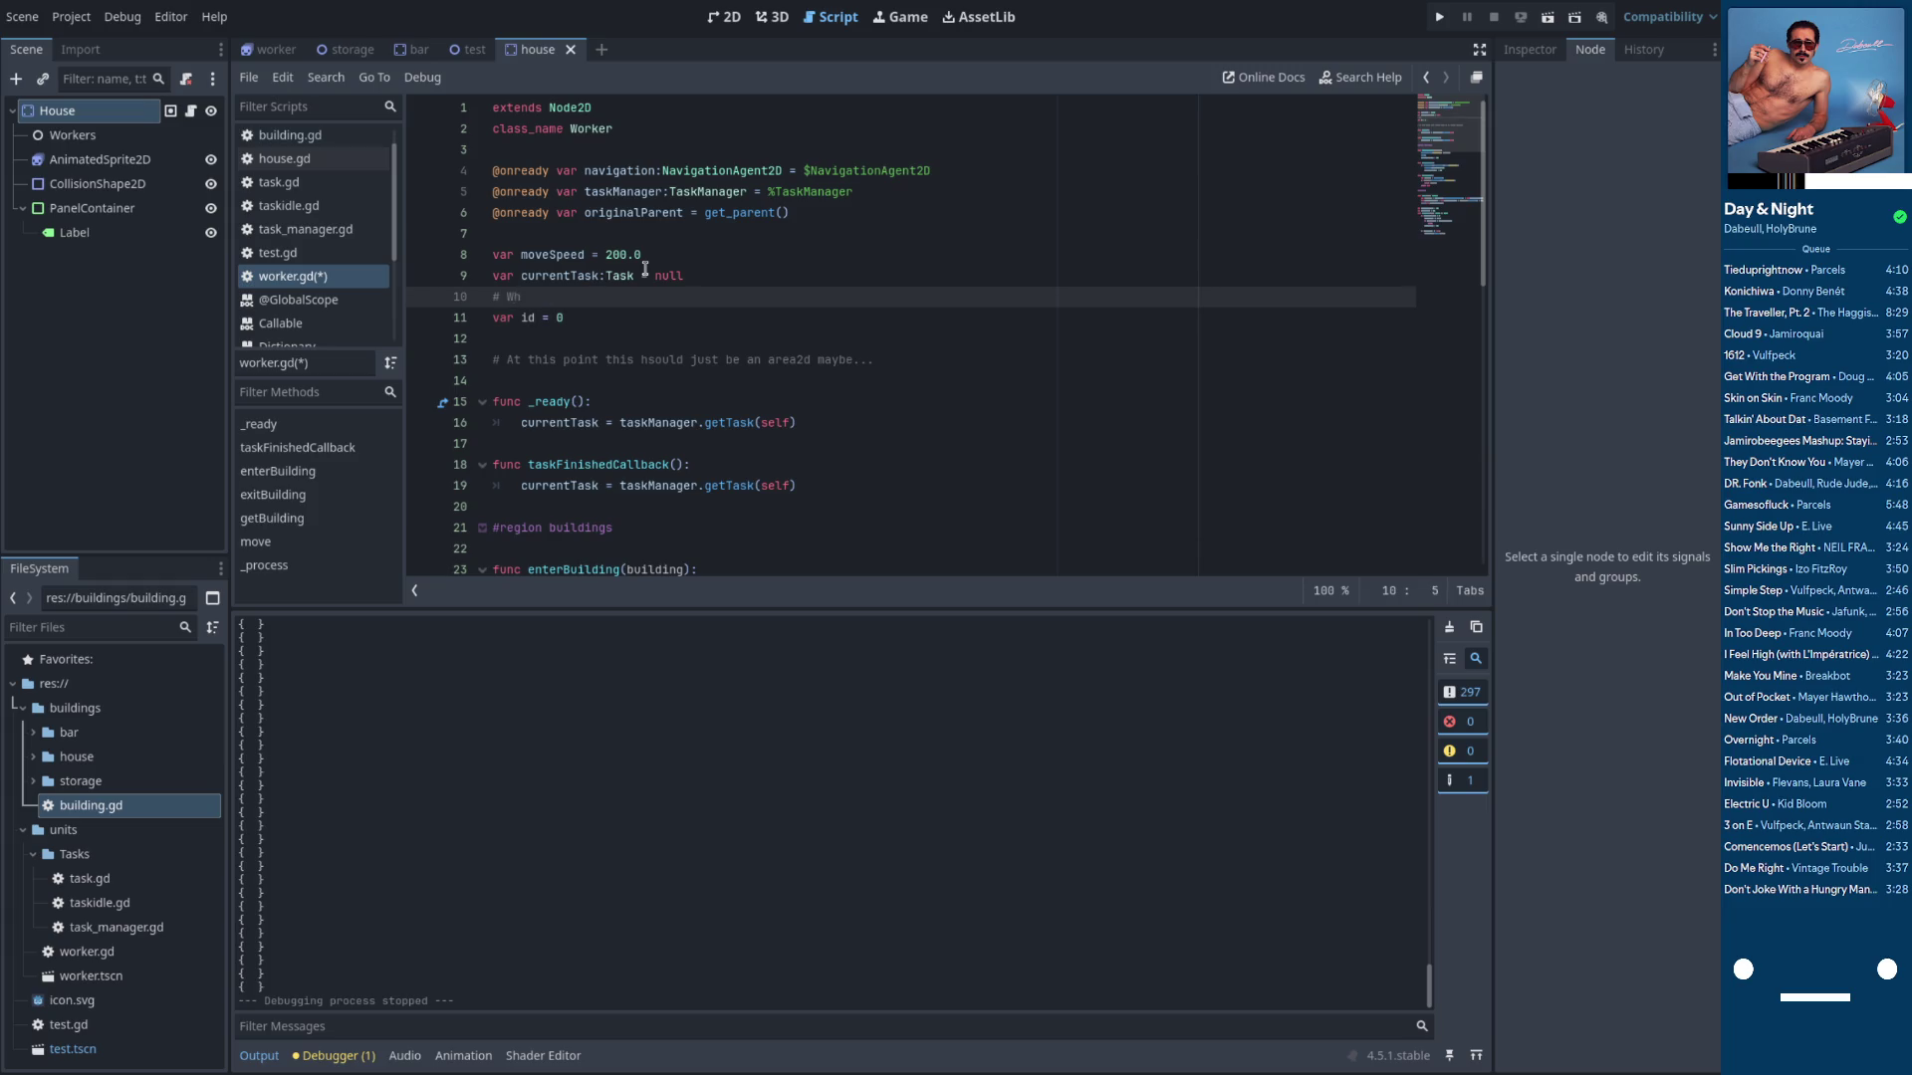
type("atever spawns the workers will need ")
type("to set this.")
key("ctrl+s")
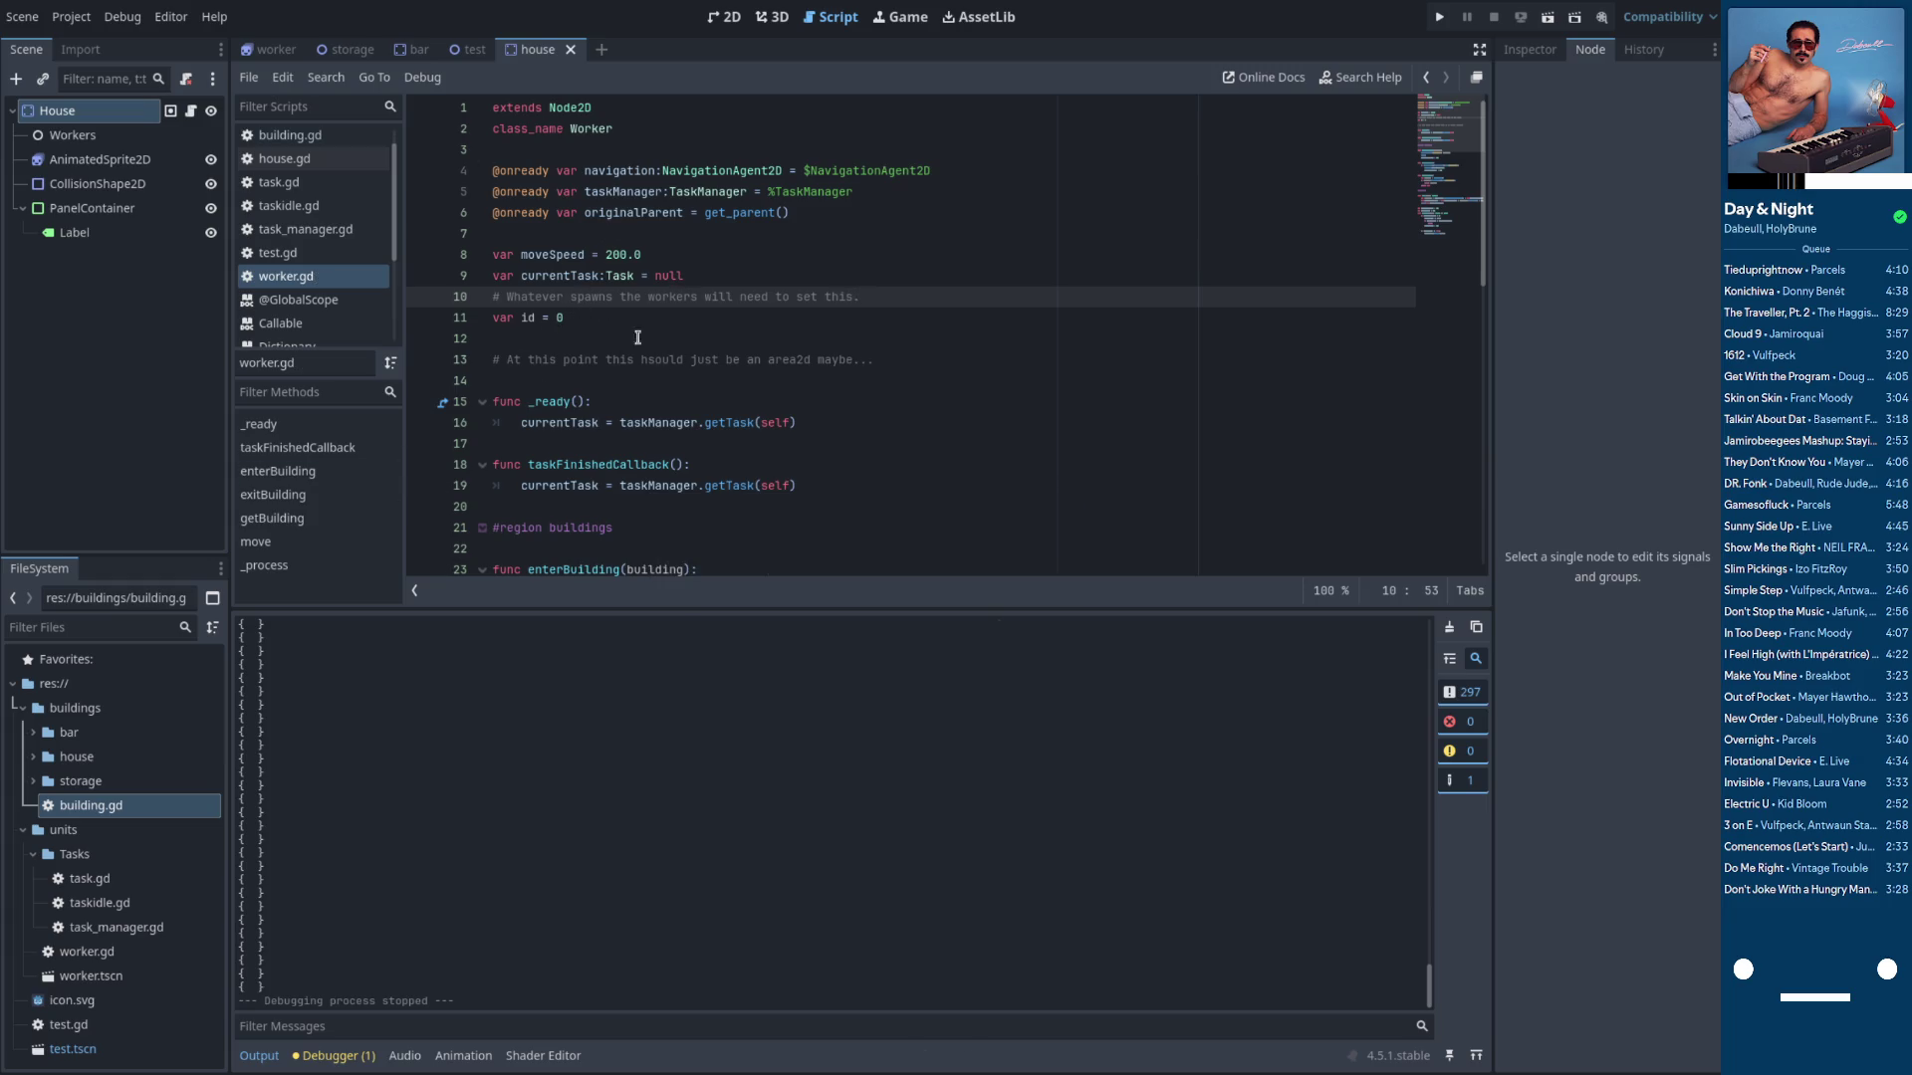
Review the worker's _process section in worker.gd
scroll(702, 341, "down", 9)
left_click(710, 338)
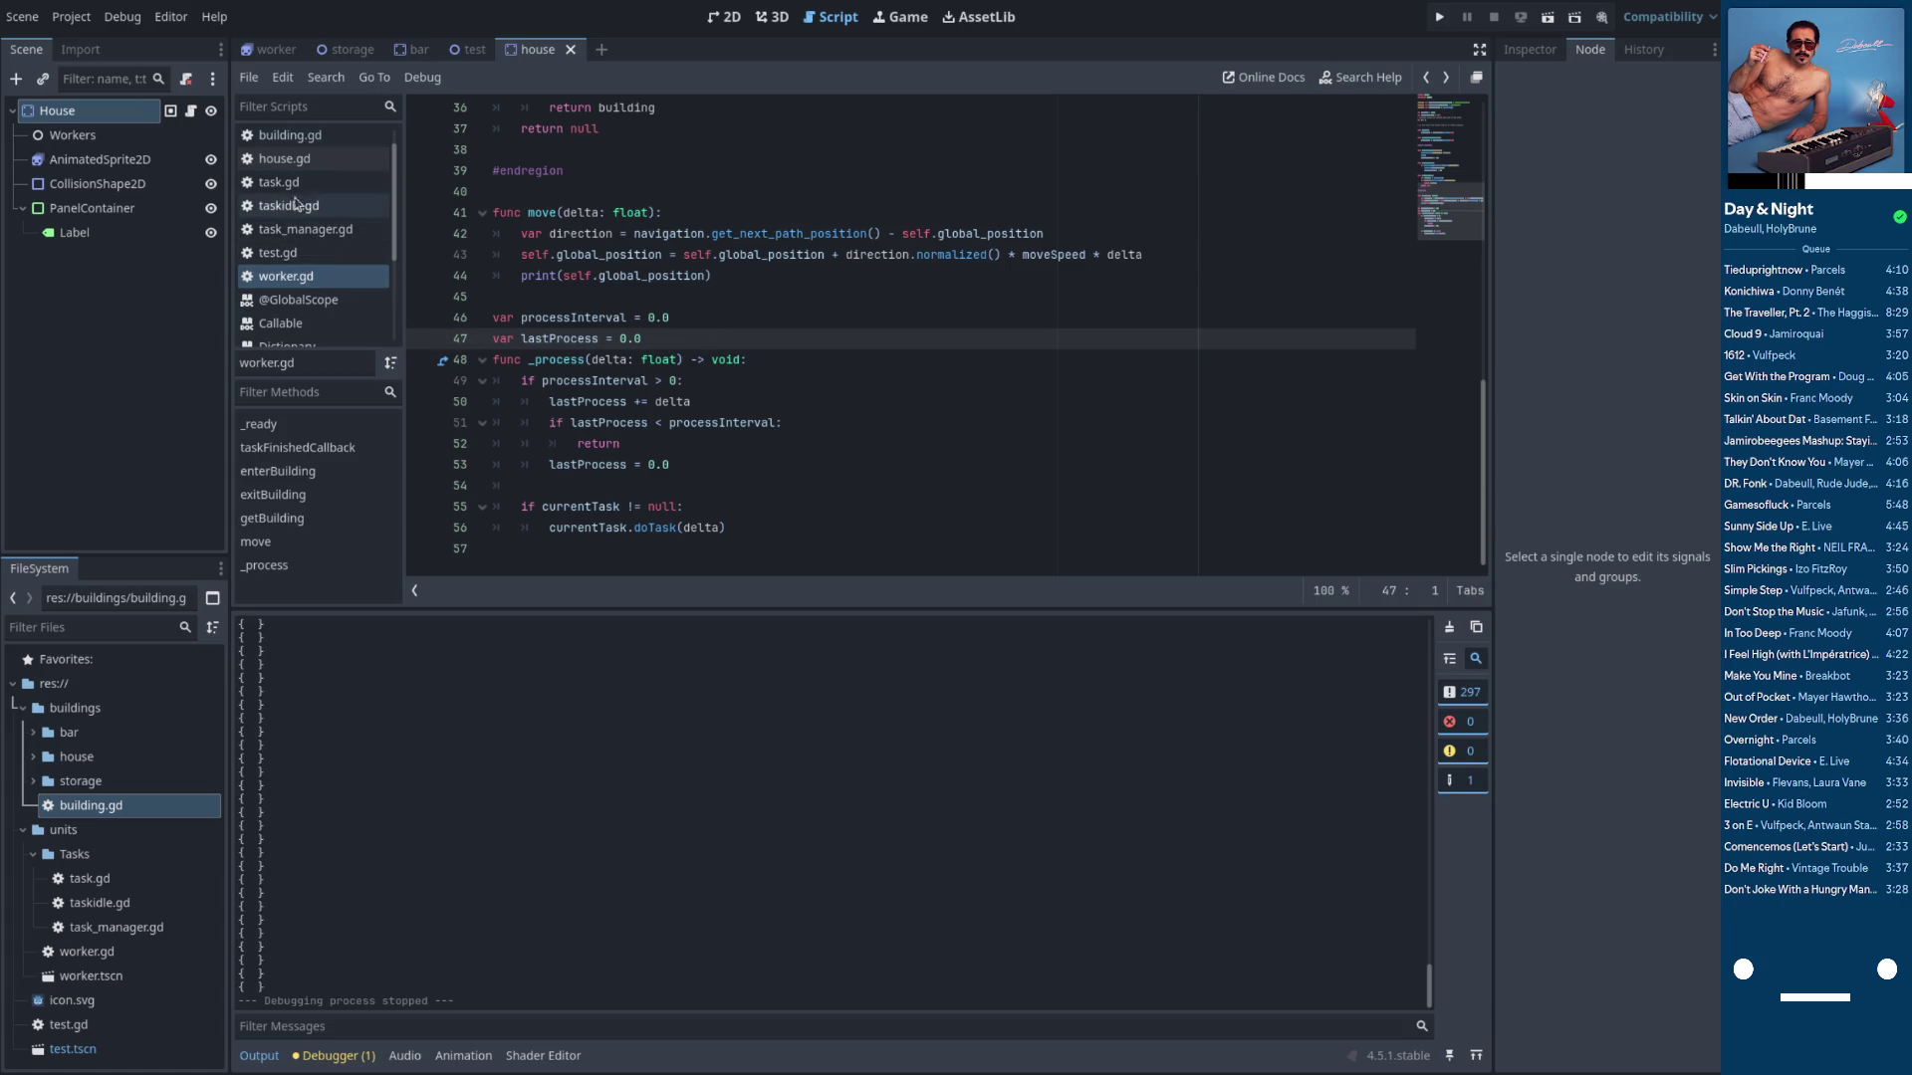
scroll(309, 159, "up", 1)
Switch to bar.gd and rename the loop variable on line 23 from worker to id
left_click(303, 146)
scroll(683, 397, "down", 2)
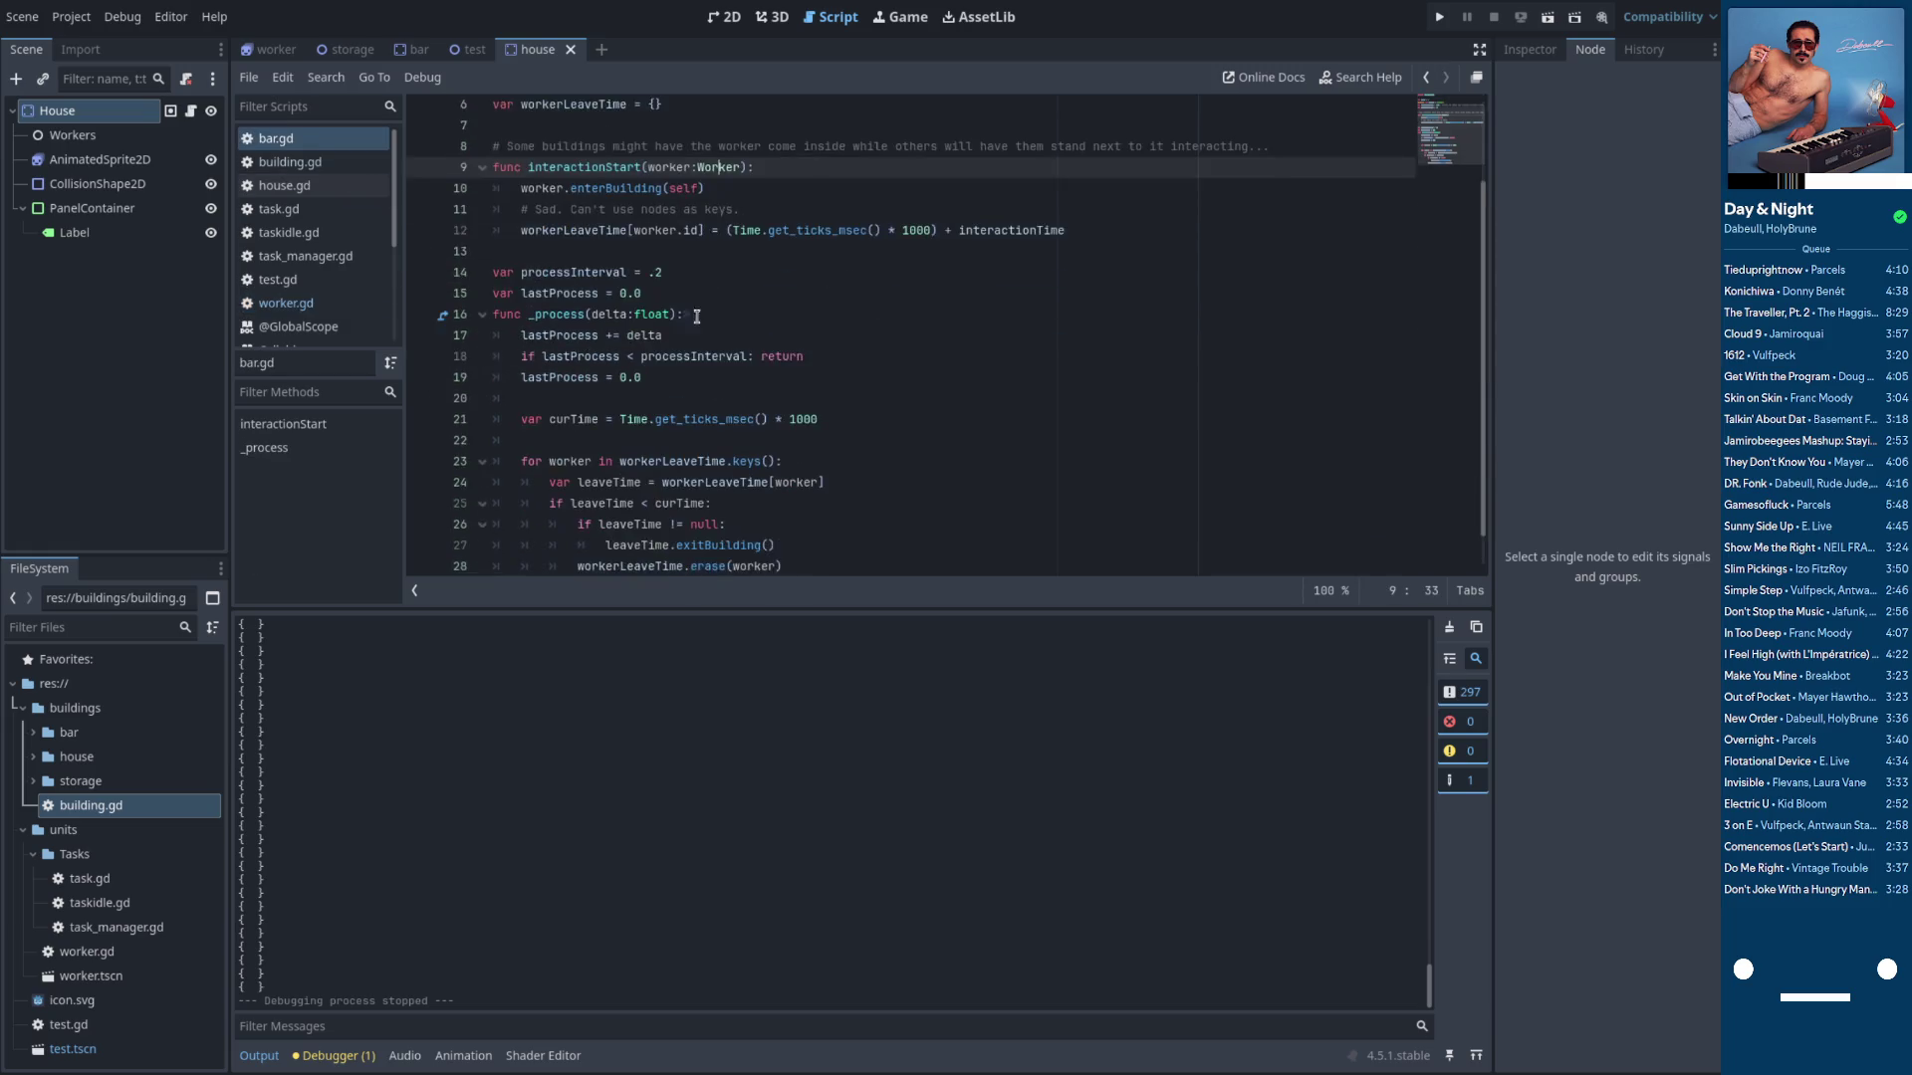
left_click_drag(704, 212, 631, 212)
left_click(637, 233)
scroll(659, 358, "down", 1)
left_click(597, 420)
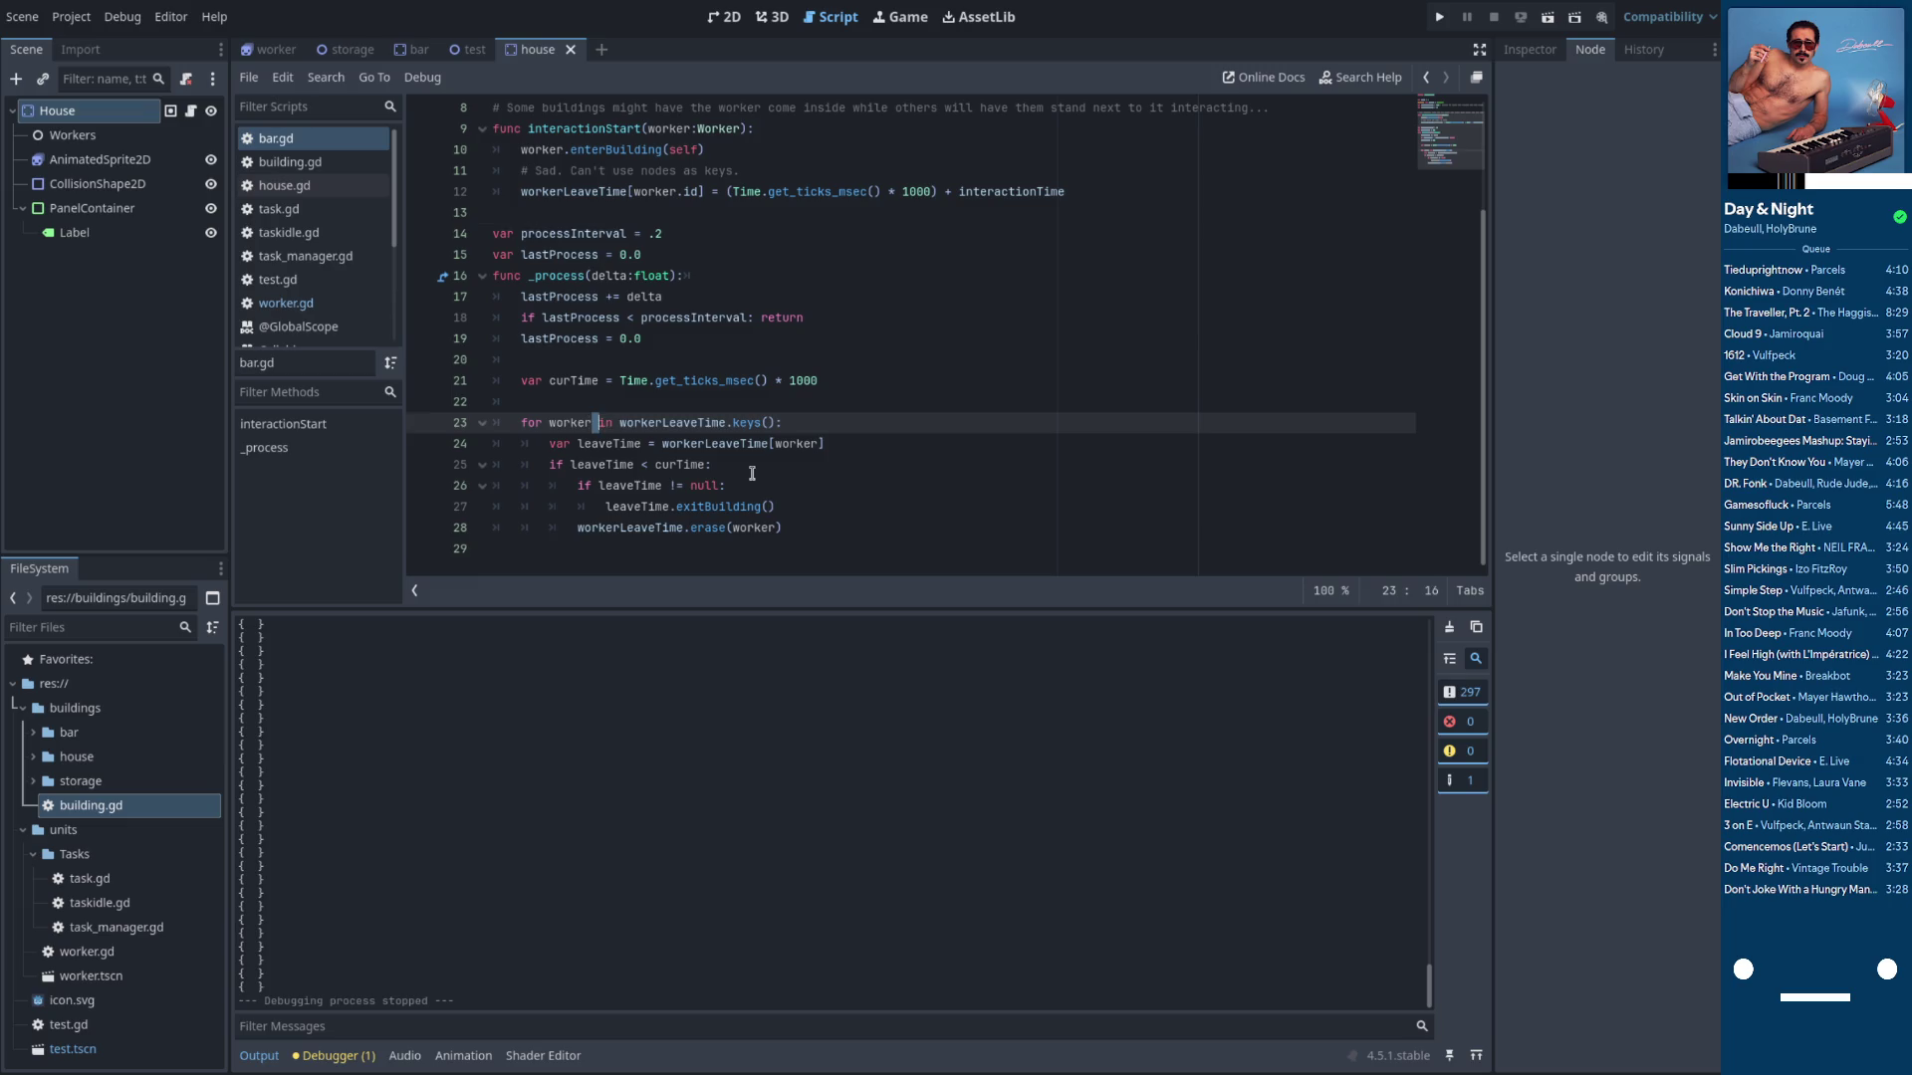
key("Left")
key("BackSpace")
key("BackSpace")
key("BackSpace")
type("id")
scroll(723, 320, "up", 2)
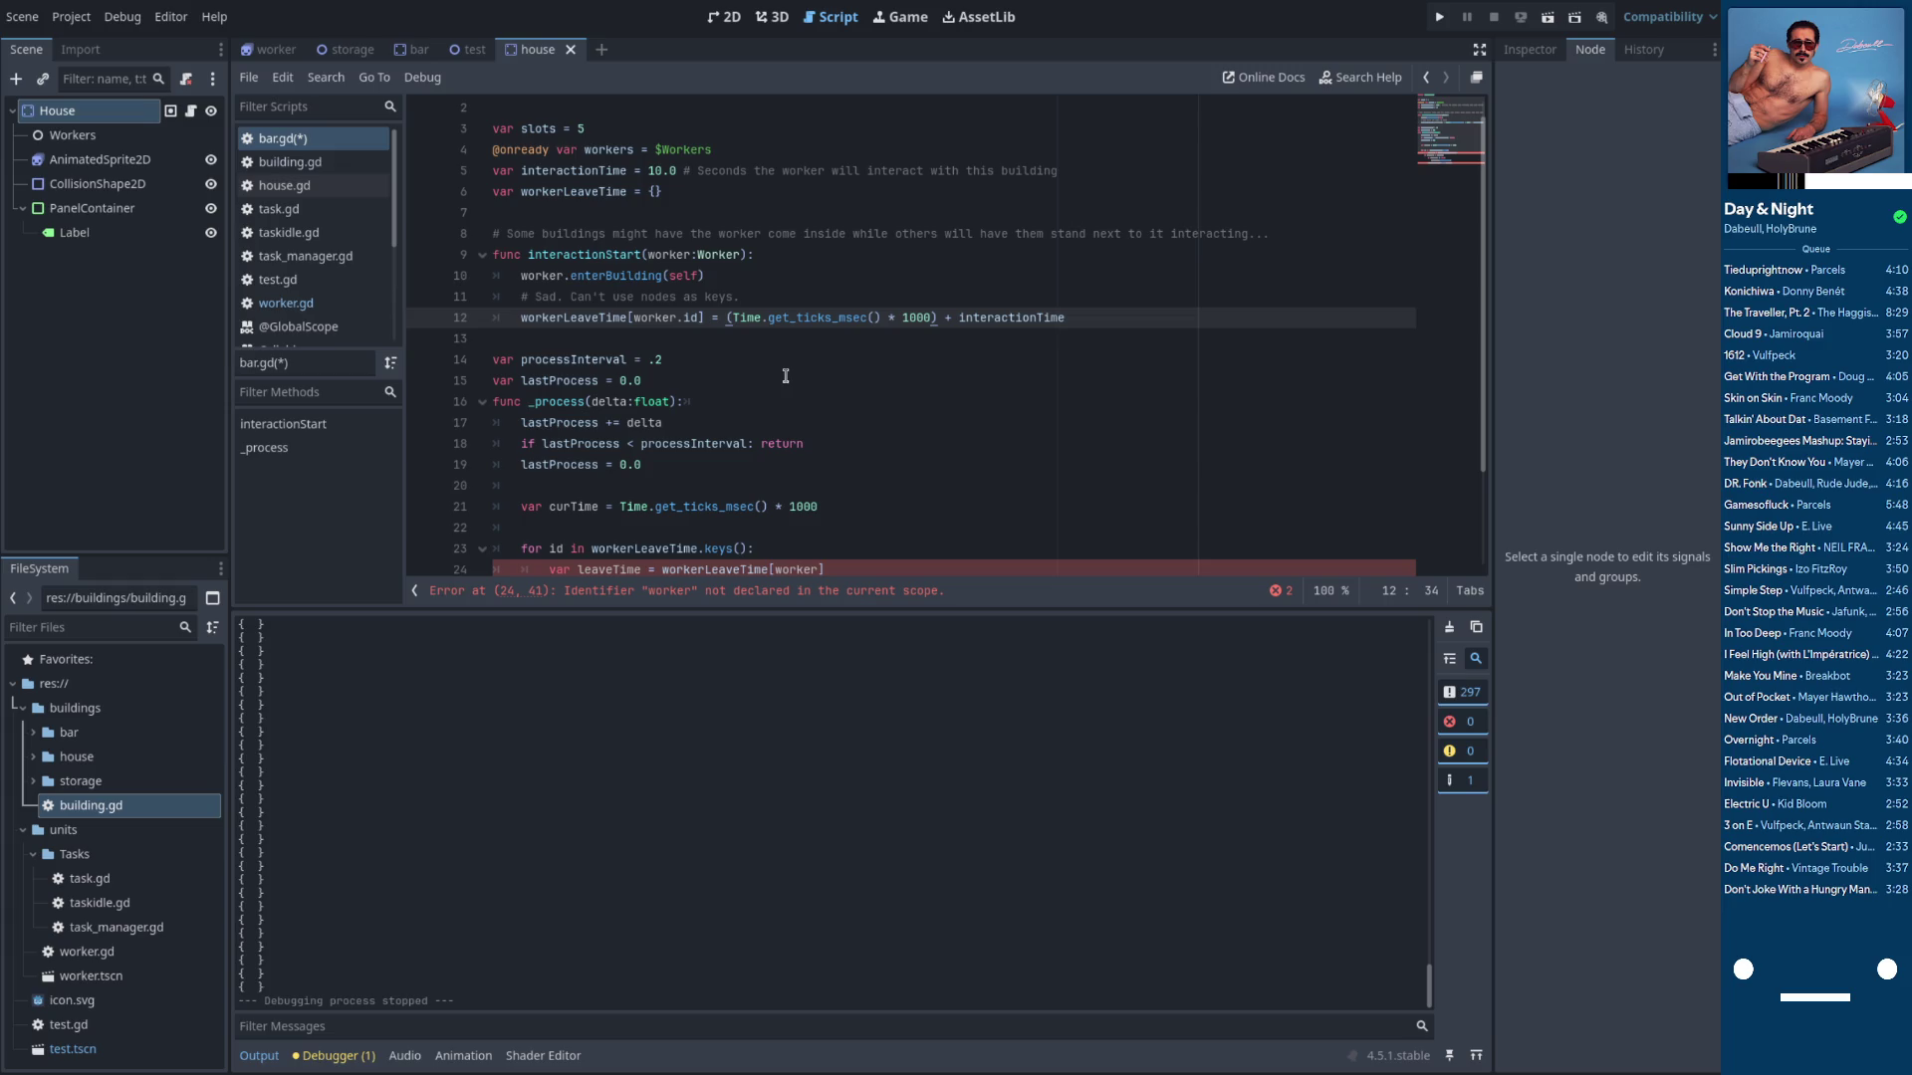
Store each workerLeaveTime entry on line 12 as an array holding the time and worker
type("[]")
key("ctrl+Right")
key("Delete")
key("Down")
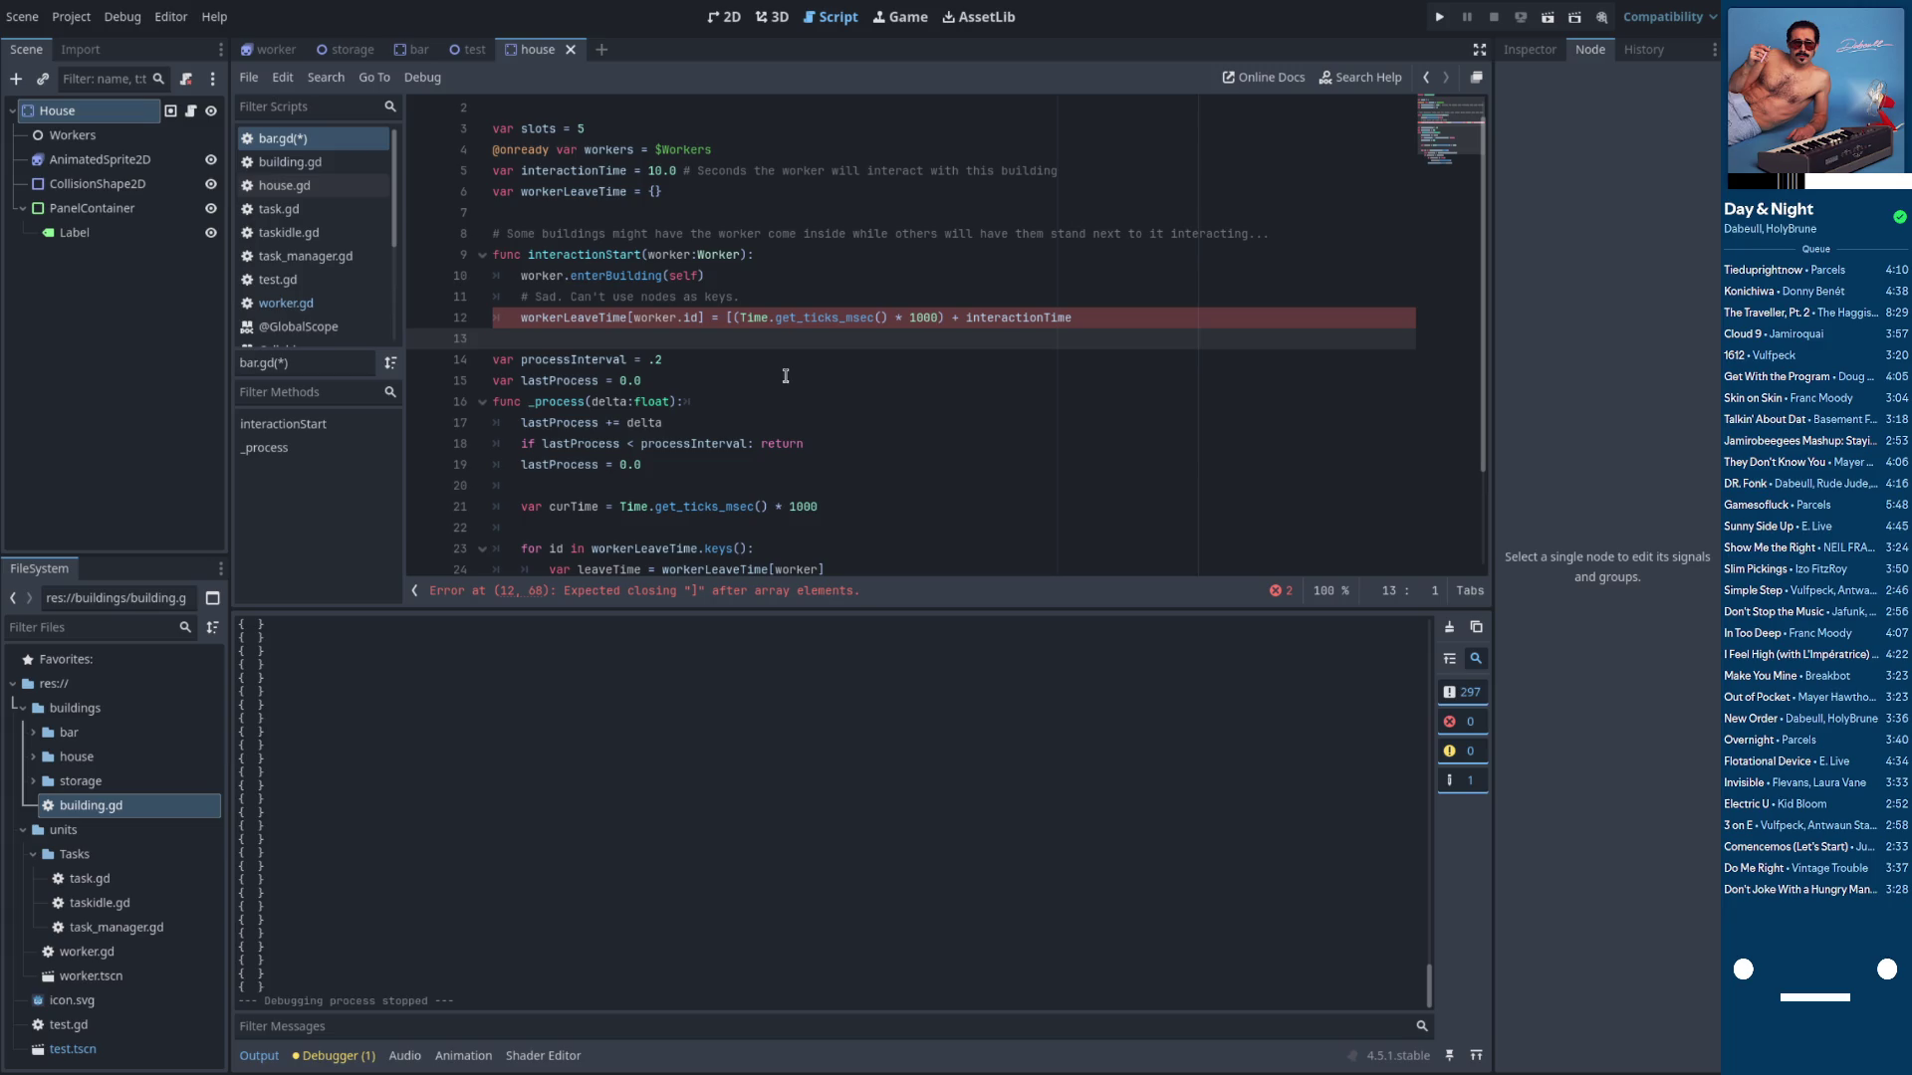
key("Up")
key("End")
type(", worker")
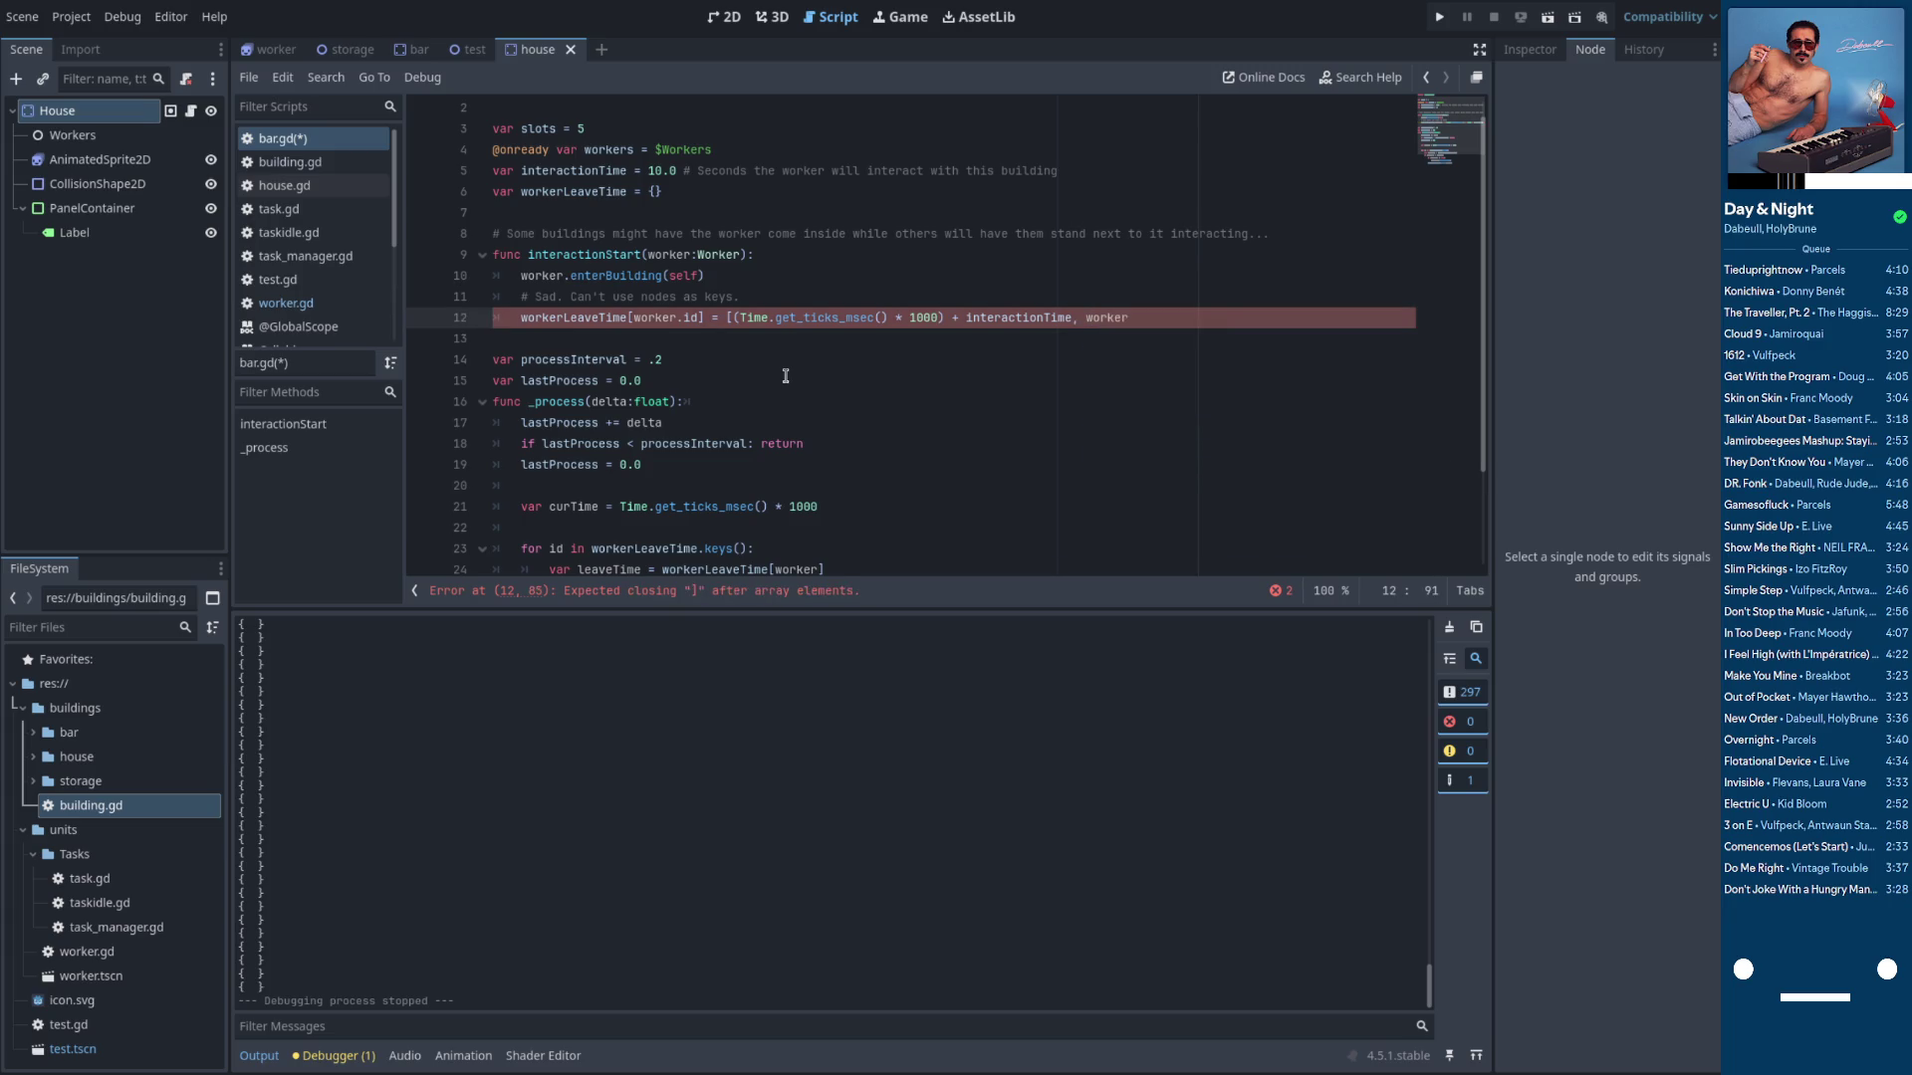
In the loop, replace leaveTime with arr, using arr[0] for the time check and arr[1] for exiting
scroll(786, 375, "down", 2)
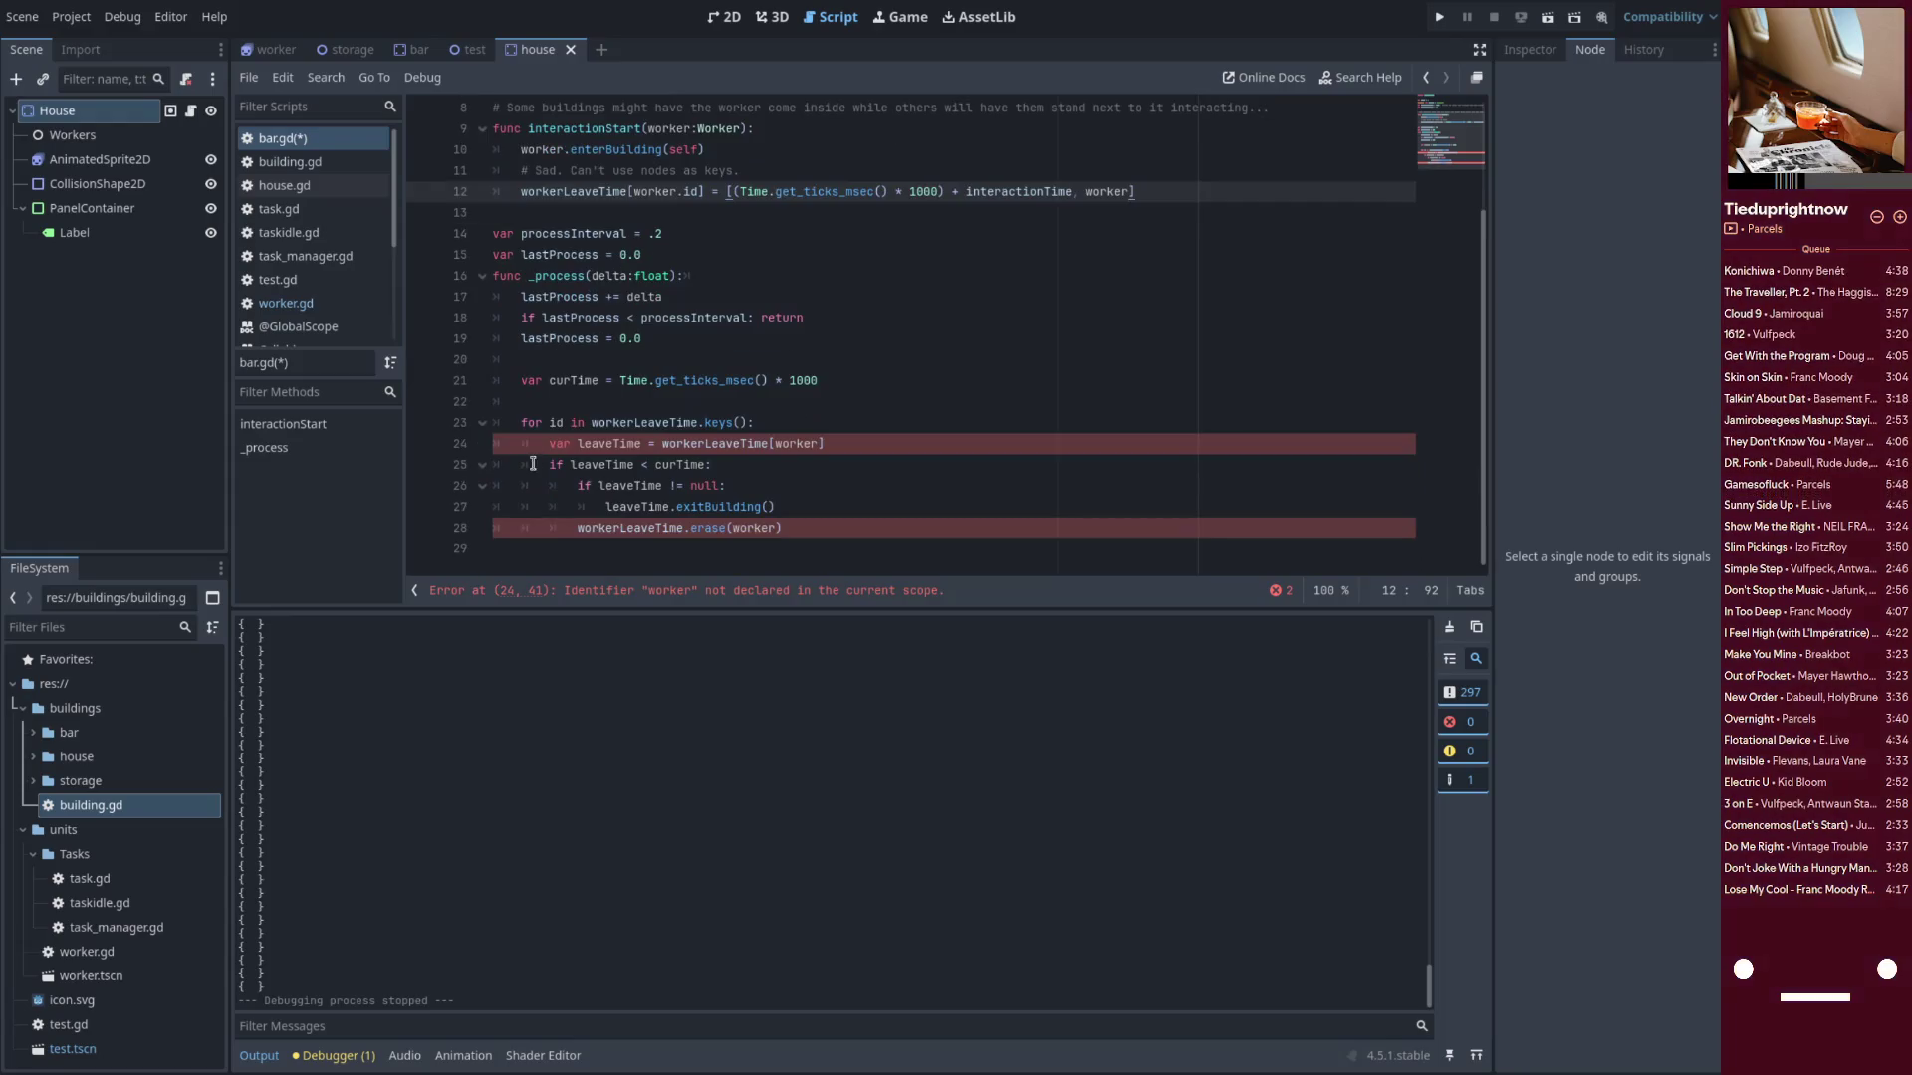
left_click(553, 425)
double_click(625, 444)
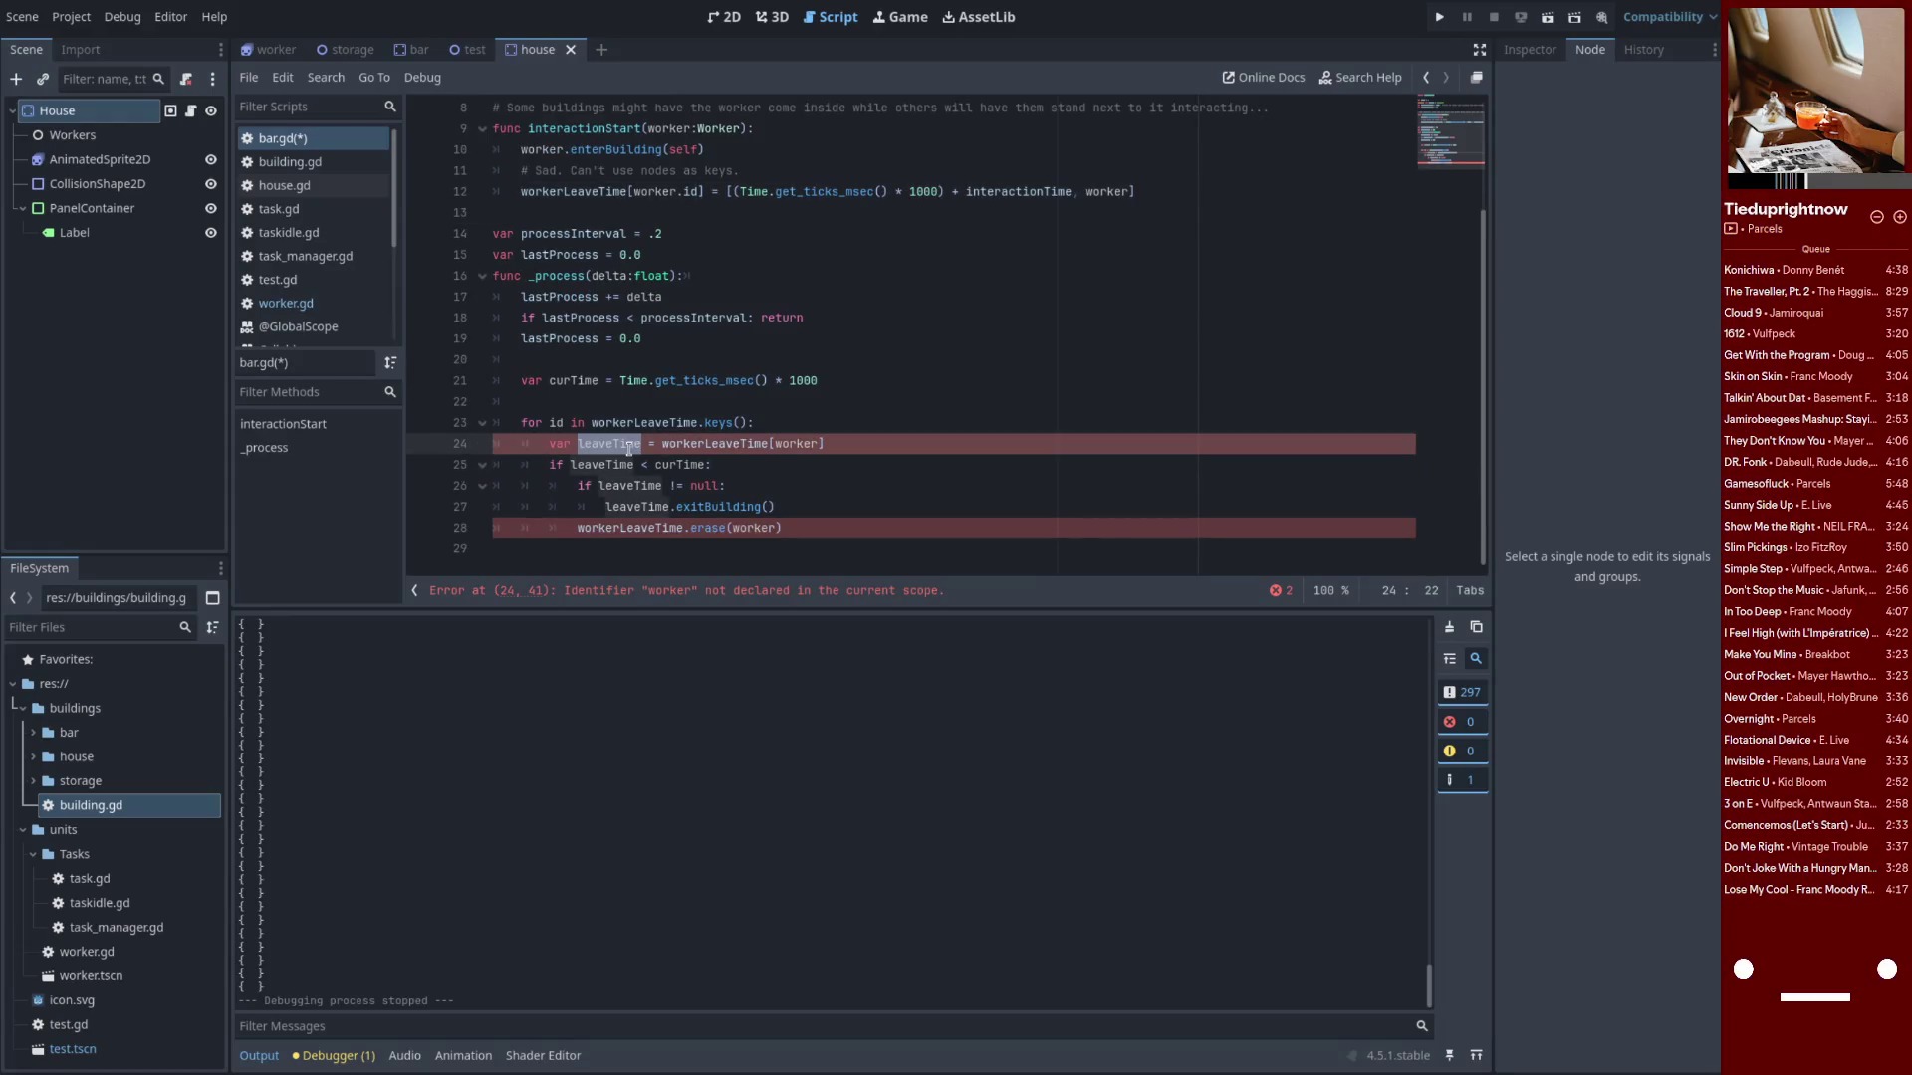
mouse_move(669, 497)
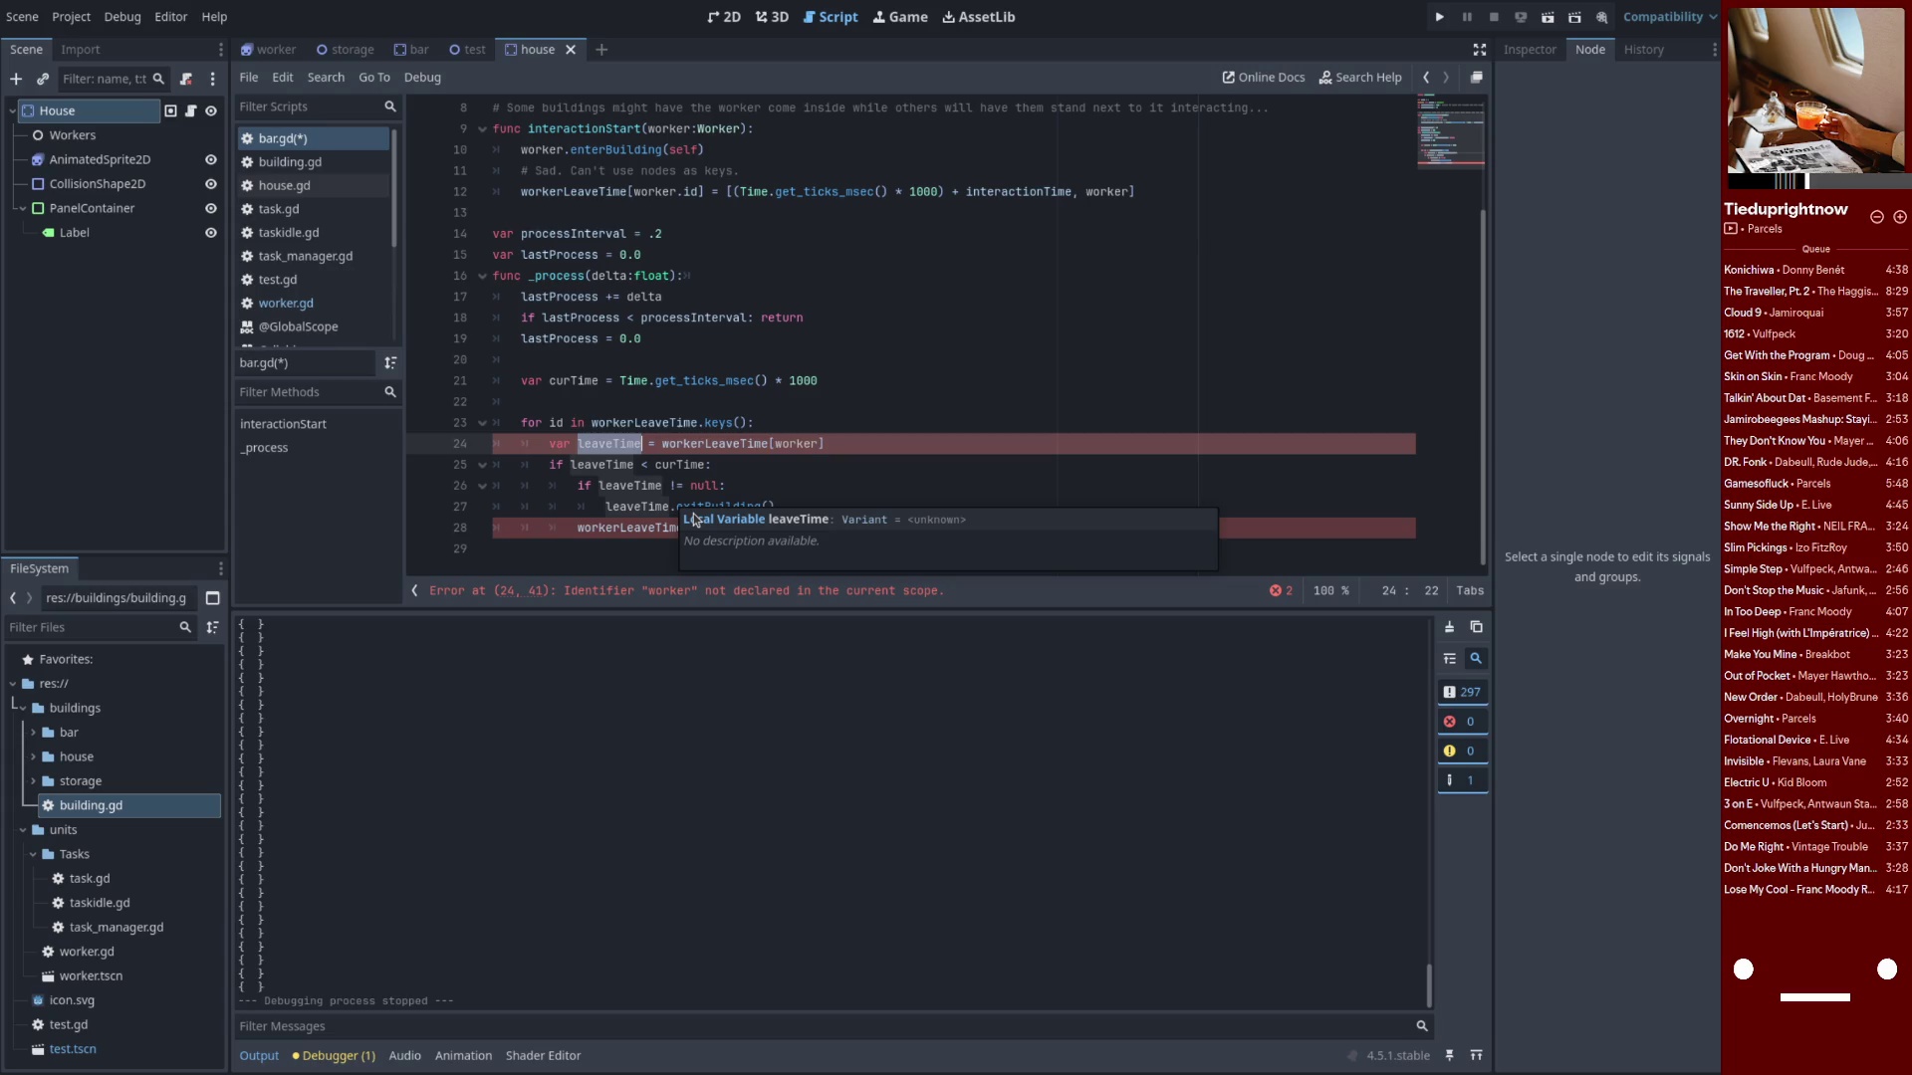
type("arr")
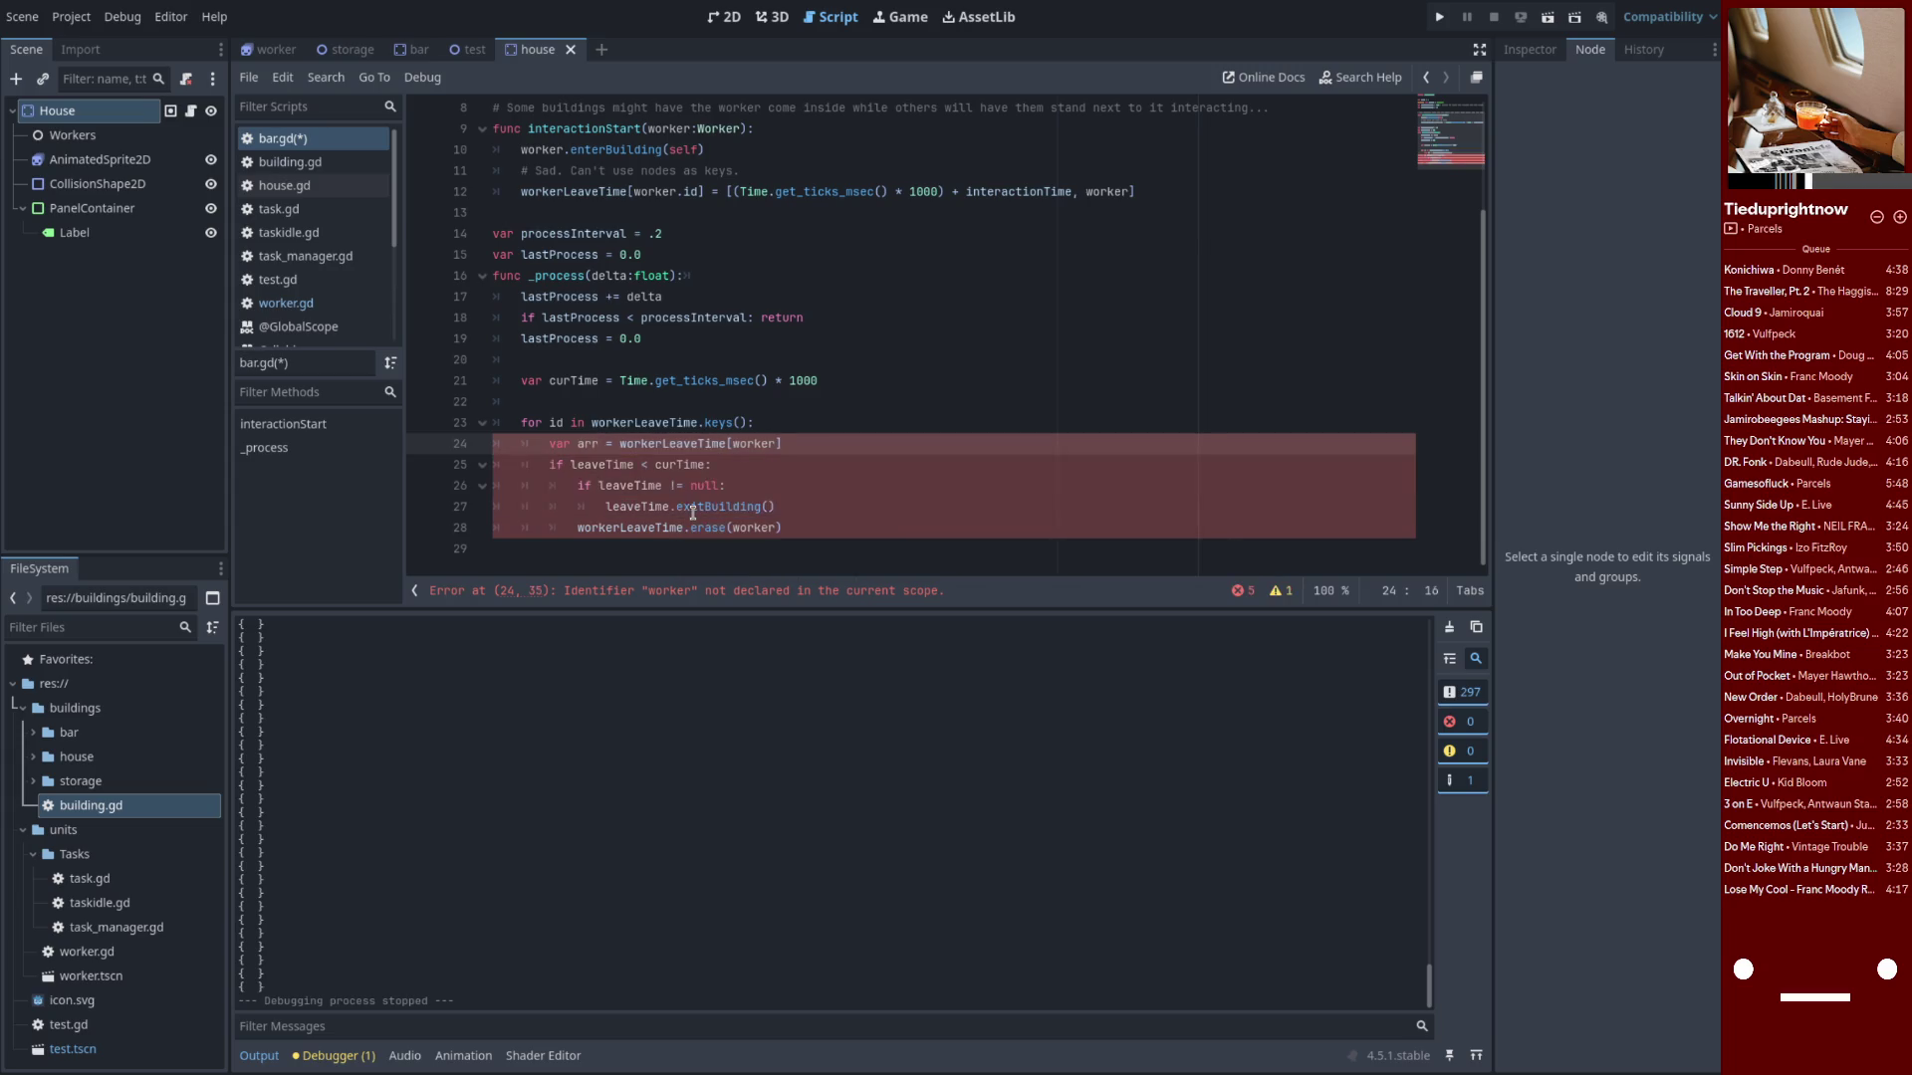
double_click(601, 465)
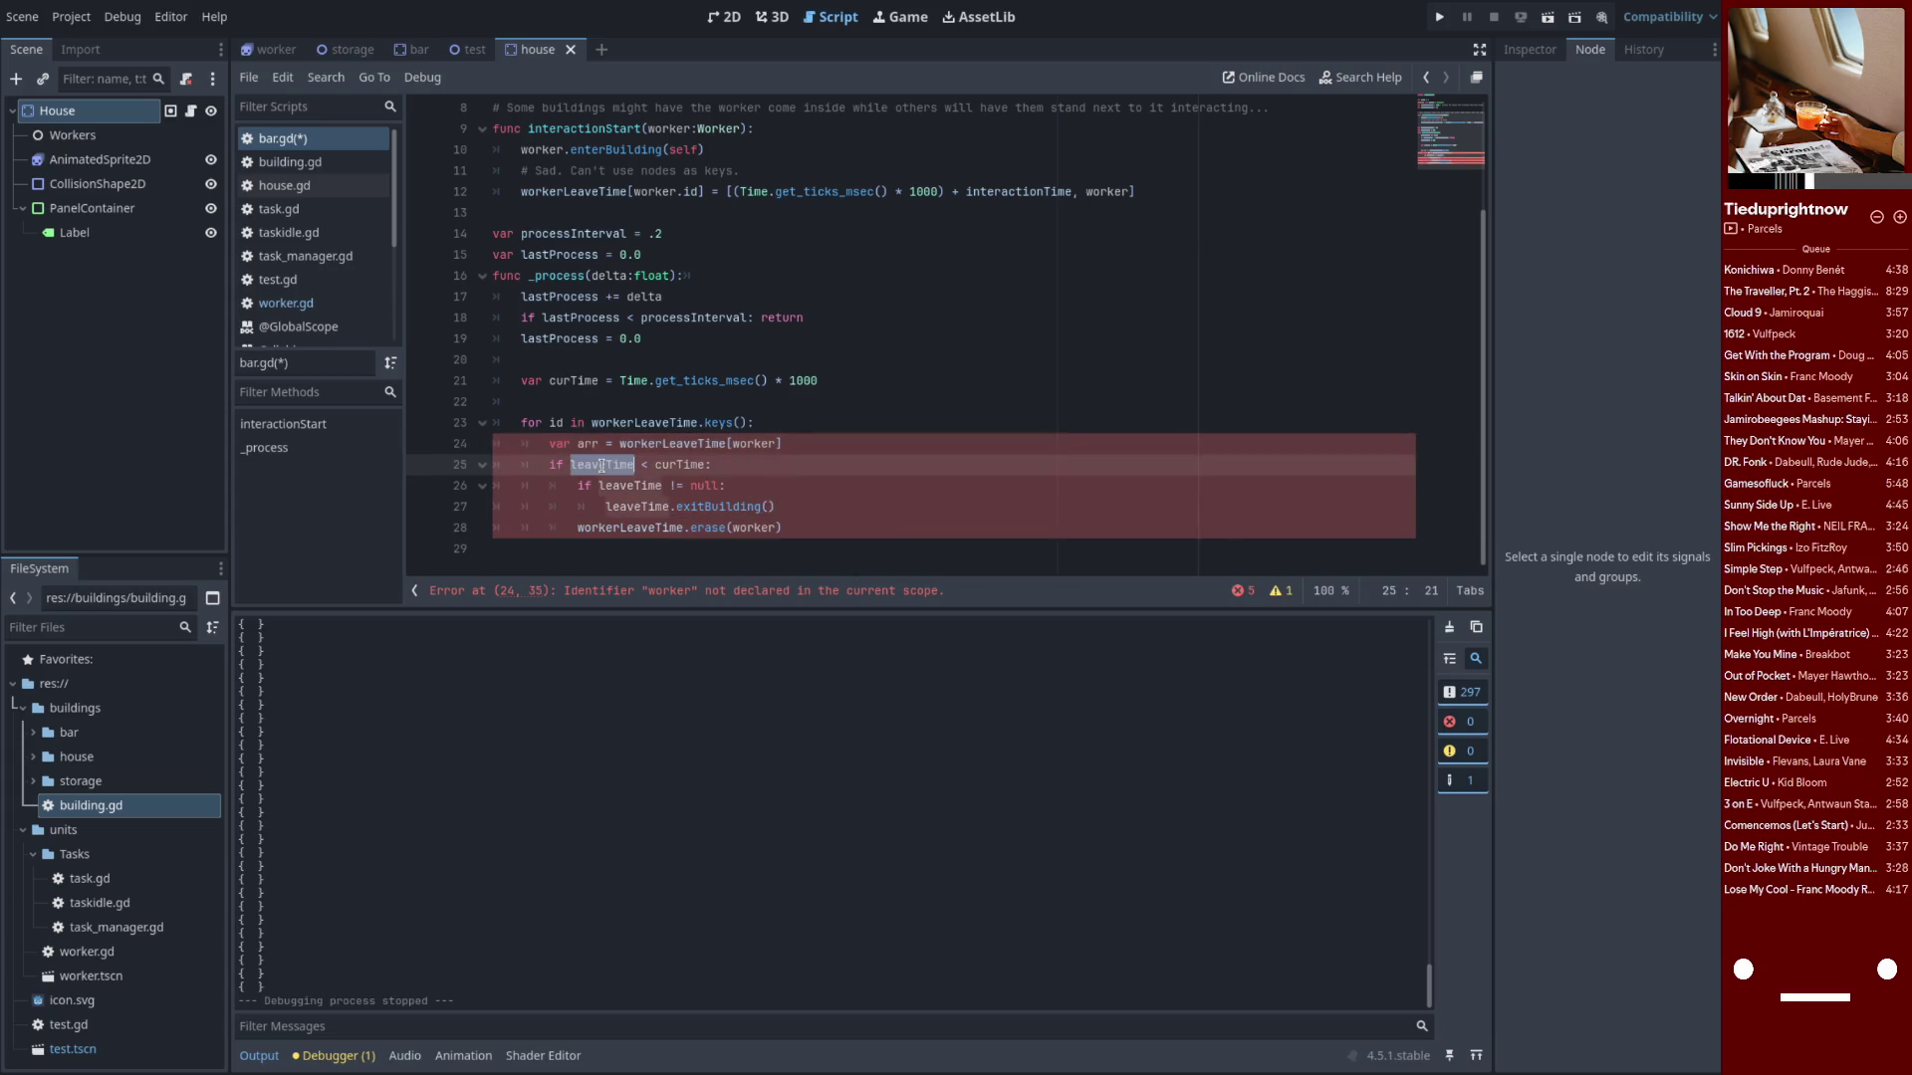
type("arr[0")
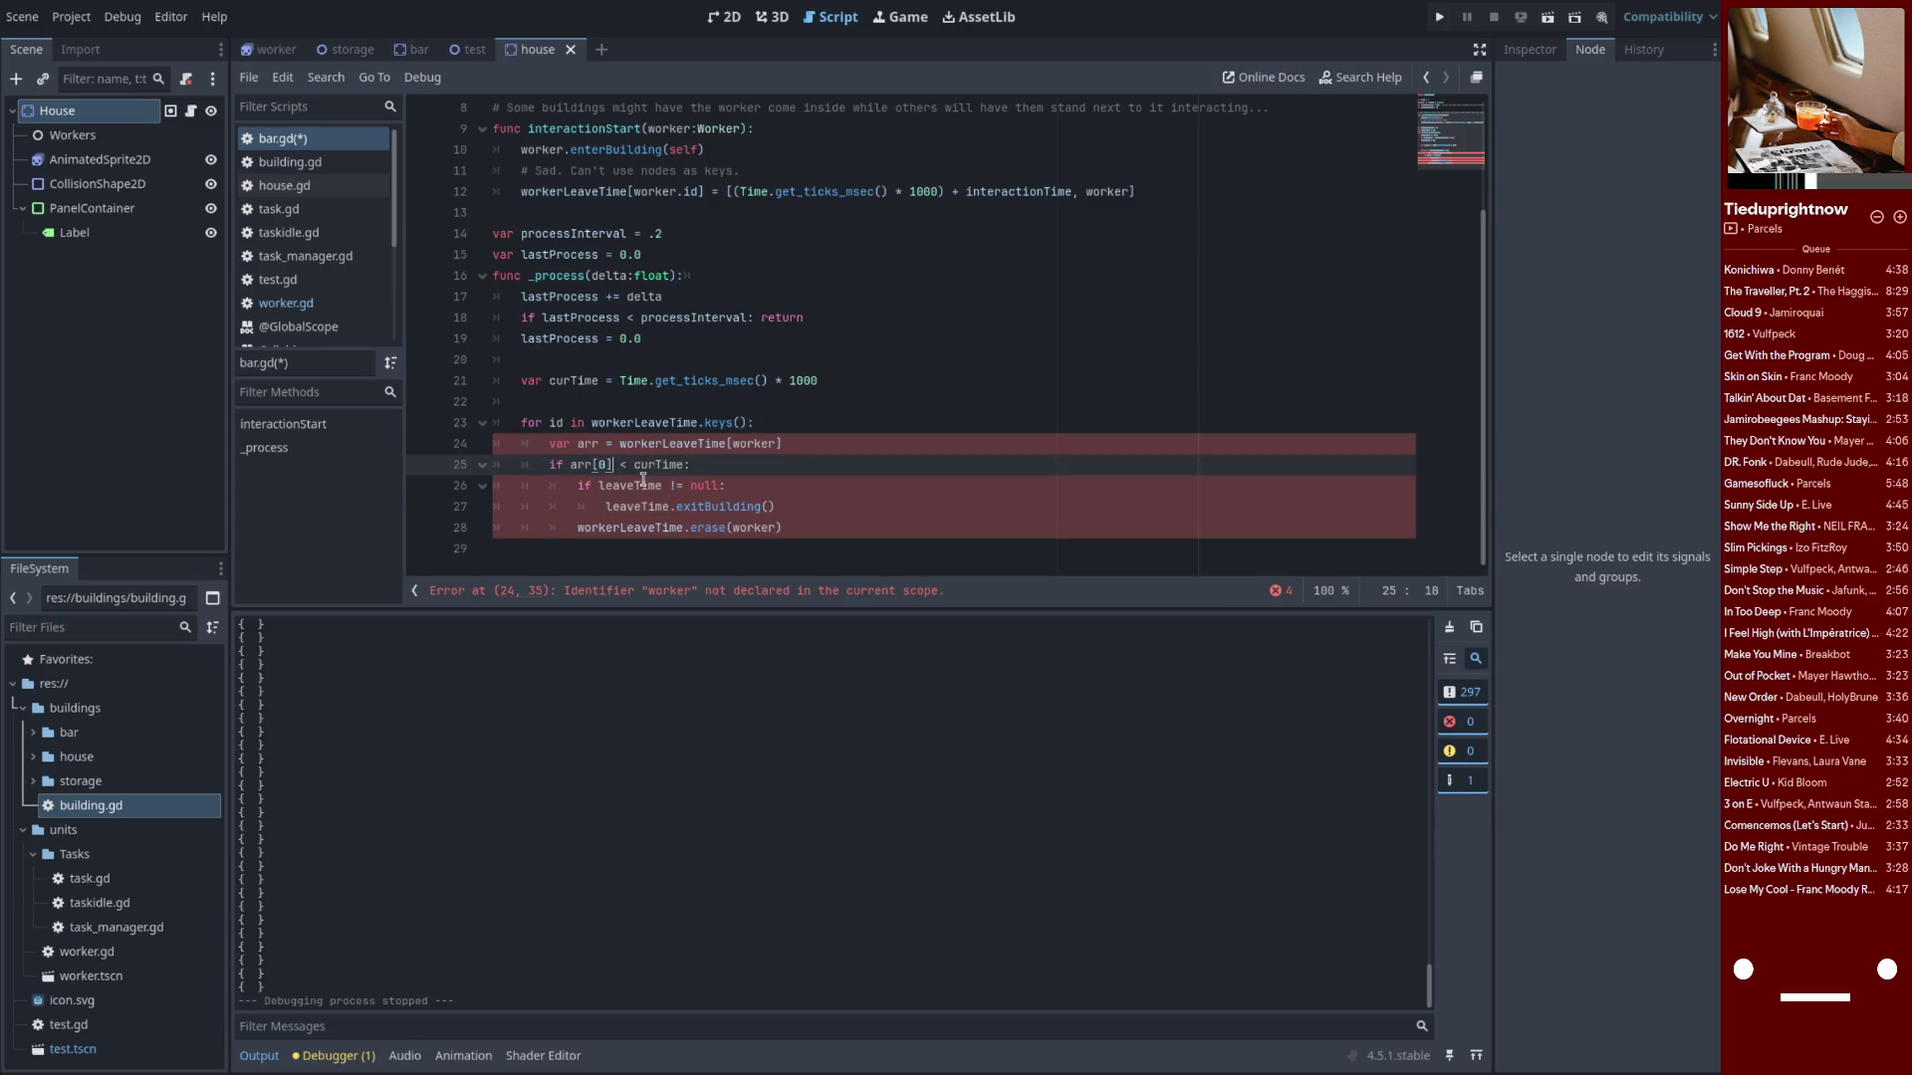
double_click(644, 484)
type("arr[1")
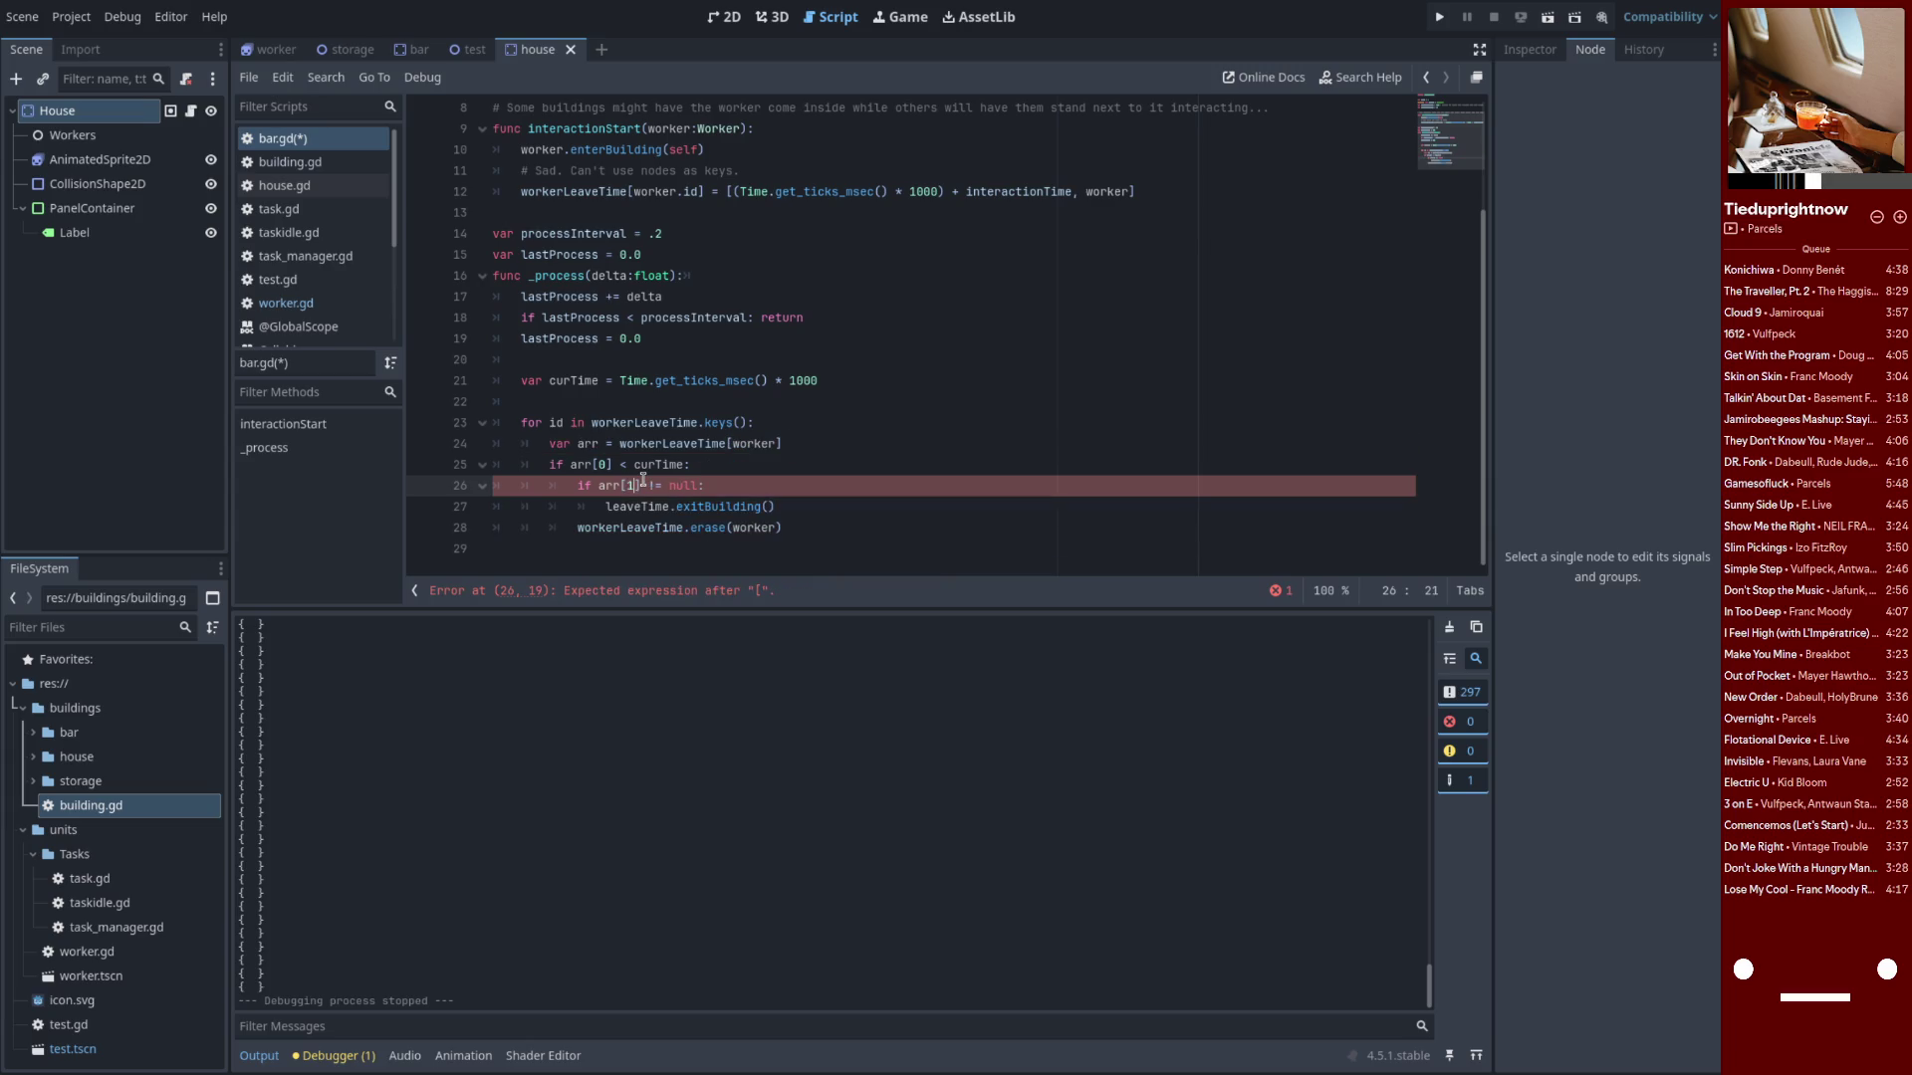
type("arr")
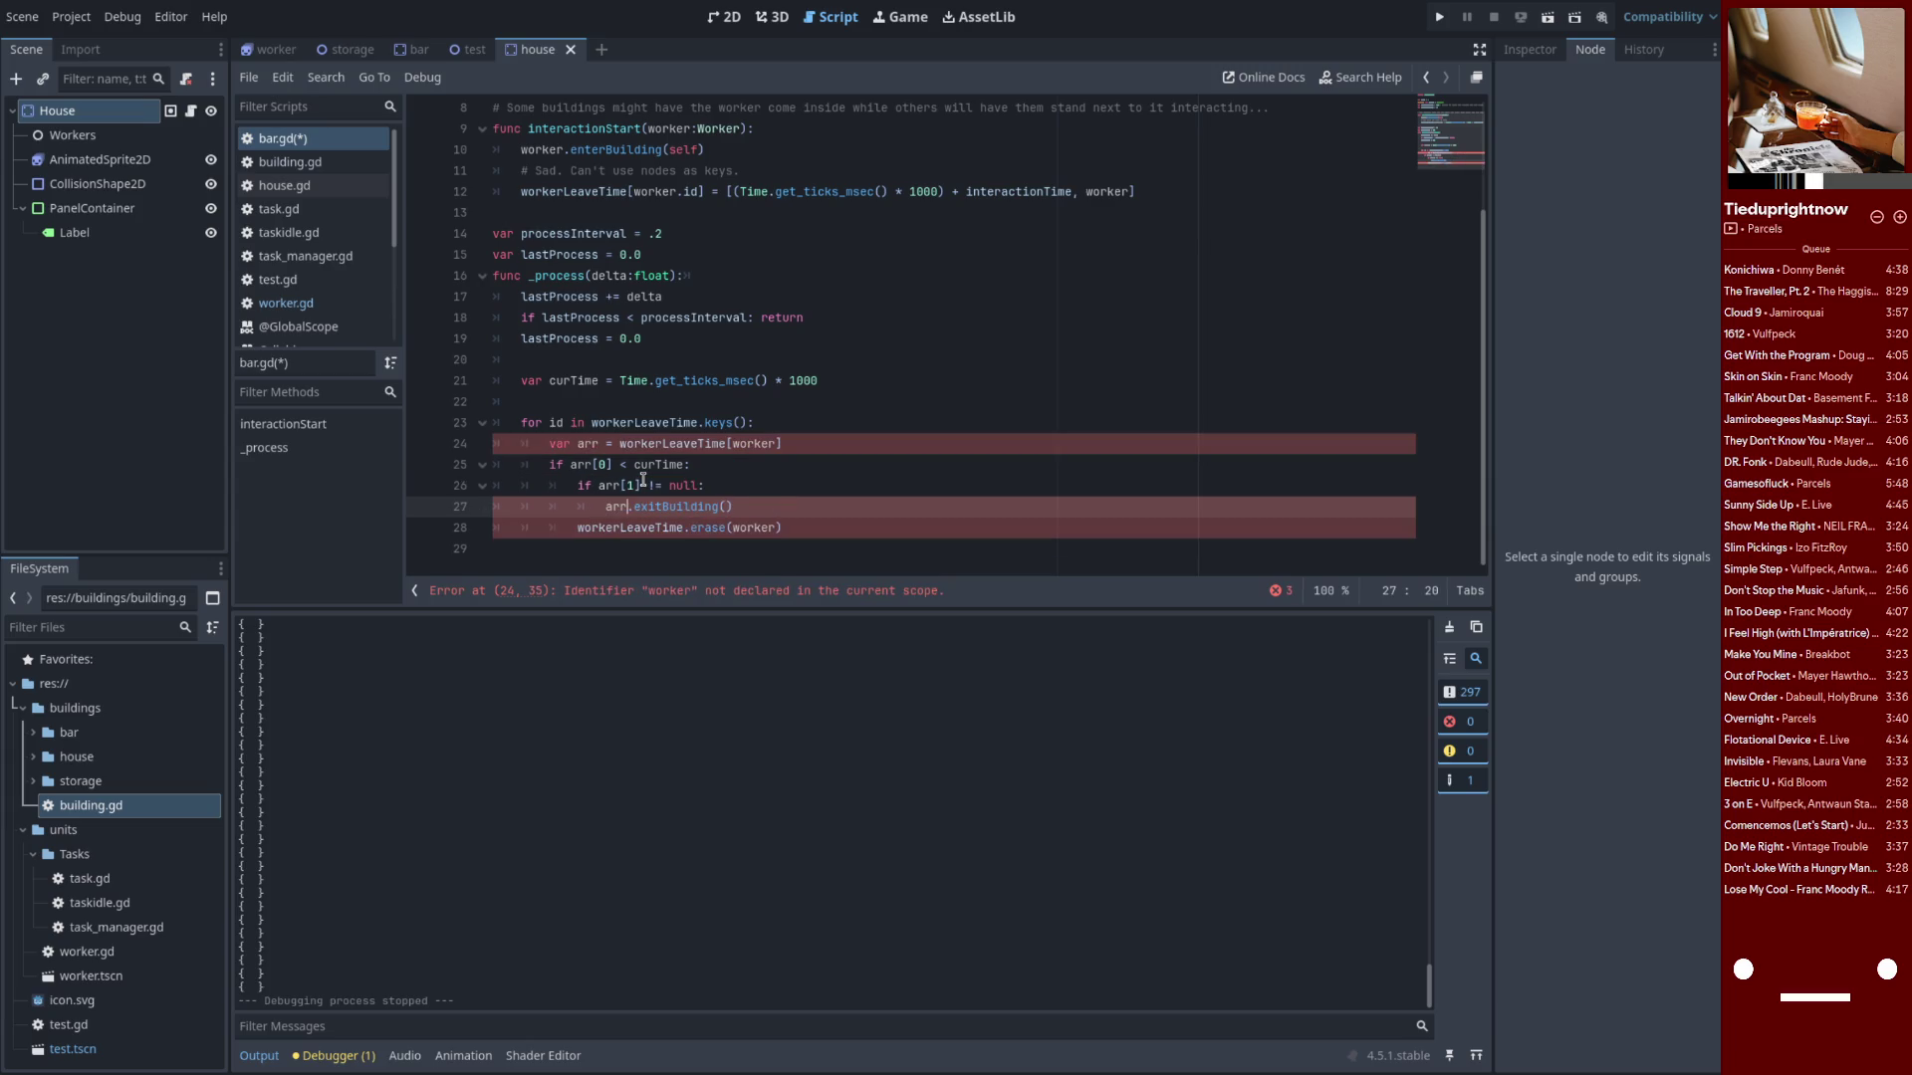
type("[1]")
Fix the closing bracket on the following line and save bar.gd
key("Down")
key("End")
key("Left")
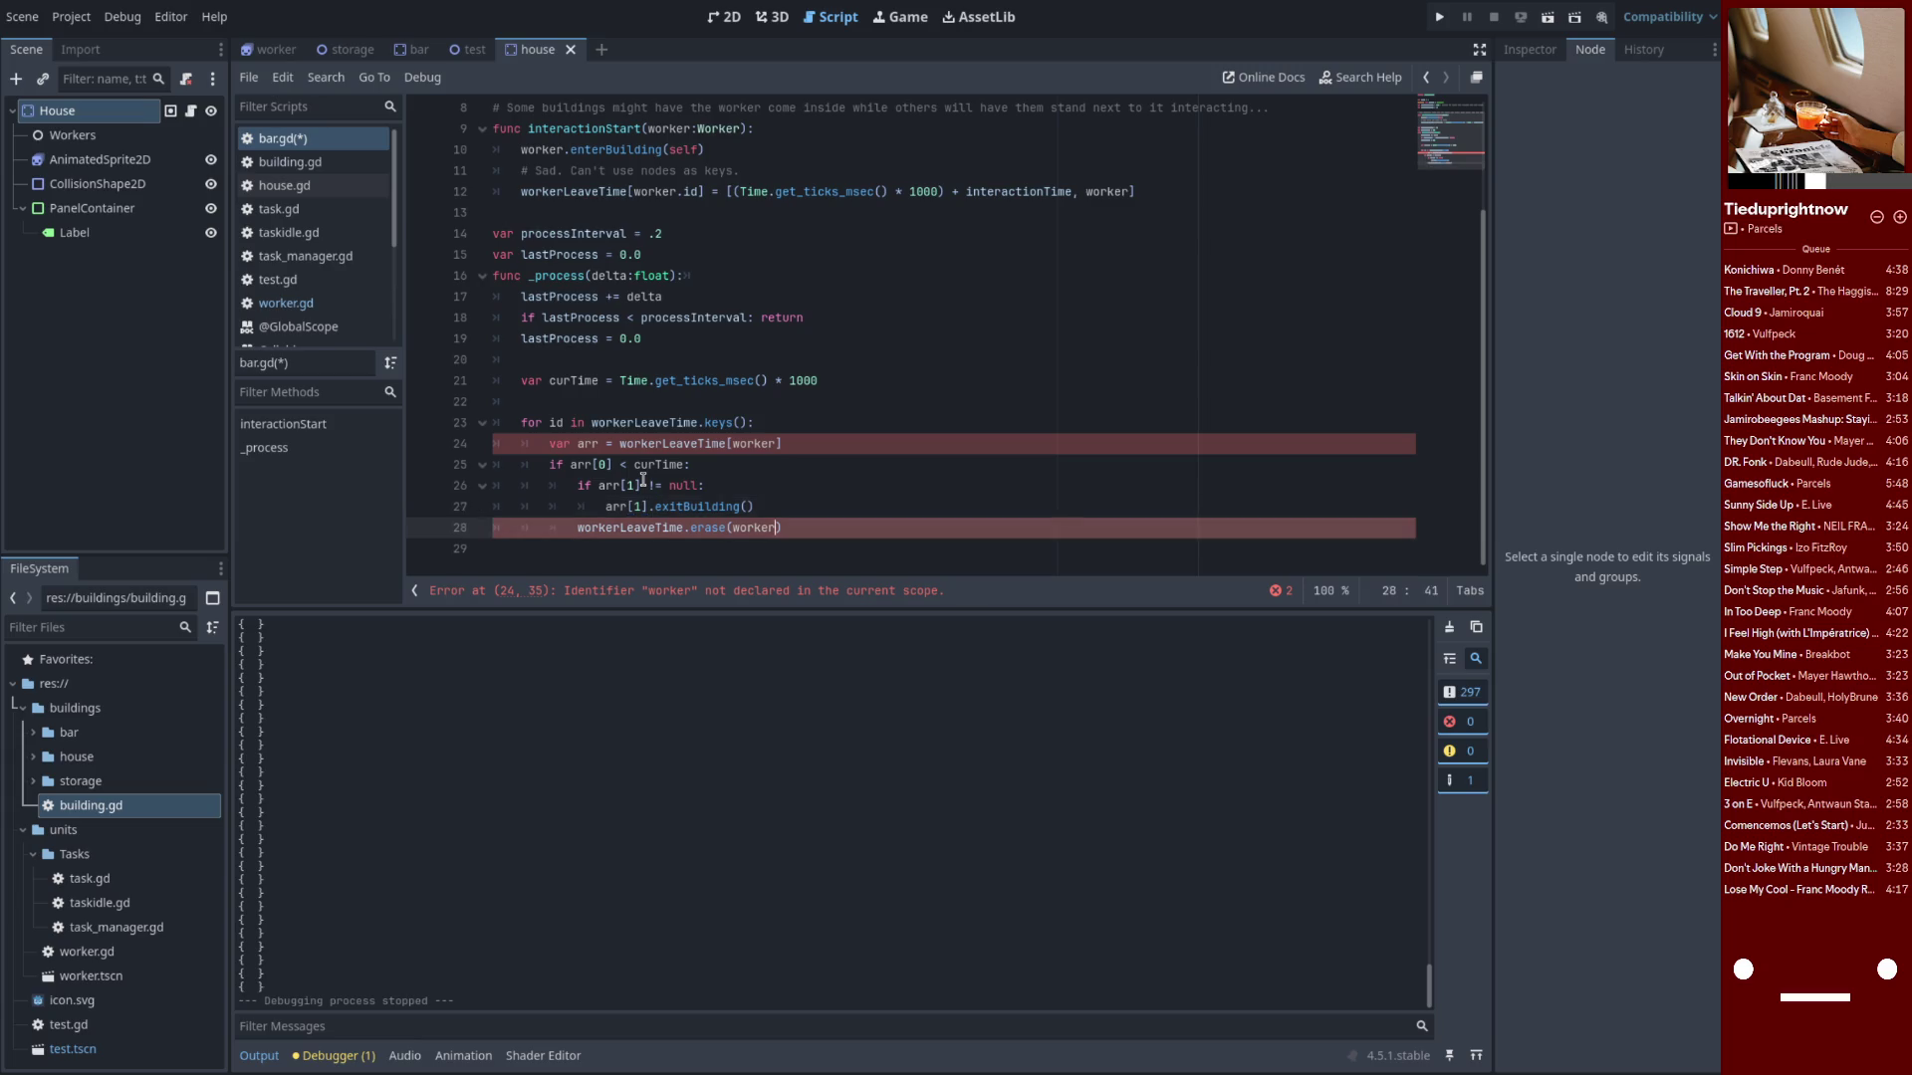
type("]")
key("ctrl+s")
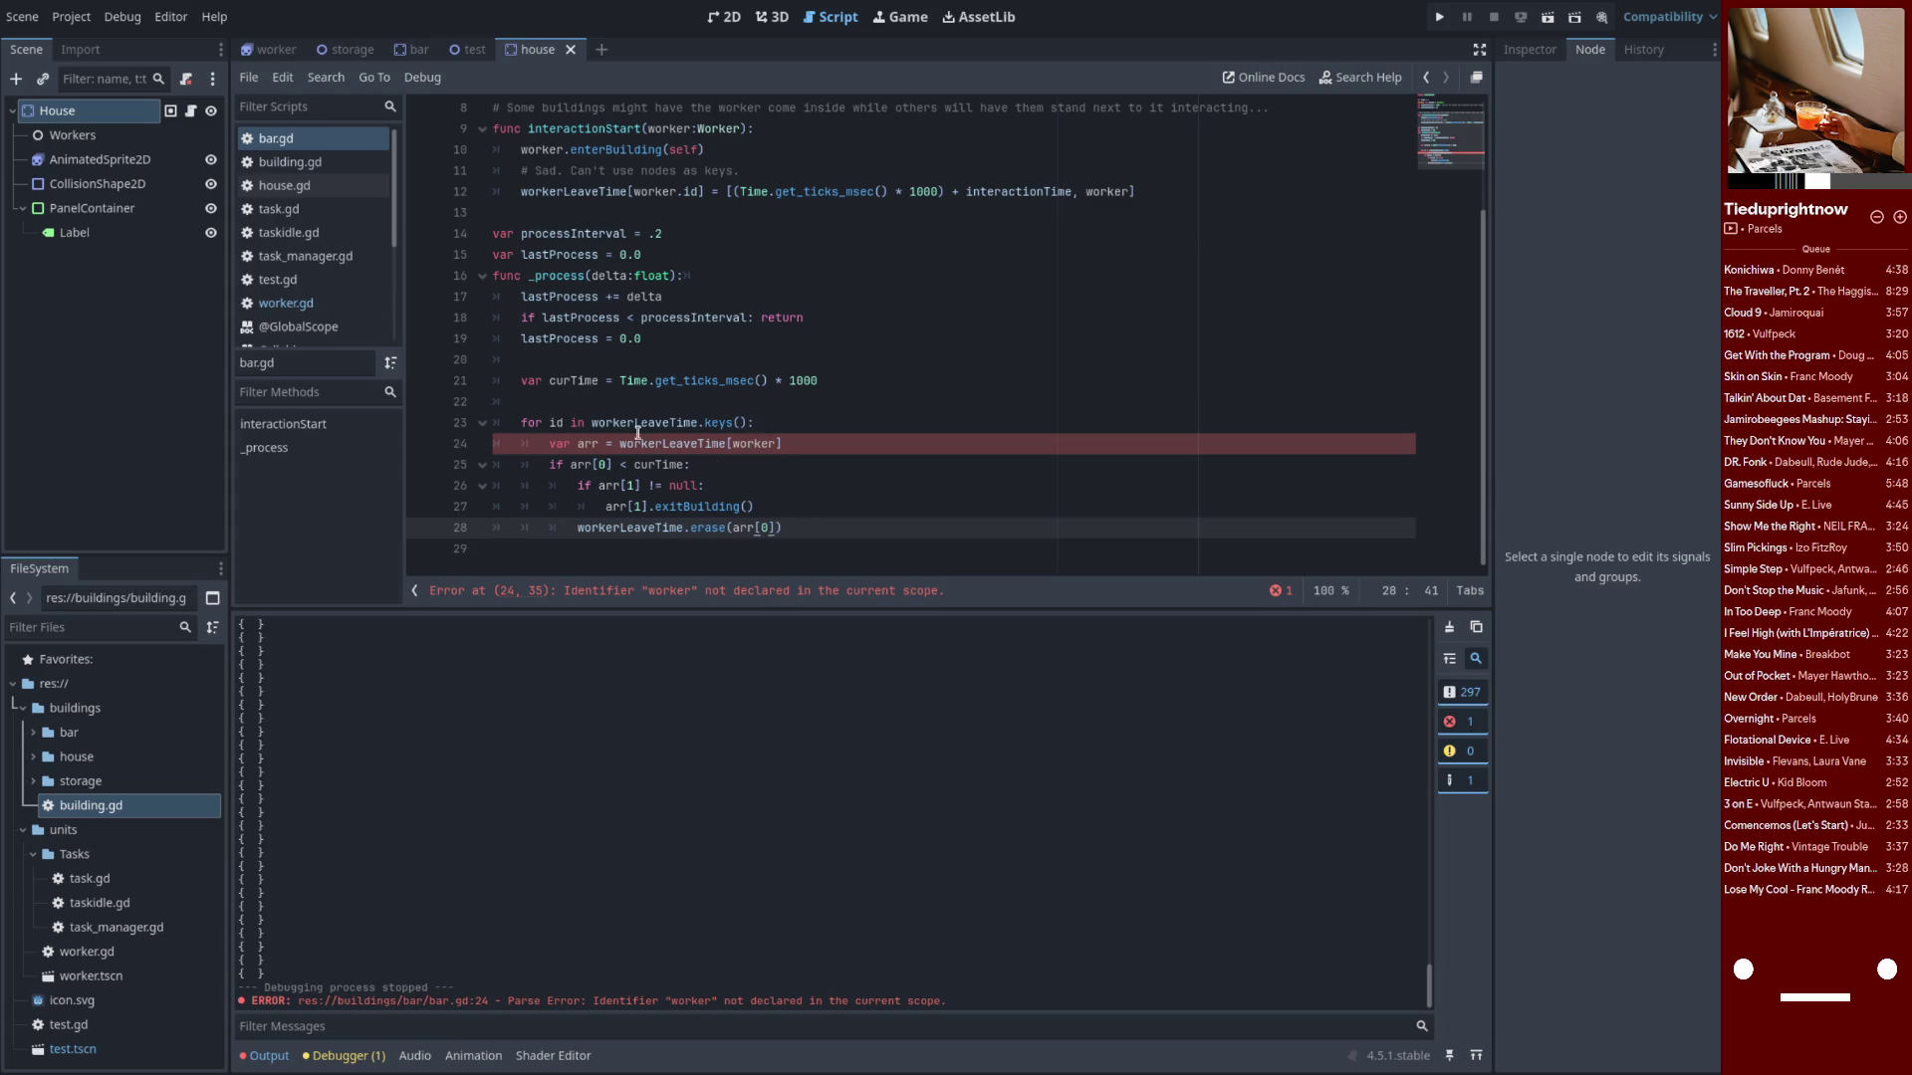
Look up workerLeaveTime by id, erase the entry by id, and relaunch the game with F5
double_click(742, 448)
type("id")
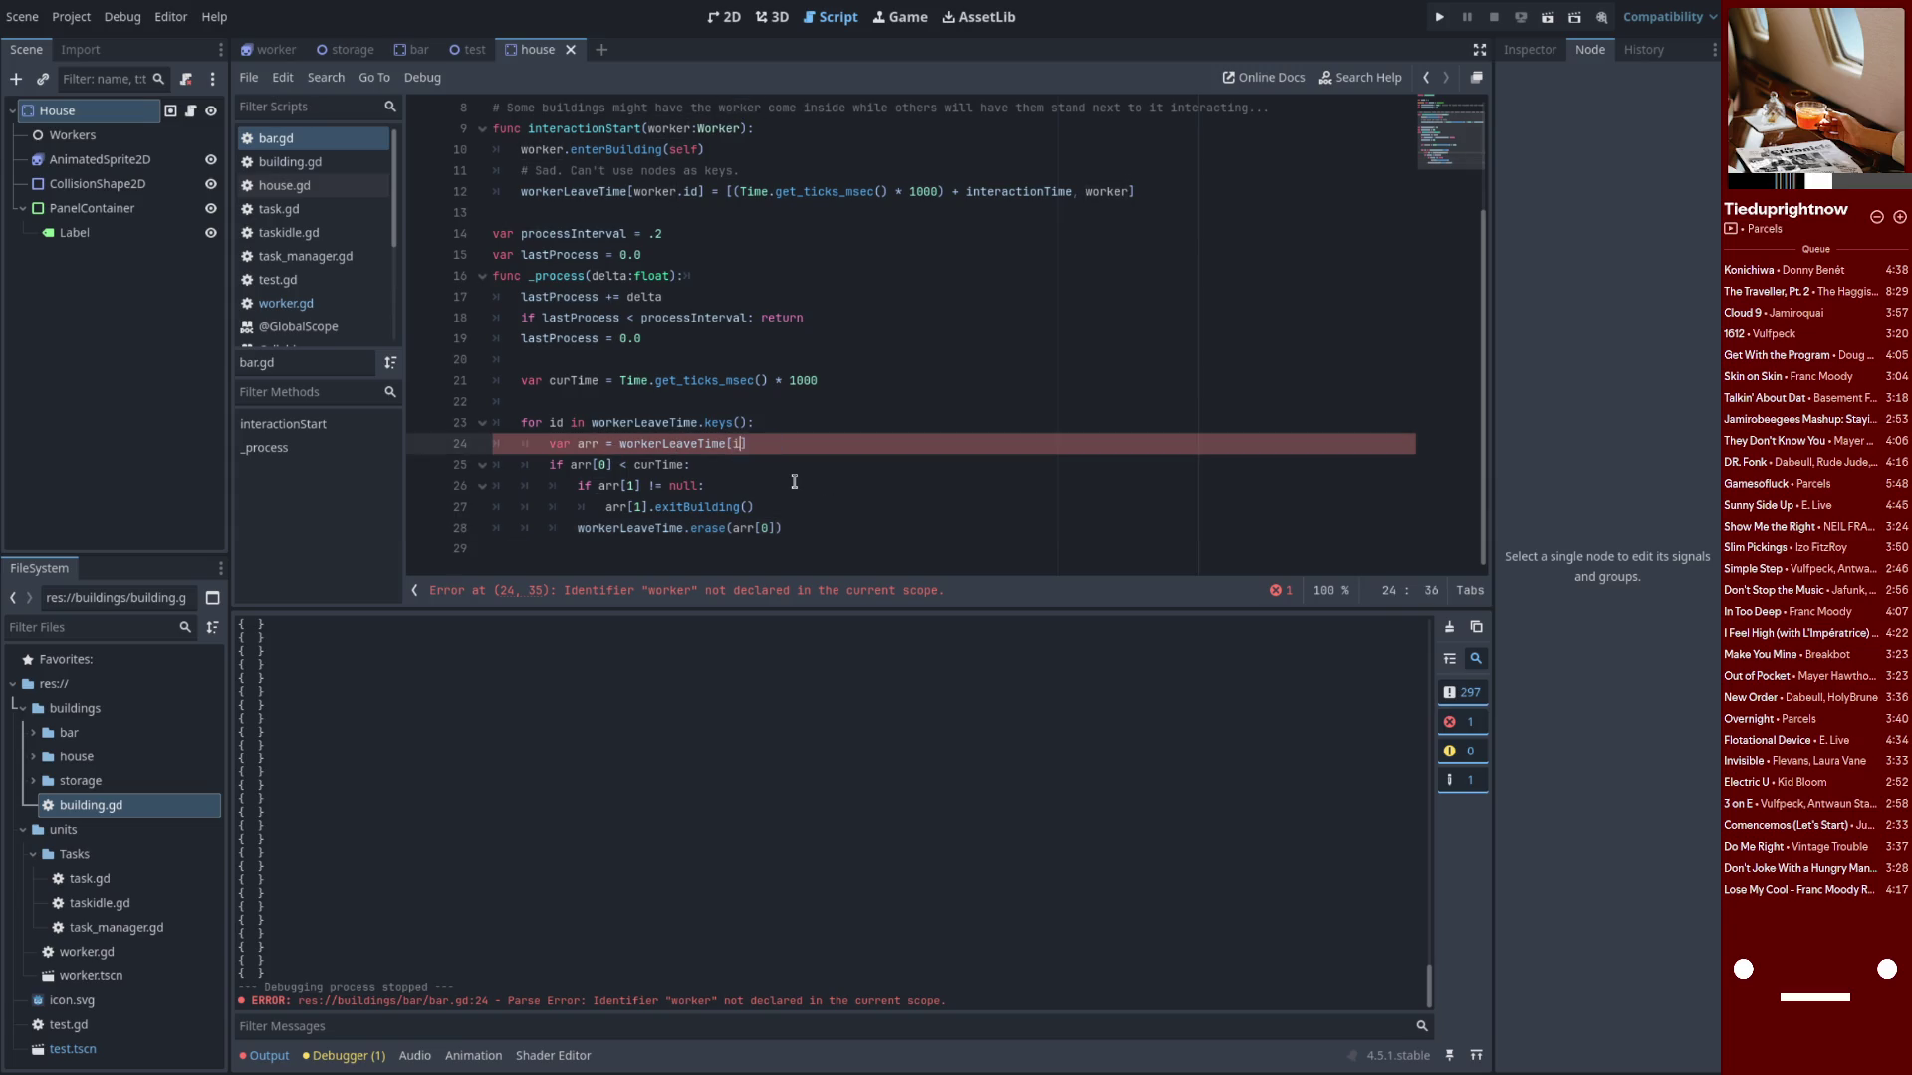
left_click(761, 486)
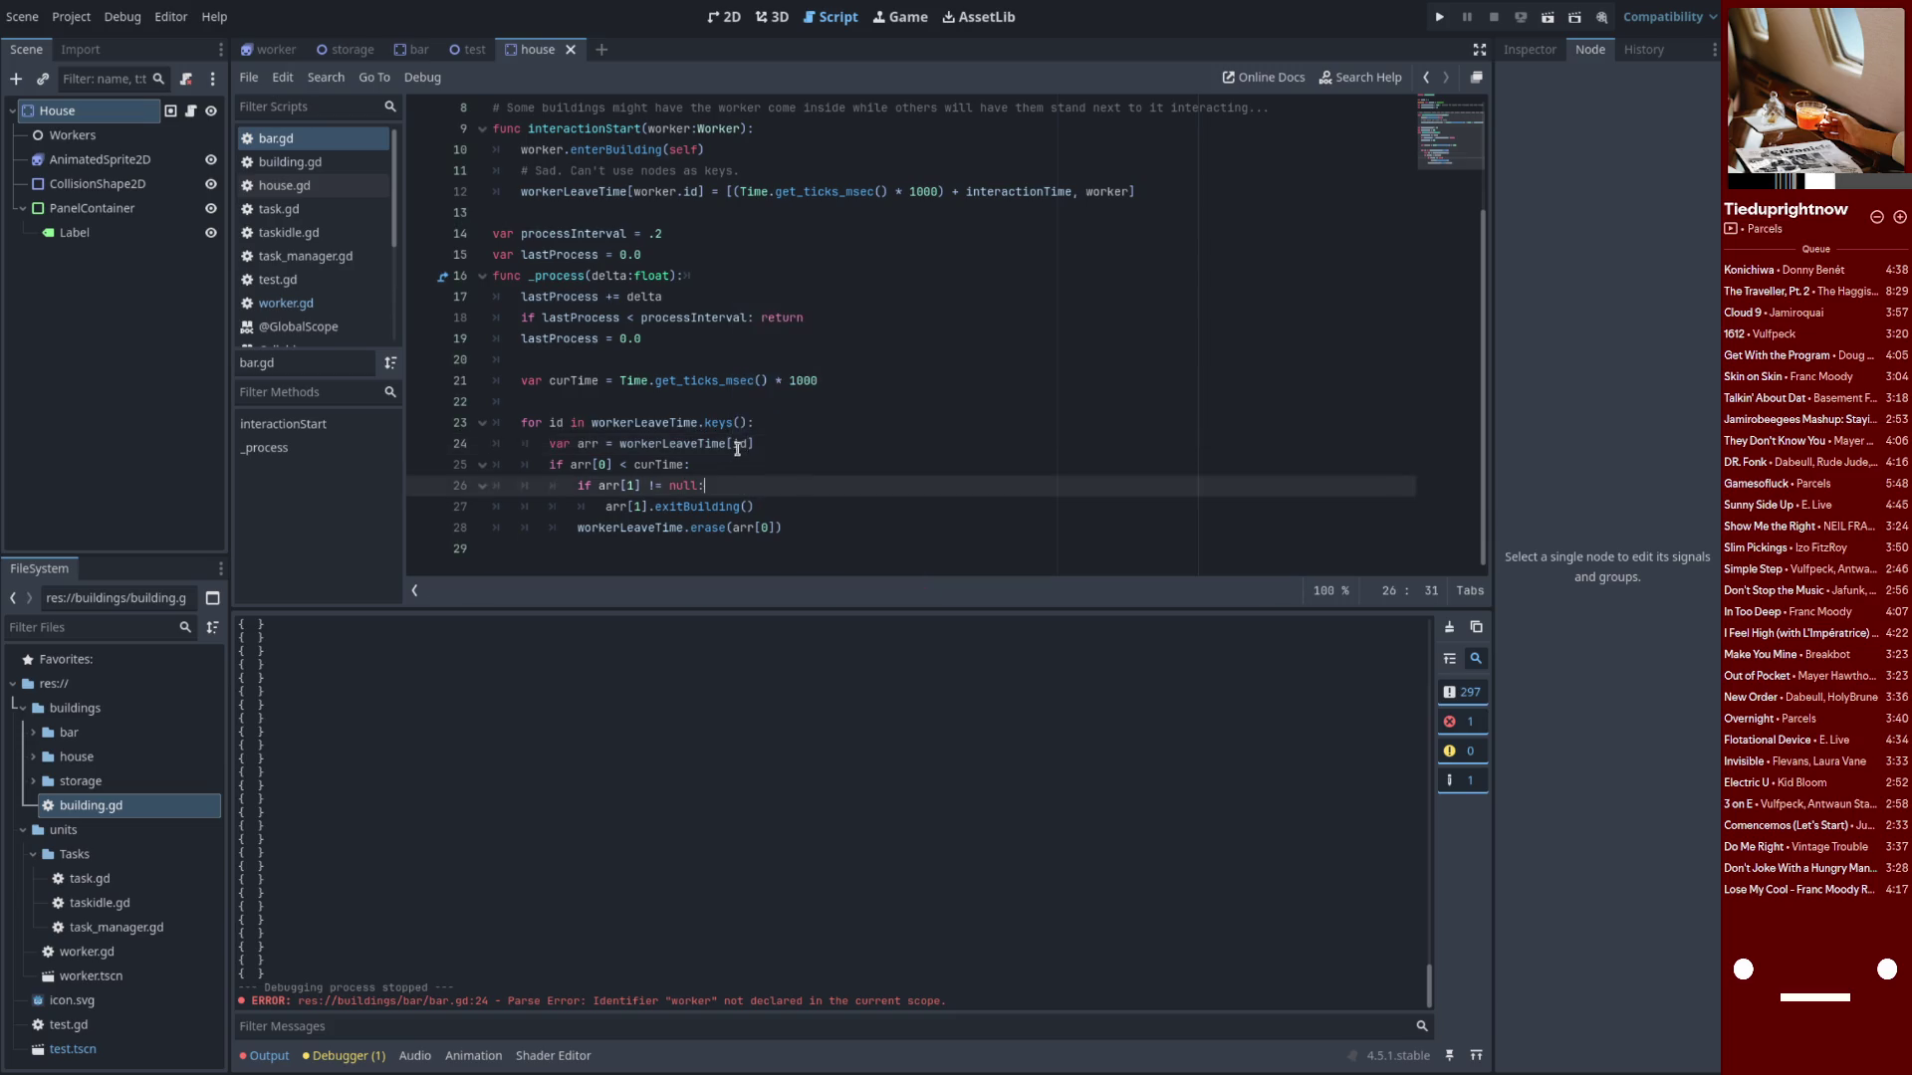
left_click(757, 444)
left_click_drag(780, 528, 745, 528)
key("End")
key("Return")
type("if arr[0] < curTime:")
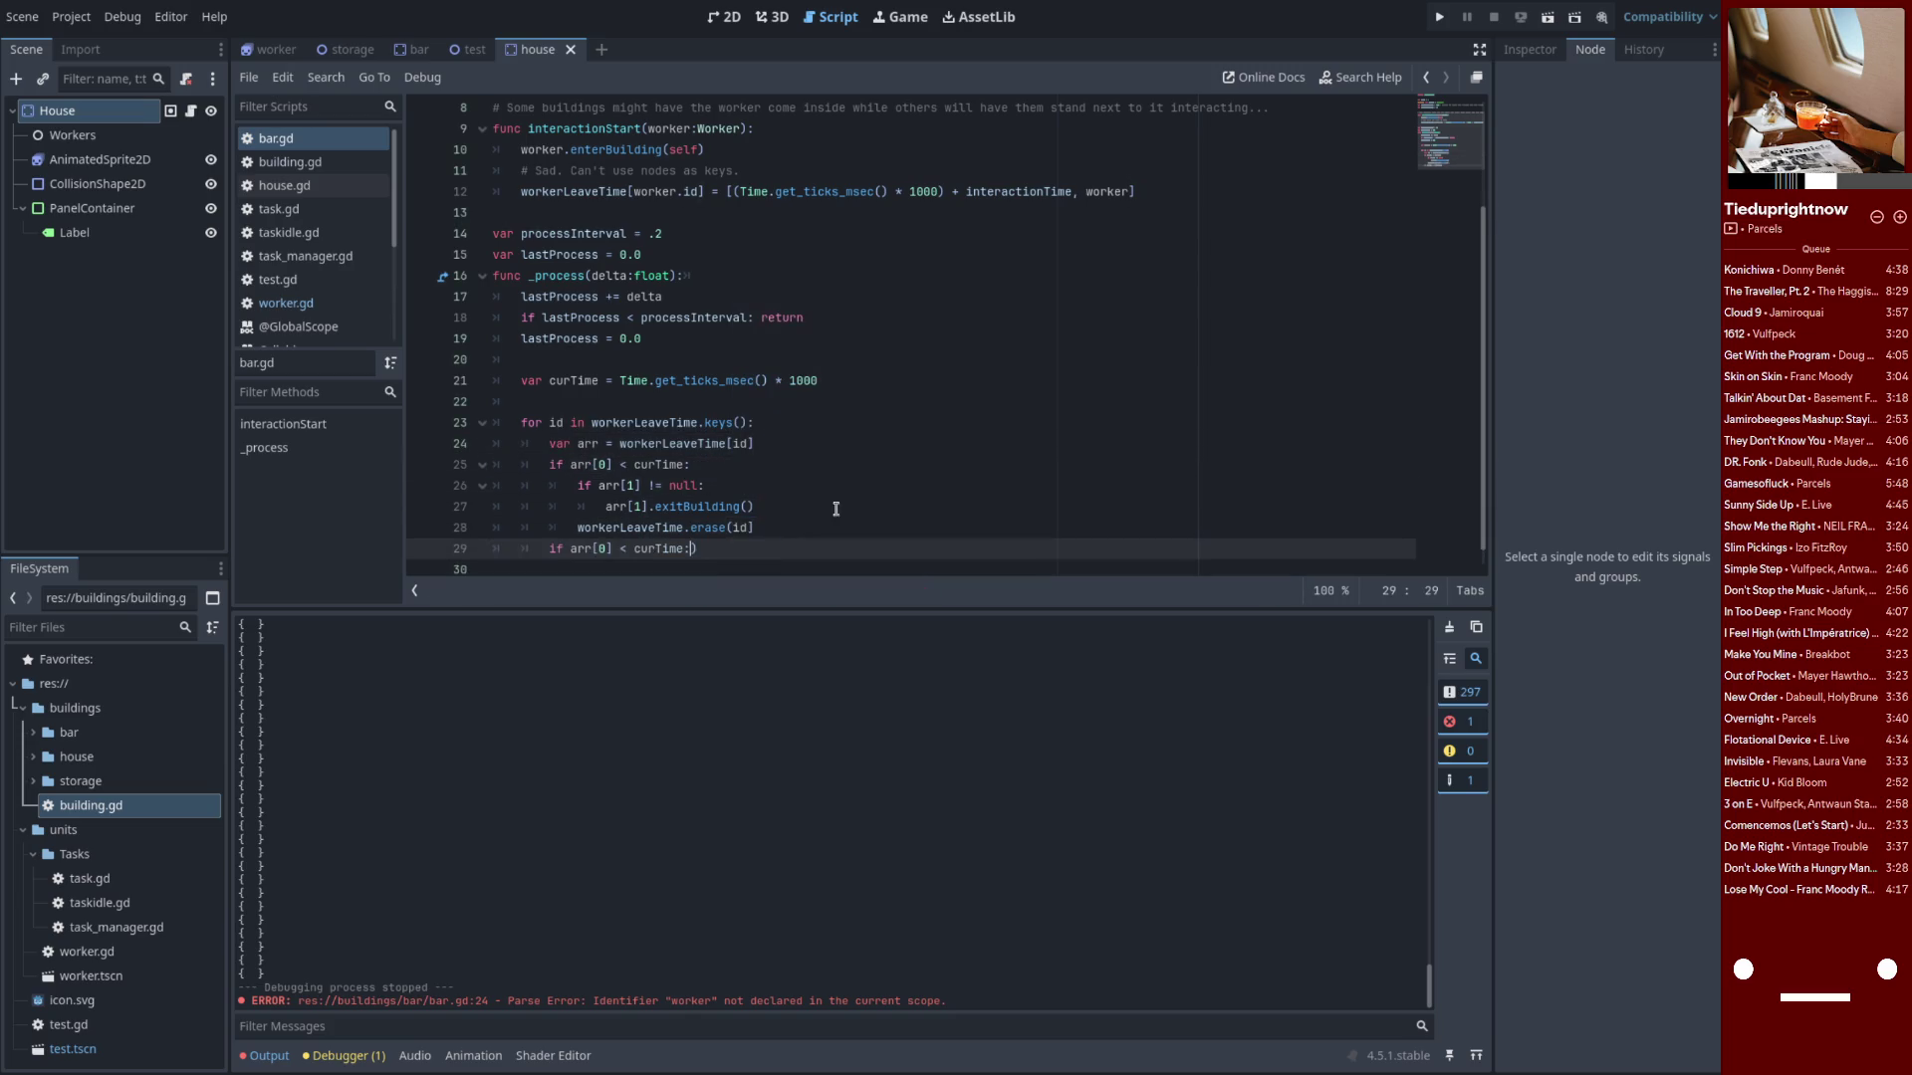
key("ctrl+s")
key("ctrl+z")
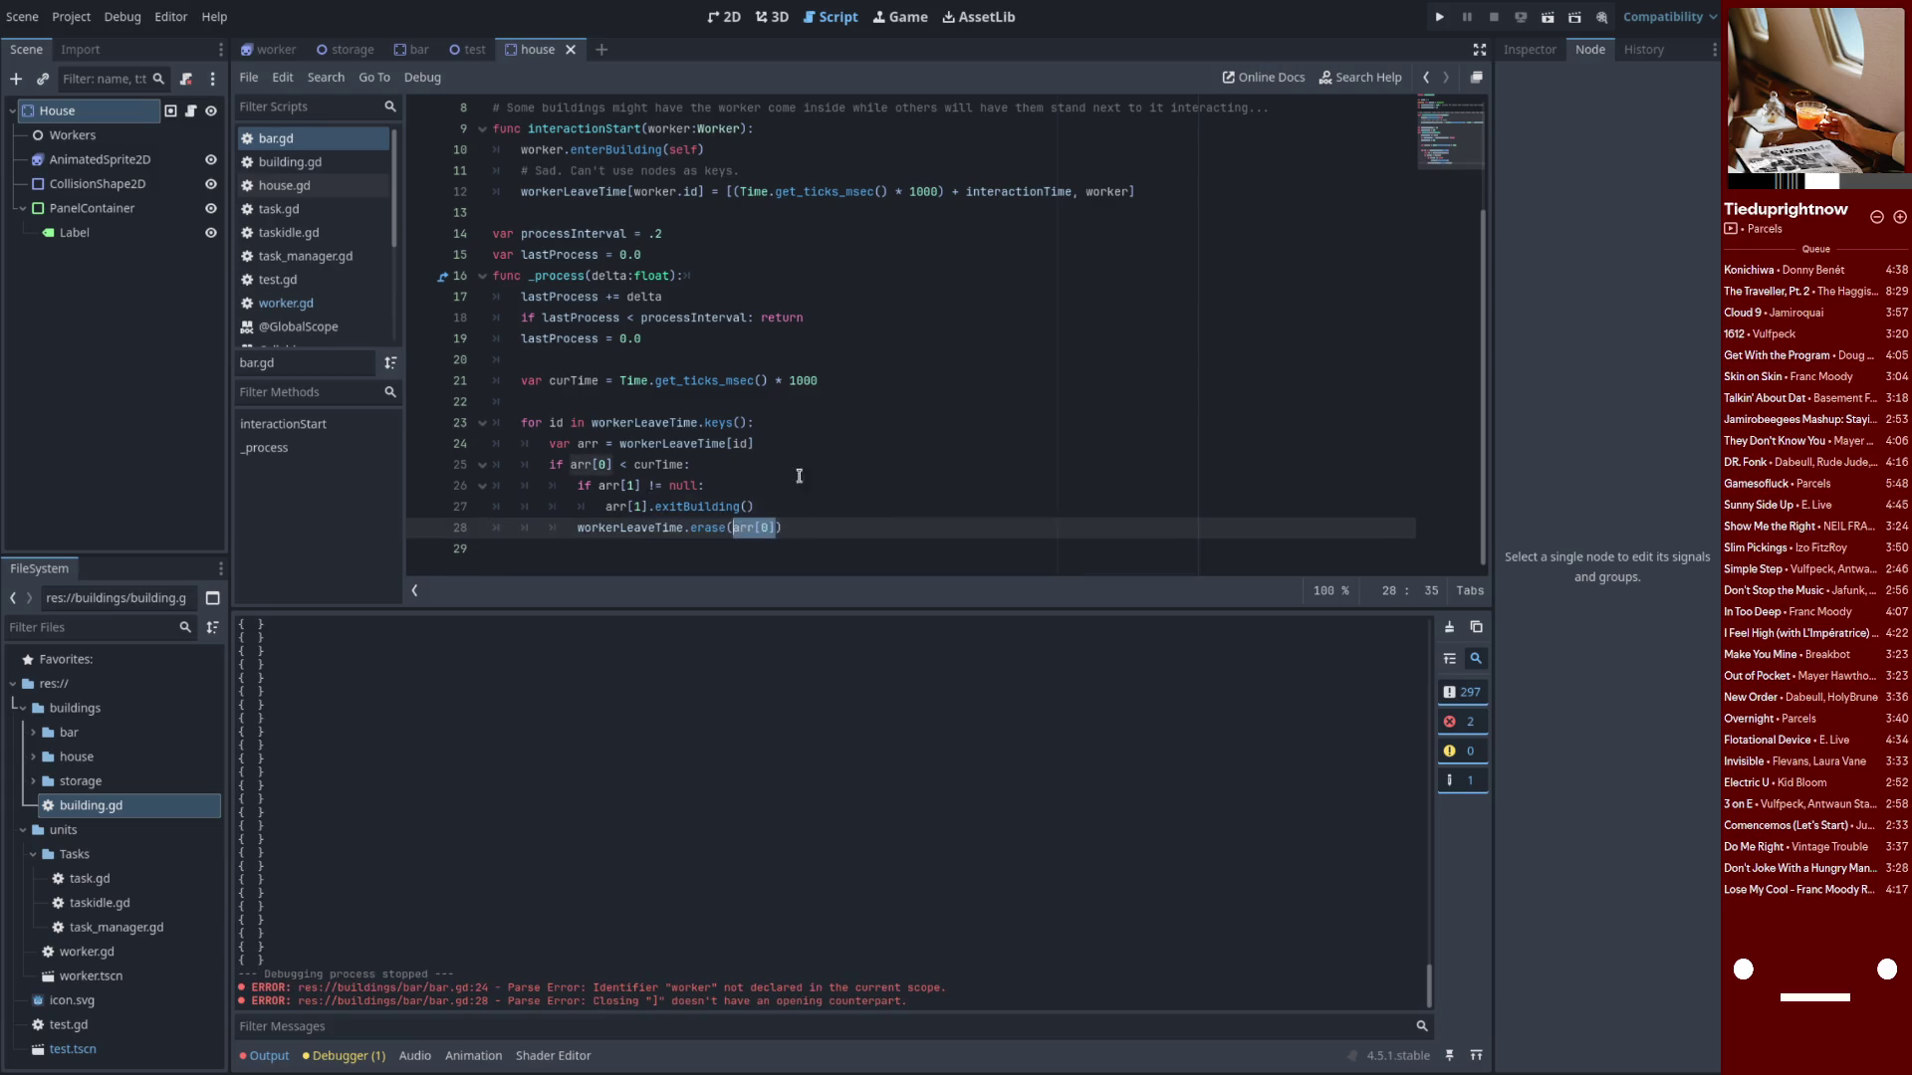
type("id")
key("F5")
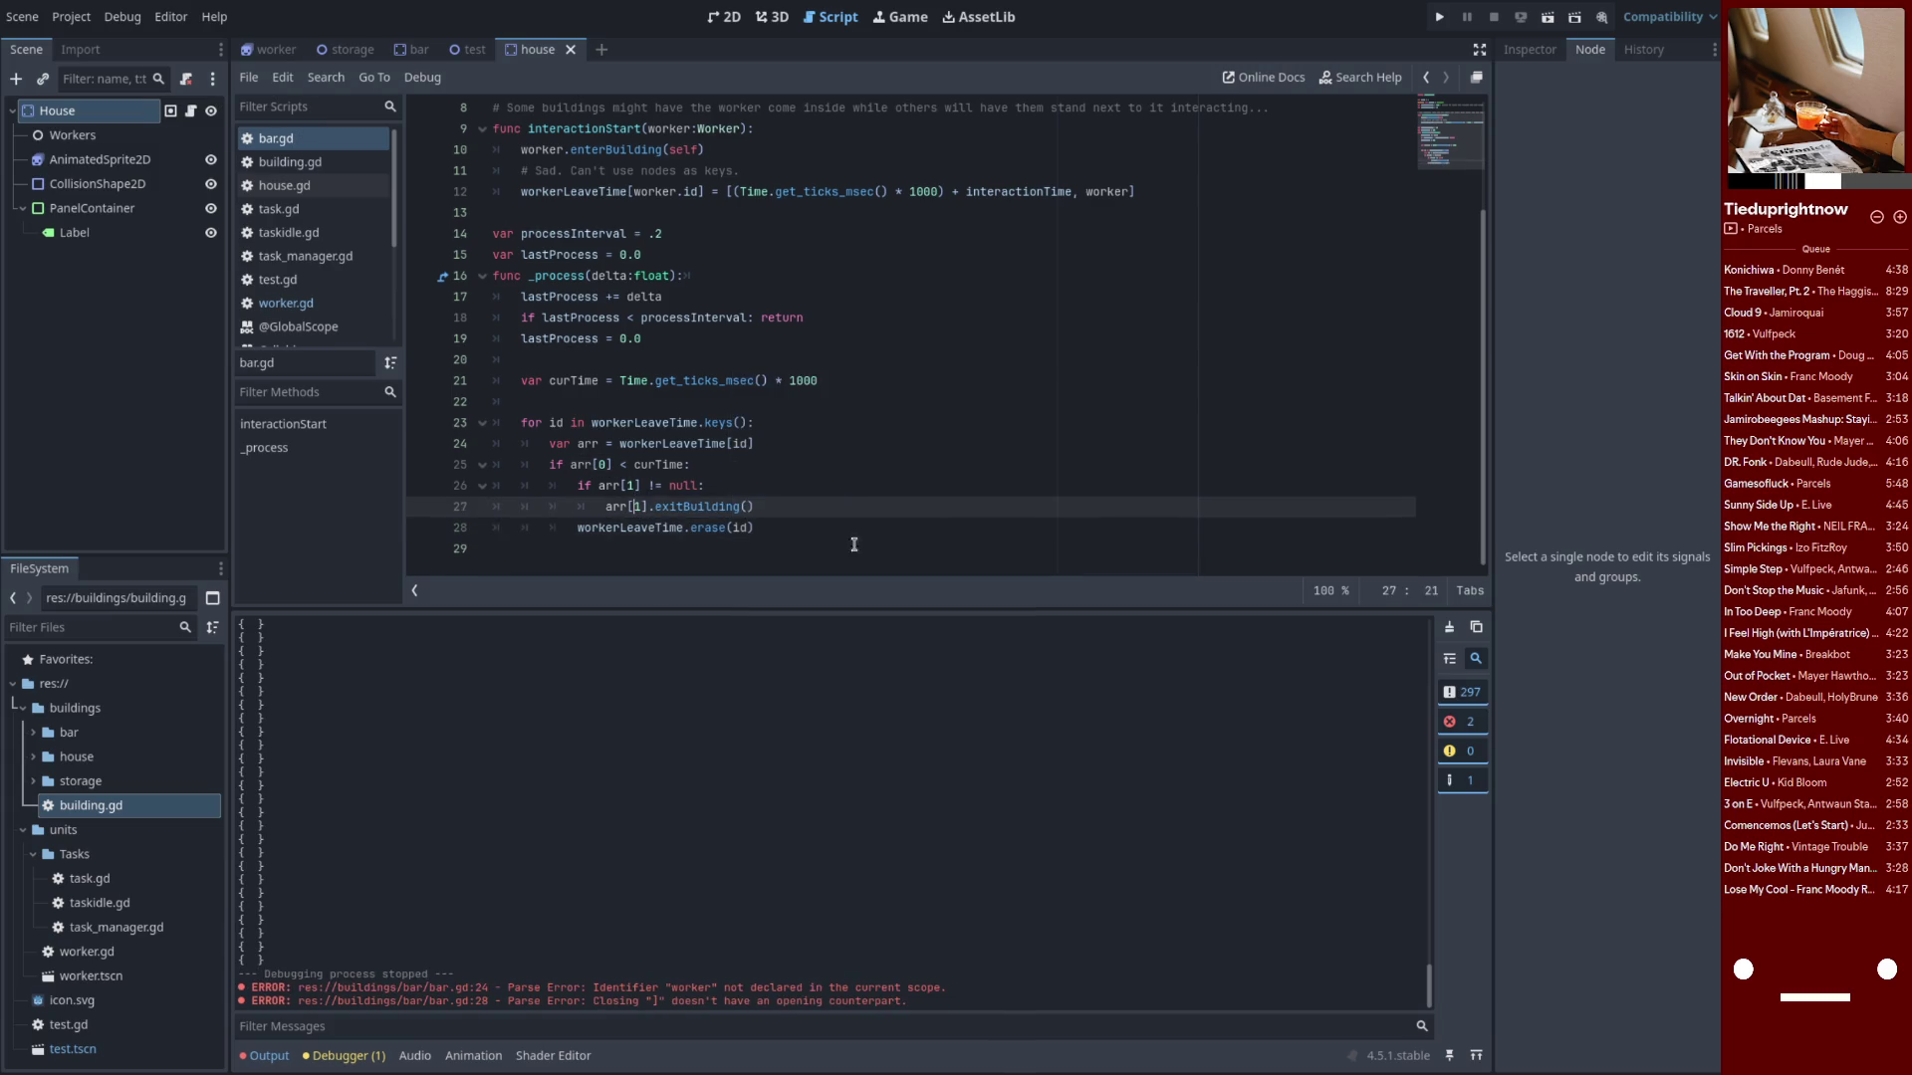
left_click_drag(1036, 215, 996, 165)
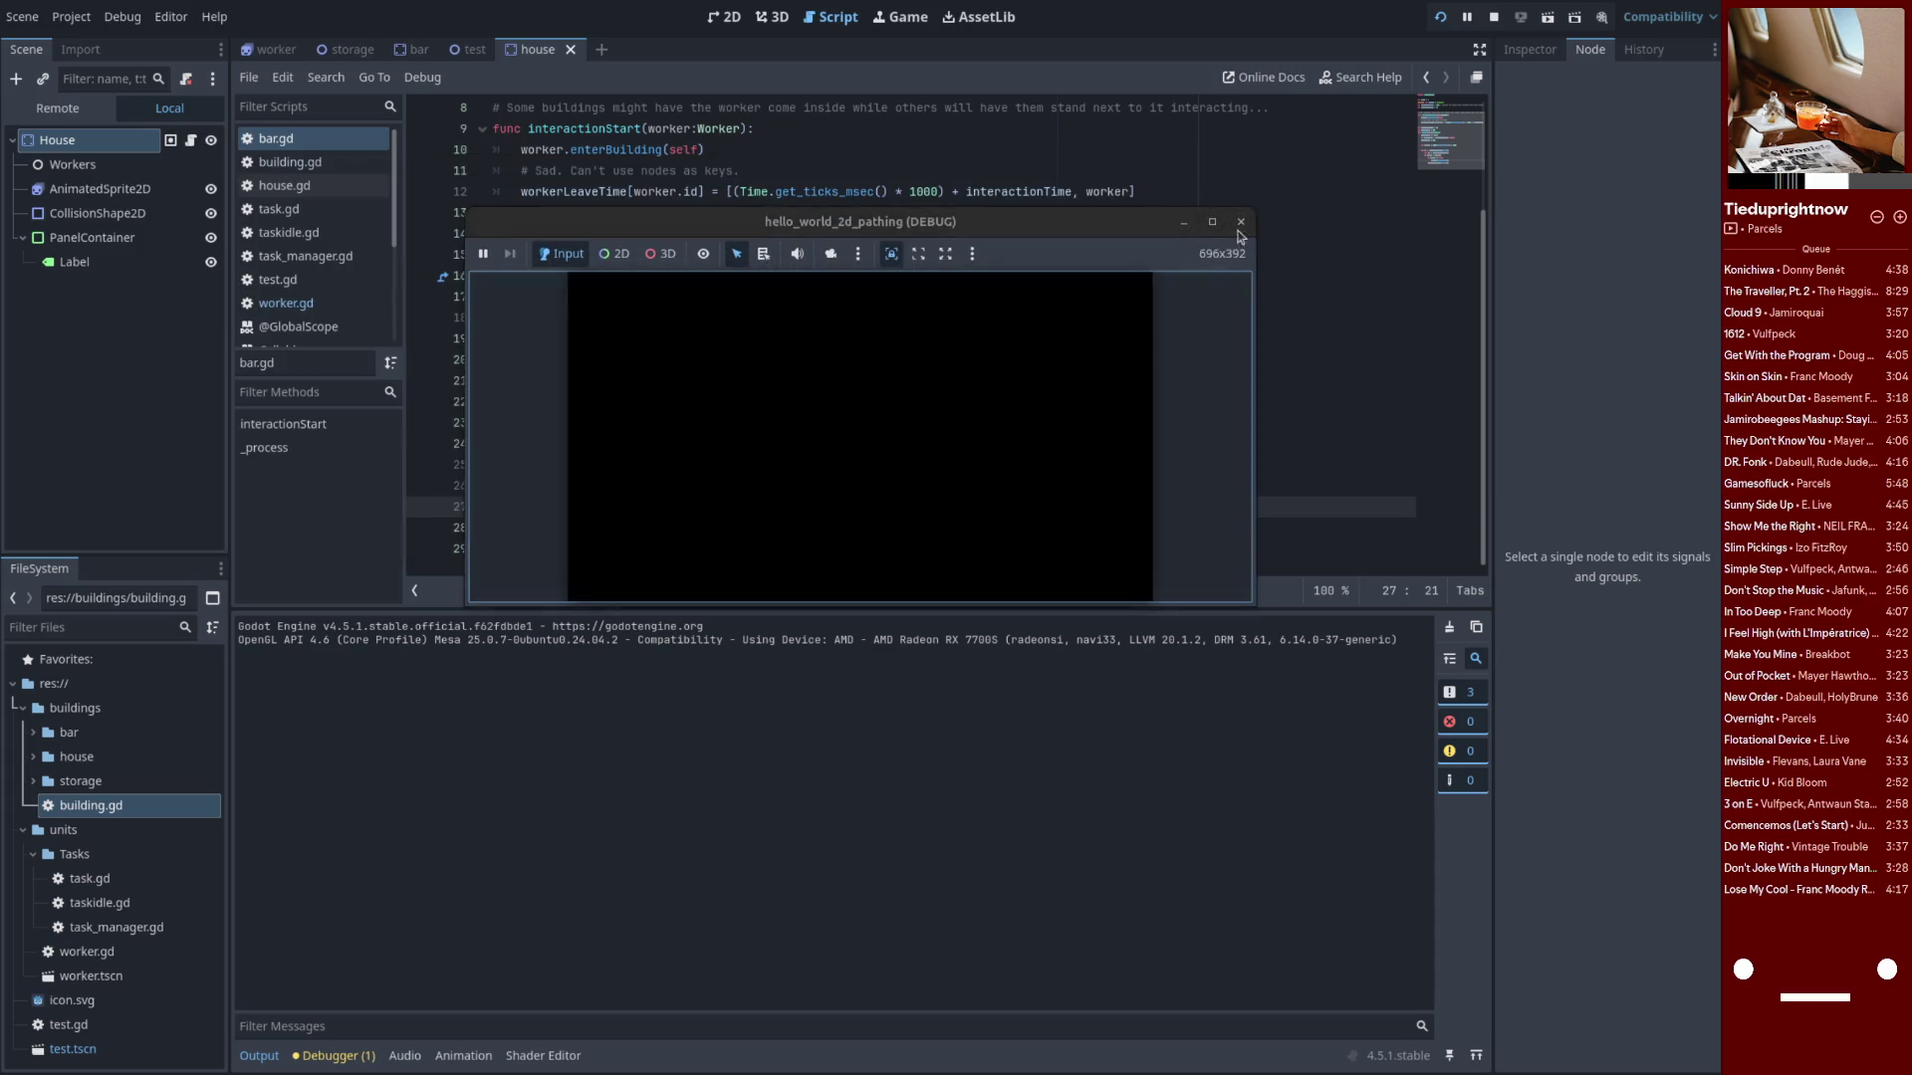
Stop the running game and launch it again
left_click(1240, 221)
left_click(1493, 17)
left_click(1440, 20)
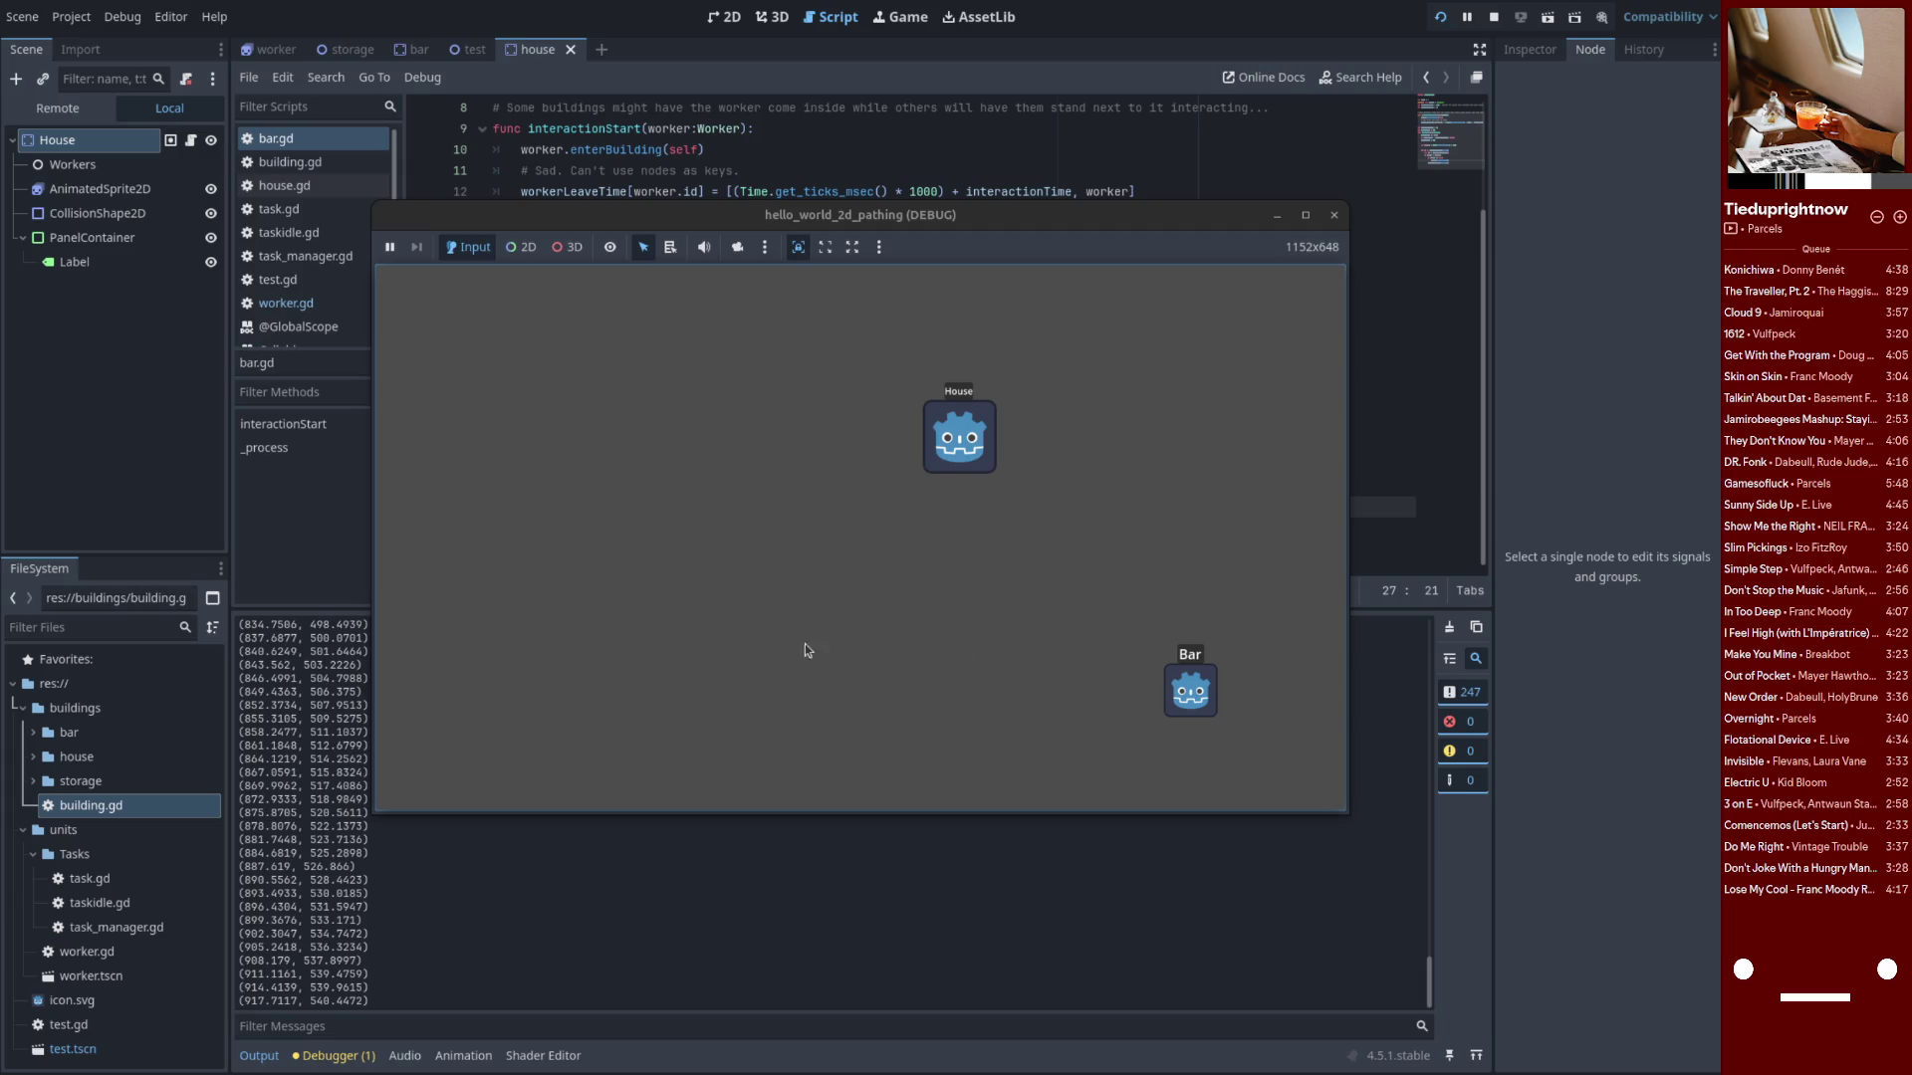
Insert print(workerLeaveTime) above the for loop in bar.gd's _process
mouse_move(841, 221)
left_mouse_down()
mouse_move(1205, 345)
mouse_move(1285, 172)
left_mouse_up()
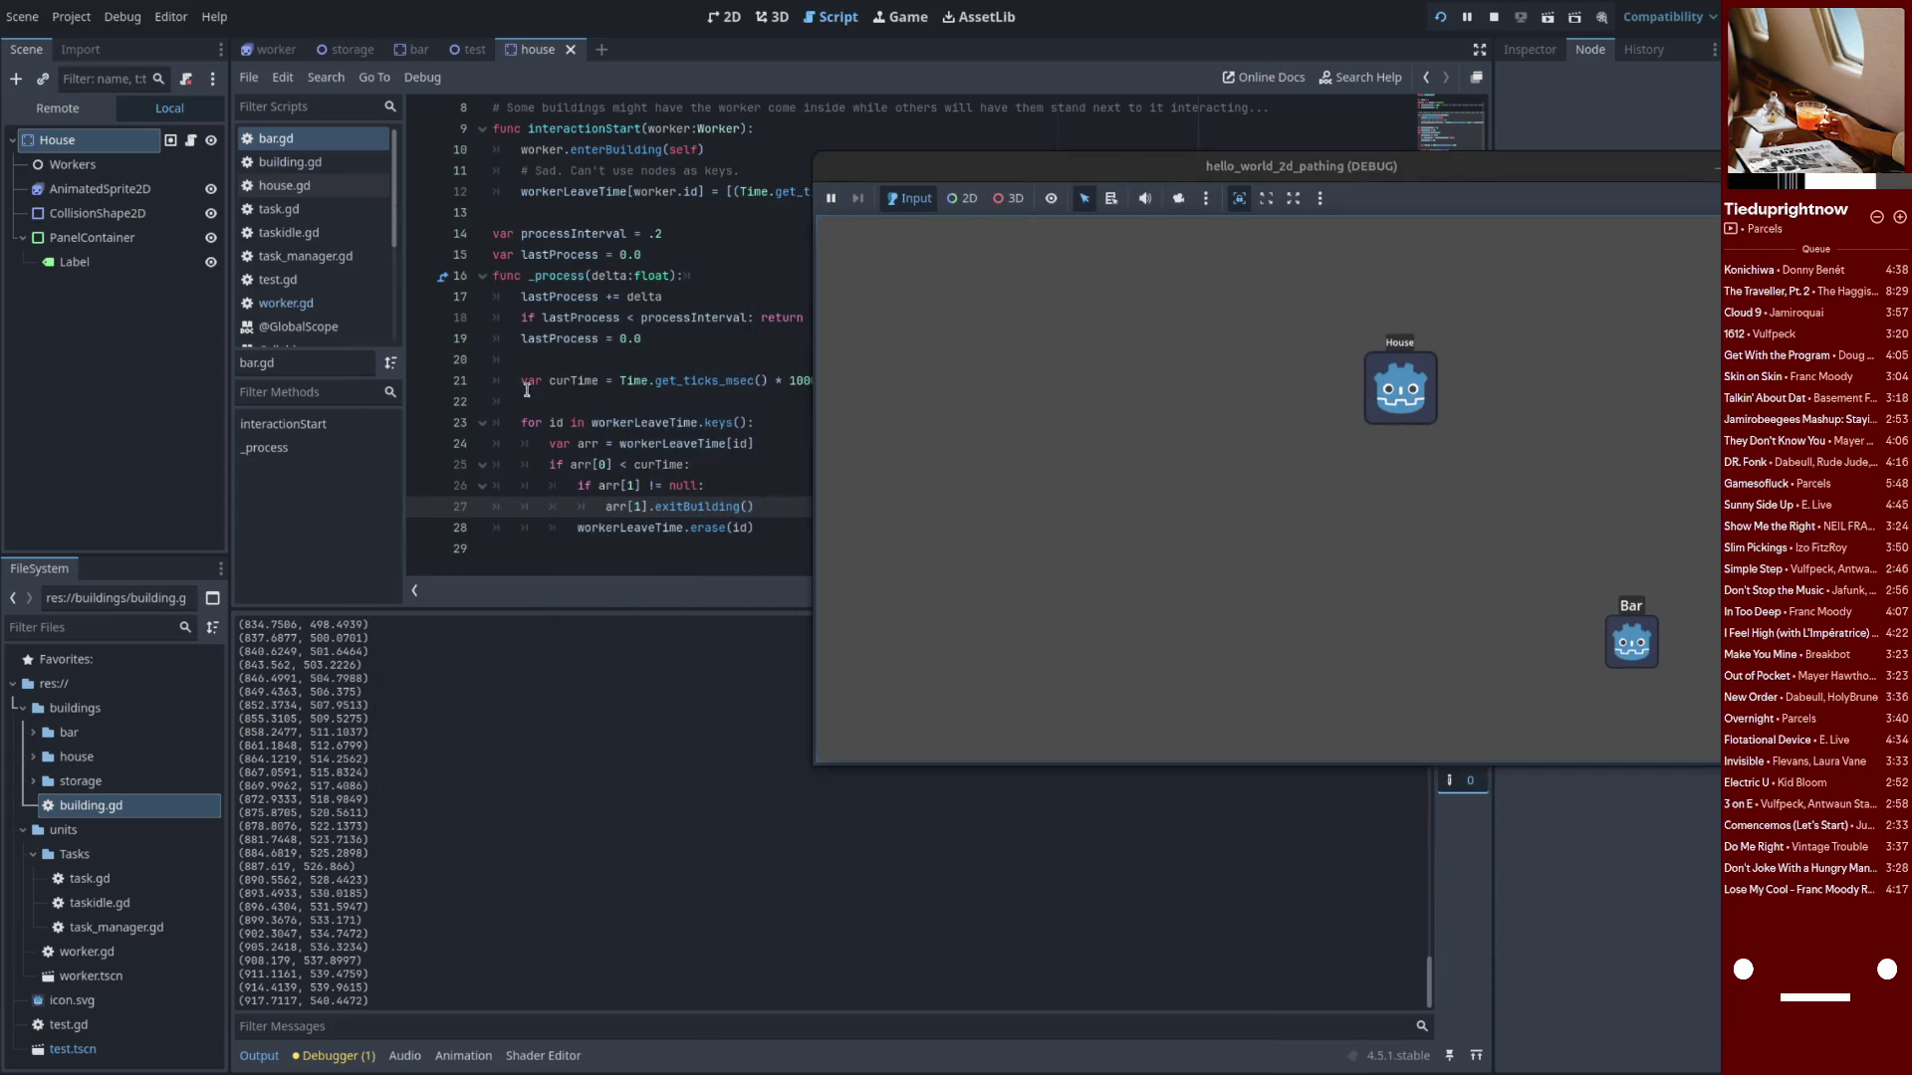
left_click(546, 399)
key("Return")
key("Return")
key("Up")
type("int(w")
type("orkerLeaveTime")
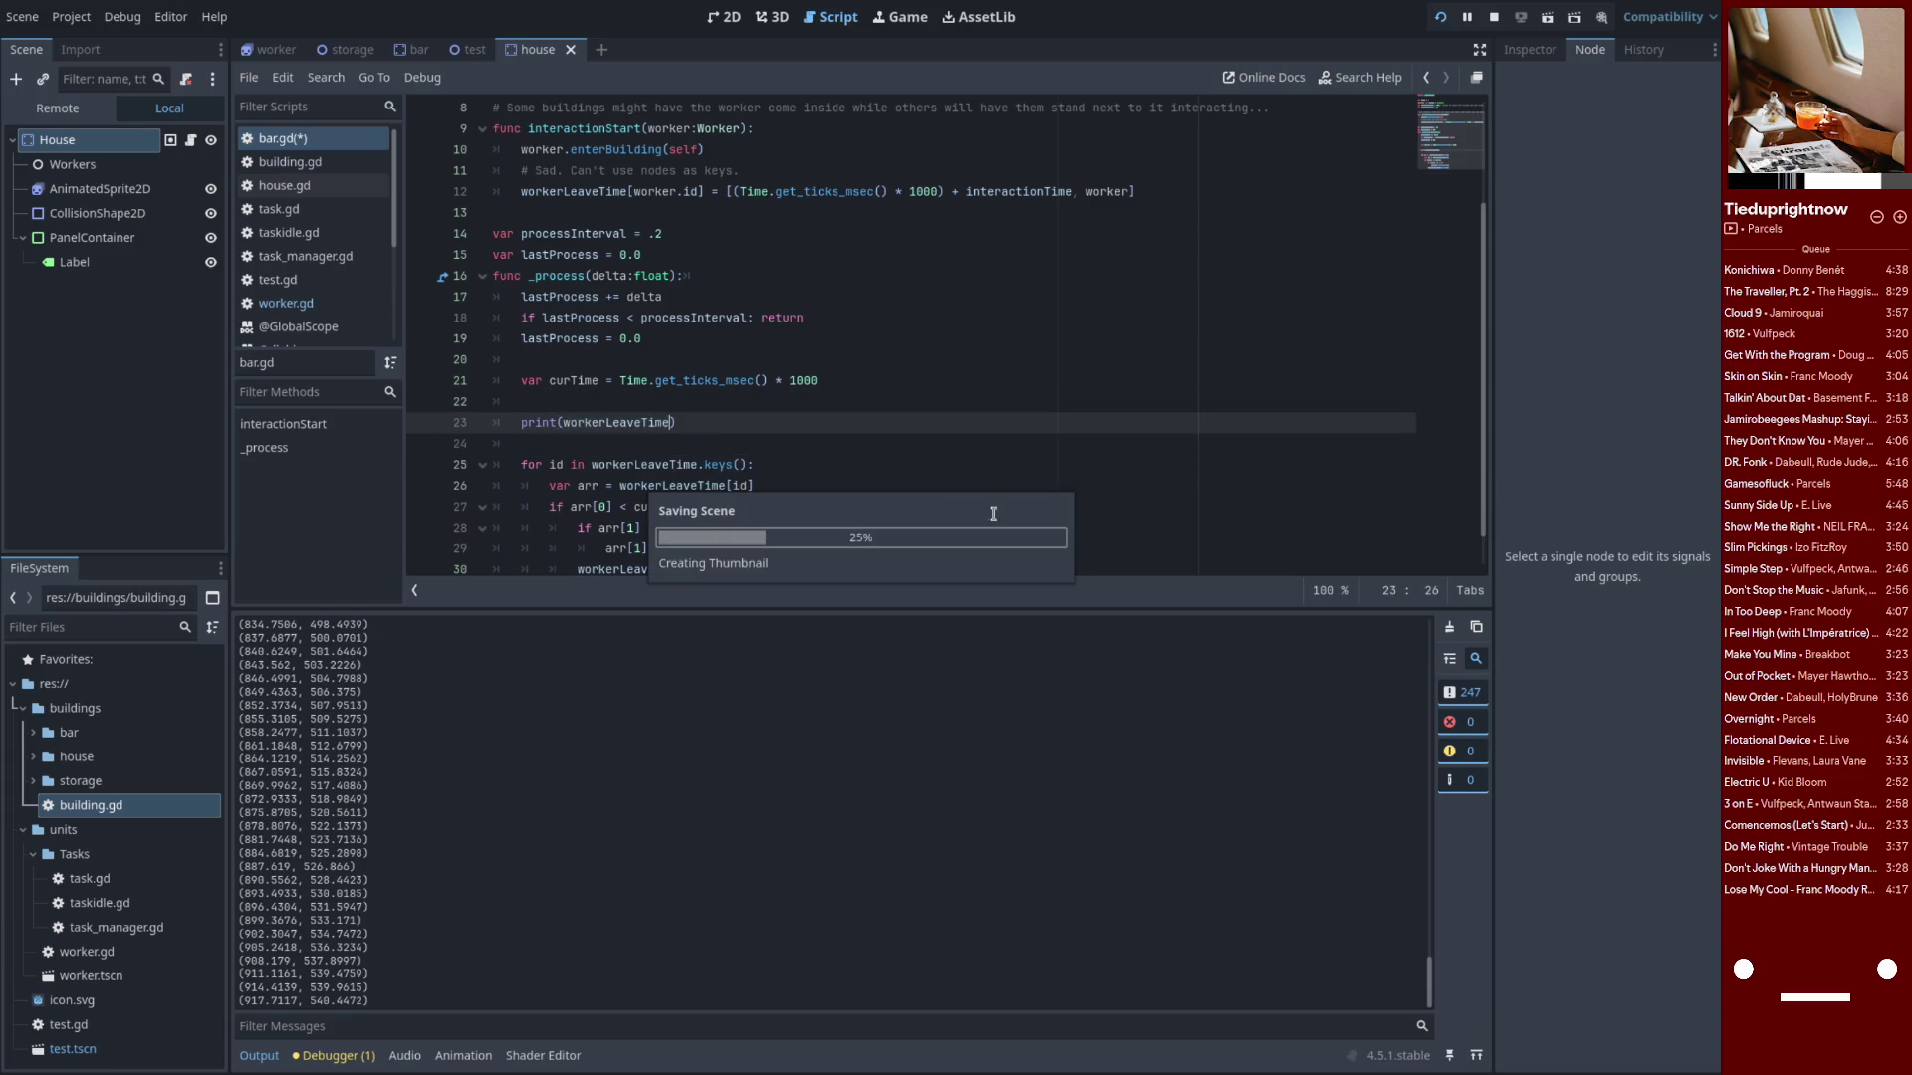
key("Return")
Rerun the game several times; the Output shows only empty dictionaries. Select the print line
left_click(1440, 17)
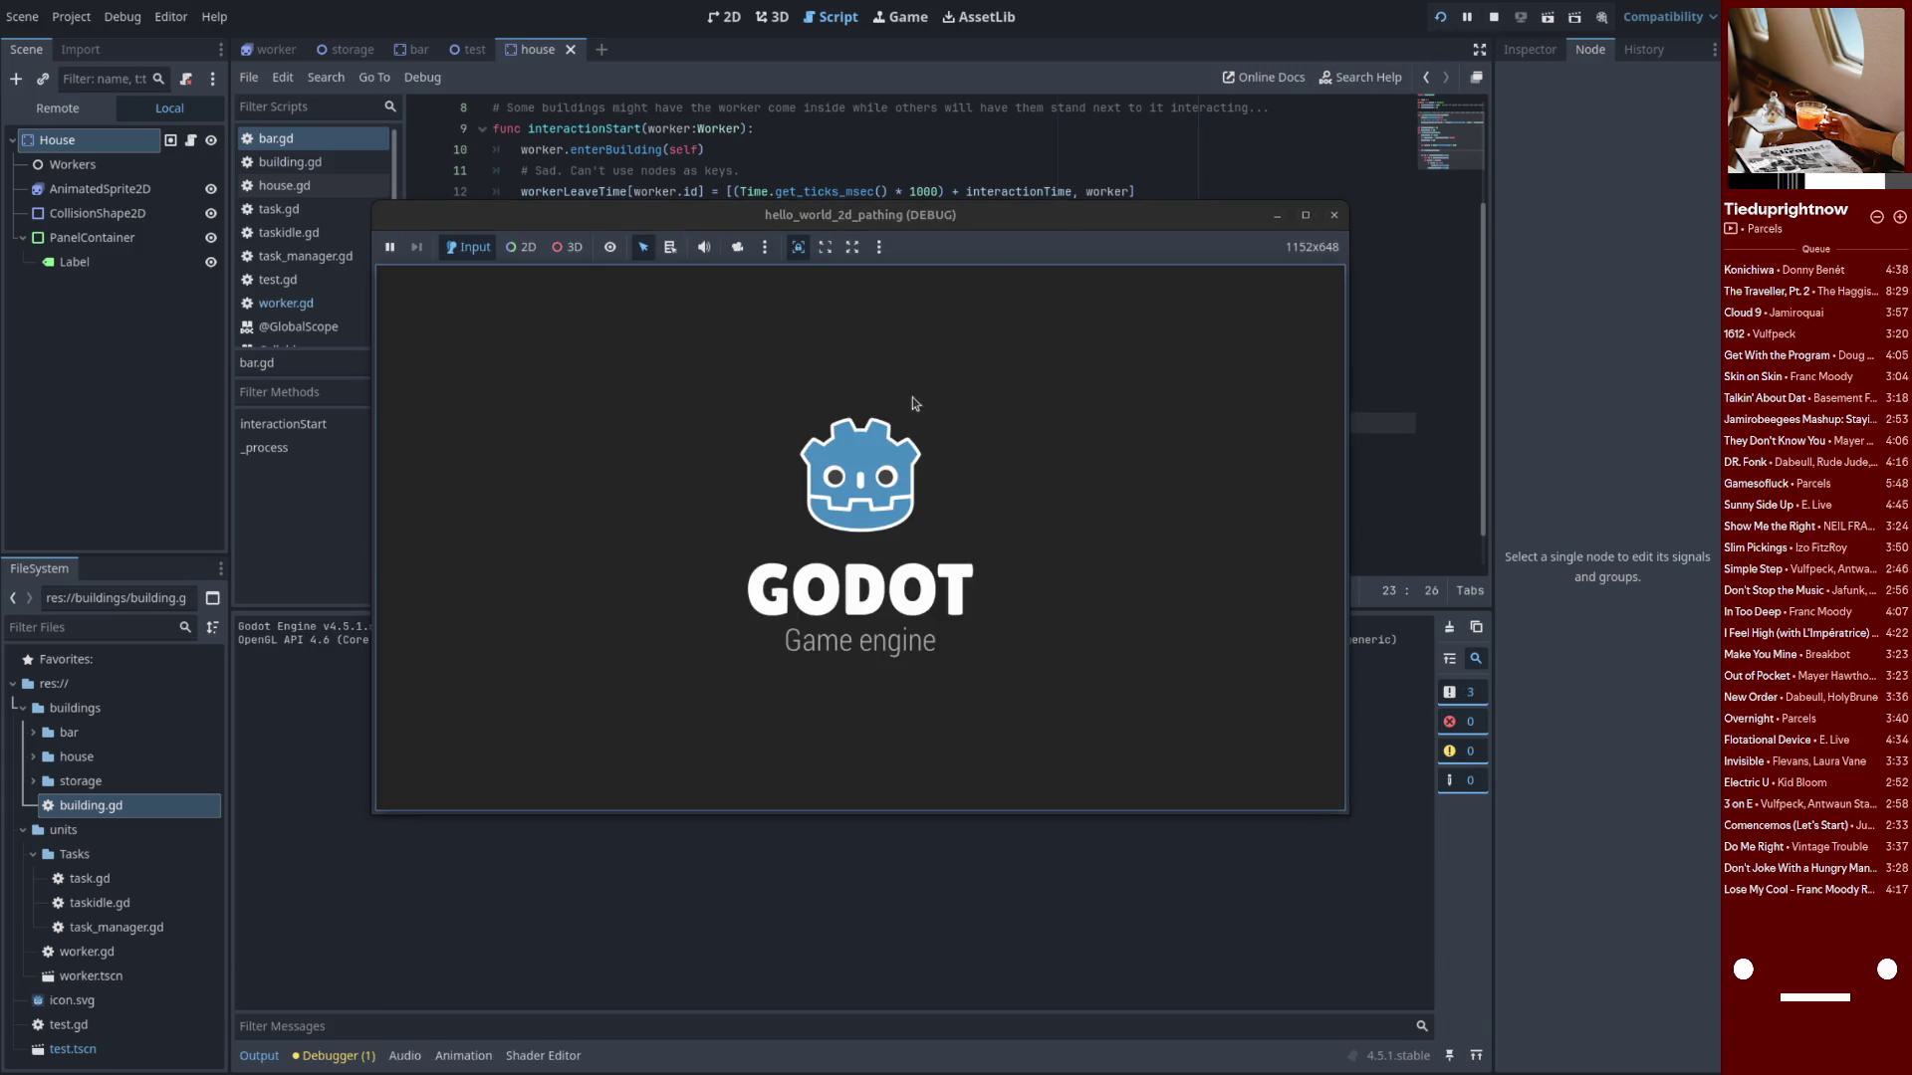
left_click_drag(1053, 217, 1121, 157)
left_click(1494, 17)
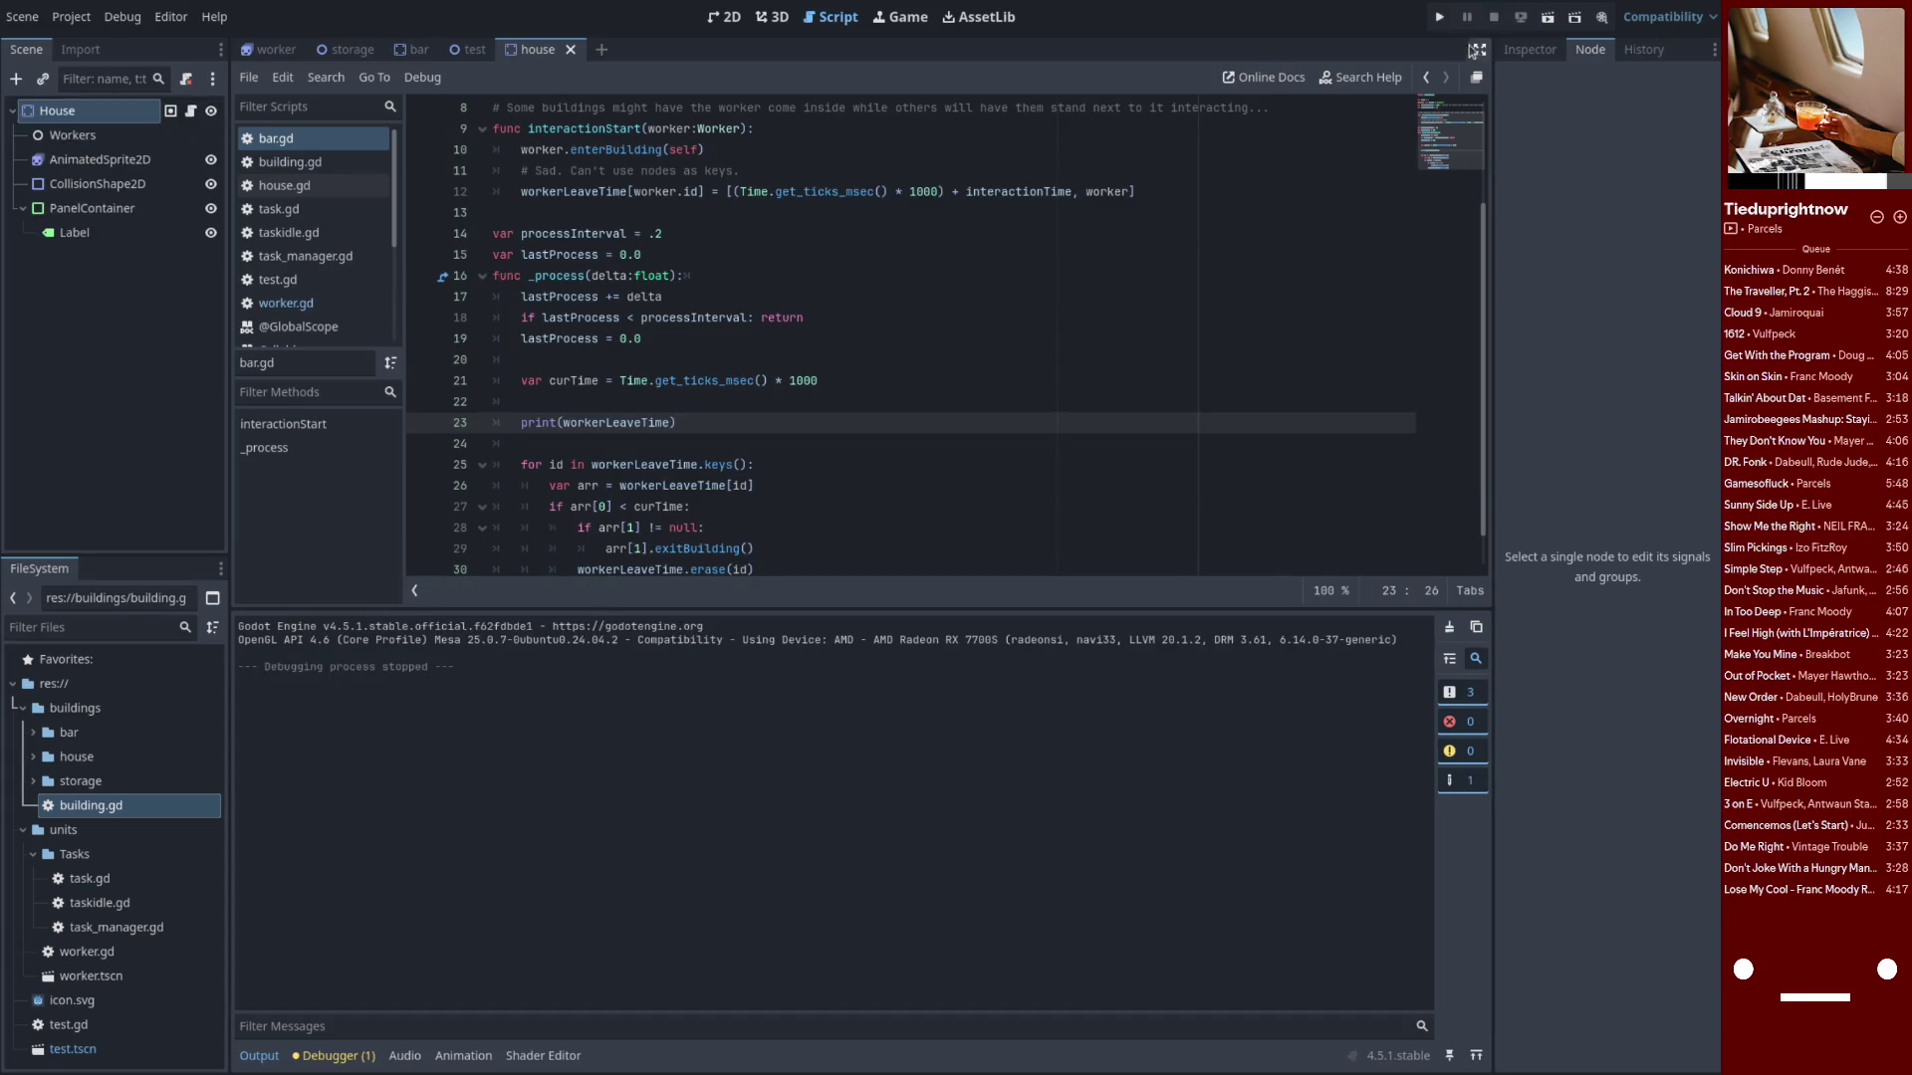
left_click(1440, 17)
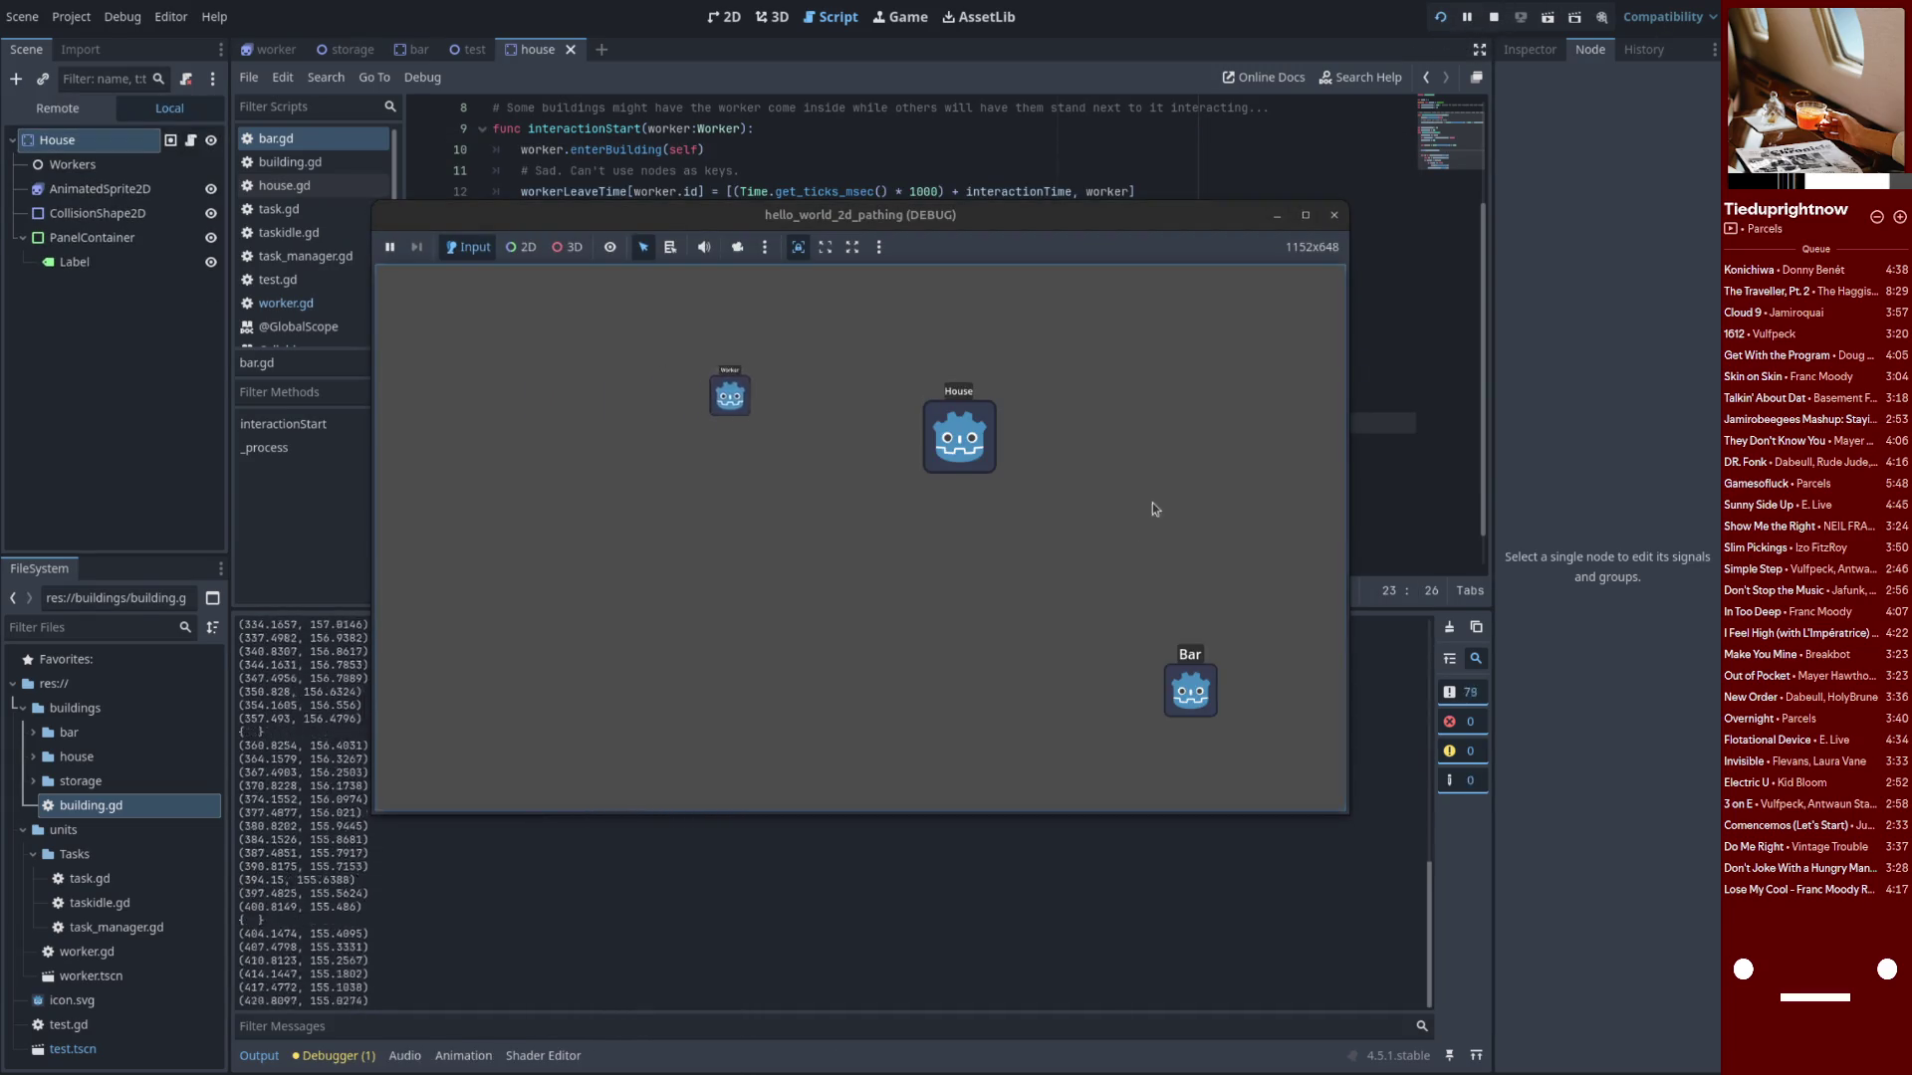
left_click(1334, 217)
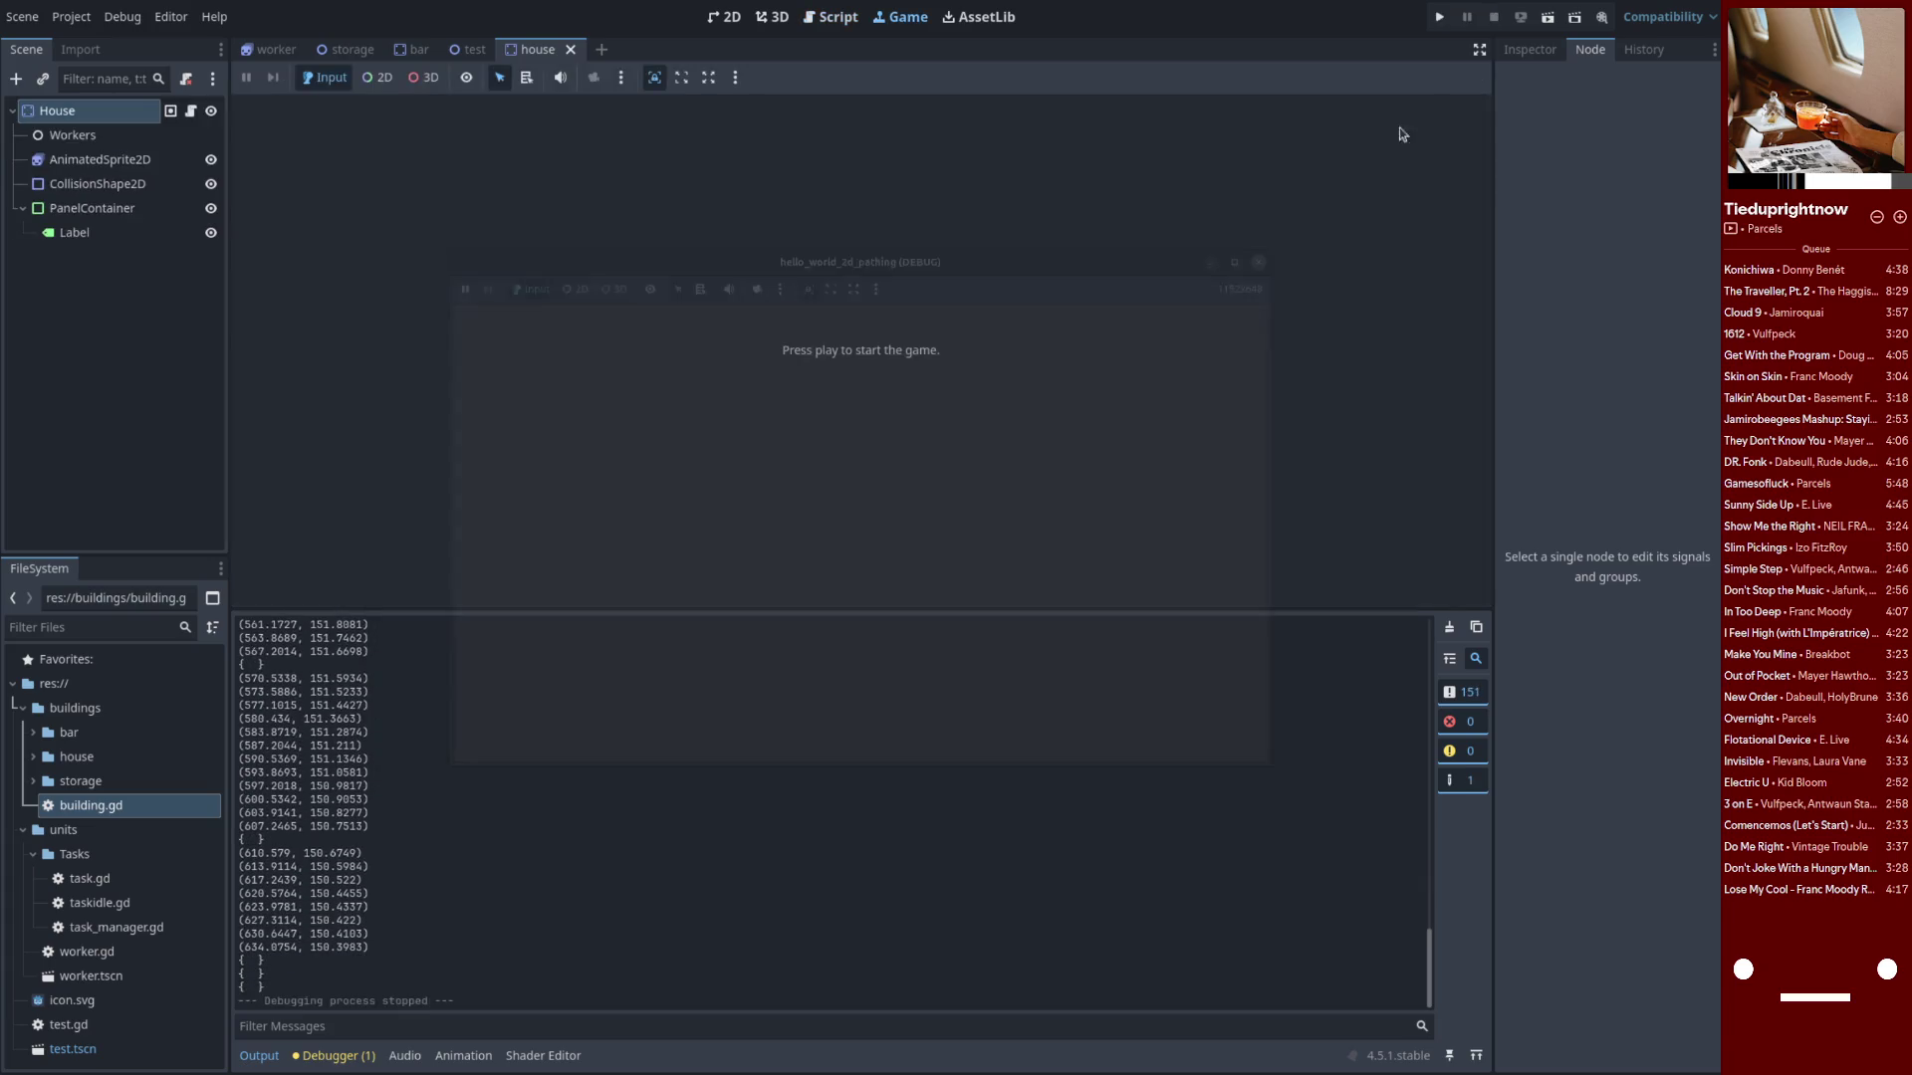
left_click(1440, 16)
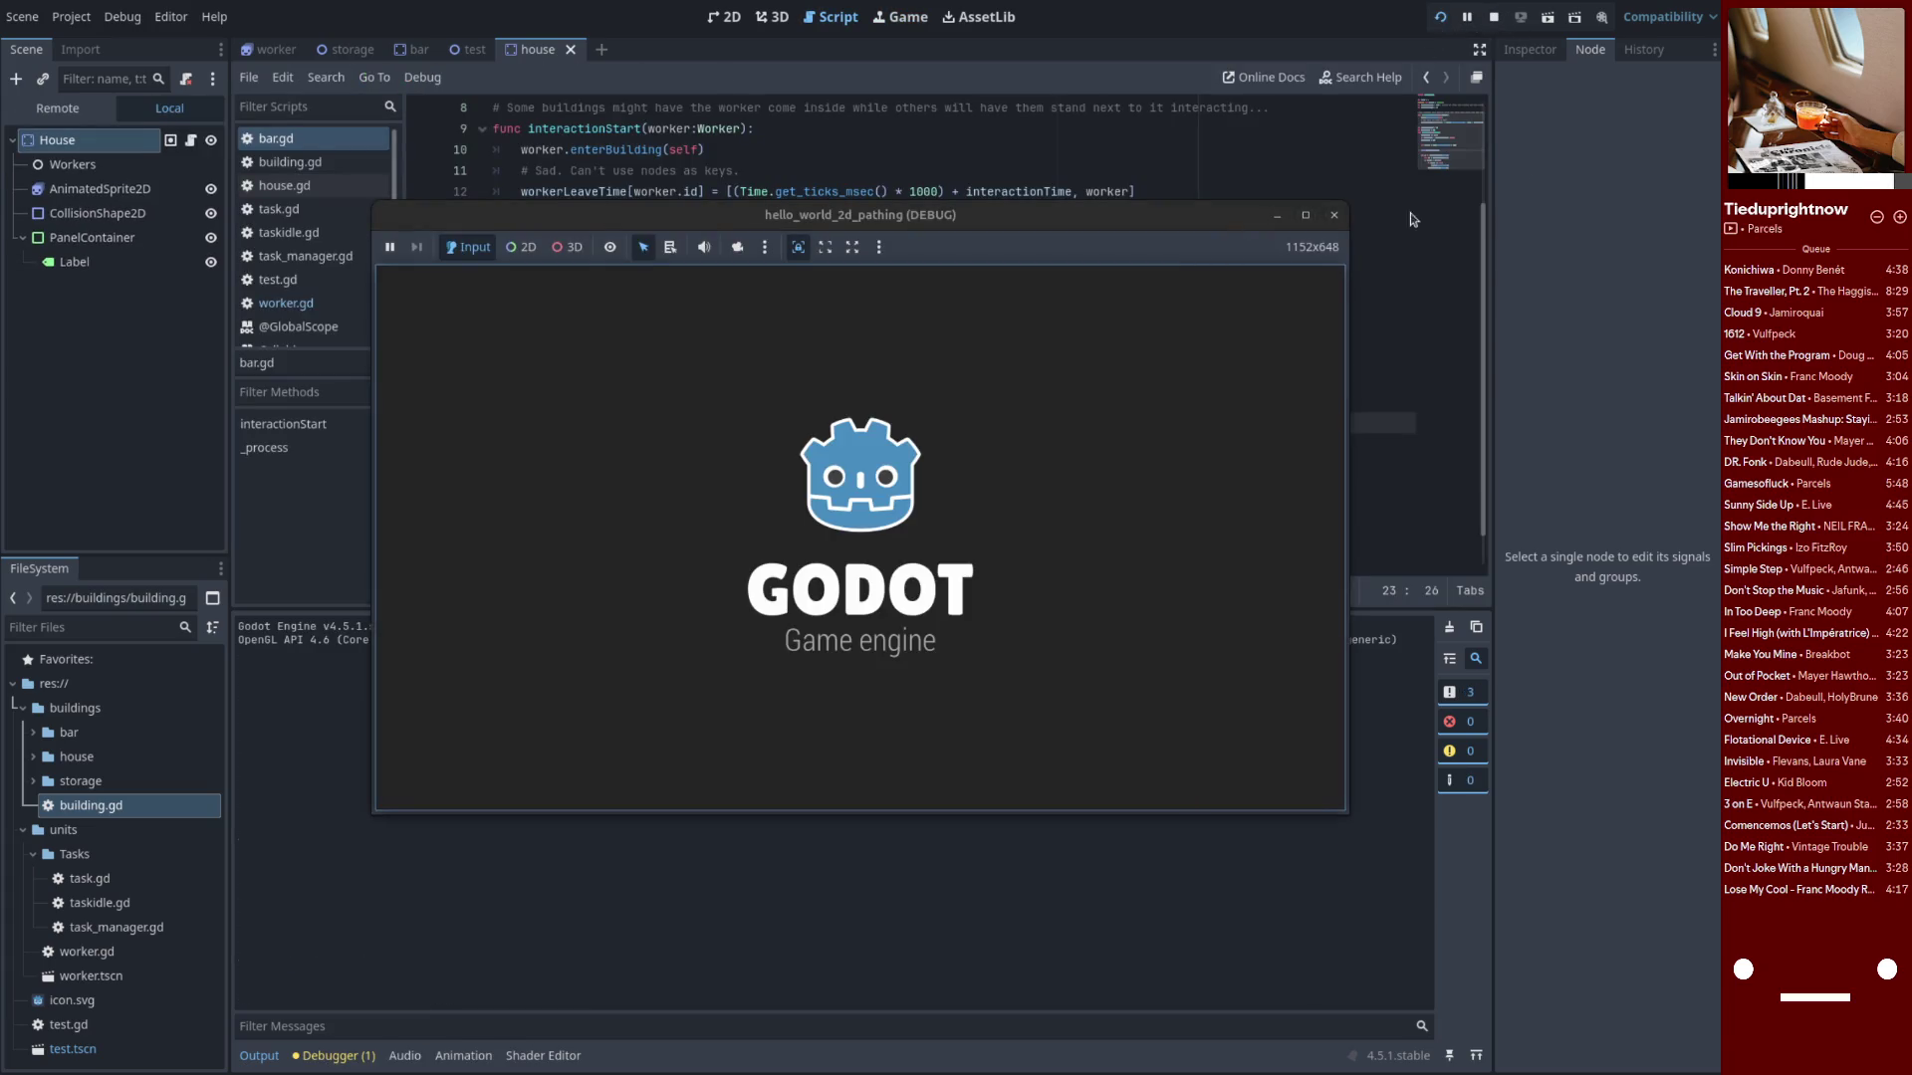
left_click(1491, 20)
left_click(1440, 17)
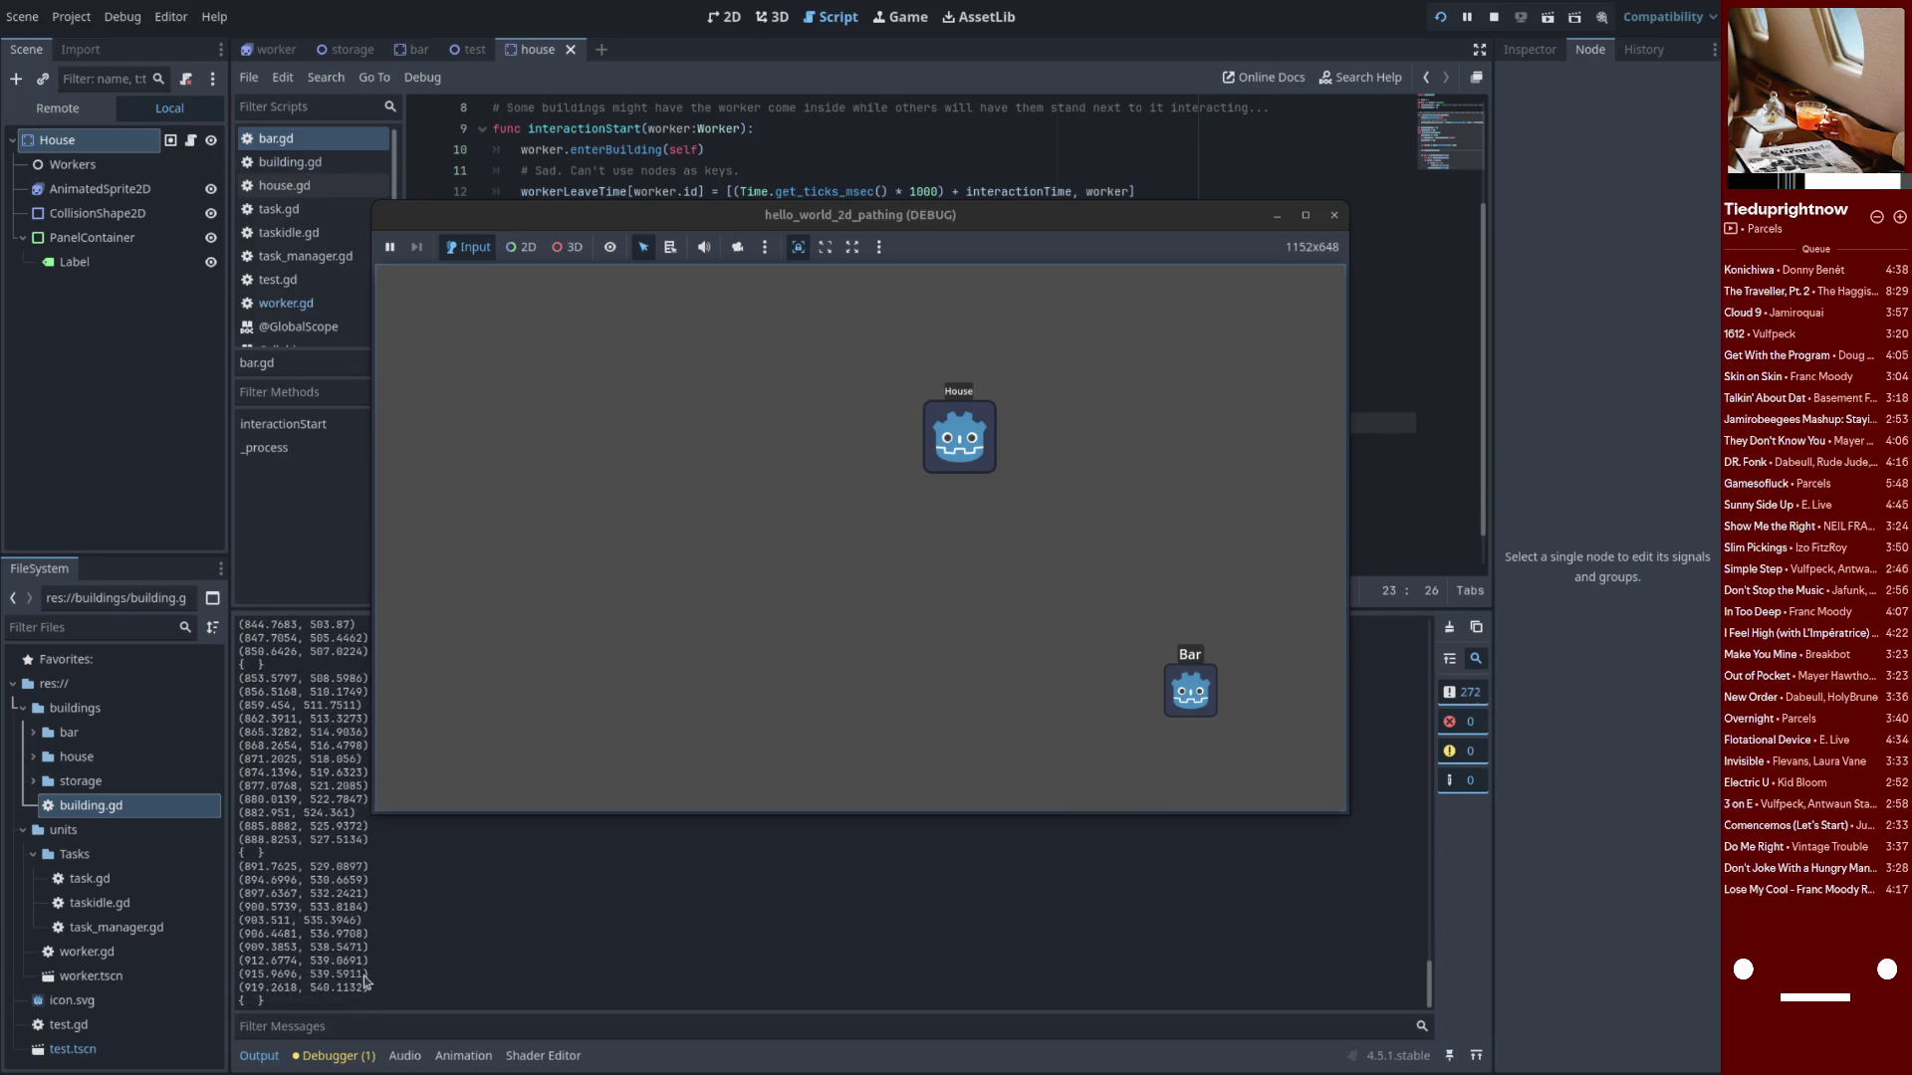
left_click_drag(277, 1004, 242, 942)
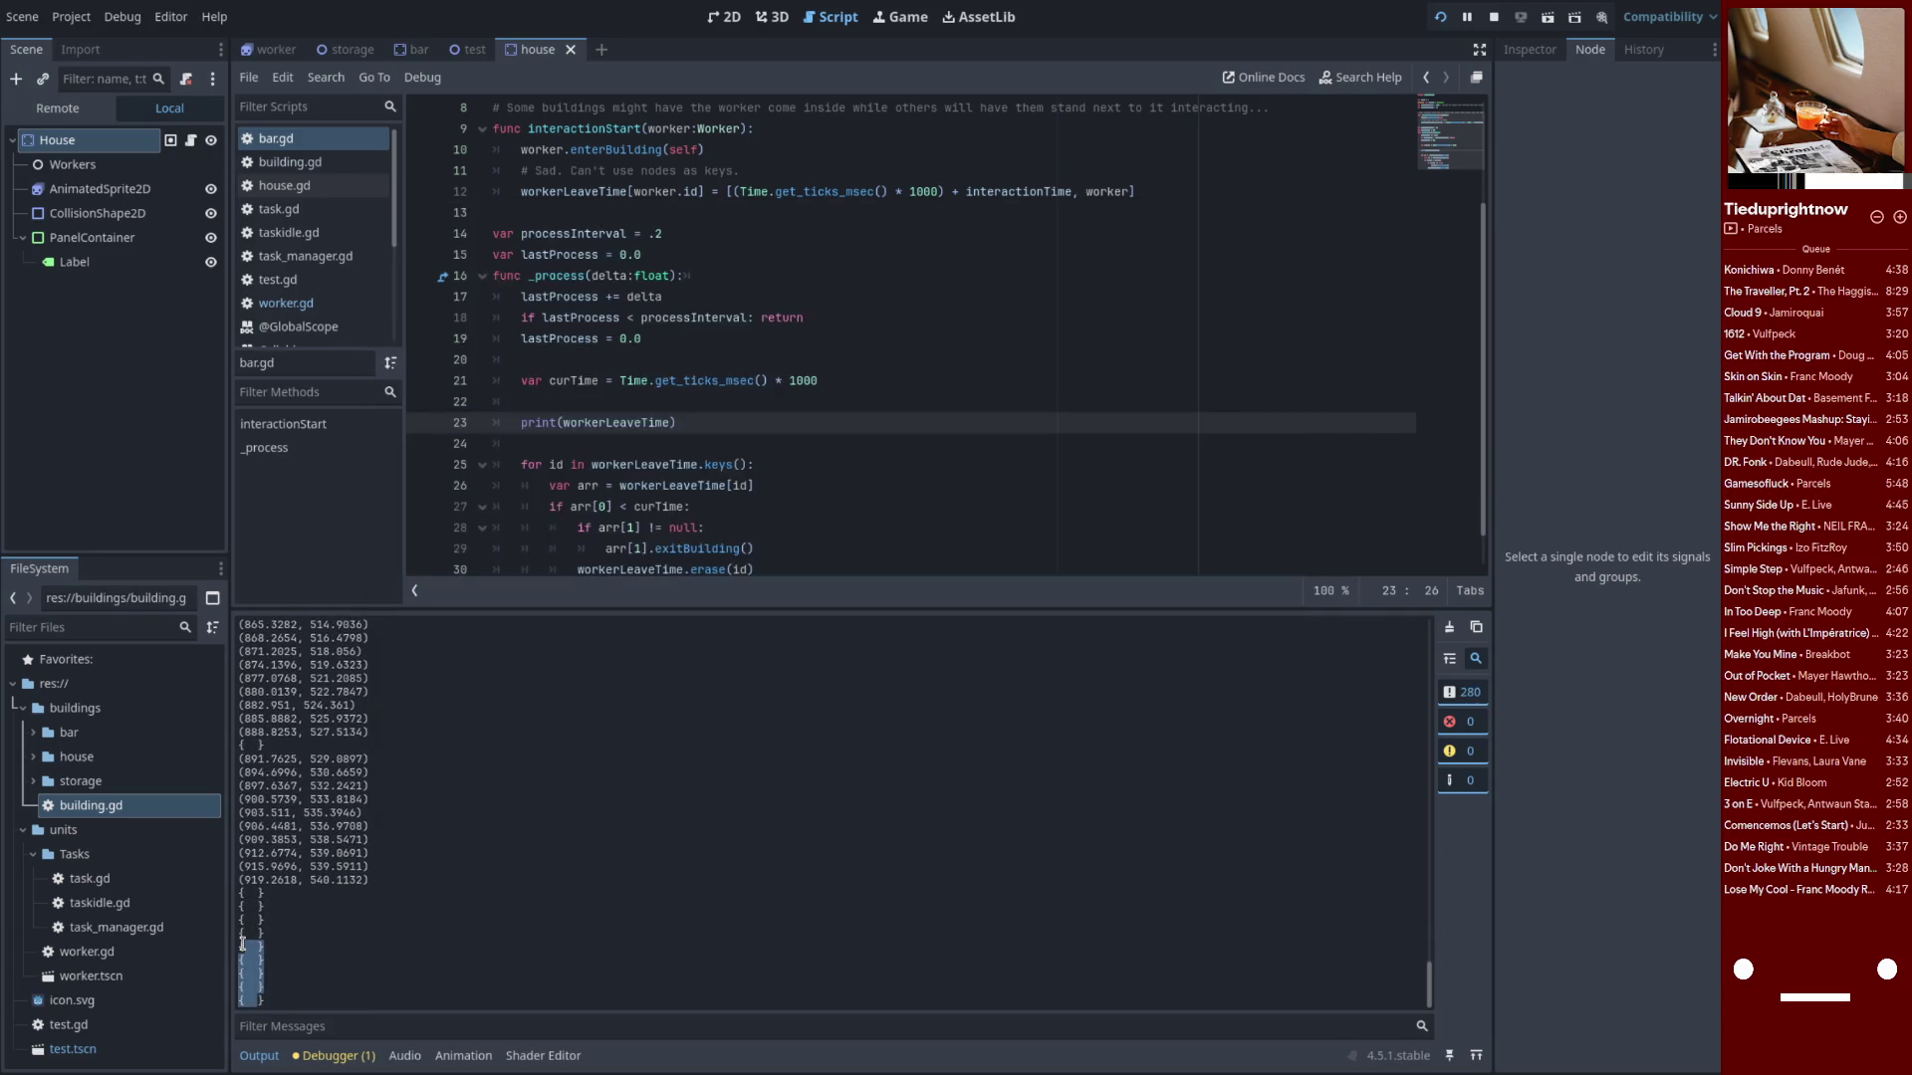
triple_click(692, 423)
Delete the print line from _process and go to interactionStart's leave-time assignment
key("BackSpace")
key("BackSpace")
scroll(692, 416, "up", 3)
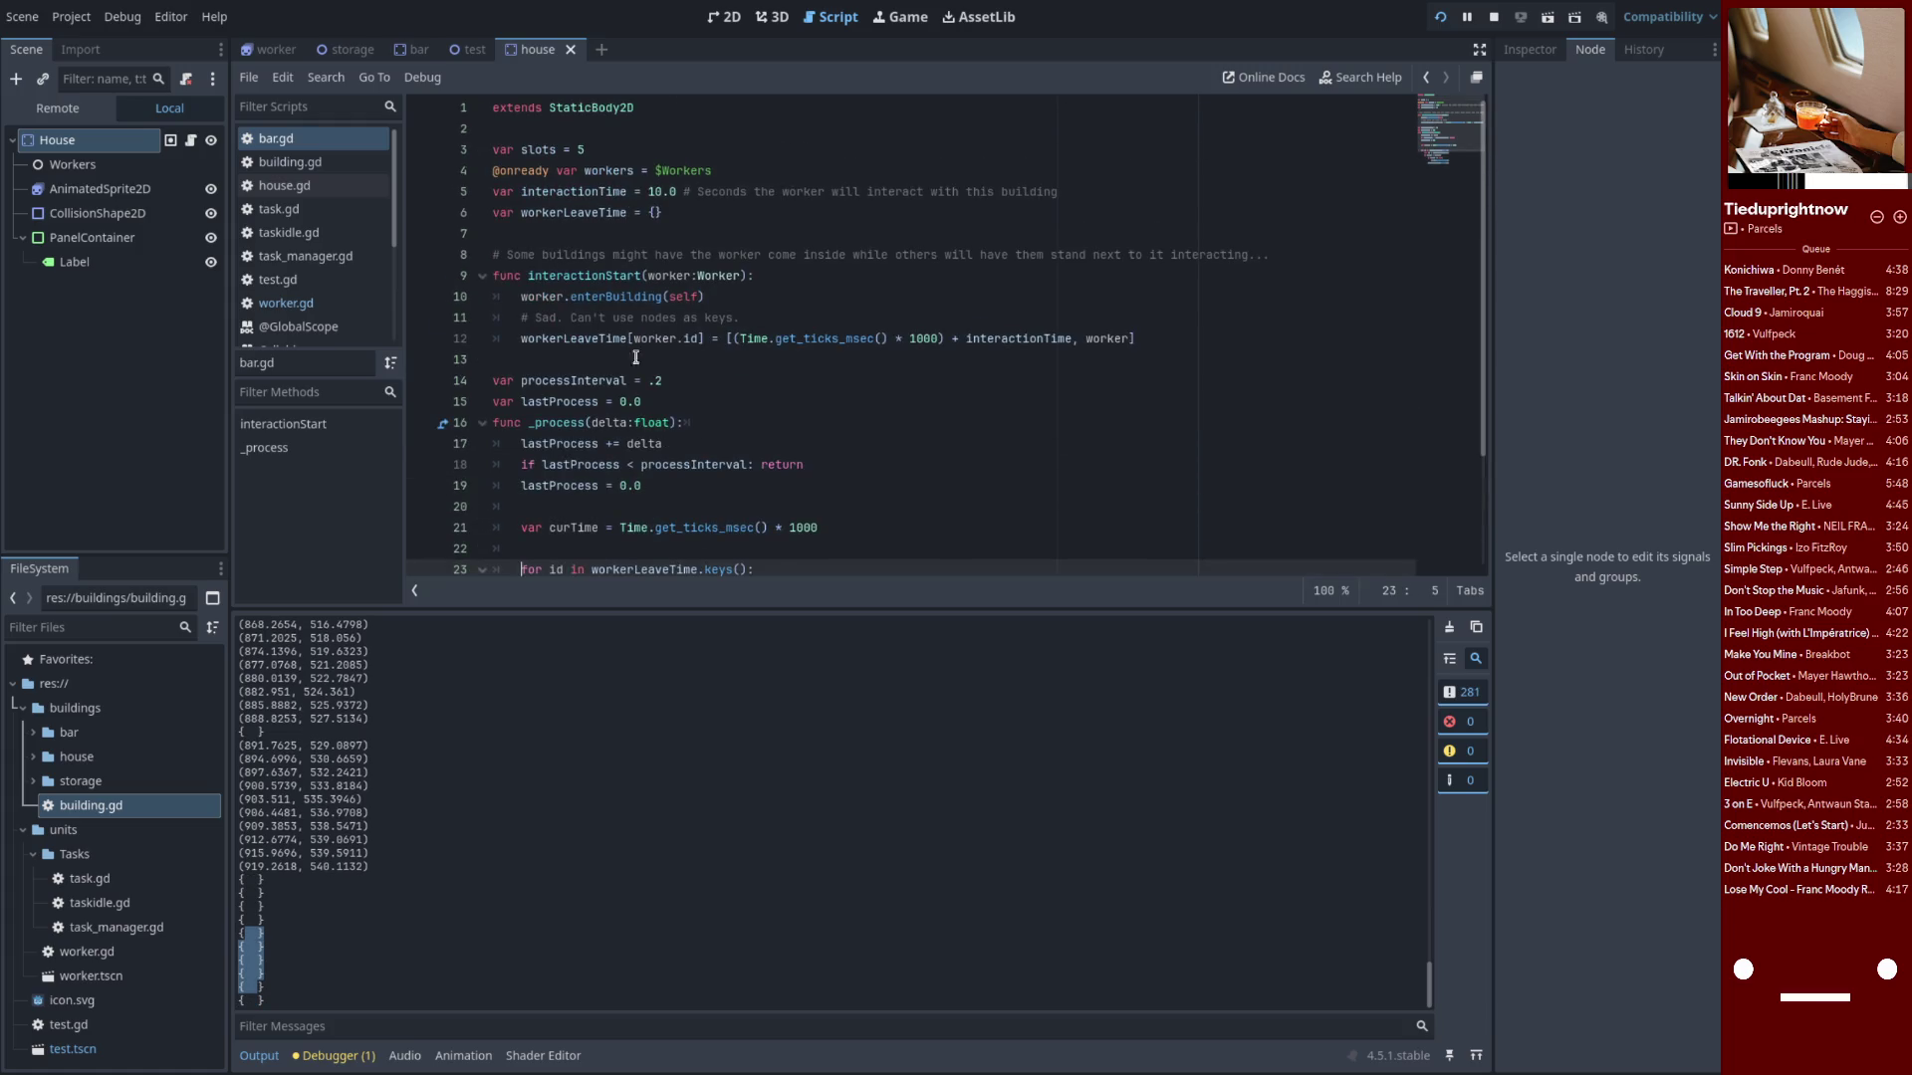
left_click(657, 339)
double_click(691, 338)
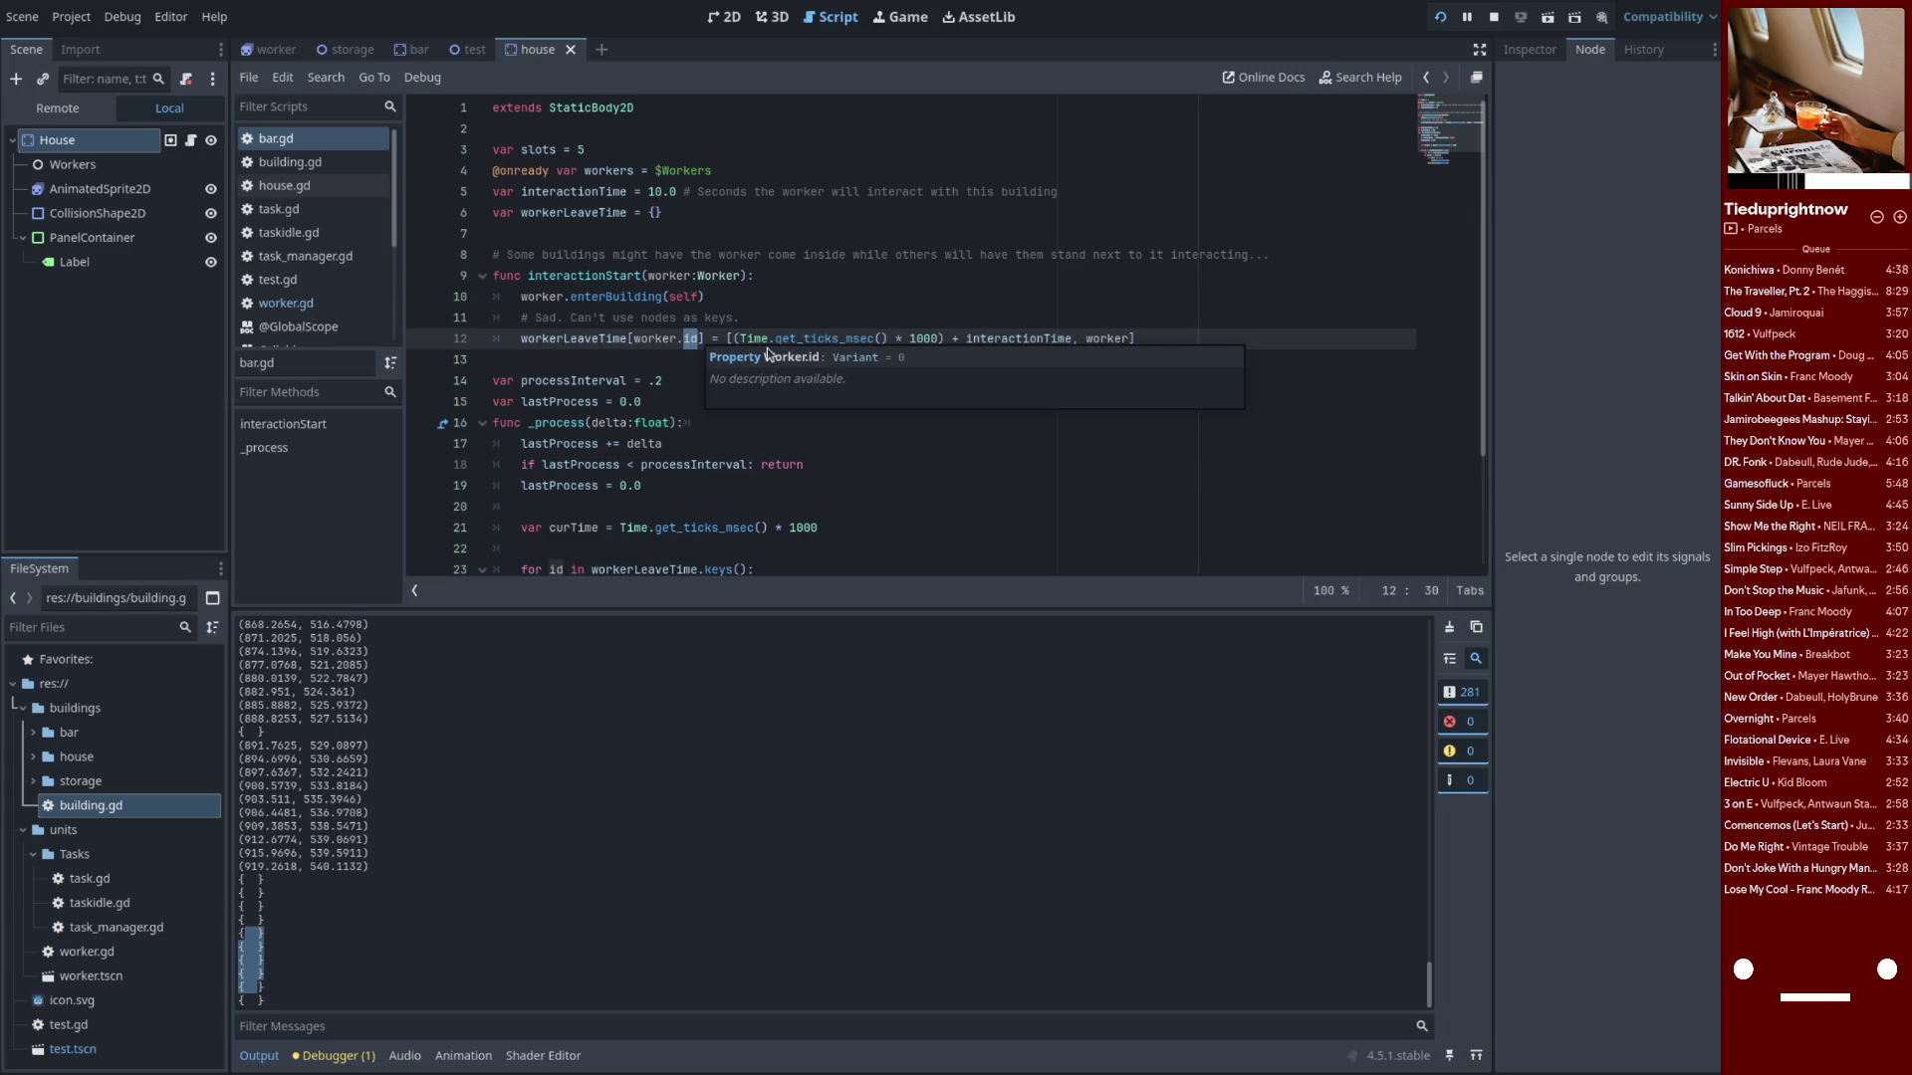
left_click(747, 325)
left_click_drag(734, 340, 1135, 339)
left_click(1168, 340)
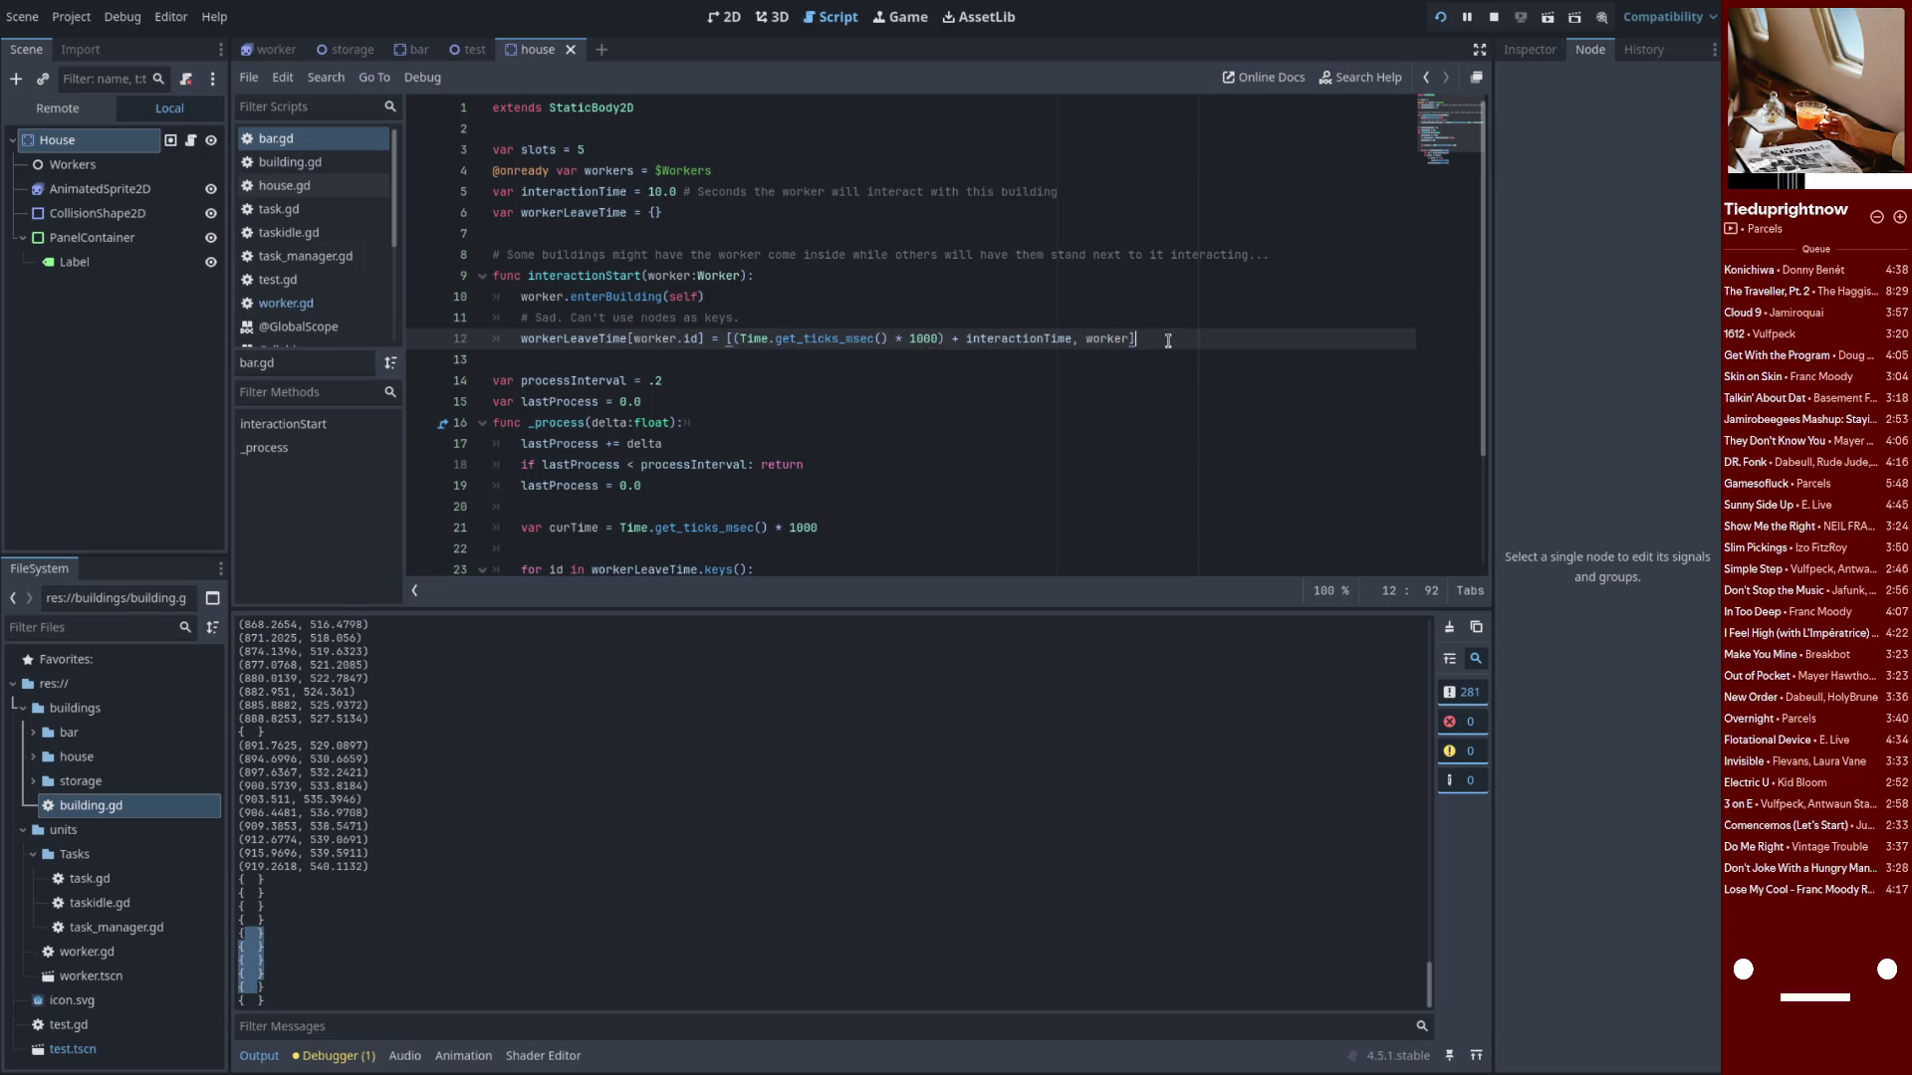
left_click(1161, 326)
Replace the old comment with 'This fails? Or isn't called?' and add print(workerLeaveTime) below the assignment
key("Return")
type("is fails?")
key("Up")
key("ctrl+shift+k")
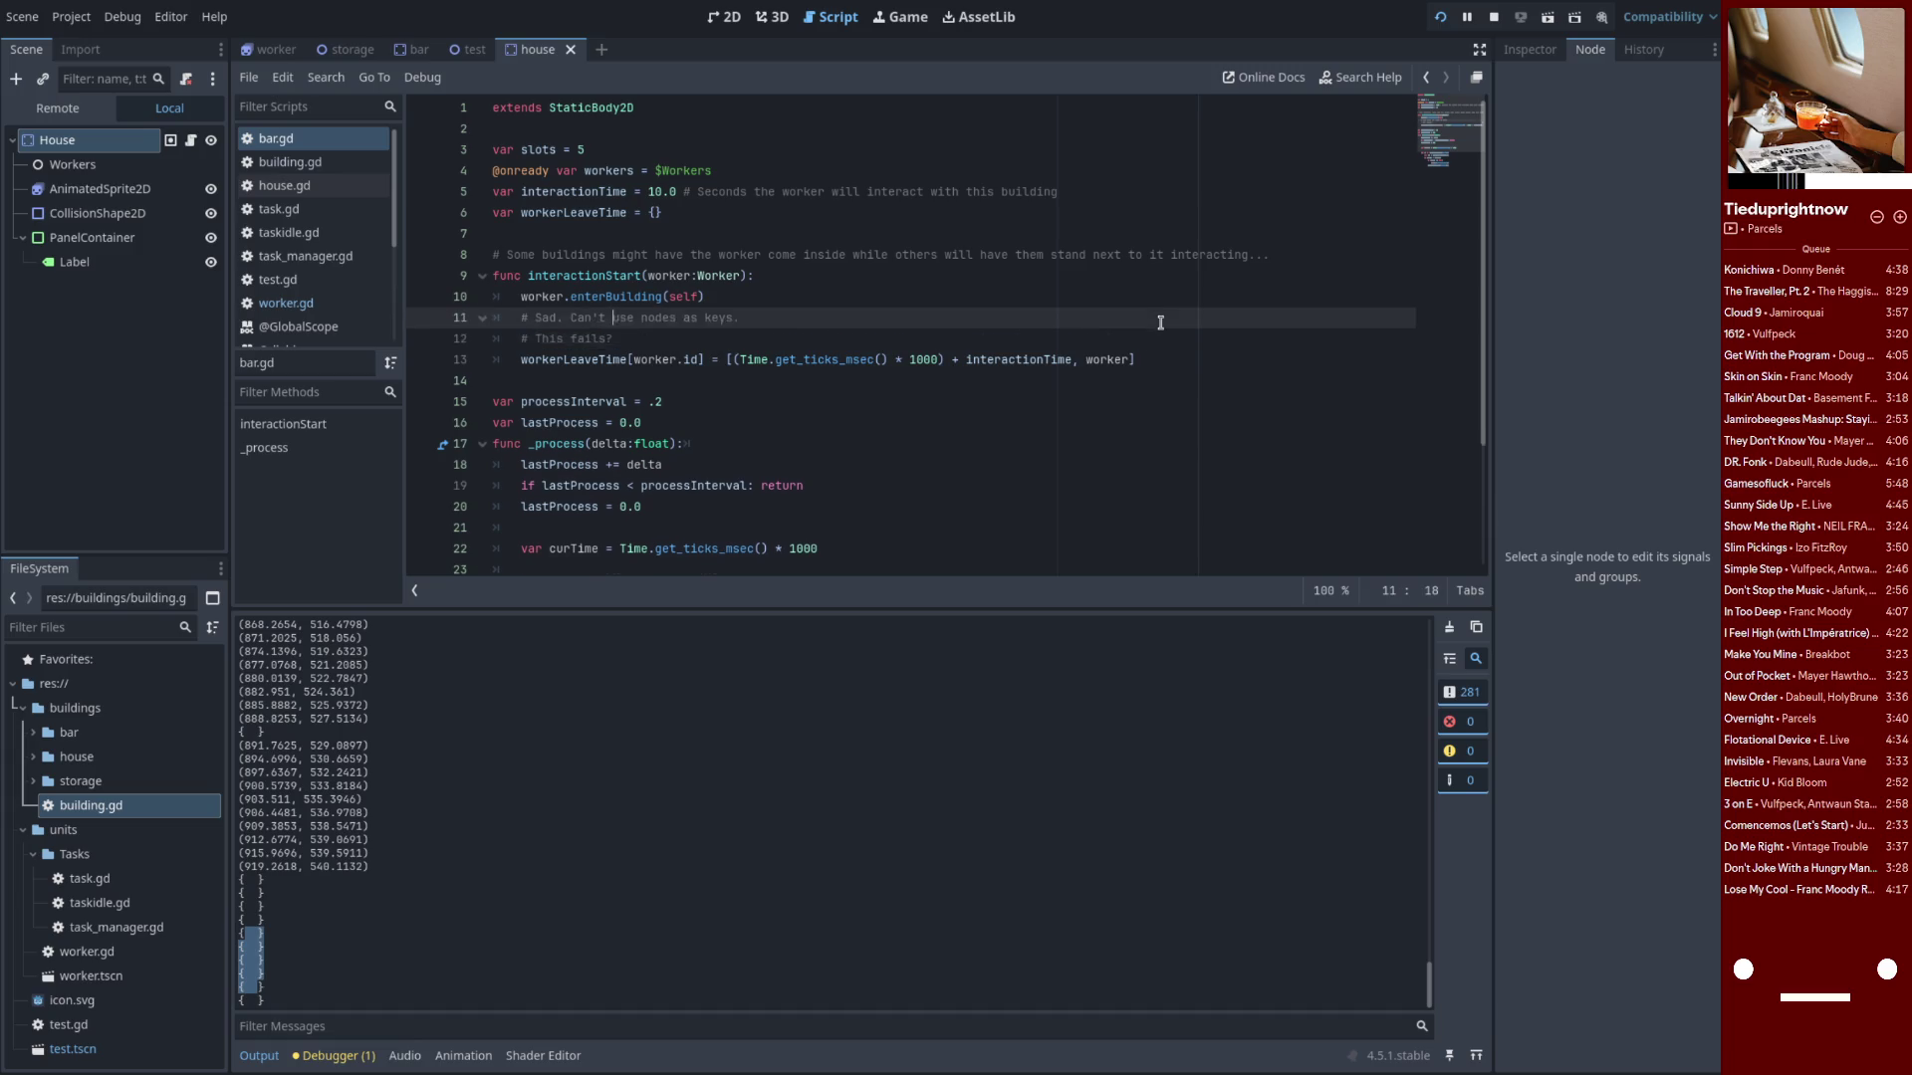
key("Down")
key("End")
key("Return")
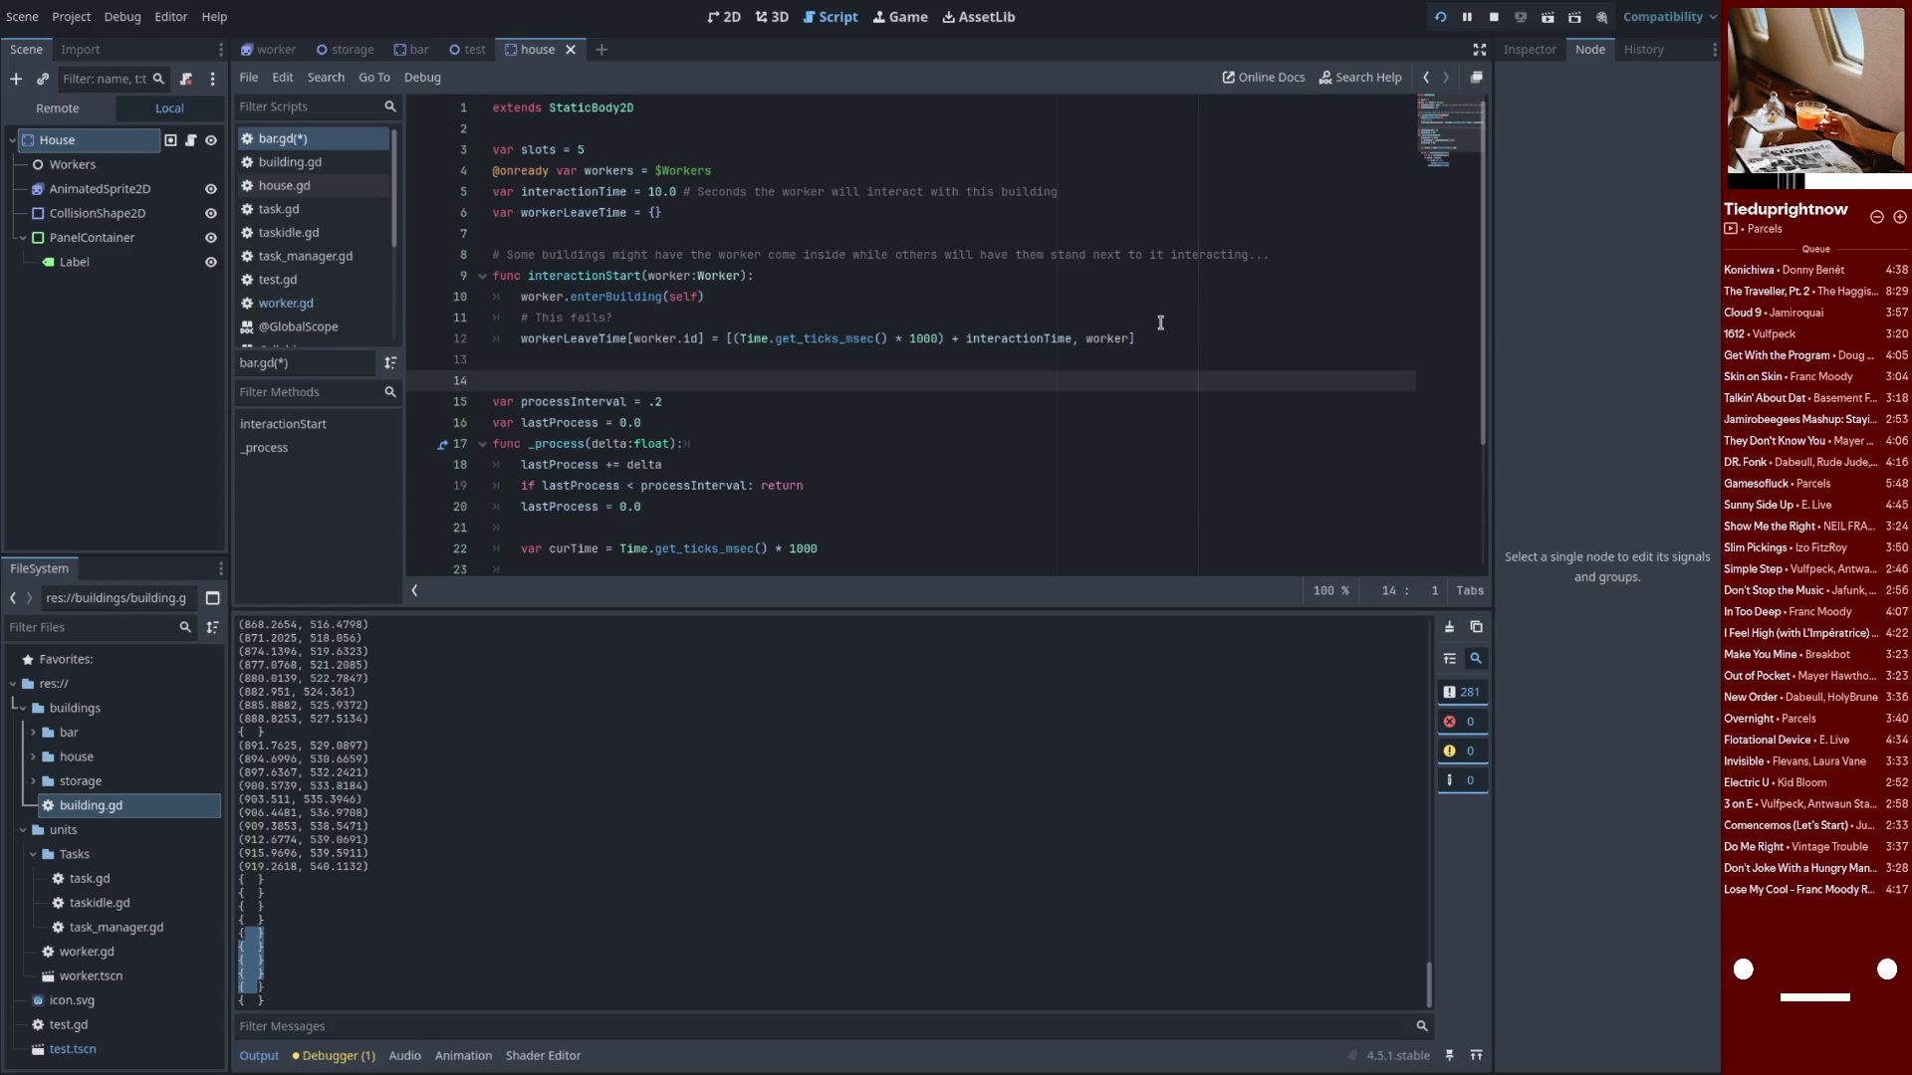
type("print(work")
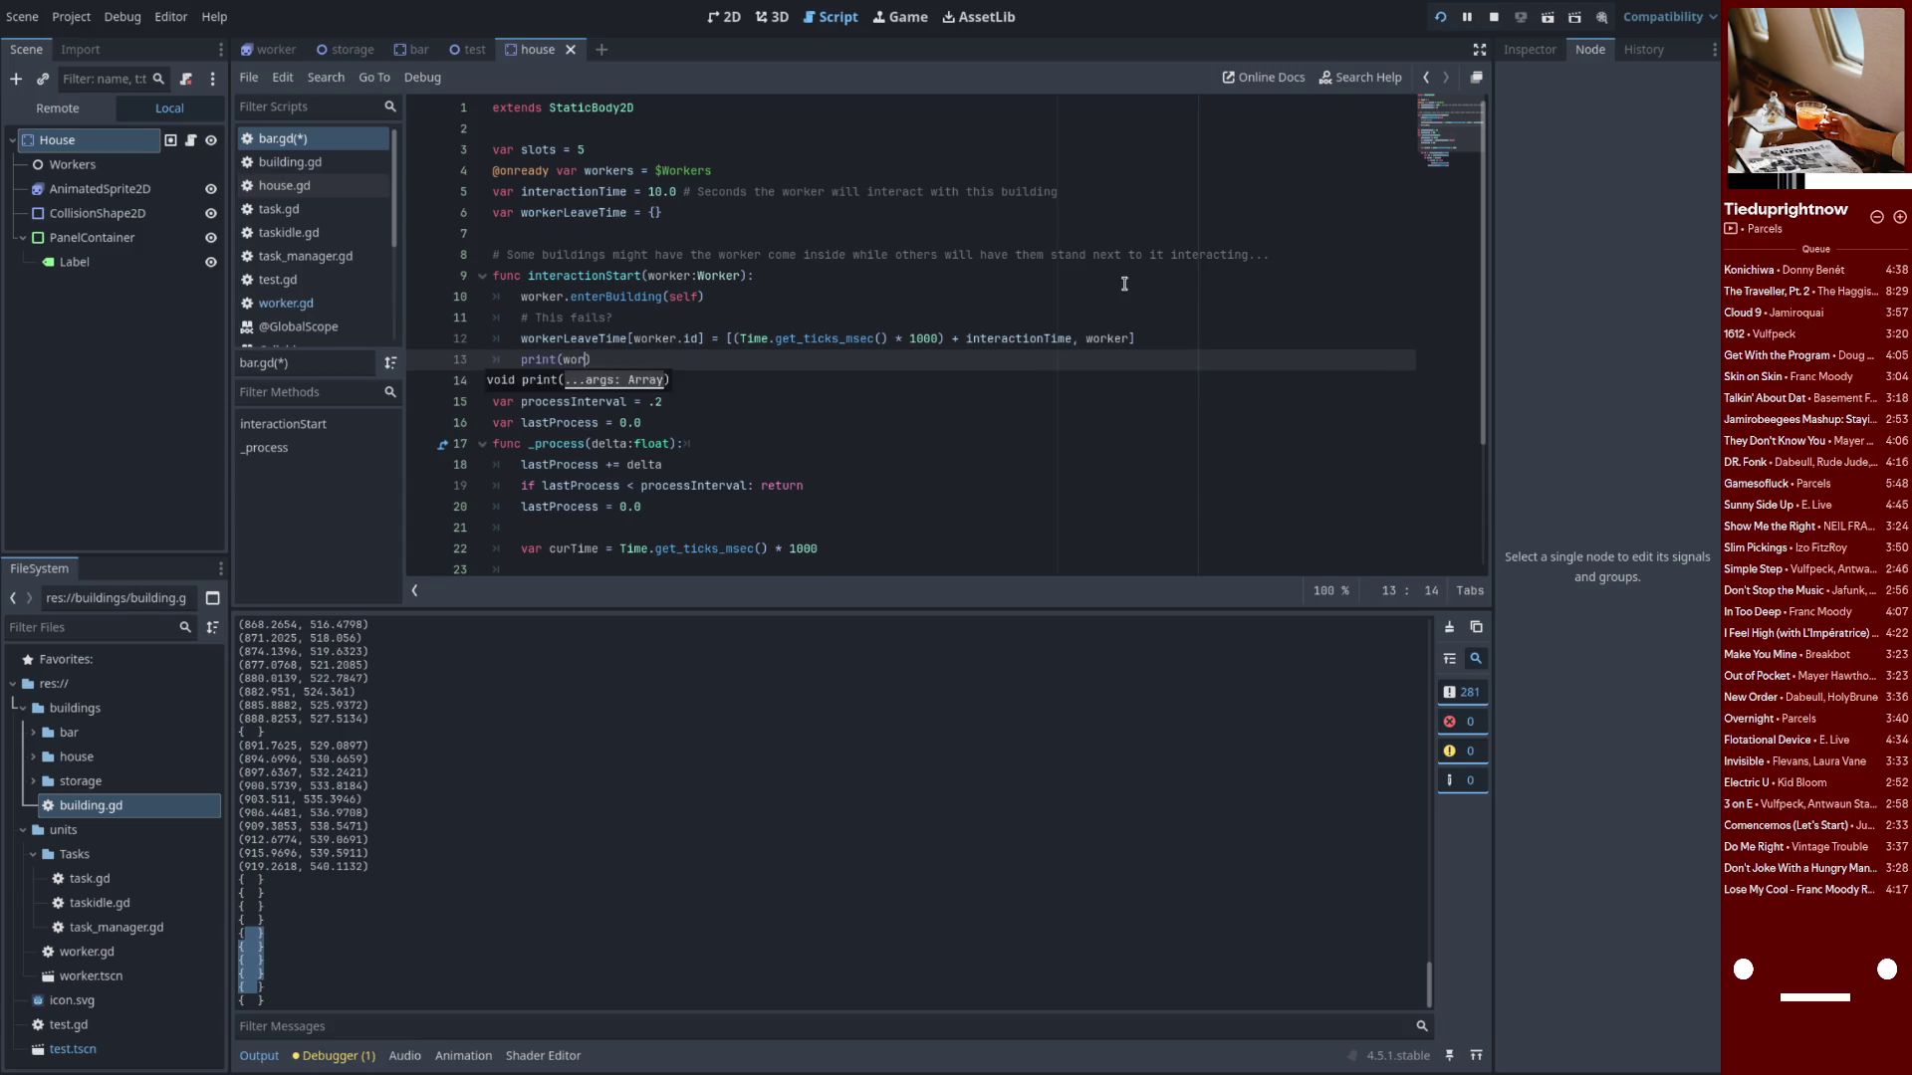
type("erLeaveTime")
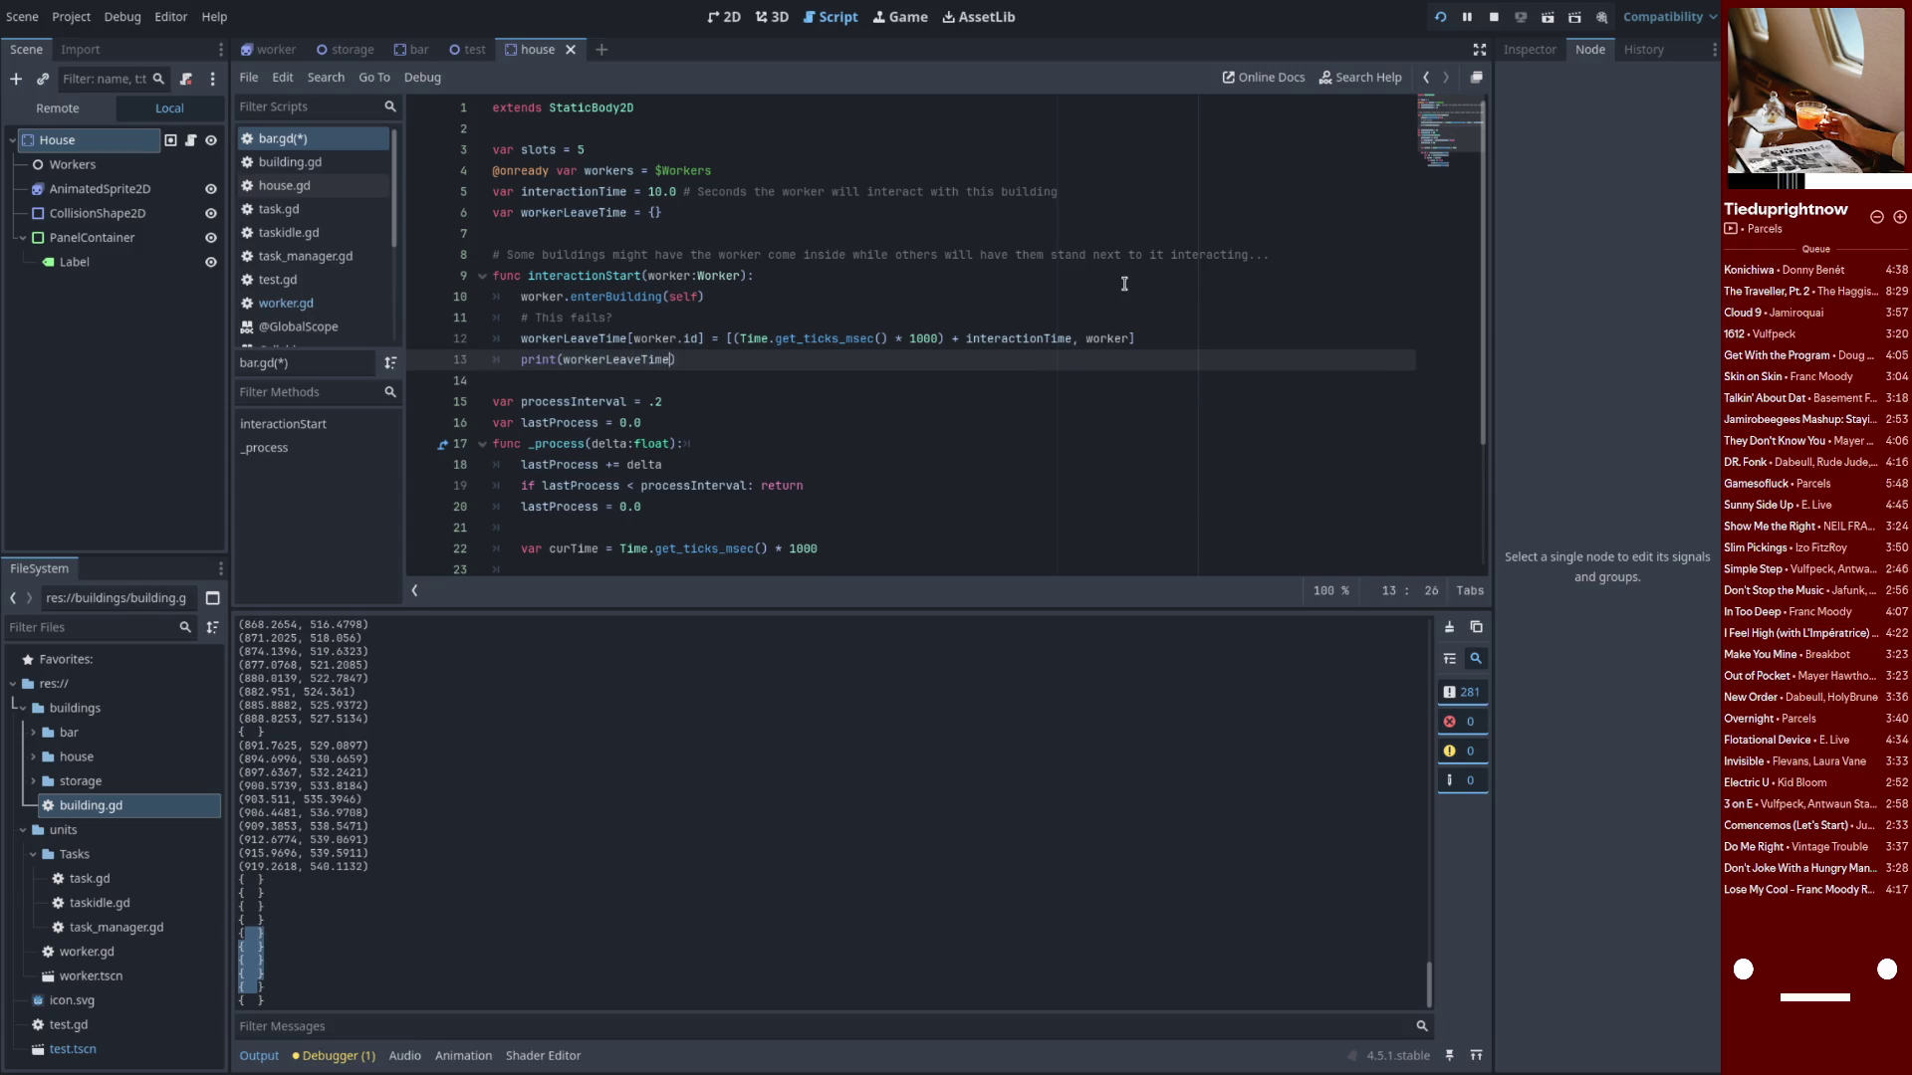
key("Up")
key("Up")
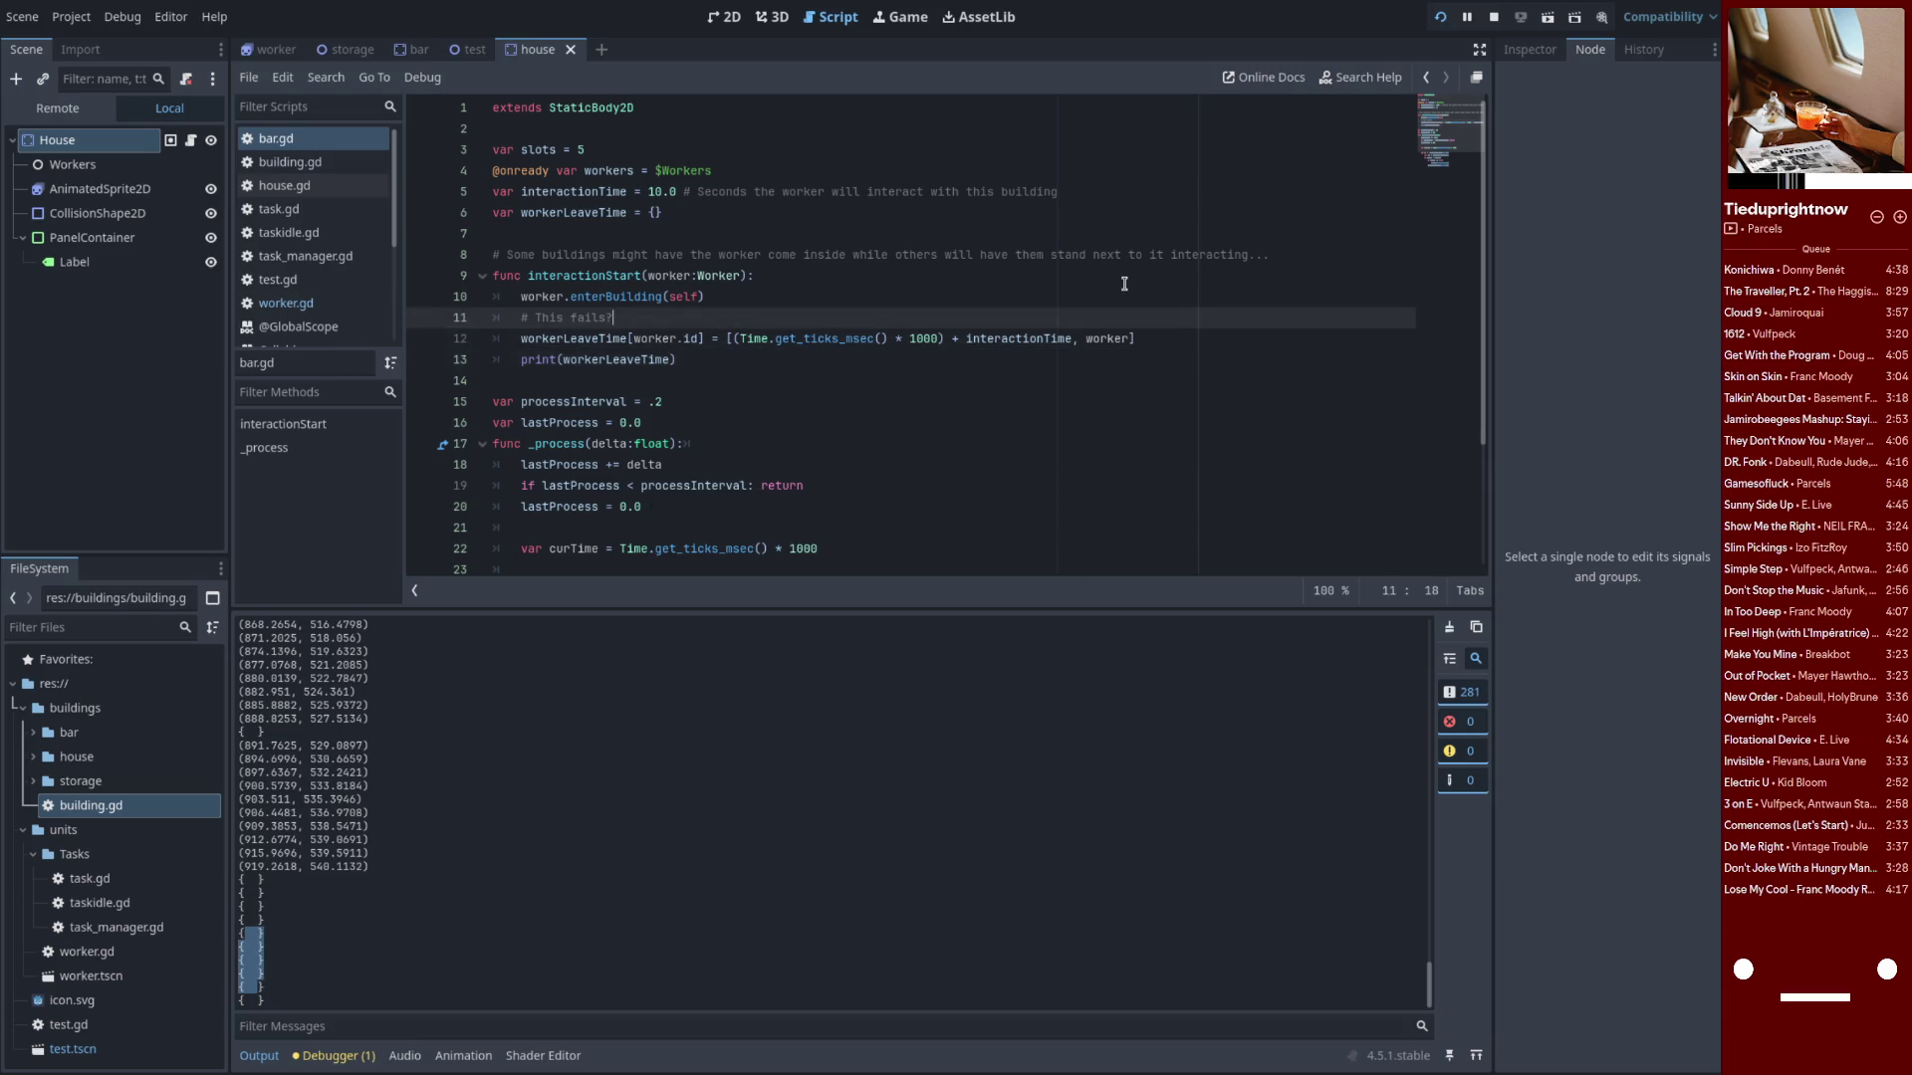
type("'t called")
type("?")
Copy workerLeaveTime, undo a stray paste, and select the interactionStart function name
left_click(645, 360)
double_click(559, 332)
key("ctrl+c")
key("ctrl+v")
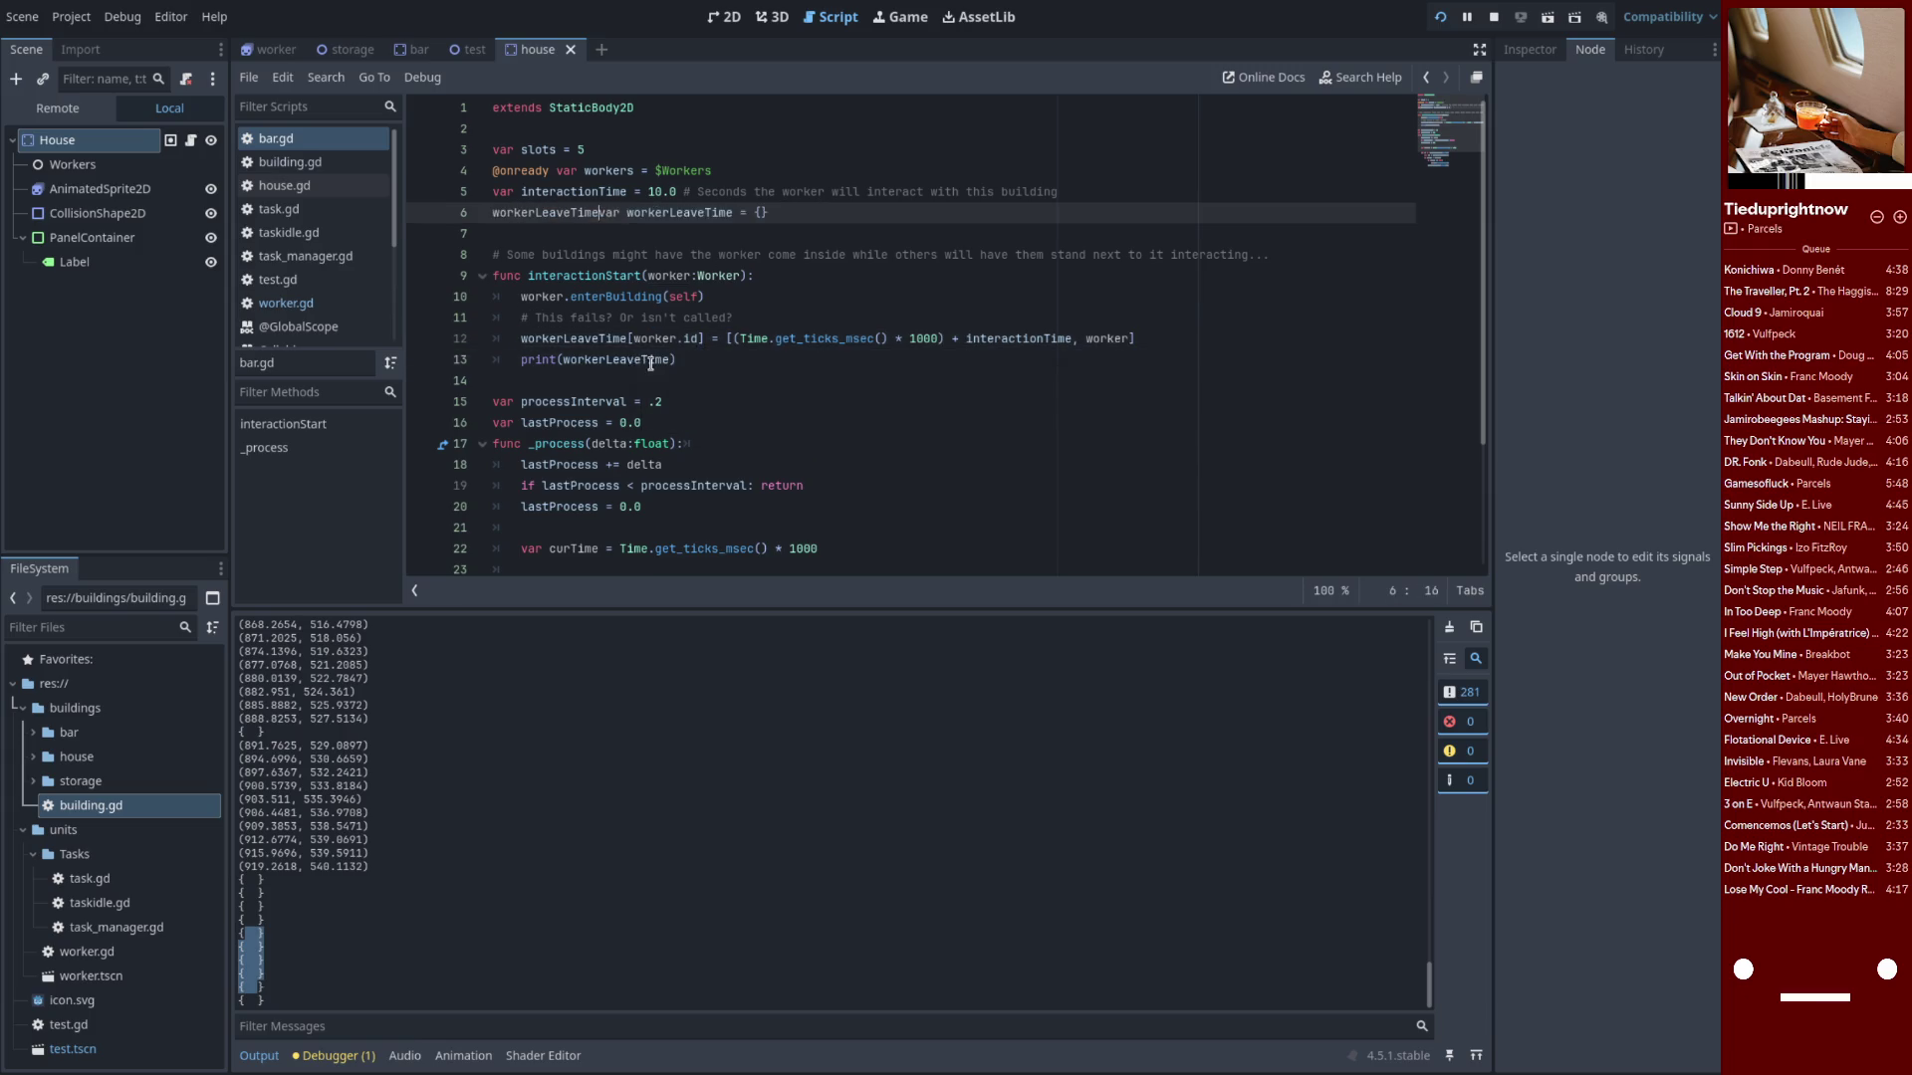
key("ctrl+z")
double_click(585, 276)
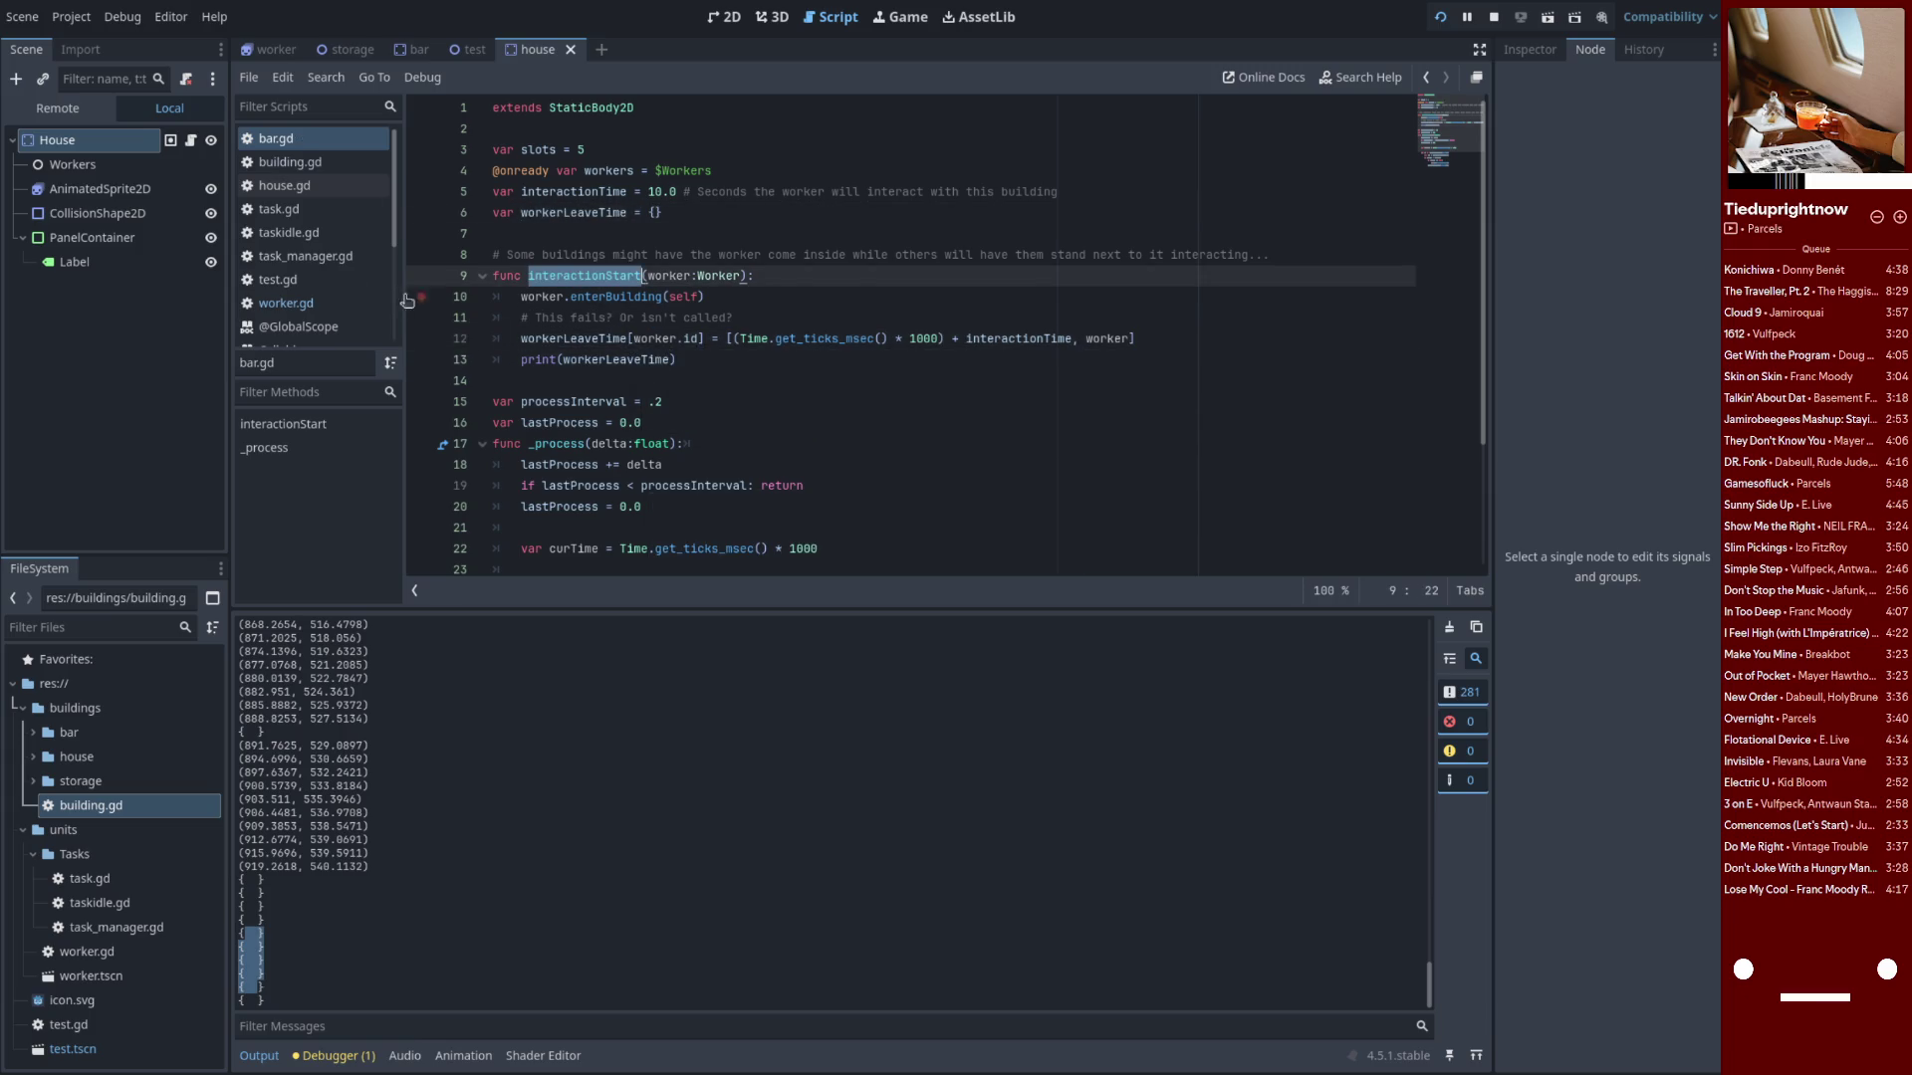
Add building.interactionStart(self) under an '# oops' comment at the top of worker.gd's enterBuilding
left_click(286, 303)
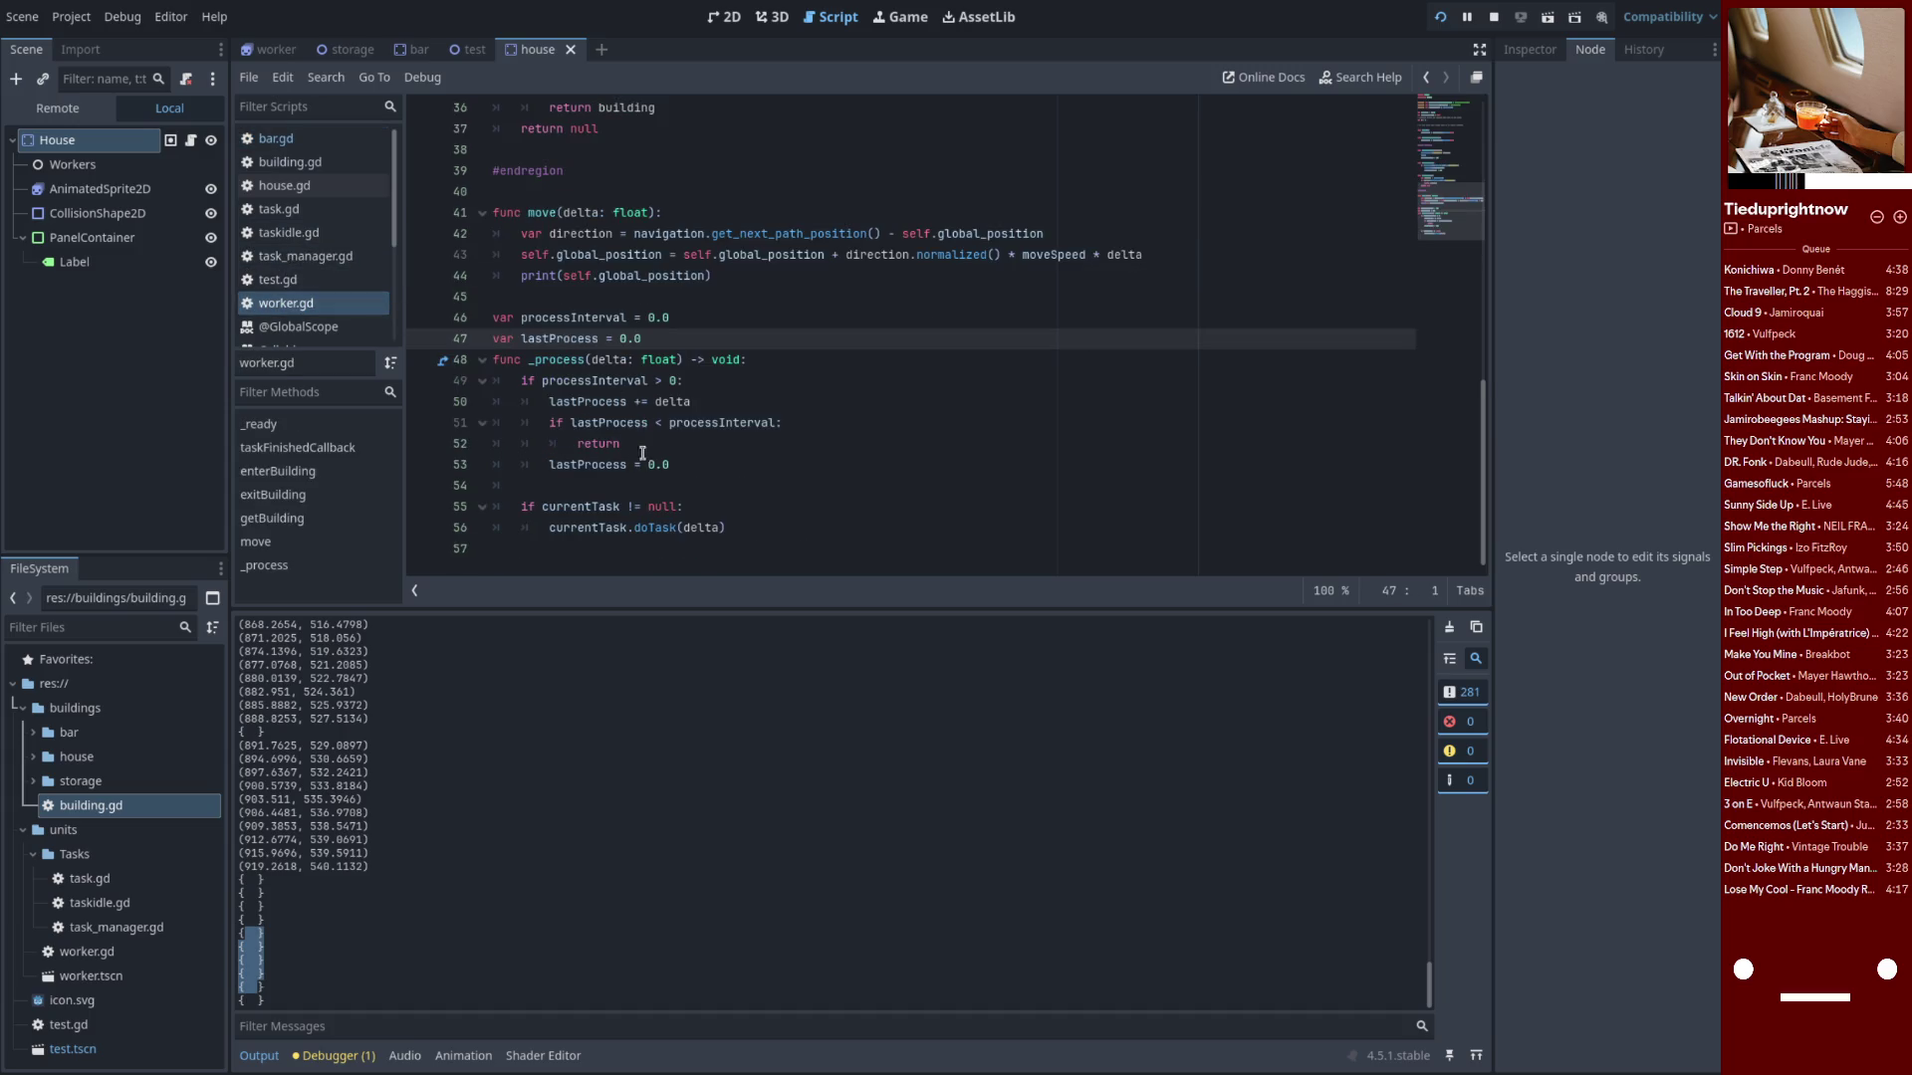
scroll(642, 451, "up", 6)
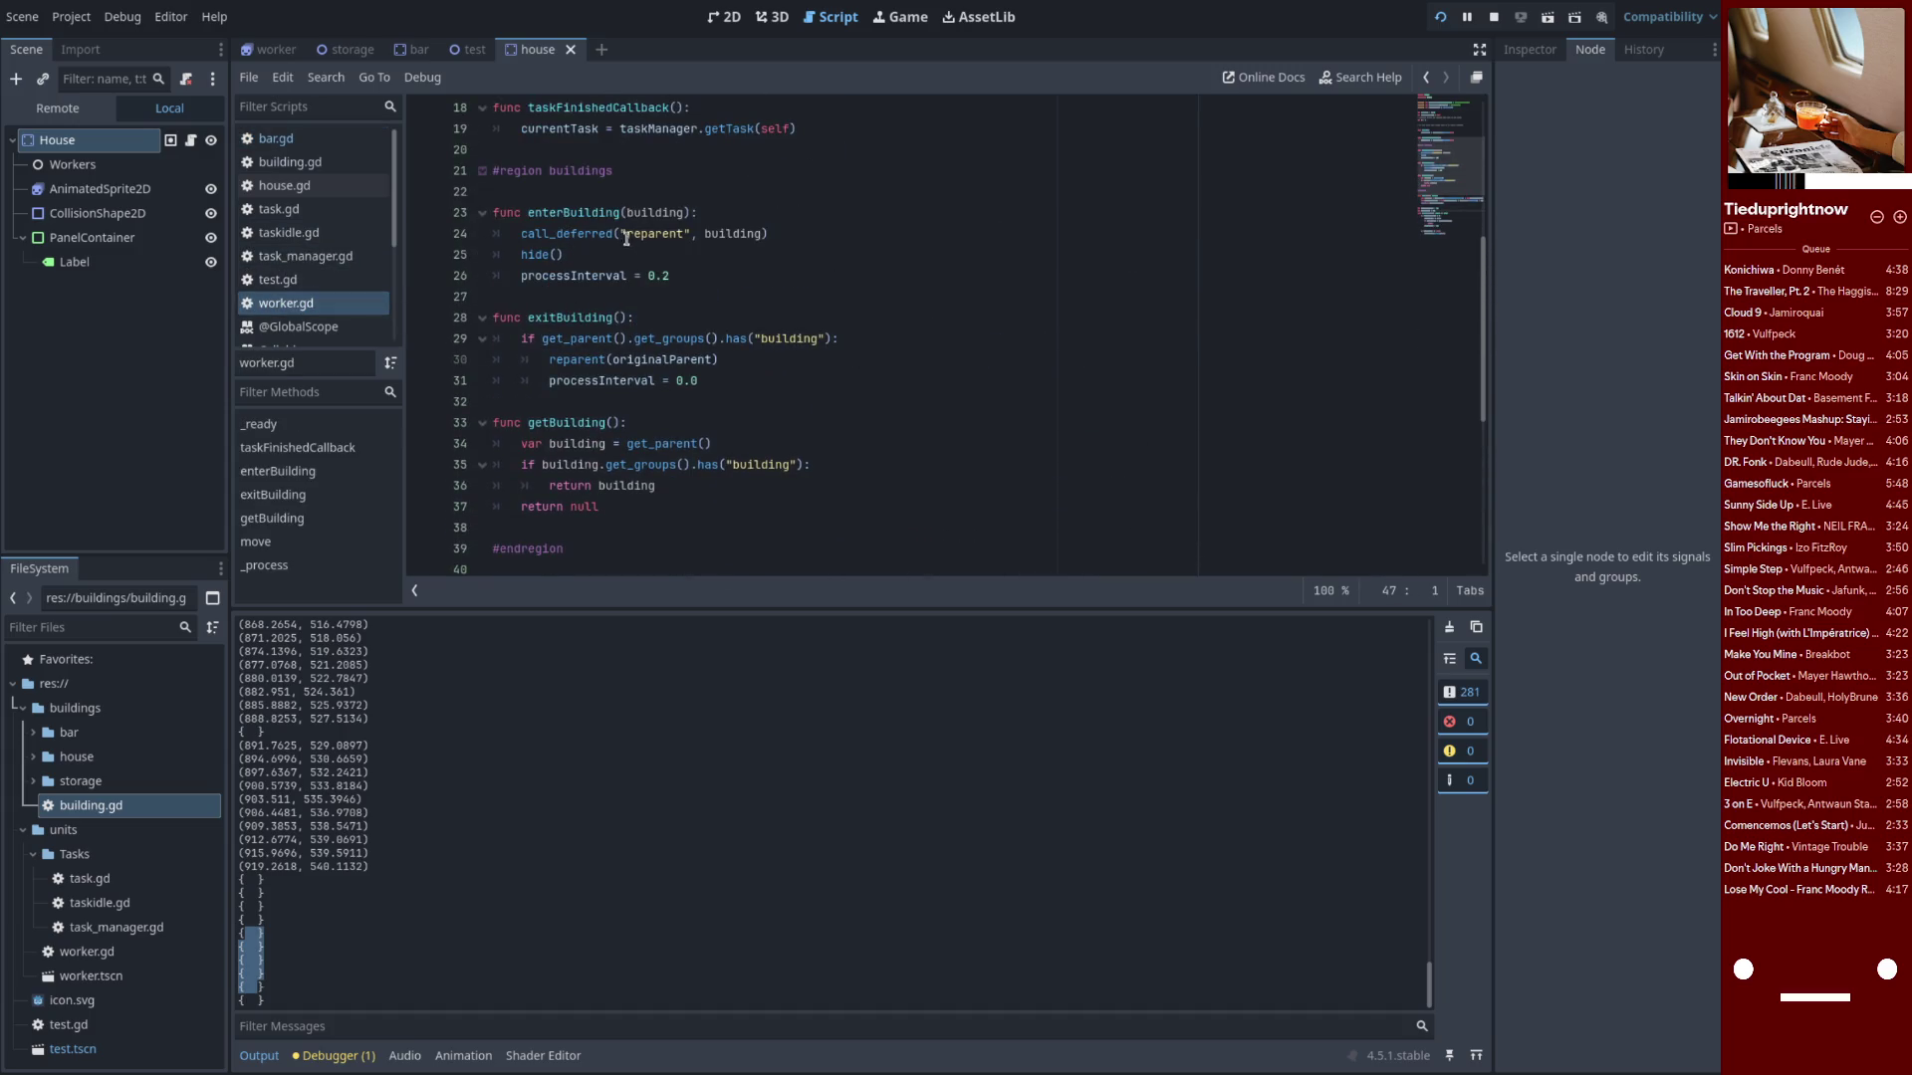
left_click(589, 258)
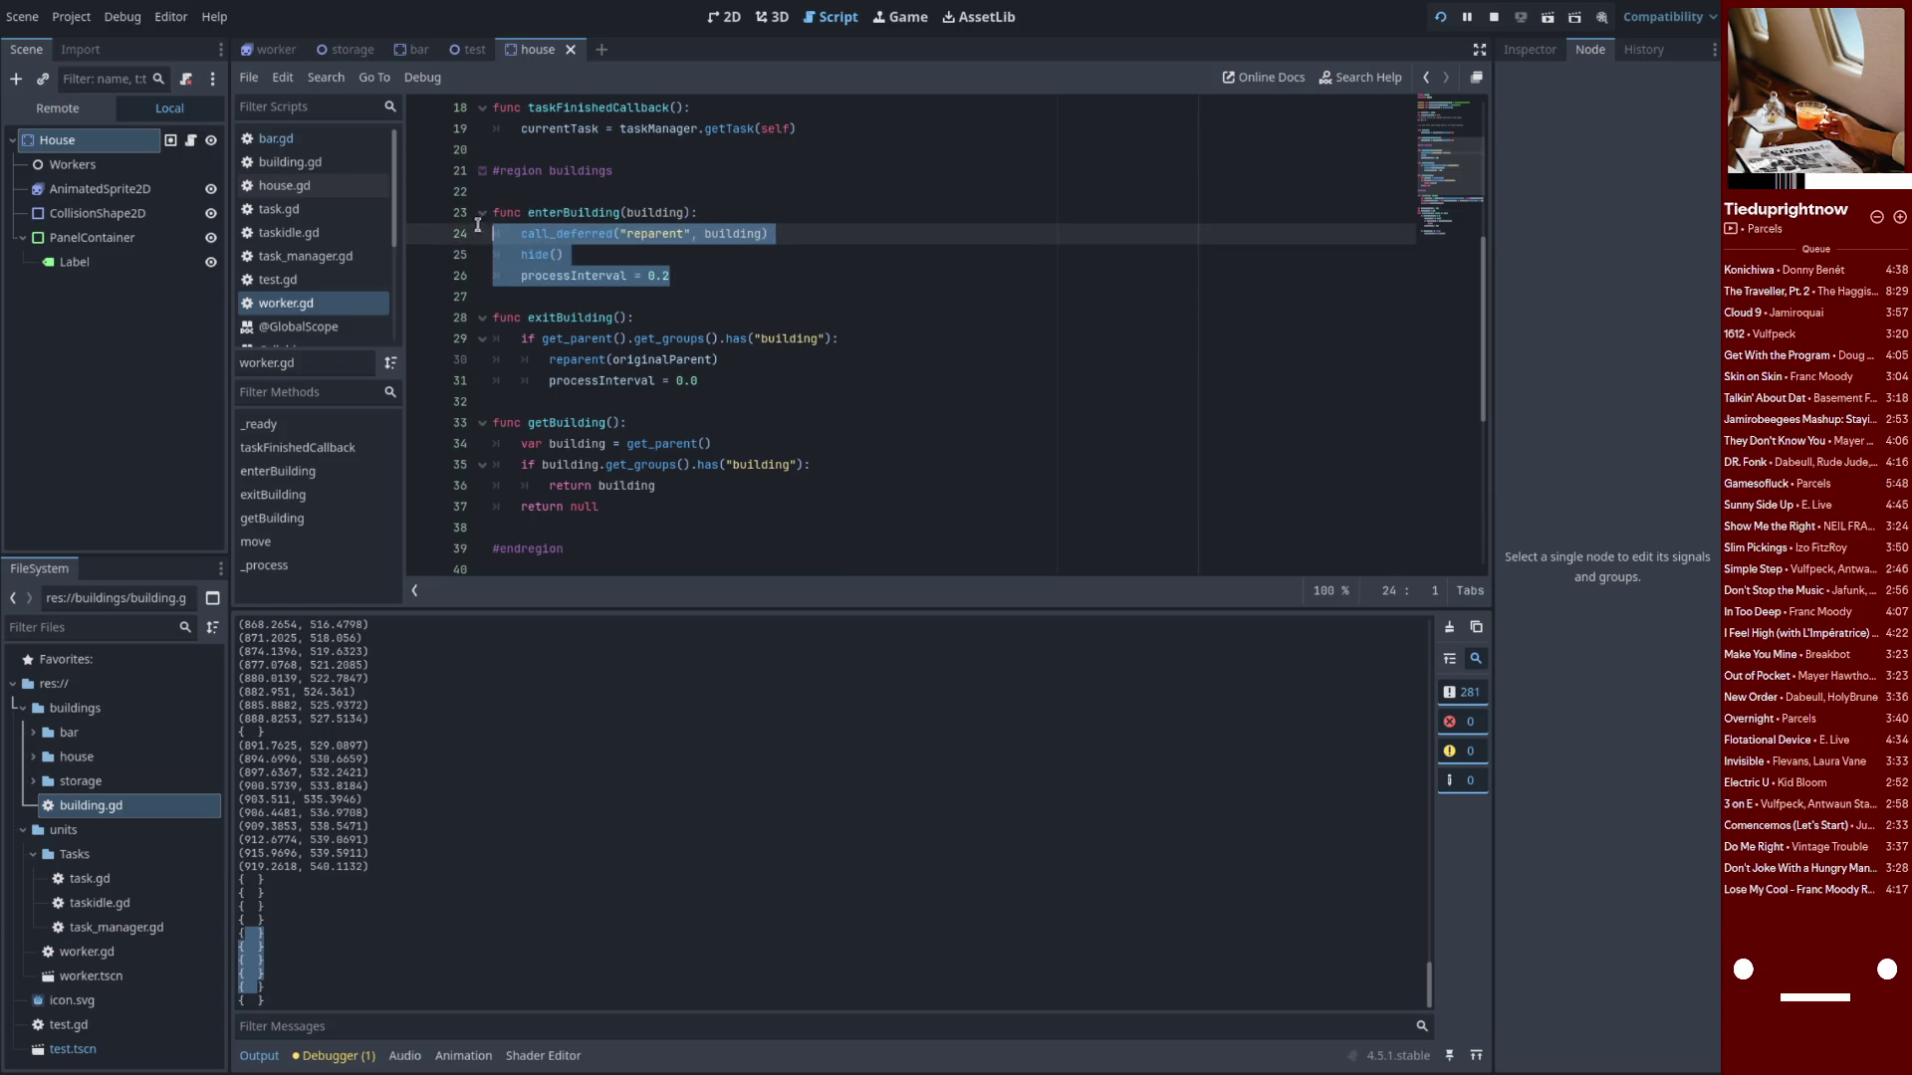
left_click(727, 234)
key("Up")
key("Return")
type("building.interactionStart(")
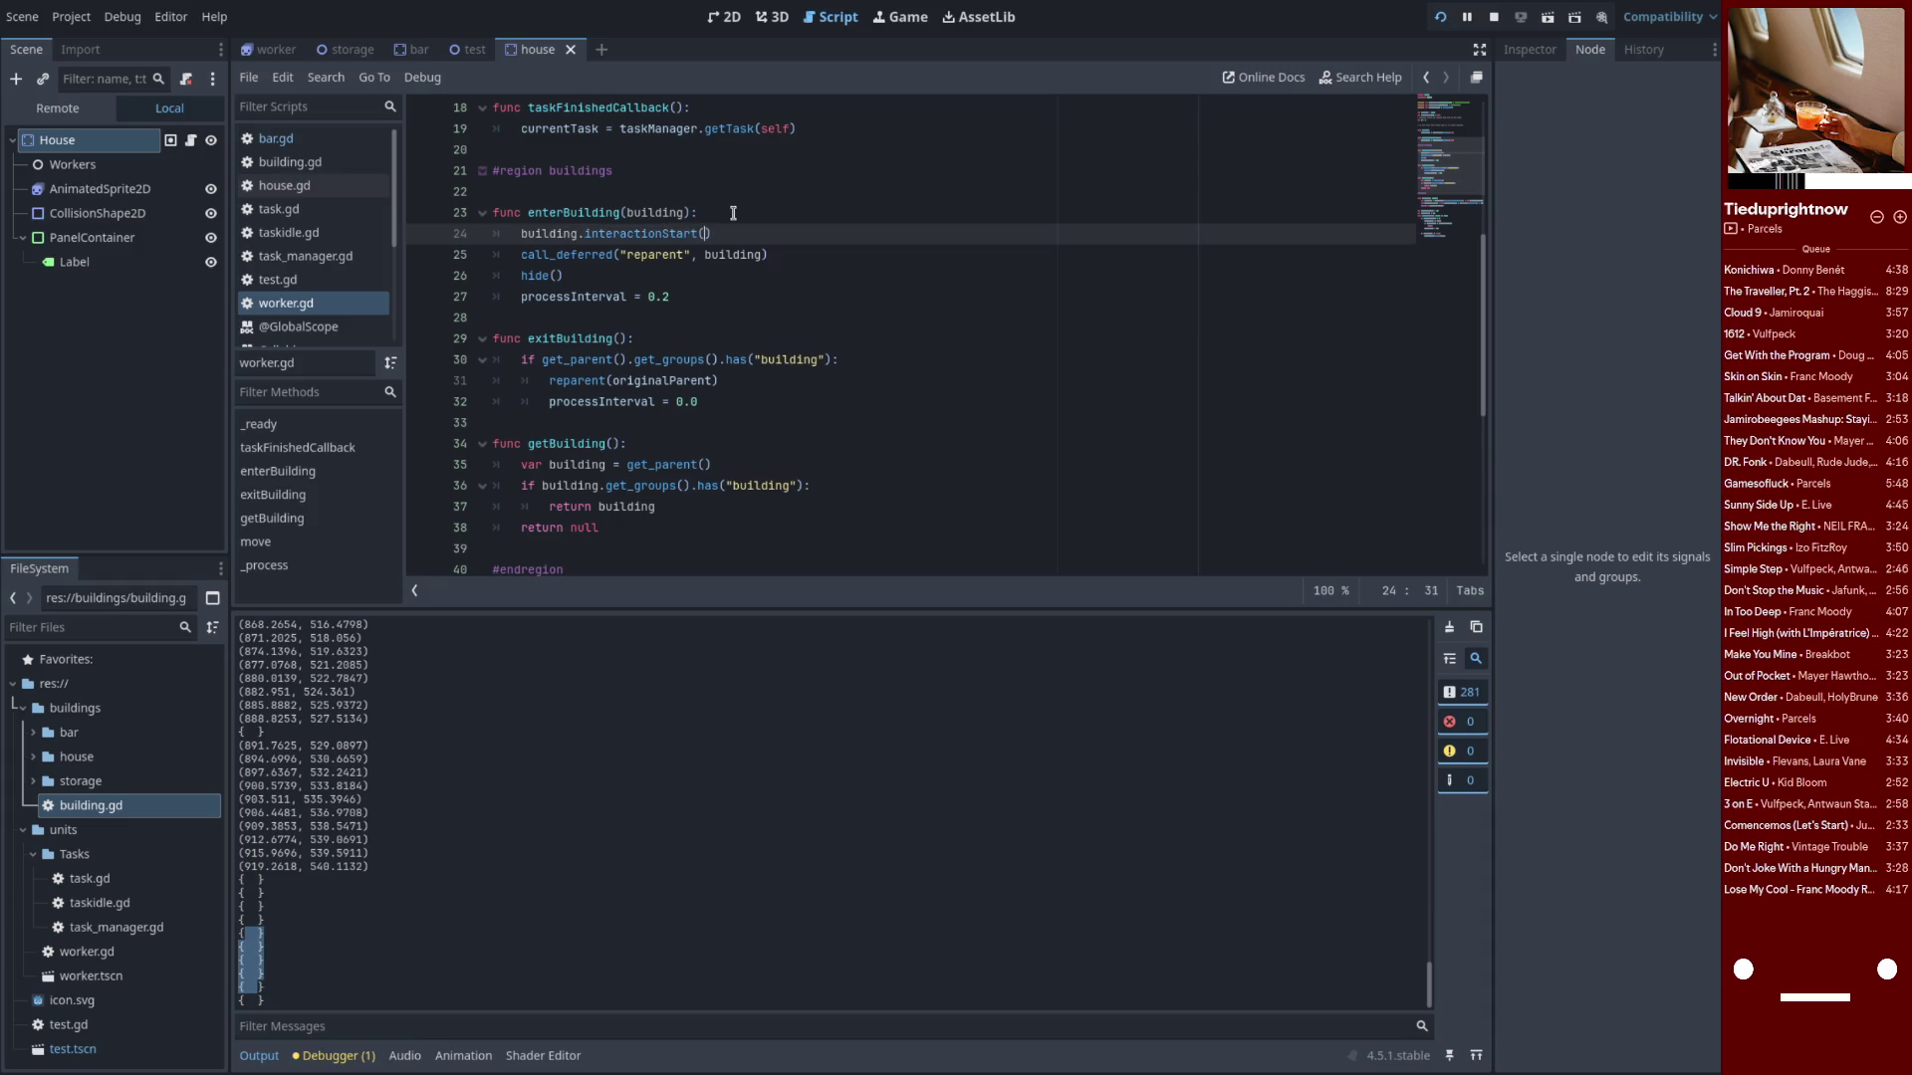
type(")")
type("self")
key("ctrl+shift+Return")
type("# oops")
Save worker.gd and switch back to bar.gd
key("ctrl+s")
scroll(832, 368, "down", 3)
scroll(828, 357, "up", 3)
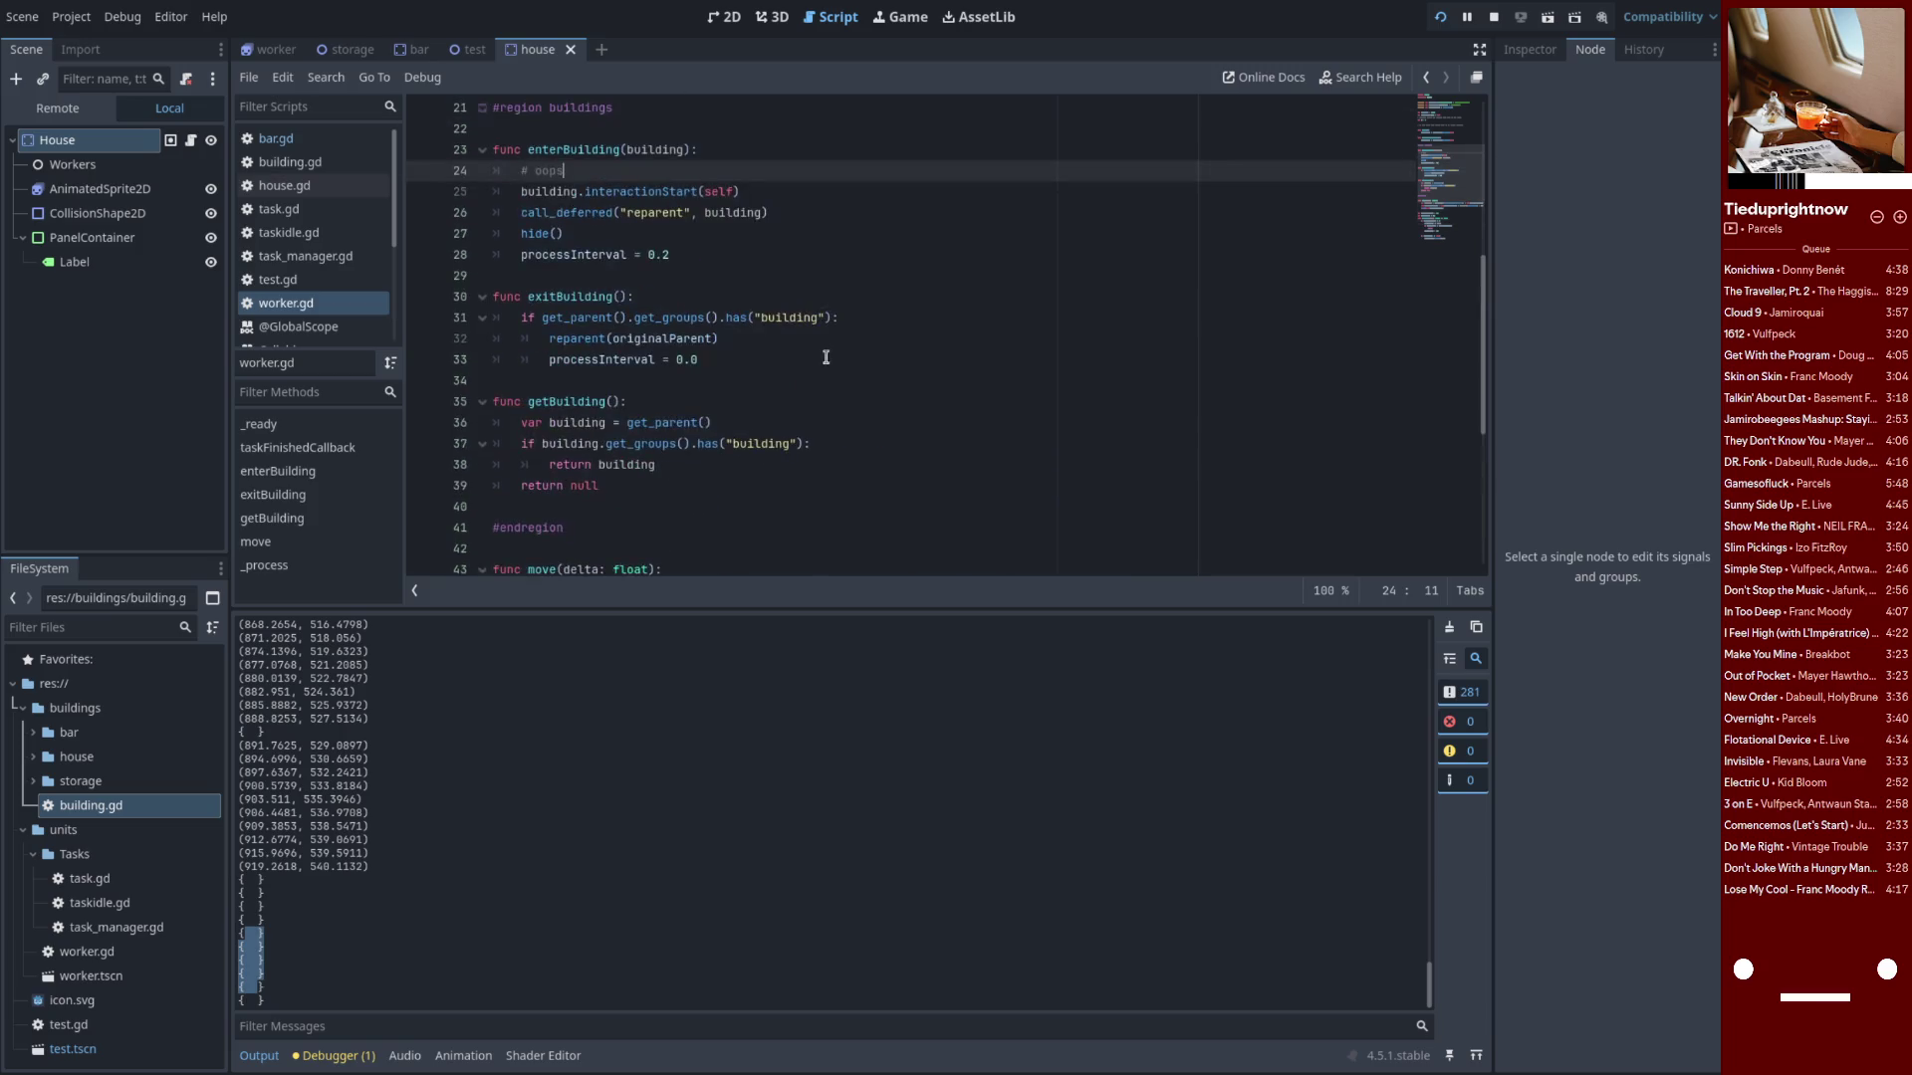
left_click(376, 139)
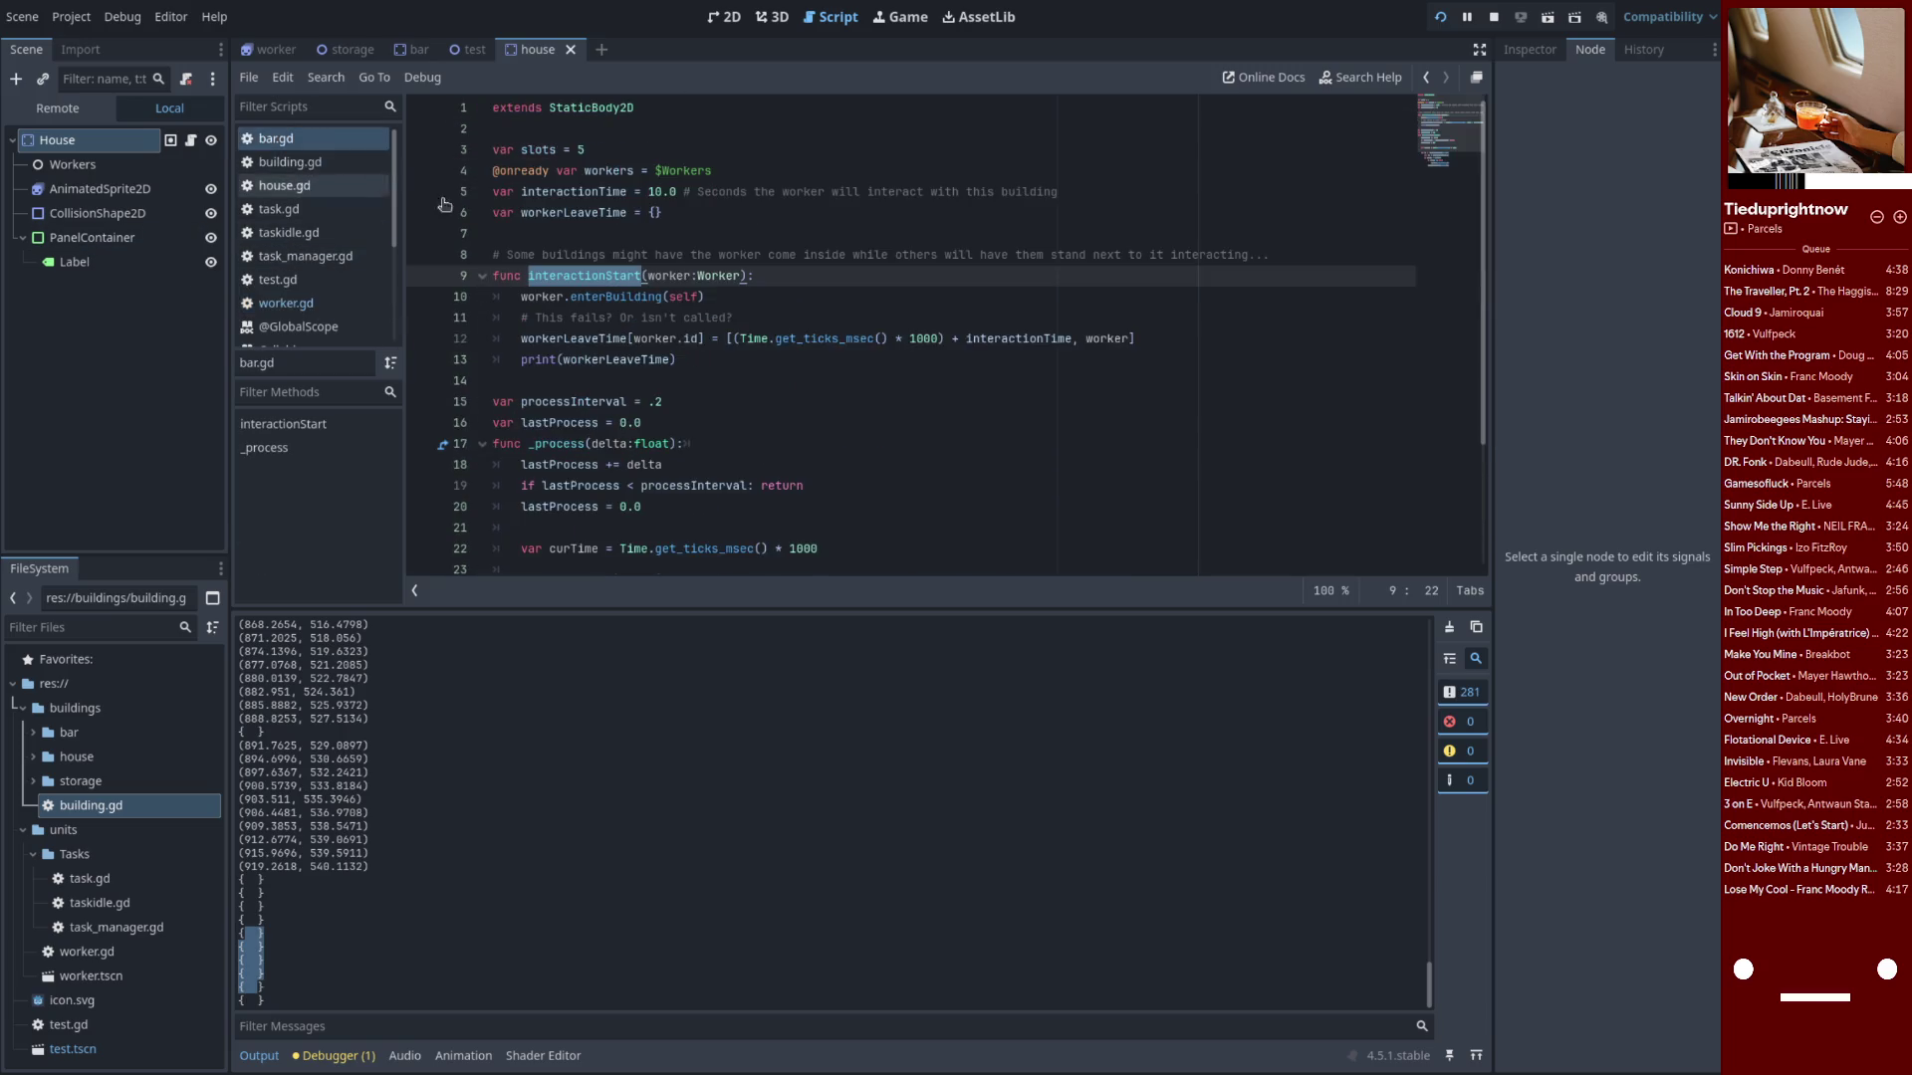
Delete the leftover debug comment lines and the print(workerLeaveTime) line from bar.gd
left_click(762, 319)
key("ctrl+shift+k")
left_click(762, 255)
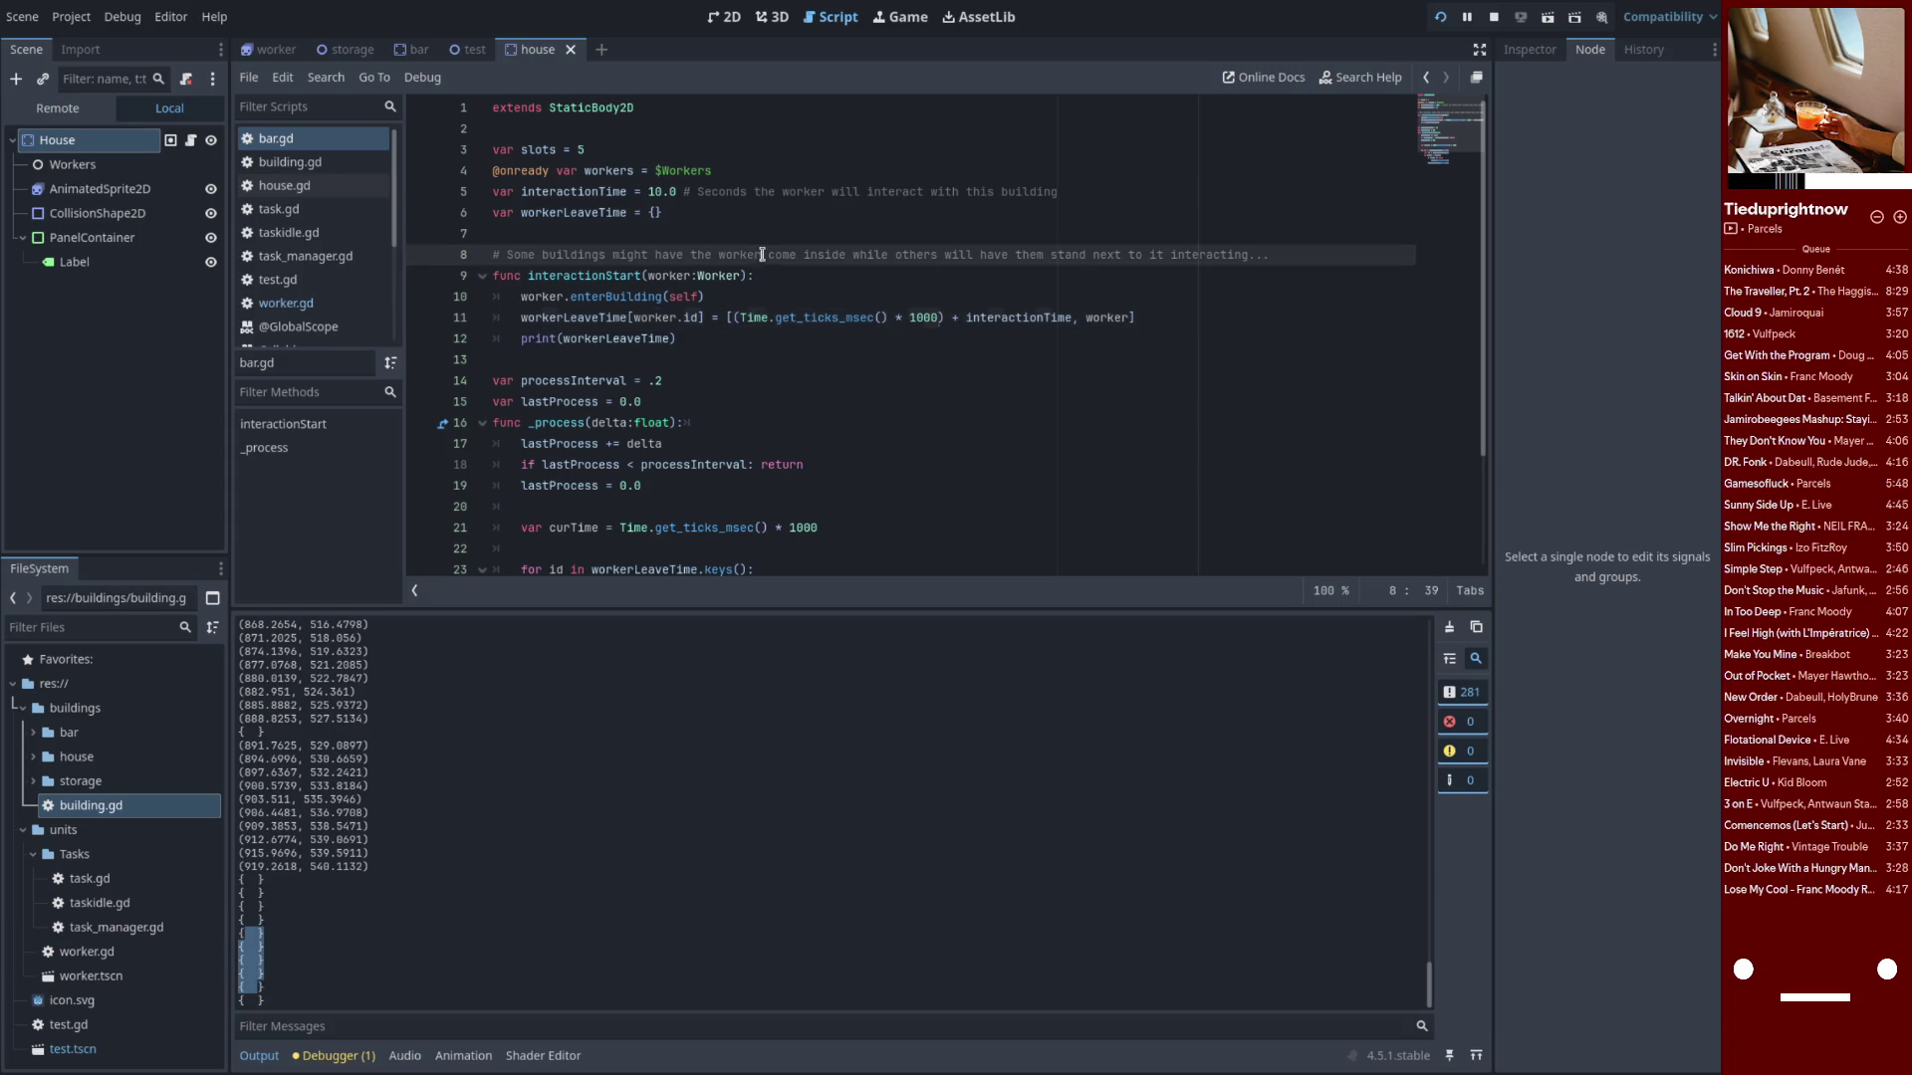
key("ctrl+shift+k")
key("Down")
key("Down")
key("Down")
key("ctrl+shift+k")
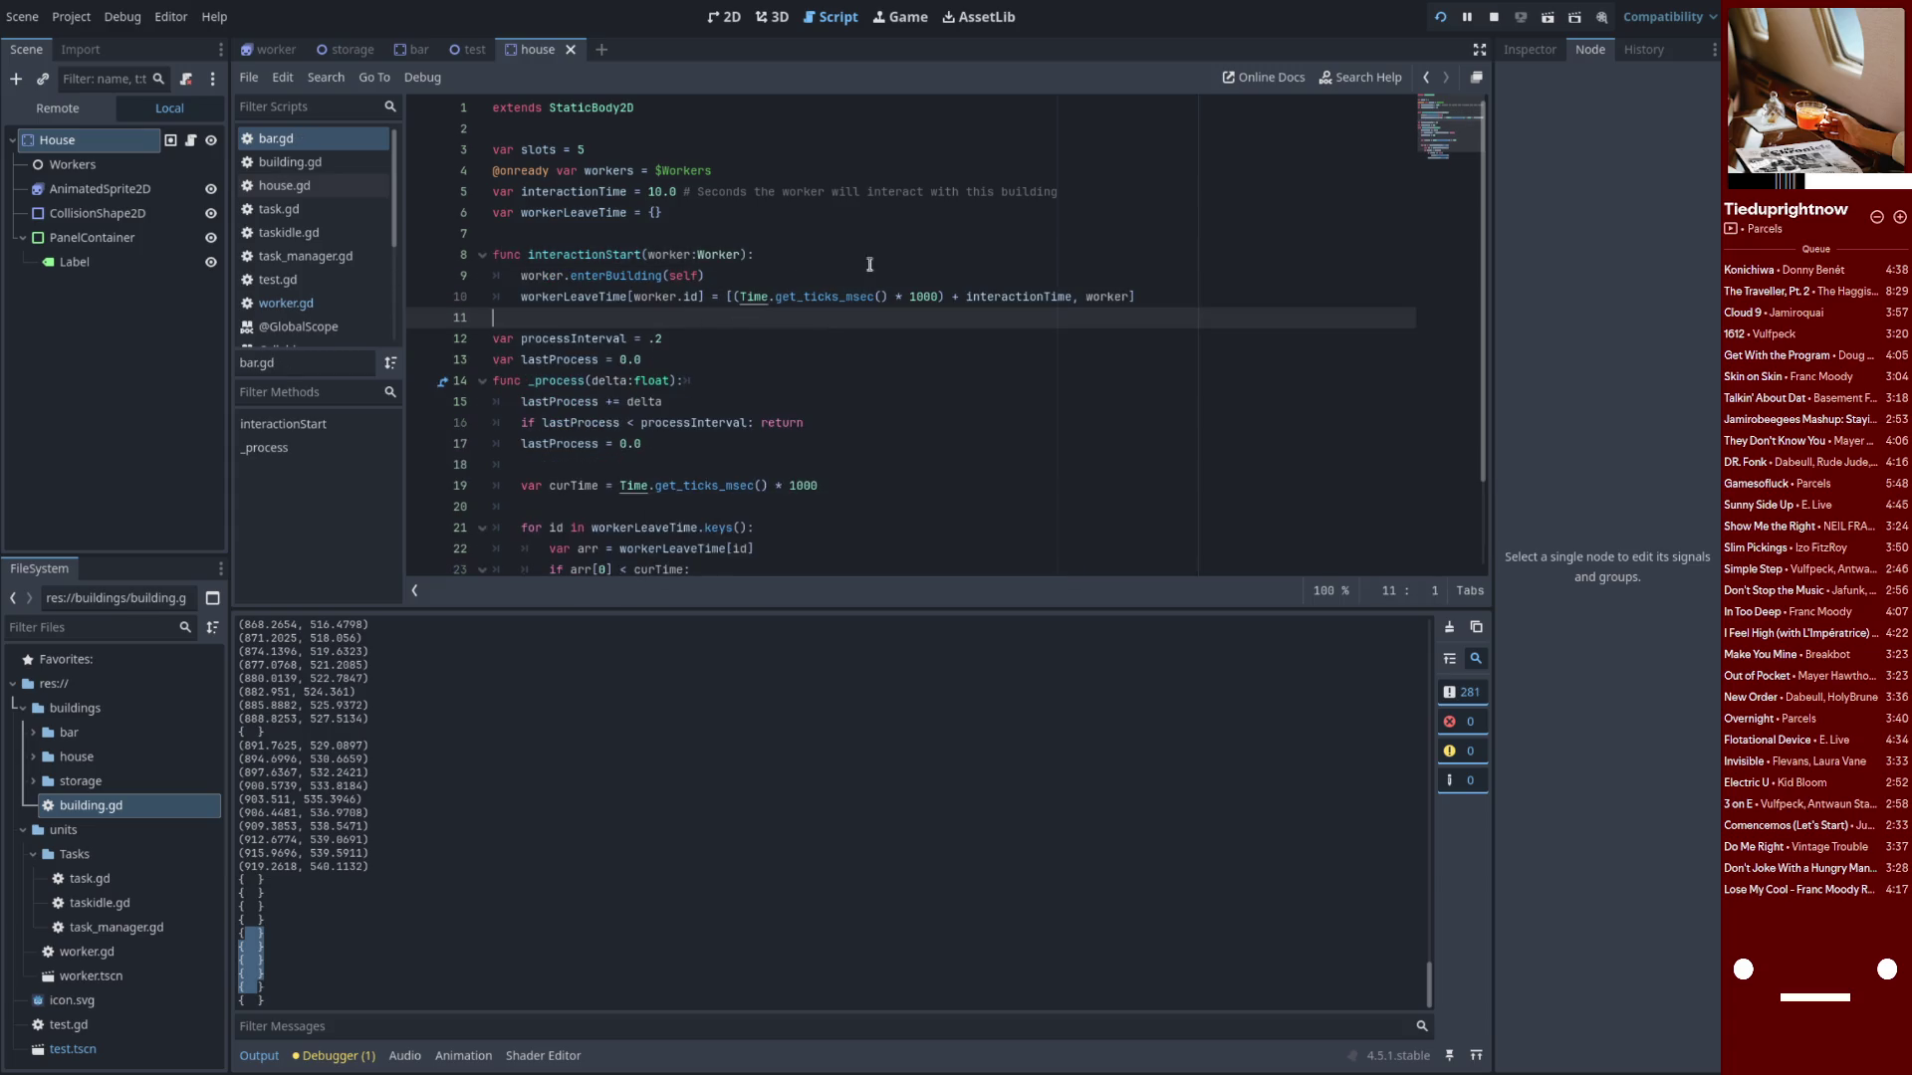
Run with F5, hit the missing interactionStart error, and compare house.gd with bar.gd's code
key("F5")
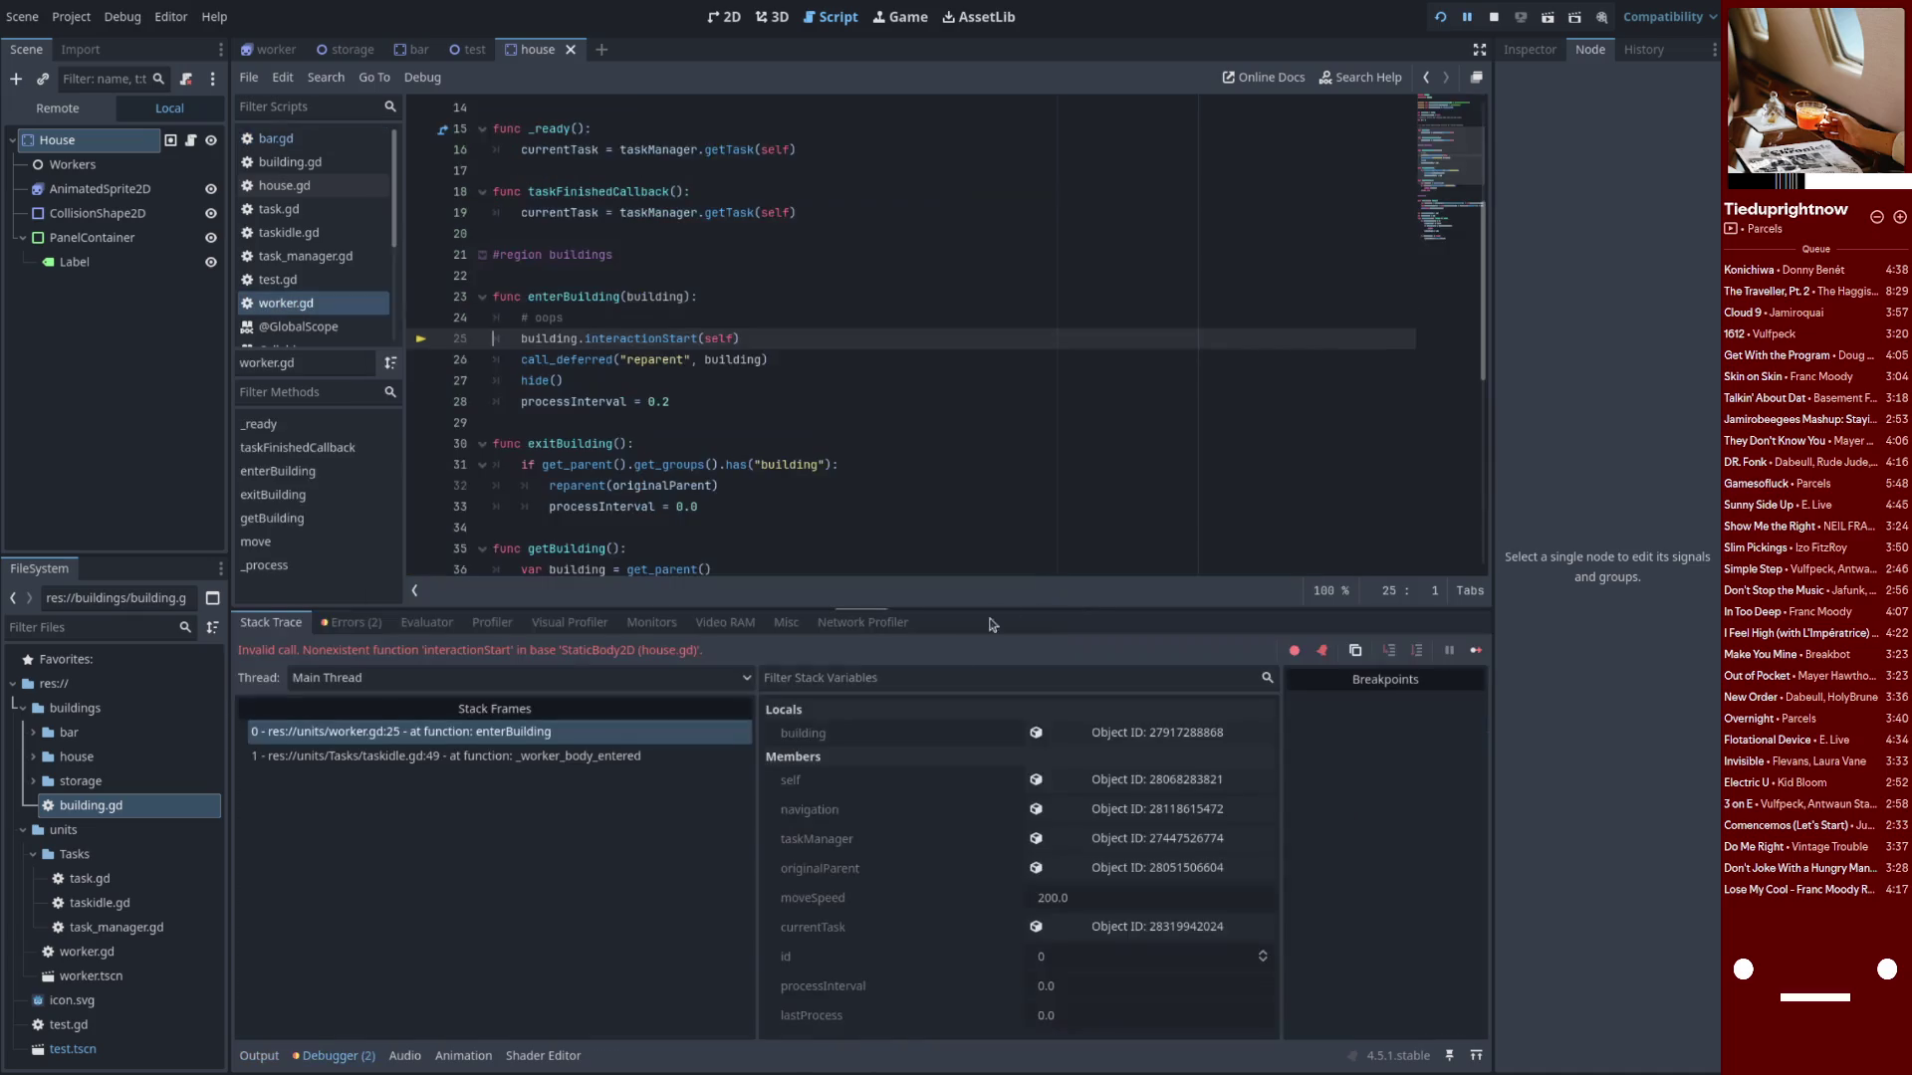
double_click(633, 338)
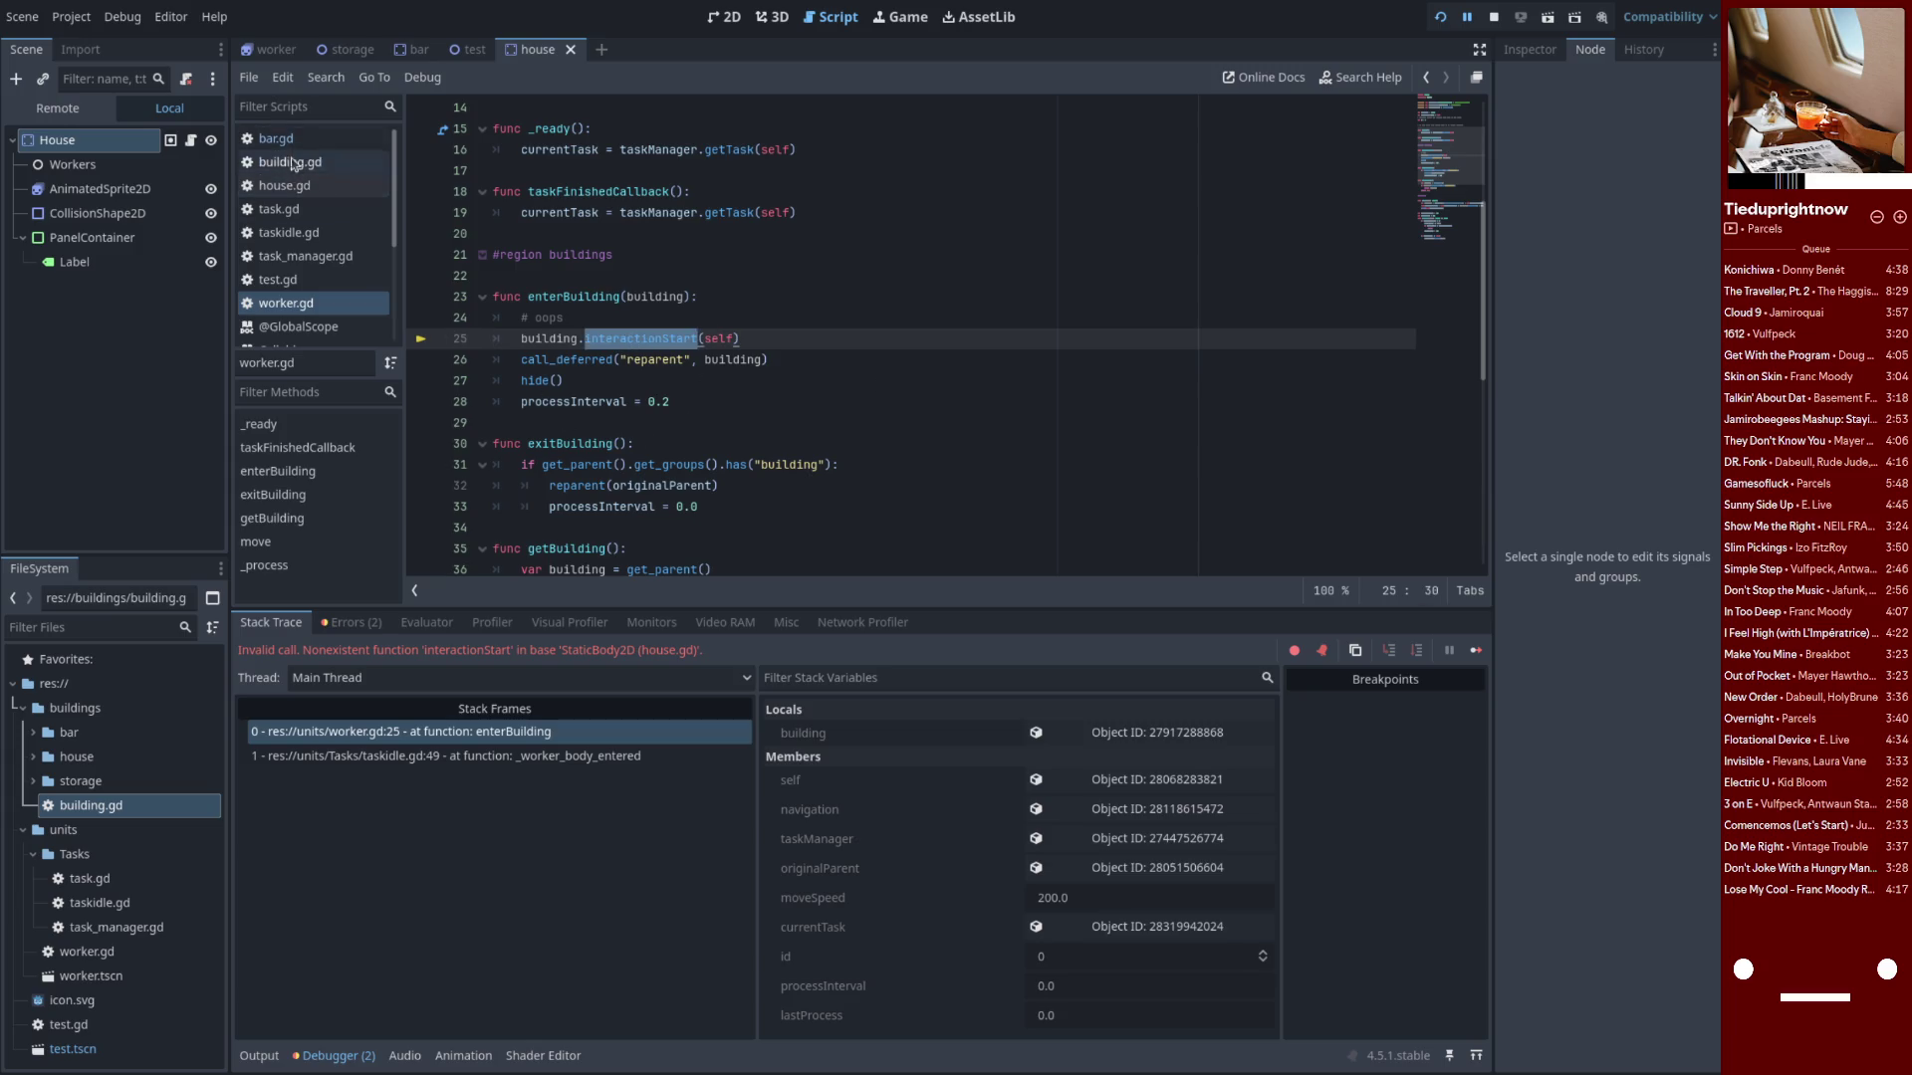
left_click(302, 140)
scroll(677, 399, "down", 2)
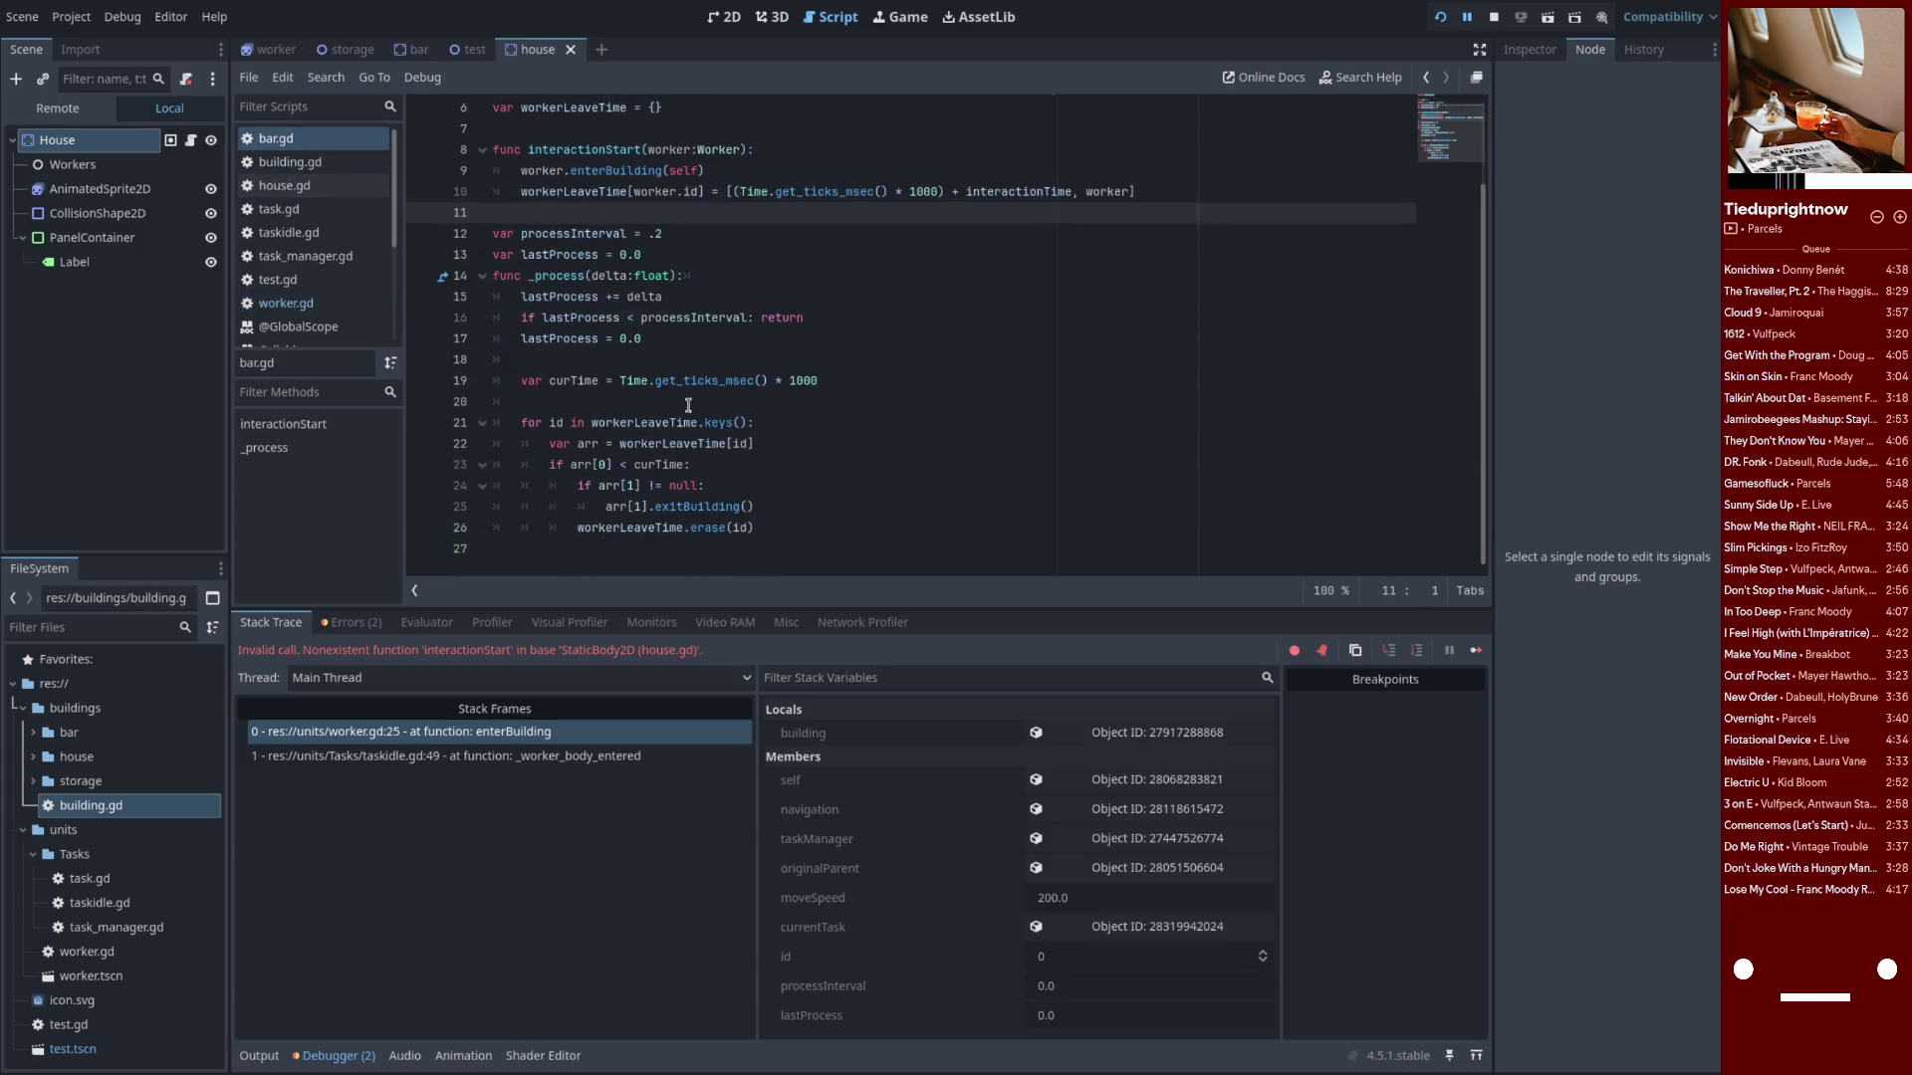
left_click(866, 460)
scroll(865, 460, "up", 2)
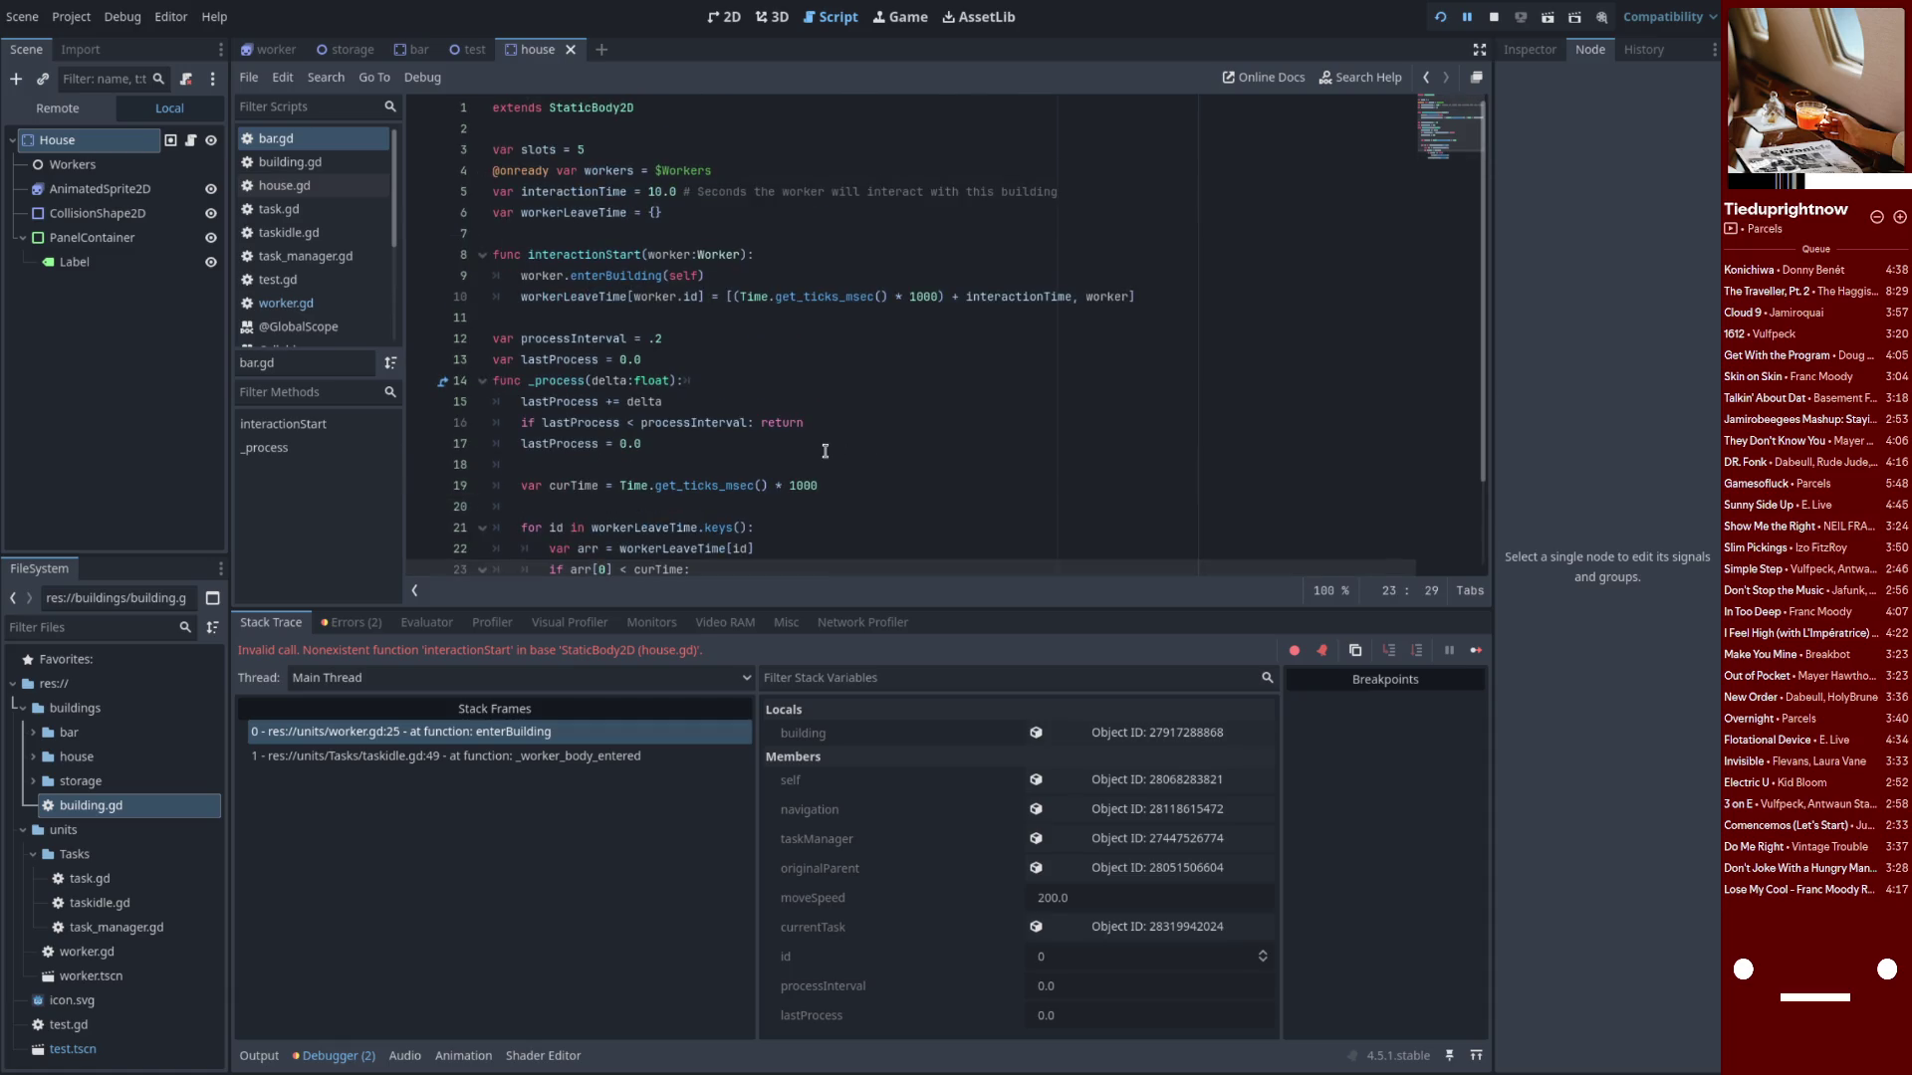
scroll(825, 449, "down", 2)
scroll(825, 449, "up", 2)
key("ctrl+a")
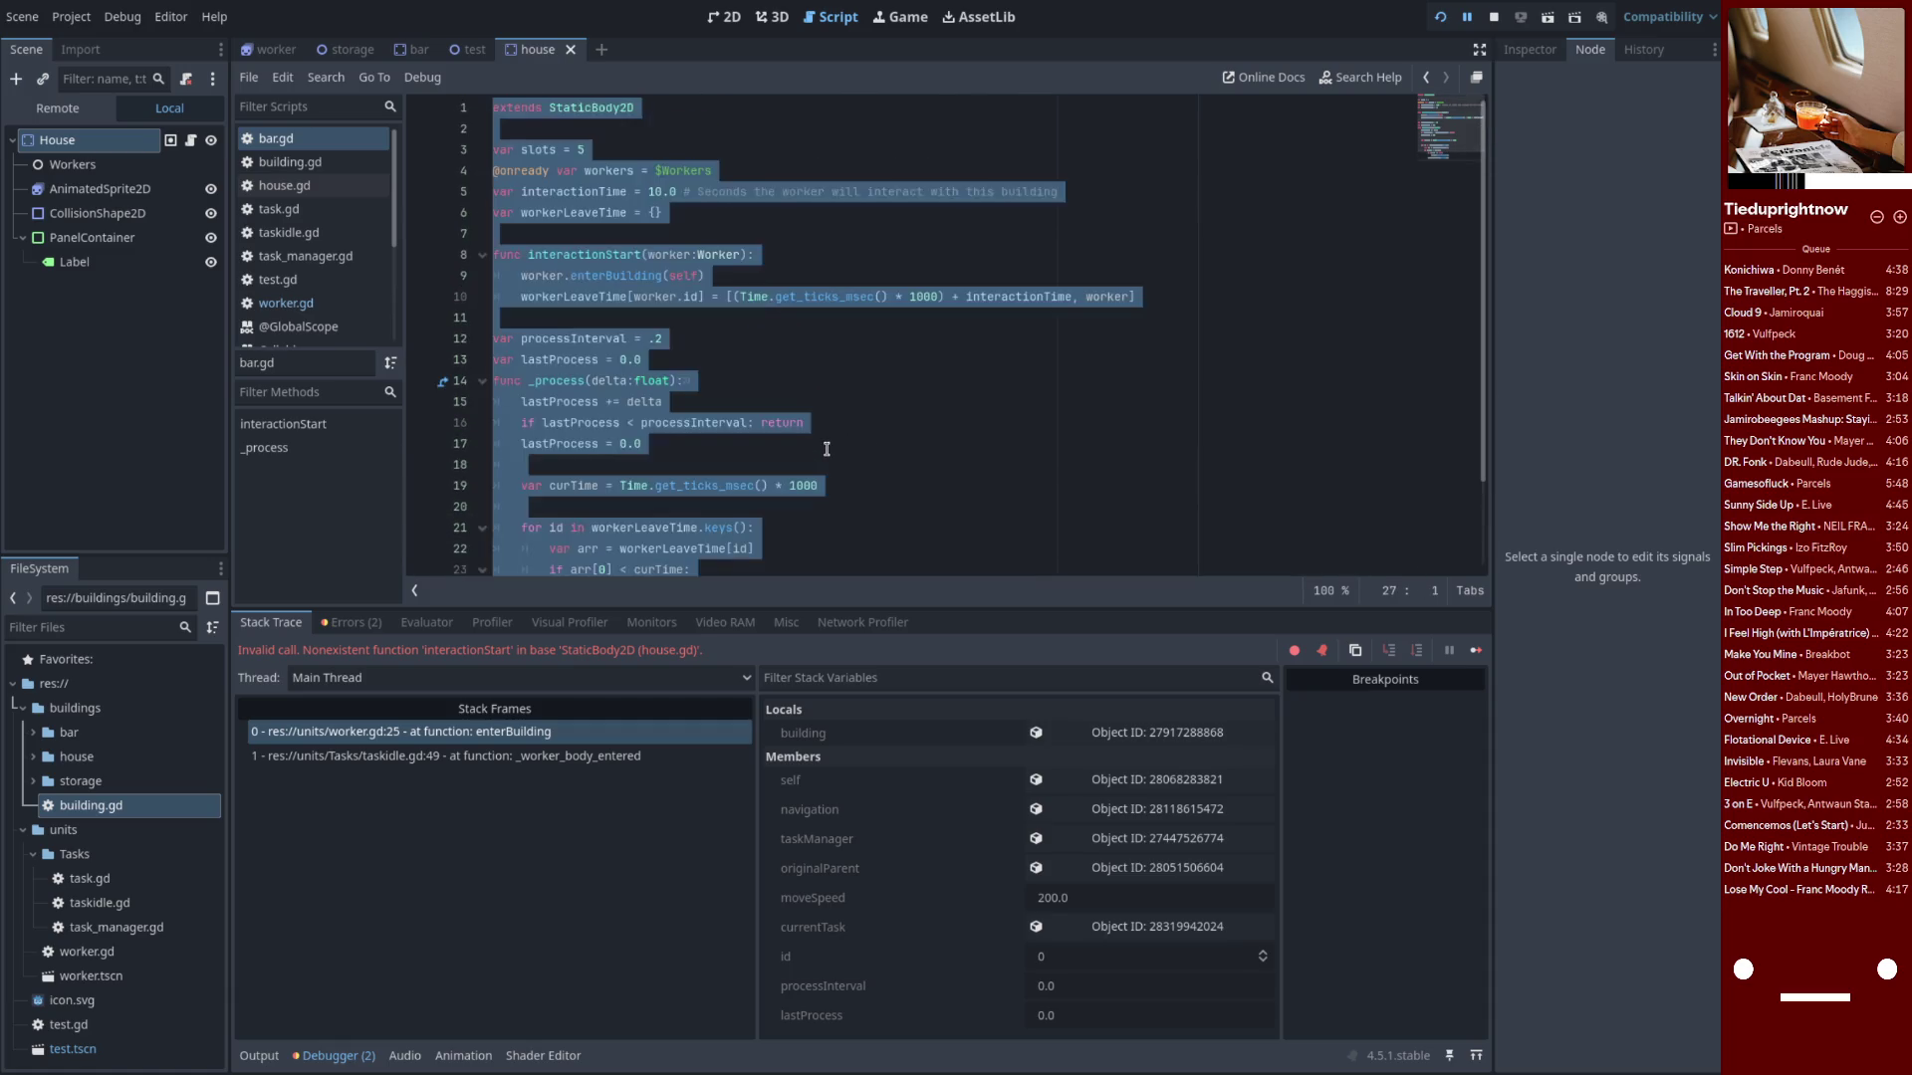
left_click(803, 327)
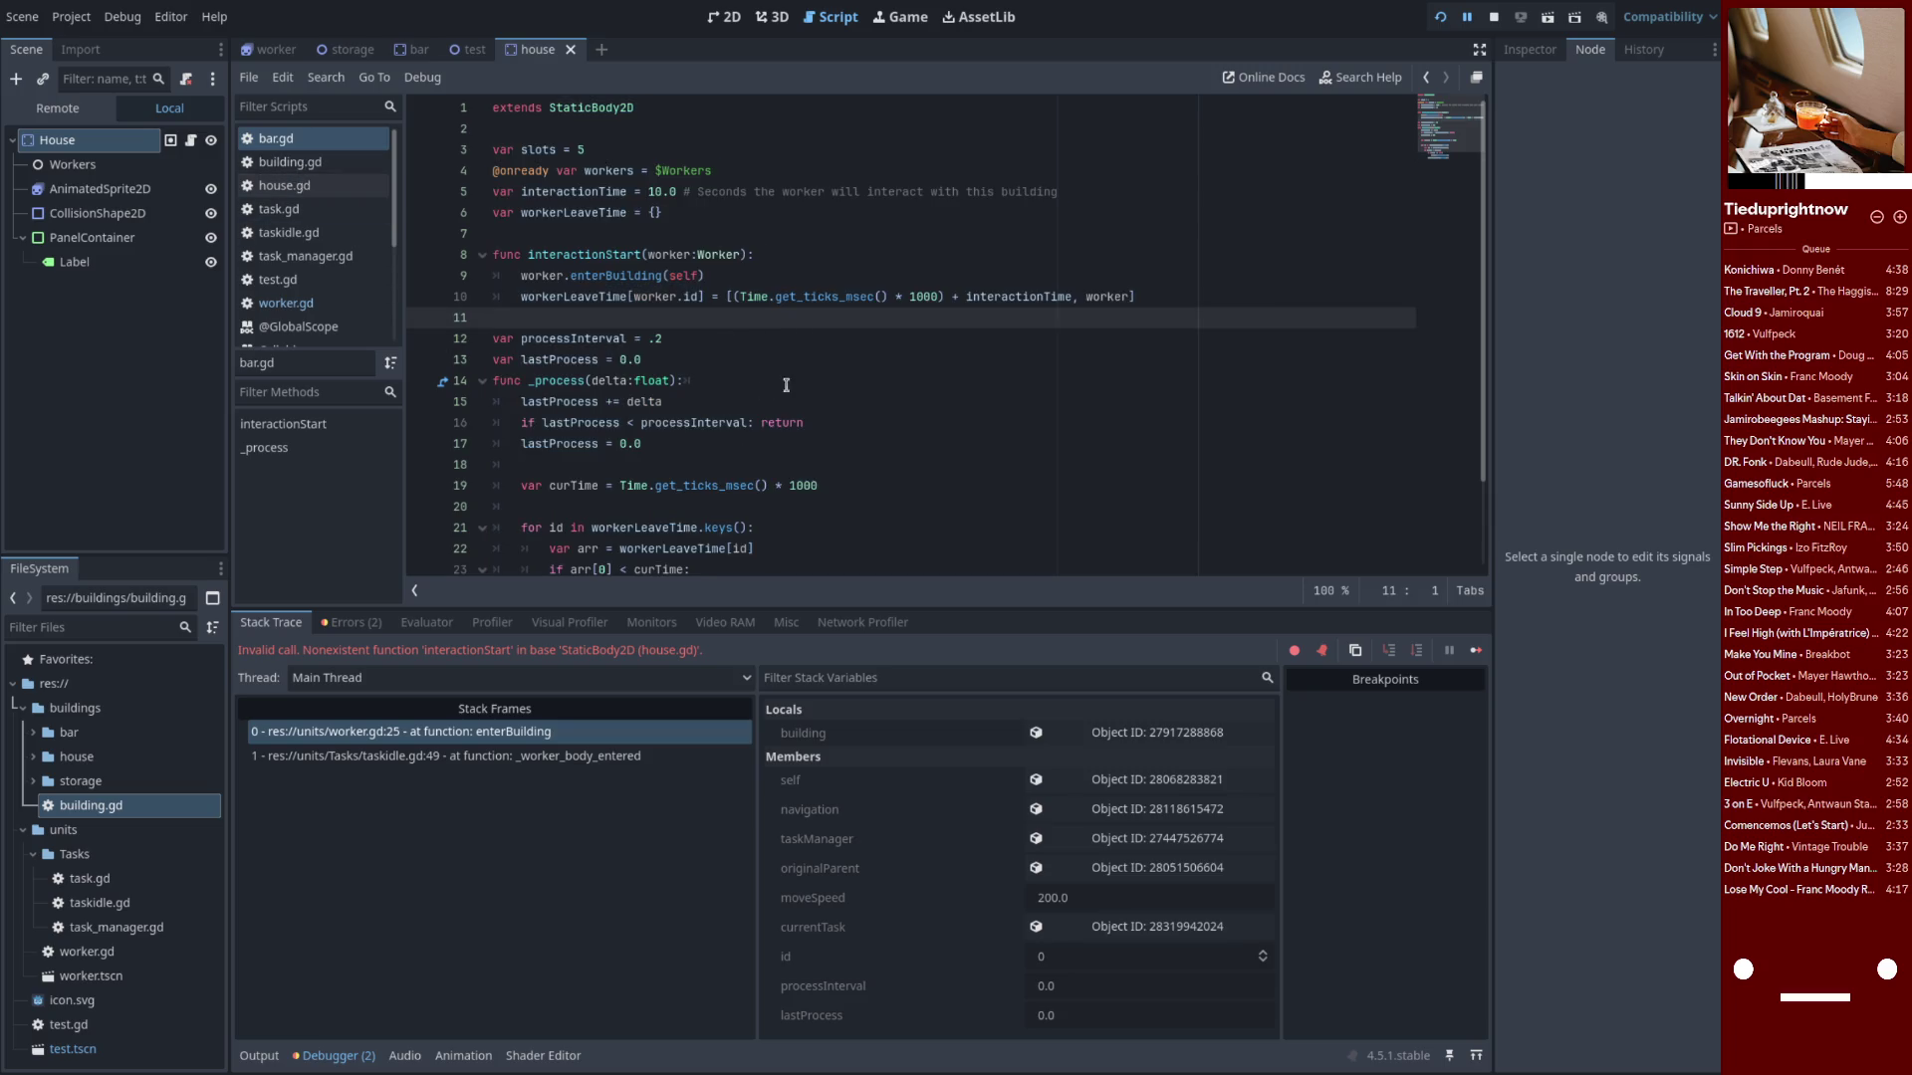
scroll(817, 402, "down", 2)
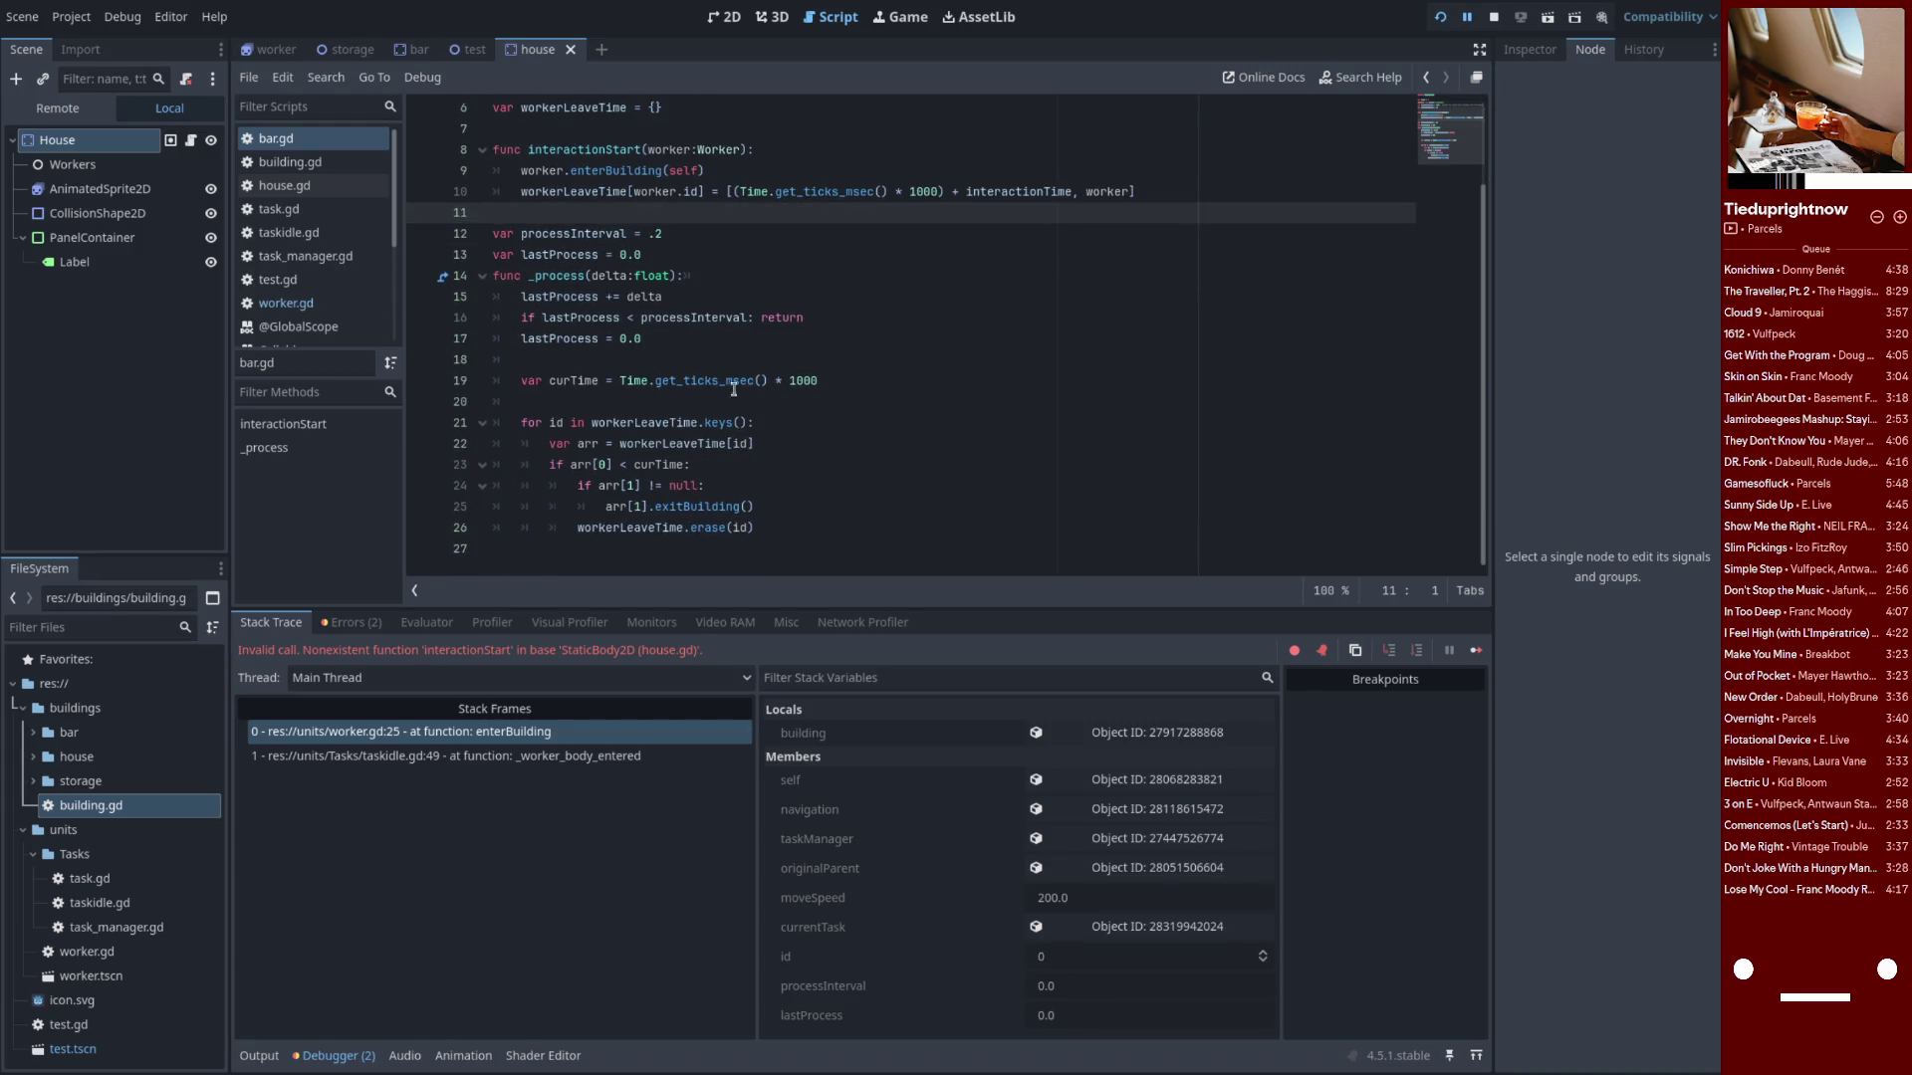
left_click(325, 141)
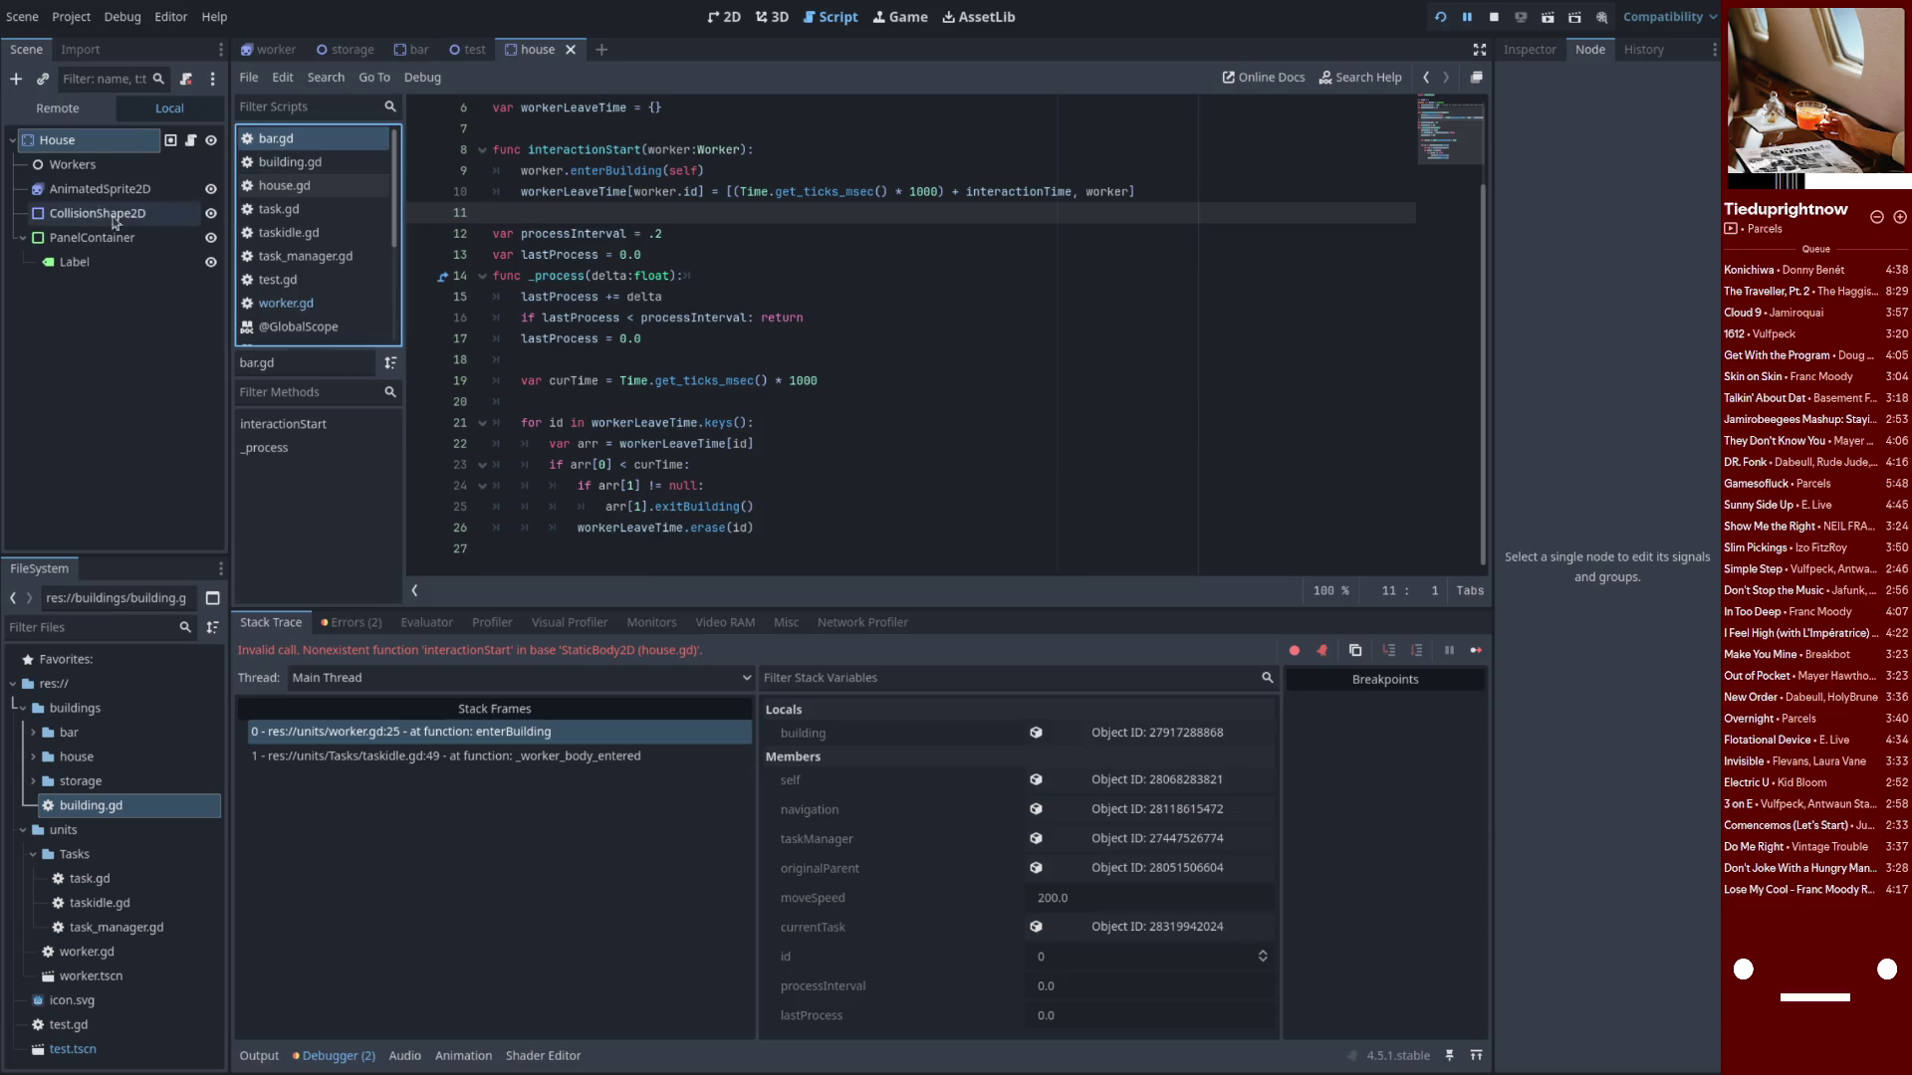
Detach house.gd from the House node and attach the existing res://buildings/bar/bar.gd instead
left_click(134, 147)
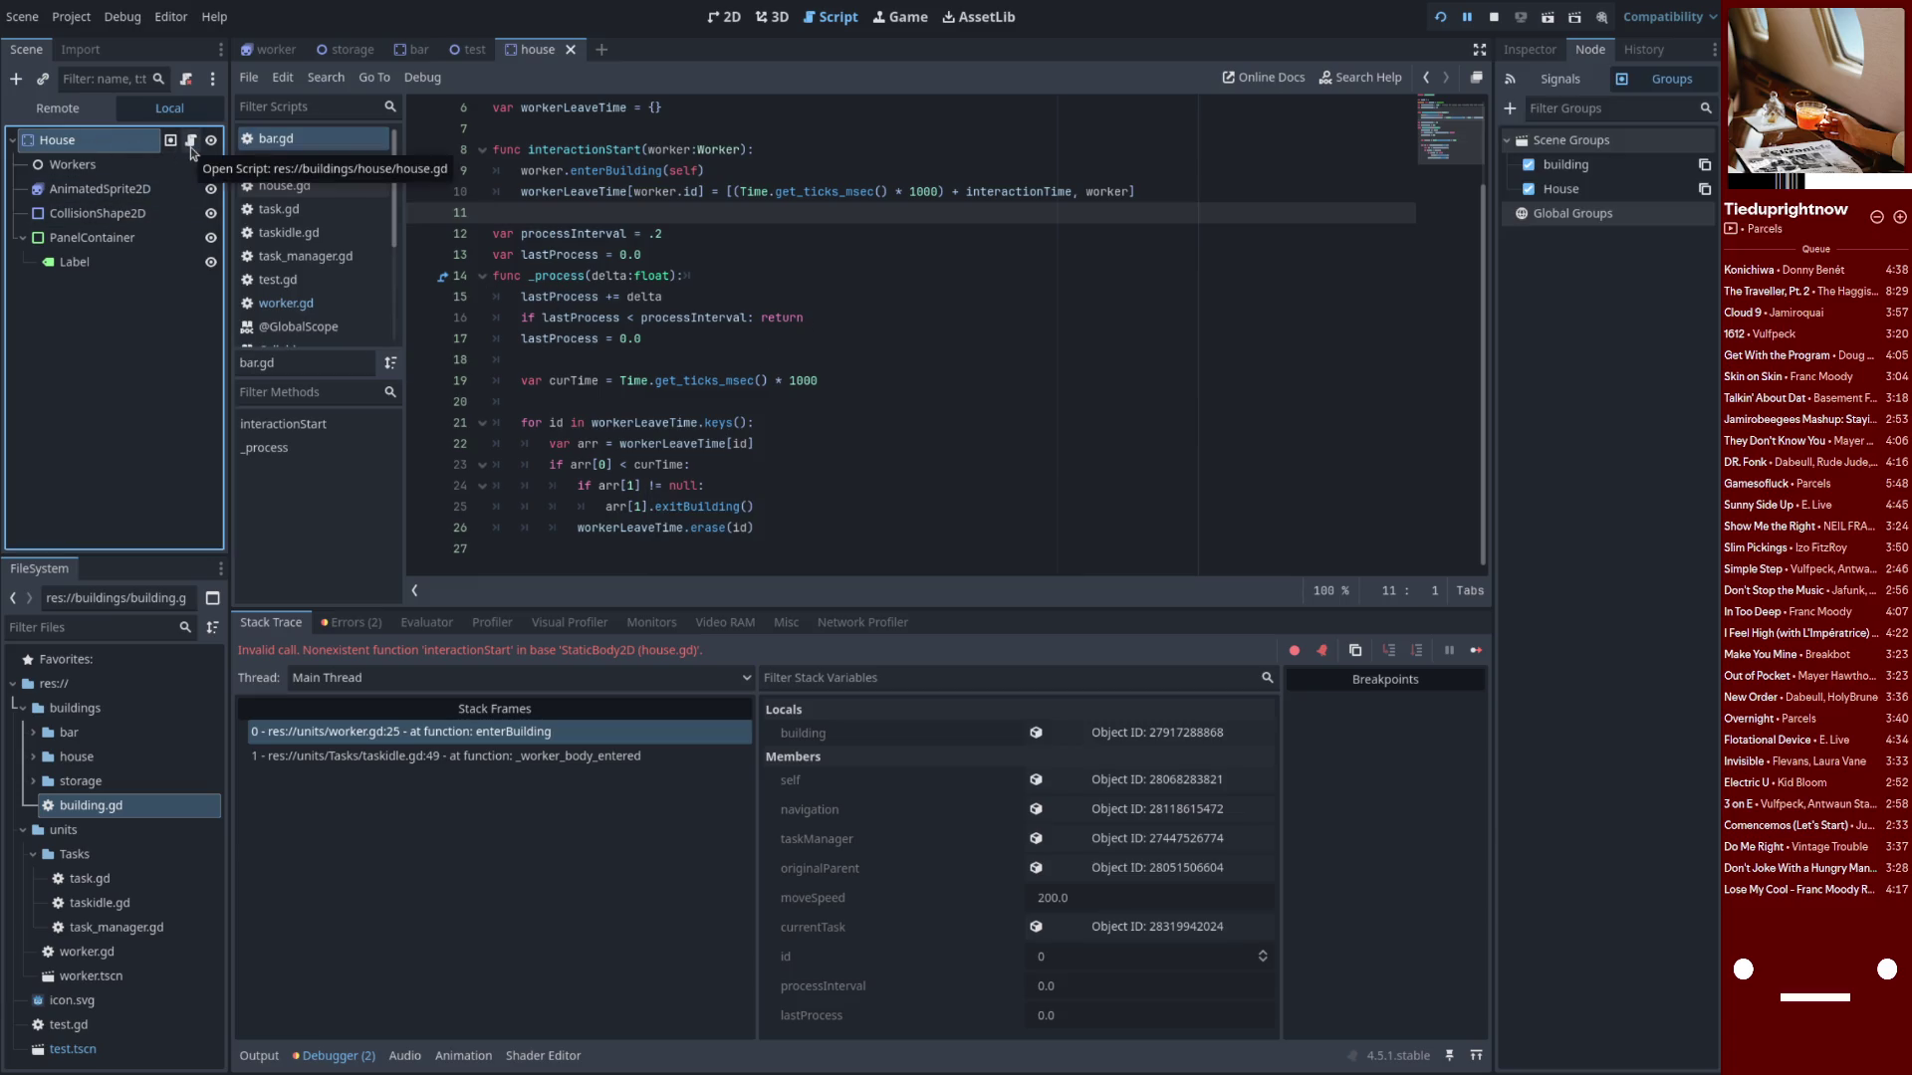
left_click(190, 141)
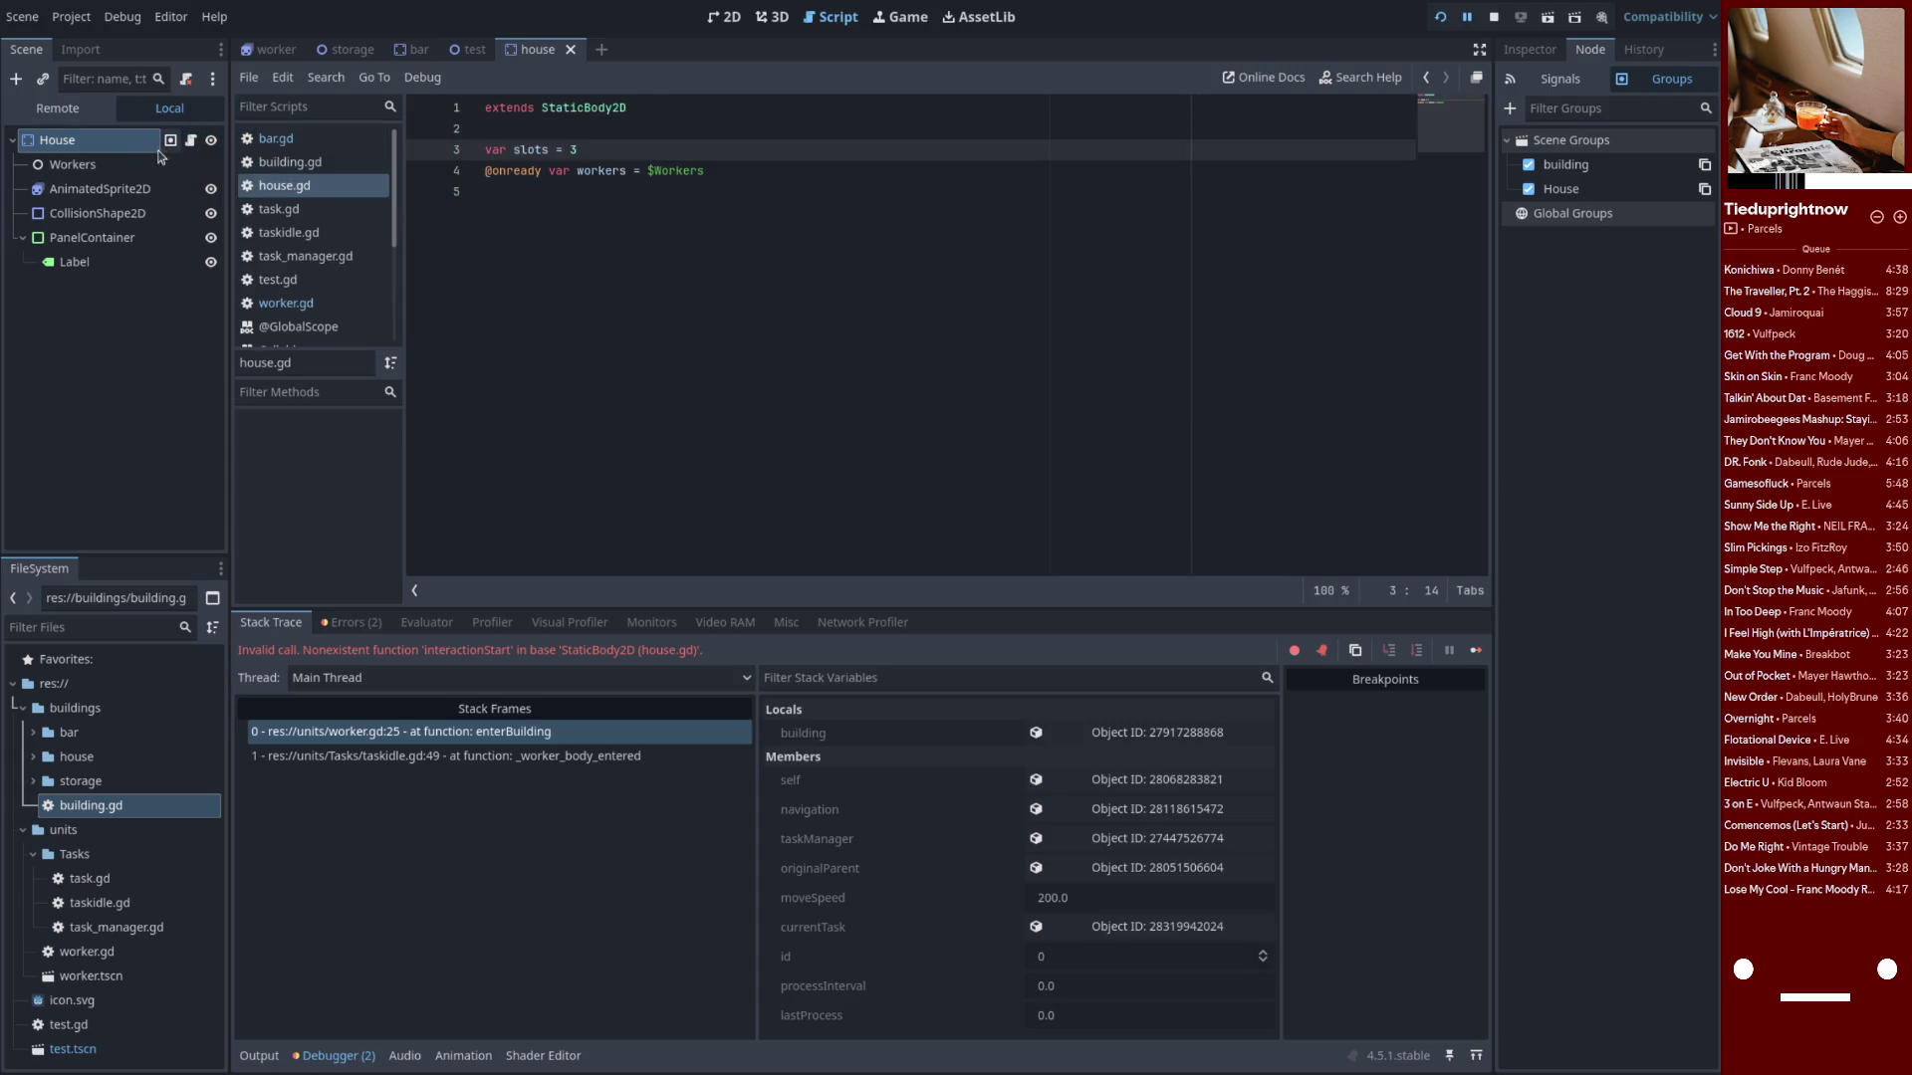
left_click(187, 80)
left_click(186, 87)
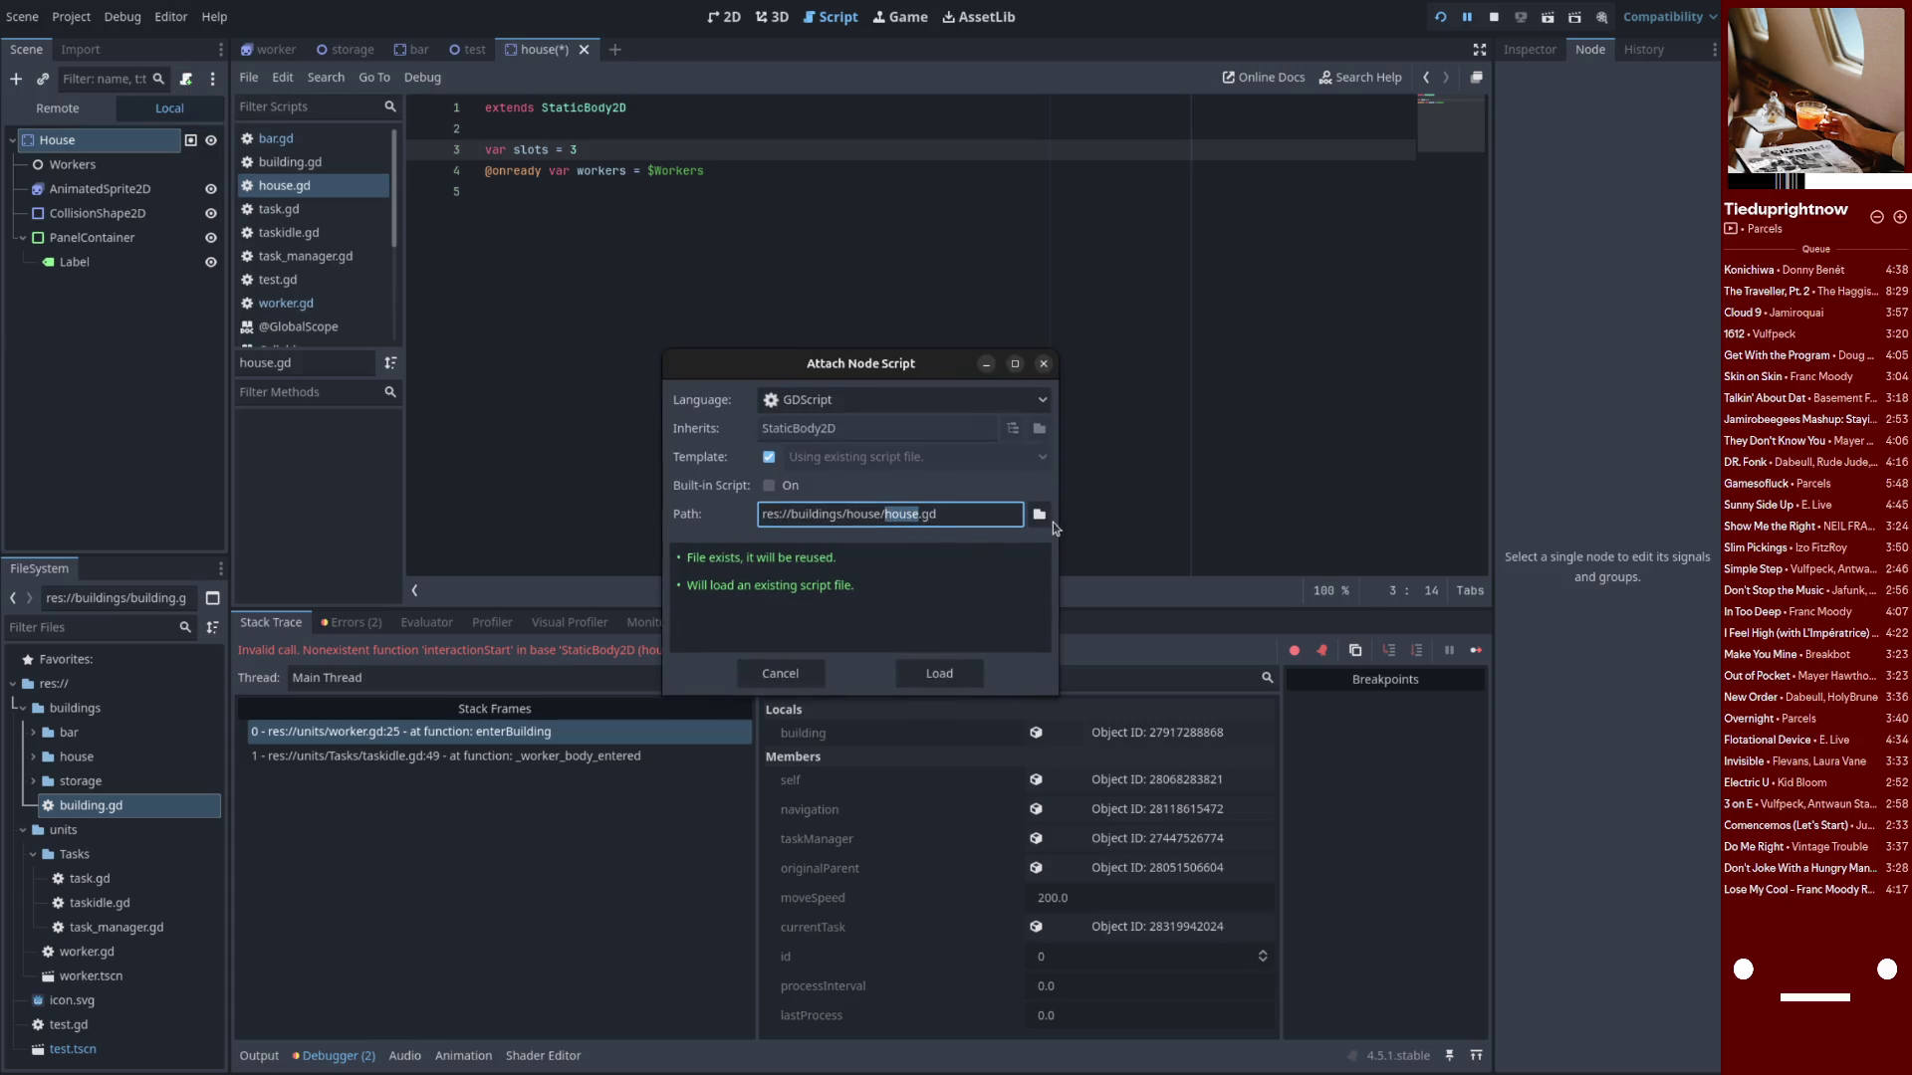
left_click(1037, 509)
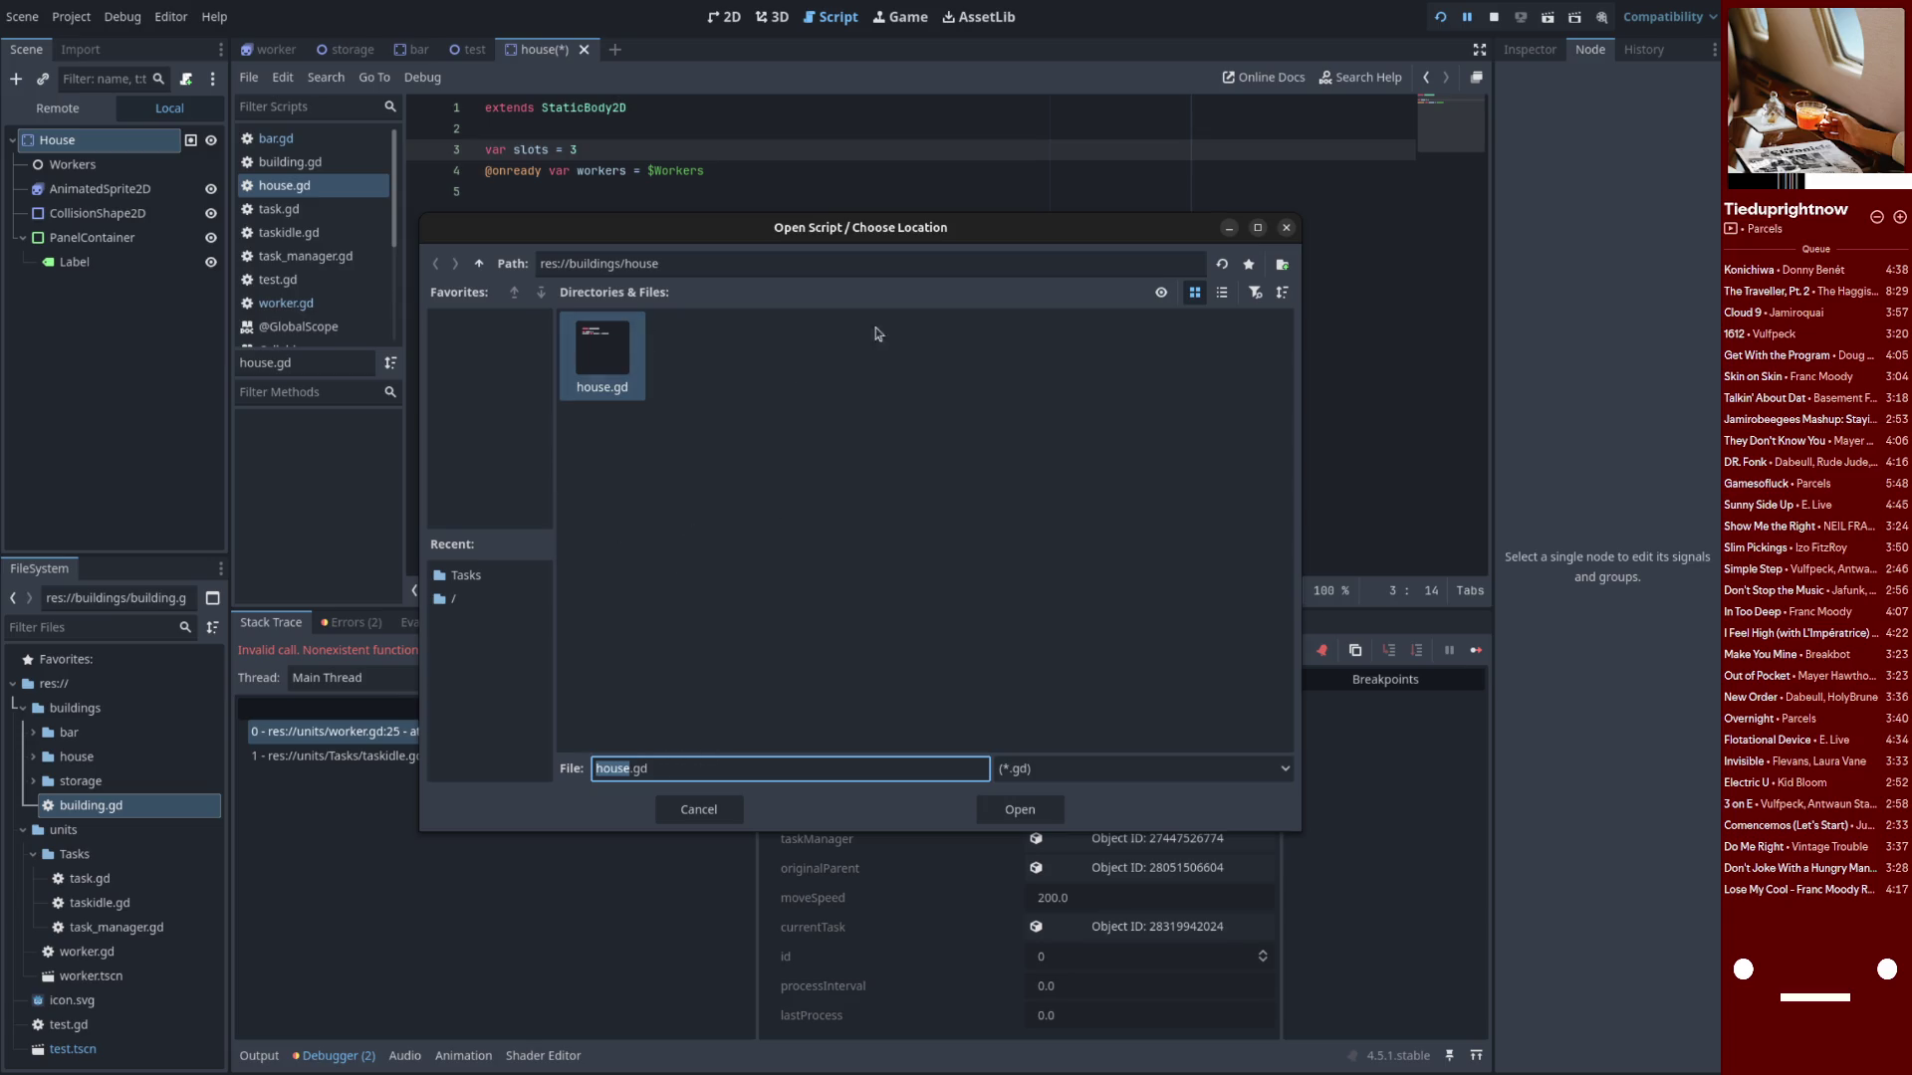
left_click(479, 264)
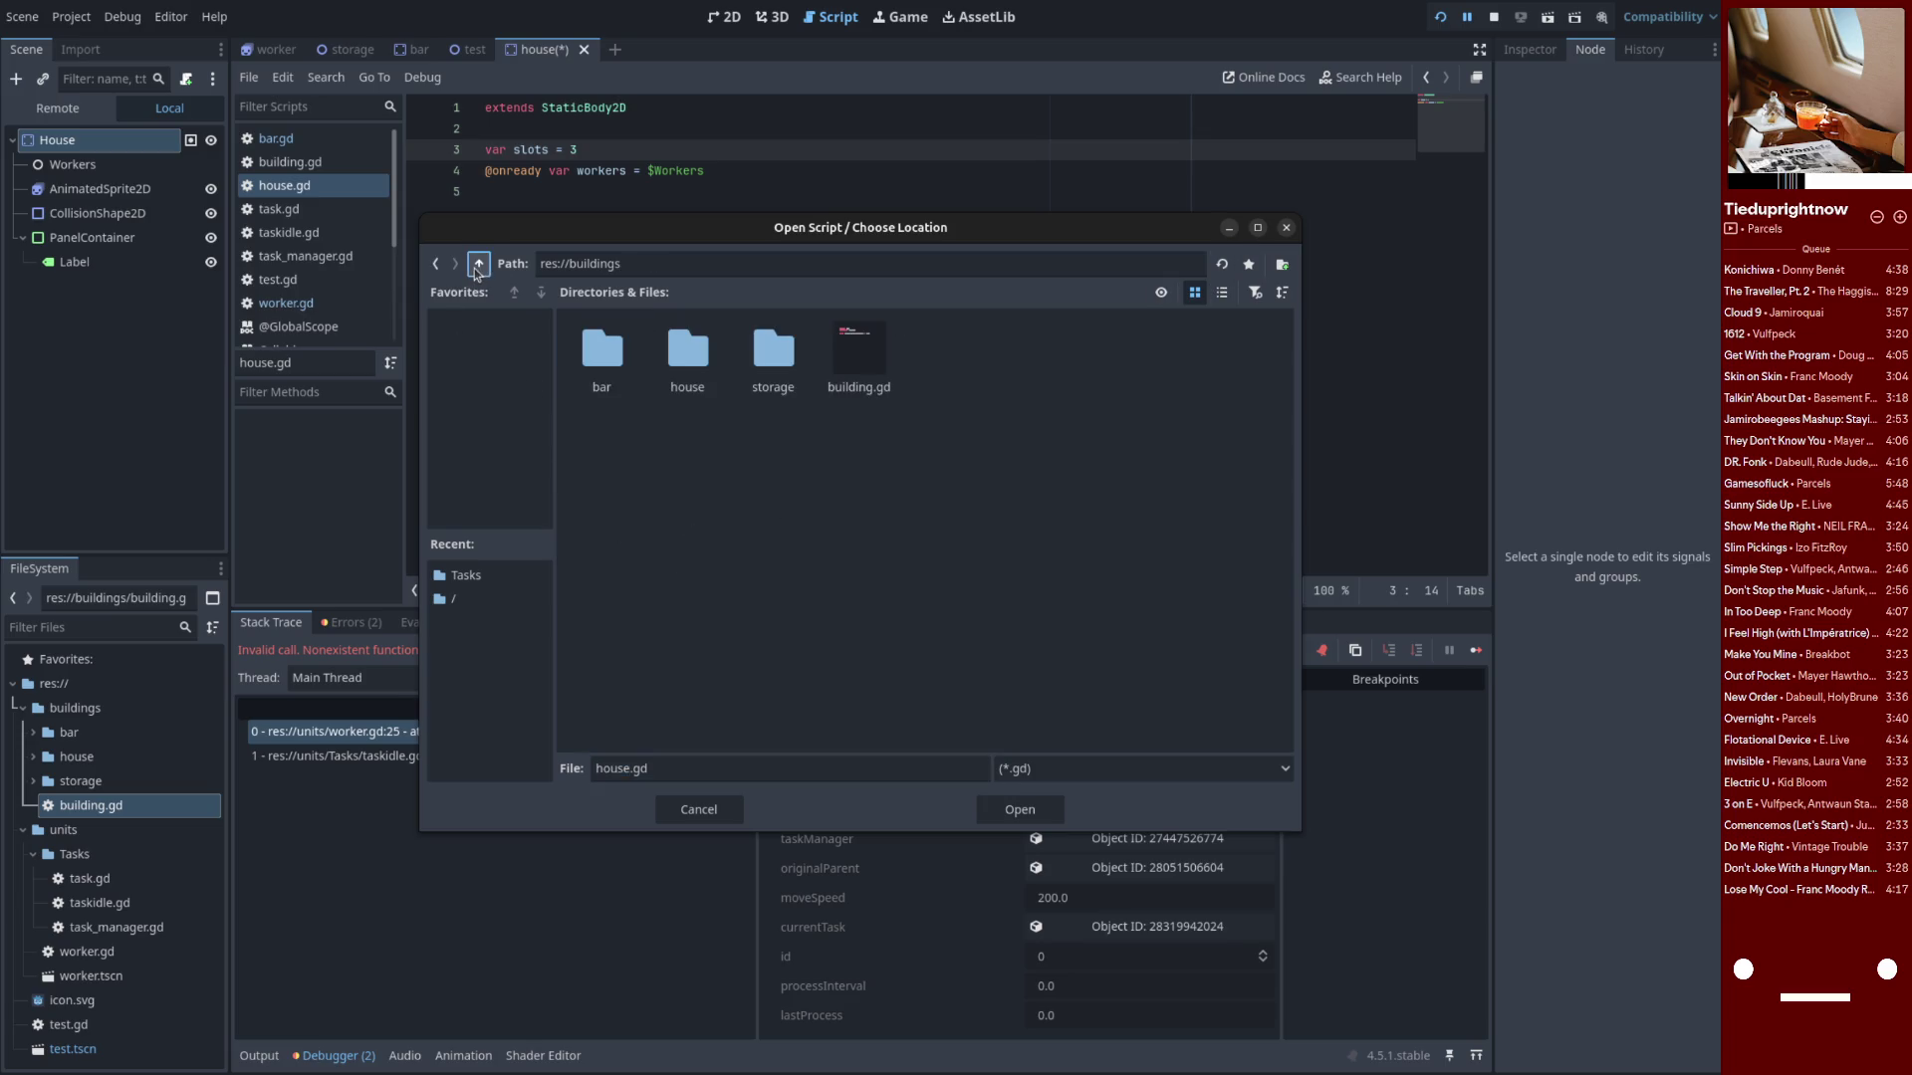
double_click(602, 350)
double_click(601, 351)
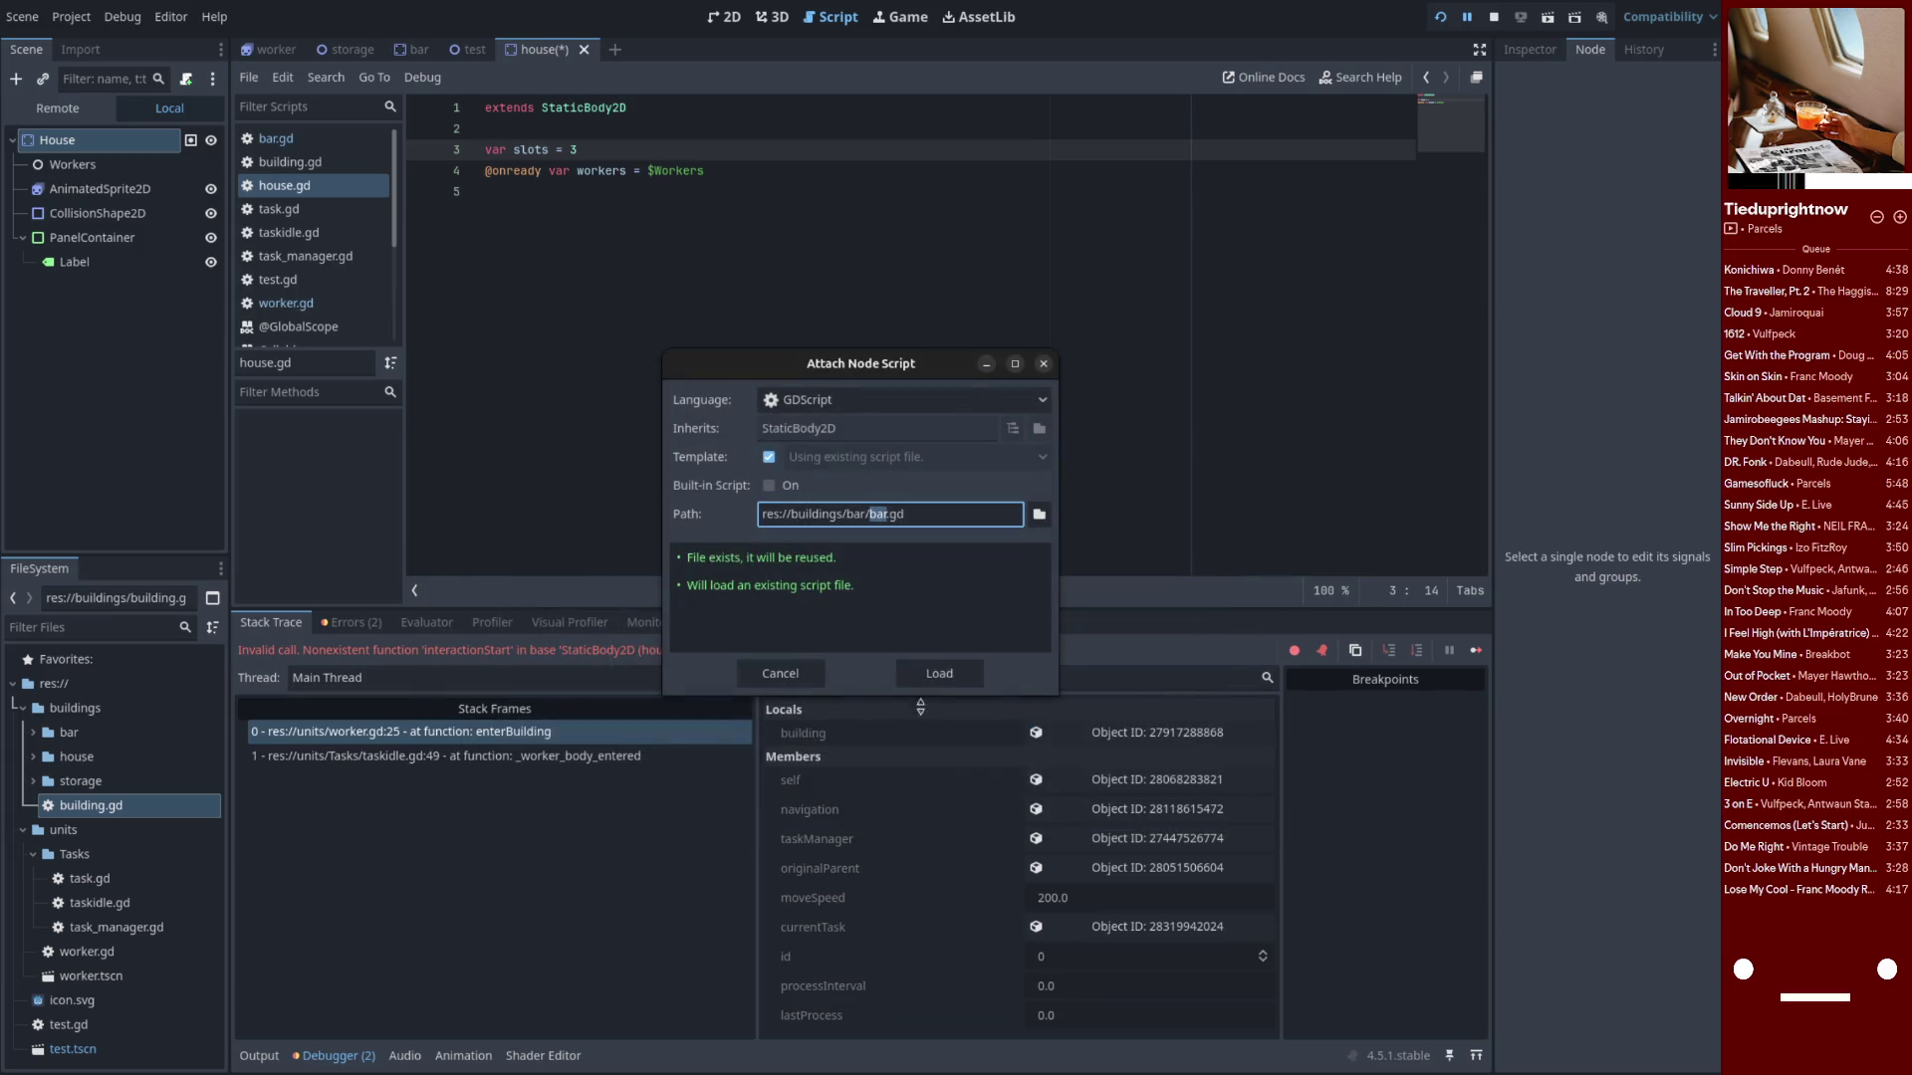
left_click(926, 669)
Save the house scene and relaunch the game
left_click(896, 411)
key("ctrl+s")
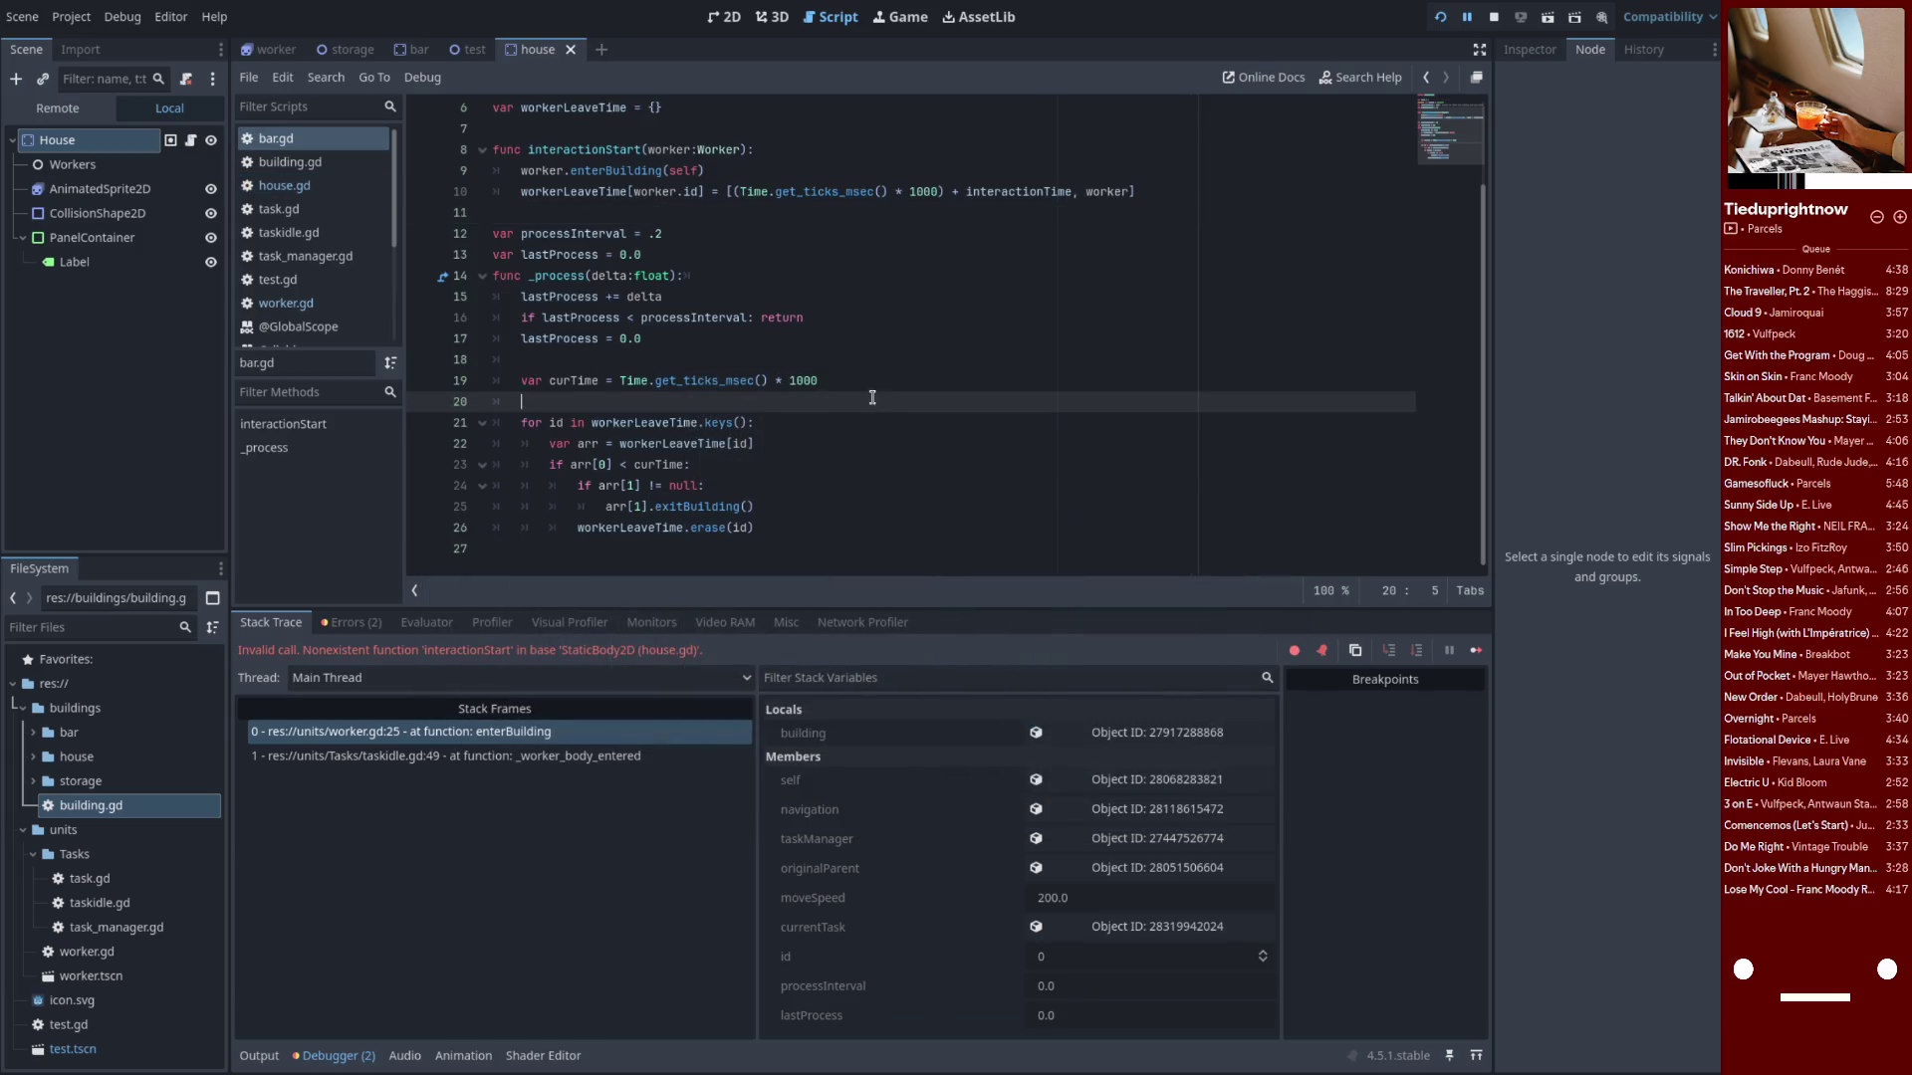
left_click(1494, 17)
left_click(1440, 17)
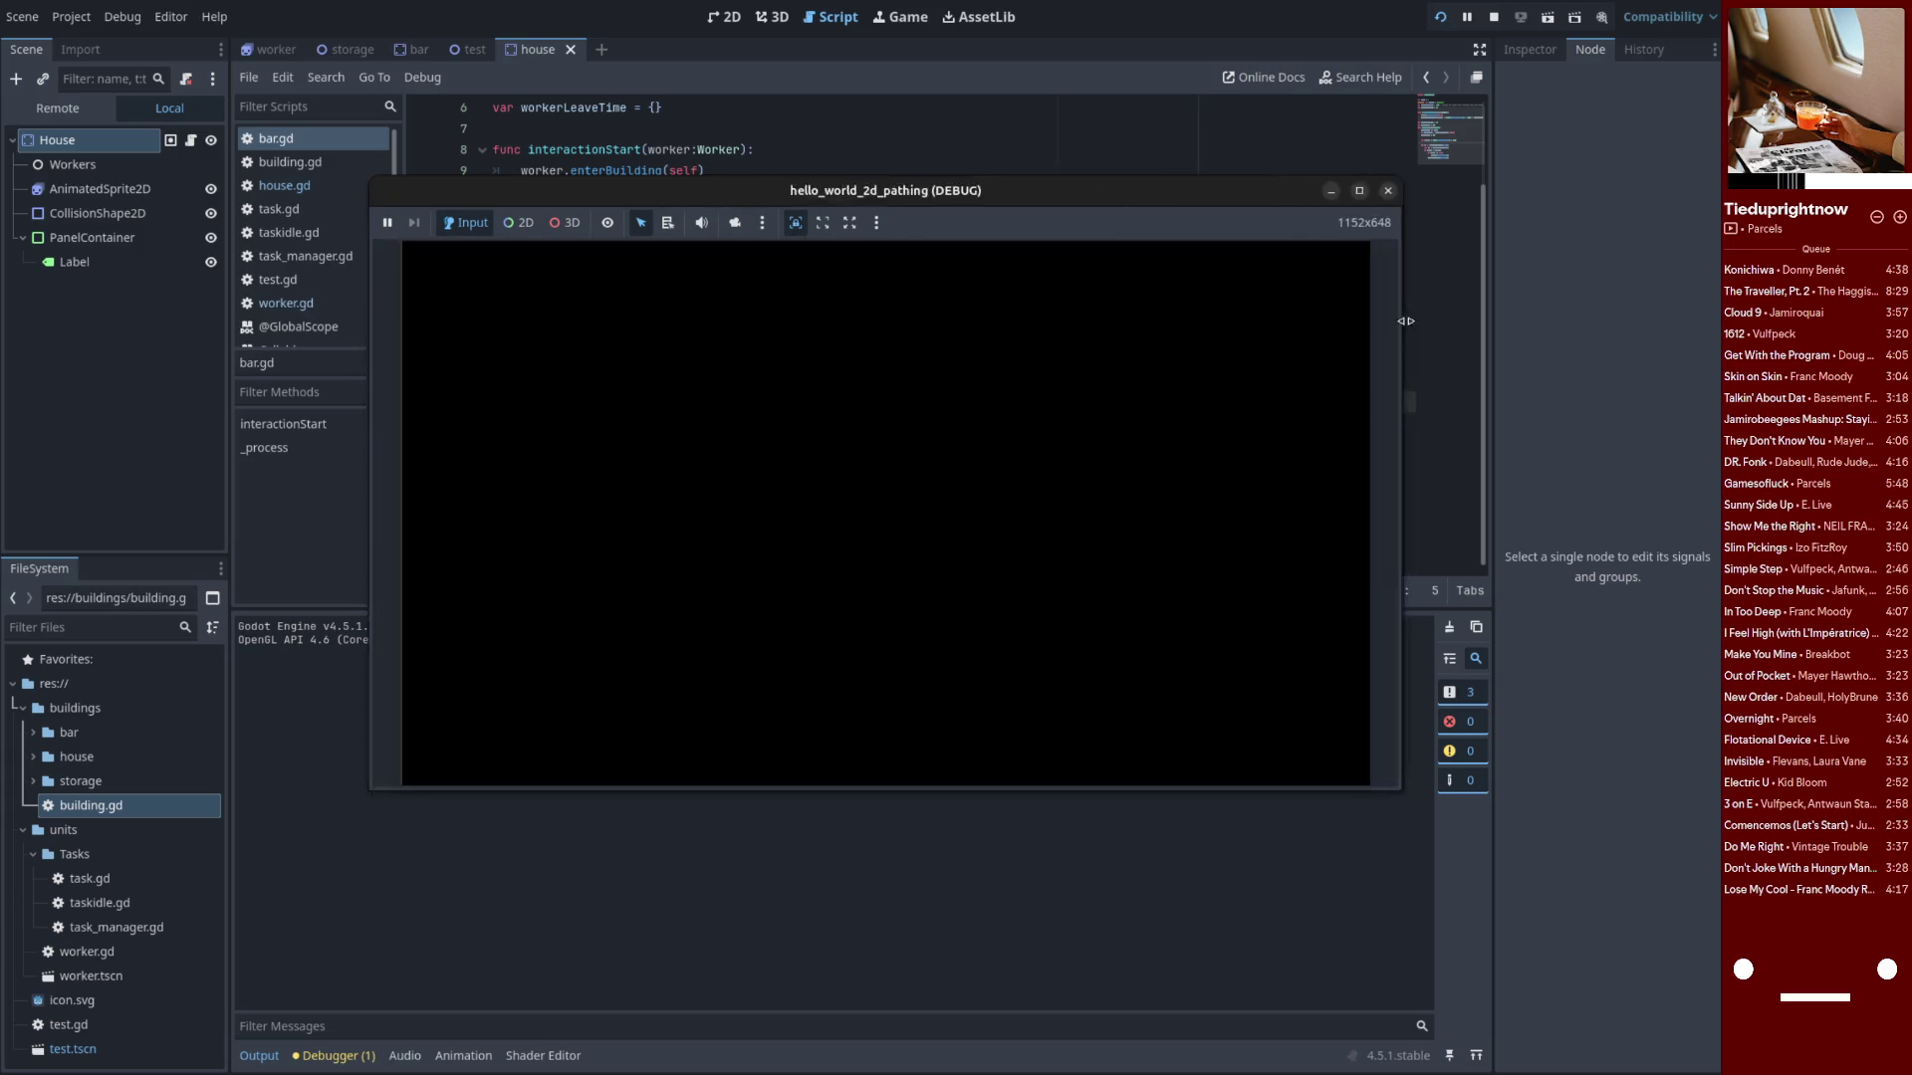
Shrink the debug game window and restart the game
mouse_move(1349, 301)
left_mouse_down()
mouse_move(1216, 333)
mouse_move(1238, 333)
left_mouse_up()
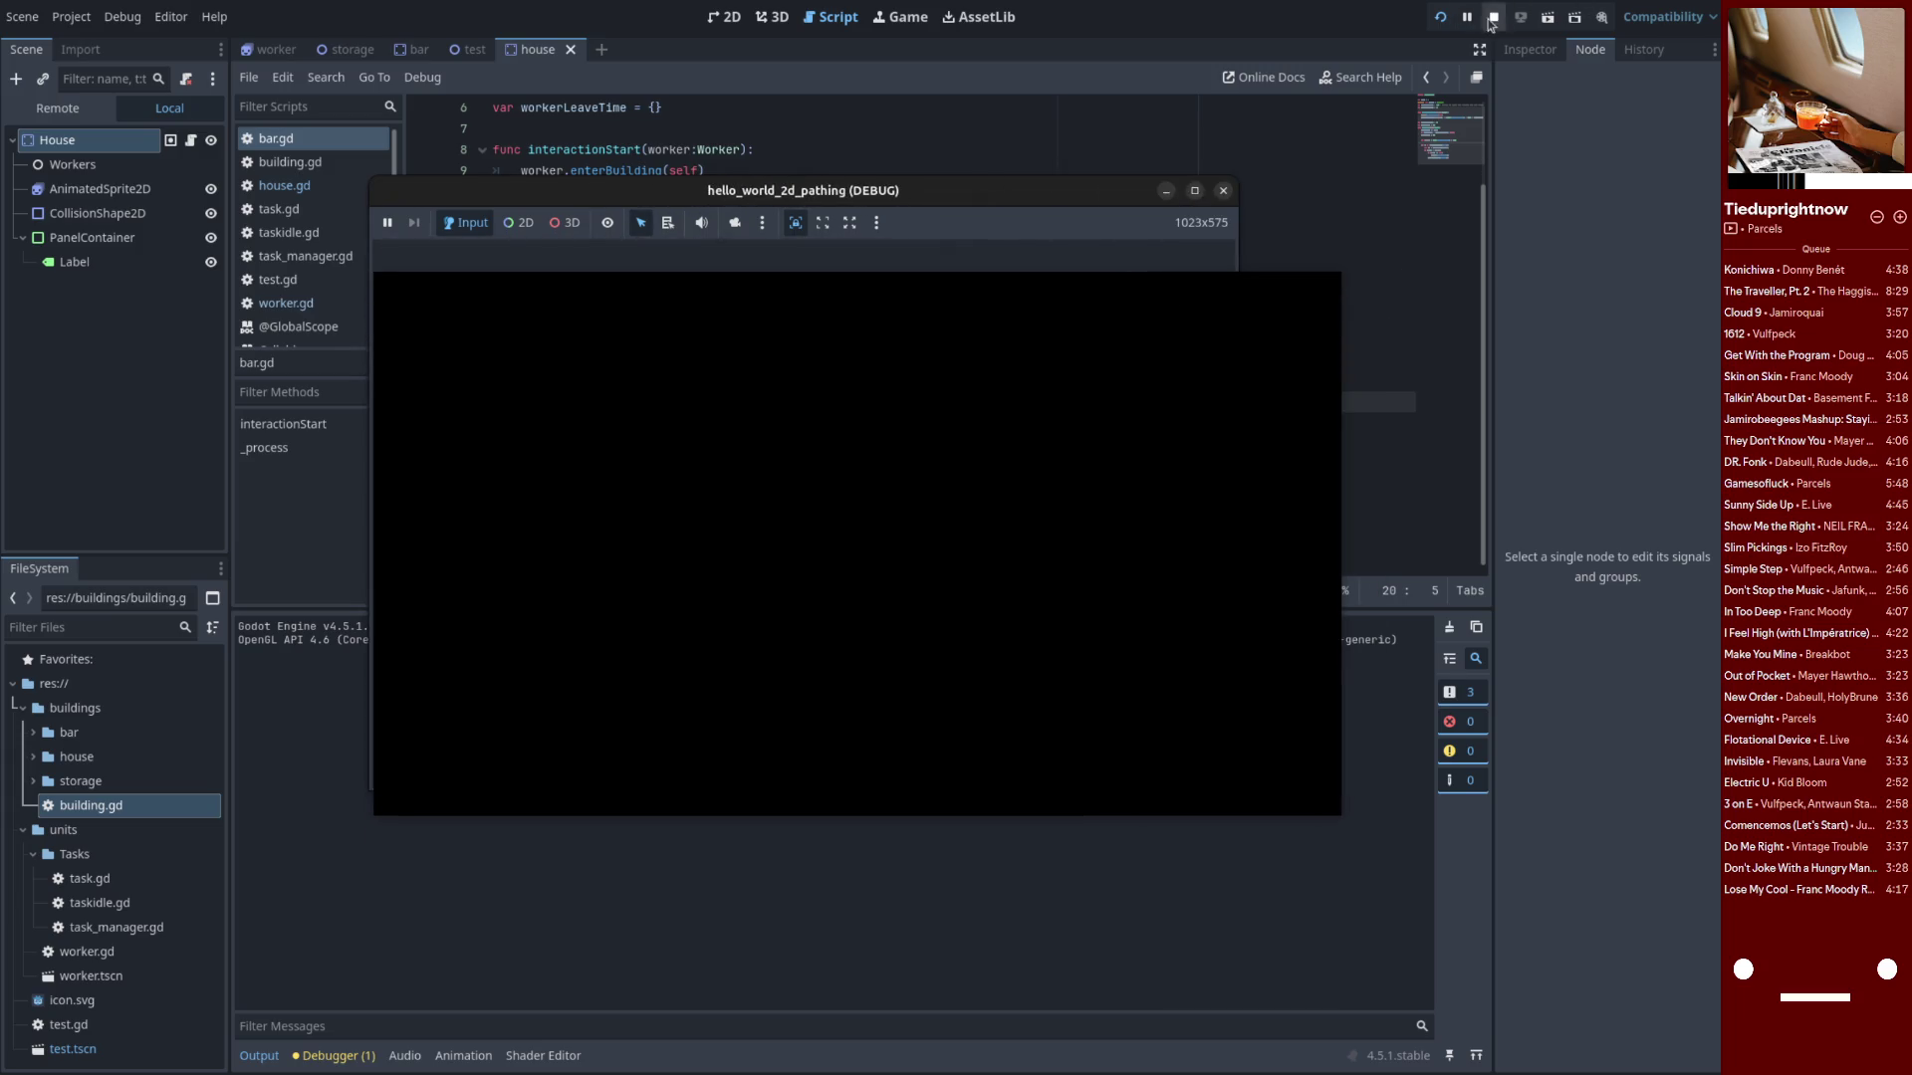
left_click(1440, 17)
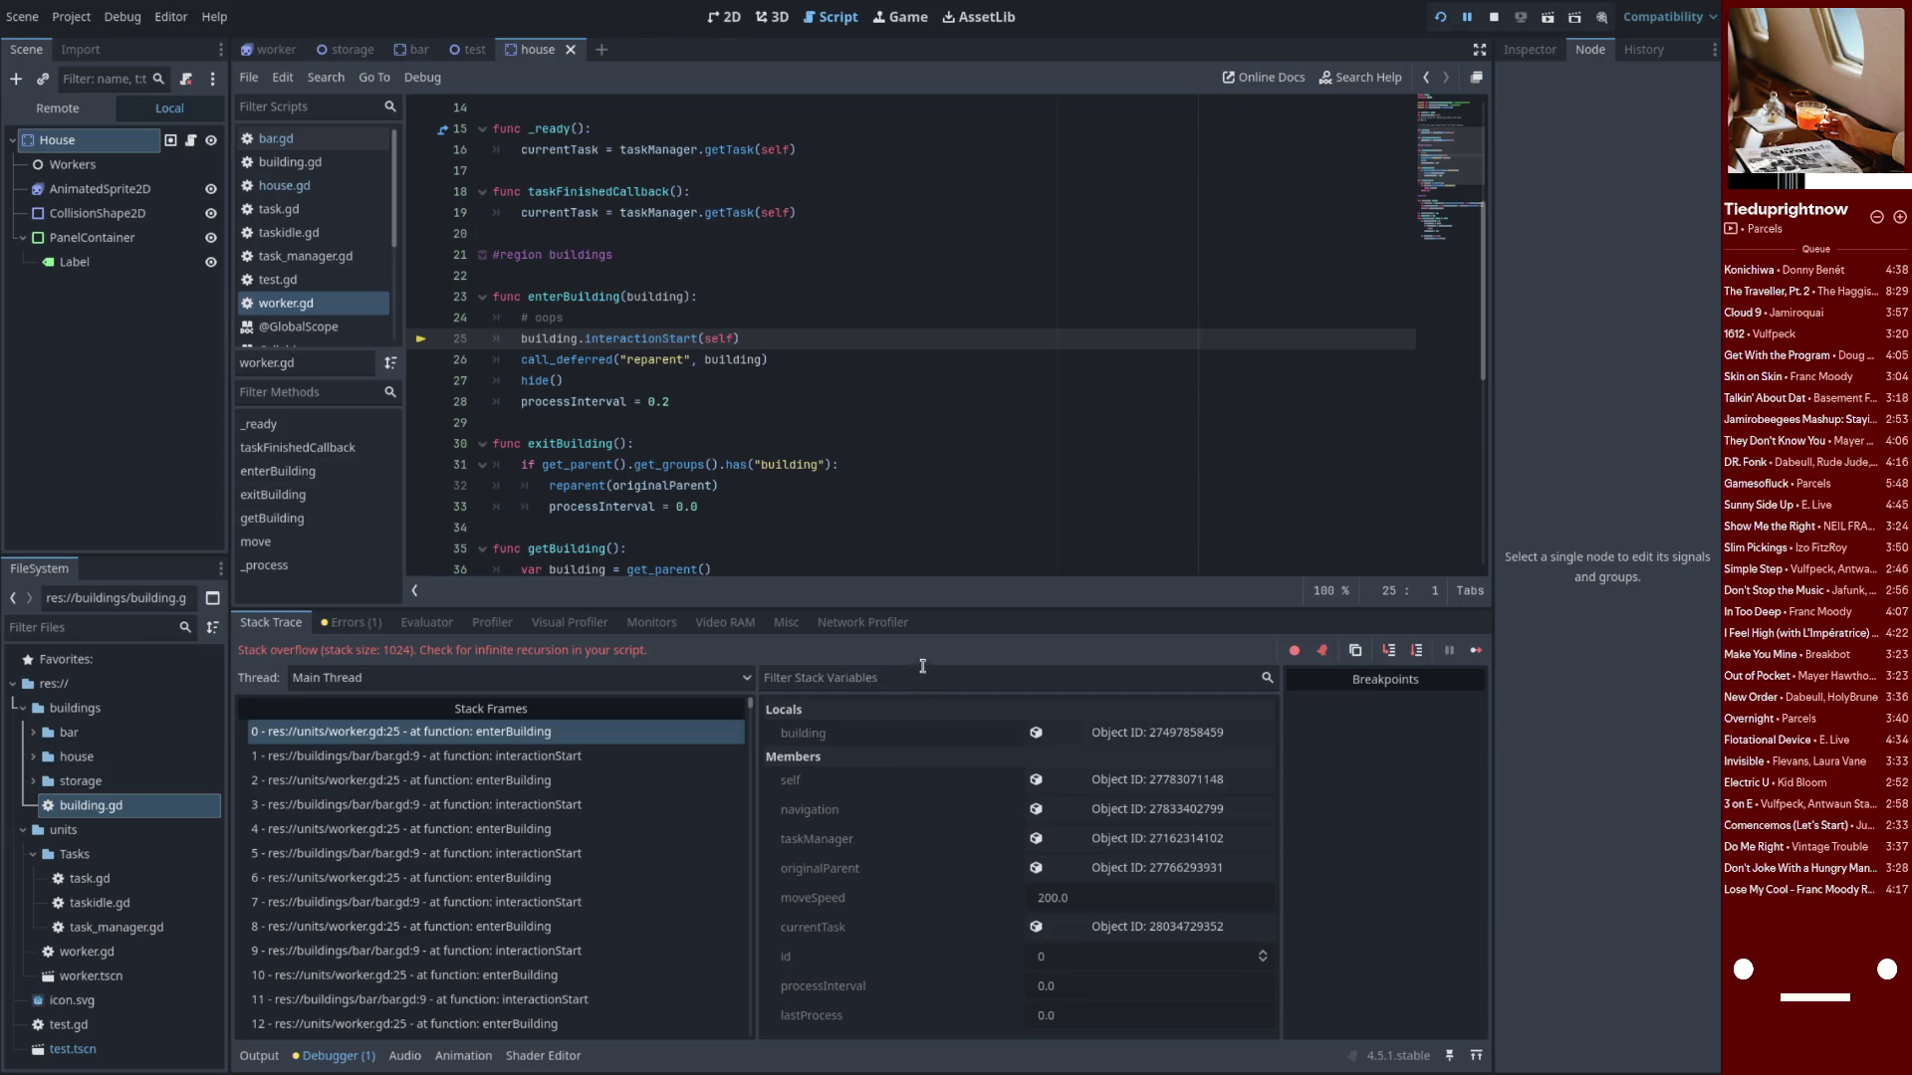
Inspect the failing interactionStart call in worker.gd's enterBuilding, then open bar.gd
double_click(643, 338)
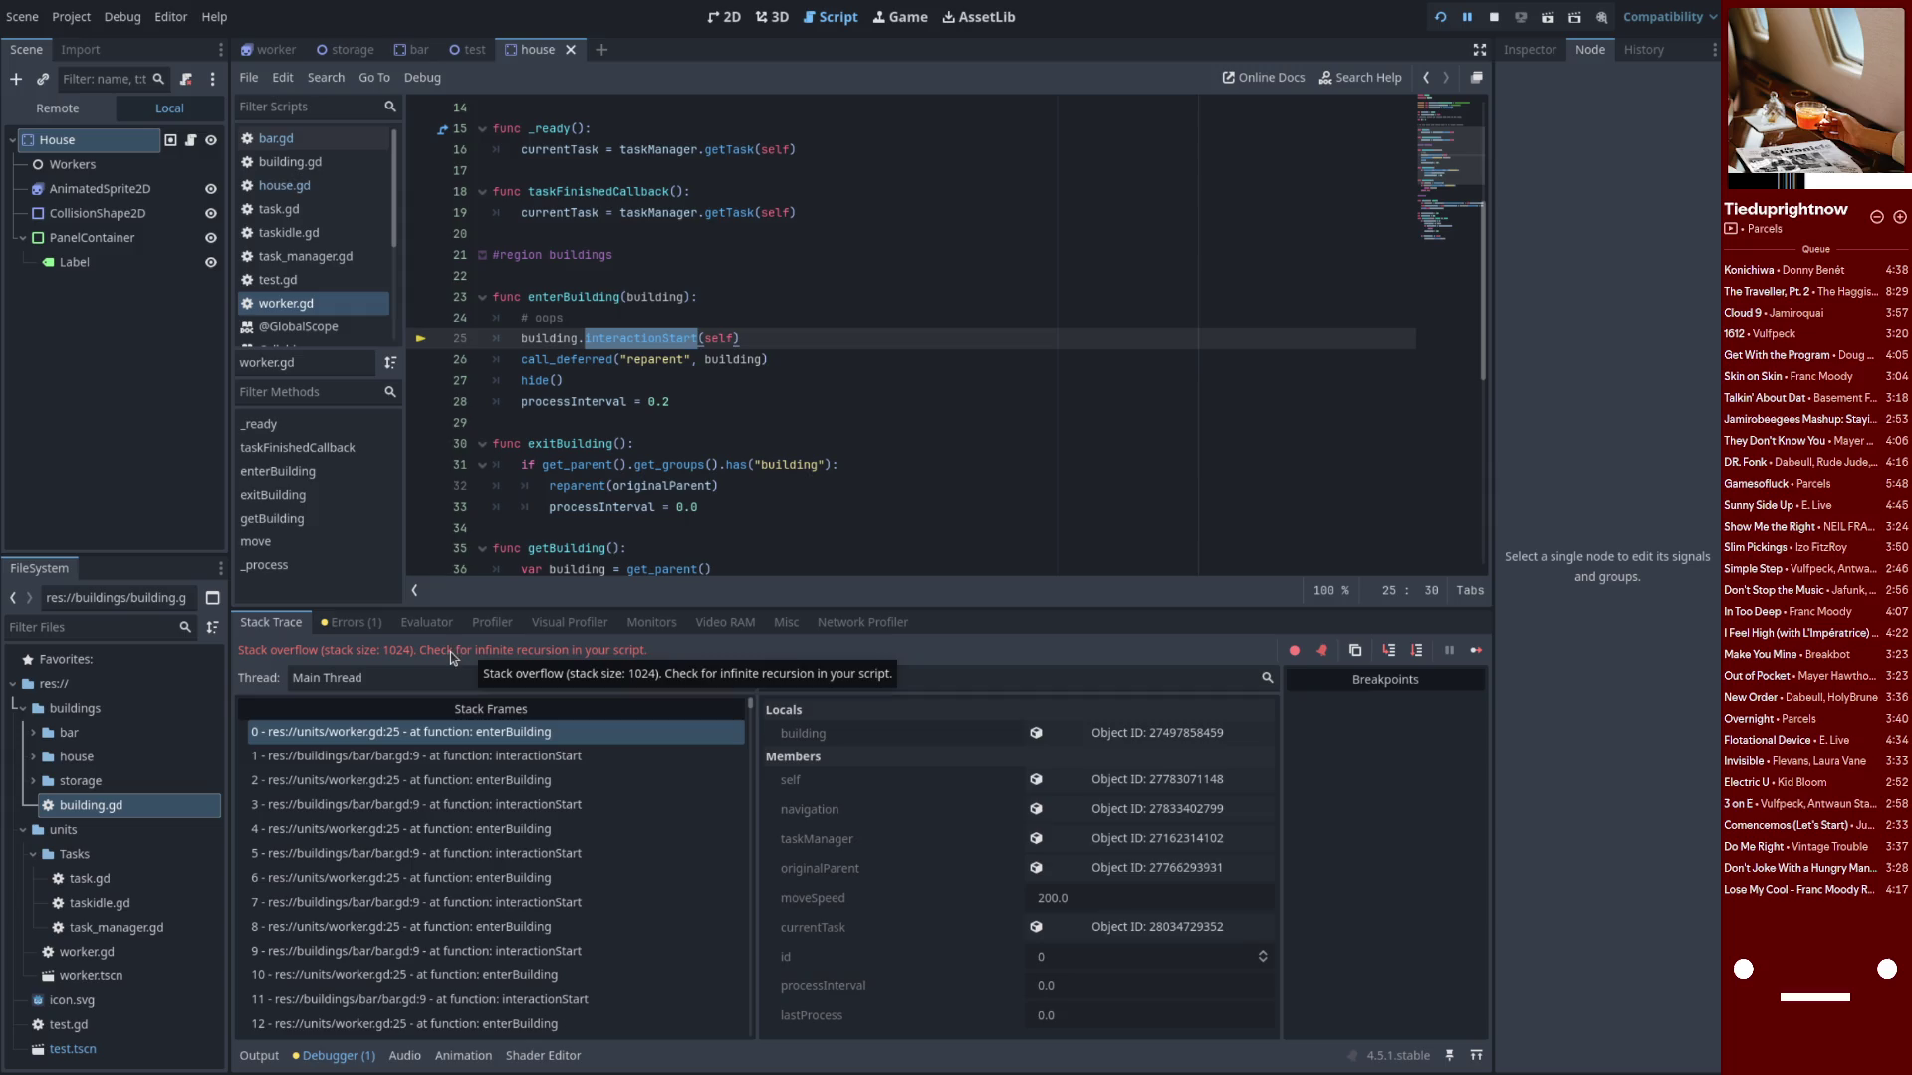
left_click(670, 378)
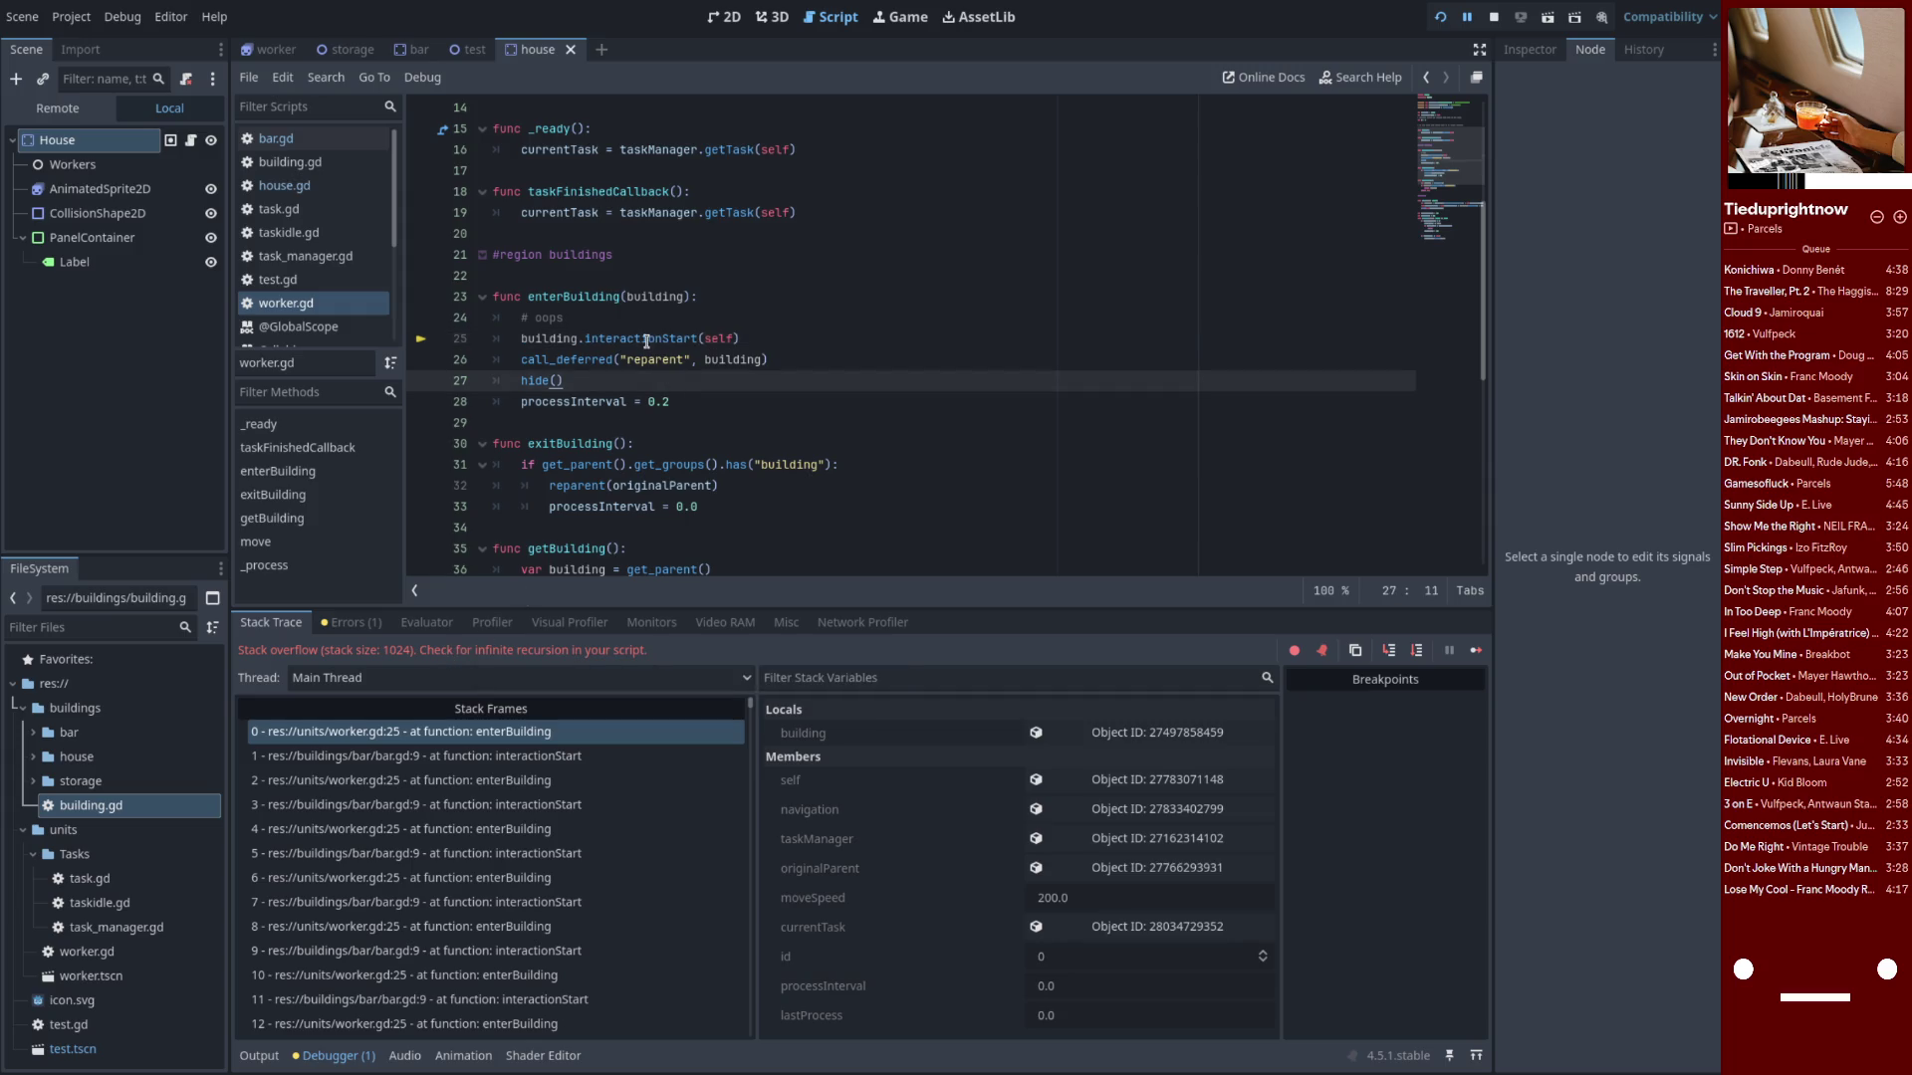
left_click(653, 321)
double_click(591, 341)
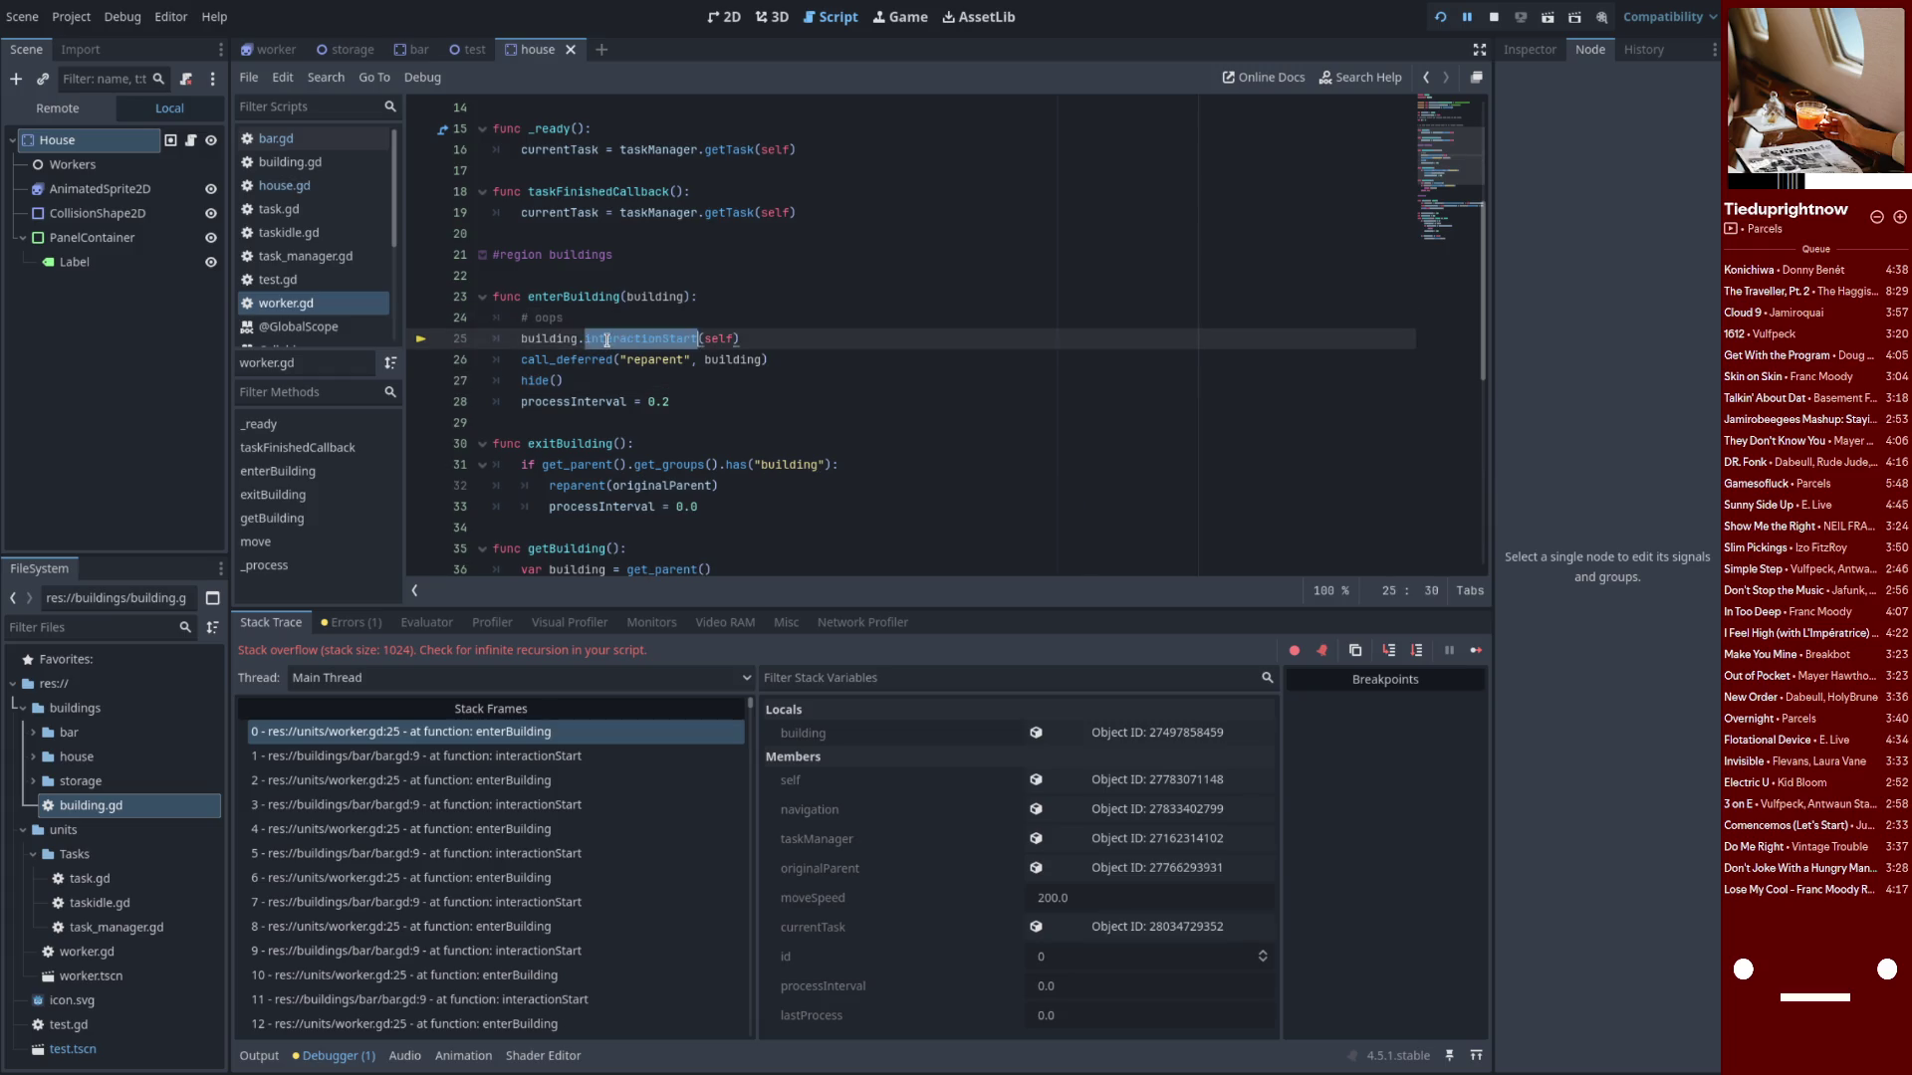
left_click(276, 138)
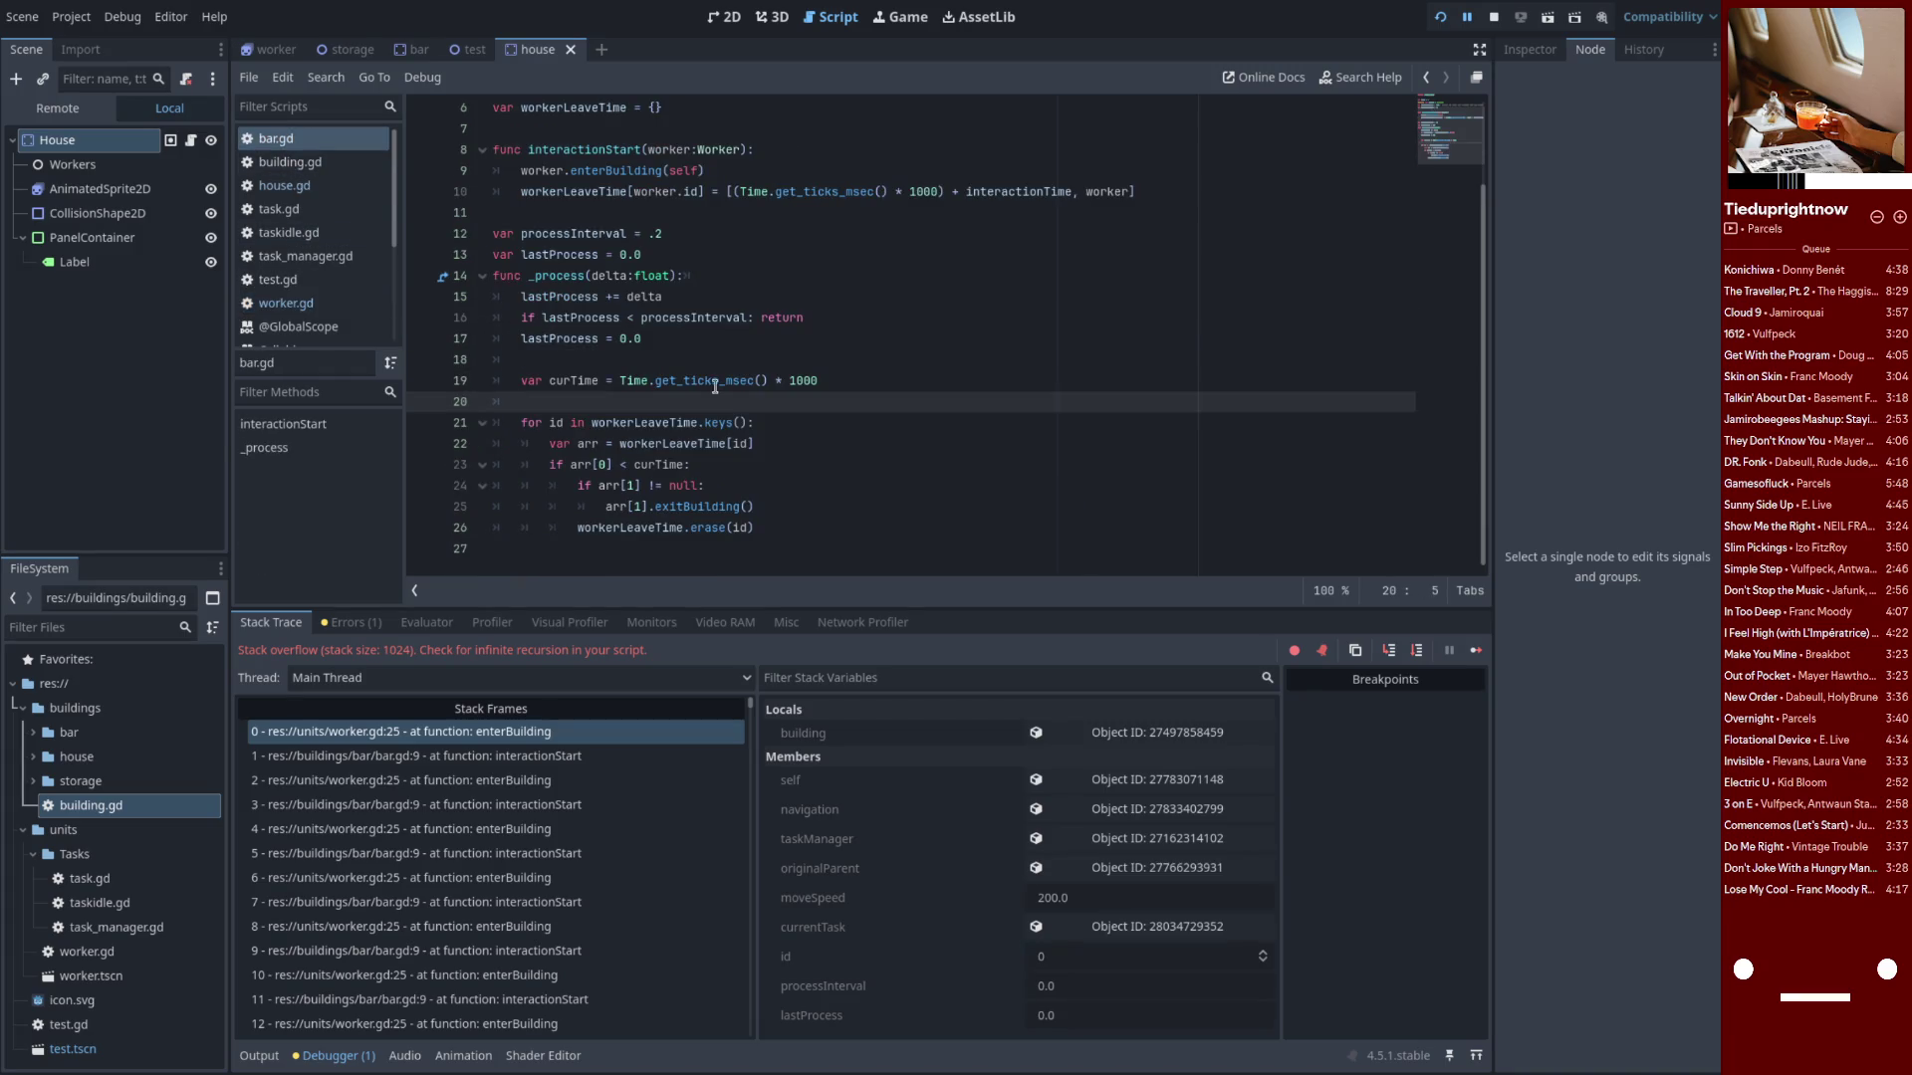
Try cutting worker.enterBuilding(self) from bar.gd's interactionStart, rerun, then restore it
scroll(701, 406, "up", 2)
left_click(590, 251)
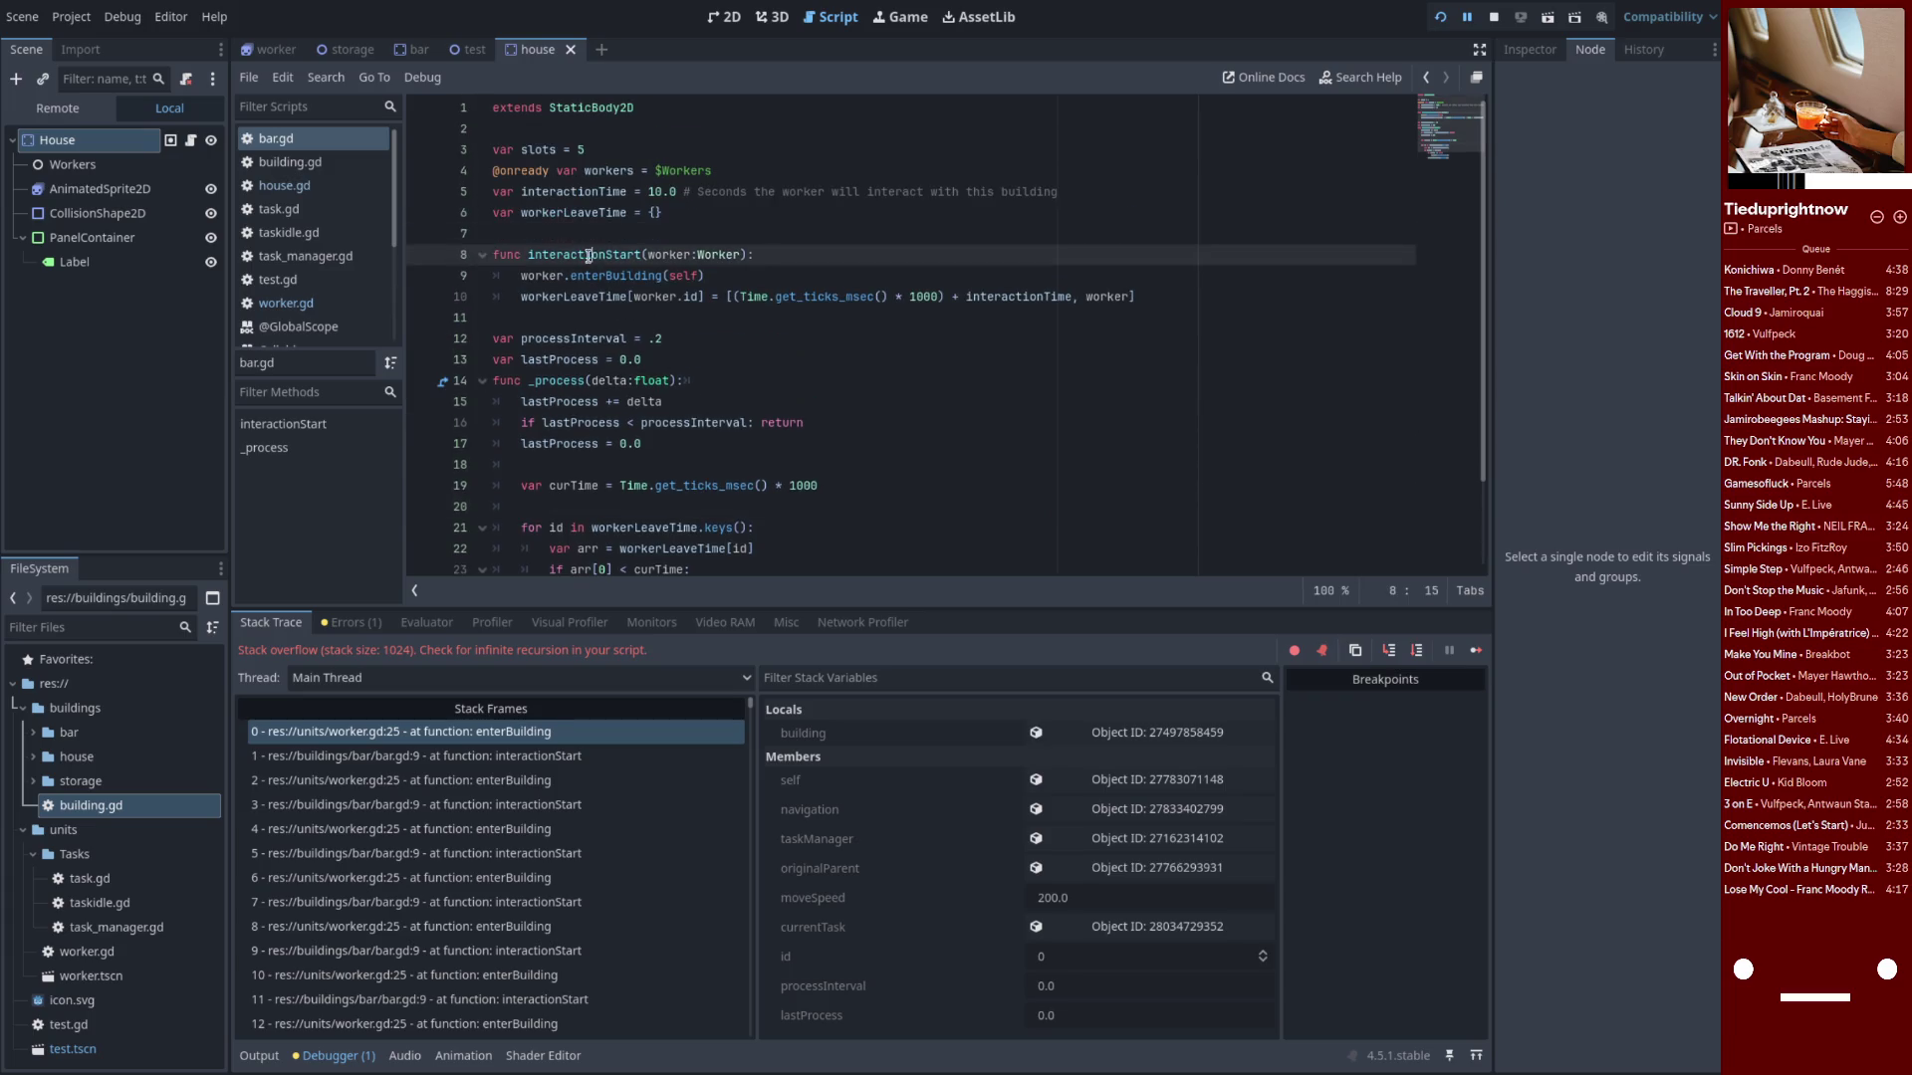
left_click(612, 276)
key("shift+Home")
key("shift+Right")
key("shift+Right")
key("shift+Right")
left_click(786, 273)
key("ctrl+x")
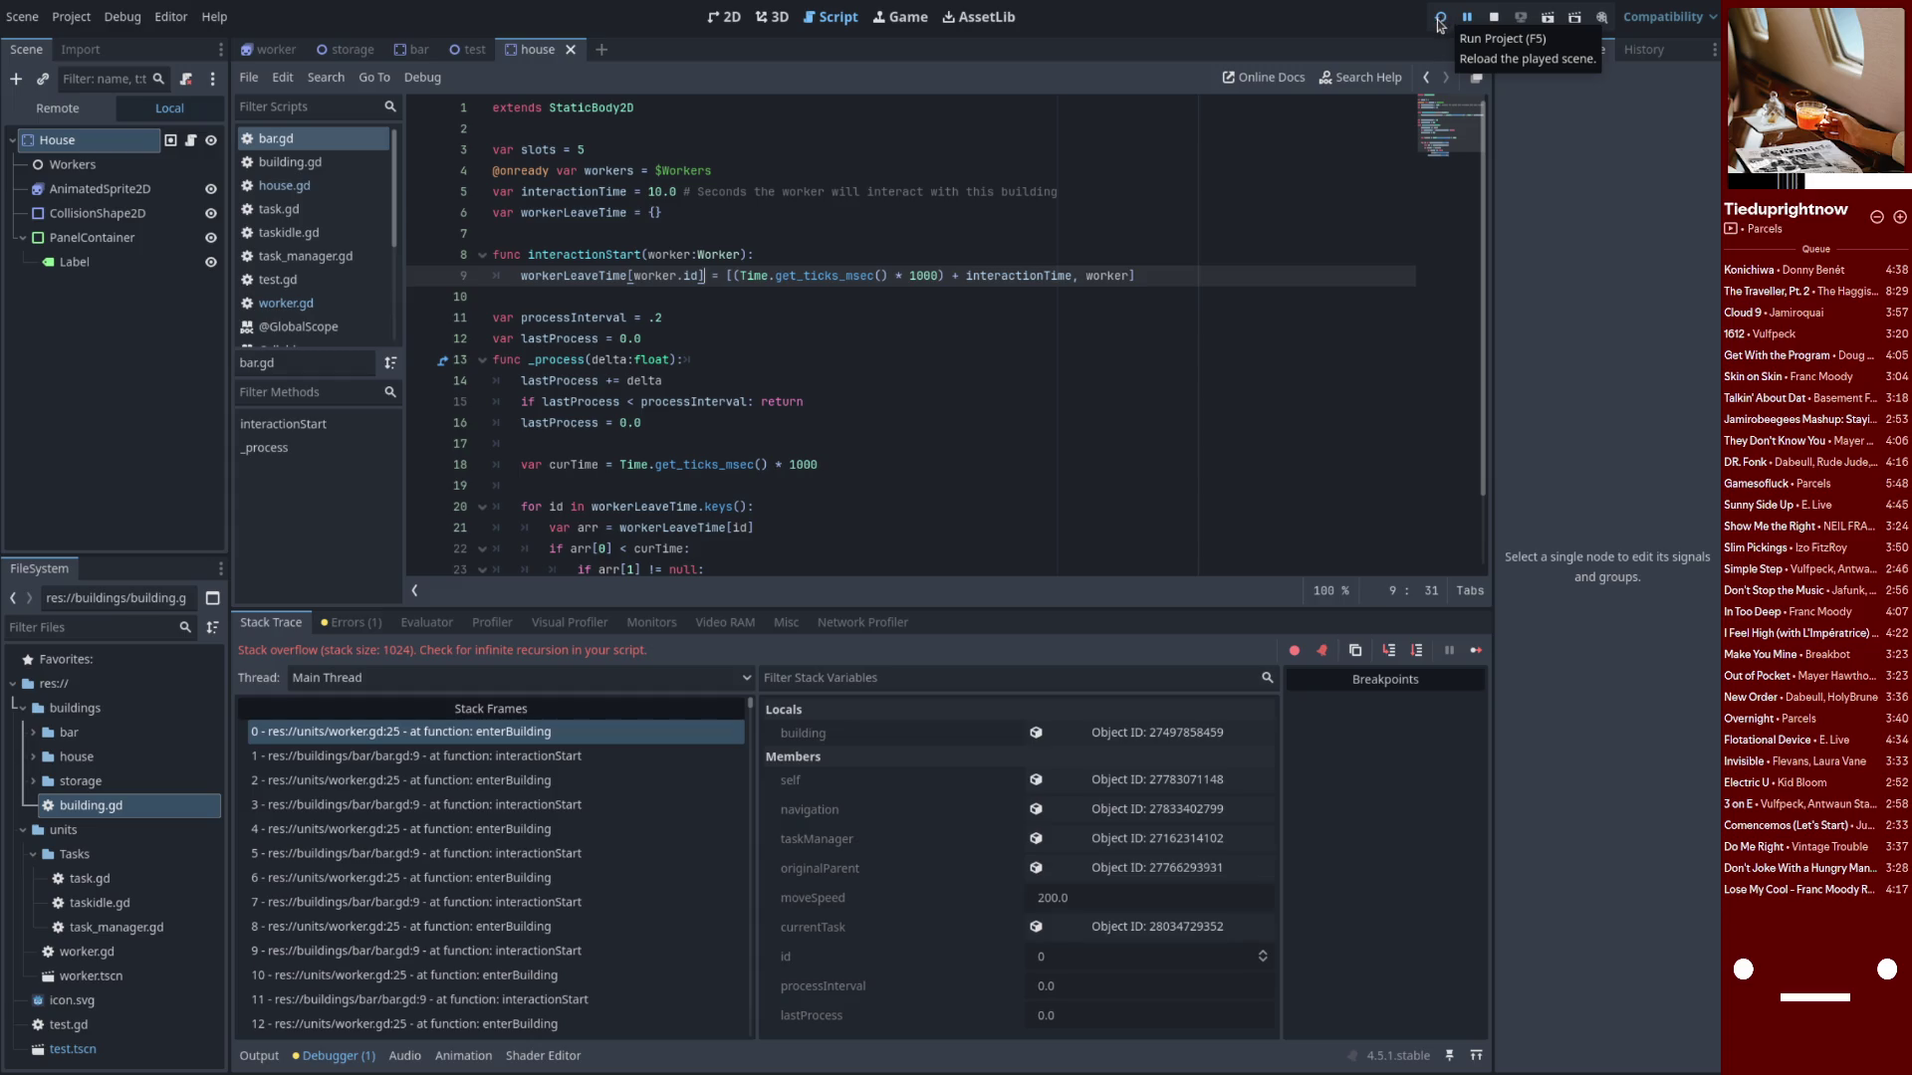
left_click(1440, 20)
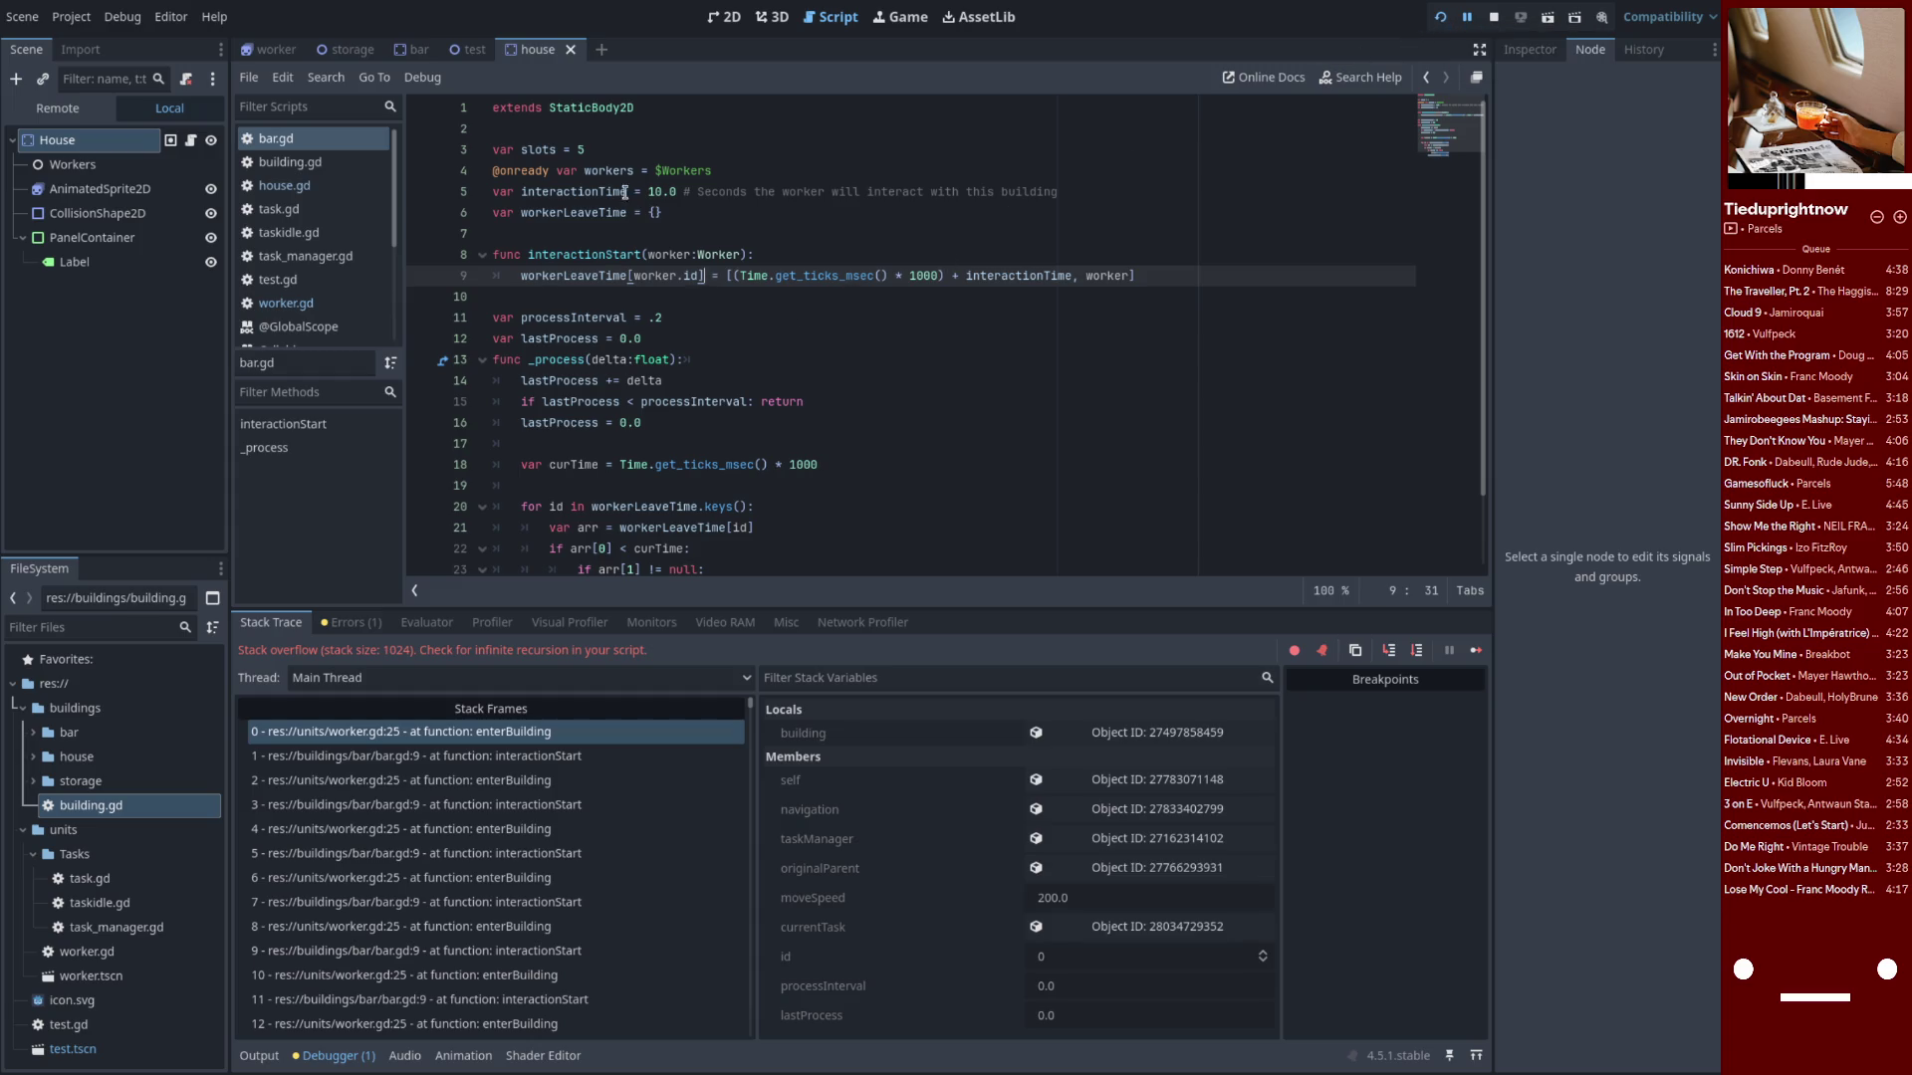
key("ctrl+z")
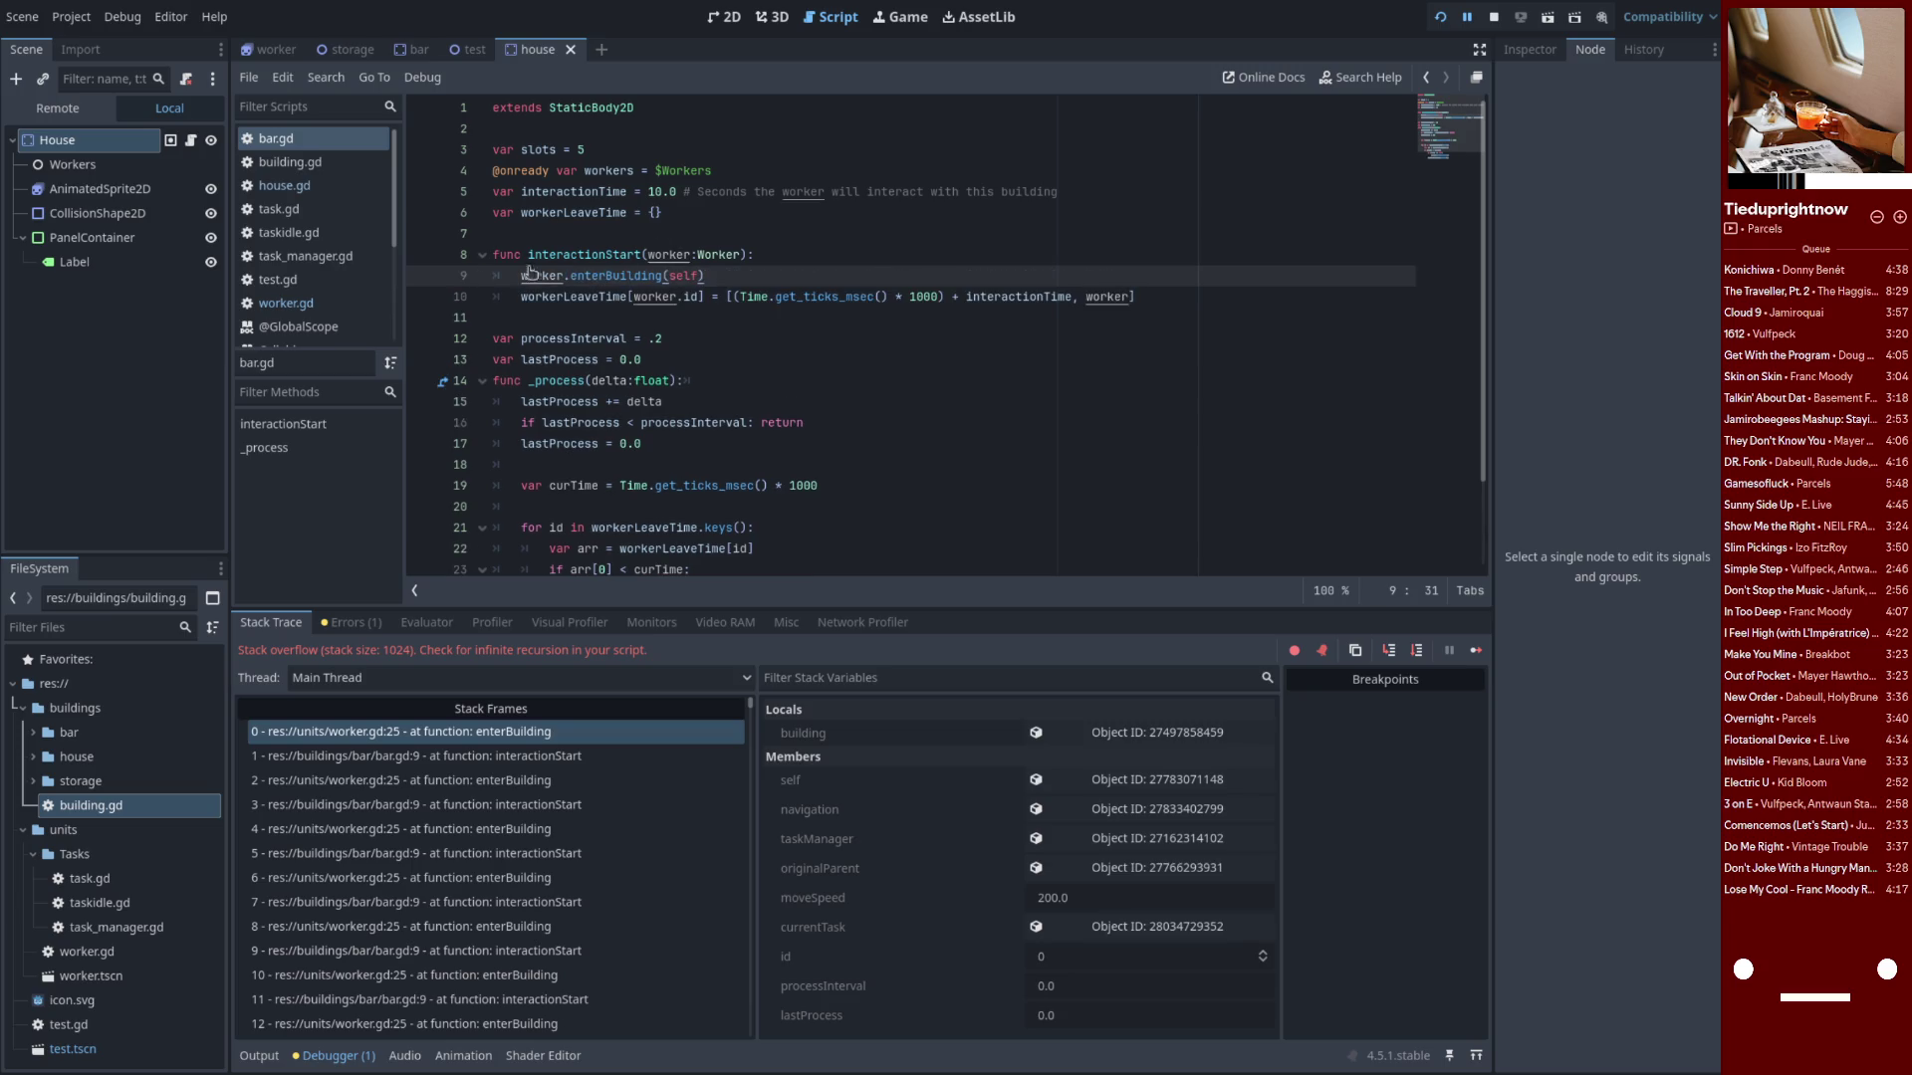
Delete building.interactionStart(self) and its '# oops' comment from worker.gd's enterBuilding
left_click(286, 303)
left_click_drag(741, 339, 521, 339)
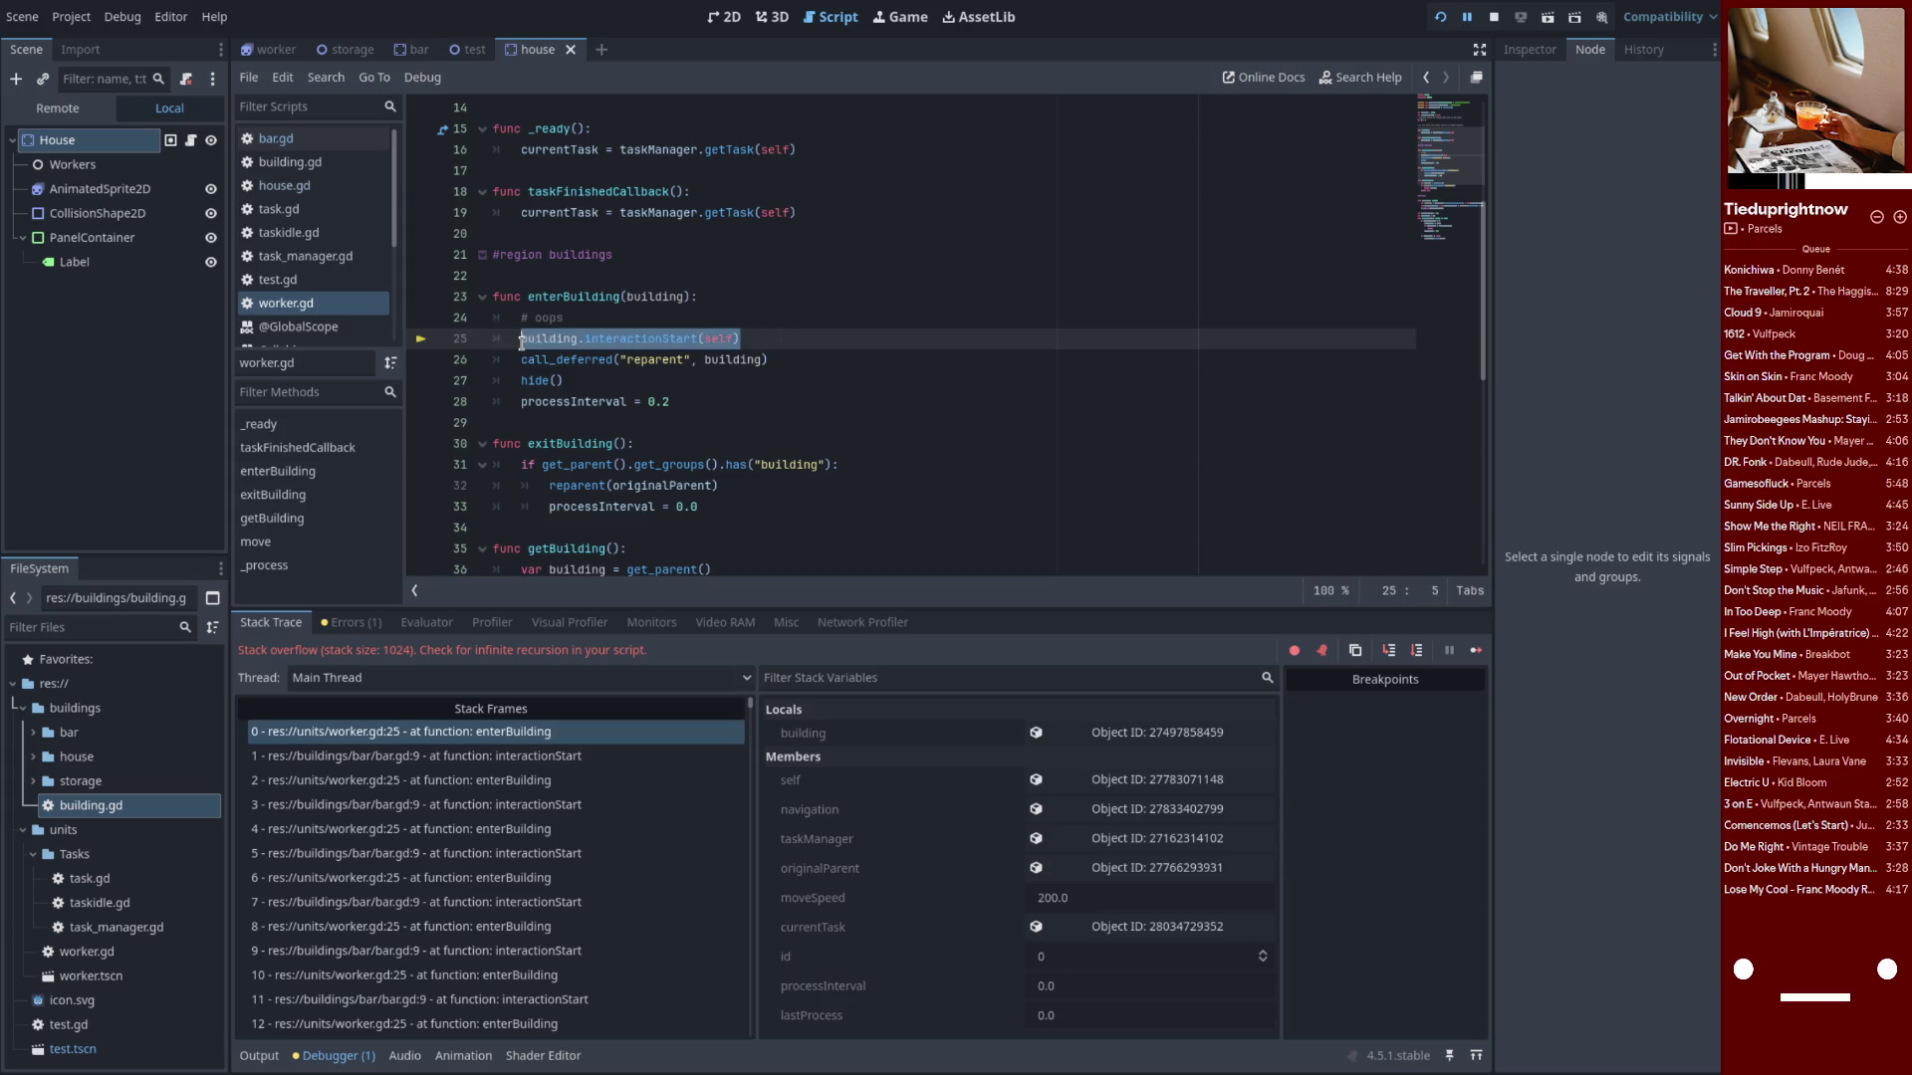
key("BackSpace")
key("BackSpace")
key("BackSpace")
key("BackSpace")
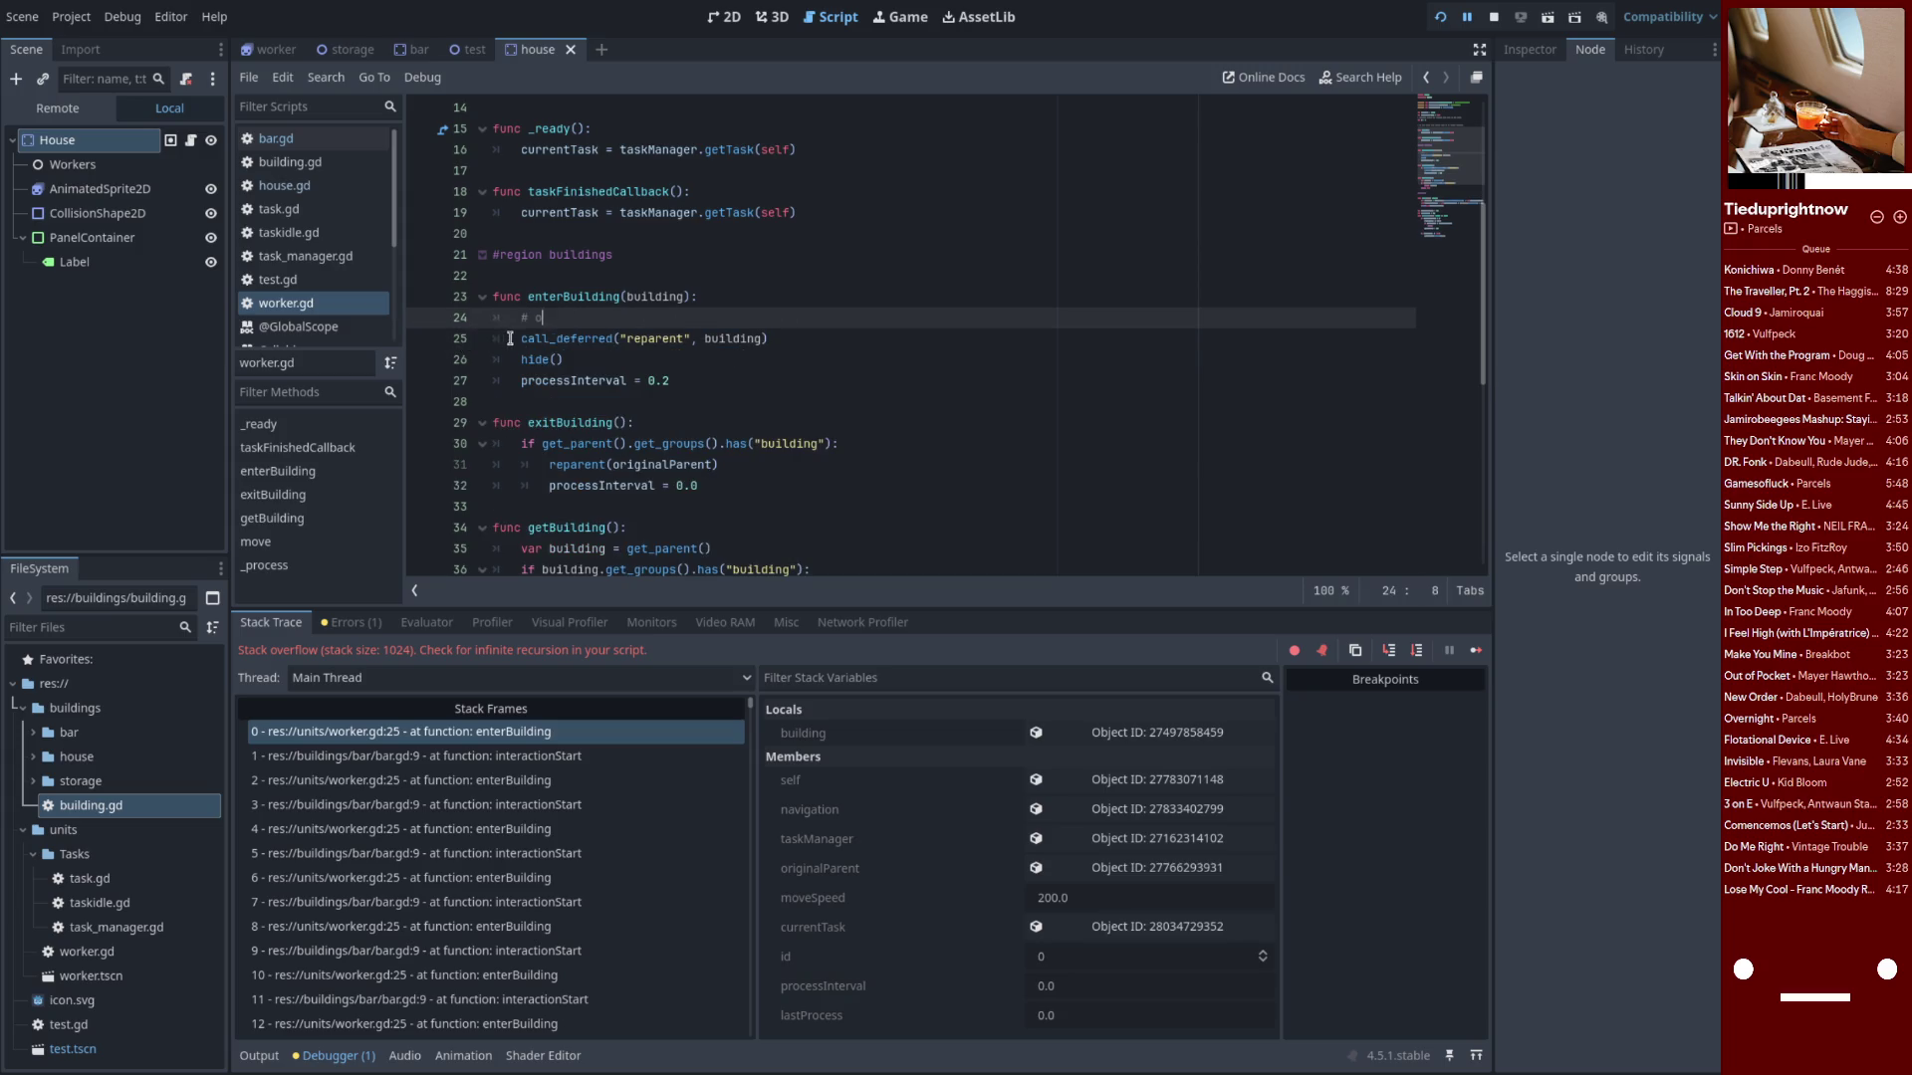
key("BackSpace")
key("BackSpace")
key("BackSpace")
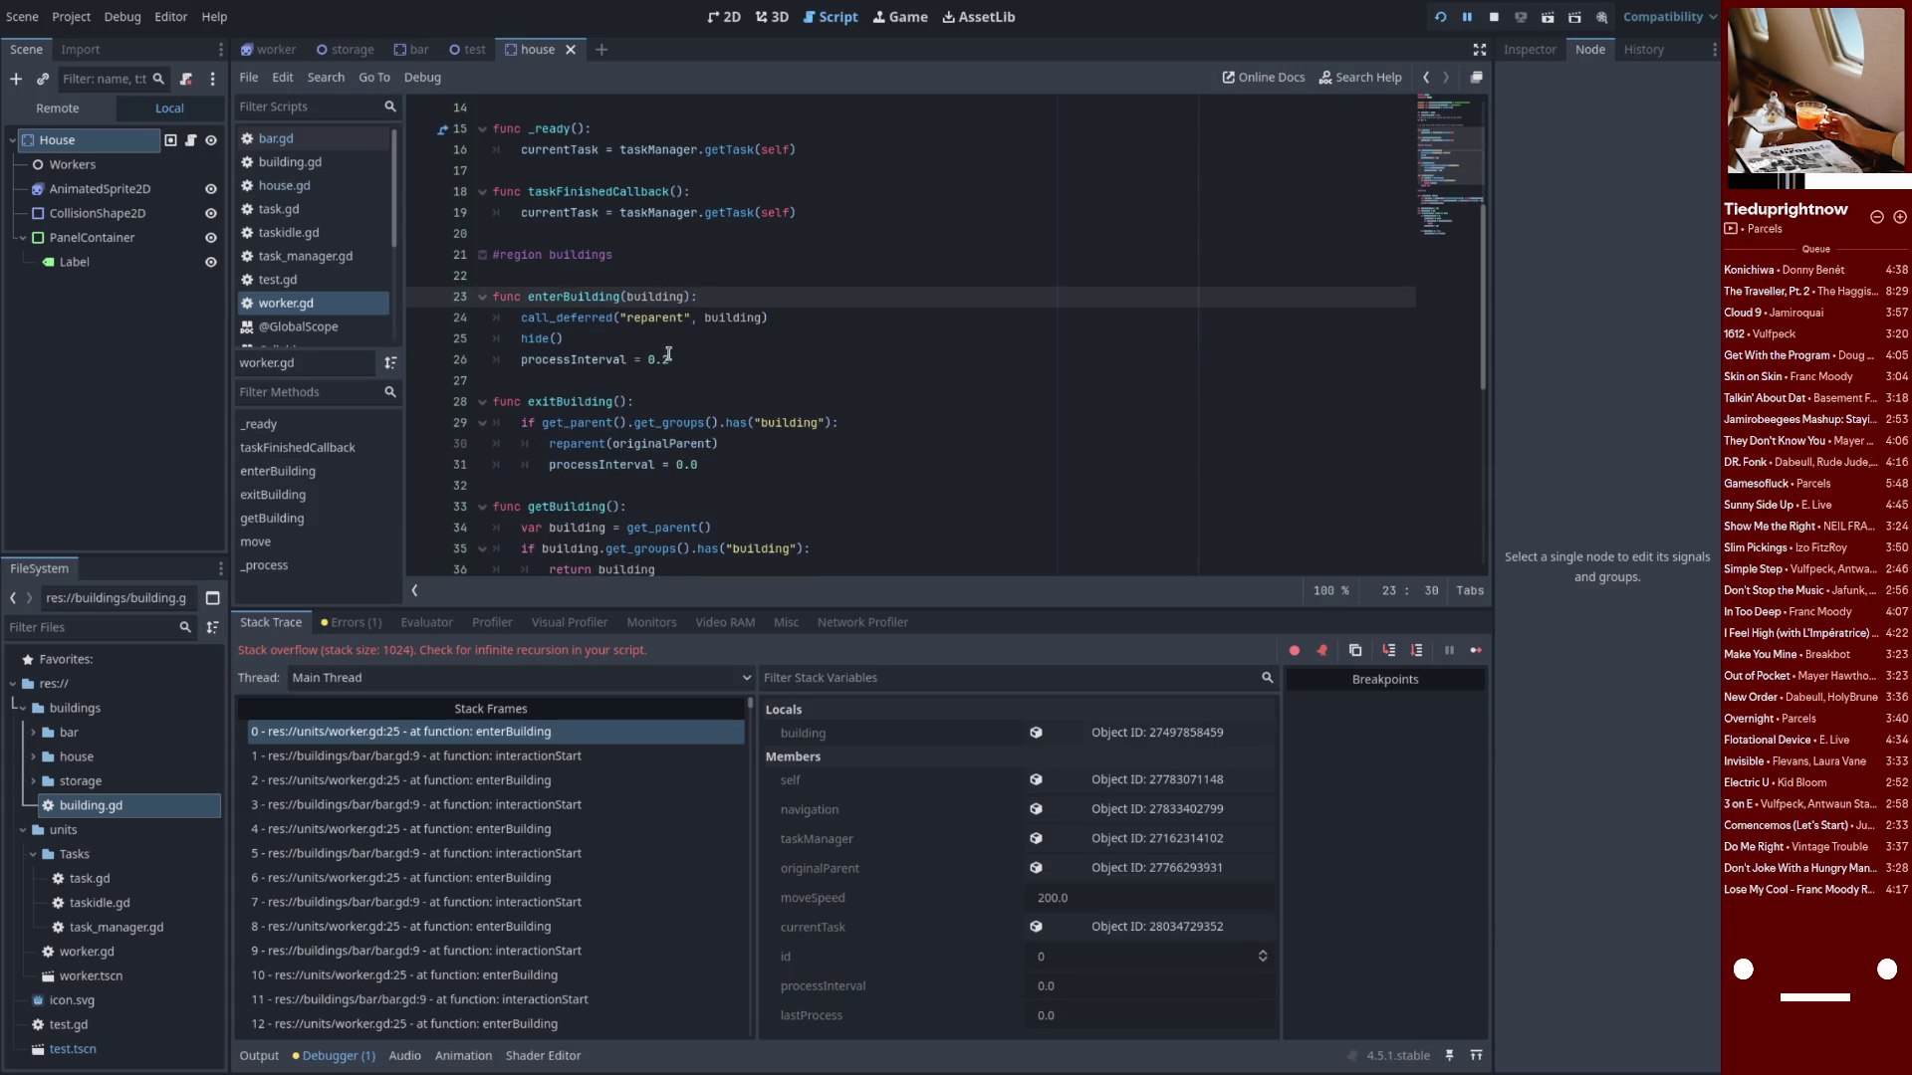
left_click(317, 239)
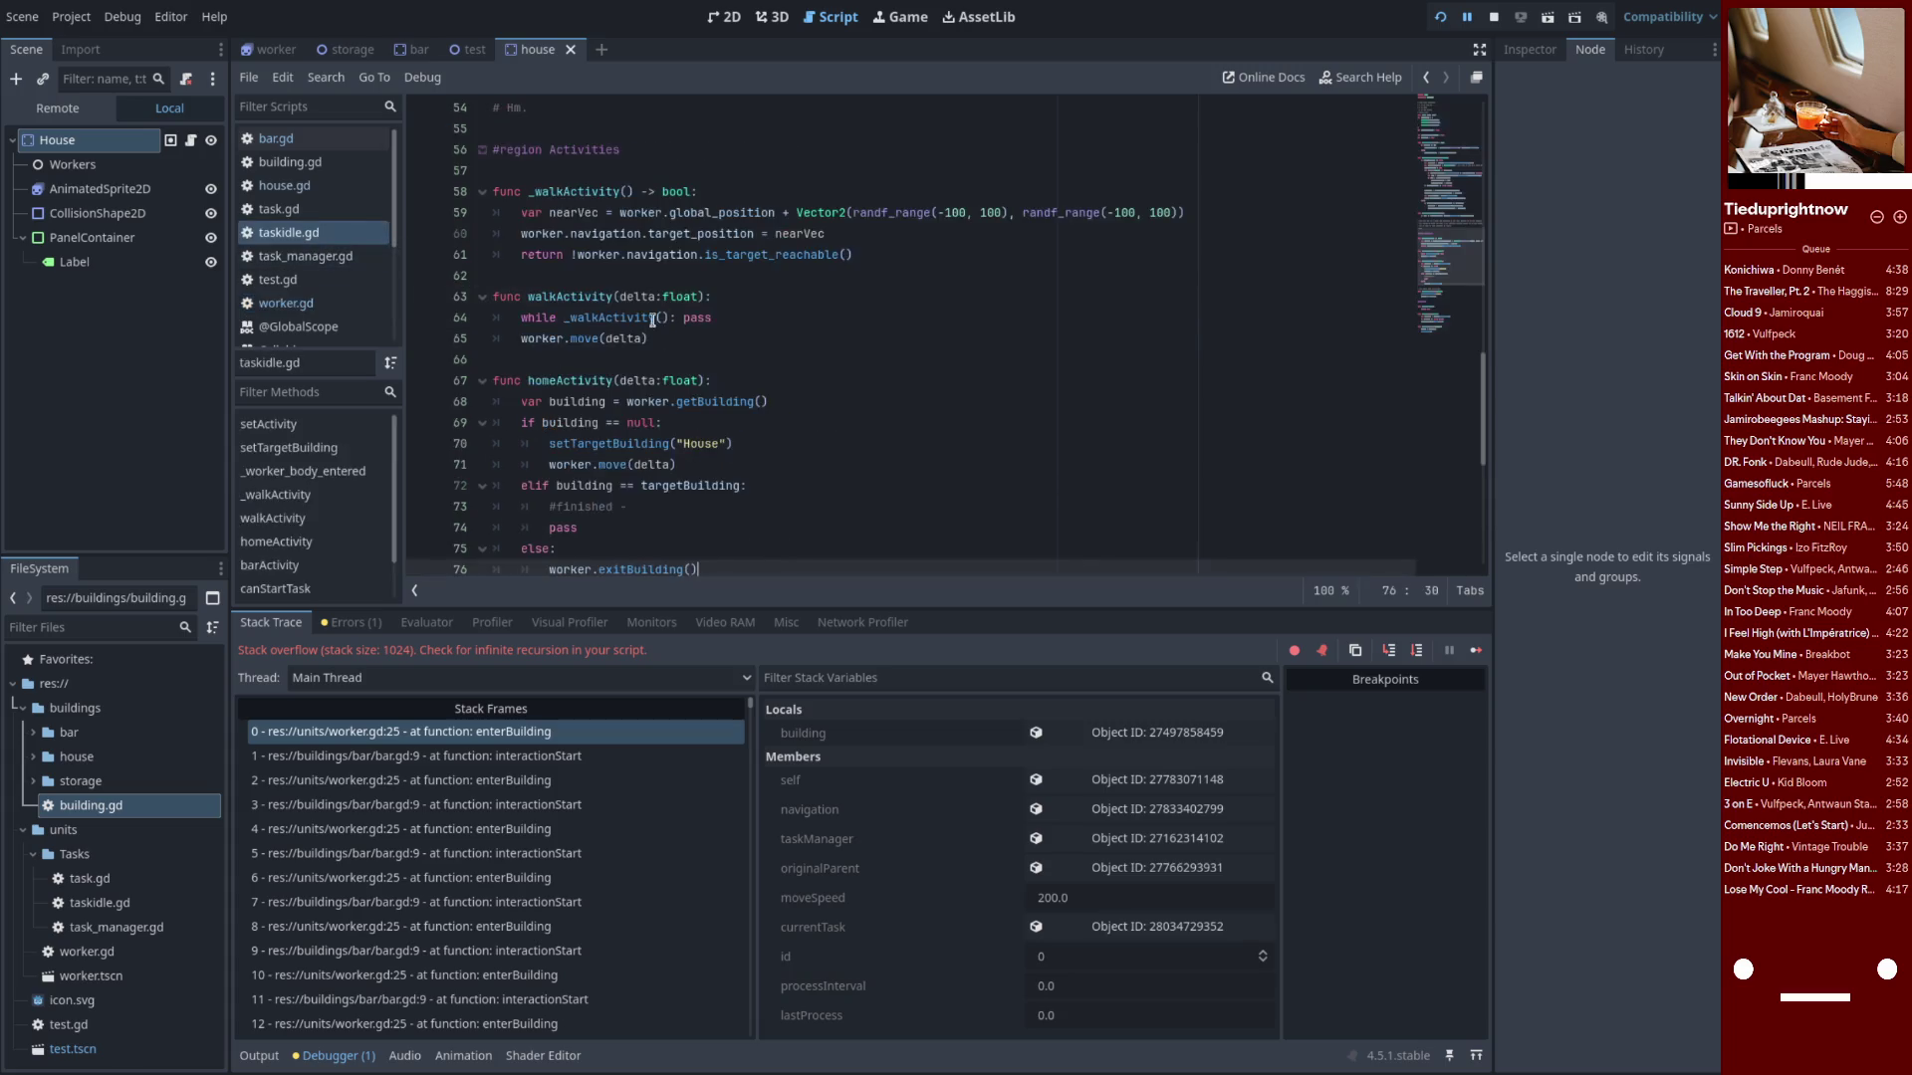
In _worker_body_entered, move the enterBuilding call onto its own indented line under the if
scroll(663, 385, "up", 5)
left_click(620, 317)
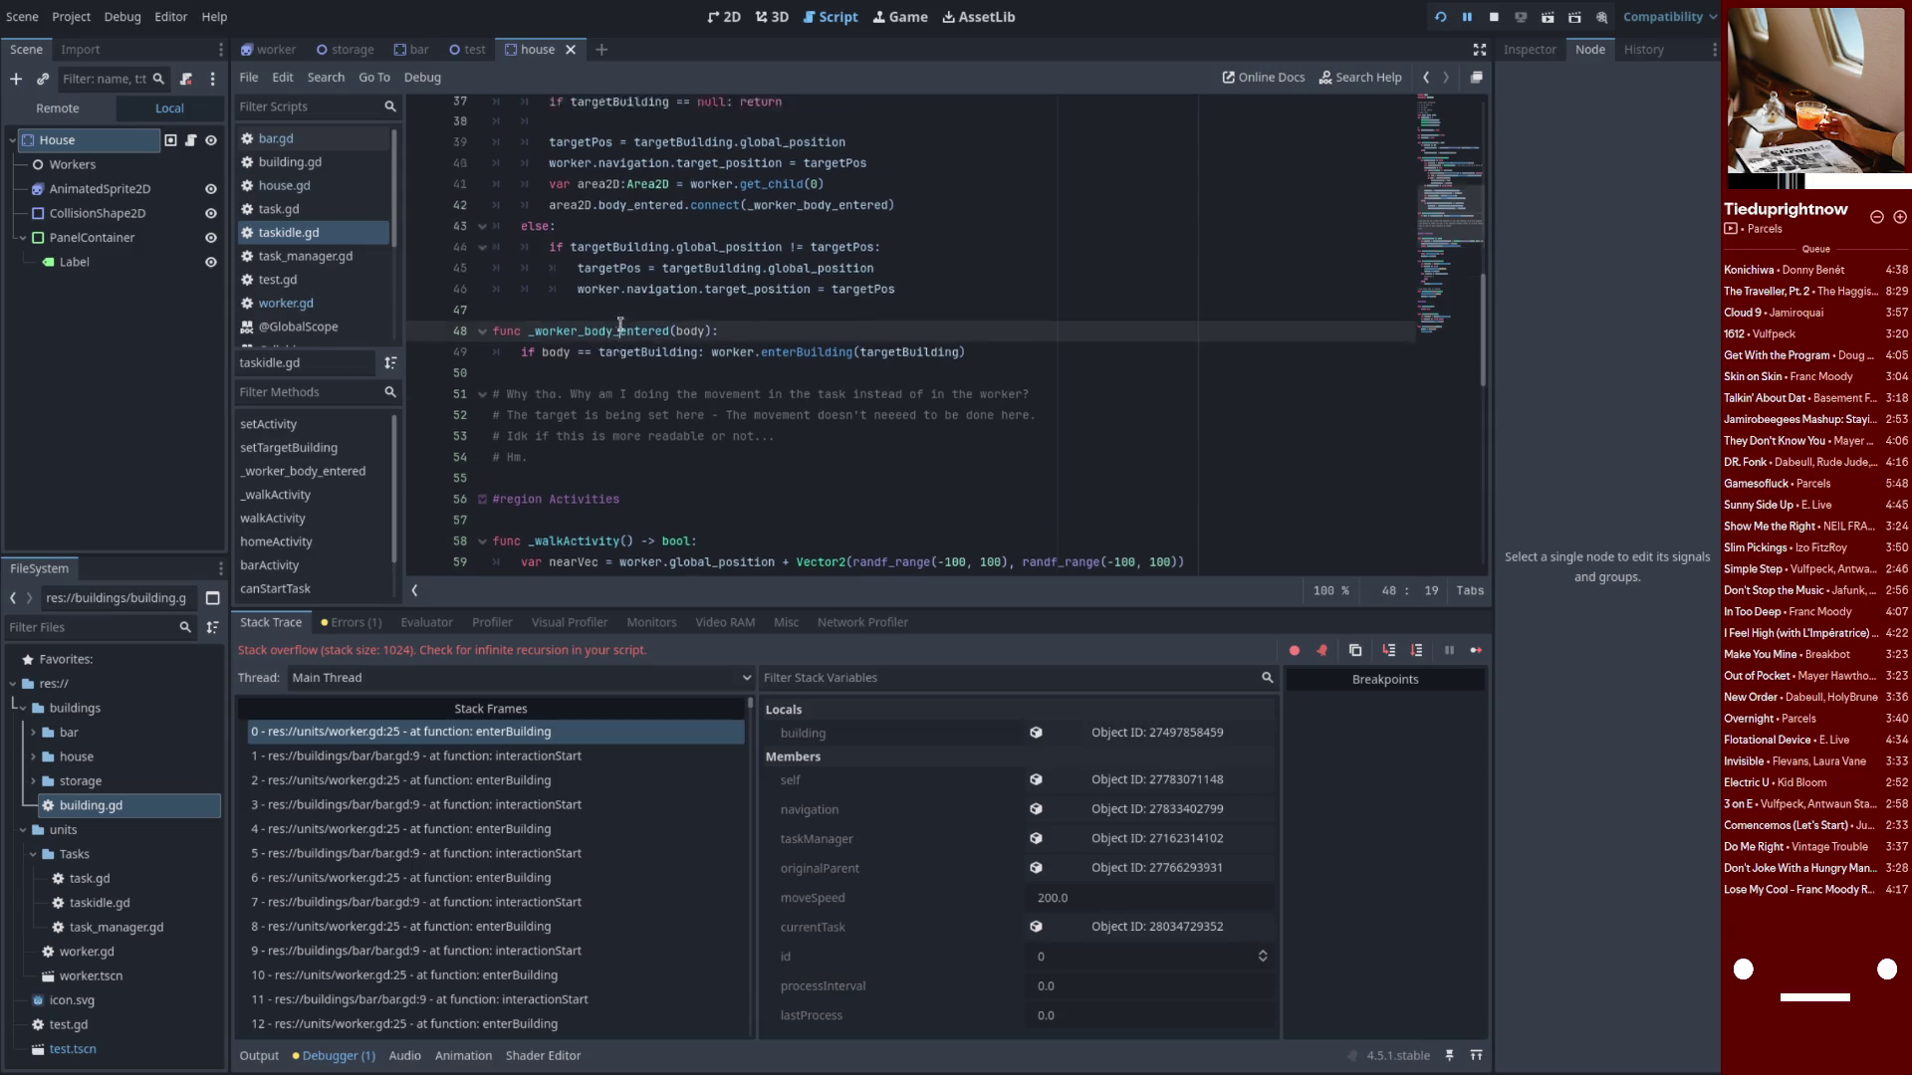
scroll(642, 344, "up", 3)
double_click(715, 359)
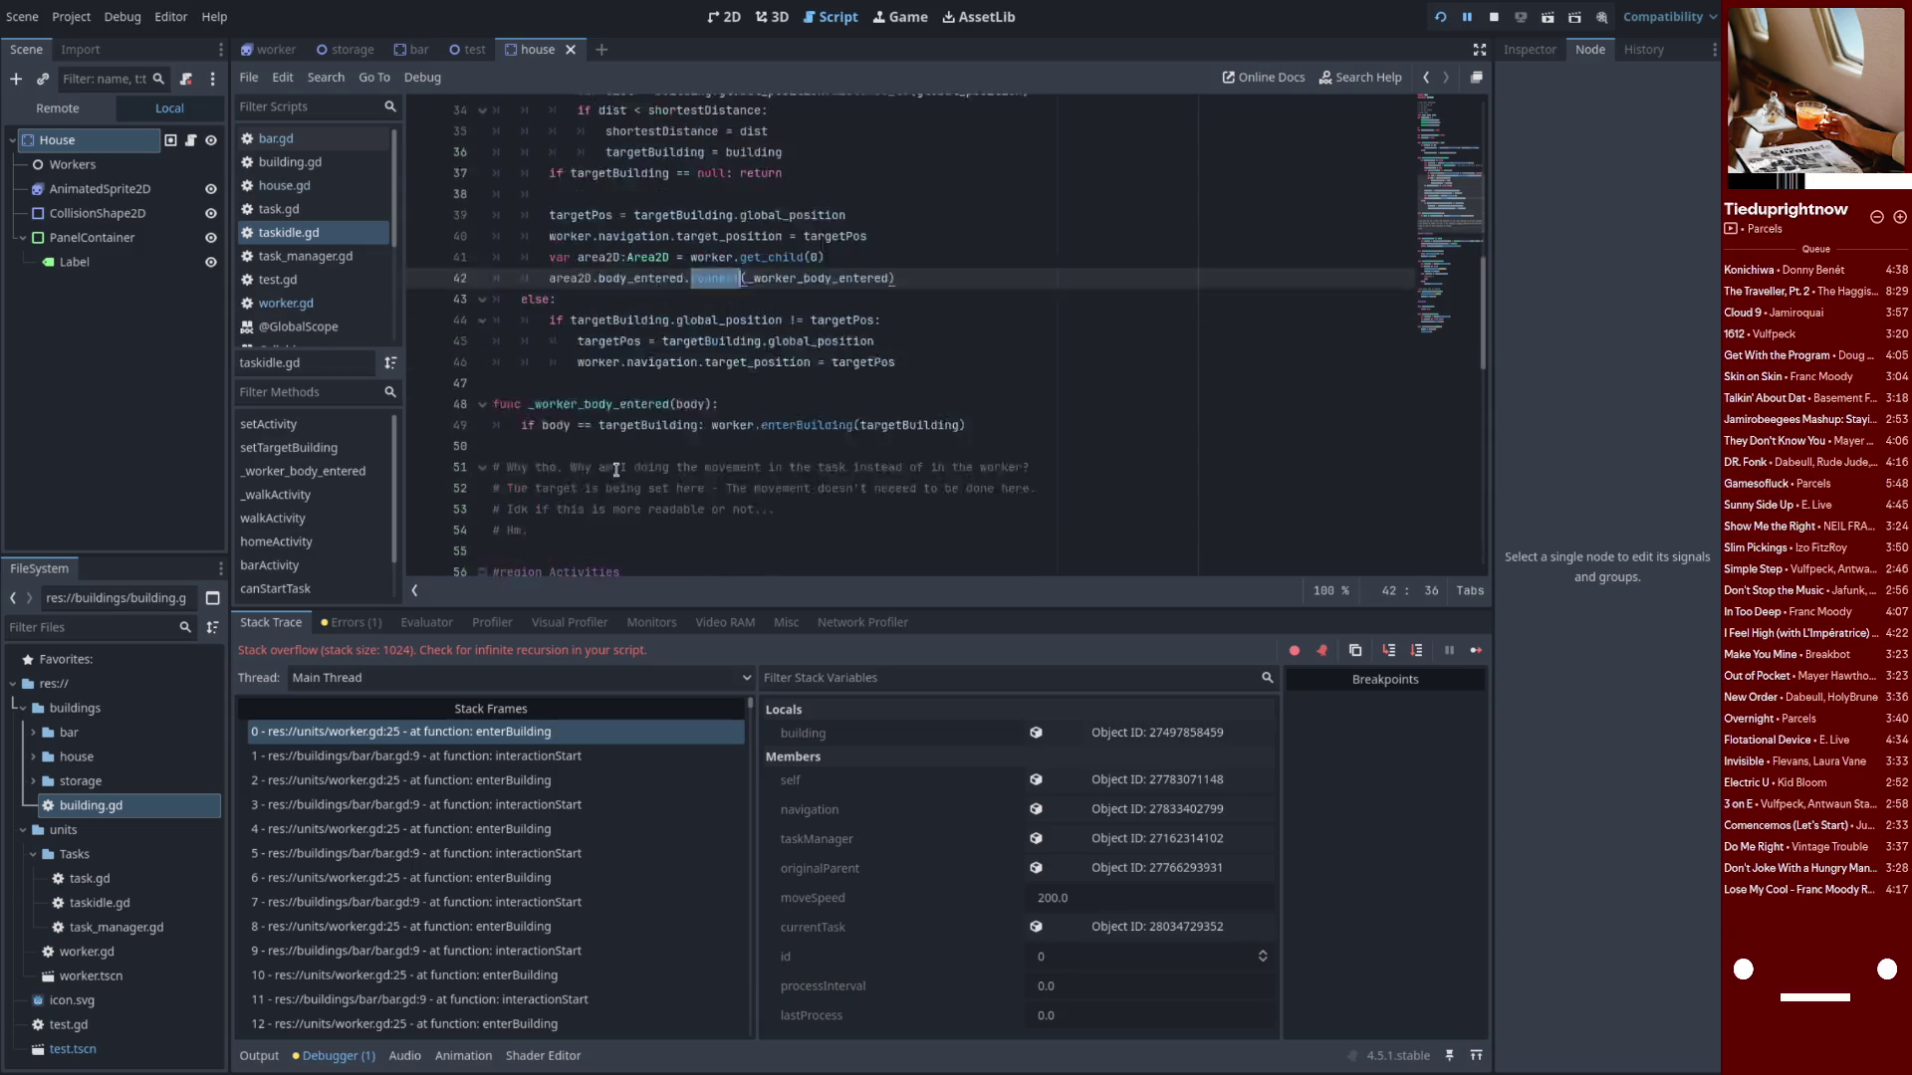
scroll(985, 329, "down", 3)
left_click(989, 321)
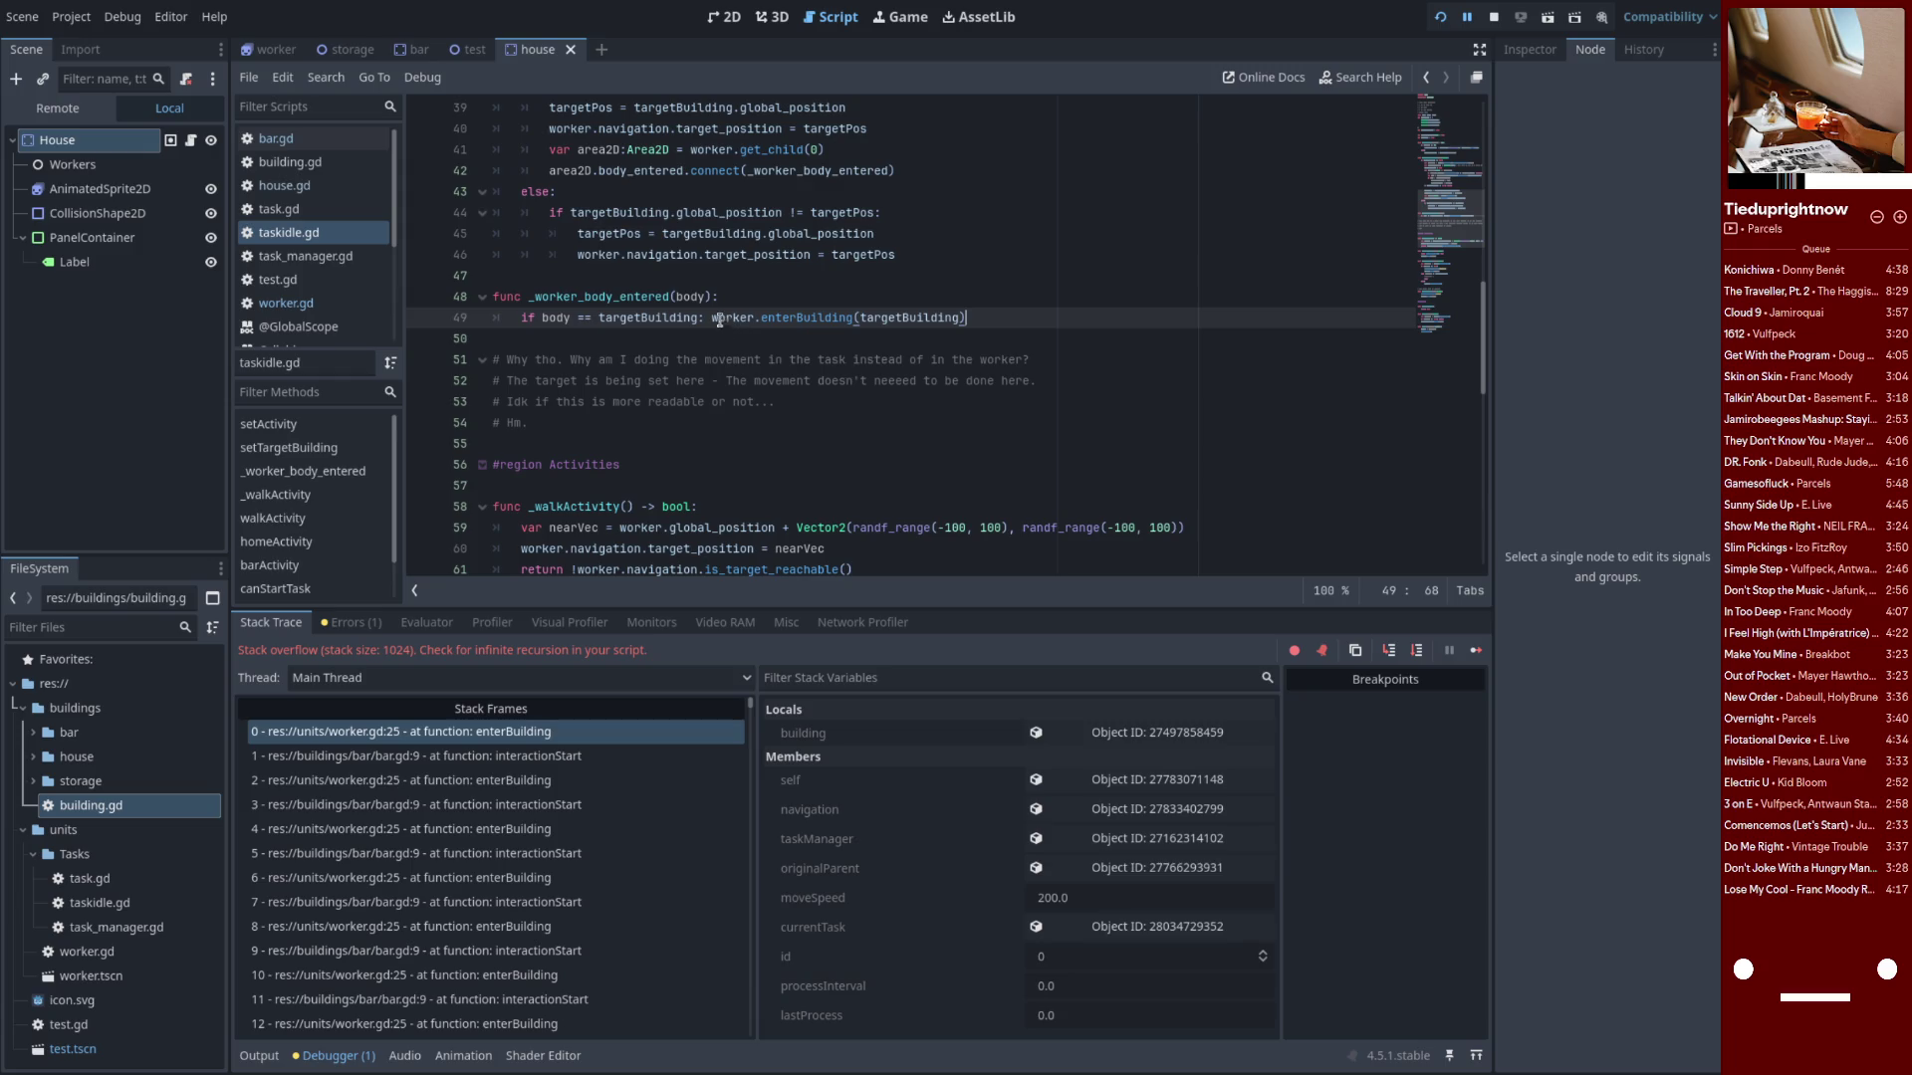
key("Return")
key("ctrl+Right")
key("Left")
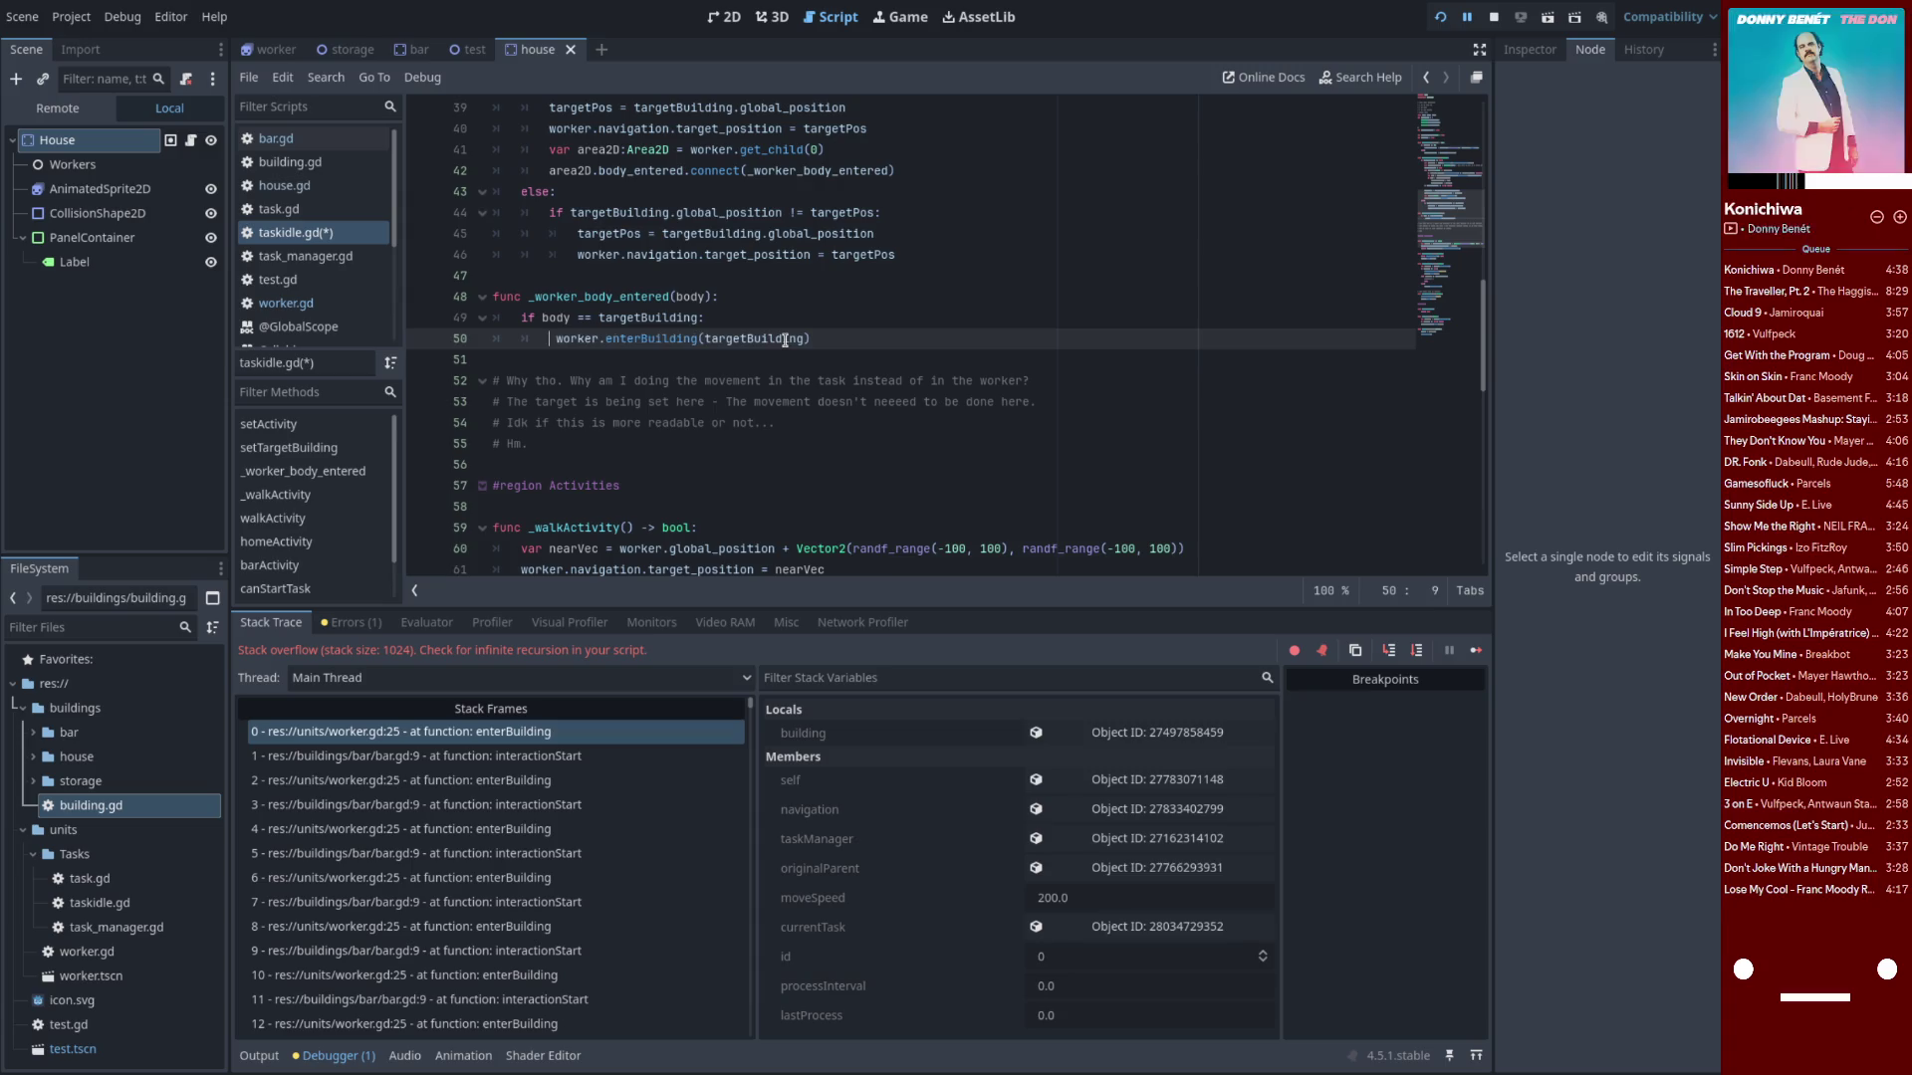
Replace worker.enterBuilding with targetBuilding.interactionStart(worker)
type("tr")
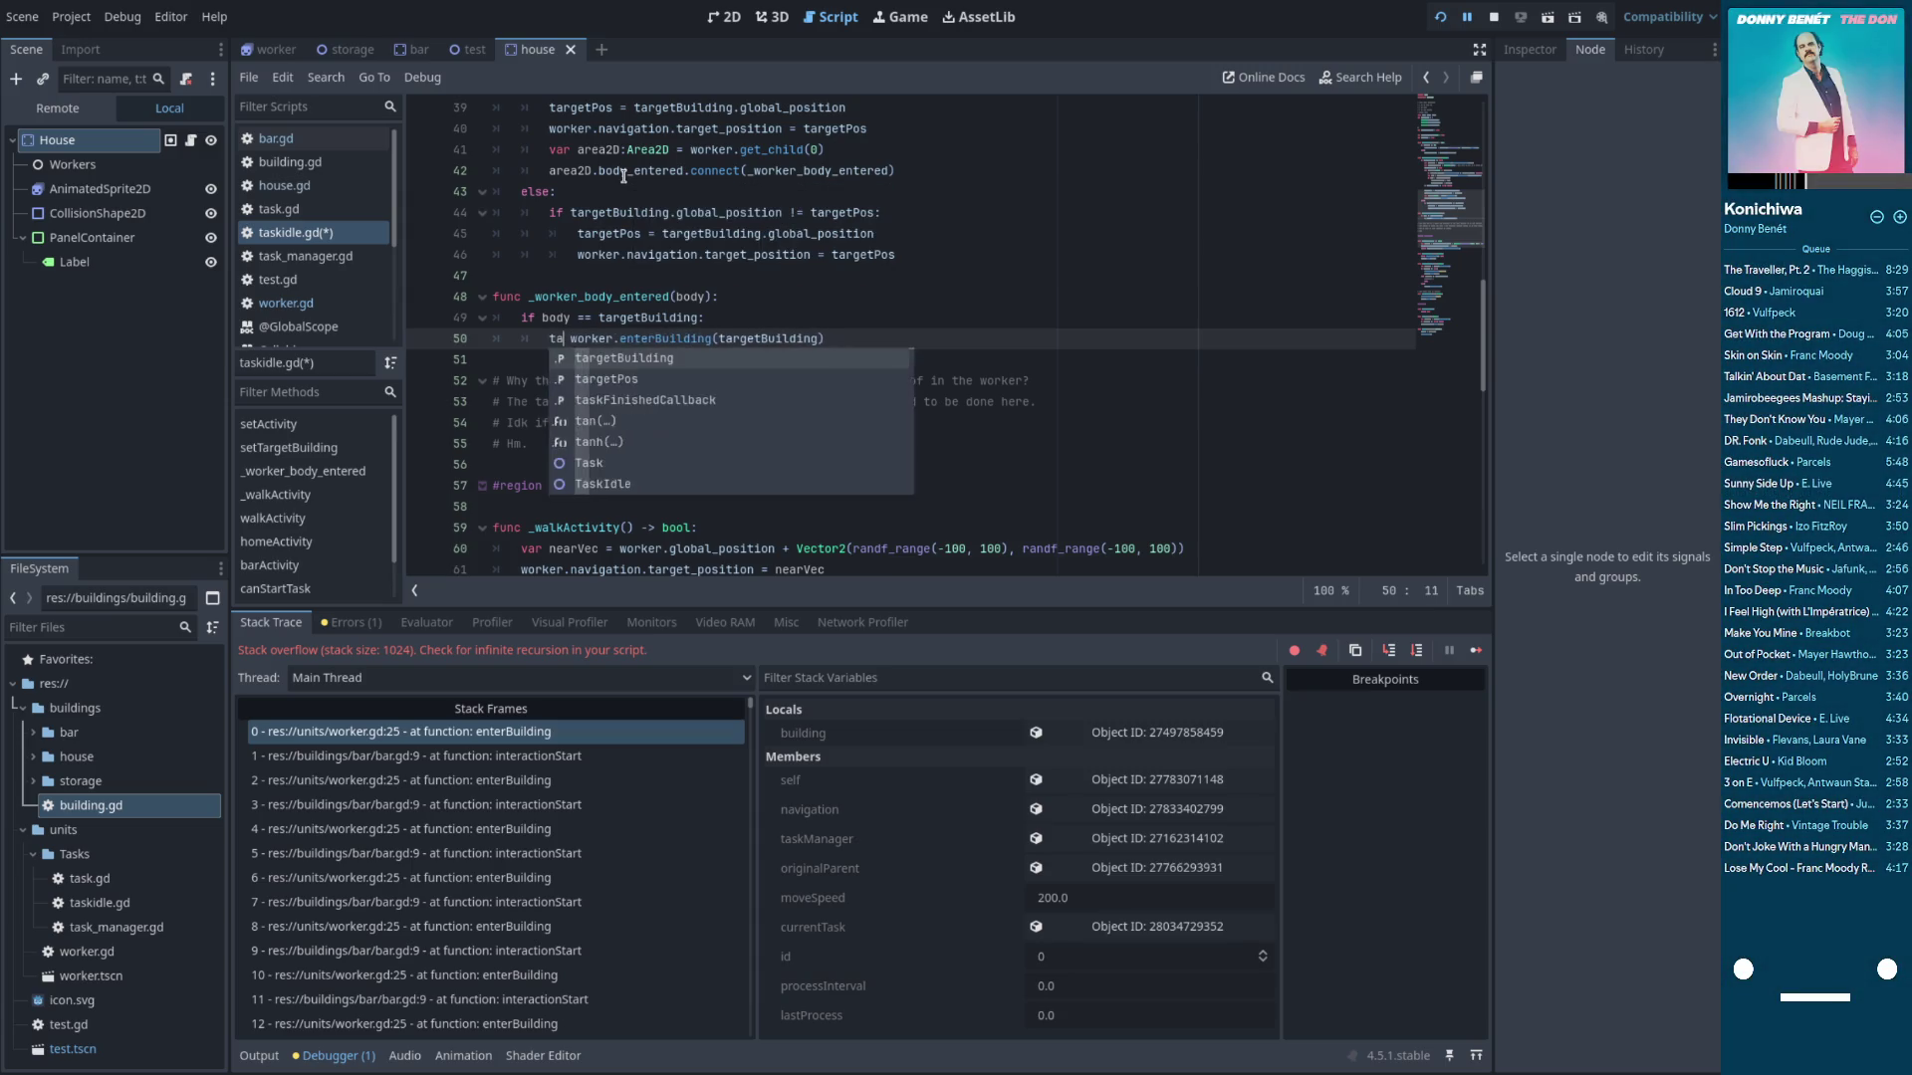
key("Return")
type(".building.interactionStart(self)")
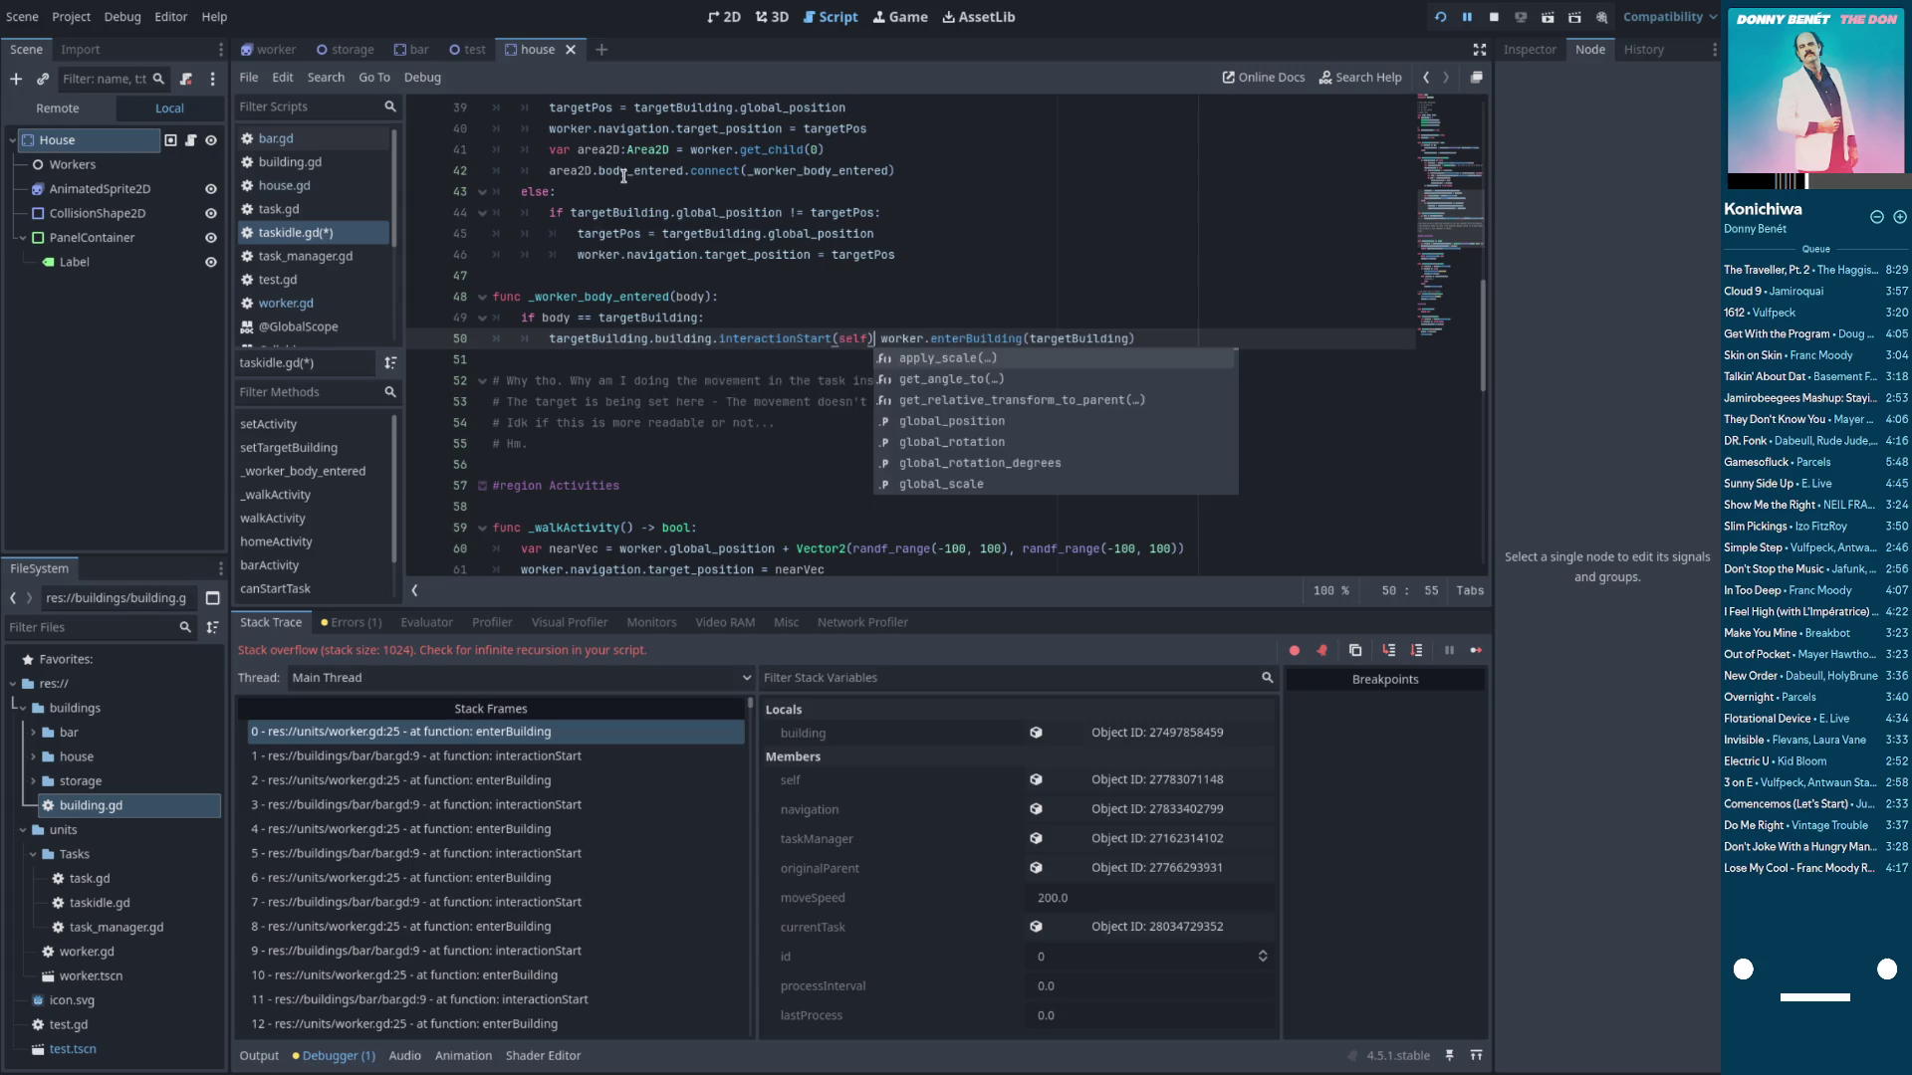
key("Left")
key("Left")
key("Left")
key("BackSpace")
key("BackSpace")
key("BackSpace")
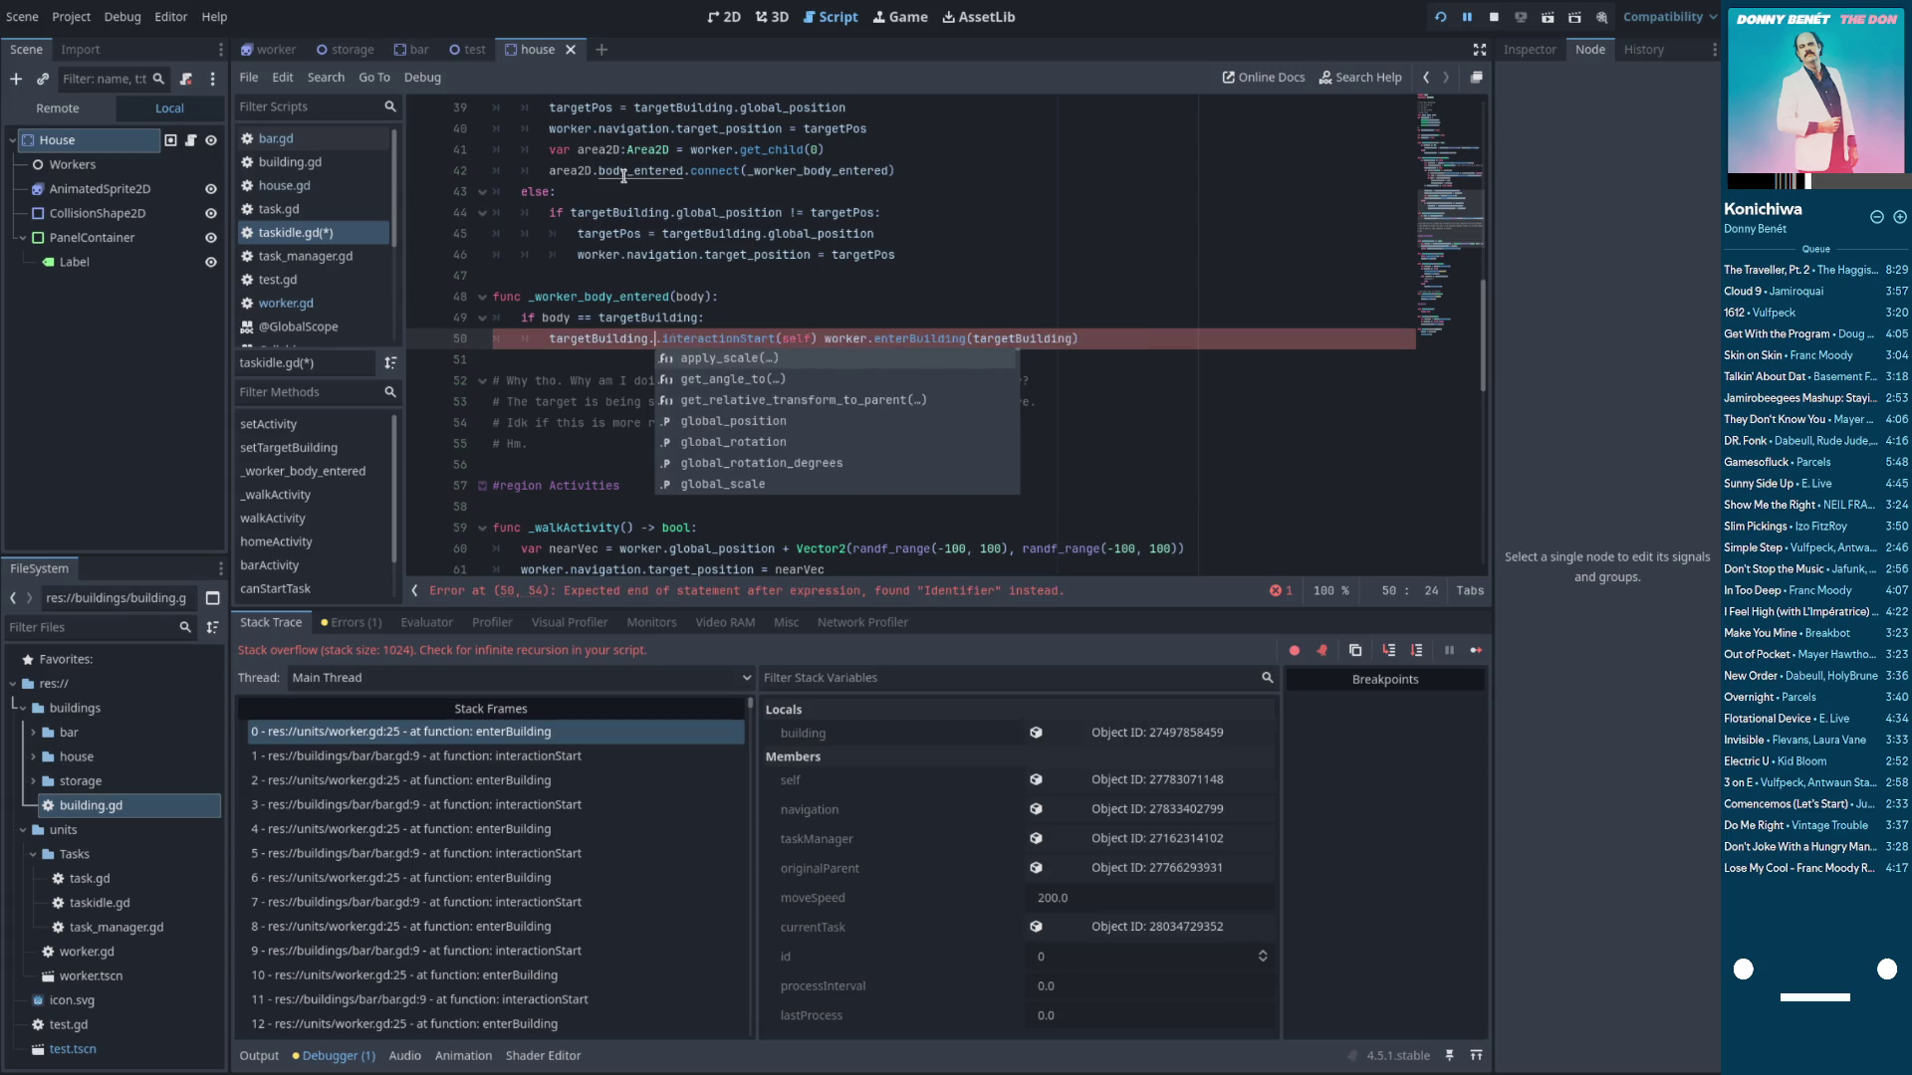
key("Delete")
key("Right")
key("Right")
key("Right")
key("BackSpace")
key("BackSpace")
key("BackSpace")
type("worker")
key("BackSpace")
key("BackSpace")
key("BackSpace")
key("Up")
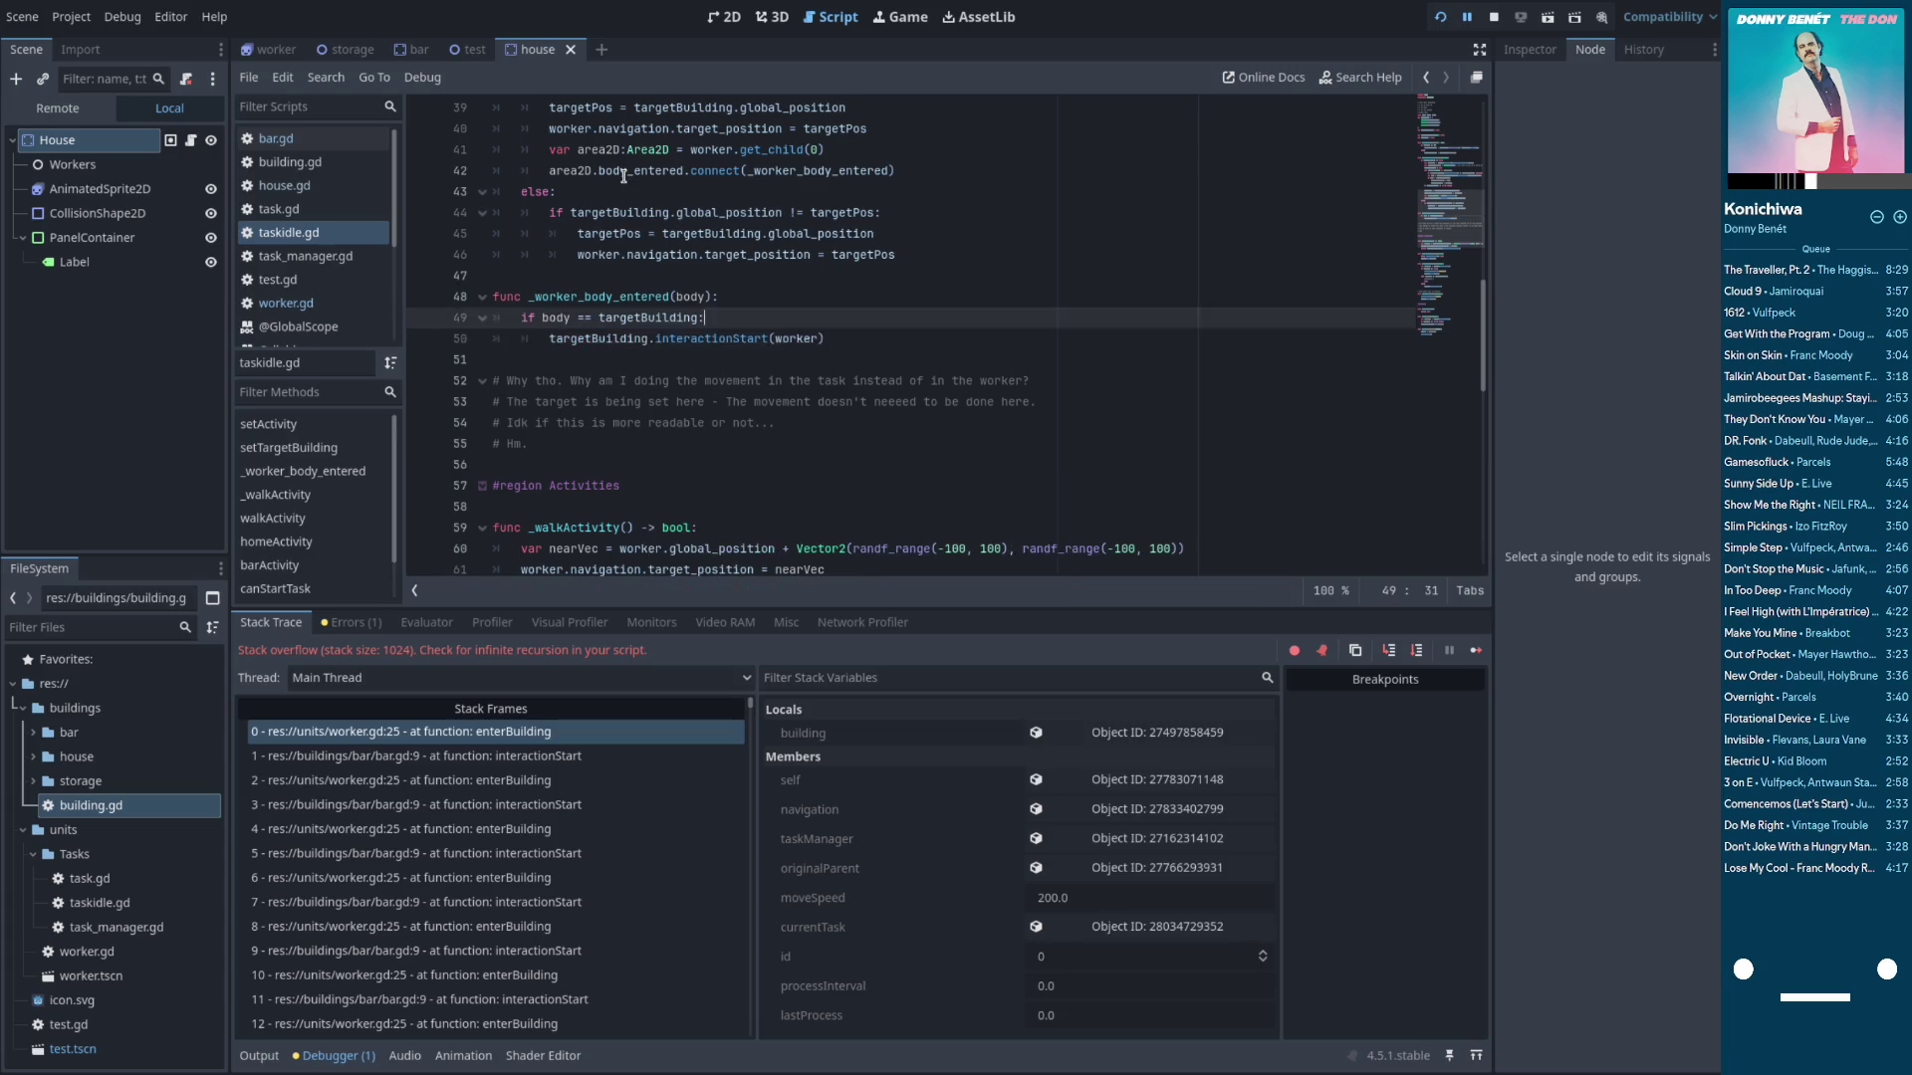
Copy the area2D declaration from line 41 into the handler after interactionStart
double_click(629, 296)
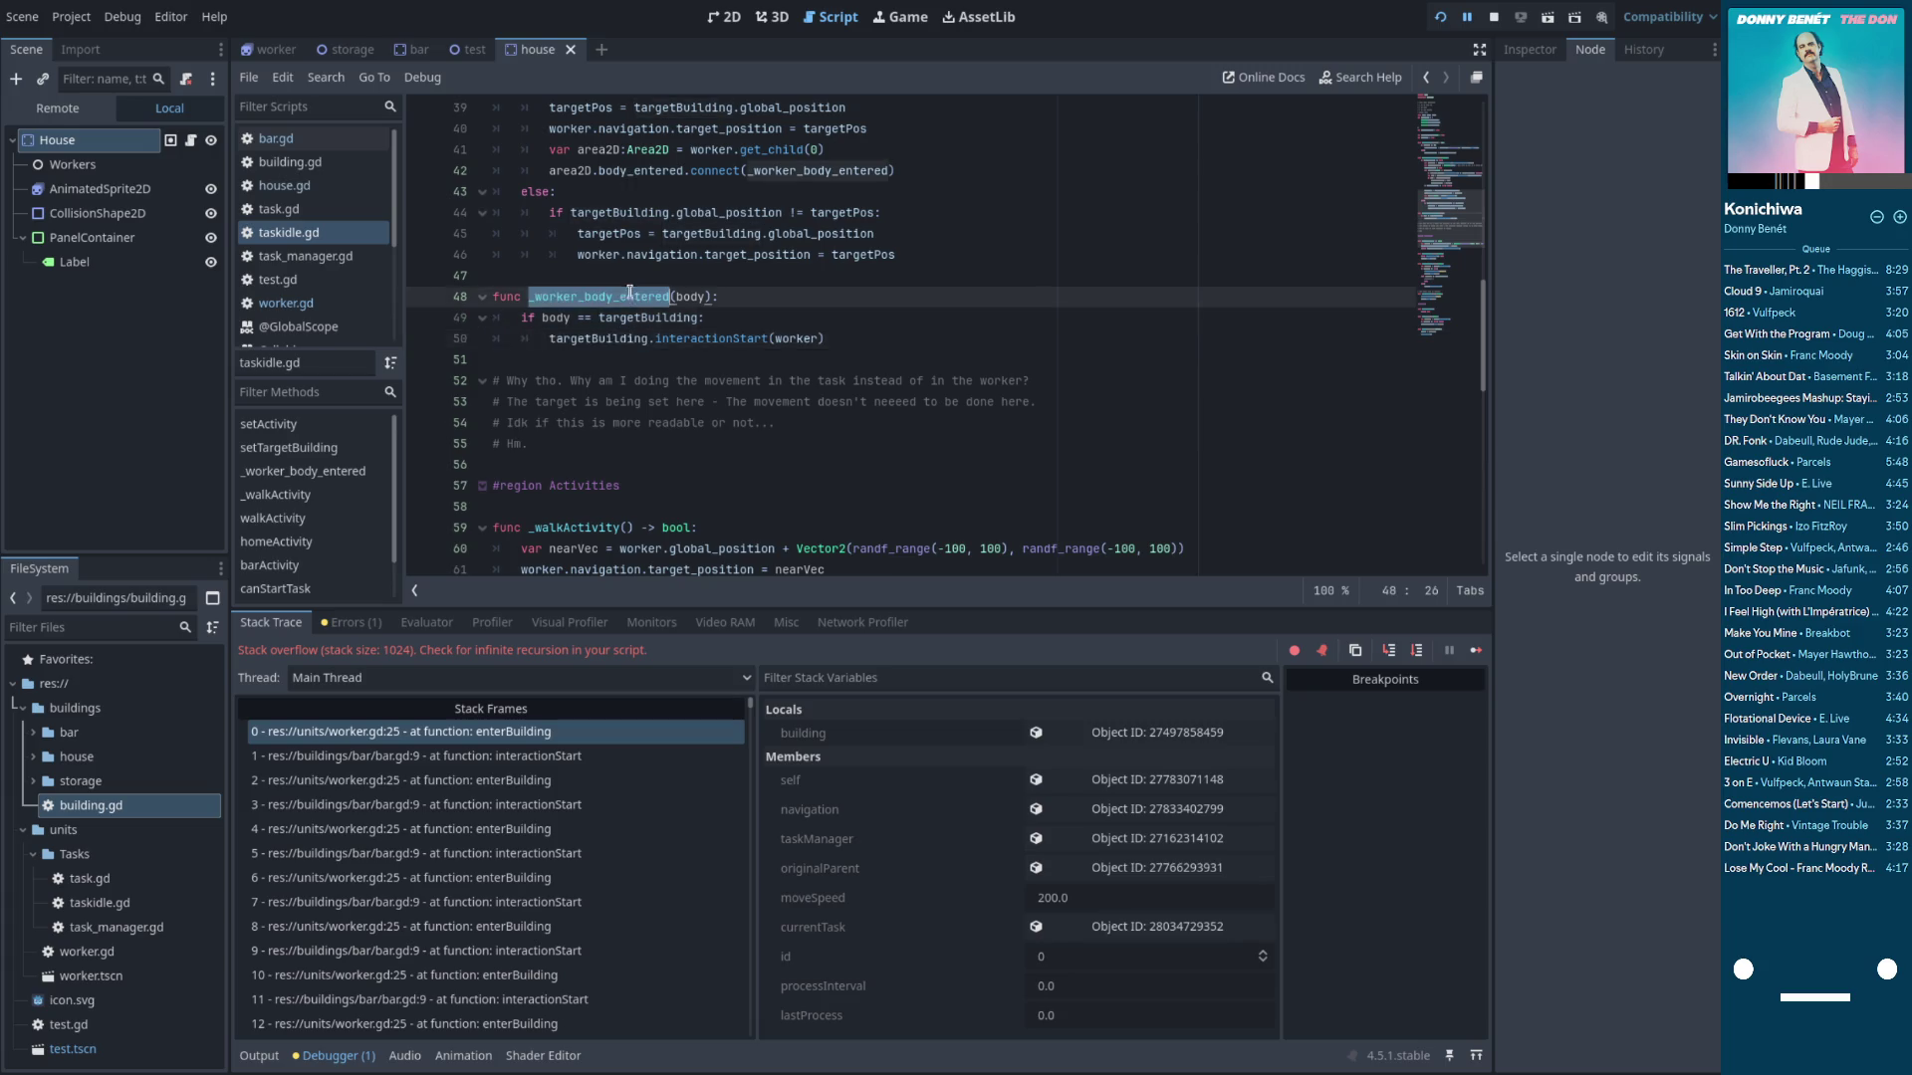
scroll(698, 297, "up", 1)
double_click(568, 233)
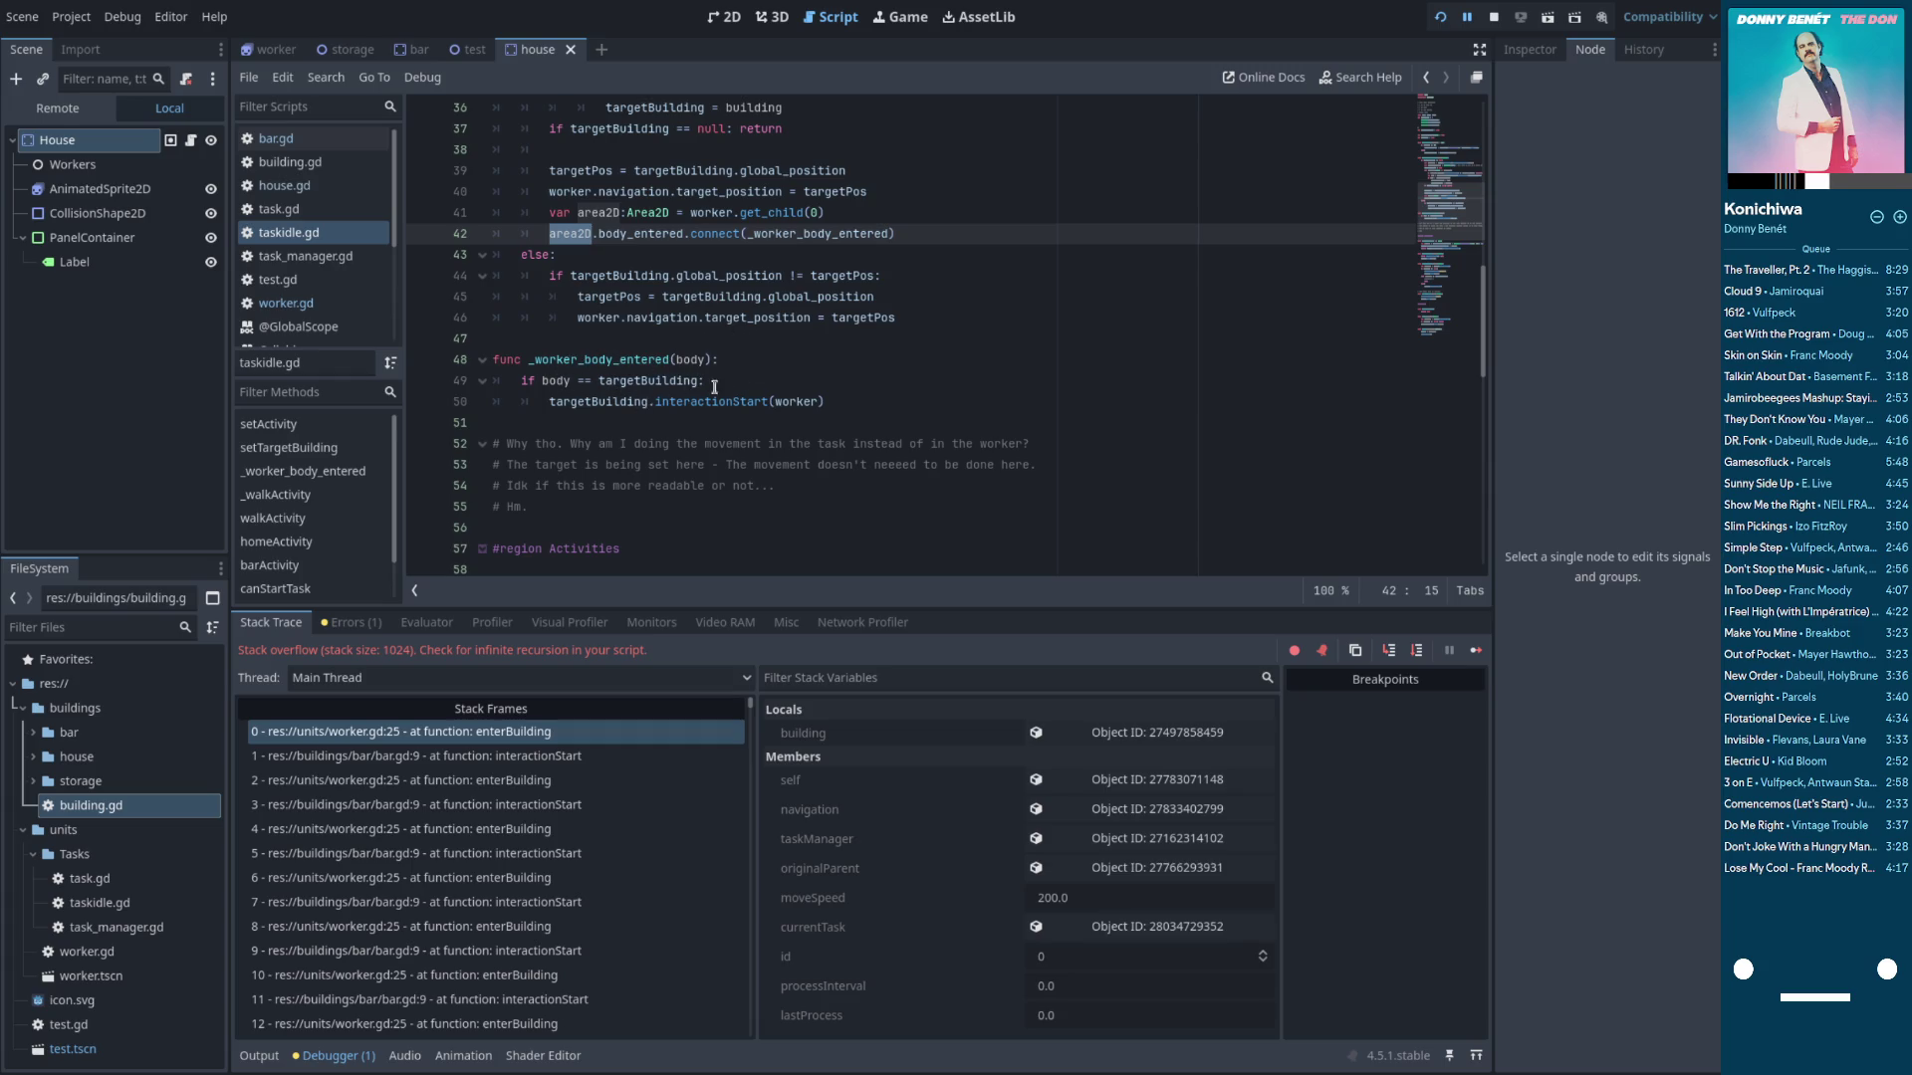
left_click(847, 401)
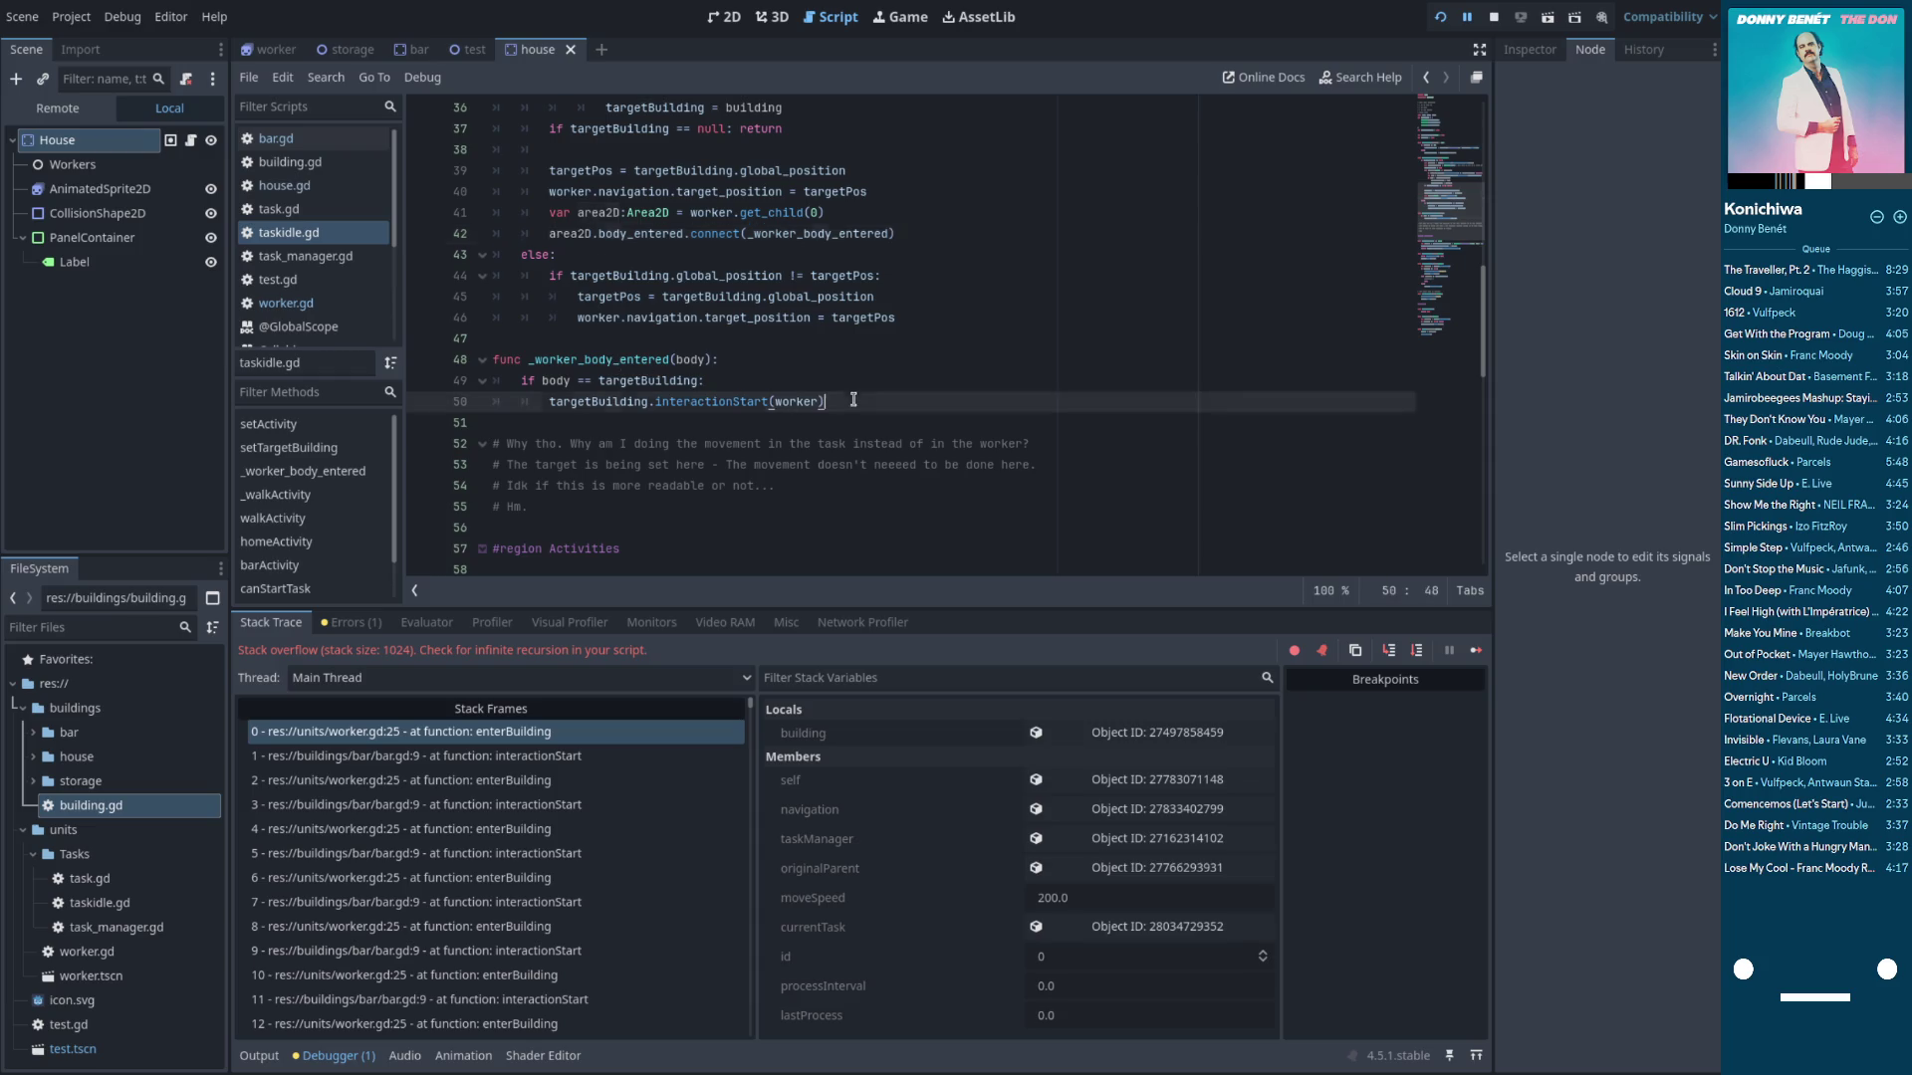
key("Return")
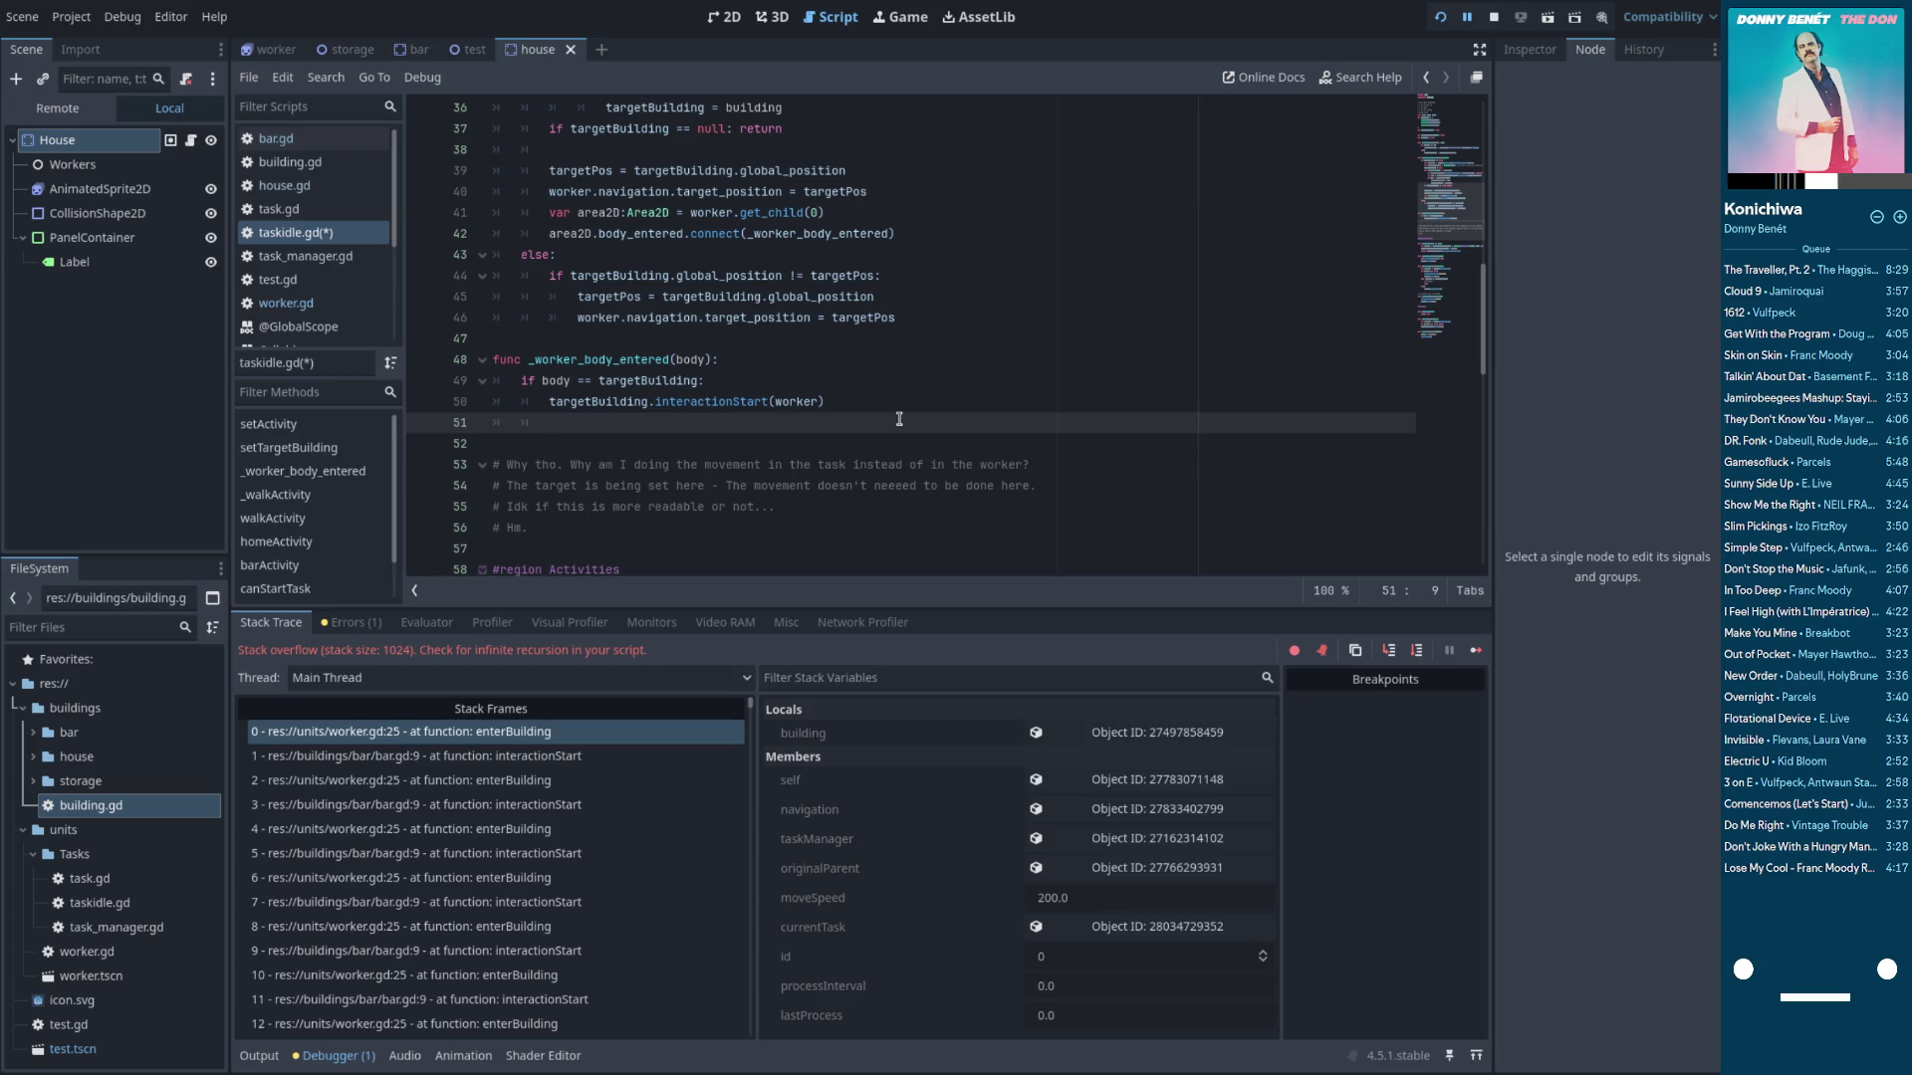
left_click_drag(838, 214, 549, 214)
key("ctrl+c")
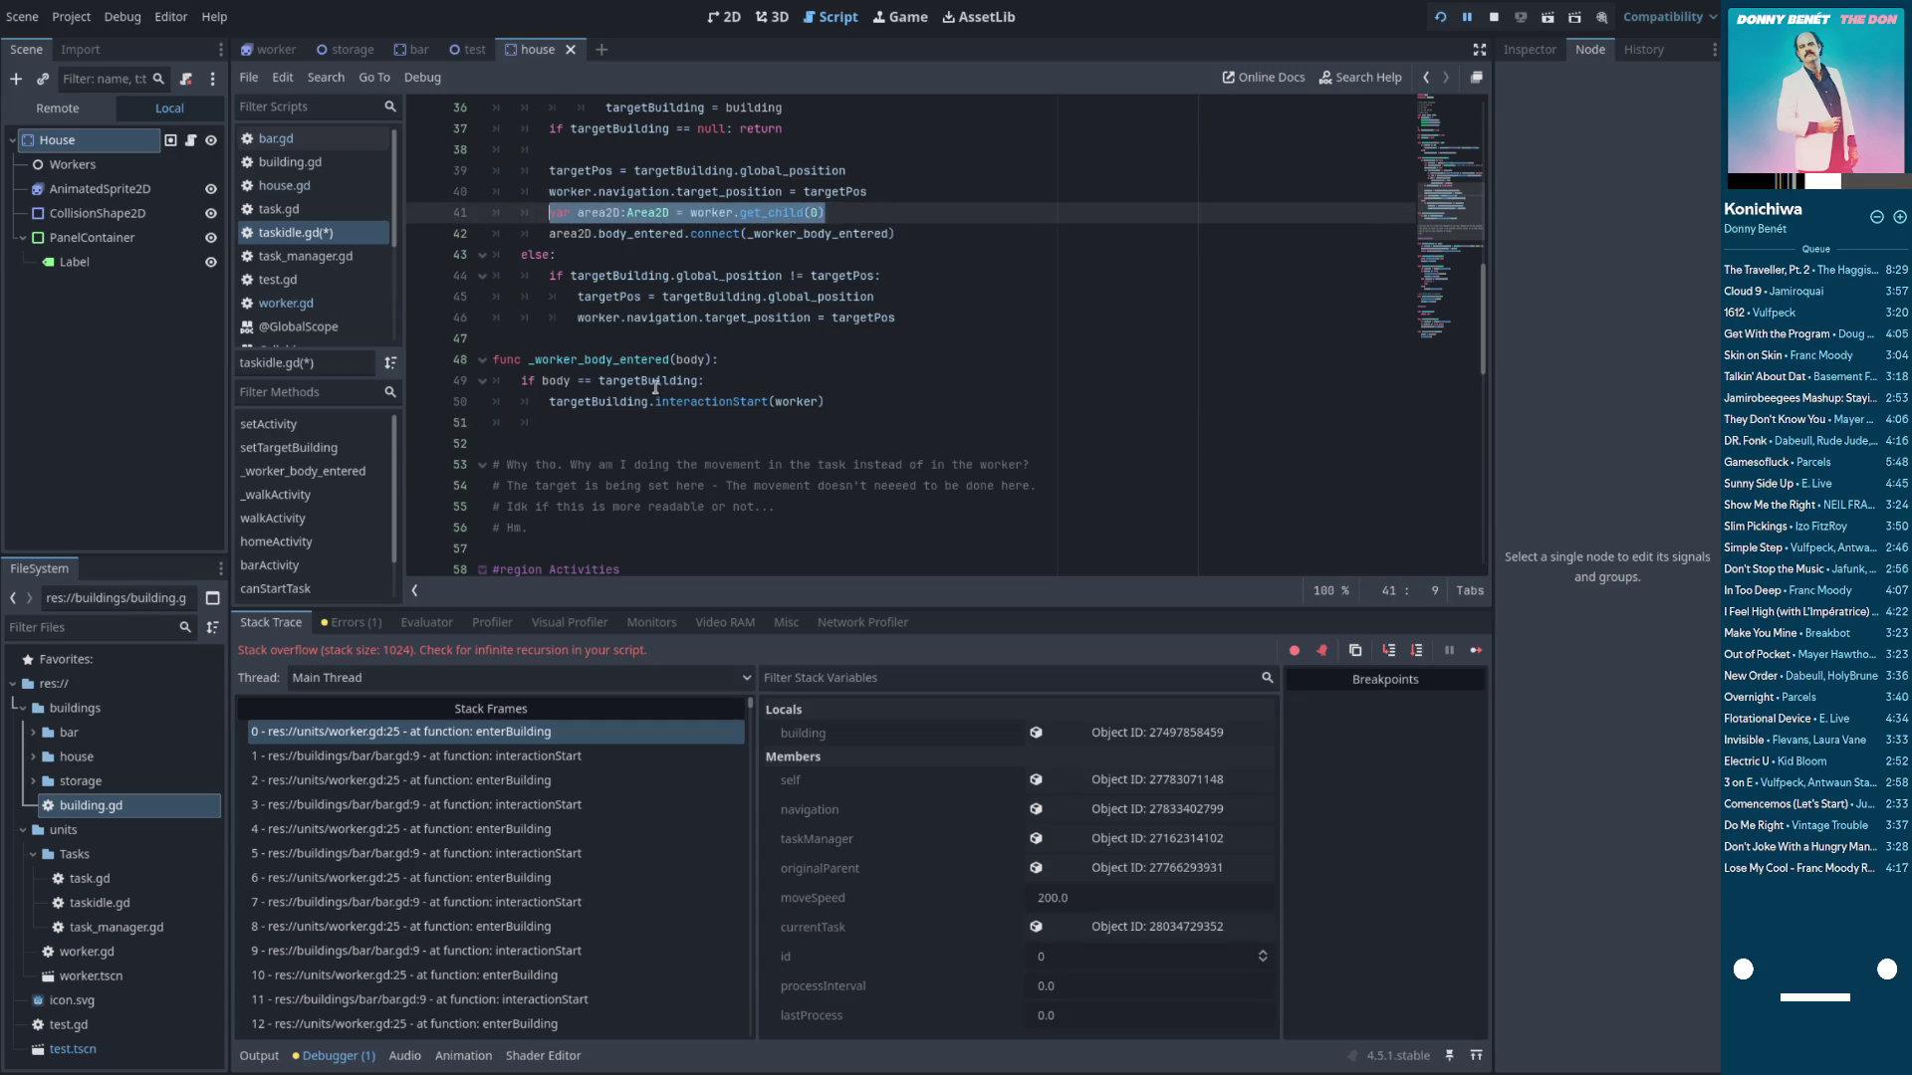
left_click(650, 423)
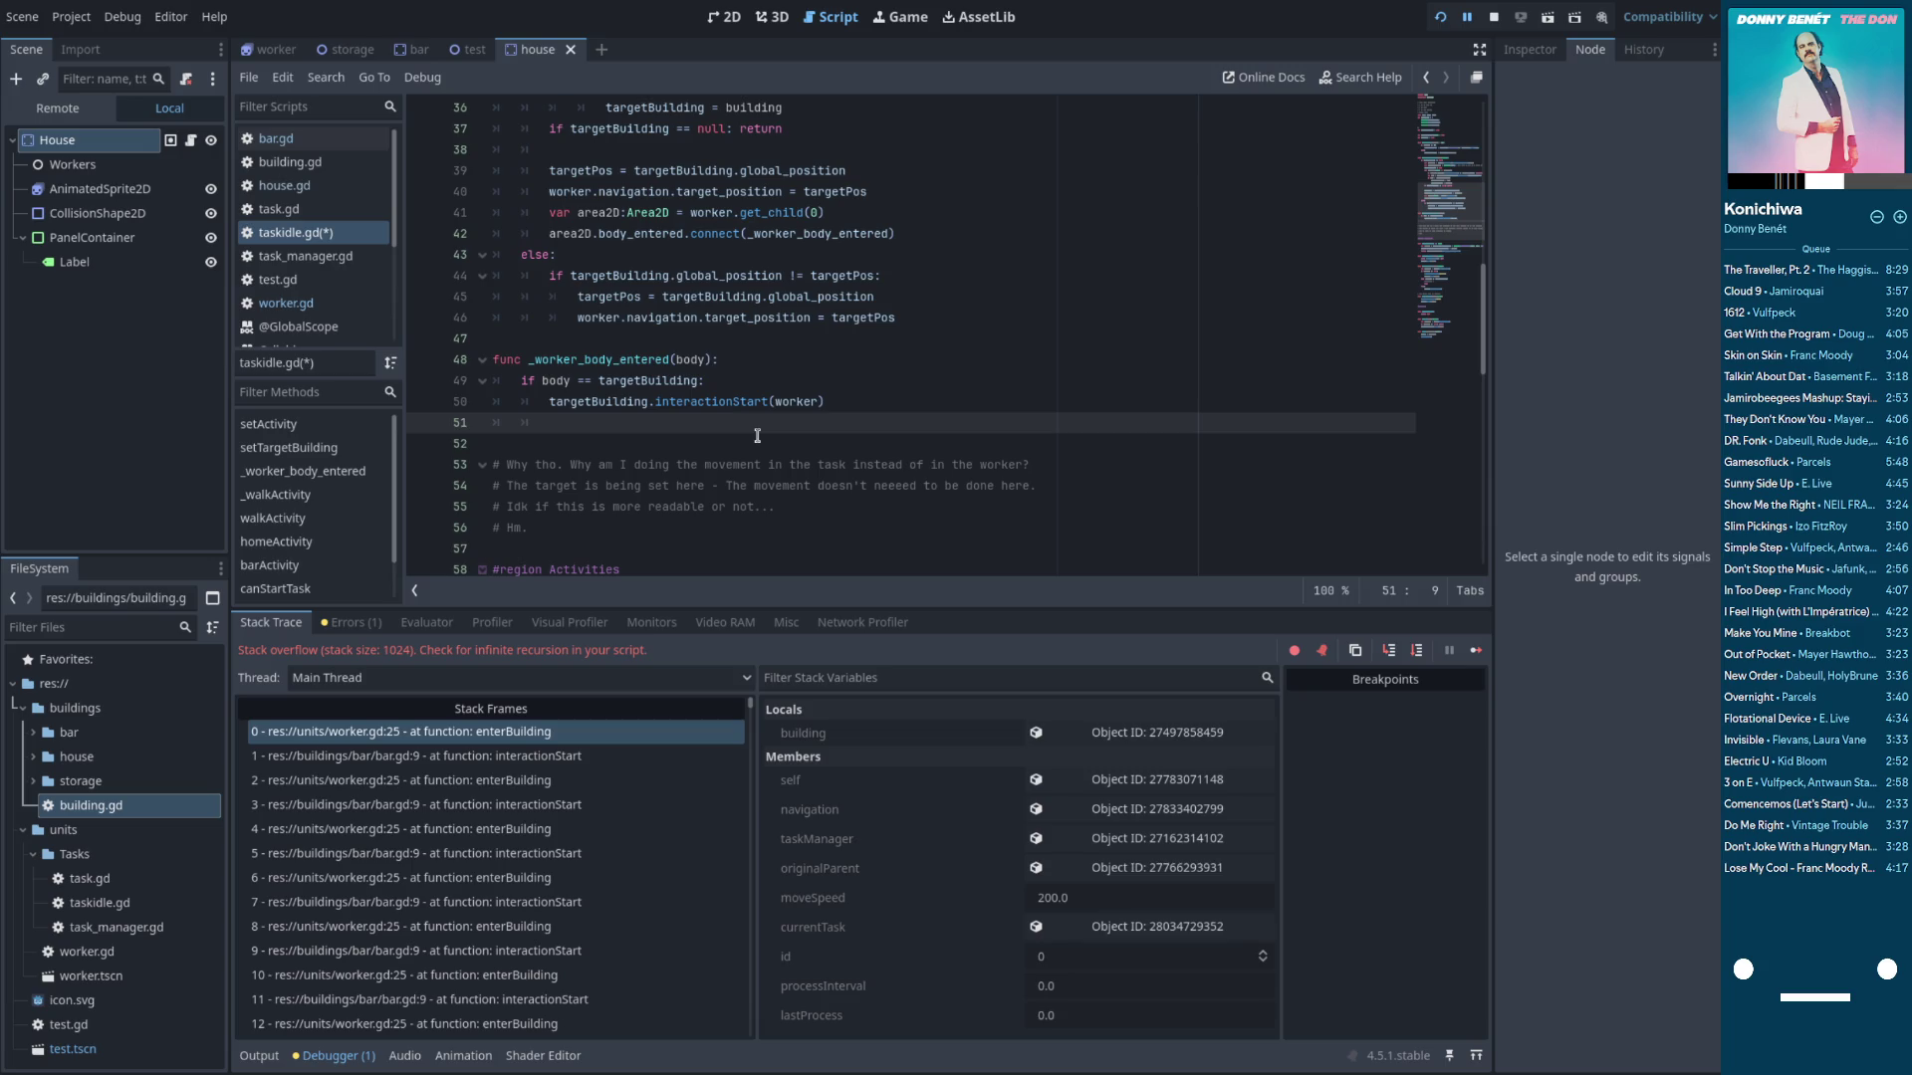
key("ctrl+v")
Add area2D.body_entered.disconnect(_worker_body_entered), rerun the project, and open bar.gd
key("Return")
type("area")
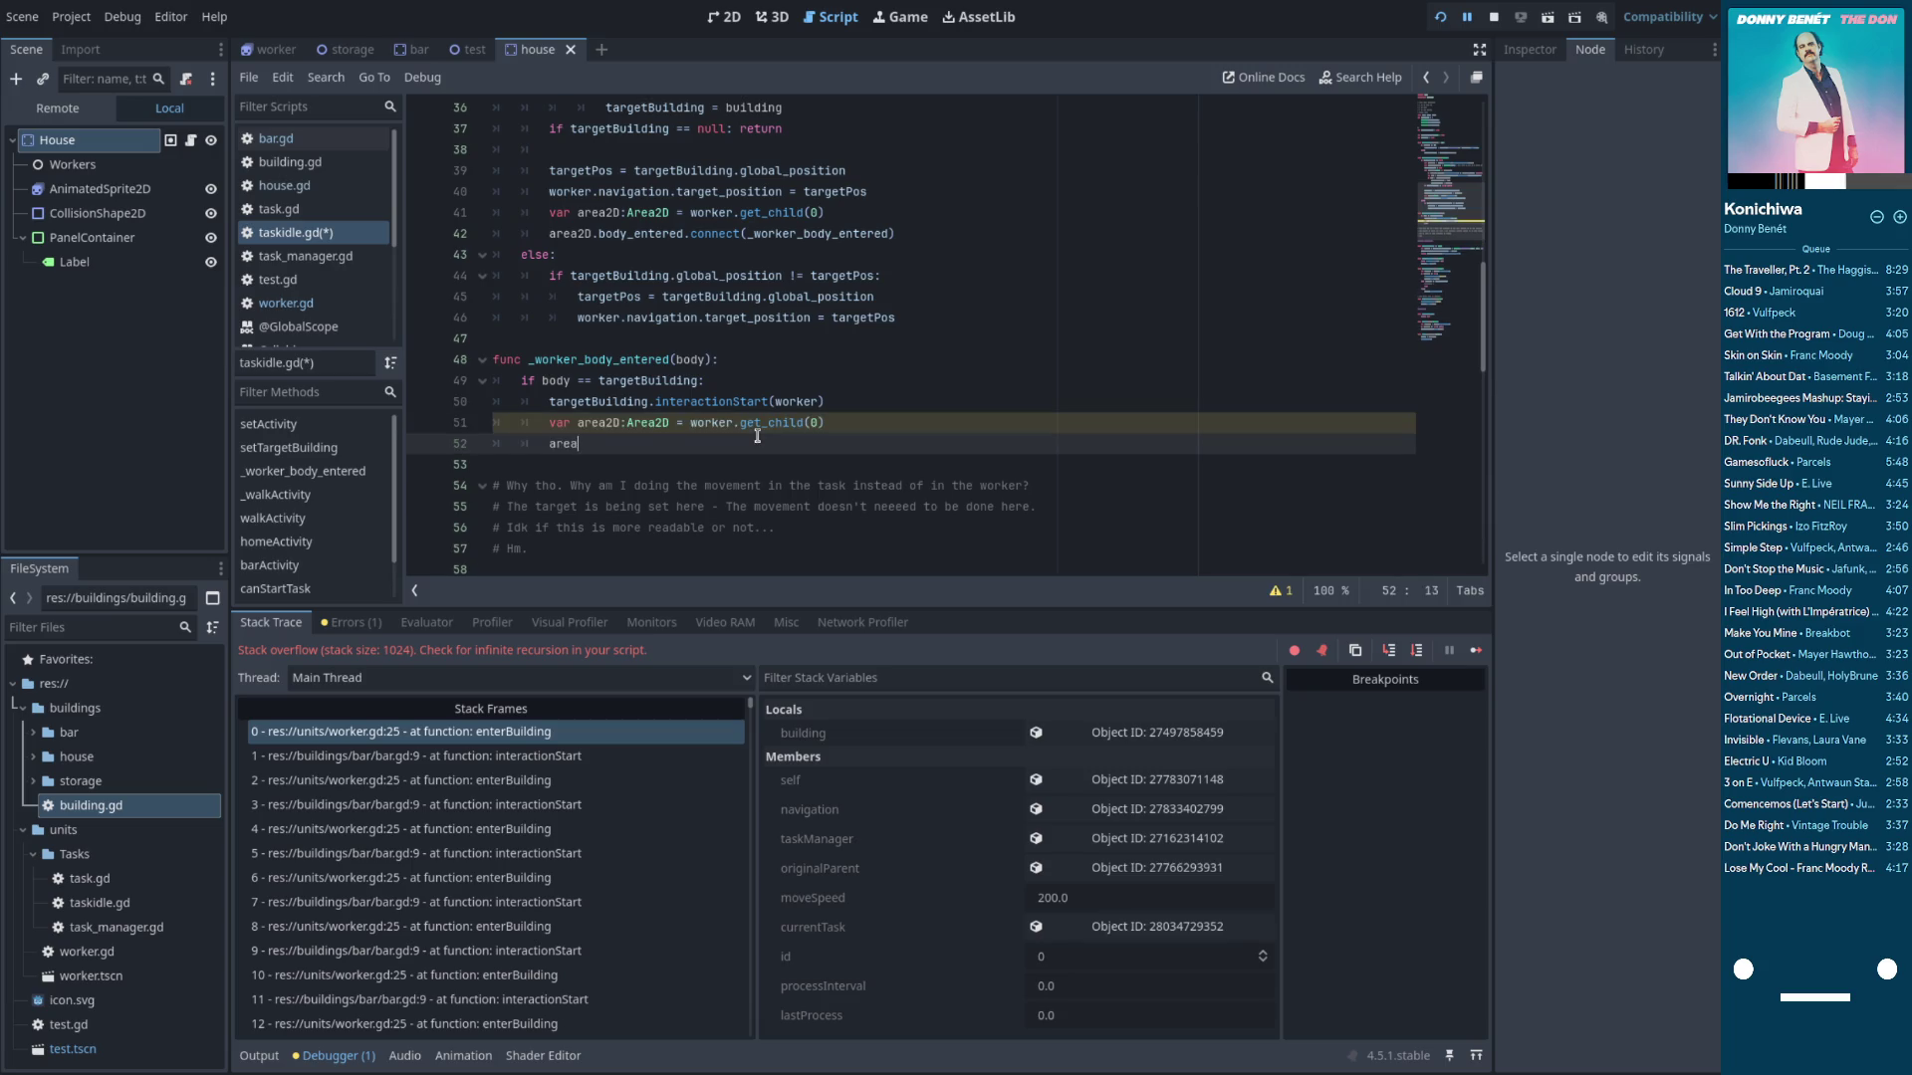
type("2D.body")
key("Return")
type(".")
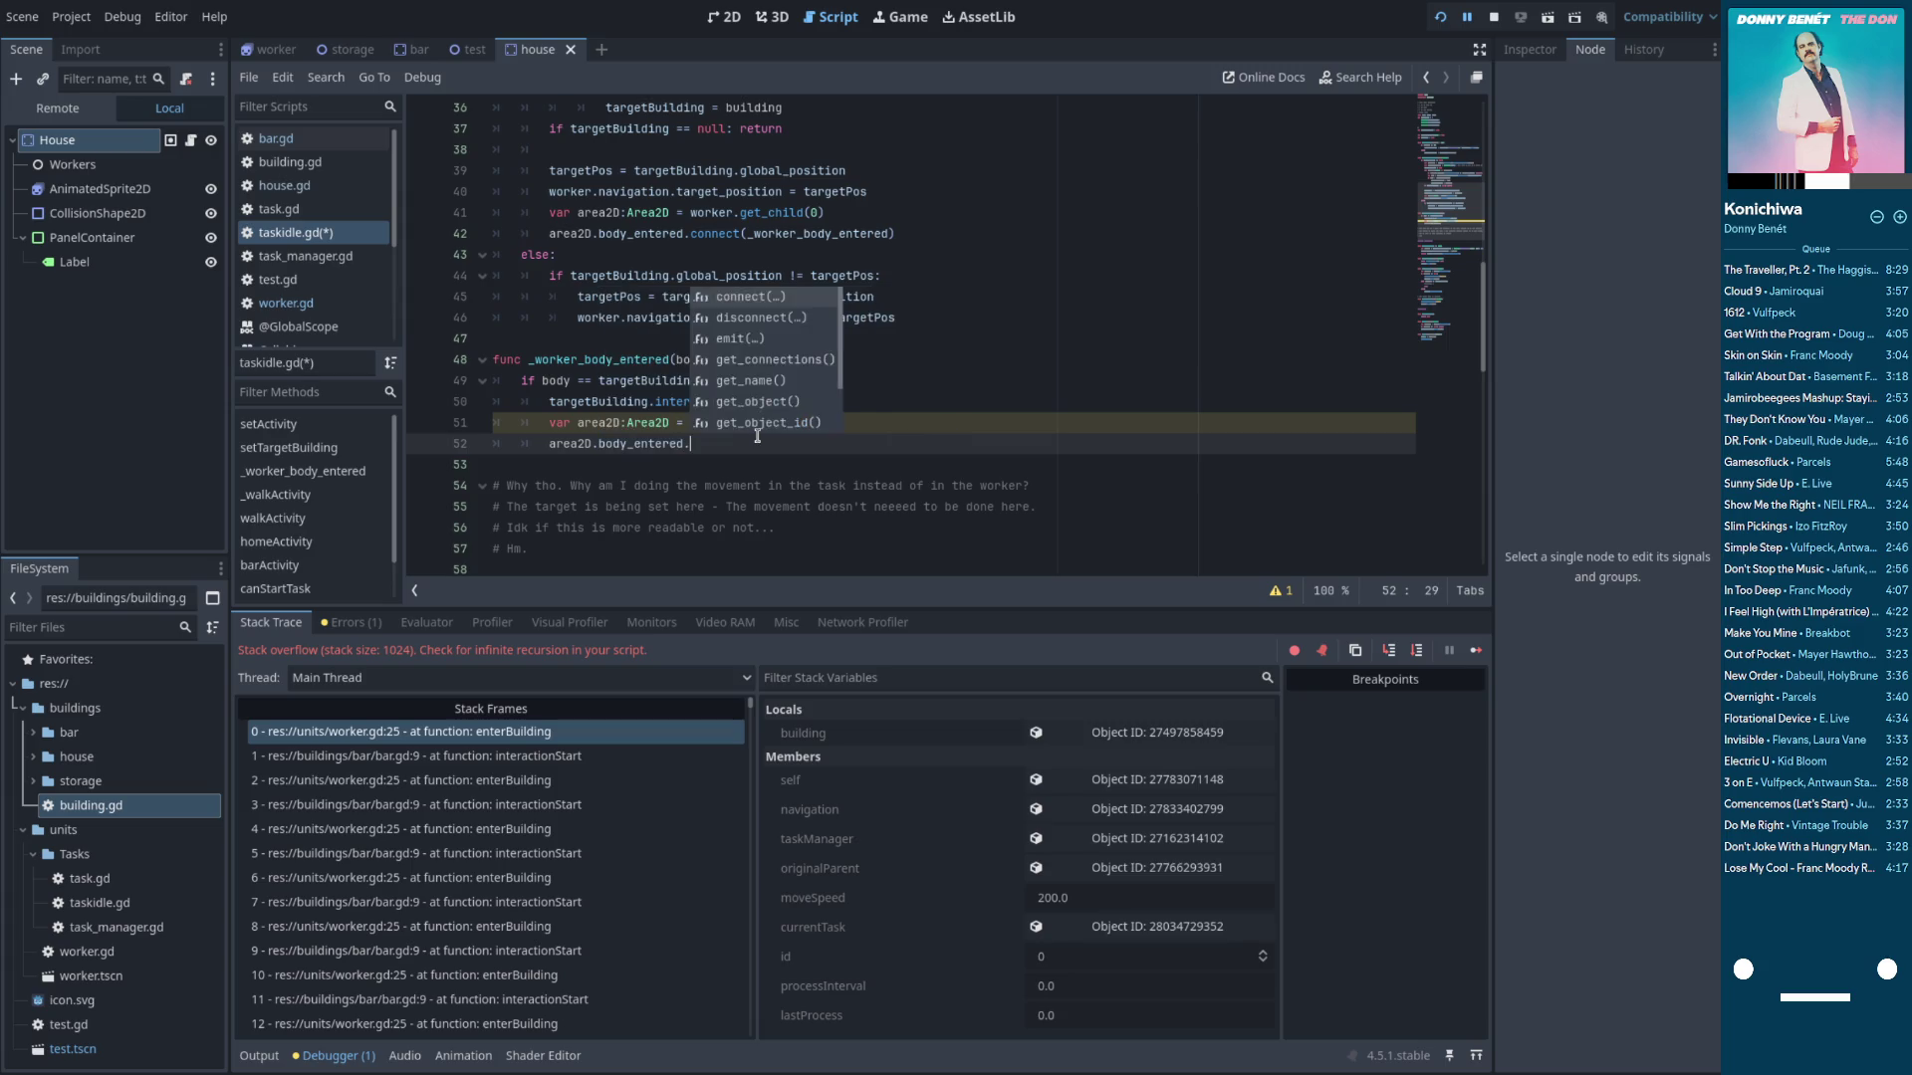
type("d")
key("Return")
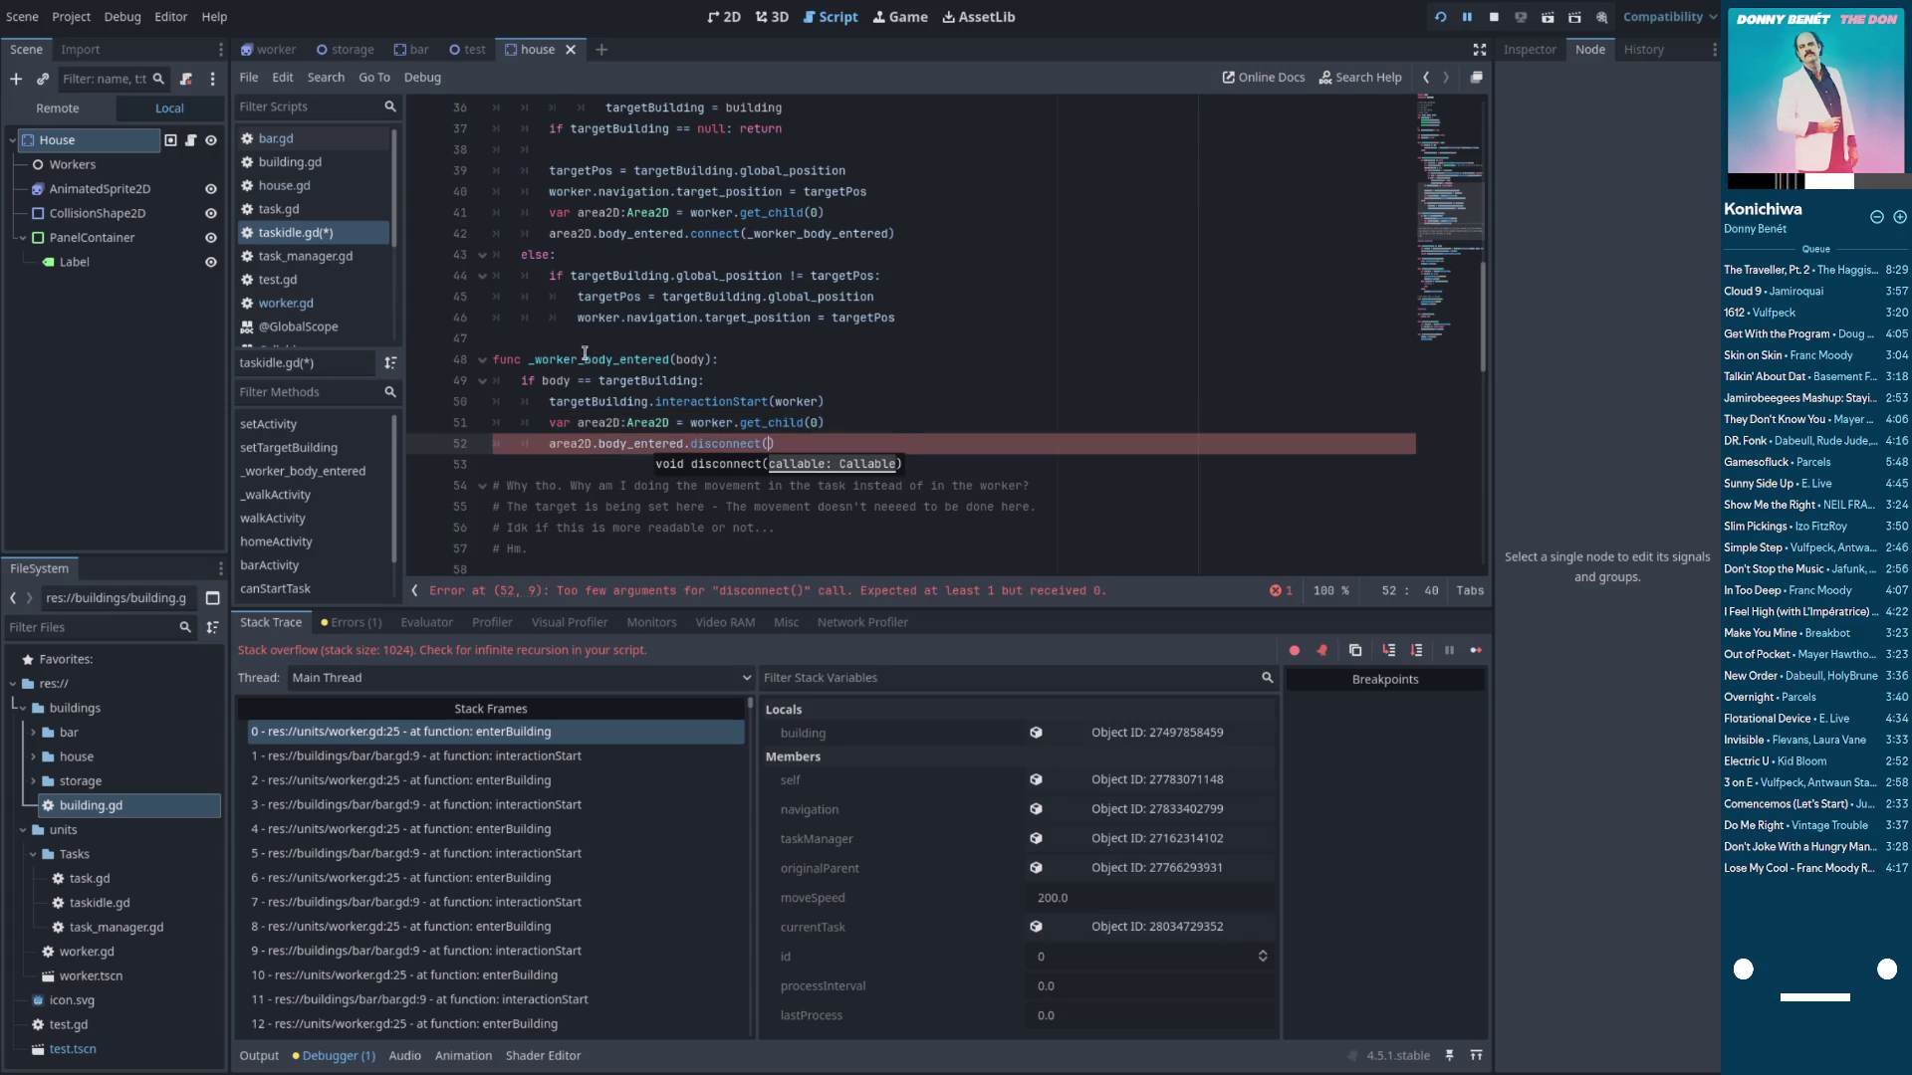
type("_worker_body_entered")
left_click(964, 430)
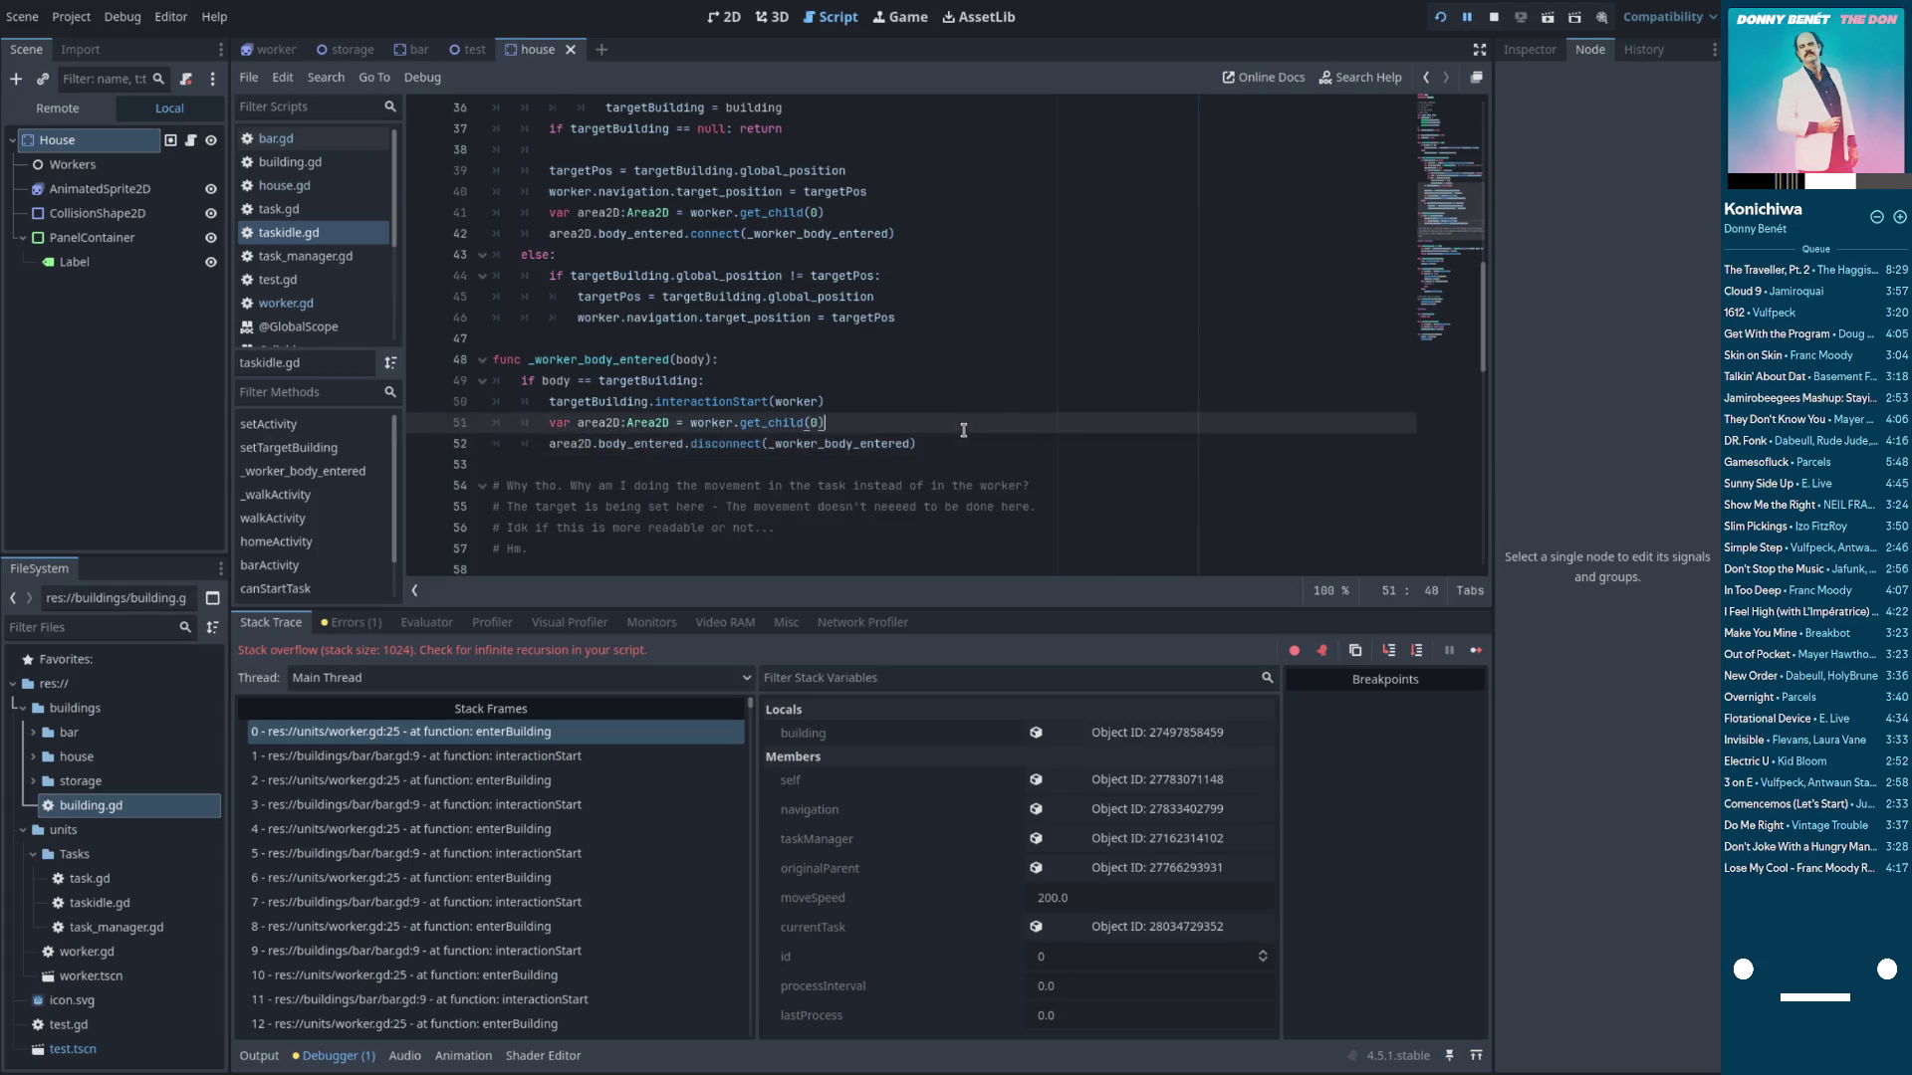
left_click(1440, 17)
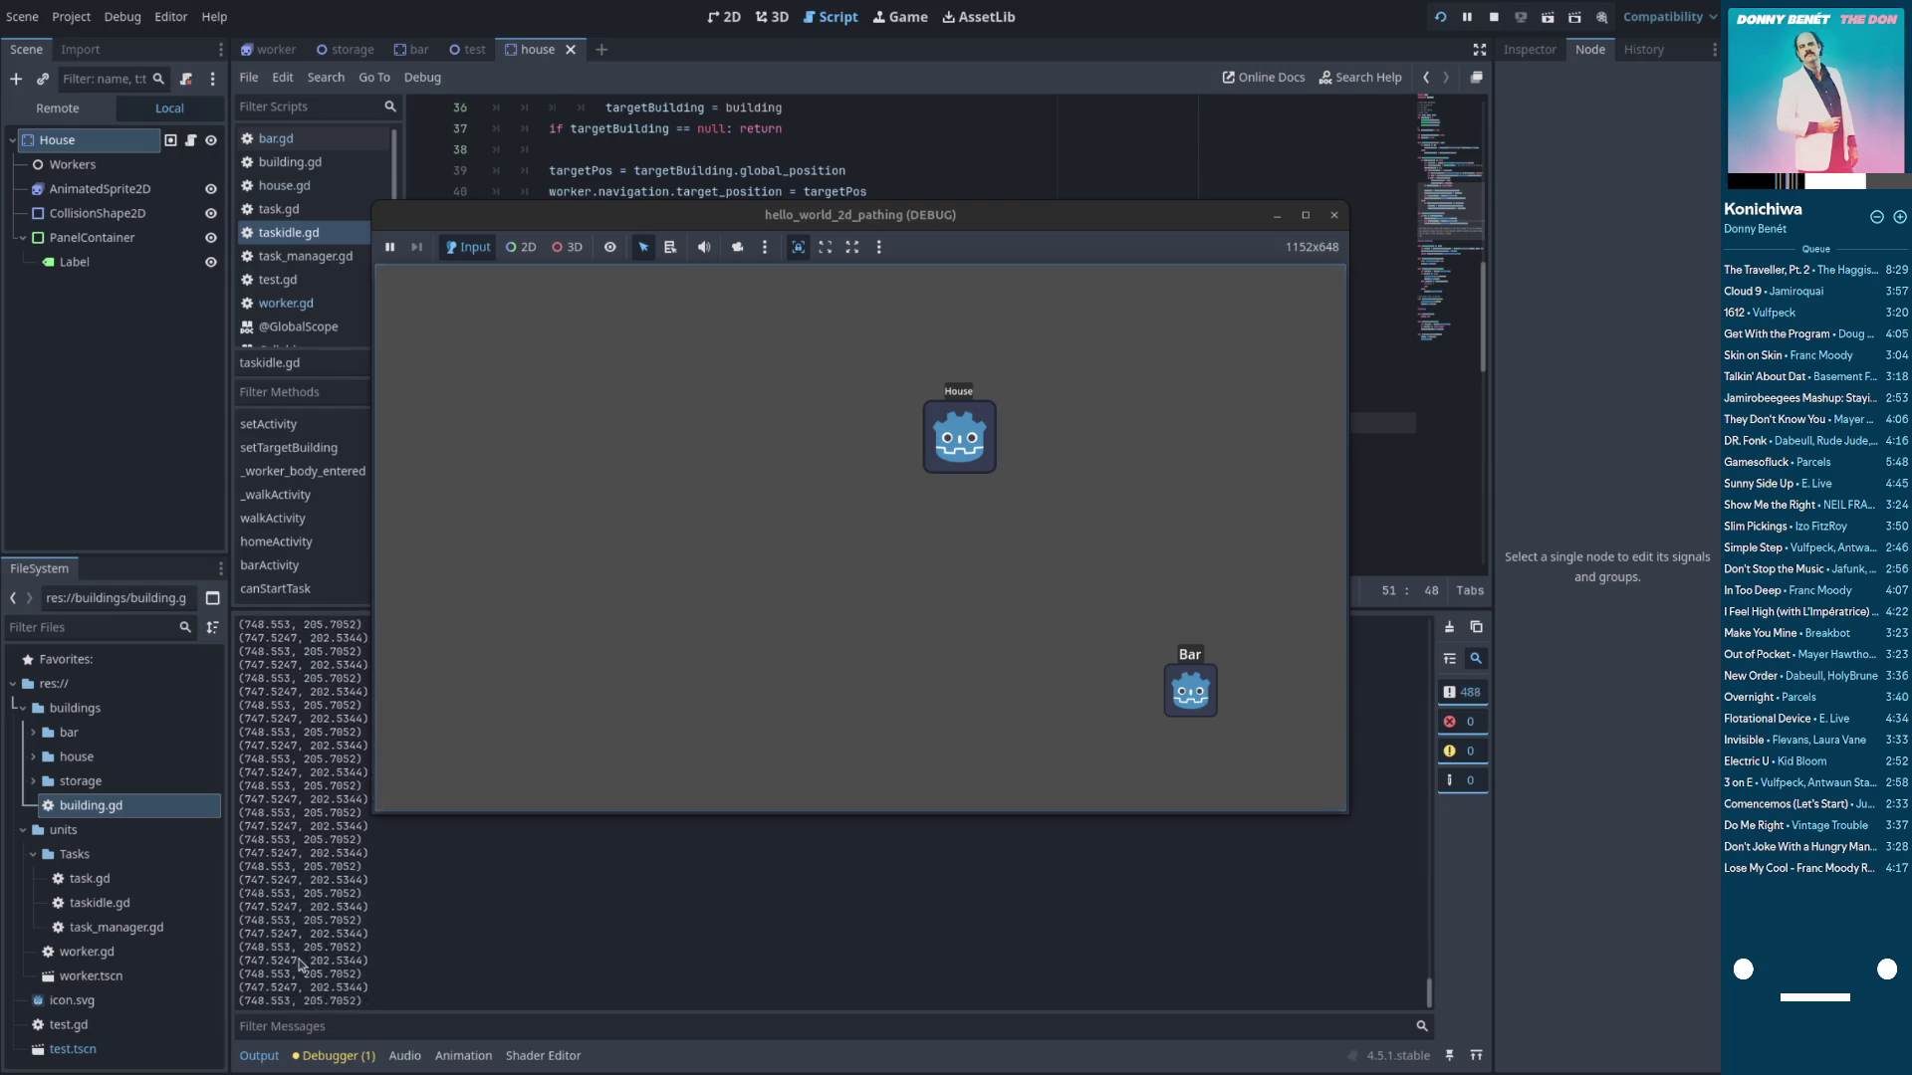
left_click(271, 139)
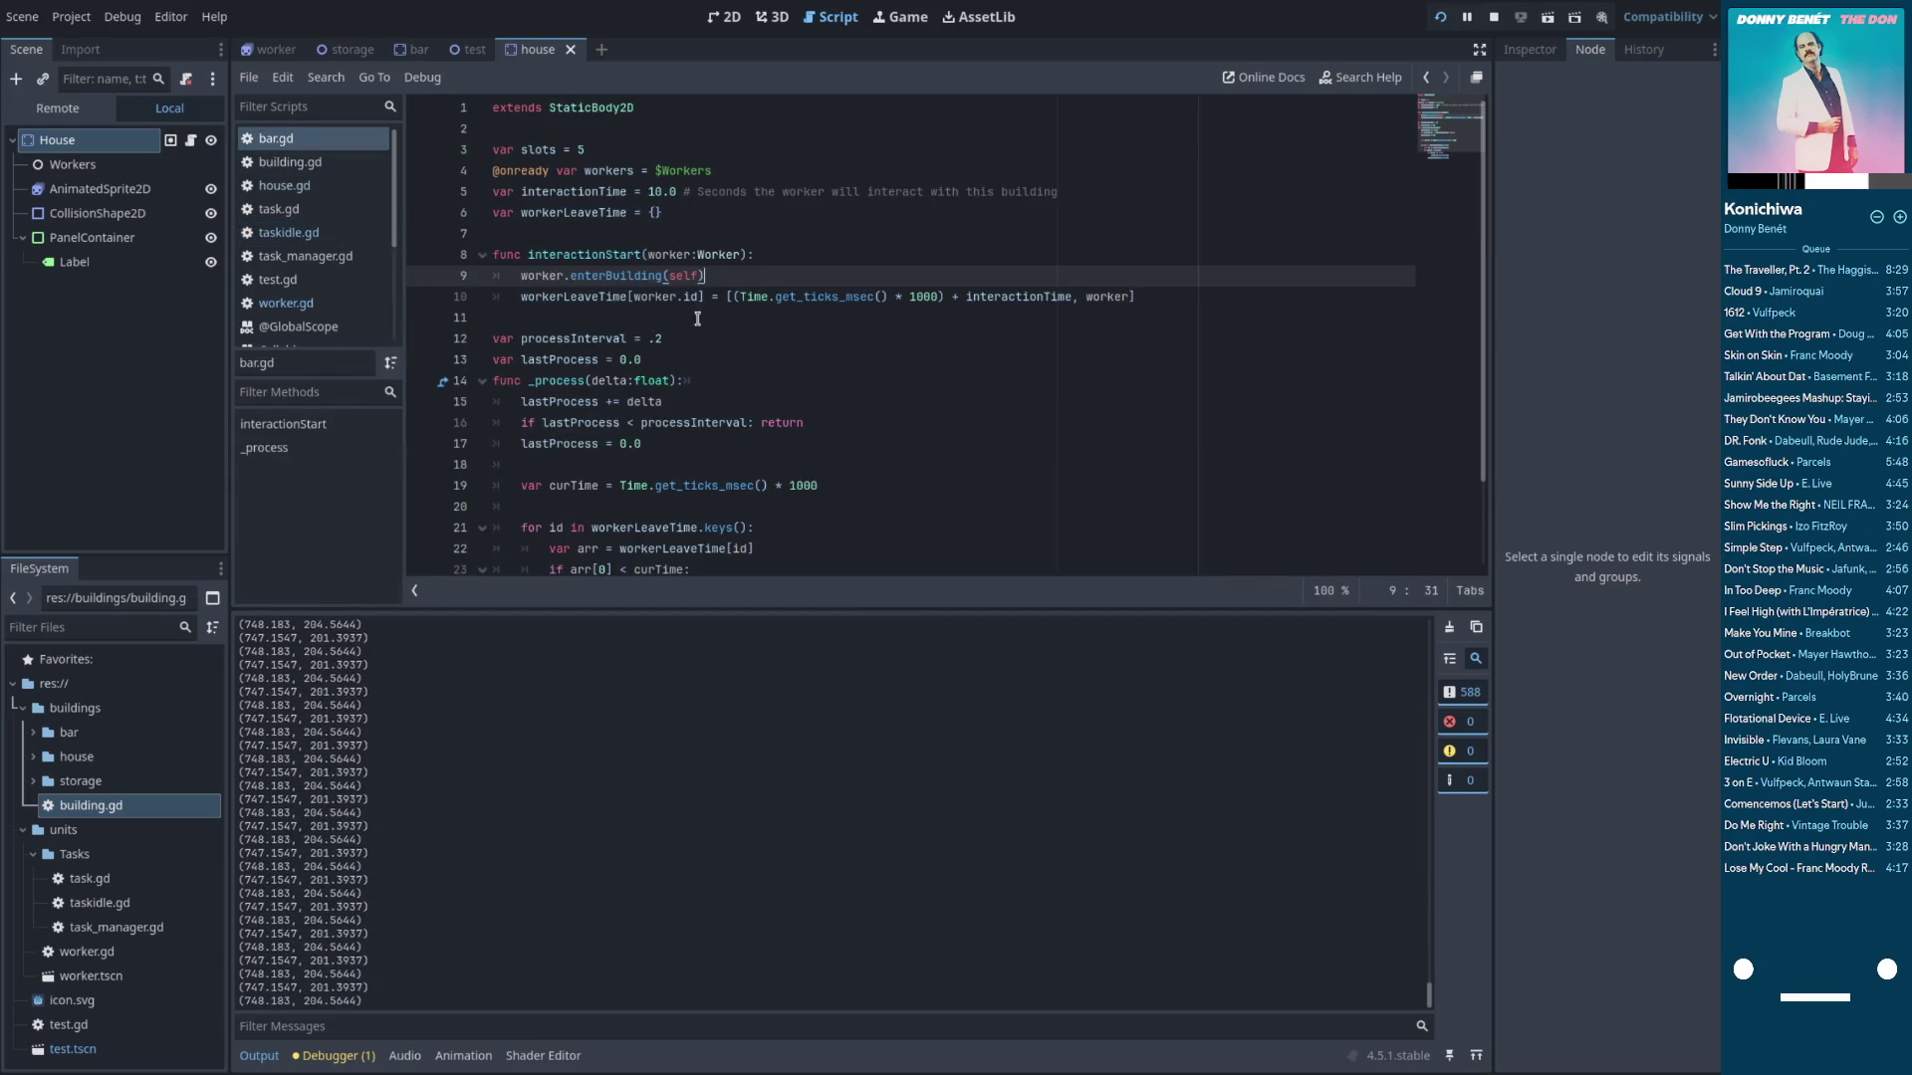
Return to taskidle.gd and inspect the getBuilding call and building variable in homeActivity
scroll(722, 349, "down", 2)
scroll(734, 365, "up", 2)
key("alt+Left")
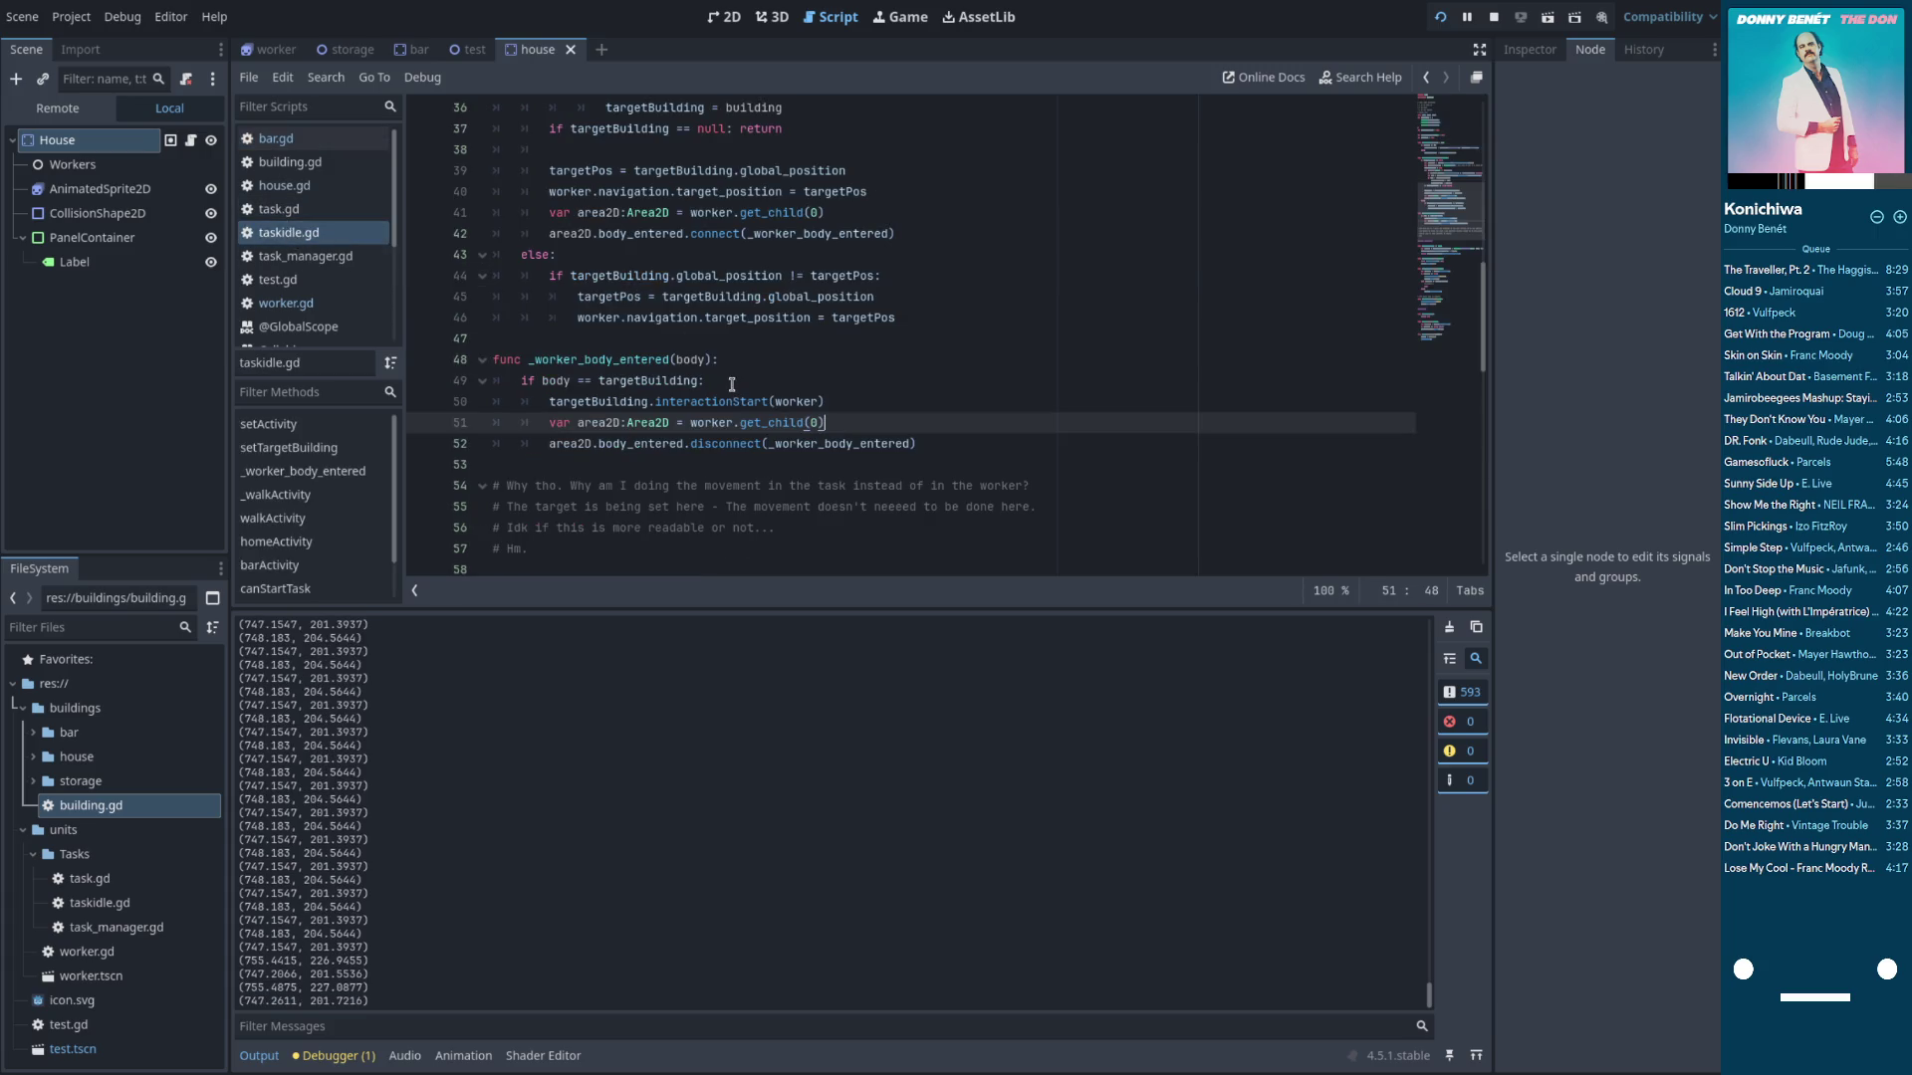
scroll(732, 385, "up", 9)
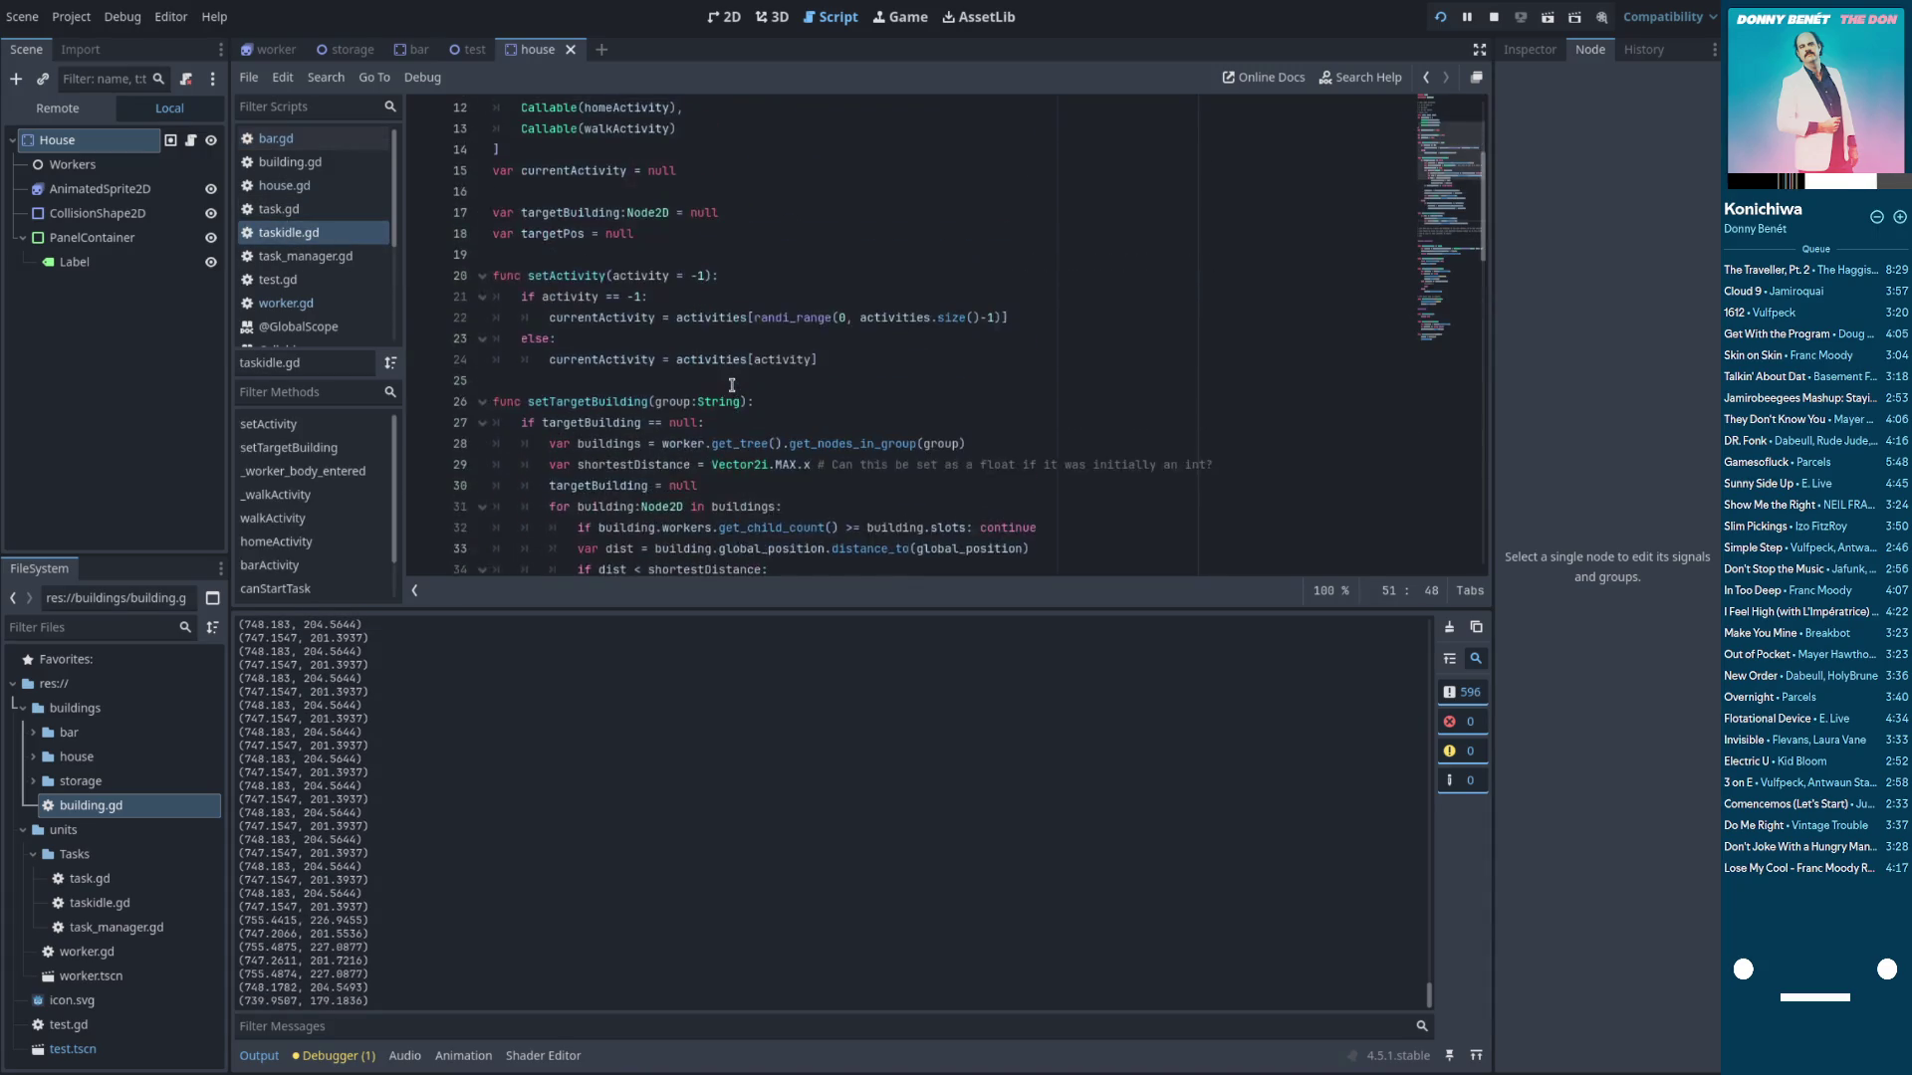
scroll(732, 385, "down", 2)
scroll(732, 384, "up", 5)
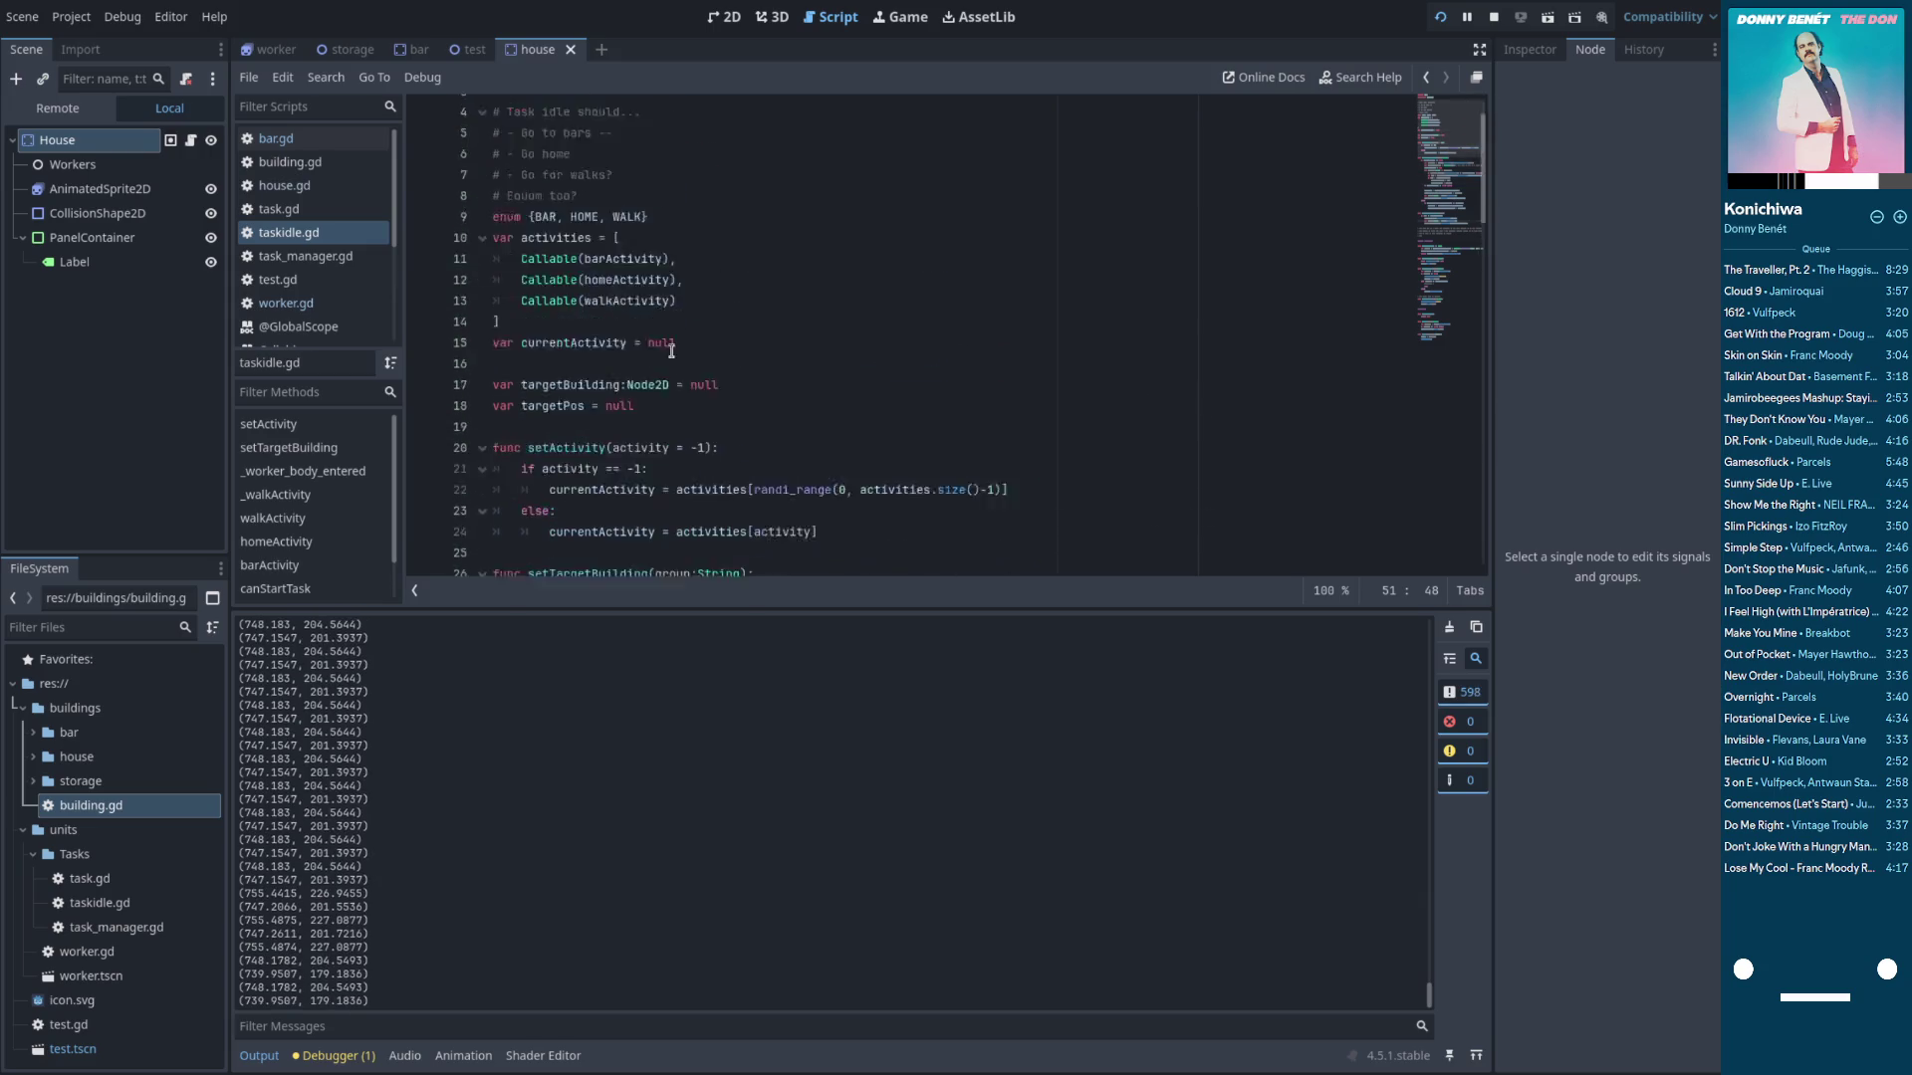
scroll(671, 350, "down", 10)
scroll(670, 350, "down", 9)
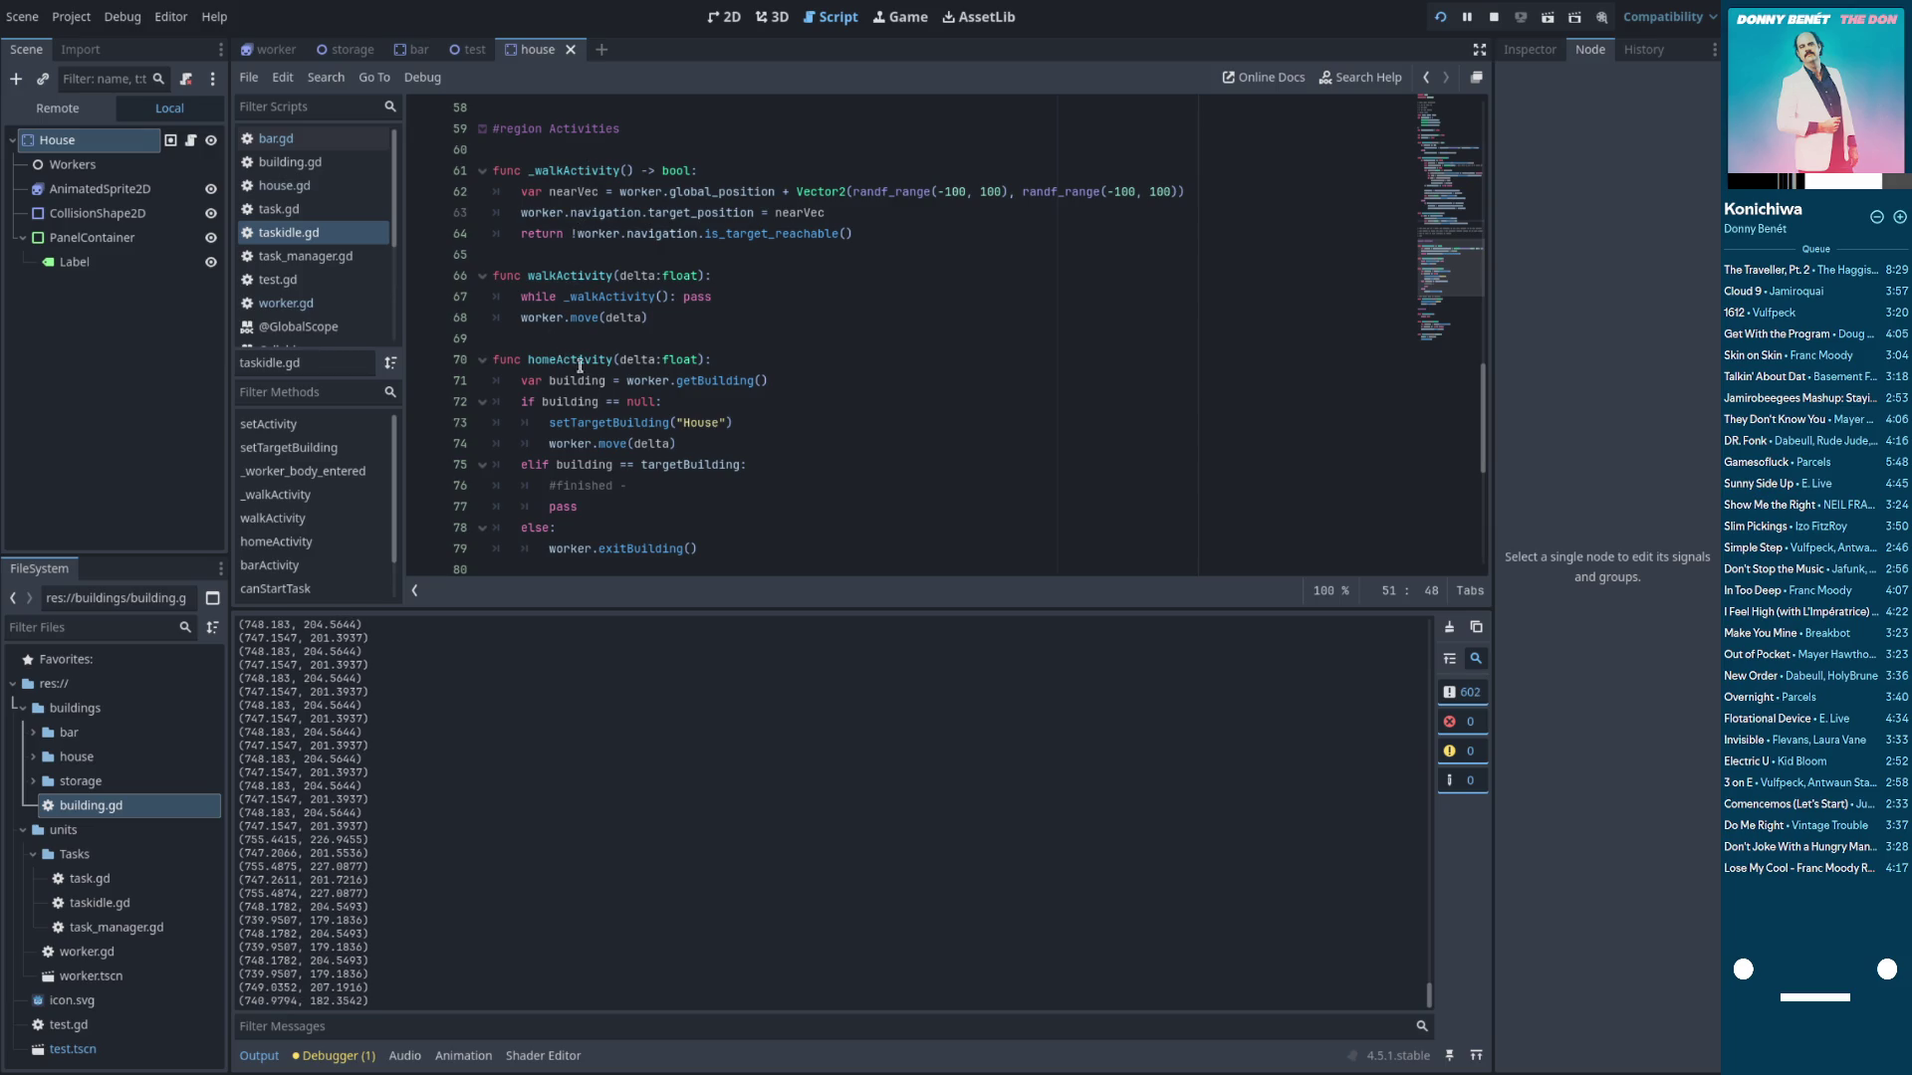
double_click(564, 361)
scroll(564, 368, "down", 2)
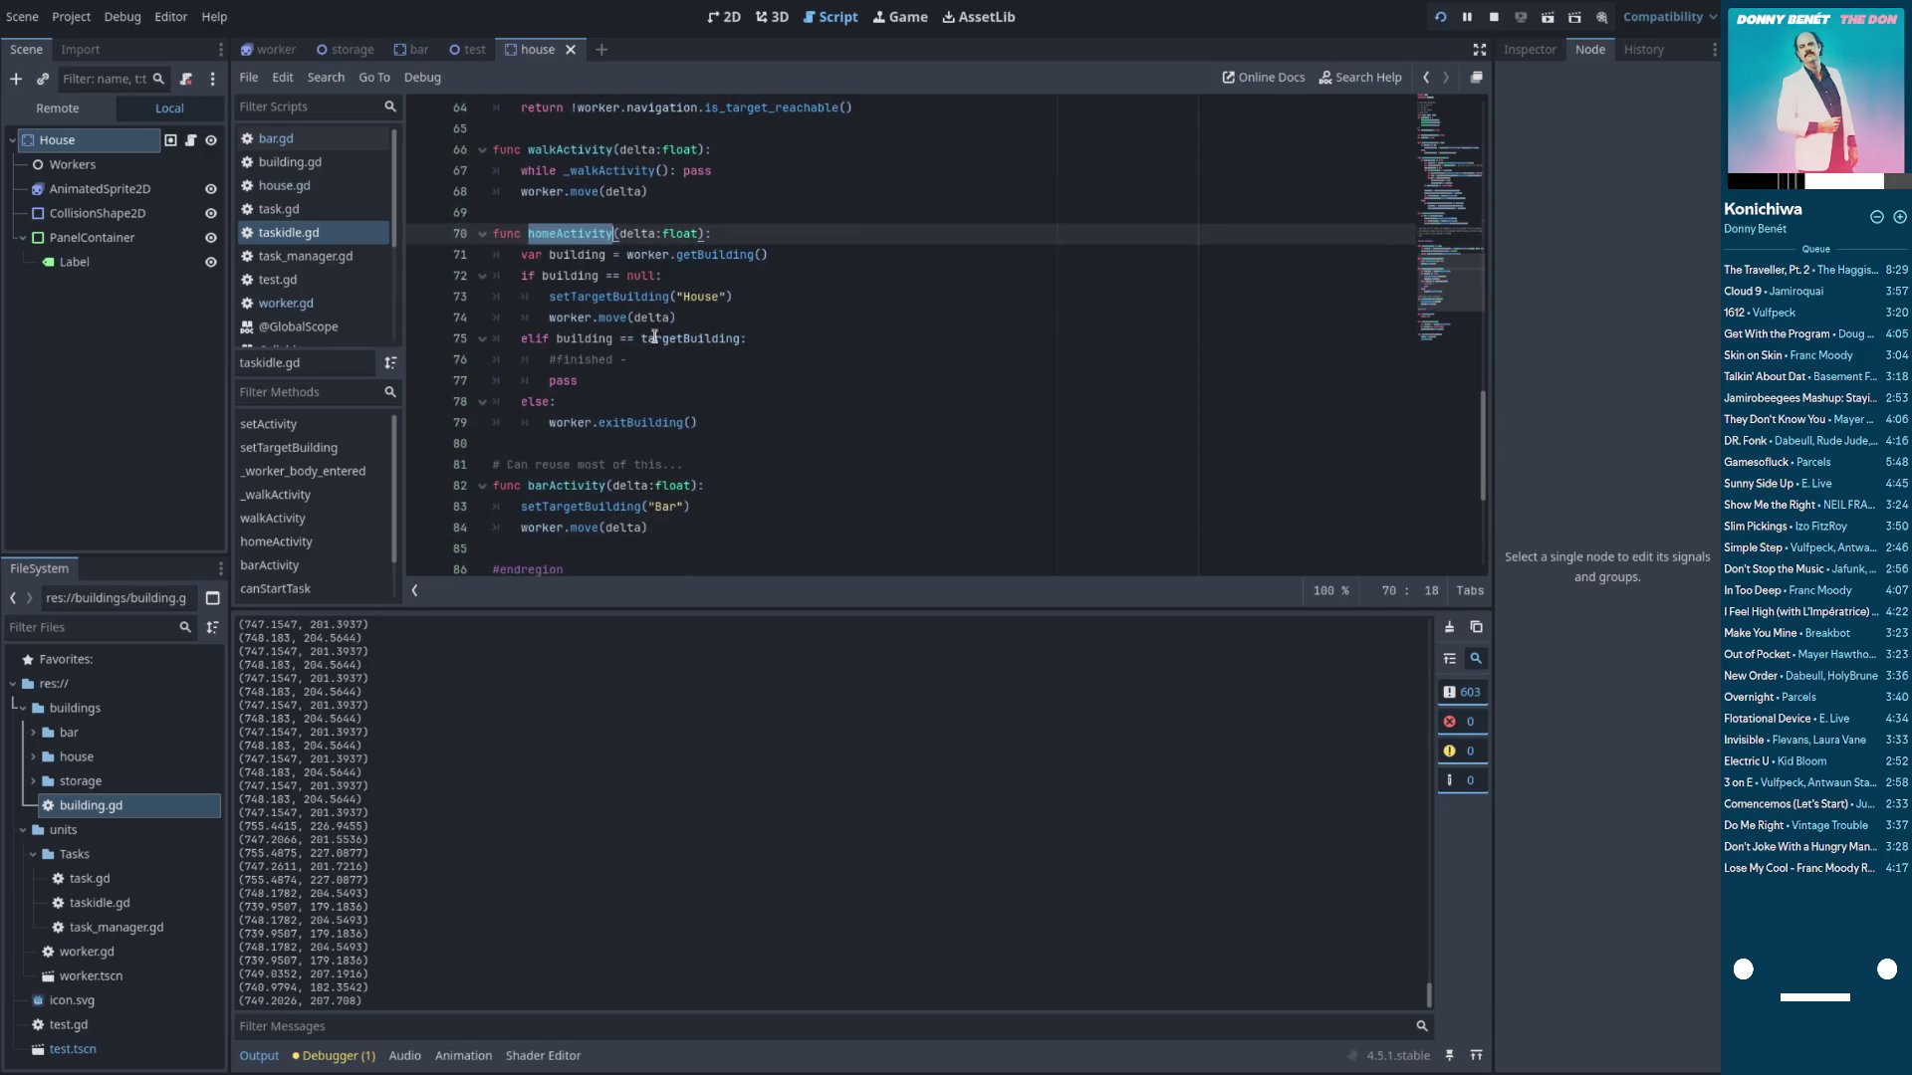
double_click(674, 261)
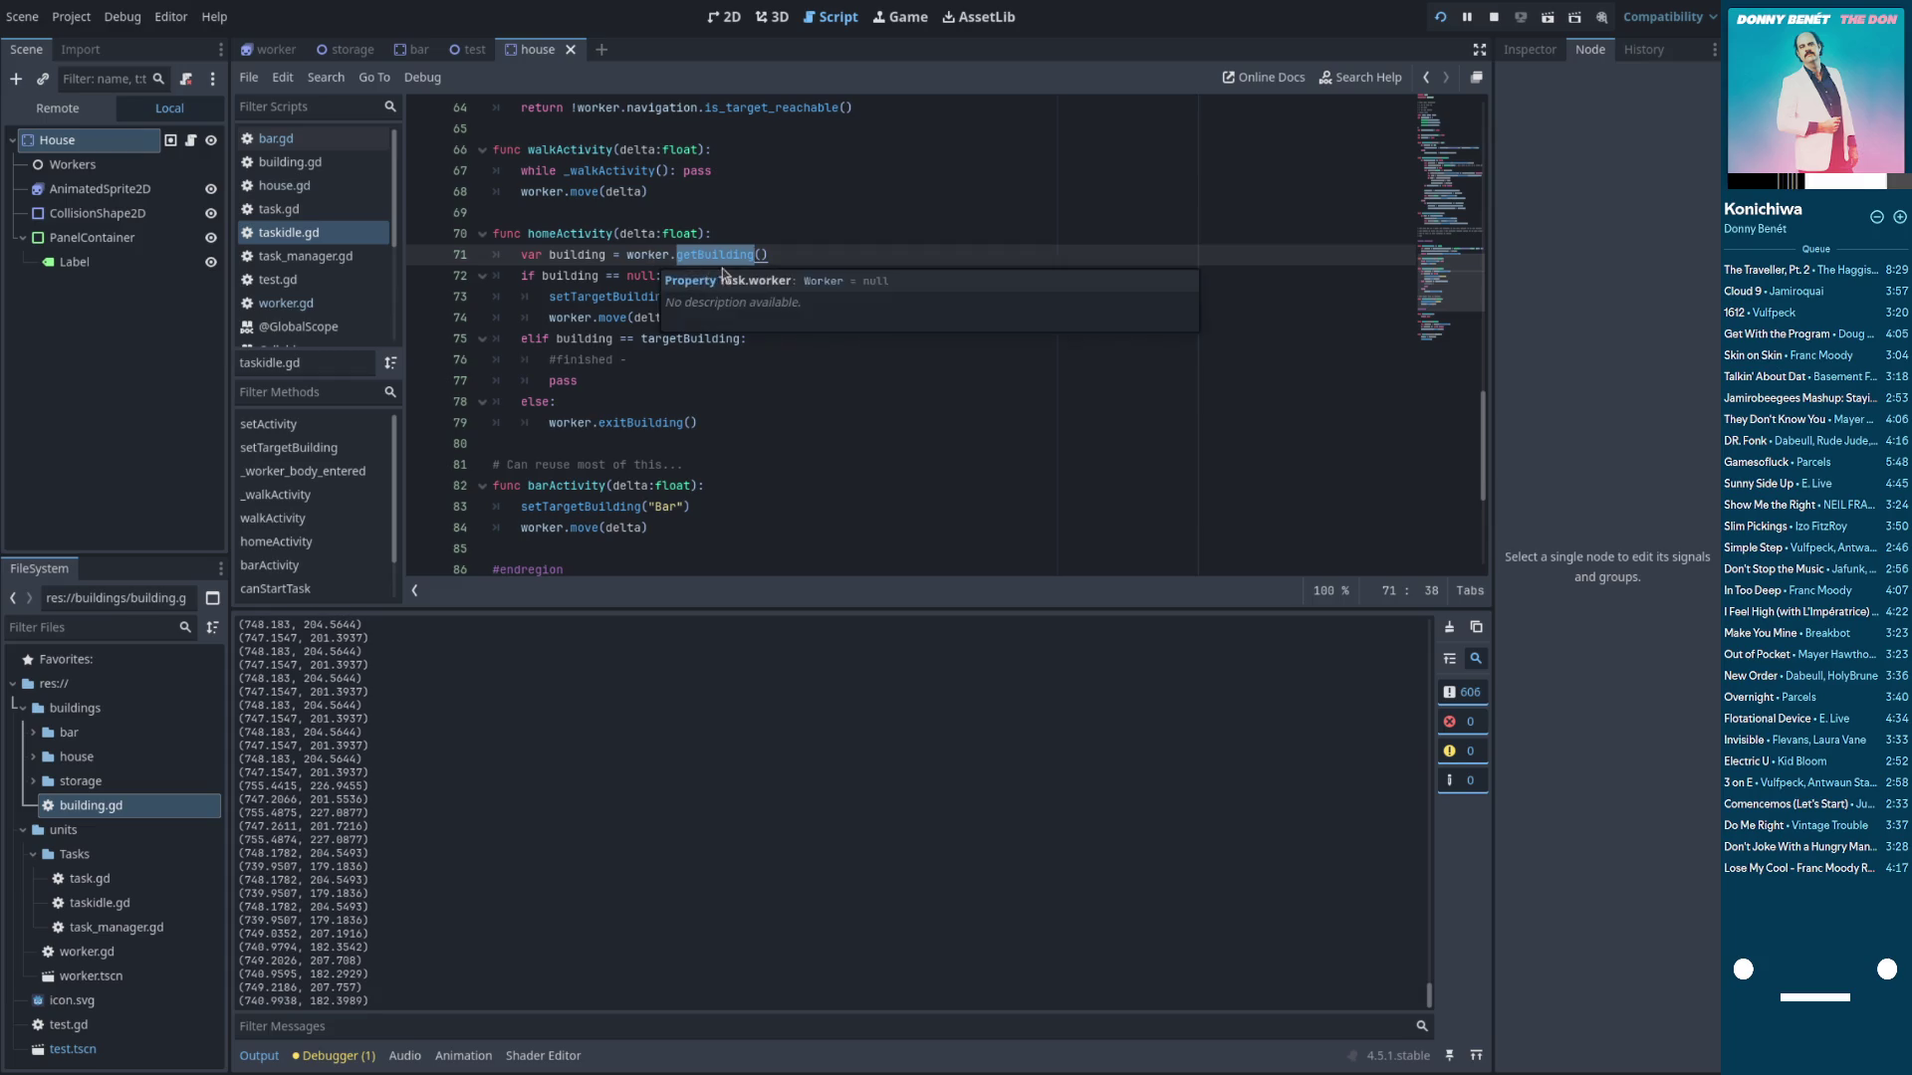
left_click(647, 257)
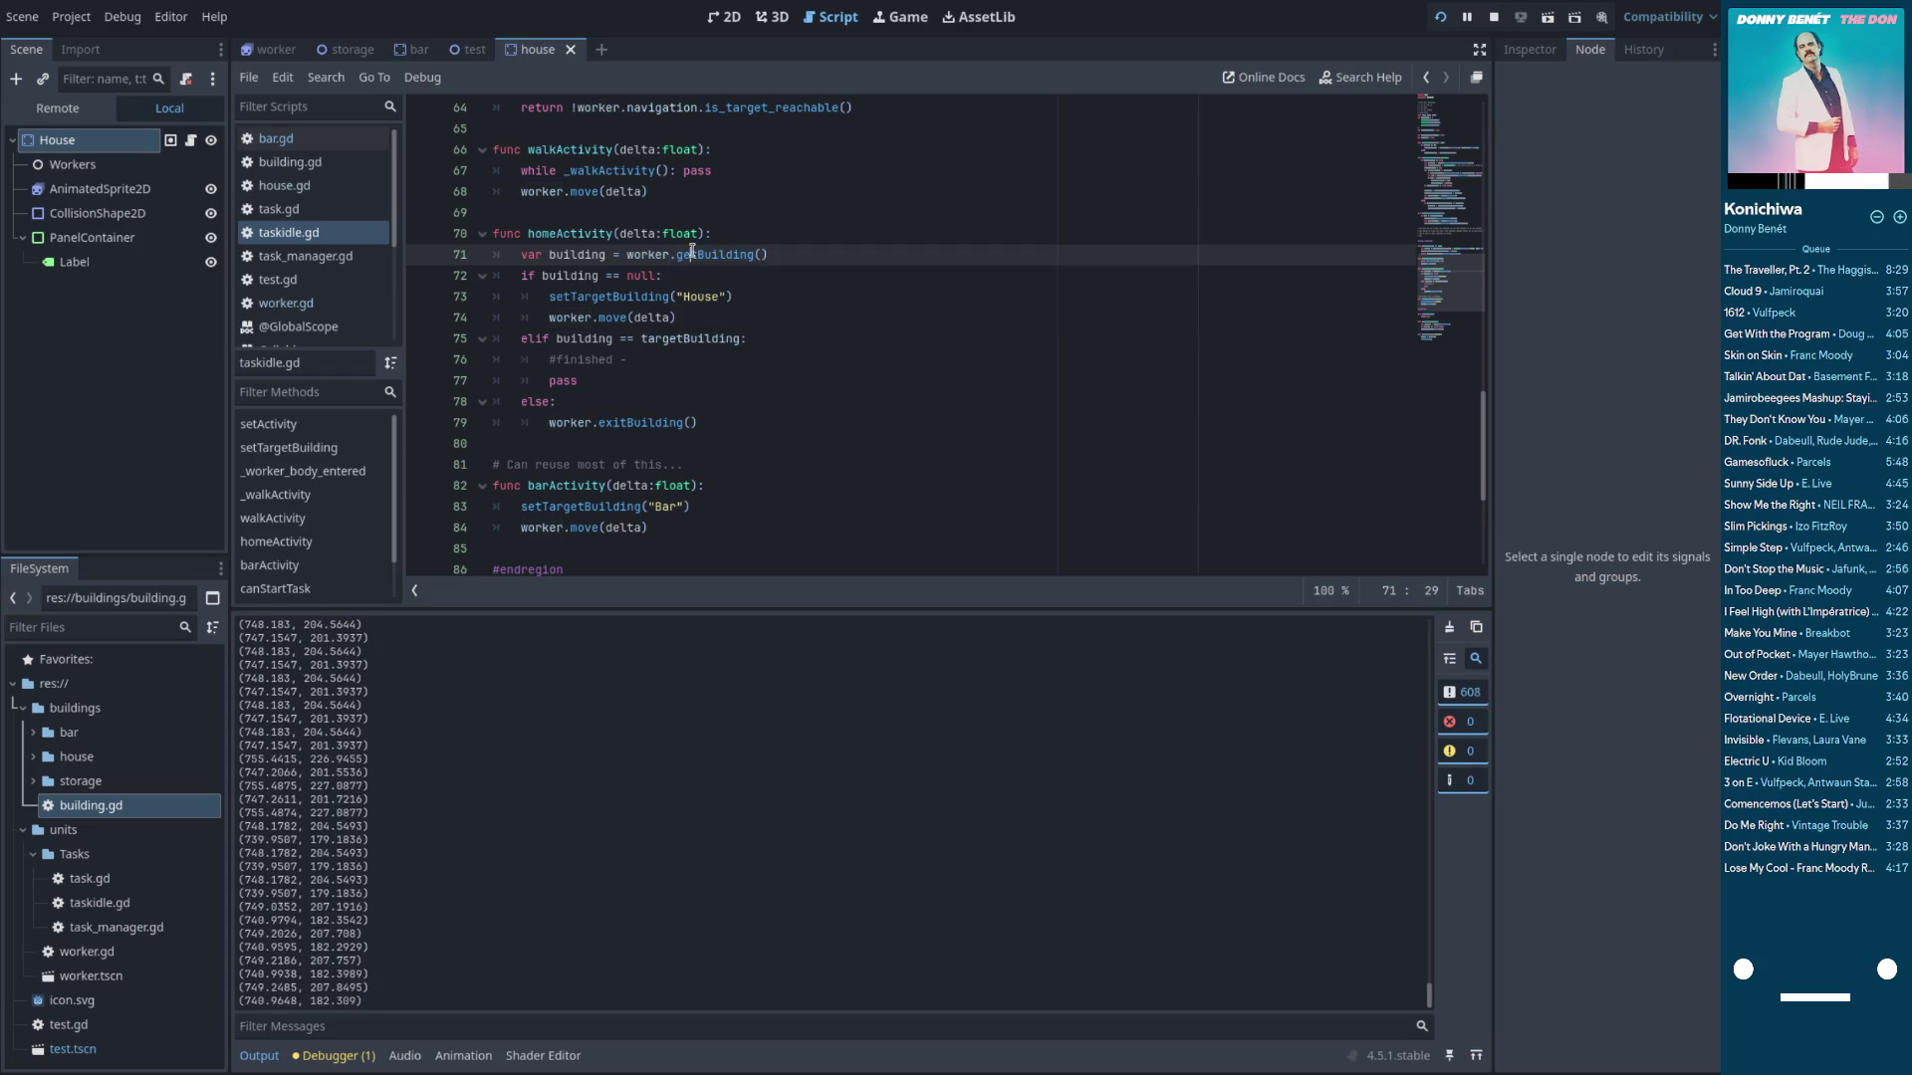
double_click(566, 276)
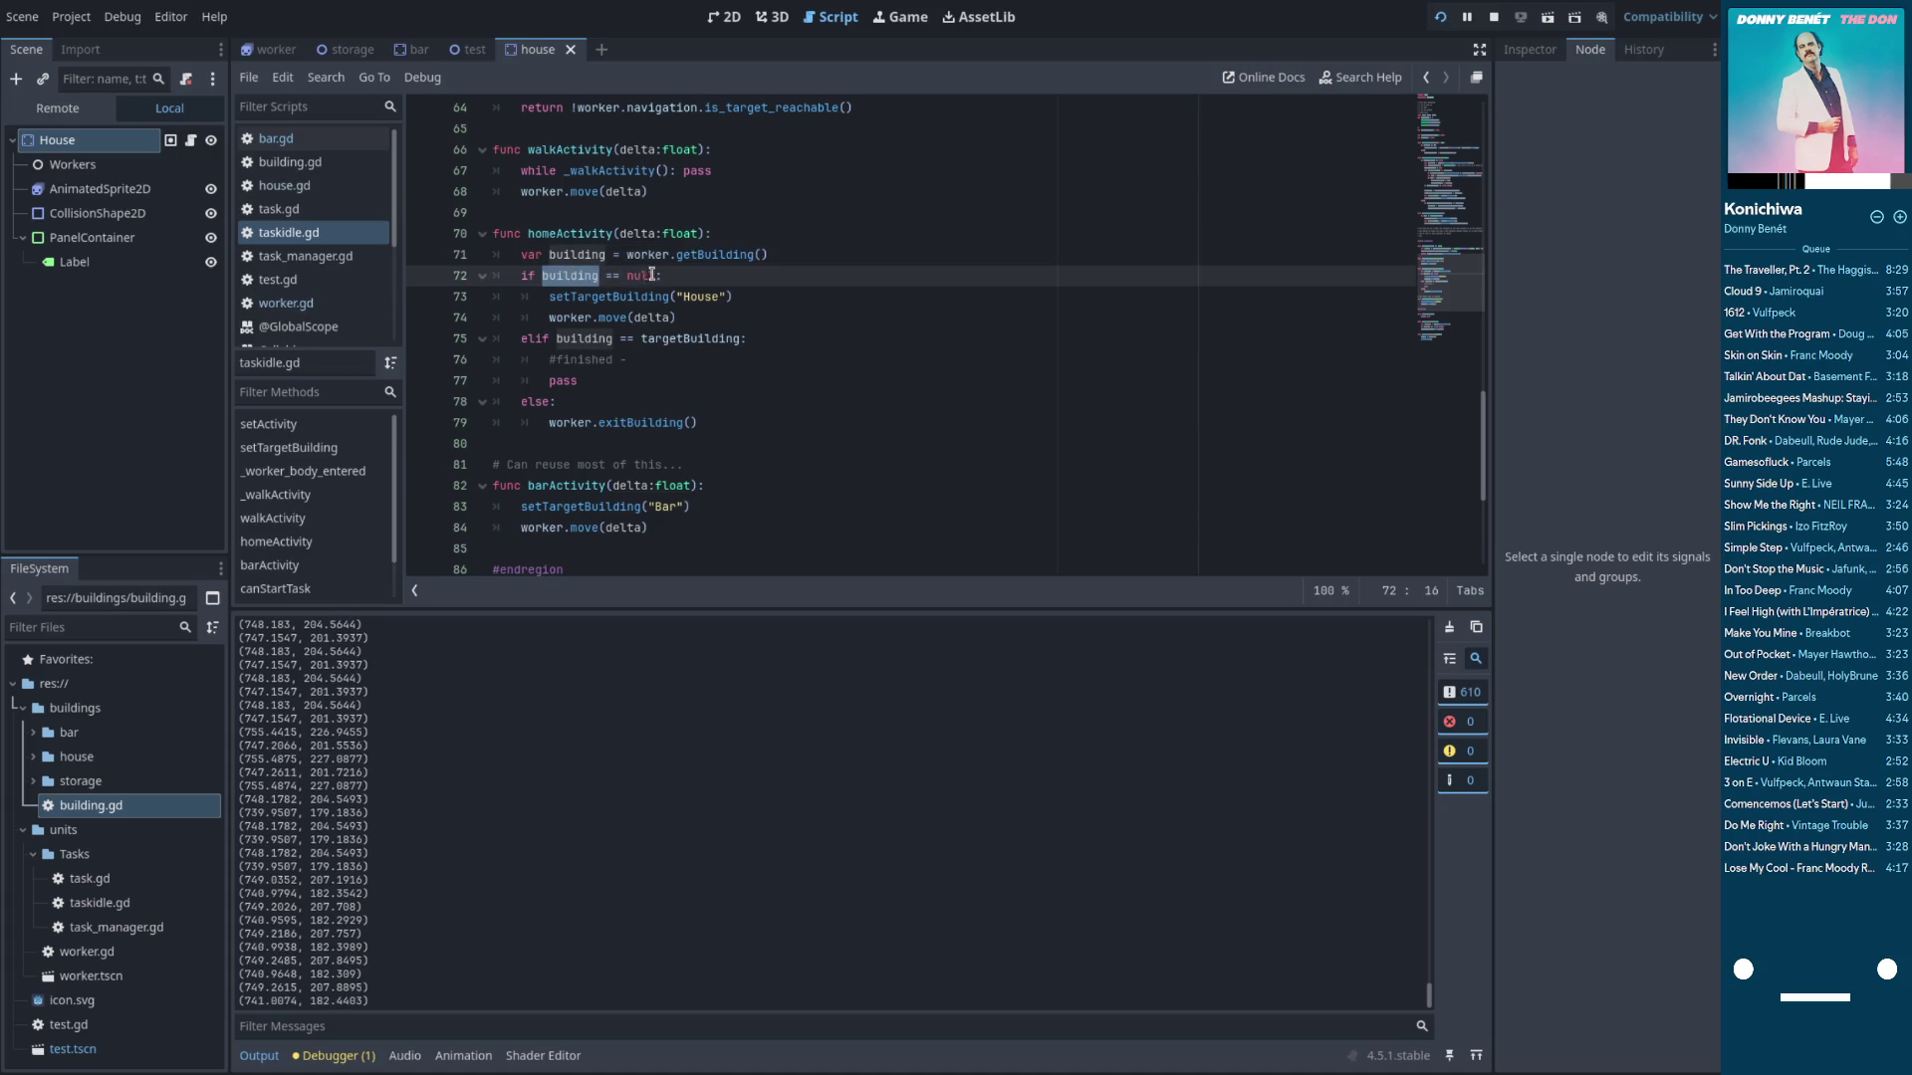
Set a breakpoint on line 71, step to line 72, then stop the running game
left_click(422, 261)
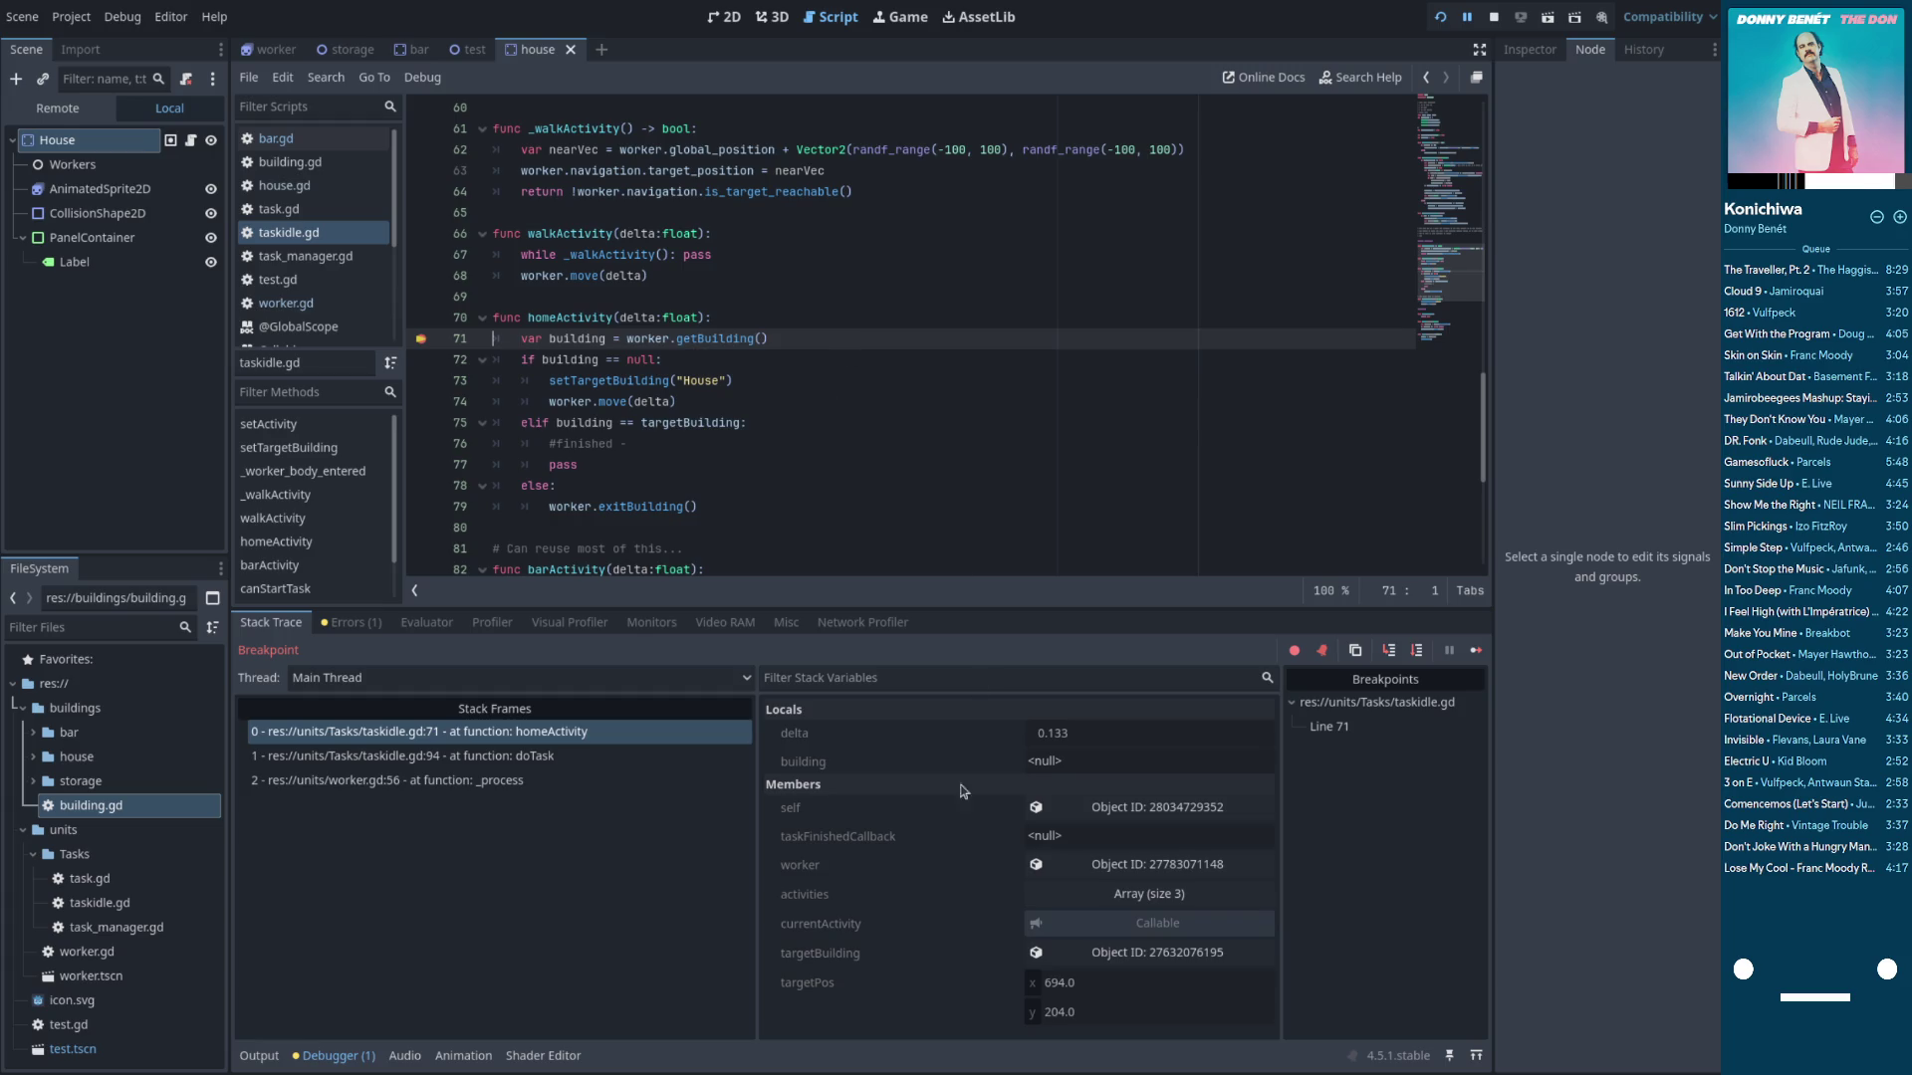
left_click(1417, 651)
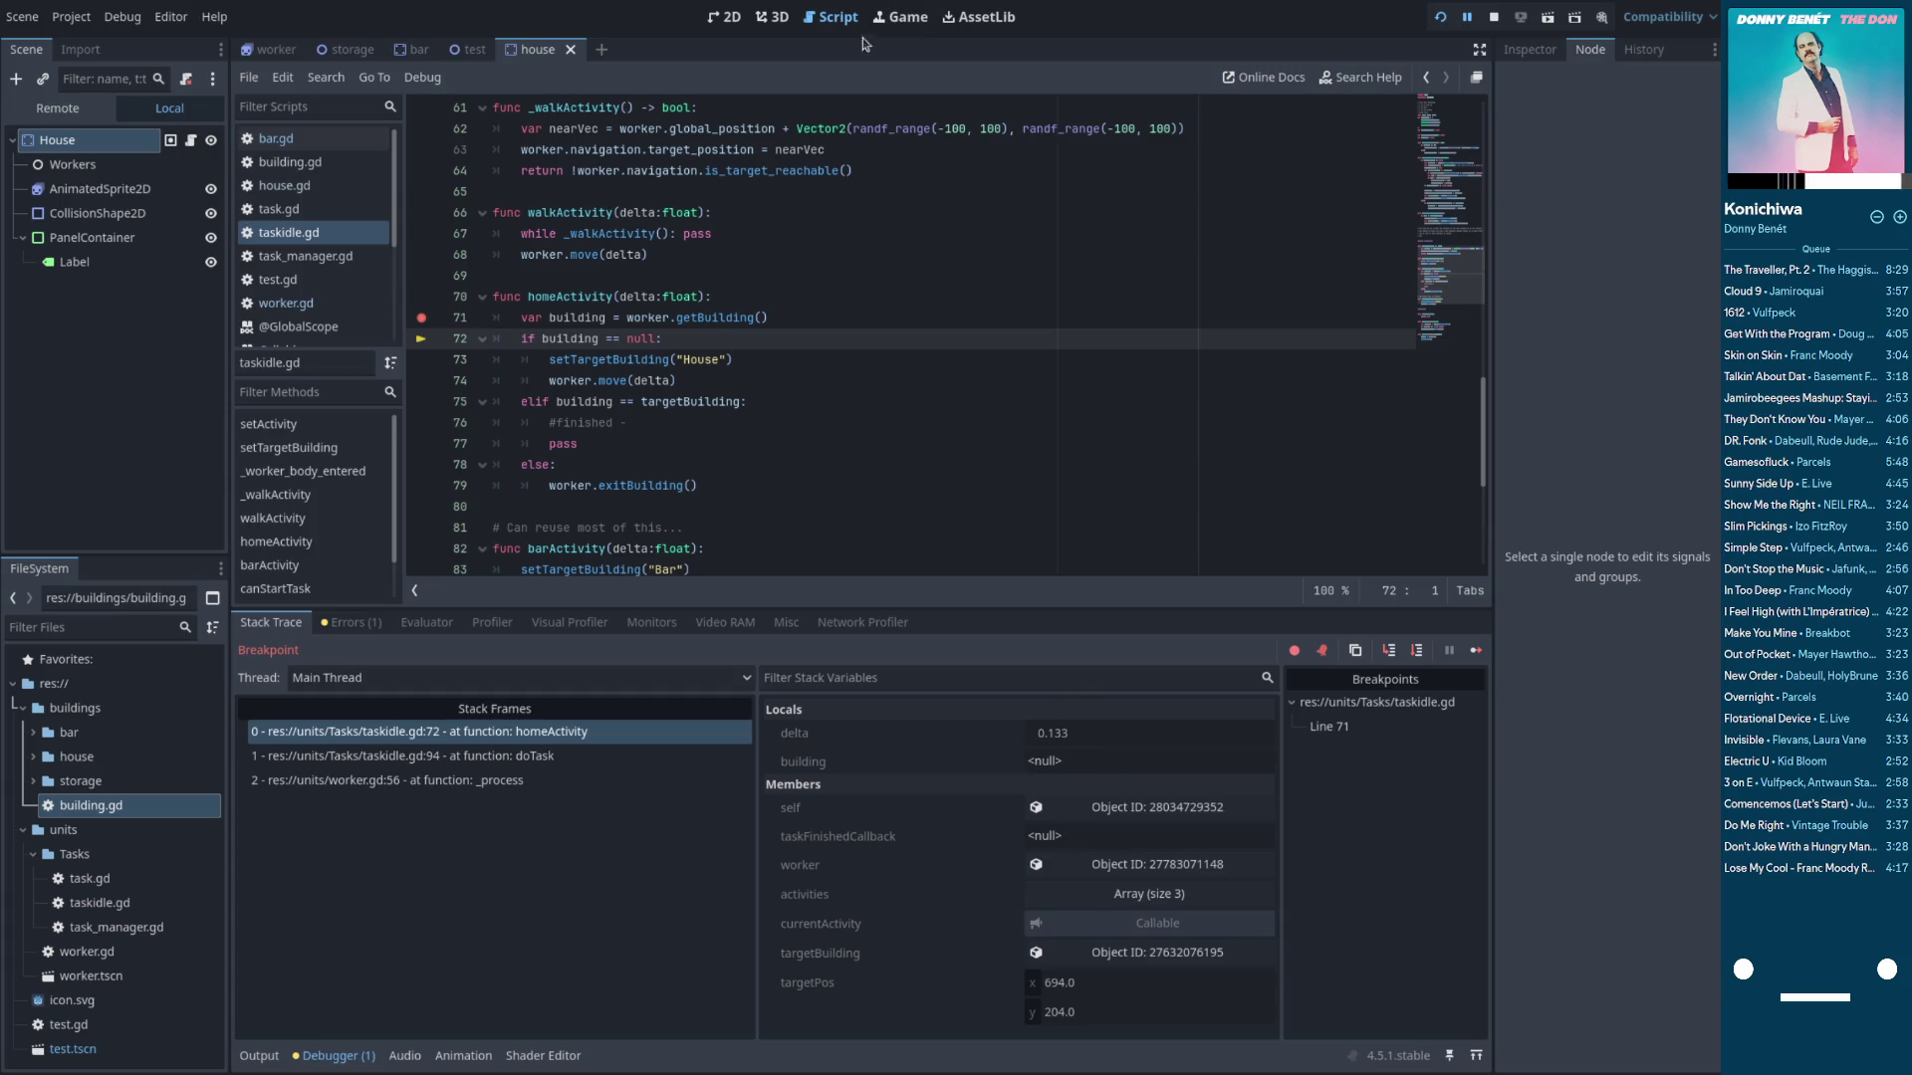
key("super")
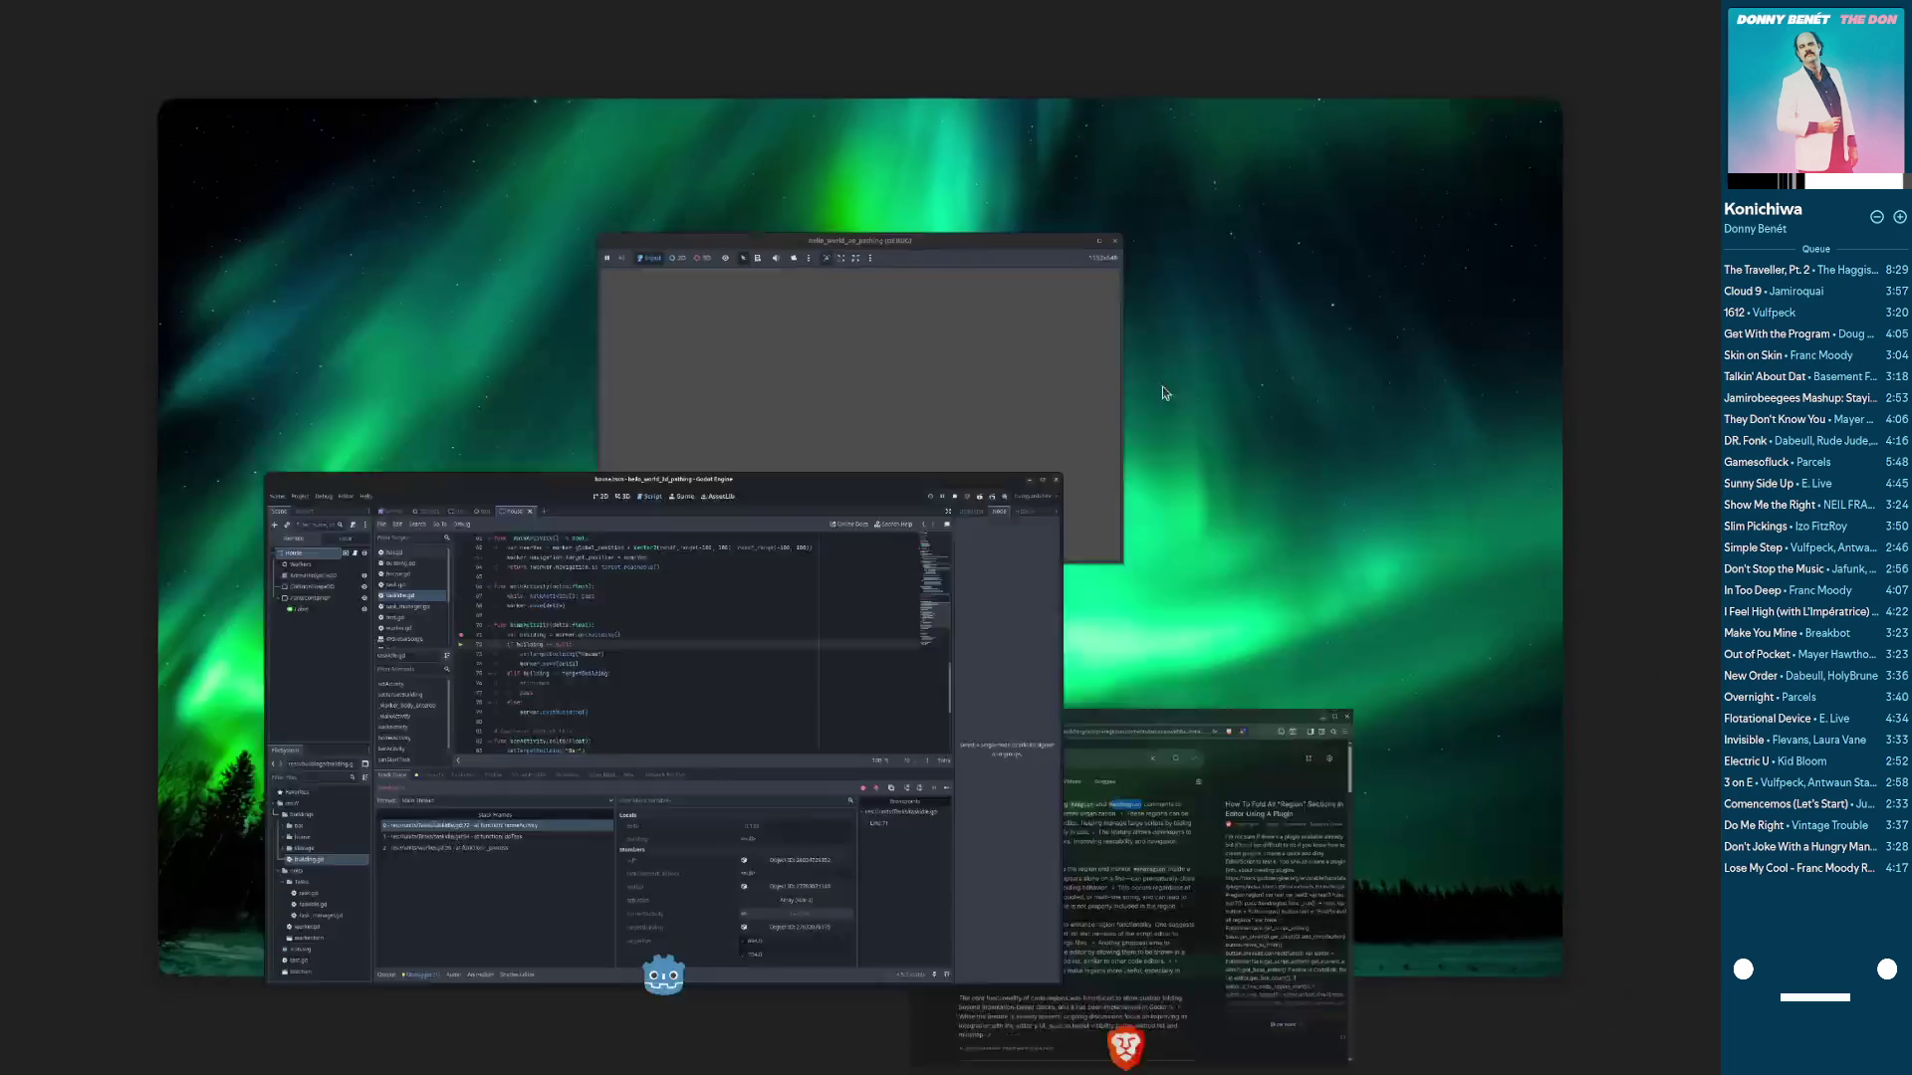
left_click(882, 514)
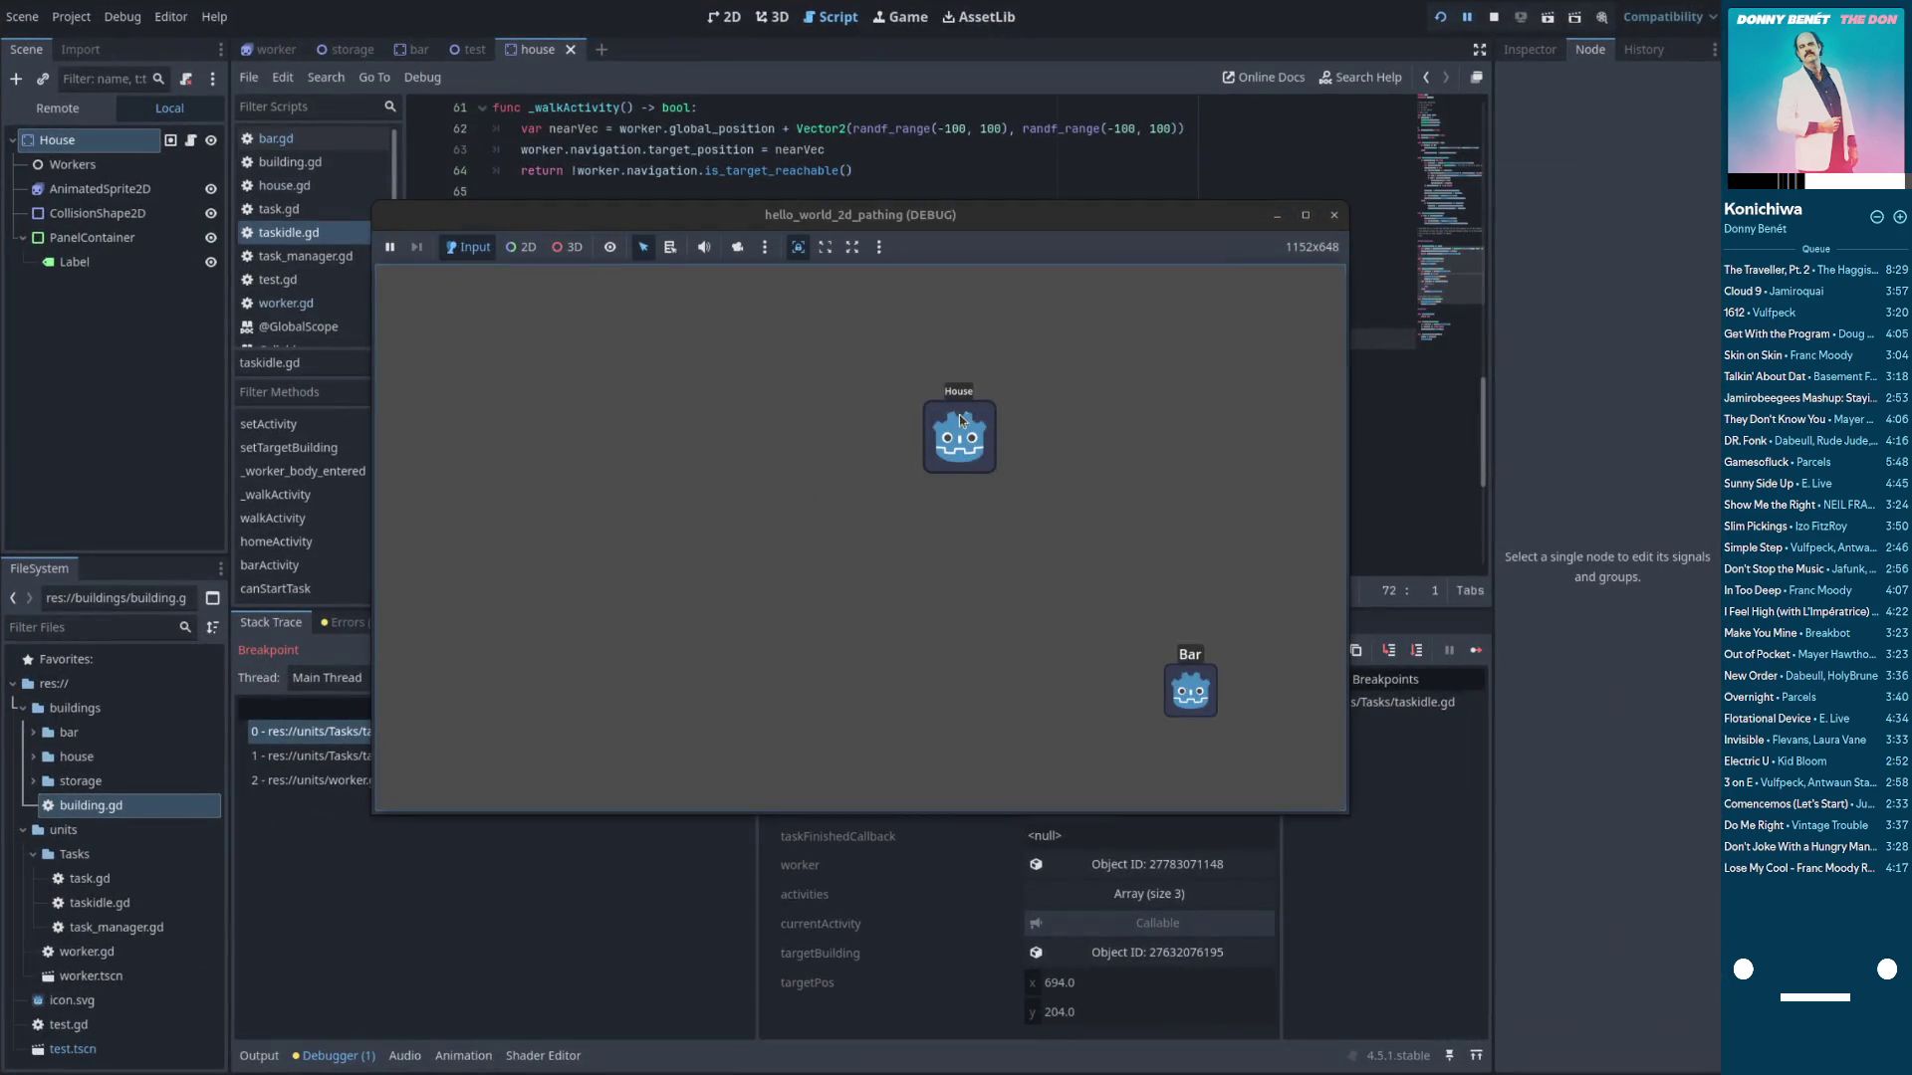
left_click(1333, 215)
left_click(916, 381)
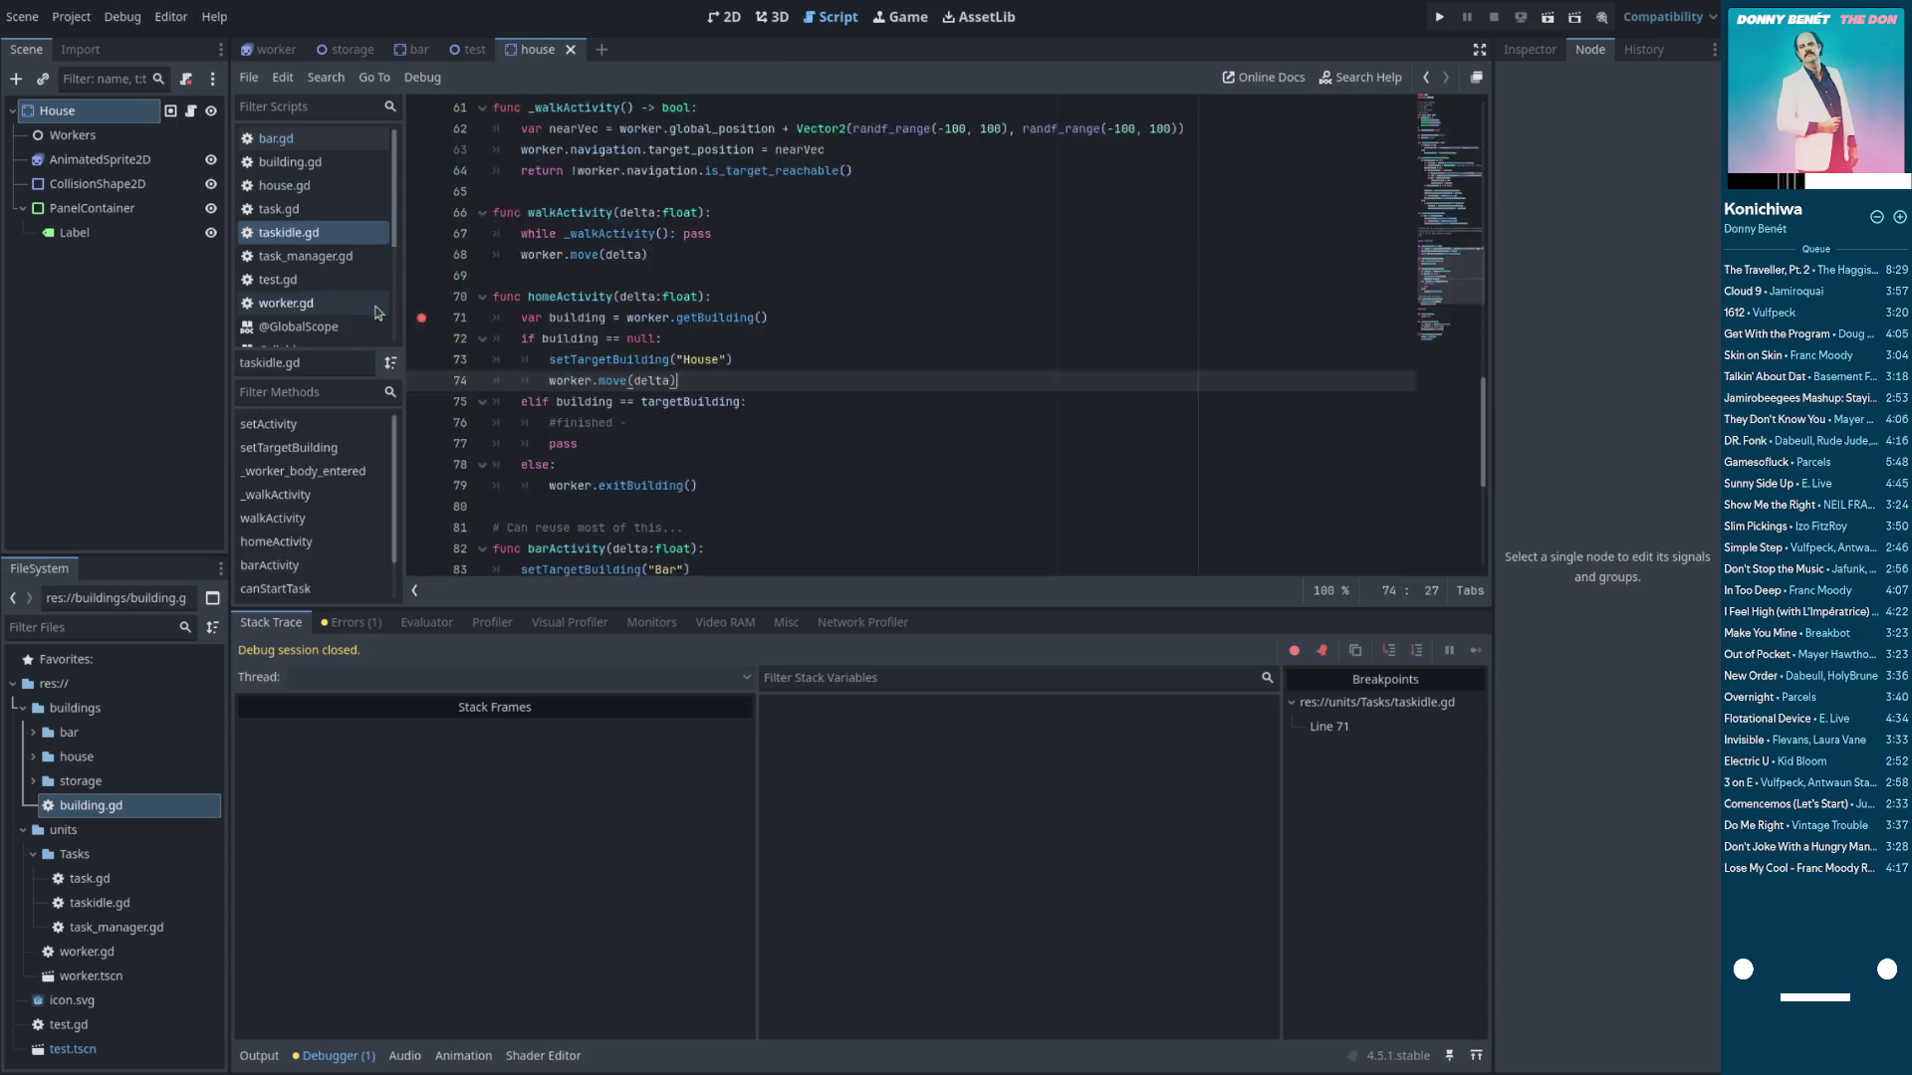
In worker.gd, add a comment above enterBuilding's call_deferred doubting it's actually being called
left_click(345, 304)
scroll(623, 344, "down", 5)
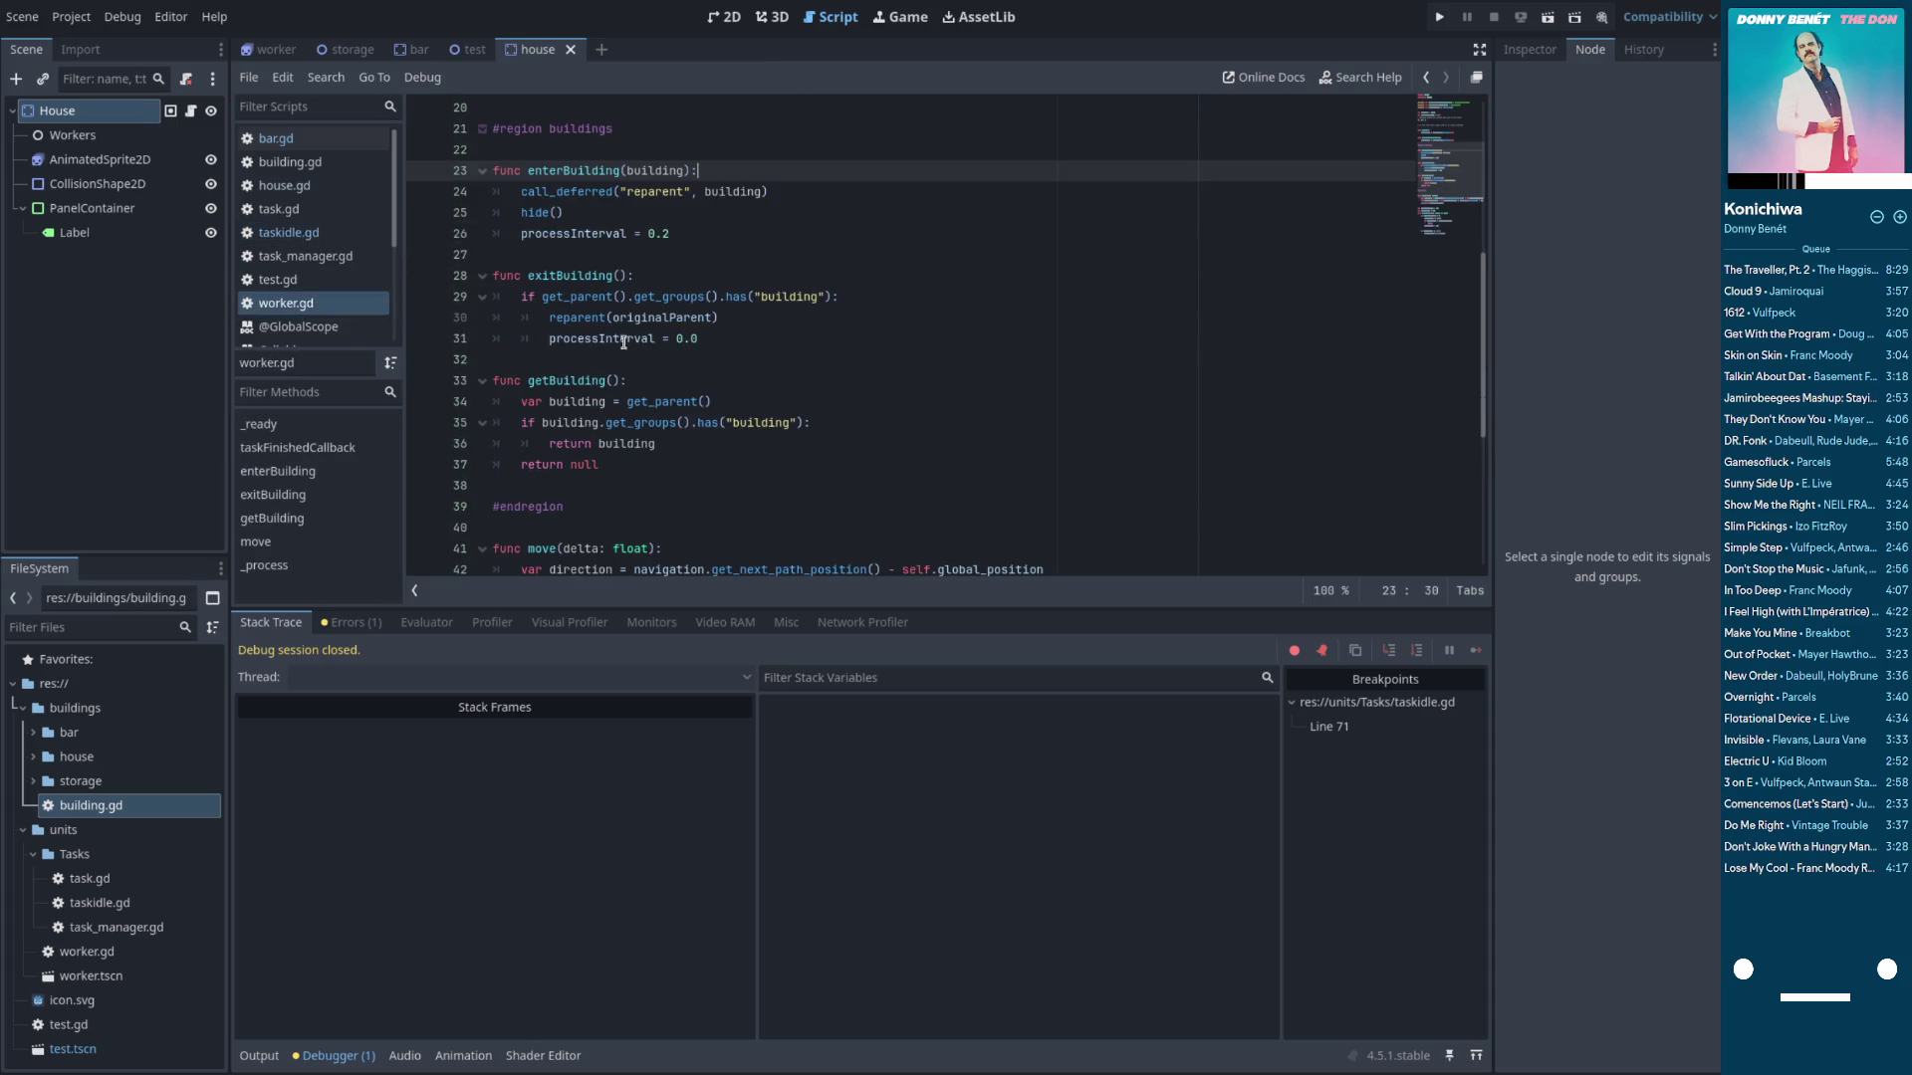
double_click(662, 171)
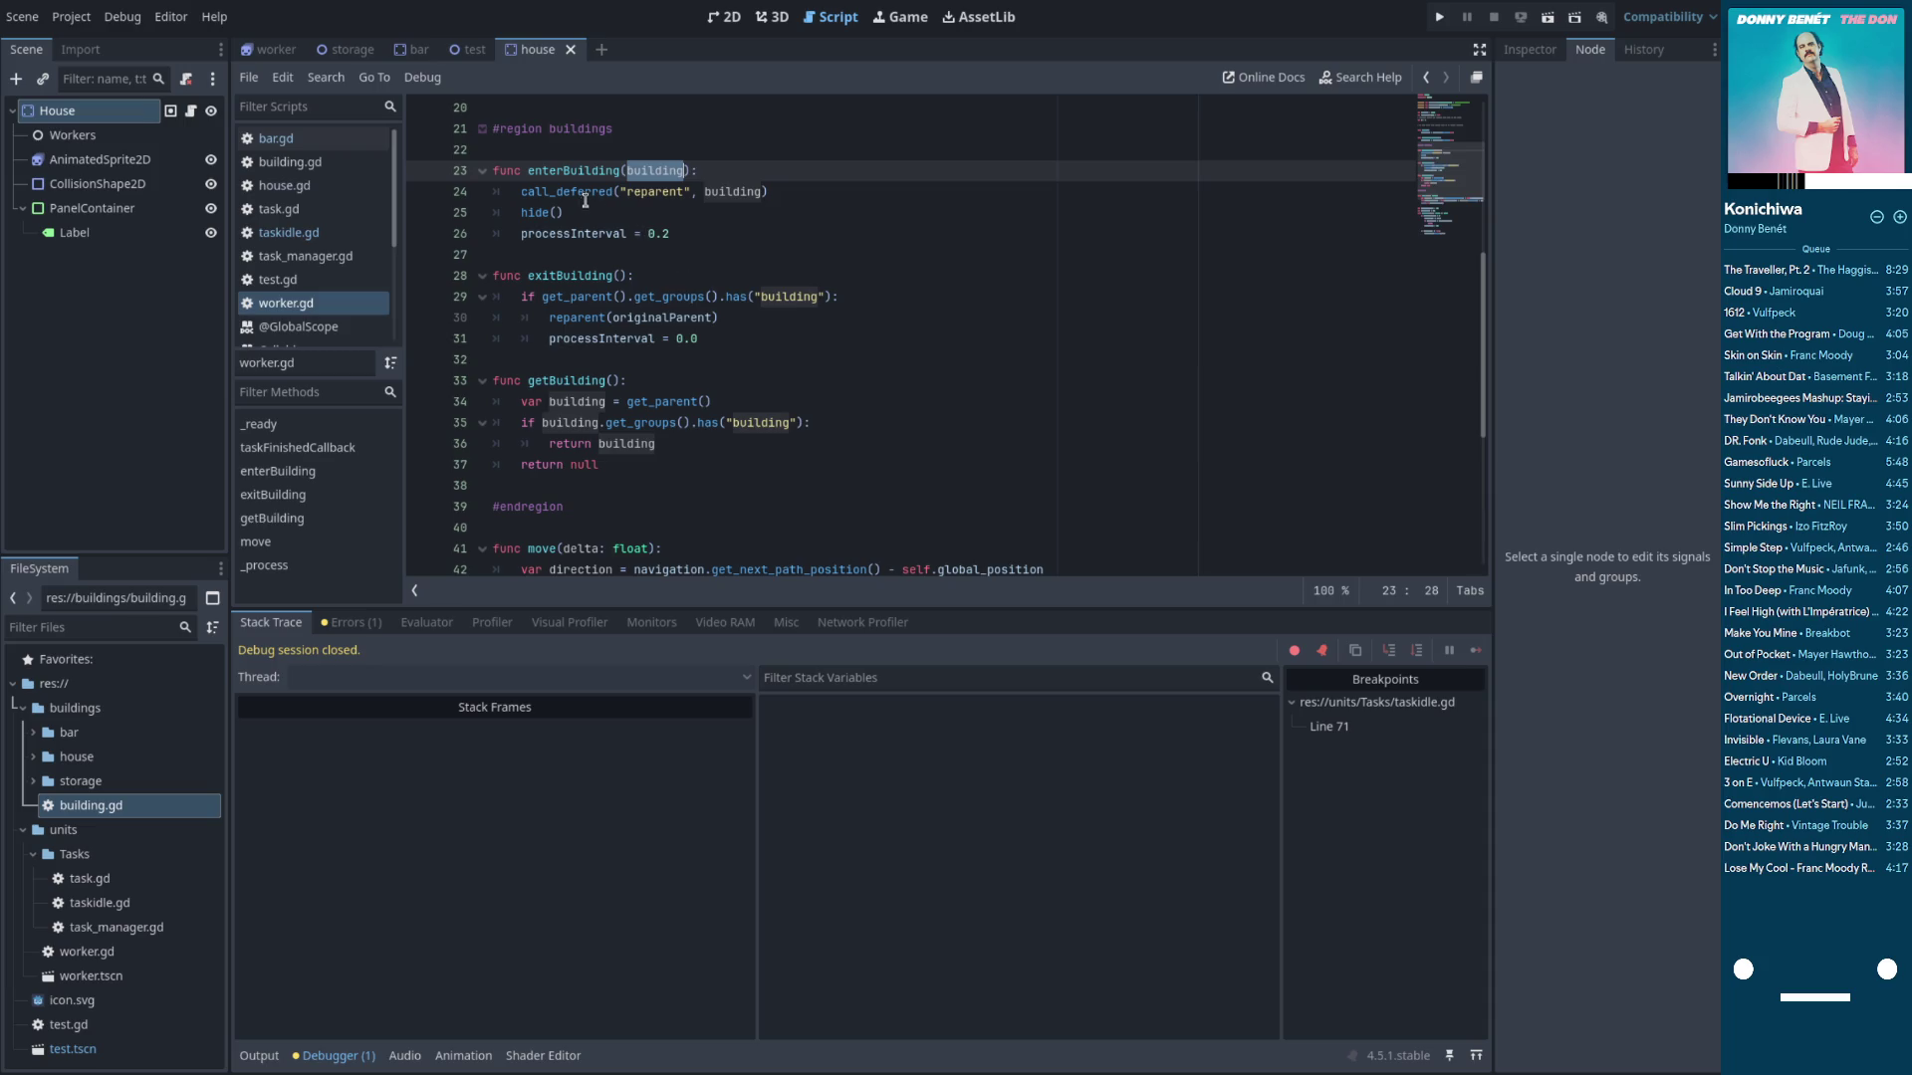
double_click(613, 192)
left_click(723, 171)
key("Return")
type("# Not act")
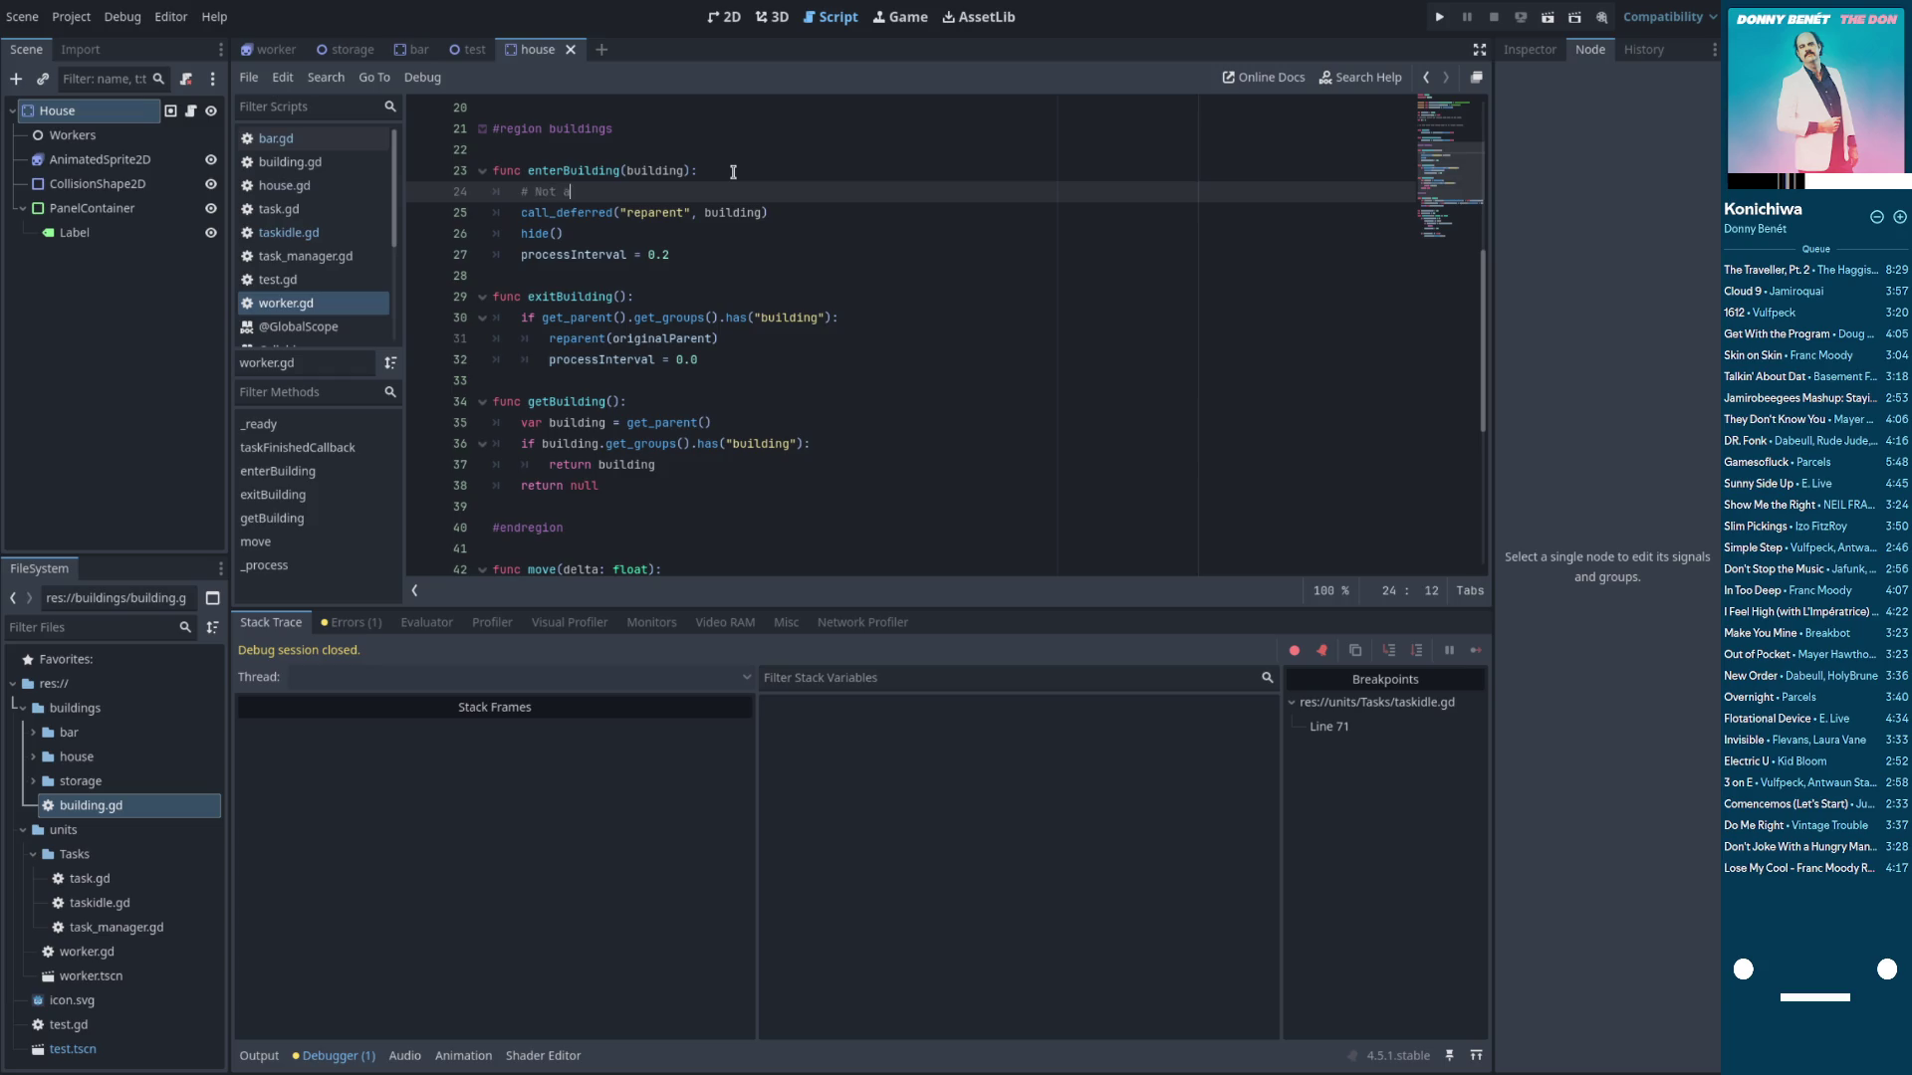
type("ually ")
type("being called? ")
type("Or I")
key("BackSpace")
key("BackSpace")
key("BackSpace")
key("BackSpace")
key("BackSpace")
type("w")
type("aram")
Change the deferred reparent to self.call_deferred("reparent", building) and save worker.gd
key("Down")
double_click(643, 171)
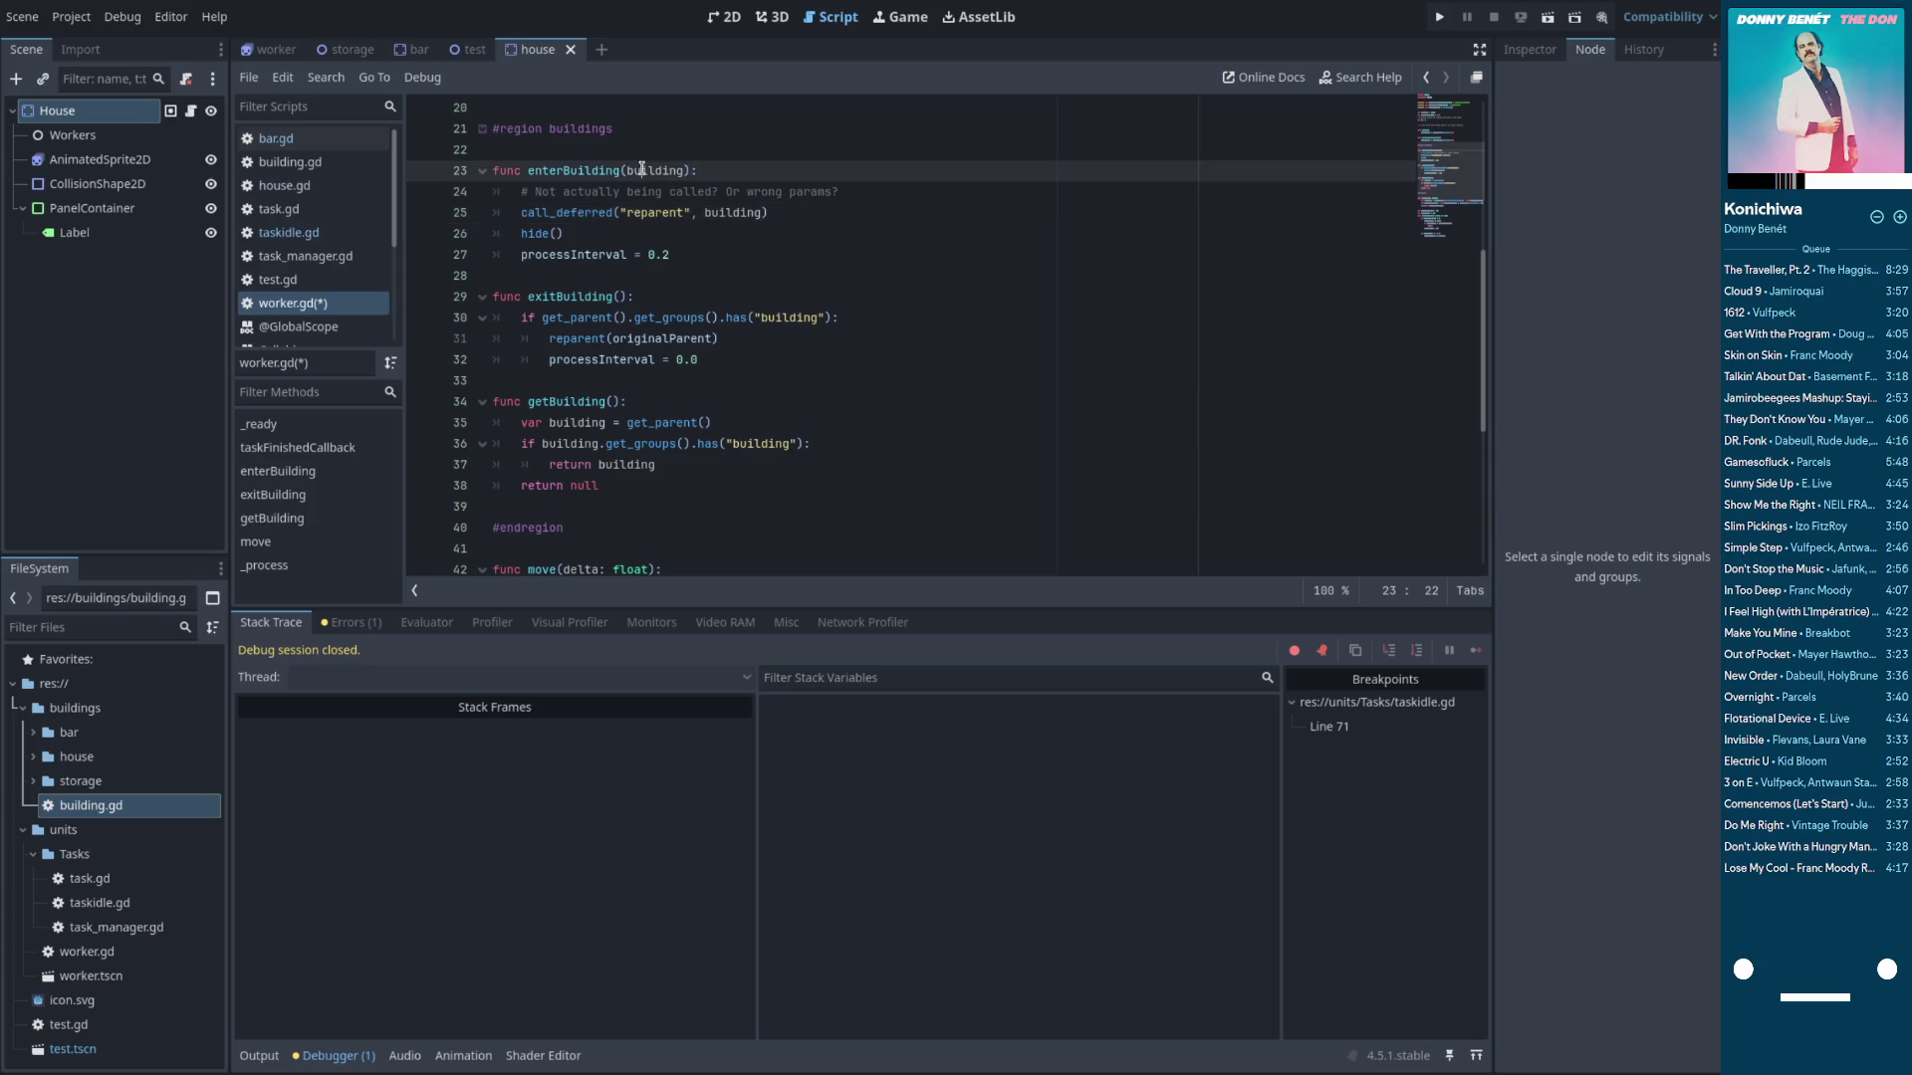
left_click(713, 212)
double_click(584, 215)
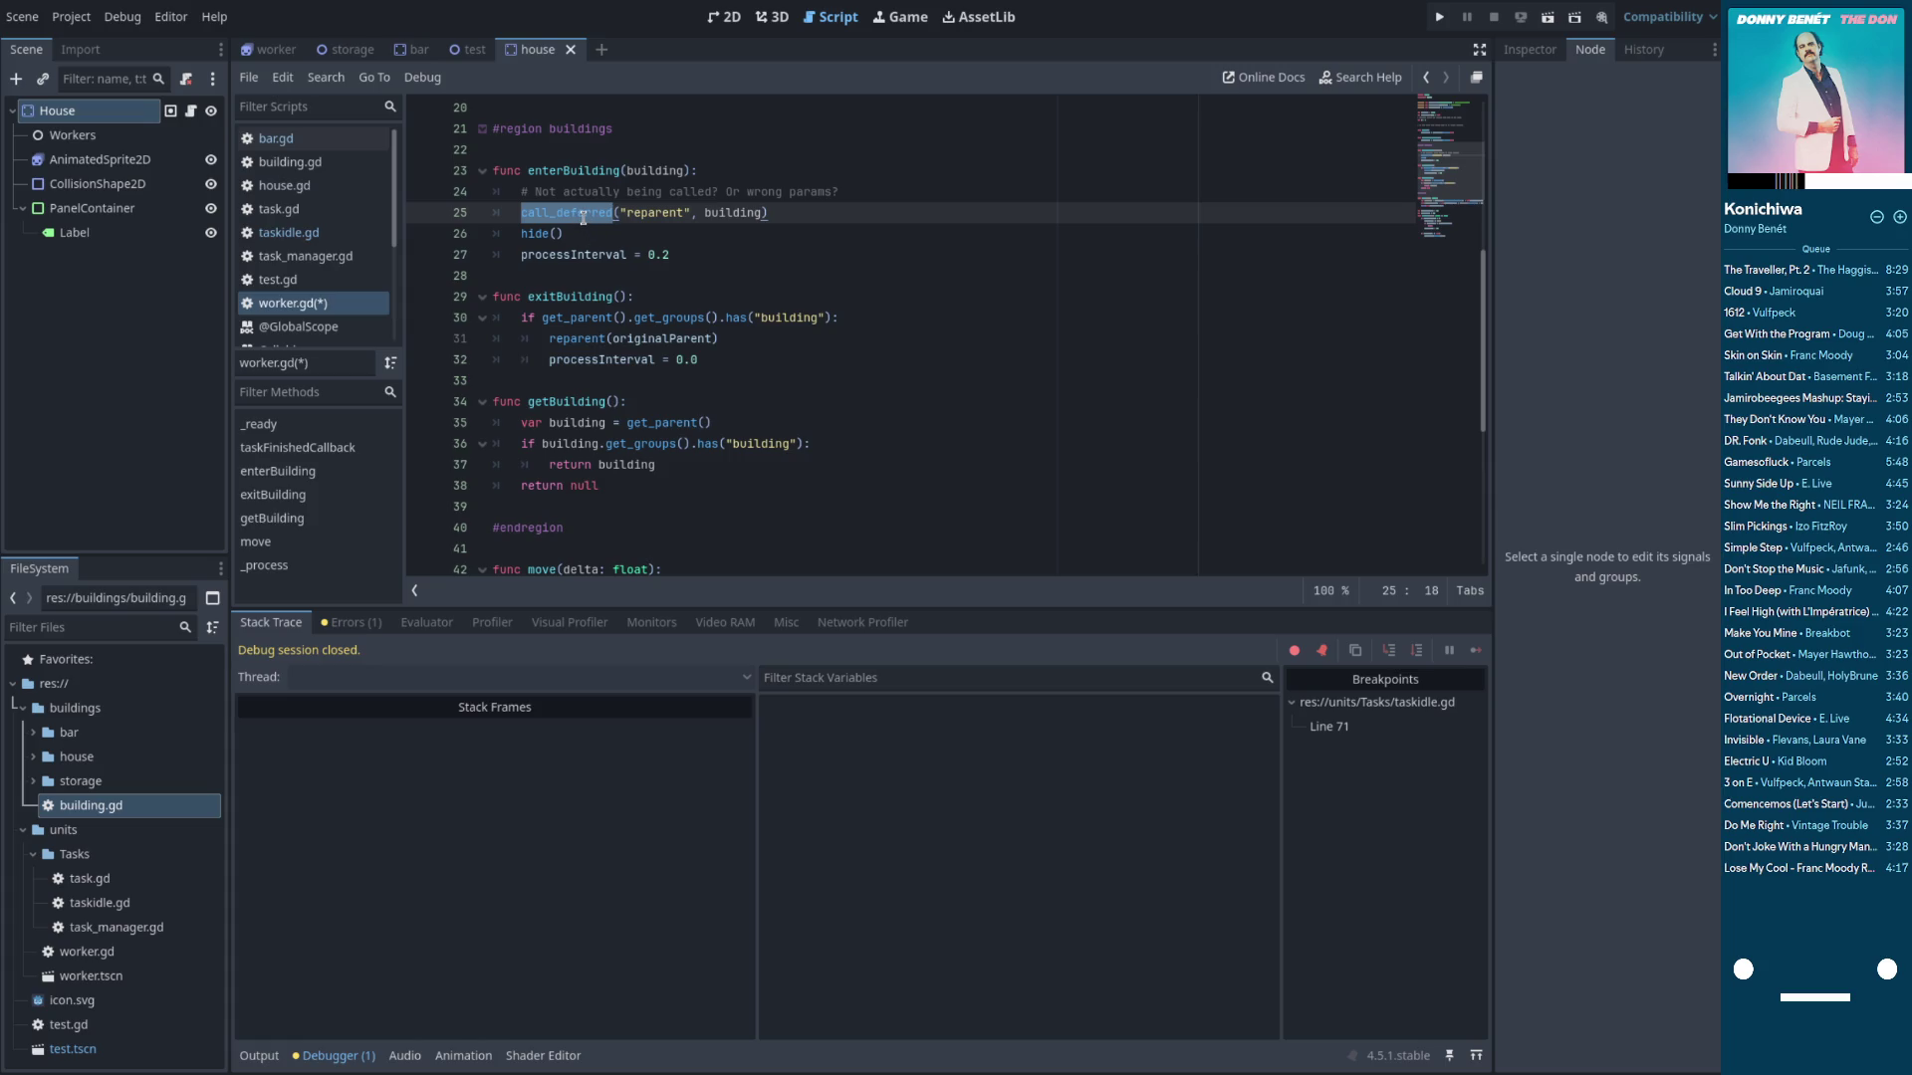
mouse_move(584, 215)
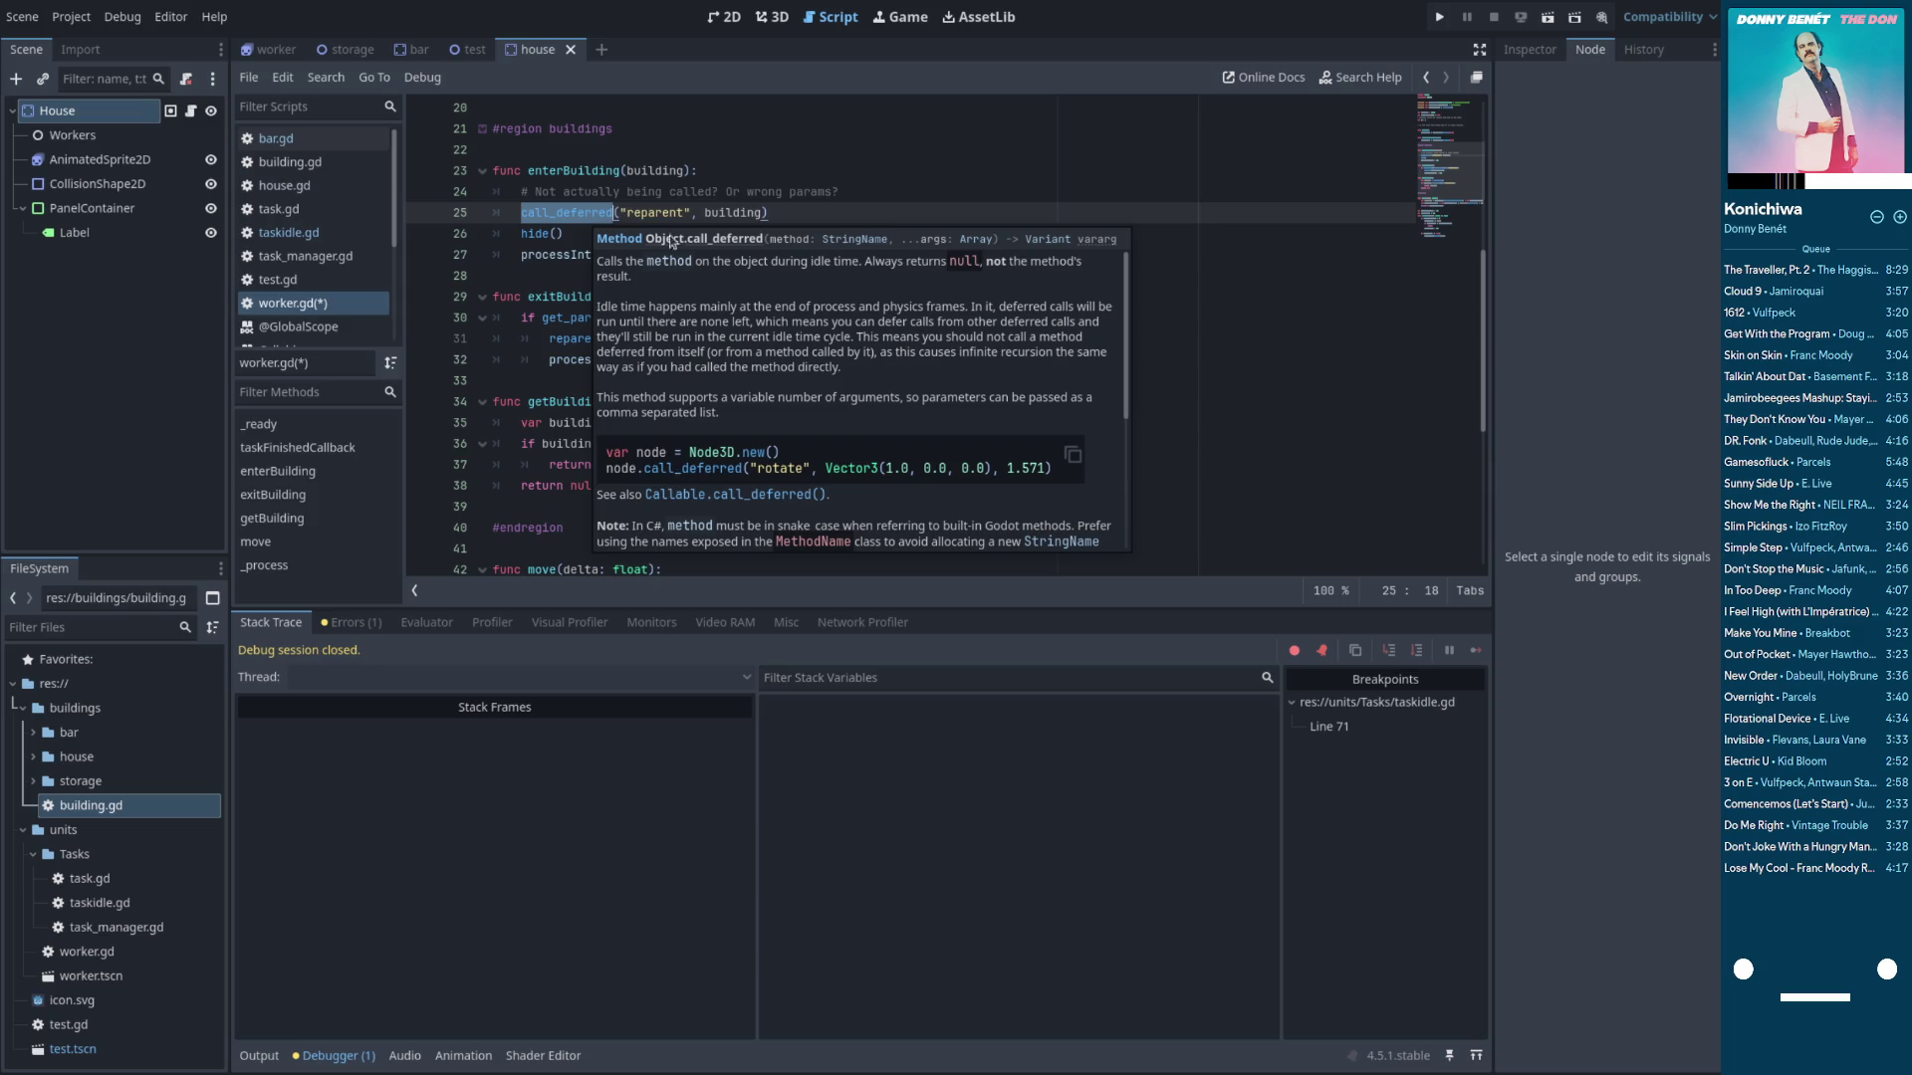
left_click(525, 212)
type("self.")
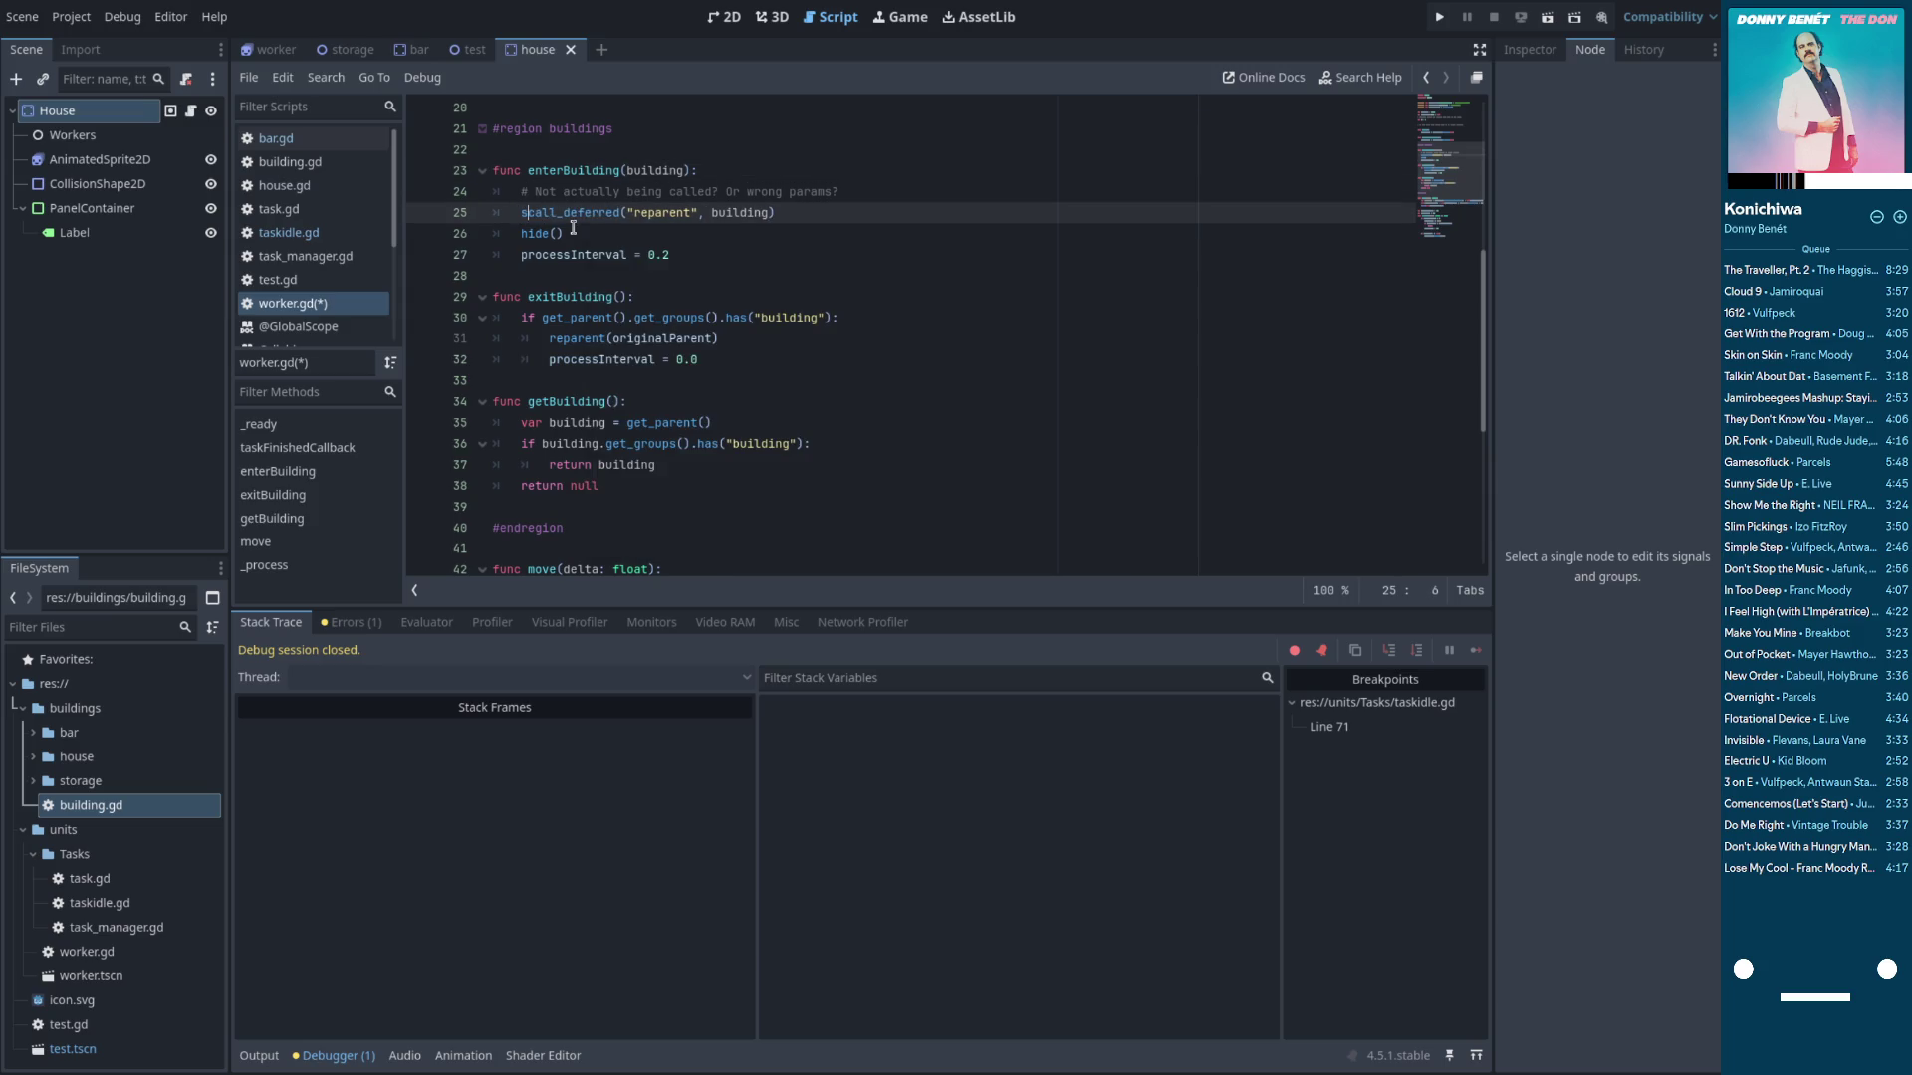
left_click(623, 205)
left_click(841, 211)
key("ctrl+s")
Search the documentation for 'reparent'
left_click(698, 212)
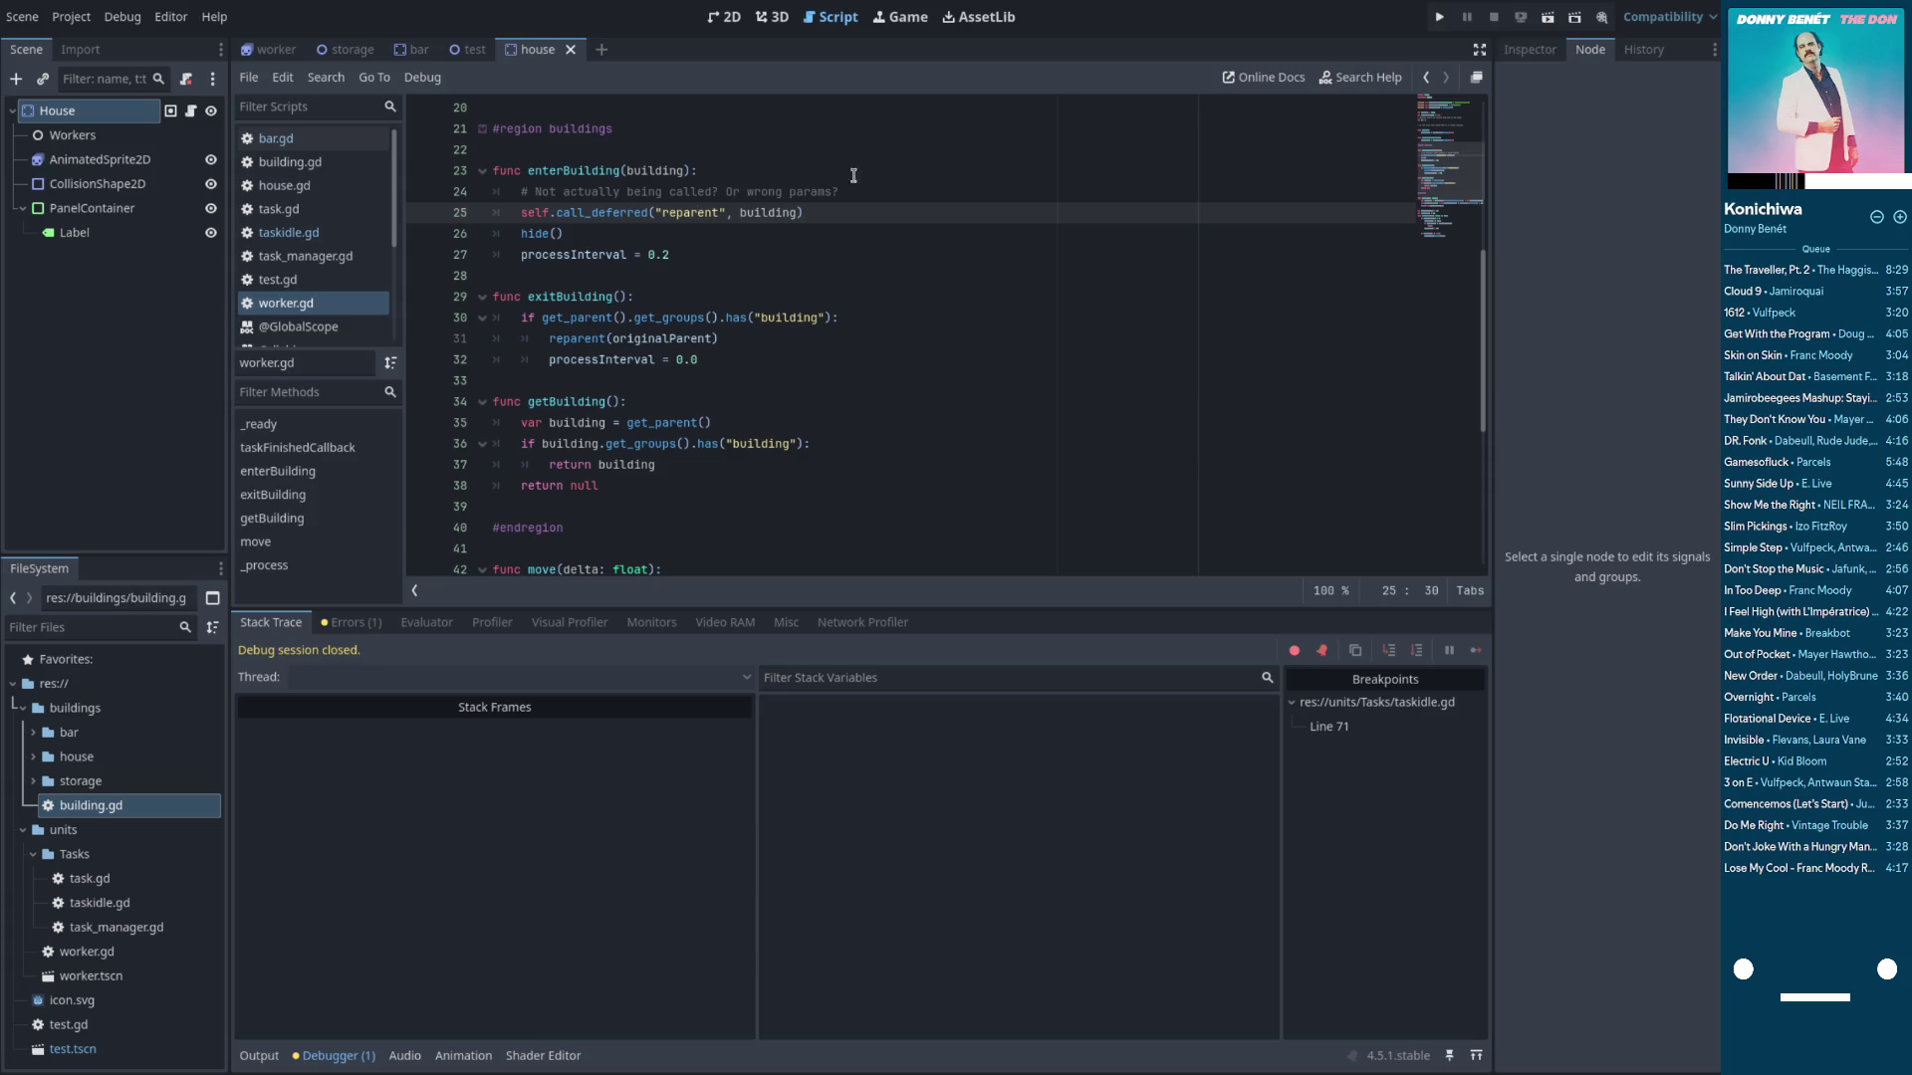
left_click(1394, 86)
type("re")
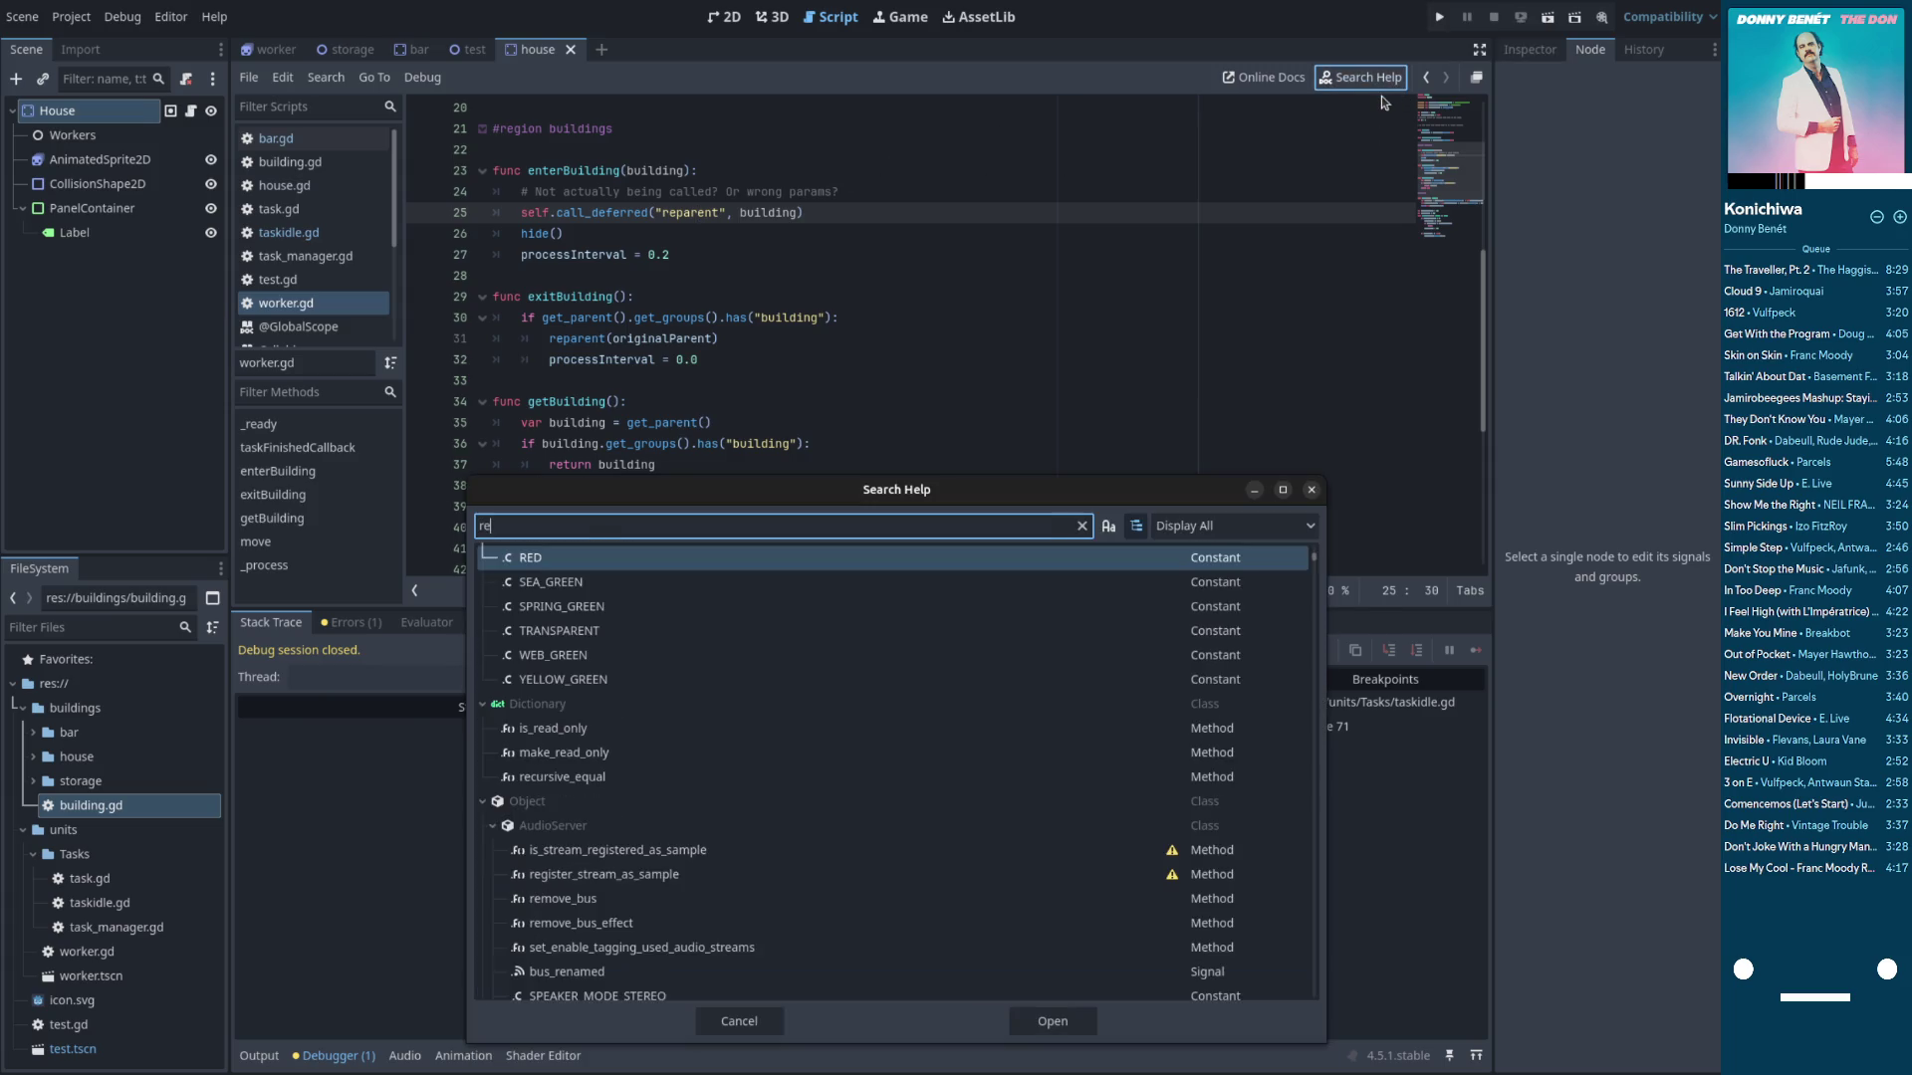
type("parent")
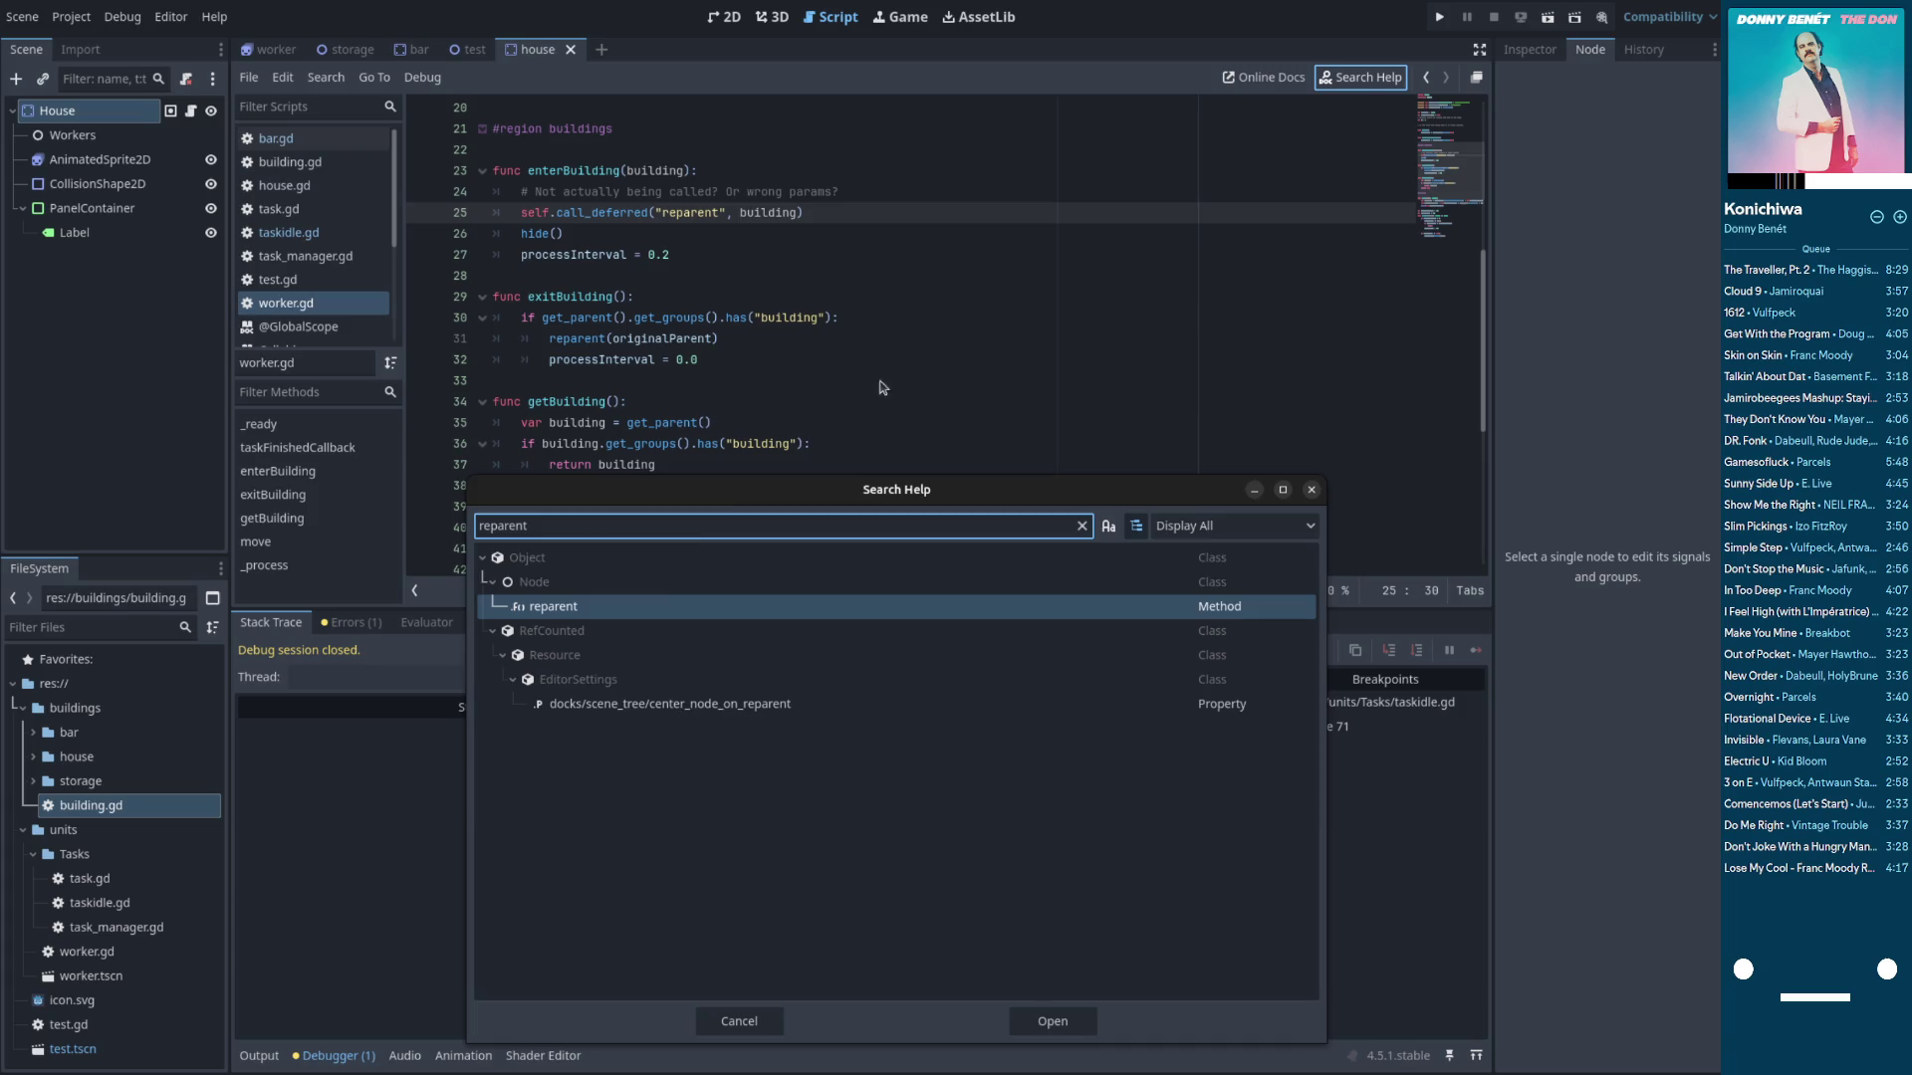
Read Node.reparent docs, run, stop and relaunch the game, then return to taskidle.gd
double_click(578, 614)
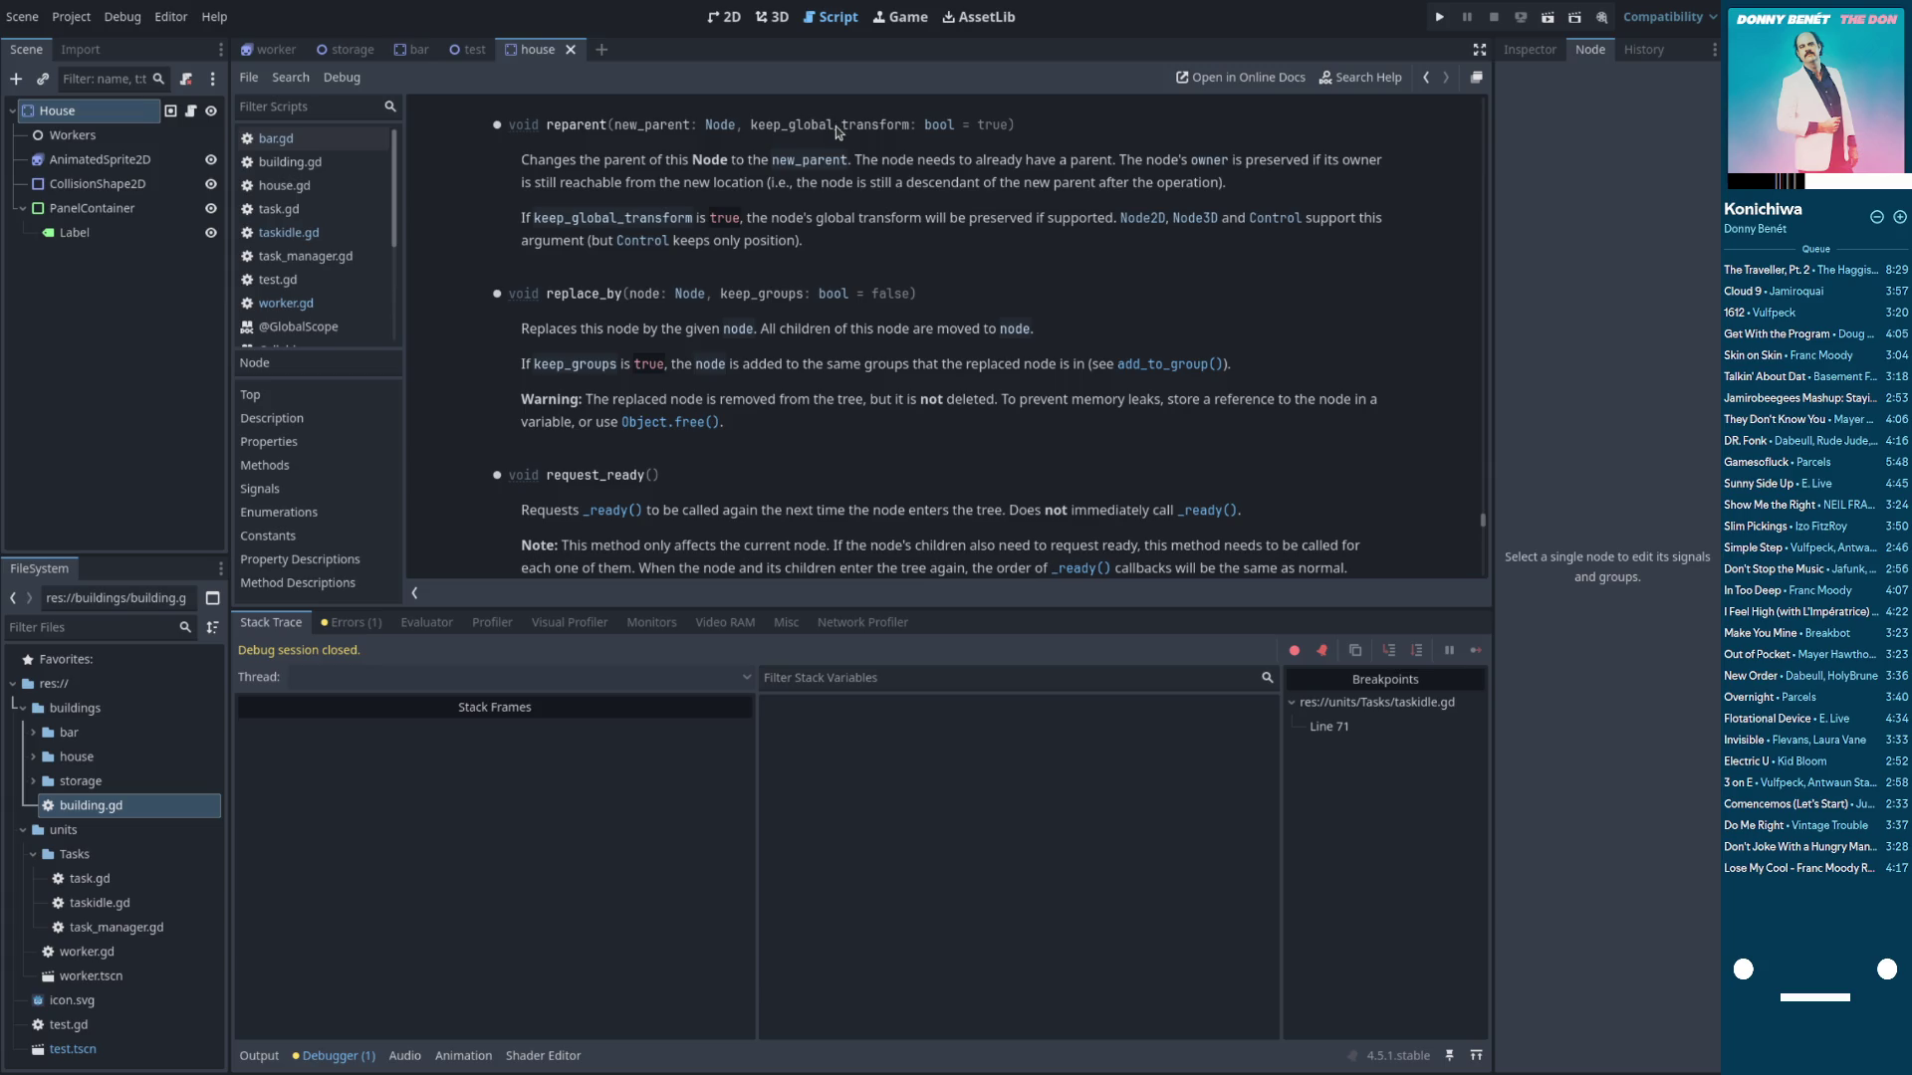
left_click(1439, 17)
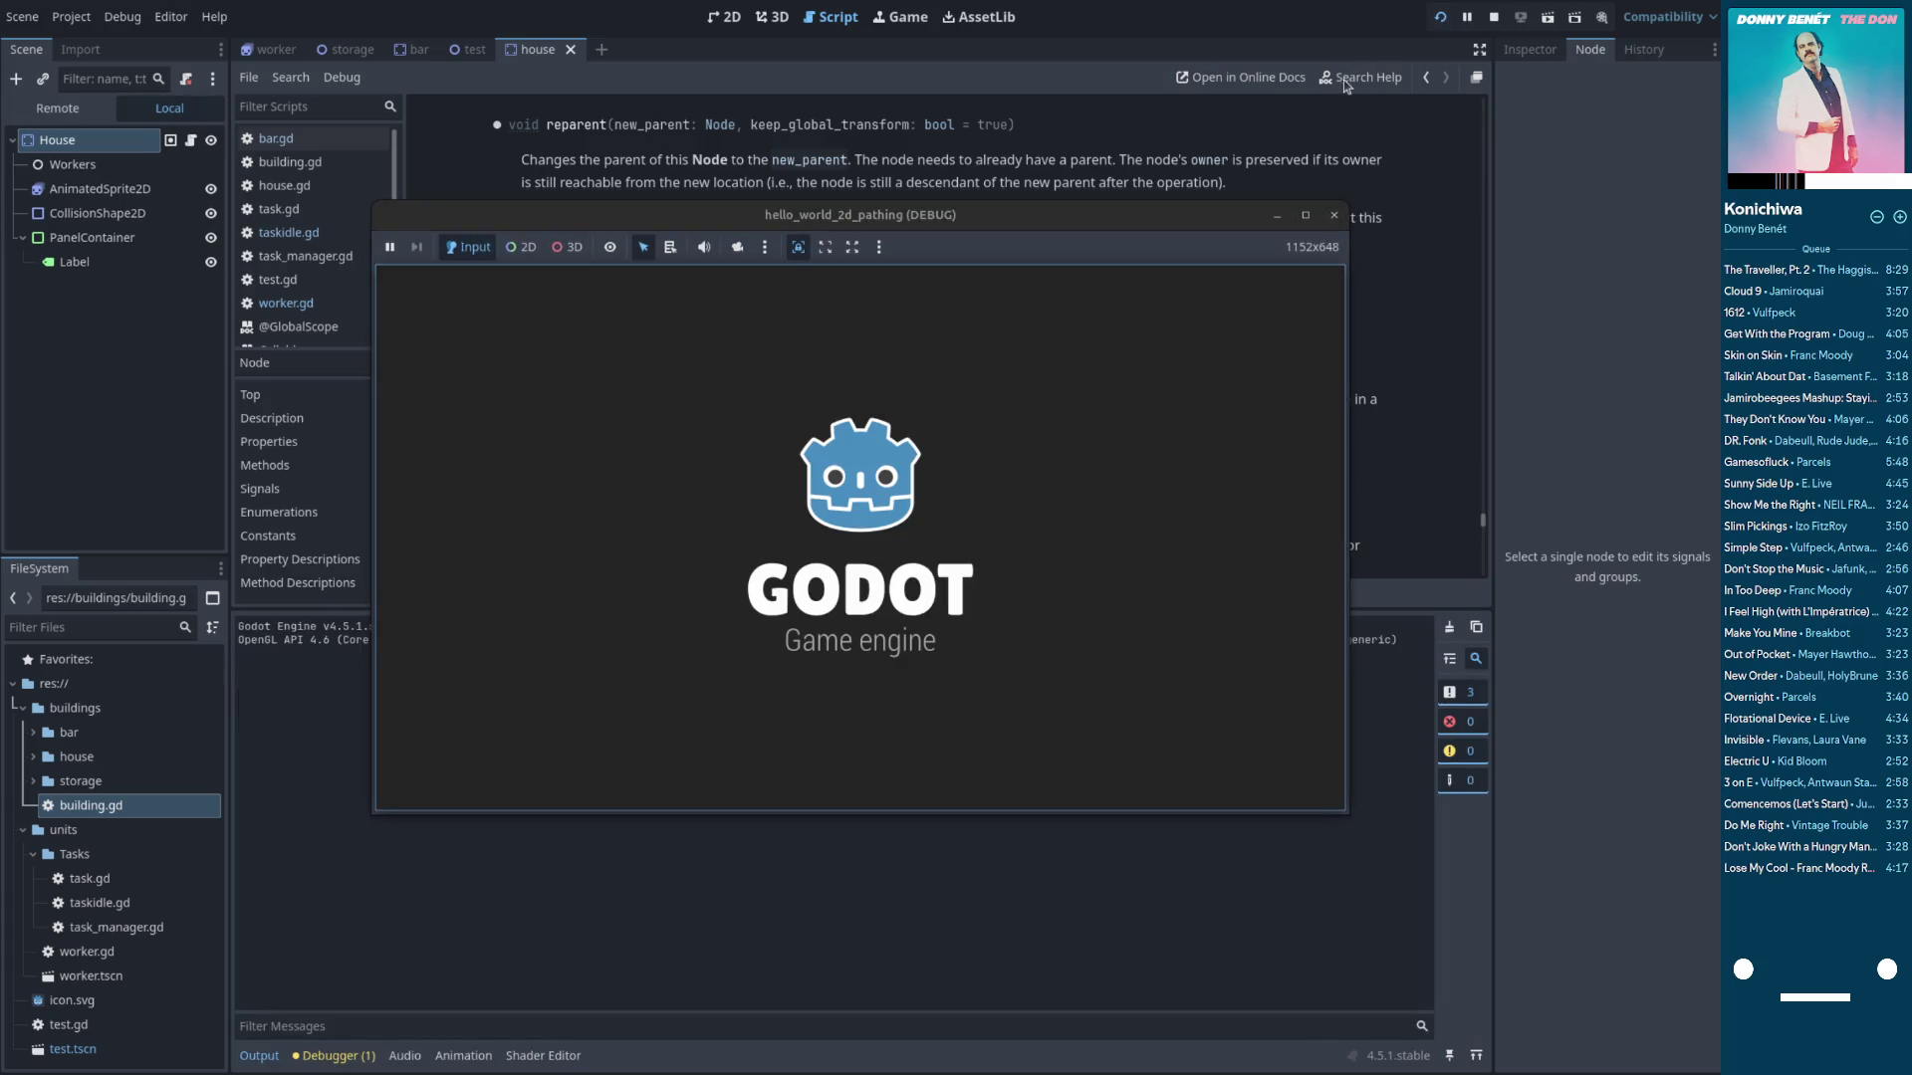
left_click(1490, 17)
left_click(1440, 17)
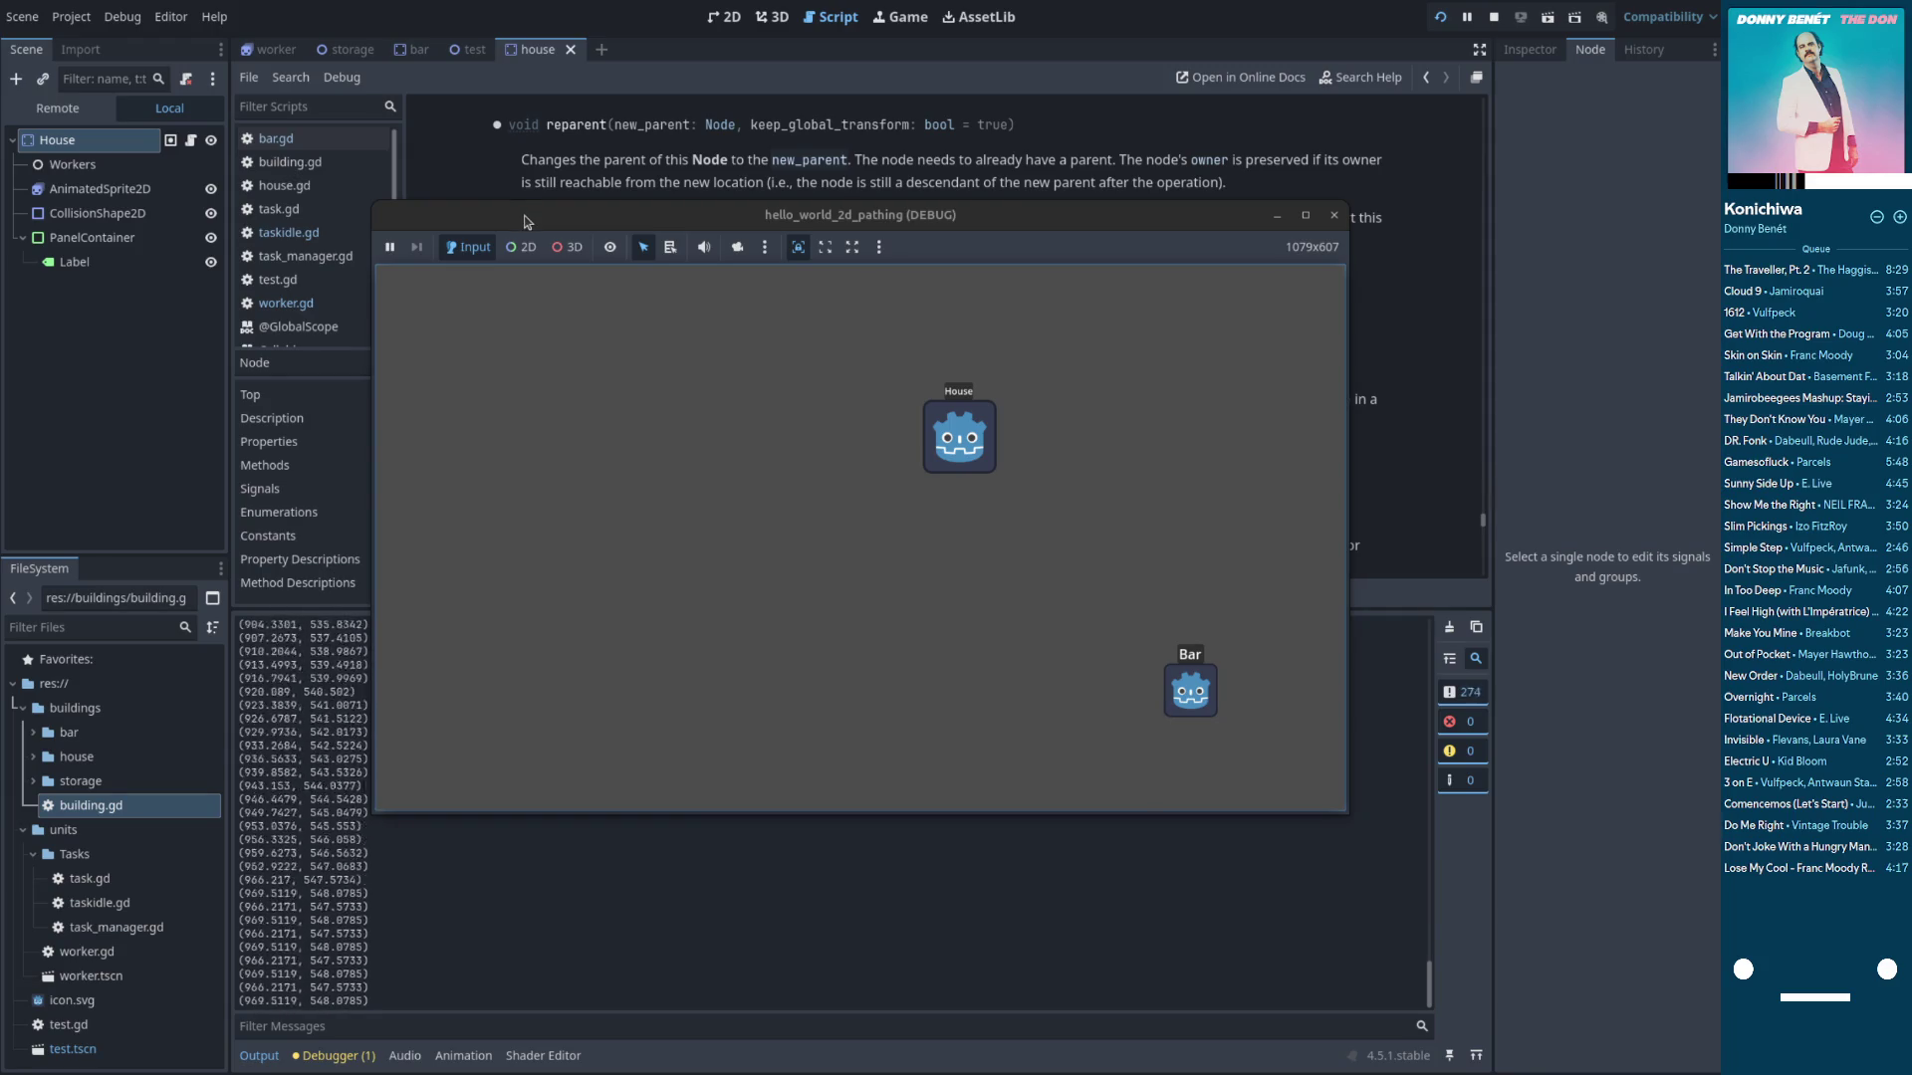
left_click_drag(369, 976, 231, 956)
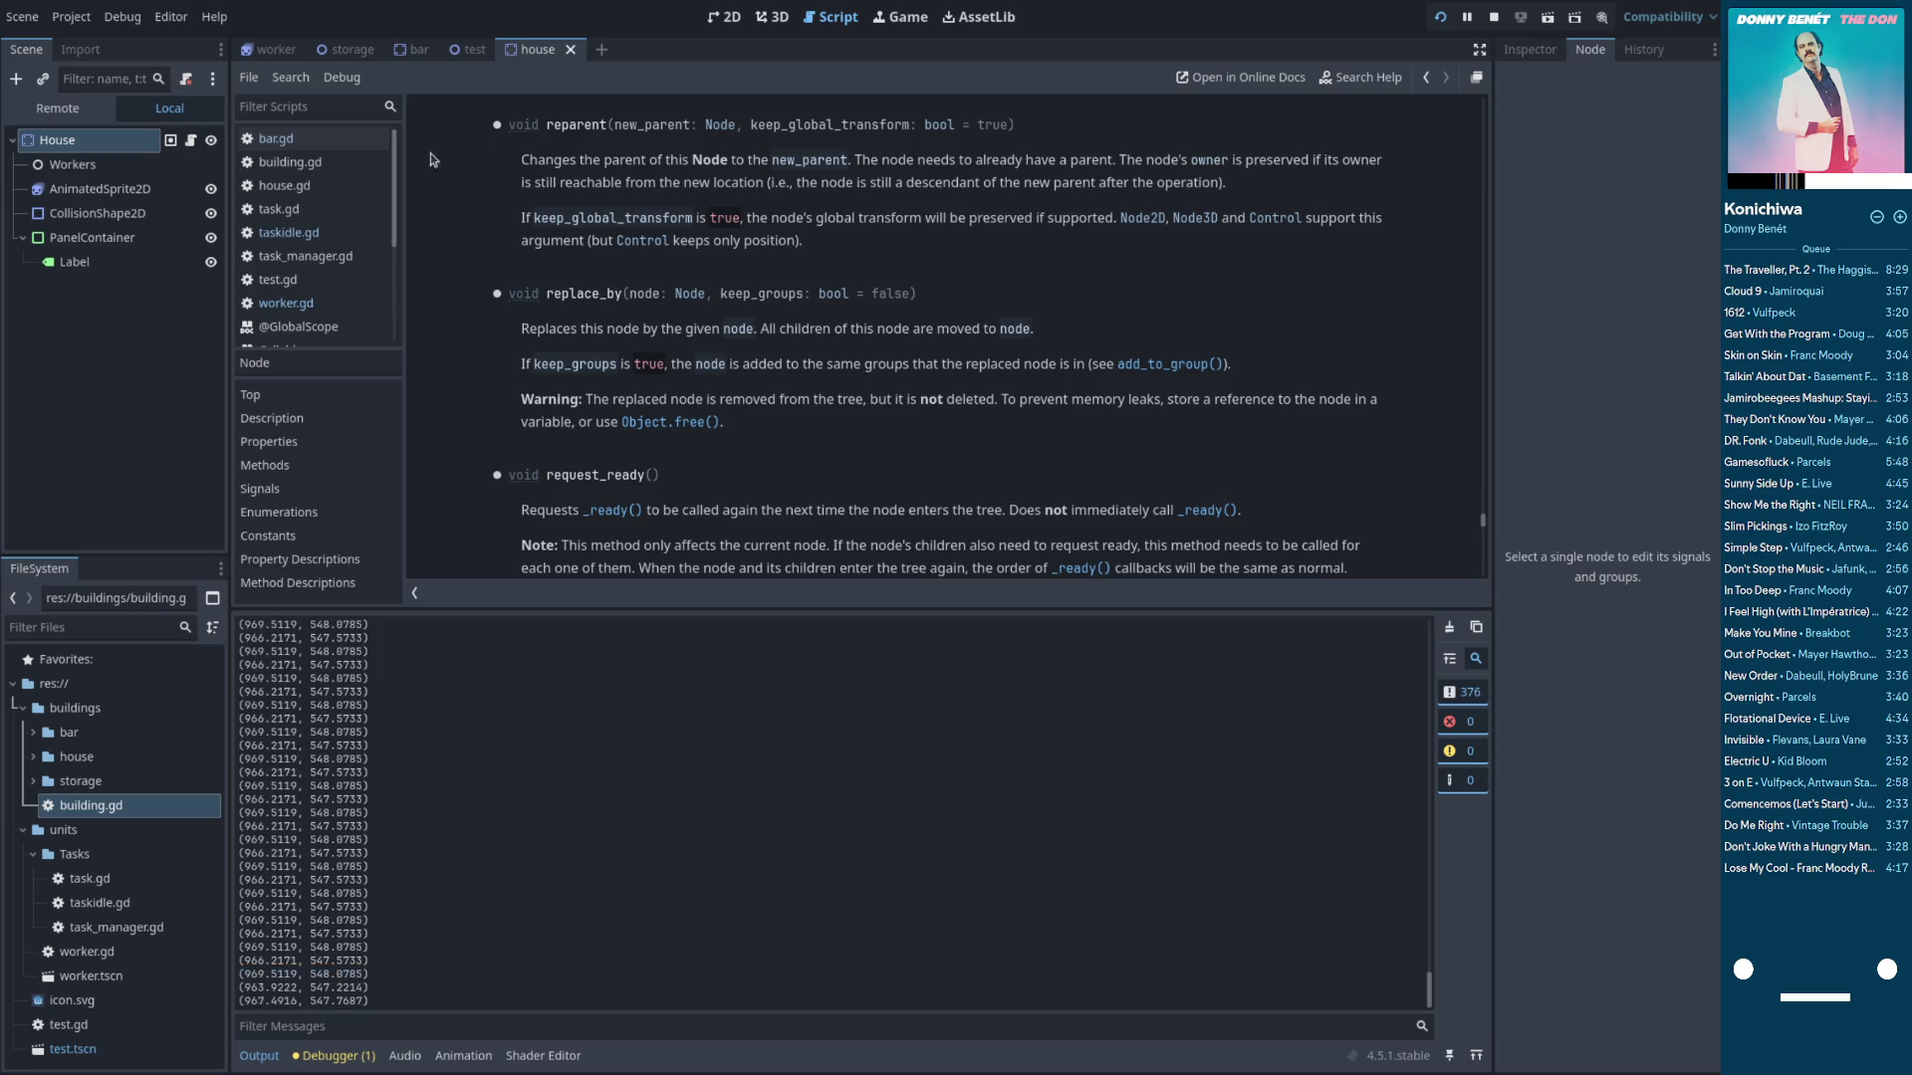
left_click(334, 231)
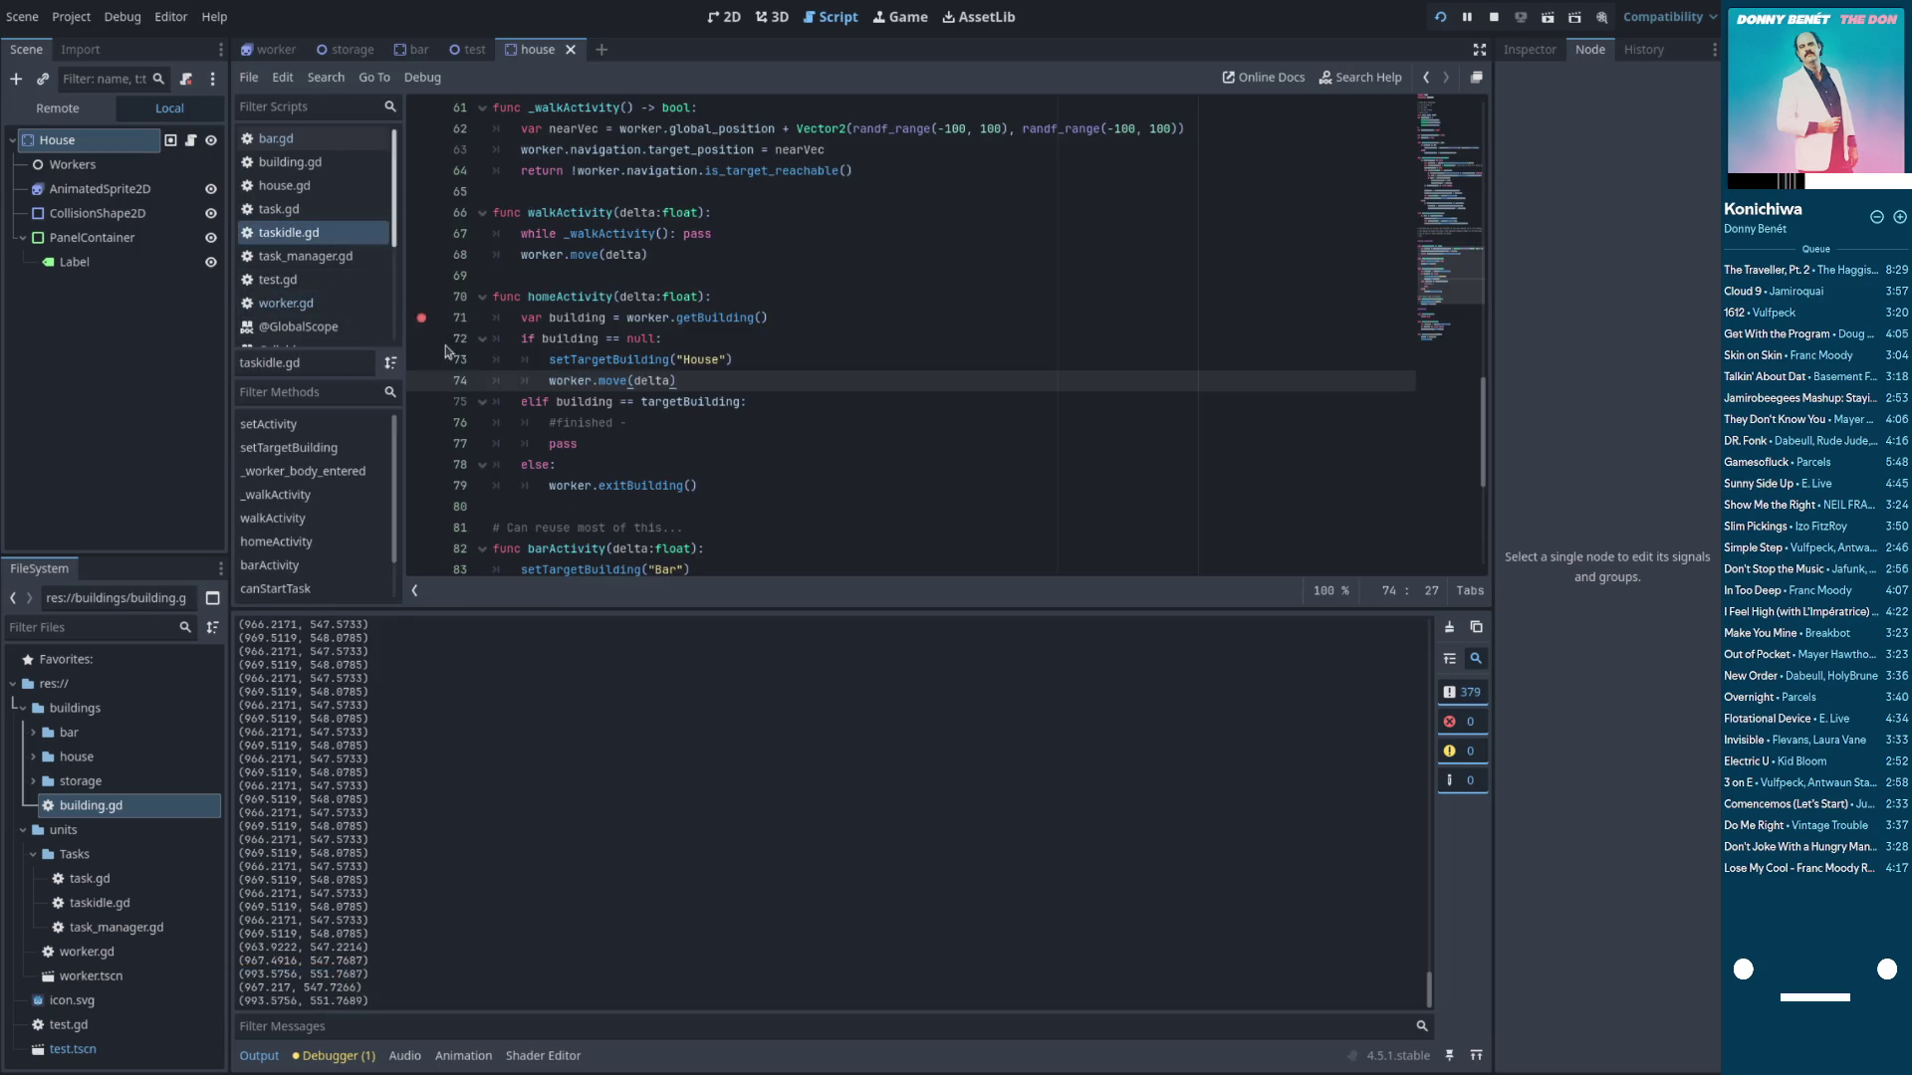
Review and copy the body of homeActivity in taskidle.gd
scroll(454, 368, "down", 2)
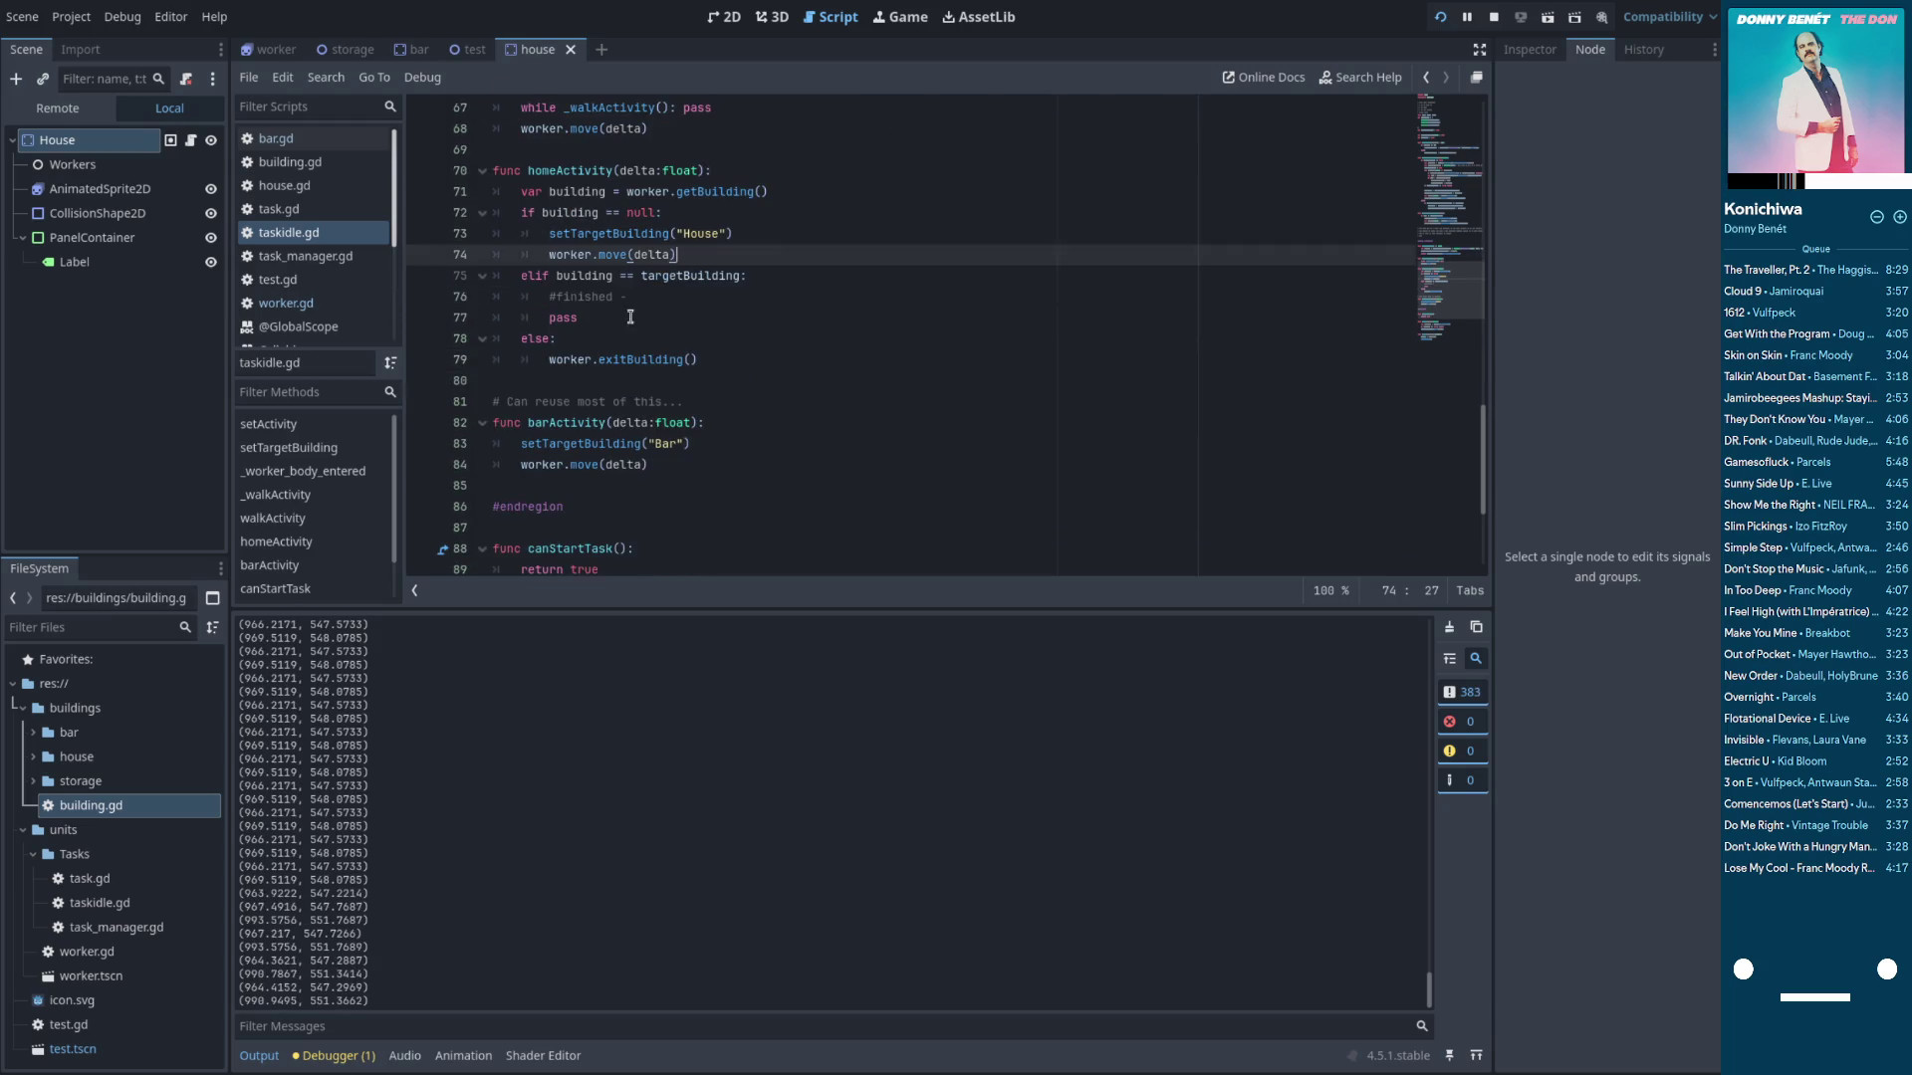
scroll(669, 285, "up", 1)
scroll(669, 286, "up", 1)
left_click(697, 339)
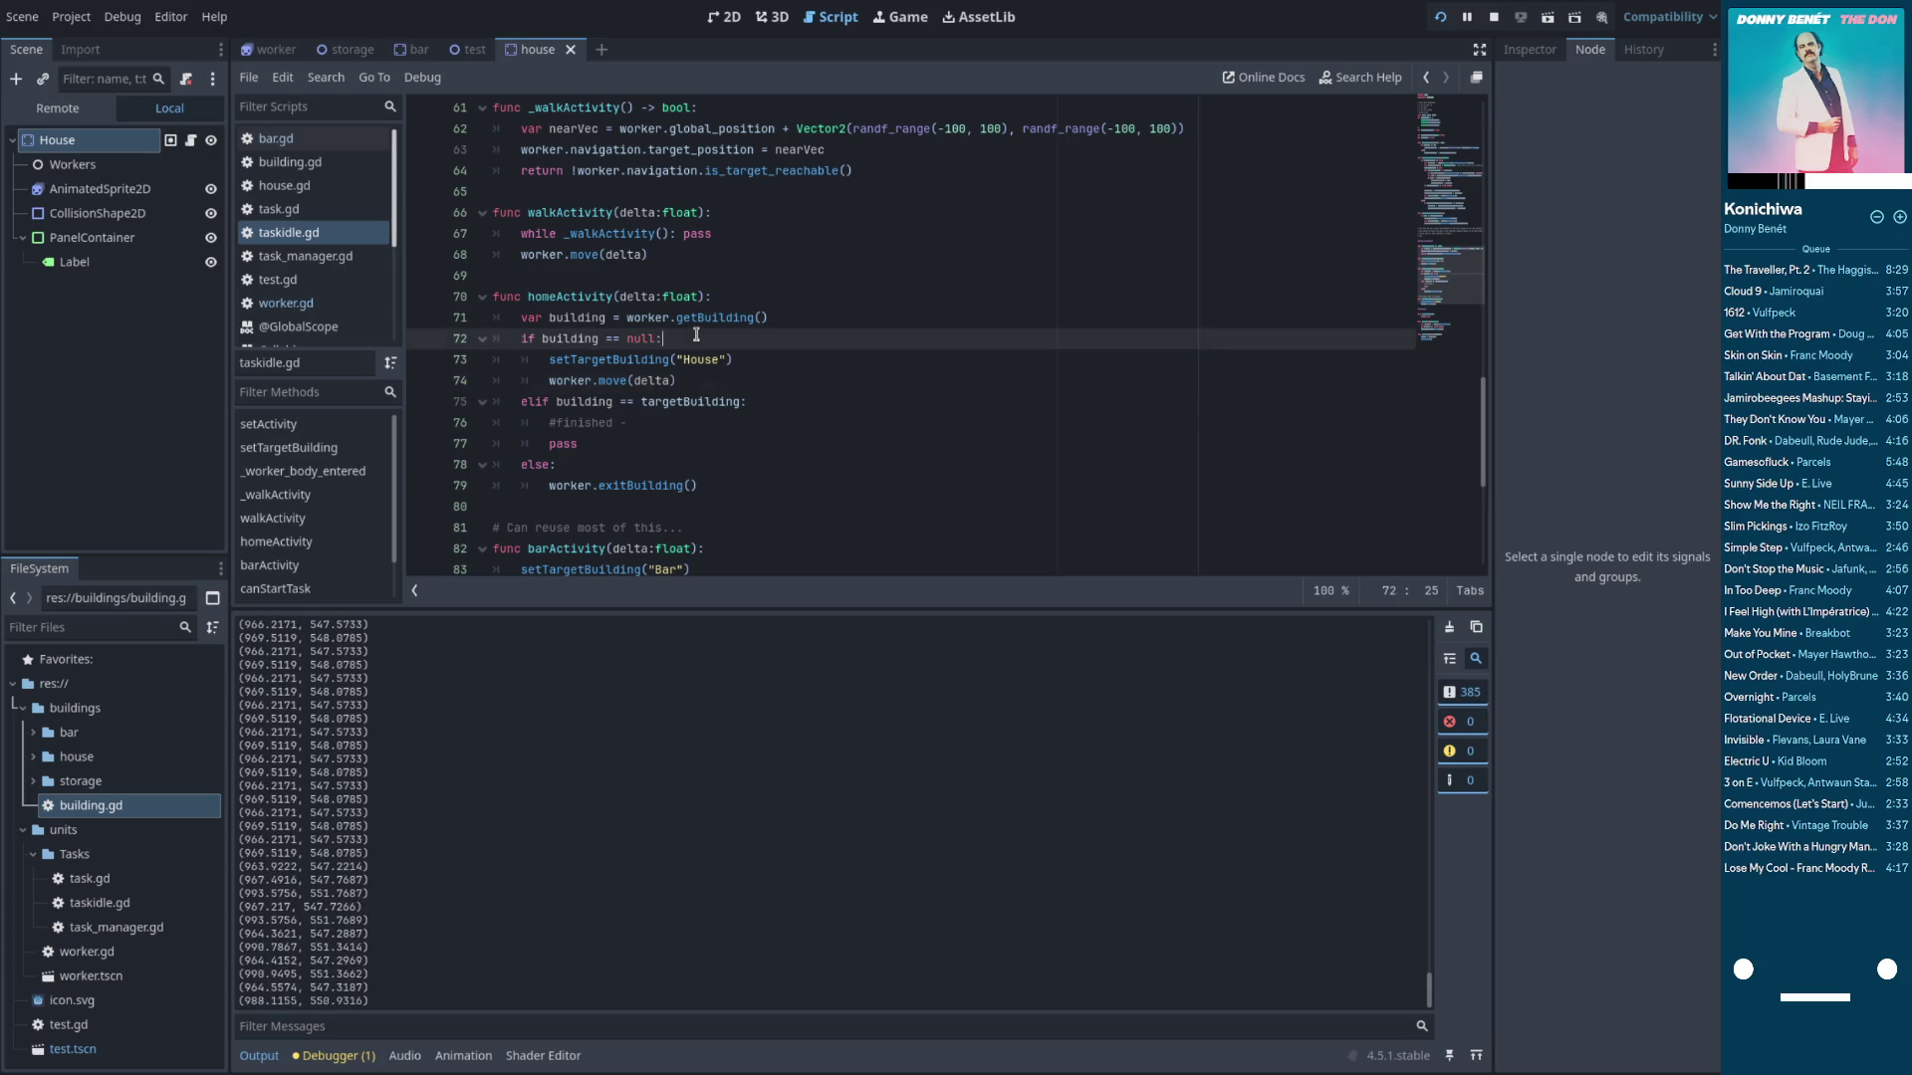
scroll(694, 379, "down", 2)
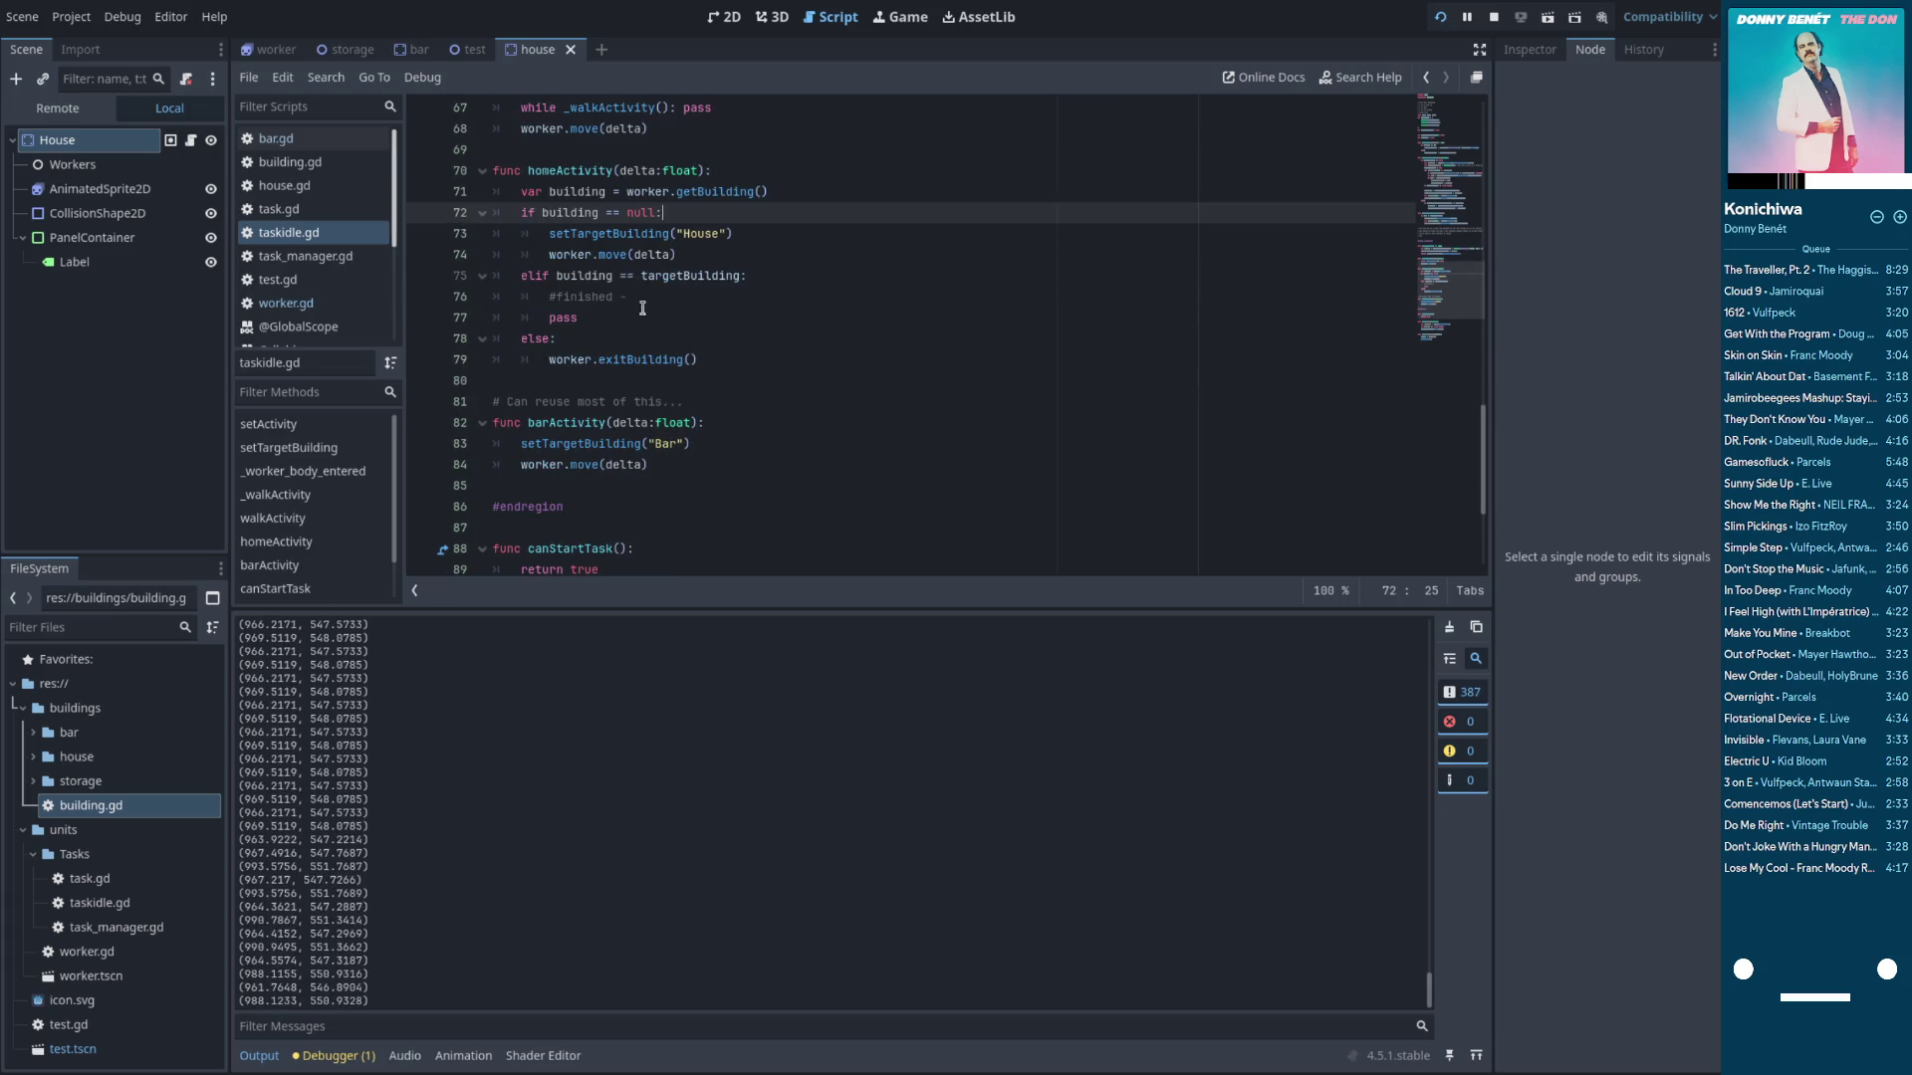
left_click(630, 315)
left_click(601, 337)
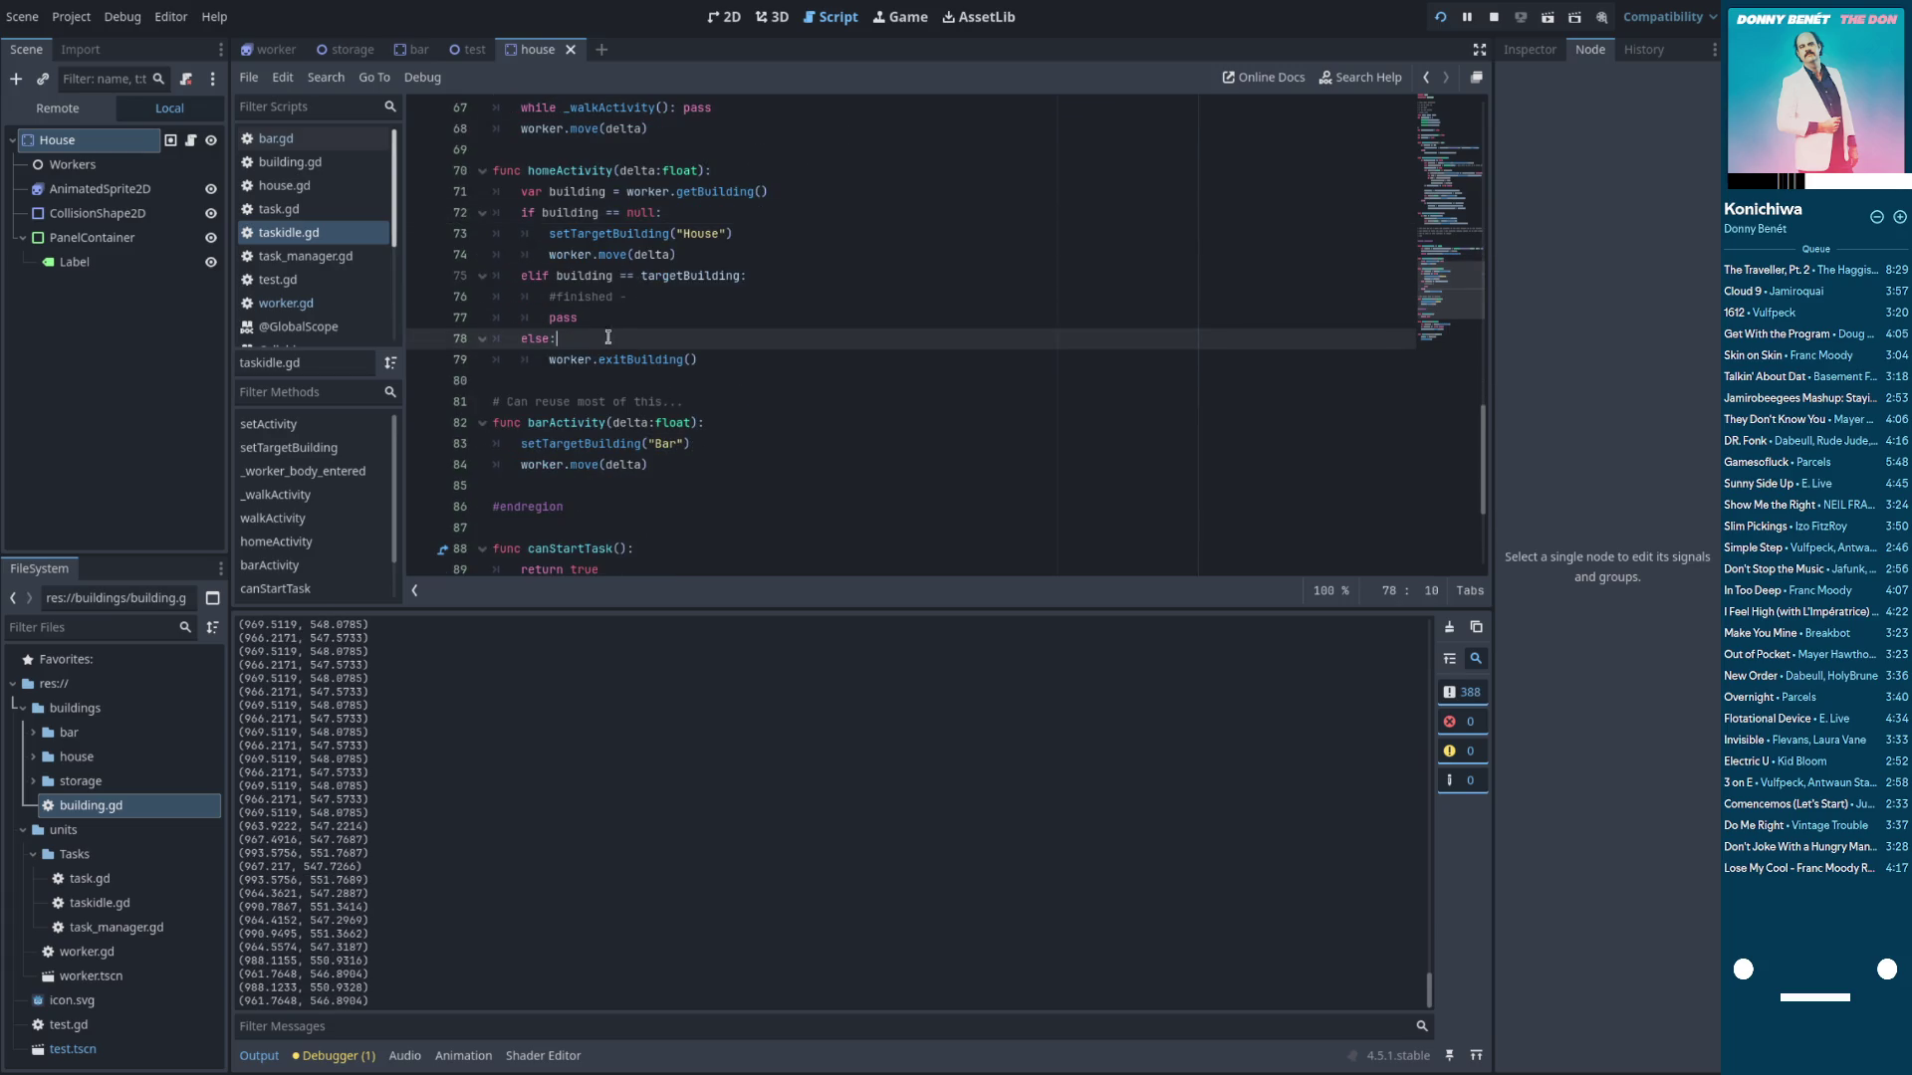
left_click(721, 359)
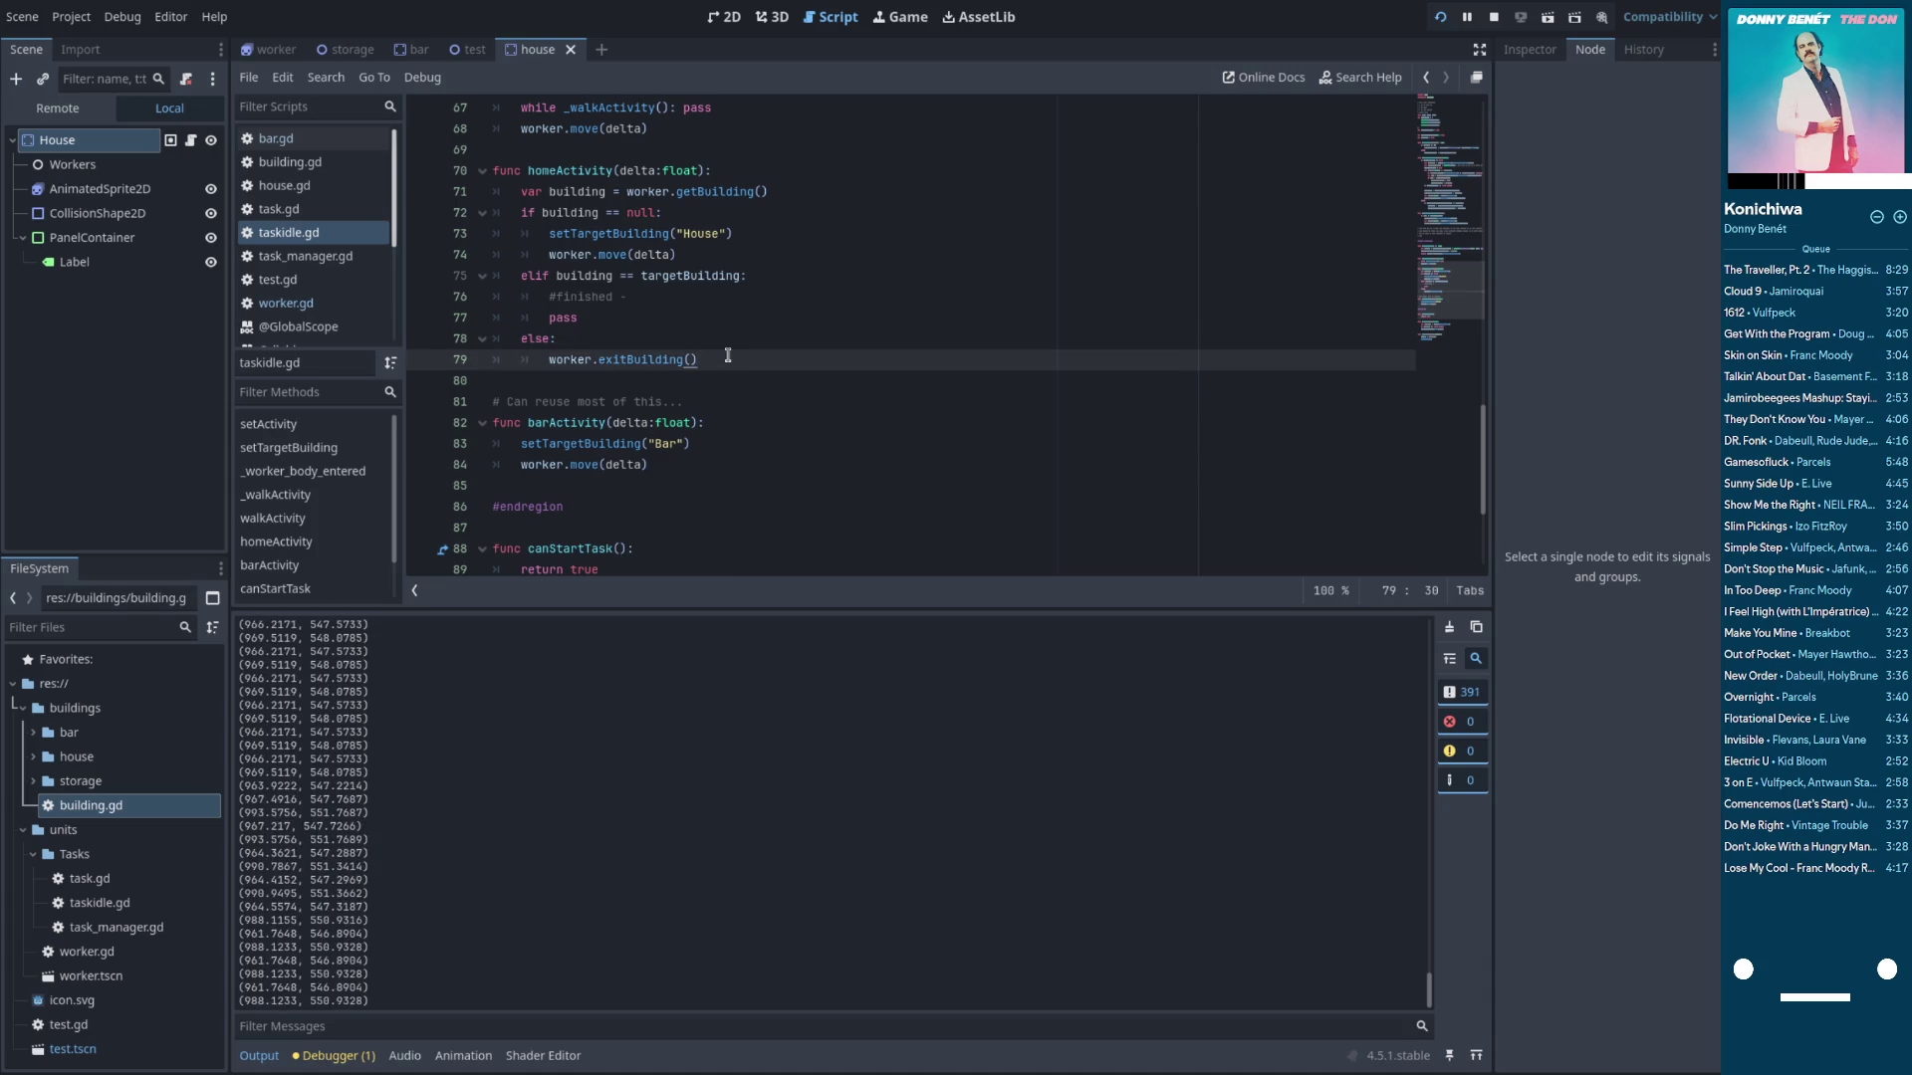
mouse_move(730, 363)
left_mouse_down()
mouse_move(562, 296)
mouse_move(520, 191)
left_mouse_up()
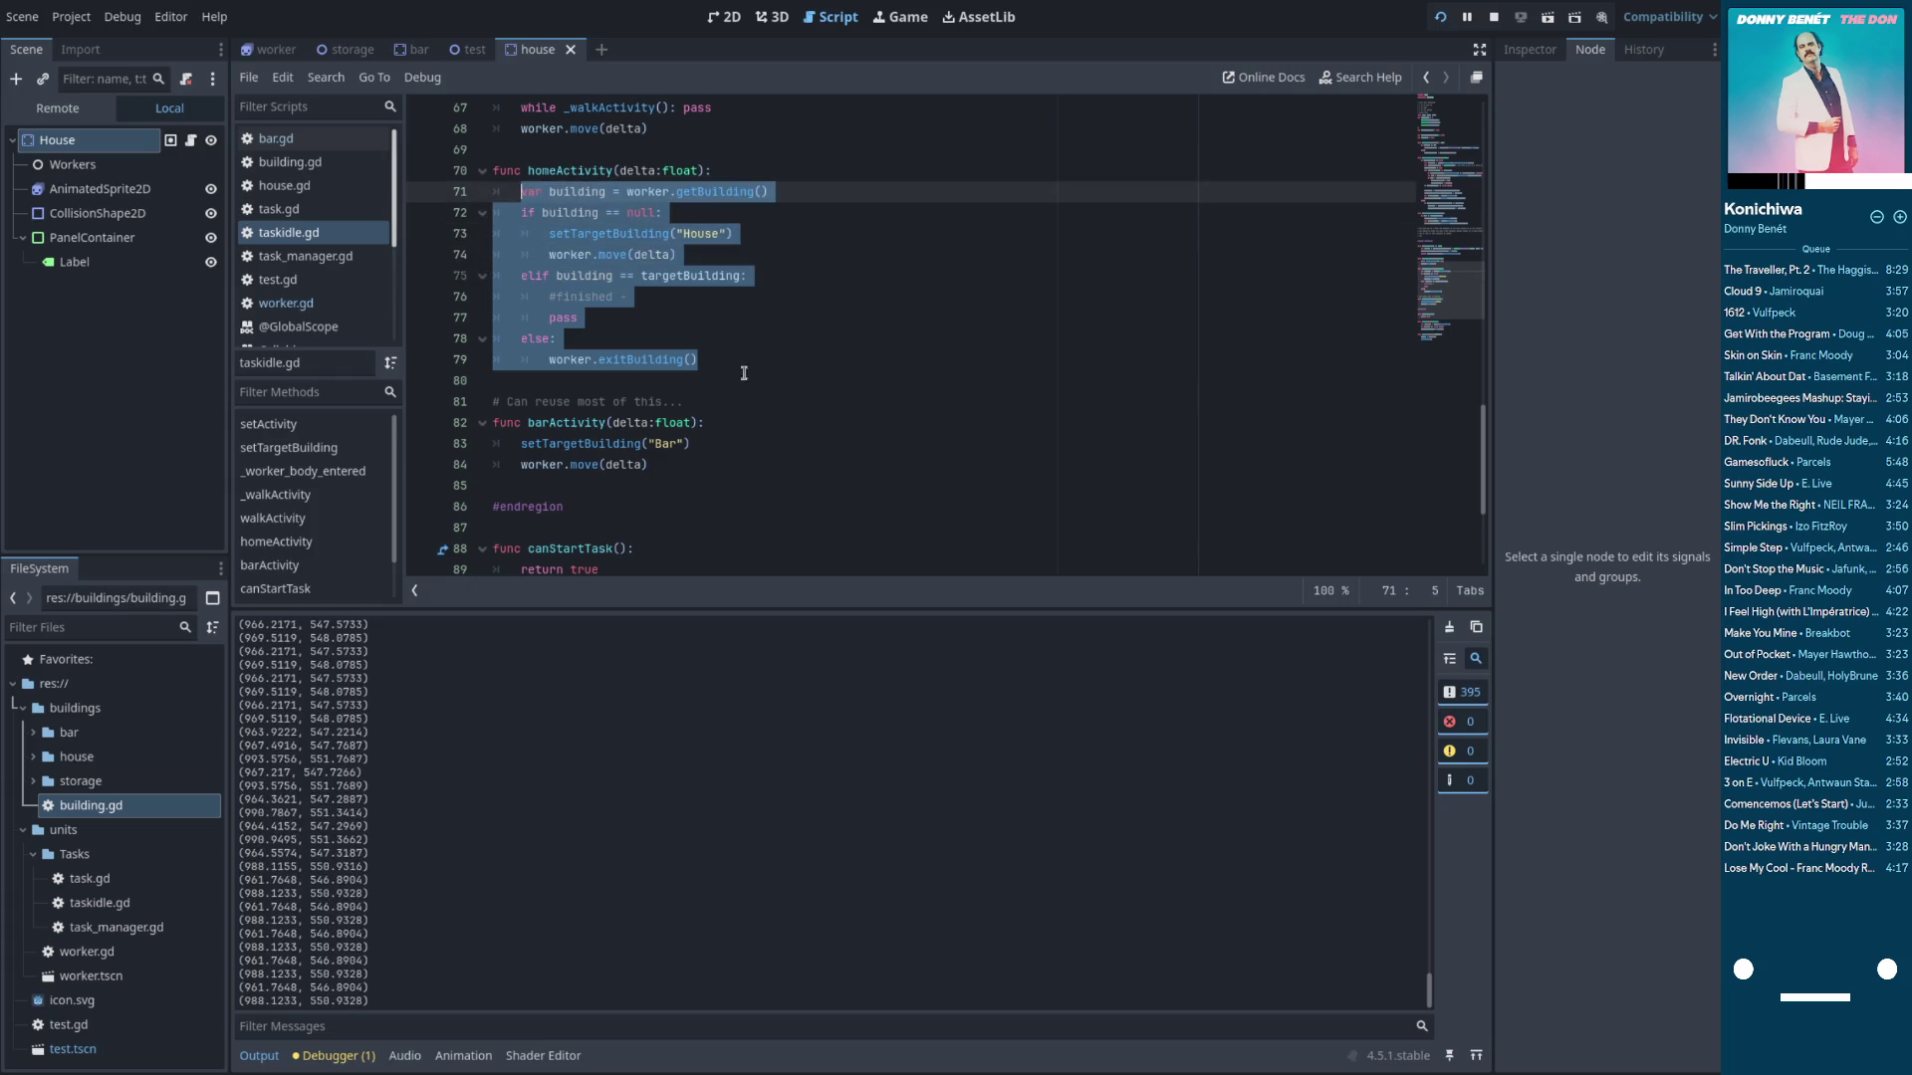
left_click(726, 318)
Create func buildingActivity(delta:float) above it, filled with homeActivity's body
scroll(744, 375, "up", 1)
scroll(743, 375, "up", 3)
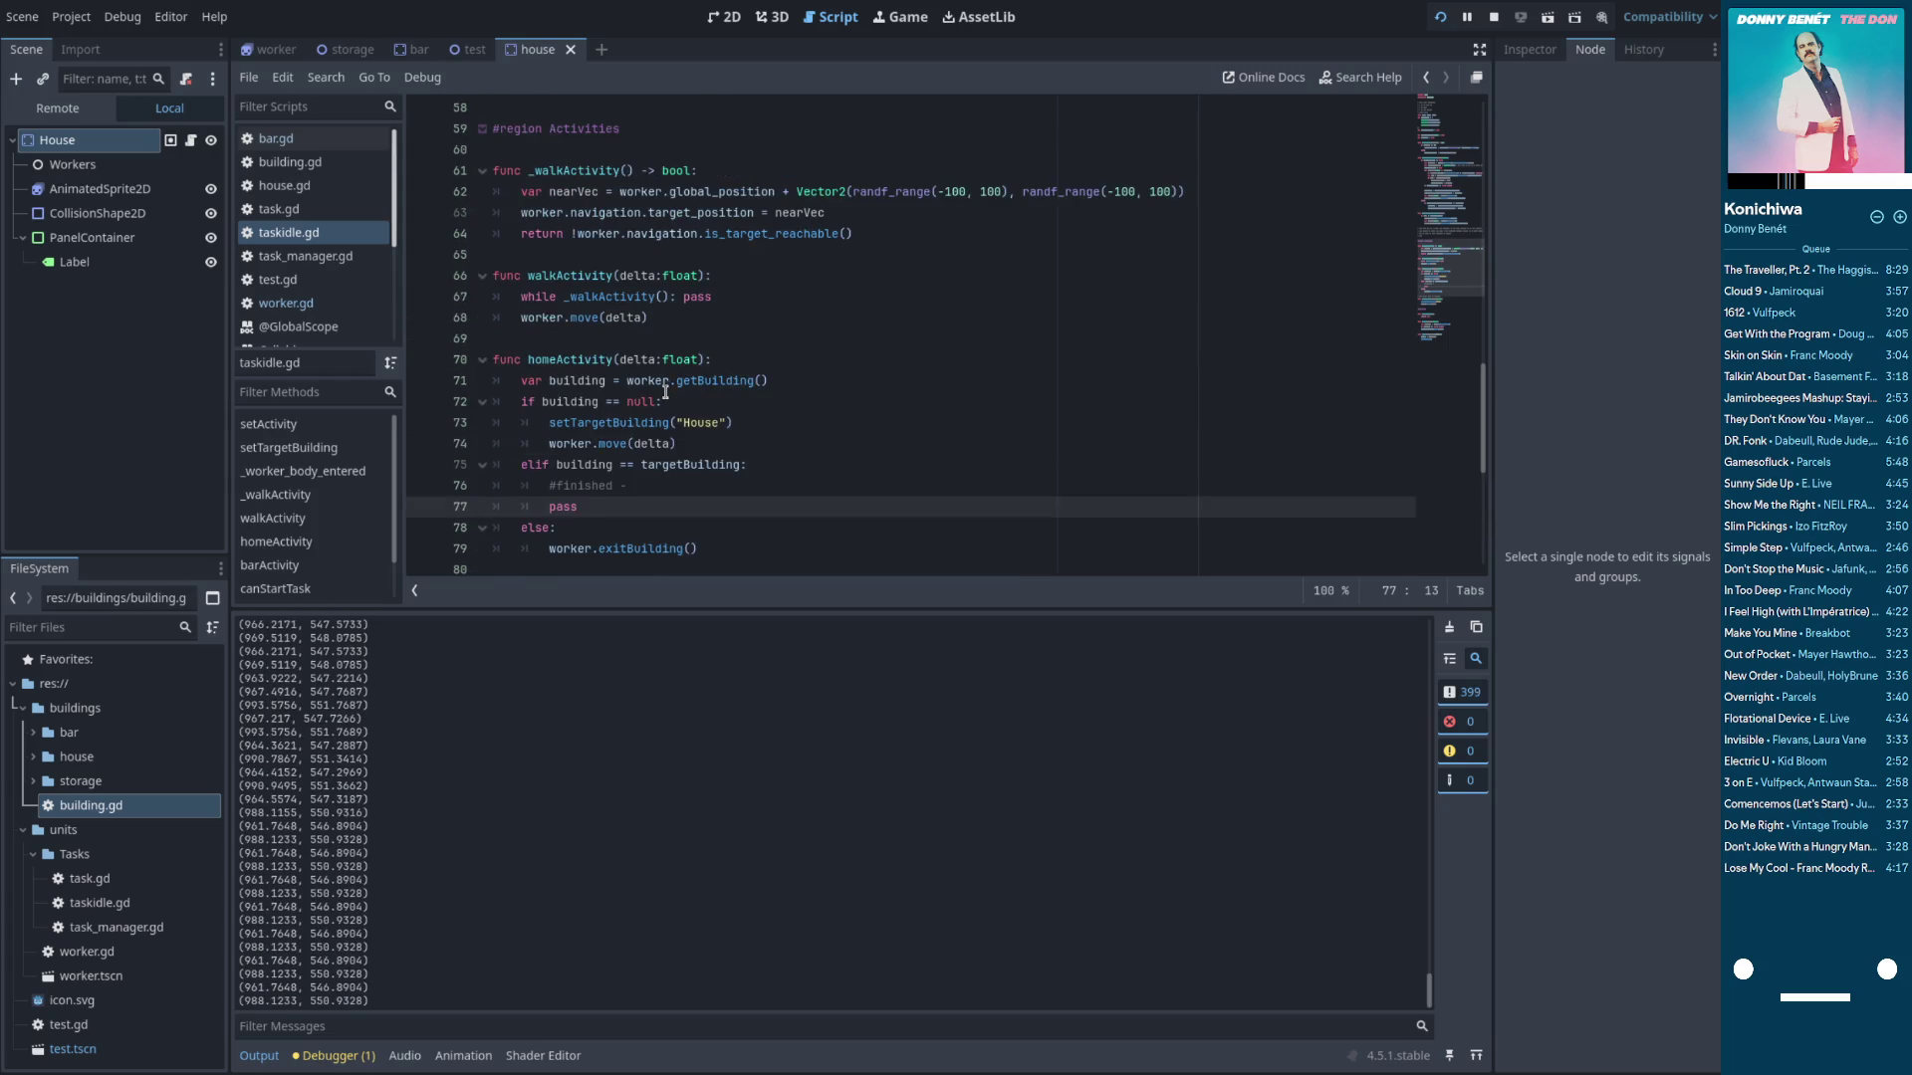
scroll(665, 377, "down", 6)
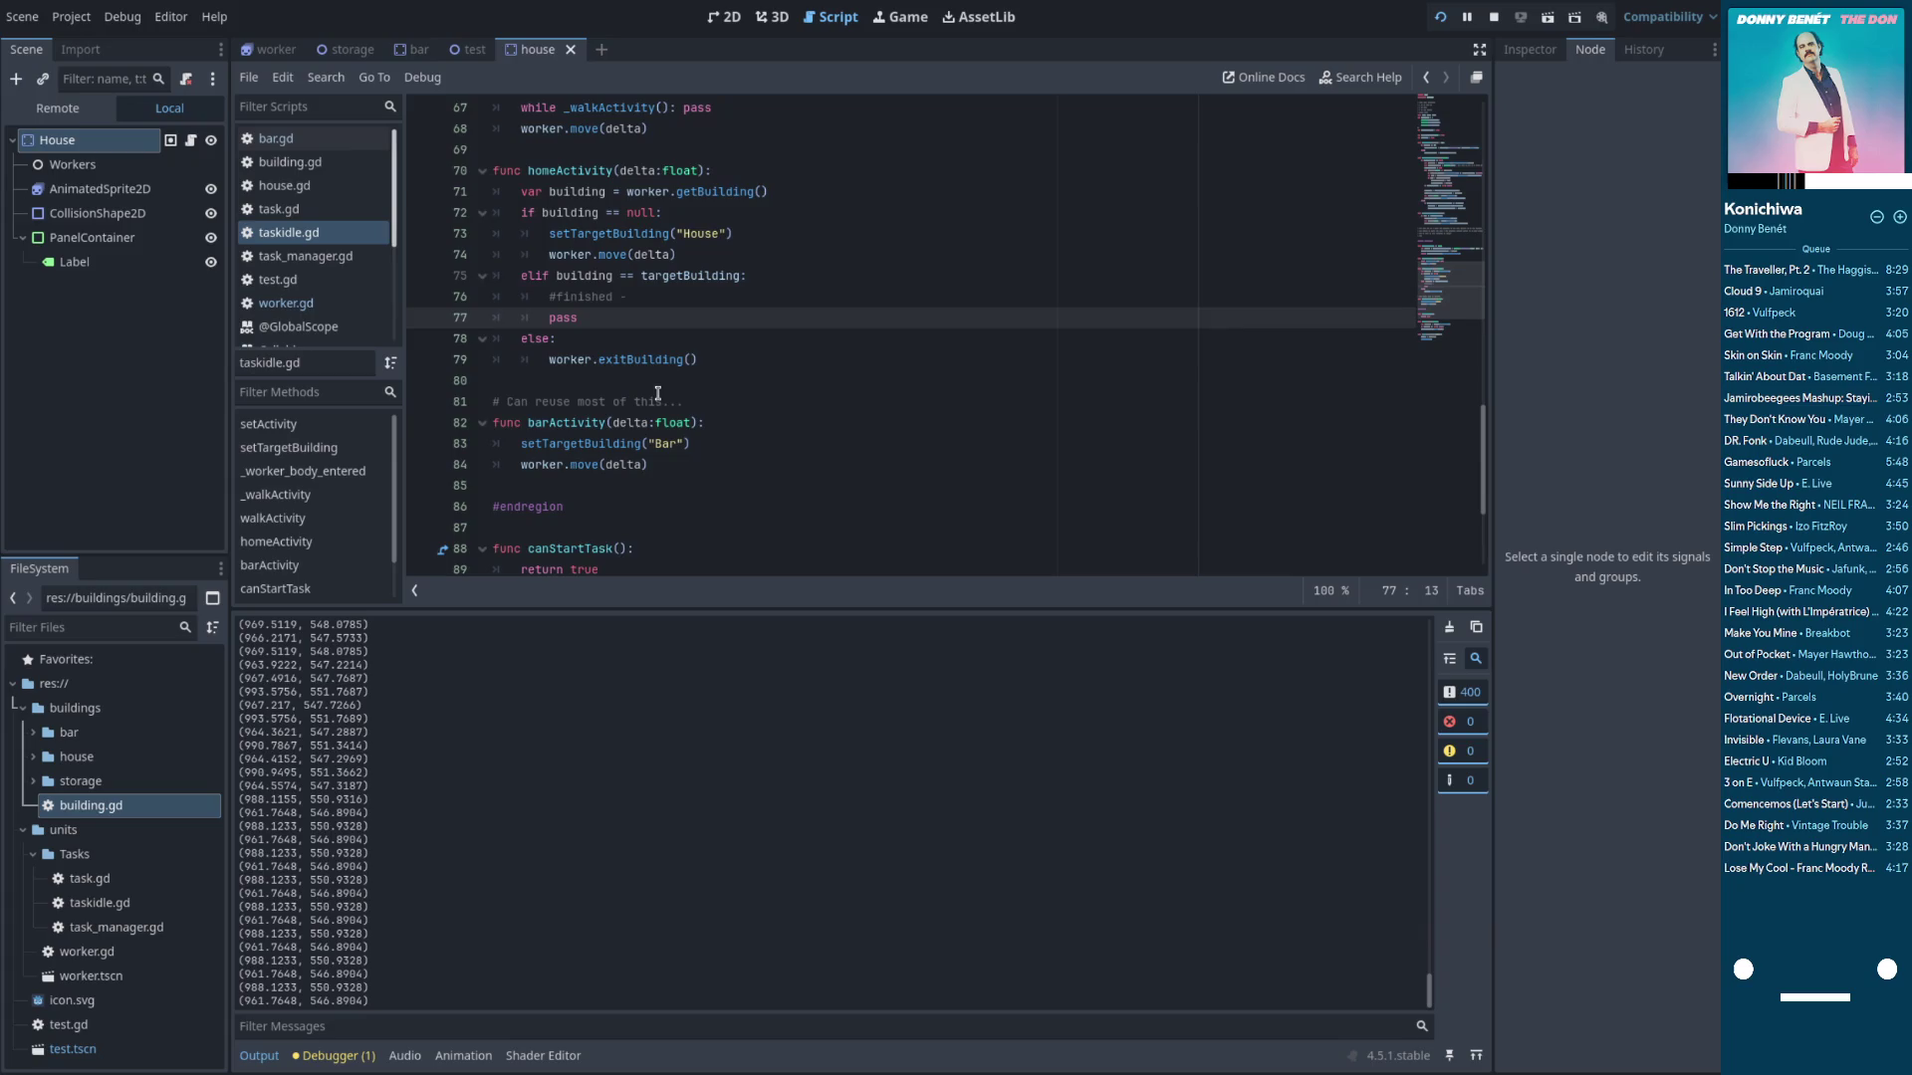
scroll(654, 408, "up", 5)
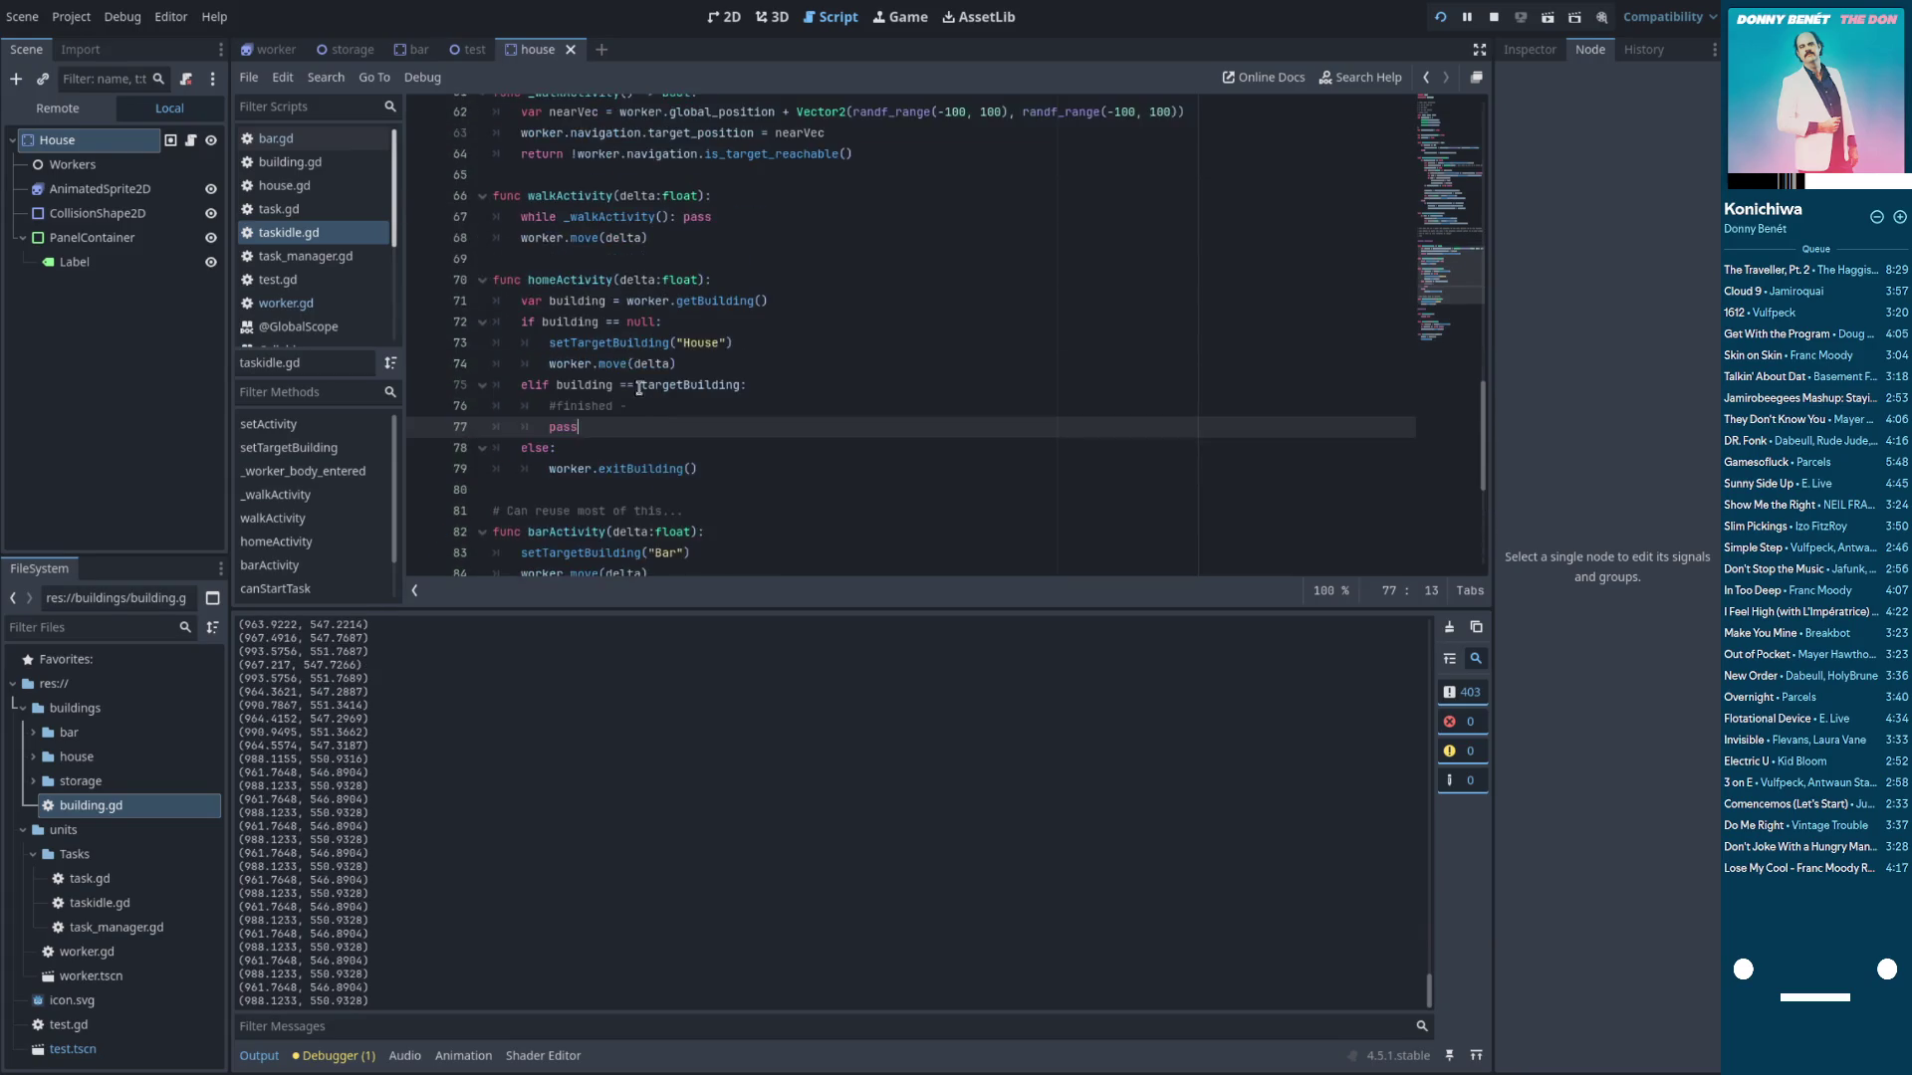
left_click(581, 276)
key("Return")
key("Return")
key("Up")
type("func bui")
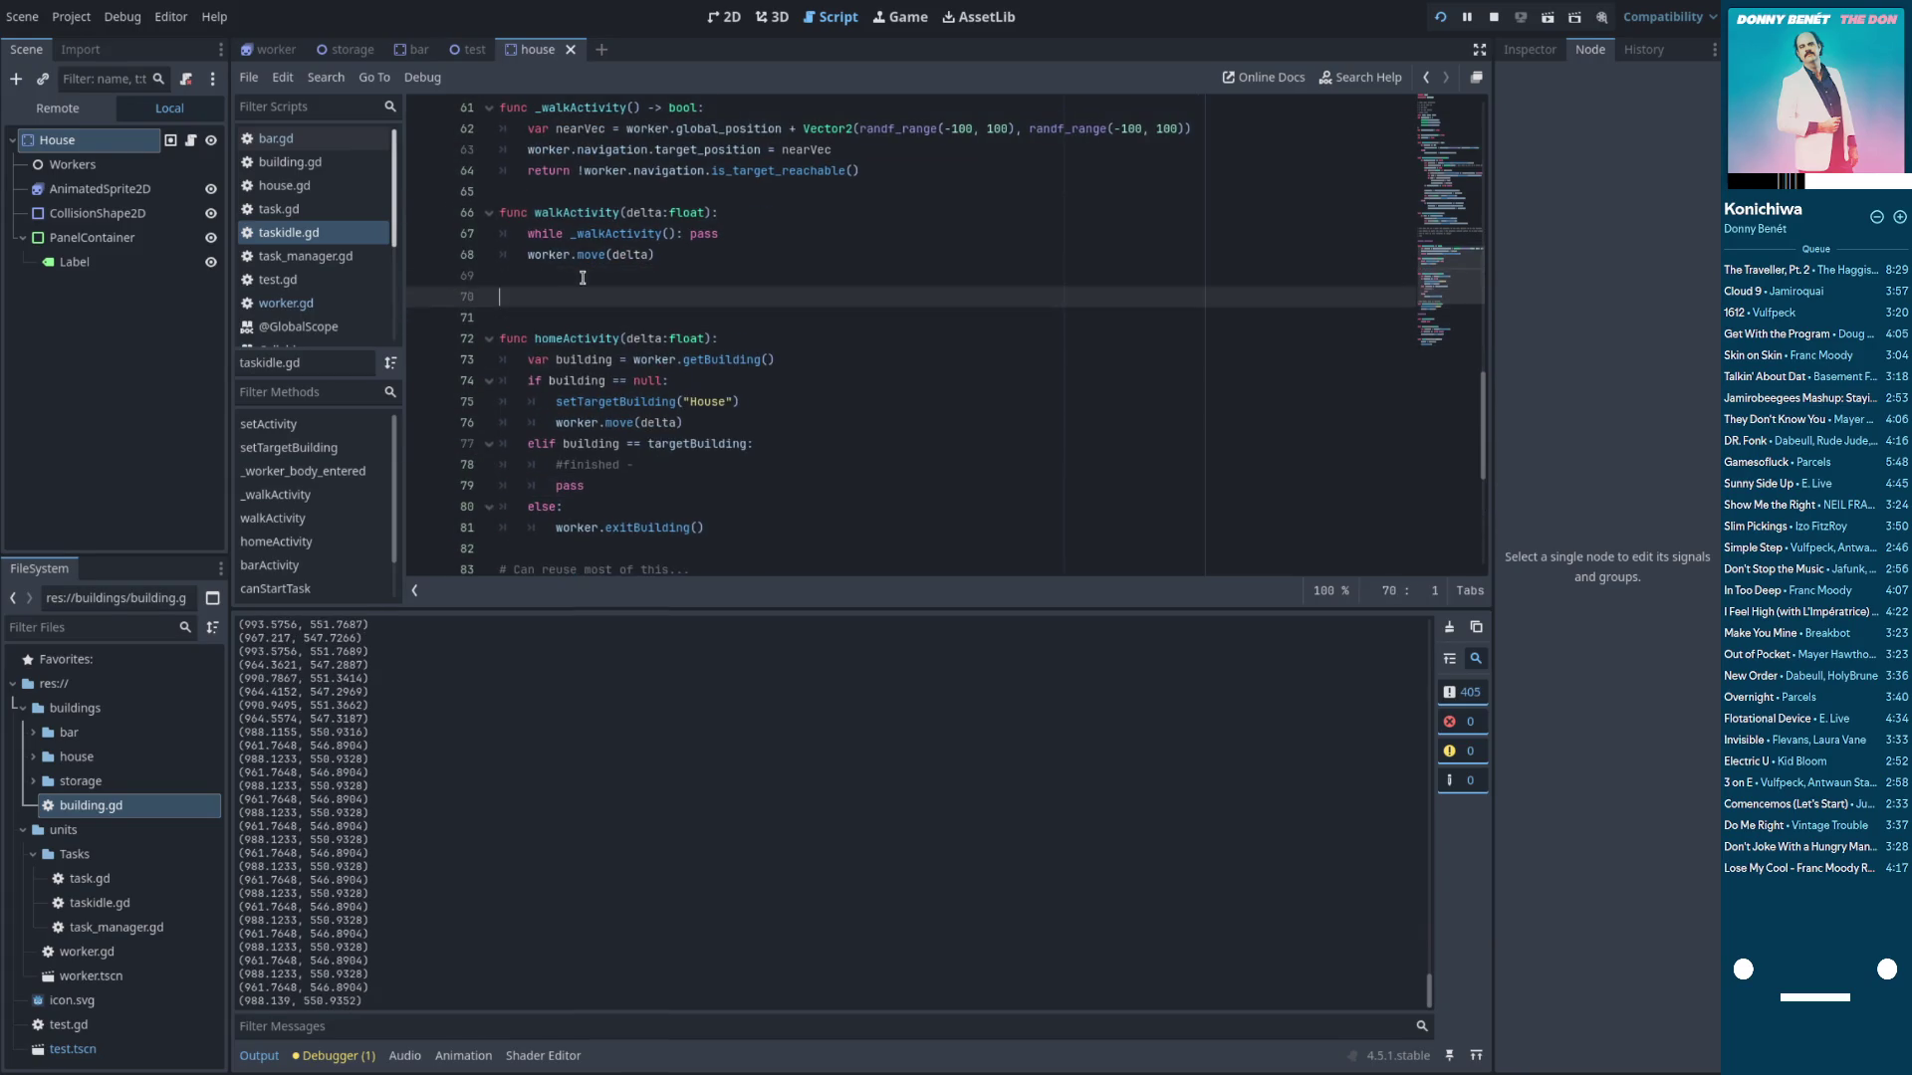
type("lding")
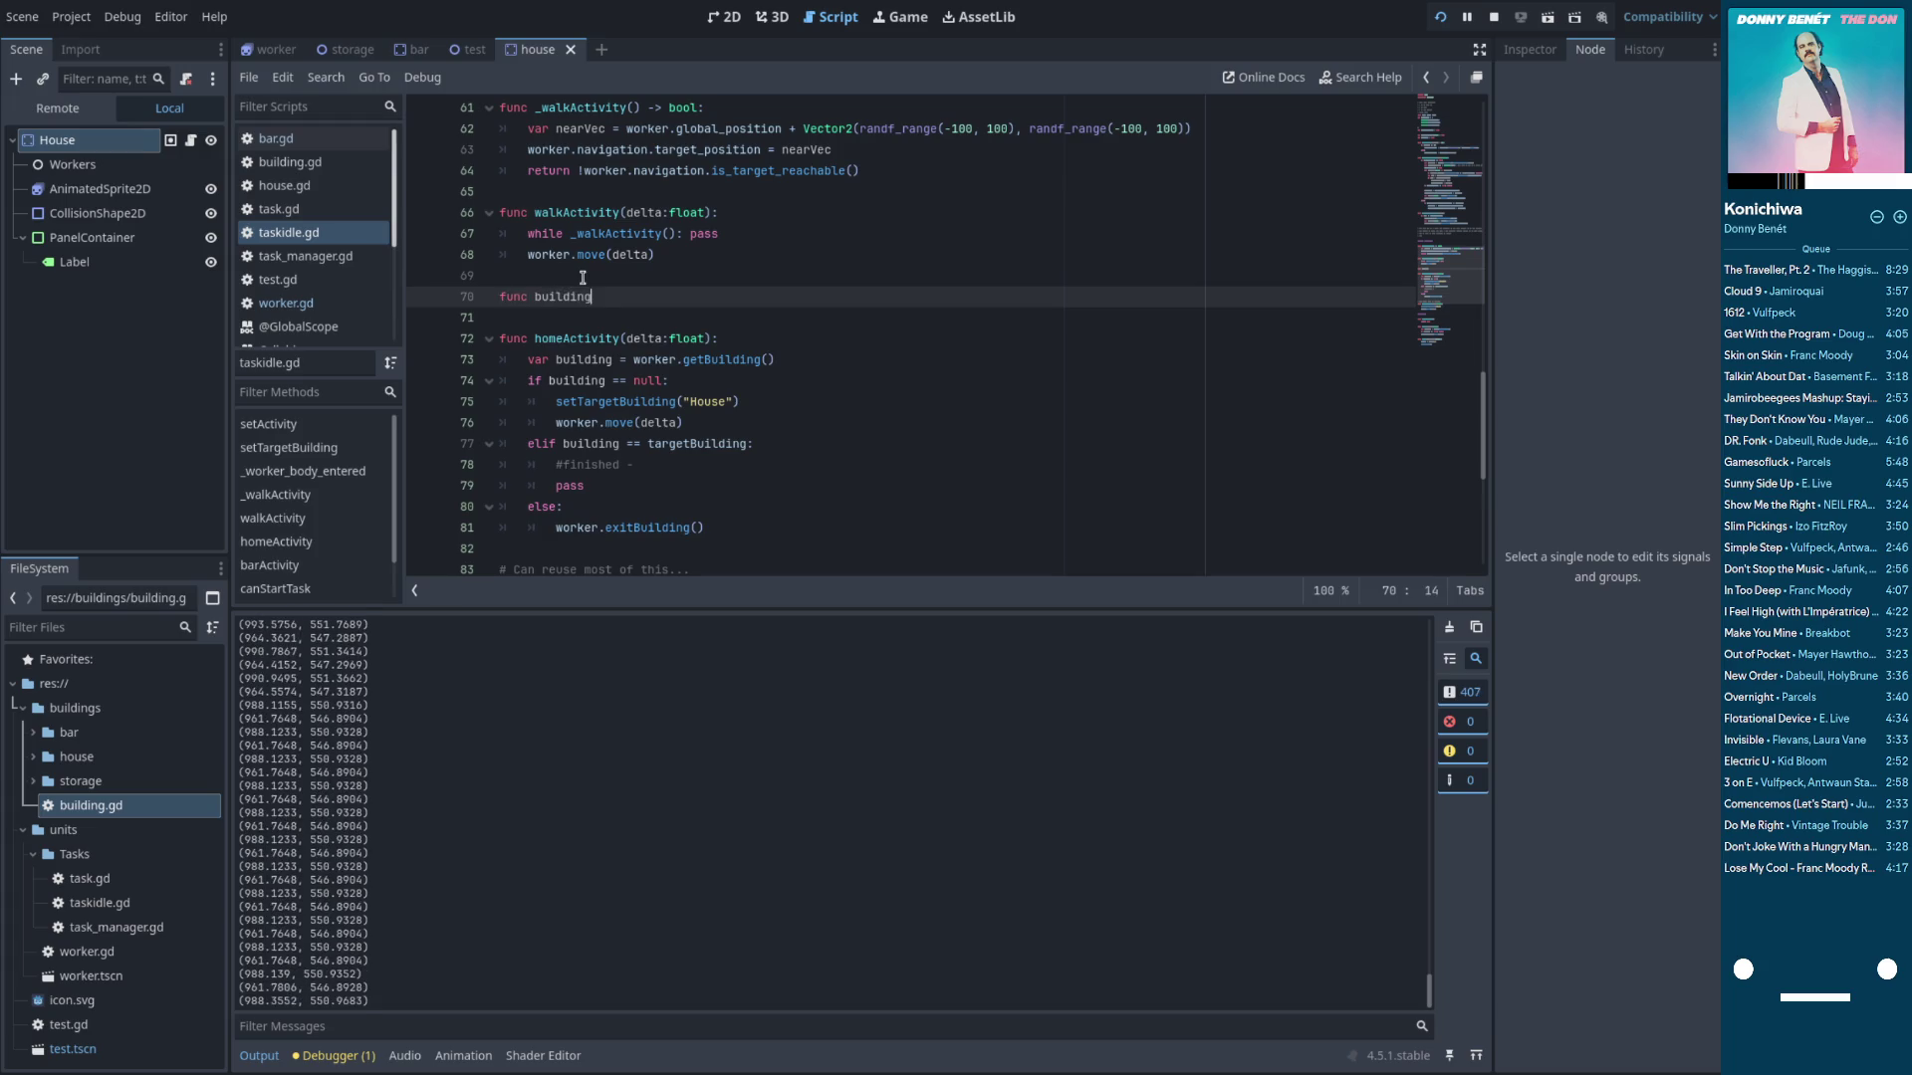
type("Activity(delta:floa")
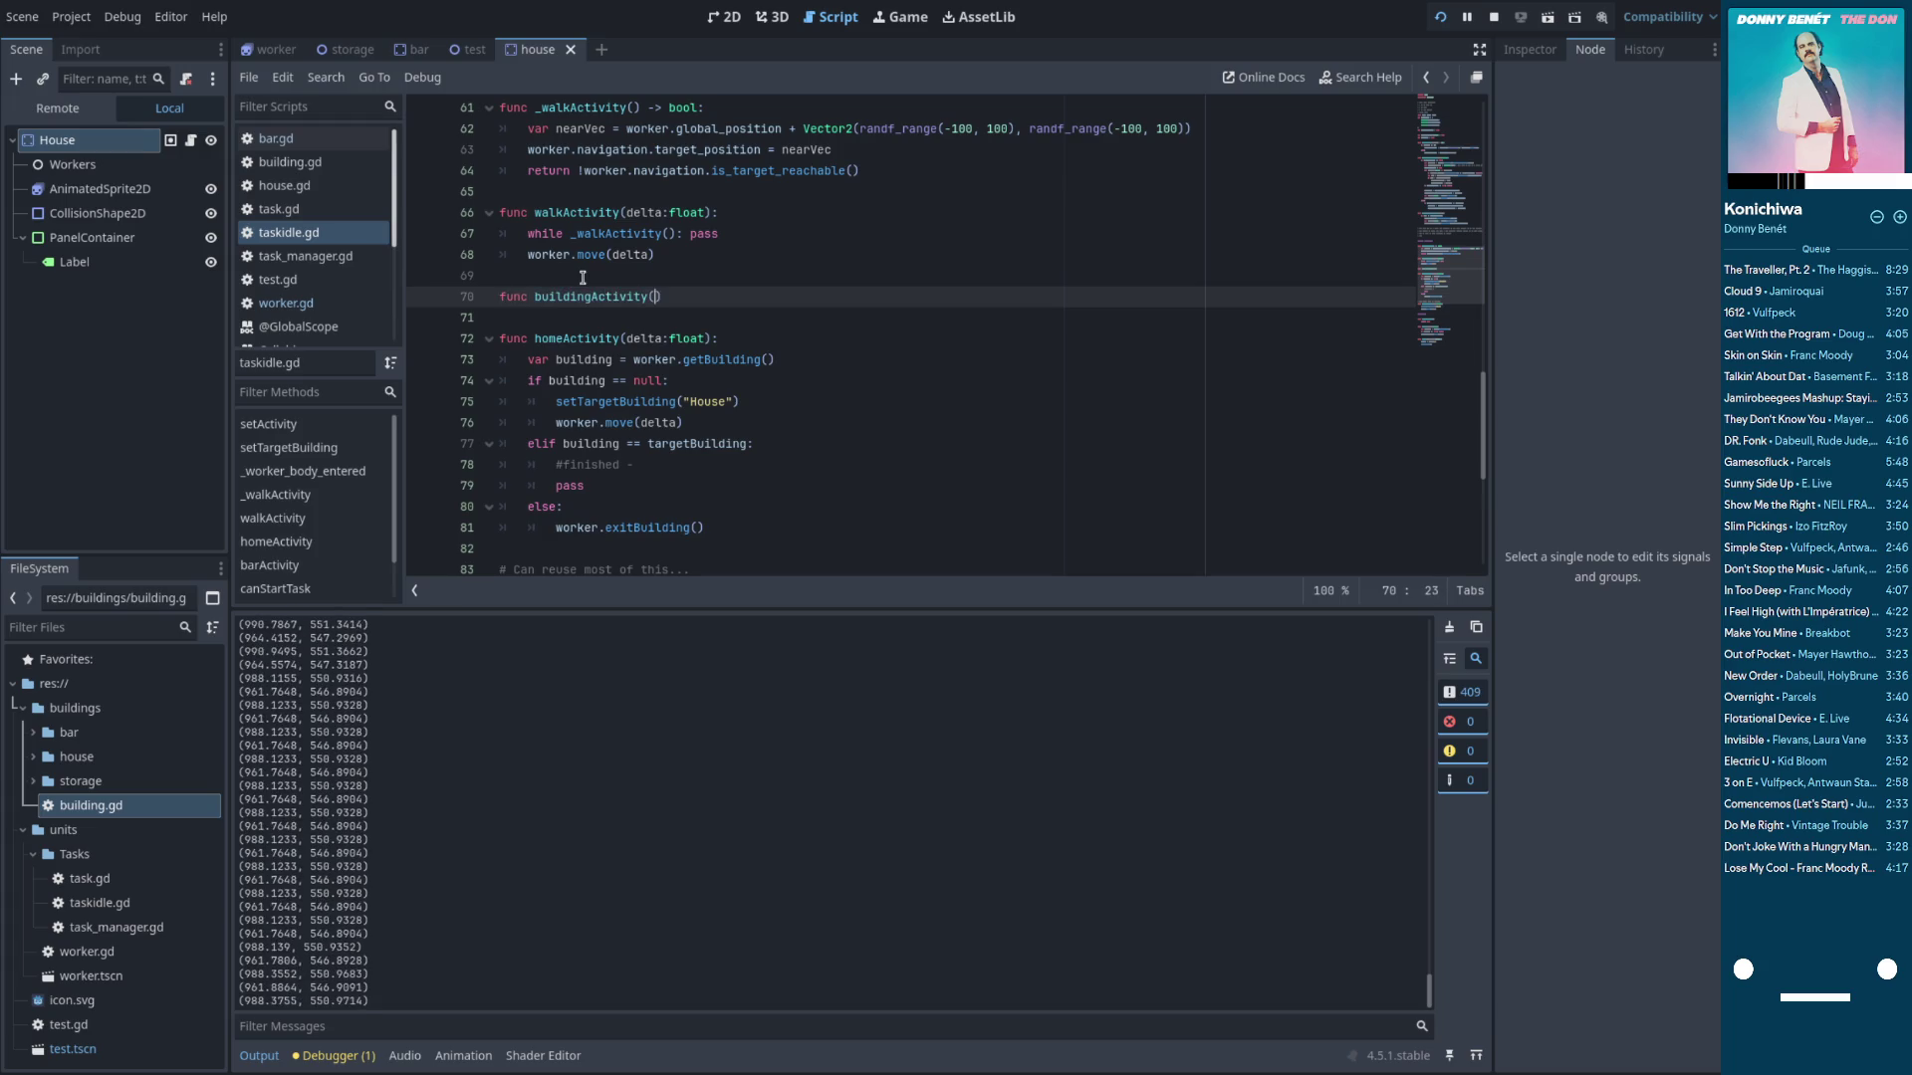
type("t")
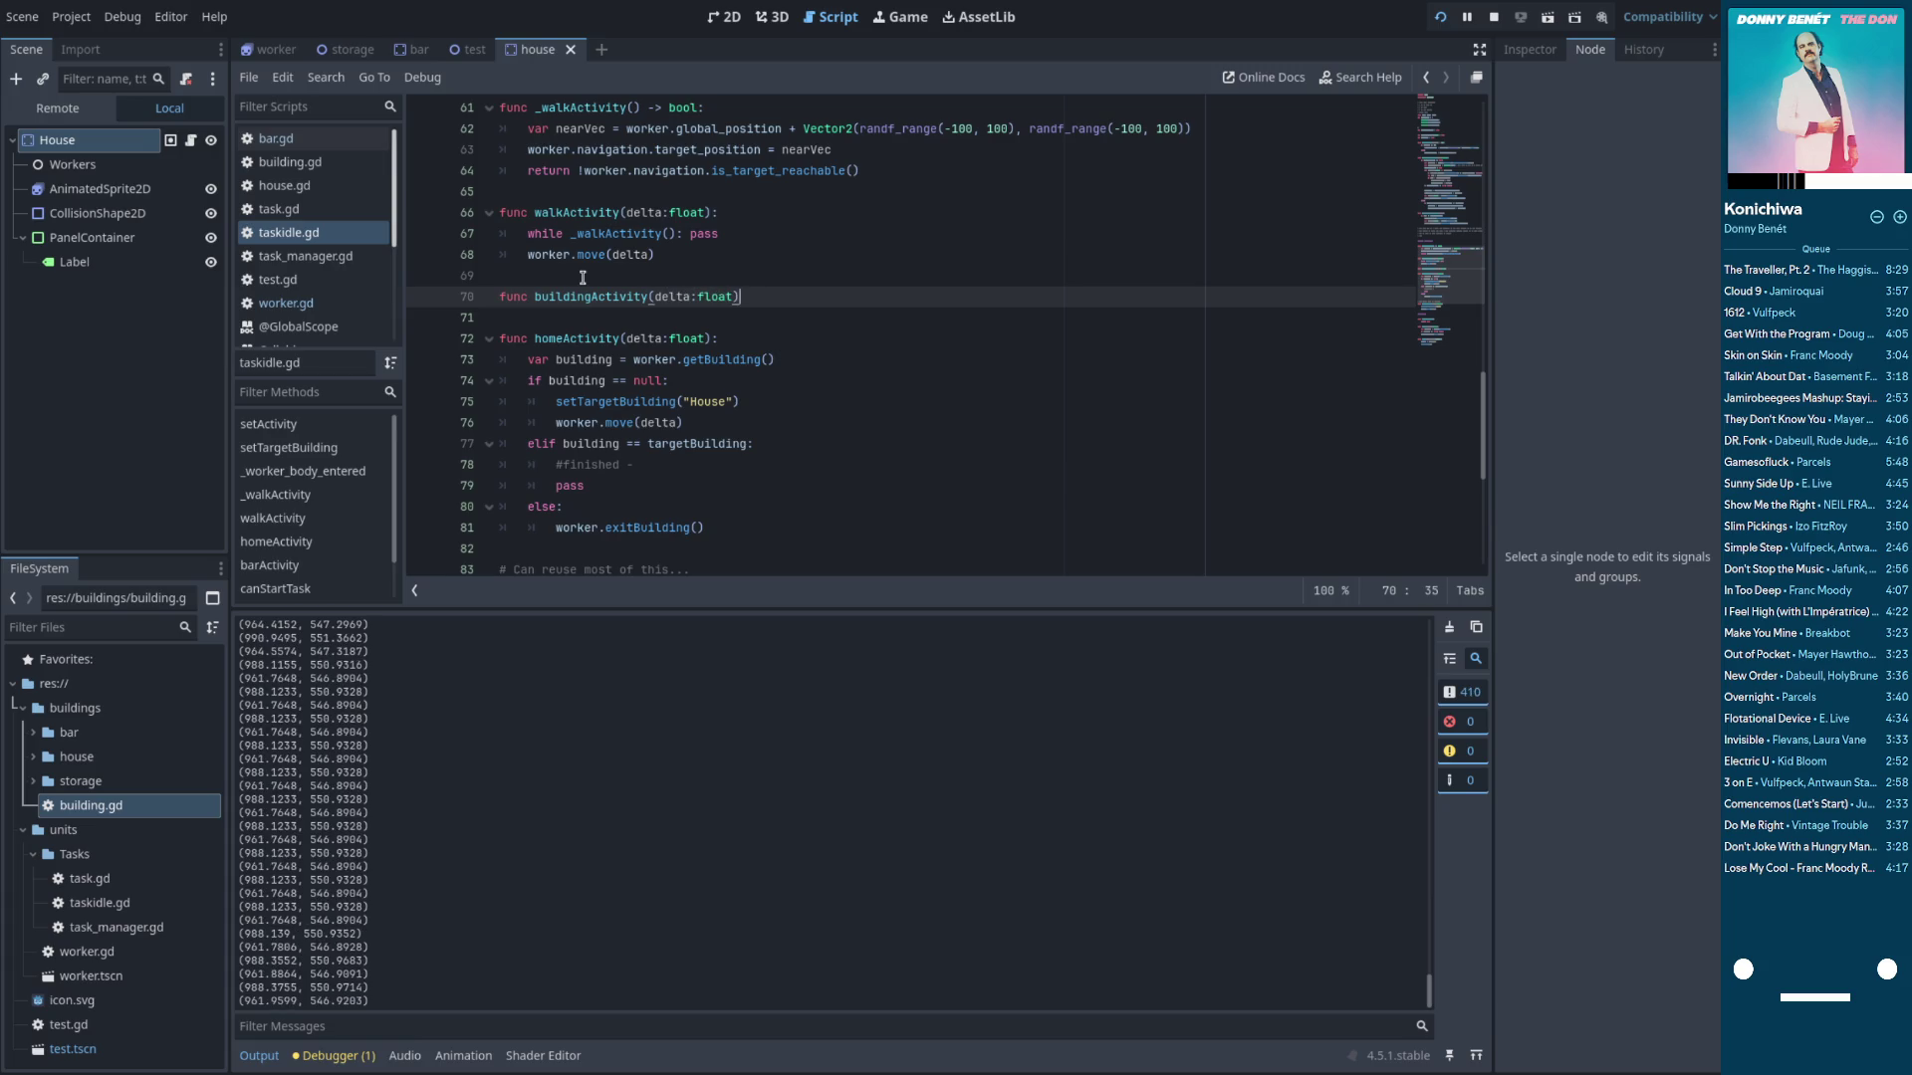
type(": \tvar building = worker.getBuilding() \tif building == null: \t\tsetTargetBuilding(\"House\") \t\tworker.move(delta) \telif building == targetBuilding: \t\t#finished - \t\tpass \telse: \t\tworker.exitBuilding()")
Add a group:String parameter to buildingActivity and use group instead of the hard-coded "House"
double_click(590, 297)
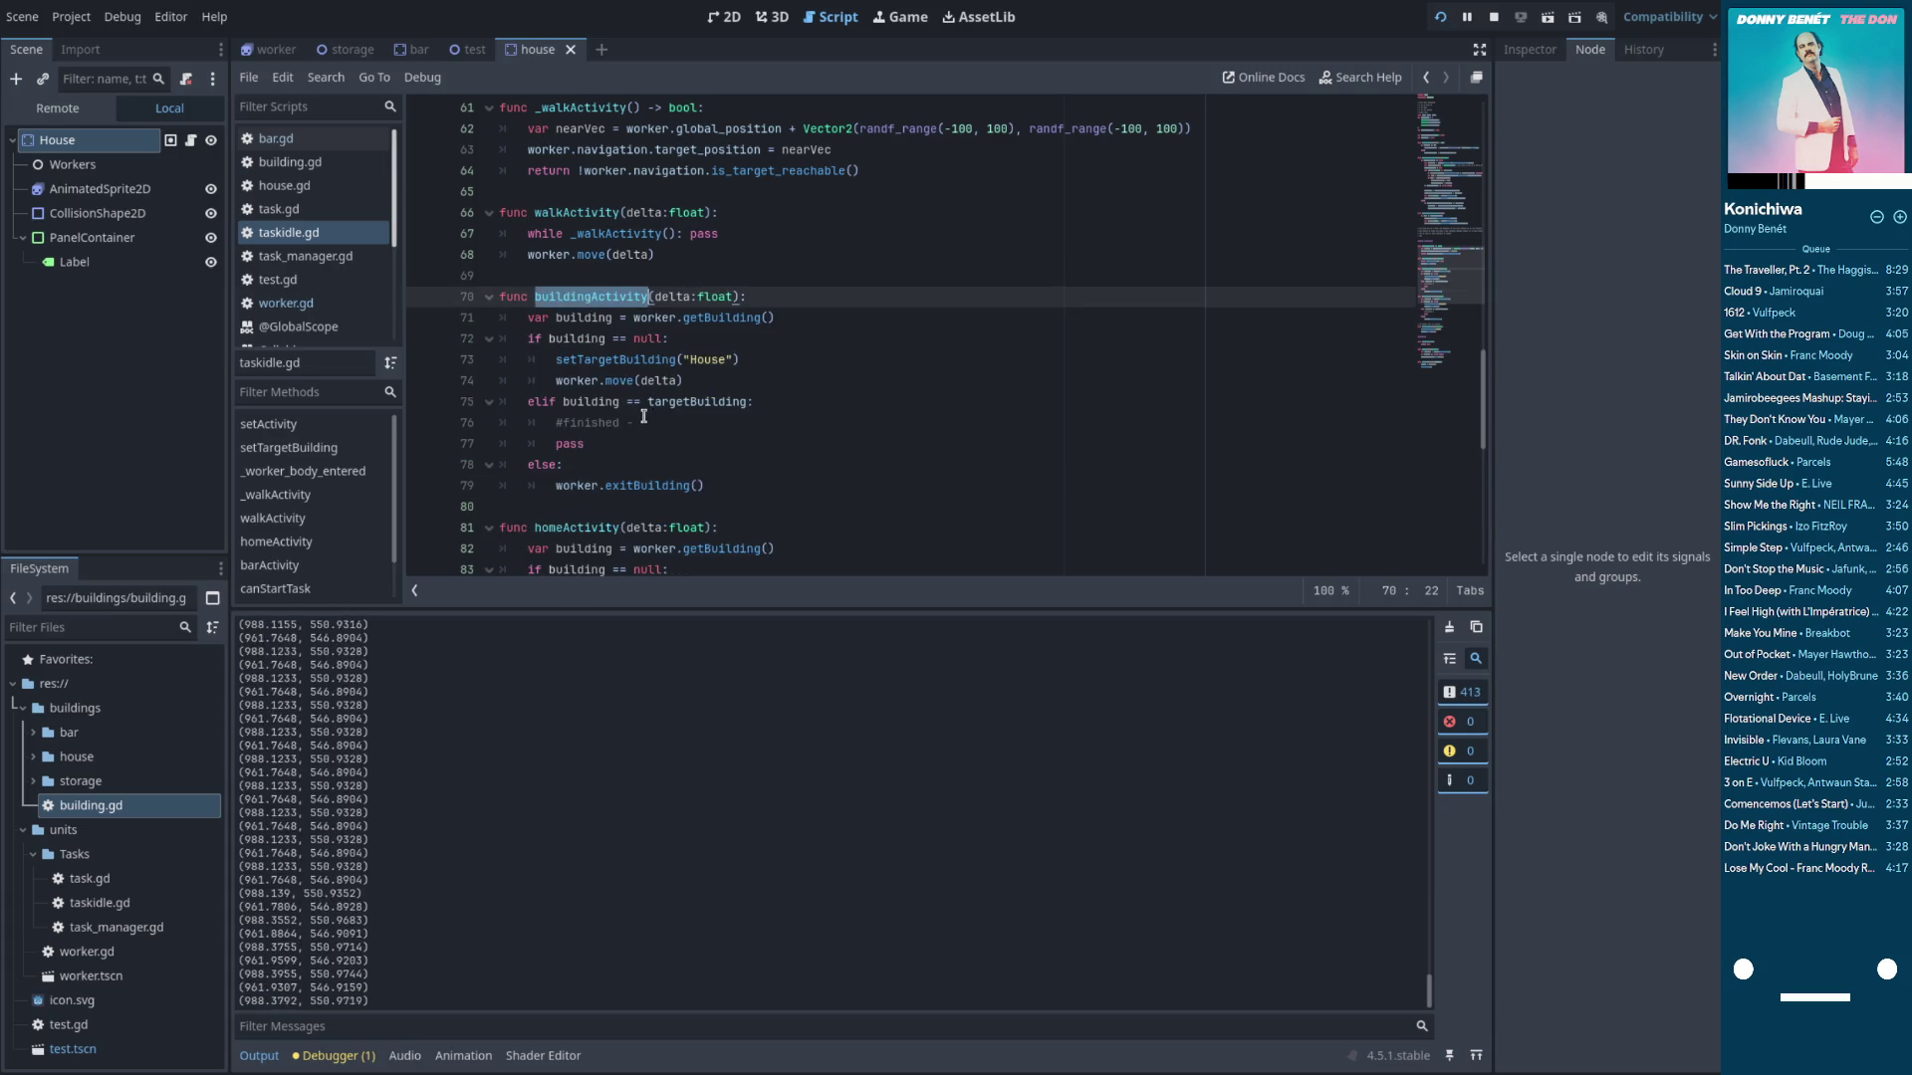
scroll(647, 259, "down", 2)
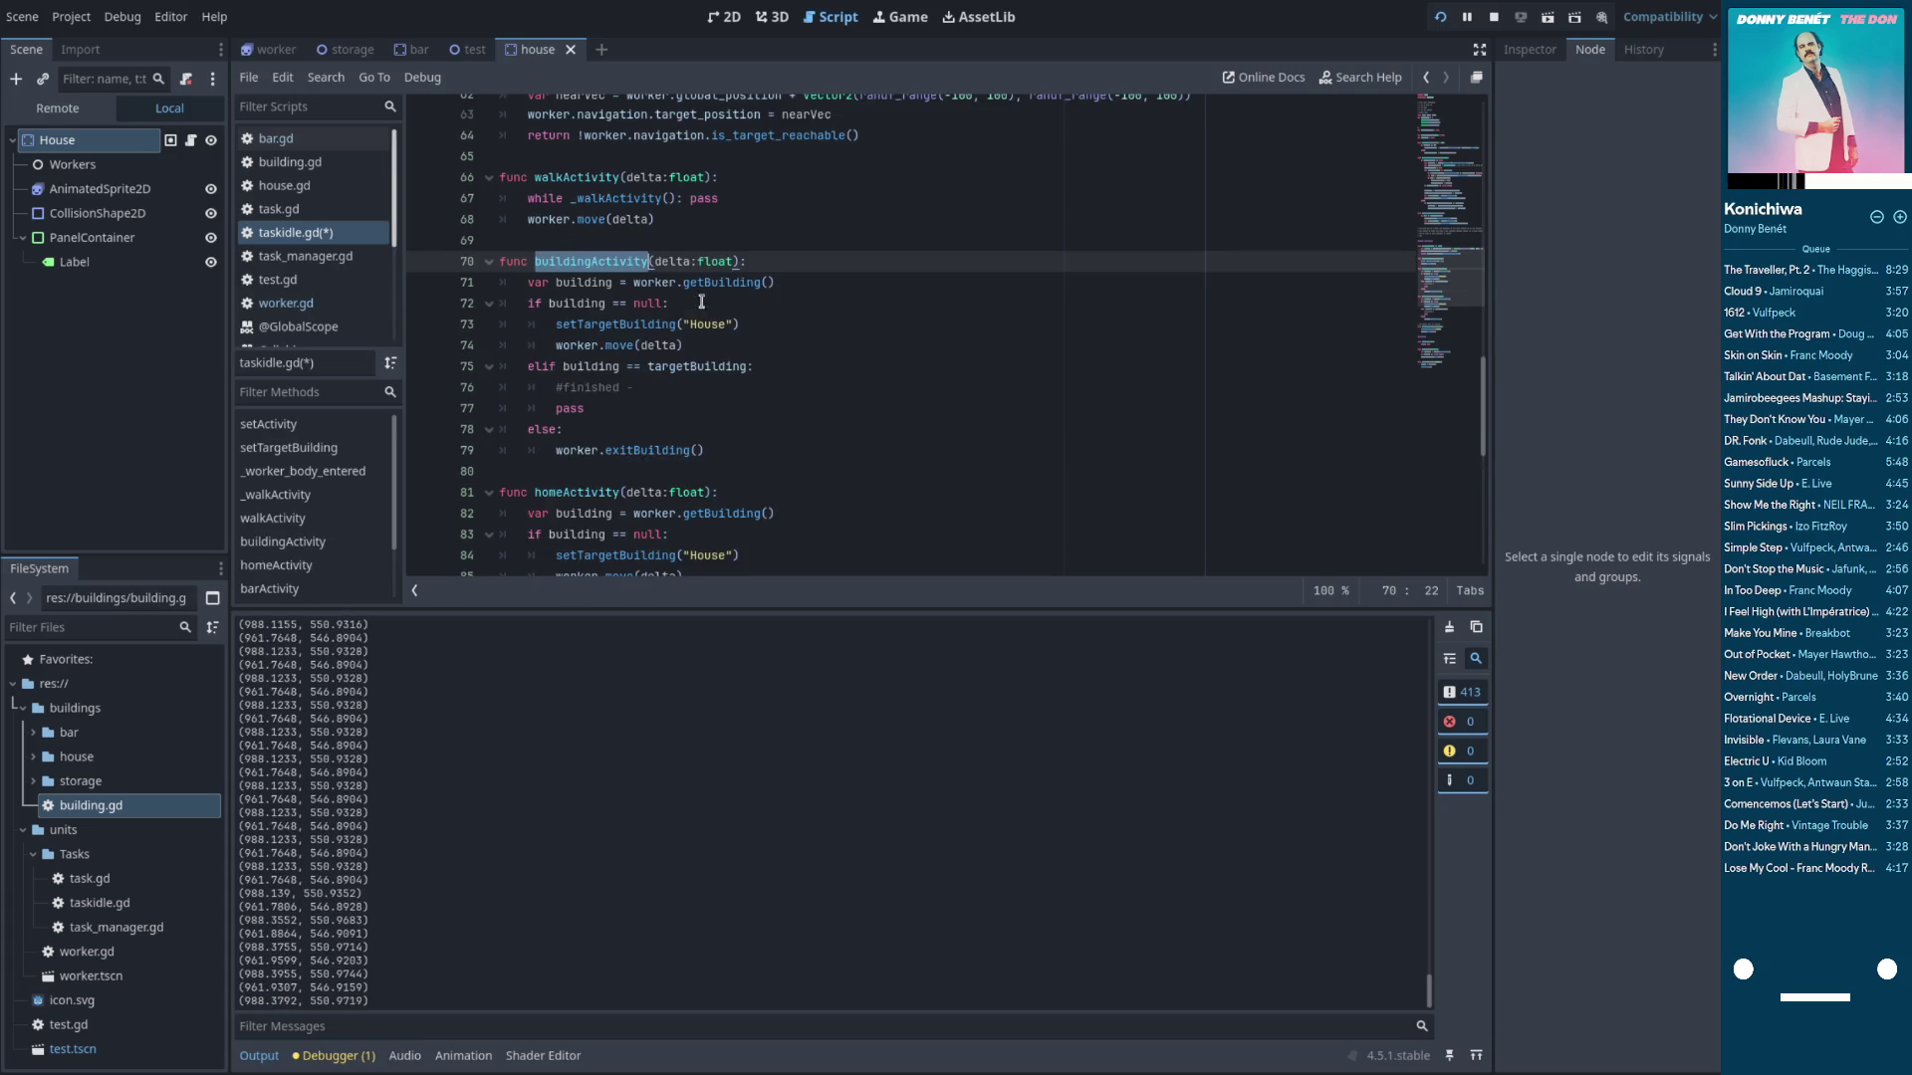
left_click(655, 233)
type("typ")
key("BackSpace")
key("BackSpace")
key("BackSpace")
type("group:String,")
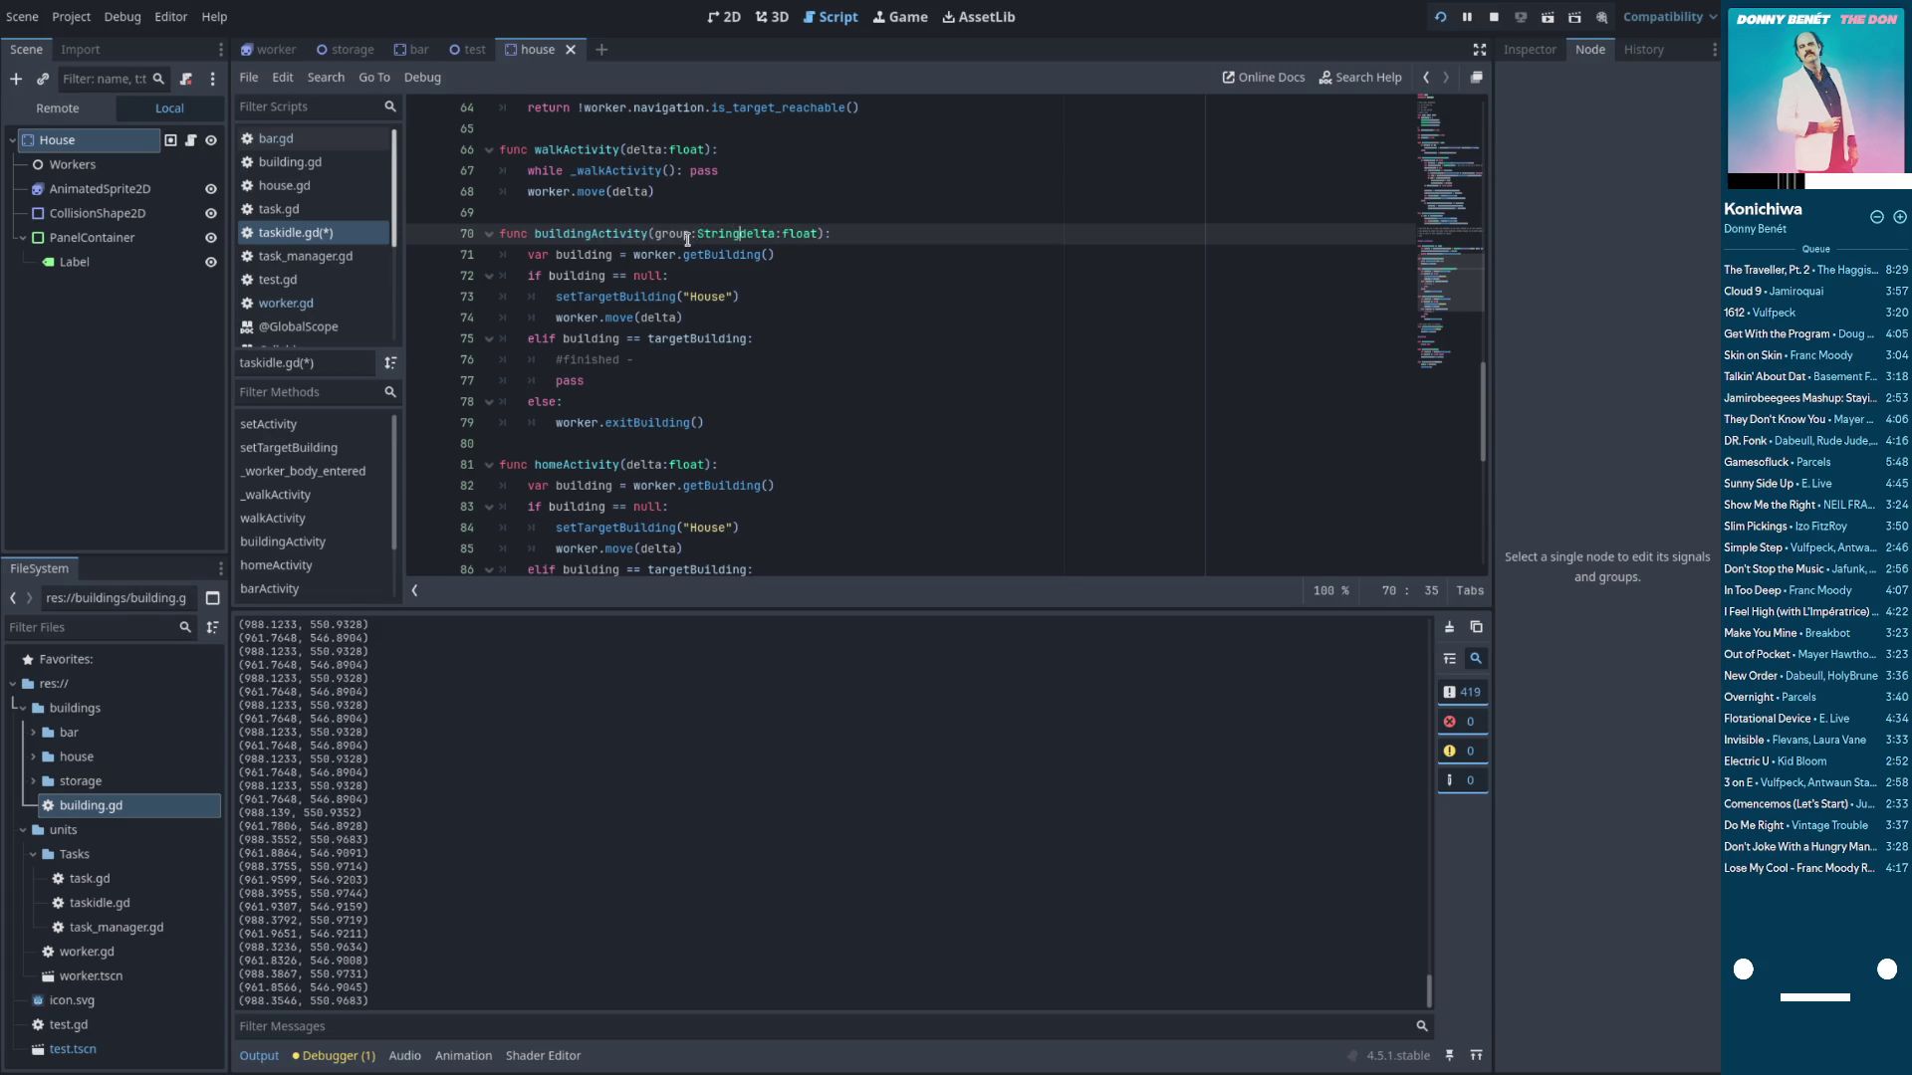
left_click(612, 233)
double_click(612, 233)
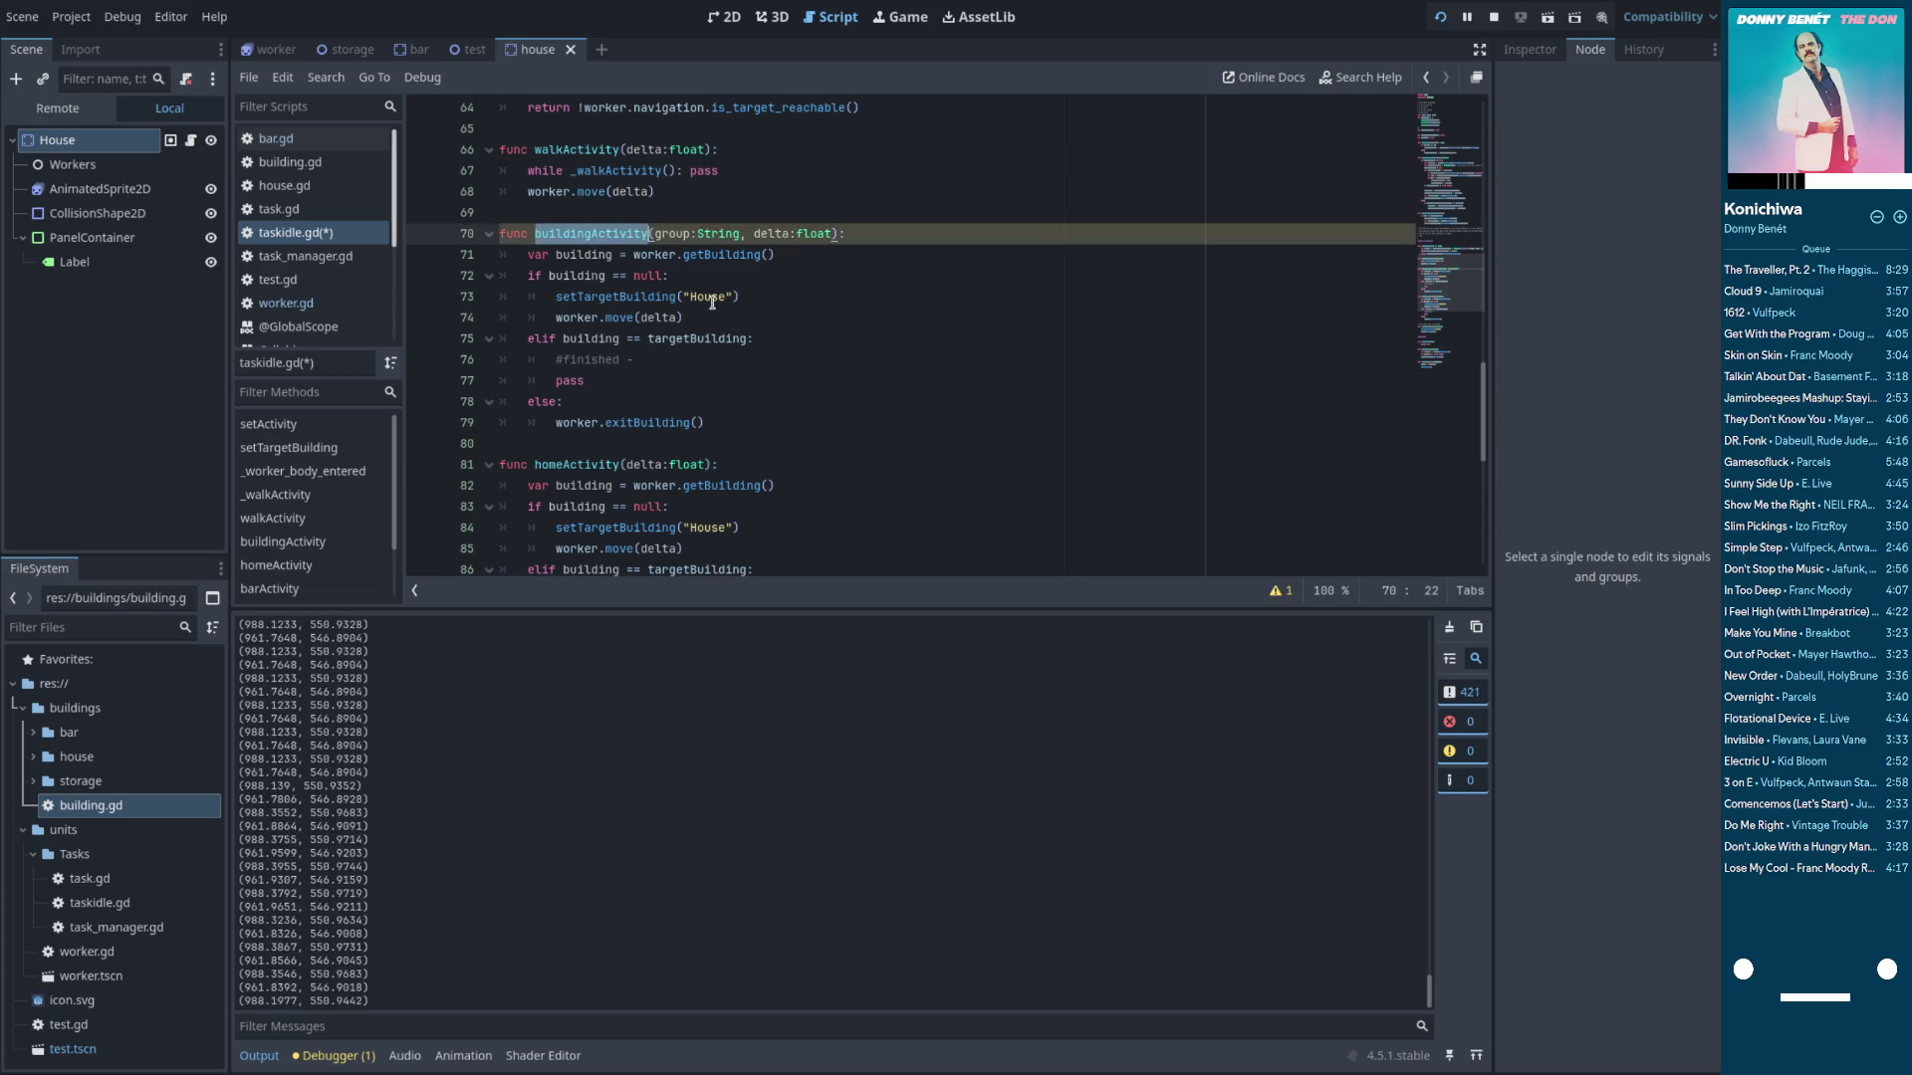
left_click_drag(732, 296, 681, 296)
type("group")
Replace homeActivity's body with buildingActivity("House", delta) and save
double_click(597, 233)
key("ctrl+c")
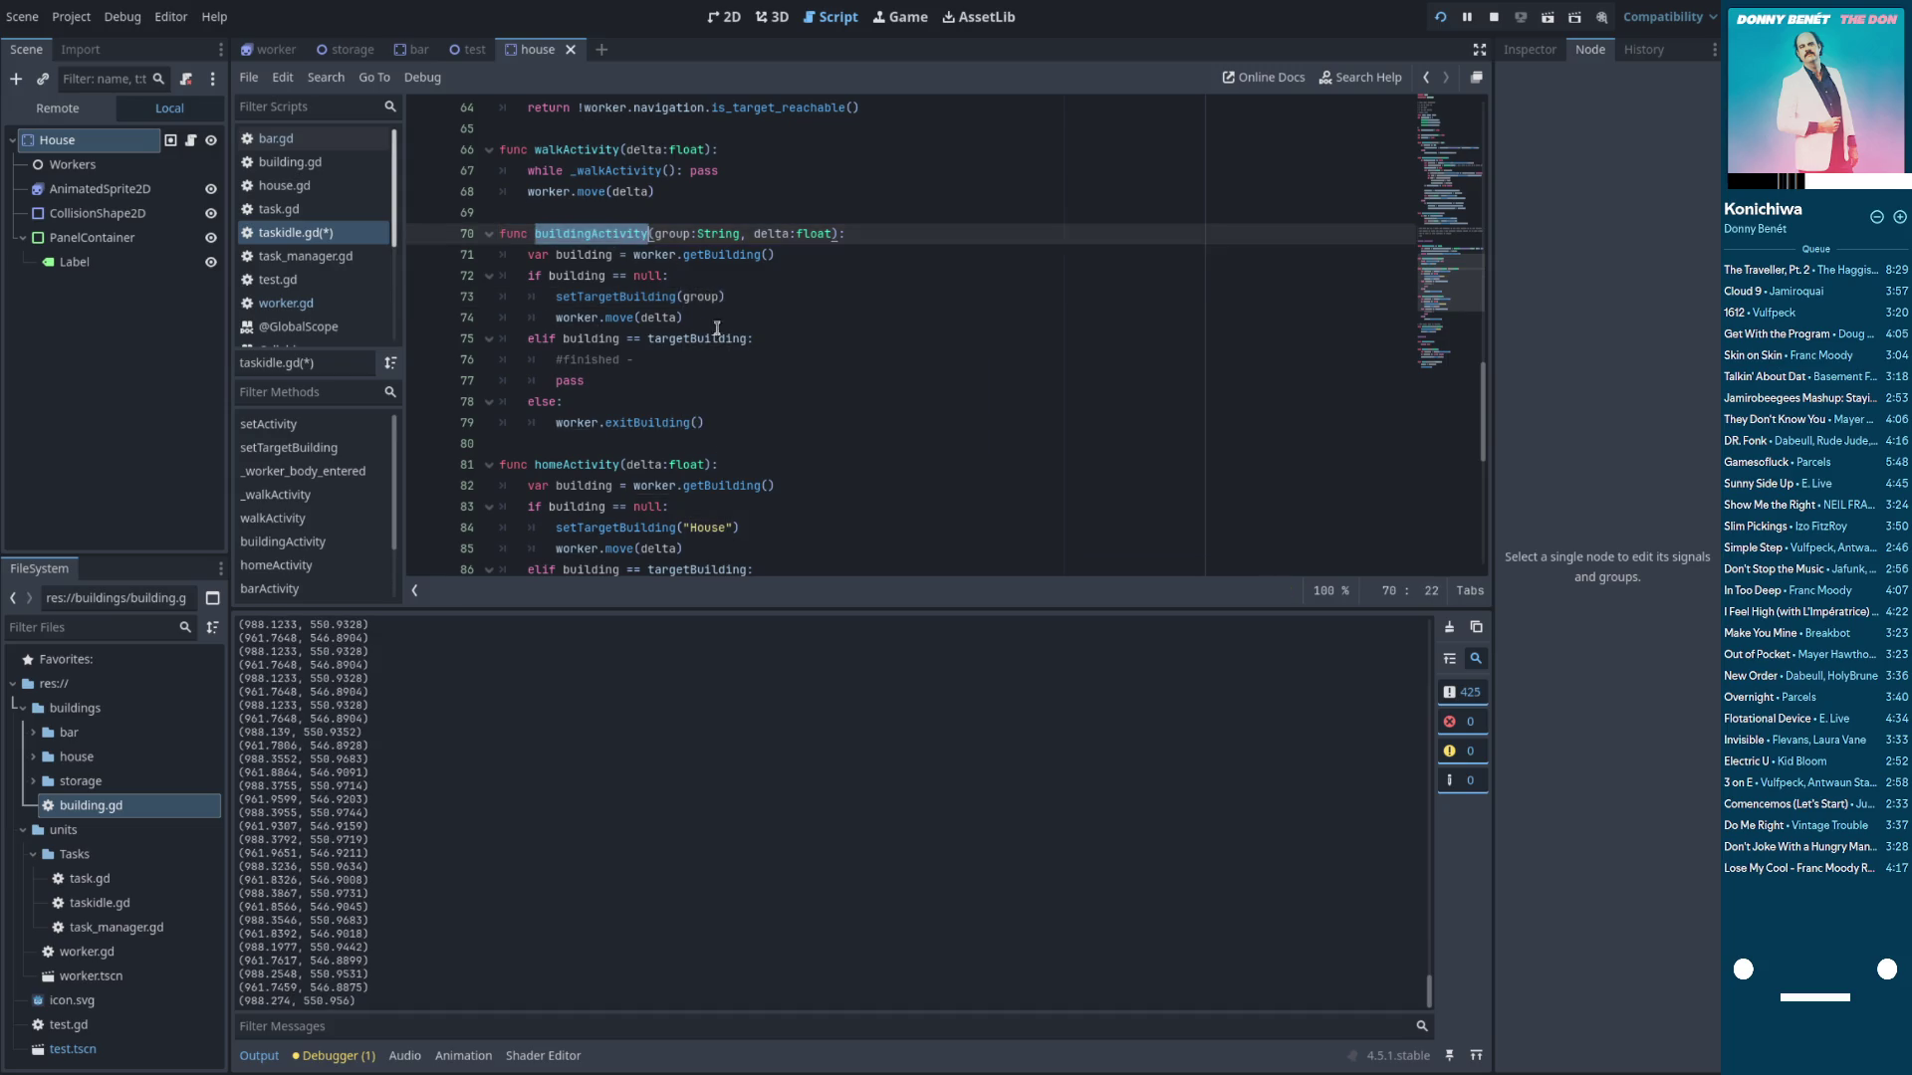
scroll(690, 352, "down", 3)
left_click_drag(708, 464, 528, 297)
key("ctrl+v")
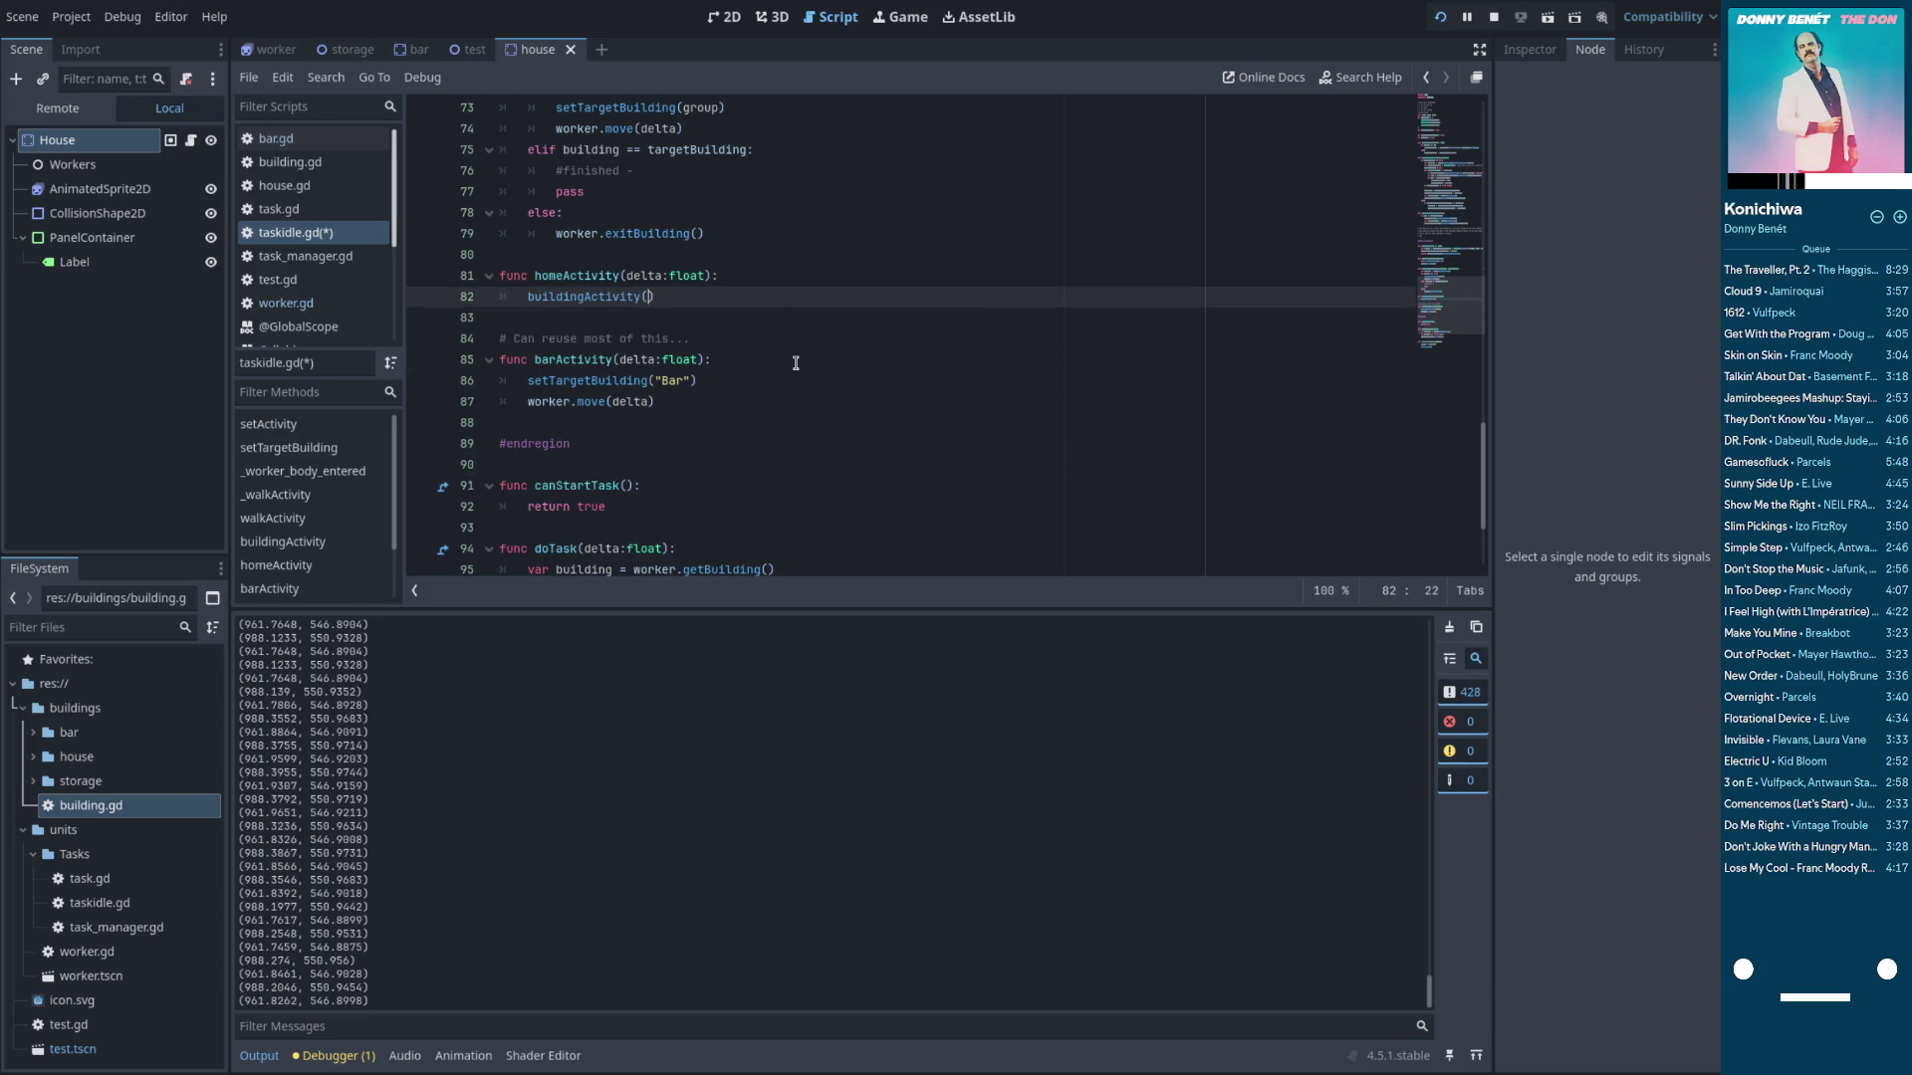
type("\"House")
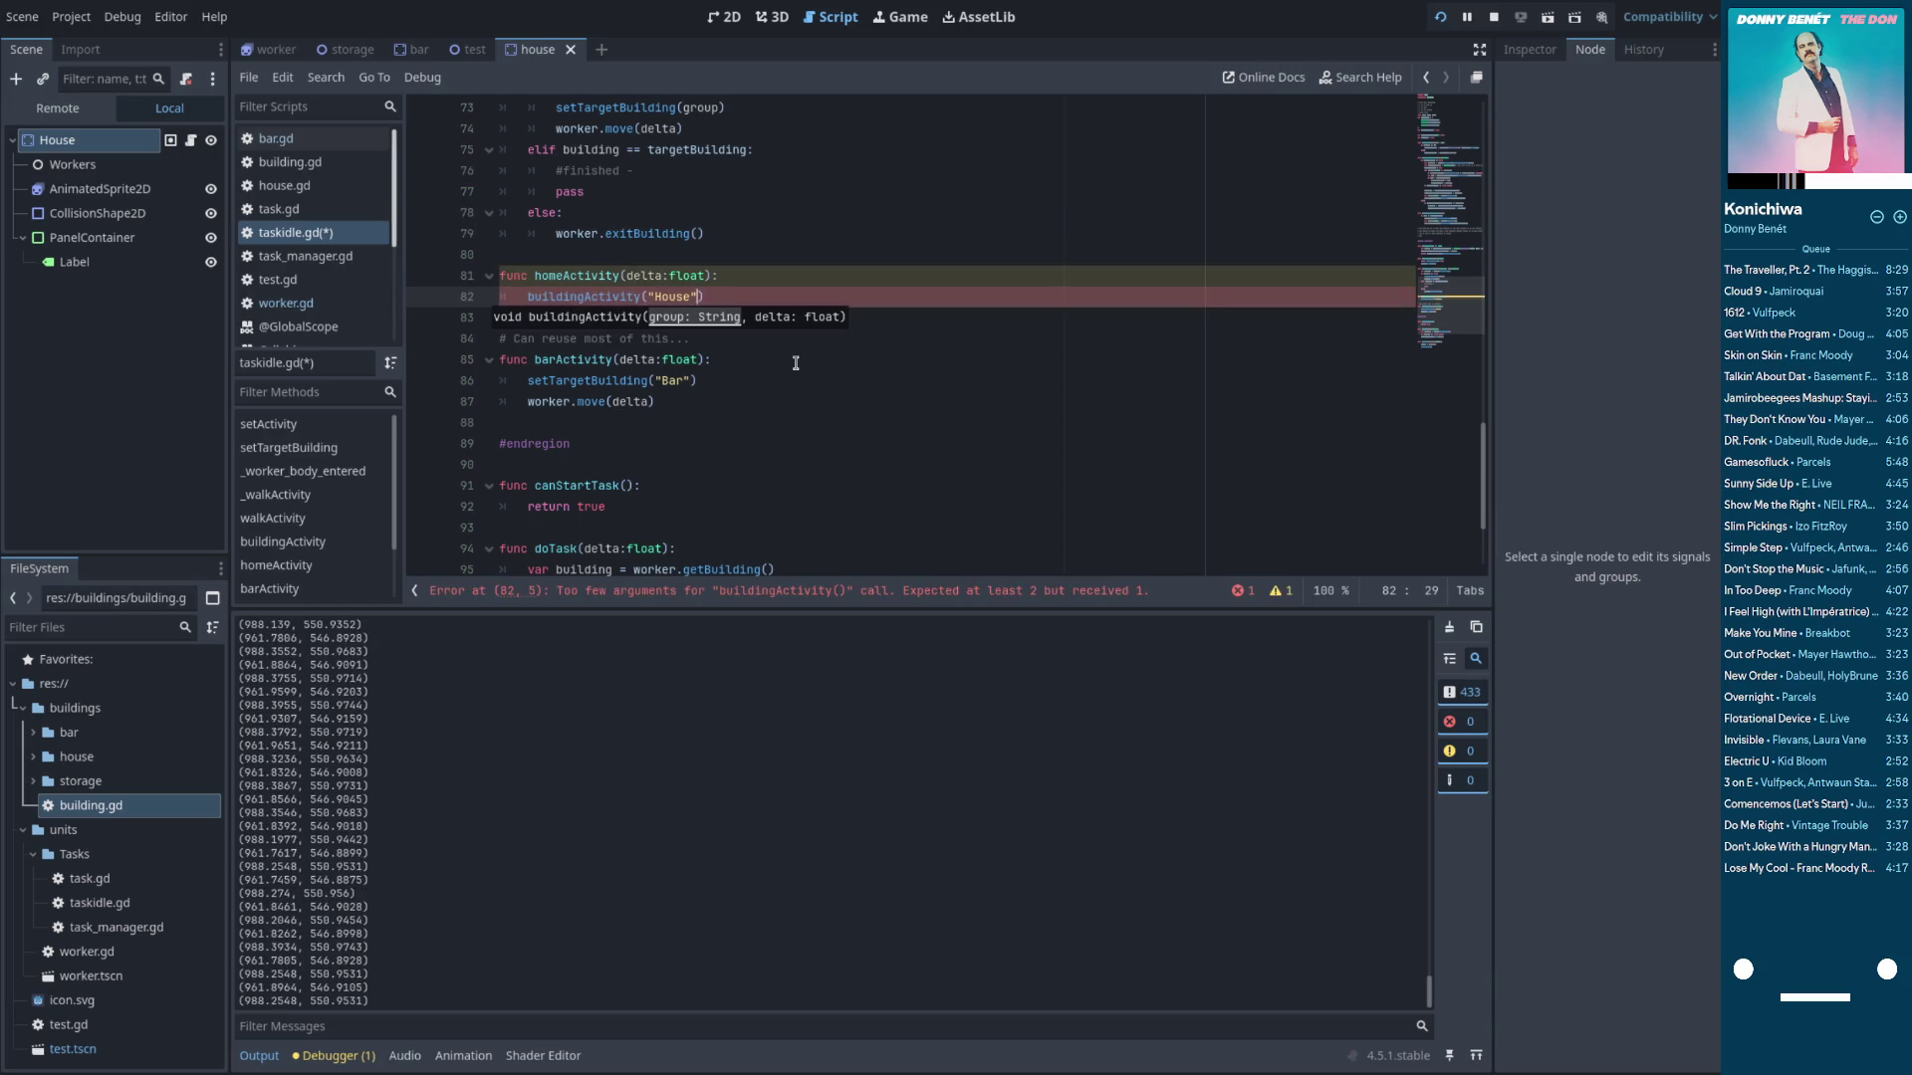
scroll(795, 362, "up", 4)
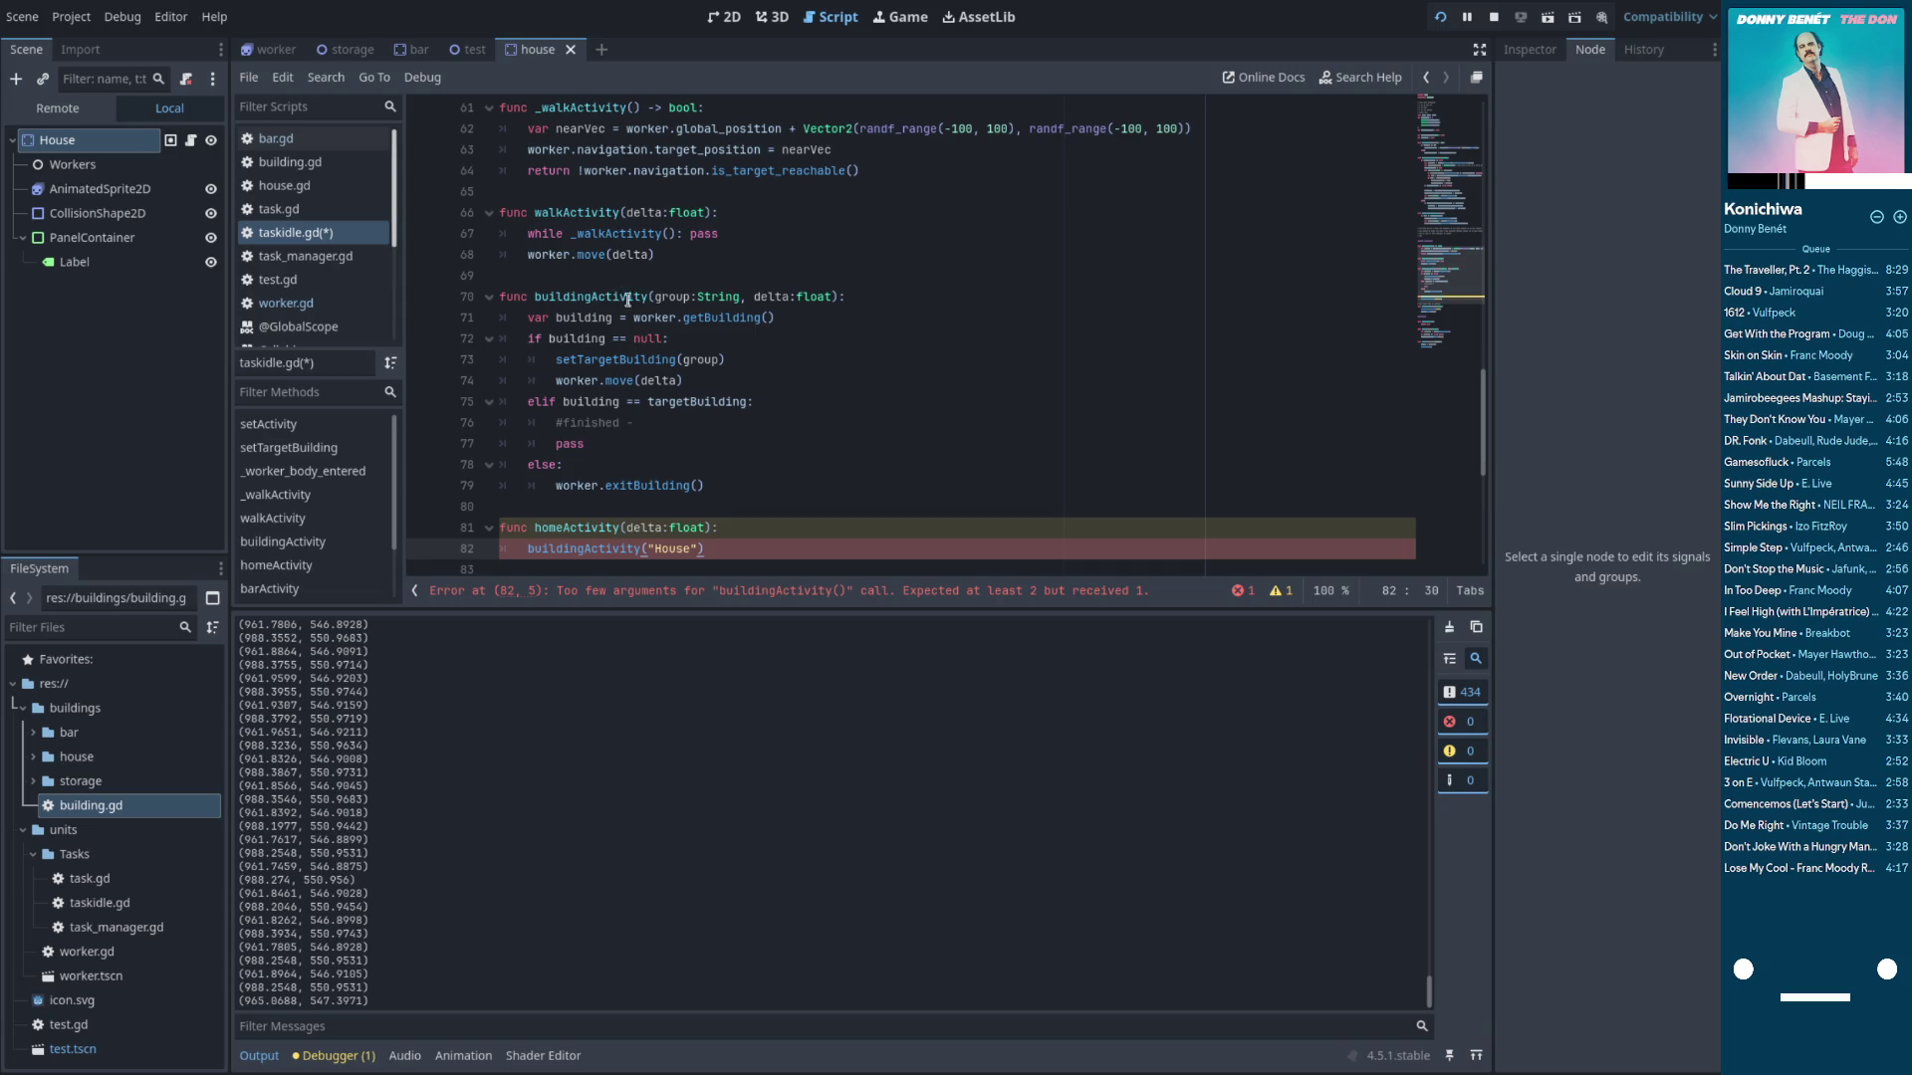
key("ctrl+s")
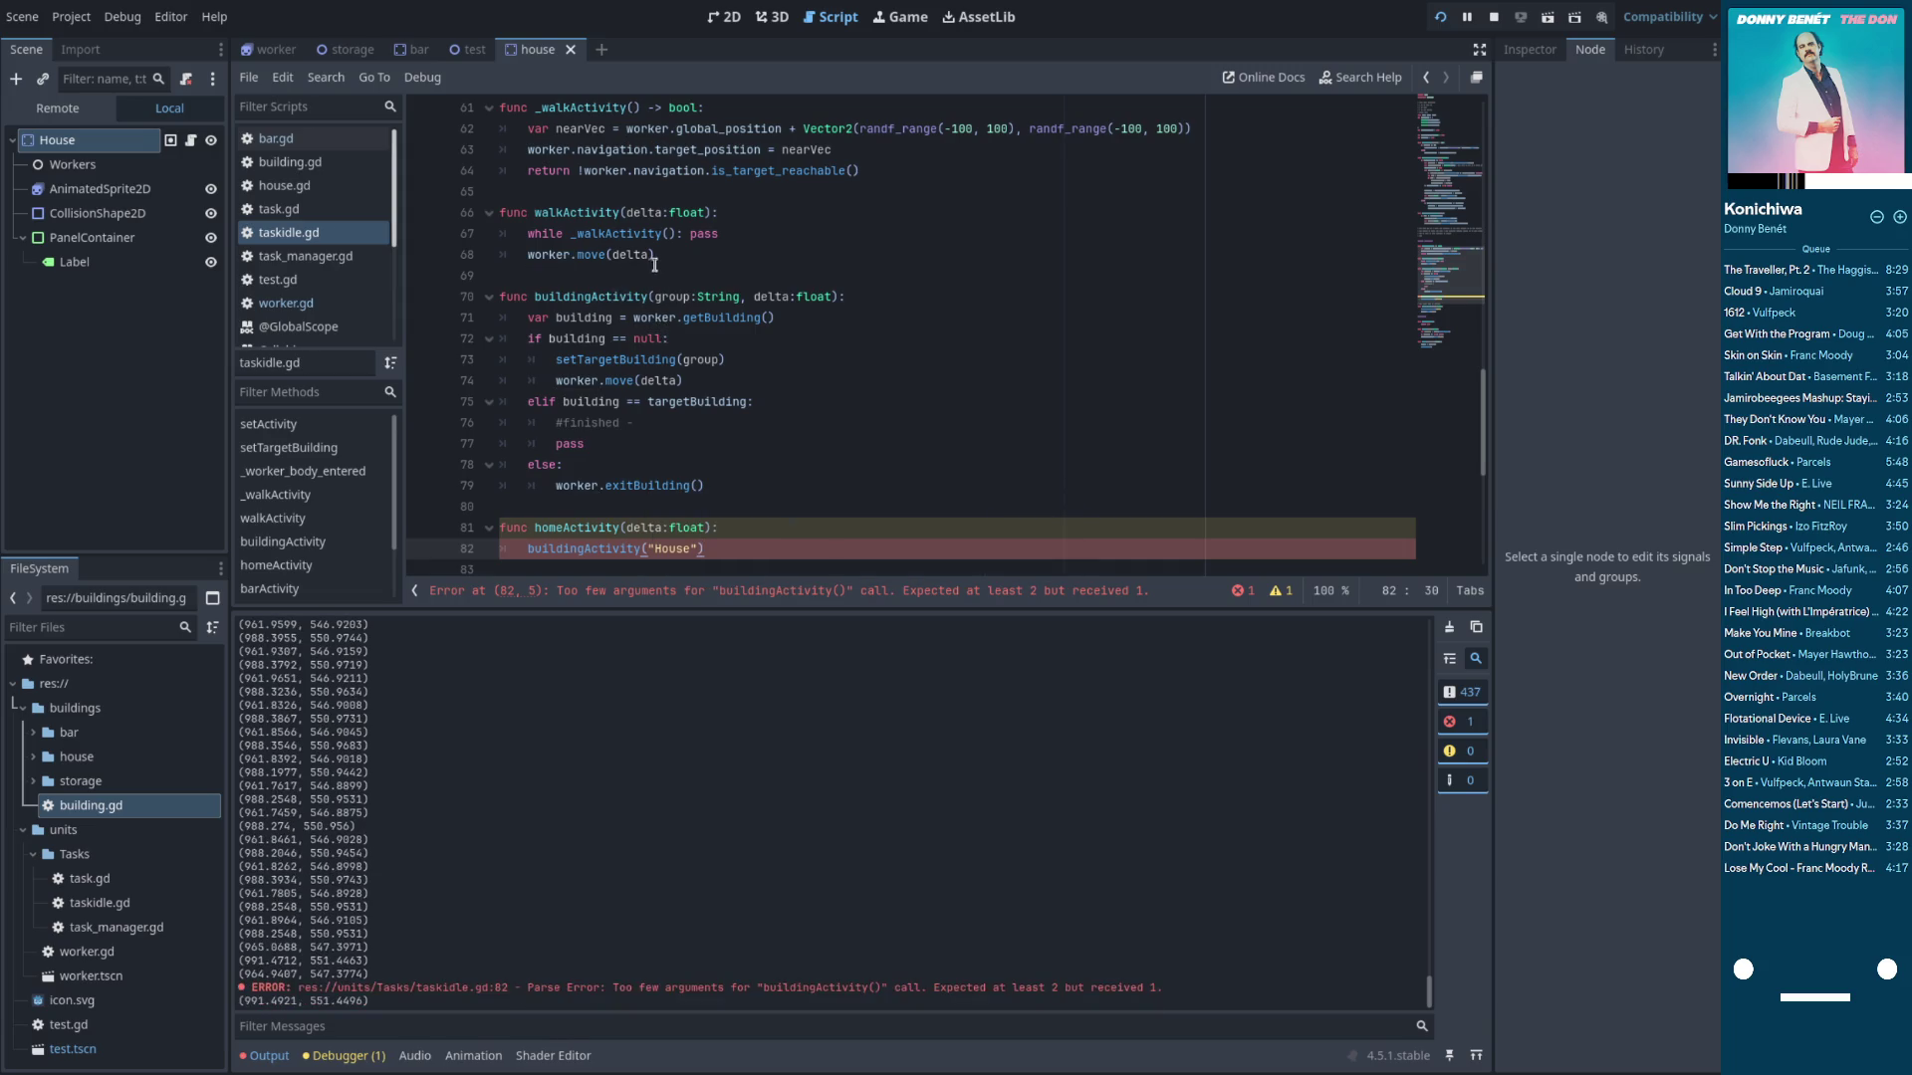
scroll(717, 405, "down", 1)
key("Left")
scroll(841, 393, "down", 2)
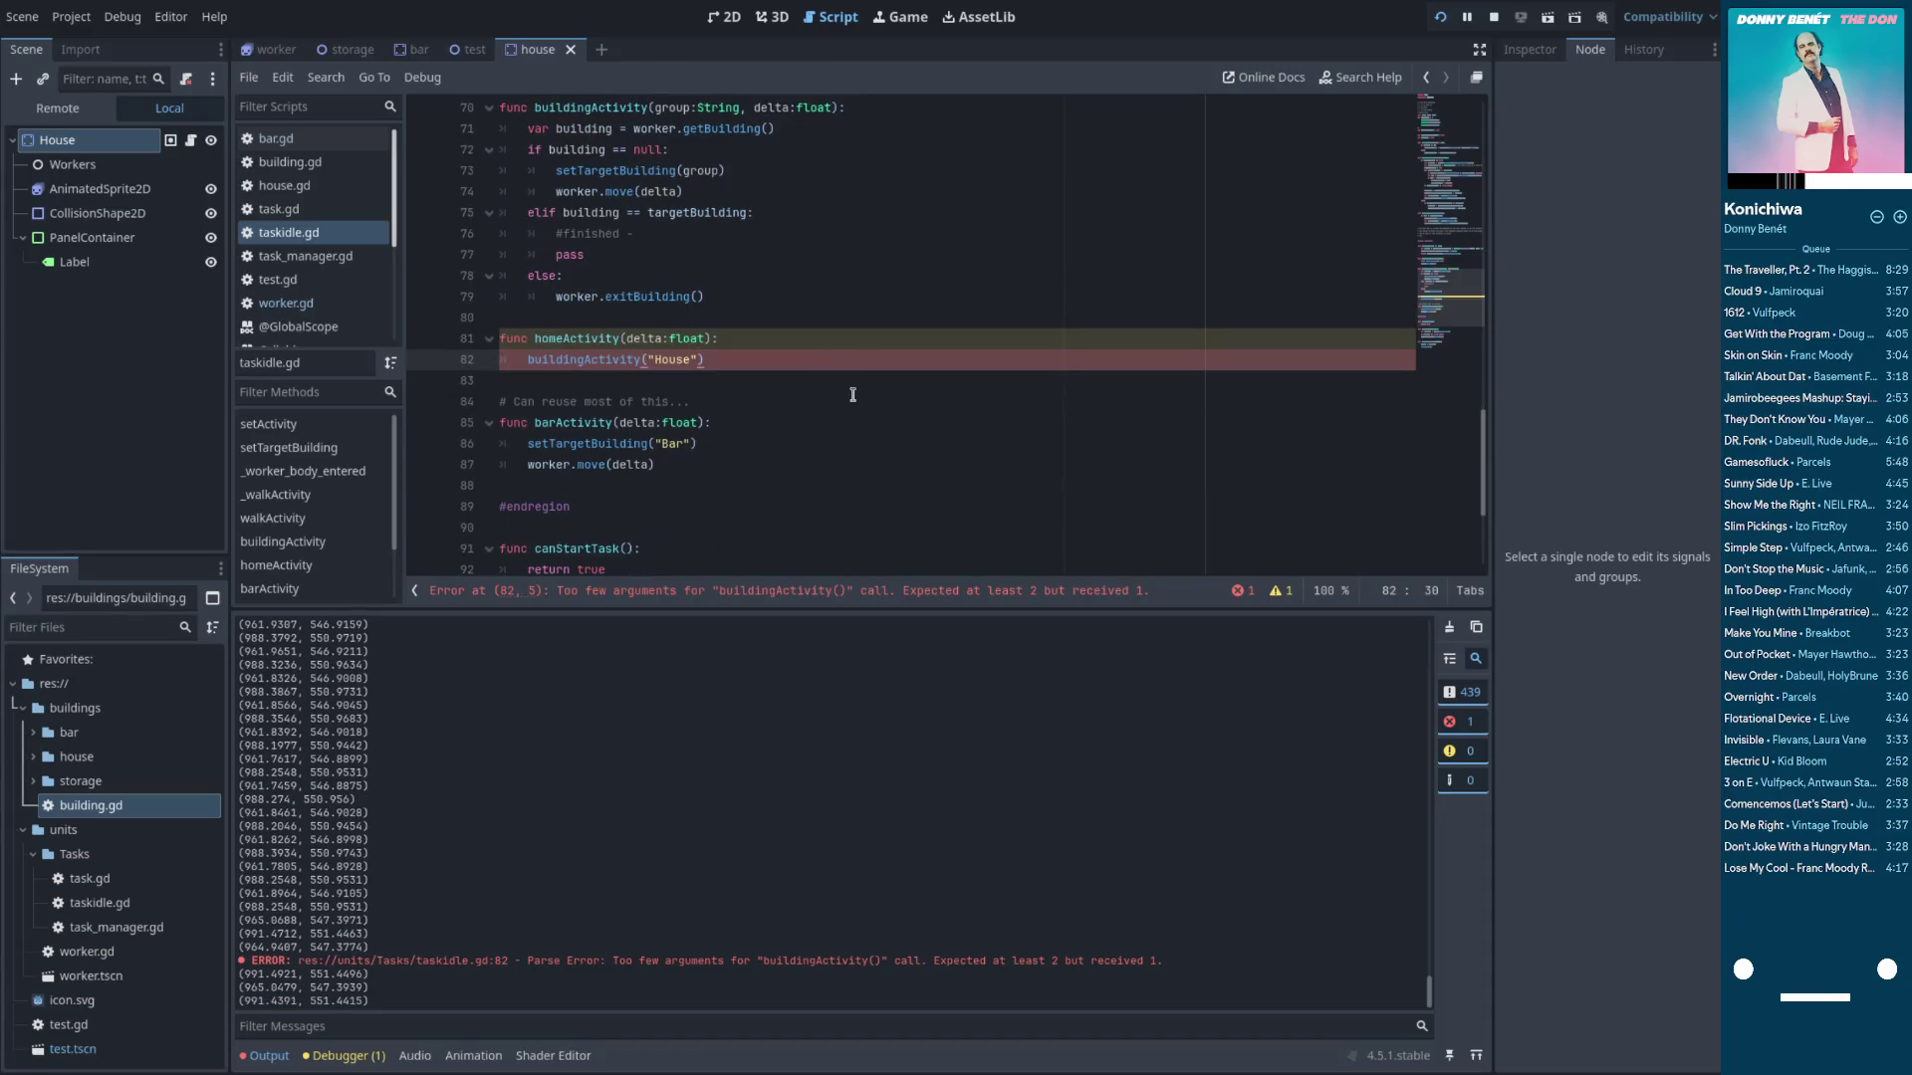
type(", delta")
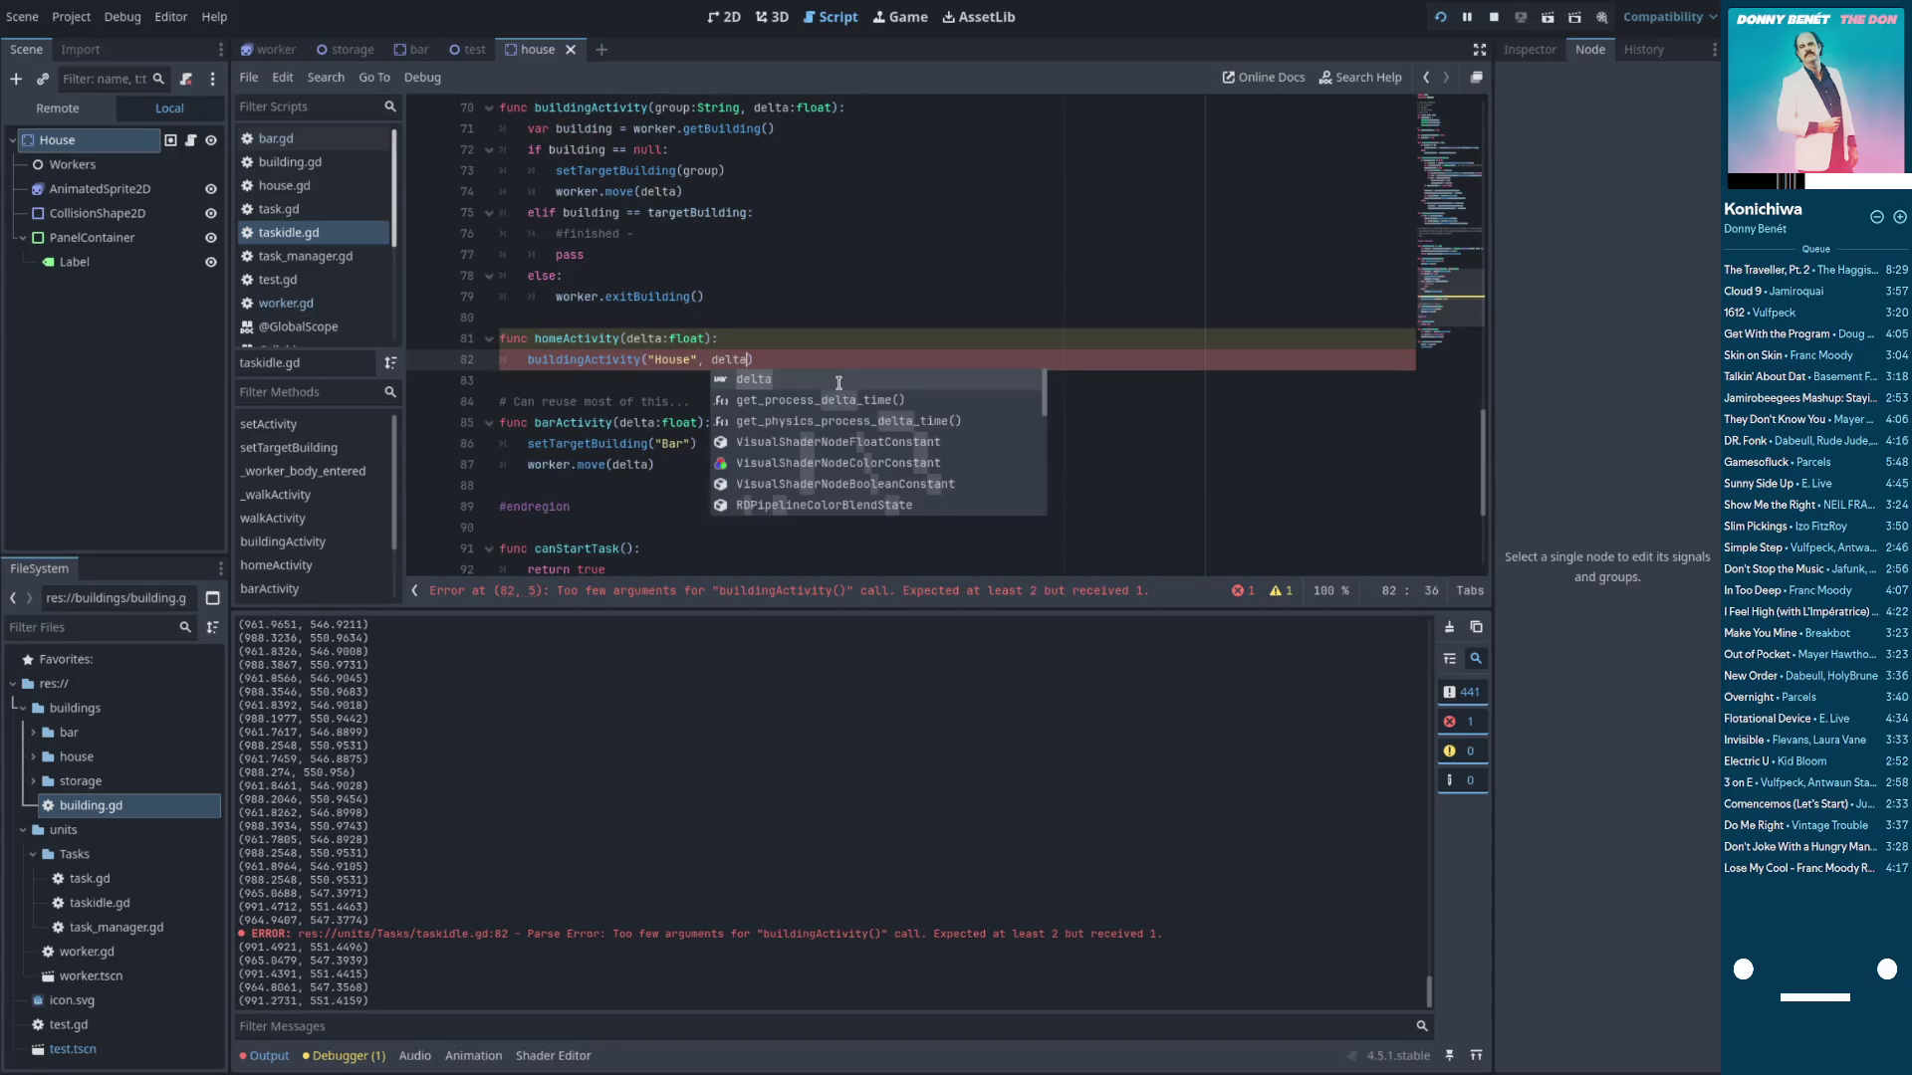
key("ctrl+s")
Replace barActivity's body with buildingActivity("Bar", delta) and run the game
left_click_drag(654, 464, 532, 443)
type("buildingActivity(\"House\", delta)")
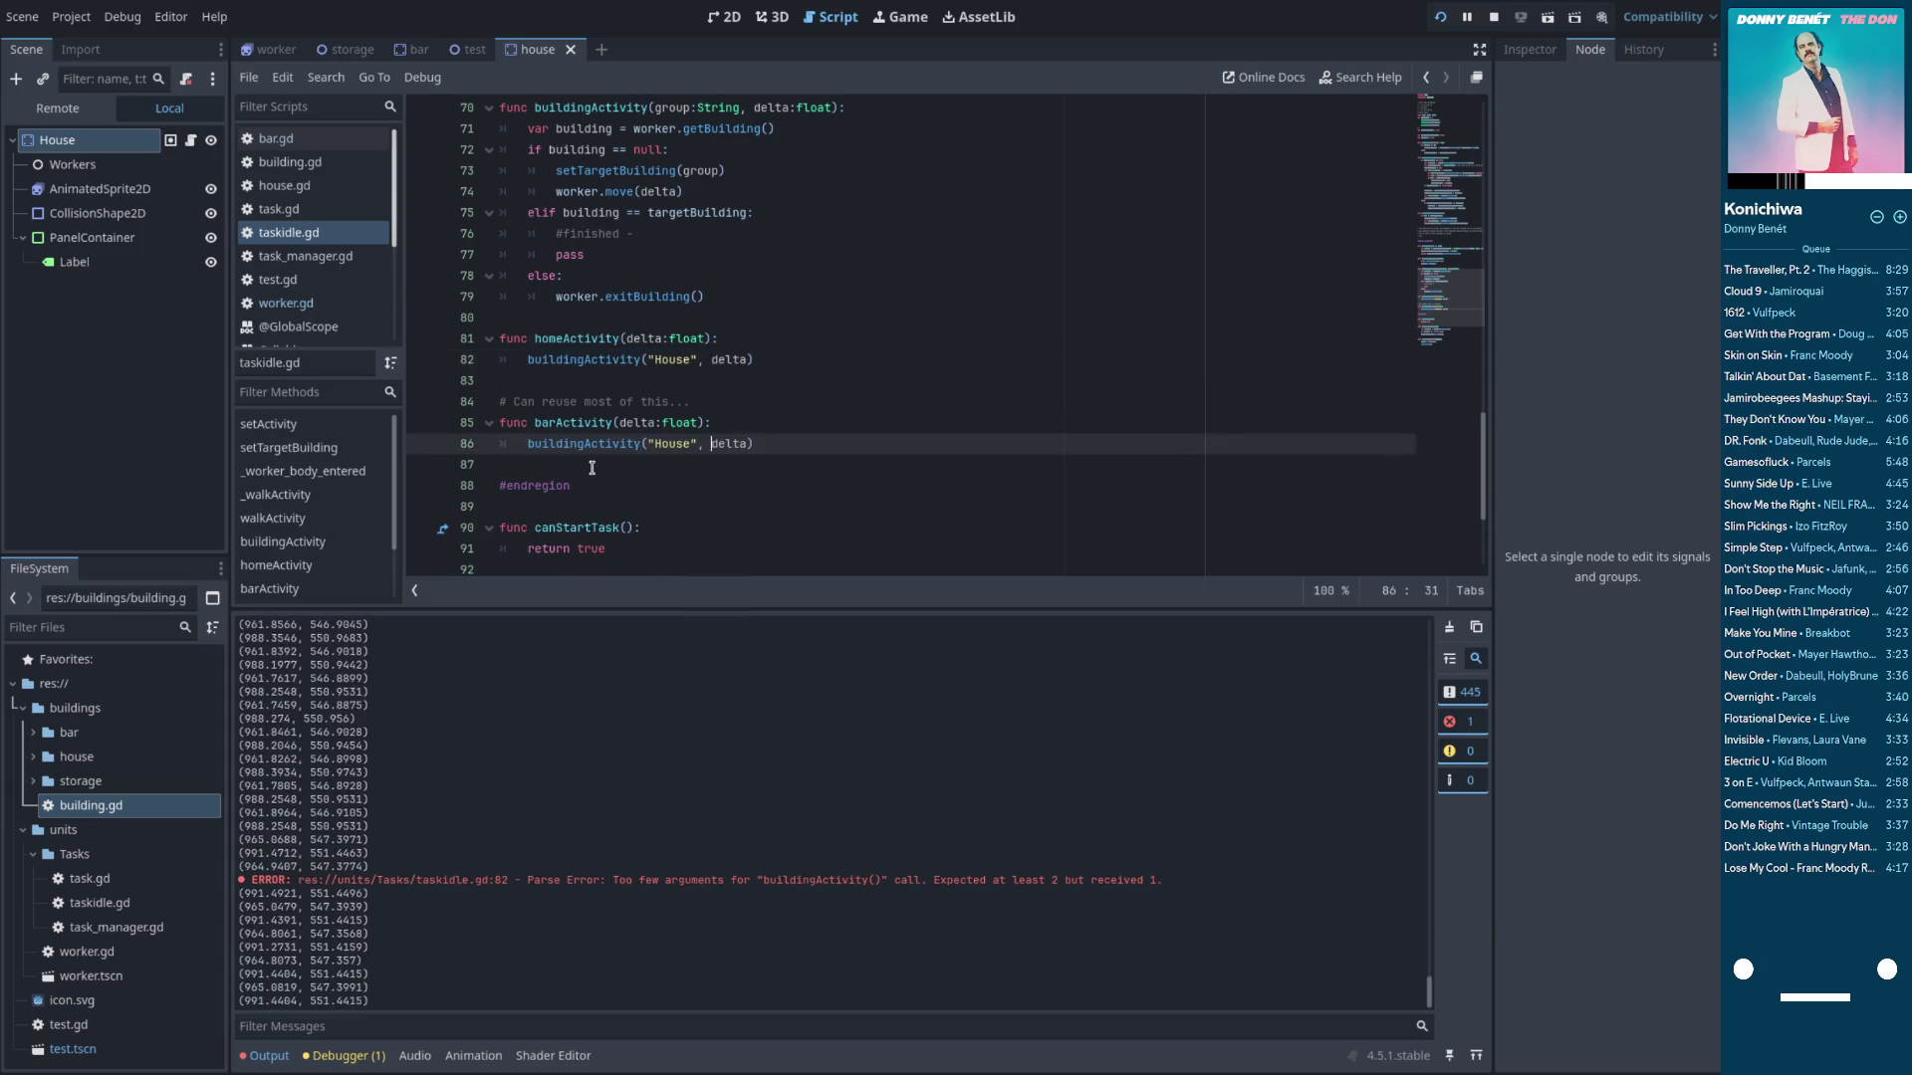
key("Left")
key("Left")
key("Left")
key("BackSpace")
key("BackSpace")
key("BackSpace")
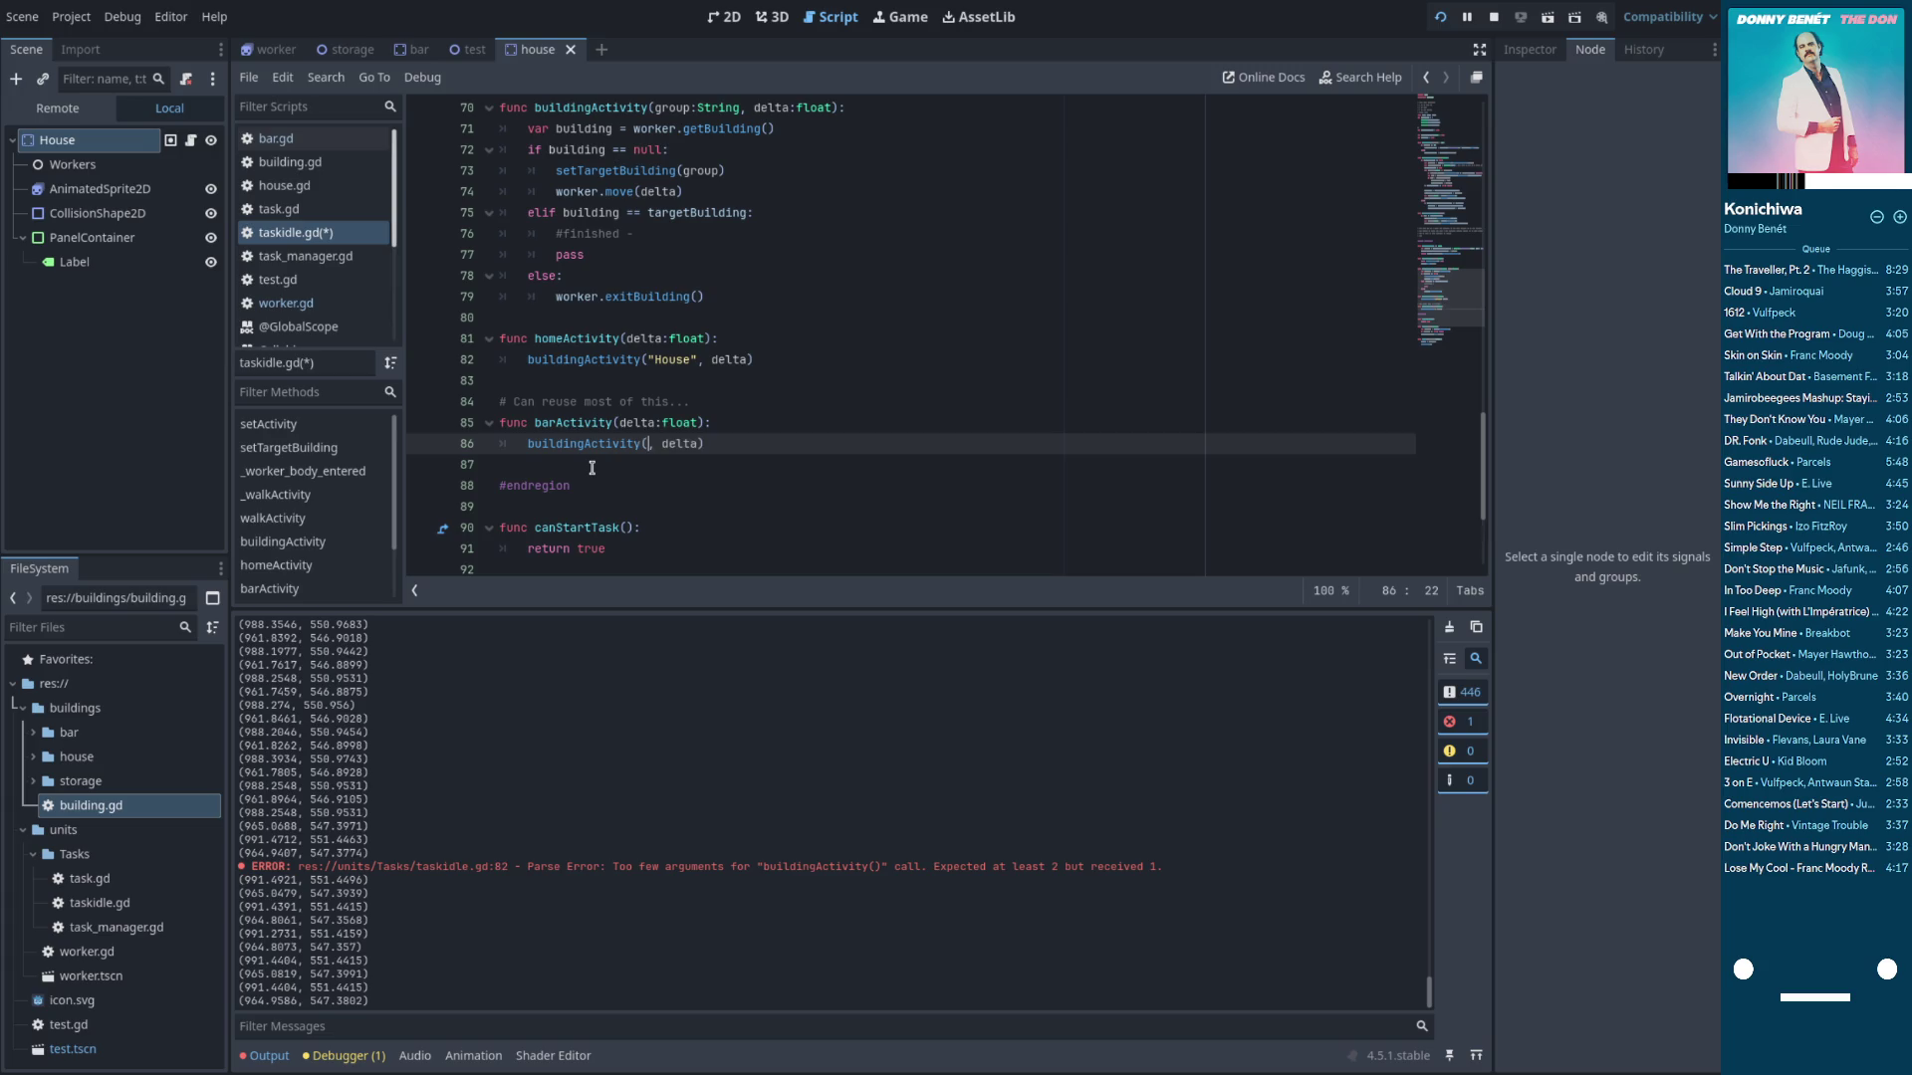
type("Bar")
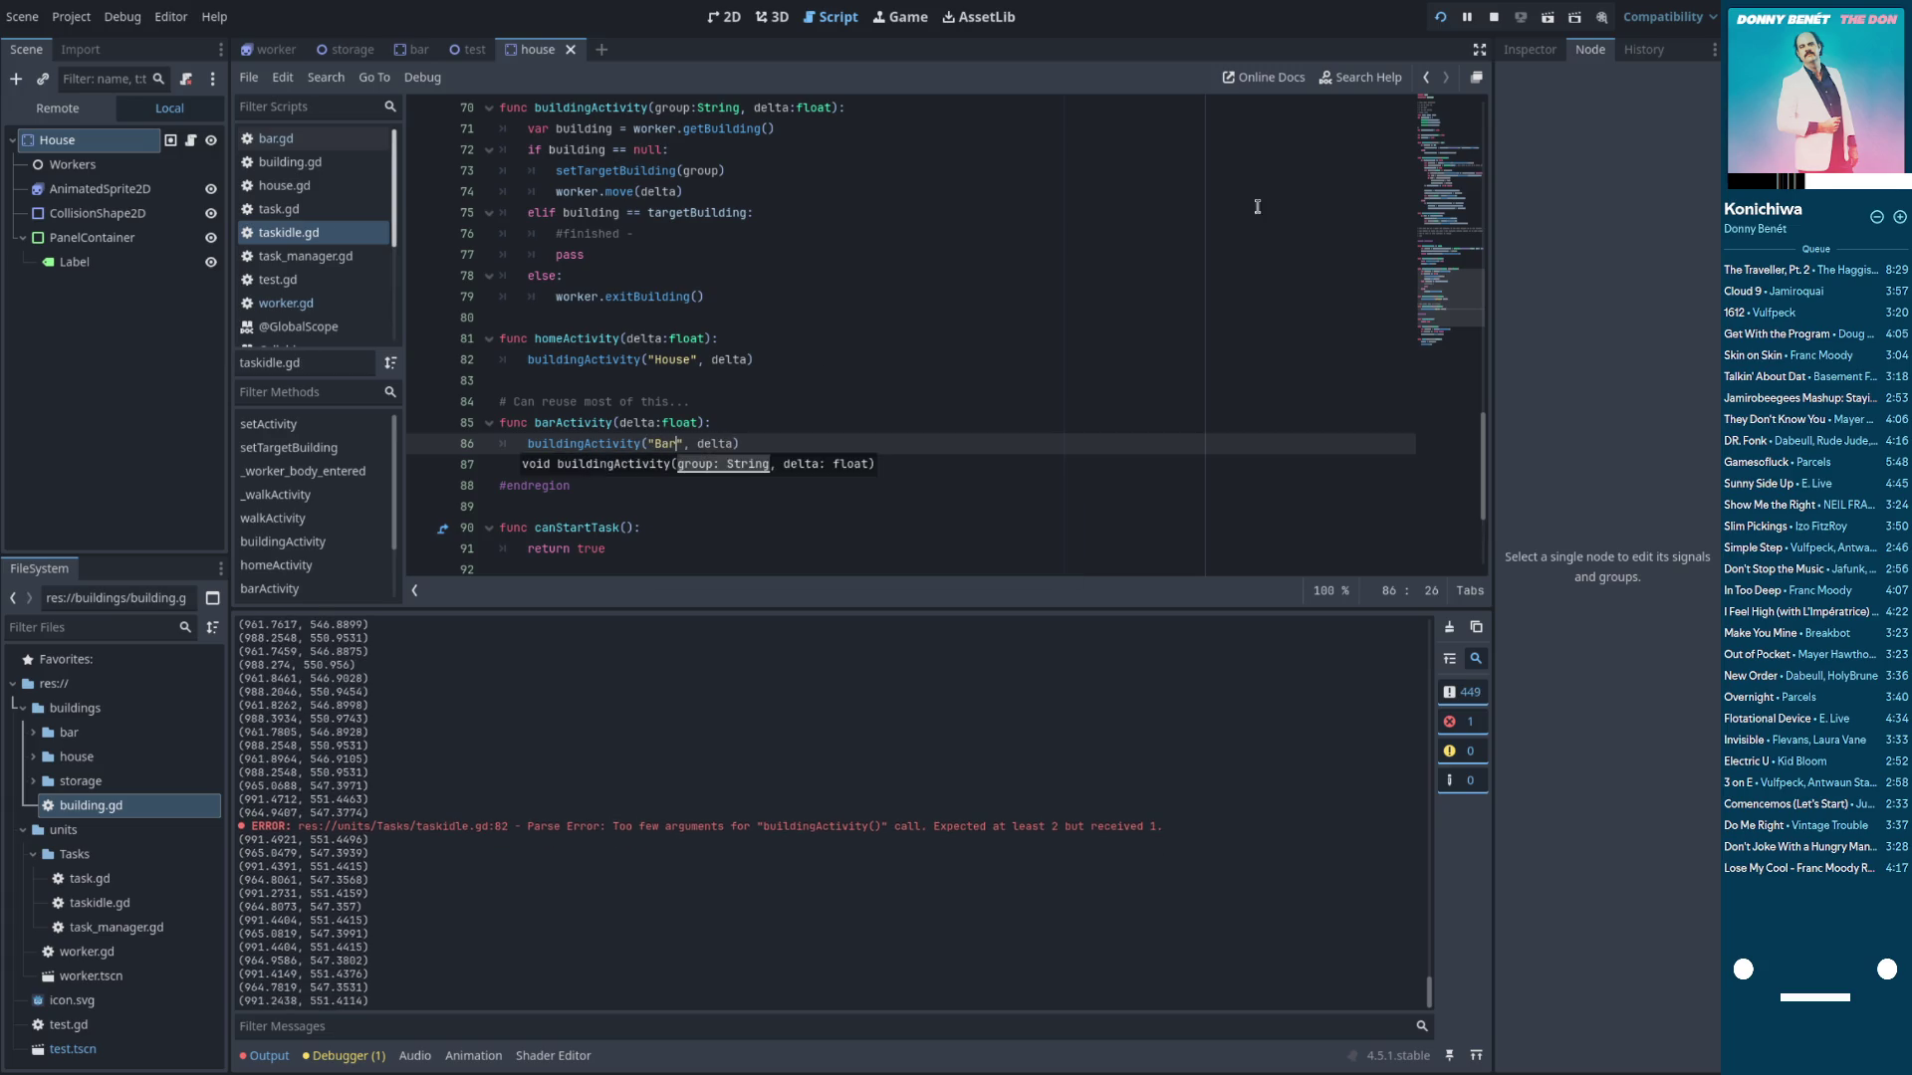
left_click(1439, 19)
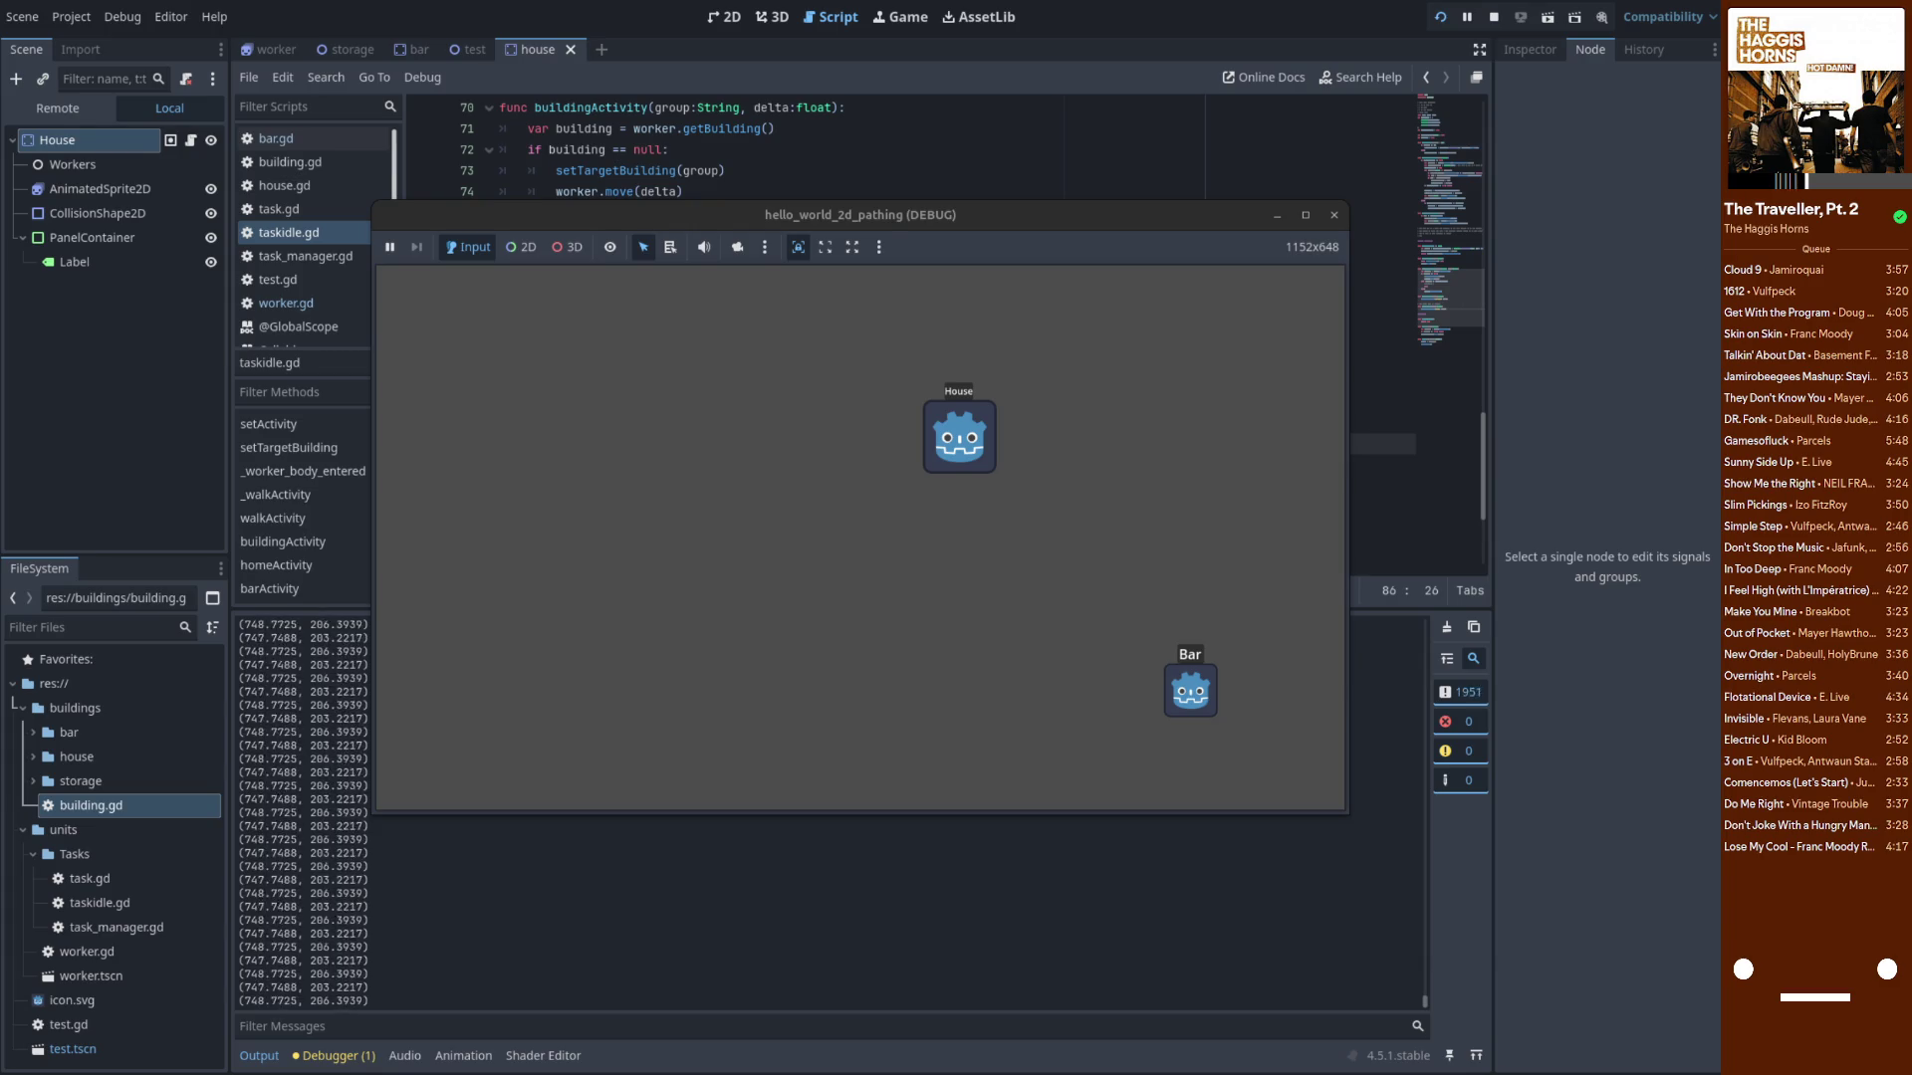
Move the game window aside and inspect getBuilding and the building variable on line 71
mouse_move(896, 215)
left_mouse_down()
mouse_move(936, 295)
mouse_move(1029, 335)
left_mouse_up()
left_click(877, 233)
scroll(878, 234, "up", 1)
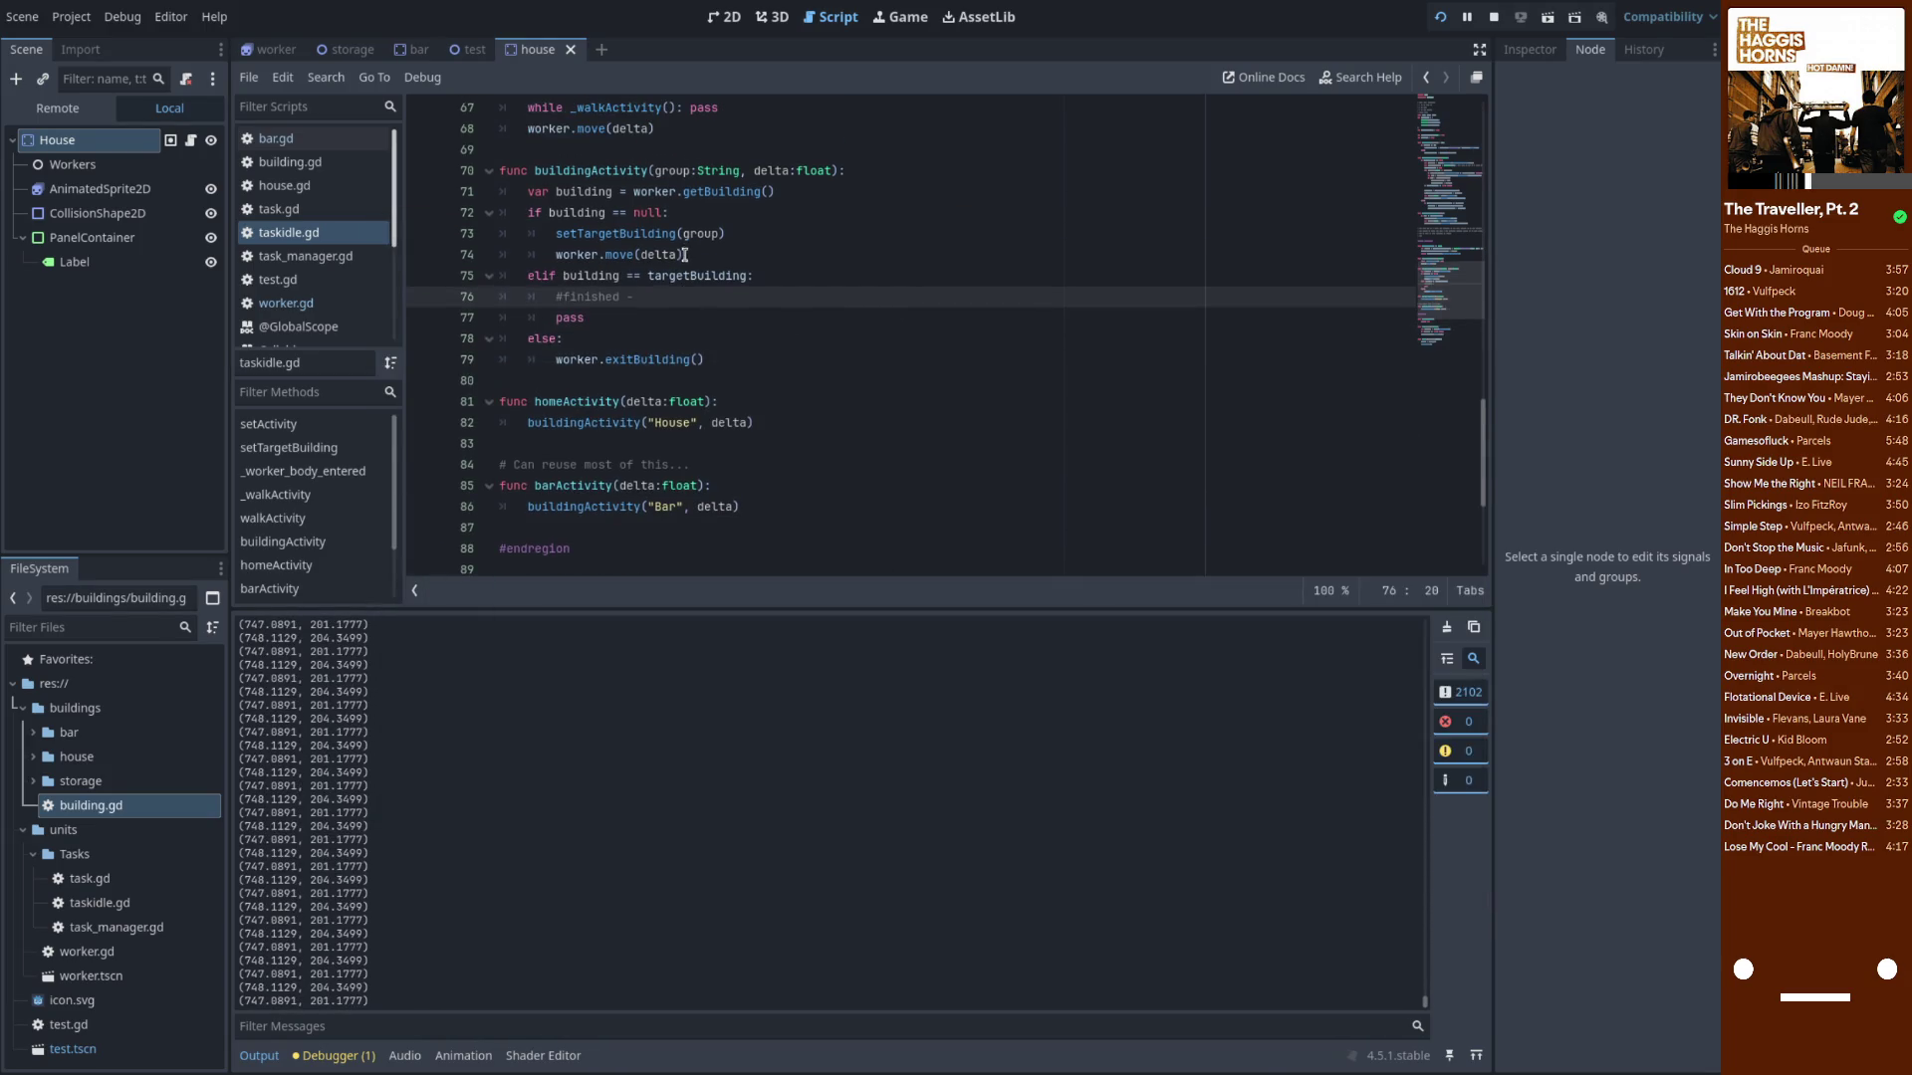
double_click(717, 191)
double_click(596, 192)
left_click(598, 192)
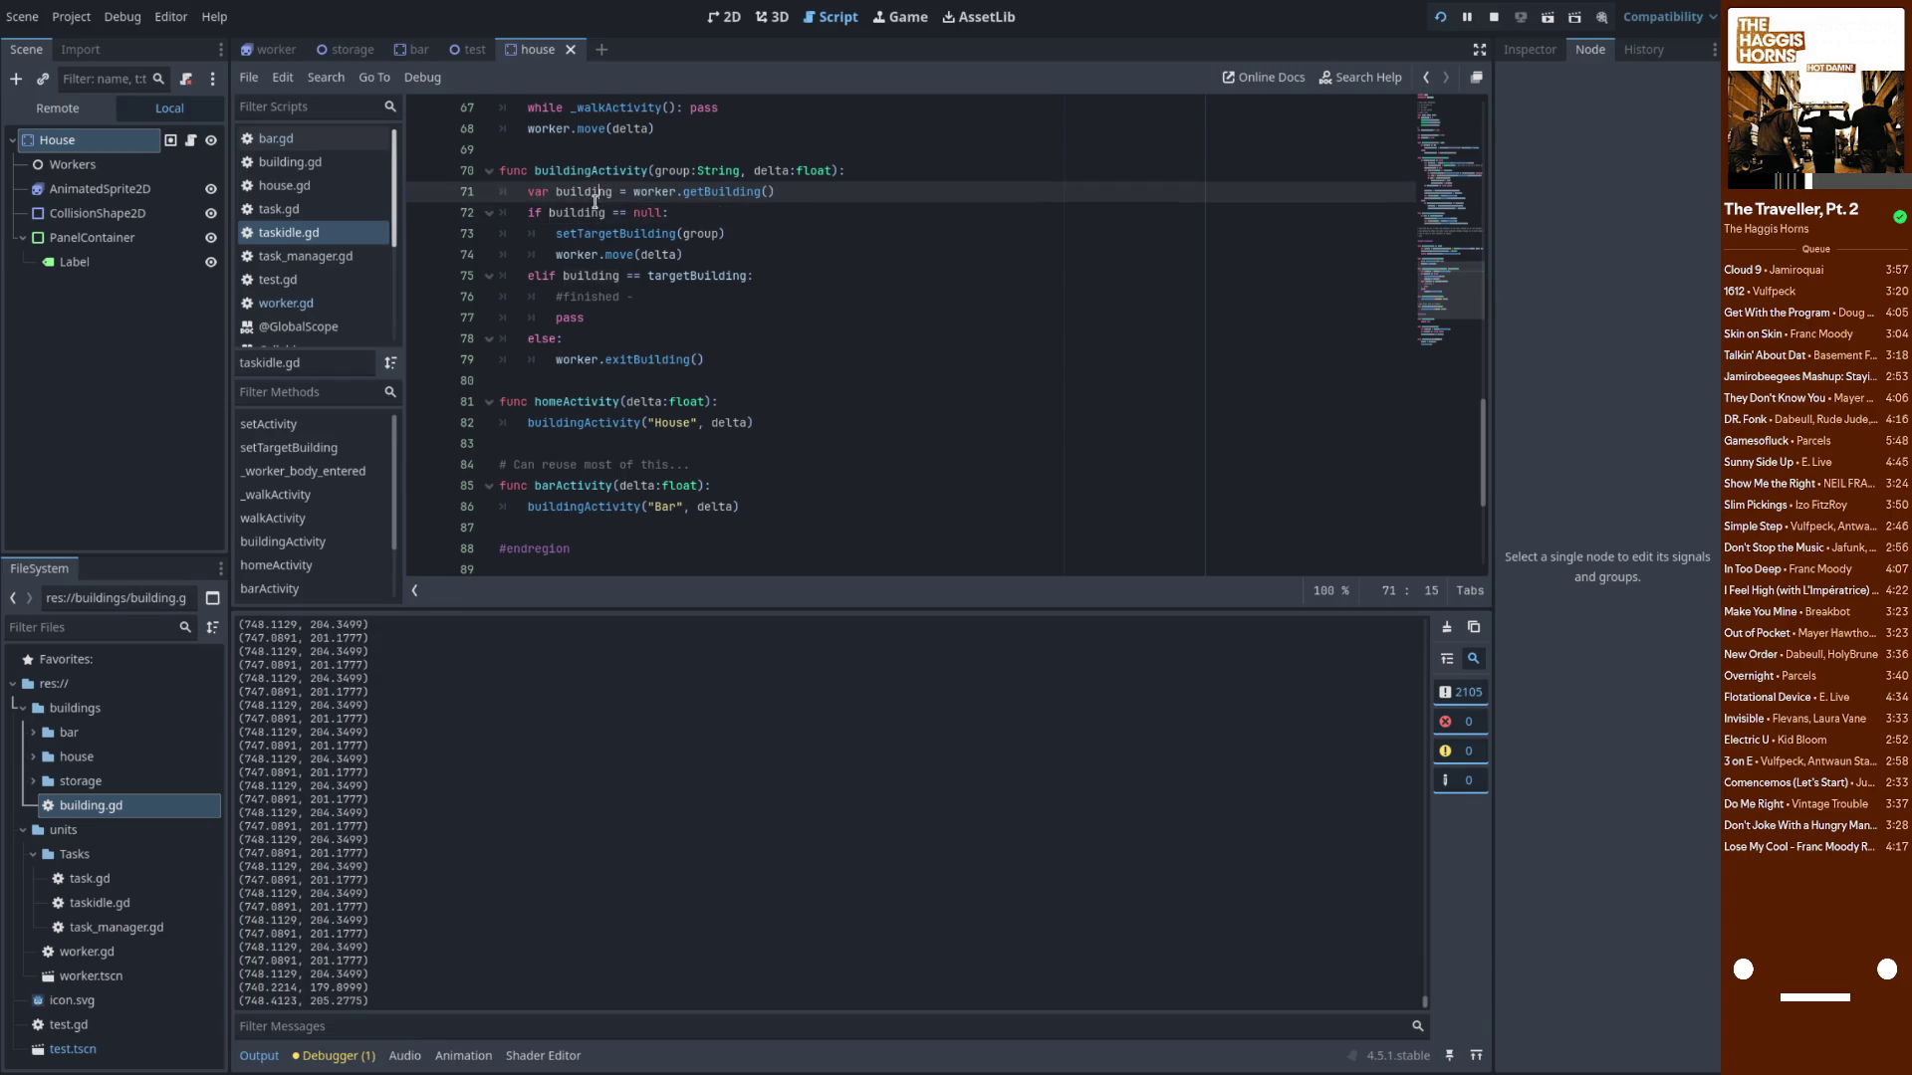
Add a new reparentTest(building) function declaration above enterBuilding in worker.gd
left_click(299, 303)
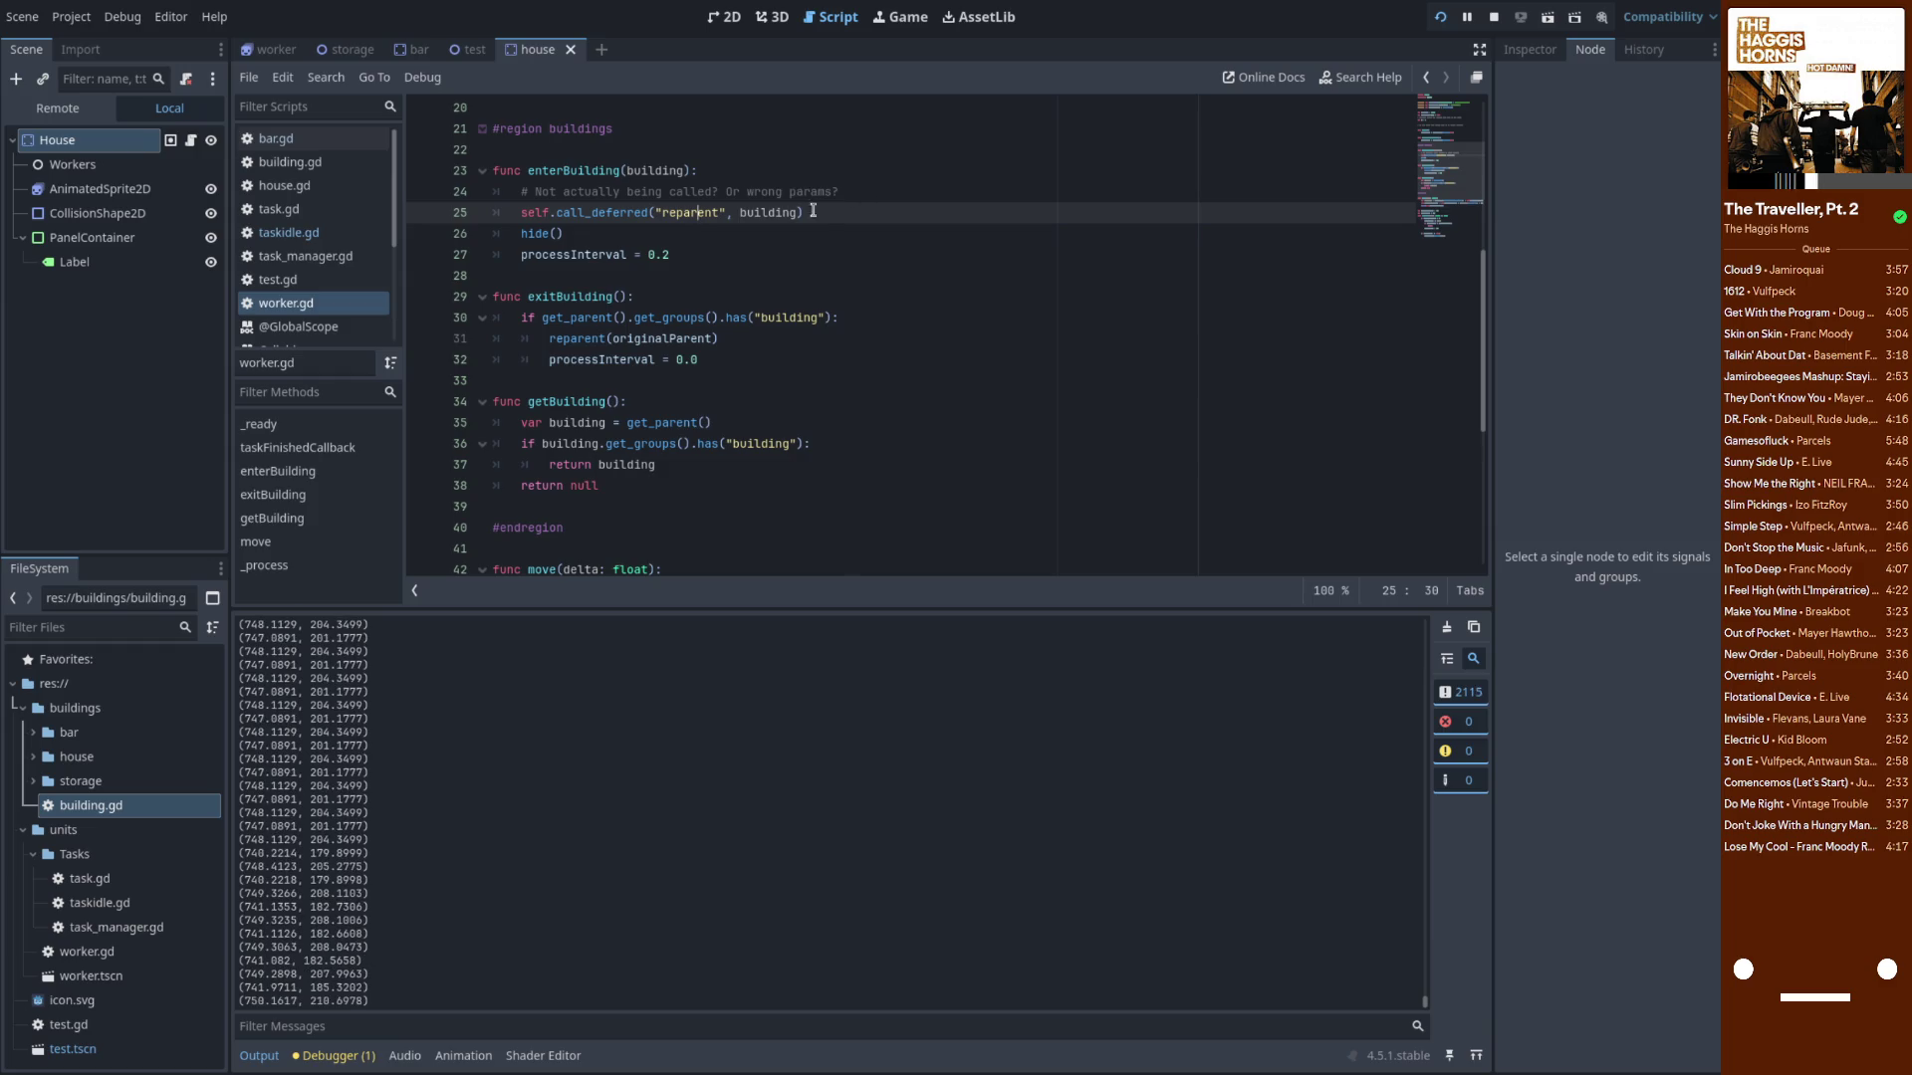
double_click(594, 212)
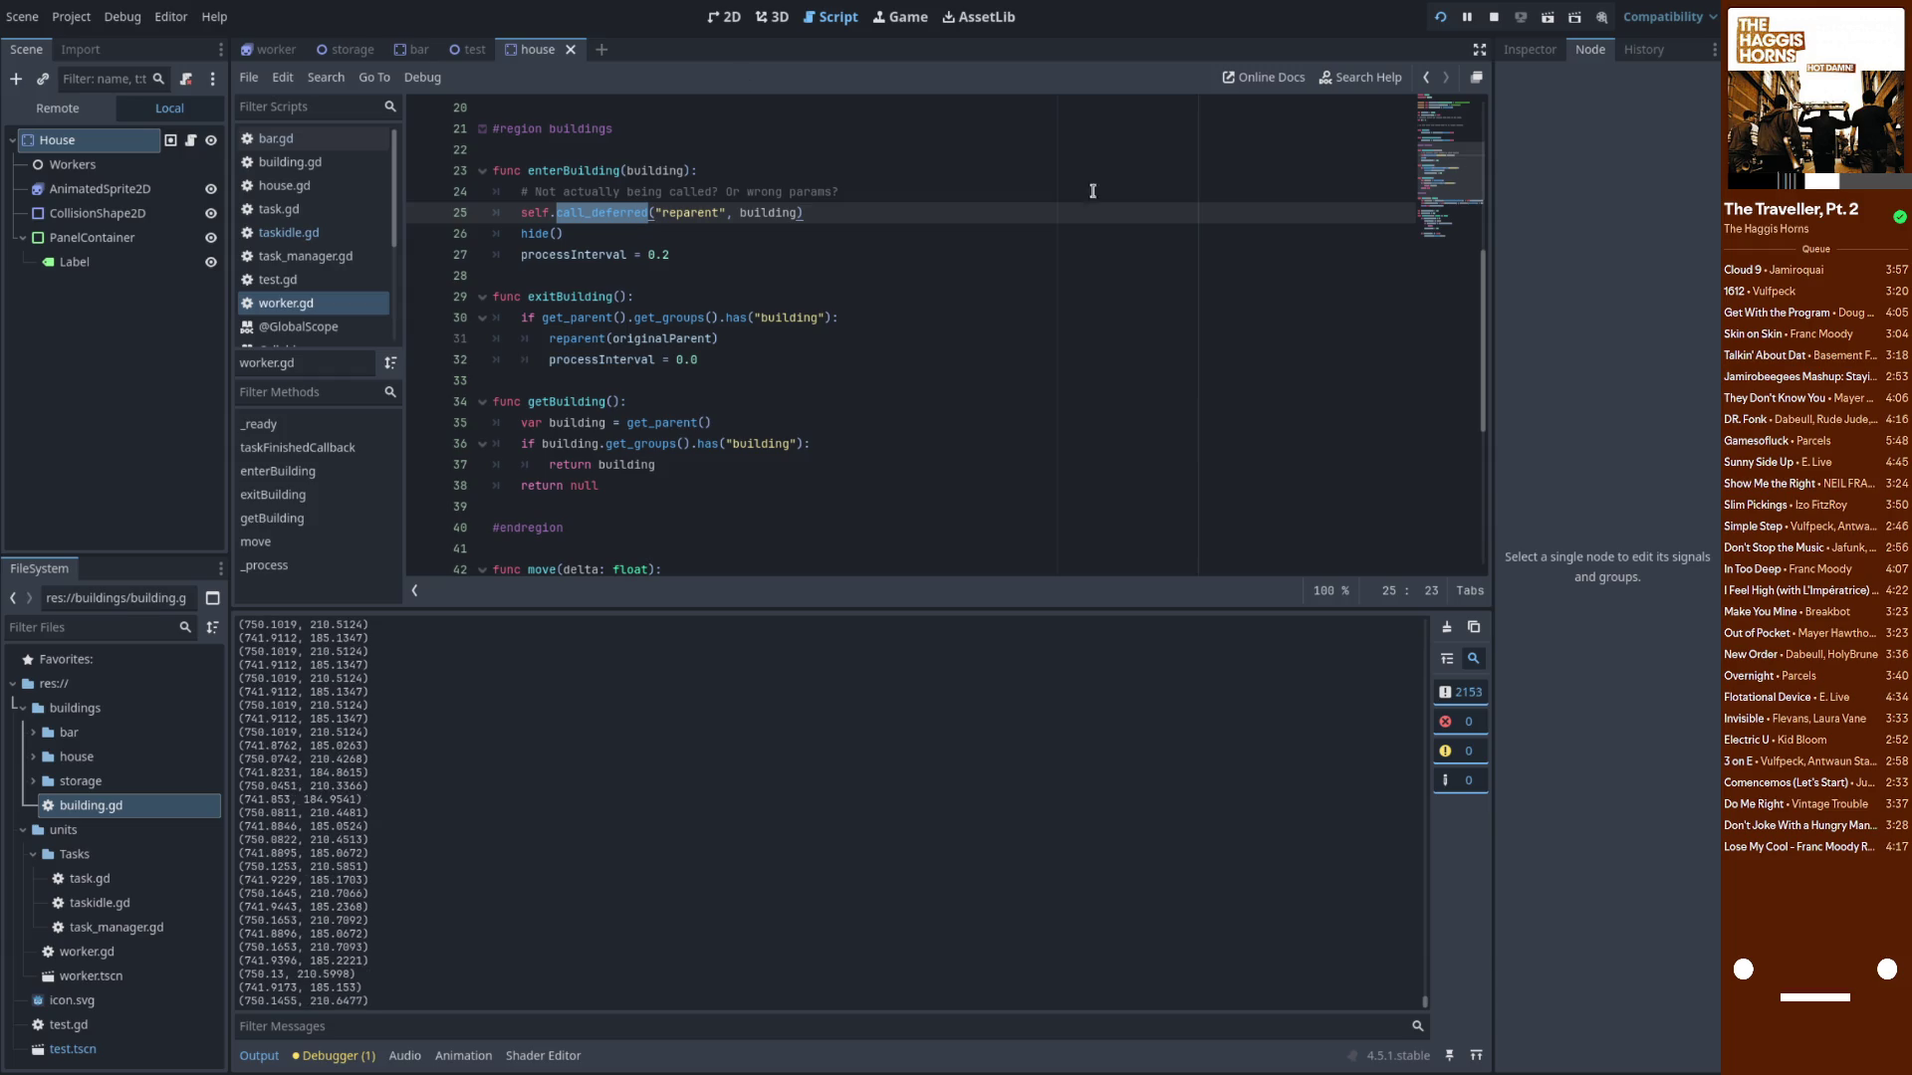
left_click(630, 154)
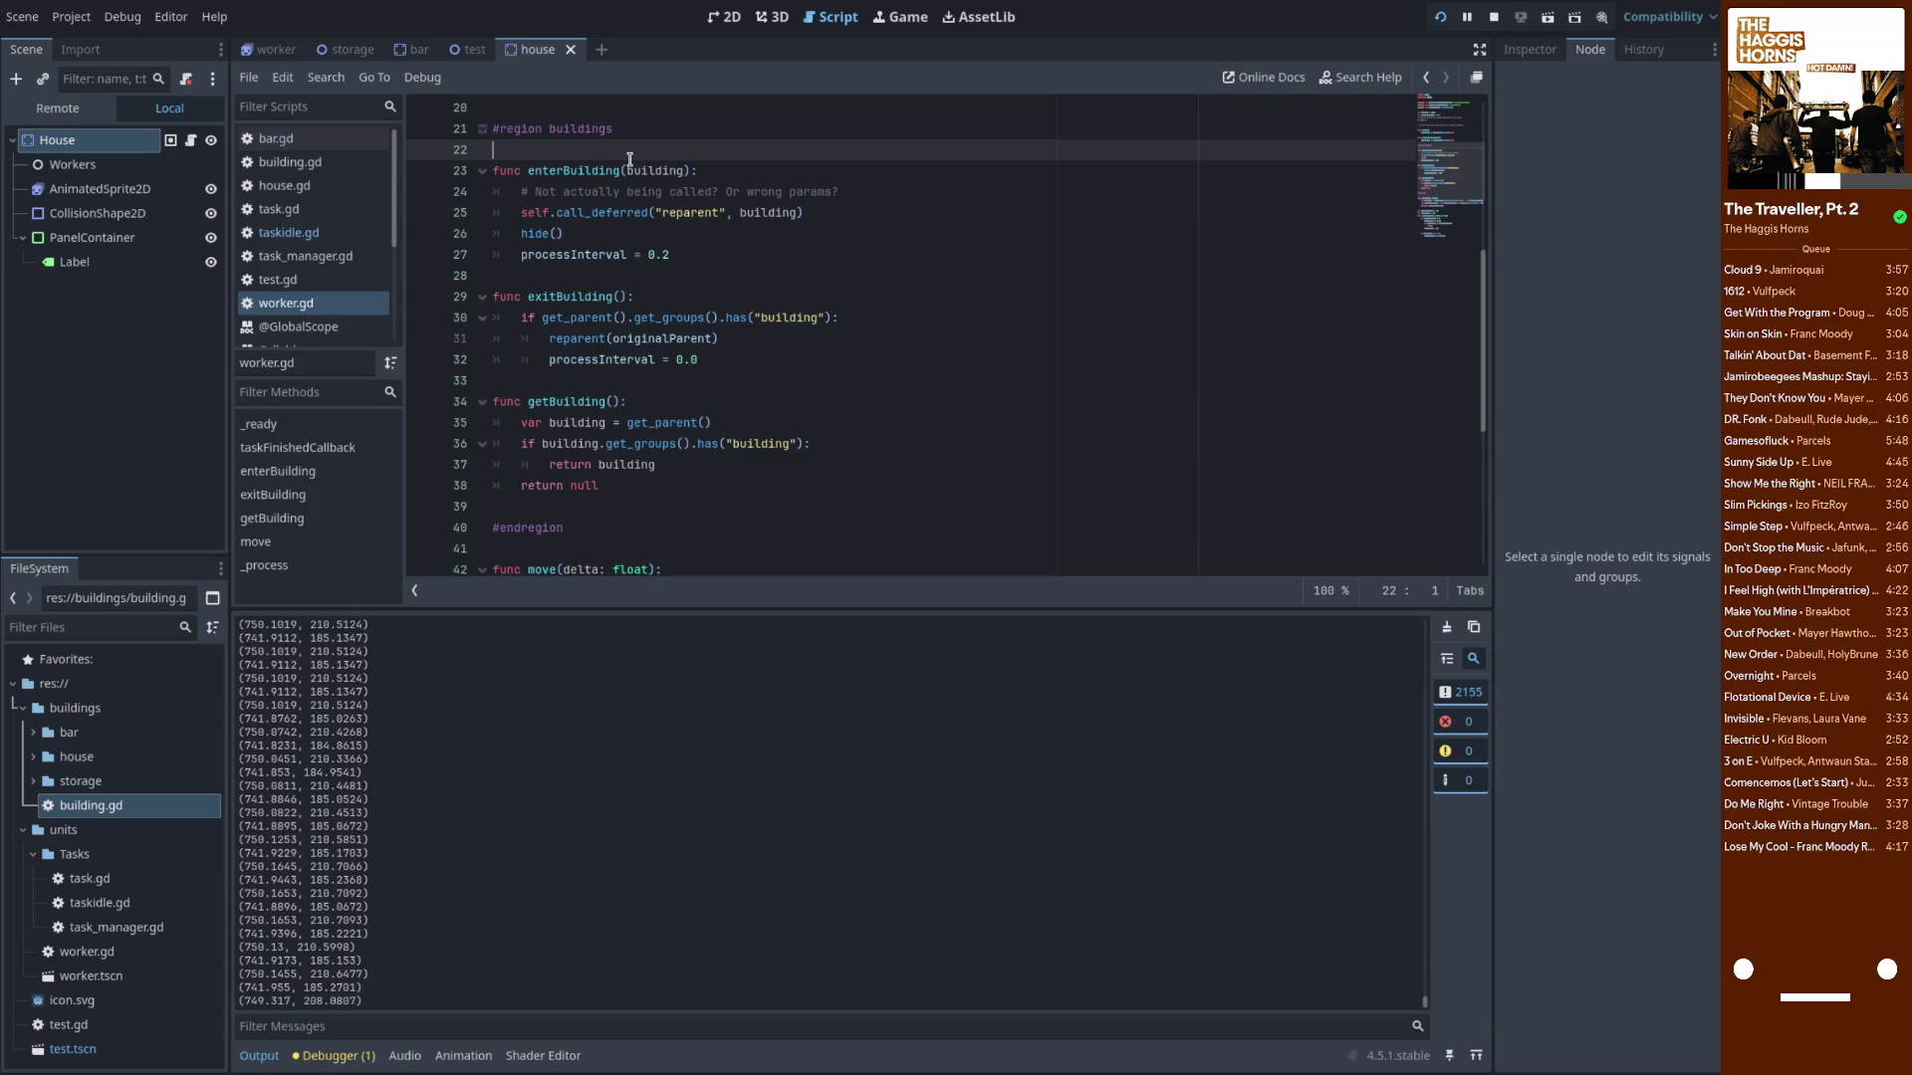
key("Return")
key("Return")
key("Up")
type("fj c")
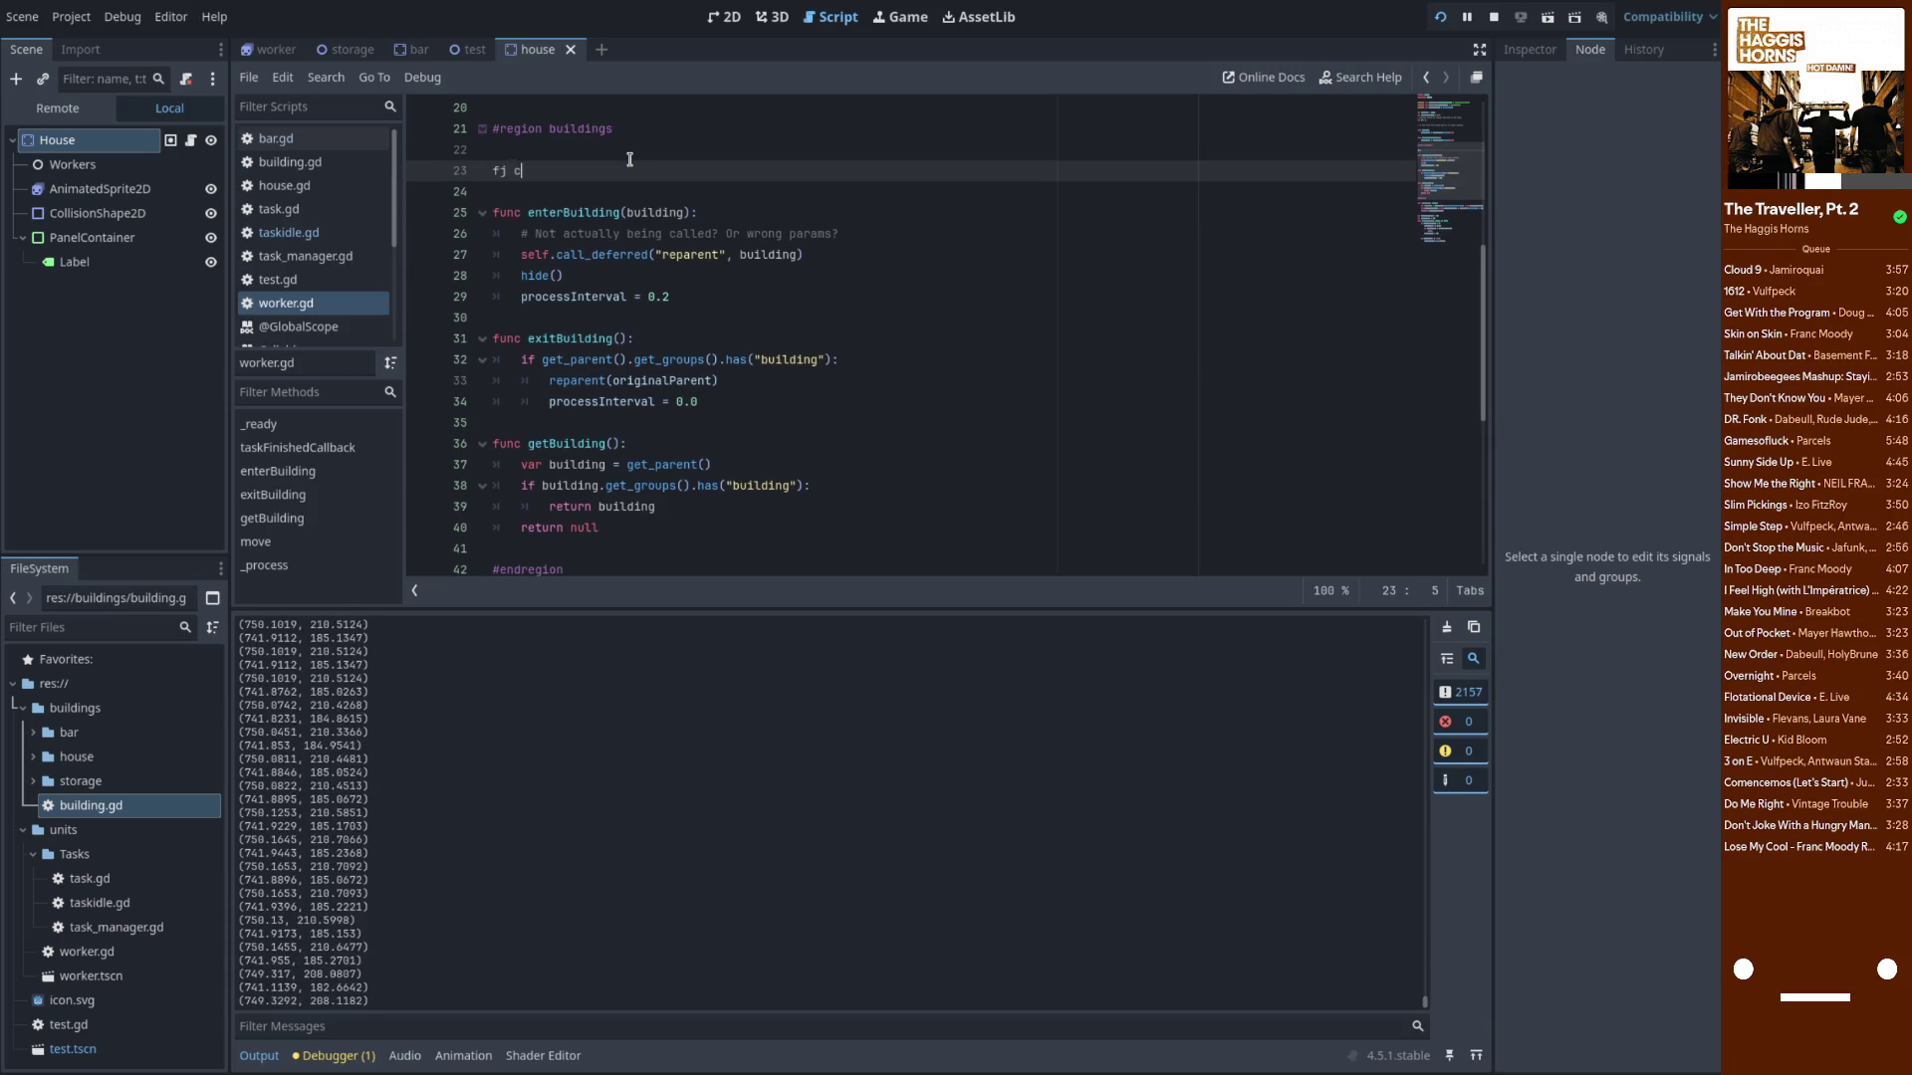
type("c reparentT")
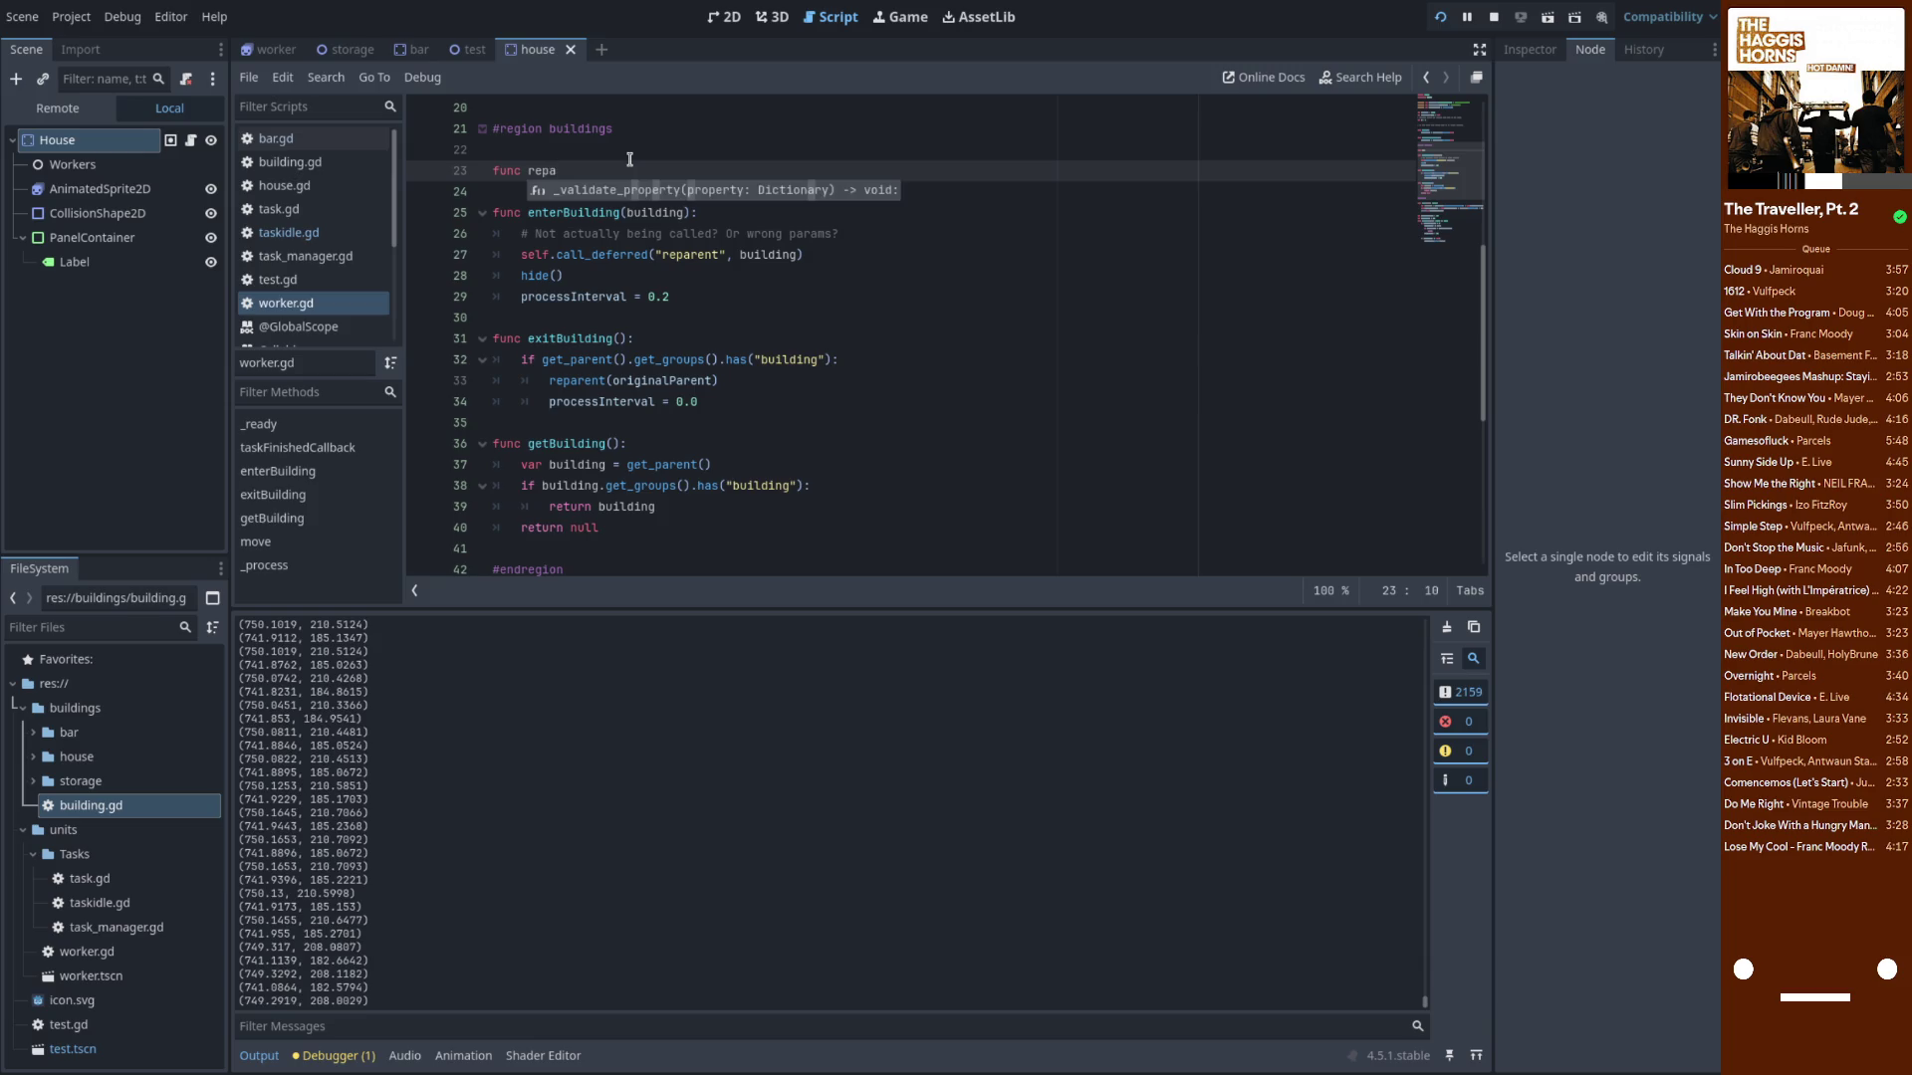
type("est")
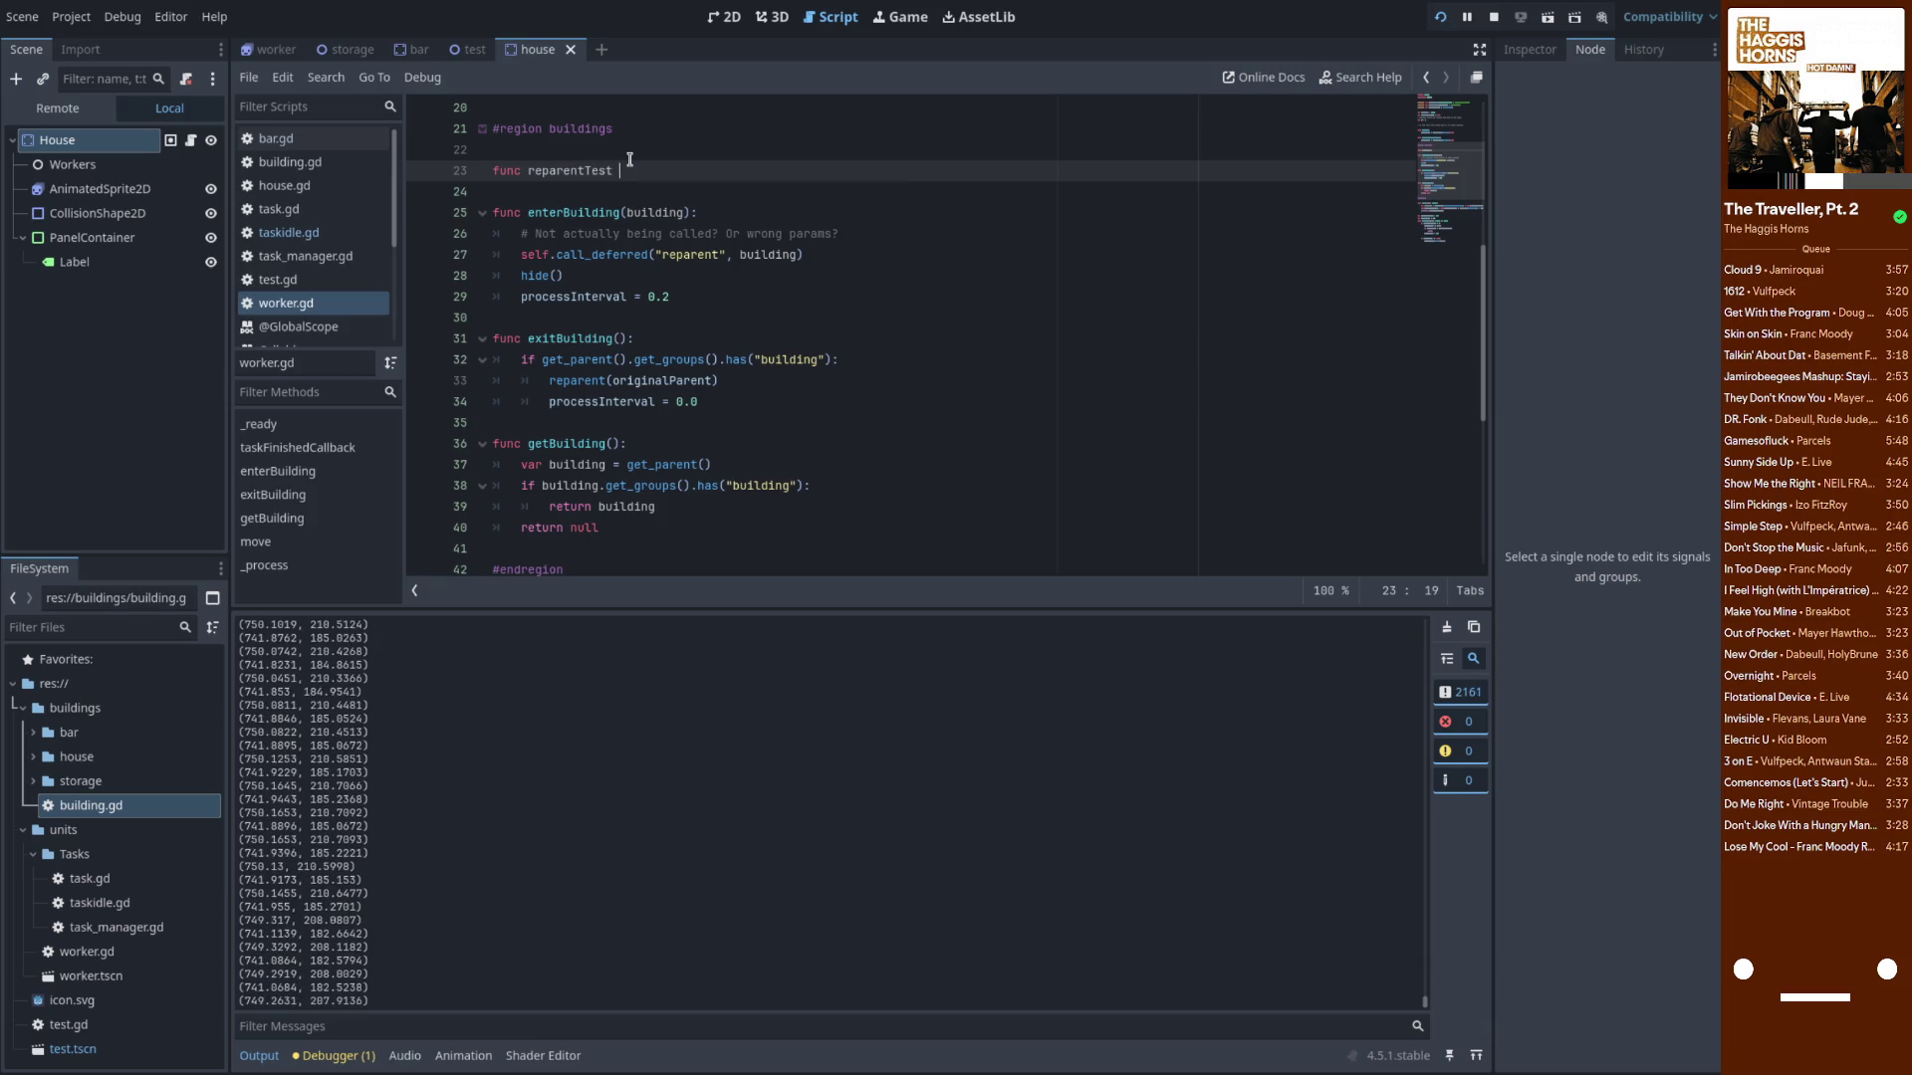
key("BackSpace")
type("(building):")
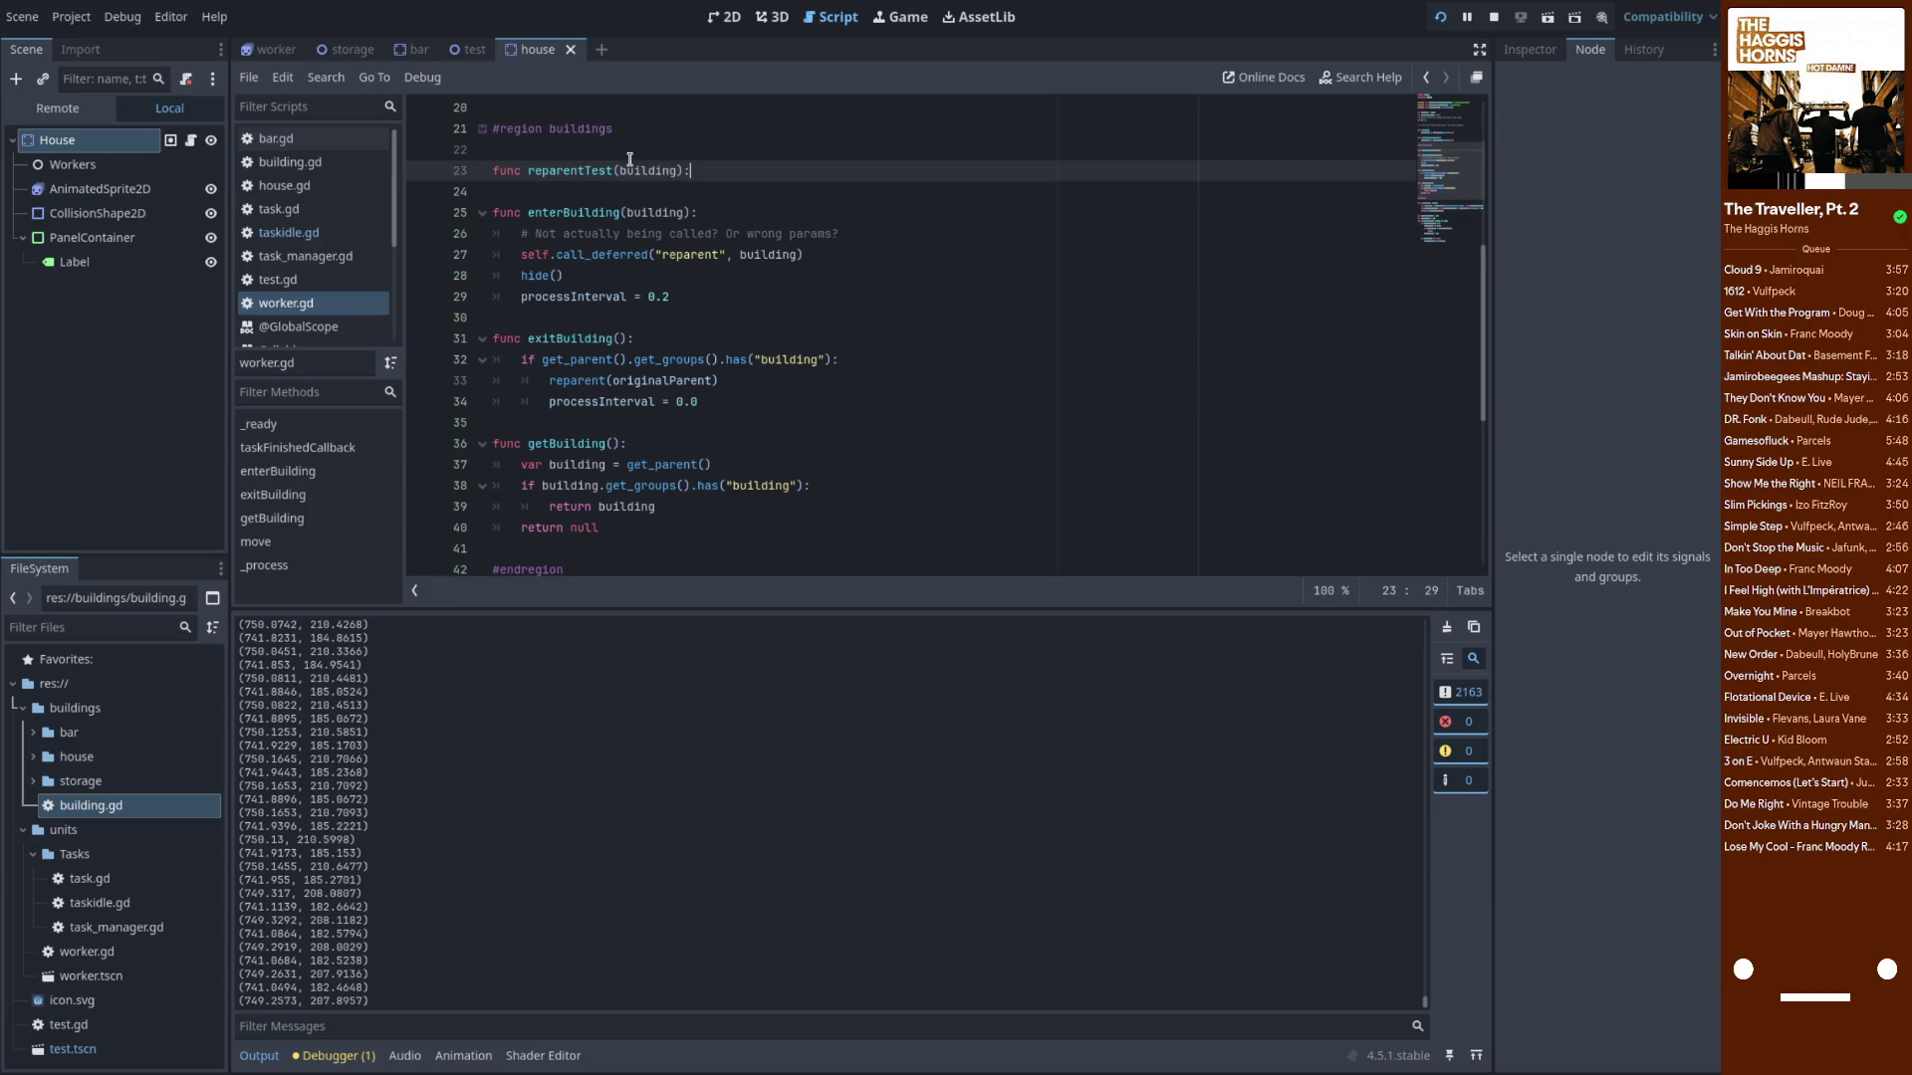
key("Return")
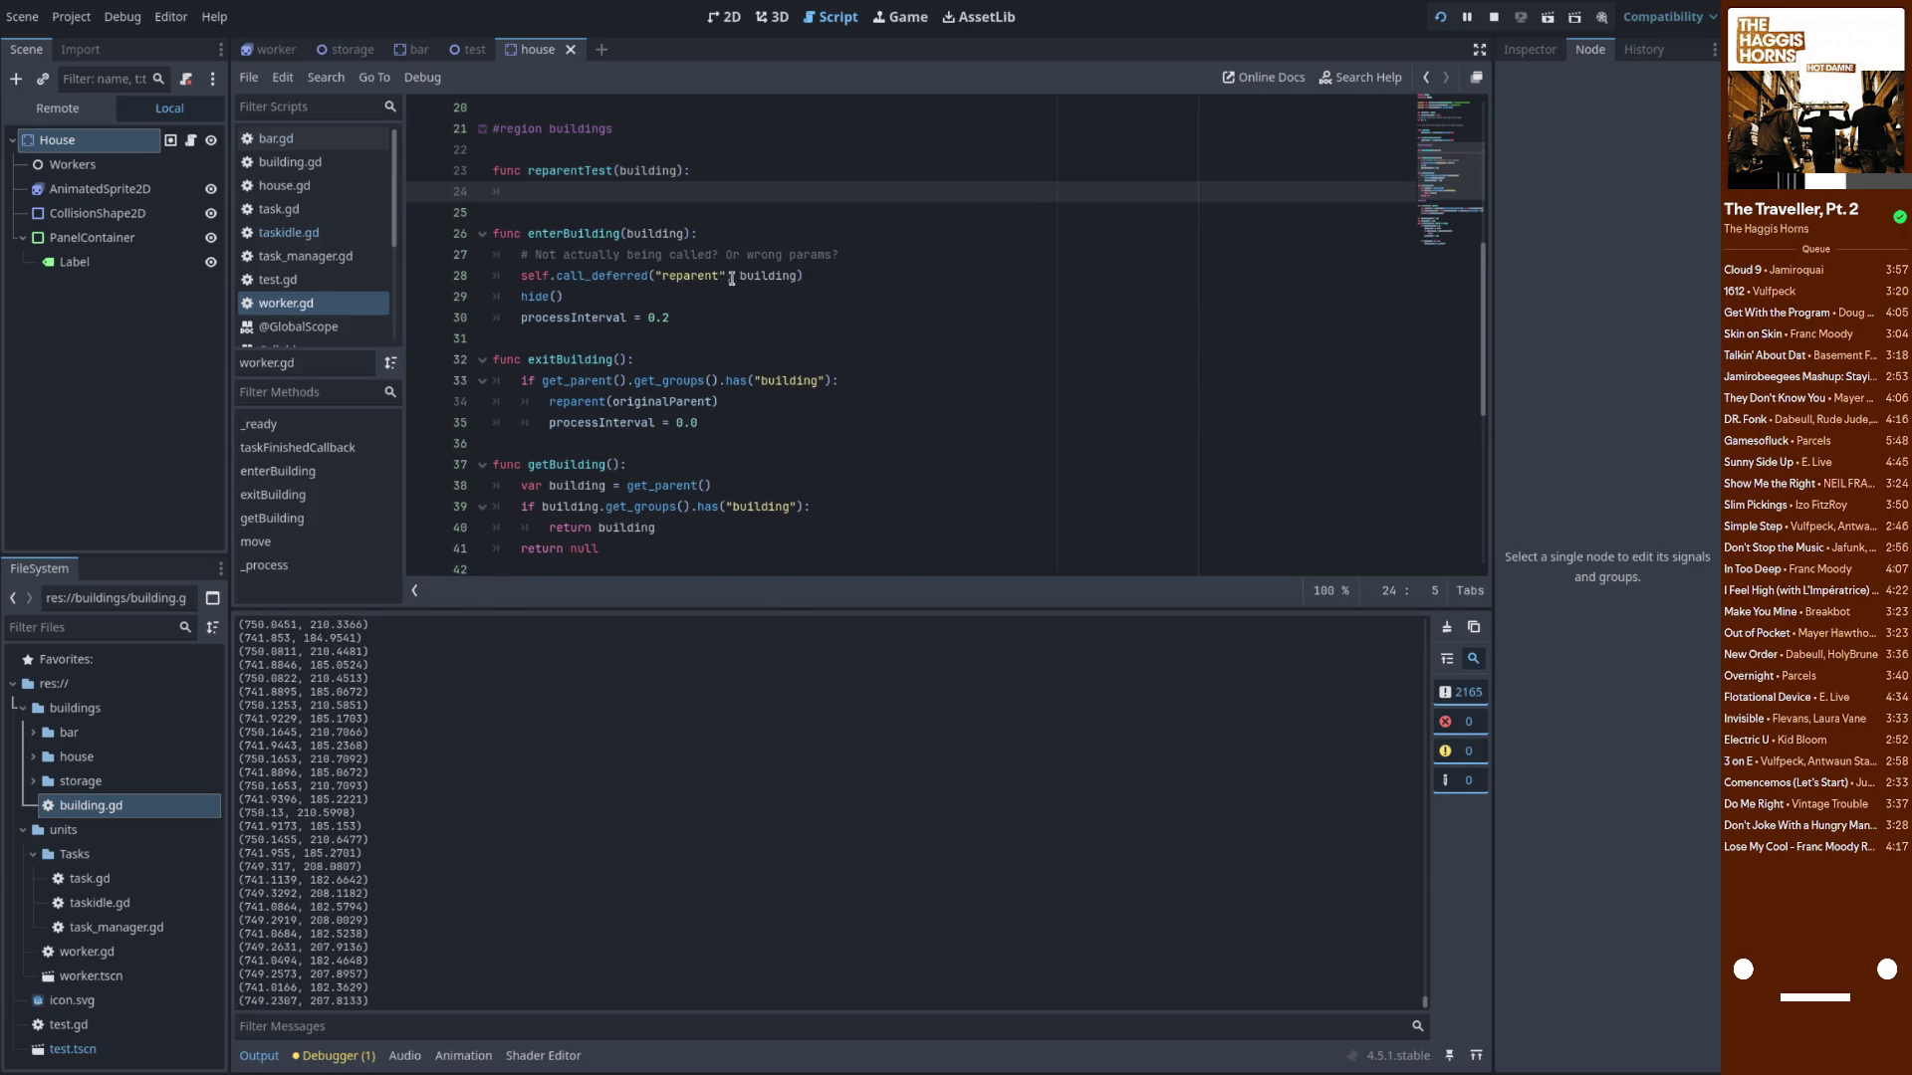
Point the deferred call at reparentTest, give it the body reparent(building), and save
key("Up")
key("ctrl+Right")
double_click(683, 280)
type("reparentTest")
double_click(808, 278)
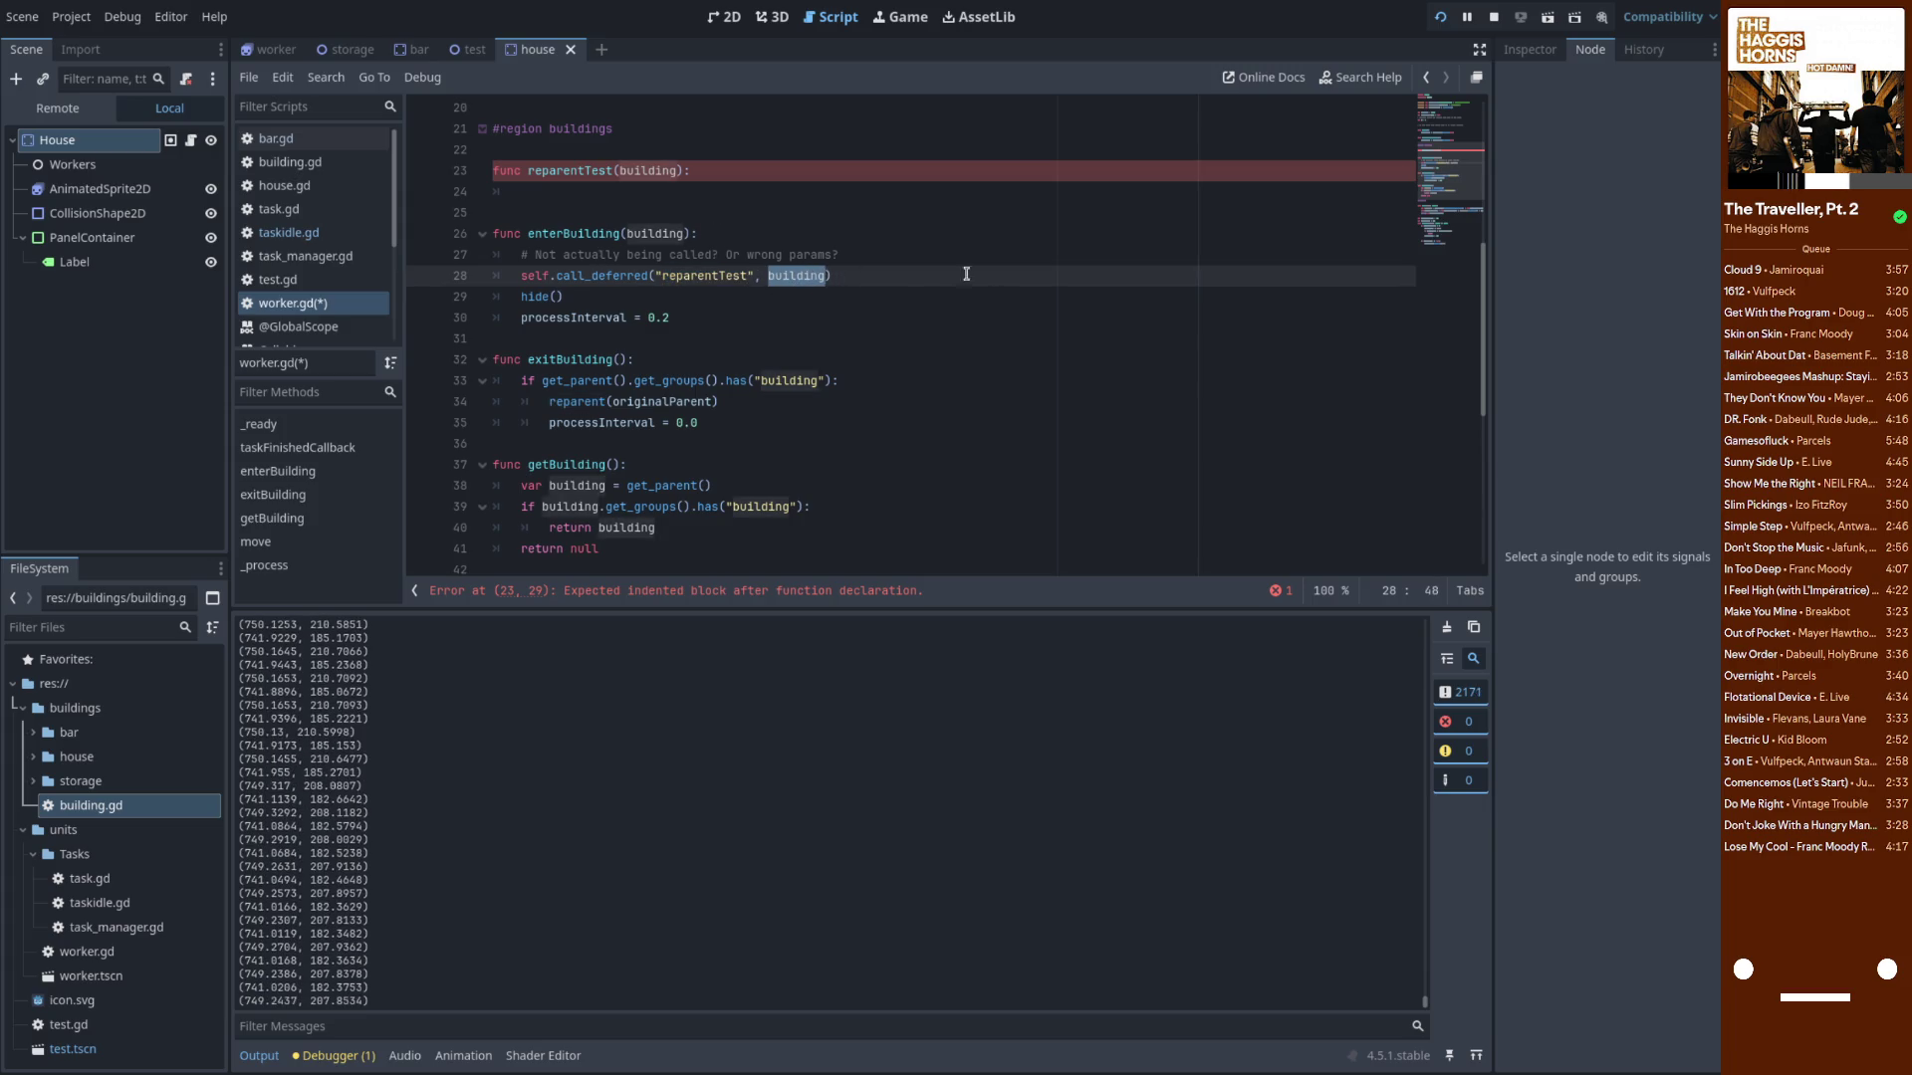
left_click(566, 199)
type("reparent(\"")
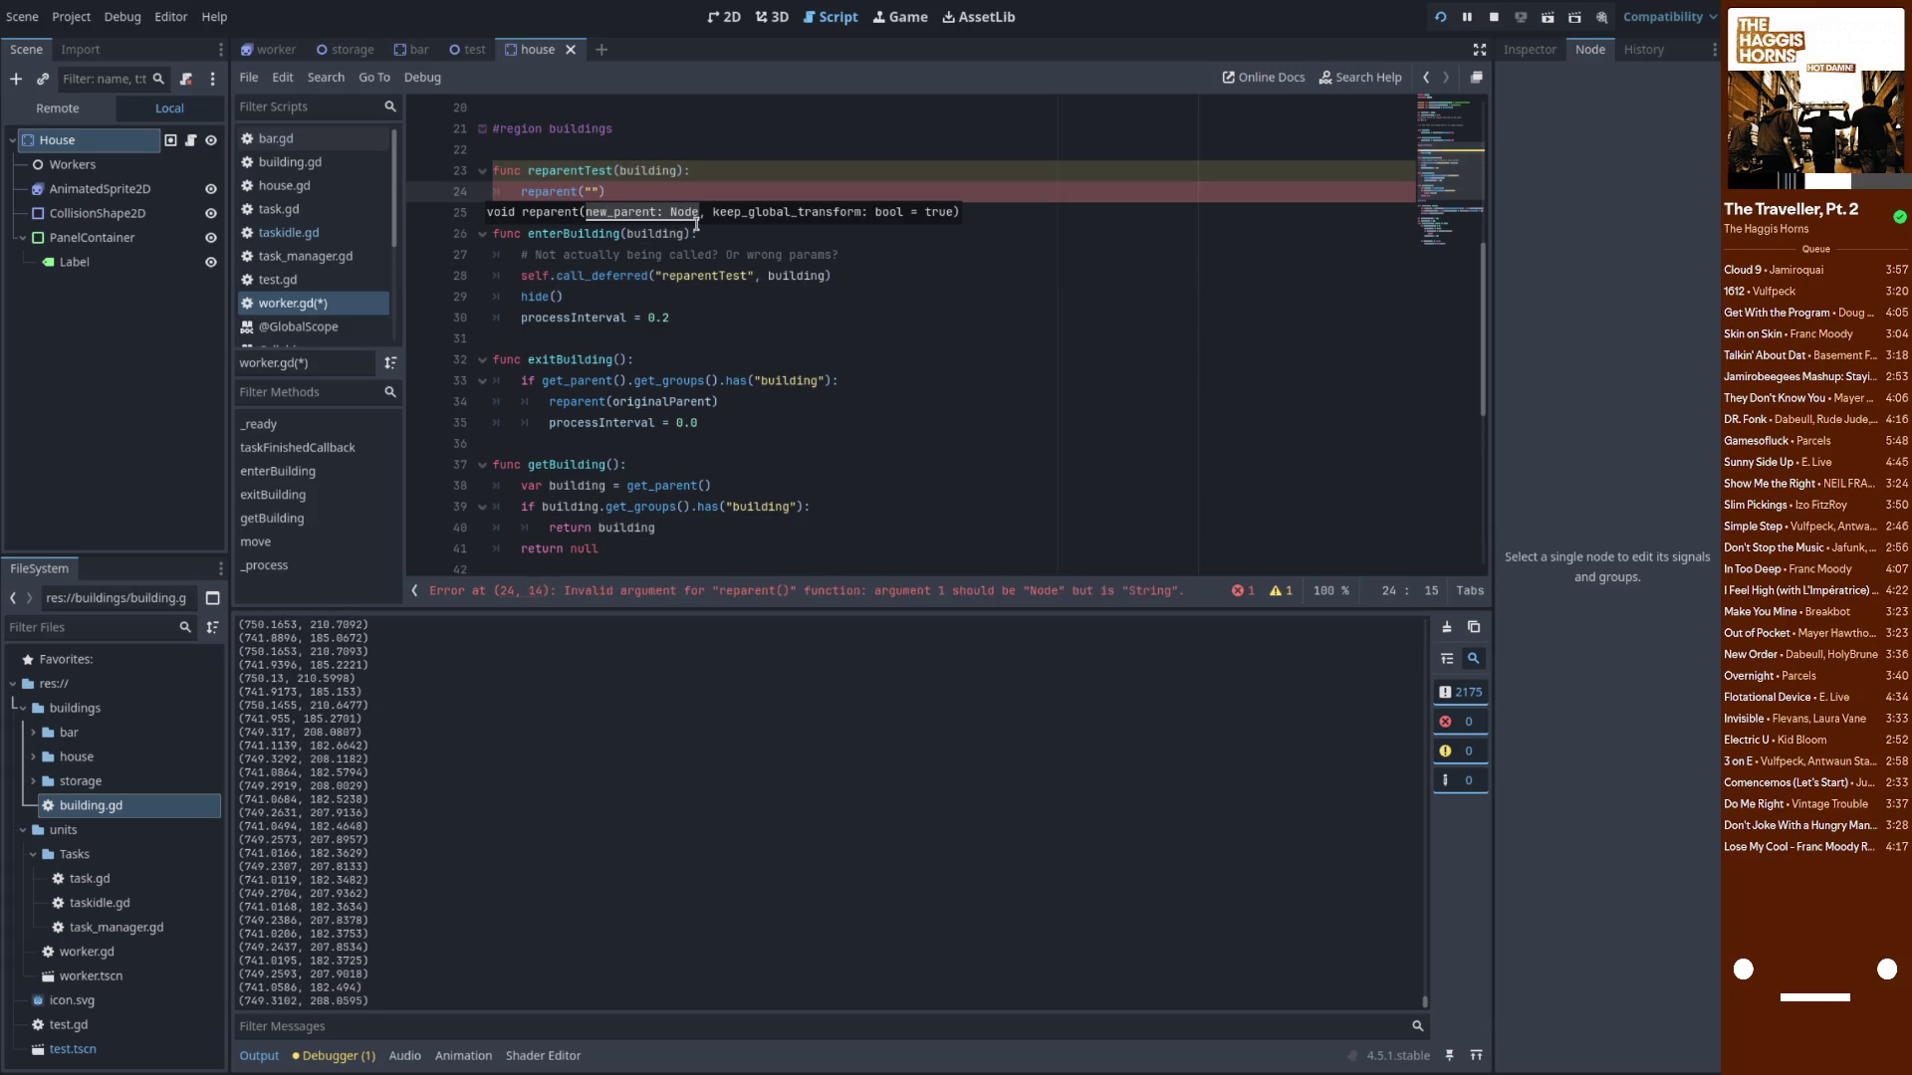
type("building)")
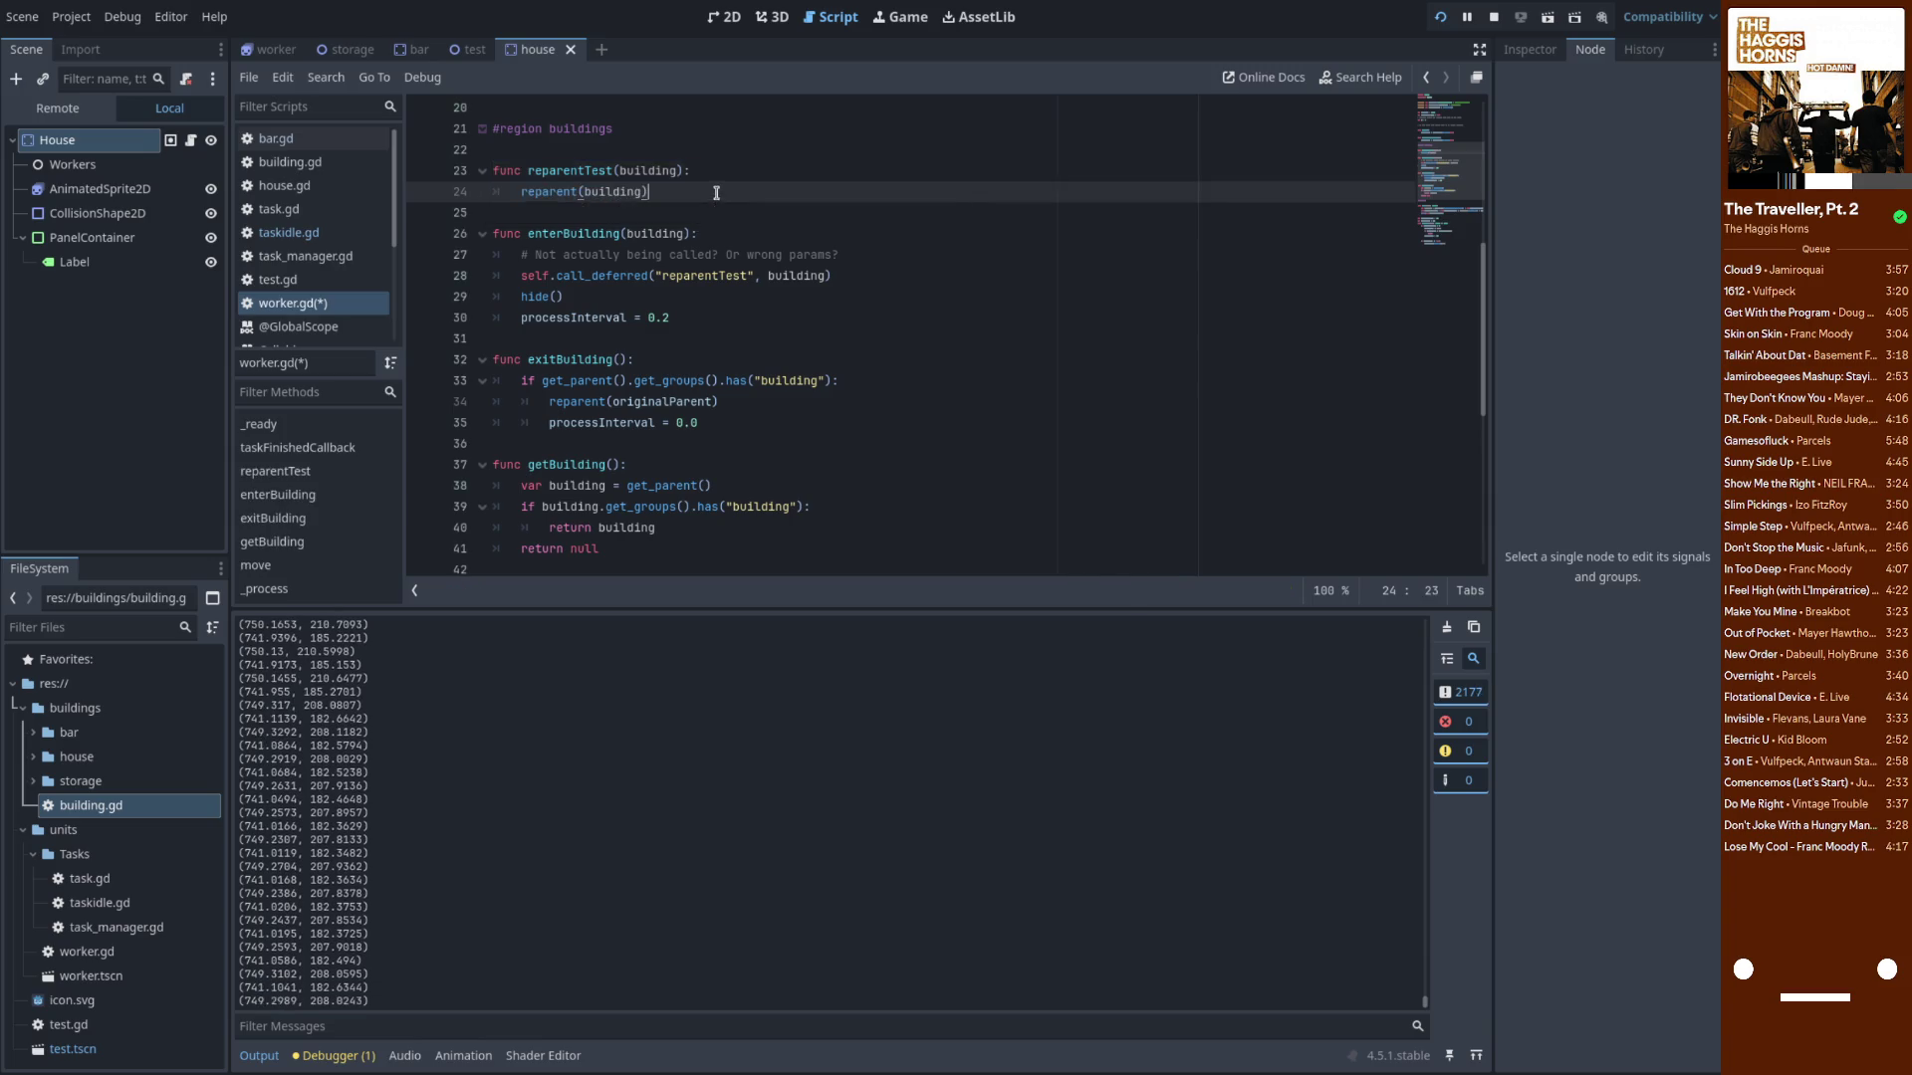
key("ctrl+s")
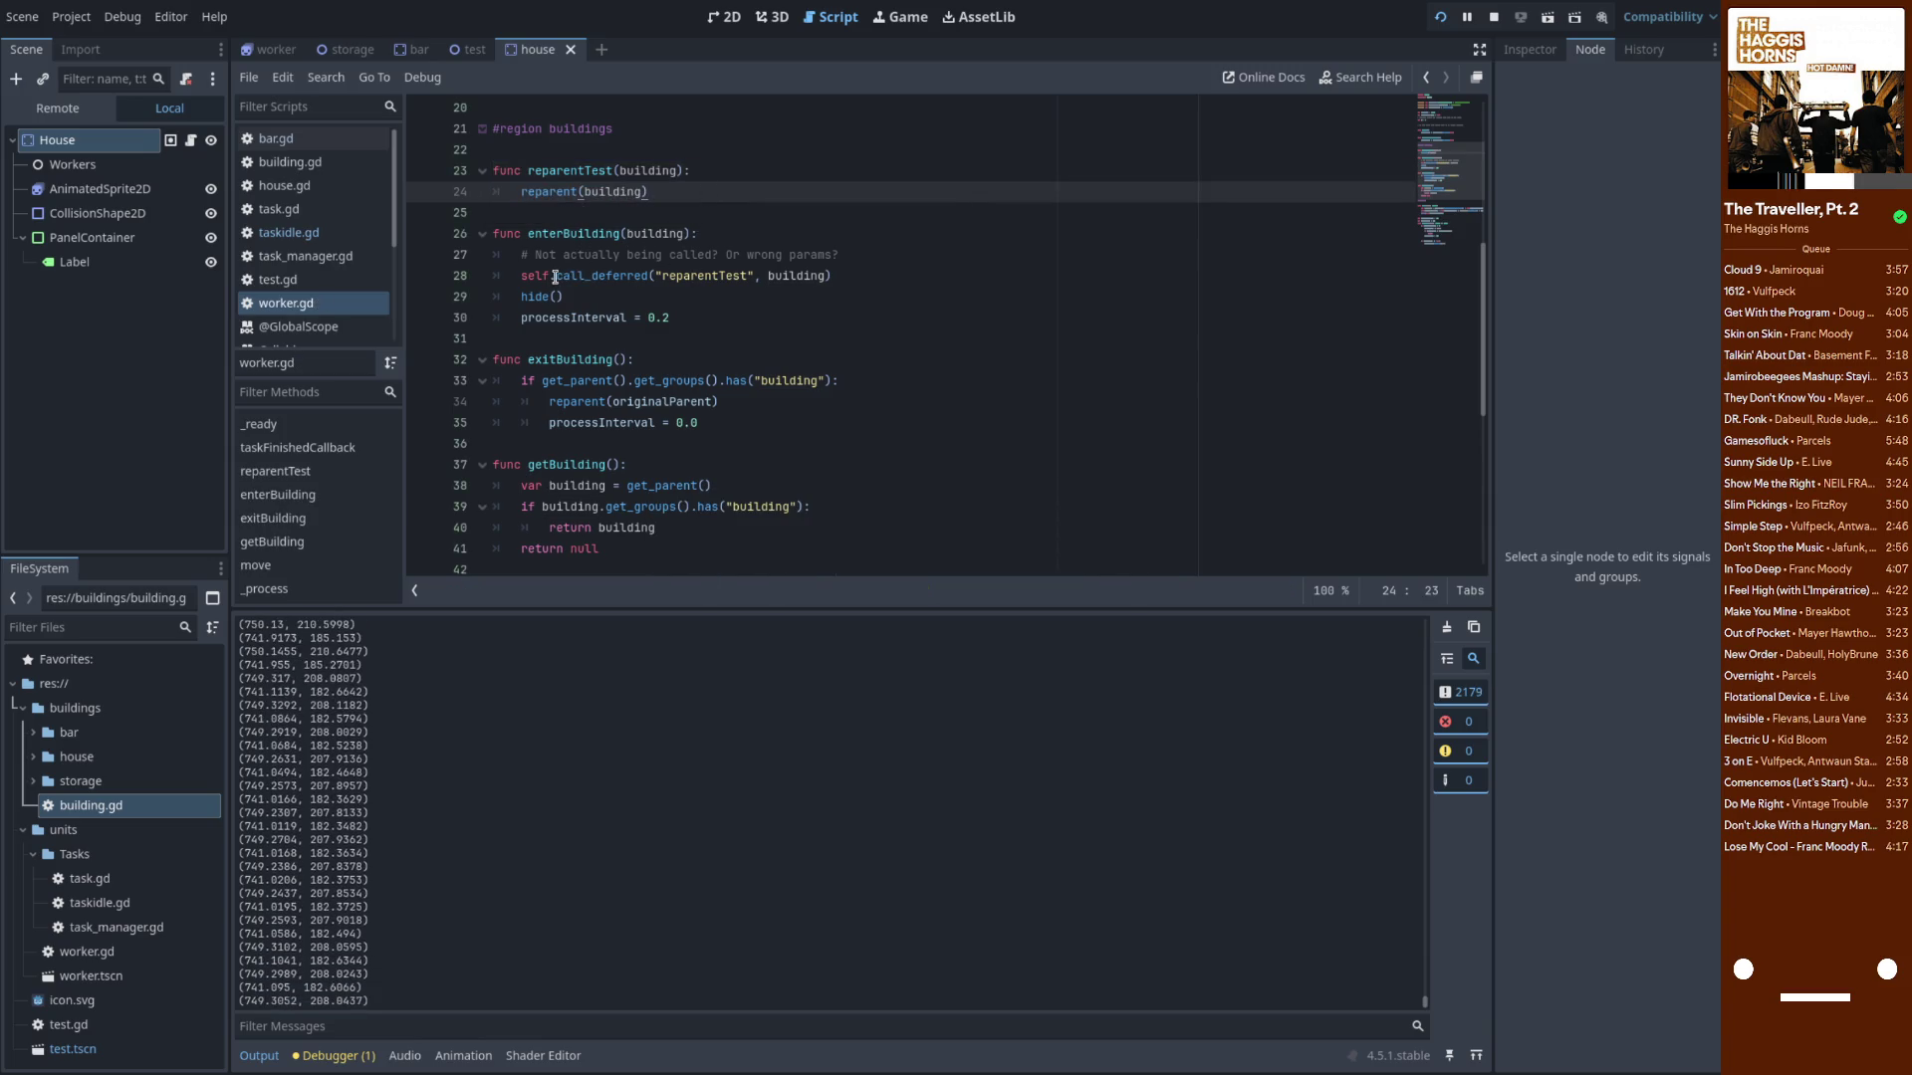
Drop the self. prefix from call_deferred and restart the running game
left_click(556, 277)
key("BackSpace")
key("BackSpace")
key("BackSpace")
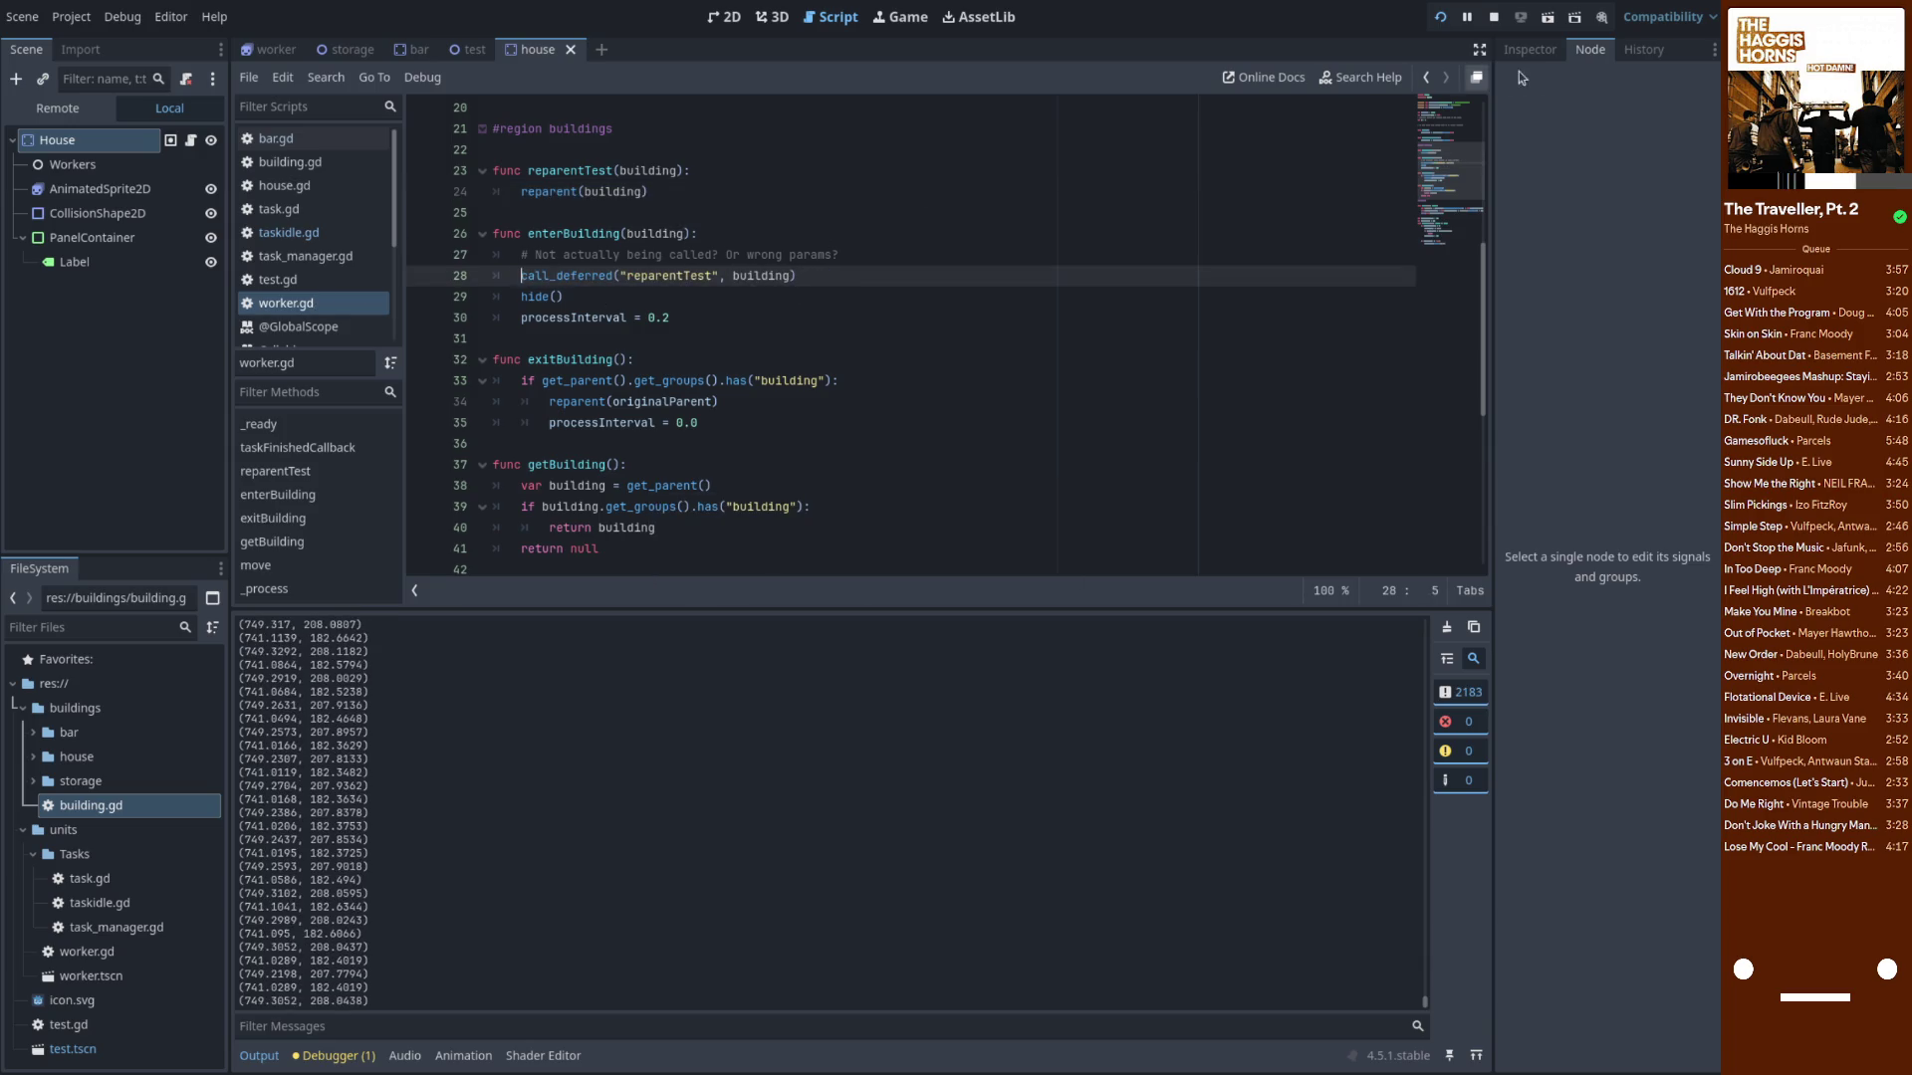
left_click(1494, 18)
left_click(1440, 18)
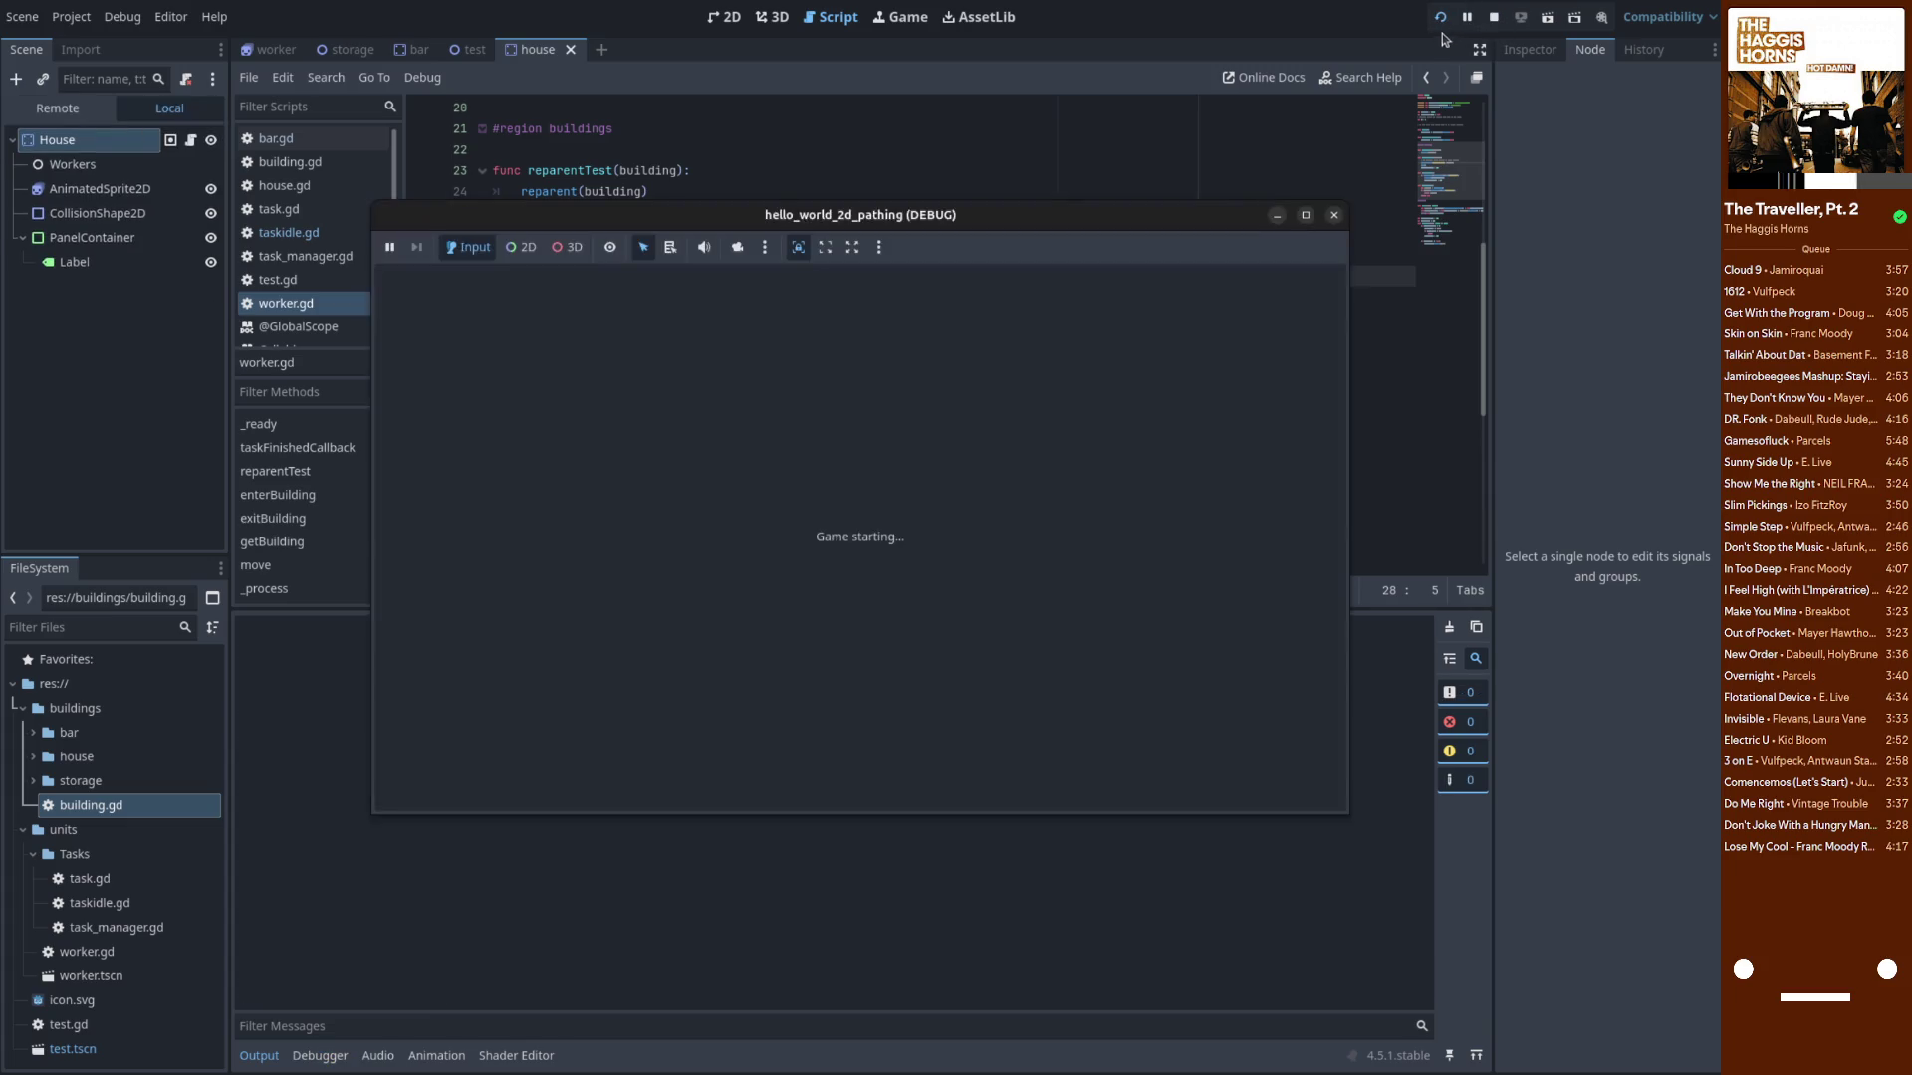
Restart the game and select a few worker position lines in the output log
left_click(1494, 18)
left_click(1440, 18)
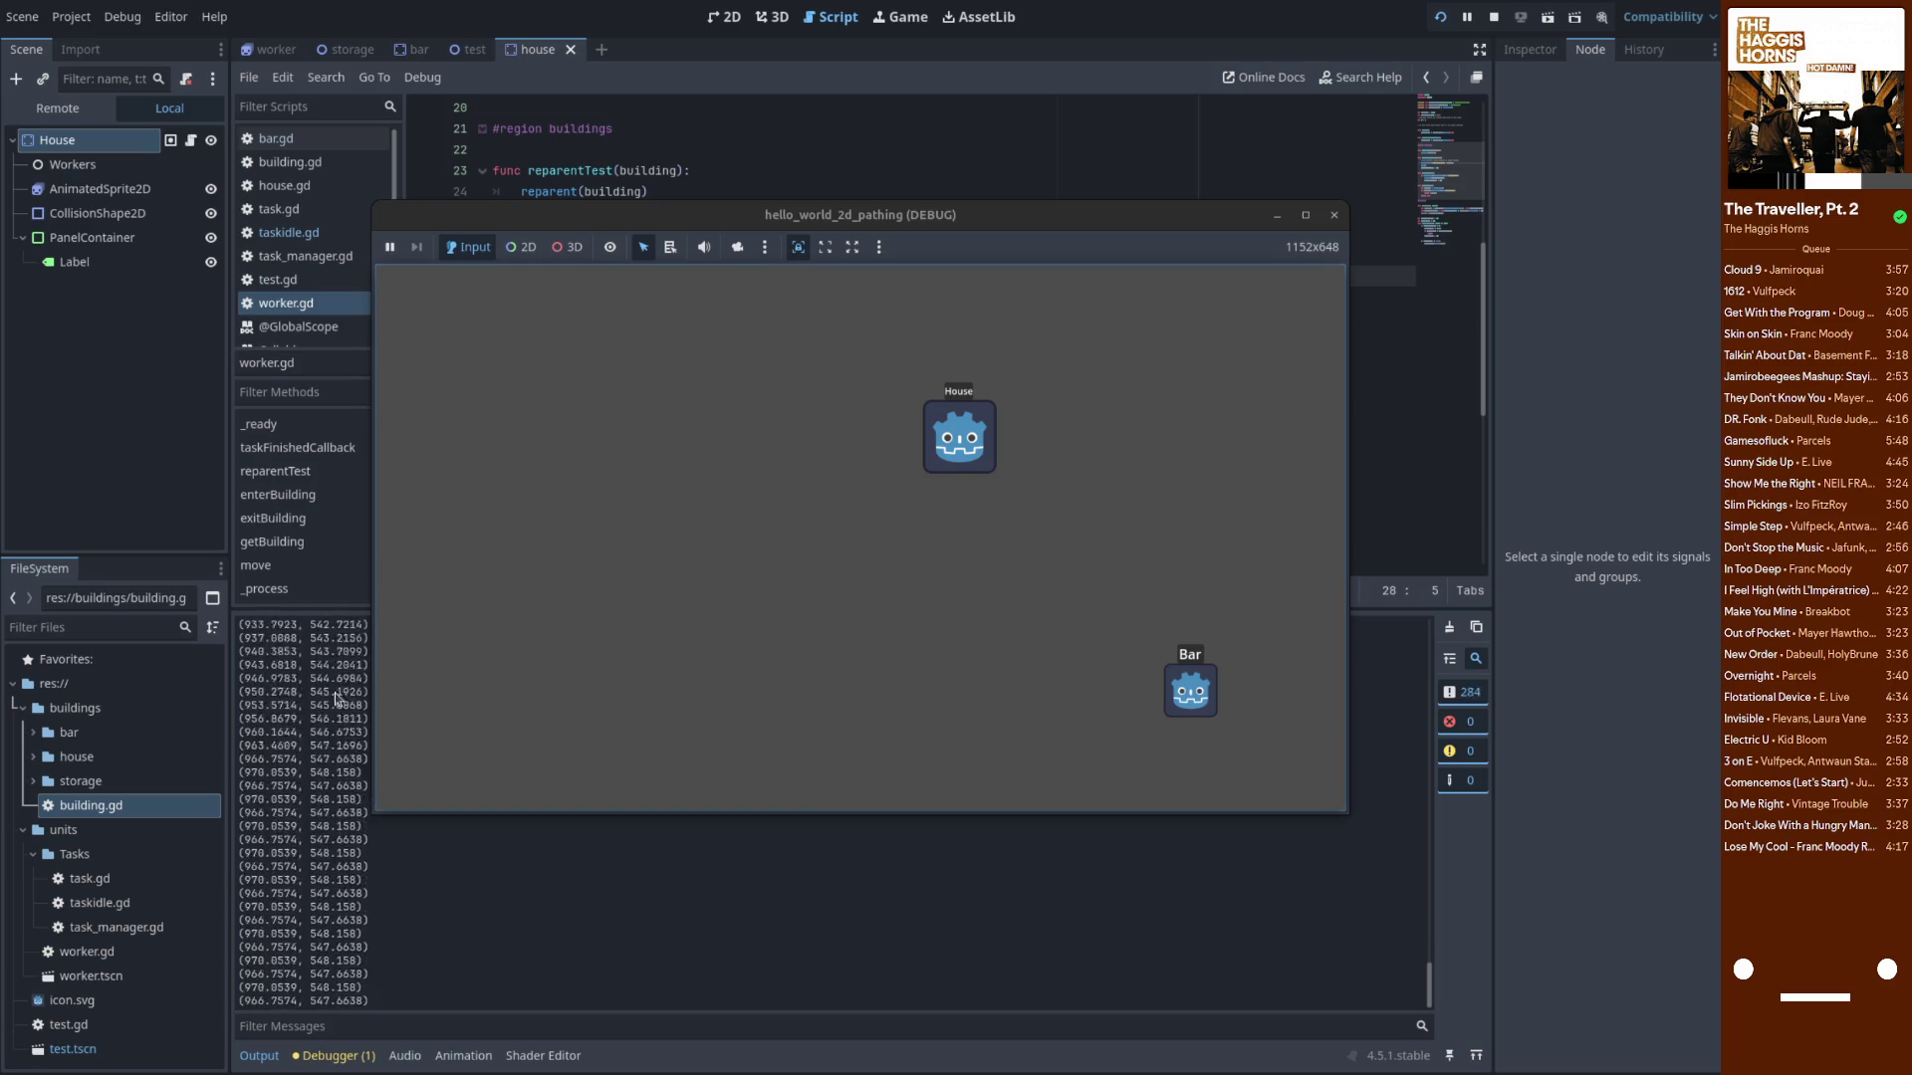
left_click_drag(368, 962, 307, 944)
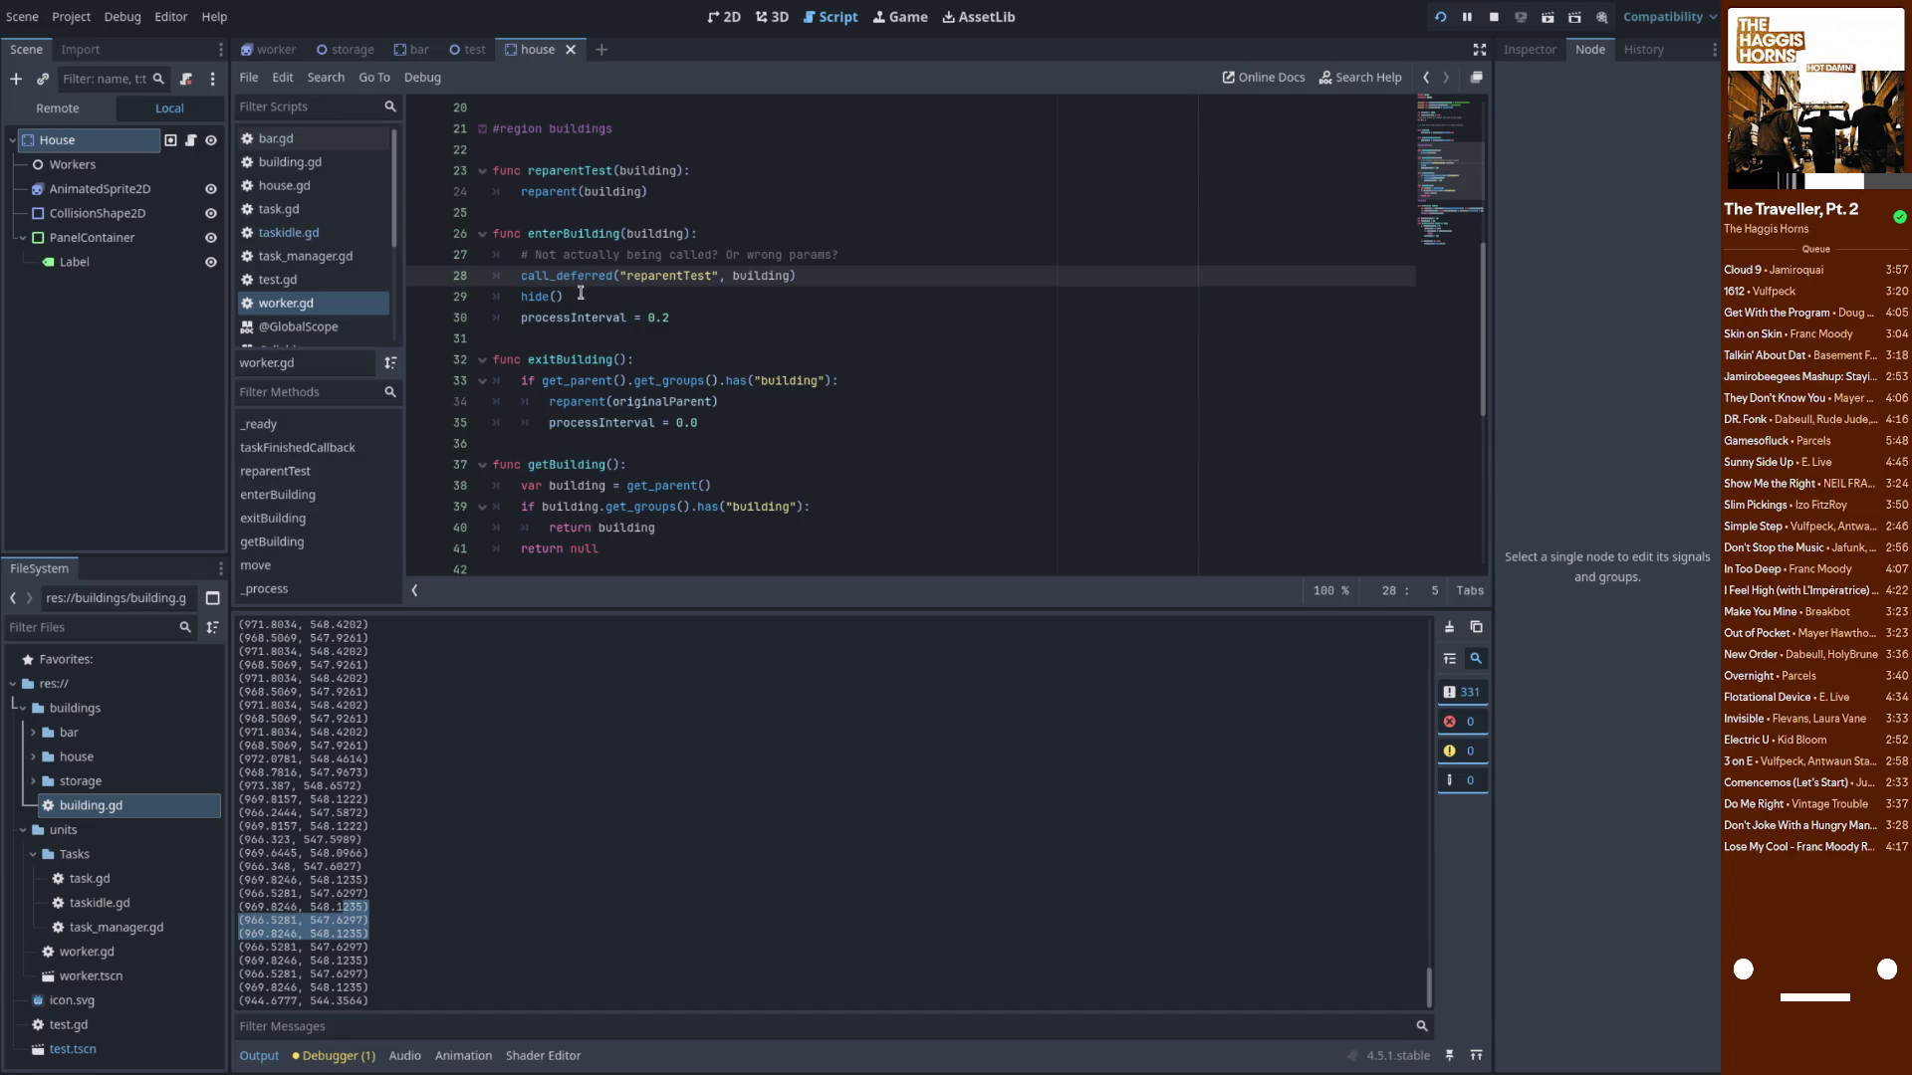
Move the enterBuilding breakpoint from line 27 onto the call_deferred line 28
left_click(434, 256)
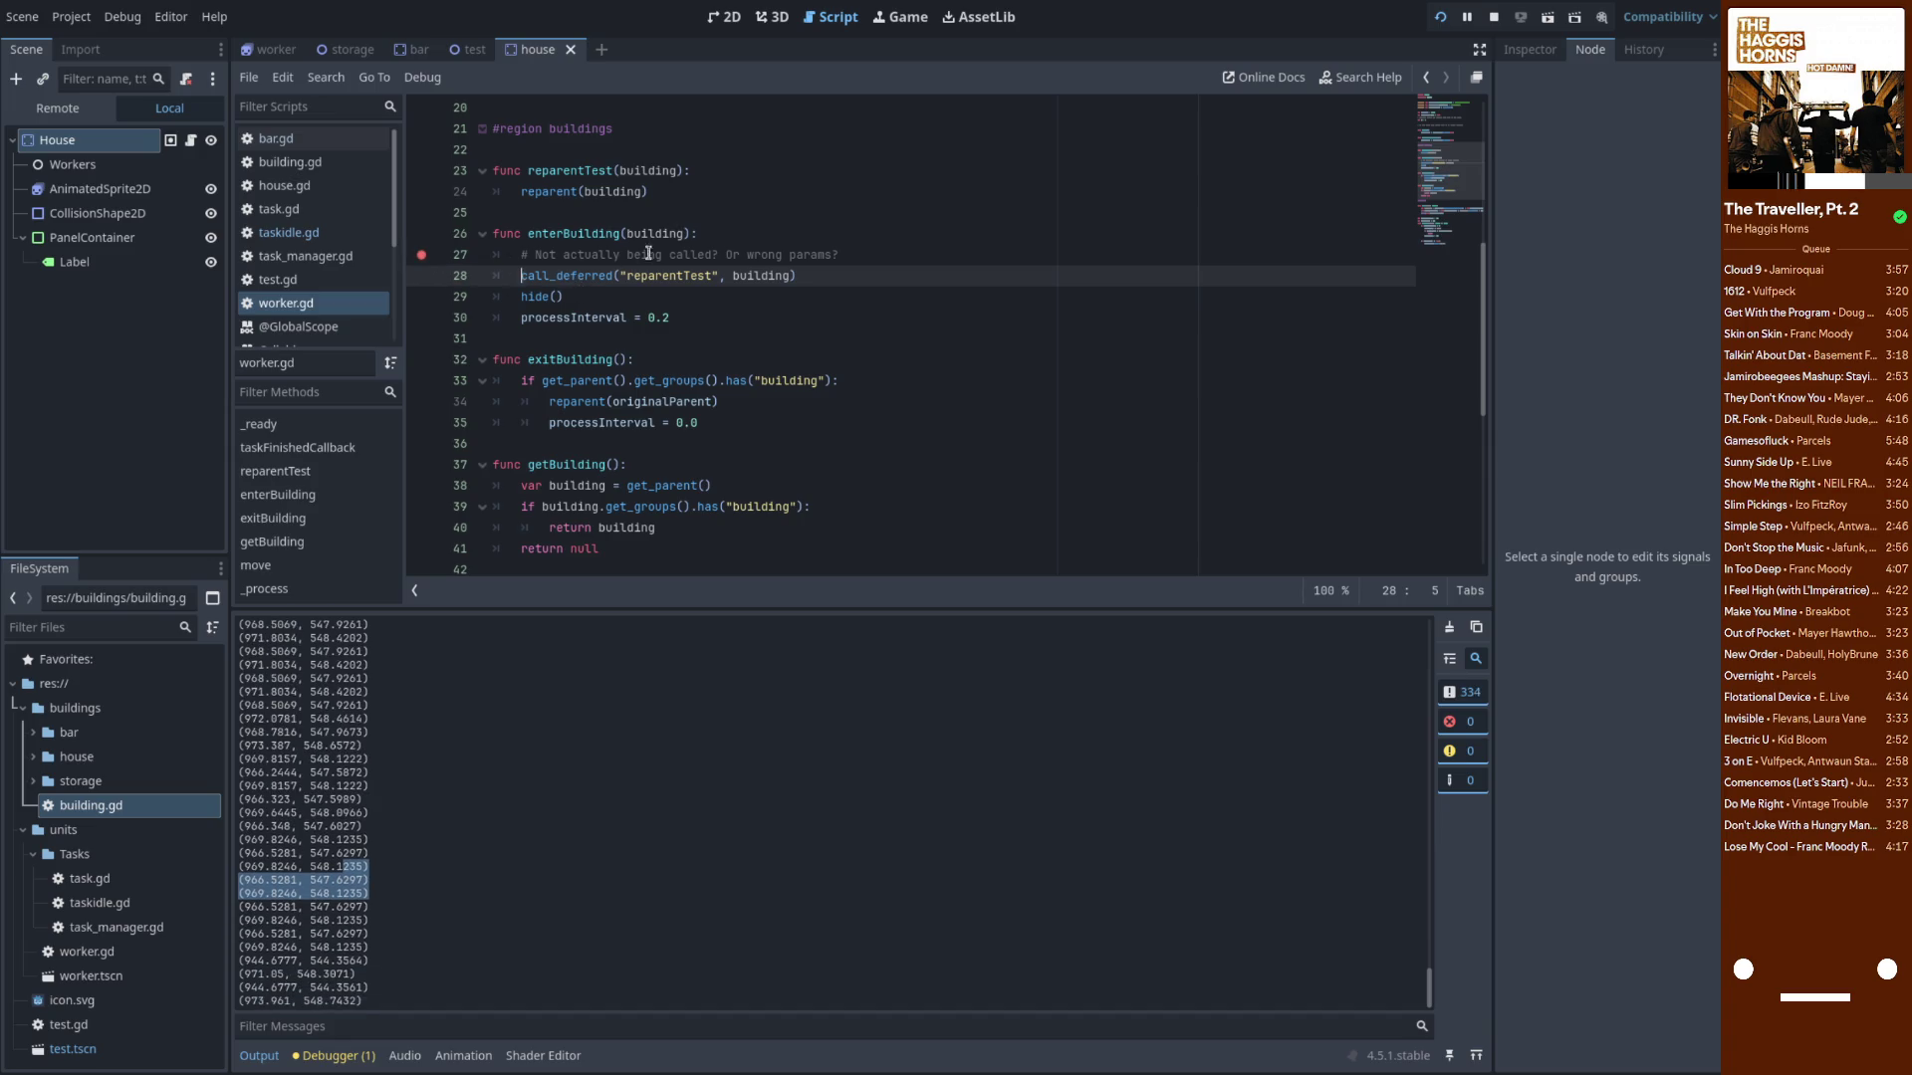
left_click(422, 256)
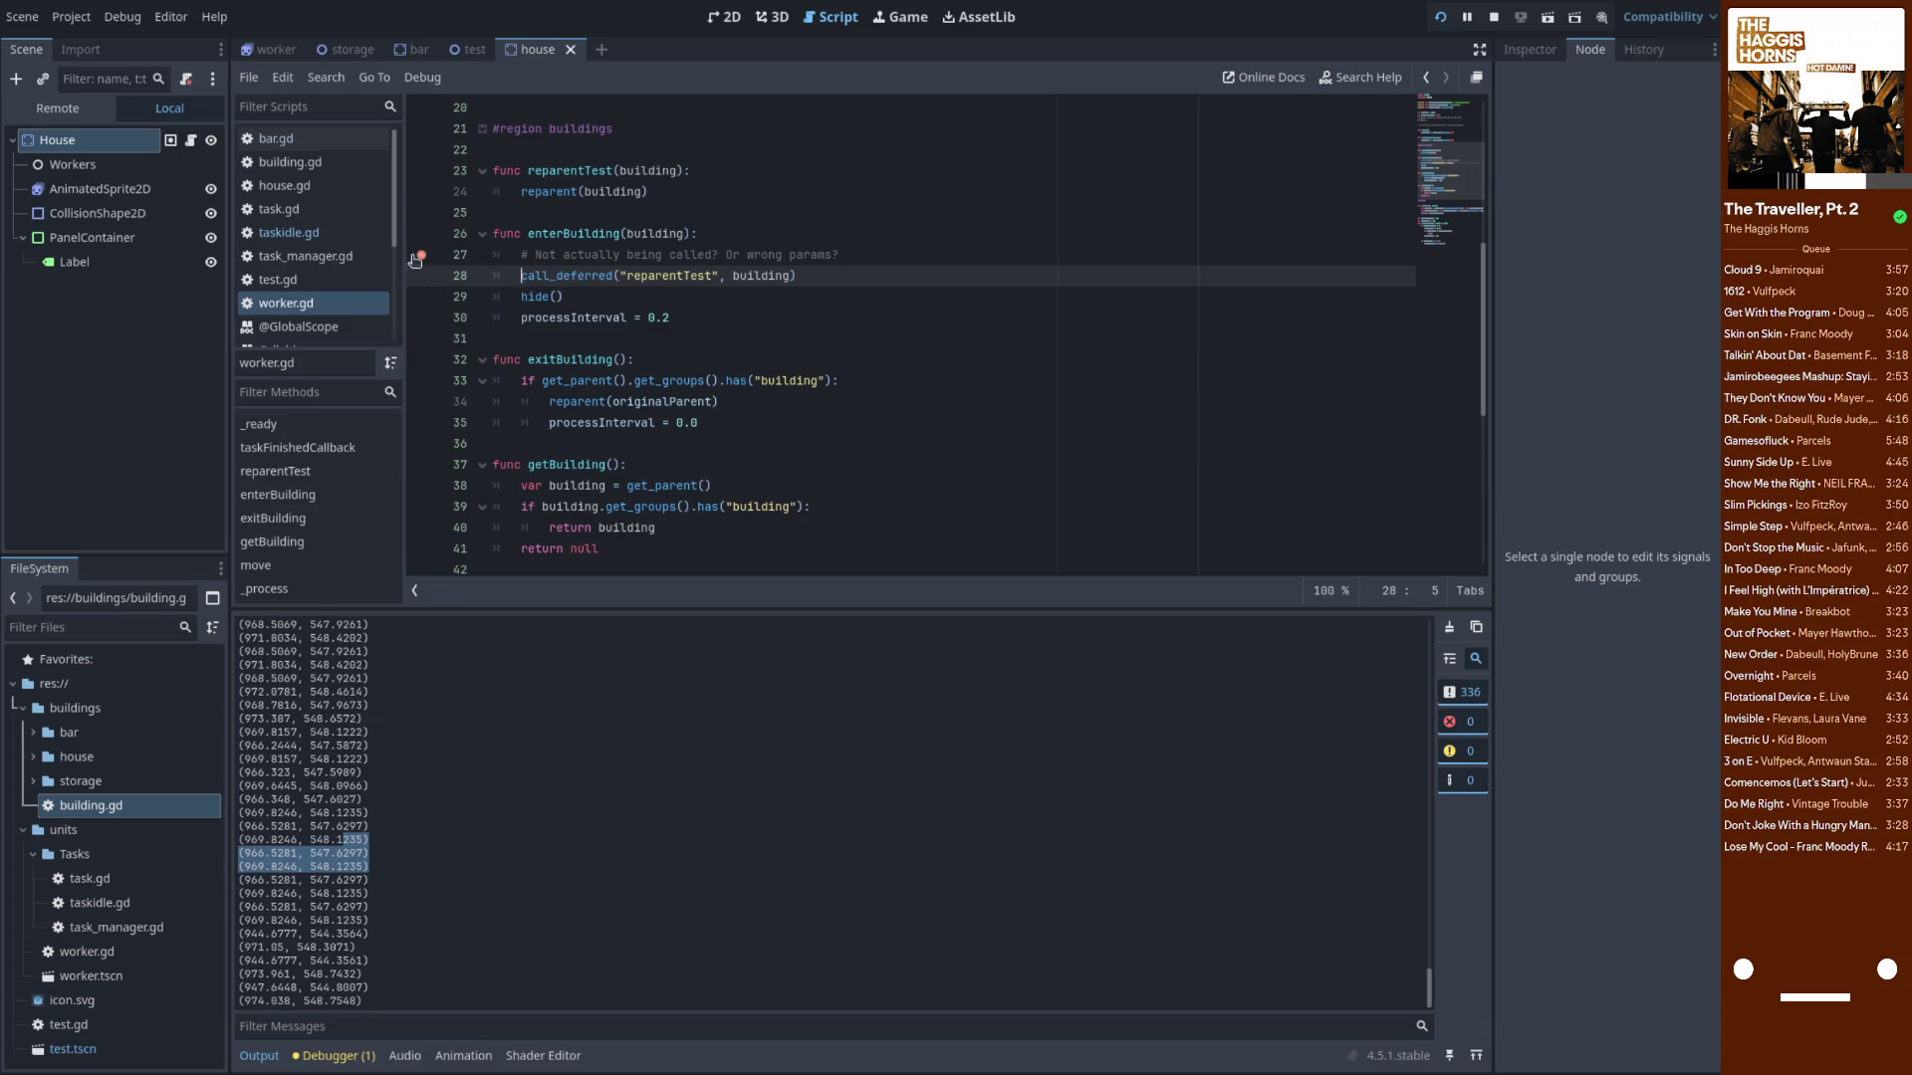
left_click_drag(555, 276, 494, 255)
left_click(422, 276)
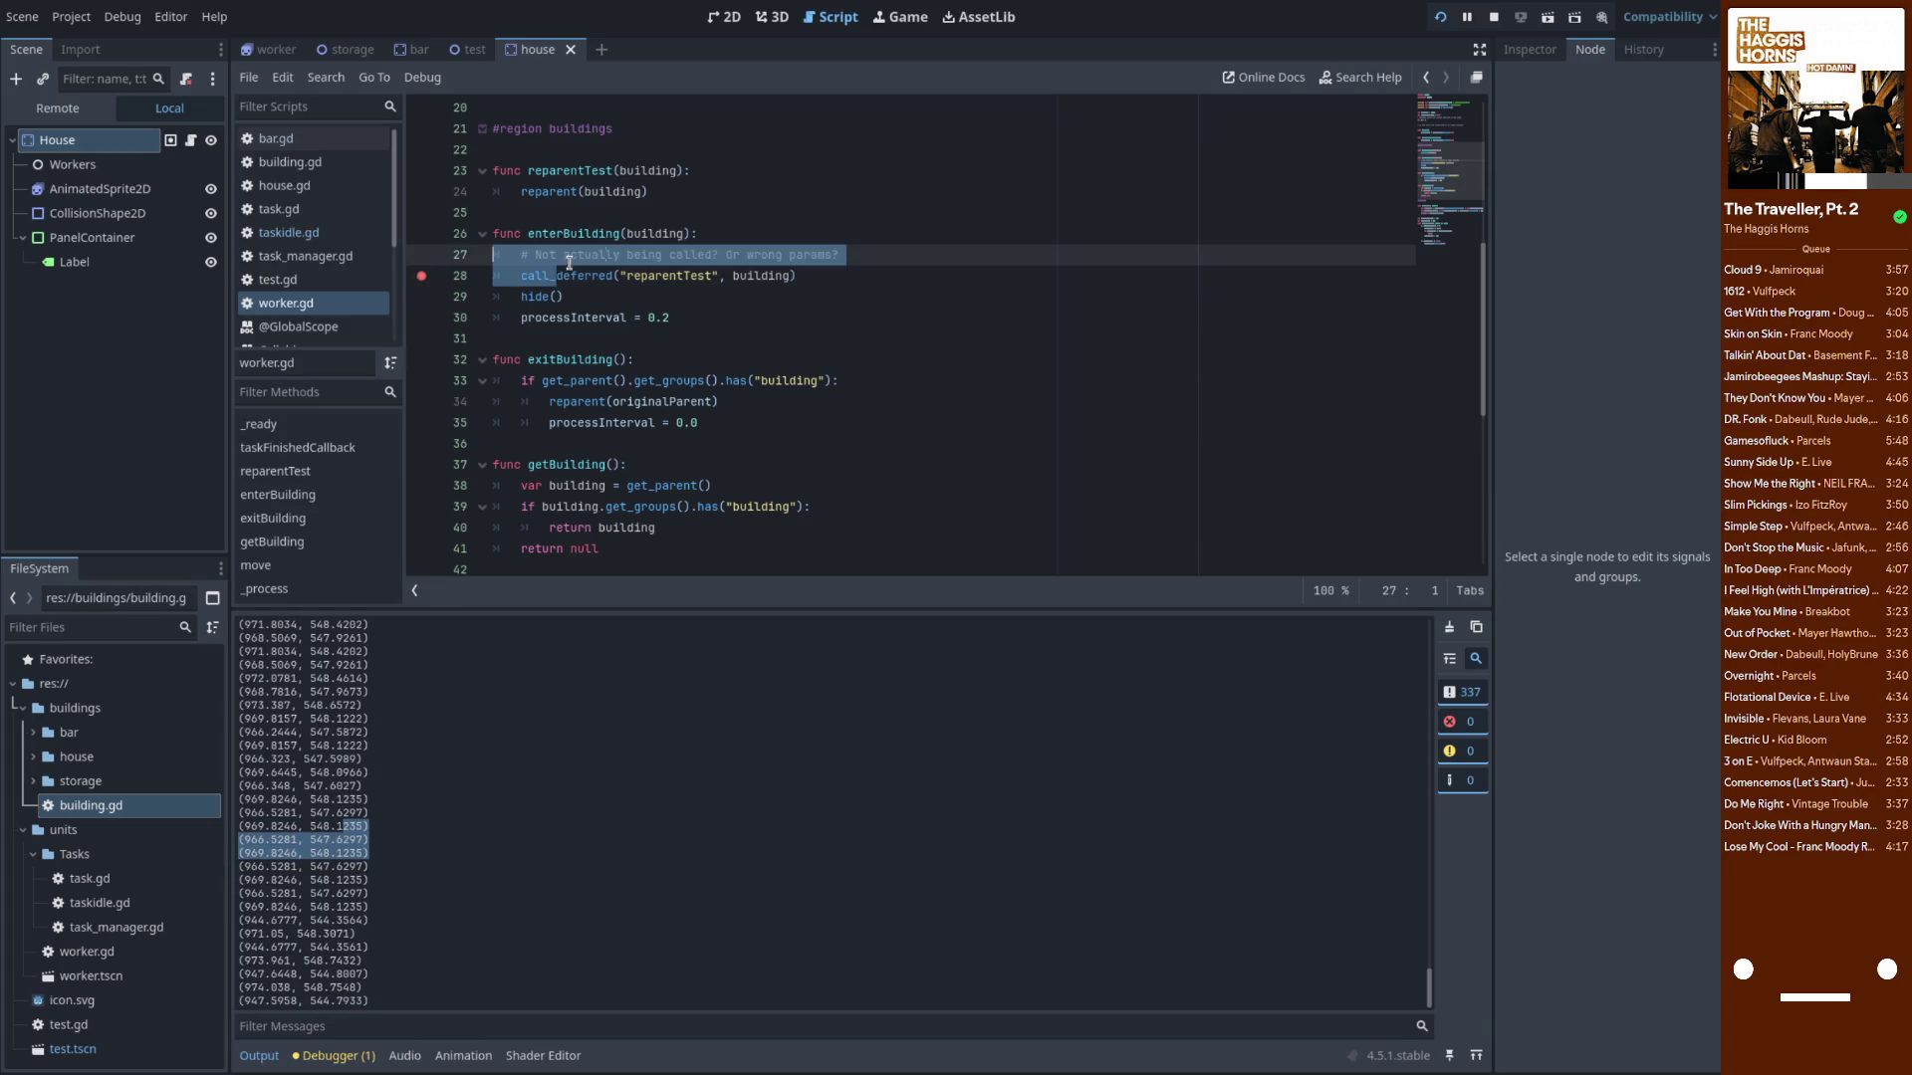
Restart the game, add a breakpoint on reparentTest's line 24, and remove line 28's breakpoint
left_click(1441, 20)
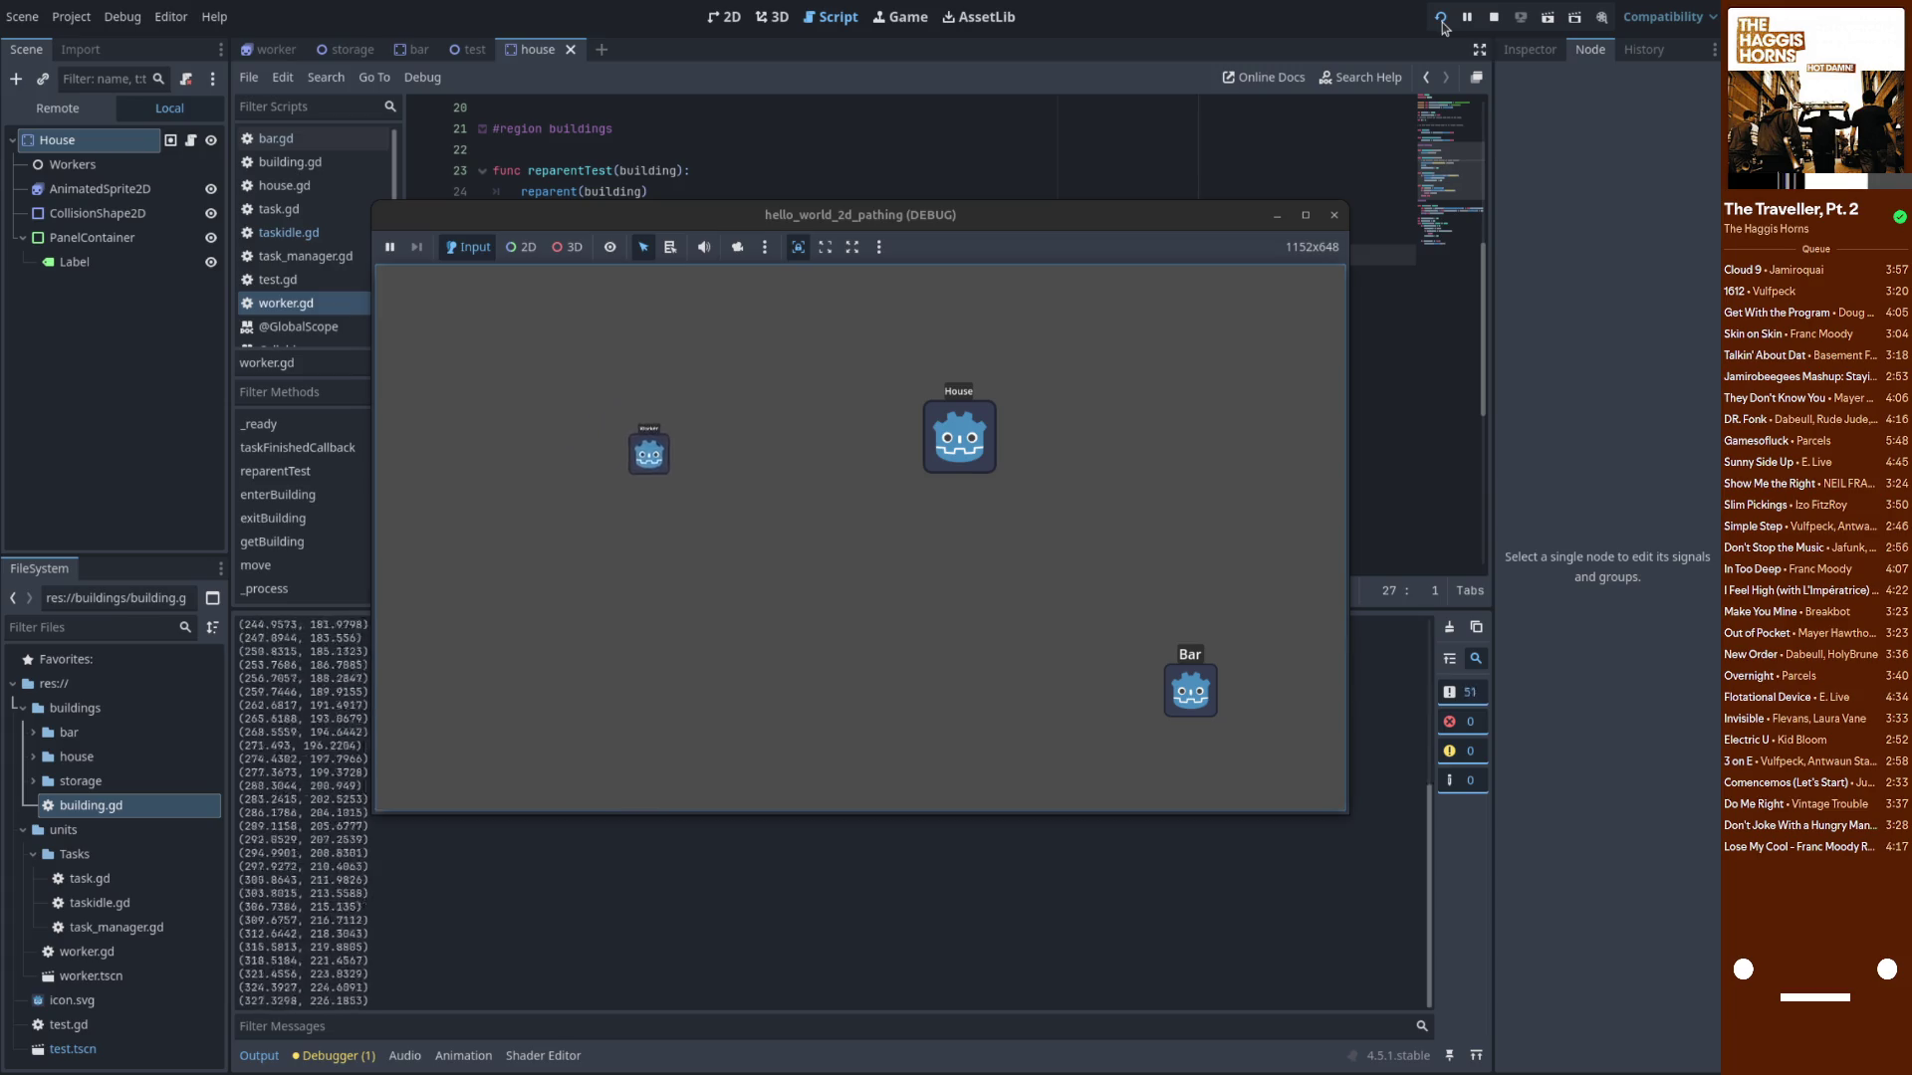
left_click_drag(934, 221, 1176, 278)
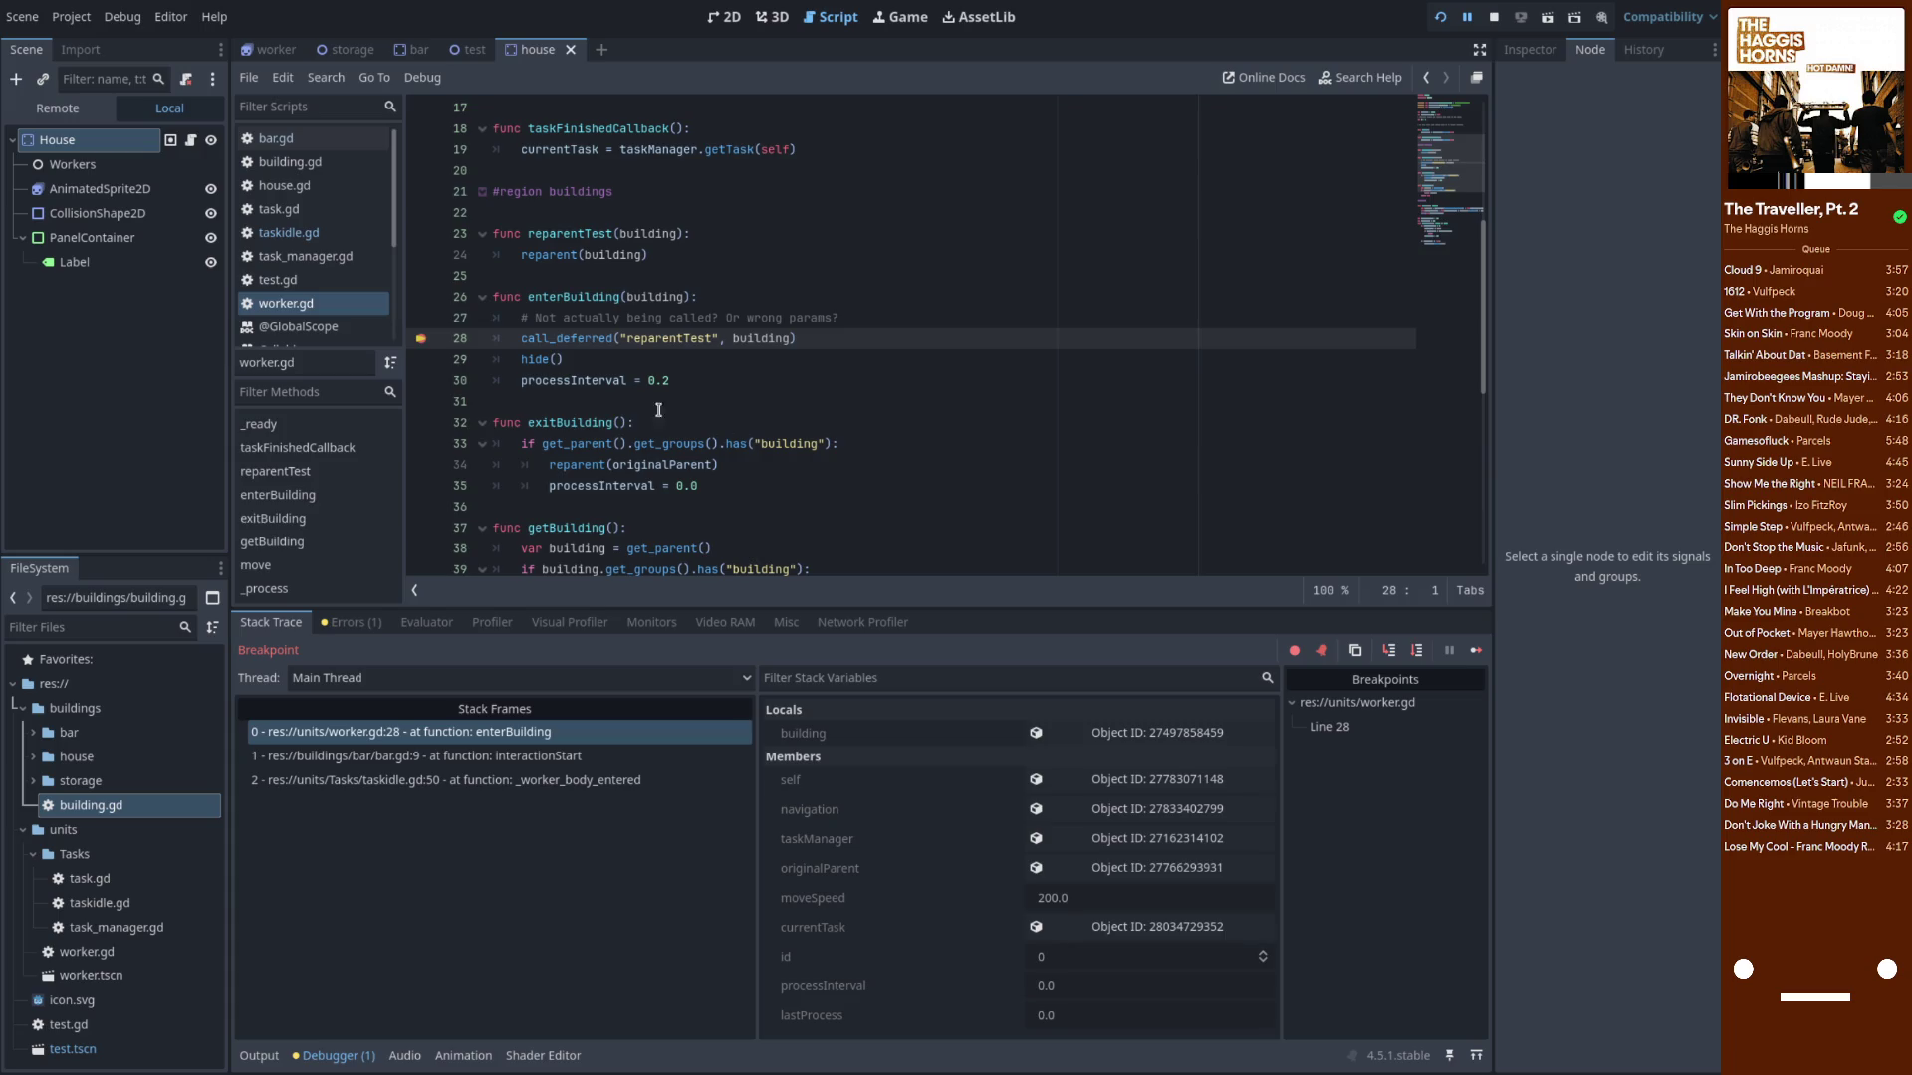
left_click(421, 255)
left_click(421, 338)
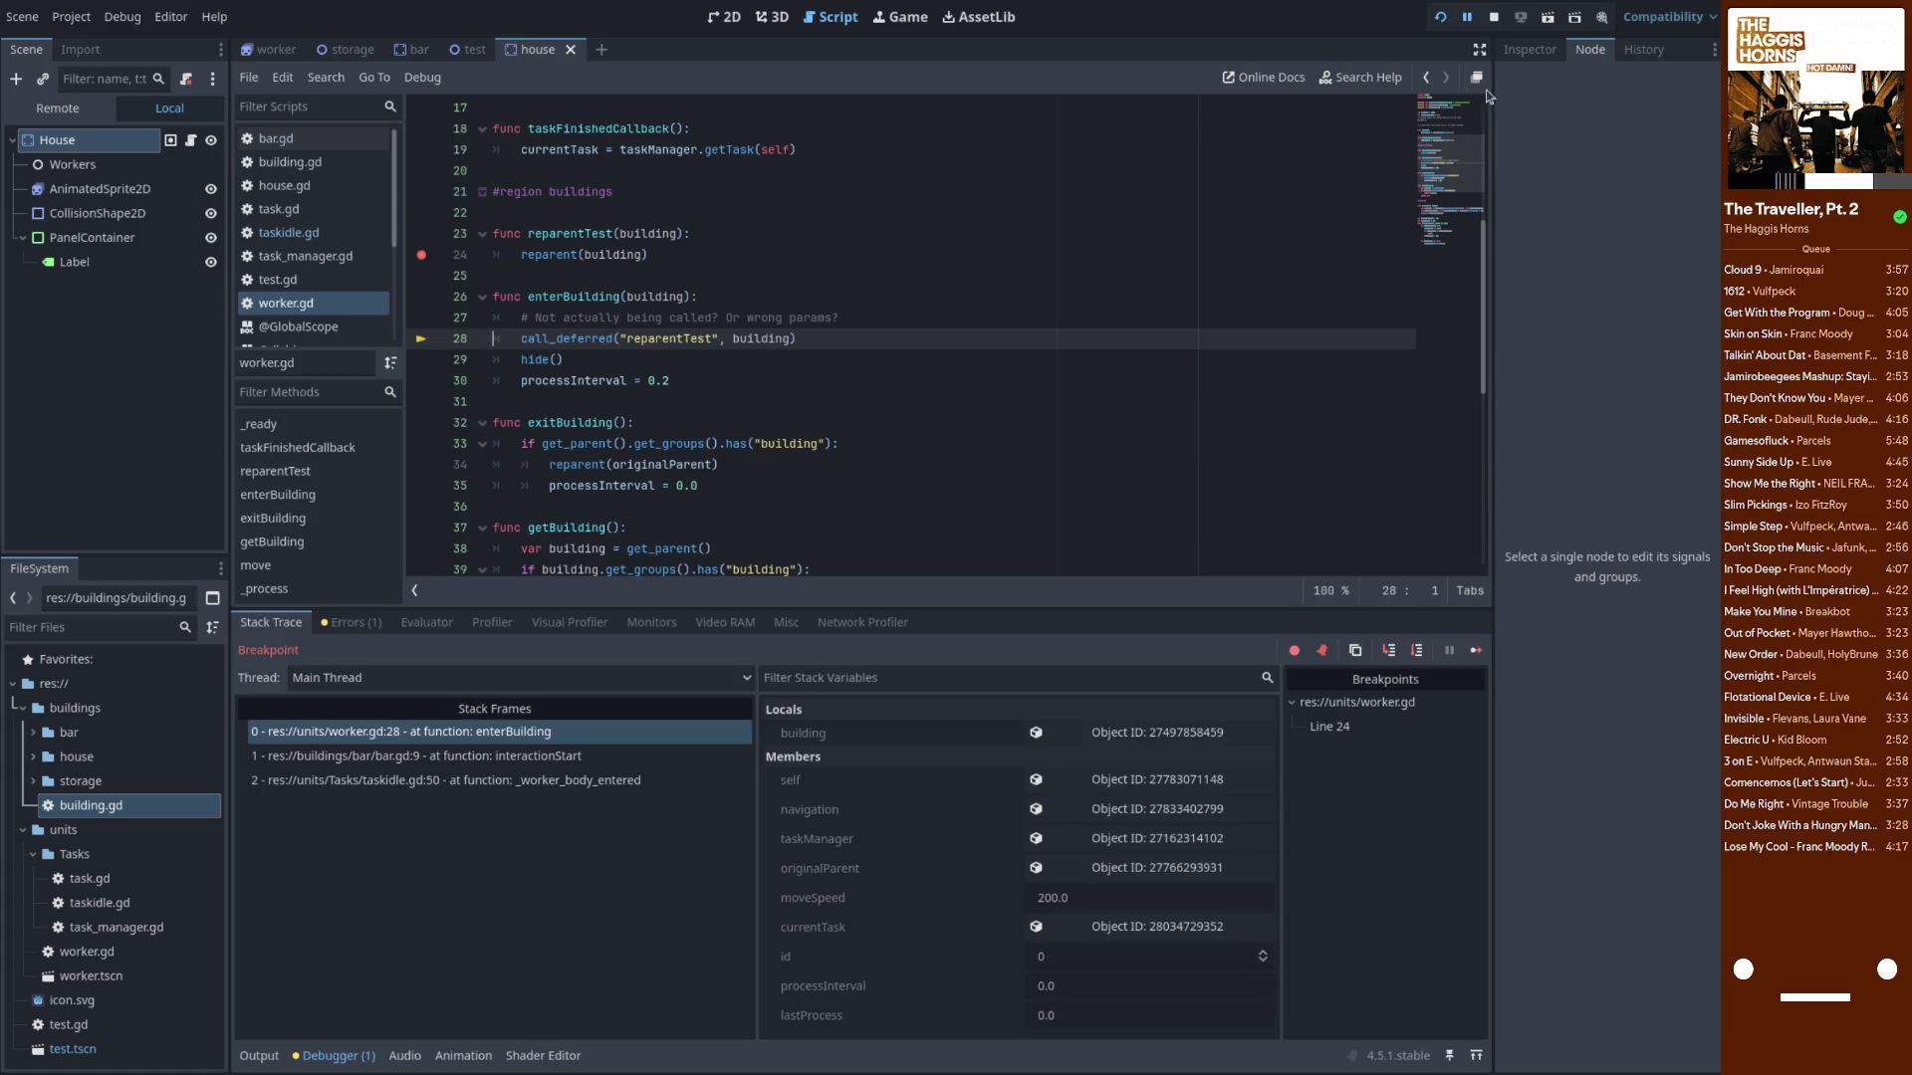
double_click(672, 338)
left_click(563, 235)
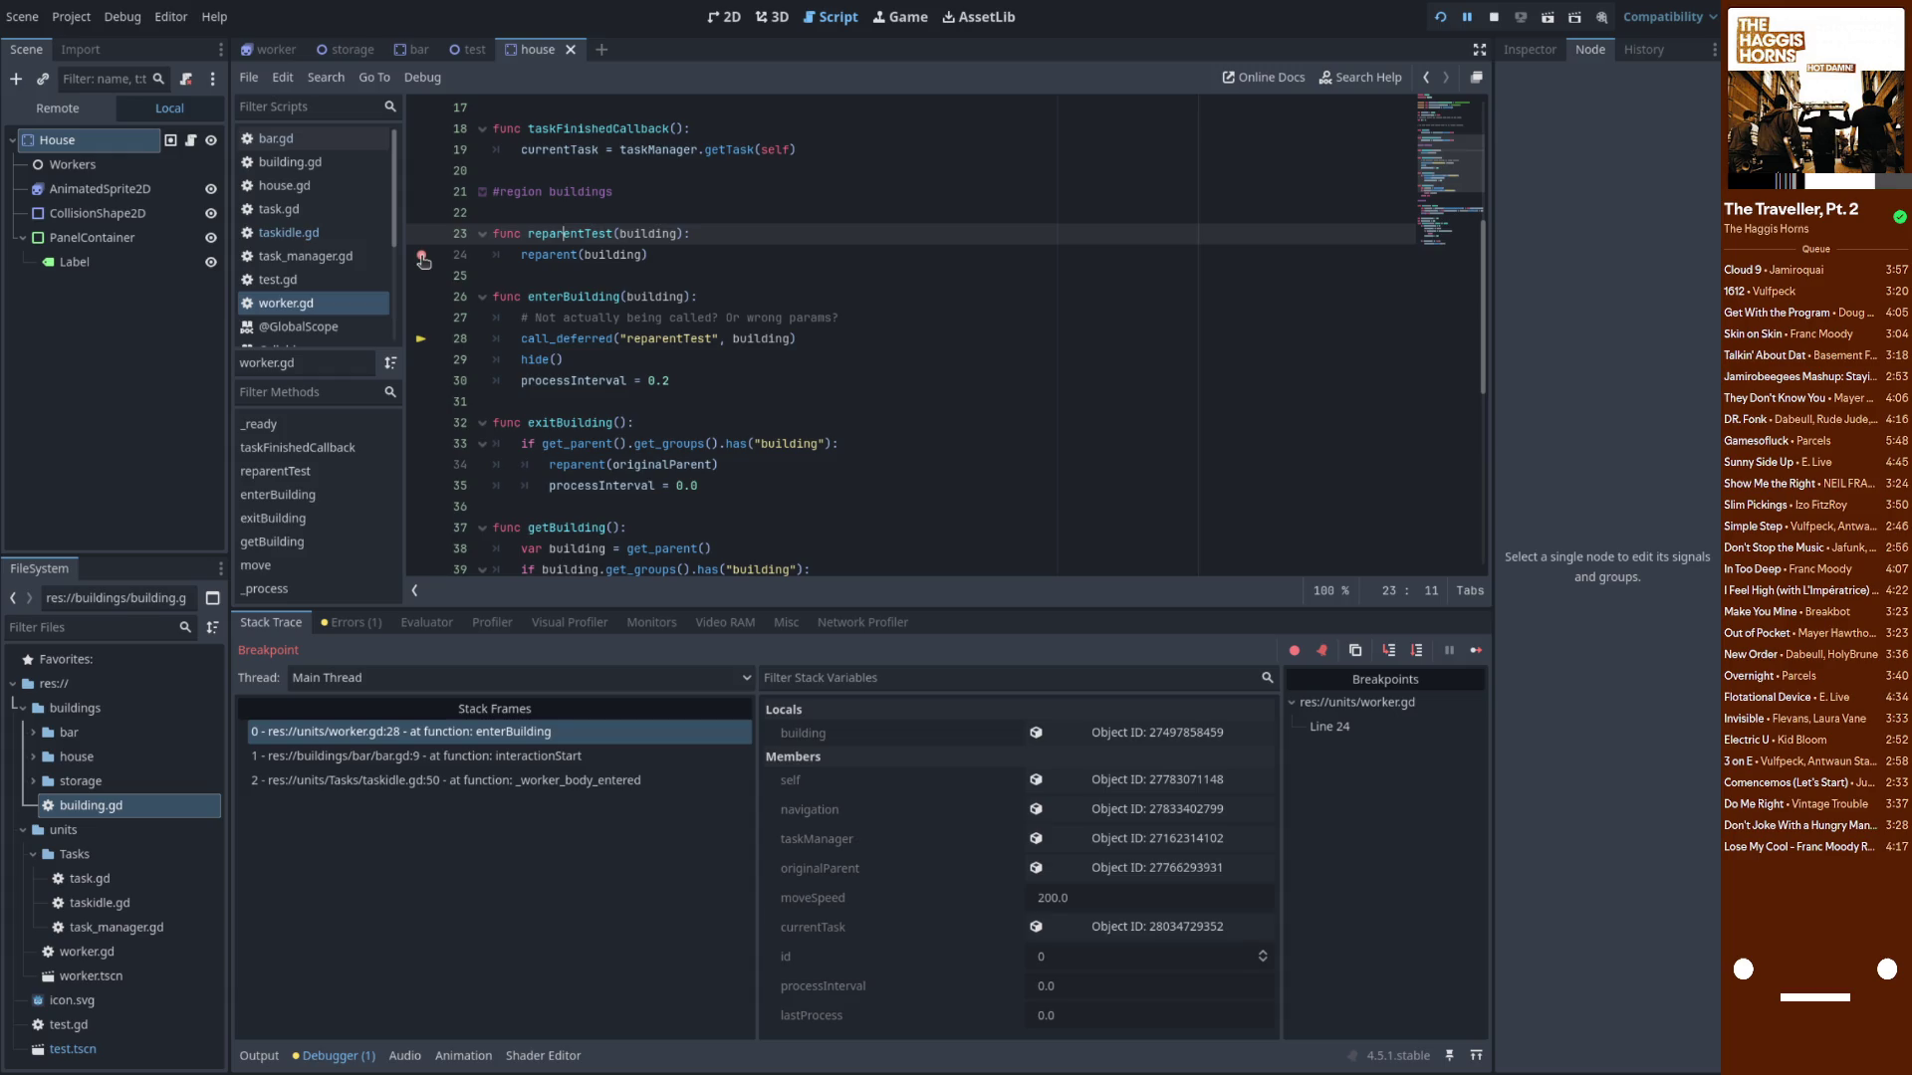
Continue past the reparentTest breakpoint and check the printed worker positions in Output
left_click(1476, 650)
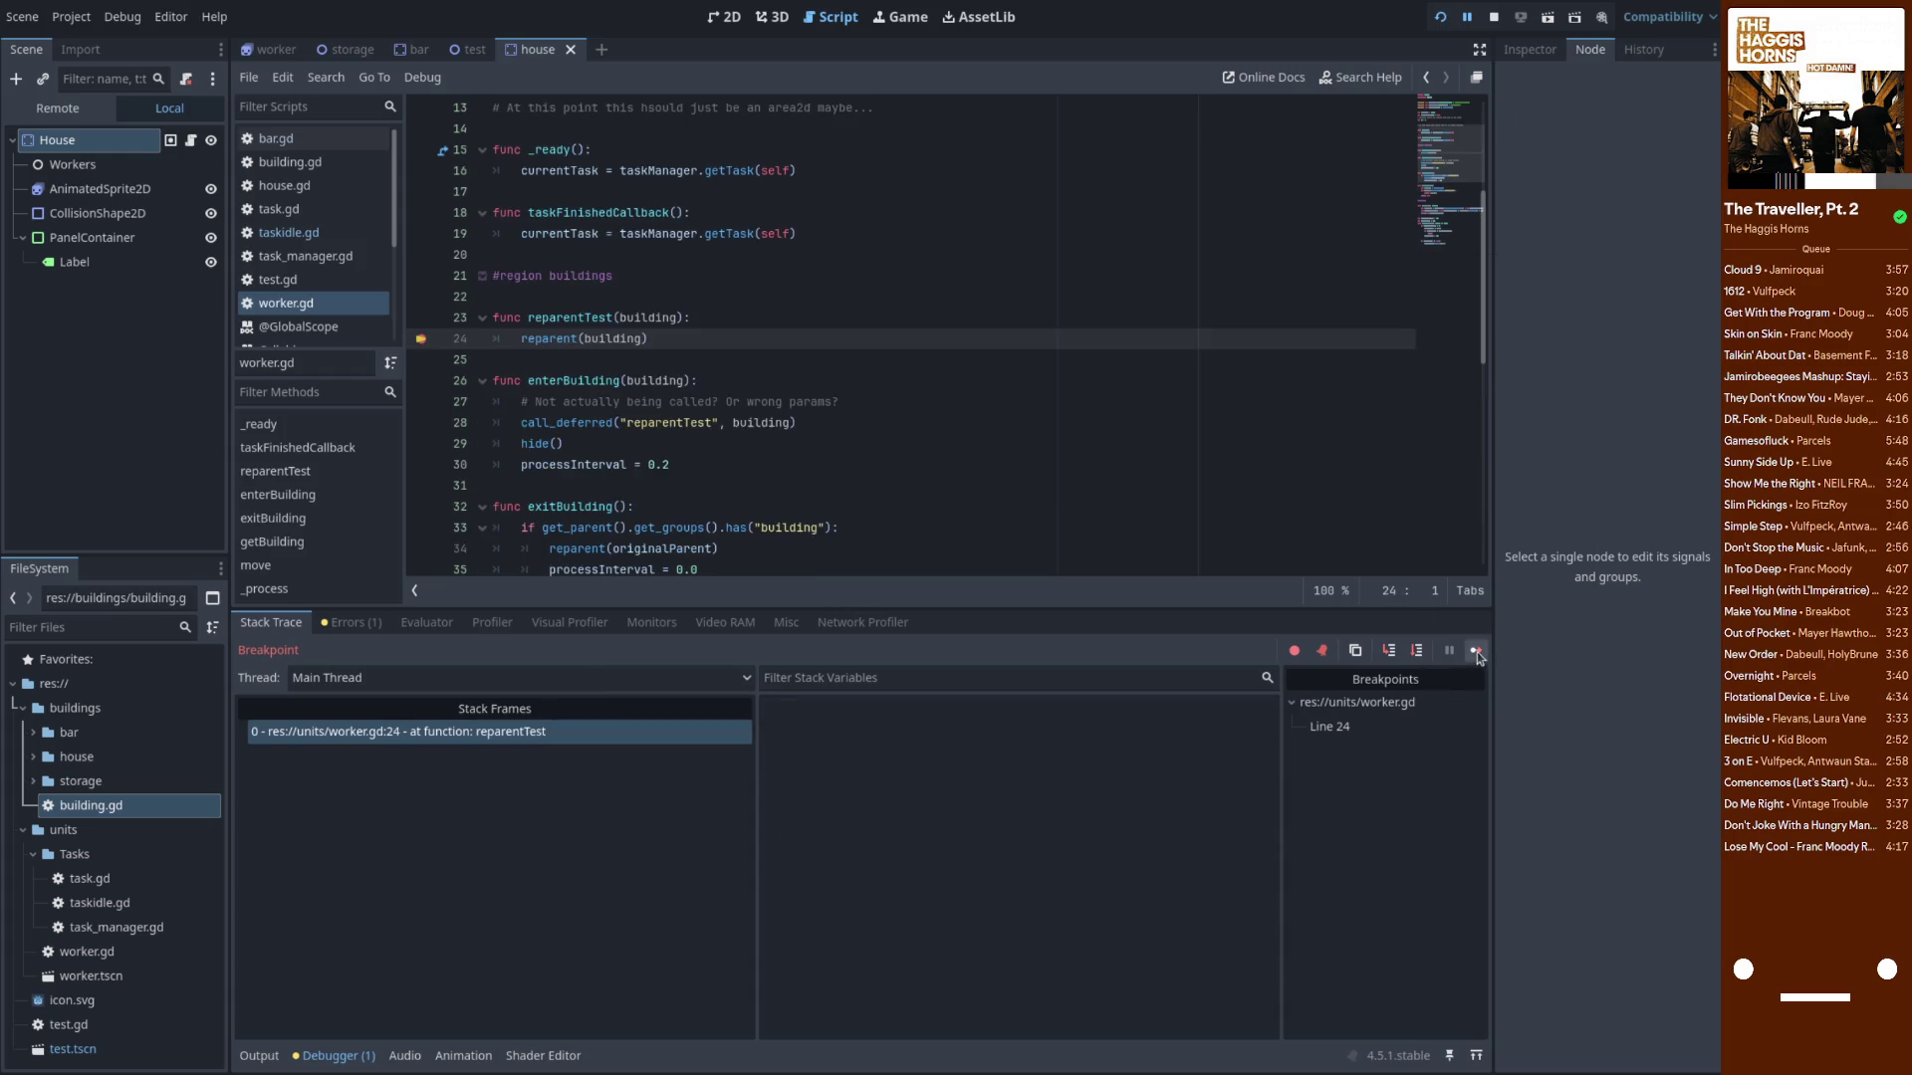
mouse_move(611, 340)
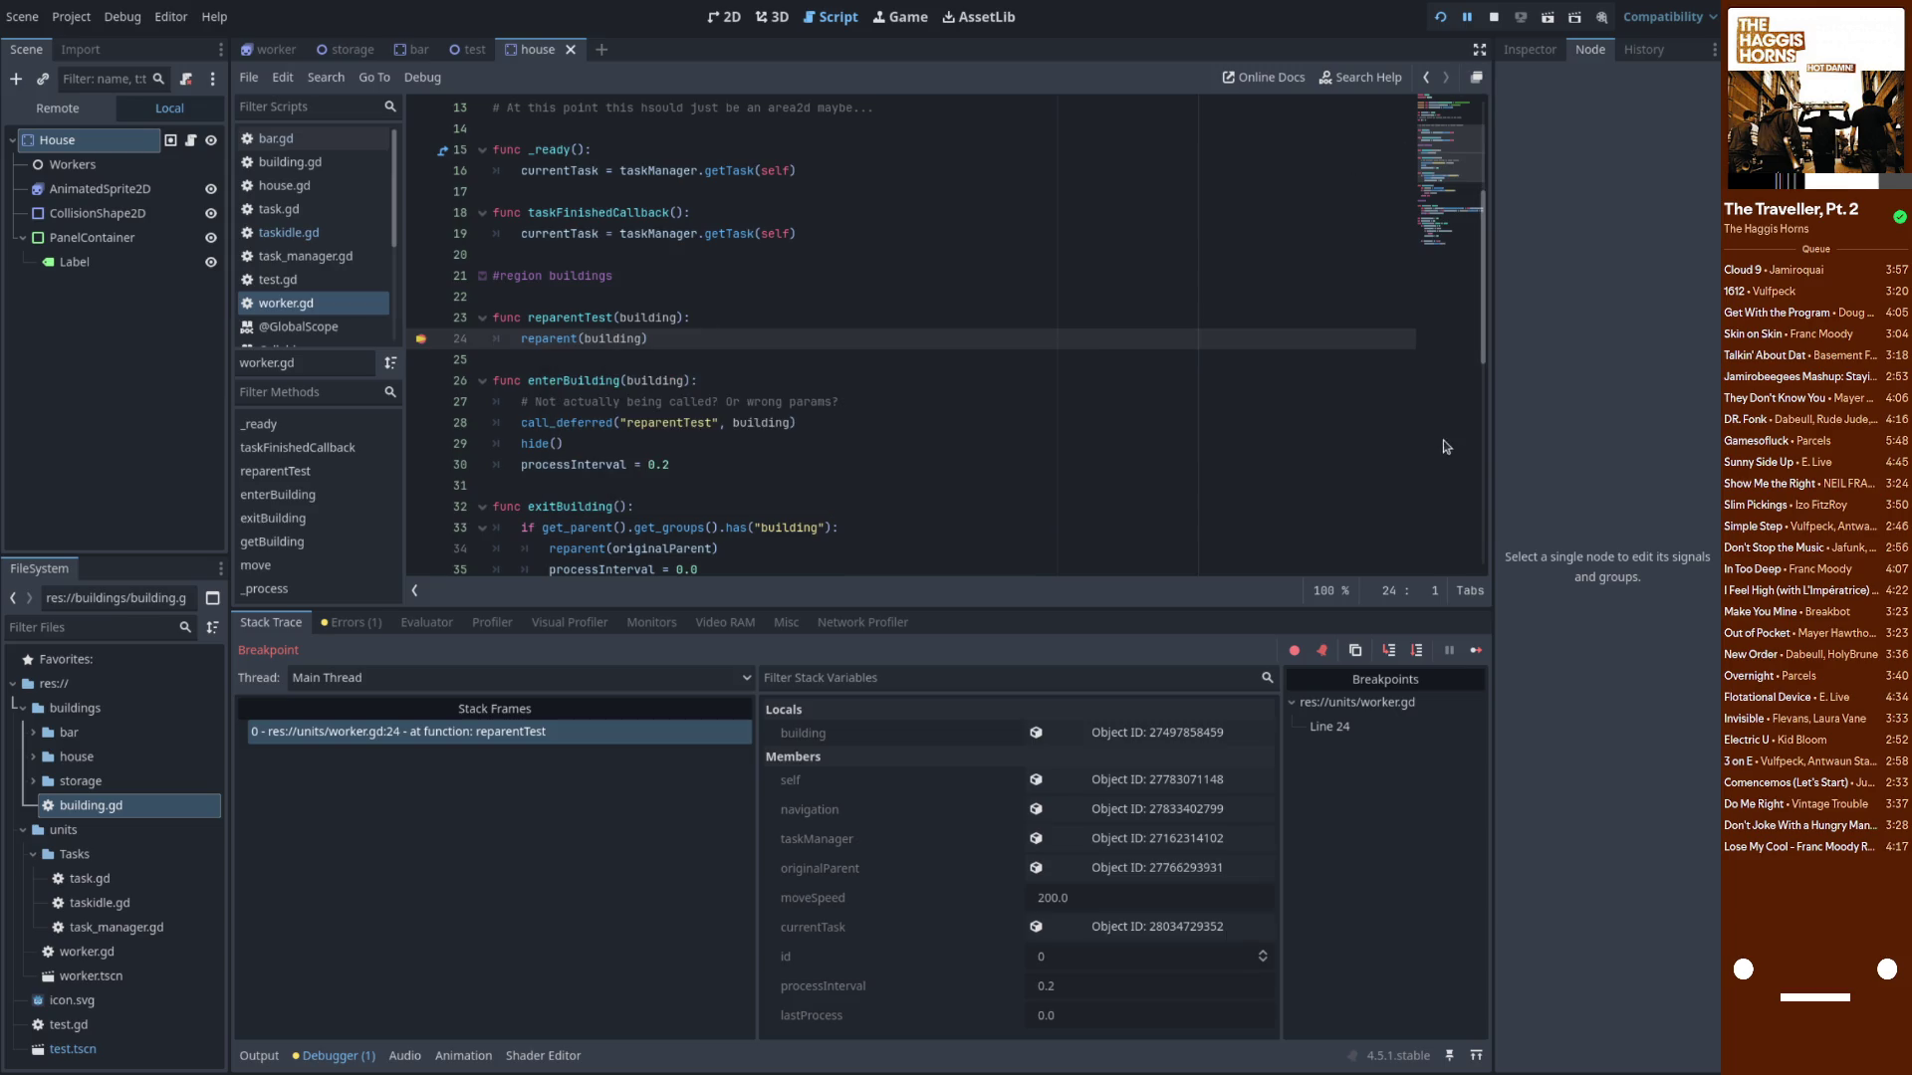
left_click(1474, 660)
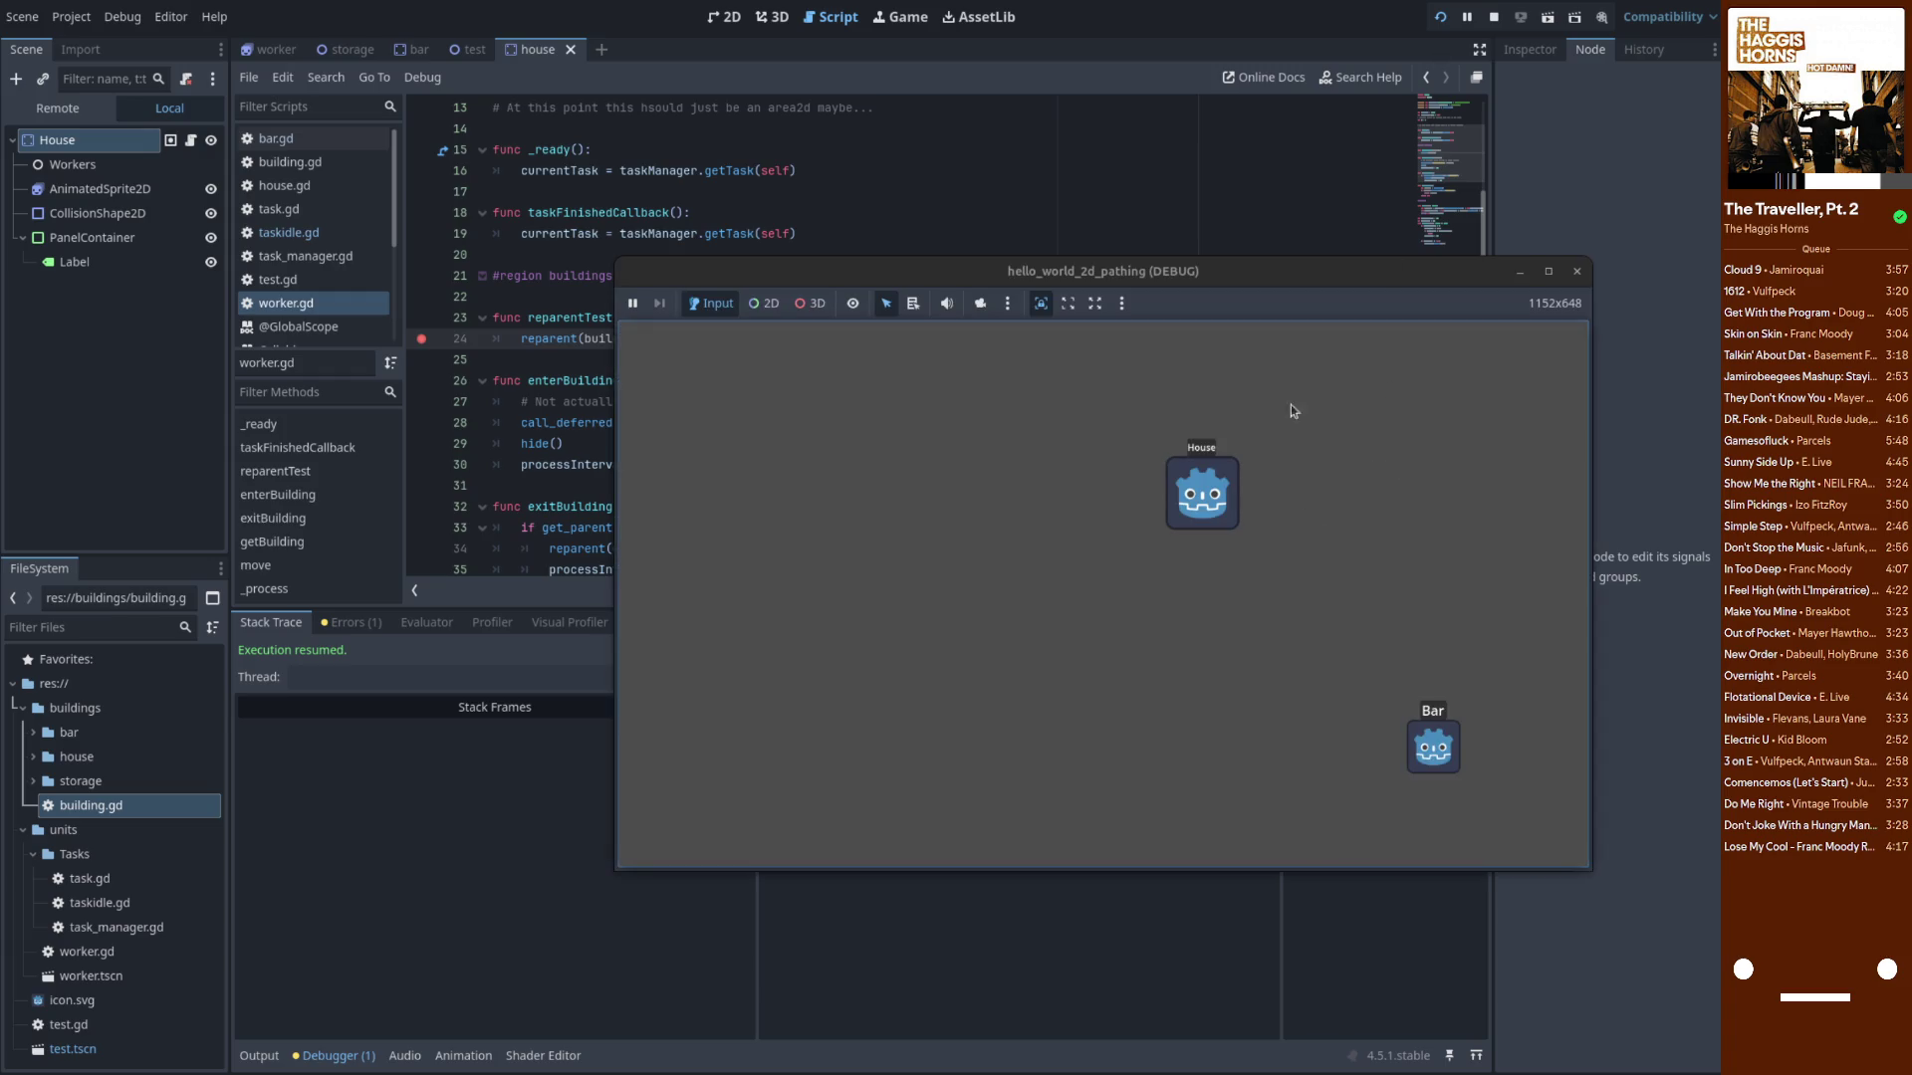
left_click(259, 1056)
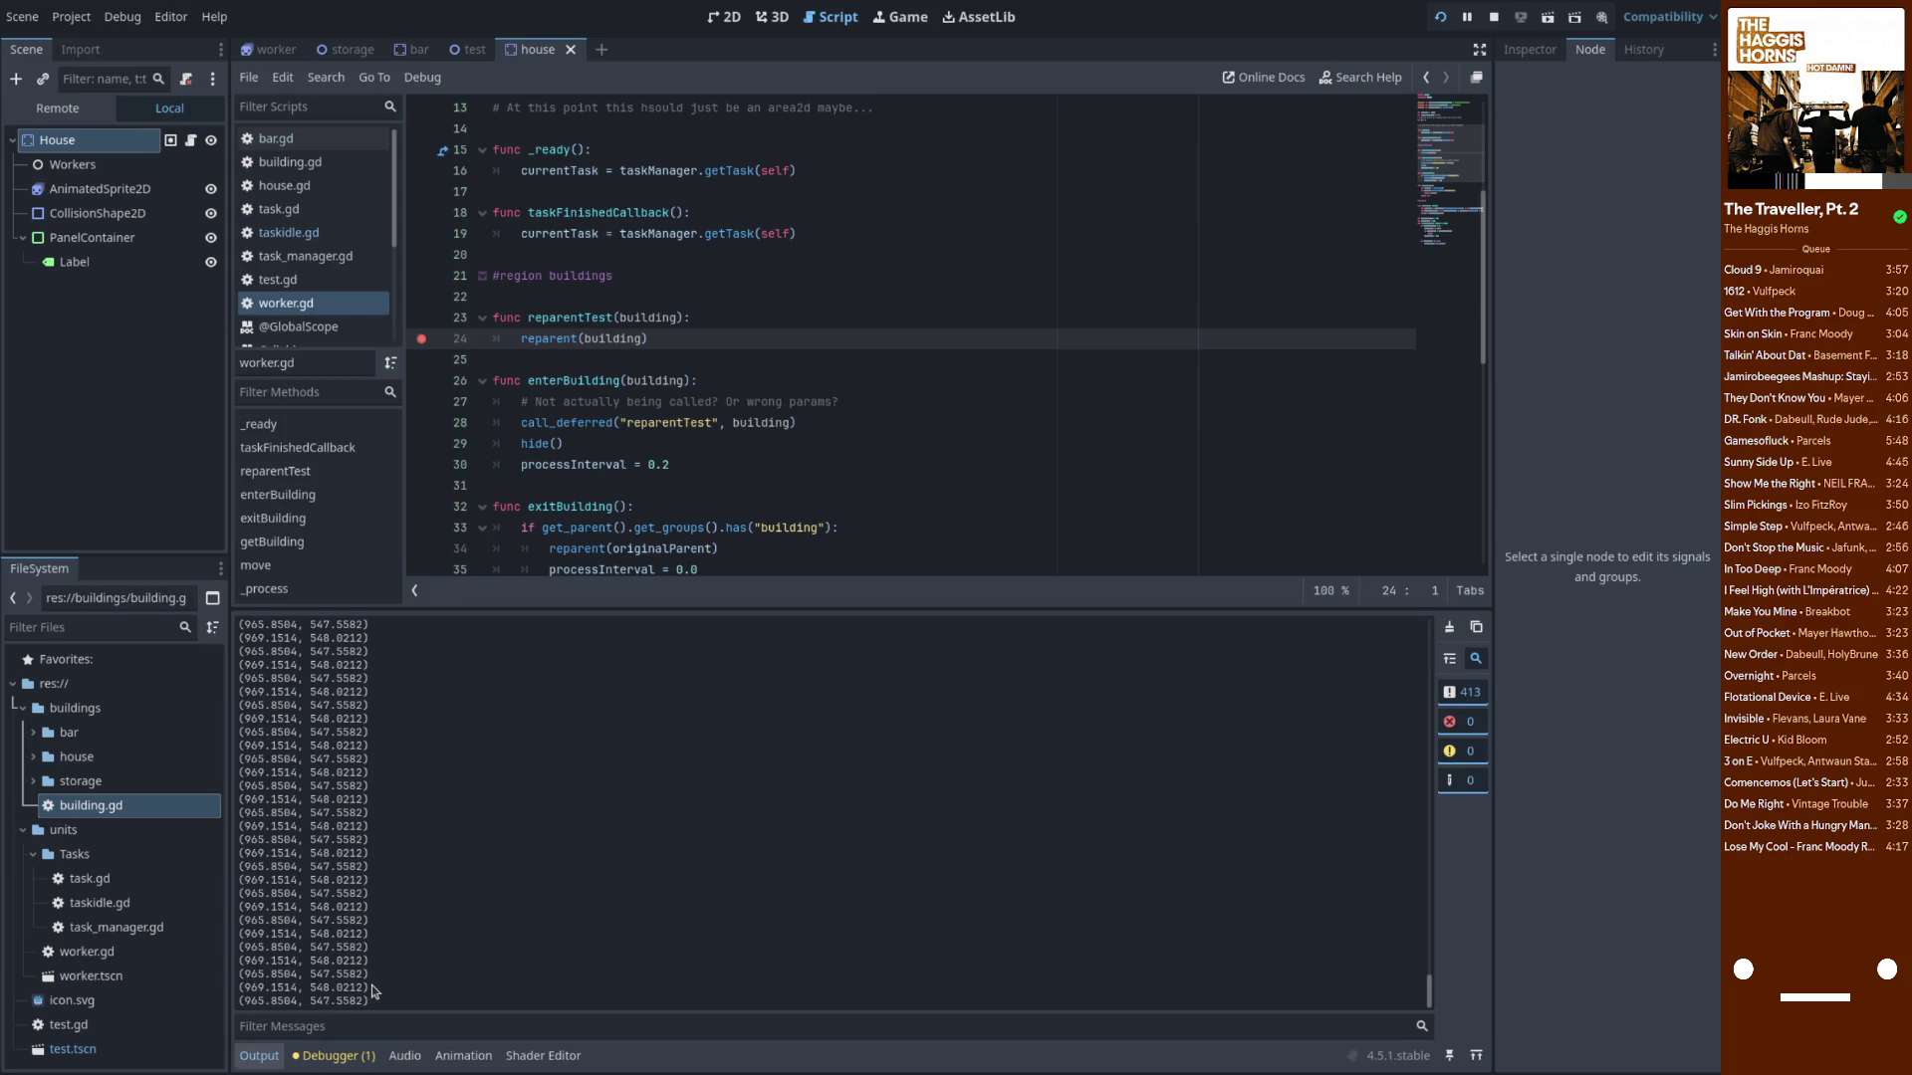
key("super")
left_click(964, 841)
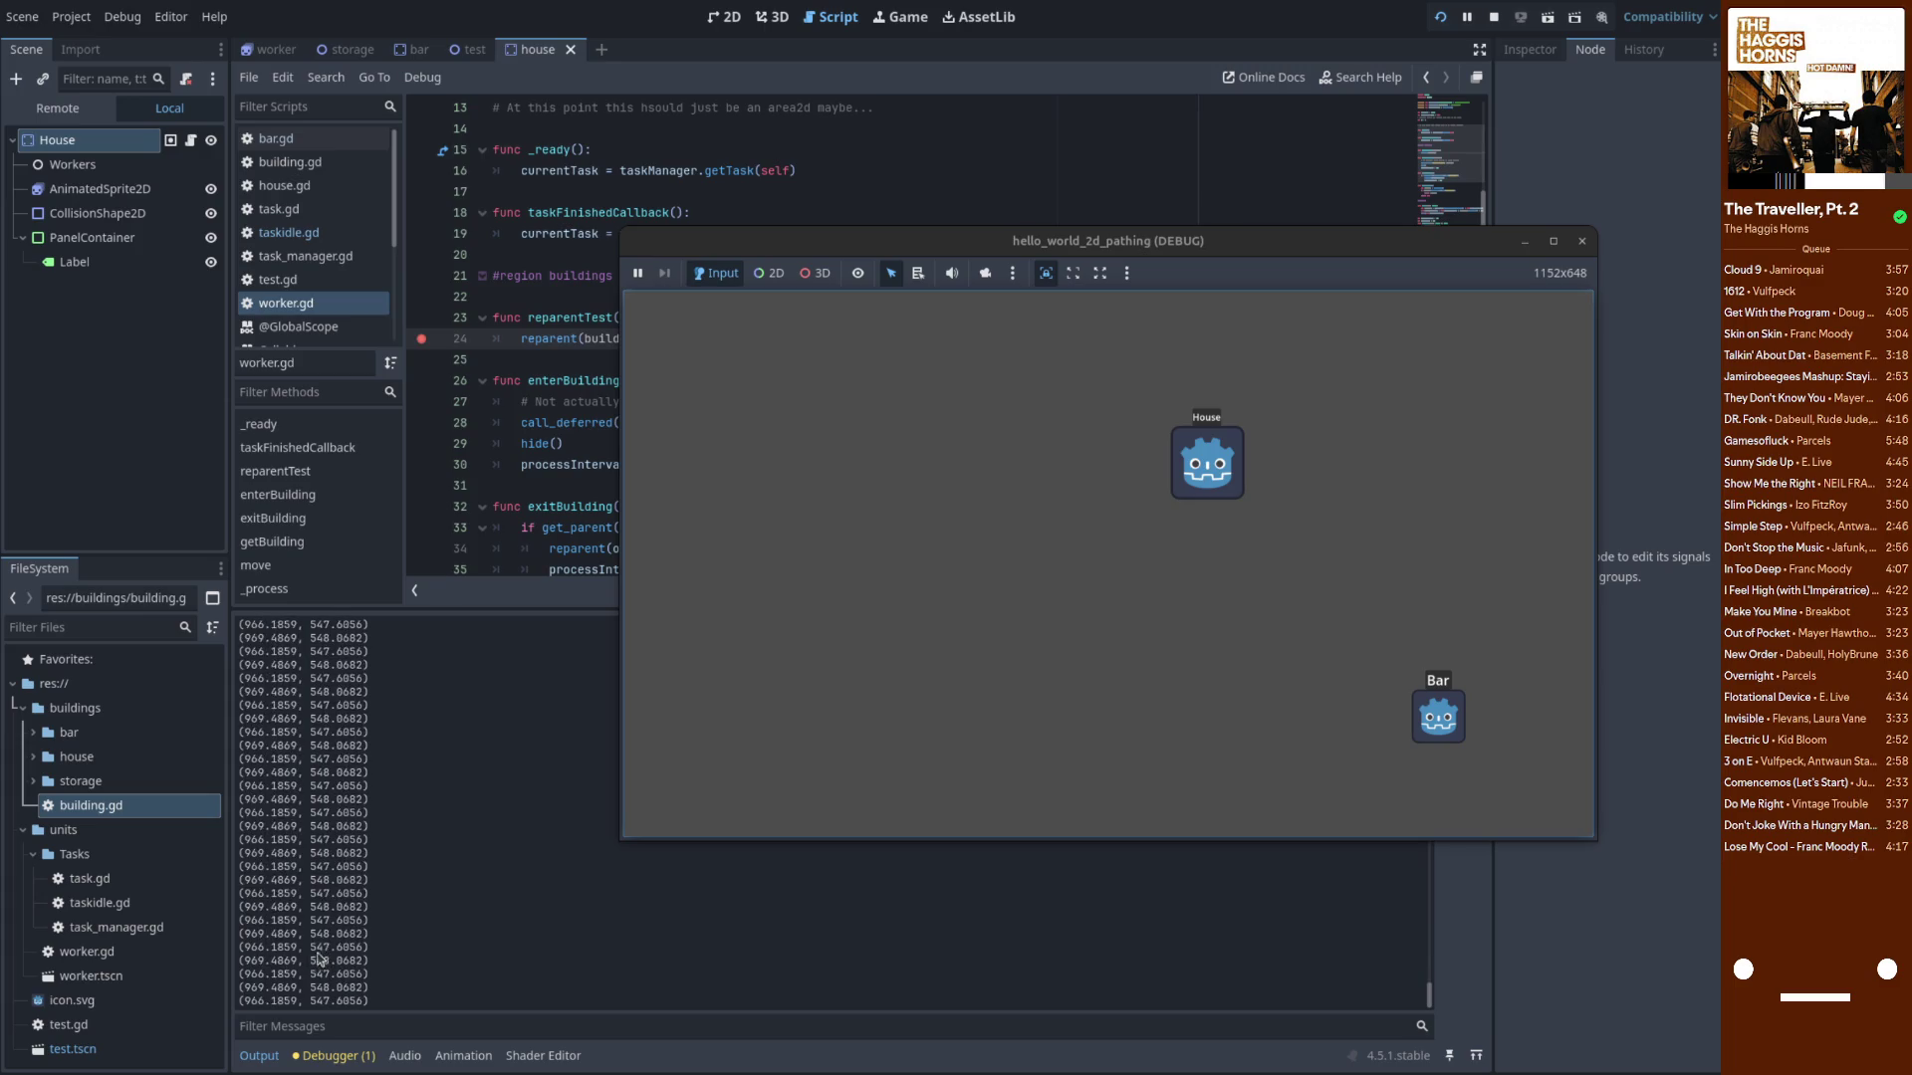
left_click(592, 388)
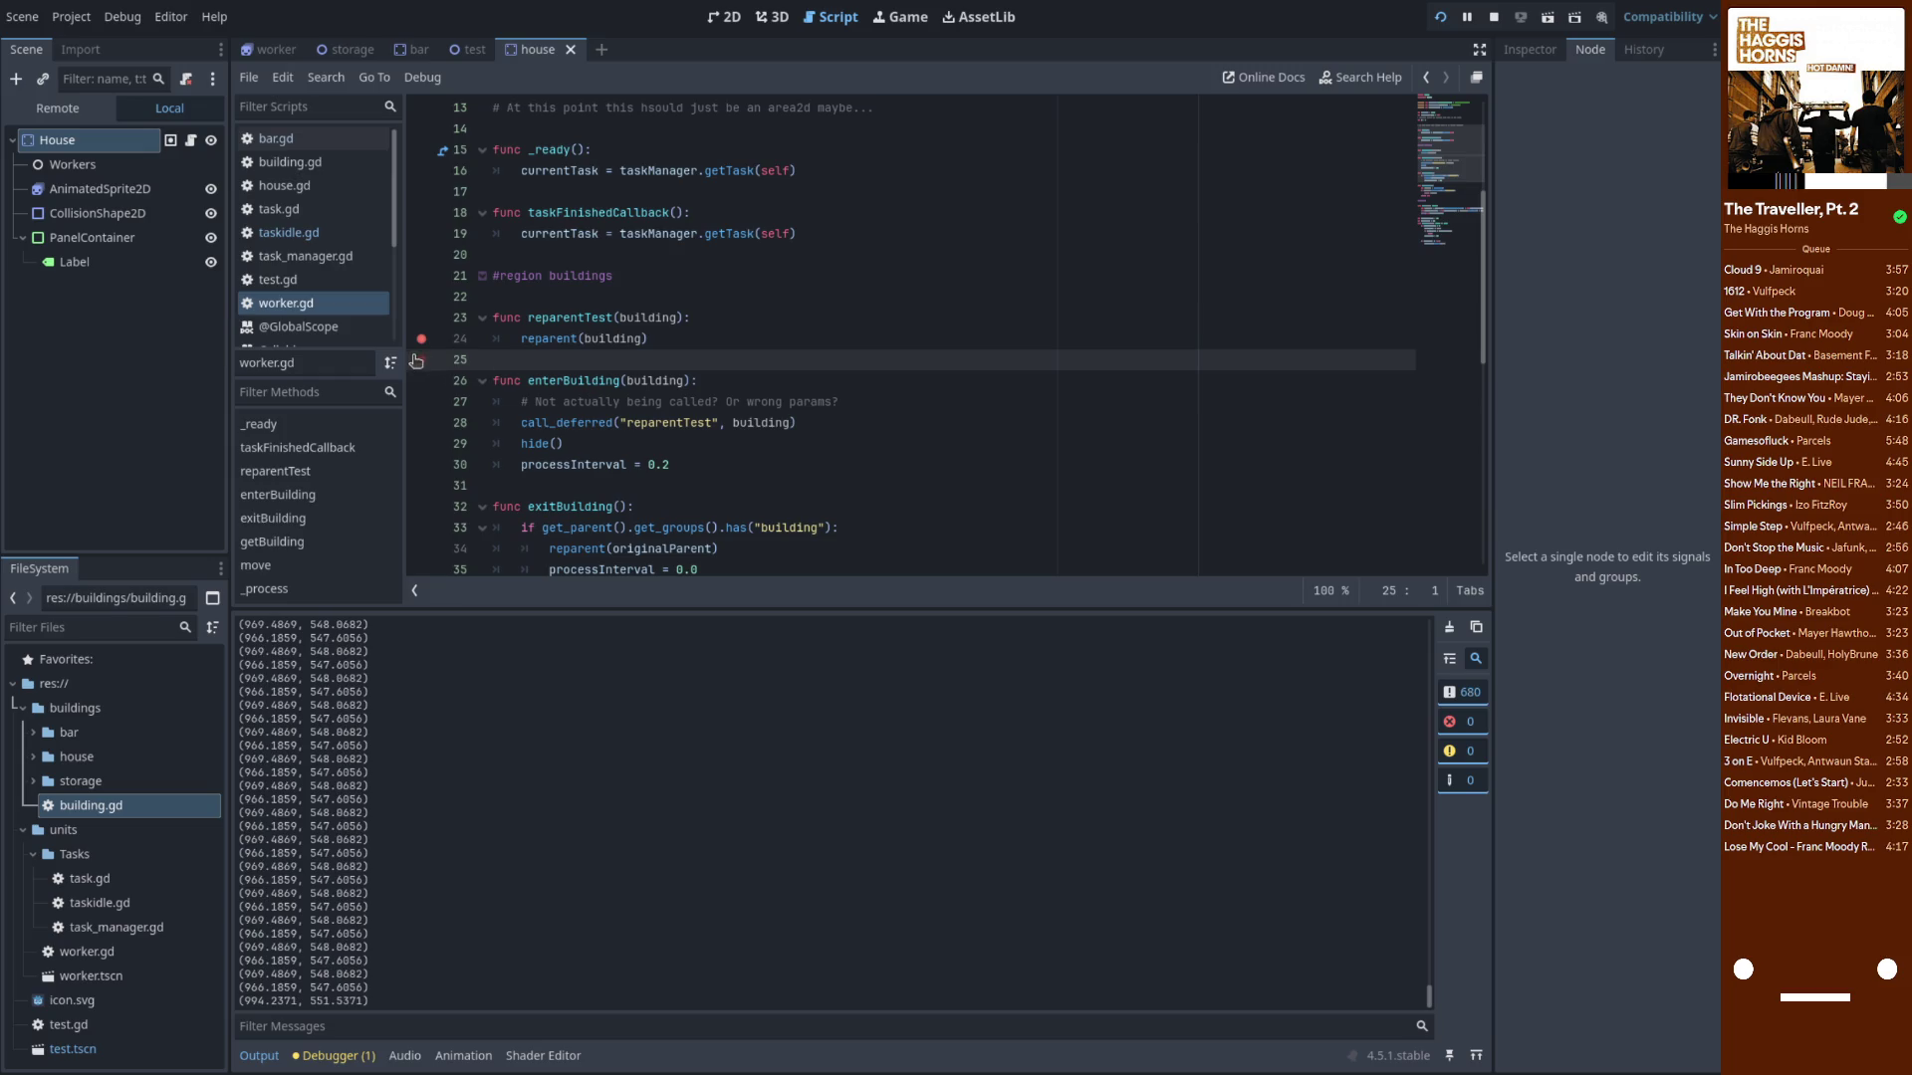
scroll(582, 448, "down", 5)
Break at buildingActivity line 71 in taskidle.gd, step over once, and inspect the building variable
left_click(307, 233)
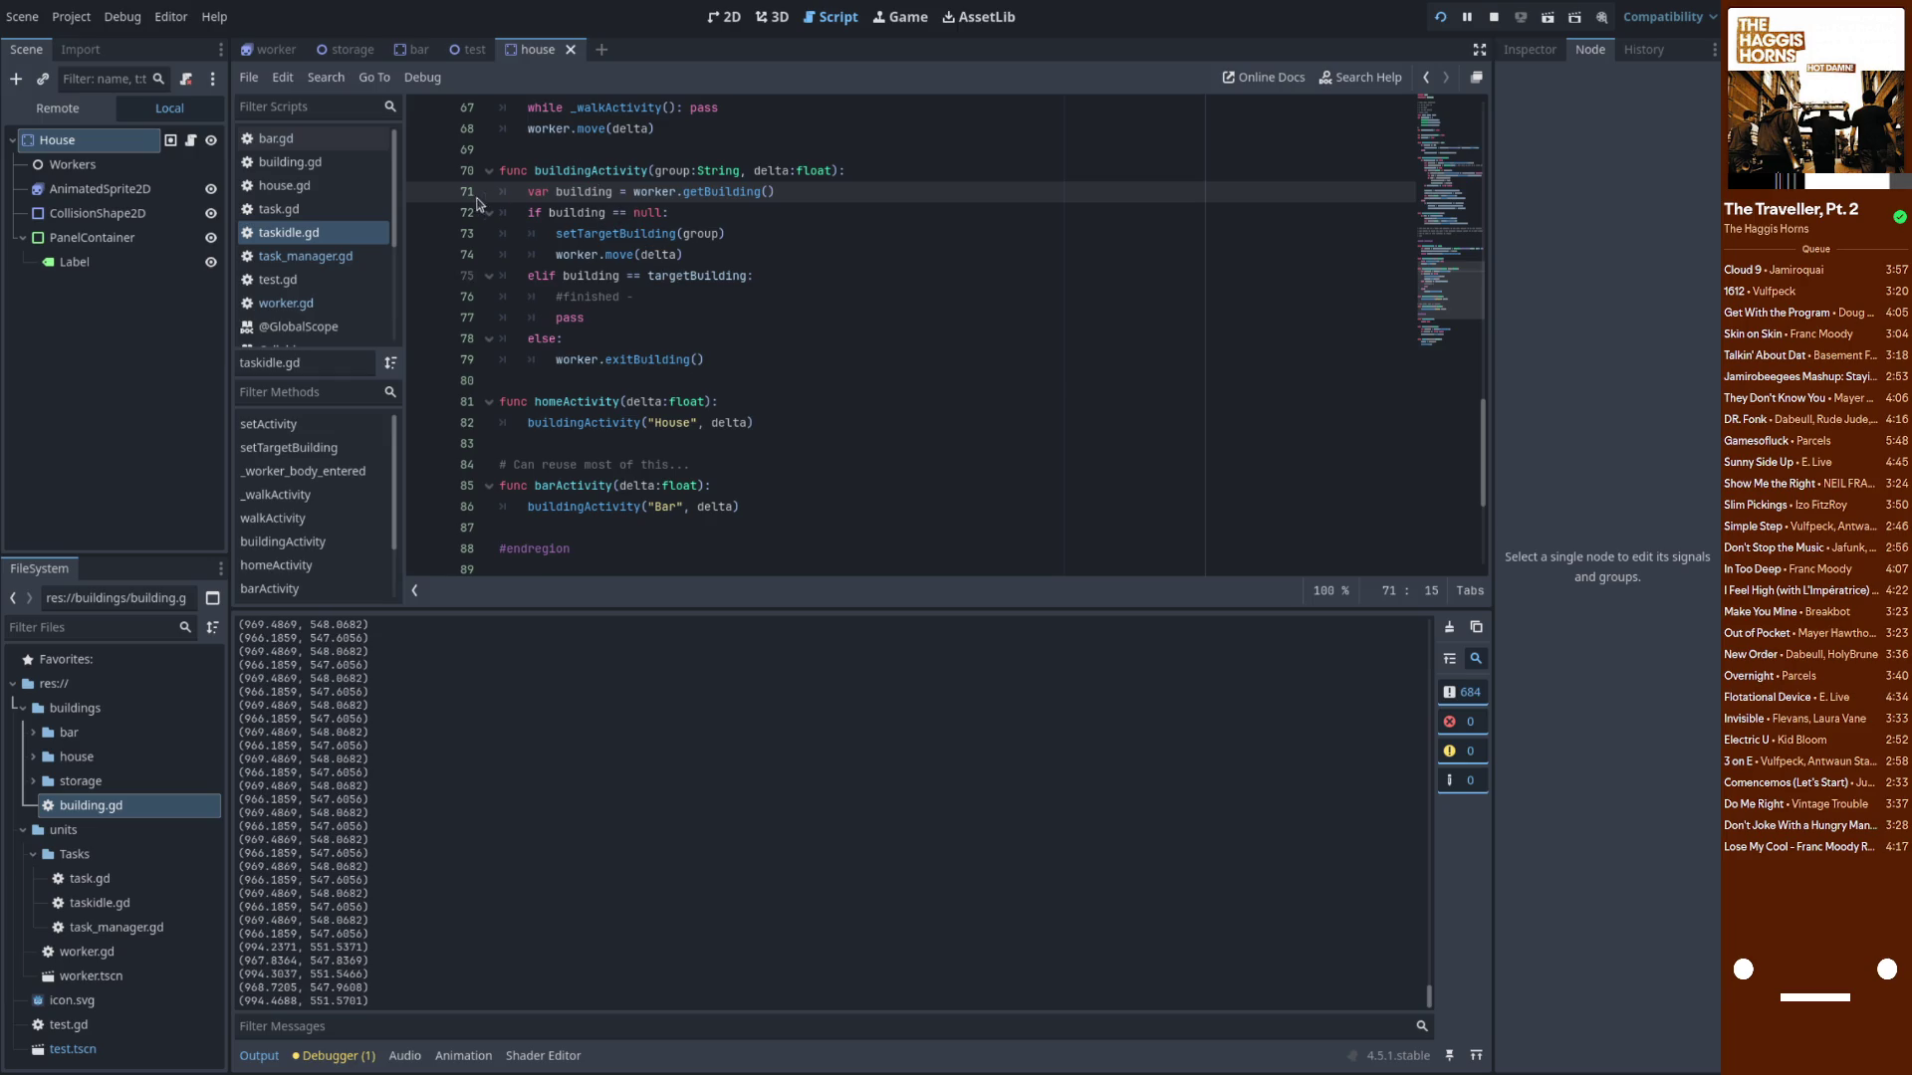
left_click(436, 199)
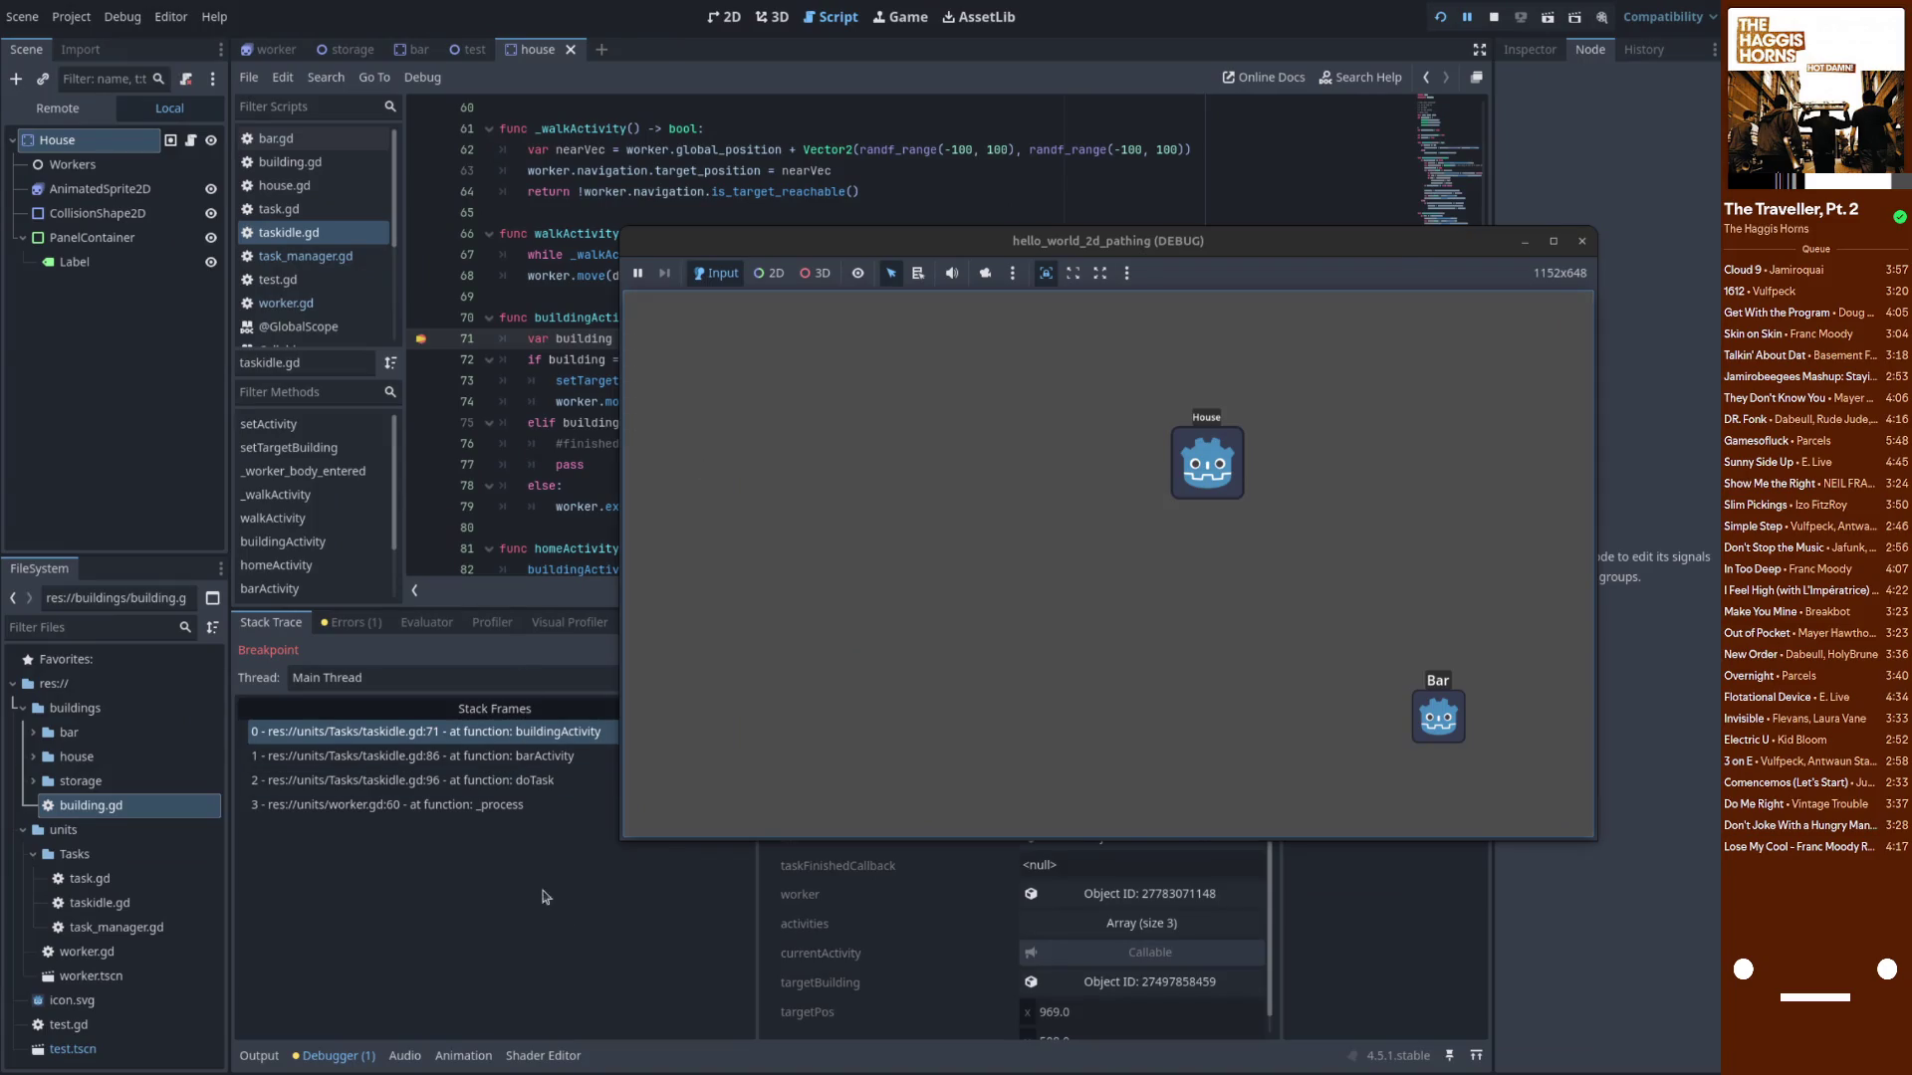
left_click(546, 897)
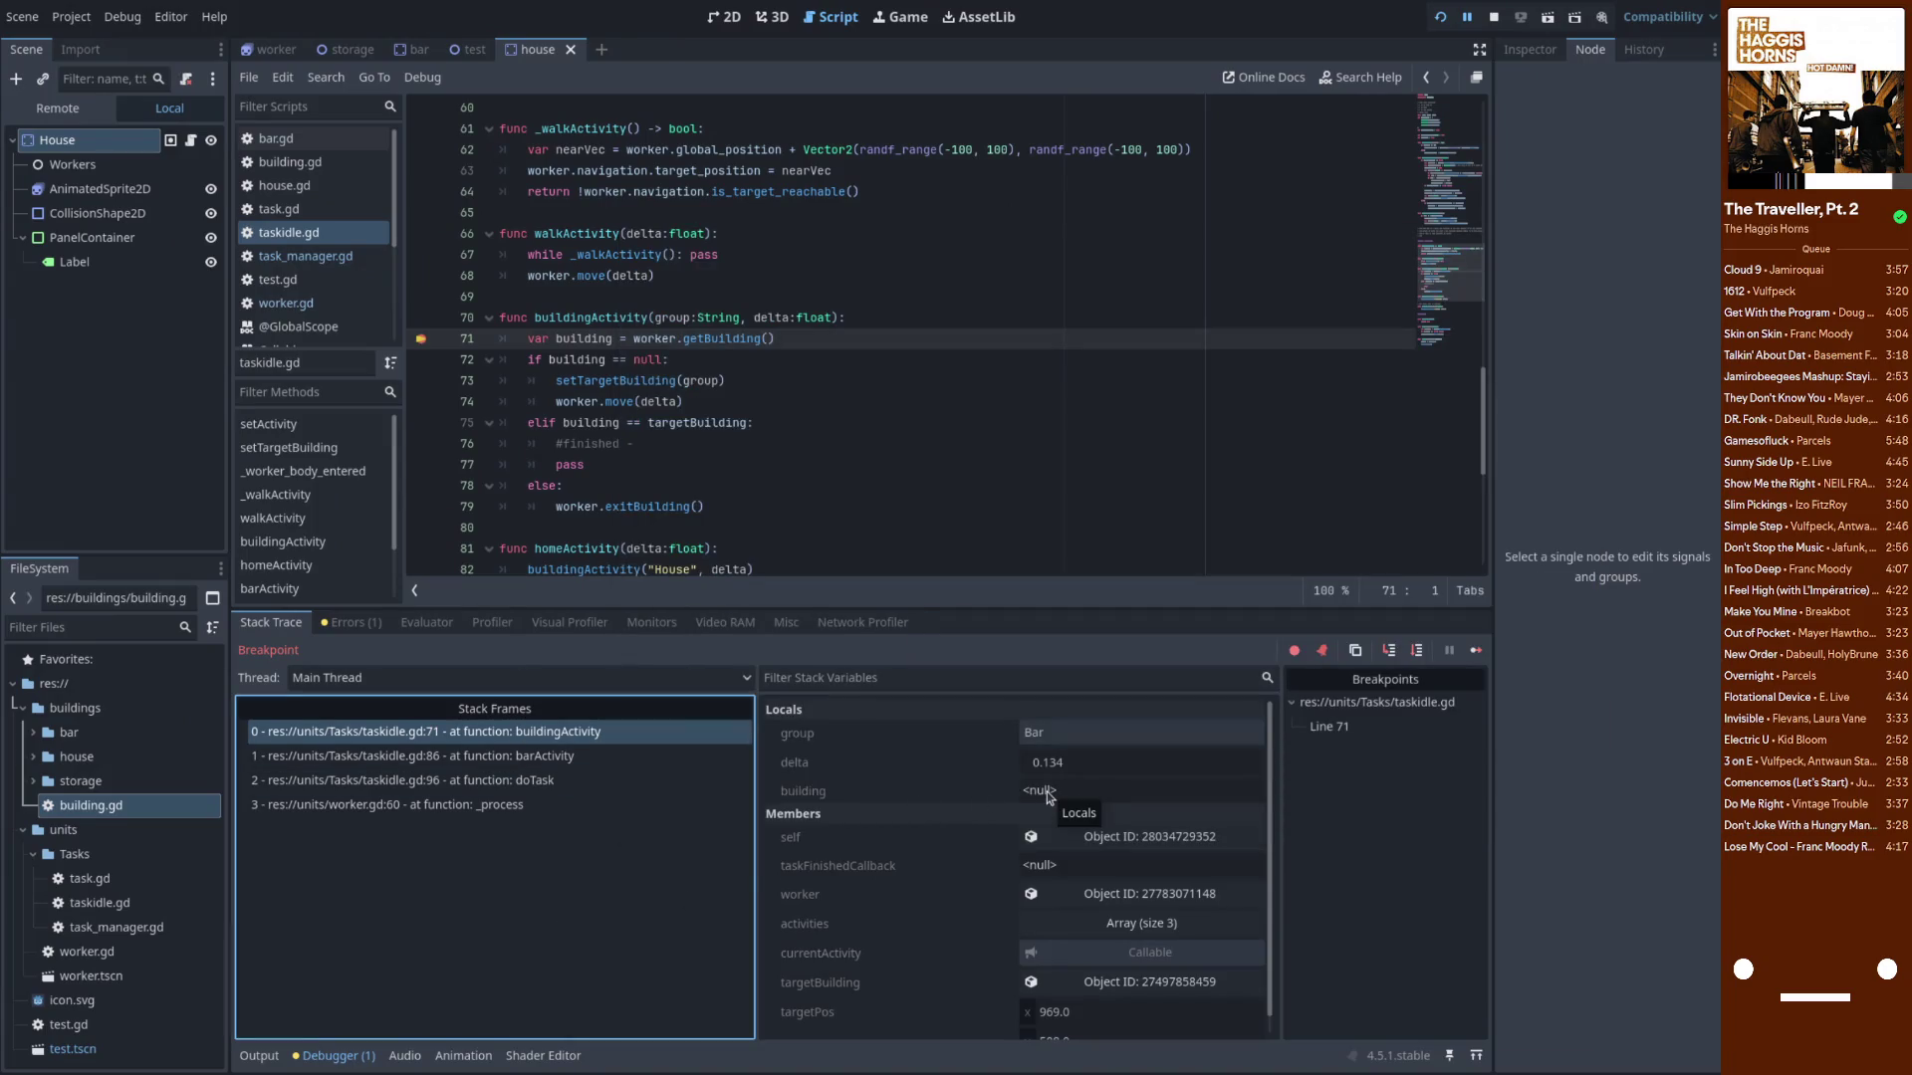
left_click(1389, 650)
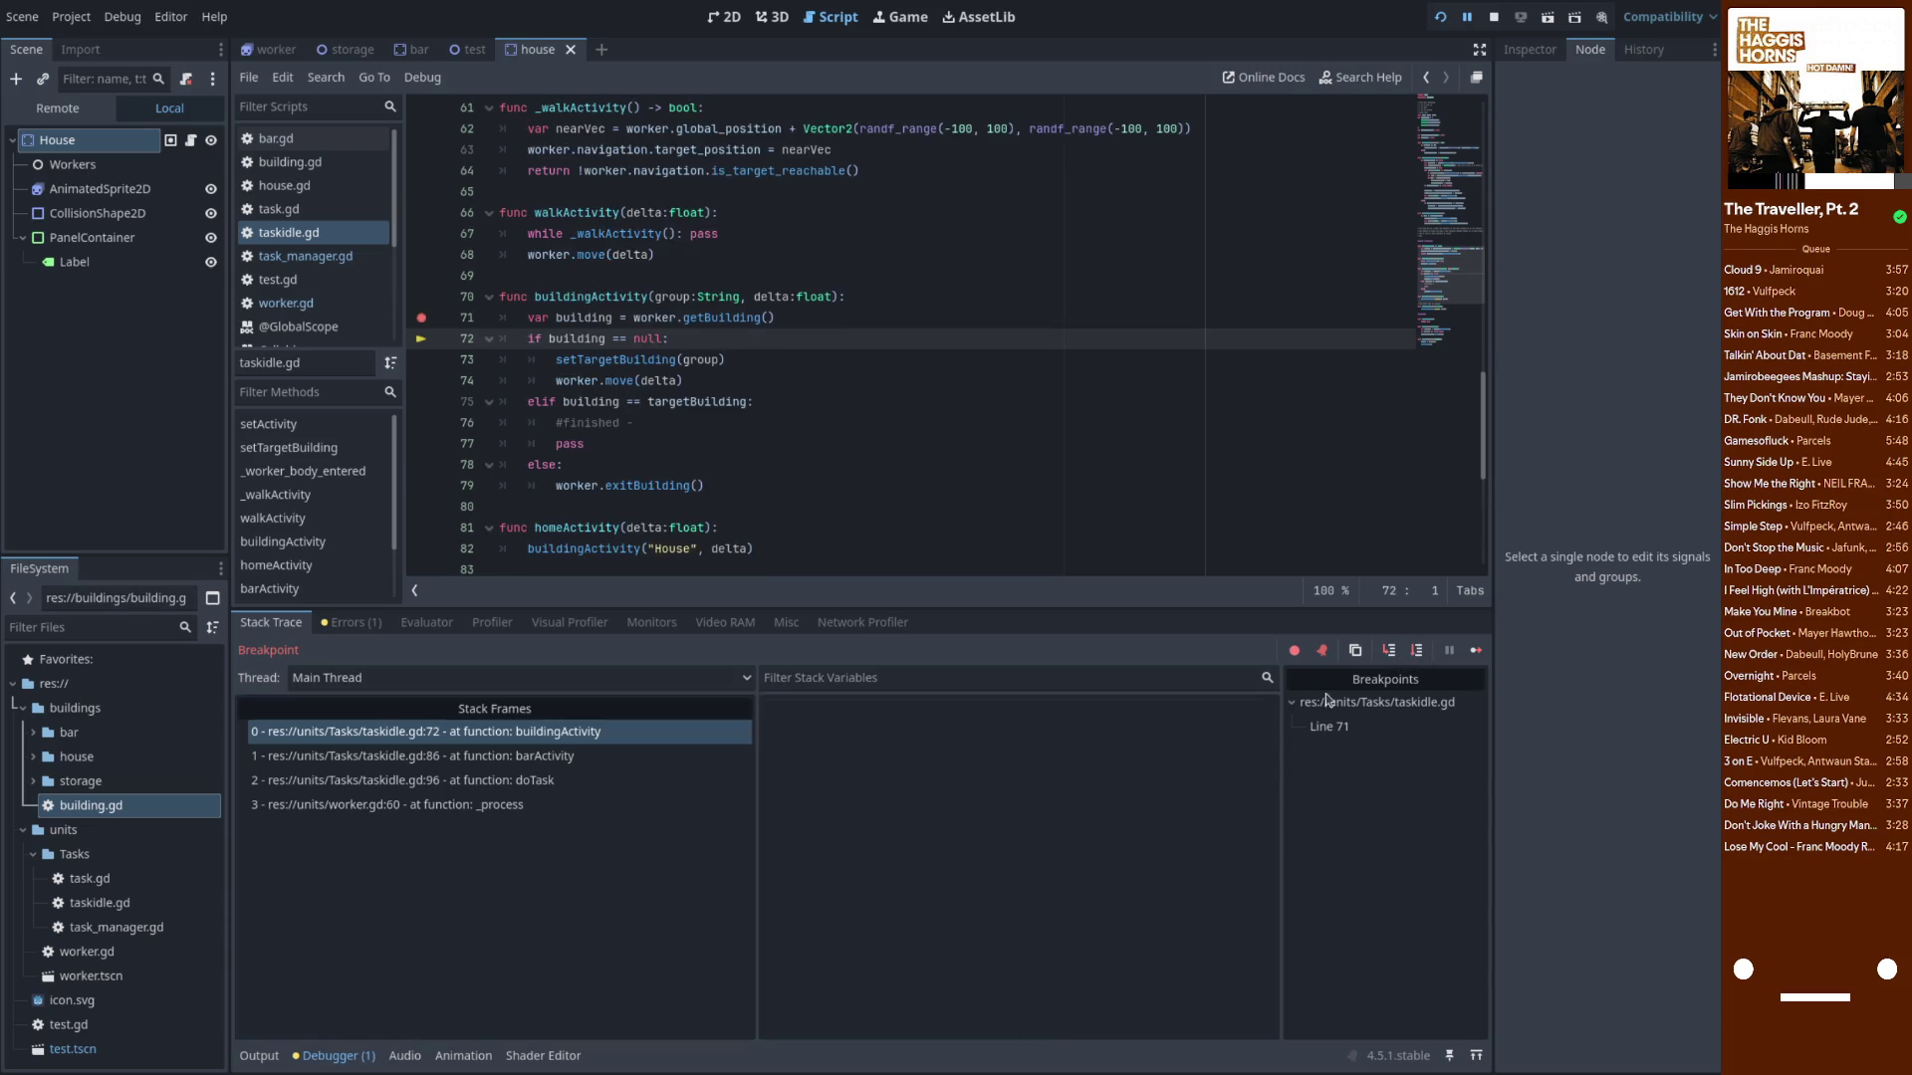
left_click(1048, 797)
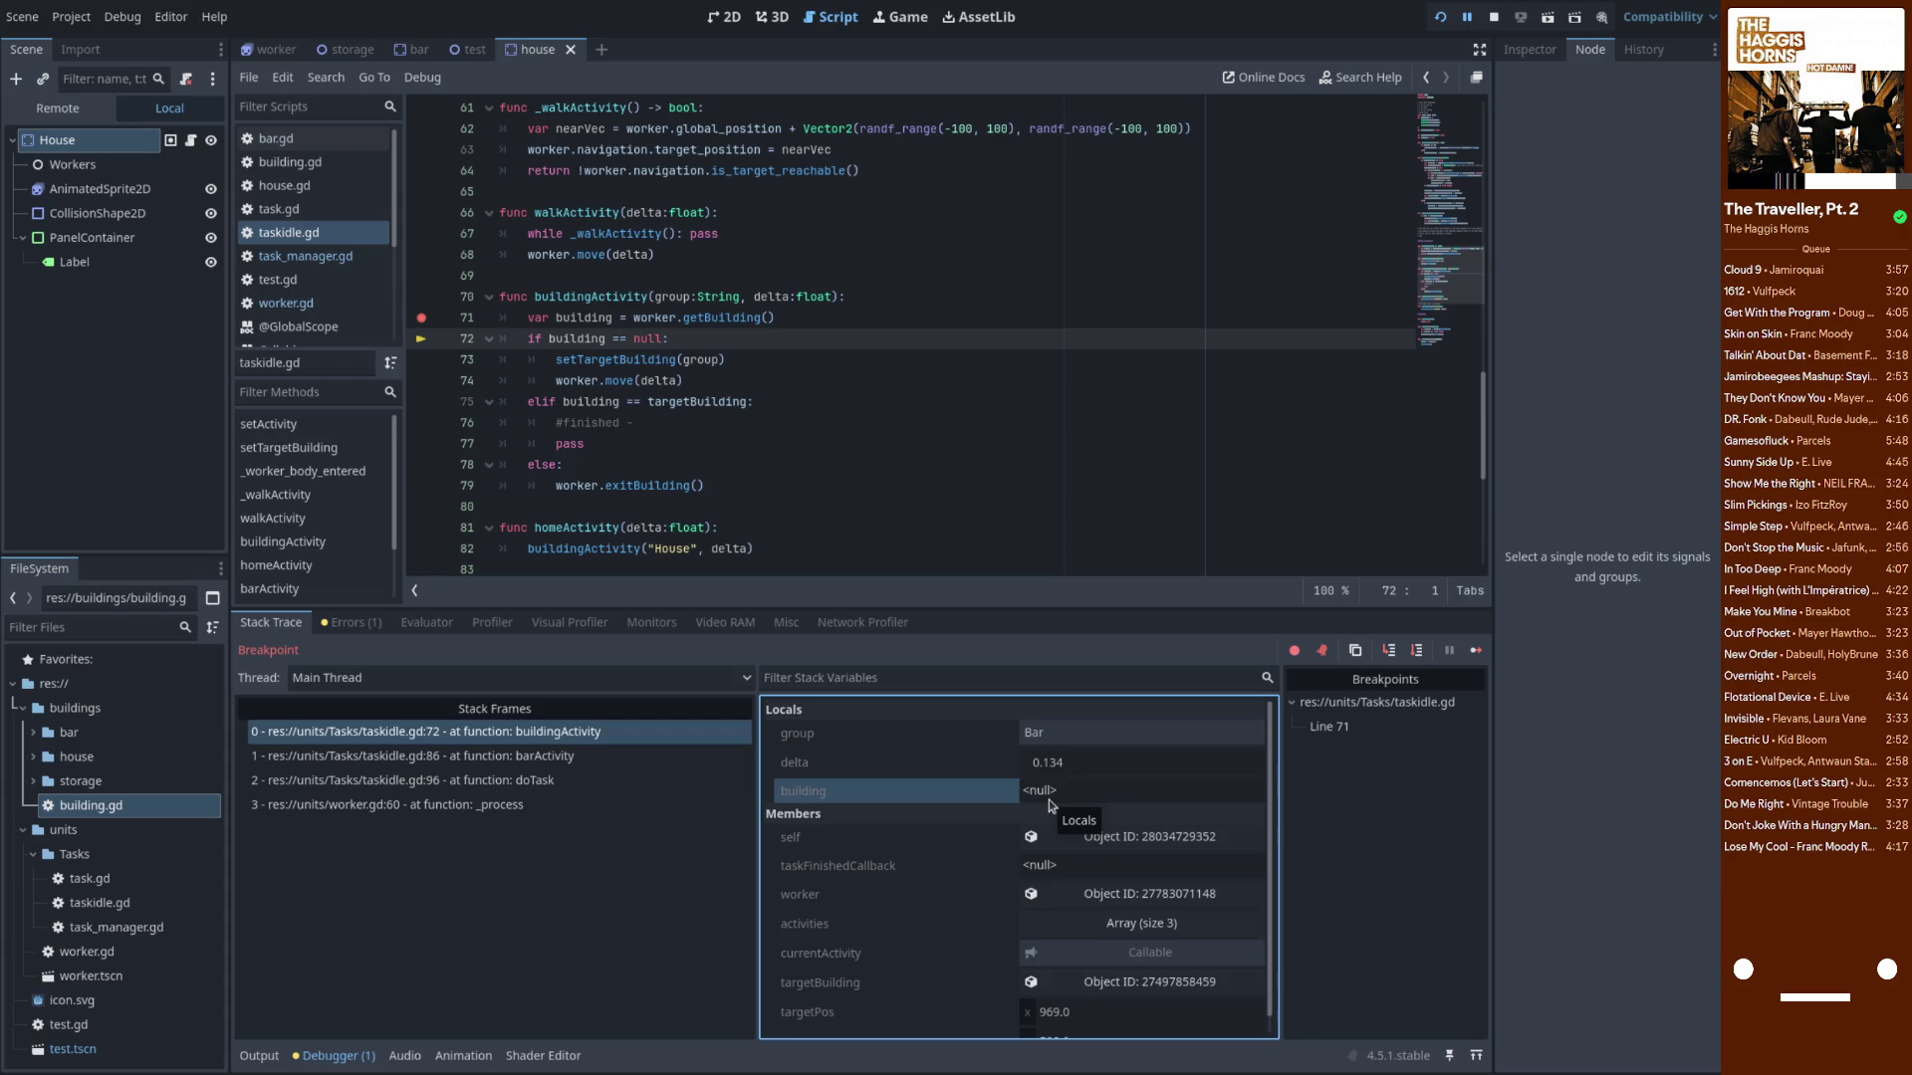
Examine getBuilding's get_parent and get_groups().has check on lines 38–39 of worker.gd
left_click(286, 302)
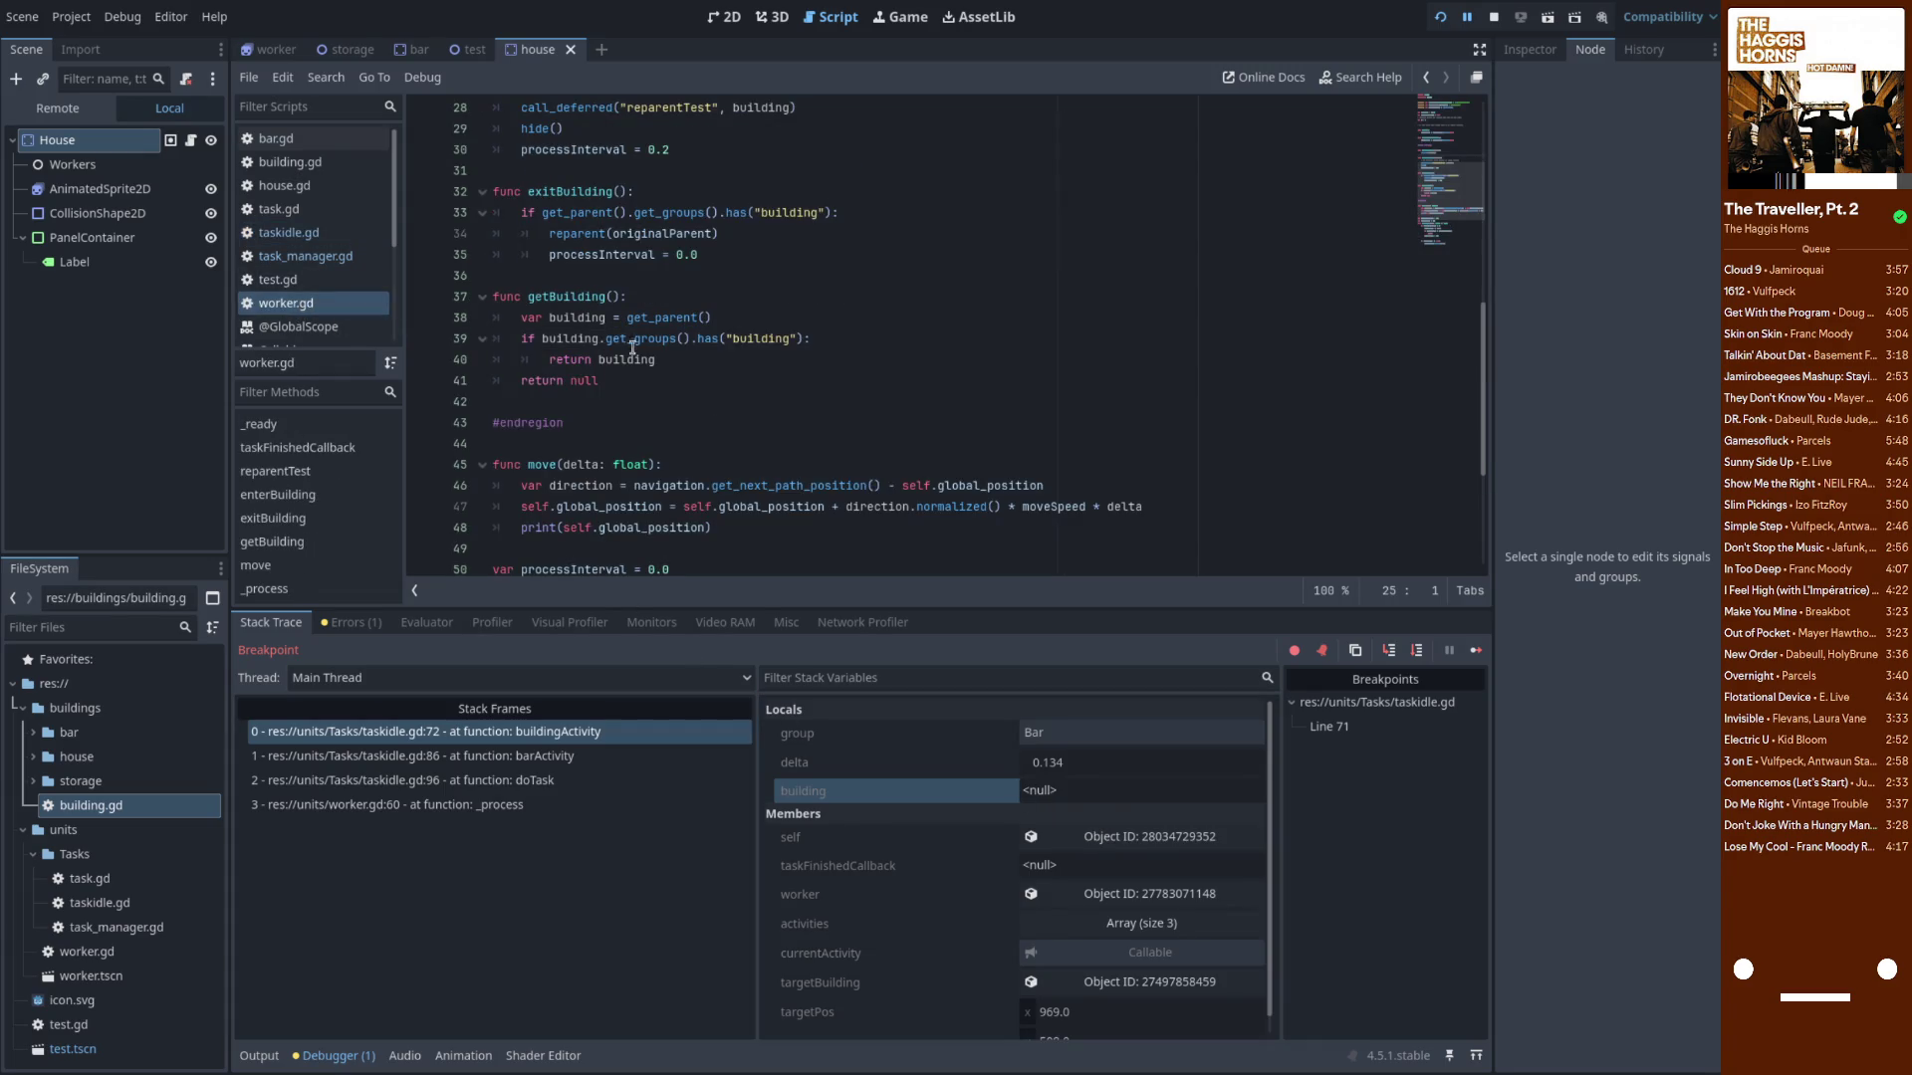
left_click(579, 304)
left_click(581, 321)
double_click(689, 318)
left_click(574, 339)
double_click(680, 341)
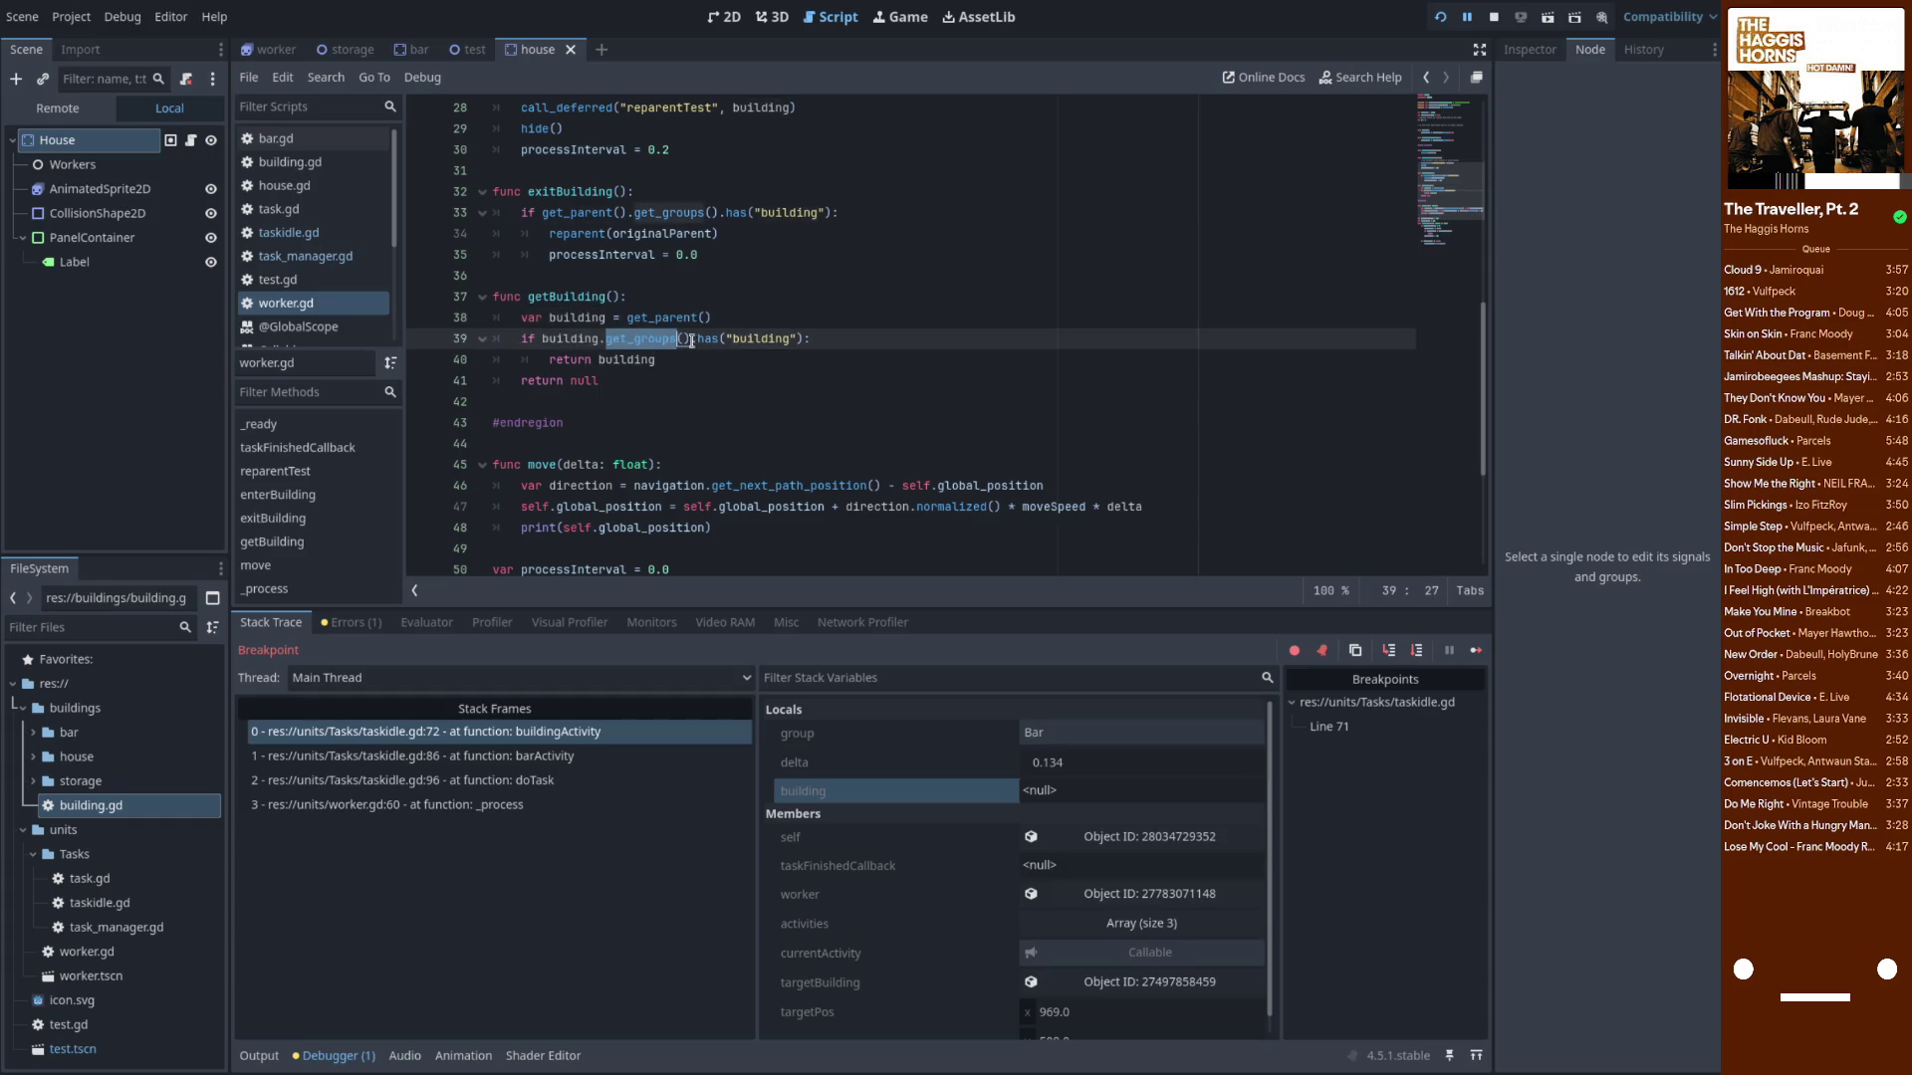
double_click(713, 341)
key("End")
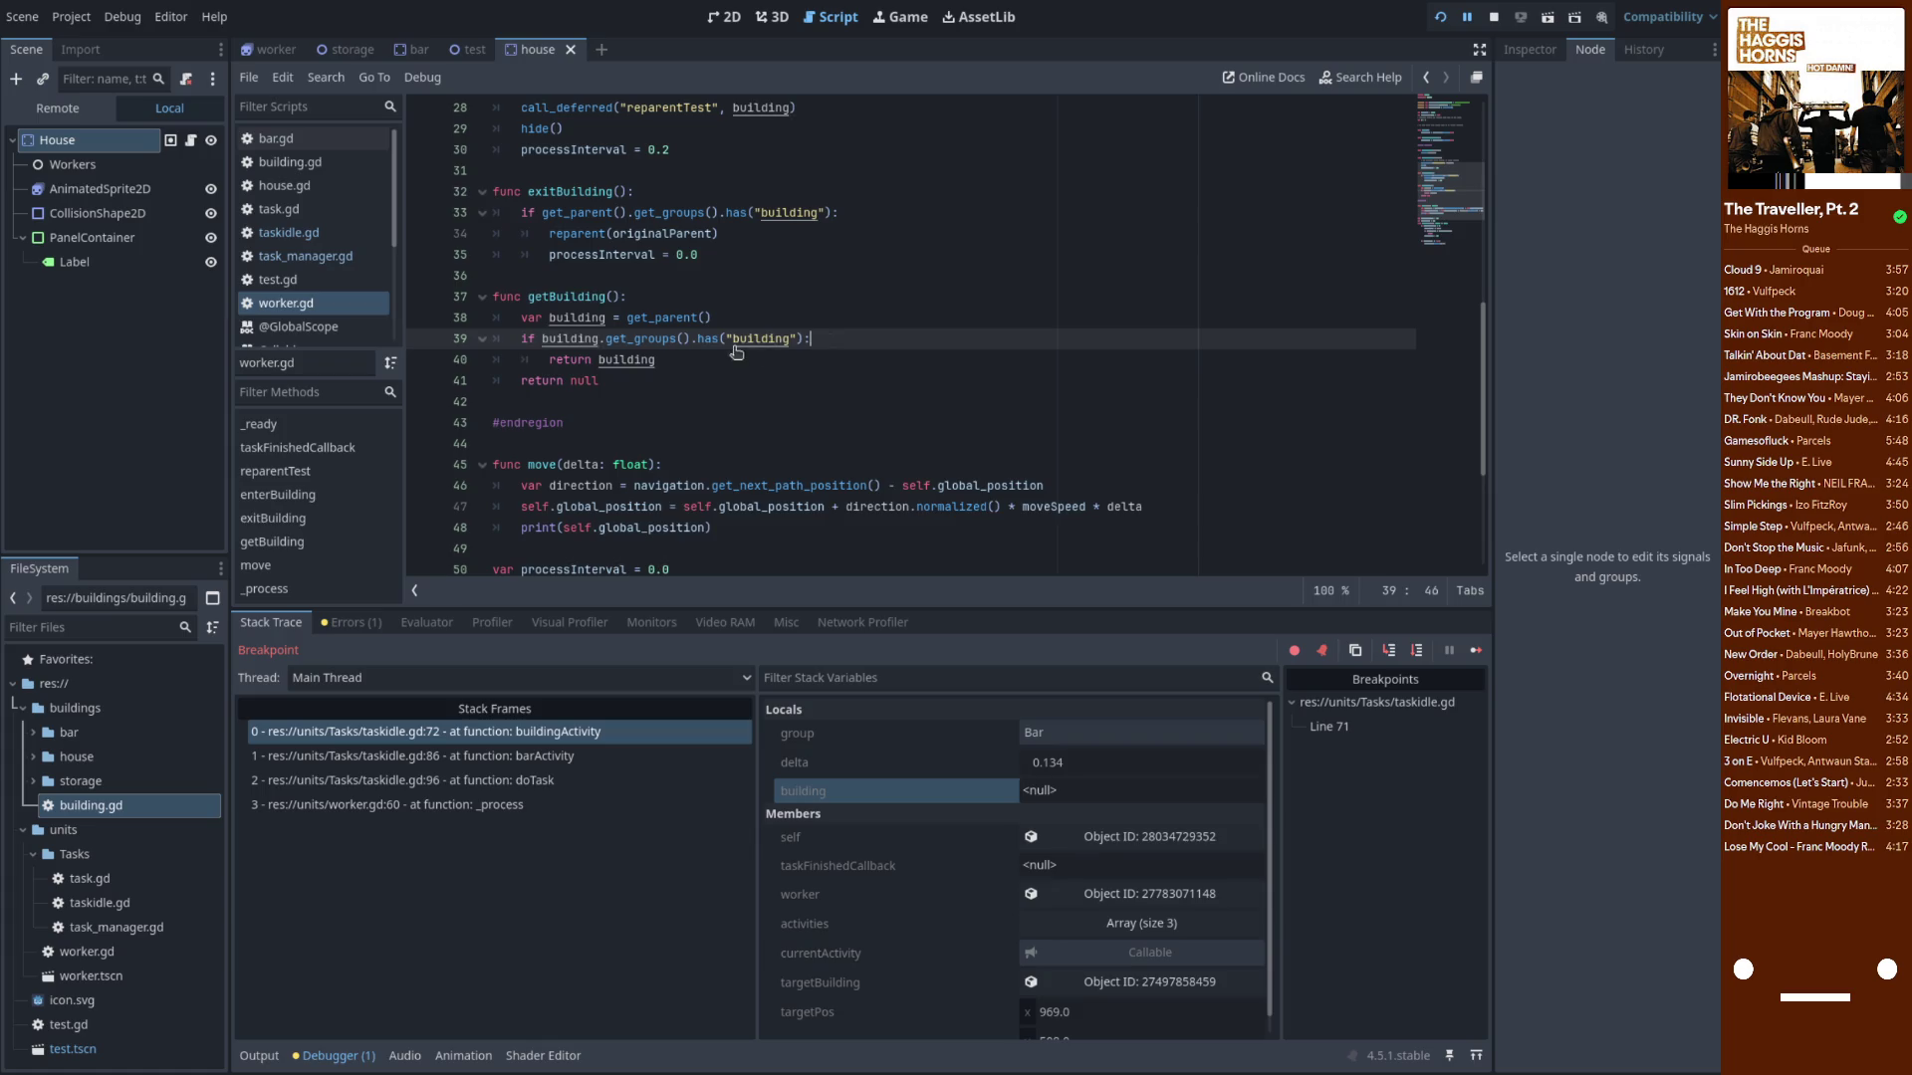
mouse_move(751, 342)
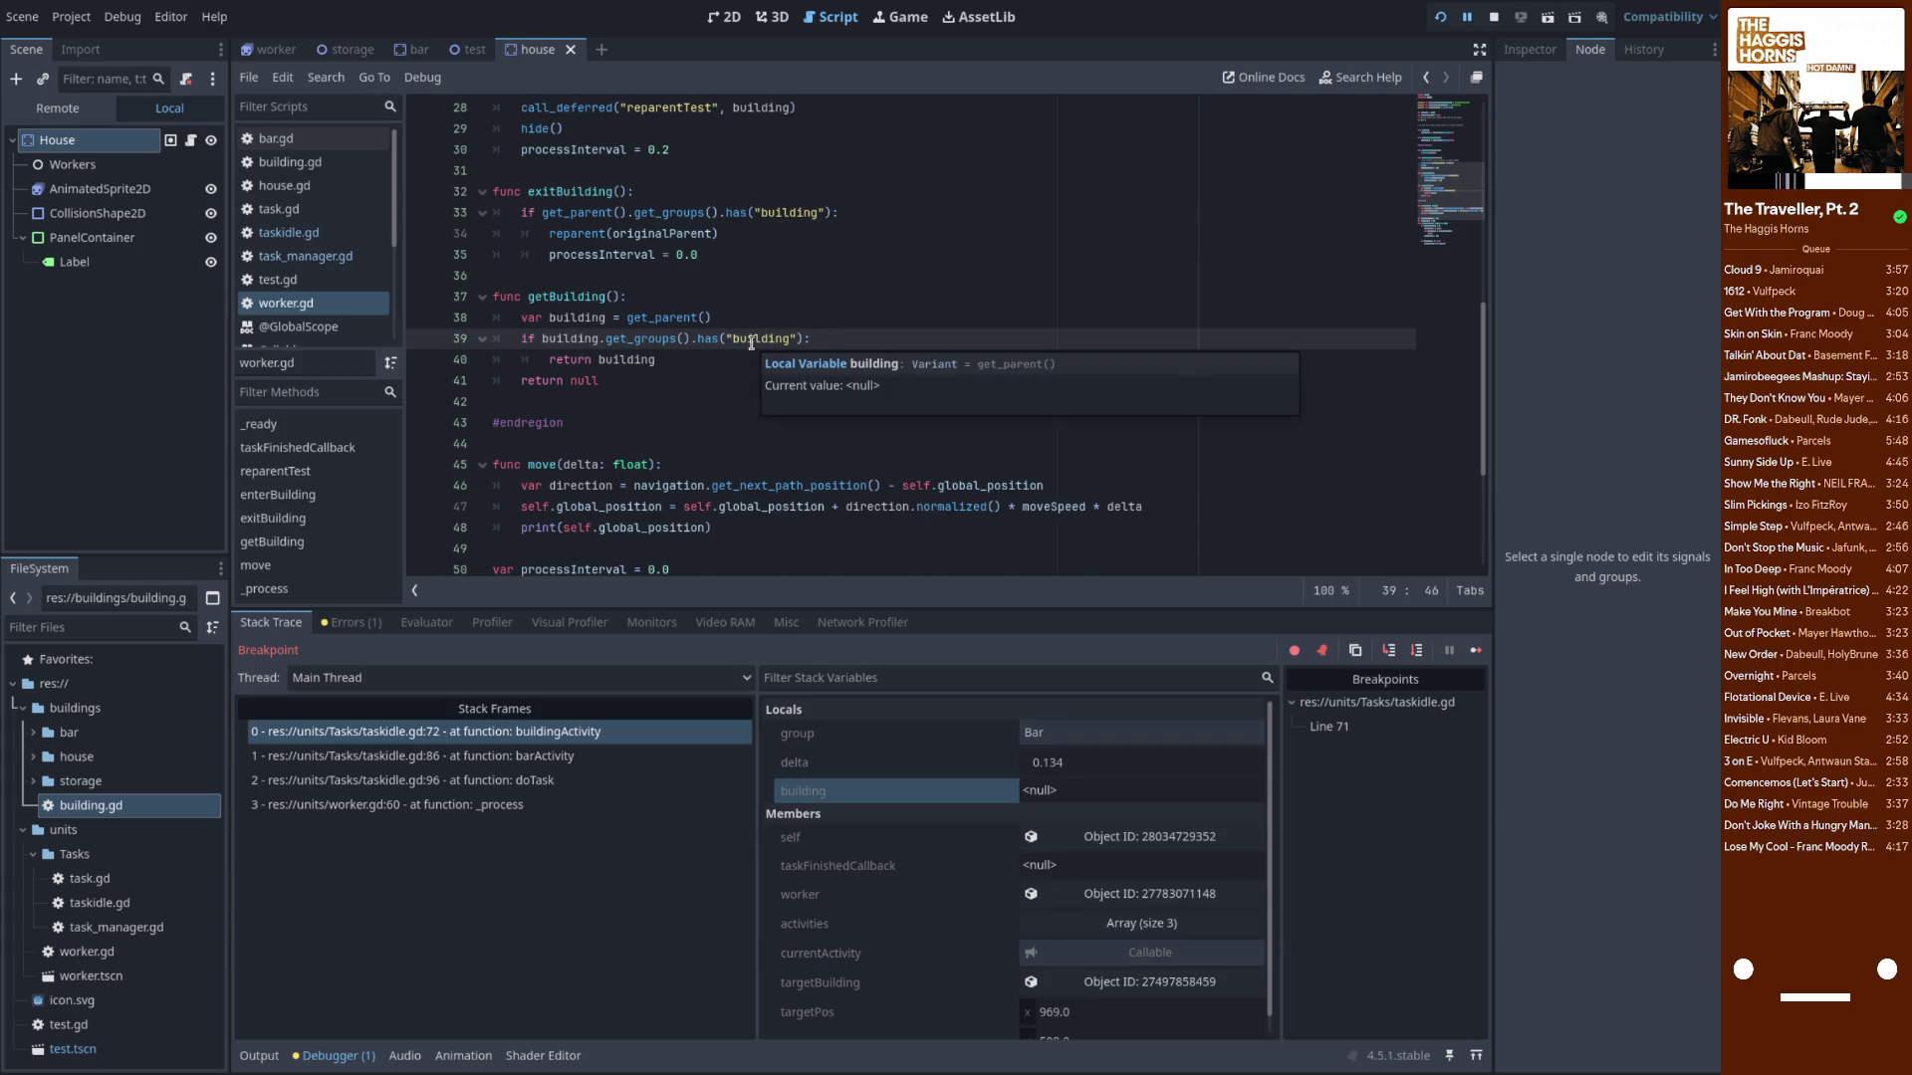
double_click(653, 341)
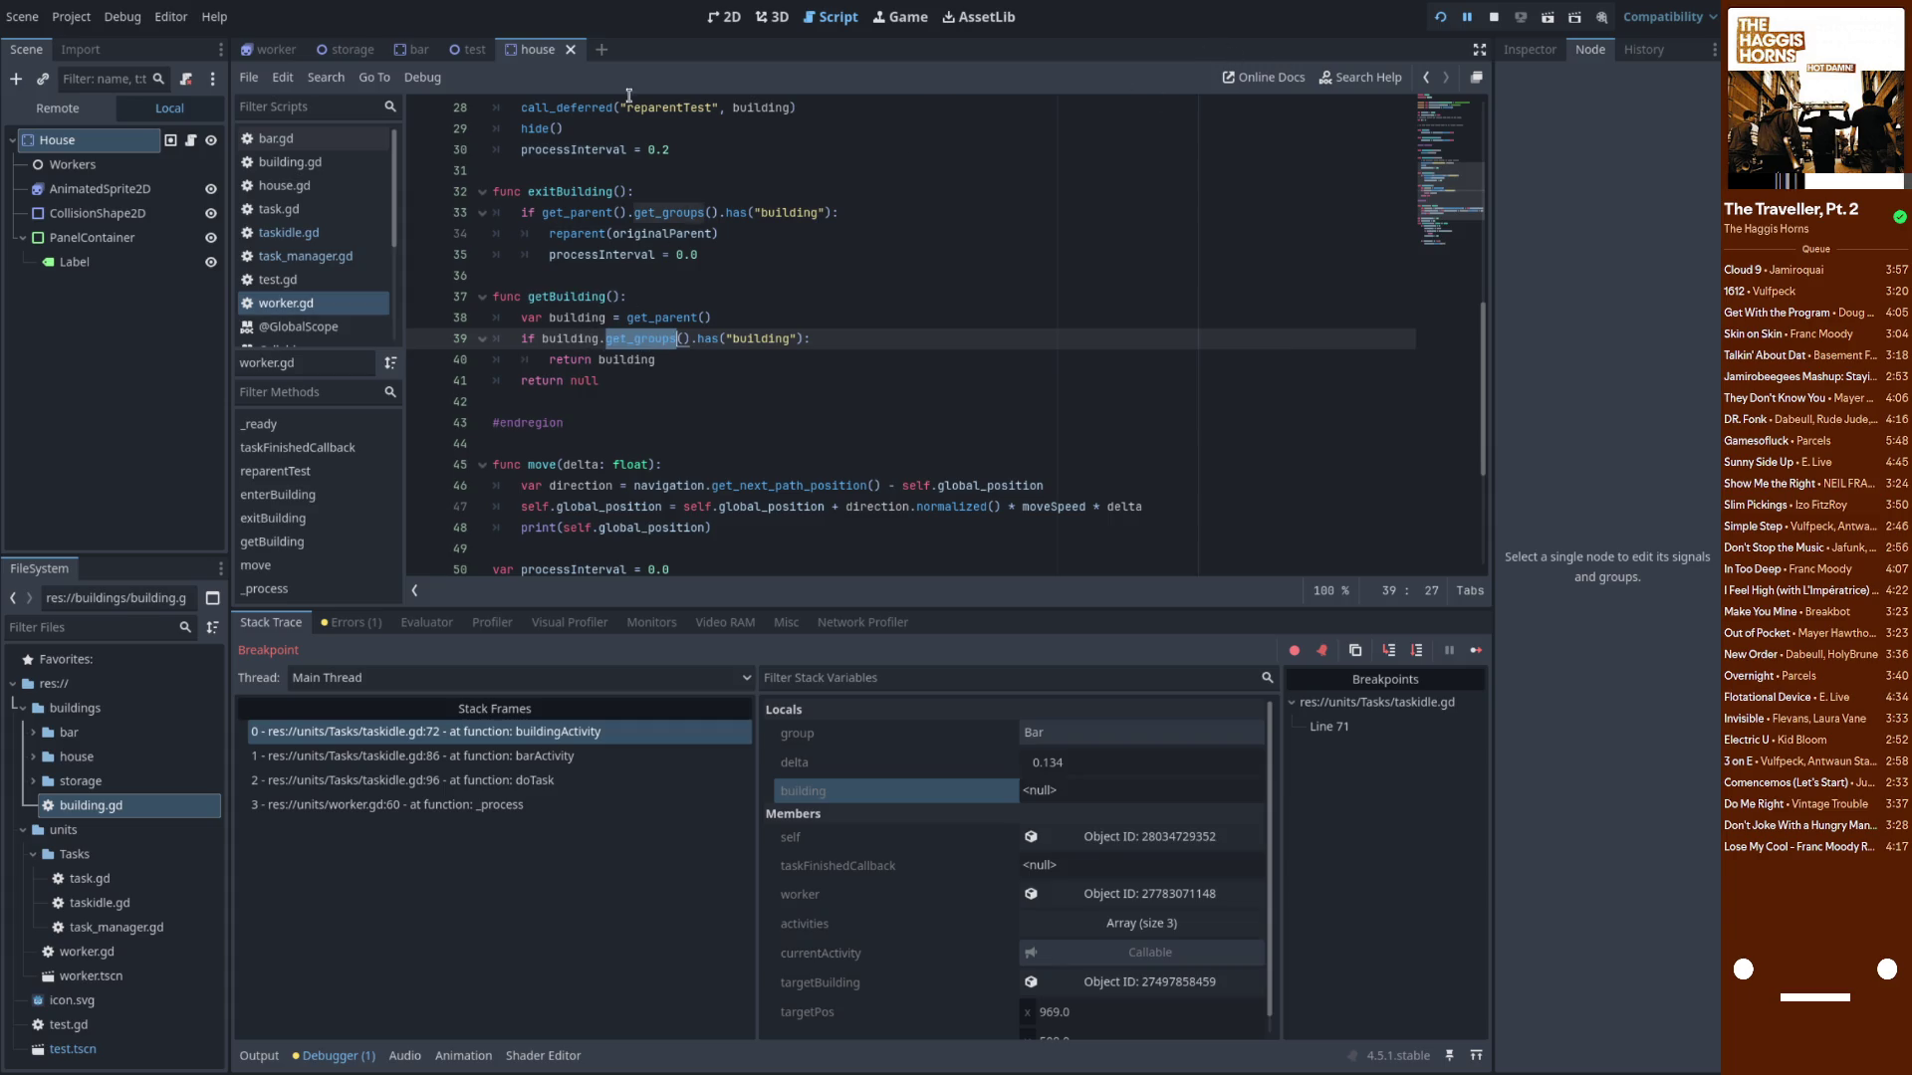
Look up has_group in the help search and read its SceneTree documentation
left_click(1362, 84)
type("has")
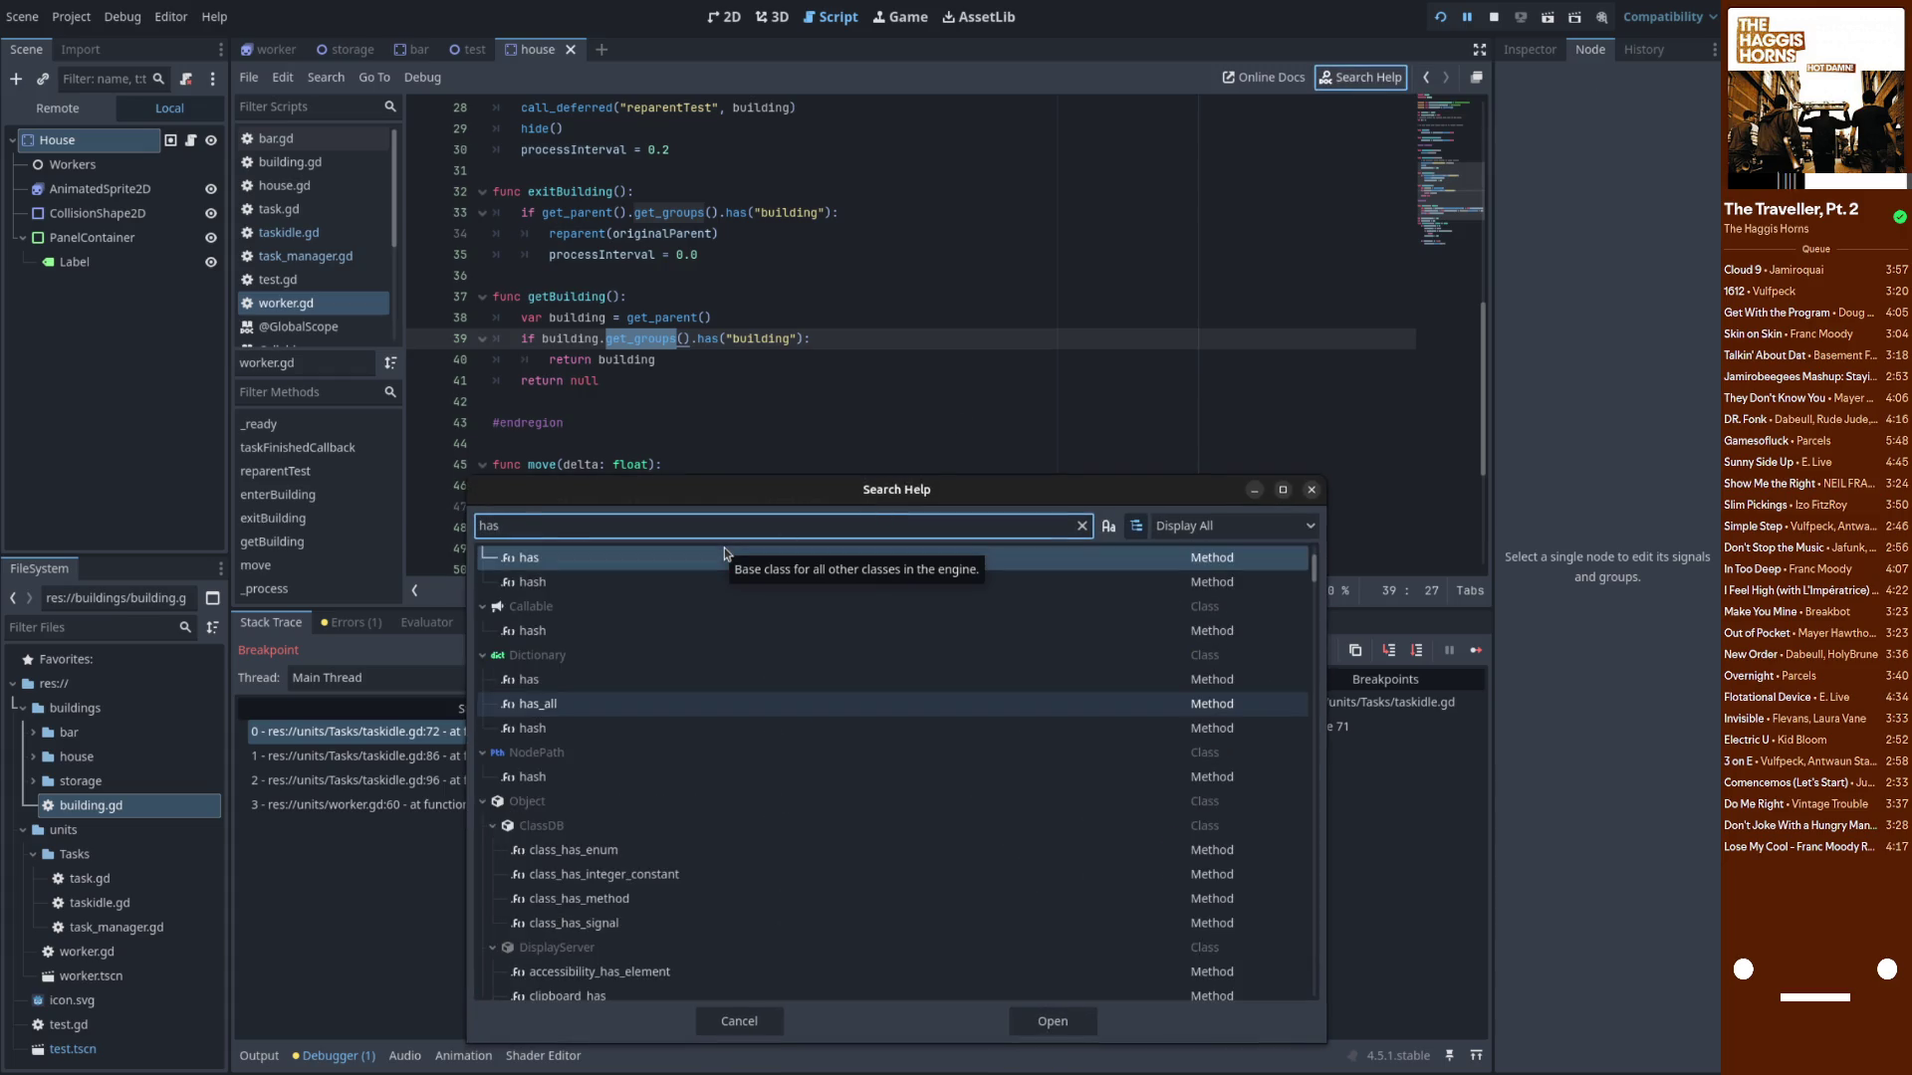
type("_grou")
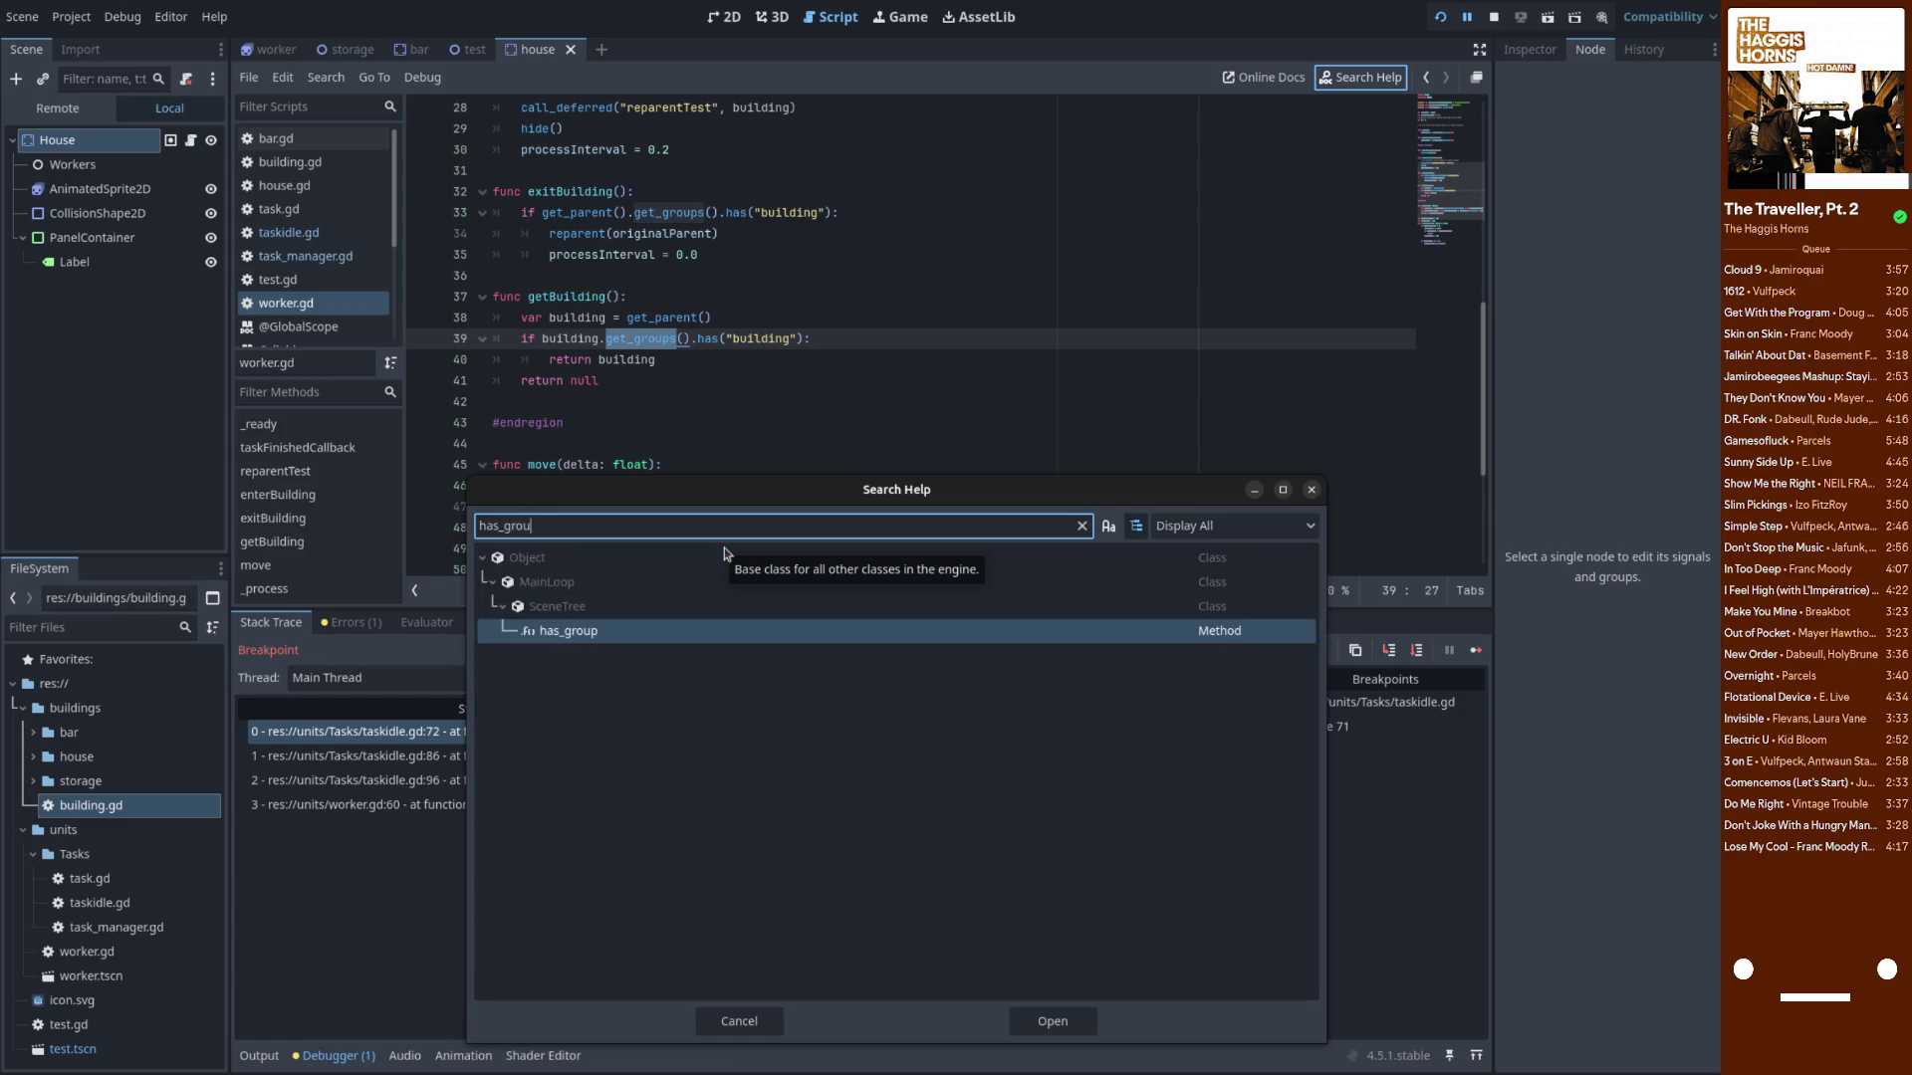
double_click(633, 633)
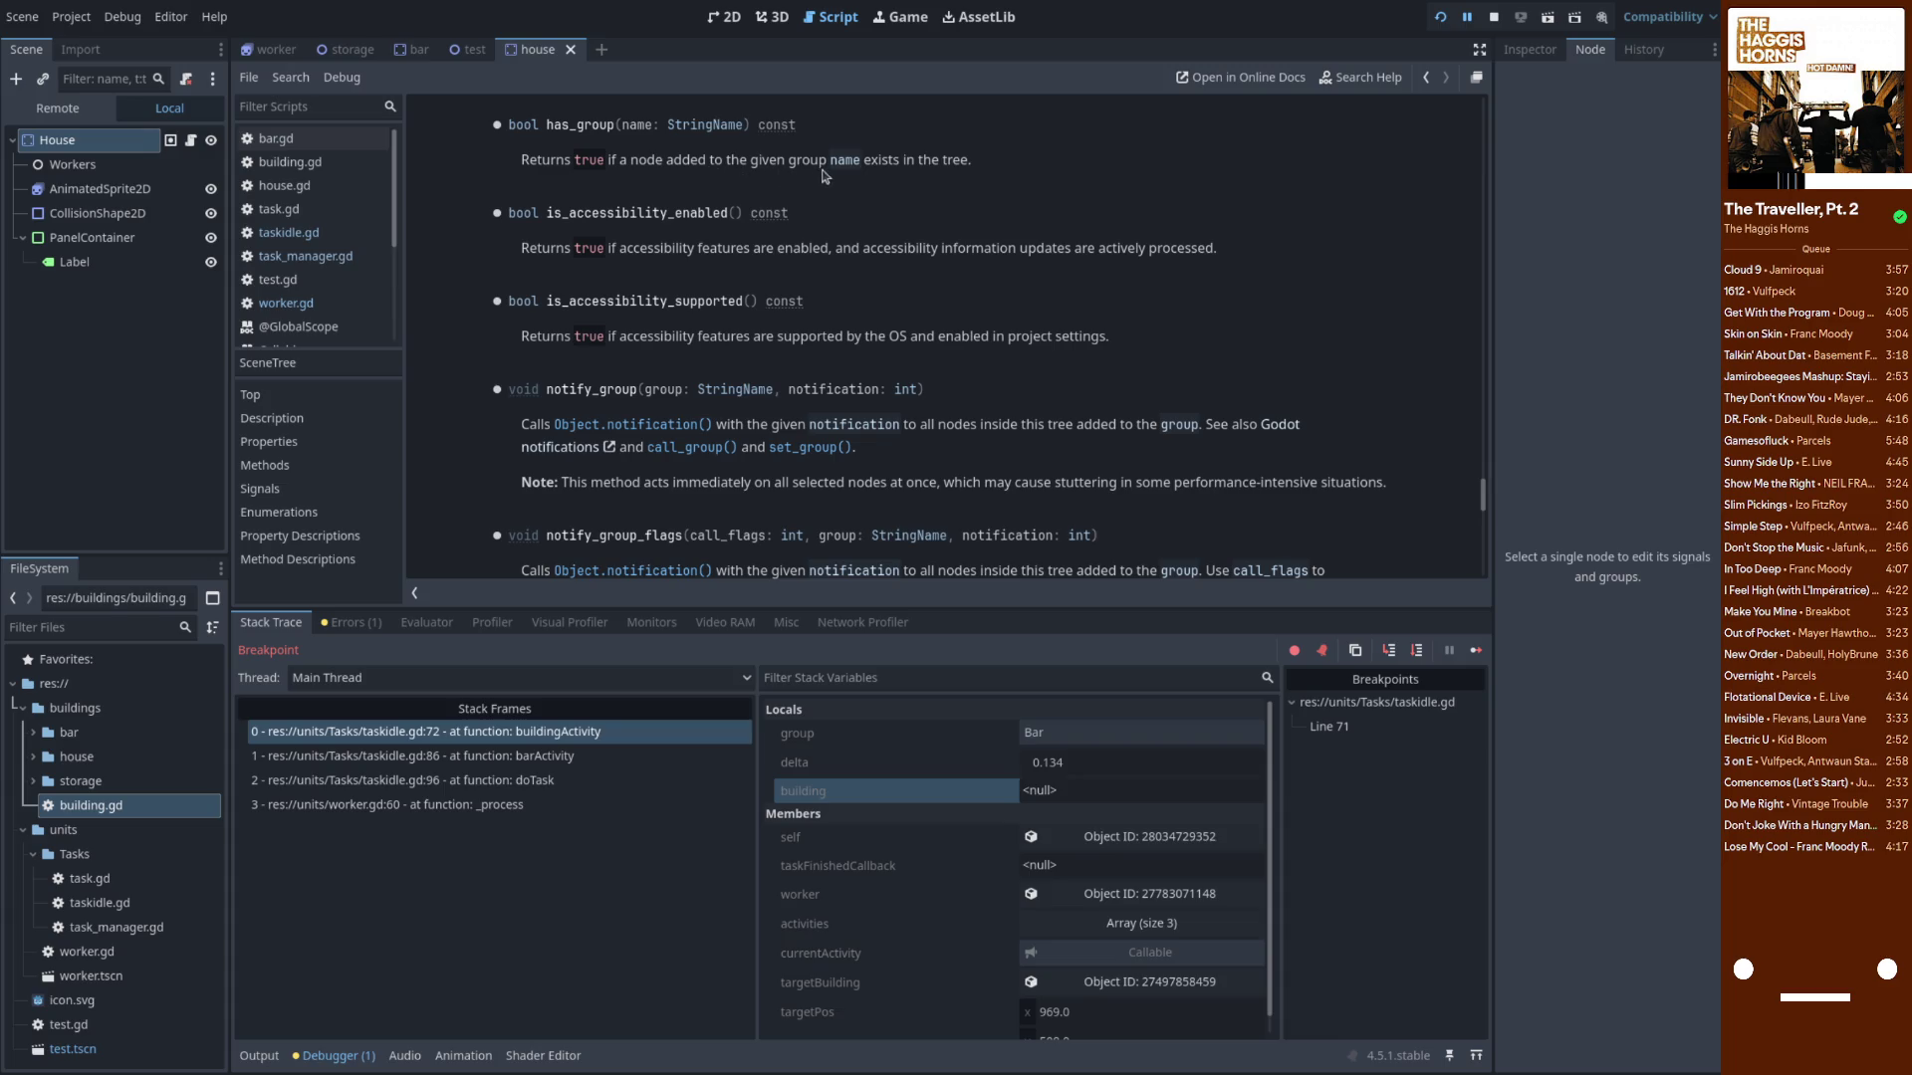
key("alt+Left")
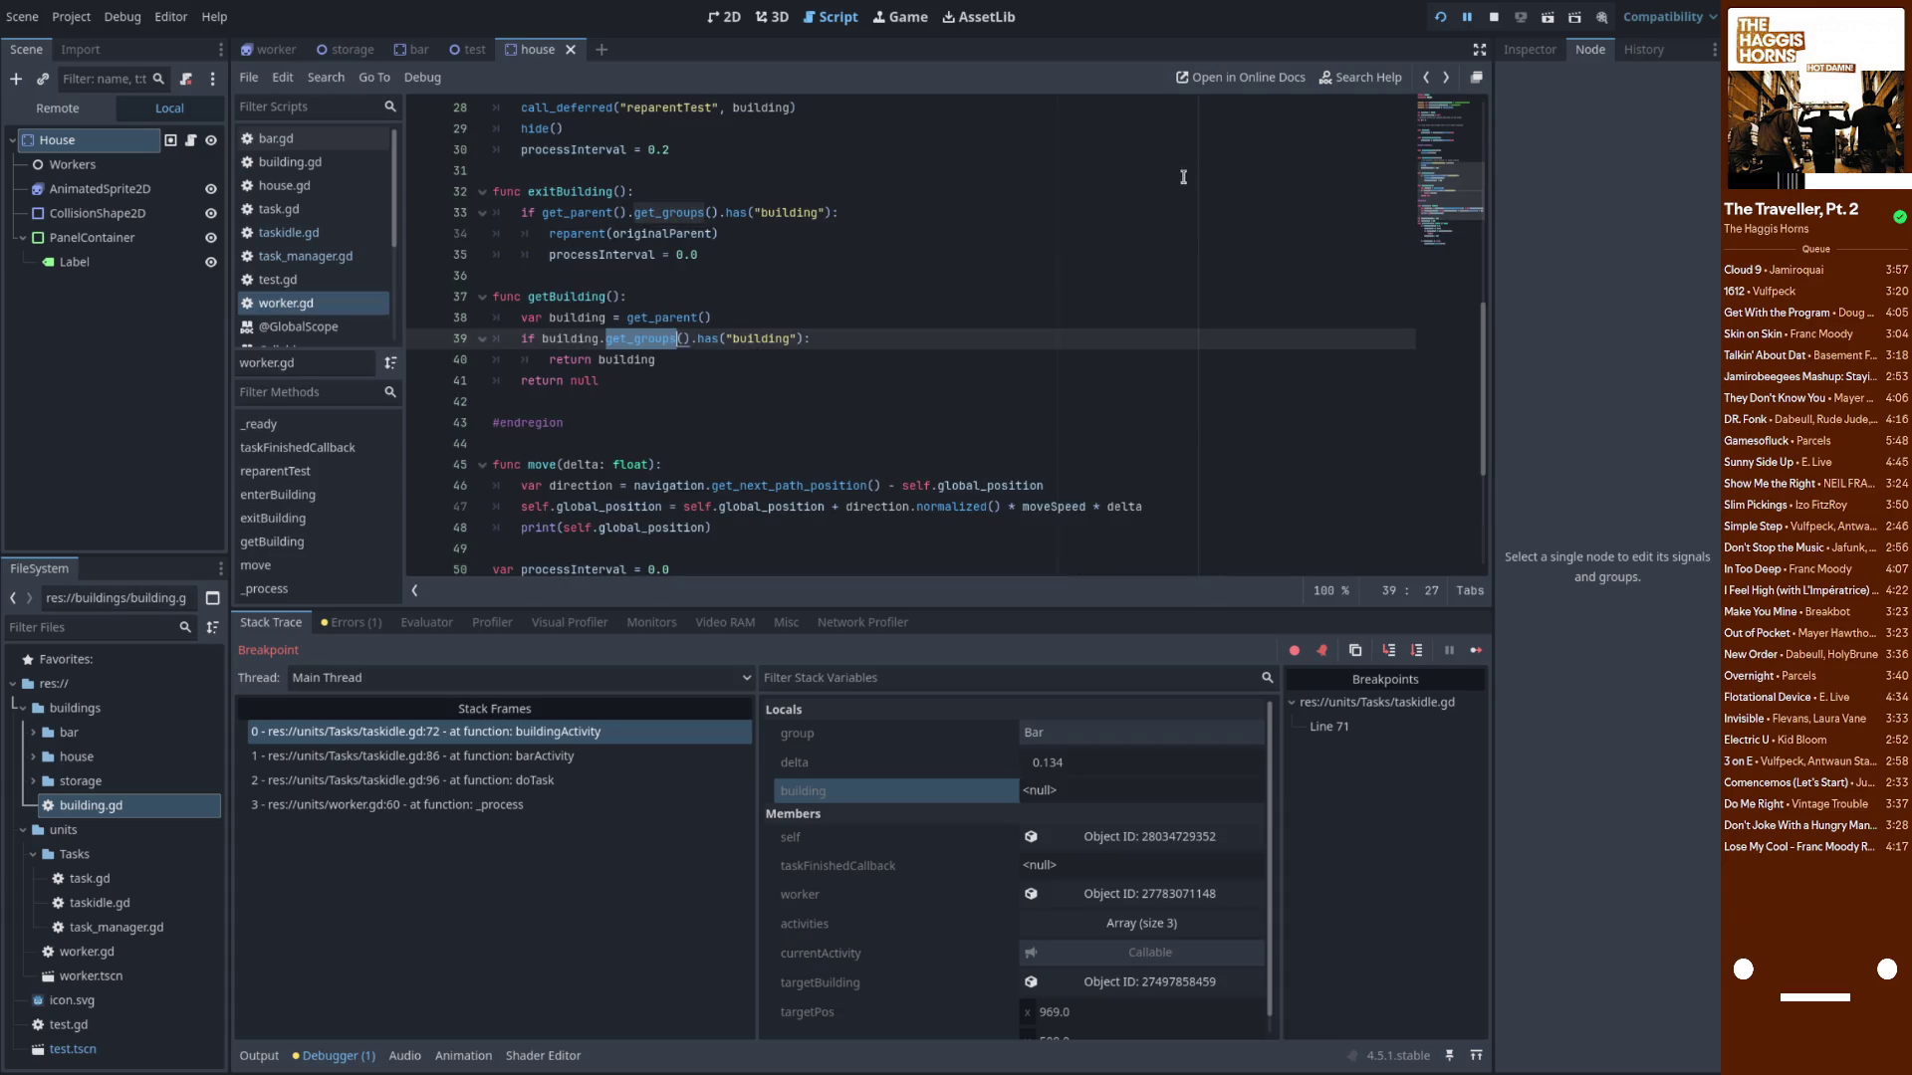
key("alt+Left")
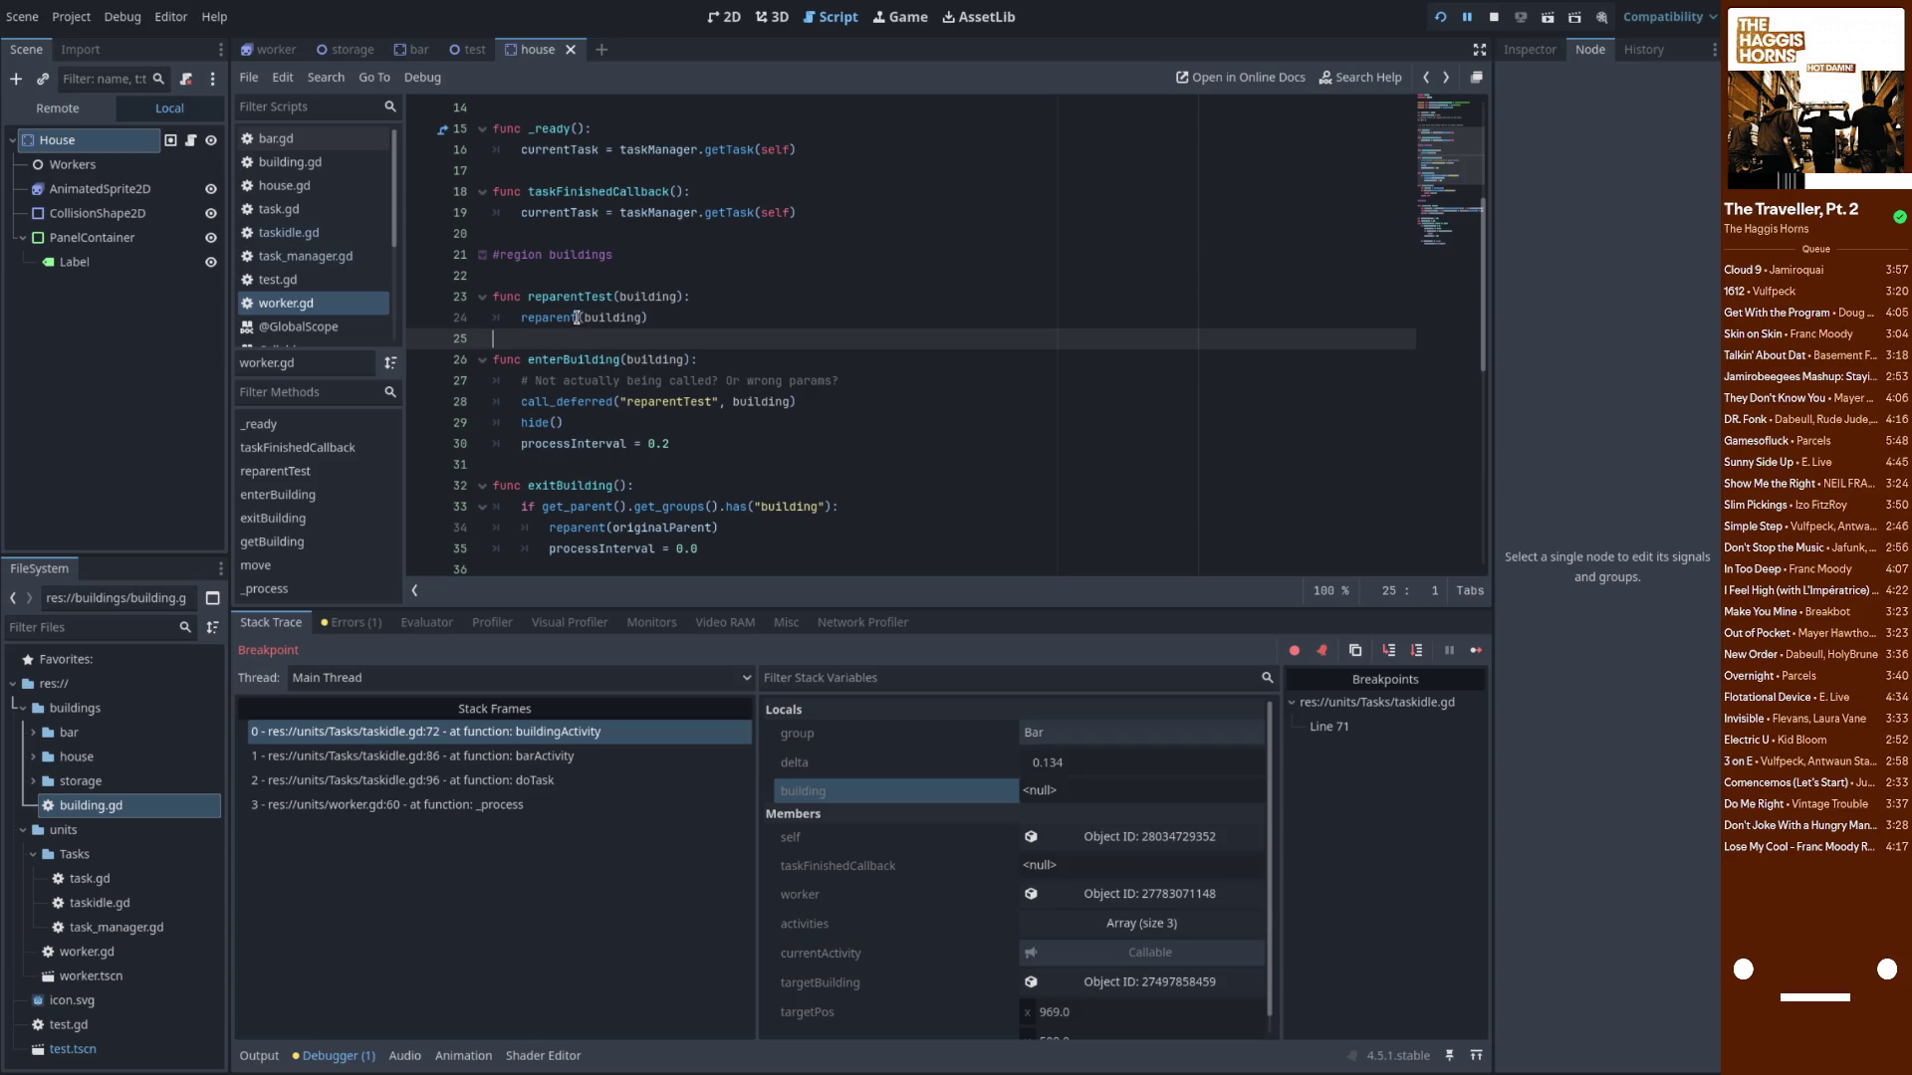
Open the Node class reference and scroll down to its methods list
left_click(1361, 77)
type("Node2D")
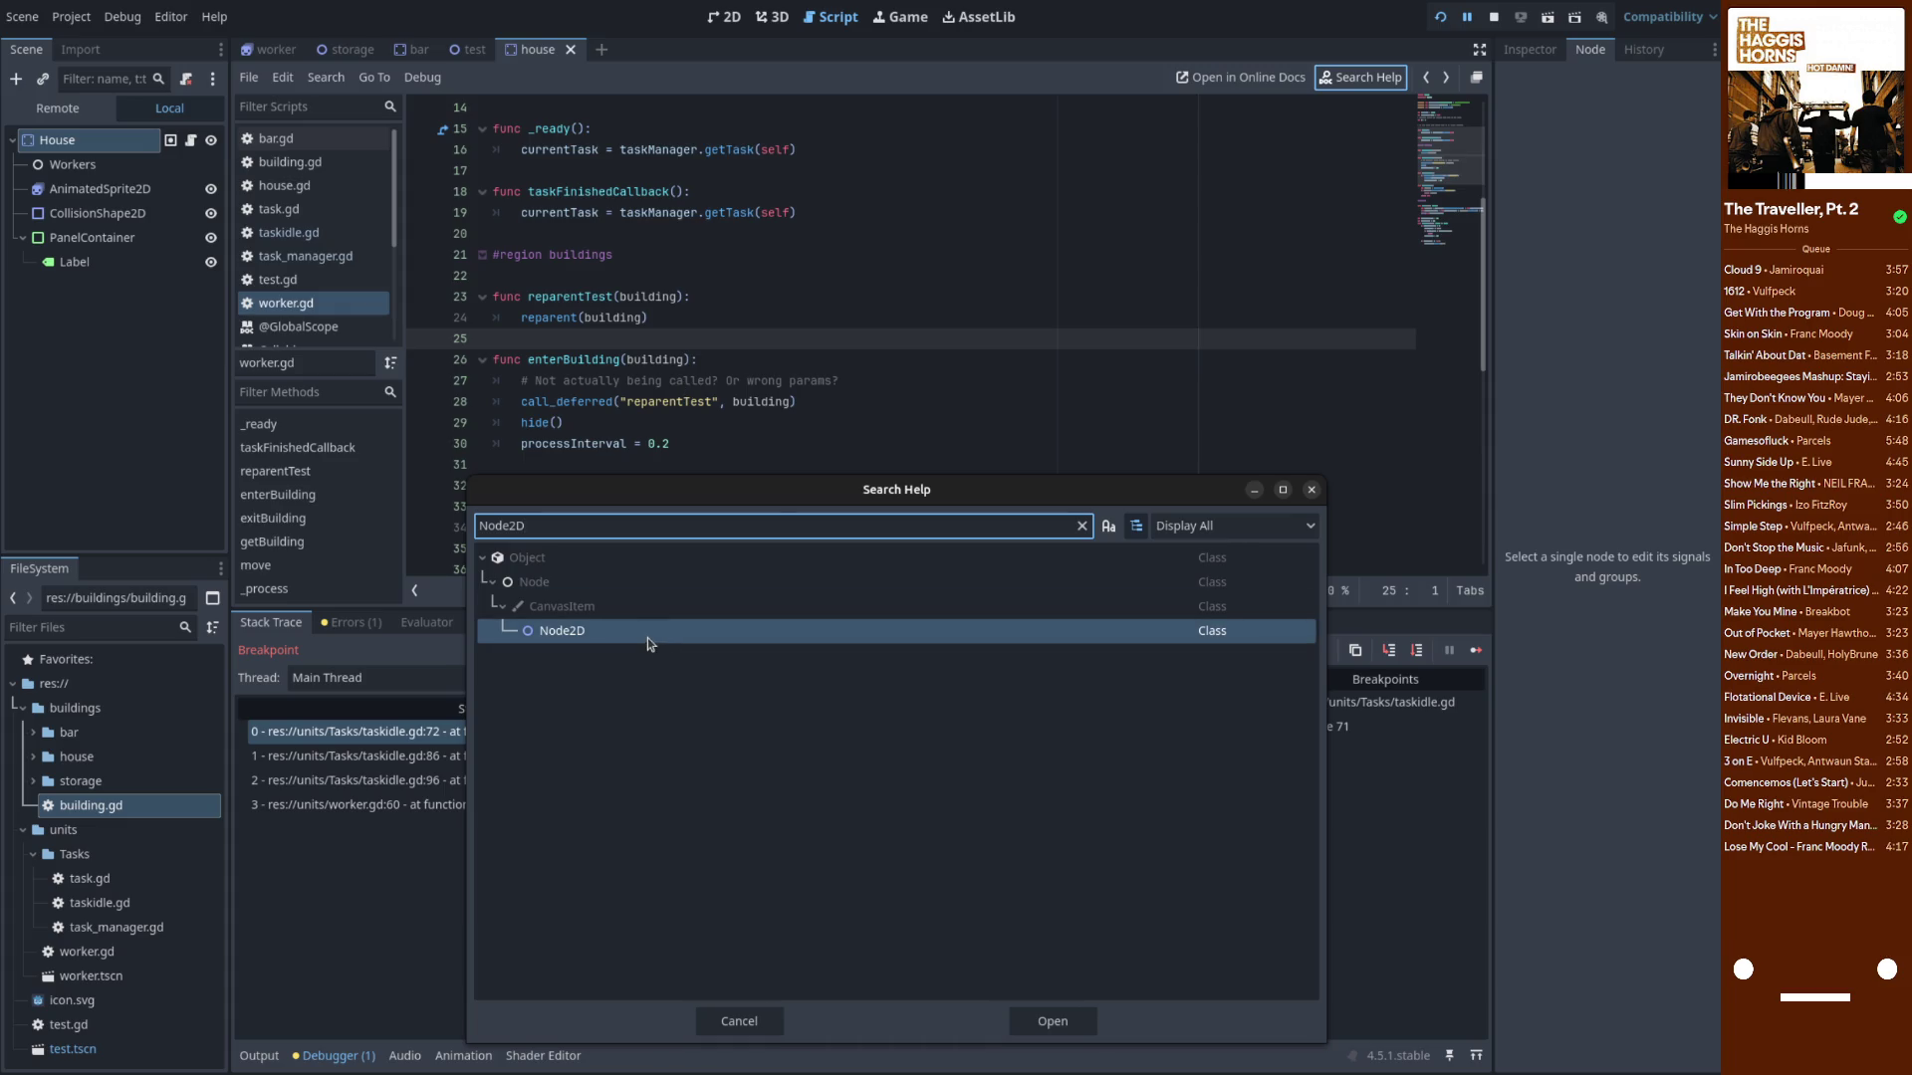
key("BackSpace")
key("BackSpace")
key("BackSpace")
type("ode")
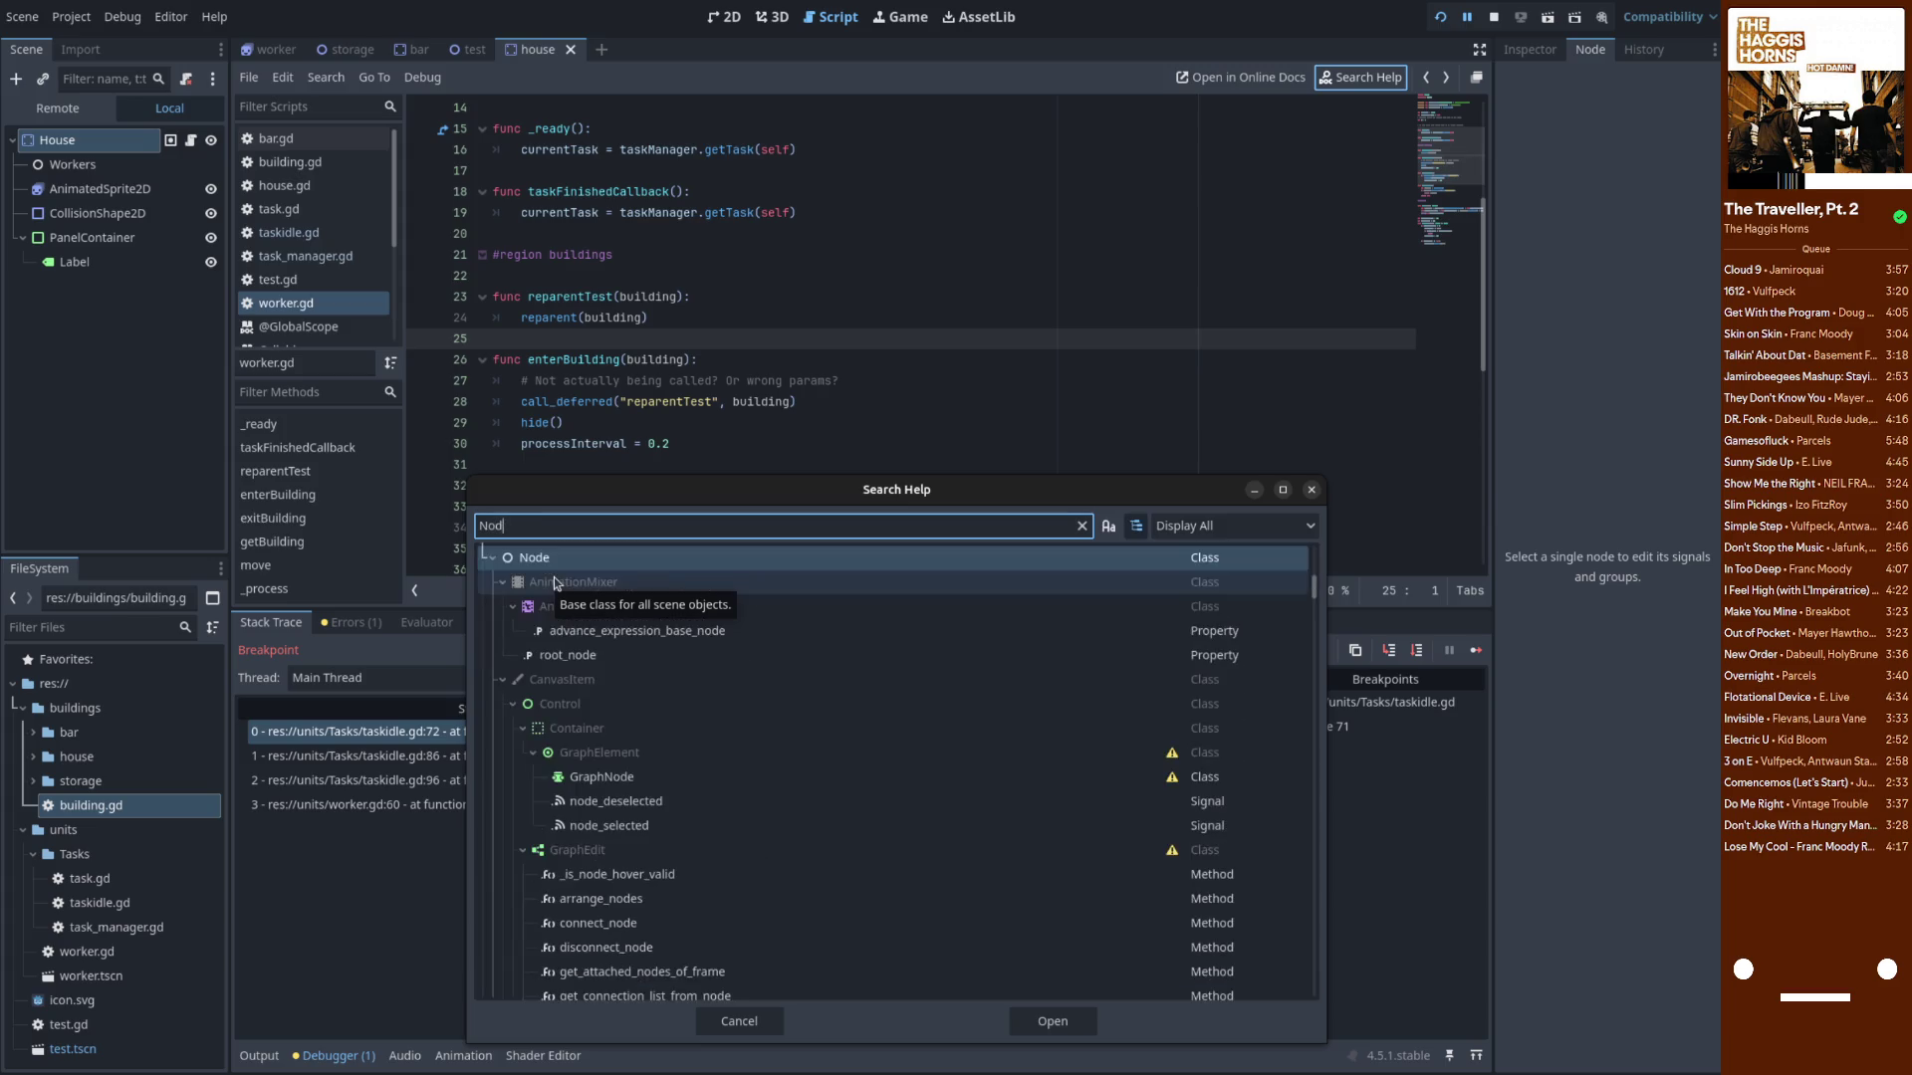
double_click(562, 570)
scroll(737, 329, "down", 10)
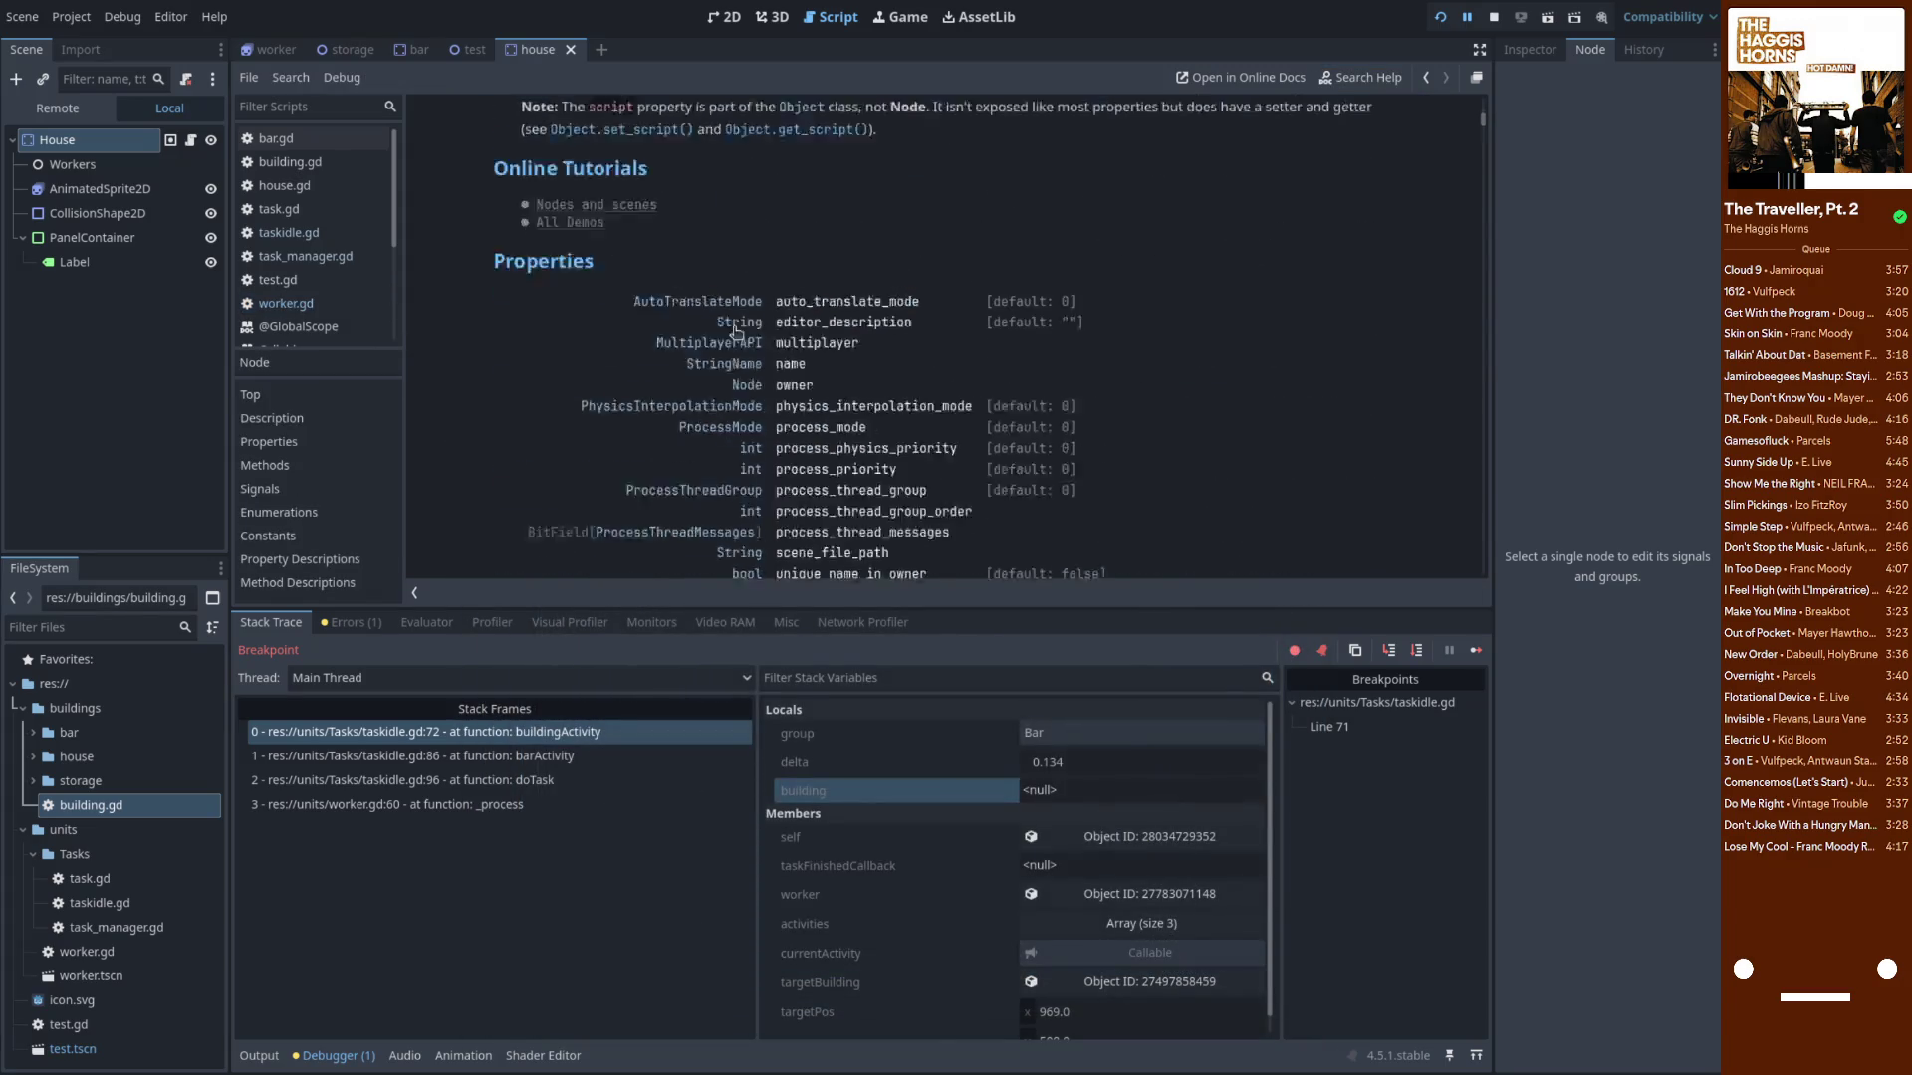
scroll(770, 343, "down", 3)
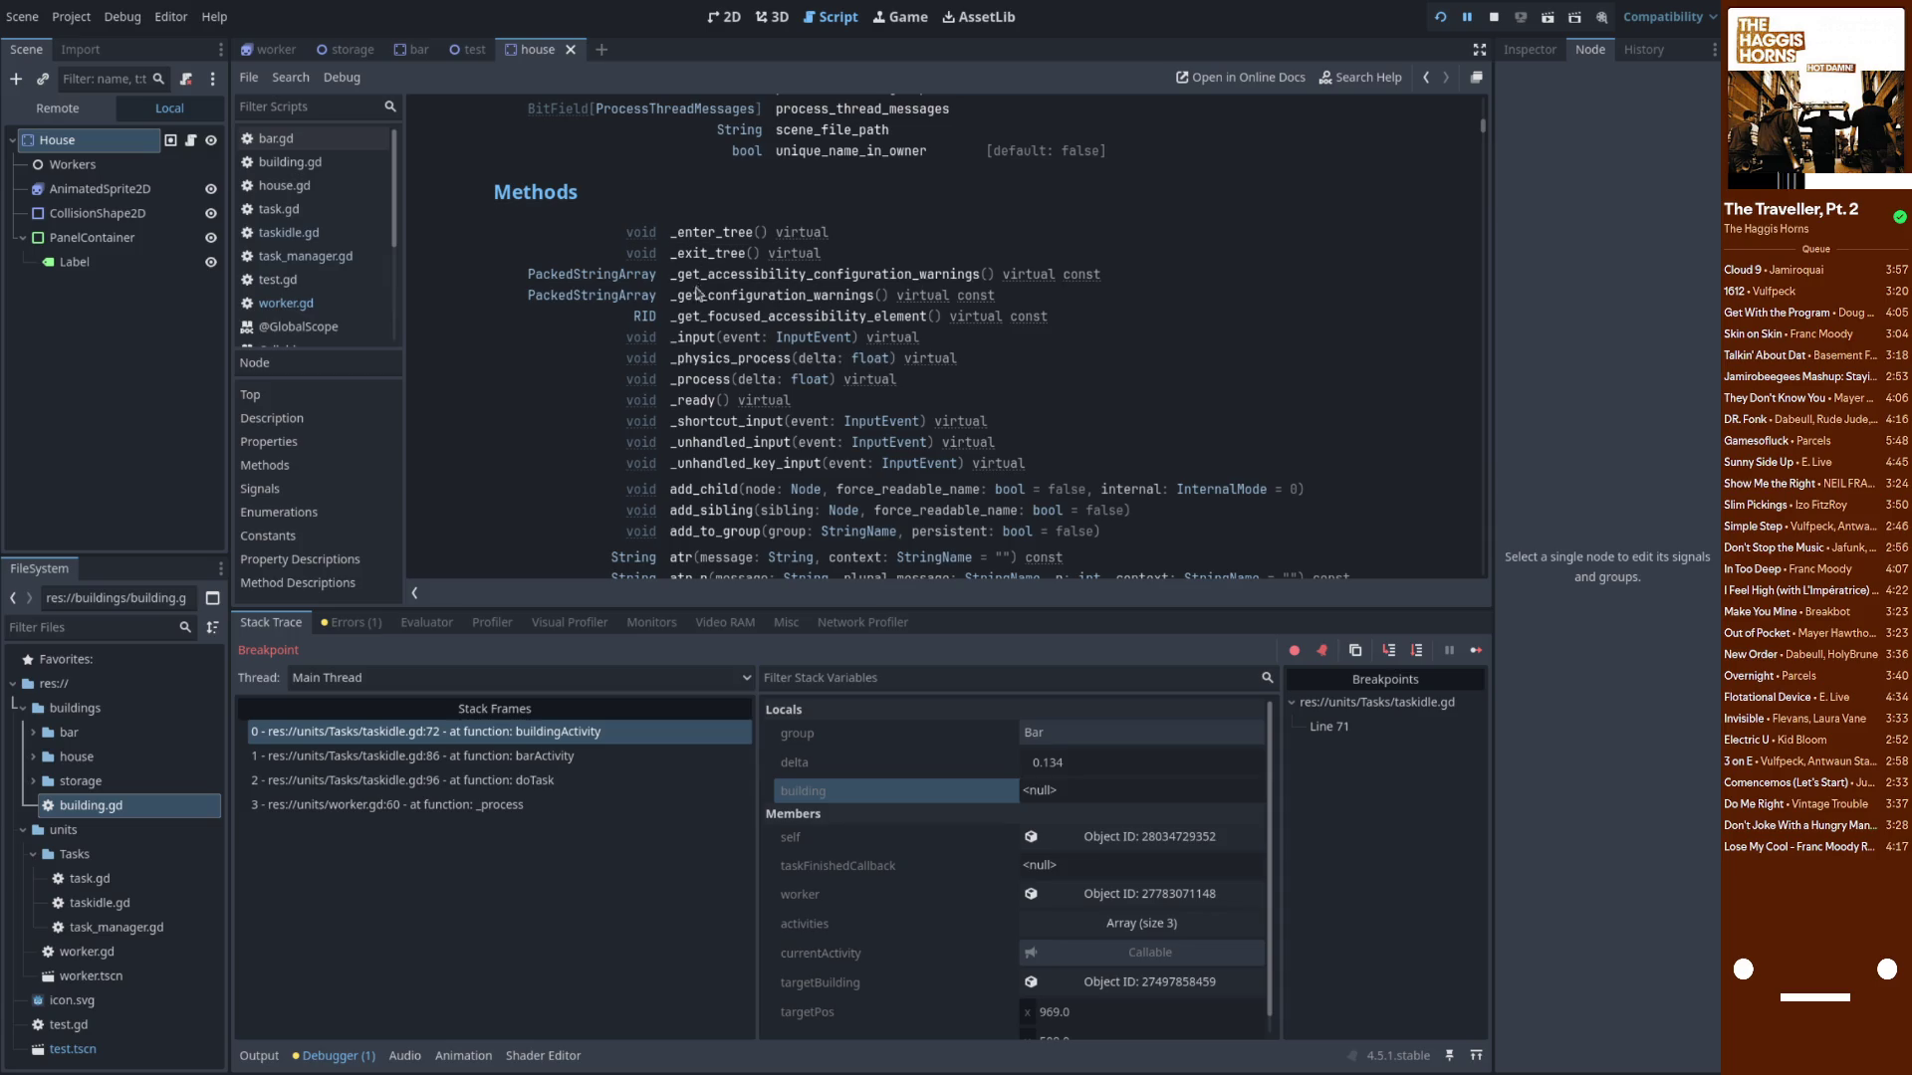
scroll(697, 369, "down", 8)
scroll(687, 379, "up", 3)
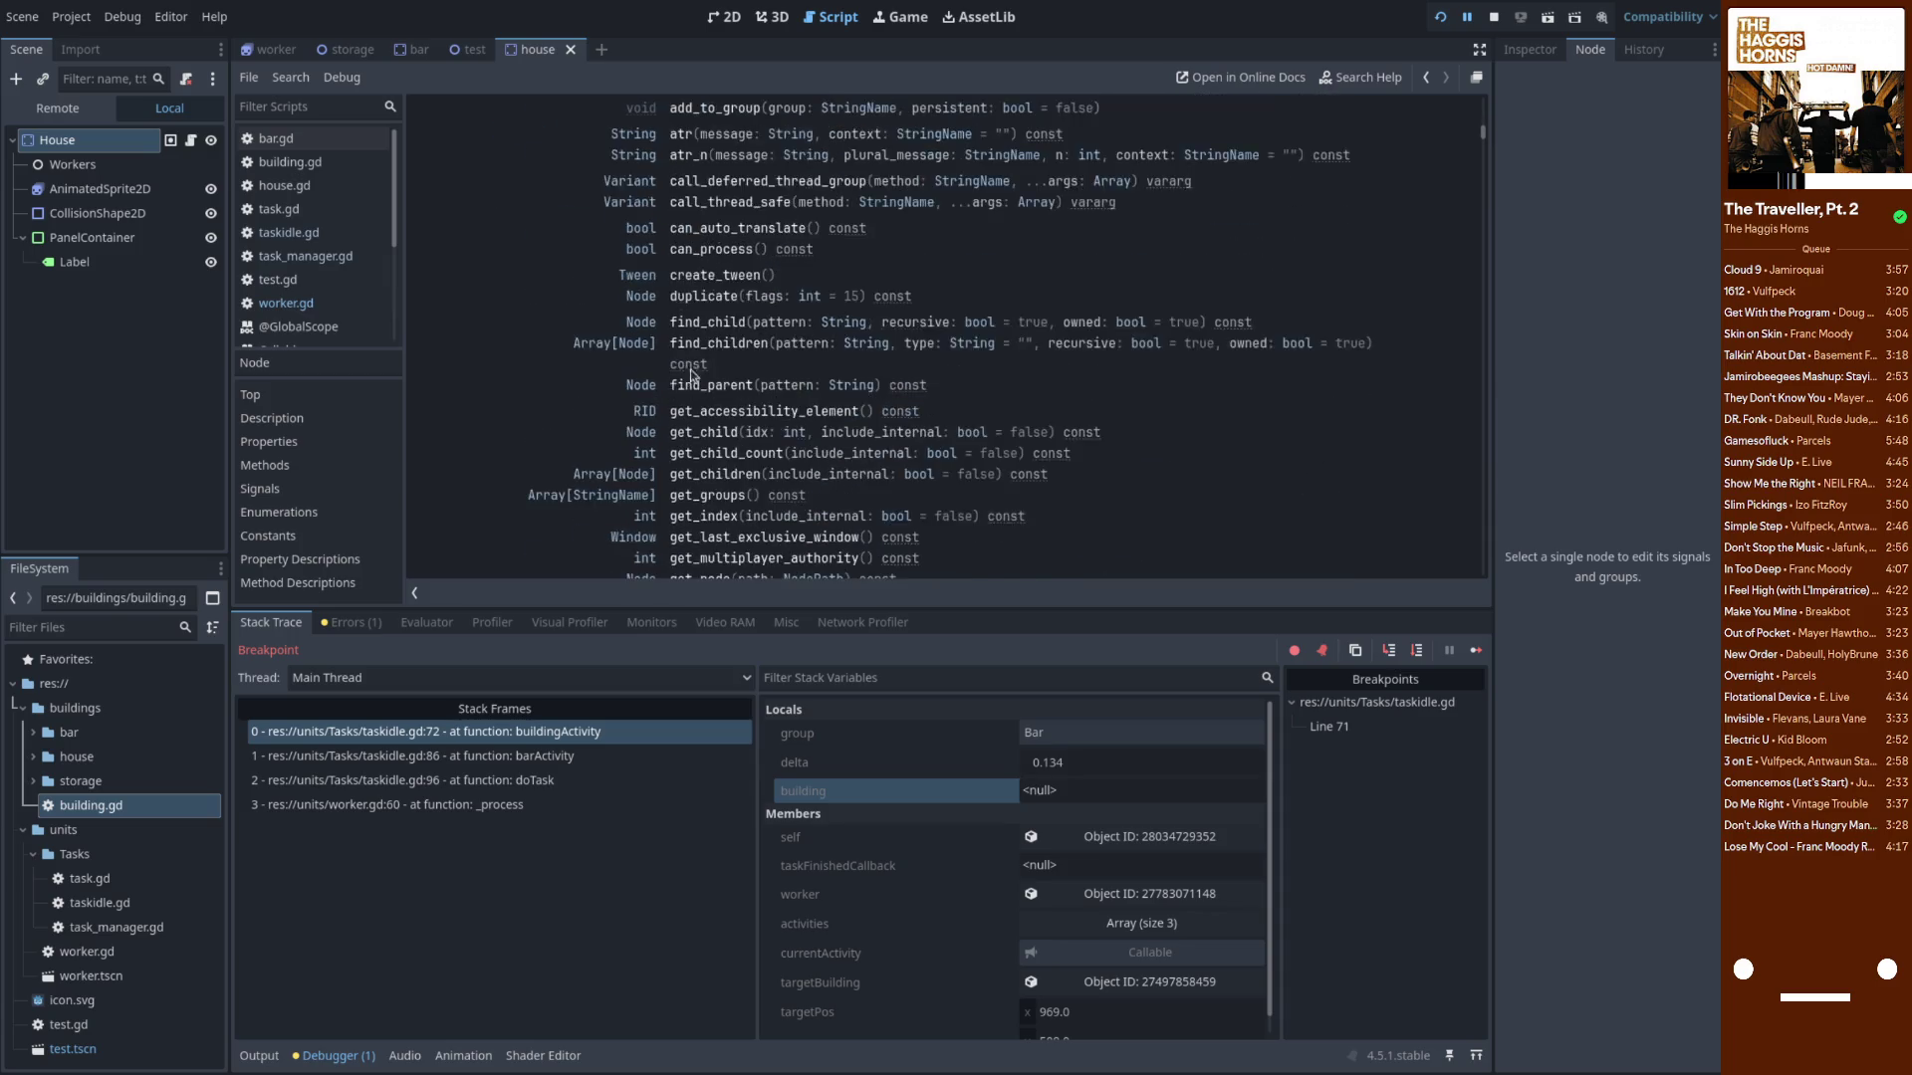
scroll(699, 381, "down", 6)
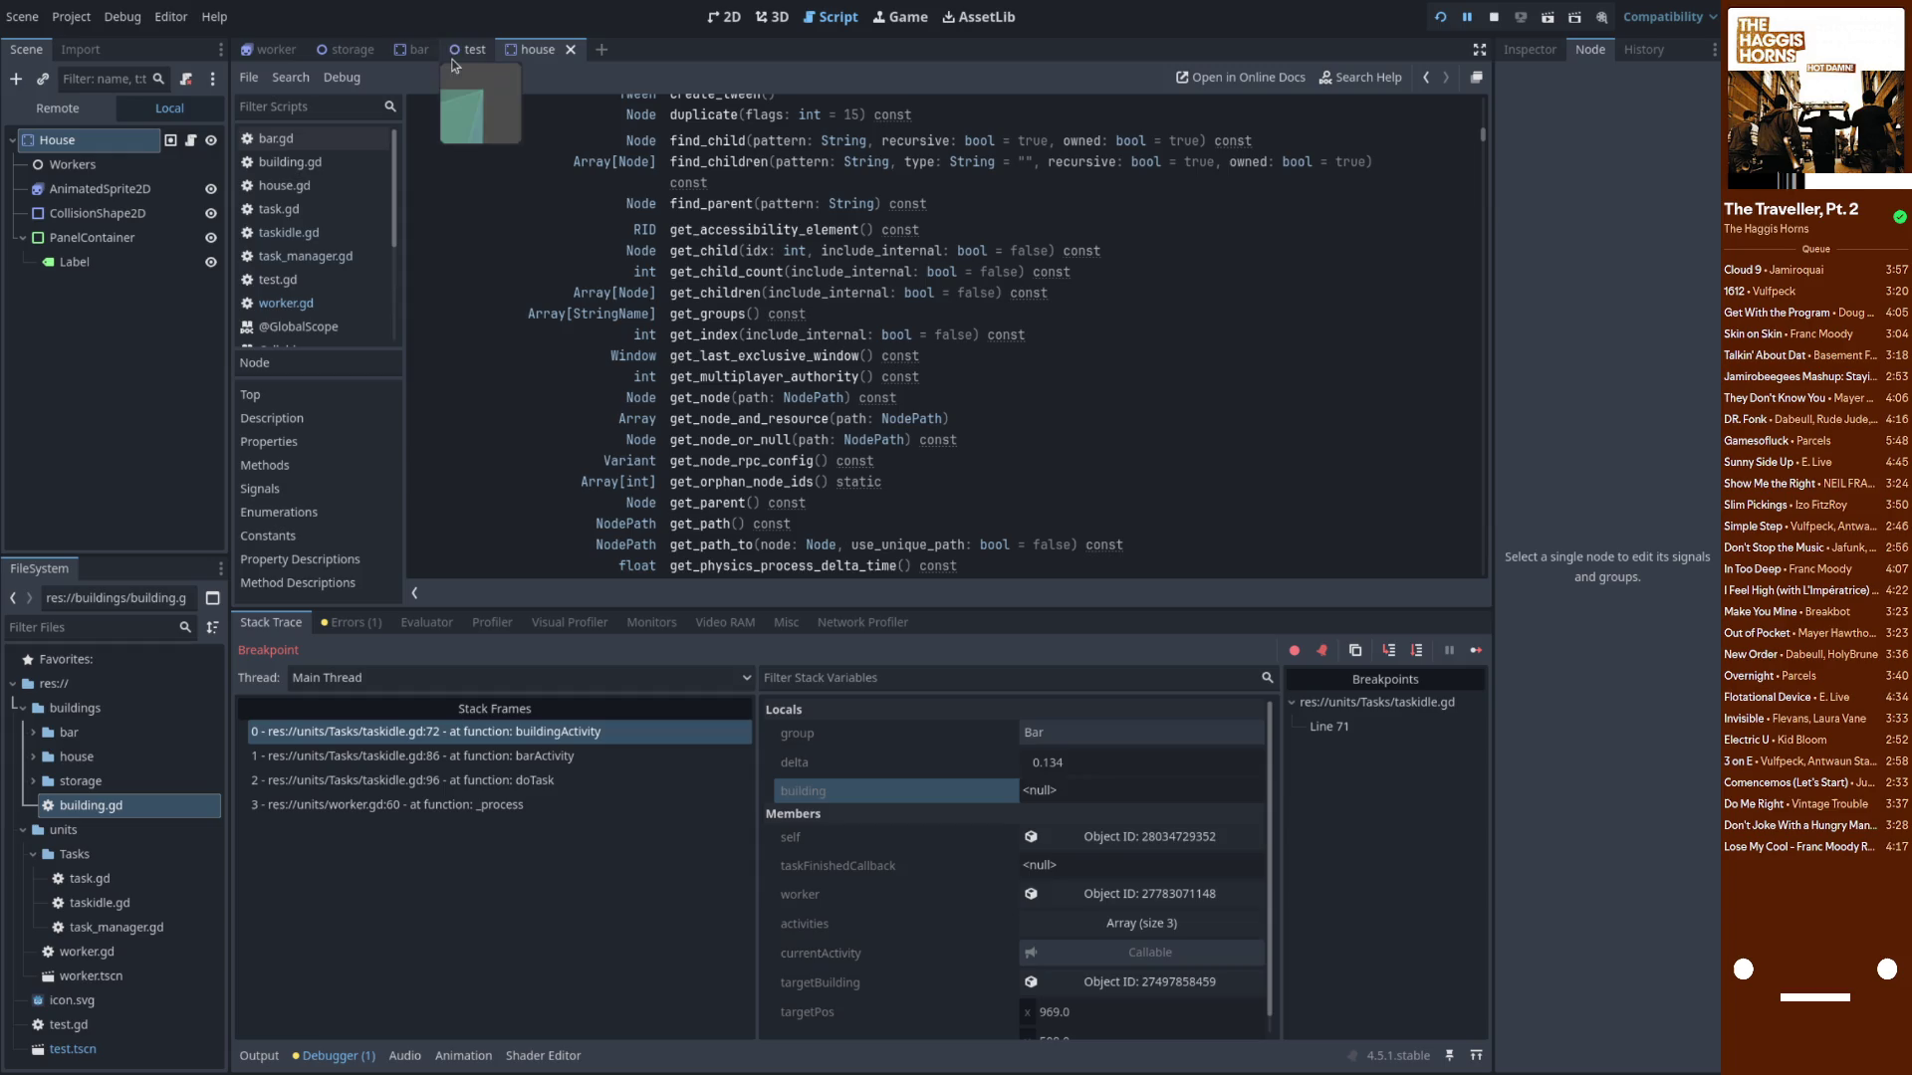
Check the bar and house scene tabs, then bring worker.gd back into the script editor
left_click(403, 54)
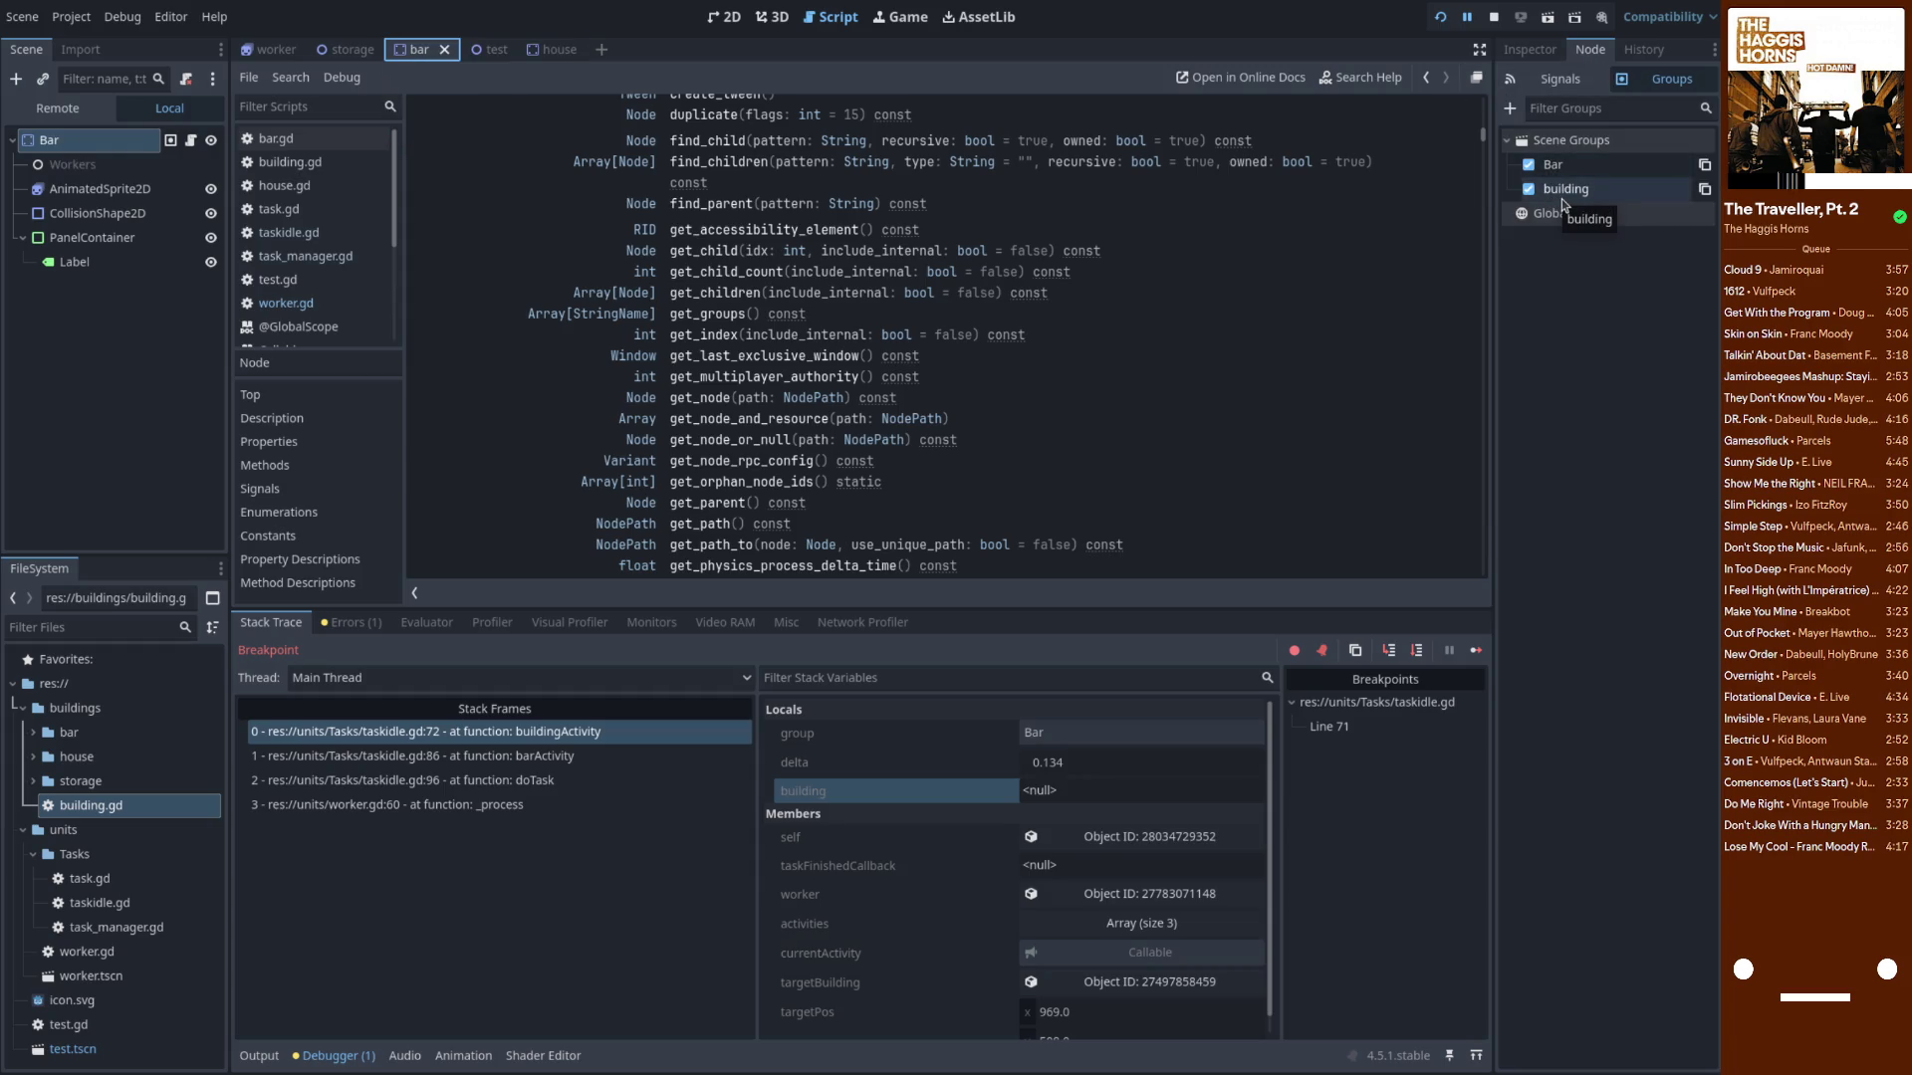
left_click(552, 52)
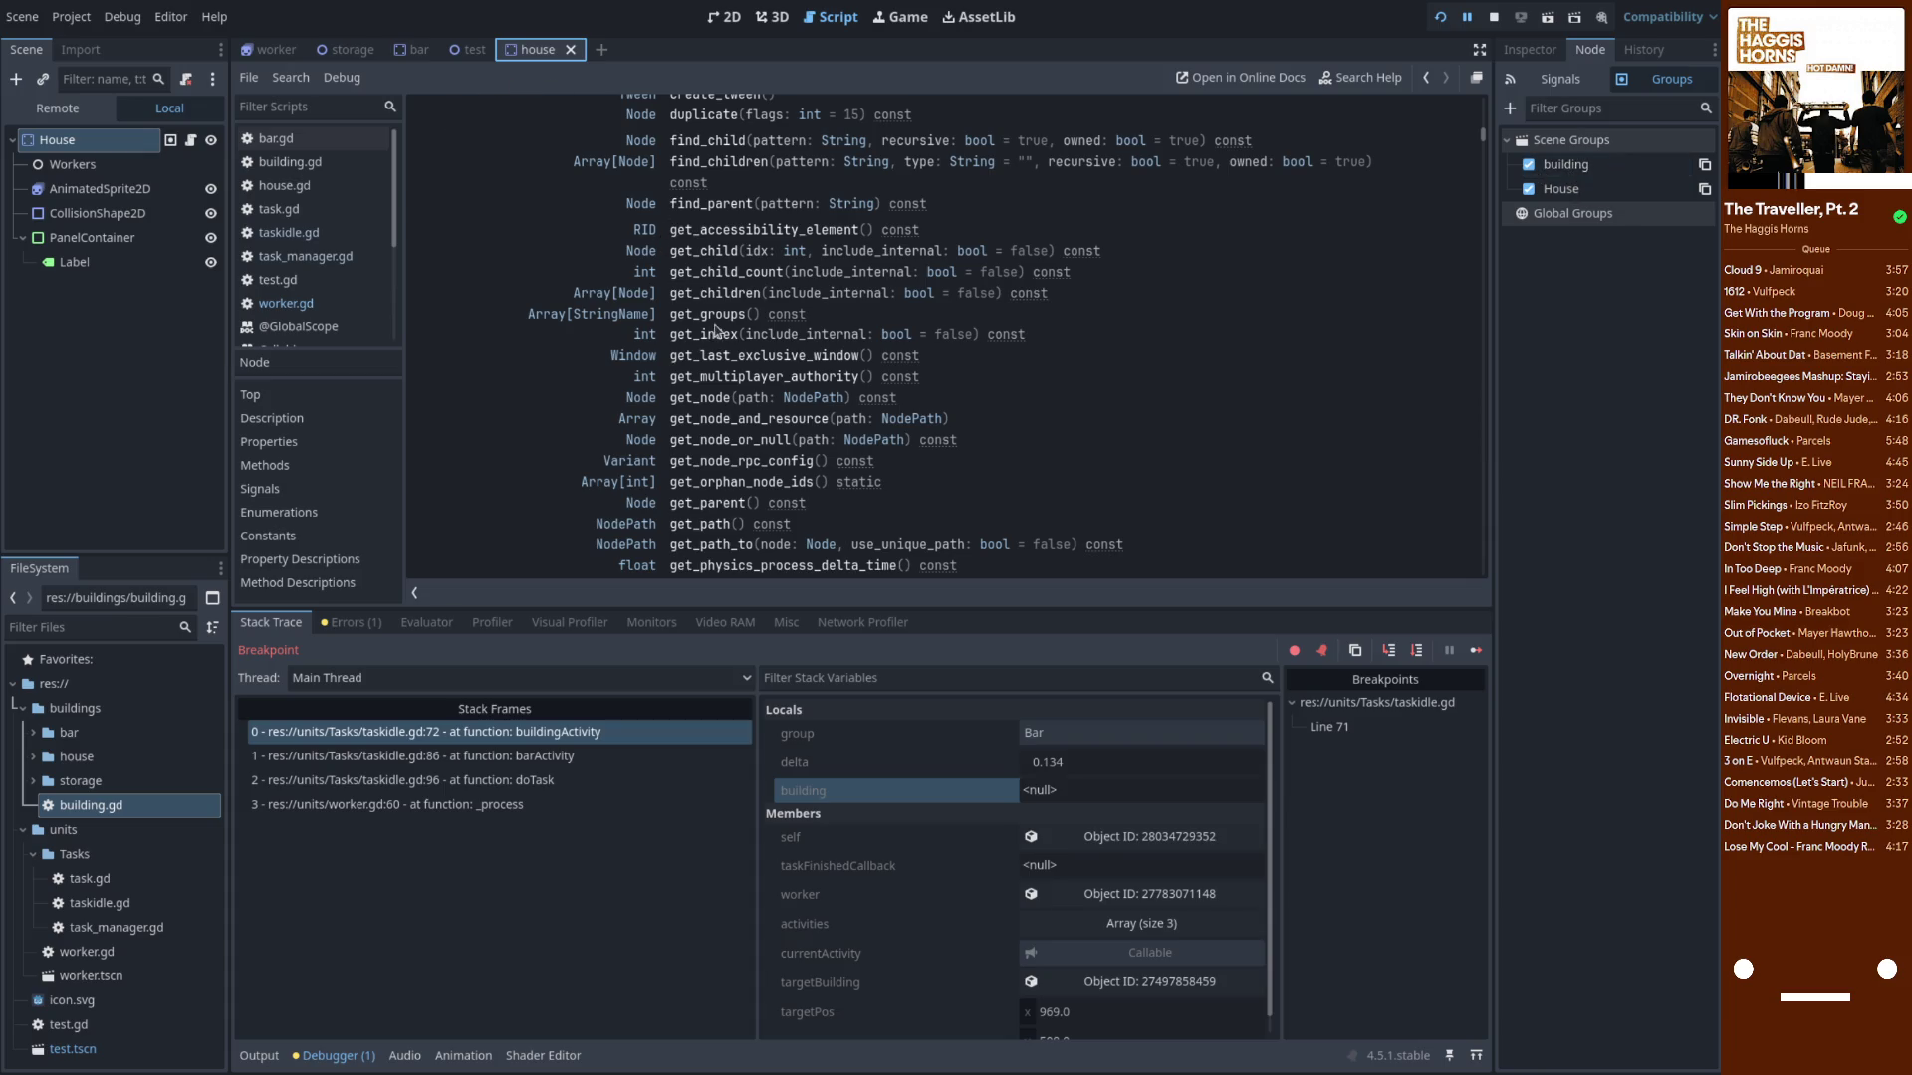
left_click(295, 303)
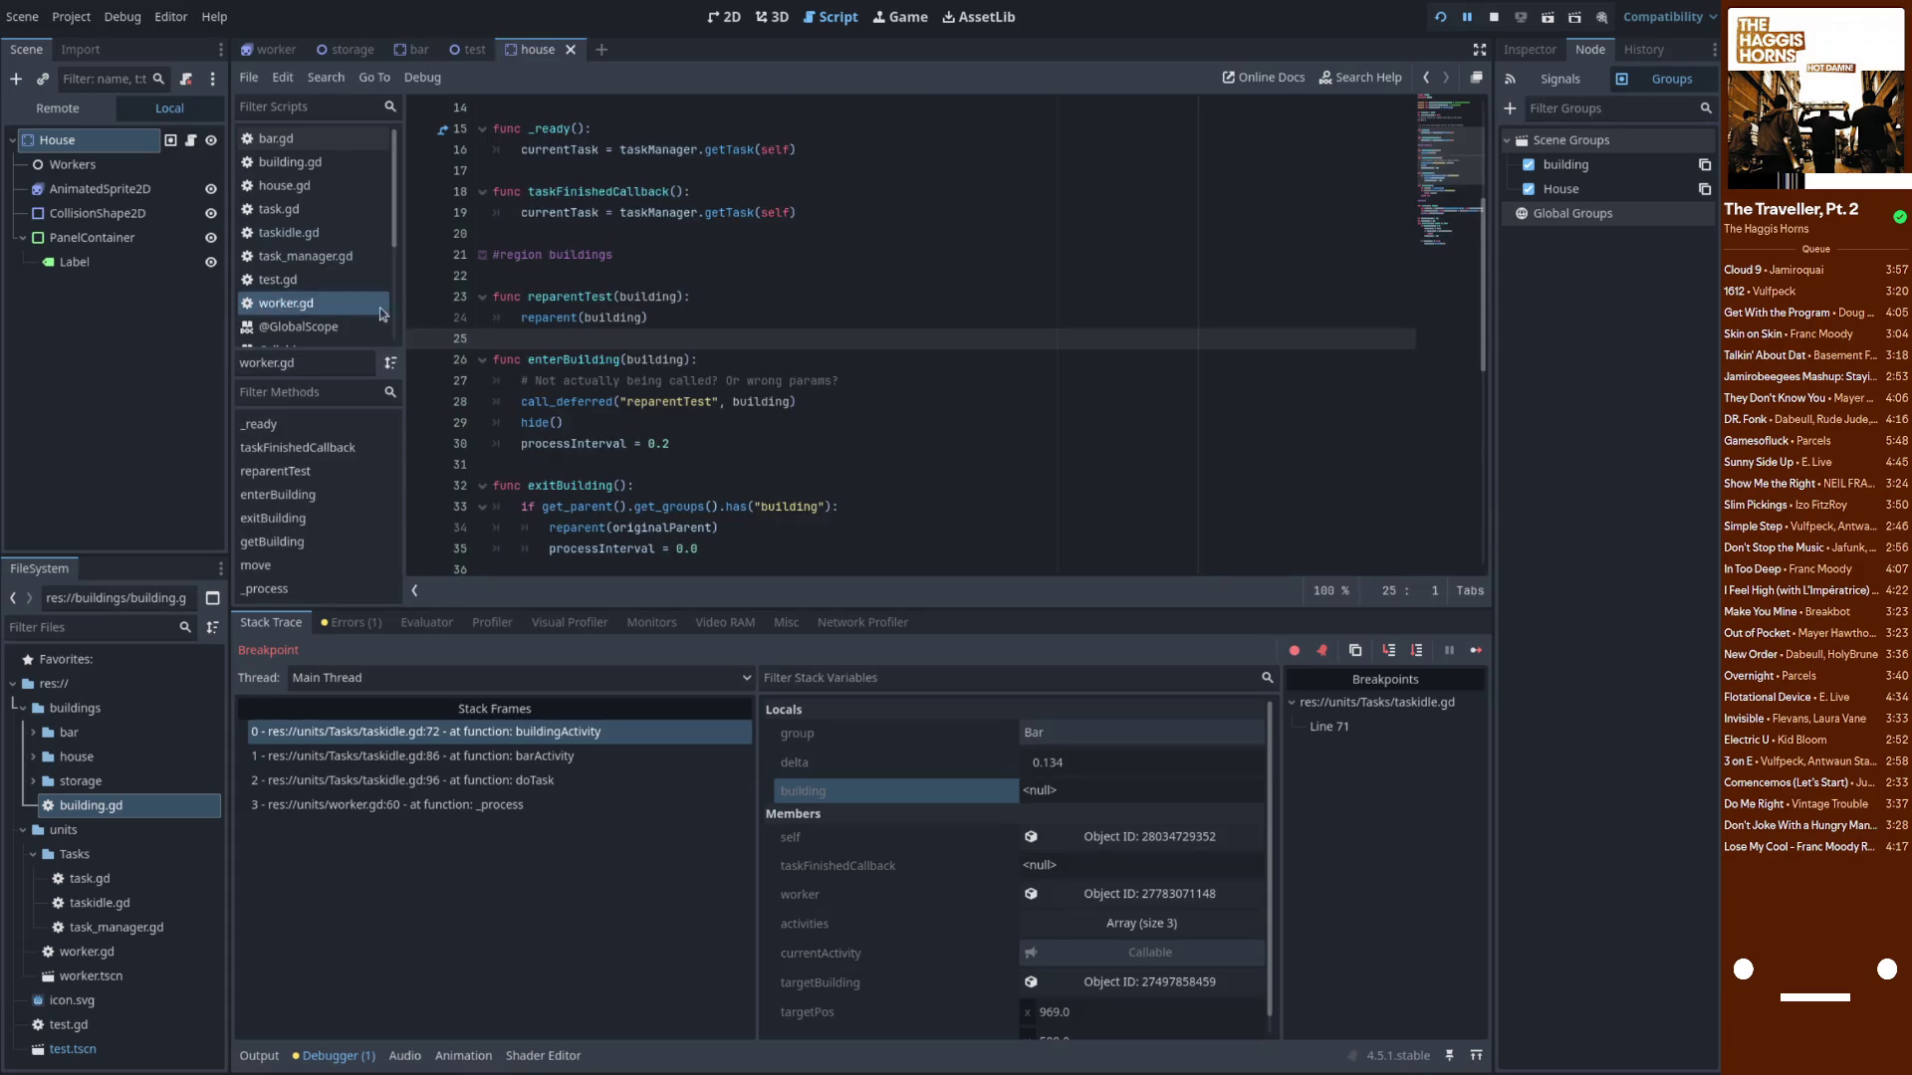
scroll(586, 399, "down", 5)
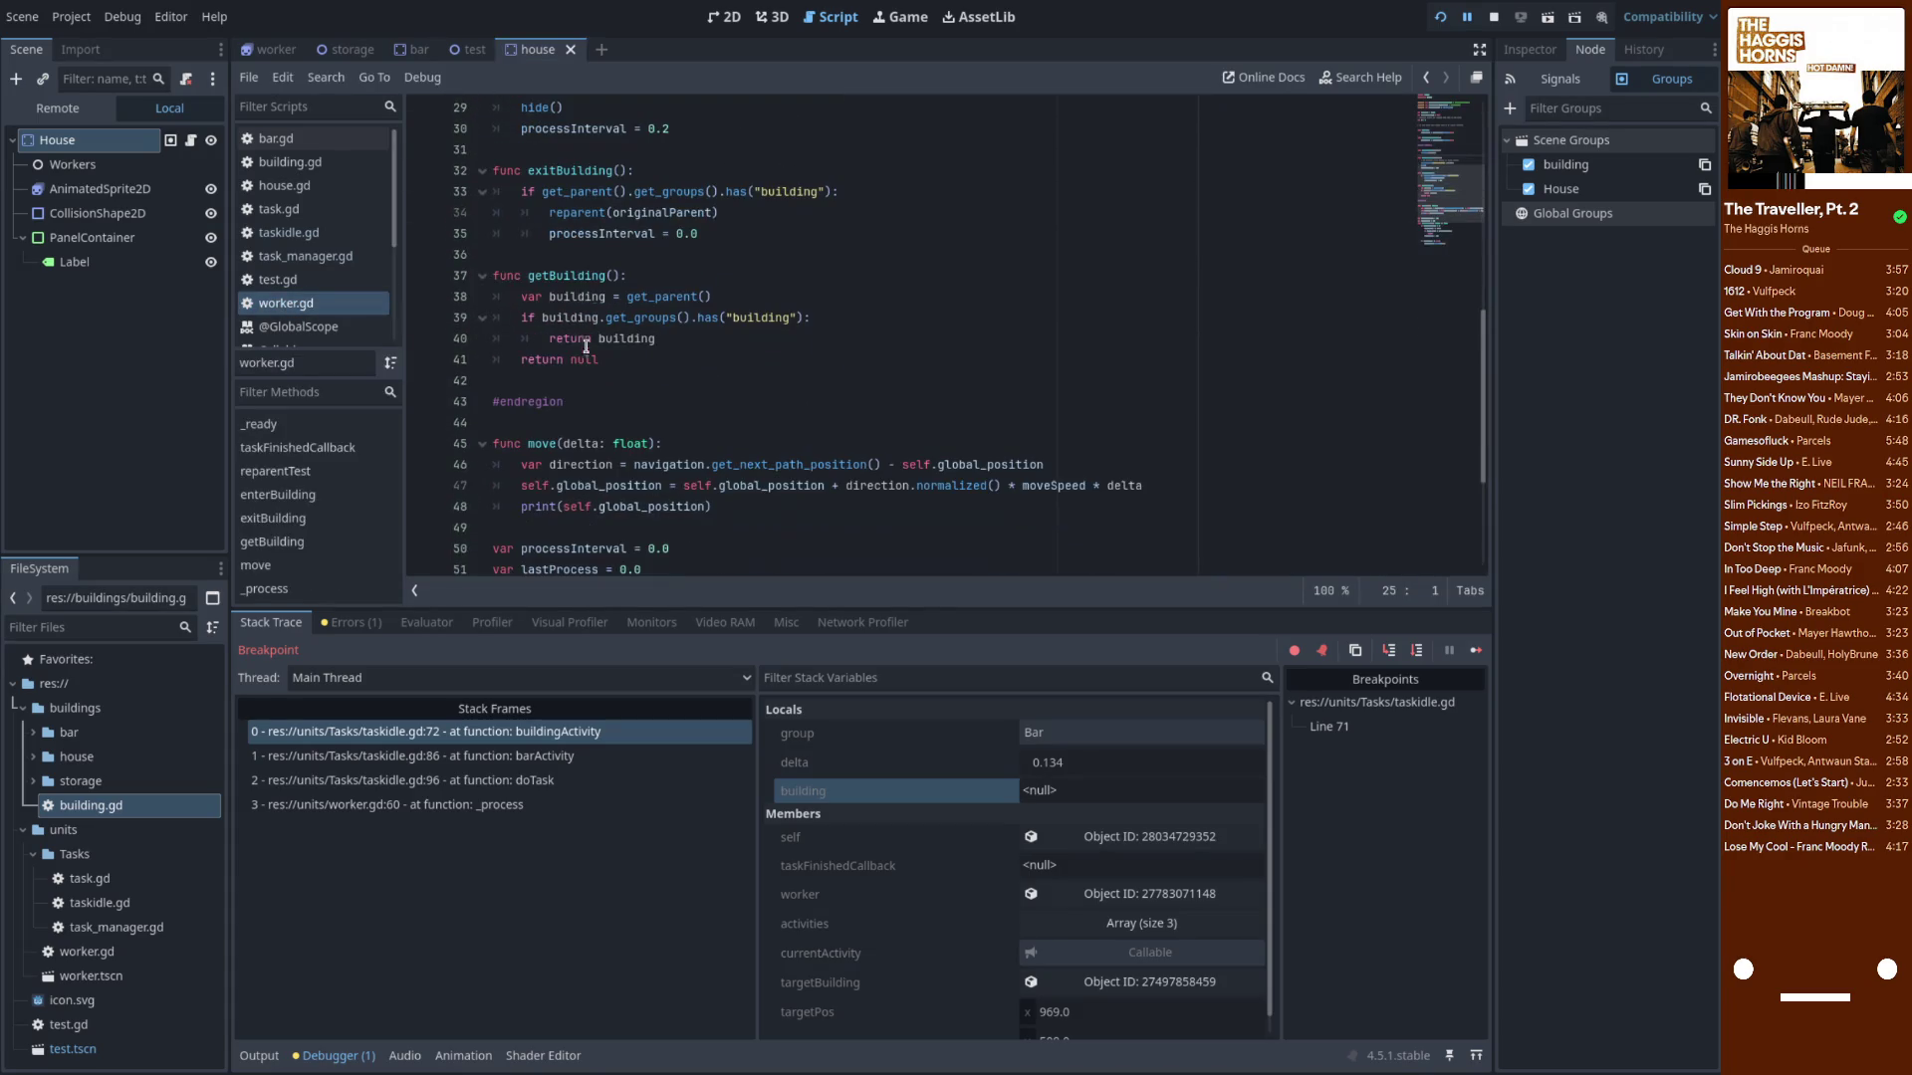
scroll(607, 329, "down", 1)
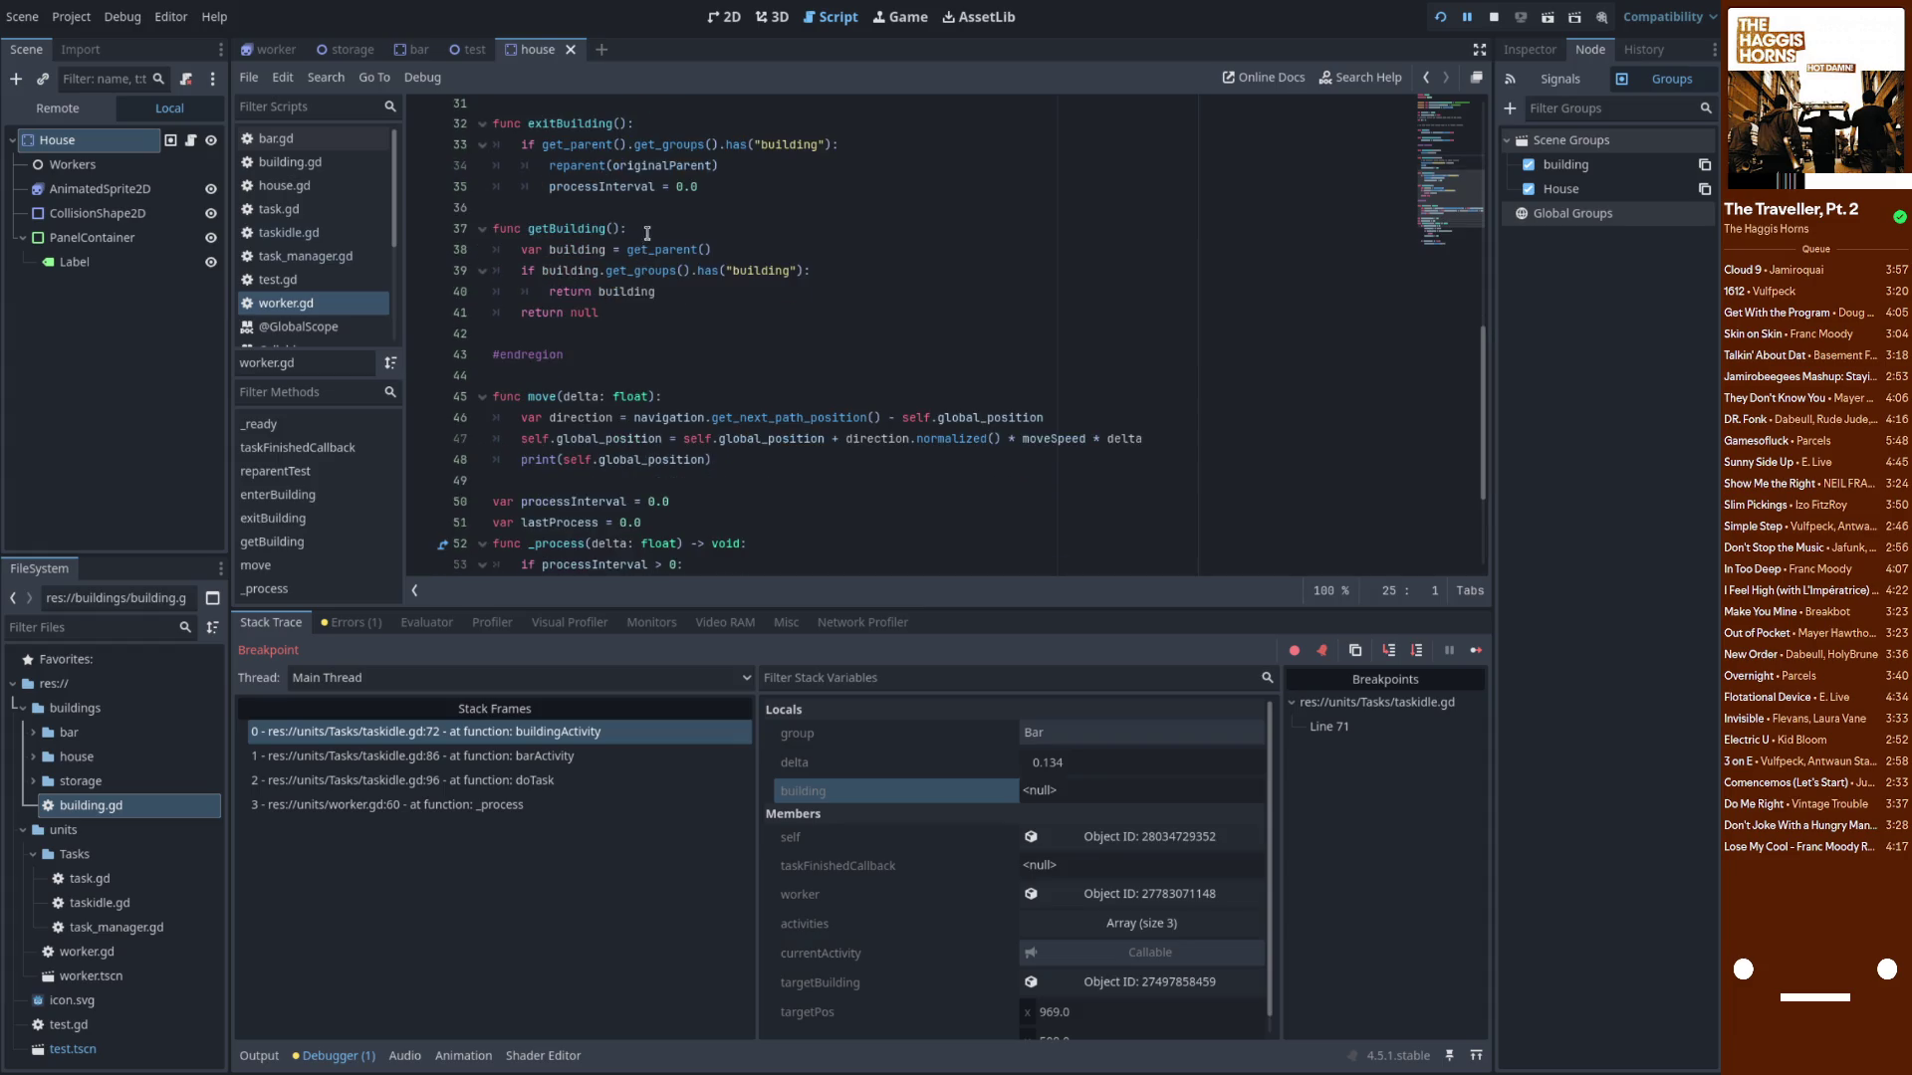
double_click(638, 235)
double_click(657, 257)
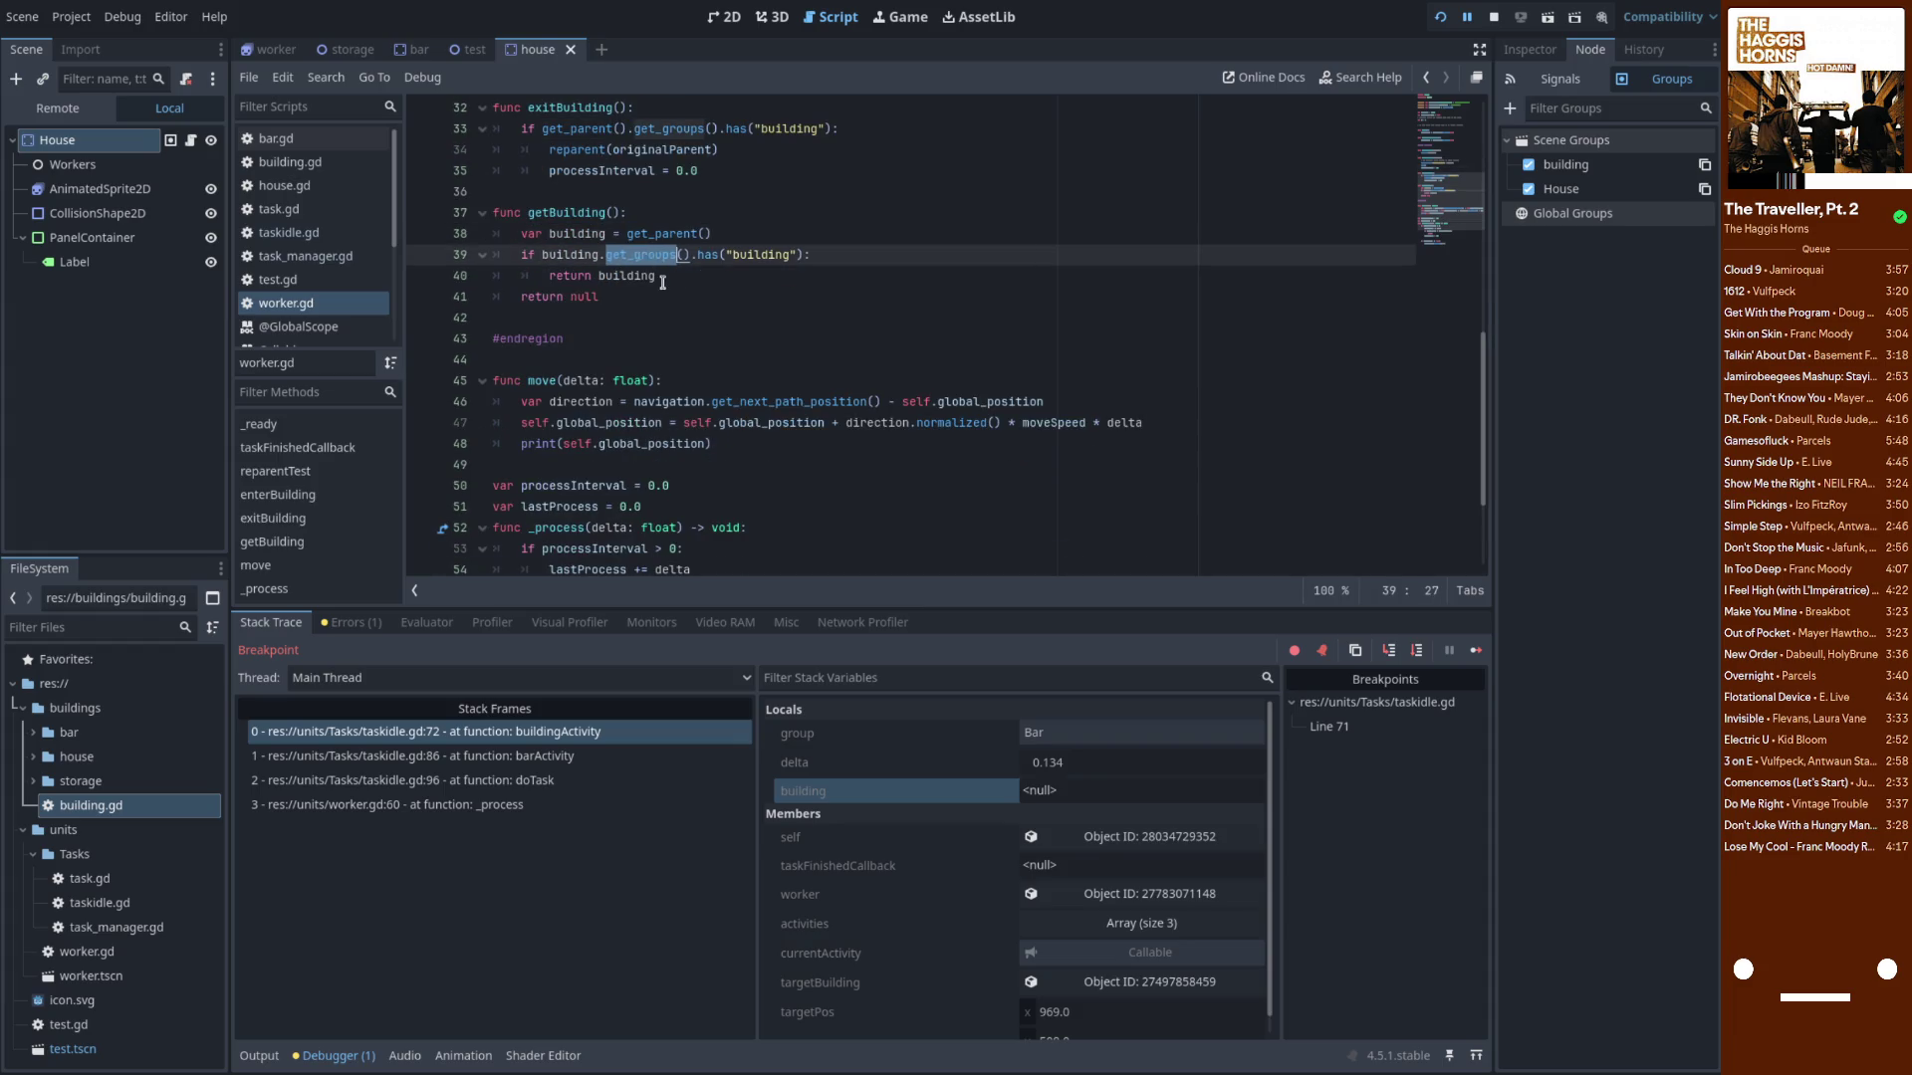
scroll(658, 281, "up", 4)
double_click(549, 195)
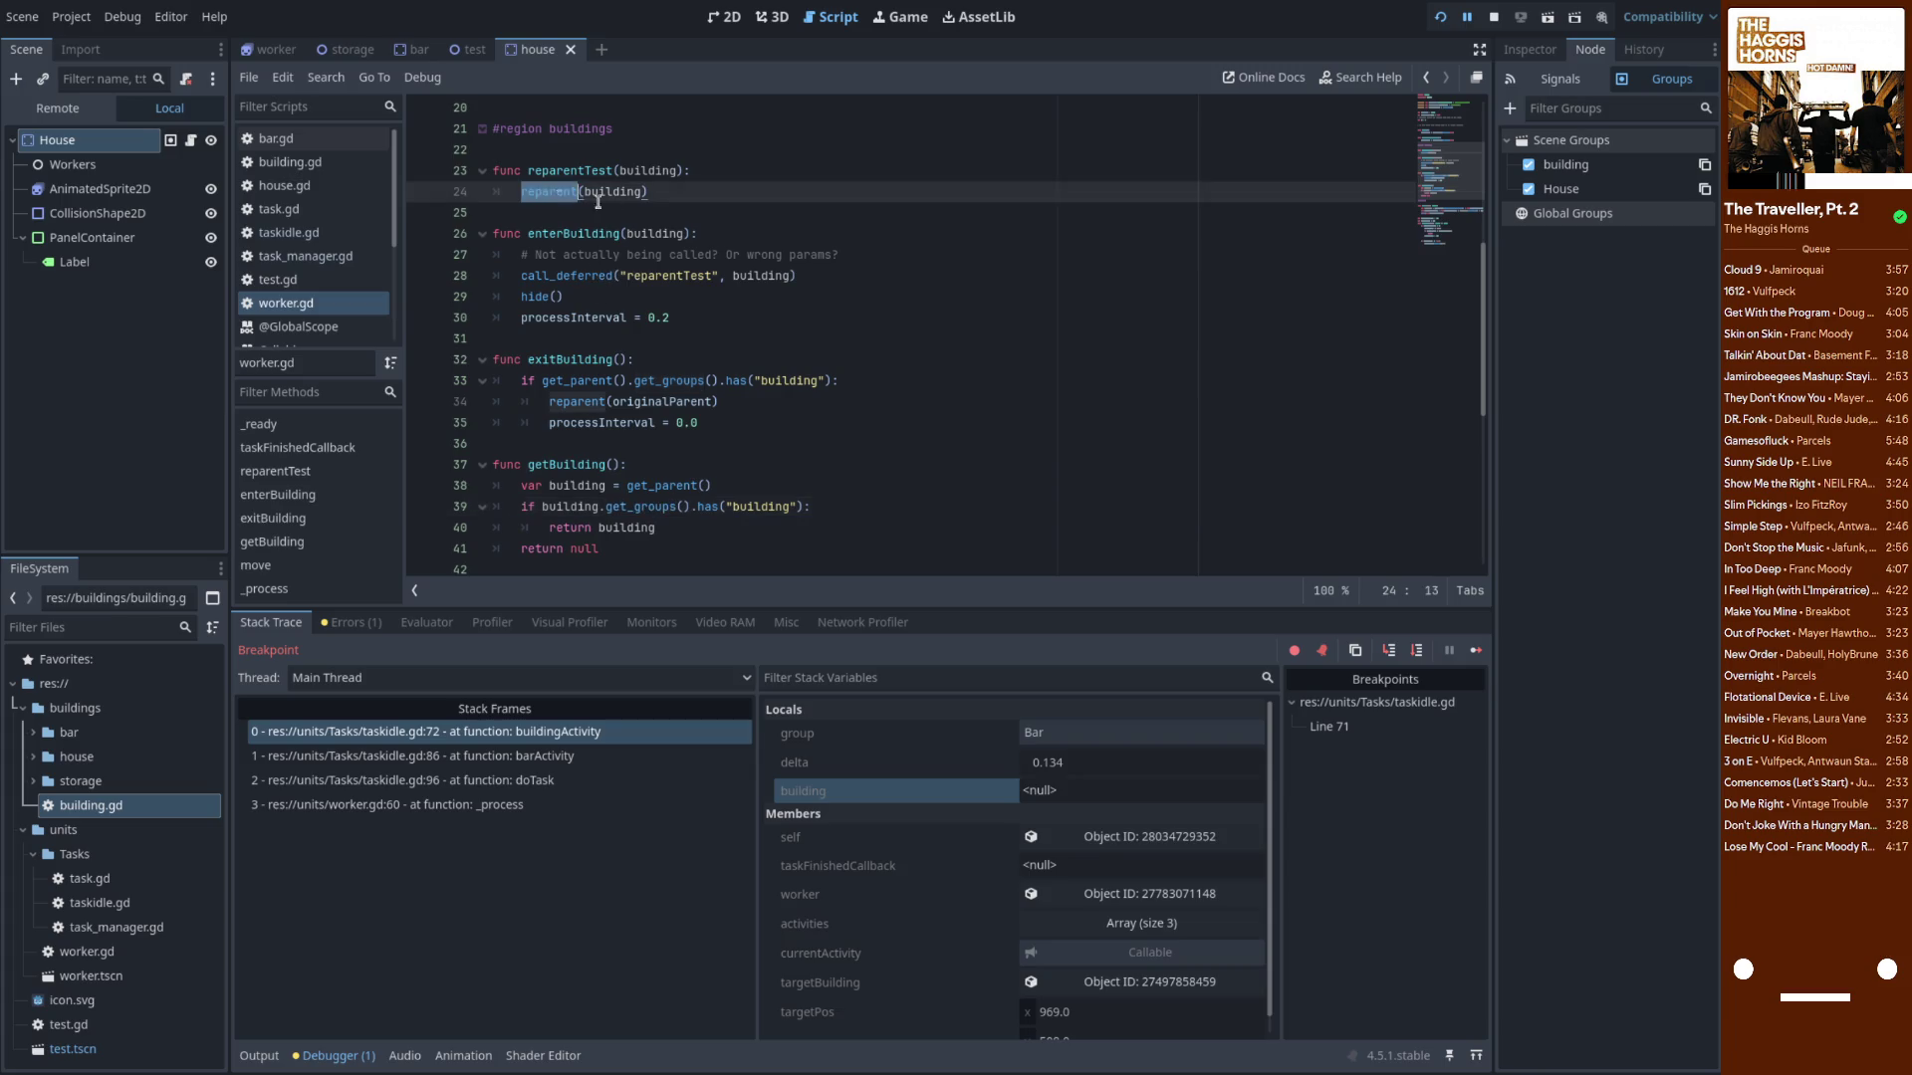
double_click(616, 191)
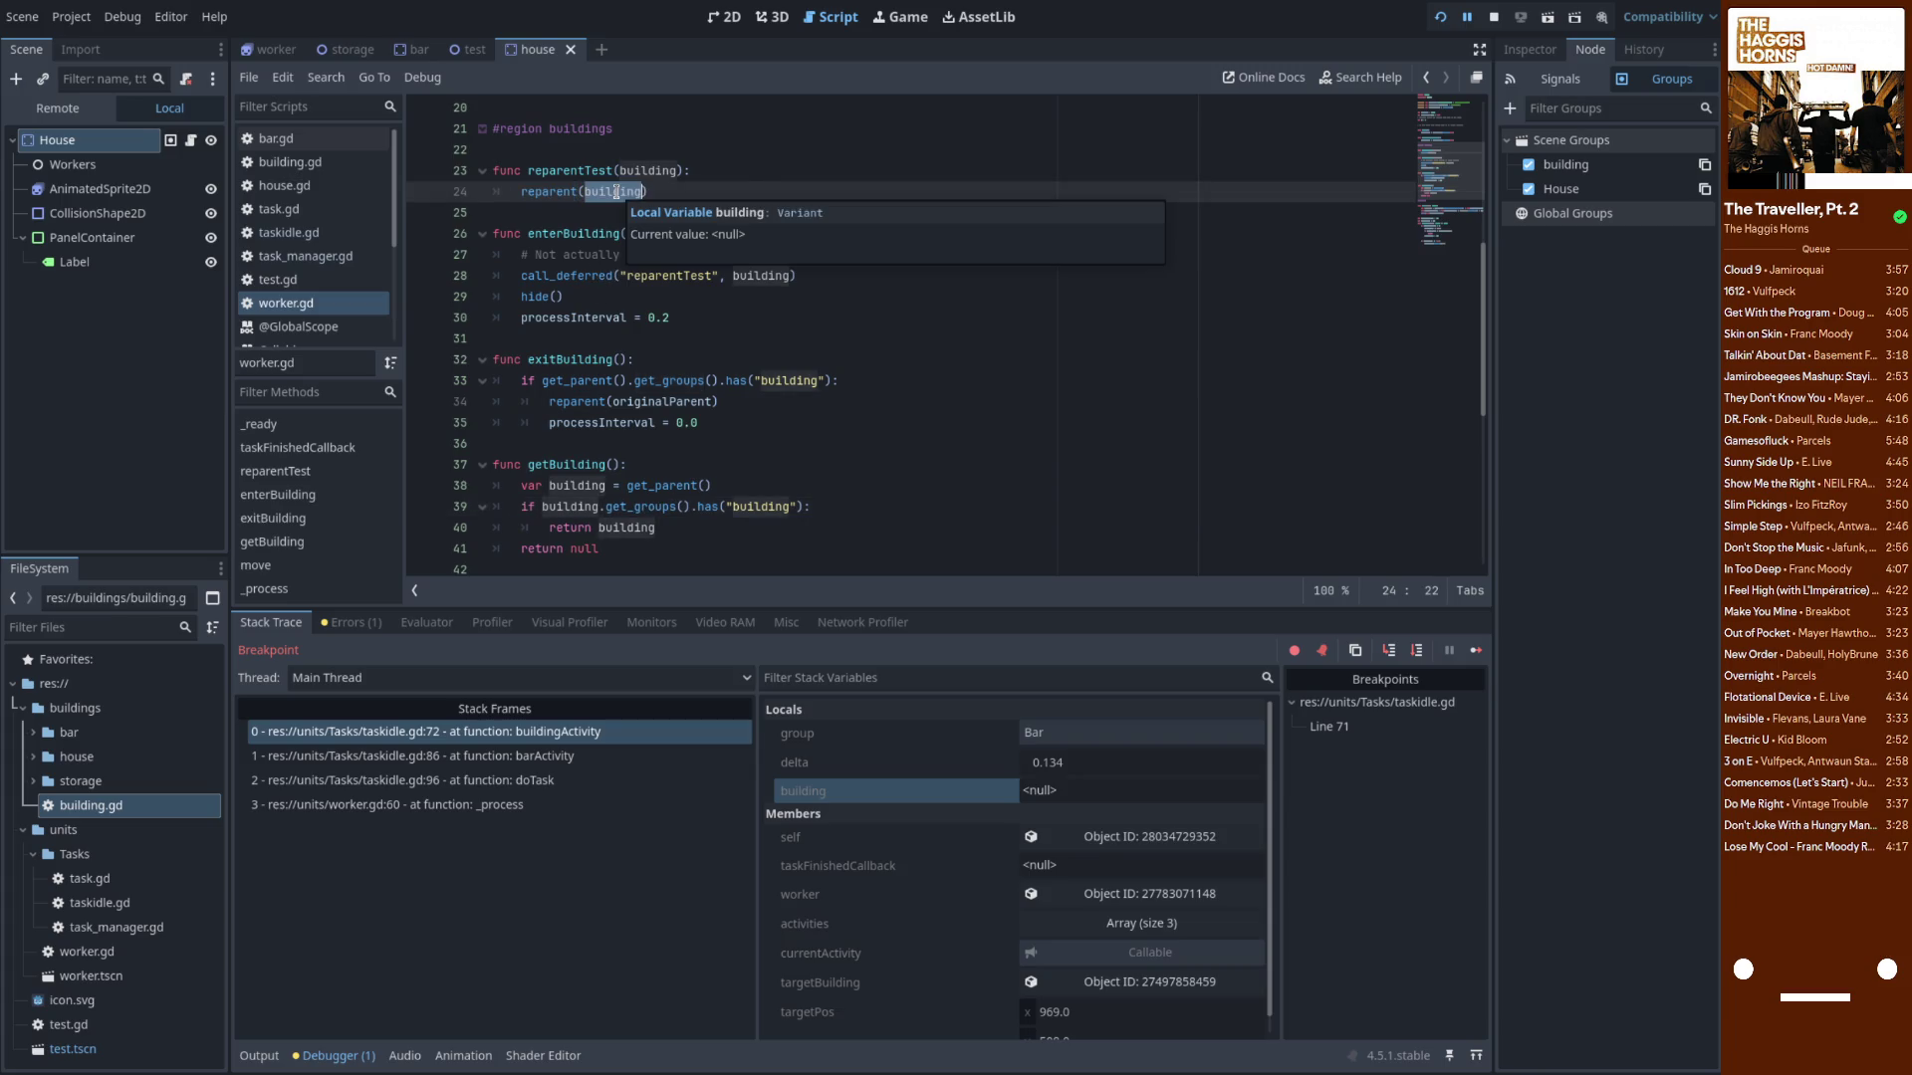
double_click(588, 486)
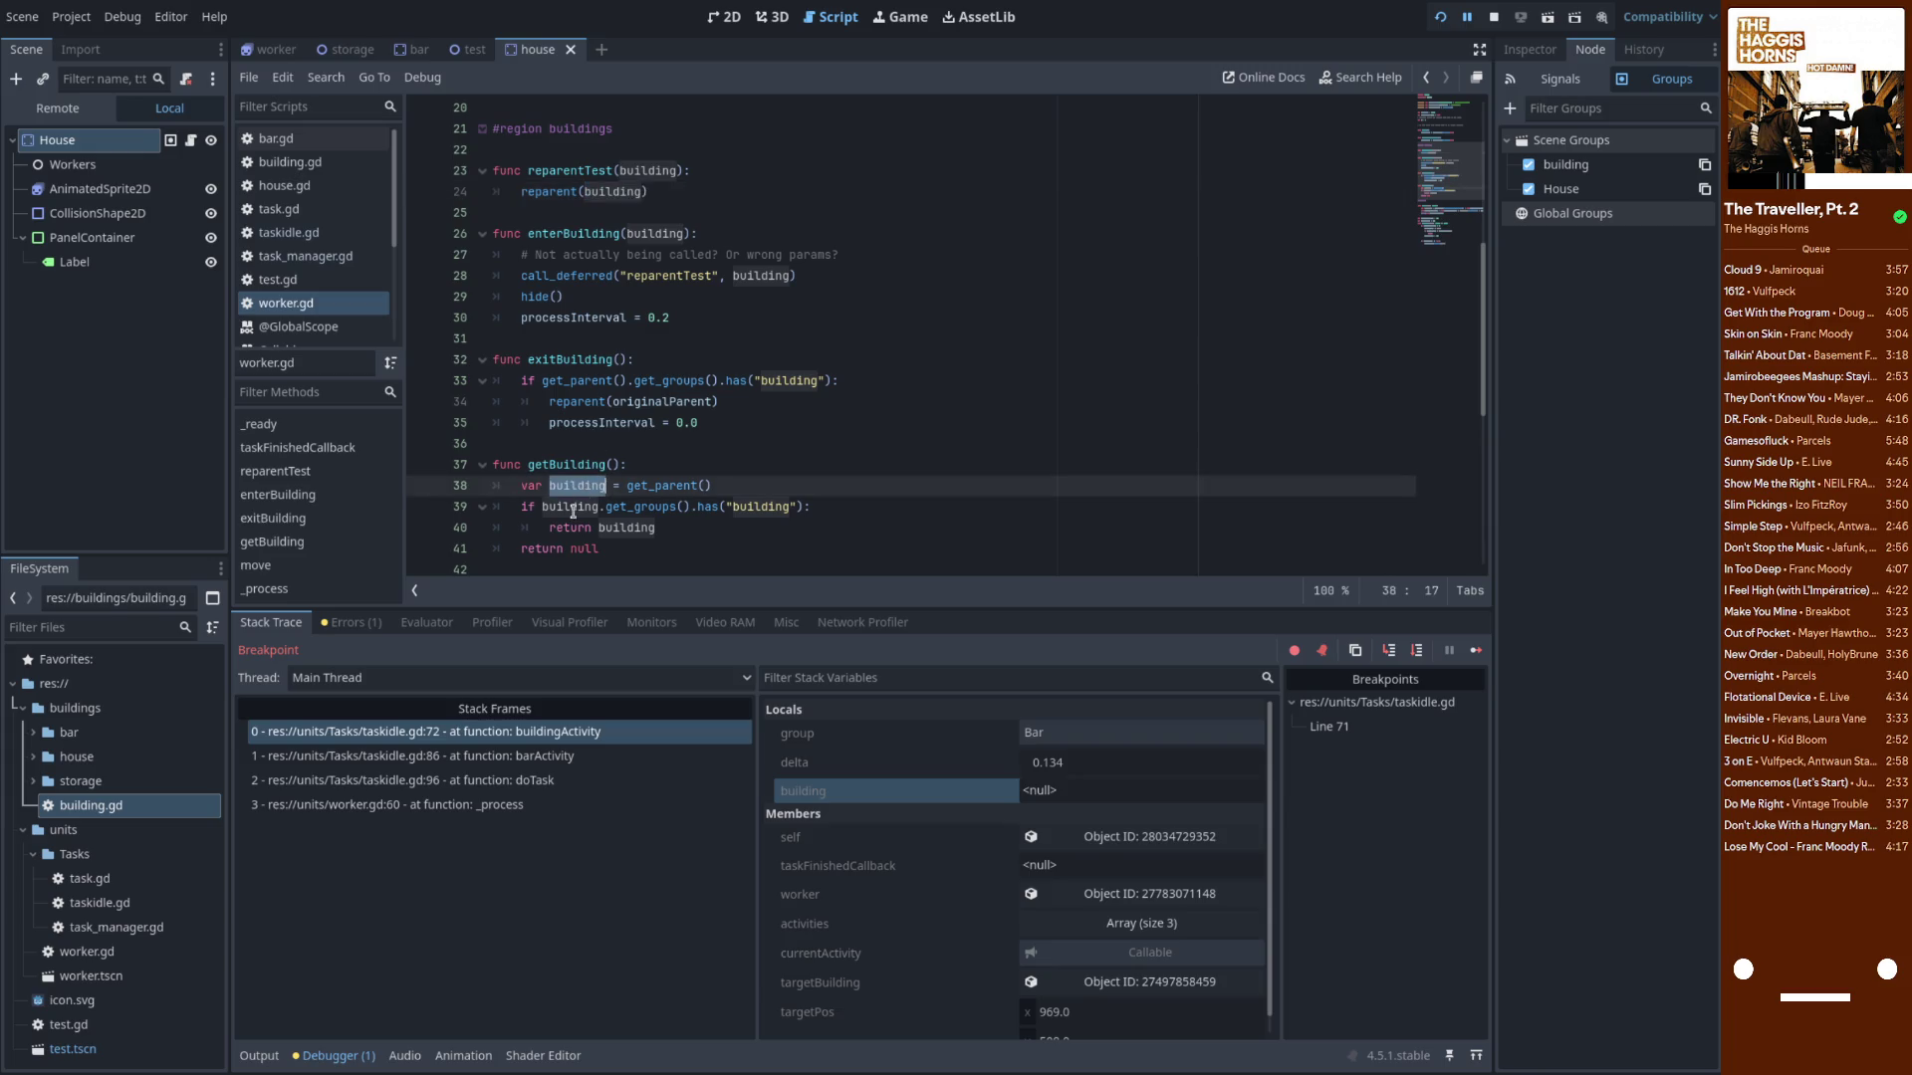
double_click(622, 528)
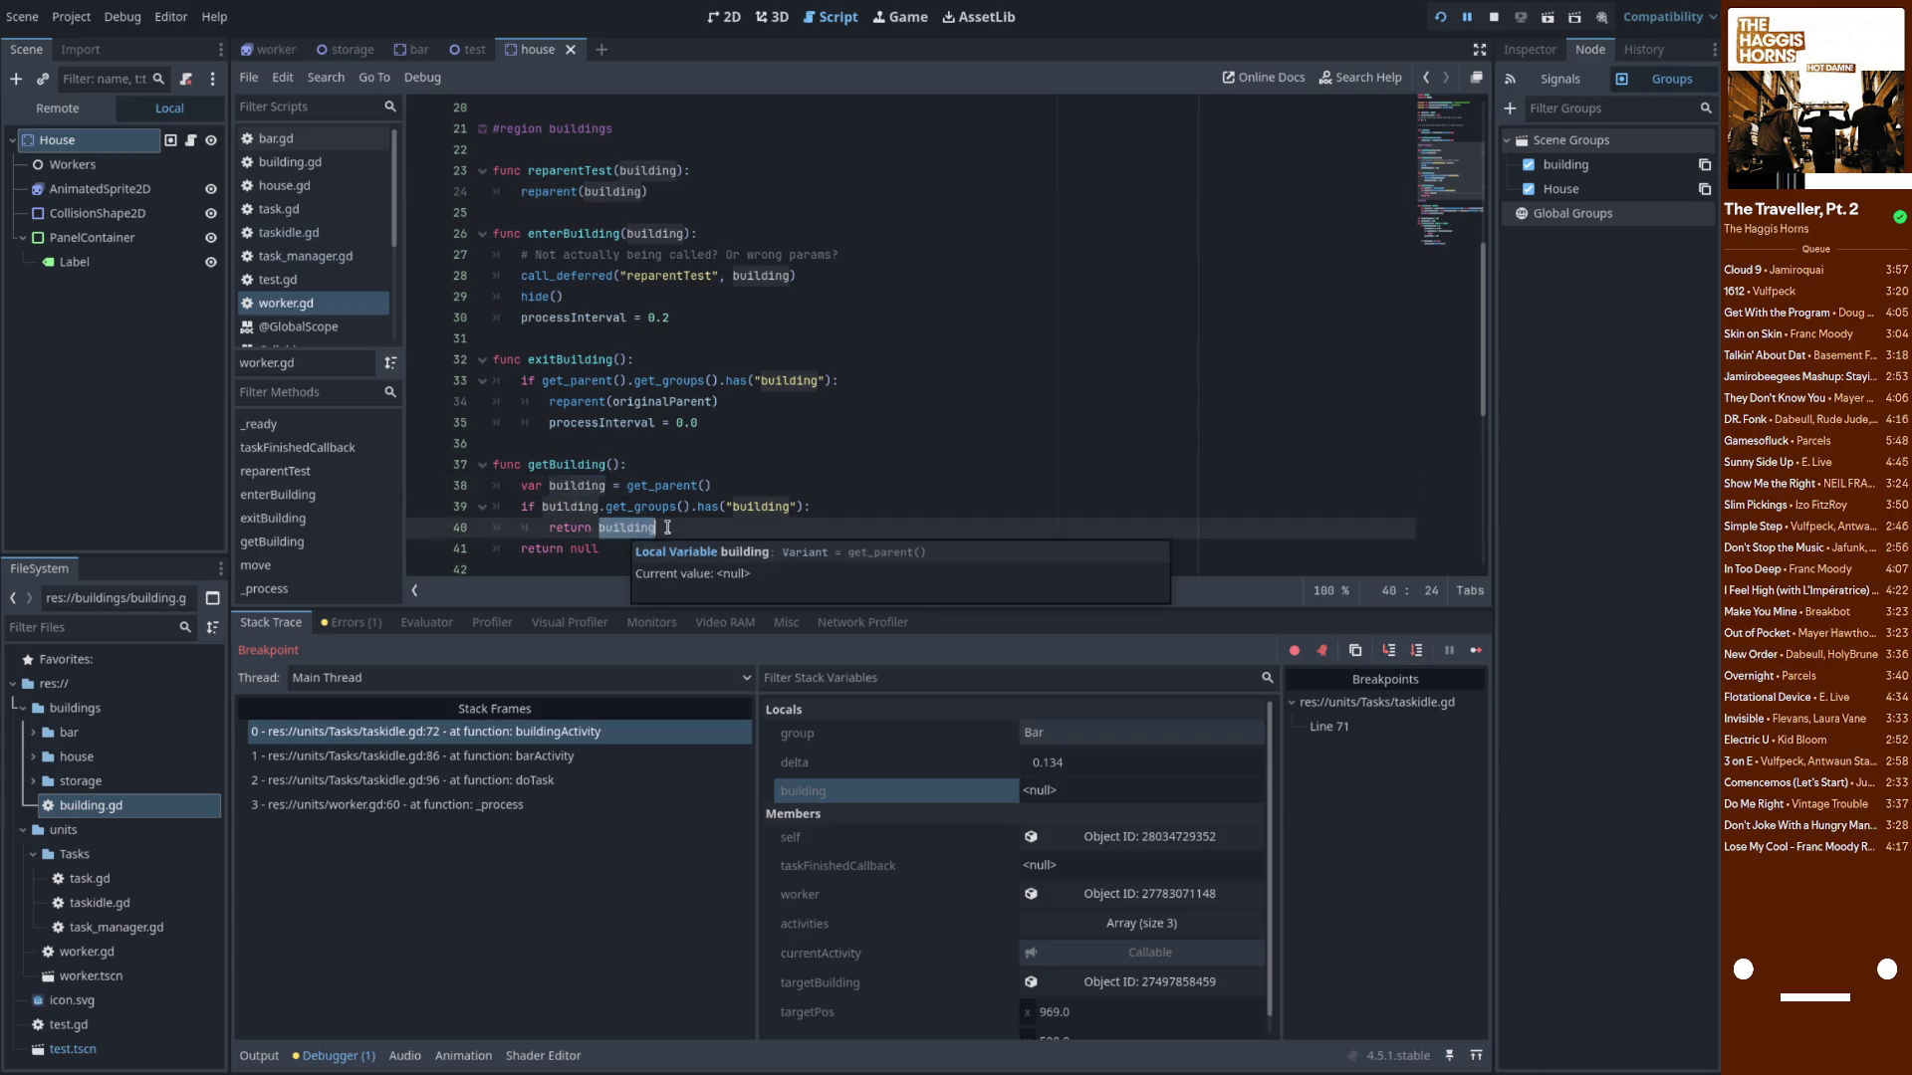
left_click(673, 529)
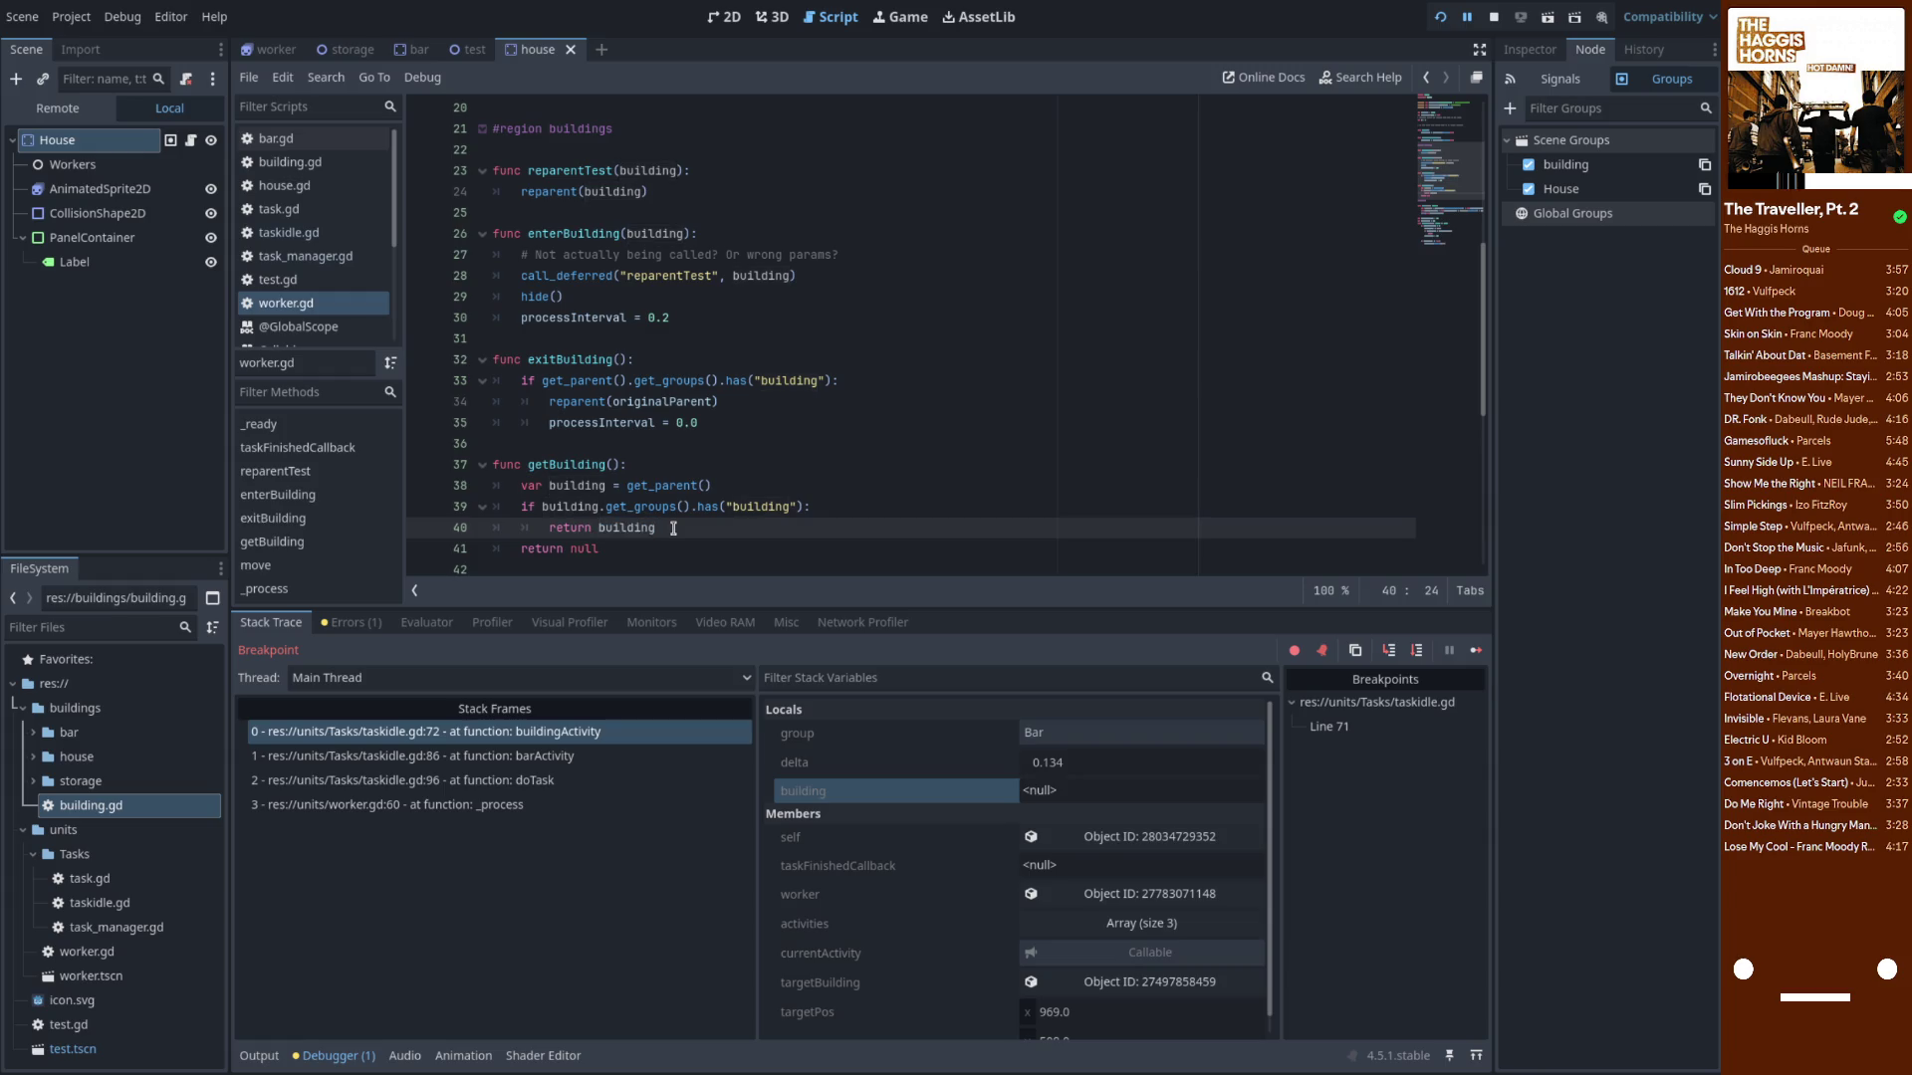
Break at getBuilding line 38, restart the project, and step over to line 41's return null
left_click(422, 487)
left_click(1440, 18)
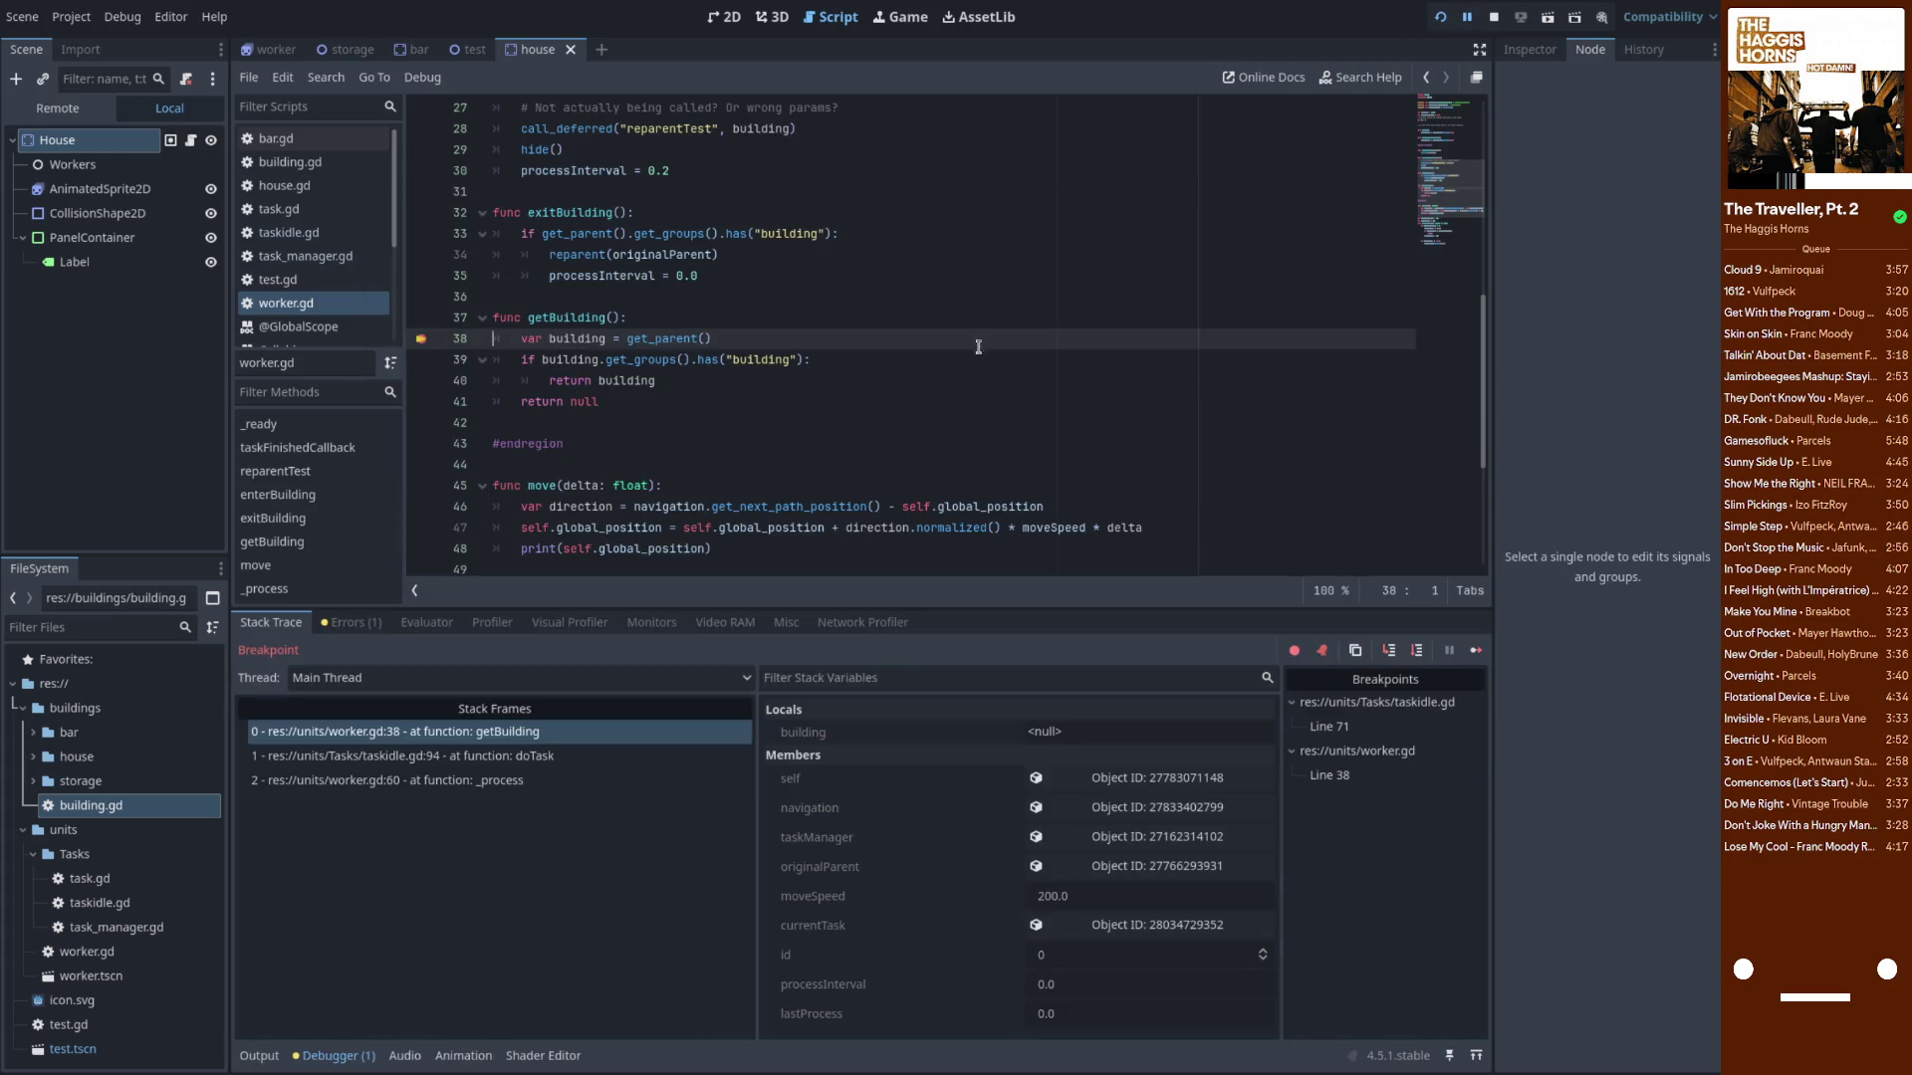
left_click(1415, 651)
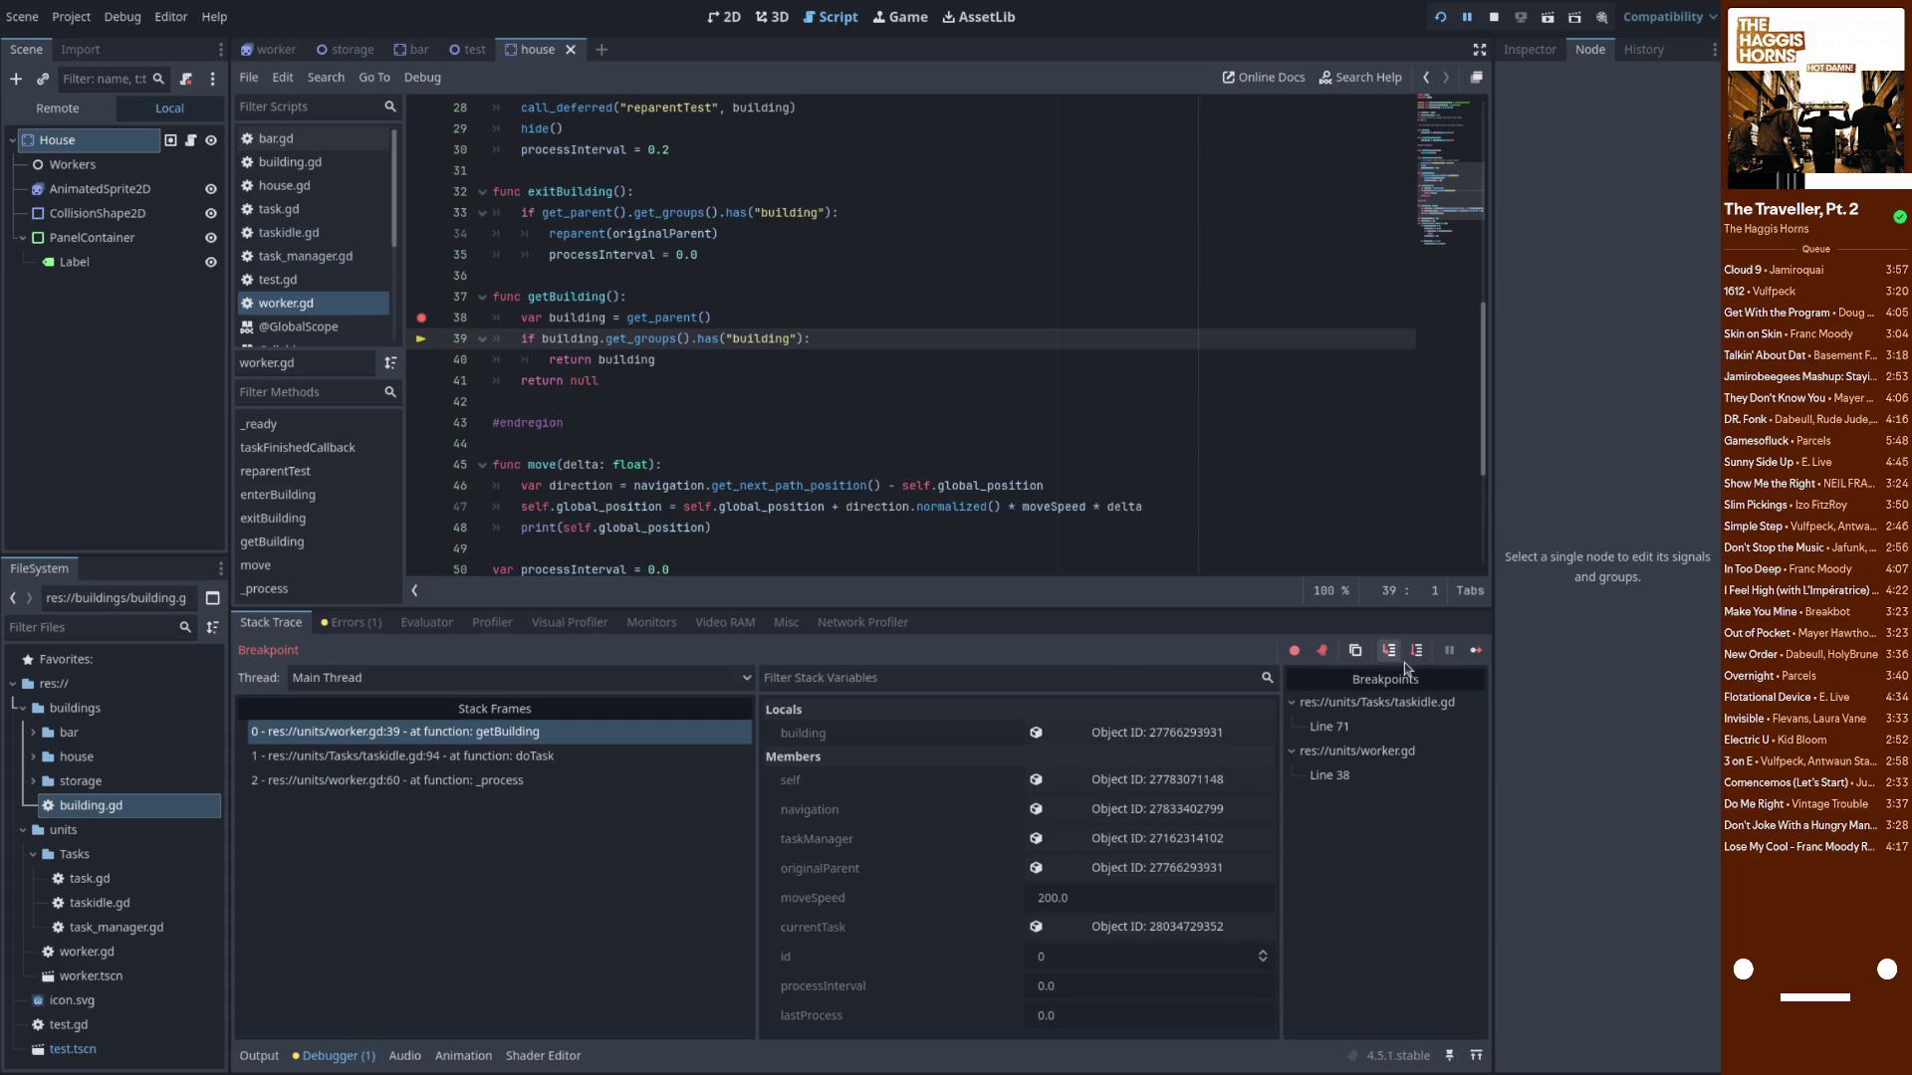
left_click(1131, 741)
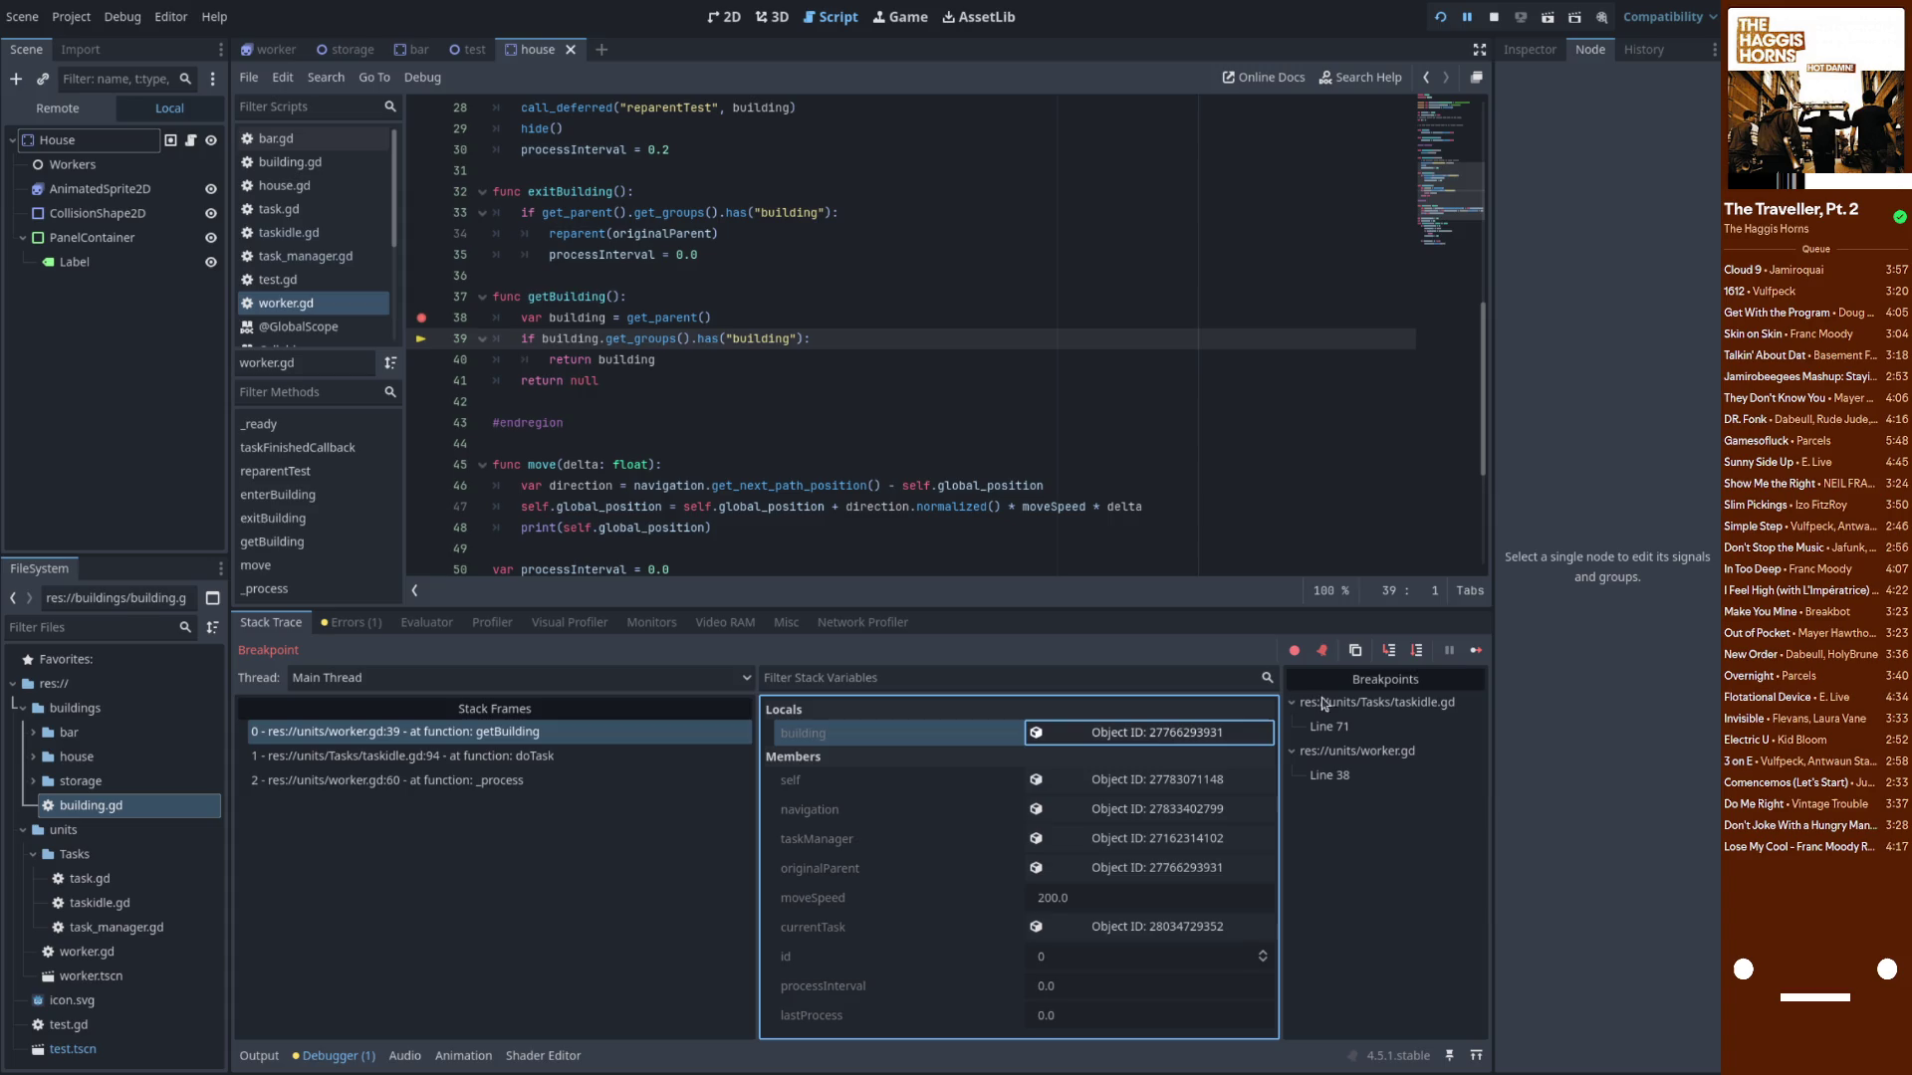
left_click(1414, 653)
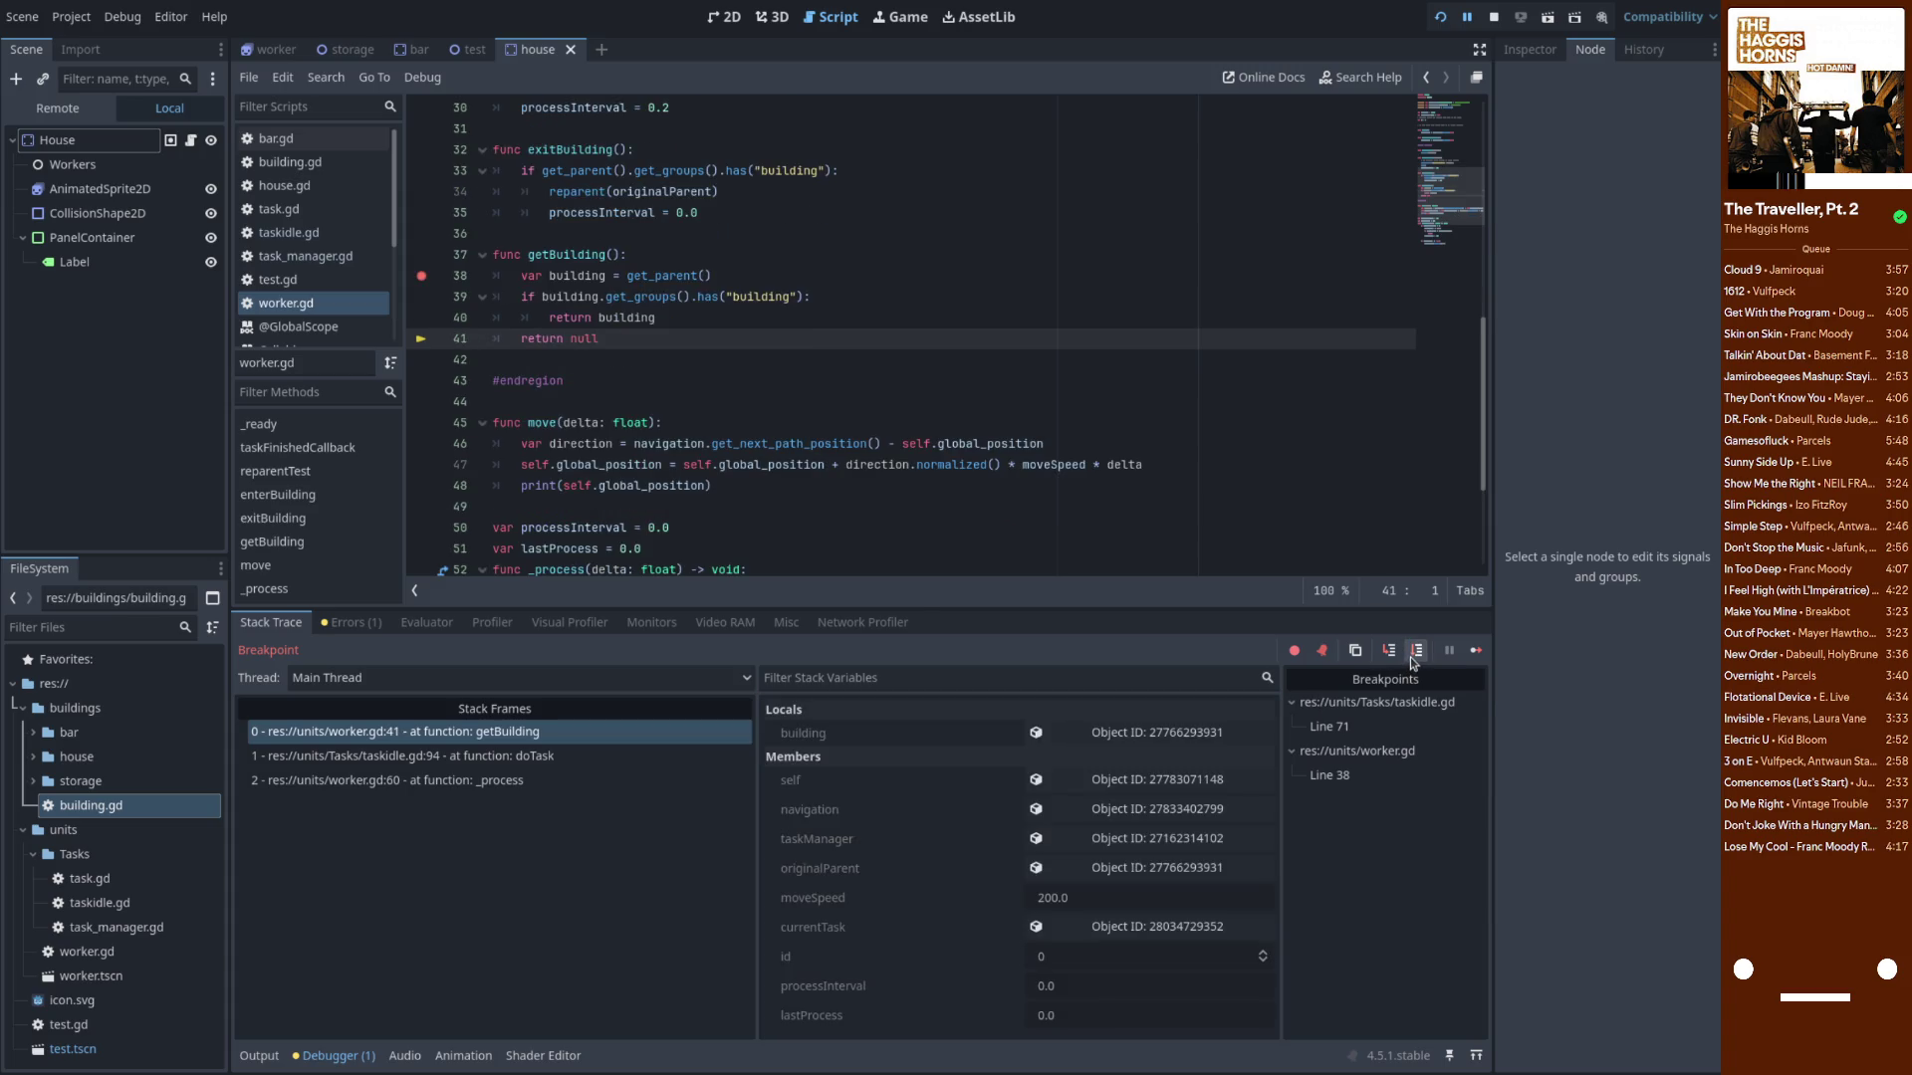
Remove the breakpoints at worker.gd line 38 and taskidle.gd line 71, and continue
left_click(421, 276)
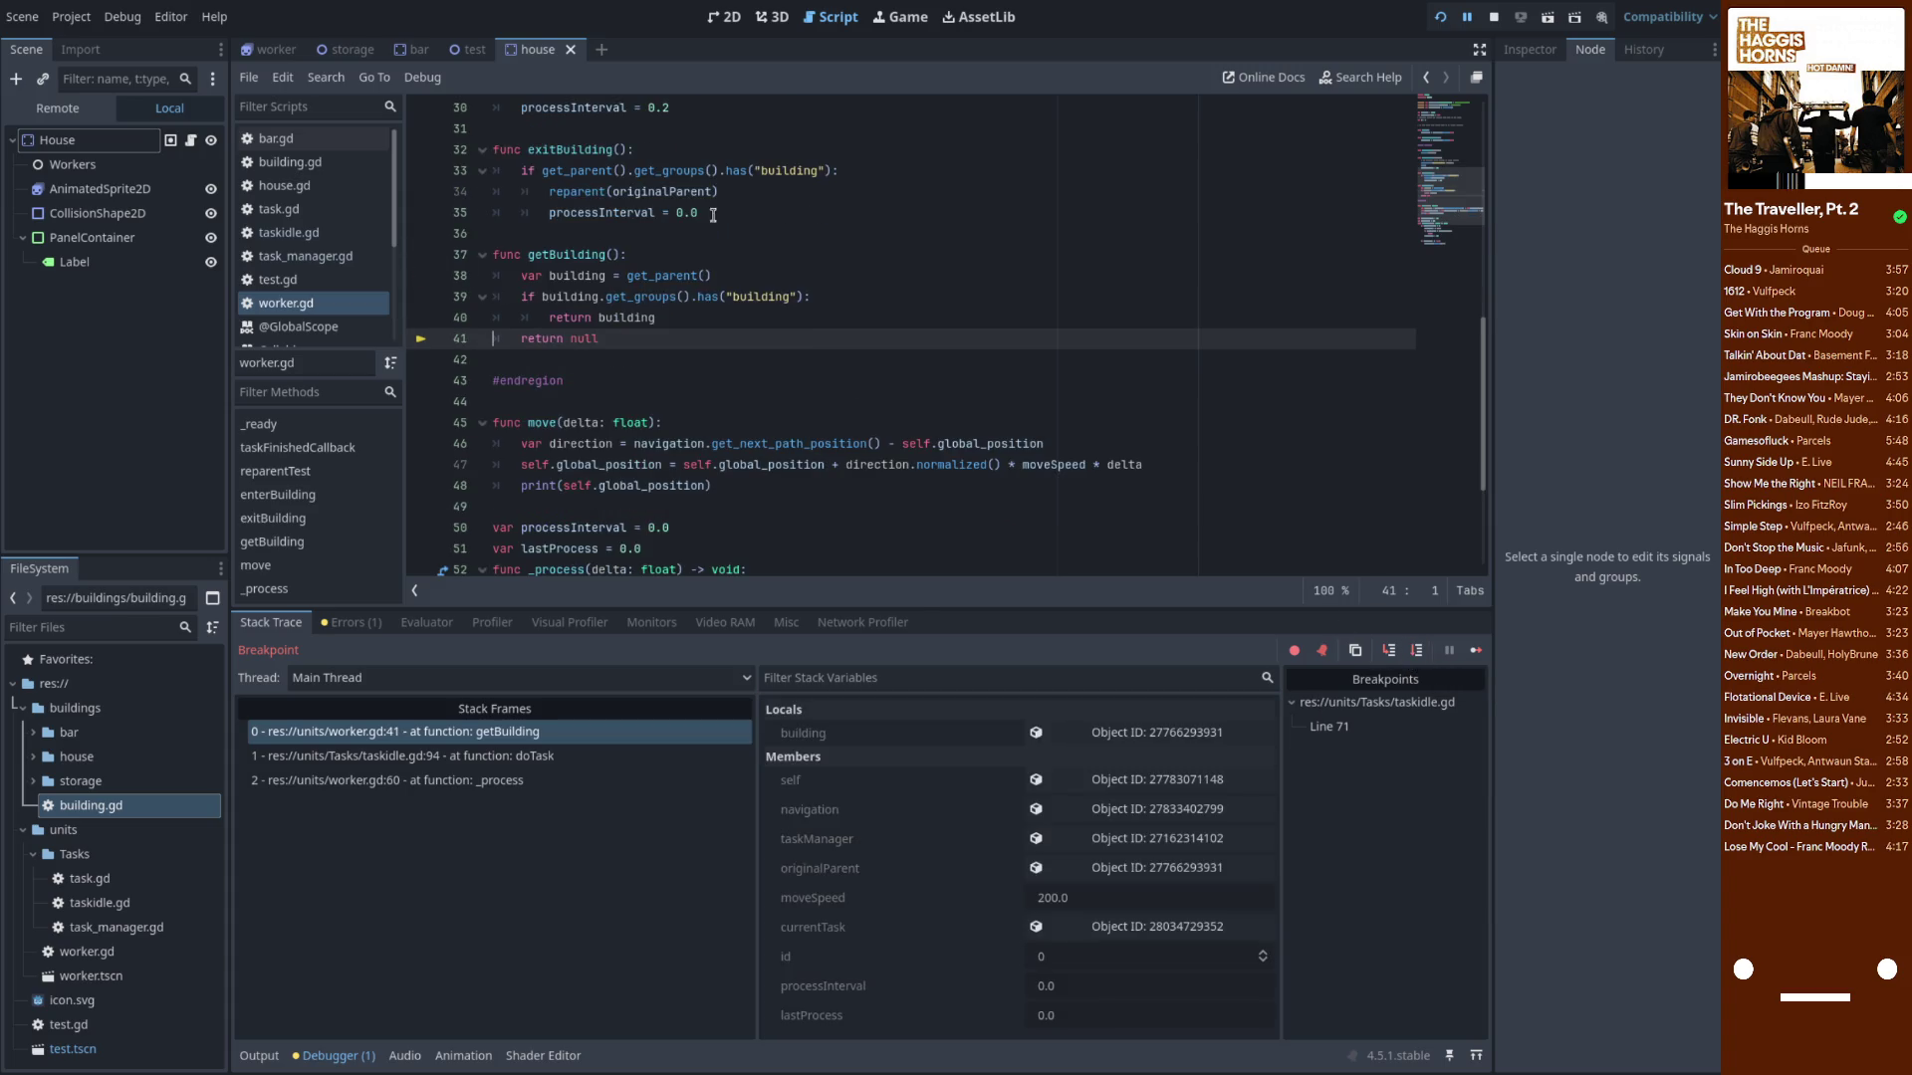
left_click(1478, 653)
left_click(420, 338)
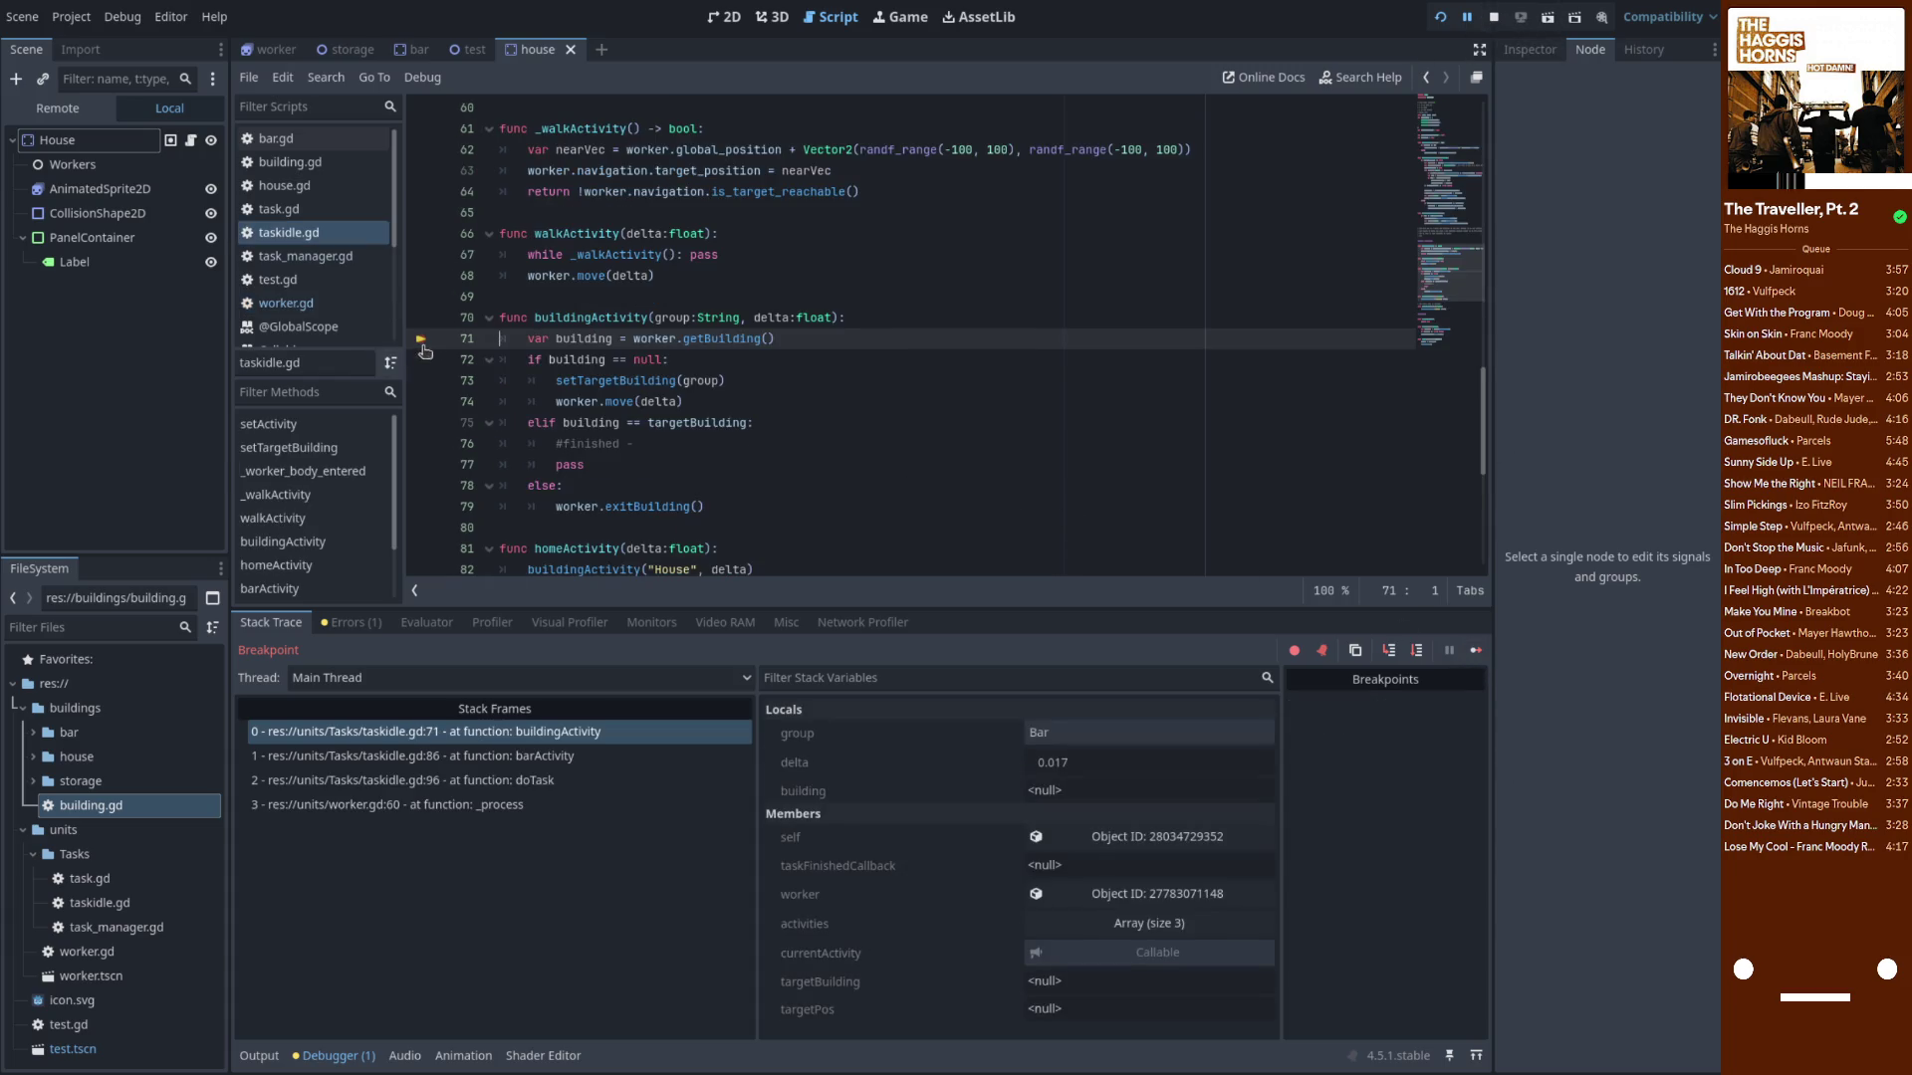
left_click(1476, 650)
key("super")
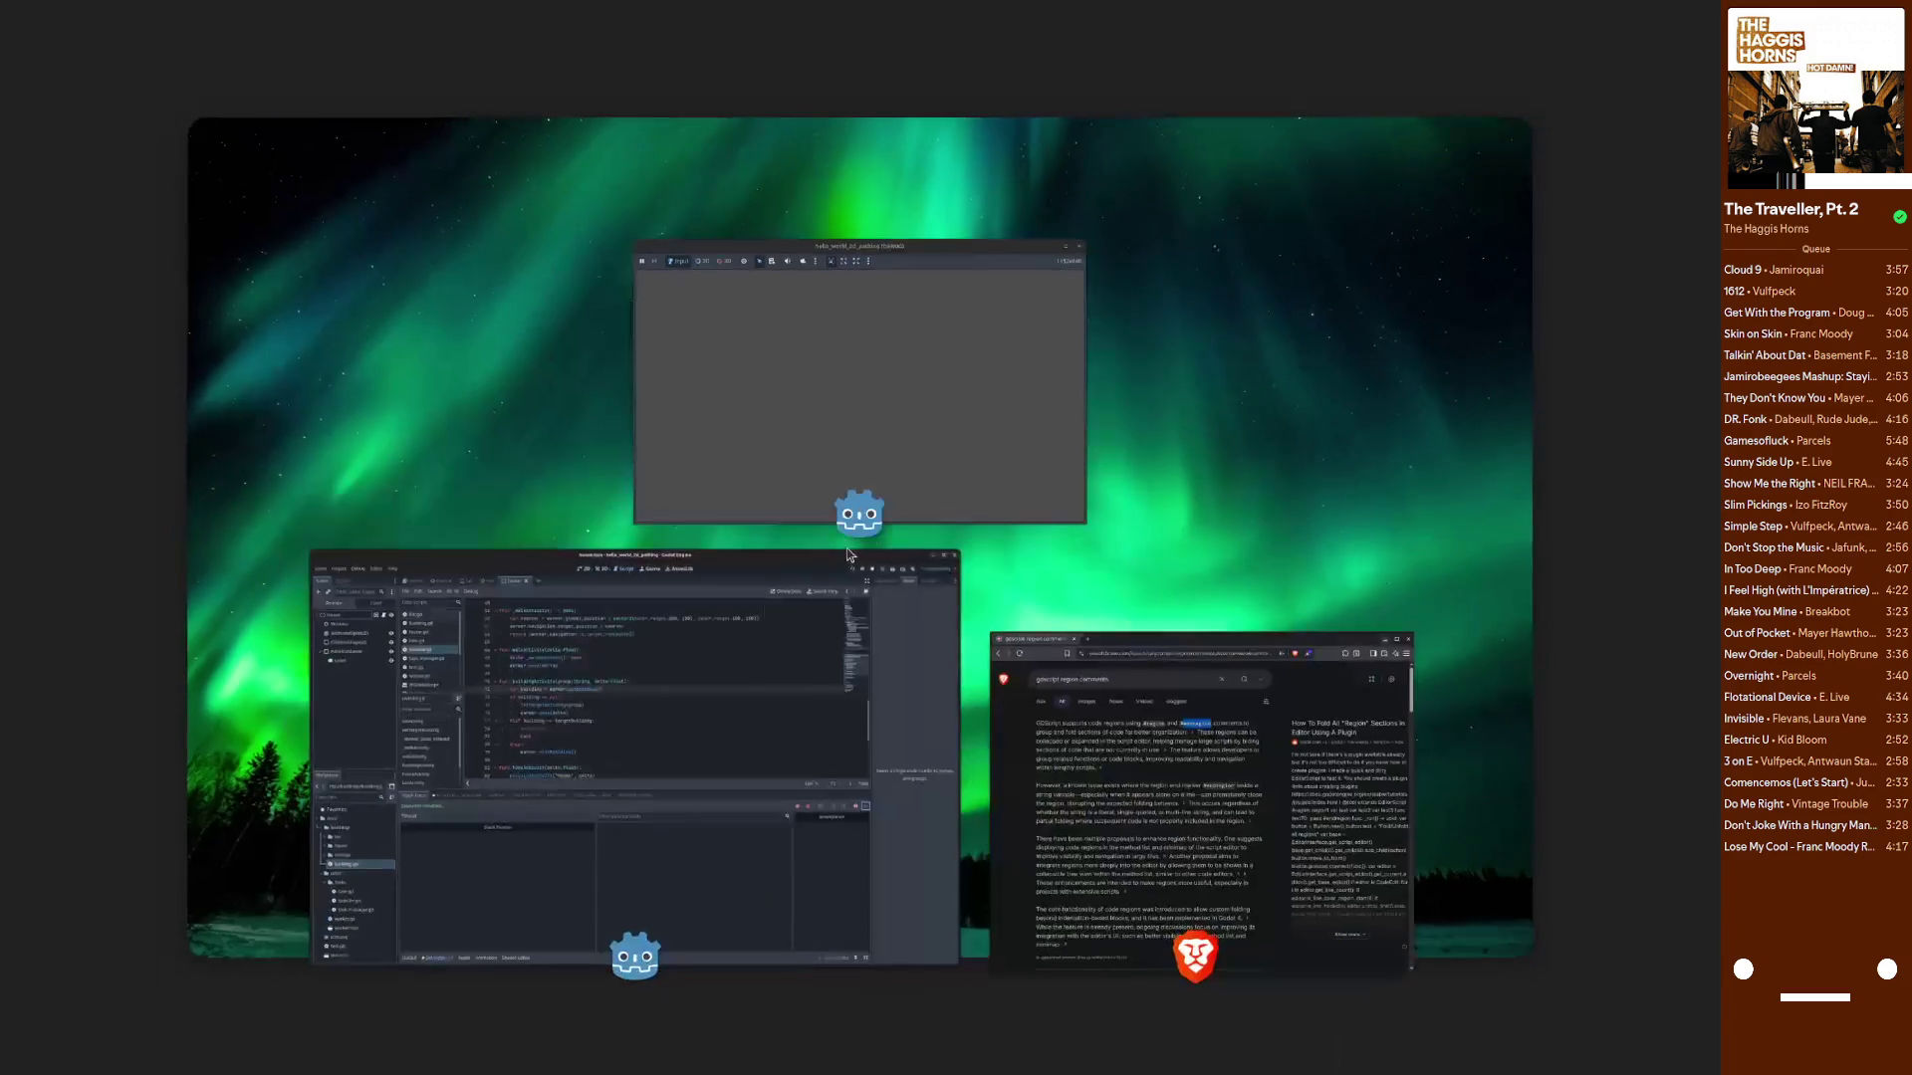
Raise the running hello_world_2d_pathing game window and move it toward the lower right
left_click(841, 350)
left_click_drag(796, 221, 1128, 439)
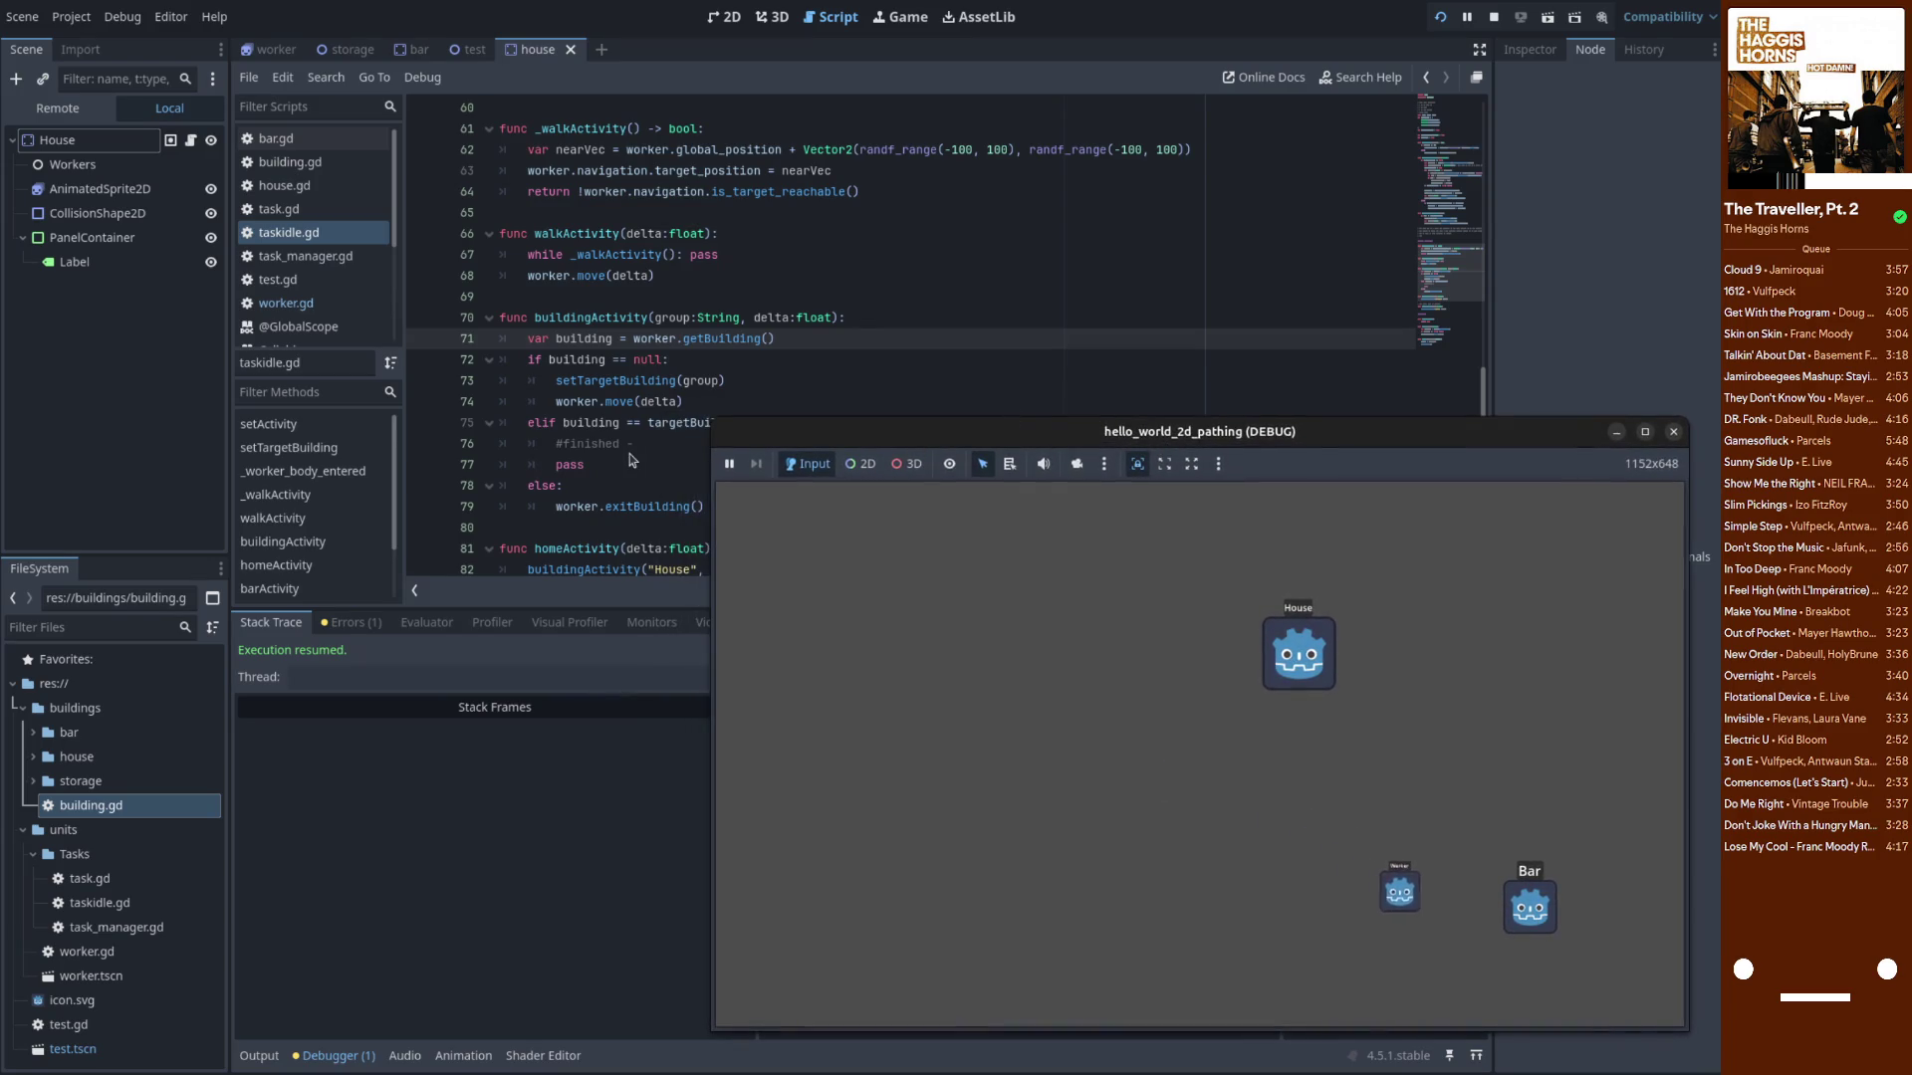
scroll(584, 444, "down", 2)
scroll(585, 444, "down", 1)
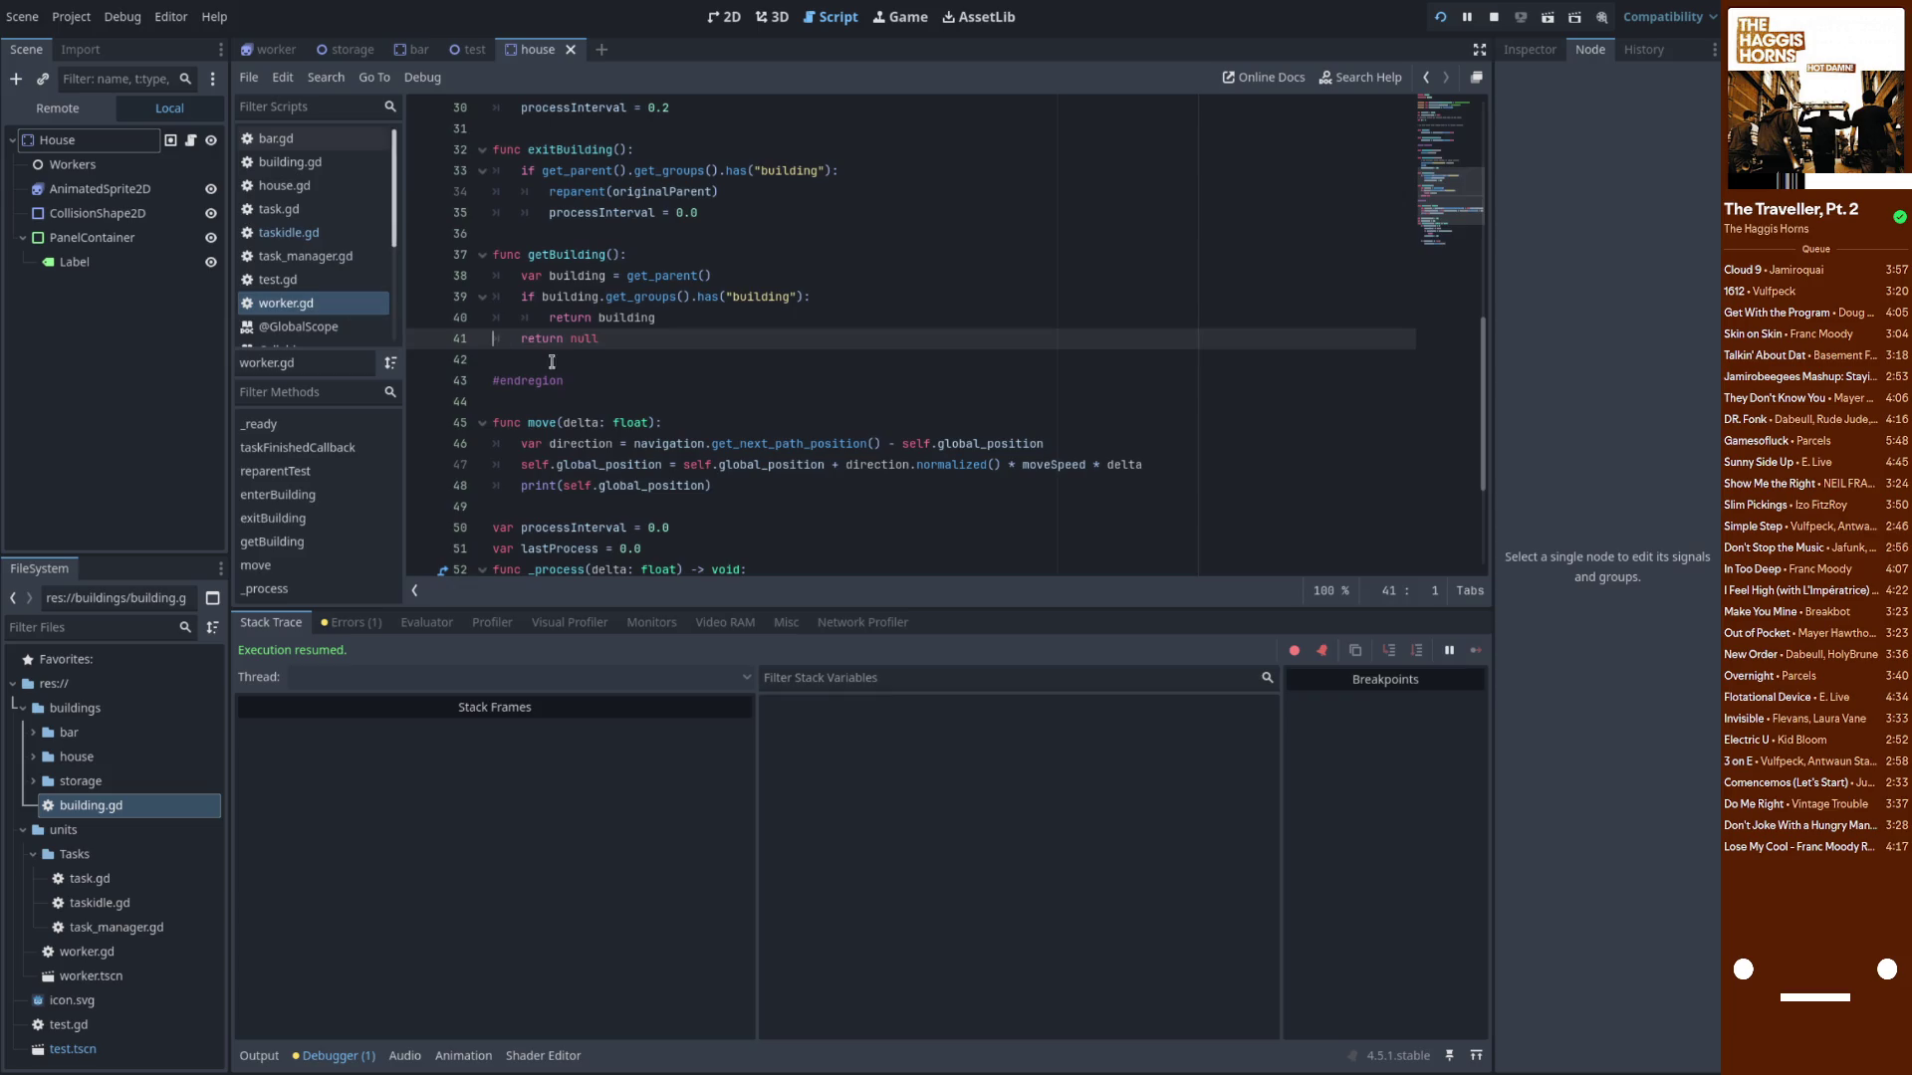
Set a breakpoint on worker.gd line 38 and step with F10 to return null
left_click(286, 302)
left_click(421, 276)
key("F10")
key("F10")
left_click_drag(655, 318, 492, 289)
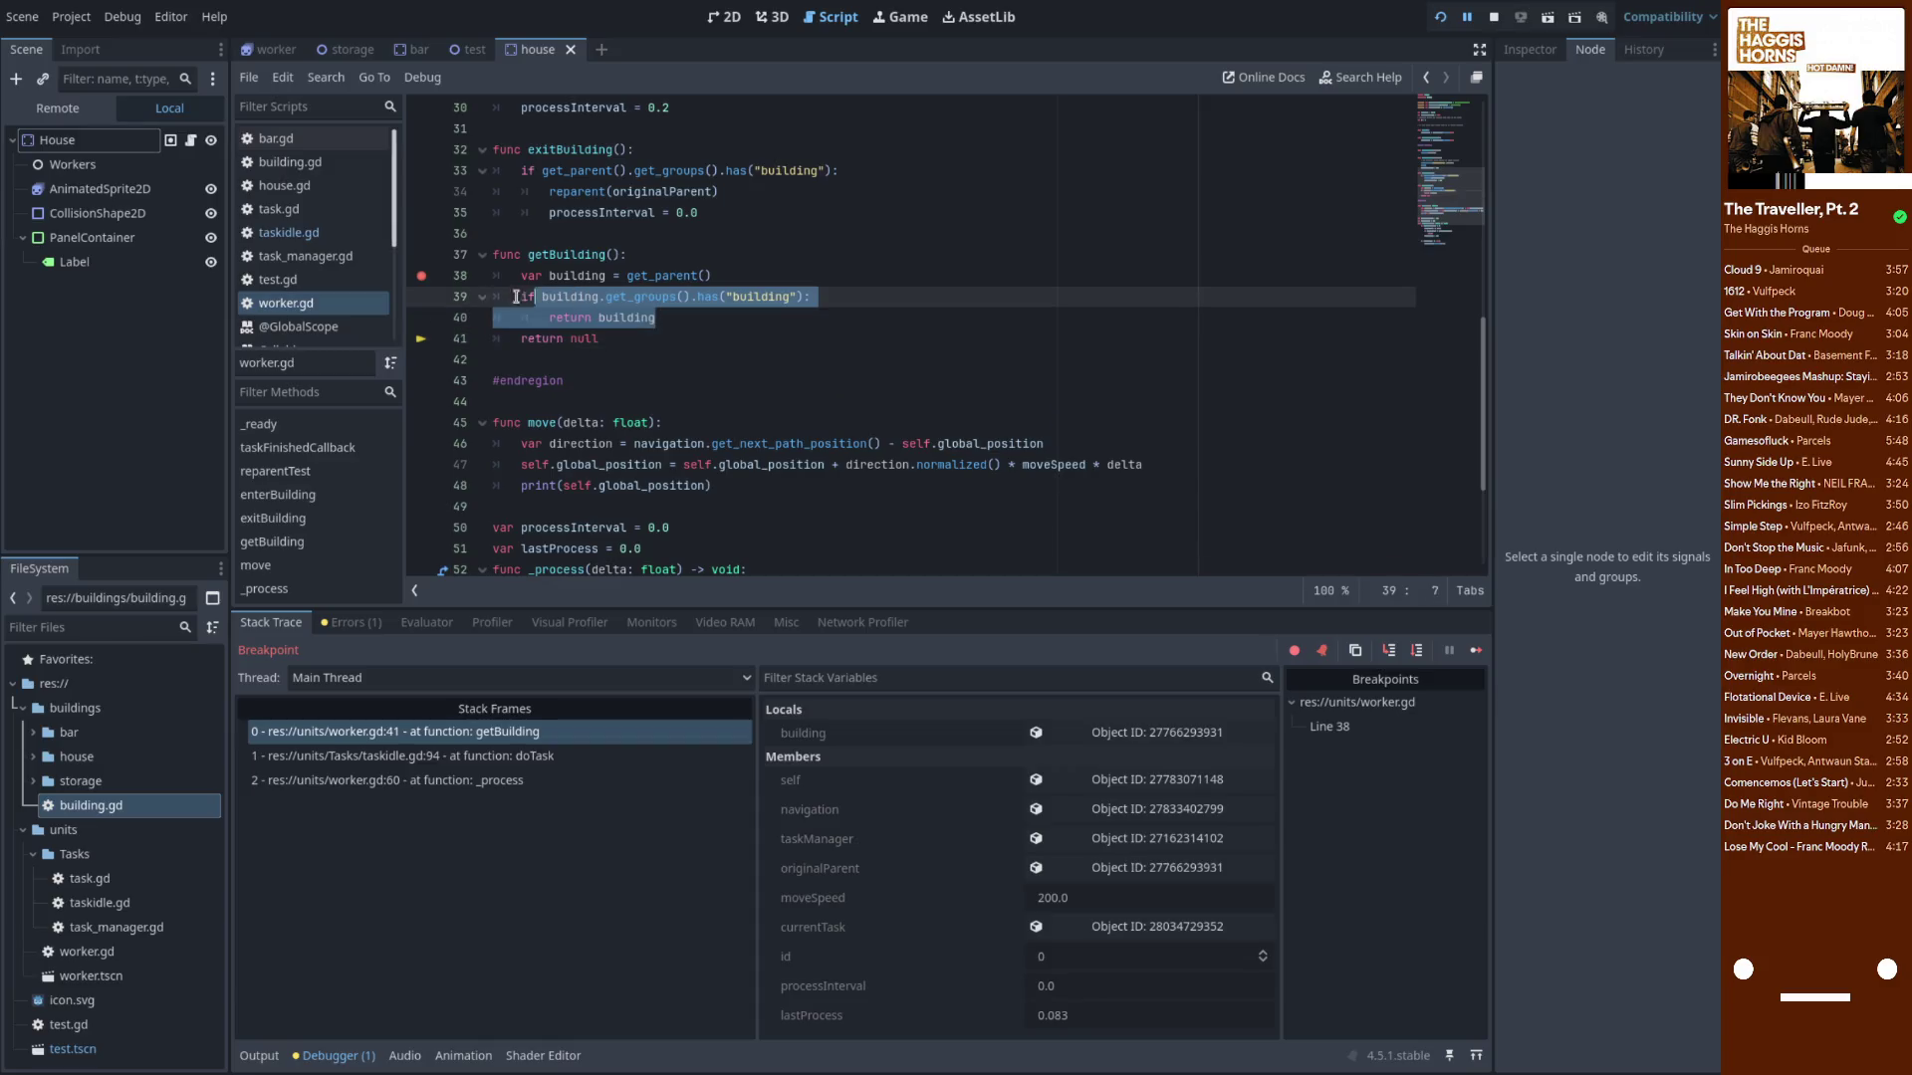
left_click(715, 318)
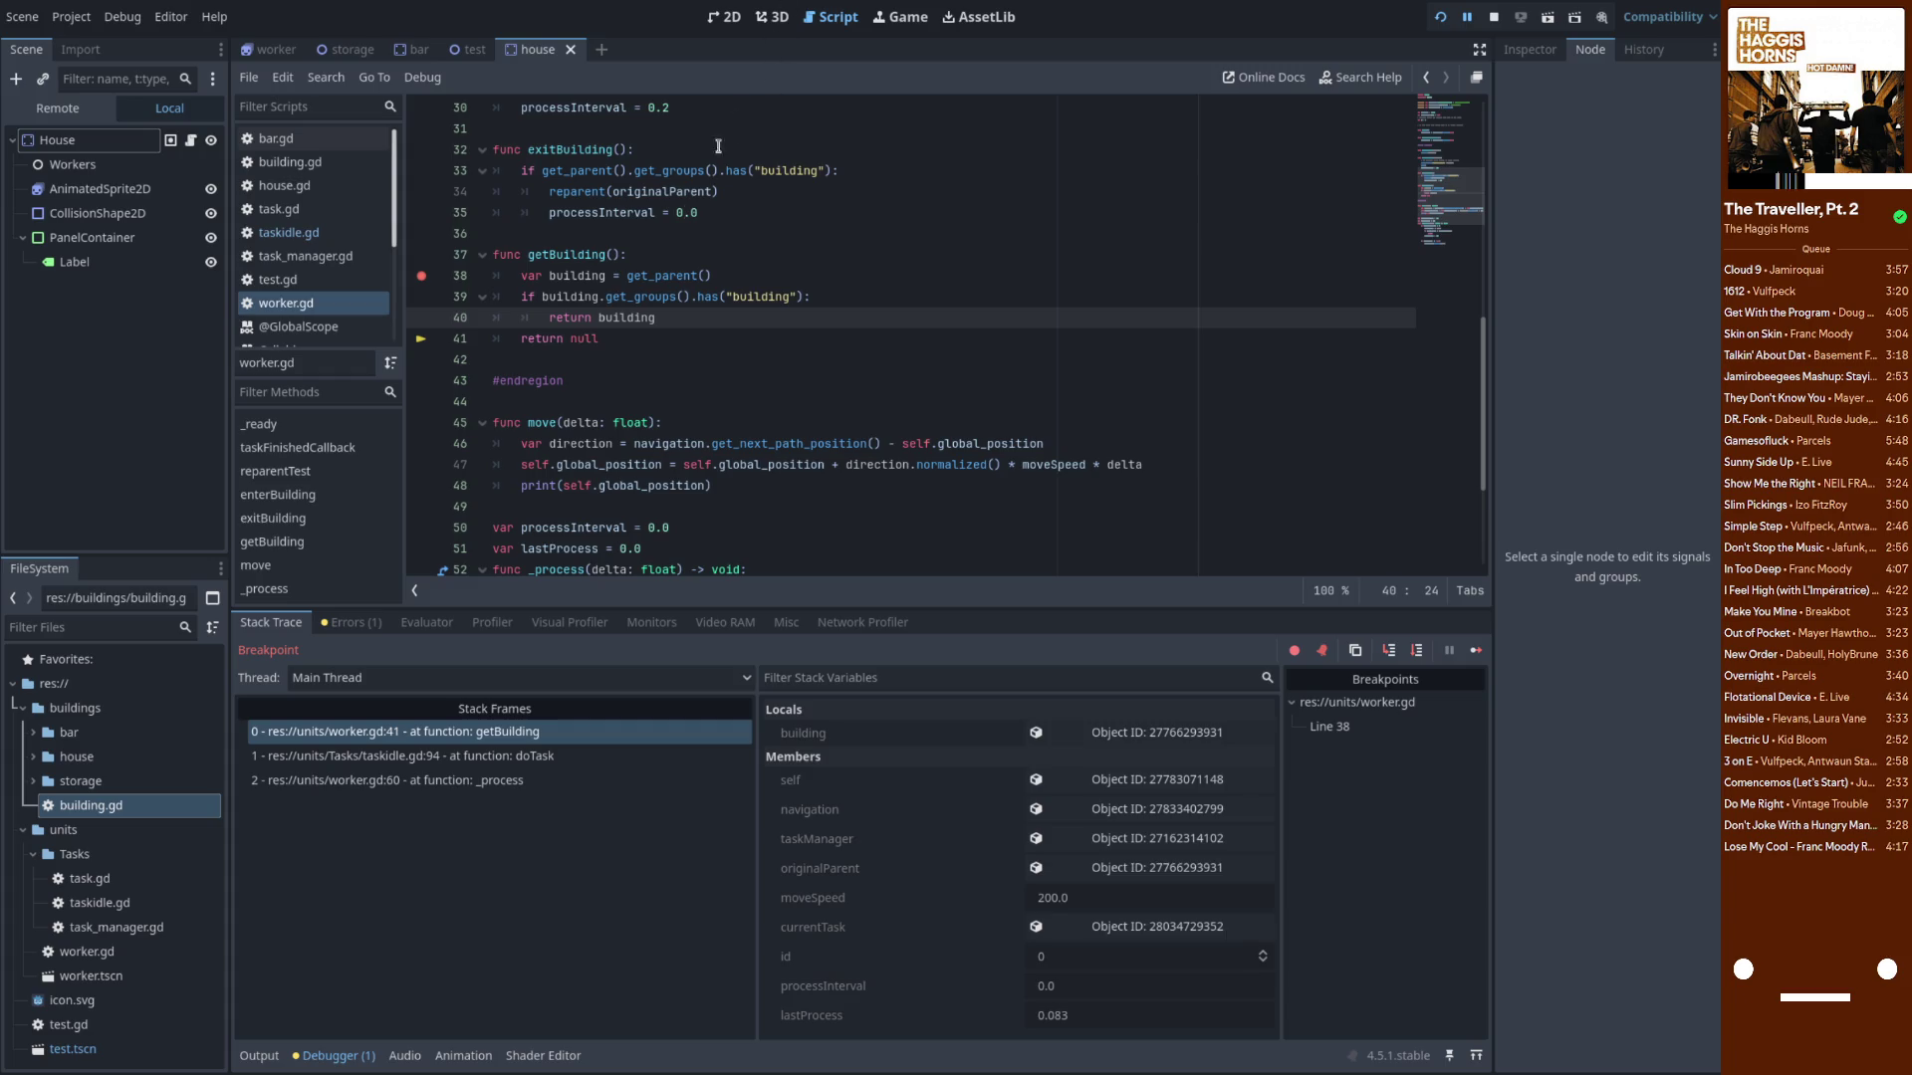
left_click(568, 295)
mouse_move(575, 297)
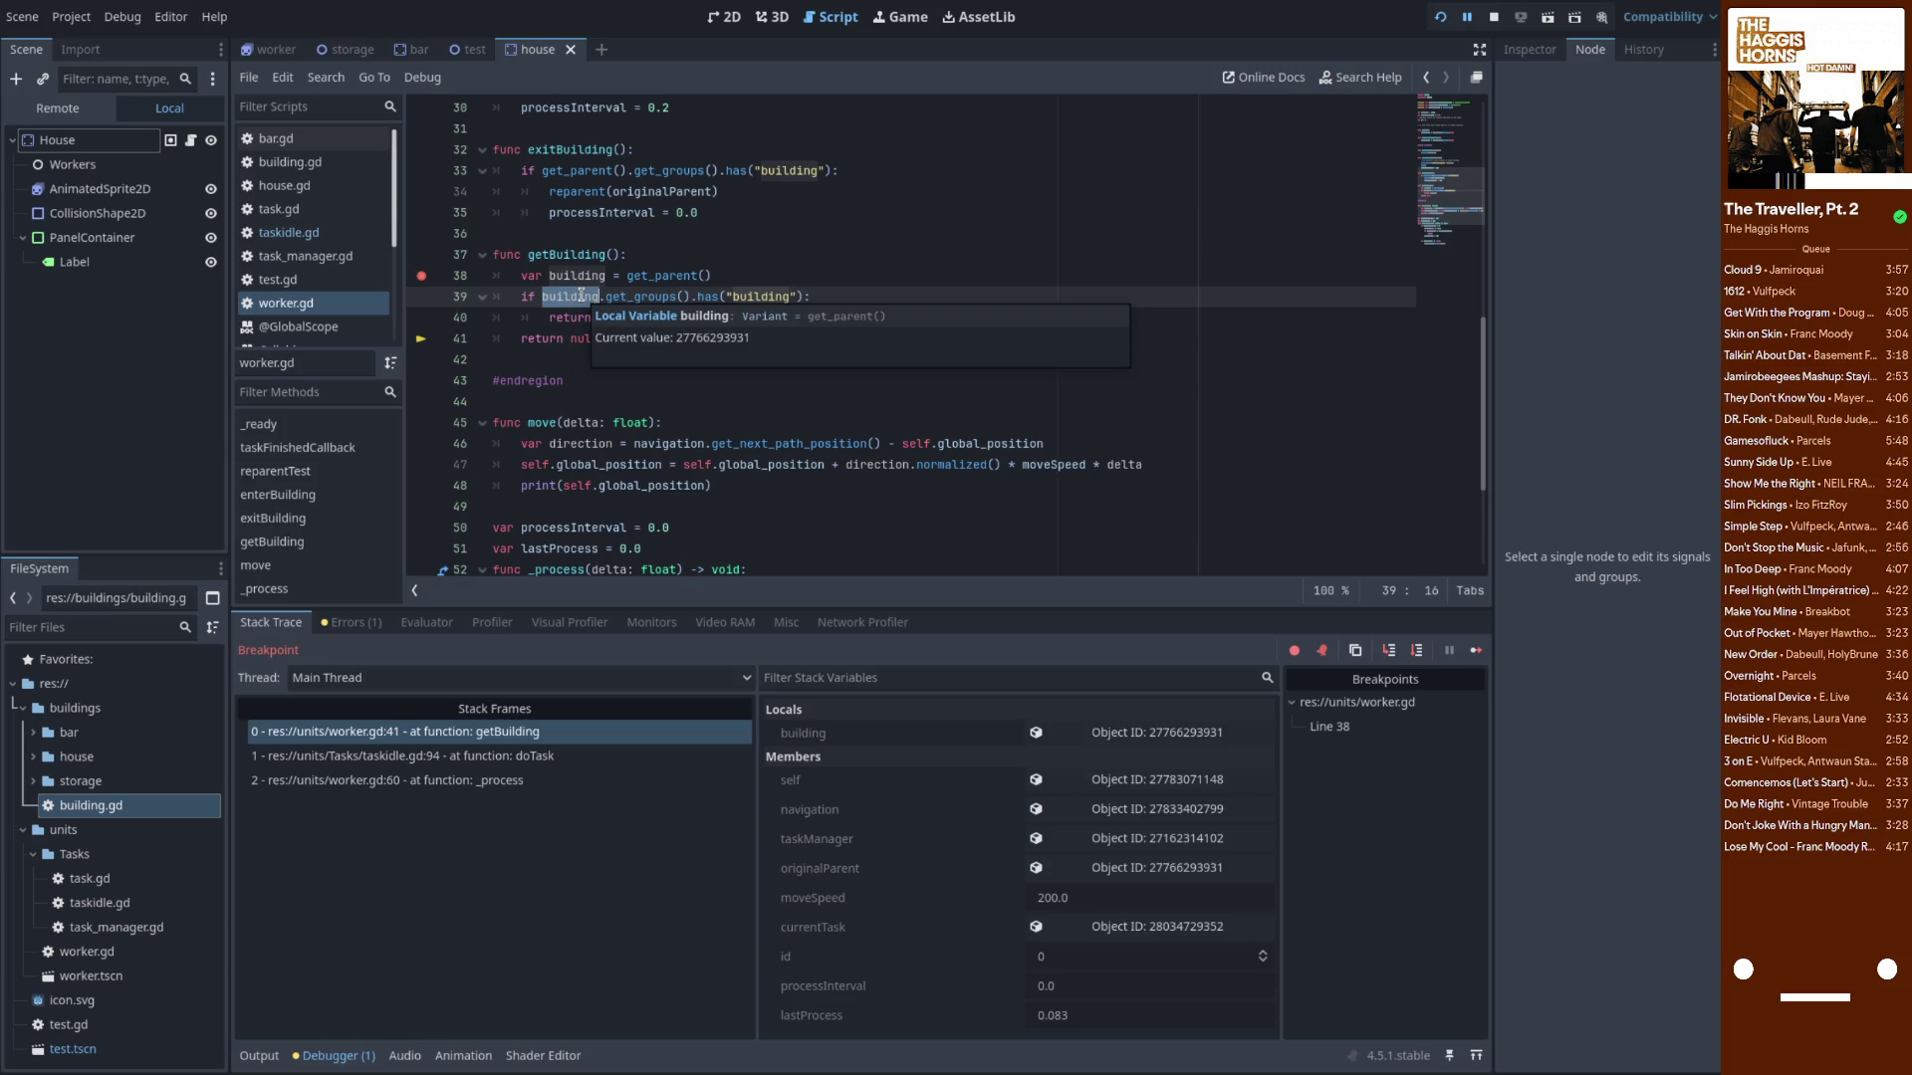
scroll(612, 347, "up", 4)
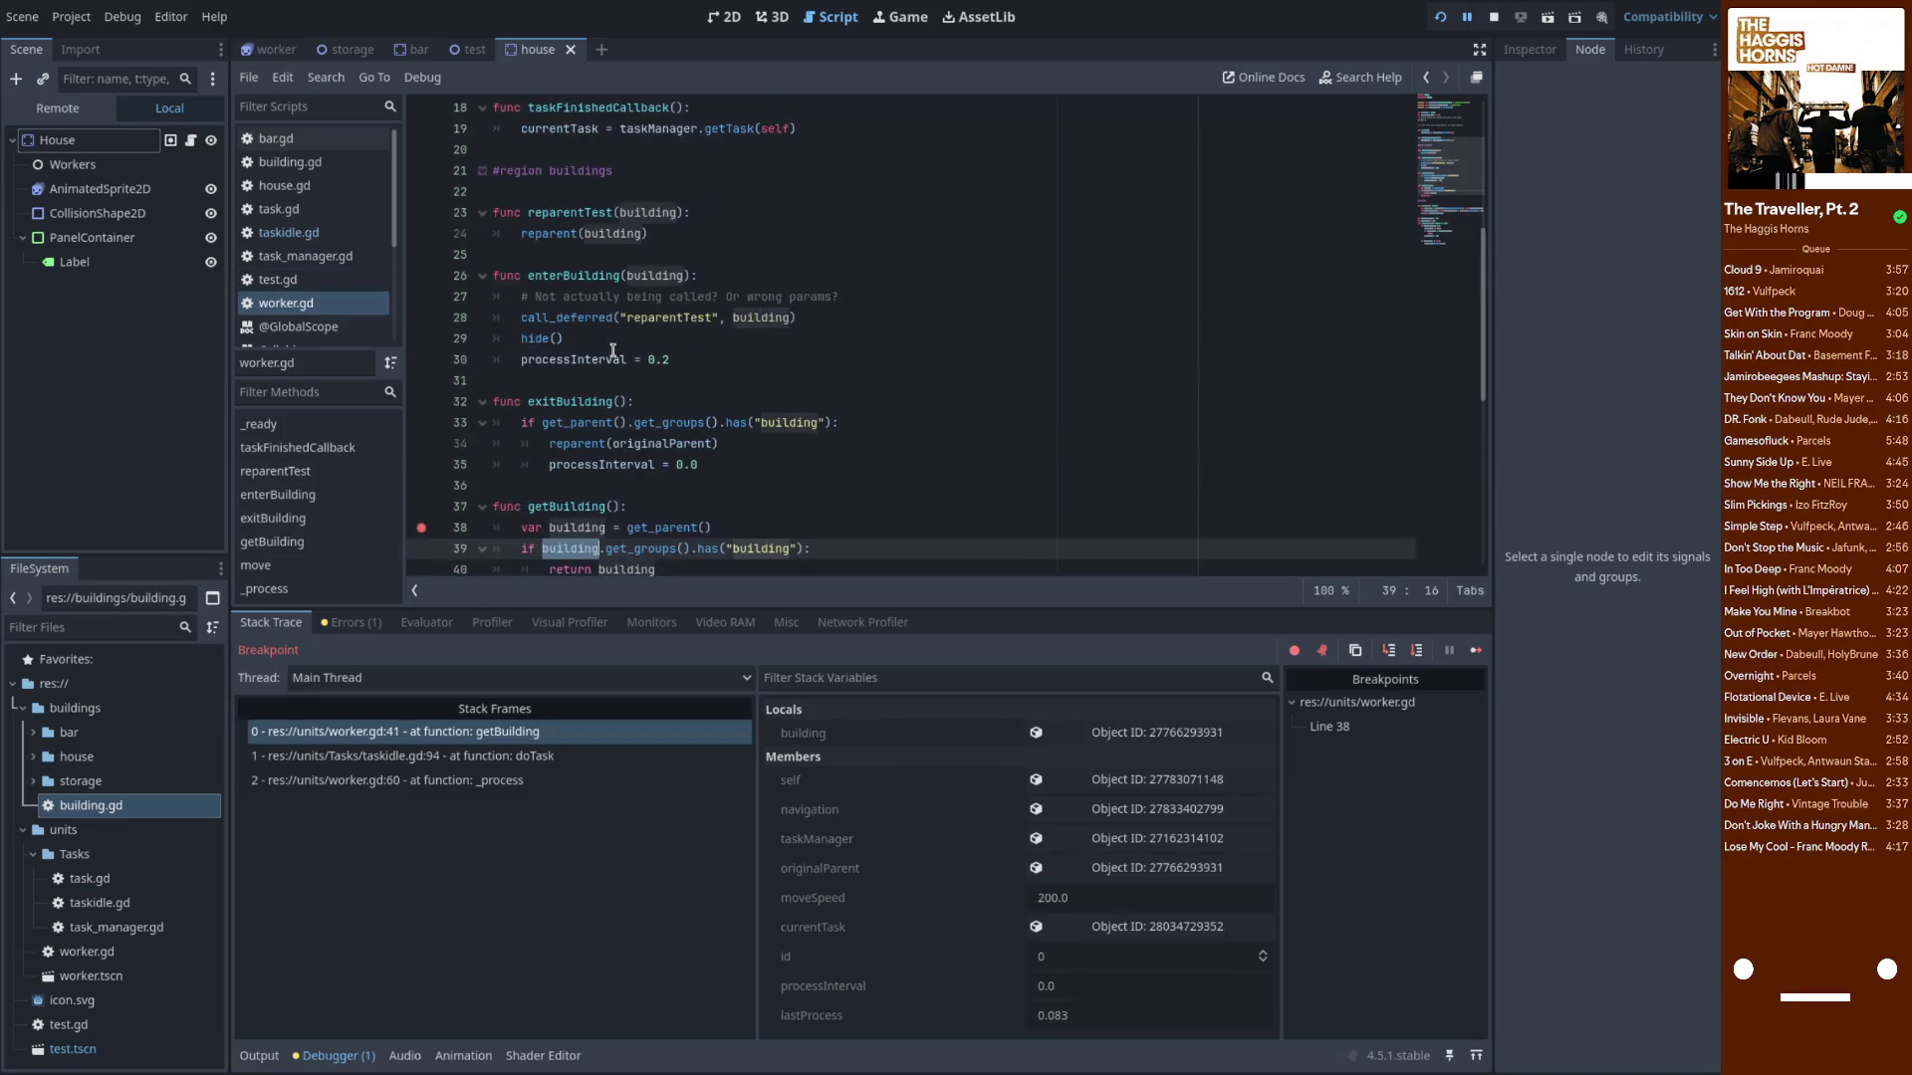
mouse_move(604, 357)
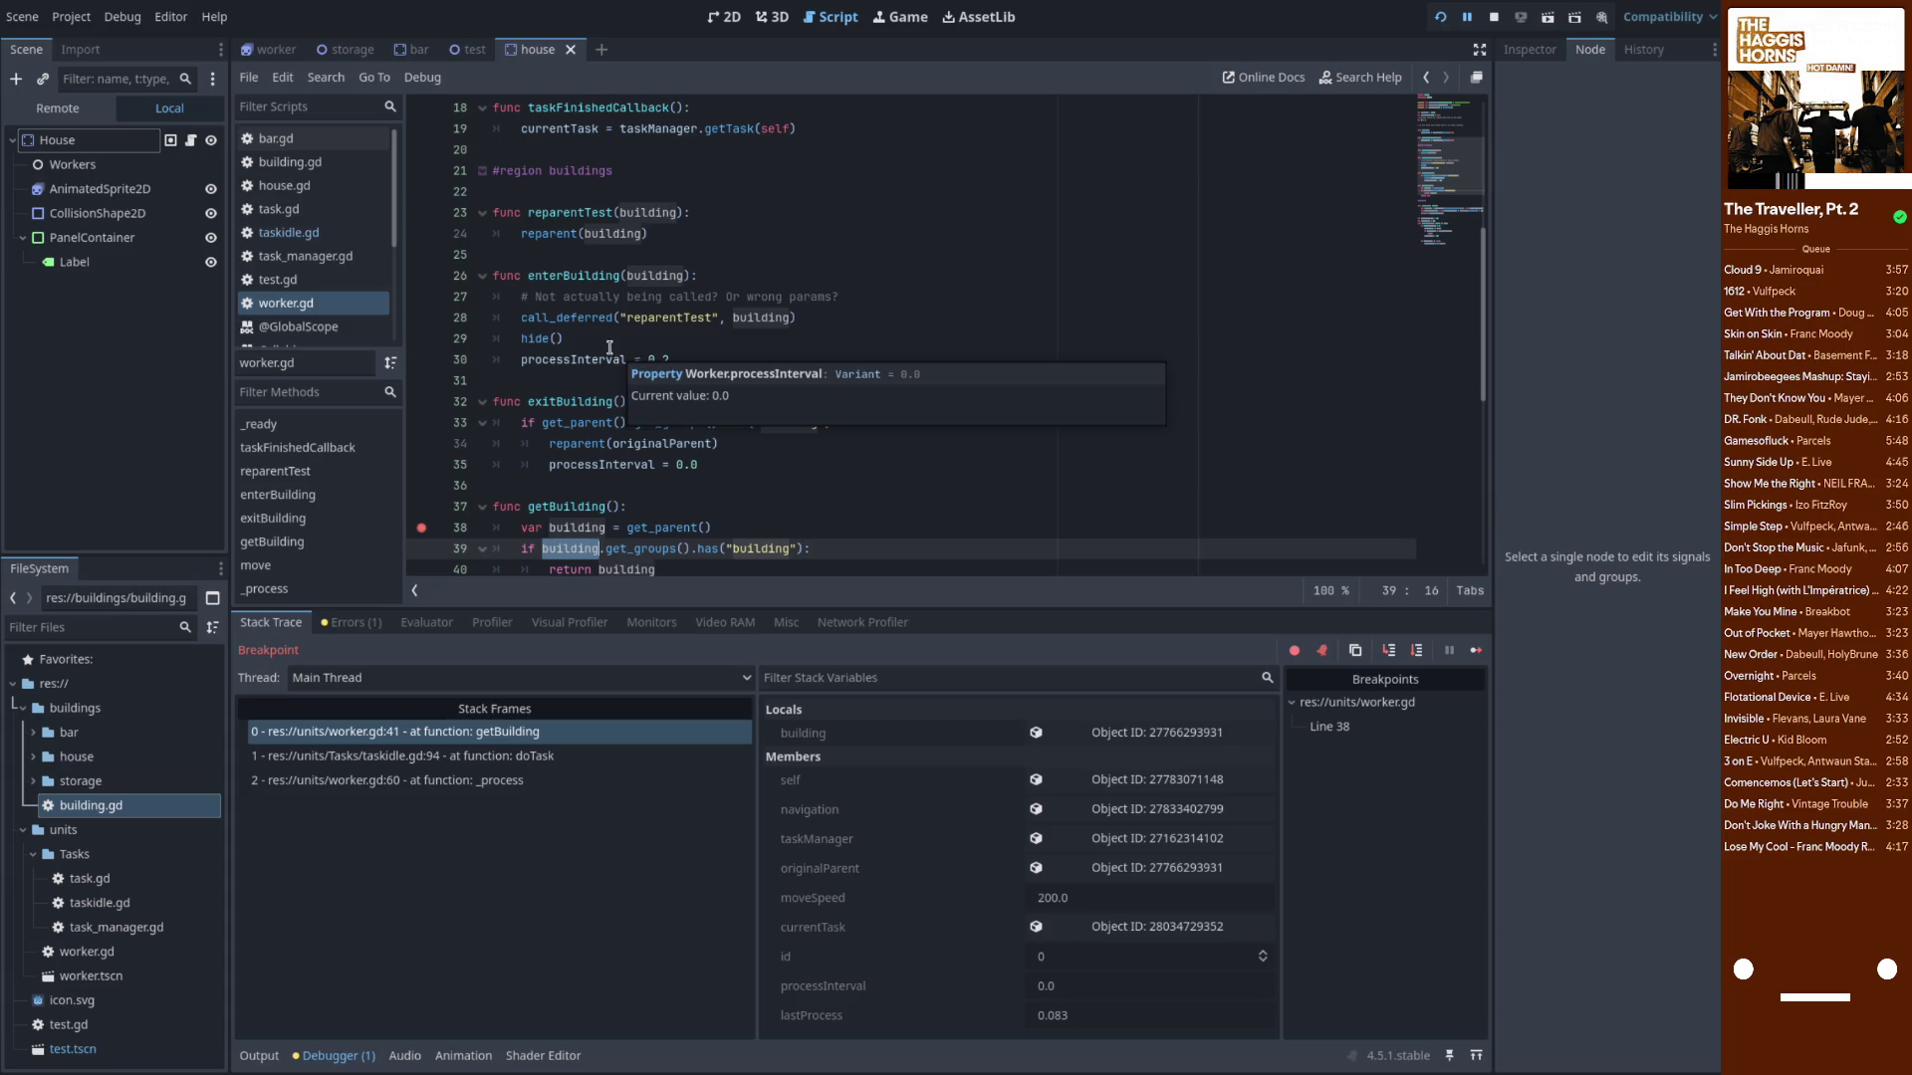
scroll(611, 351, "down", 1)
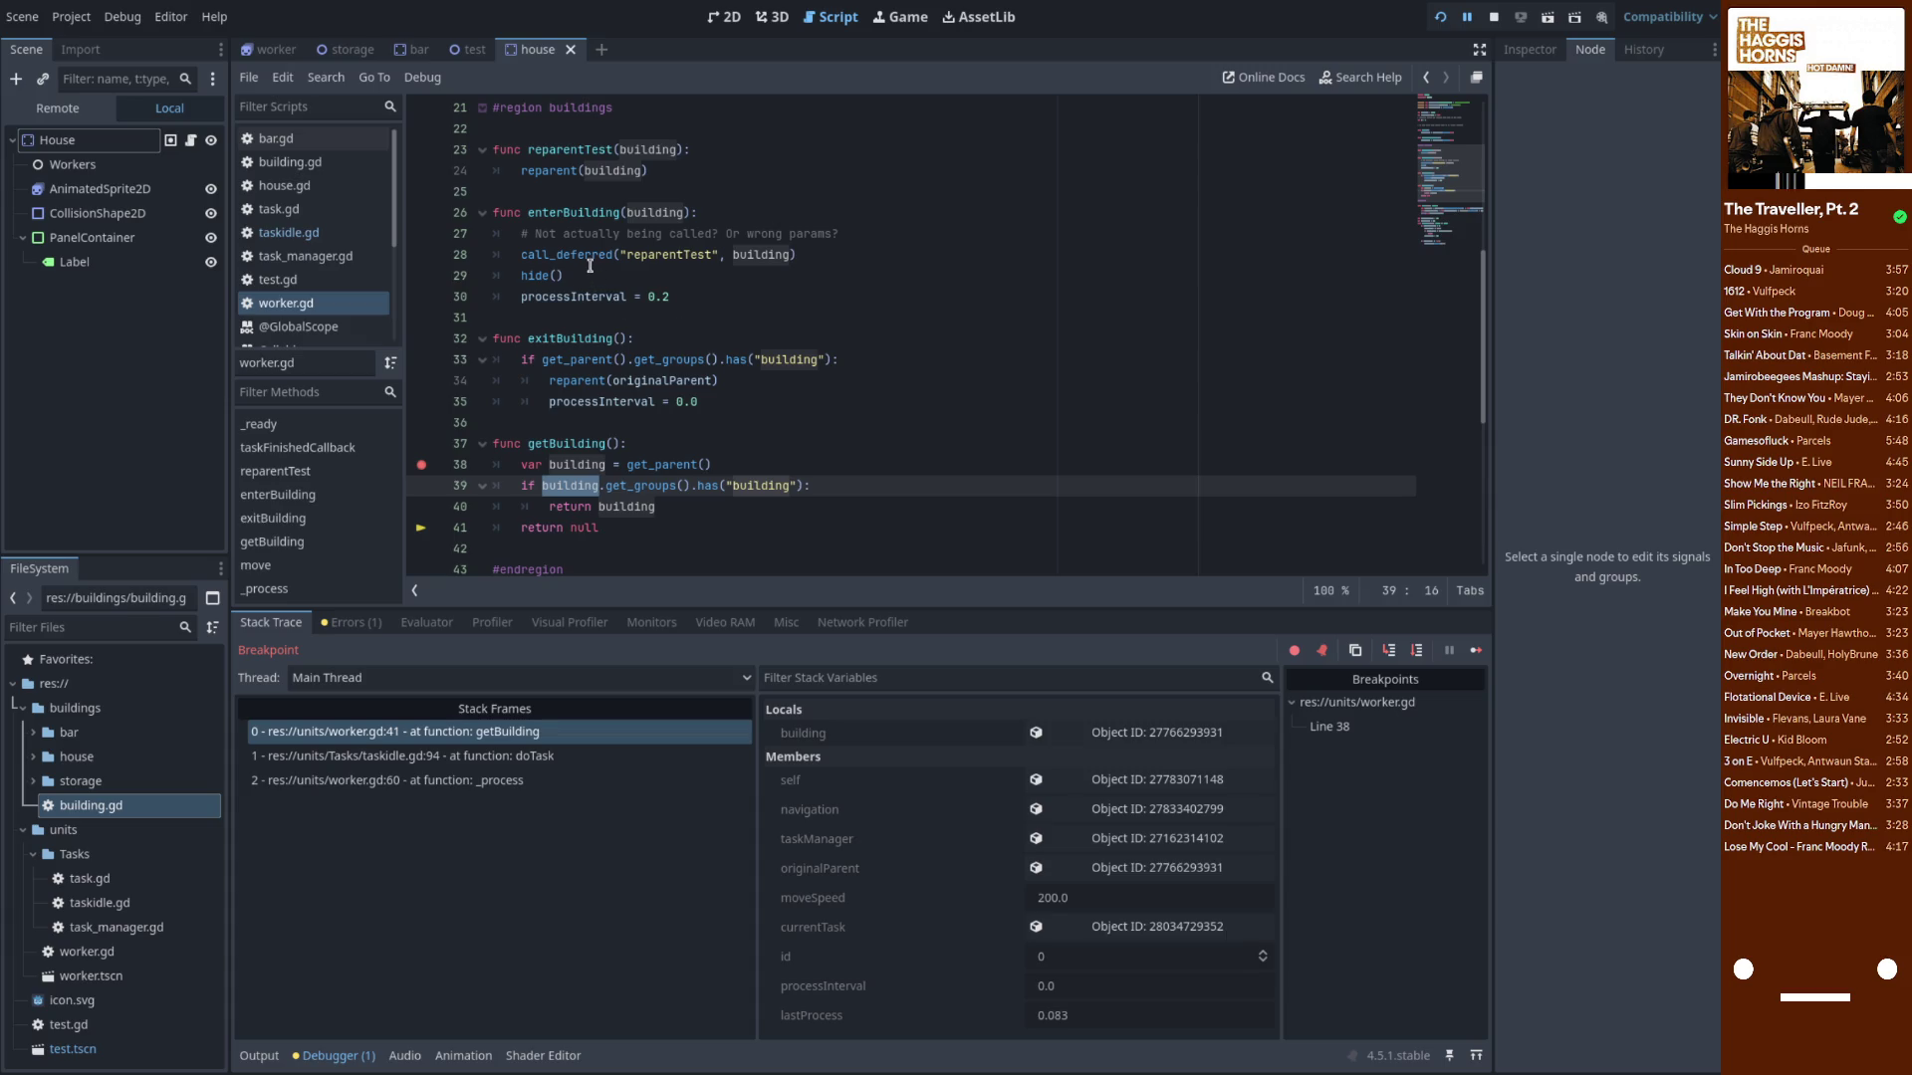
mouse_move(575, 254)
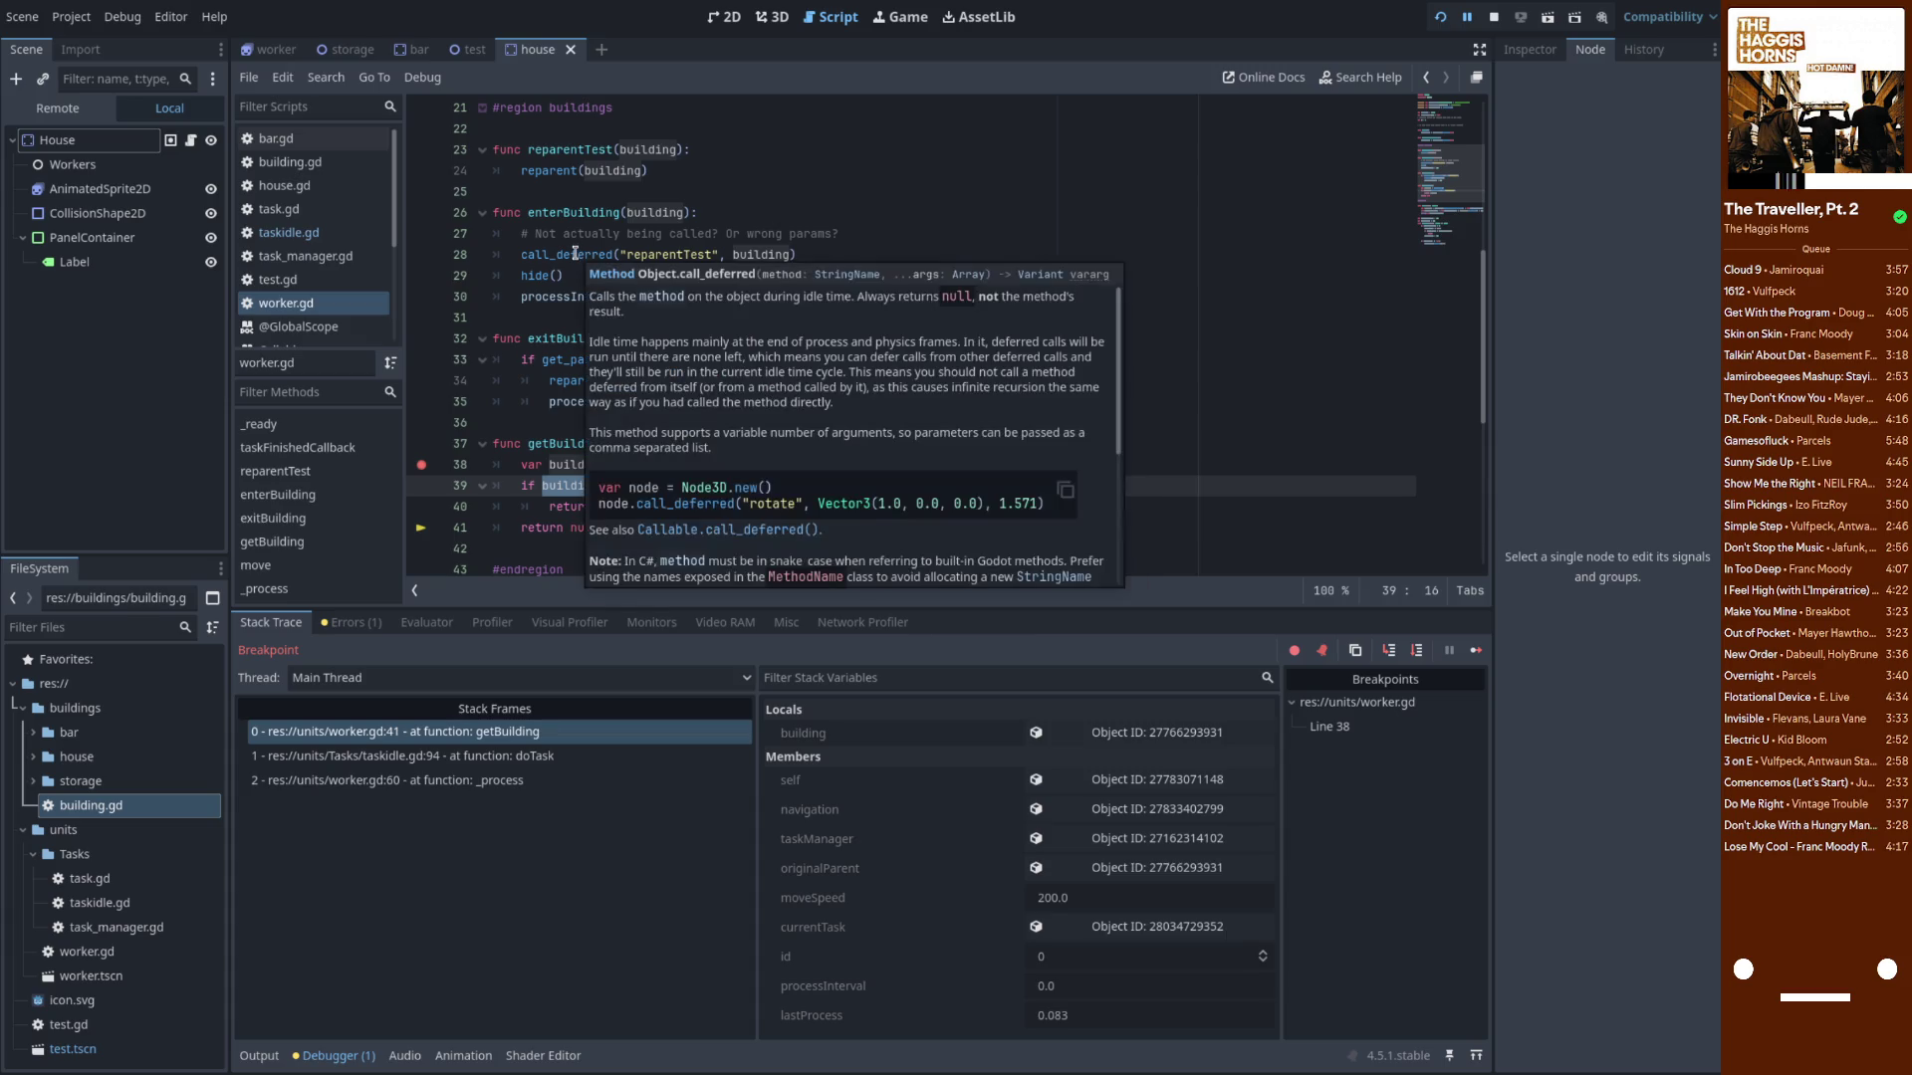
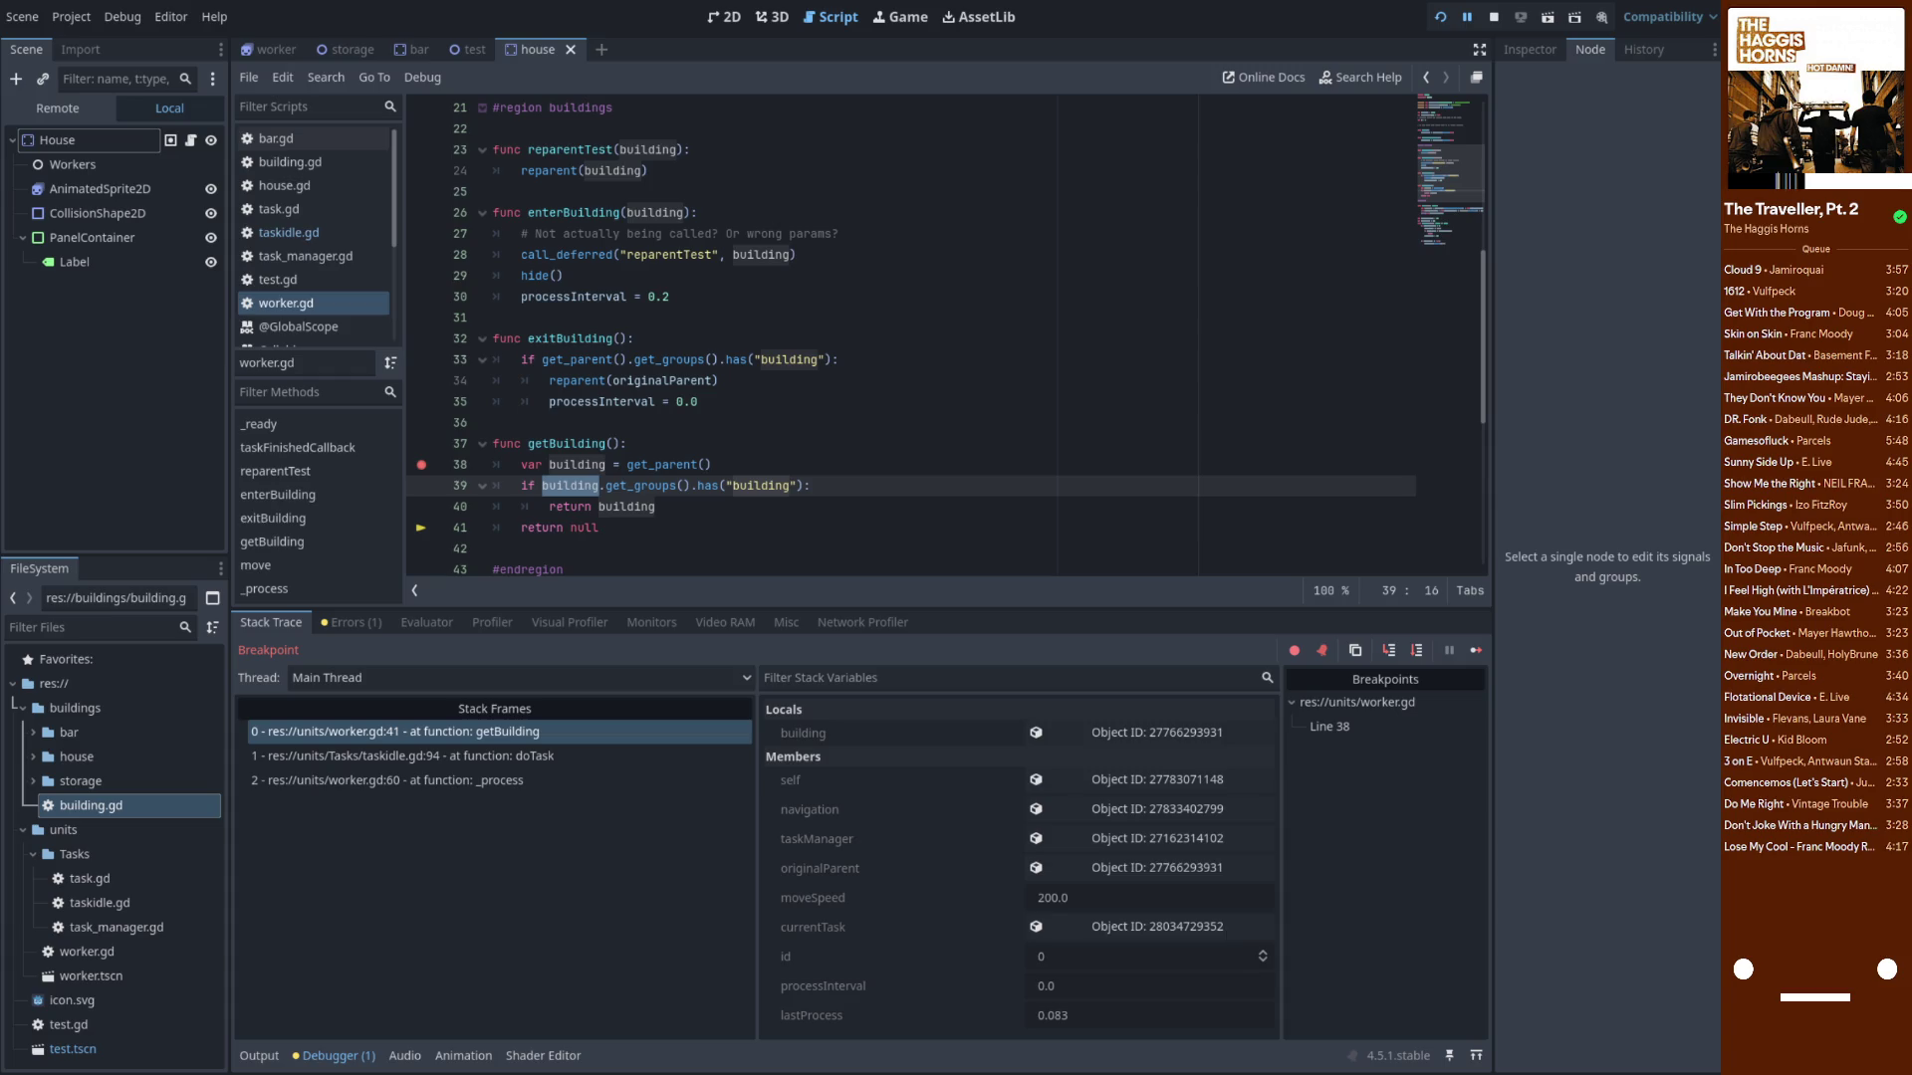
Stop the debug session and return to worker.gd
left_click(1493, 19)
left_click(806, 510)
scroll(785, 514, "down", 2)
scroll(784, 514, "up", 3)
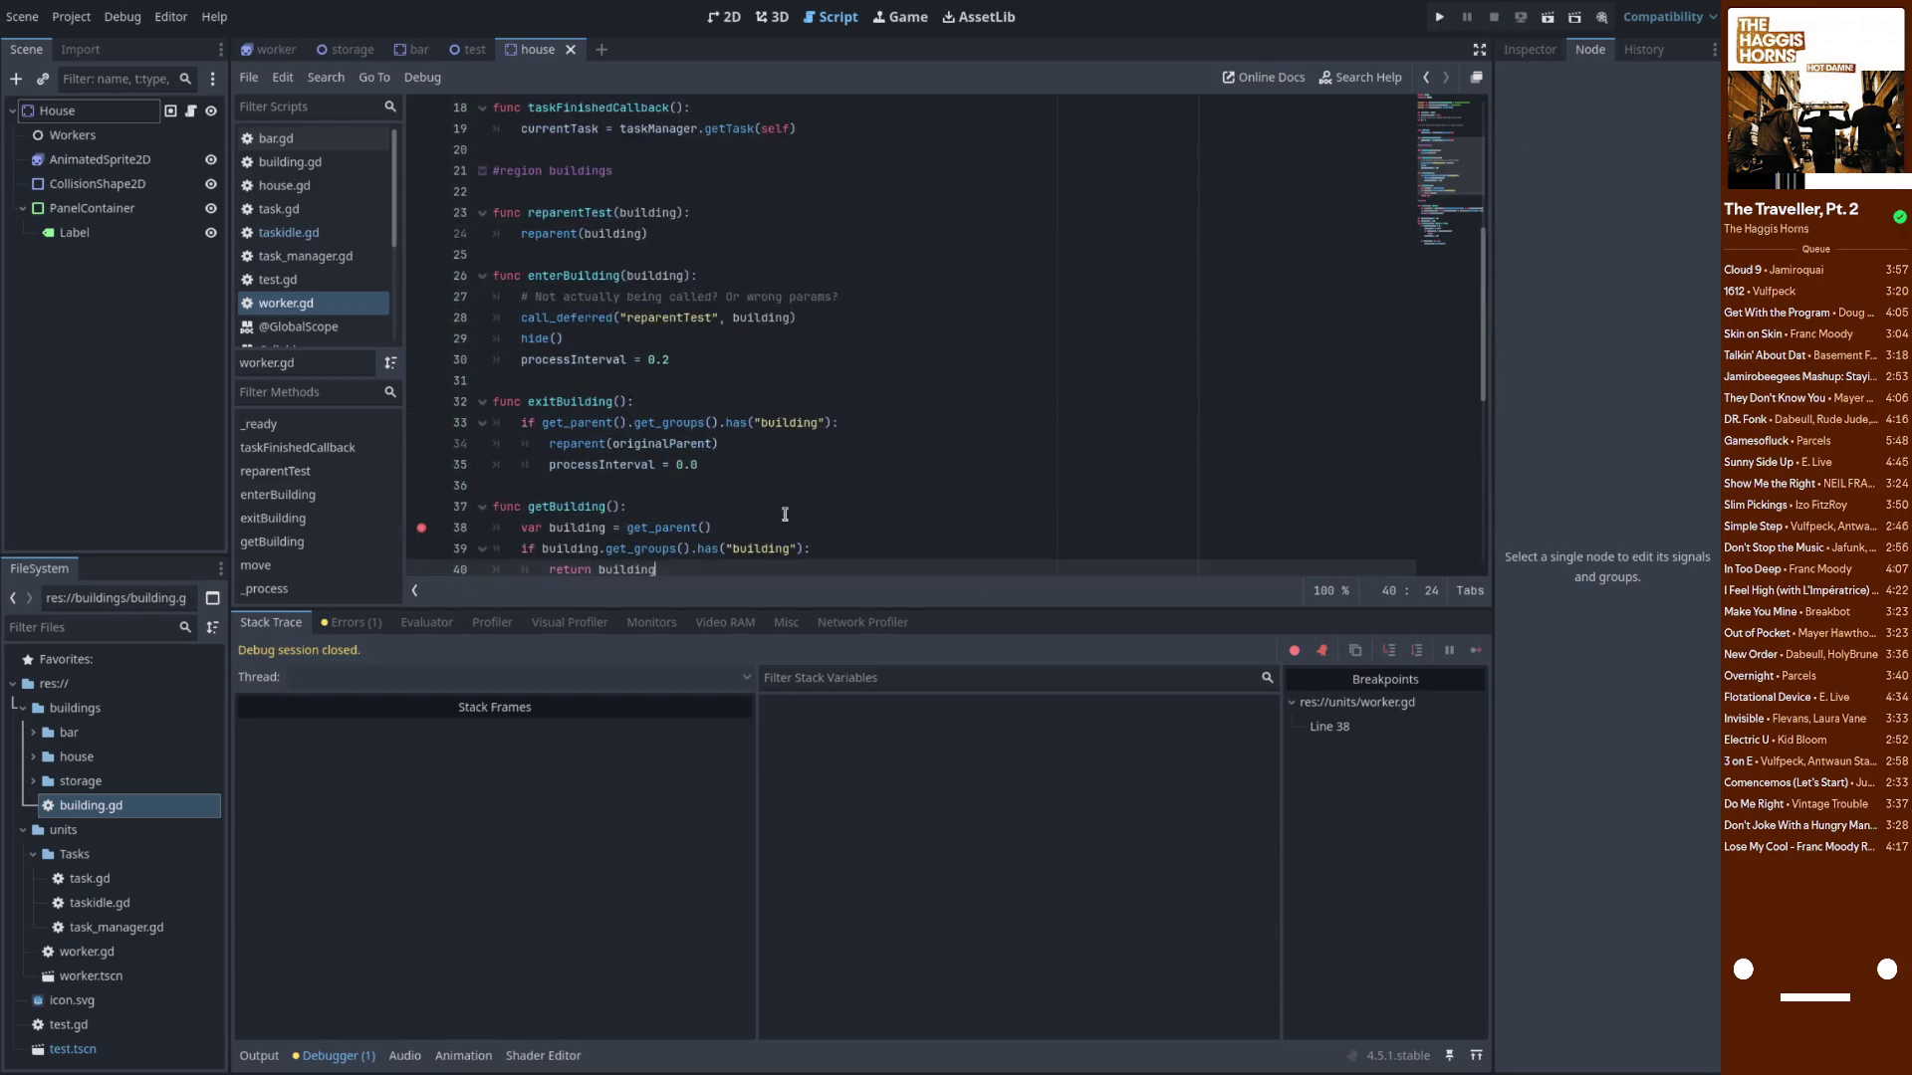
scroll(784, 514, "down", 3)
Delete the reparentTest function, the outdated comment and the call_deferred reparent line
left_click(591, 256)
scroll(696, 284, "up", 5)
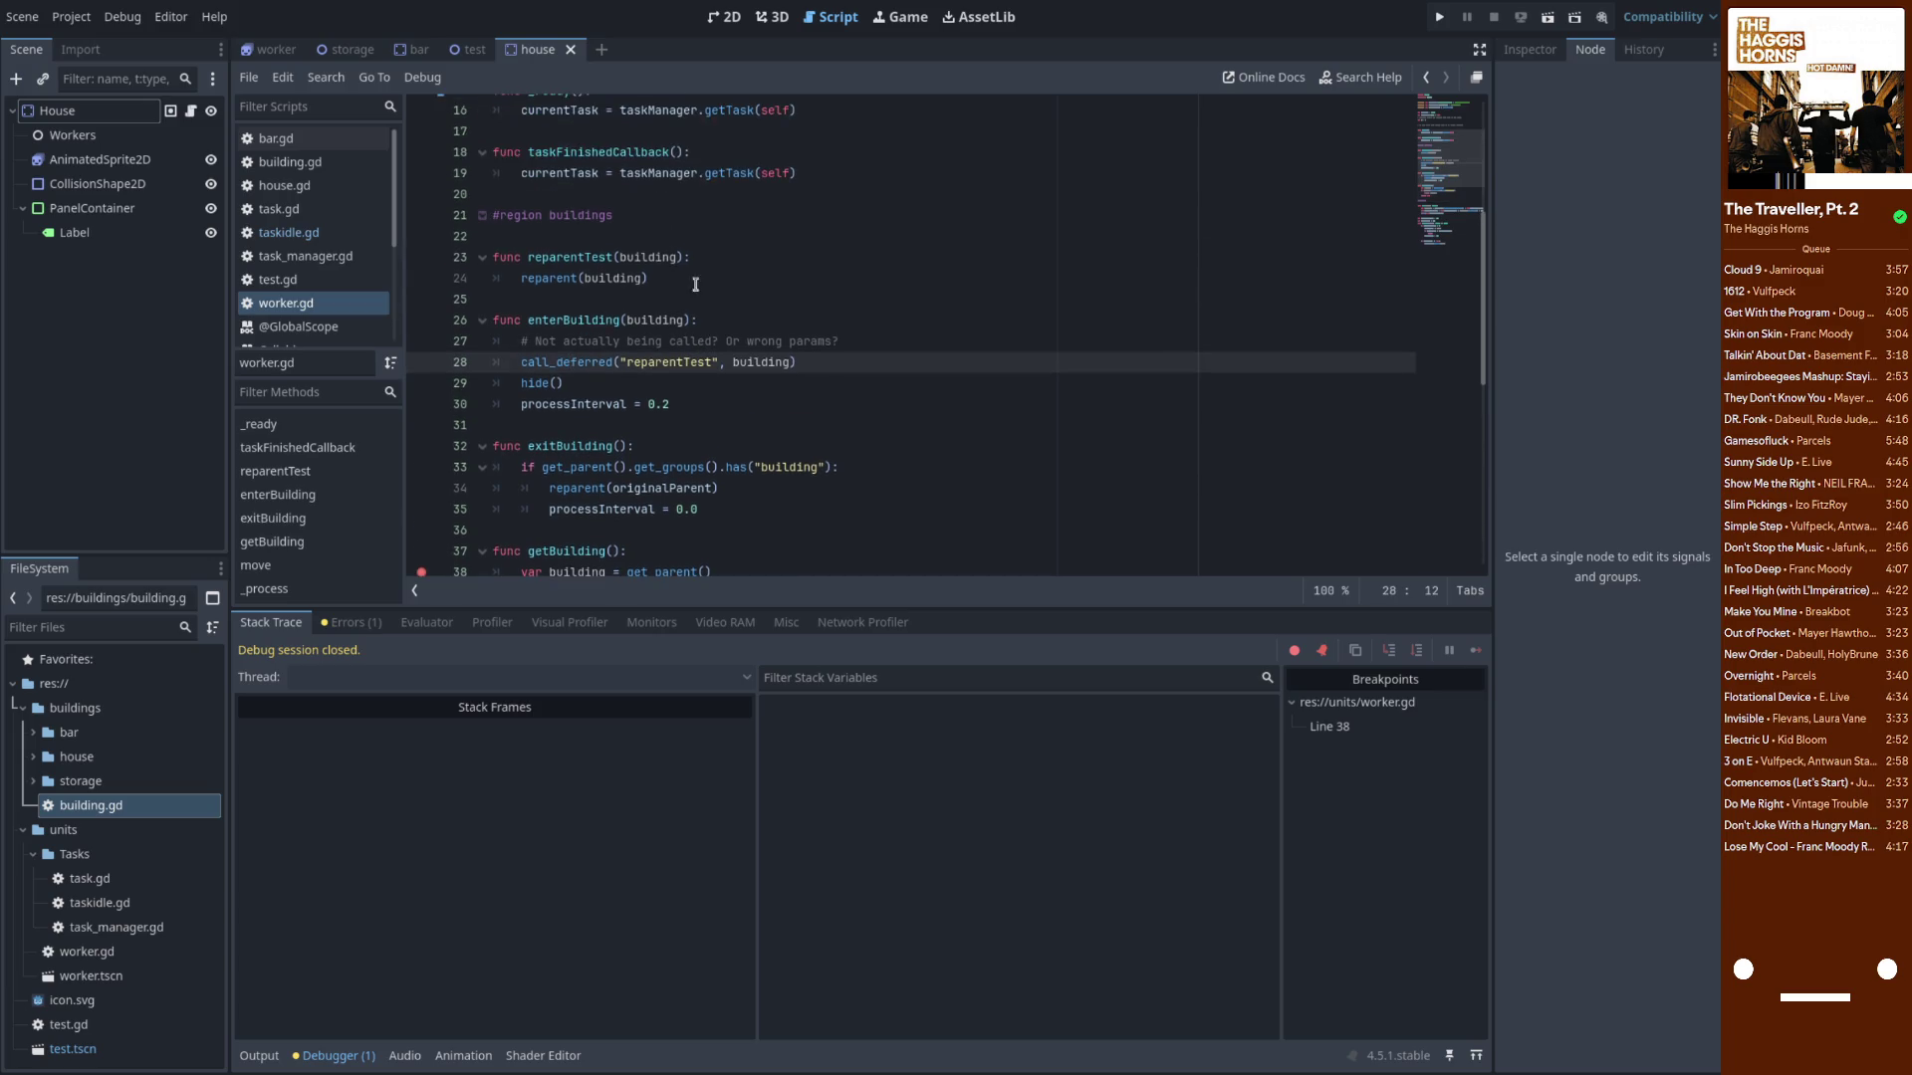
left_click(730, 259)
key("ctrl+shift+k")
key("ctrl+shift+k")
key("ctrl+shift+k")
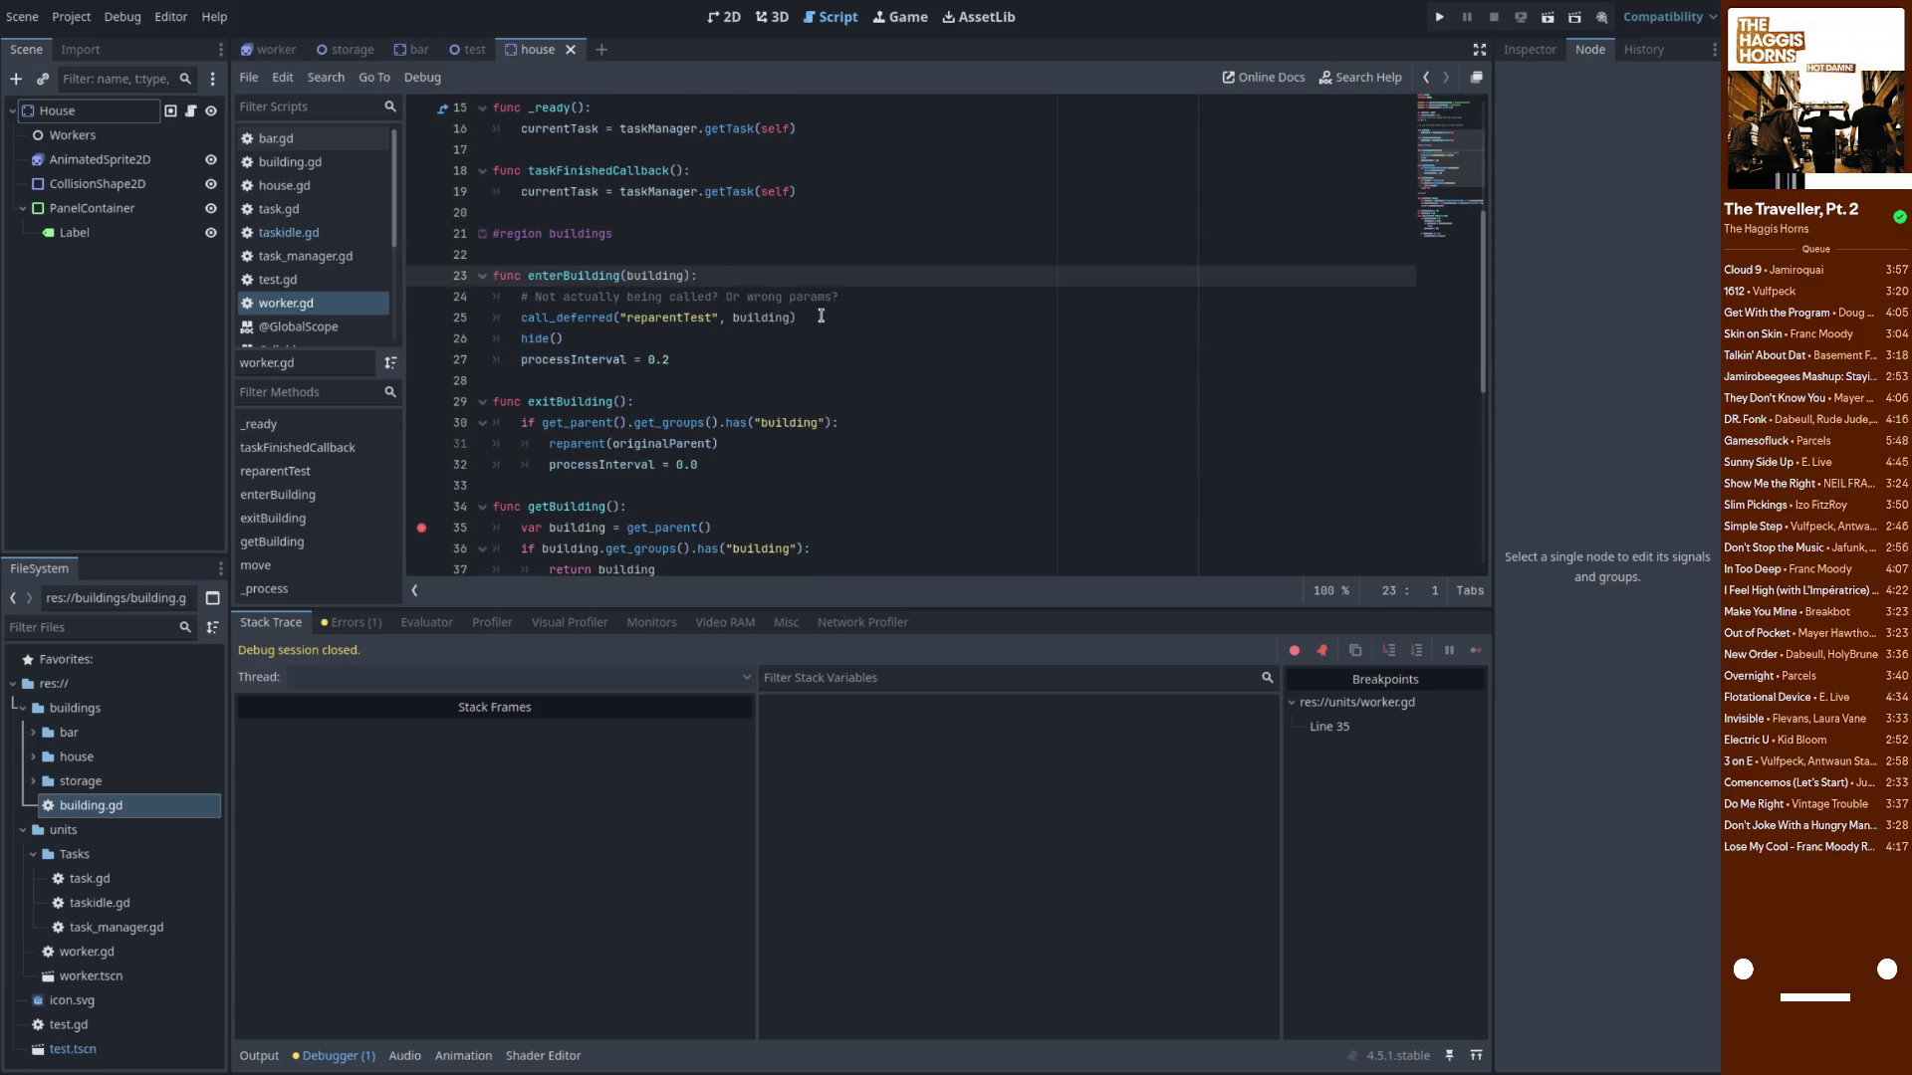
left_click(821, 315)
key("Up")
key("ctrl+shift+k")
key("ctrl+shift+k")
left_click(737, 279)
key("Return")
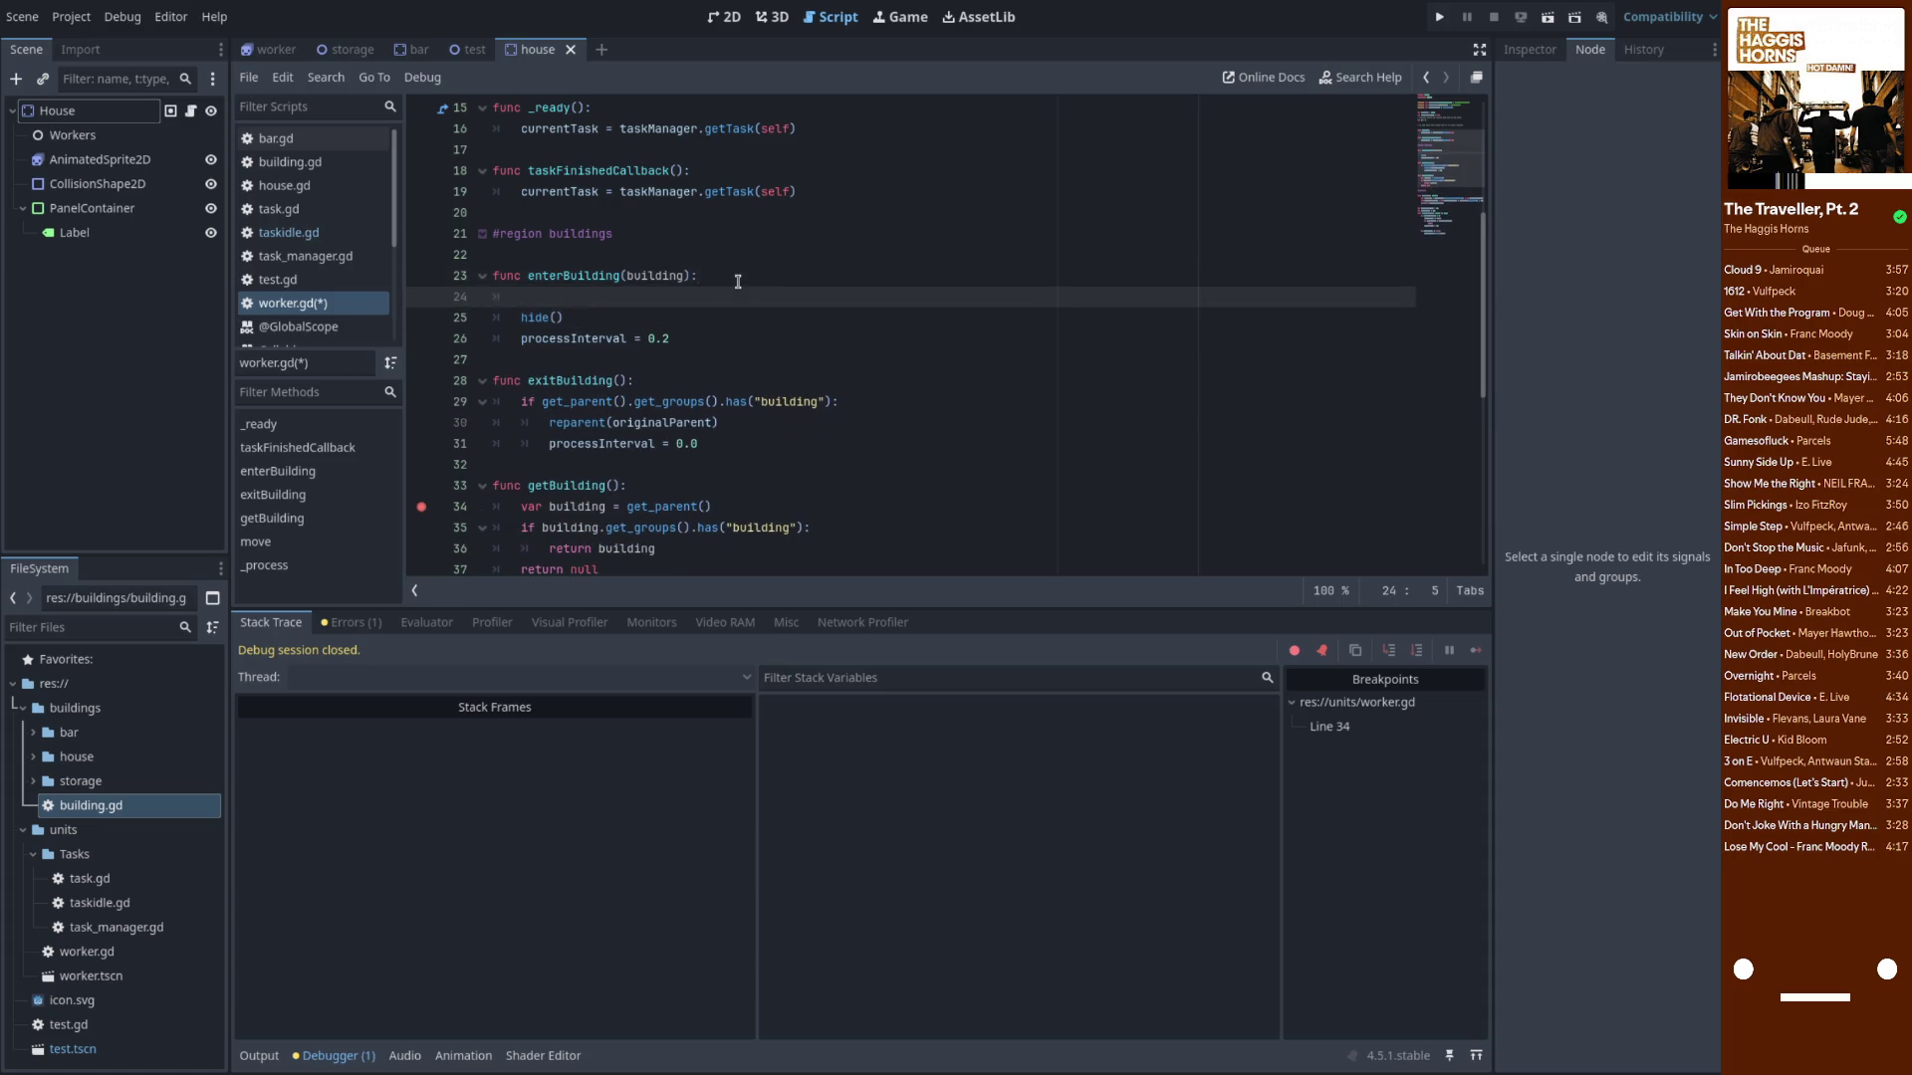
Declare 'var currentBuilding = null' above enterBuilding
key("Up")
key("Up")
key("Return")
type("var")
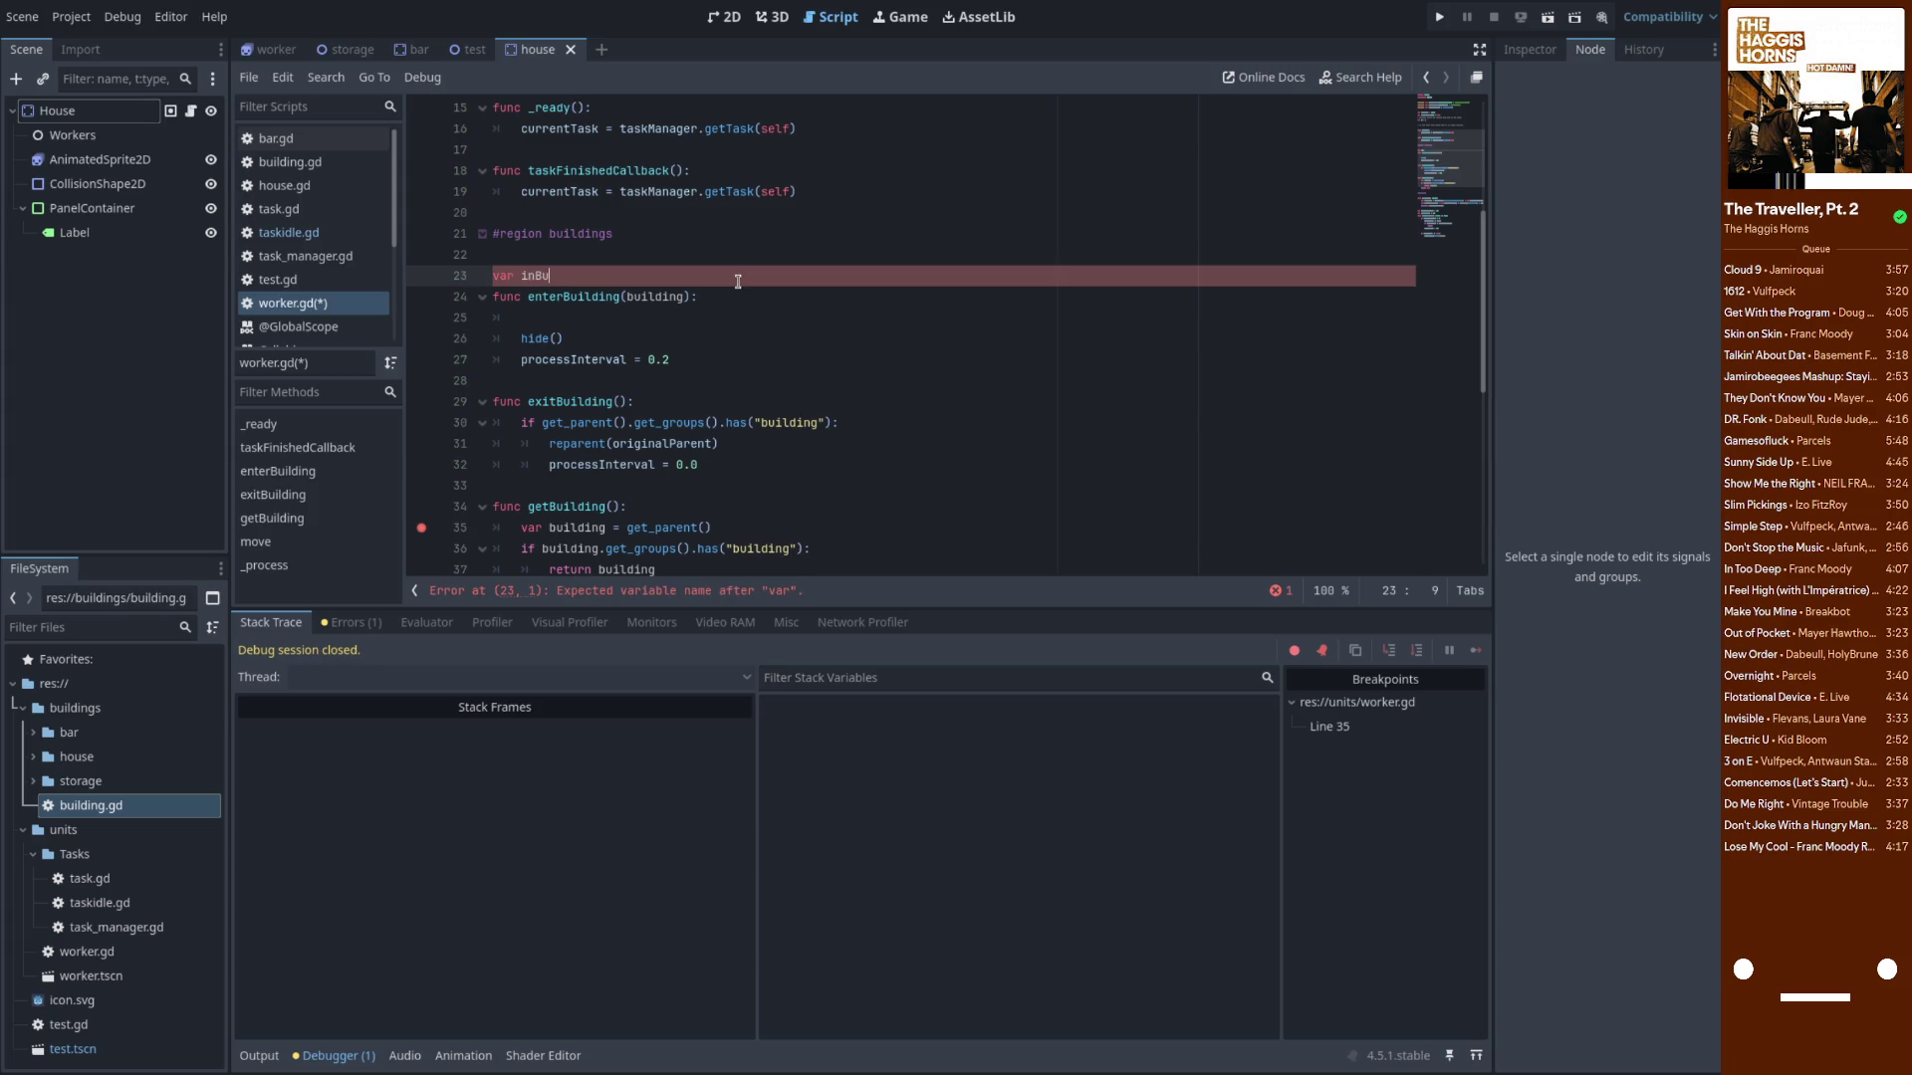
type(" buildi")
key("ctrl+BackSpace")
type("currentBuilding")
type(" = null")
Add 'currentBuilding = building' inside enterBuilding
double_click(602, 276)
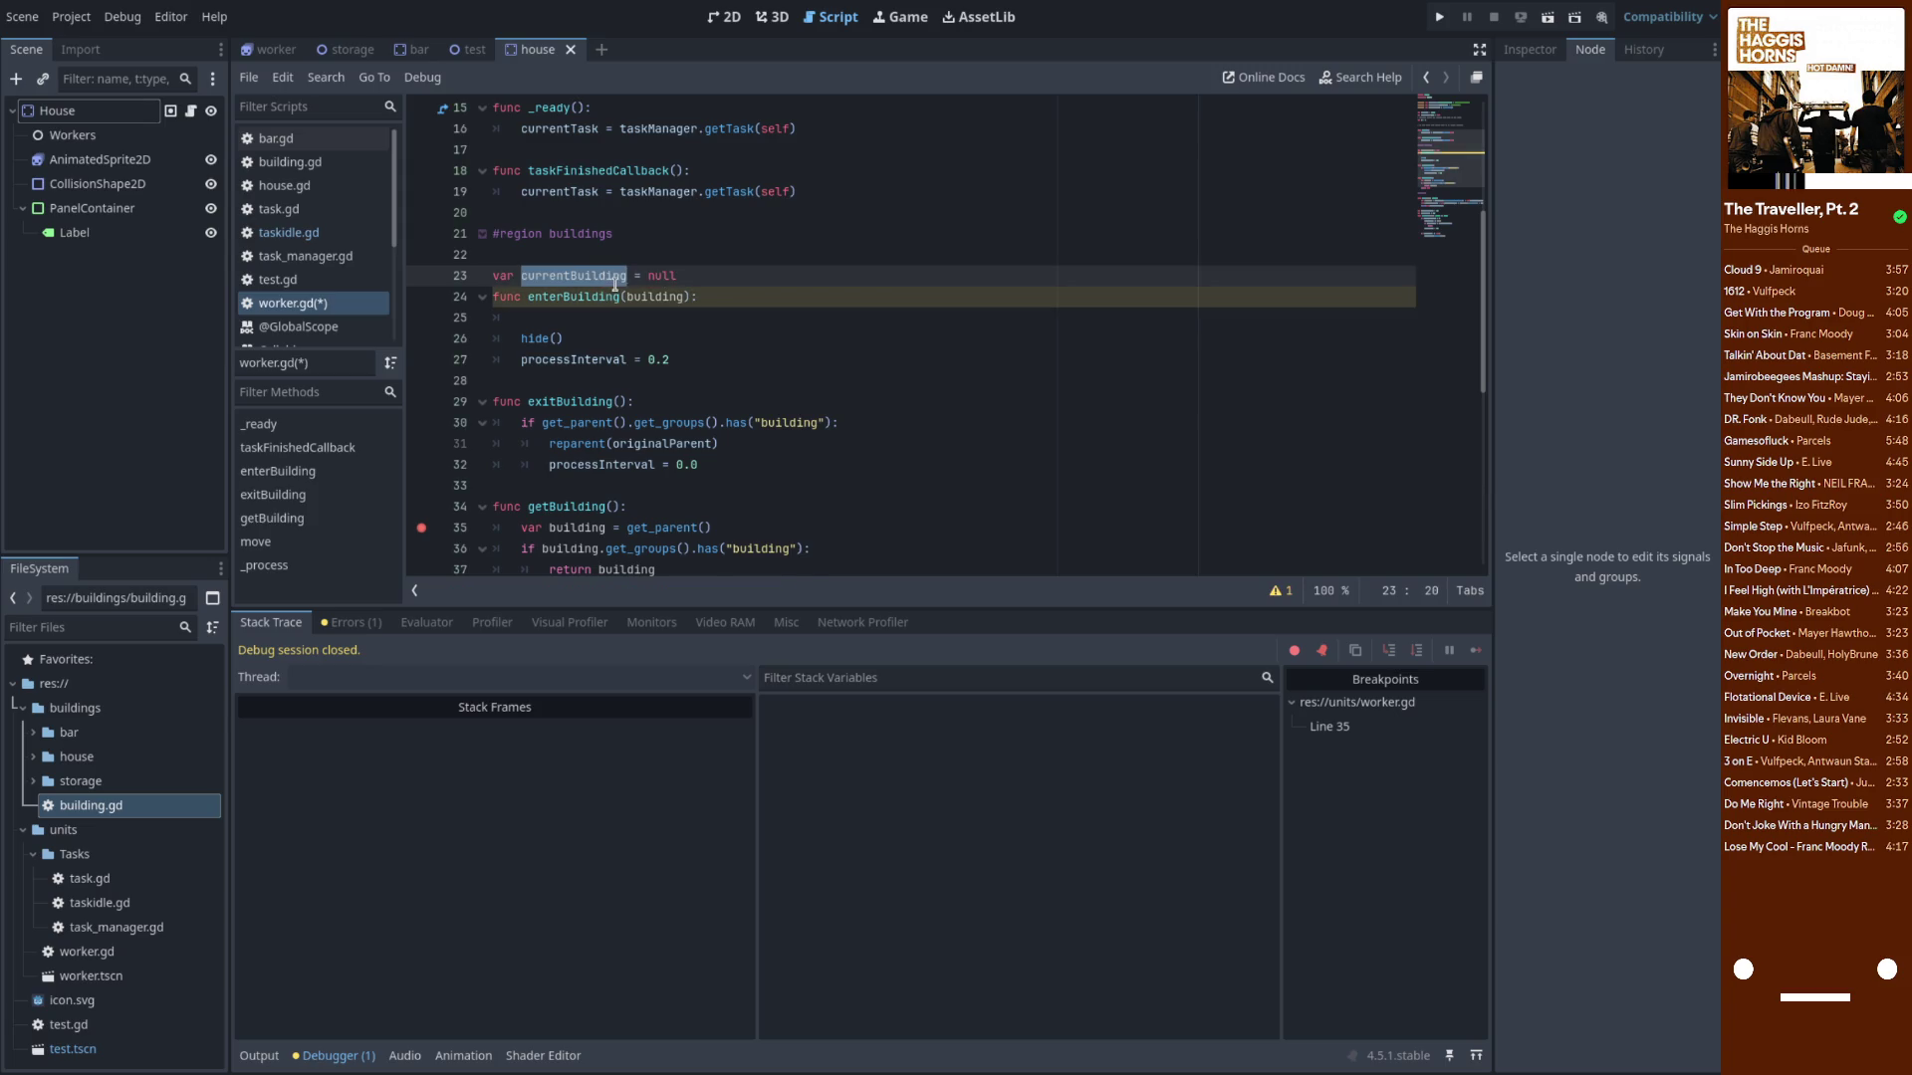
key("ctrl+f")
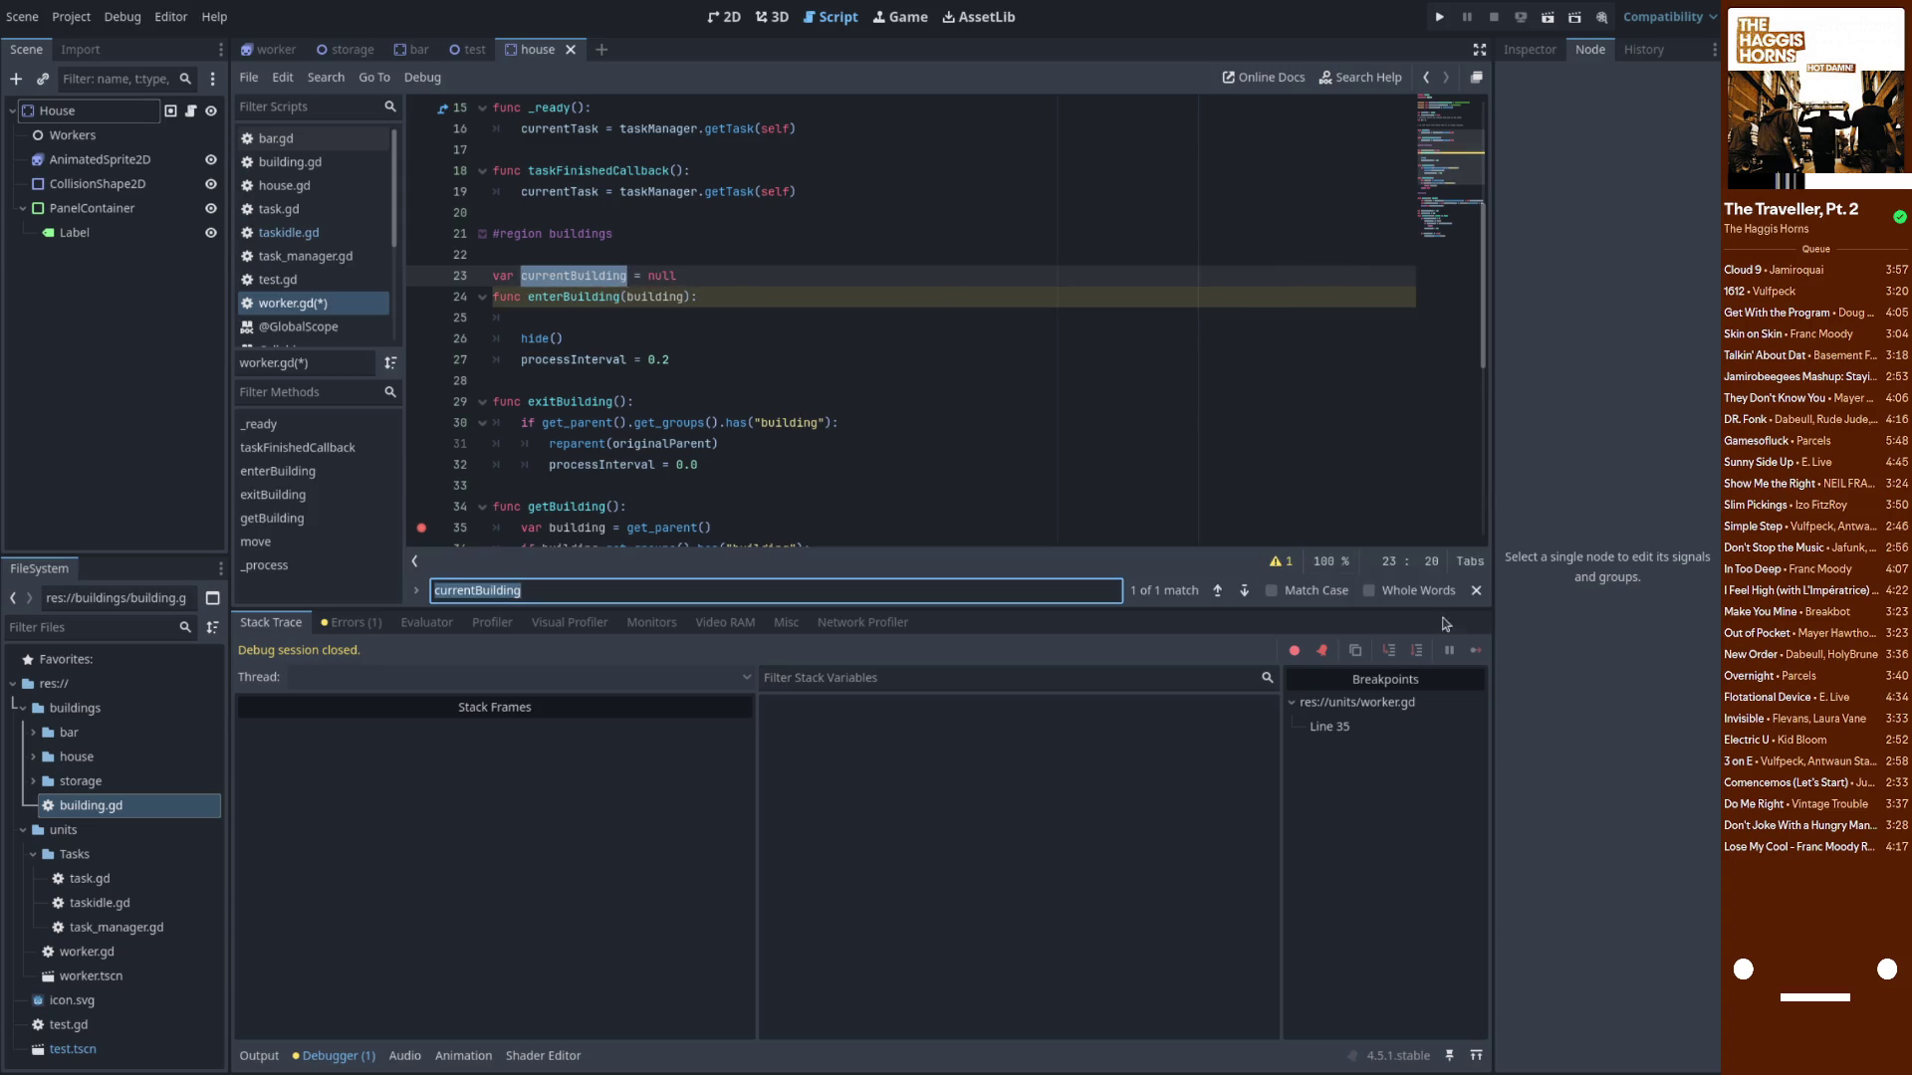
key("Escape")
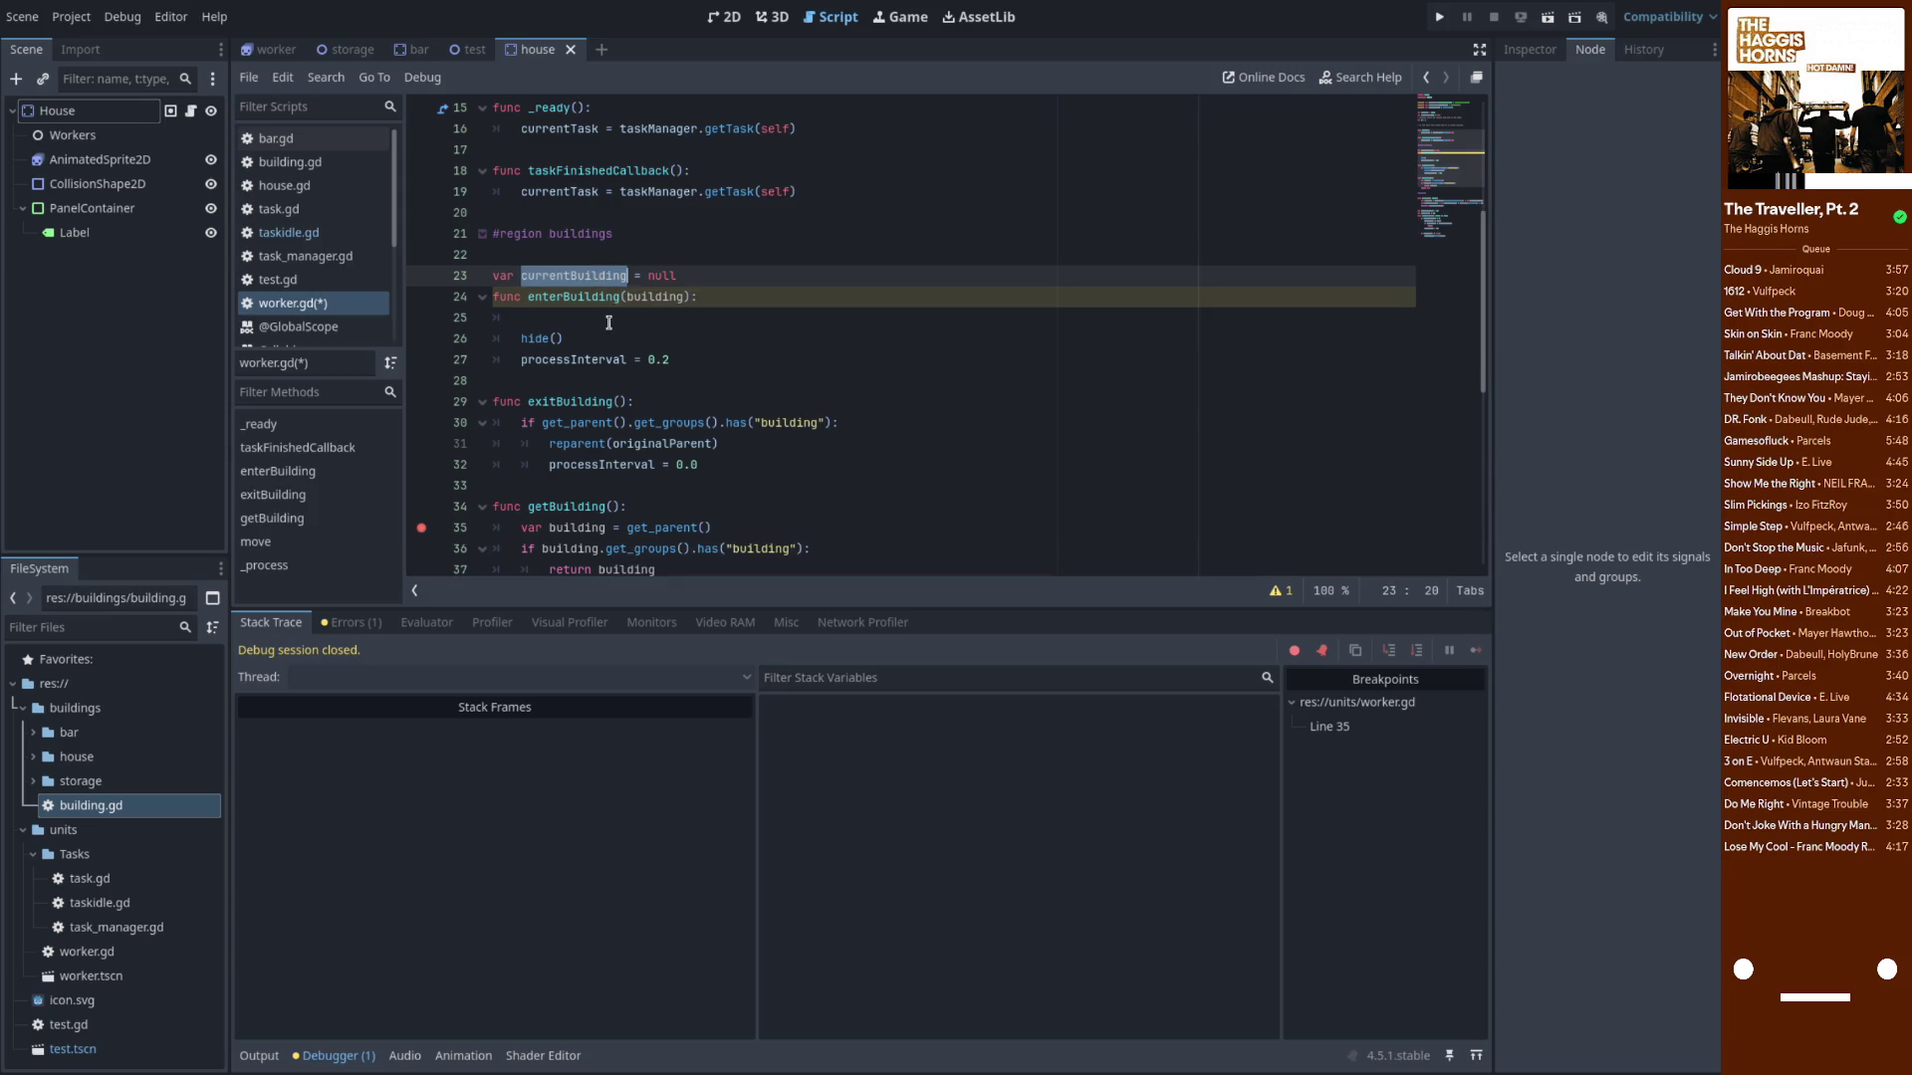
left_click(620, 321)
type("currentBuilding = building")
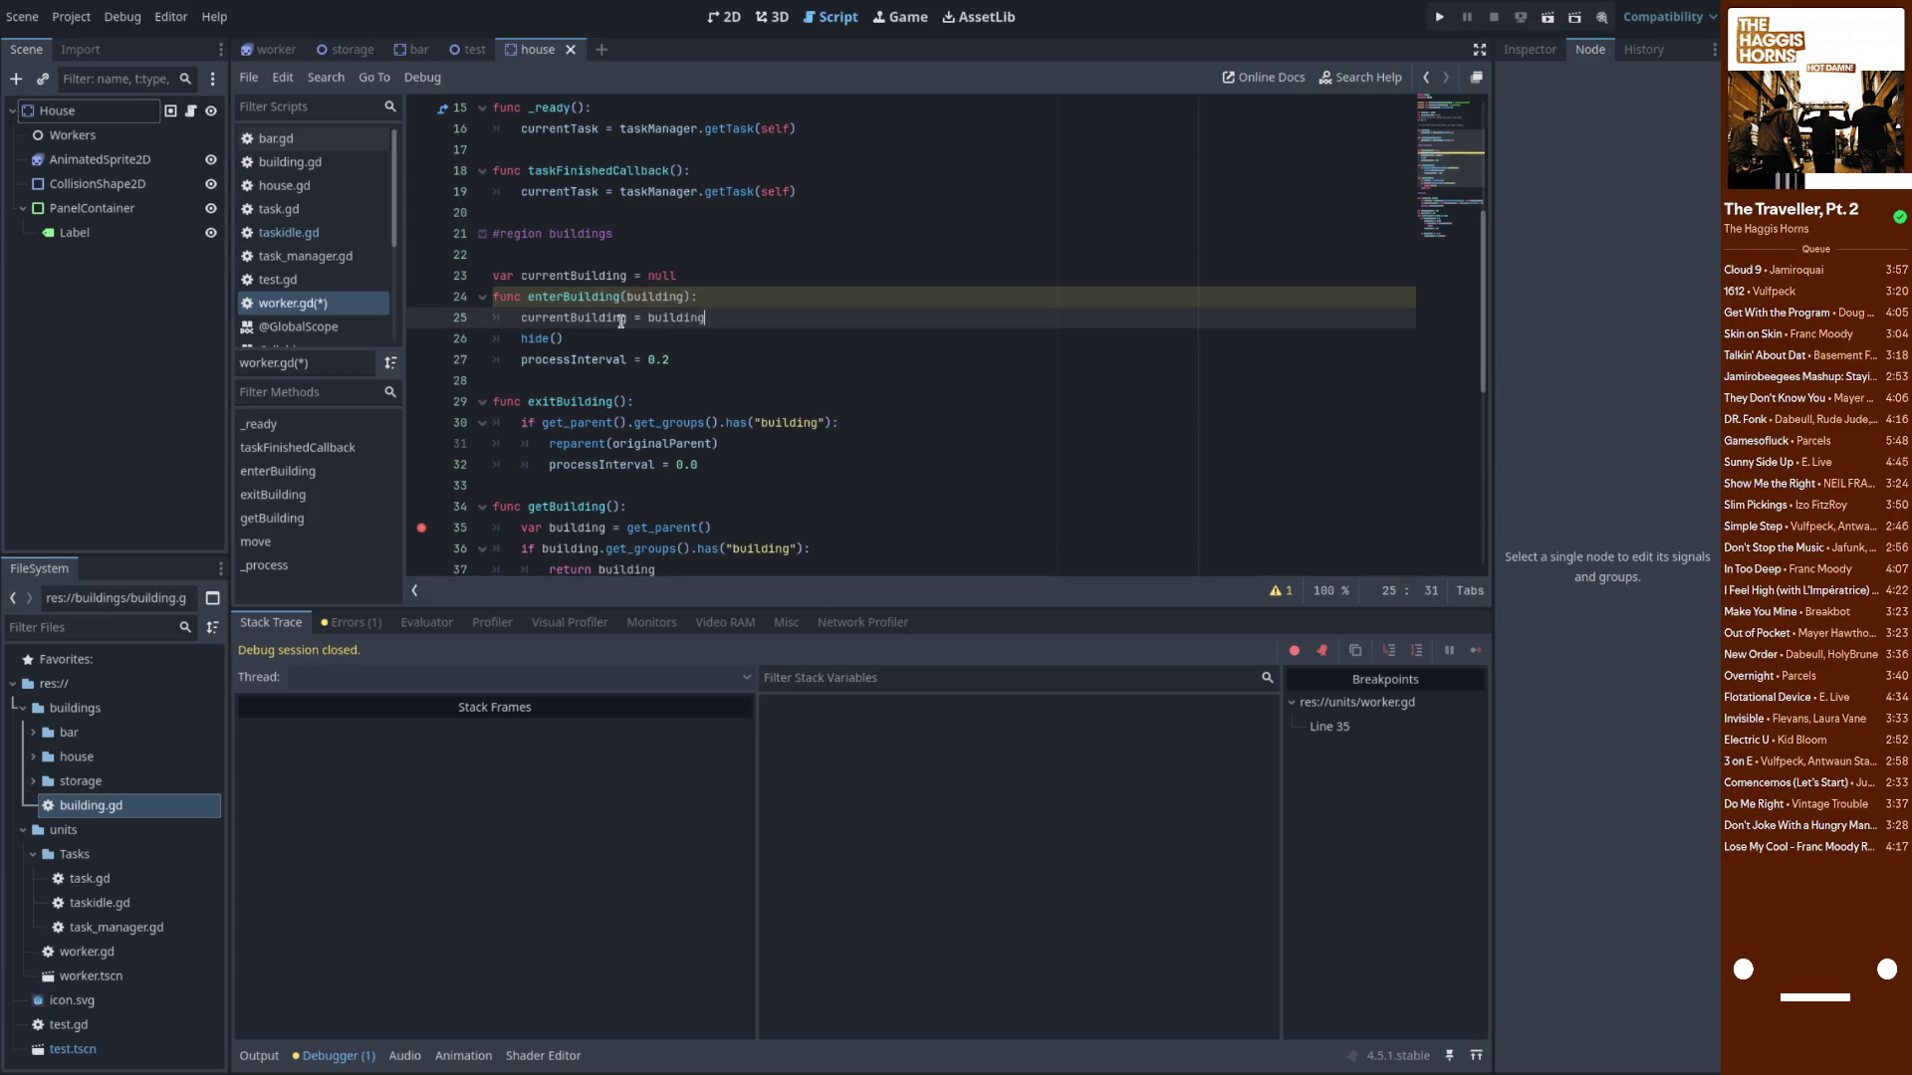
double_click(620, 318)
scroll(624, 300, "down", 3)
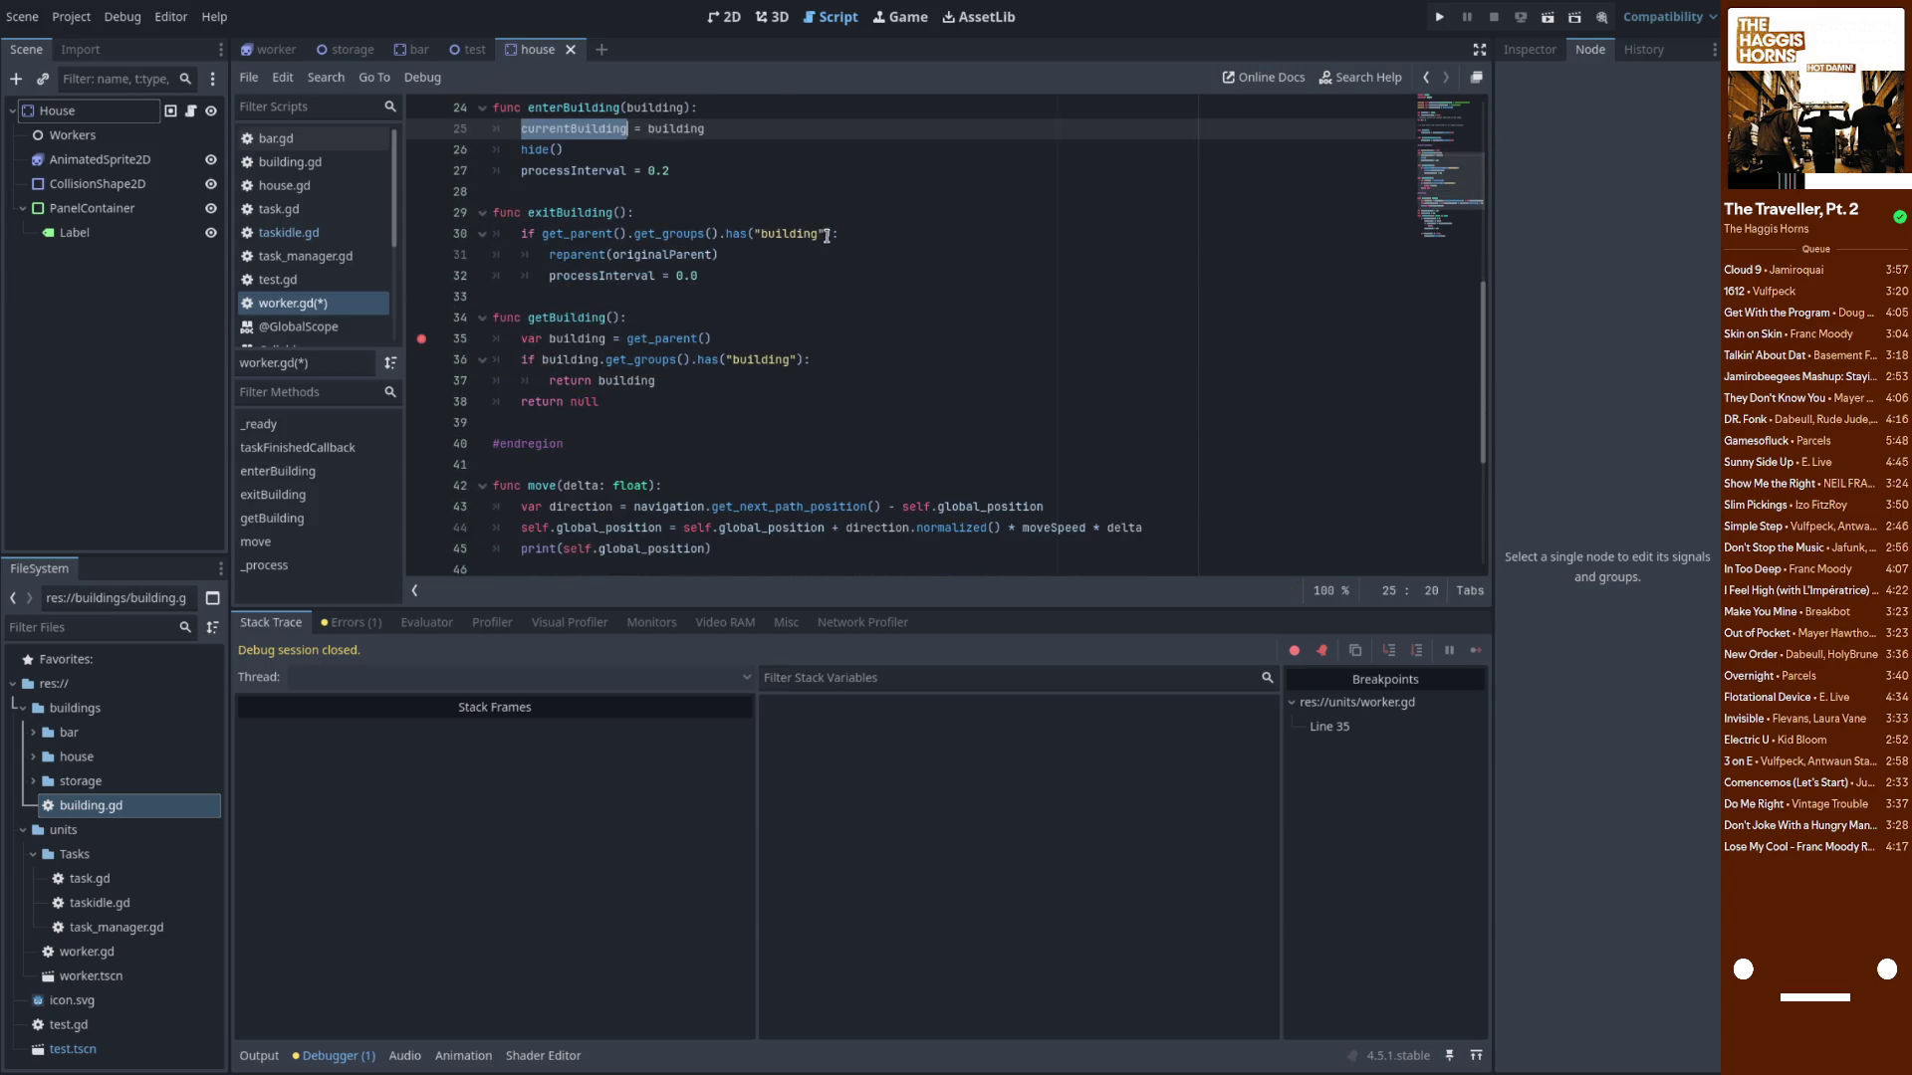
In exitBuilding, make the condition check currentBuilding and replace the reparent call with show()
left_click_drag(833, 236, 545, 239)
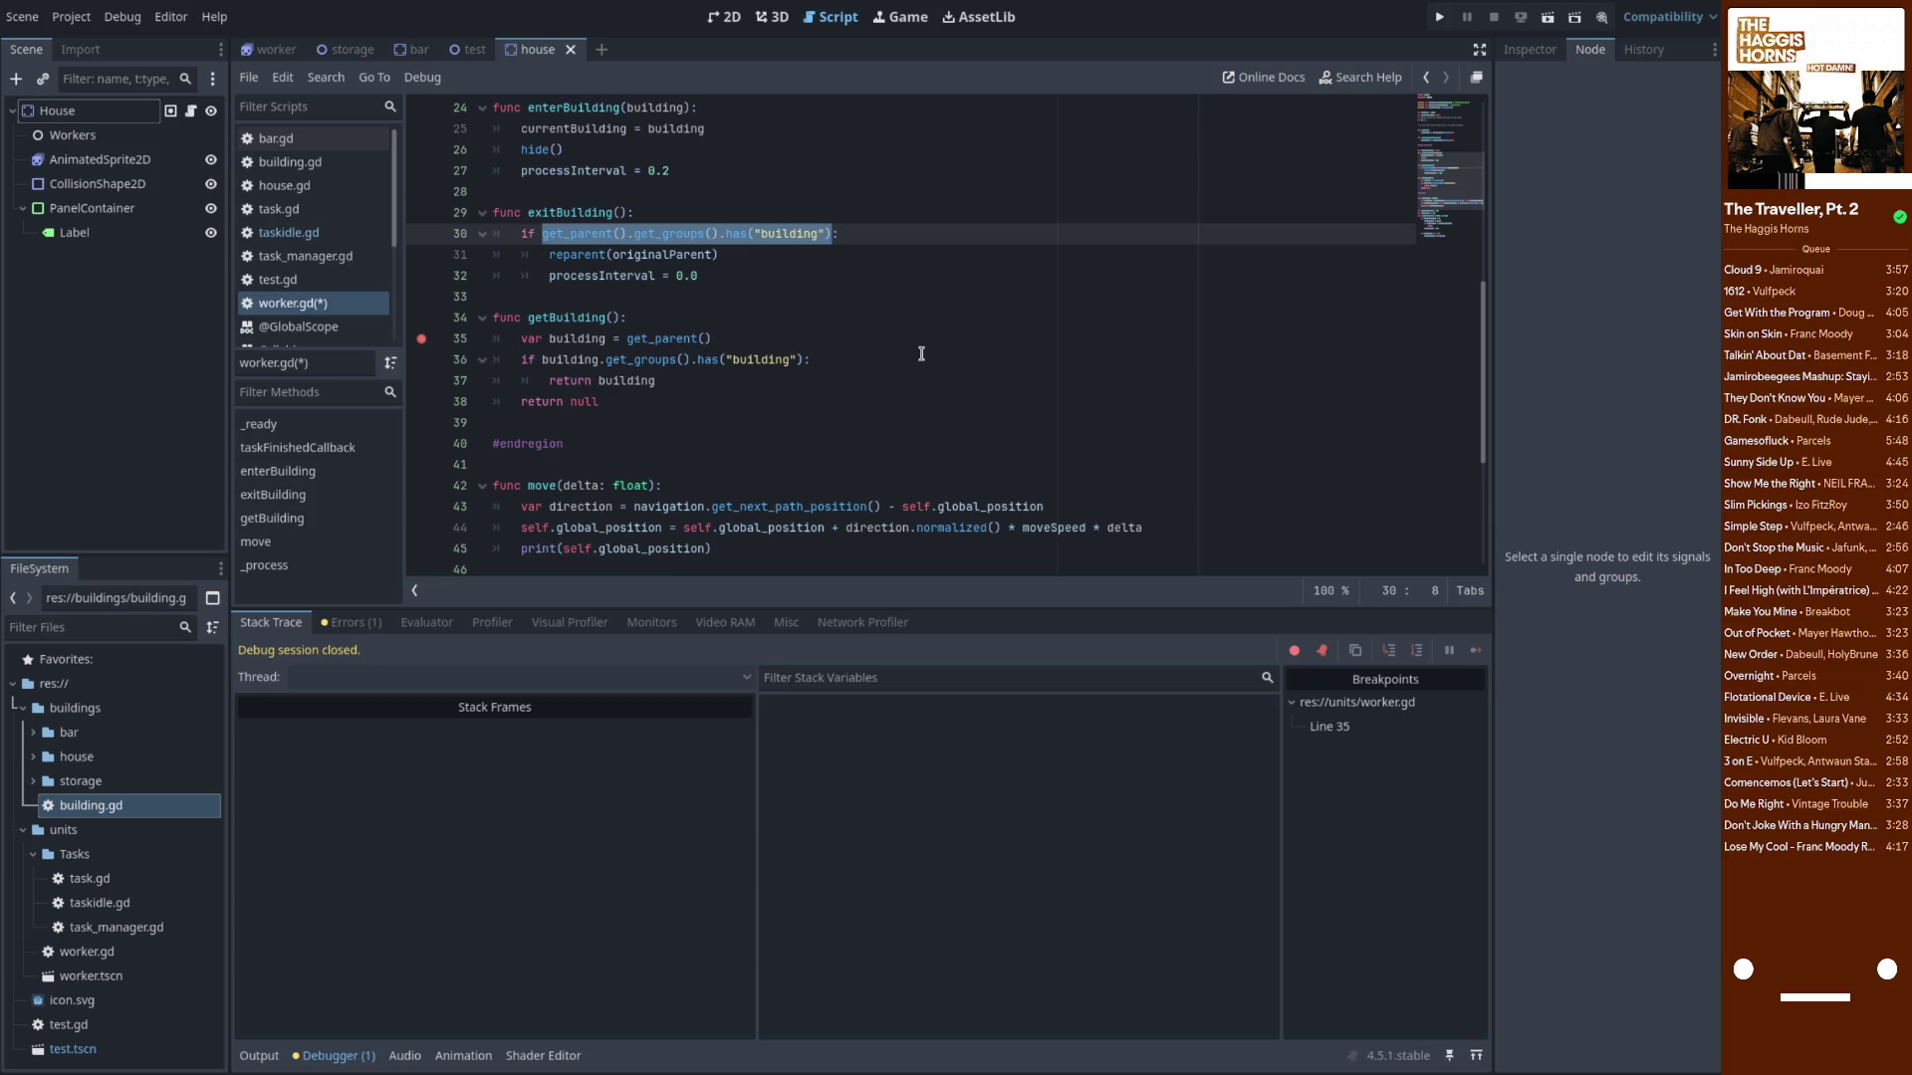
key("BackSpace")
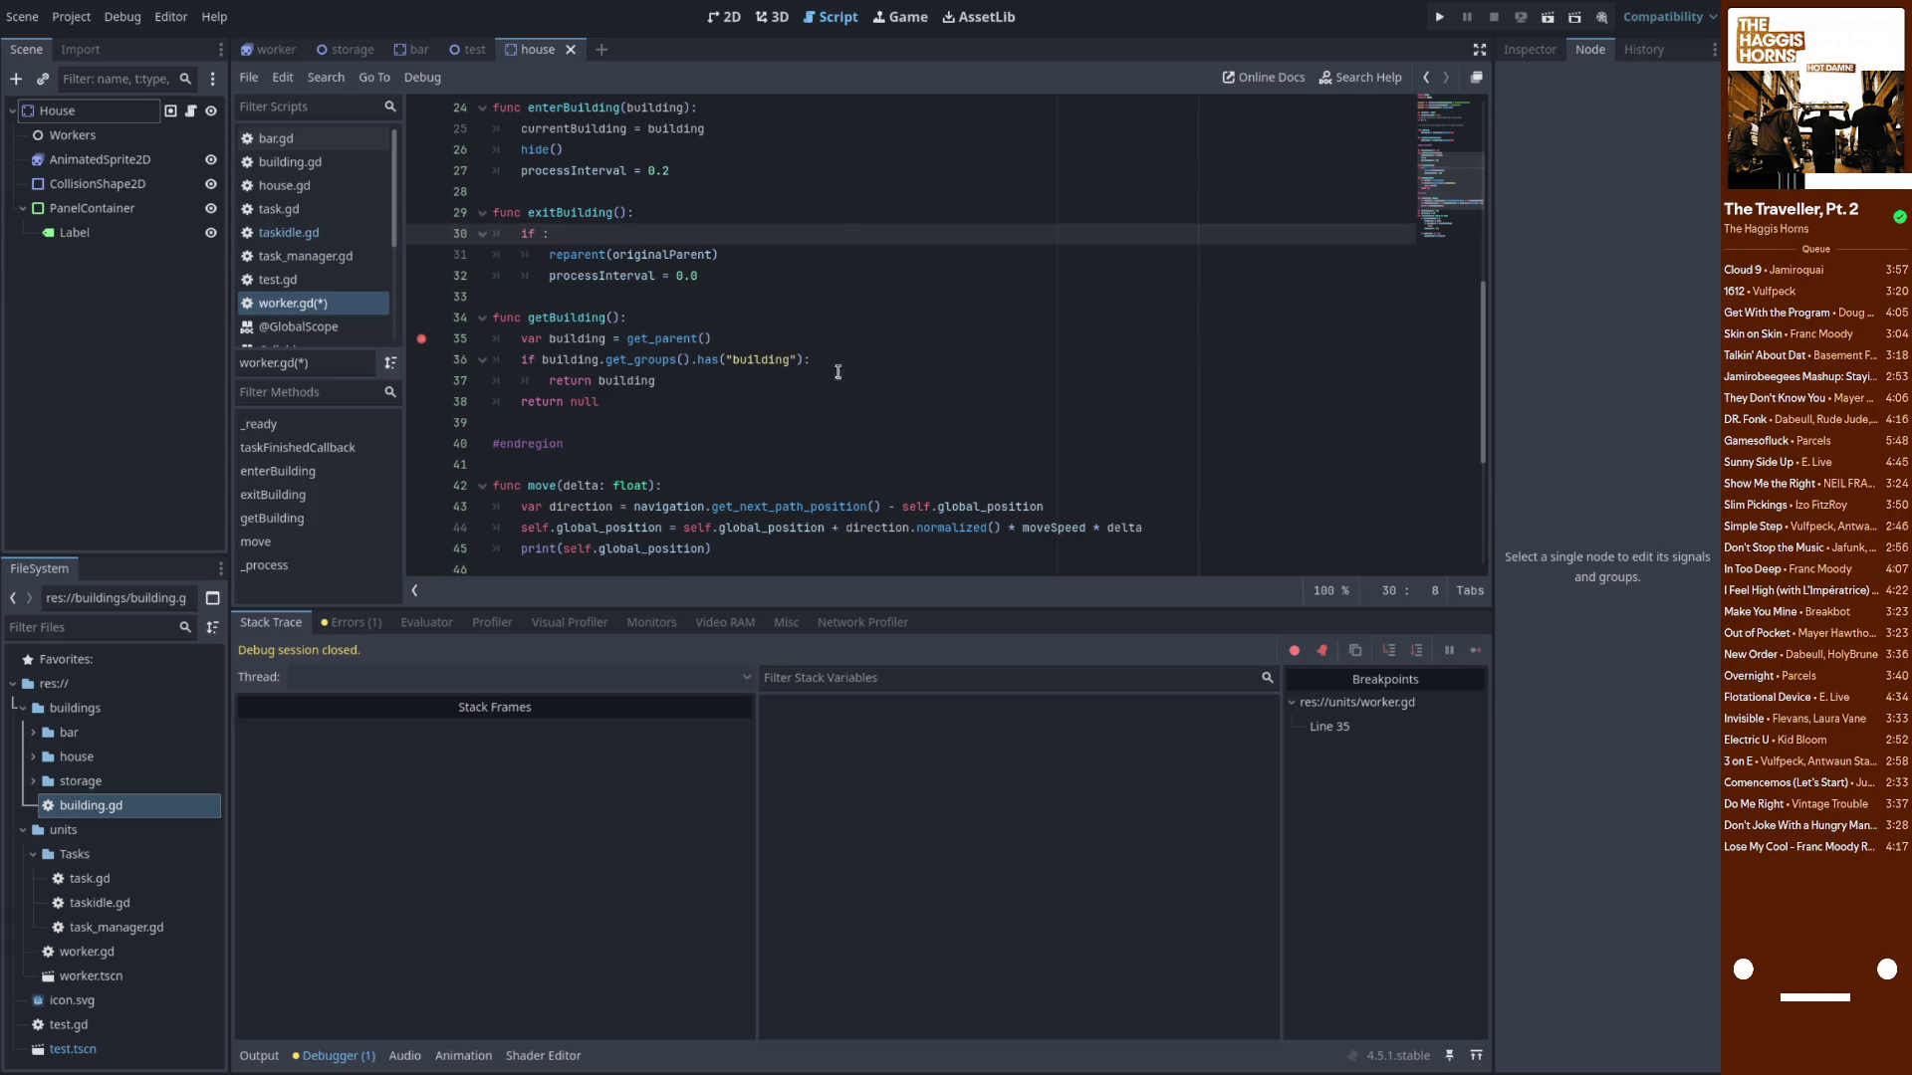
type("currentBuilding")
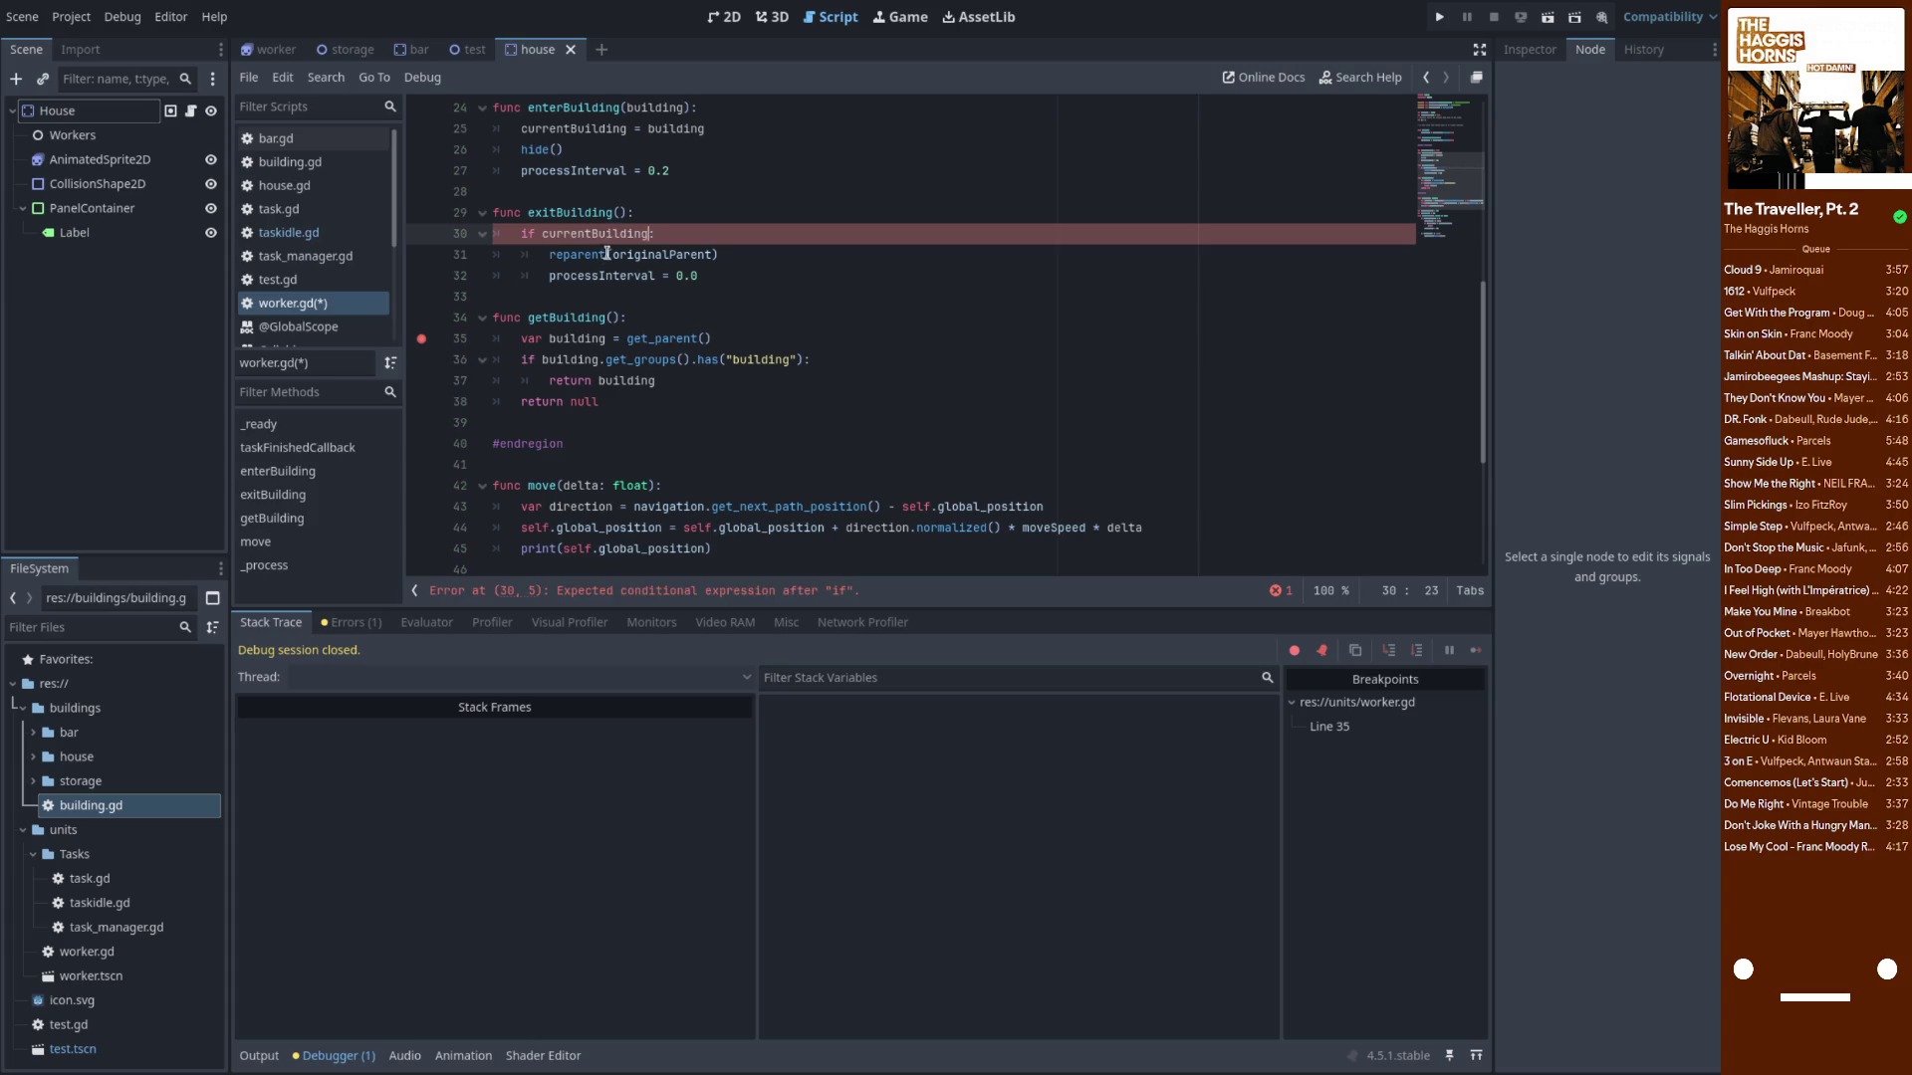
double_click(645, 254)
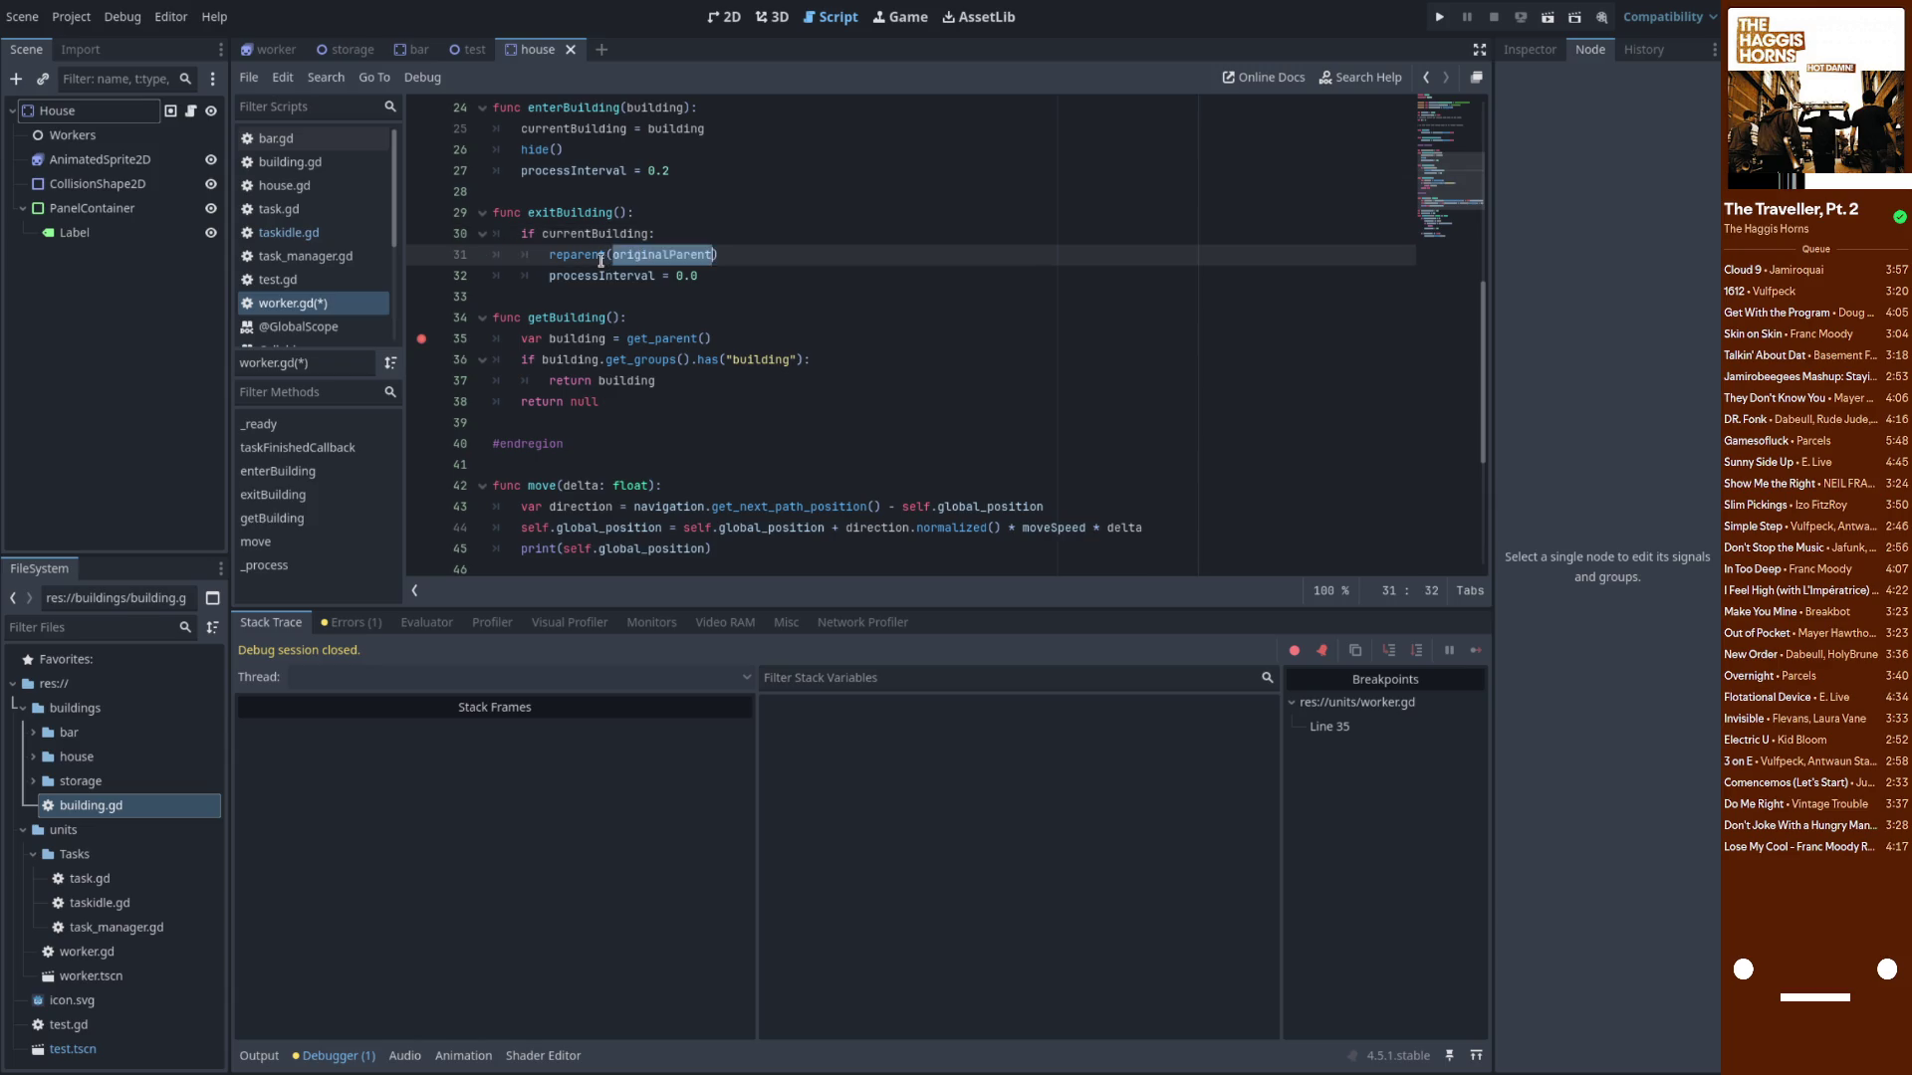
left_click_drag(738, 253, 553, 251)
key("BackSpace")
type("show")
key("Return")
Rewrite exitBuilding's condition as 'if currentBuilding == null: return'
scroll(578, 265, "up", 2)
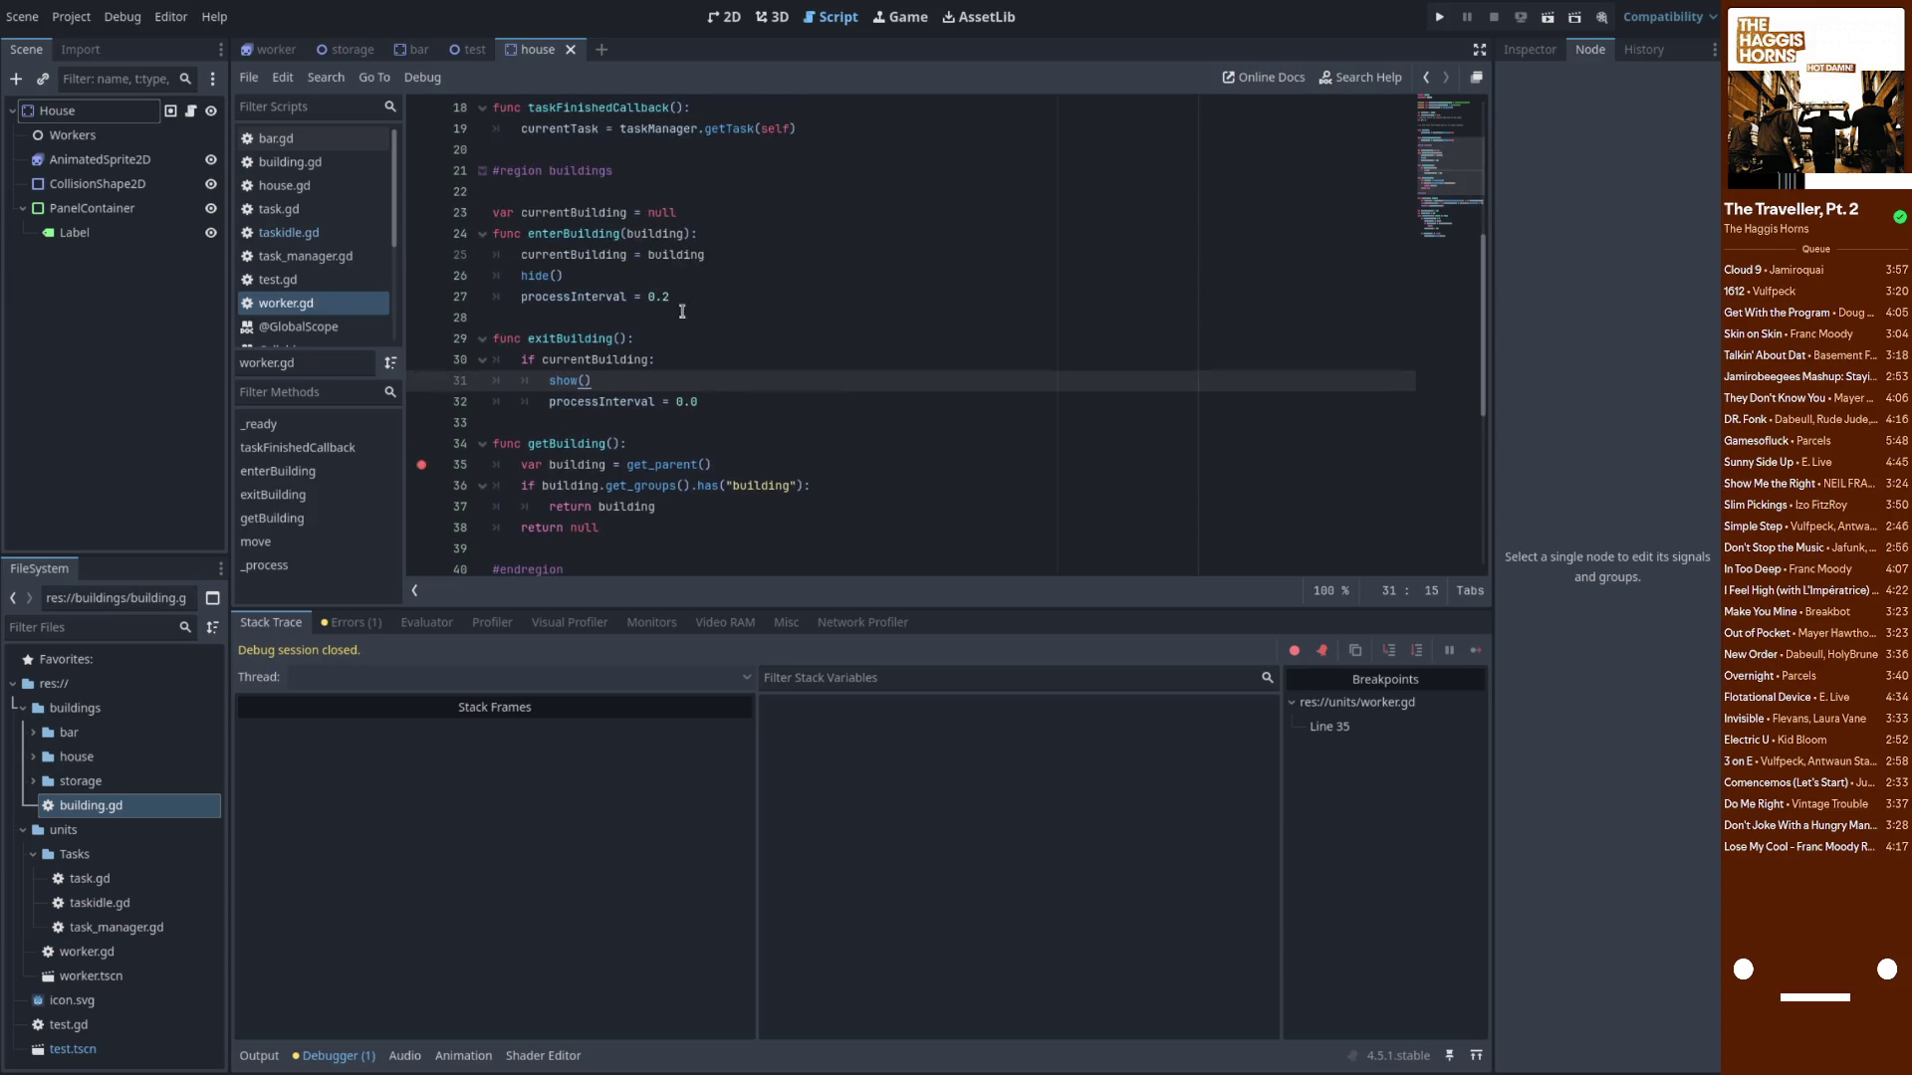
double_click(574, 236)
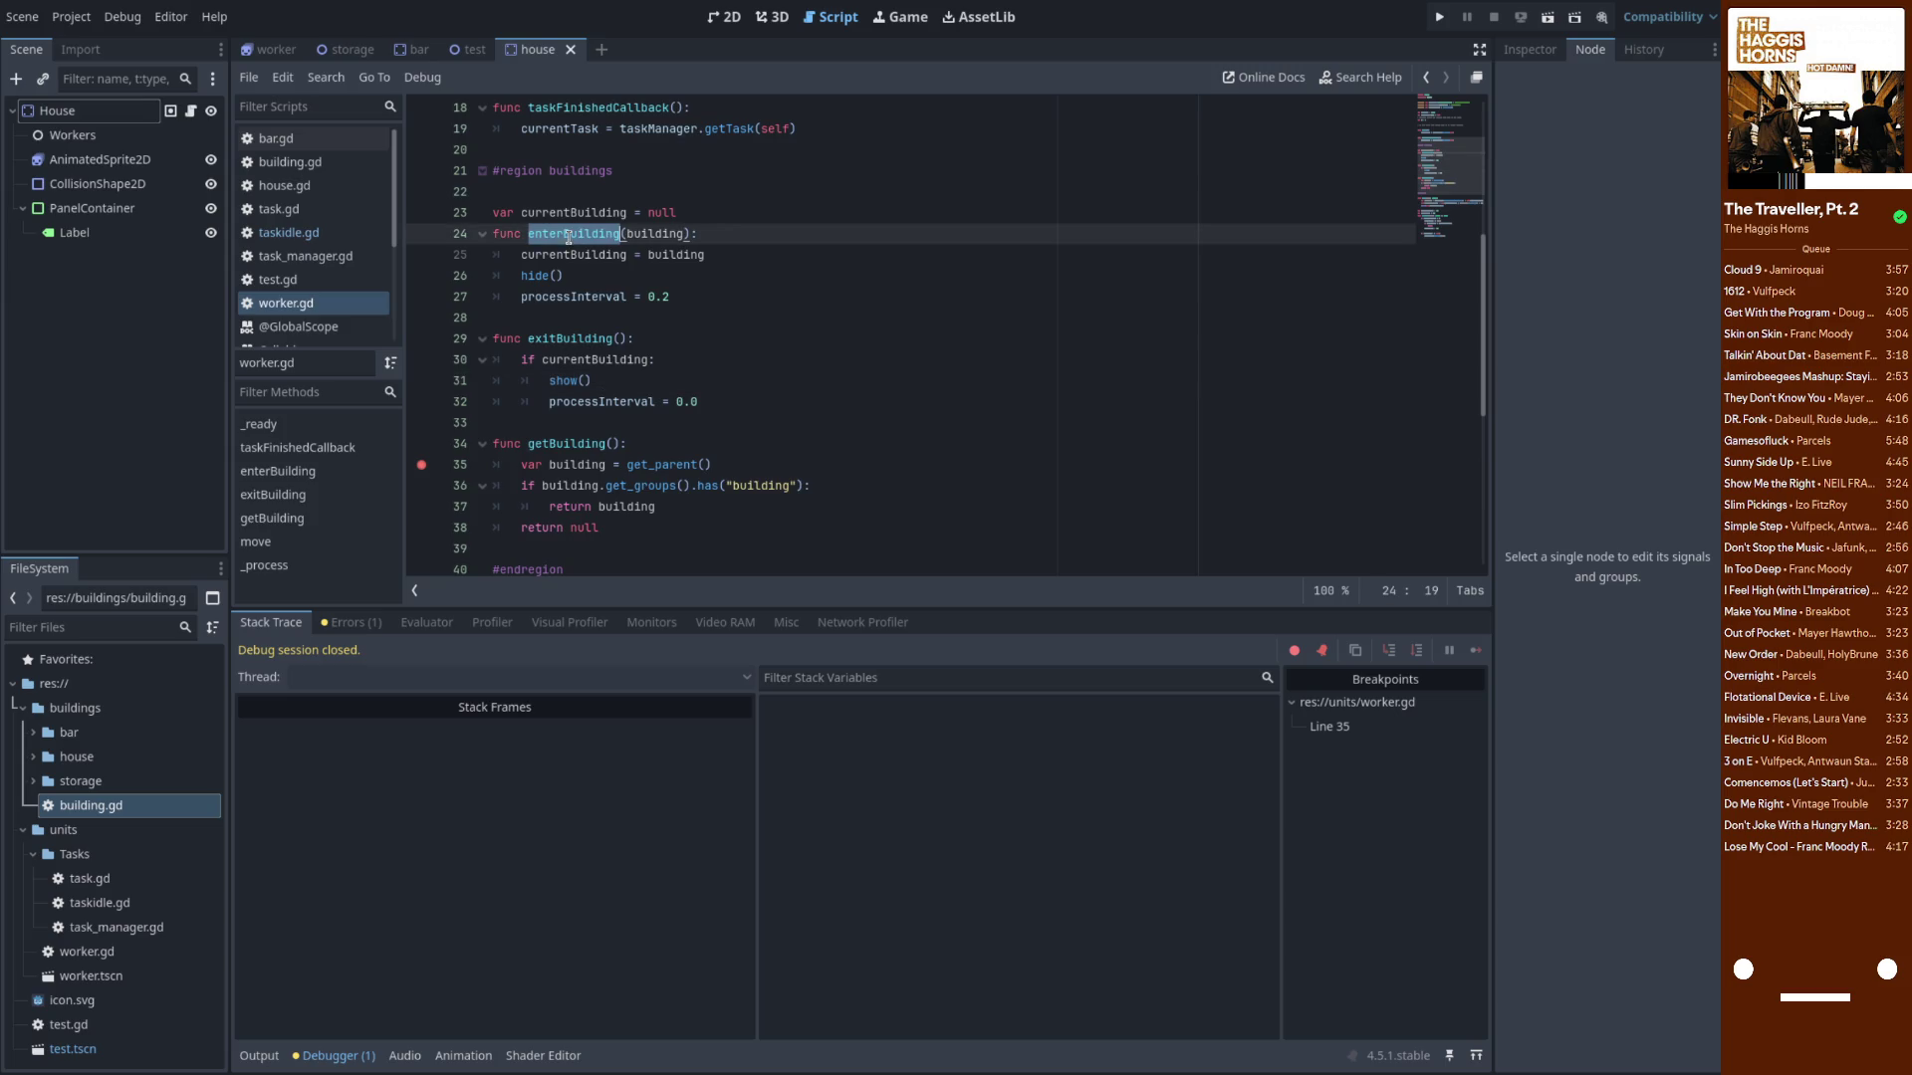
left_click(609, 382)
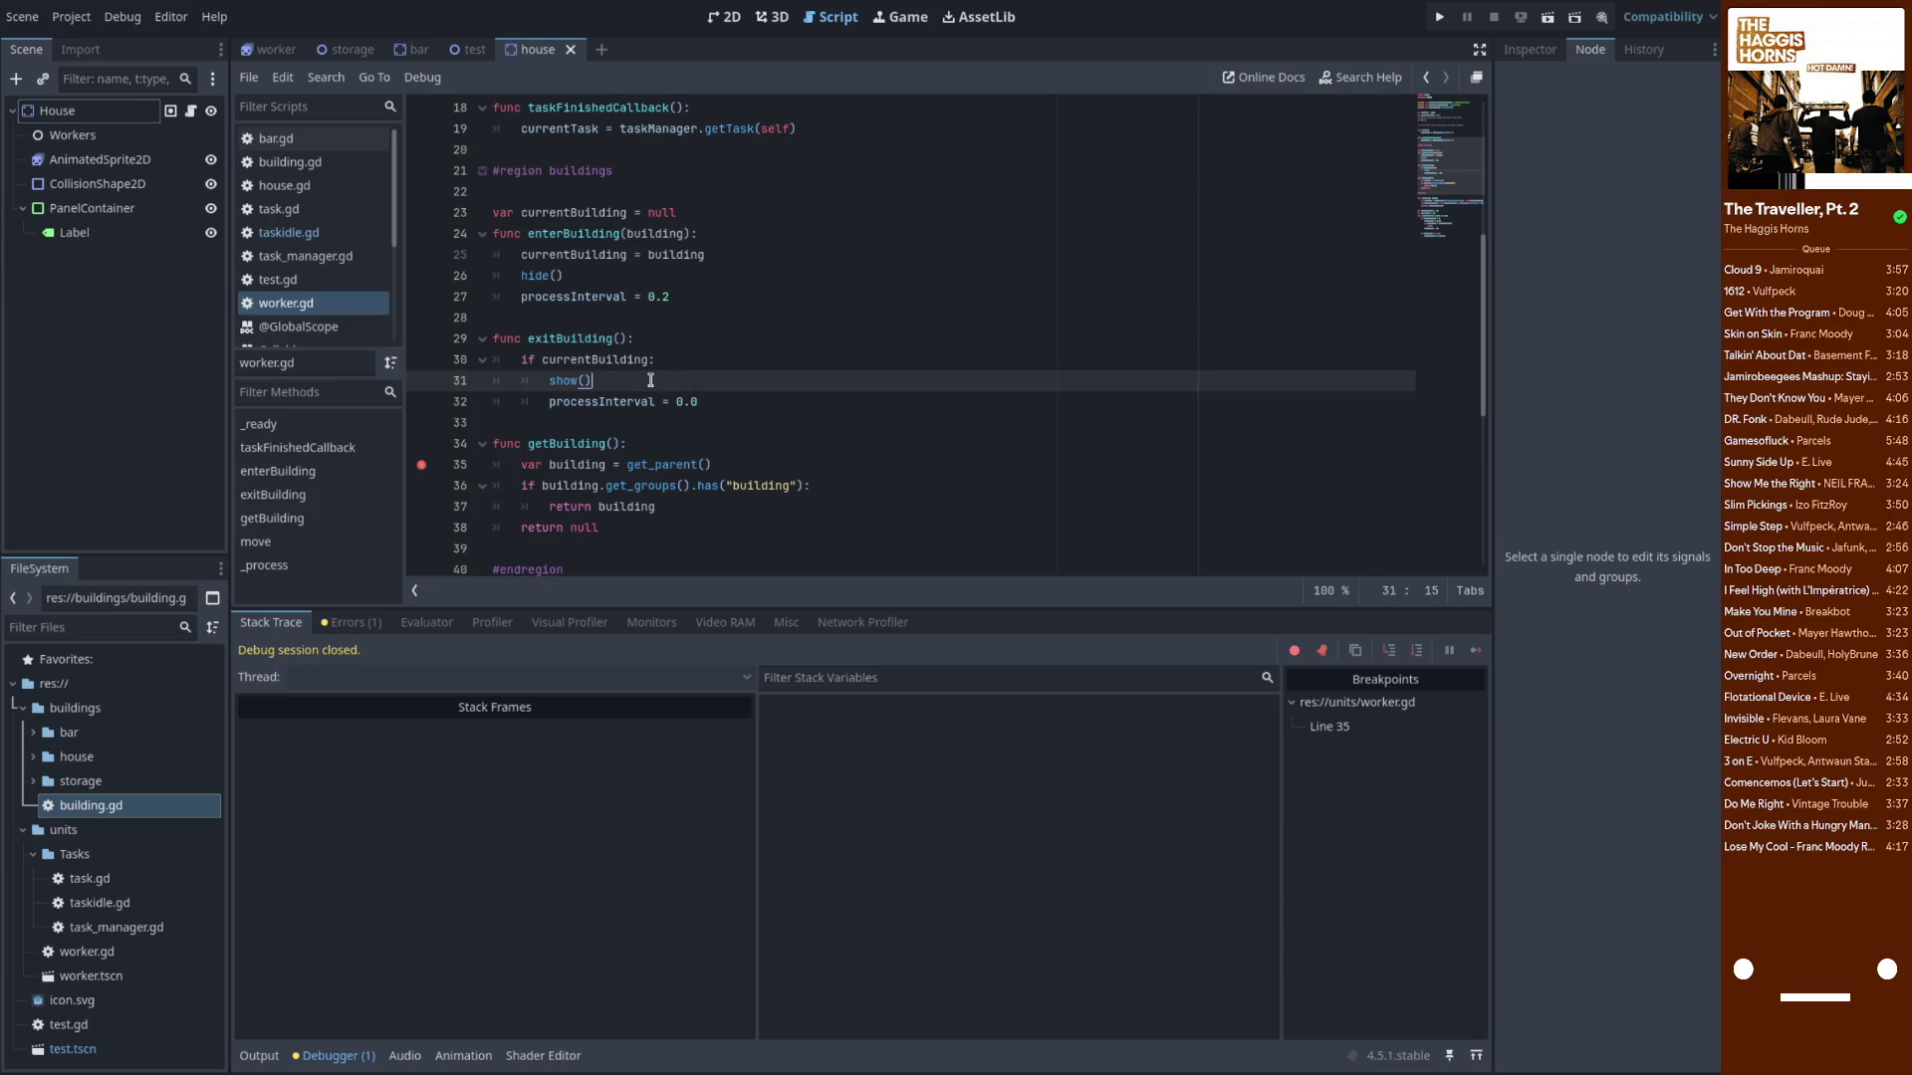
key("Return")
key("Up")
key("Up")
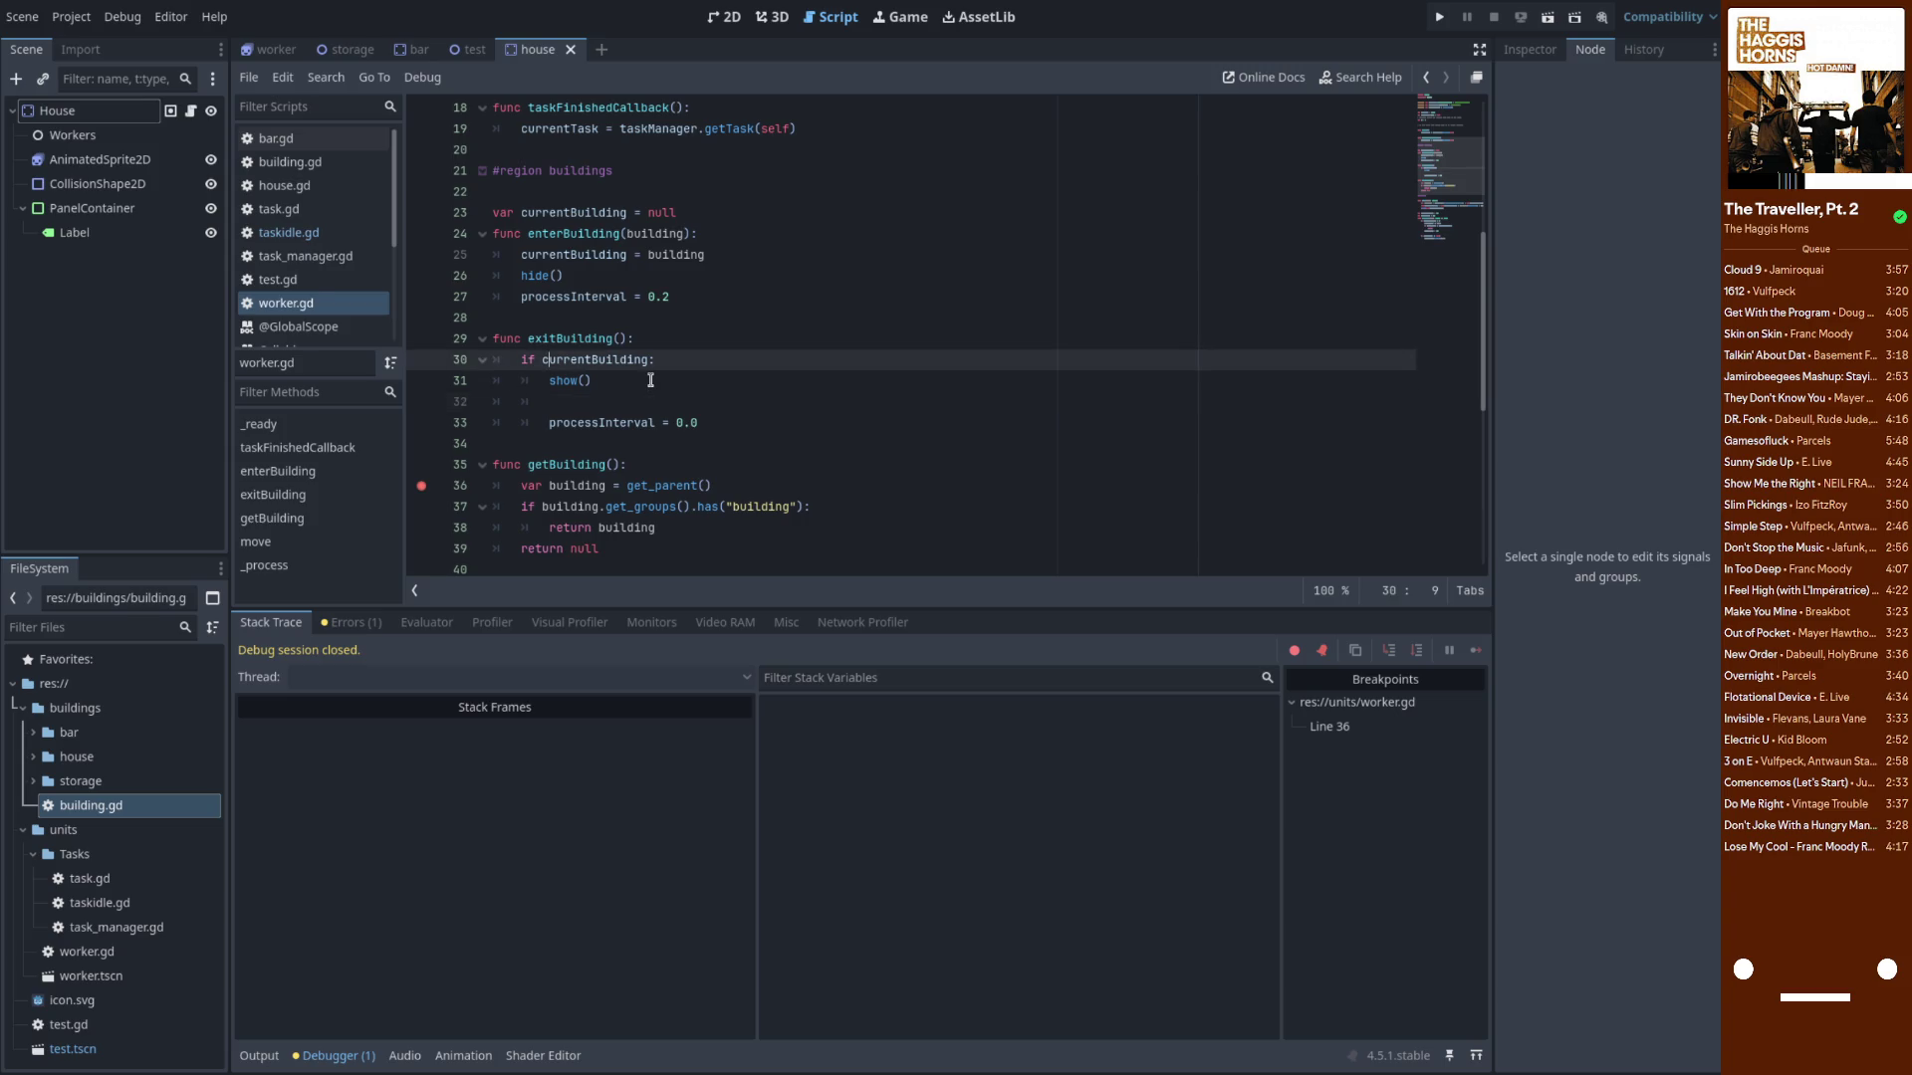
key("End")
key("BackSpace")
type("== null: ")
type("return")
Dedent show() and processInterval, add 'currentBuilding = null' above show(), and save worker.gd
key("Return")
key("Down")
key("shift+Tab")
key("Down")
key("Down")
key("shift+Tab")
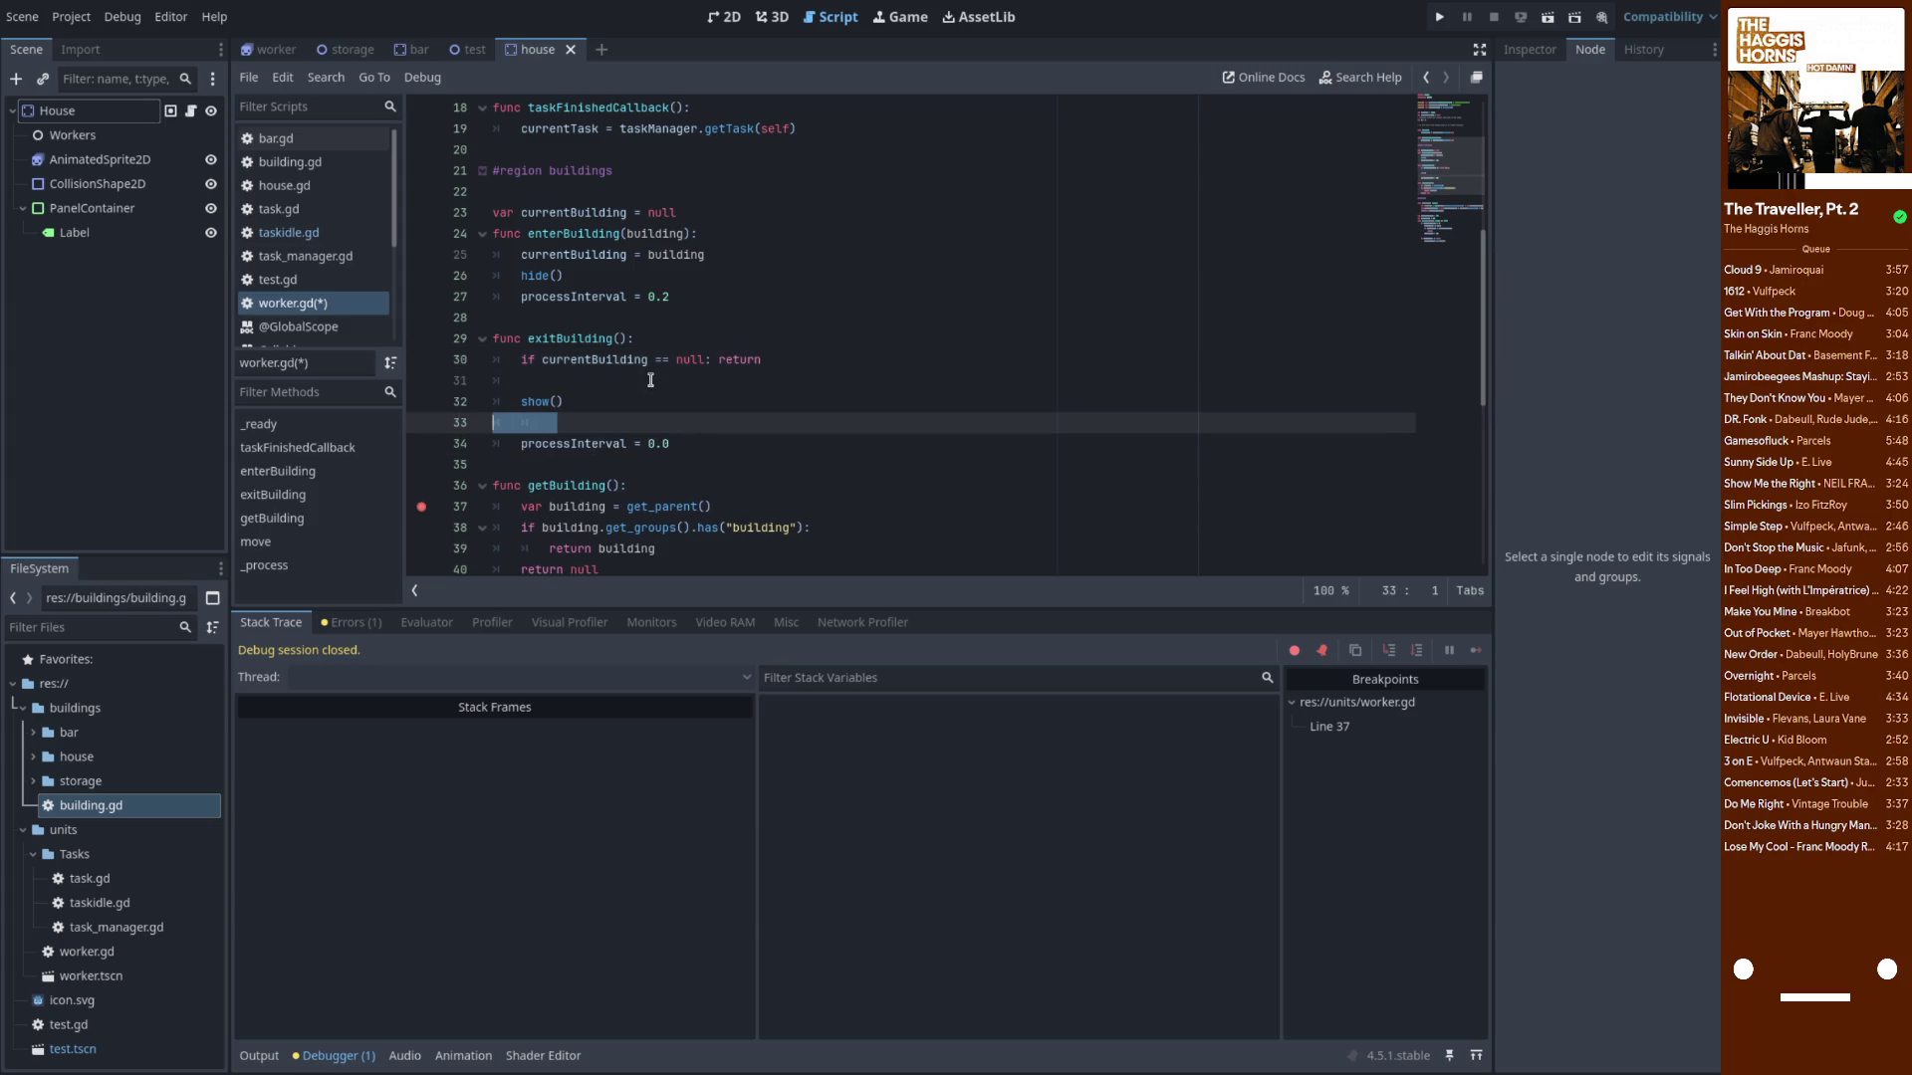
key("alt+Up")
type("currentBuilding = null")
key("ctrl+s")
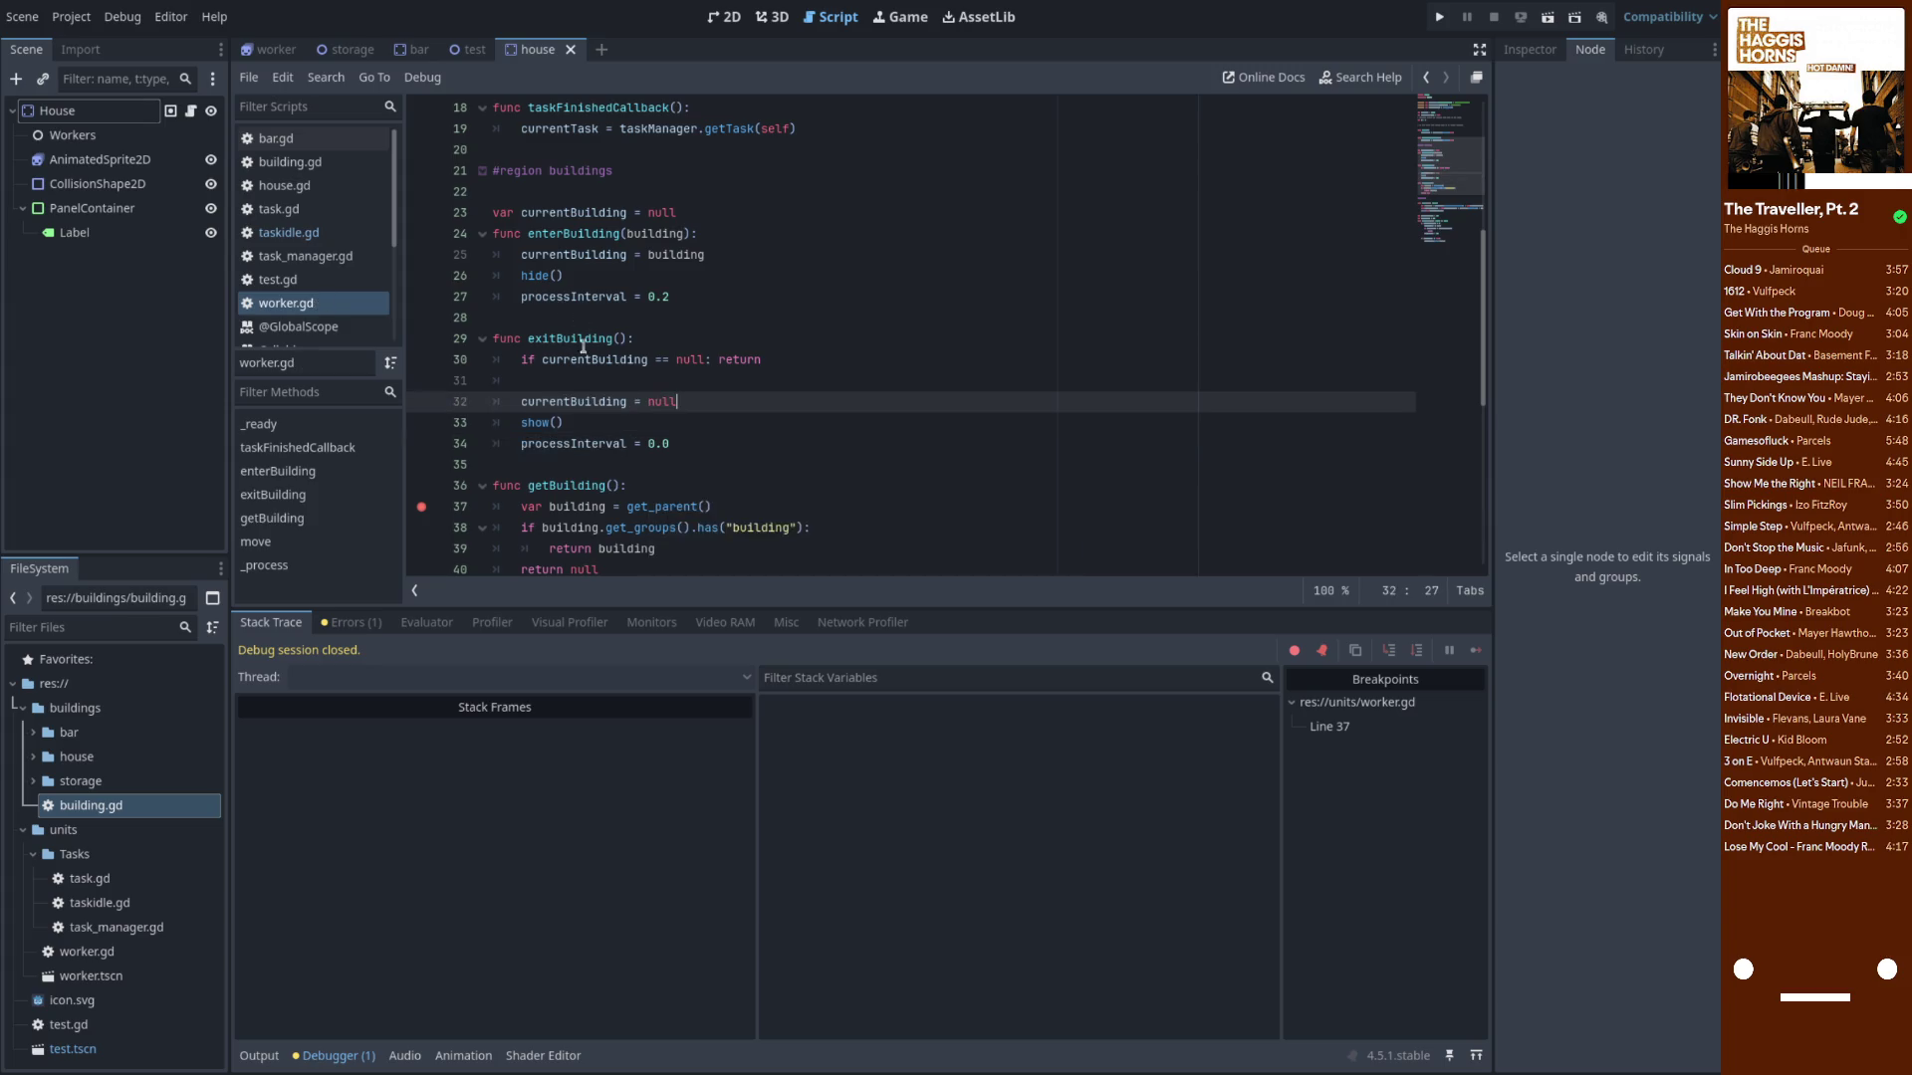
Replace getBuilding's body with 'return currentBuilding', remove its breakpoint, and switch to bar.gd
scroll(597, 339, "down", 3)
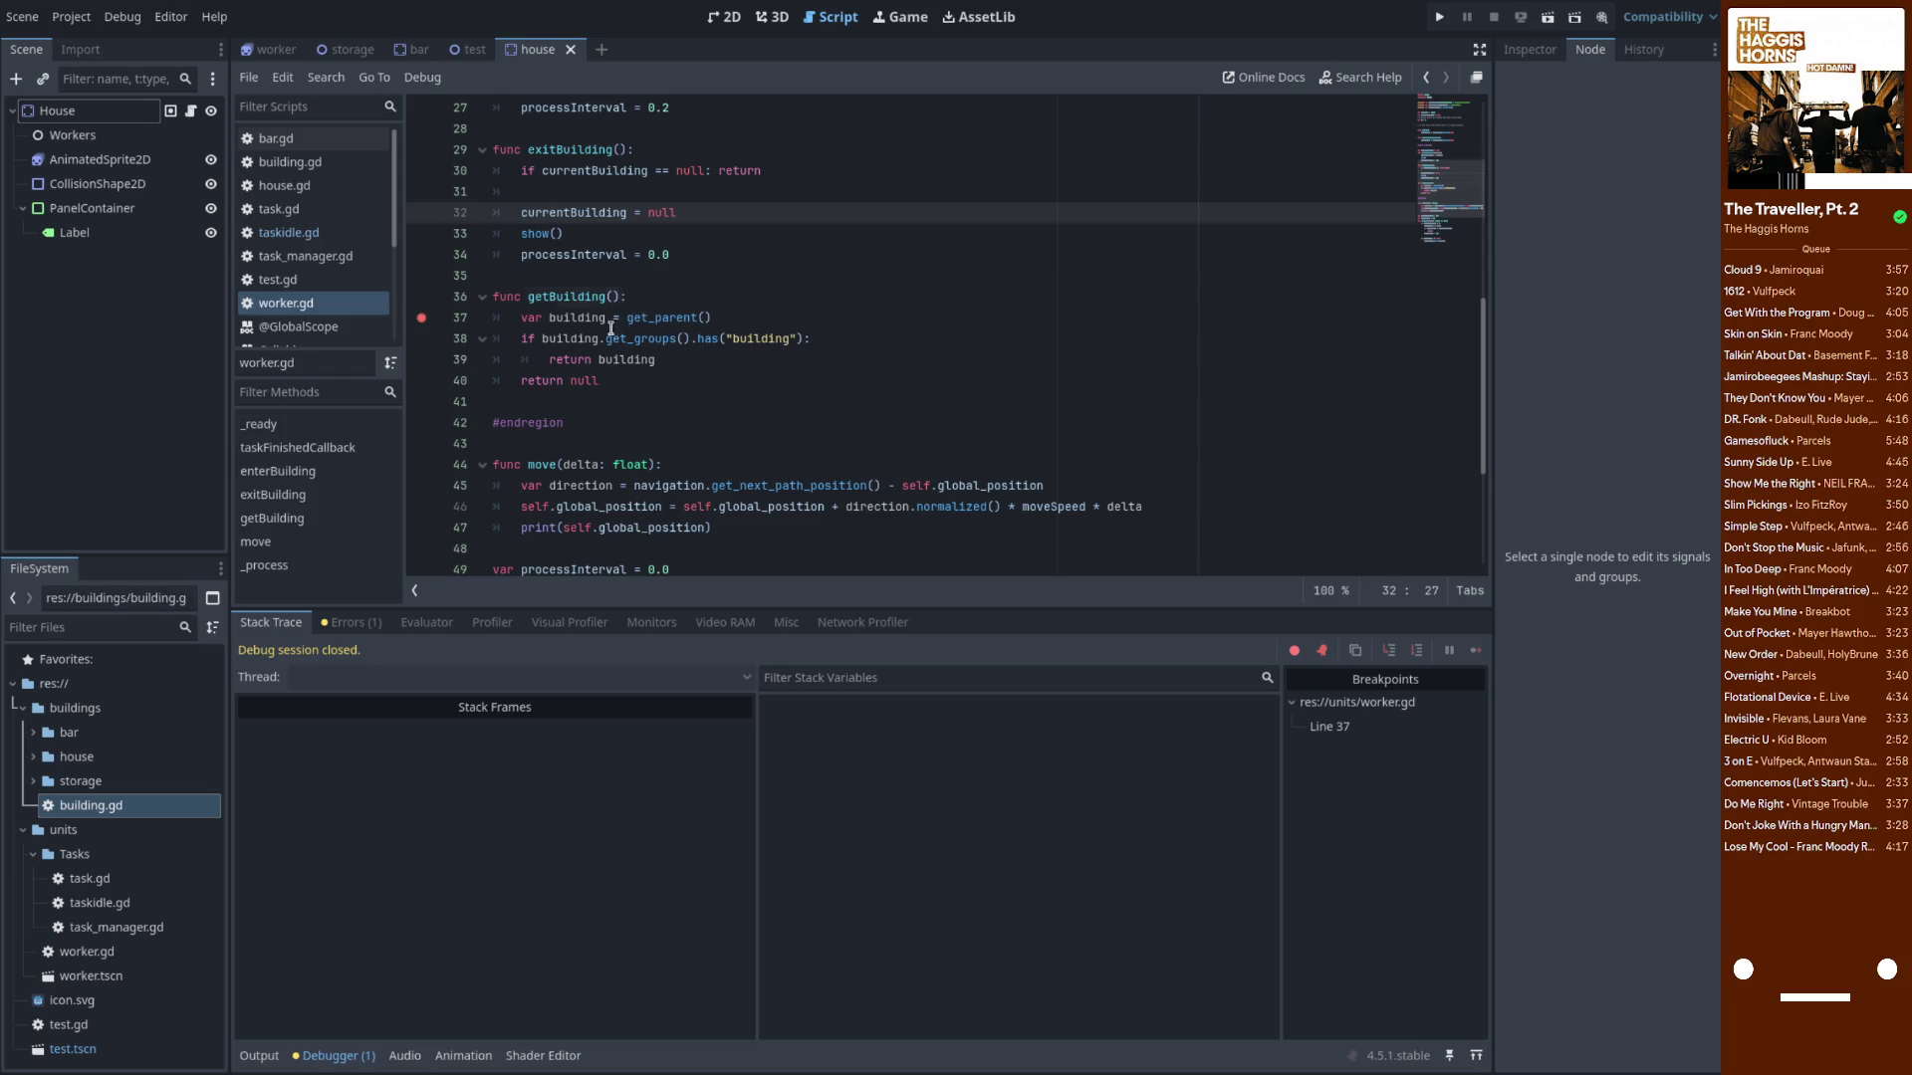
left_click(637, 296)
left_click(632, 379)
left_click_drag(632, 379, 521, 317)
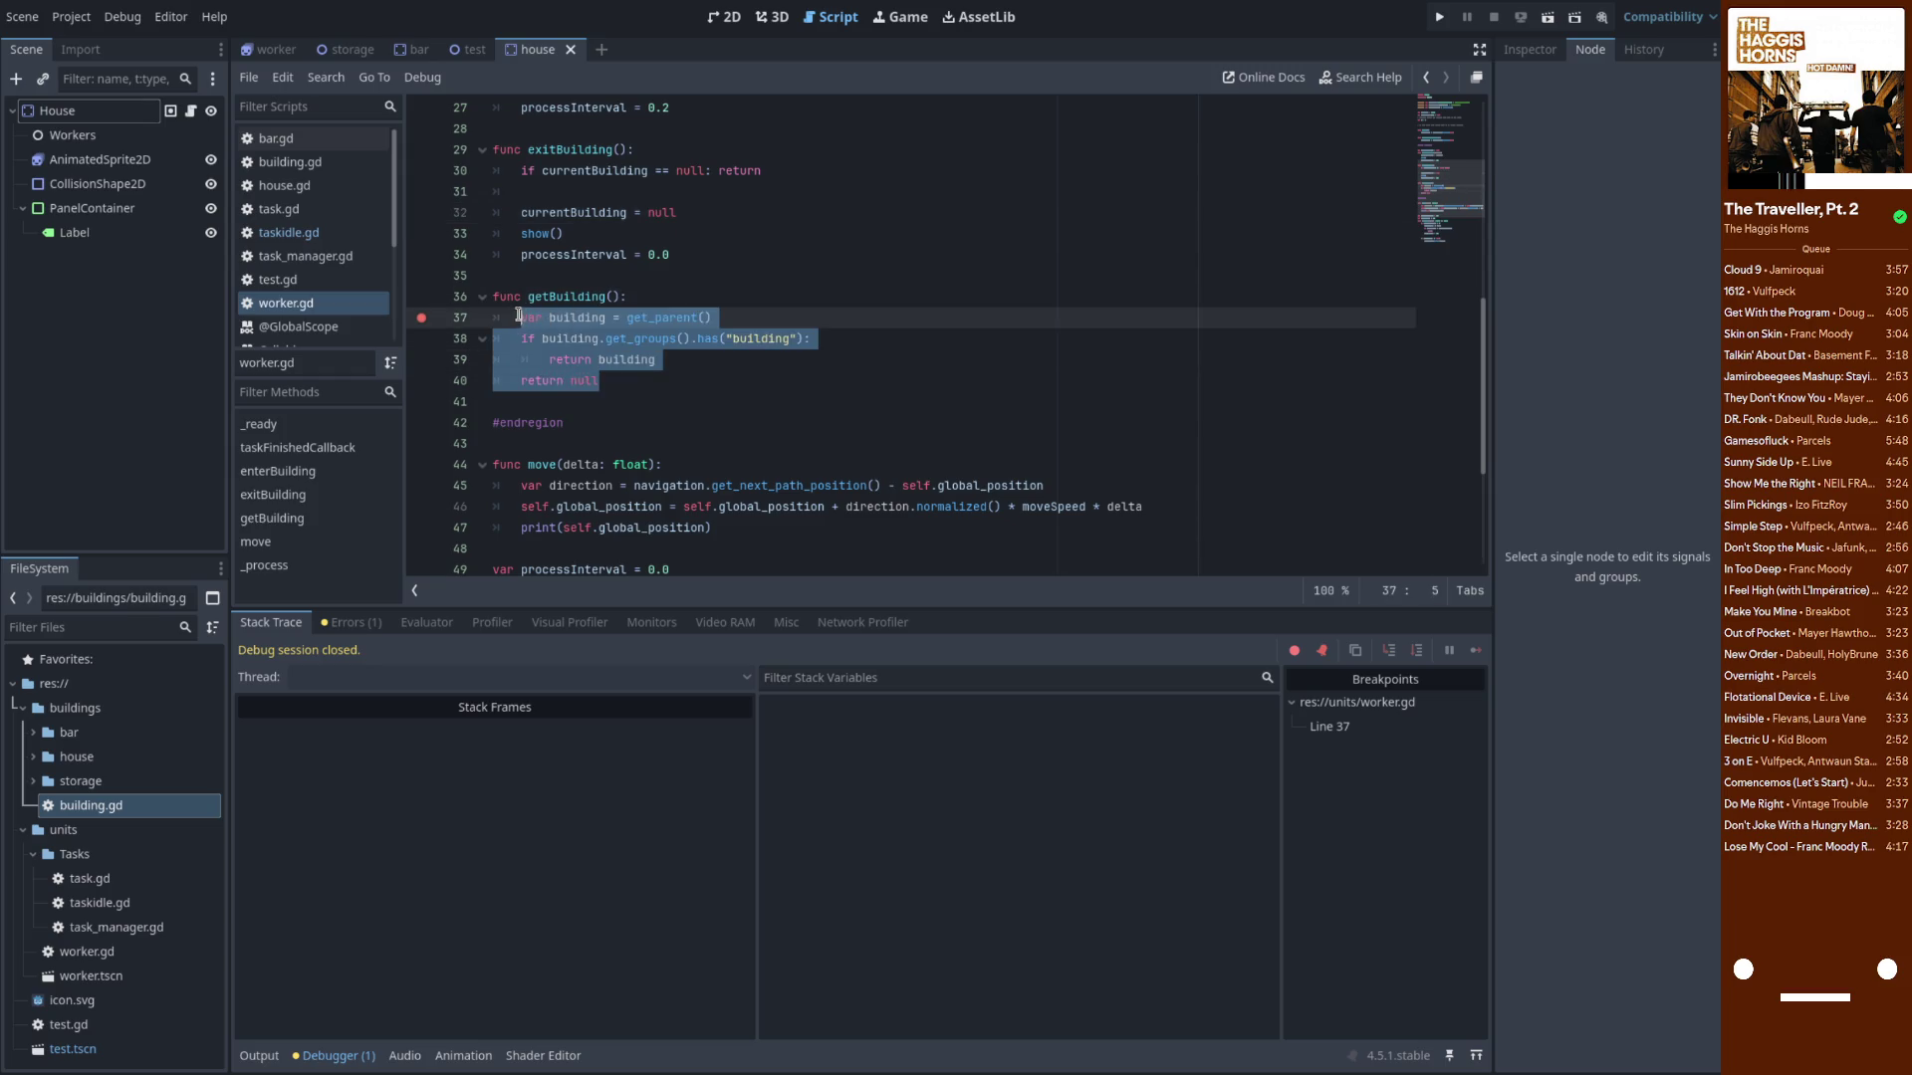
type("return currentBuilding")
left_click(421, 318)
key("Up")
key("Up")
scroll(659, 342, "up", 5)
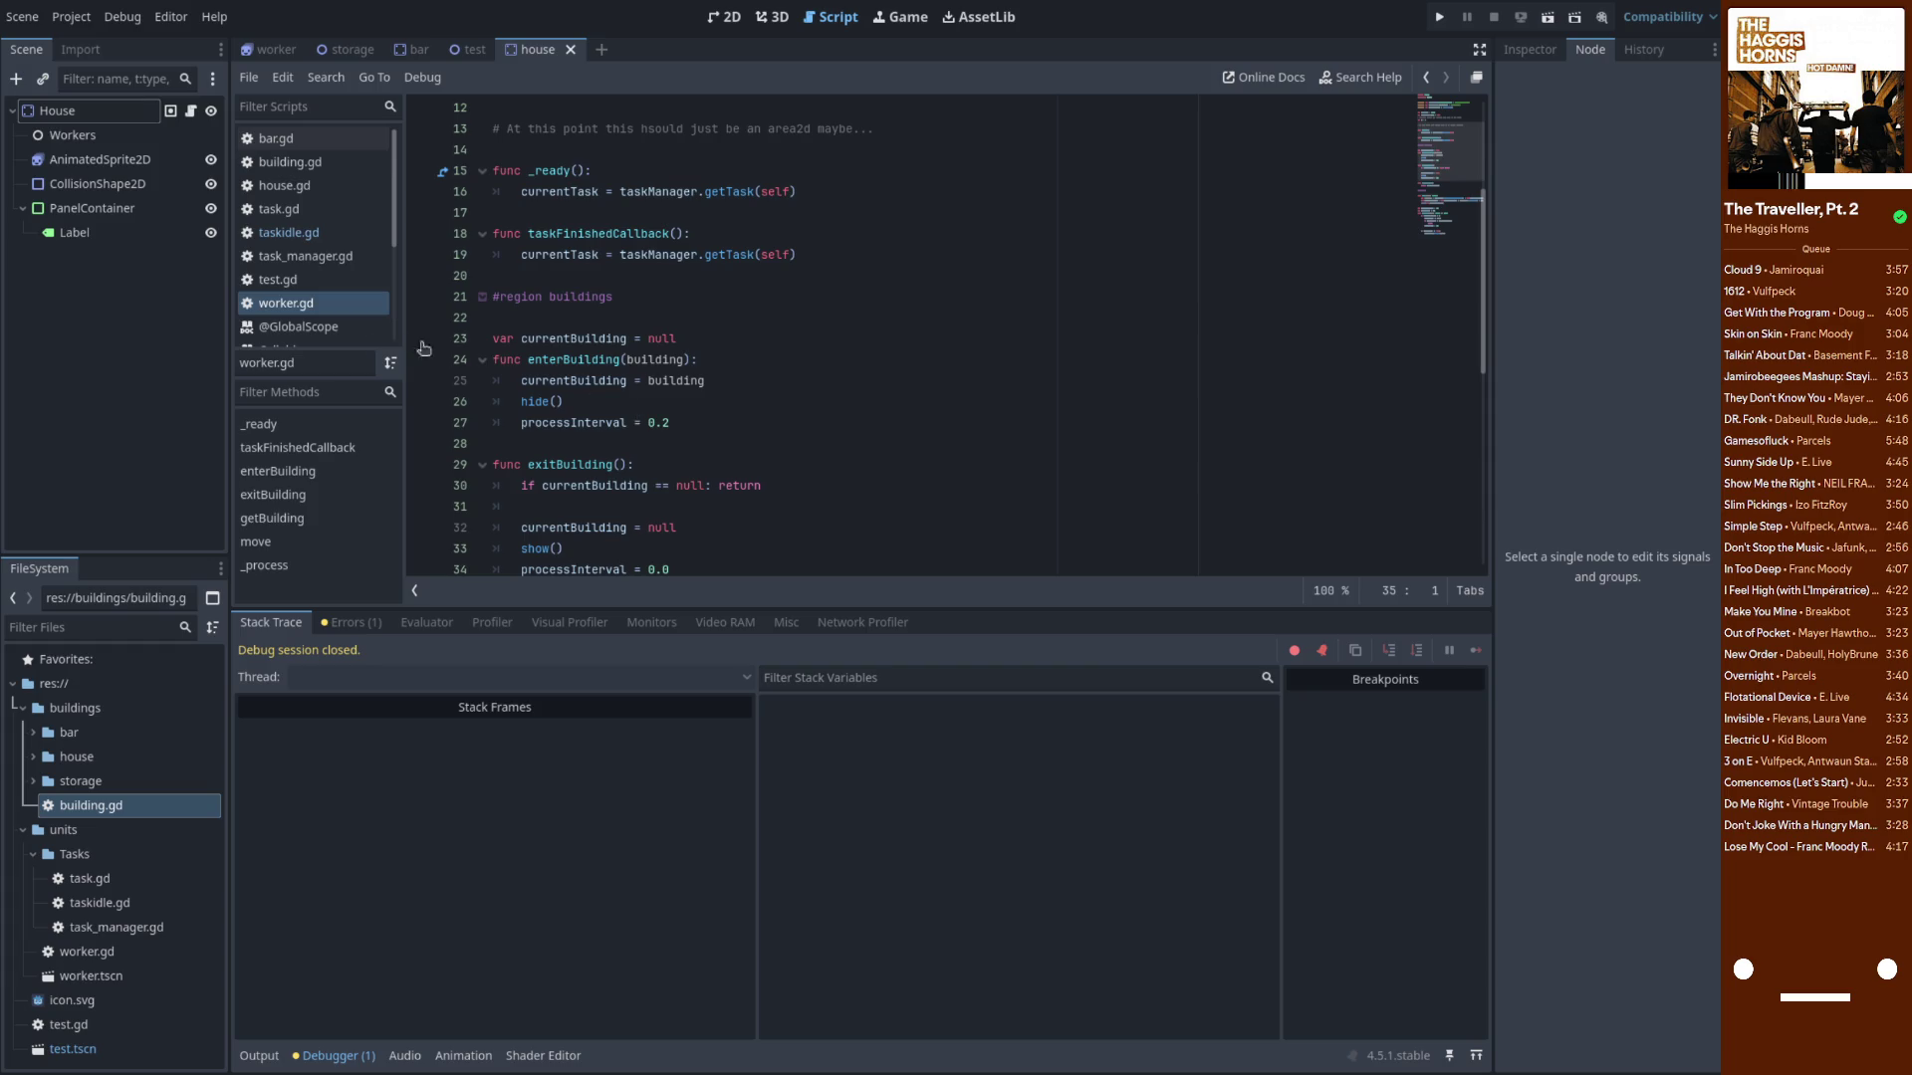
left_click(308, 142)
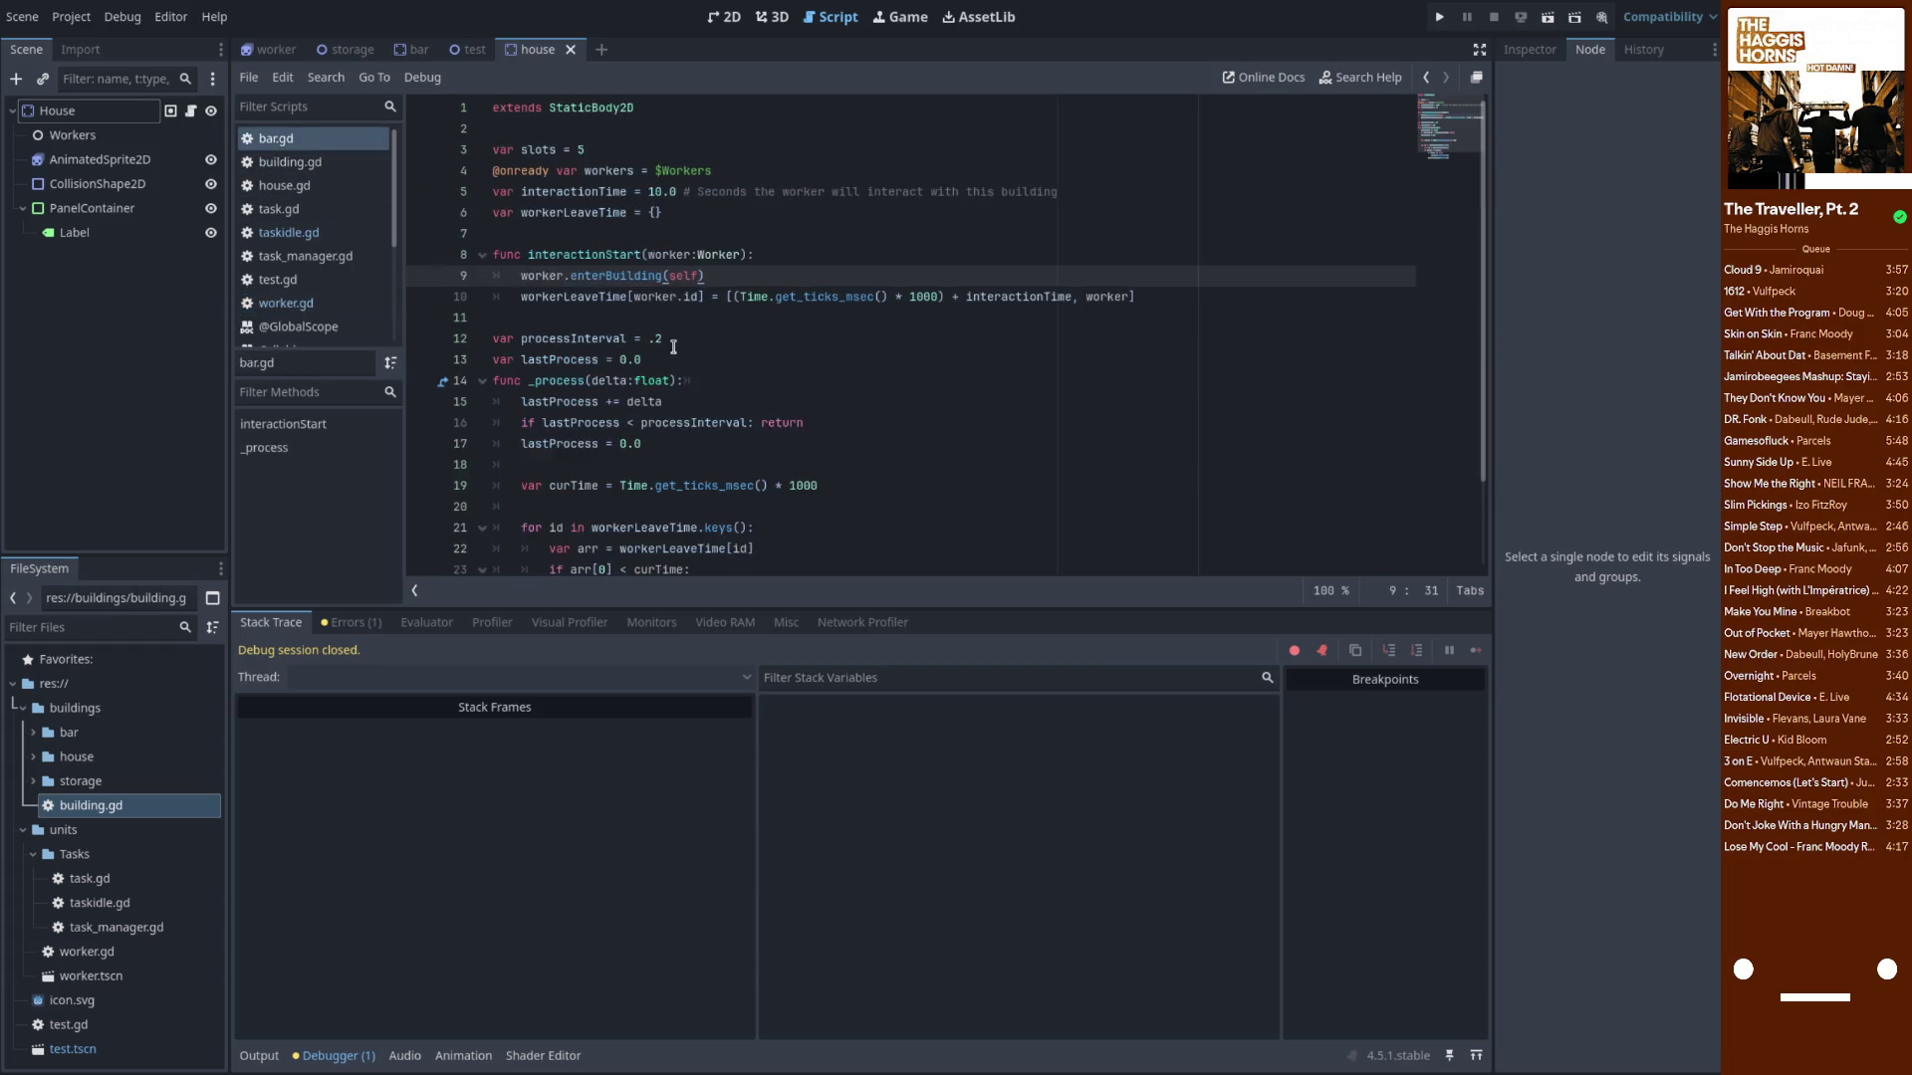
Review the enterBuilding call in bar.gd and glance at building.gd
double_click(619, 273)
left_click(739, 275)
scroll(665, 323, "down", 2)
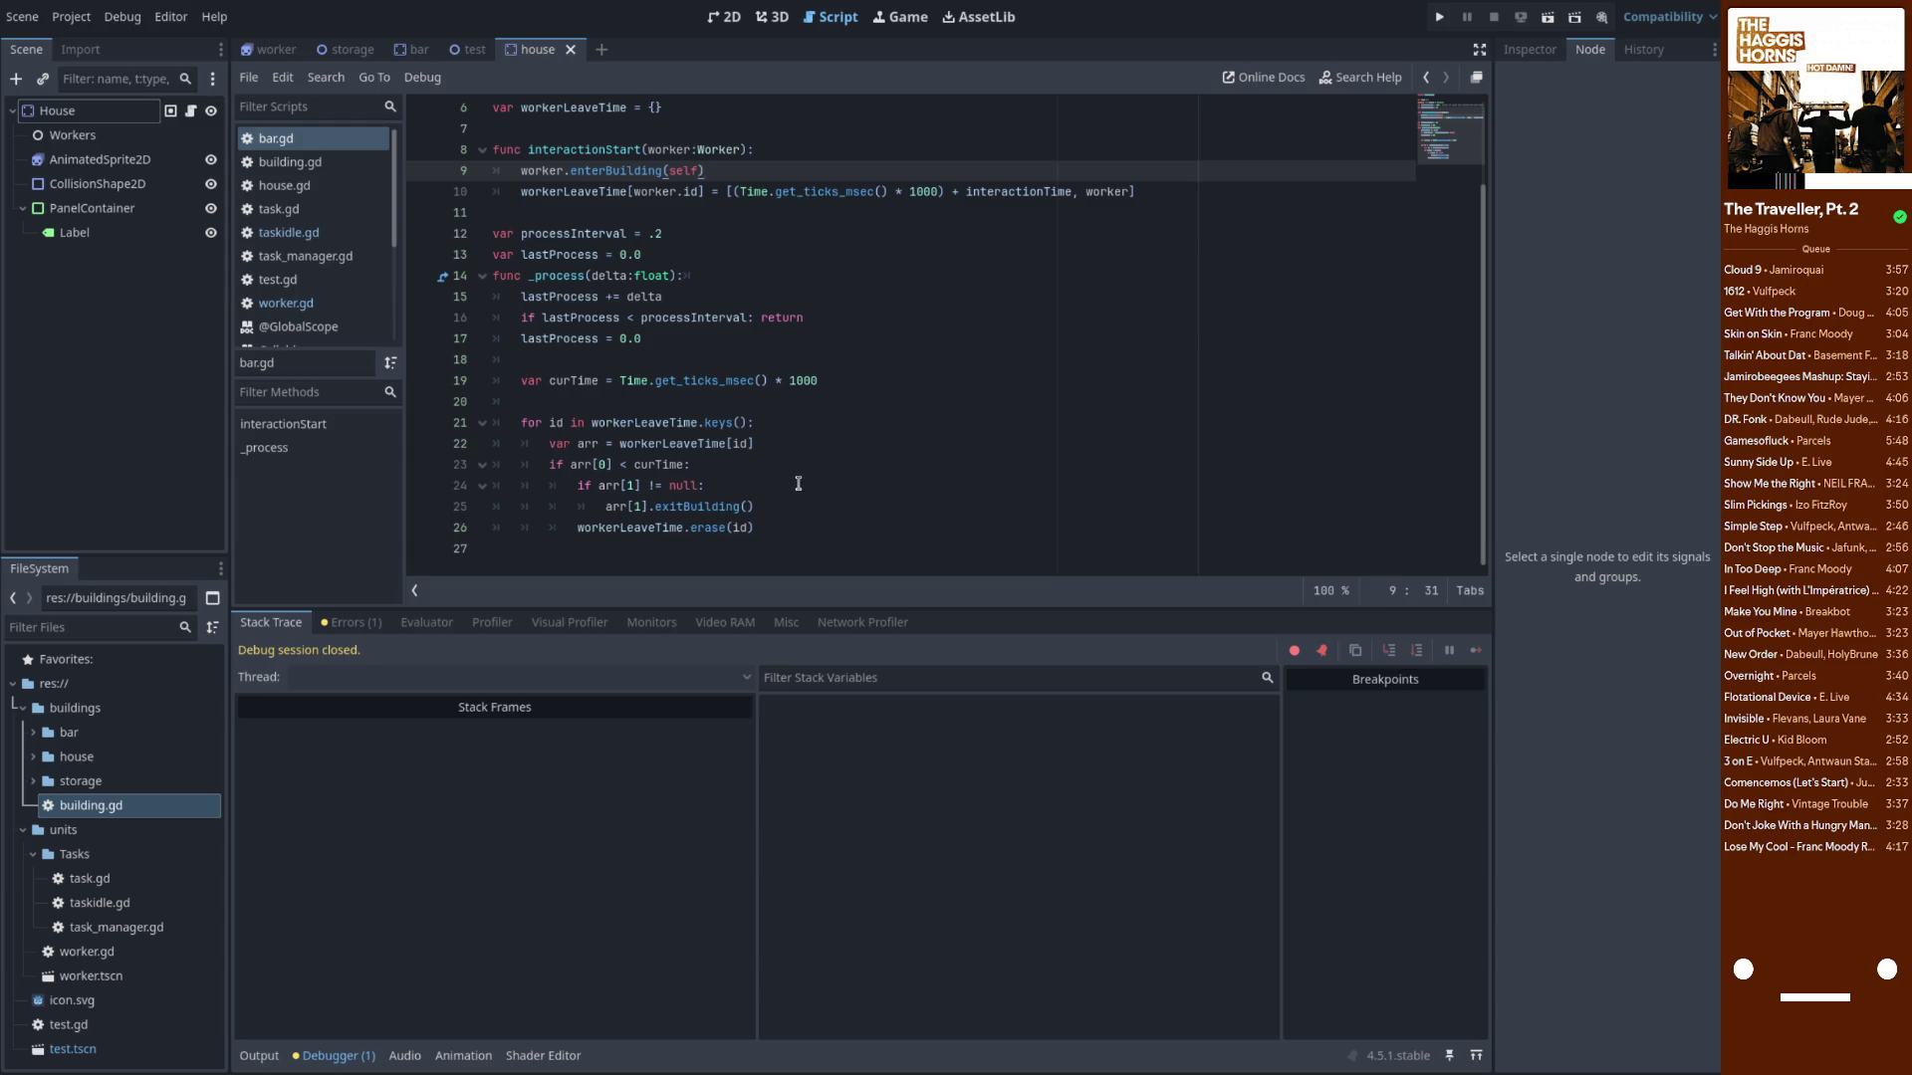
scroll(700, 508, "up", 2)
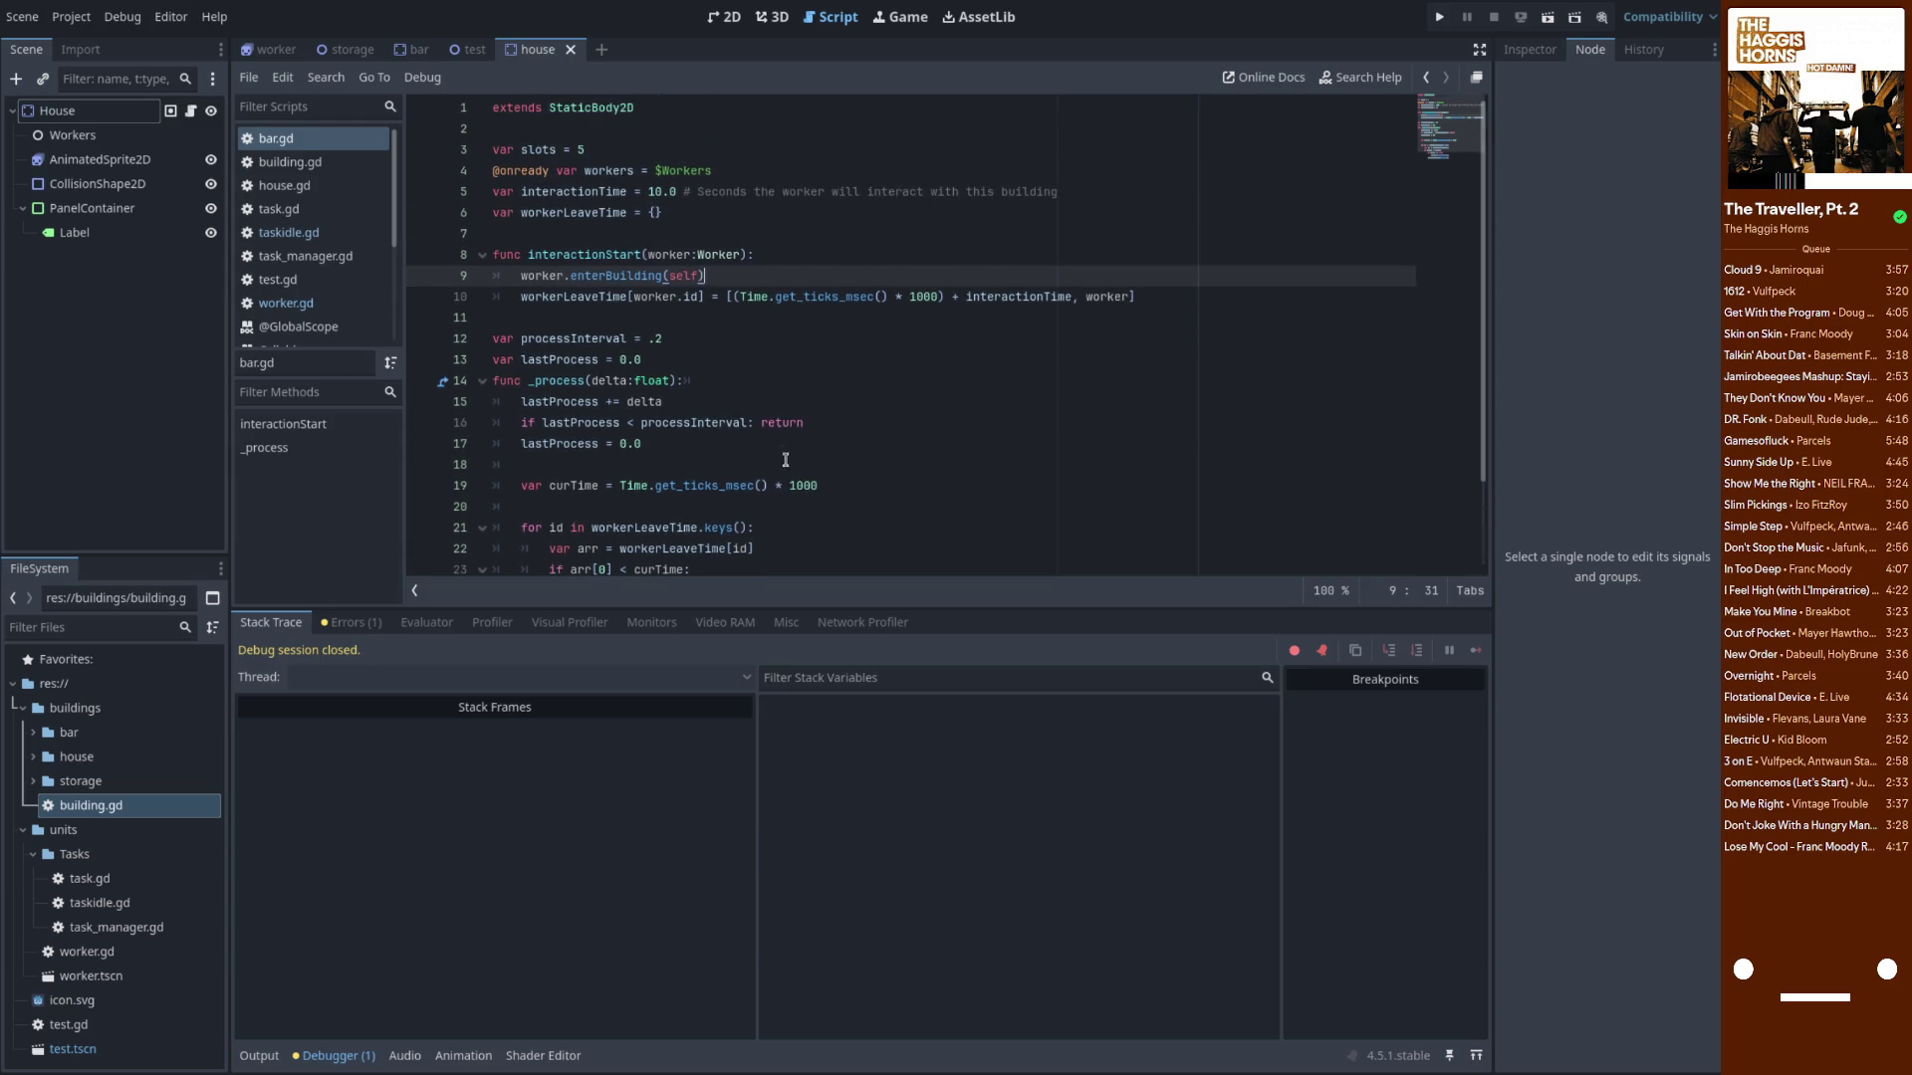
left_click(325, 165)
left_click(313, 145)
Close building.gd and house.gd, then bring up taskidle.gd
left_click(313, 160)
middle_click(312, 163)
middle_click(312, 164)
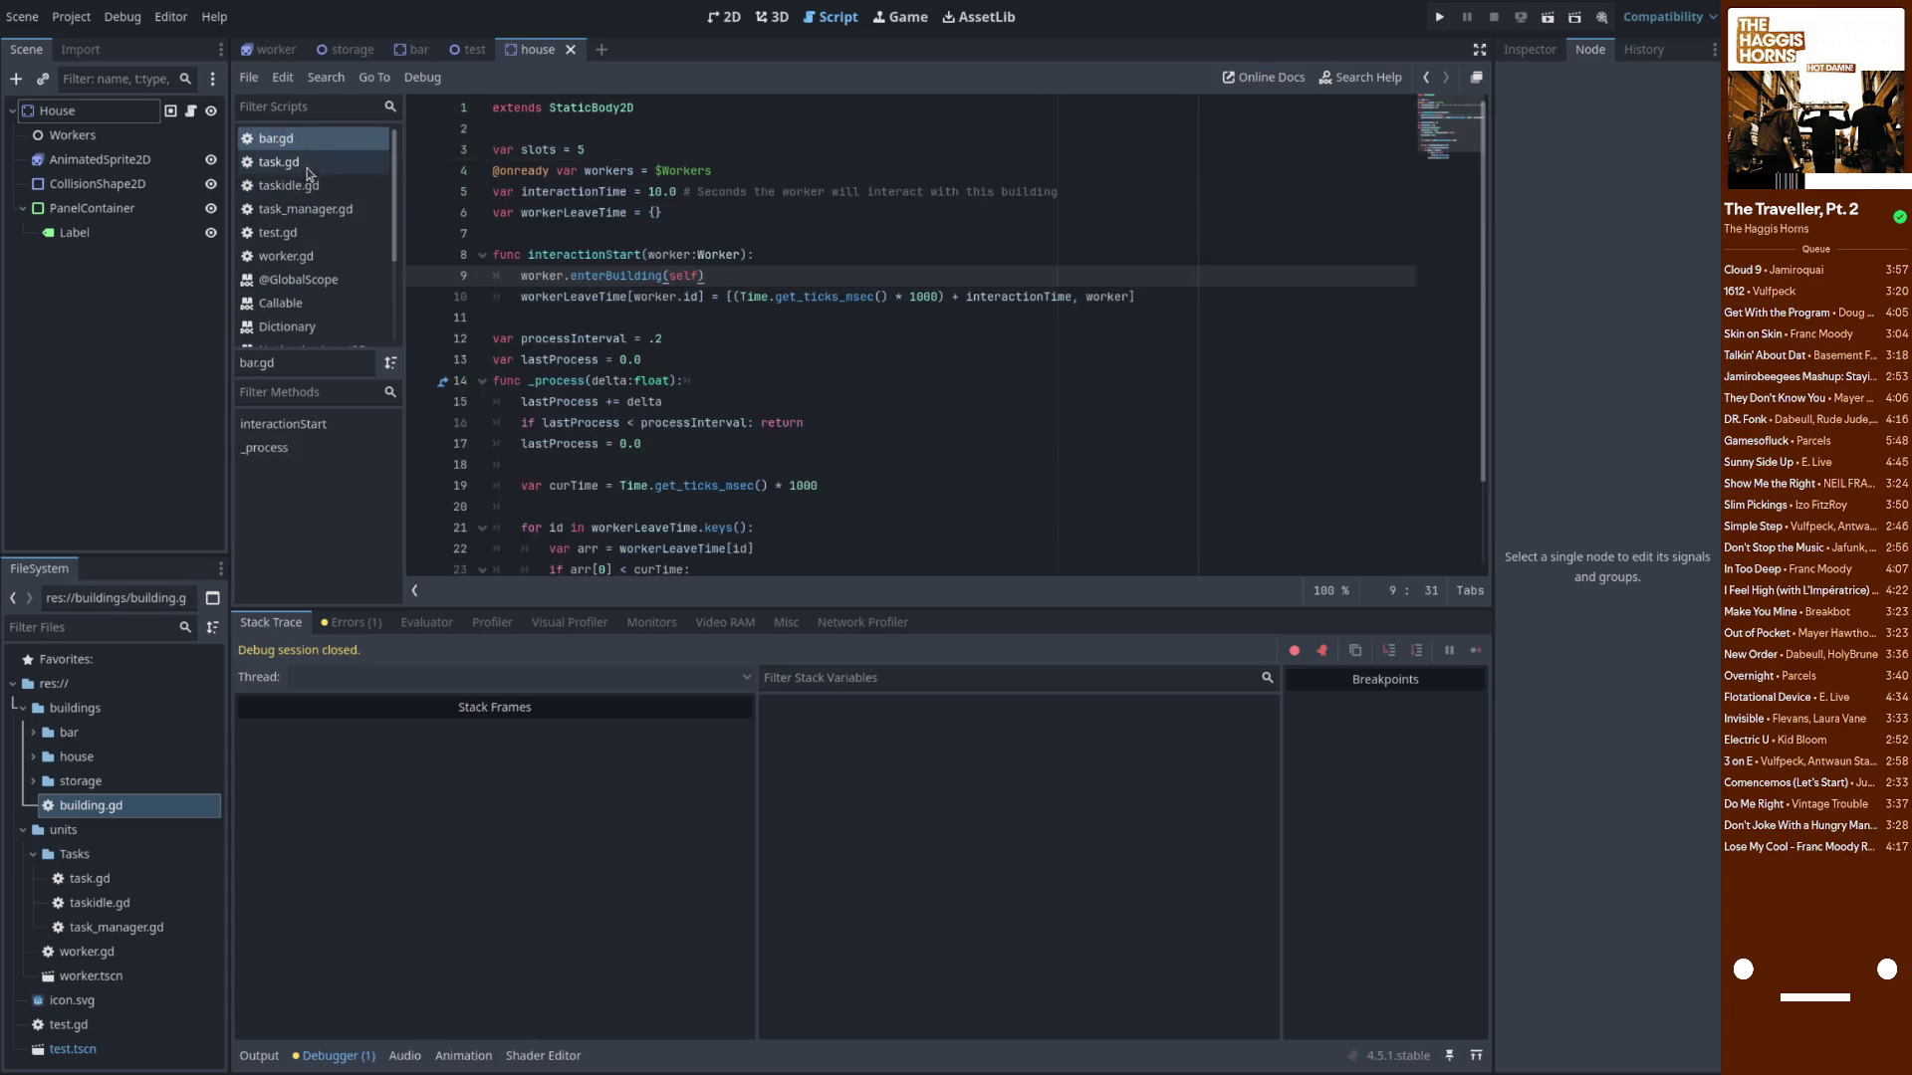
left_click(312, 162)
left_click(314, 187)
Look through test.gd and worker.gd, then close worker.gd
scroll(309, 195, "down", 2)
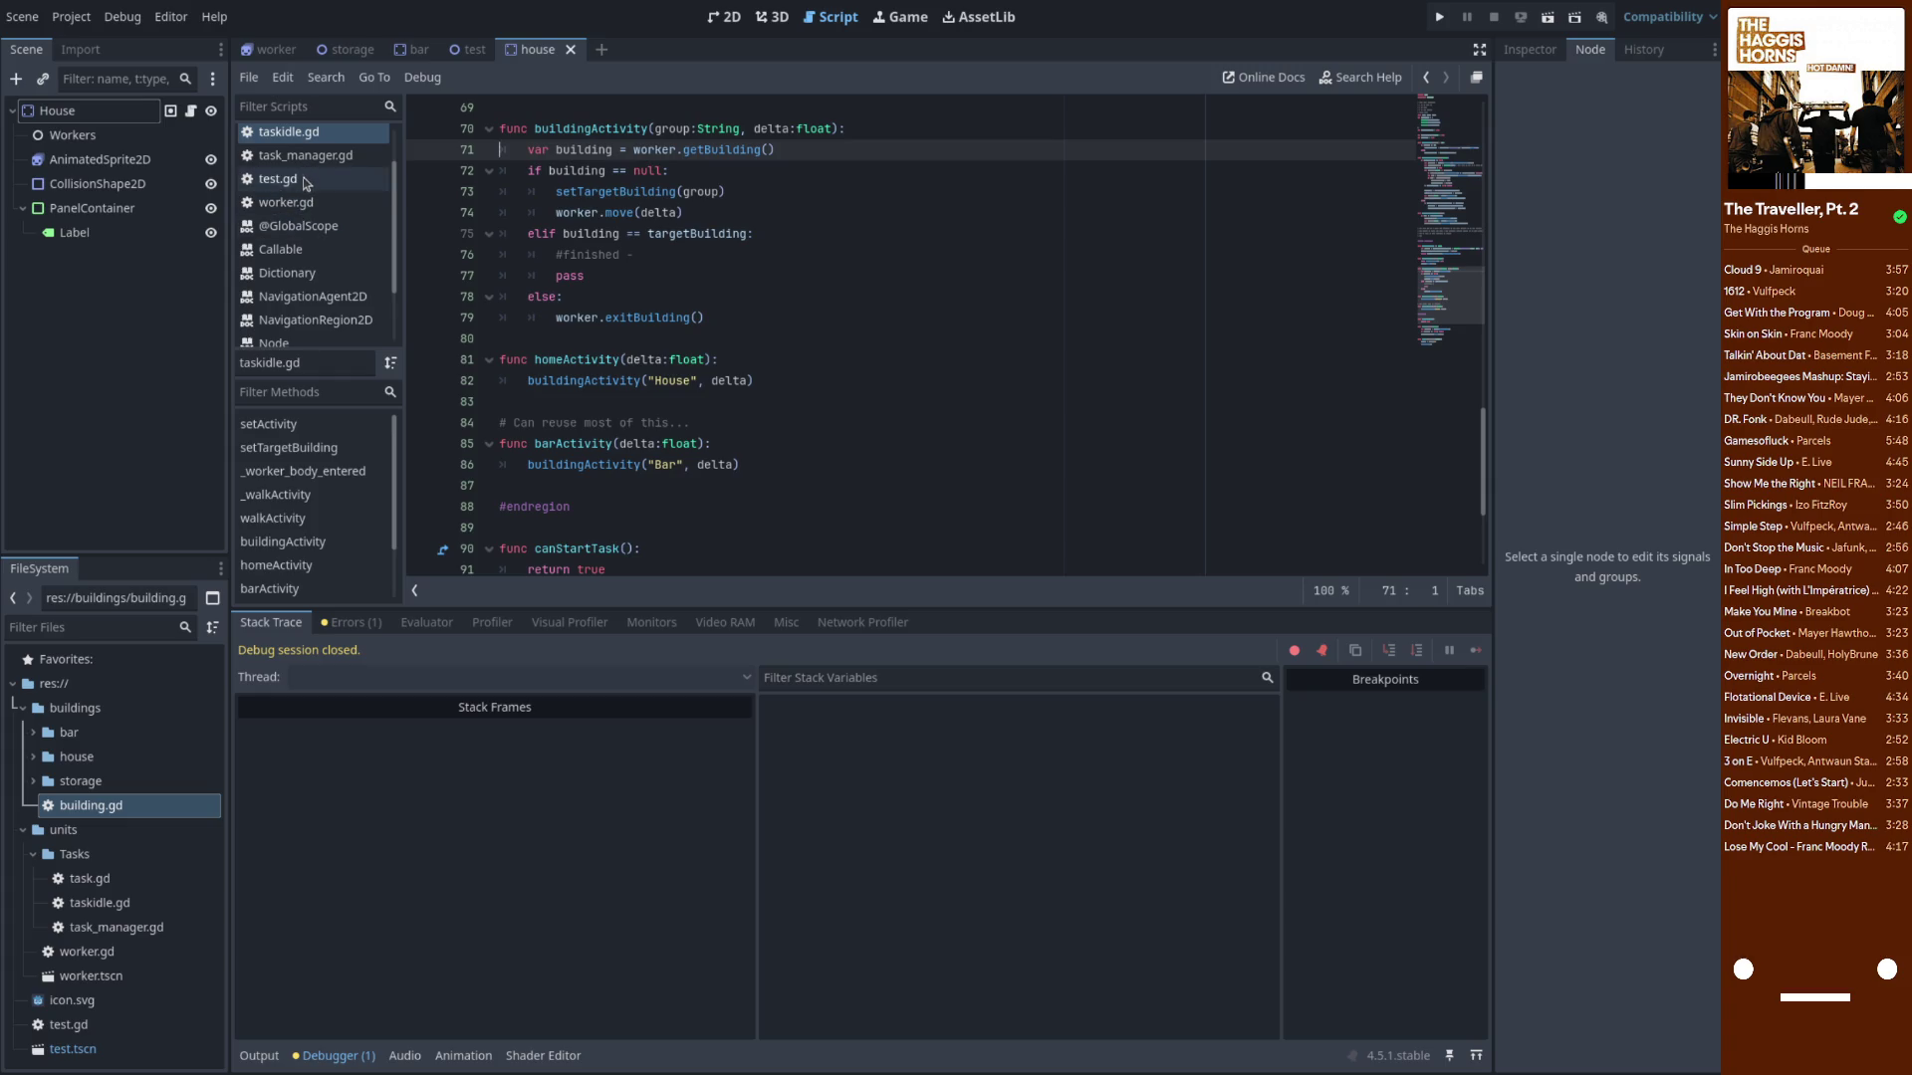
left_click(306, 181)
scroll(304, 182, "down", 1)
left_click(297, 184)
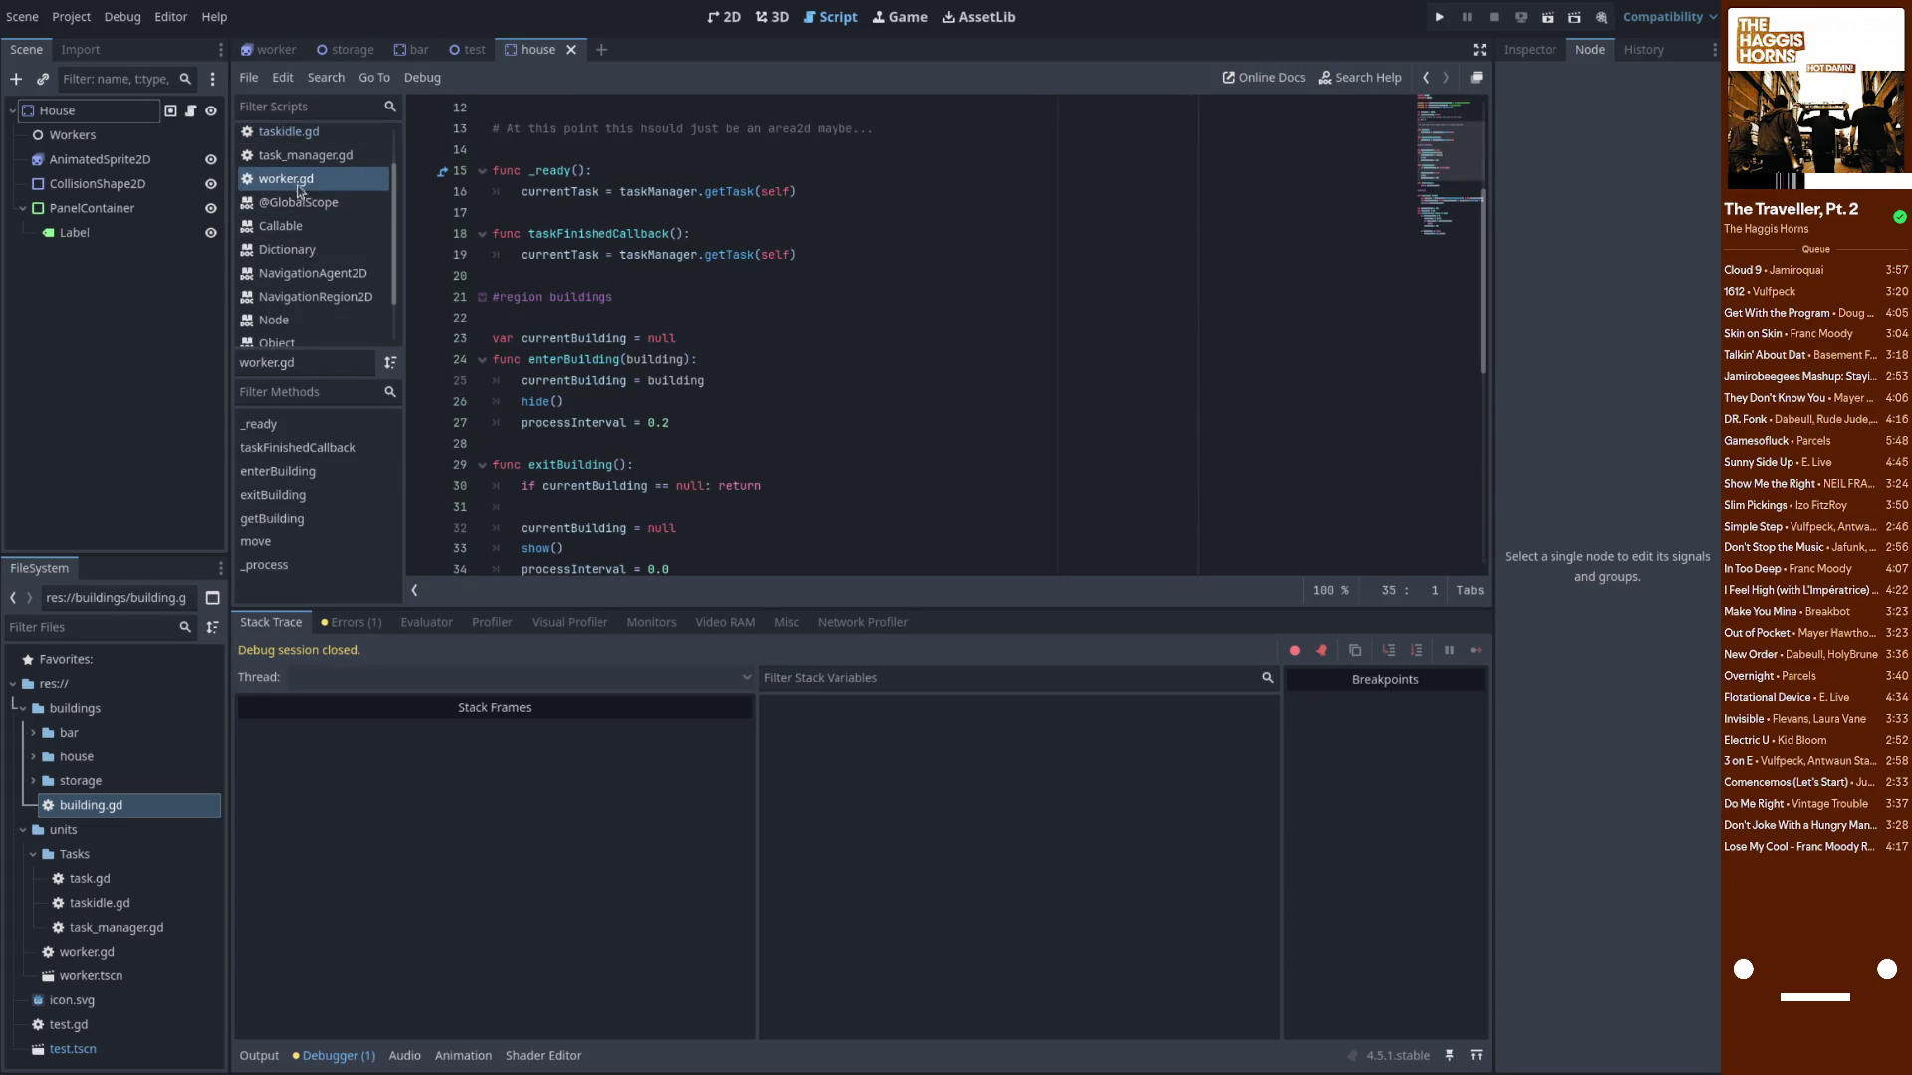
scroll(329, 281, "up", 2)
left_click(317, 257)
left_click(299, 232)
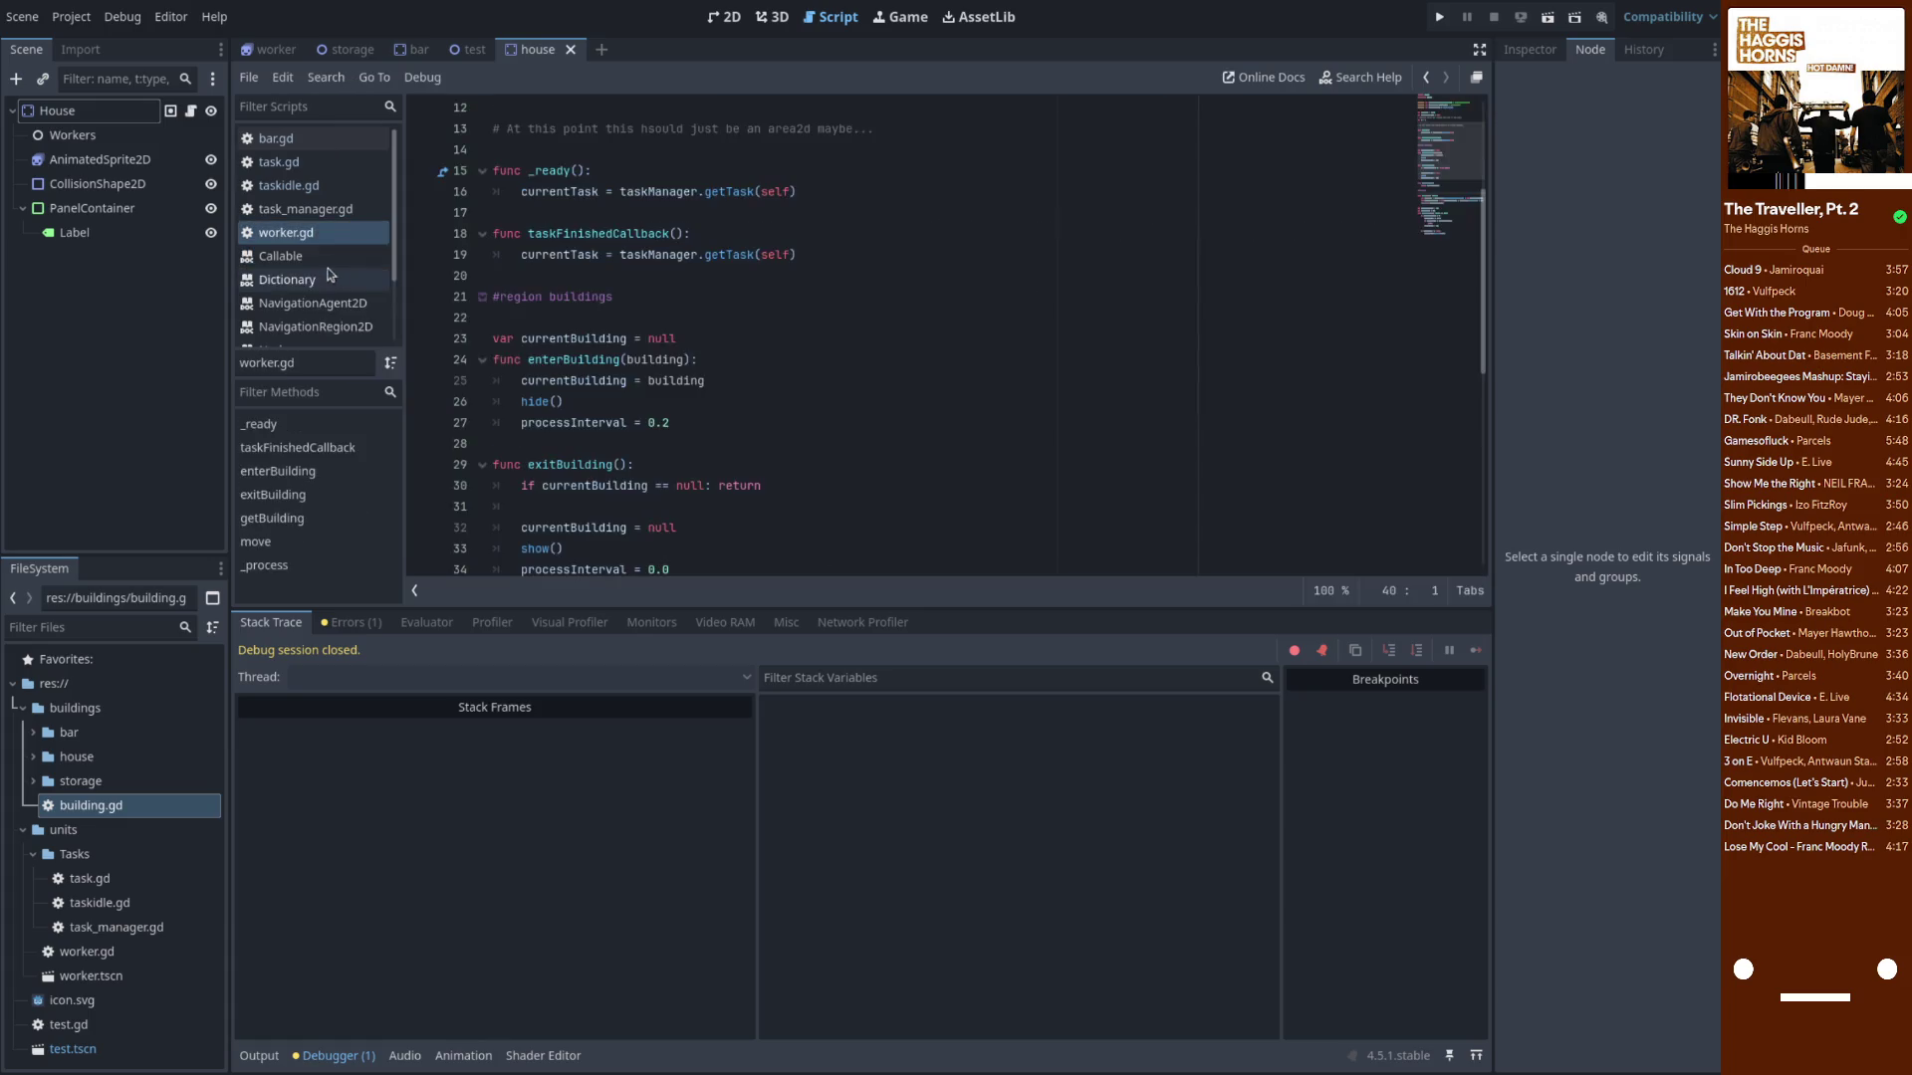
scroll(315, 291, "down", 3)
key("ctrl+w")
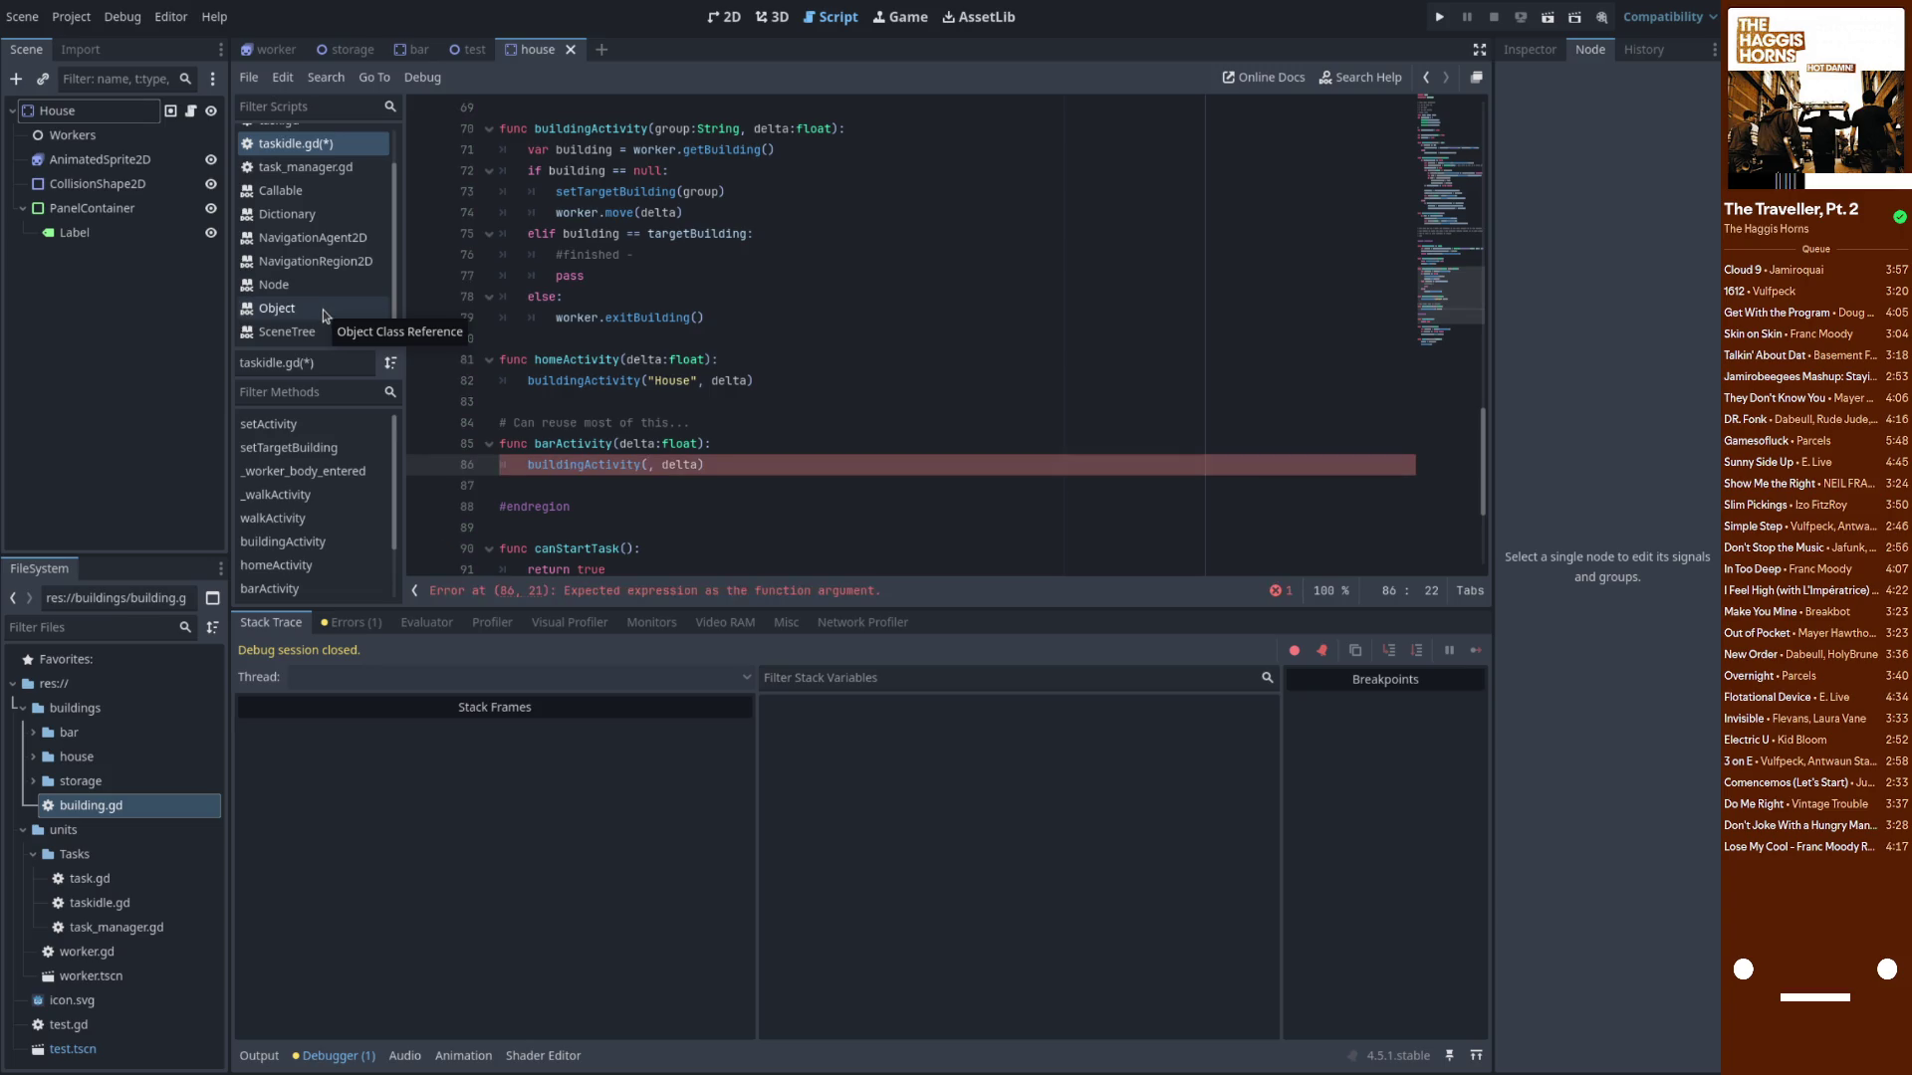
Browse the Object reference, then close the Dictionary and Callable reference pages
left_click(314, 312)
scroll(315, 323, "up", 1)
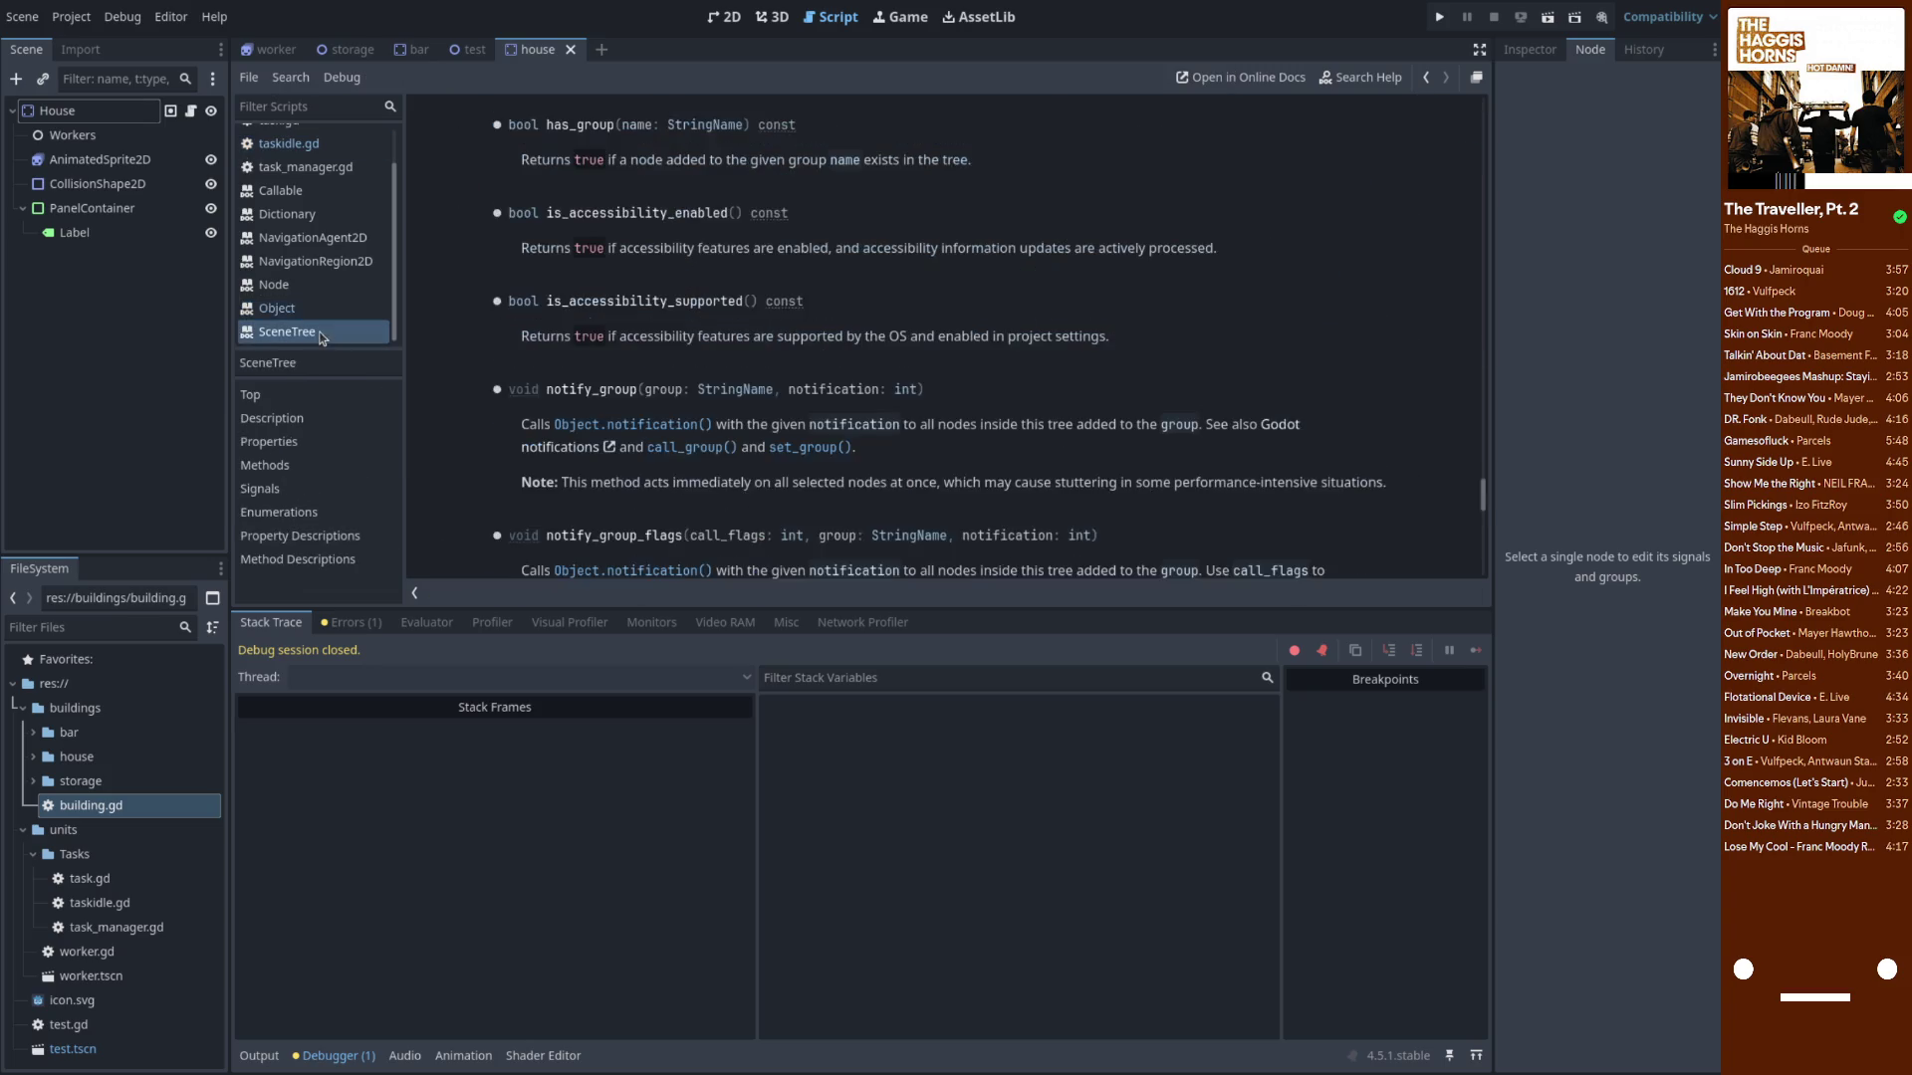
key("alt+Left")
key("alt+Left")
key("alt+Left")
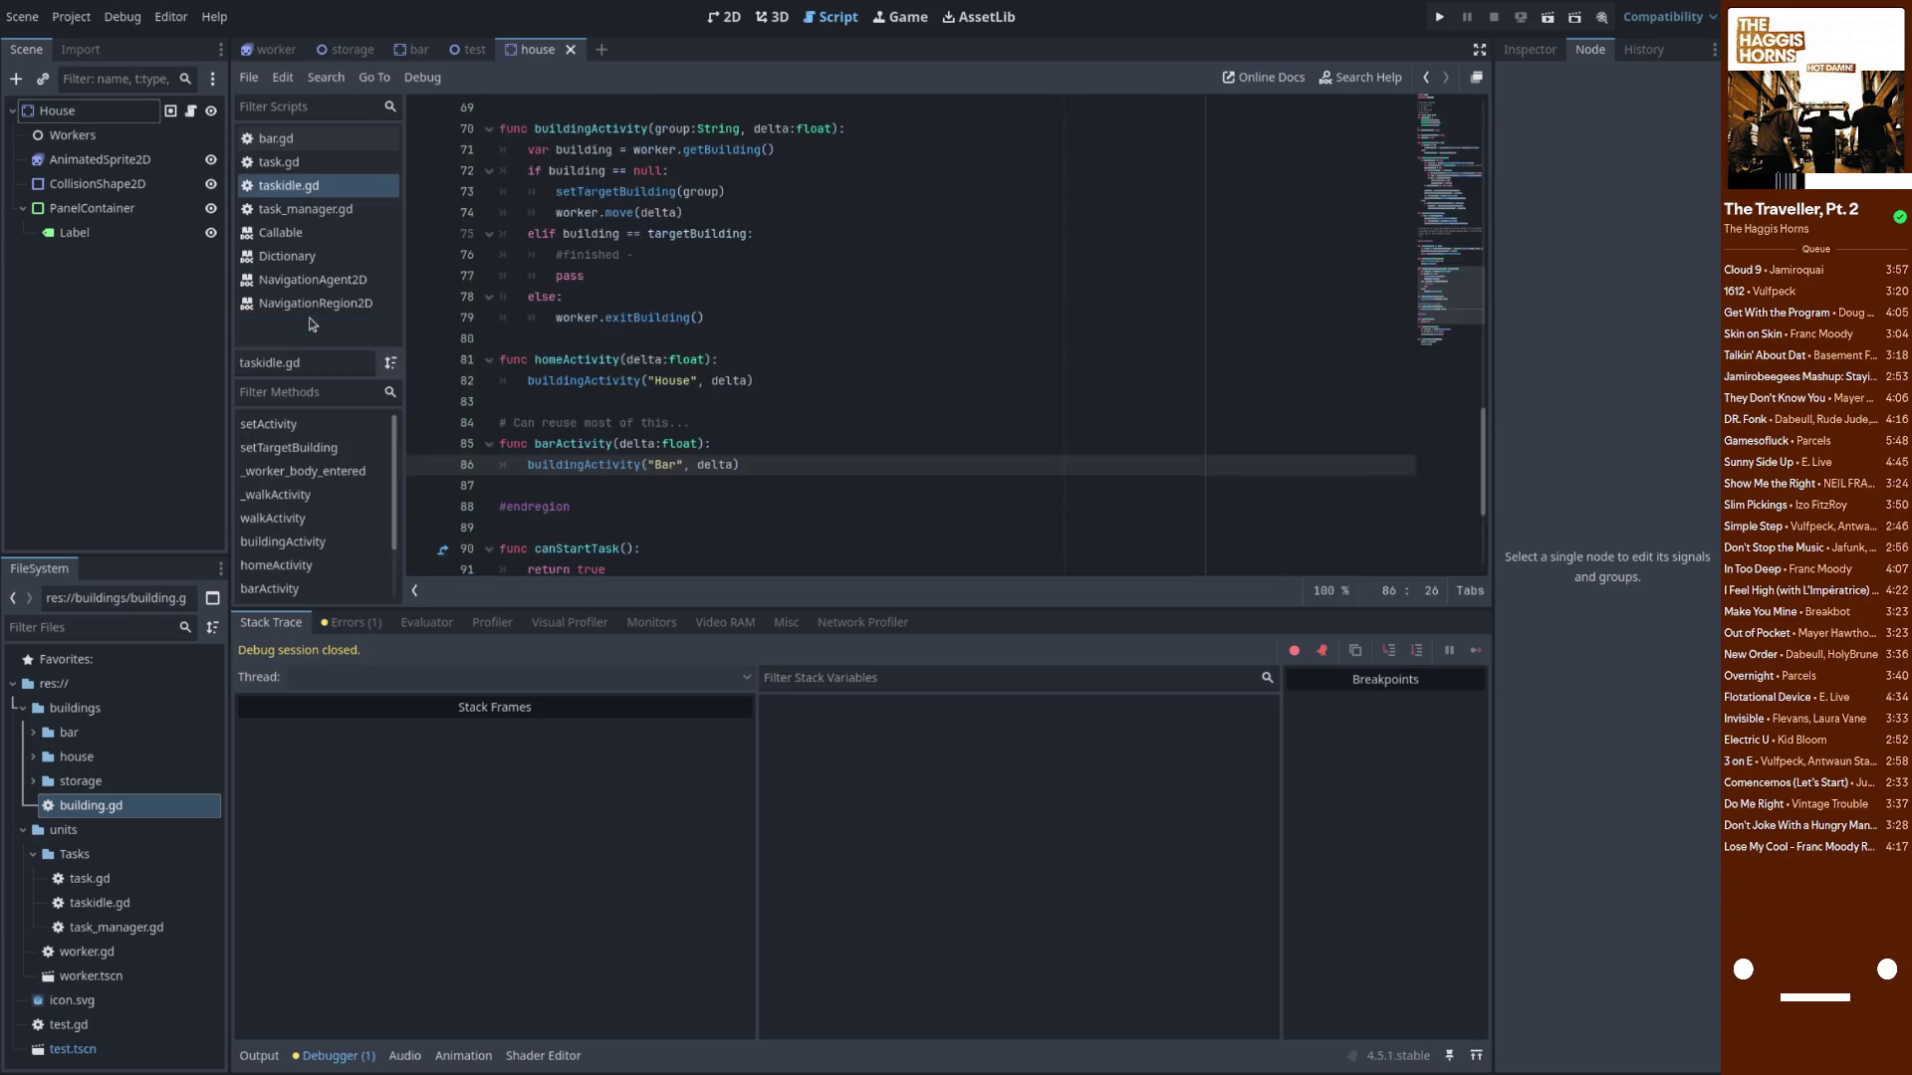
middle_click(314, 256)
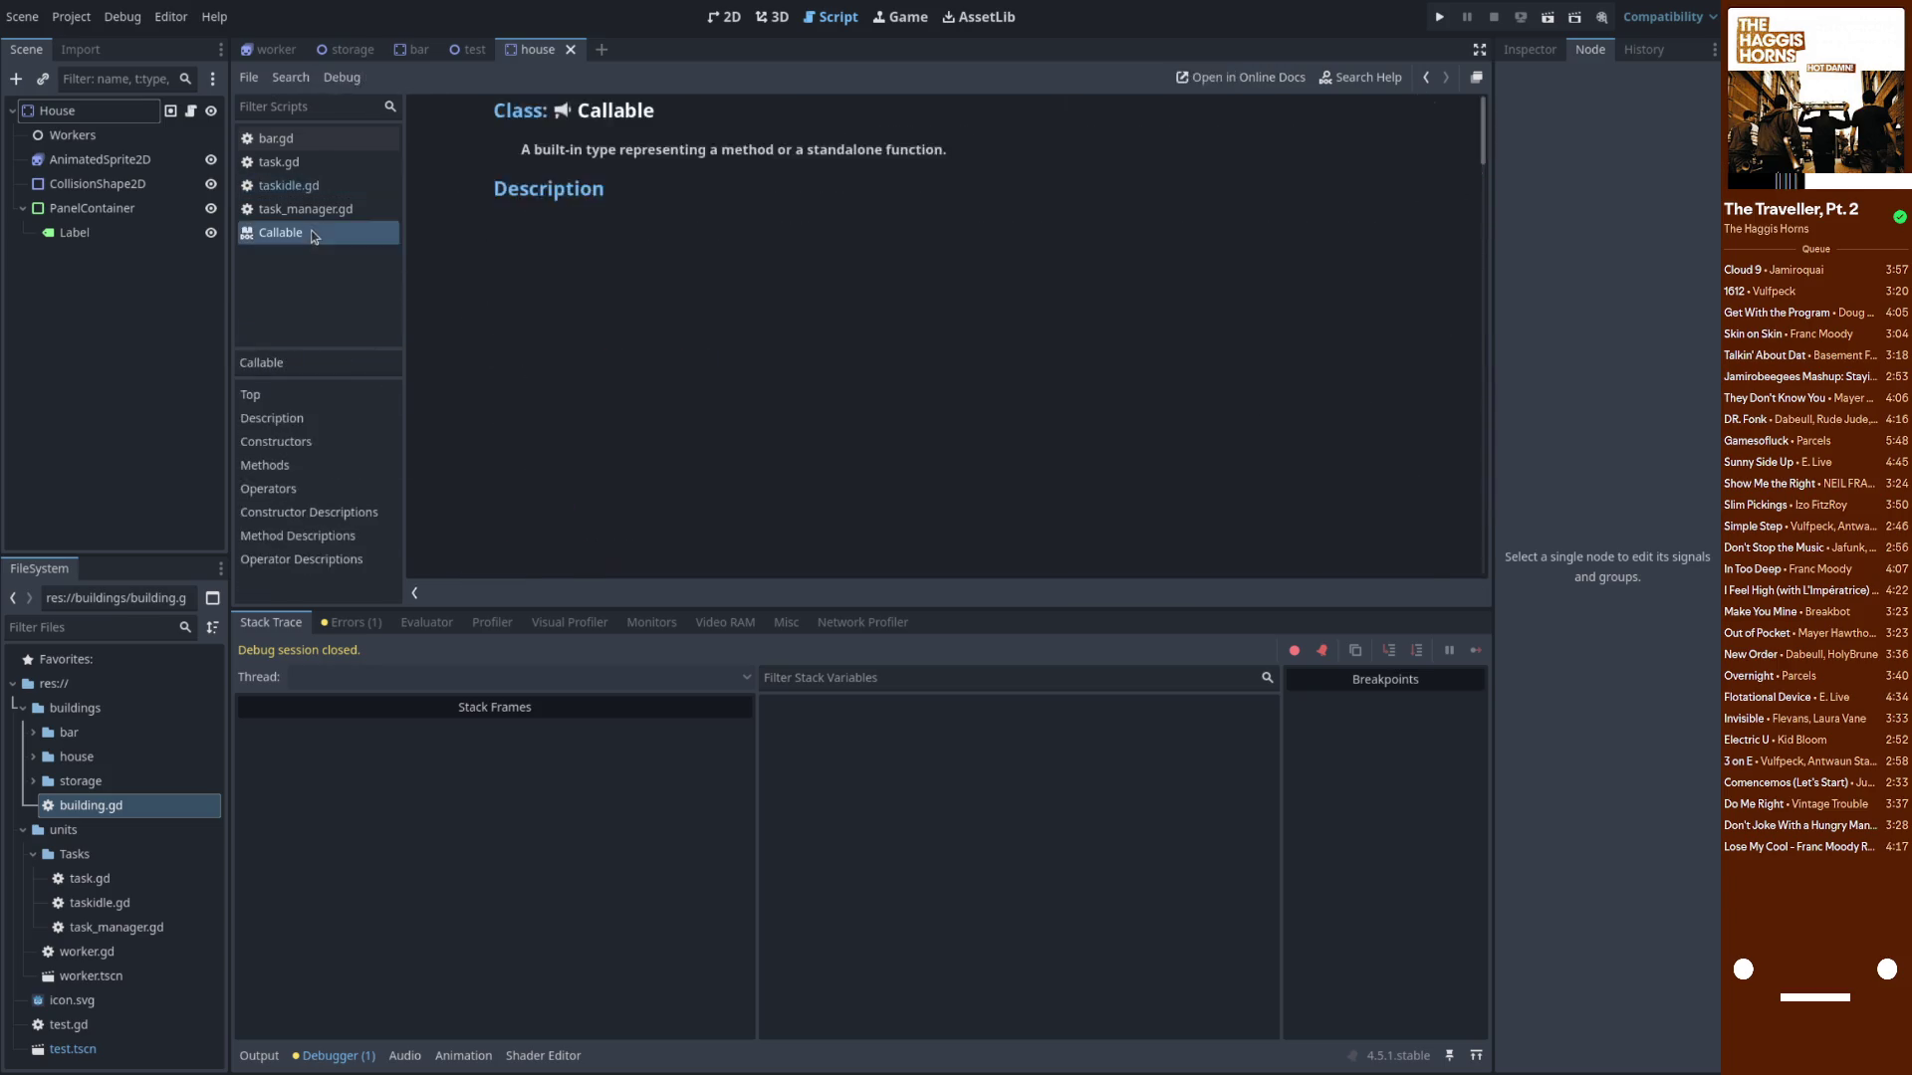
middle_click(317, 233)
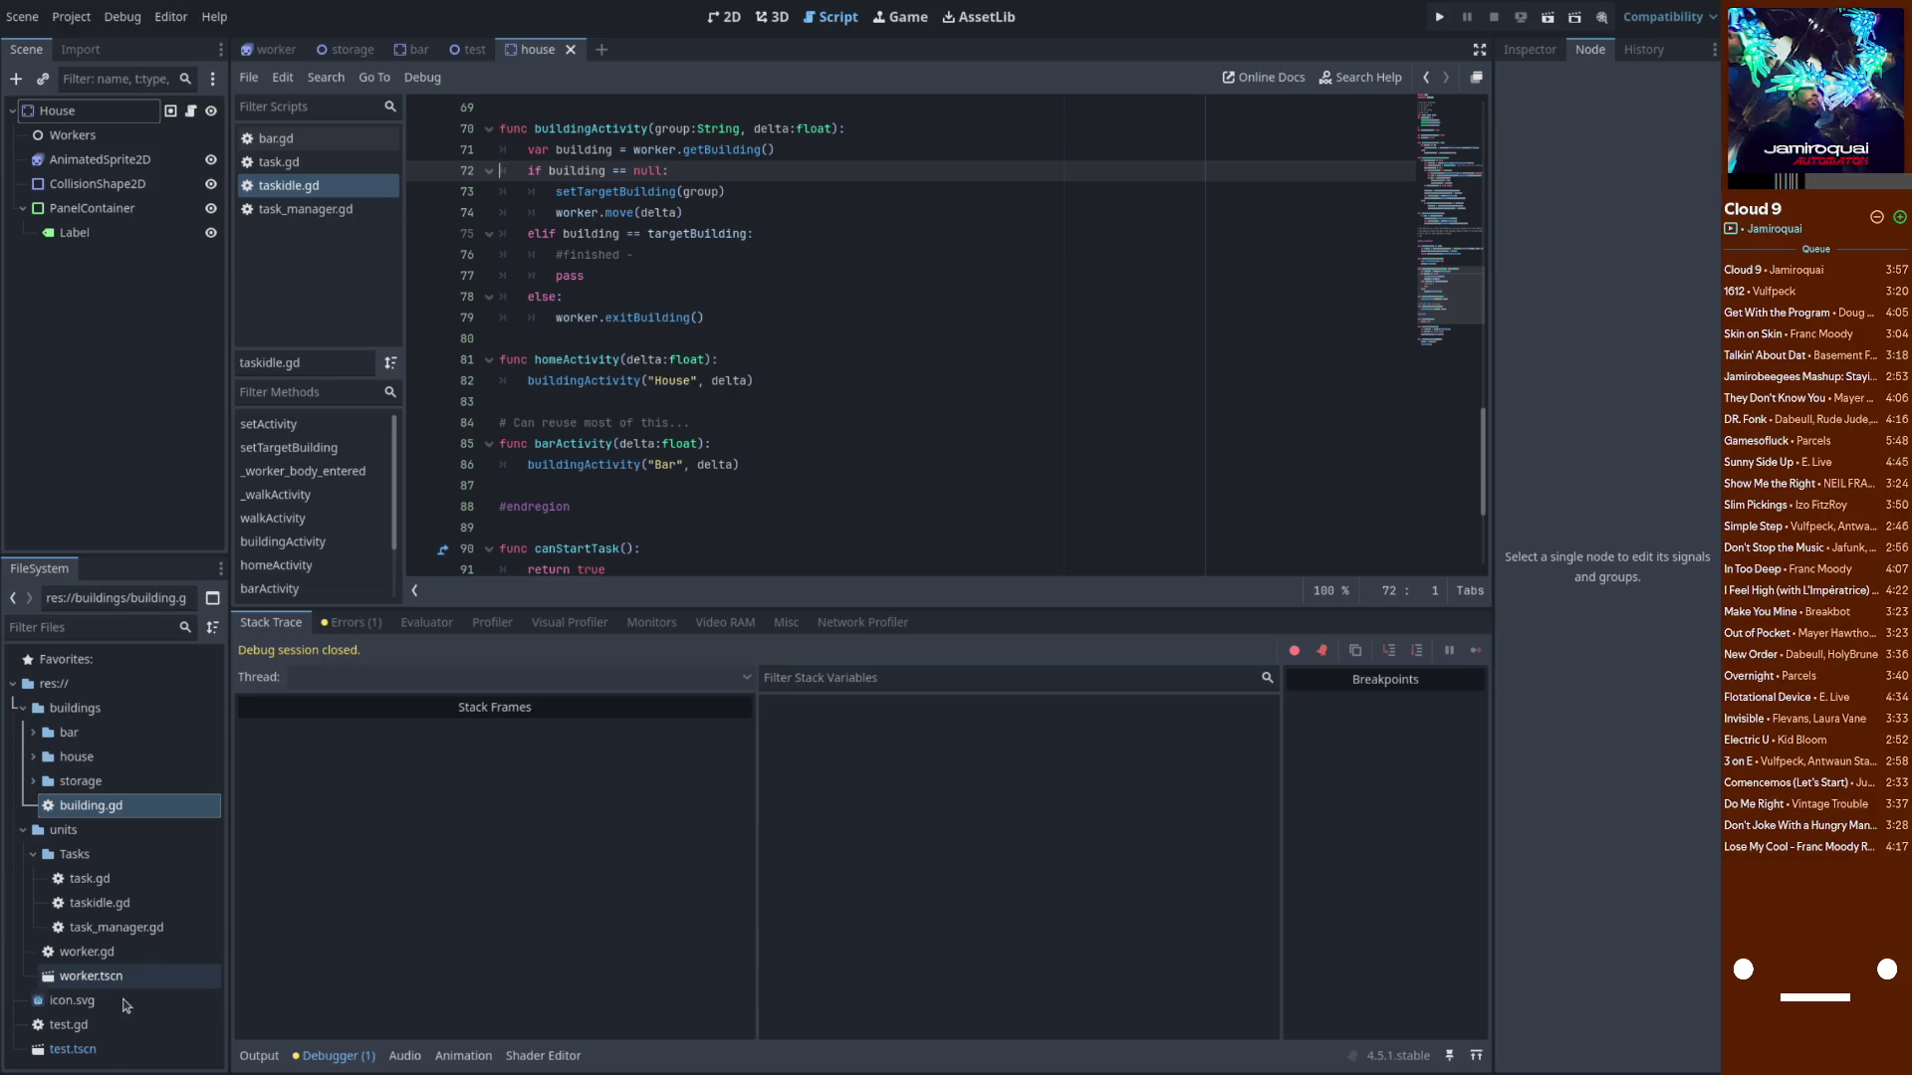
Reopen worker.gd from the FileSystem dock and run the game
double_click(125, 953)
left_click(677, 235)
scroll(678, 244, "down", 1)
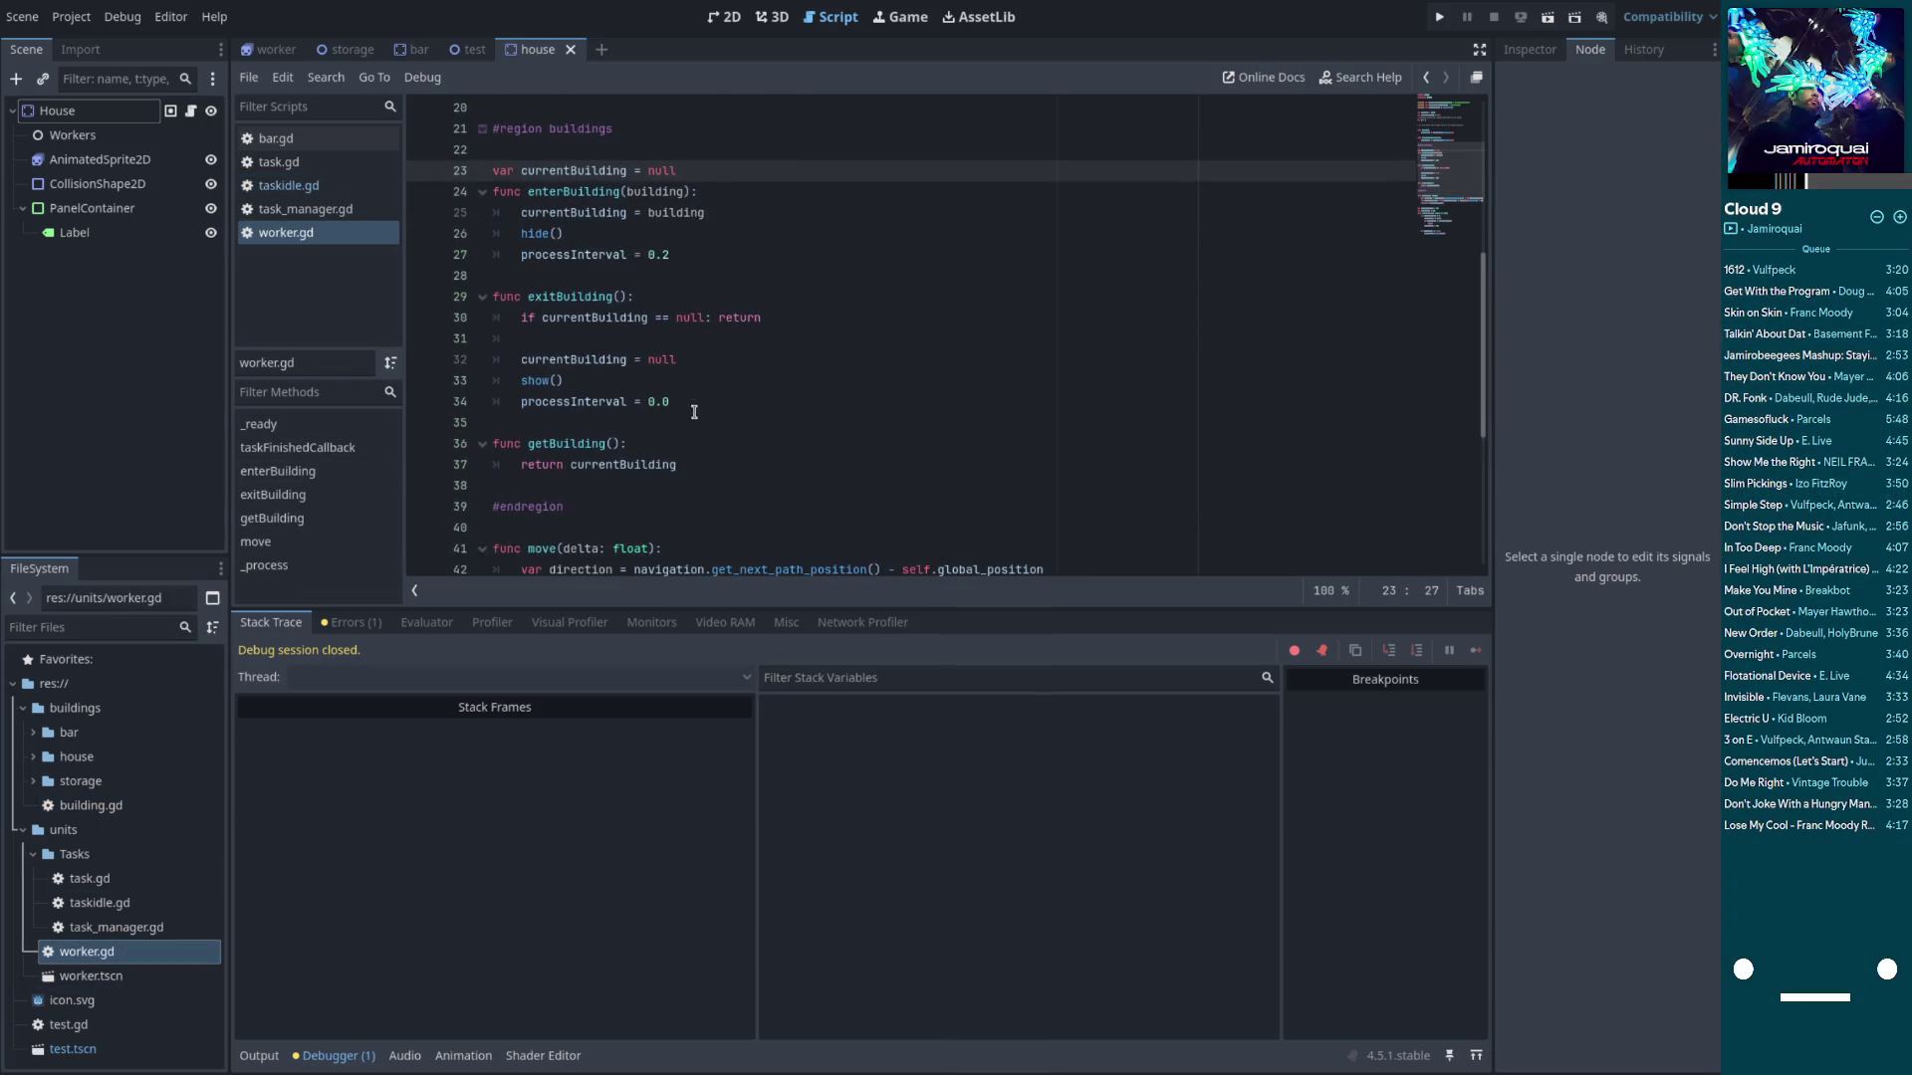
left_click(1439, 17)
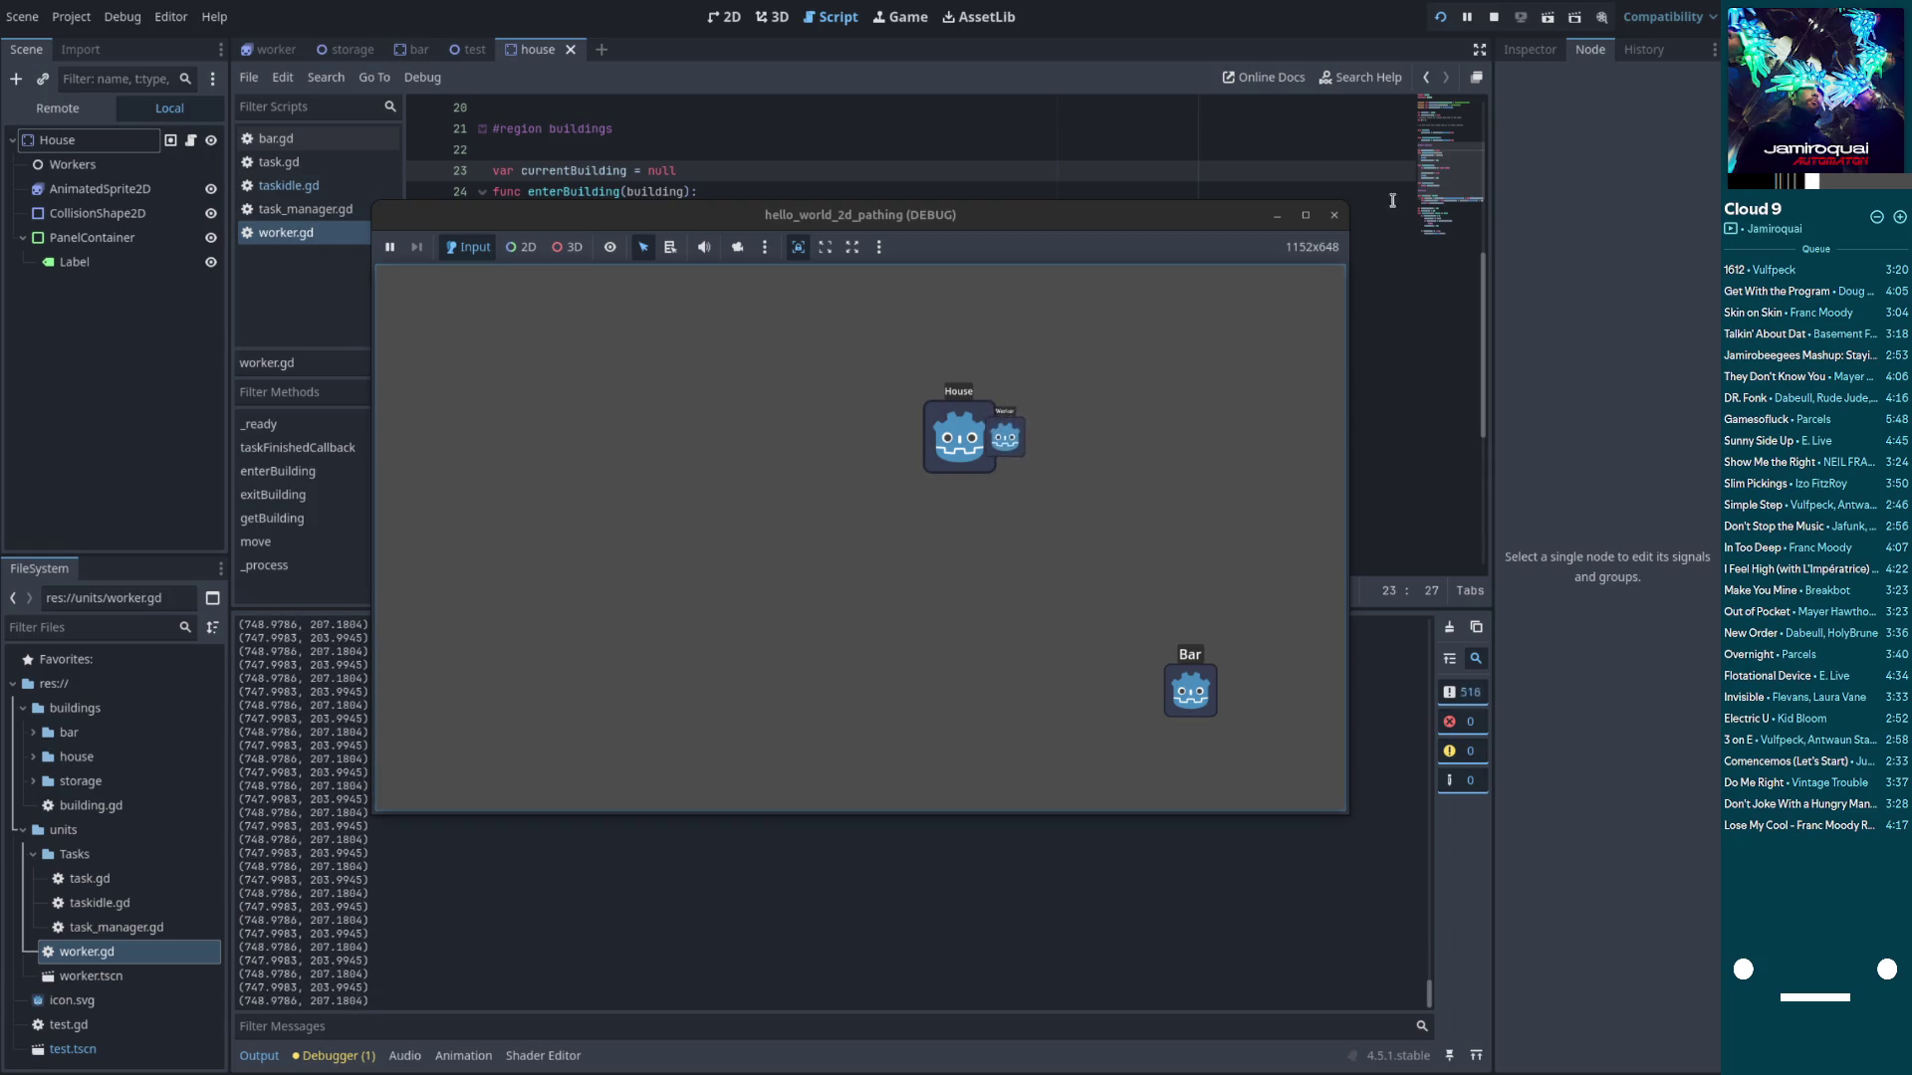
Stop the test run with F8 and switch to taskidle.gd
key("F8")
left_click(857, 341)
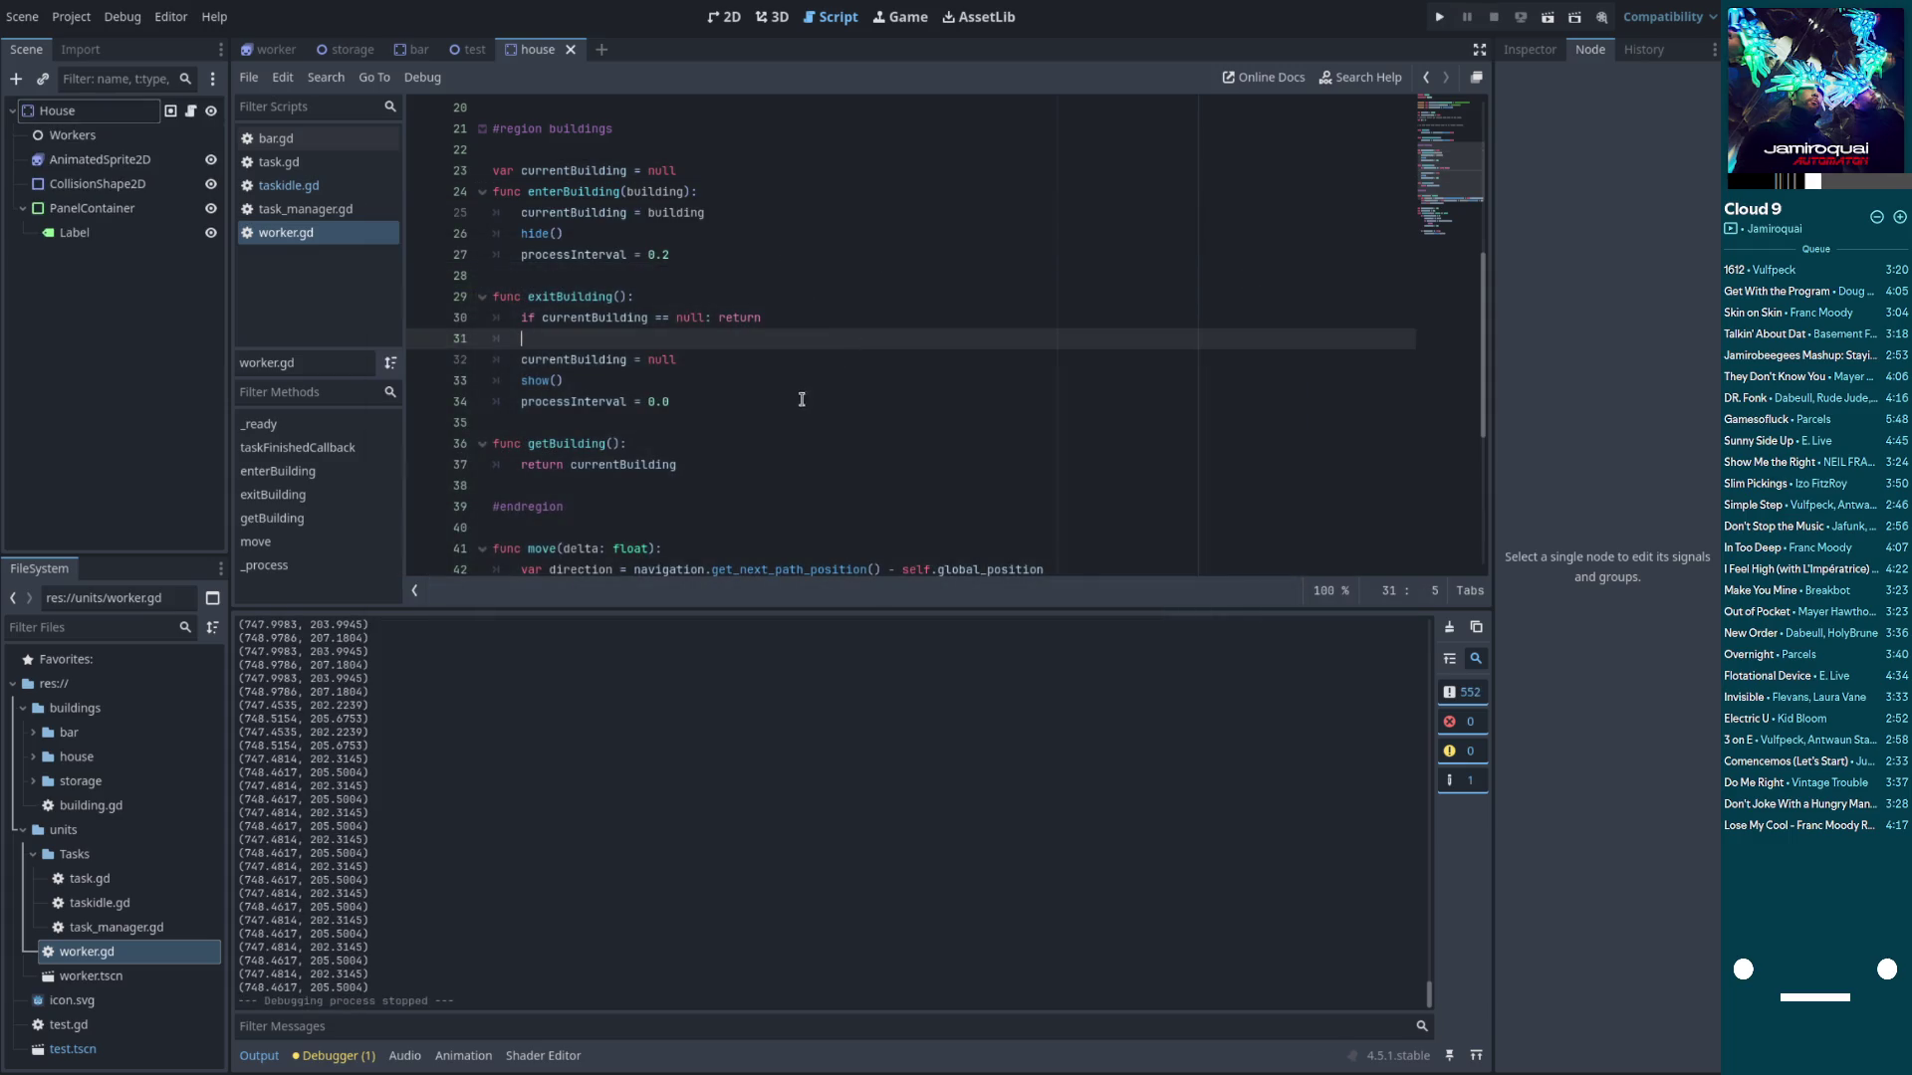
scroll(685, 360, "up", 1)
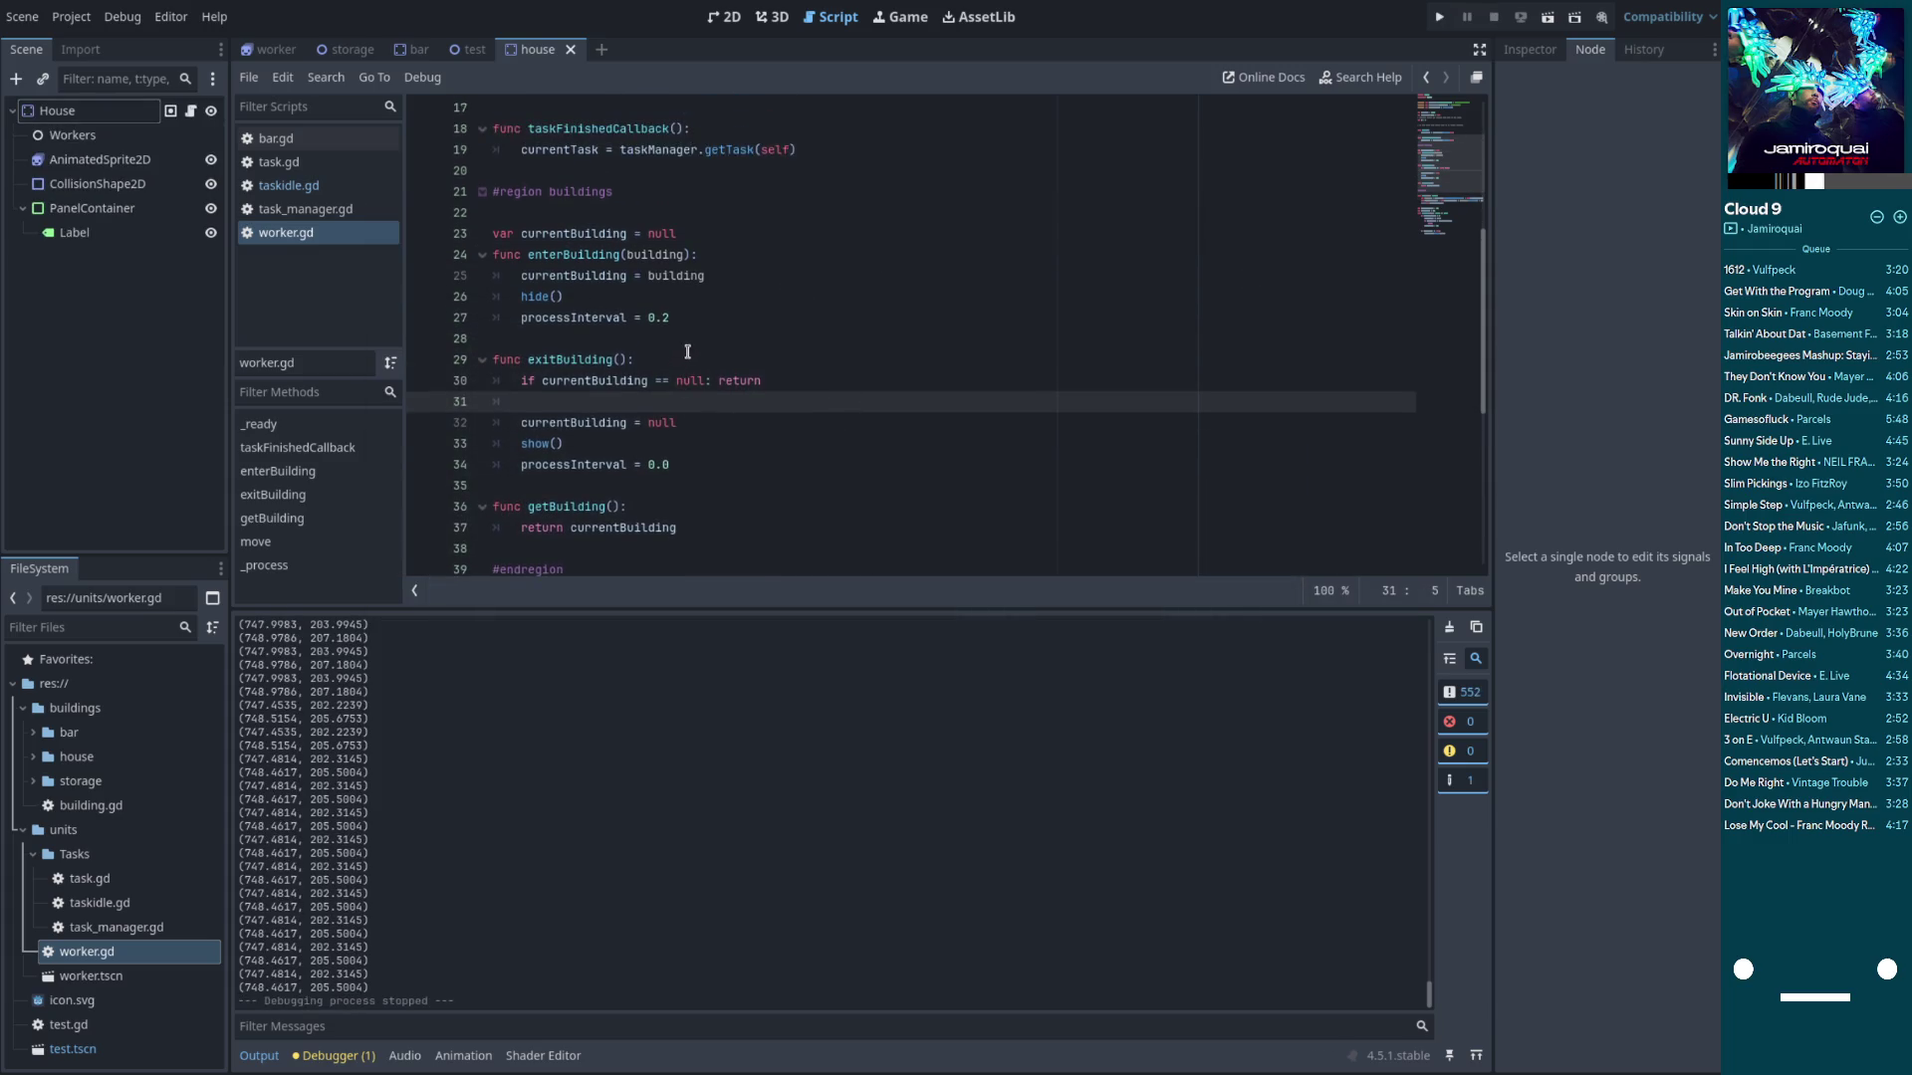
left_click(289, 185)
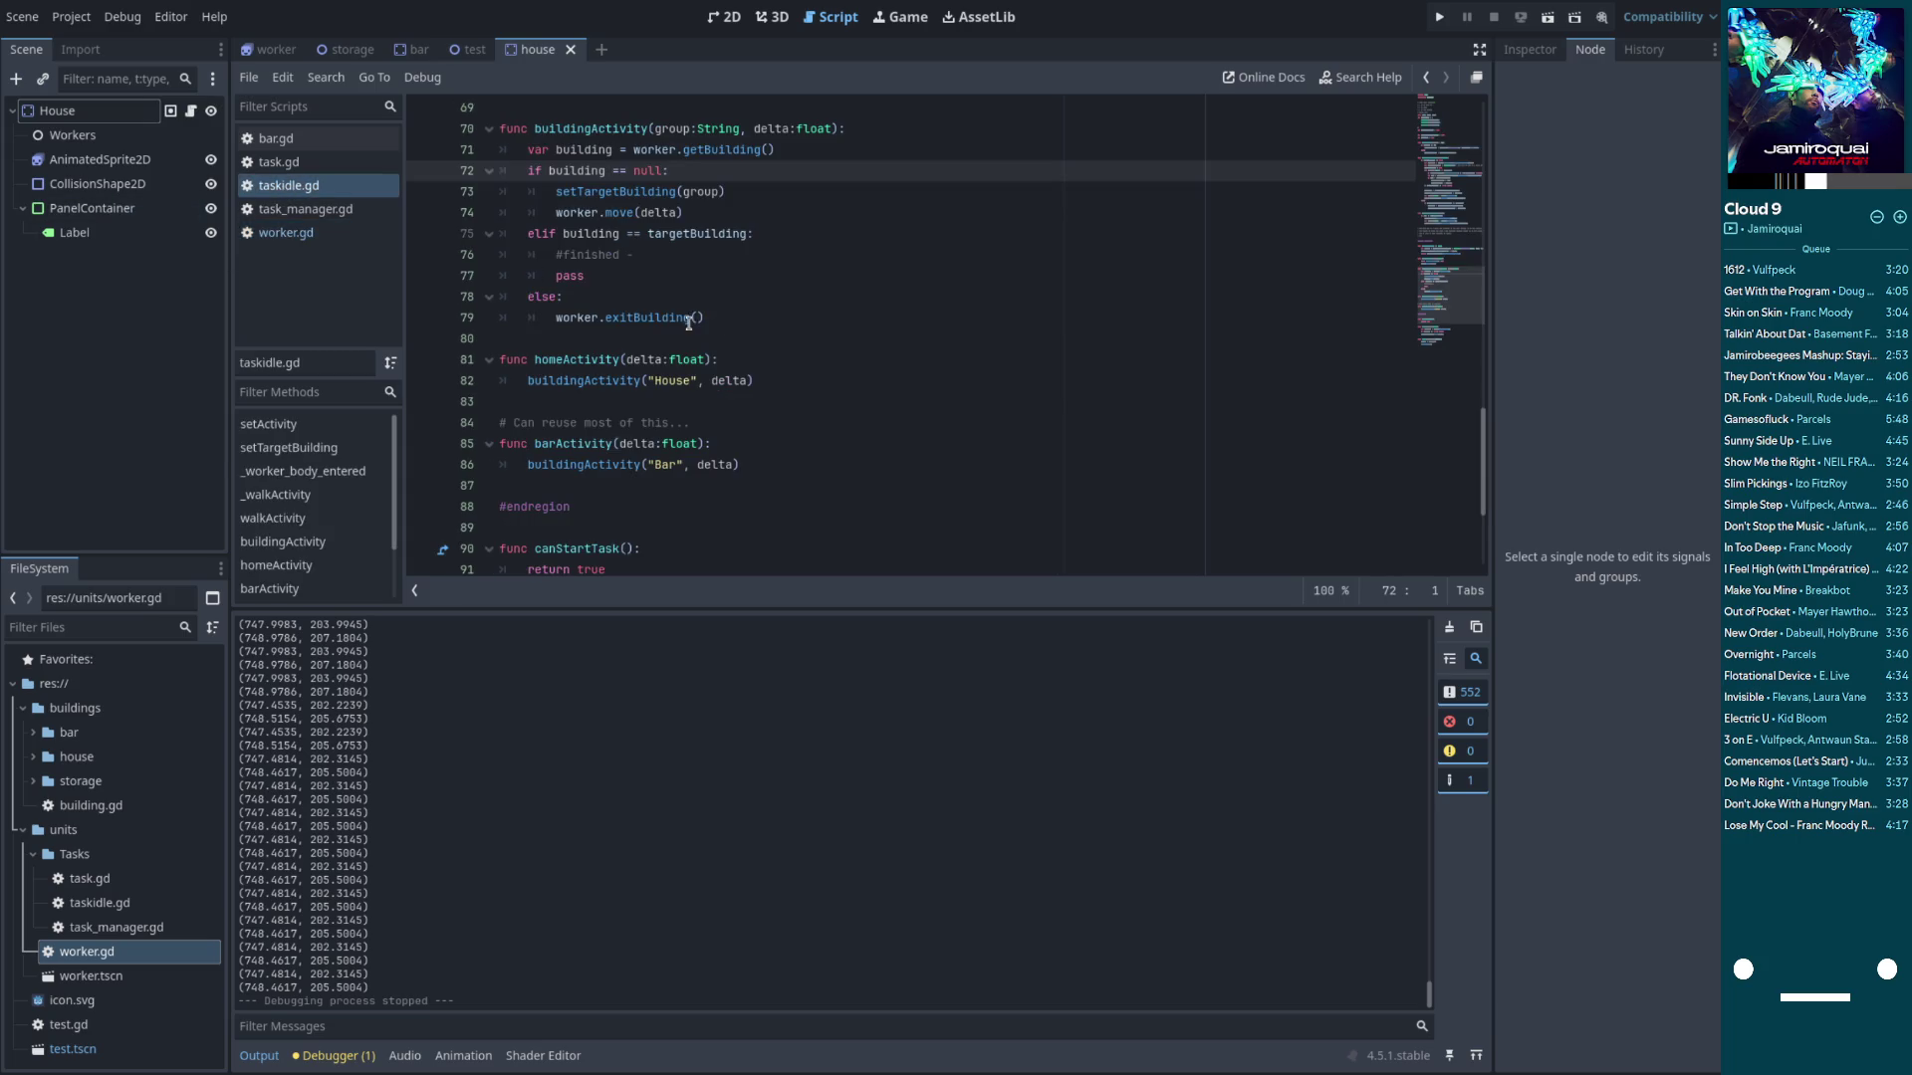
scroll(677, 329, "up", 3)
scroll(658, 395, "up", 2)
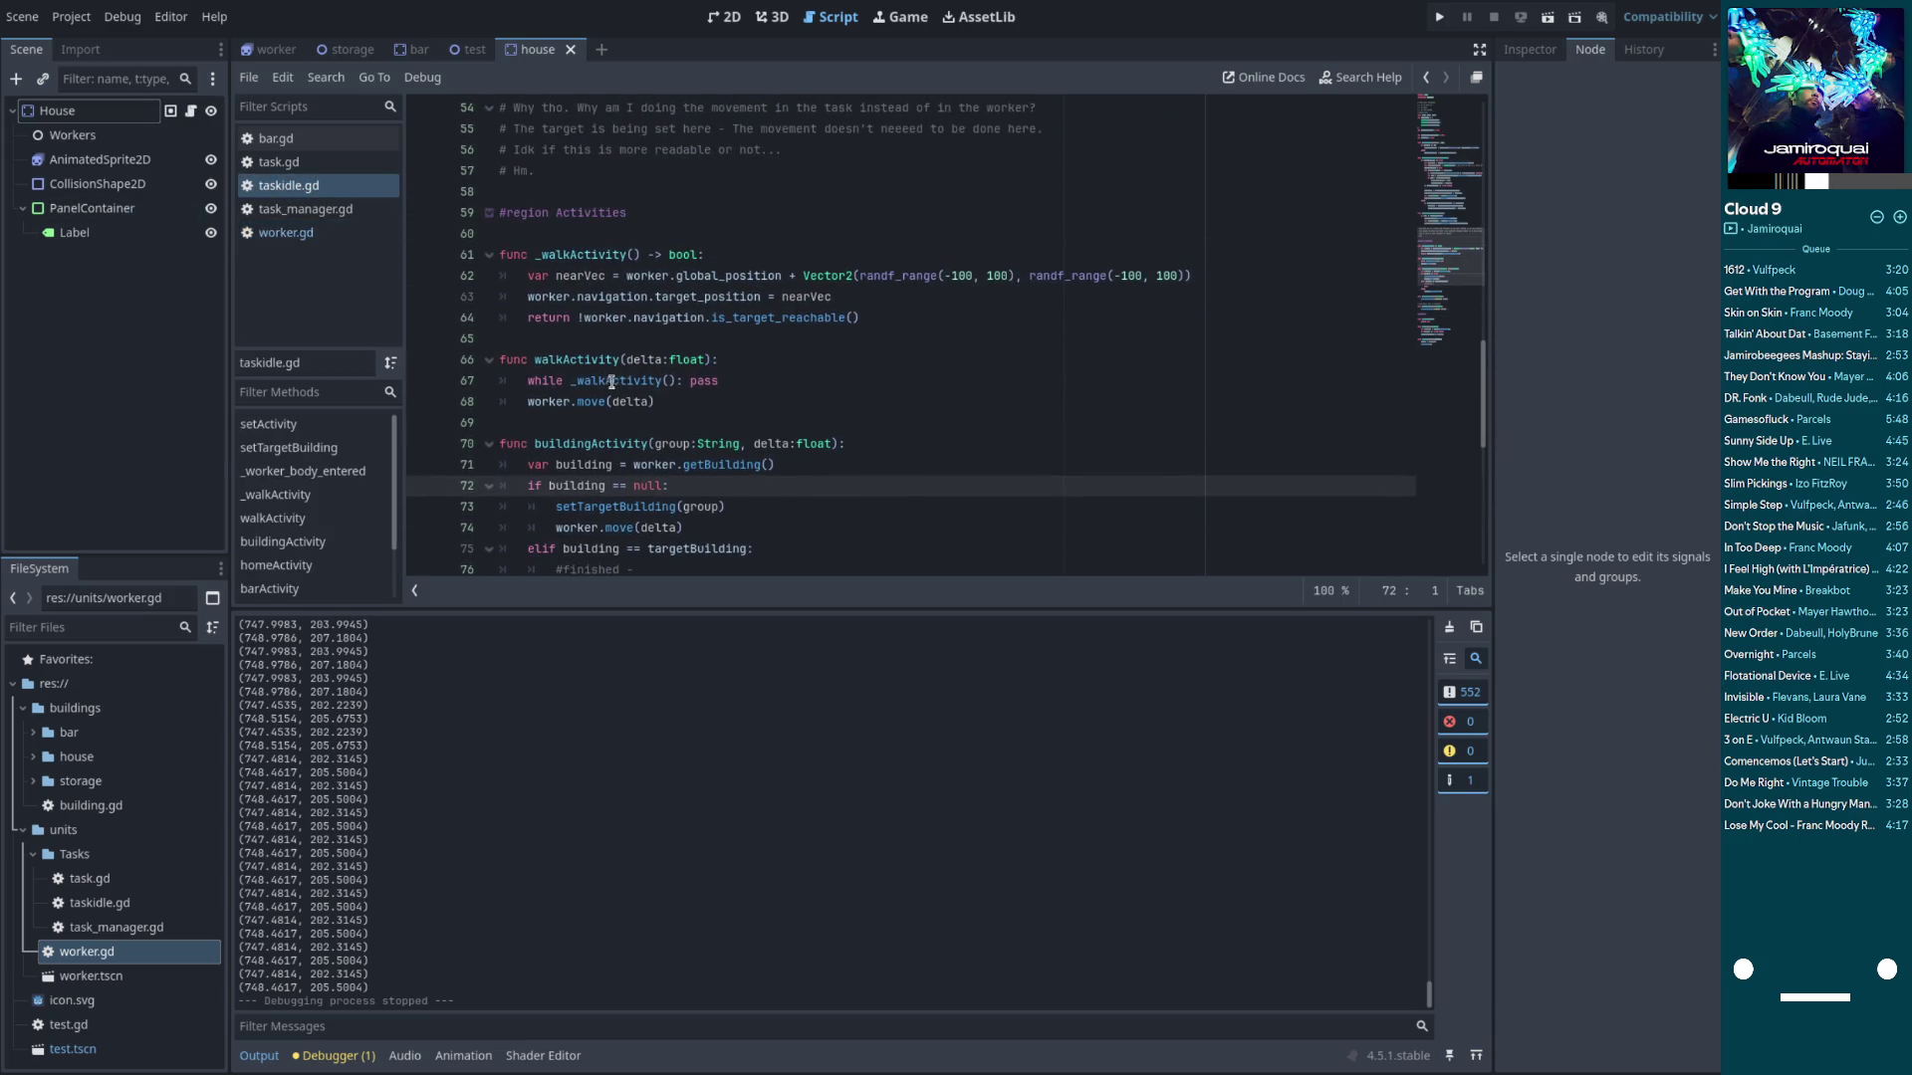
scroll(623, 387, "up", 8)
scroll(628, 388, "down", 2)
Inspect _worker_body_entered, checking targetBuilding and the interactionStart call on line 50
double_click(630, 361)
scroll(632, 348, "up", 1)
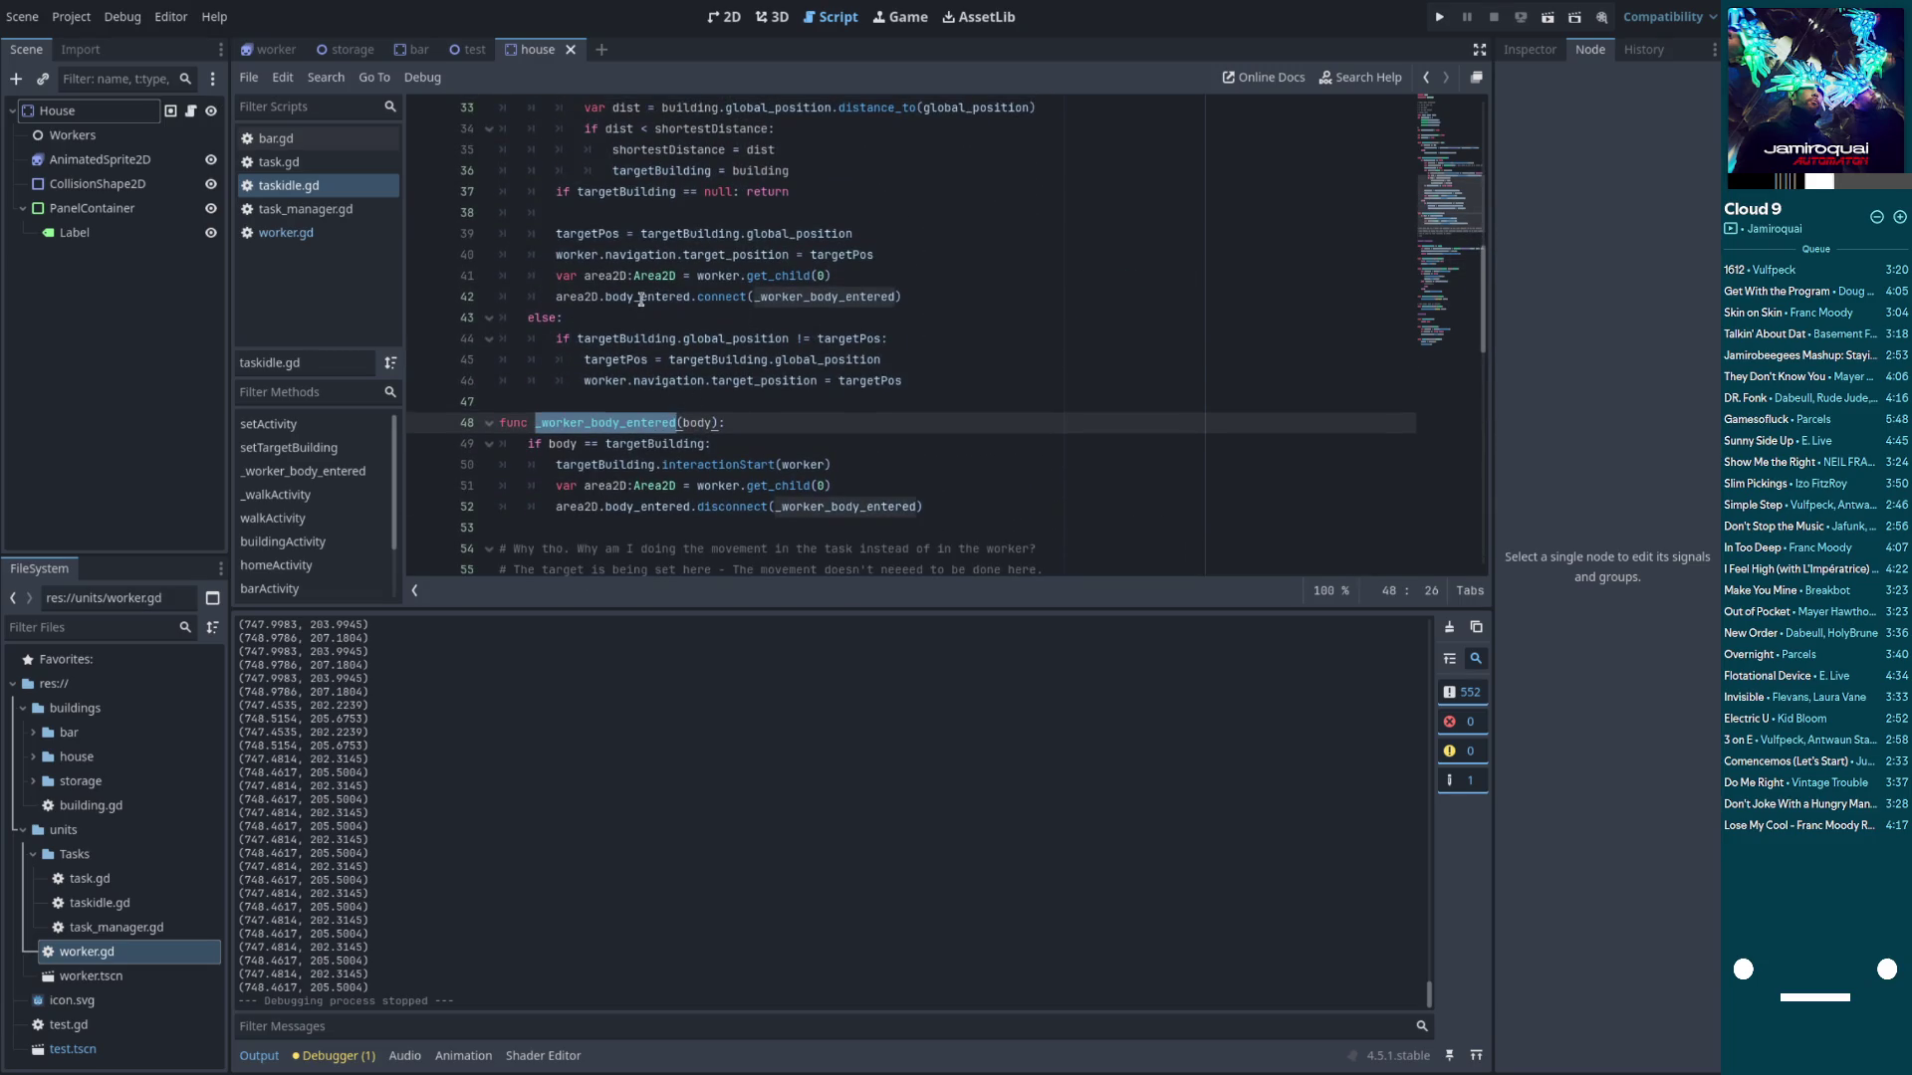
left_click(637, 444)
double_click(642, 444)
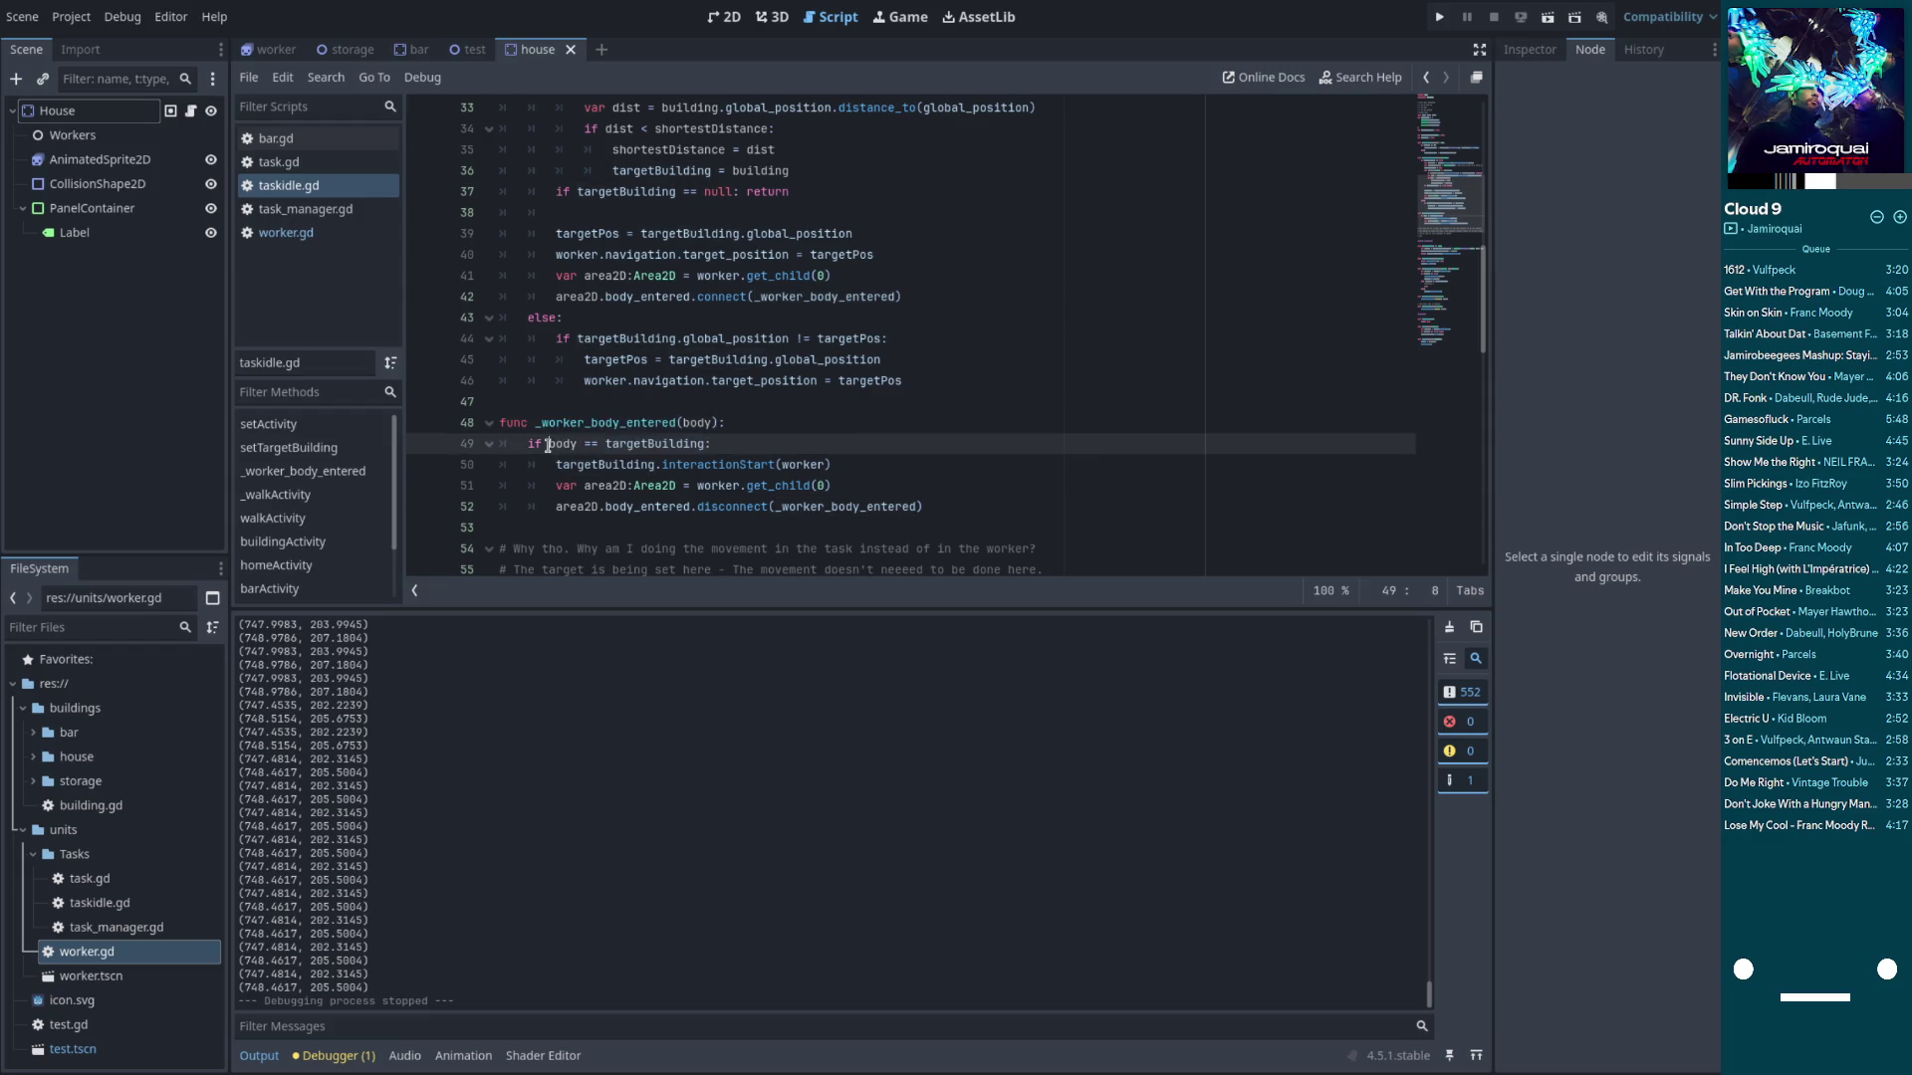
left_click(647, 445)
left_click(629, 464)
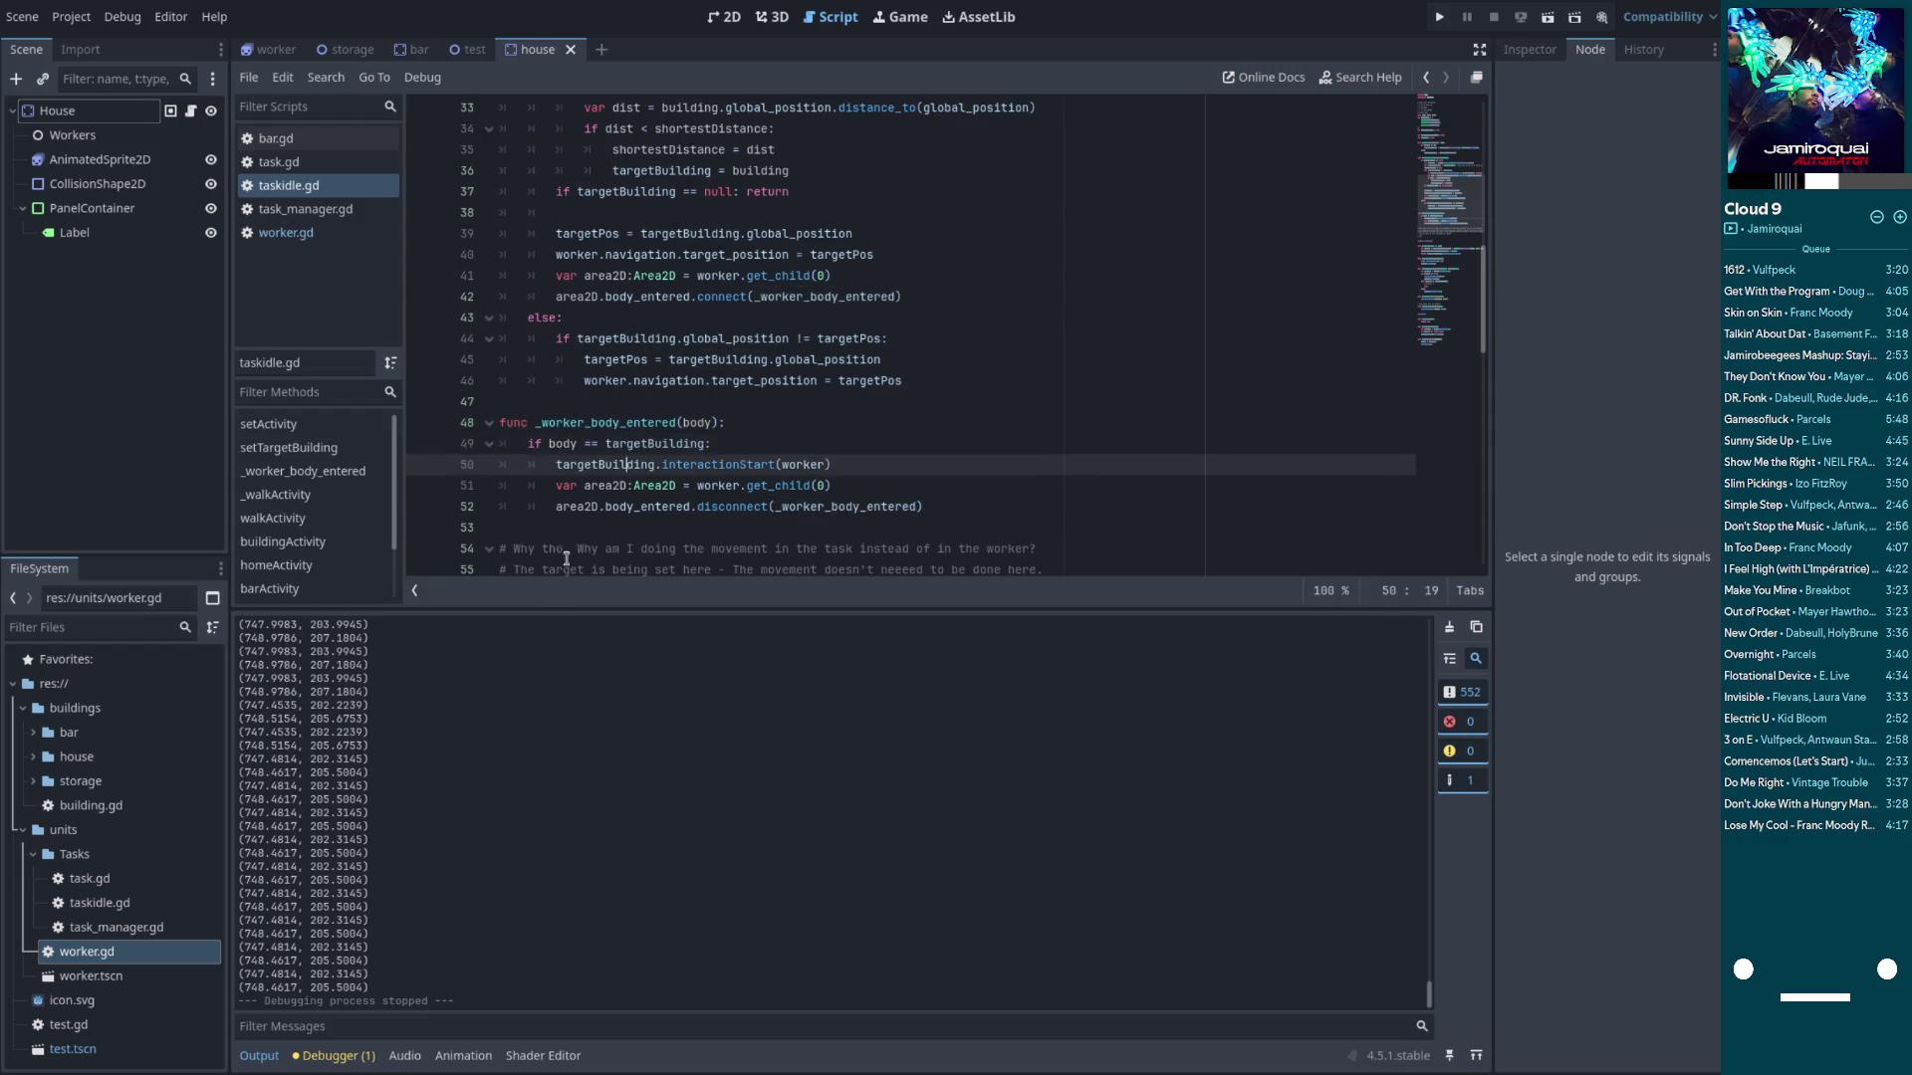
double_click(616, 465)
double_click(709, 465)
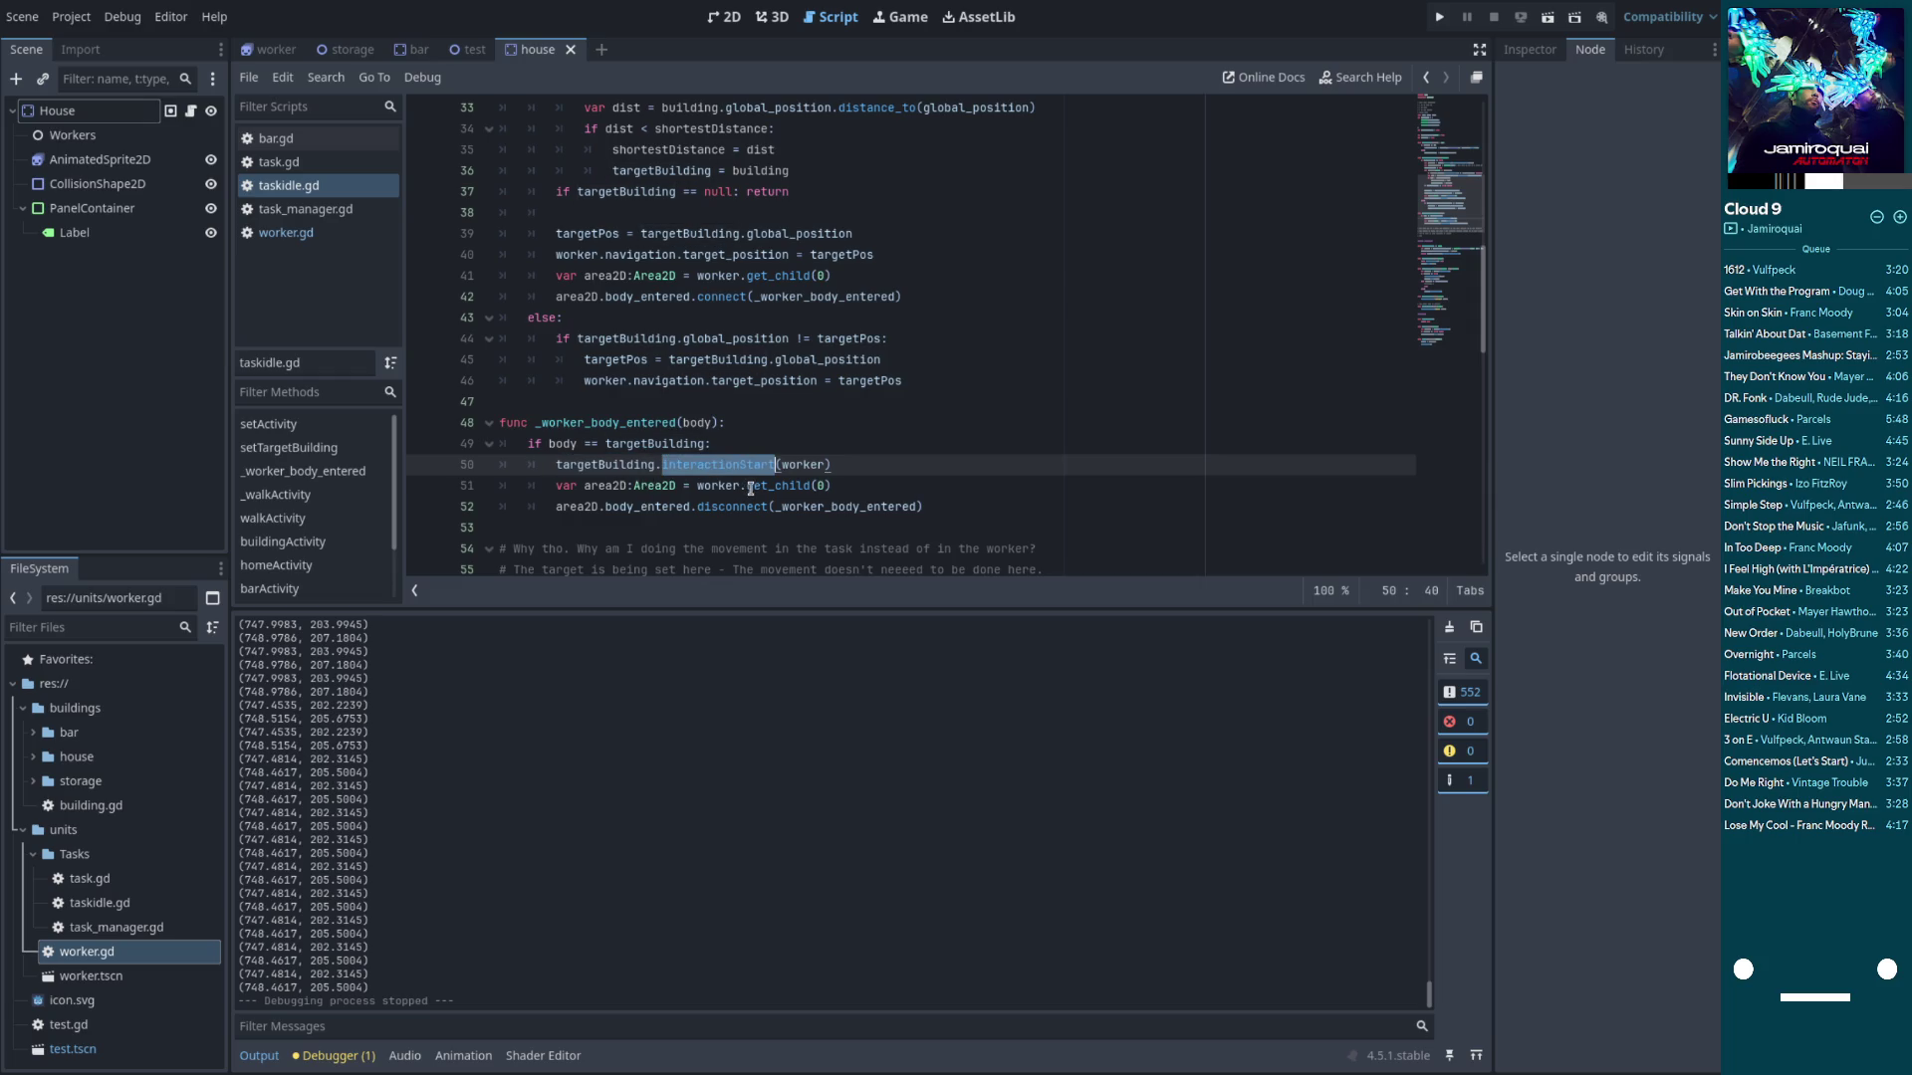
left_click(827, 465)
Scroll through the rest of taskidle.gd to review setTargetBuilding
scroll(817, 498, "down", 2)
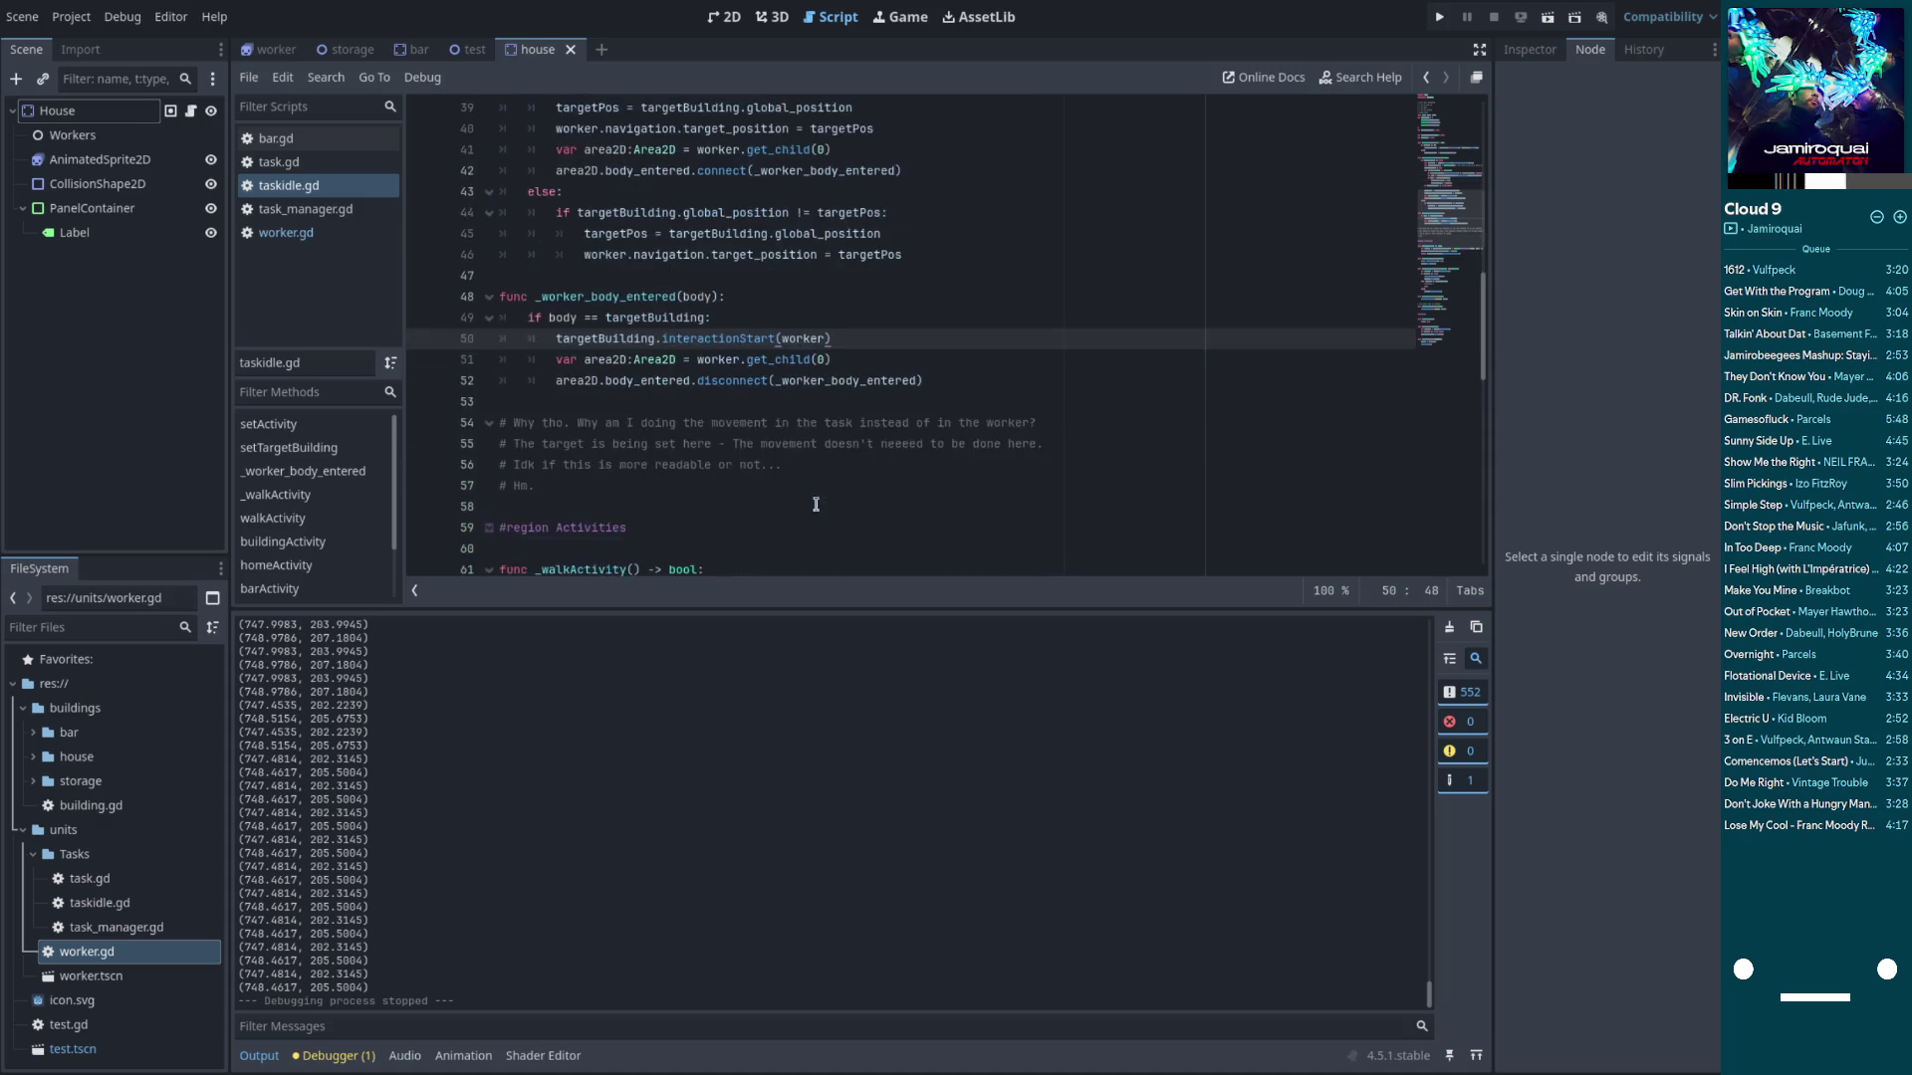
scroll(756, 419, "down", 1)
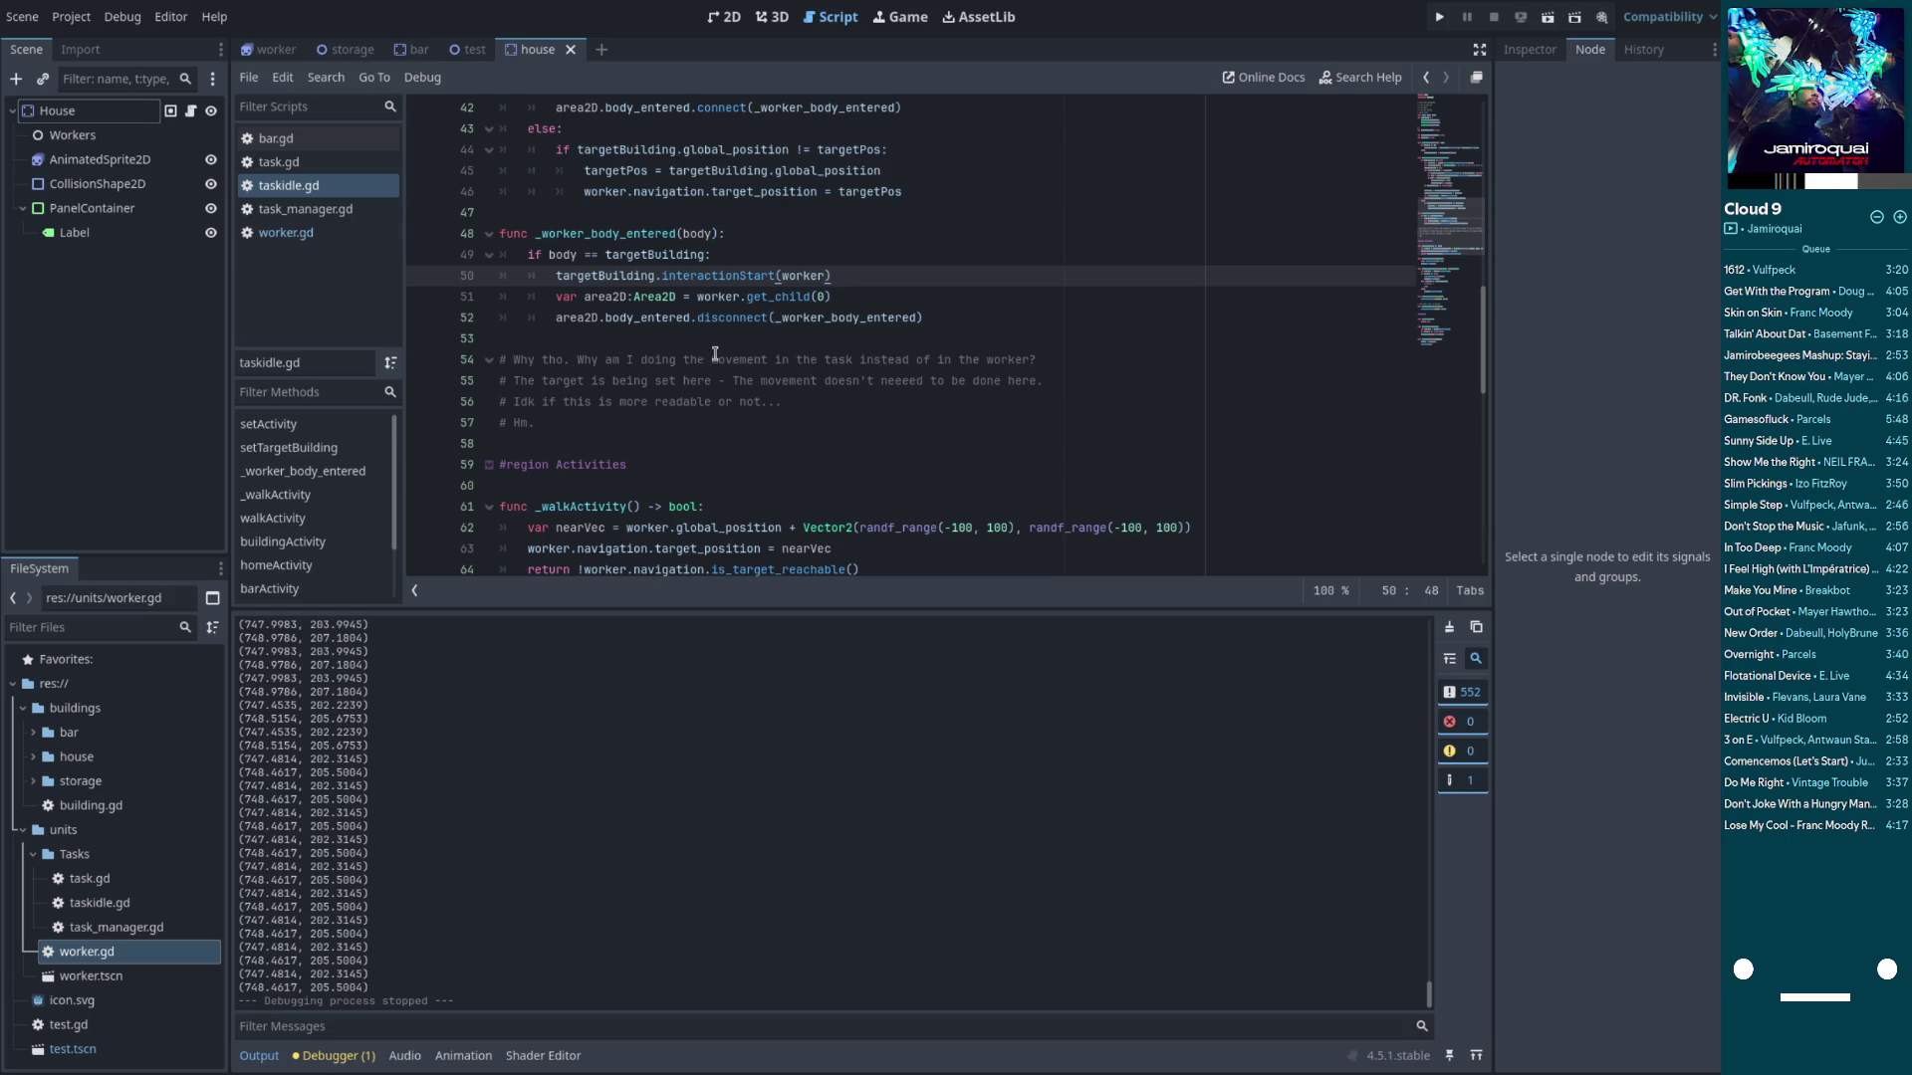
scroll(726, 336, "up", 3)
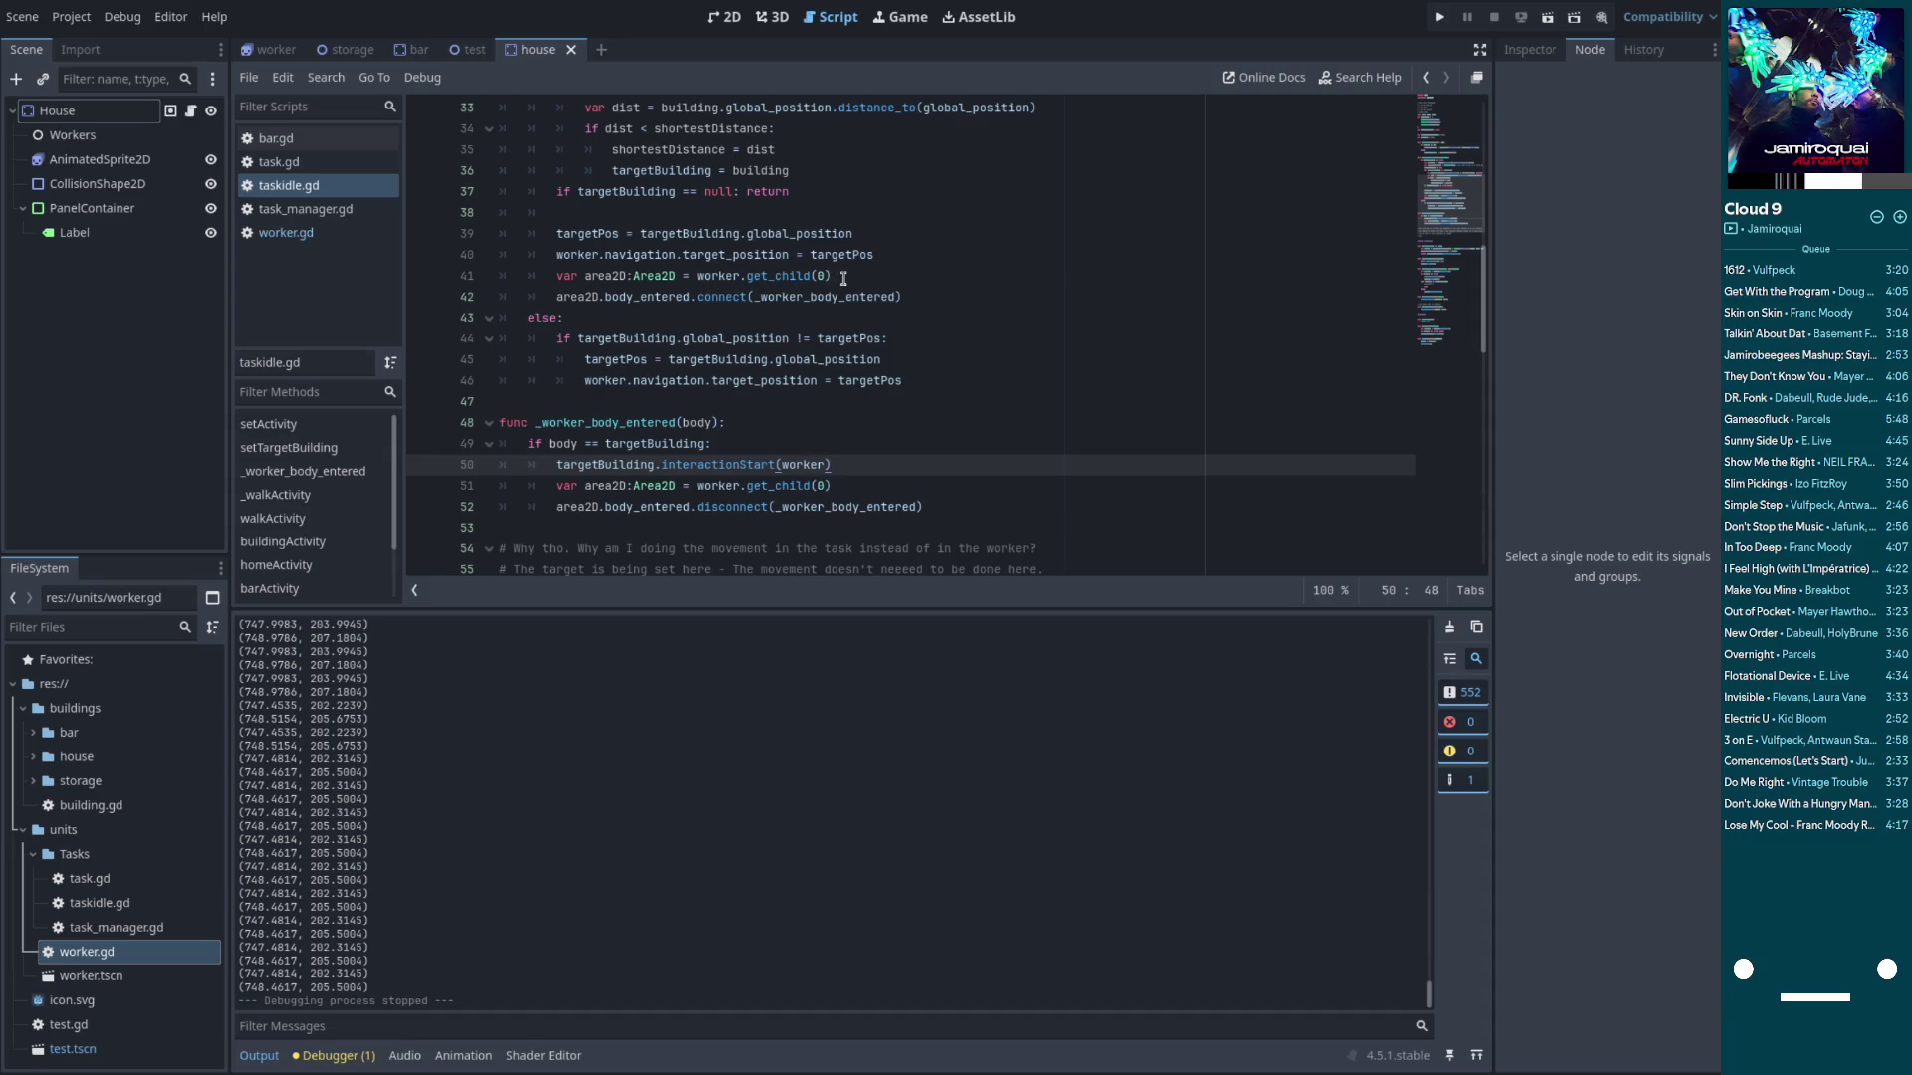
mouse_move(841, 288)
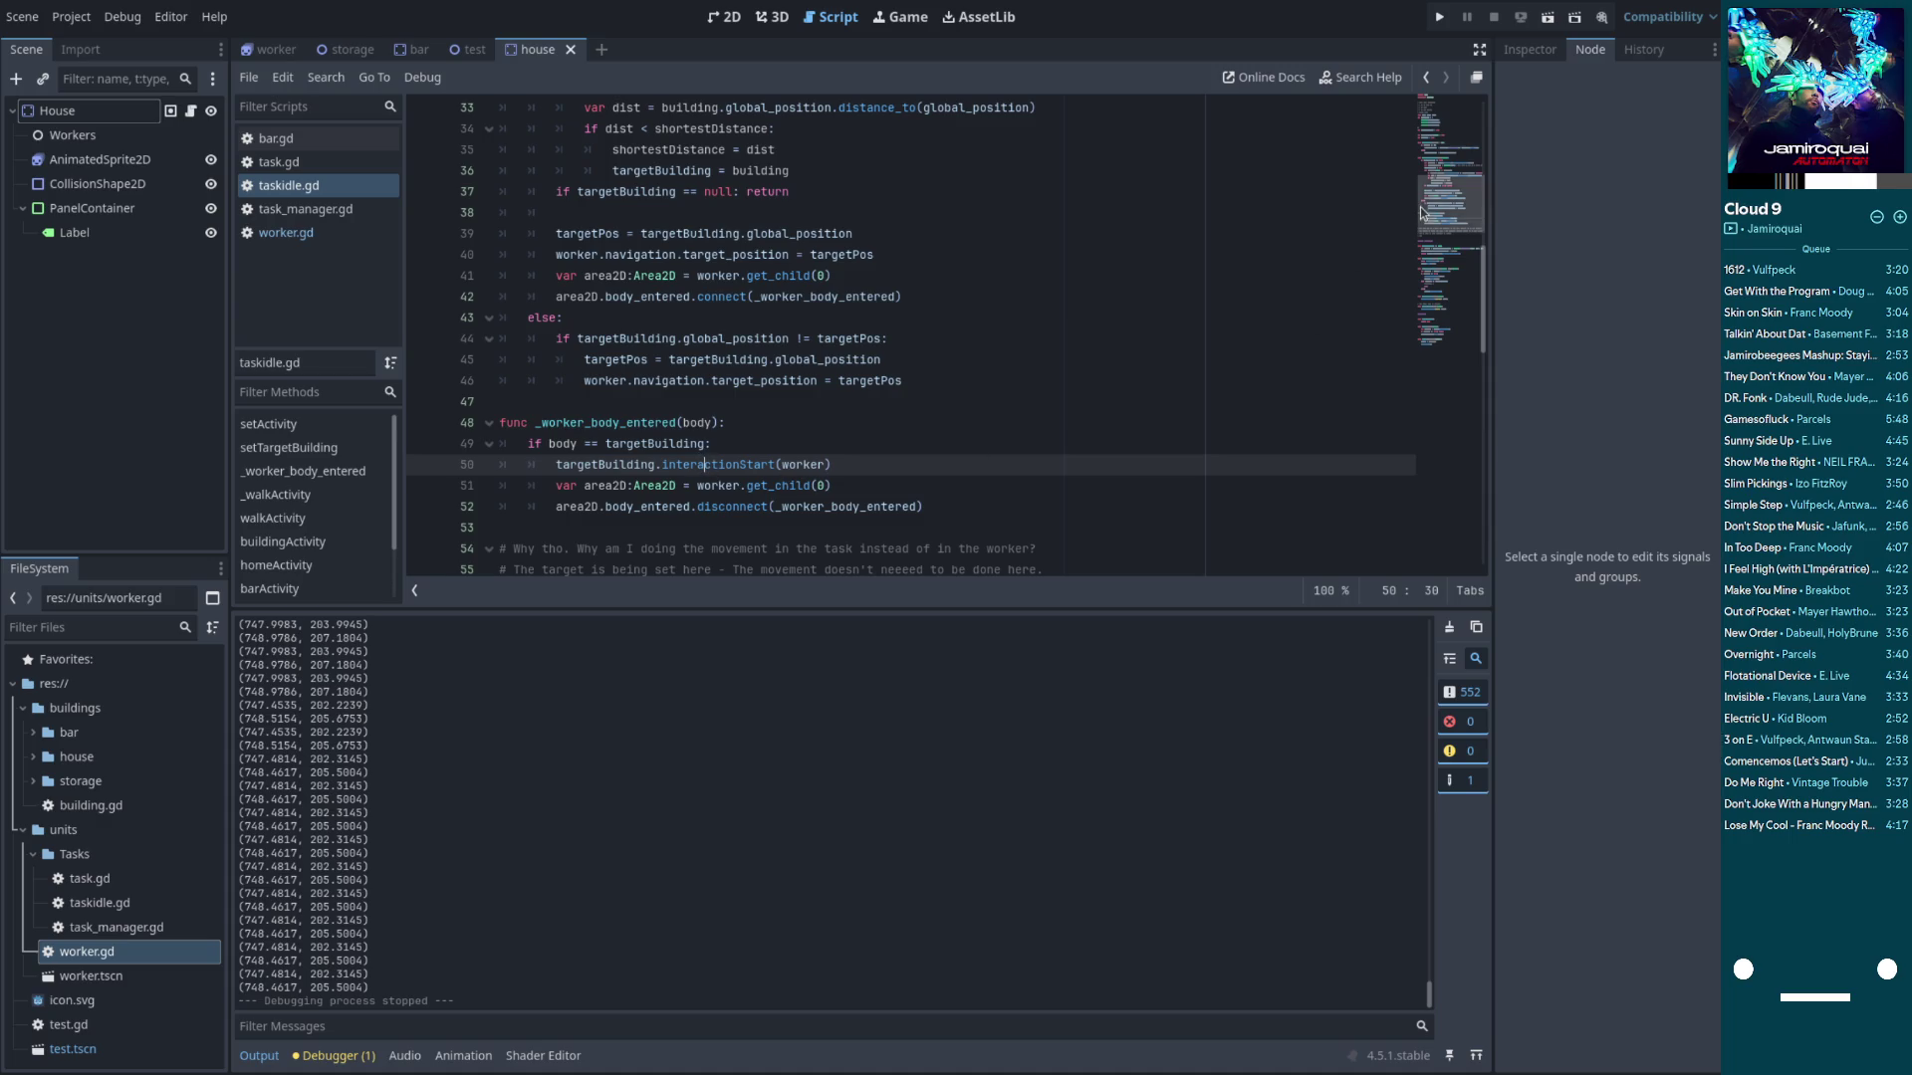
left_click(1435, 131)
left_click_drag(1434, 131, 1415, 495)
scroll(594, 374, "up", 13)
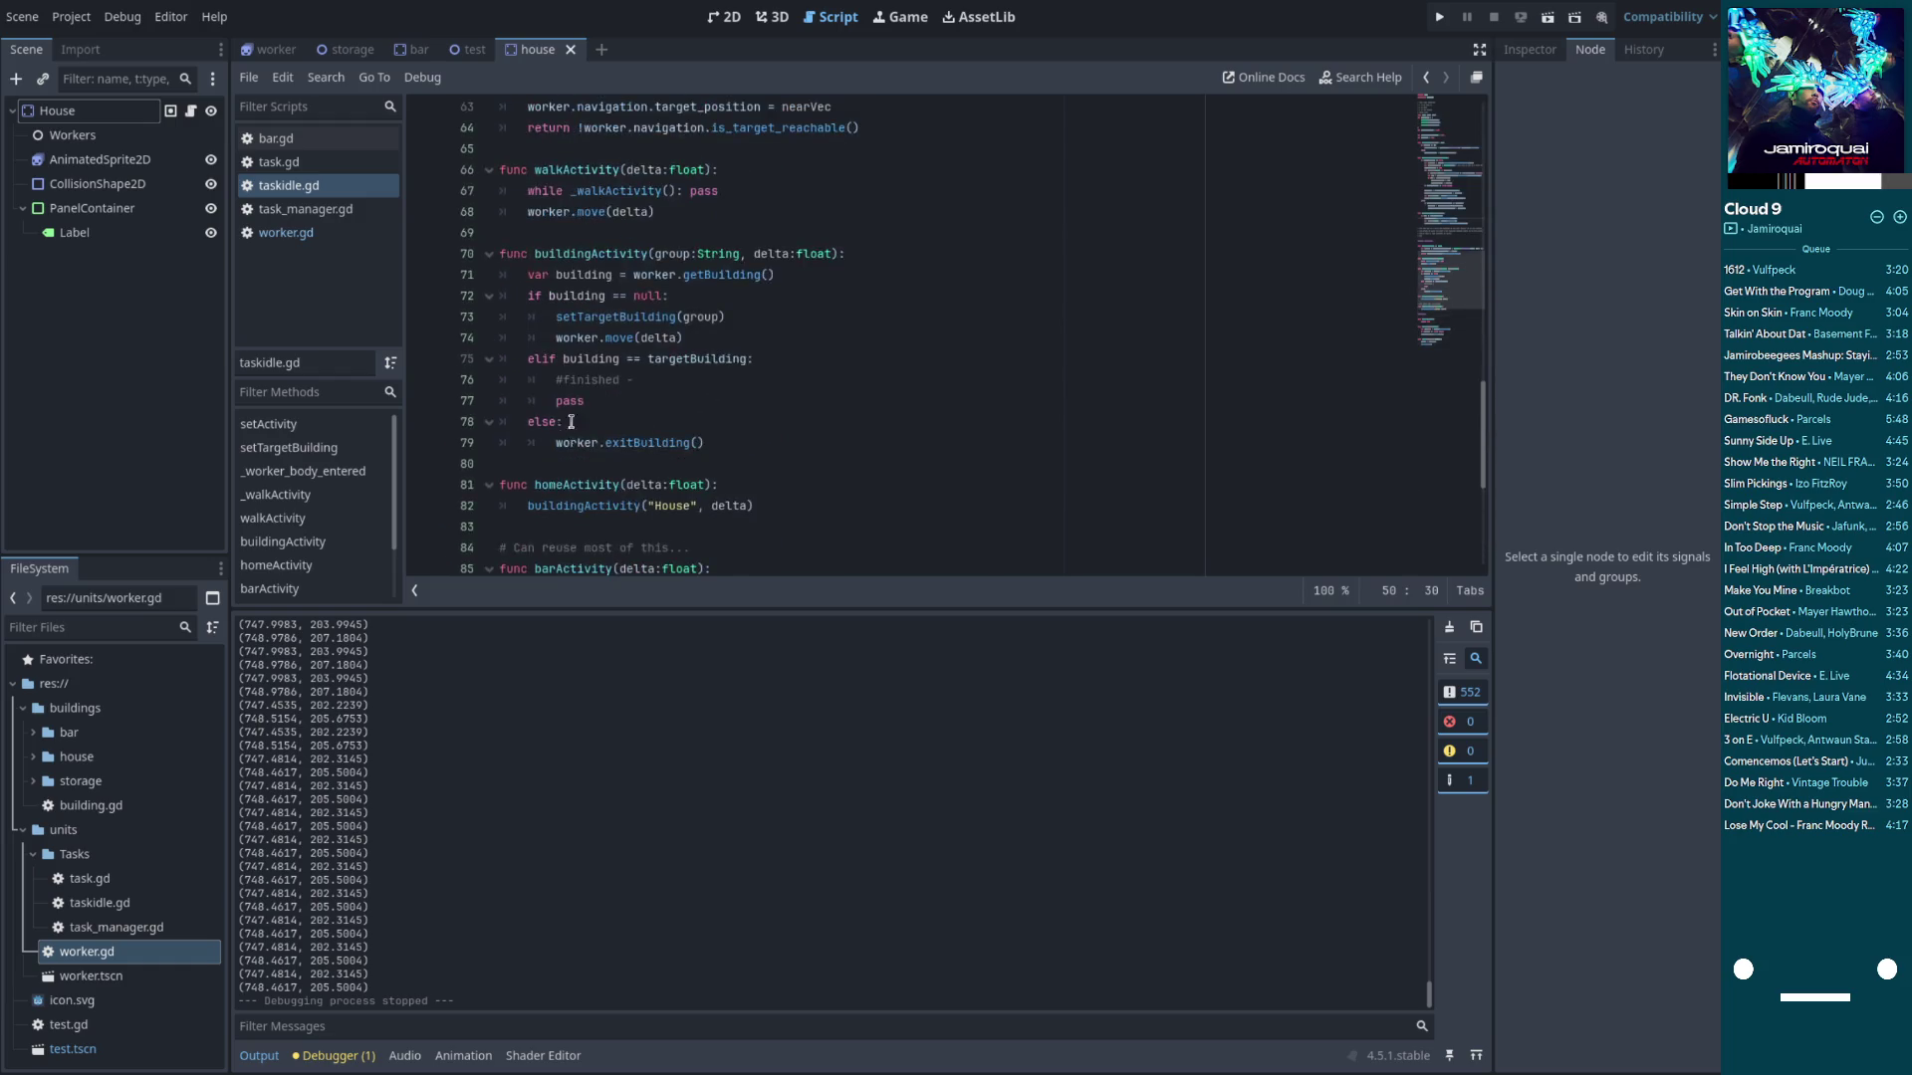
scroll(594, 374, "up", 10)
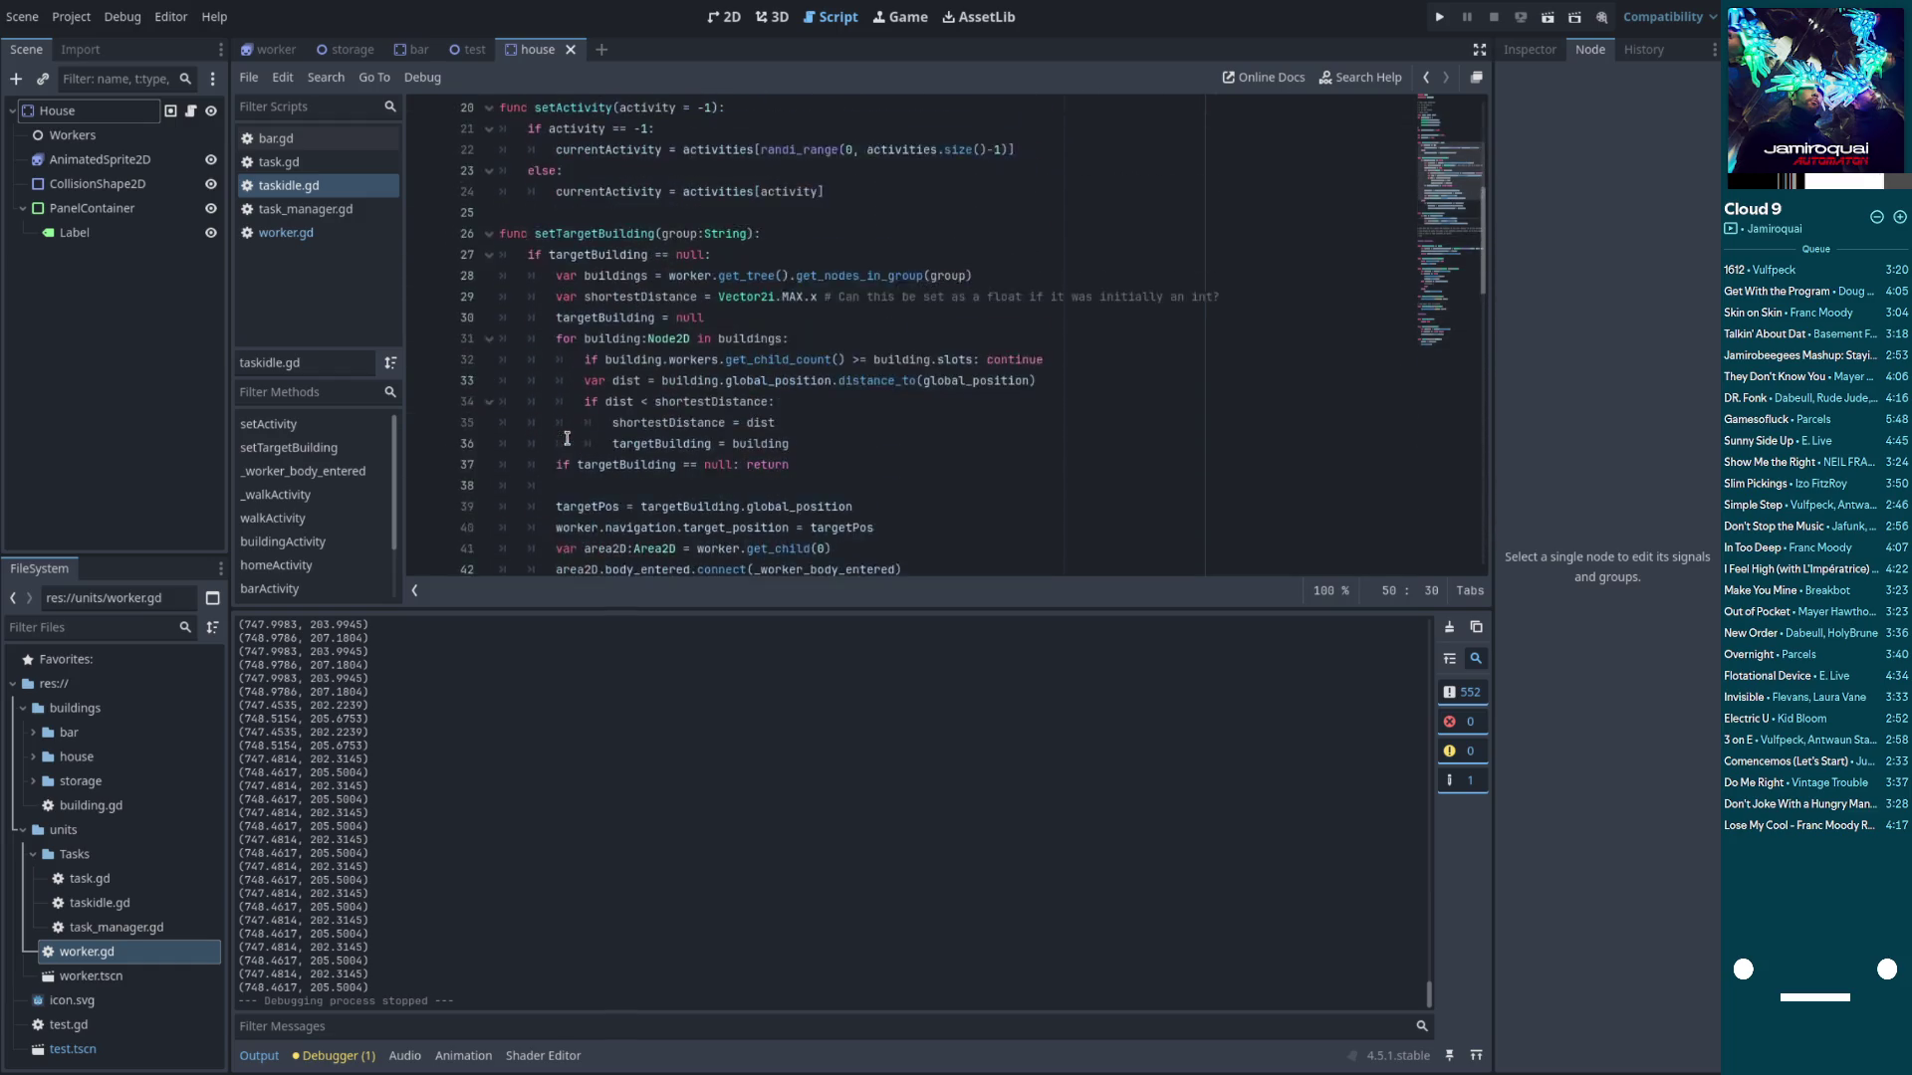
scroll(580, 445, "down", 5)
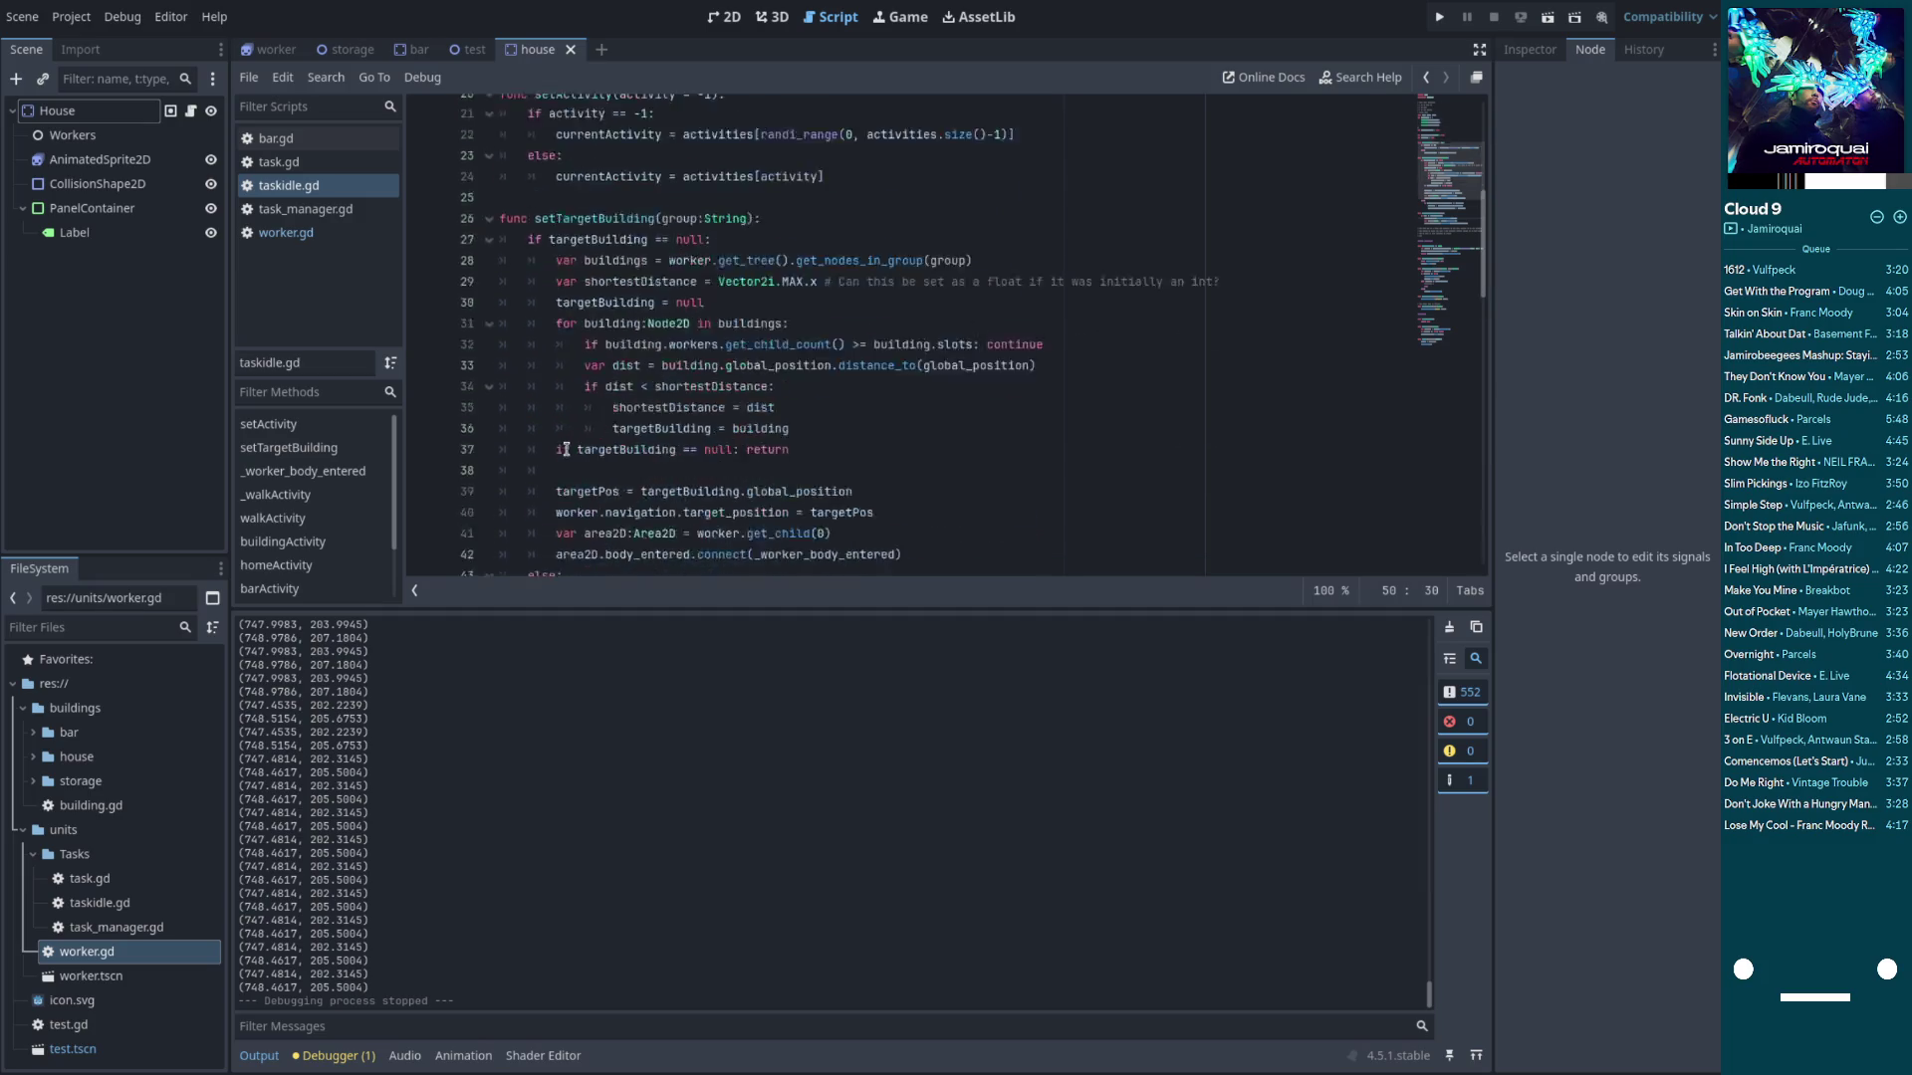
In bar.gd, follow the enterBuilding call to its definition in worker.gd
left_click(291, 140)
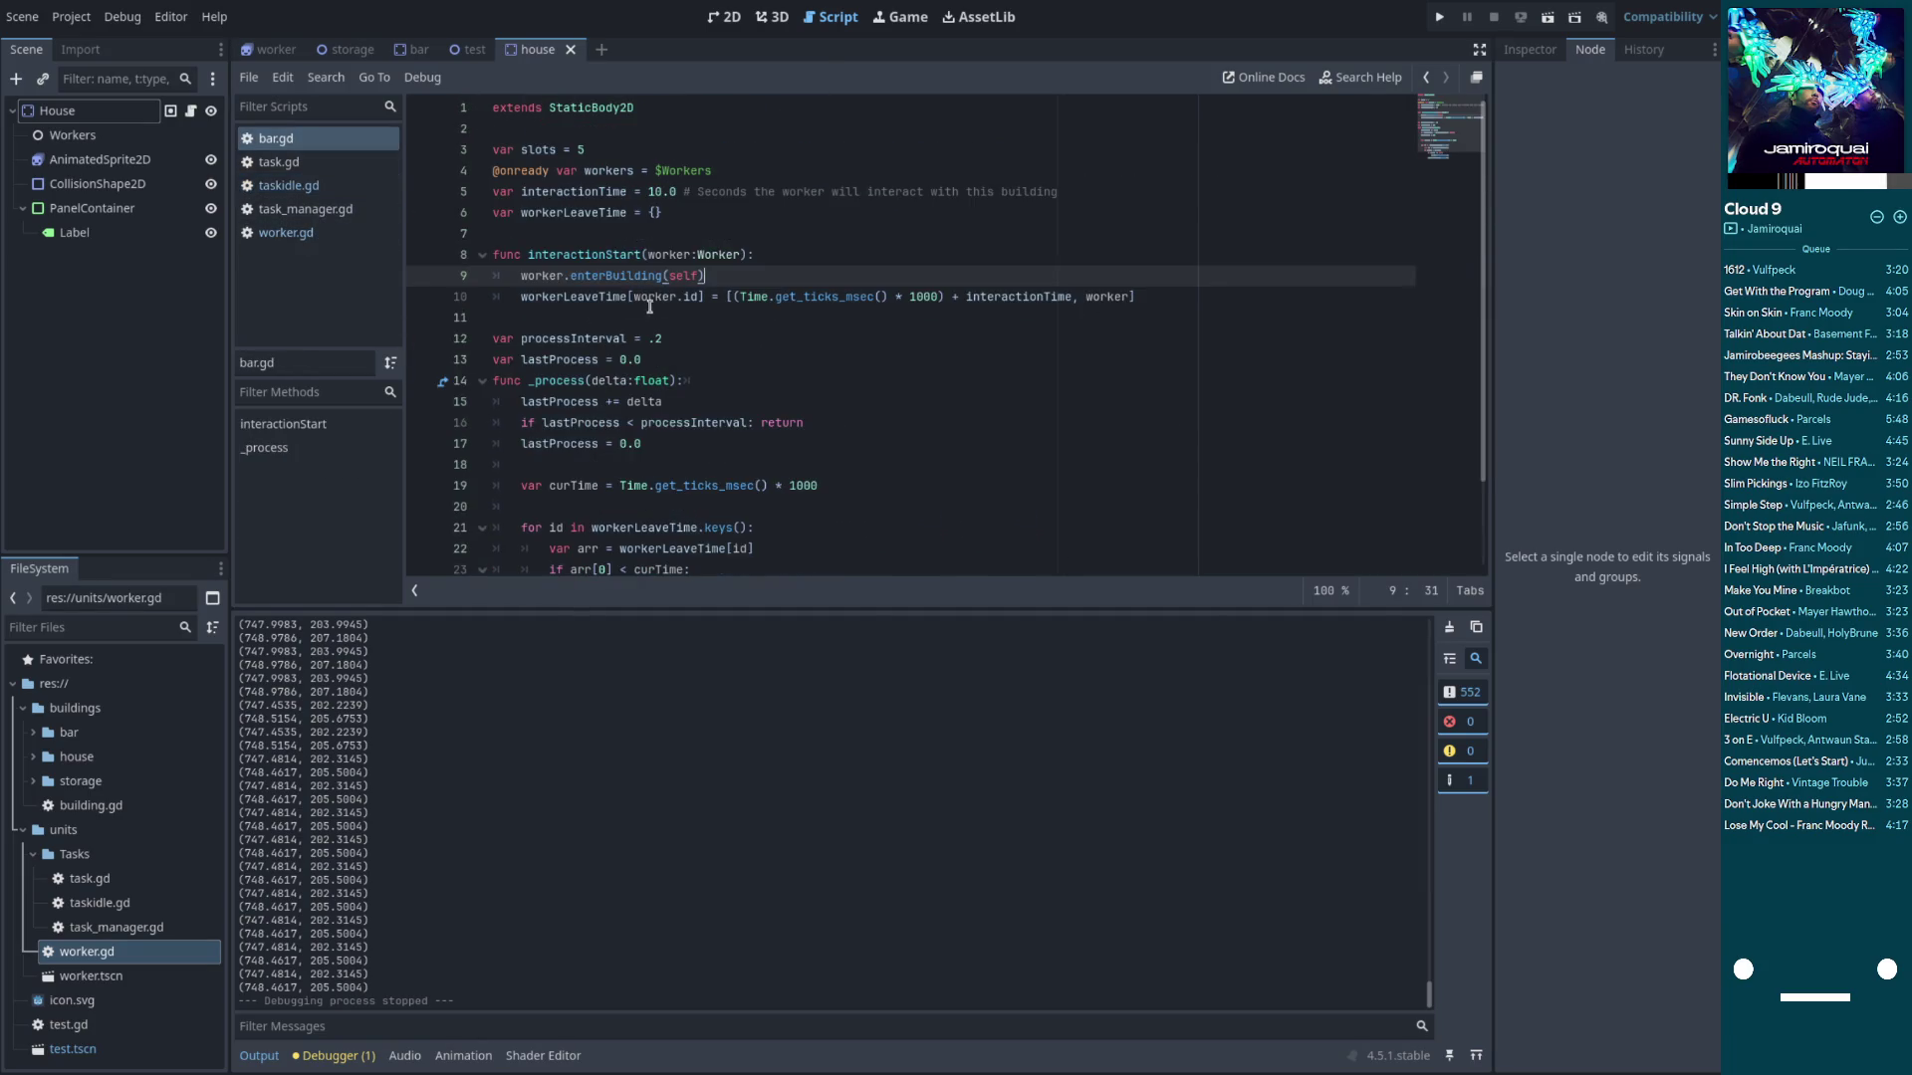
double_click(543, 276)
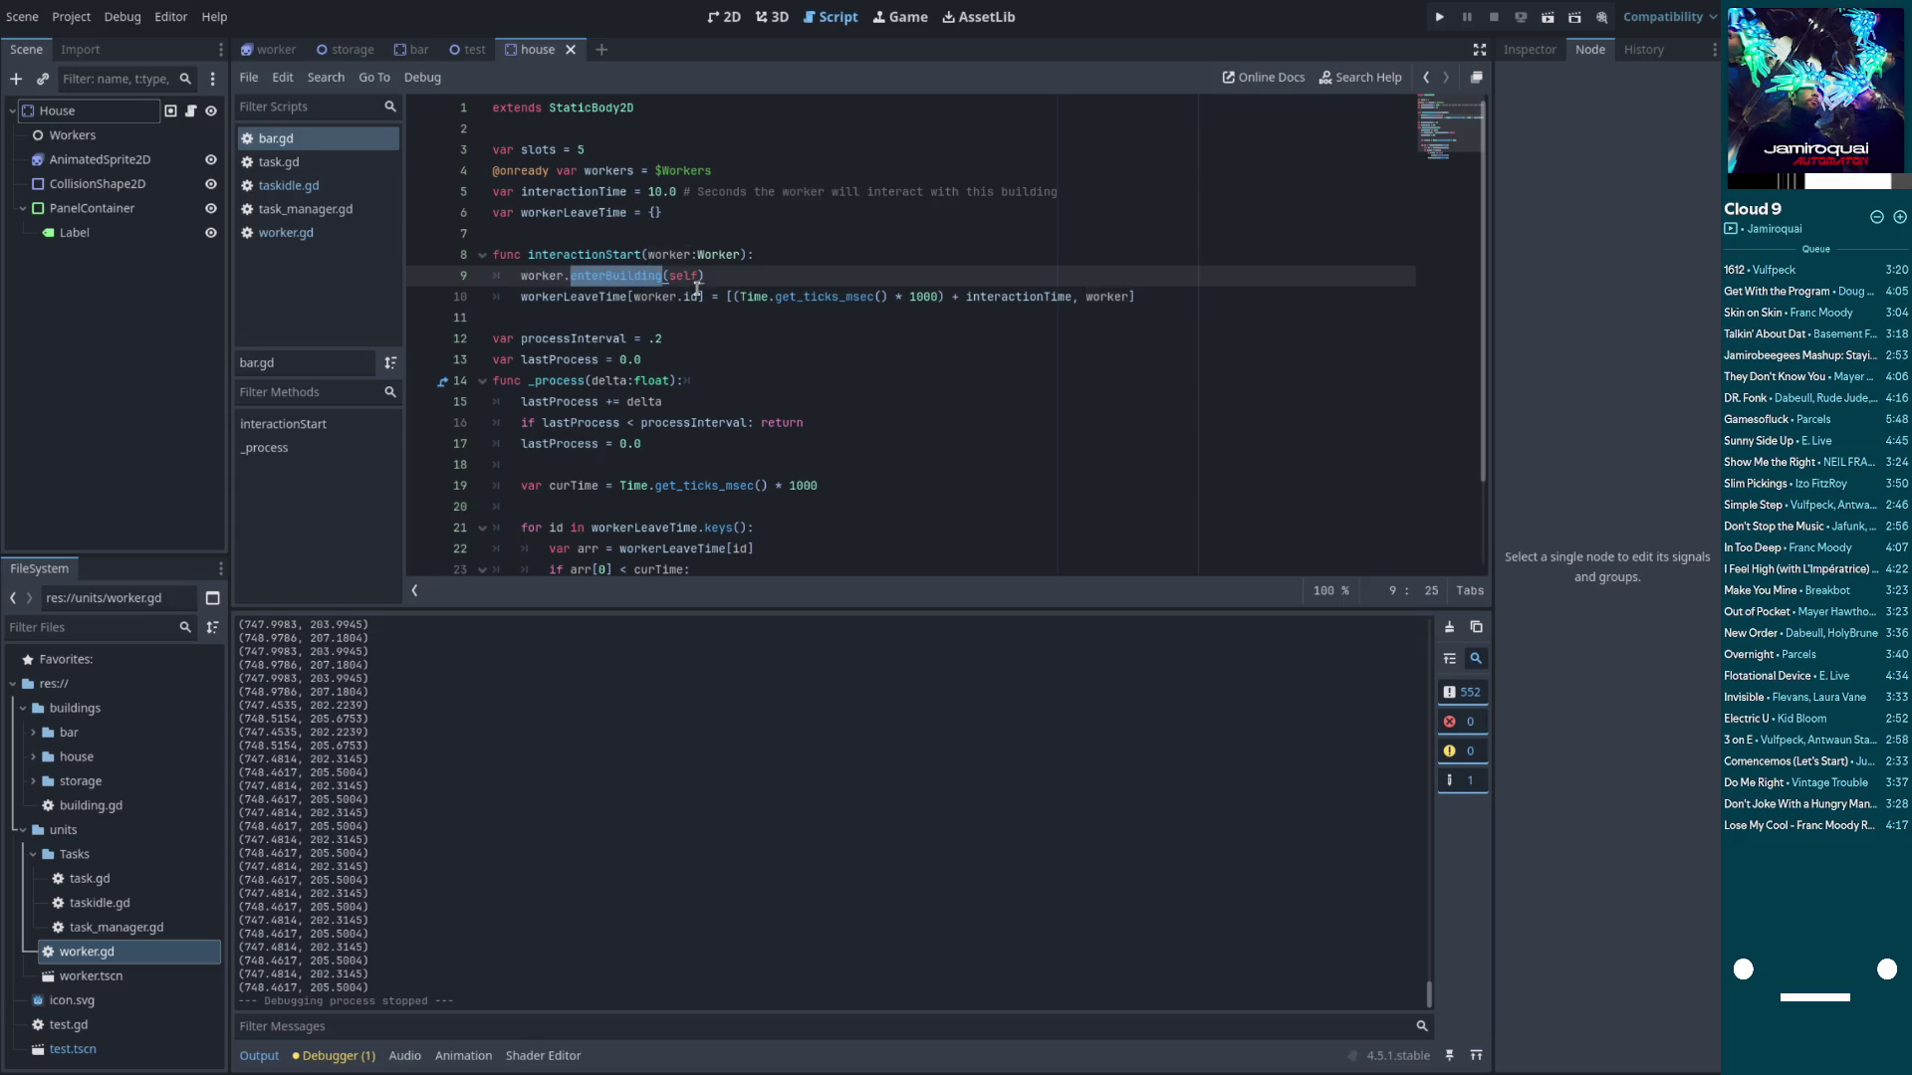
left_click(644, 279, "ctrl")
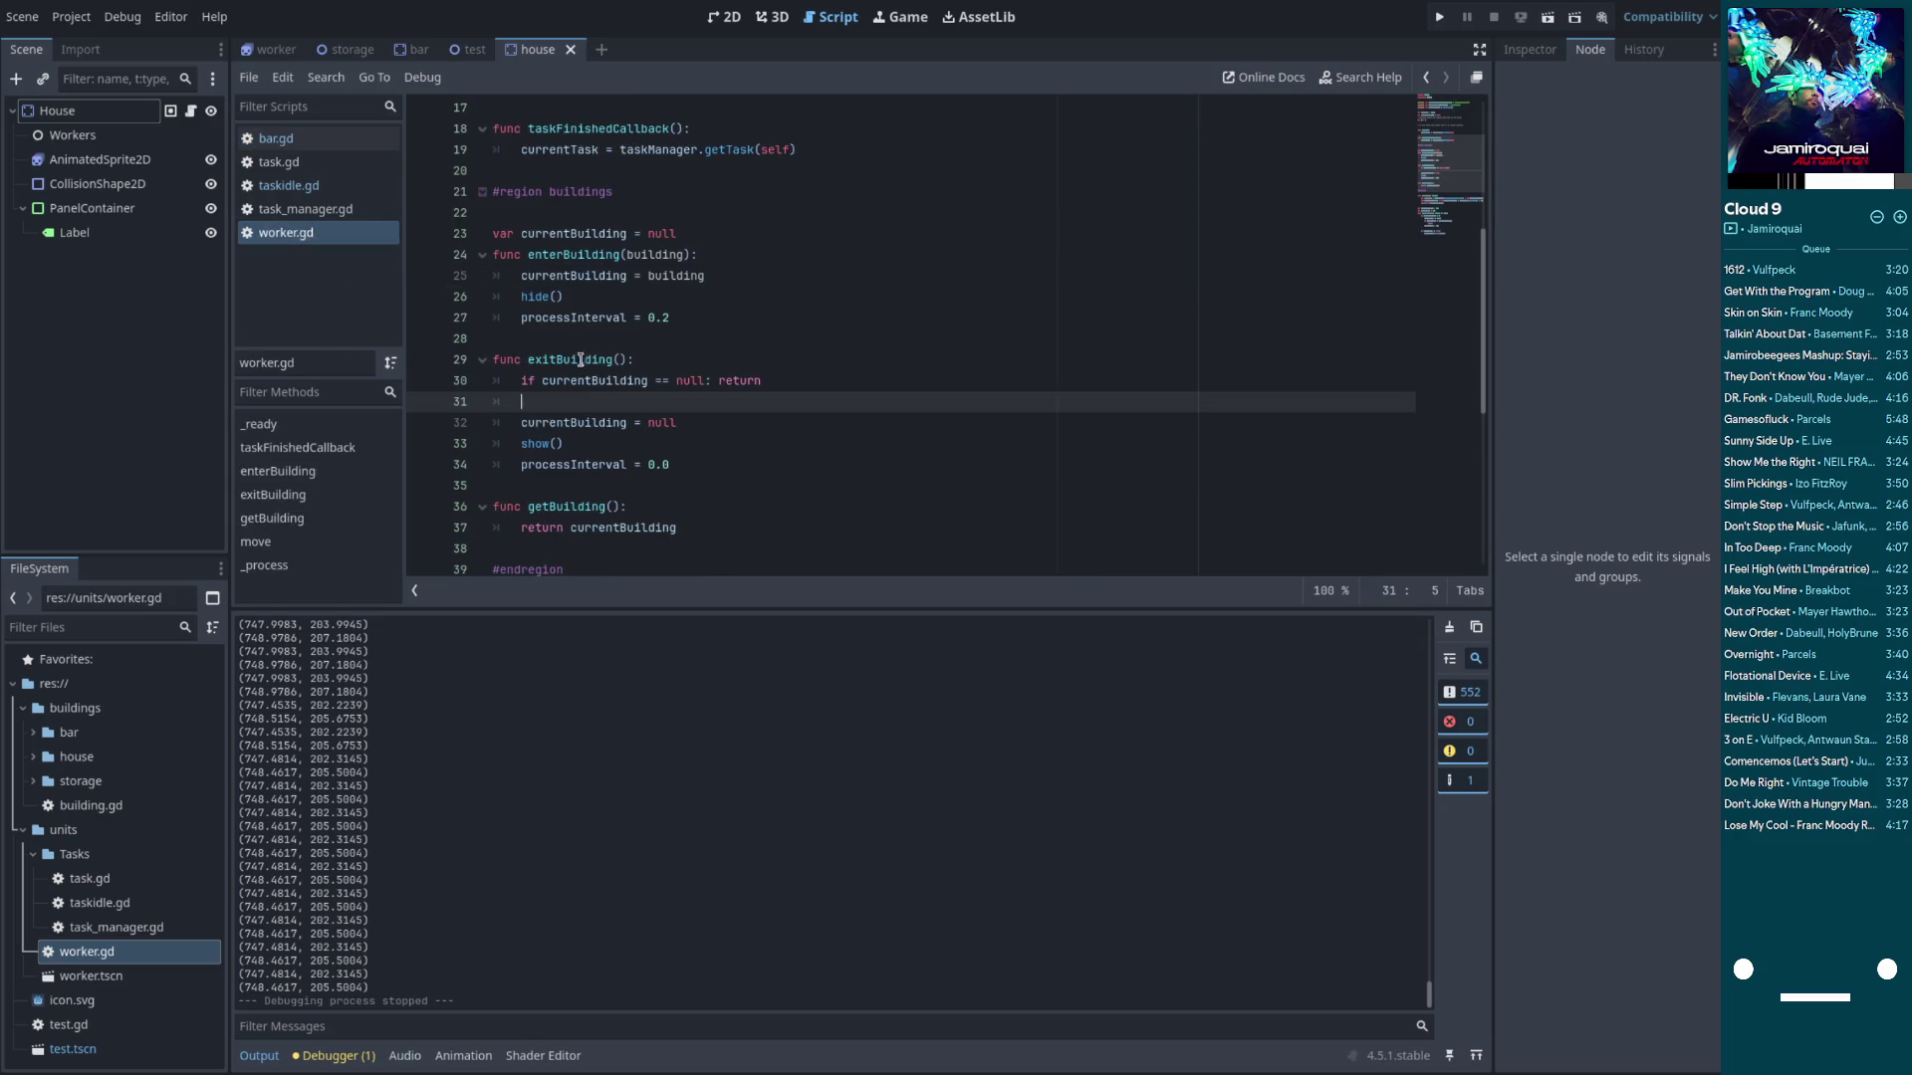
double_click(570, 276)
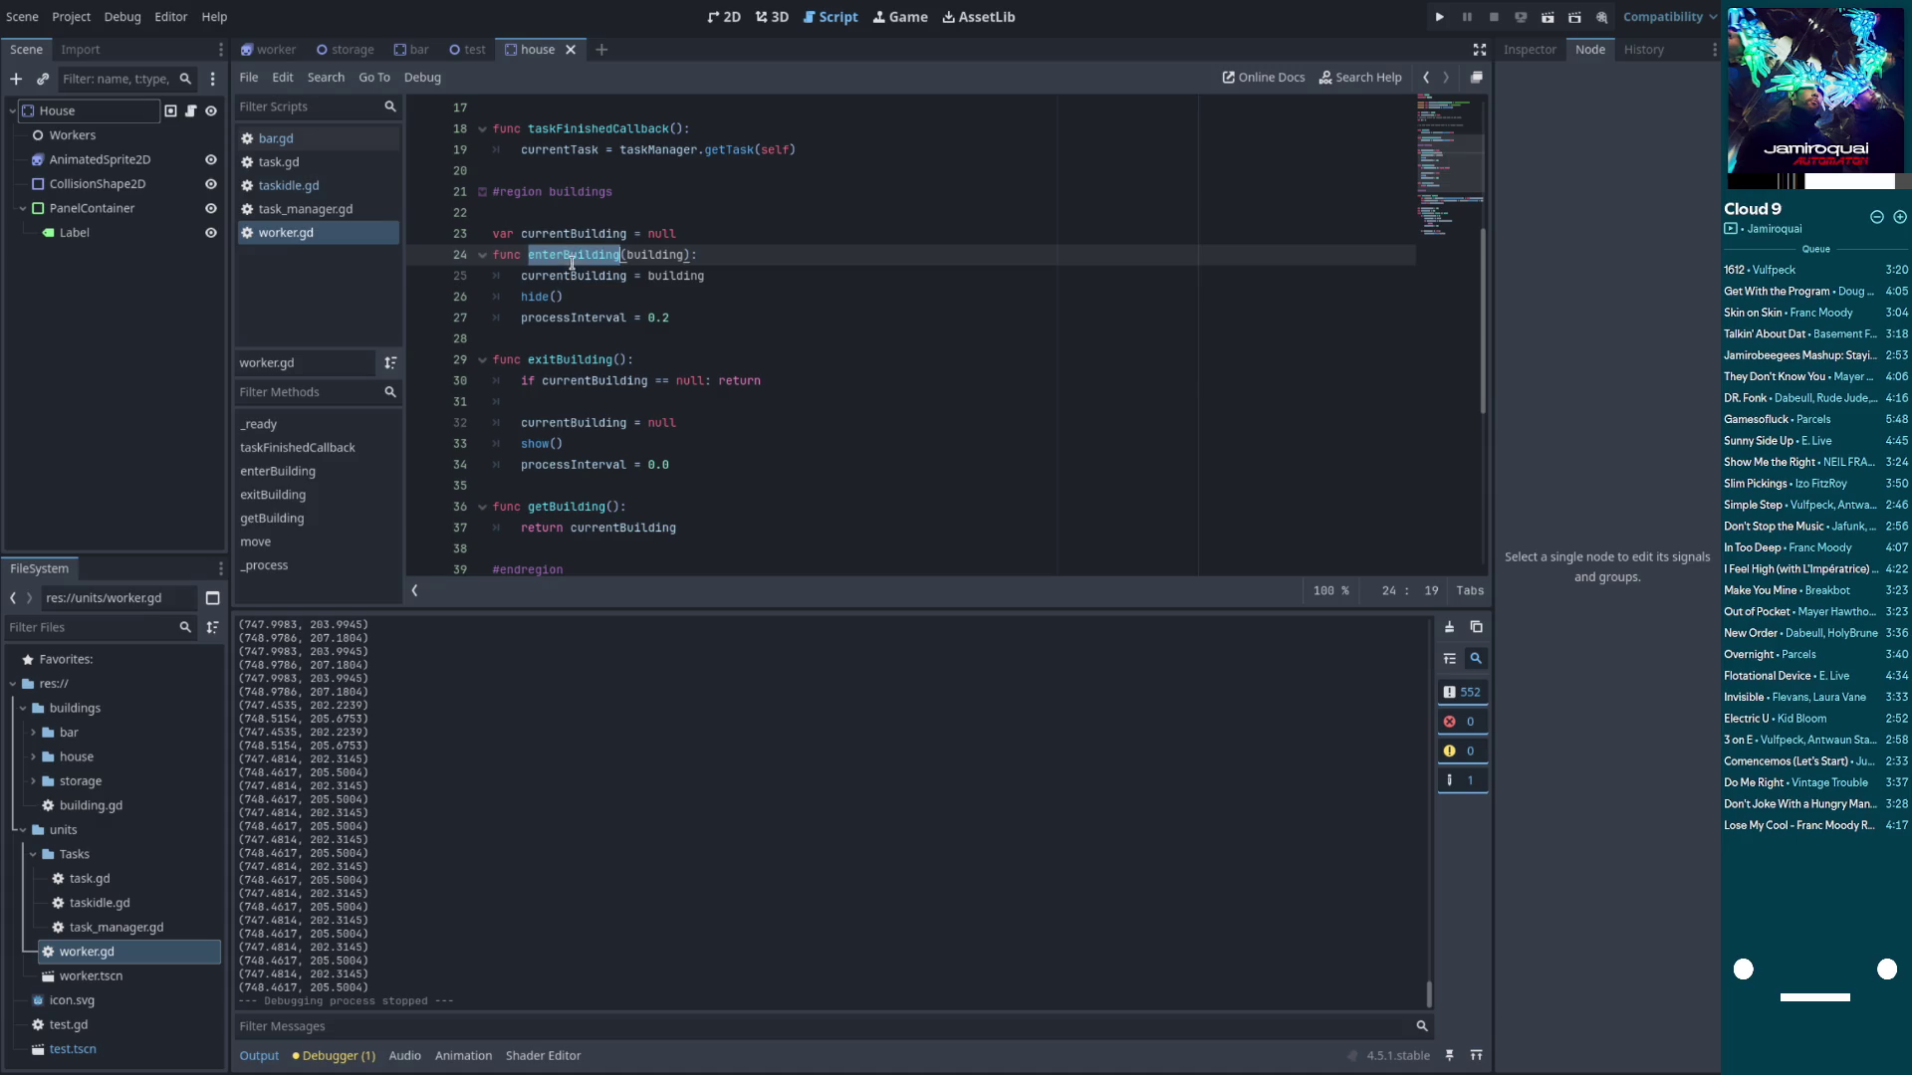
left_click(656, 254)
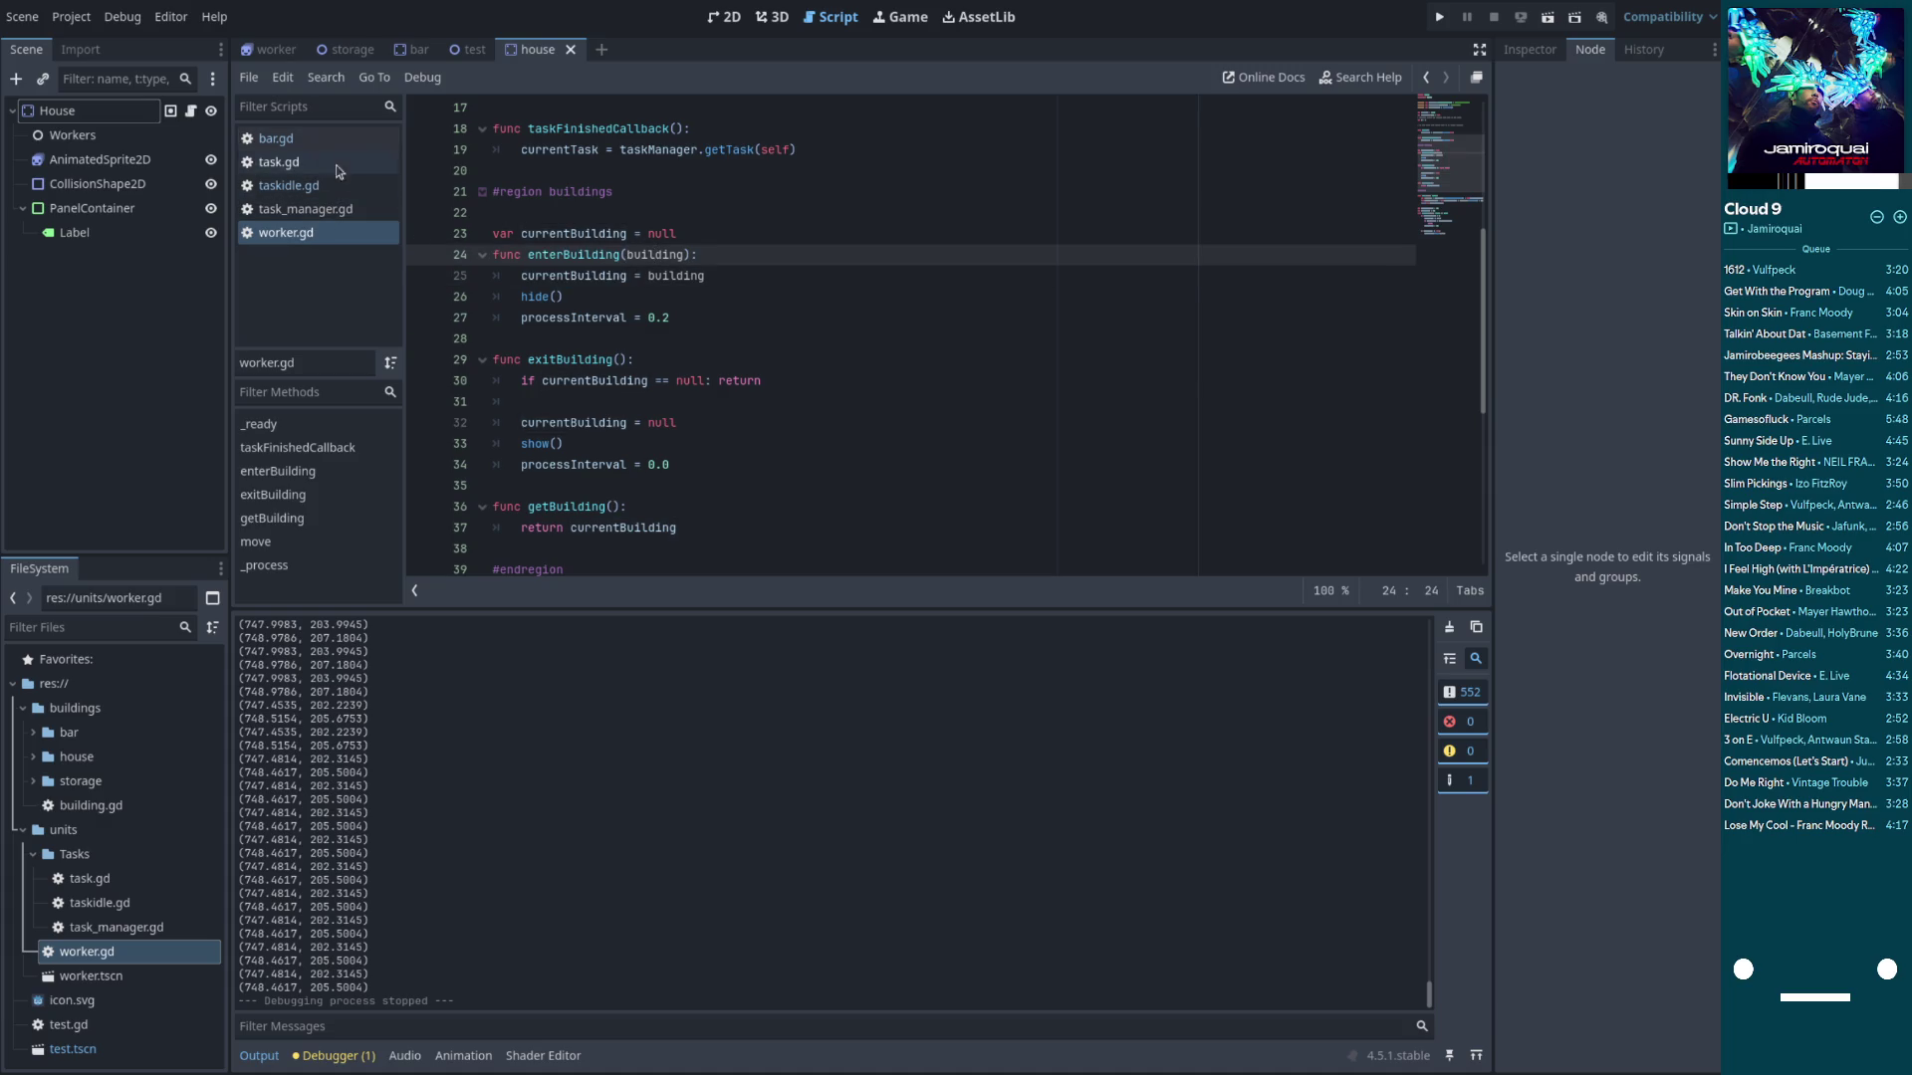
Back in bar.gd, review the enterBuilding call, then run the game and stop it
left_click(289, 139)
double_click(551, 299)
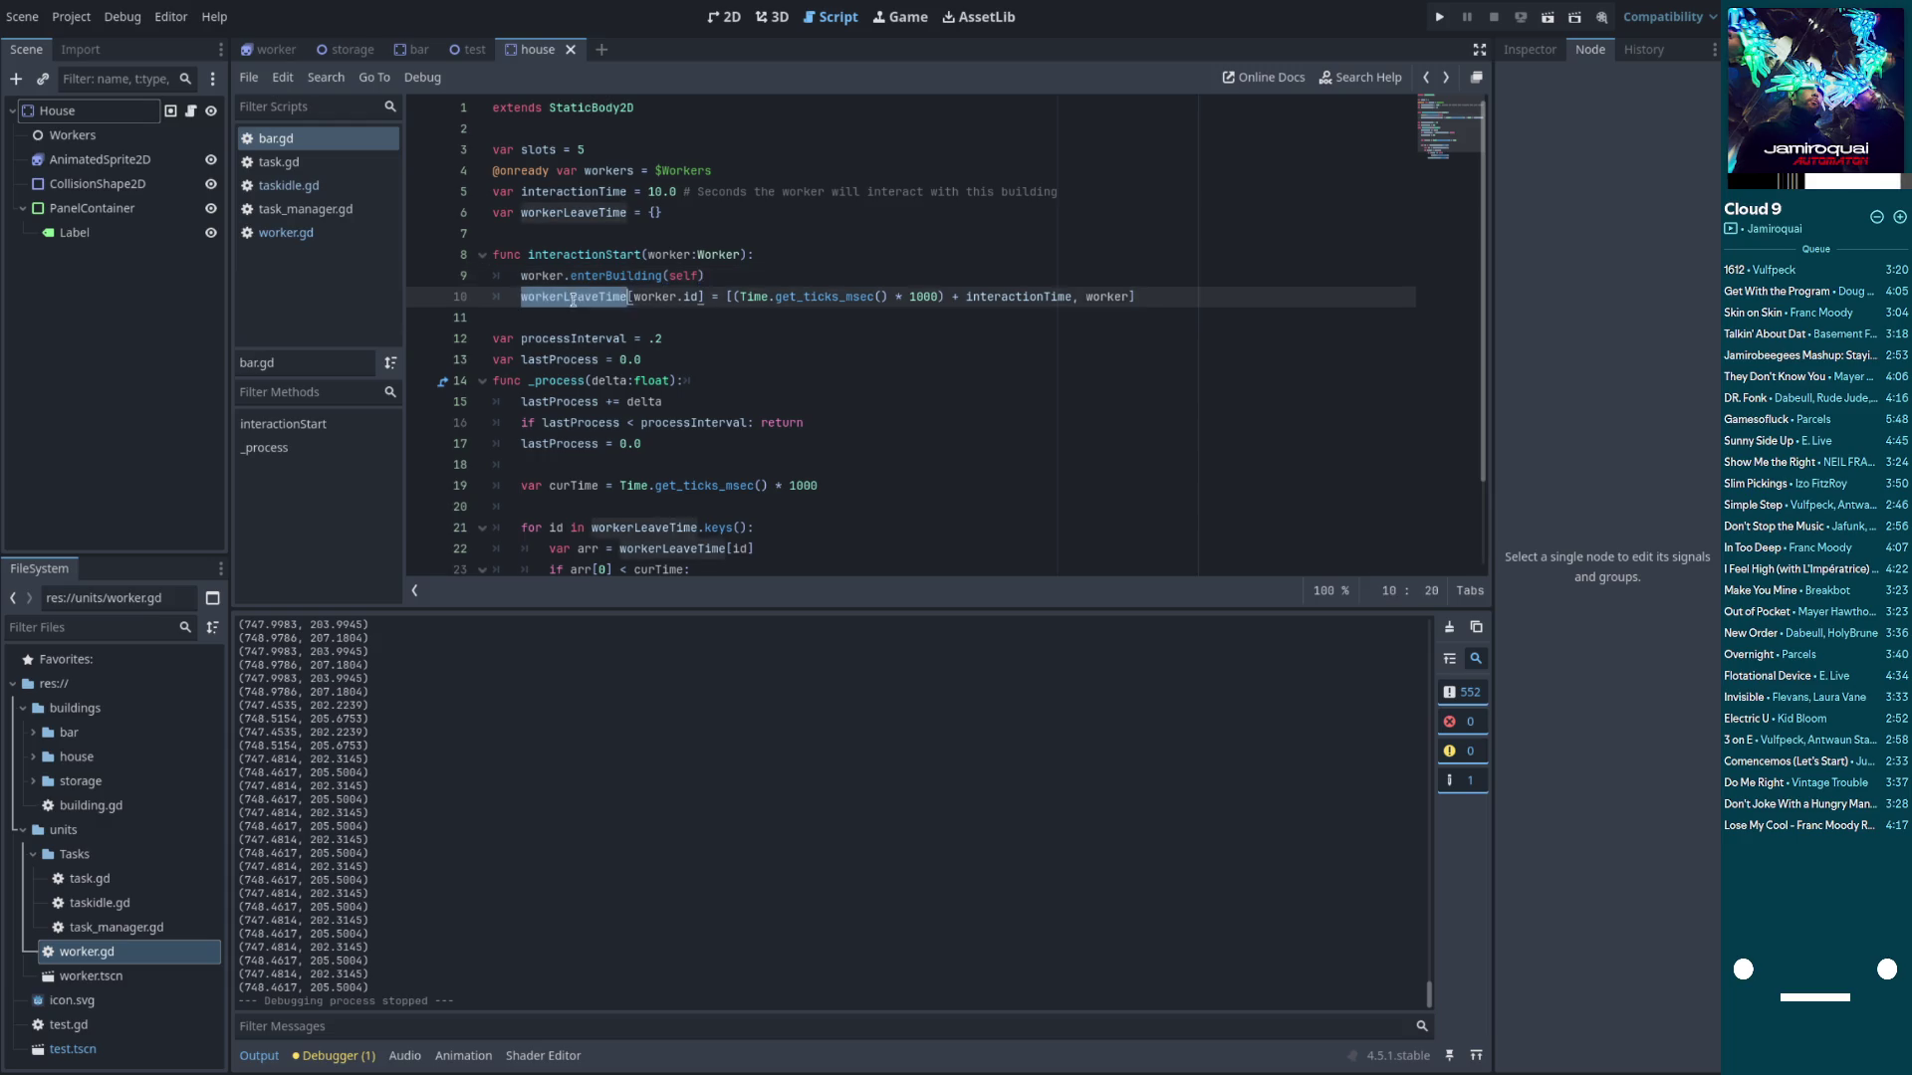
left_click(752, 280)
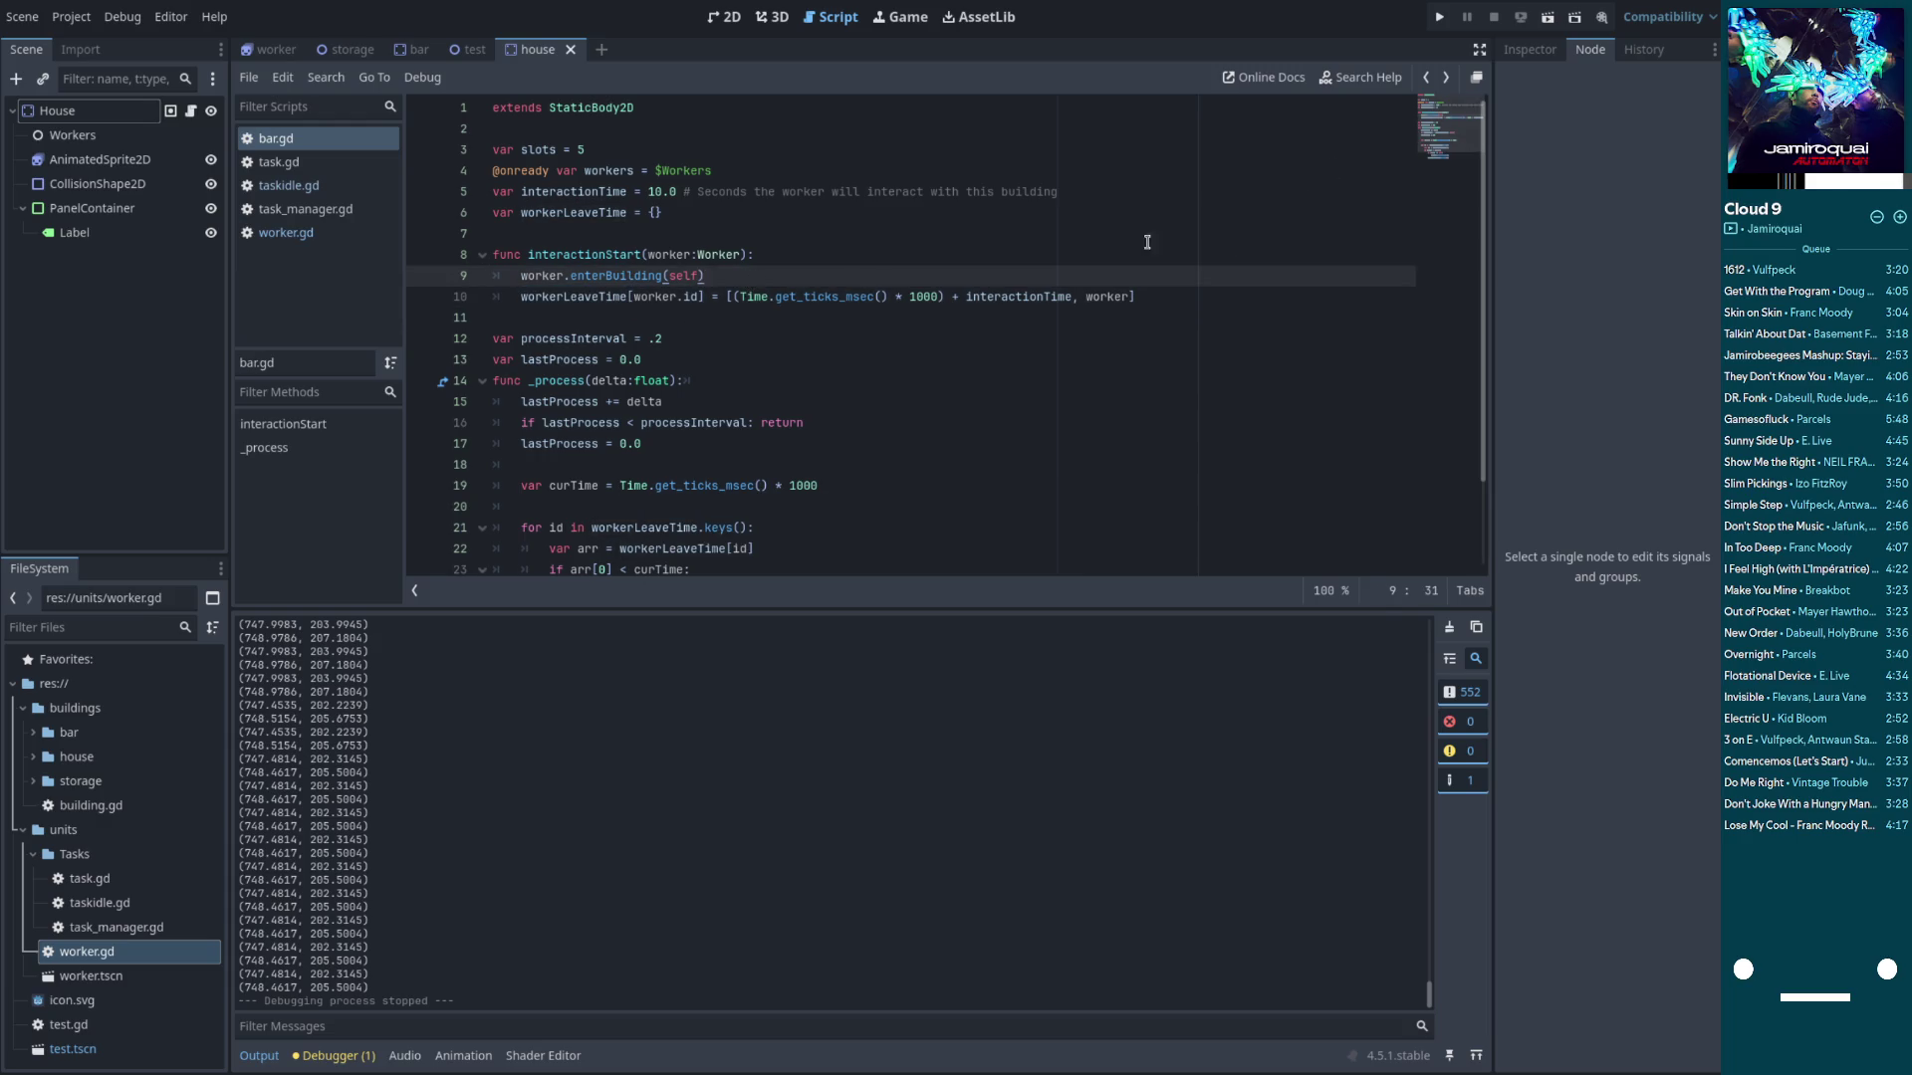
left_click(631, 276)
key("ctrl+d")
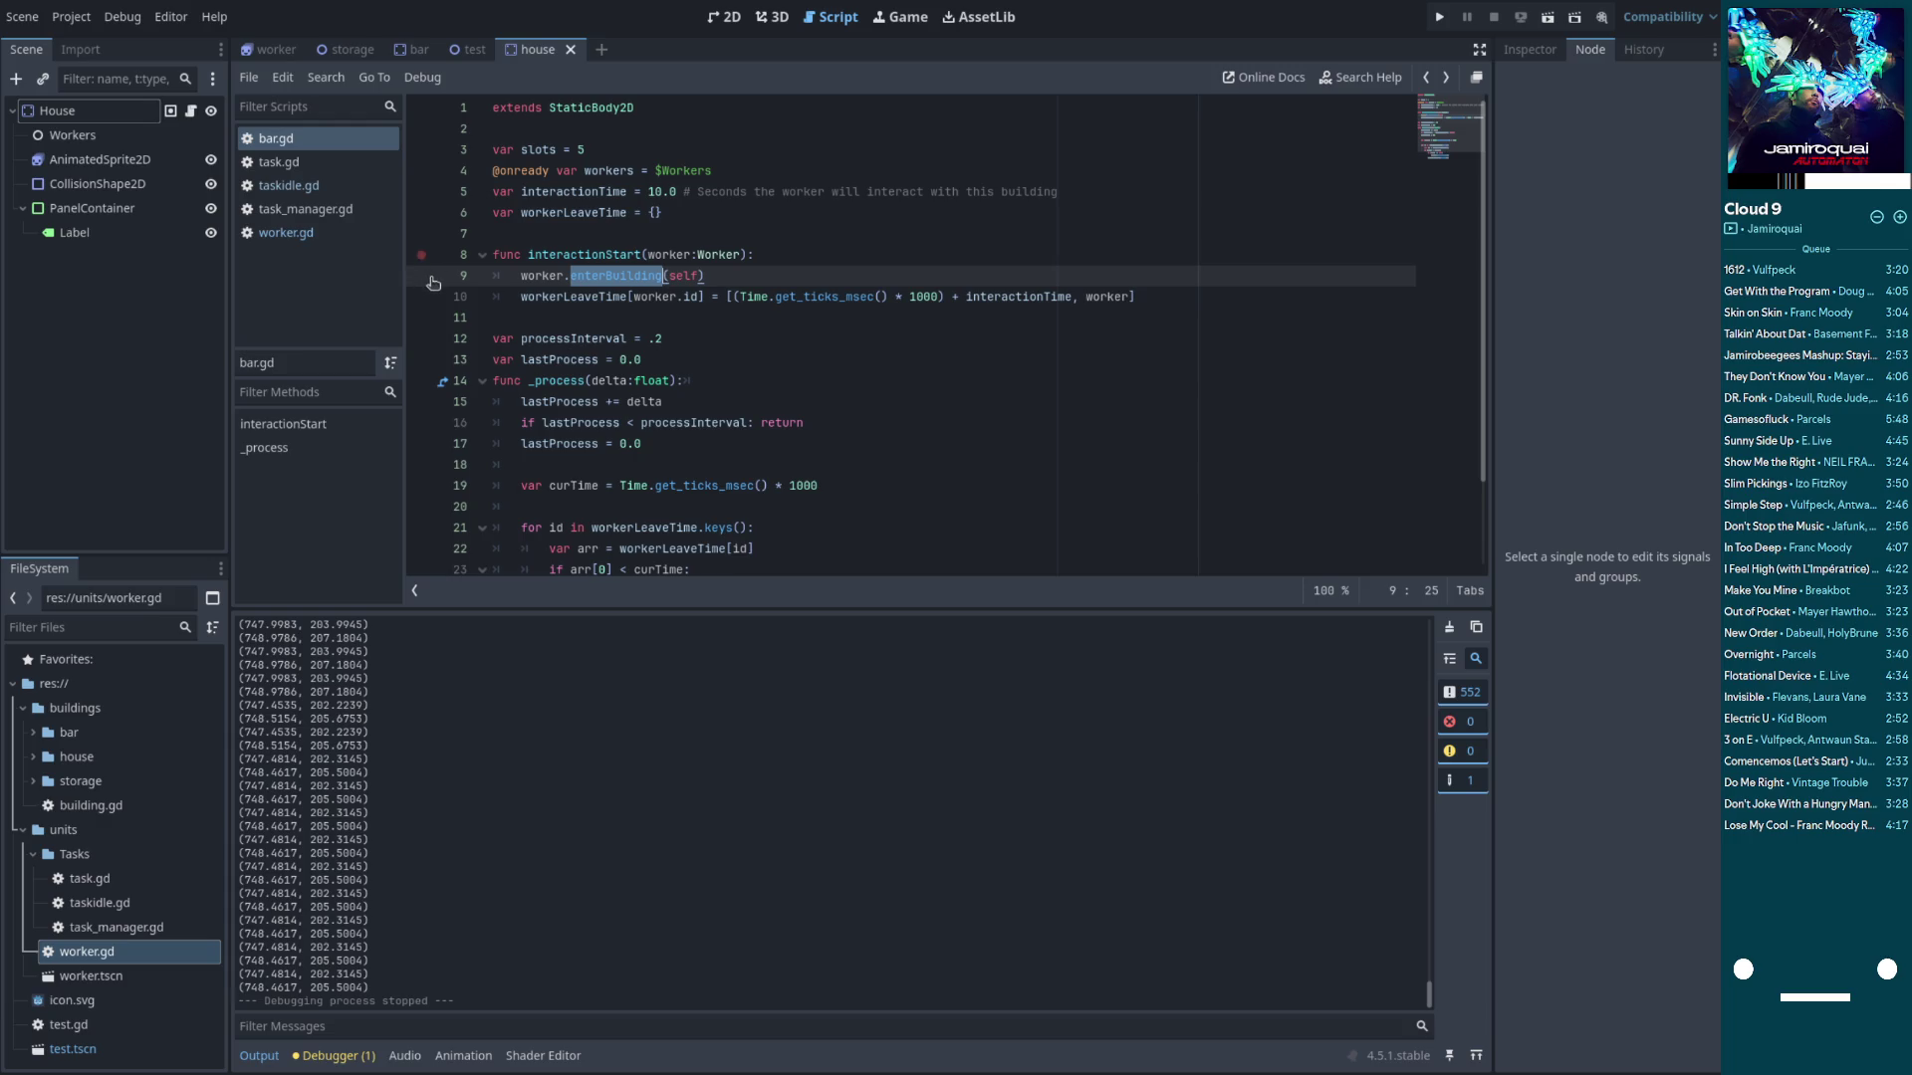
left_click(1439, 17)
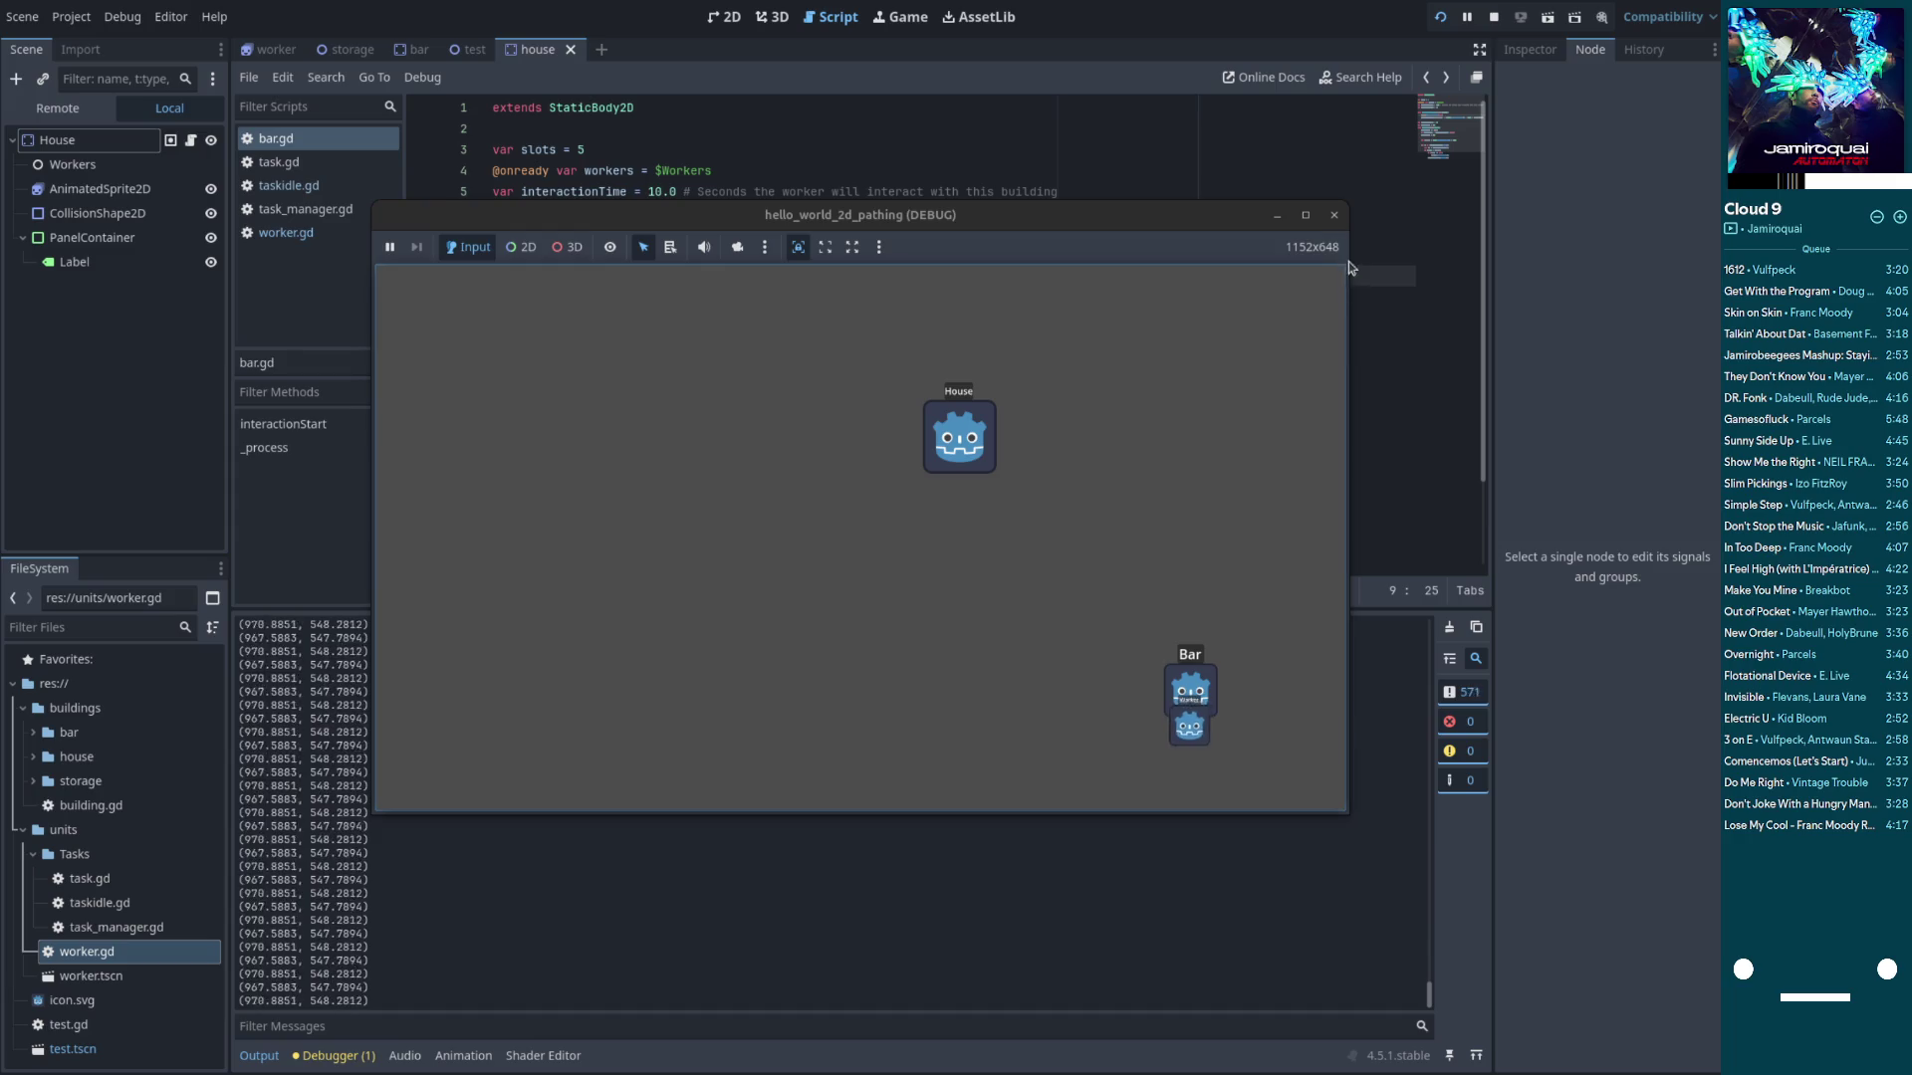
left_click(1334, 216)
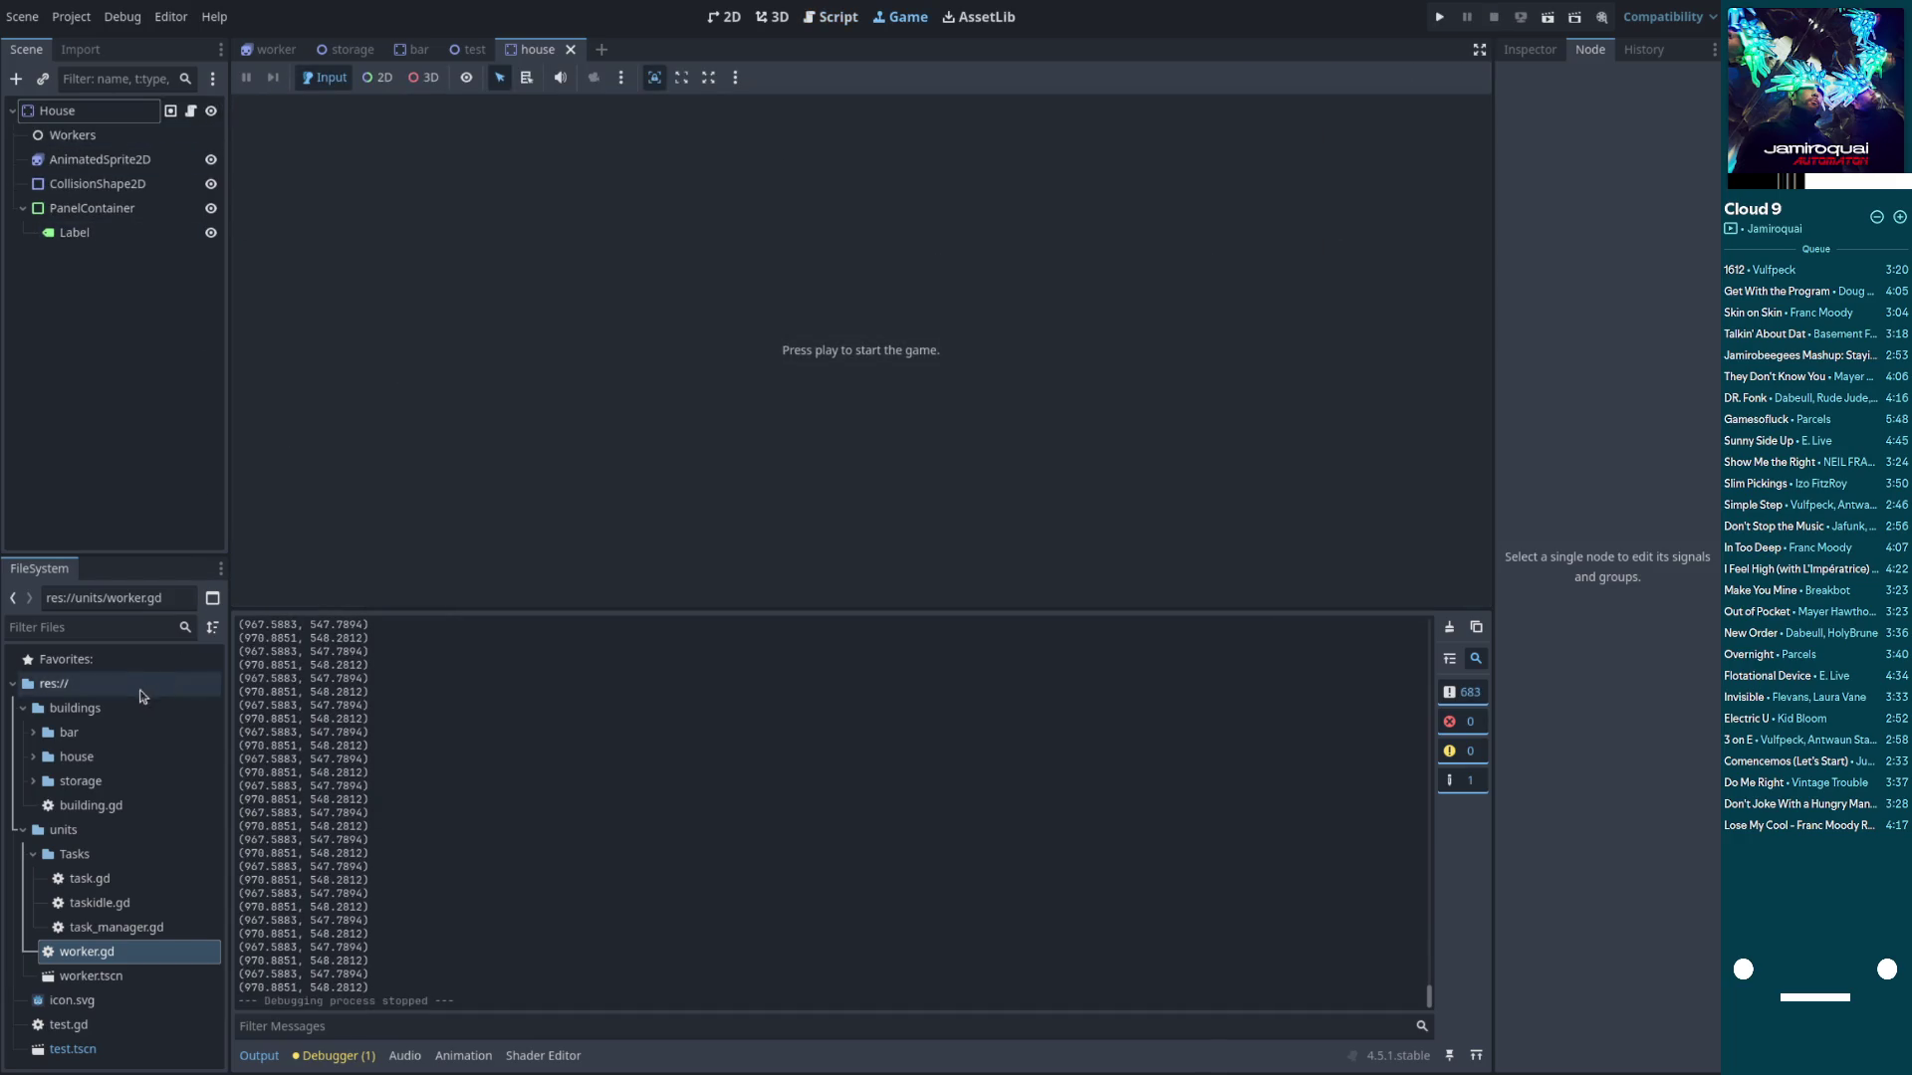
Open bar.gd, add a breakpoint on line 23, and run until it breaks
left_click(33, 732)
double_click(87, 756)
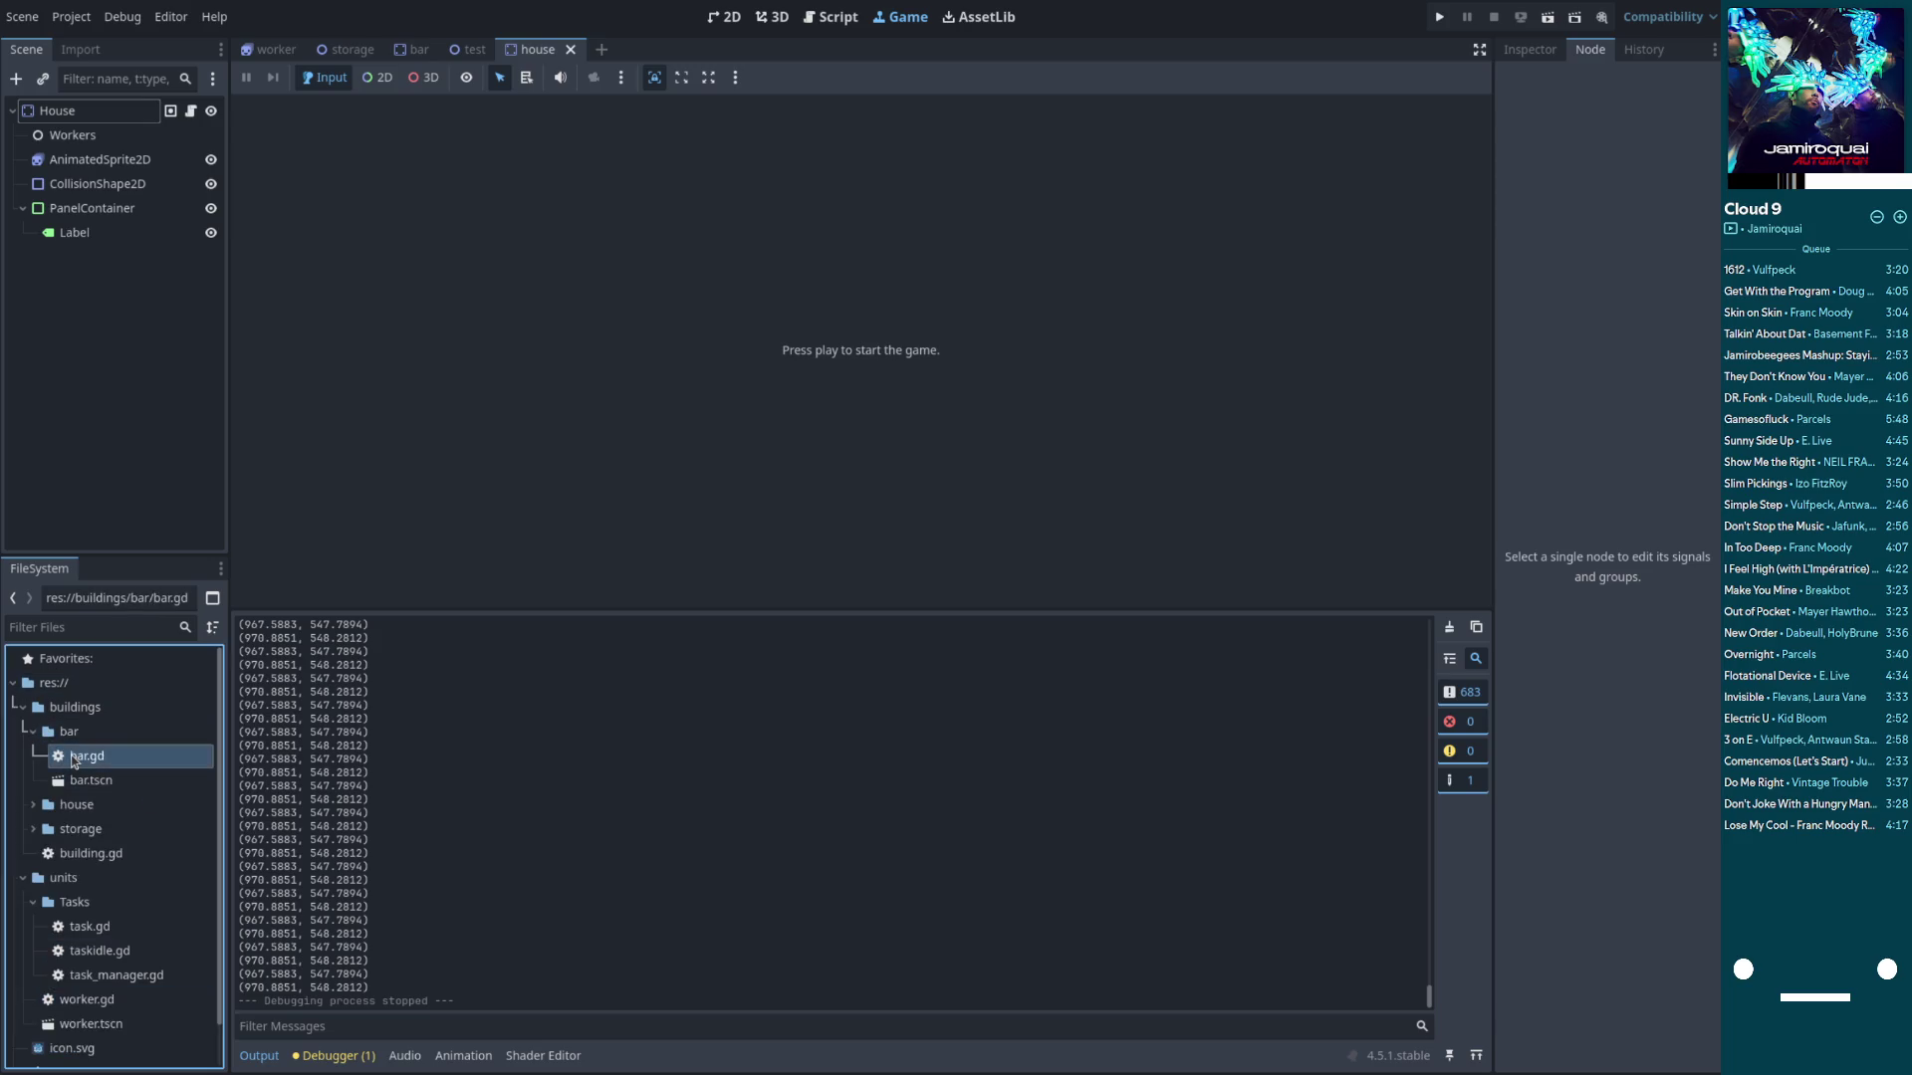
left_click(739, 256)
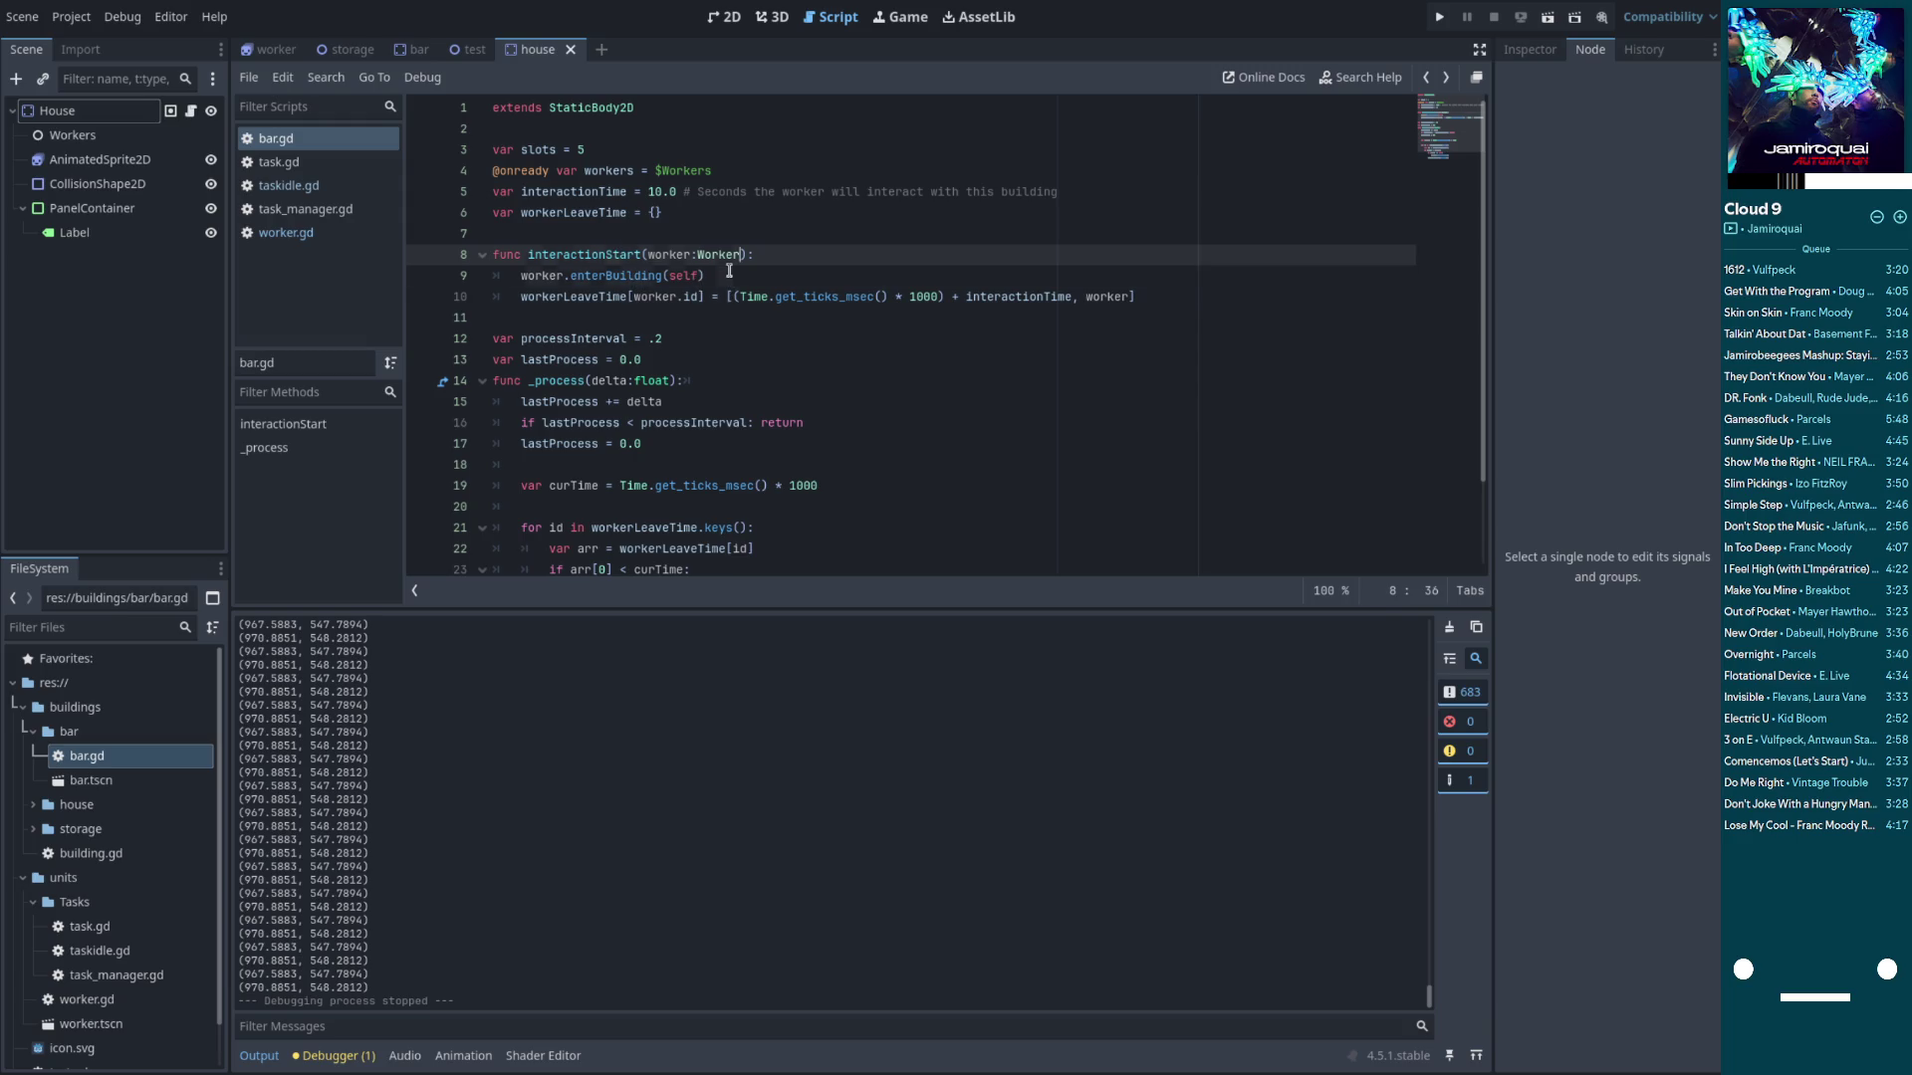
double_click(593, 193)
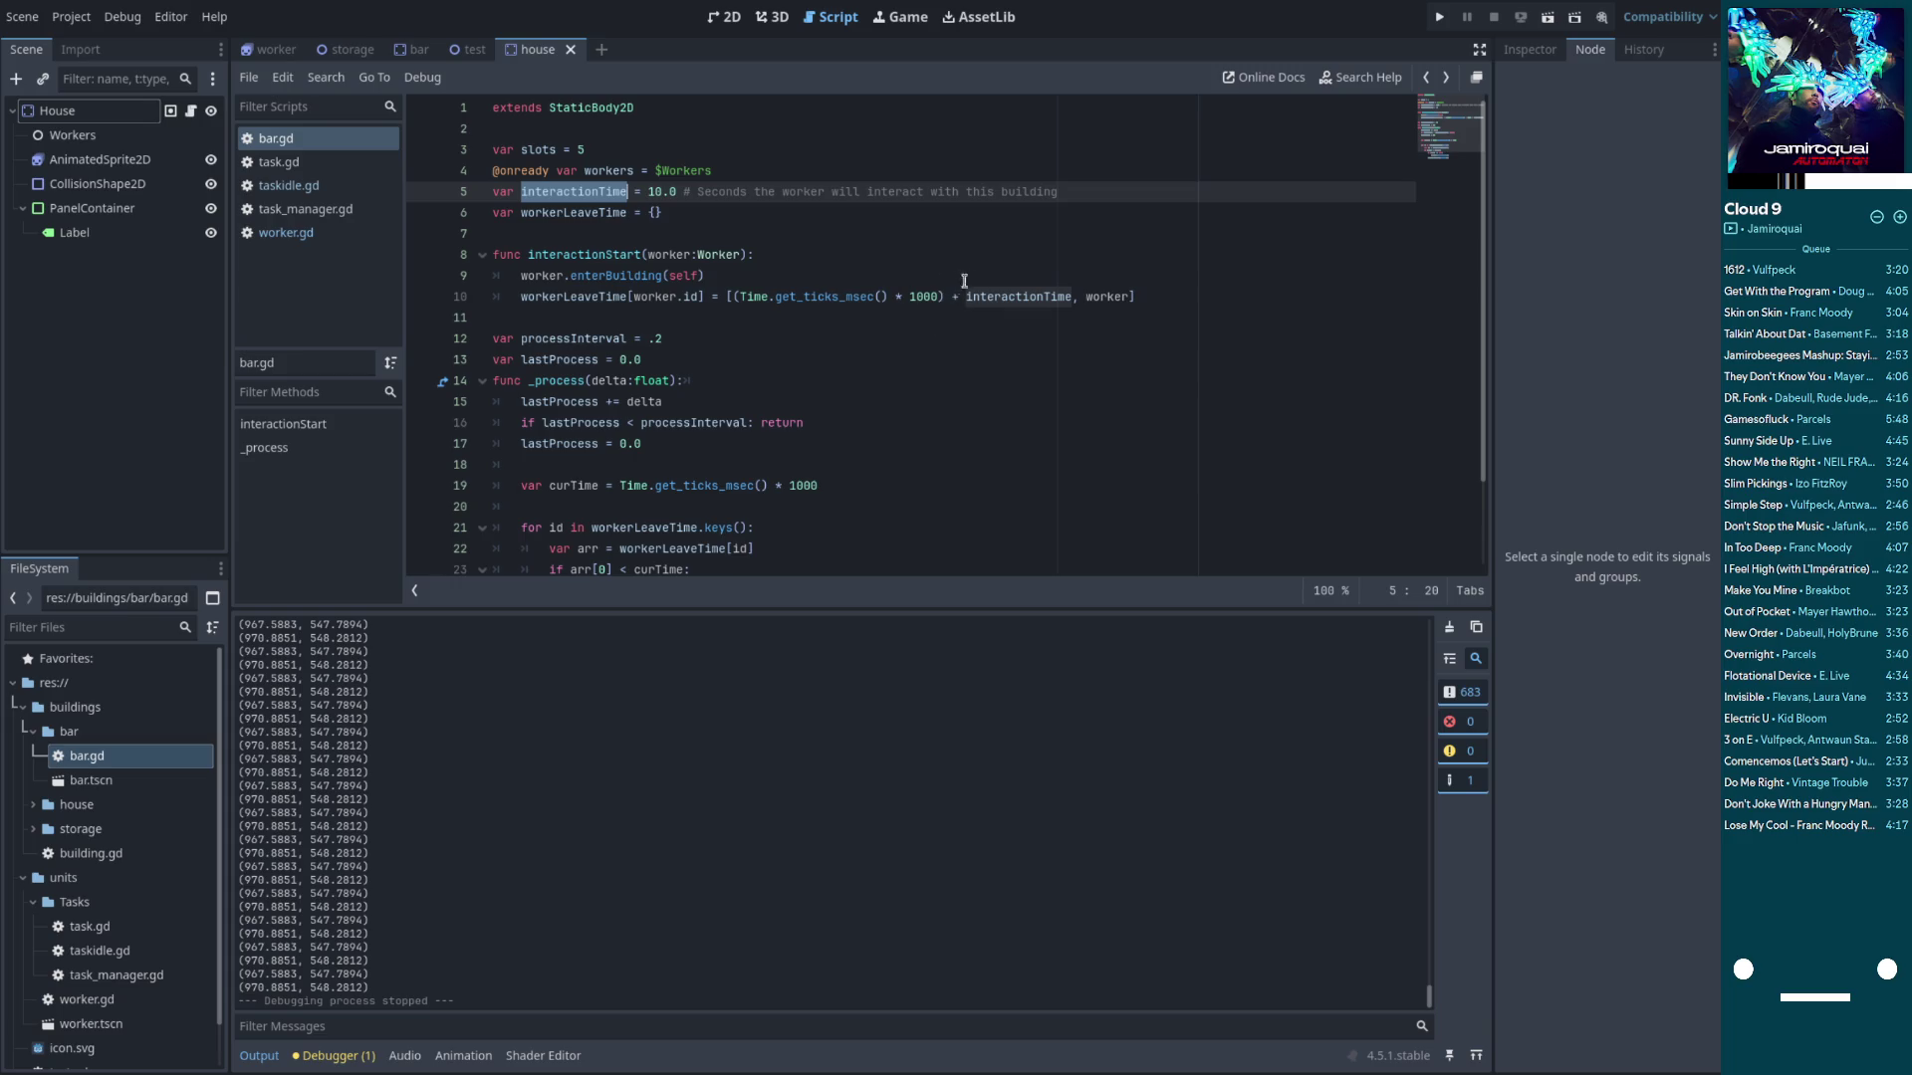
scroll(996, 343, "down", 2)
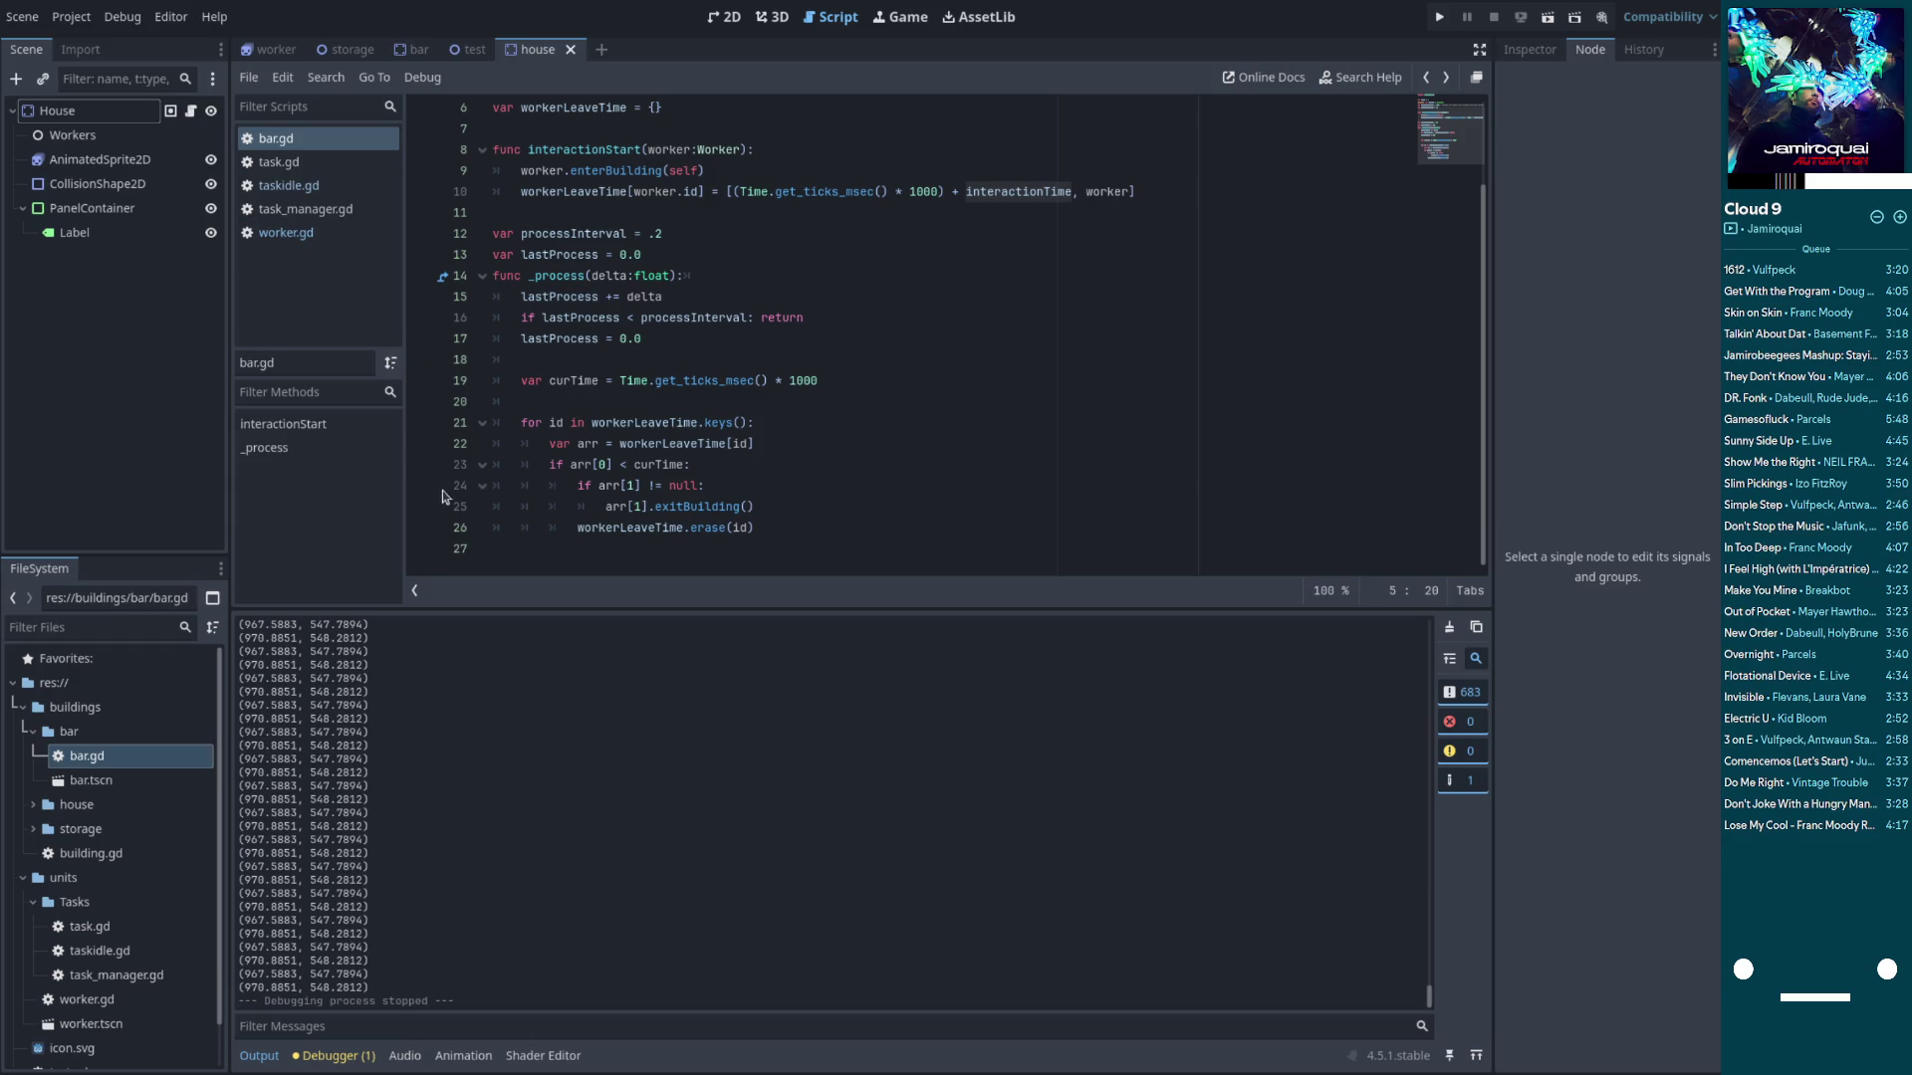
left_click(421, 464)
left_click(1443, 19)
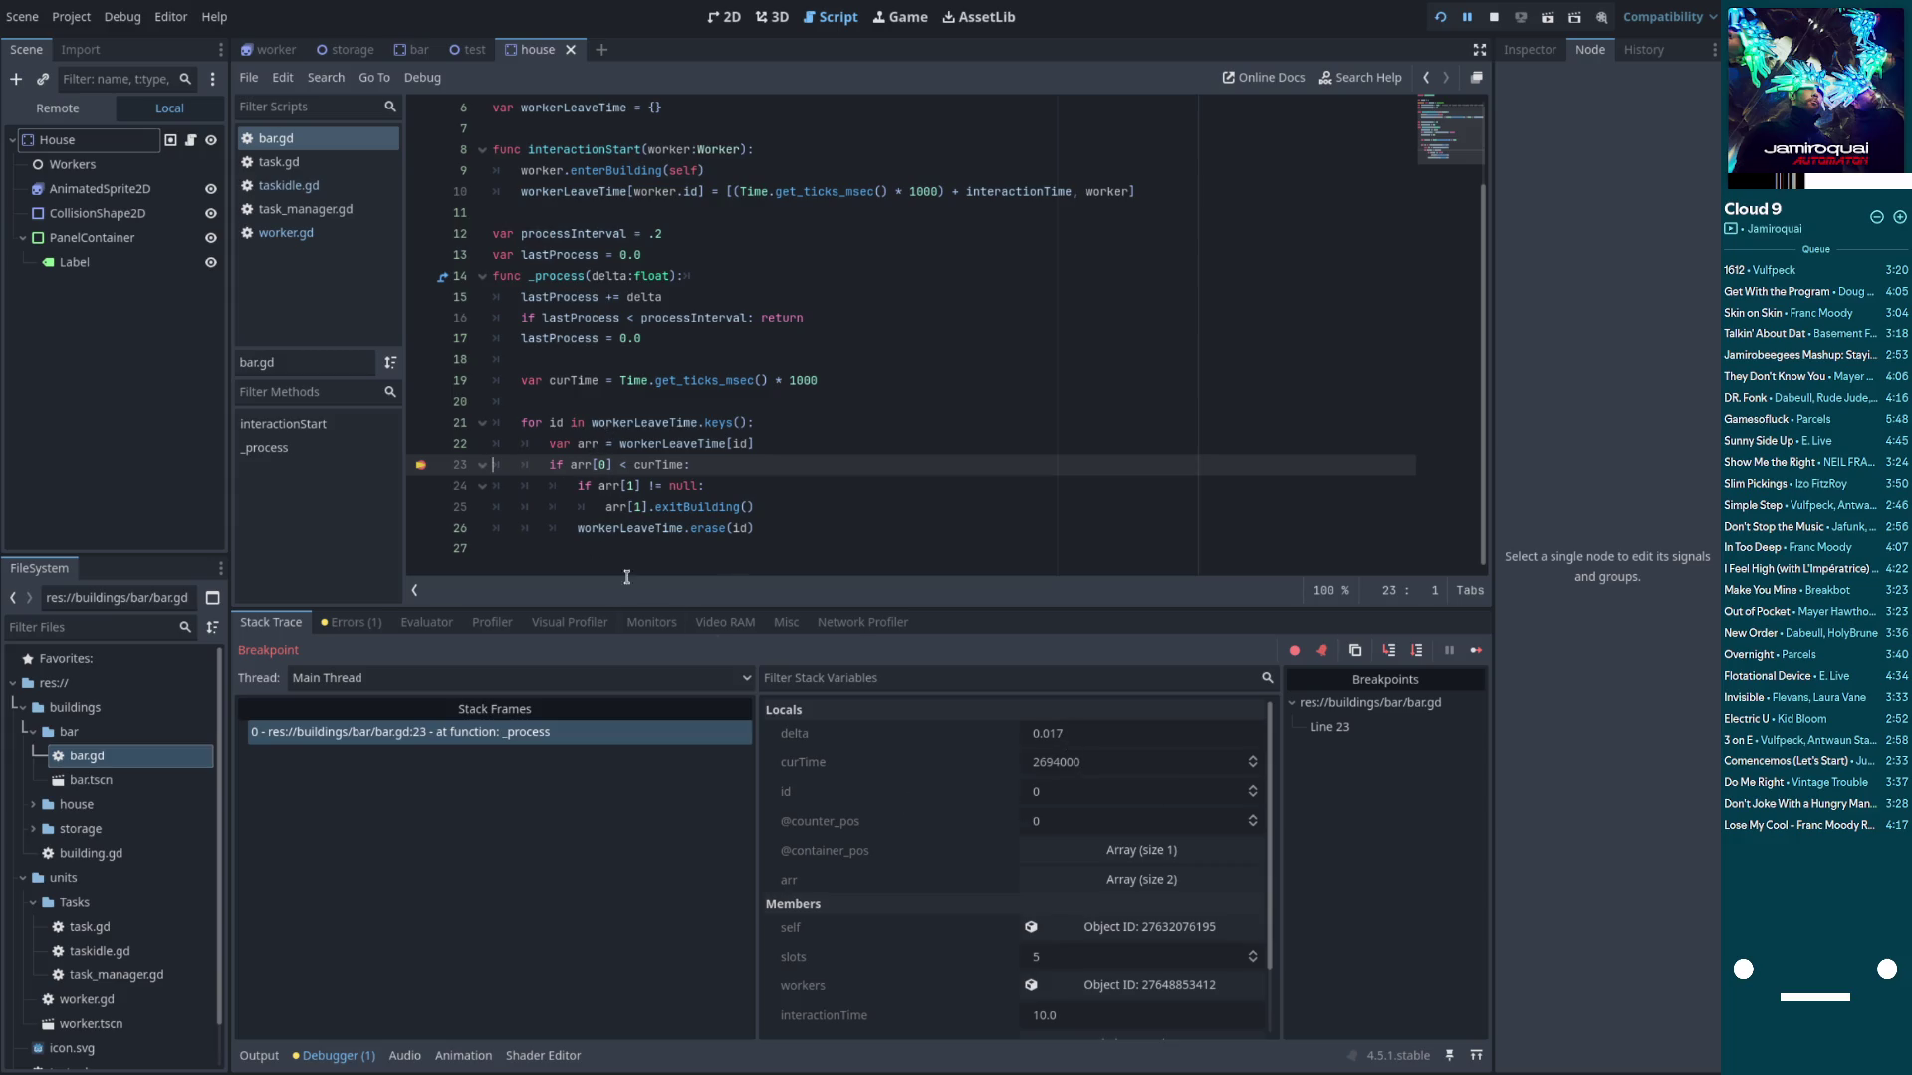
Expand arr in the debugger's Locals, then go to the '* 1000' on line 10 to edit it
left_click(1041, 881)
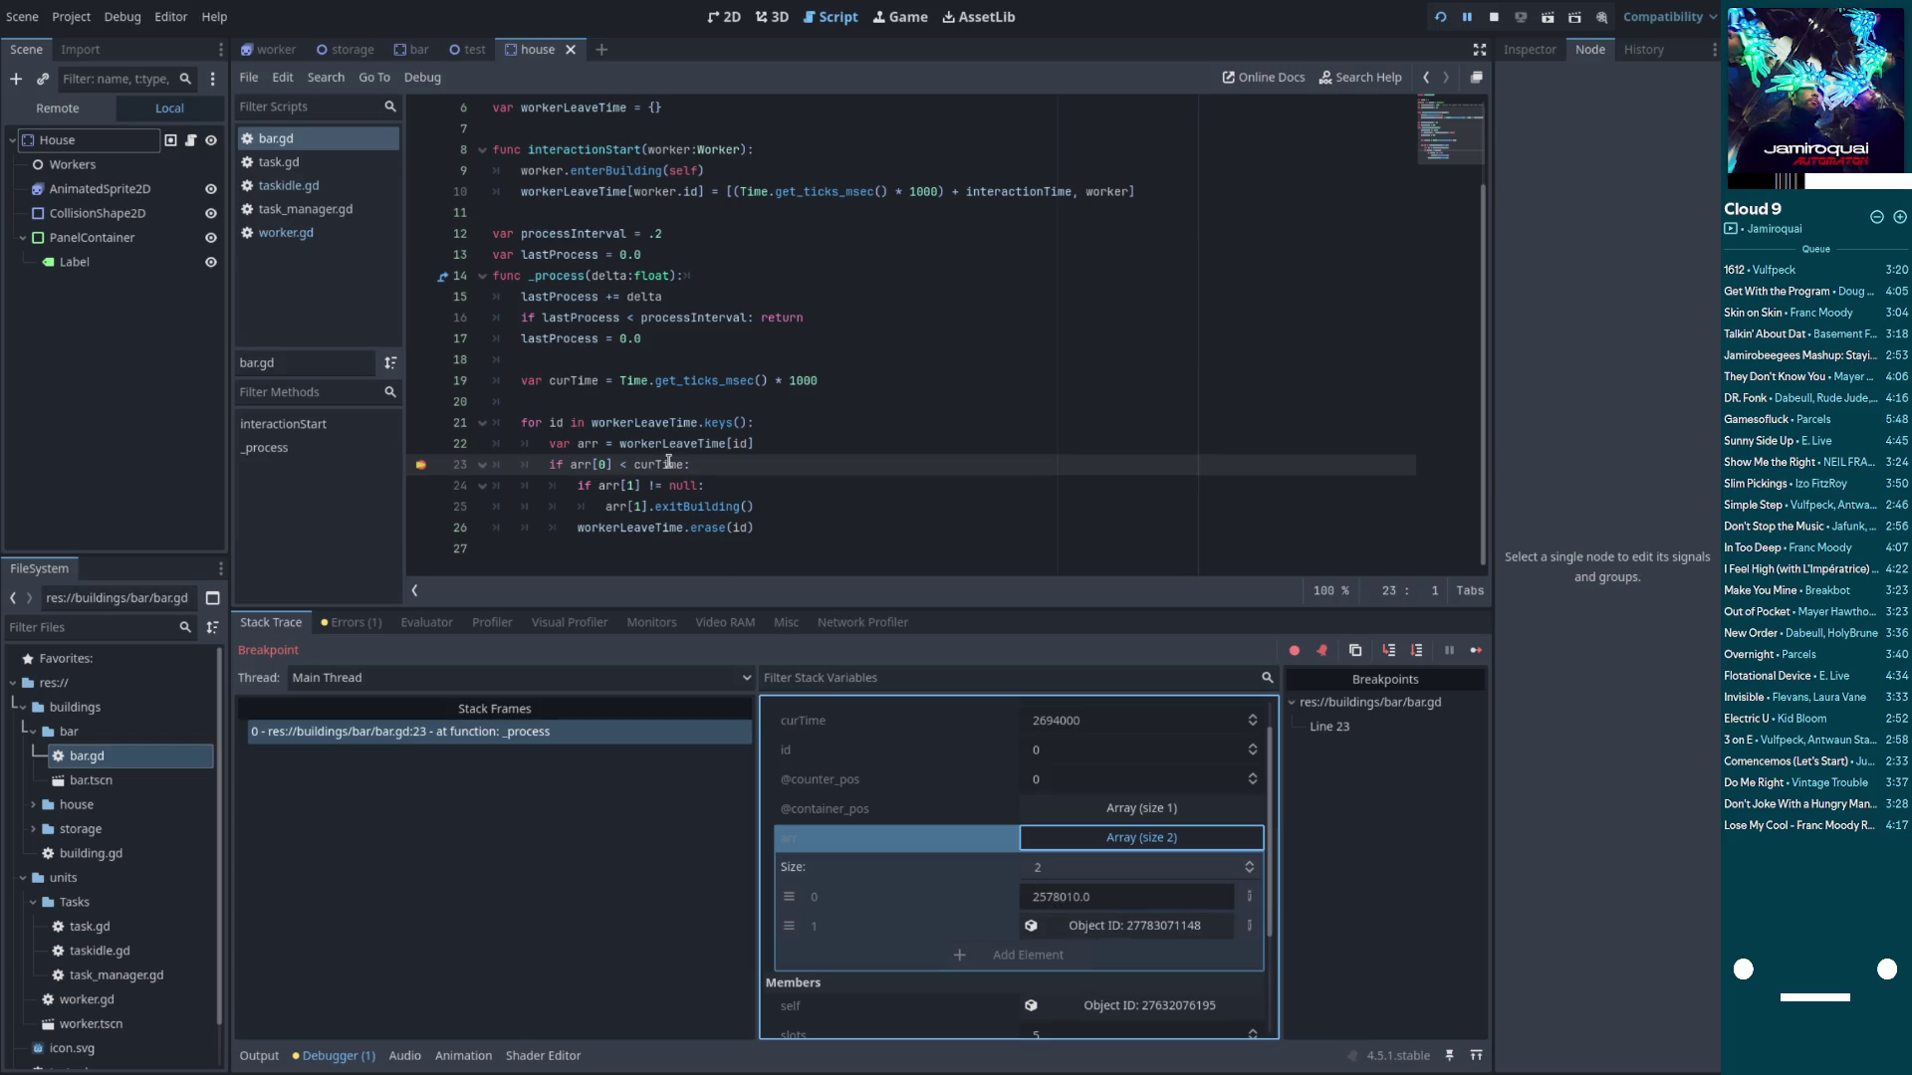
mouse_move(668, 464)
left_click(902, 192)
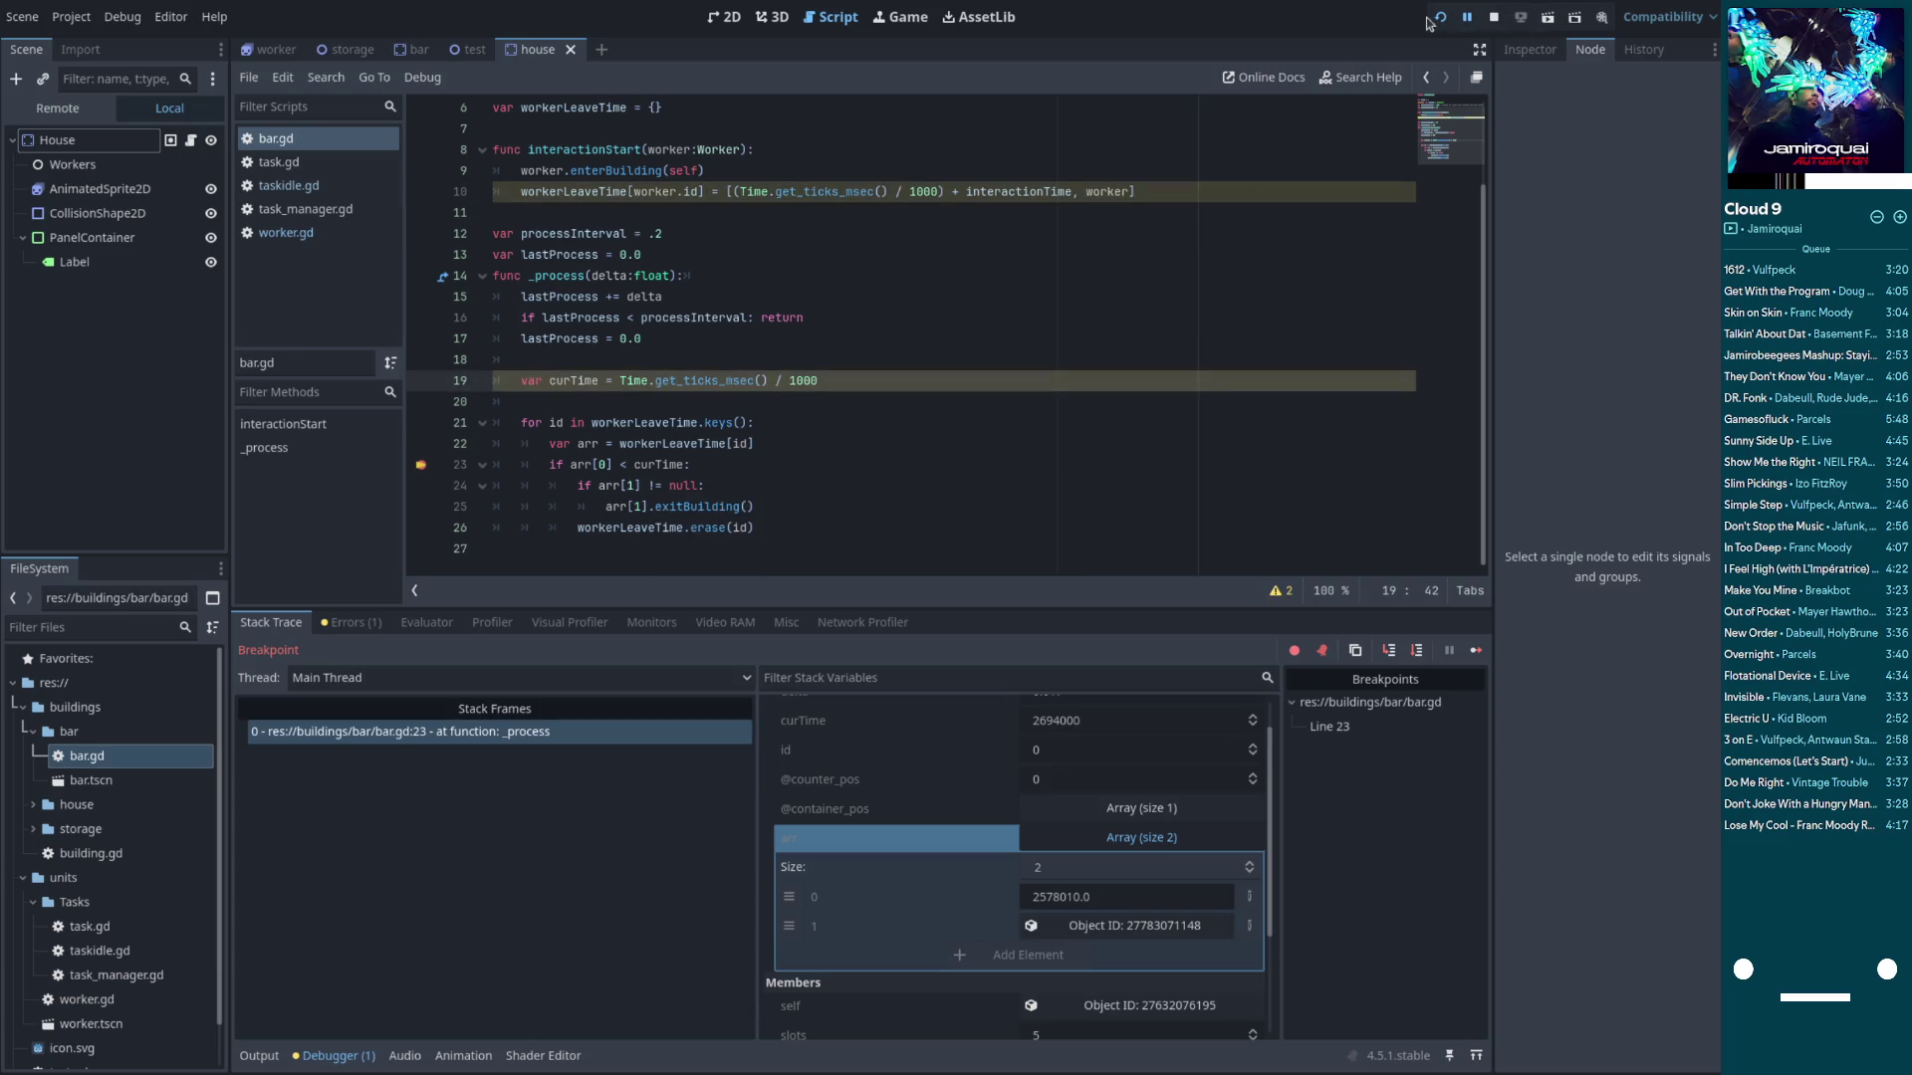
Stop the paused debug session and relaunch the game with the timing fix
left_click(1492, 19)
left_click(1440, 18)
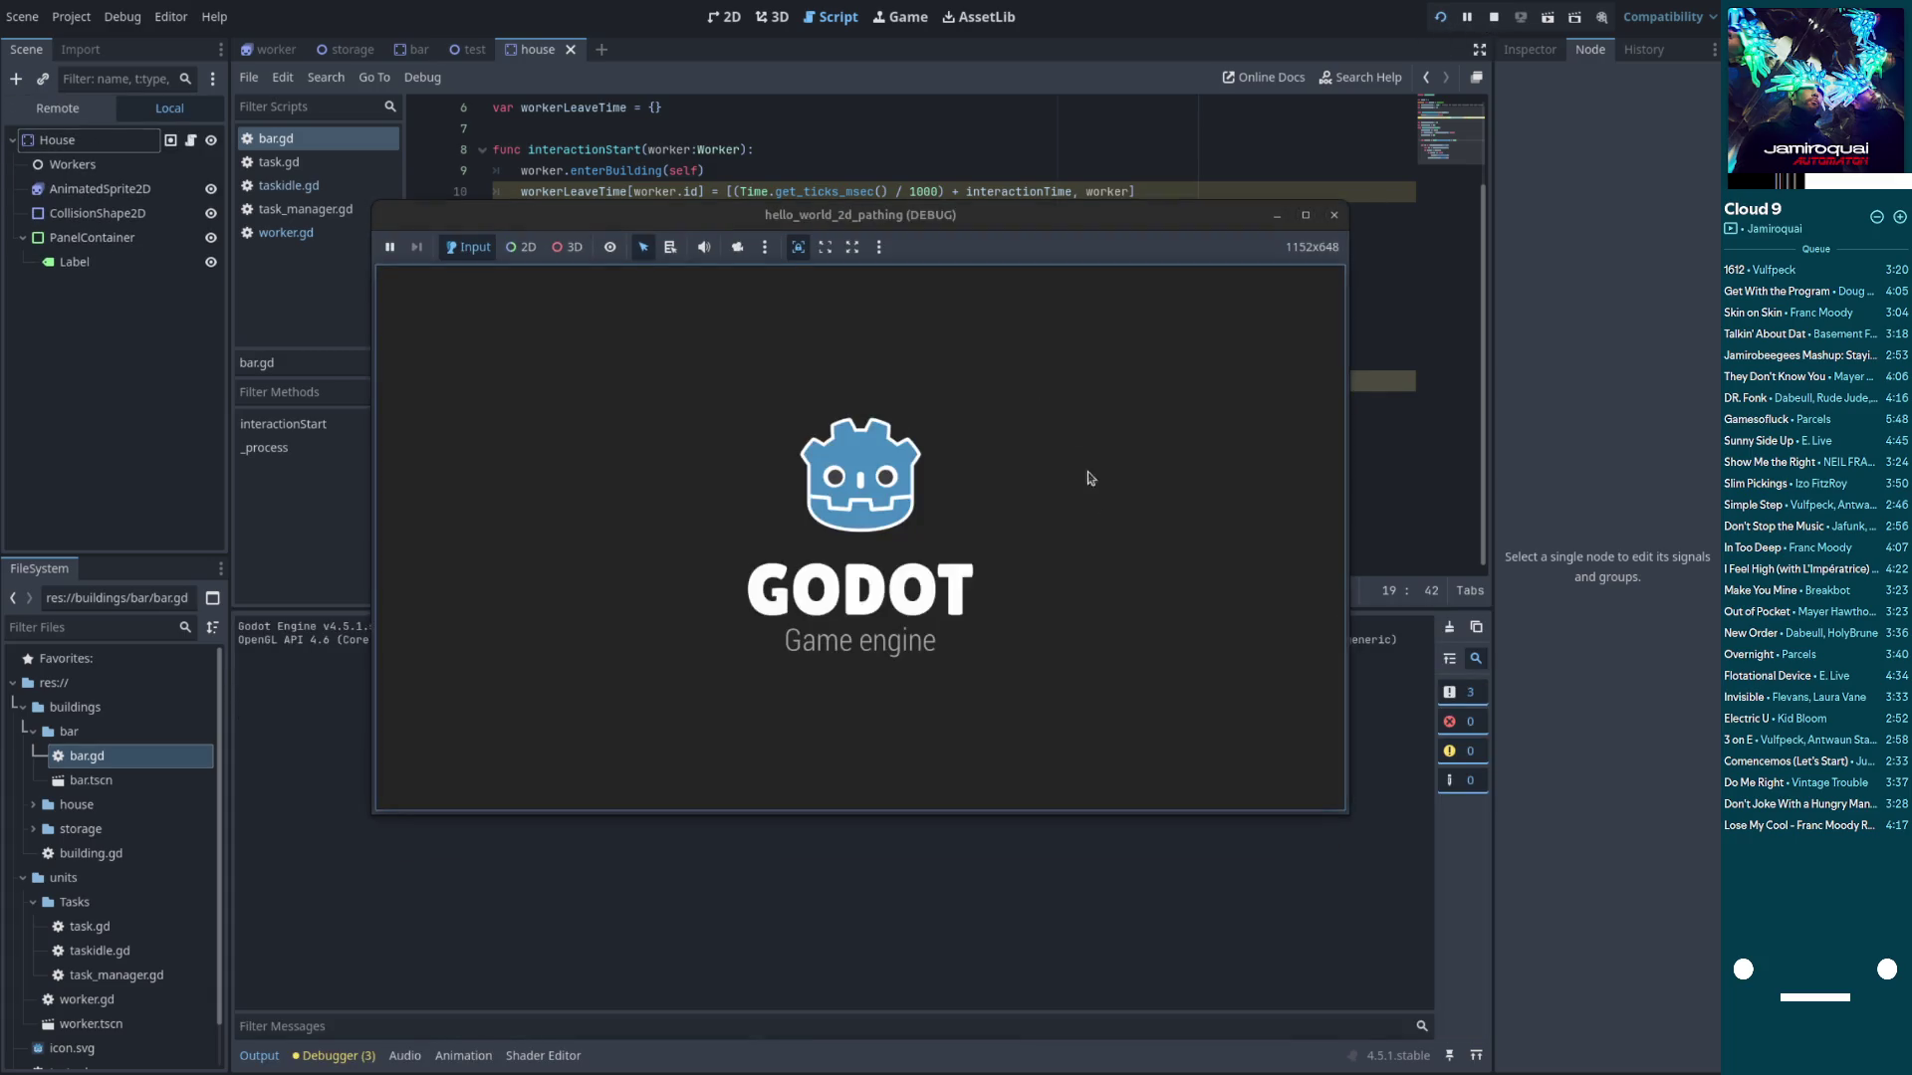
left_click(1334, 216)
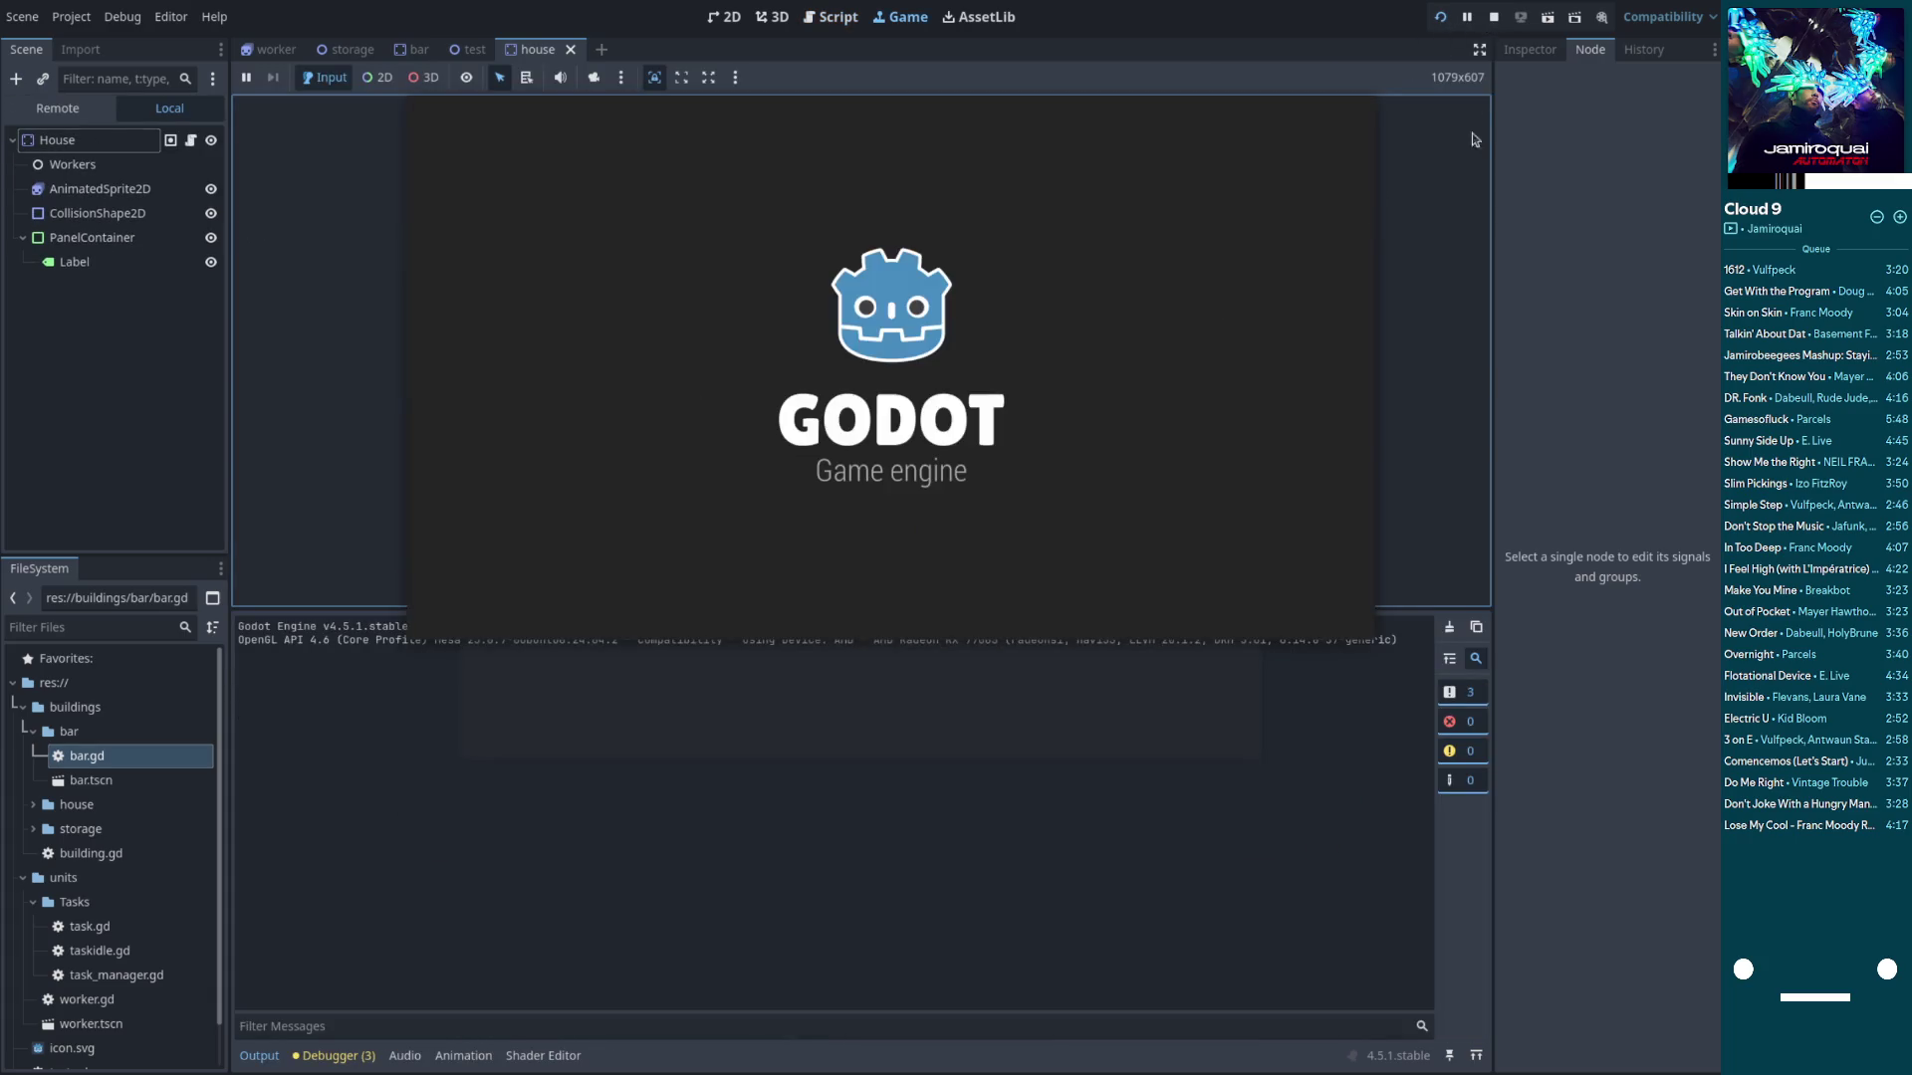
left_click(1440, 18)
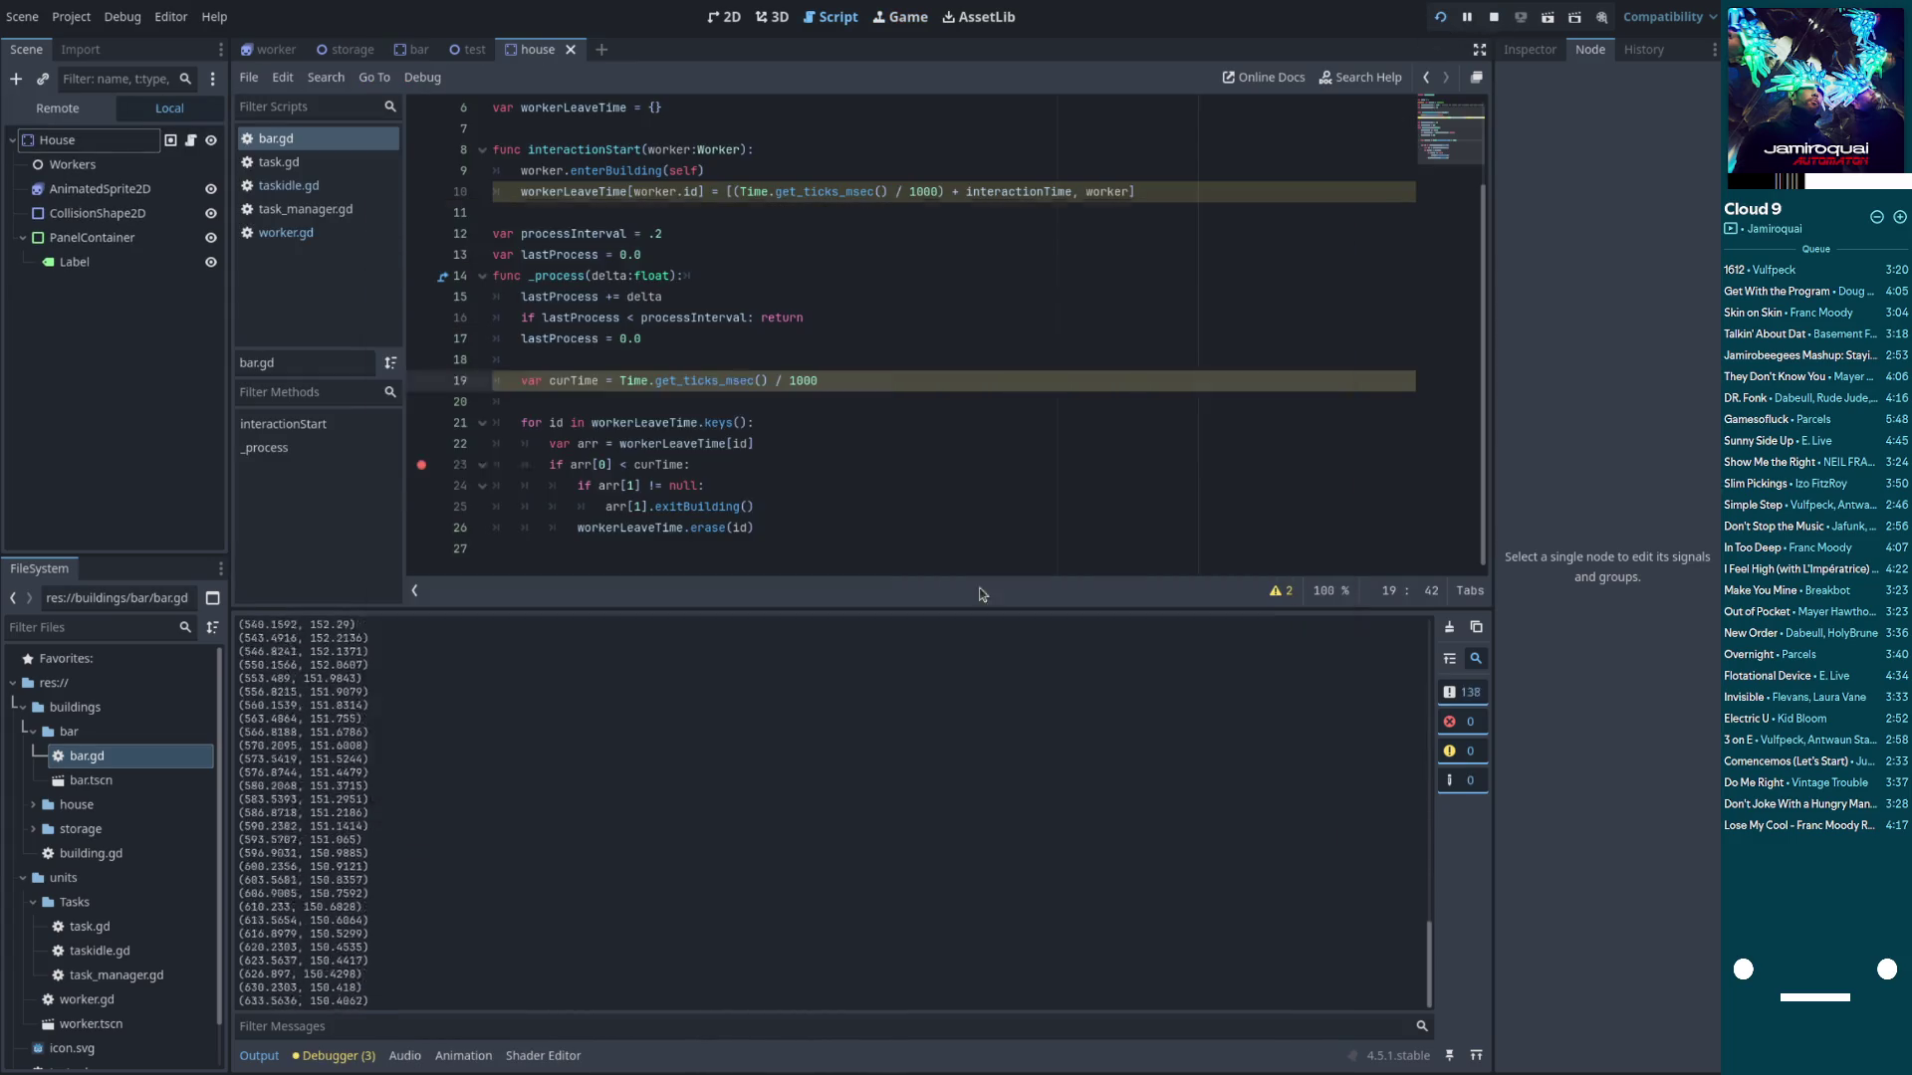
Remove the line 23 breakpoint in bar.gd, resume execution, and close the game window
key("F9")
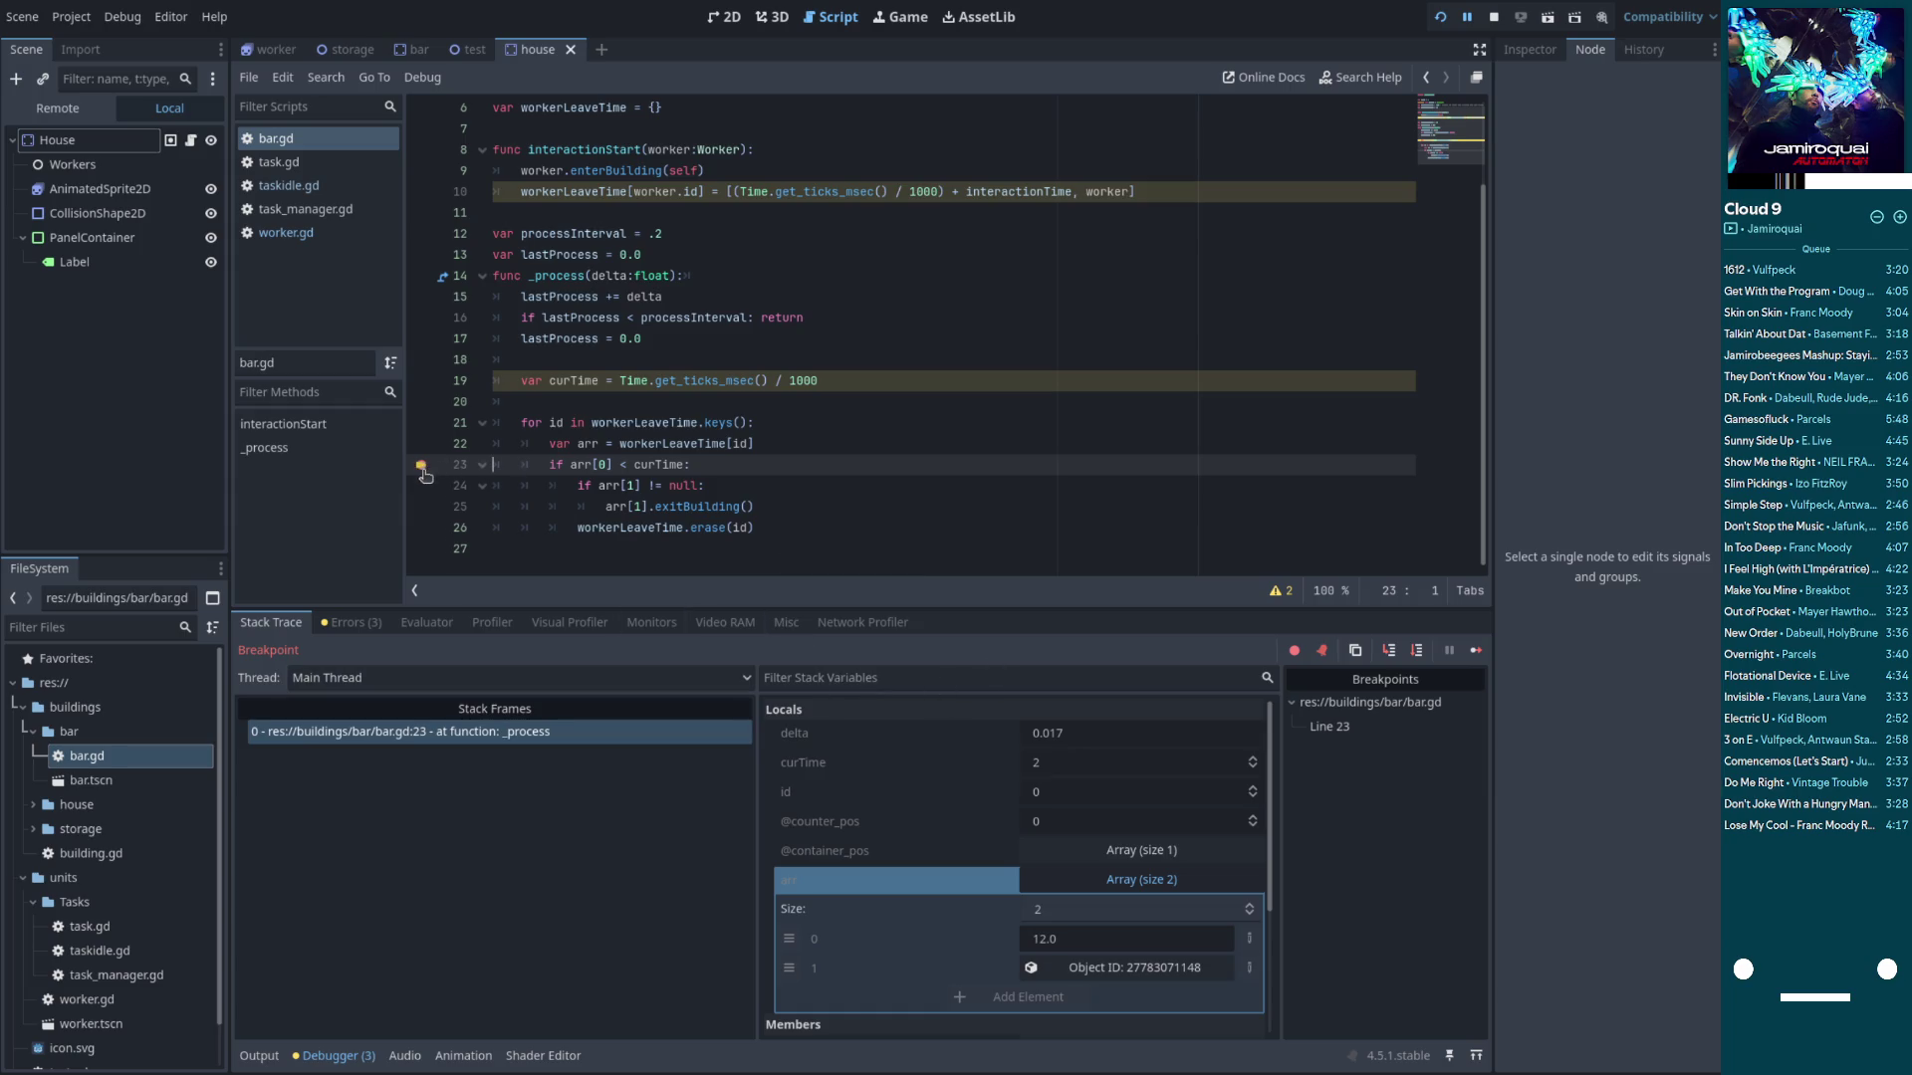
left_click(1475, 650)
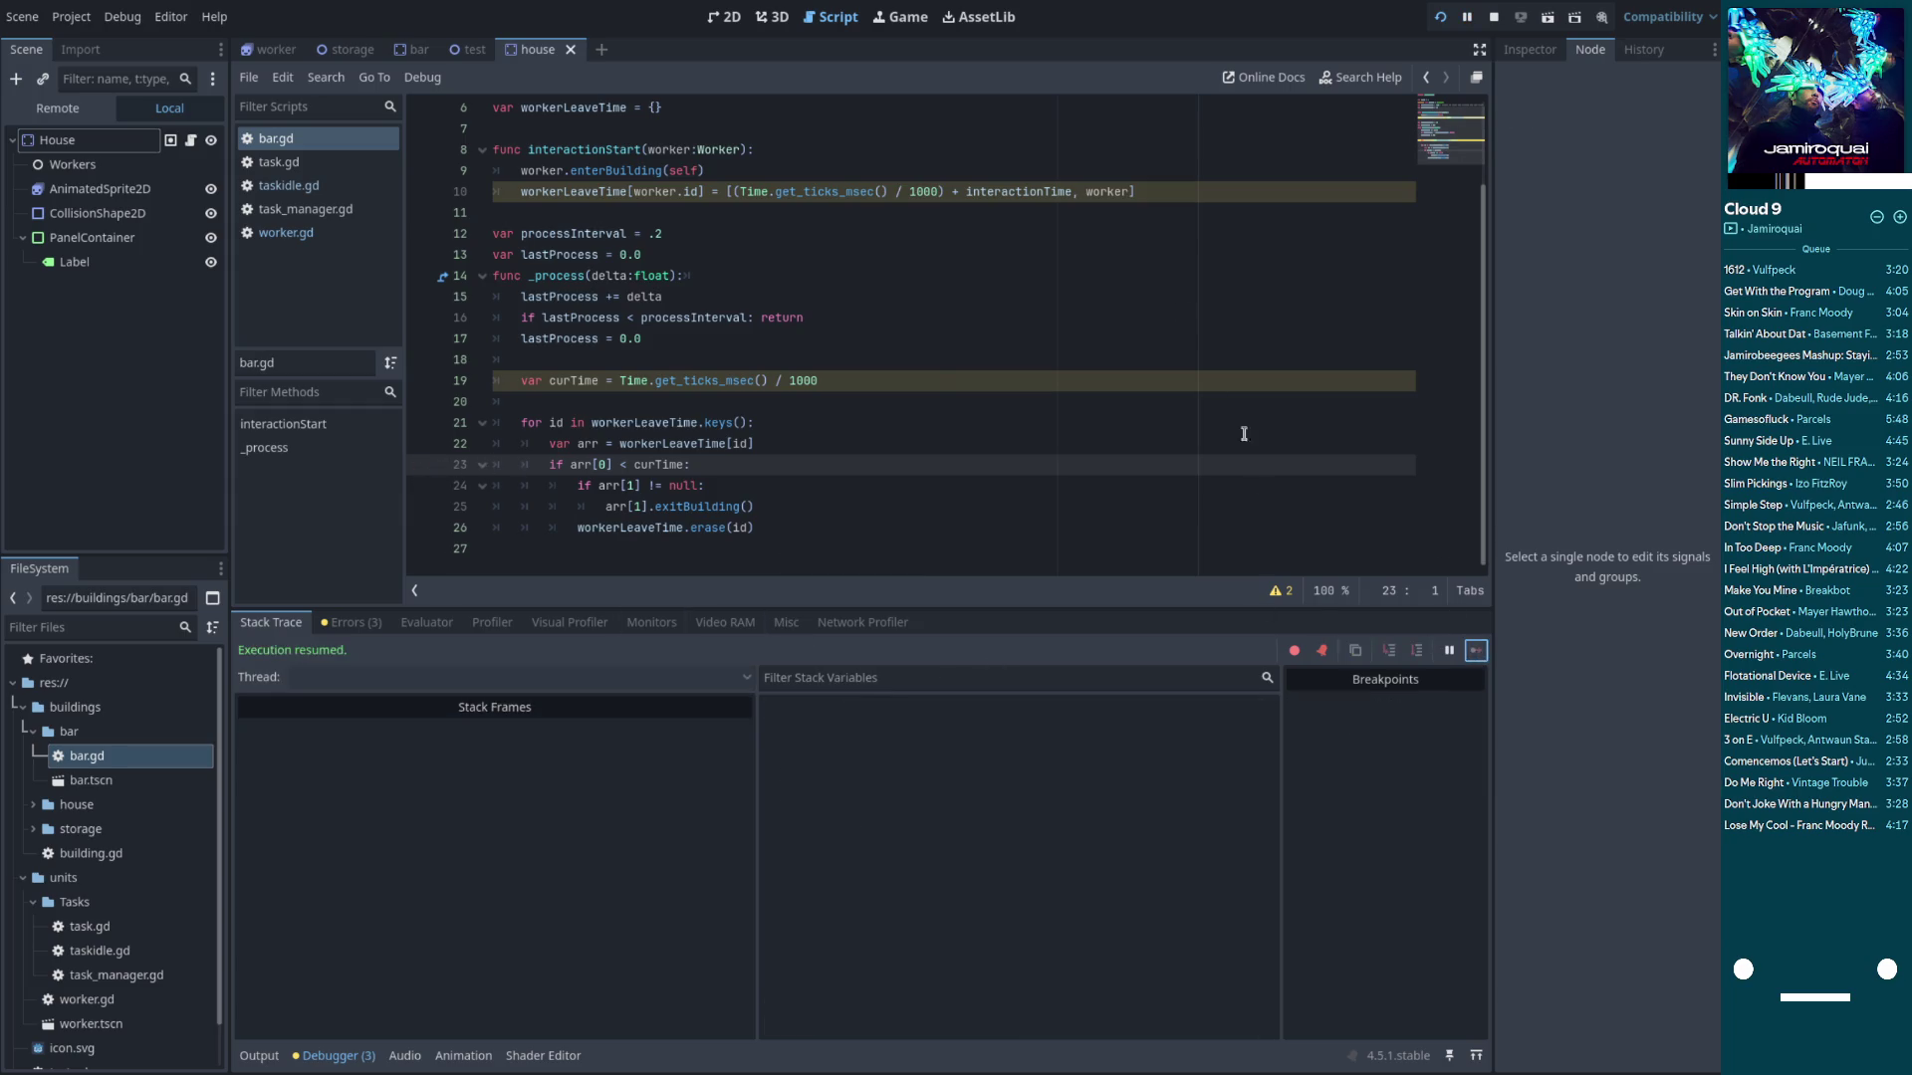
mouse_move(966, 218)
left_mouse_down()
mouse_move(1404, 405)
mouse_move(1309, 391)
mouse_move(1229, 407)
left_mouse_up()
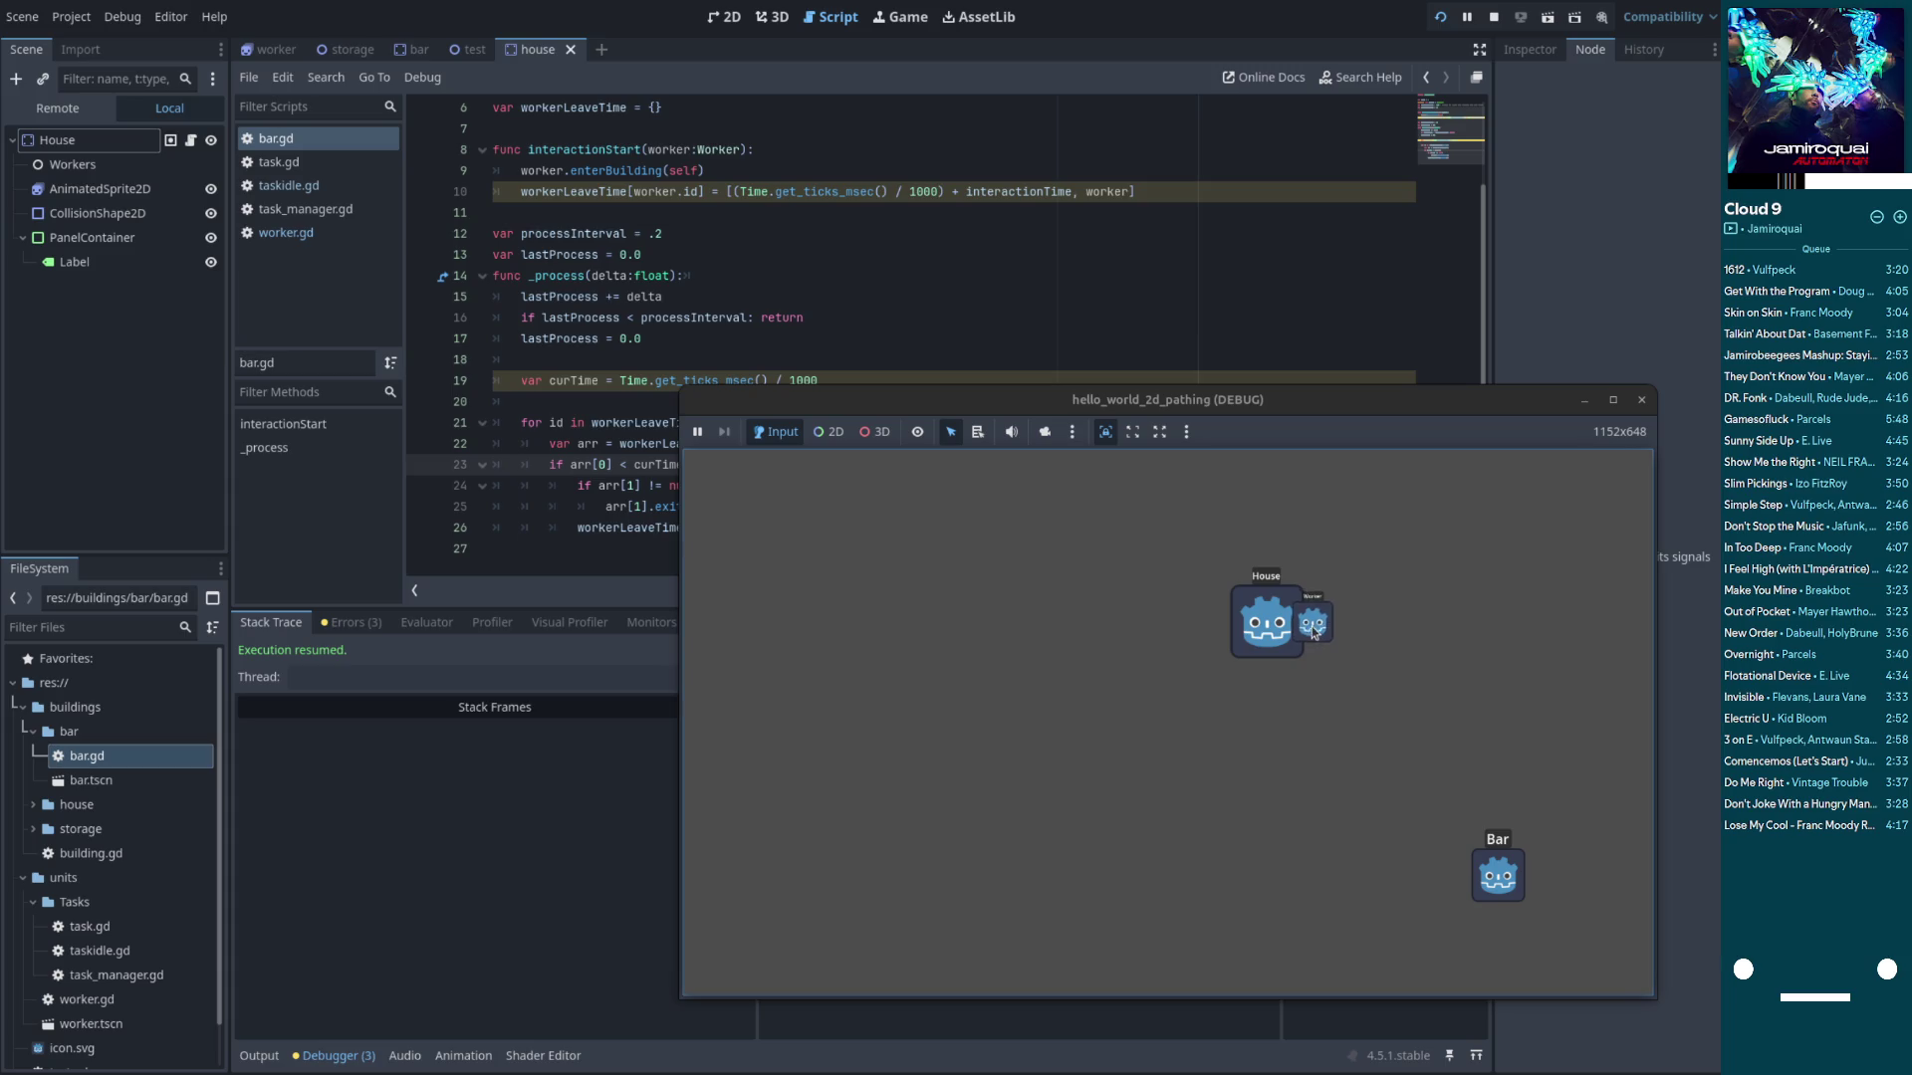
left_click(1644, 402)
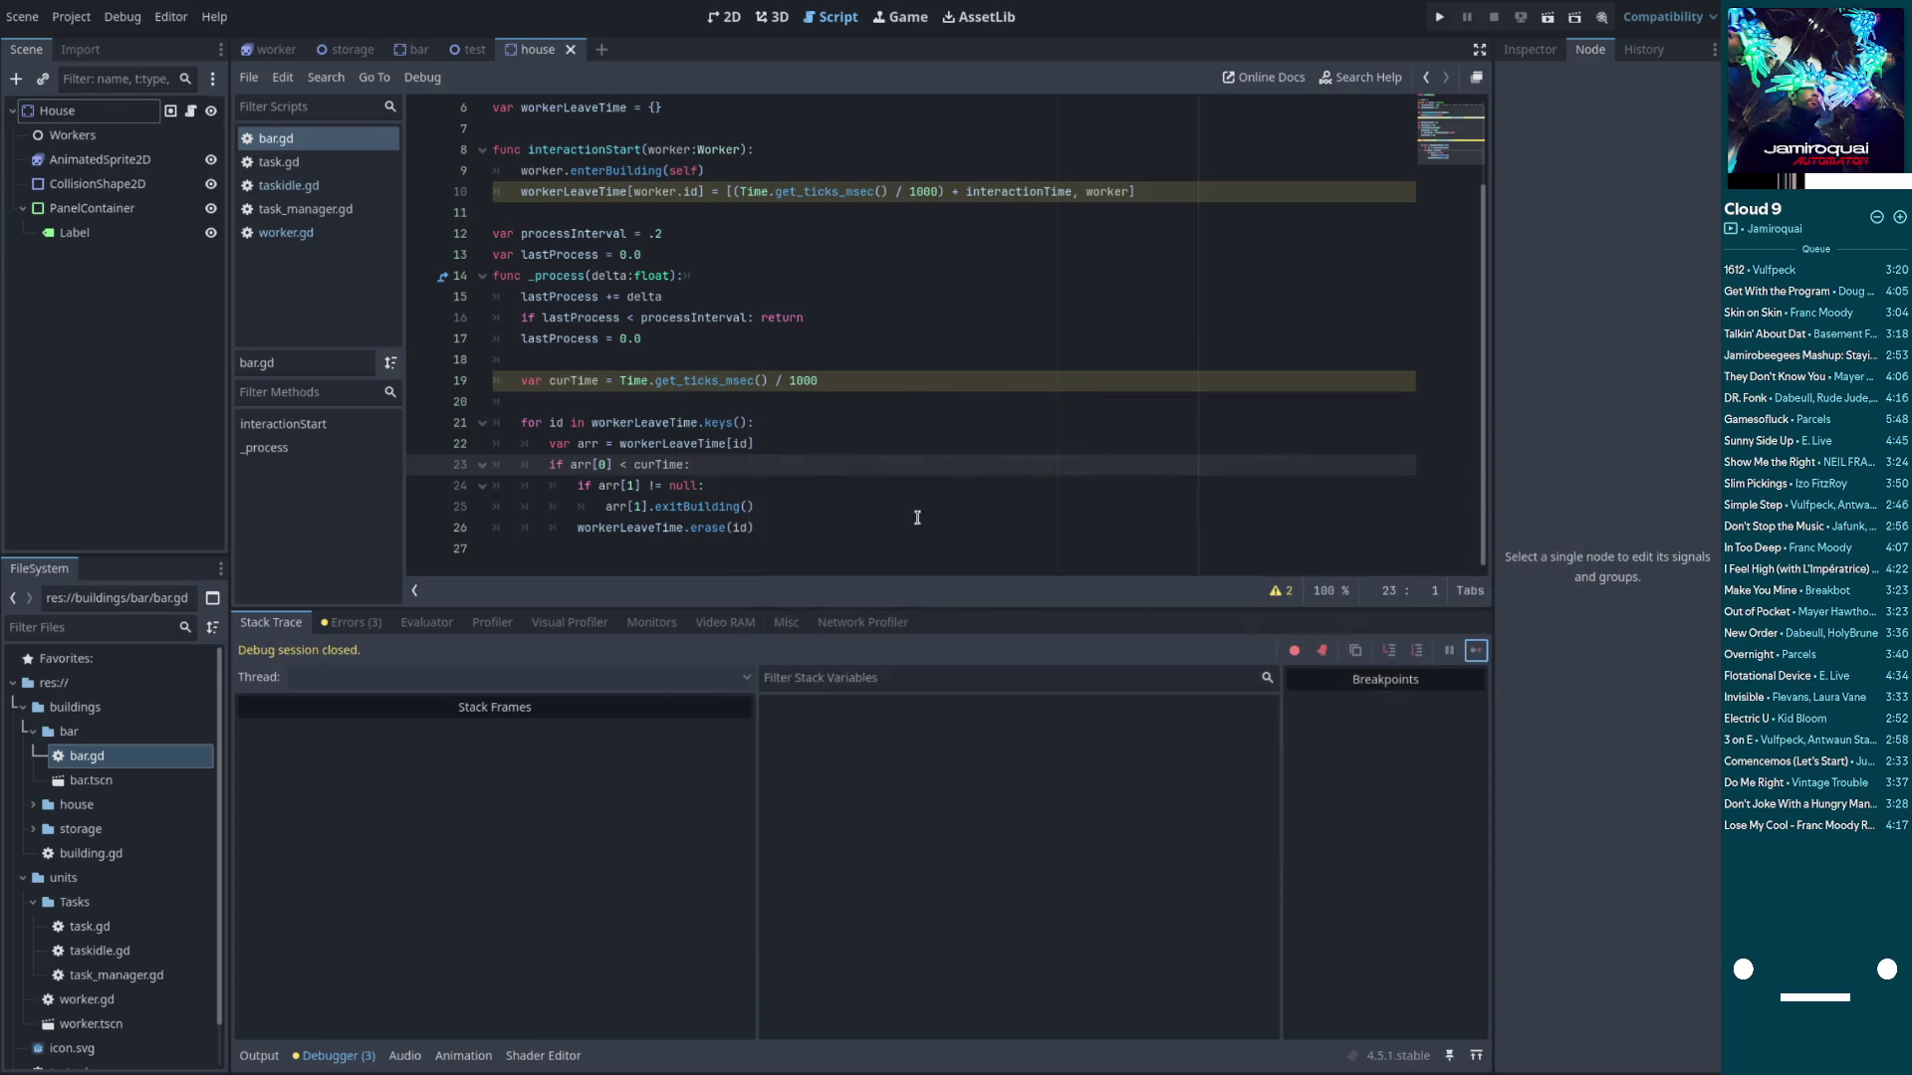
Look up exitBuilding and bring up taskidle.gd at its buildingActivity function
double_click(674, 509)
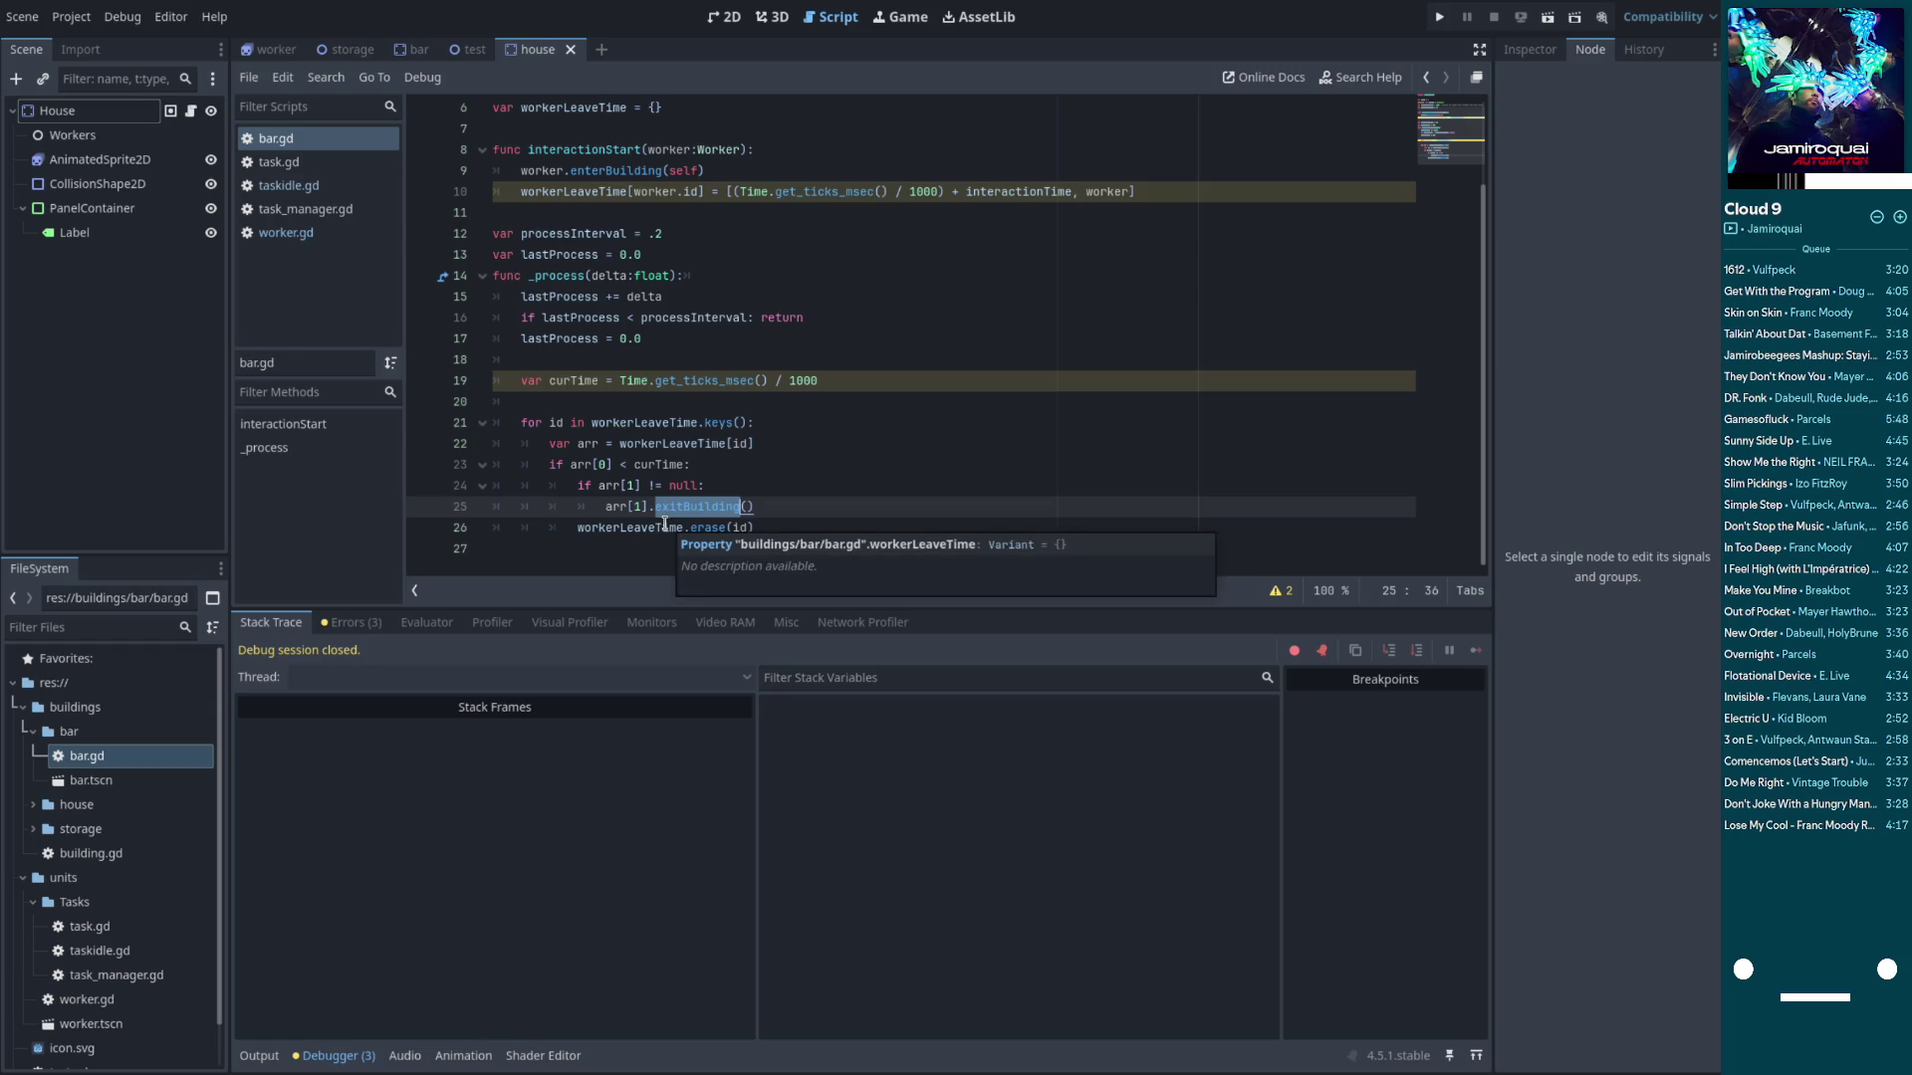
left_click(299, 186)
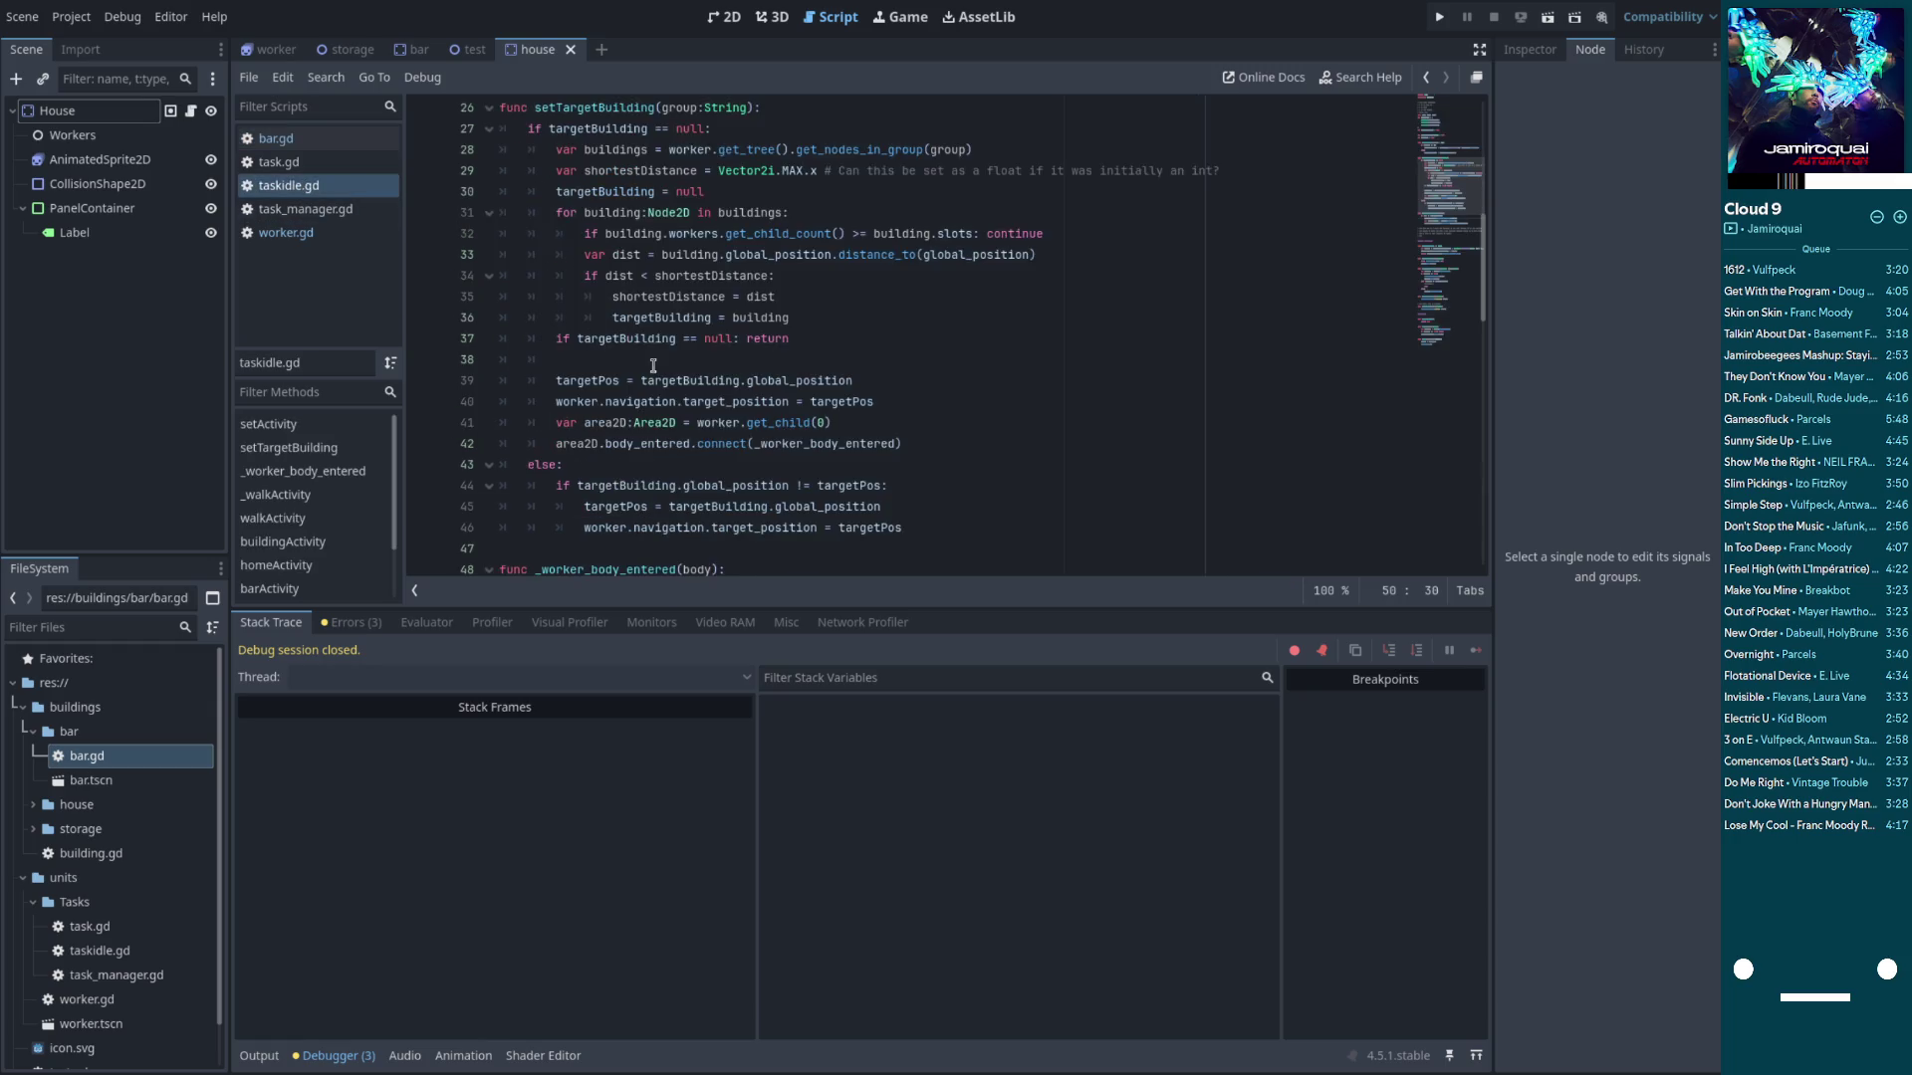
scroll(726, 470, "down", 3)
scroll(724, 485, "up", 5)
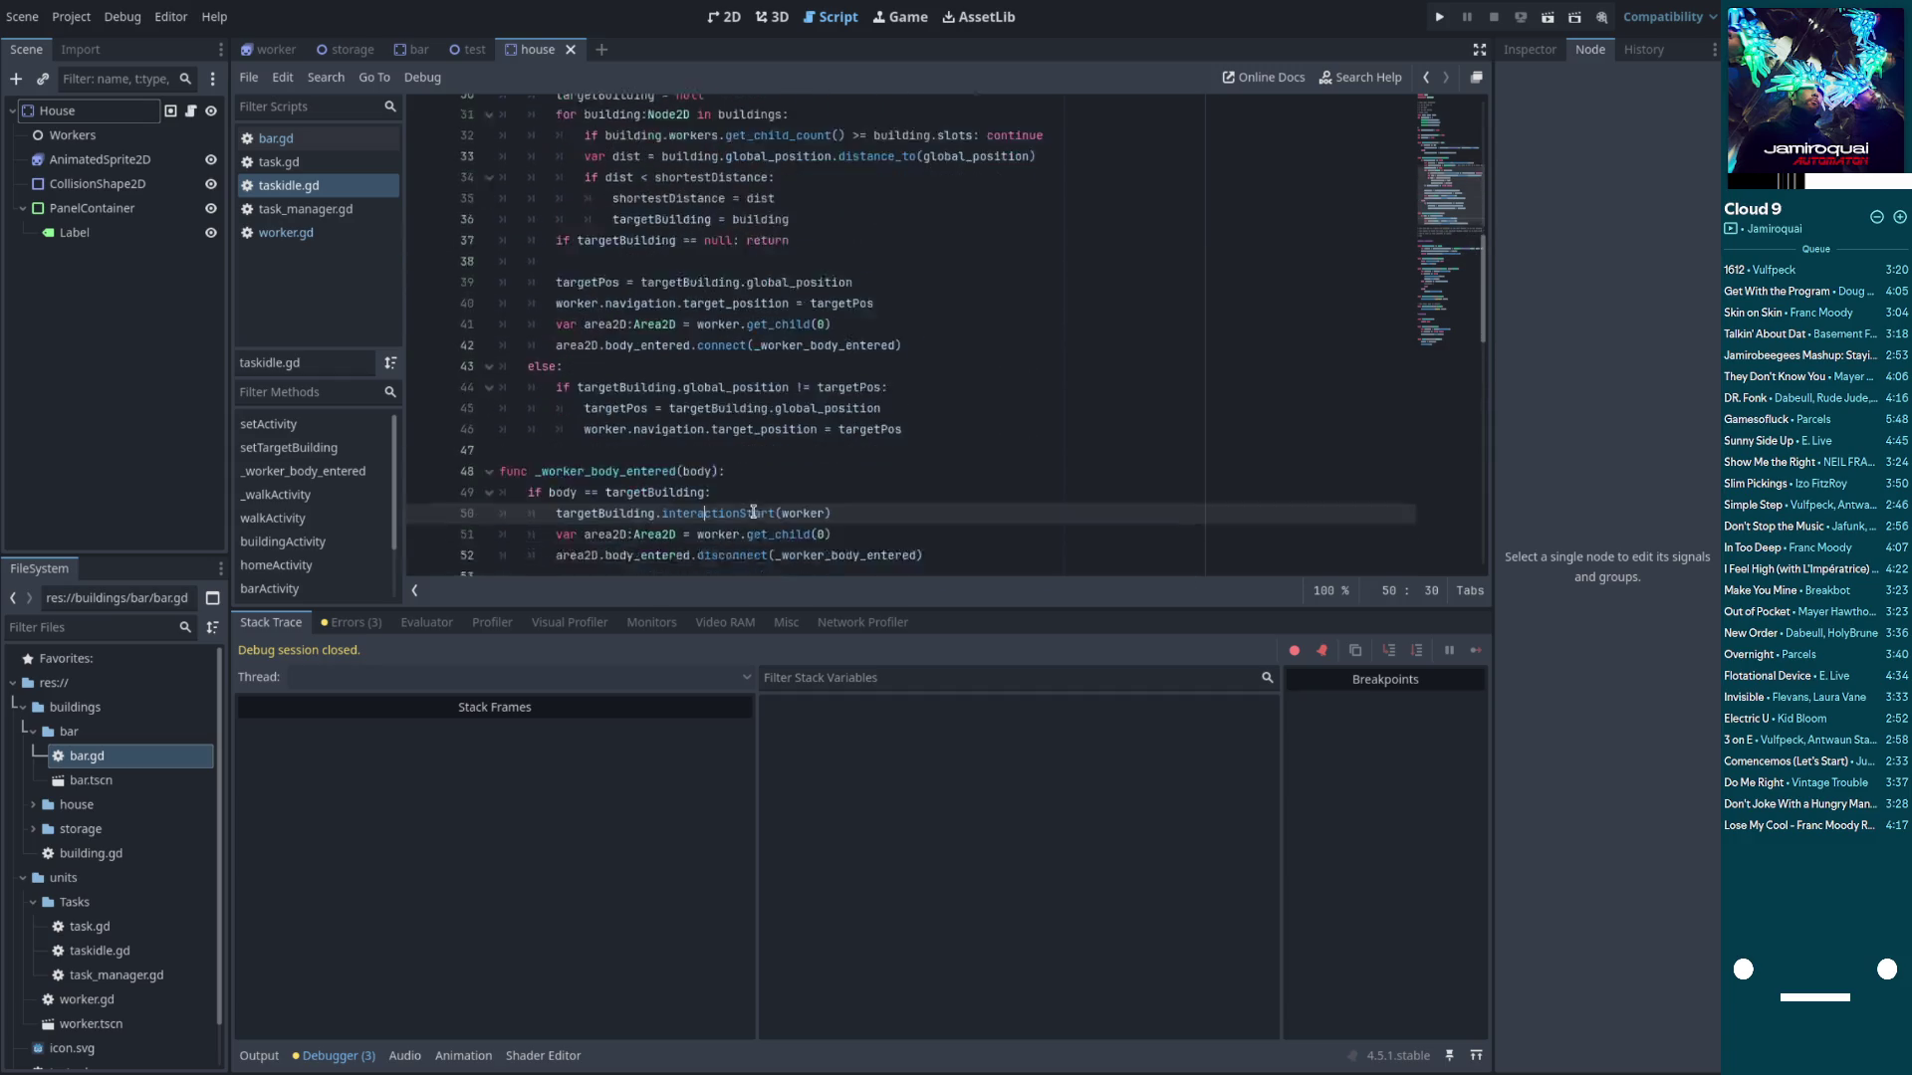
scroll(754, 510, "down", 8)
scroll(666, 395, "down", 2)
scroll(602, 346, "down", 1)
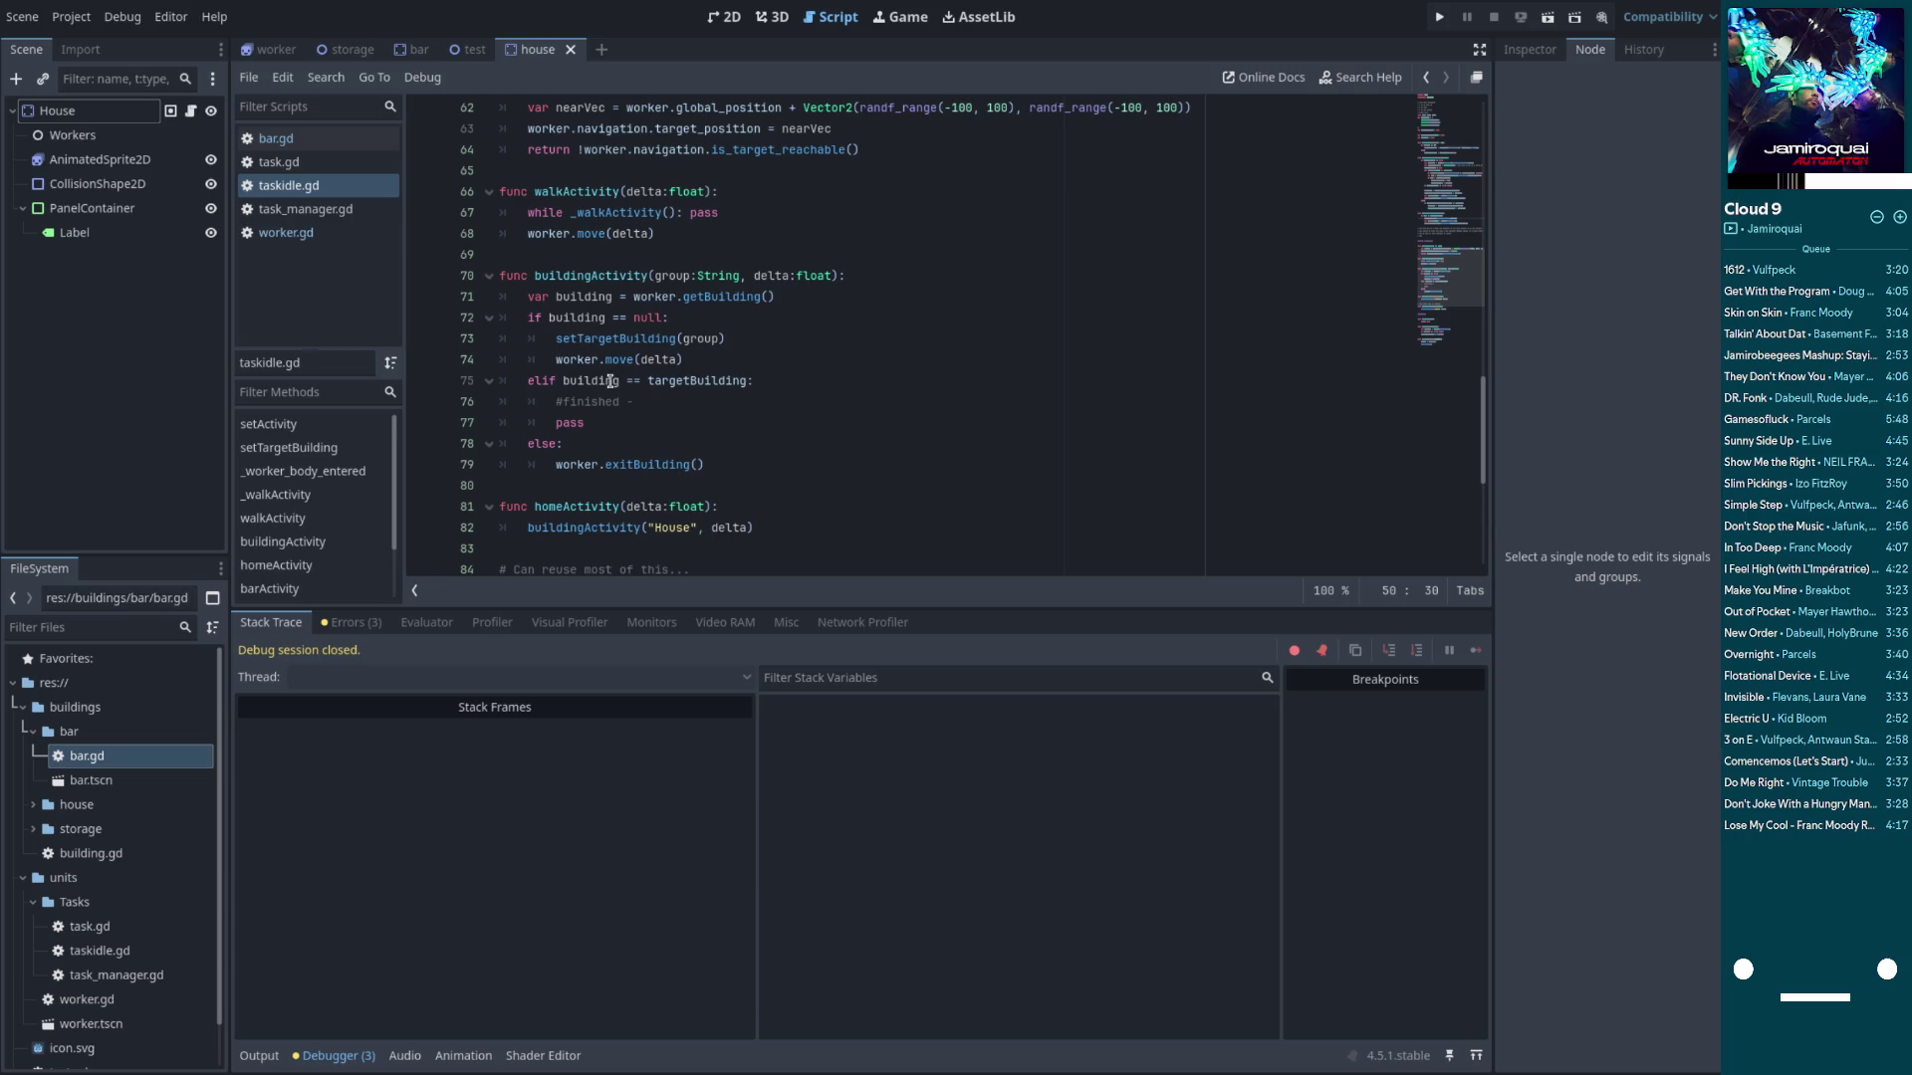
Replace the '#finished -' comment and pass on lines 76–77 with print("Confirm"), then run the game
double_click(609, 381)
left_click_drag(634, 402, 556, 403)
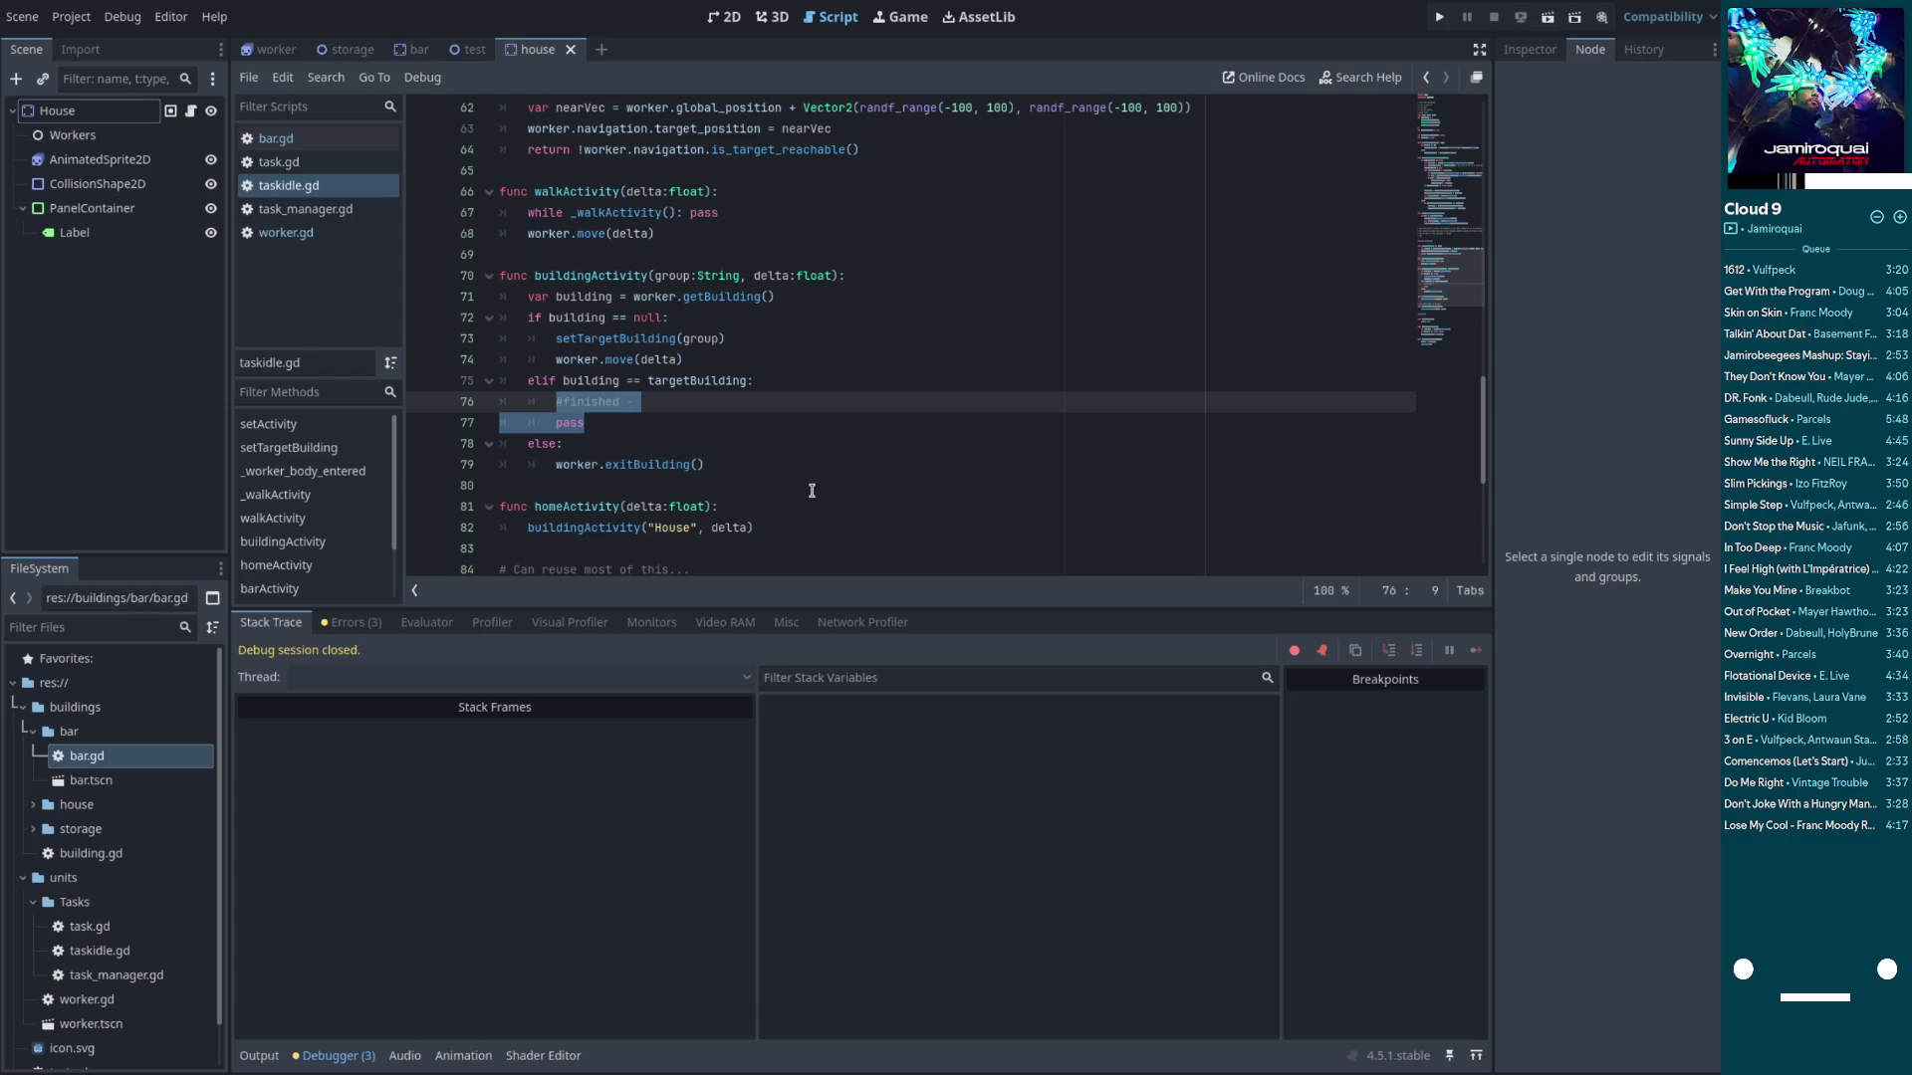
type("print(\"Conf")
type("irm")
key("F5")
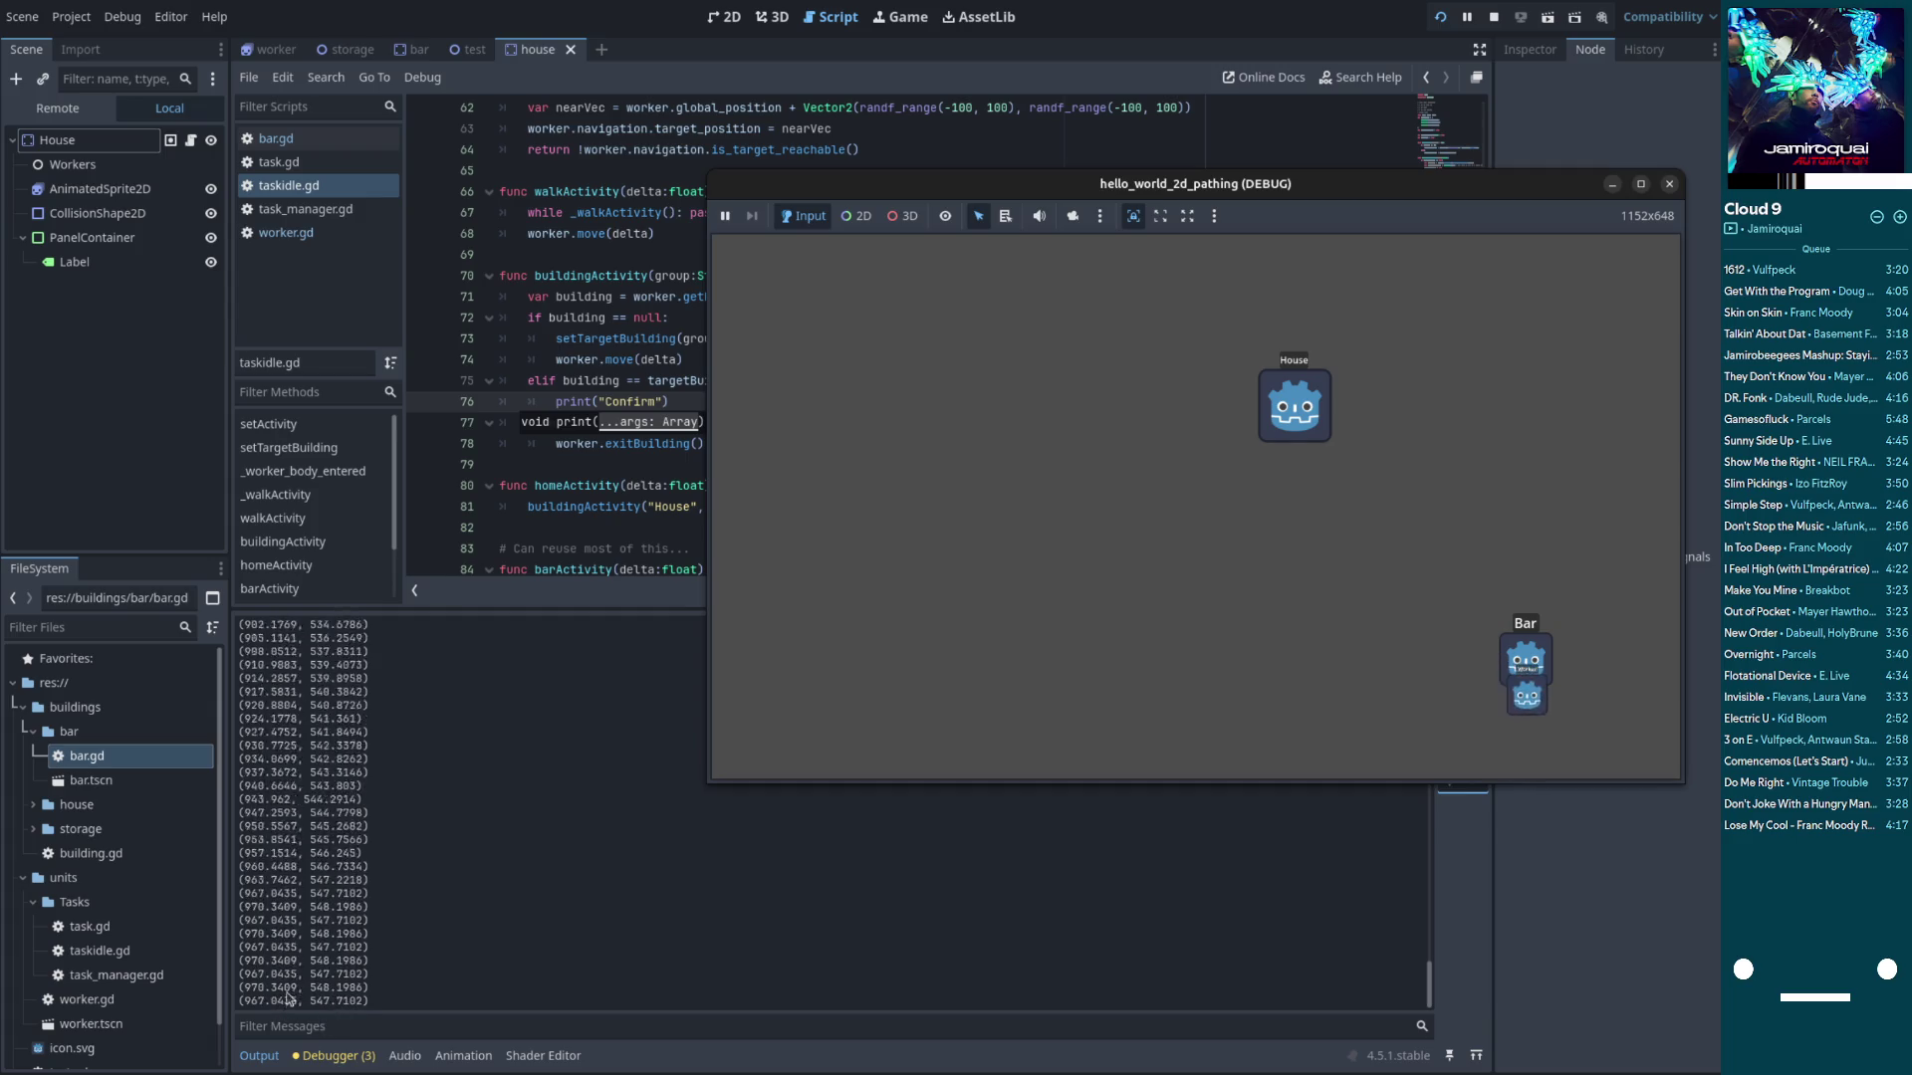
Read the worker positions printed in the Output log, then close the running game window
left_click(353, 971)
scroll(352, 971, "up", 5)
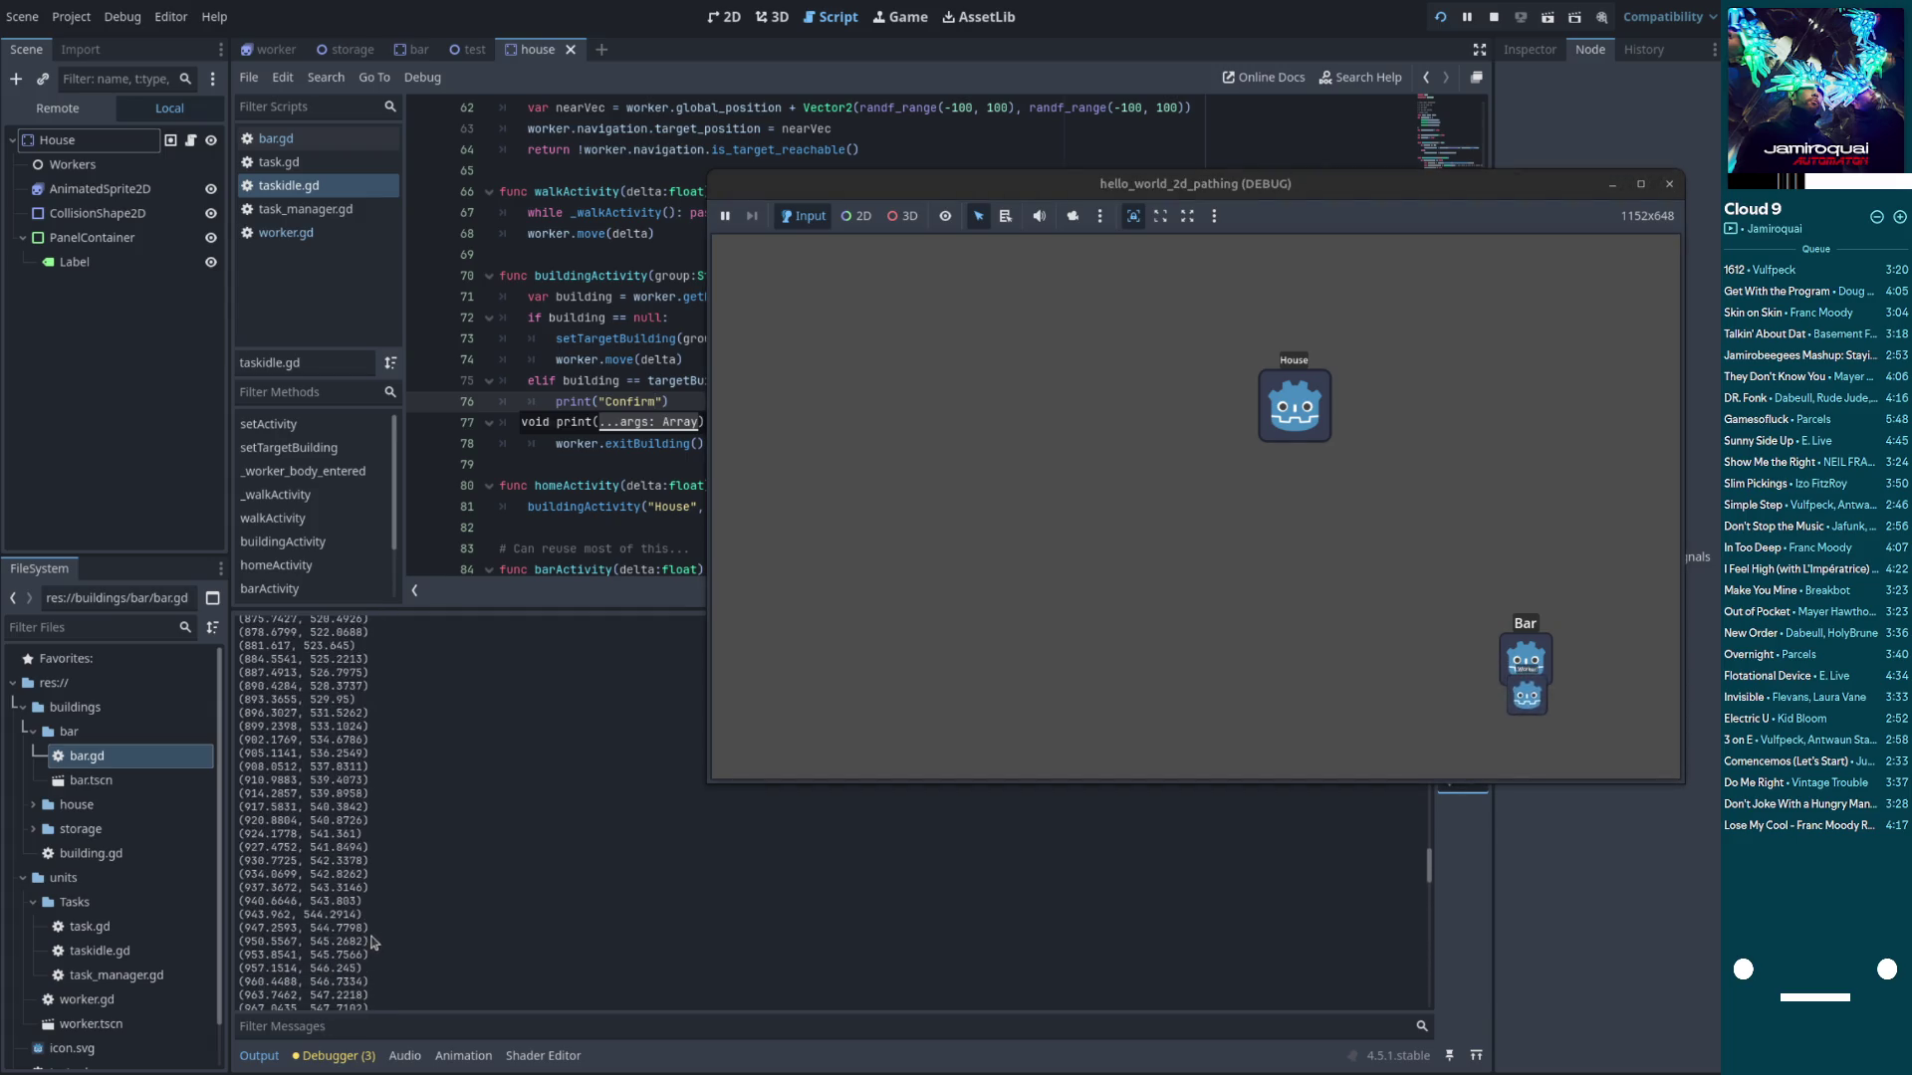
scroll(366, 947, "up", 5)
scroll(367, 947, "up", 10)
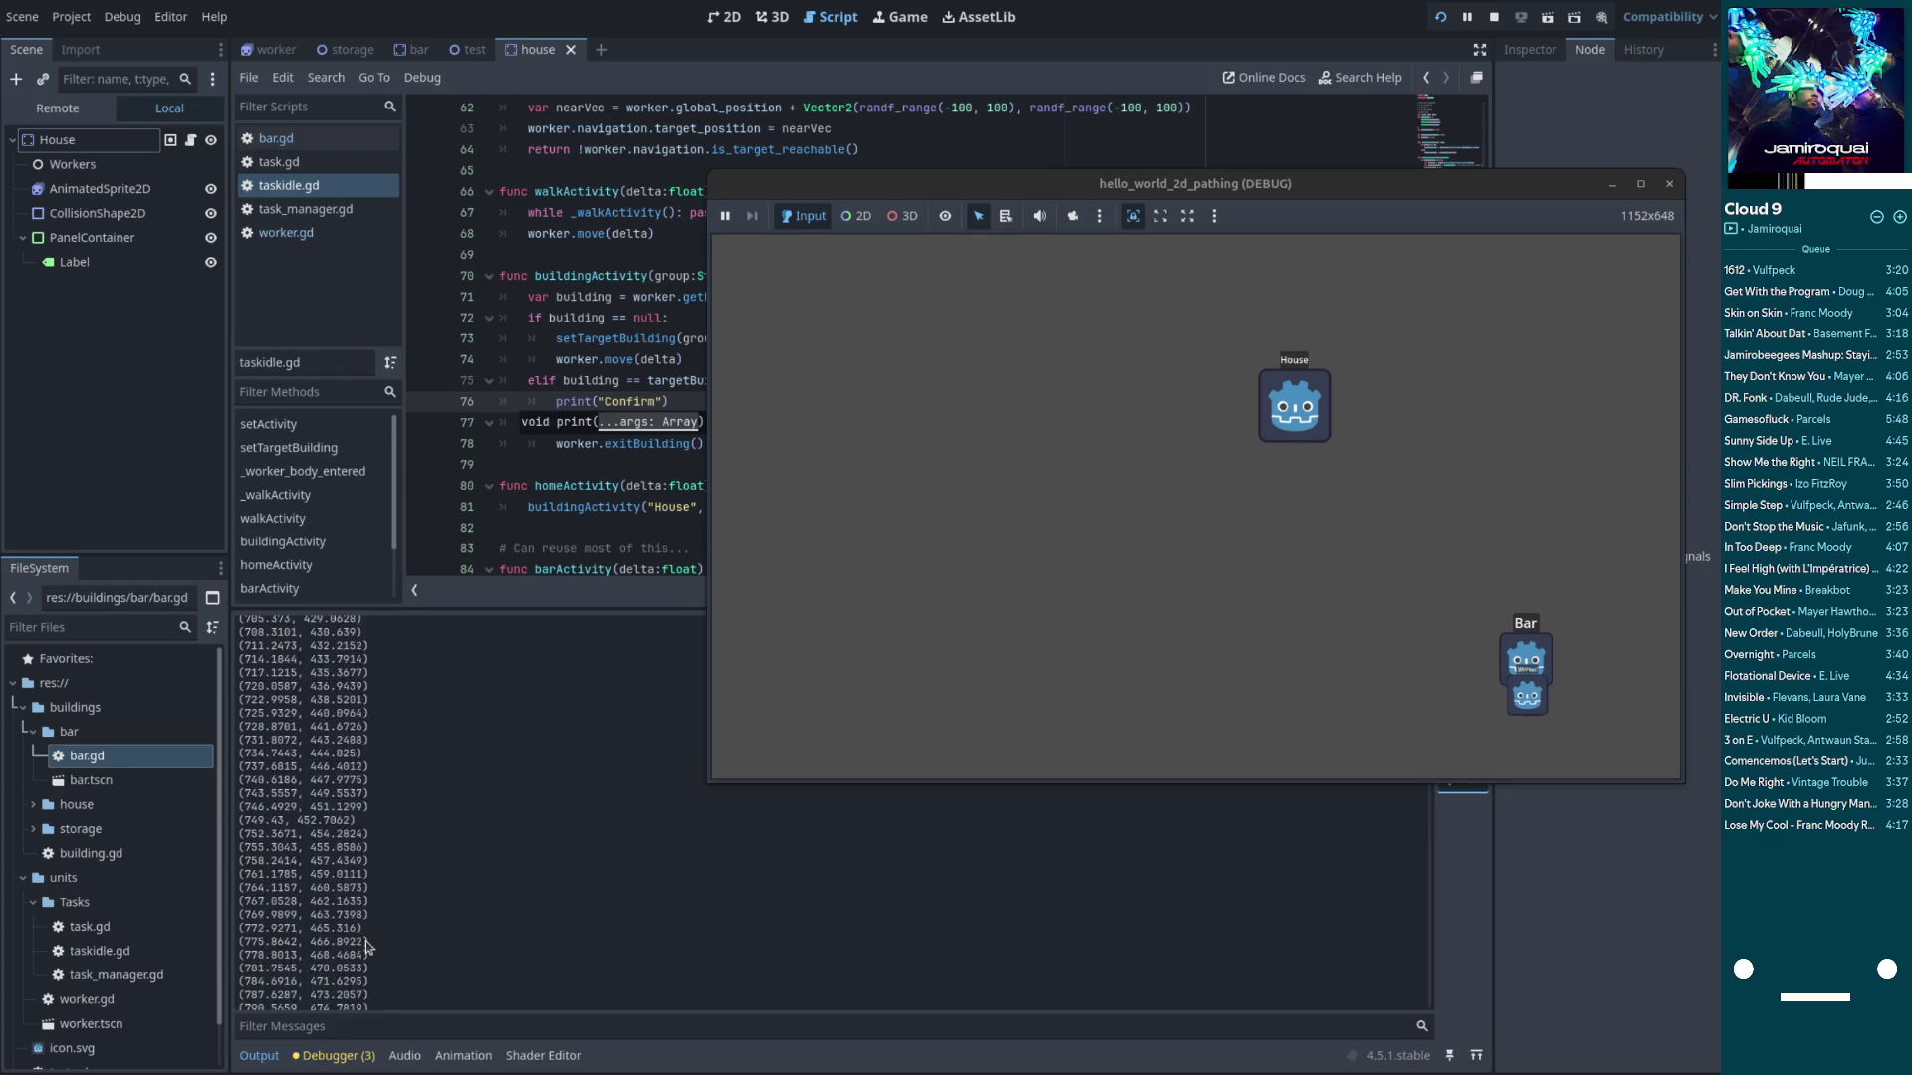
scroll(1036, 948, "down", 12)
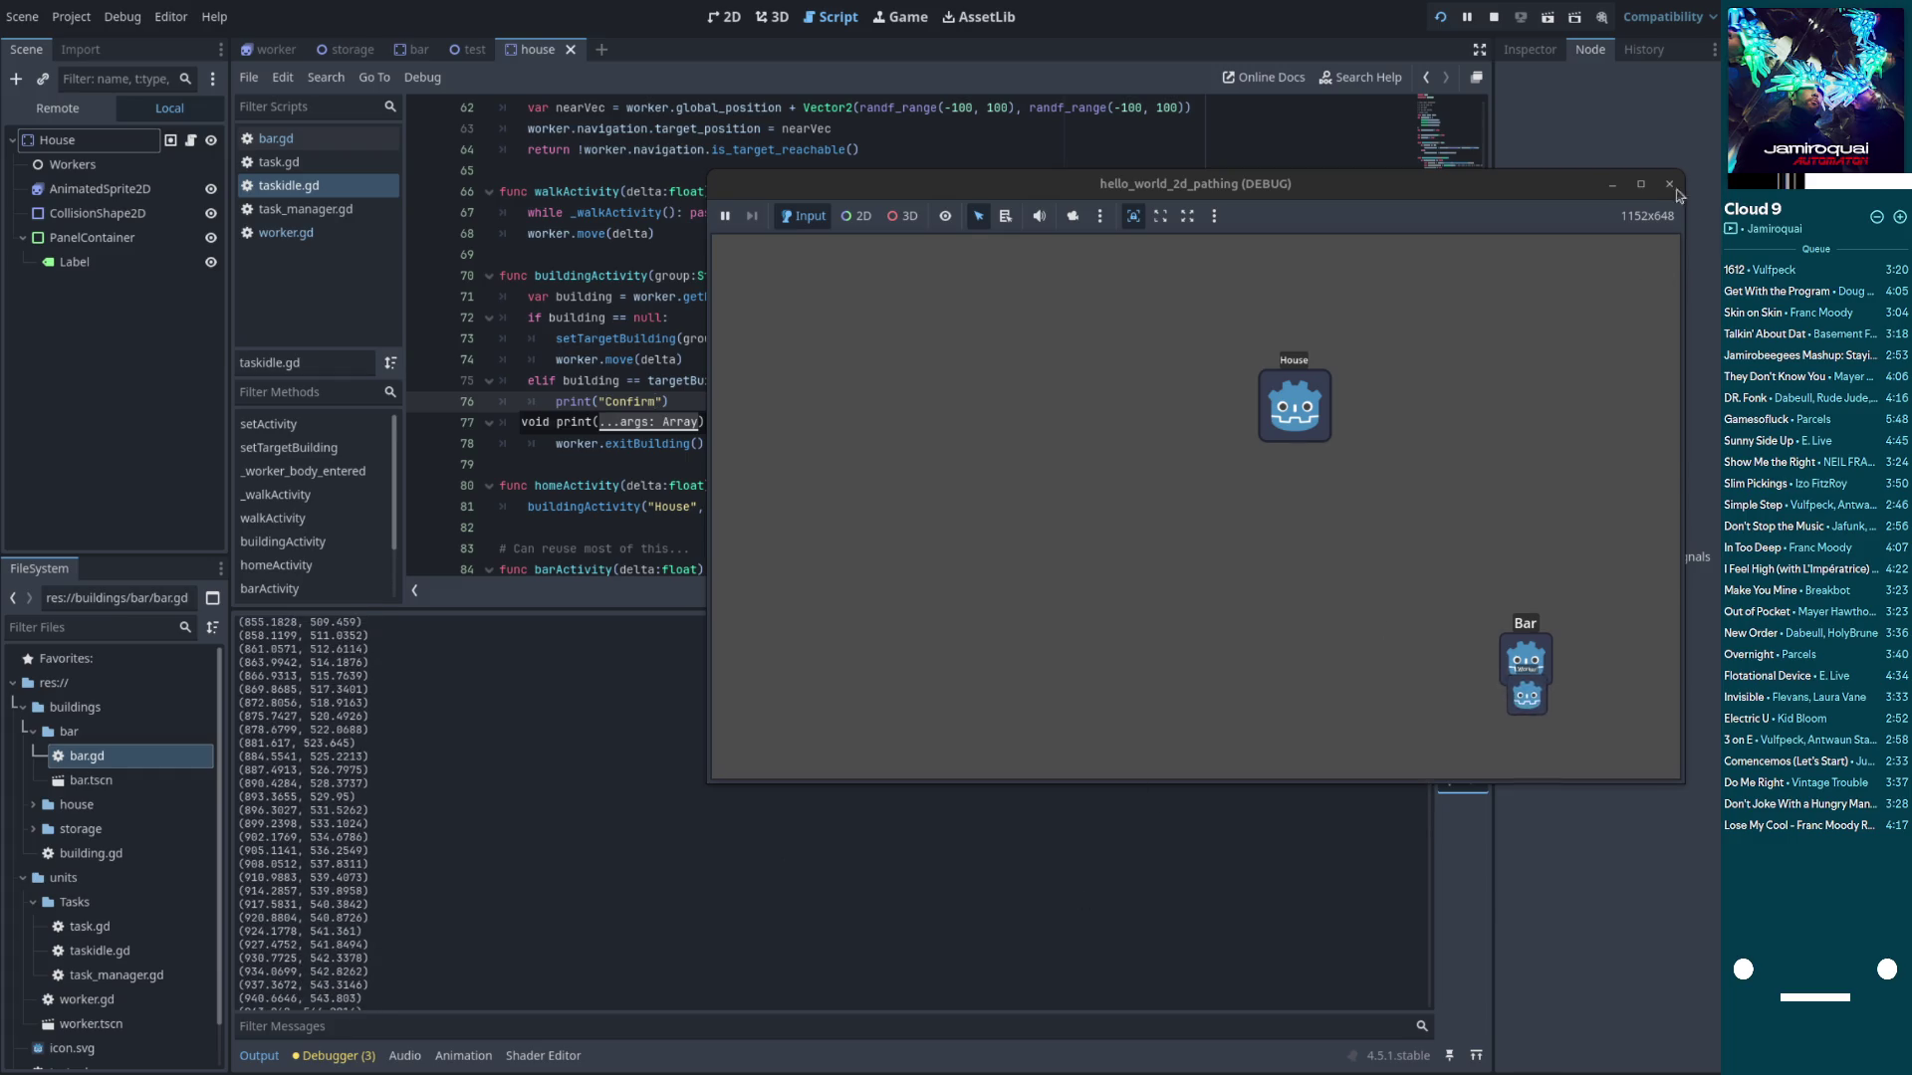
left_click(1669, 183)
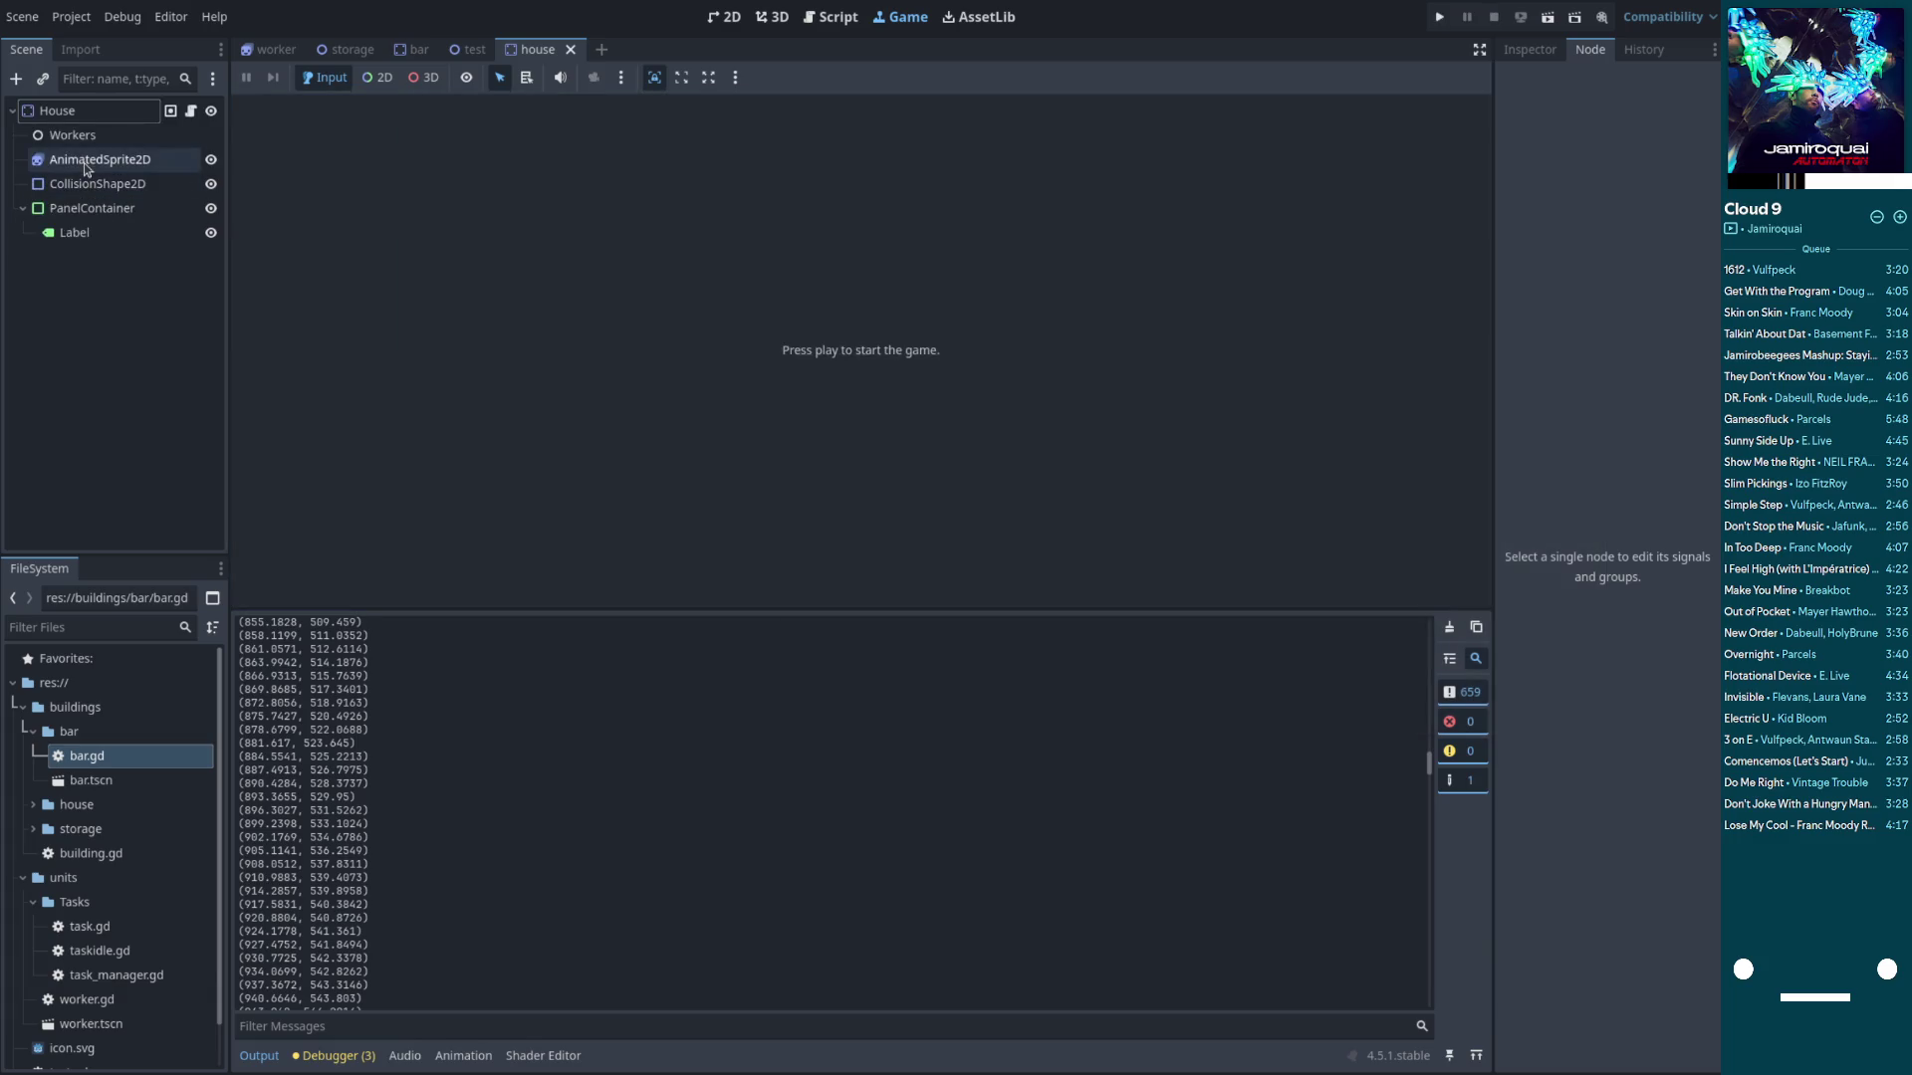
Return to taskidle.gd, run the game again, and put the editor caret in buildingActivity
left_click(836, 22)
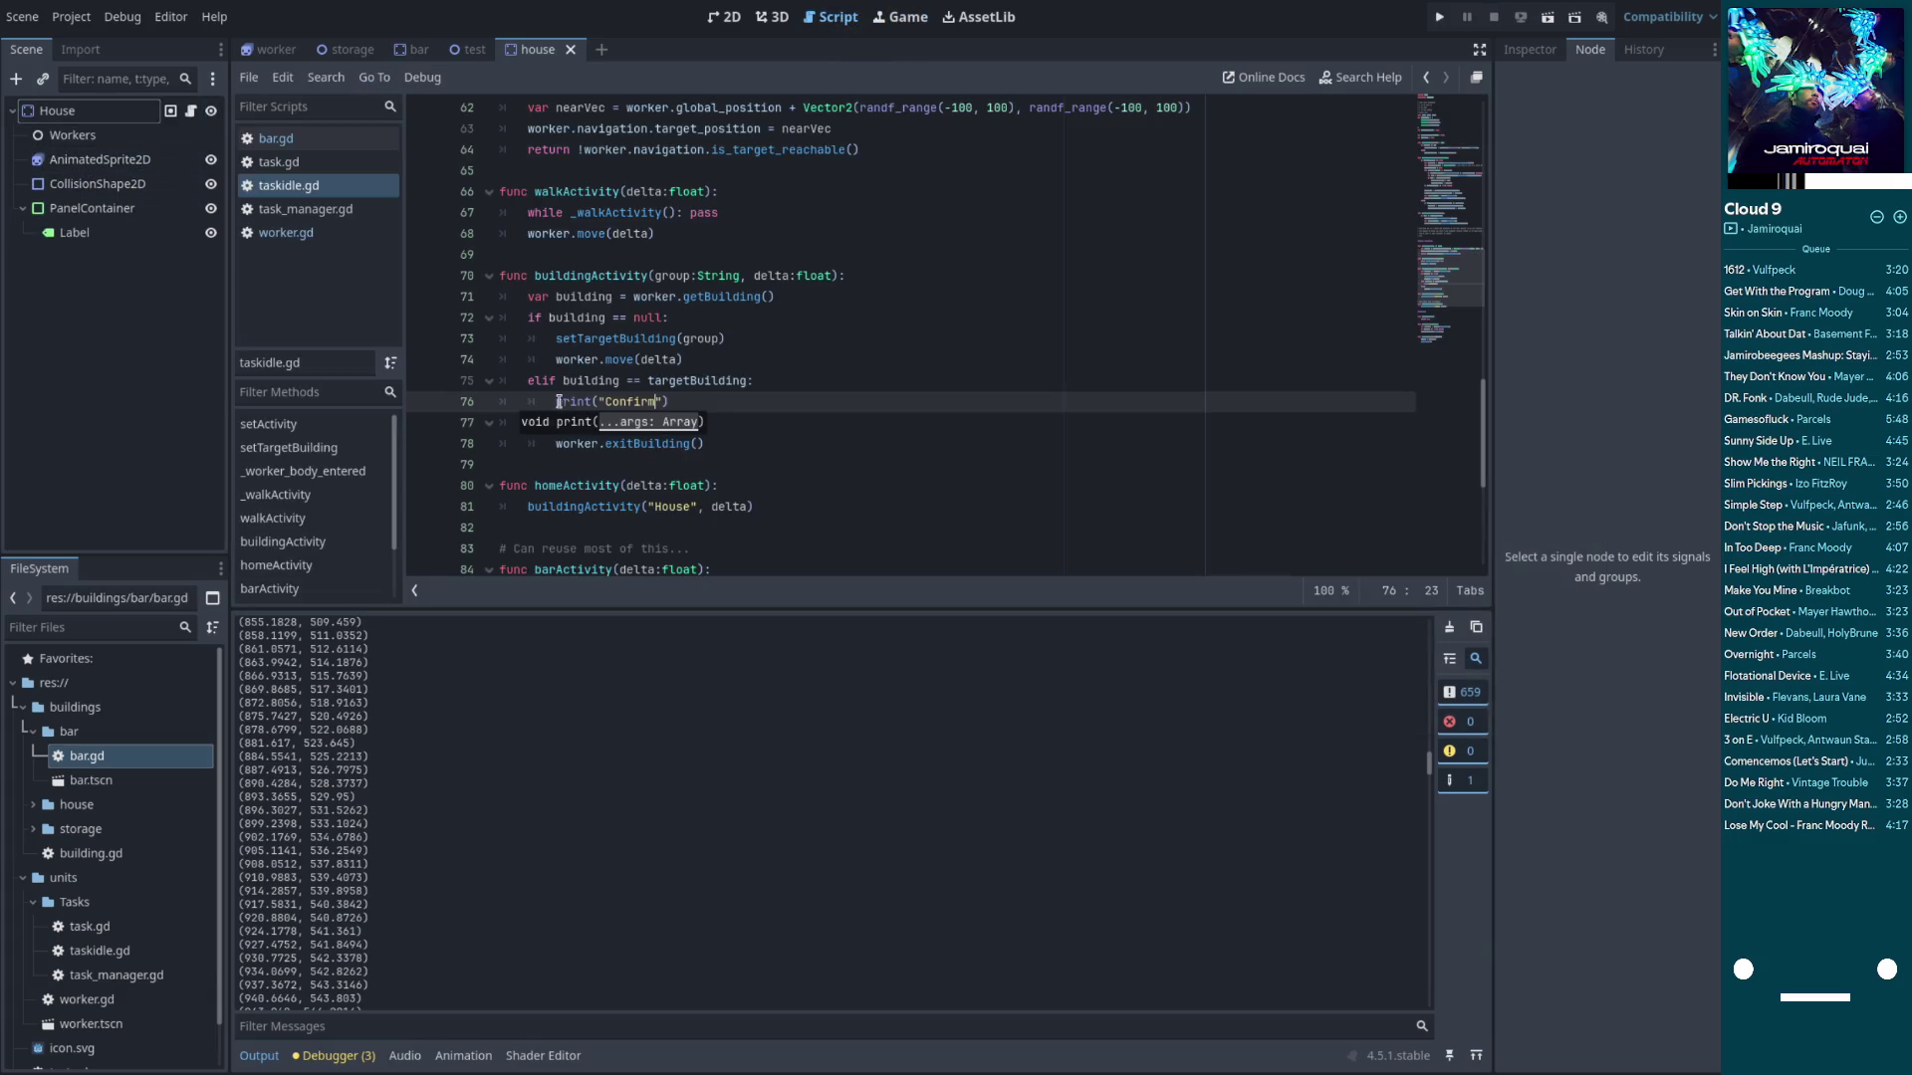
key("F5")
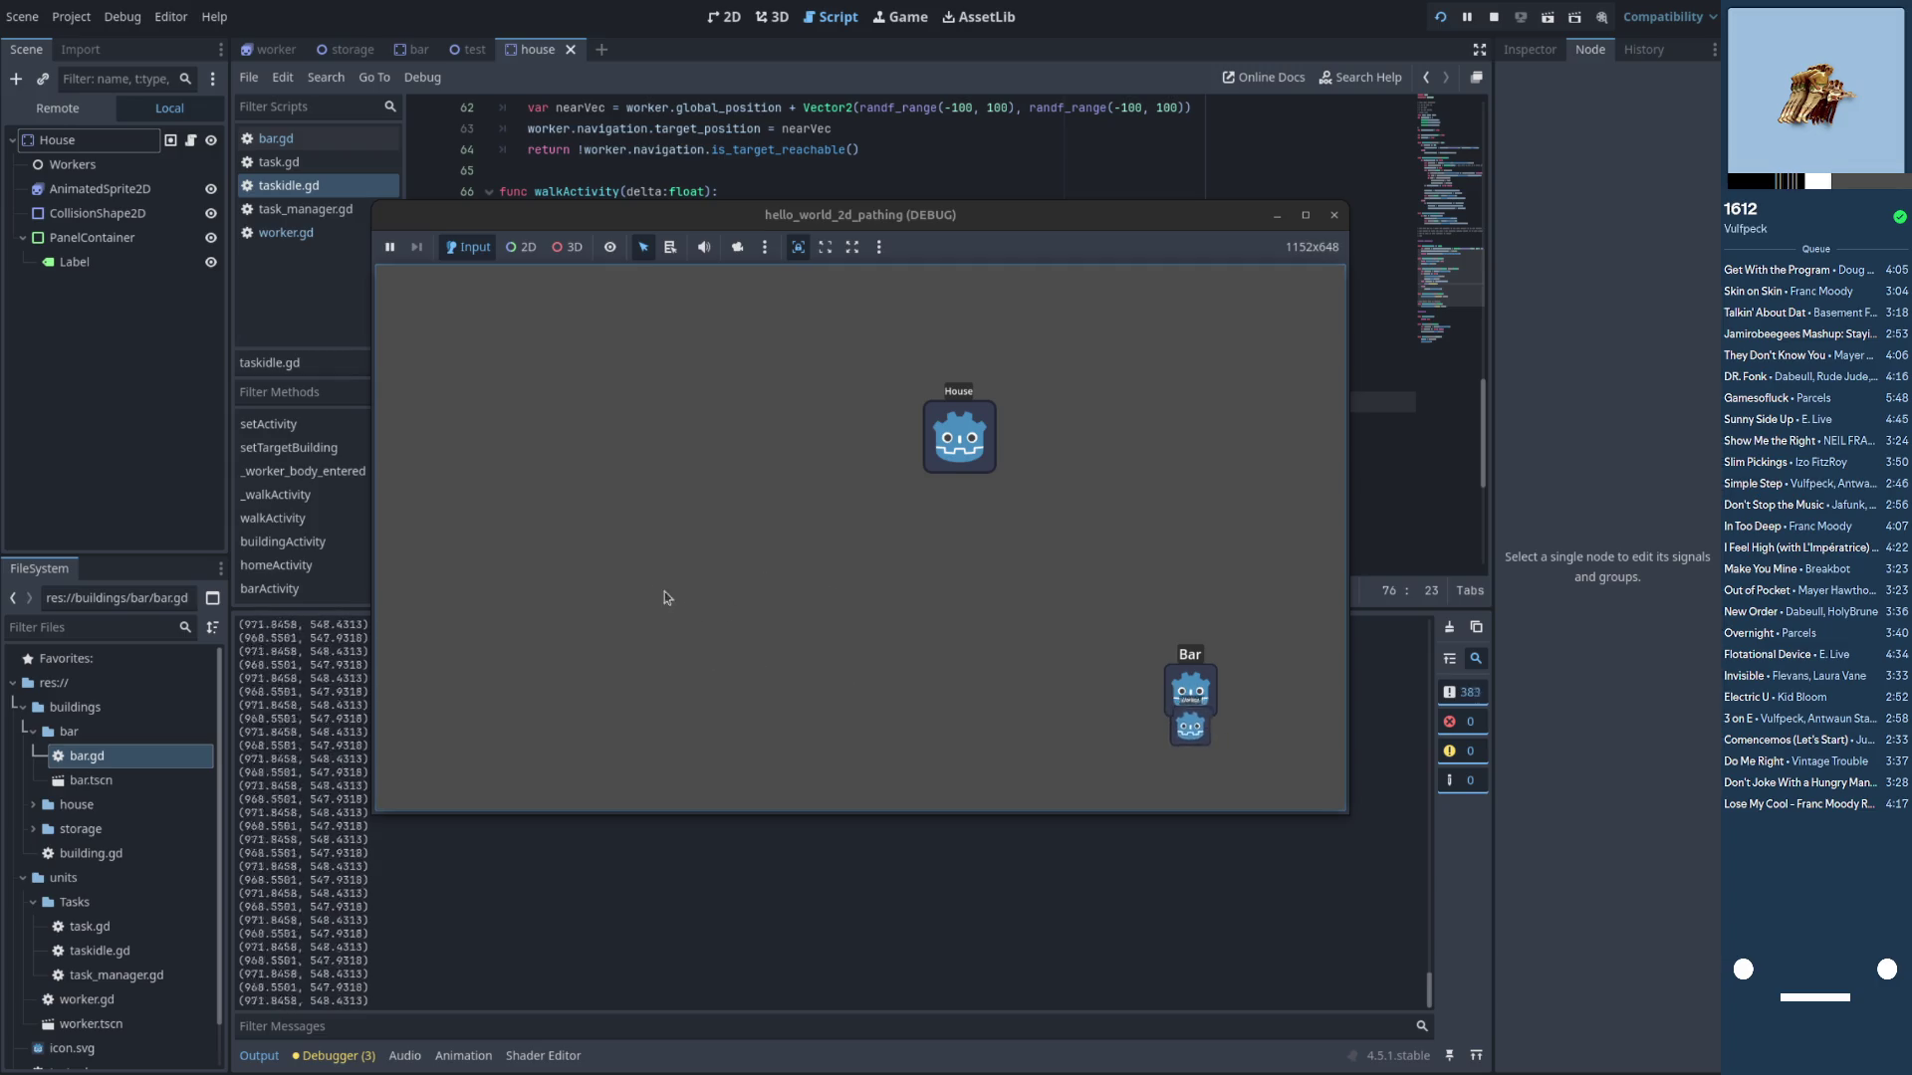
left_click(801, 170)
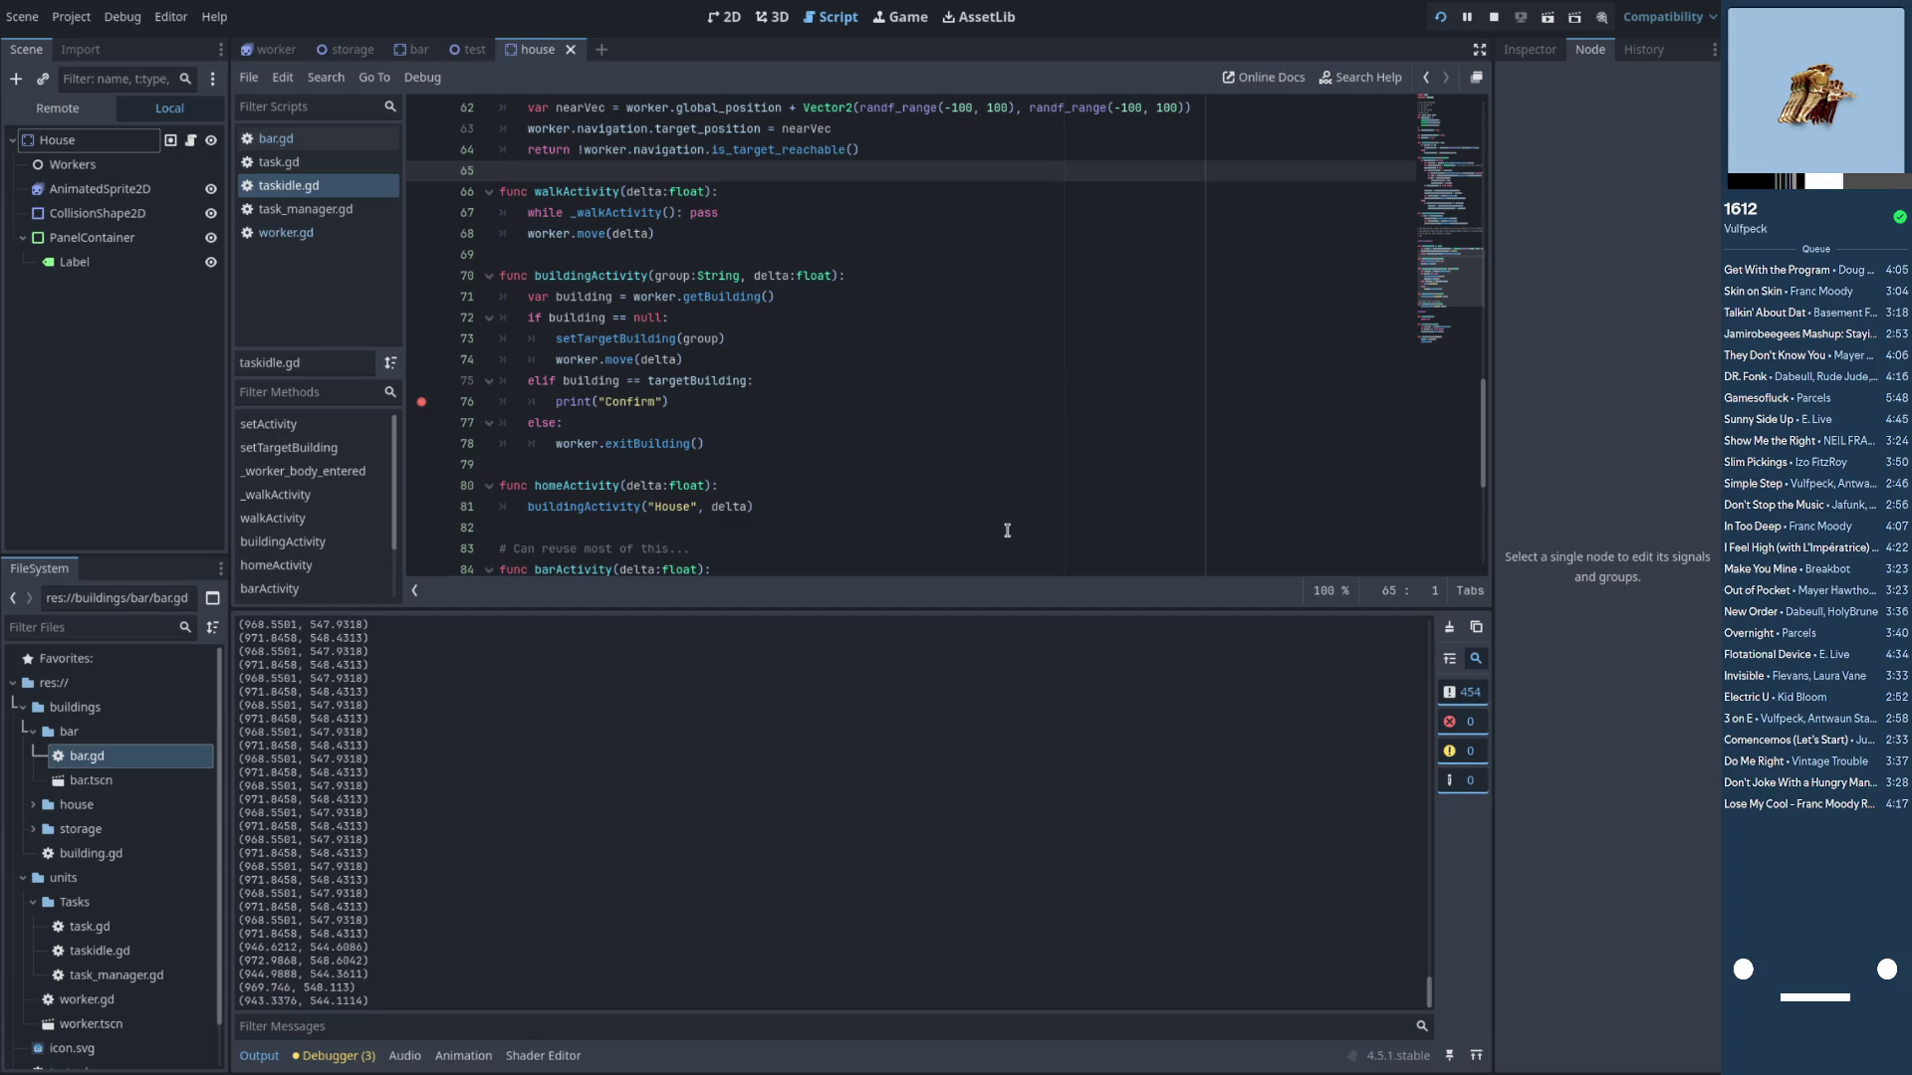
left_click(589, 276)
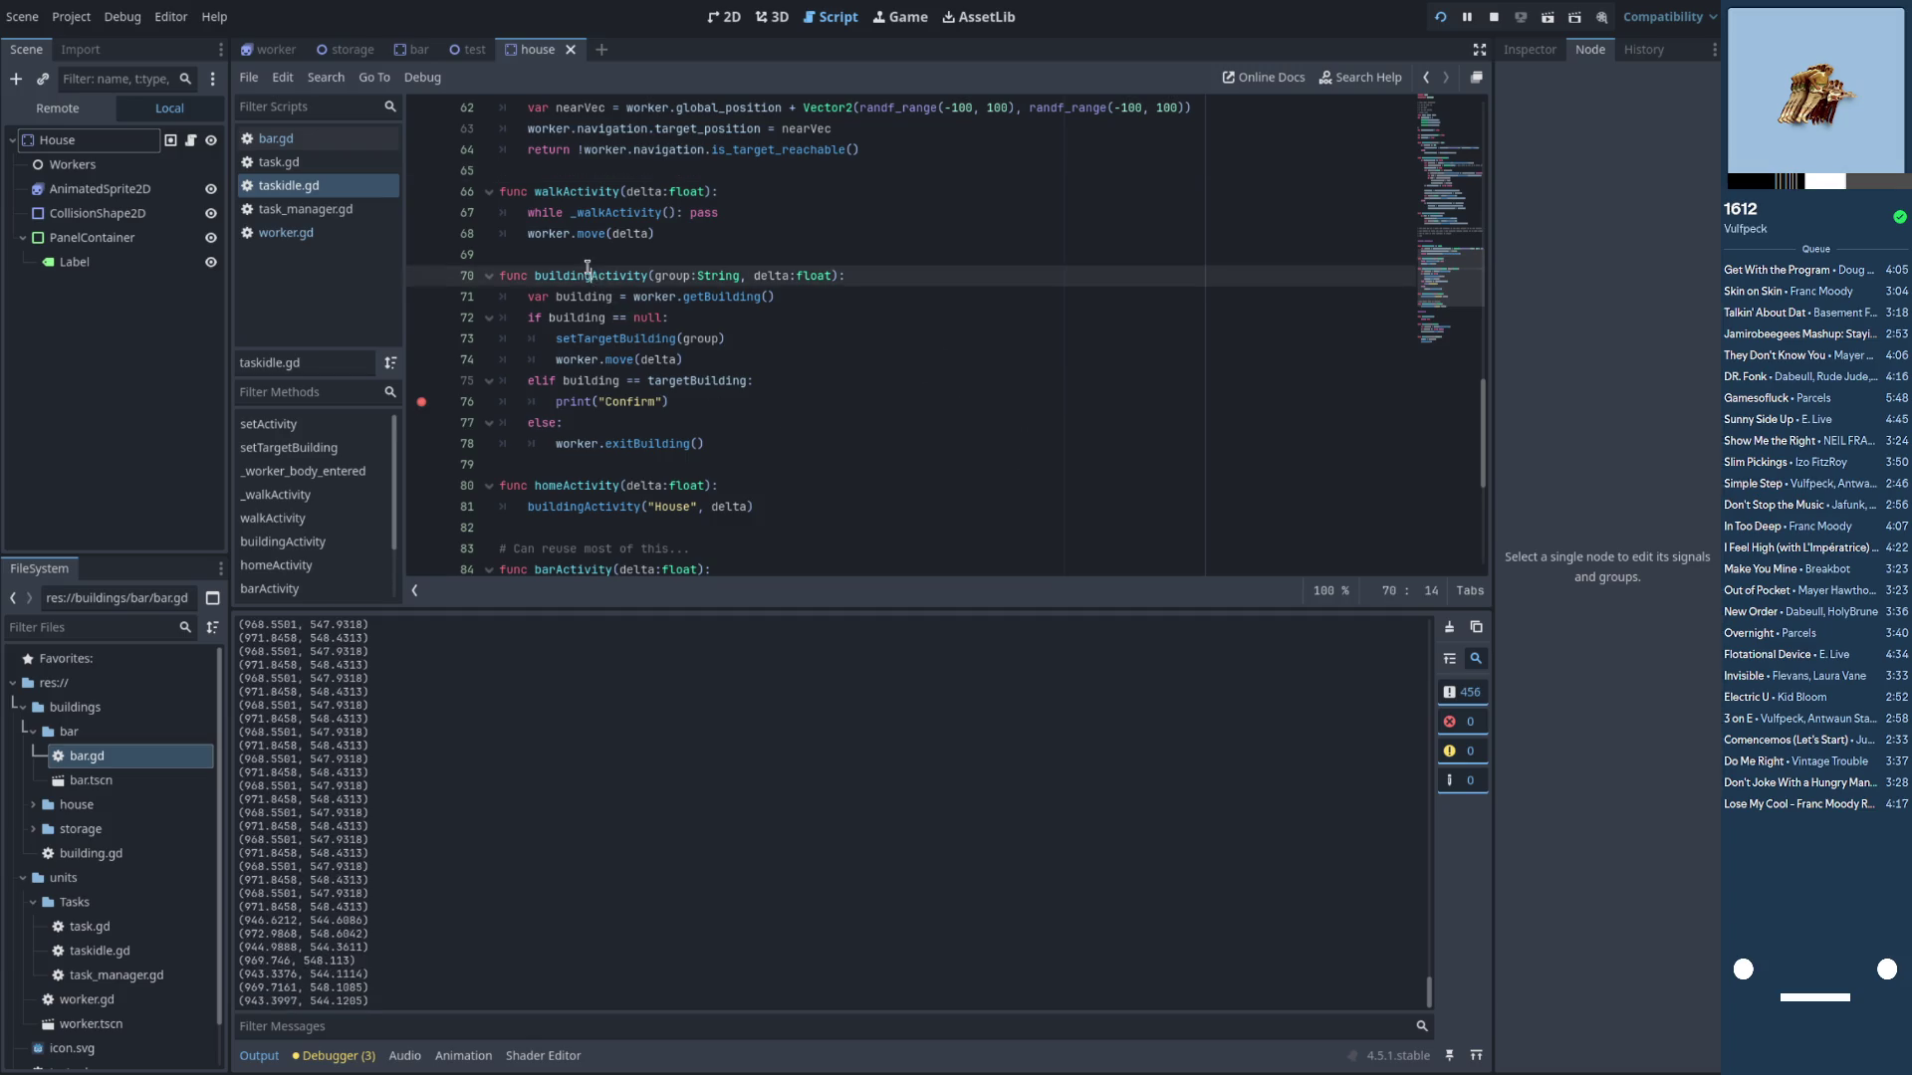
left_click(591, 297)
double_click(700, 297)
left_click(592, 378)
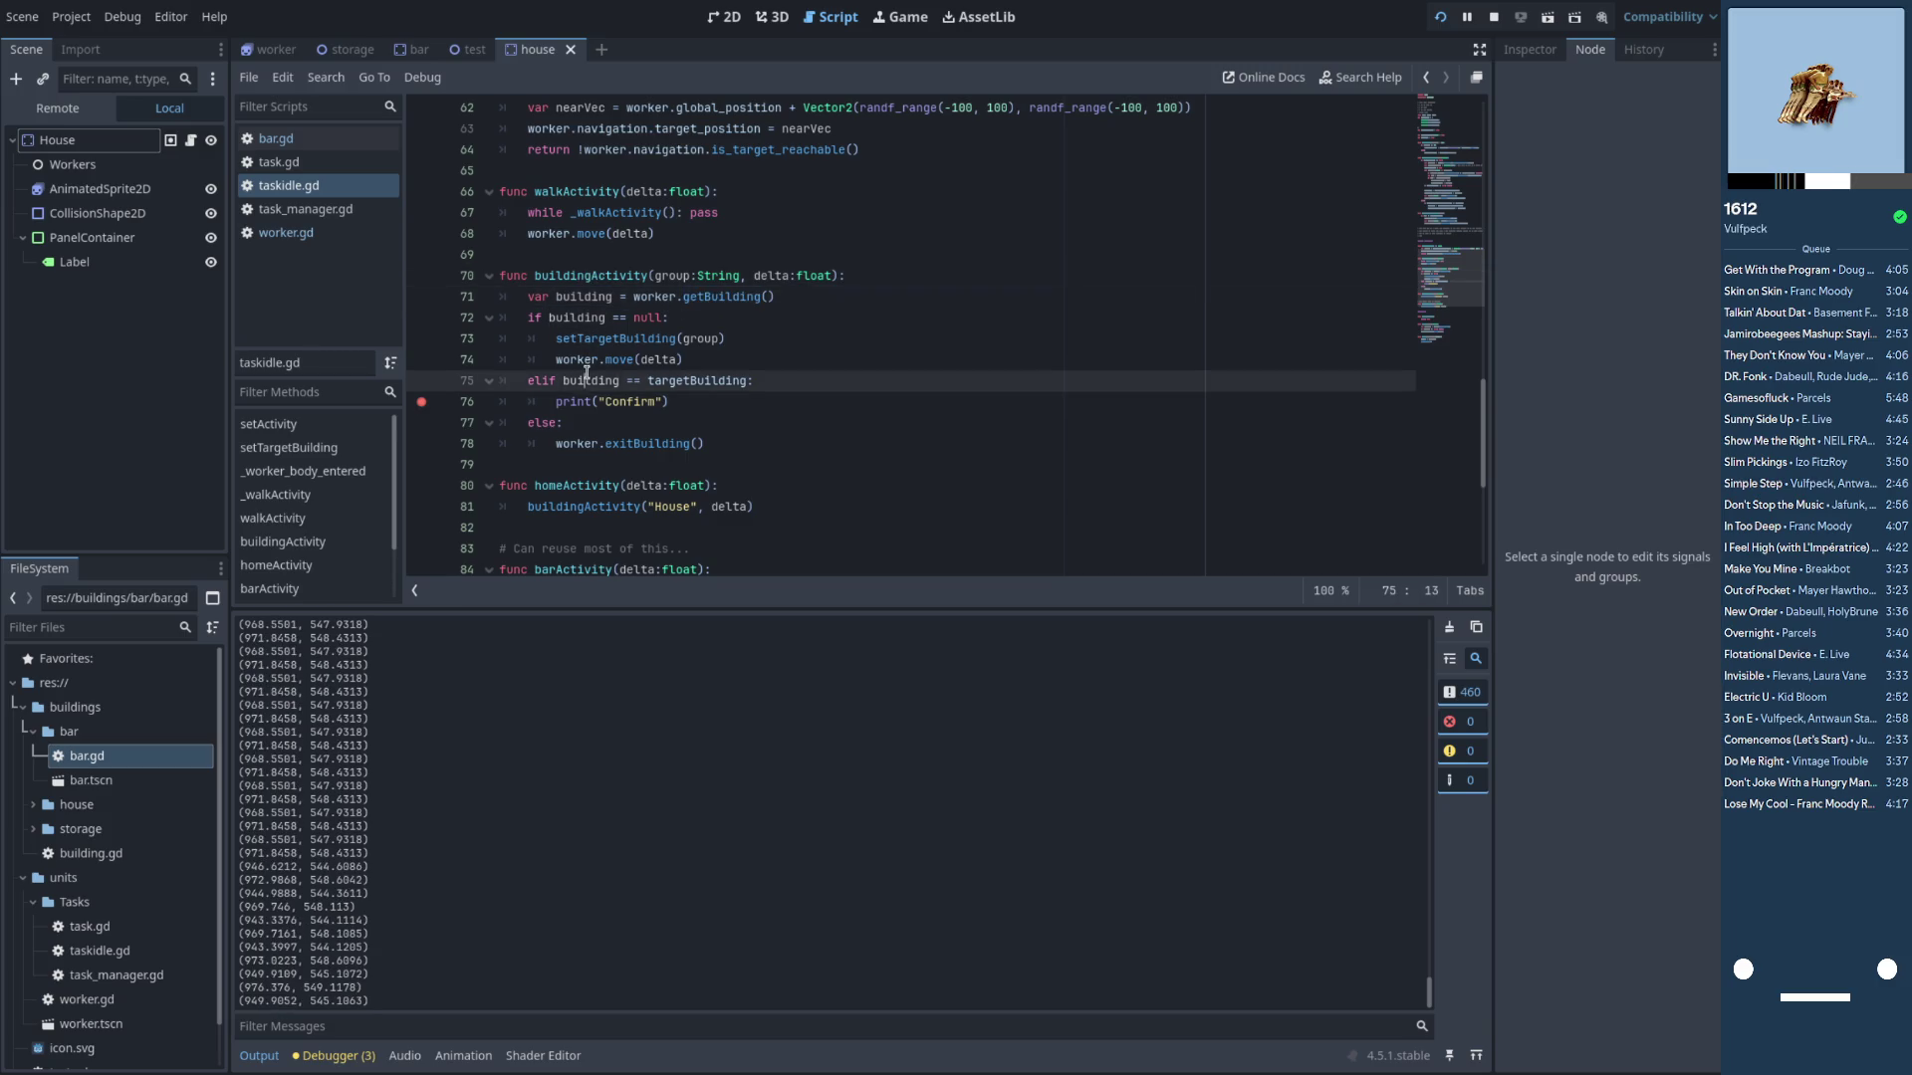
double_click(680, 381)
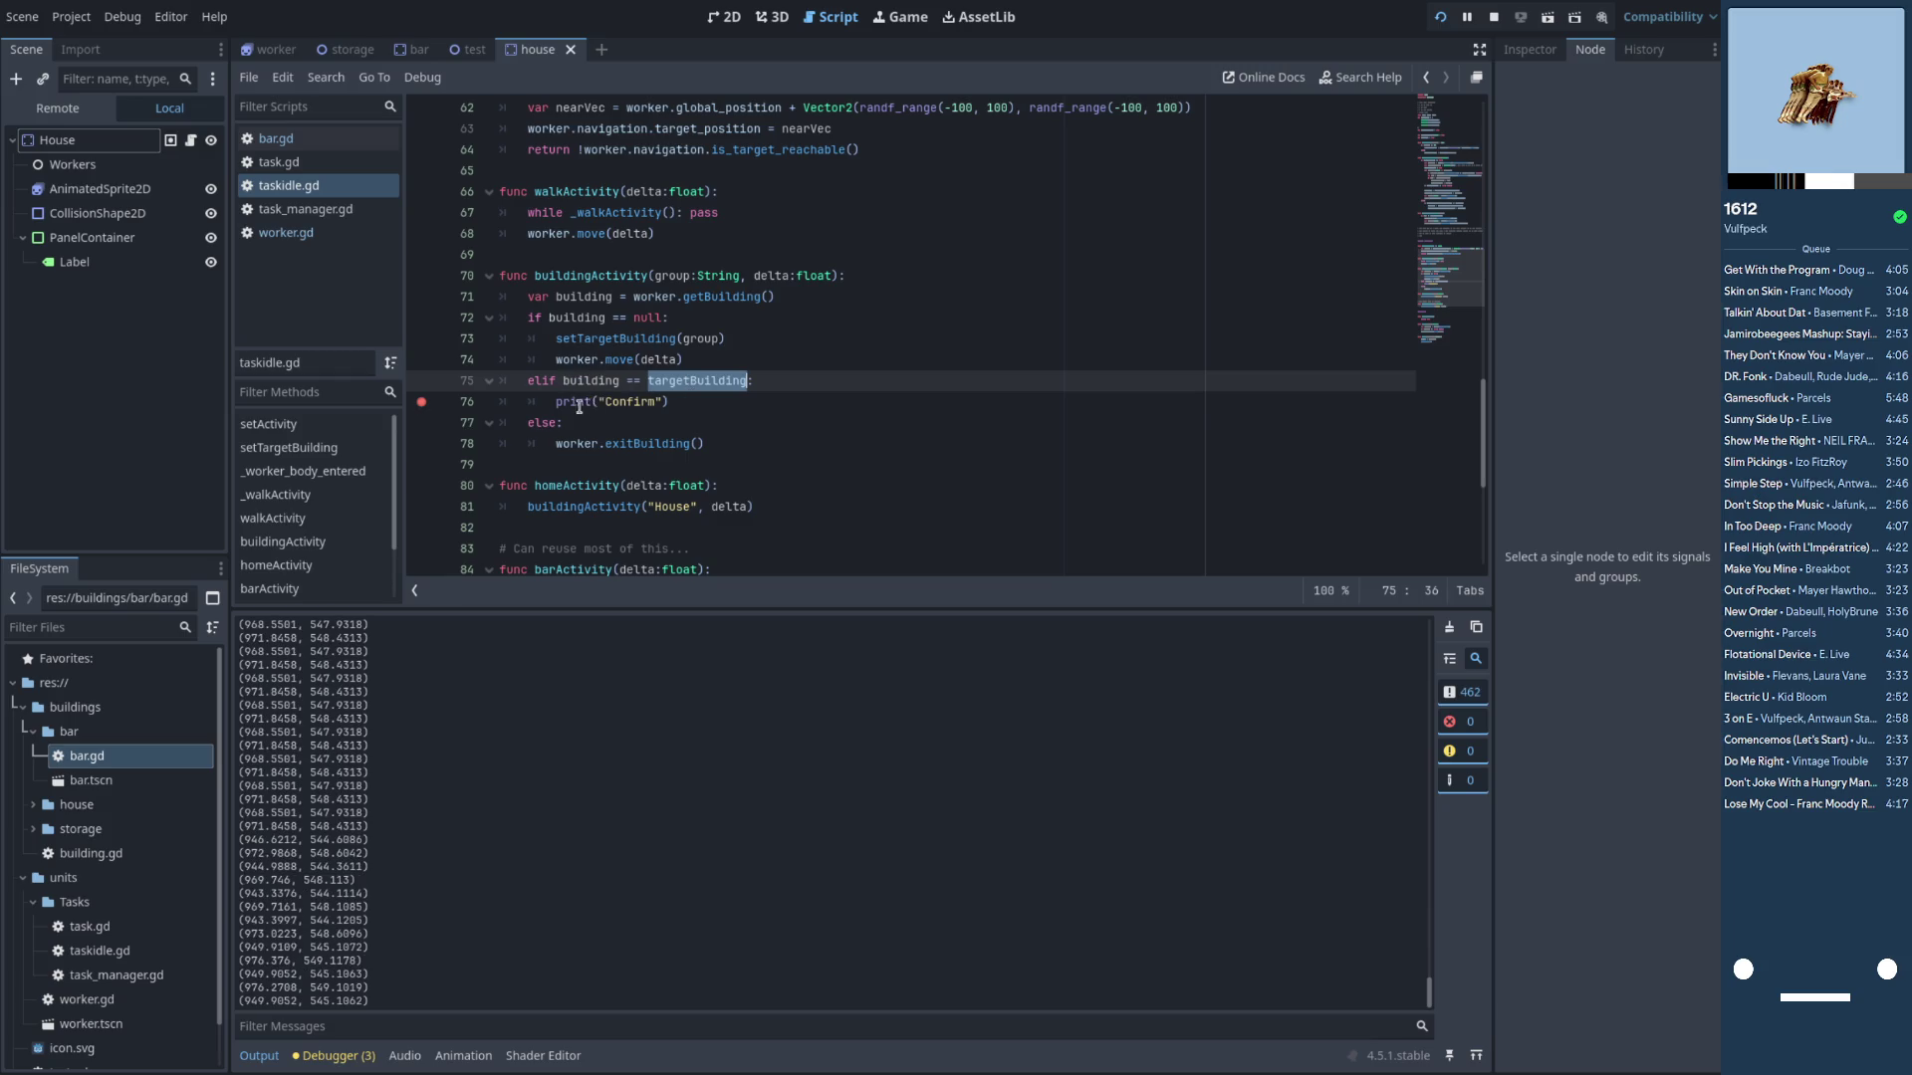
left_click(294, 233)
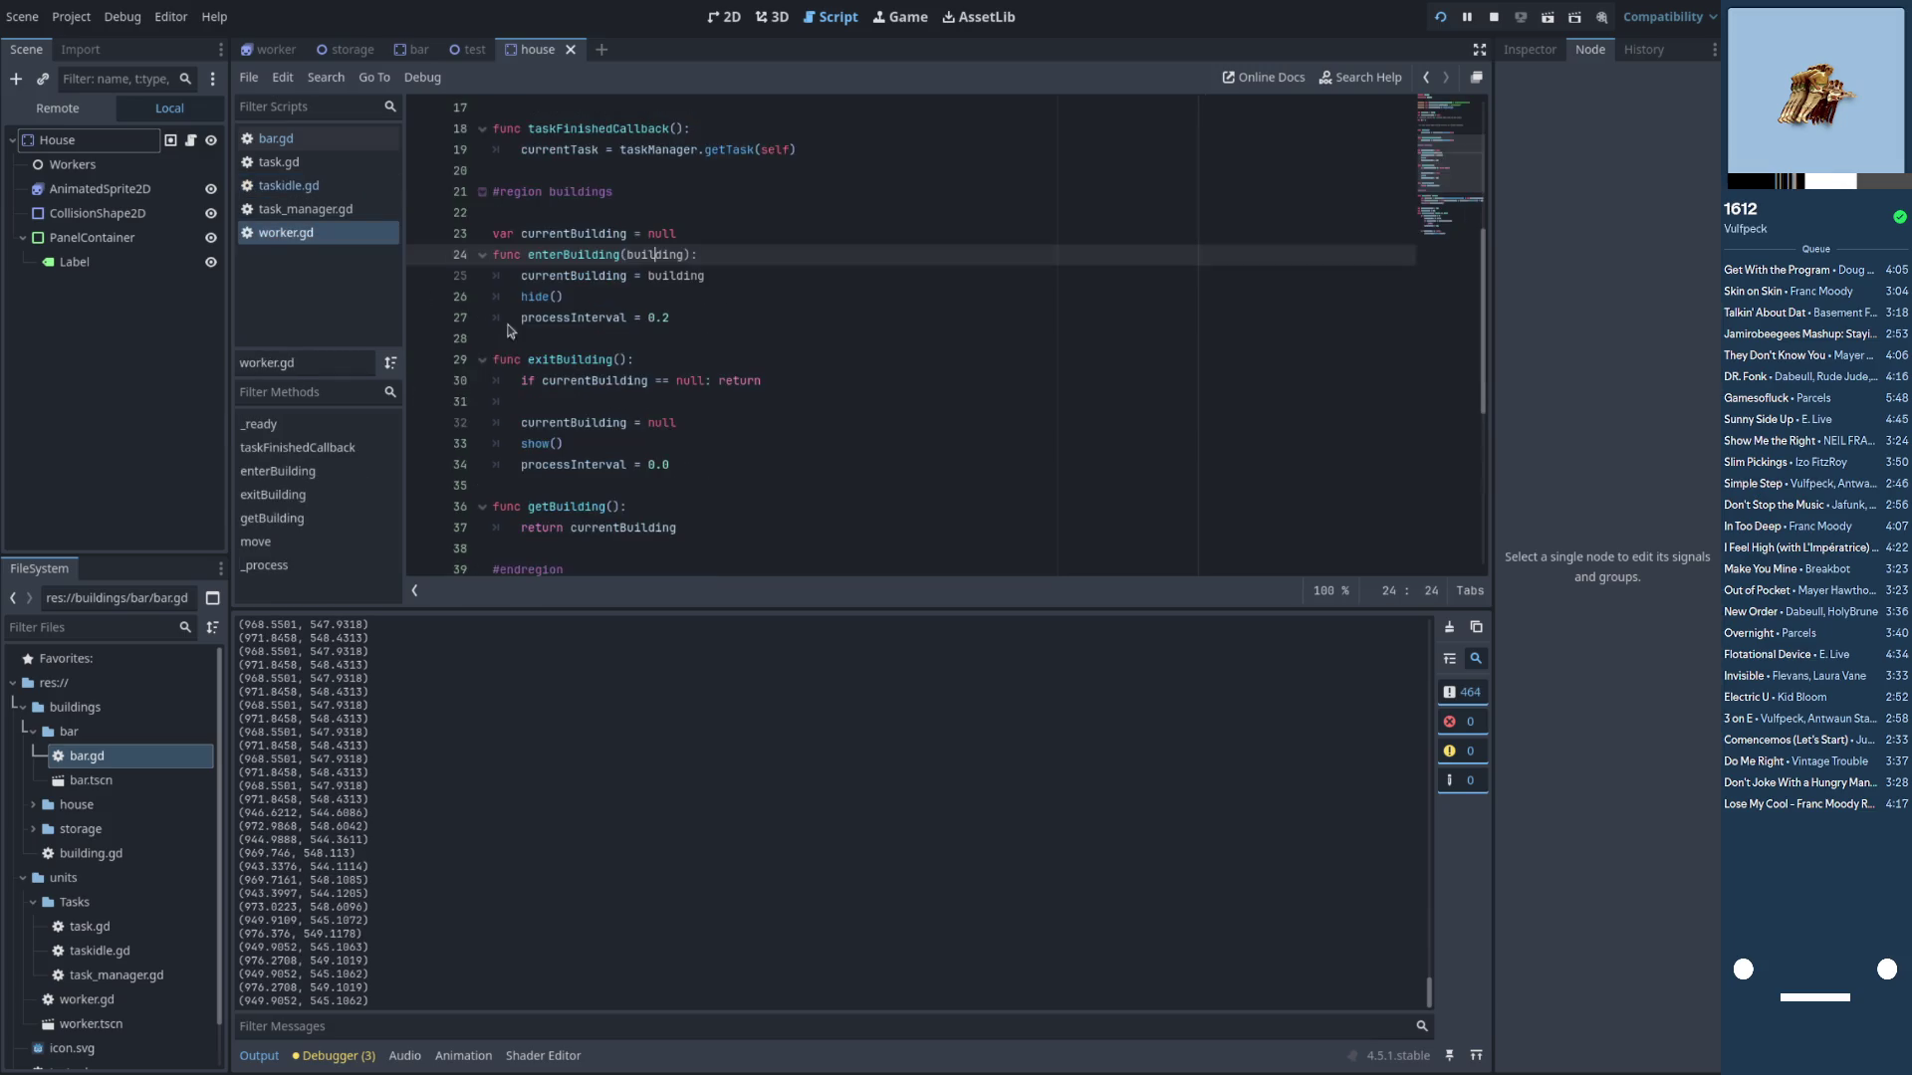
double_click(587, 234)
scroll(655, 263, "up", 5)
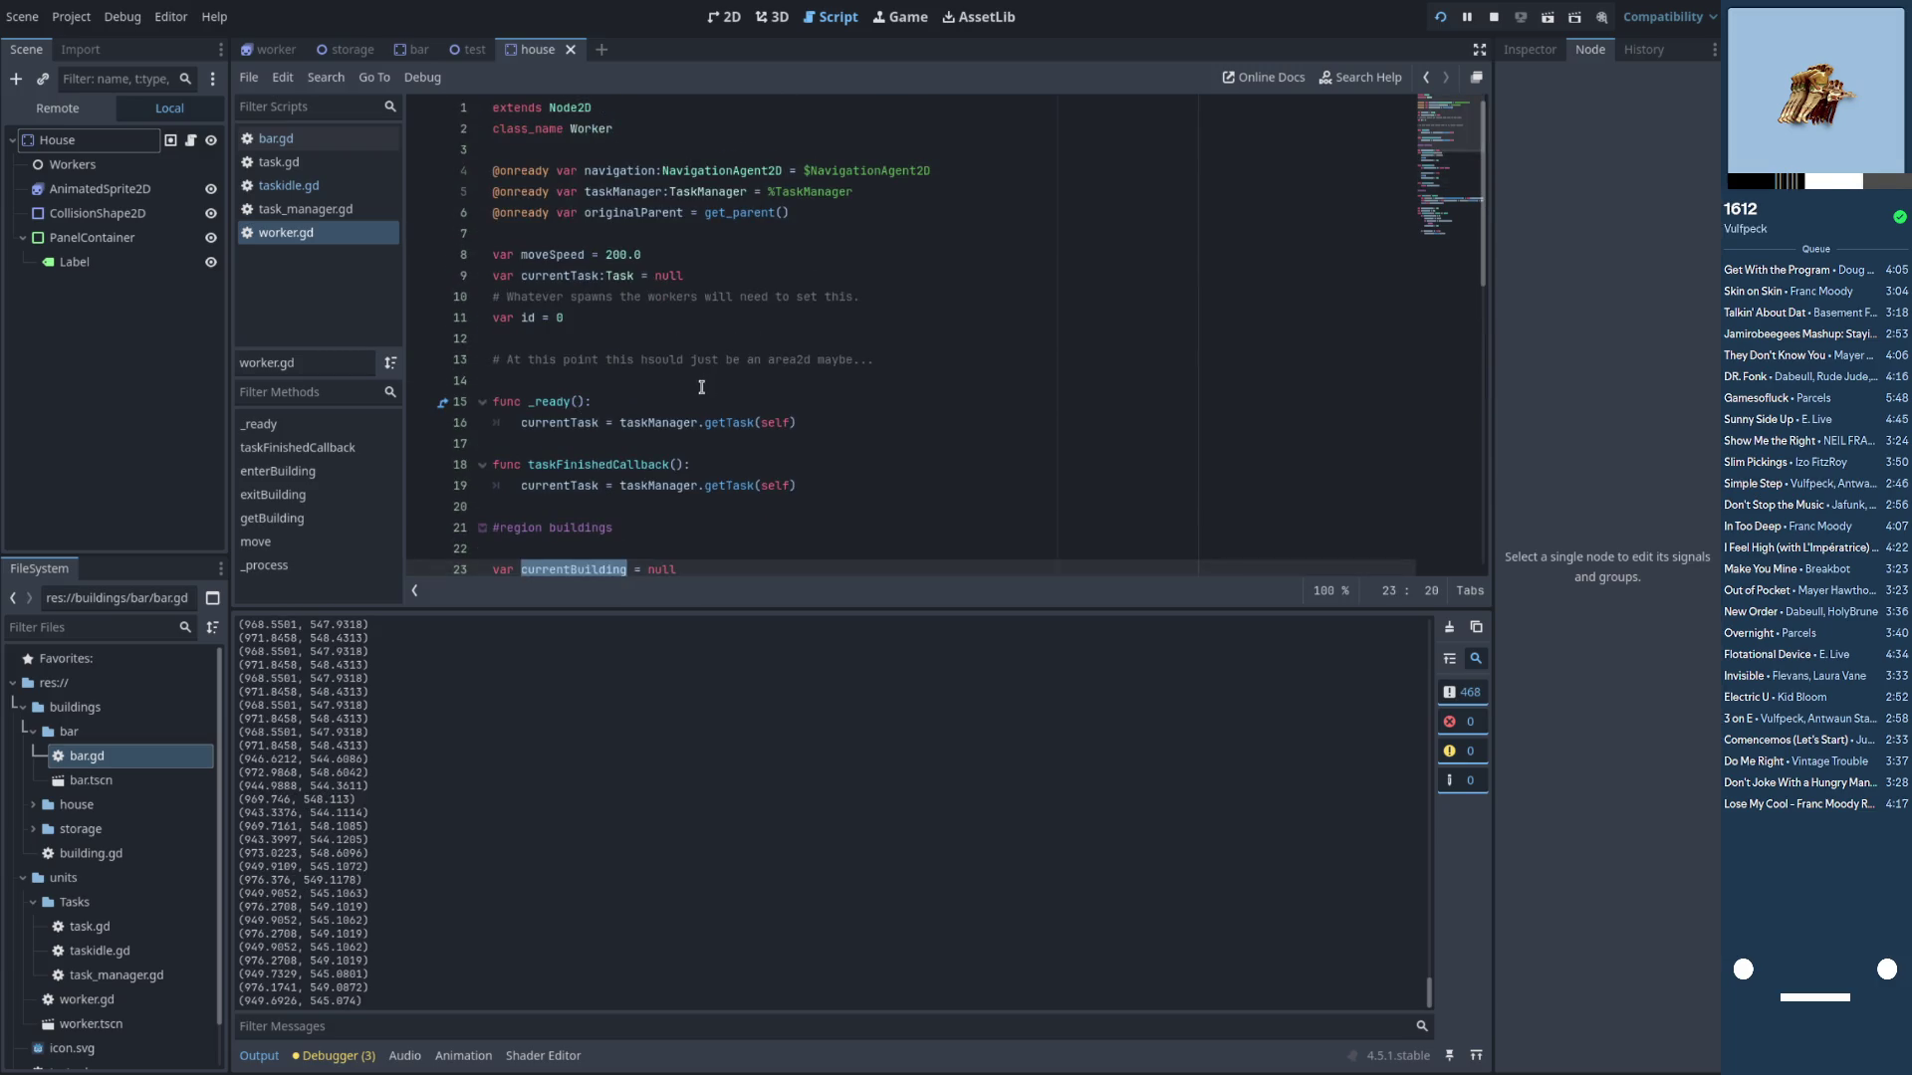
scroll(702, 386, "down", 5)
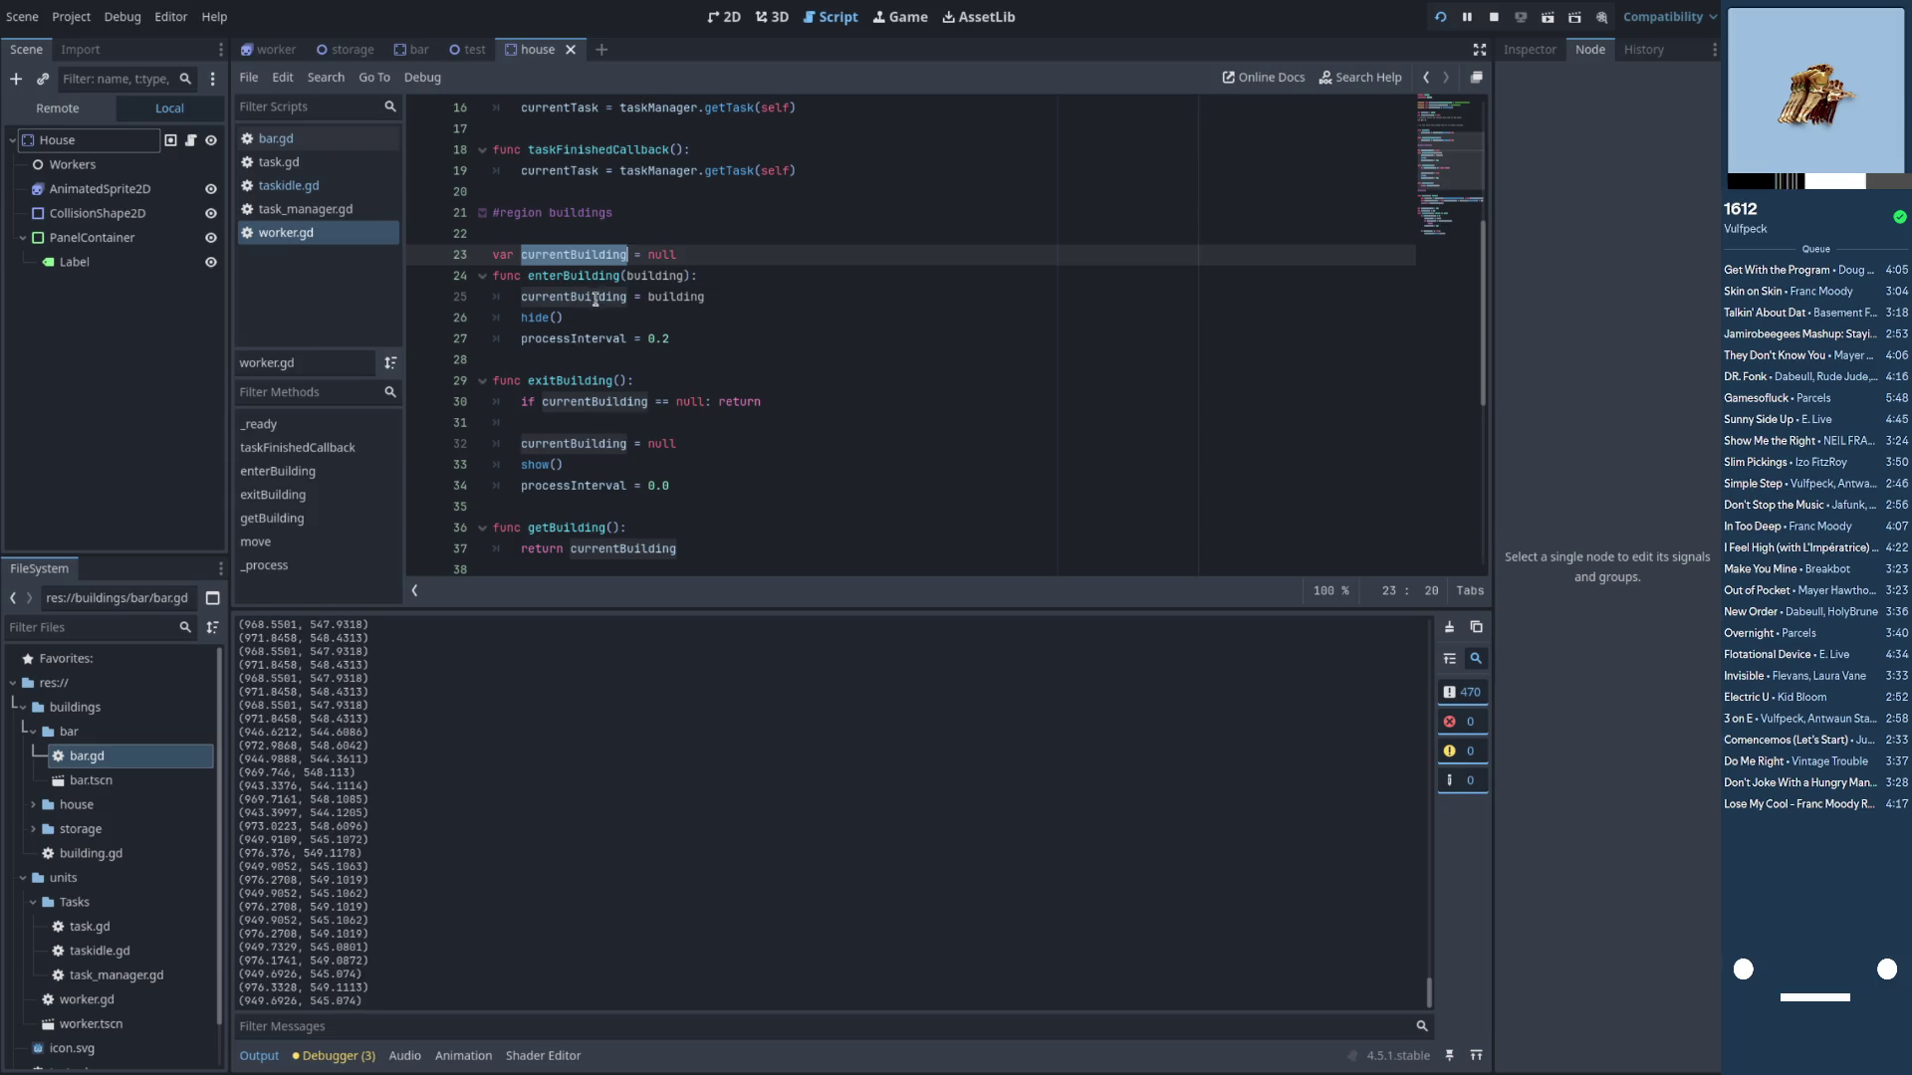
left_click(288, 176)
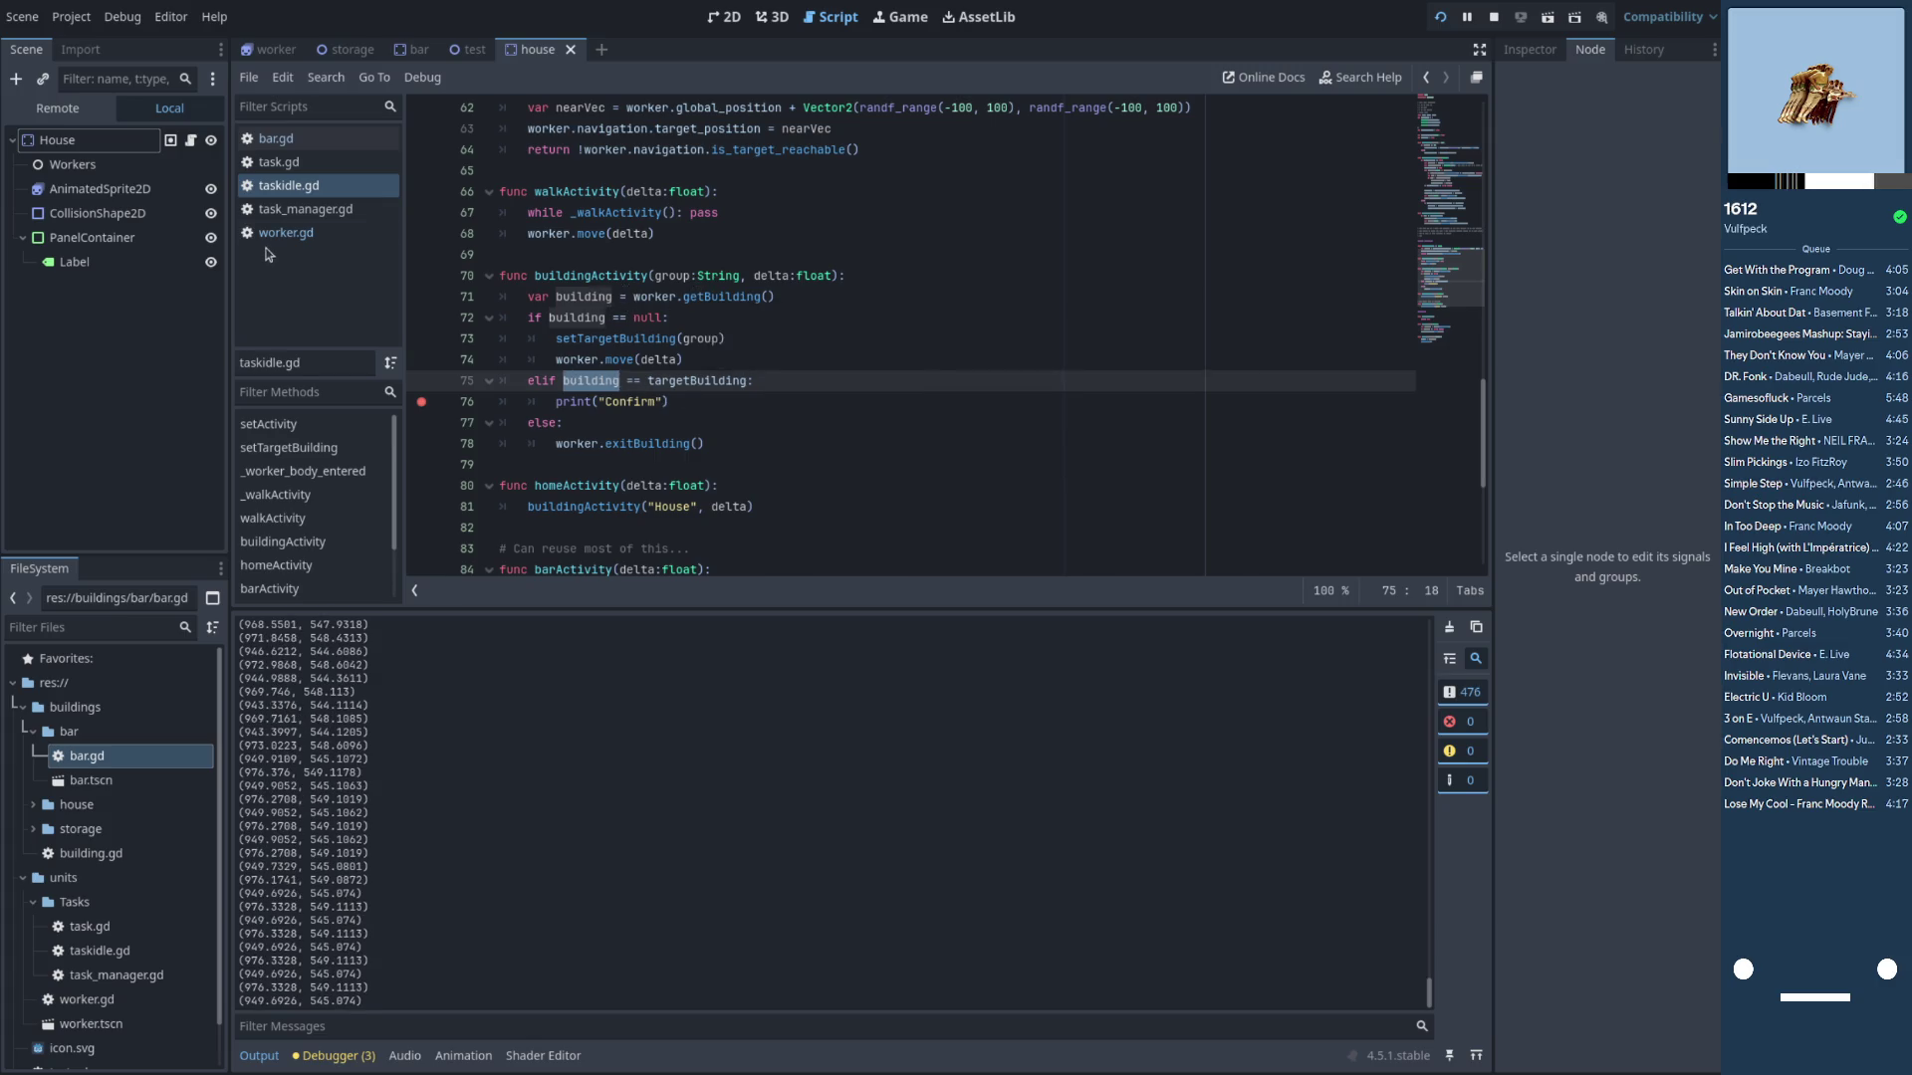
left_click(699, 296, "ctrl")
scroll(595, 412, "down", 1)
double_click(600, 366)
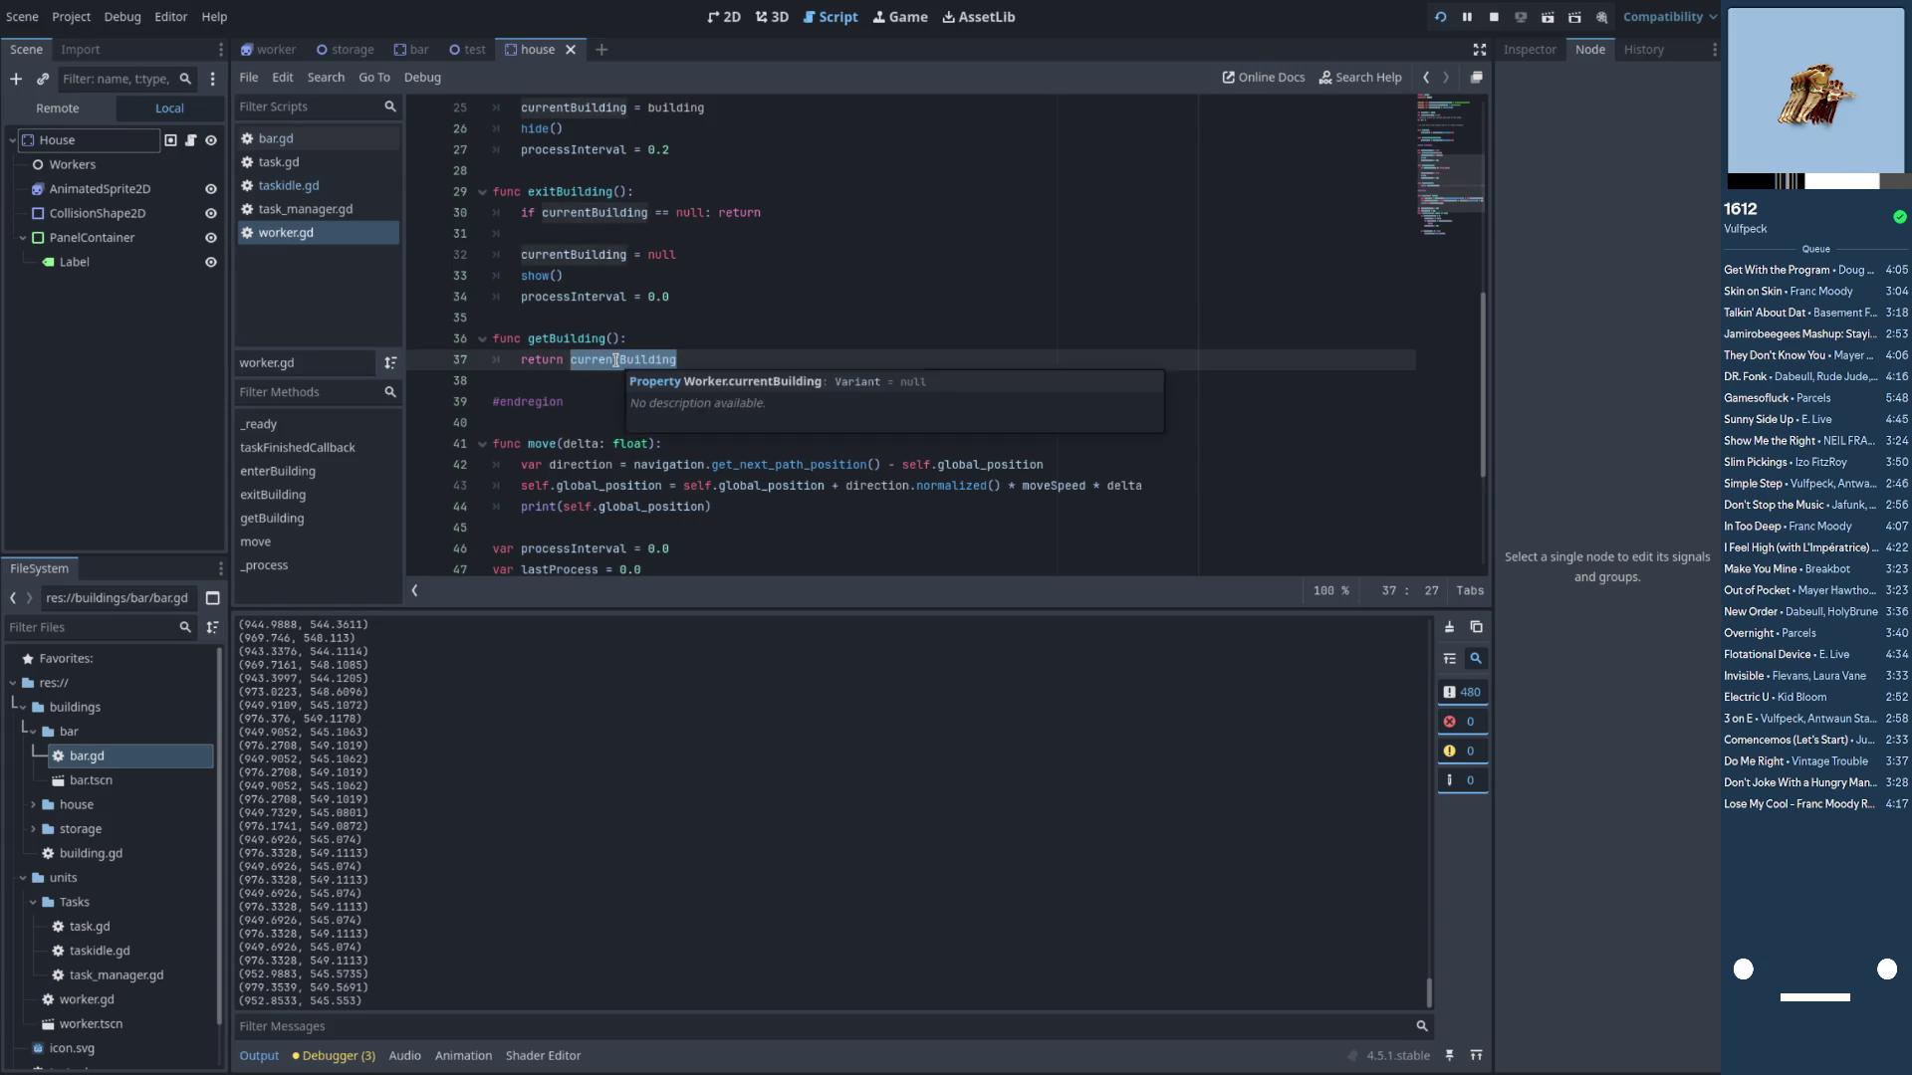
scroll(598, 319, "up", 3)
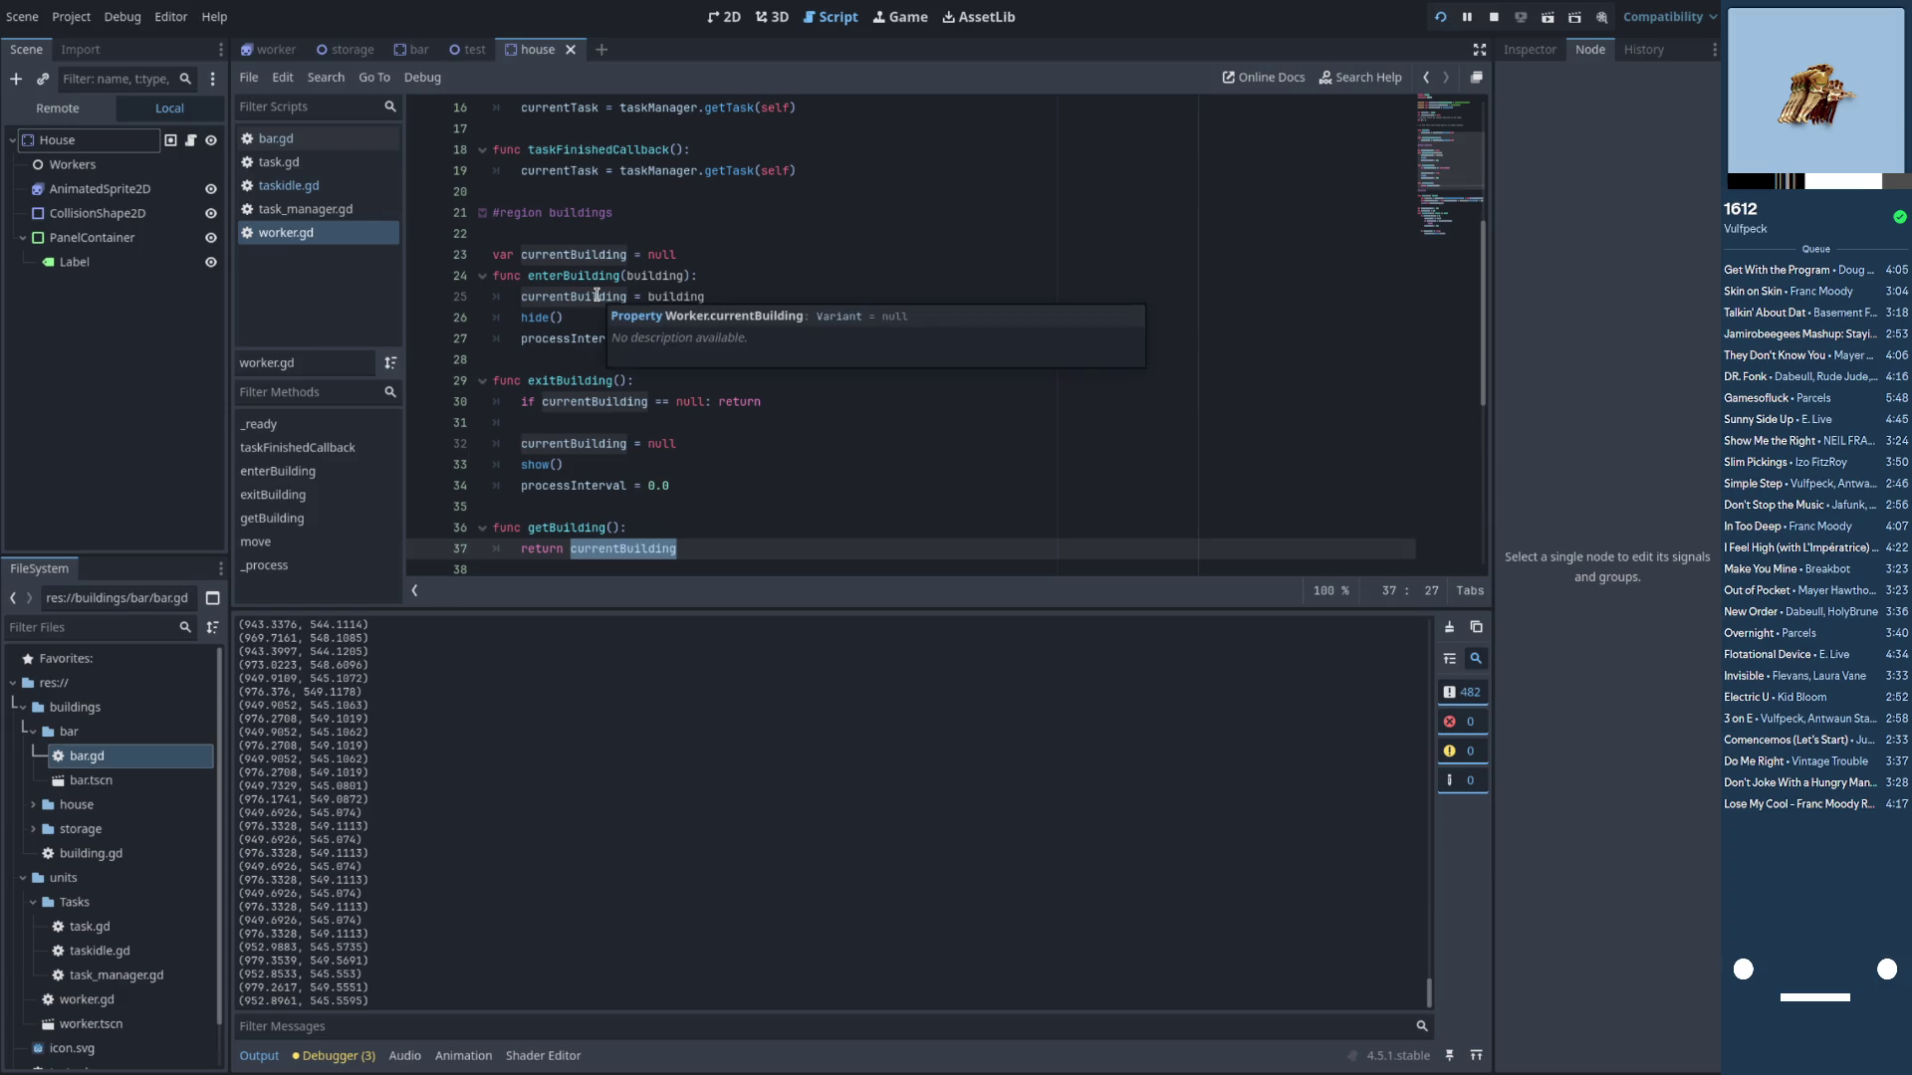
scroll(589, 509, "down", 2)
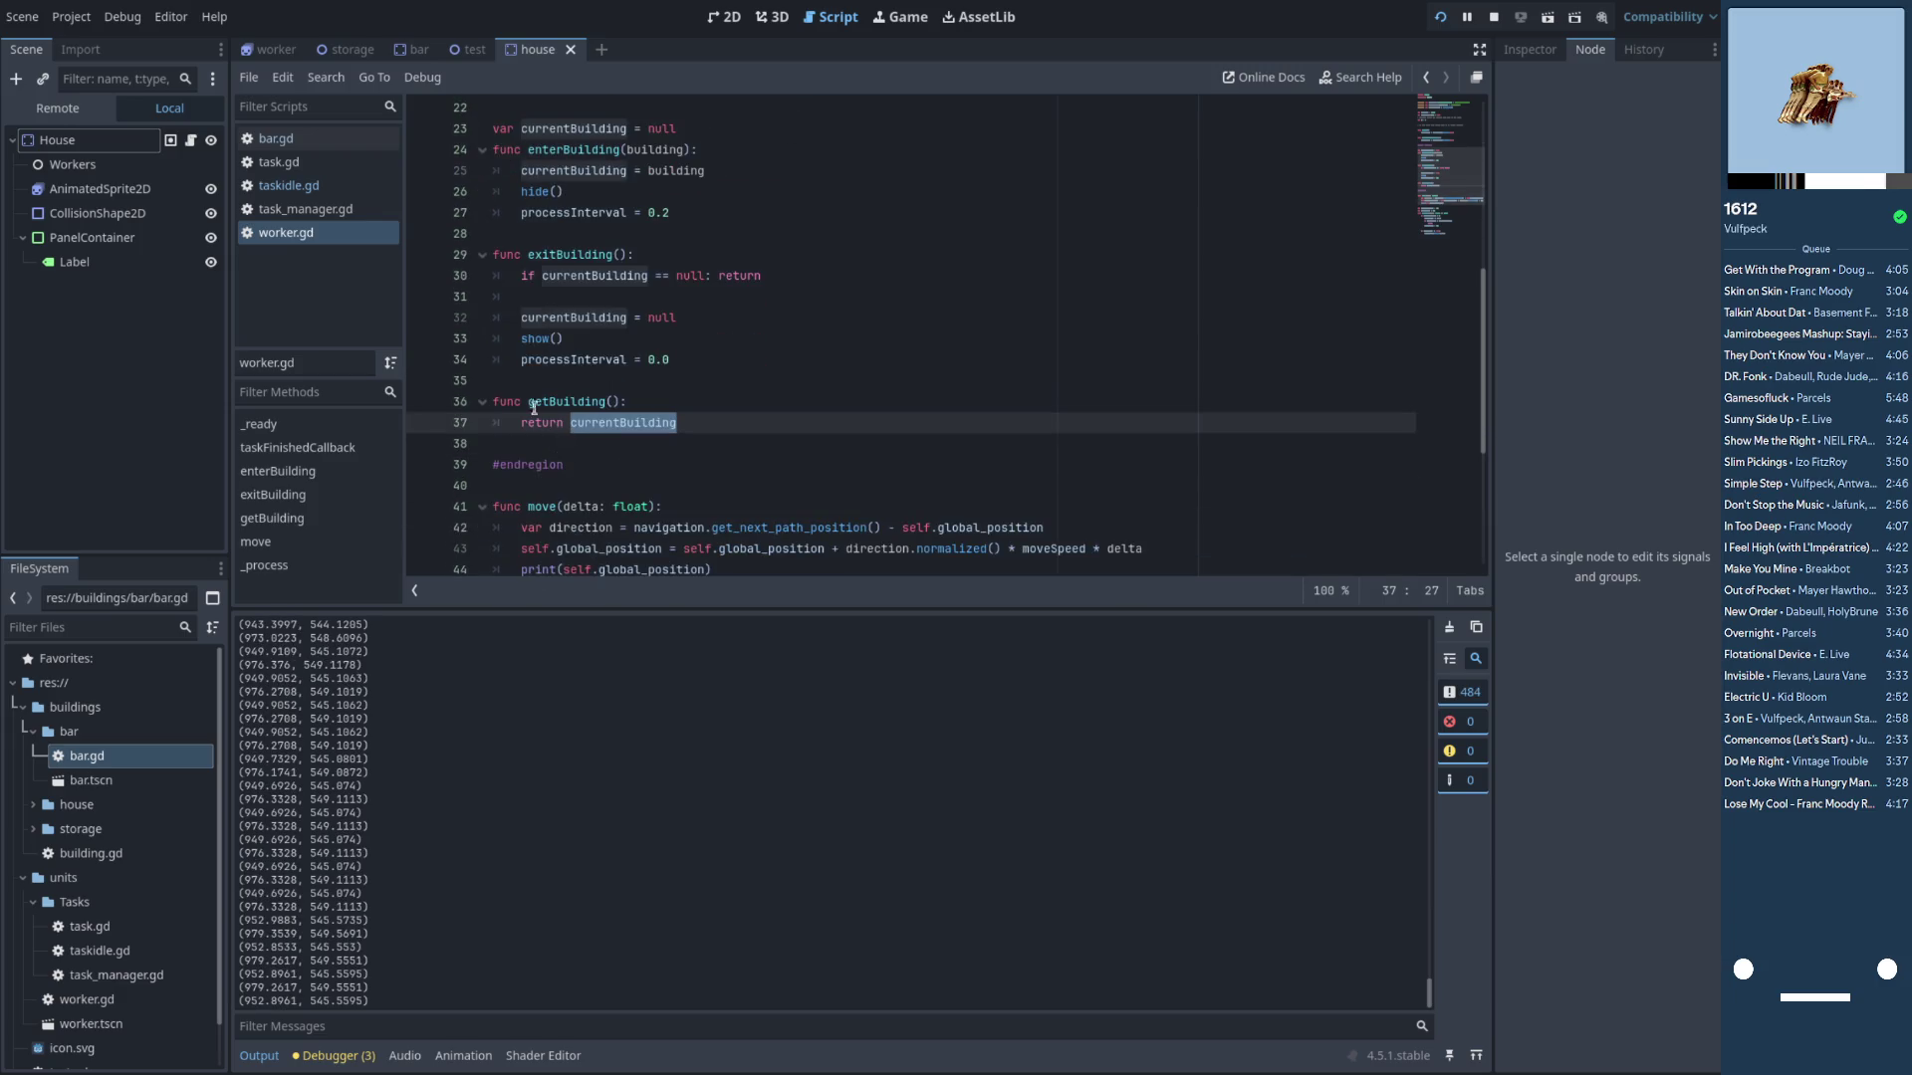
left_click(311, 189)
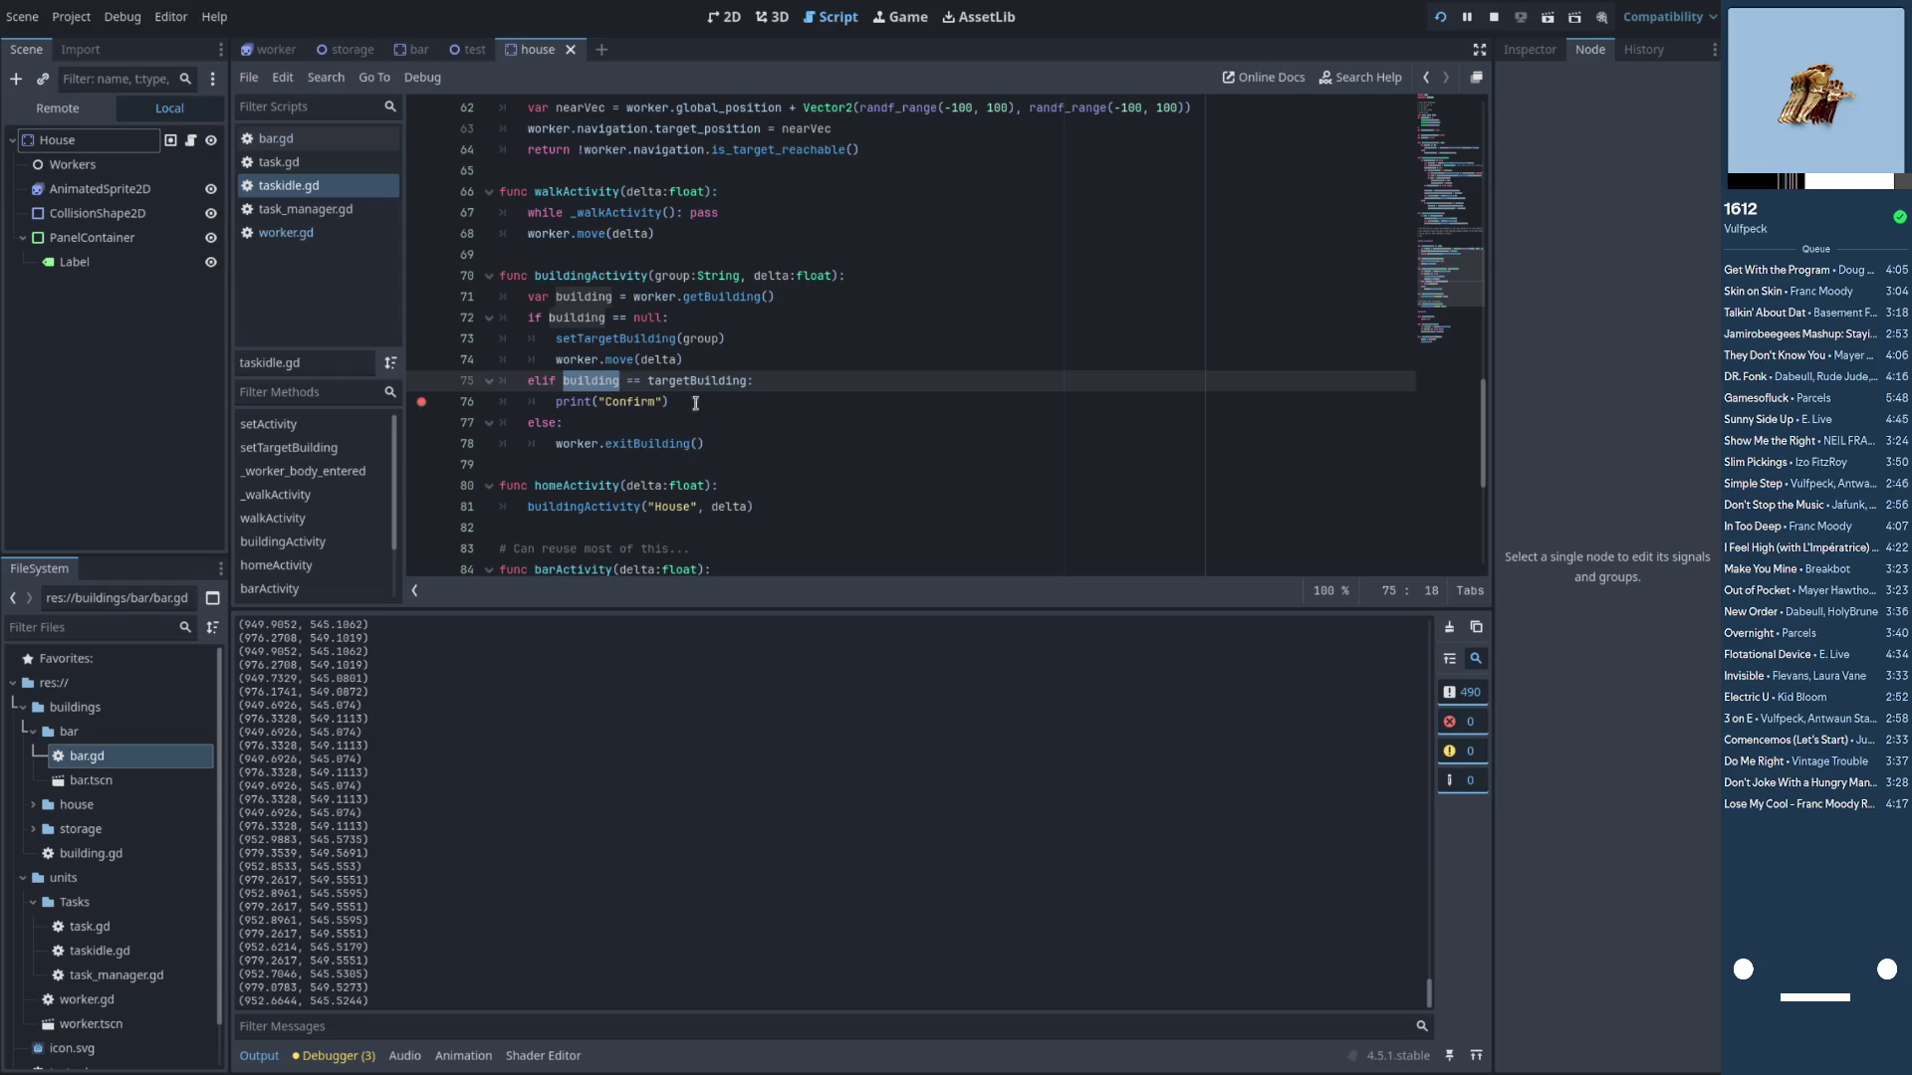
left_click(707, 443)
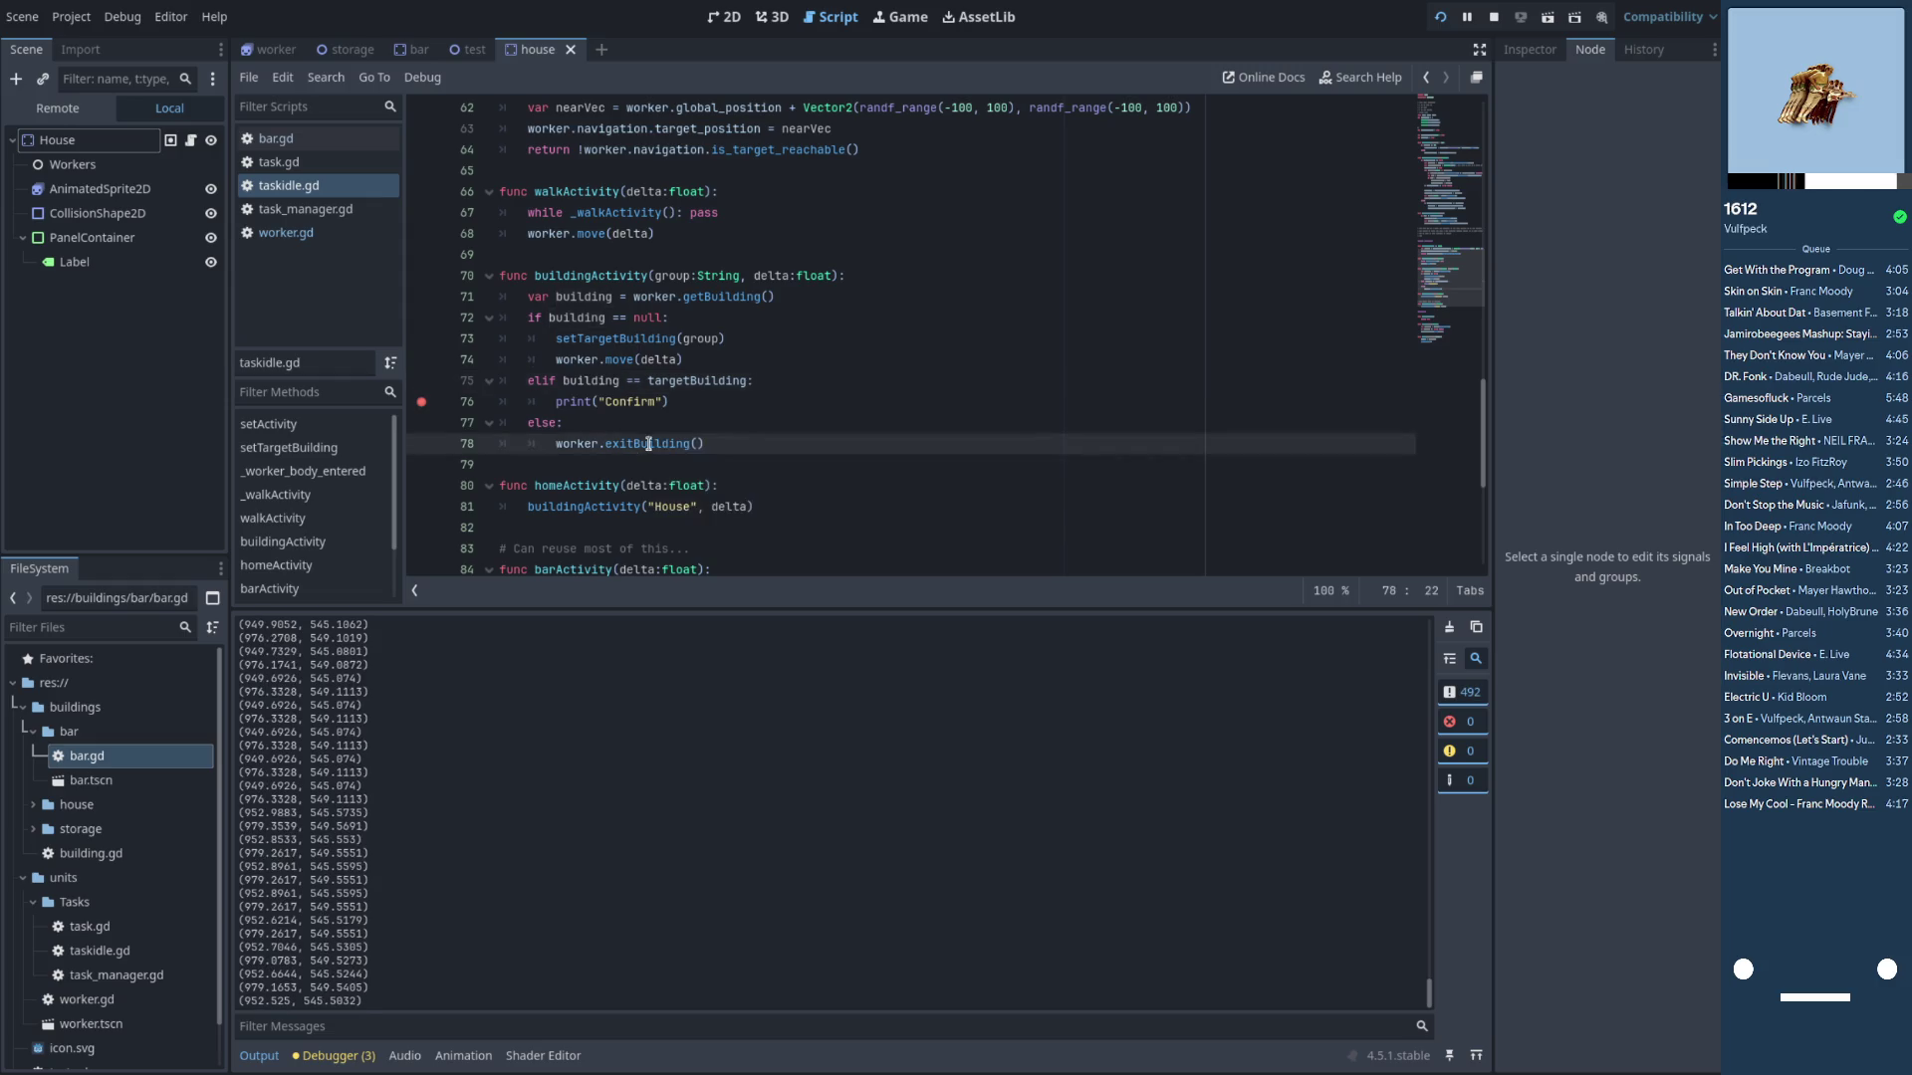
left_click_drag(707, 443, 558, 442)
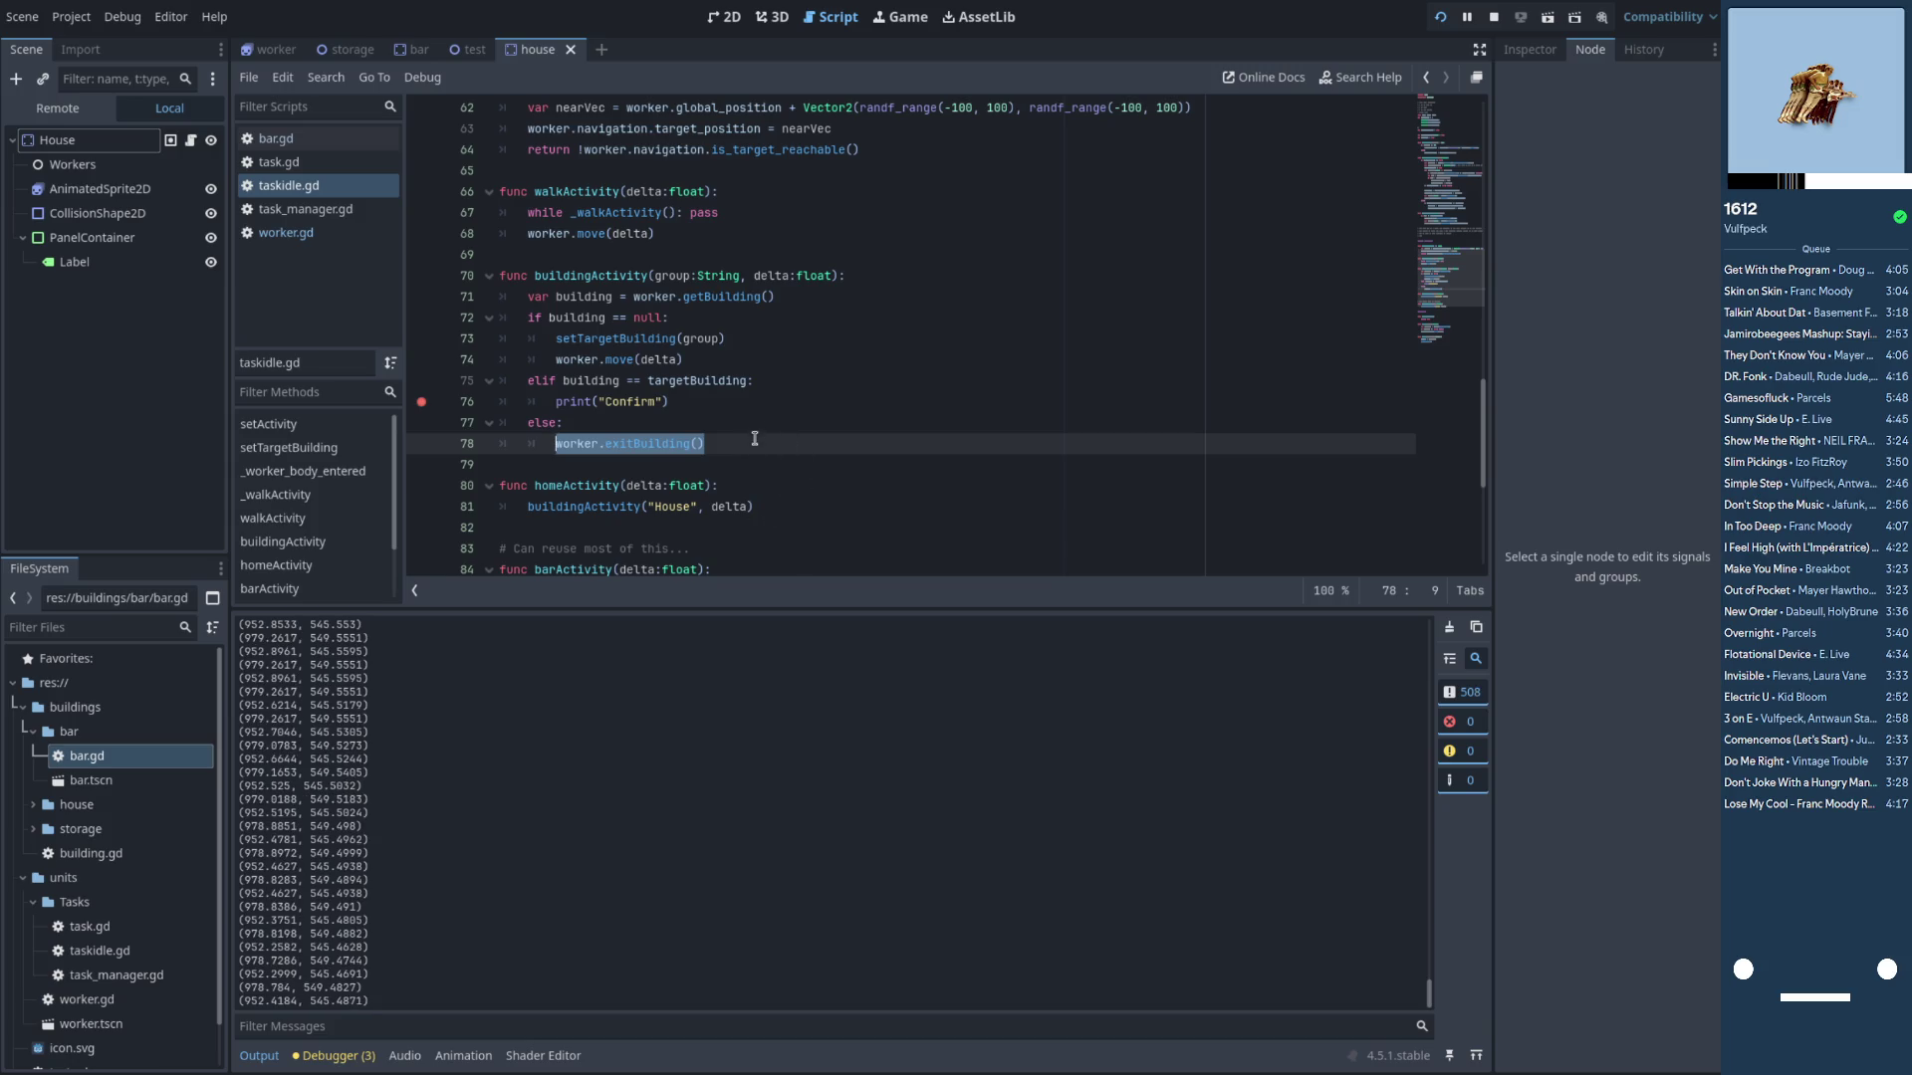
left_click(683, 252)
Add a '# Hm.' comment above buildingActivity and an else: line after worker.move(delta)
key("Return")
type("Hm.")
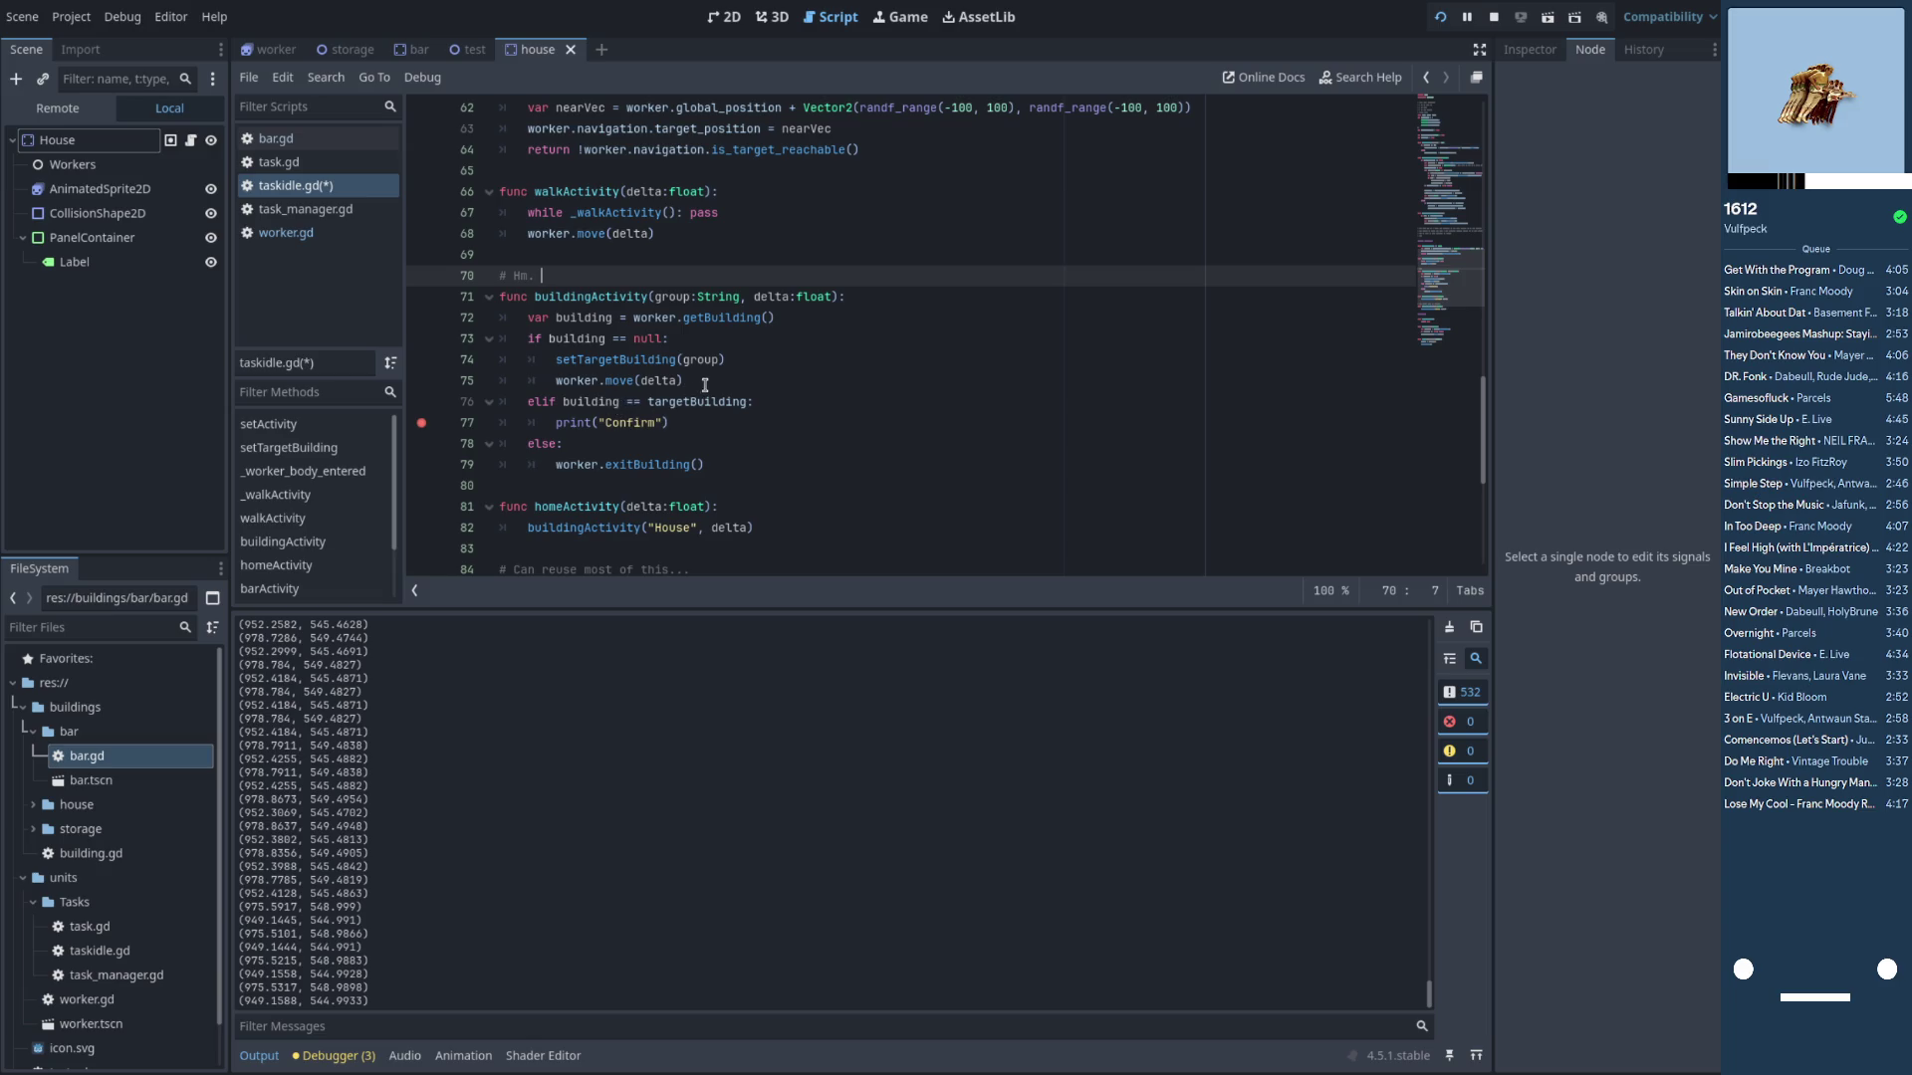
left_click(705, 384)
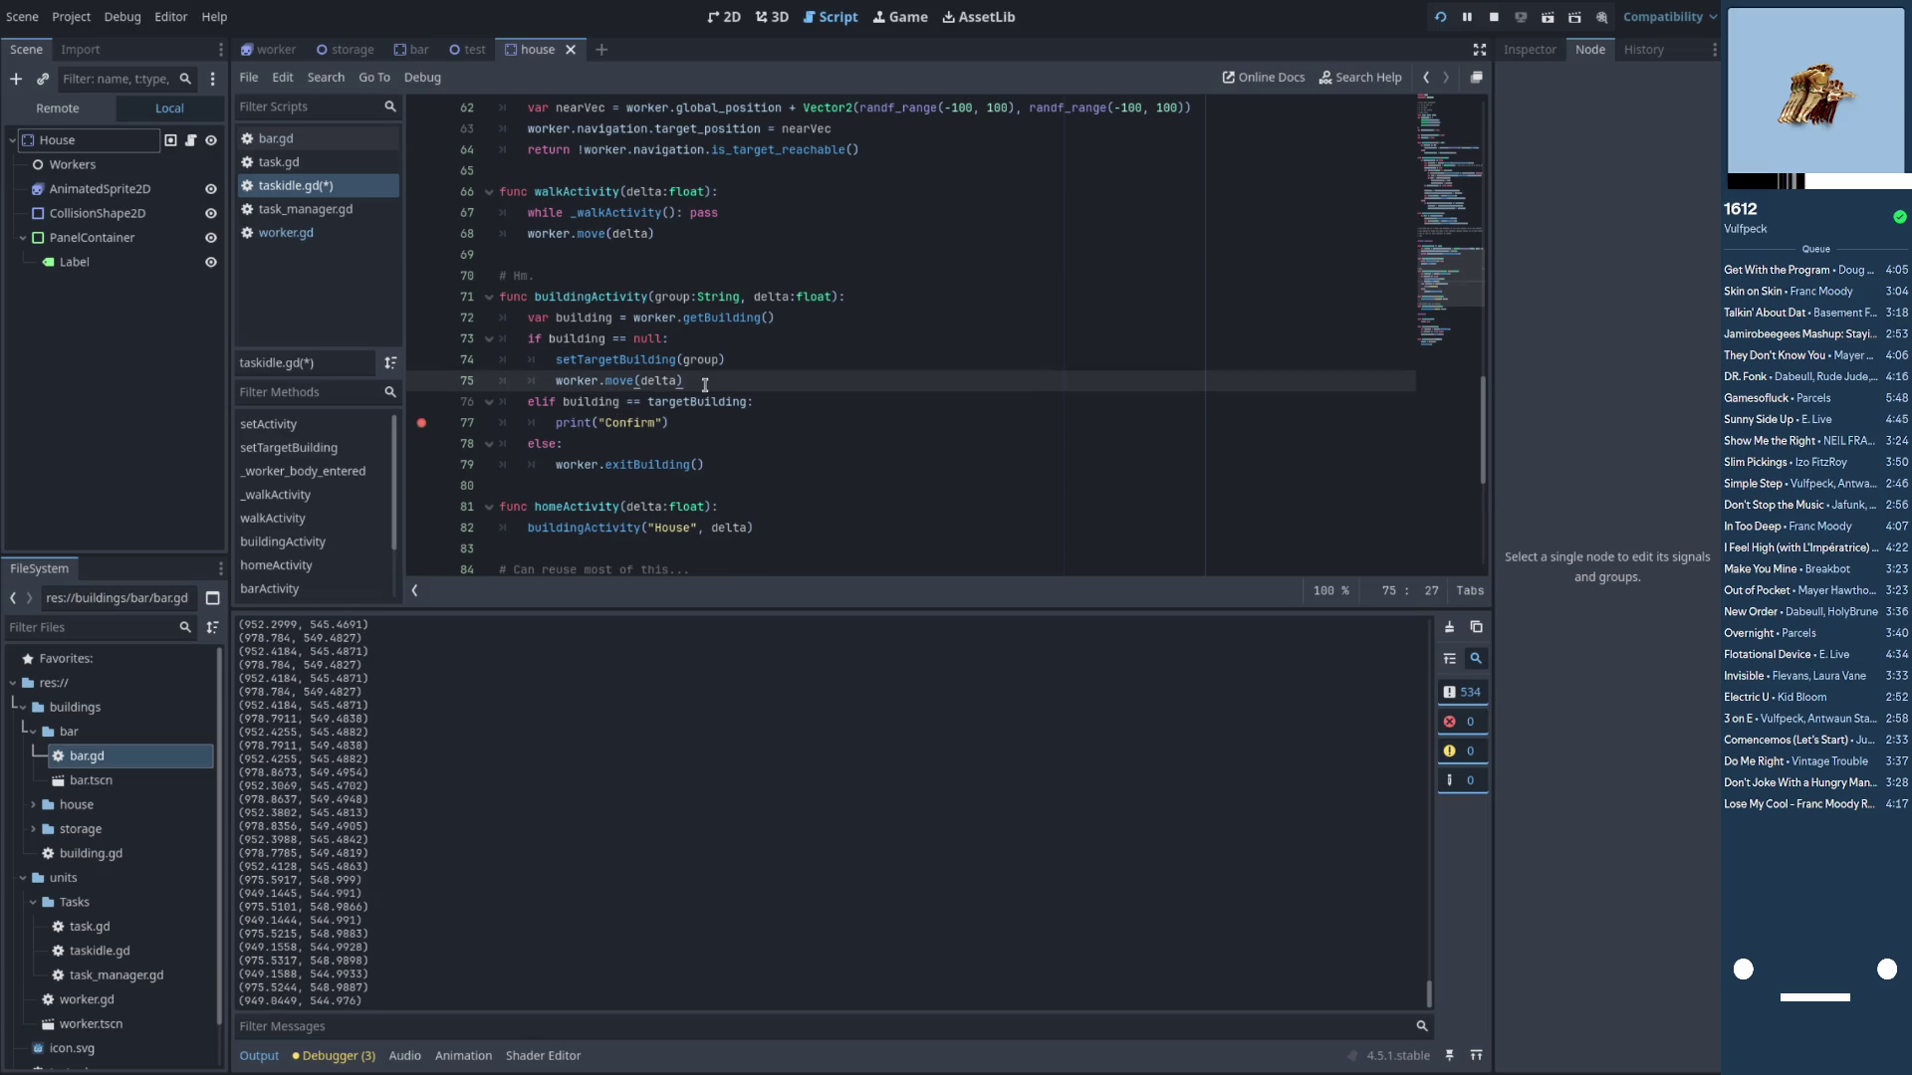
key("Return")
key("BackSpace")
type("else:")
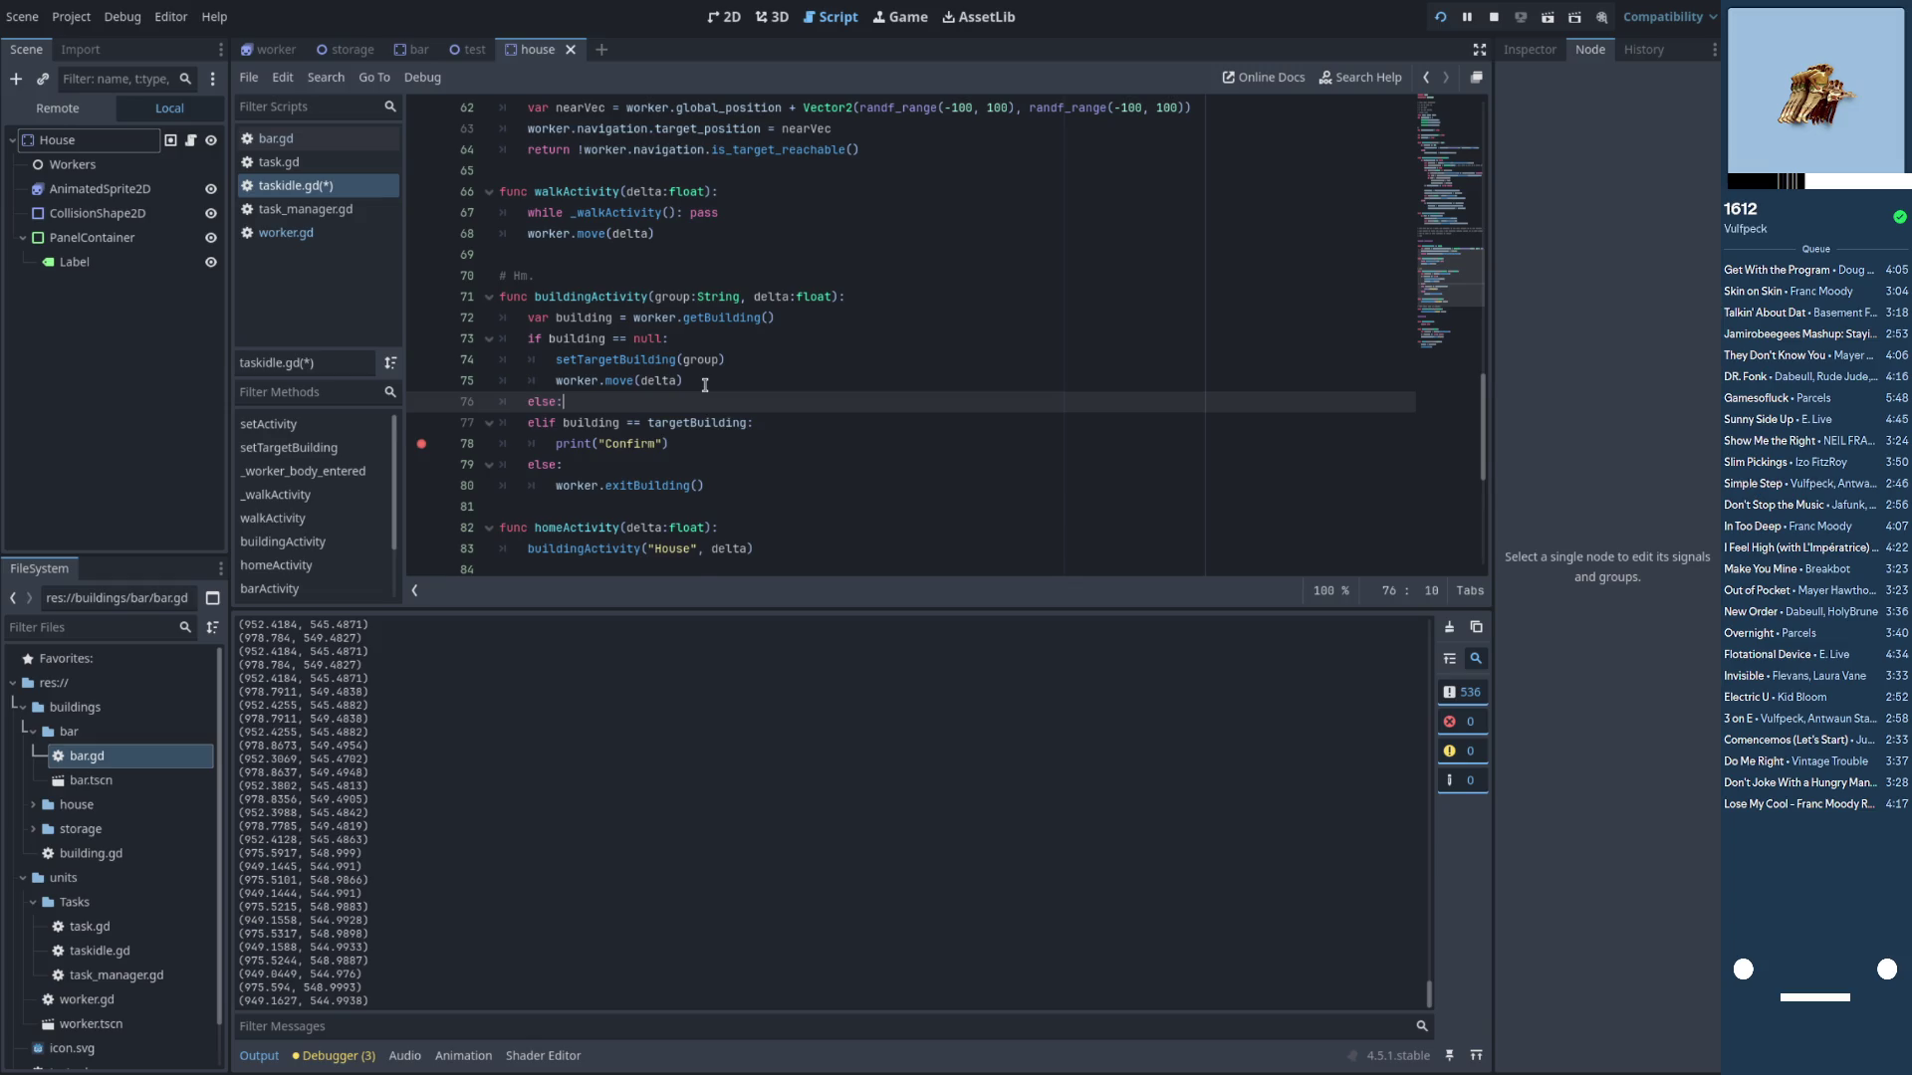
key("Return")
Turn the elif into a nested if indented under else, then save and run the game
key("Down")
key("Home")
key("Delete")
key("Delete")
key("BackSpace")
left_click_drag(699, 479, 584, 443)
key("Tab")
left_click(604, 398)
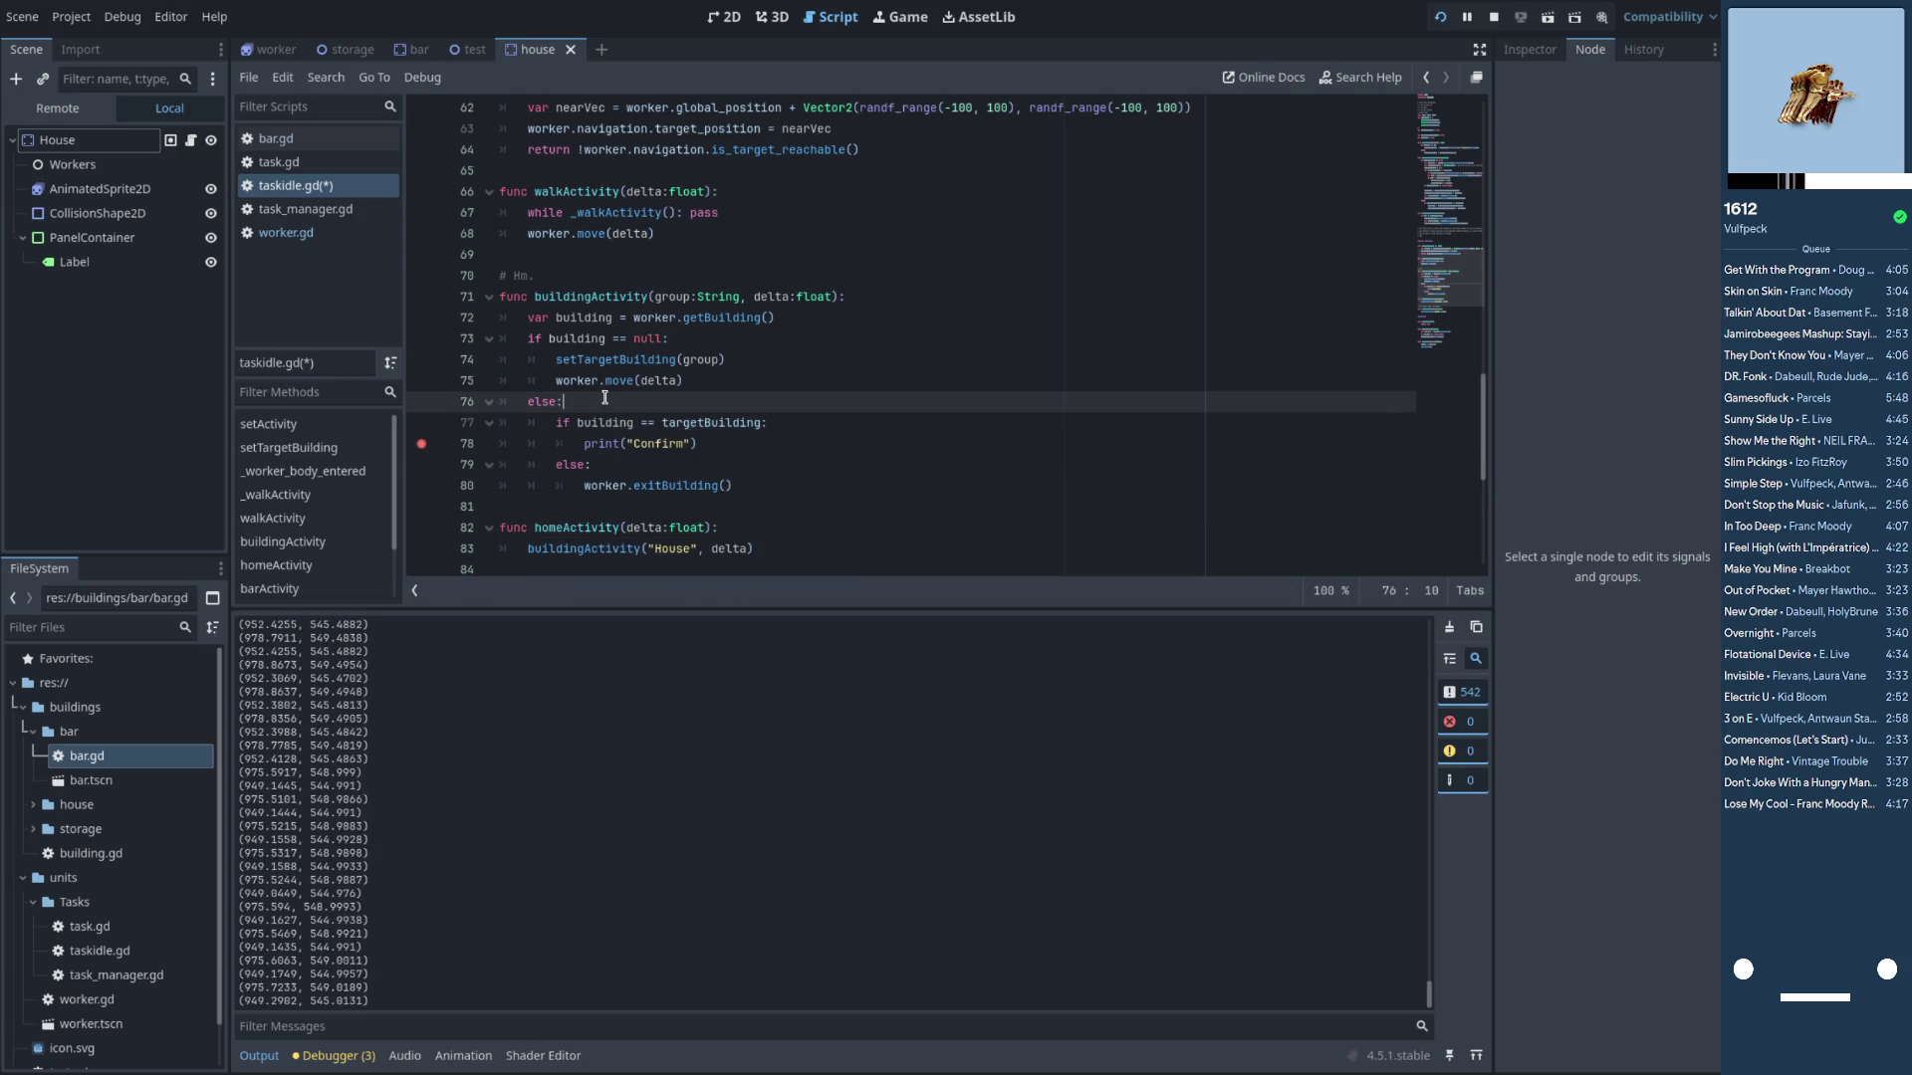
key("Return")
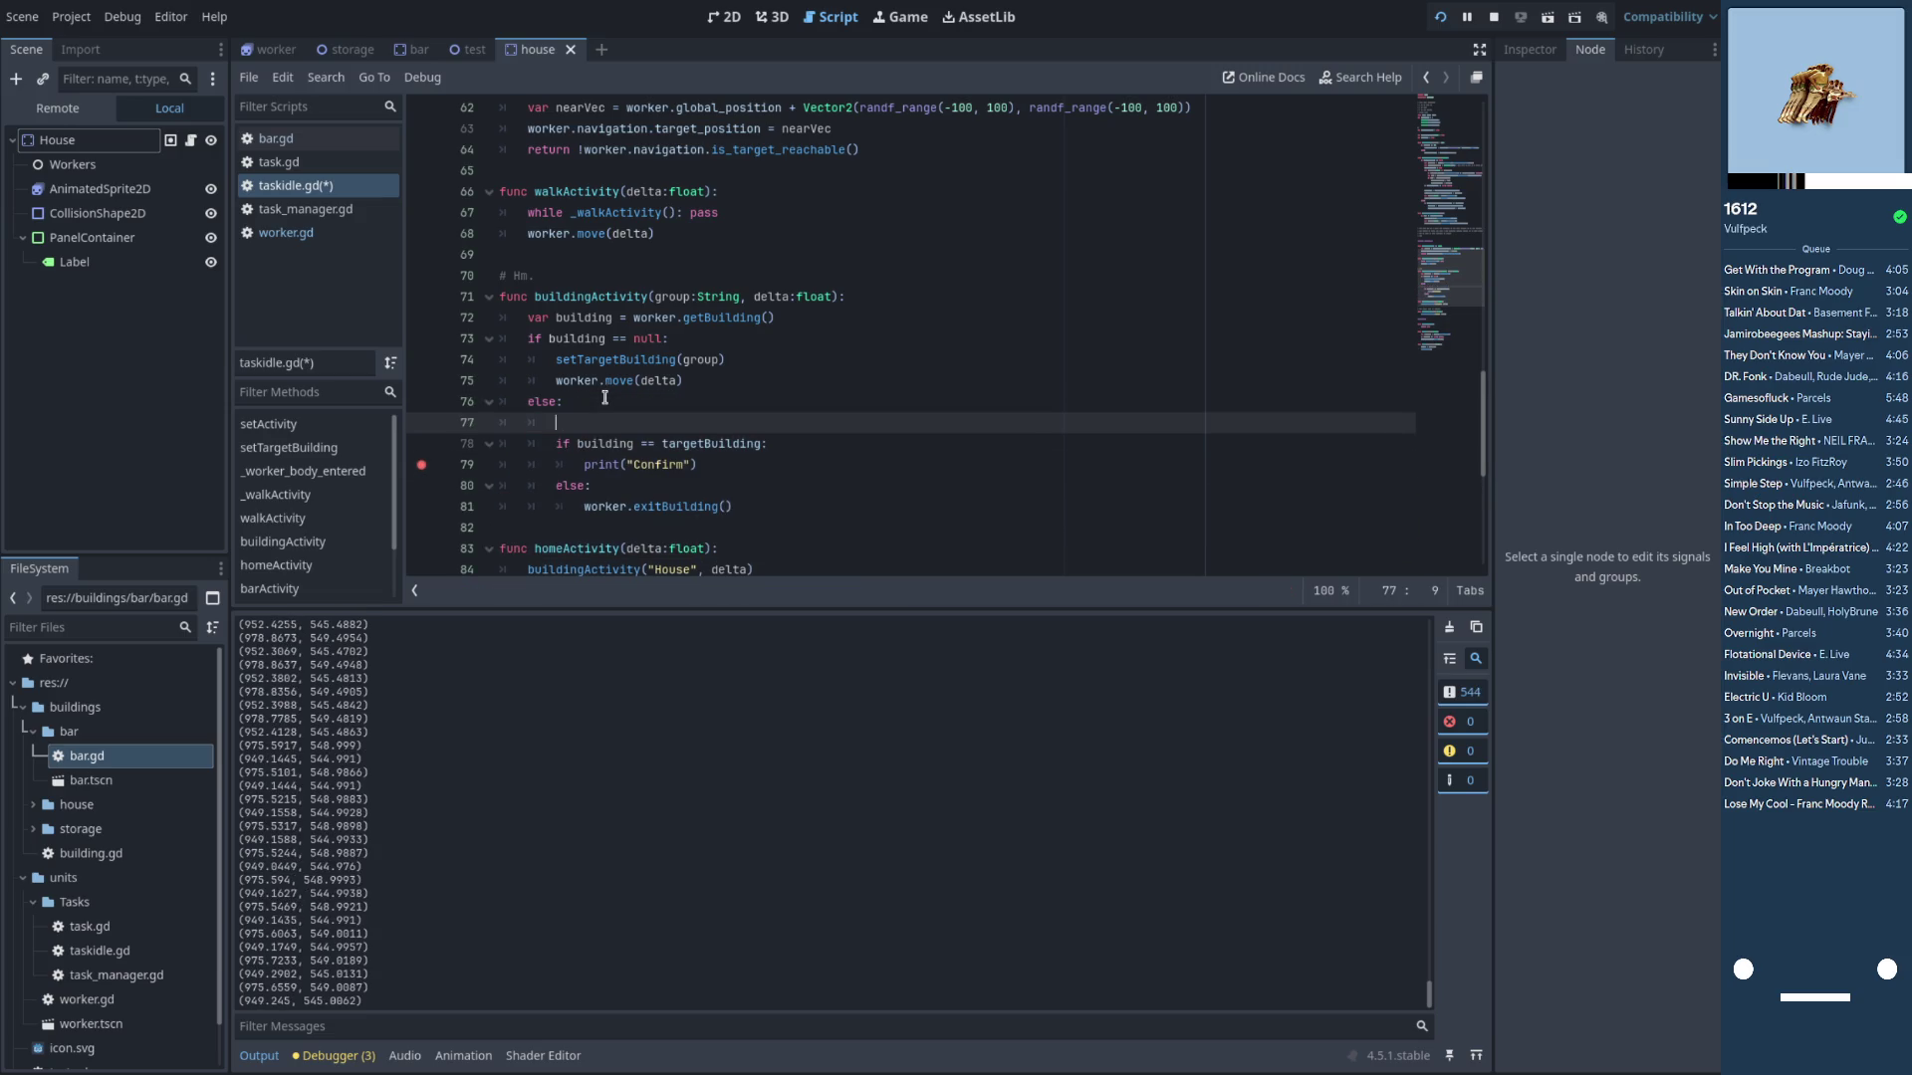
left_click_drag(420, 464, 420, 443)
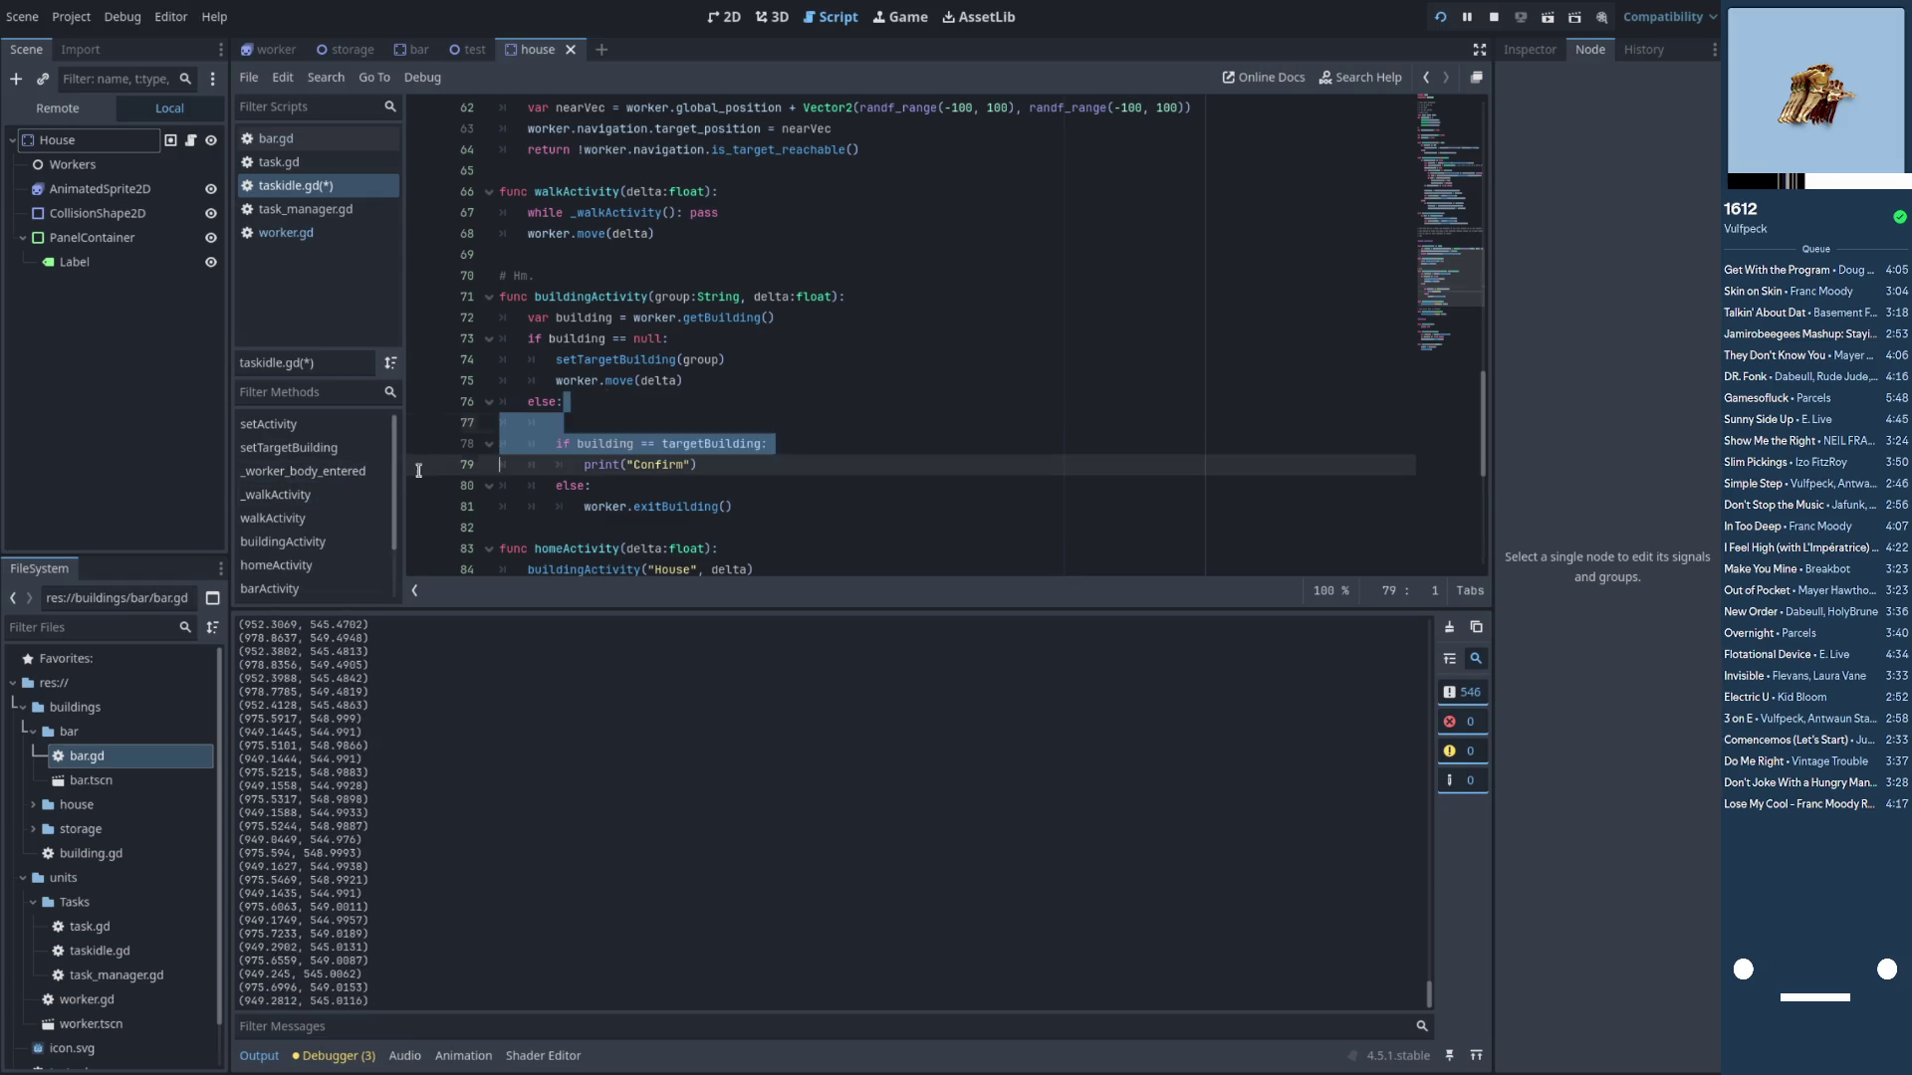
left_click(644, 376)
key("F5")
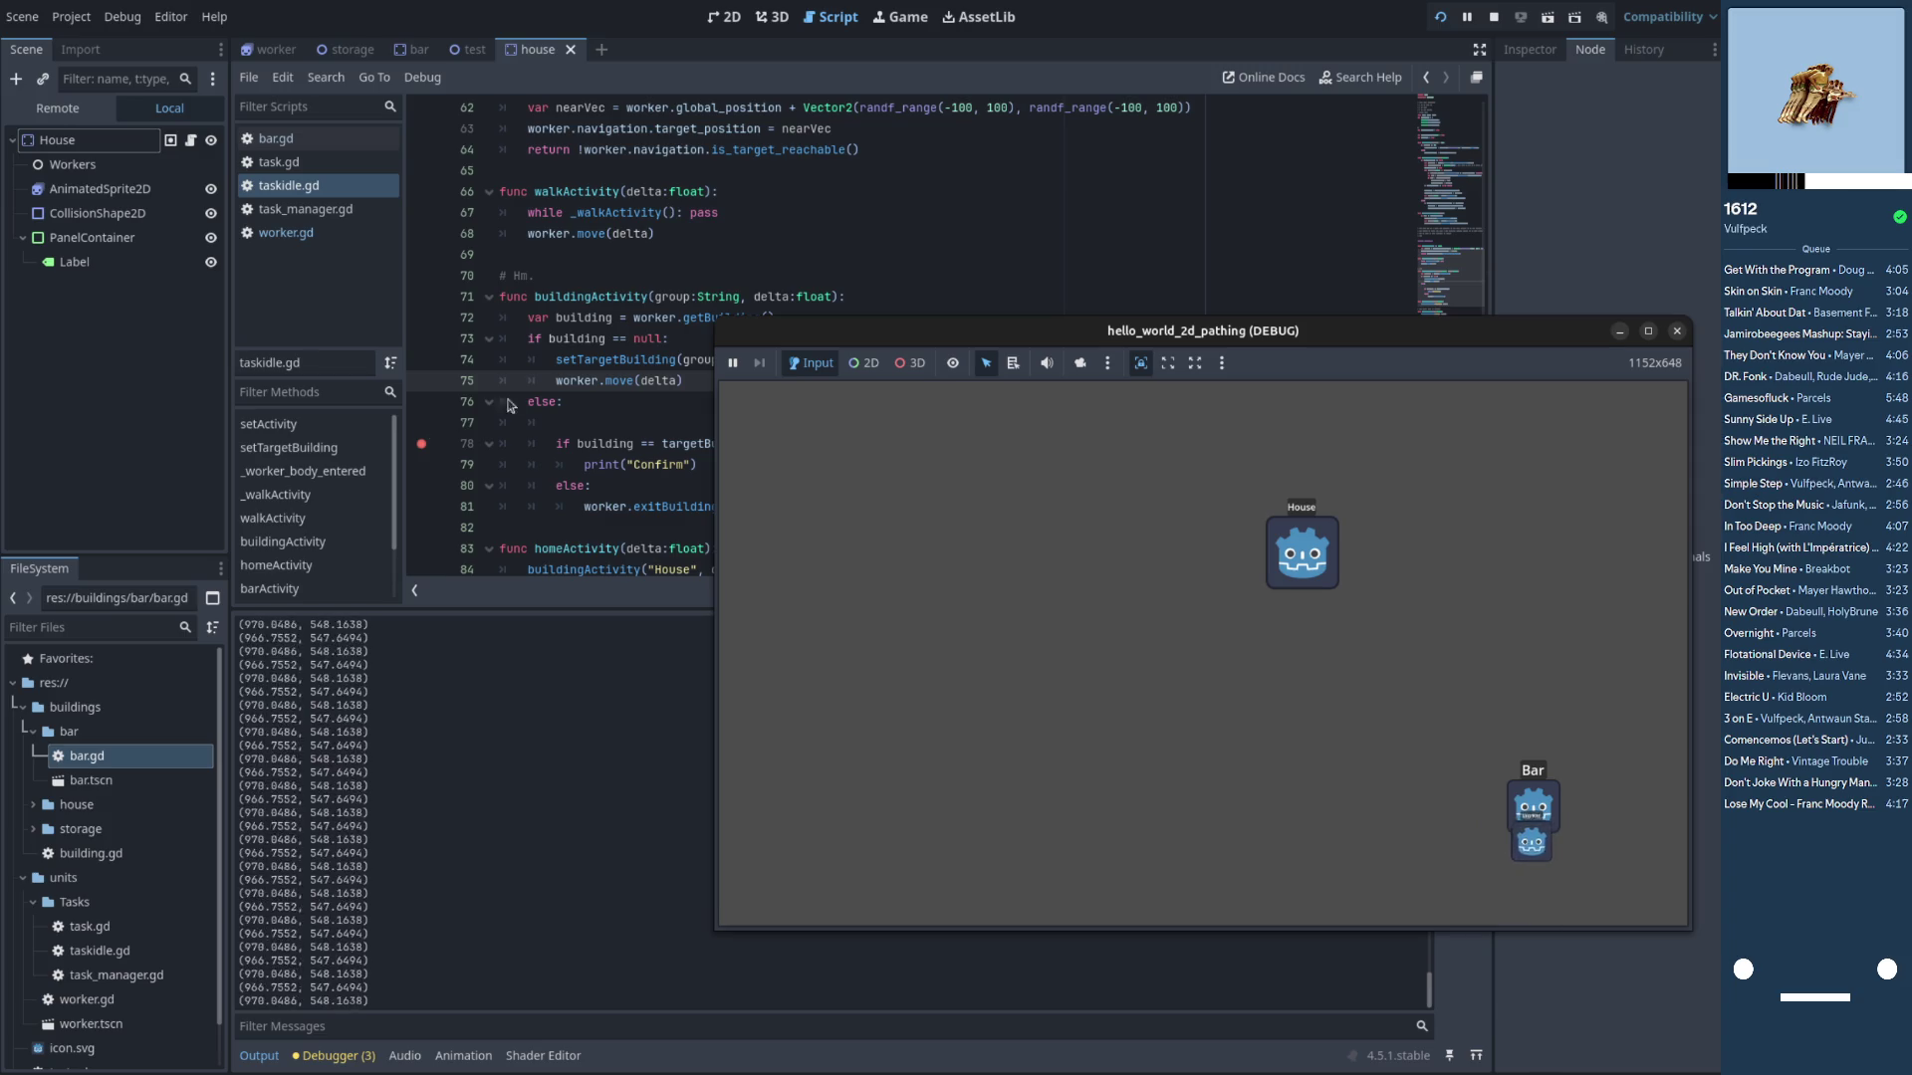
Extend the Hm. comment with 'What? Building is always null?', add a line after getBuilding, and save taskidle.gd
left_click(601, 385)
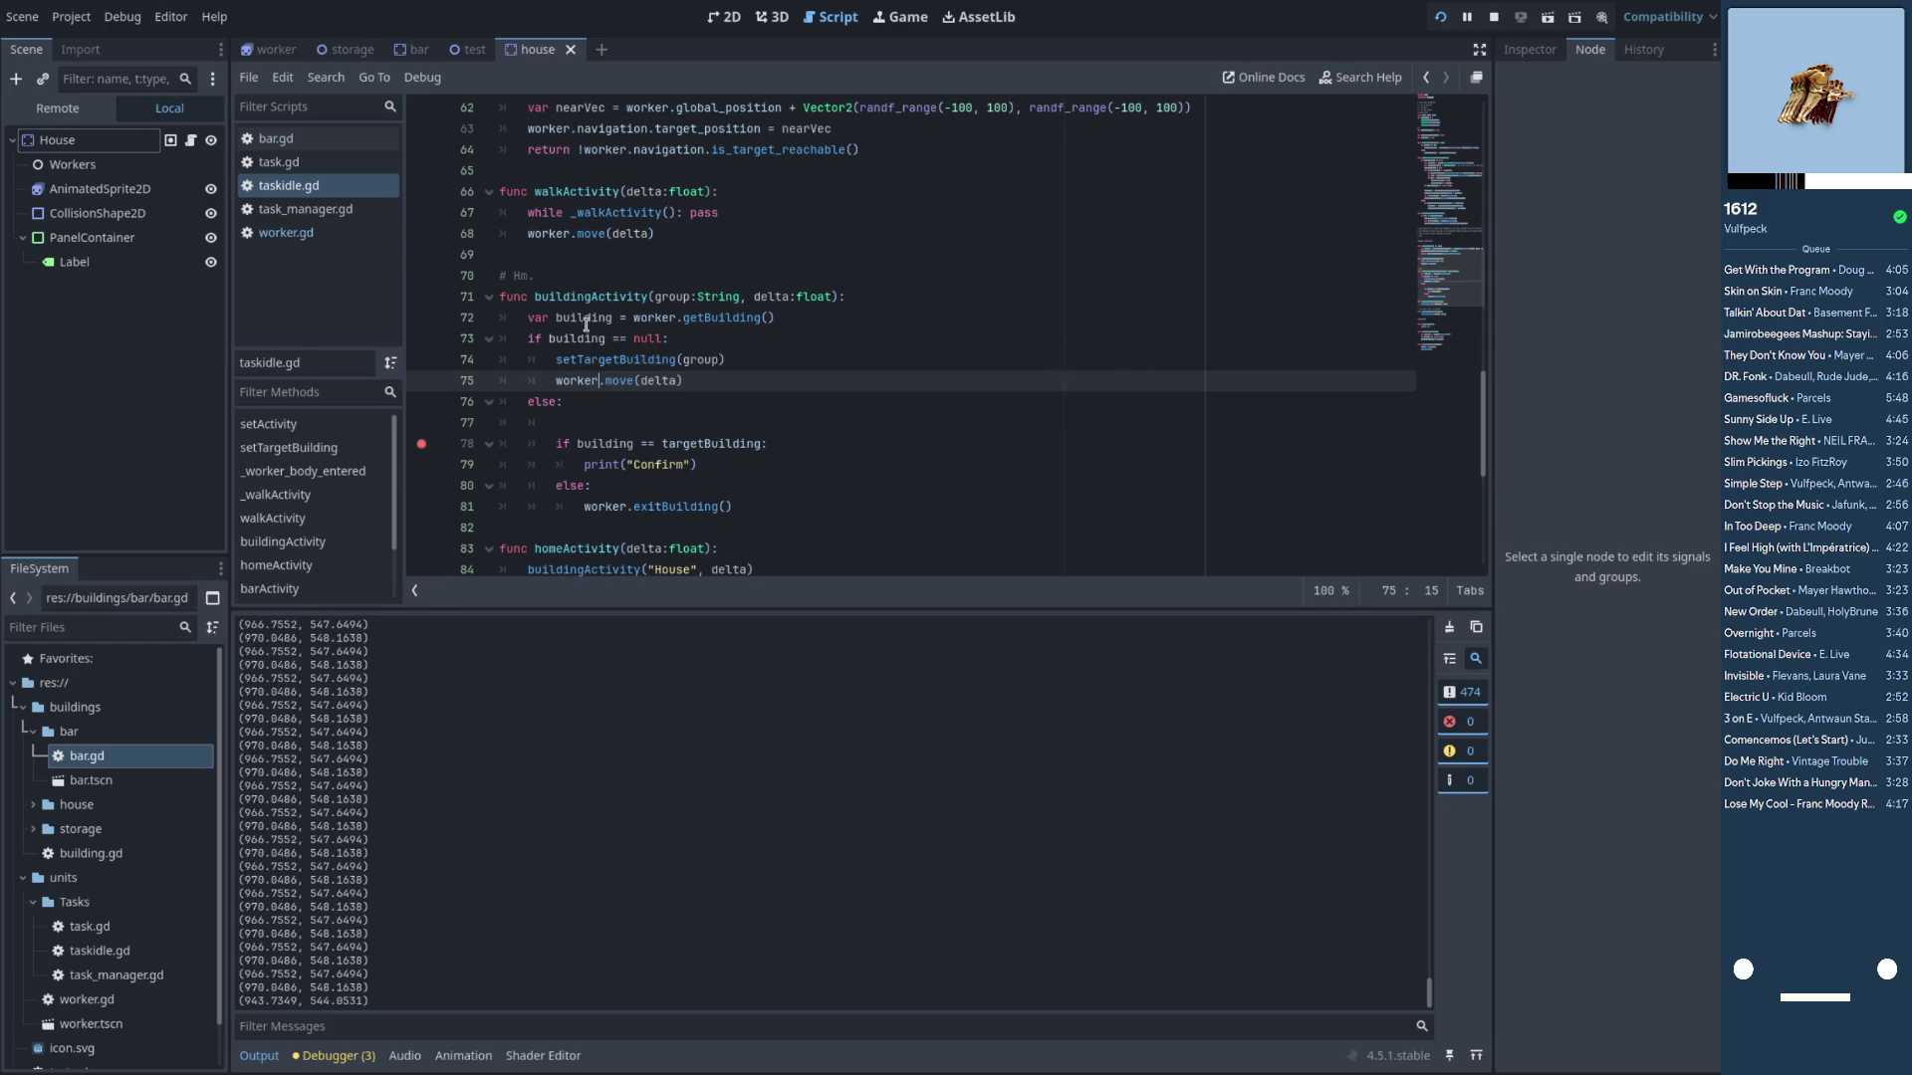
double_click(589, 318)
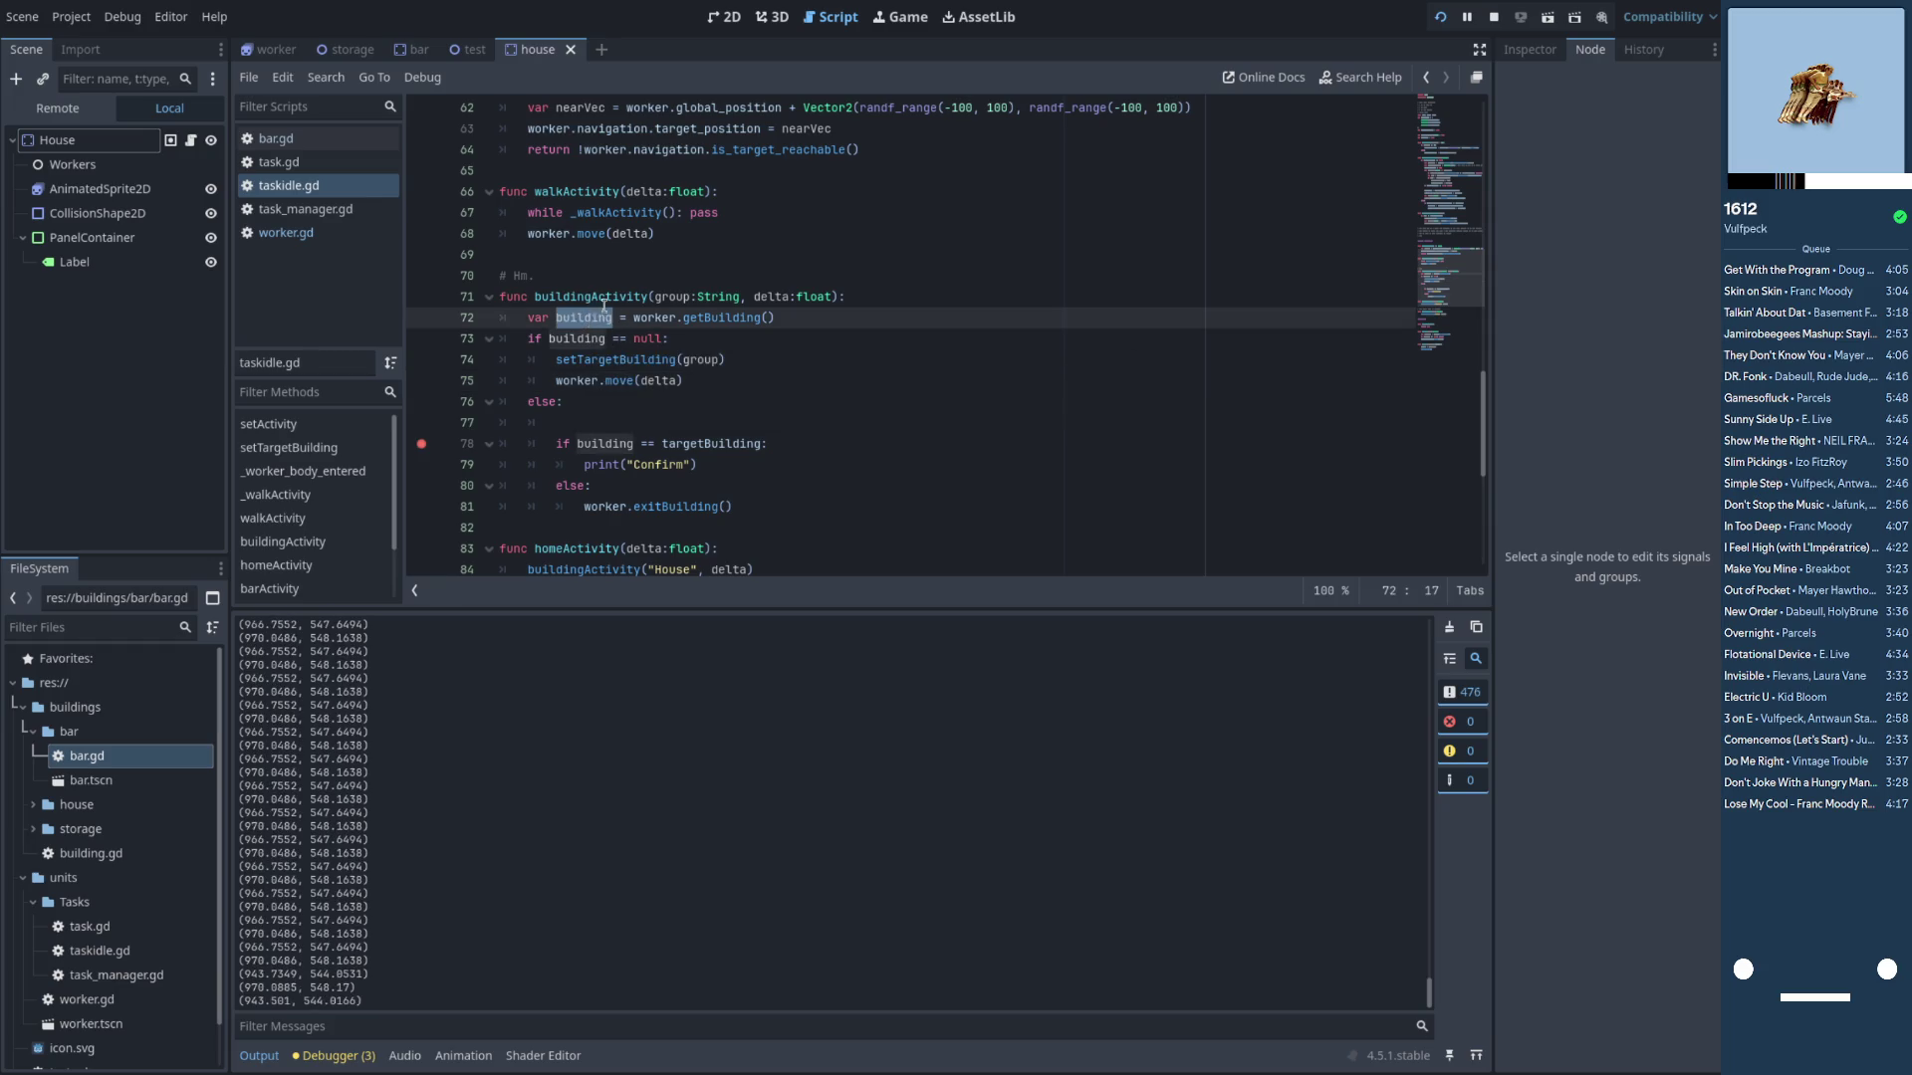
left_click(629, 275)
type("What? ")
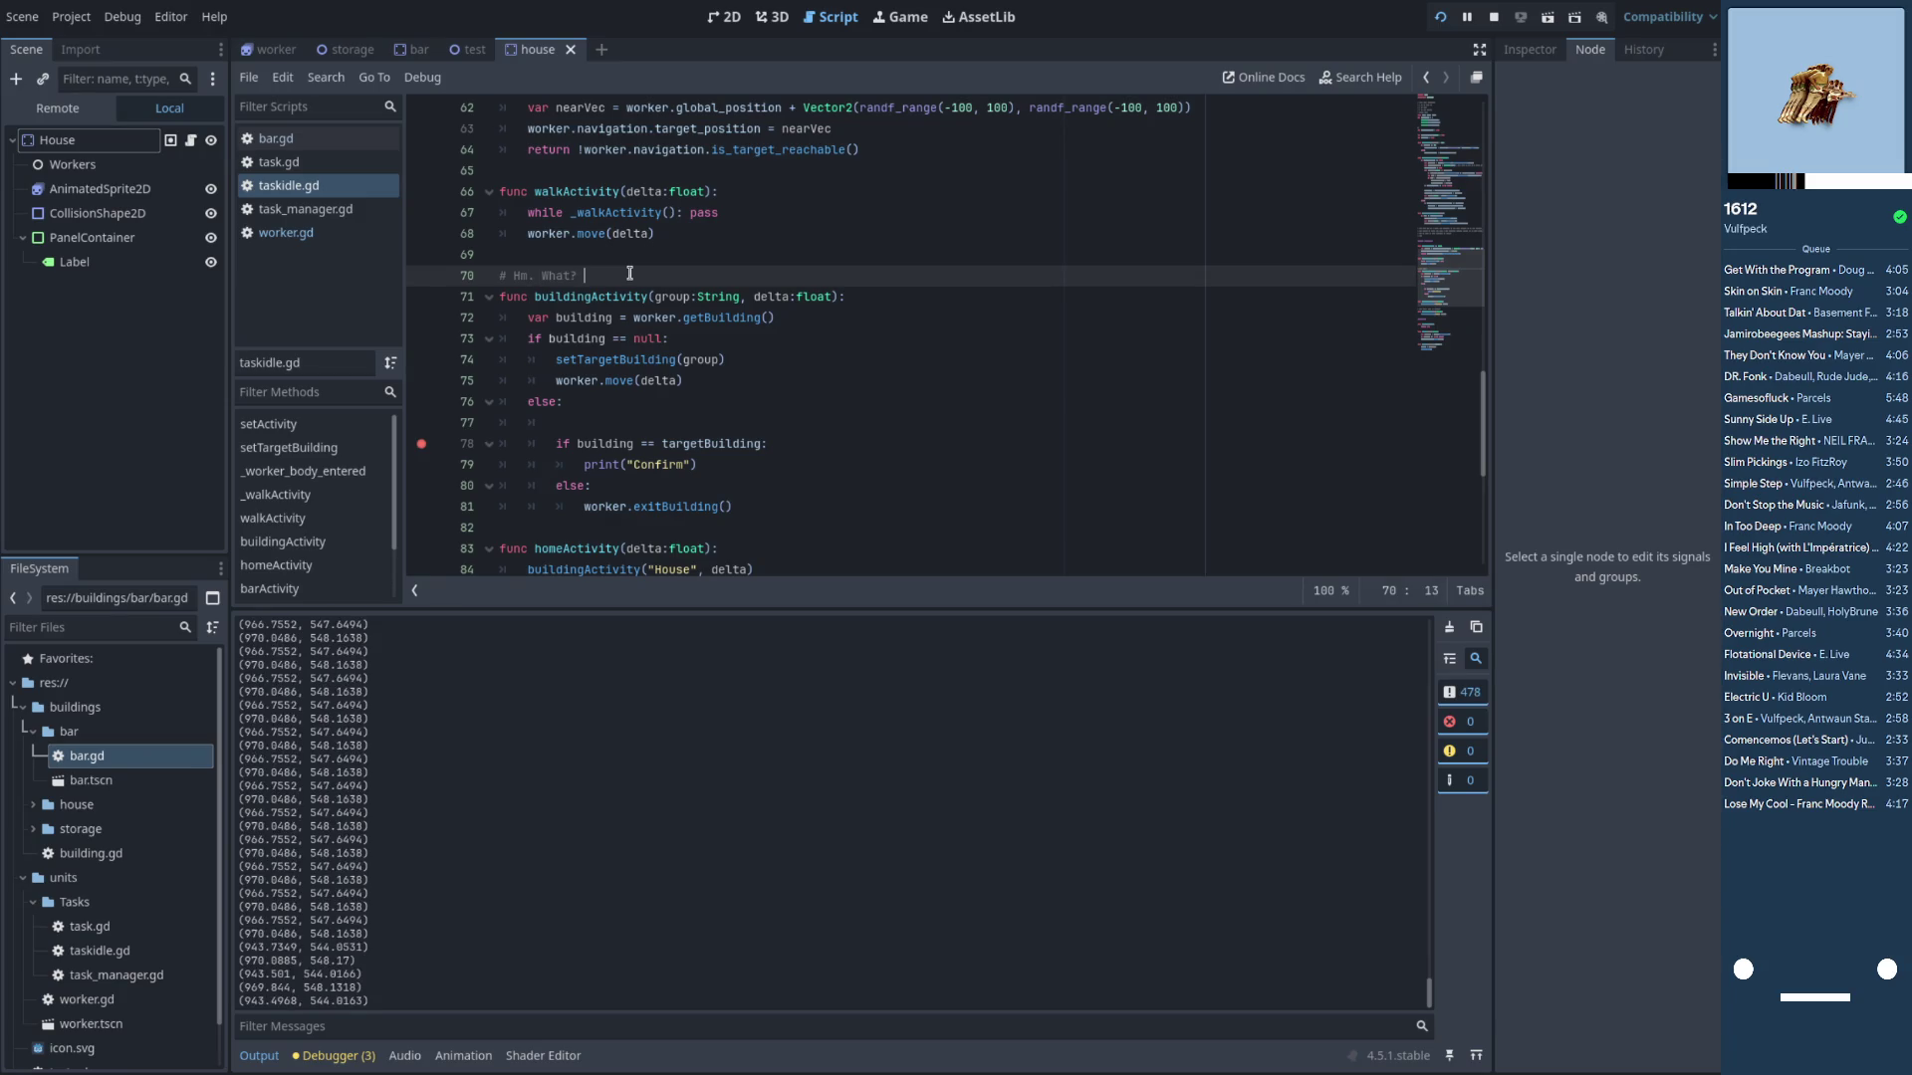
type("Building is alwa")
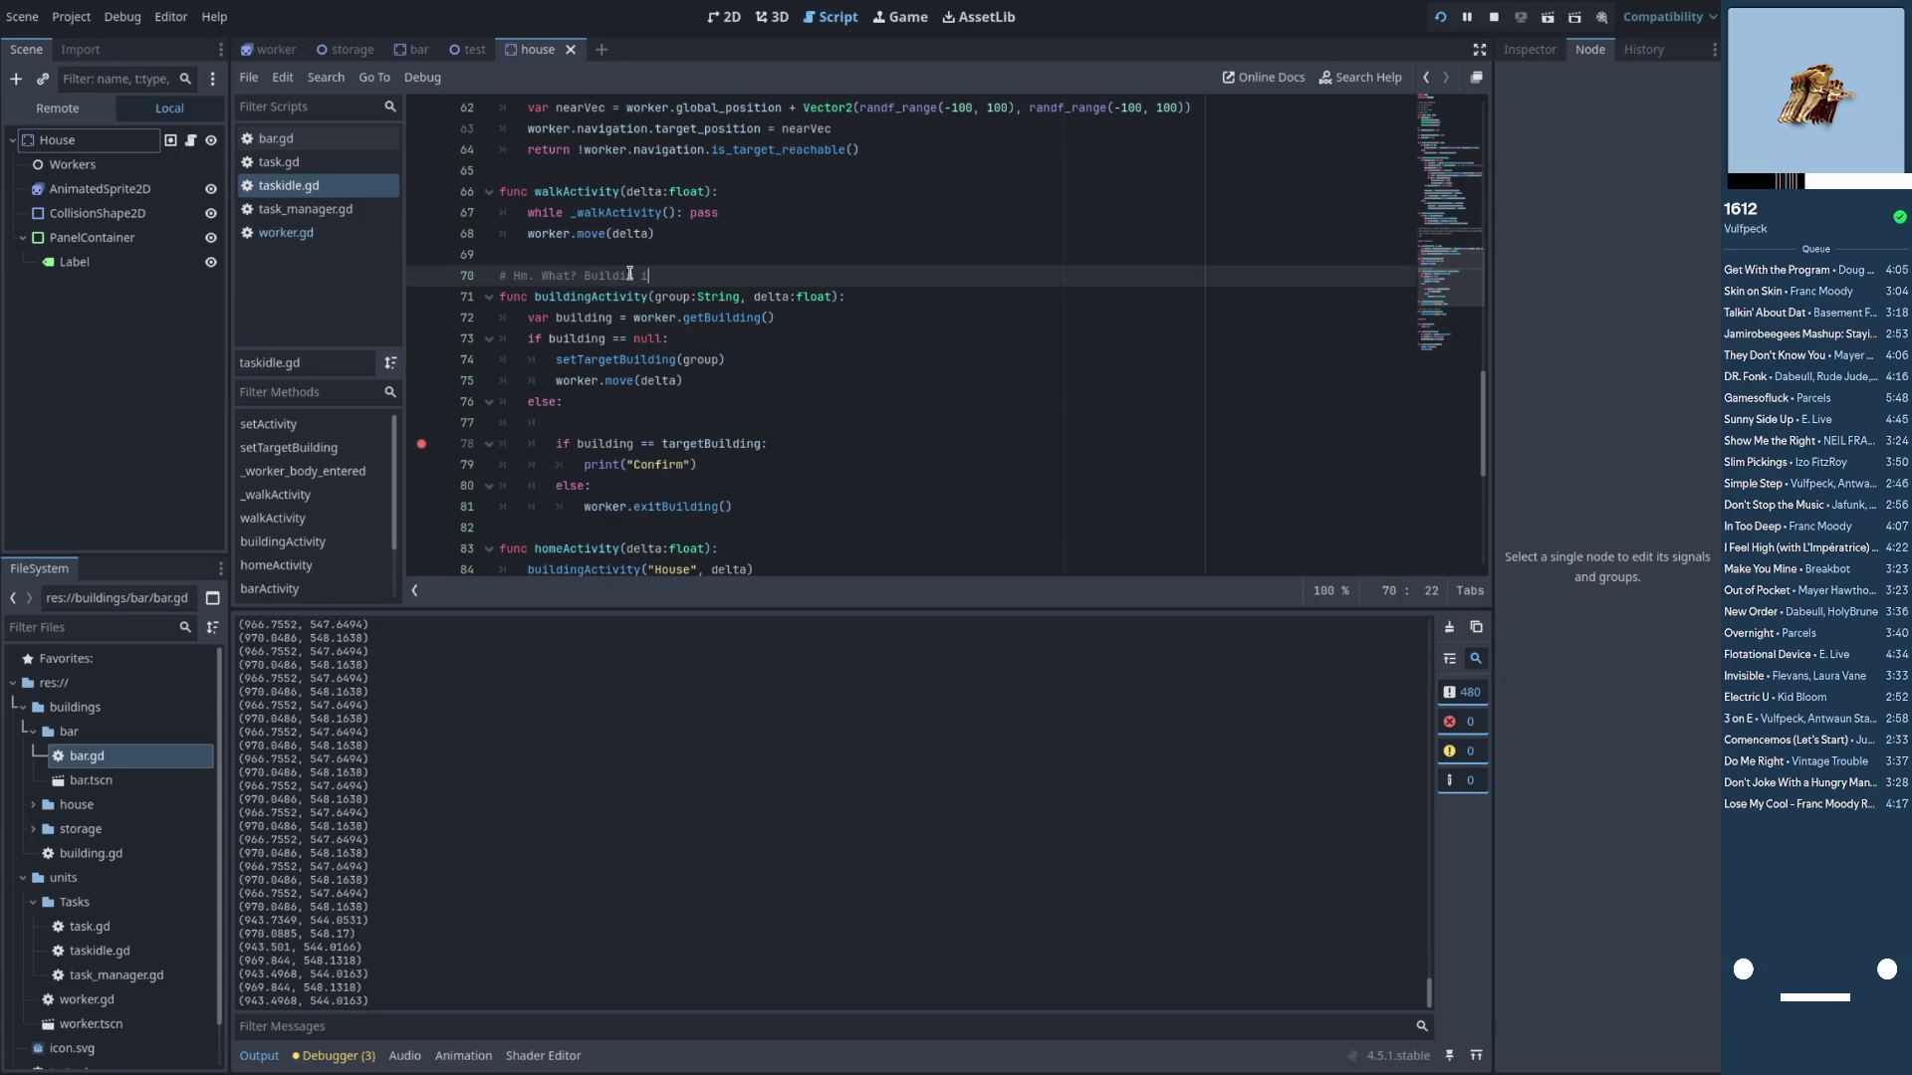
type("ys null?")
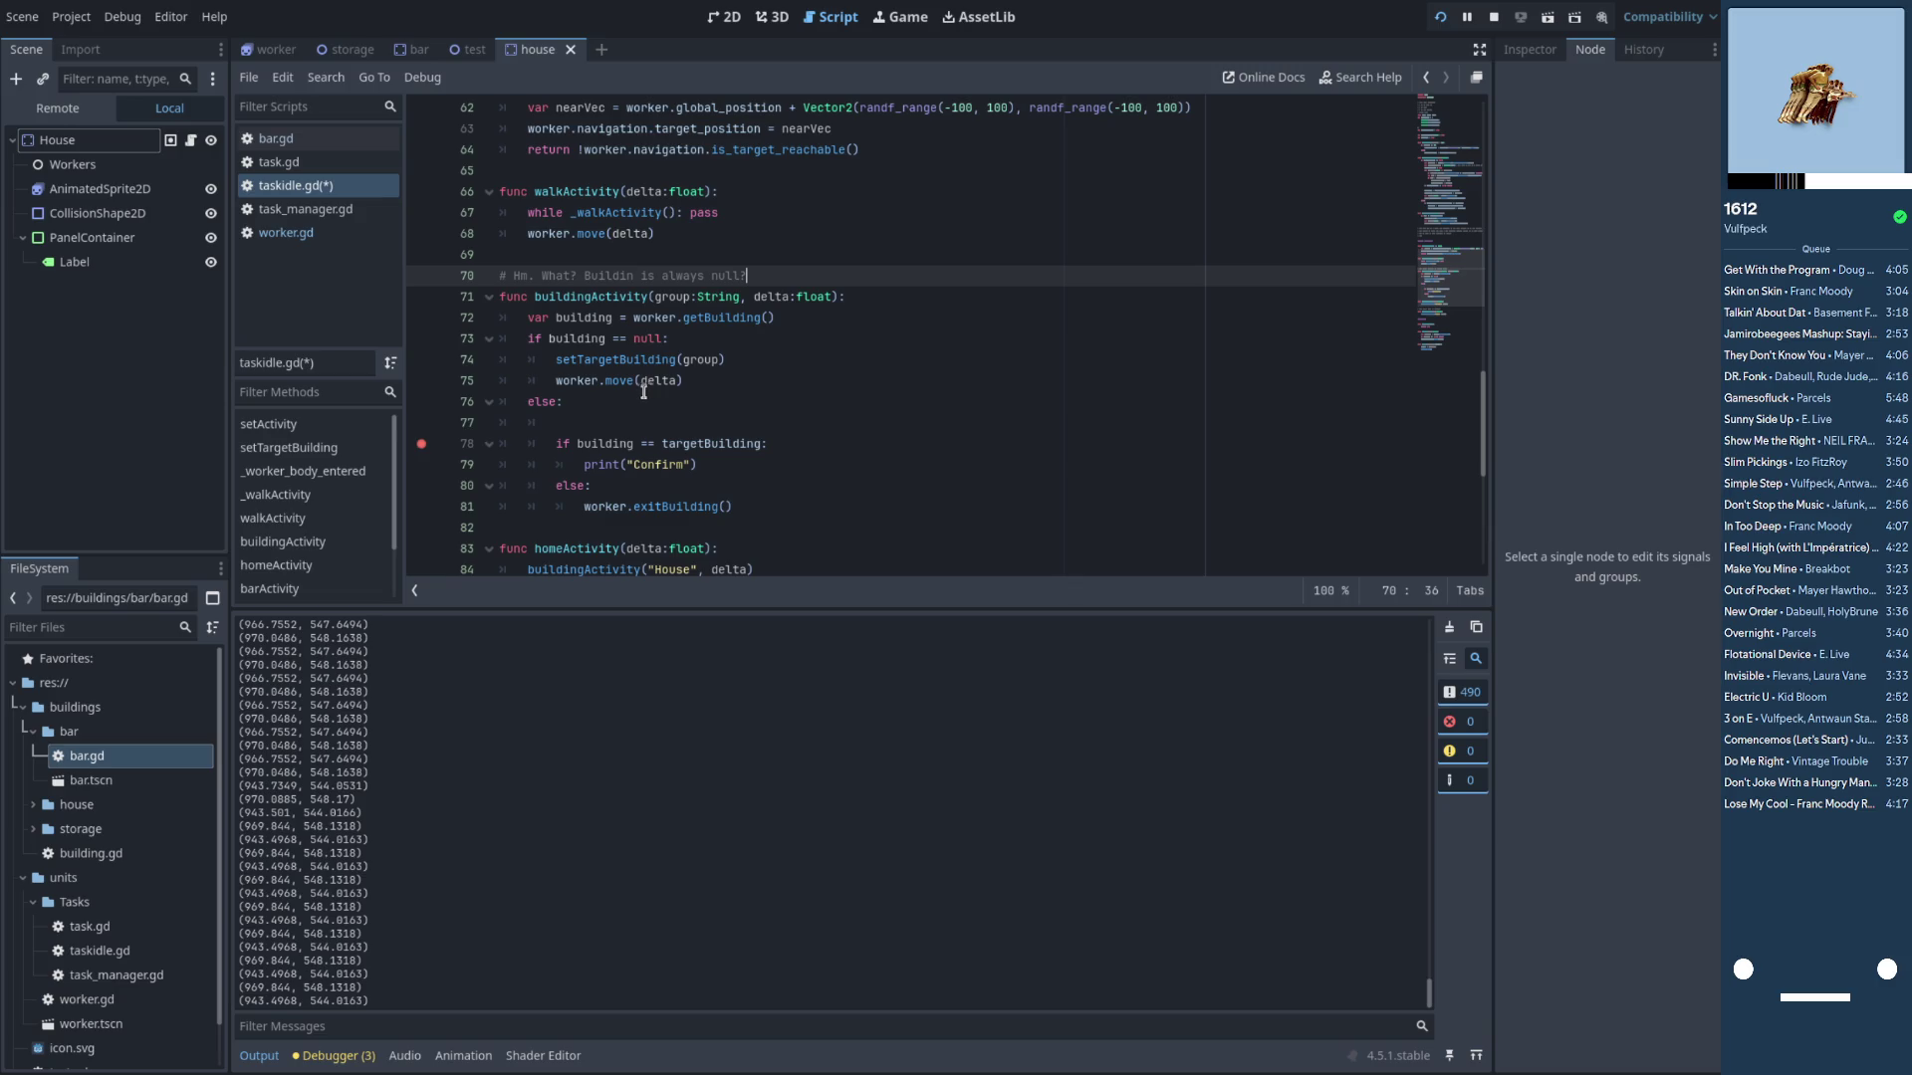
left_click(841, 318)
key("Return")
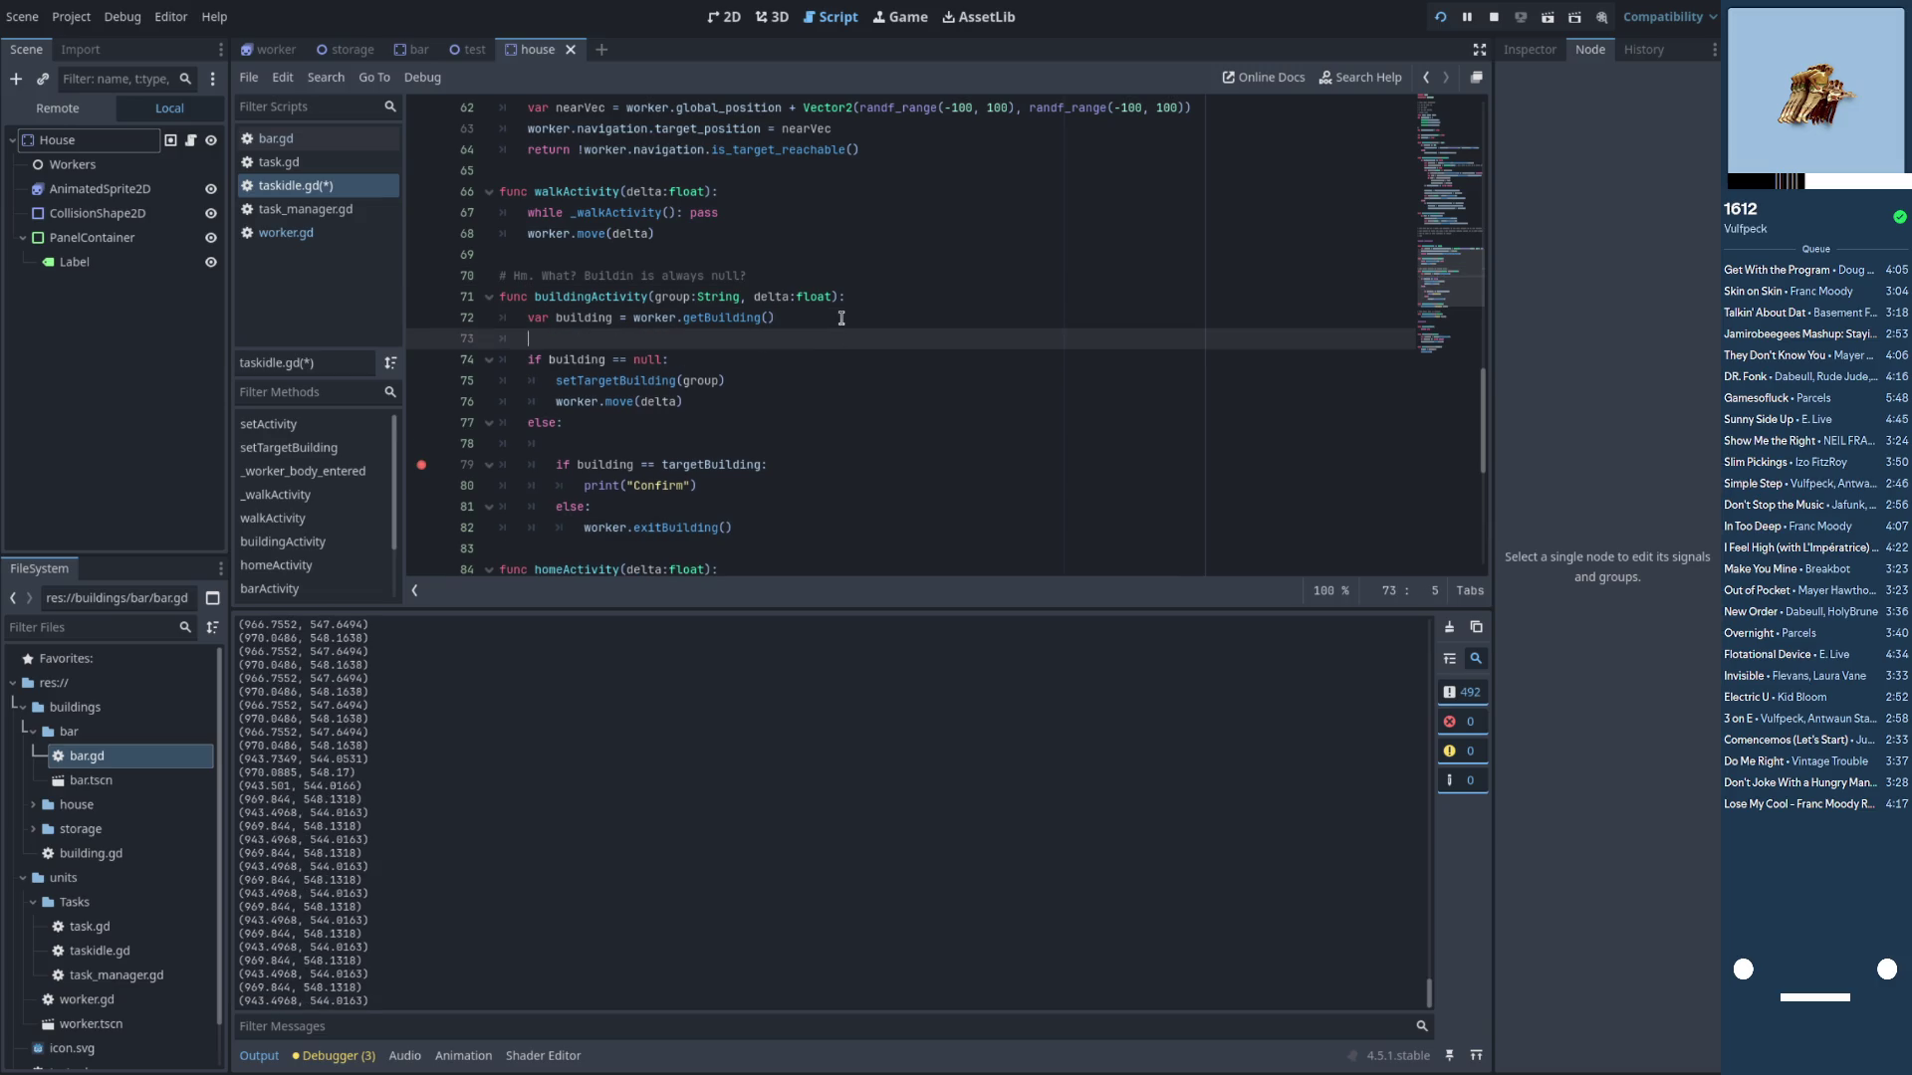
scroll(827, 369, "up", 4)
scroll(782, 434, "down", 9)
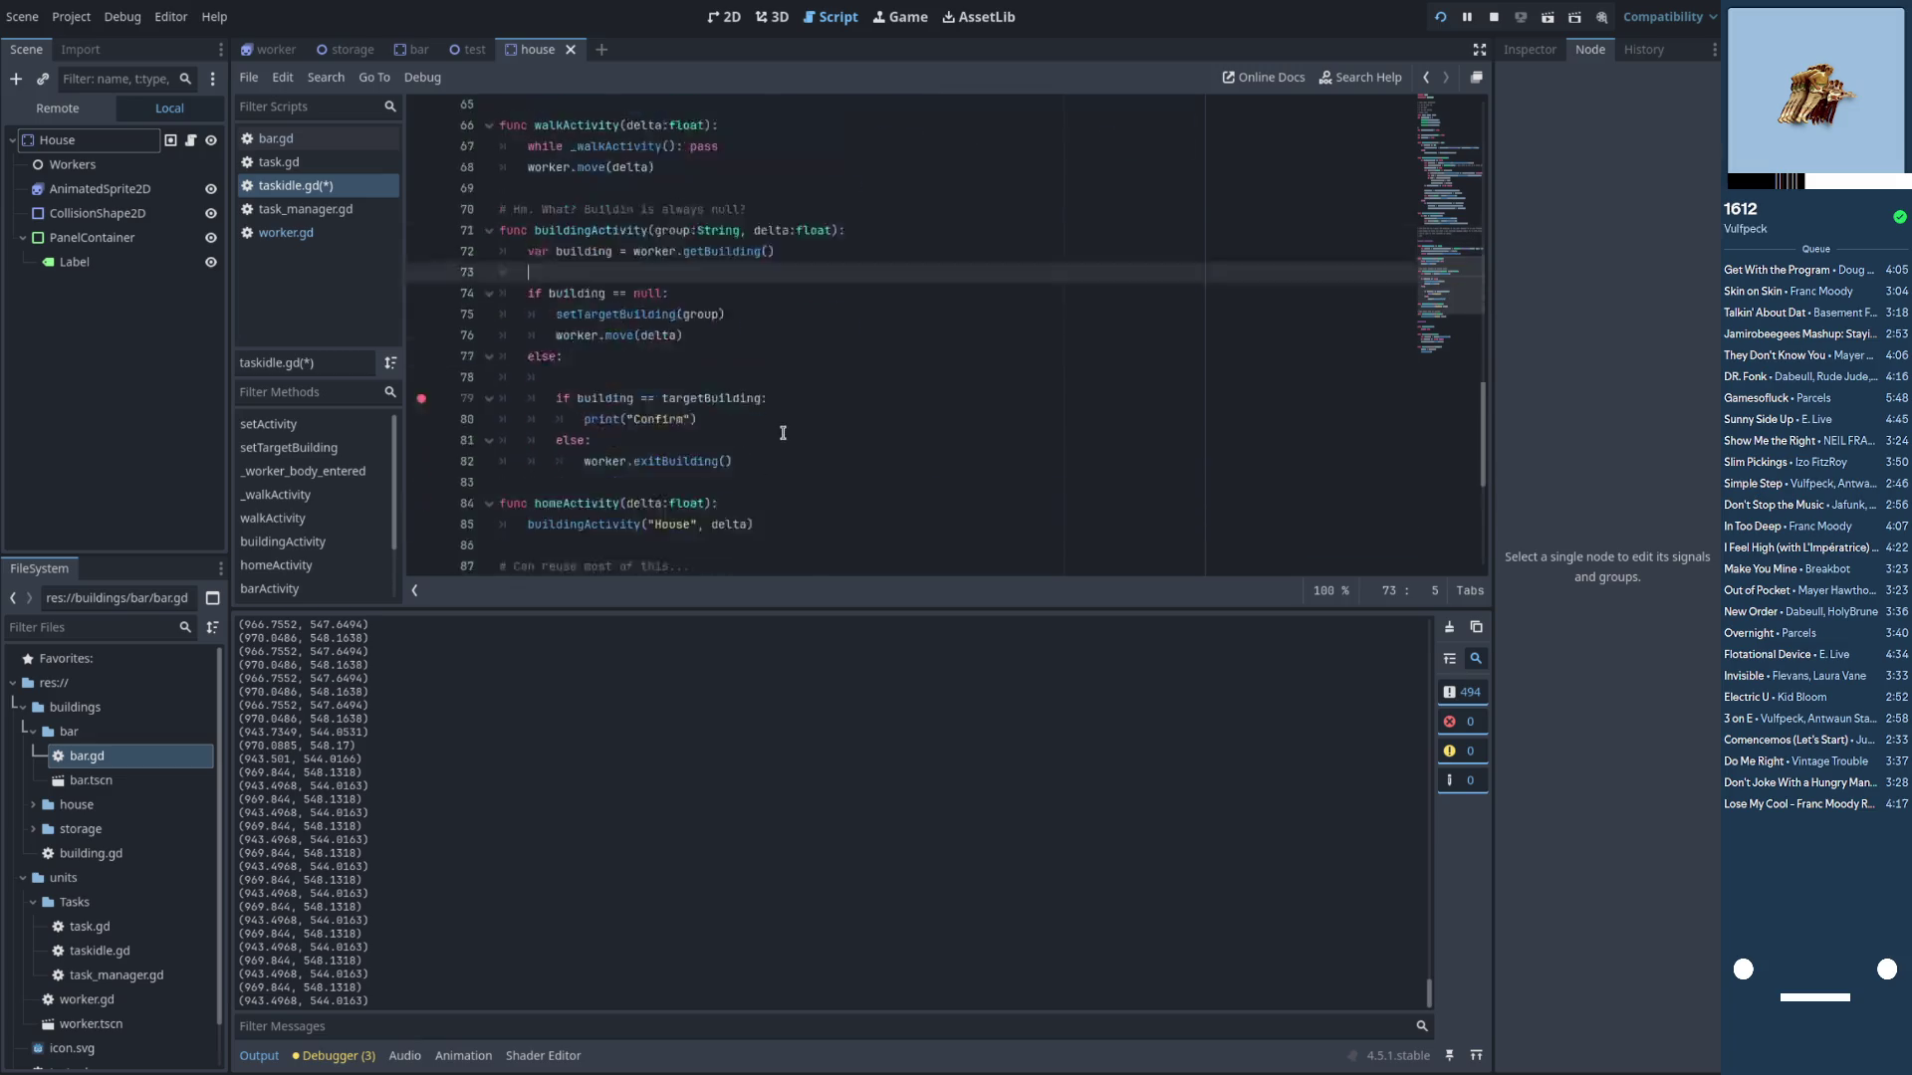
scroll(783, 434, "down", 1)
scroll(783, 435, "up", 2)
key("ctrl+s")
Delete the print(self.global_position) line from worker.gd's move function and save
left_click(286, 232)
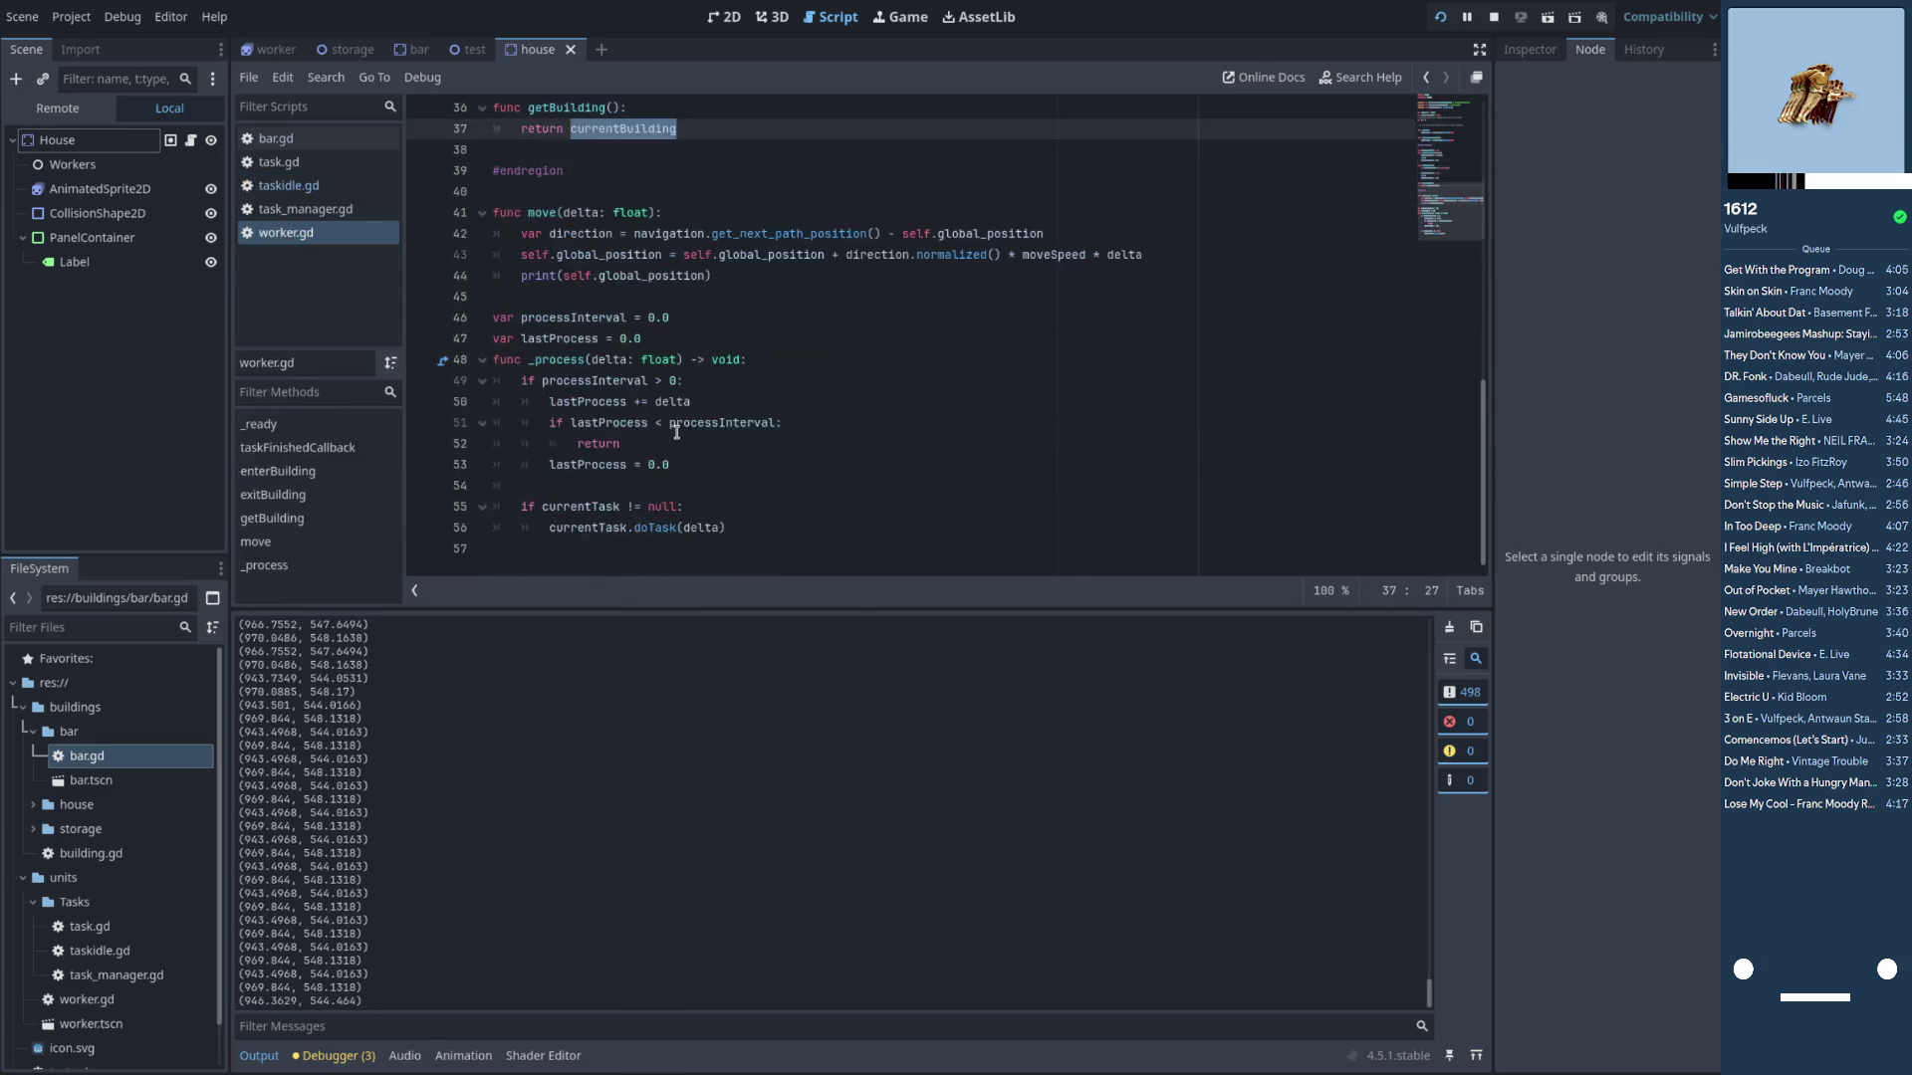
scroll(676, 439, "up", 1)
left_click(695, 344)
key("ctrl+shift+k")
key("ctrl+s")
Restore buildingActivity's if/elif/else by dedenting the nested block, changing if to elif, and removing else
left_click(309, 187)
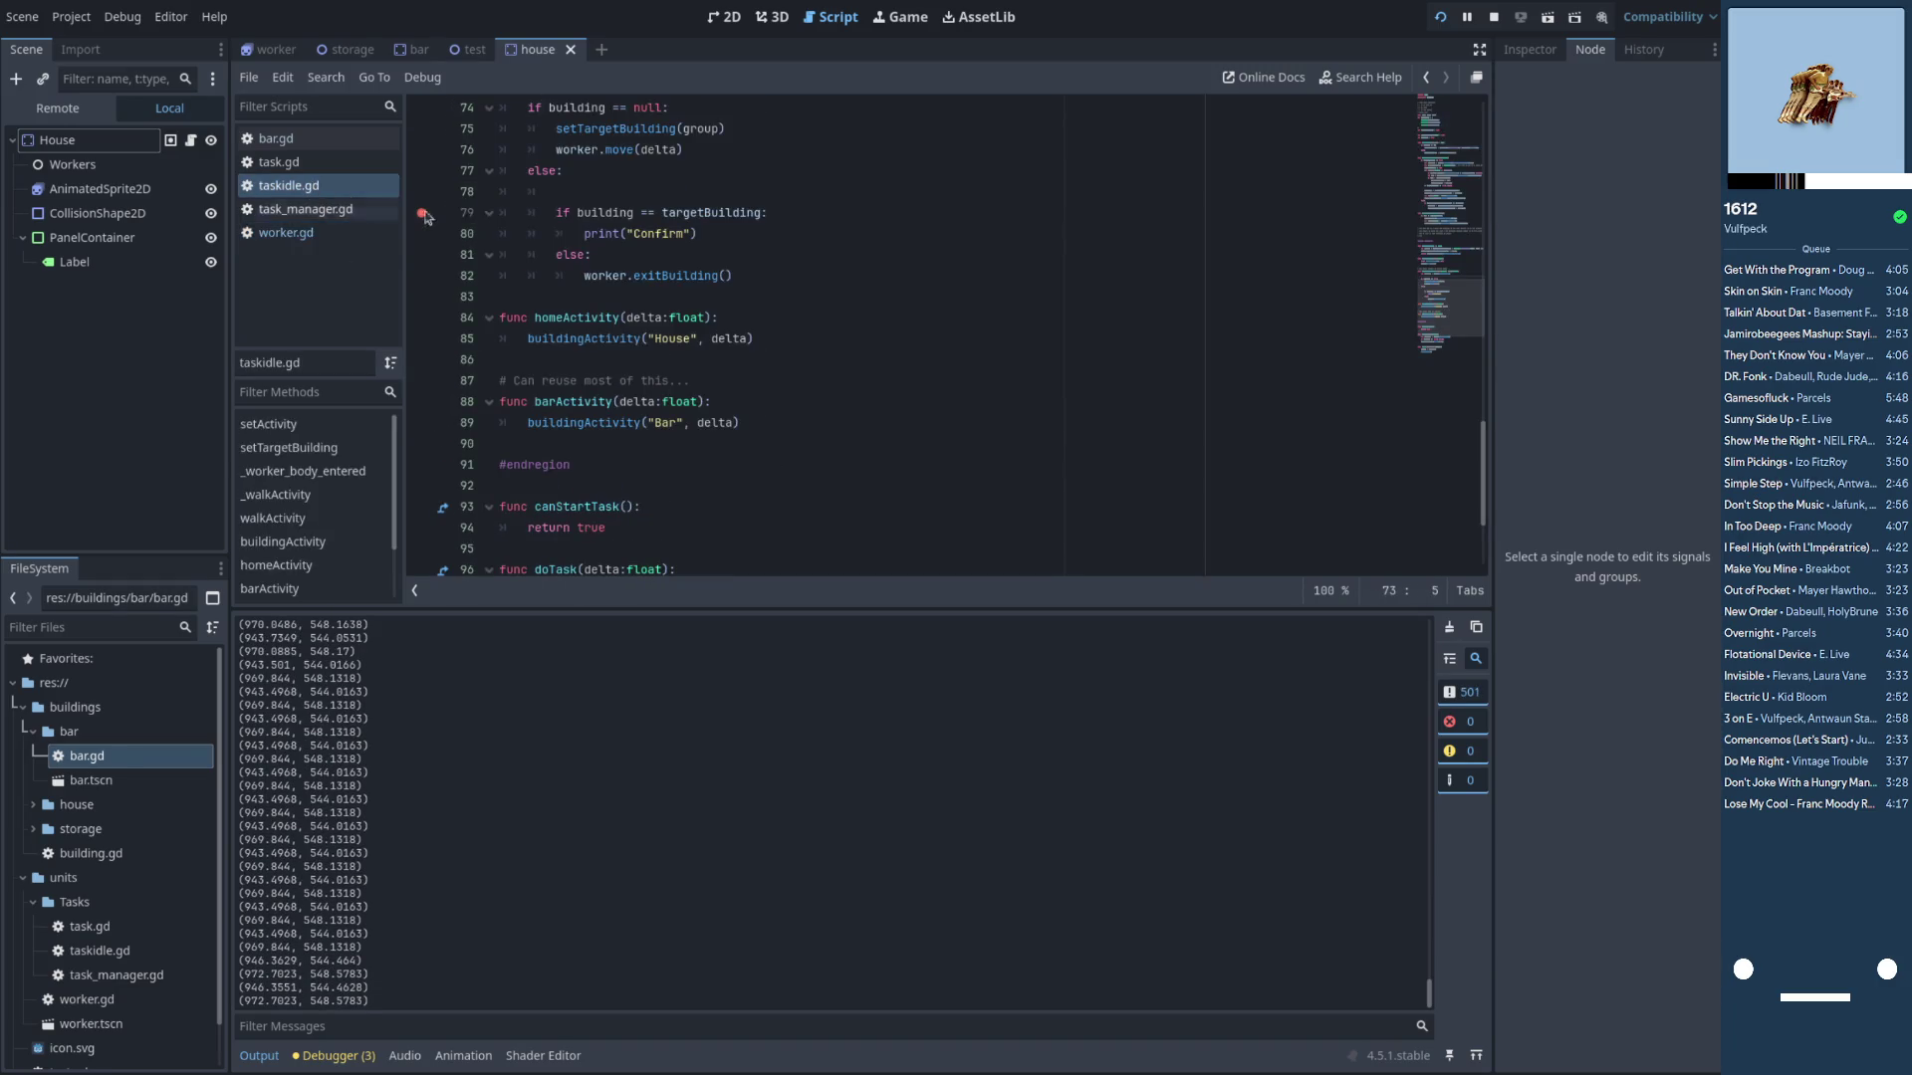
key("ctrl+z")
key("ctrl+z")
key("ctrl+z")
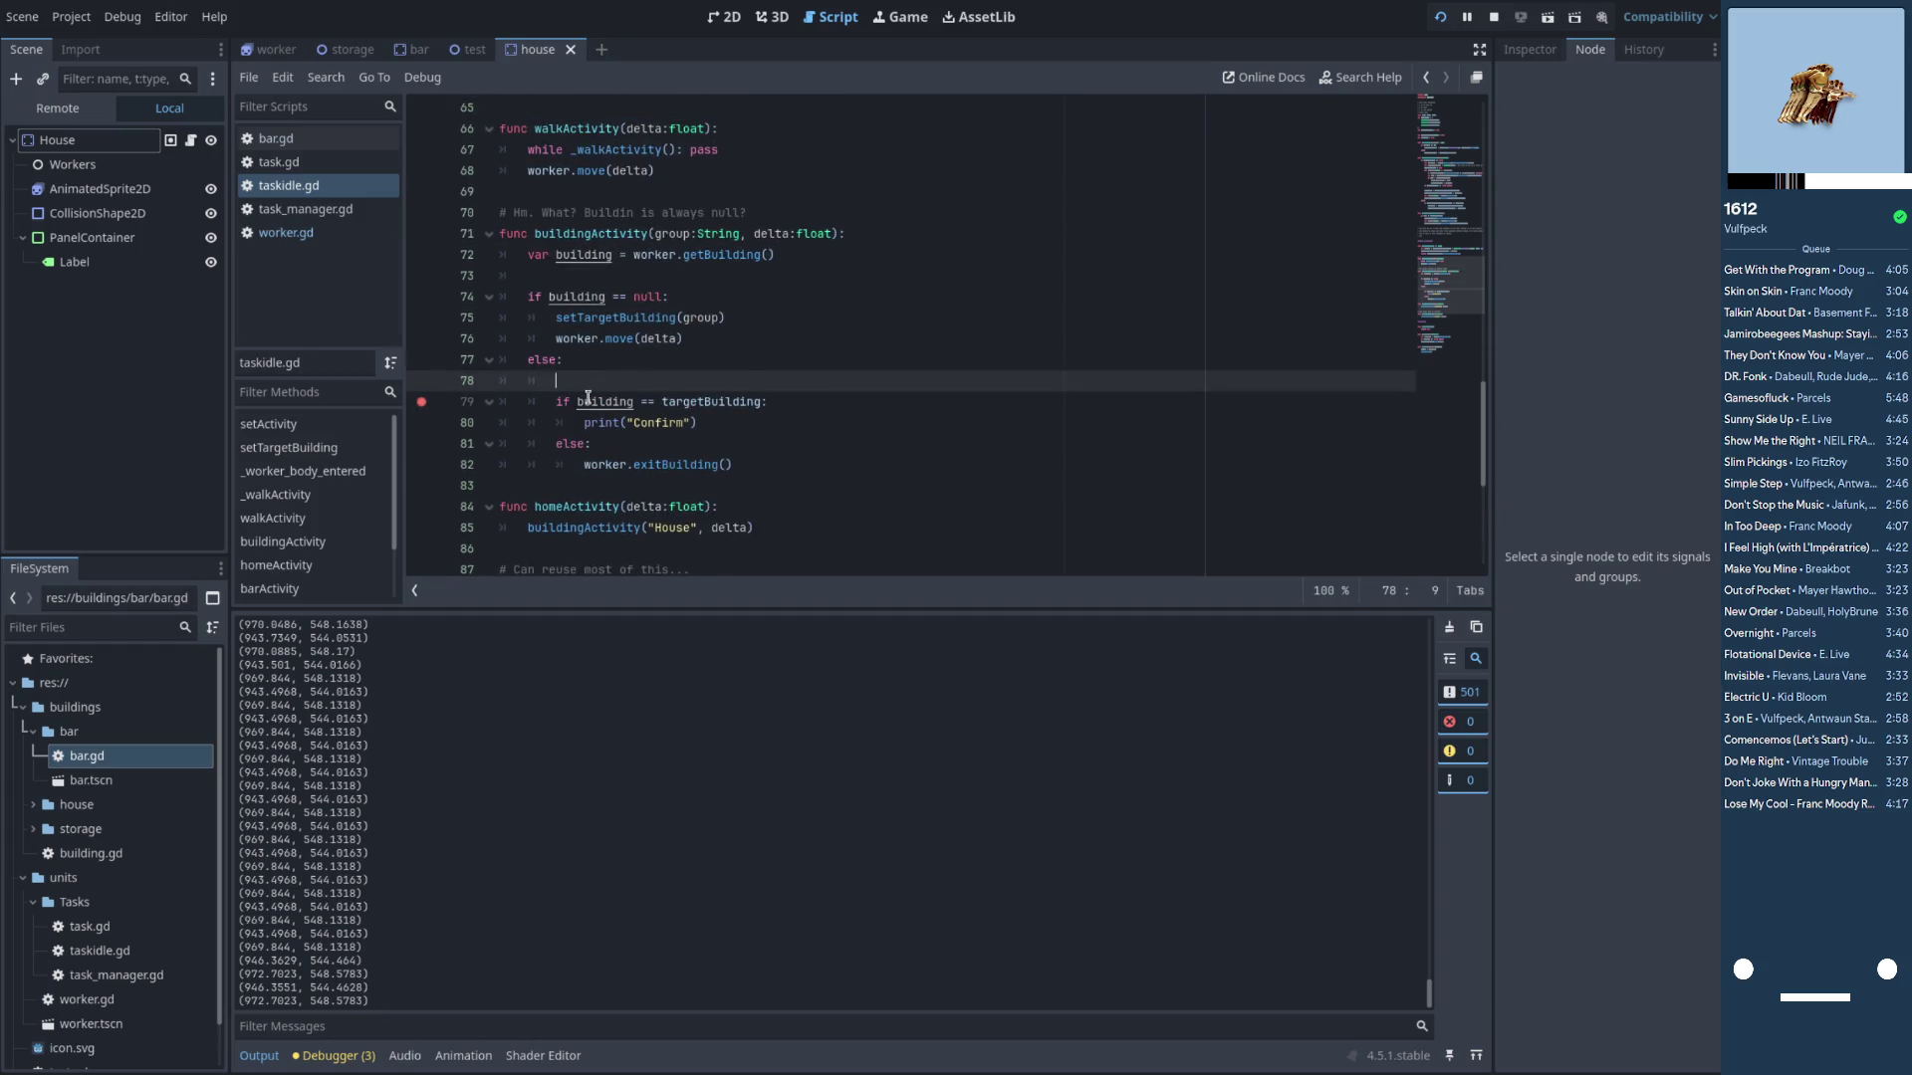
left_click_drag(562, 344, 737, 444)
key("shift+Tab")
left_click(529, 382)
type("el")
key("Up")
key("Up")
key("ctrl+shift+k")
key("End")
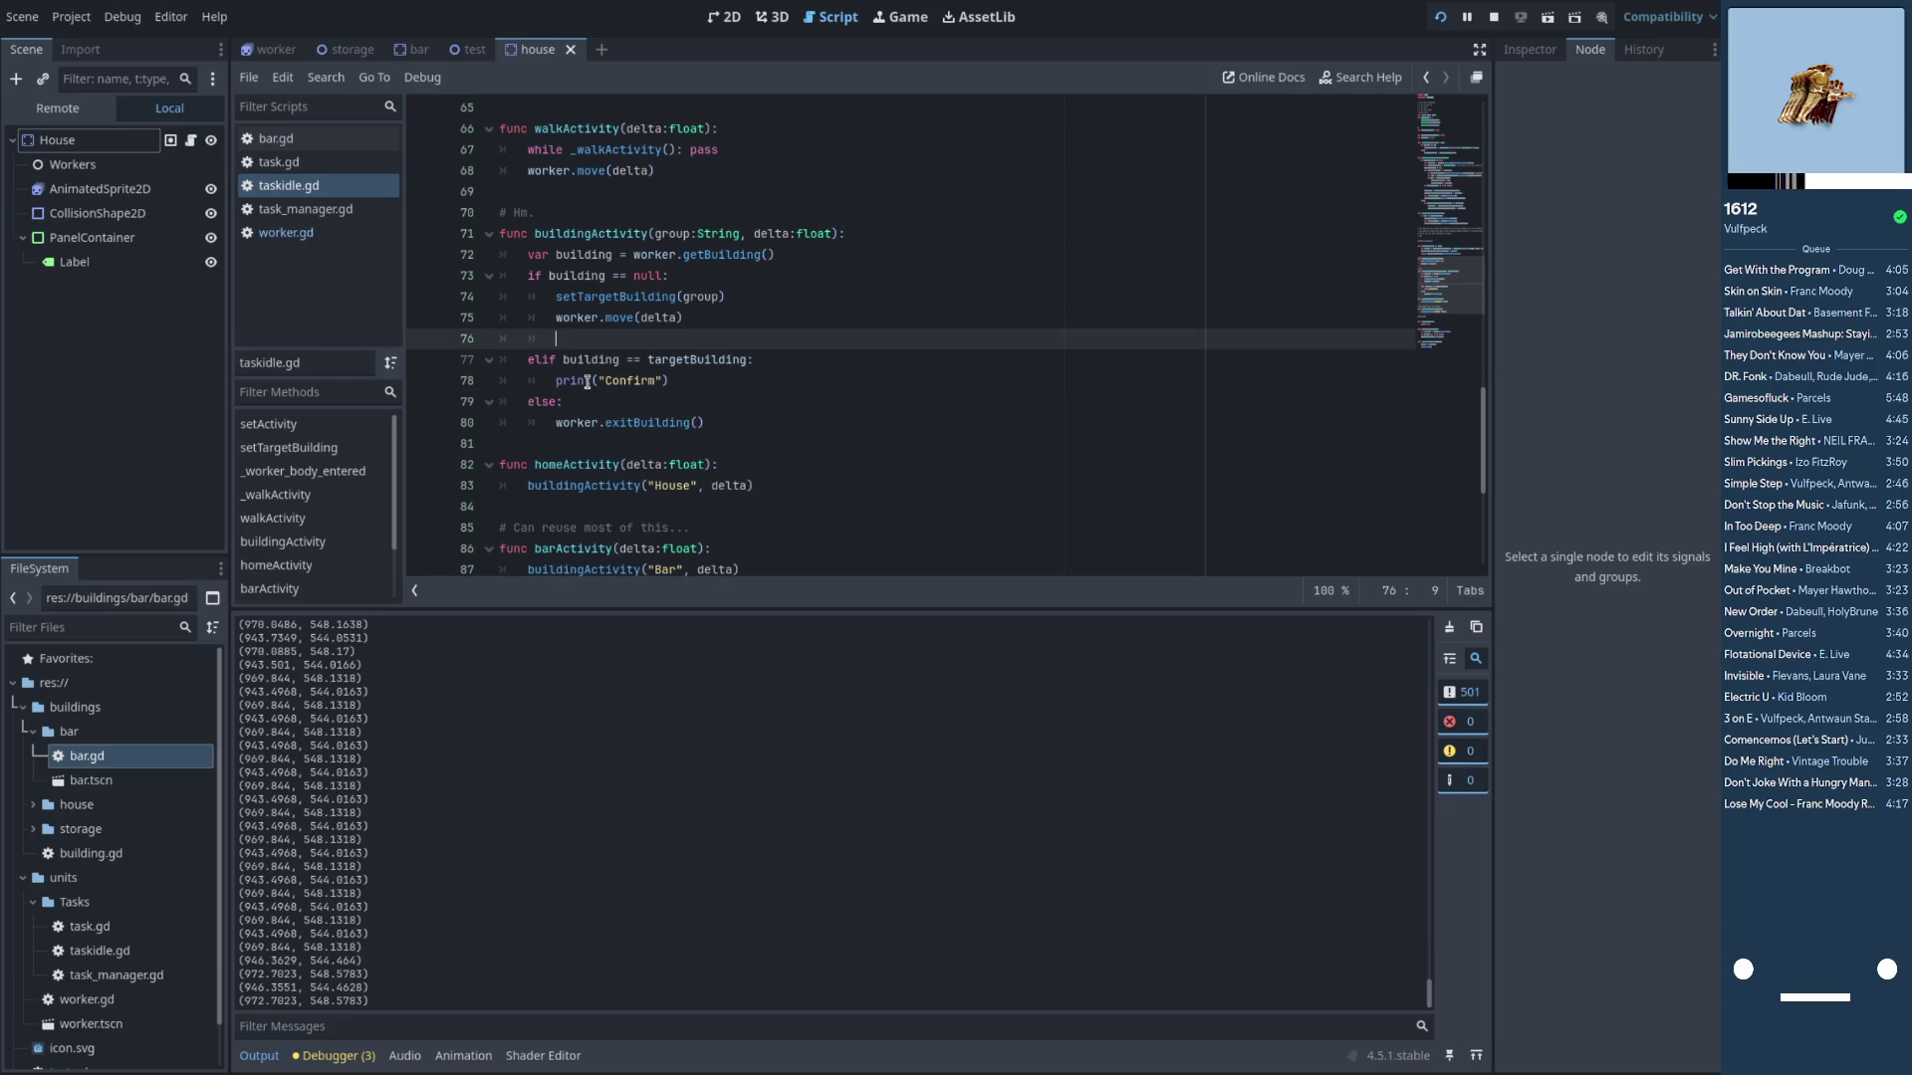
key("BackSpace")
key("BackSpace")
key("BackSpace")
left_click(813, 252)
key("Return")
Print "Maybe?" if building is not null, else "Never", after getBuilding, then save and run
type("int(building !")
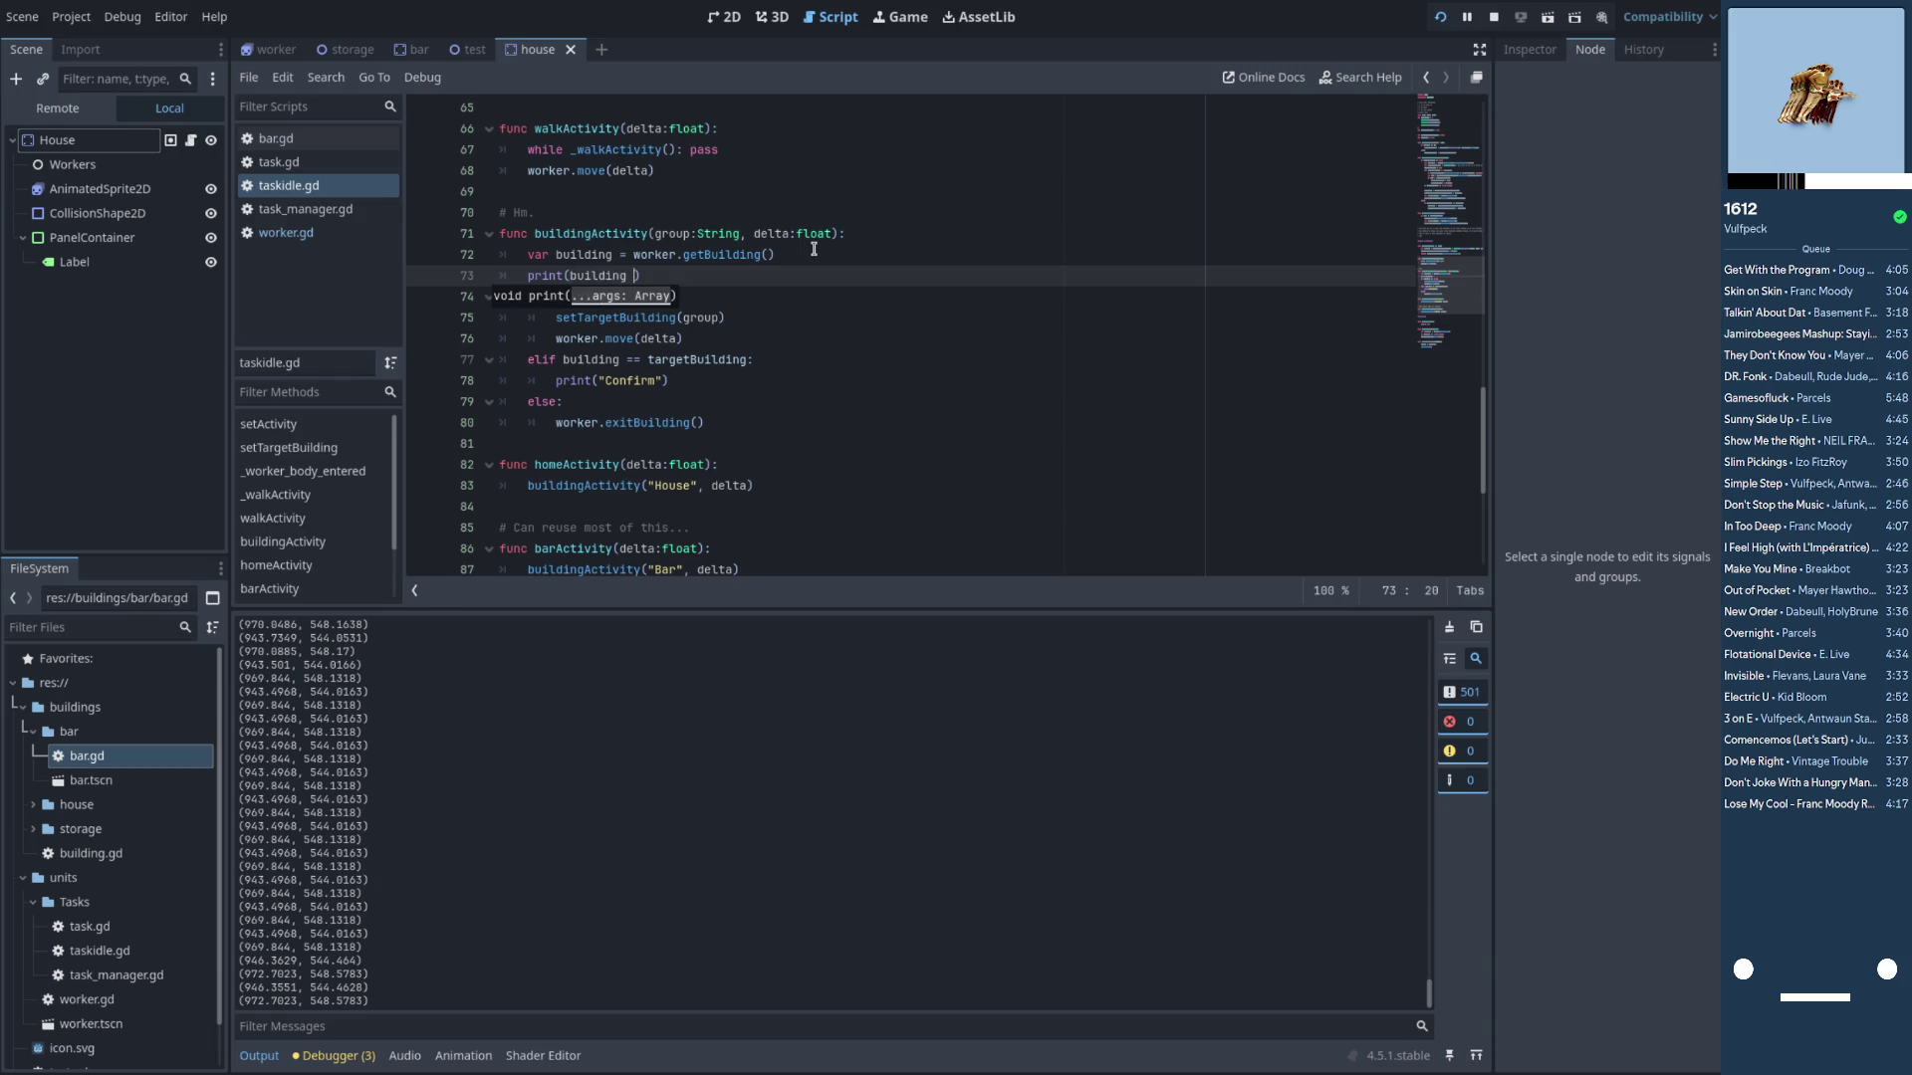
type("= null")
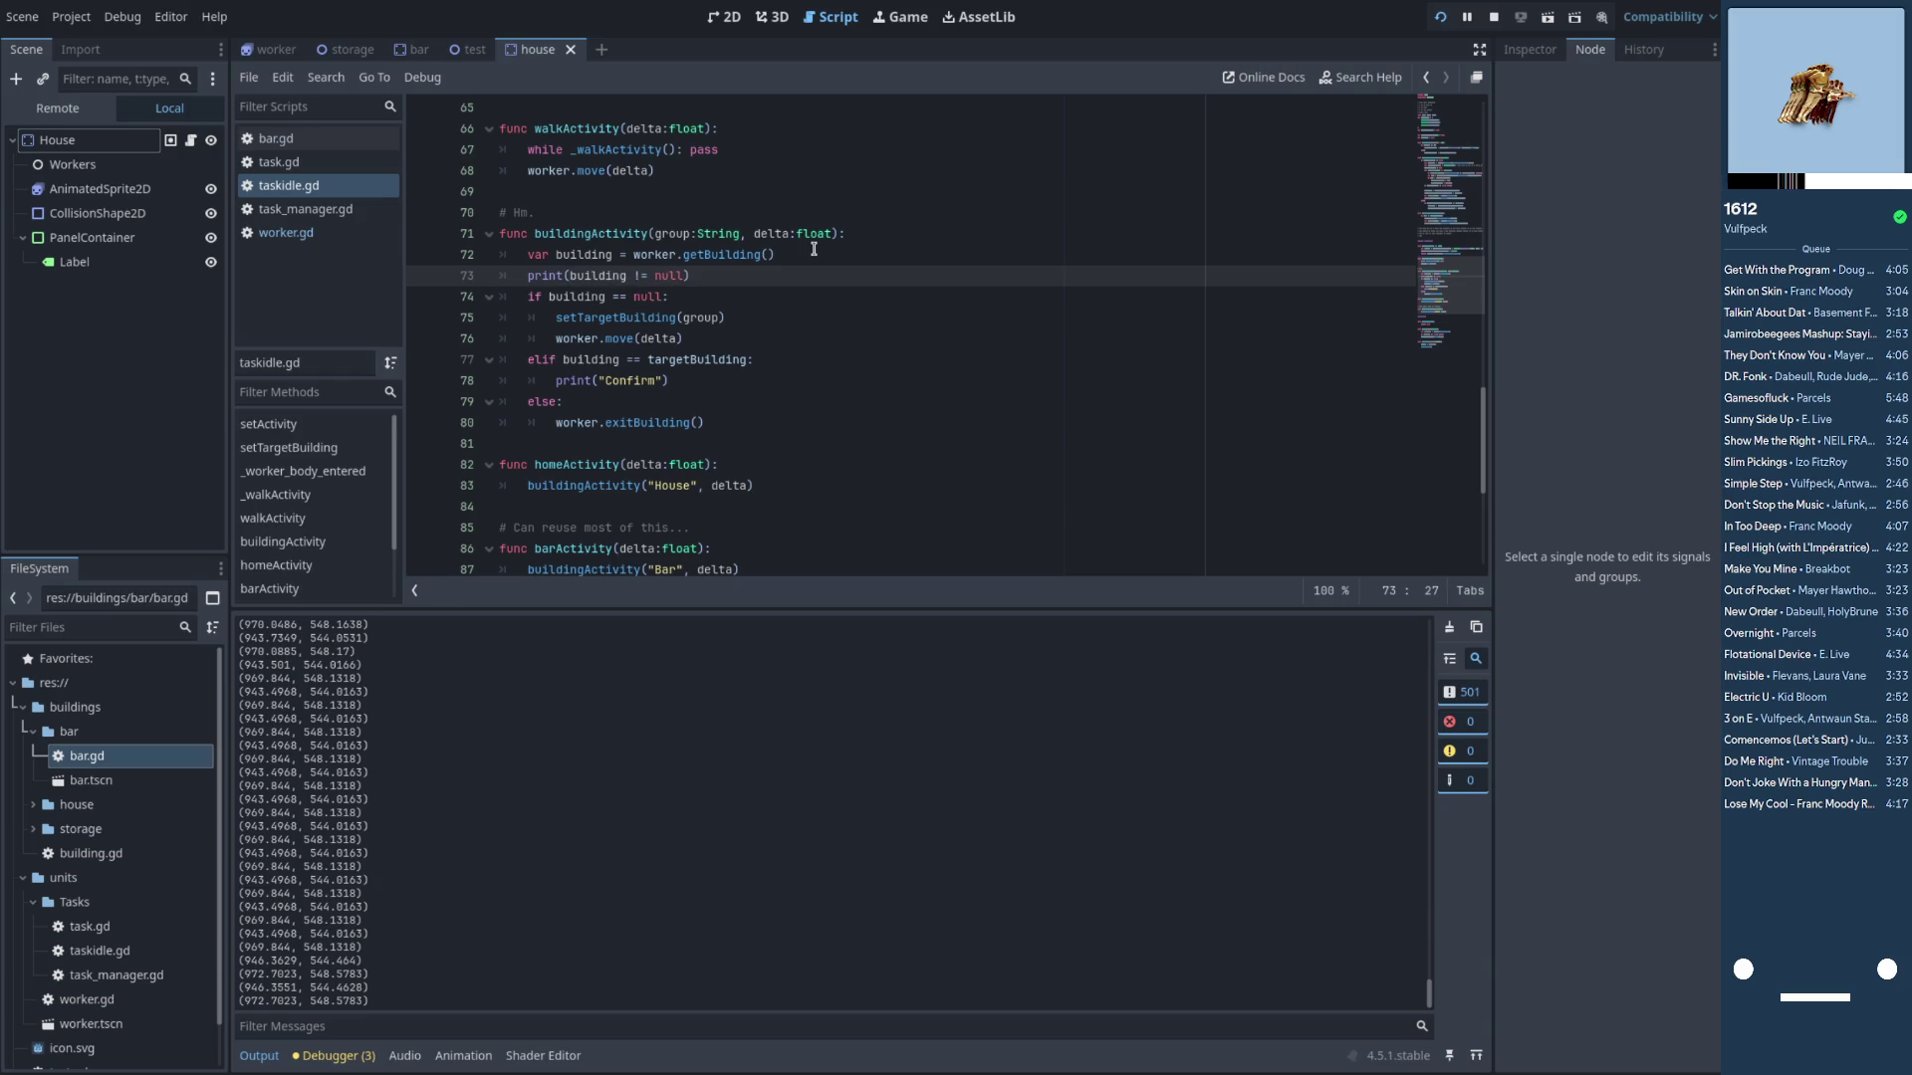
key("ctrl+shift+Left")
key("ctrl+shift+Left")
key("ctrl+shift+Left")
type("\"")
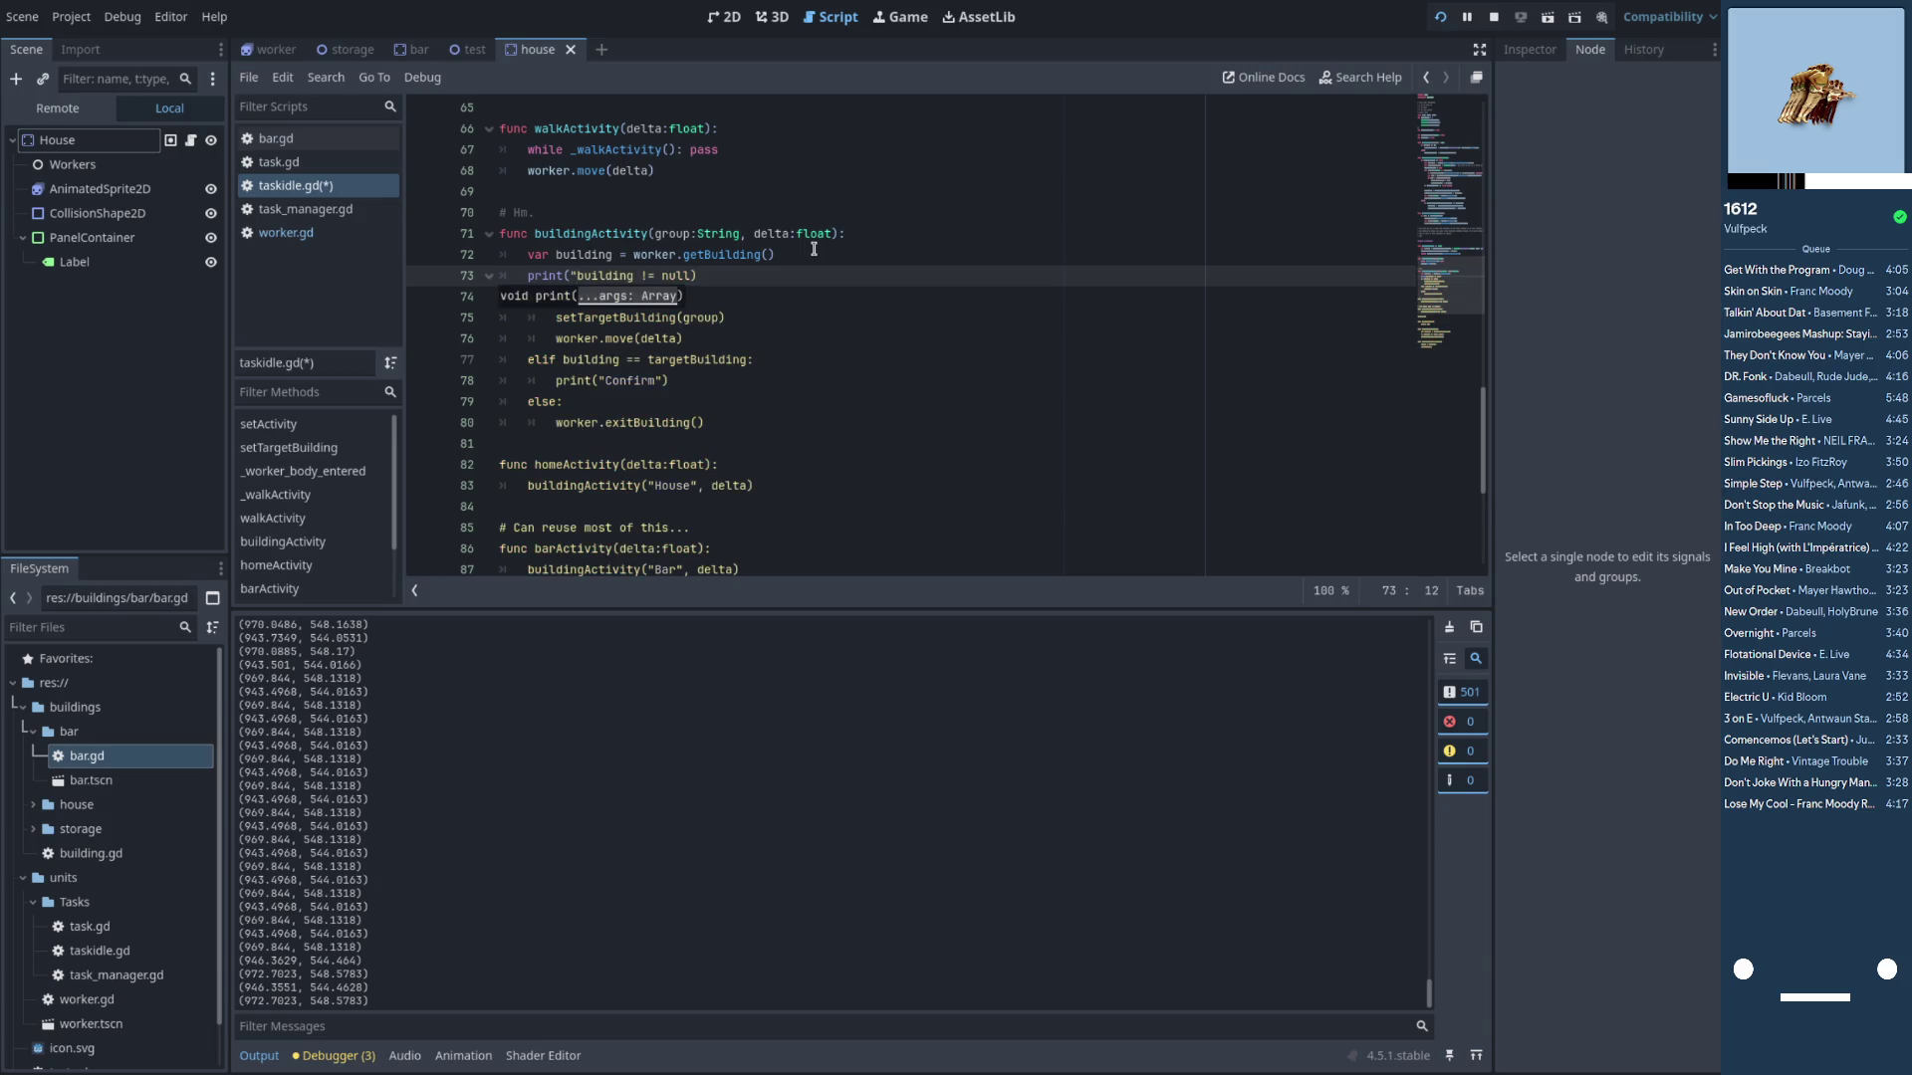
type("Maybe?")
type("\" if")
key("ctrl+Right")
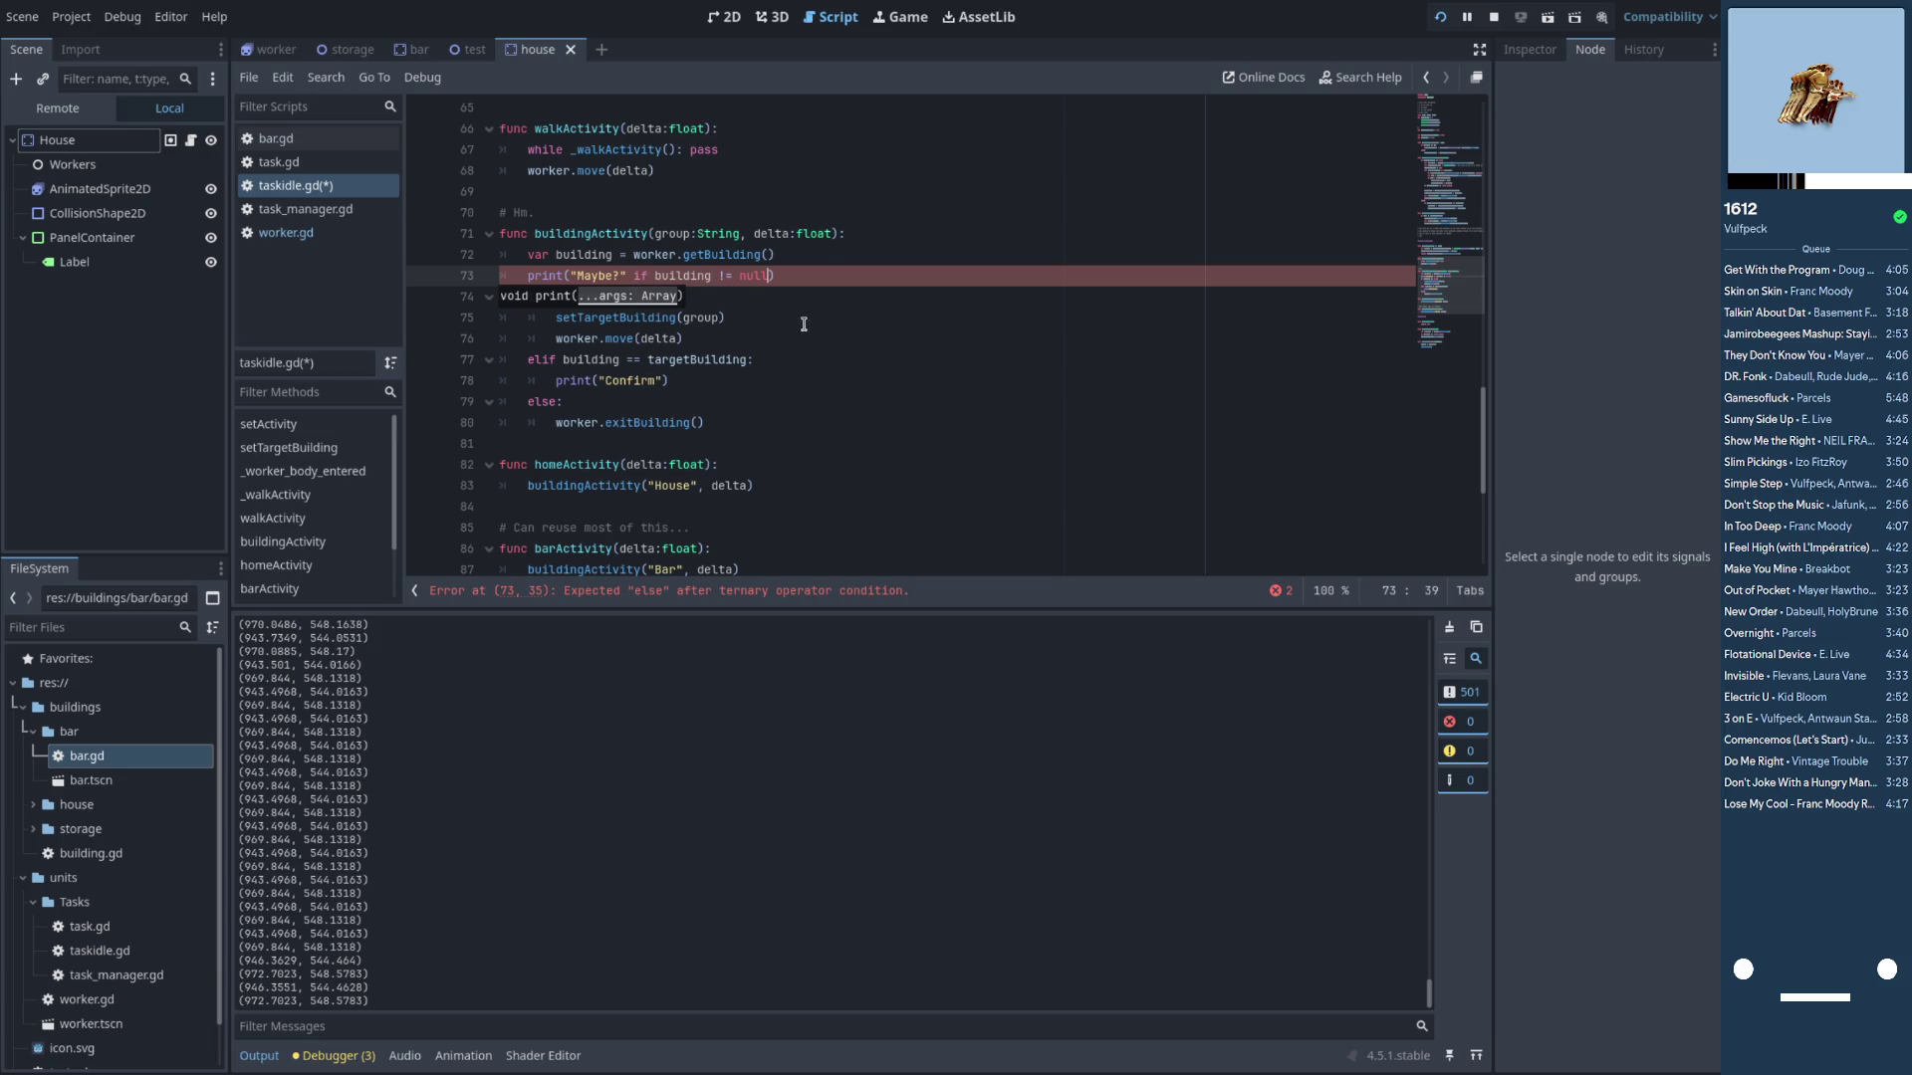
type("els")
type("\"Nev")
type("er")
key("F5")
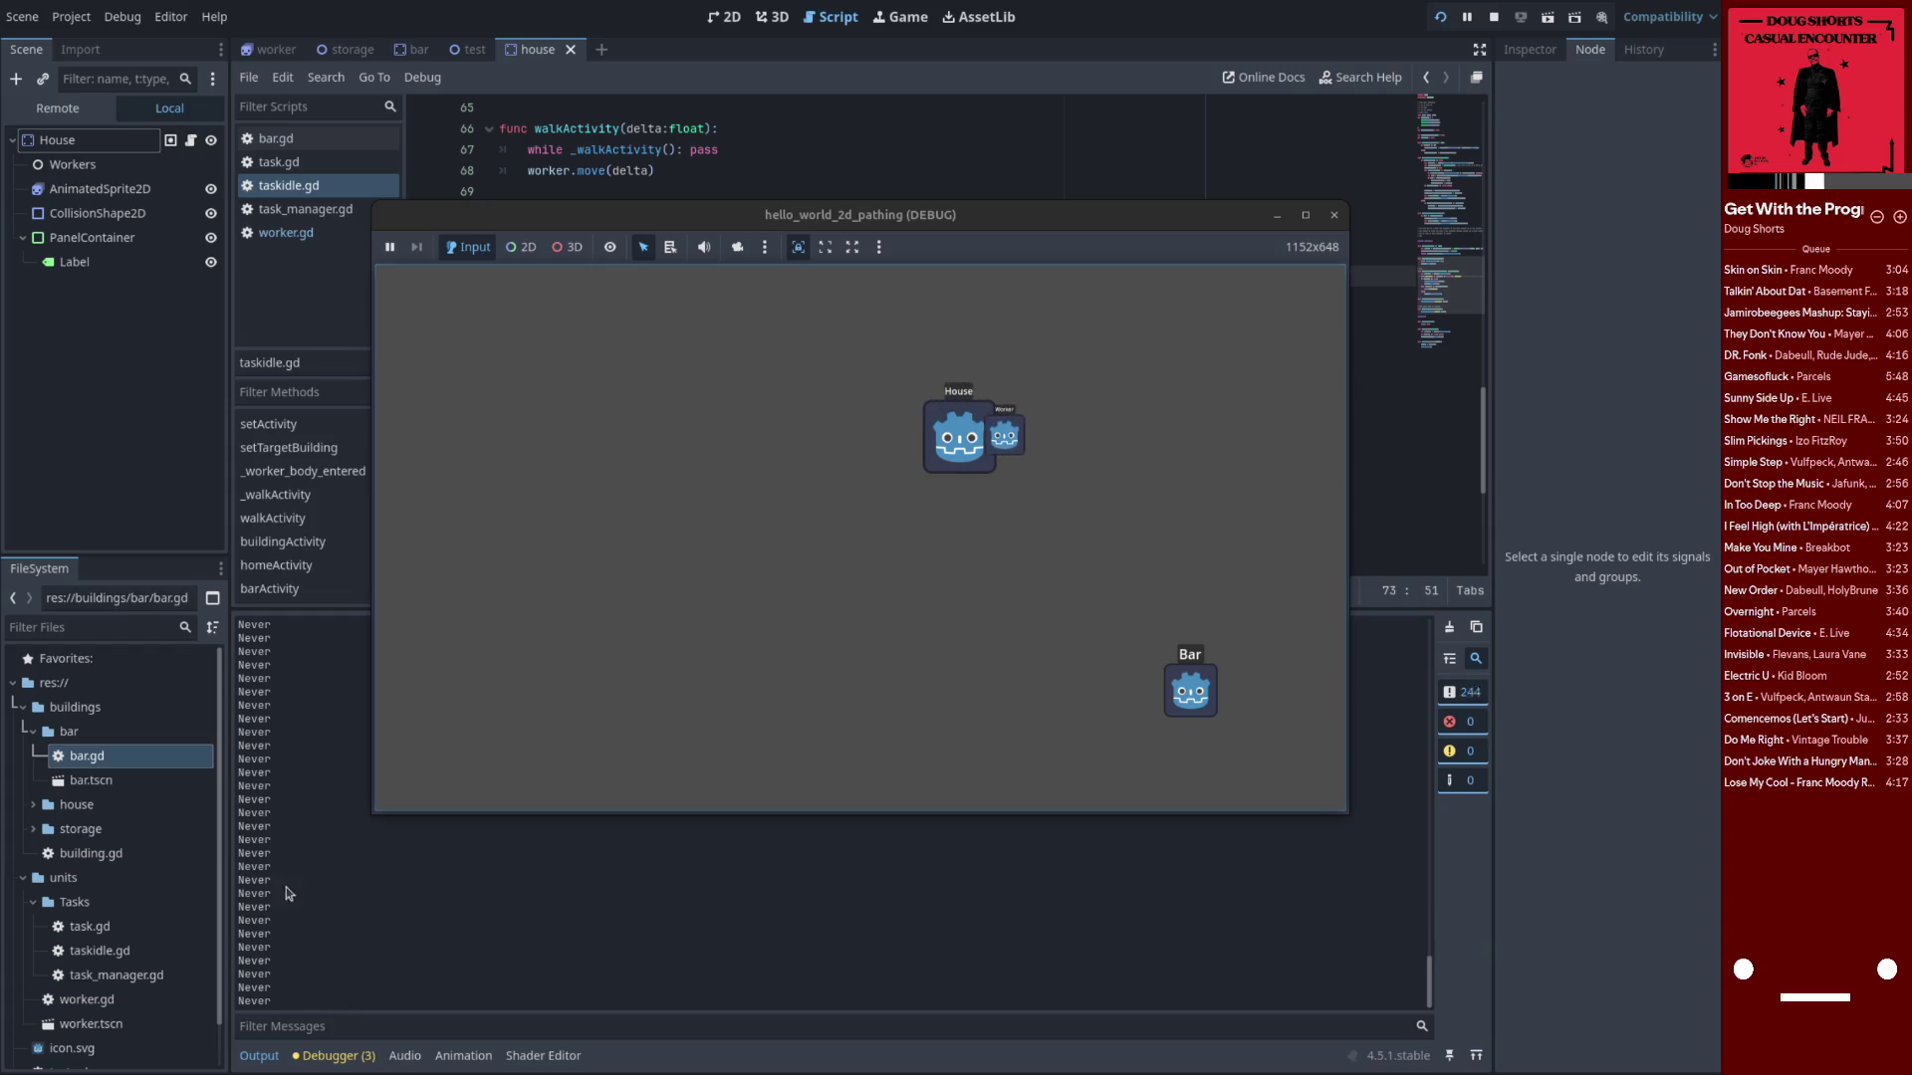
Stop the game and open worker.gd in the script editor
key("F8")
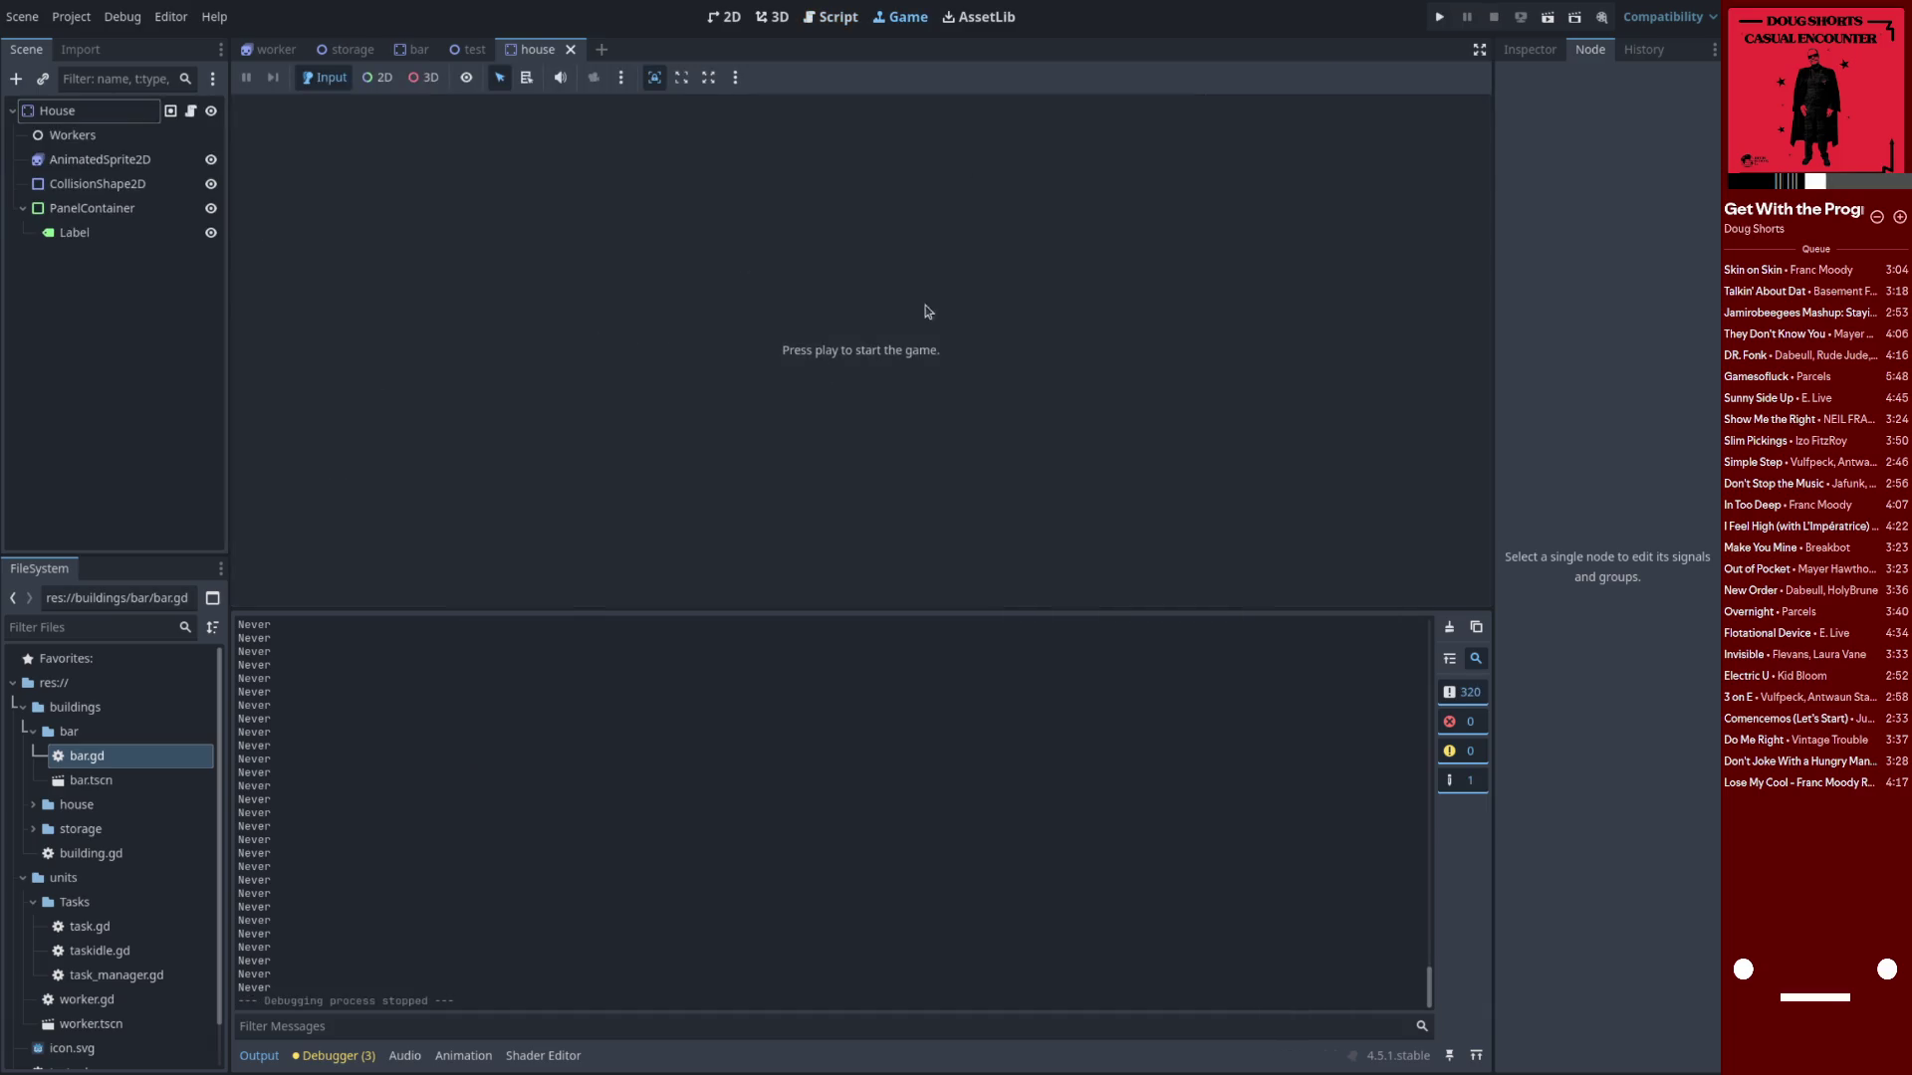
left_click(830, 17)
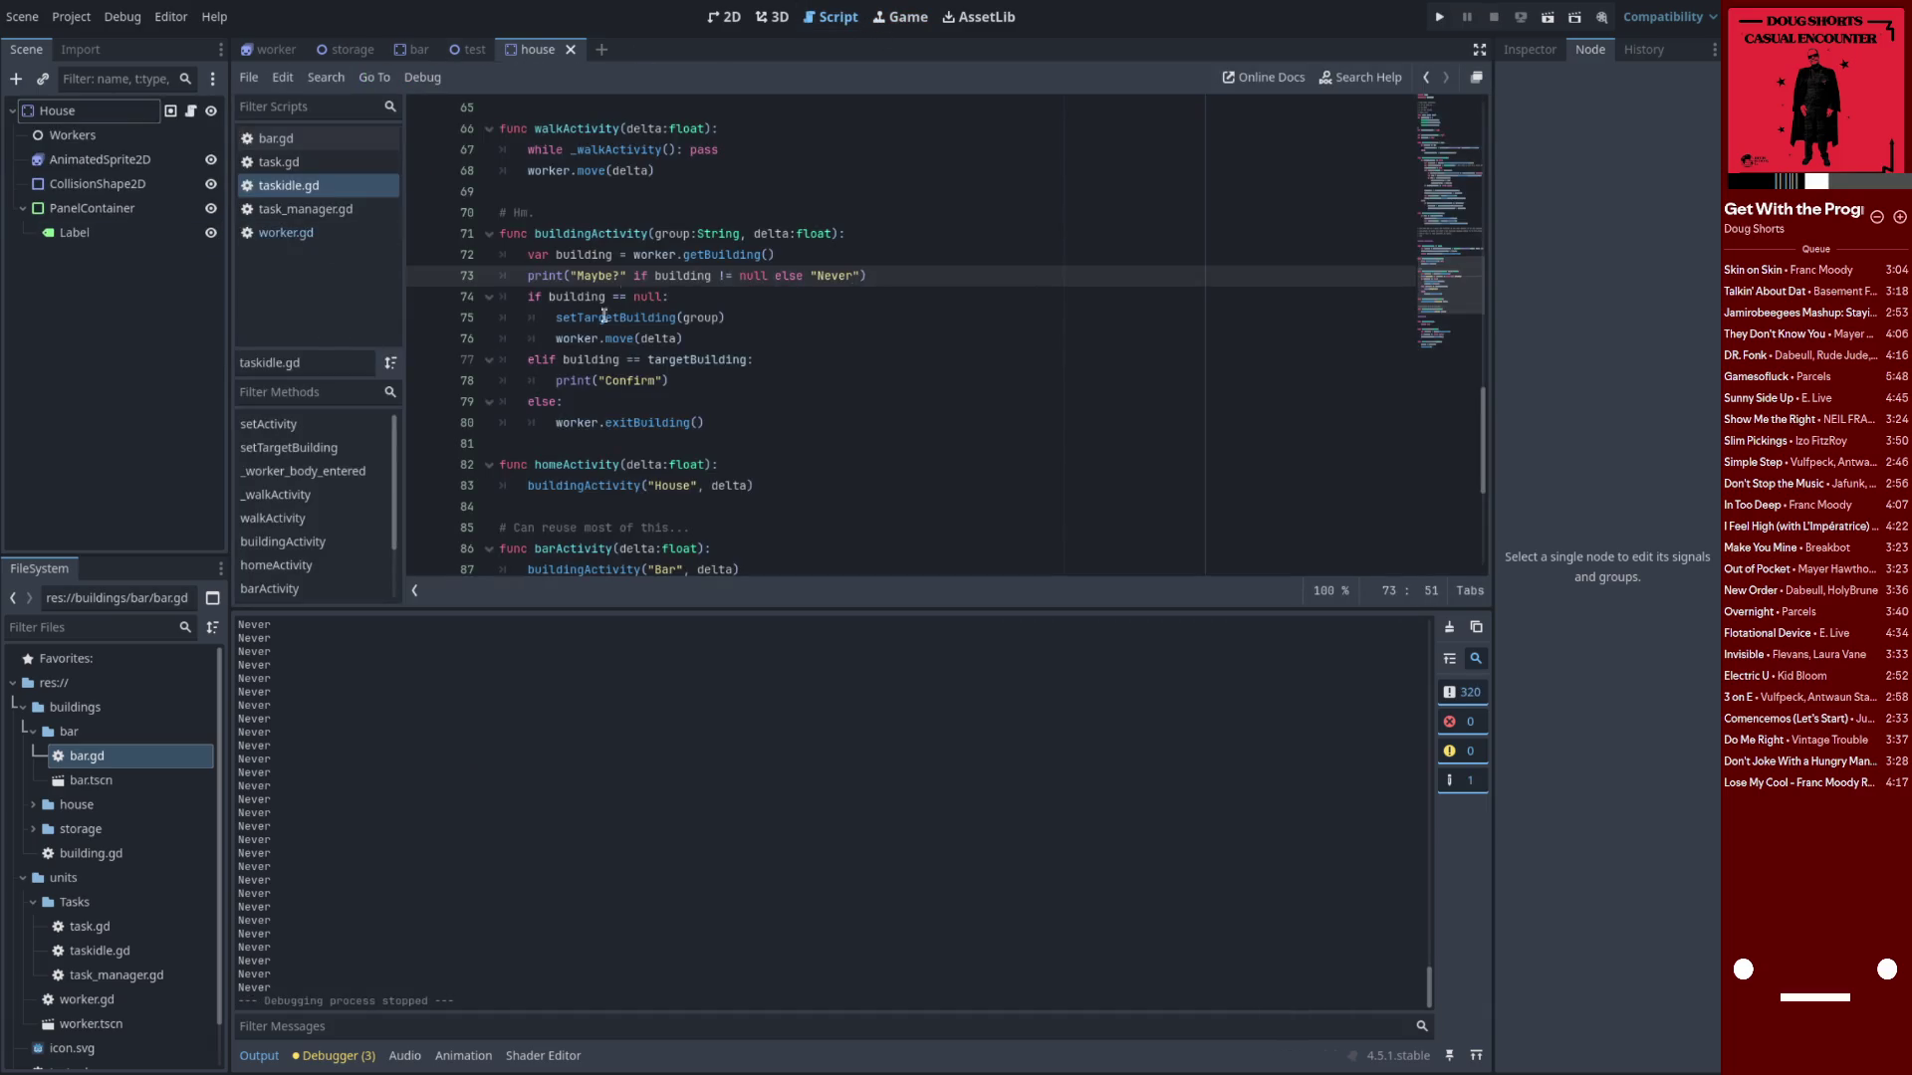
left_click(903, 269)
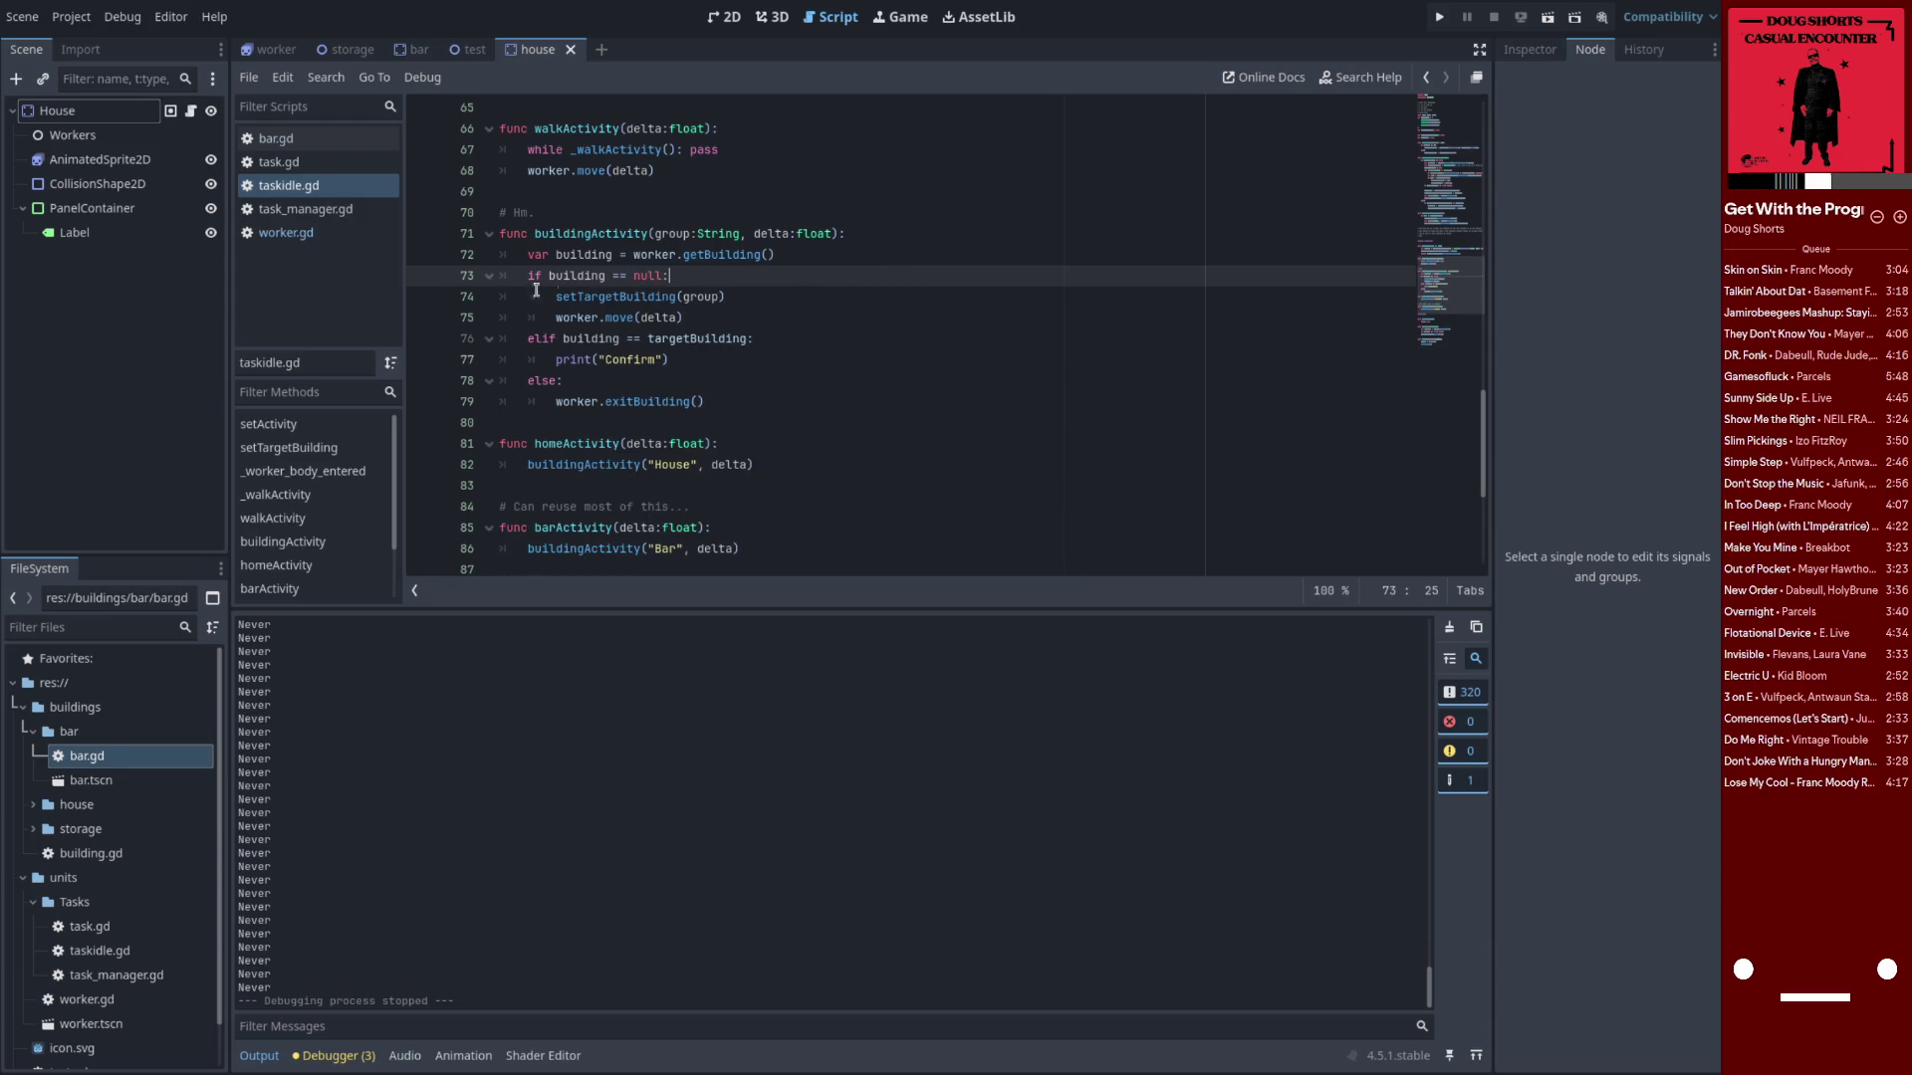
left_click(329, 233)
scroll(635, 361, "up", 4)
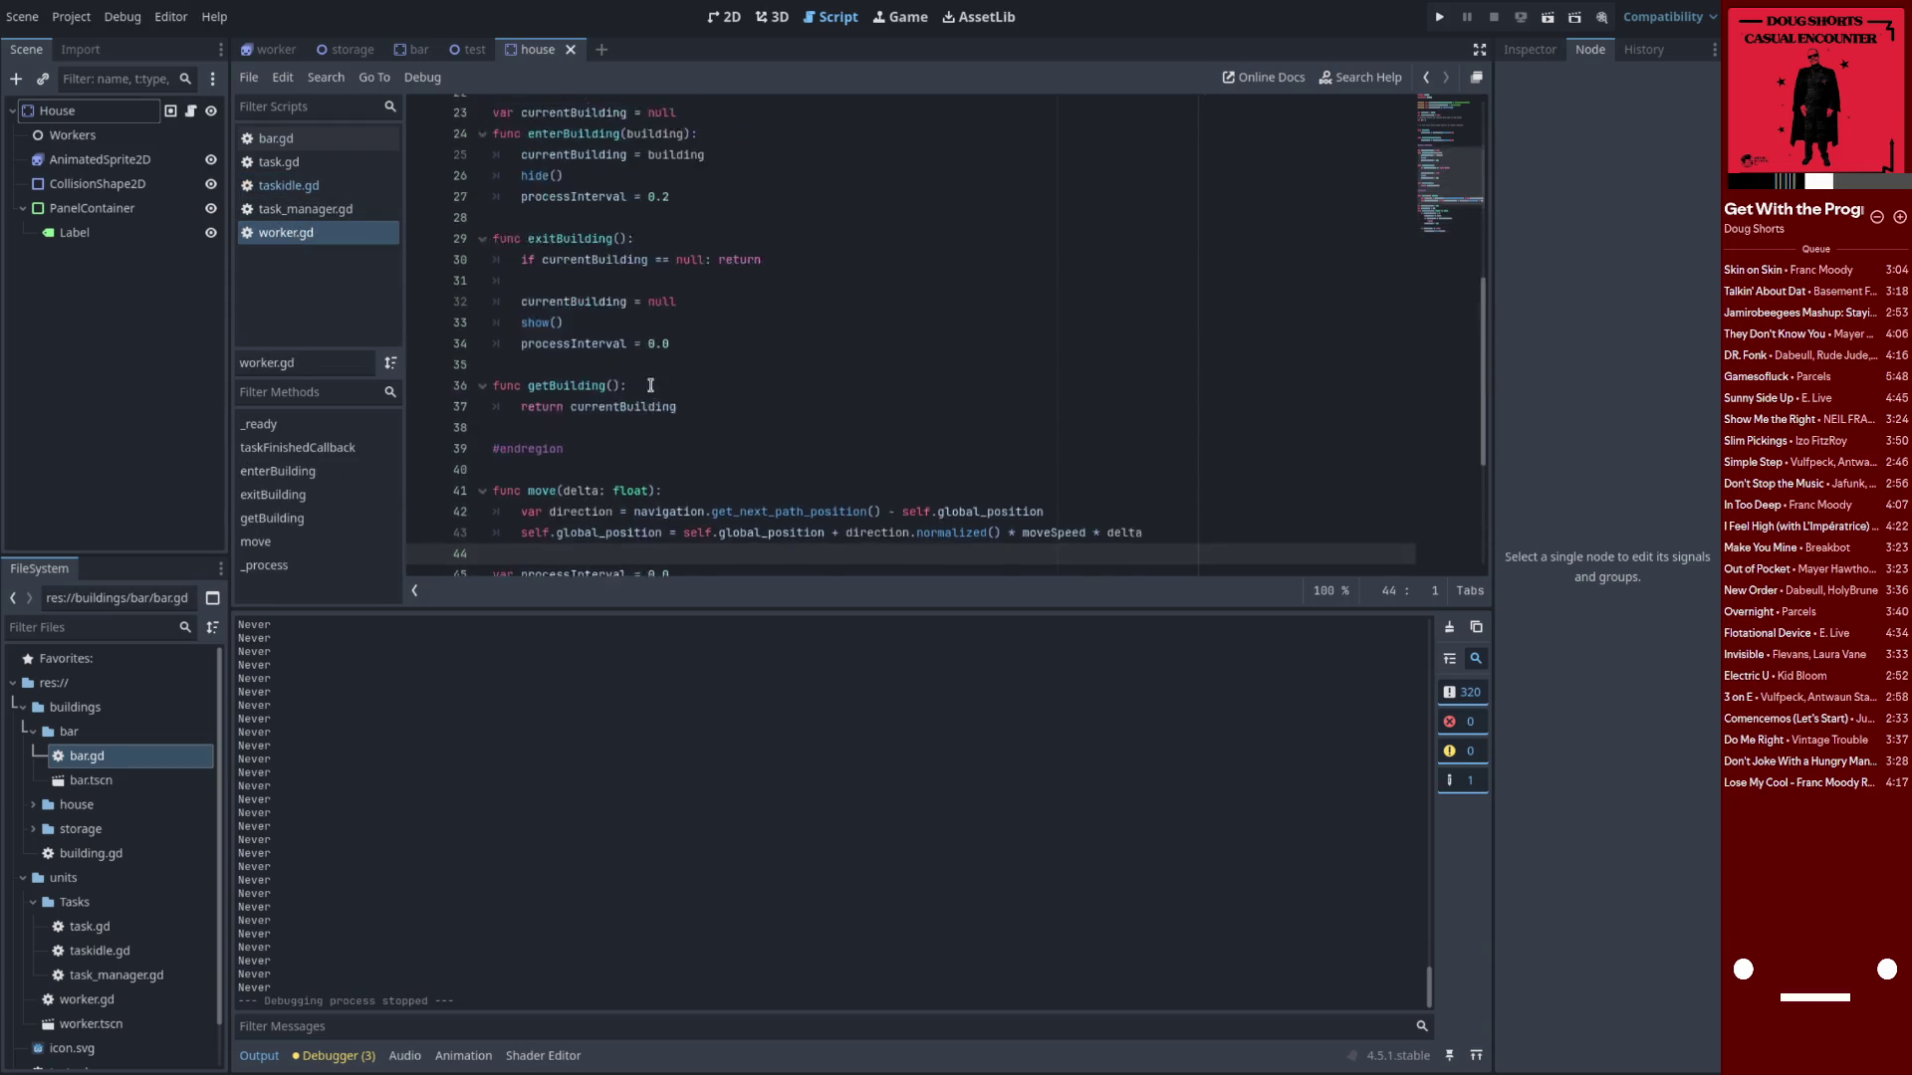
double_click(560, 426)
double_click(625, 444)
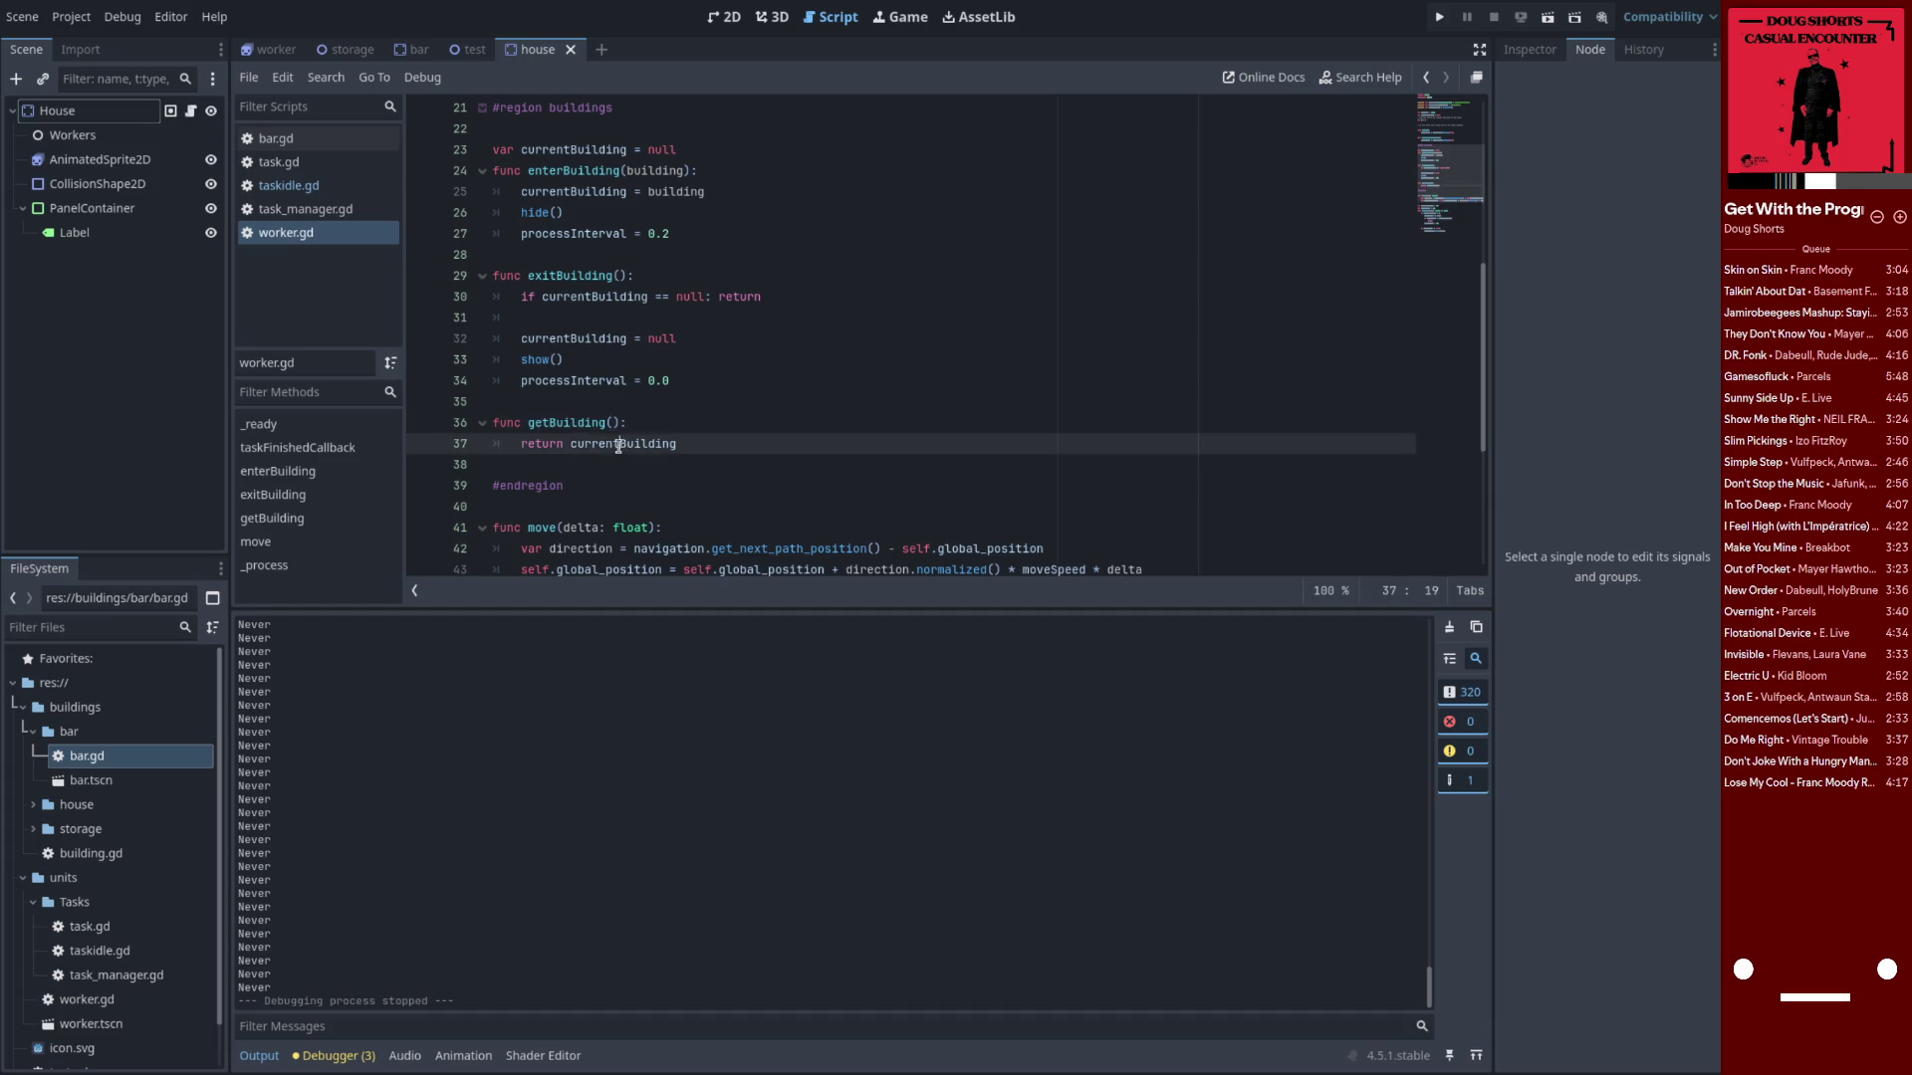
scroll(635, 485, "up", 2)
scroll(636, 485, "down", 1)
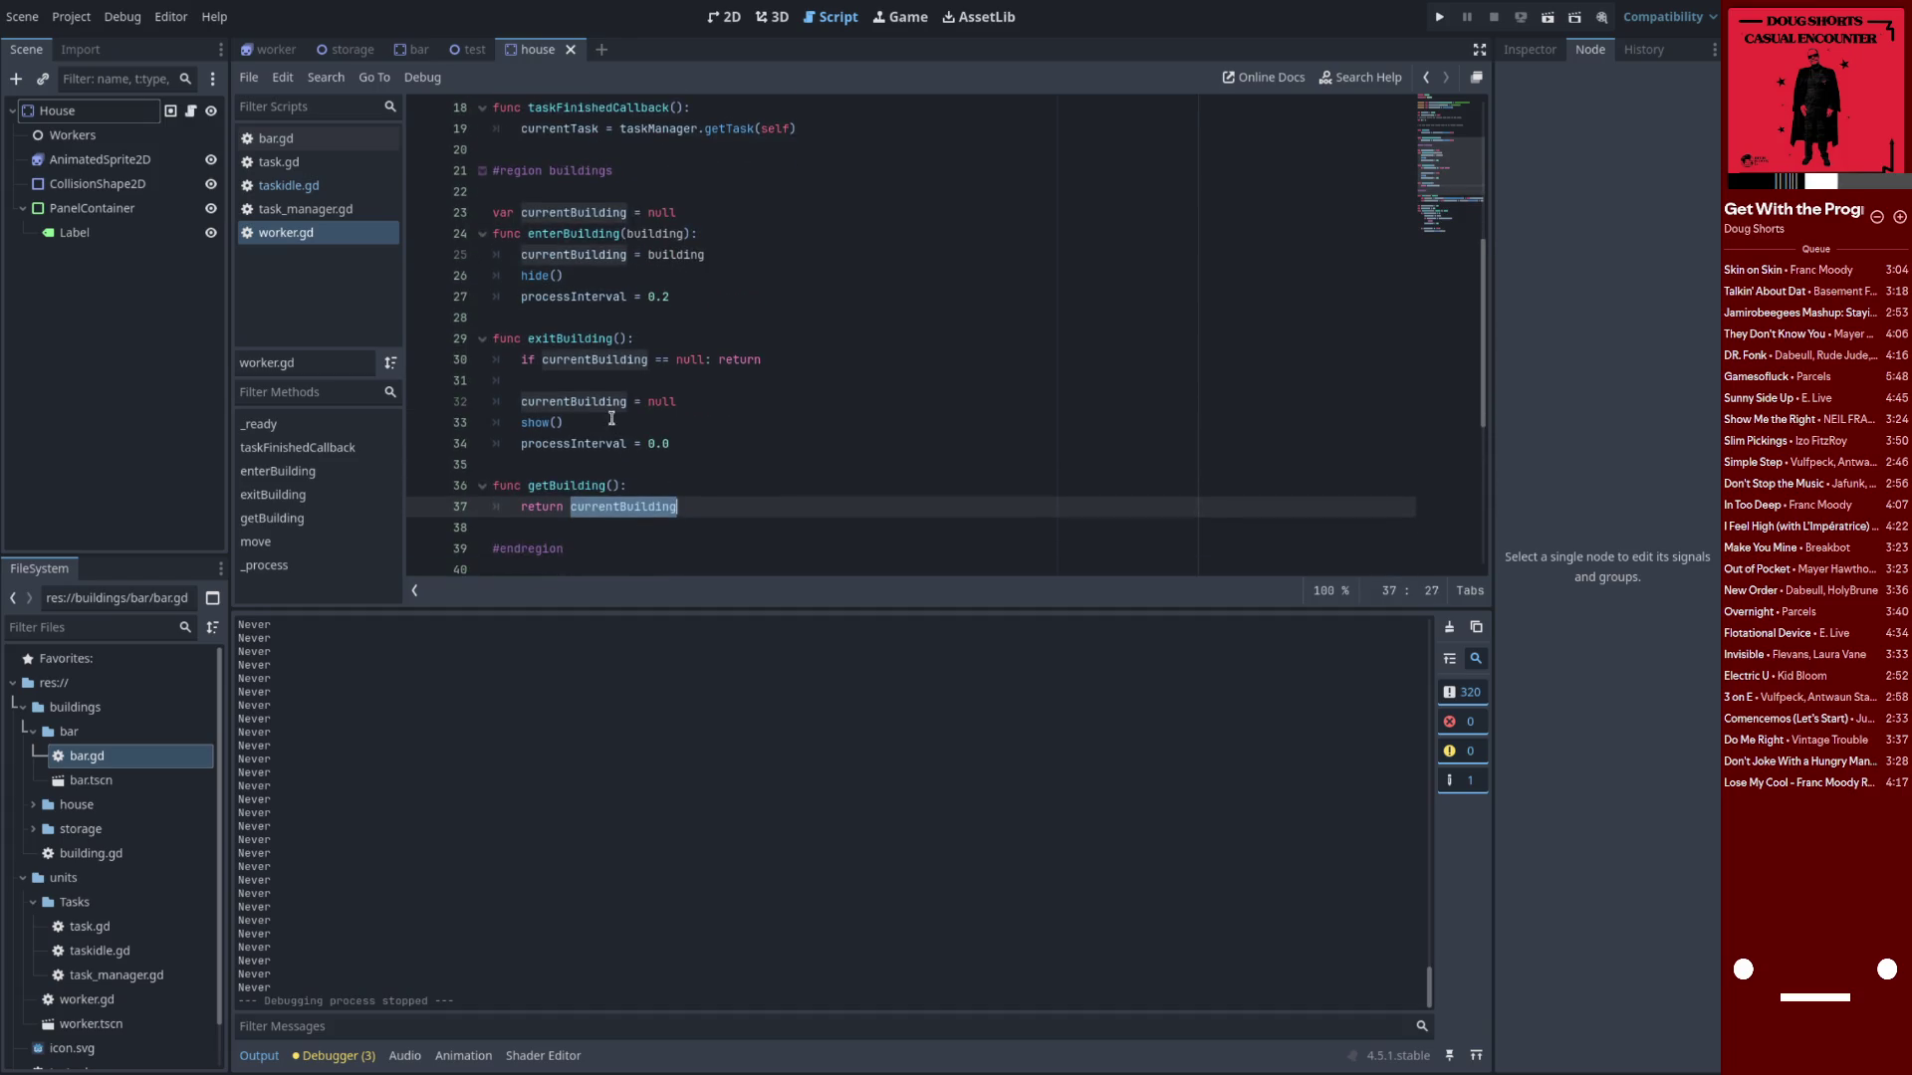
left_click(567, 339)
left_click(578, 251)
left_click(592, 332)
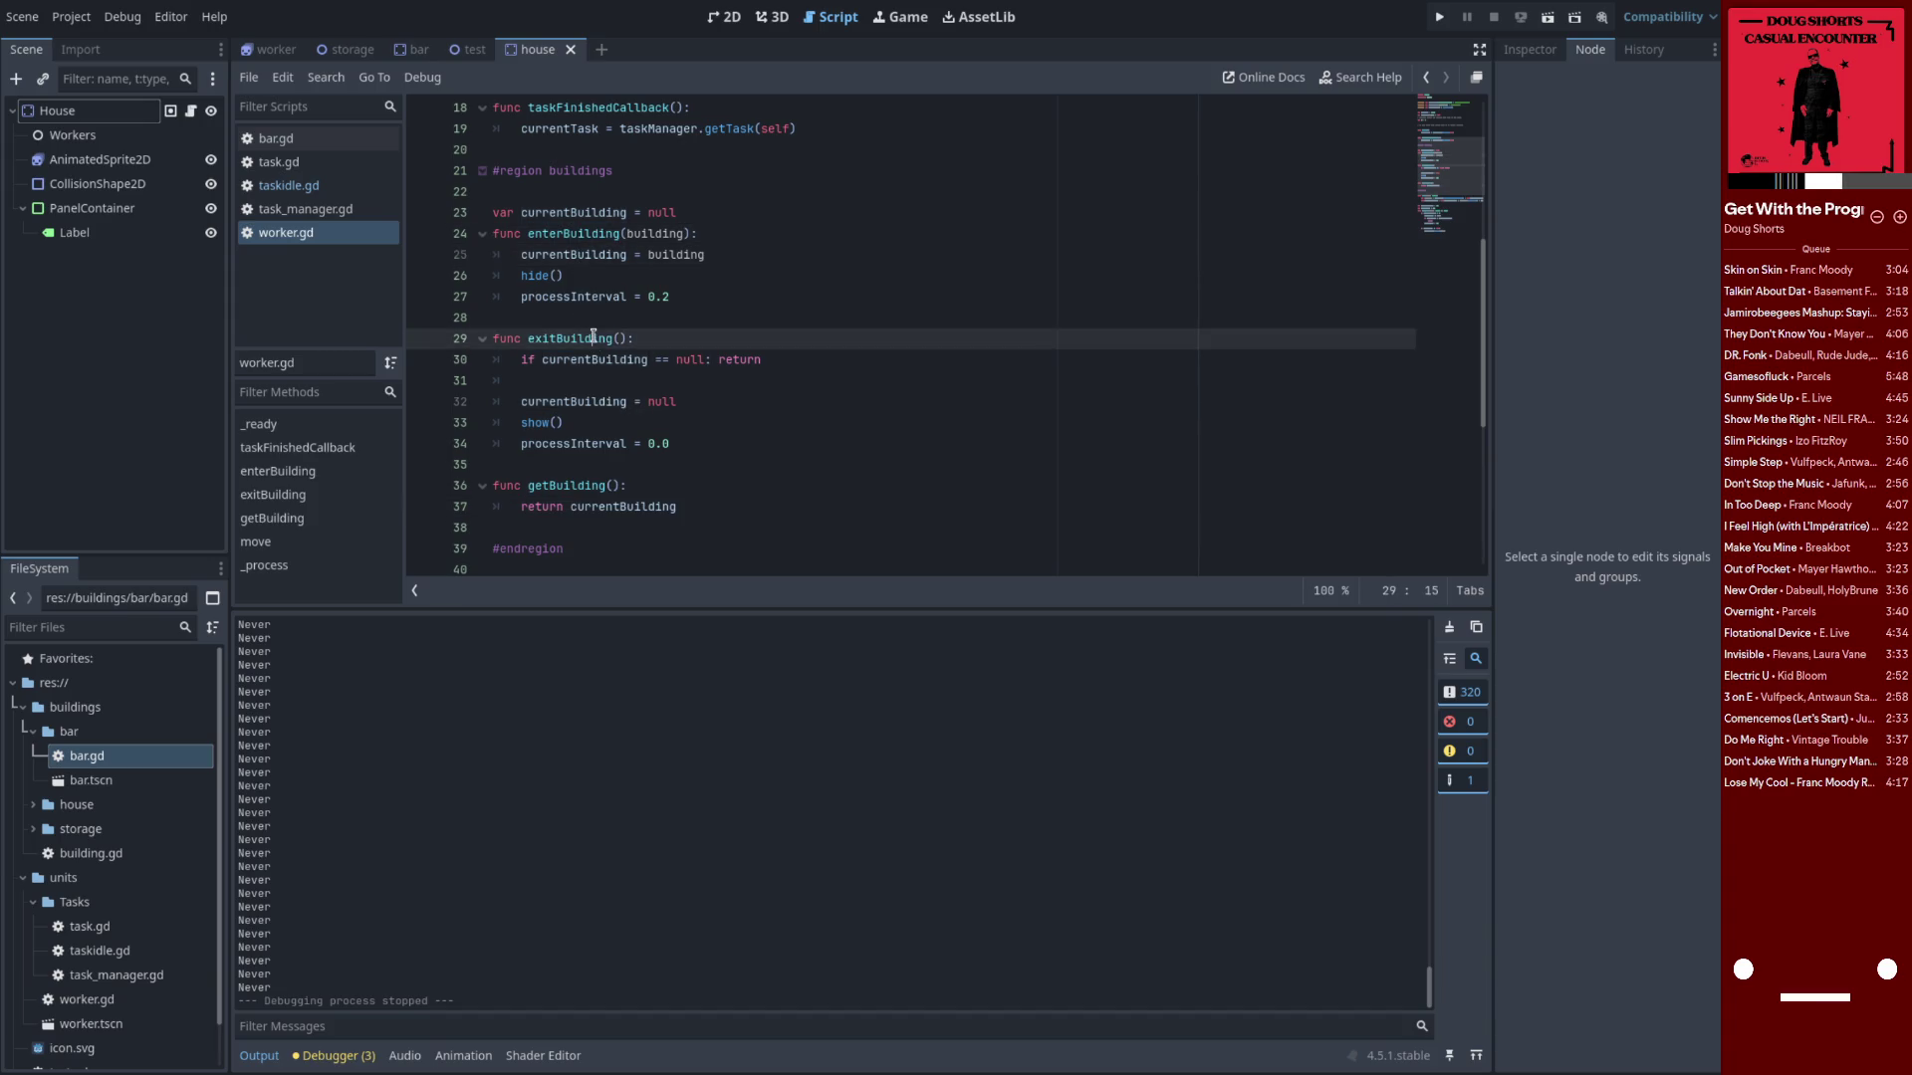
left_click(604, 369)
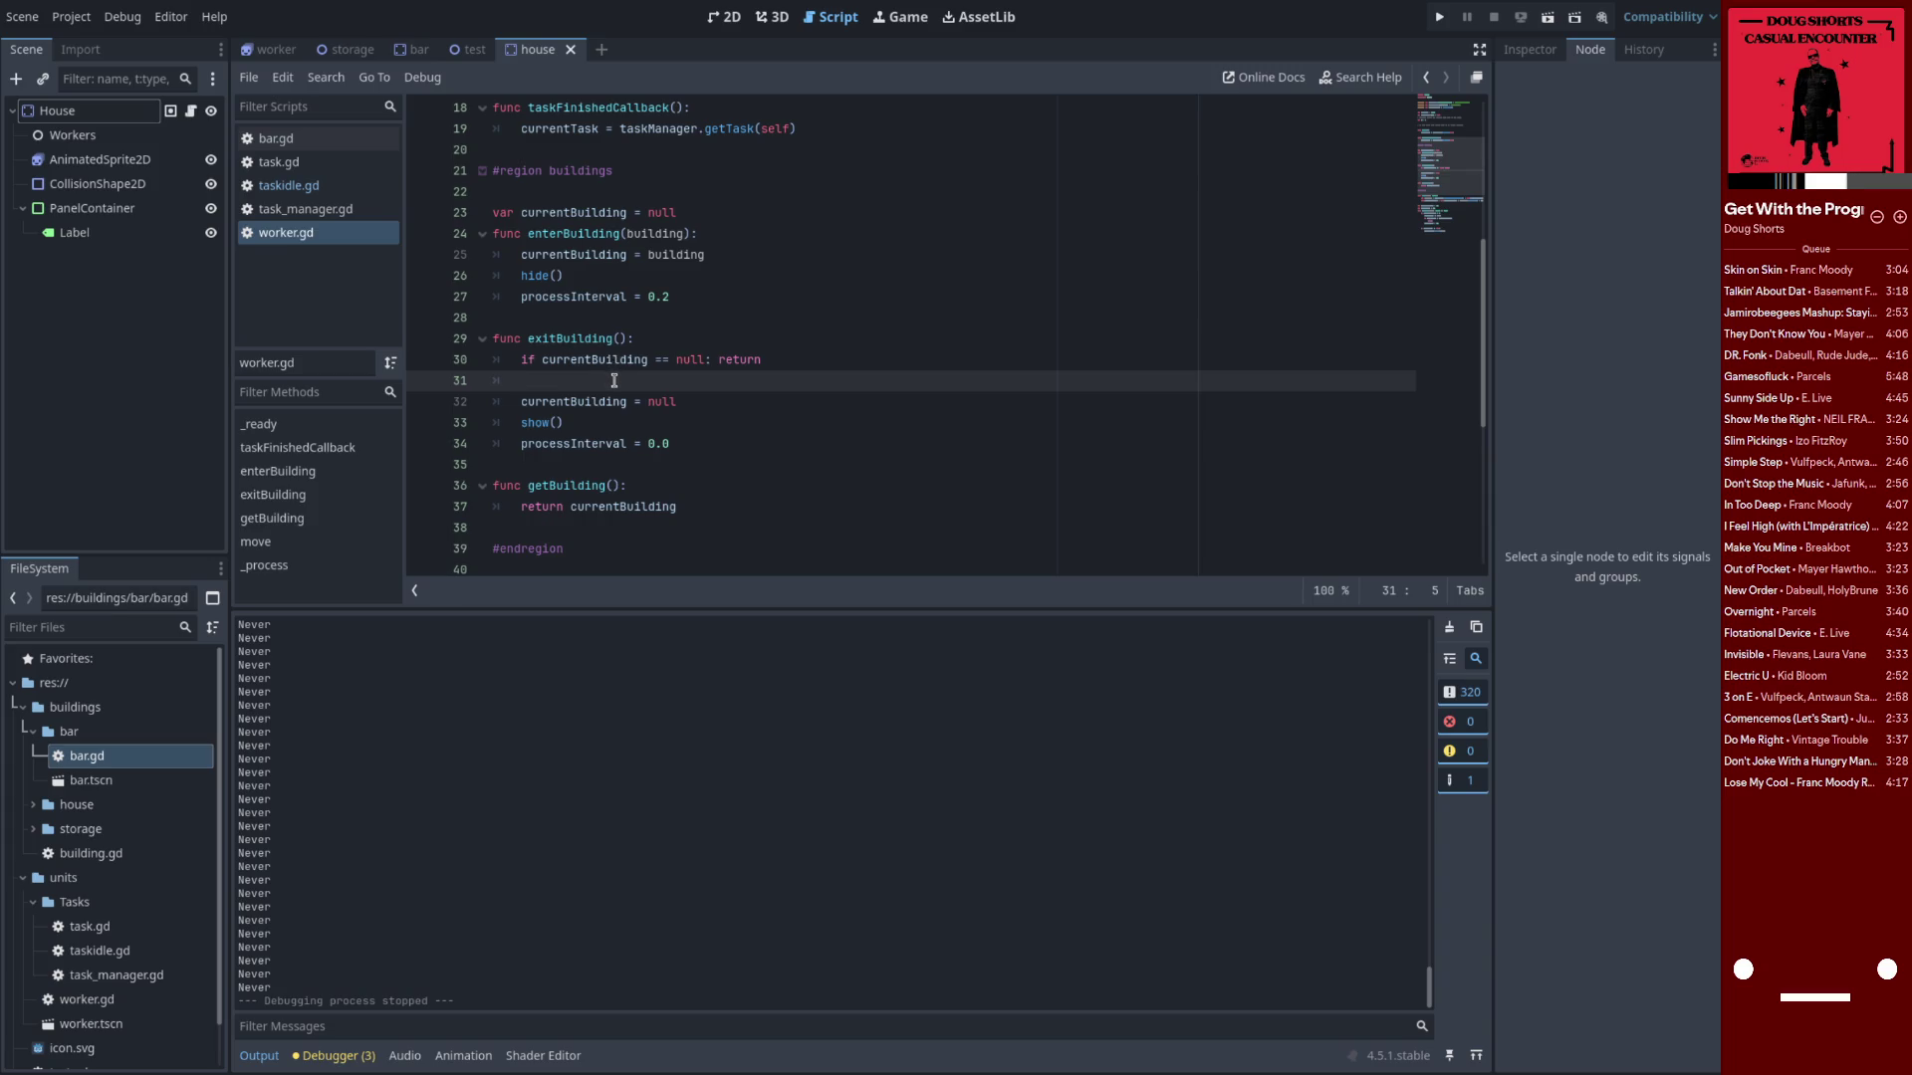
left_click(634, 318)
key("Return")
type("# Exi")
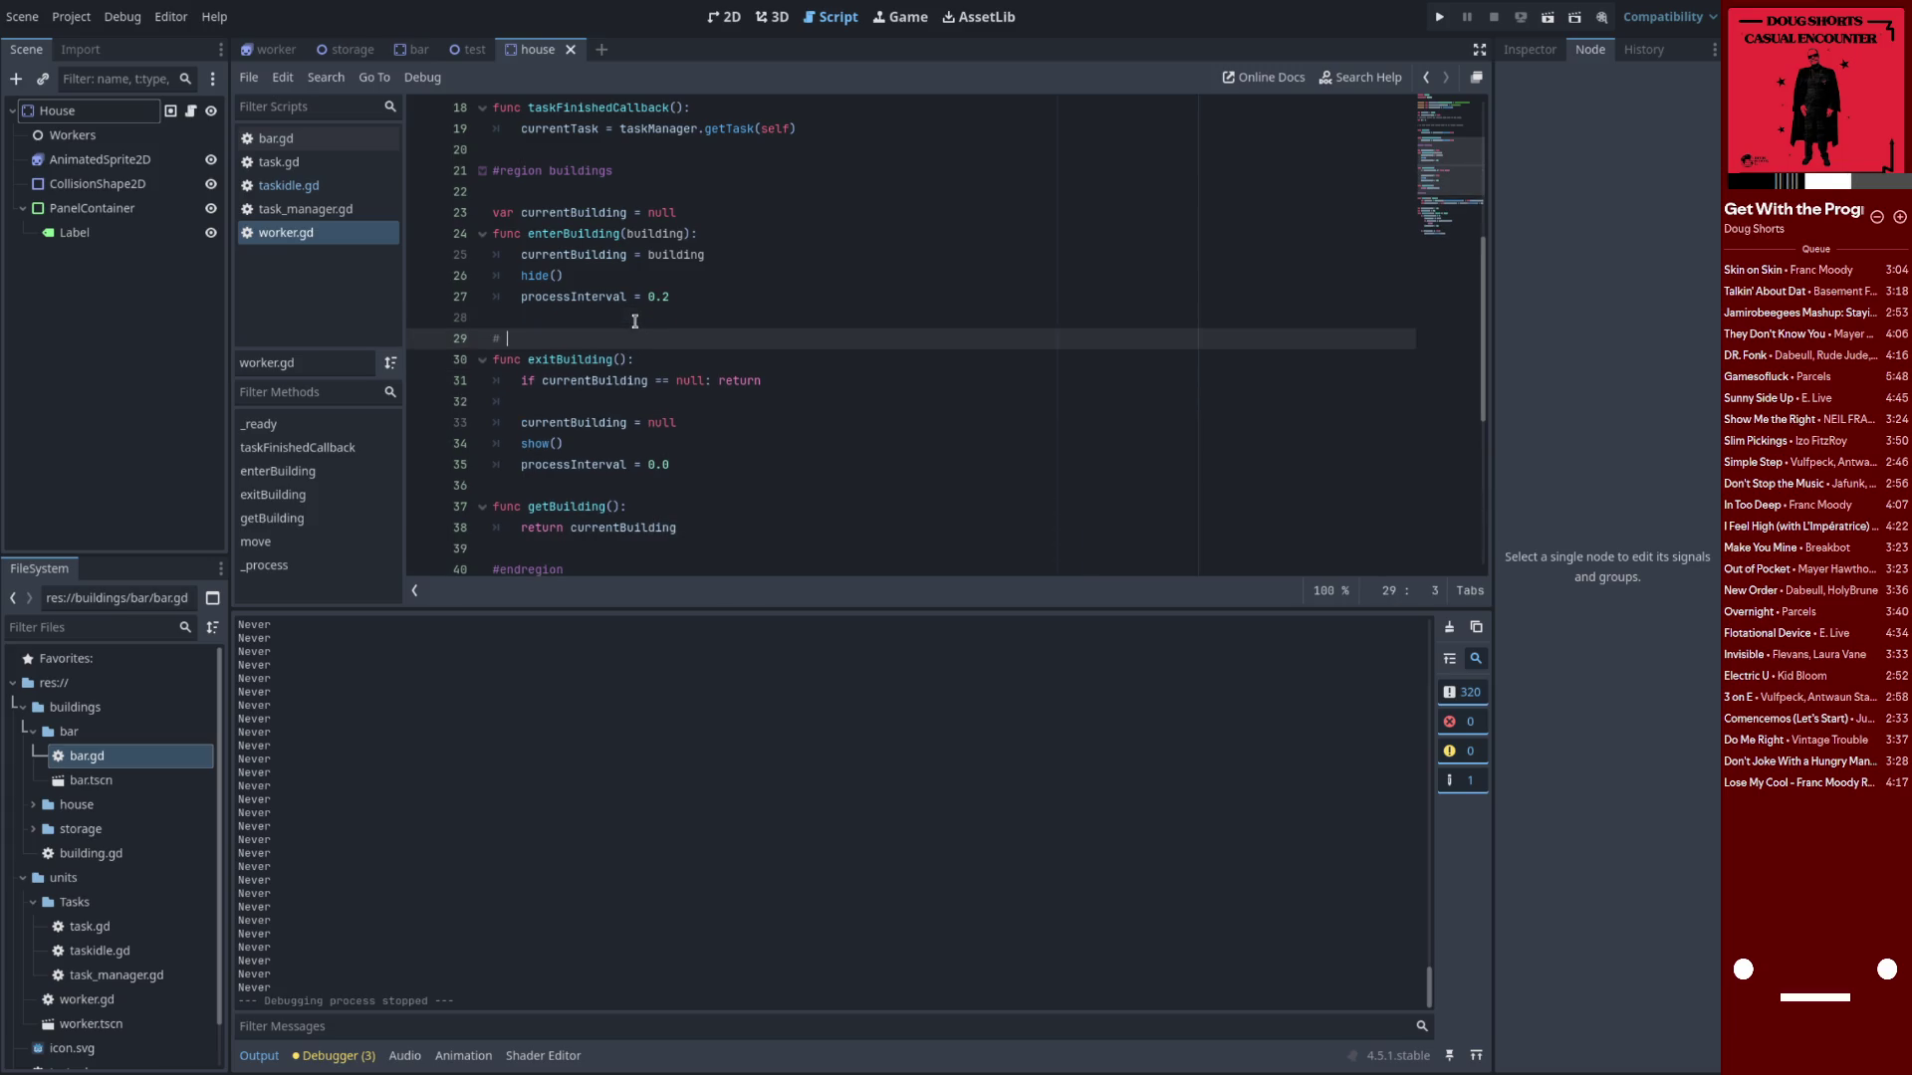
type("t building is working --- So c")
type("urre")
type("ntBuilding is ")
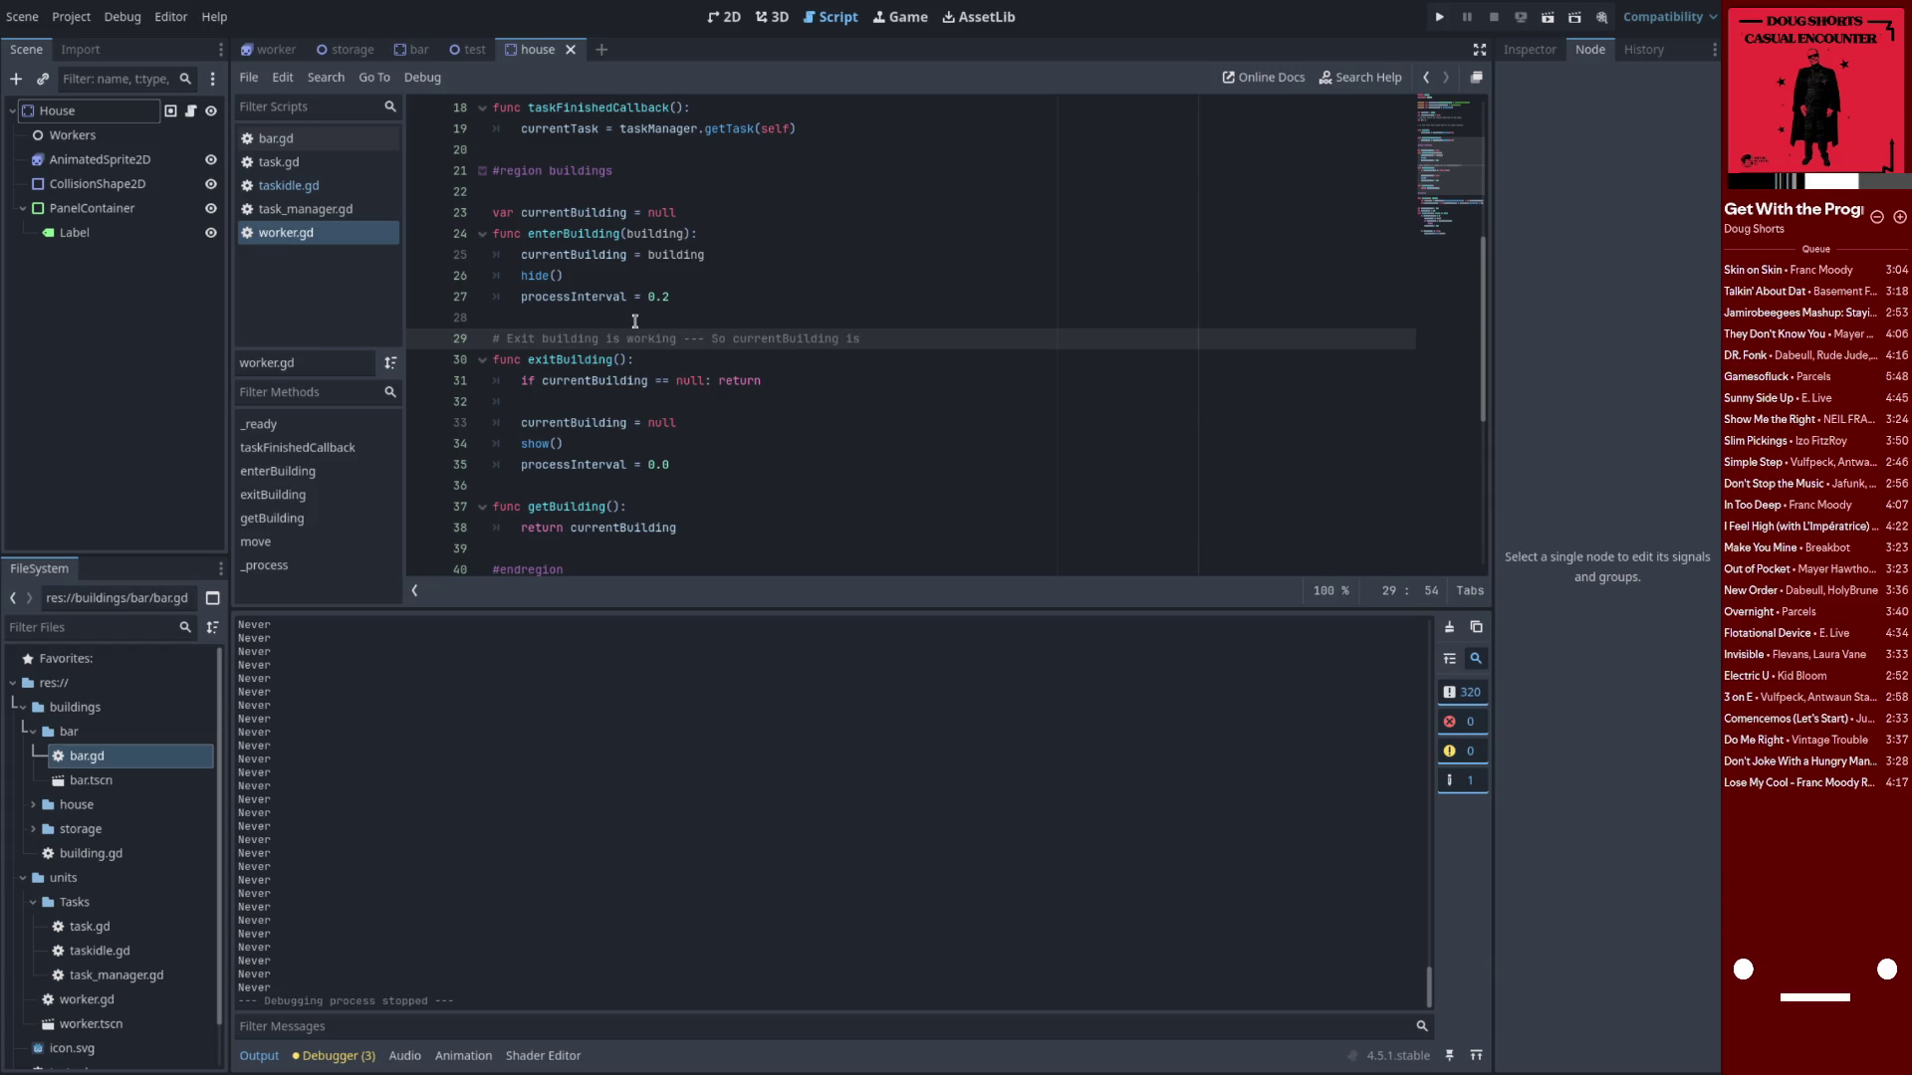
type("being set")
type("..")
scroll(620, 430, "down", 1)
left_click(606, 428)
key("Return")
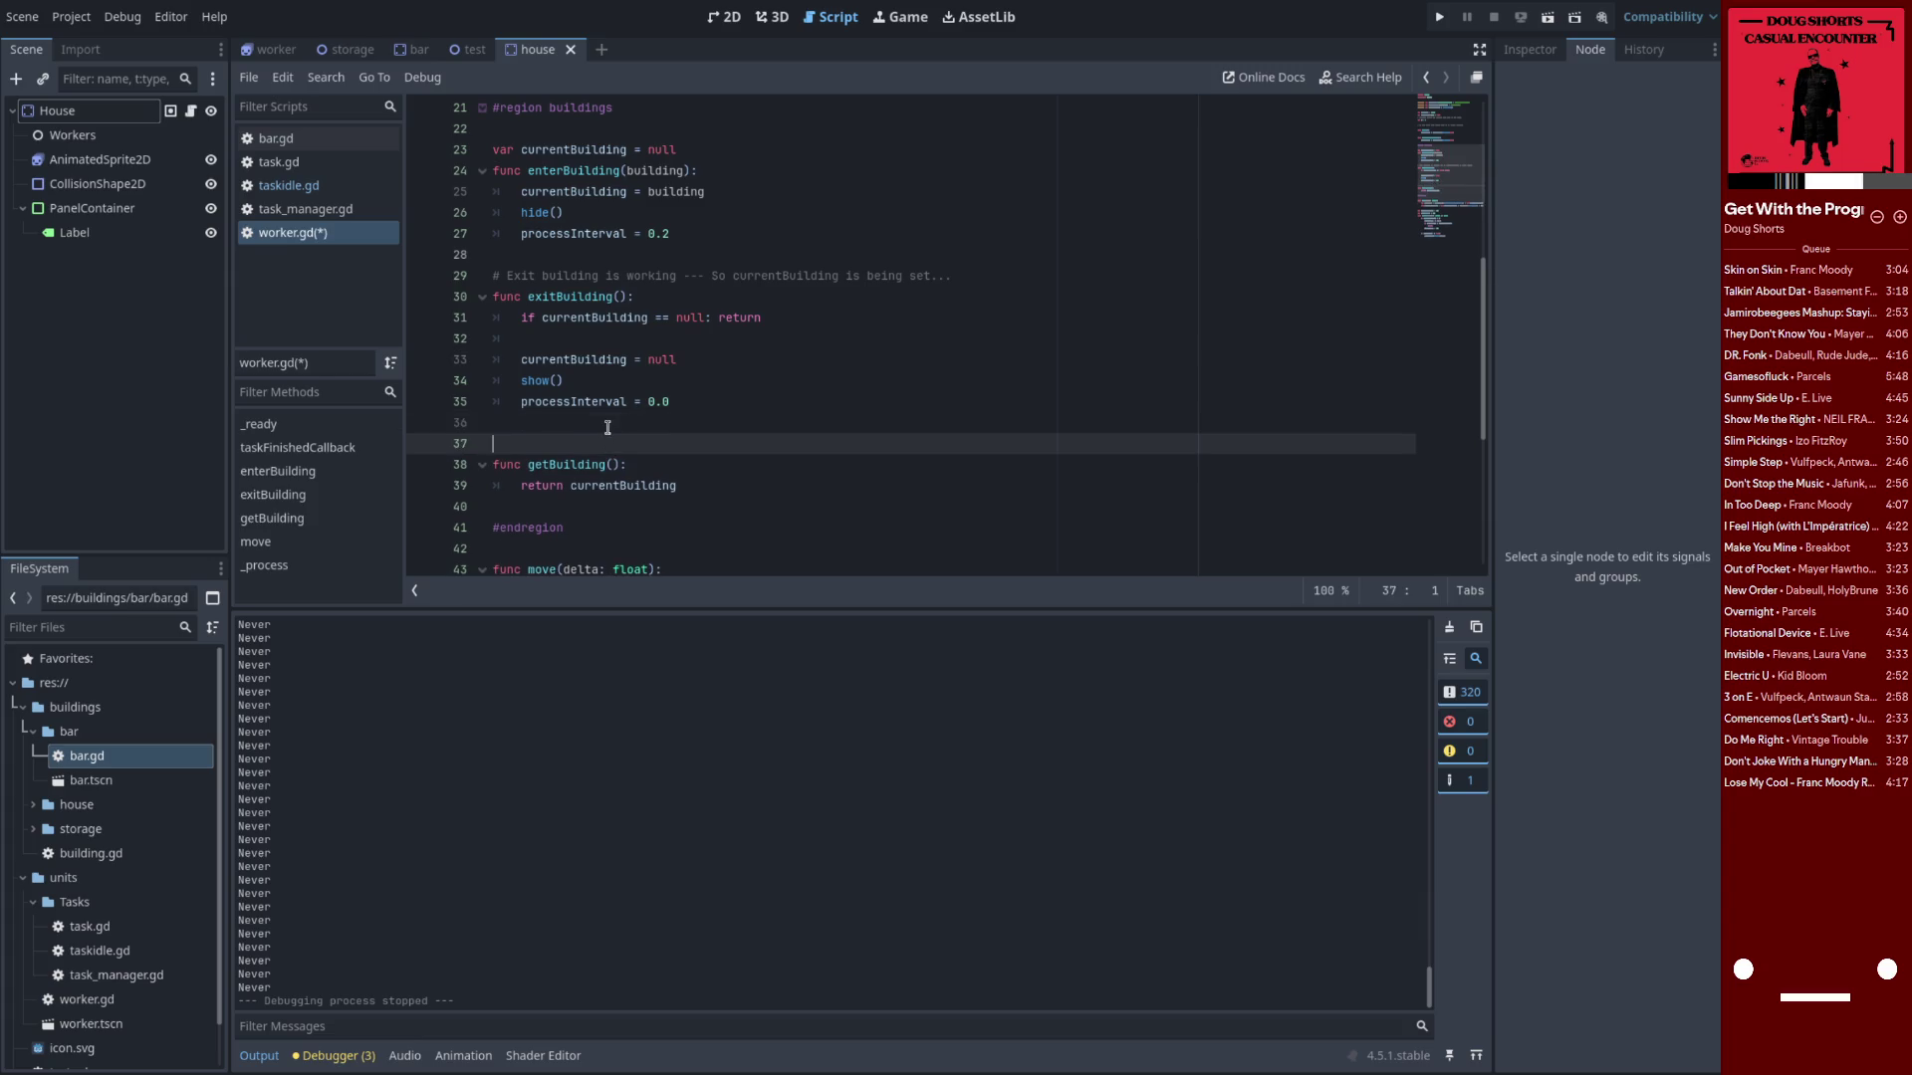
type("omehow always returns nu")
type("ll?")
left_click(692, 426)
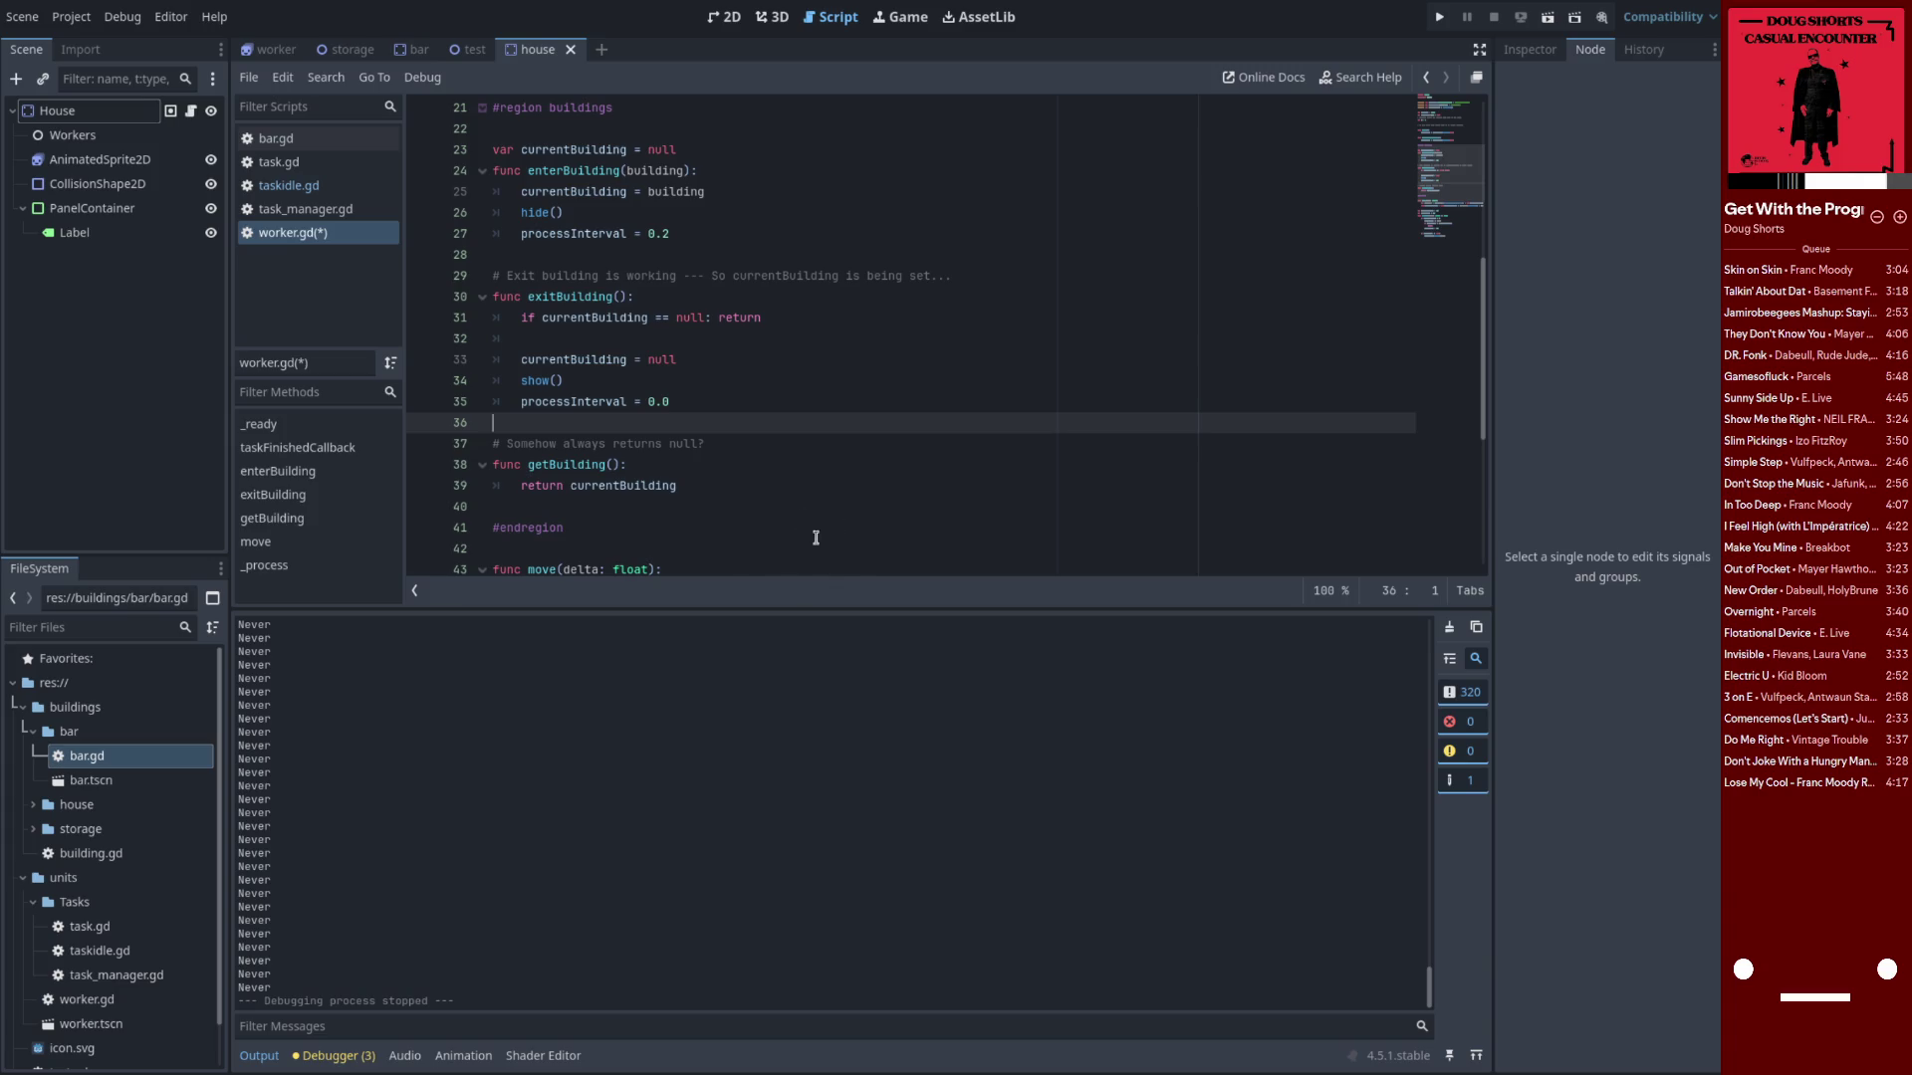
mouse_move(1895, 379)
left_click(1900, 216)
mouse_move(1841, 150)
key("ctrl+s")
key("Left")
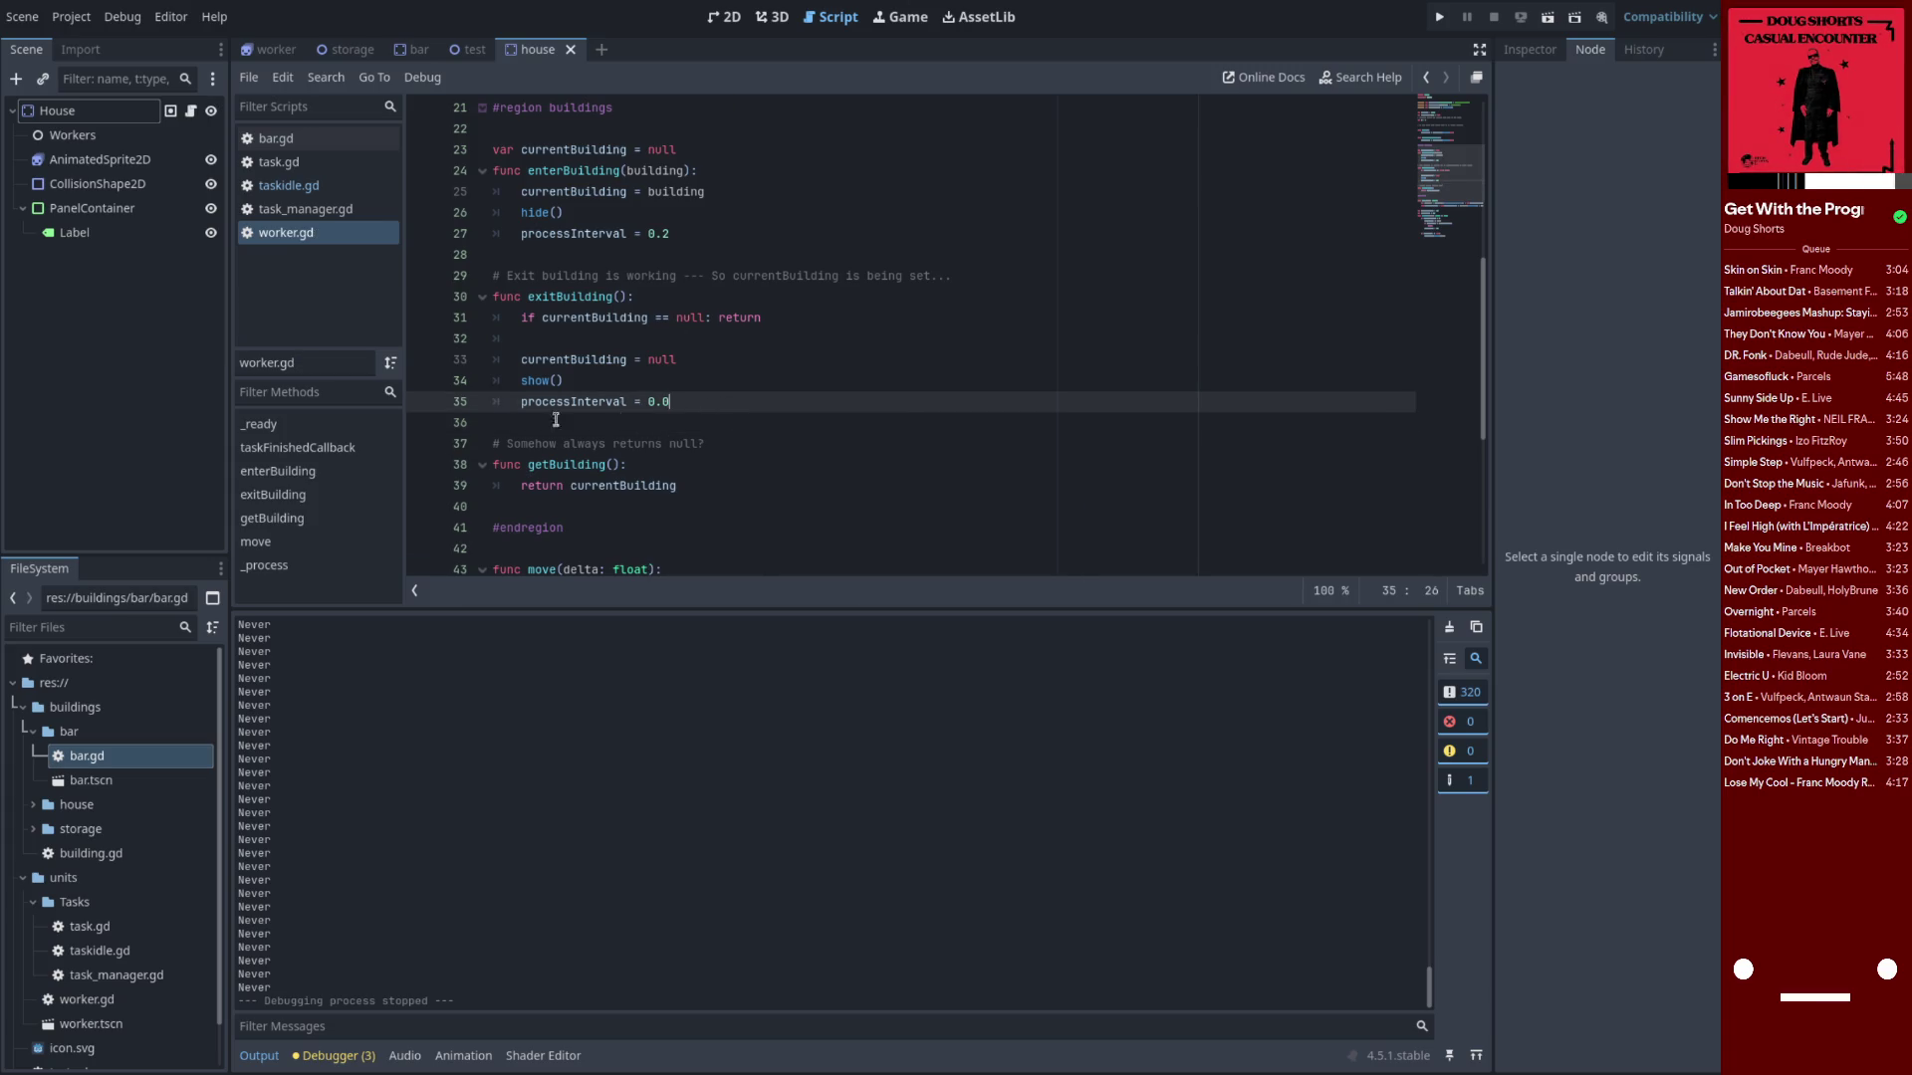
left_click(738, 447)
key("ctrl+shift+k")
left_click(879, 286)
key("ctrl+shift+k")
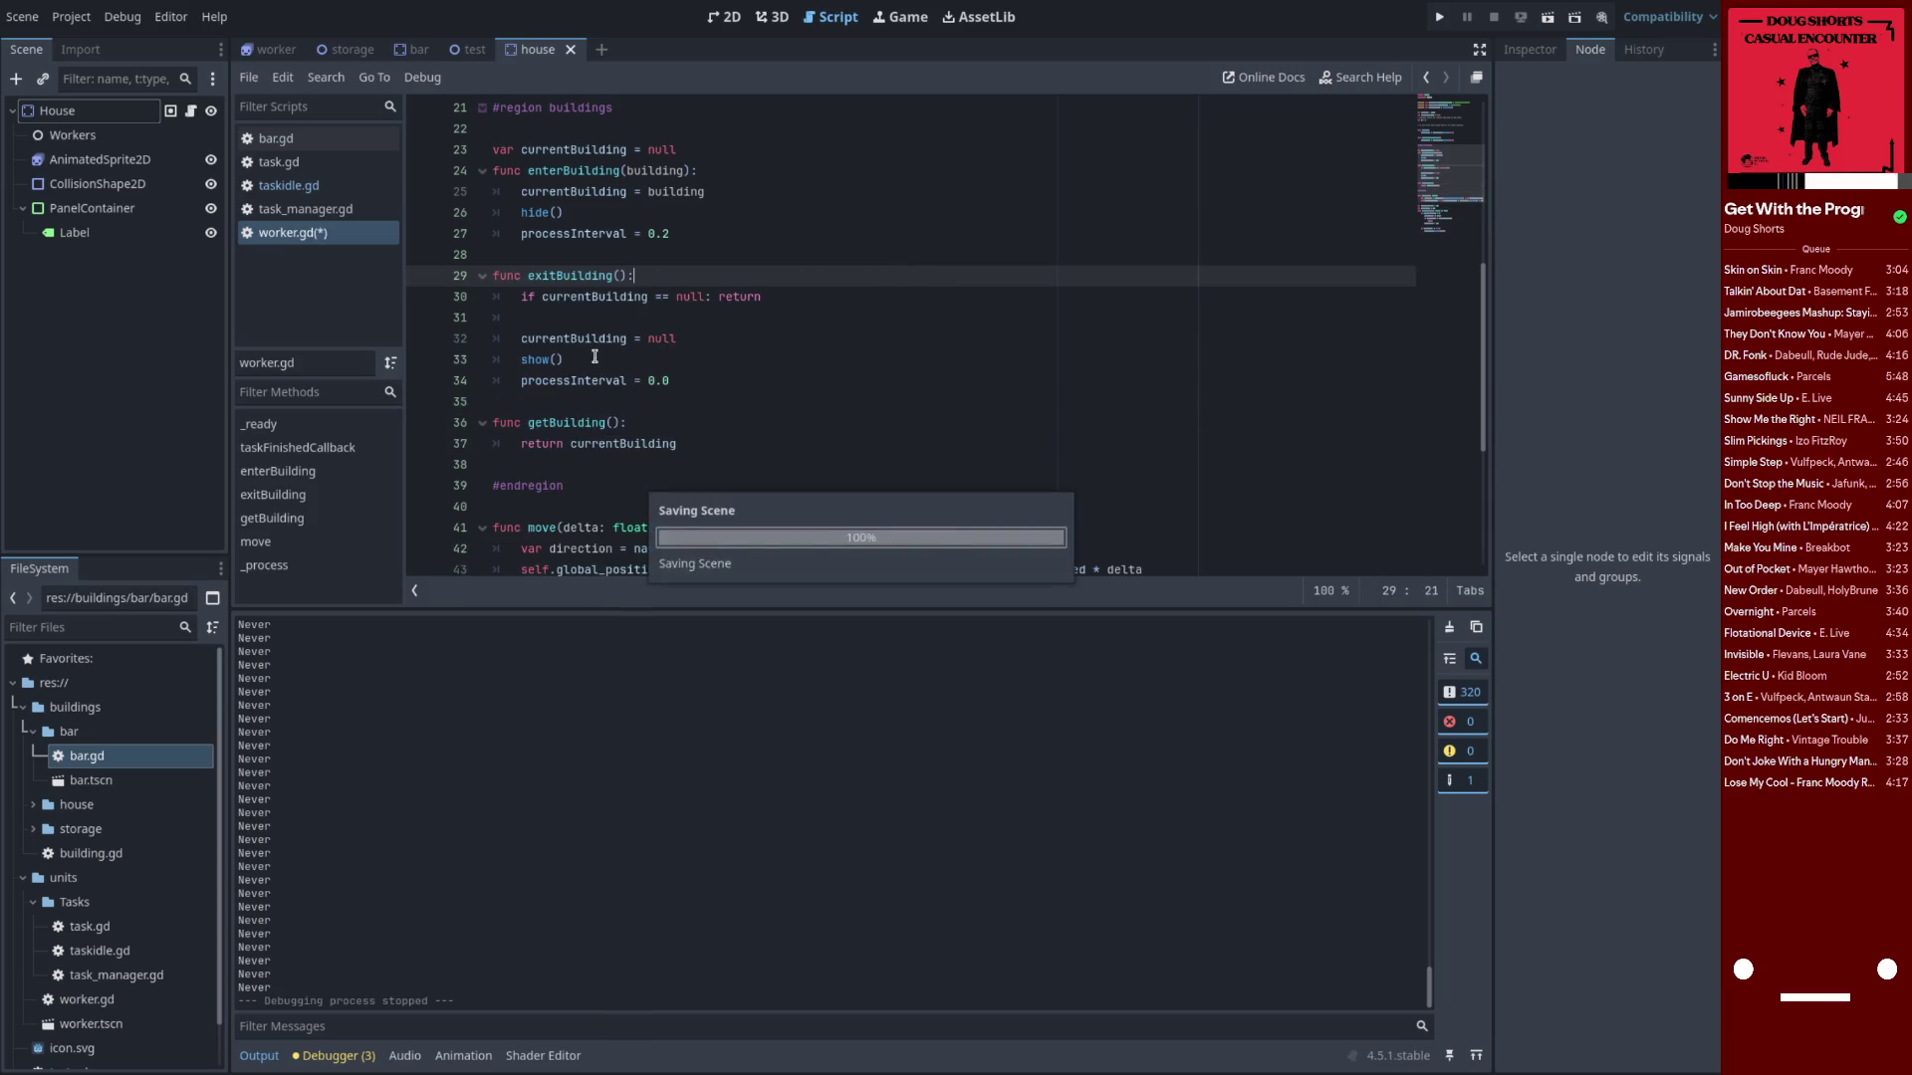
Browse task_manager.gd and bar.gd's building calls, then return to taskidle.gd
left_click(315, 210)
left_click(319, 187)
left_click(325, 140)
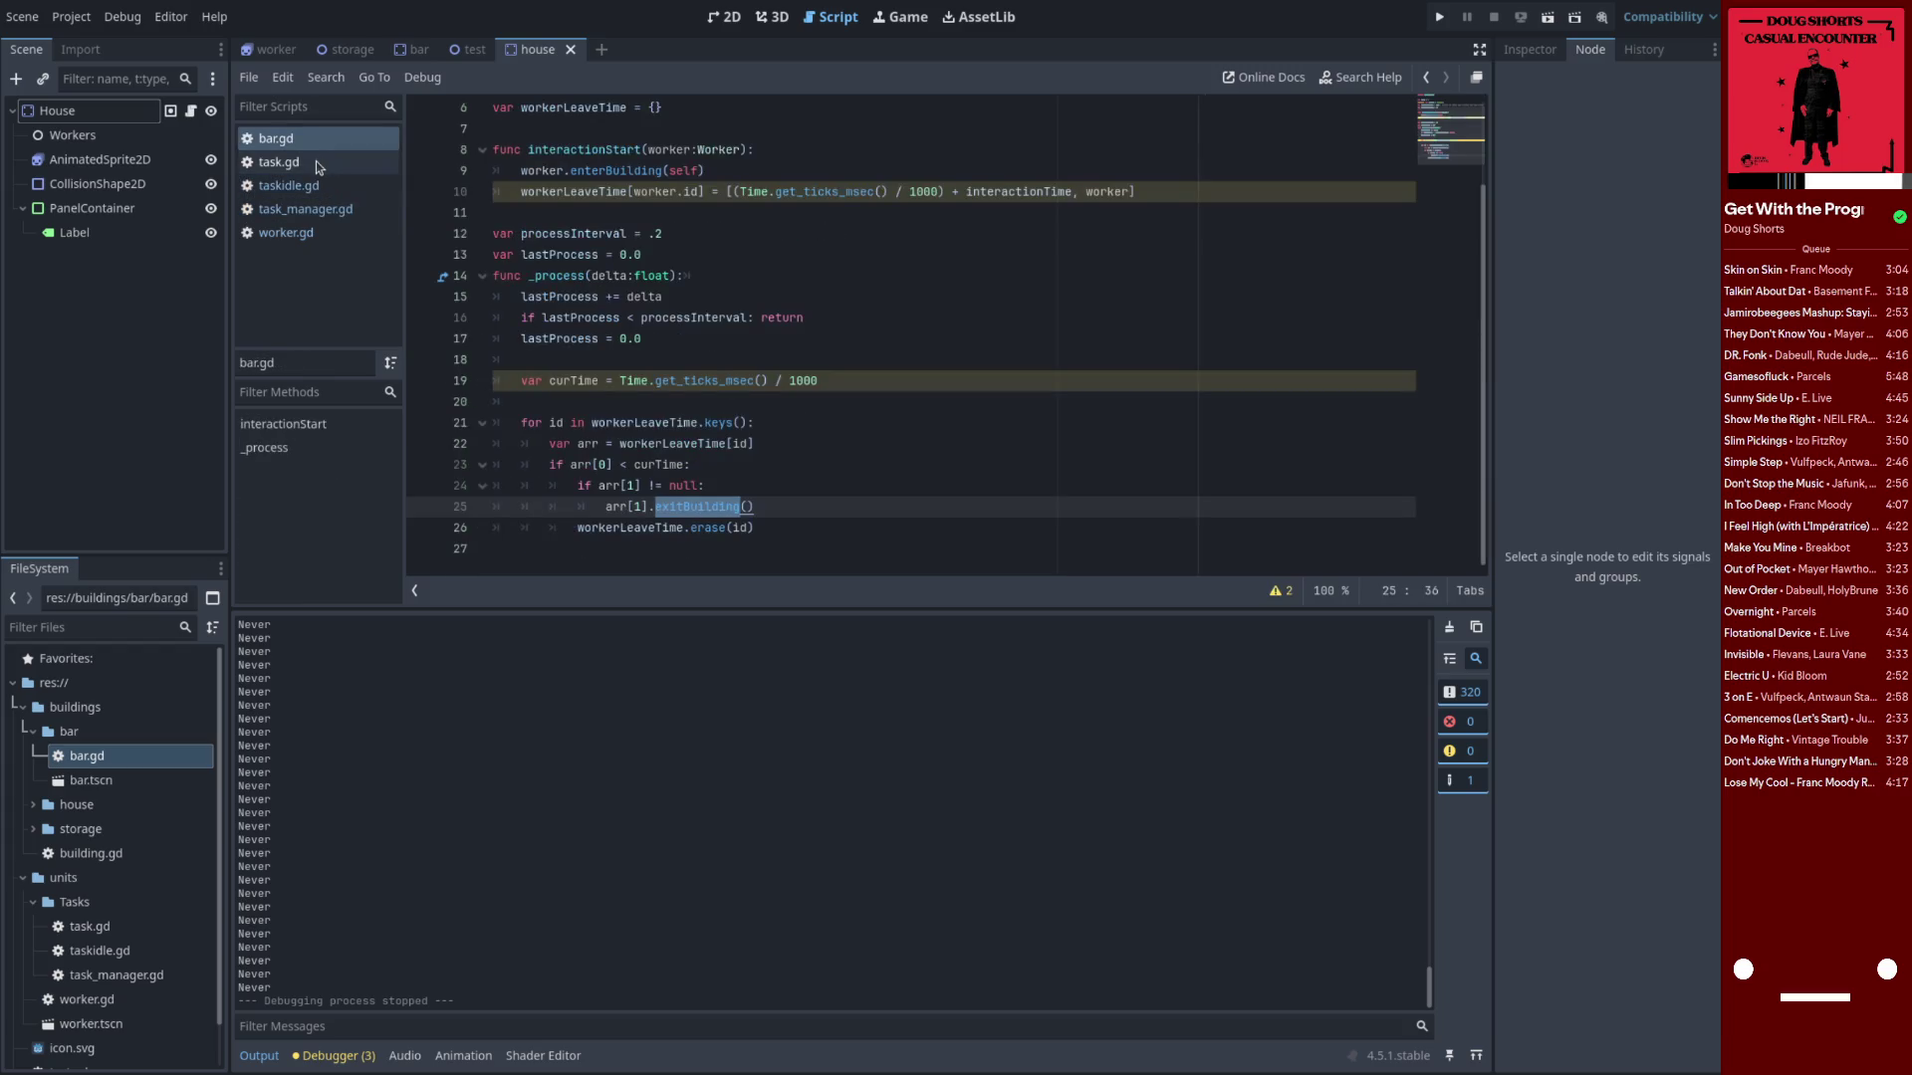
scroll(669, 422, "up", 2)
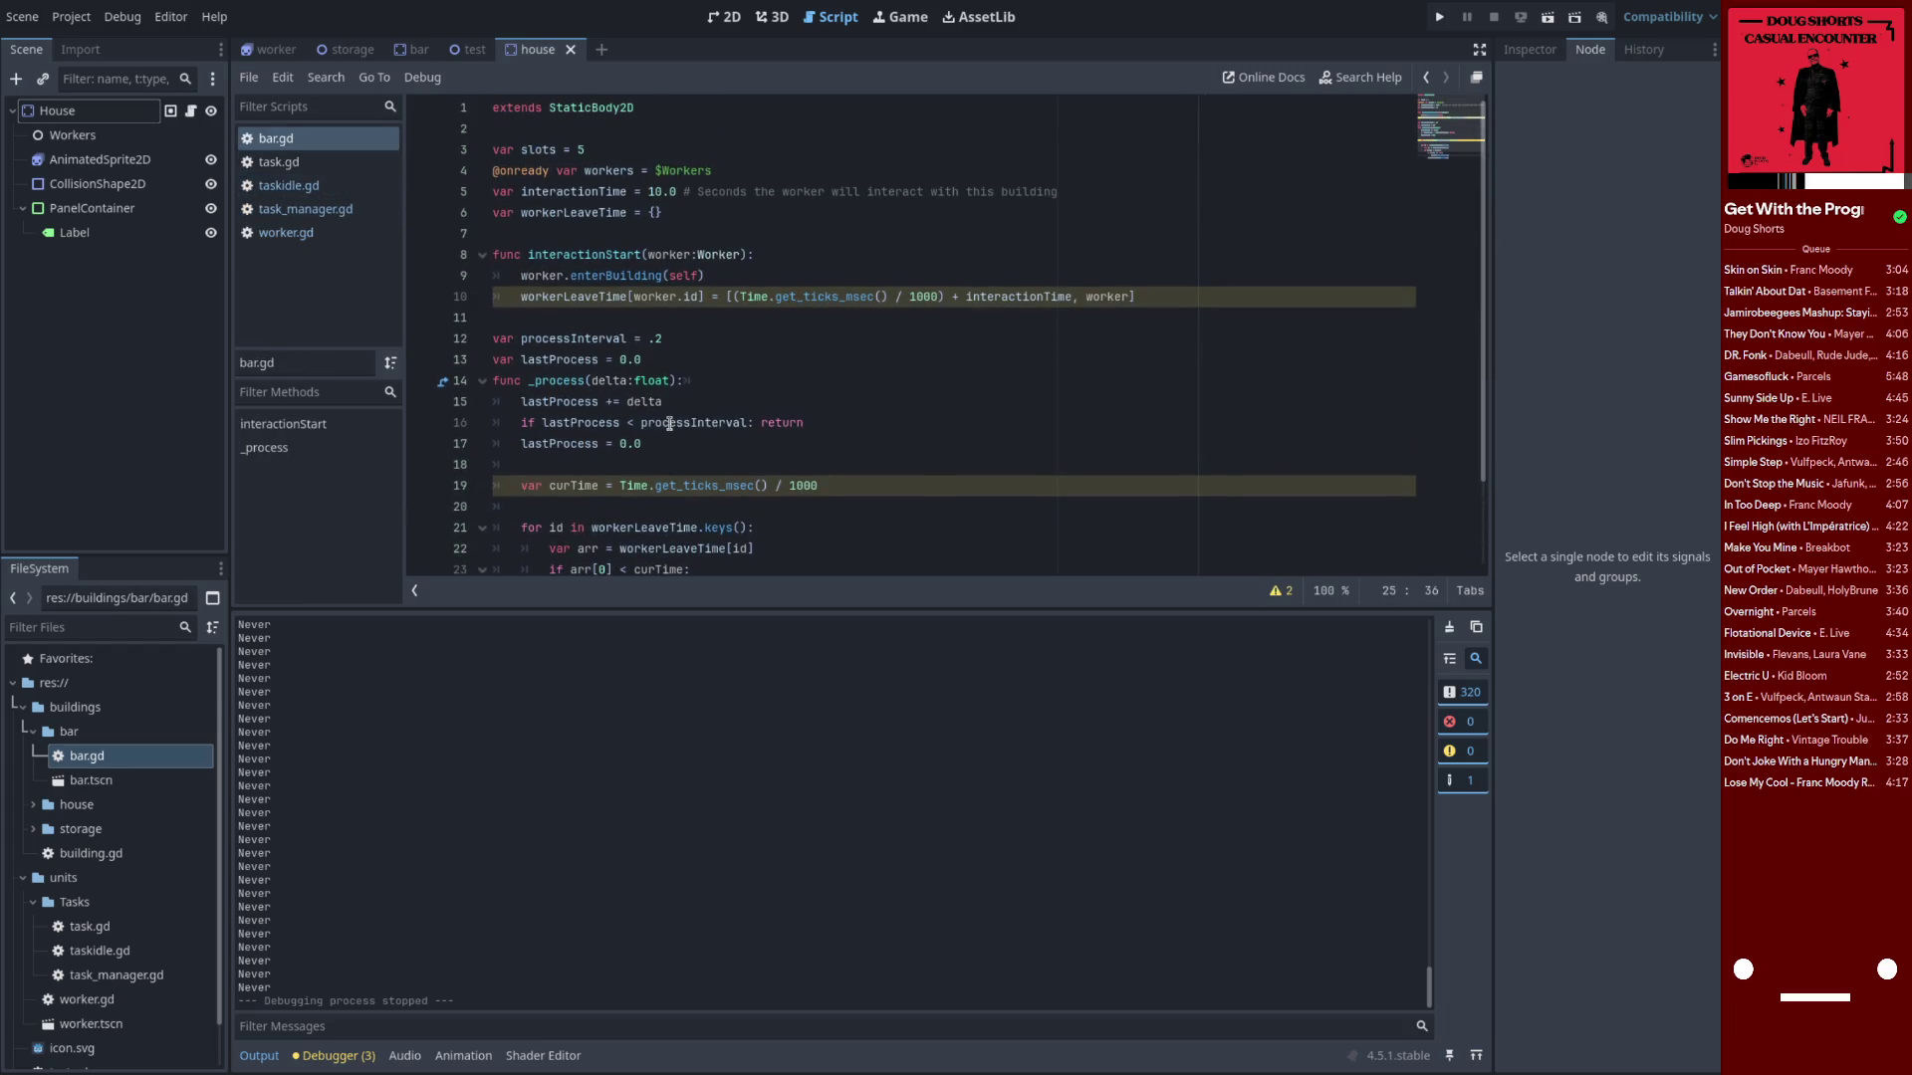
left_click(324, 187)
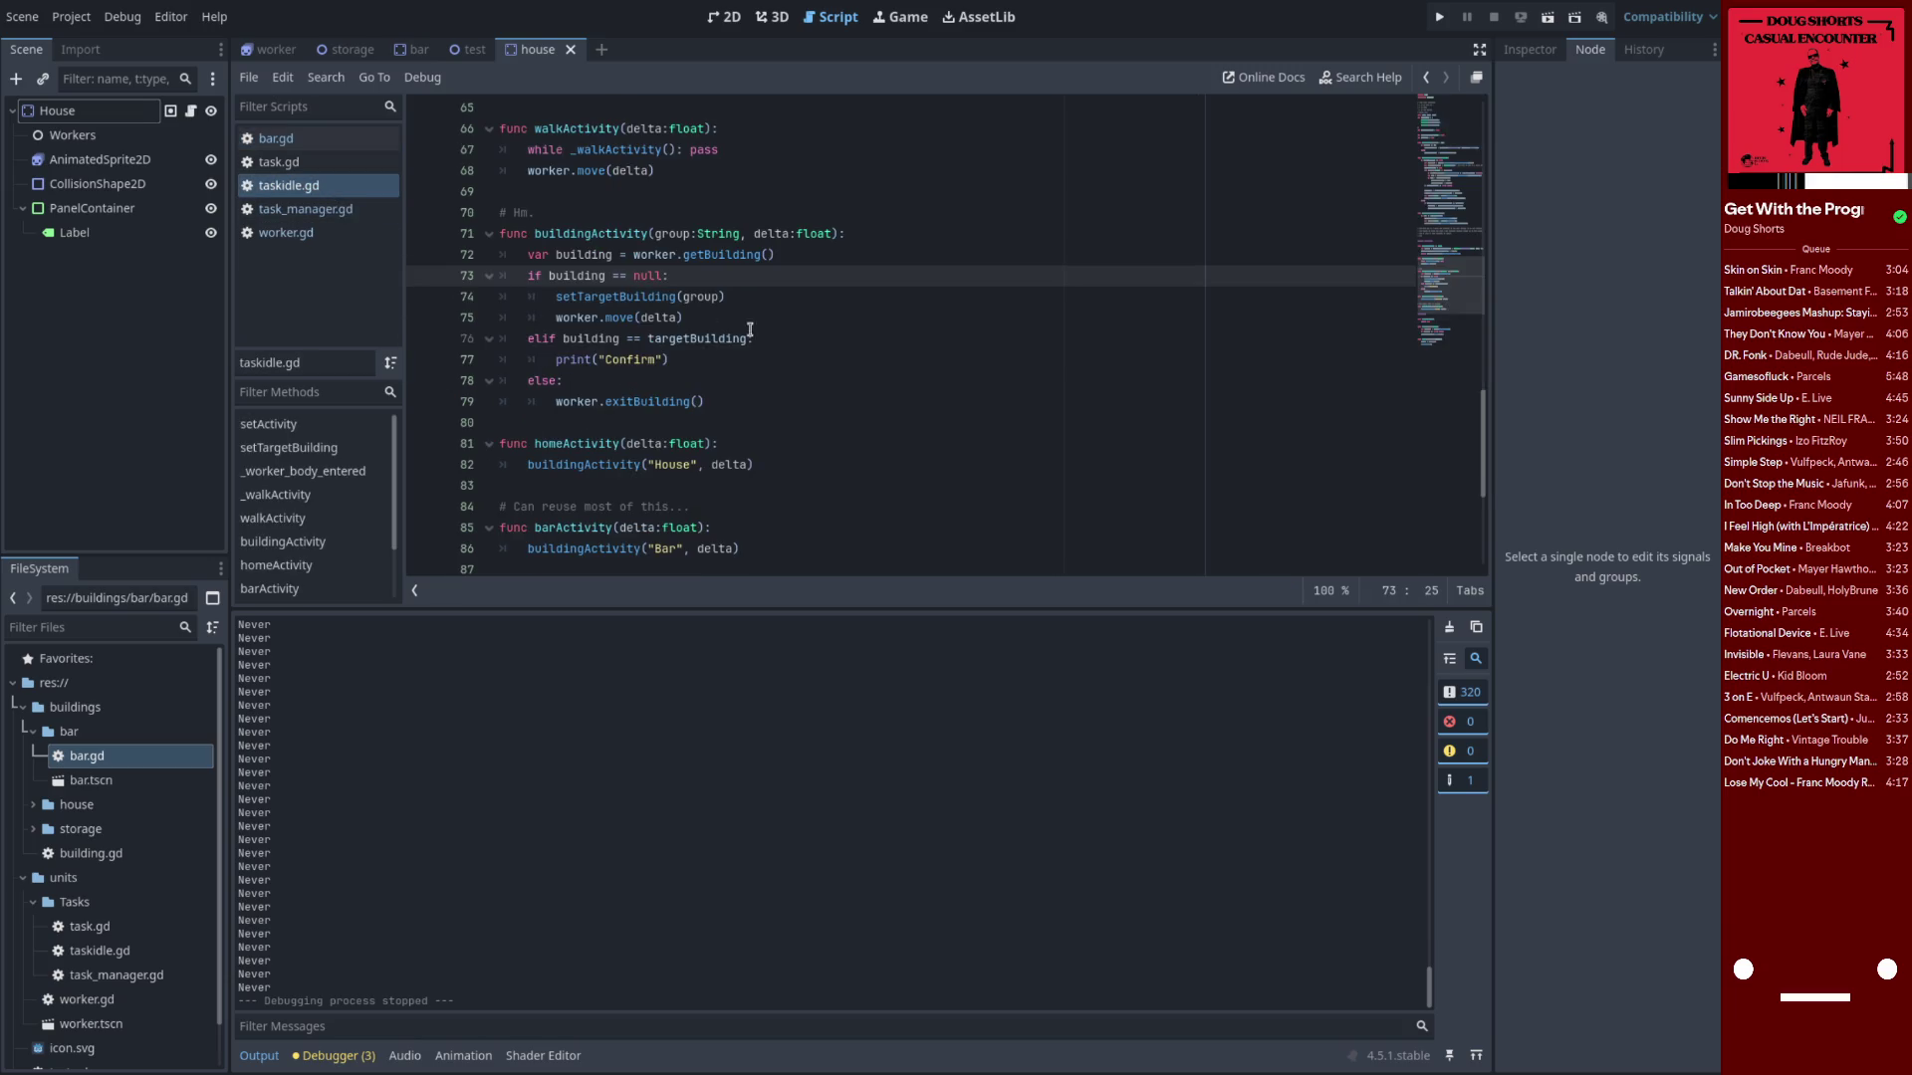
Highlight buildingActivity, worker and setTargetBuilding usages in taskidle.gd's building logic
double_click(598, 233)
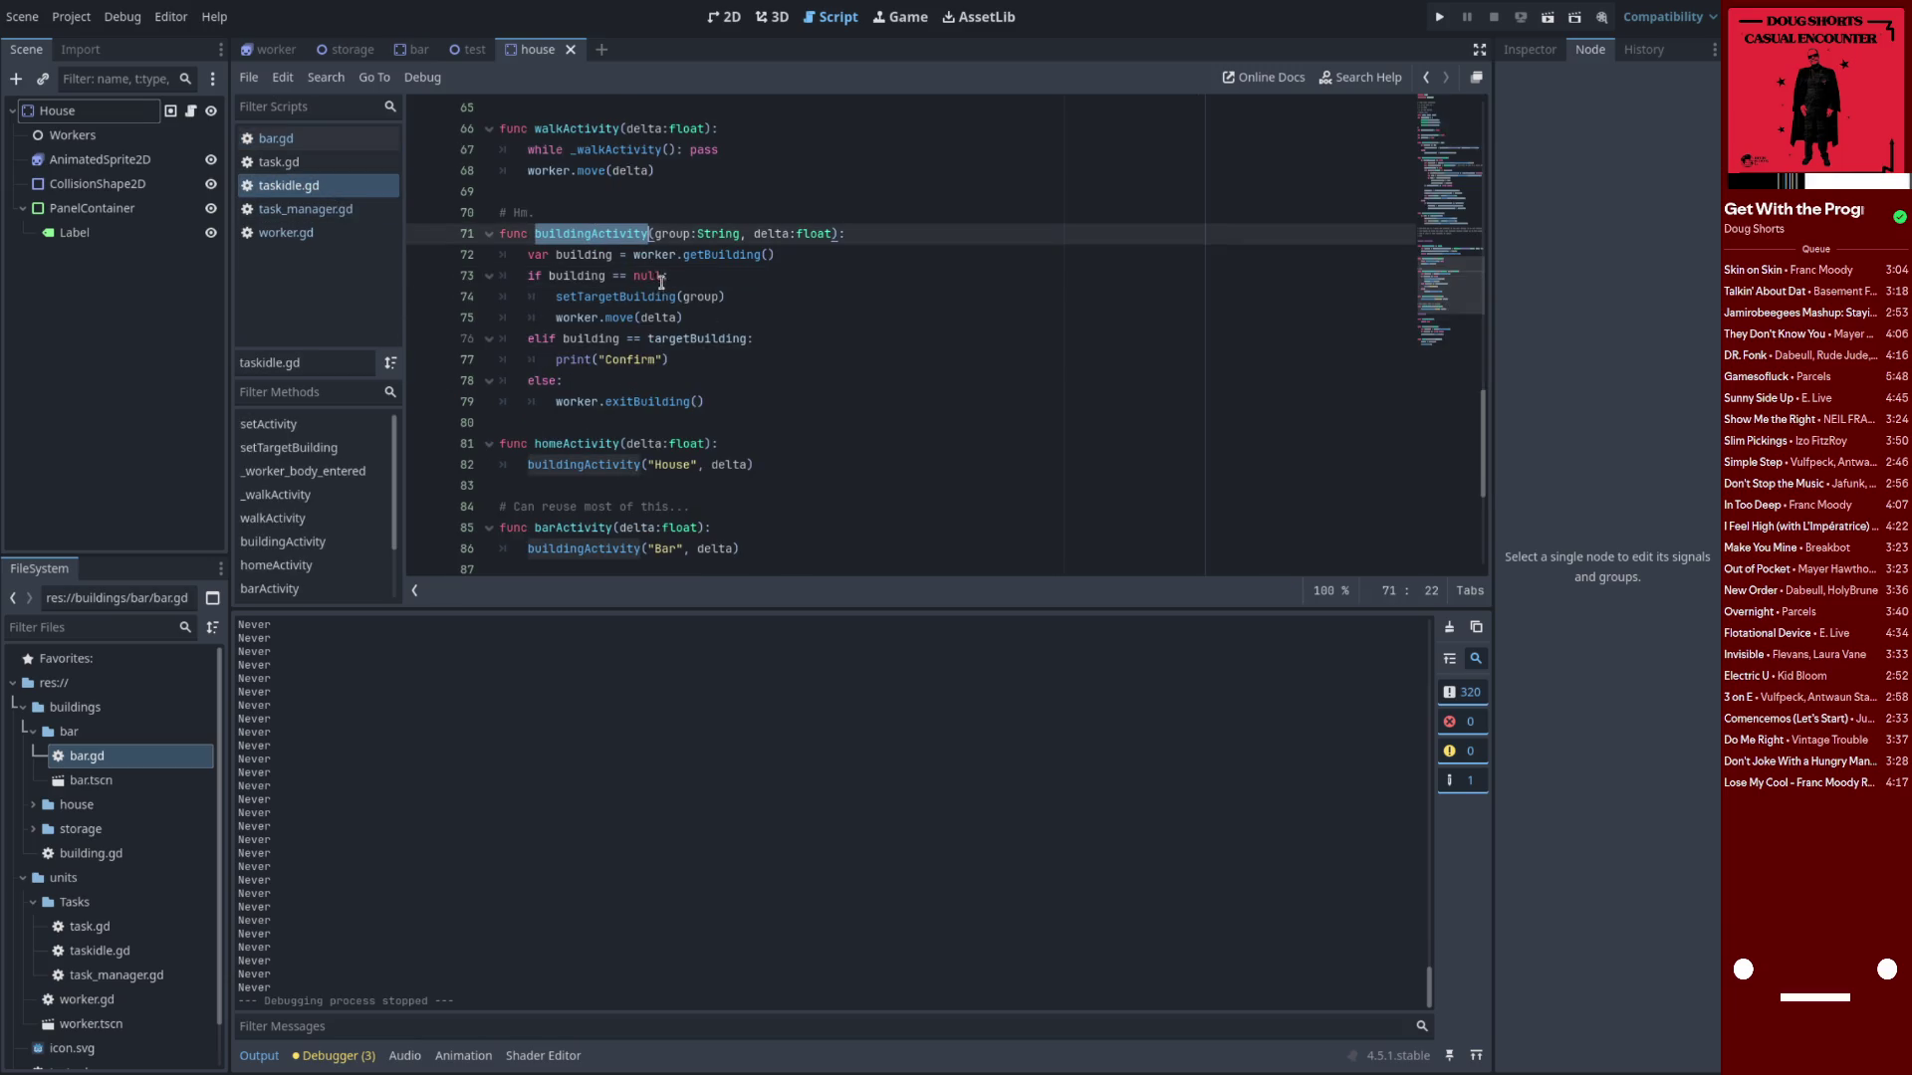
double_click(583, 319)
left_click(617, 320)
left_click(711, 319)
double_click(641, 297)
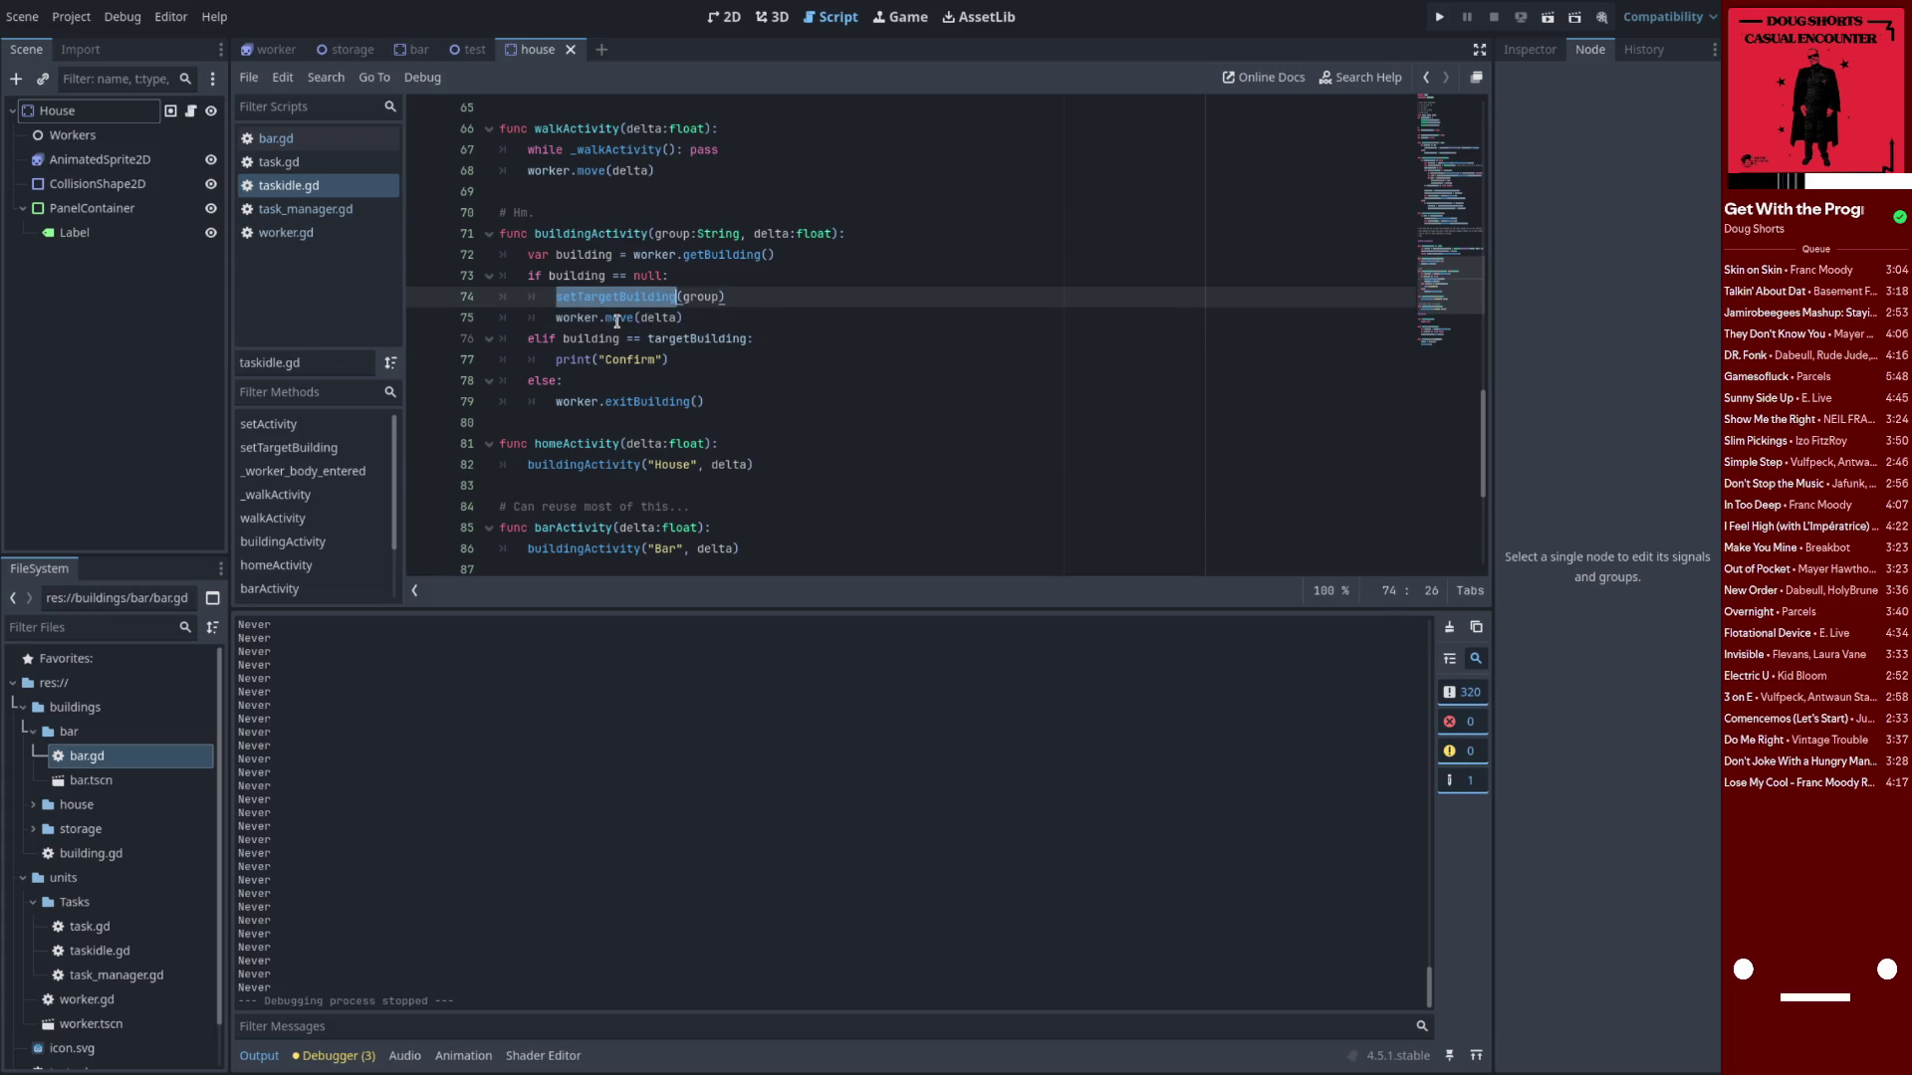
mouse_move(618, 321)
left_click(601, 380)
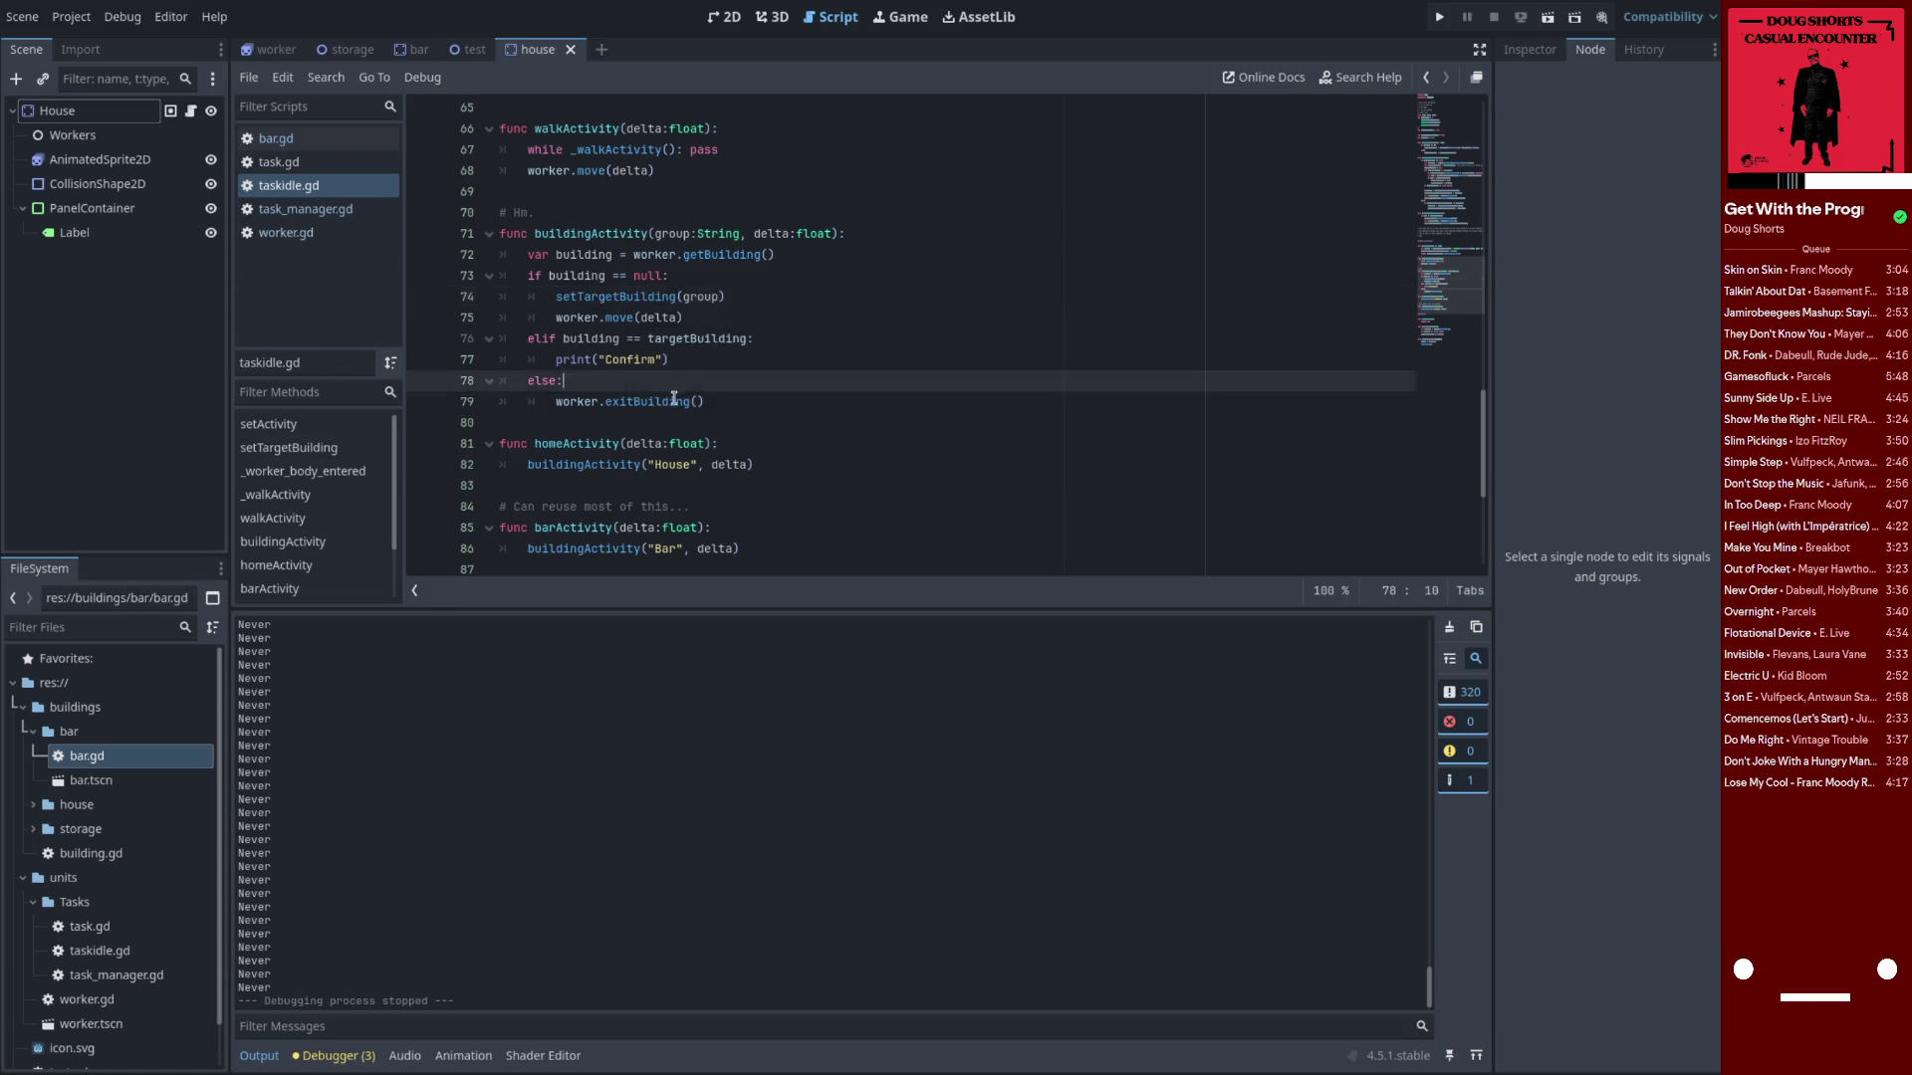
scroll(681, 402, "down", 1)
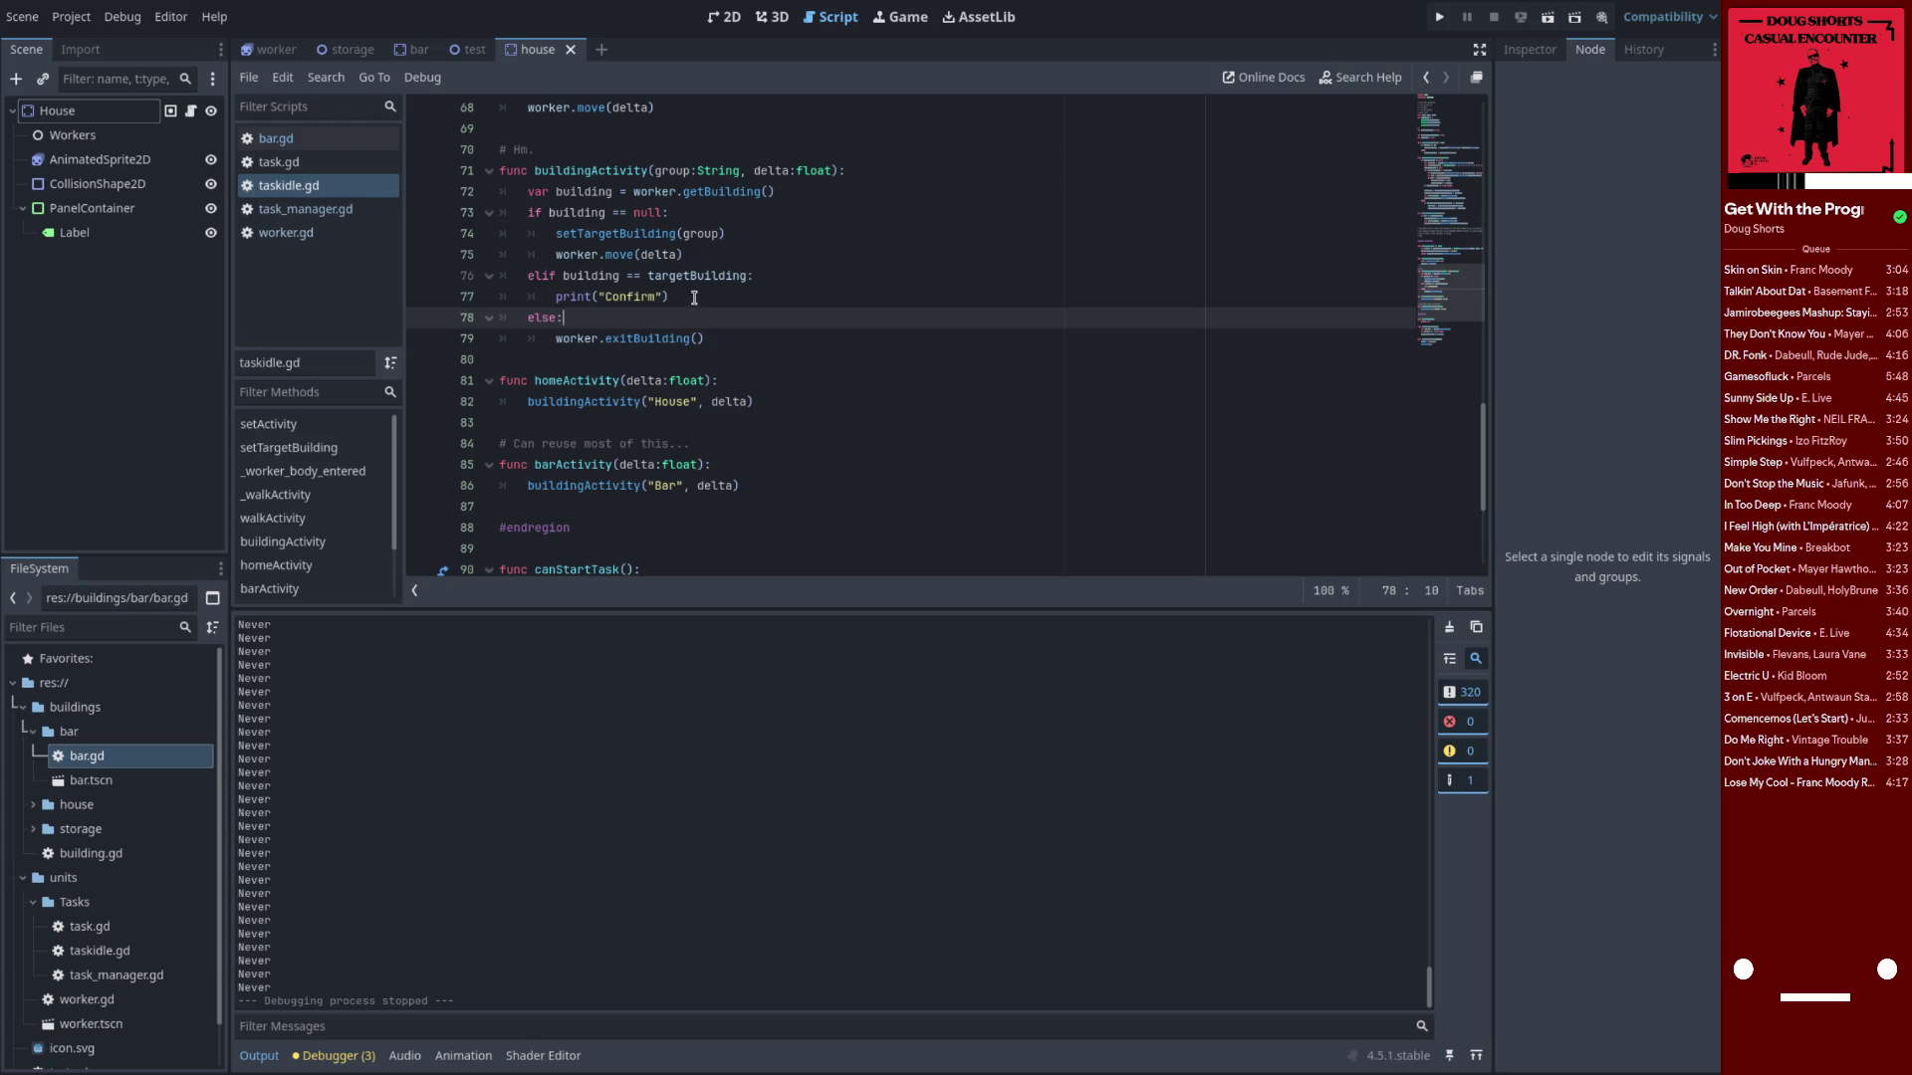
scroll(696, 295, "up", 2)
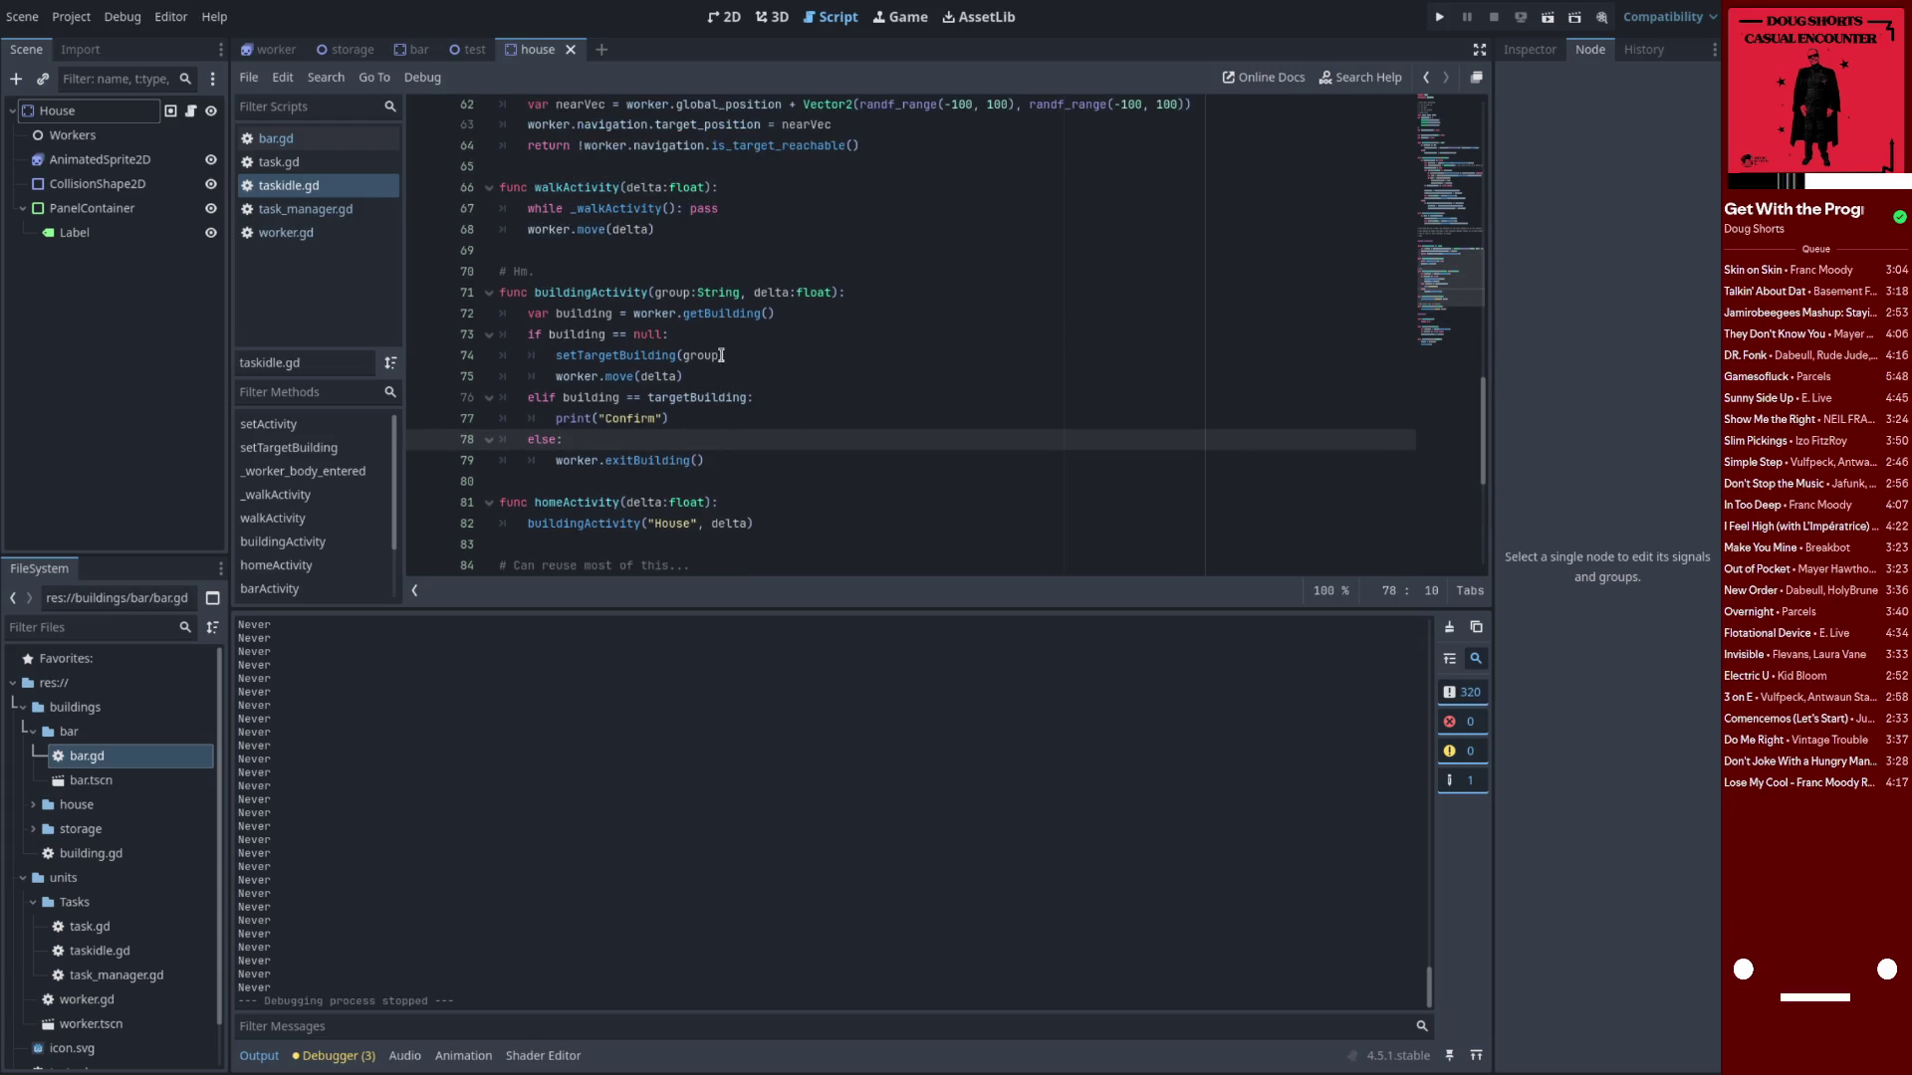
Trace buildingActivity, homeActivity, setActivity, currentActivity and getBuilding uses down to doTask
double_click(589, 297)
scroll(659, 389, "down", 2)
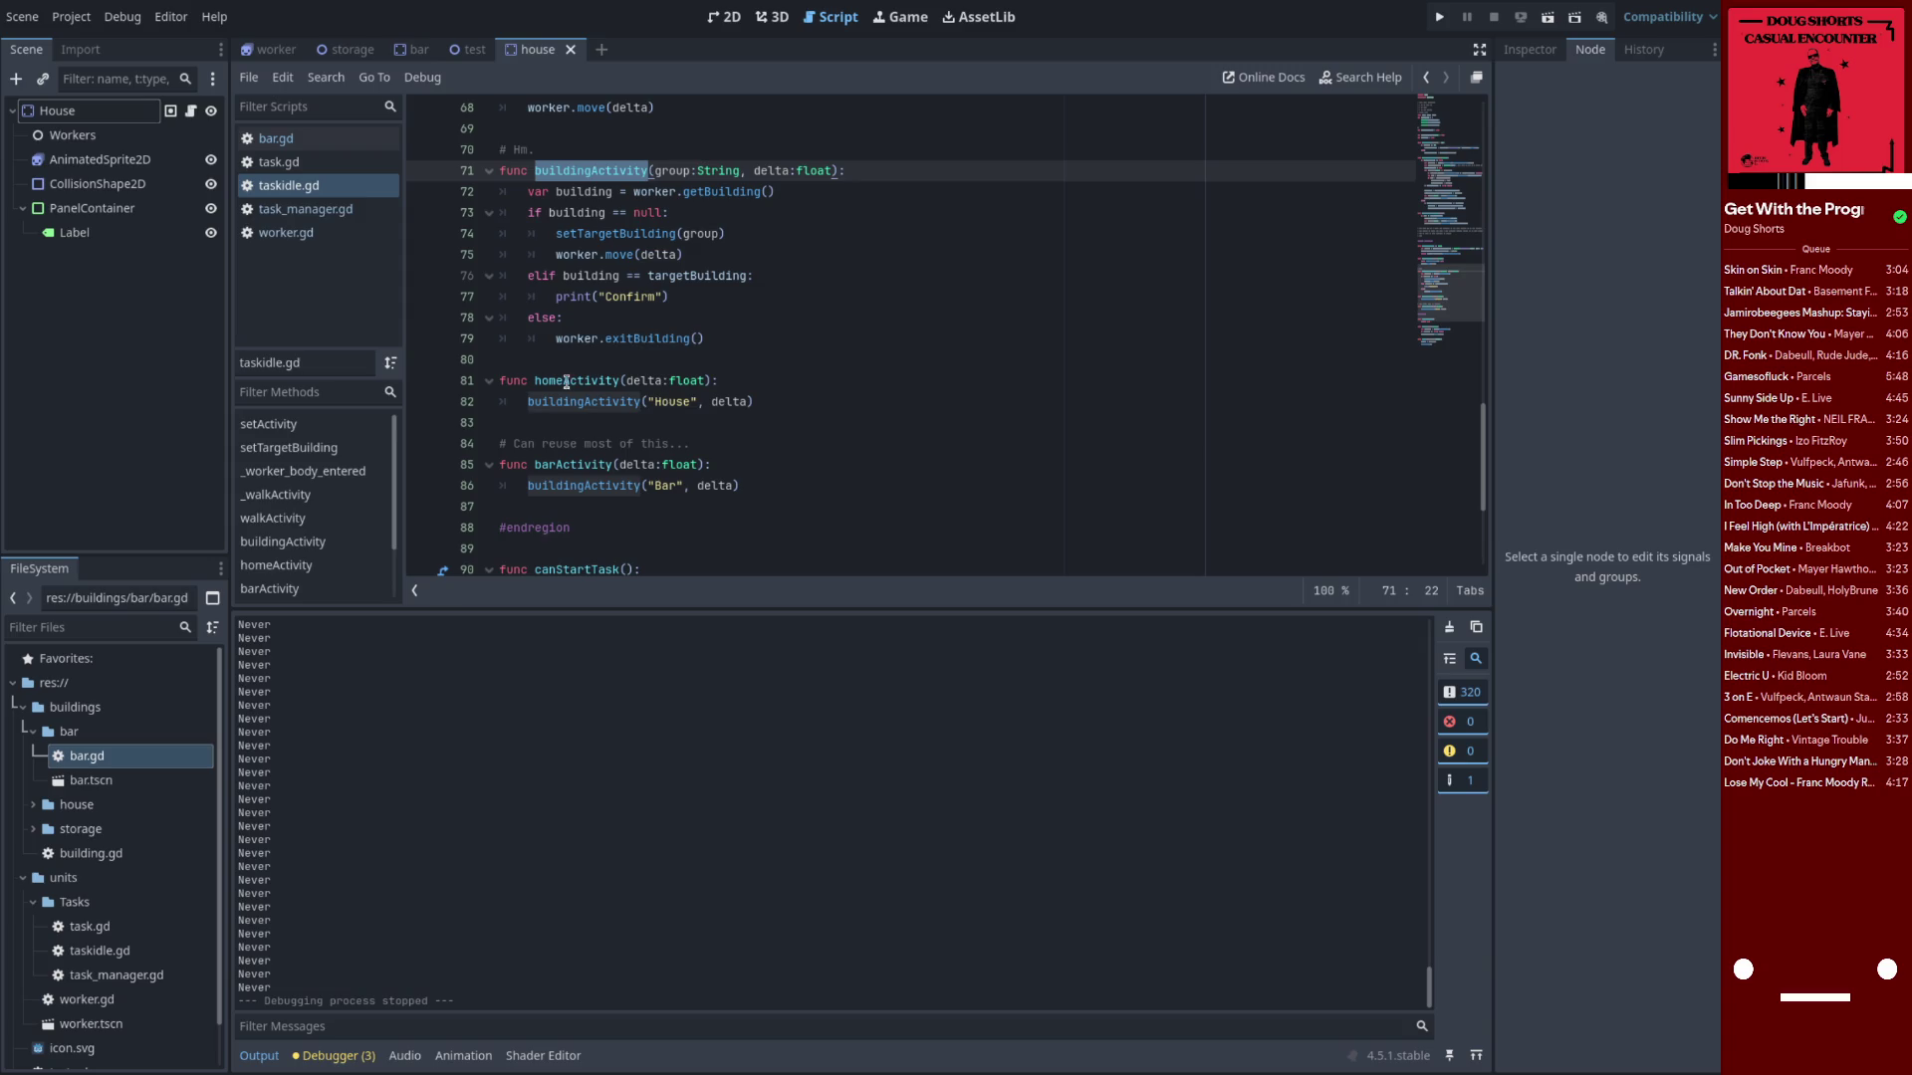
double_click(566, 382)
scroll(614, 421, "down", 4)
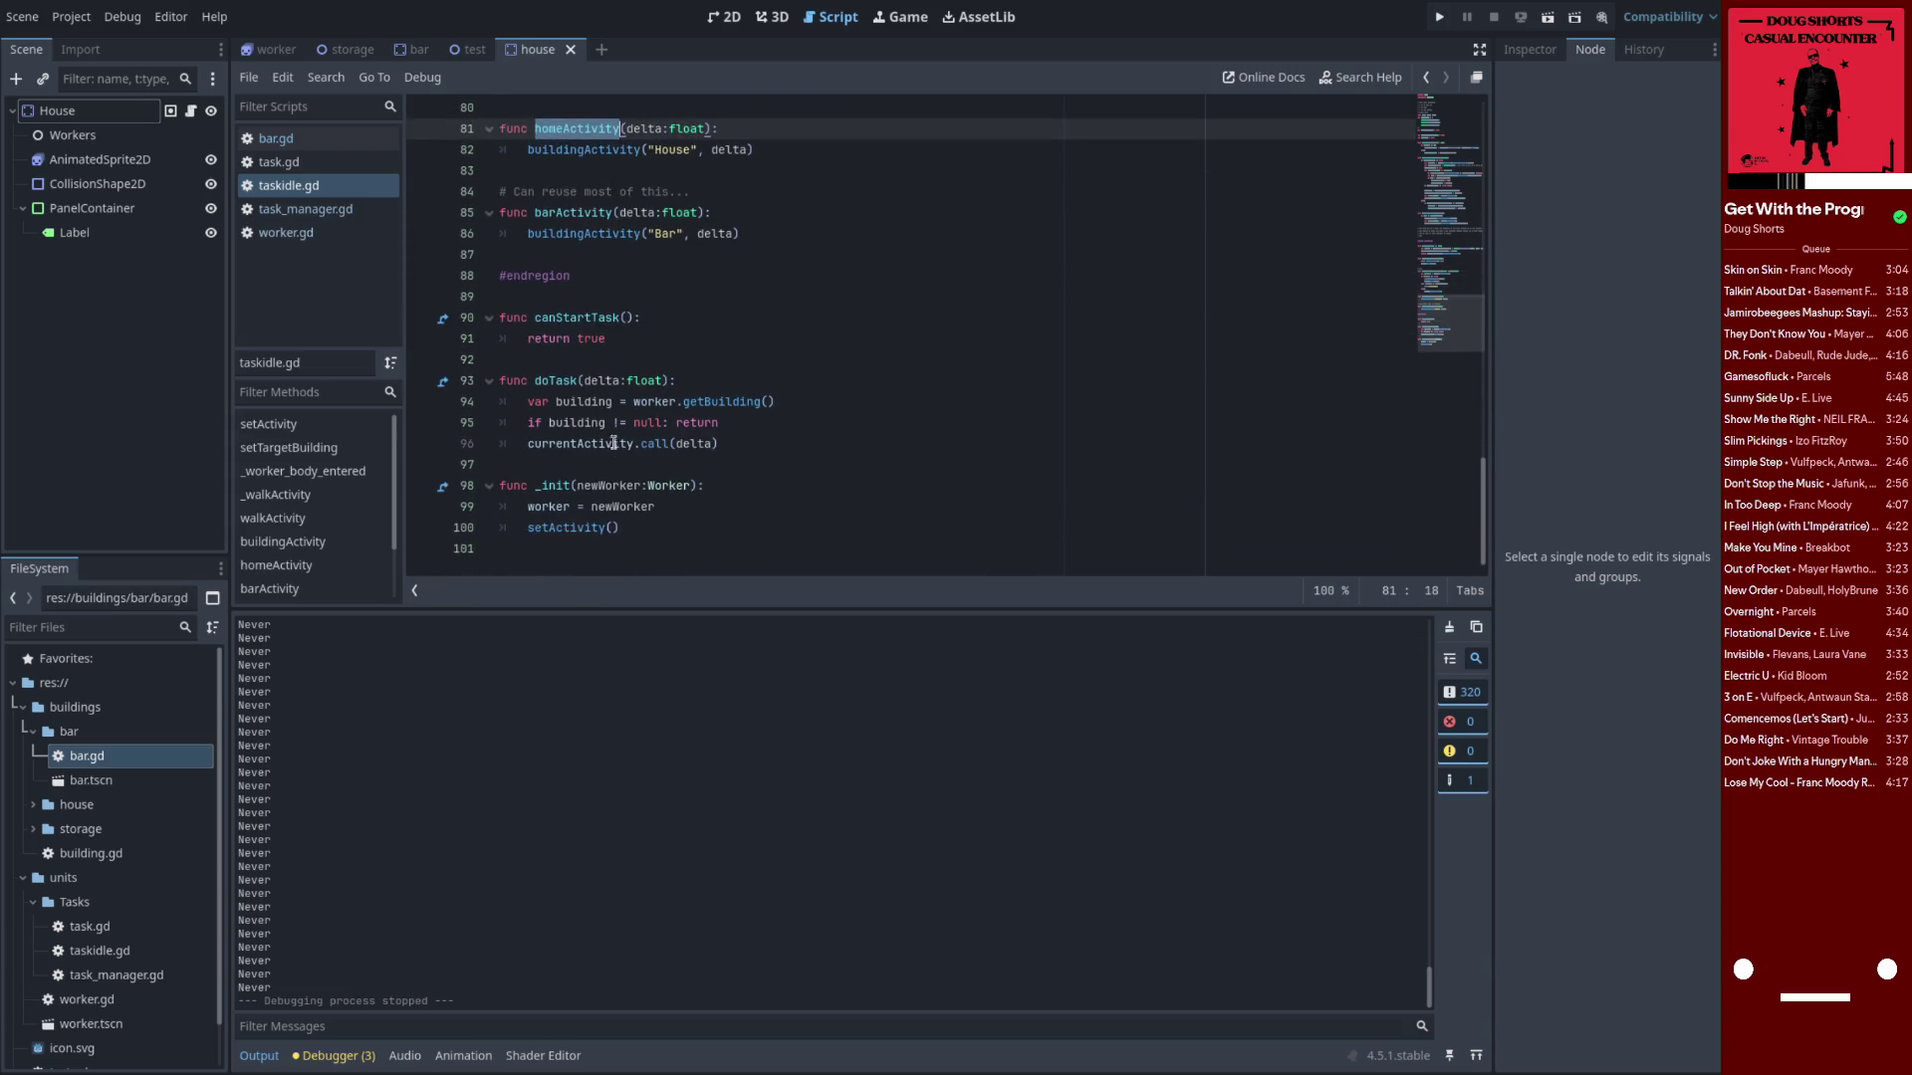
double_click(564, 527)
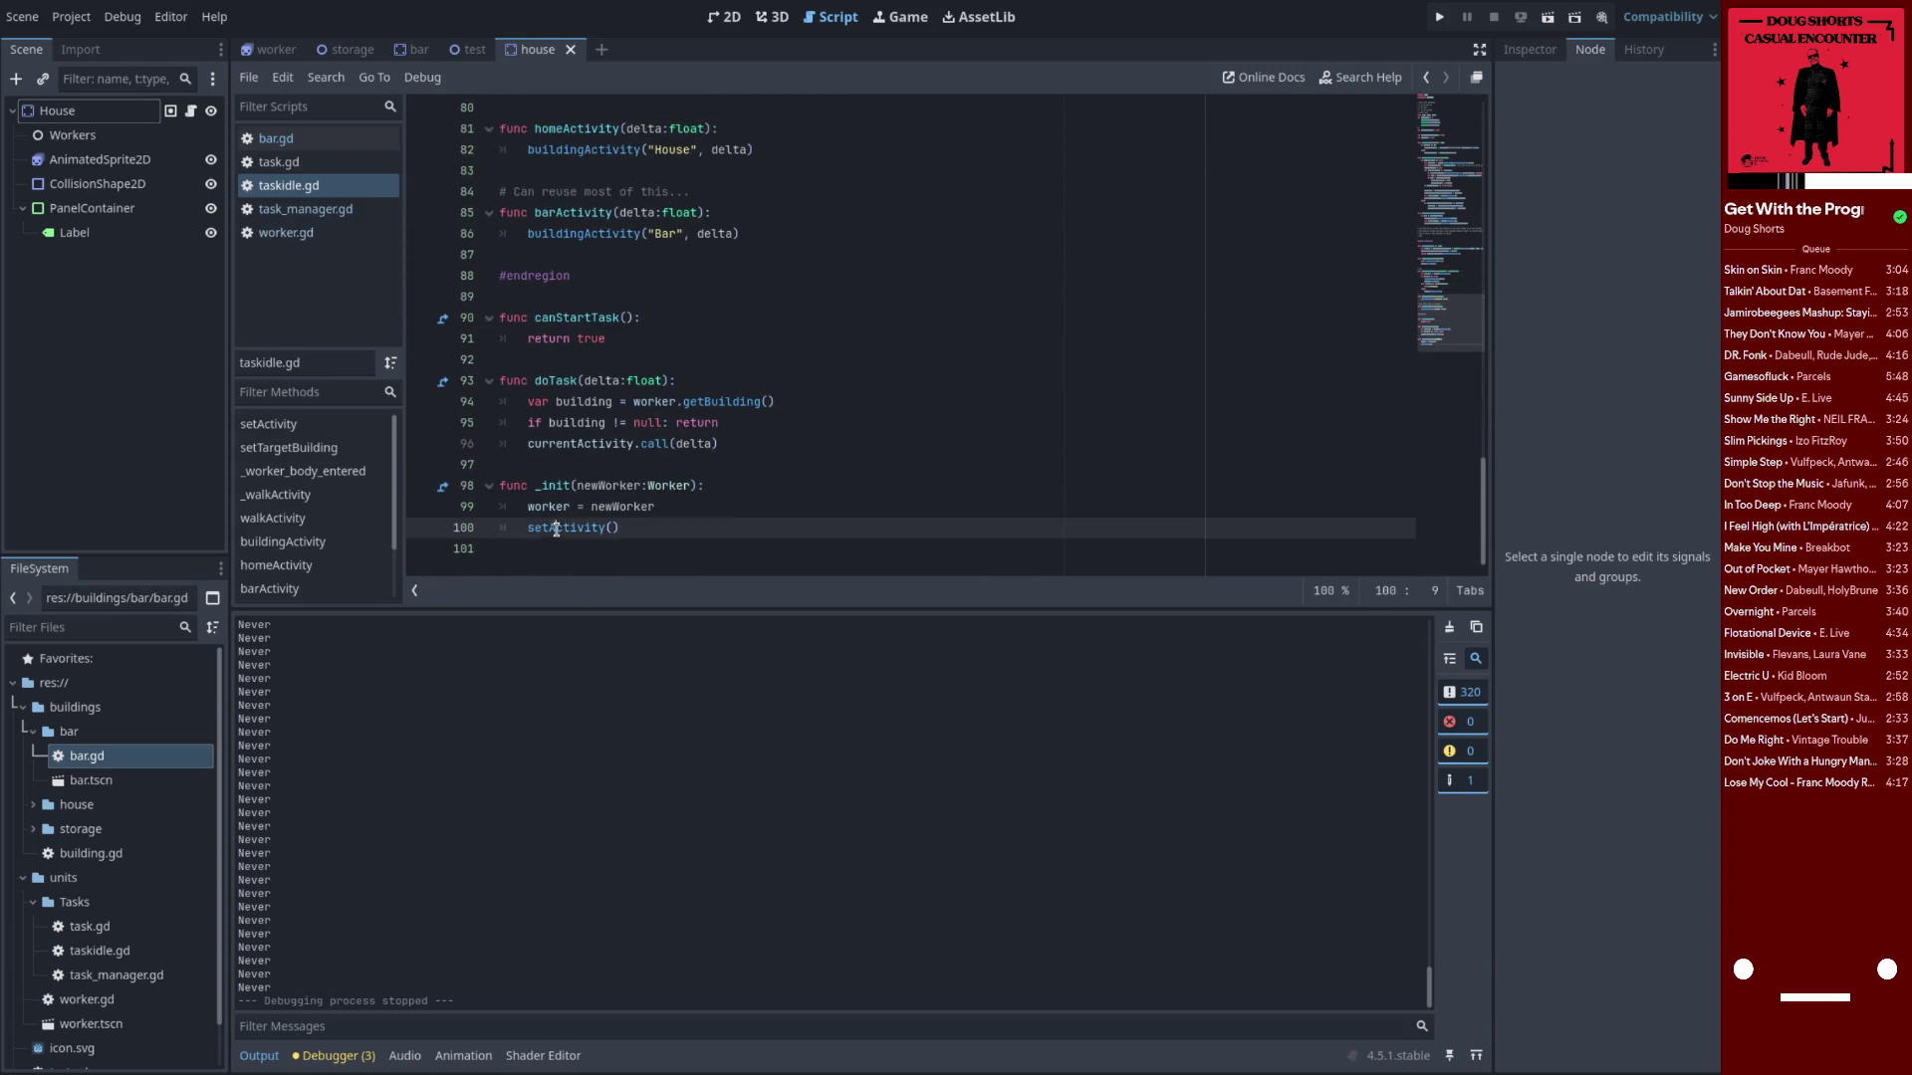
double_click(576, 444)
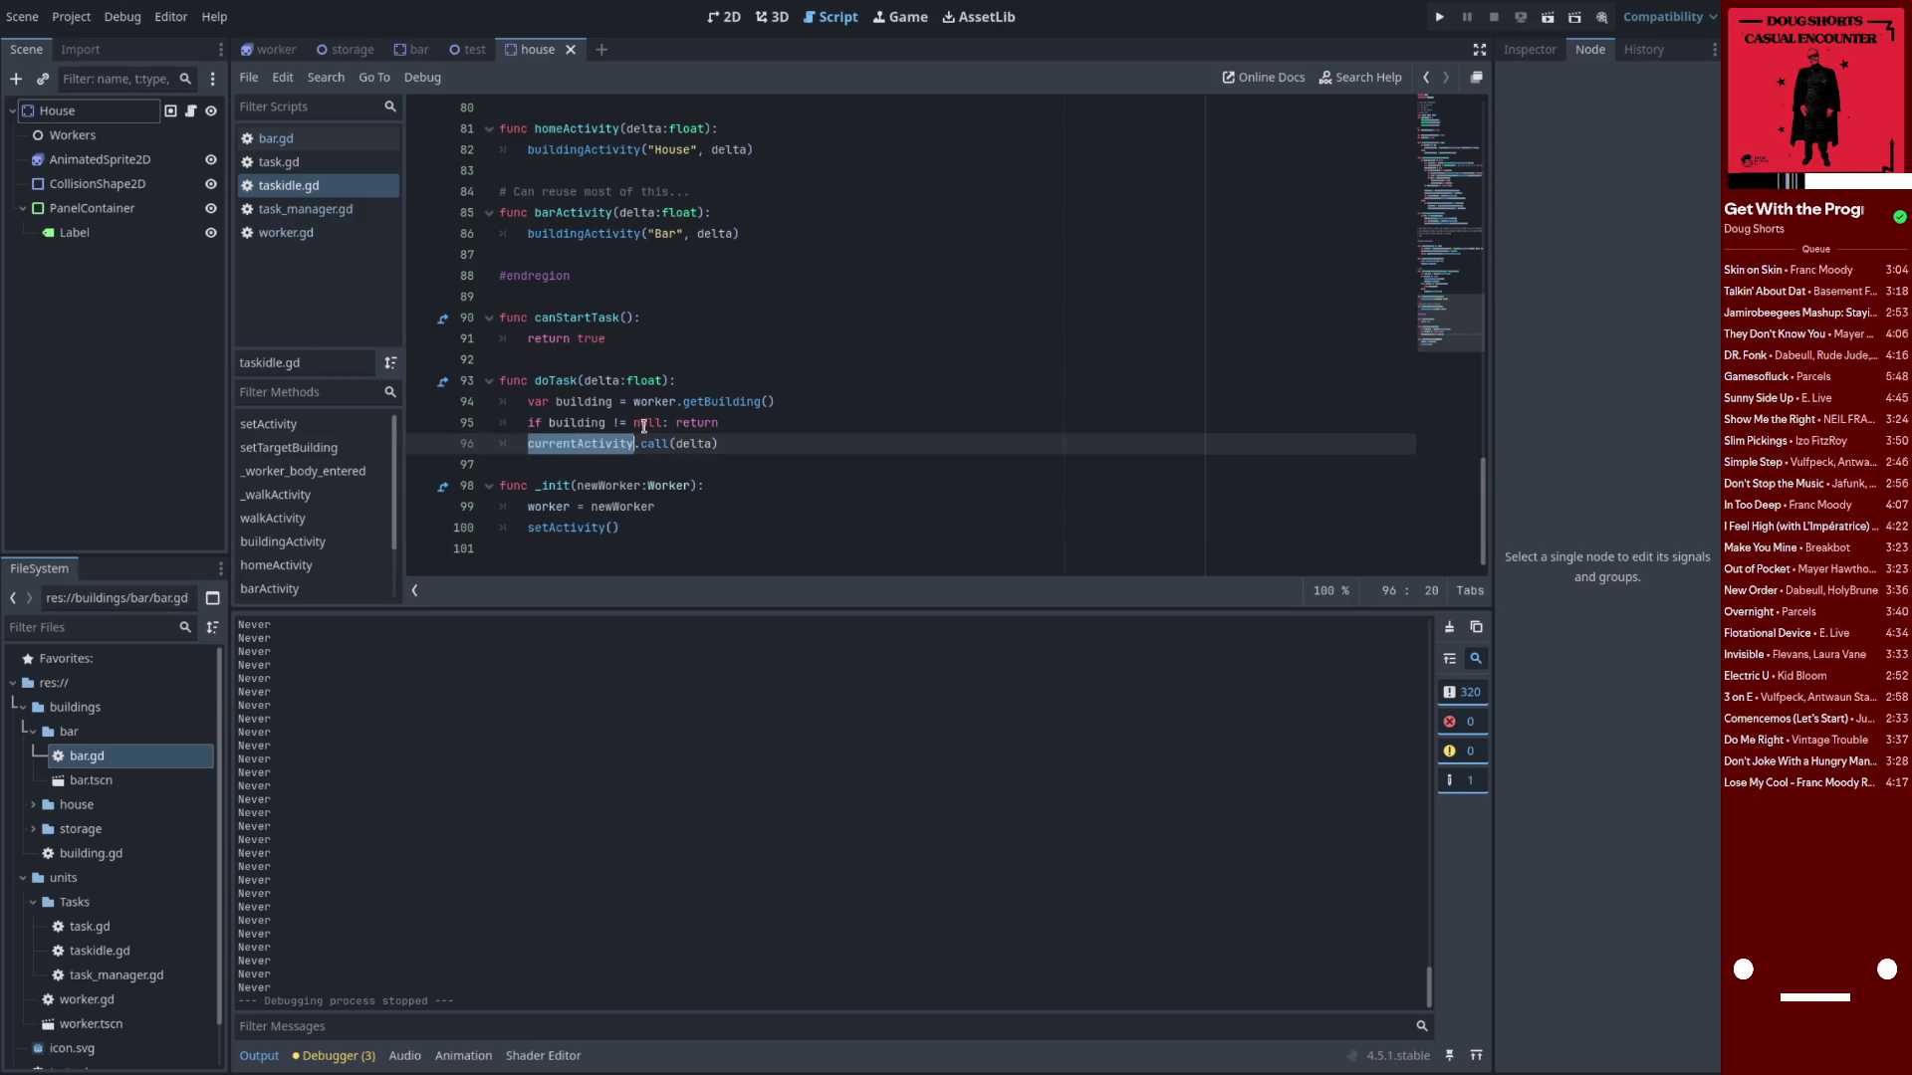
double_click(691, 403)
left_click(761, 381)
Add an 'I forgot about this' comment above doTask, delete its building null-check lines, and save
key("ctrl+shift+Return")
type("I forgot about this.")
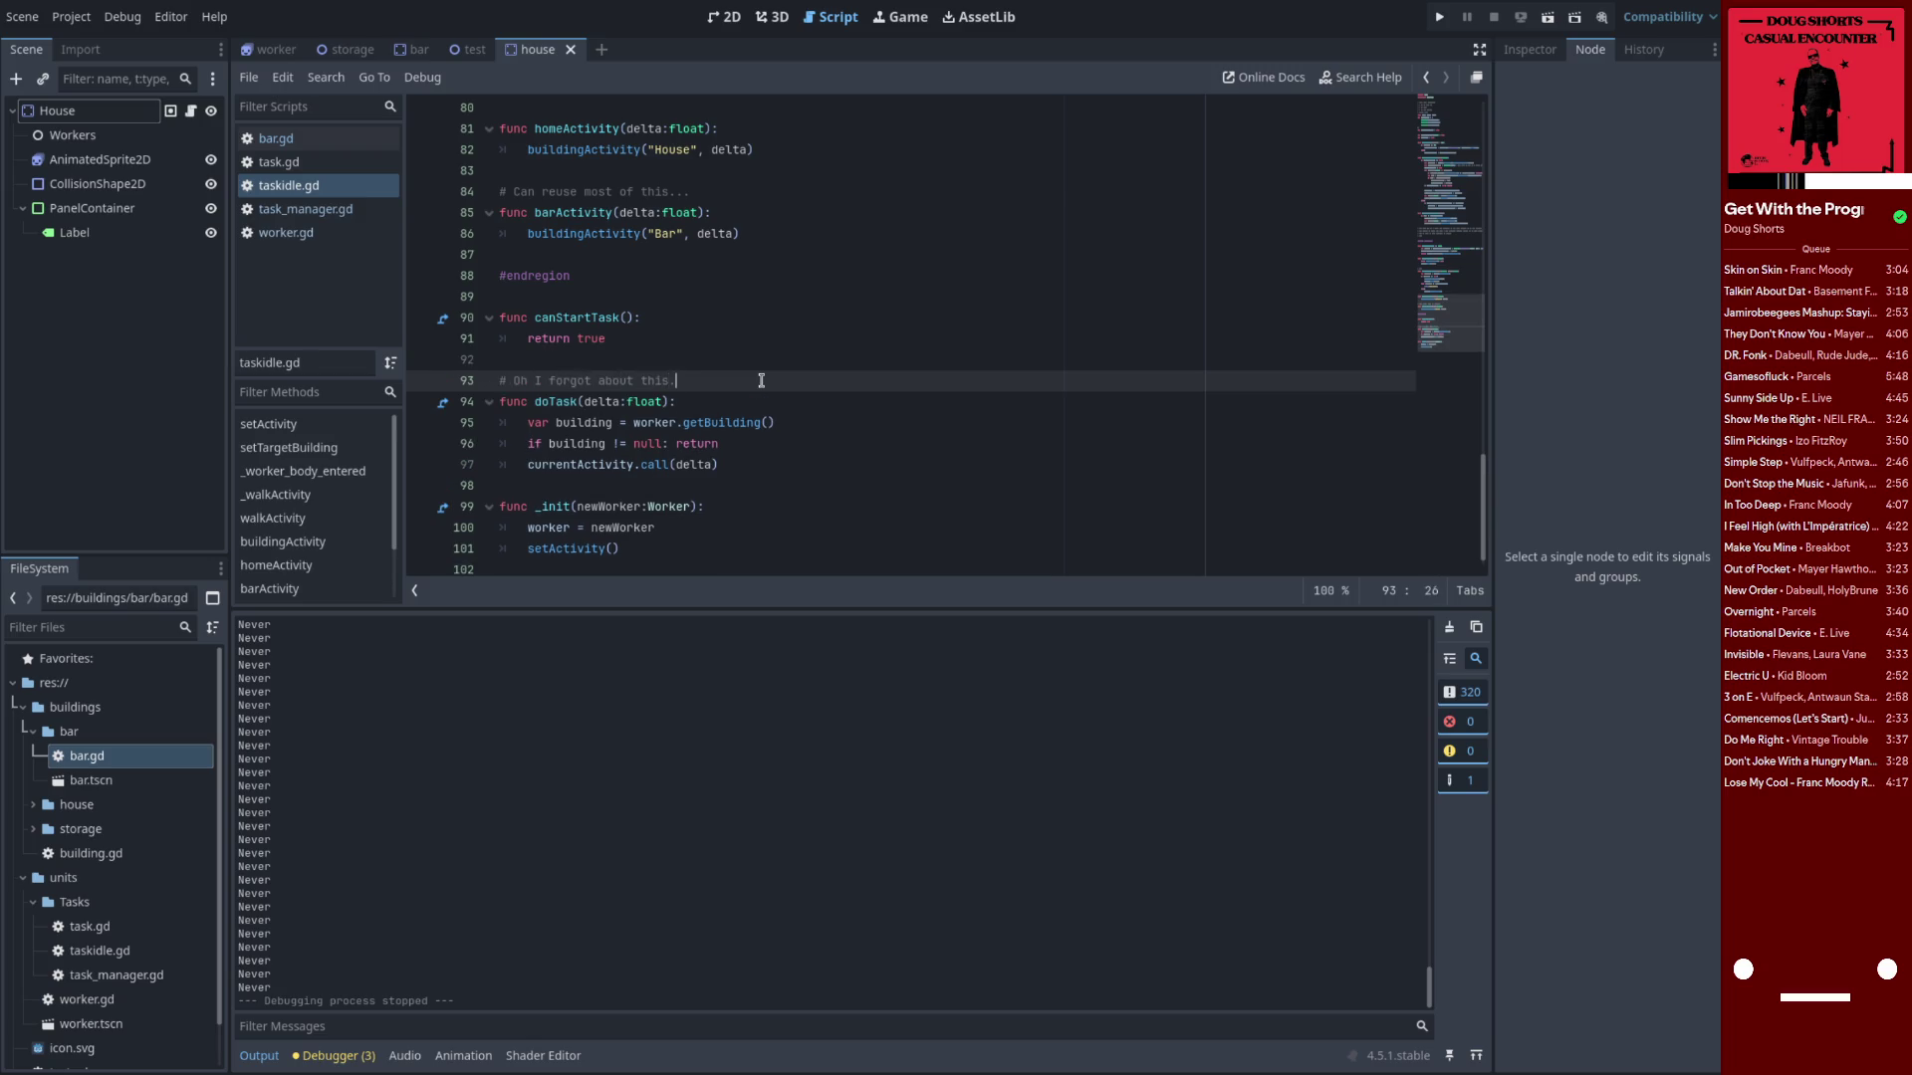
left_click_drag(743, 440, 500, 424)
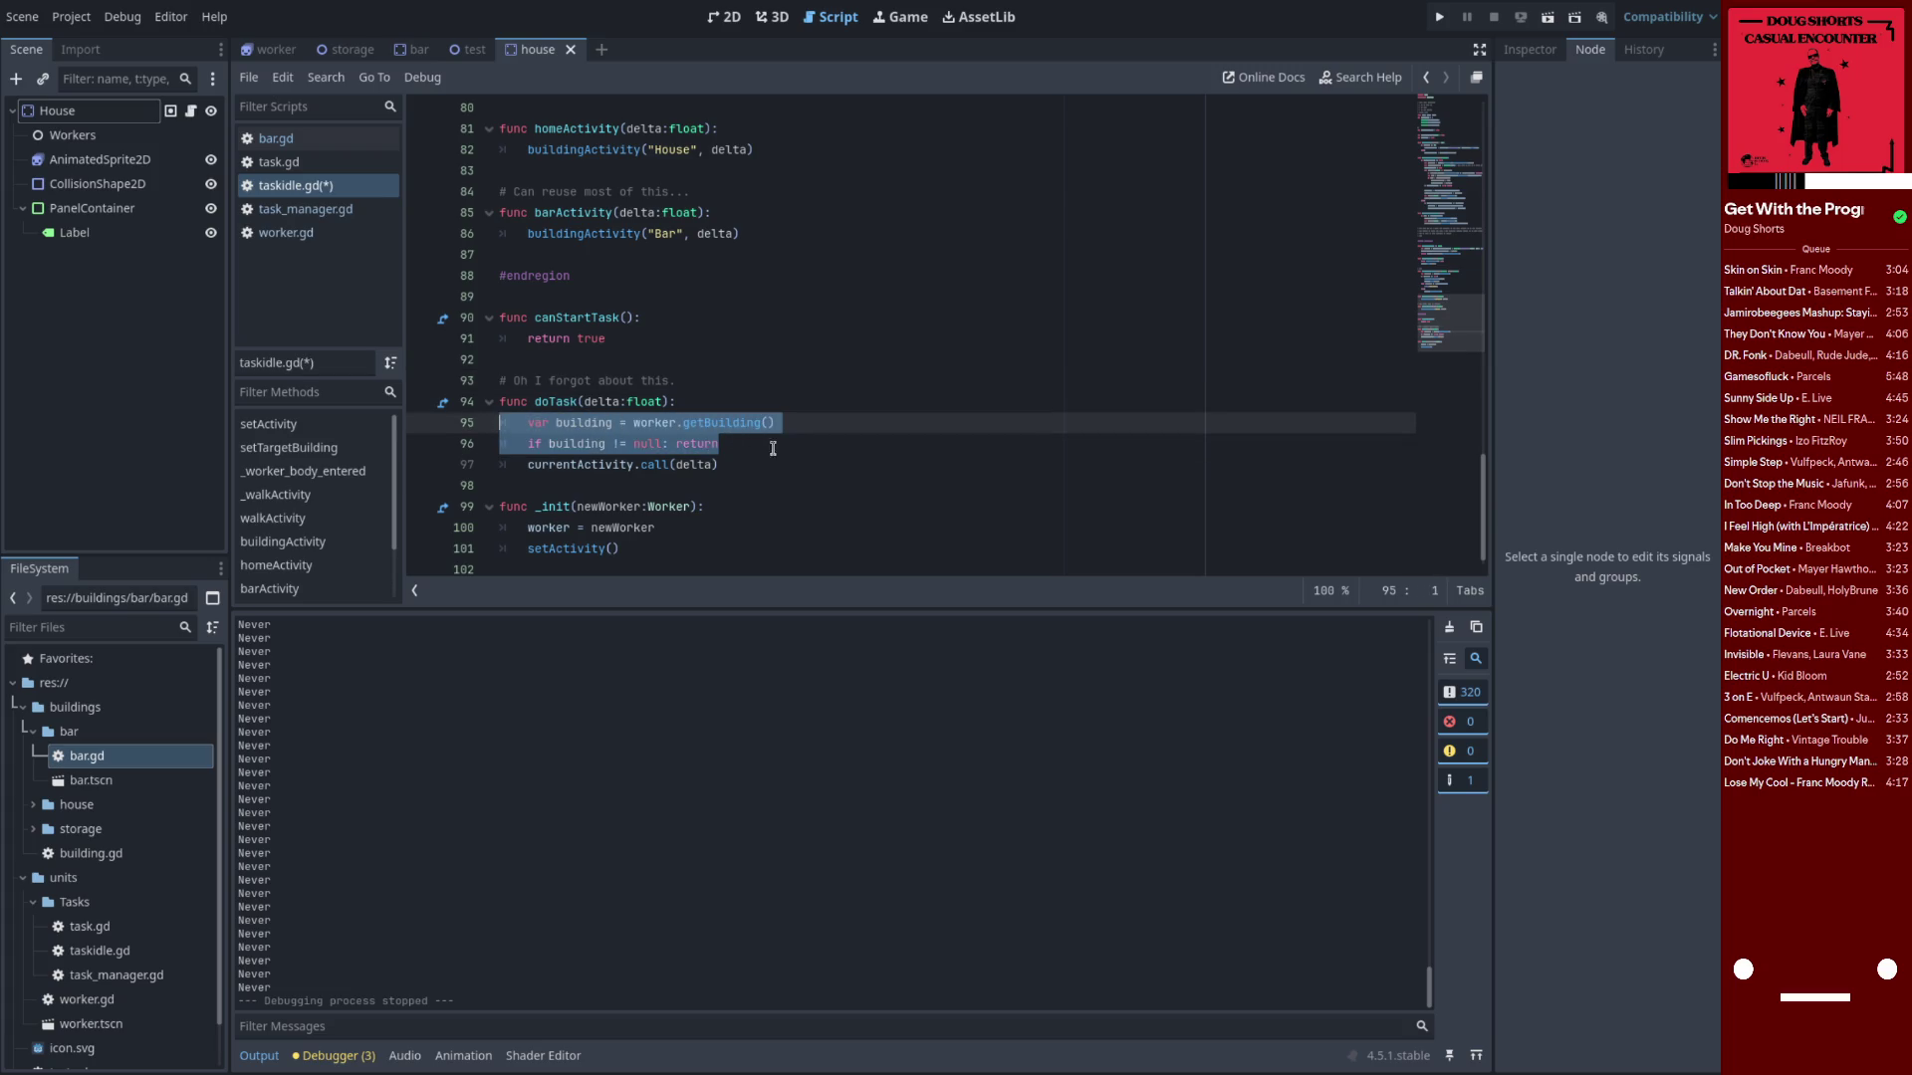
key("BackSpace")
key("BackSpace")
key("ctrl+s")
Delete the comment above doTask, save taskidle.gd, and run the game
left_click(727, 379)
key("ctrl+shift+k")
key("ctrl+s")
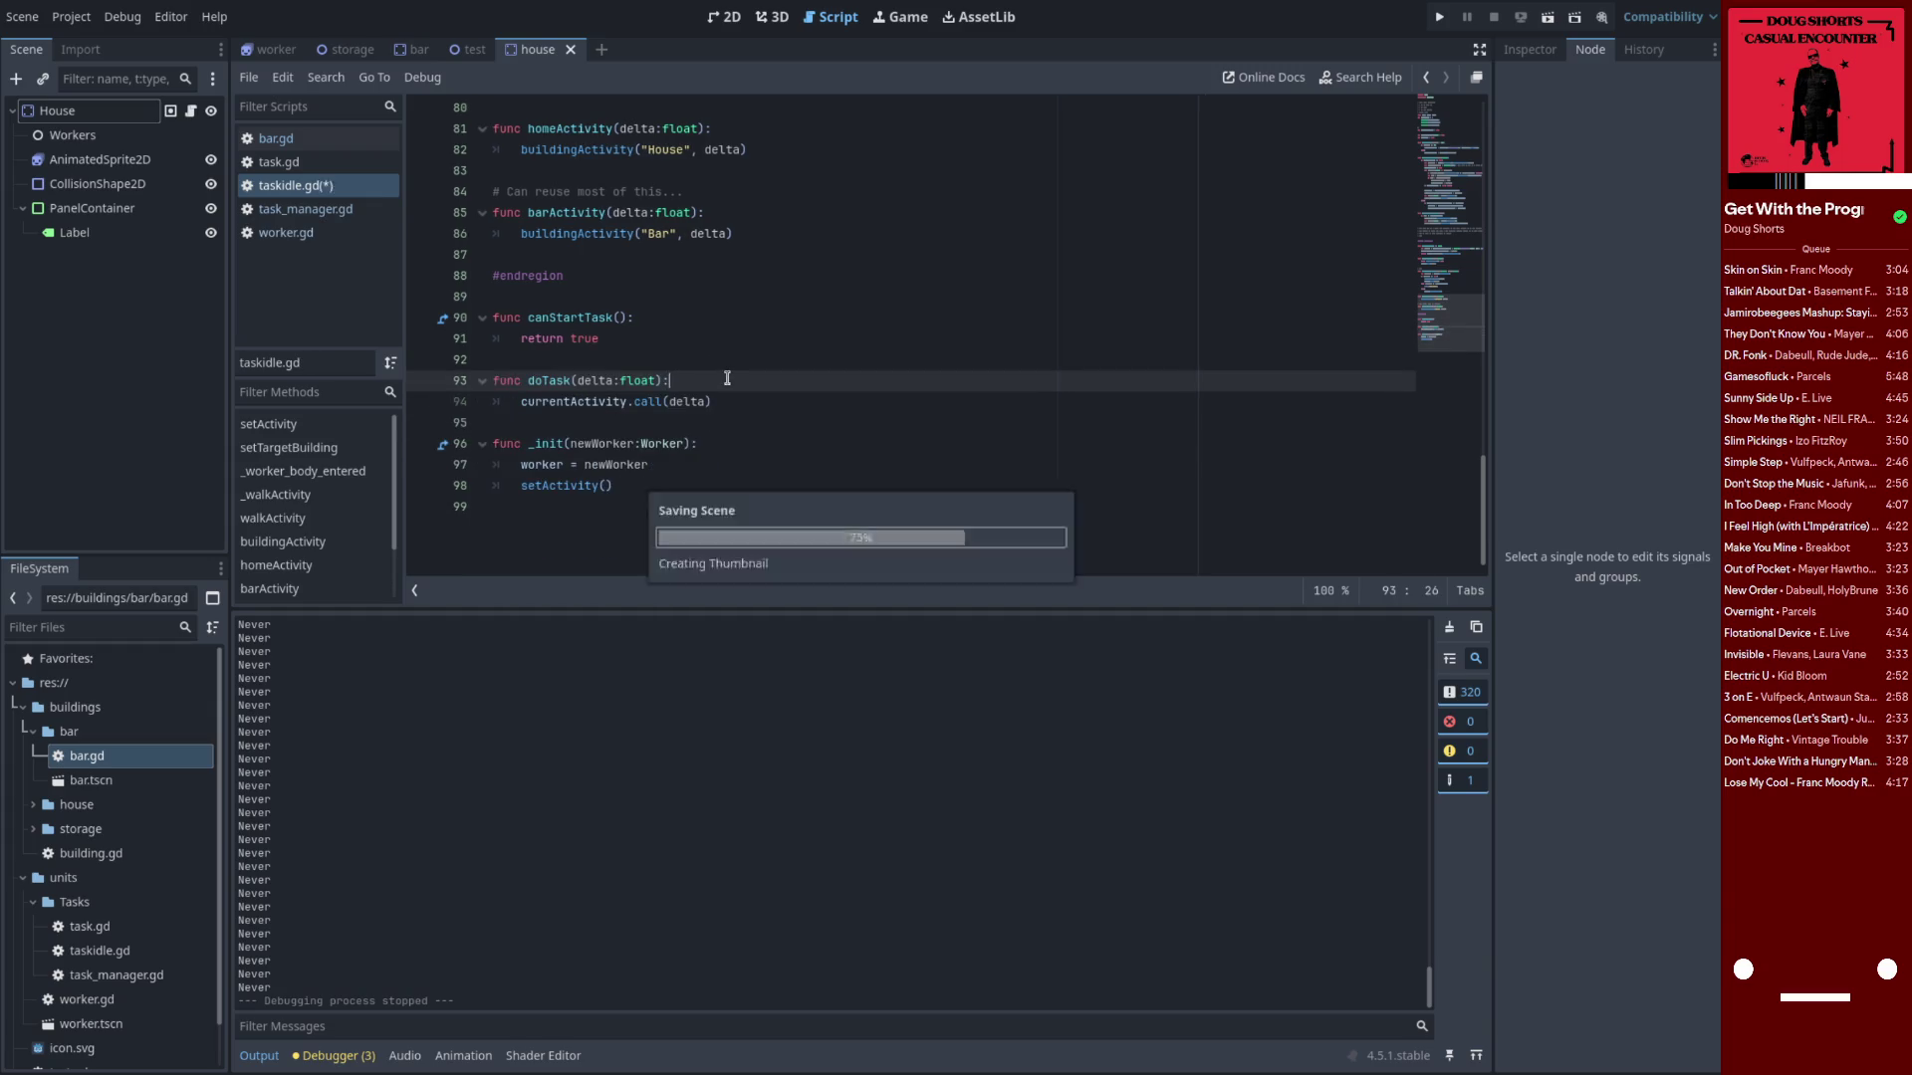
left_click(1439, 18)
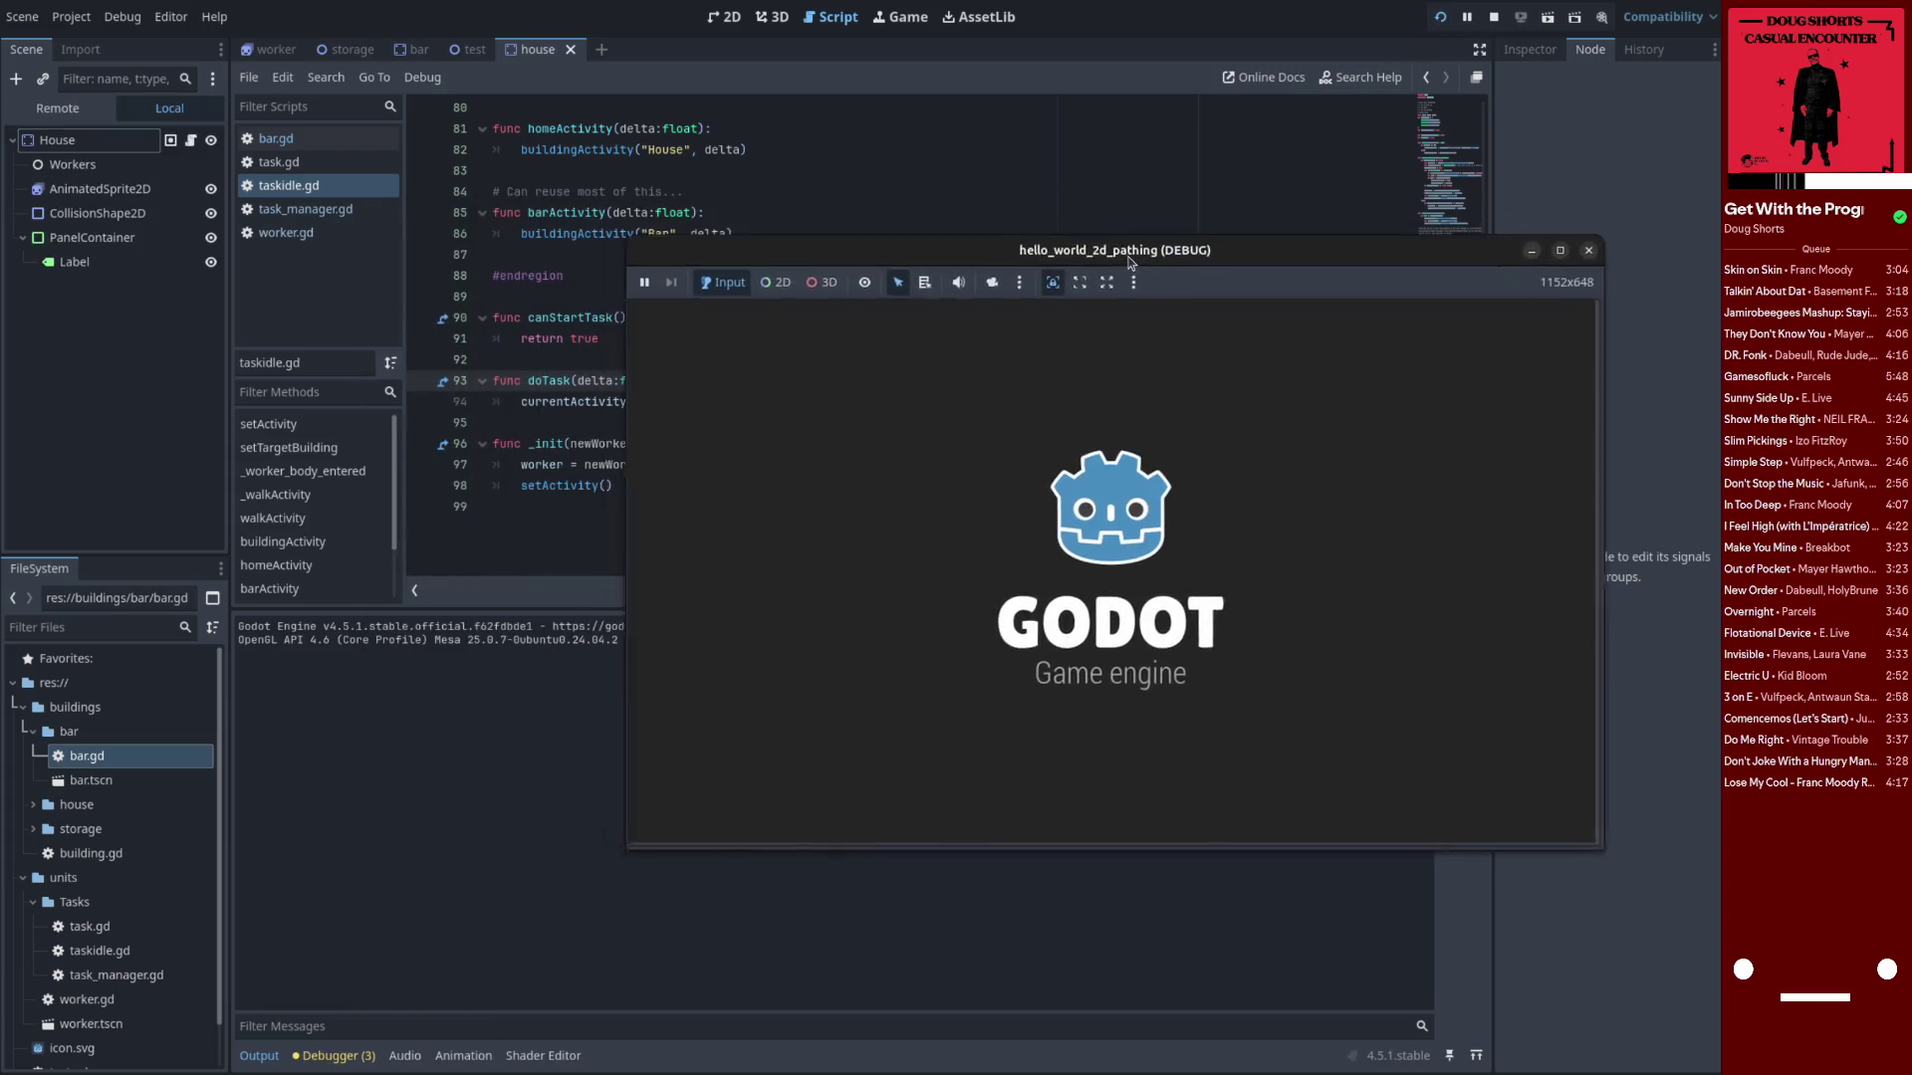
Relaunch the game in a floating window, reposition and narrow it, restart it, then close it
left_click(1480, 49)
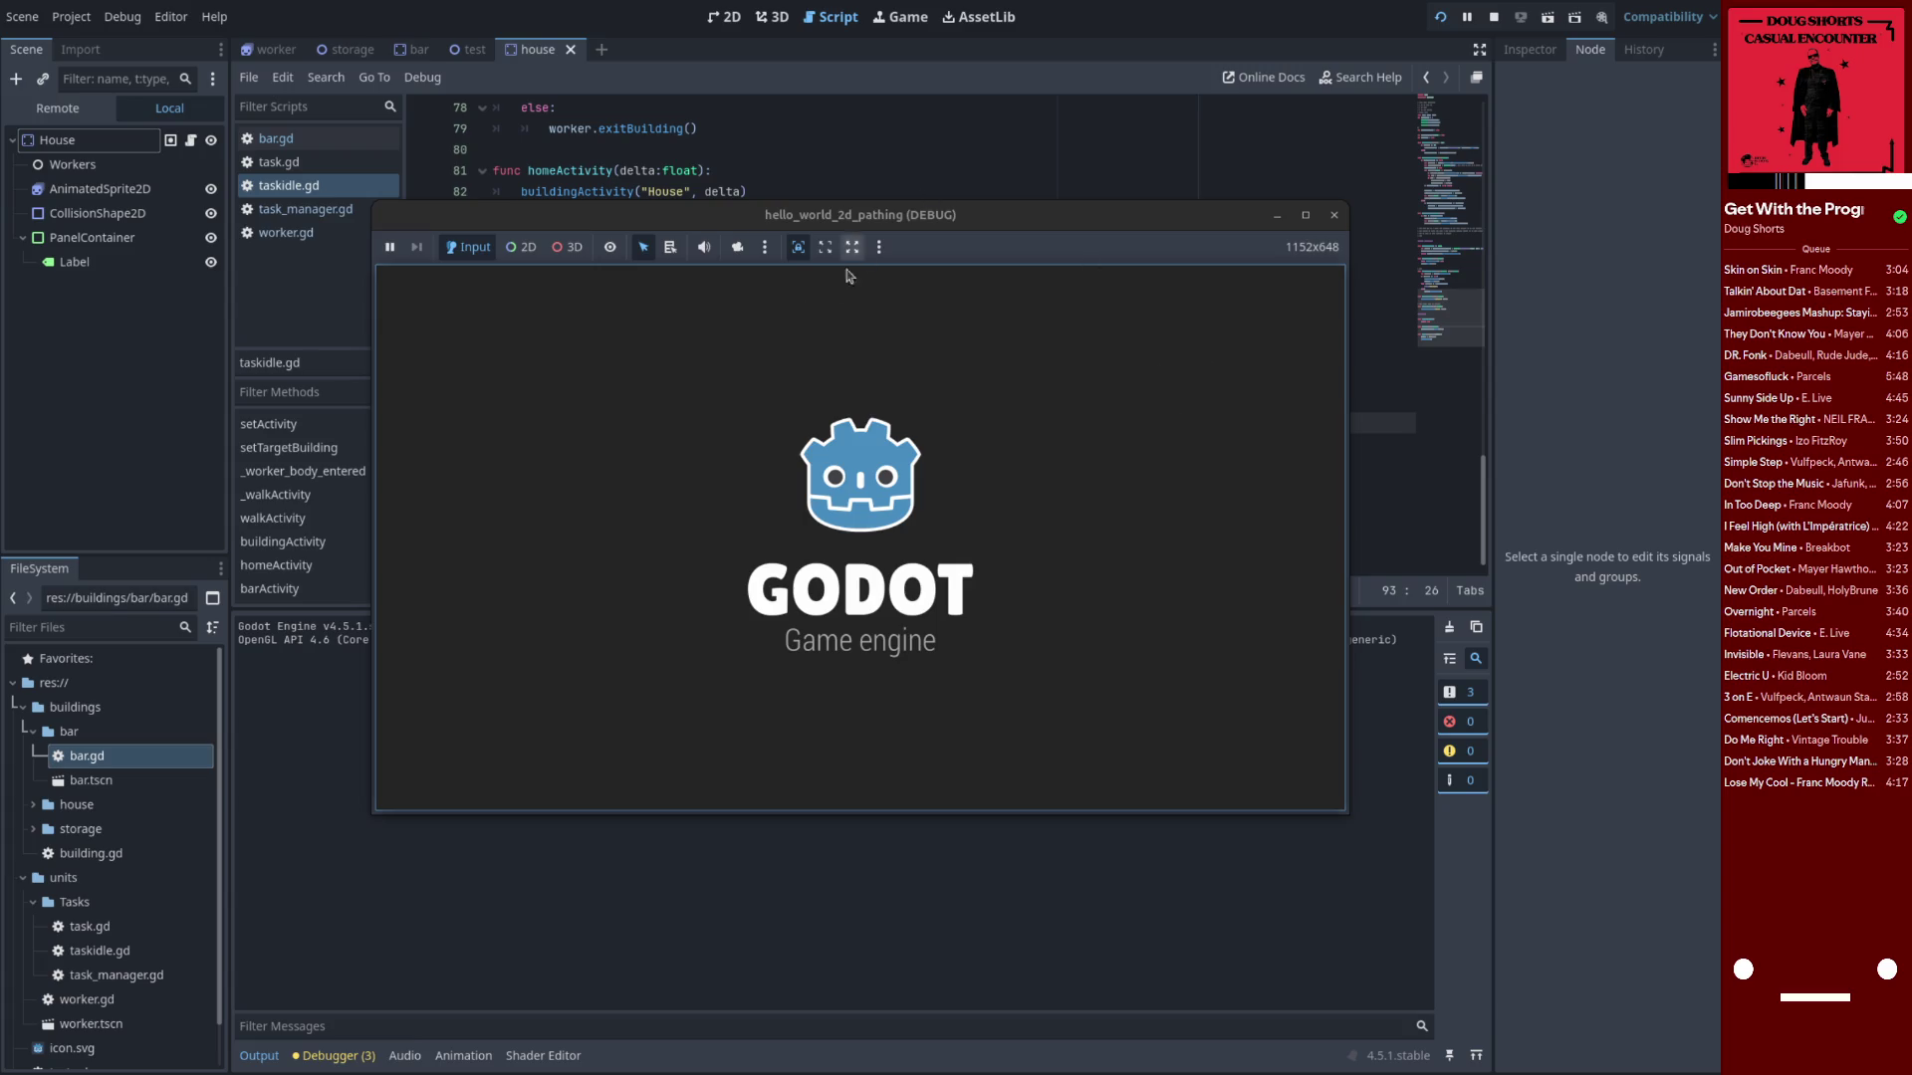
mouse_move(1222, 226)
left_mouse_down()
mouse_move(1118, 215)
mouse_move(1180, 224)
left_mouse_up()
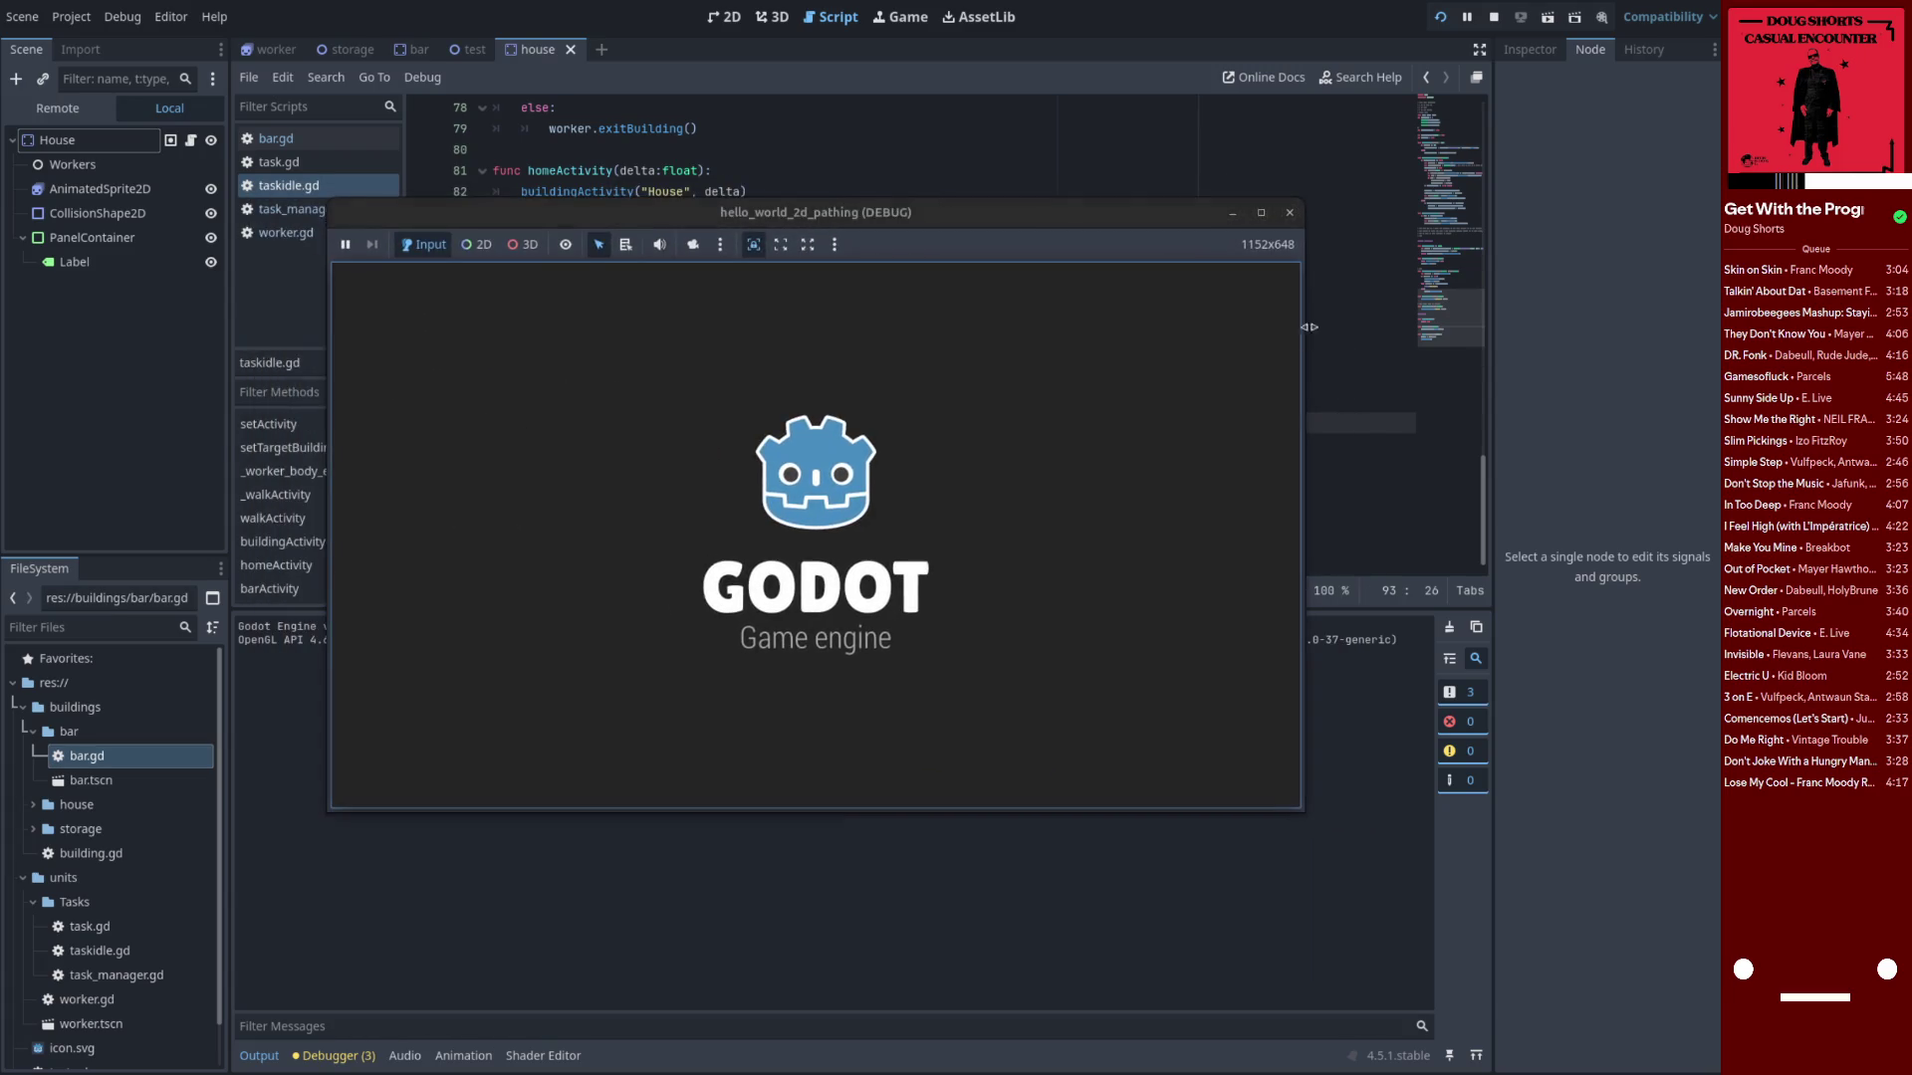
mouse_move(1306, 328)
left_mouse_down()
mouse_move(1073, 298)
mouse_move(1117, 307)
left_mouse_up()
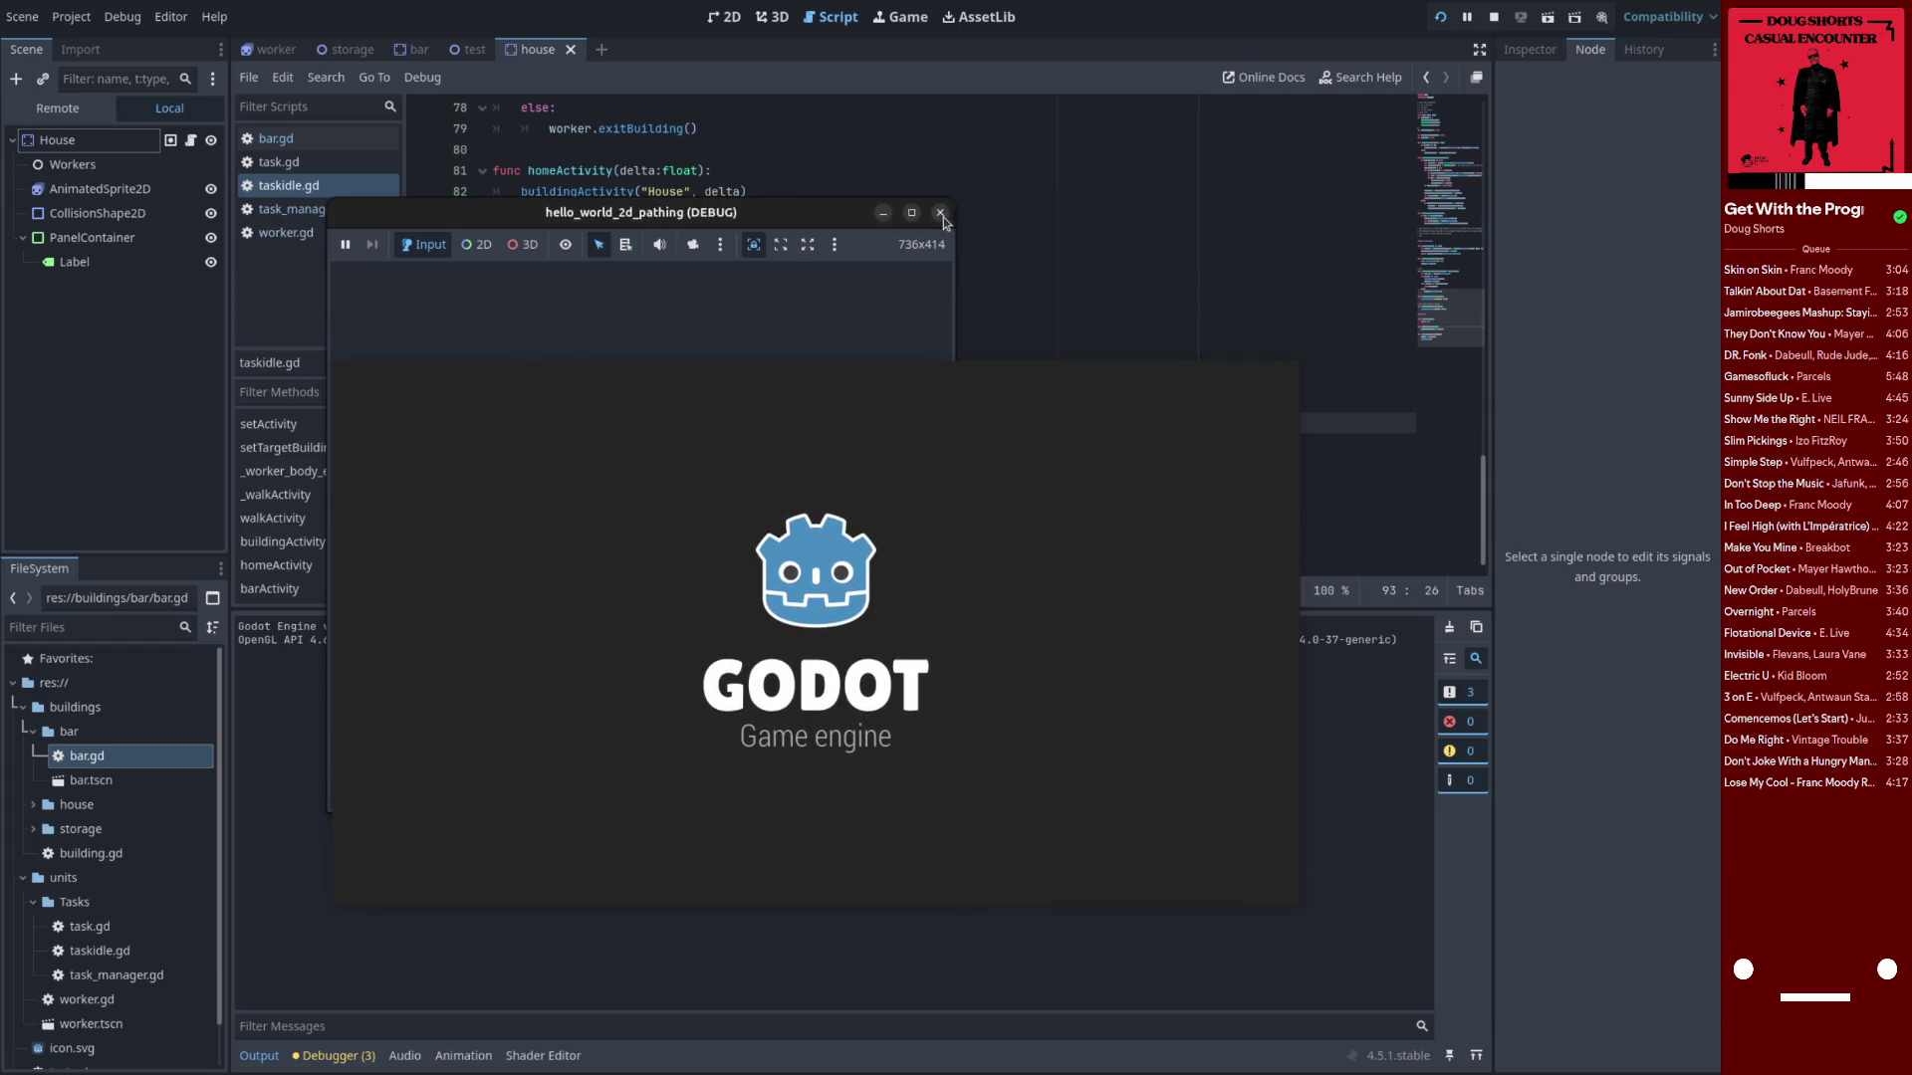
middle_click(958, 213)
left_click(1441, 24)
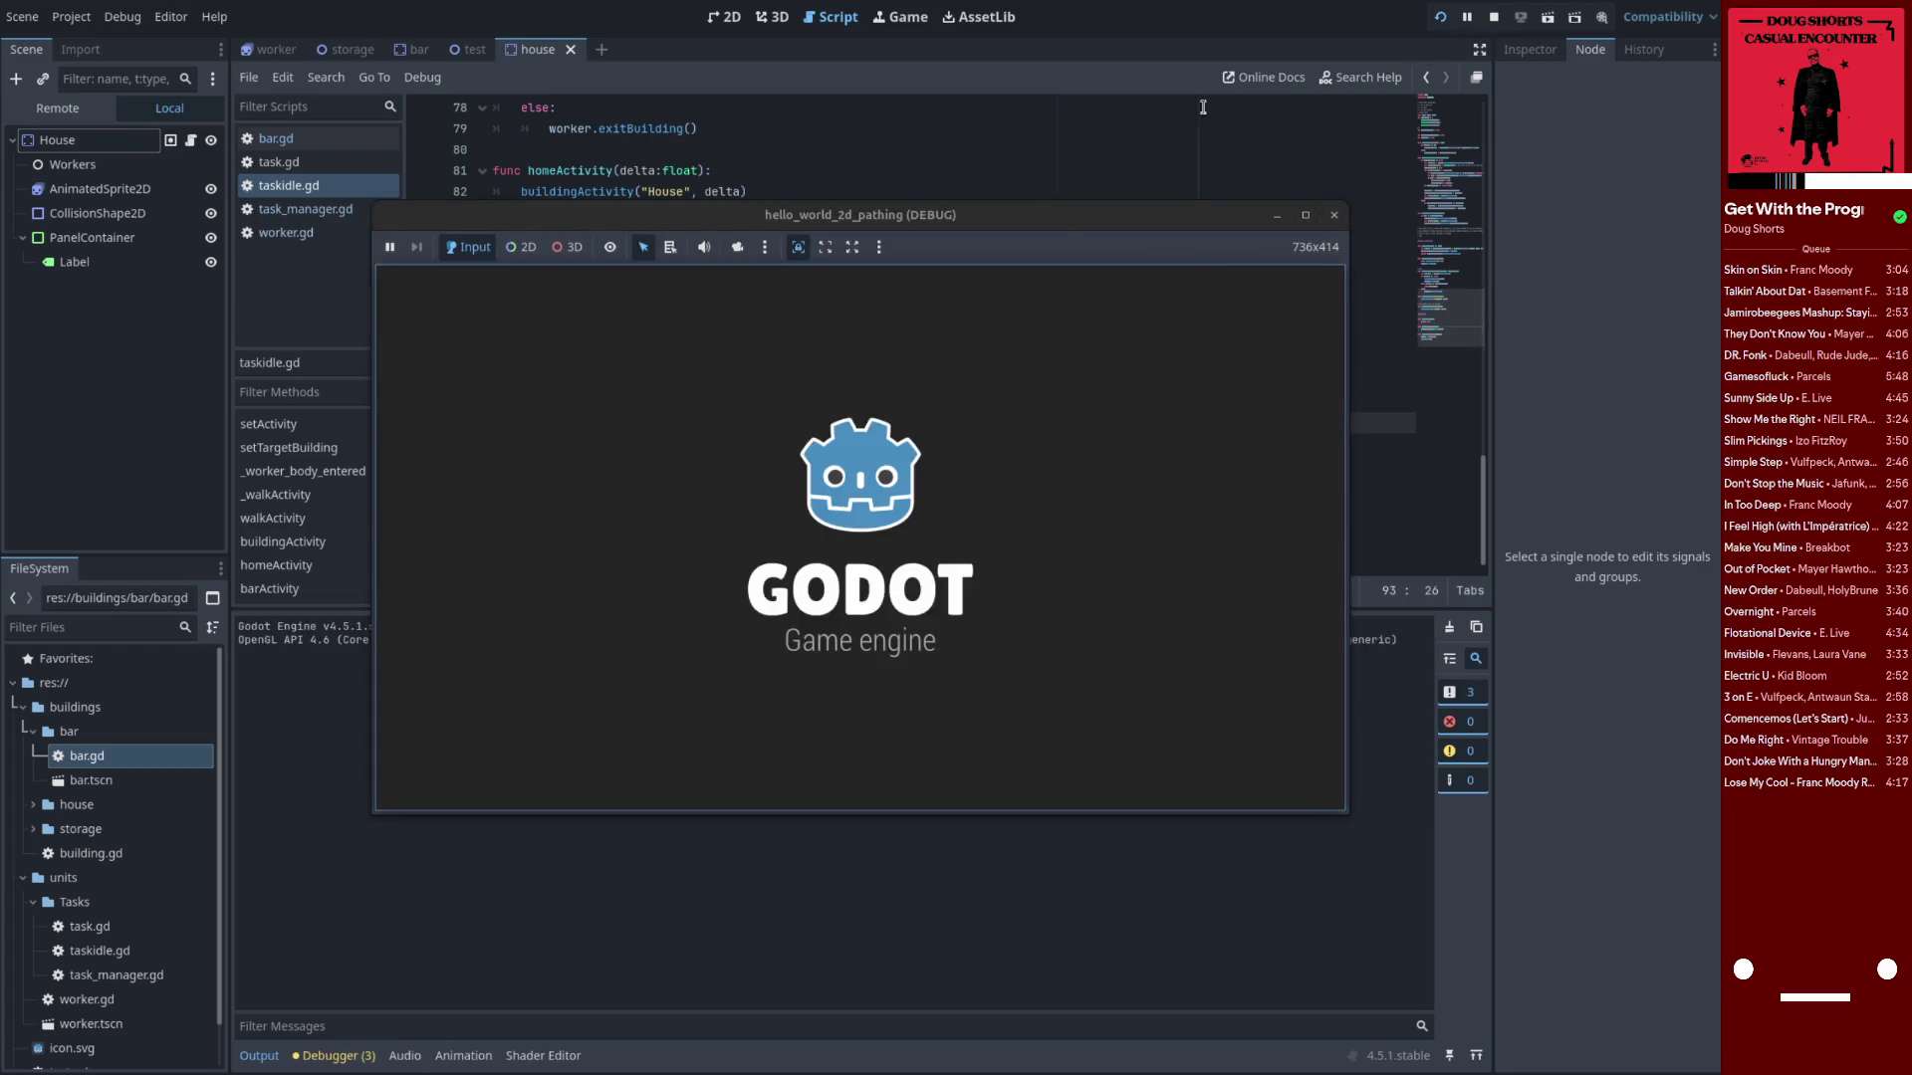
left_click_drag(1045, 225, 1201, 179)
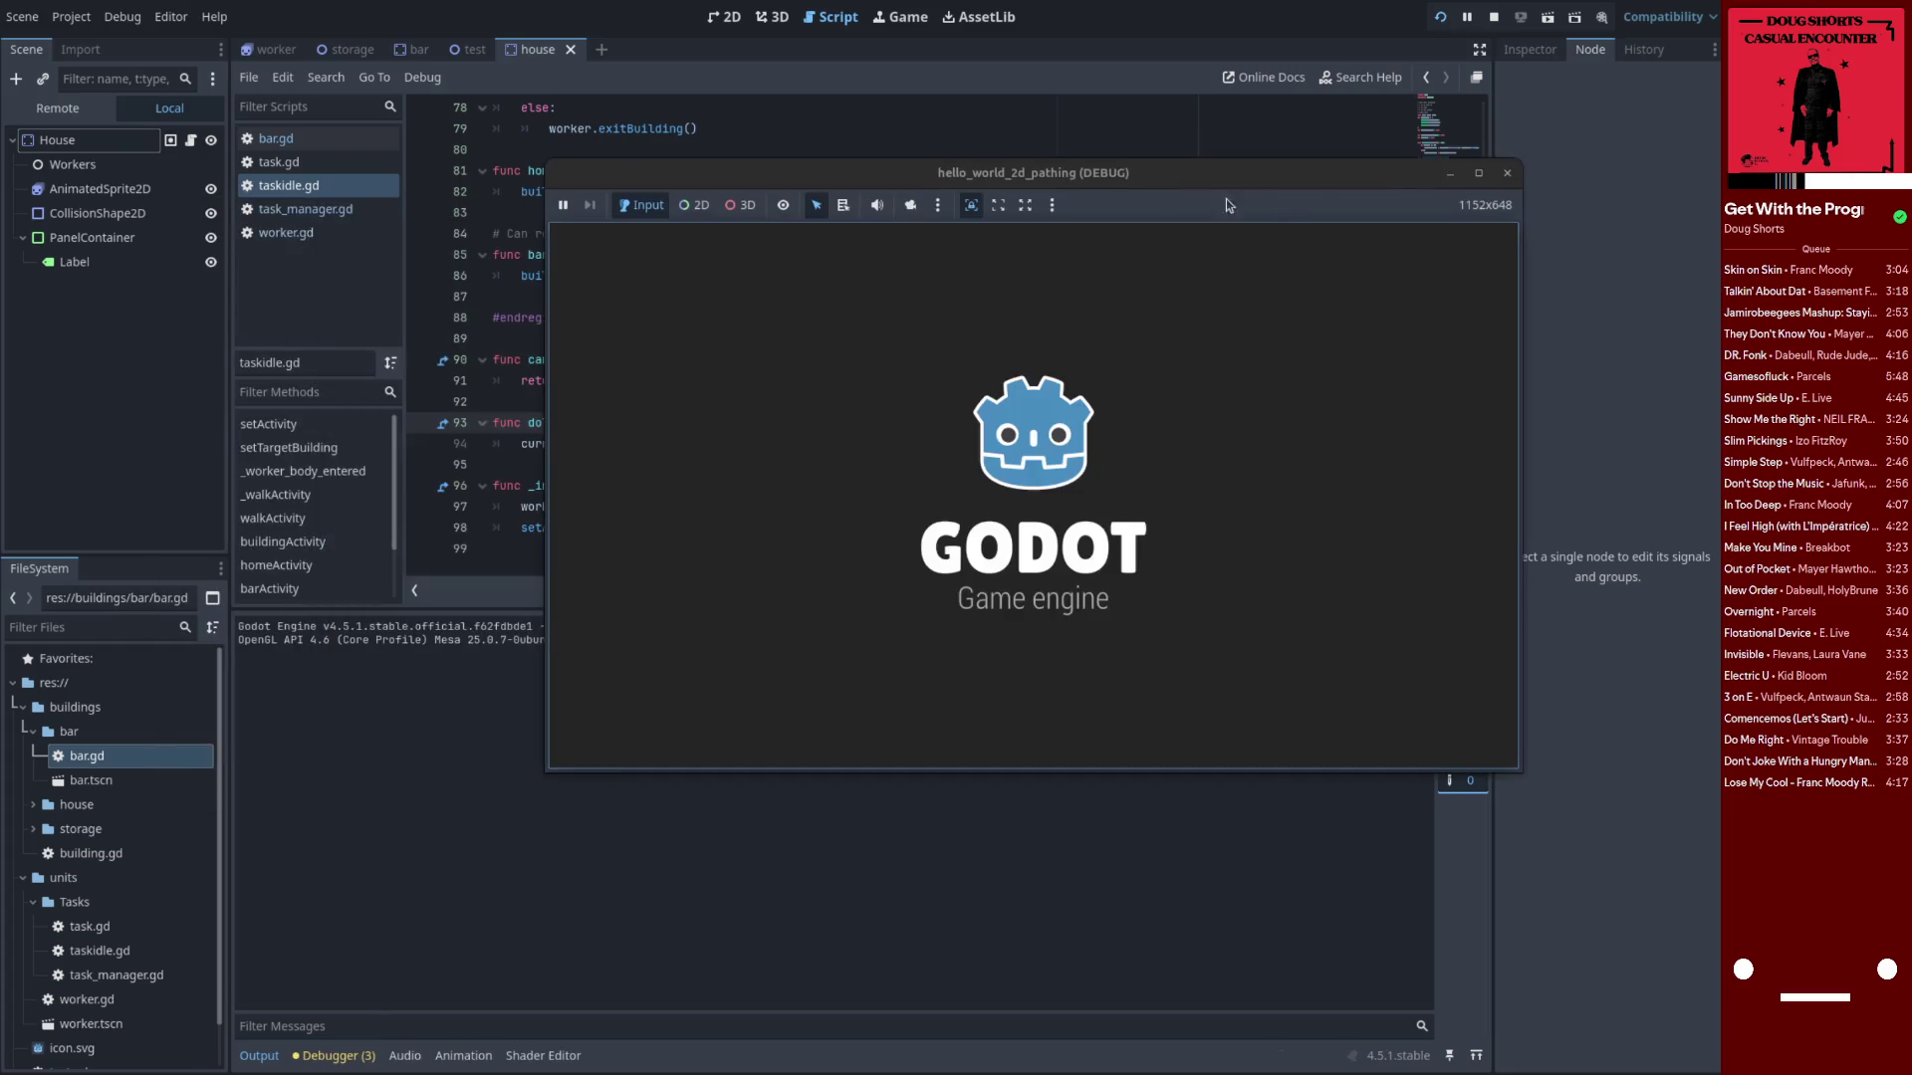
left_click(1502, 174)
Stop the session, run the project once more, then quit the editor with Ctrl+Q and confirm
left_click(1490, 19)
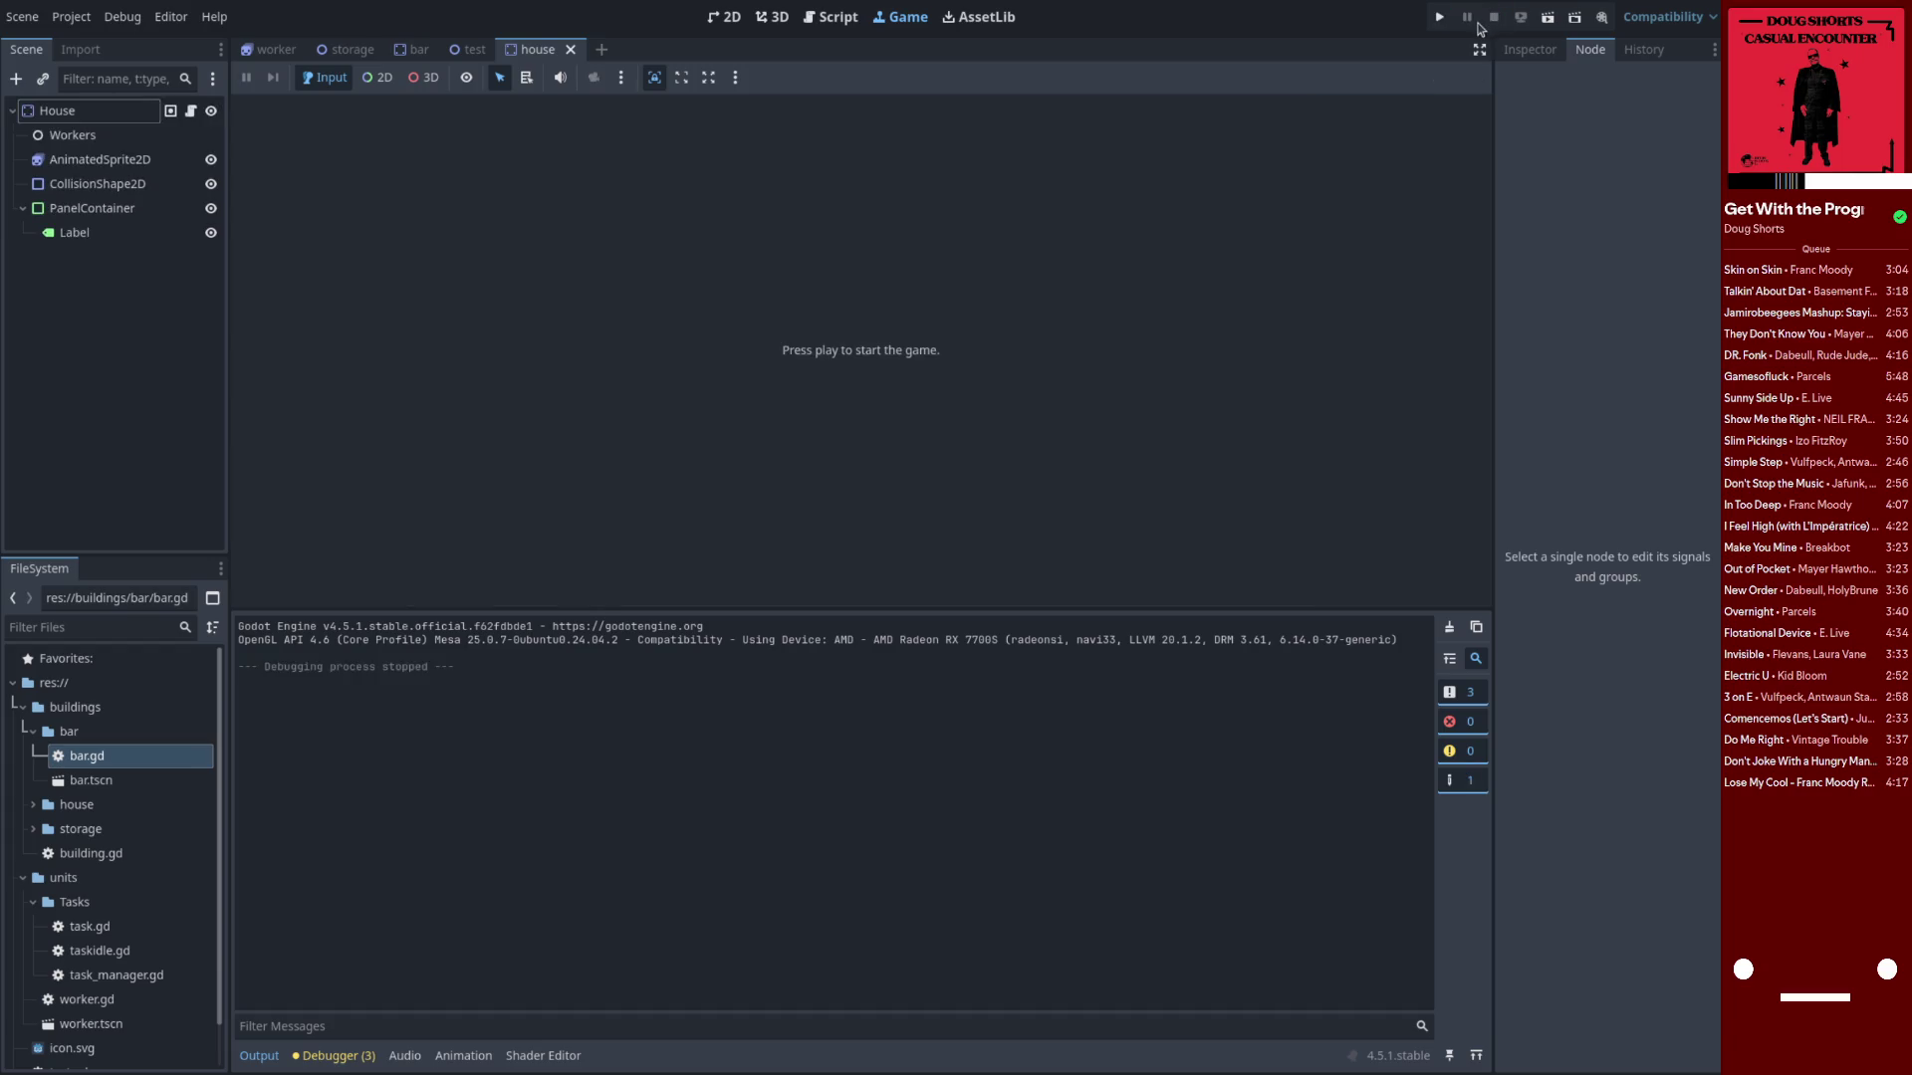
left_click(1446, 22)
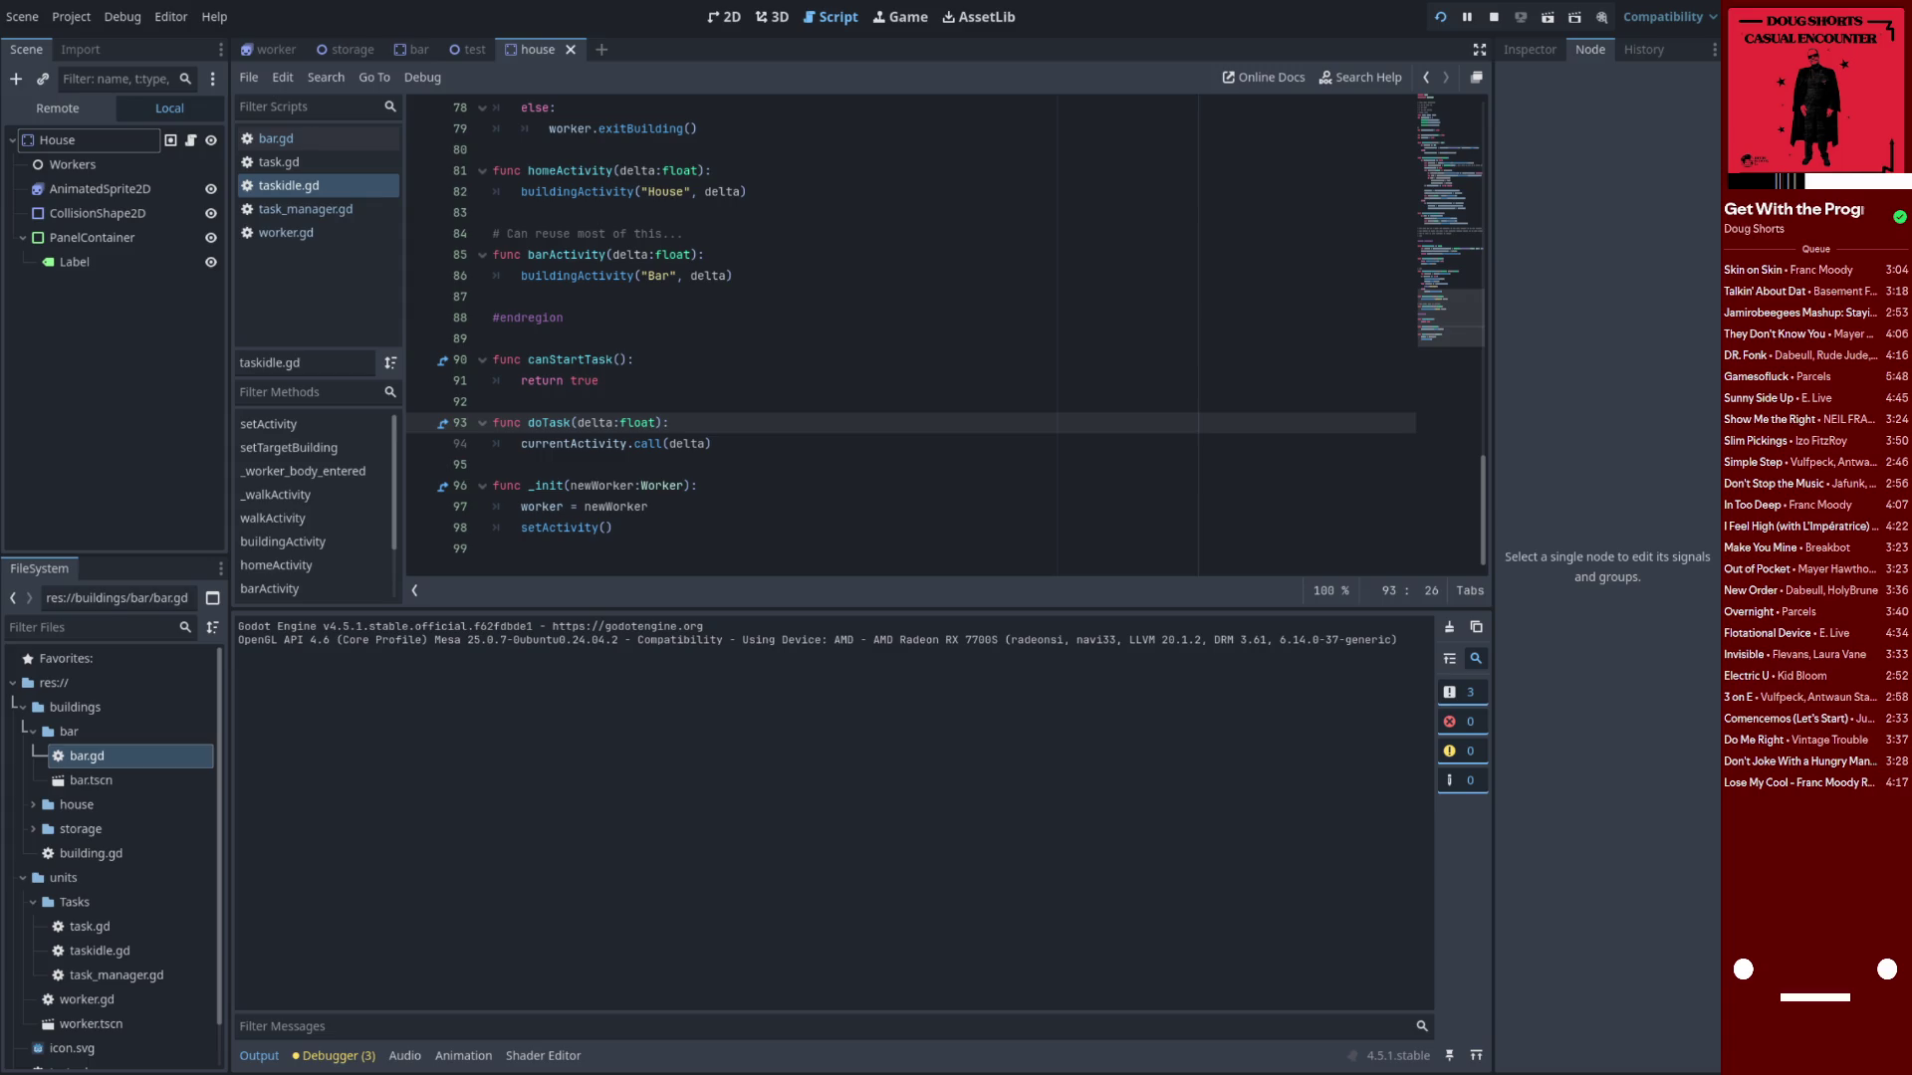
key("ctrl+q")
left_click(940, 558)
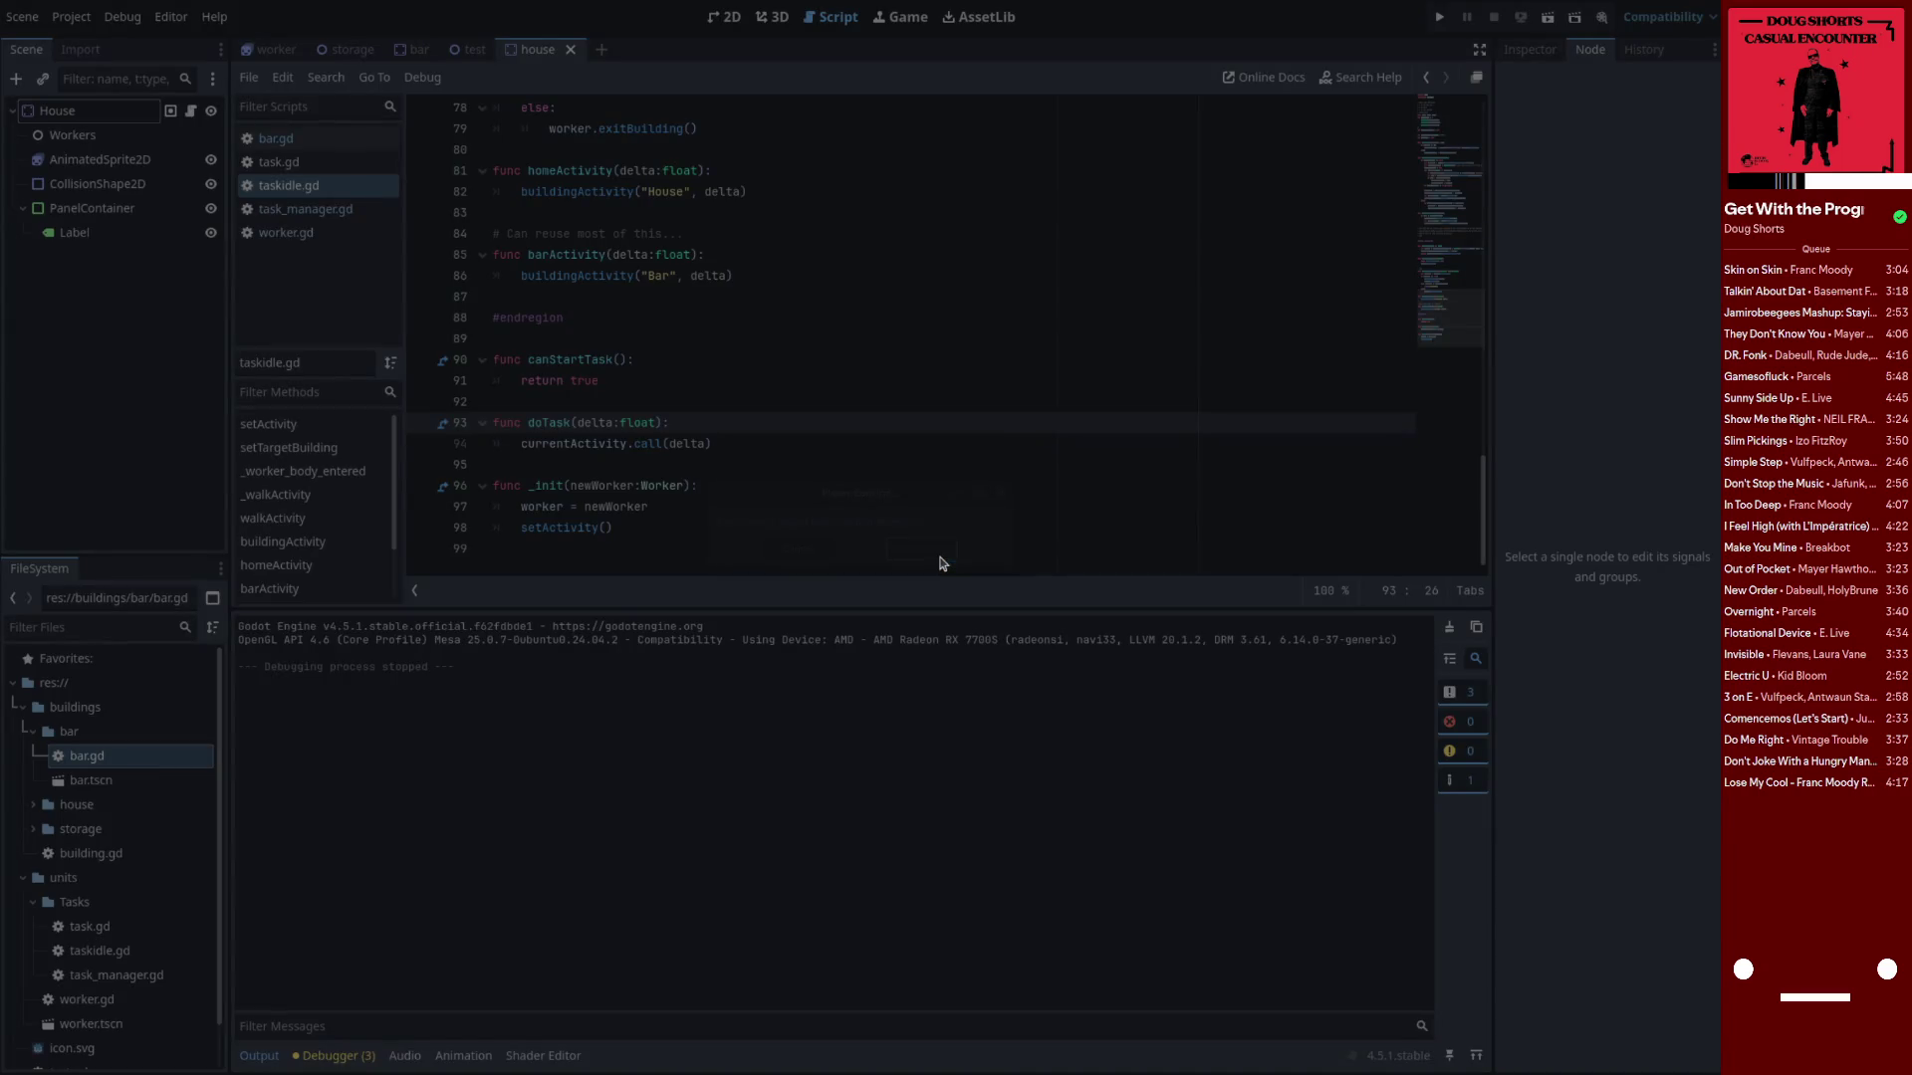
key("super+d")
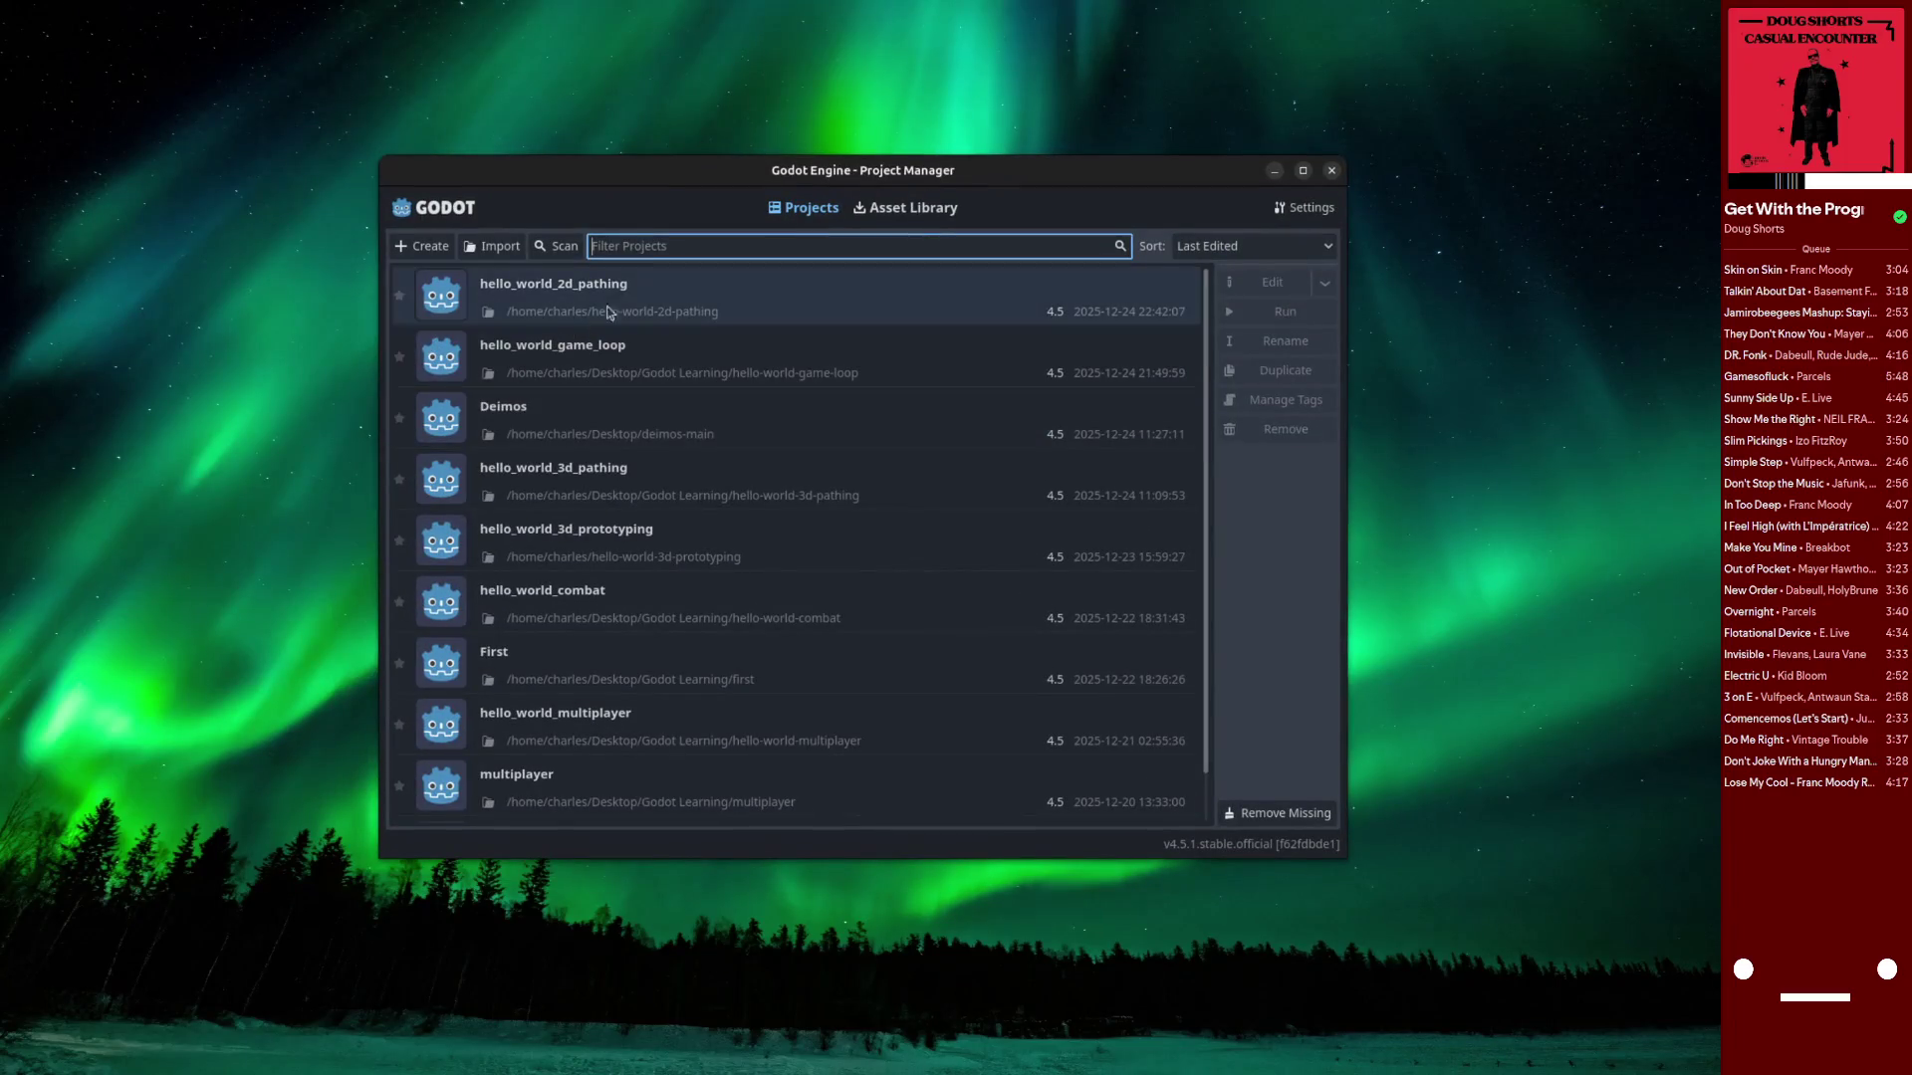
Reopen the hello_world_2d_pathing project from the Project Manager
double_click(632, 301)
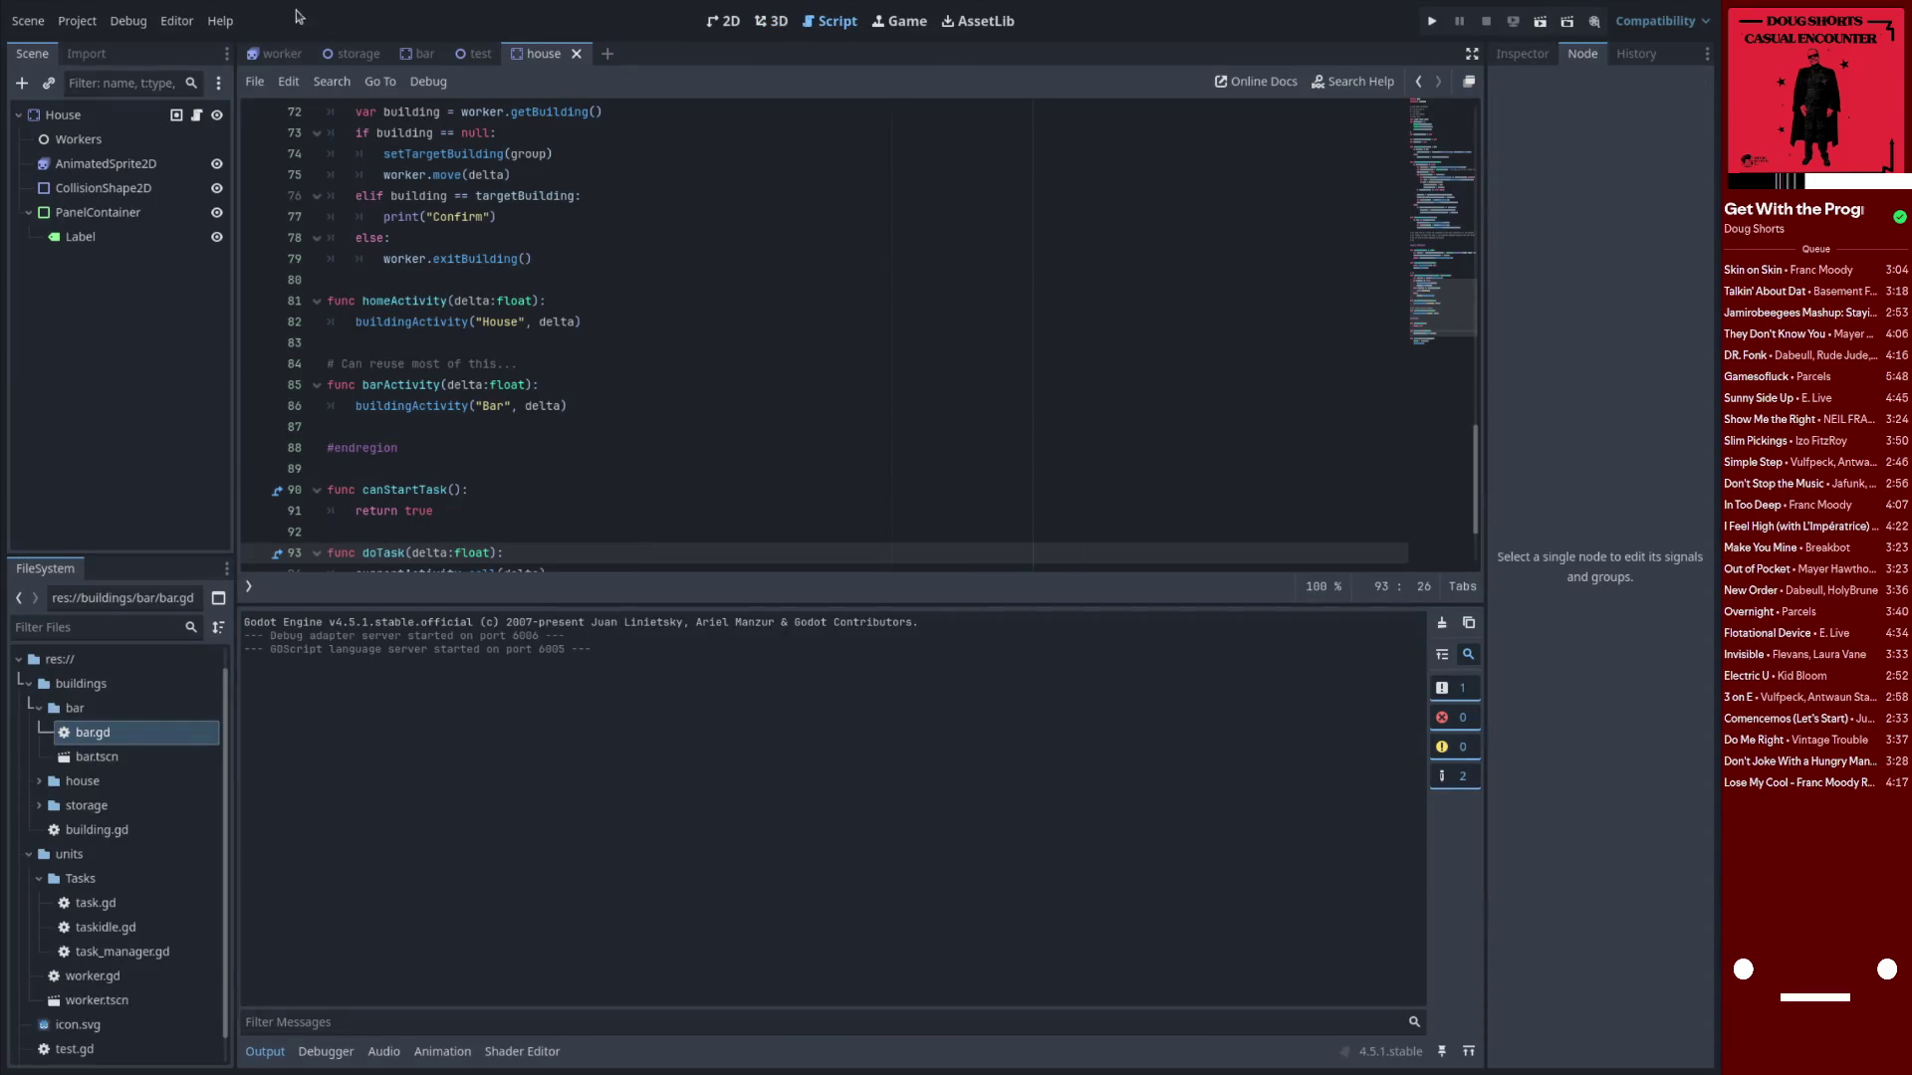
left_click(179, 22)
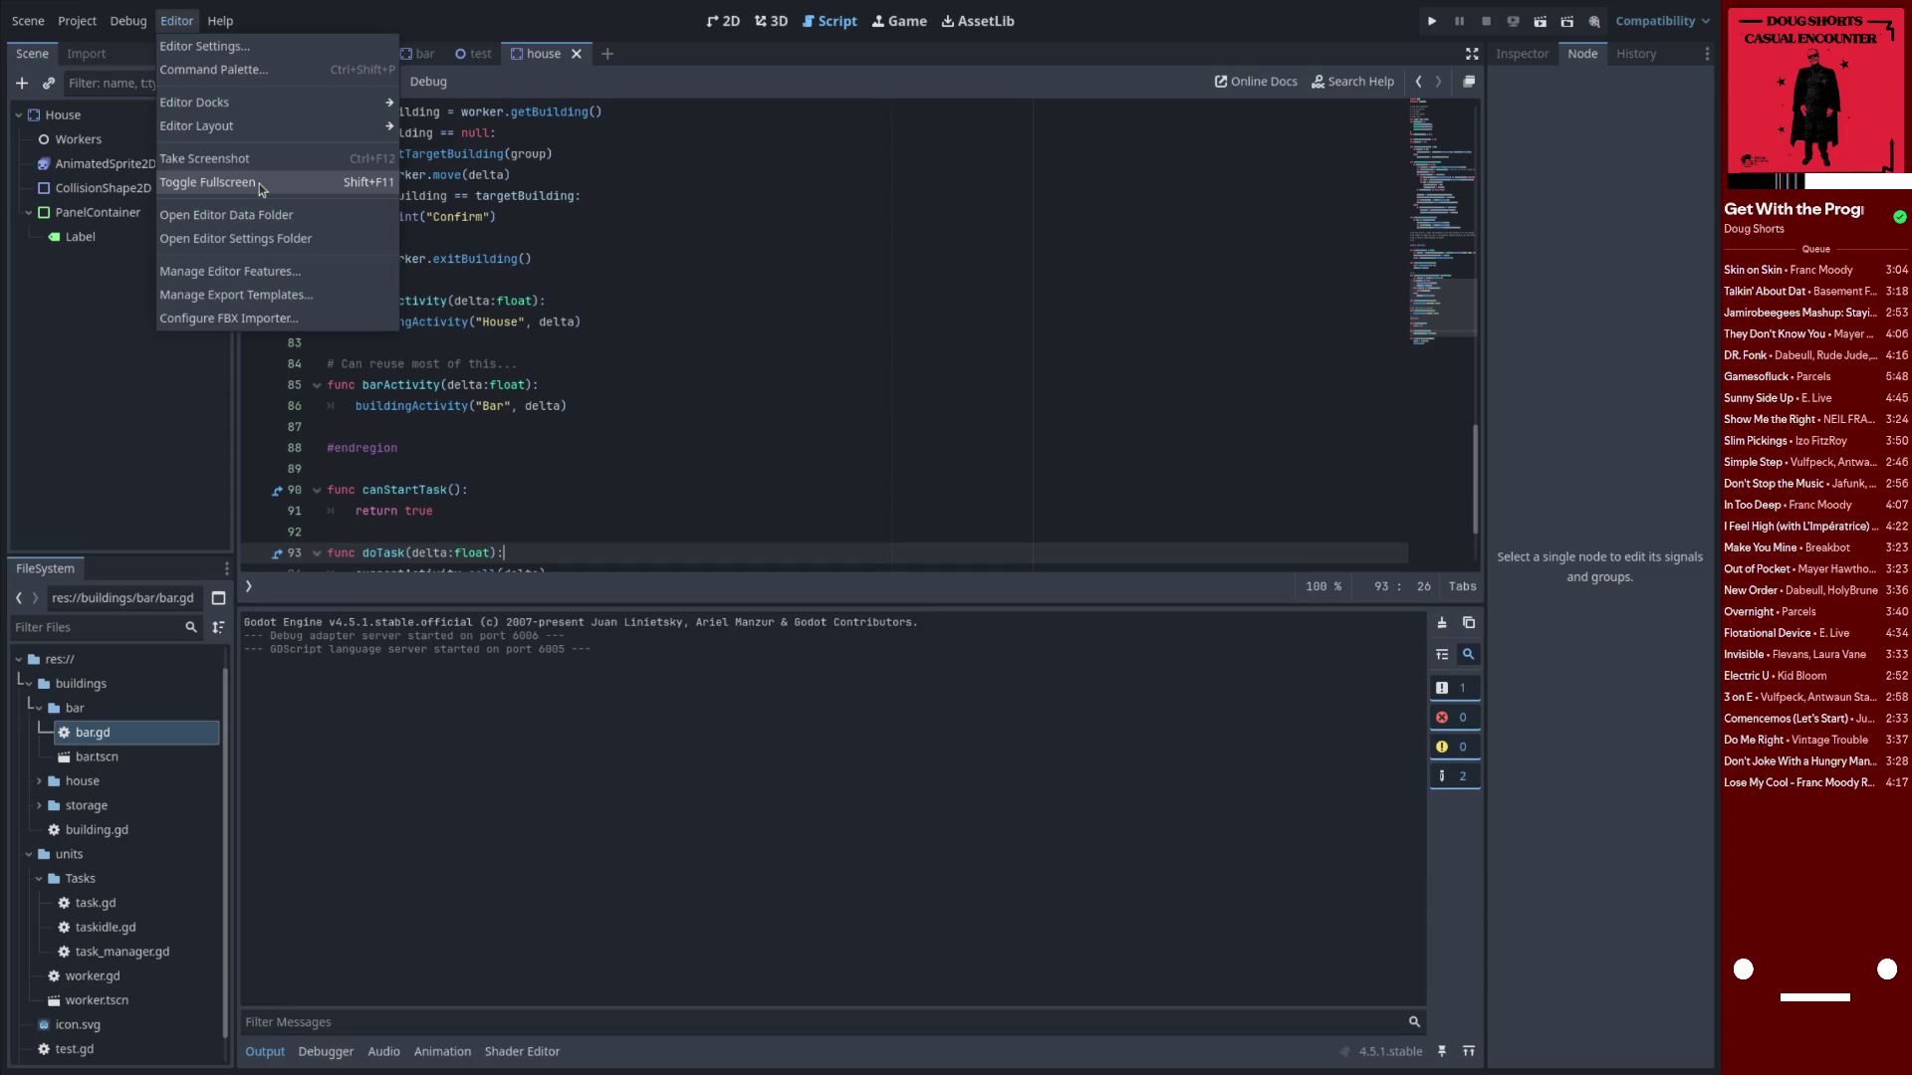
left_click(702, 405)
left_click(704, 405)
scroll(697, 408, "down", 2)
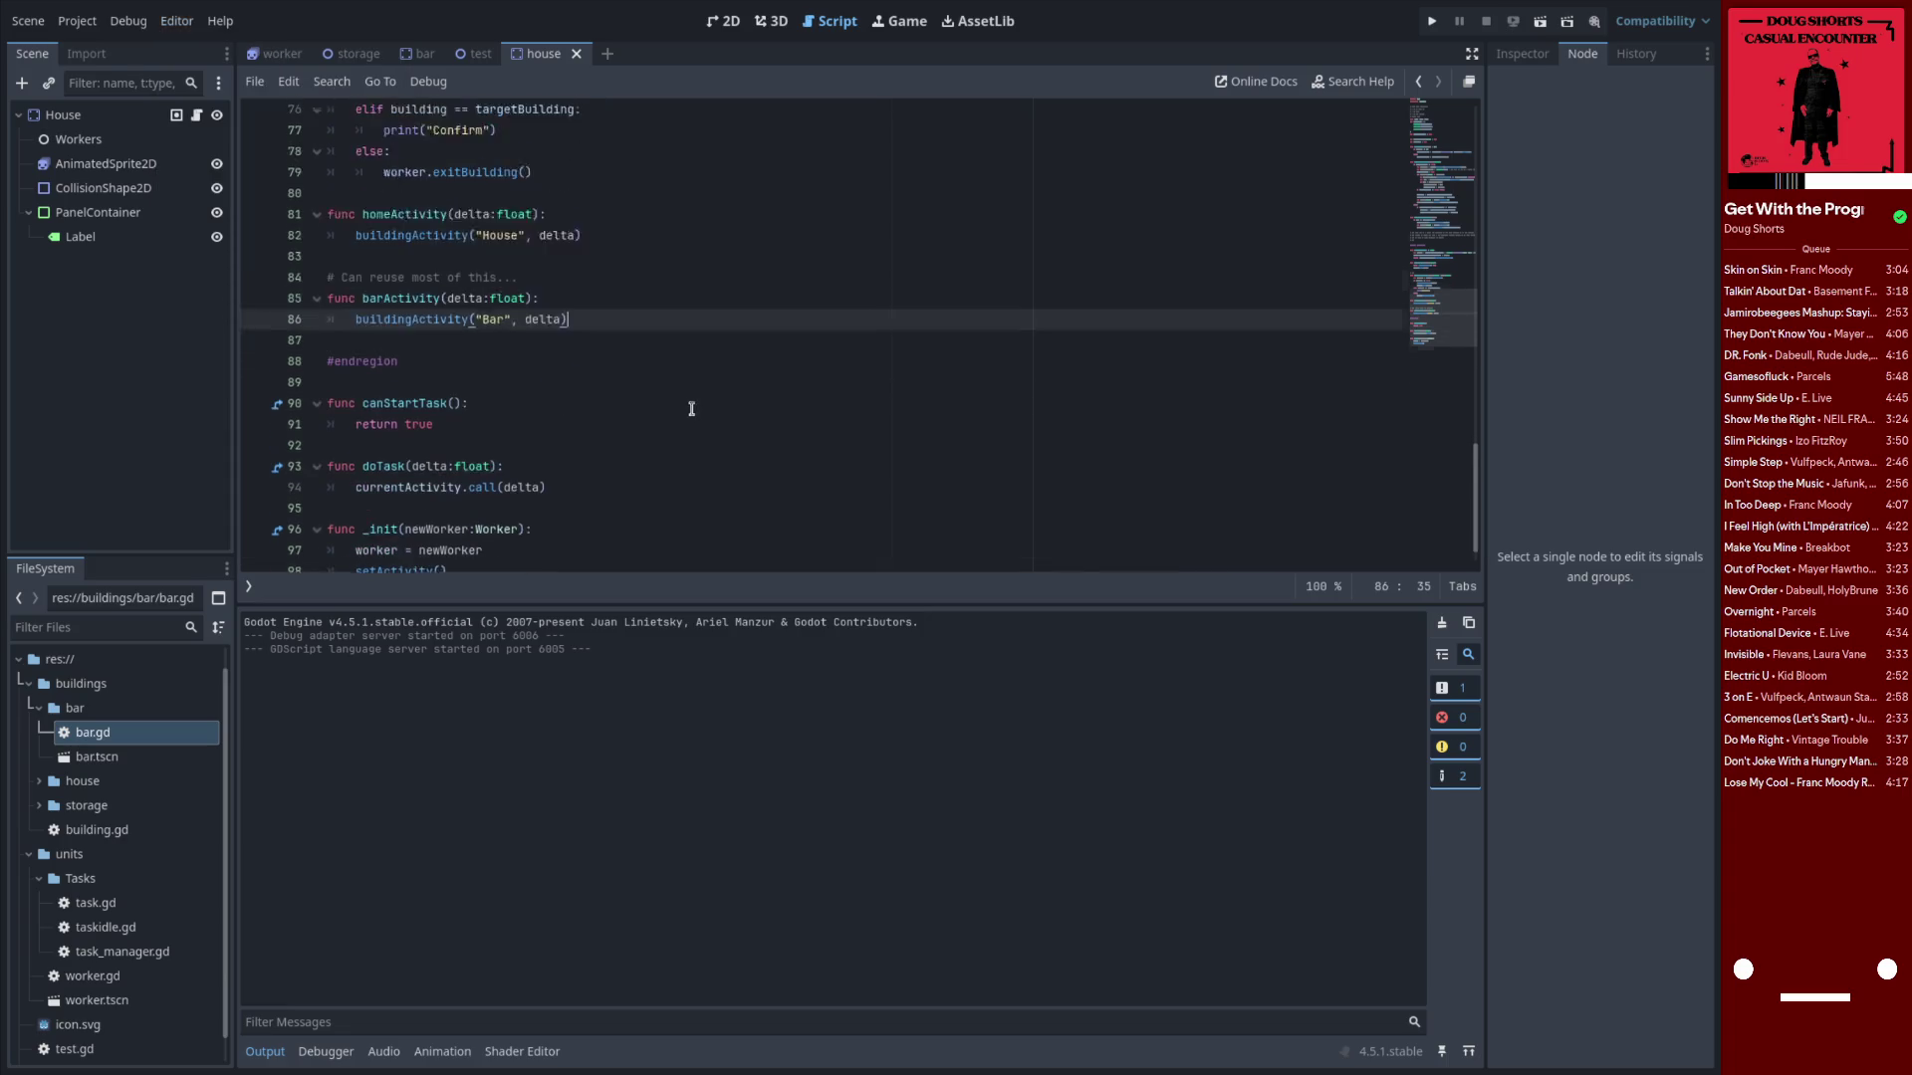
Test-run the game until it prints 'Confirm' repeatedly, then stop it and return to taskidle.gd
left_click(1432, 20)
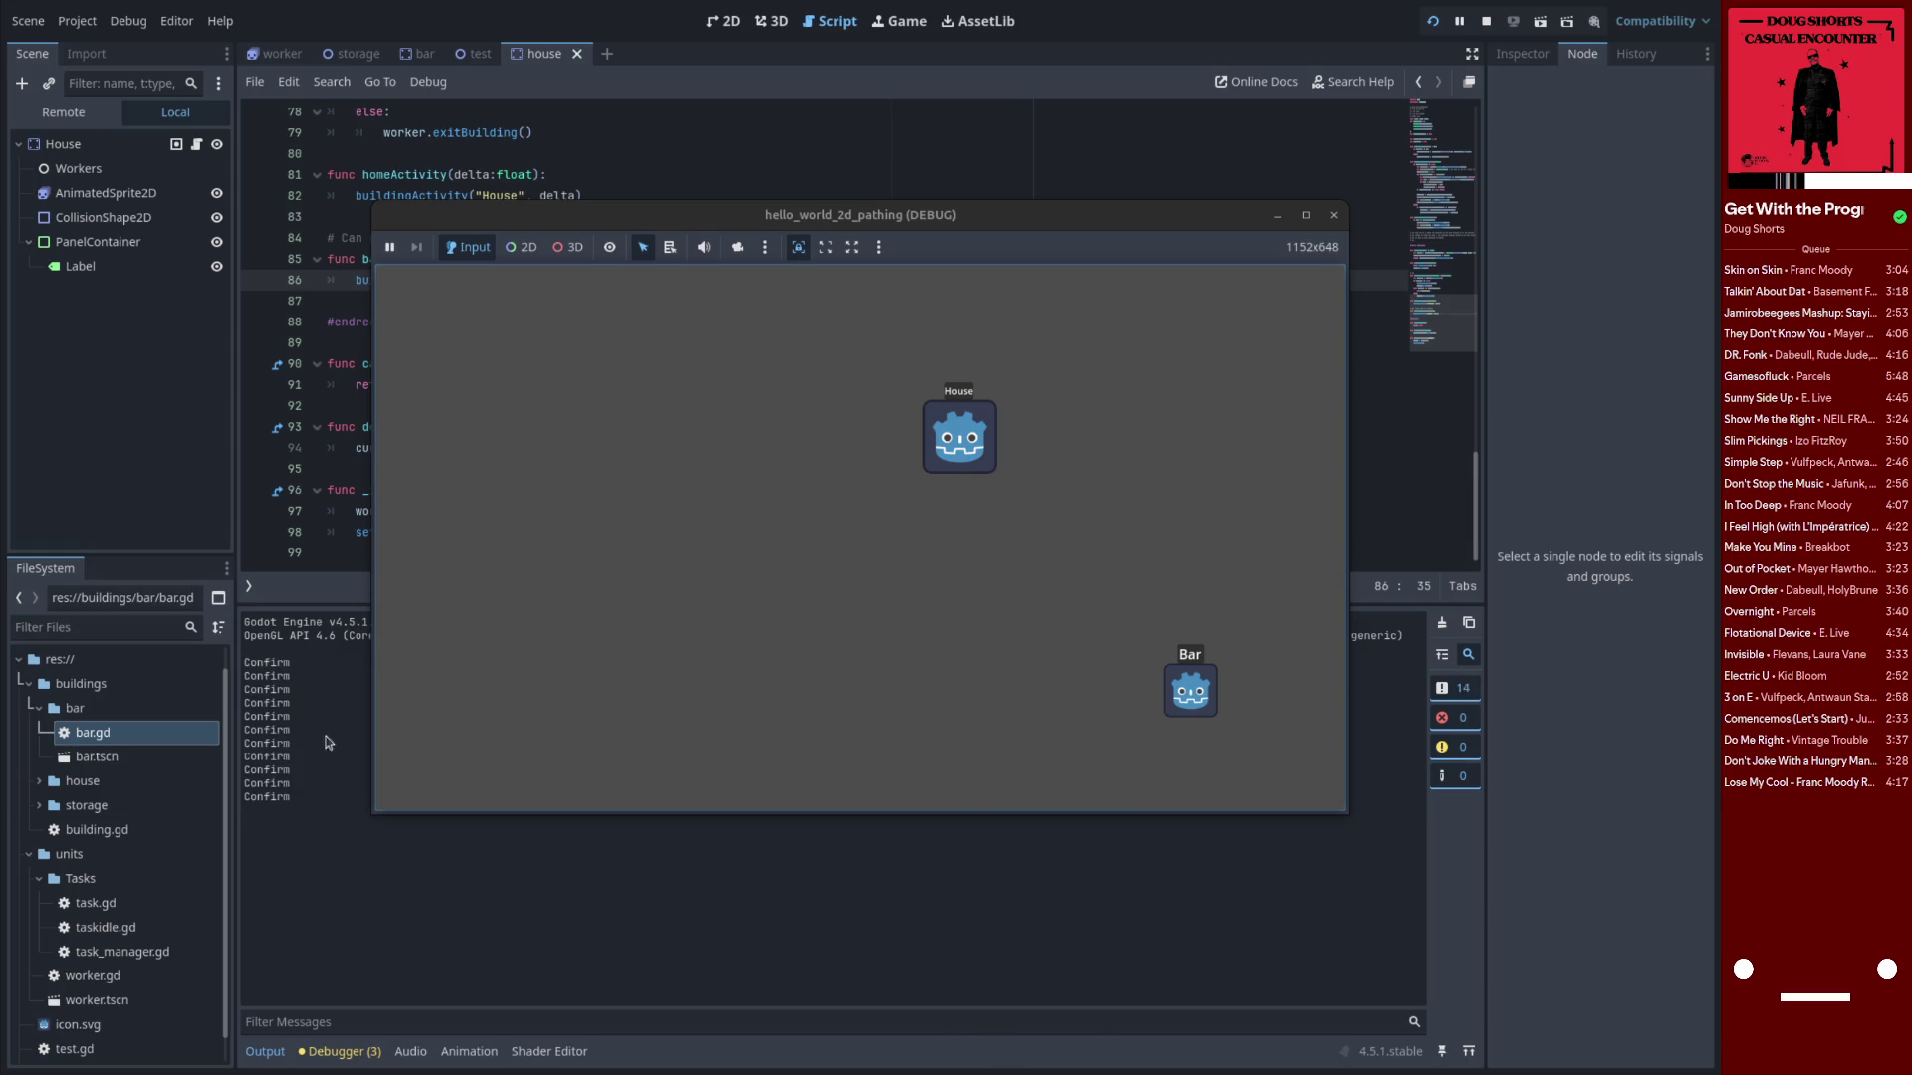
left_click(1334, 216)
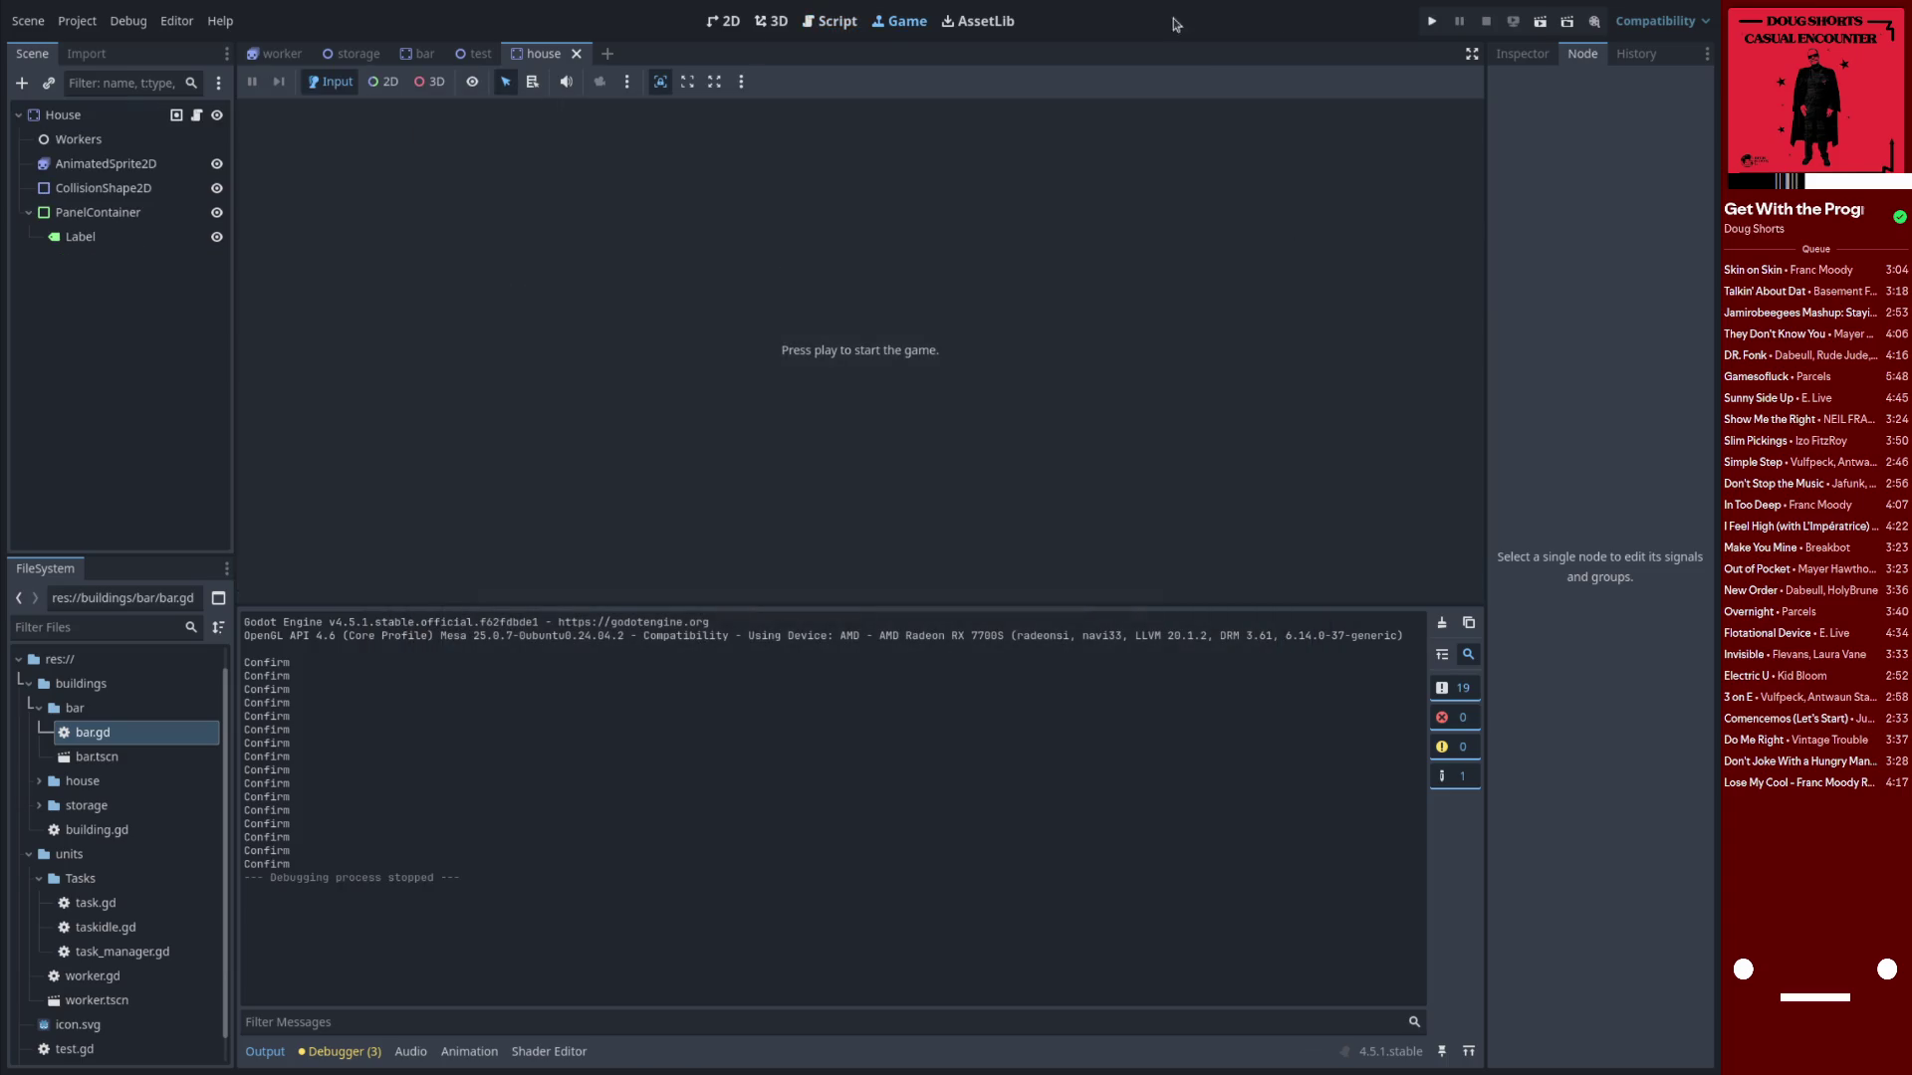
left_click(839, 21)
scroll(713, 406, "up", 5)
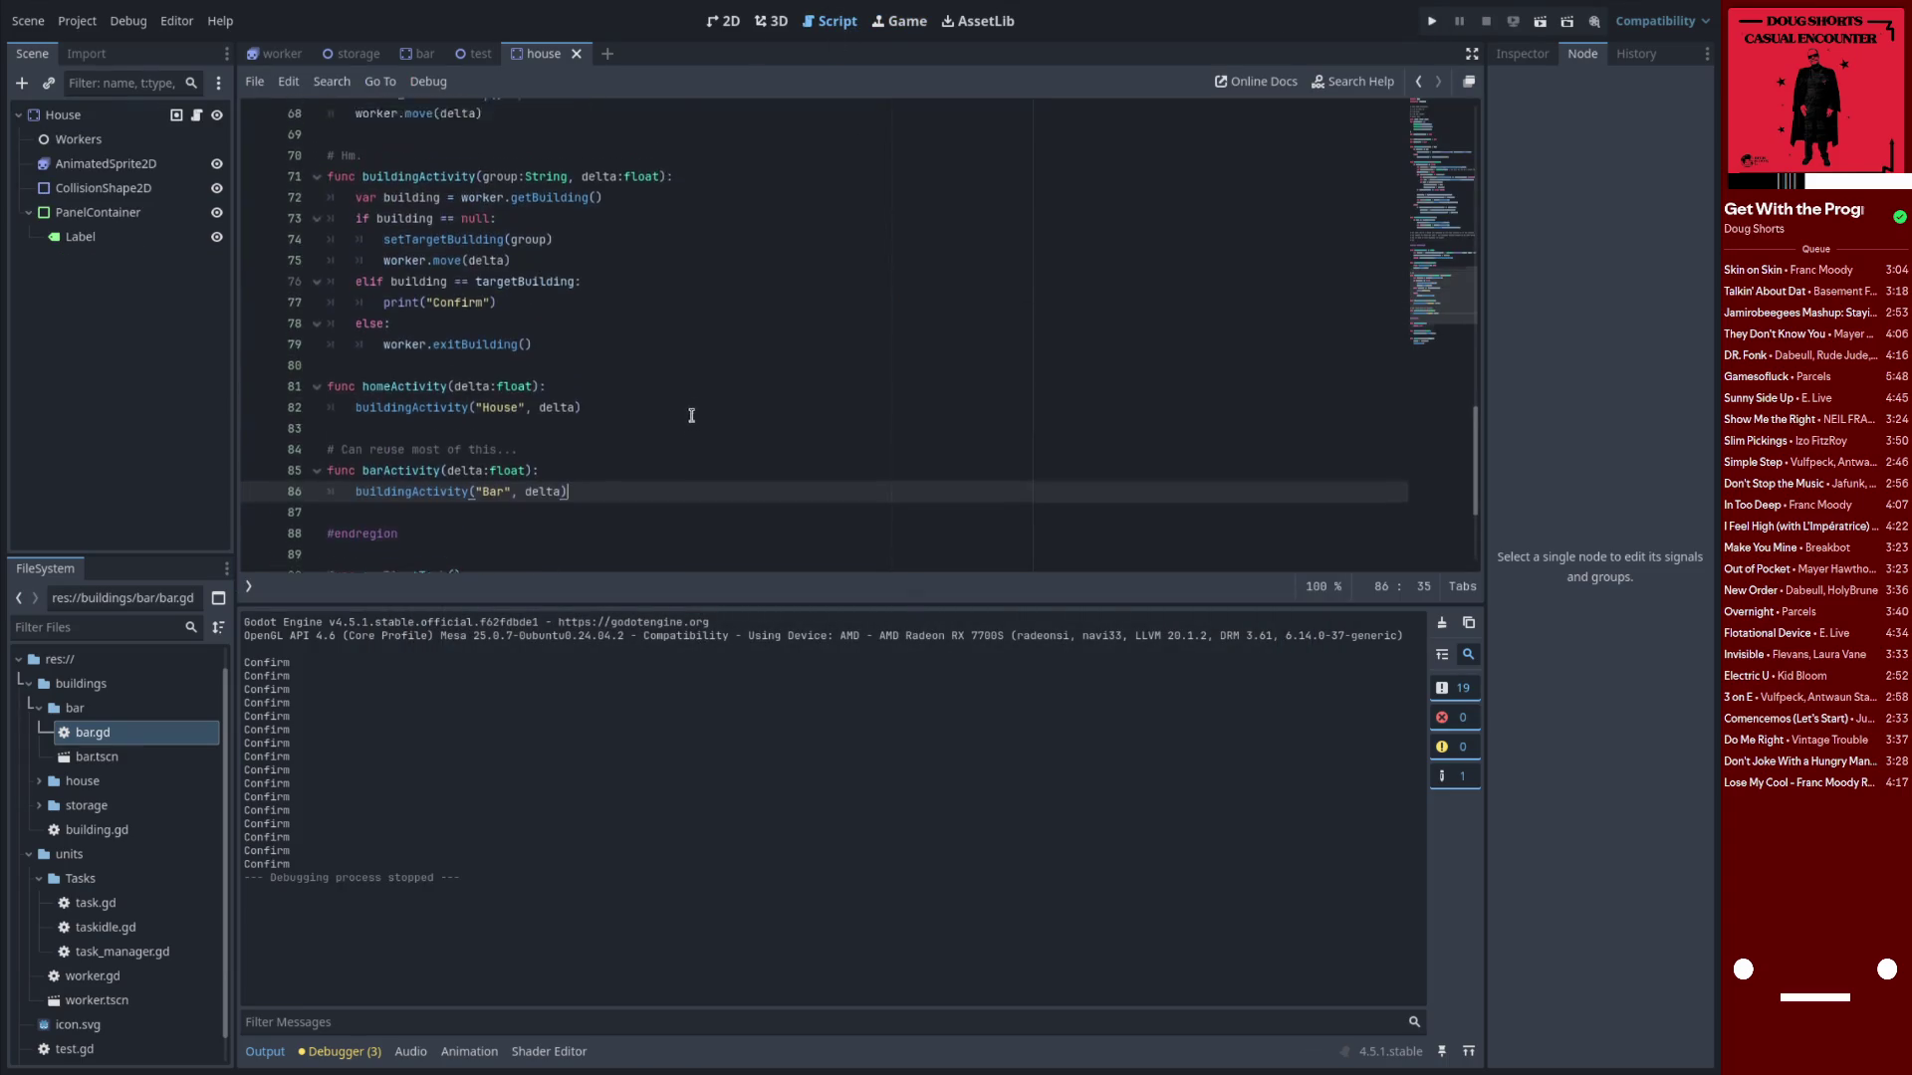
scroll(527, 428, "up", 3)
scroll(527, 429, "down", 6)
scroll(527, 429, "up", 10)
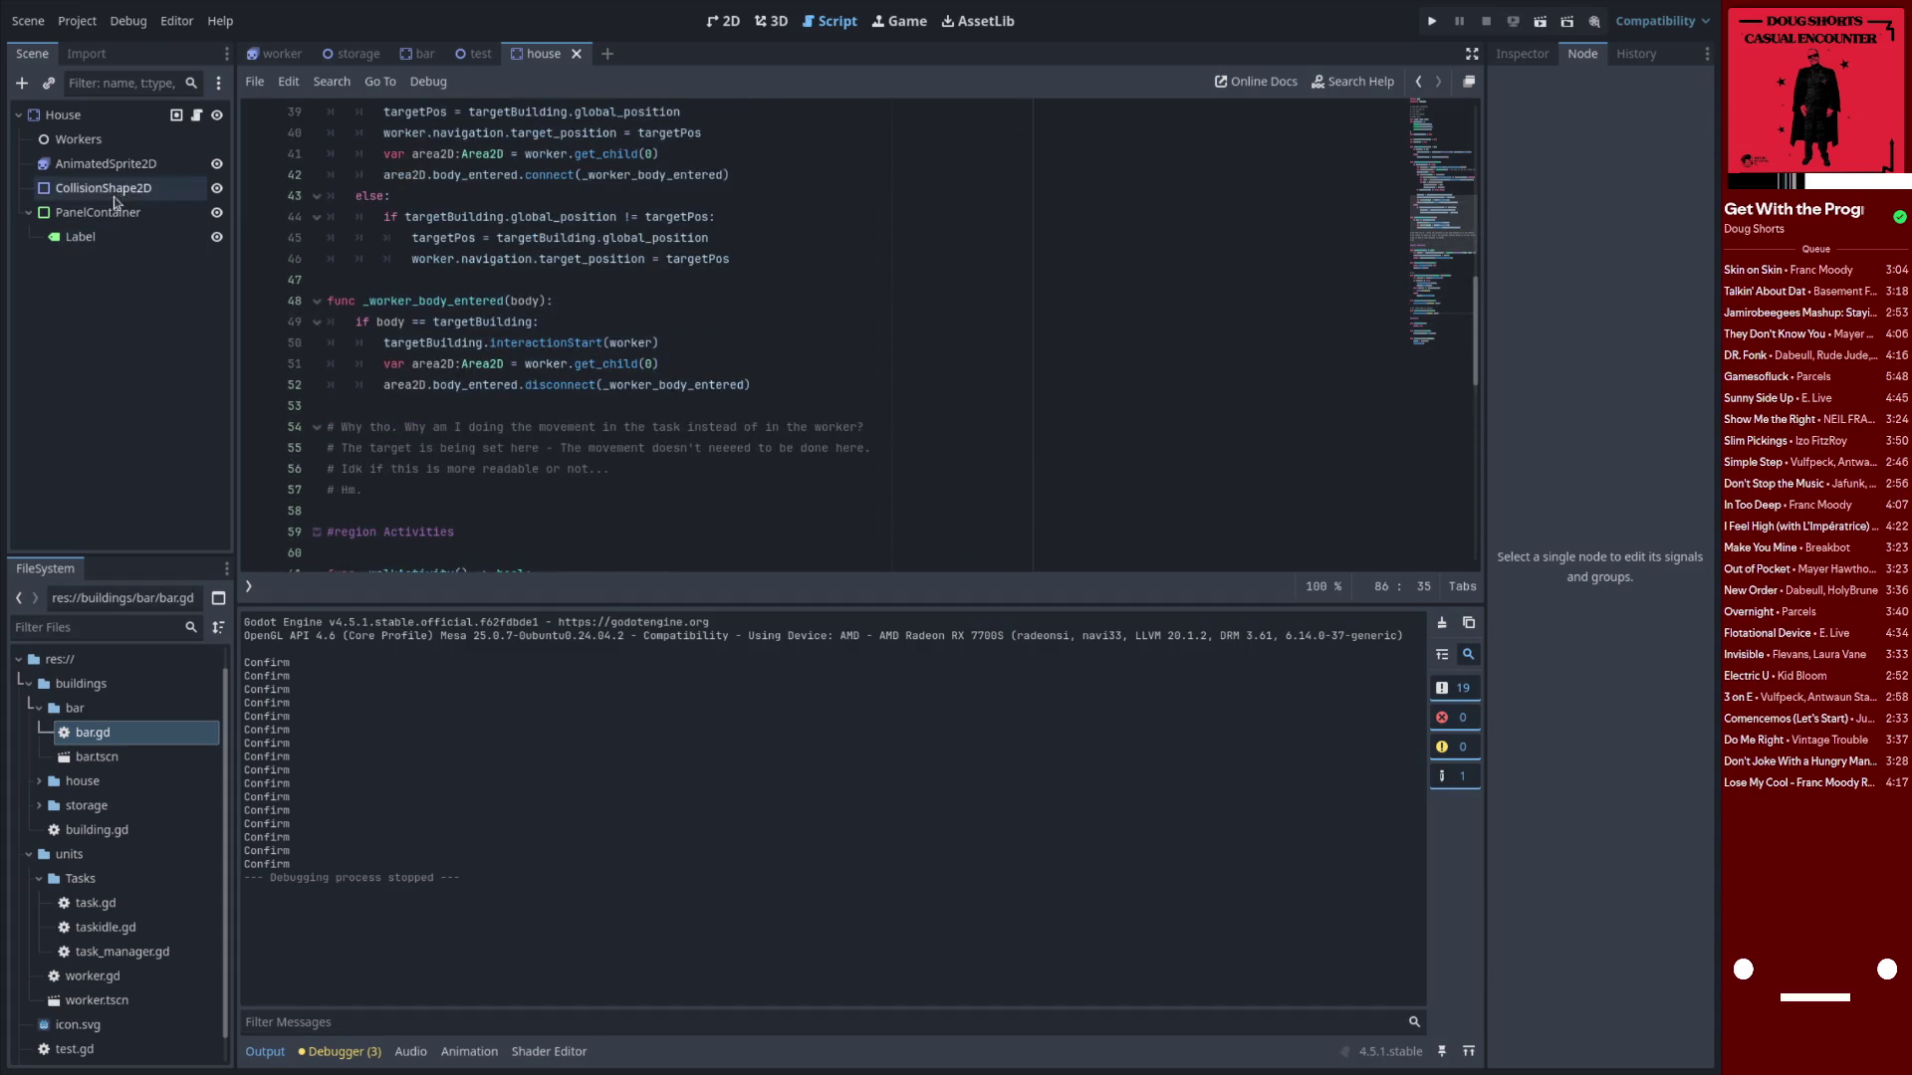
left_click(839, 21)
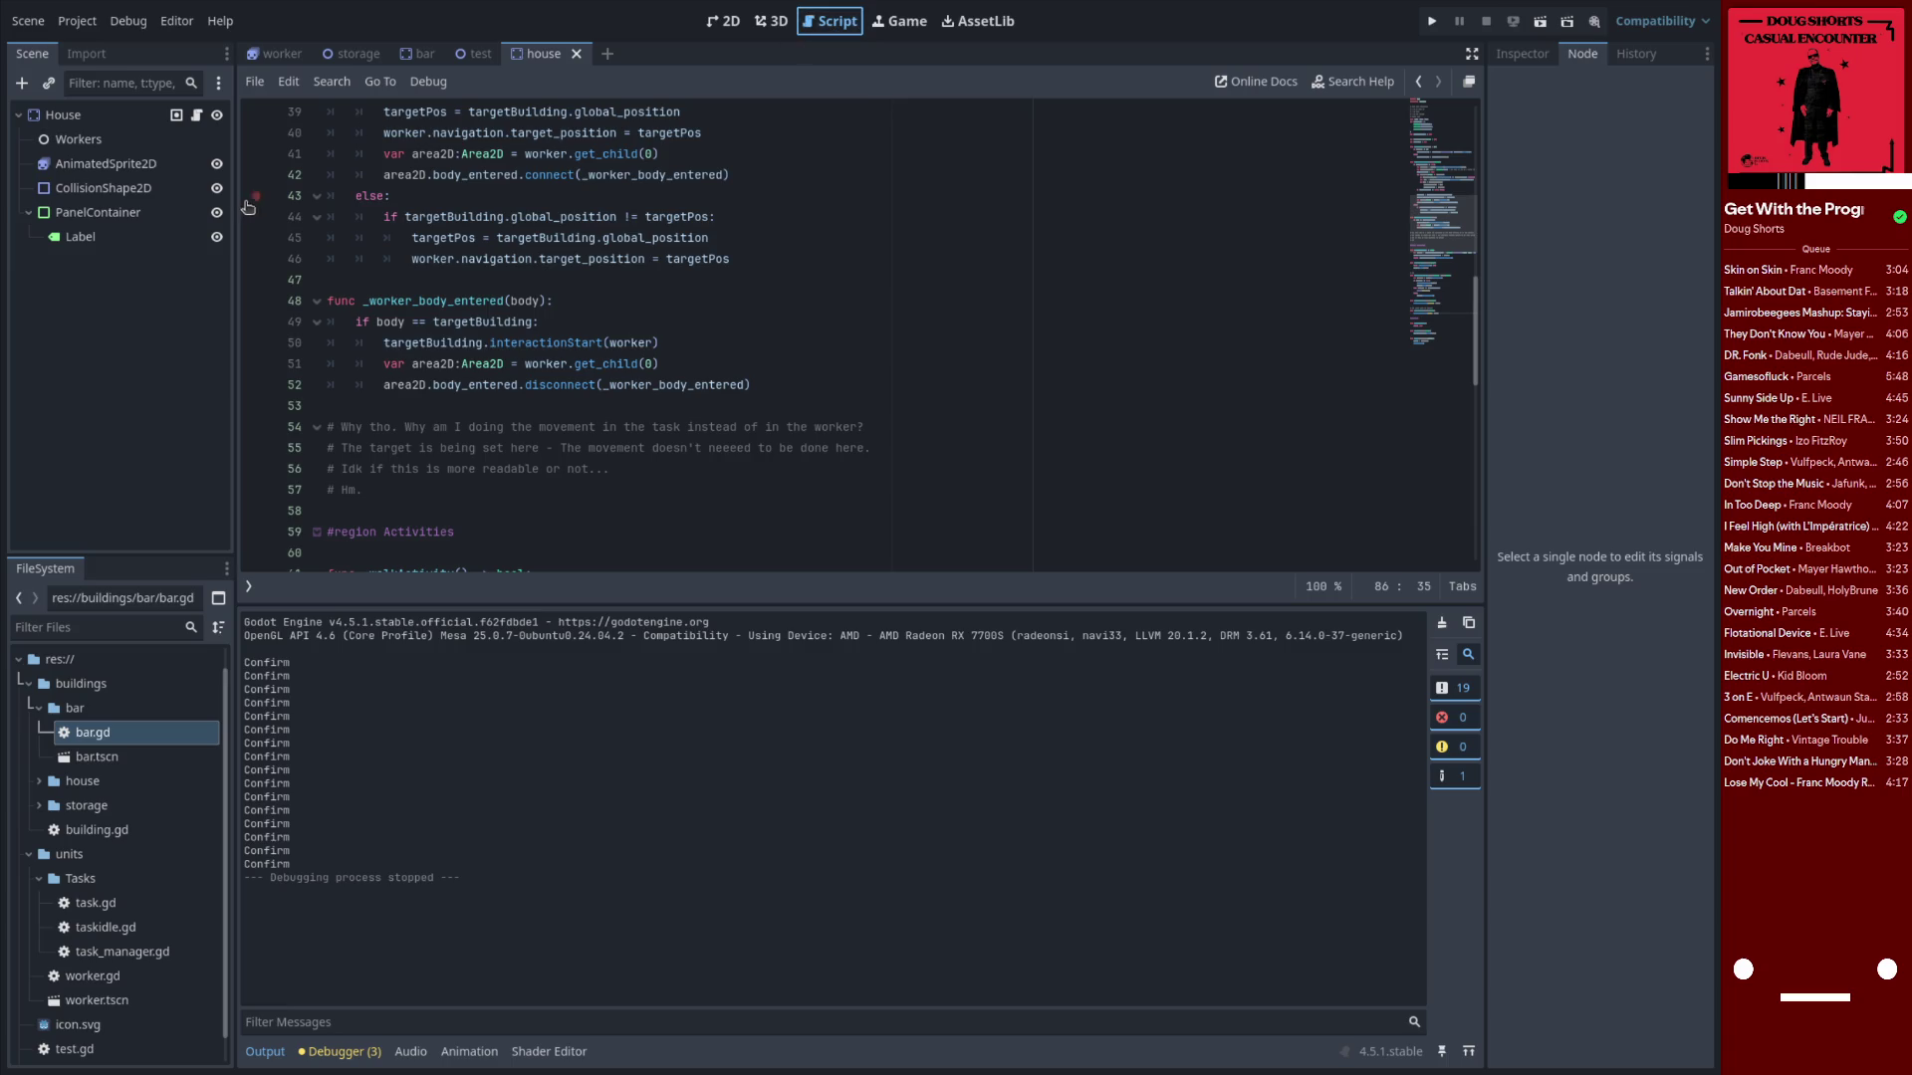
Show the scripts list, shrink the Output panel, and browse task.gd, task_manager.gd, worker.gd and taskidle.gd
left_click(248, 587)
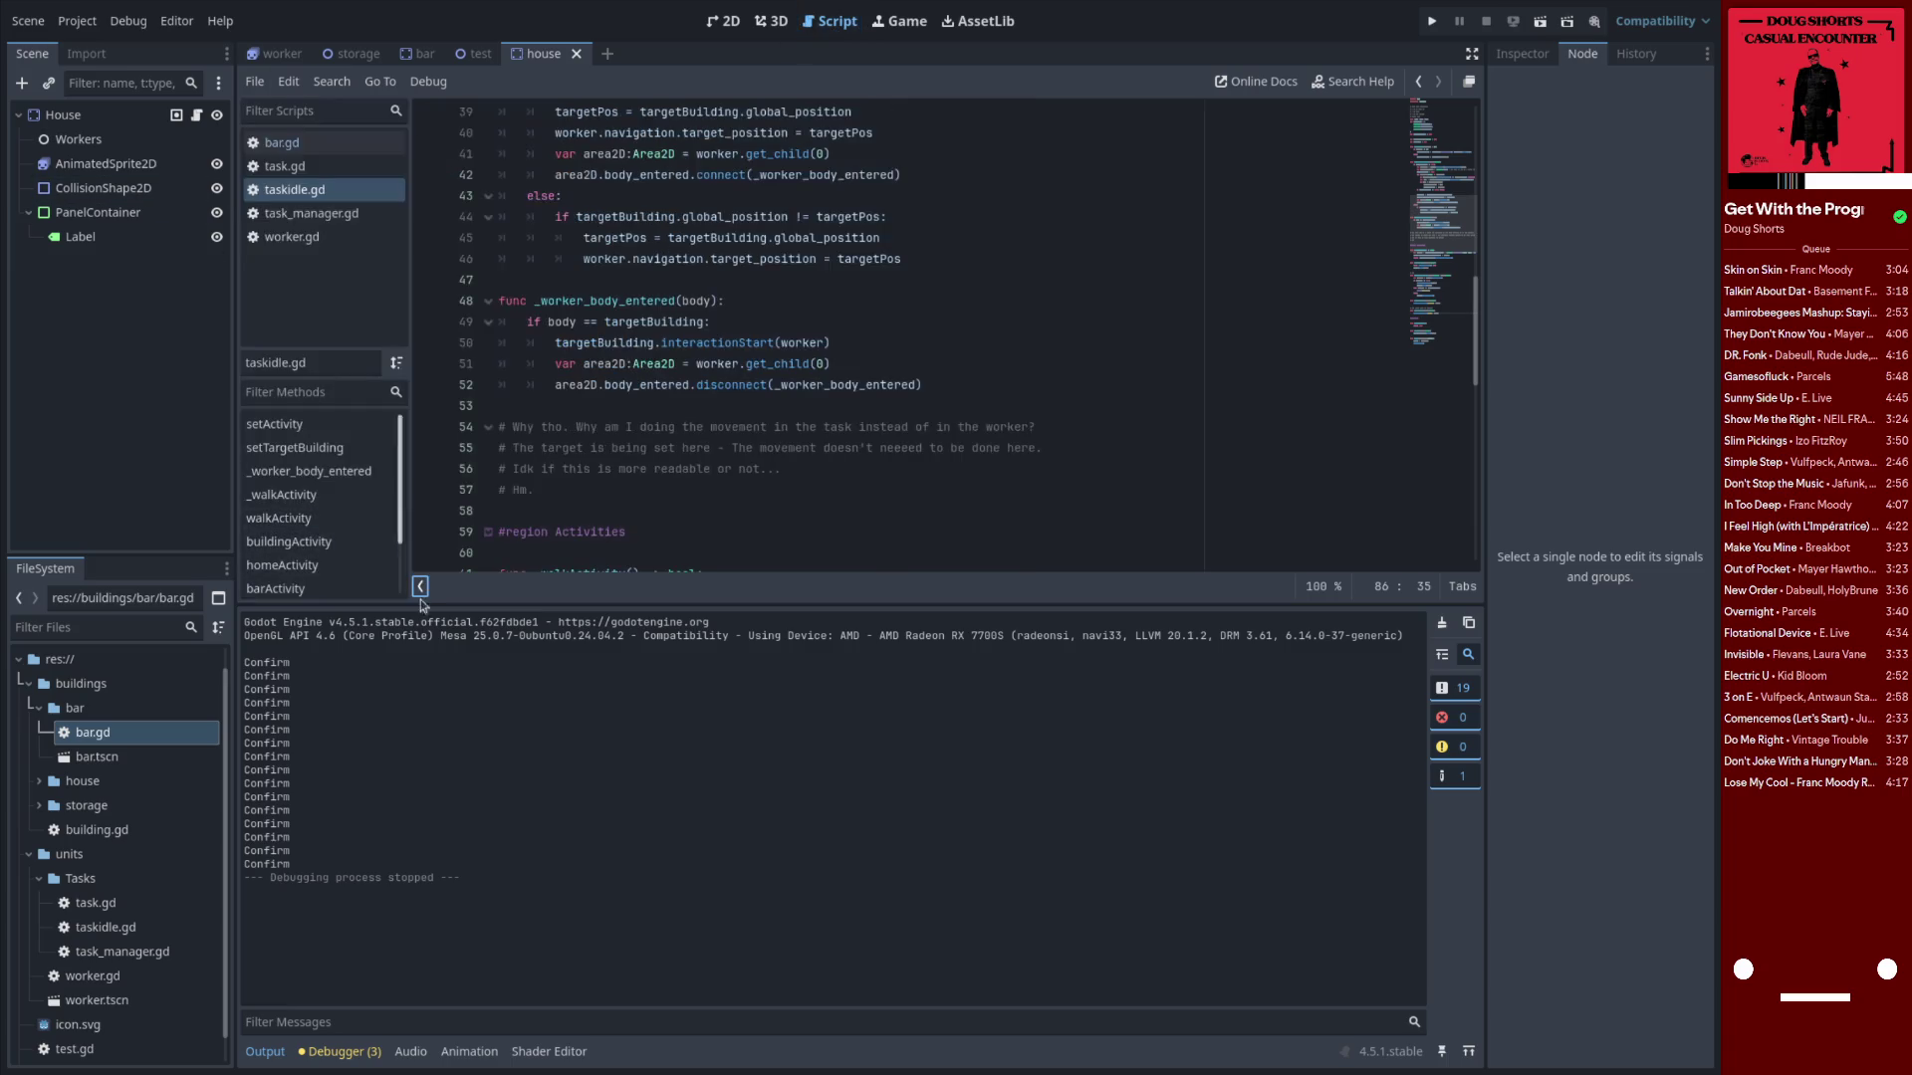
left_click_drag(490, 605, 504, 827)
left_click(313, 167)
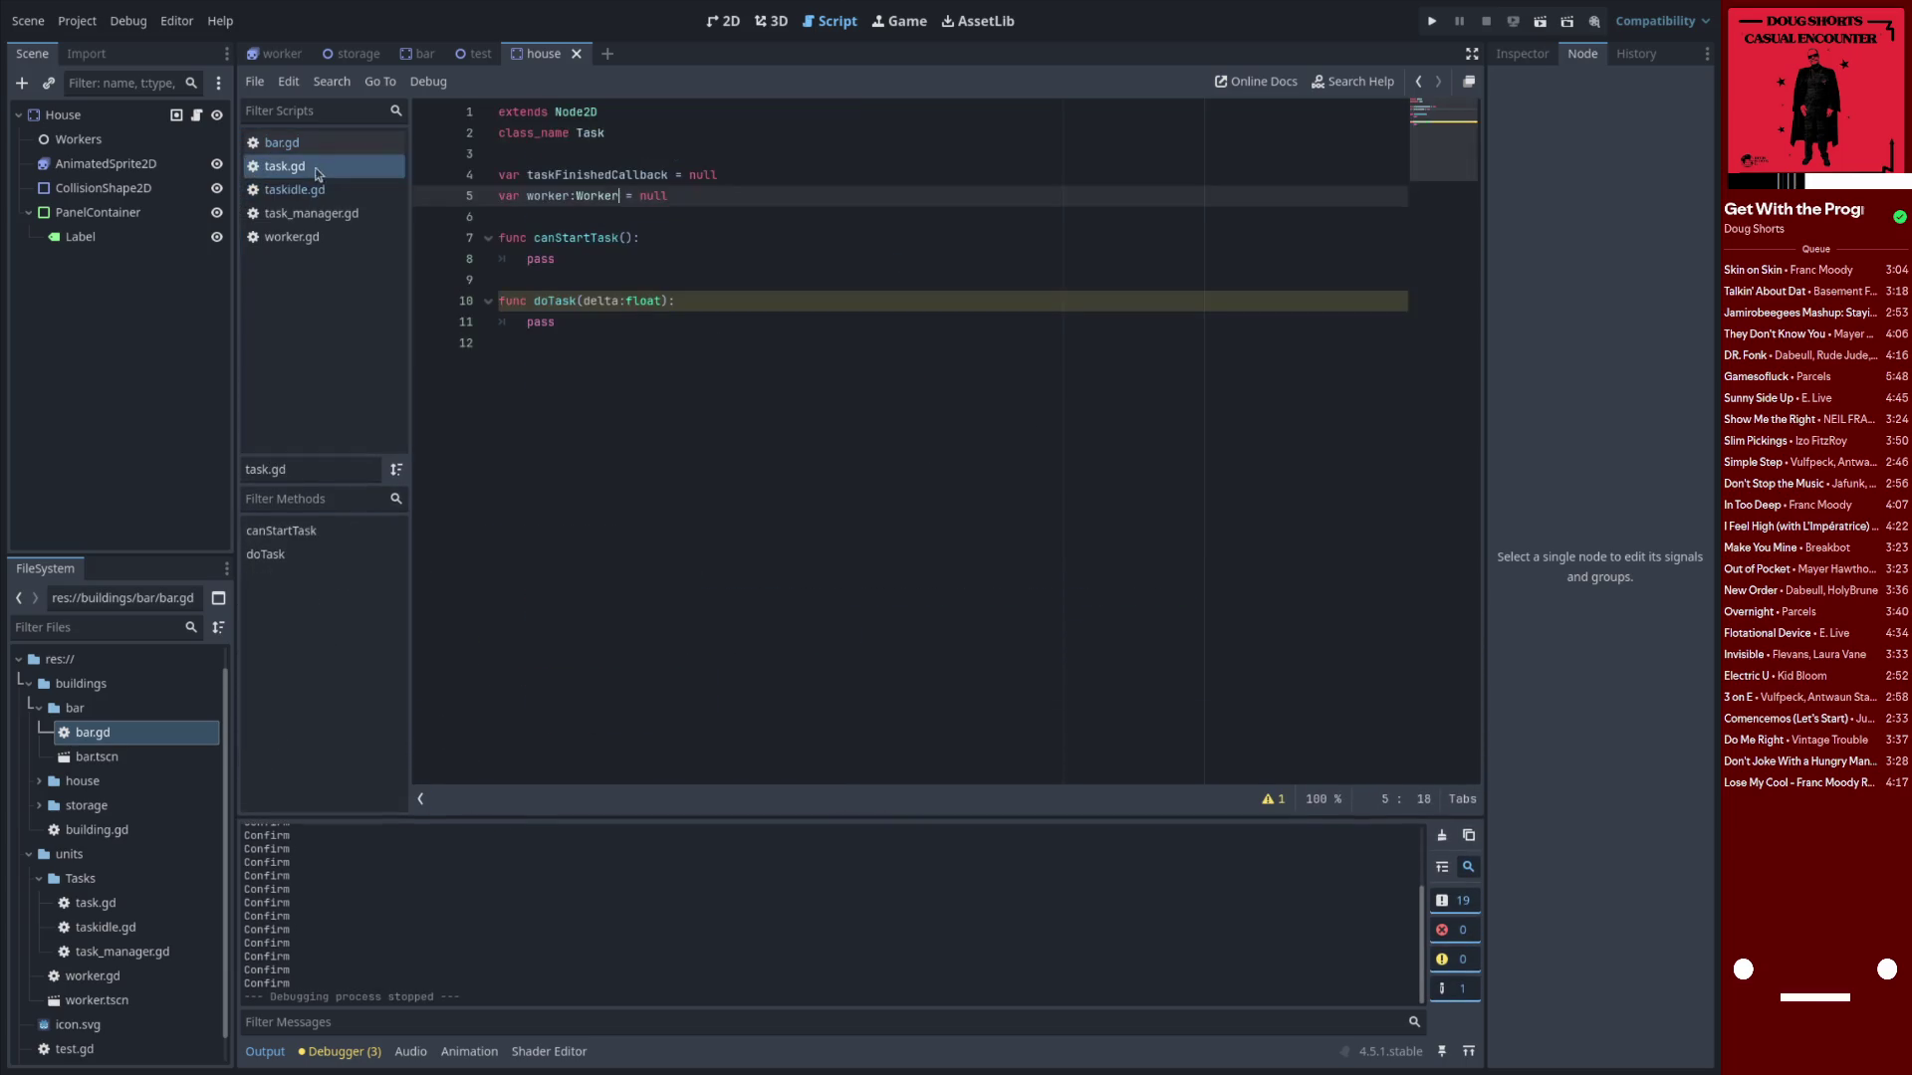
left_click(341, 213)
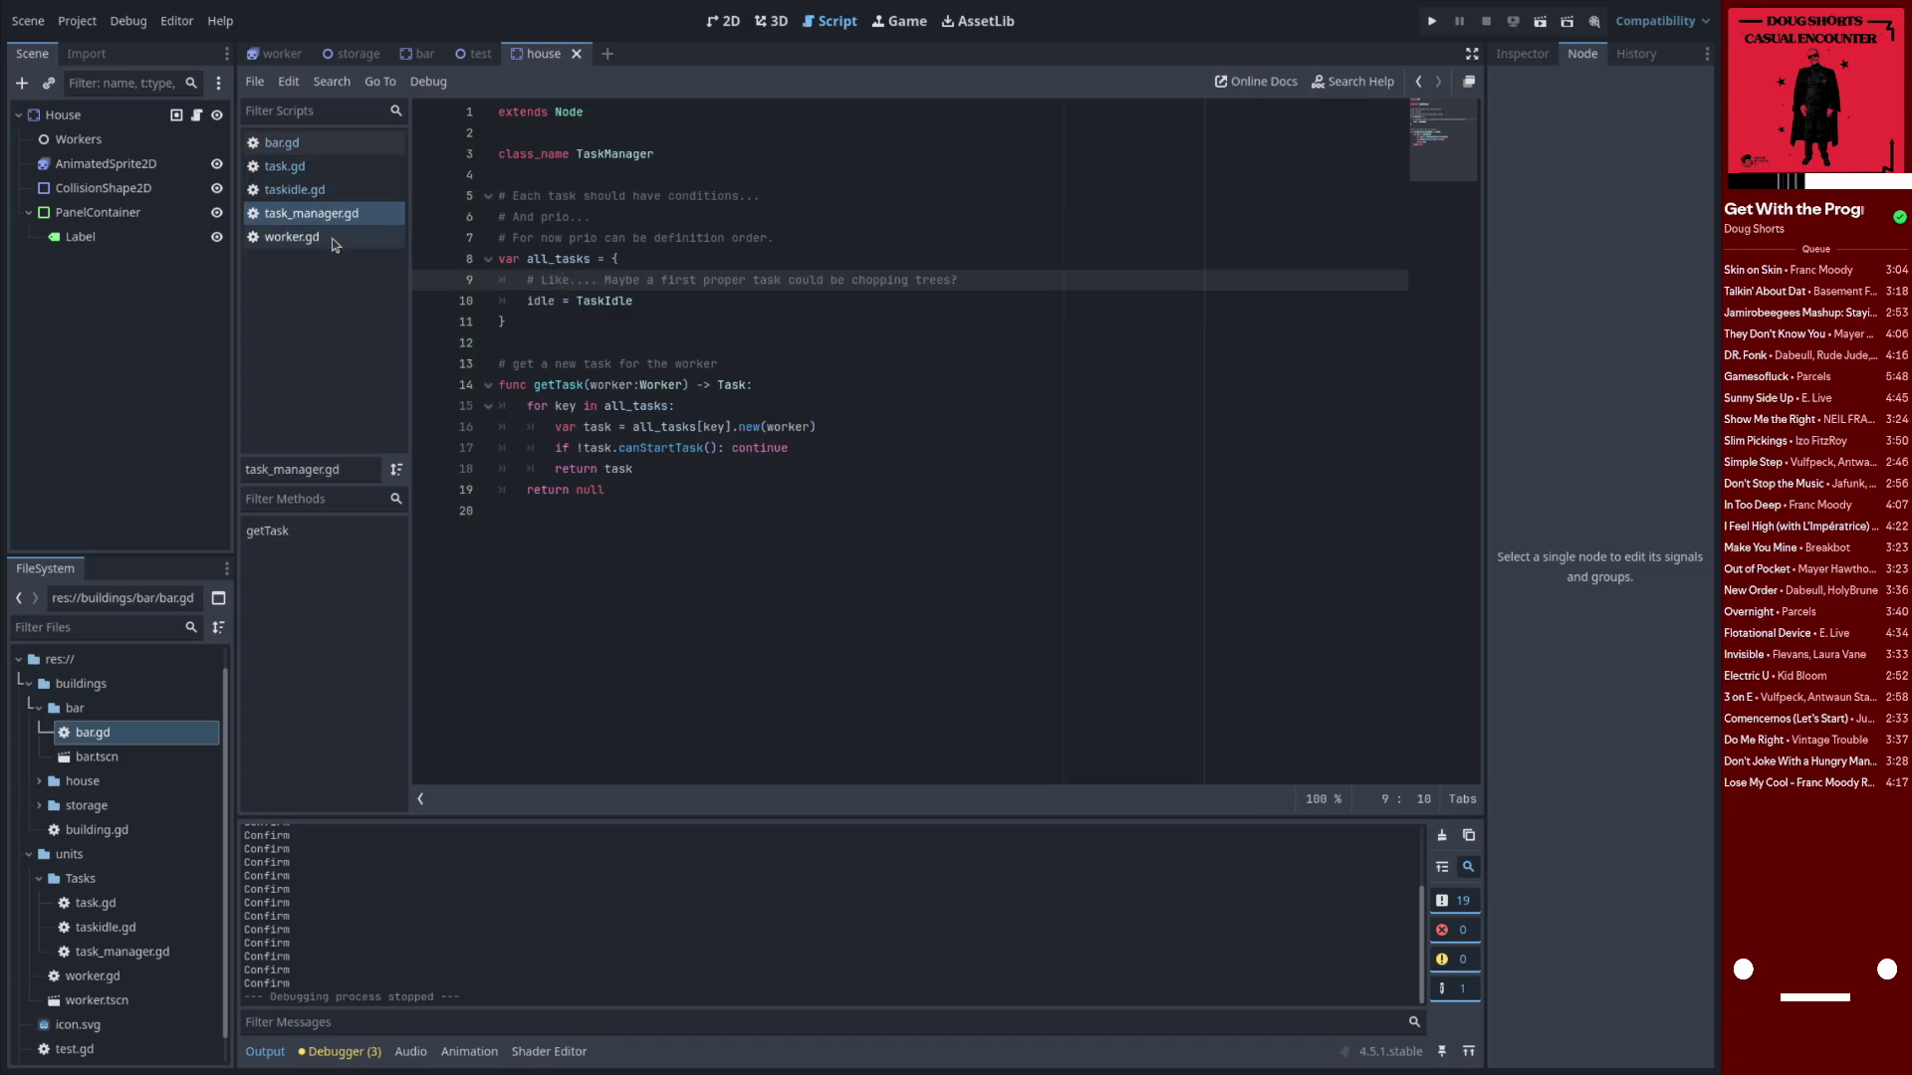
left_click(335, 241)
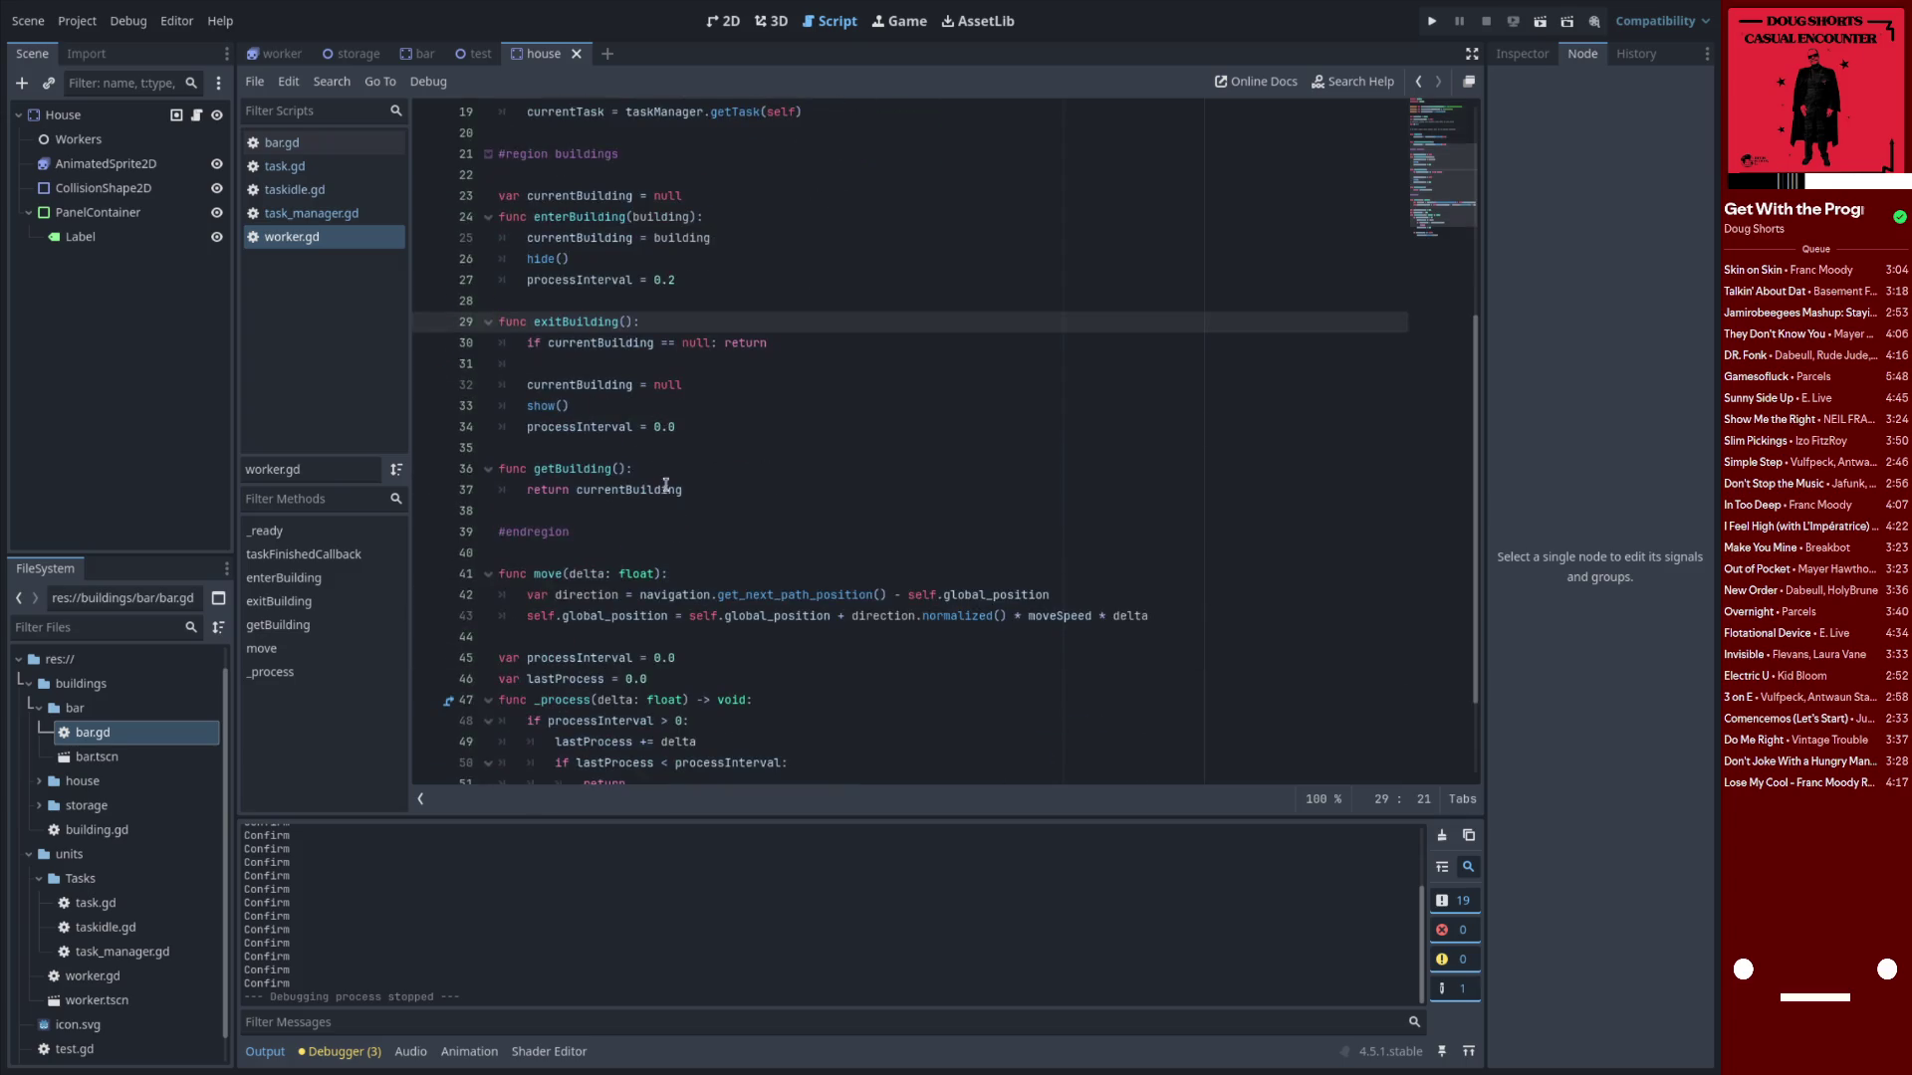
left_click(299, 189)
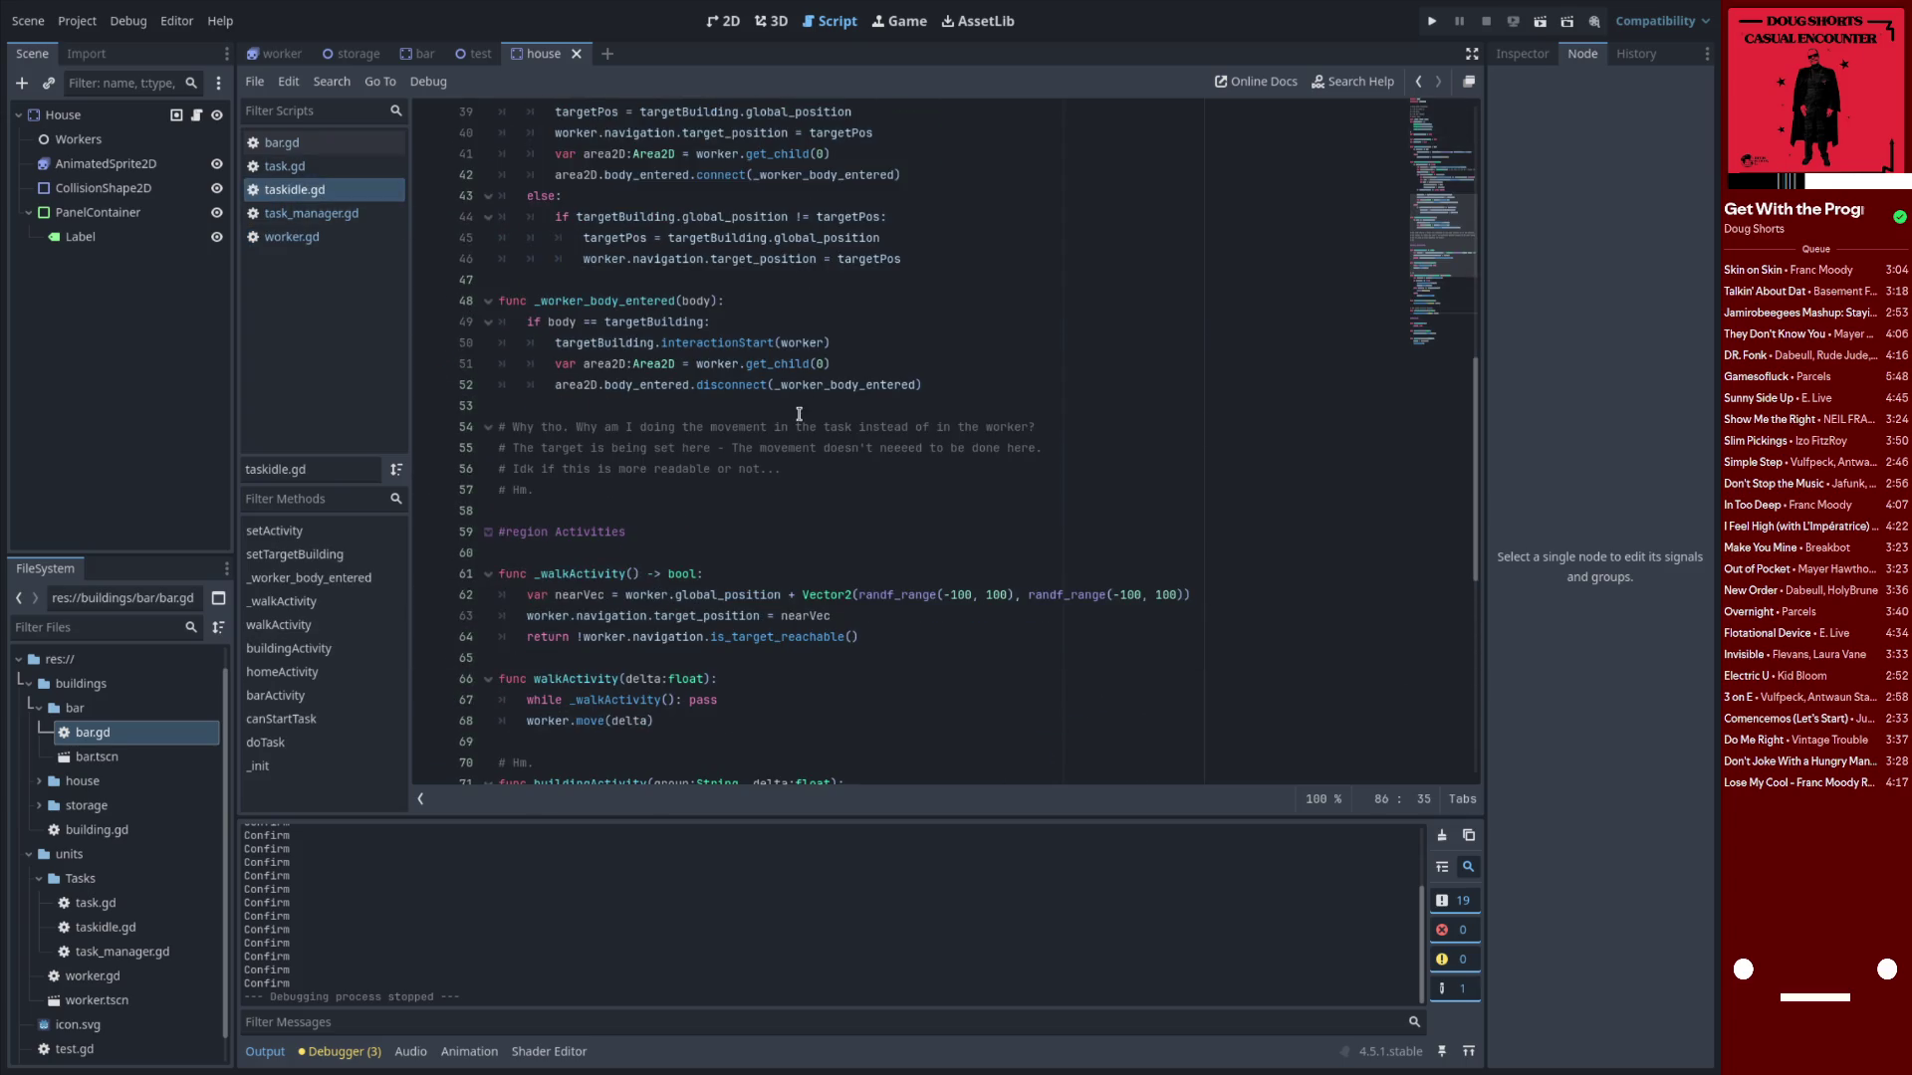
scroll(794, 427, "up", 4)
scroll(794, 427, "down", 15)
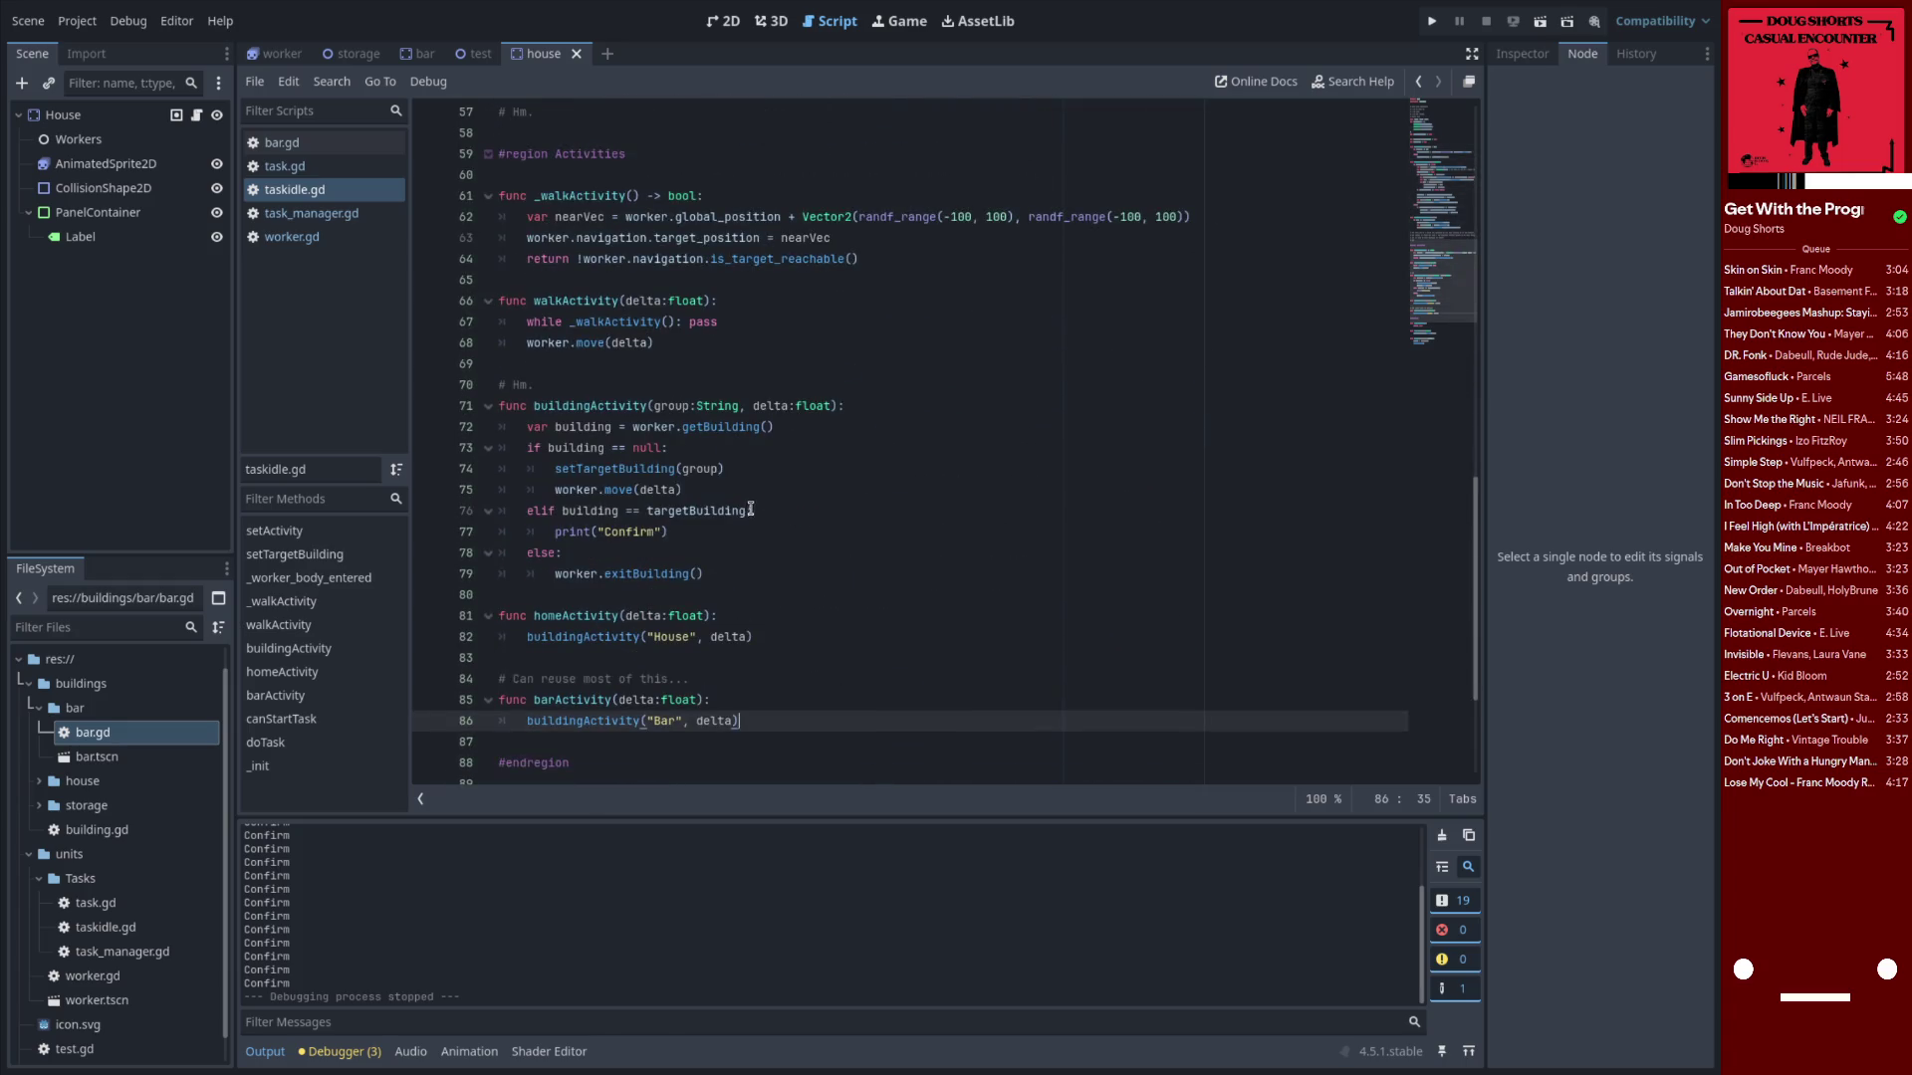
Check the print("Confirm") line in taskidle.gd, then go back to task.gd's taskFinishedCallback line
left_click_drag(668, 531, 555, 532)
scroll(709, 562, "down", 4)
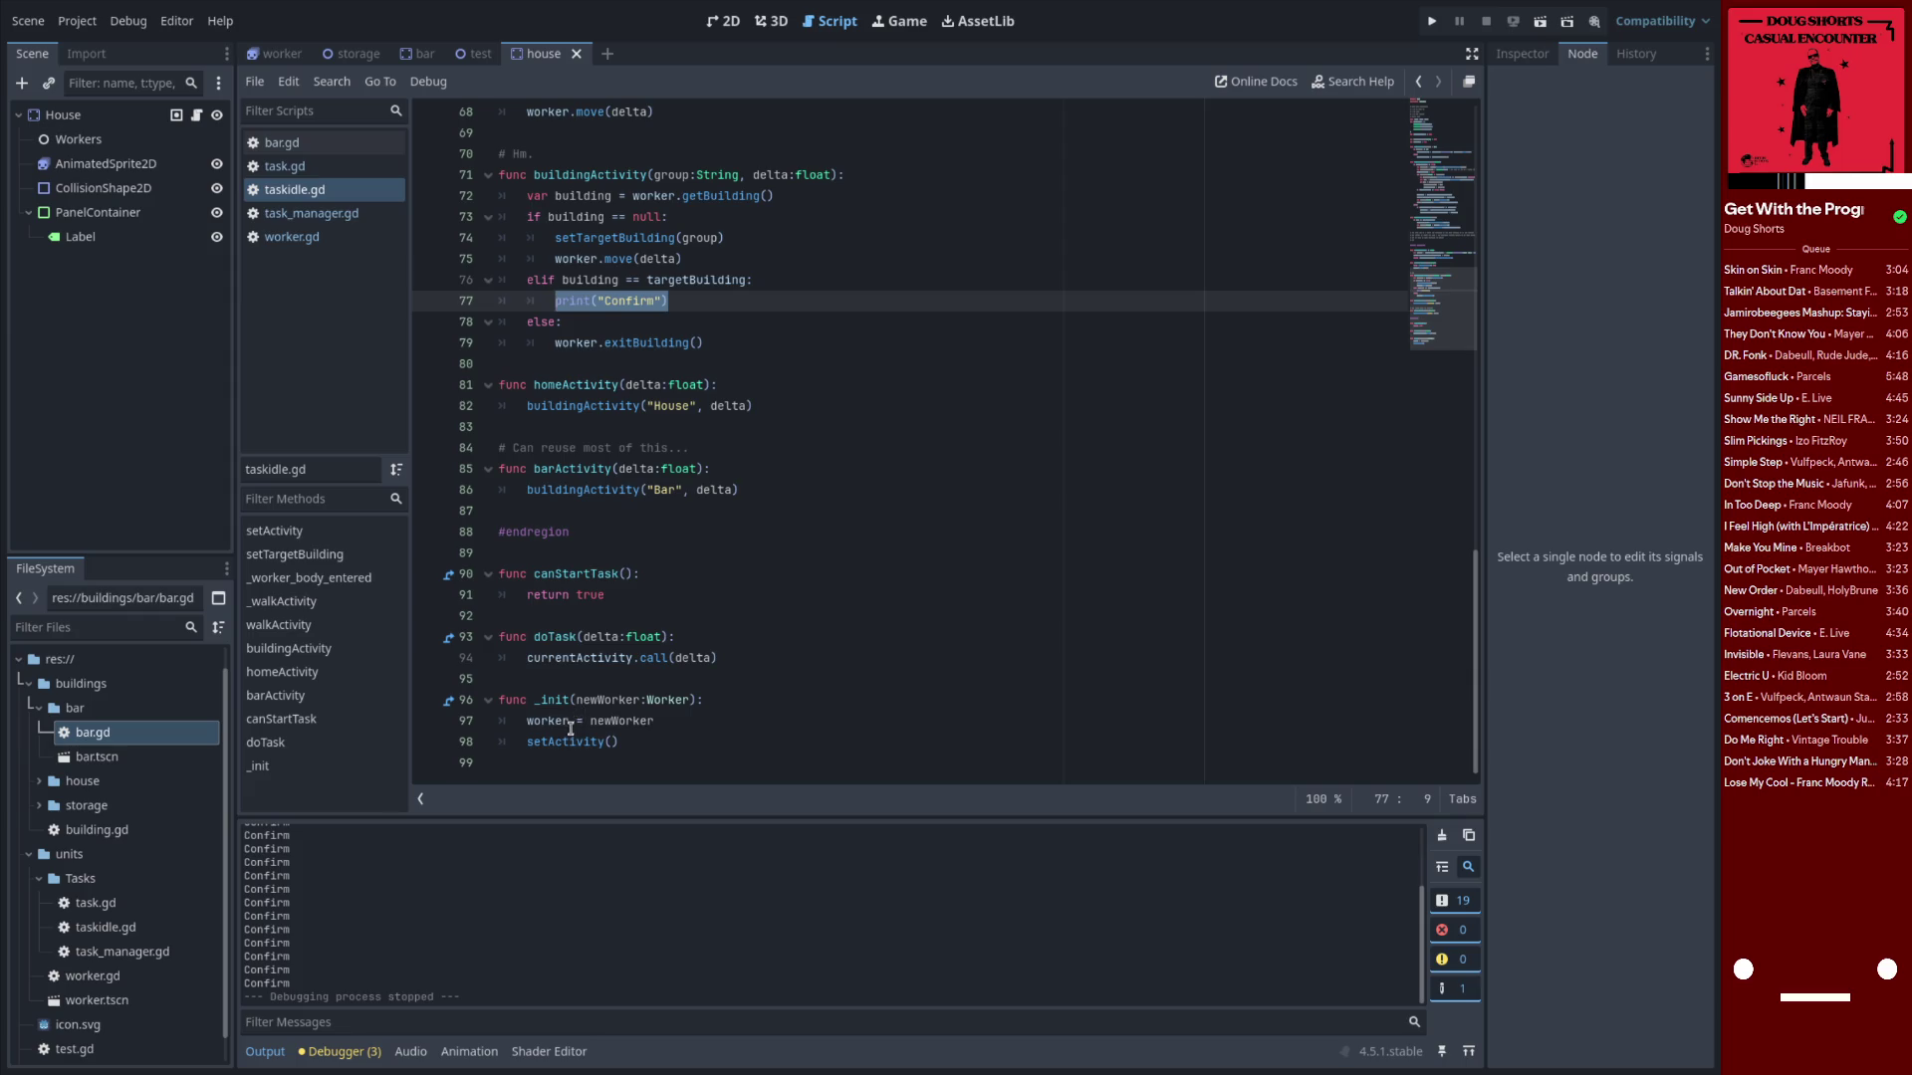
scroll(593, 690, "up", 1)
scroll(594, 689, "up", 20)
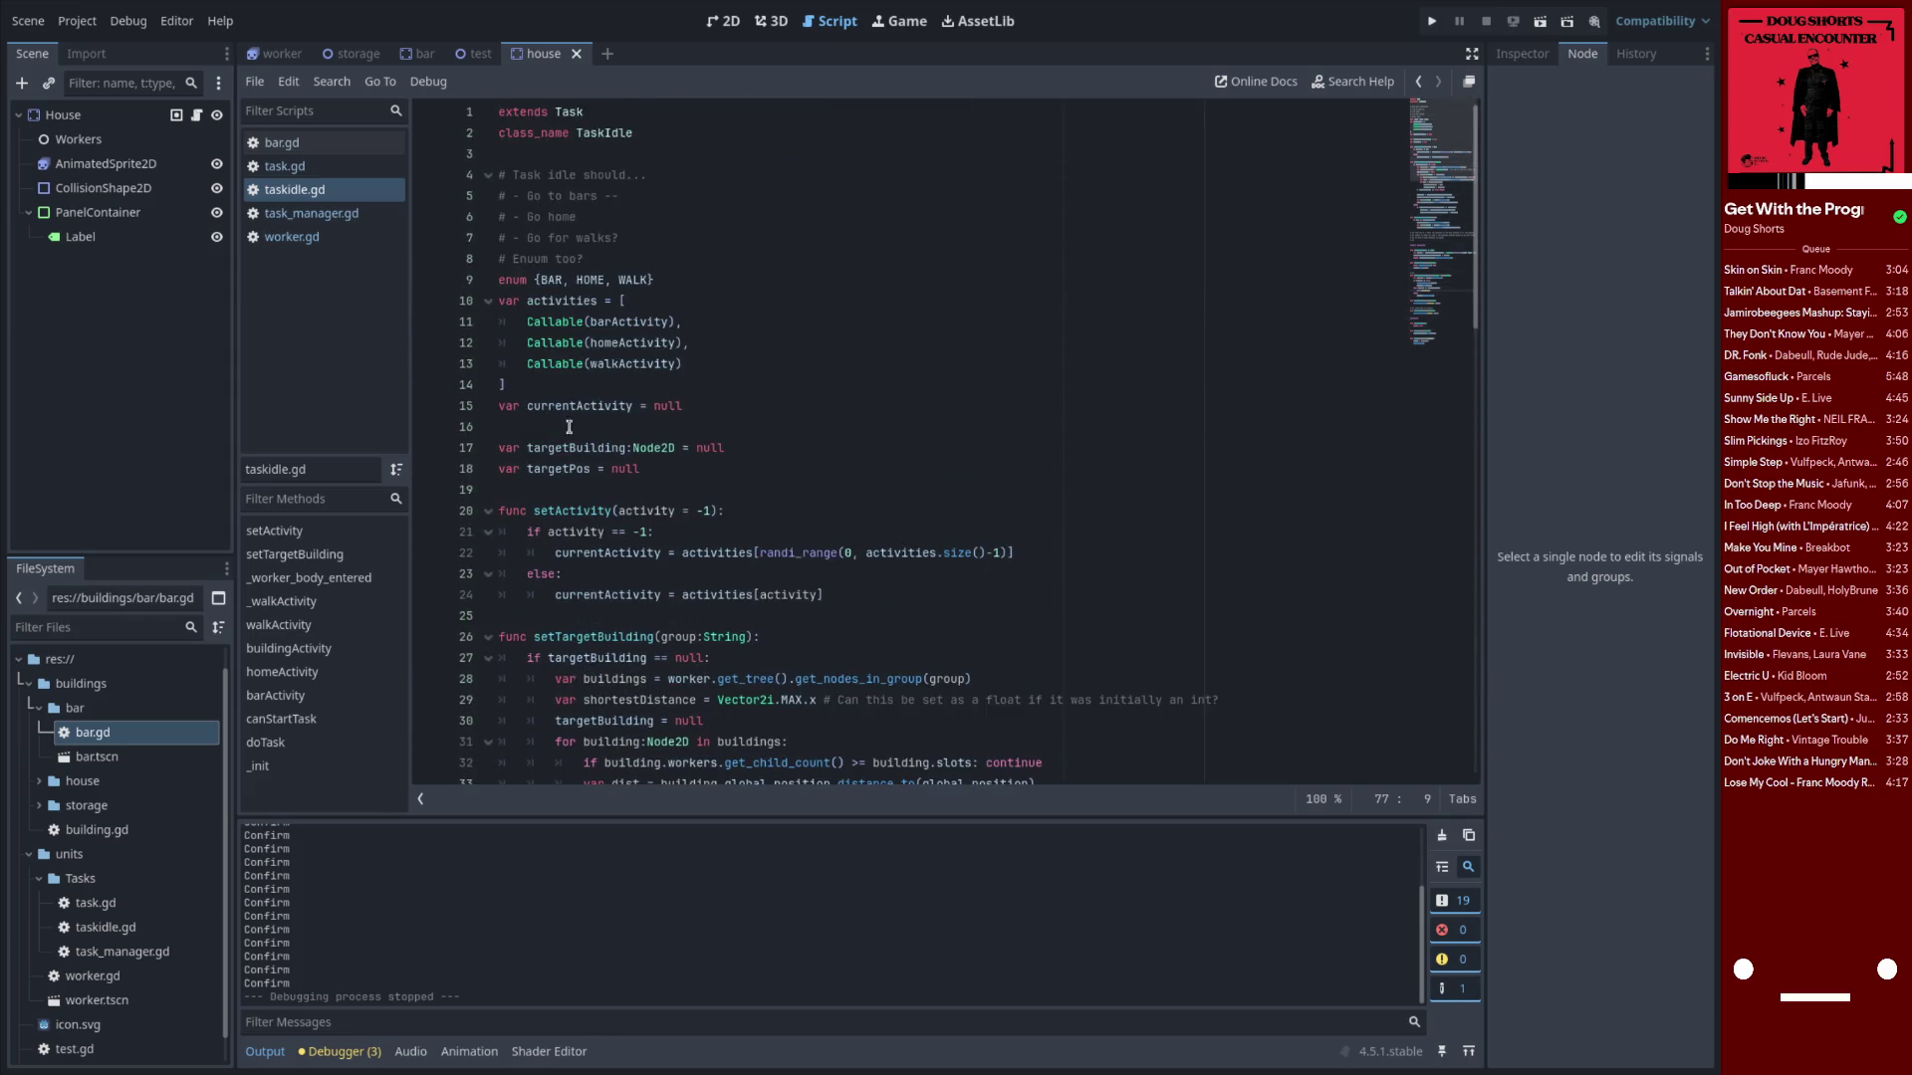
left_click(305, 174)
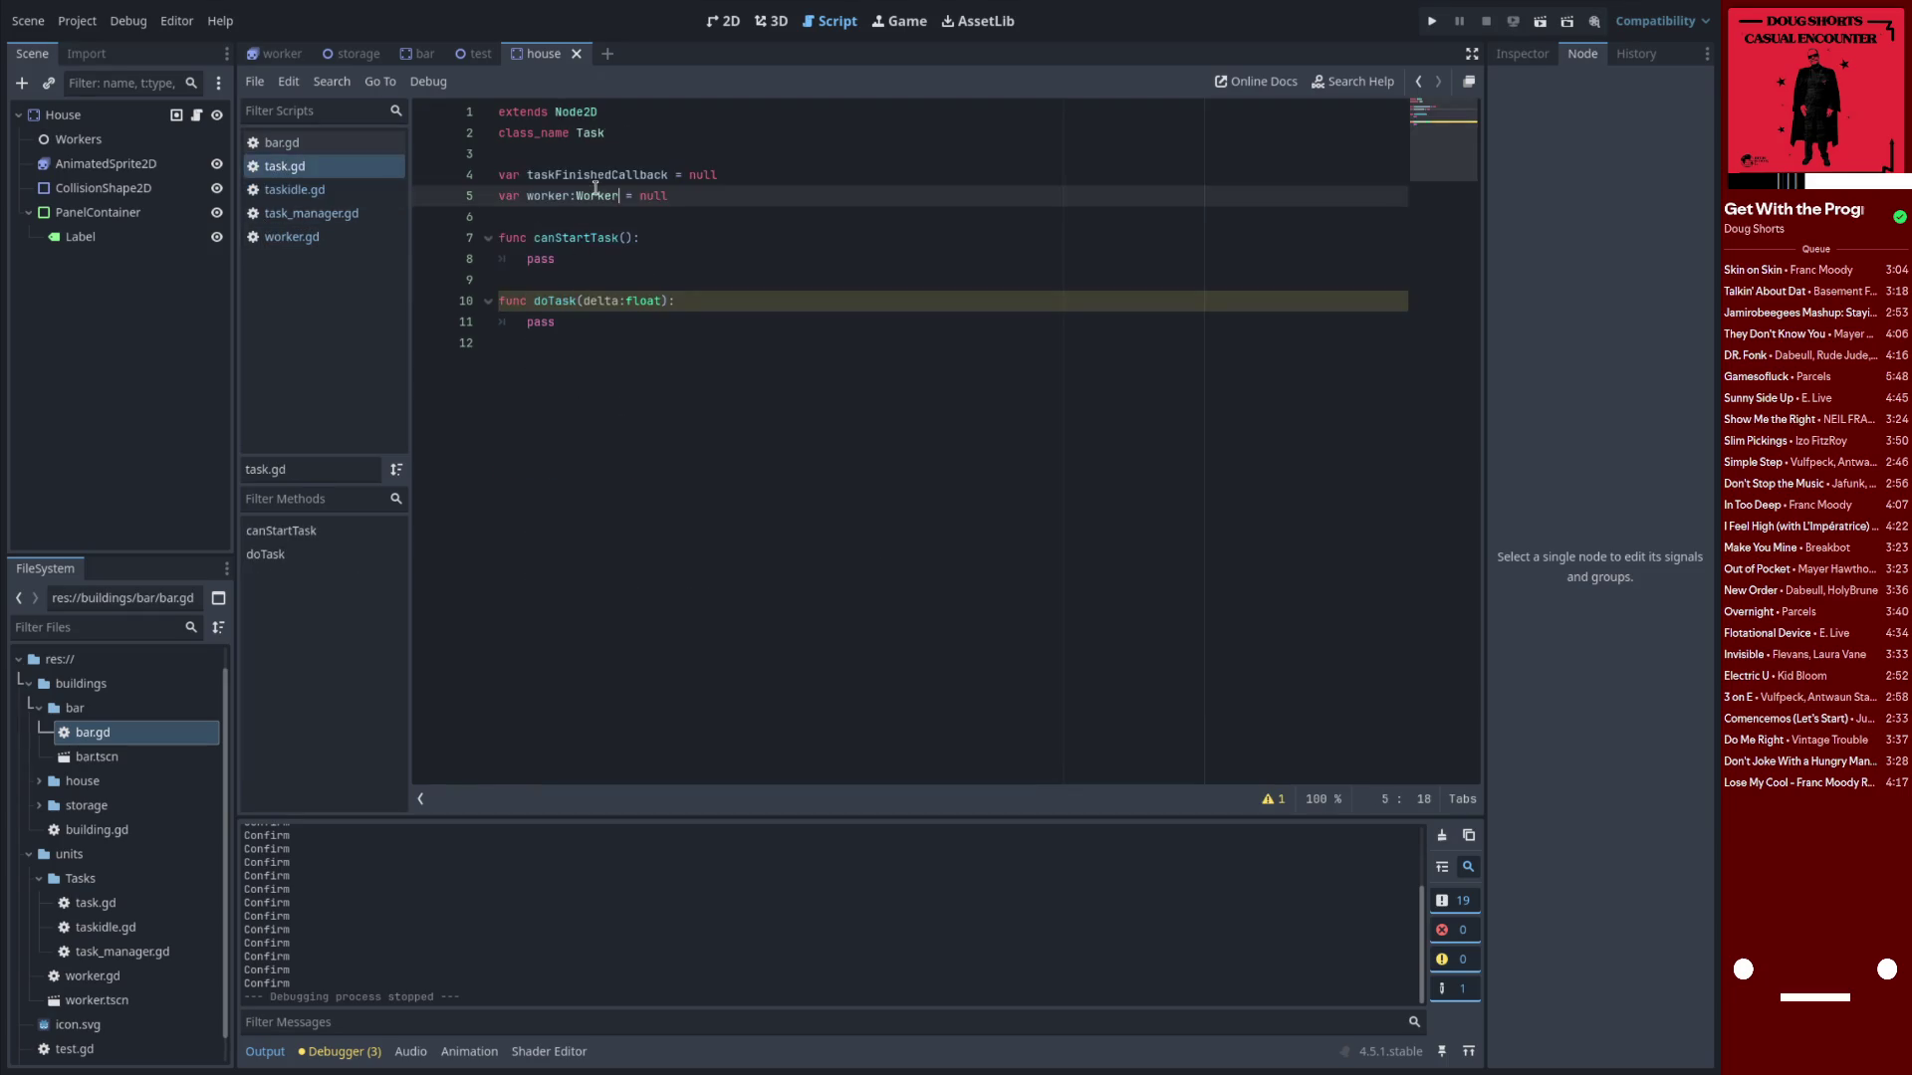
left_click(315, 207)
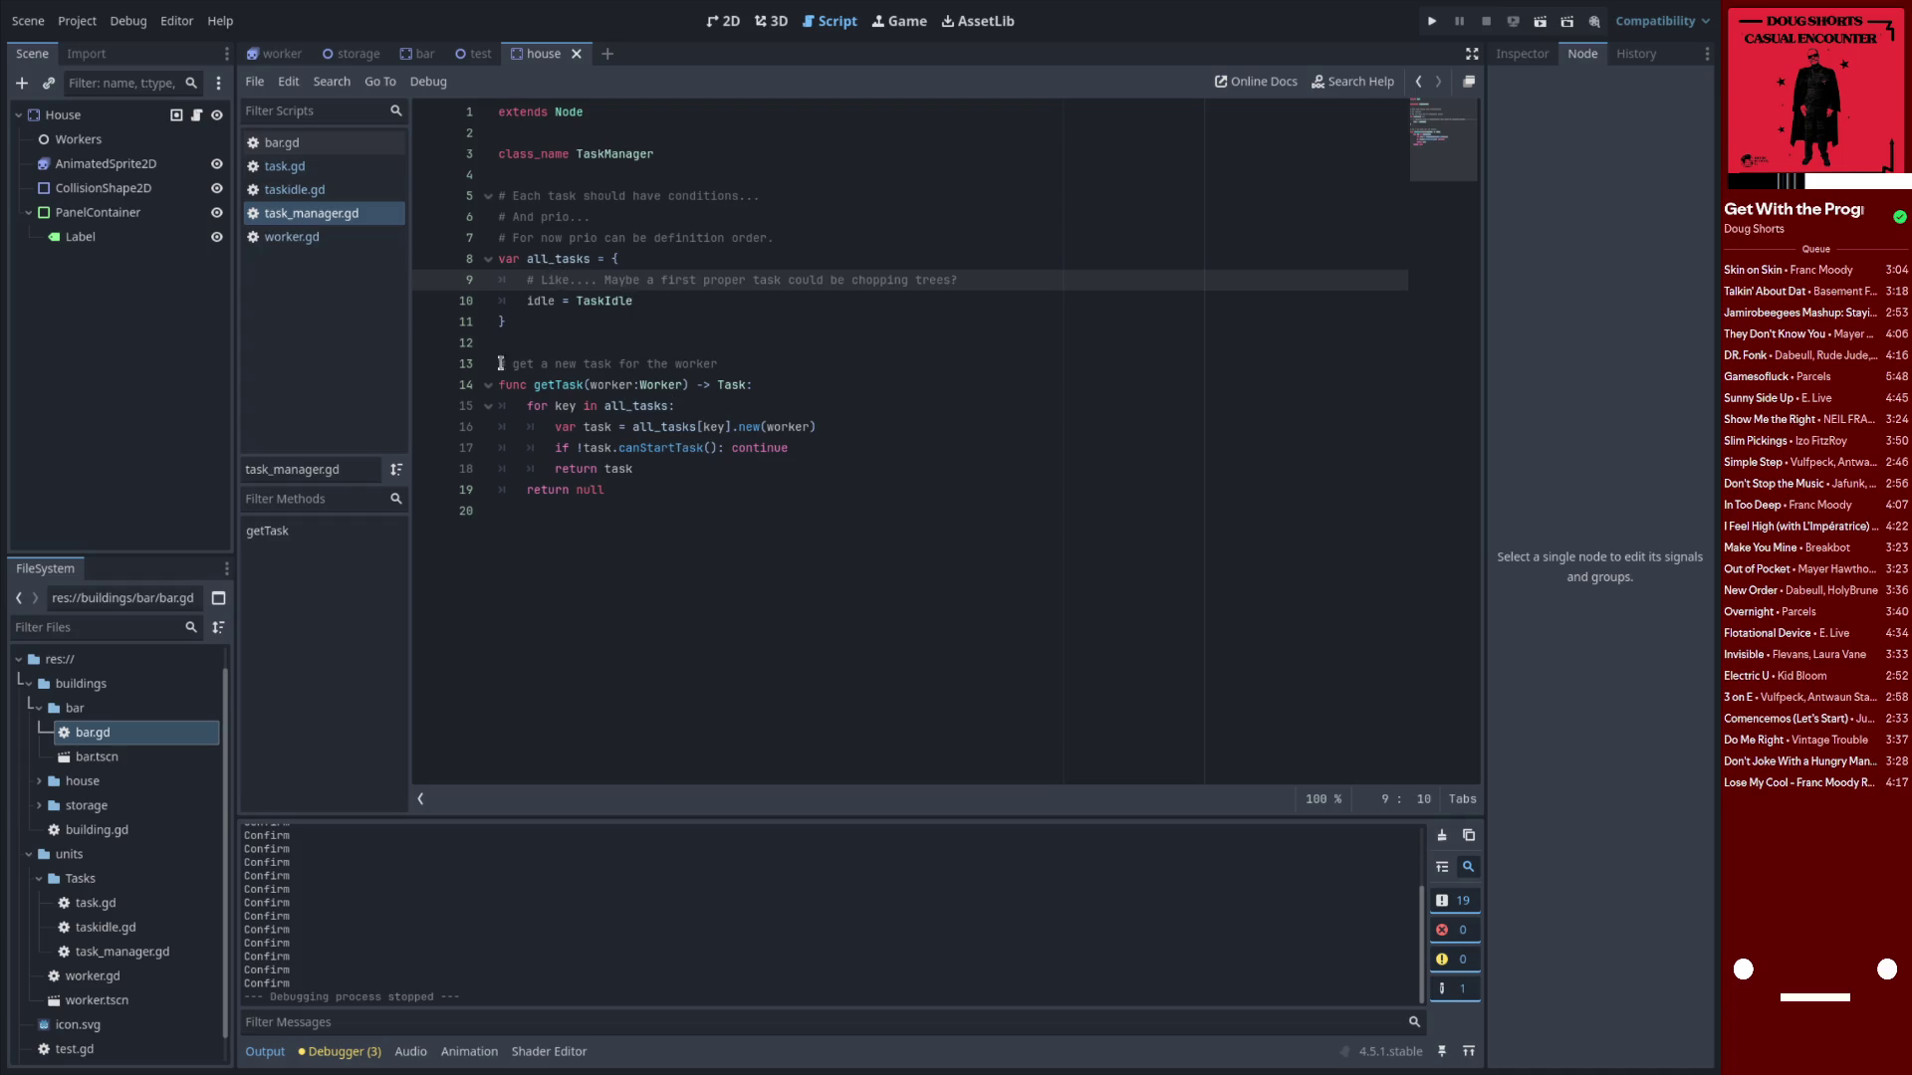
left_click(299, 189)
left_click(288, 166)
left_click(759, 177)
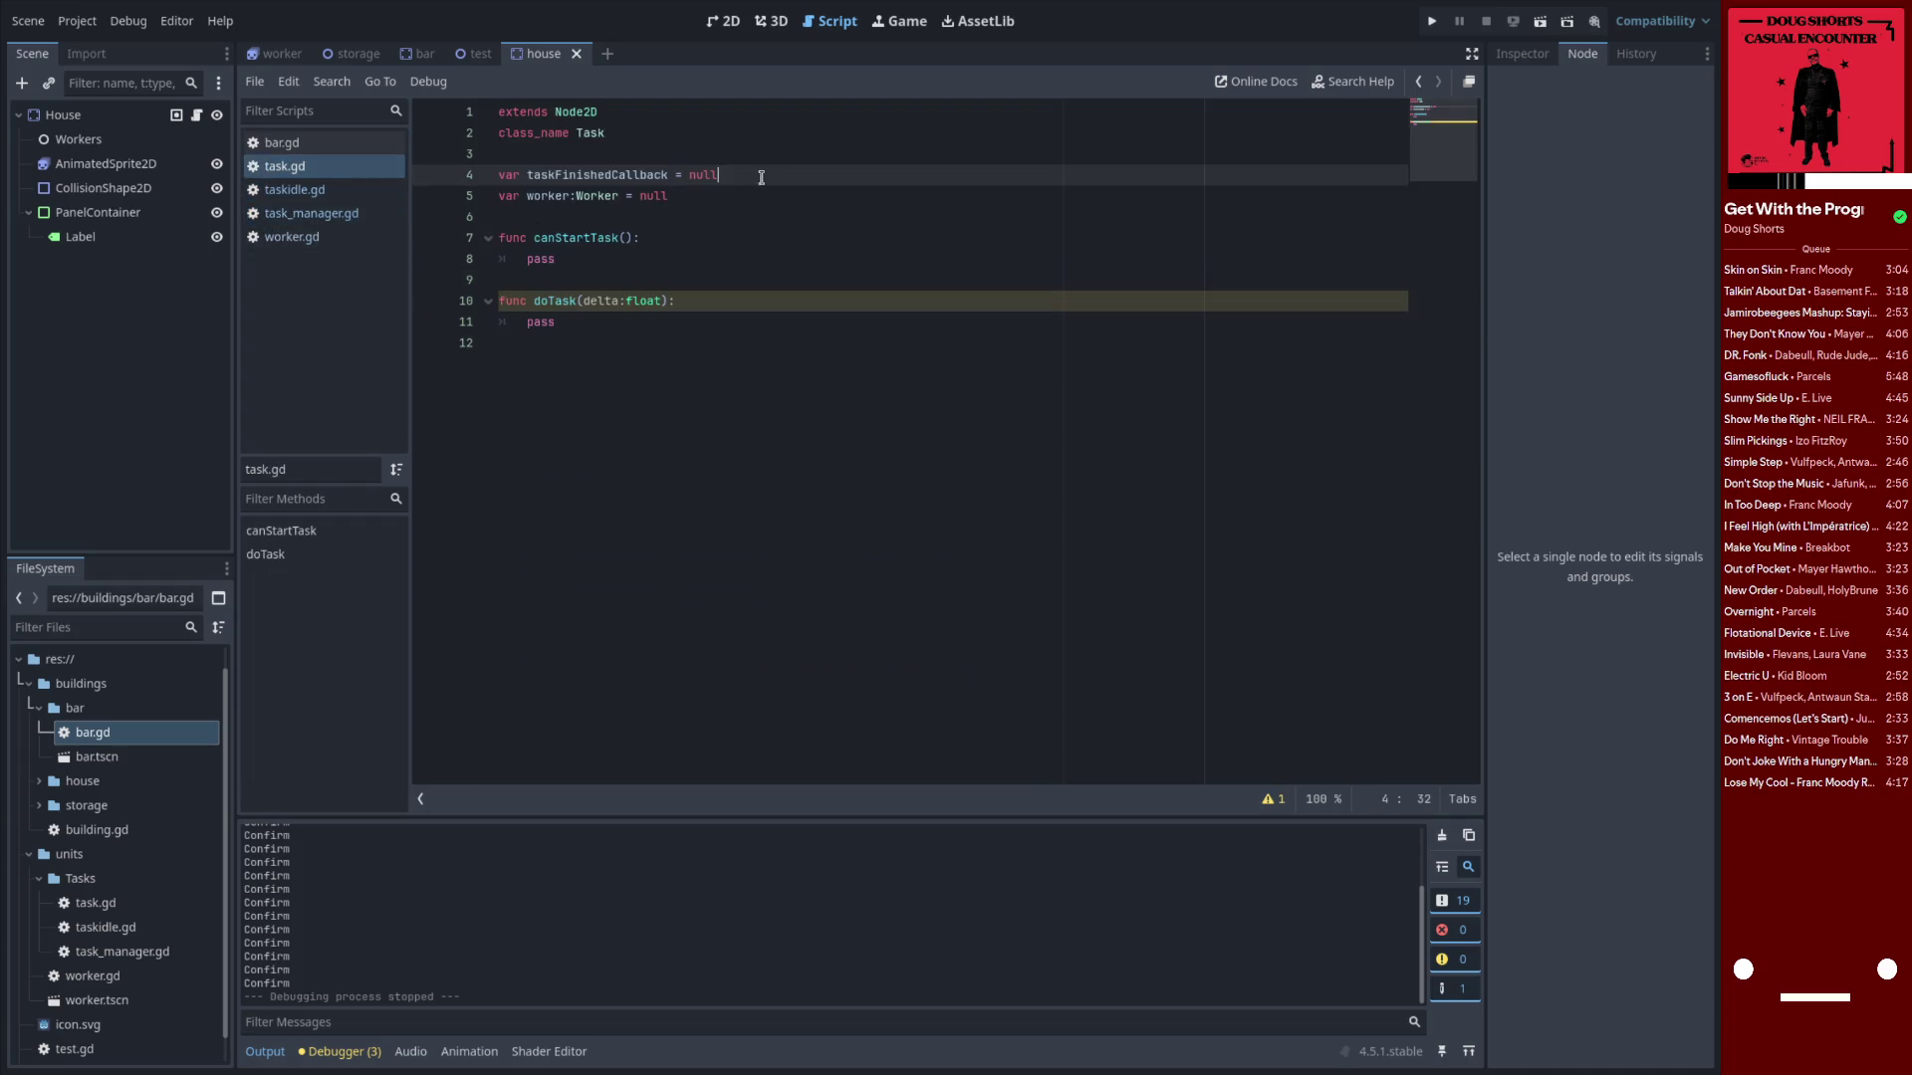
Add a line-4 comment in task.gd asking whether this could be a signal though no task script is on a node, and save
key("ctrl+shift+k")
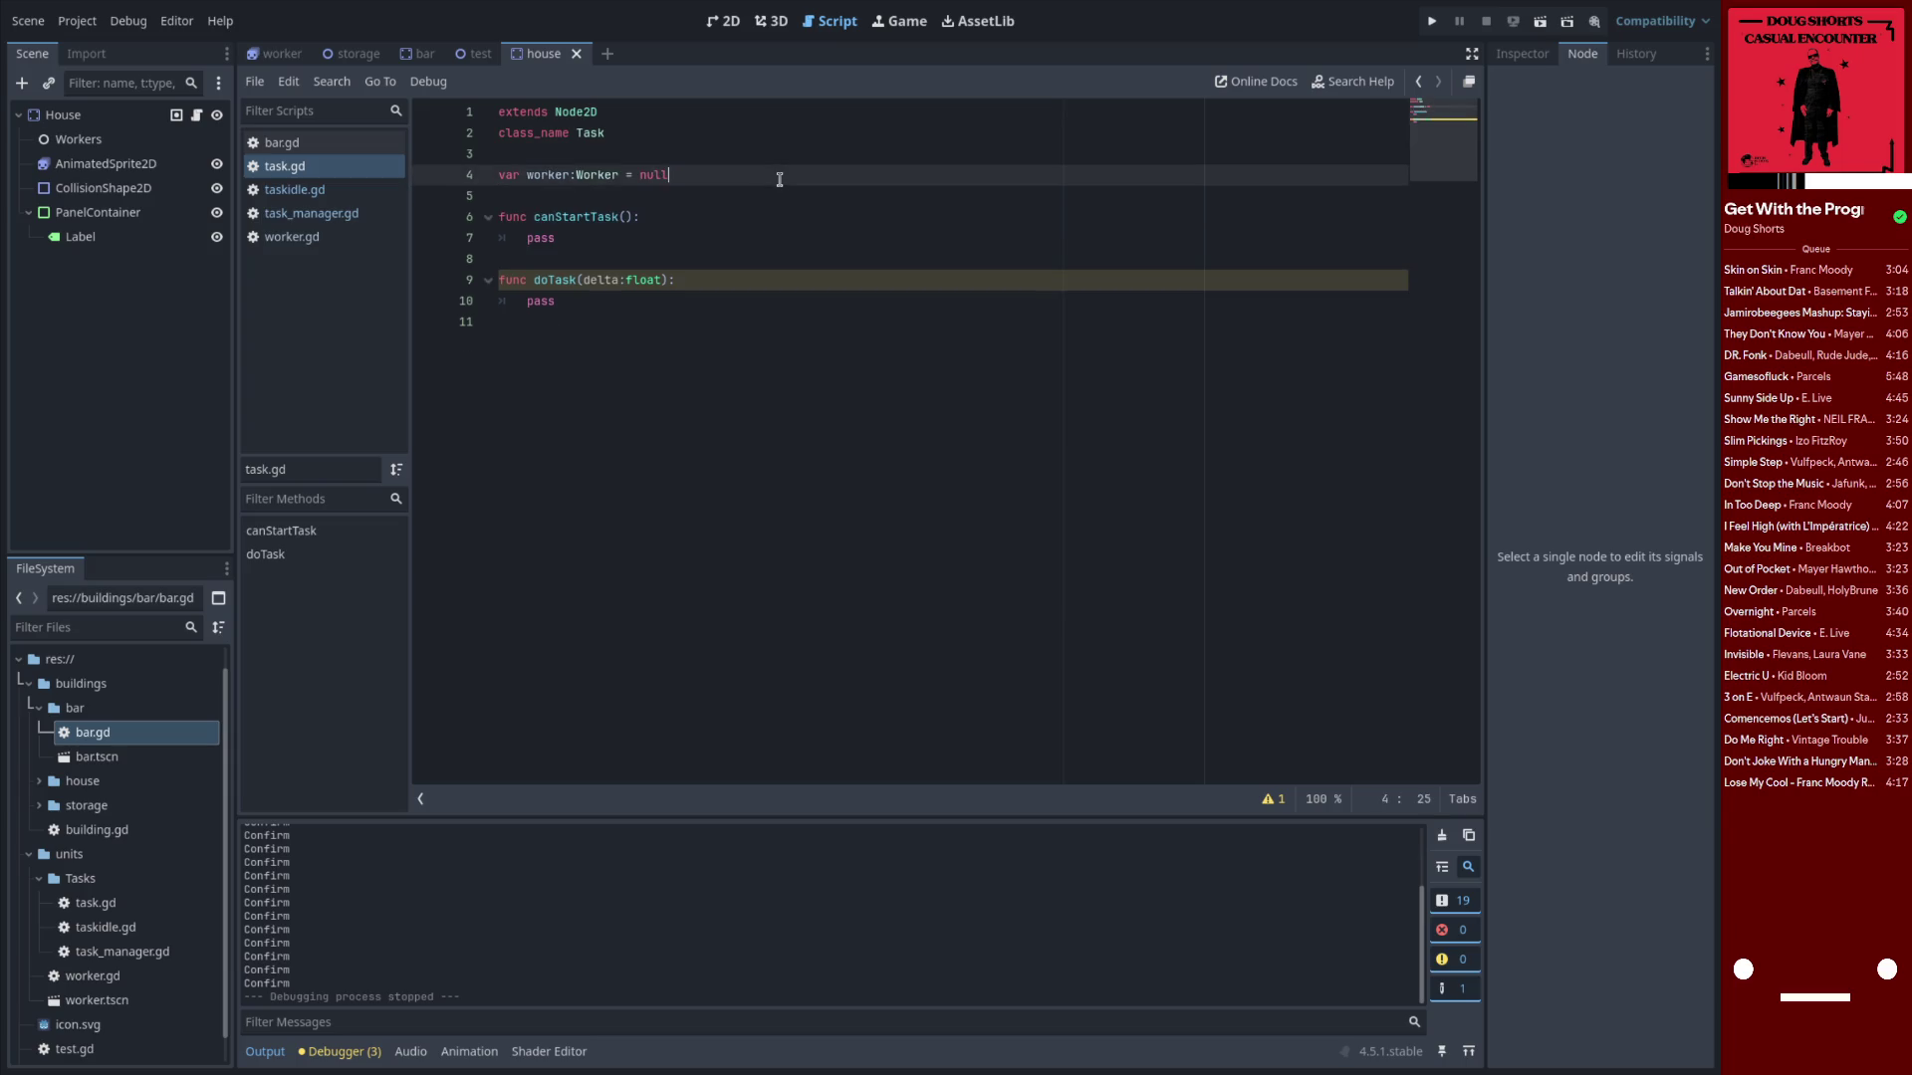
key("ctrl+z")
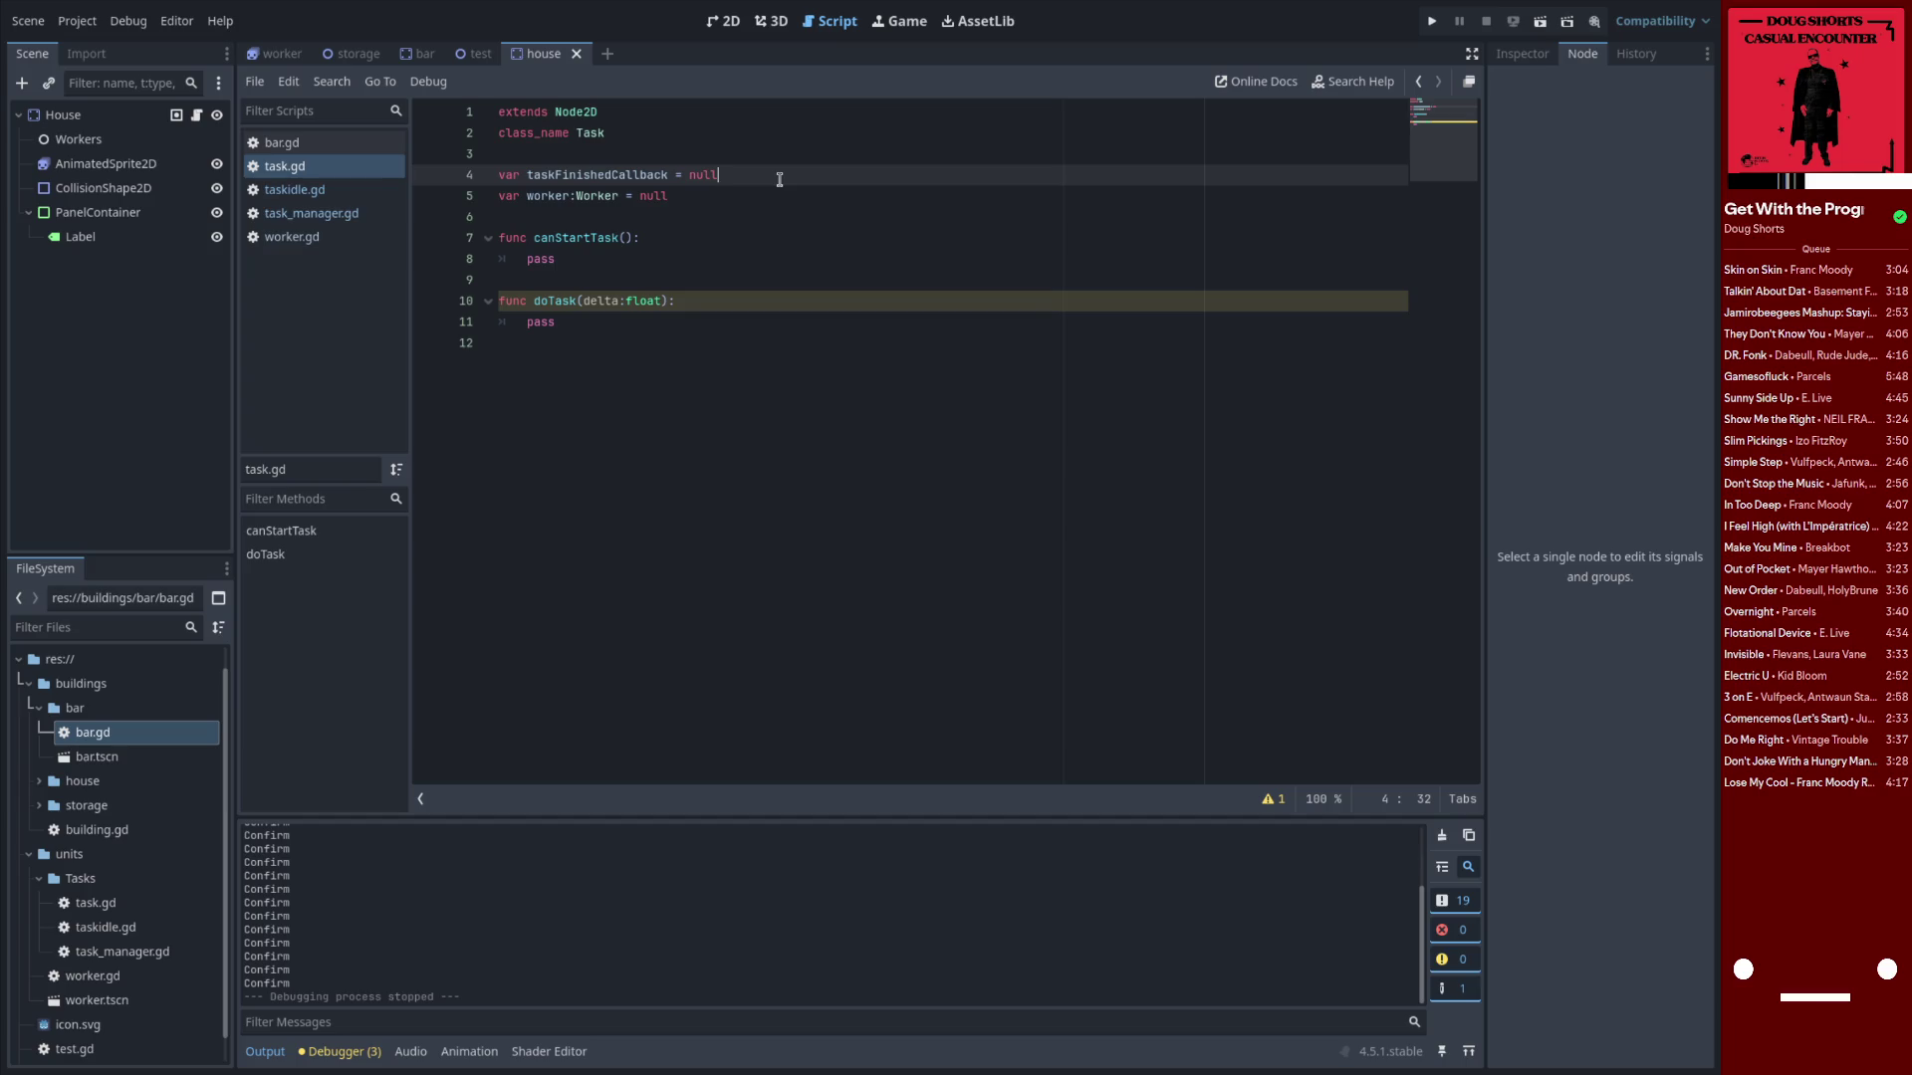
key("Home")
key("Return")
key("Up")
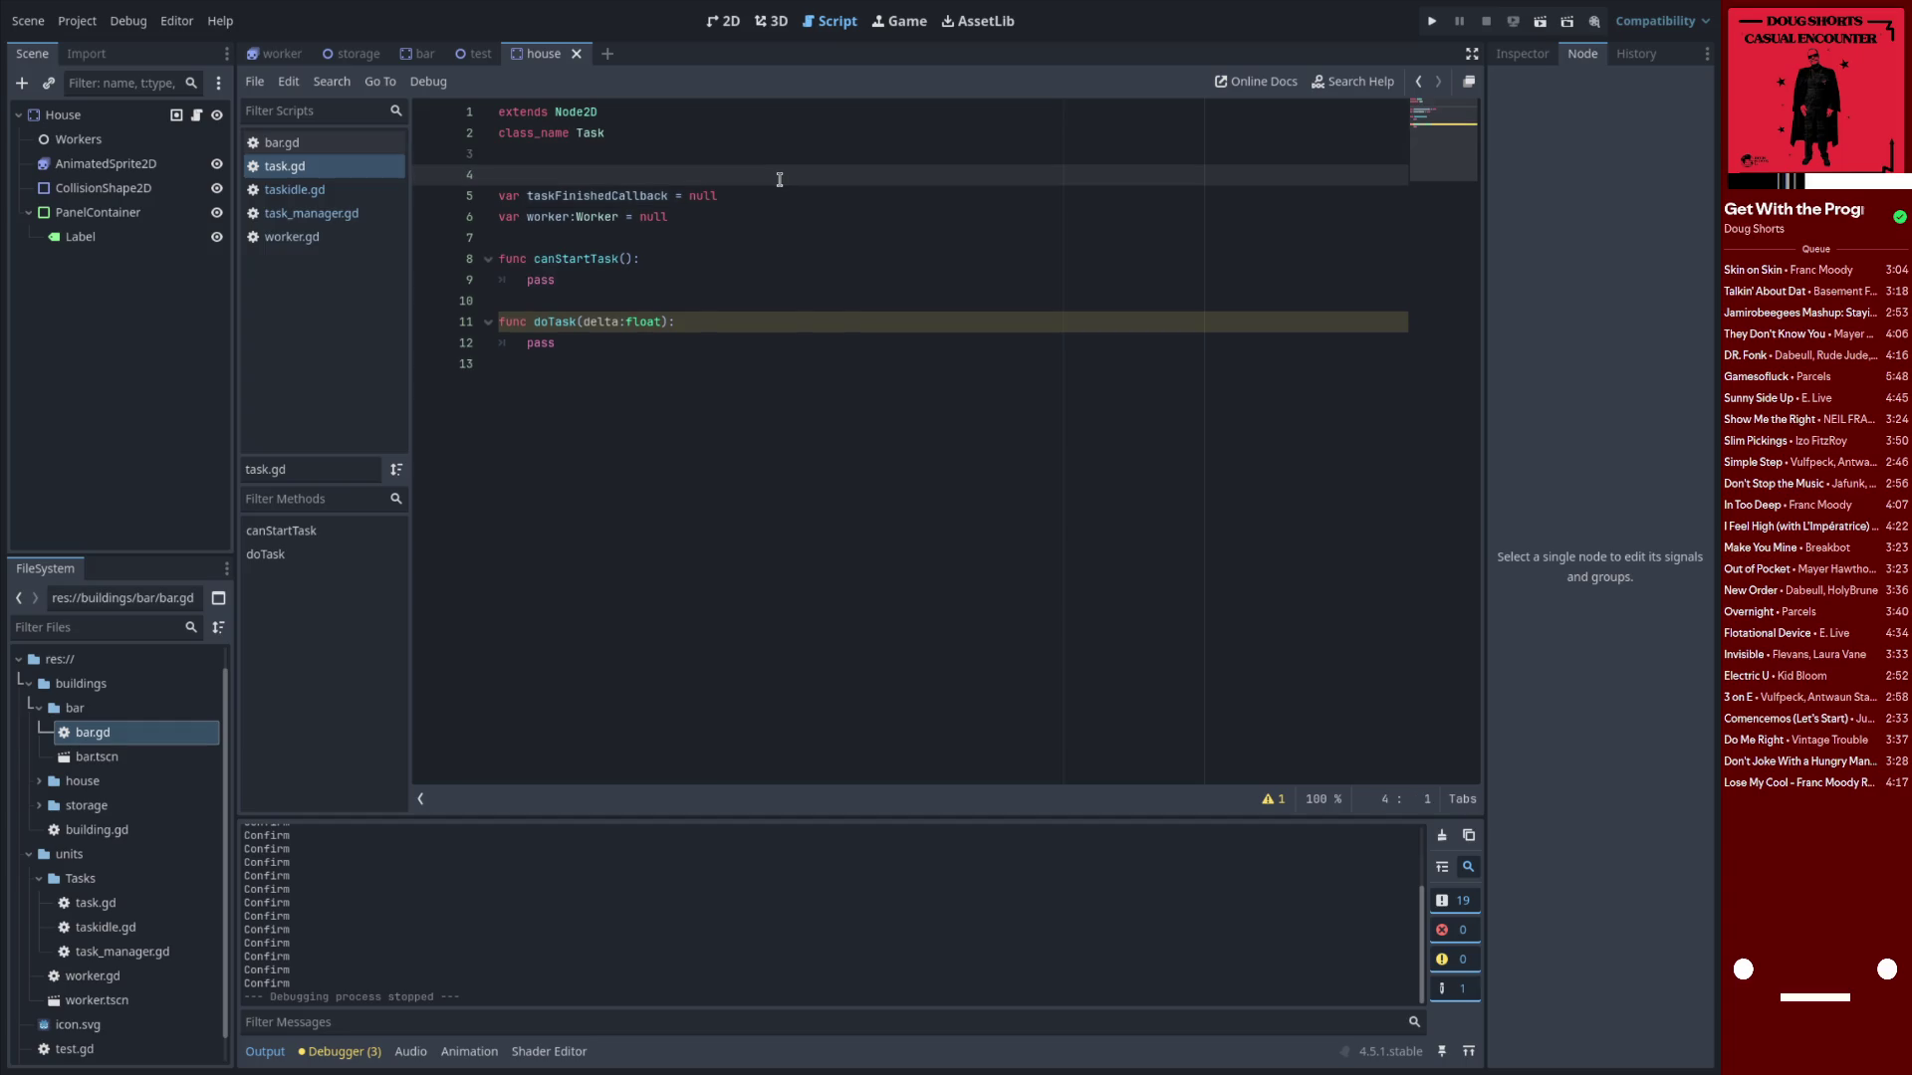
type("this a signal")
type(" even tho")
type("ugh this script i")
type("sn'")
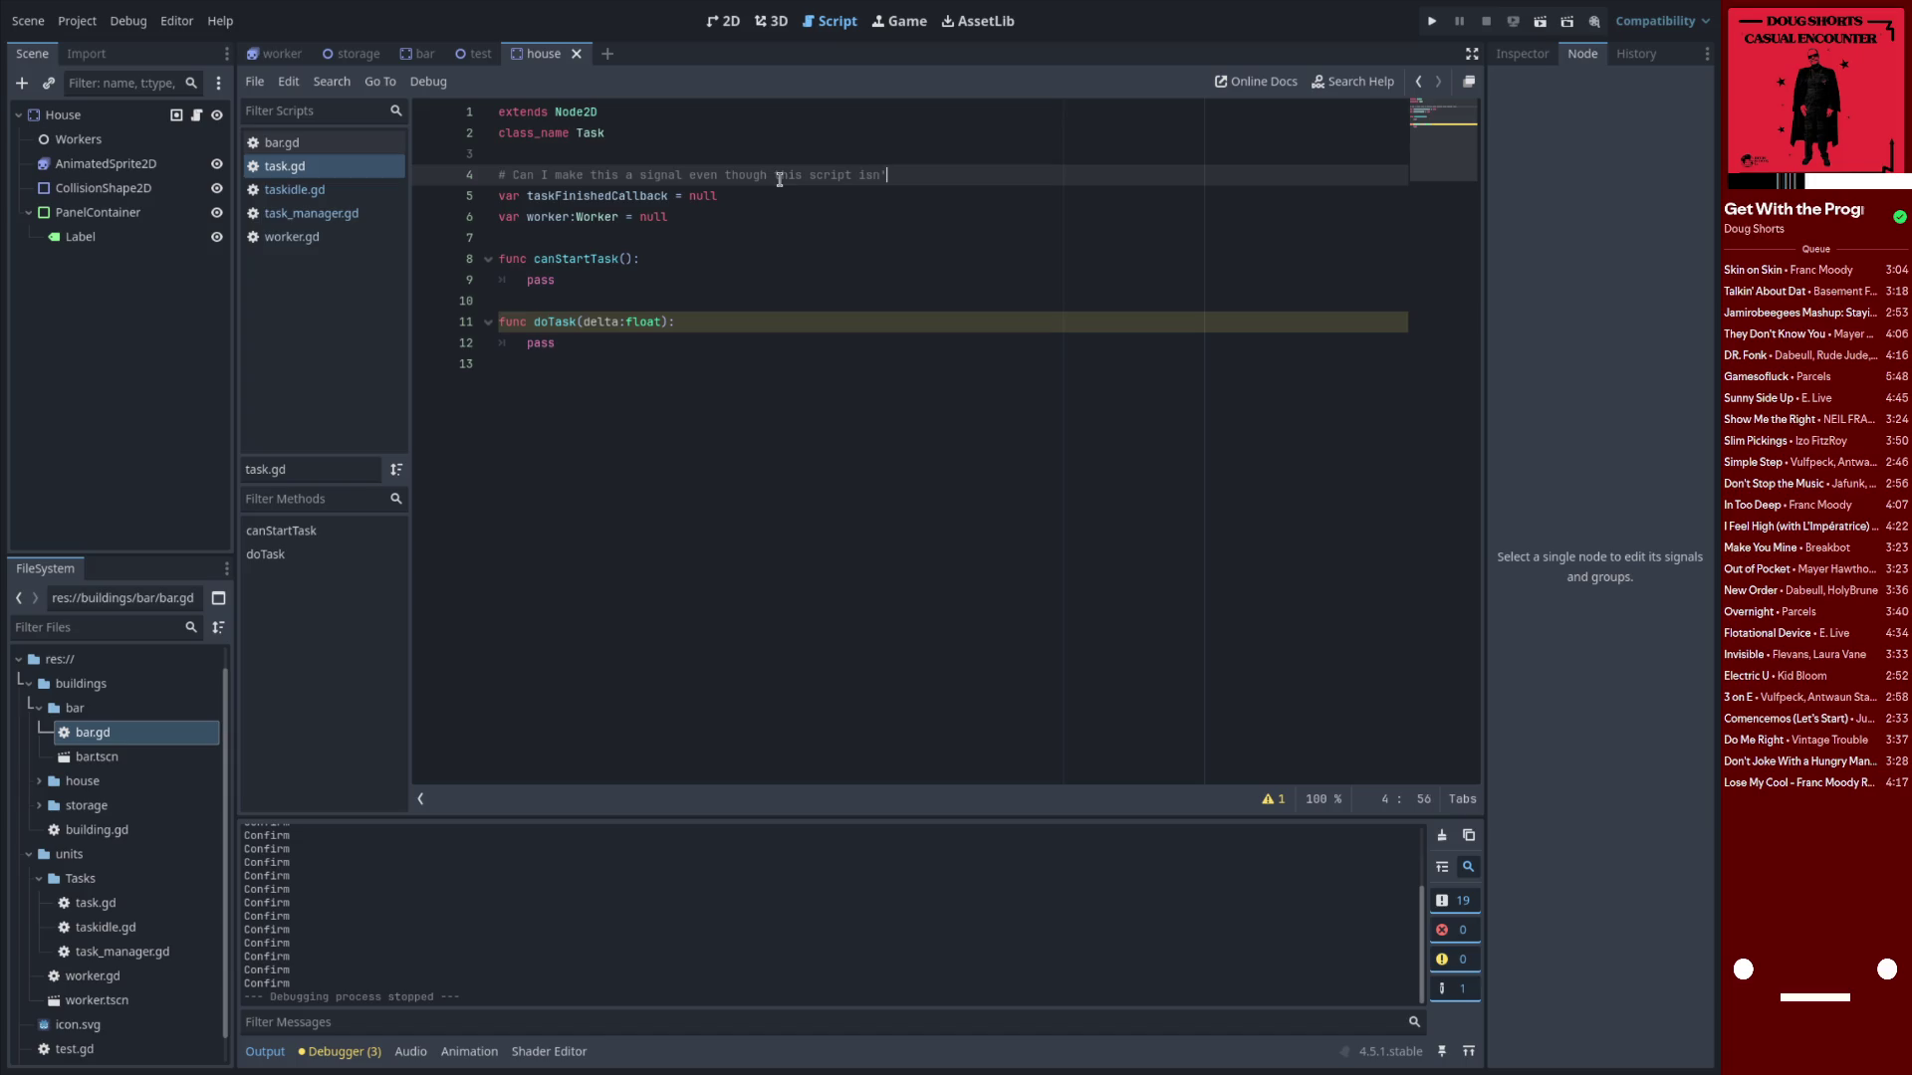
type("t on")
key("BackSpace")
key("BackSpace")
key("BackSpace")
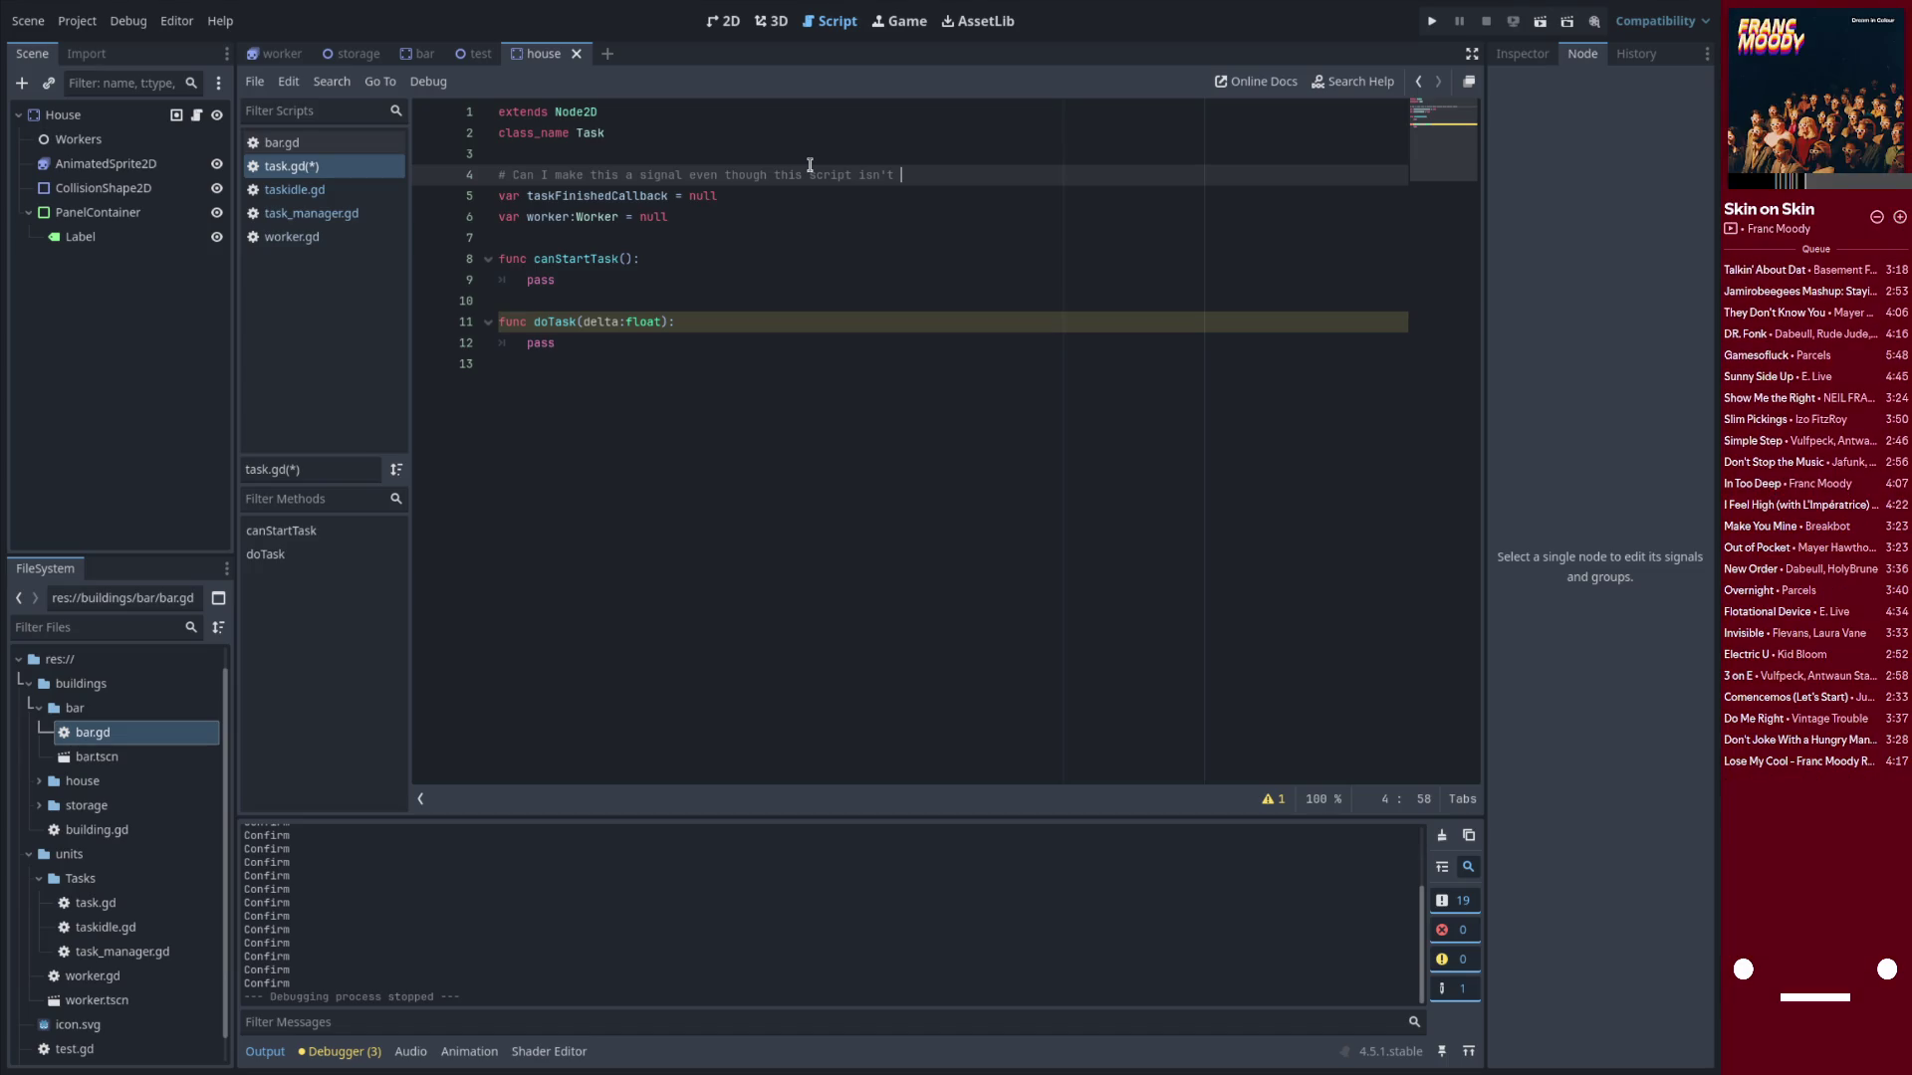
key("BackSpace")
key("BackSpace")
key("BackSpace")
type("none of the t")
type("pts")
type(" eac")
type("e actually on a node")
key("ctrl+s")
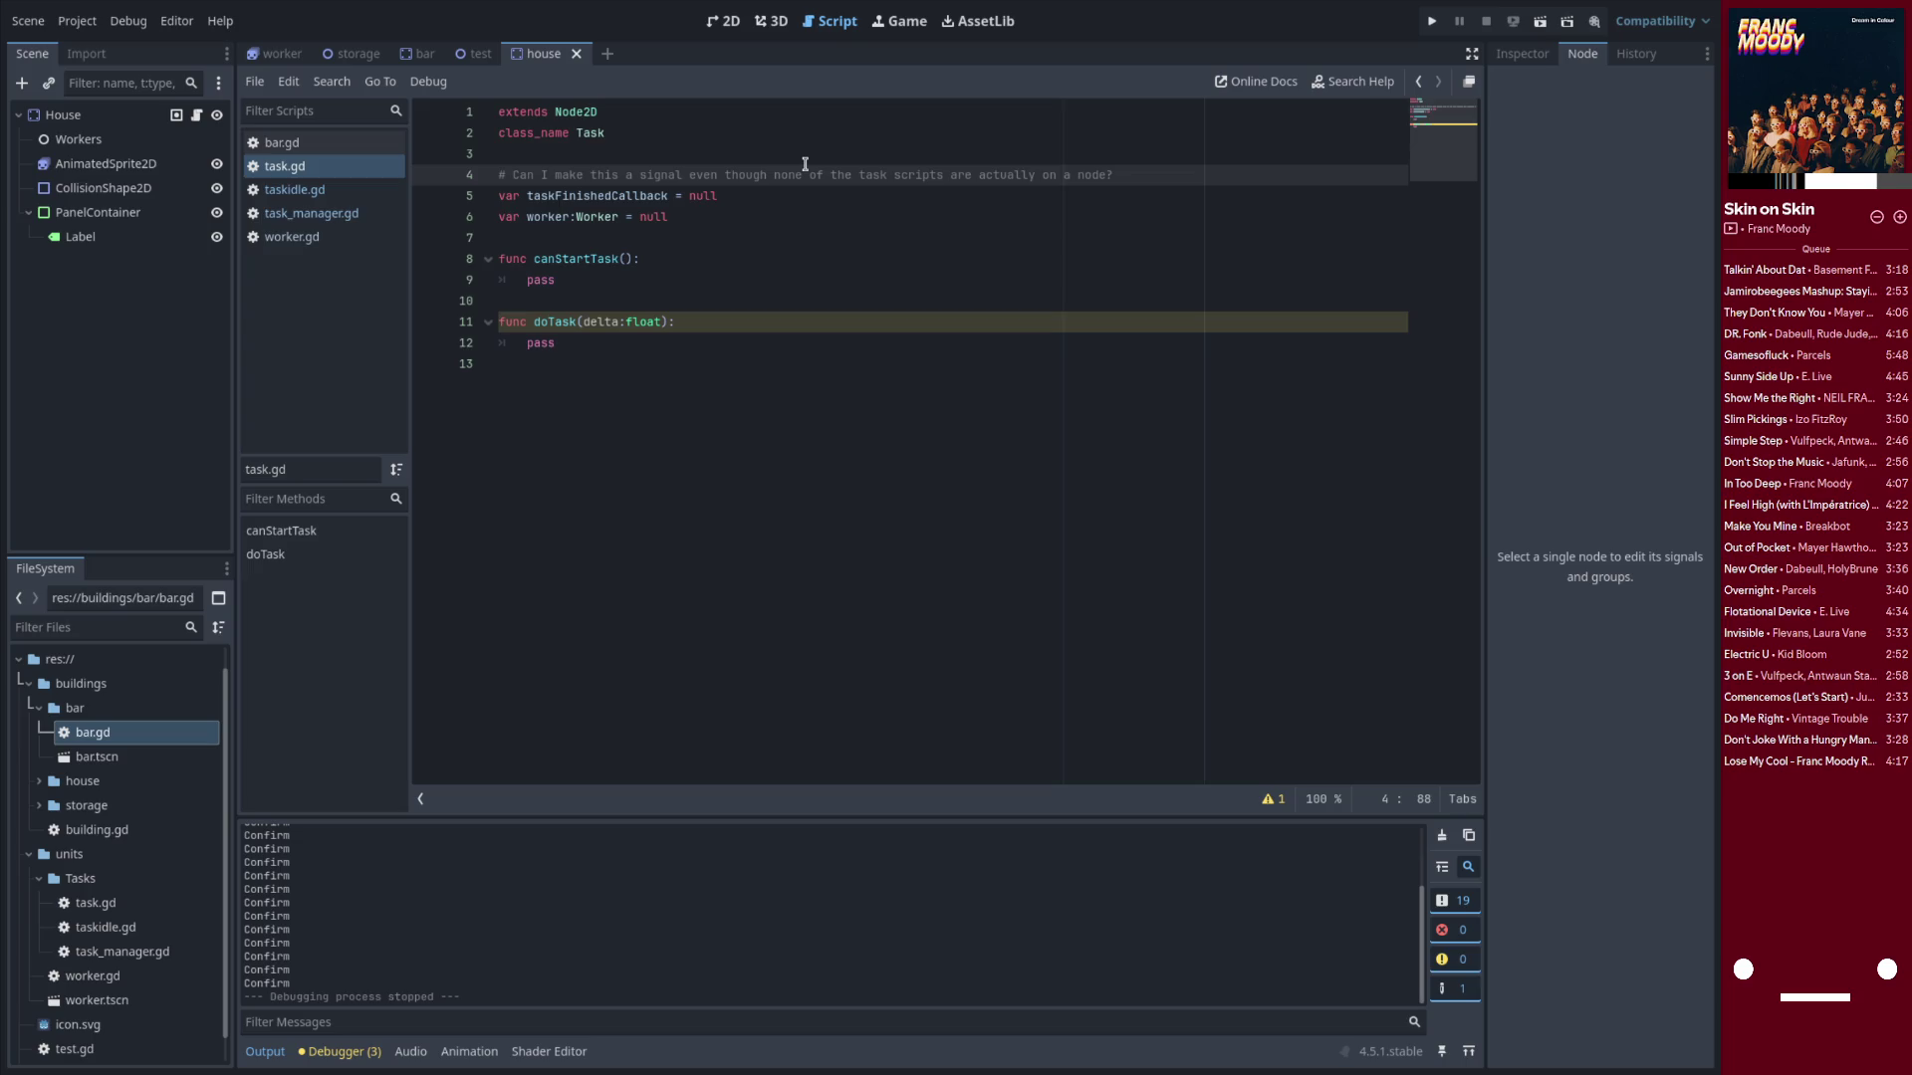
key("Down")
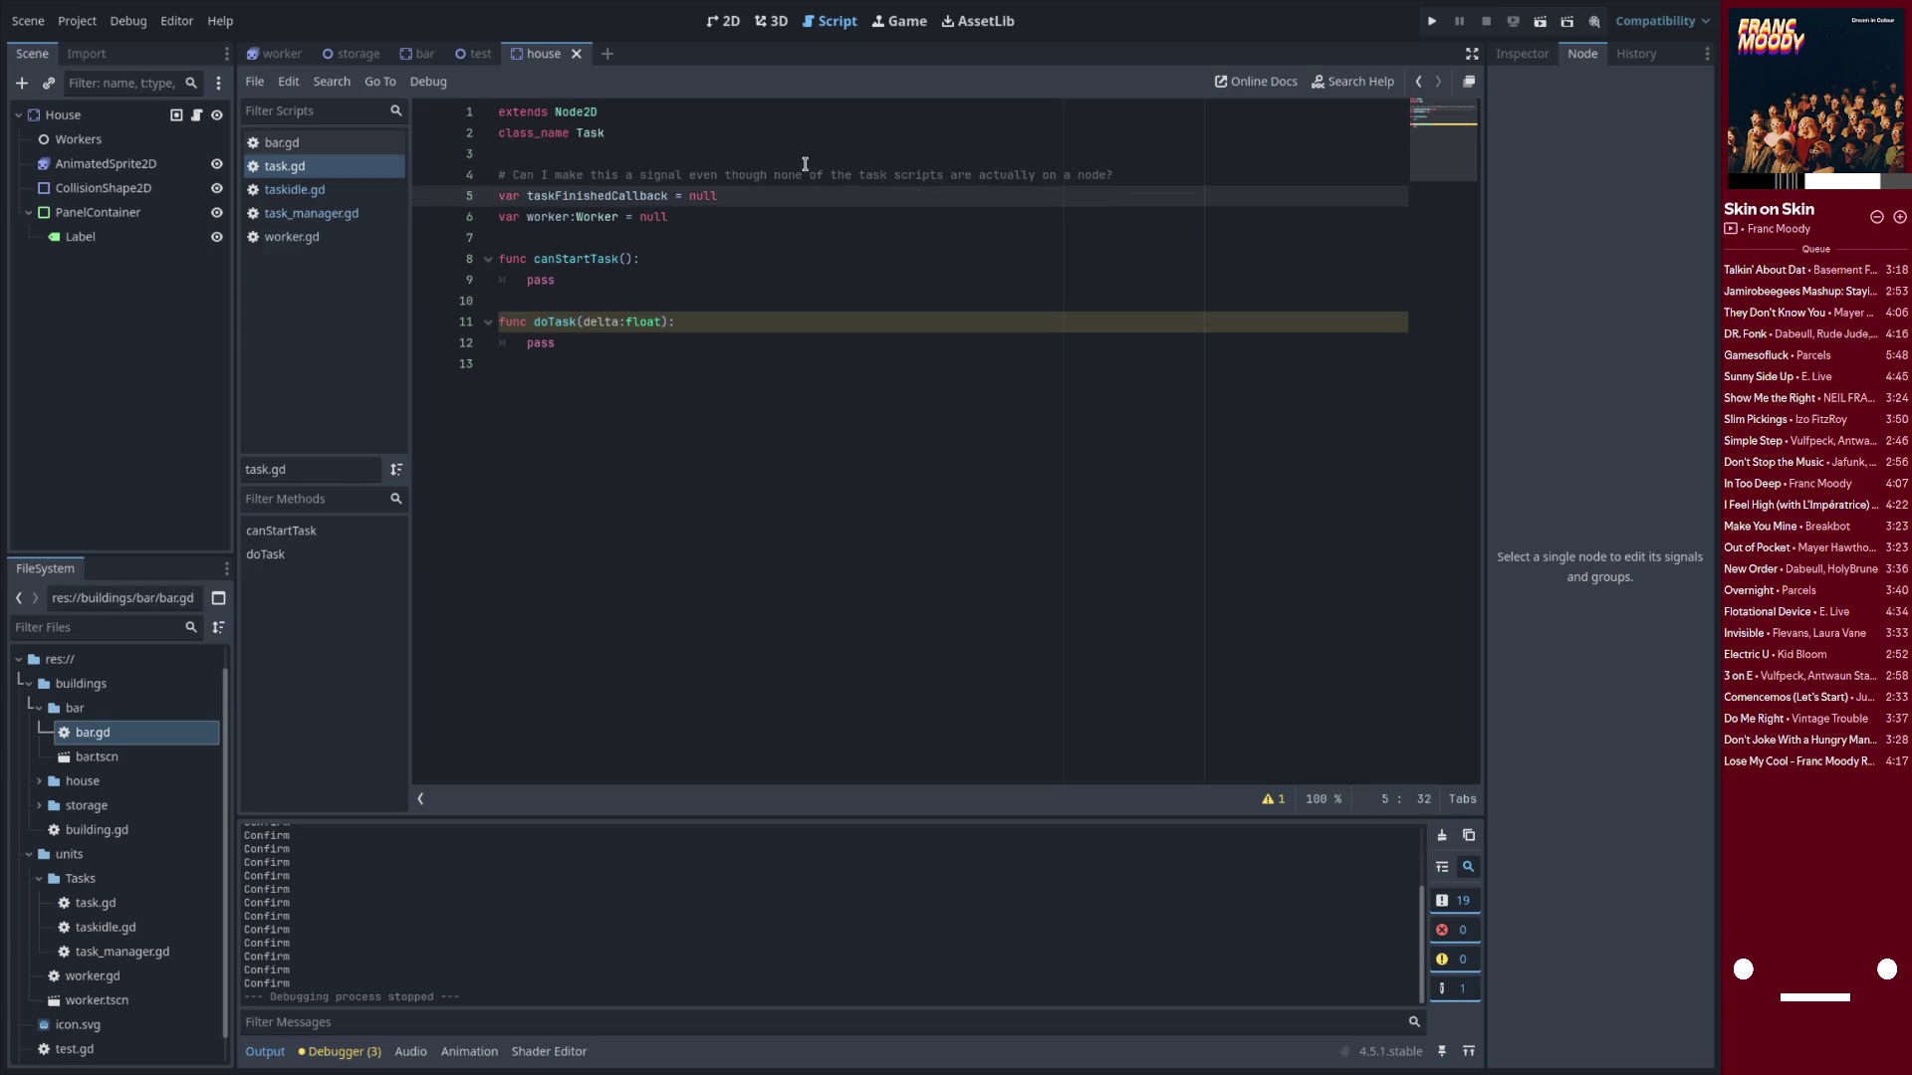
Replace the taskFinishedCallback = null variable in task.gd with a 'signal taskFinished' declaration and save
key("BackSpace")
key("BackSpace")
type("ignal")
key("ctrl+Delete")
type("taskFinished")
key("End")
key("ctrl+BackSpace")
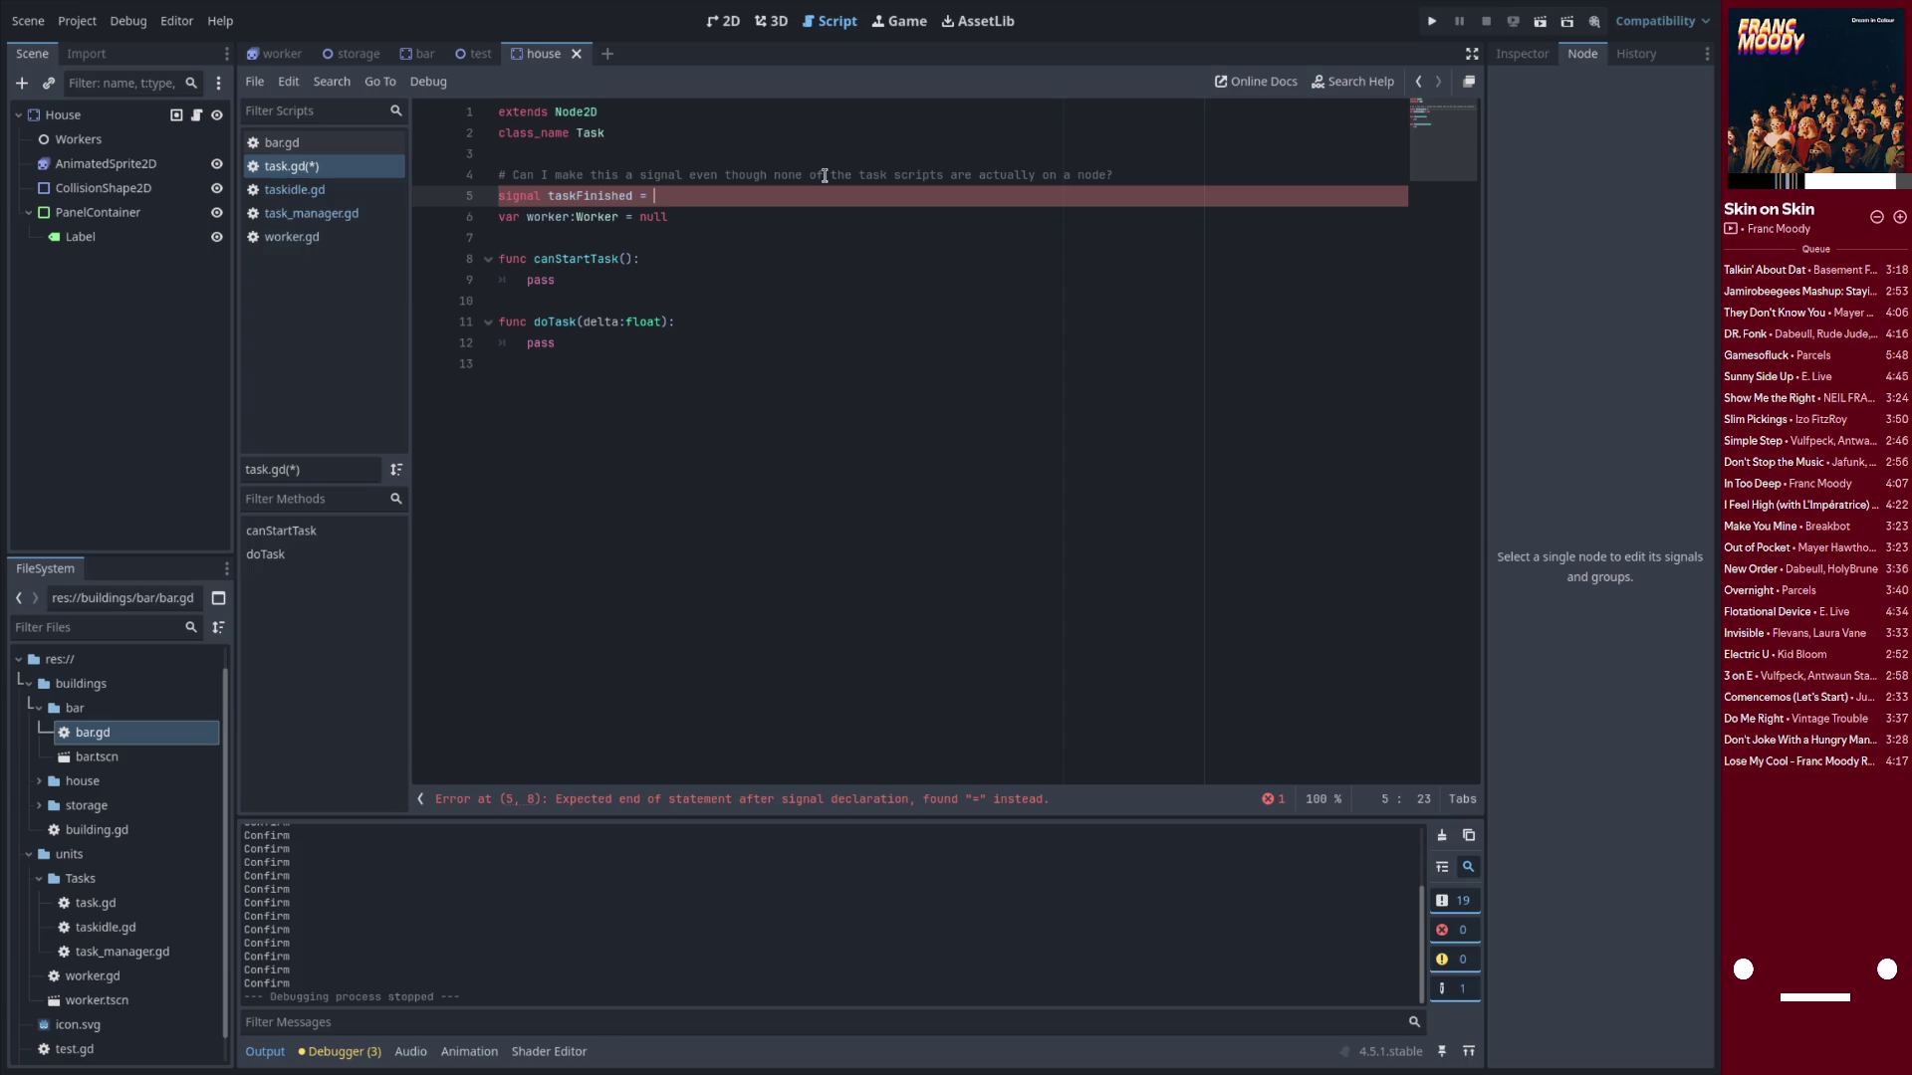
key("BackSpace")
key("BackSpace")
key("ctrl+s")
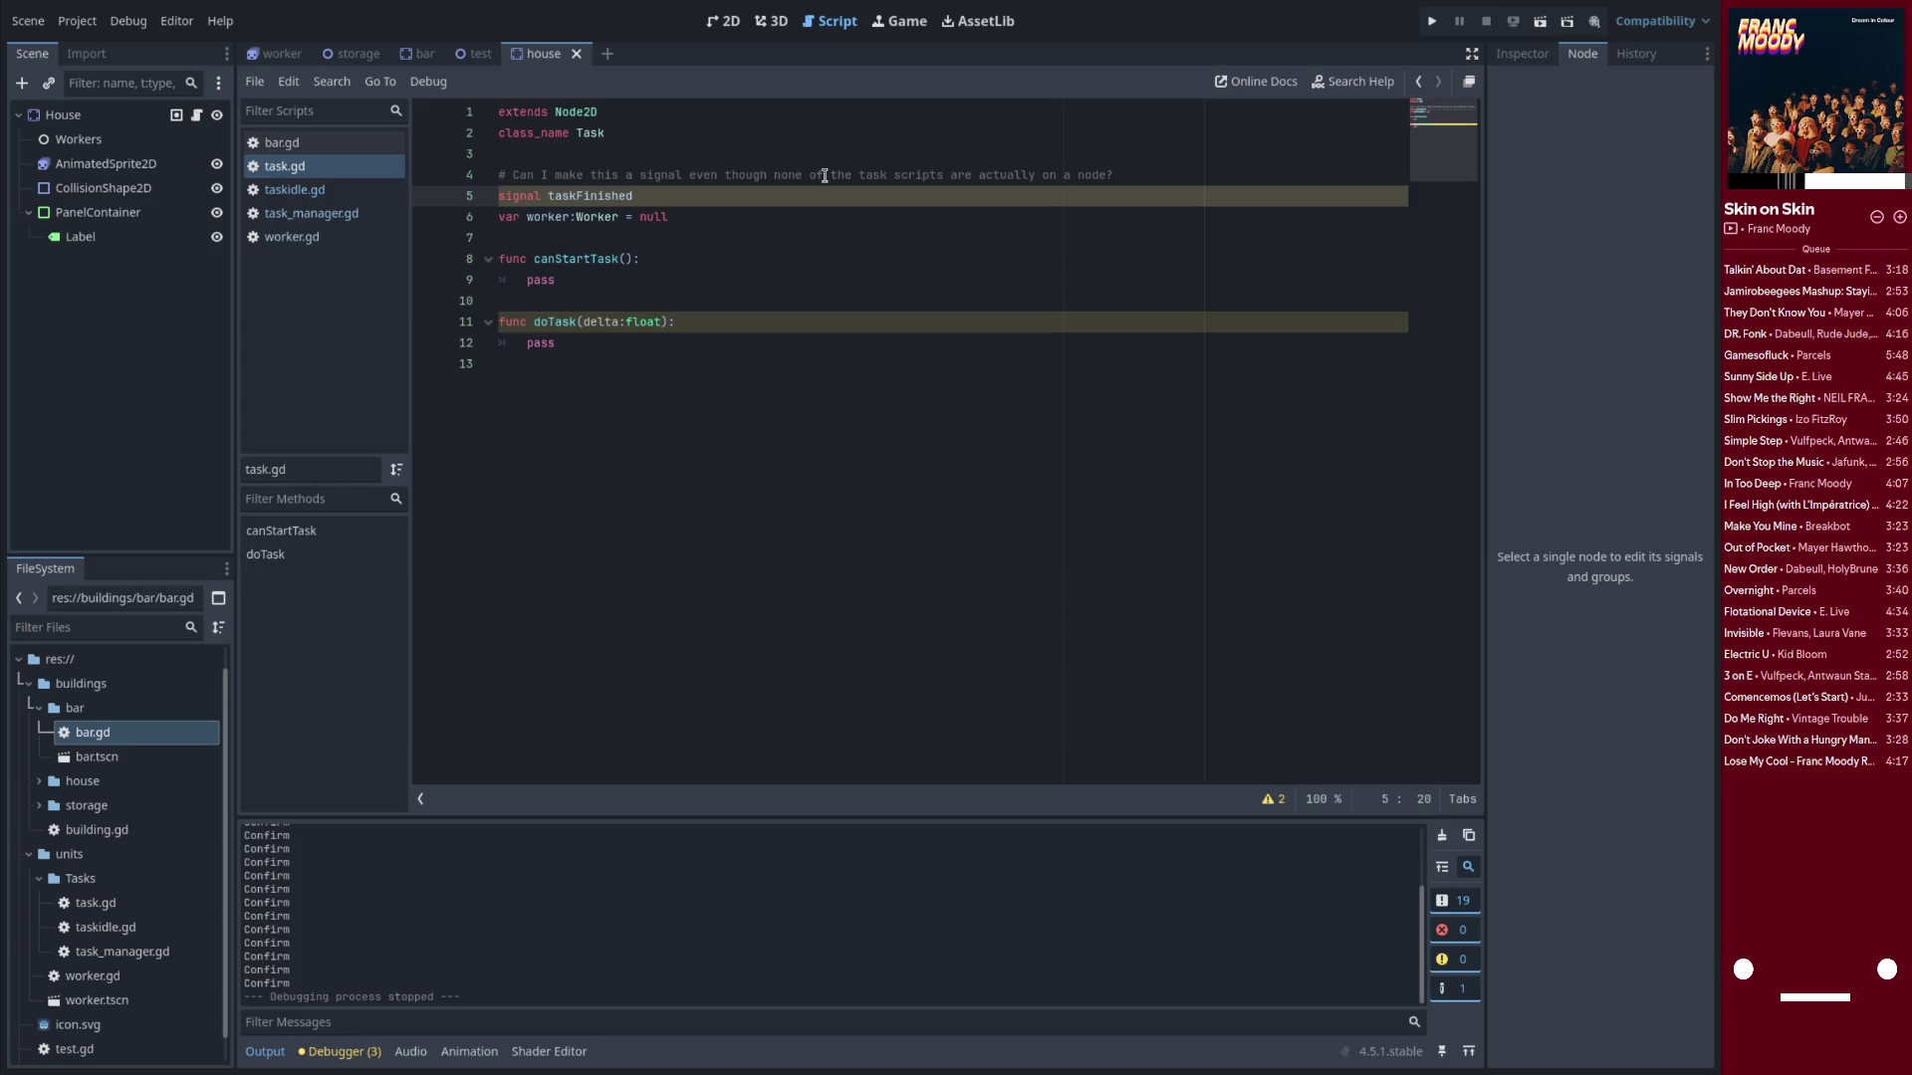
Try a (worker) parameter on the taskFinished signal, remove it again, and save
type("(worker")
key("ctrl+BackSpace")
key("End")
key("ctrl+s")
double_click(575, 197)
Look at how getTask handles task in task_manager.gd
left_click(315, 235)
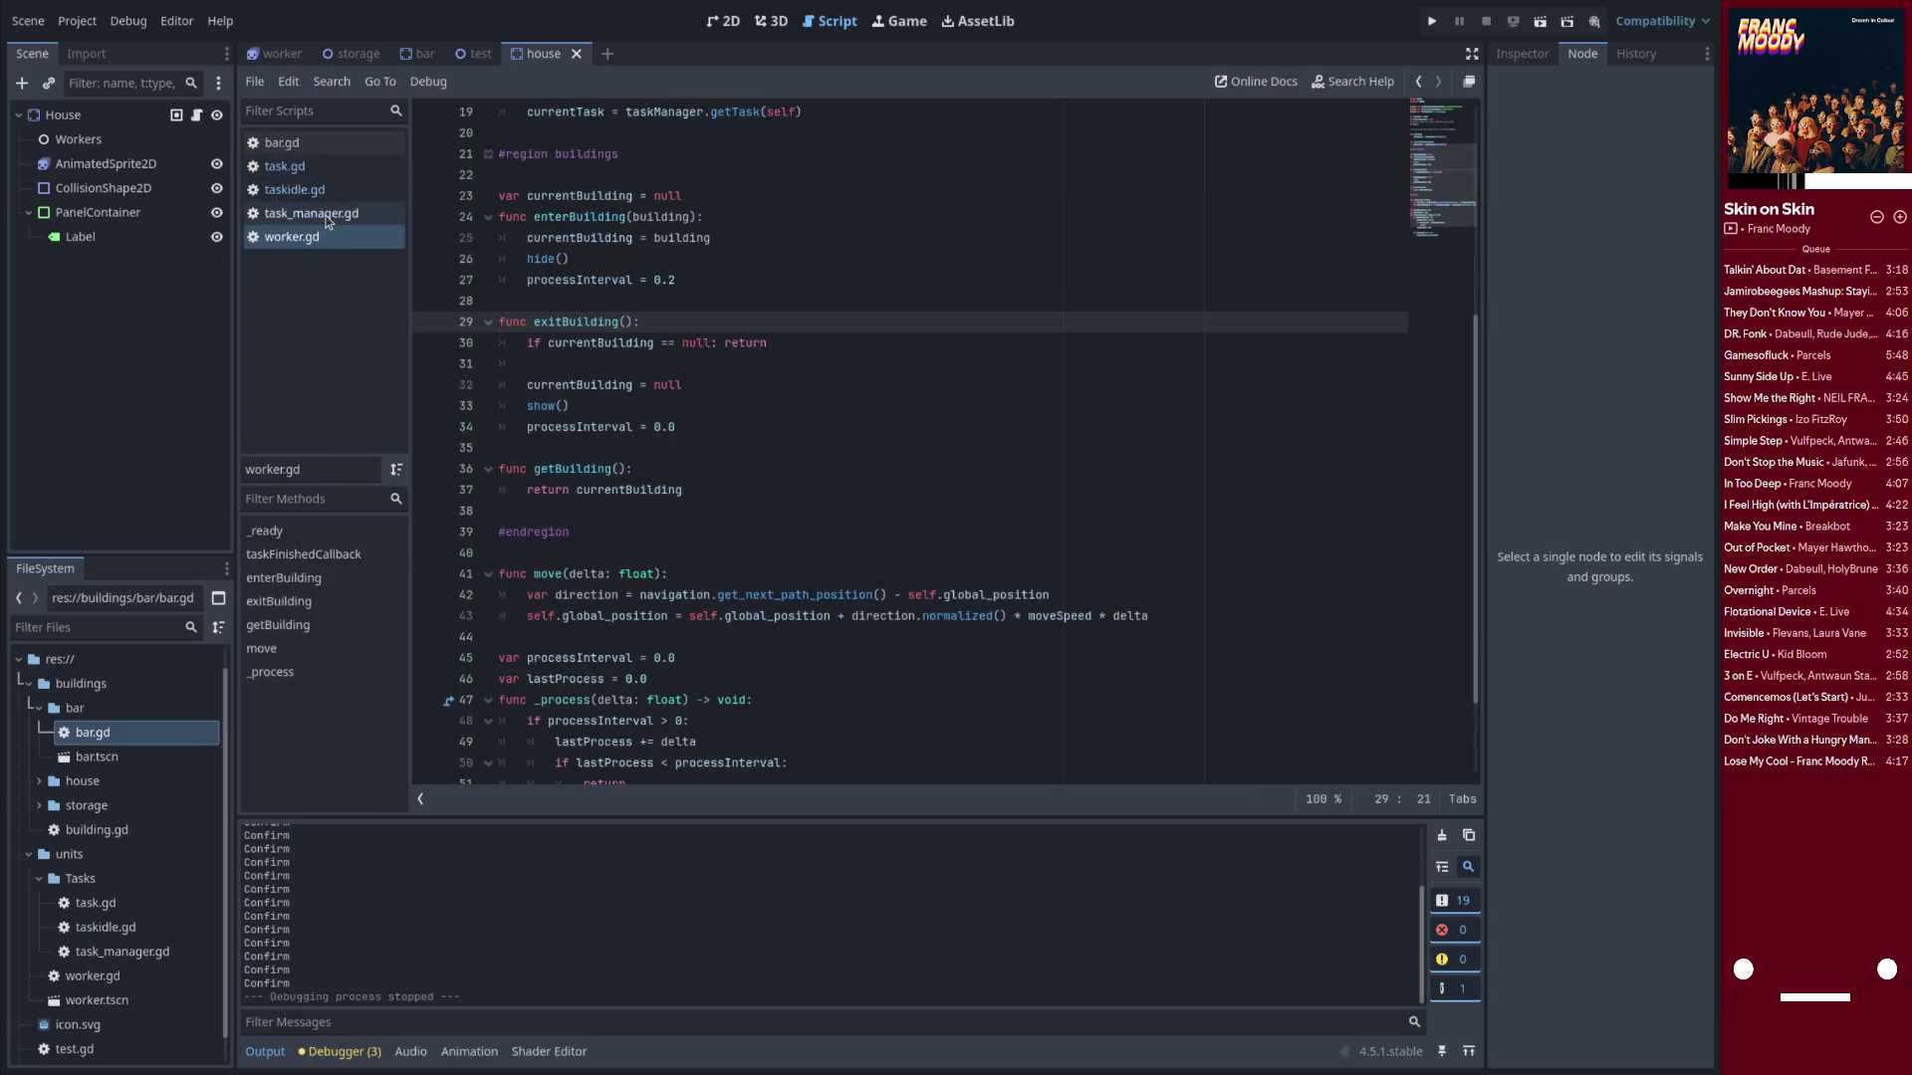
left_click(337, 213)
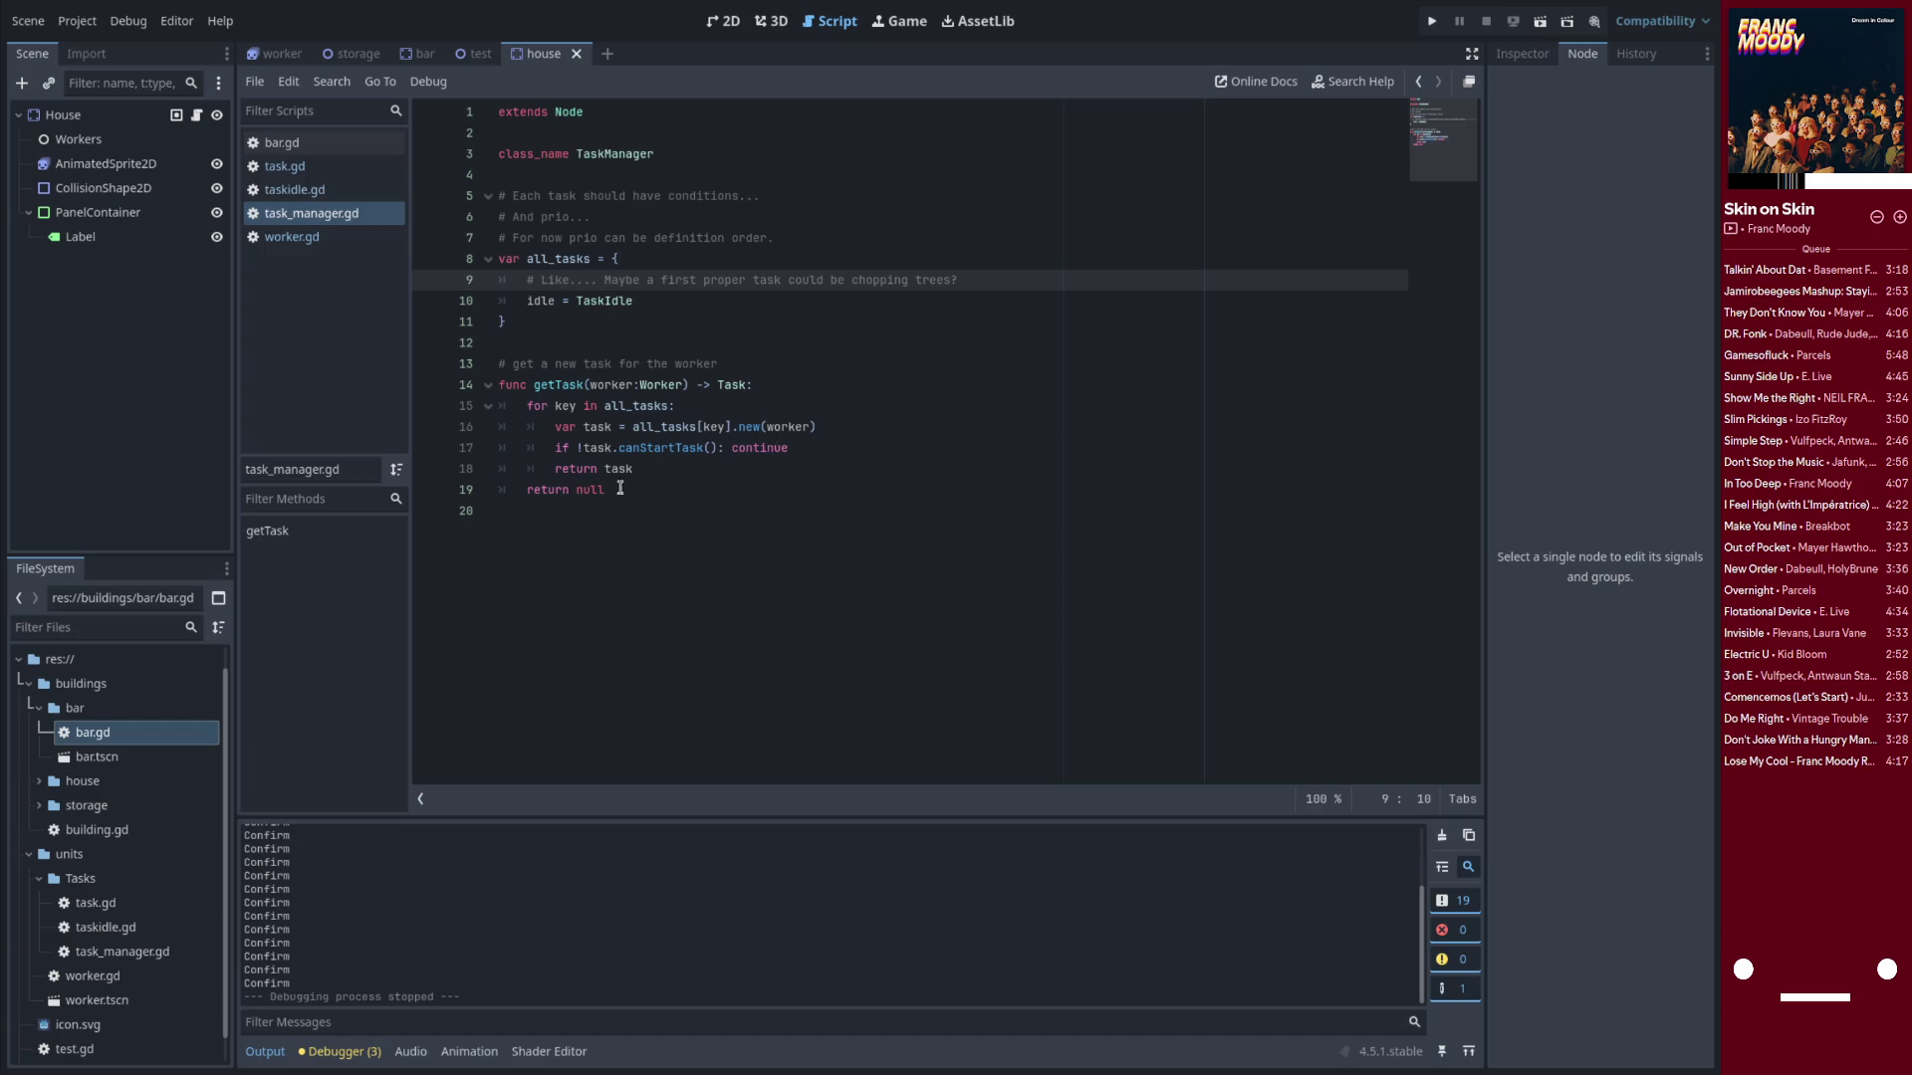
double_click(597, 426)
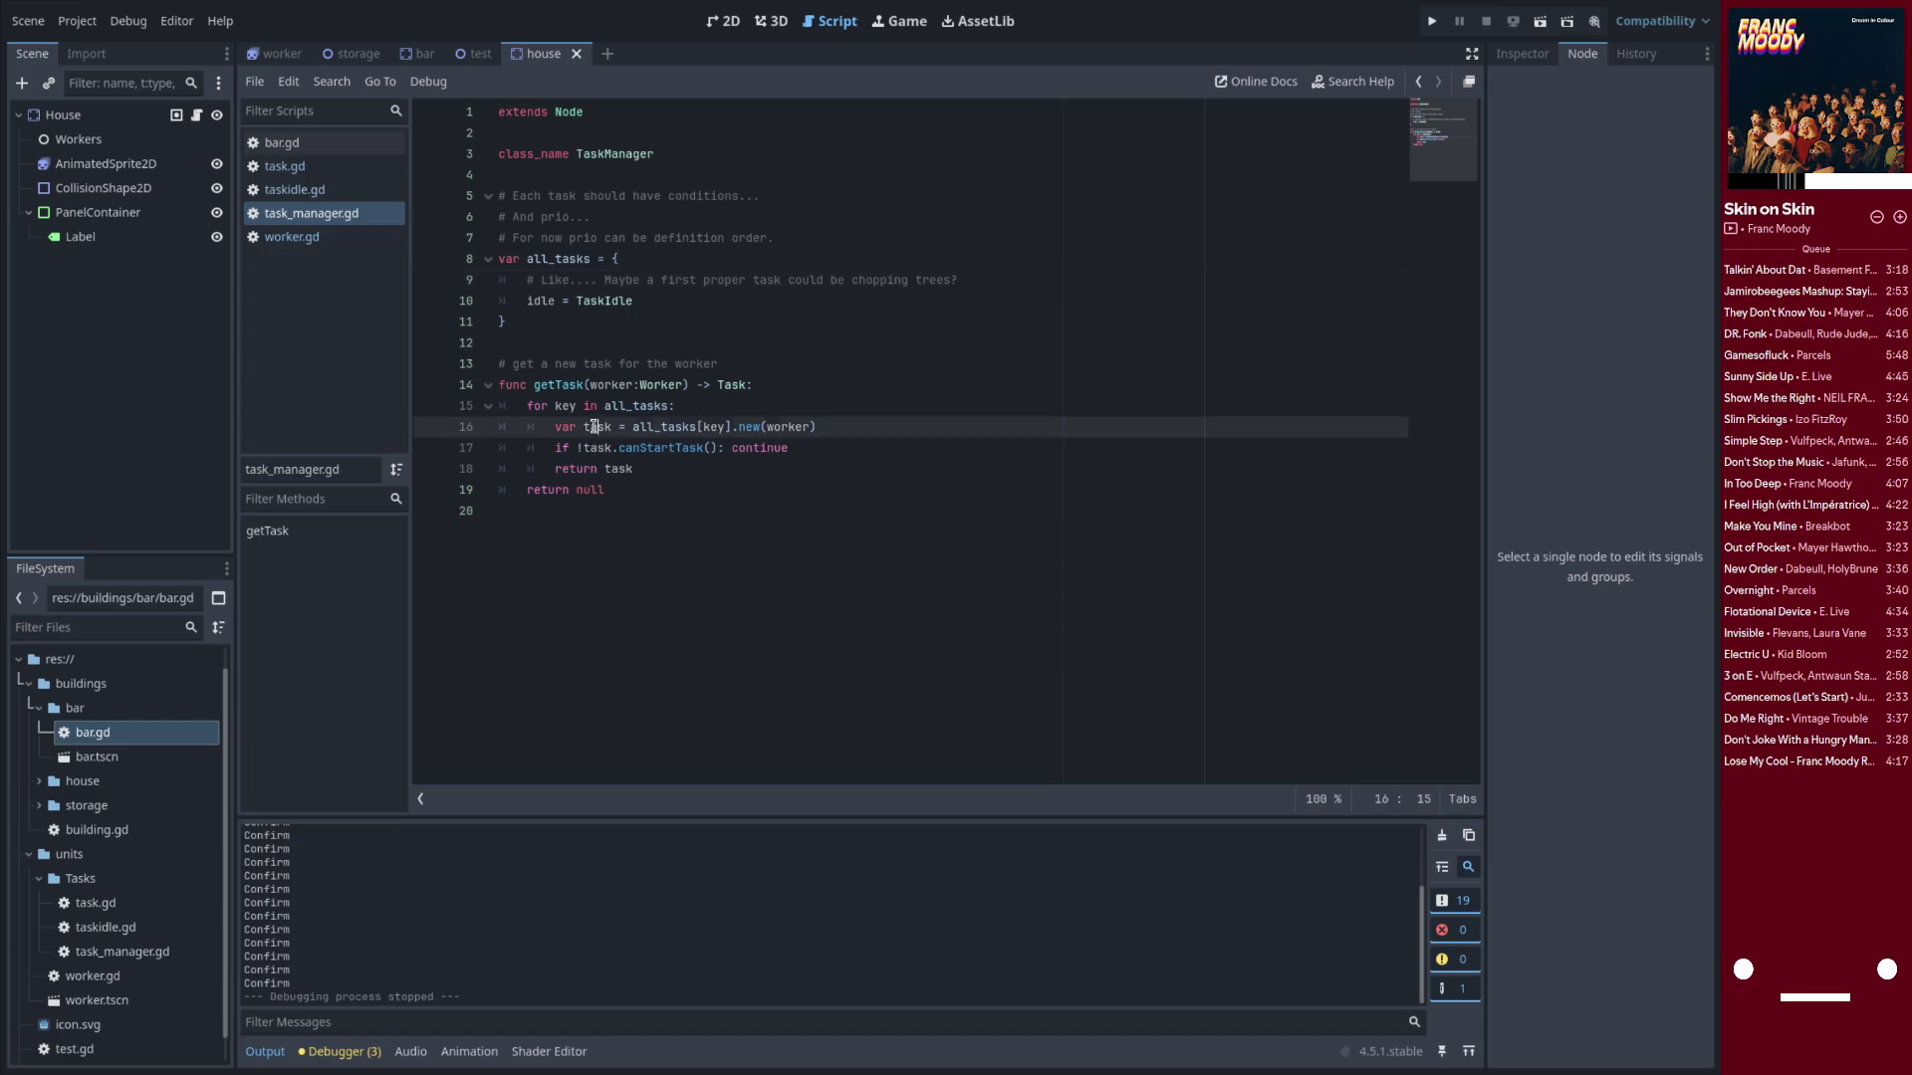
Review worker.gd's _ready and taskFinishedCallback, which both set currentTask from taskManager.getTask(self)
left_click(320, 237)
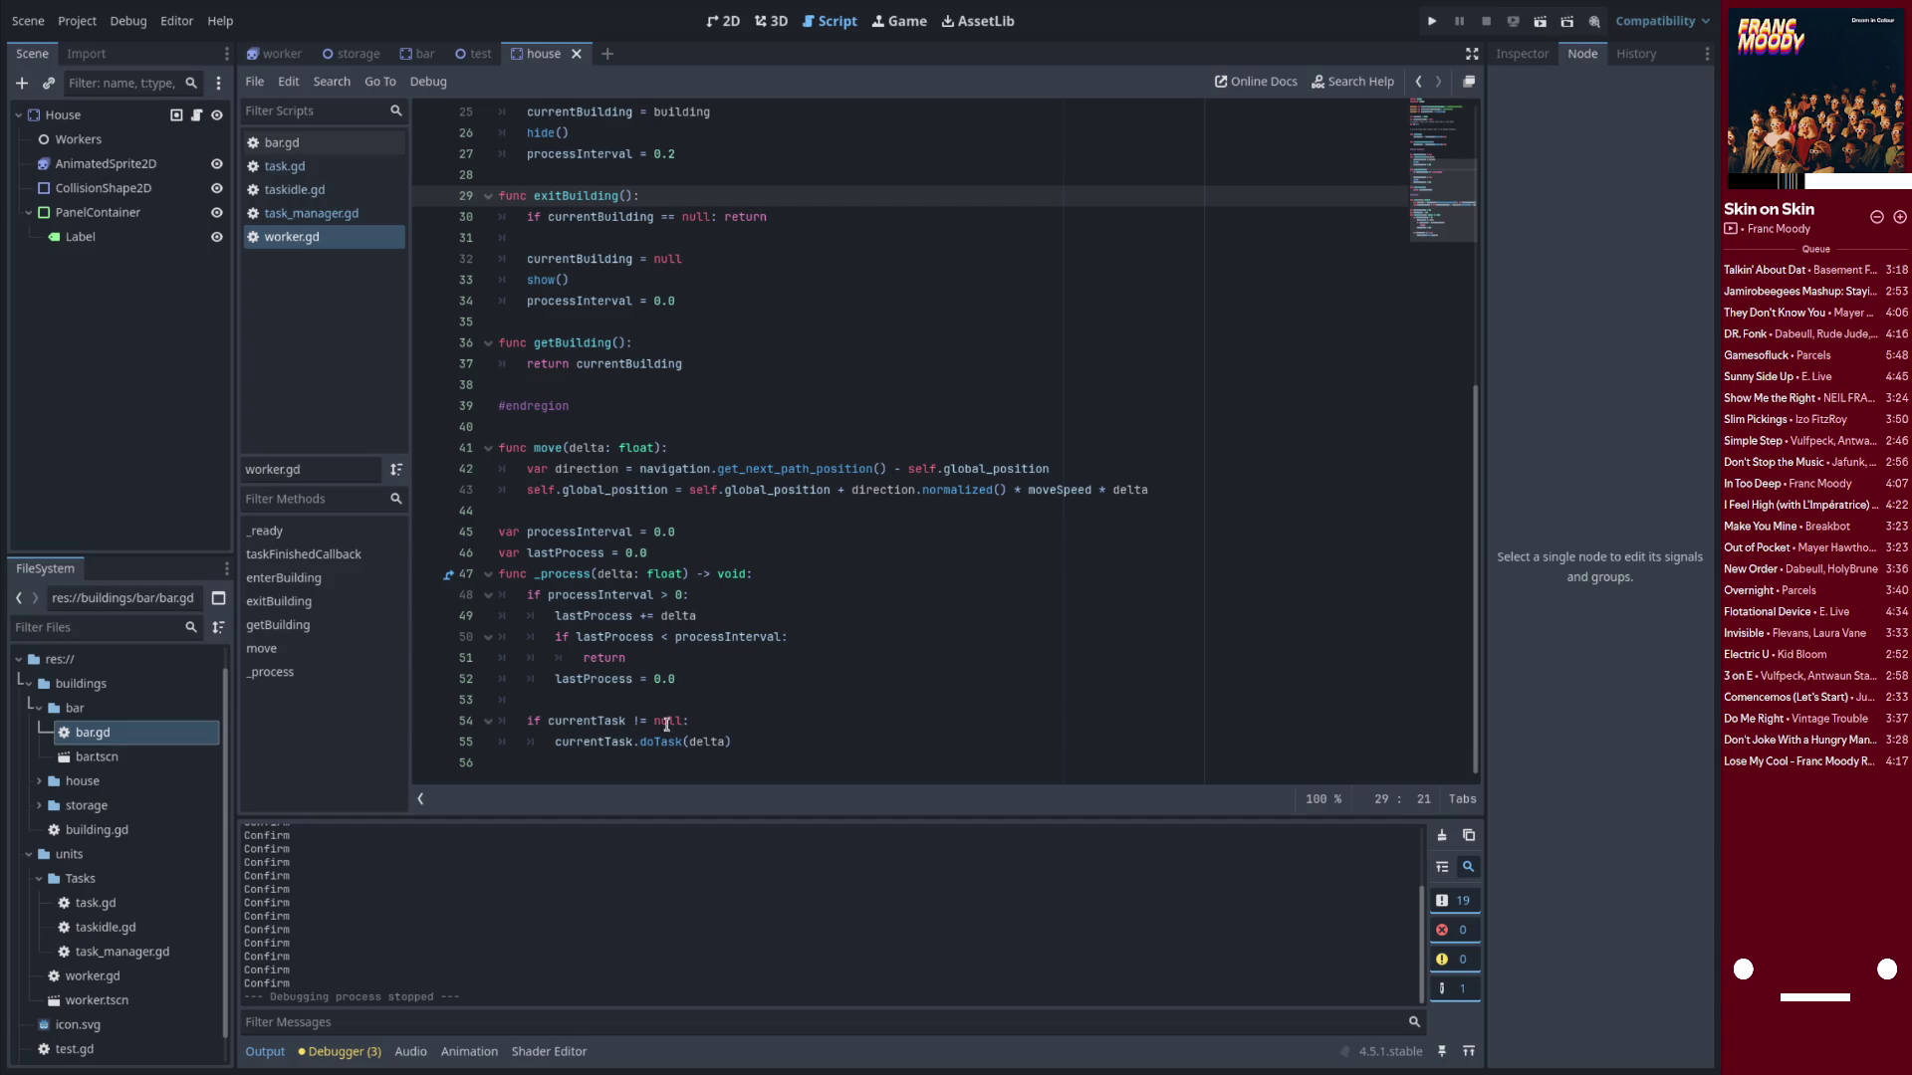
scroll(584, 735, "up", 8)
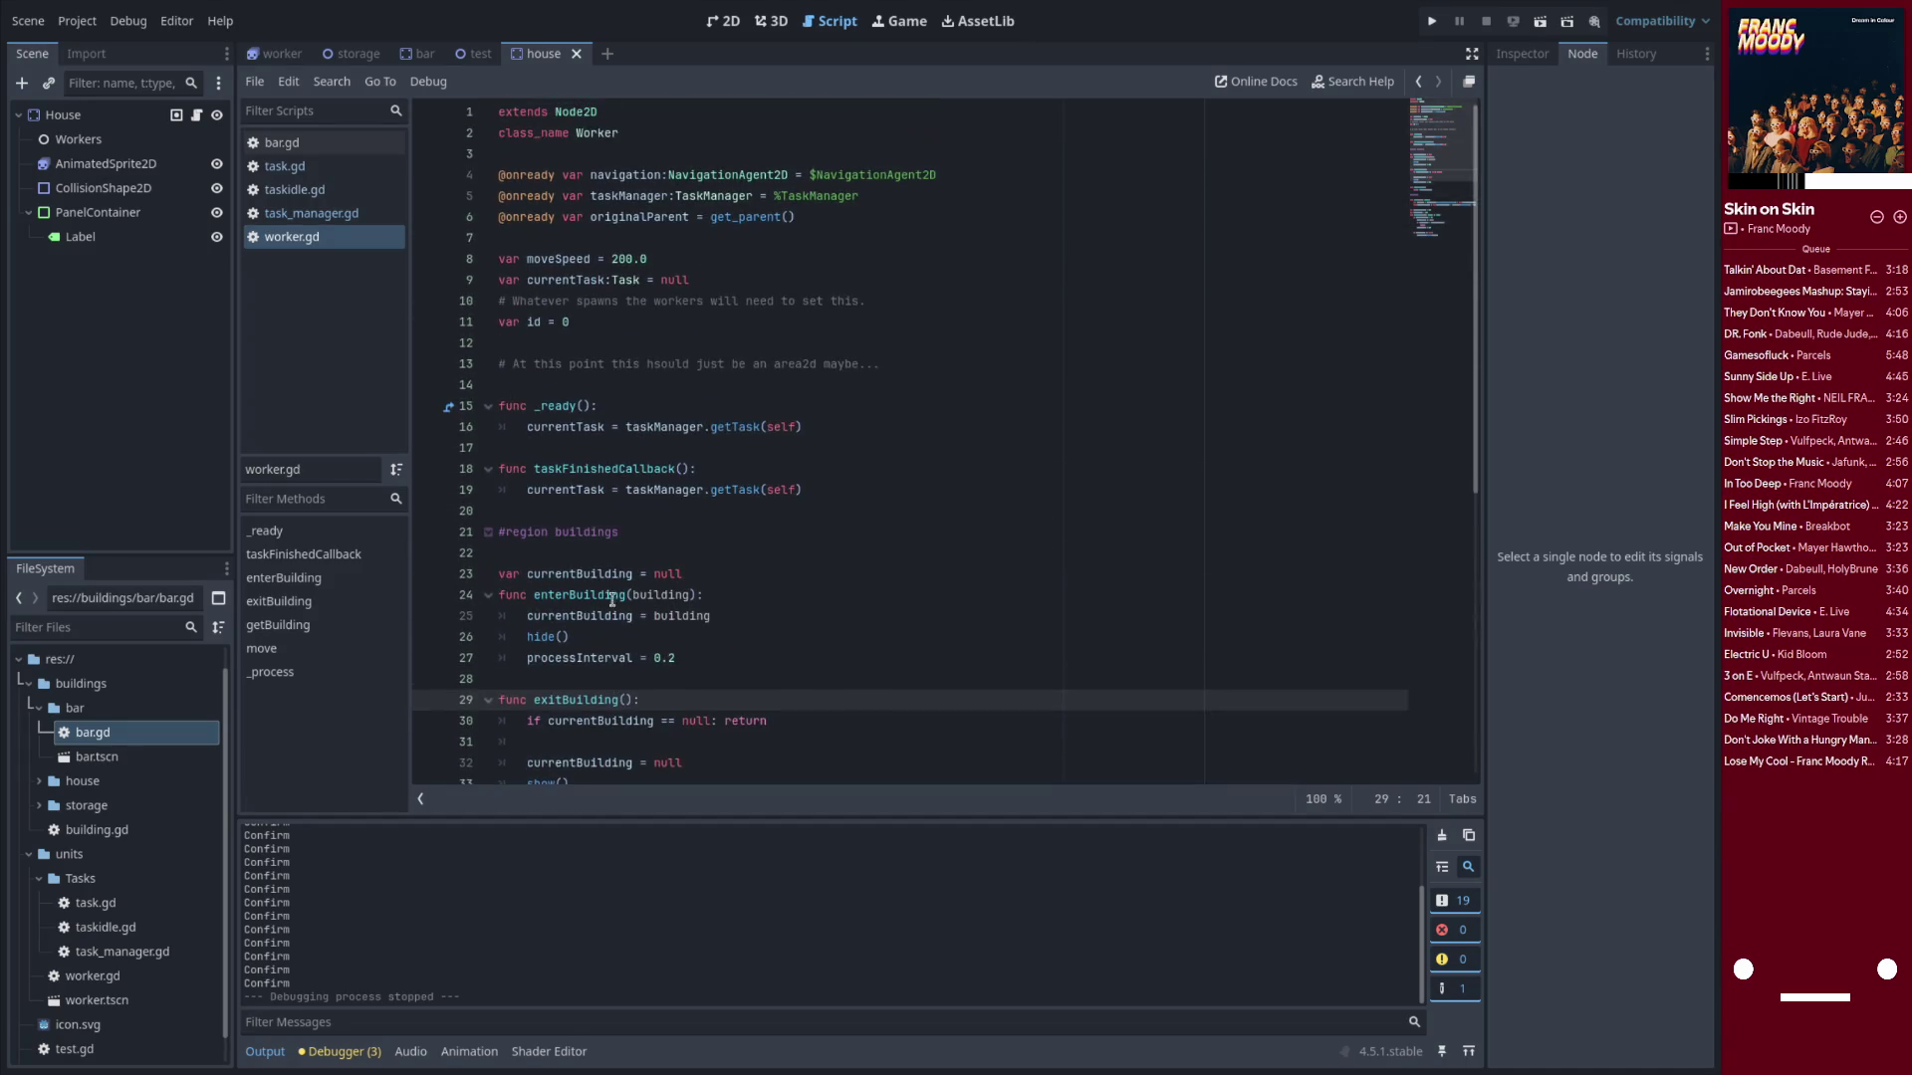
left_click(585, 428)
key("ctrl+Right")
key("ctrl+Right")
key("ctrl+Right")
key("ctrl+shift+Right")
double_click(581, 474)
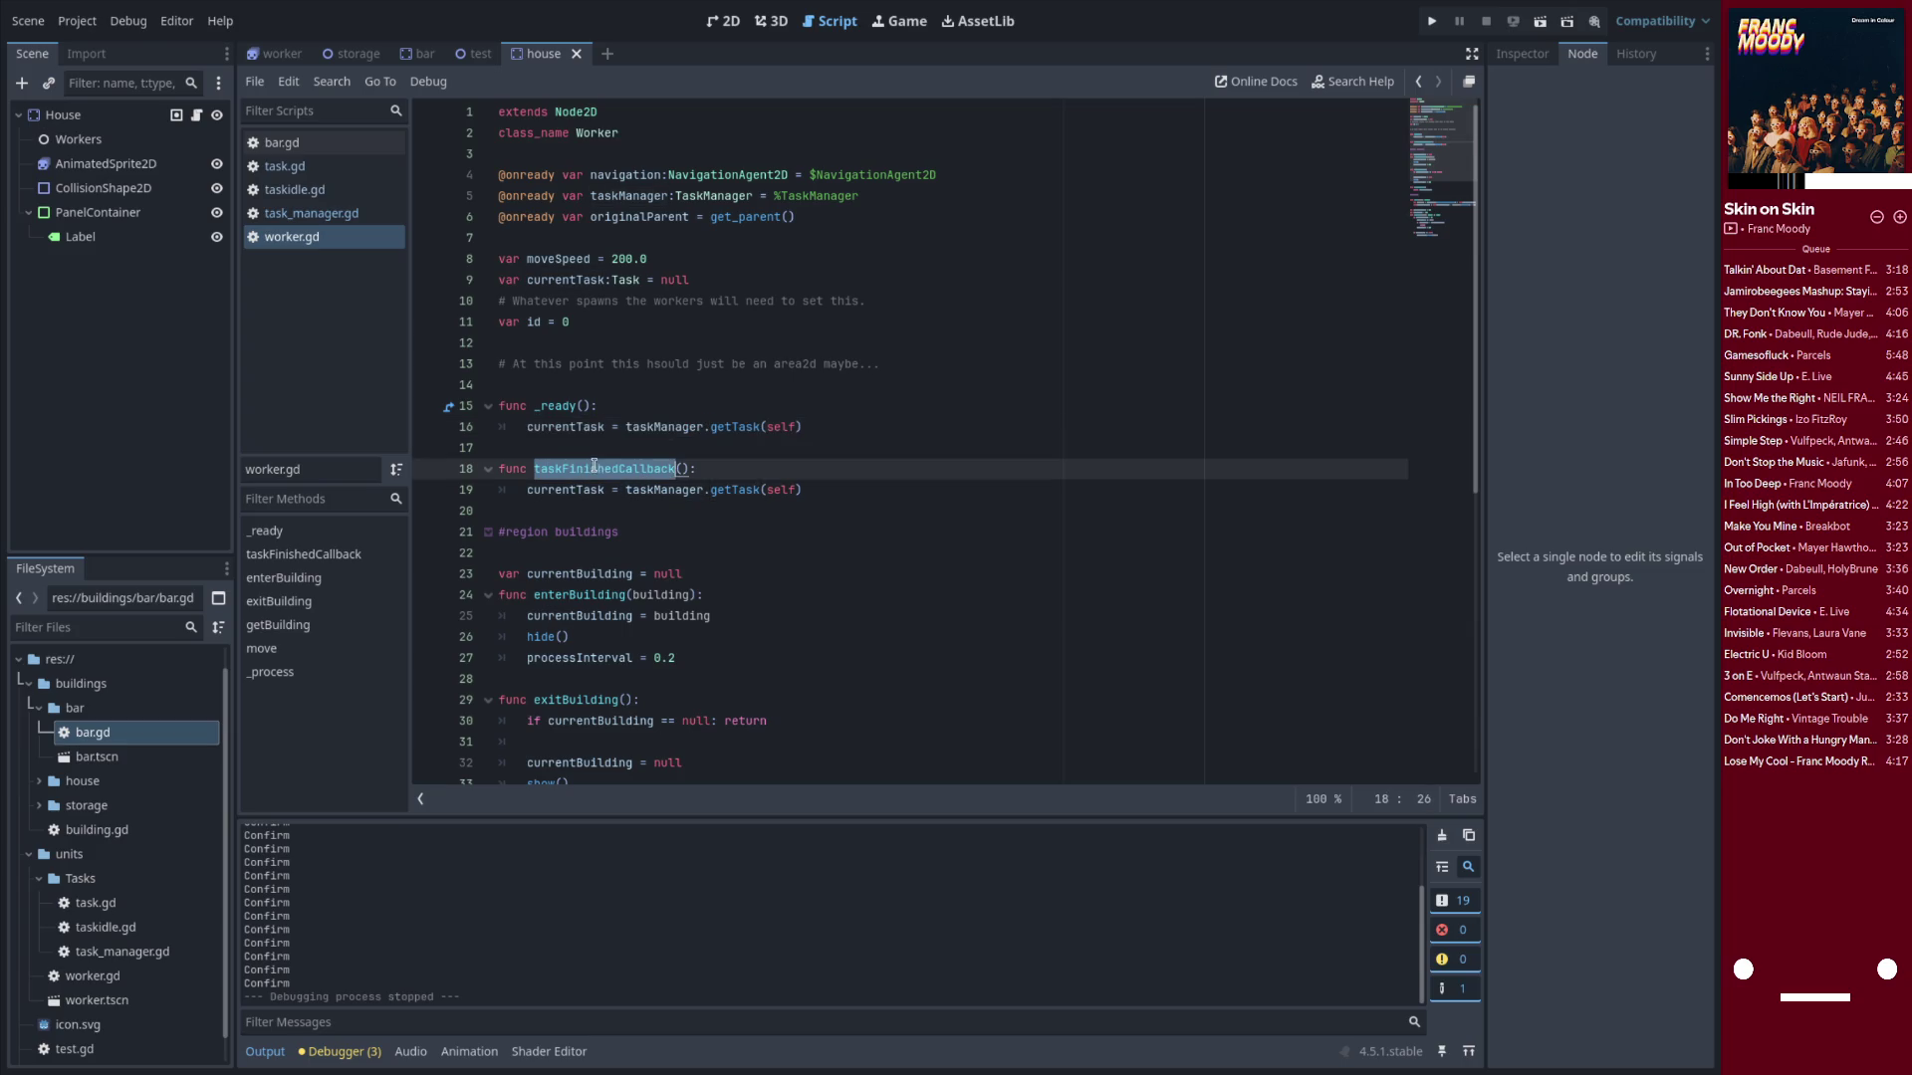
scroll(595, 466, "down", 8)
scroll(563, 398, "up", 6)
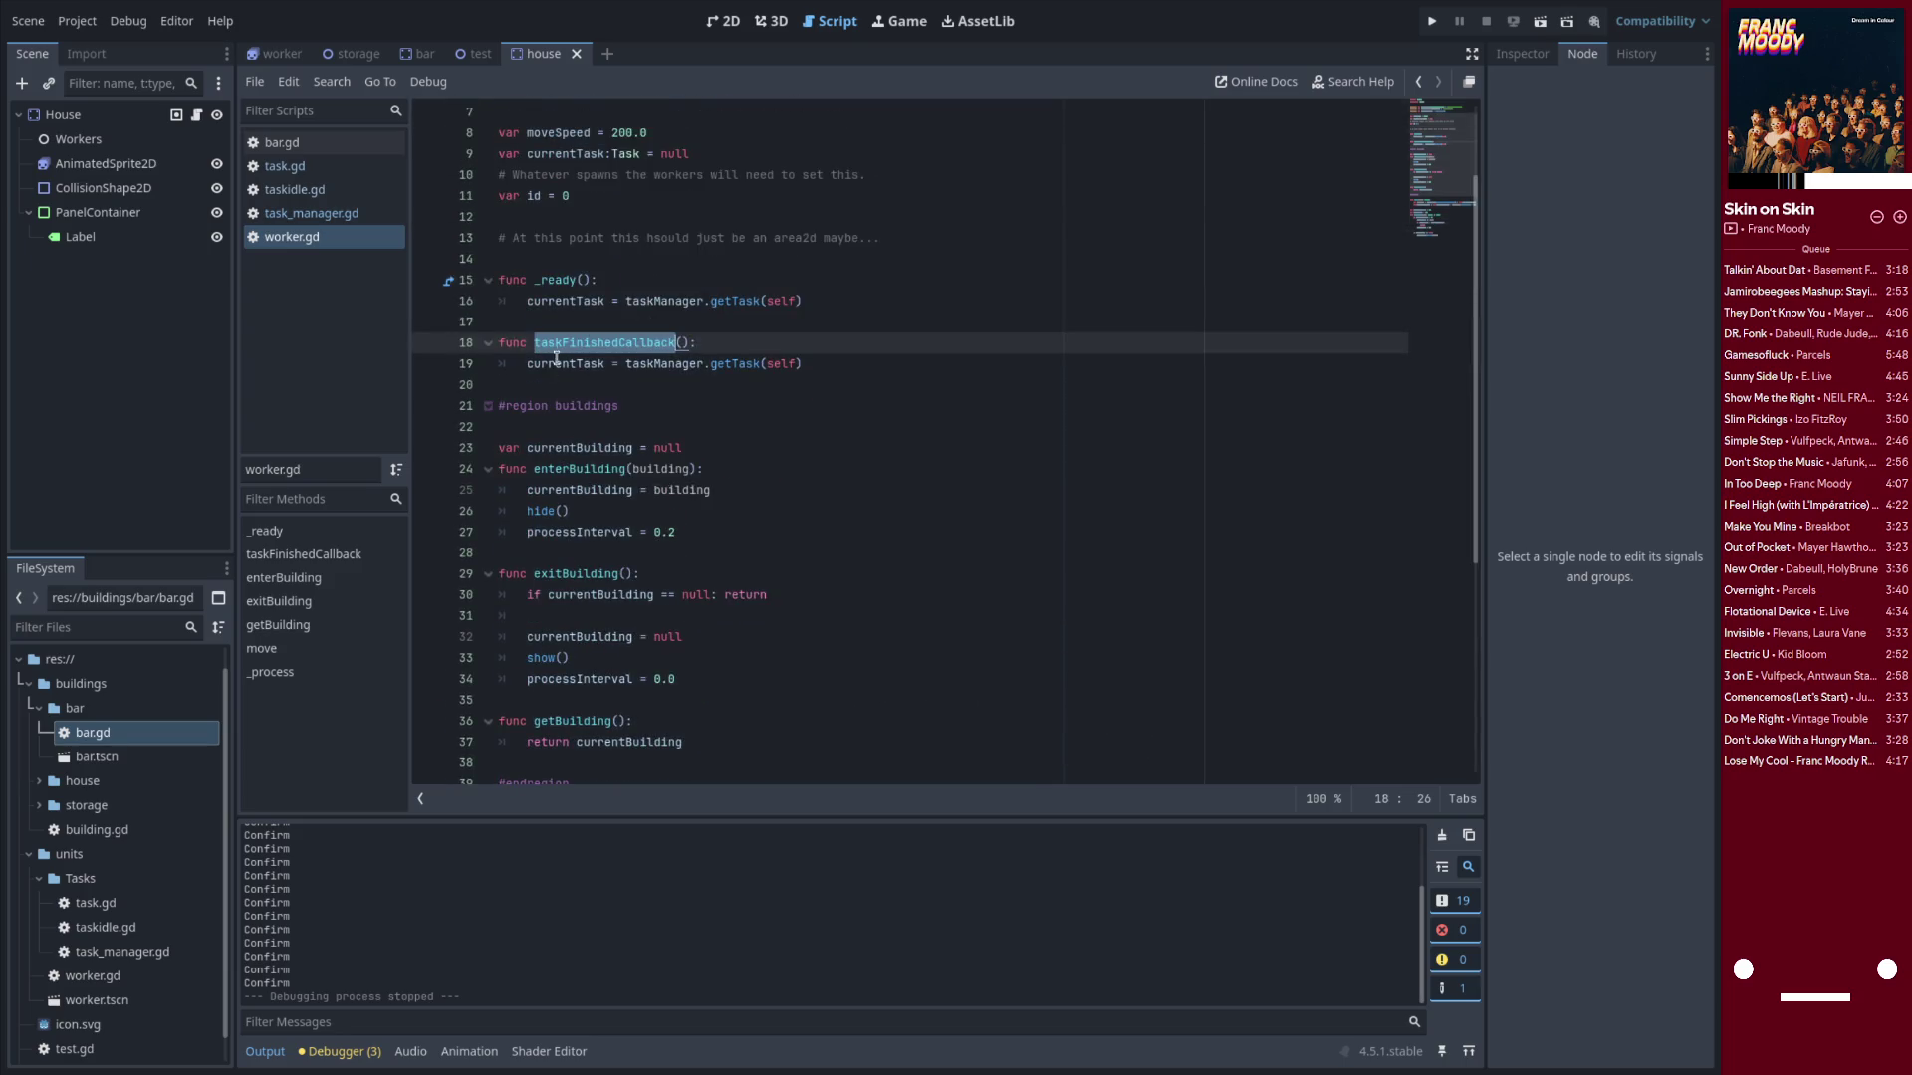
scroll(603, 370, "up", 1)
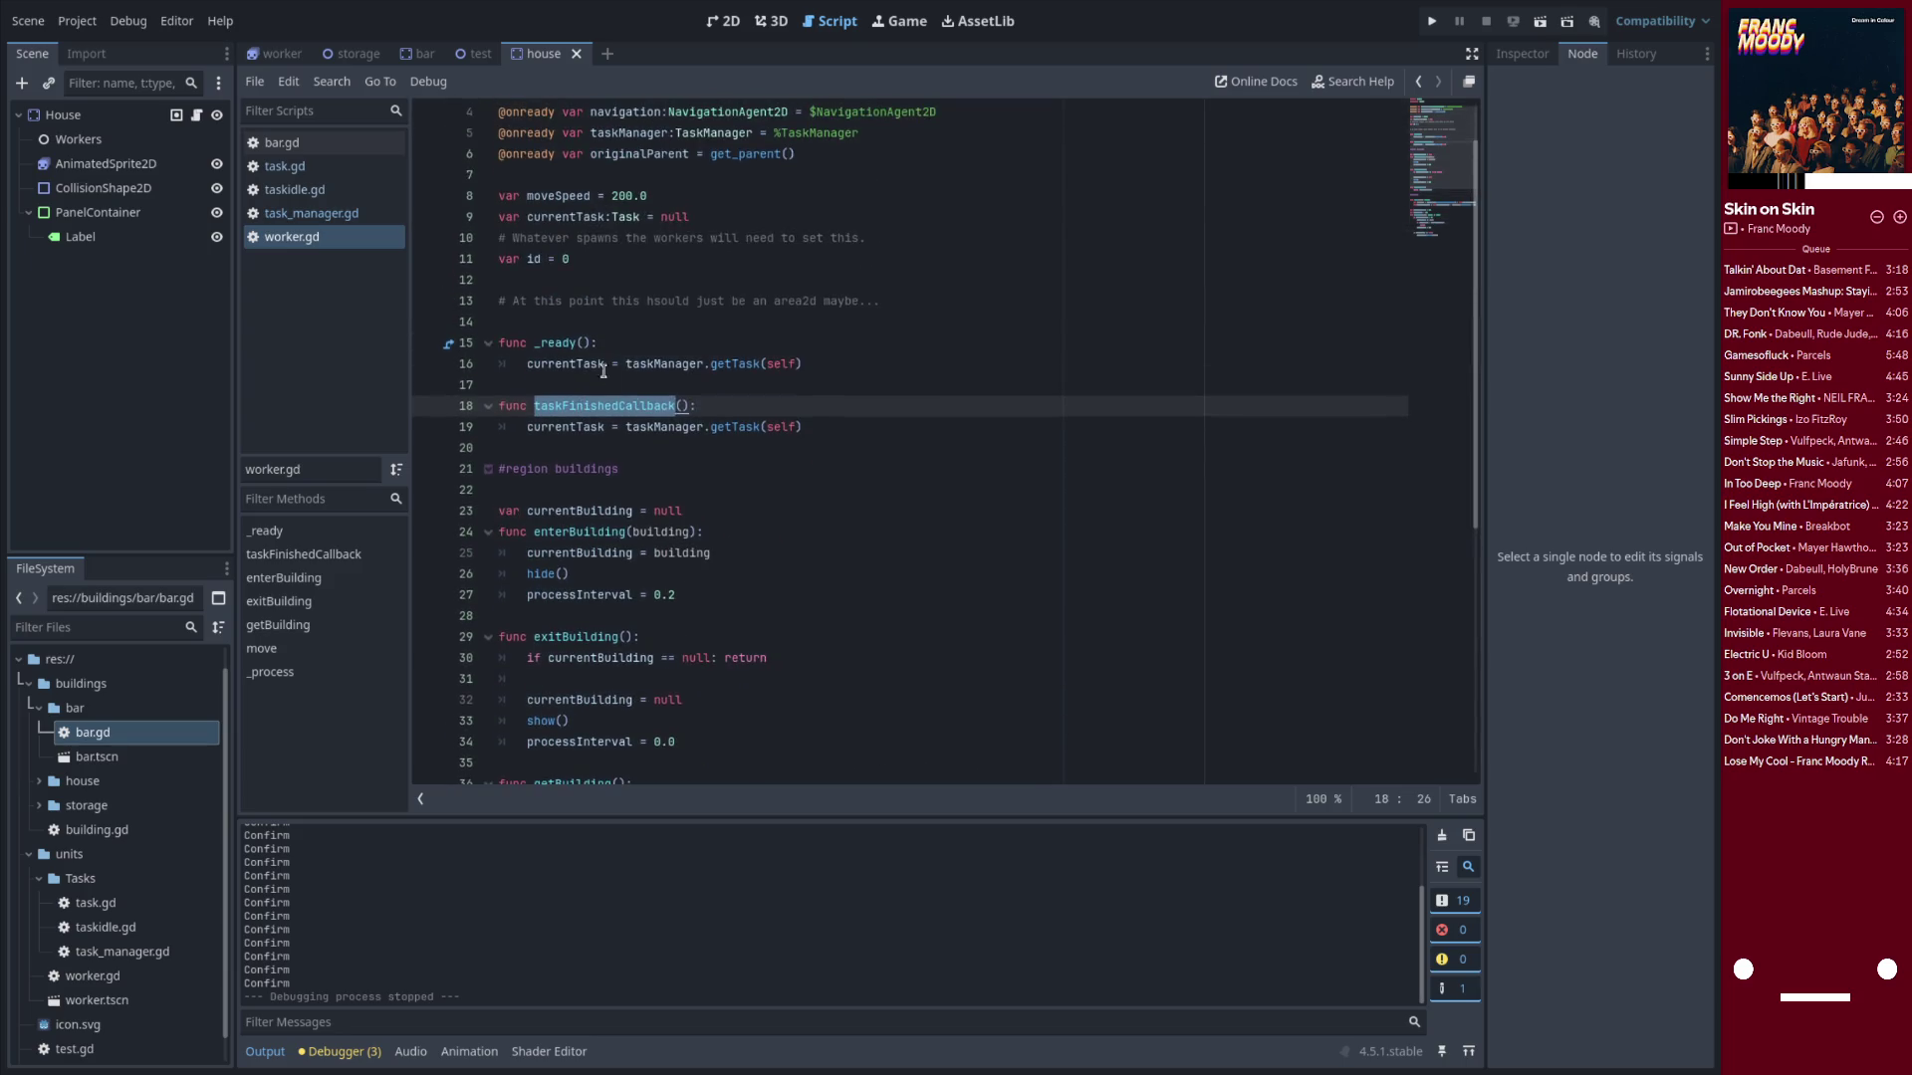
left_click(818, 364)
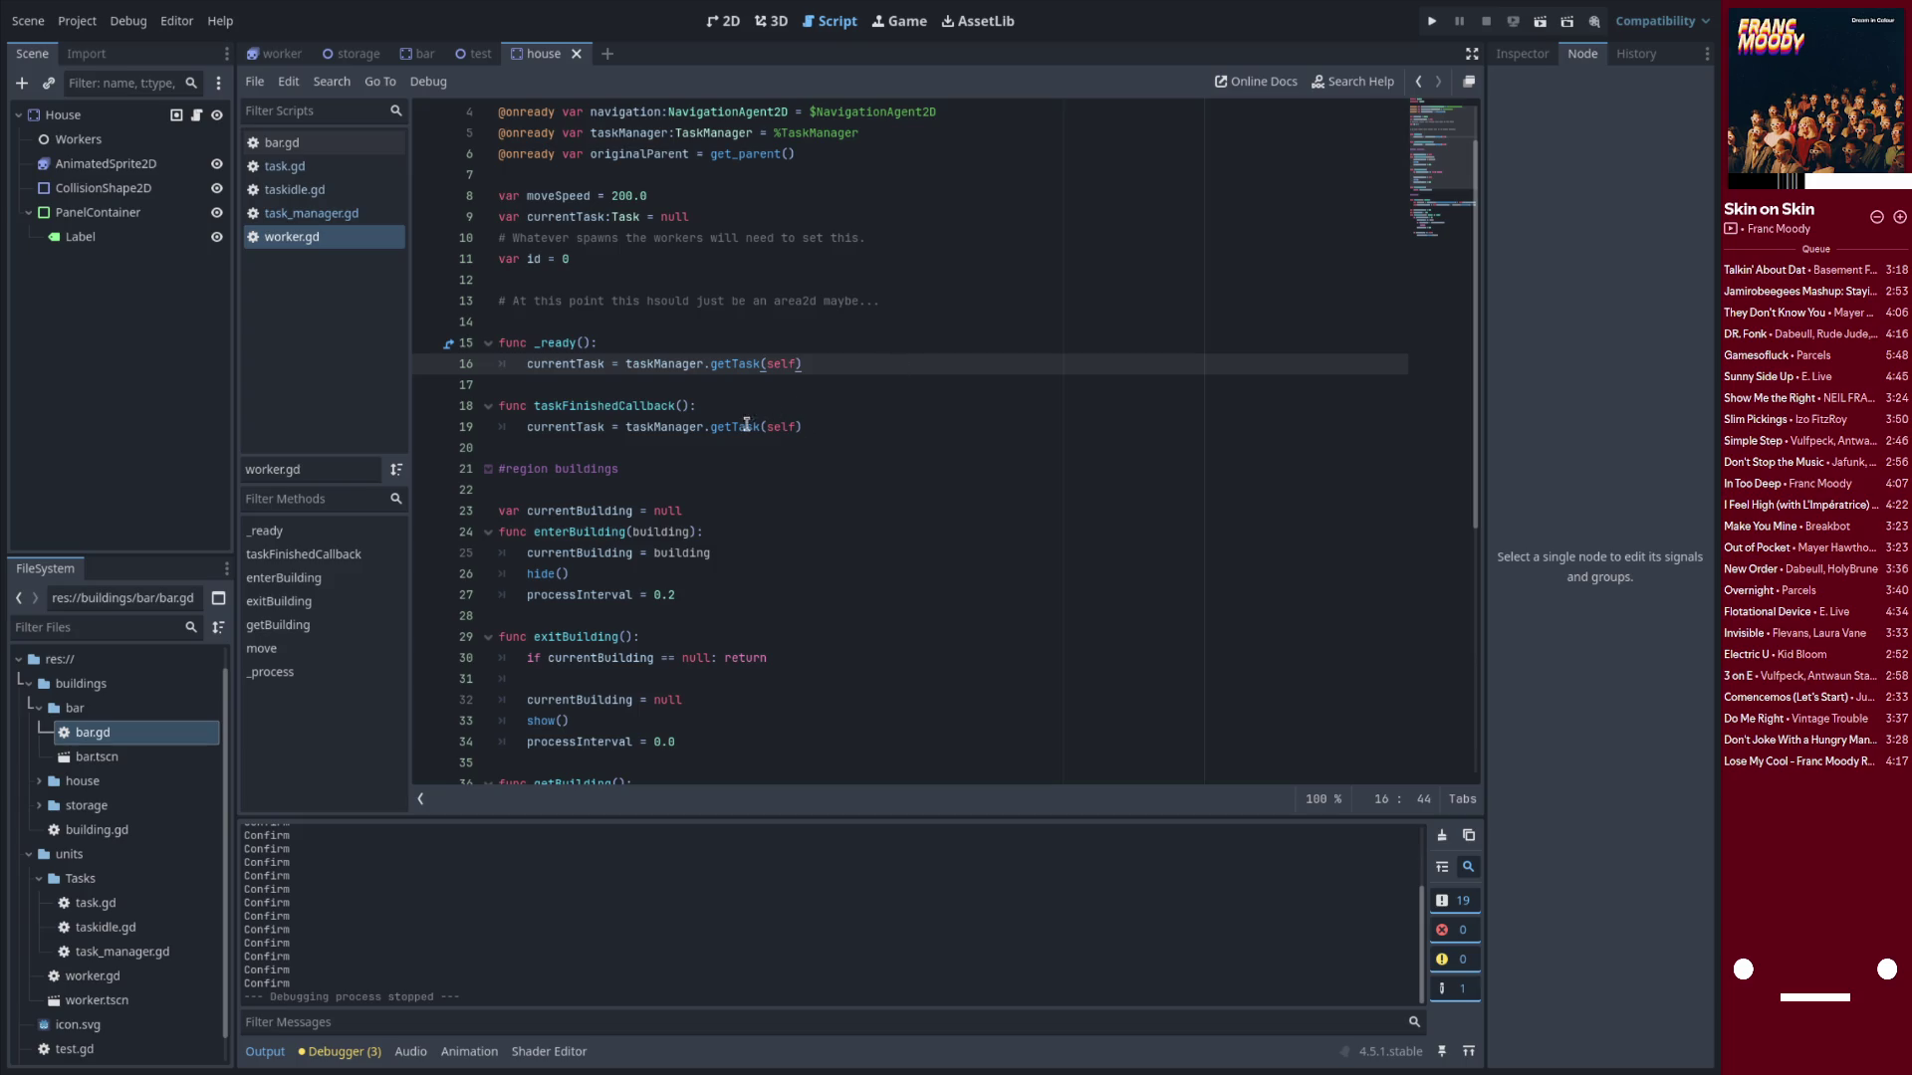
Rename taskFinishedCallback to _task_finished and add currentTask.taskFinished.connect(_task_finished) in _ready
double_click(599, 406)
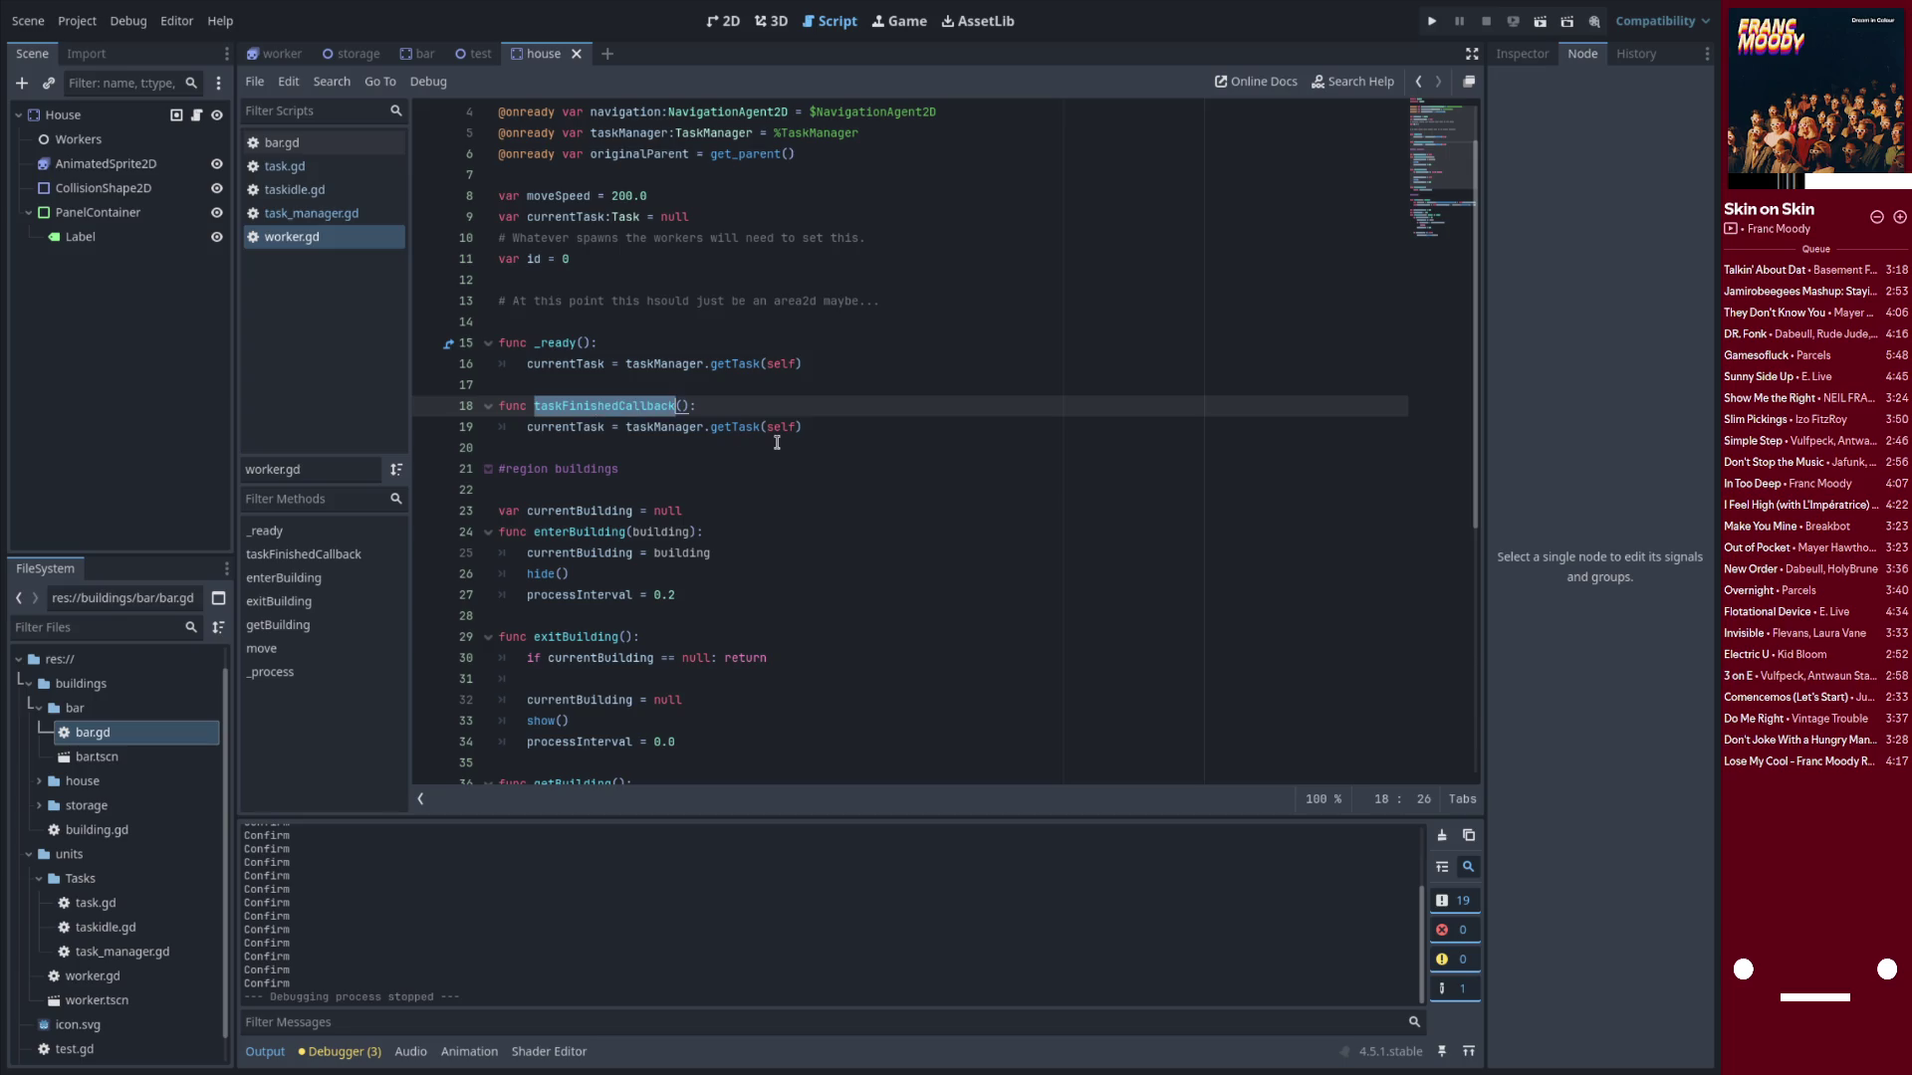
type("_task")
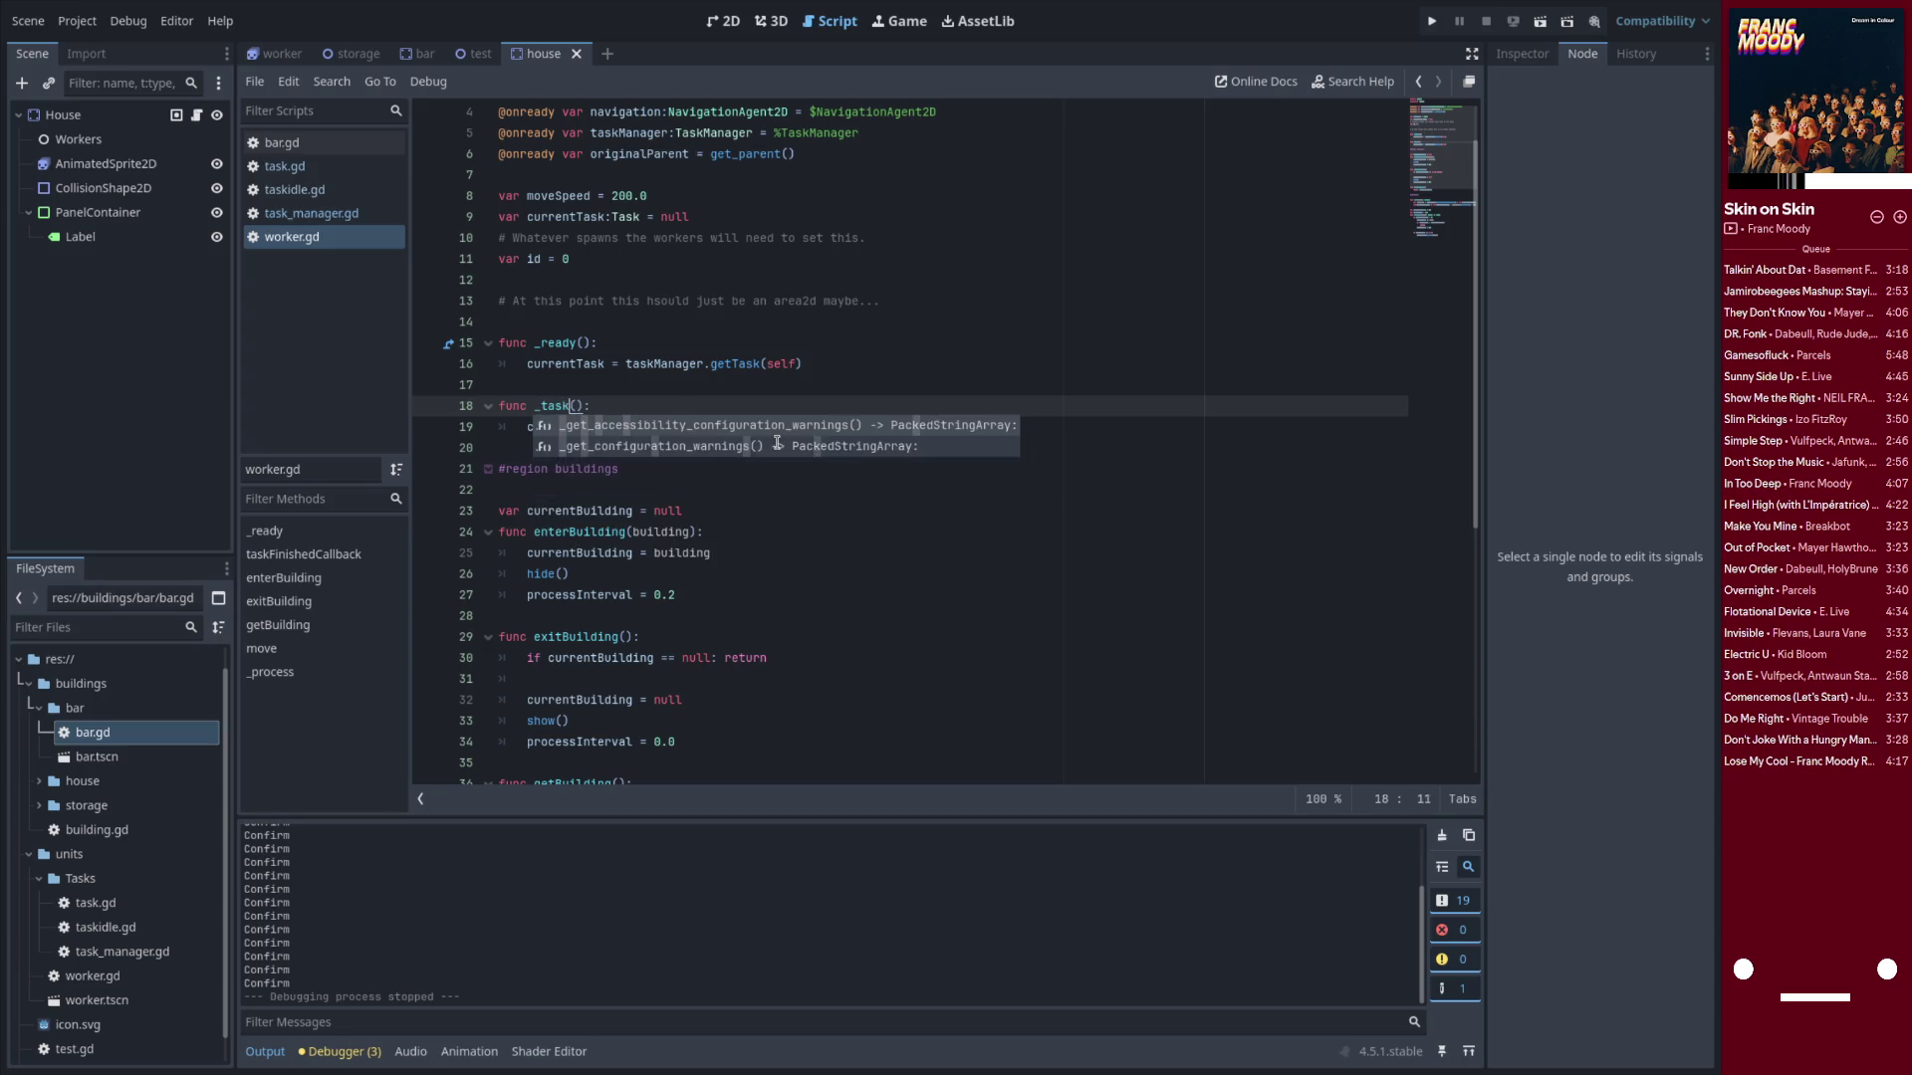
type("_finished")
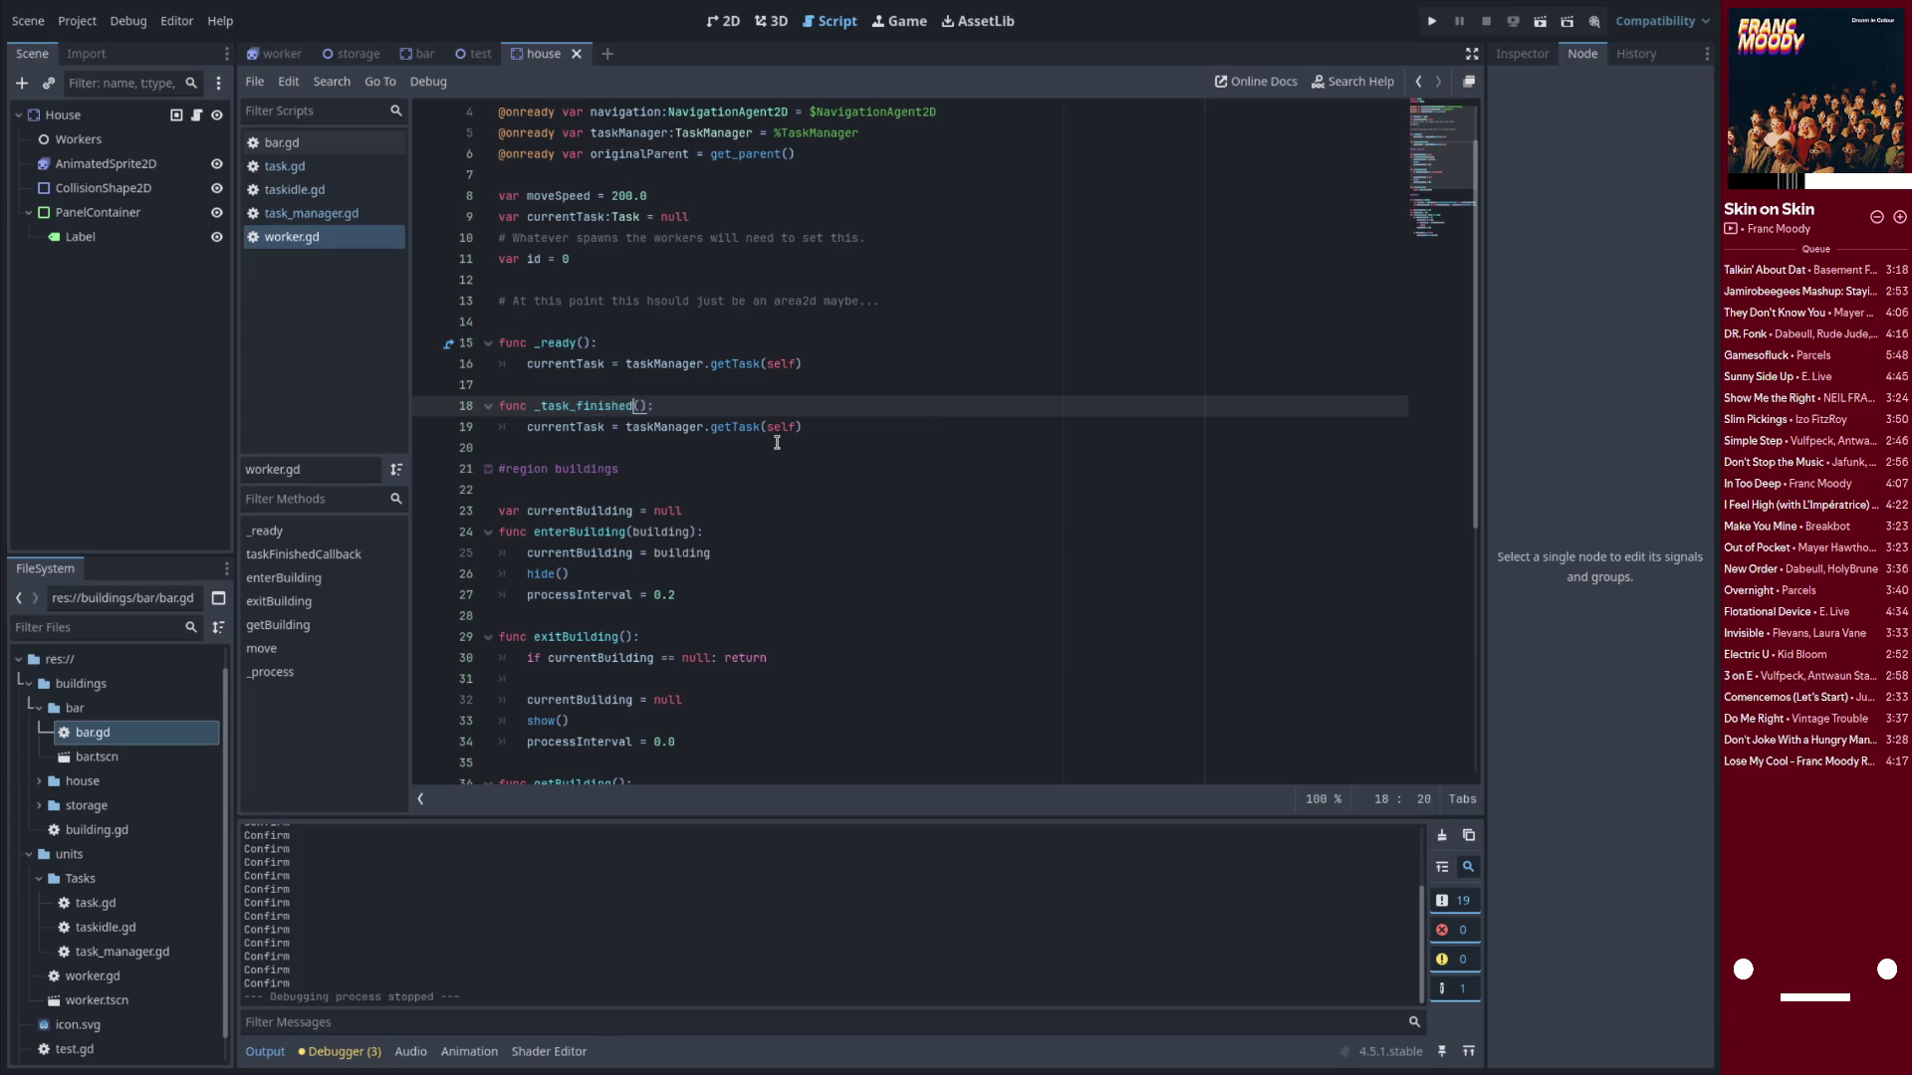
left_click(859, 364)
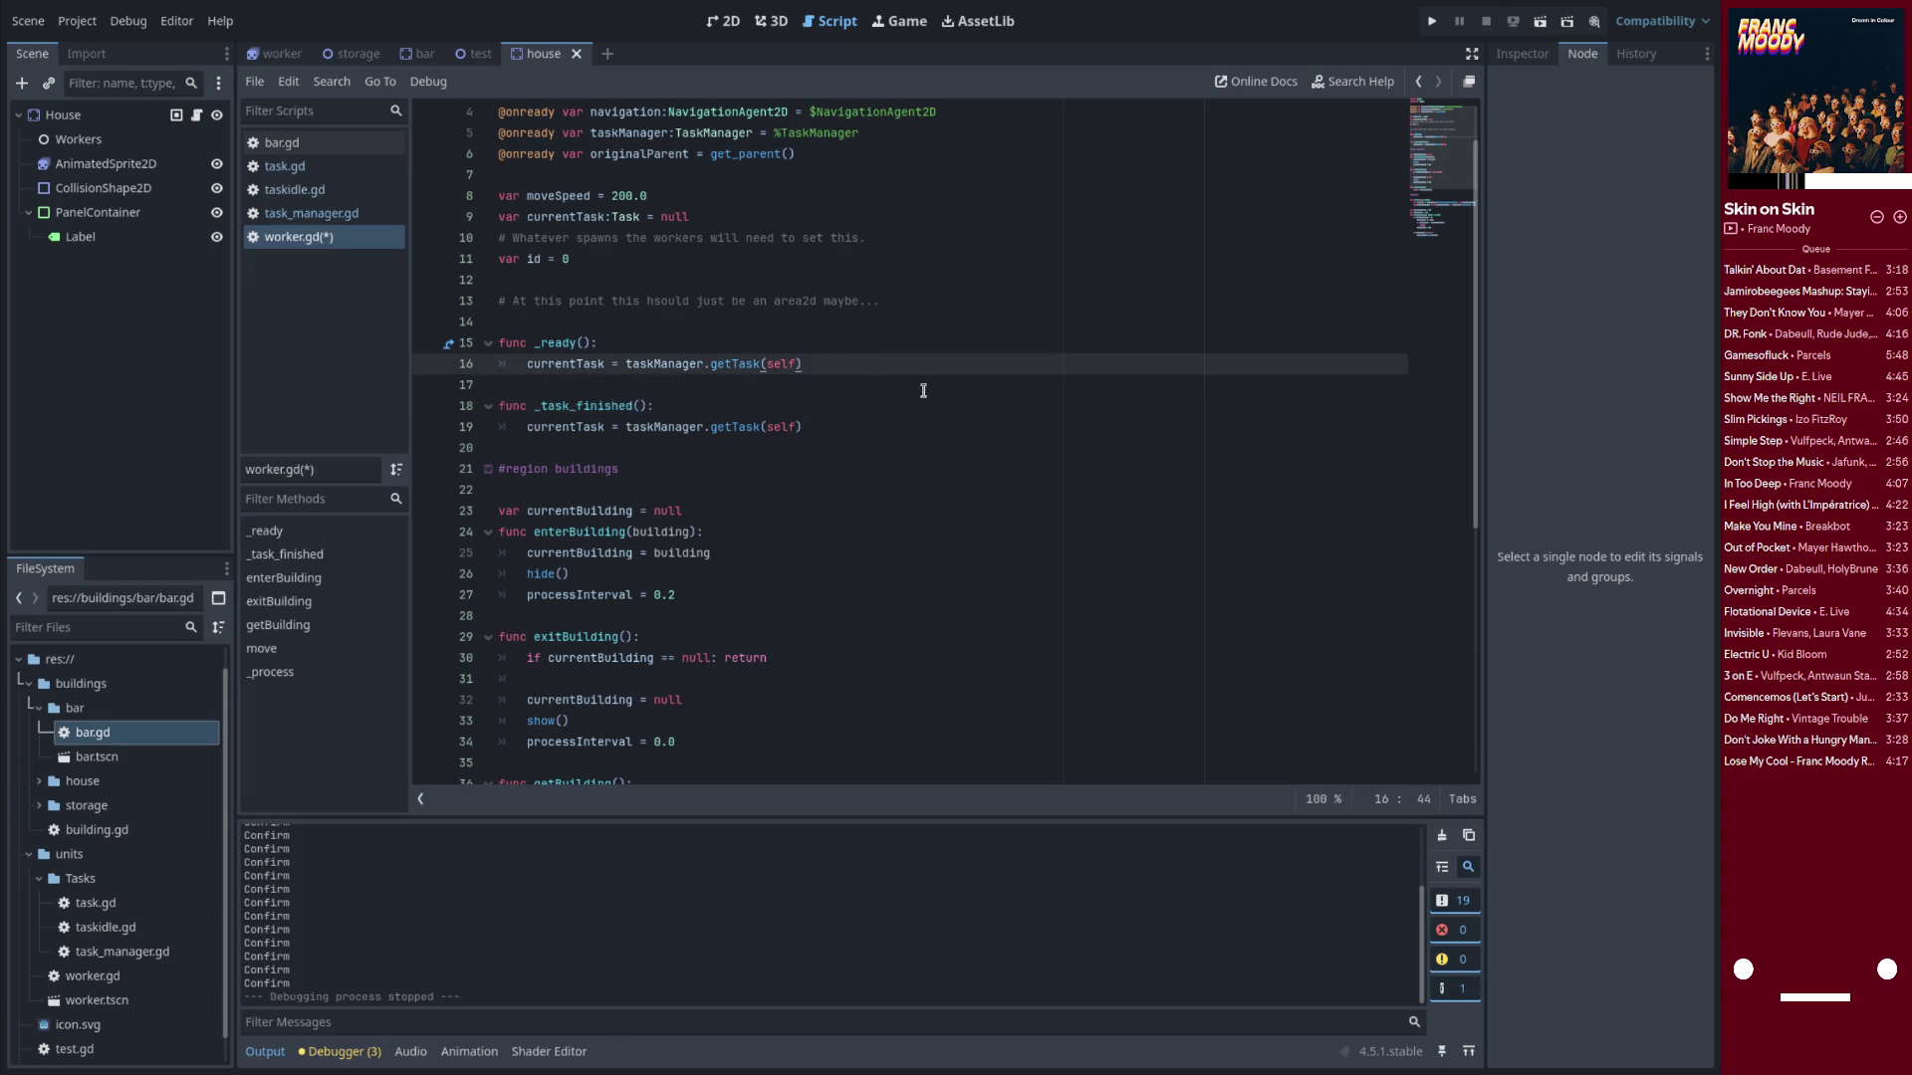
key("Return")
type("currentTask.")
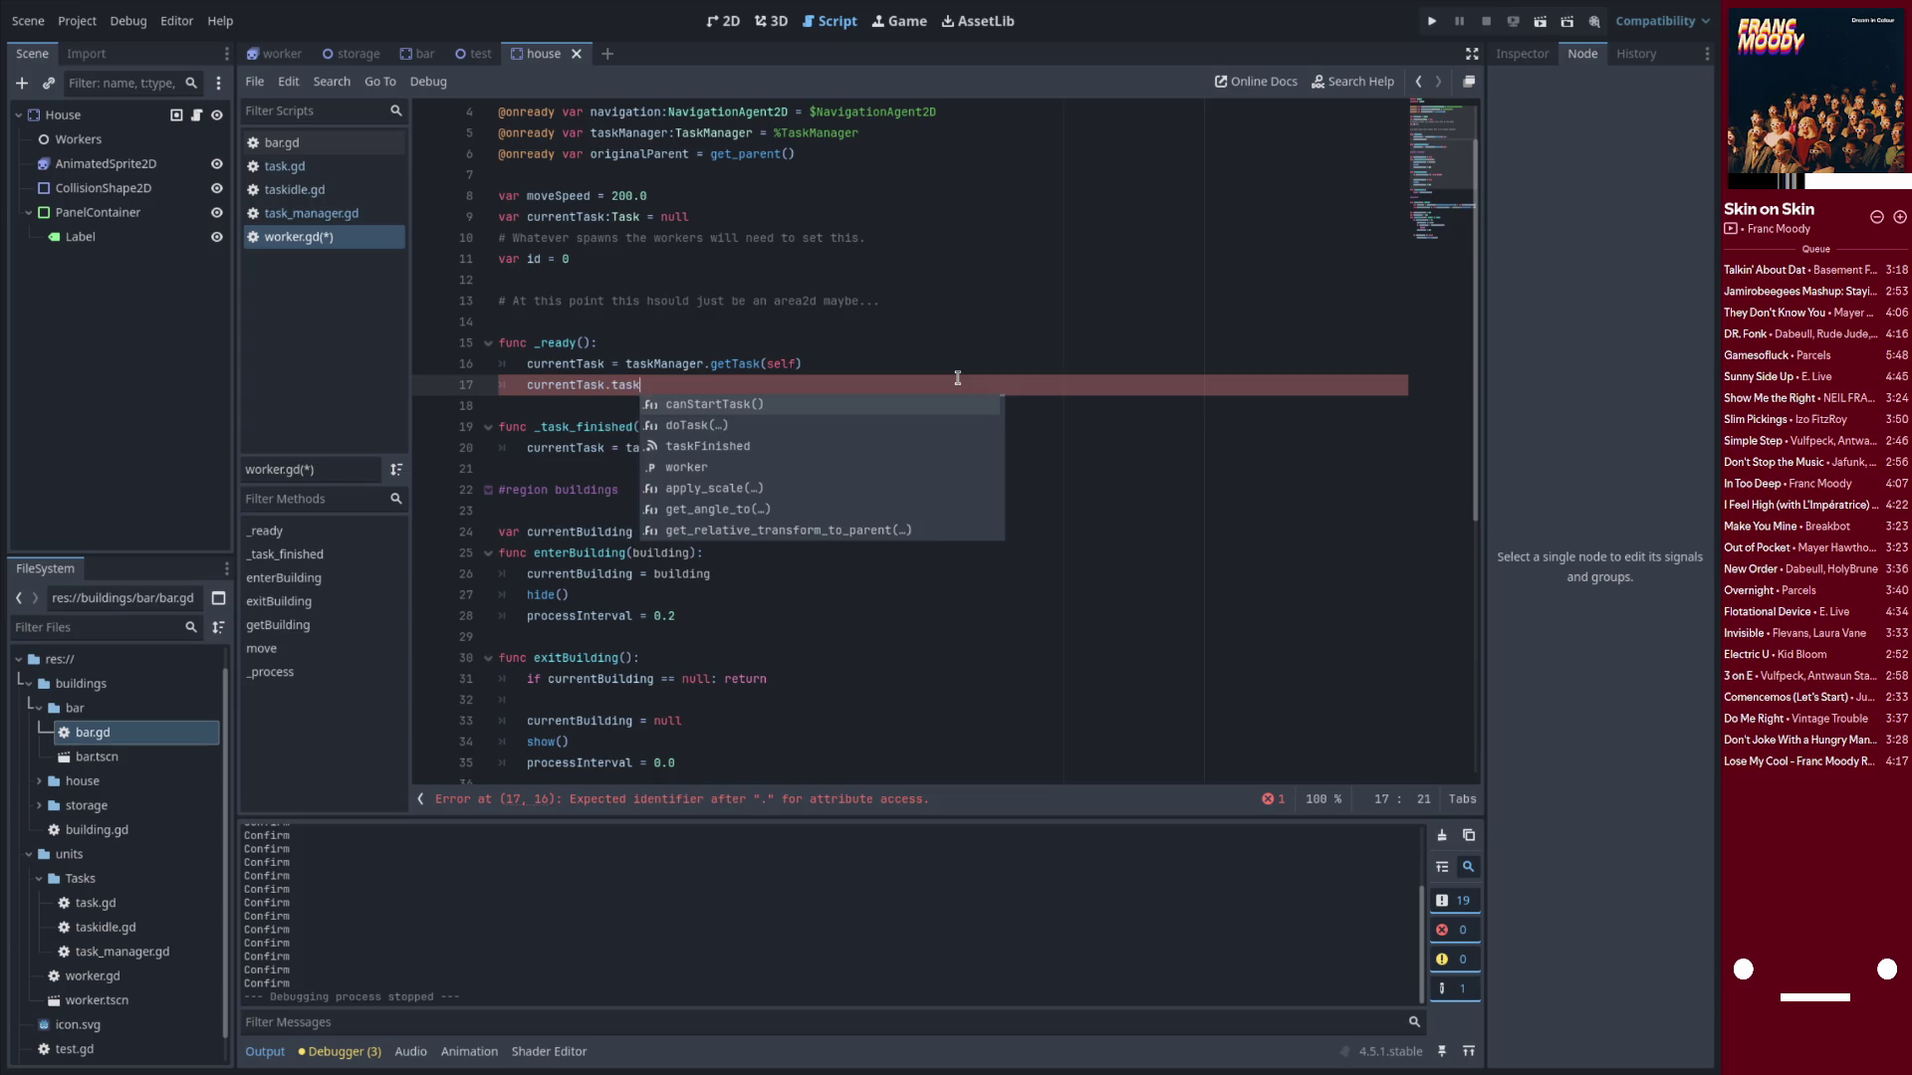
left_click(289, 167)
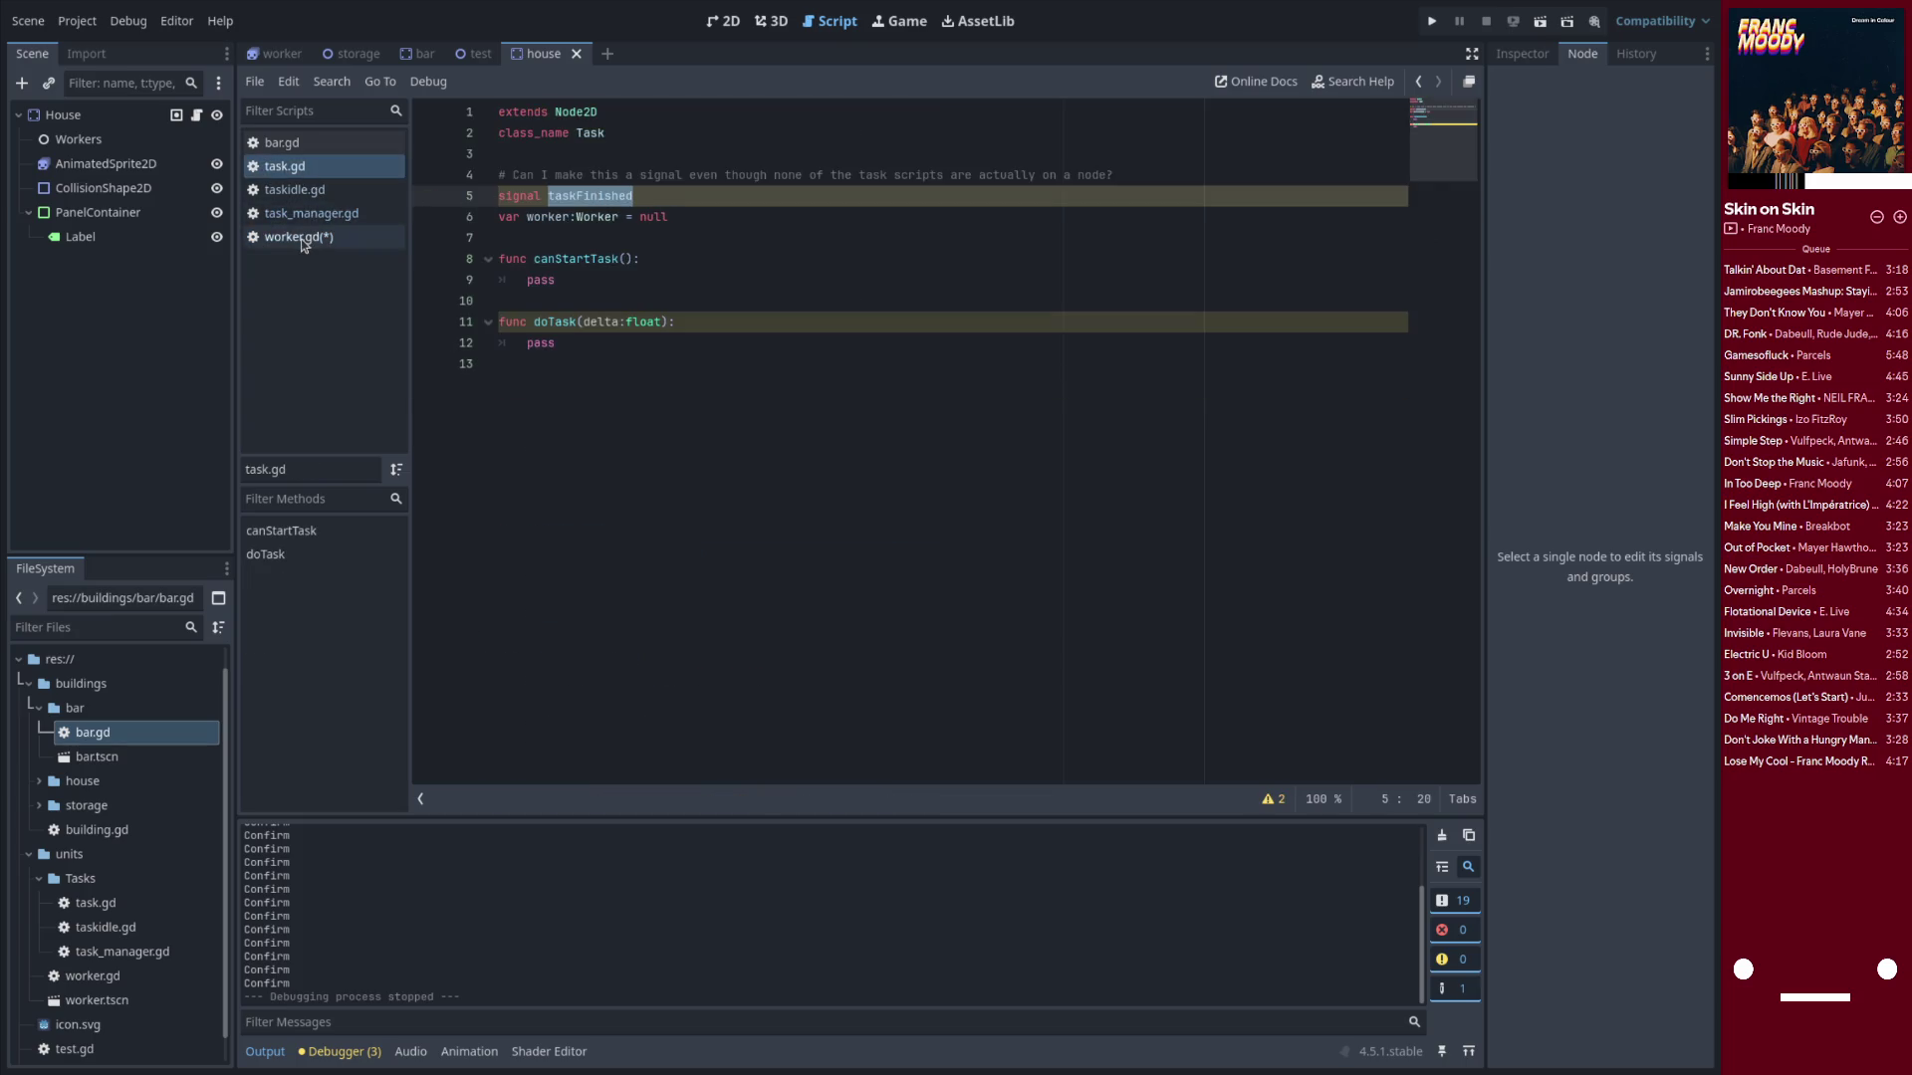
left_click(374, 237)
key("ctrl+z")
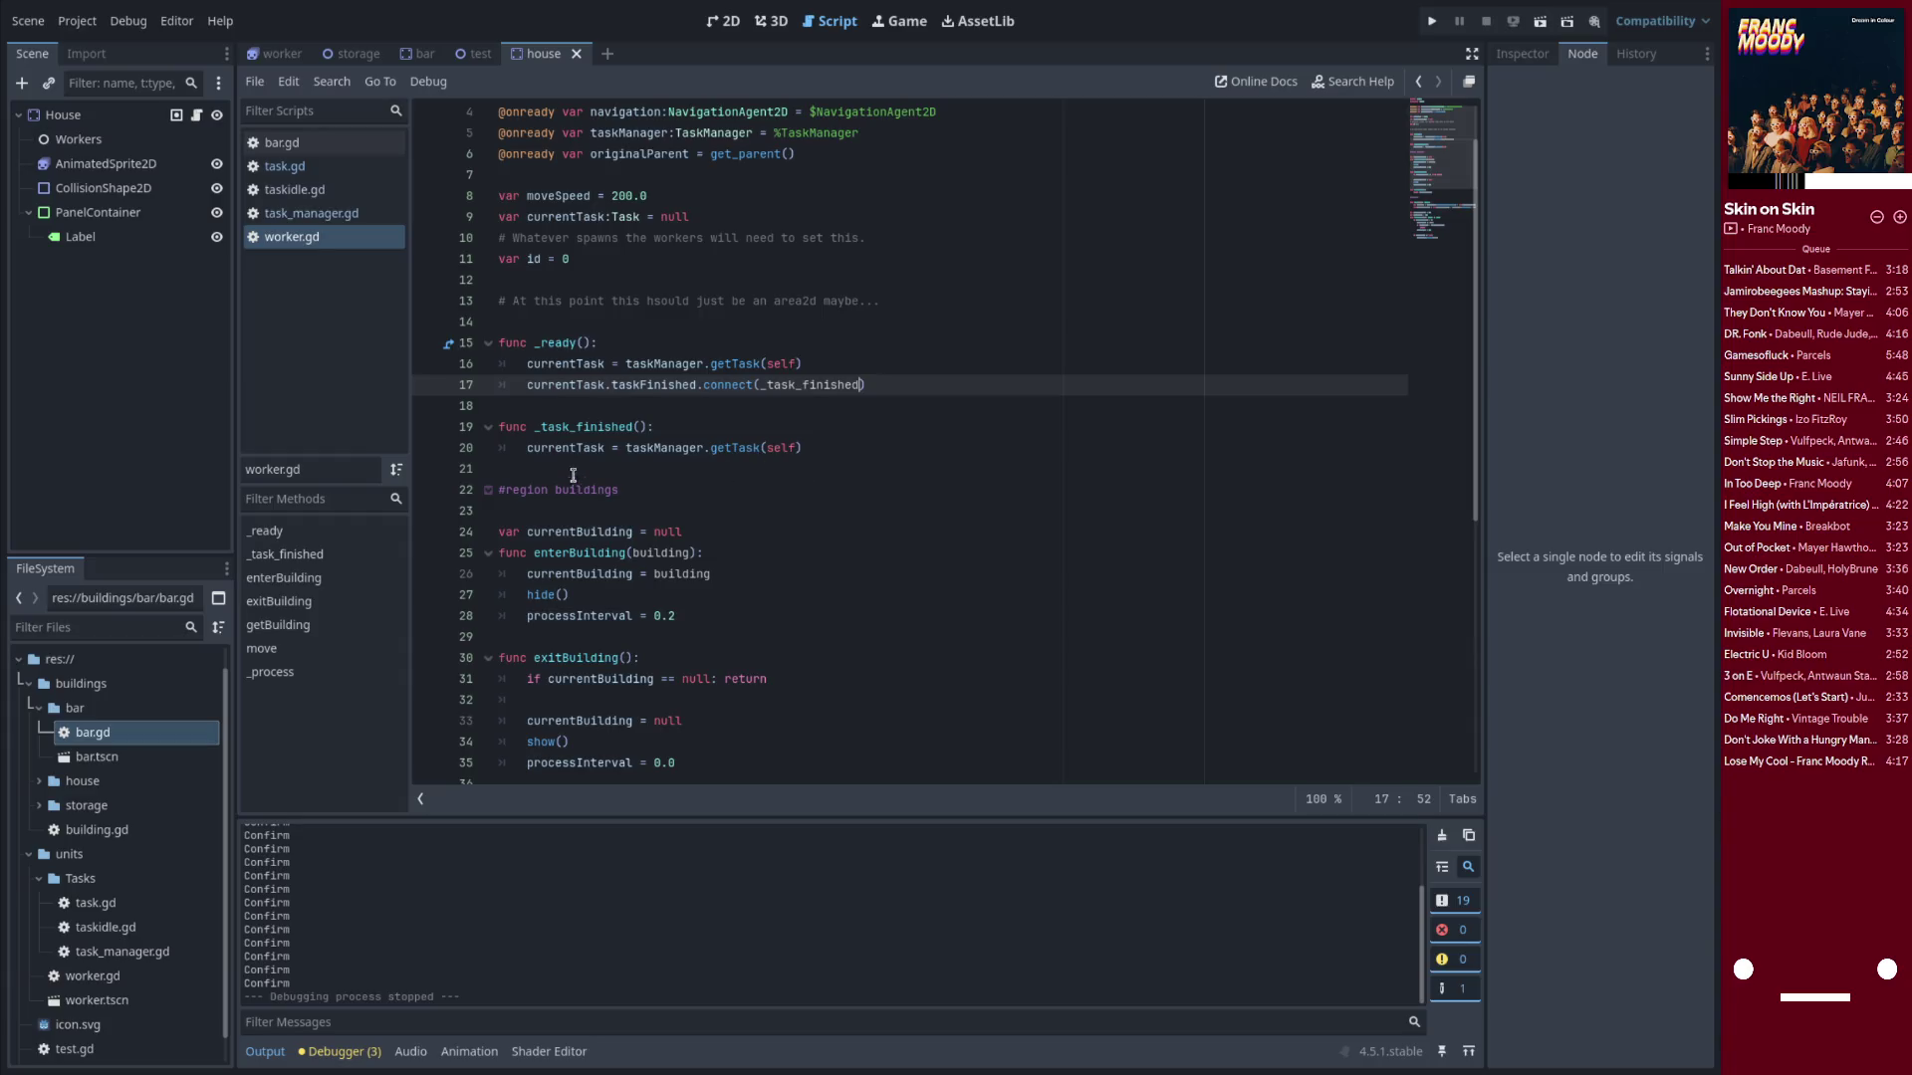
Inspect the new connect line and the taskFinished signal's documentation
left_click(812, 430)
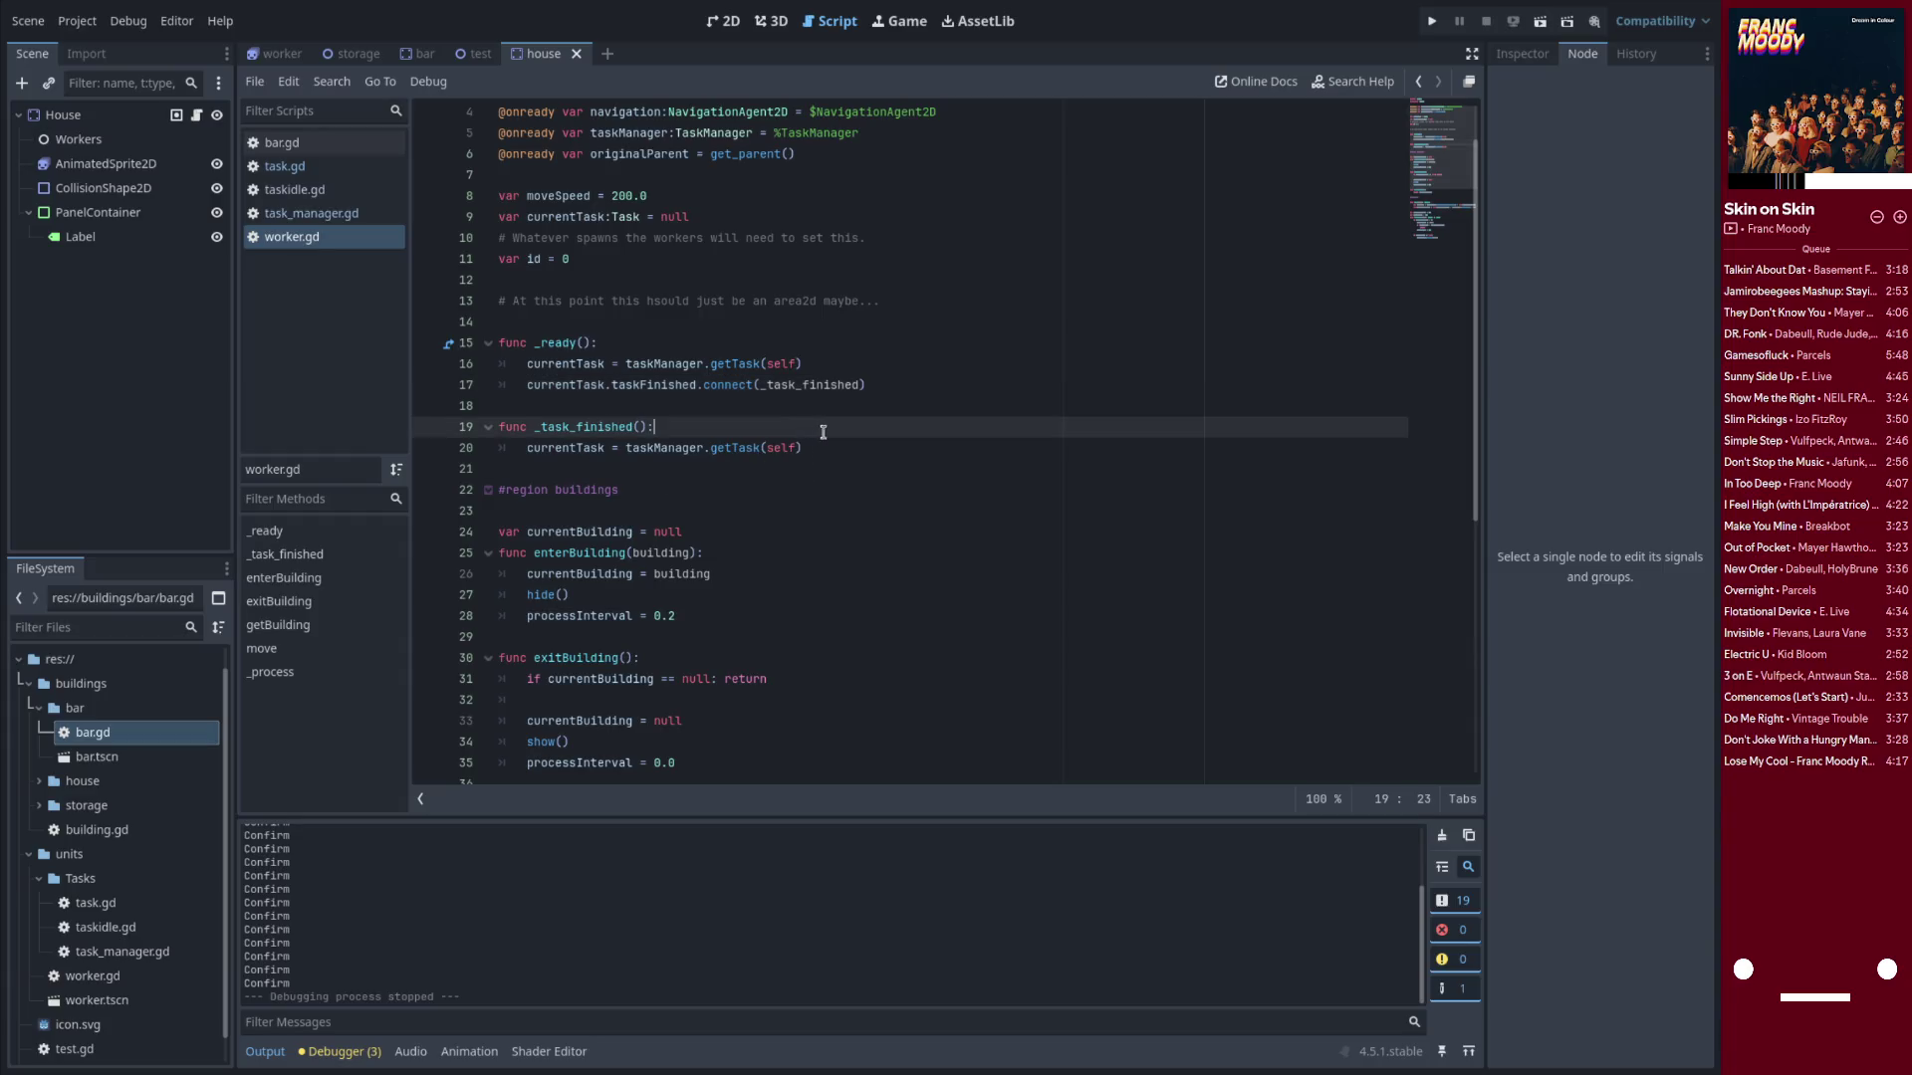
left_click(569, 386)
double_click(663, 386)
left_click(694, 404)
left_click_drag(697, 387, 526, 386)
left_click(610, 415)
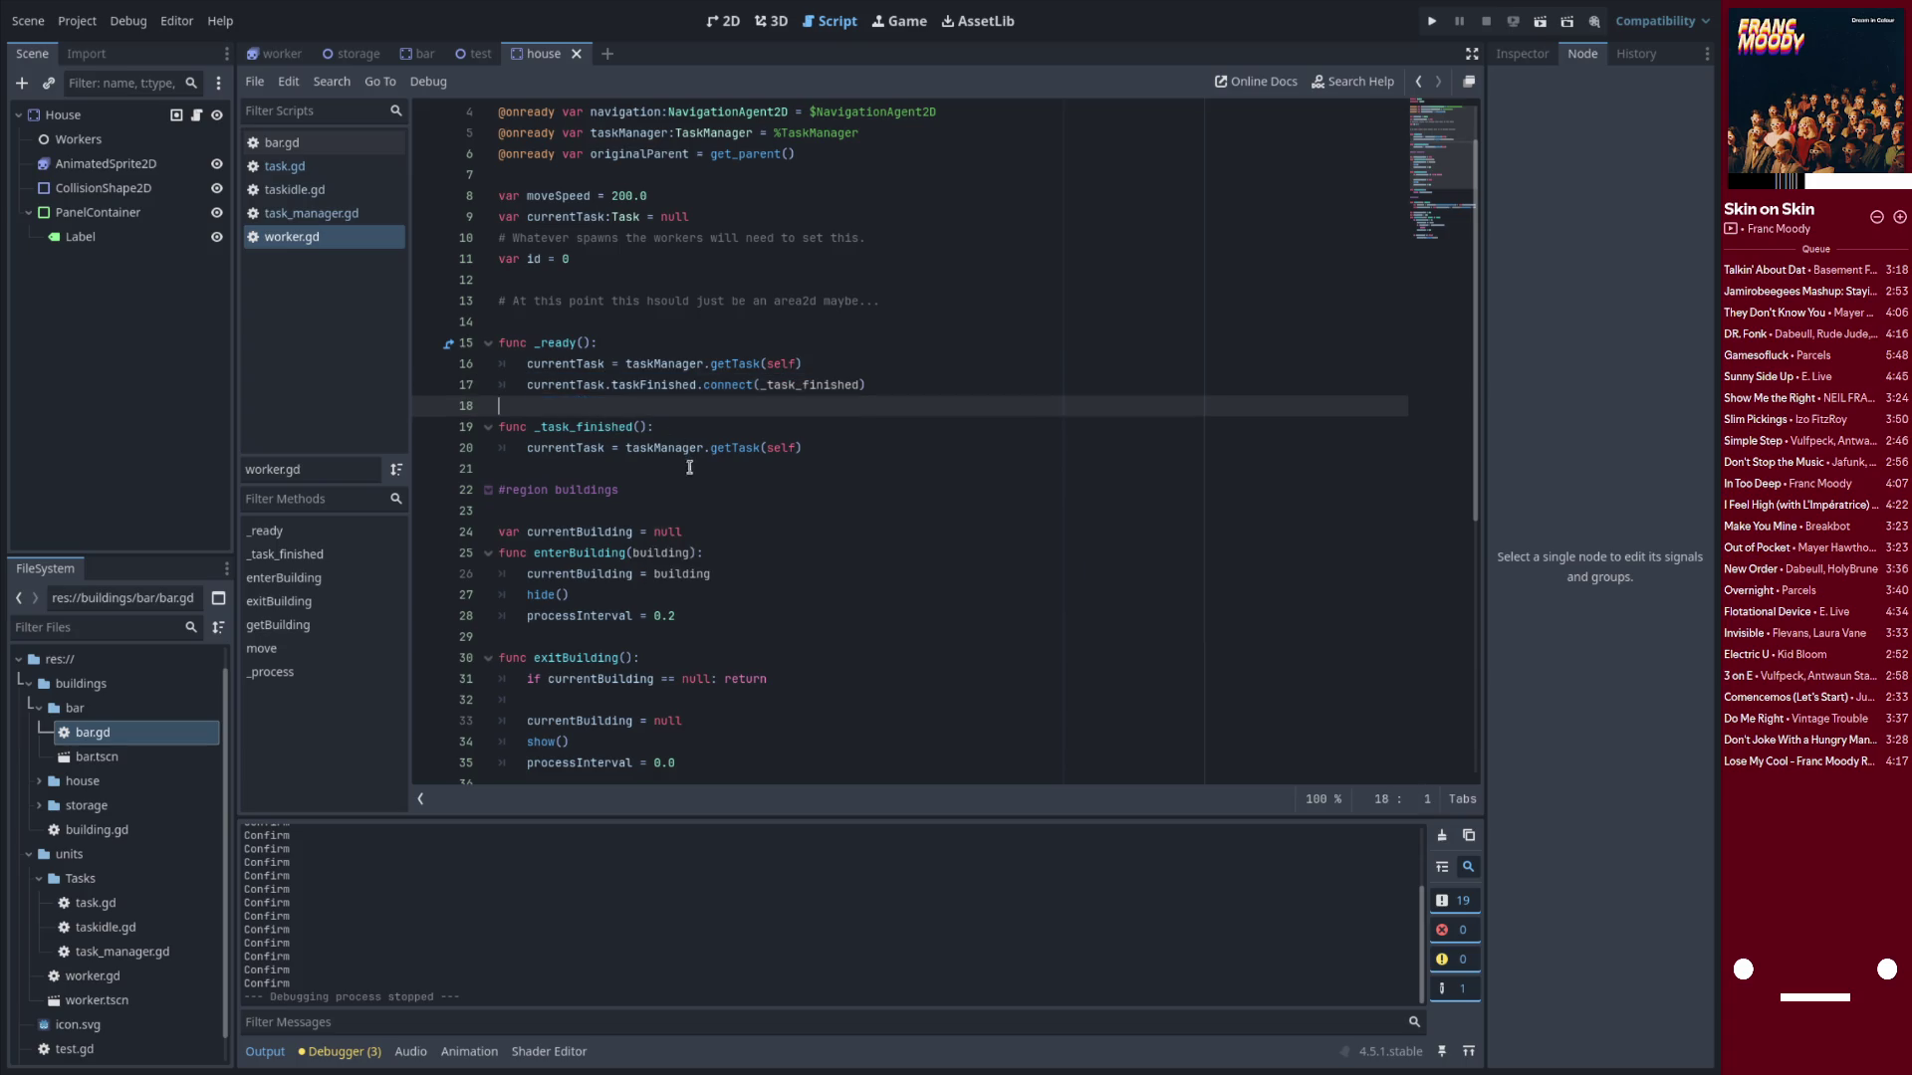
double_click(613, 387)
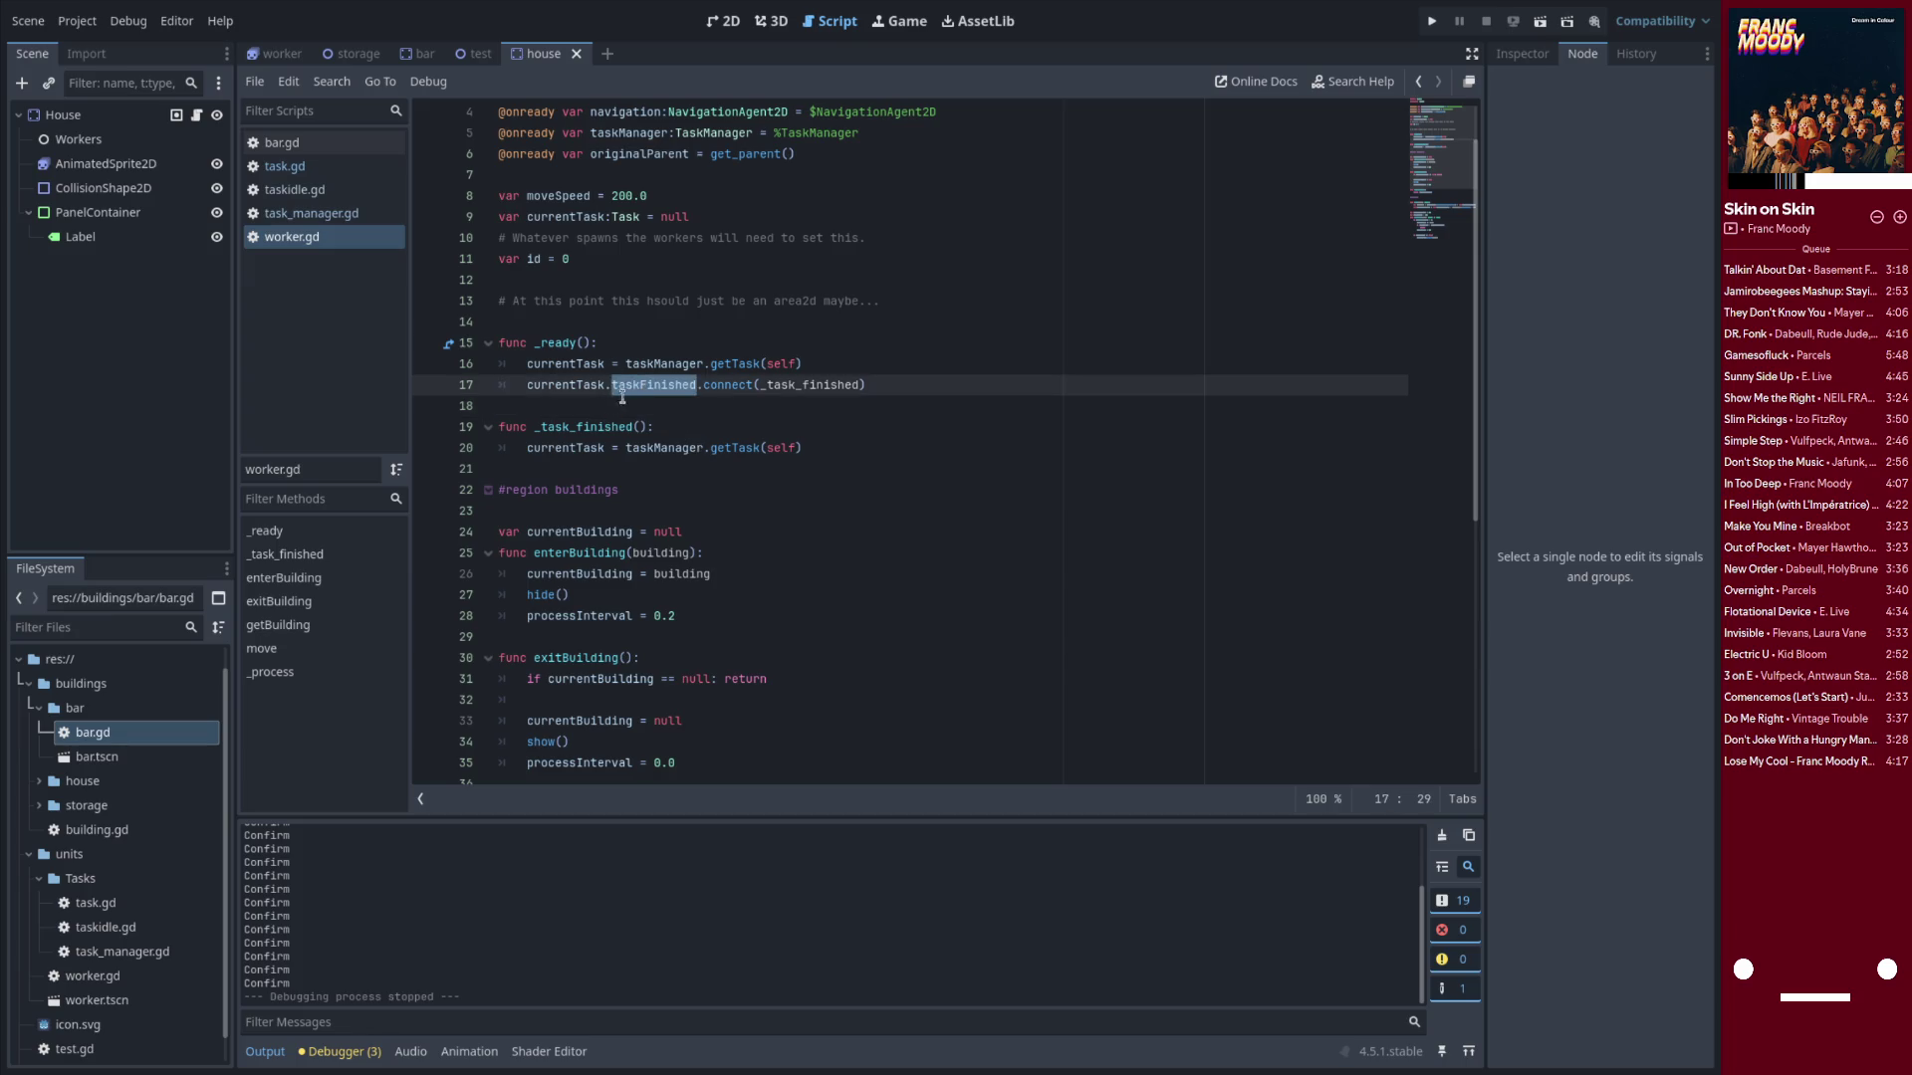
mouse_move(613, 395)
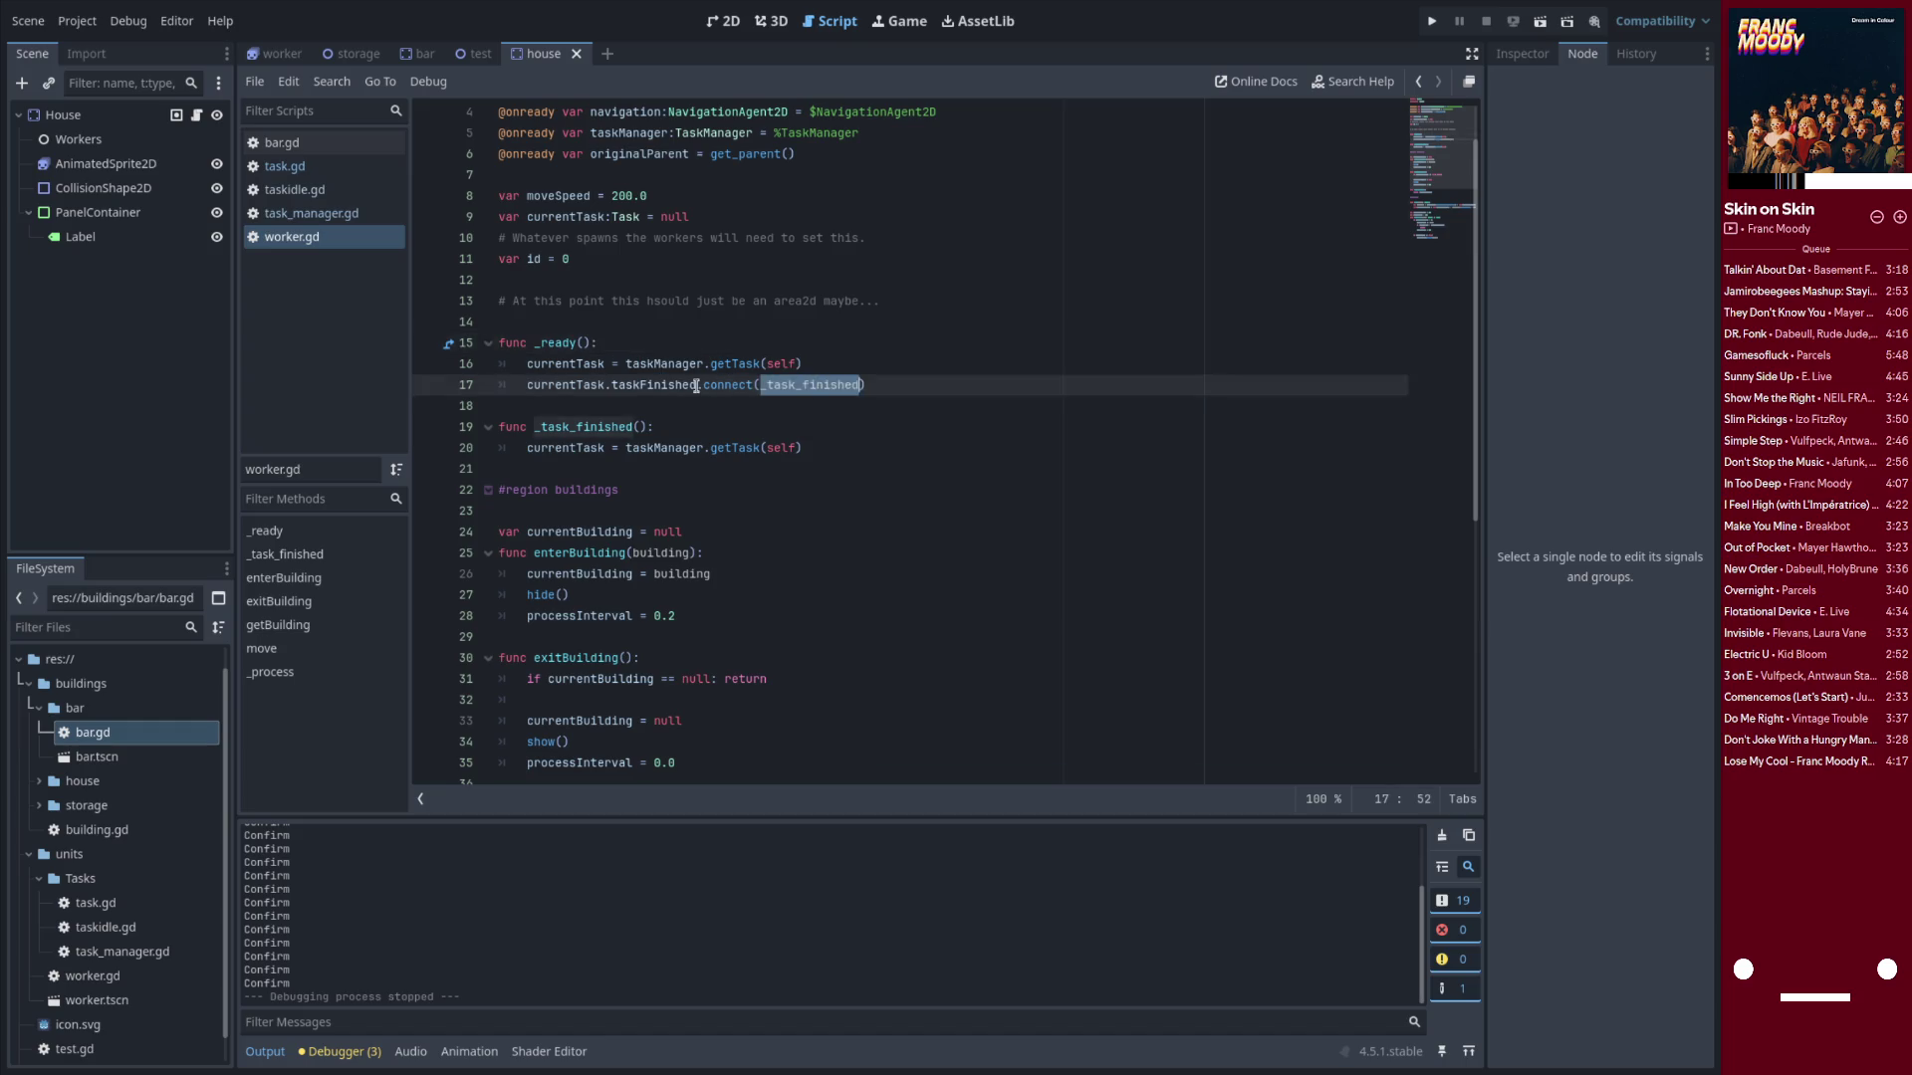
Copy the connect statement onto a new first line inside _task_finished
double_click(594, 426)
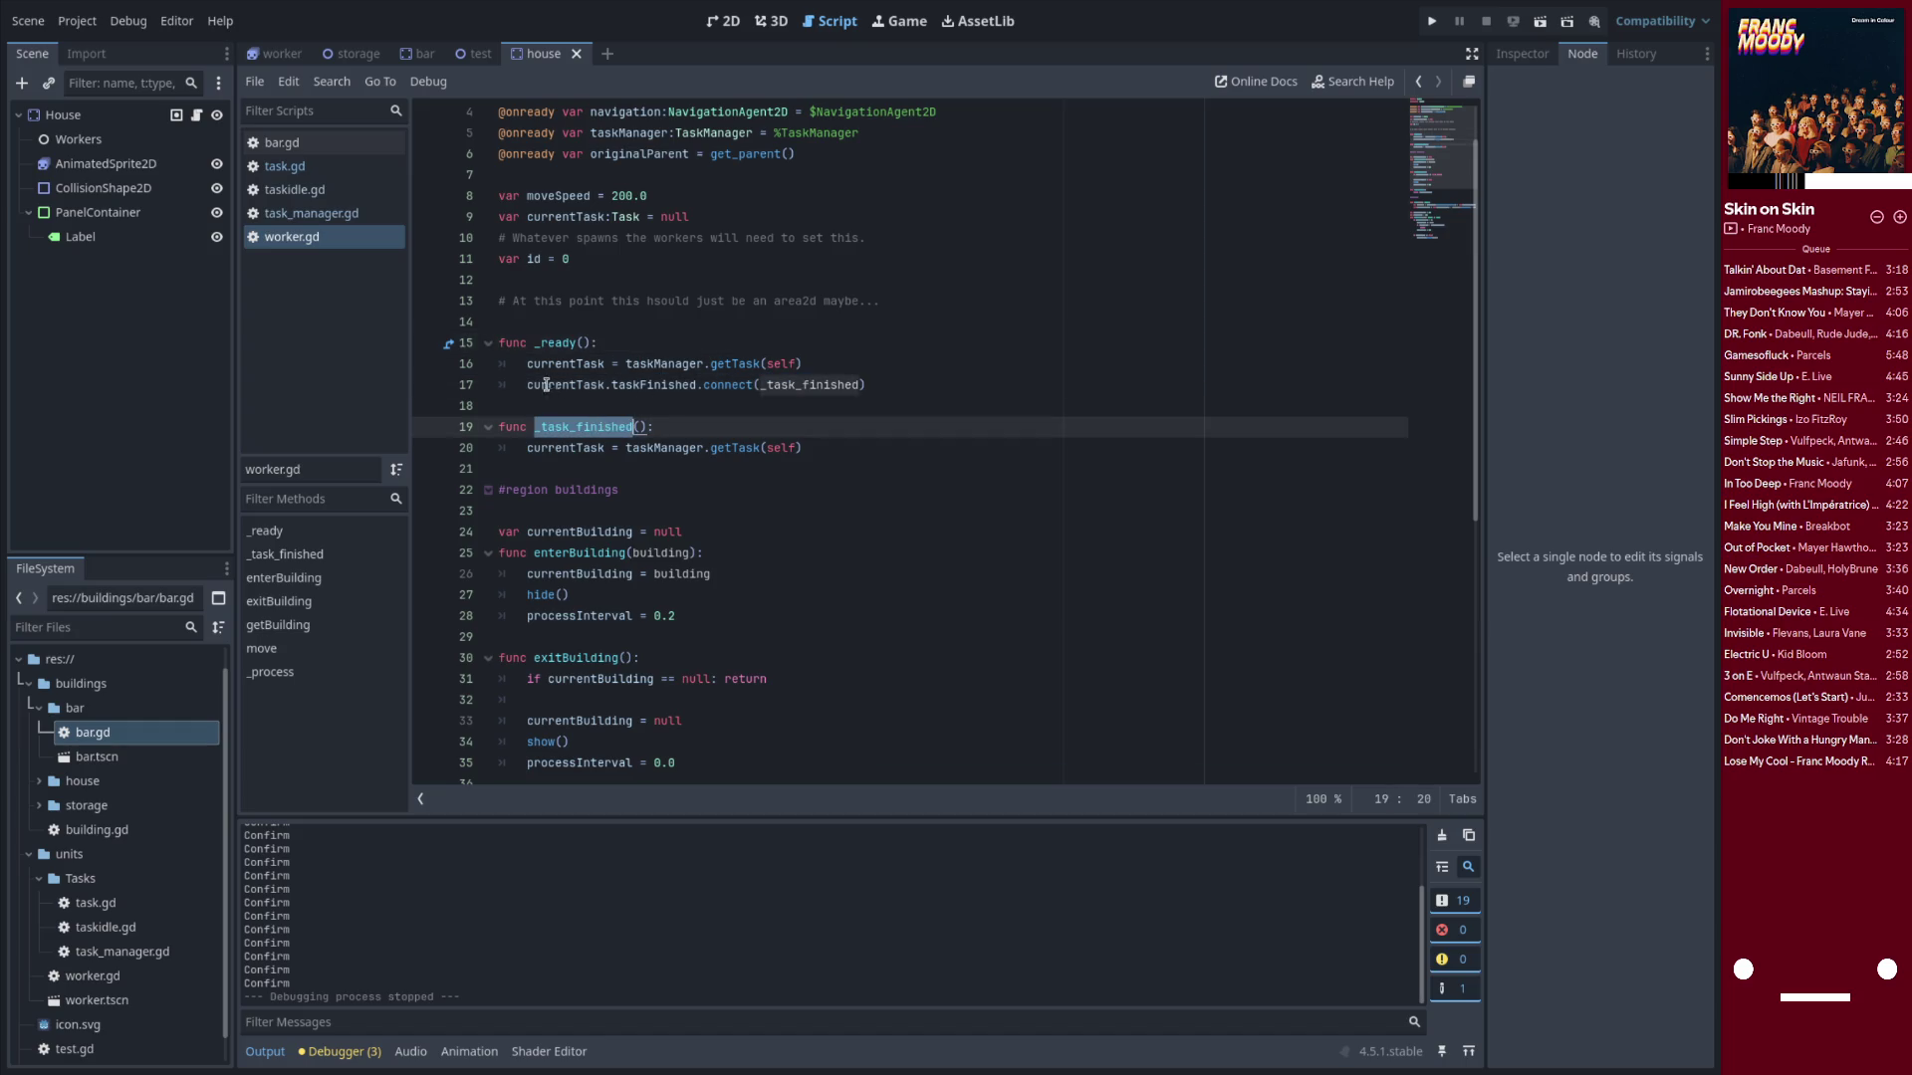
left_click_drag(526, 384, 876, 383)
key("ctrl+c")
left_click(762, 409)
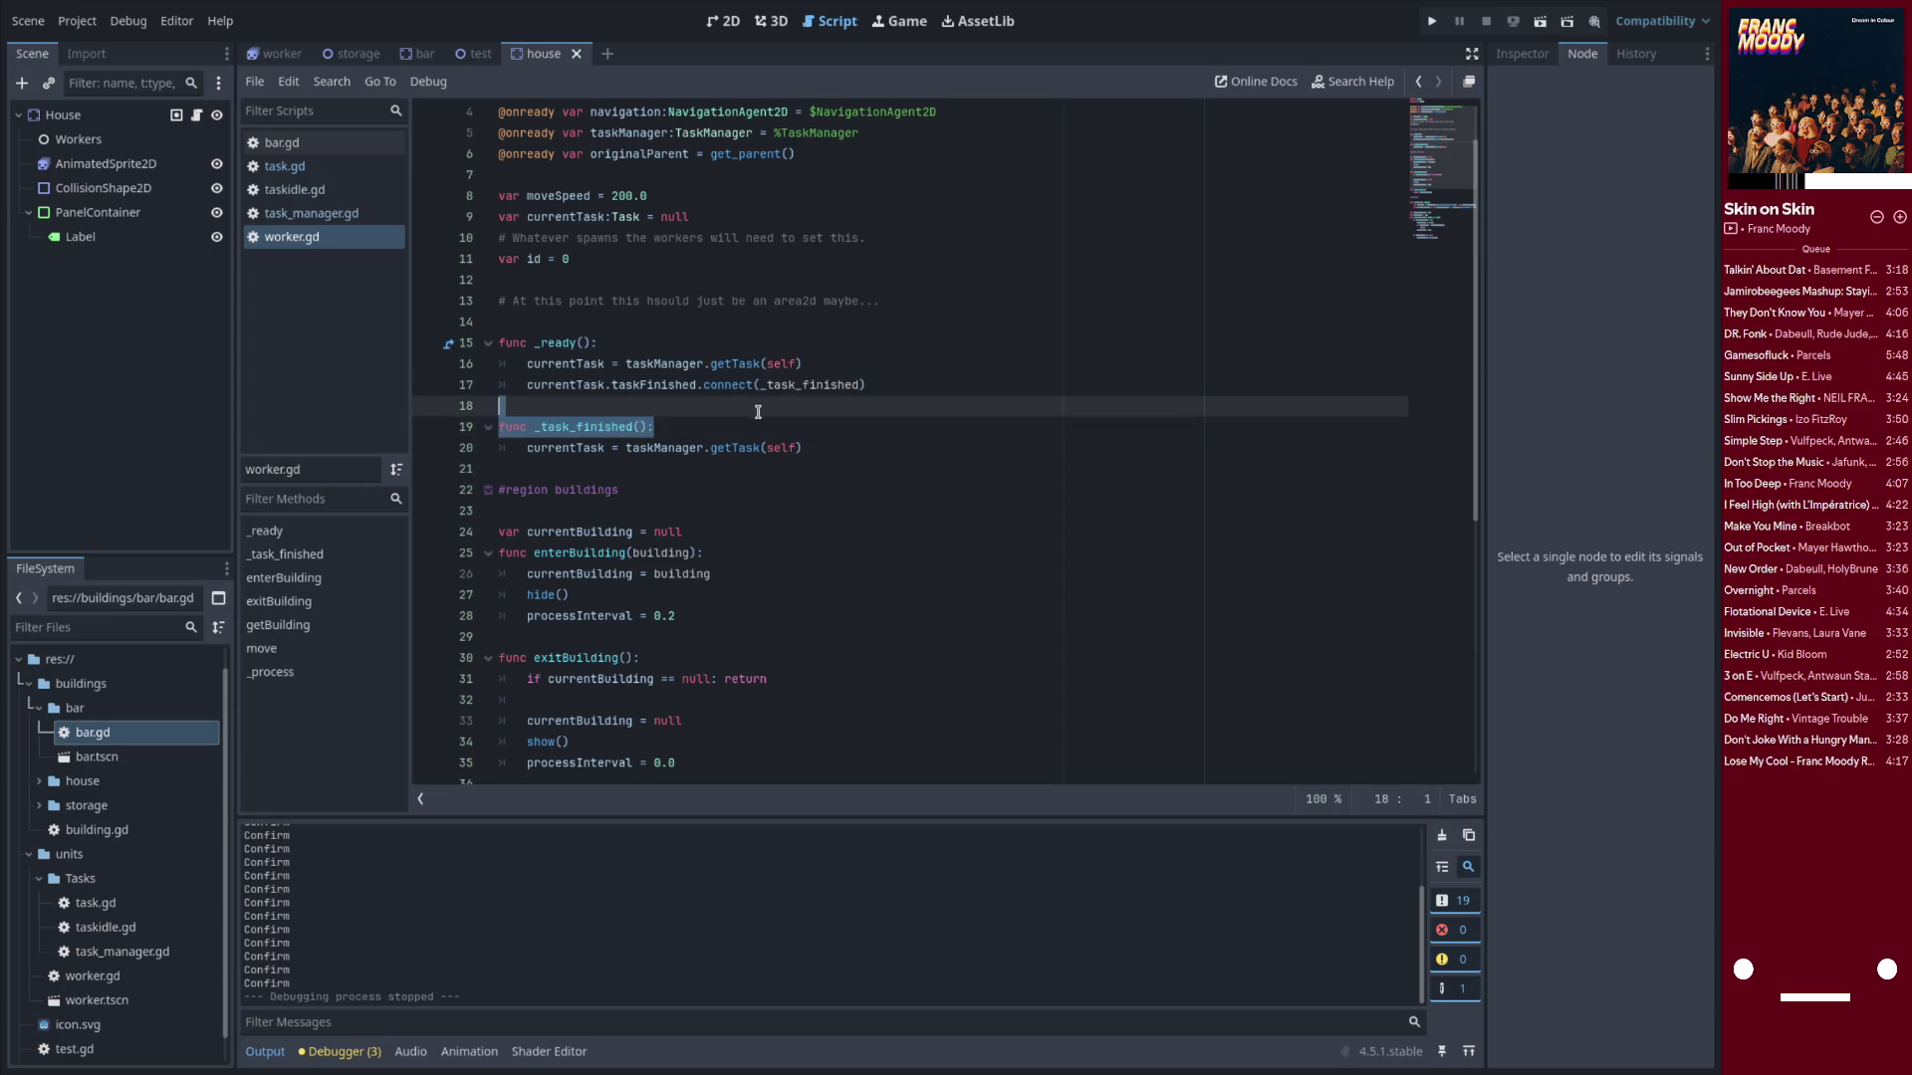
left_click(745, 423)
key("Return")
key("ctrl+v")
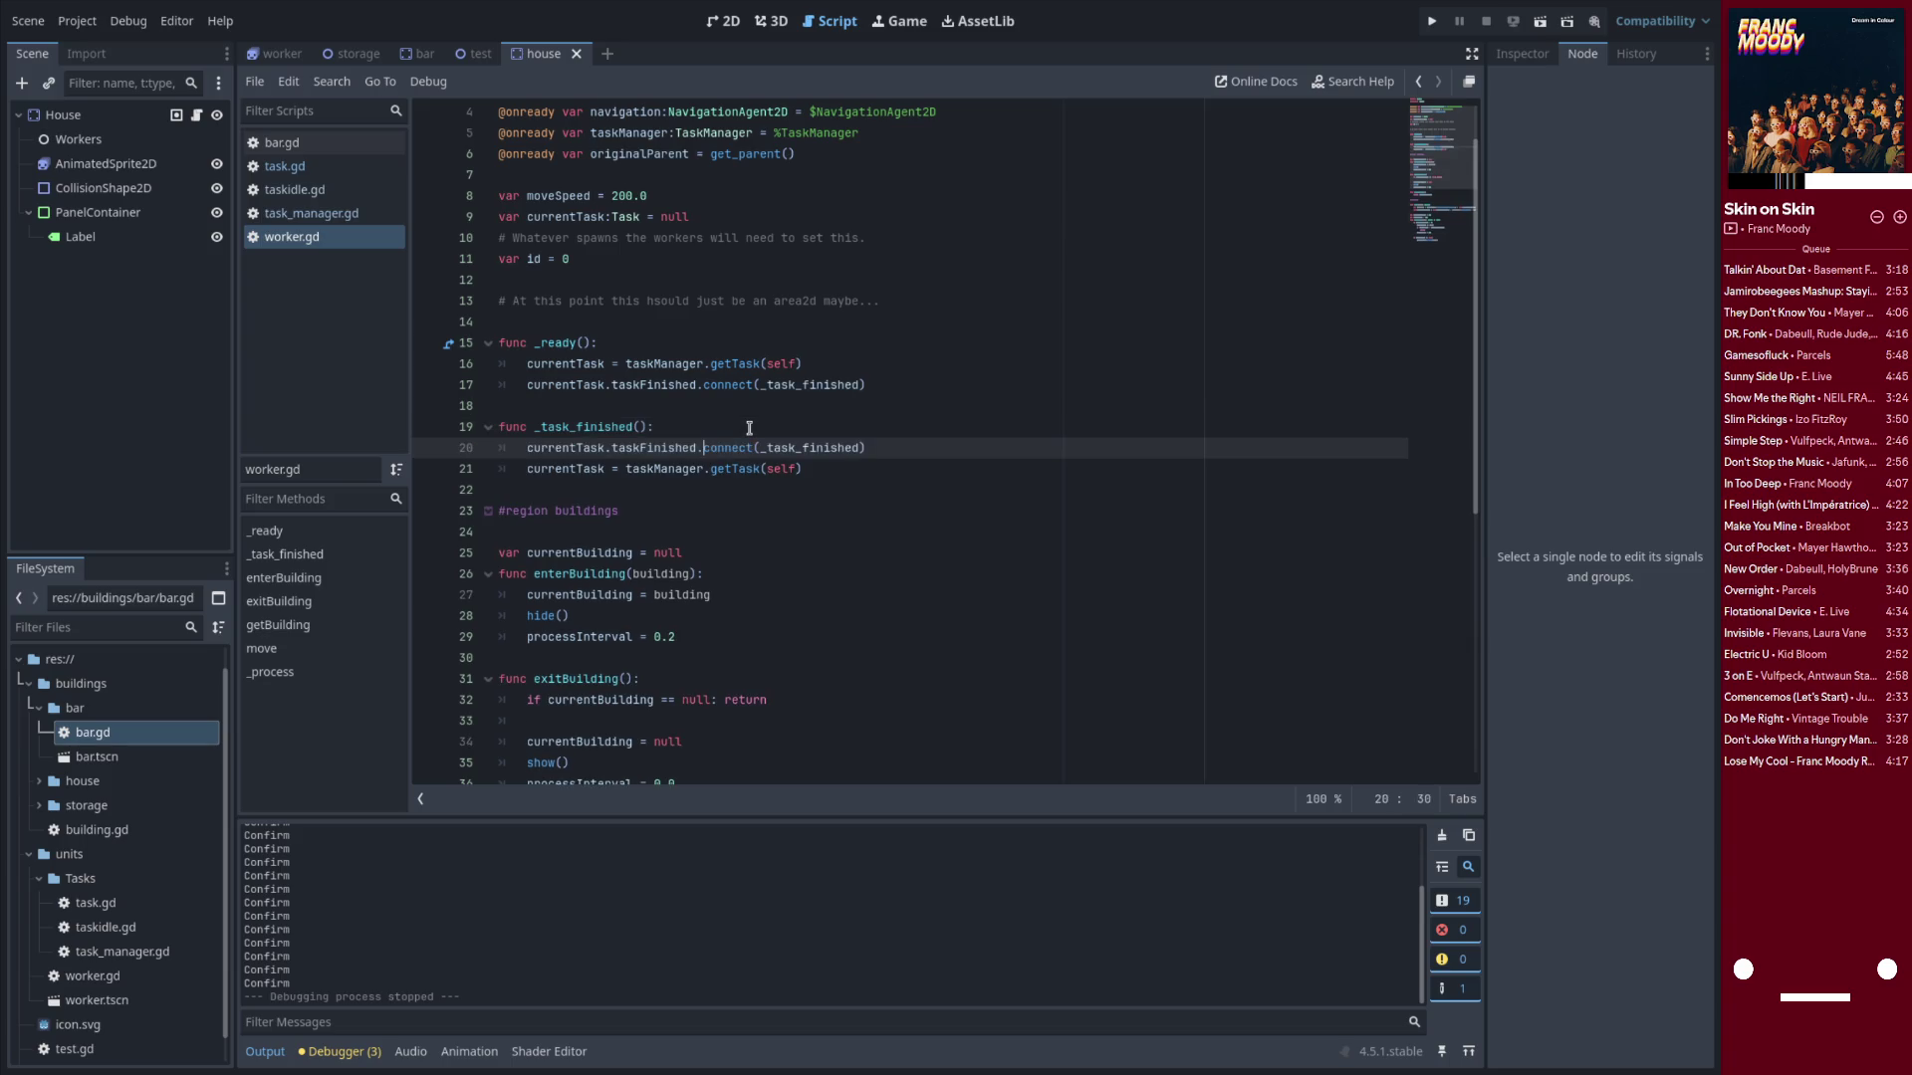
Turn the pasted line into currentTask.taskFinished.disconnect(_task_finished) and save
key("Right")
type("dis")
left_click(736, 422)
key("Down")
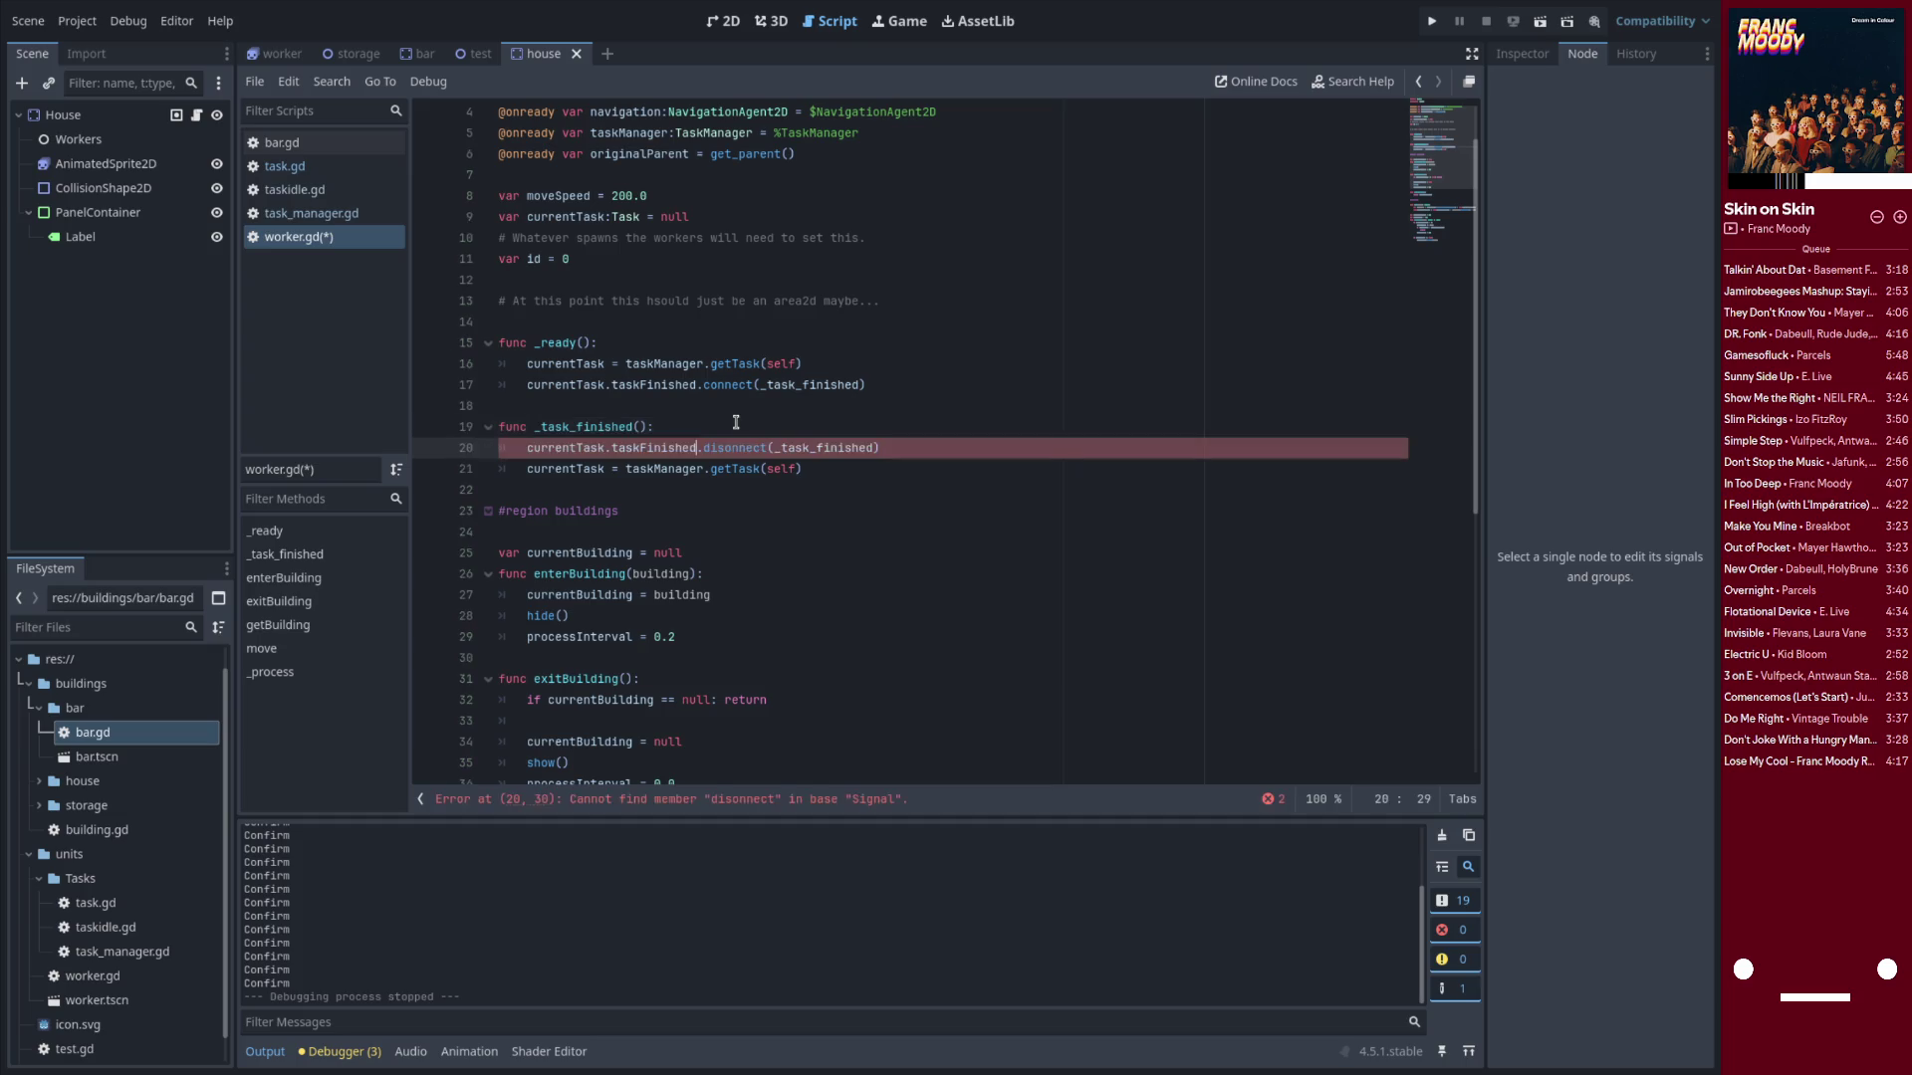
key("BackSpace")
key("BackSpace")
key("BackSpace")
type("connect")
key("ctrl+s")
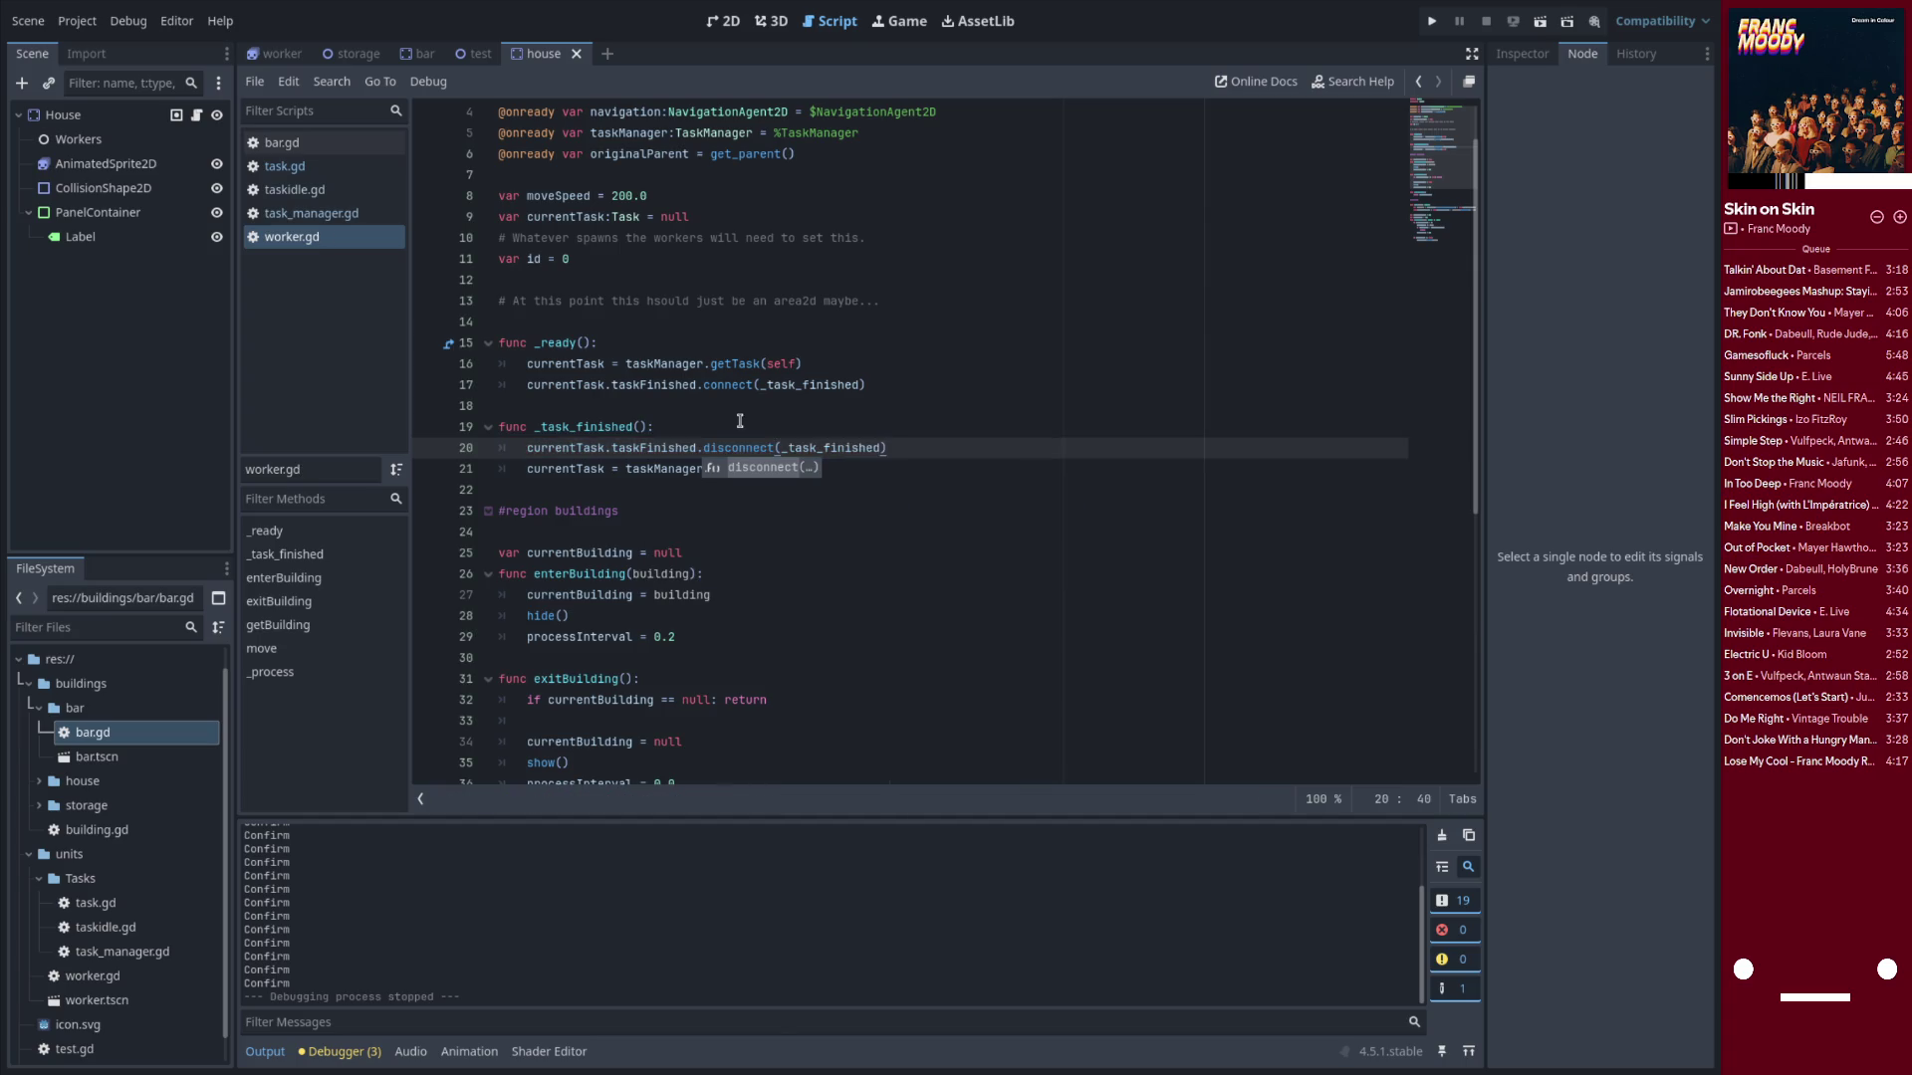
left_click(741, 423)
Review the getTask call and the uses of currentTask in _task_finished
double_click(640, 469)
double_click(752, 469)
double_click(782, 469)
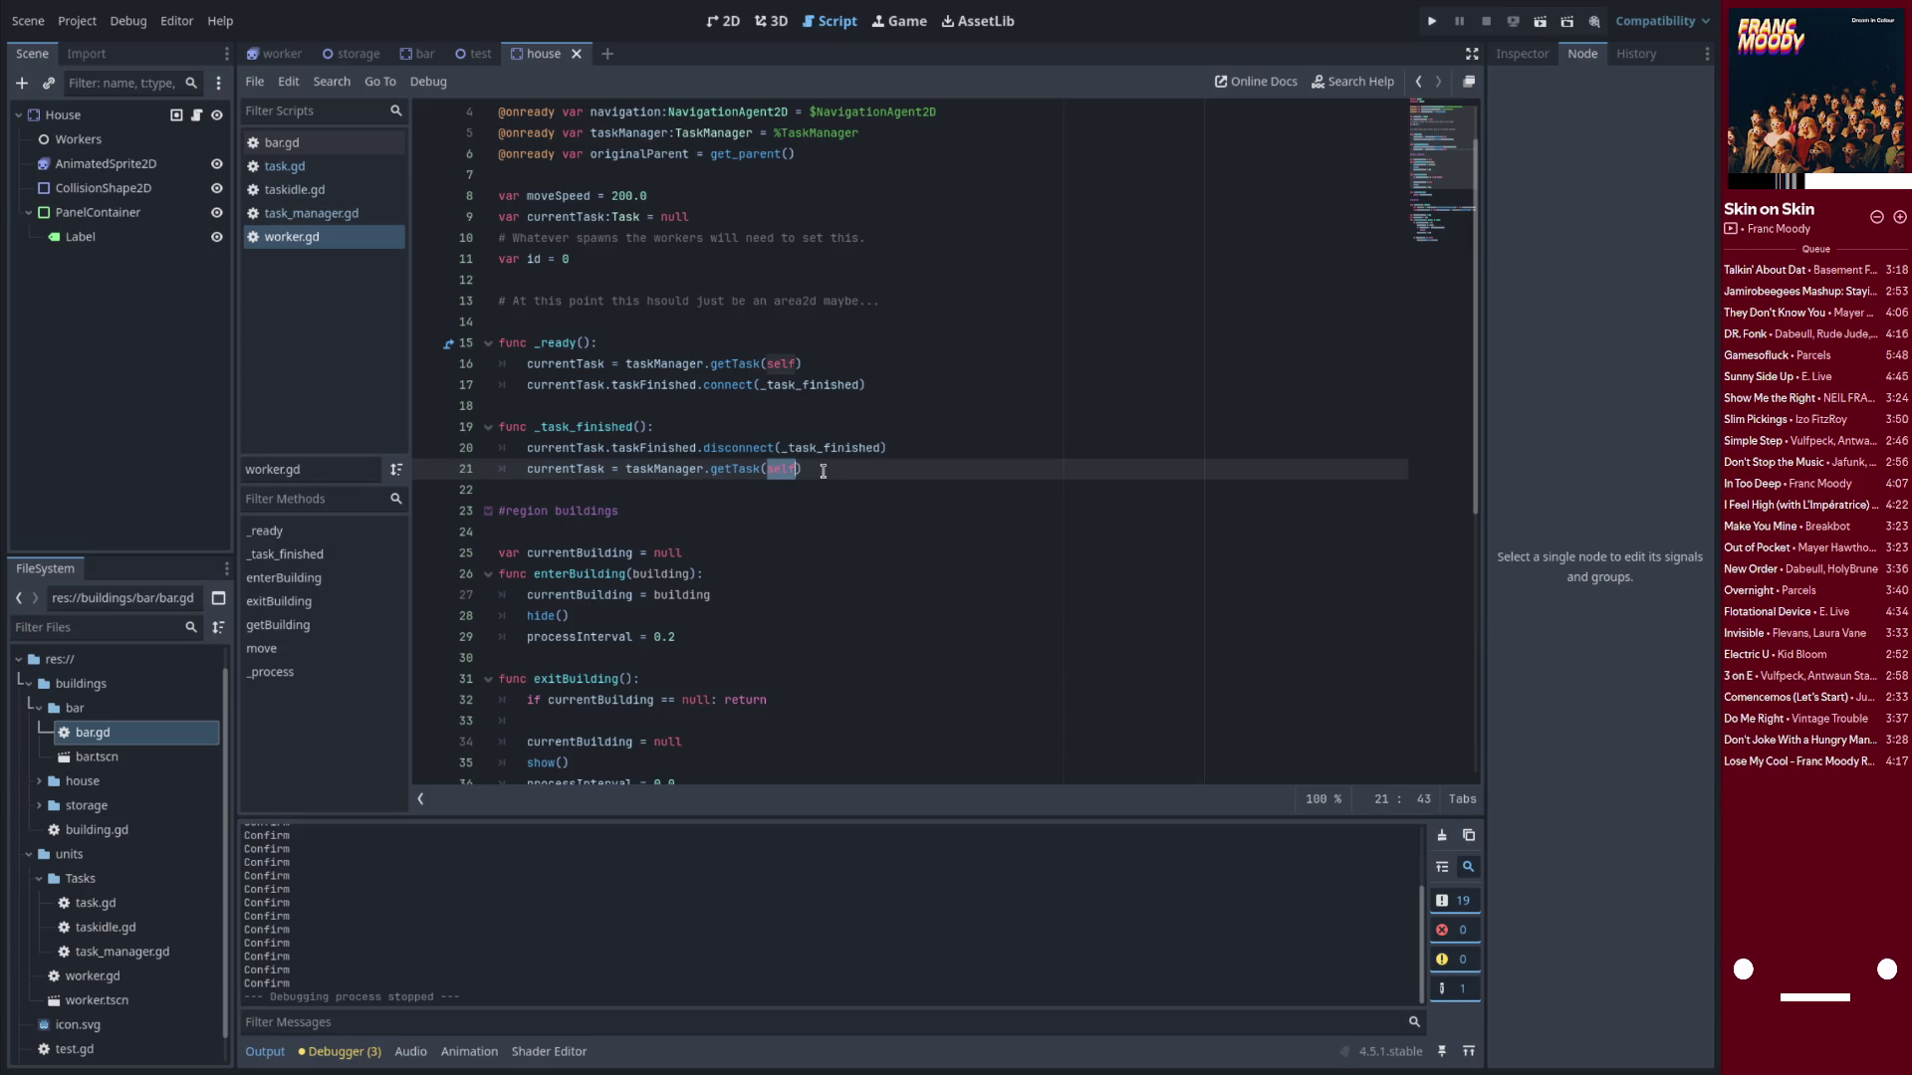
double_click(569, 469)
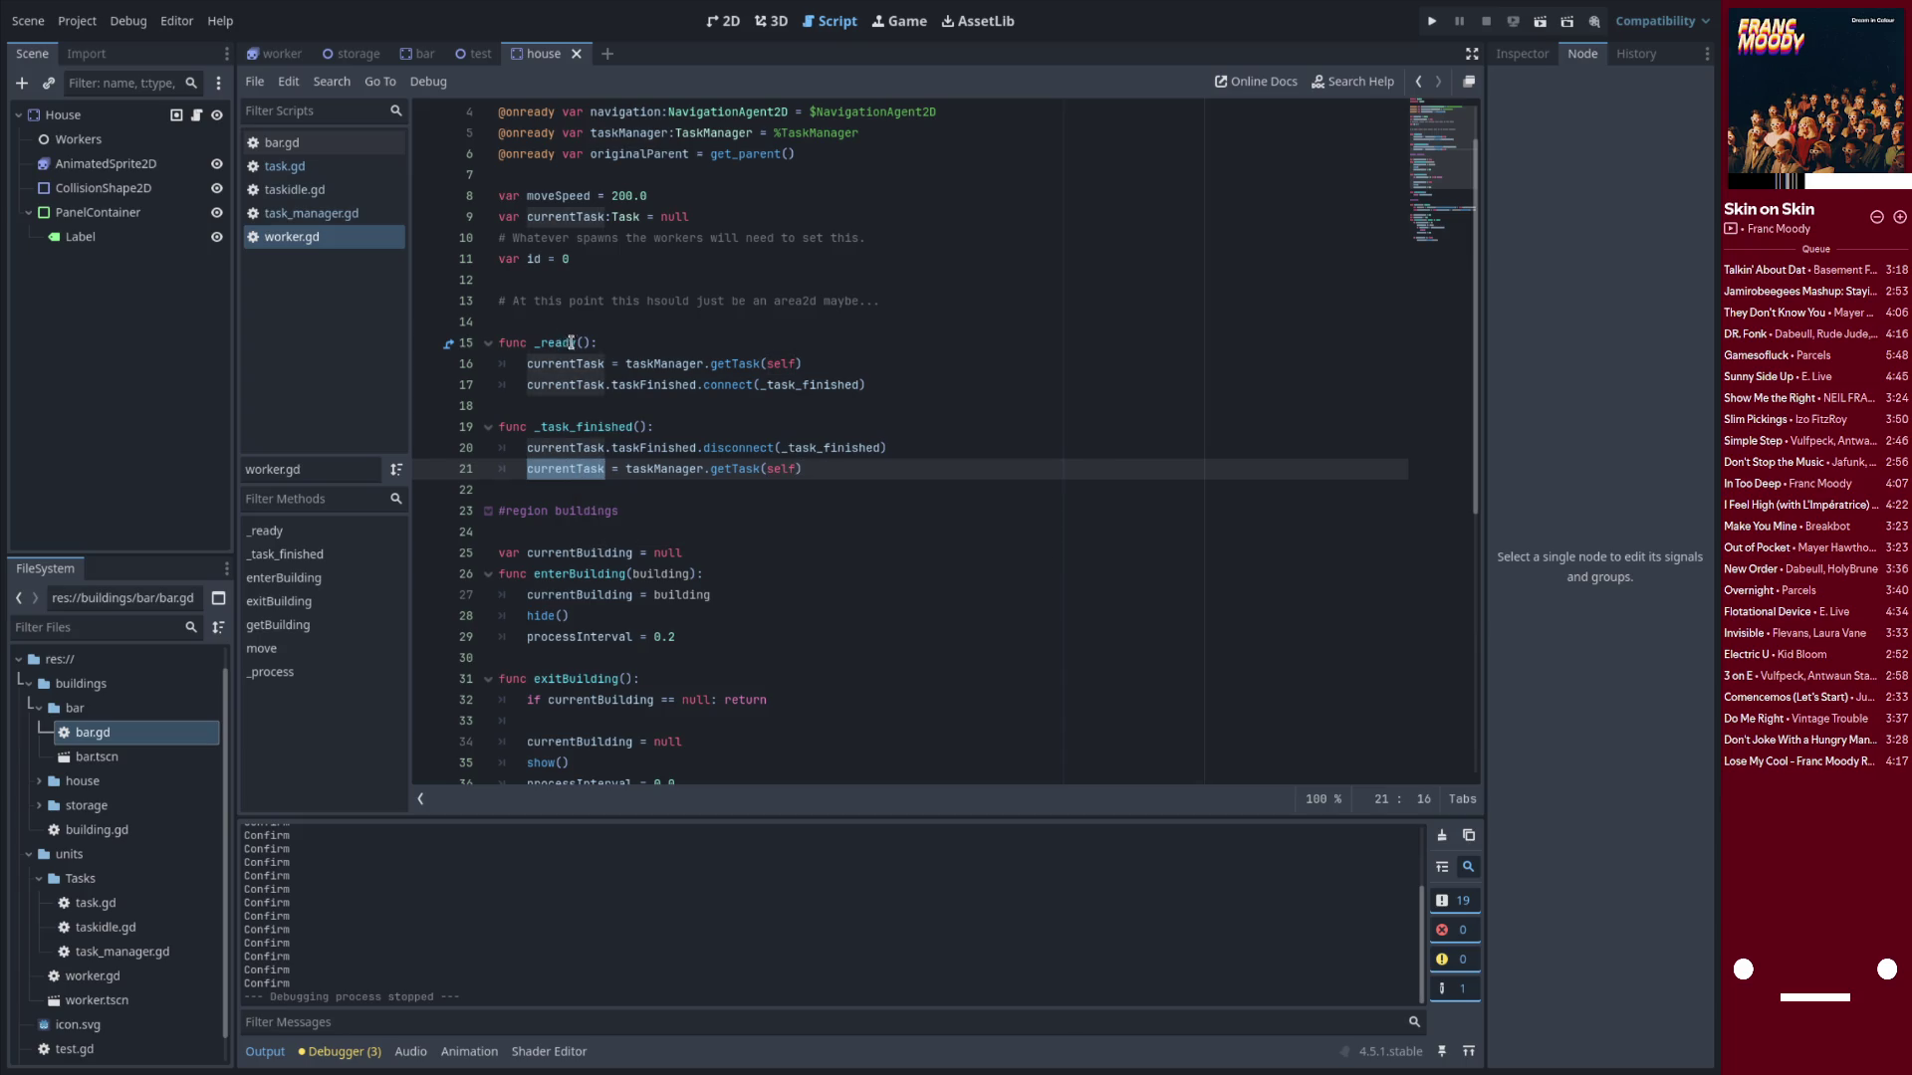
left_click(584, 407)
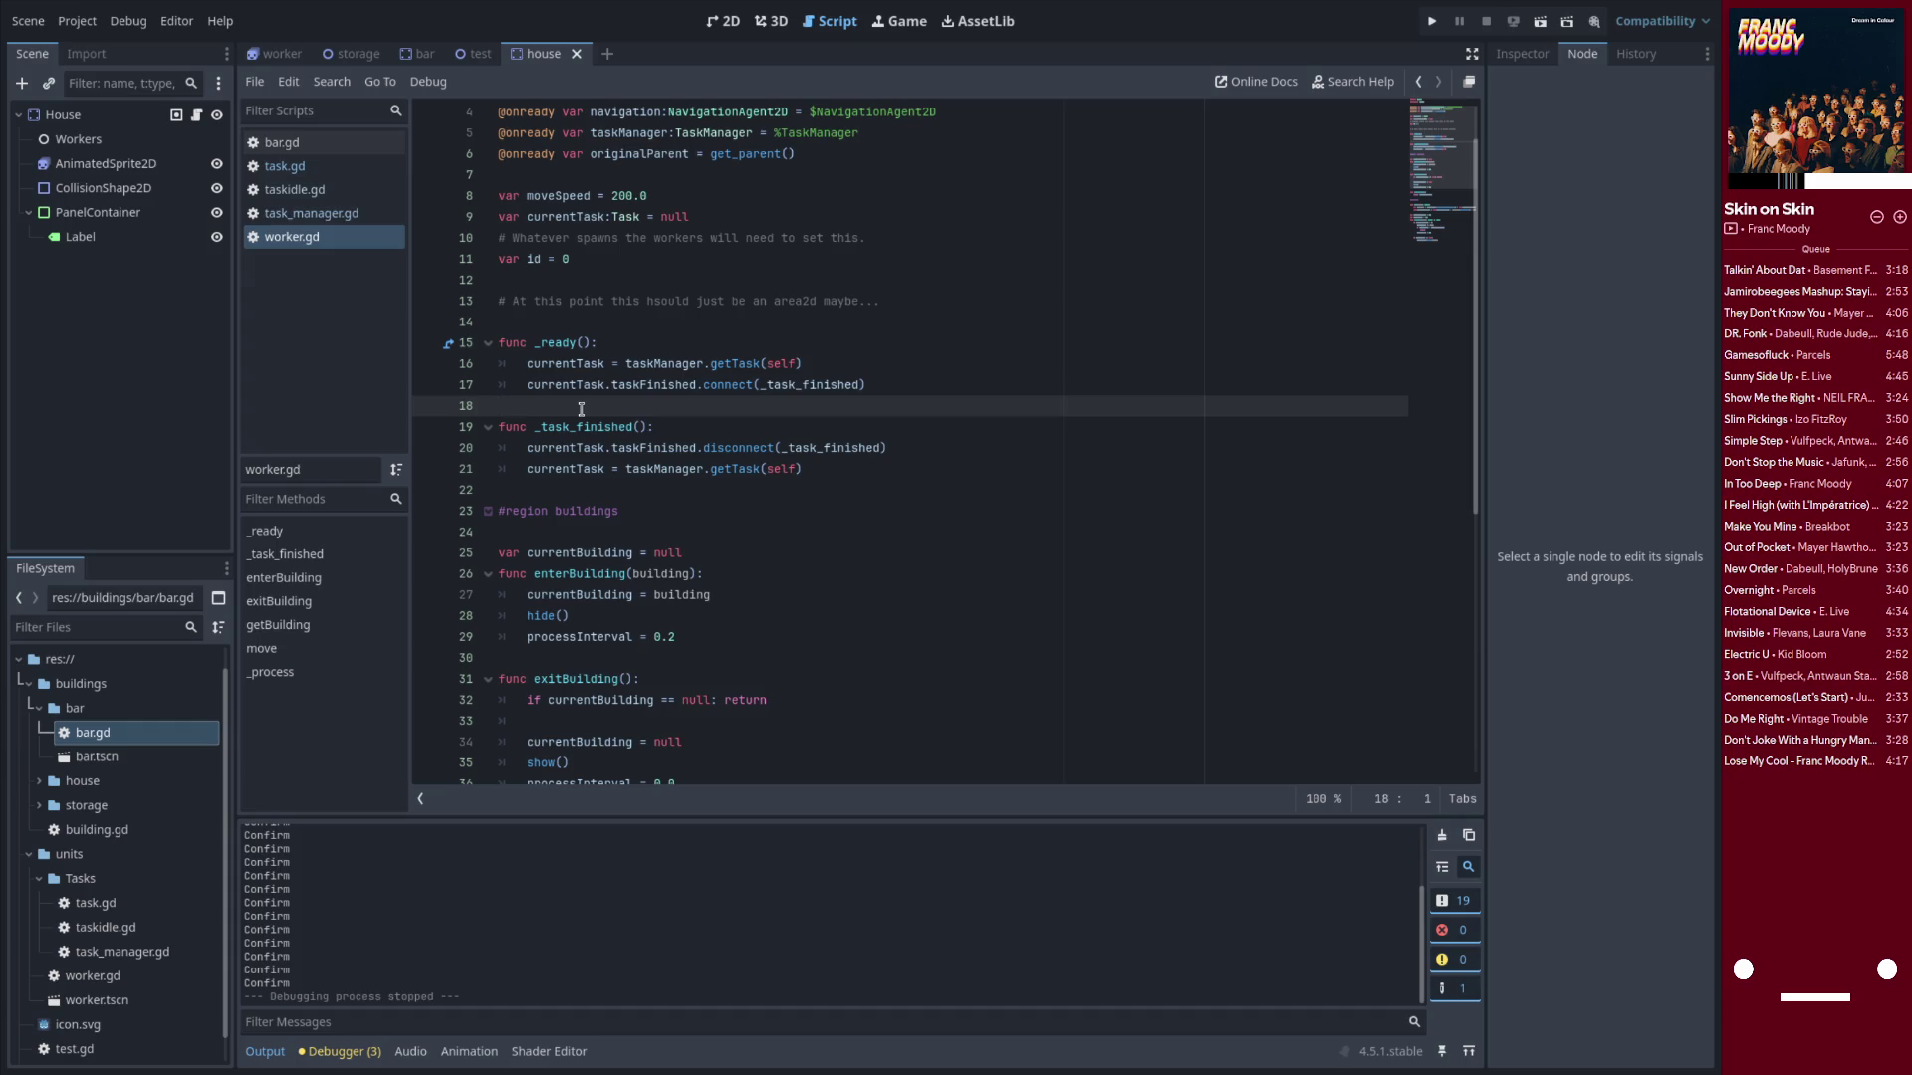
Insert blank lines above _ready in worker.gd and start a new function stub there
key("Up")
key("Up")
key("Up")
key("Down")
key("Return")
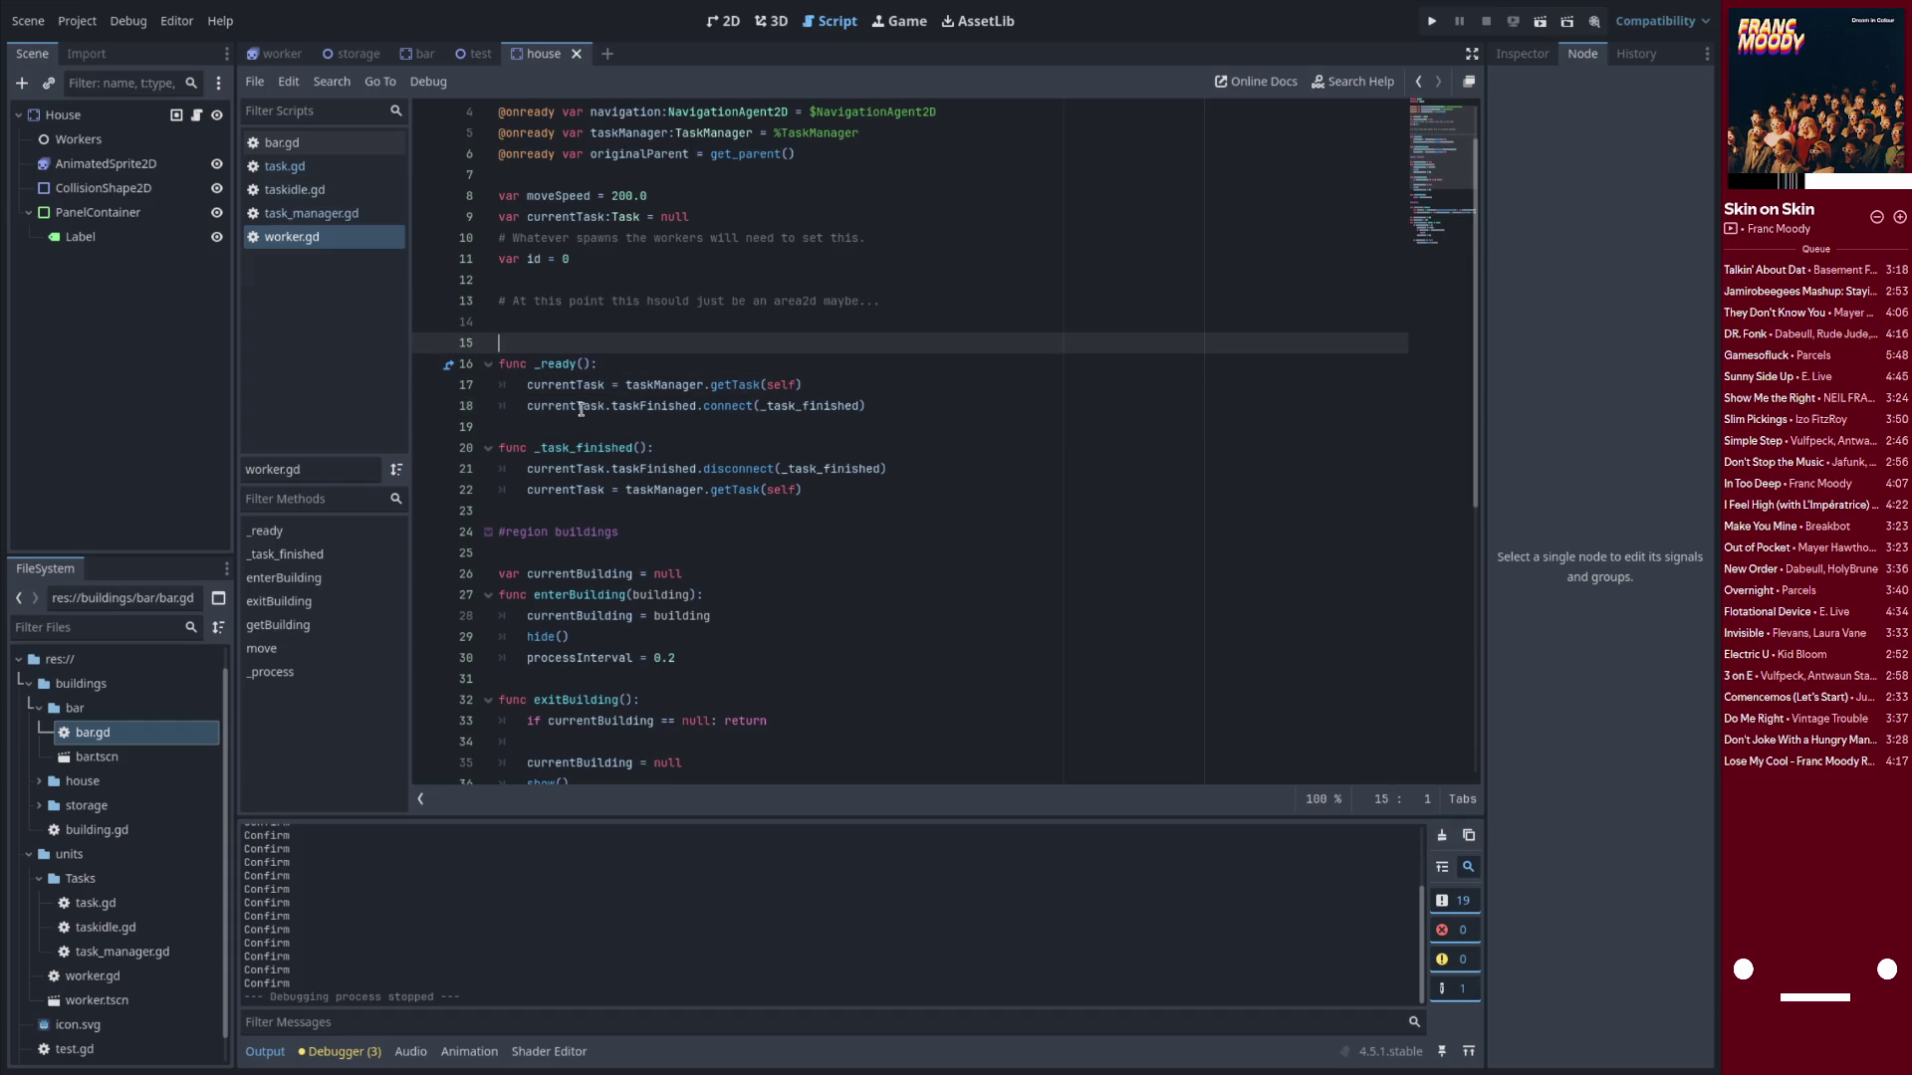
key("Return")
key("Up")
type("func ")
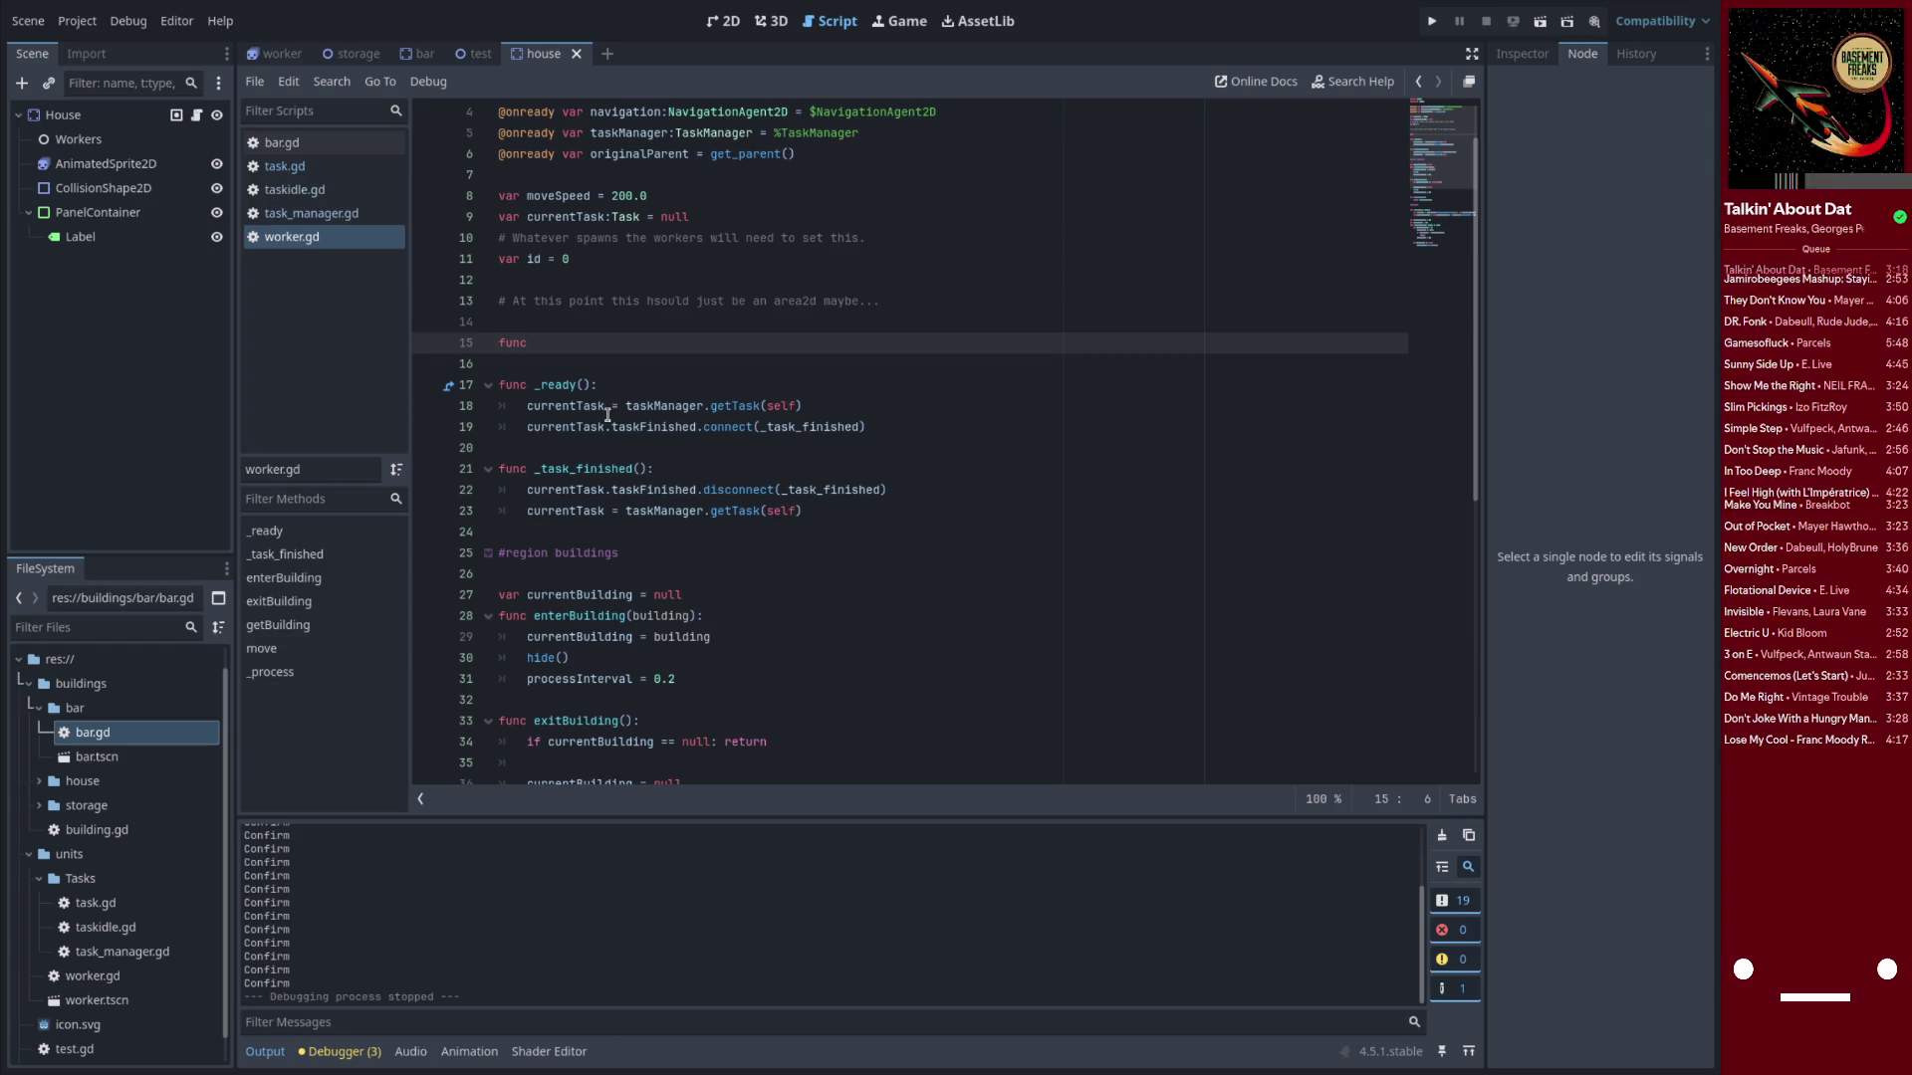
type("ge")
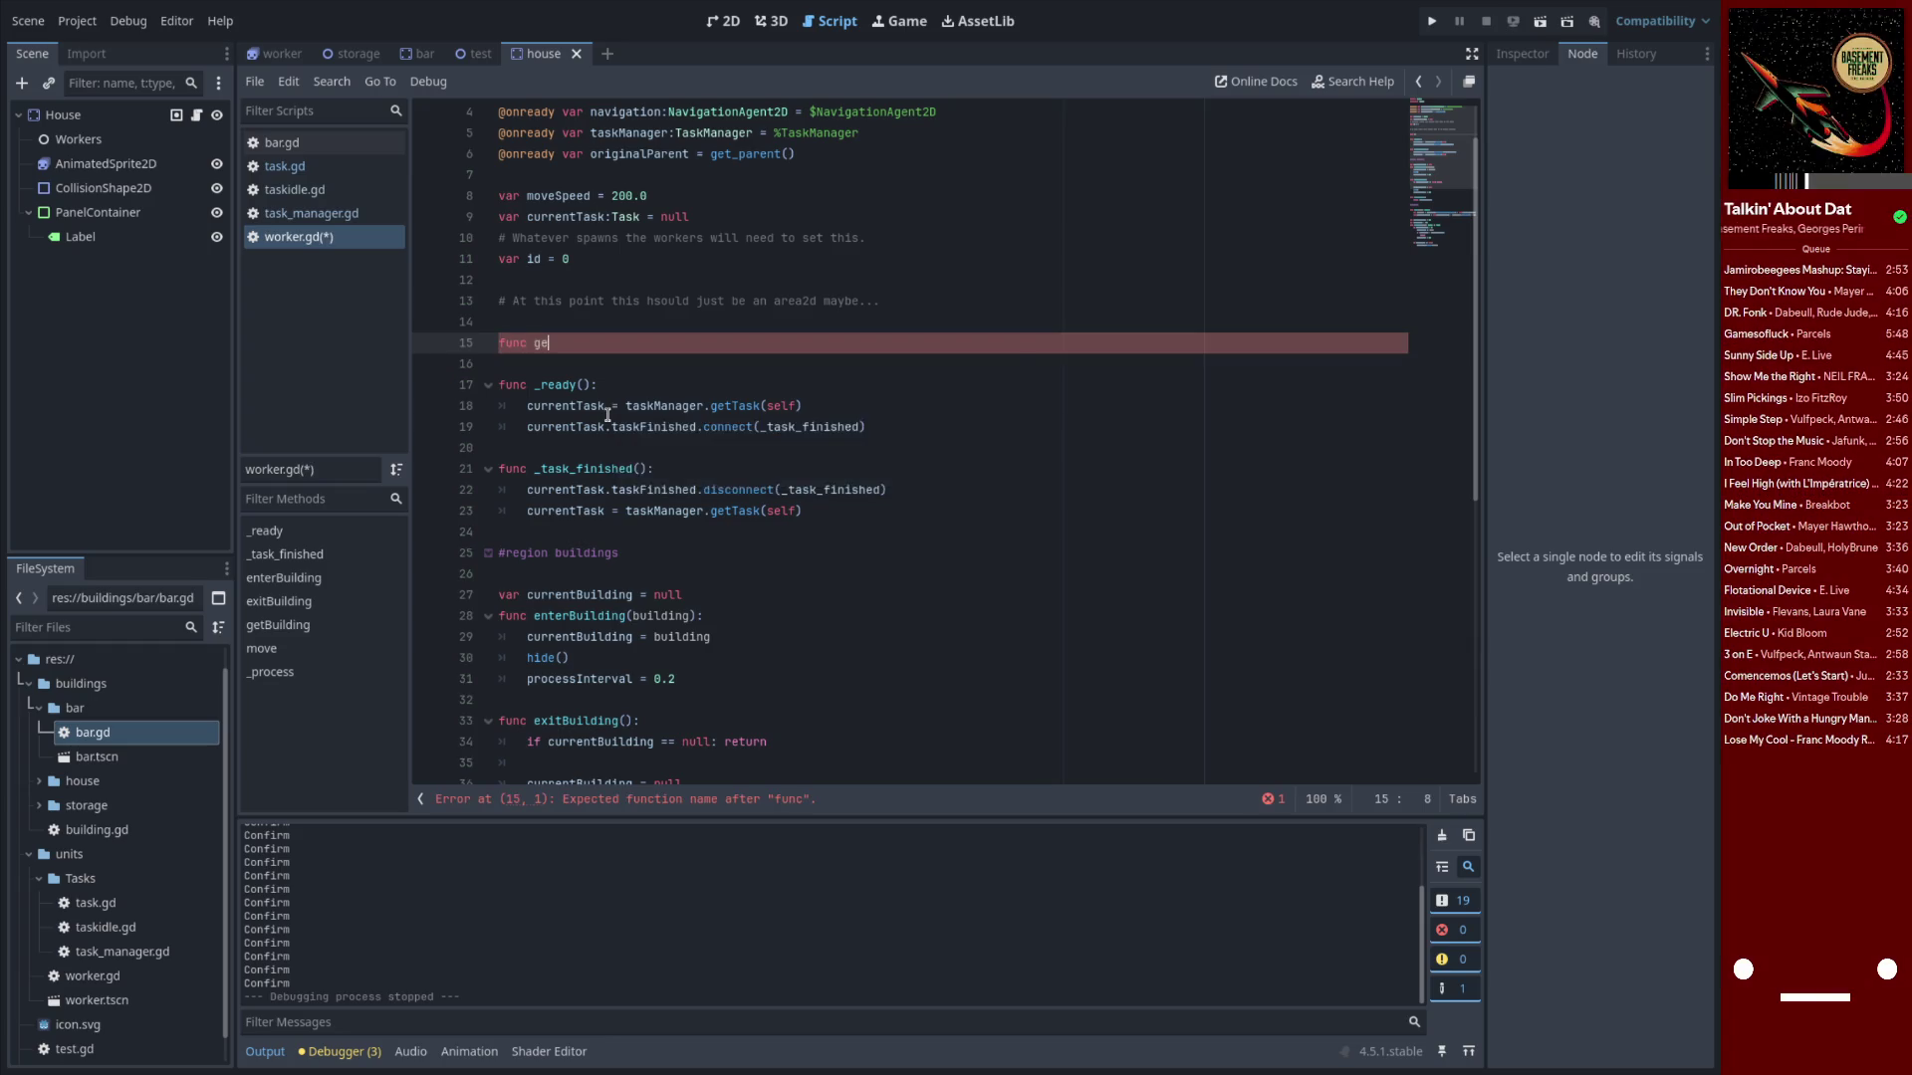
type("tTask(")
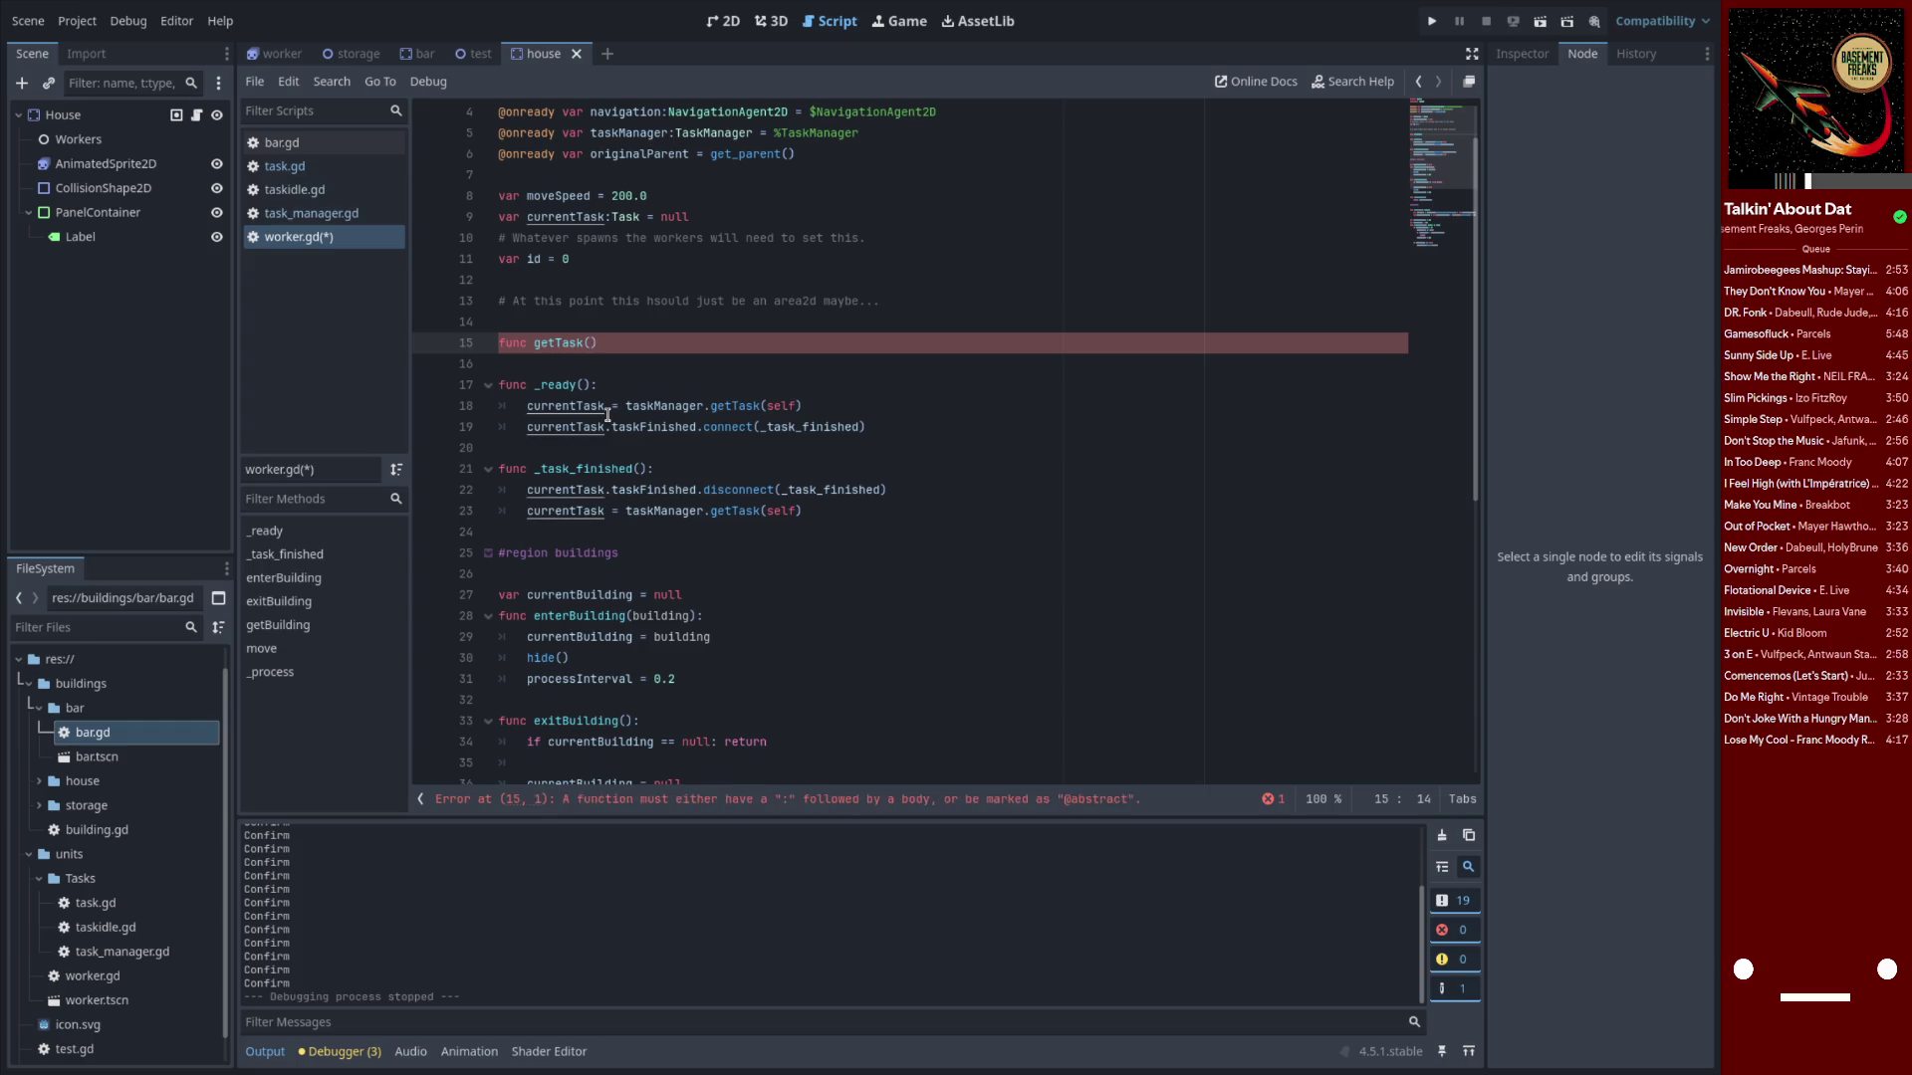
key("BackSpace")
key("BackSpace")
key("BackSpace")
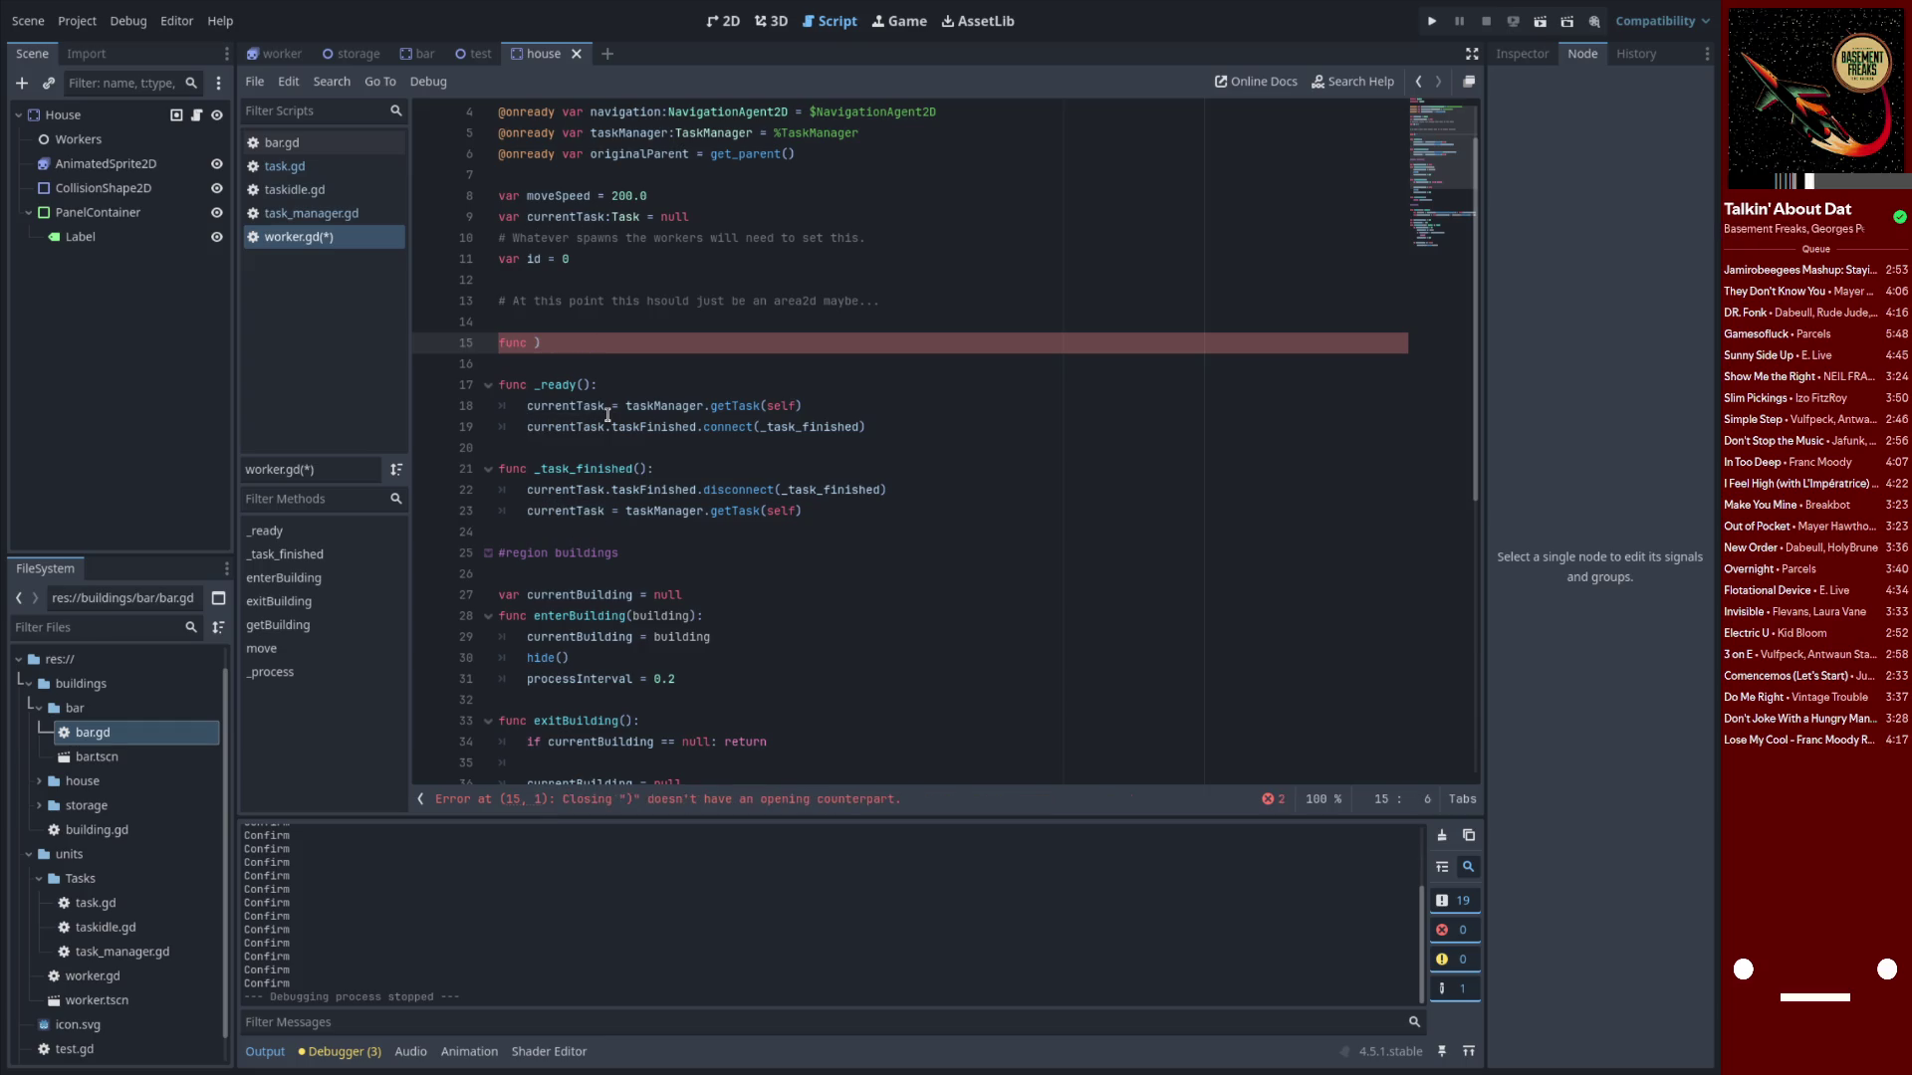
key("ctrl+shift+k")
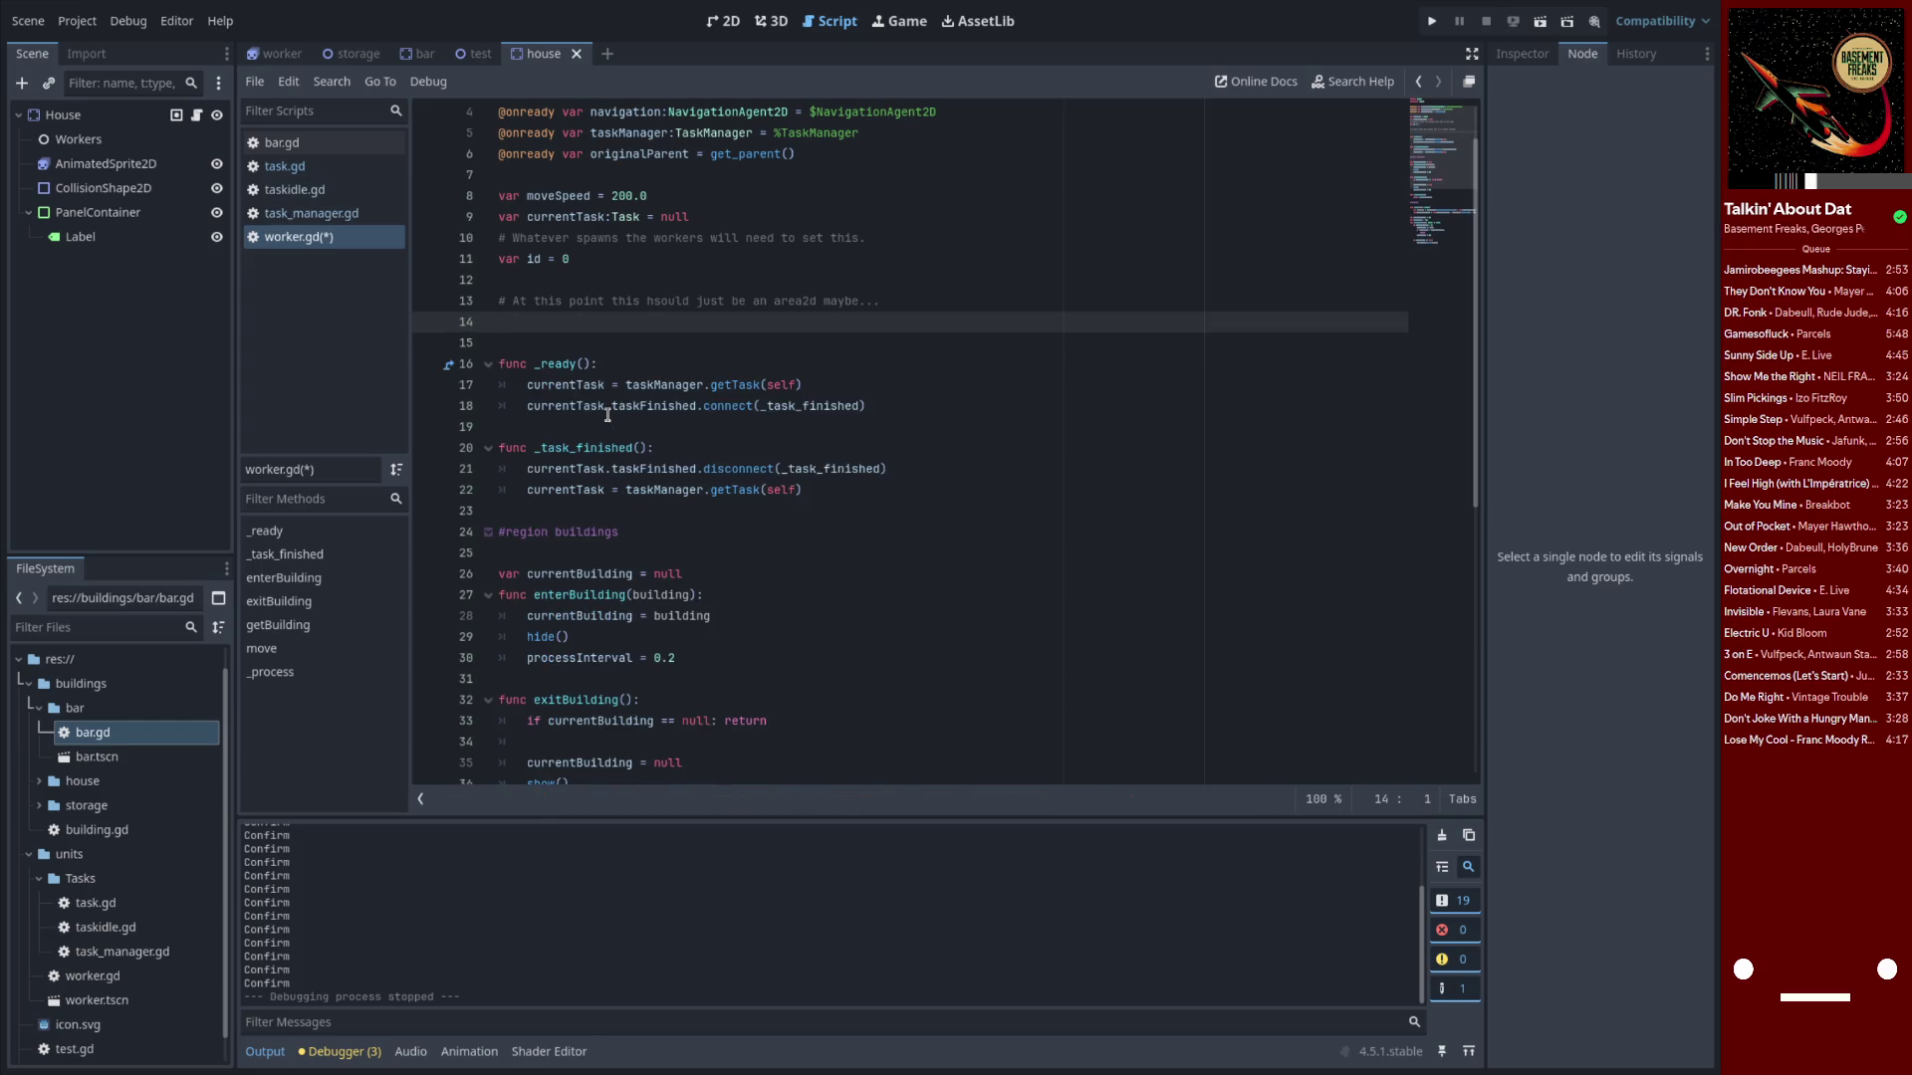
key("BackSpace")
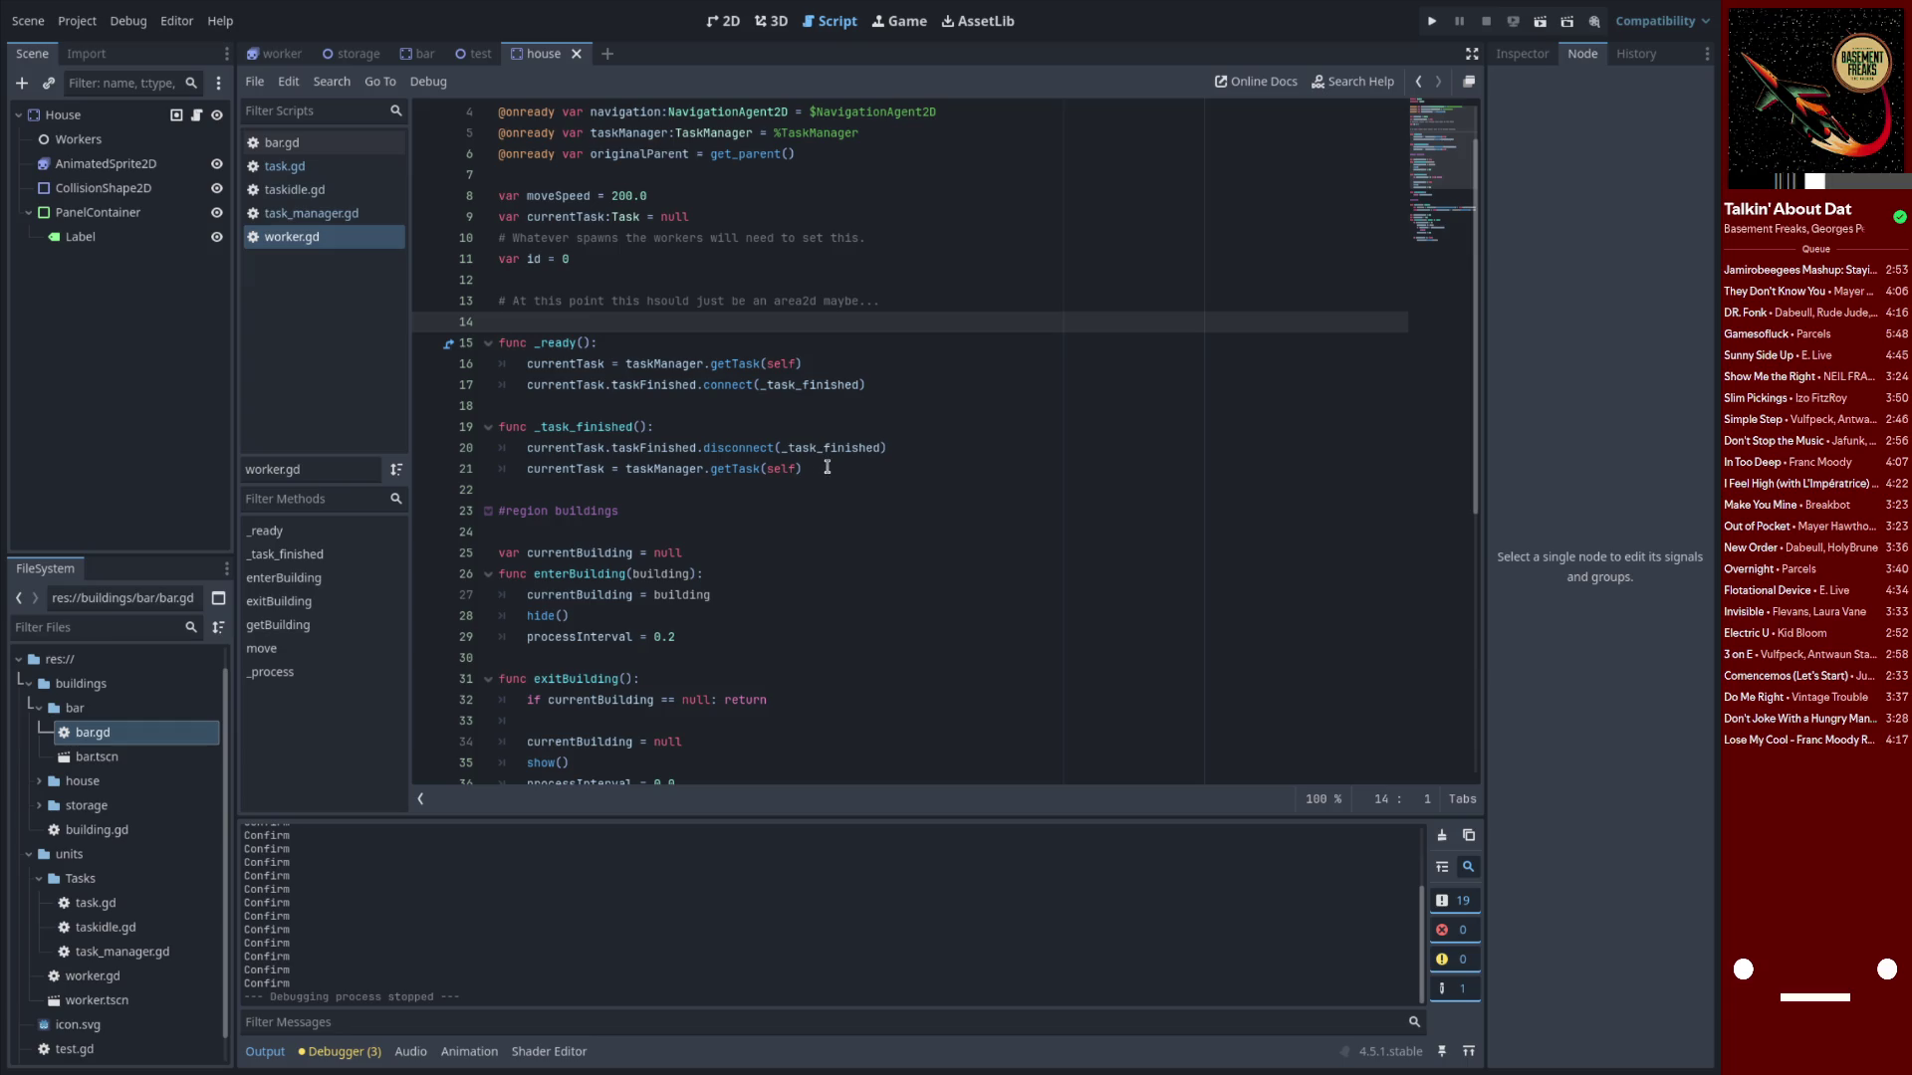
key("Return")
key("Return")
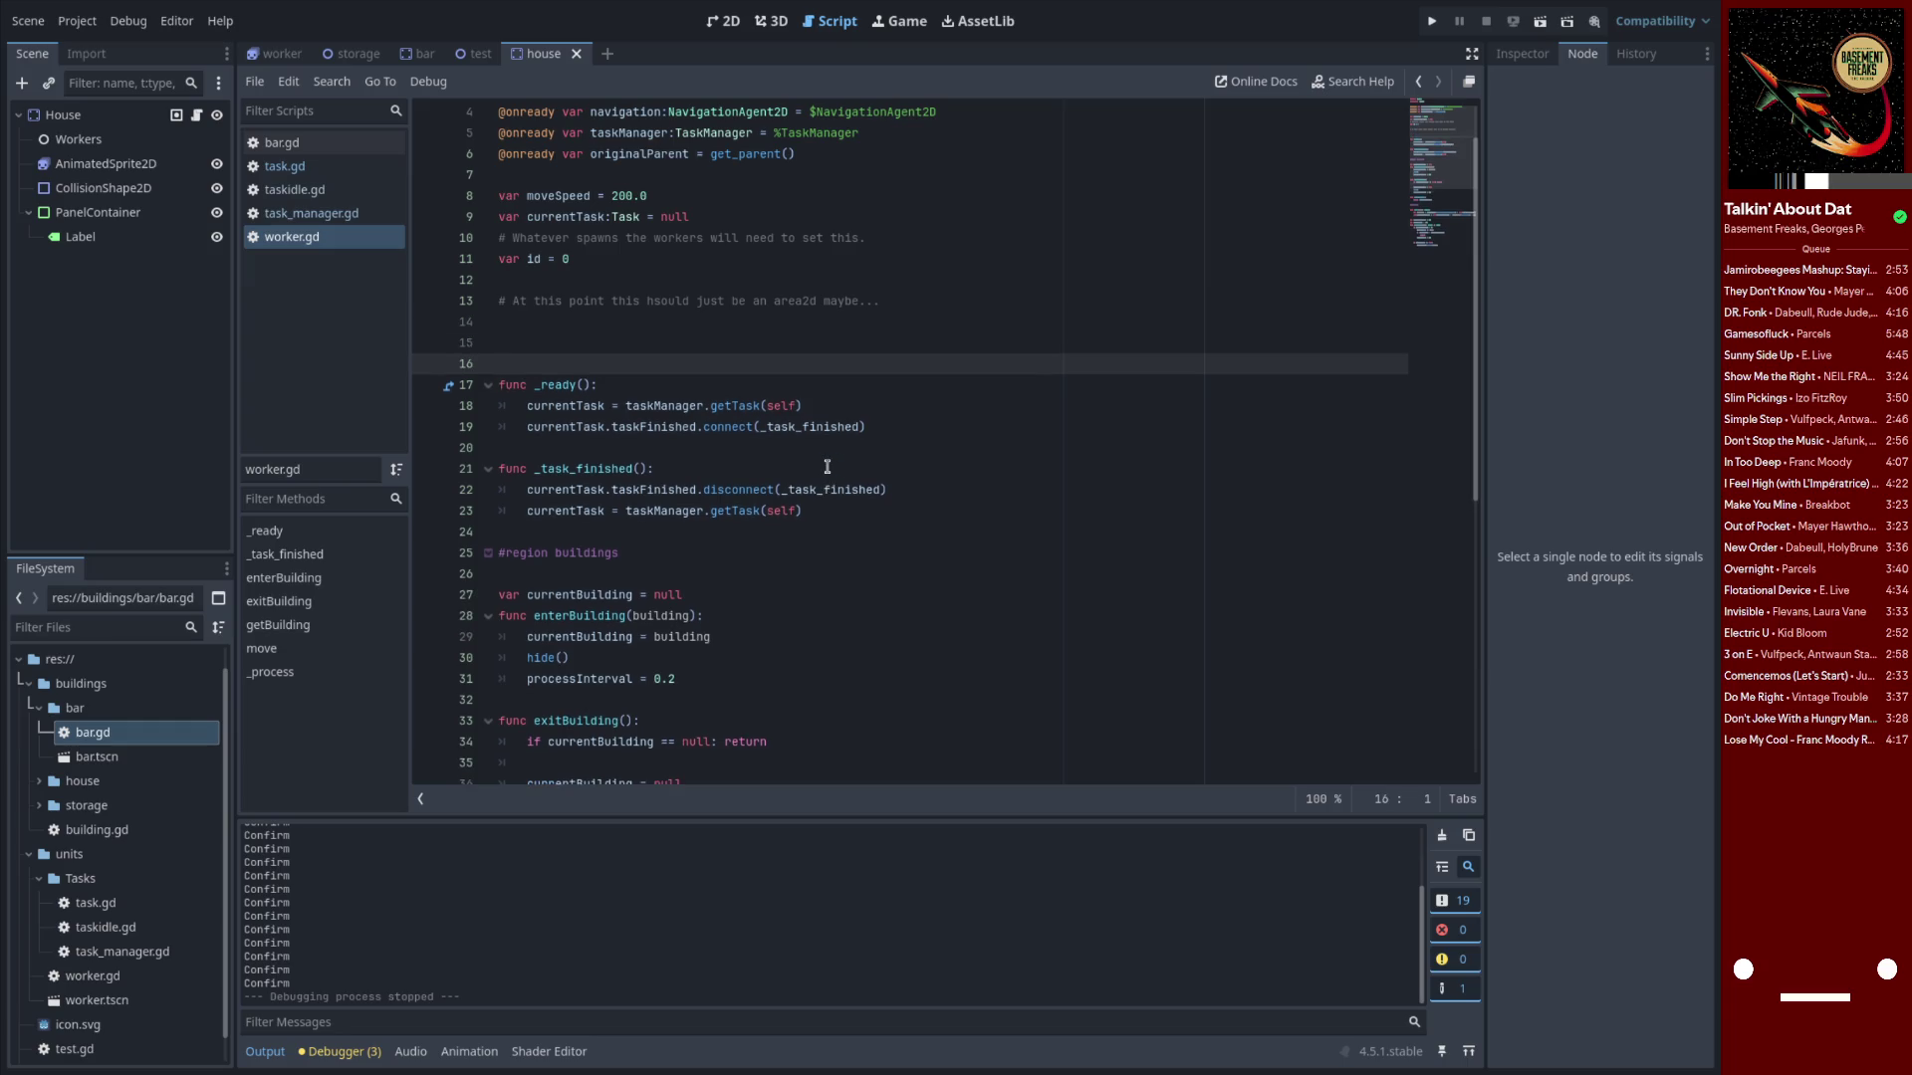
key("Up")
type("func")
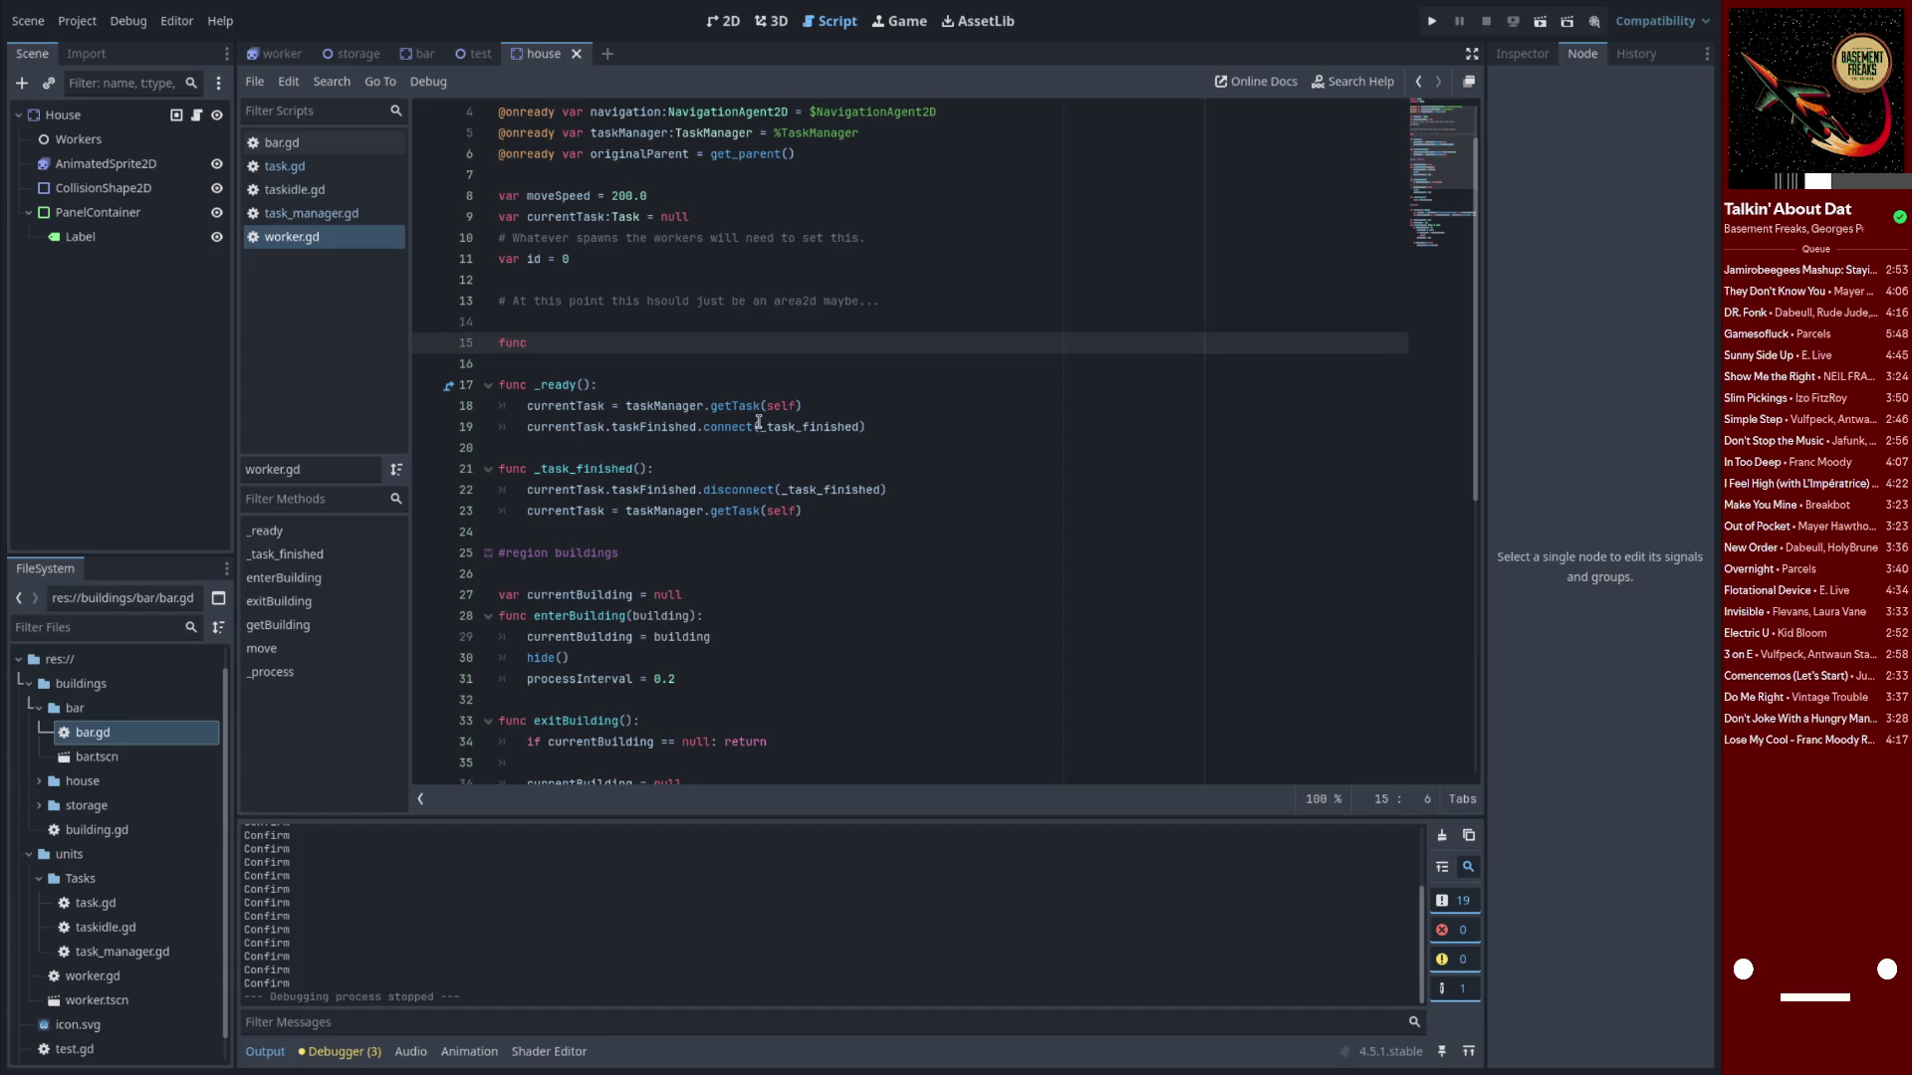
type("Tas")
scroll(853, 430, "up", 1)
Name the new function getTask(), add a comment line above it, and start its indented body
key("ctrl+BackSpace")
key("ctrl+BackSpace")
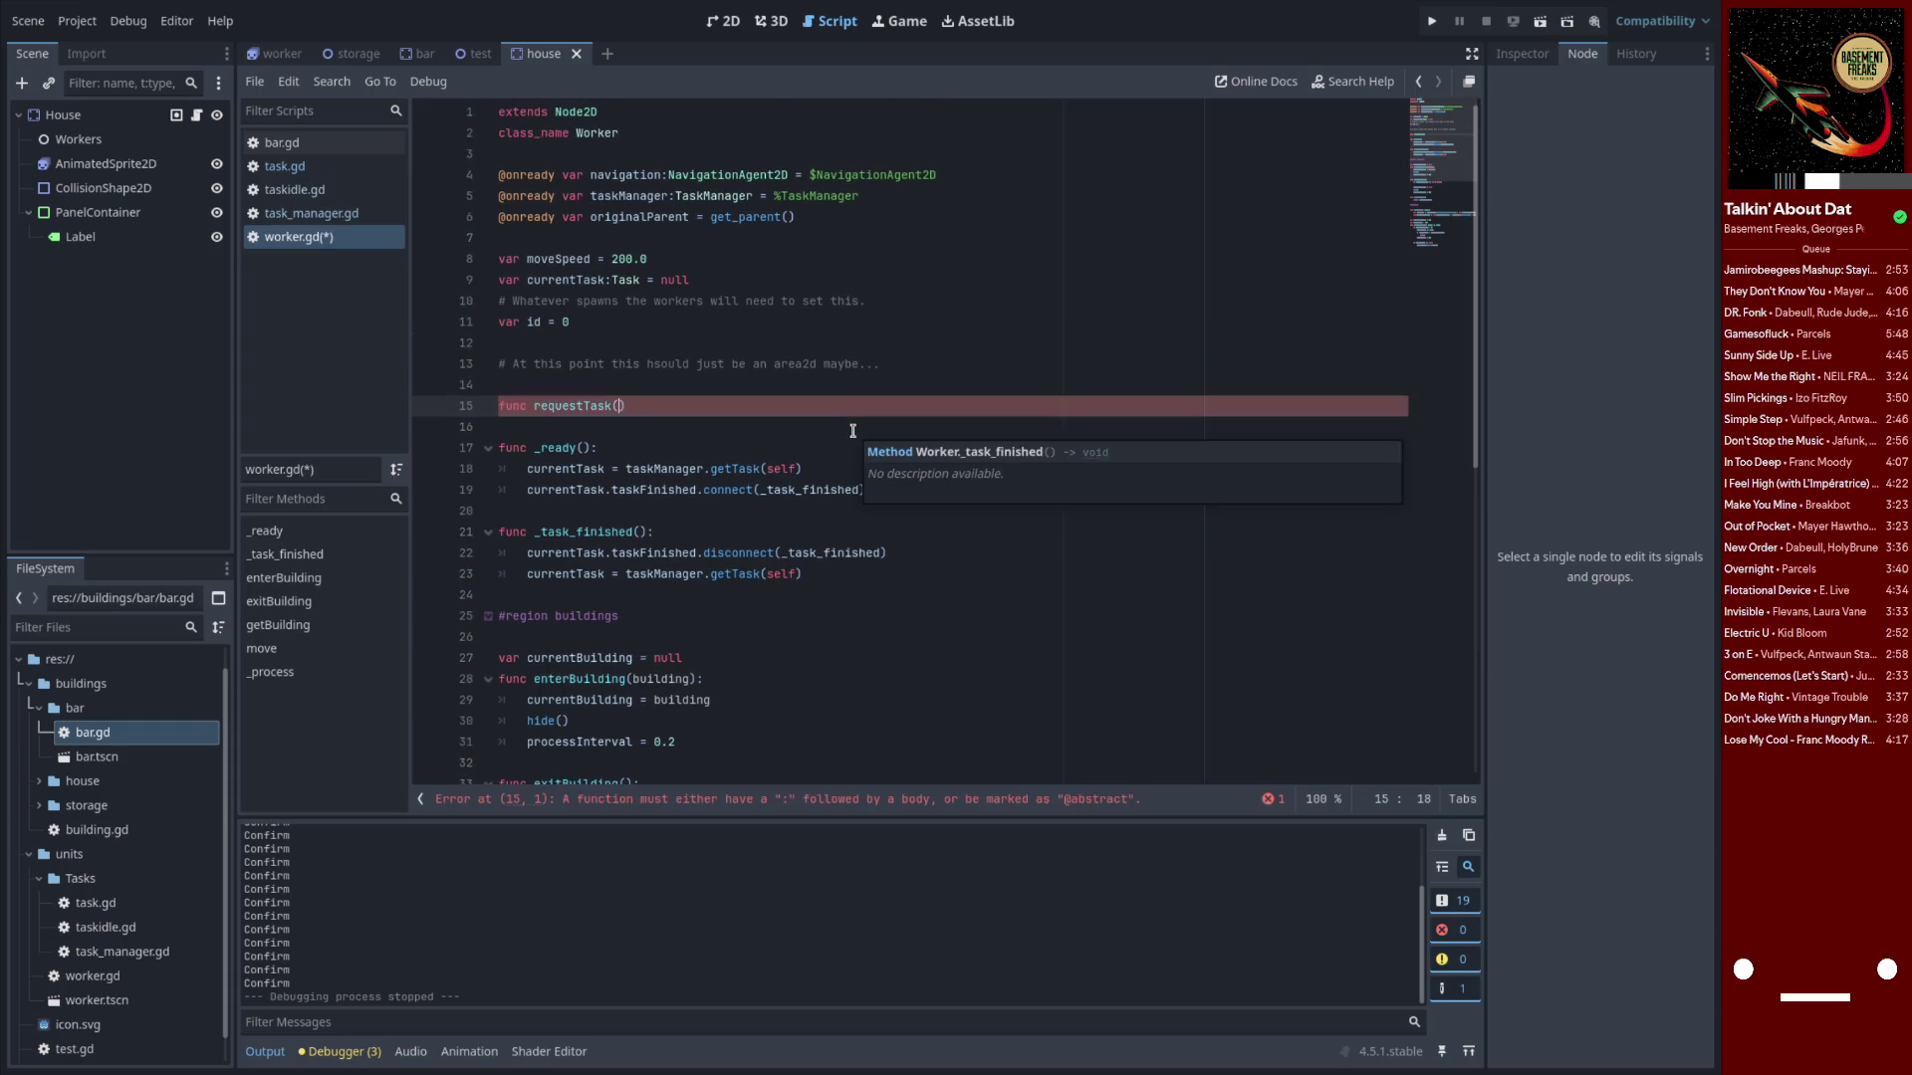
type("getTask(")
key("ctrl+shift+Return")
type("# Feels confis")
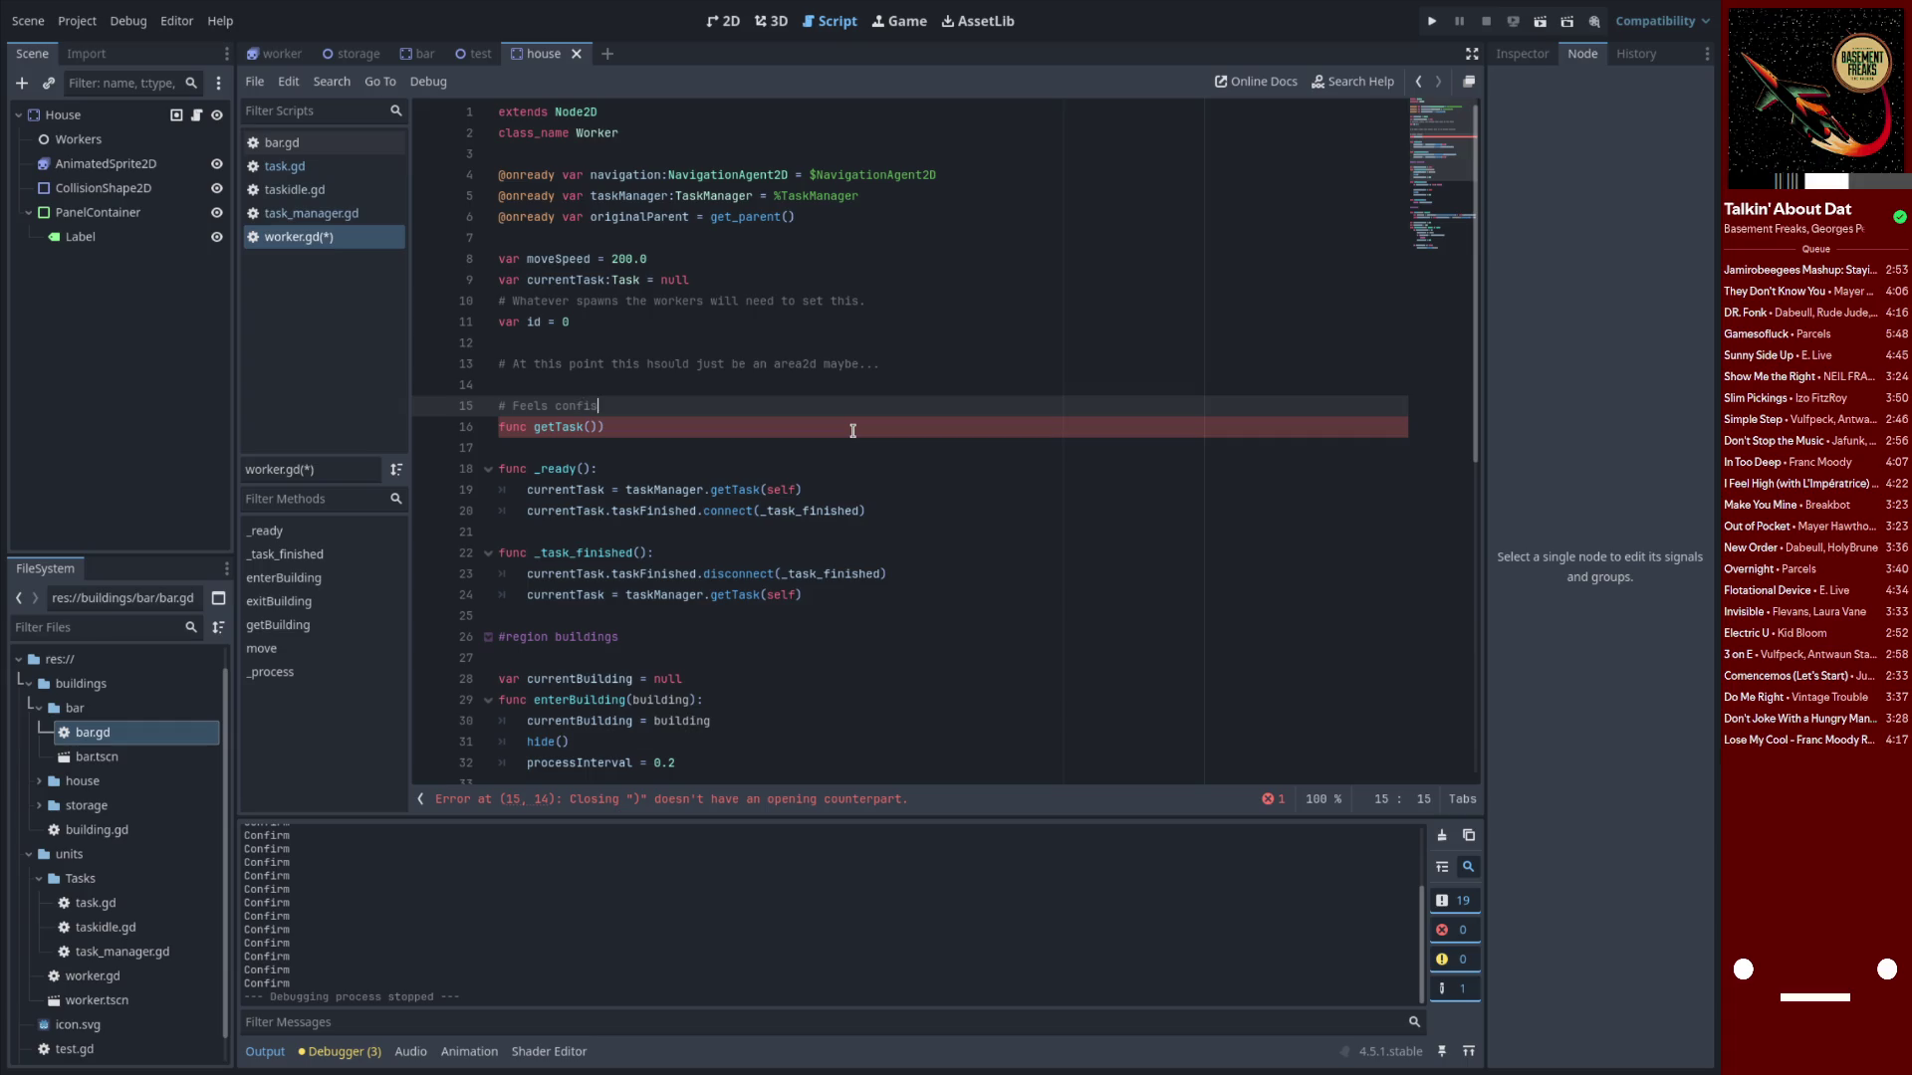
type("ng to ha")
type("me name")
key("alt+Up")
key("alt+Up")
key("Down")
key("ctrl+shift+k")
key("ctrl+shift+k")
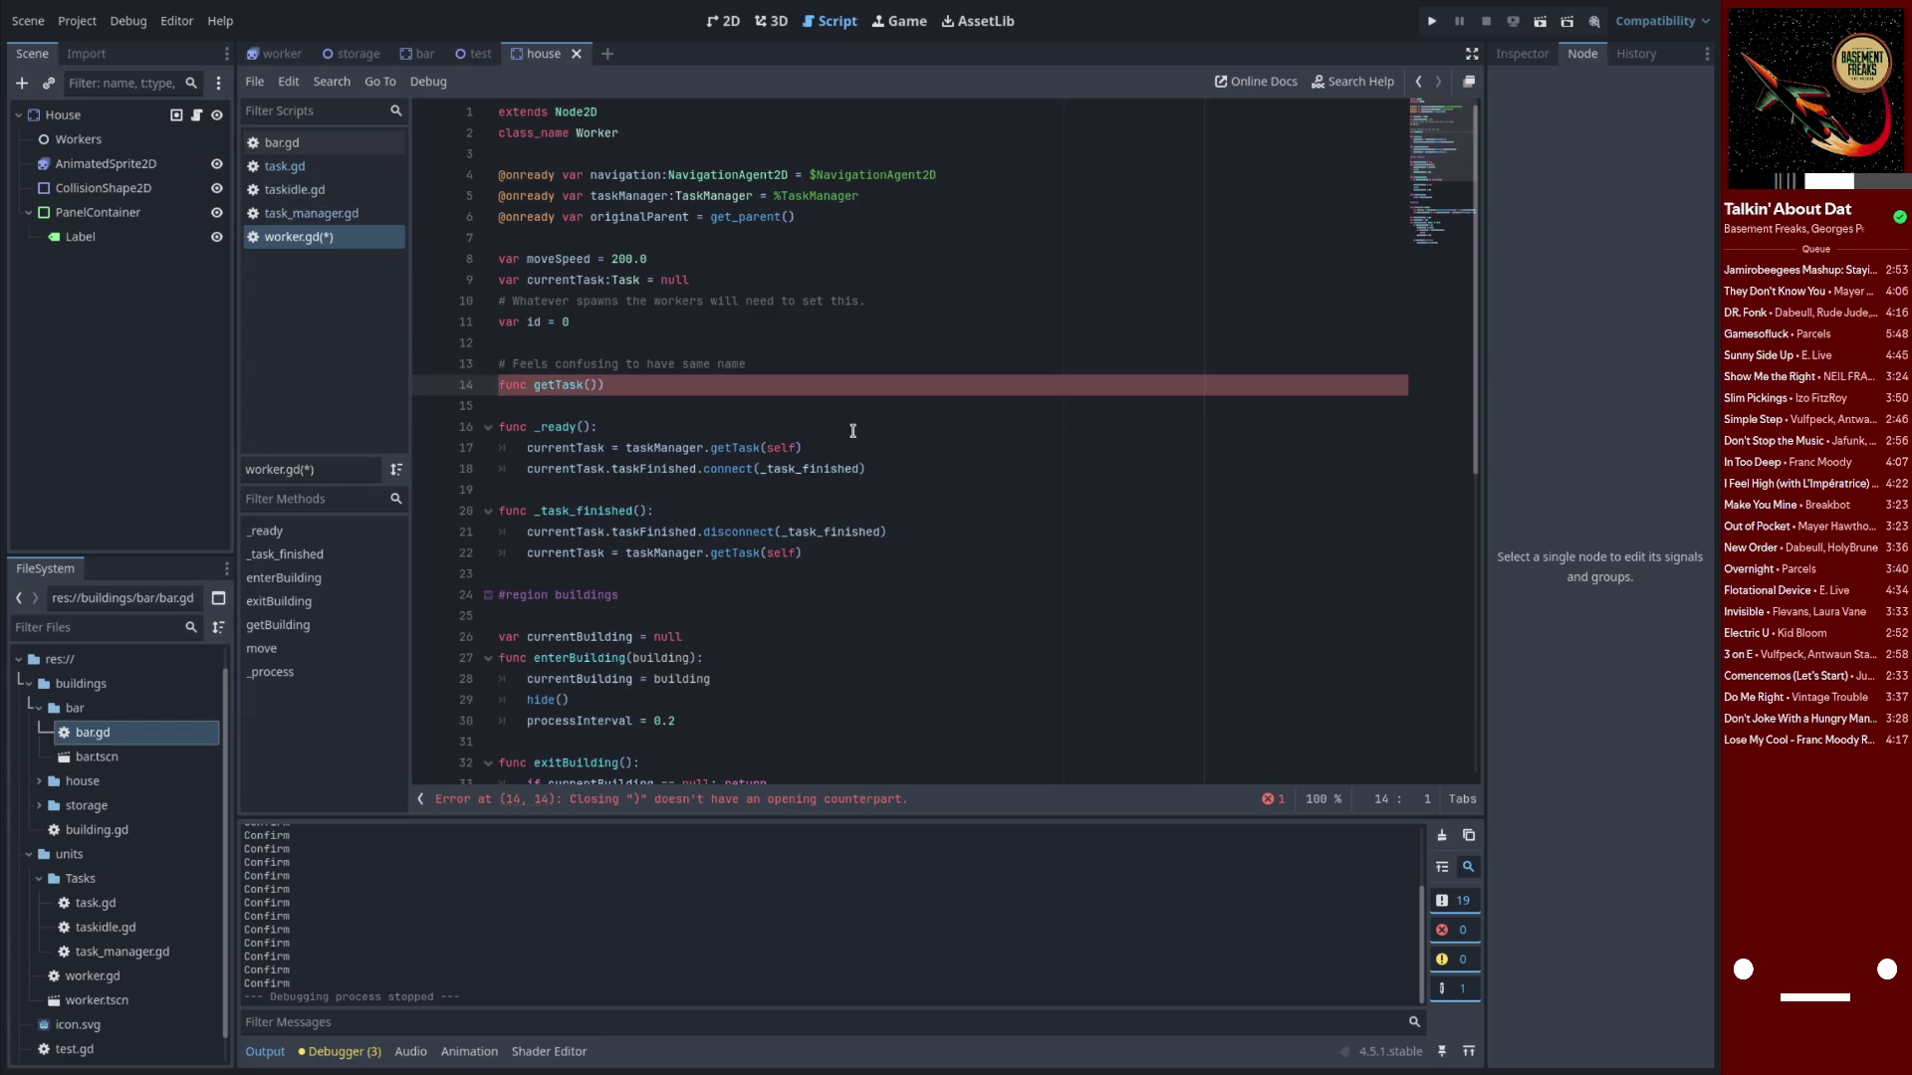
key("Down")
key("Tab")
left_click(626, 366)
left_click(627, 388)
type(":")
key("Return")
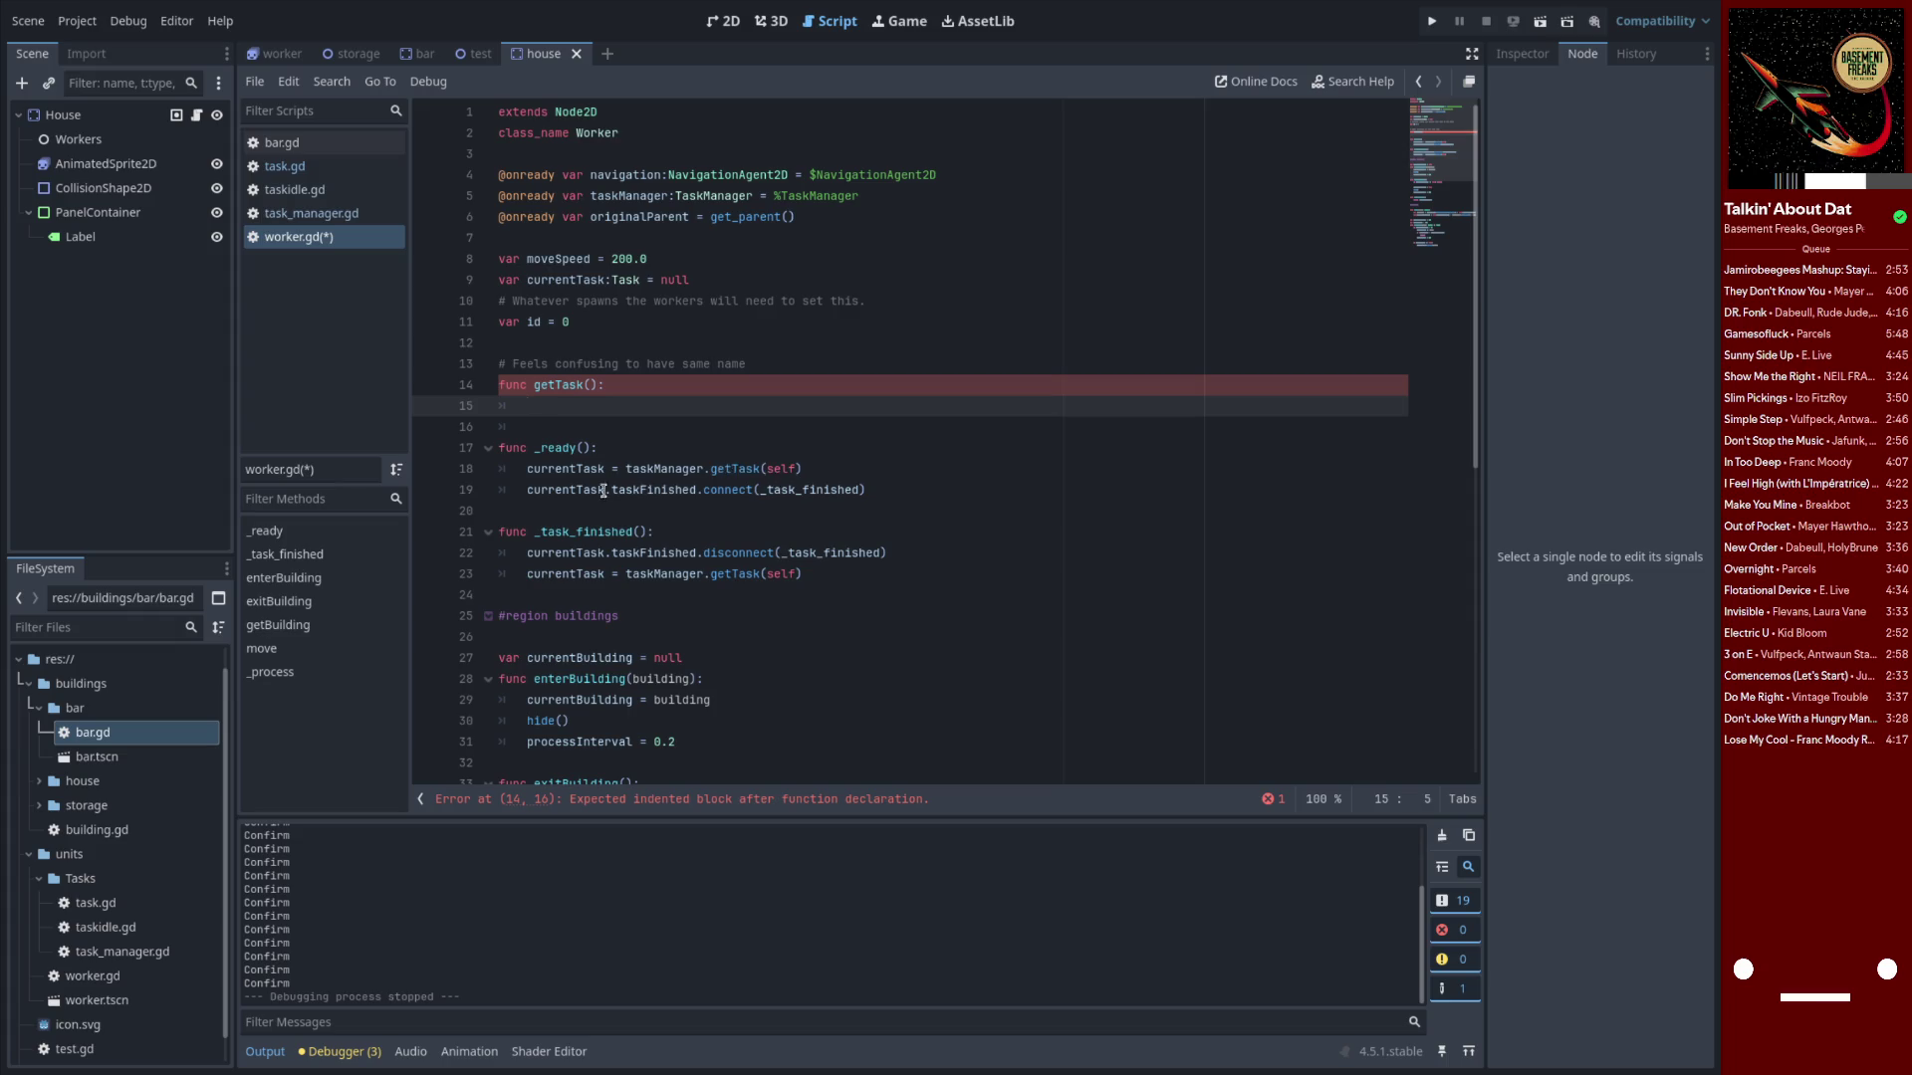
Copy the taskManager.getTask(self) and taskFinished.connect statements from _ready into getTask's body
left_click_drag(534, 469, 852, 471)
left_click_drag(527, 469, 858, 465)
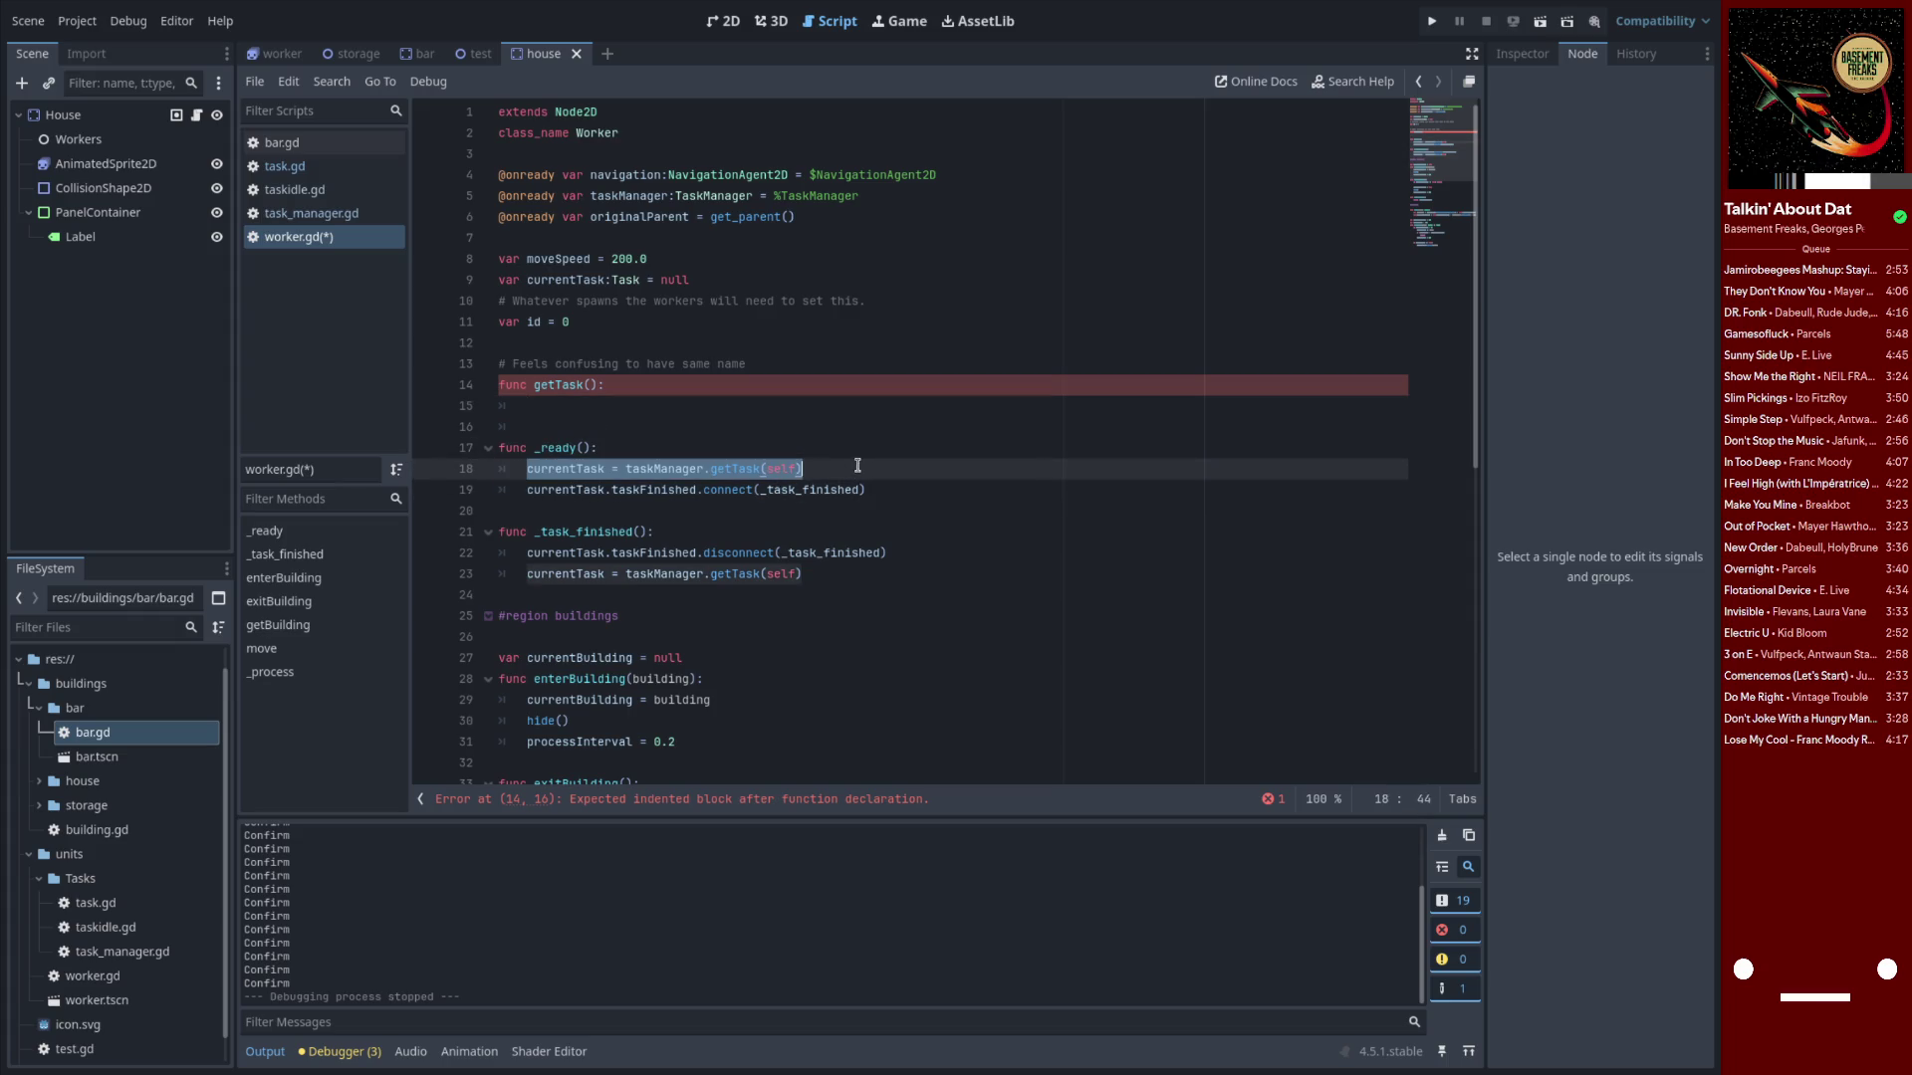
key("ctrl+c")
left_click(602, 405)
key("ctrl+v")
key("Down")
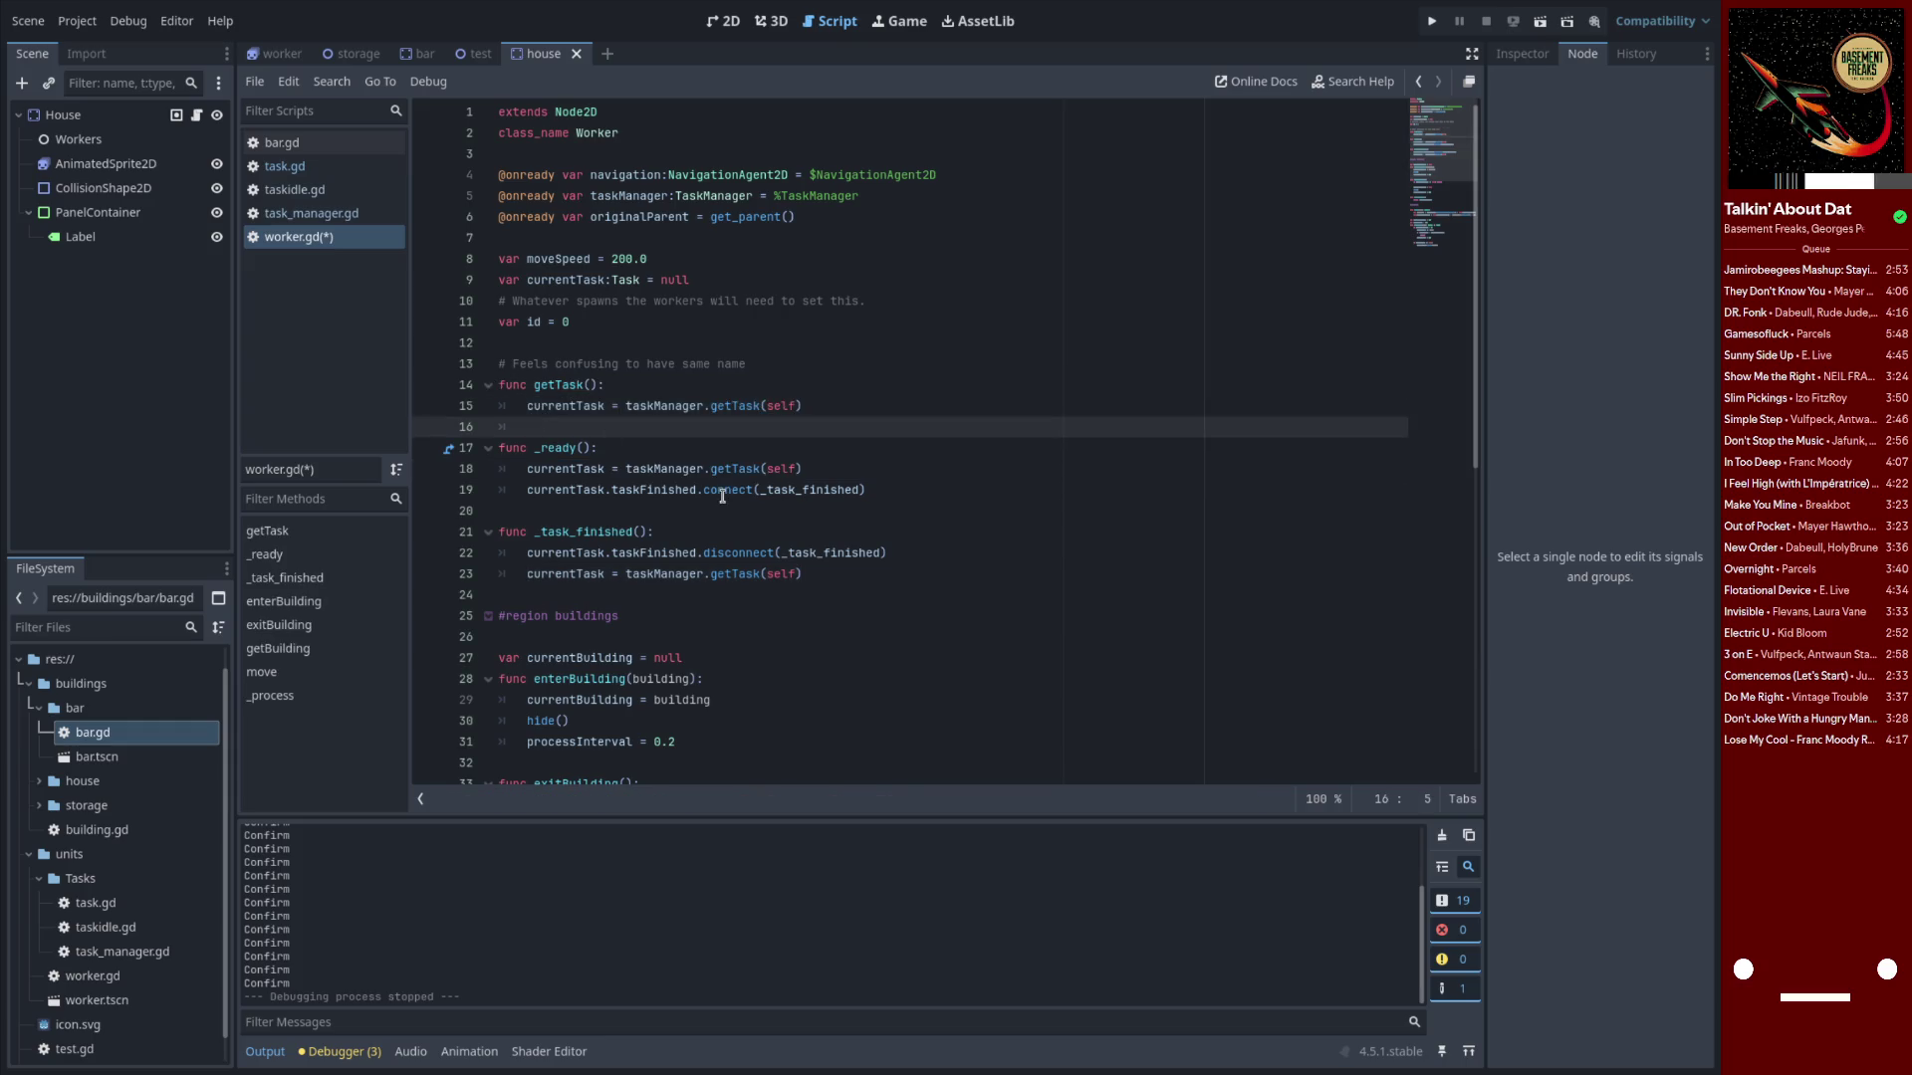
key("BackSpace")
key("BackSpace")
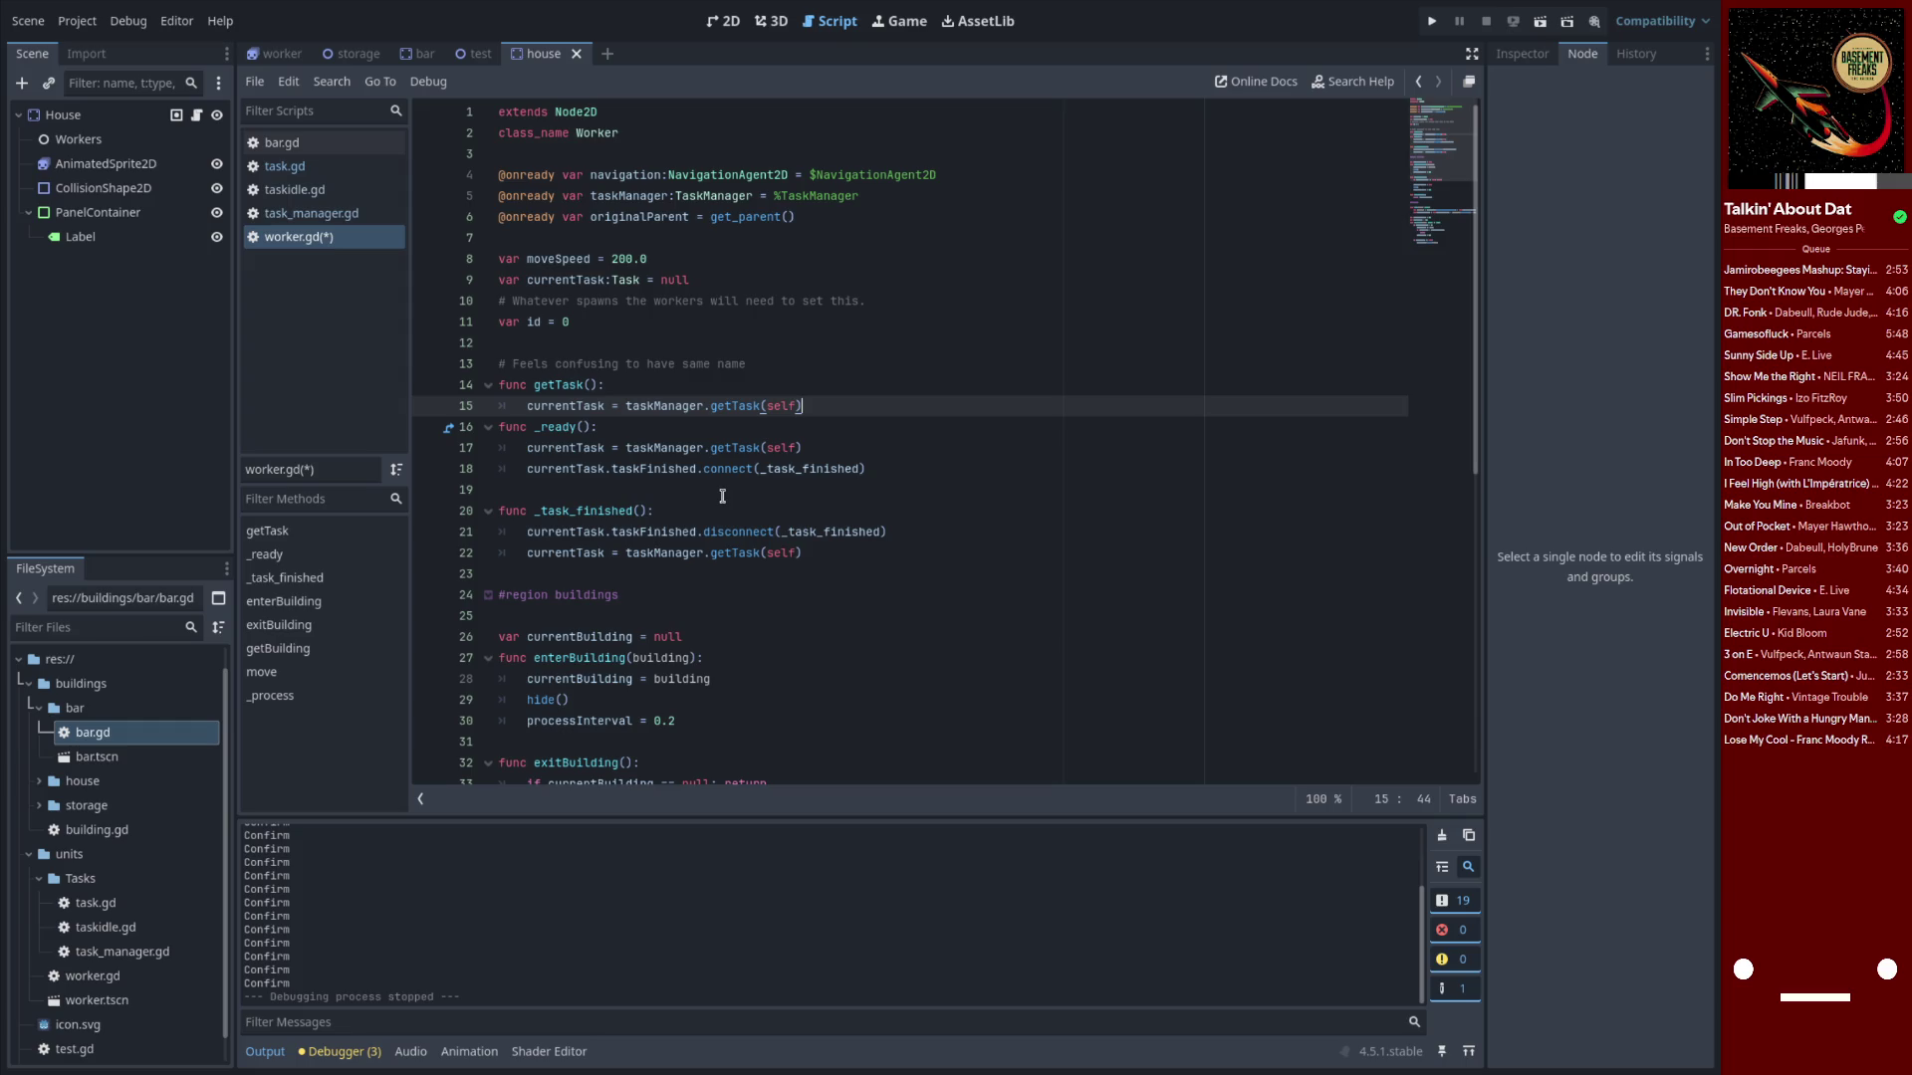
key("Return")
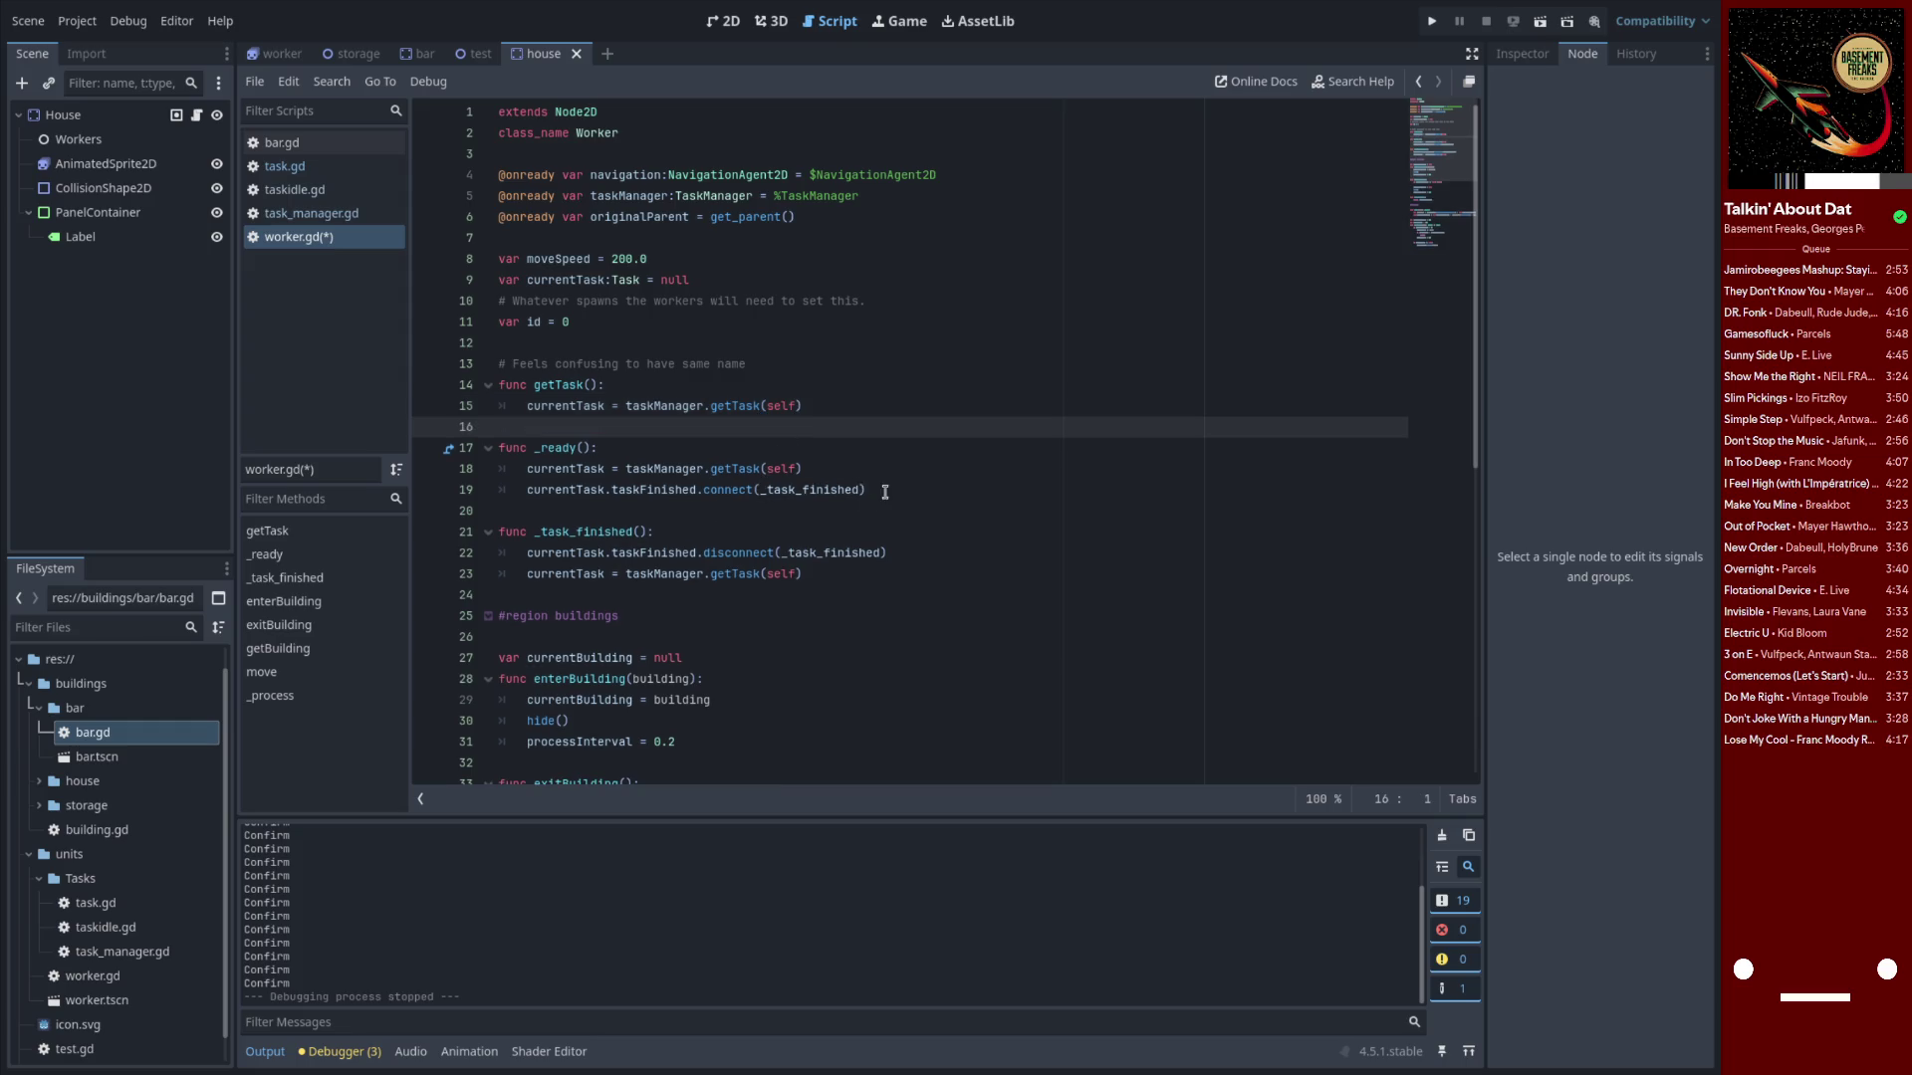
left_click_drag(883, 490, 527, 468)
left_click(828, 408)
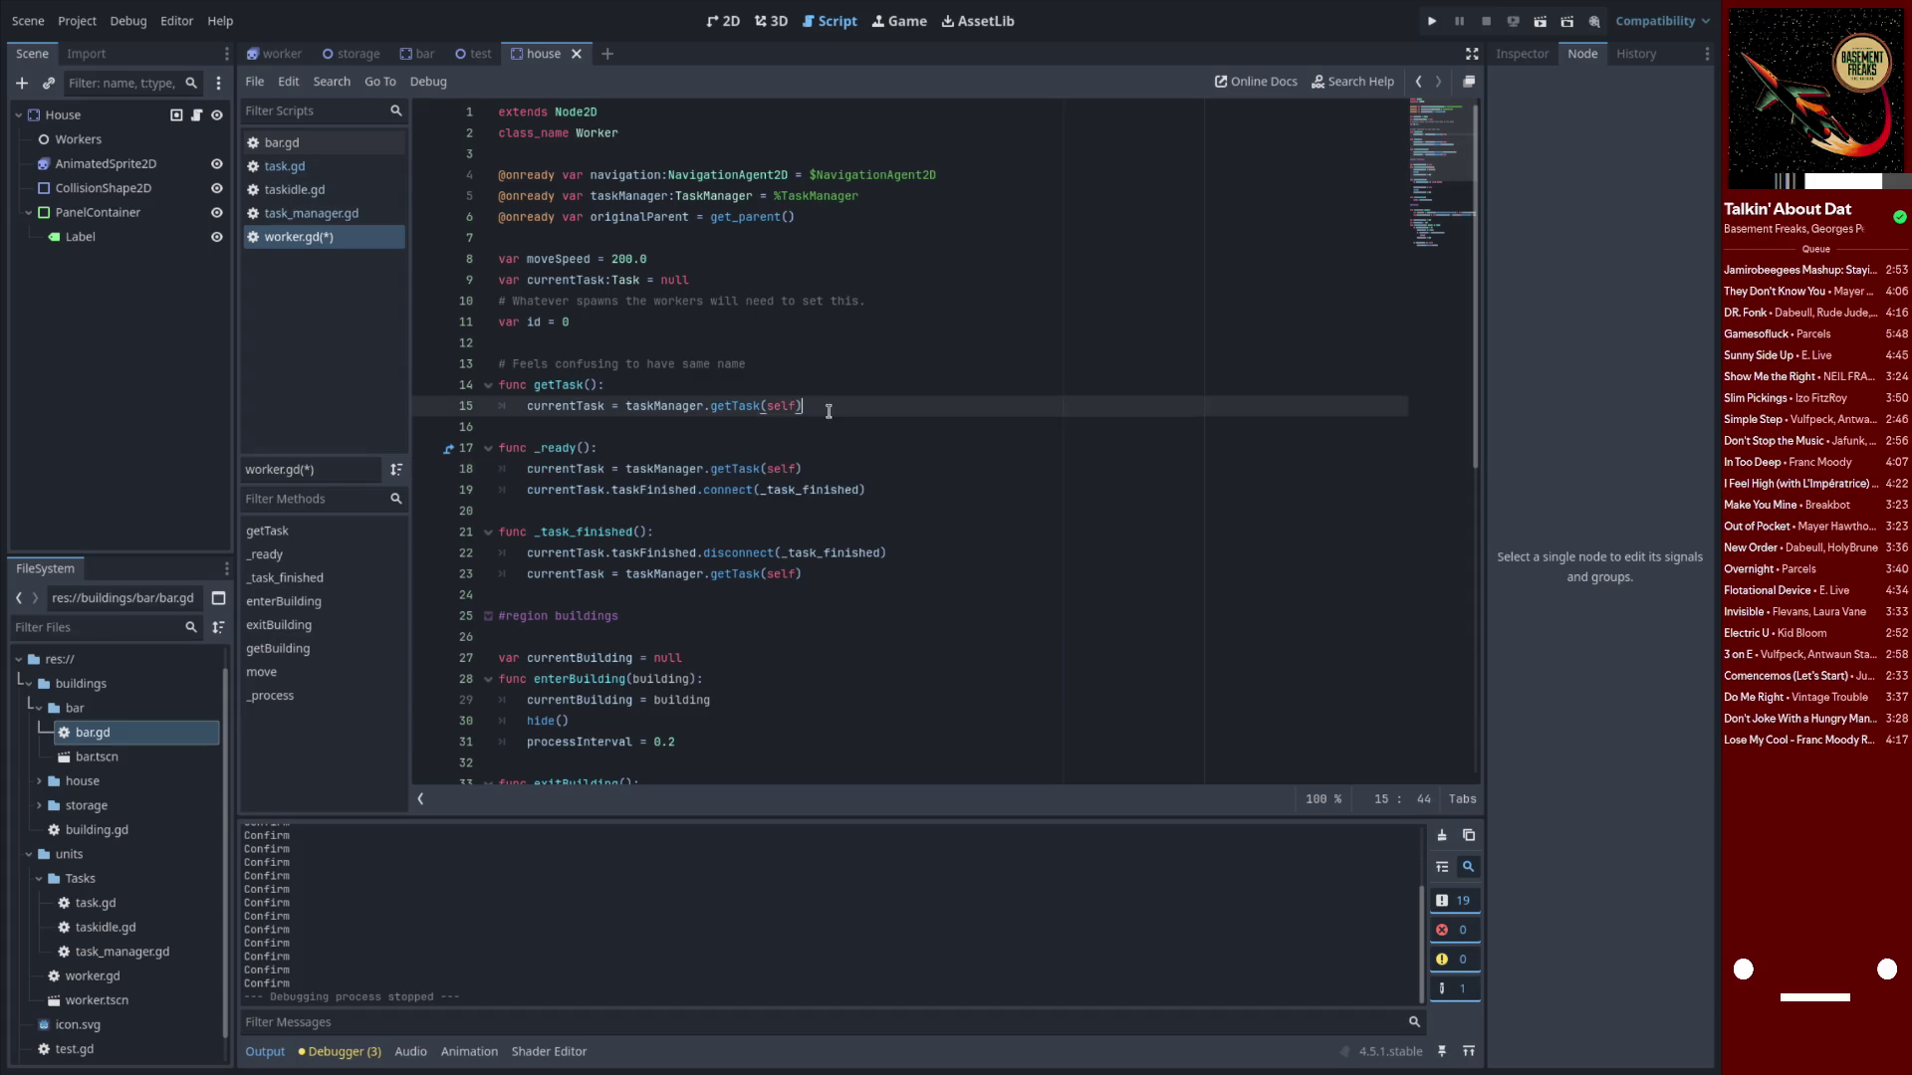
key("Return")
key("ctrl+z")
key("ctrl+shift+Left")
key("ctrl+shift+Left")
key("ctrl+shift+Left")
key("ctrl+v")
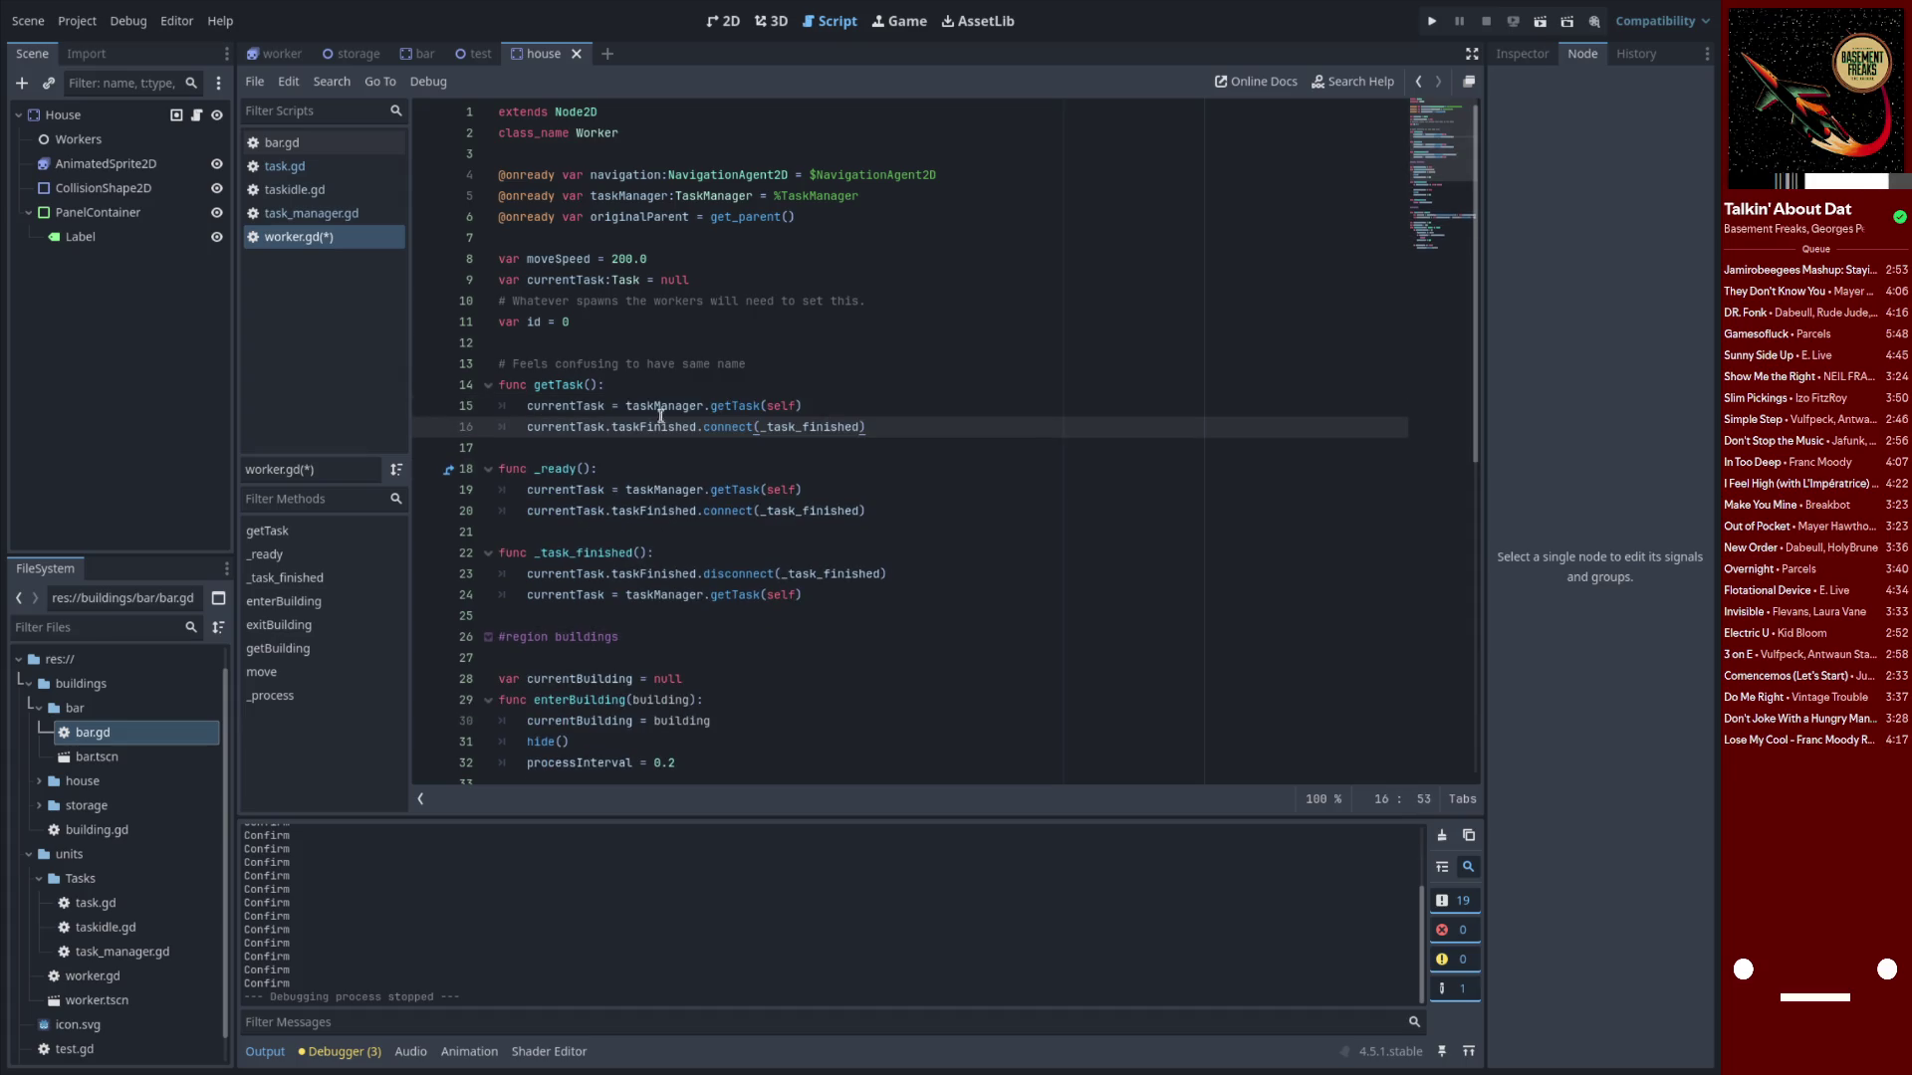
Replace those statements in _ready and the task request in _task_finished with getTask() calls
double_click(622, 427)
double_click(557, 384)
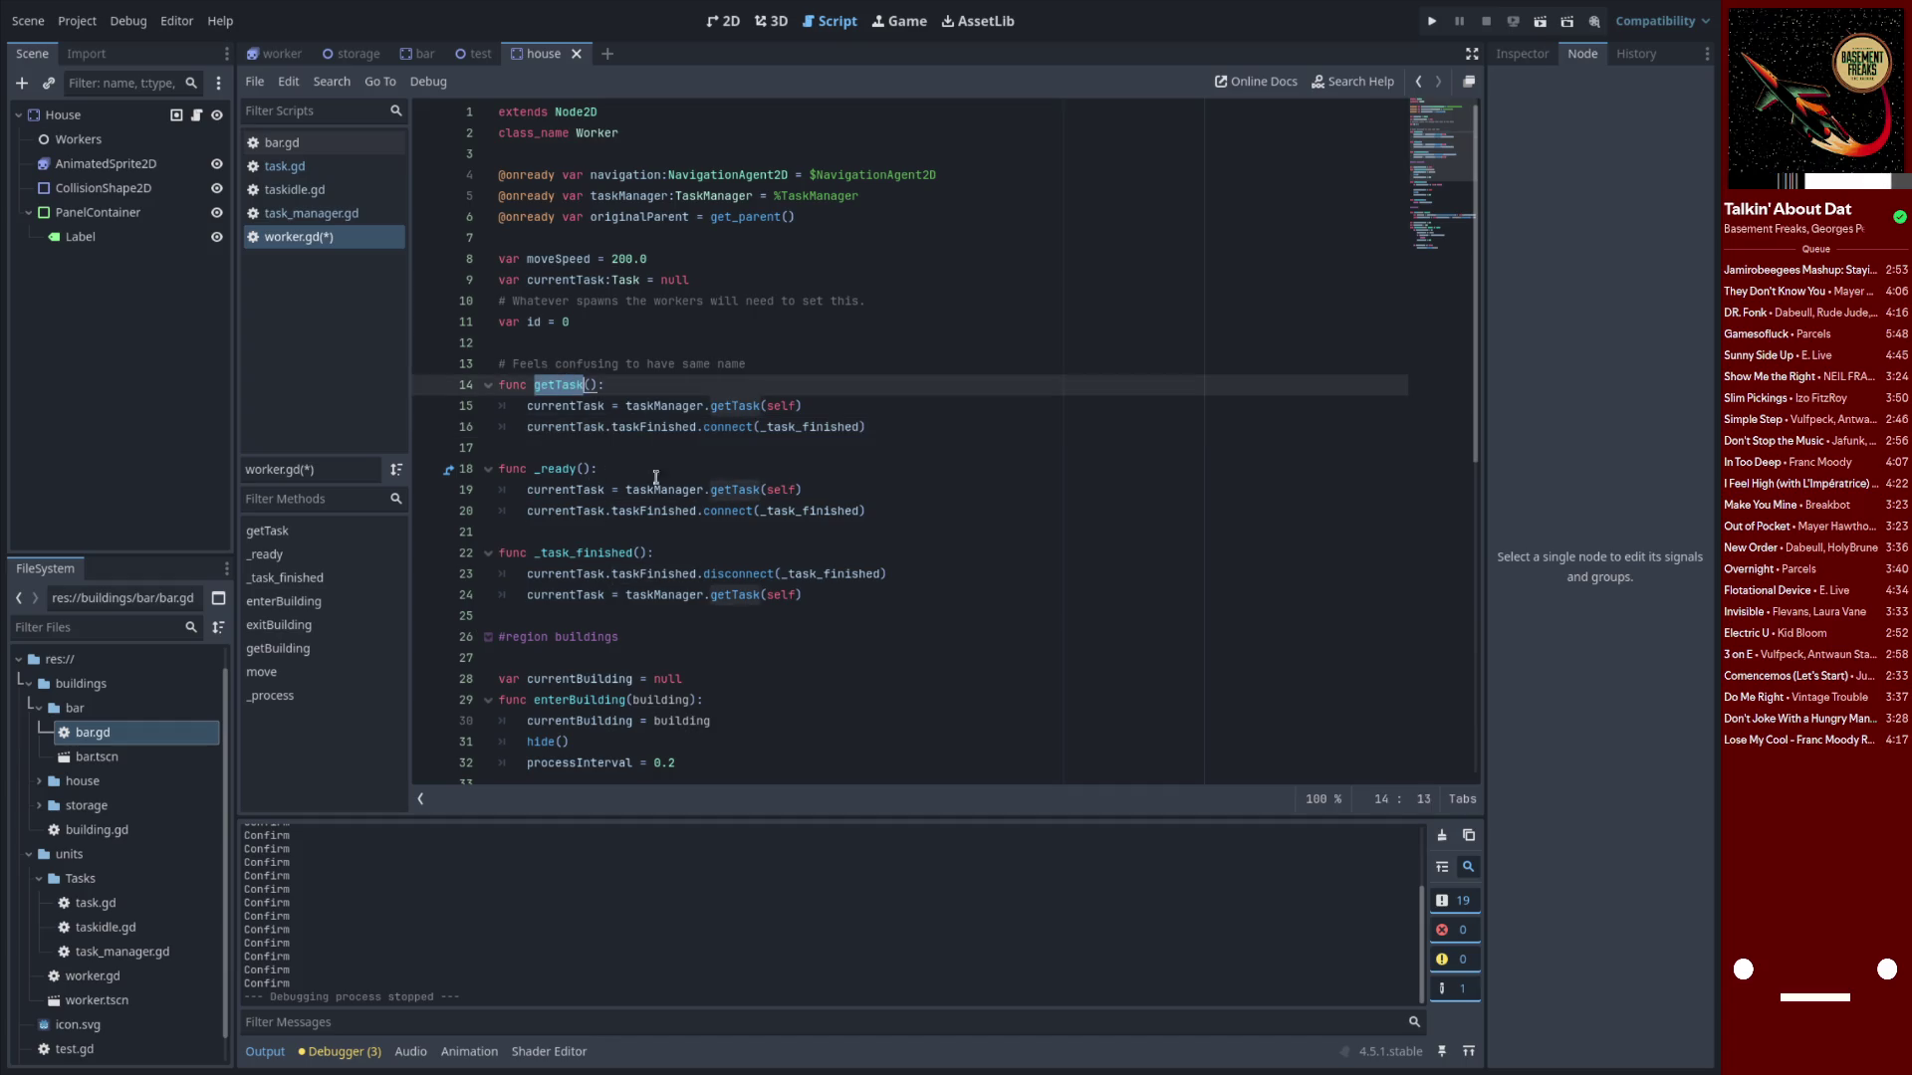
mouse_move(884, 510)
left_mouse_down()
mouse_move(529, 511)
mouse_move(527, 492)
left_mouse_up()
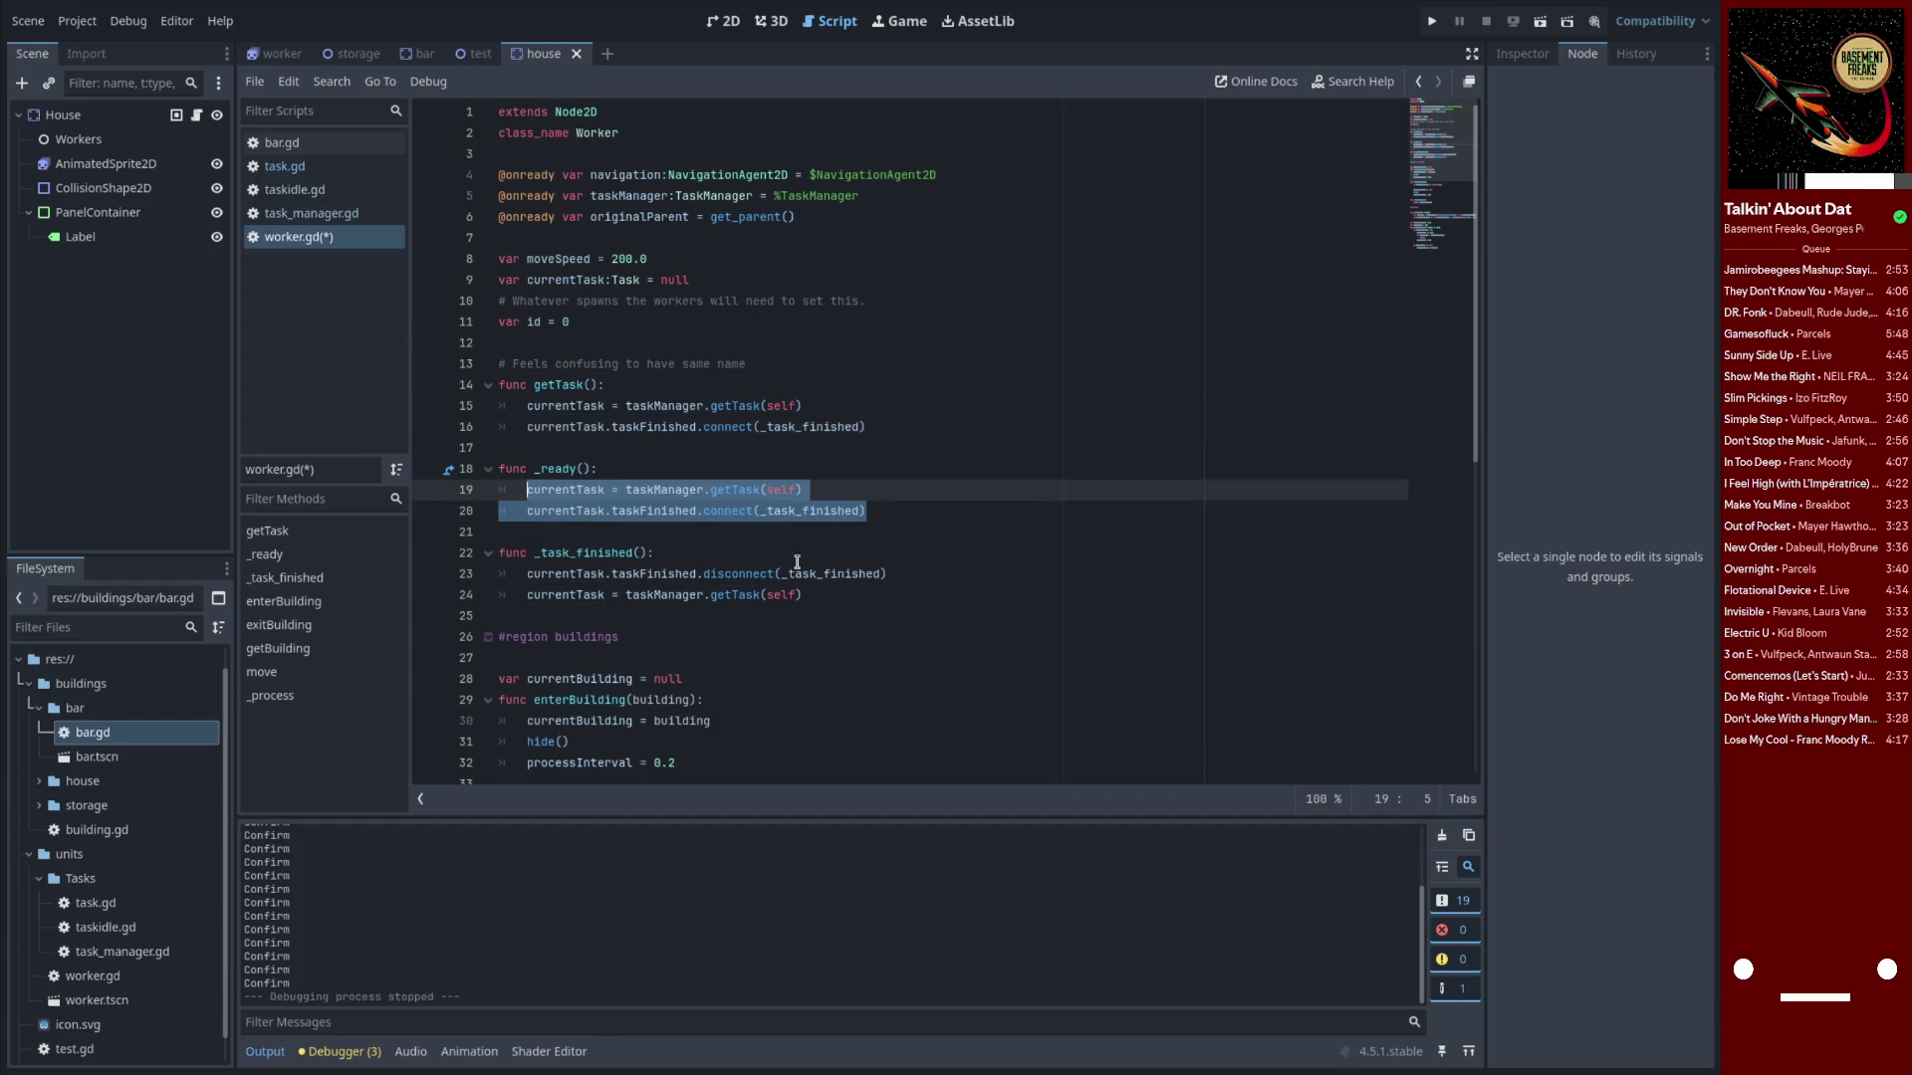
type("getTask()")
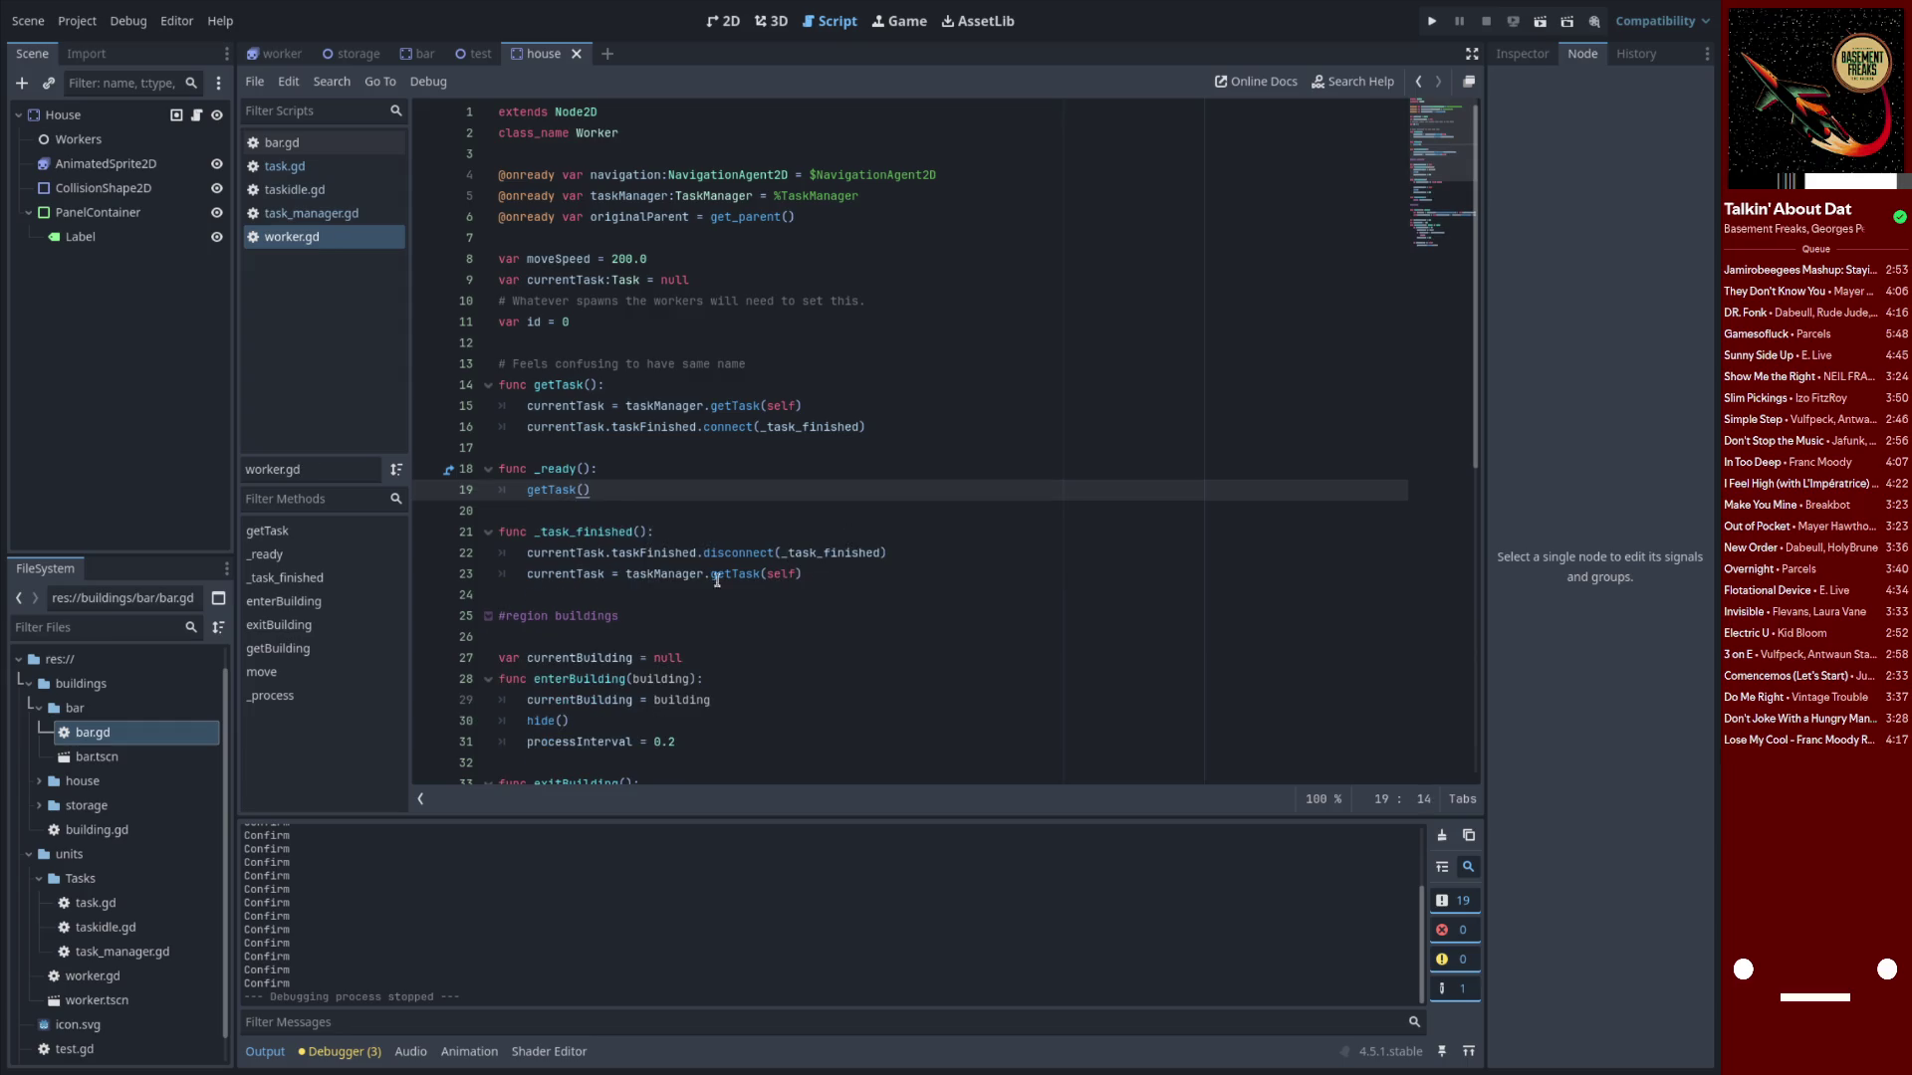
left_click(837, 574)
left_click_drag(806, 574, 660, 575)
double_click(566, 389)
left_click_drag(826, 573, 534, 575)
type("getTask")
key("Return")
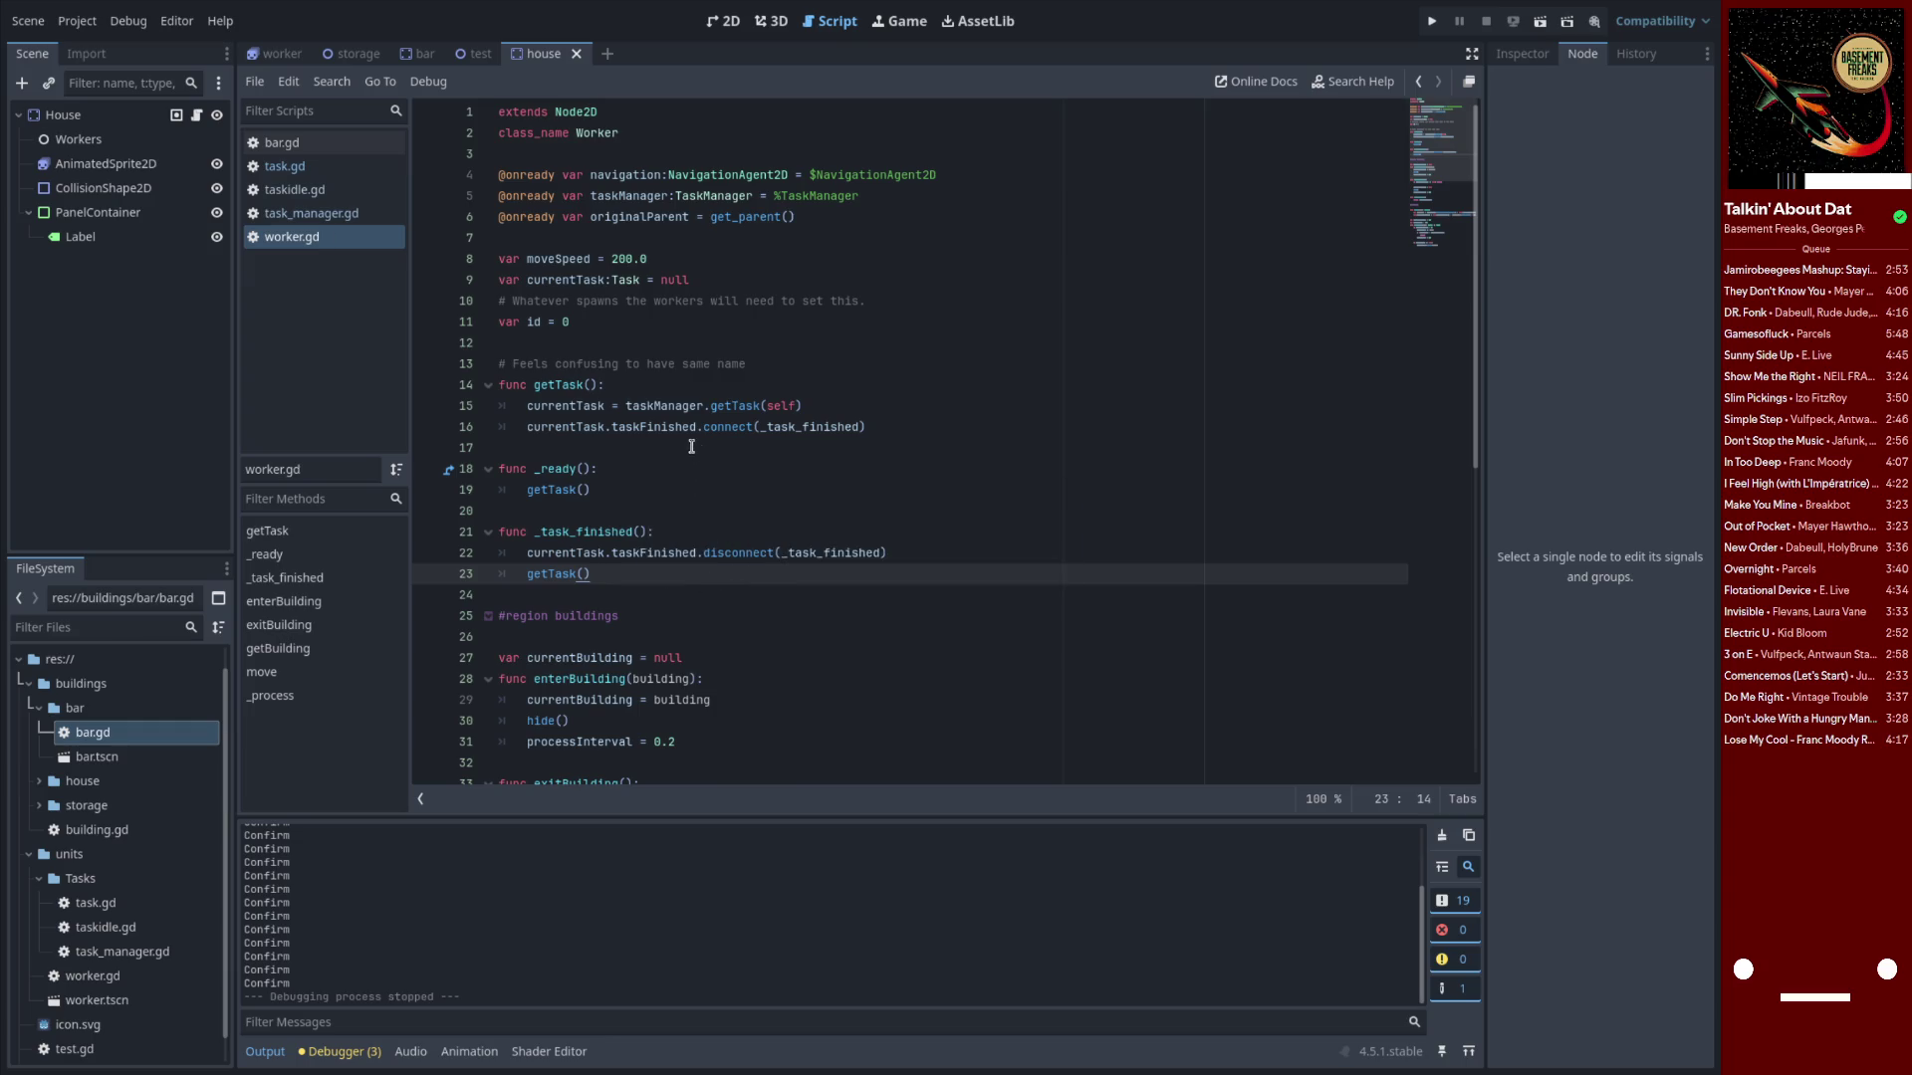
scroll(772, 537, "down", 4)
scroll(756, 488, "up", 3)
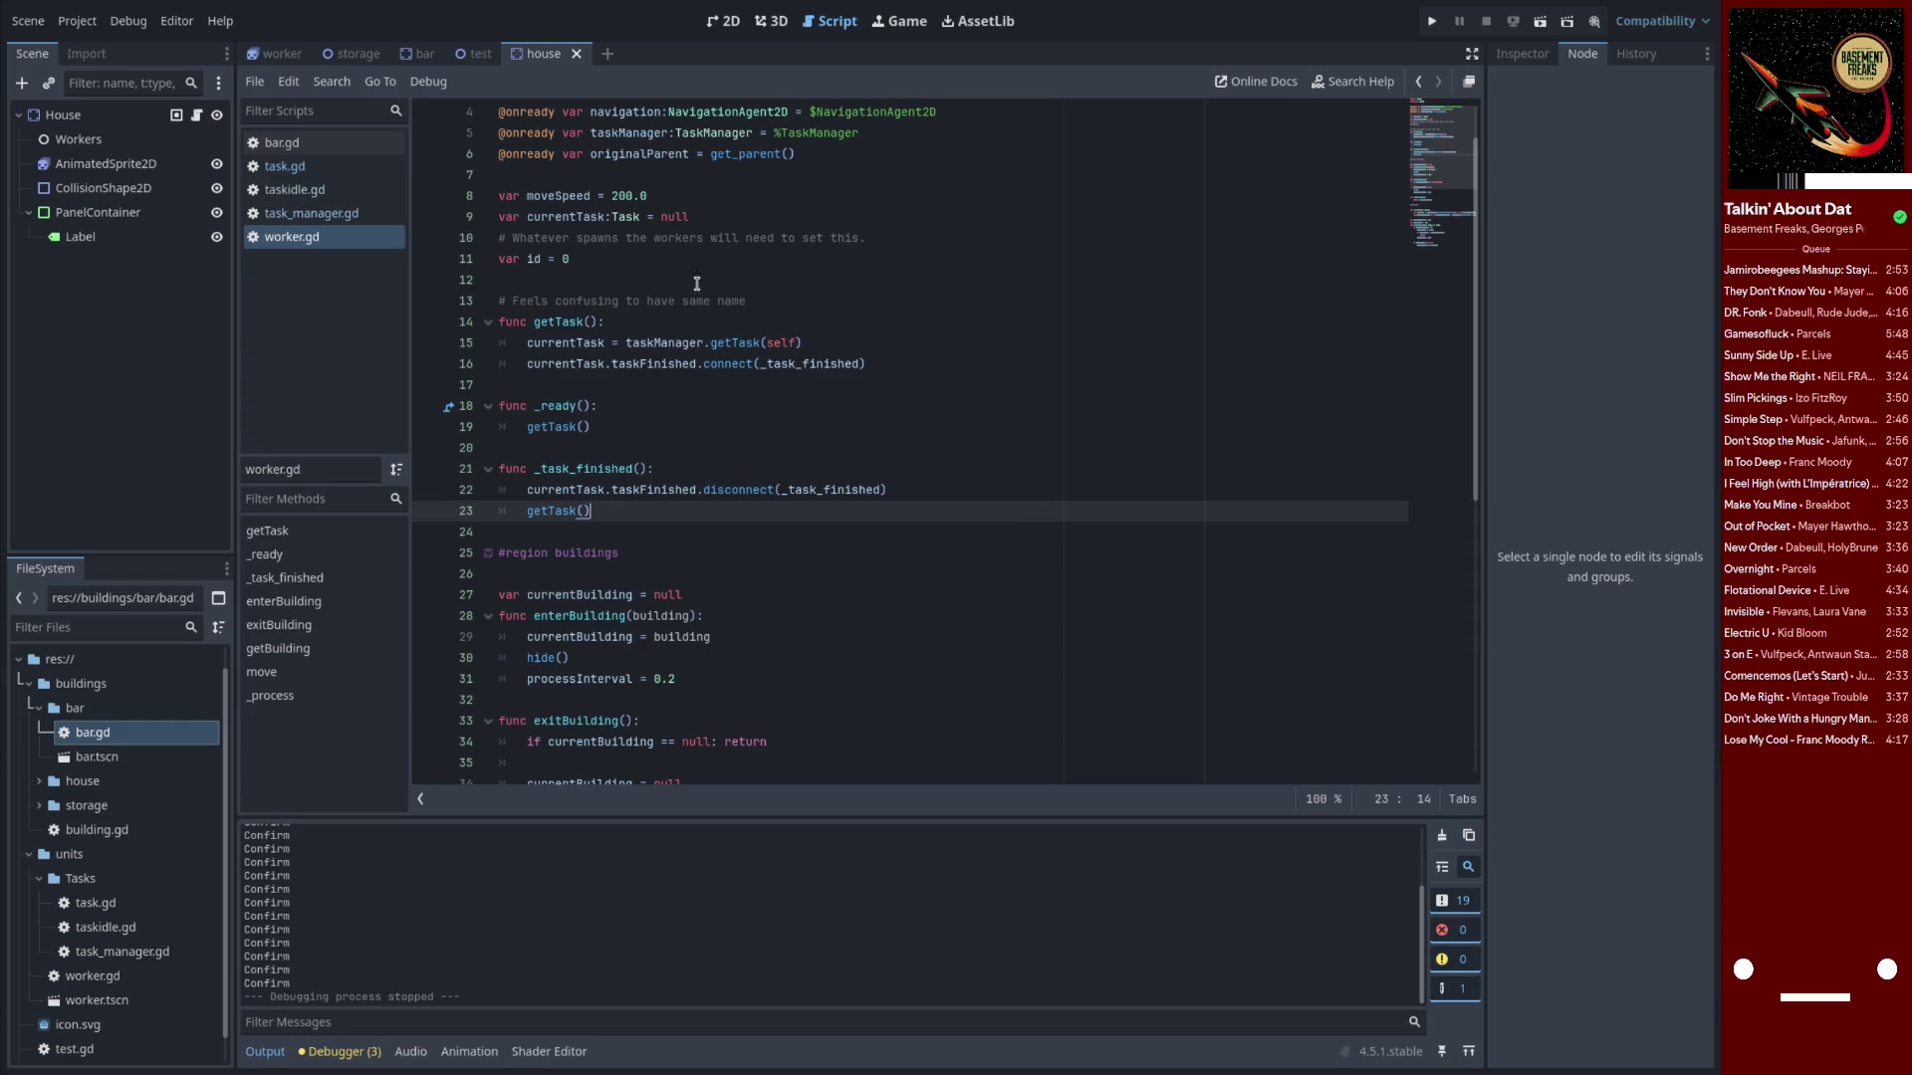
left_click(337, 209)
In taskidle.gd, replace print("Confirm") with taskFinished.emit(), checking the signal name in task.gd
left_click(339, 200)
scroll(796, 573, "down", 14)
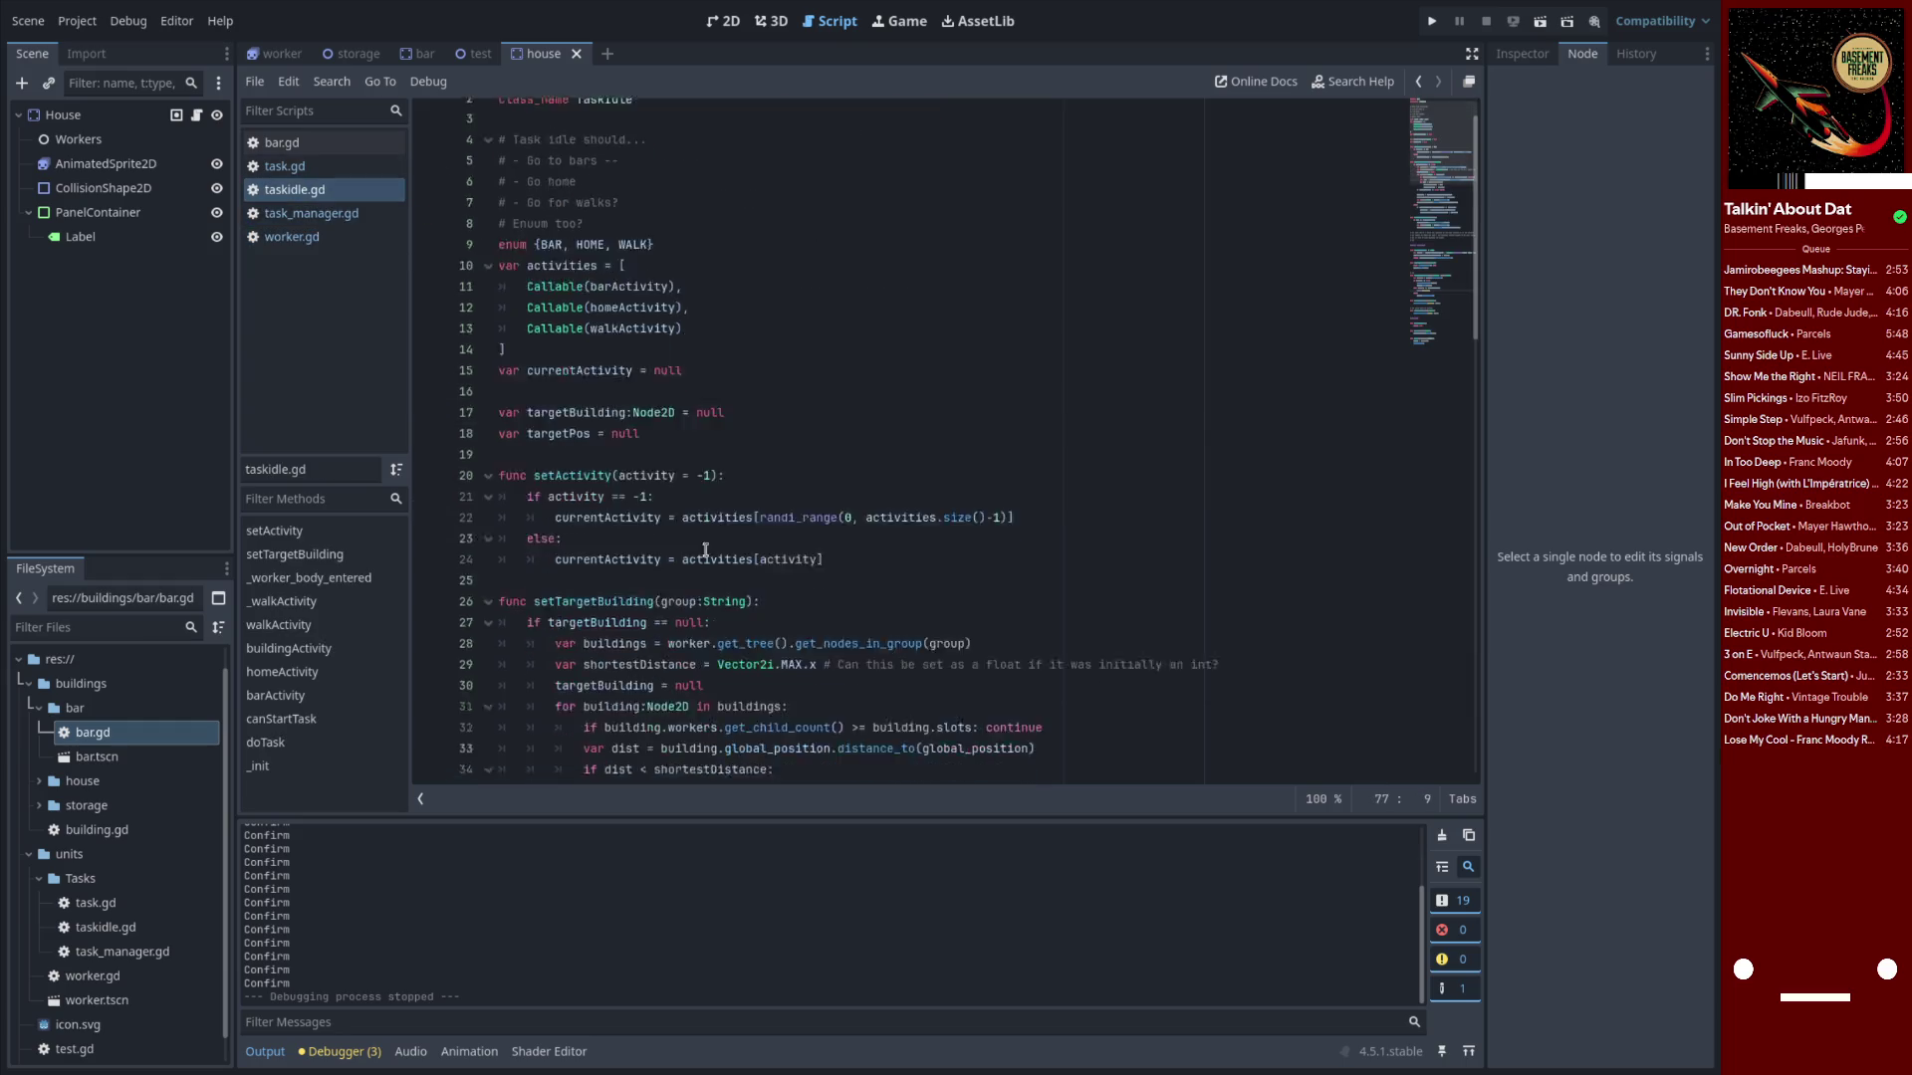
scroll(797, 574, "down", 8)
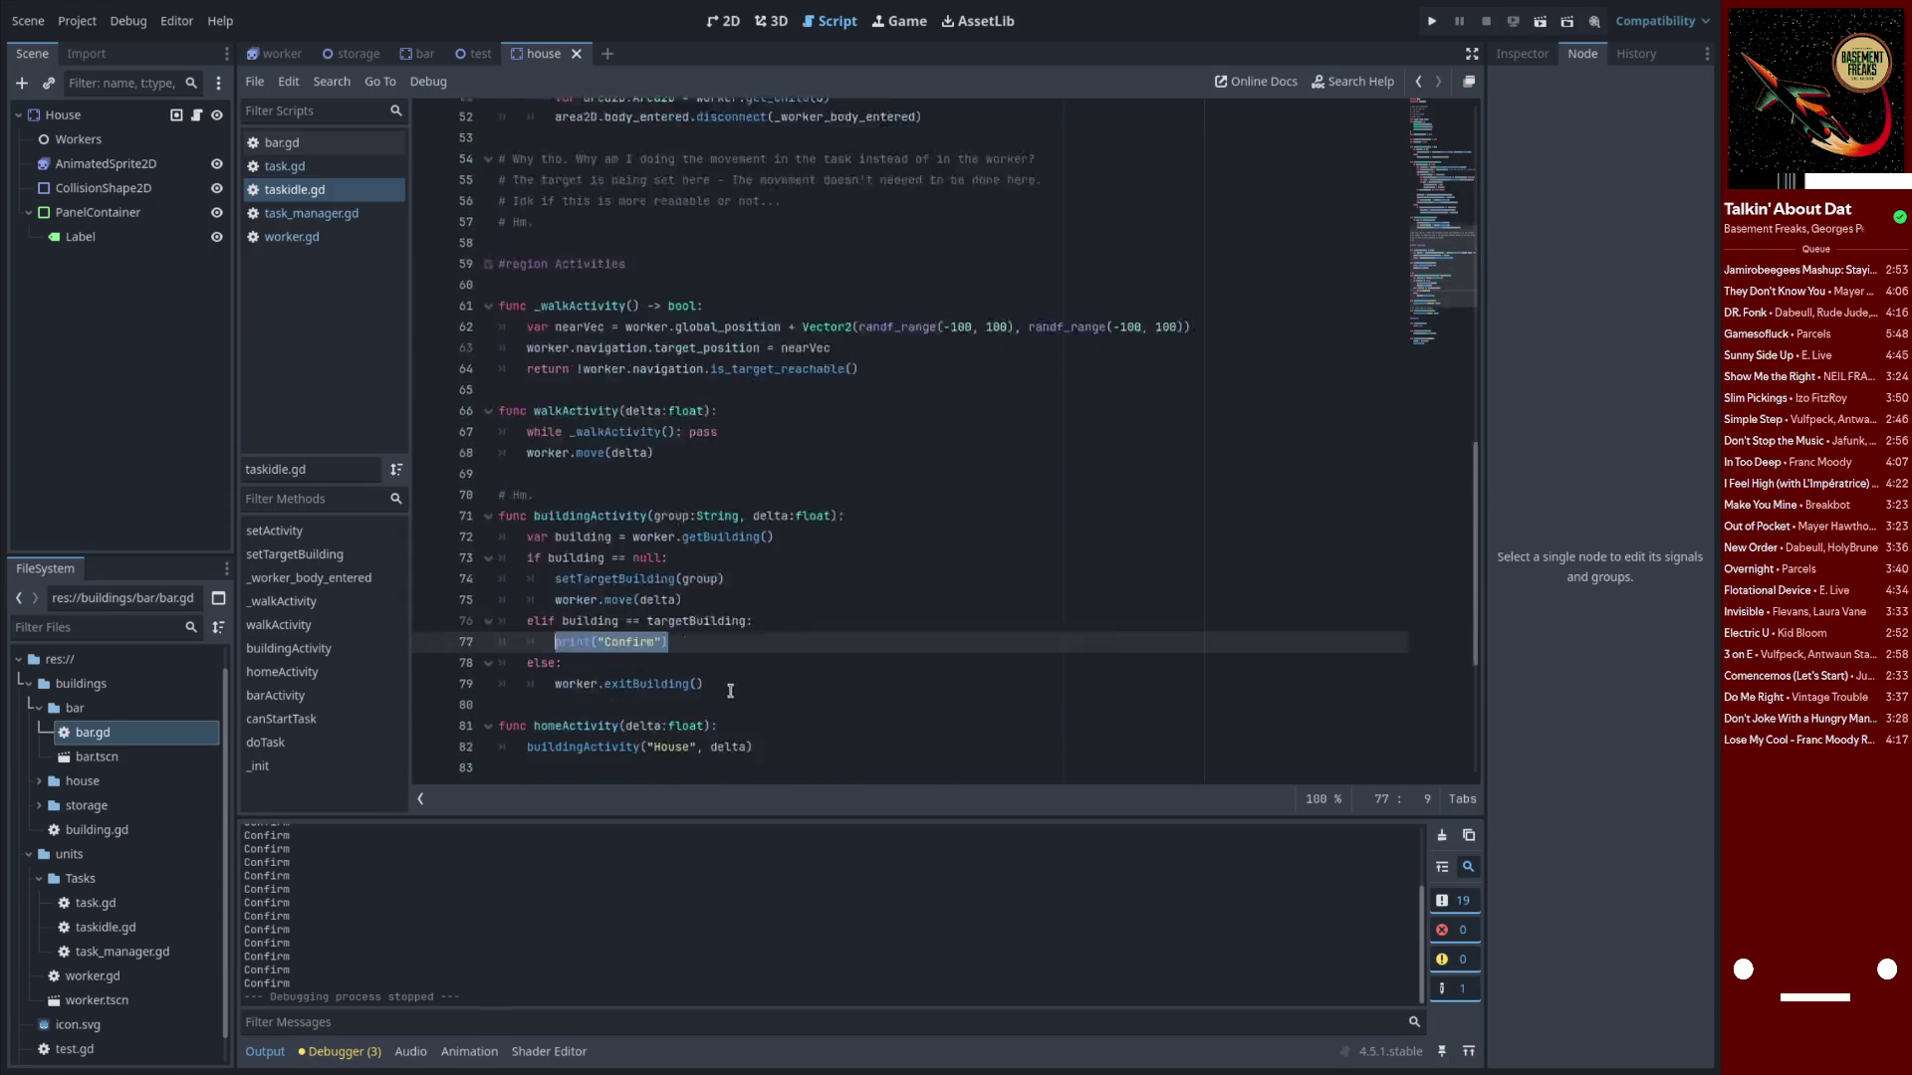
left_click(679, 386)
left_click_drag(669, 322, 555, 322)
left_click(319, 171)
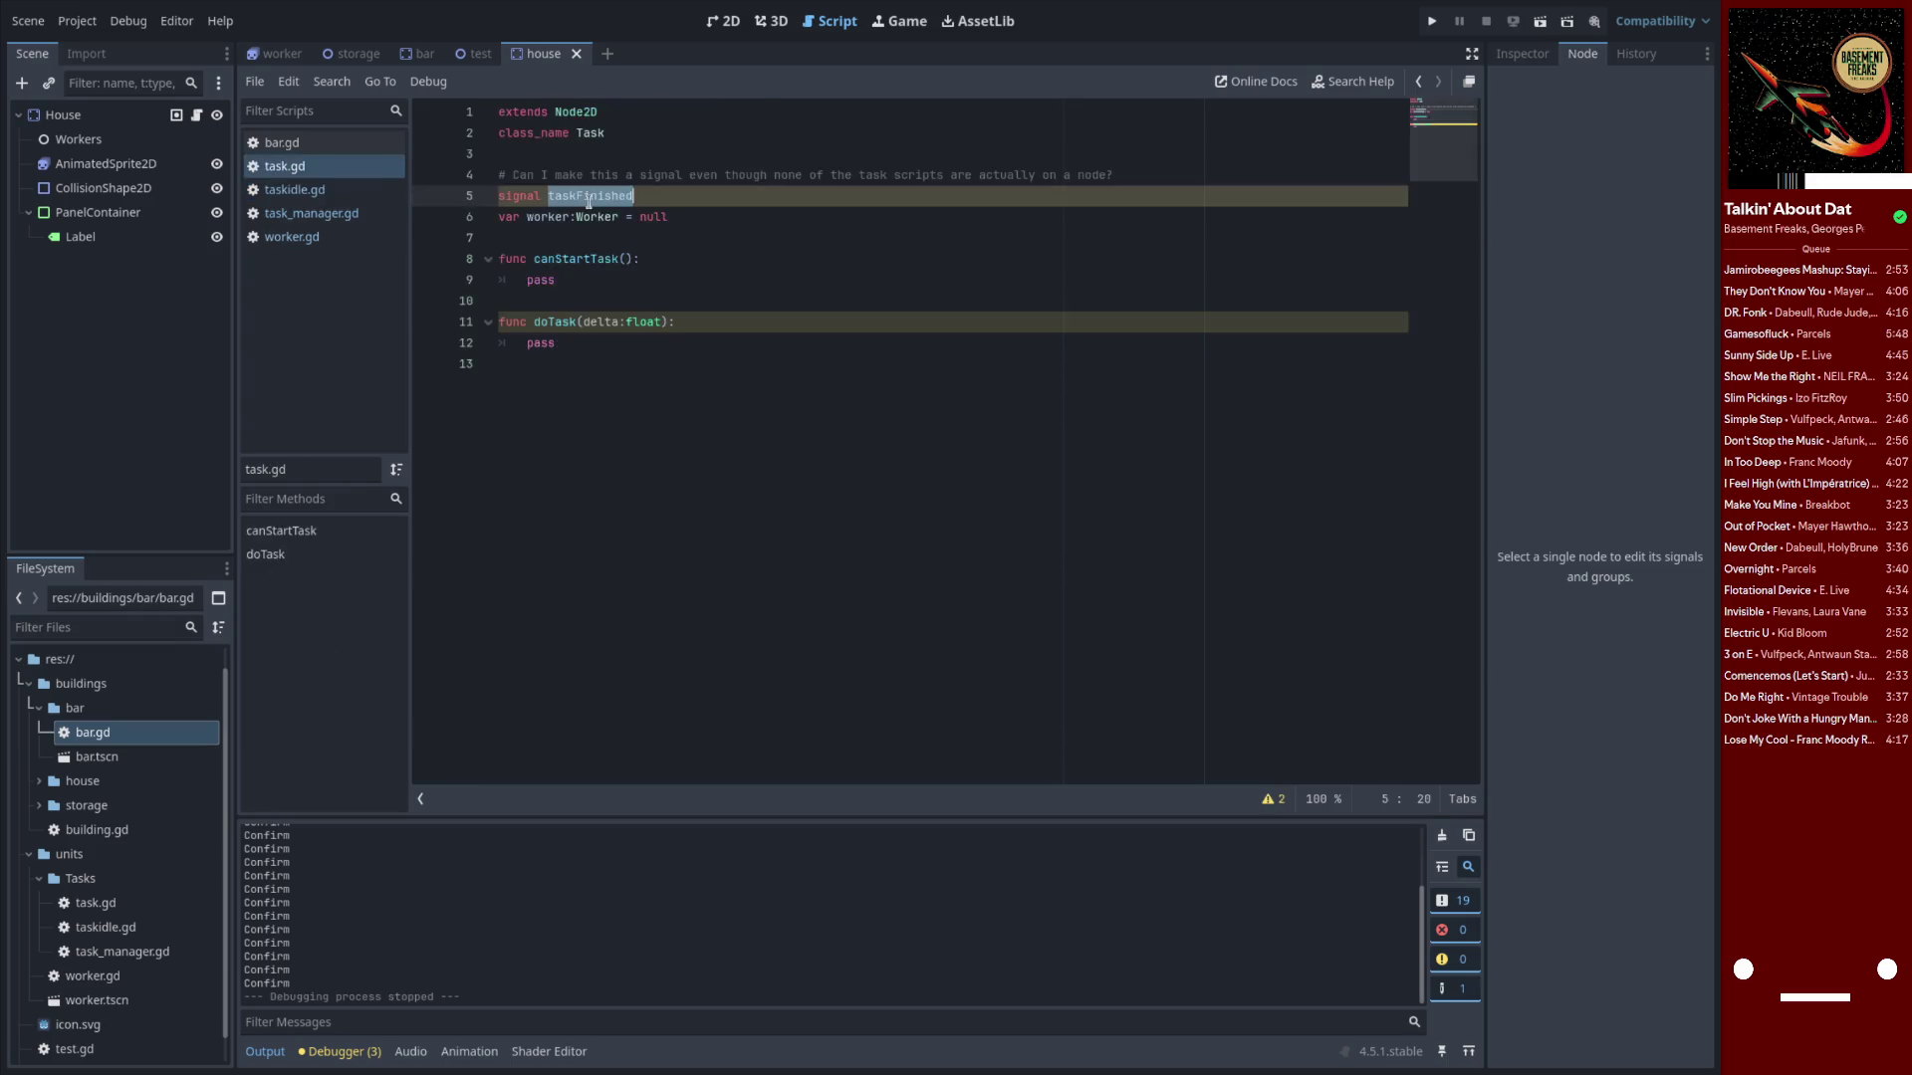
left_click(314, 194)
type("taskFinished.")
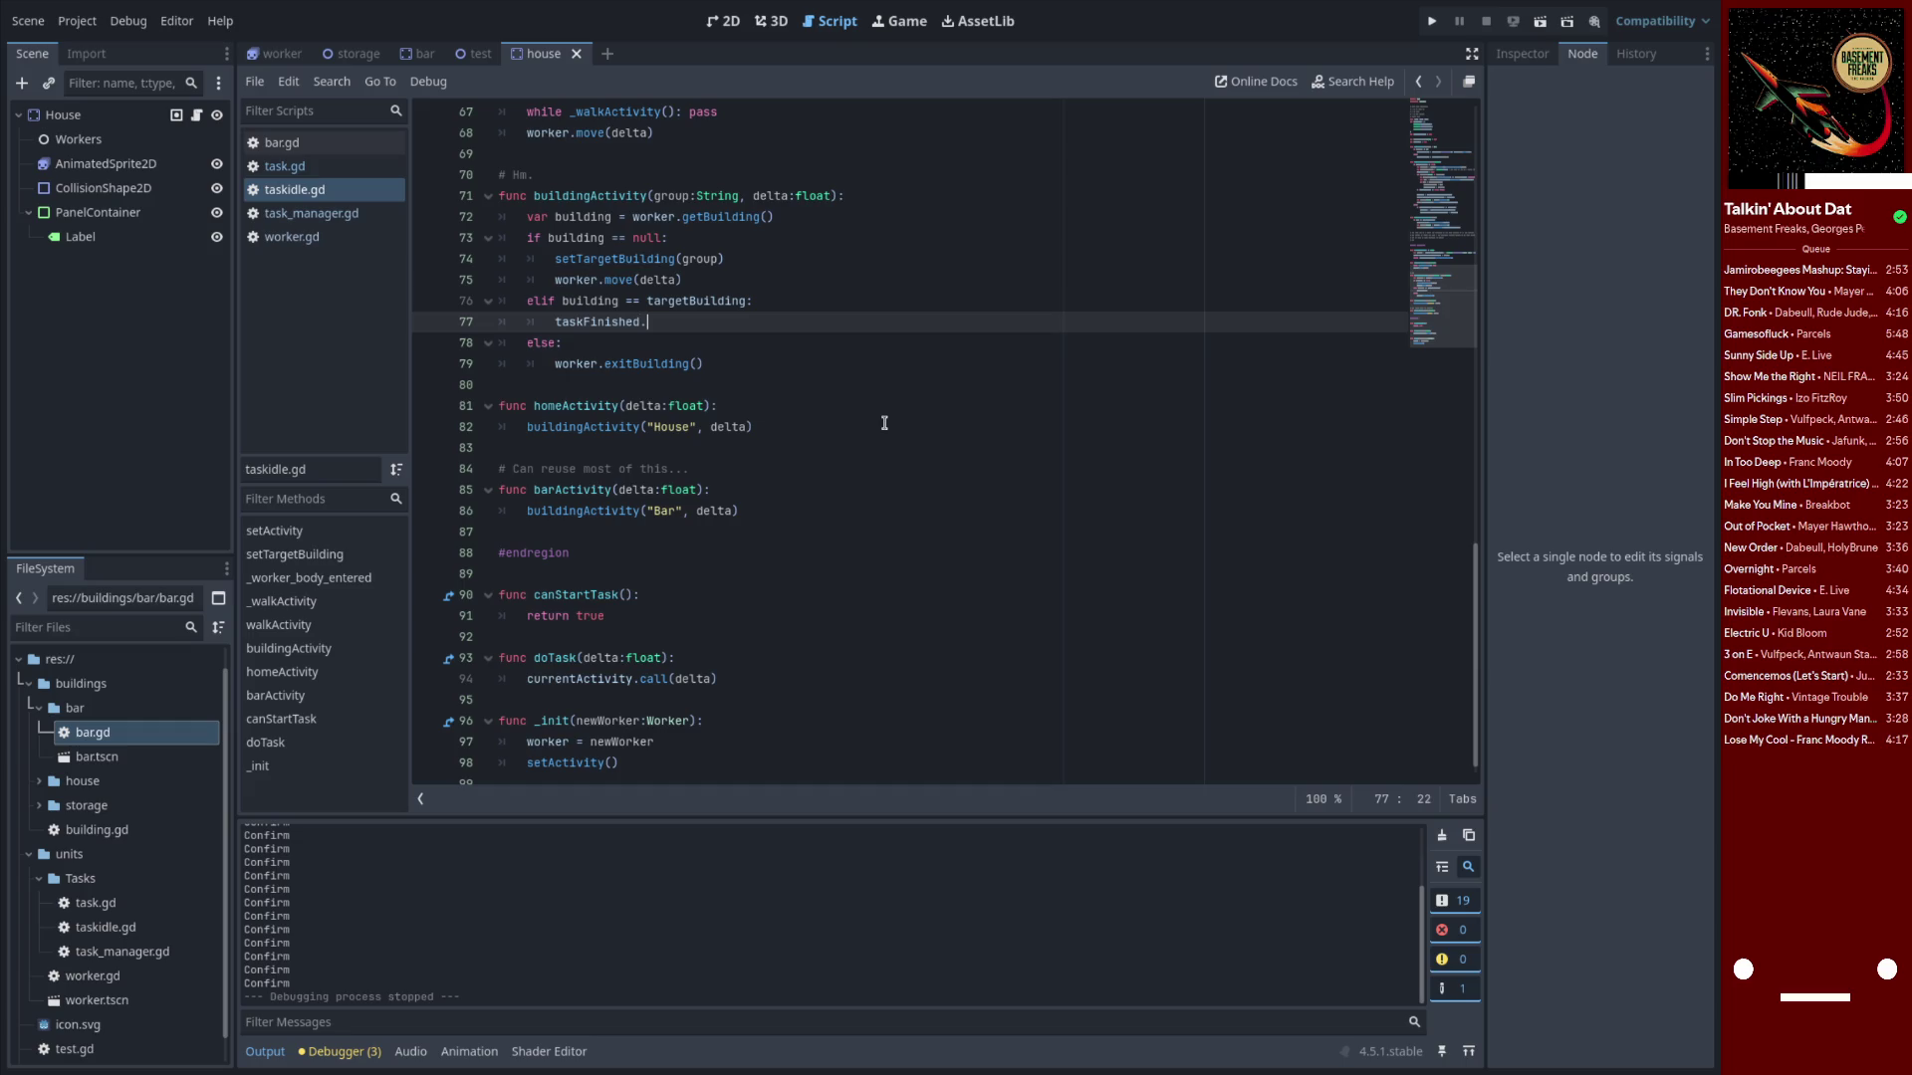
type("emit(")
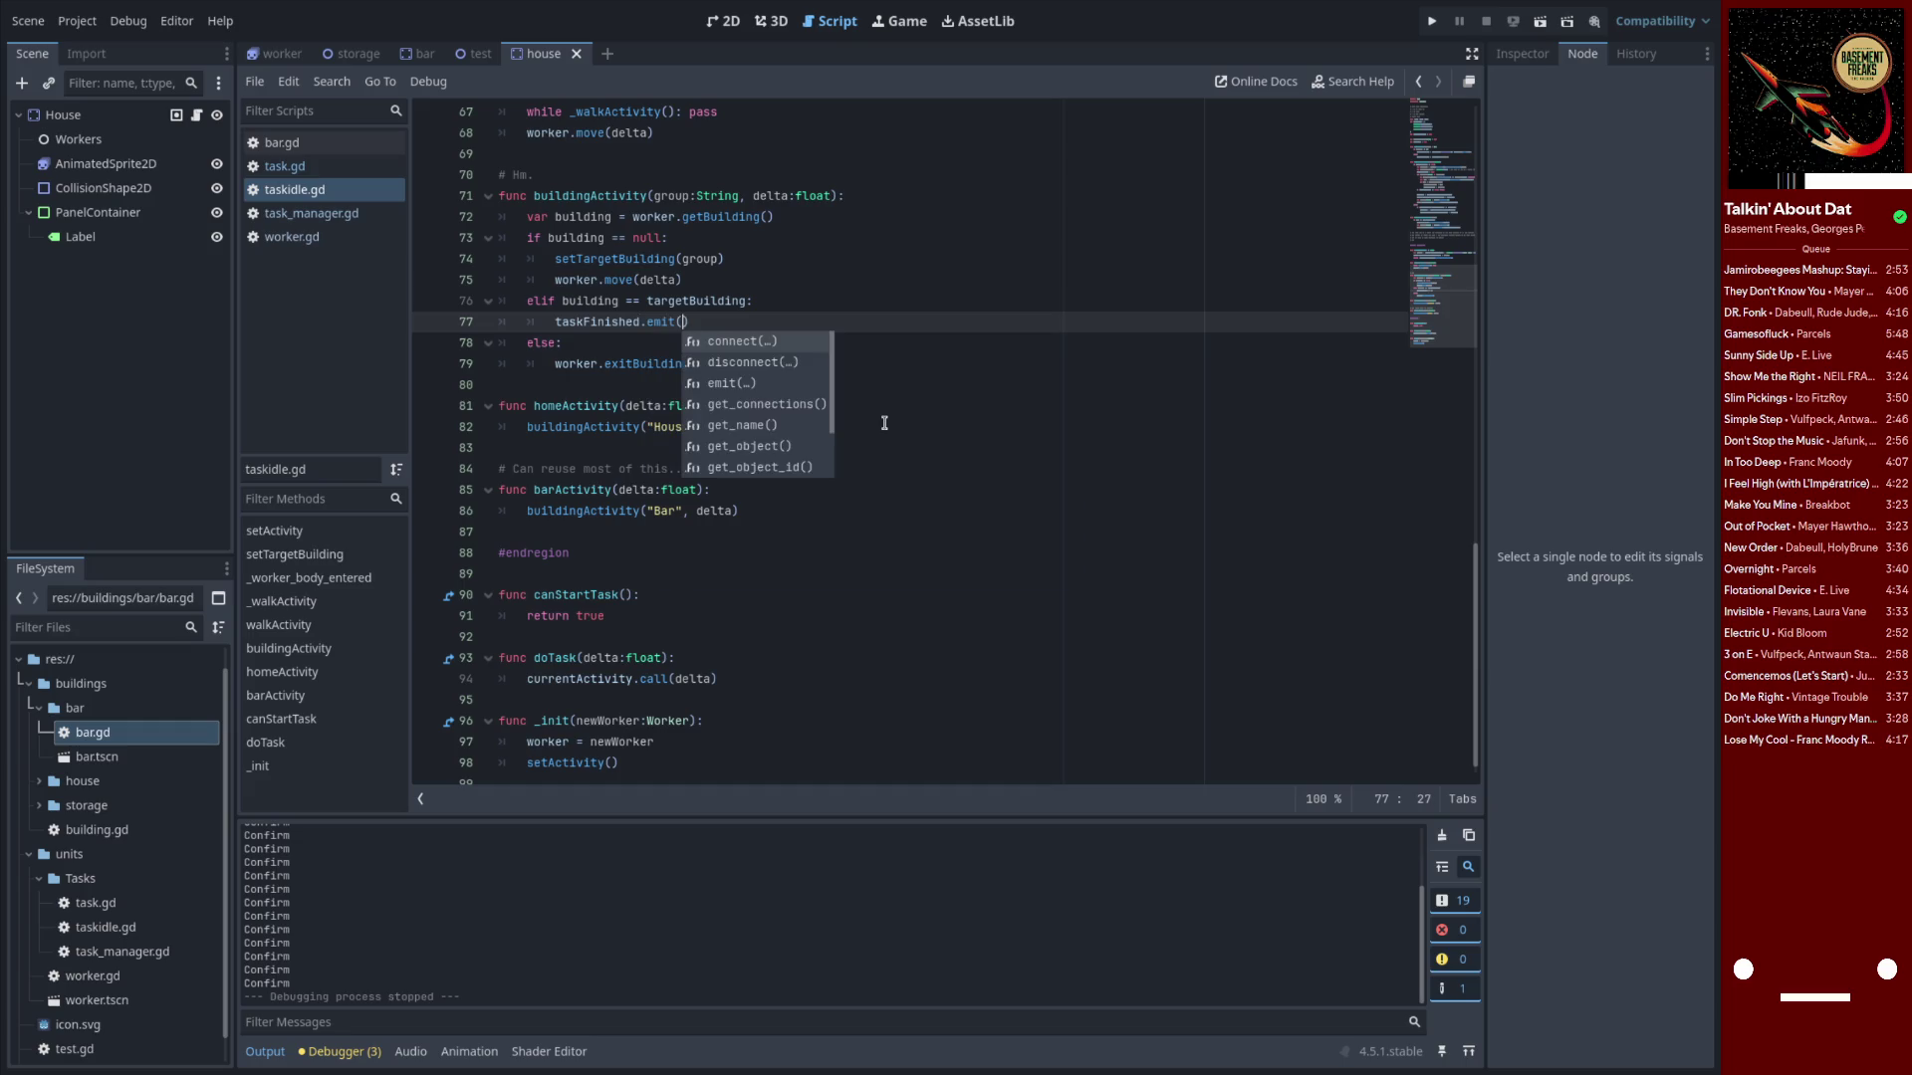
type(")")
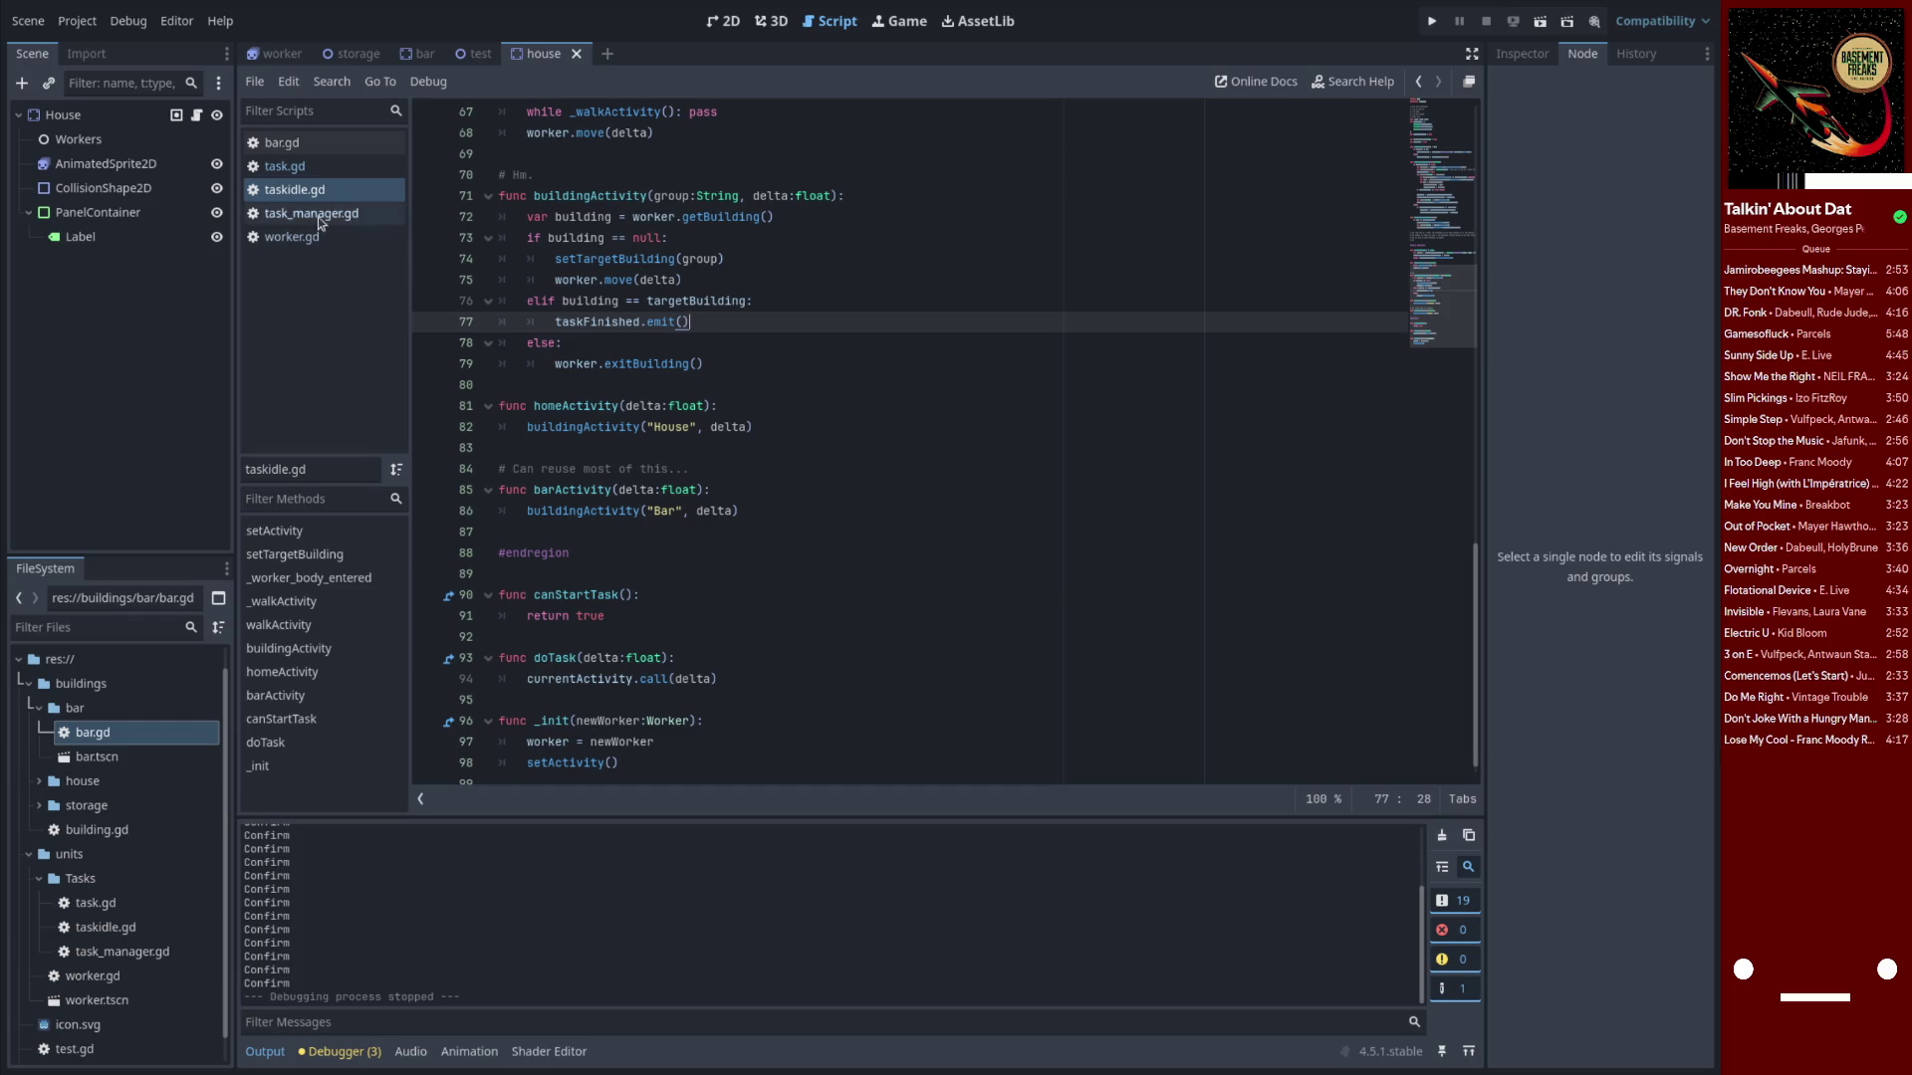
left_click(285, 235)
Set a breakpoint on the disconnect line in worker.gd's _task_finished and run the project
left_click(709, 476)
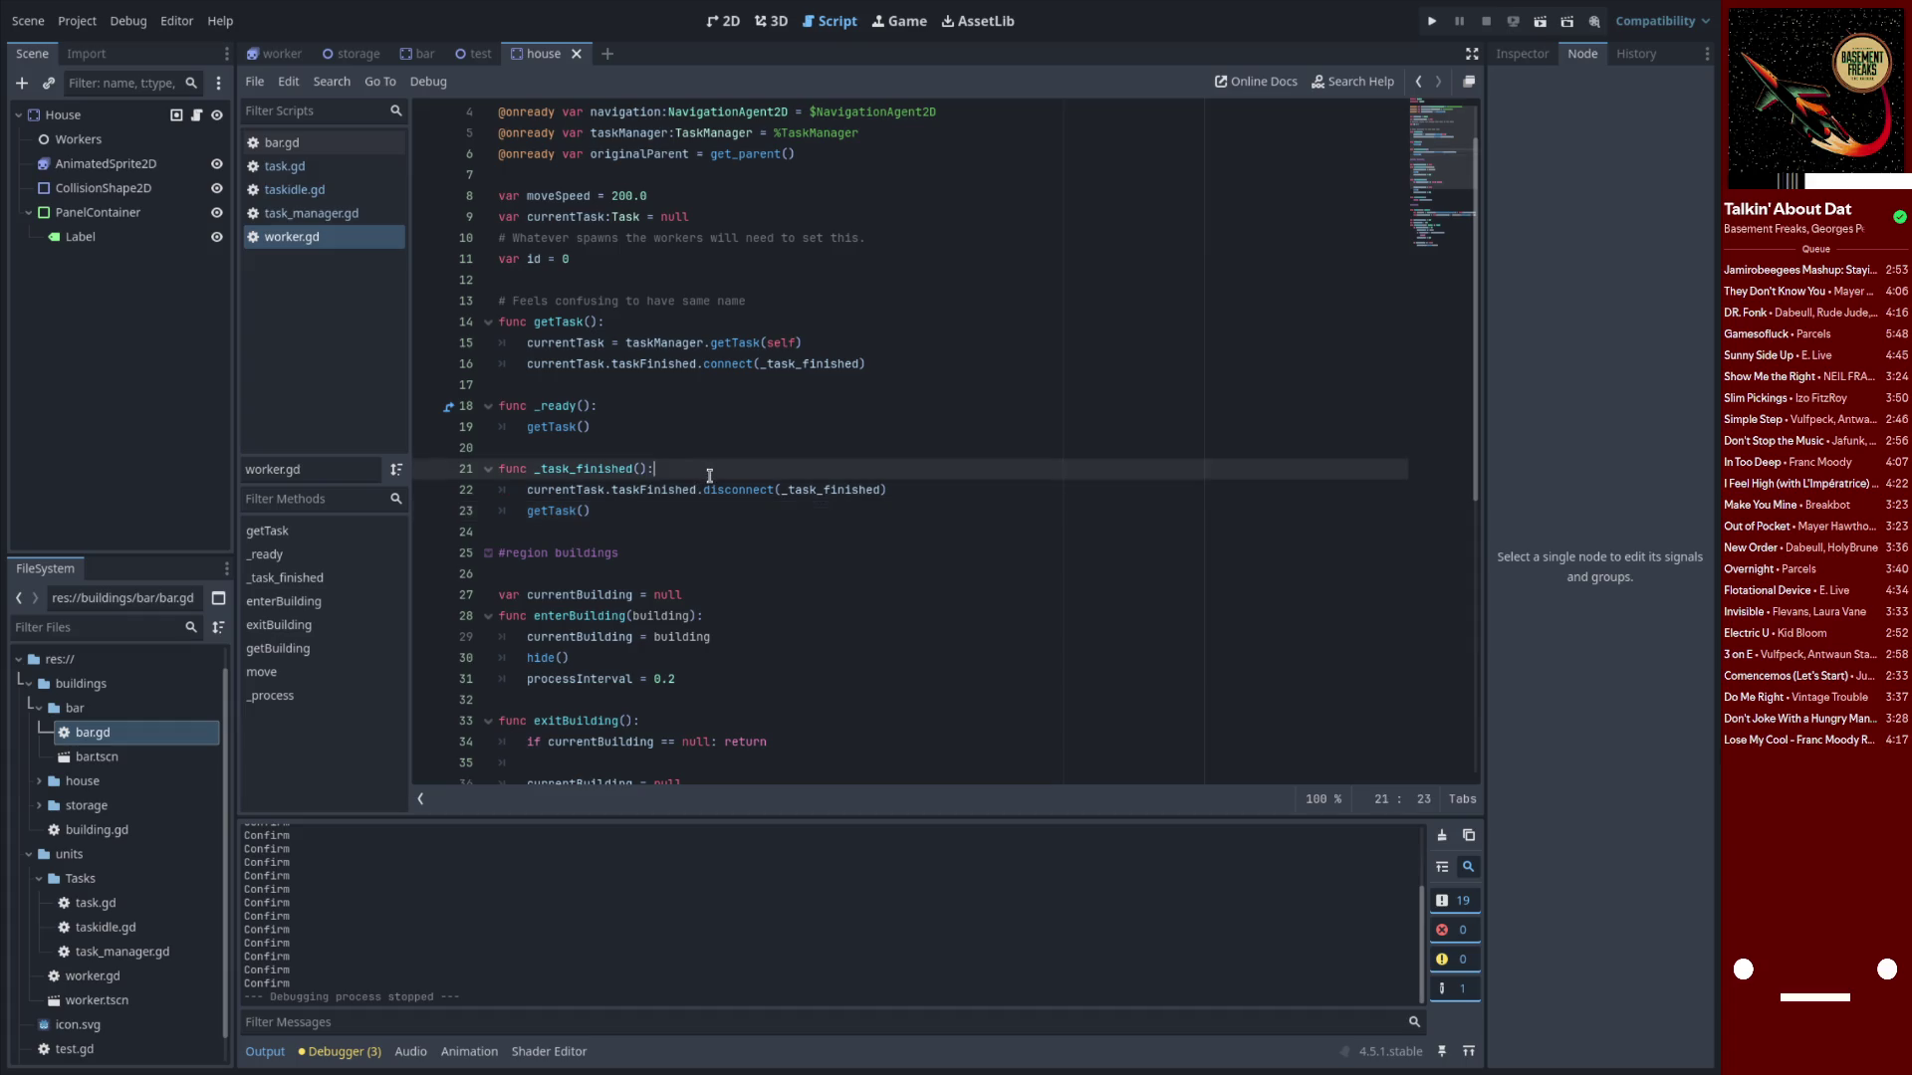
key("Return")
type("print(")
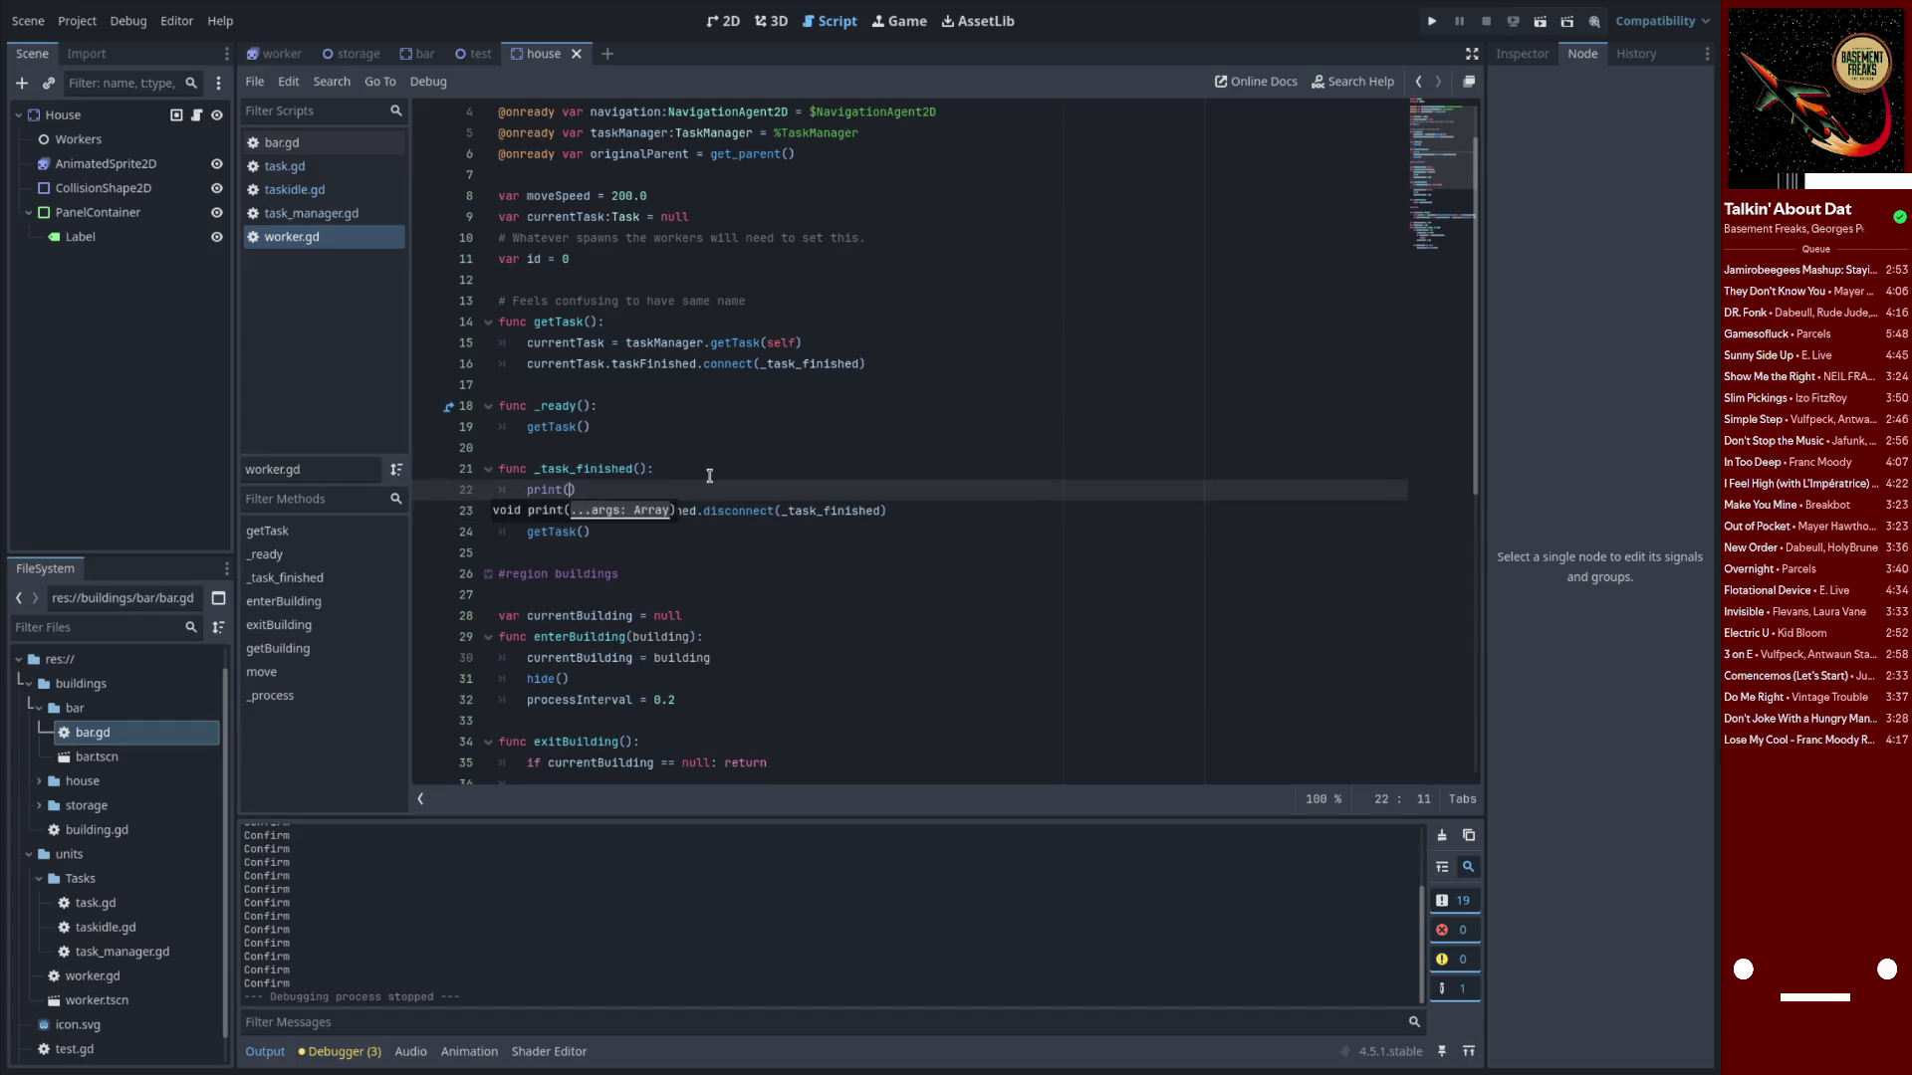
type("\"Test\"")
key("ctrl+shift+k")
key("F9")
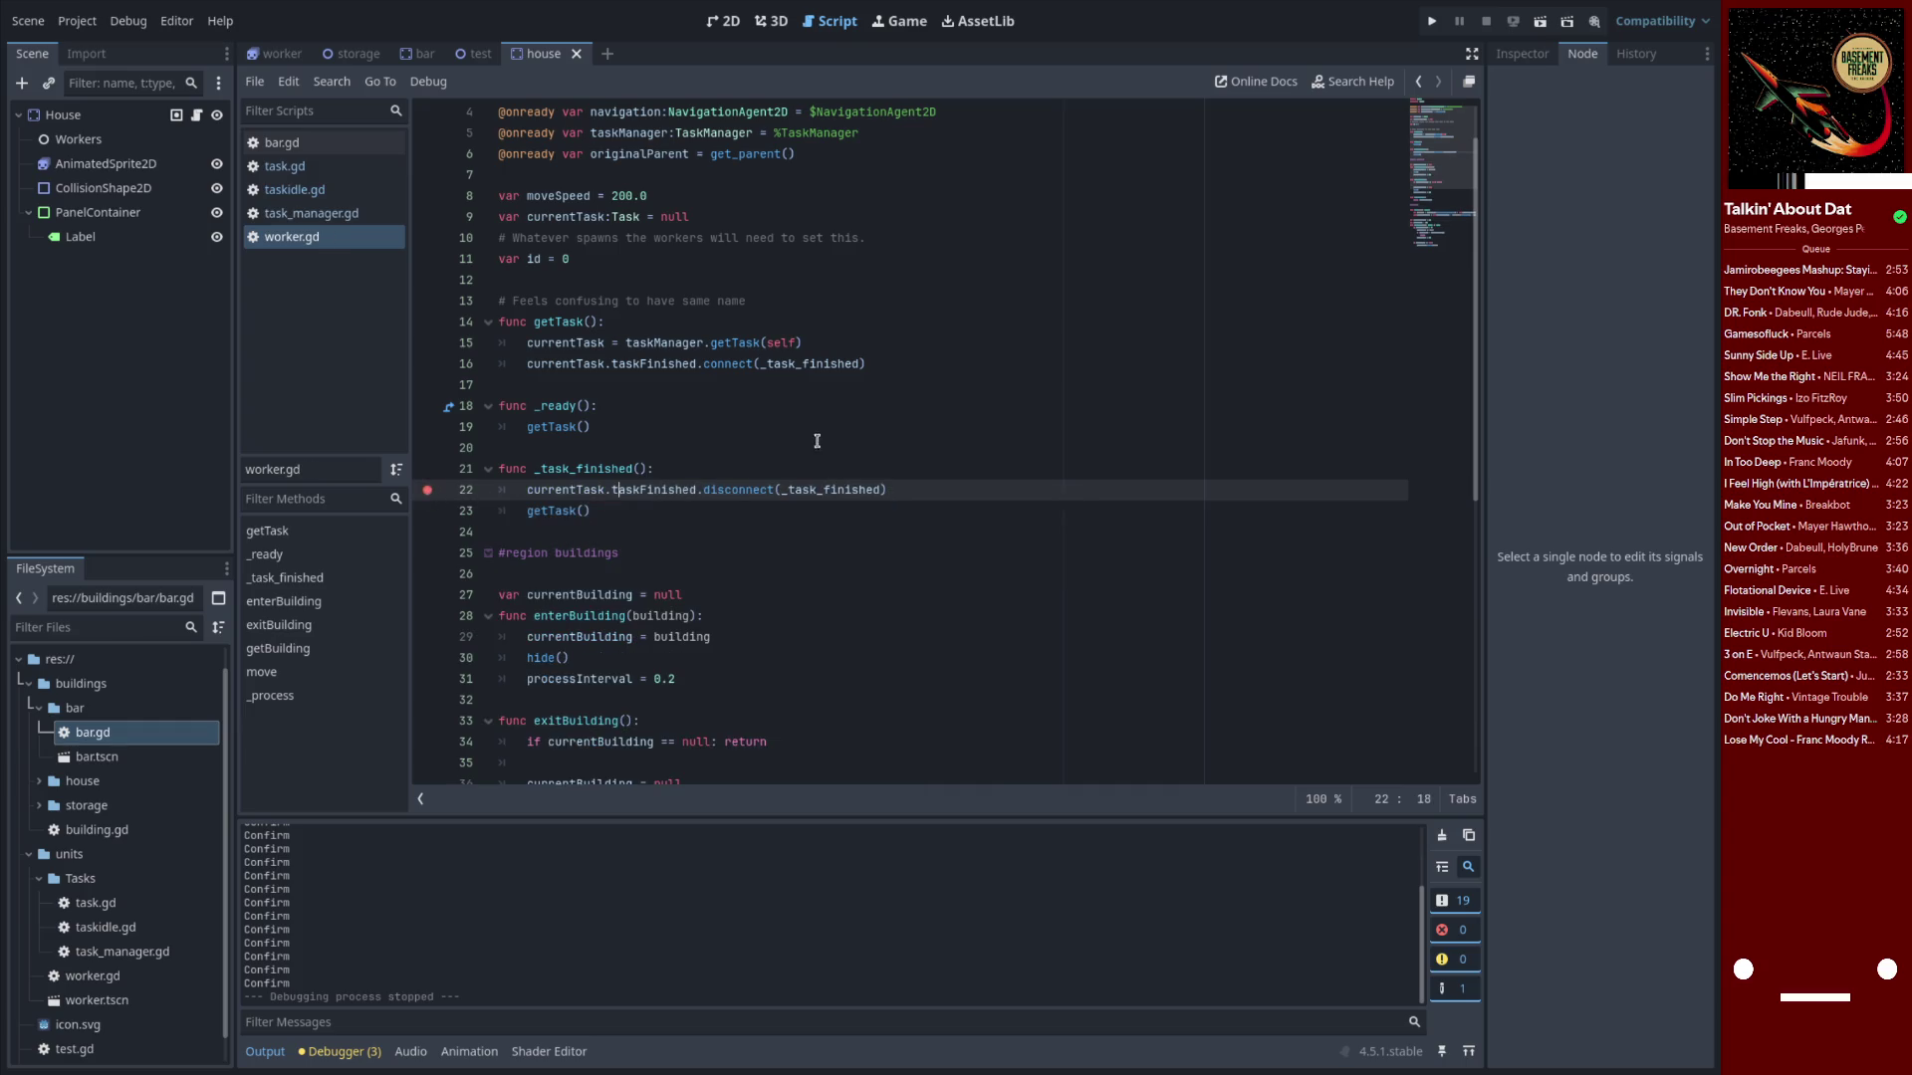
left_click(758, 465)
left_click(1425, 22)
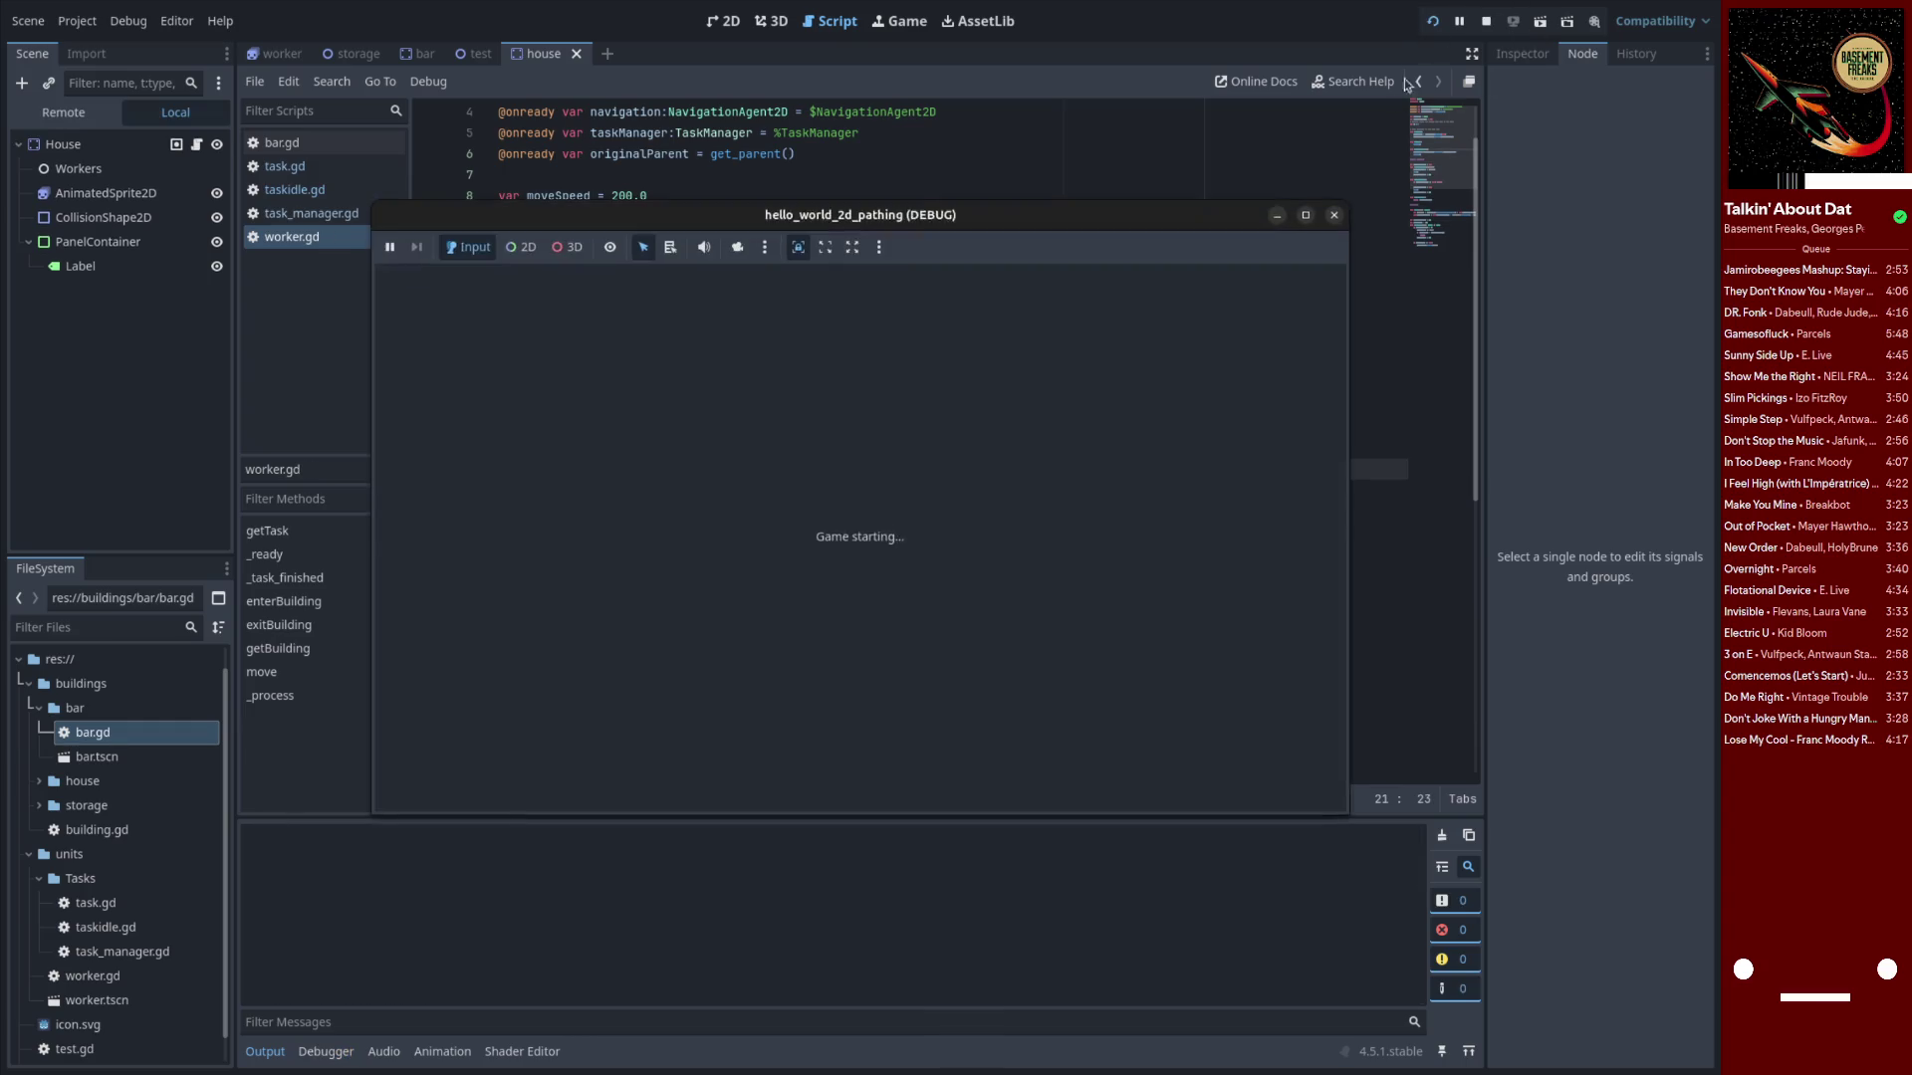
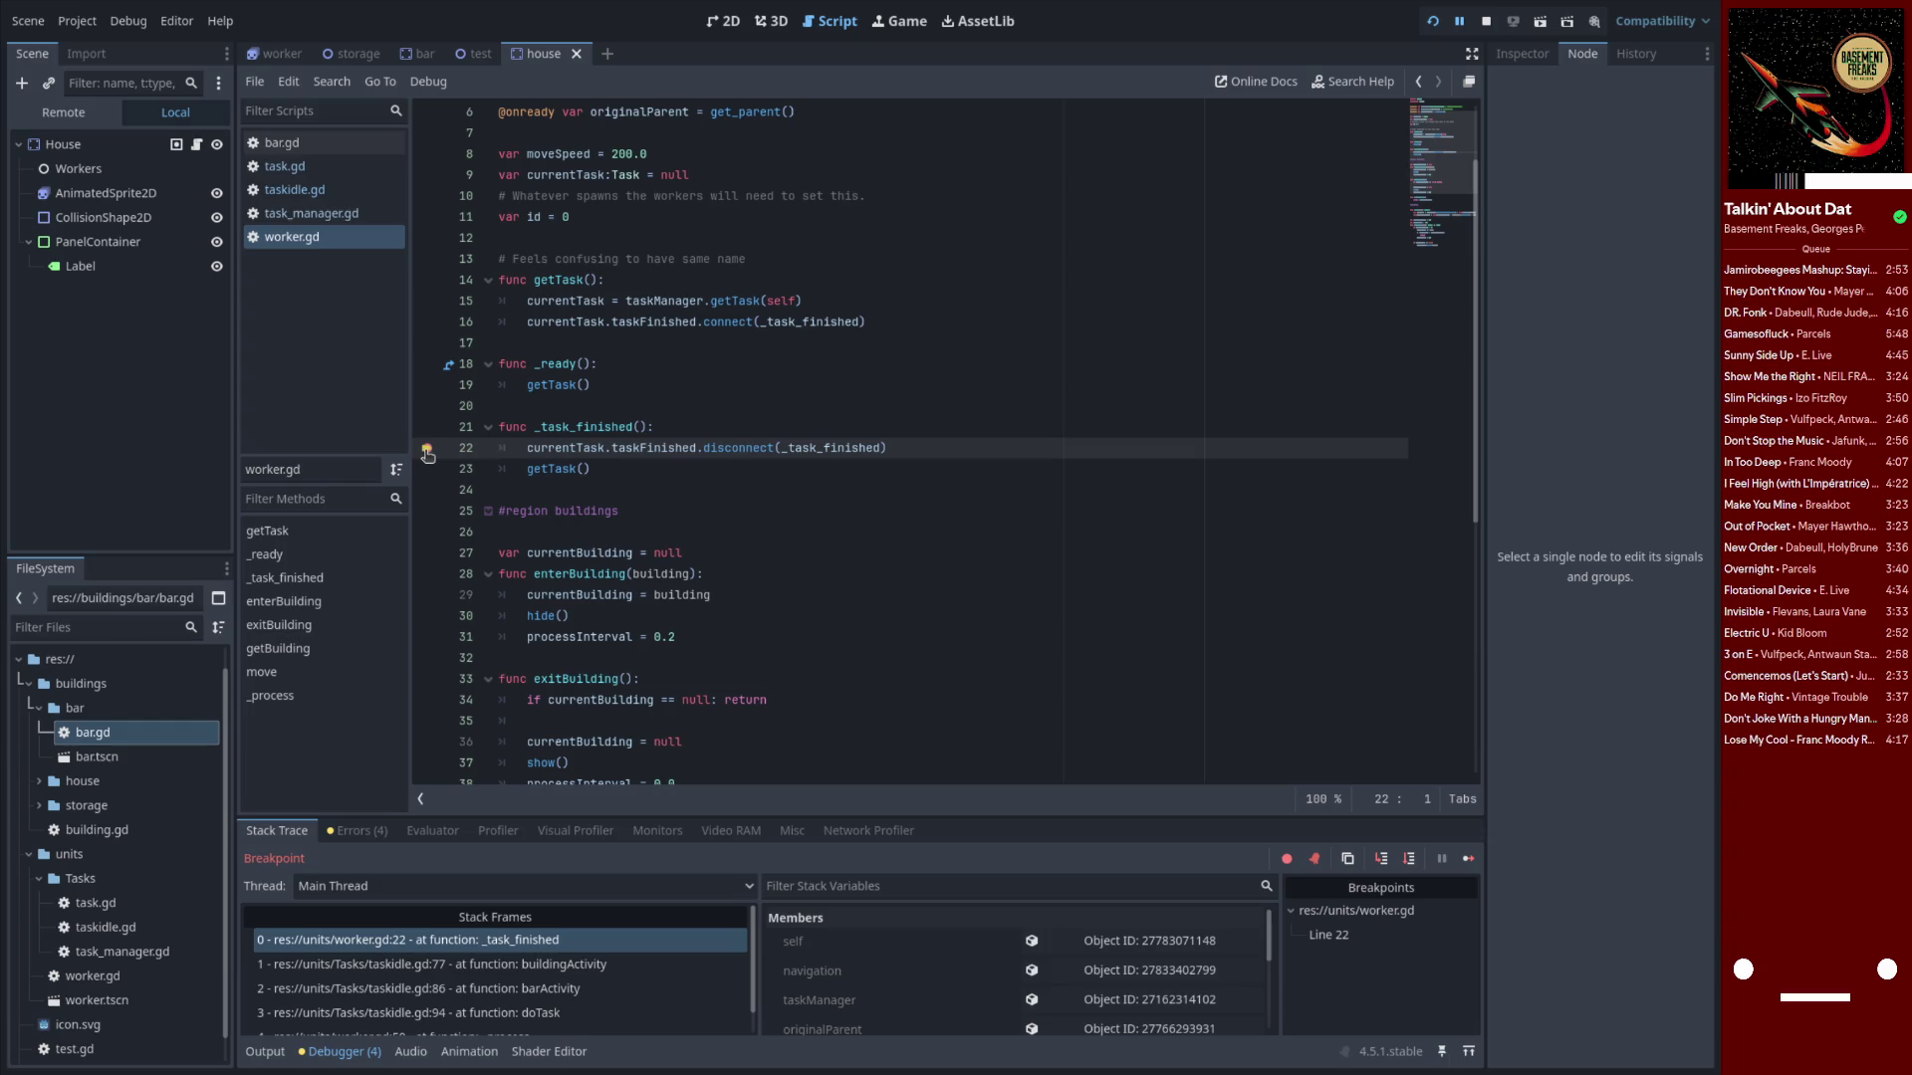
In taskidle.gd, add a note to the elif line that it needs to be when exit is real
left_click(303, 213)
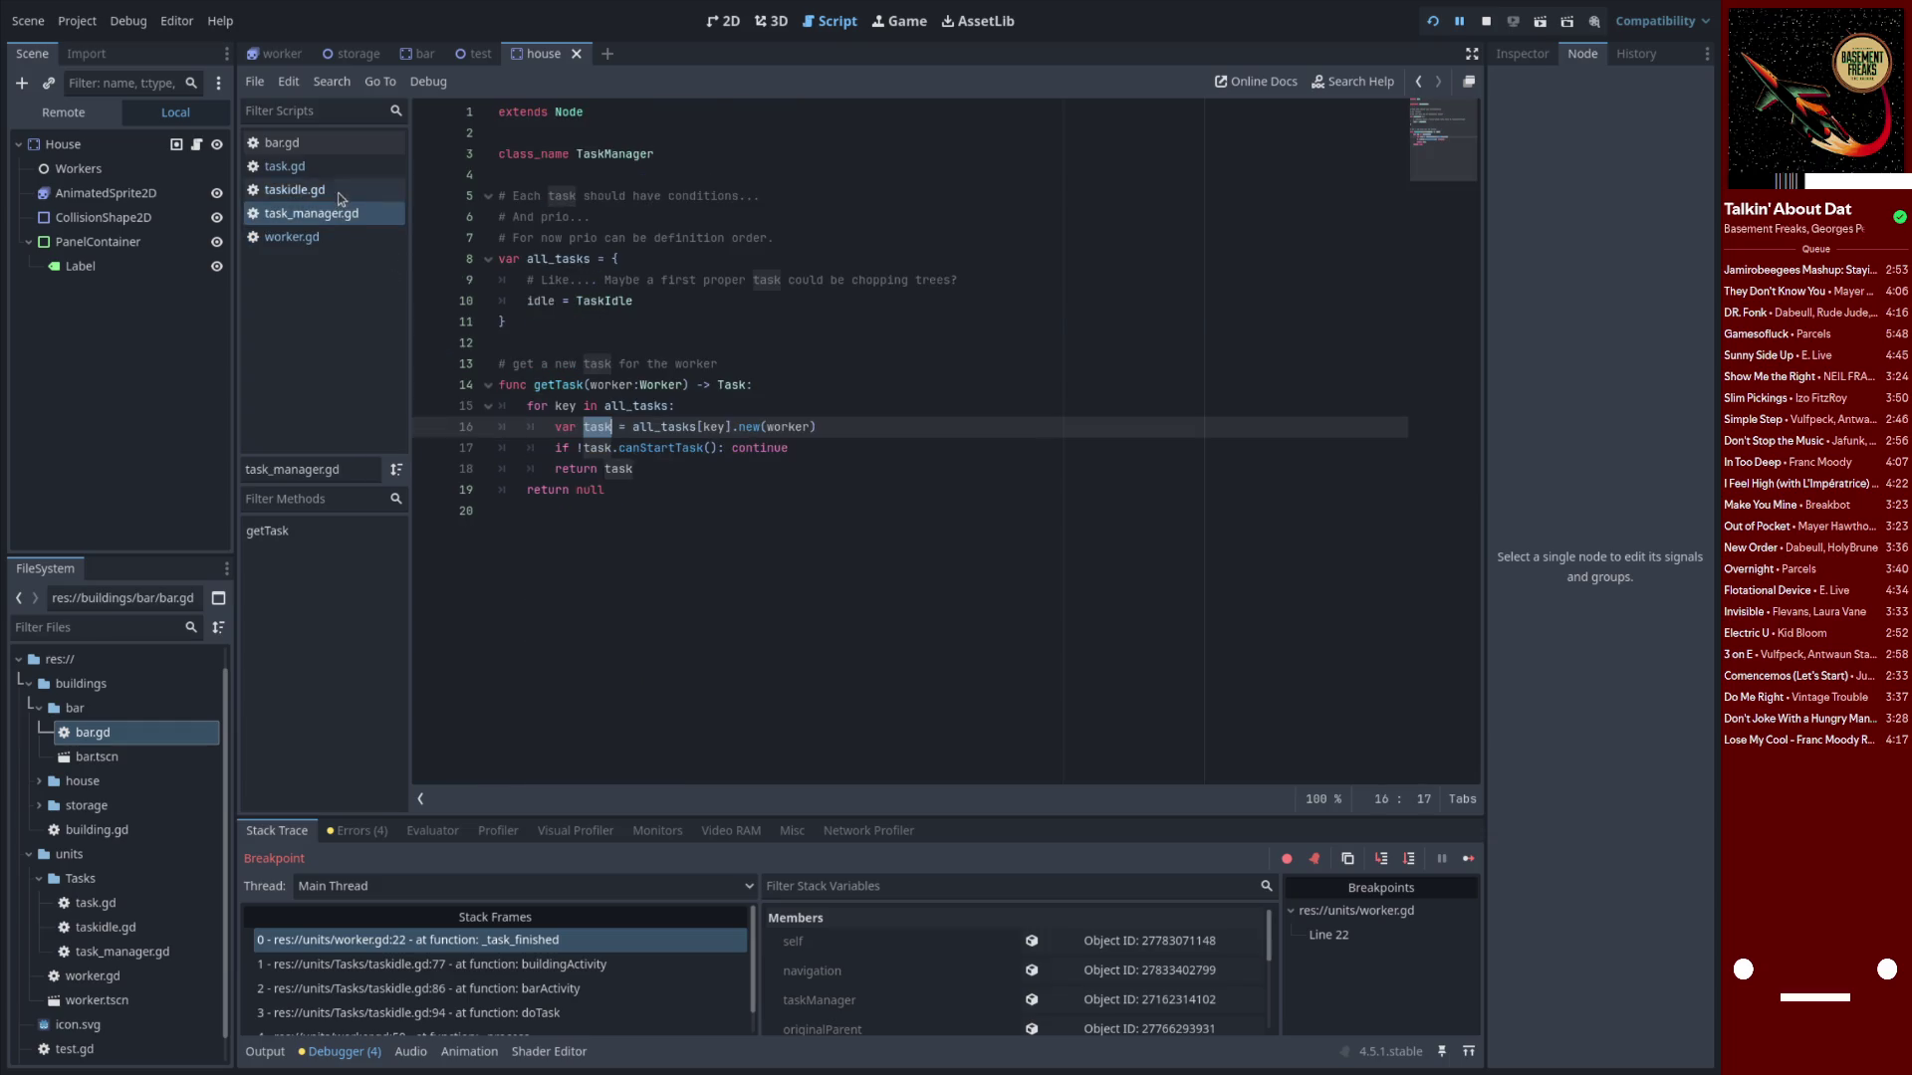
left_click(329, 191)
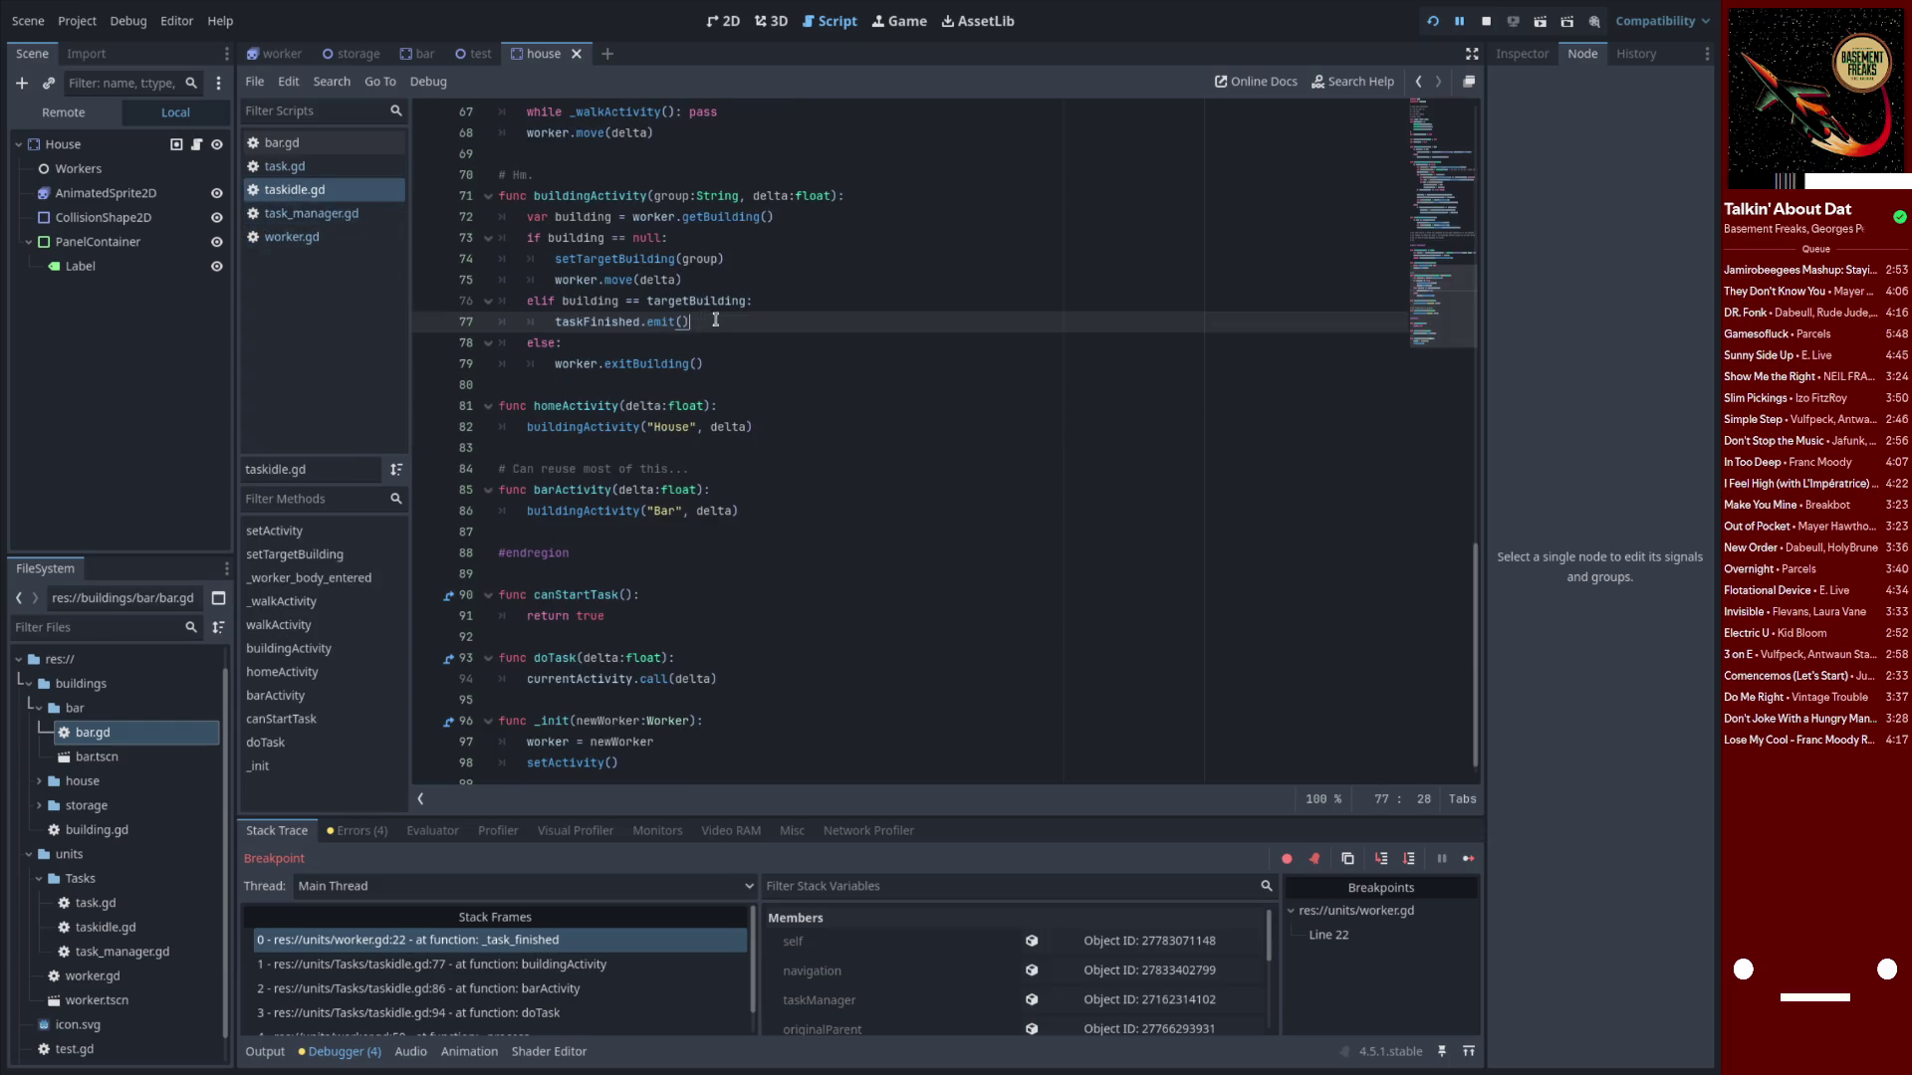
left_click(777, 310)
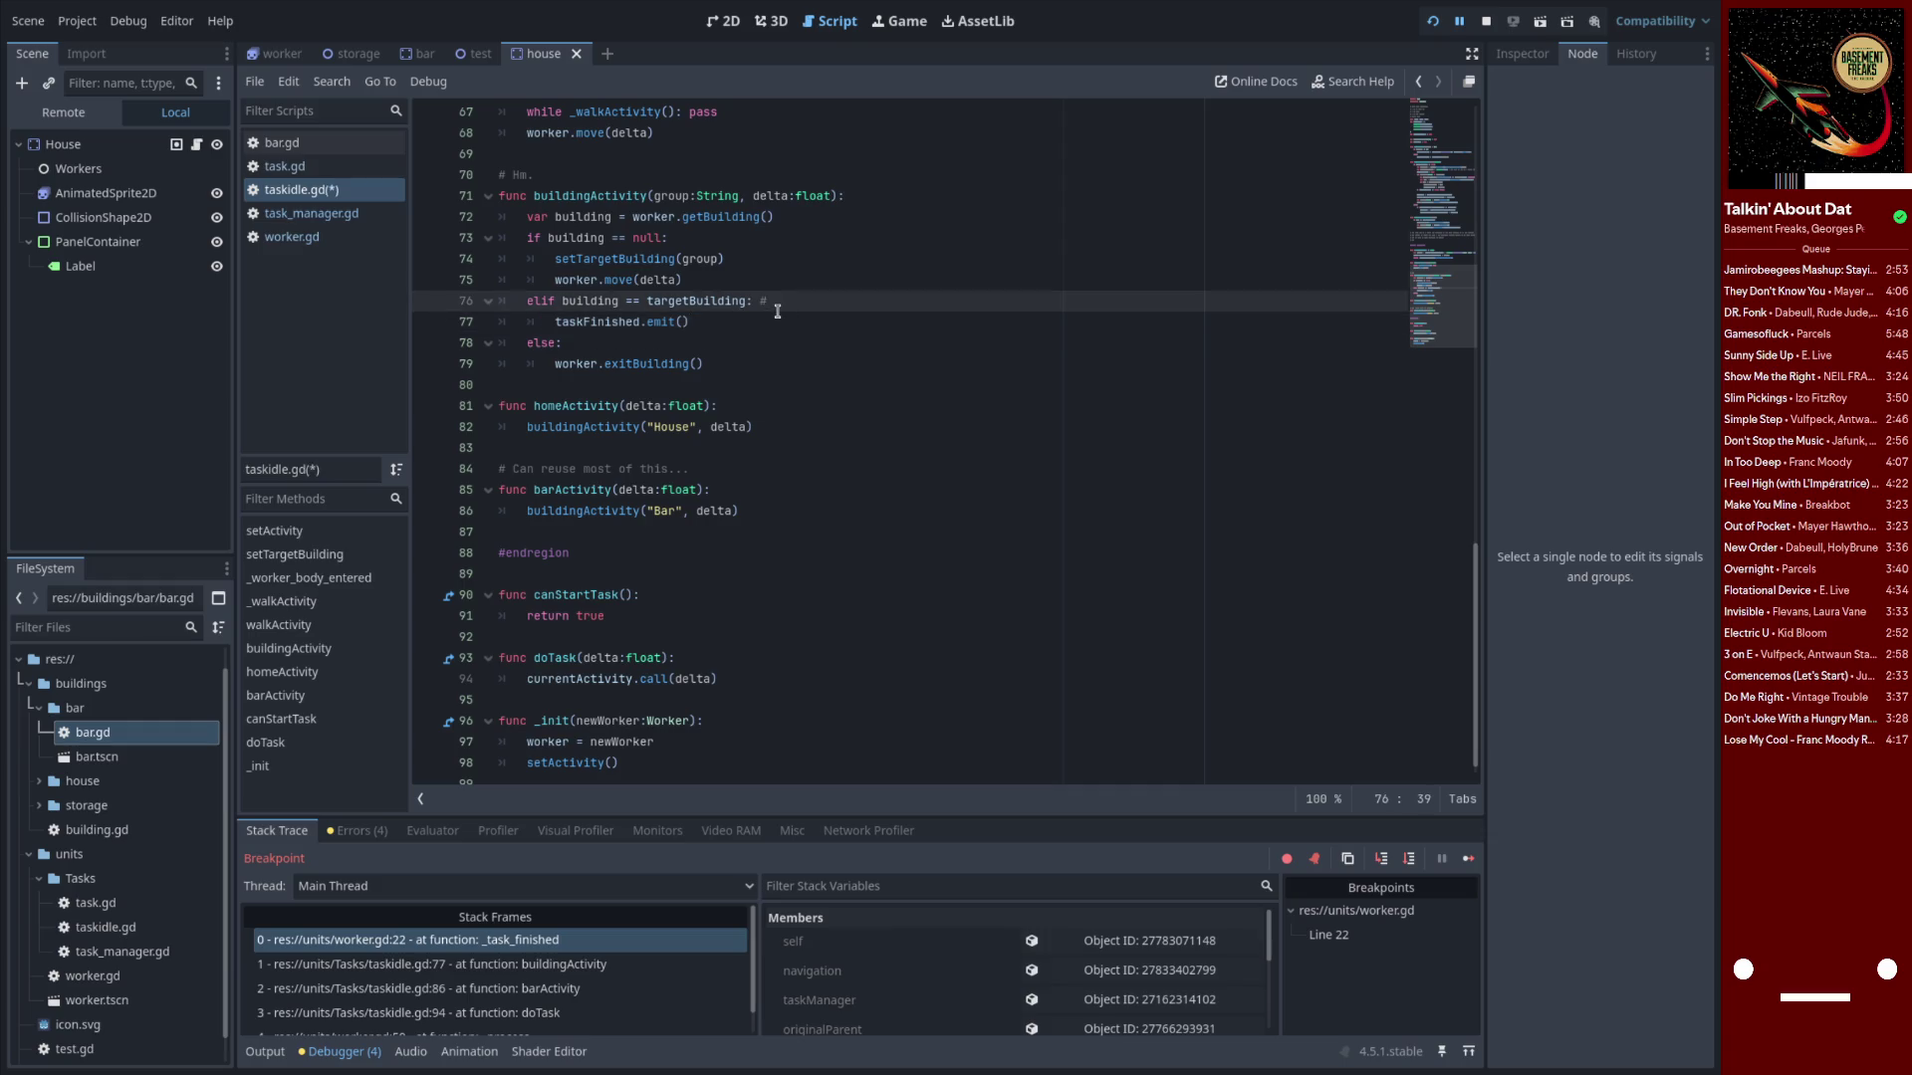
type("eeds to be when exi")
type("t real")
left_click_drag(994, 305, 486, 307)
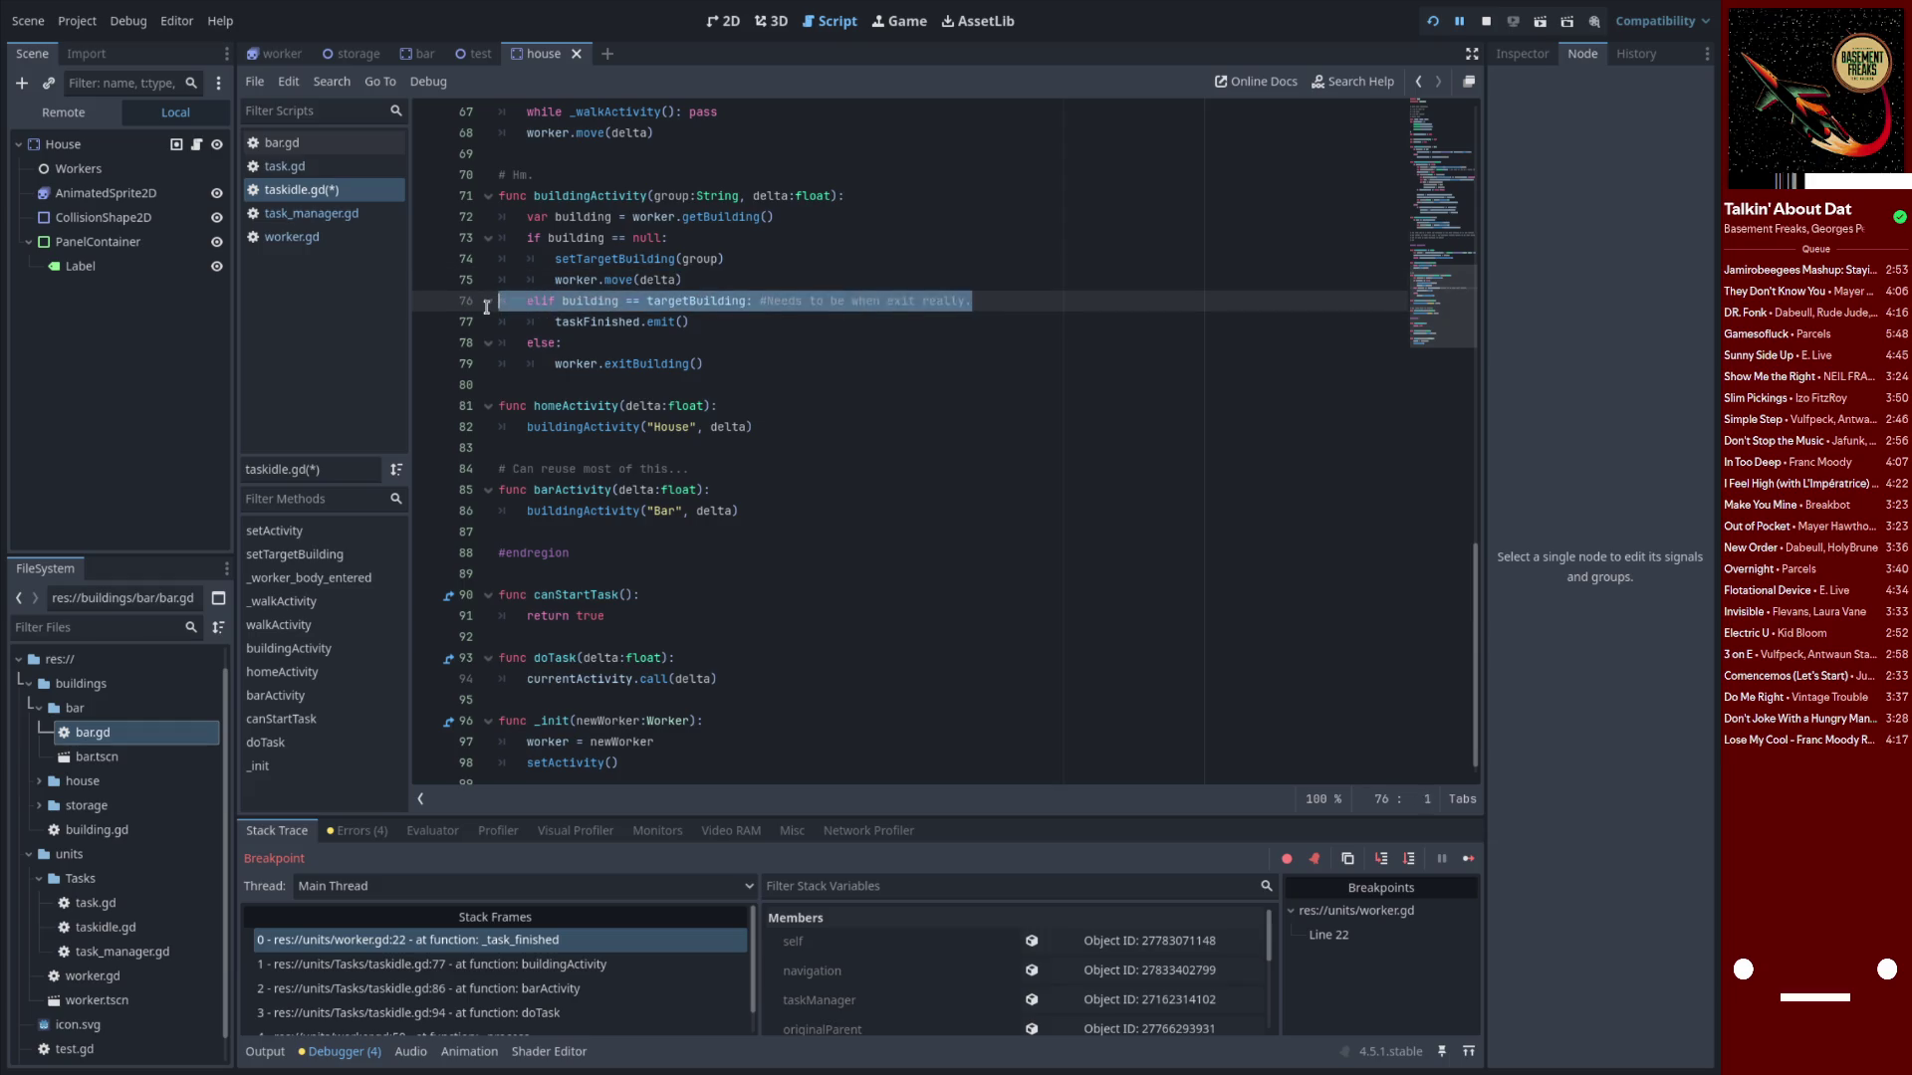
left_click(686, 320)
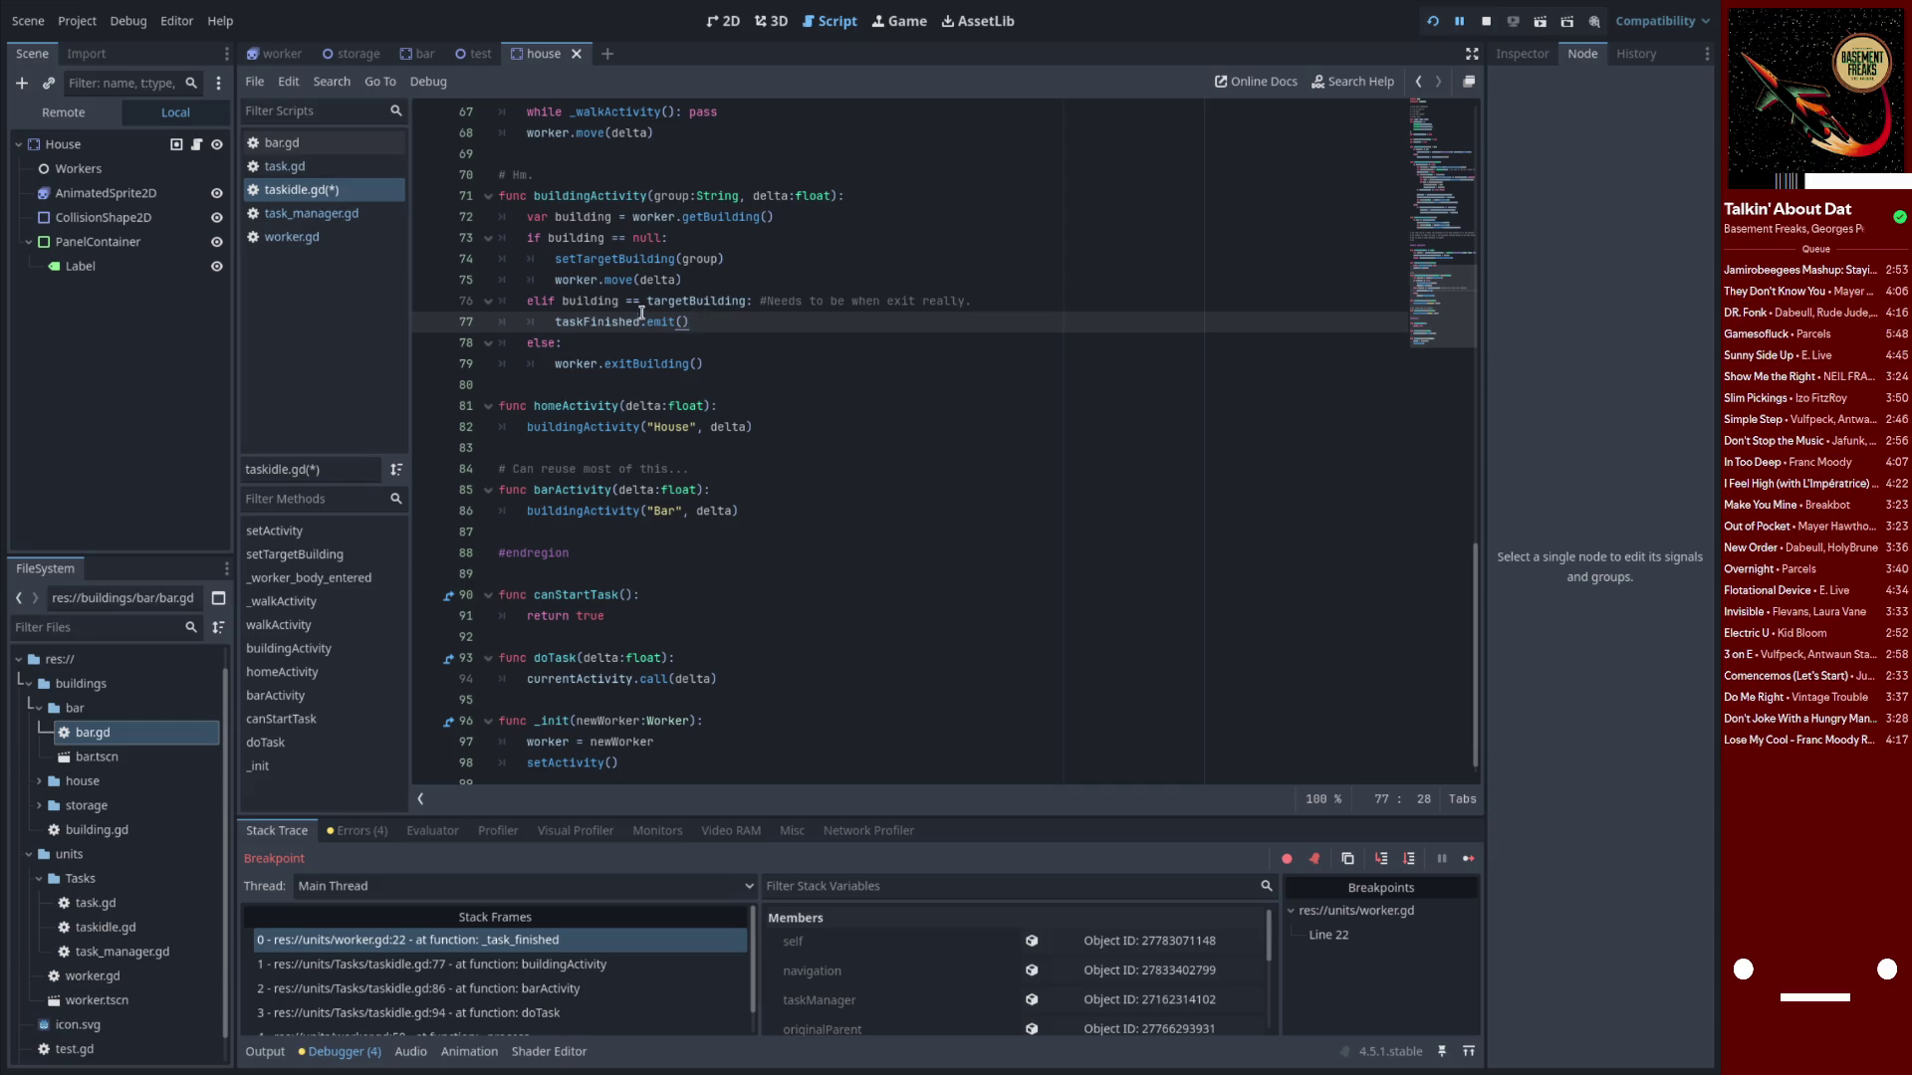
Try deleting the else exitBuilding branch of buildingActivity, then undo that deletion
key("Up")
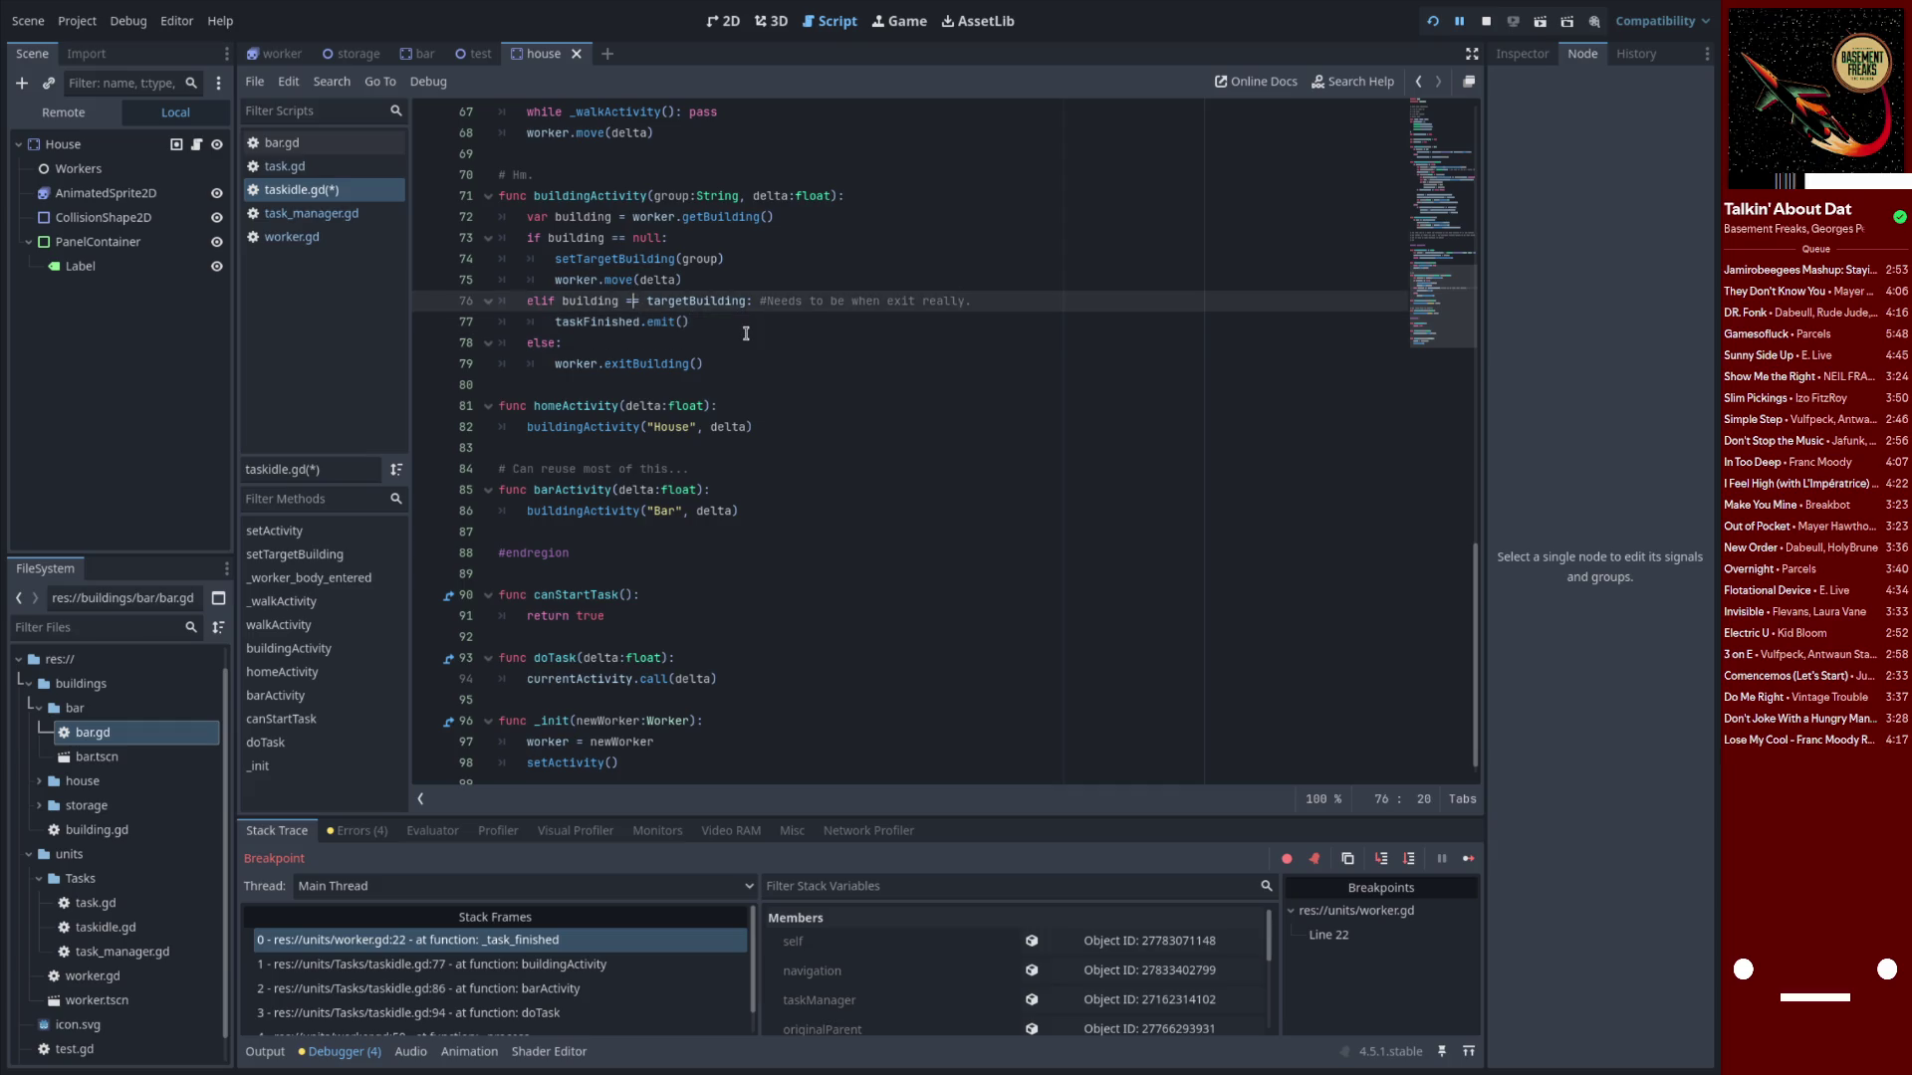
double_click(646, 236)
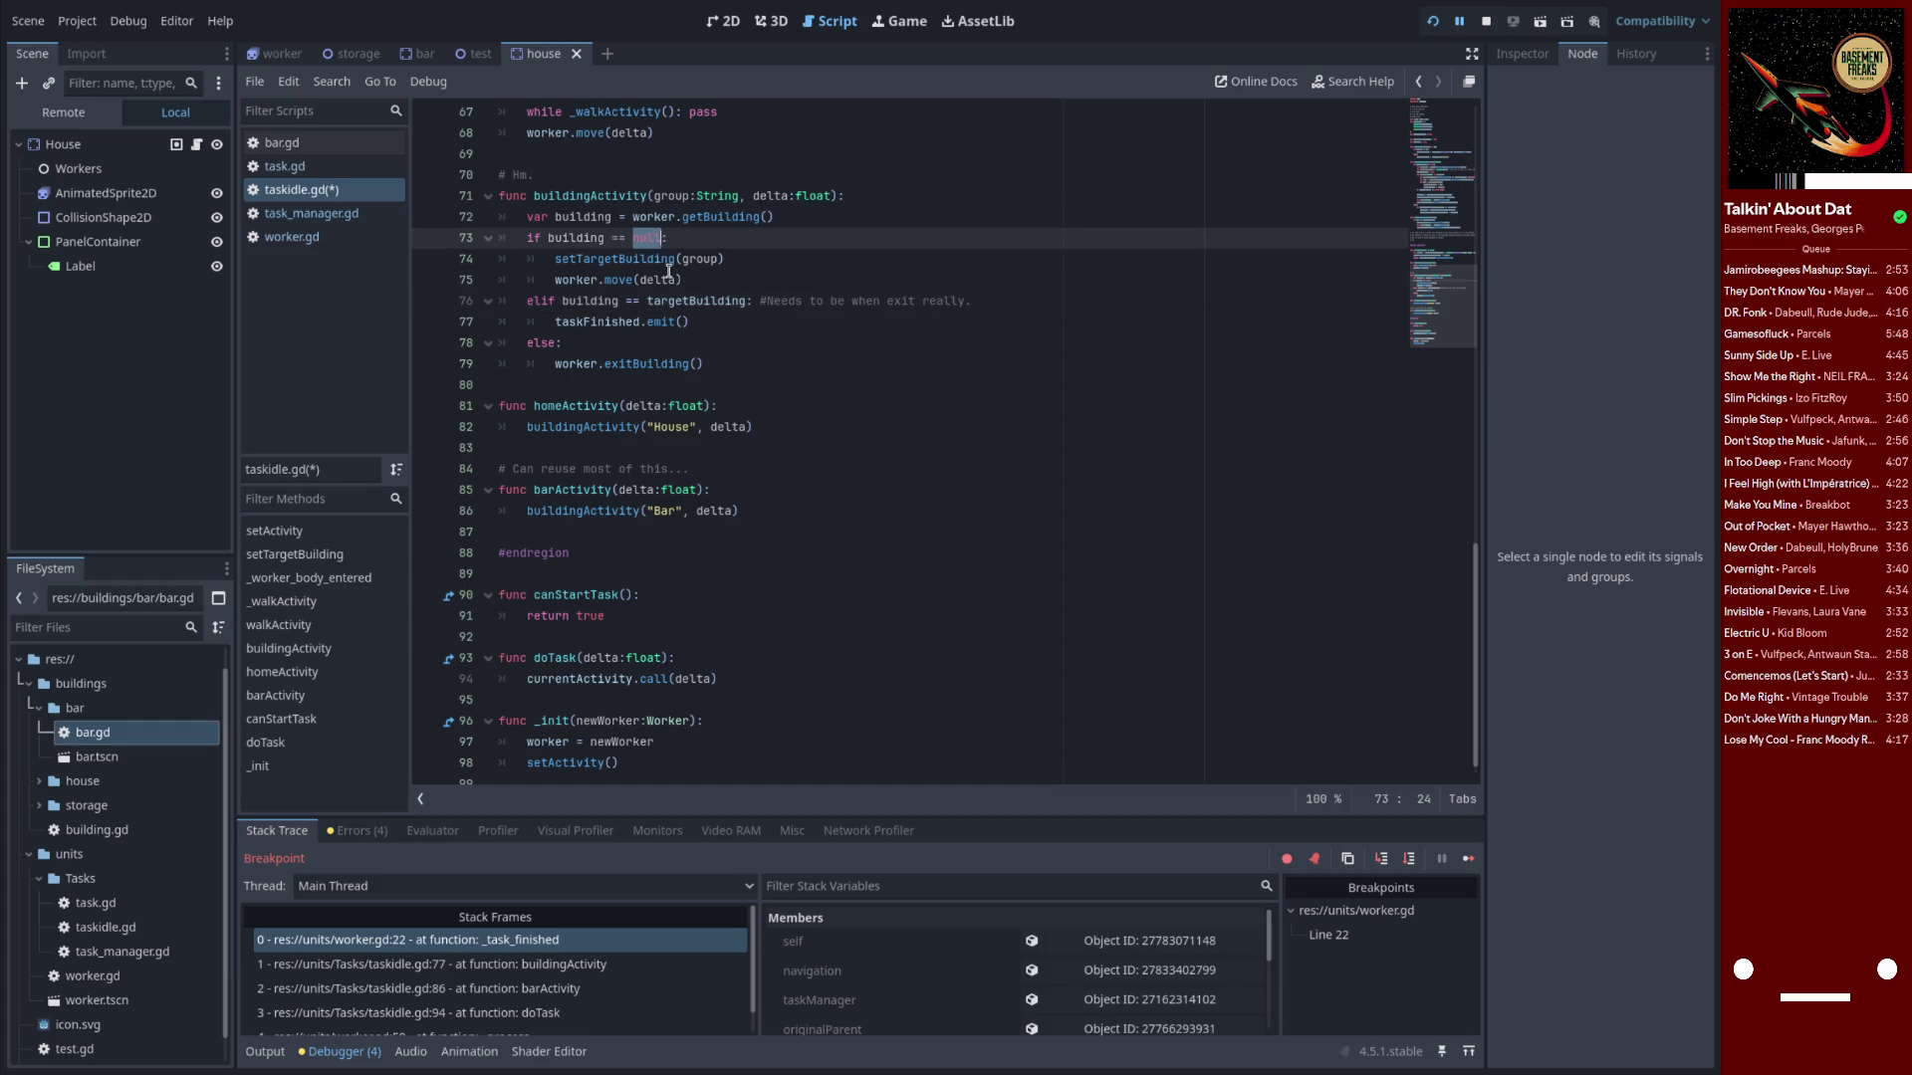
double_click(633, 364)
left_click(666, 343)
left_click_drag(706, 364, 398, 352)
key("BackSpace")
key("BackSpace")
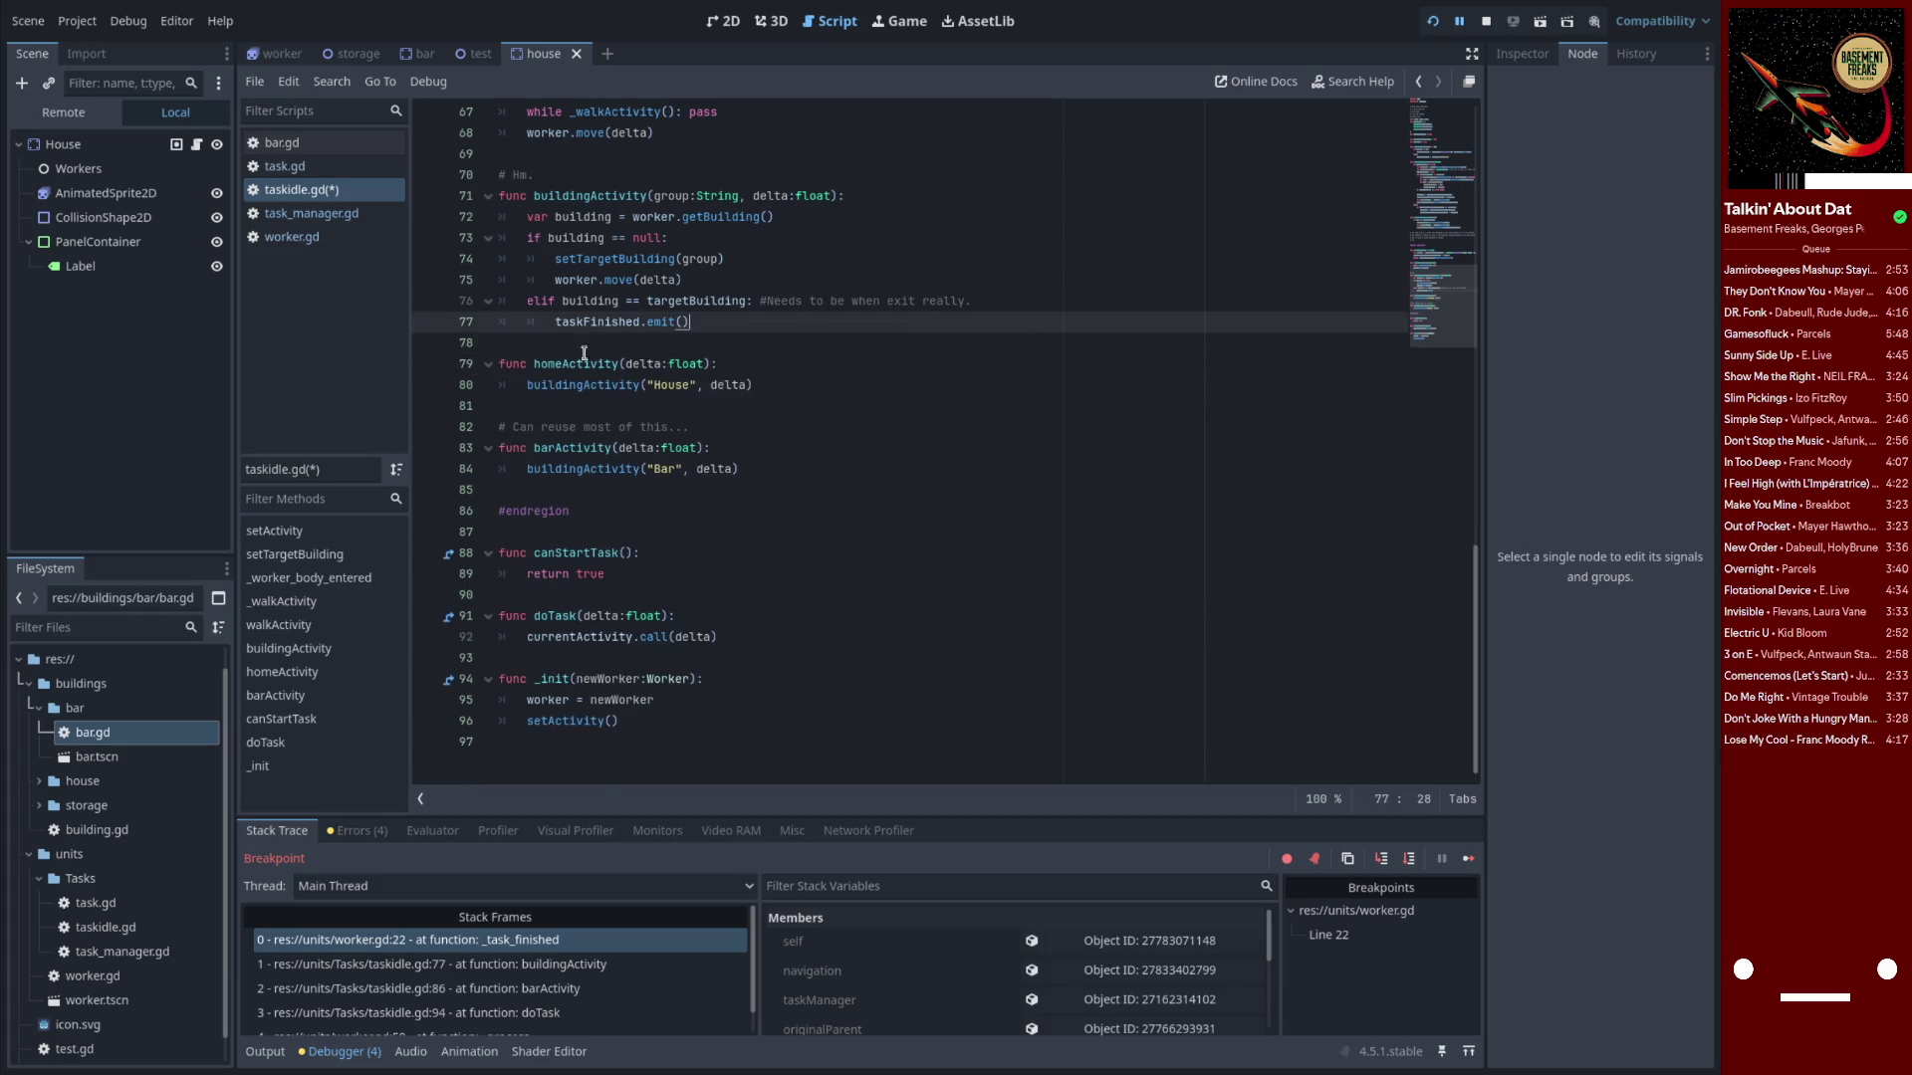
key("ctrl+z")
key("ctrl+z")
key("ctrl+z")
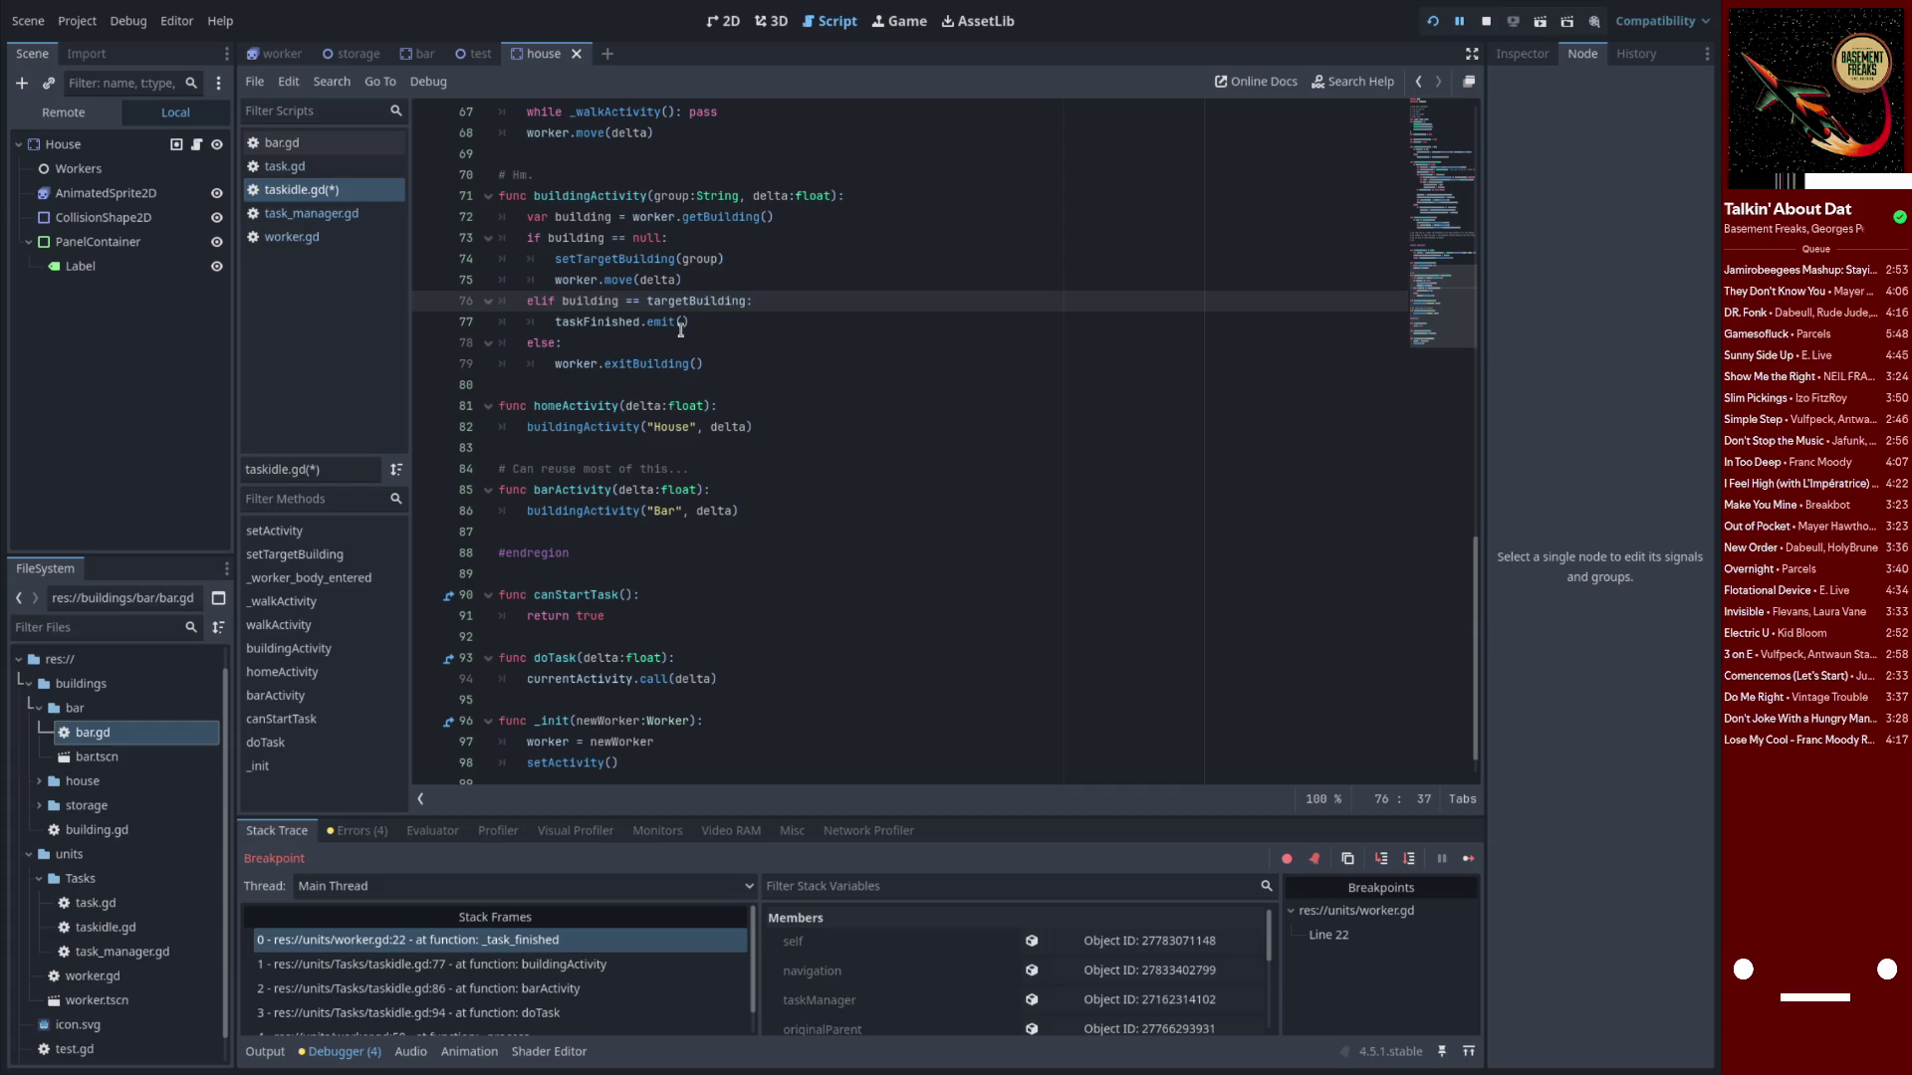
key("ctrl+shift+z")
Remove the note, the elif line and its taskFinished.emit() line, then save taskidle.gd
left_click(762, 329)
mouse_move(986, 300)
left_mouse_down()
mouse_move(554, 327)
mouse_move(378, 306)
left_mouse_up()
key("BackSpace")
key("ctrl+x")
key("BackSpace")
key("BackSpace")
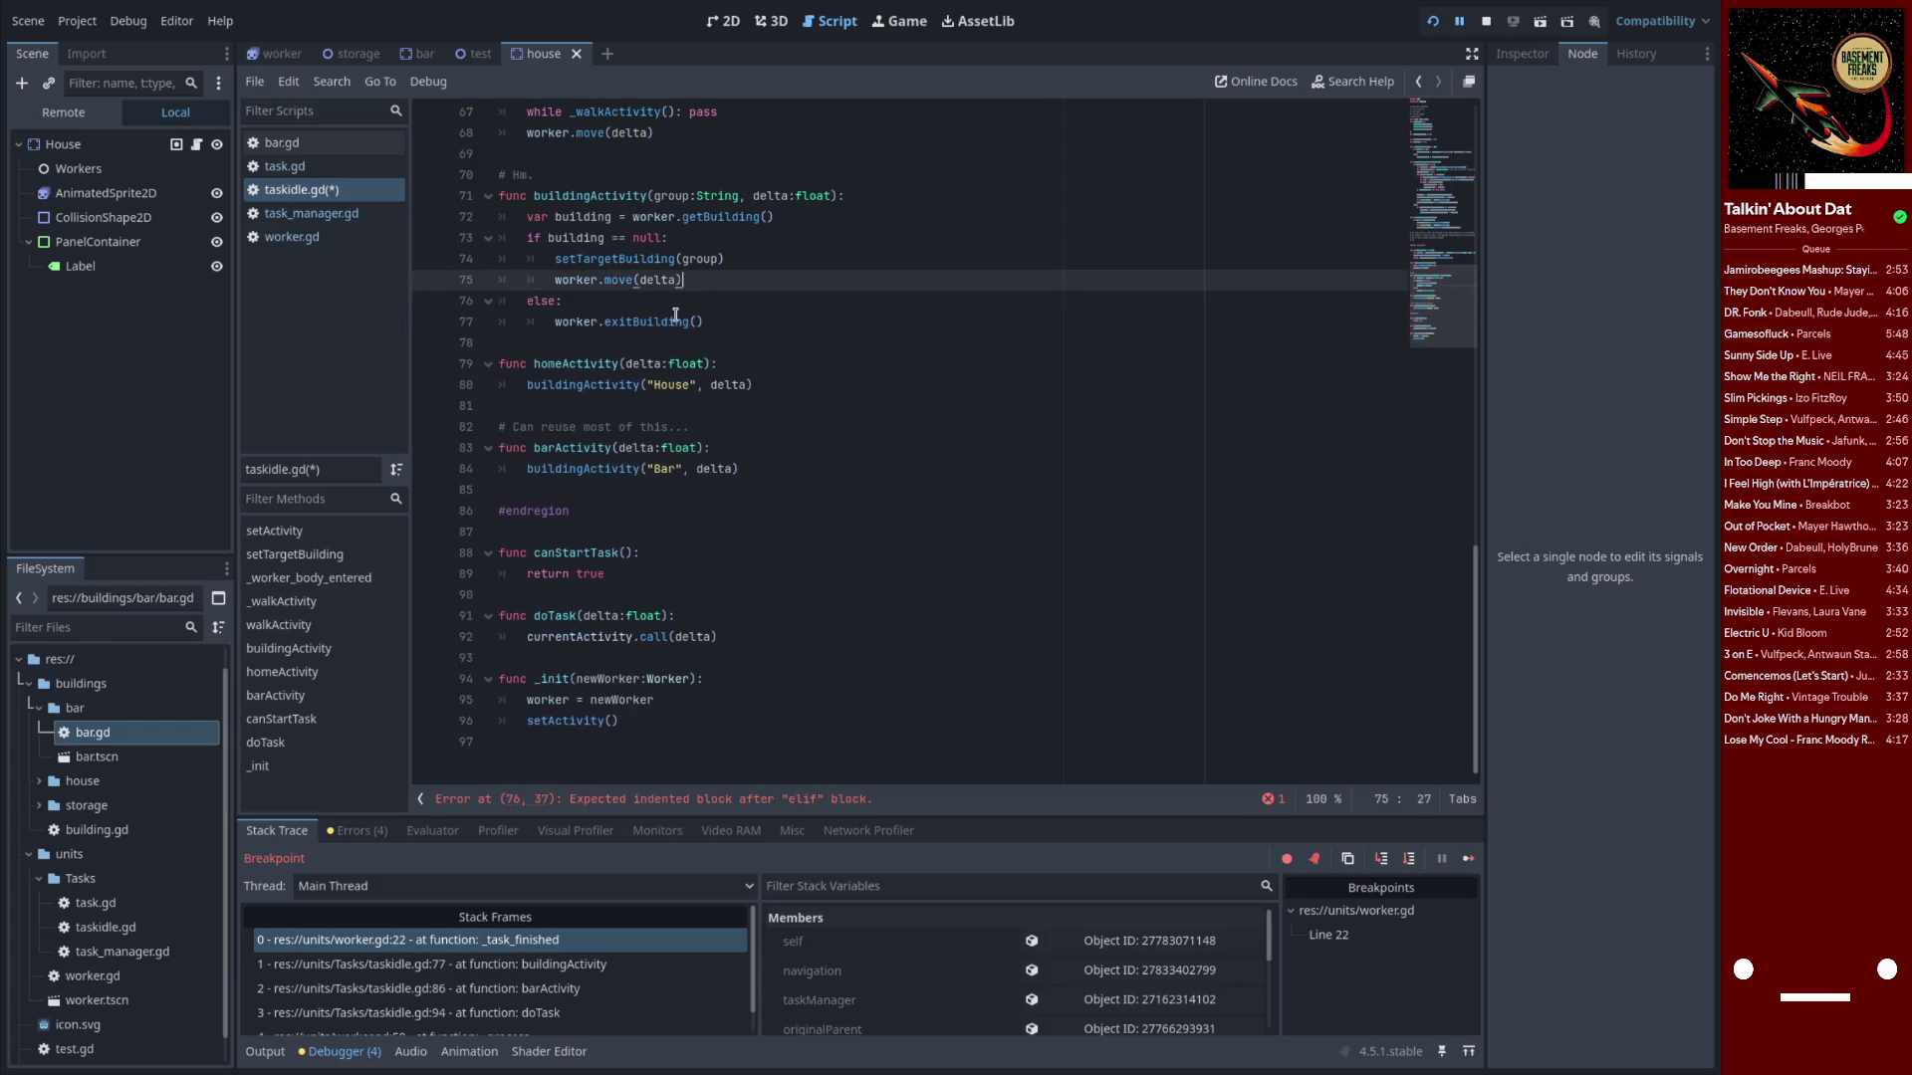
key("ctrl+s")
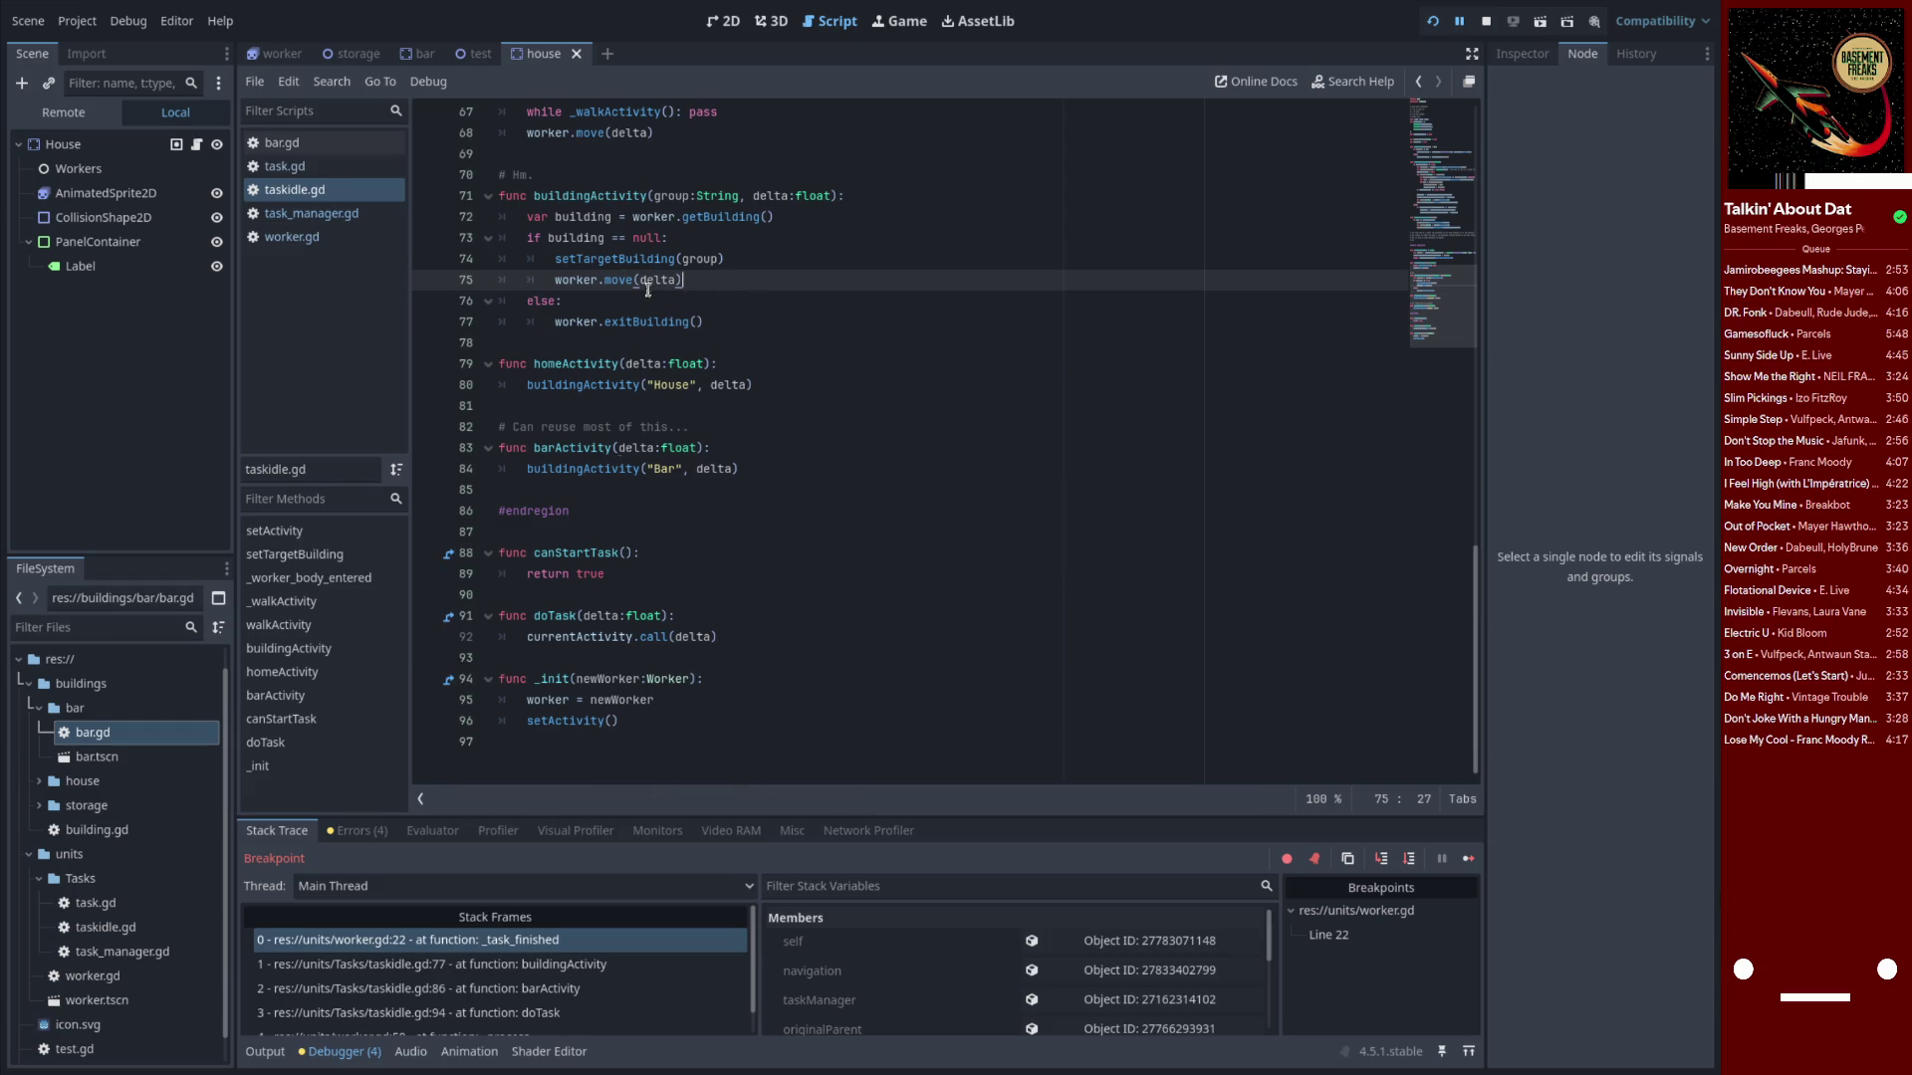
Check the arr[1].exitBuilding() call on line 25 of bar.gd
scroll(596, 313, "up", 3)
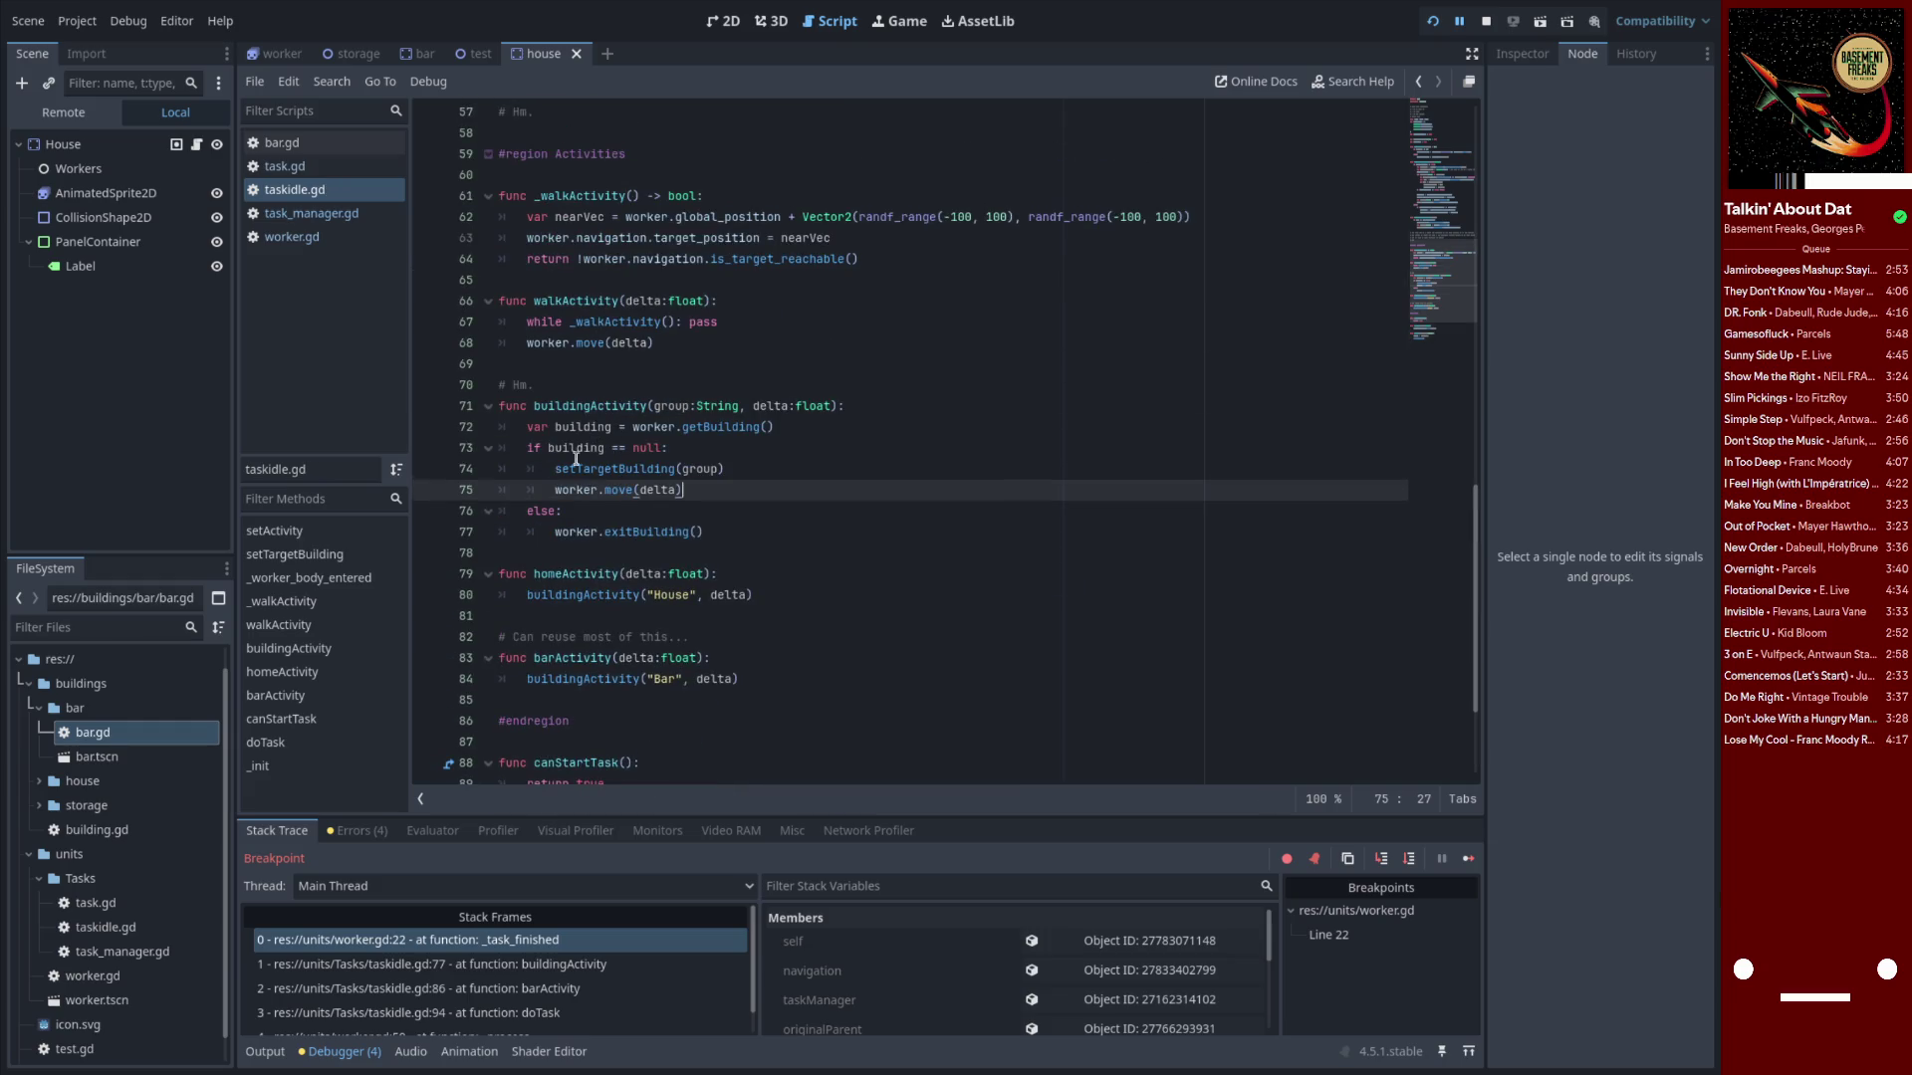
scroll(611, 480, "down", 3)
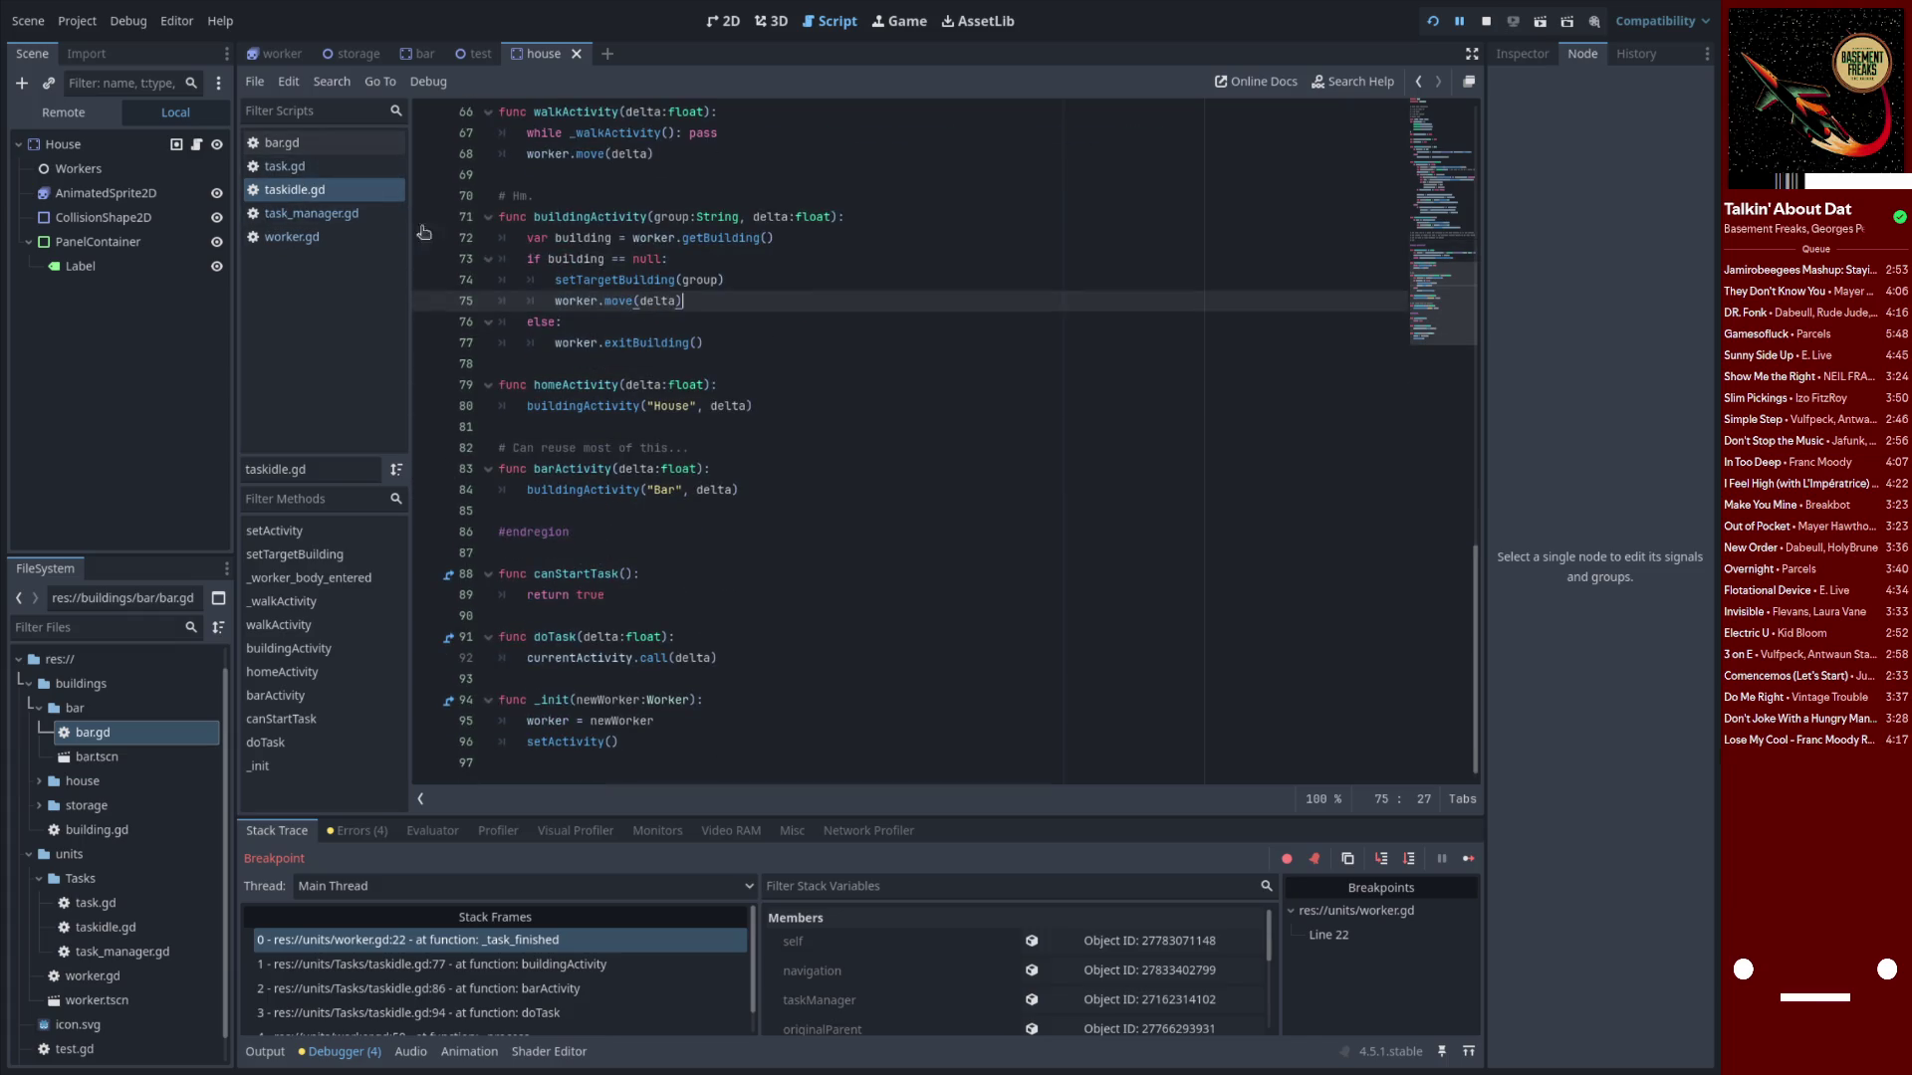
left_click(271, 143)
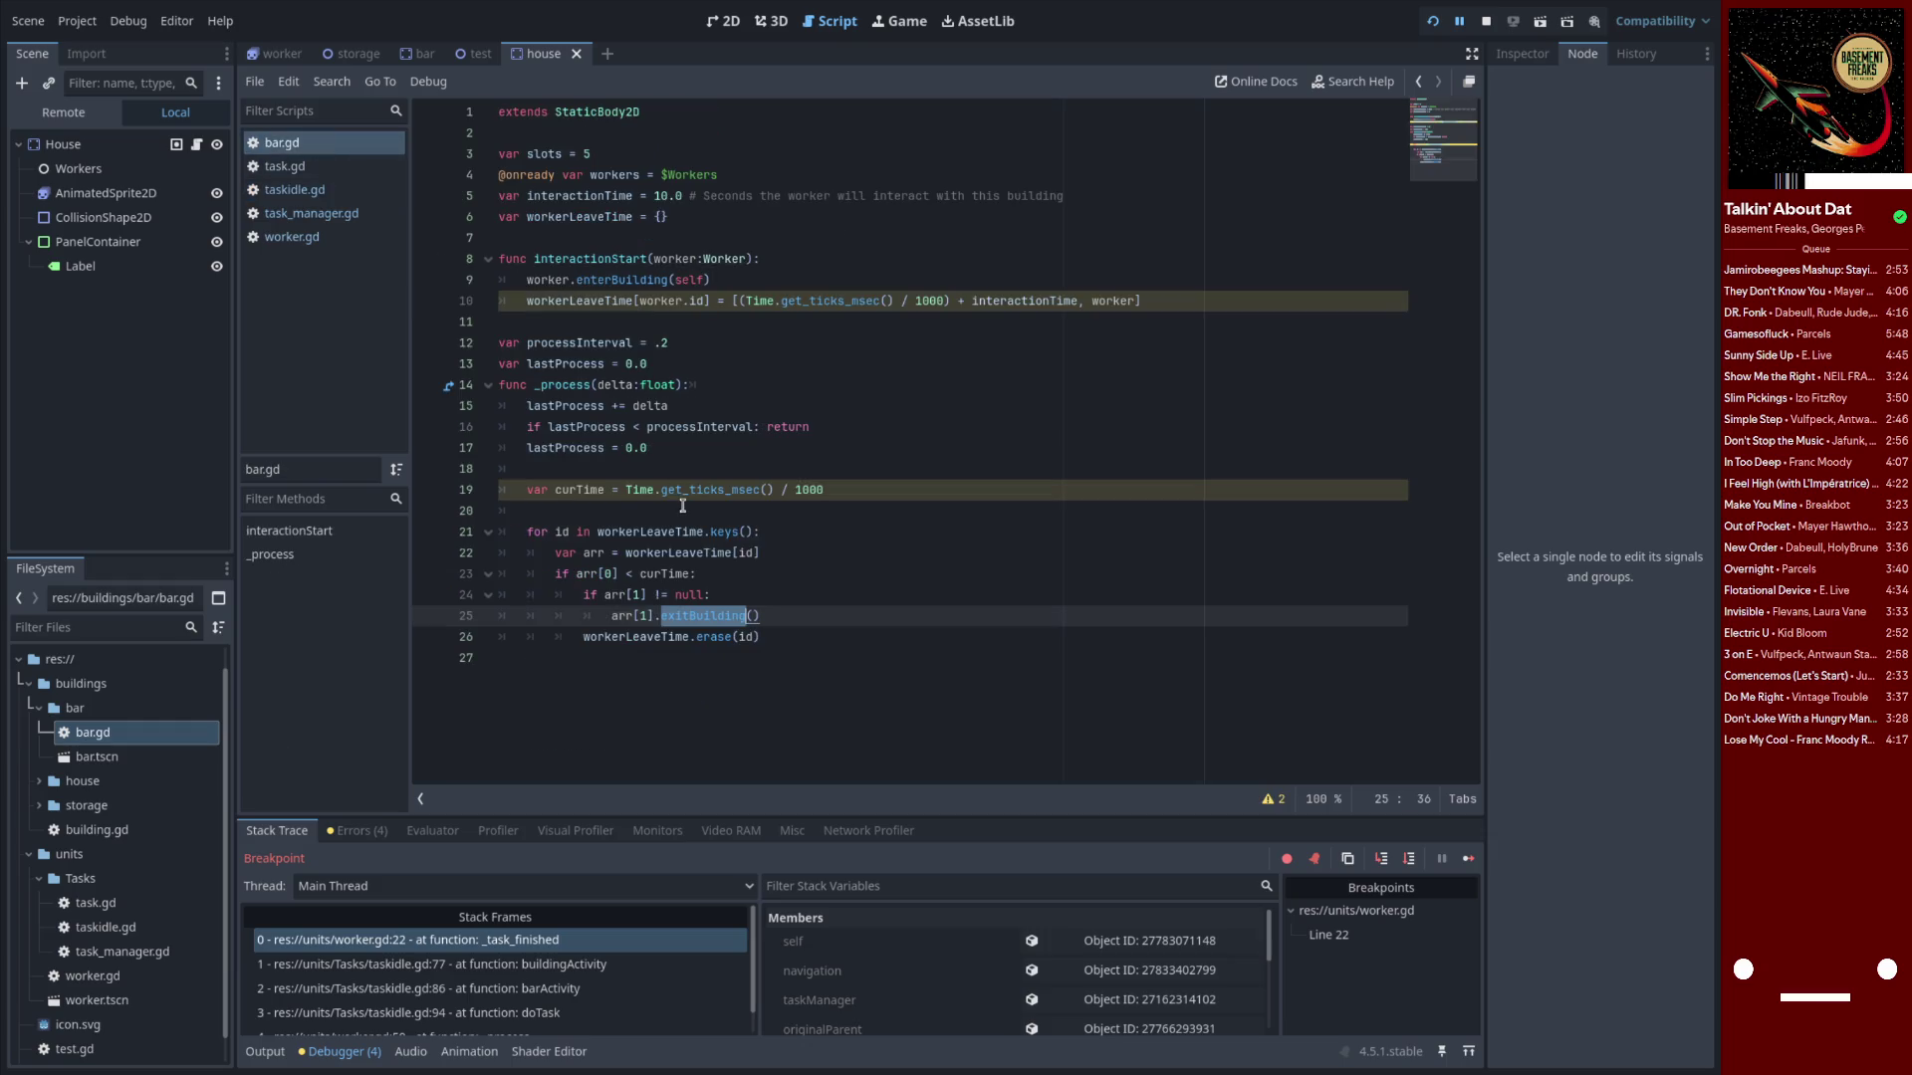
left_click(606, 616)
left_click_drag(605, 616, 780, 616)
left_click(775, 617)
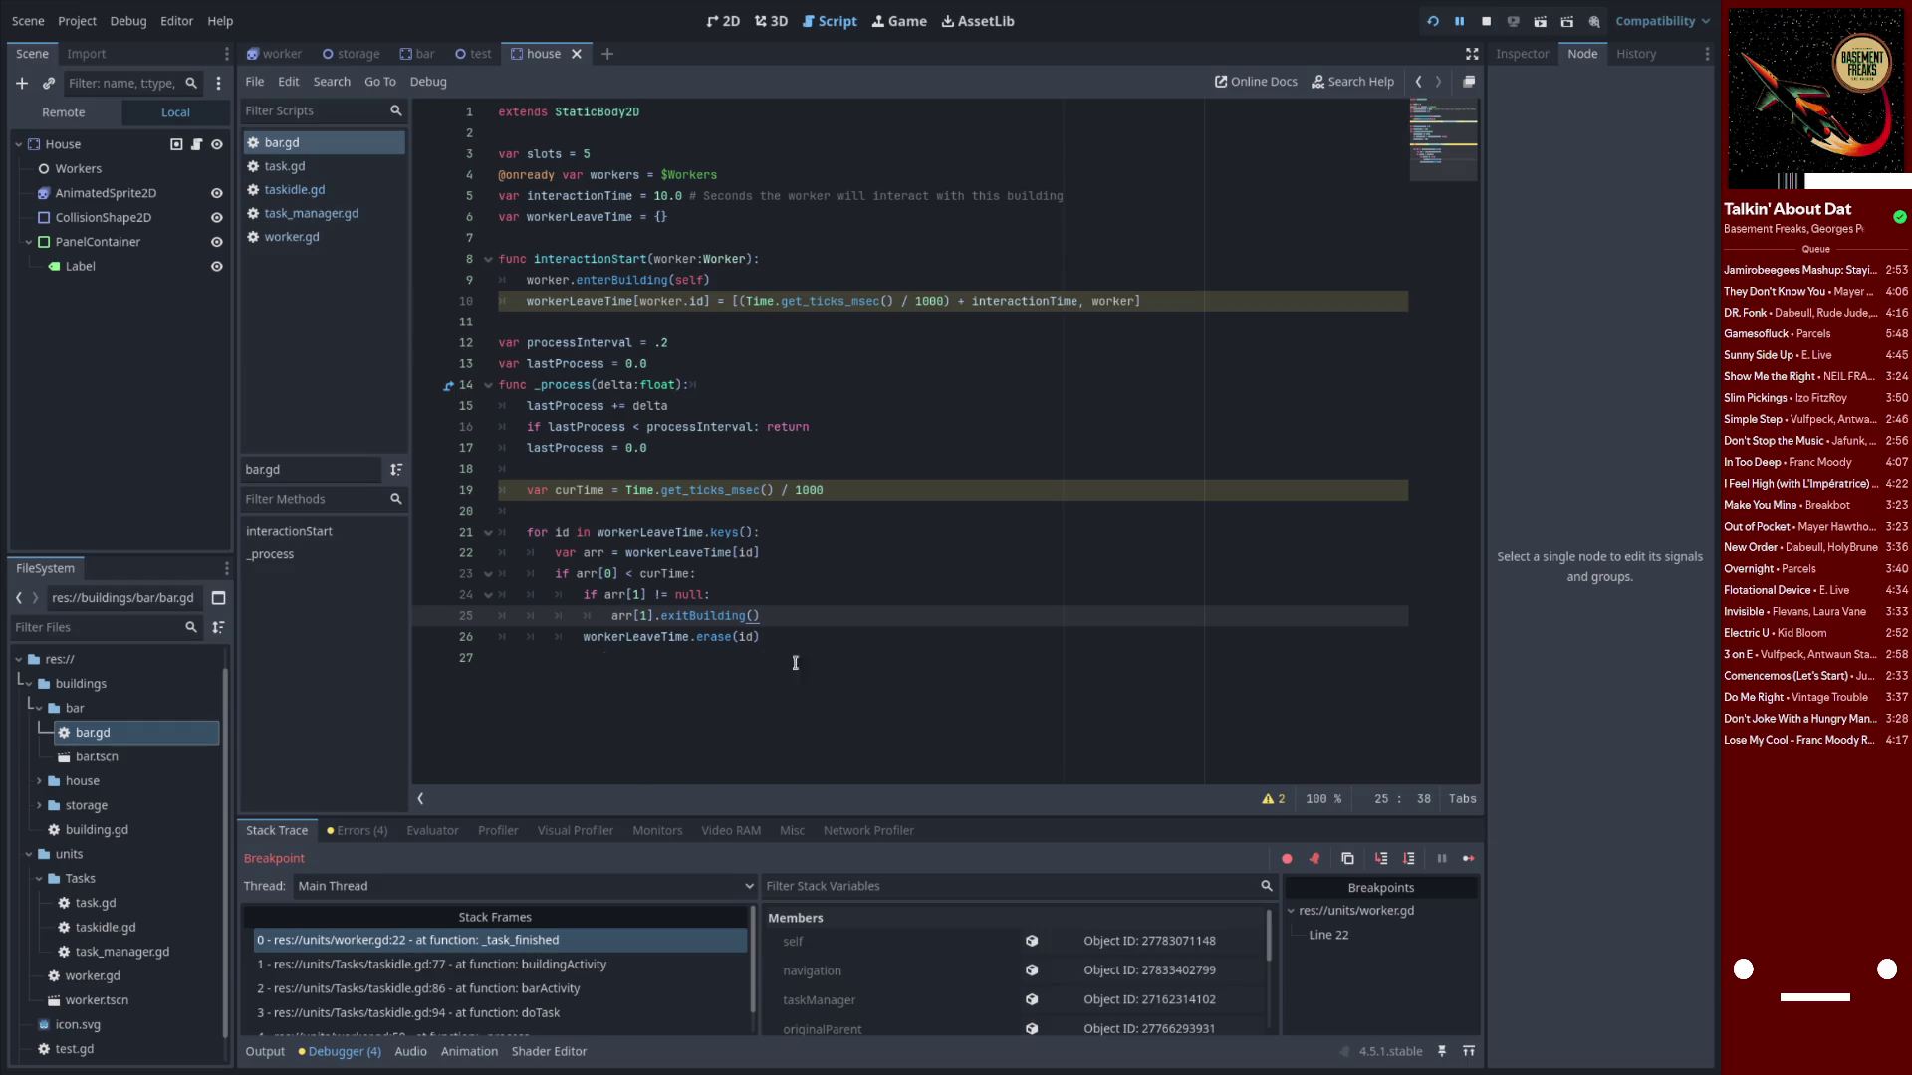
Go to the empty line after enterBuilding in worker.gd
left_click(313, 235)
scroll(693, 498, "up", 2)
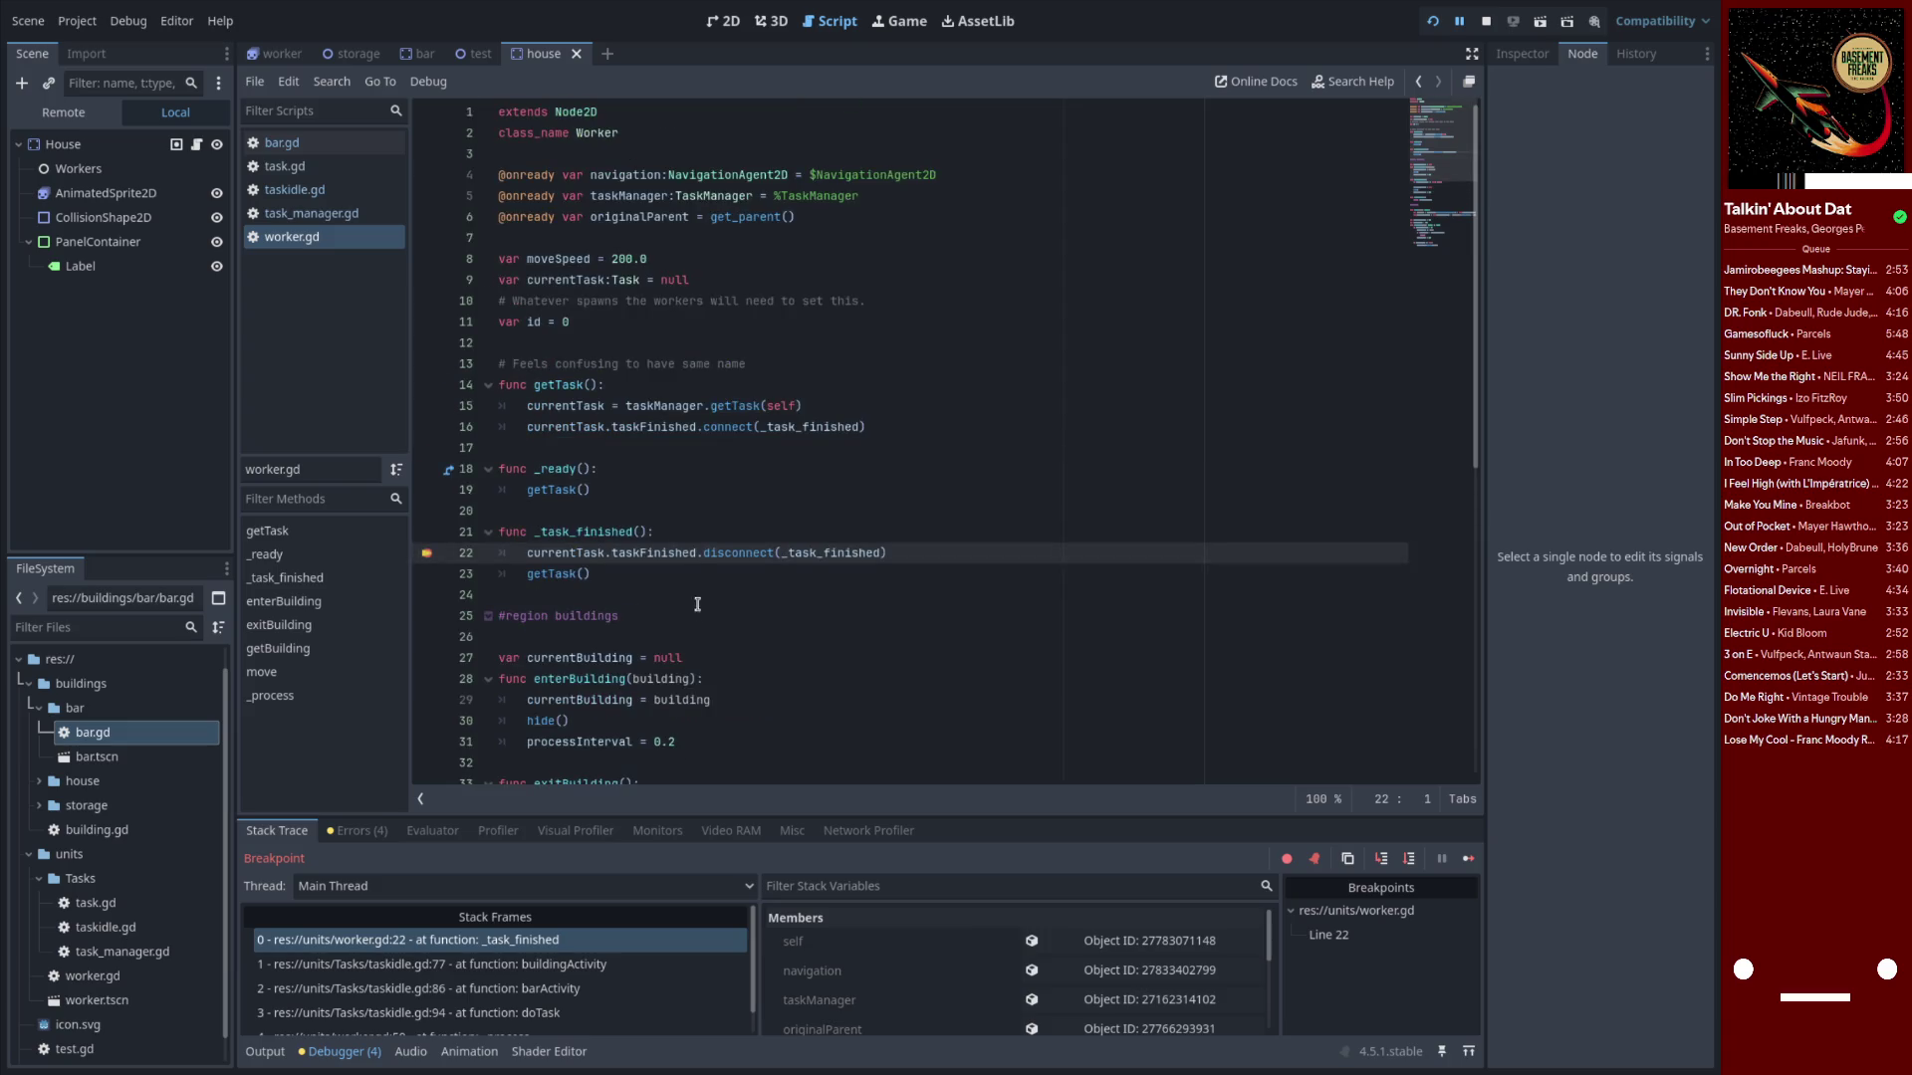
scroll(693, 619, "down", 4)
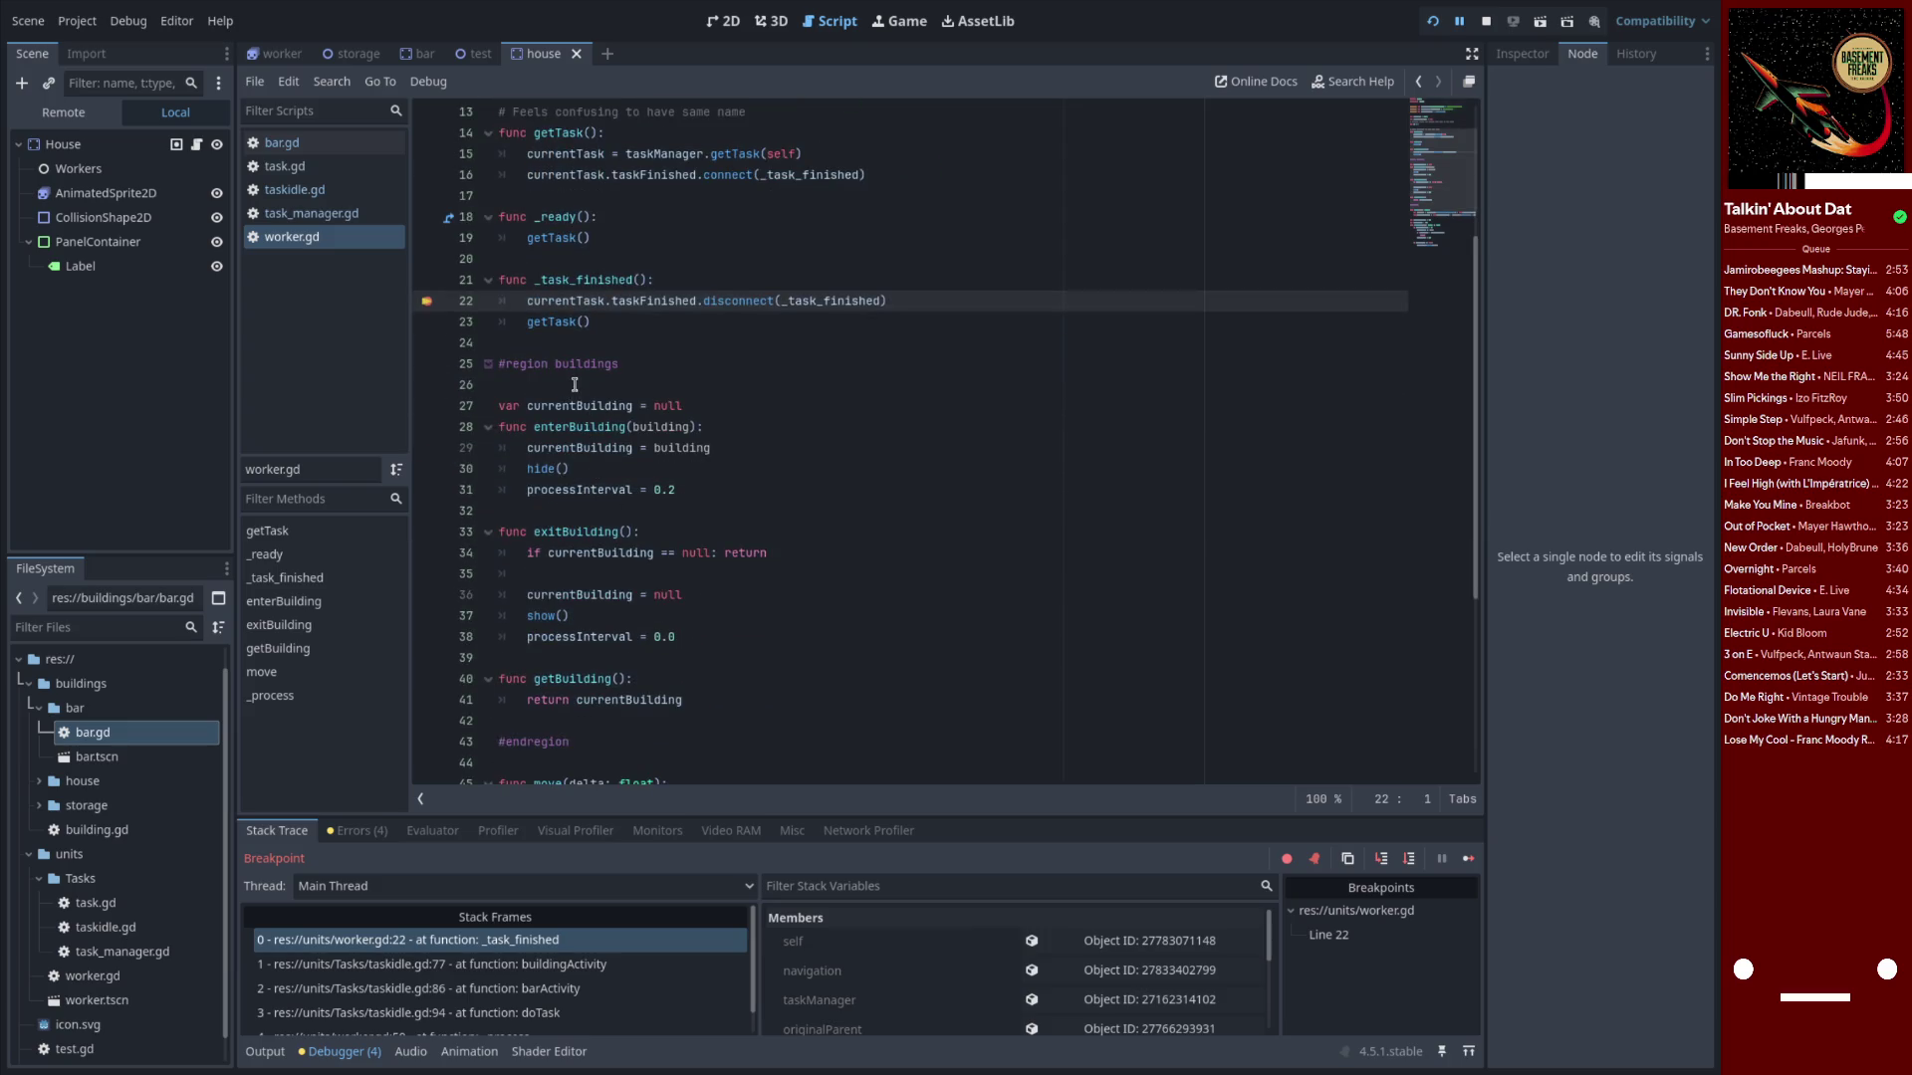
left_click(564, 512)
Declare 'signal exitedBuilding' on a new line after enterBuilding
key("Return")
type("signal ")
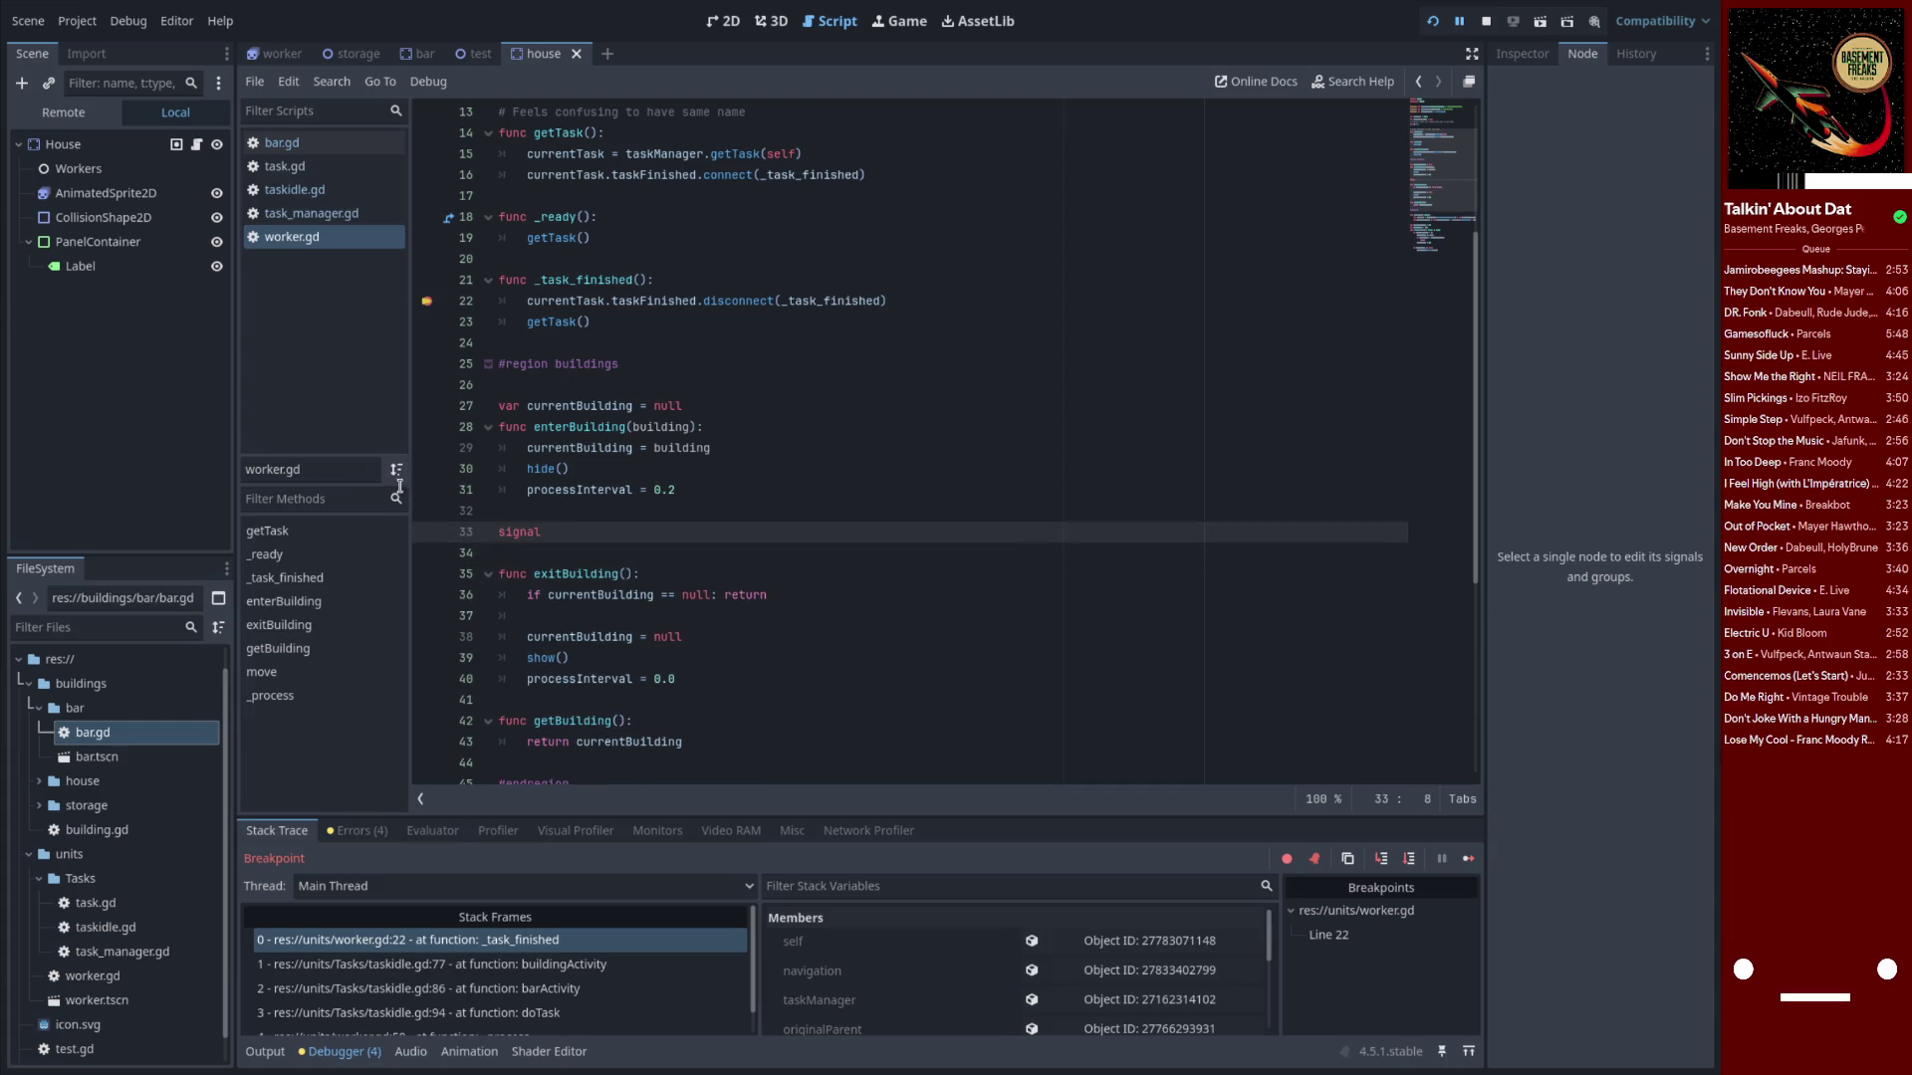
type("ex")
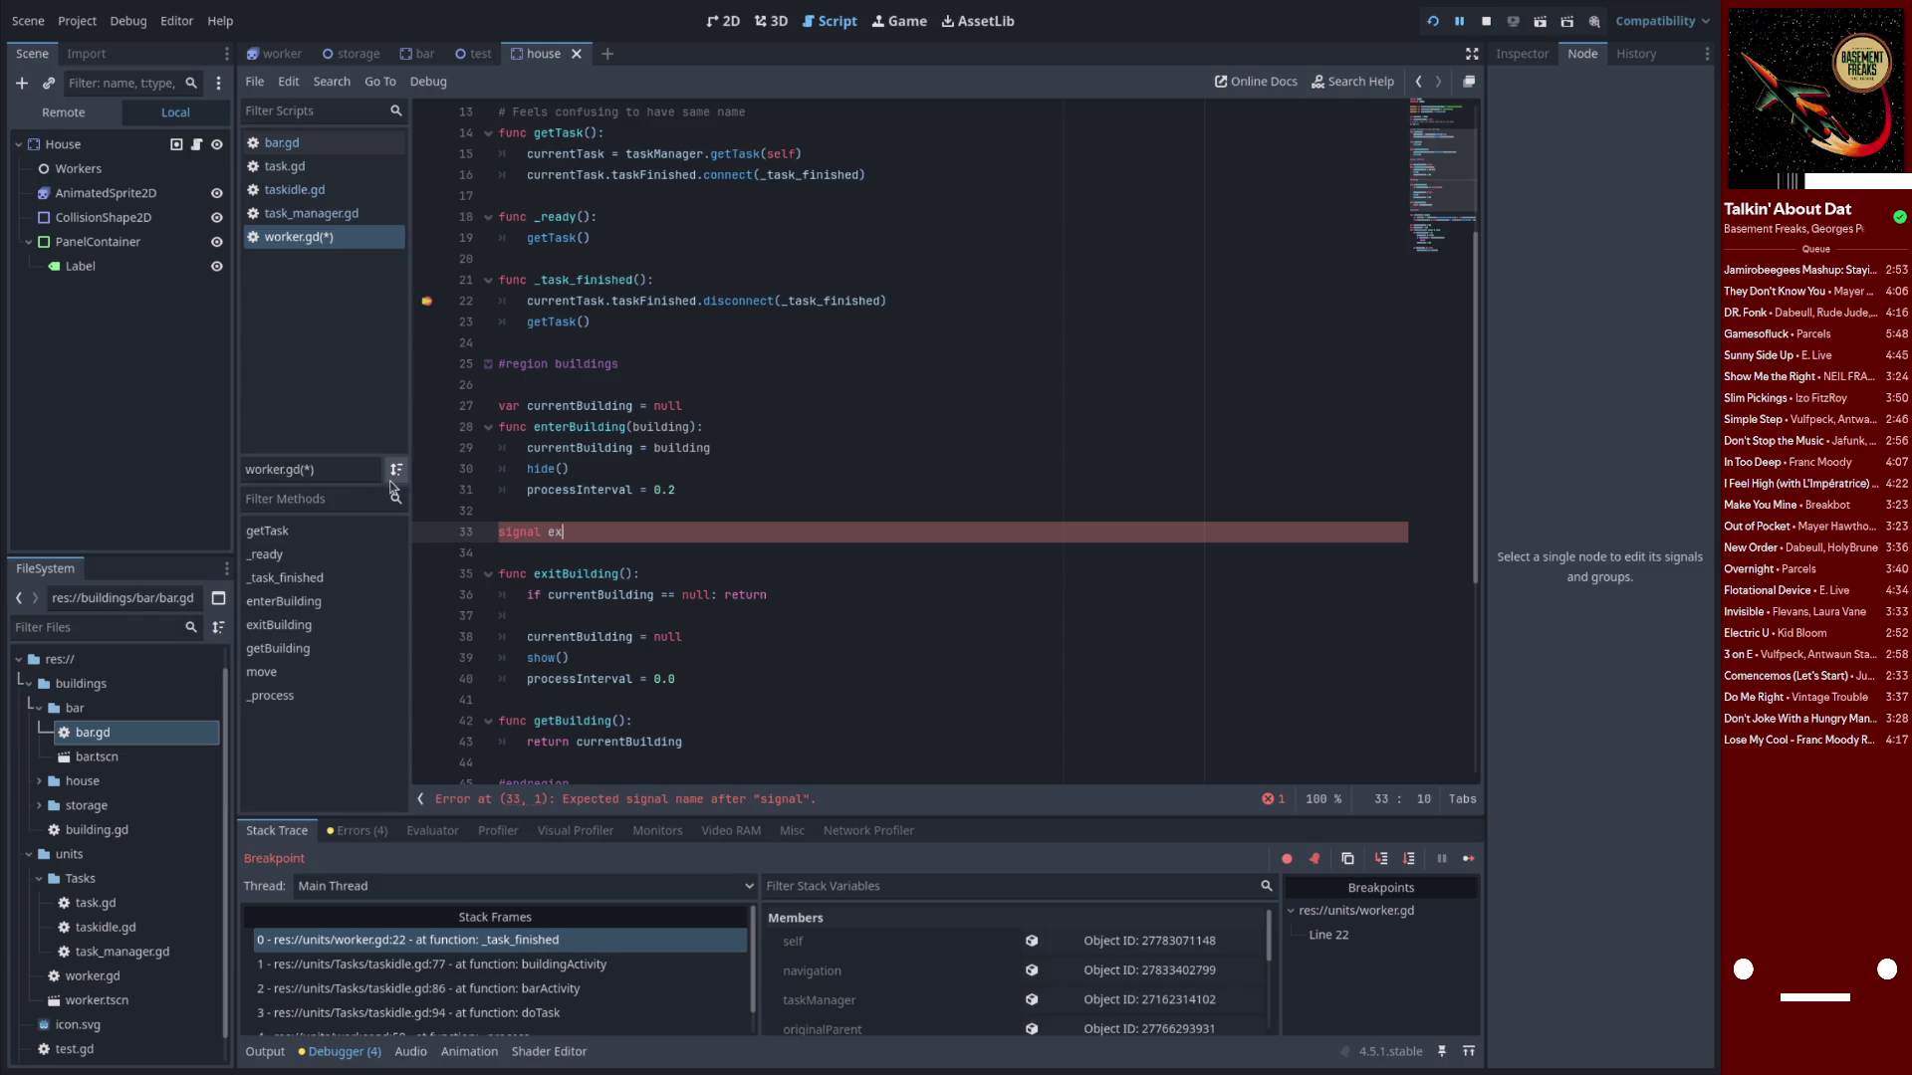
type("itedBuildi")
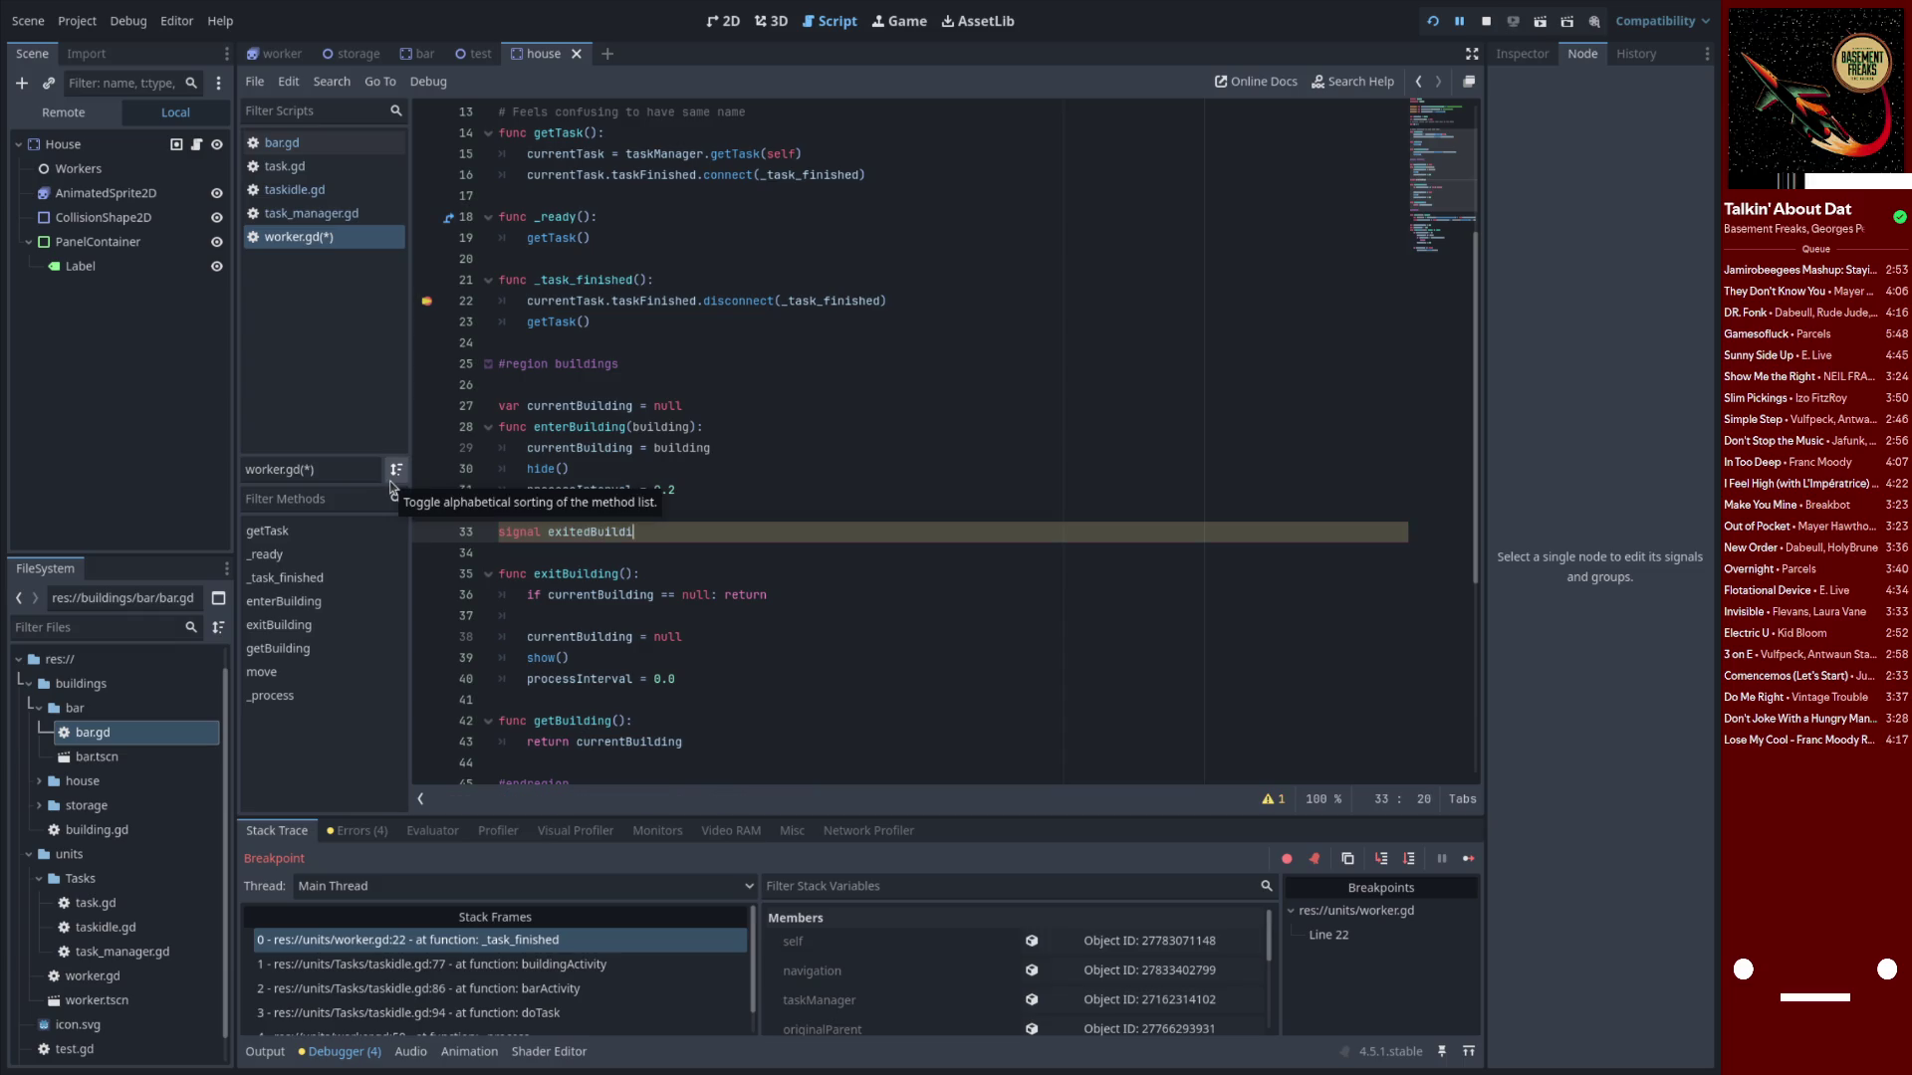
type("ng")
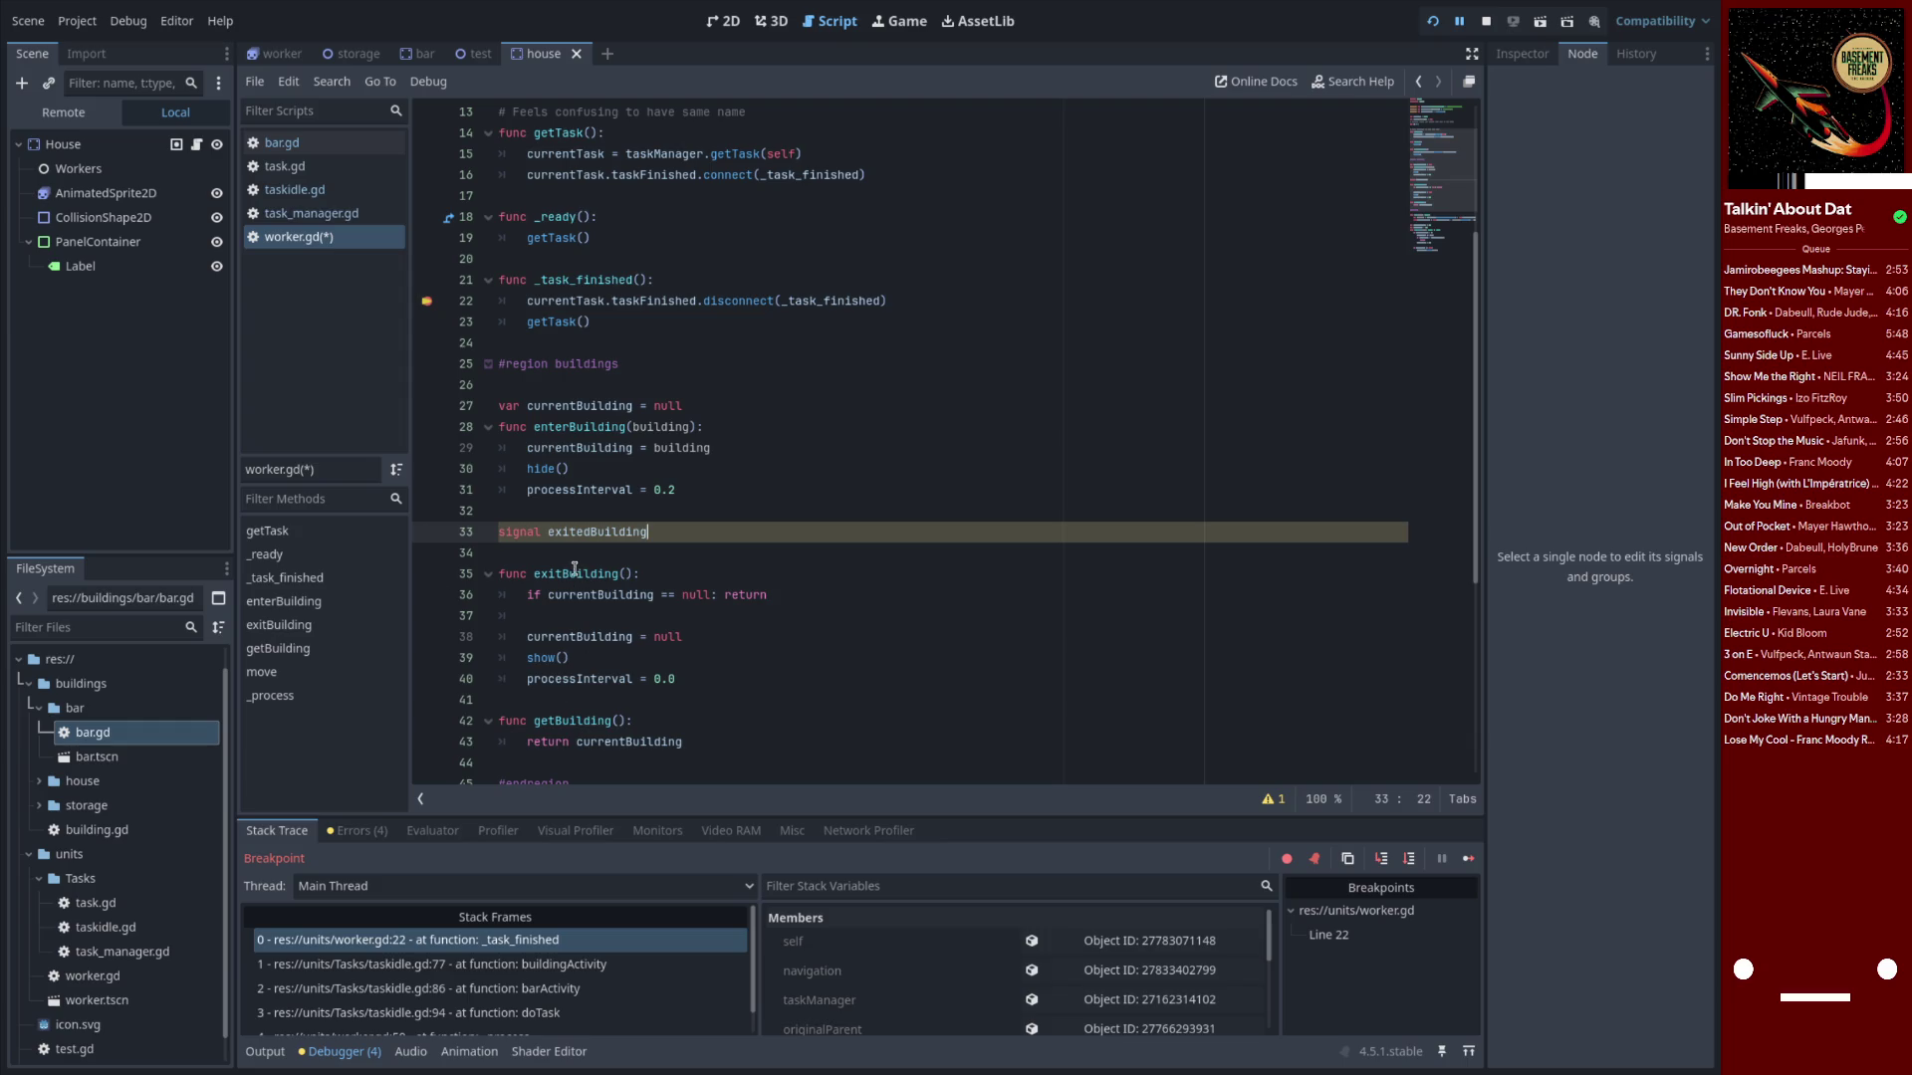
key("Down")
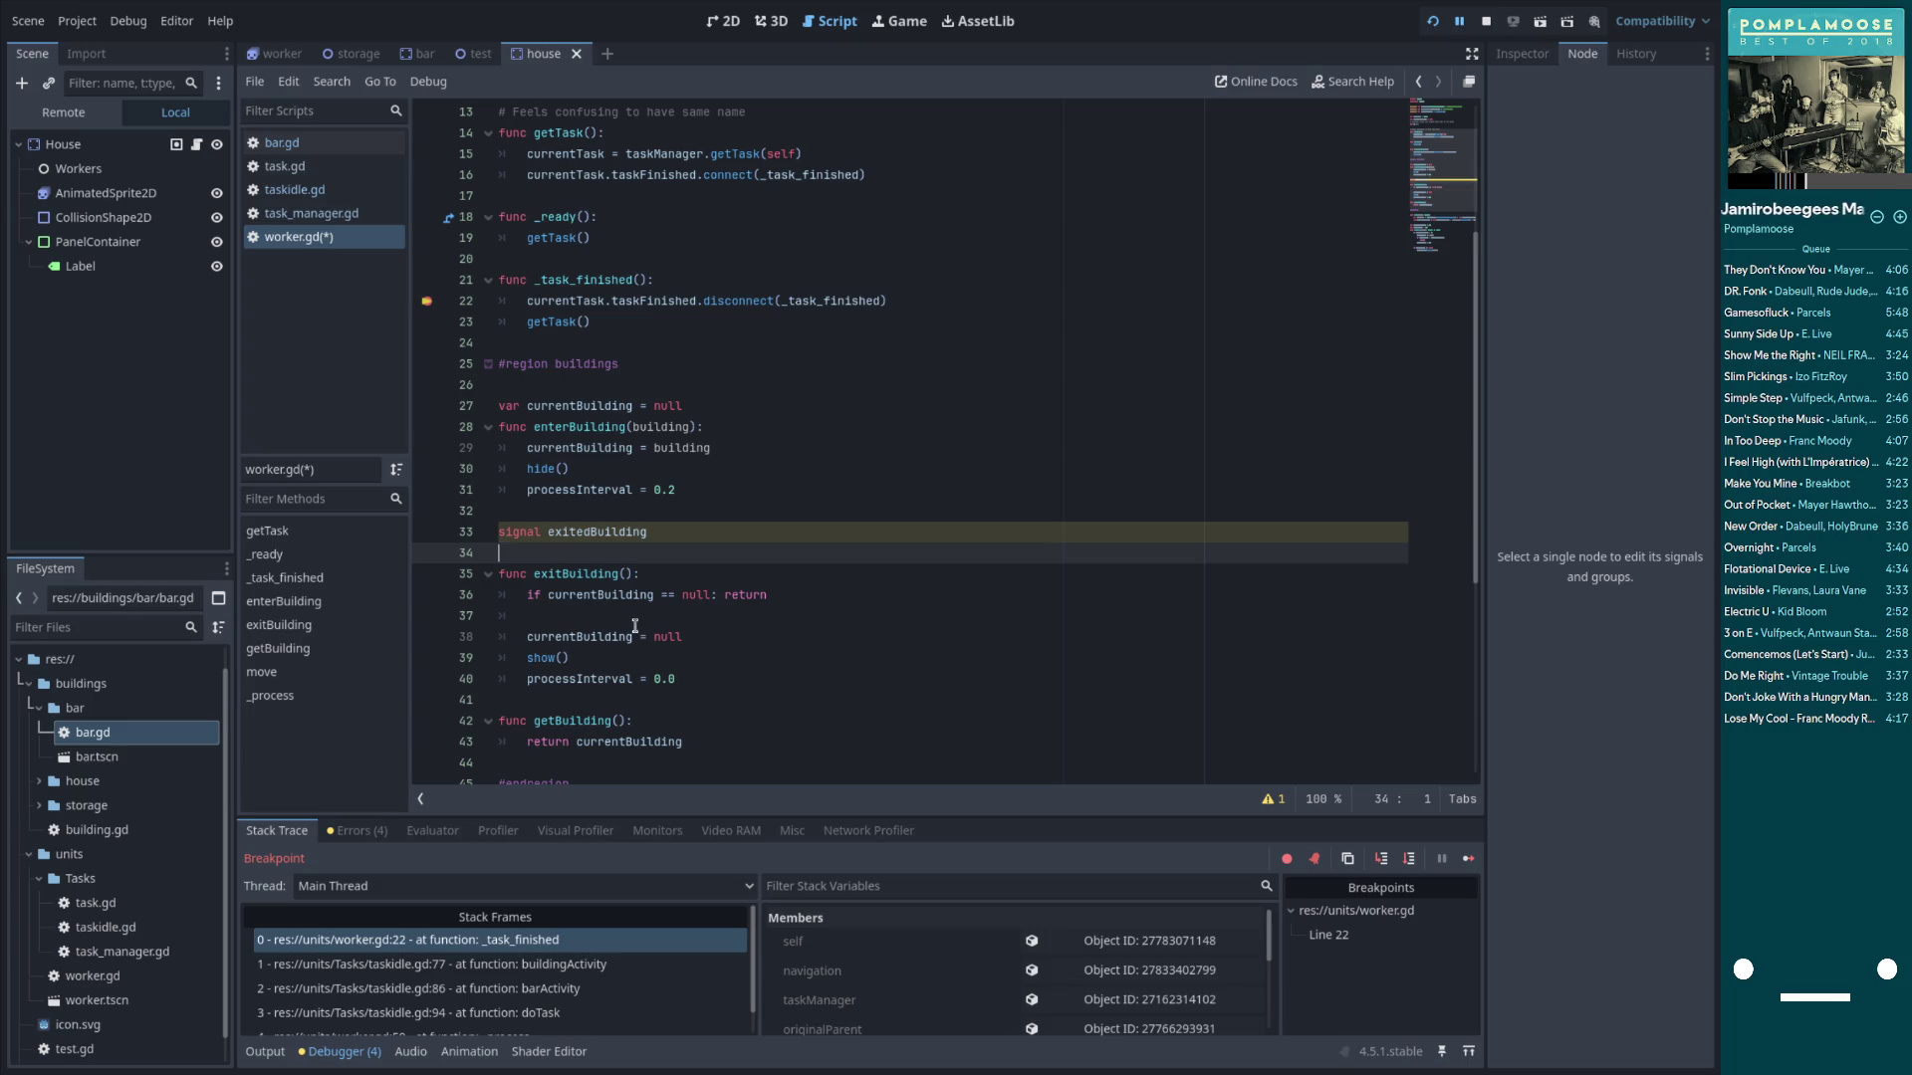
Add exitedBuilding.emit() in exitBuilding after the null check, save, and remove the blank line below the signal
left_click(631, 622)
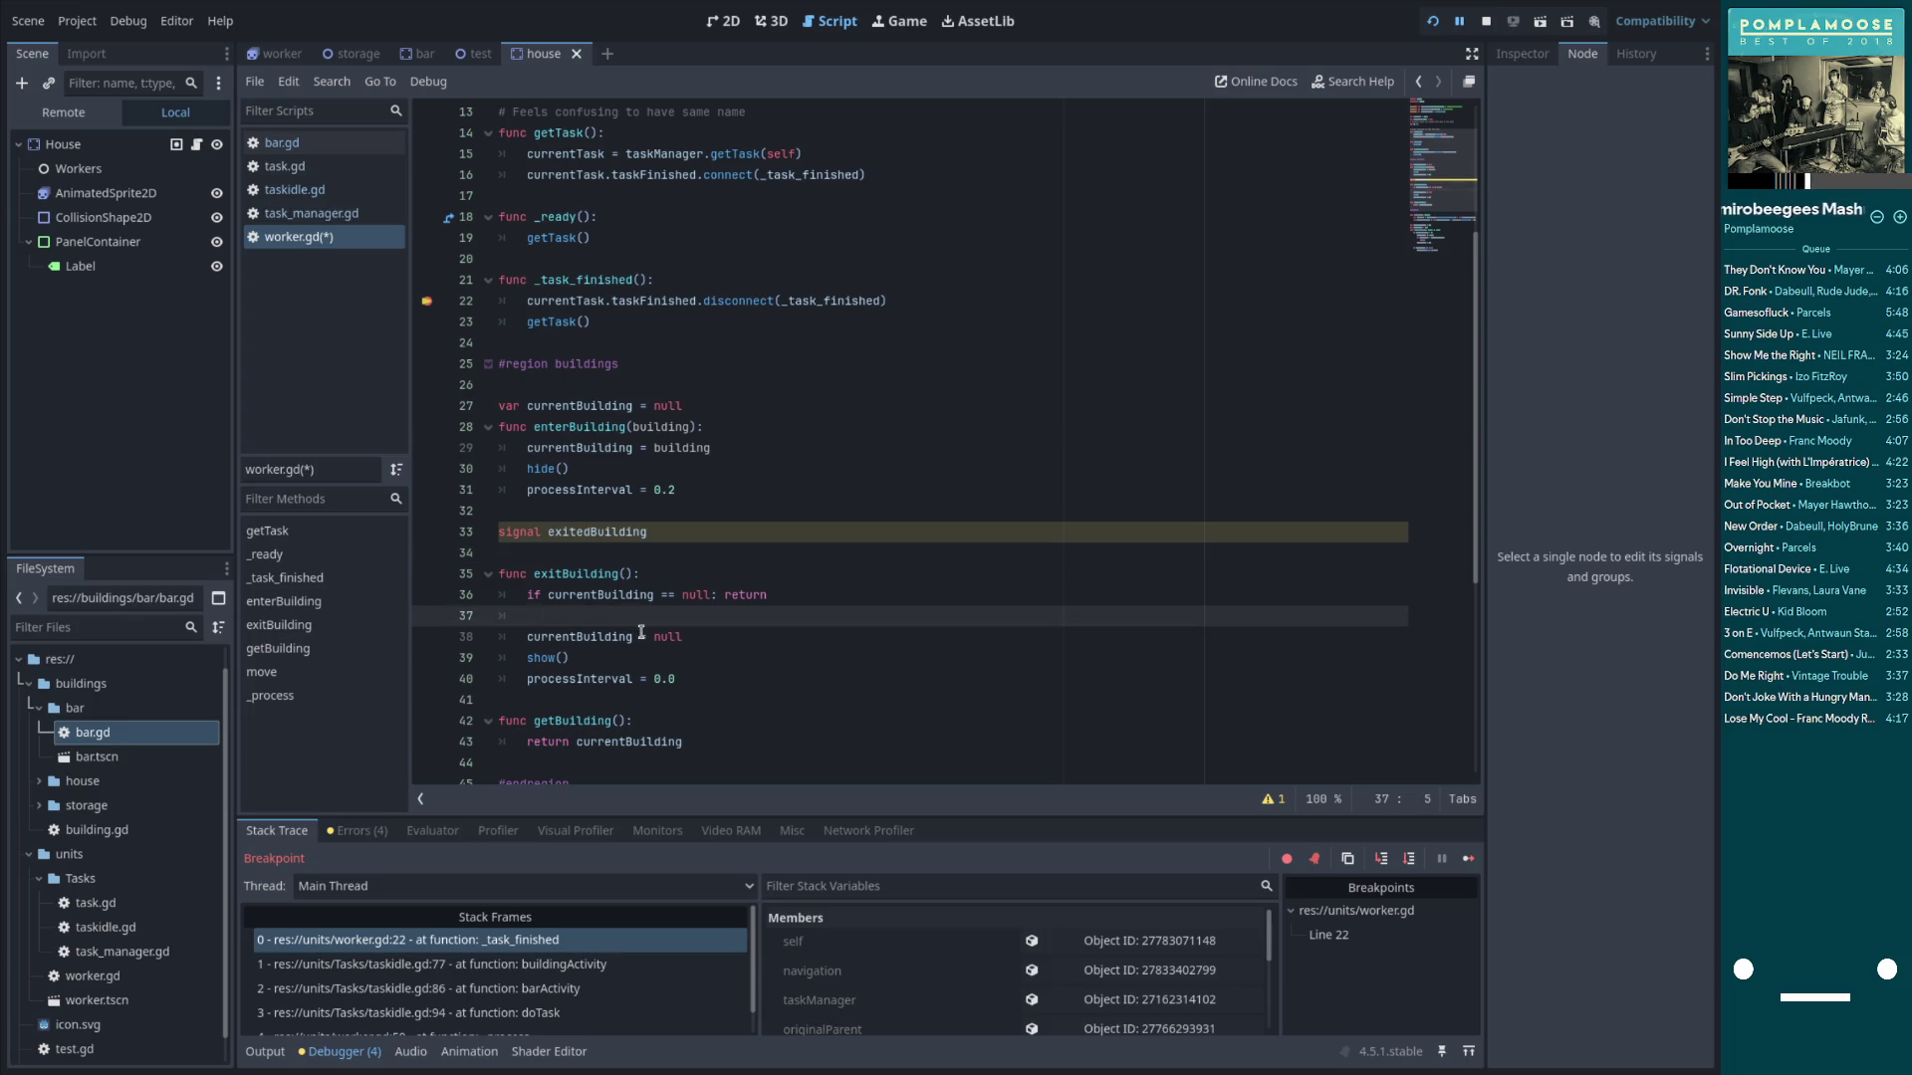
key("Return")
key("ctrl+z")
type("exitedBuilding.emit()")
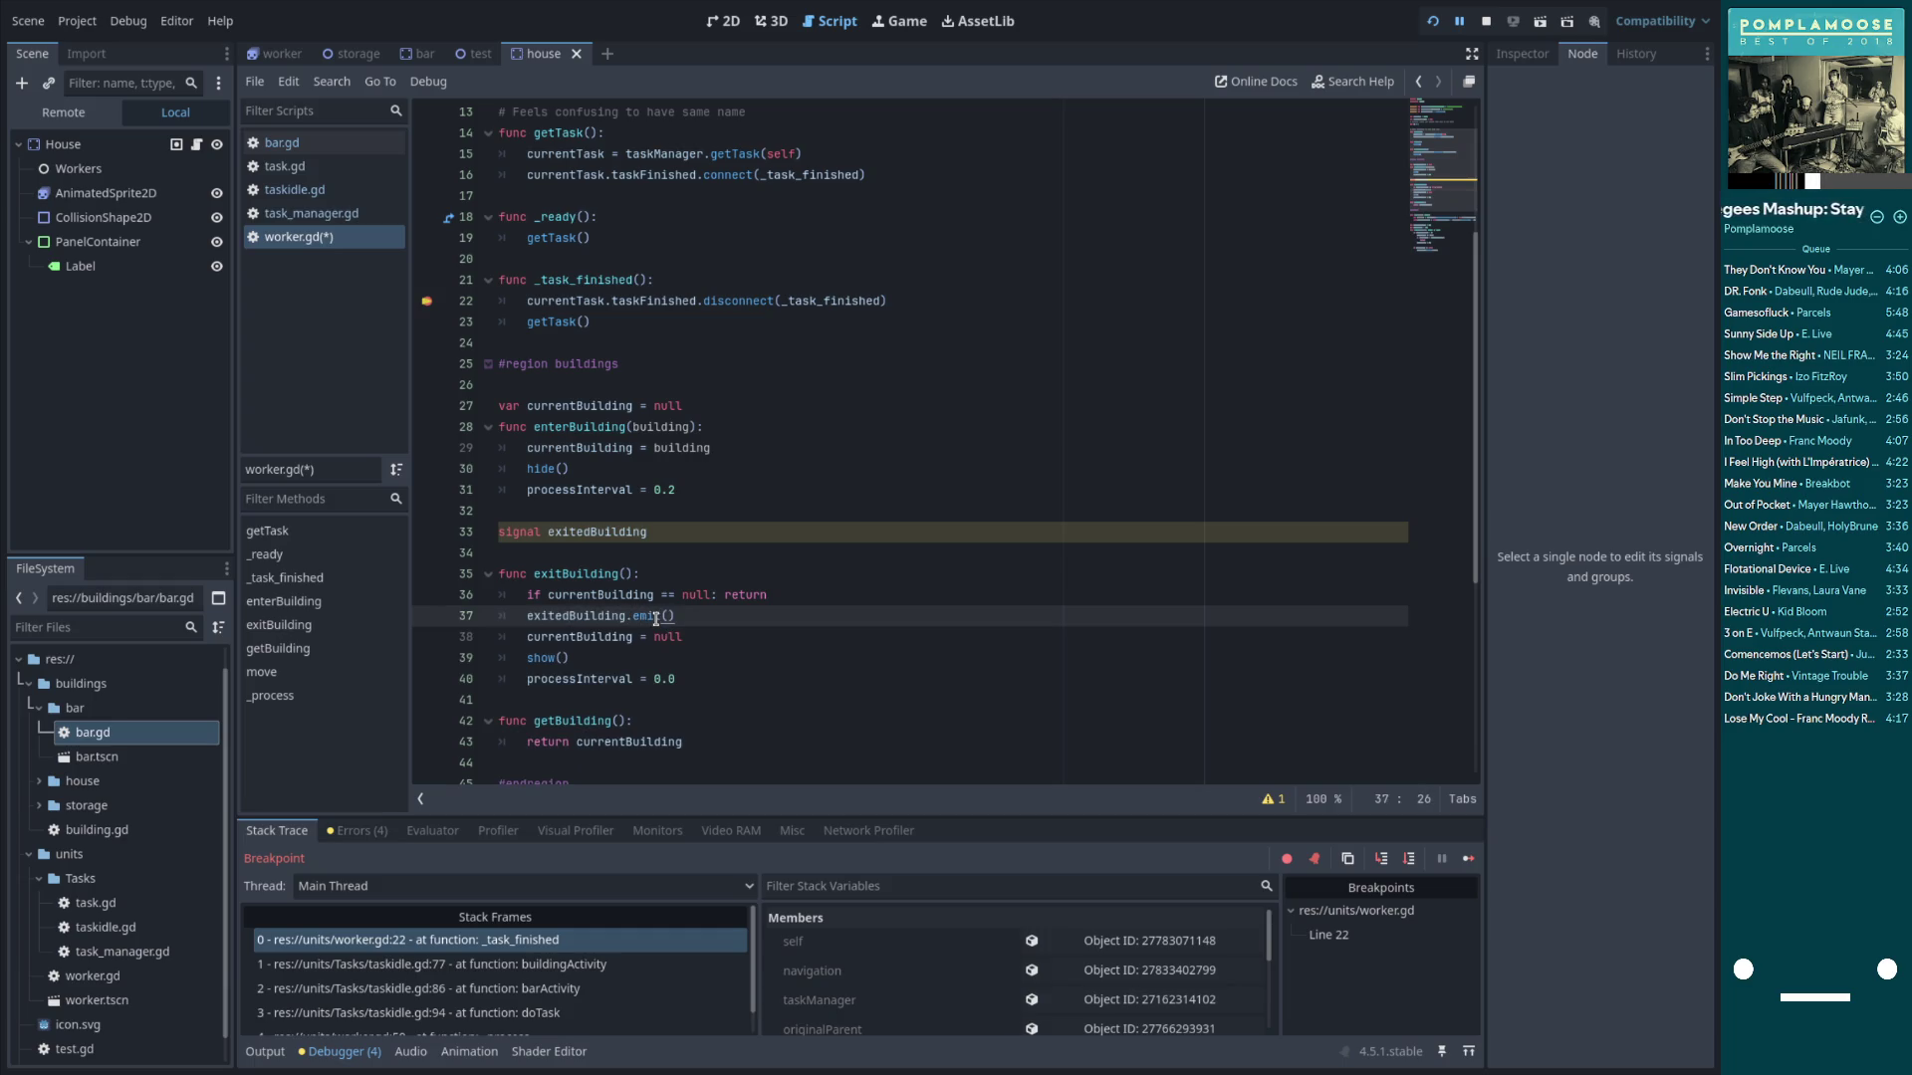
key("ctrl+s")
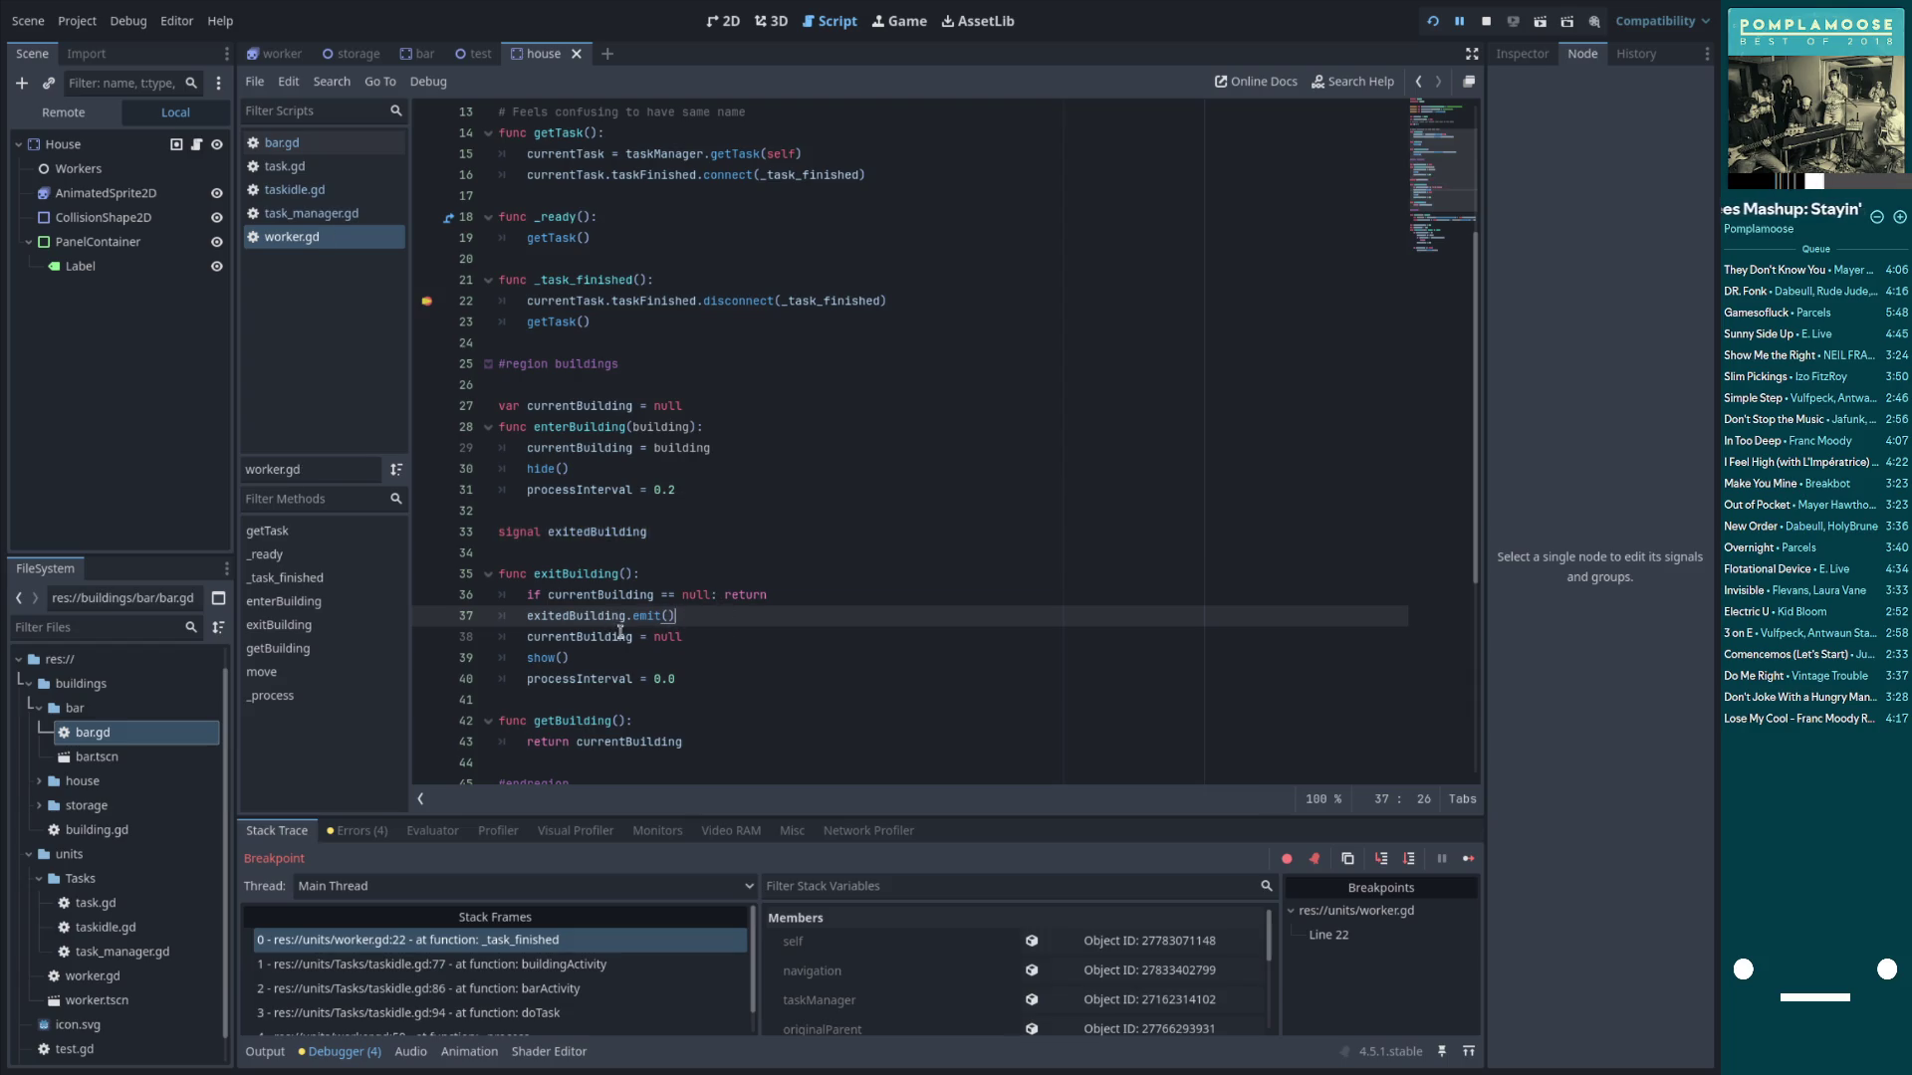
scroll(615, 447, "down", 3)
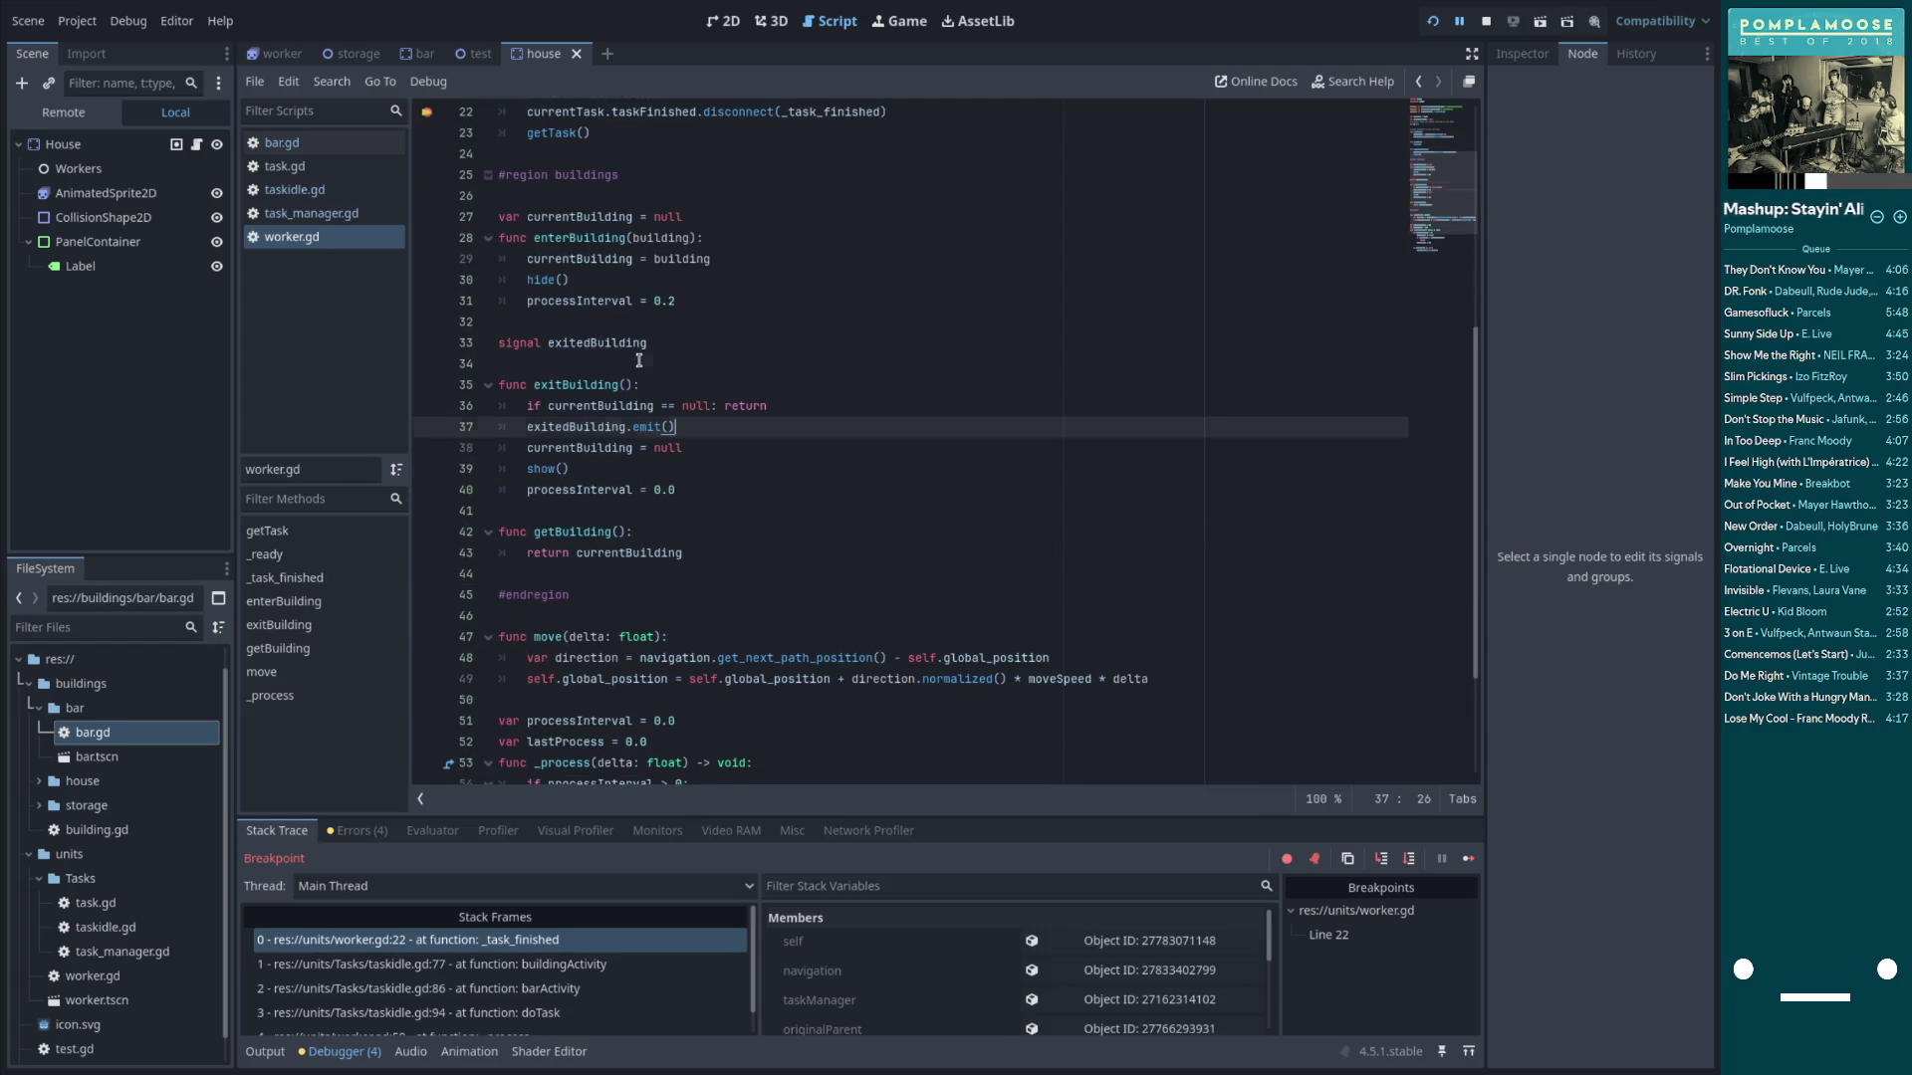
left_click(640, 362)
key("BackSpace")
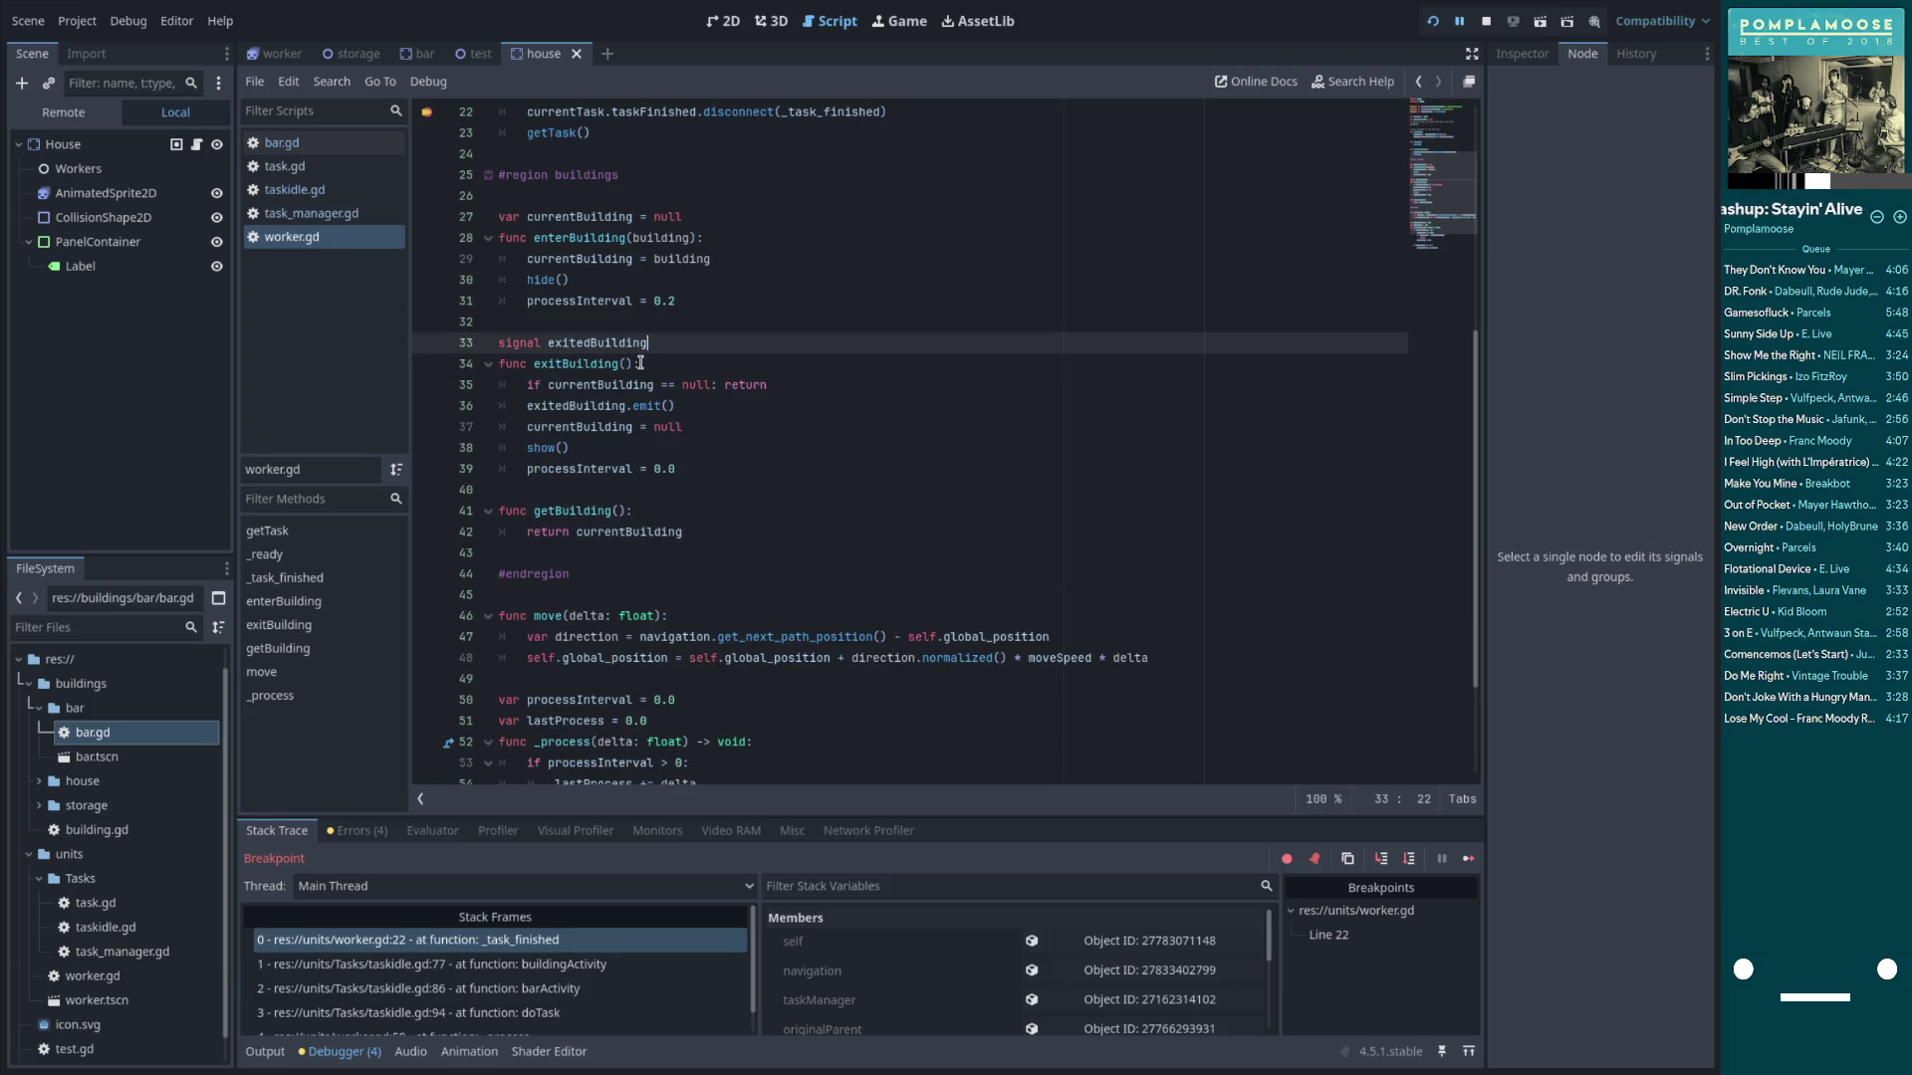
Delete the stray '# Hm.' comment line in taskidle.gd
left_click(295, 190)
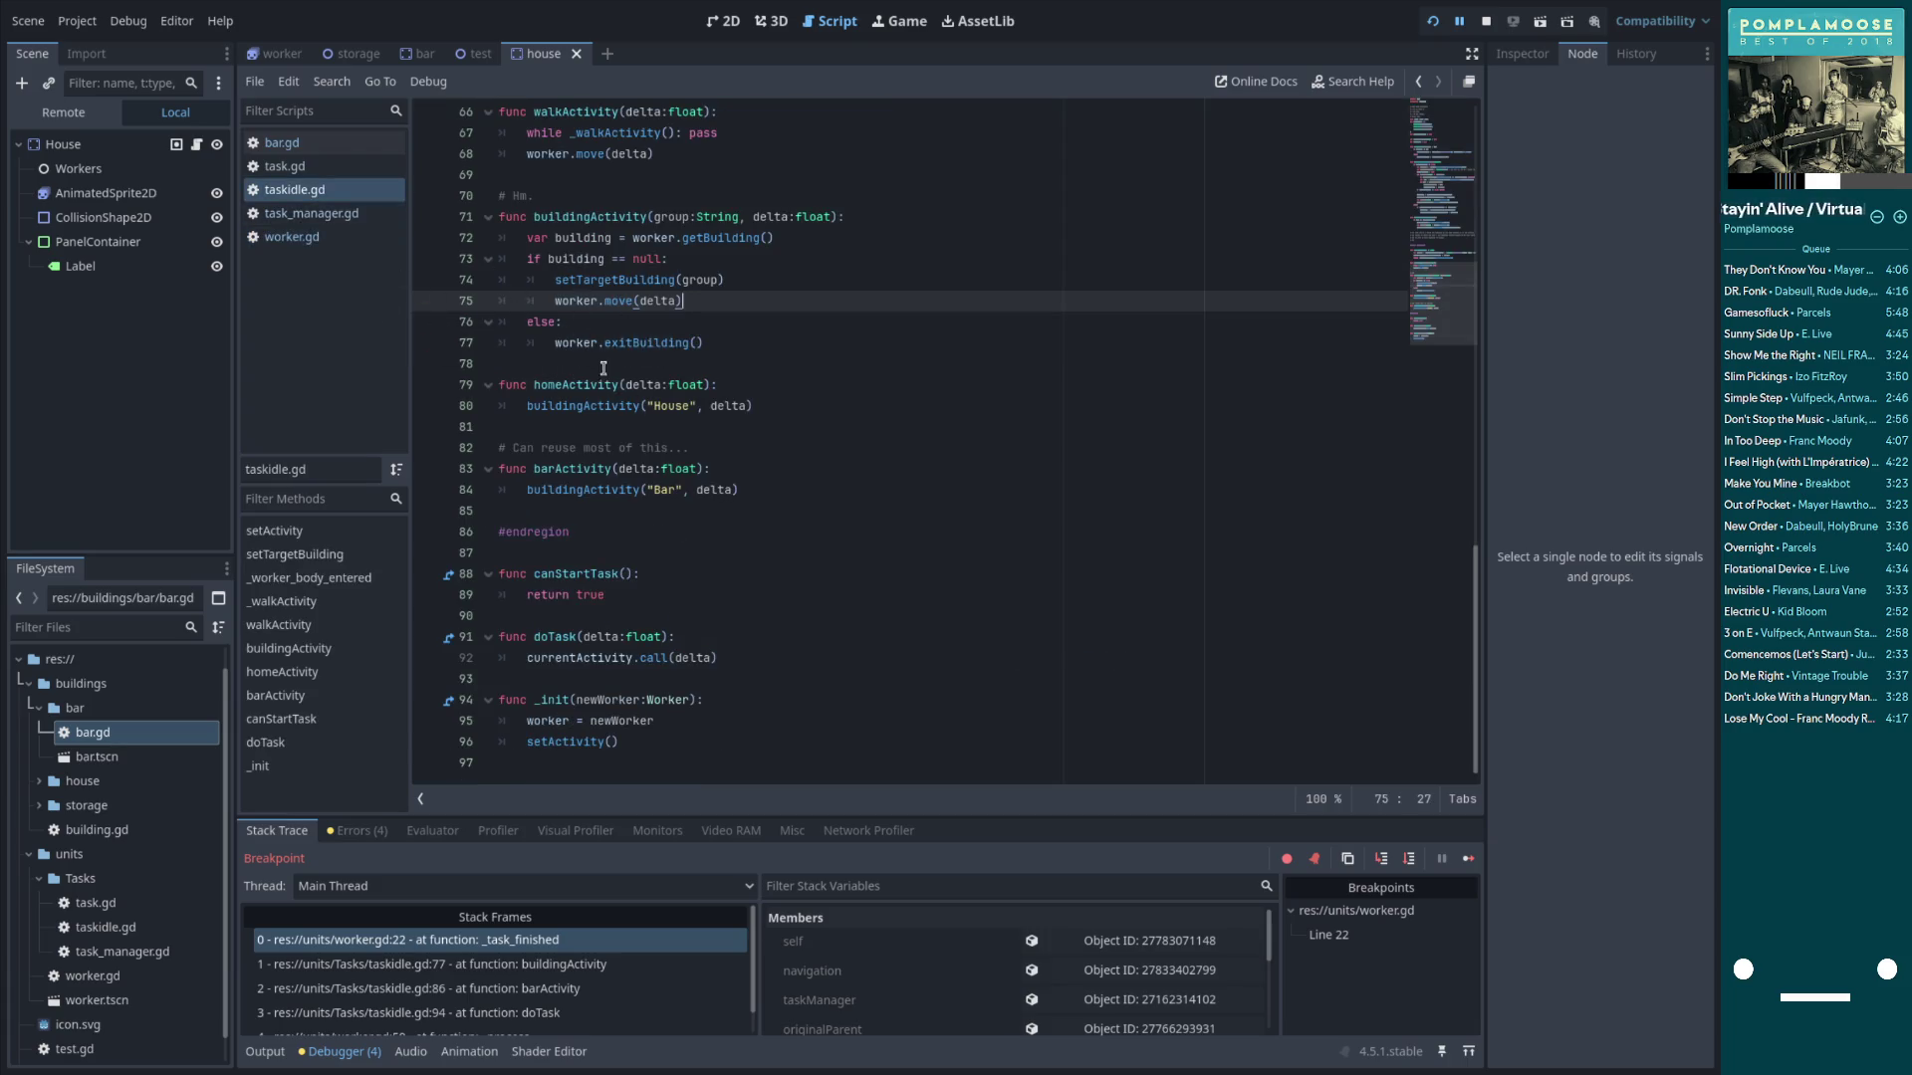
left_click(672, 328)
scroll(618, 368, "up", 4)
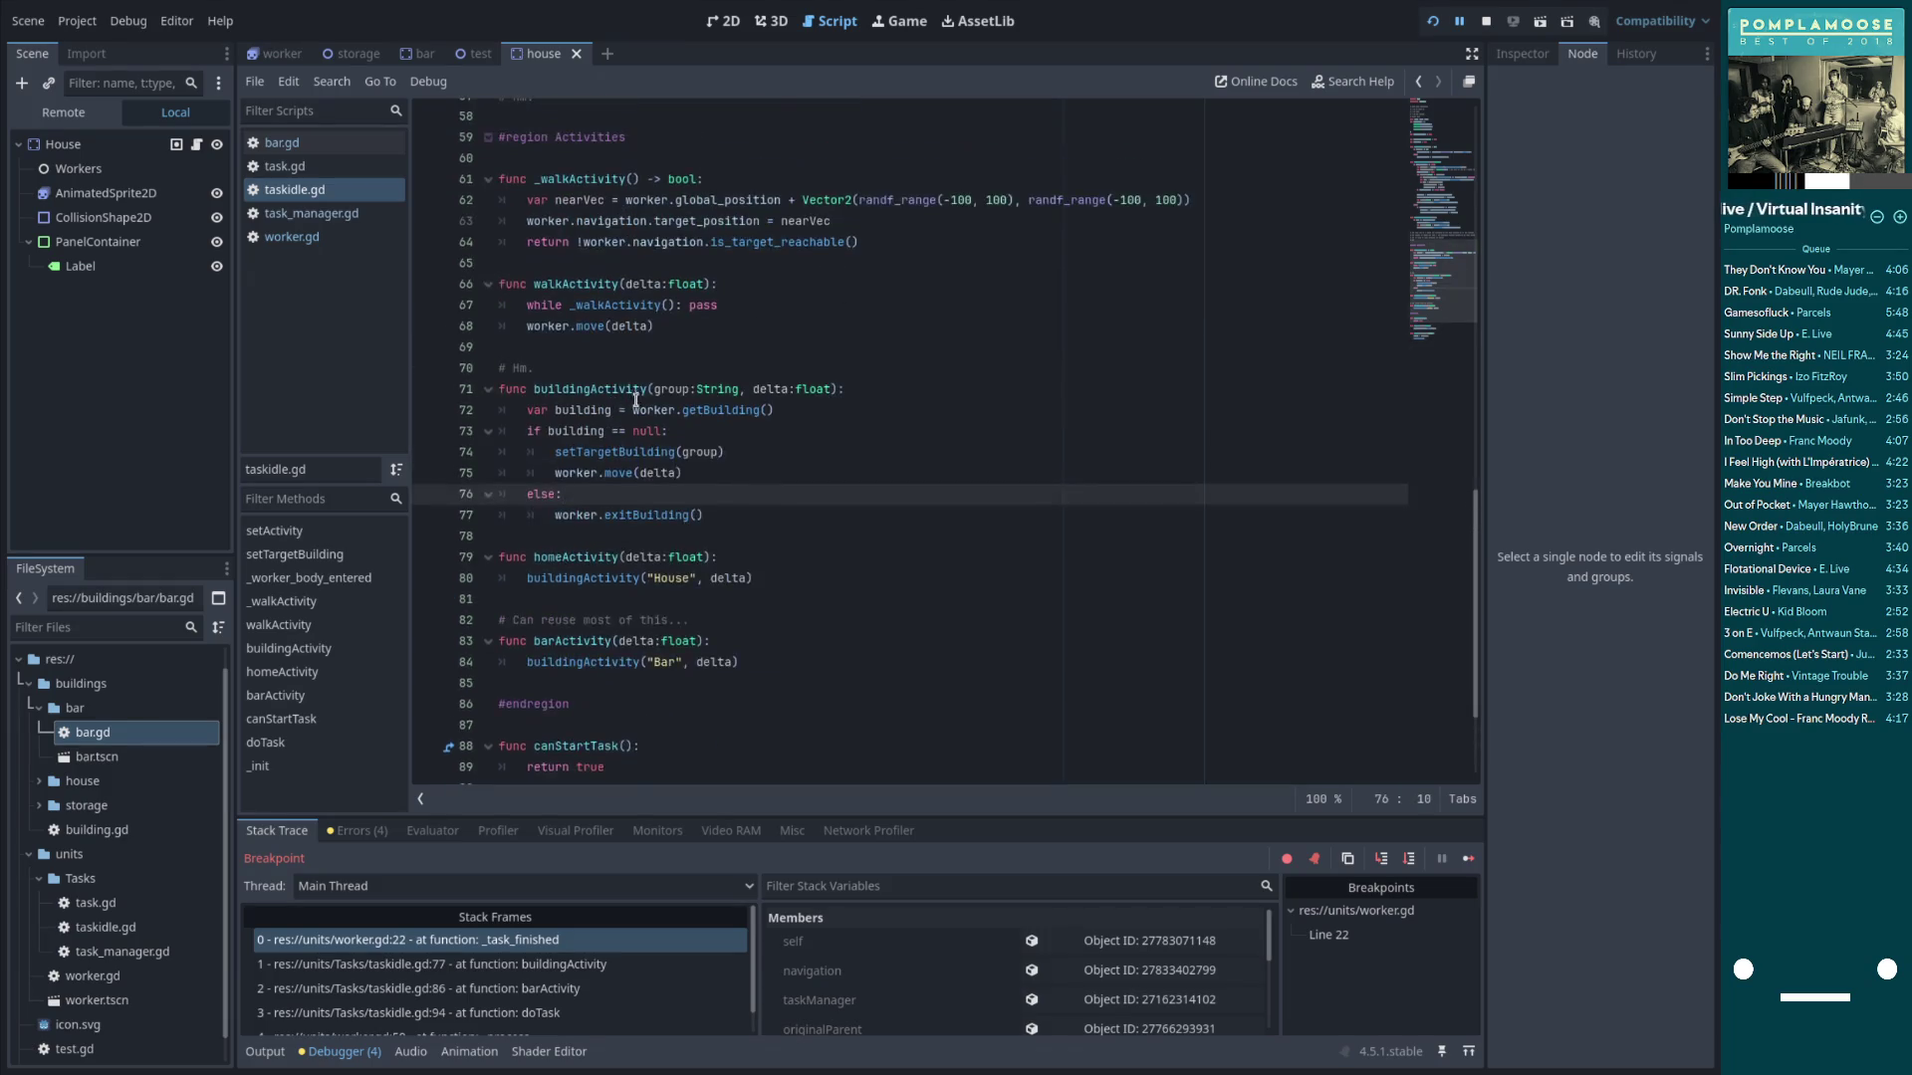
scroll(632, 408, "up", 3)
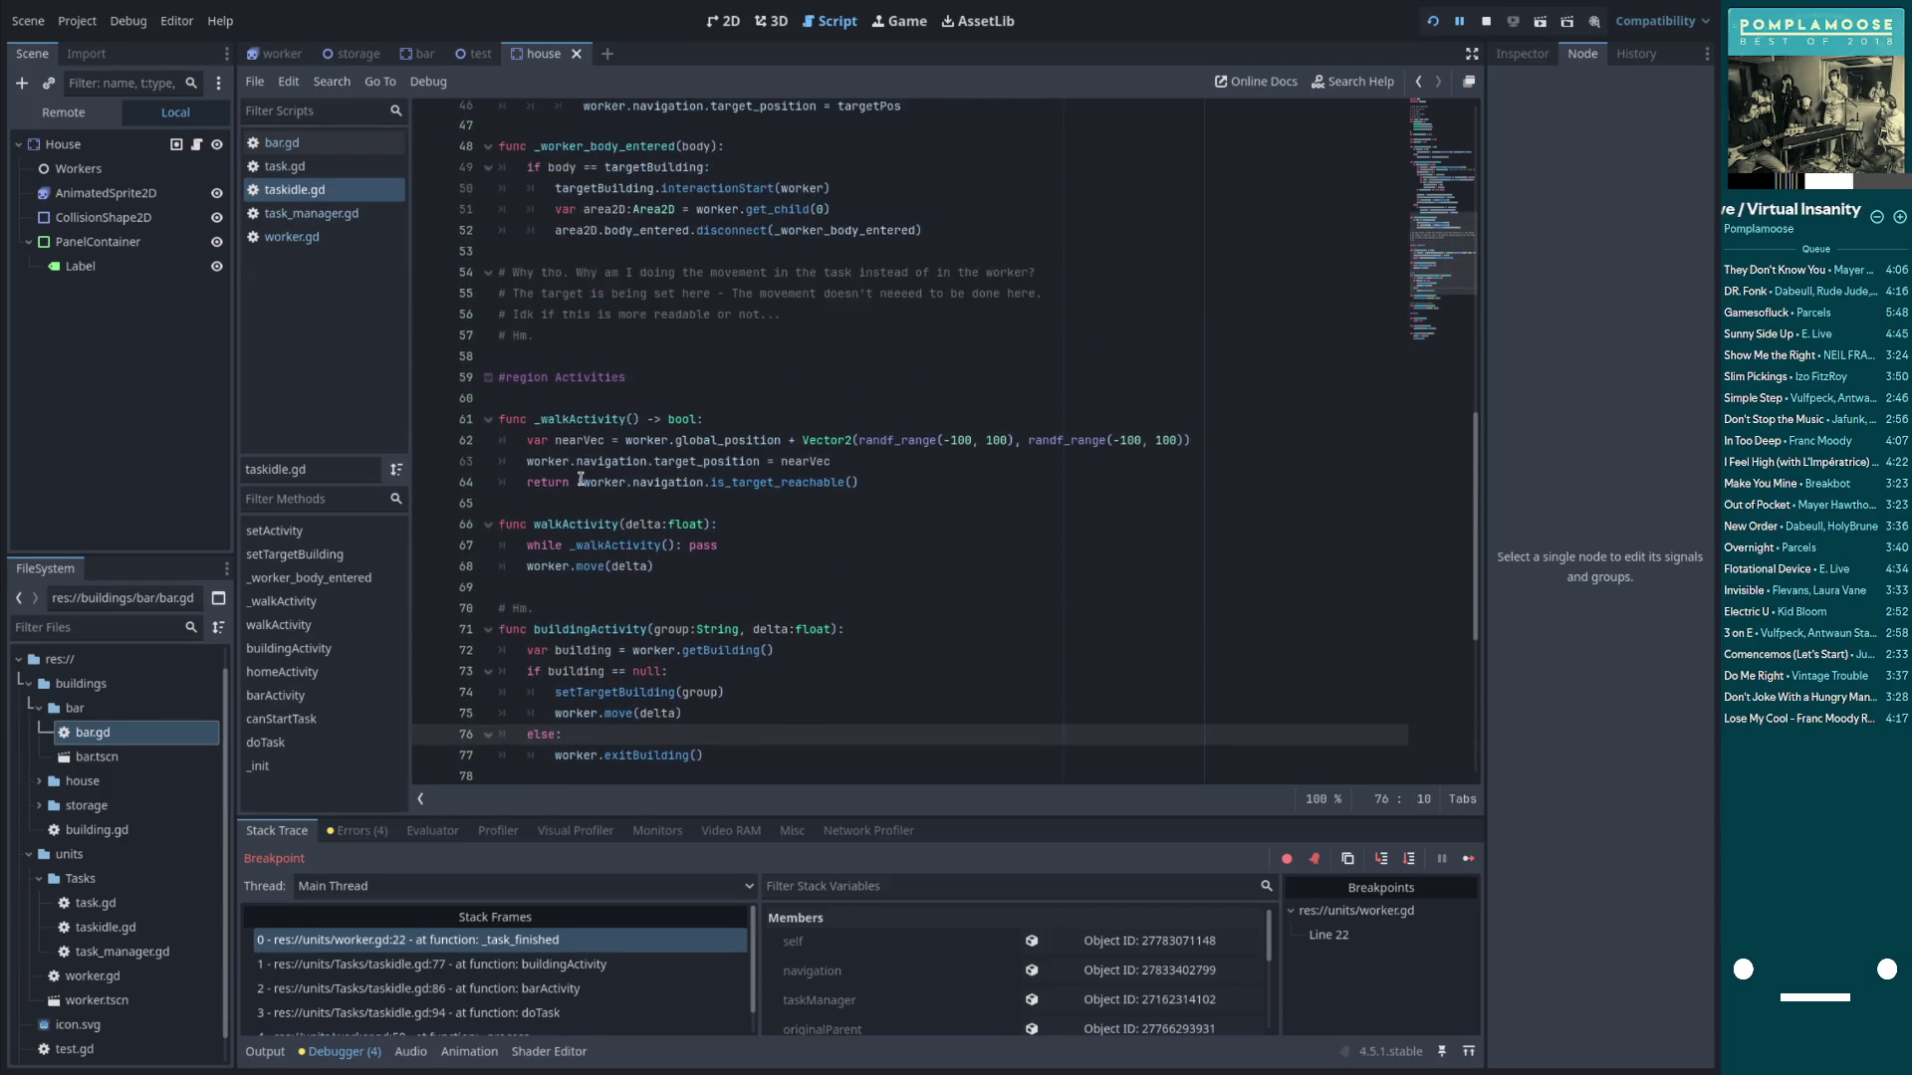
left_click_drag(535, 637, 470, 638)
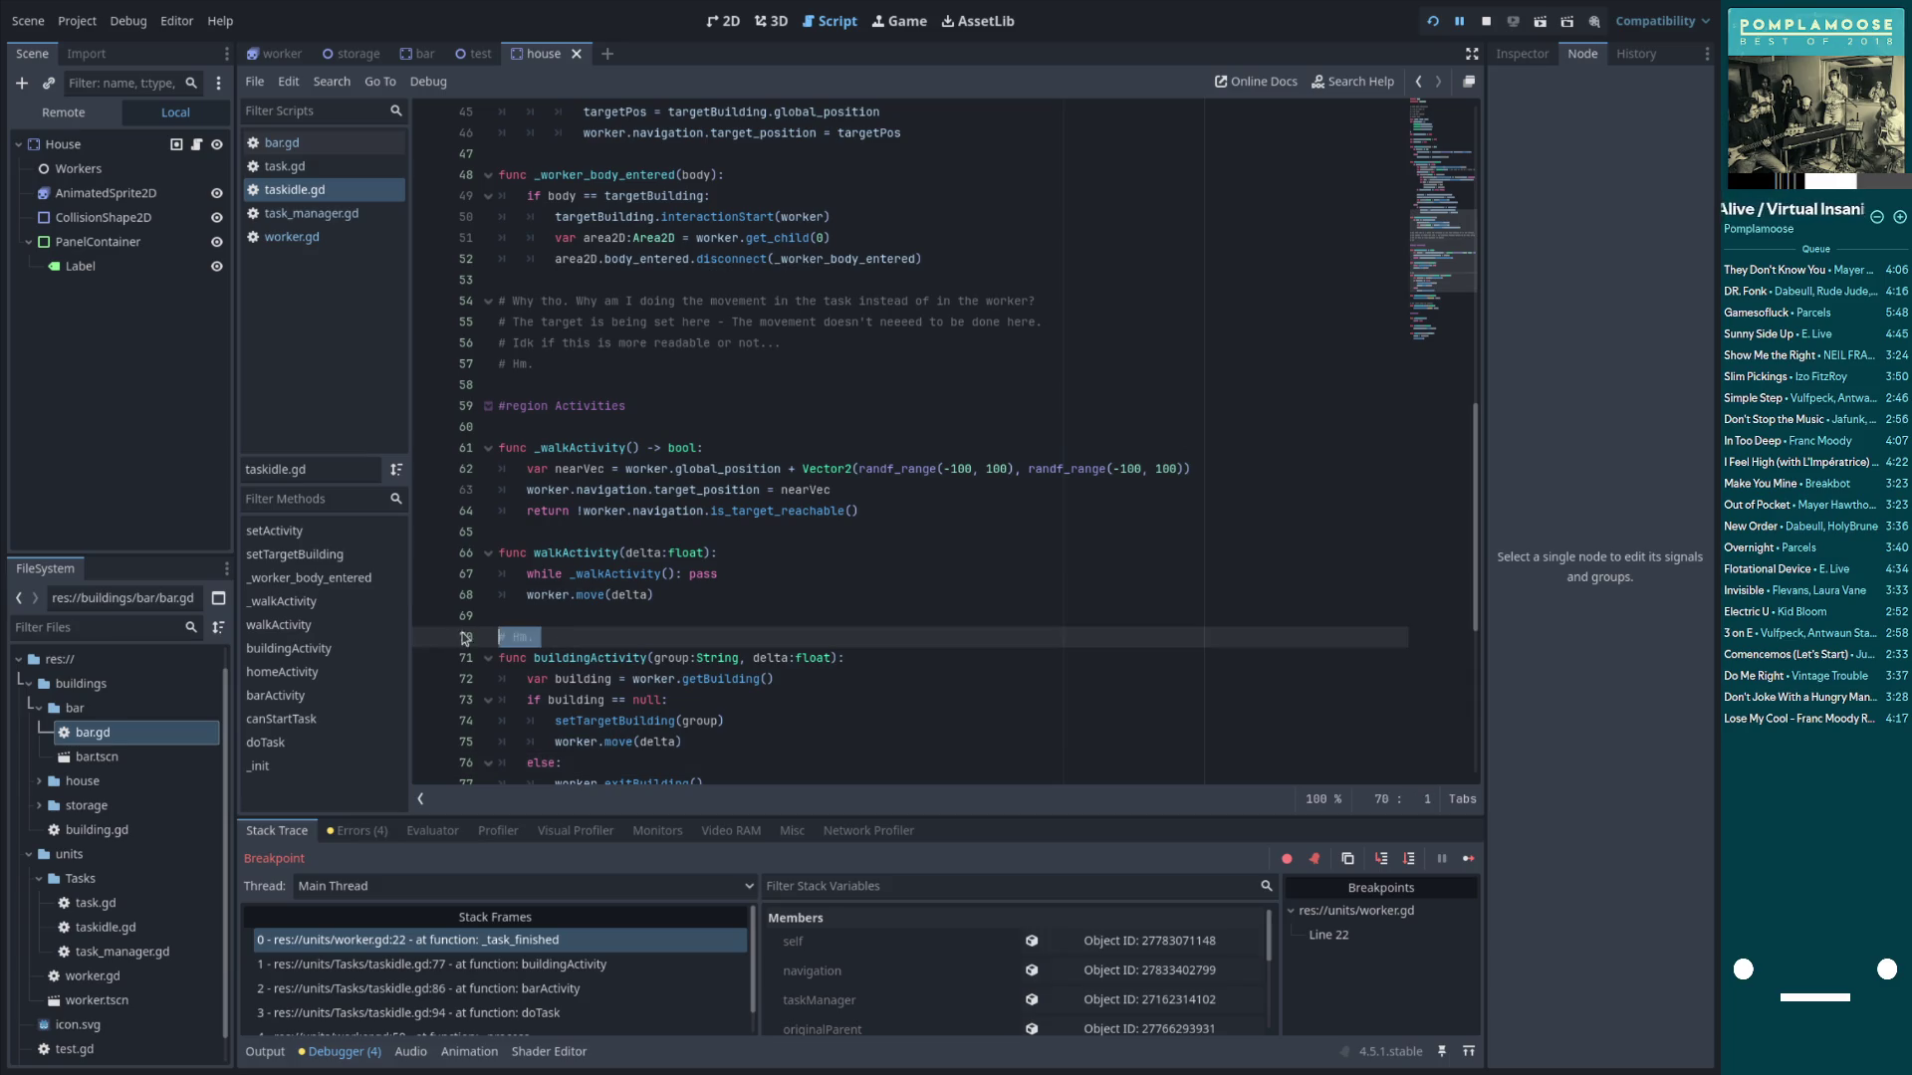
key("BackSpace")
key("BackSpace")
Add a worker.taskFinished.connect line after the disconnect call in _worker_body_entered
scroll(602, 588, "up", 5)
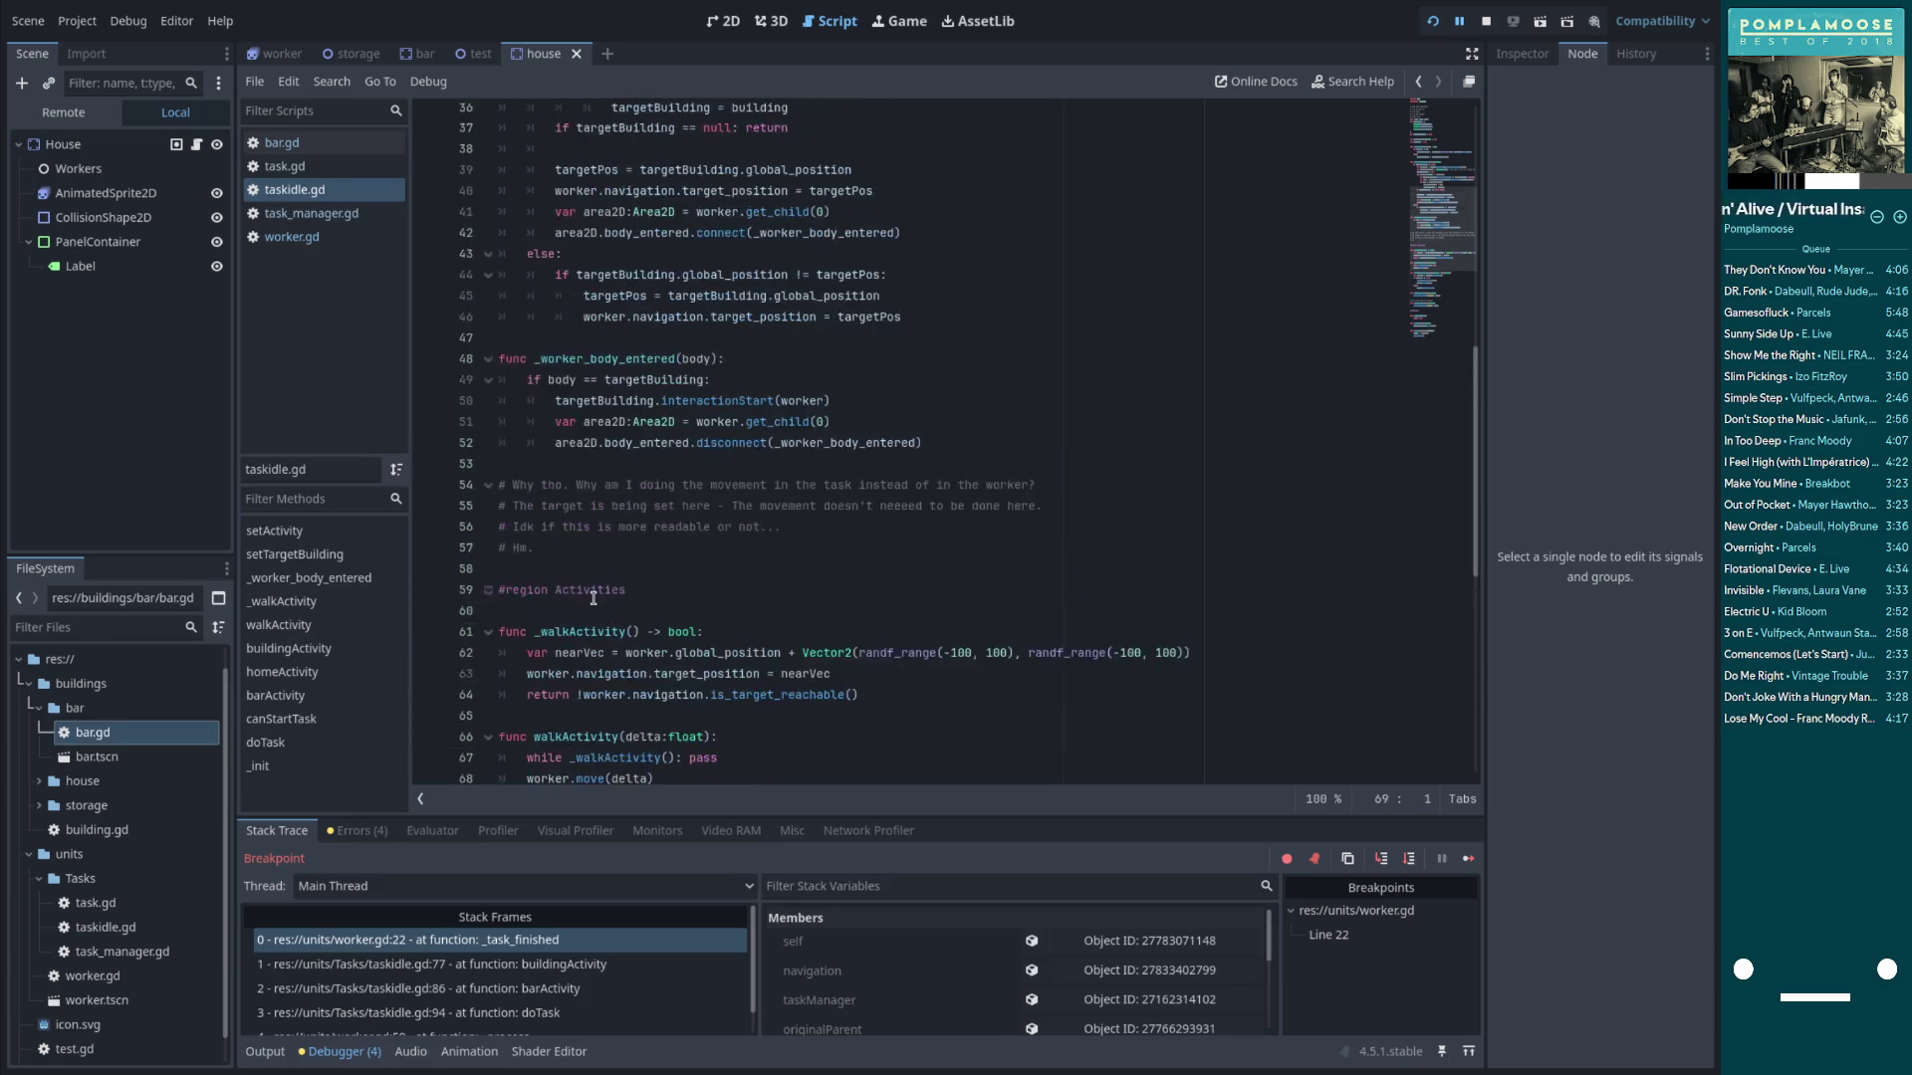
left_click(603, 492)
left_click(643, 528)
left_click(883, 576)
left_click(908, 556)
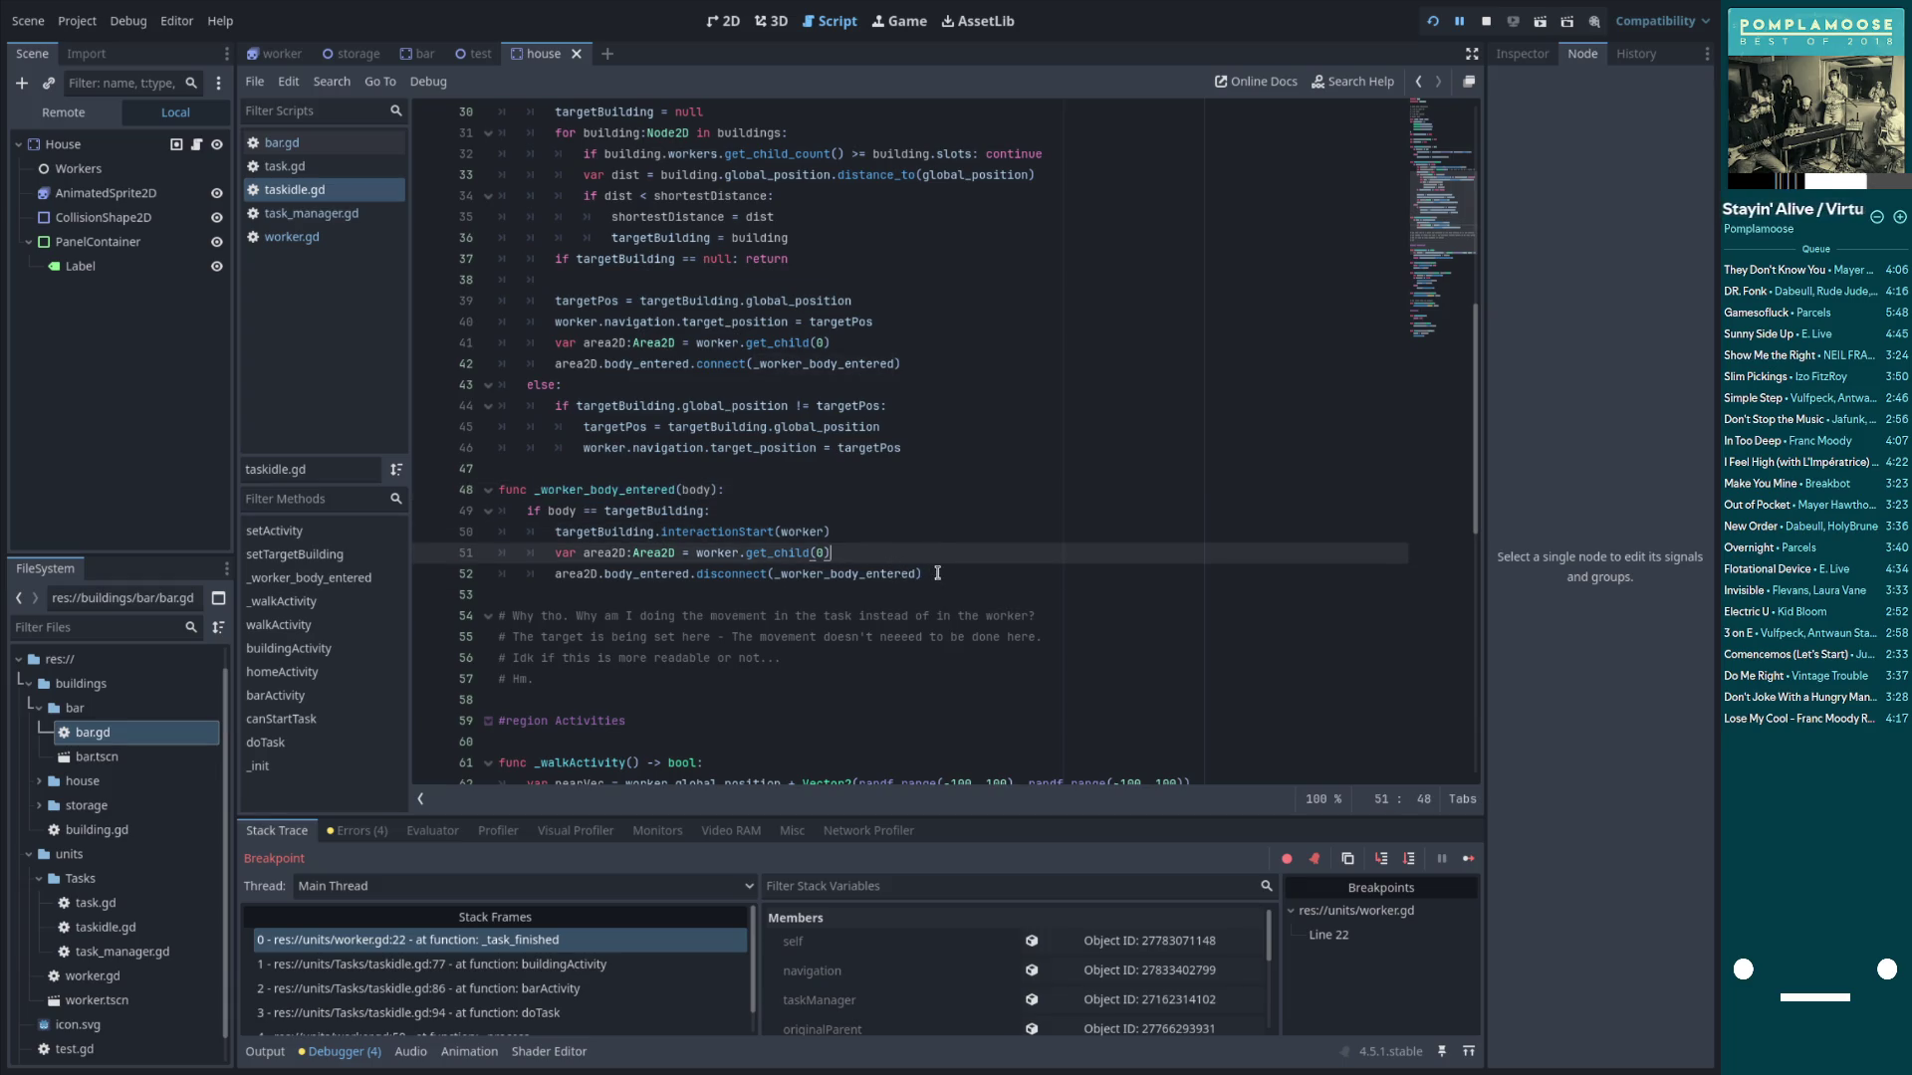
left_click(937, 575)
key("Return")
type("worker.taskFinished.emit()")
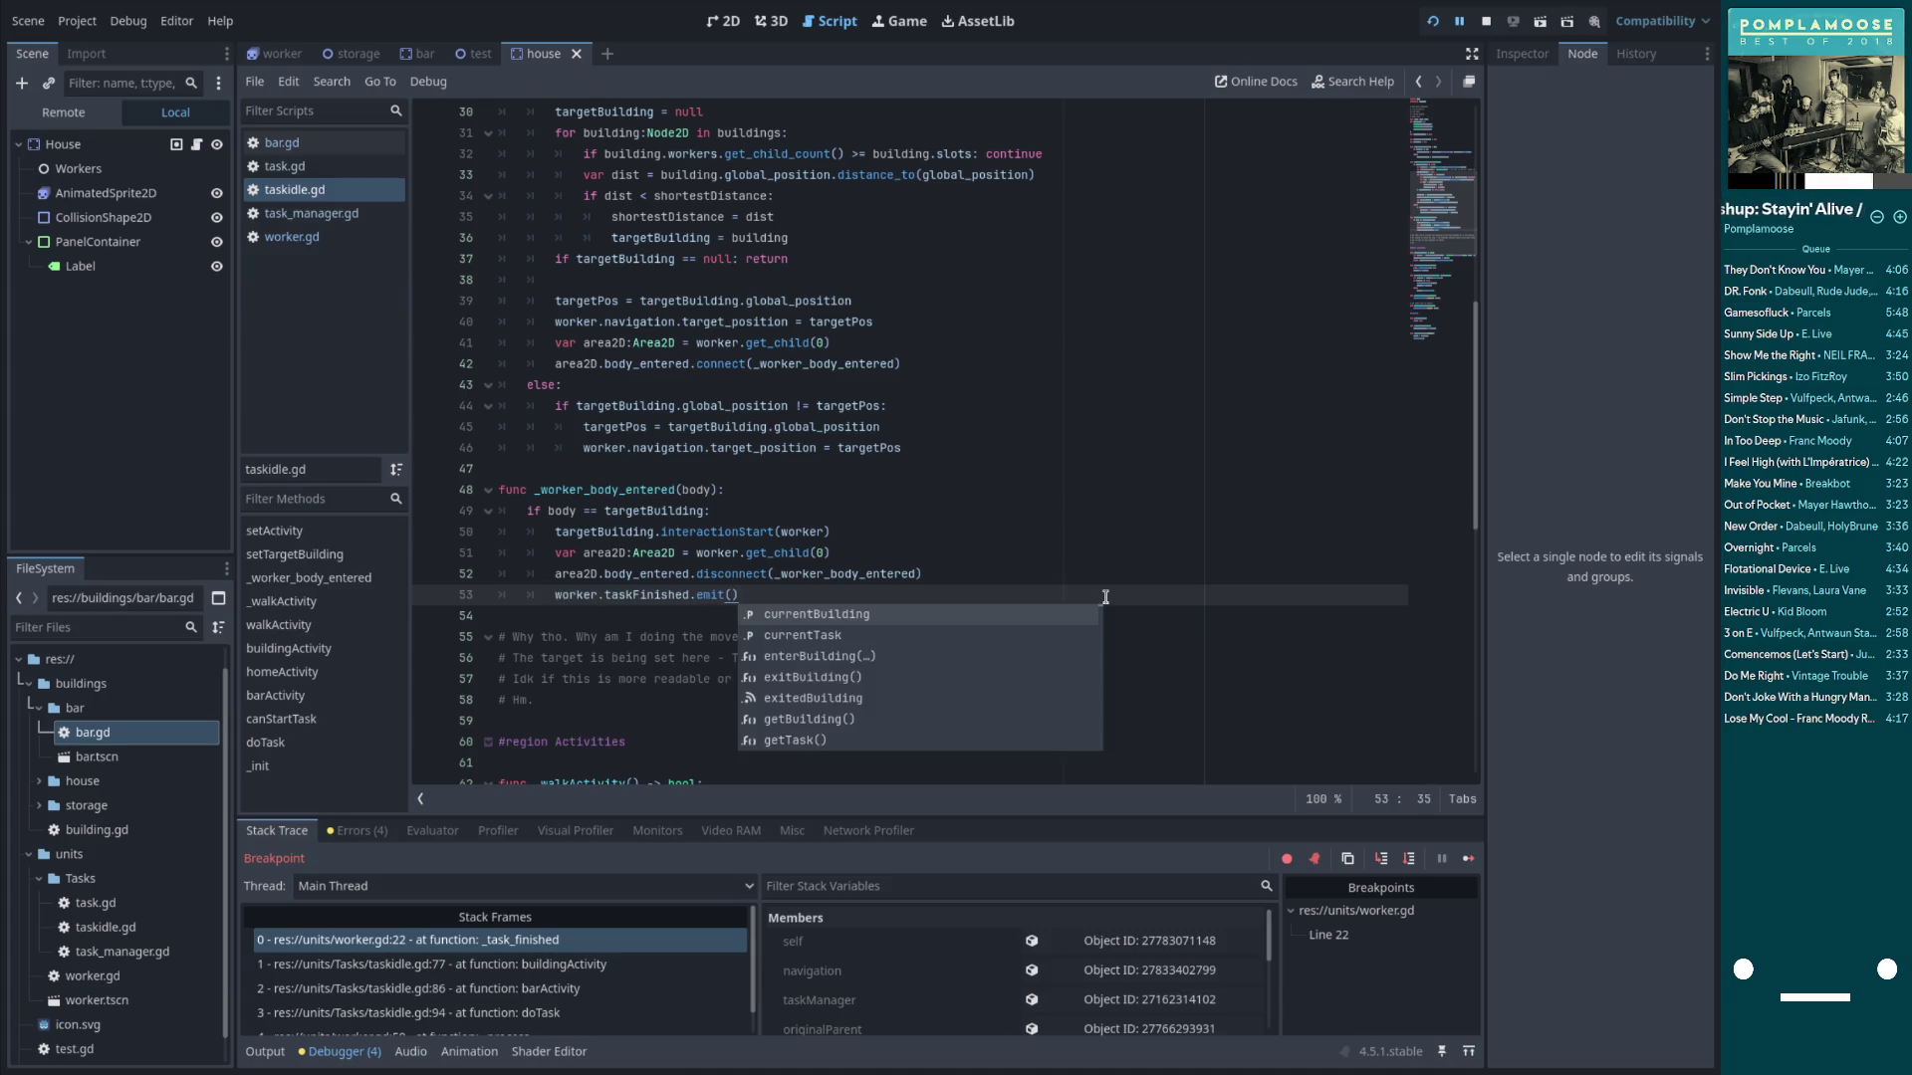
key("Left")
key("Left")
key("BackSpace")
key("BackSpace")
key("BackSpace")
type("connect")
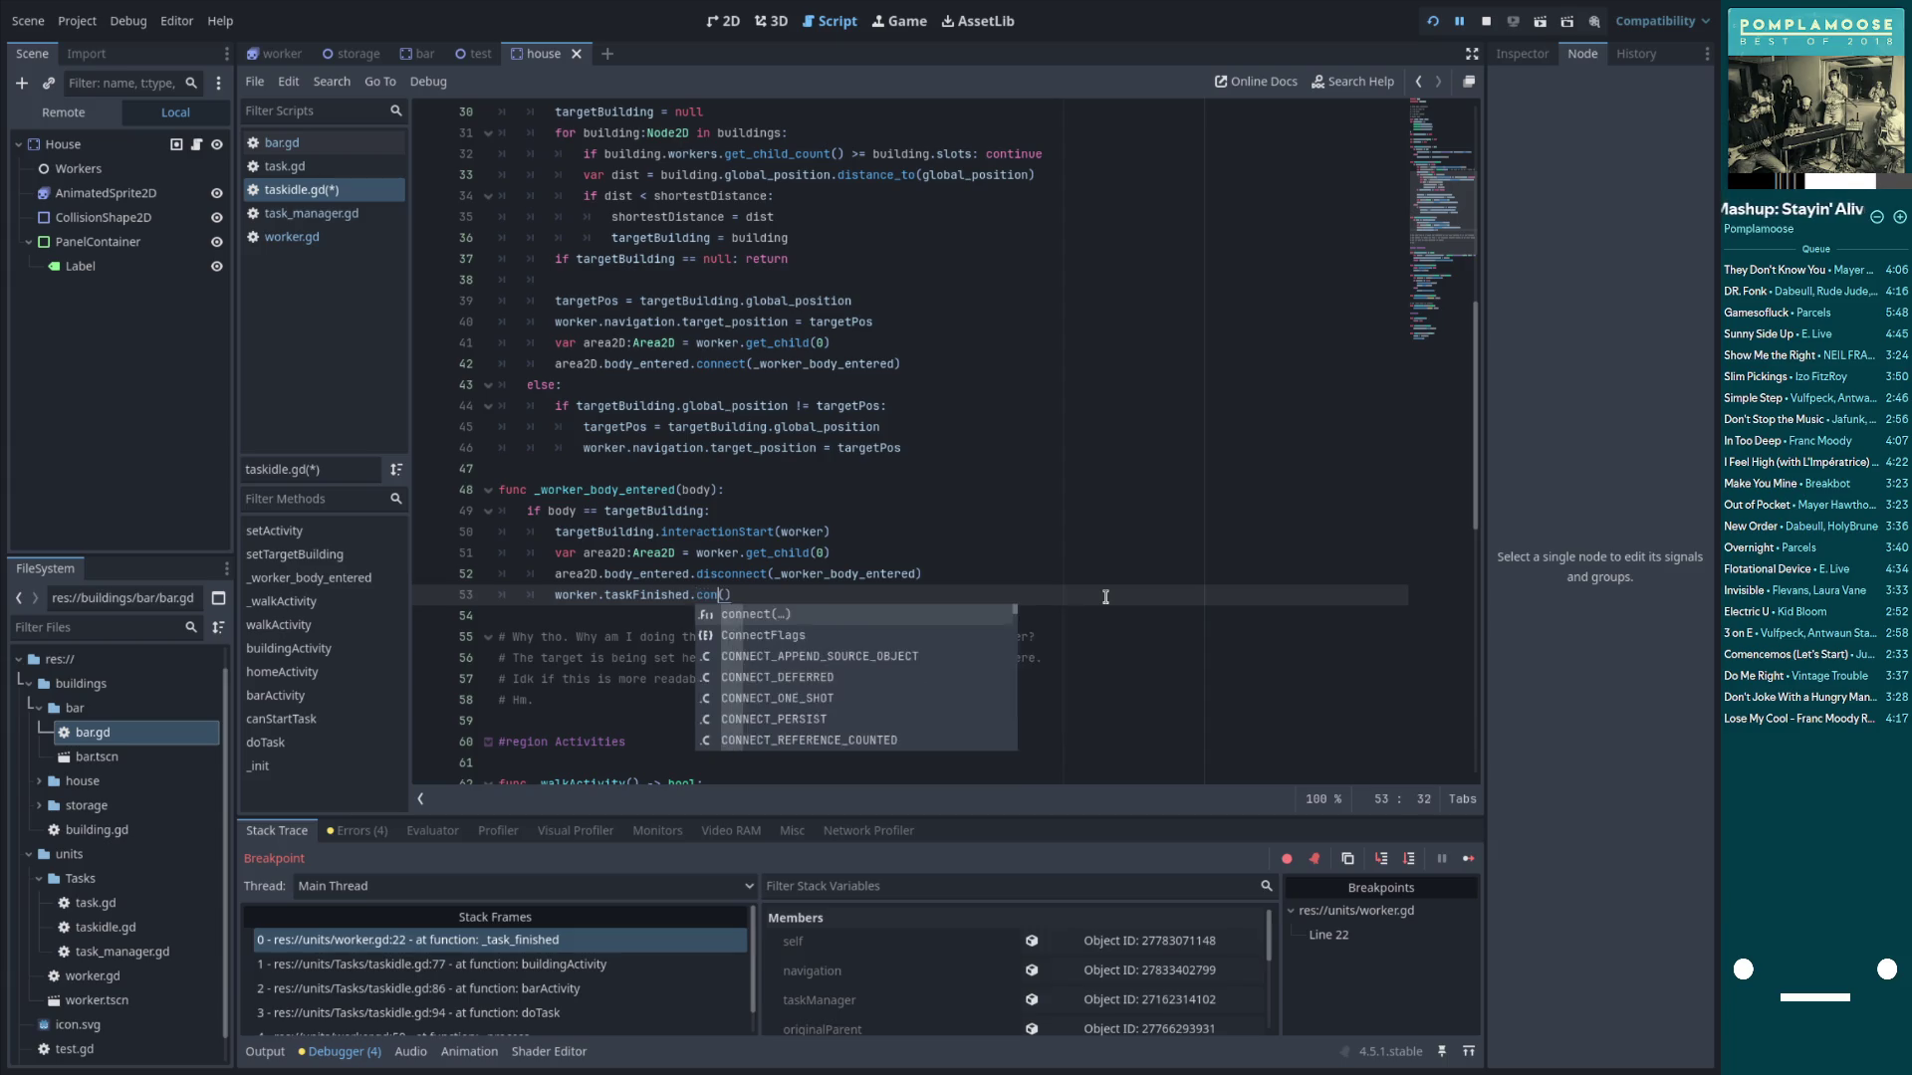
key("Escape")
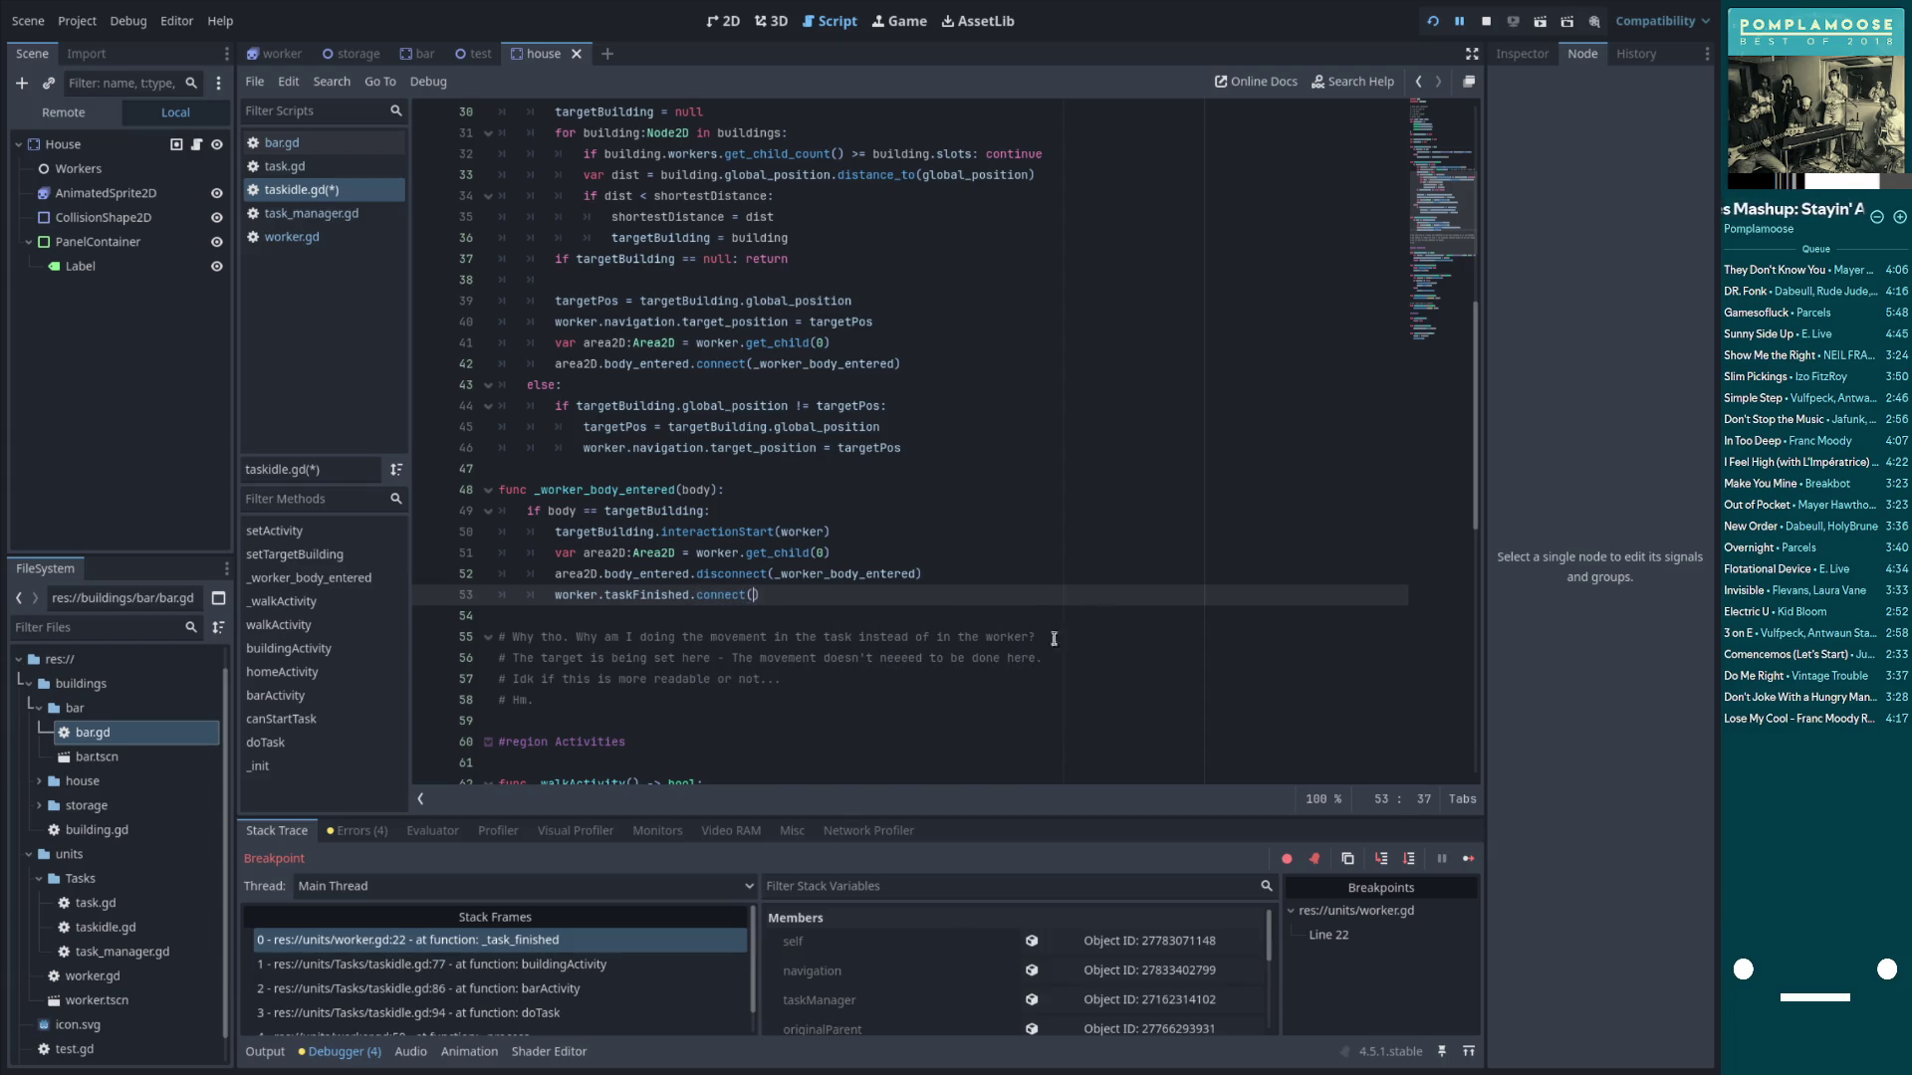
Start a new function named _task_finished below
left_click(670, 619)
key("Return")
key("Return")
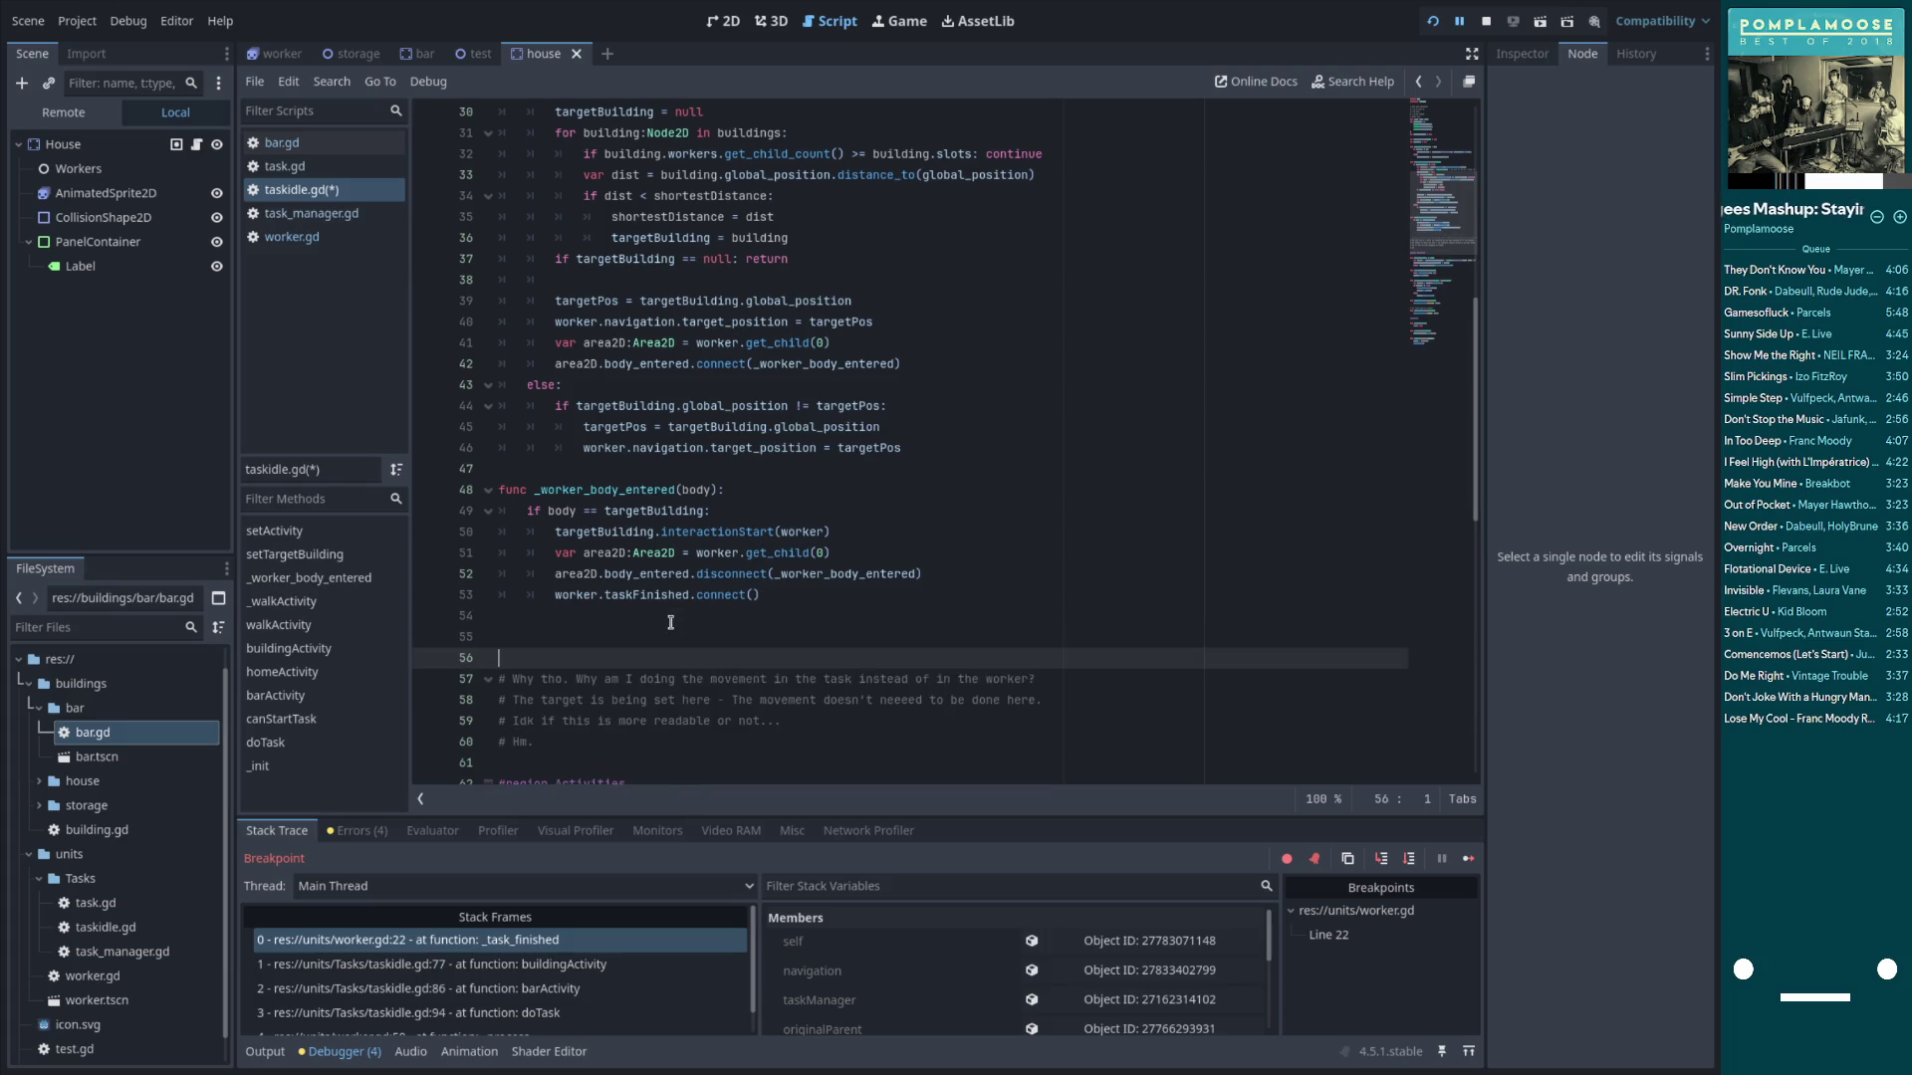
key("Up")
type("func _")
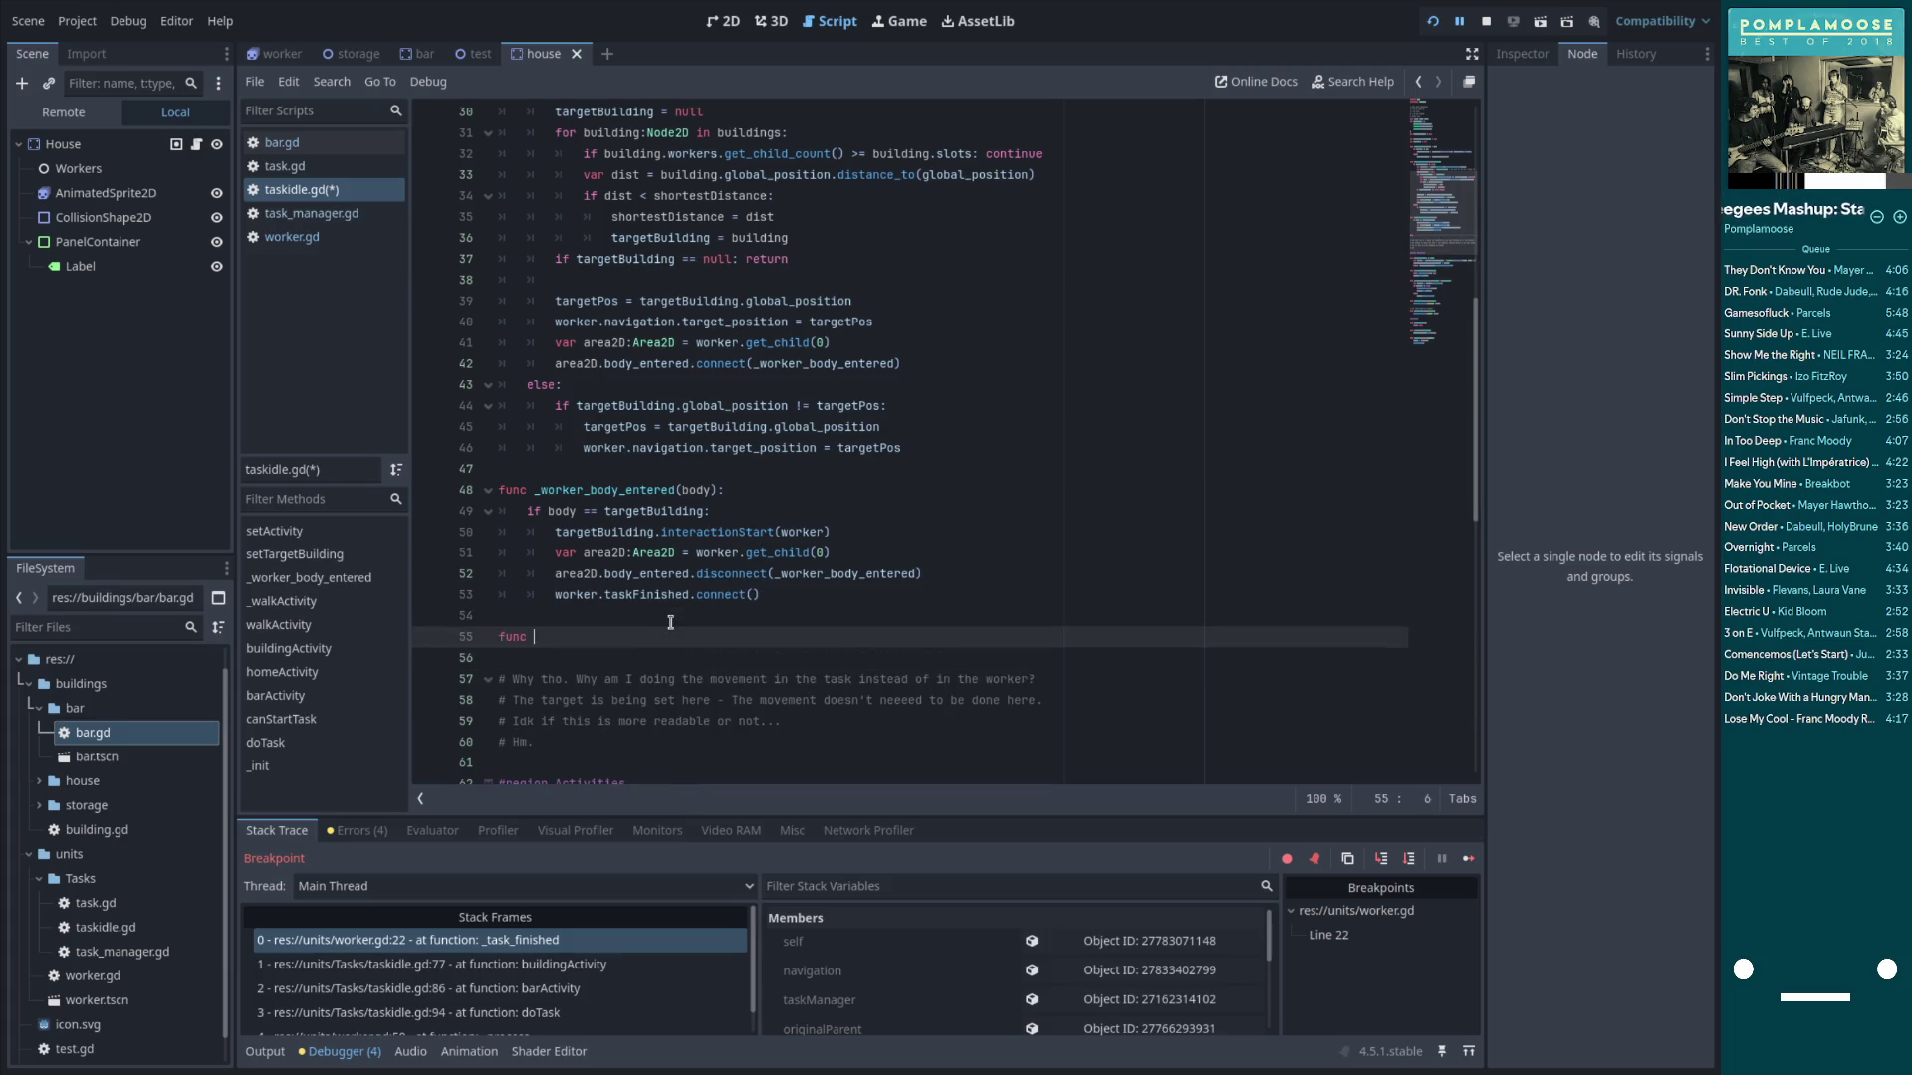
type("taskFinished")
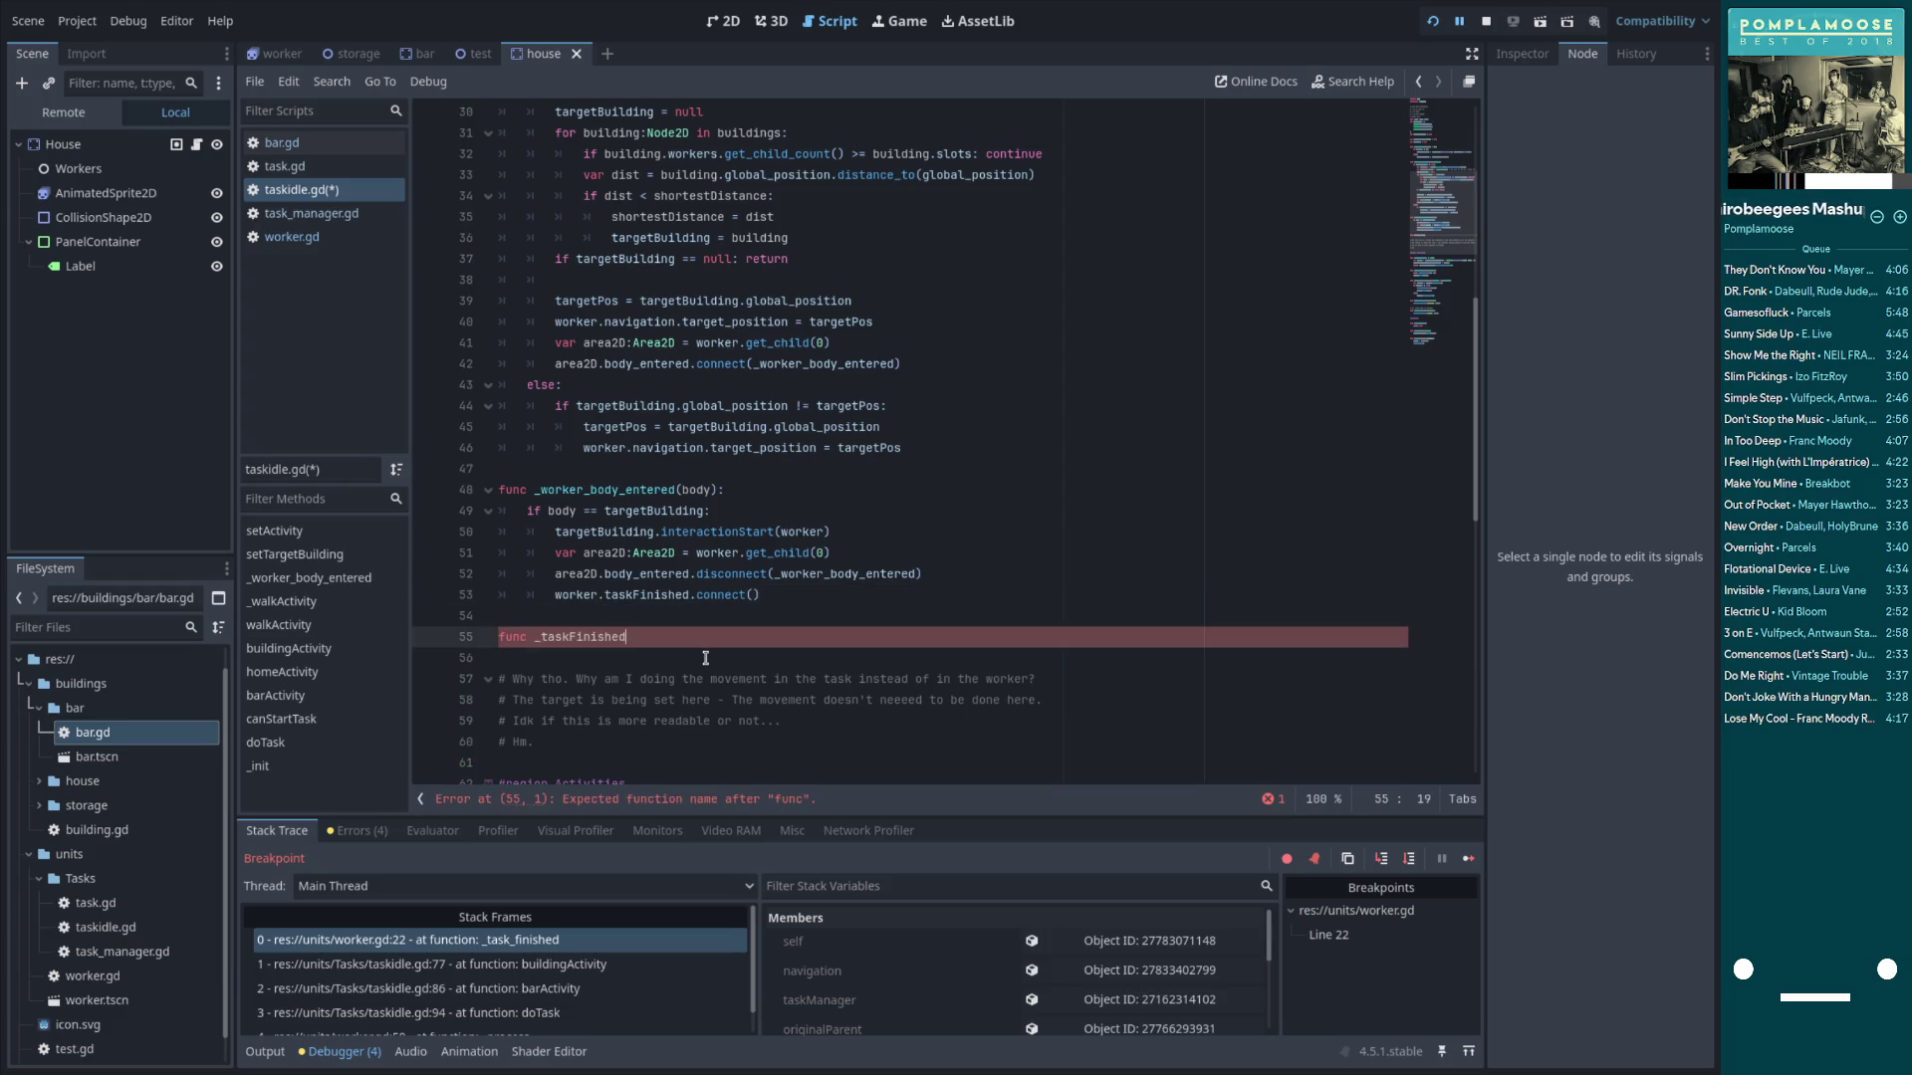
key("BackSpace")
key("BackSpace")
key("BackSpace")
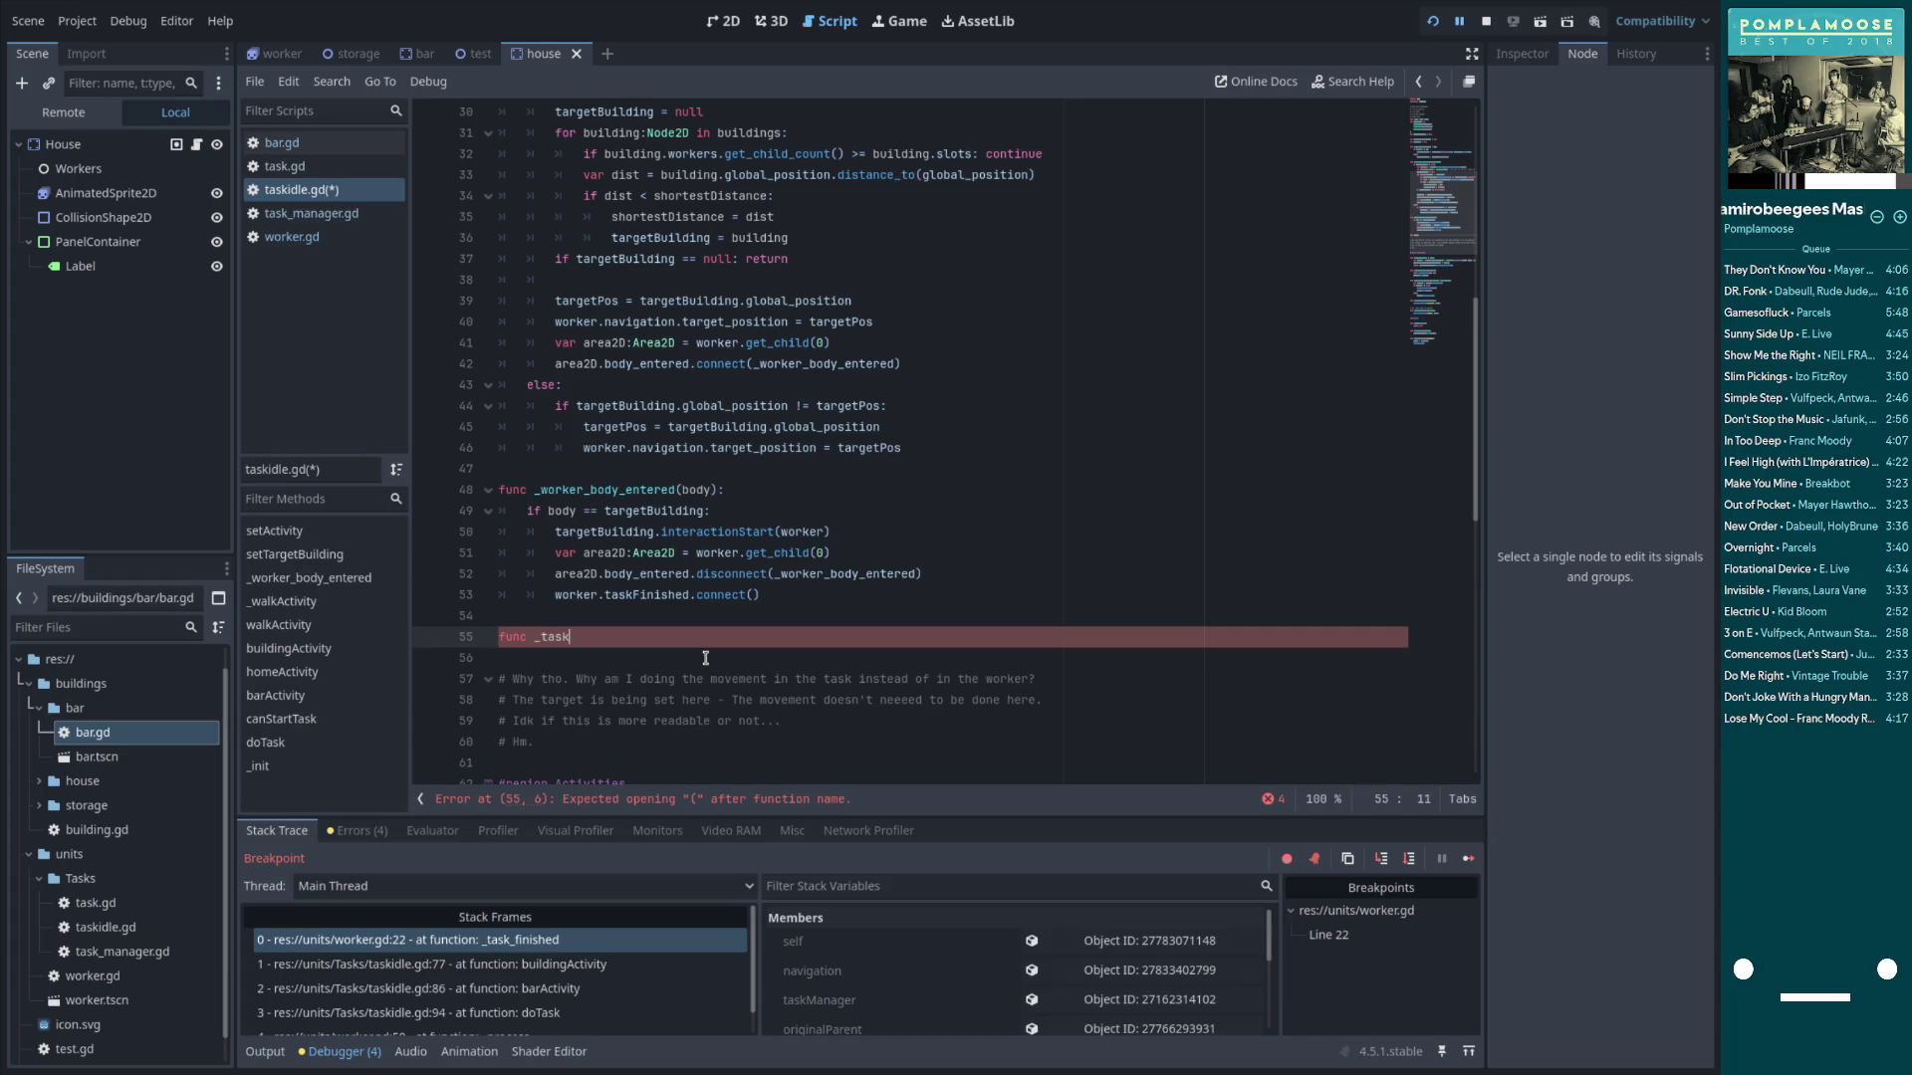
type("_finished")
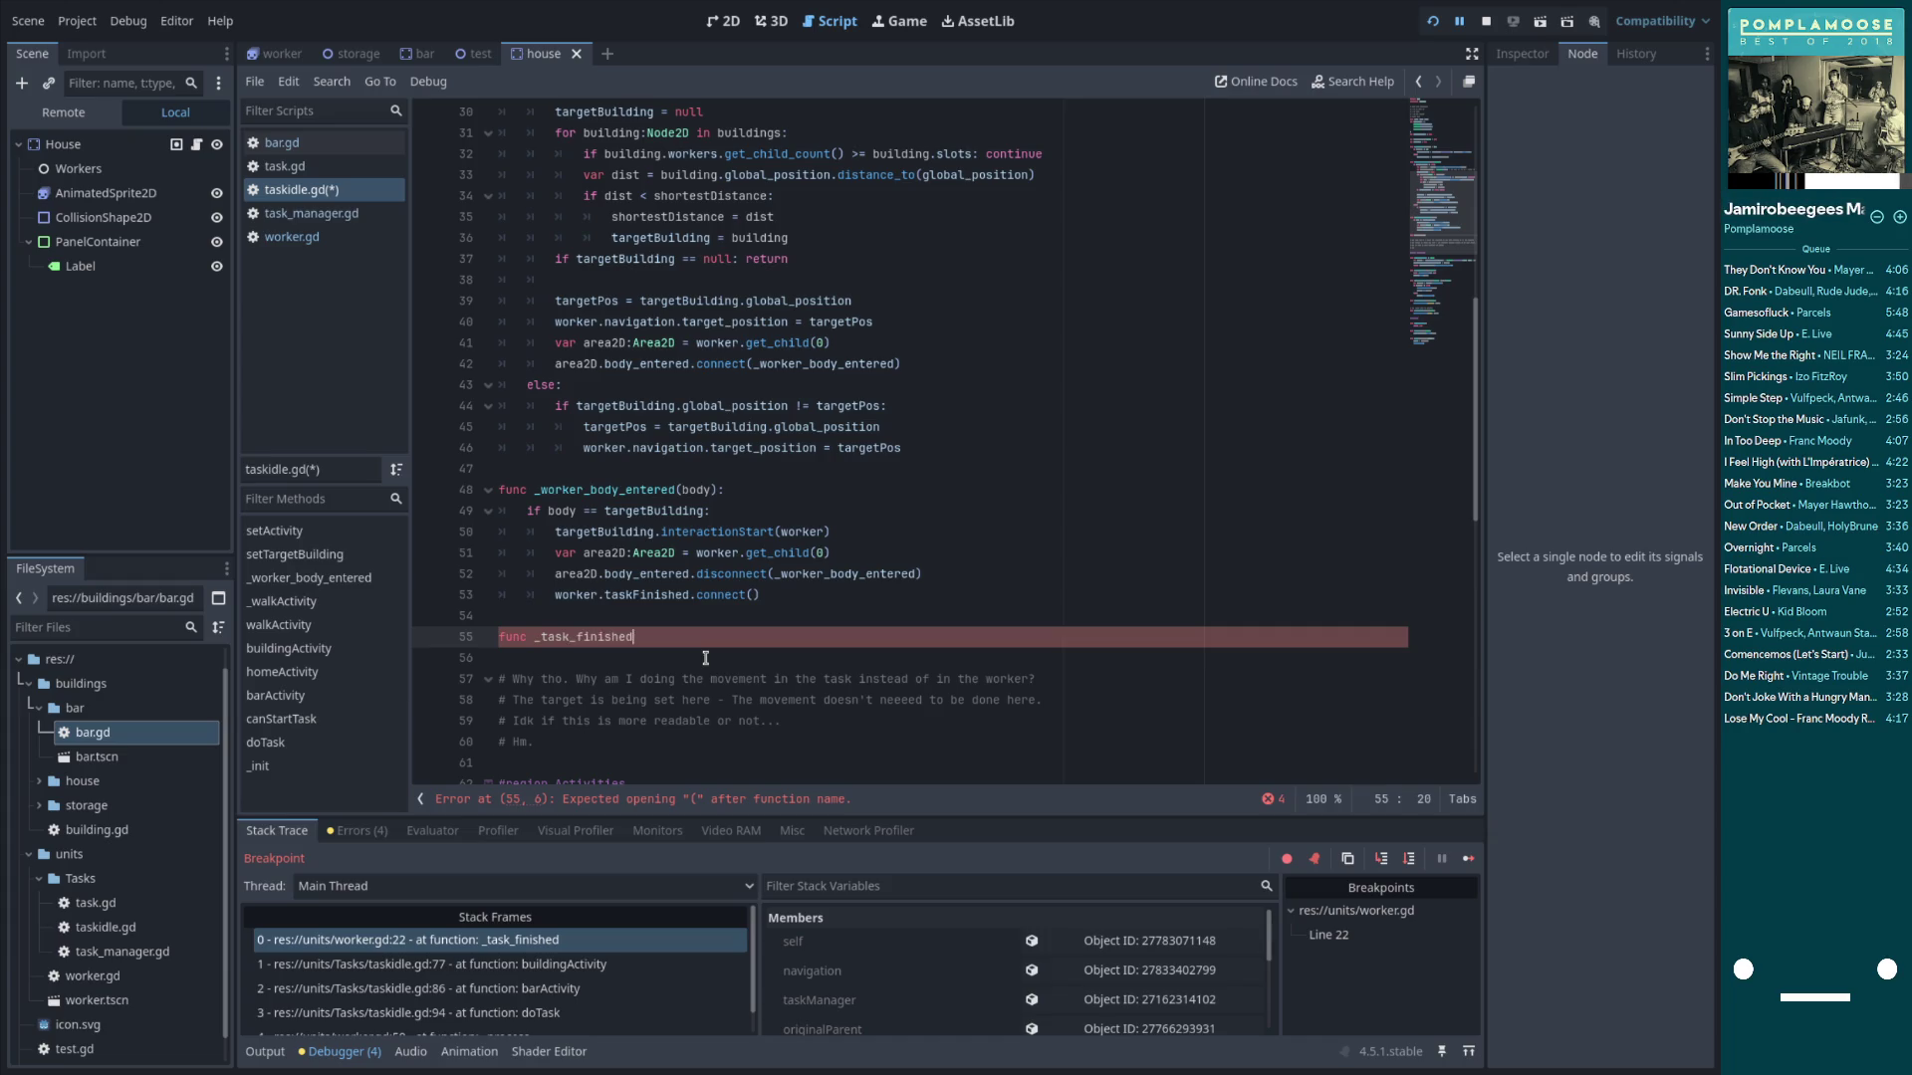
Finish the func _task_finished(): header and move the taskFinished line into its body
double_click(642, 593)
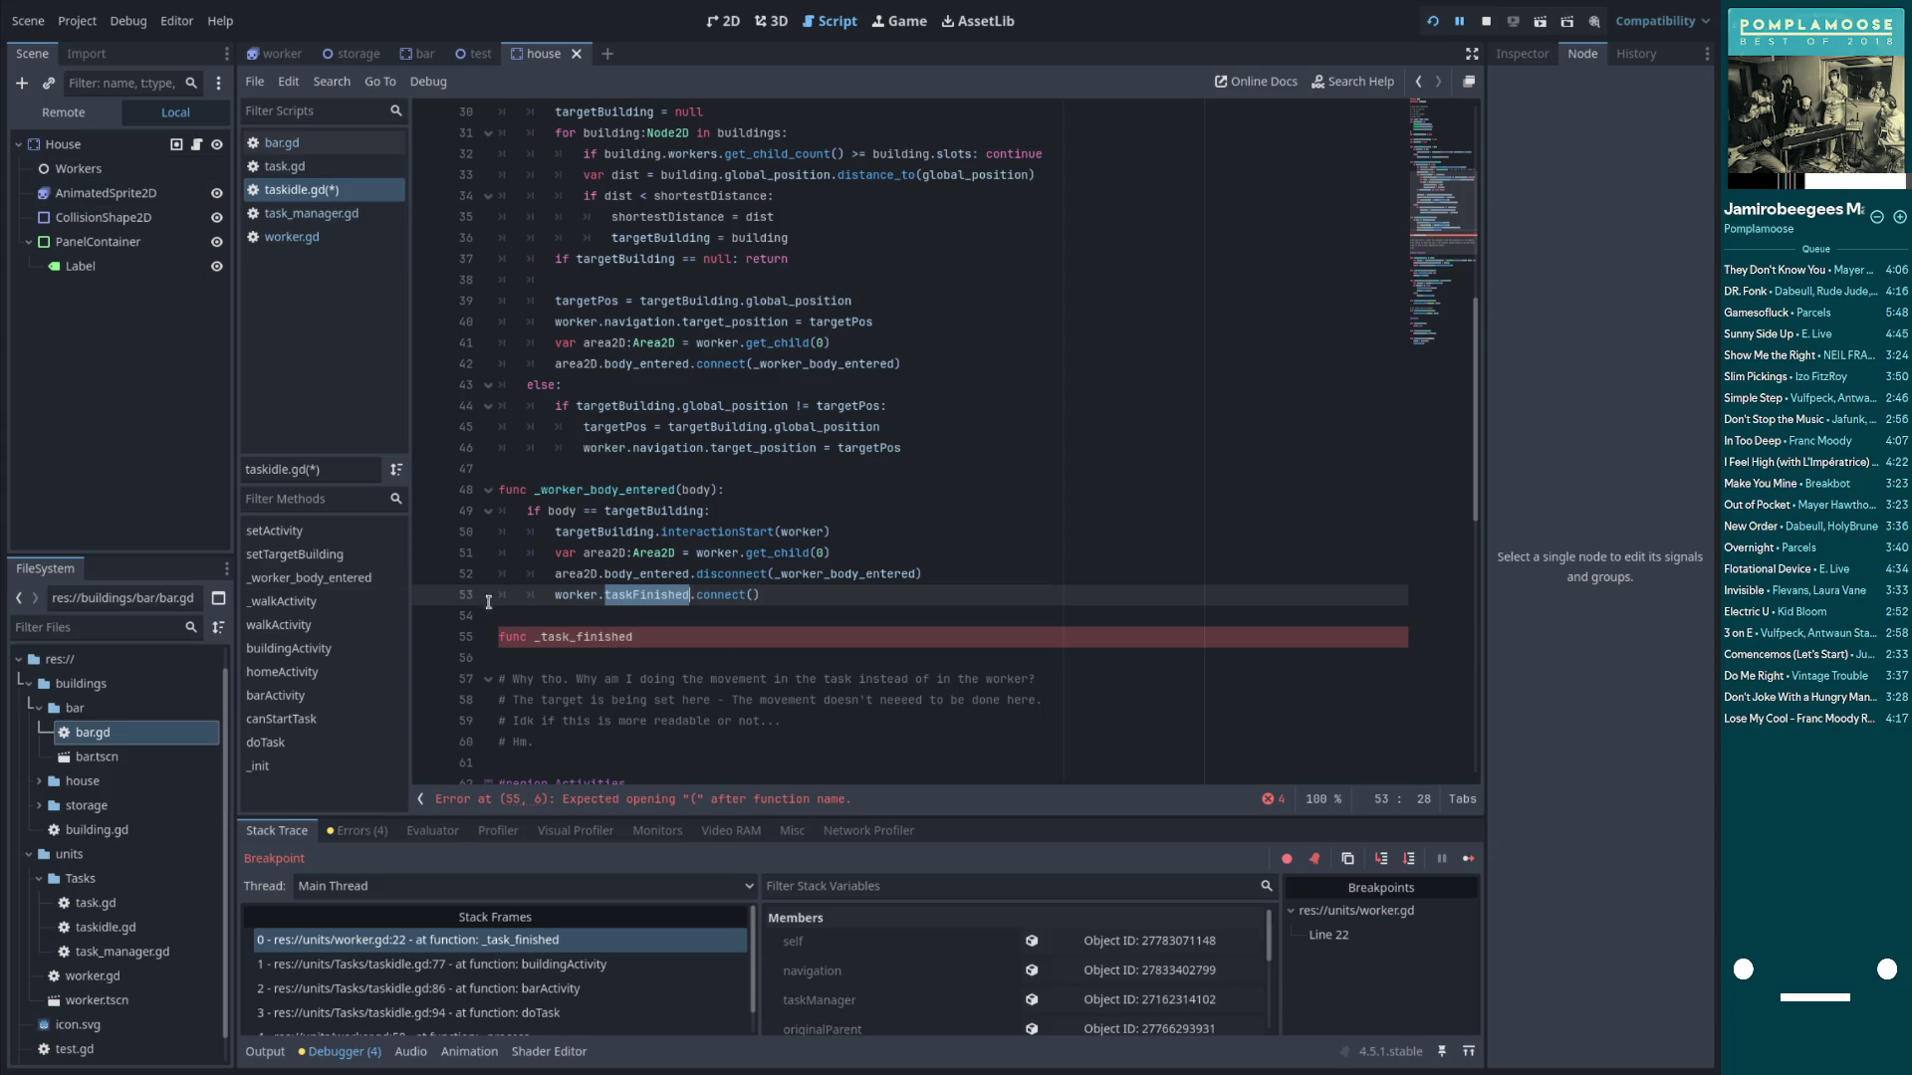
left_click(548, 596)
left_click_drag(554, 597, 787, 596)
key("ctrl+c")
key("BackSpace")
left_click(638, 637)
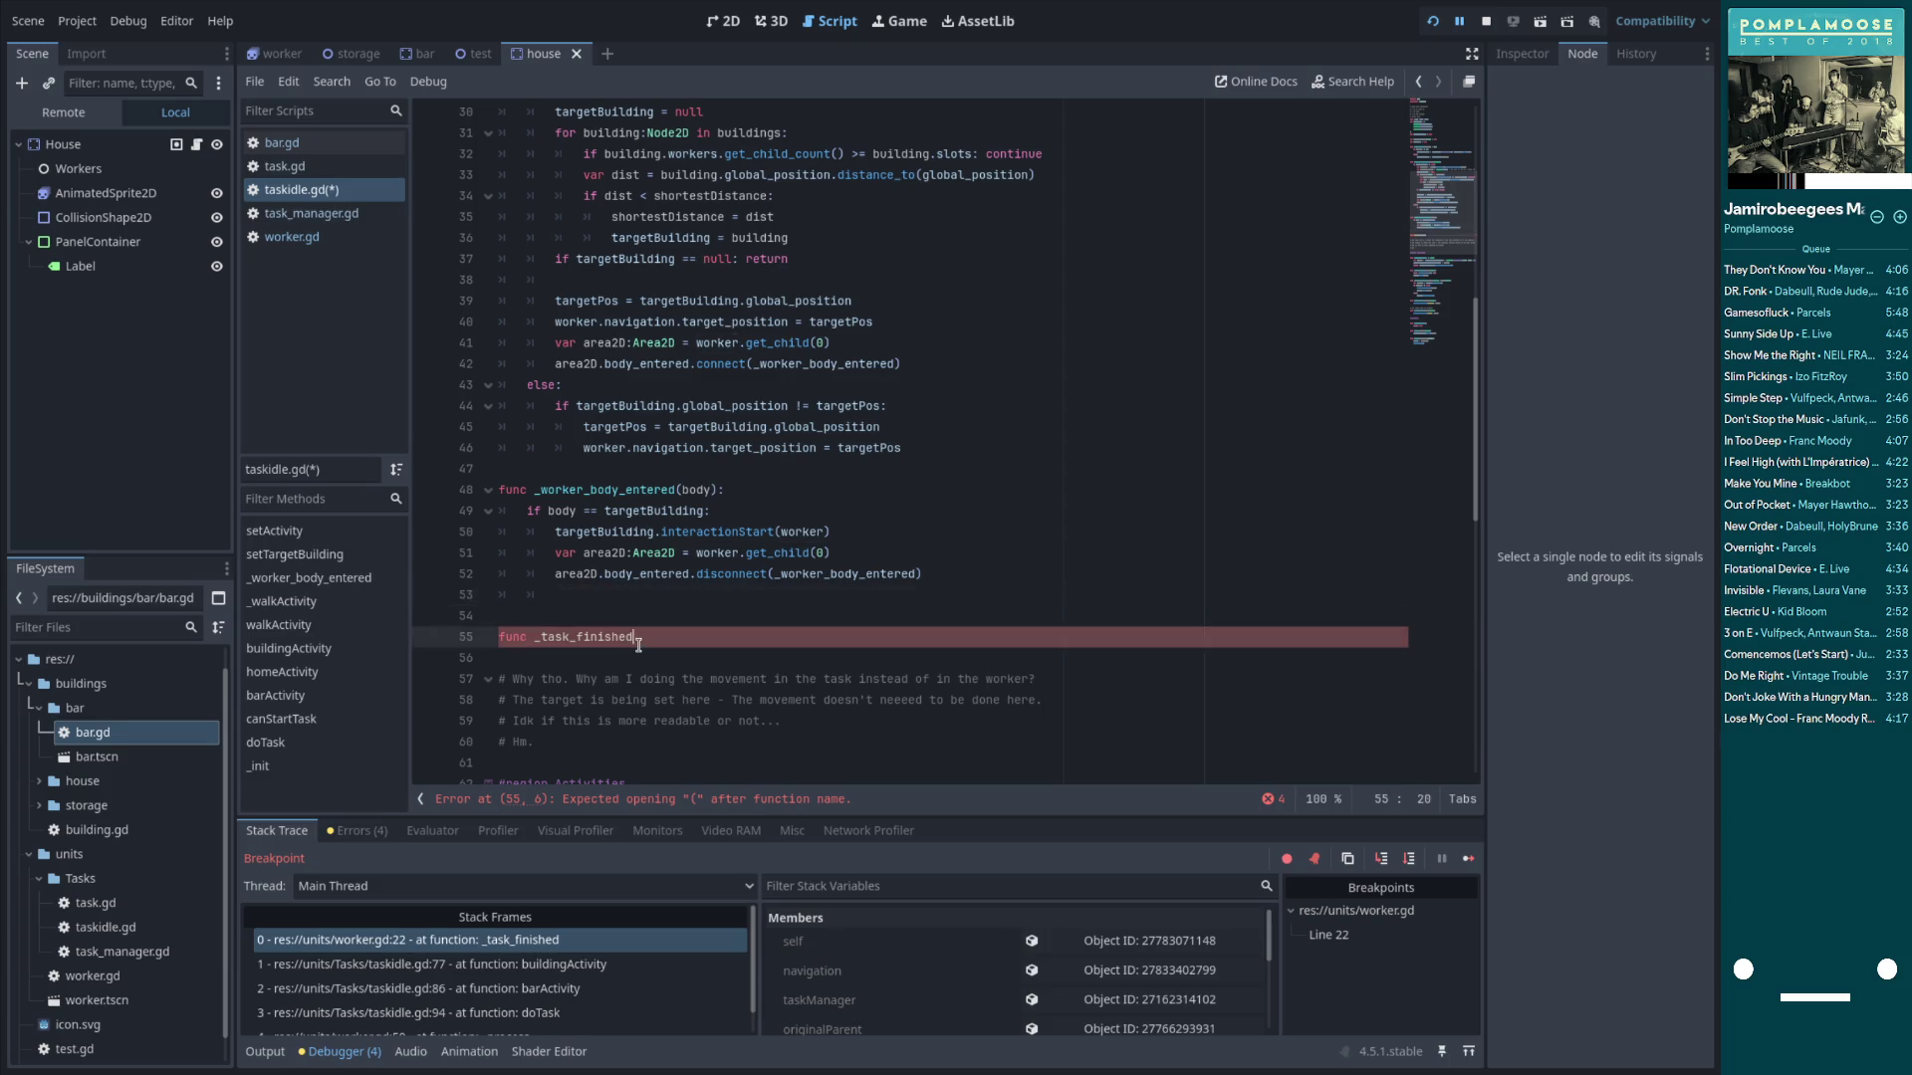
type(":")
key("Return")
key("ctrl+v")
key("Up")
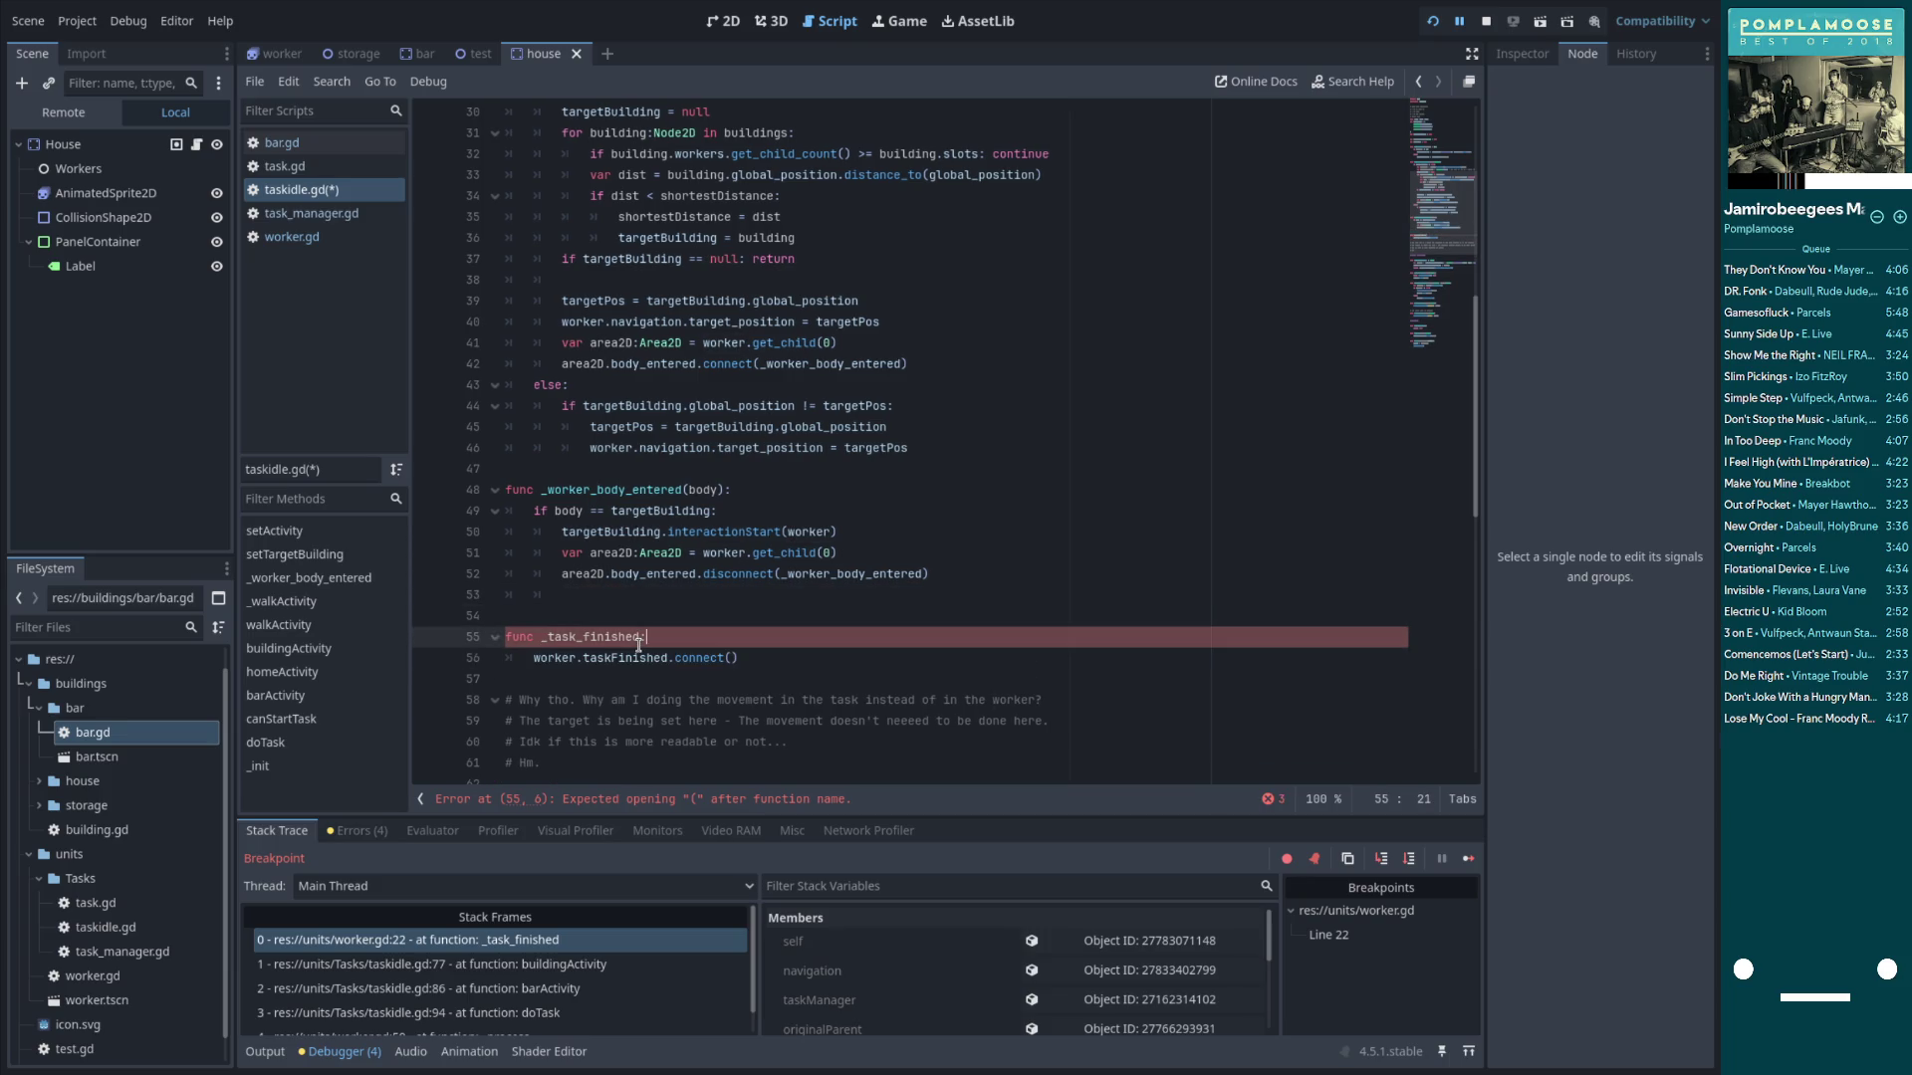
Write worker.exitedBuilding.connect(_task_finished) on line 53
key("Up")
key("Up")
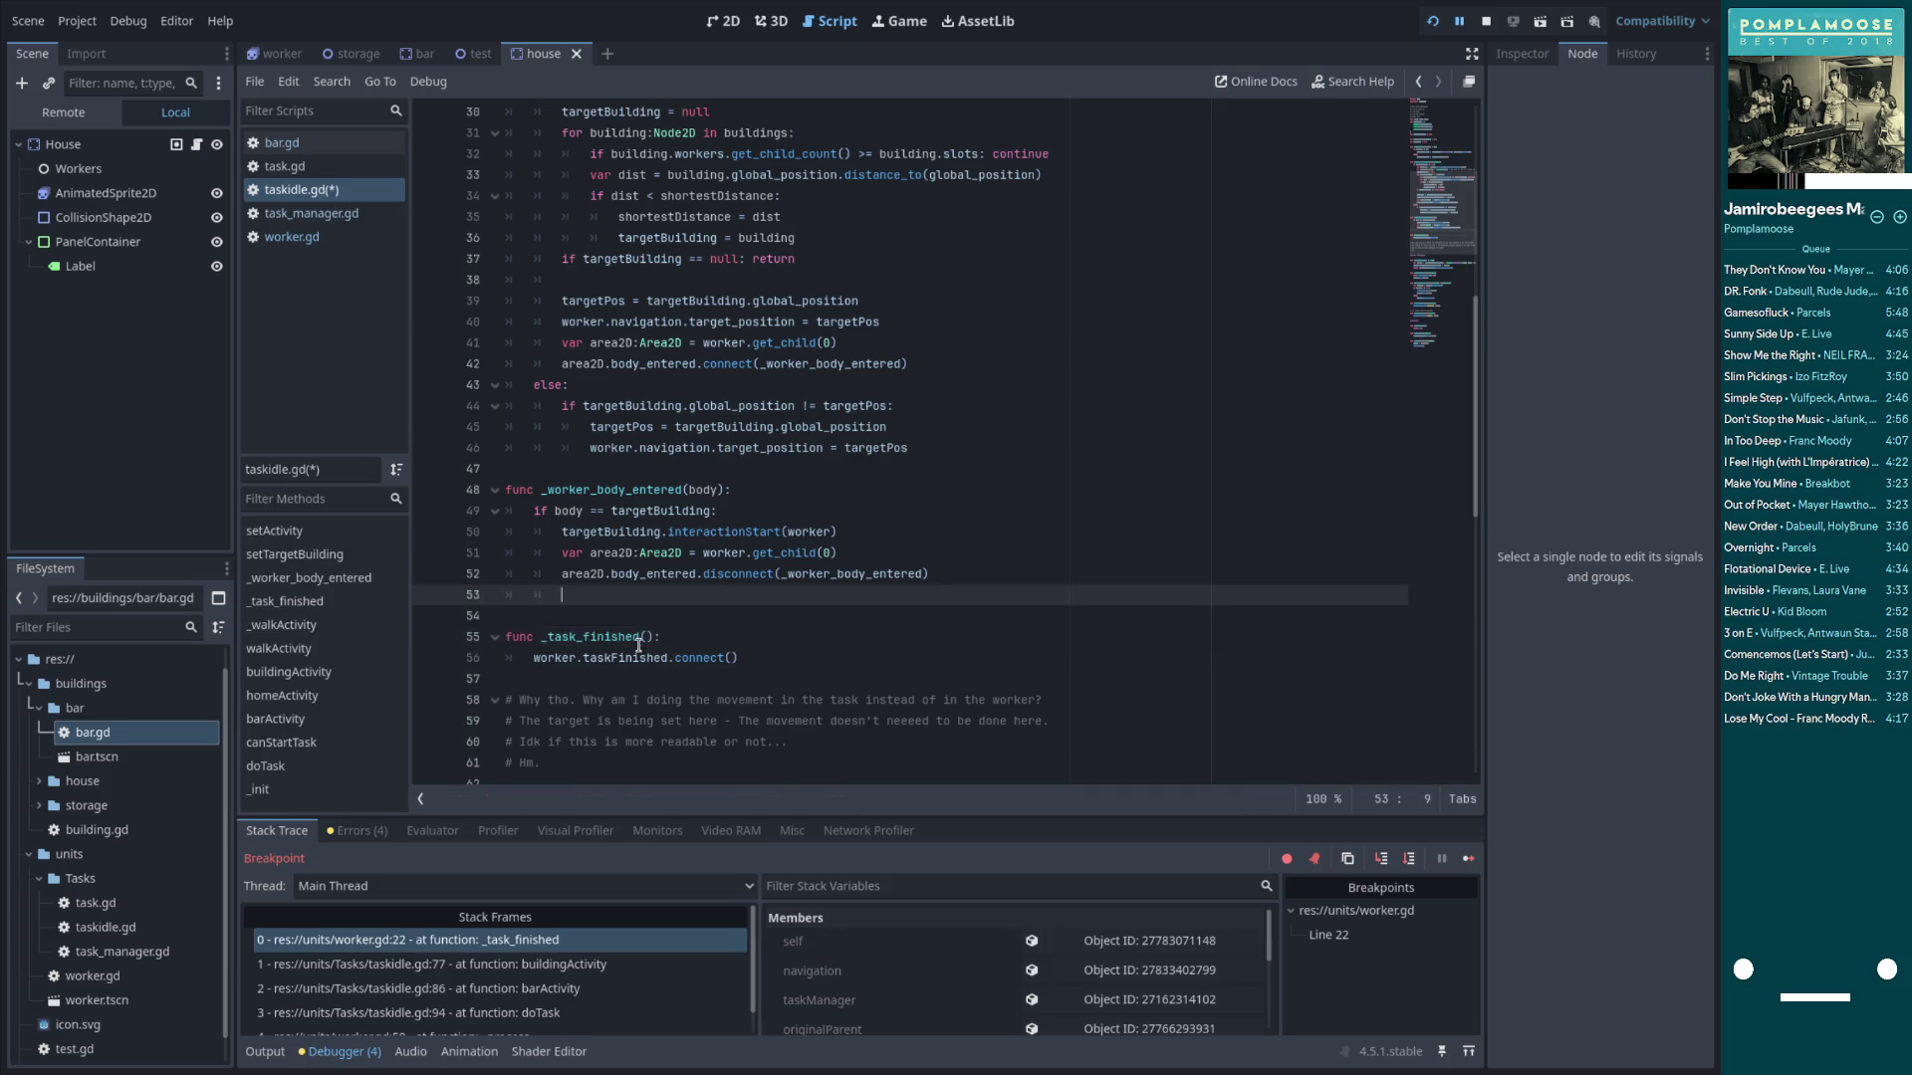
type("worke")
type("r.exite")
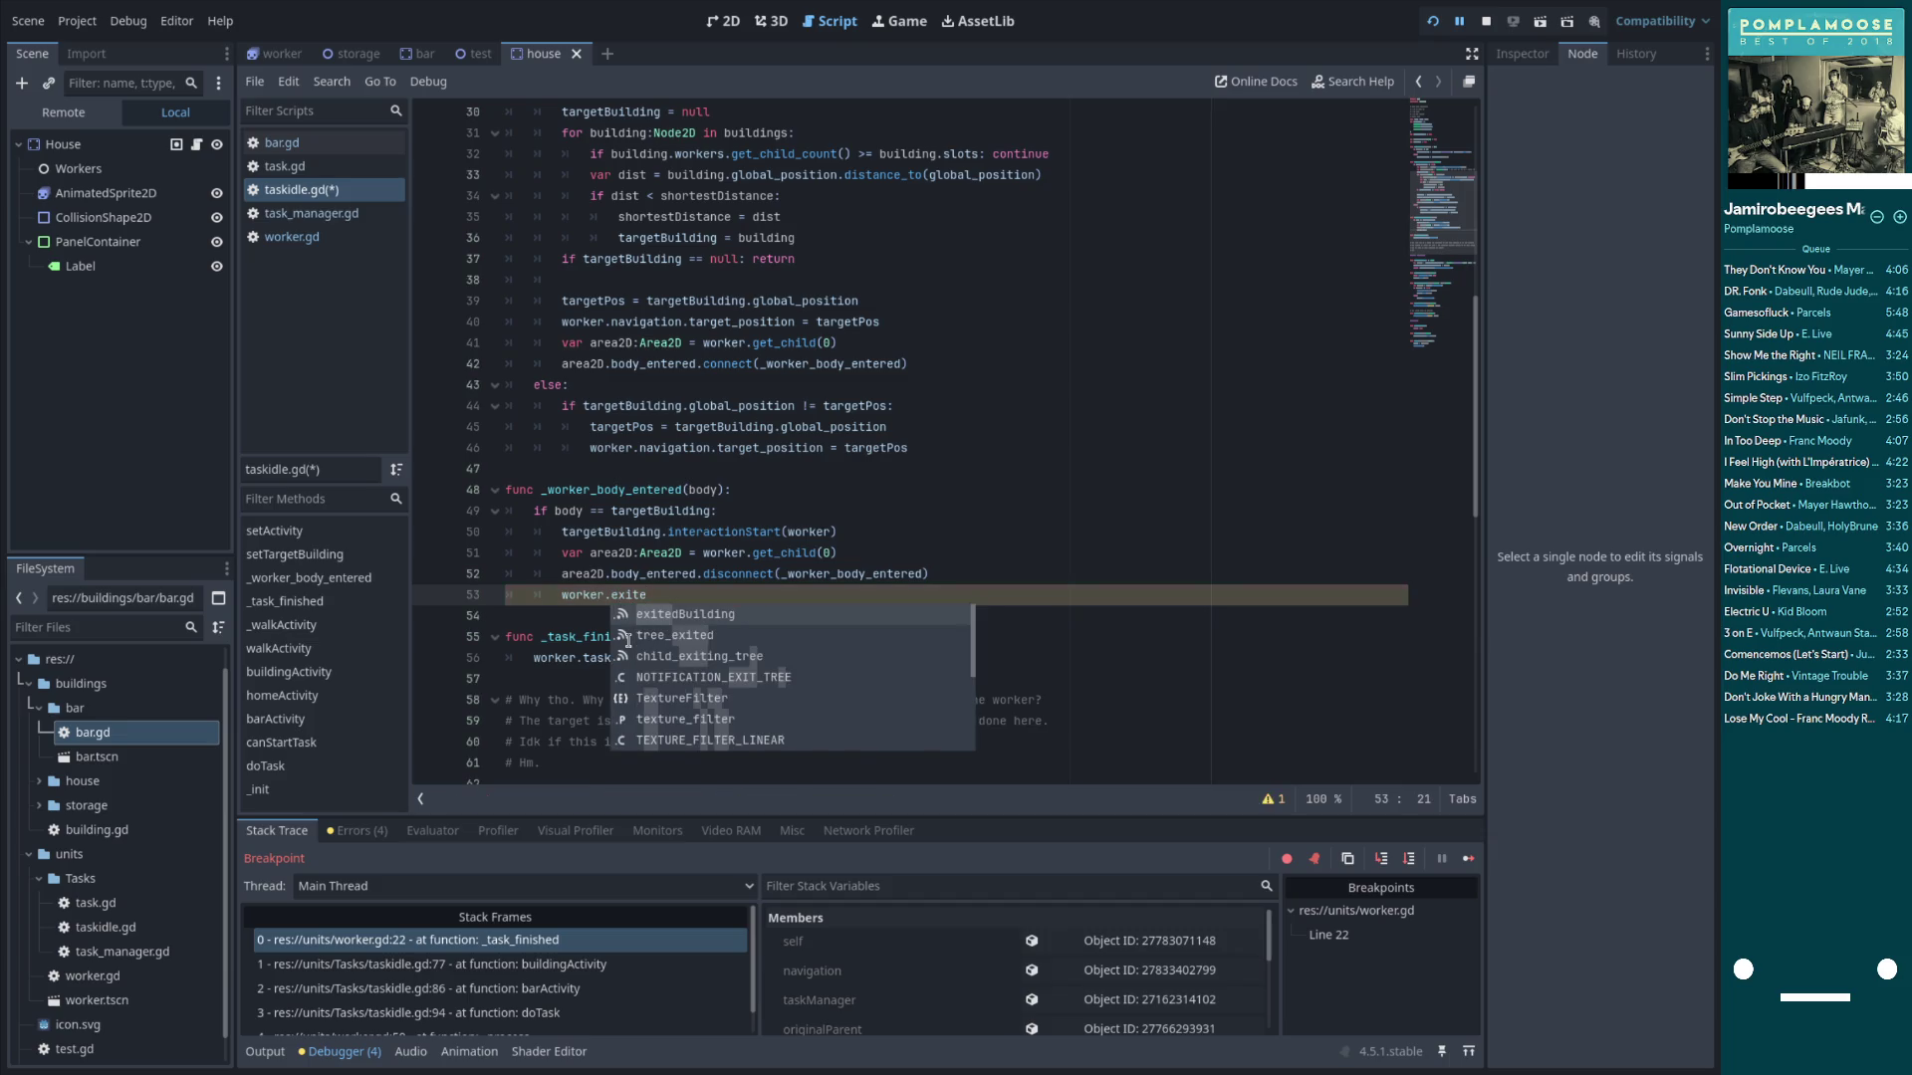
key("Return")
type("connec")
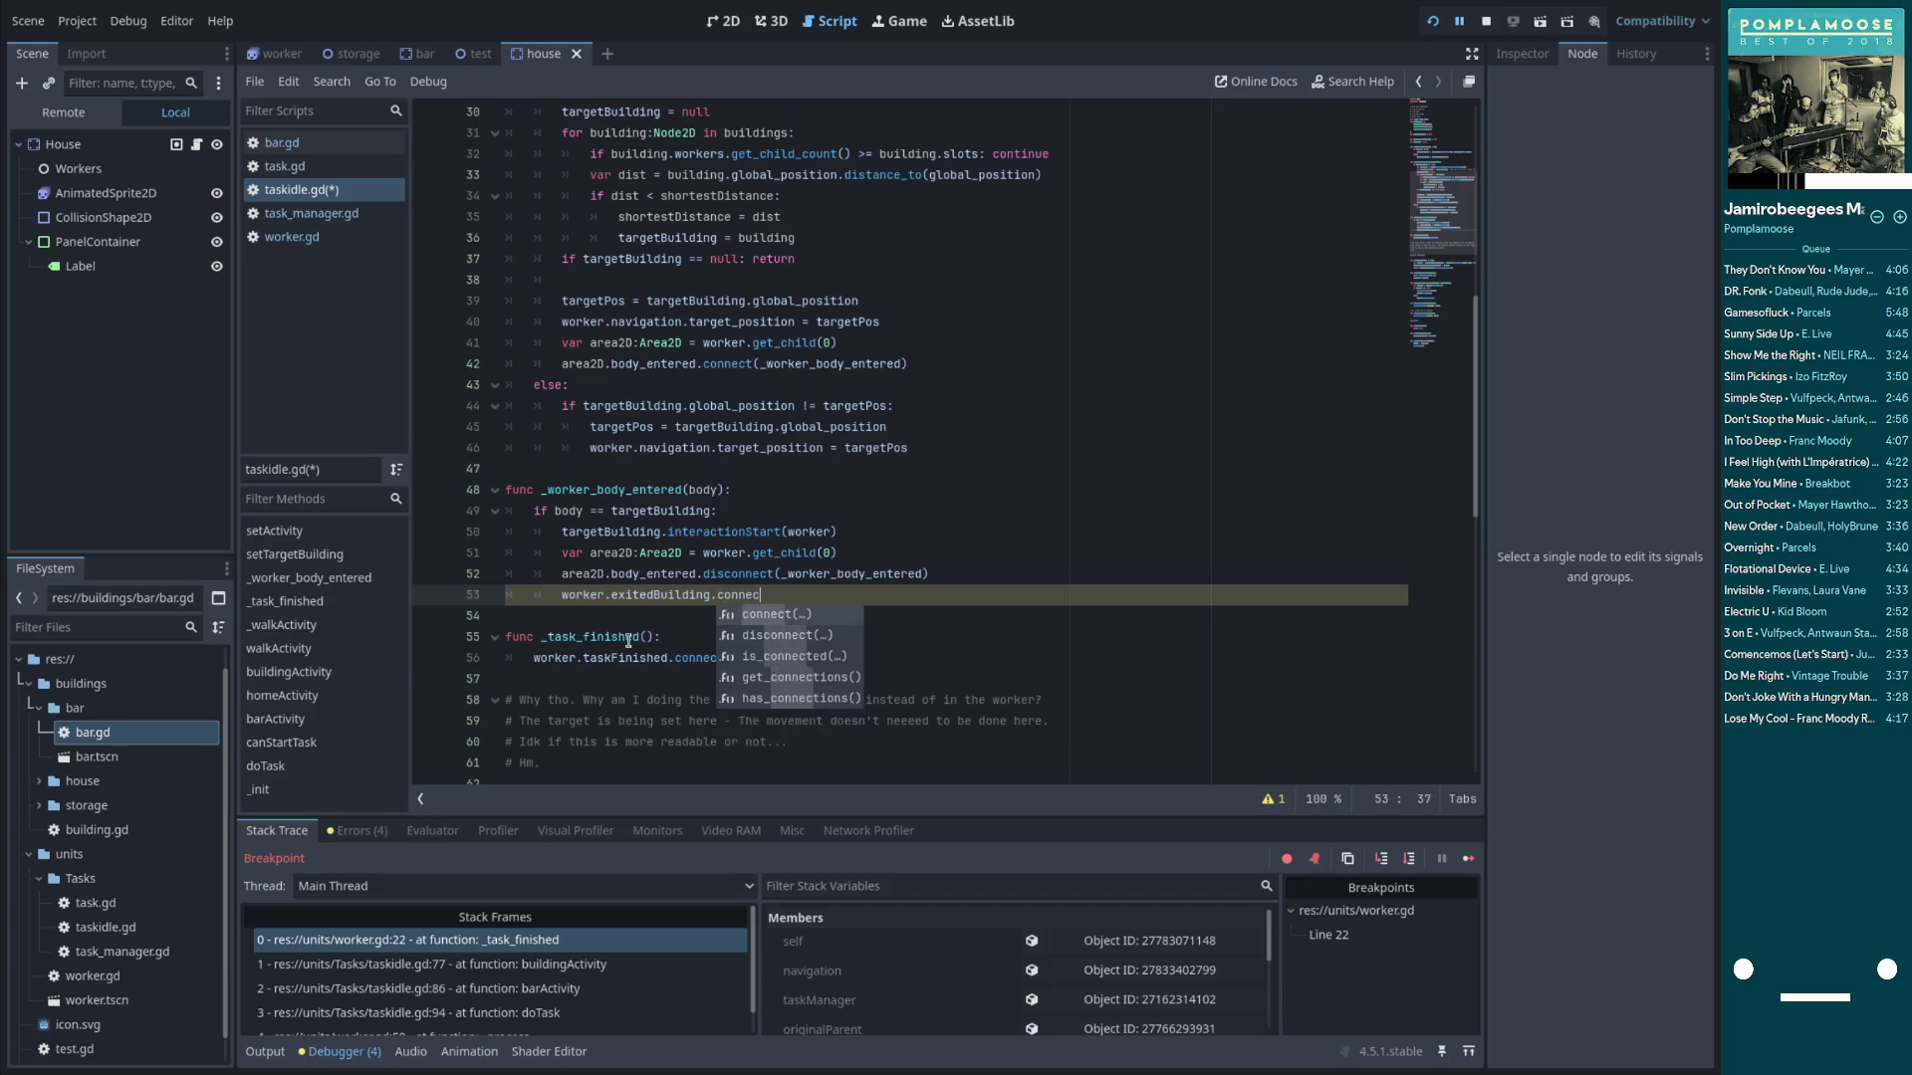
key("Return")
type("_ta")
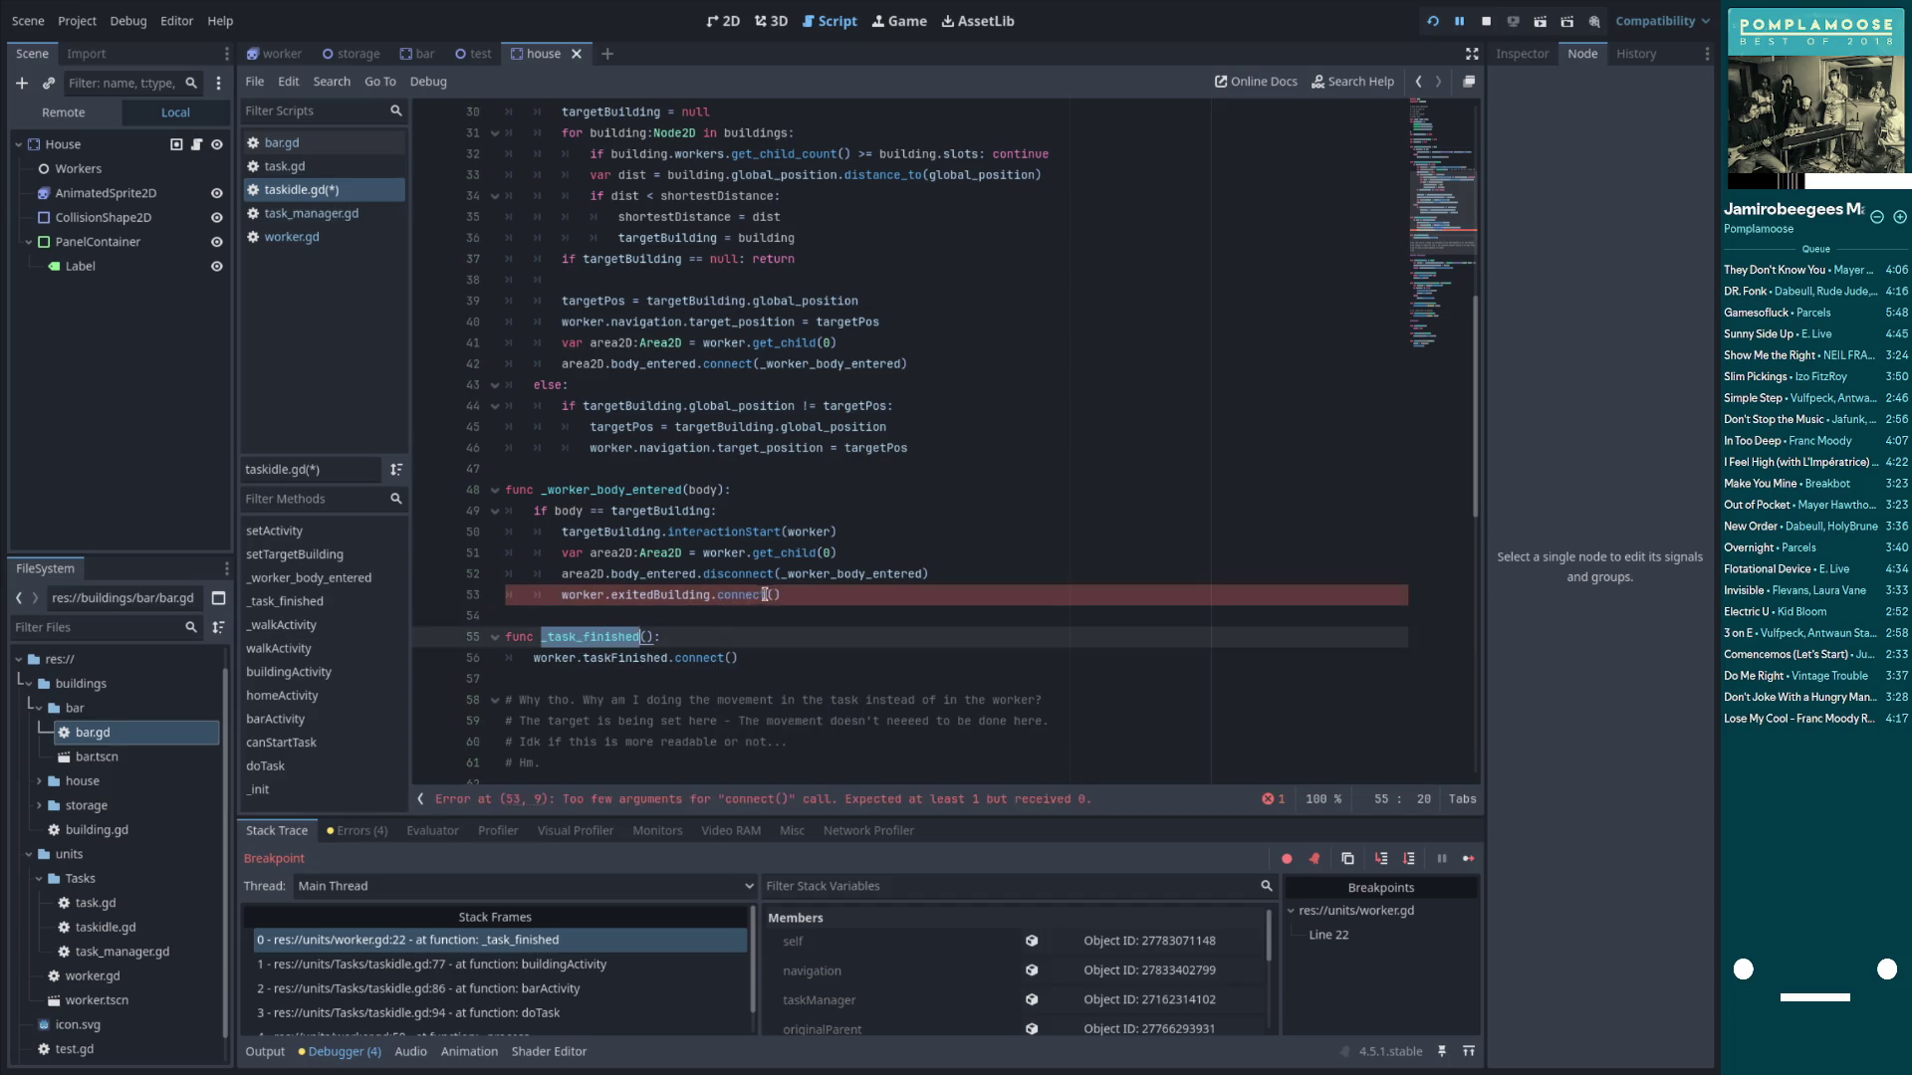
key("Return")
Make the _task_finished body call worker.taskFinished.emit(), and save the script
double_click(701, 657)
type("emit")
left_click(846, 601)
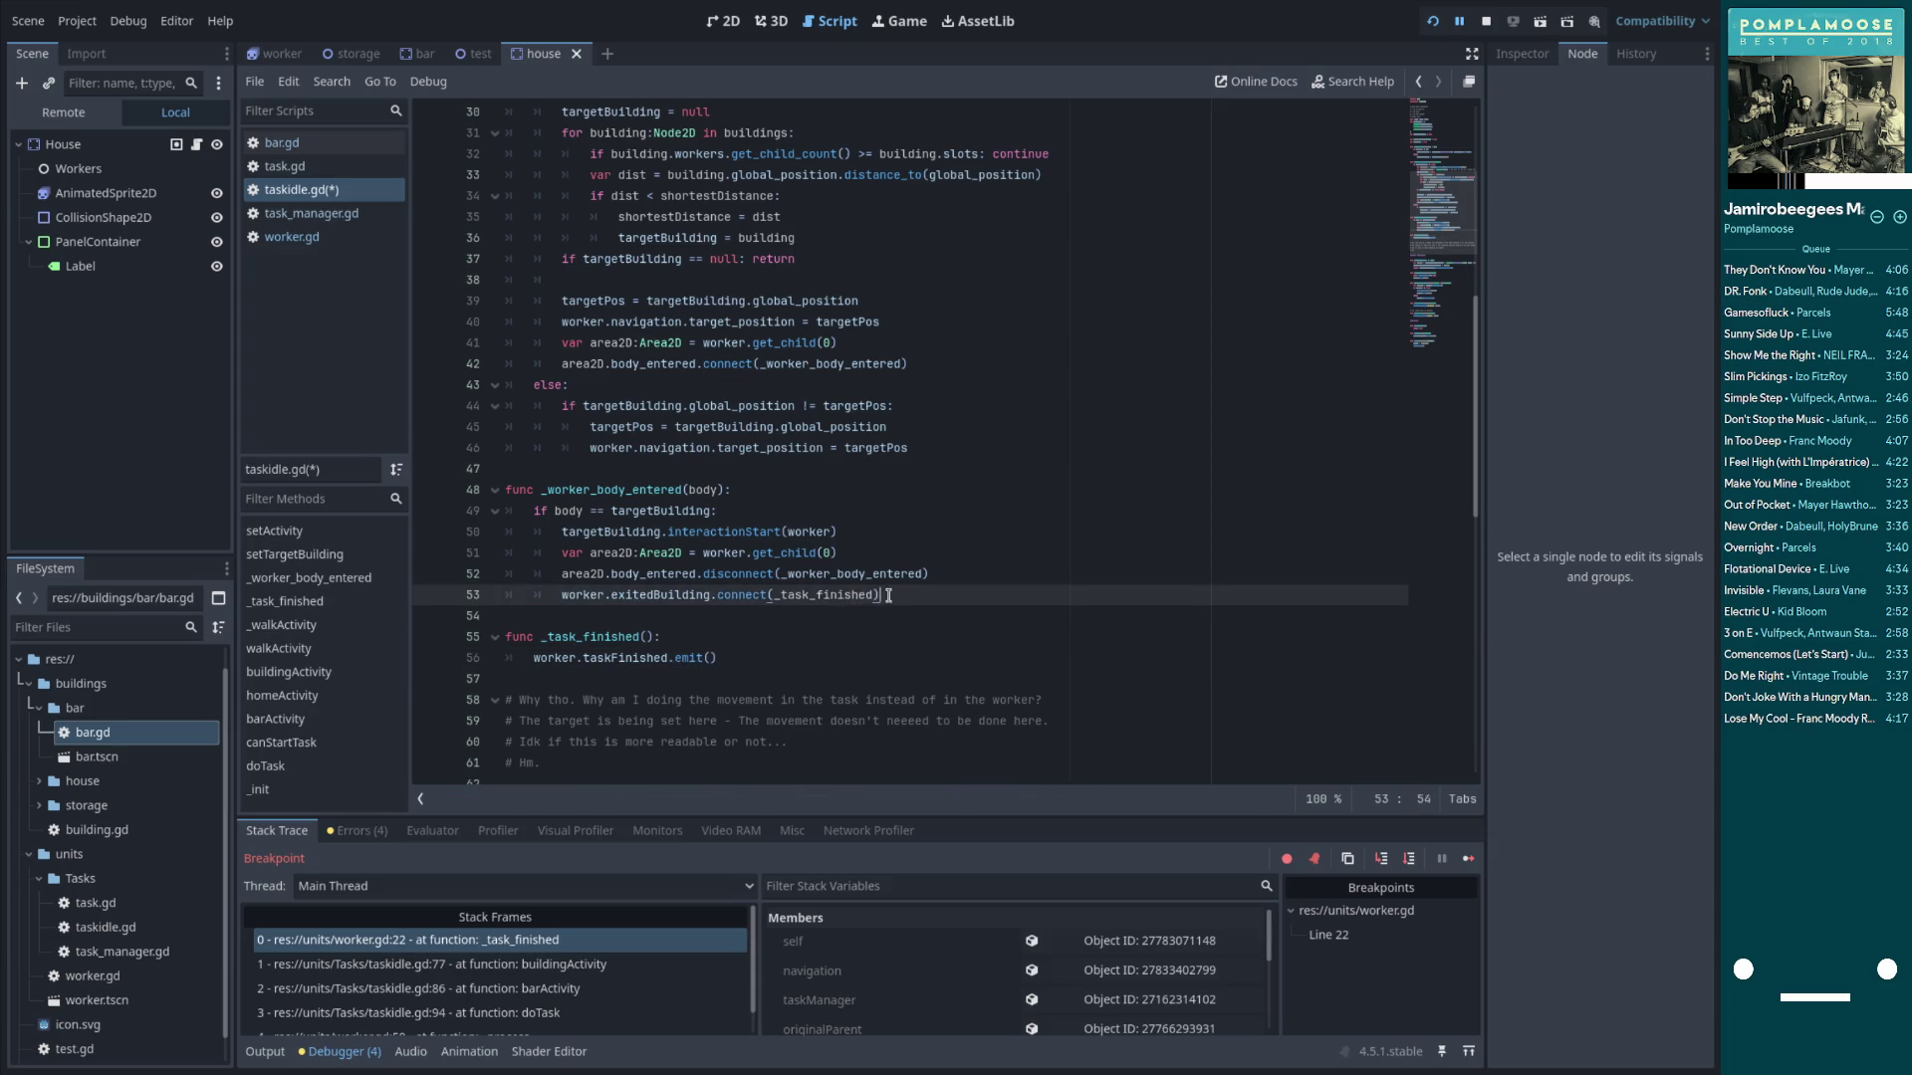
left_click(682, 609)
key("ctrl+s")
double_click(648, 595)
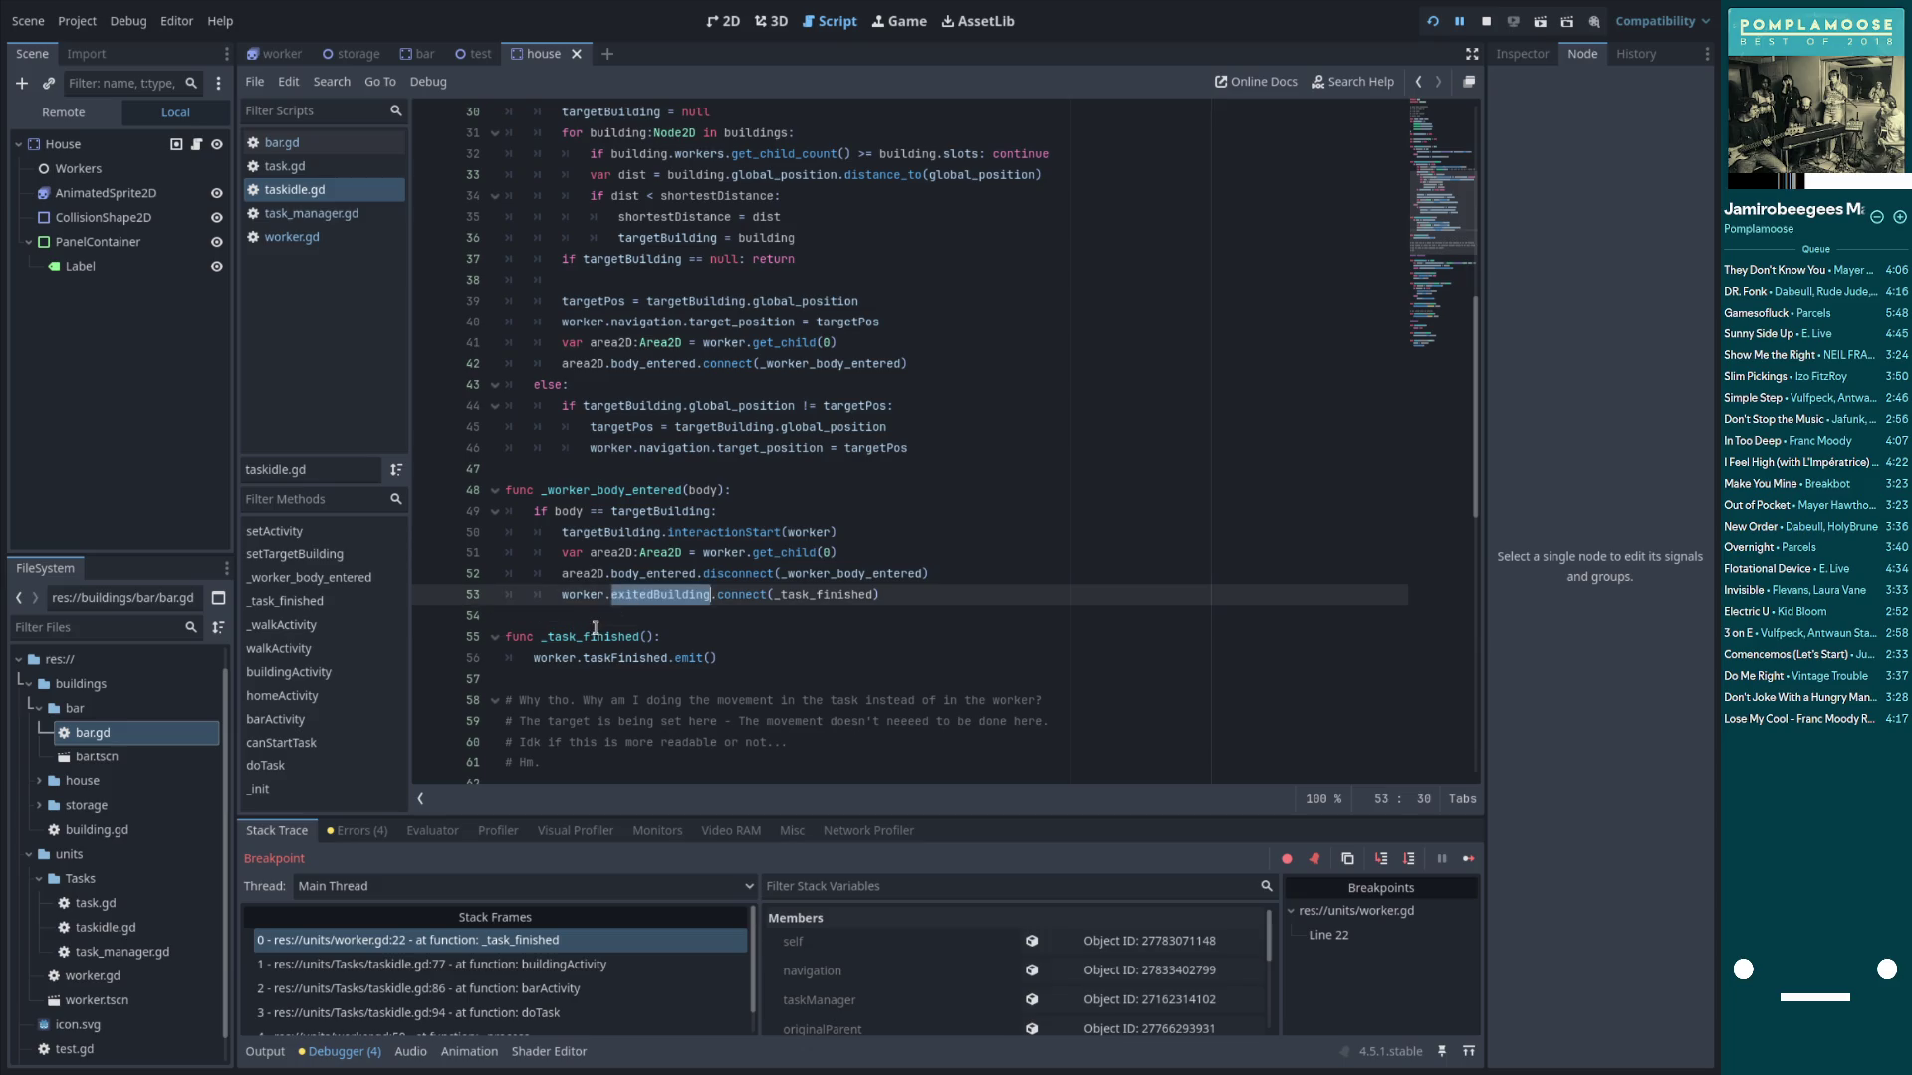
left_click(634, 657)
left_click(684, 611)
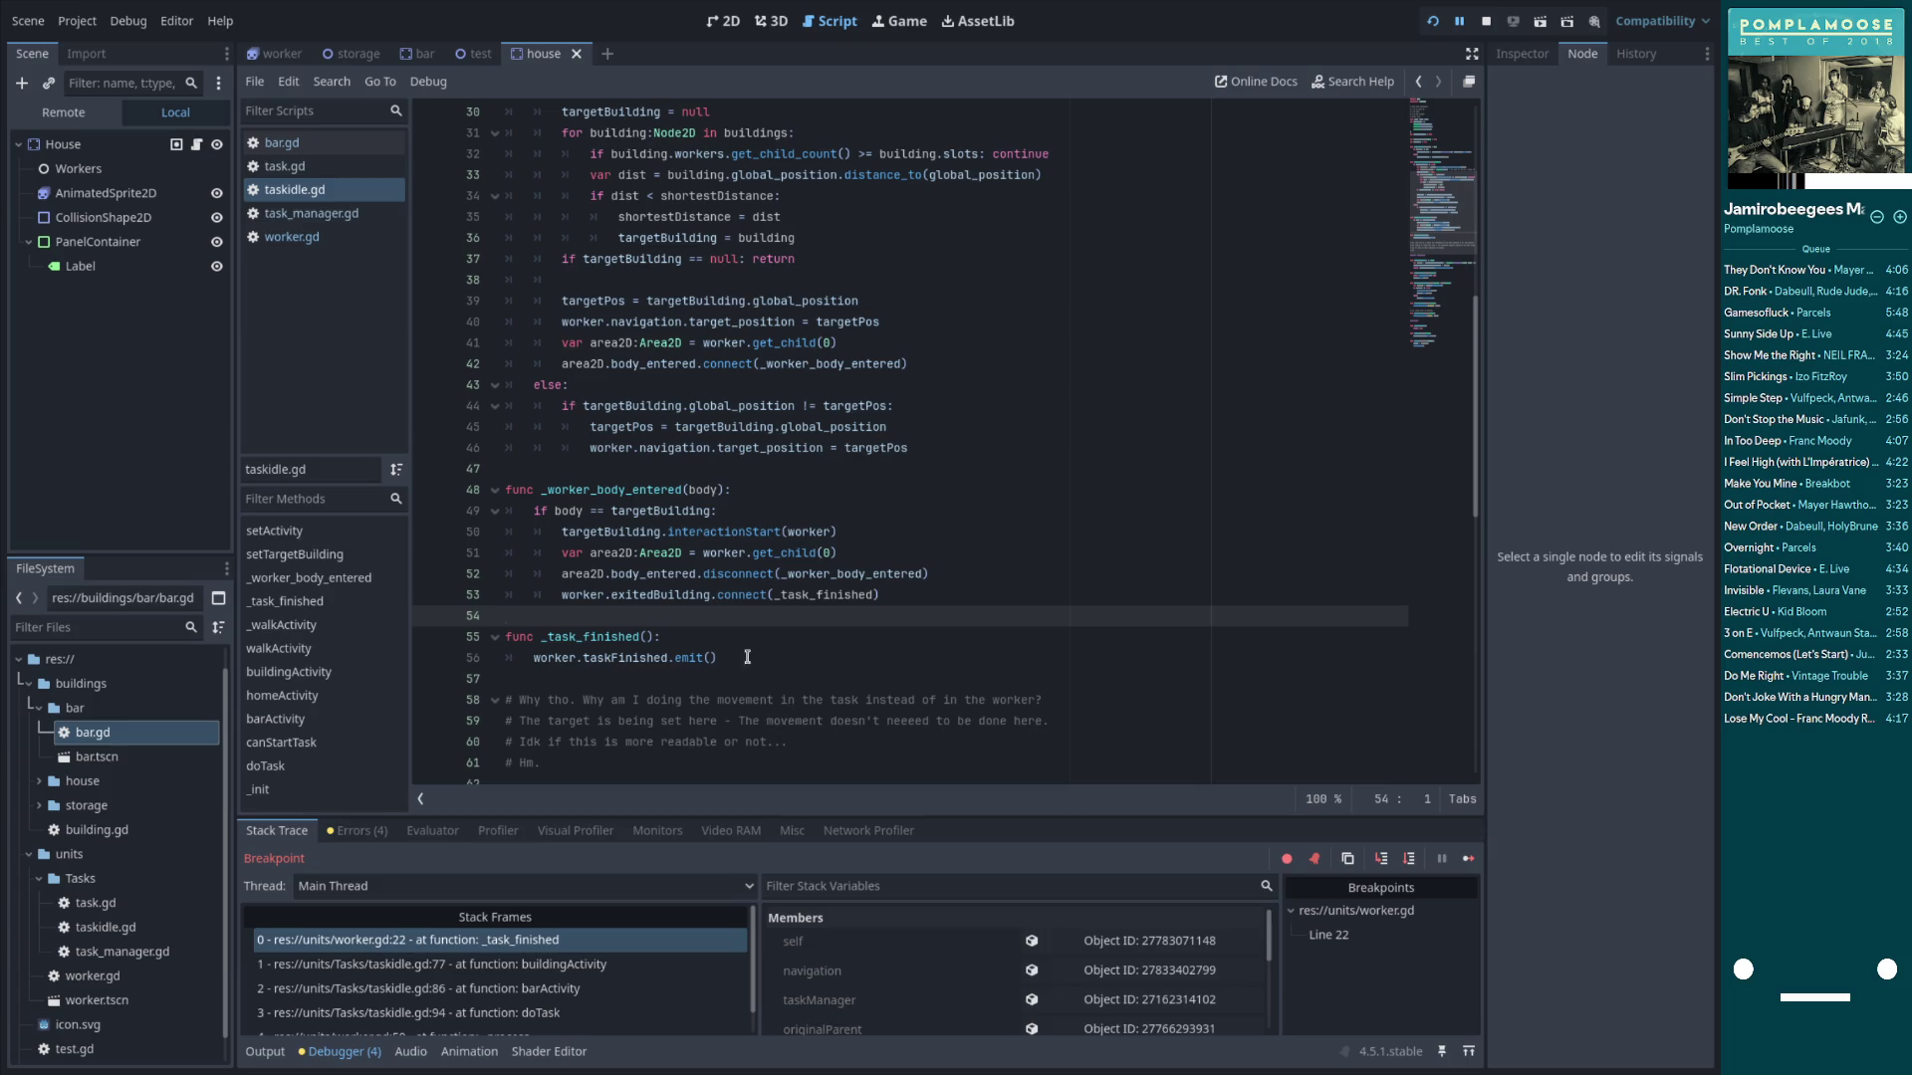
Copy the exitedBuilding connect line below the emit call and change connect to disconnect
left_click(658, 595)
double_click(658, 595)
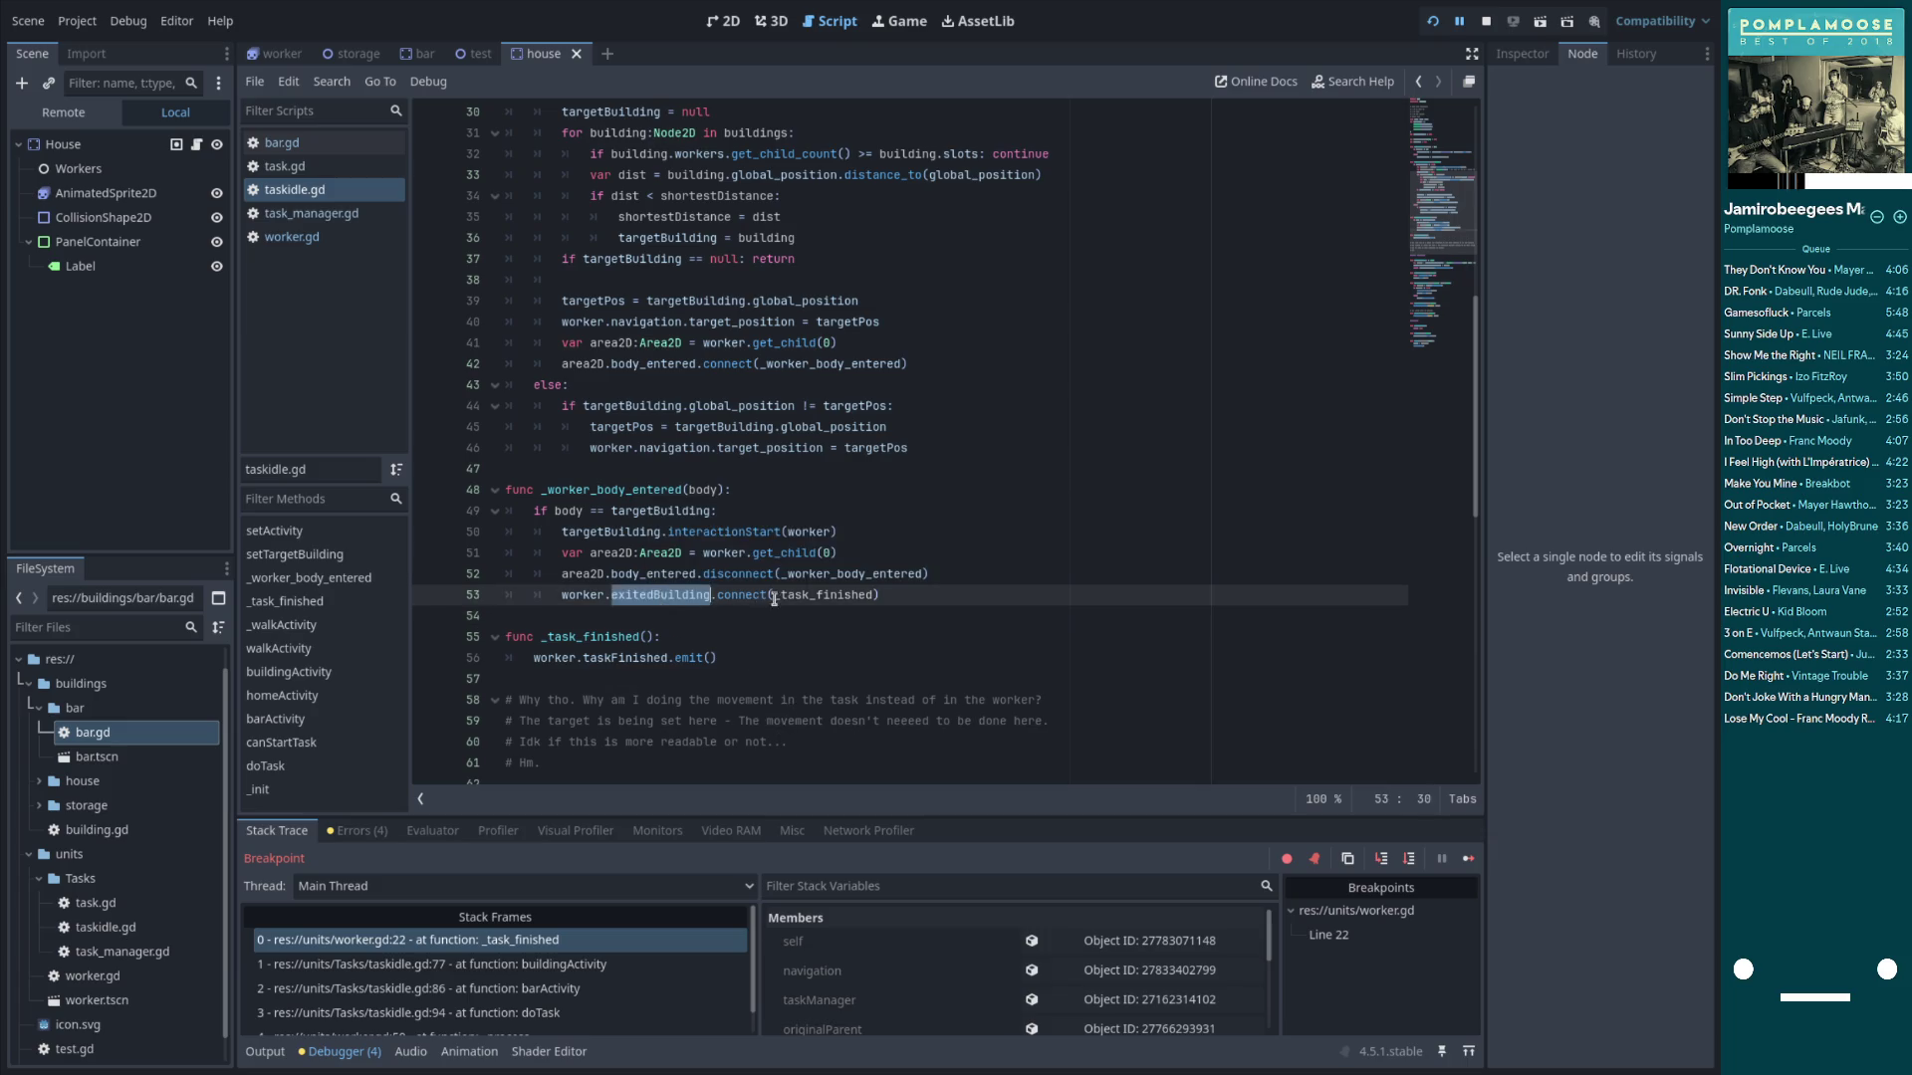
double_click(818, 594)
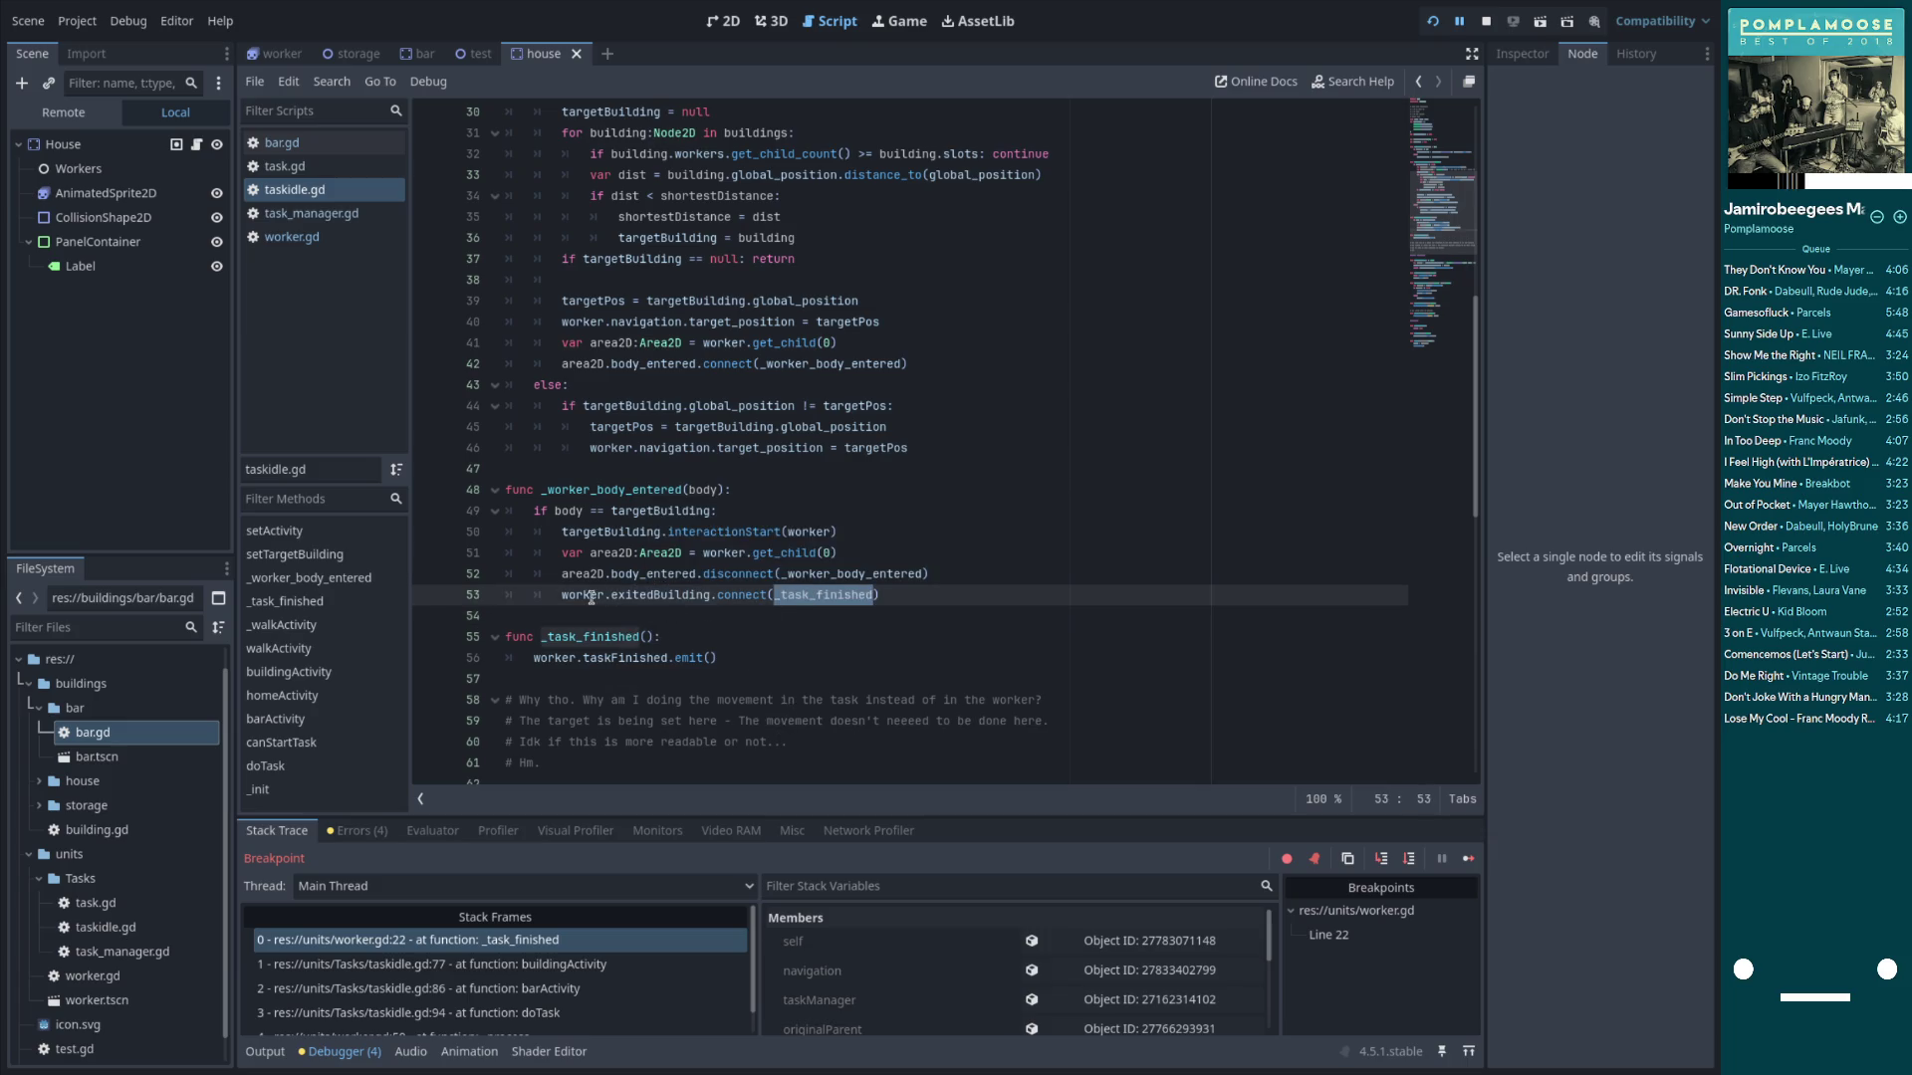
left_click_drag(562, 594, 914, 585)
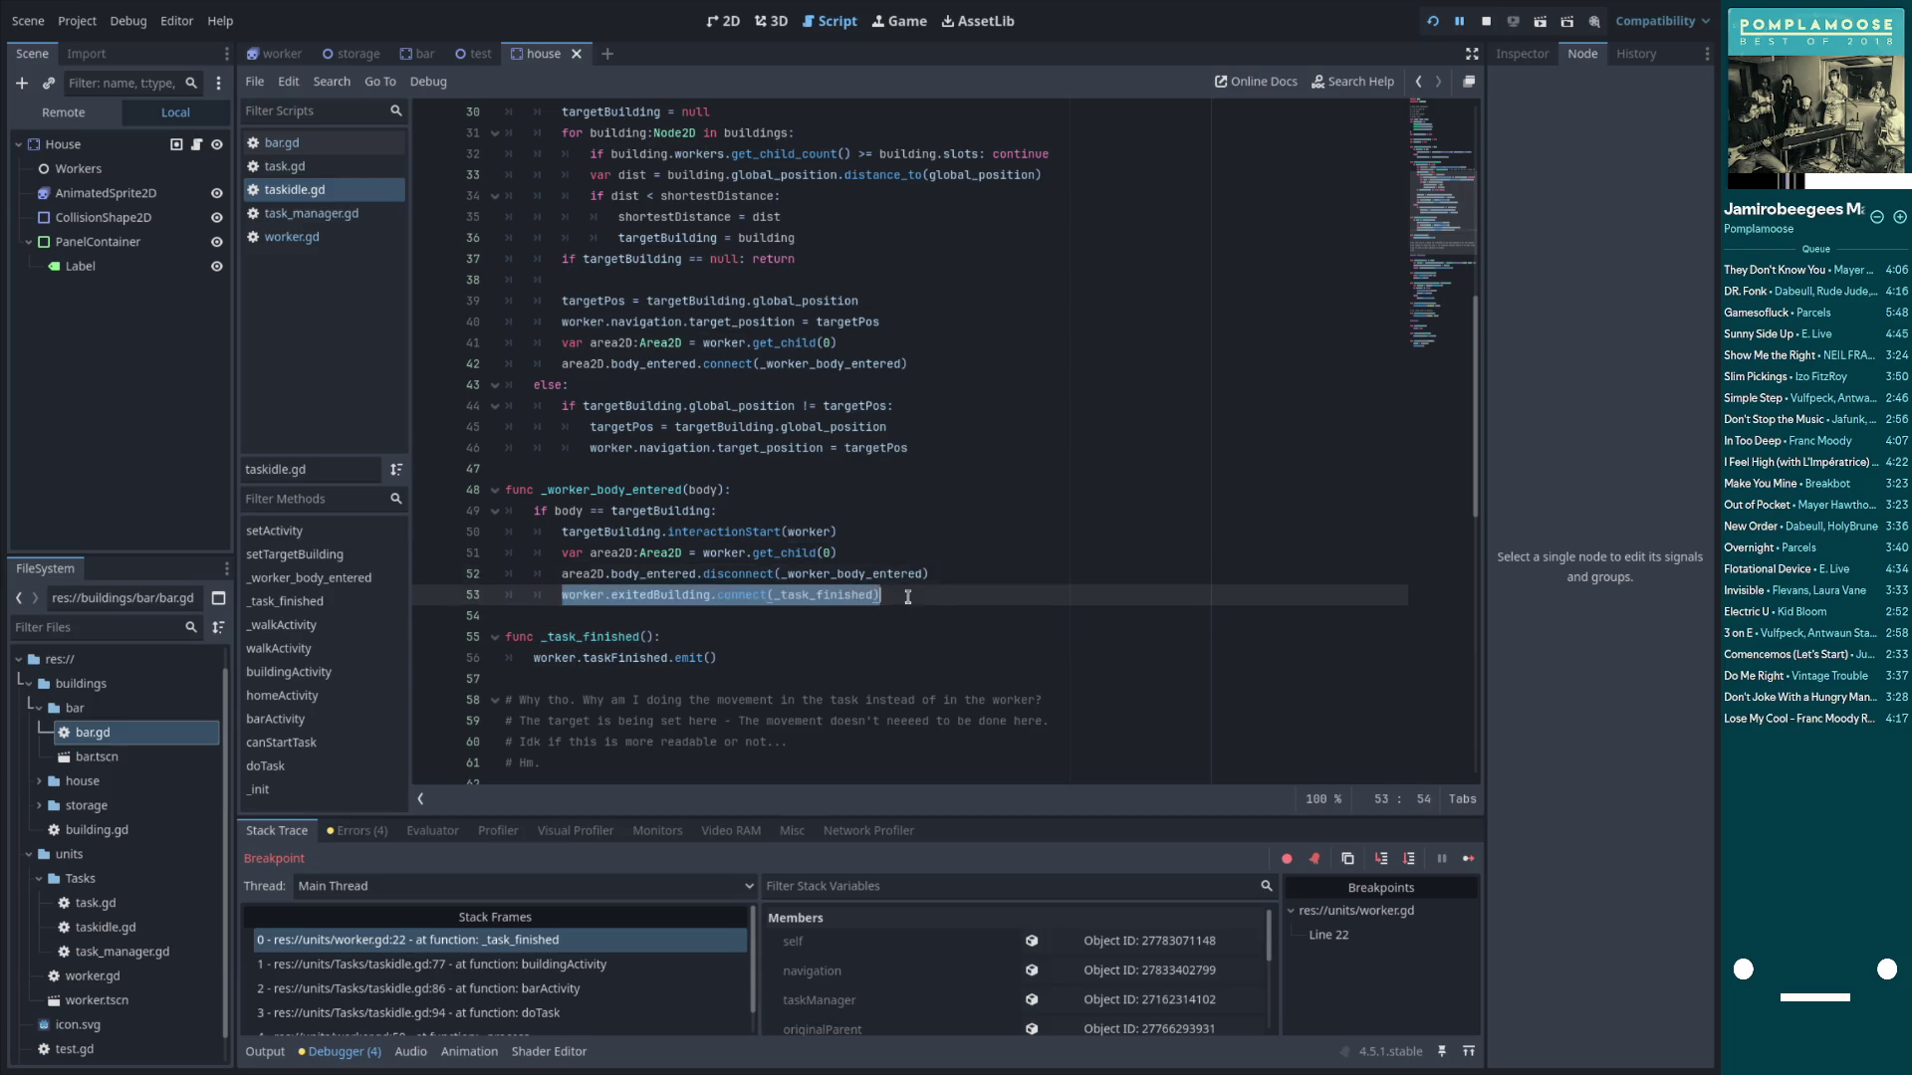
left_click(739, 659)
key("Return")
key("ctrl+v")
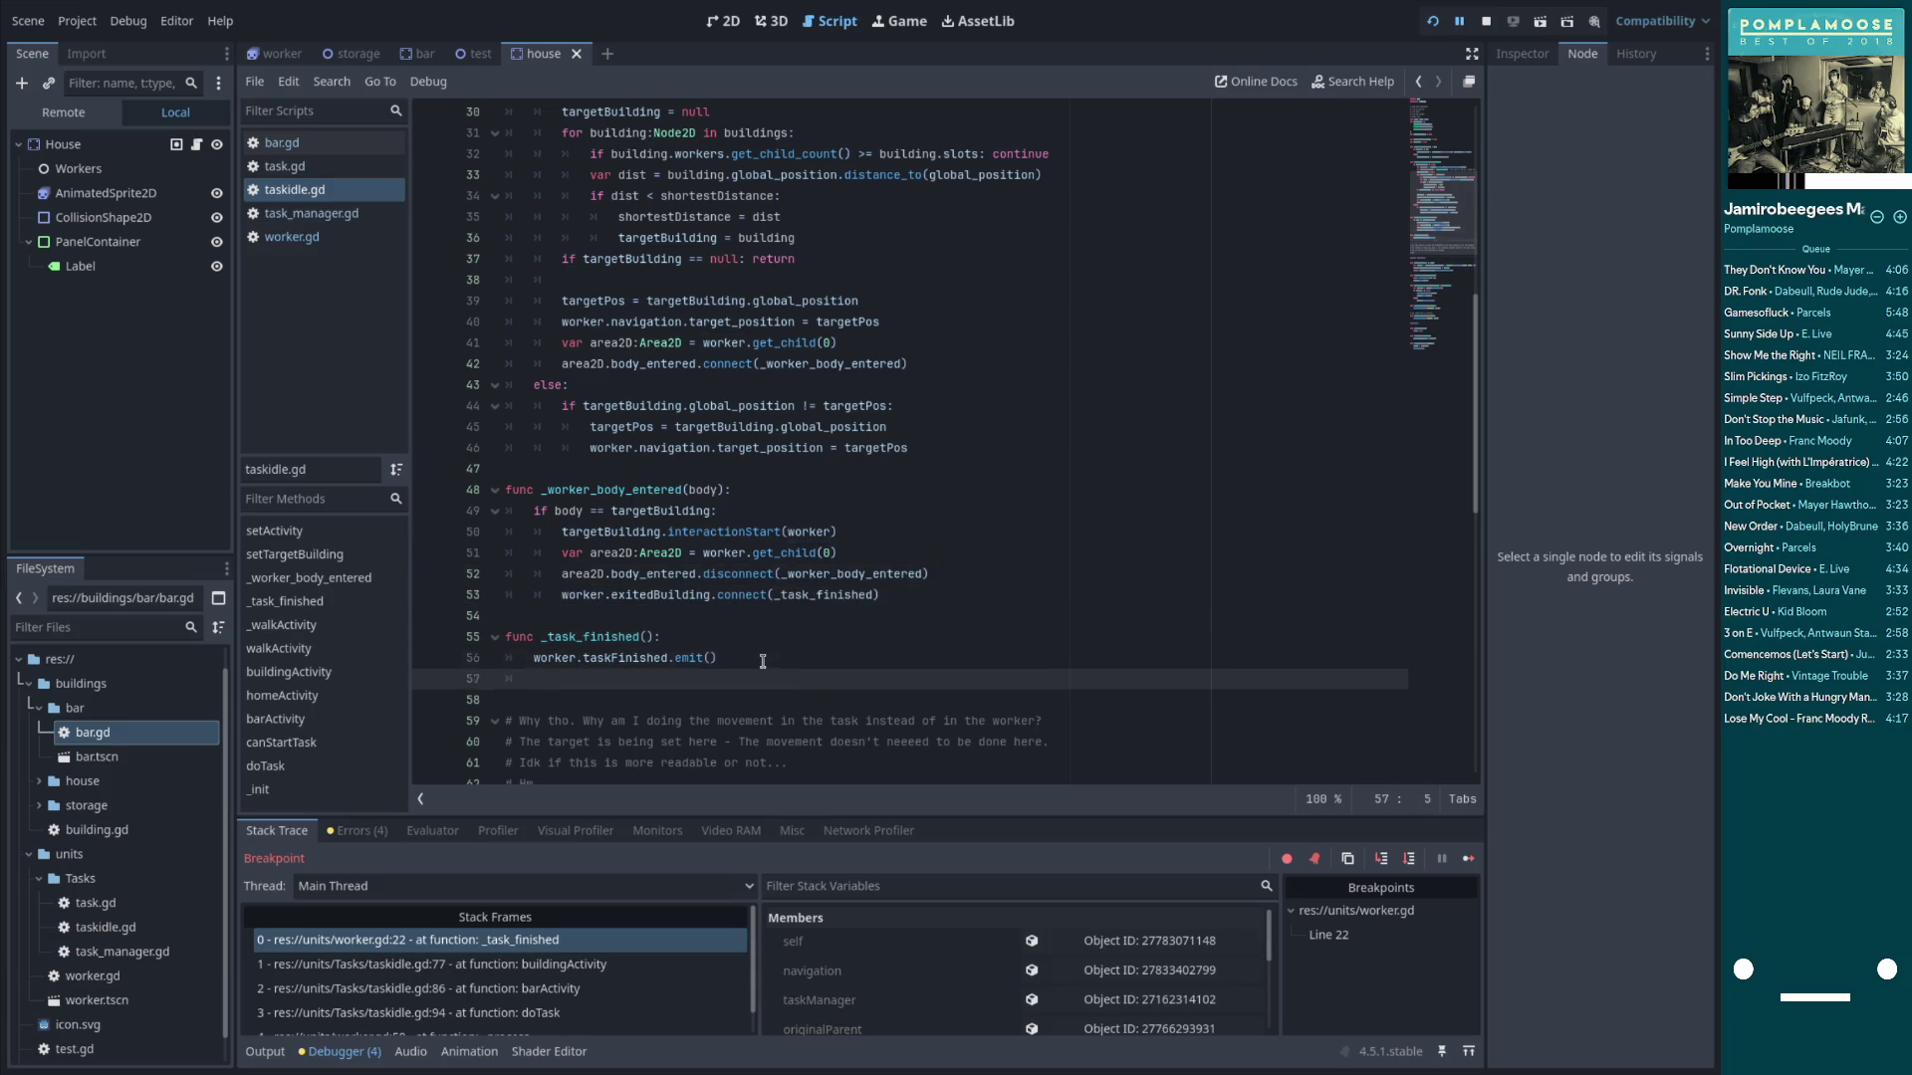
key("ctrl+Left")
key("ctrl+Left")
key("ctrl+BackSpace")
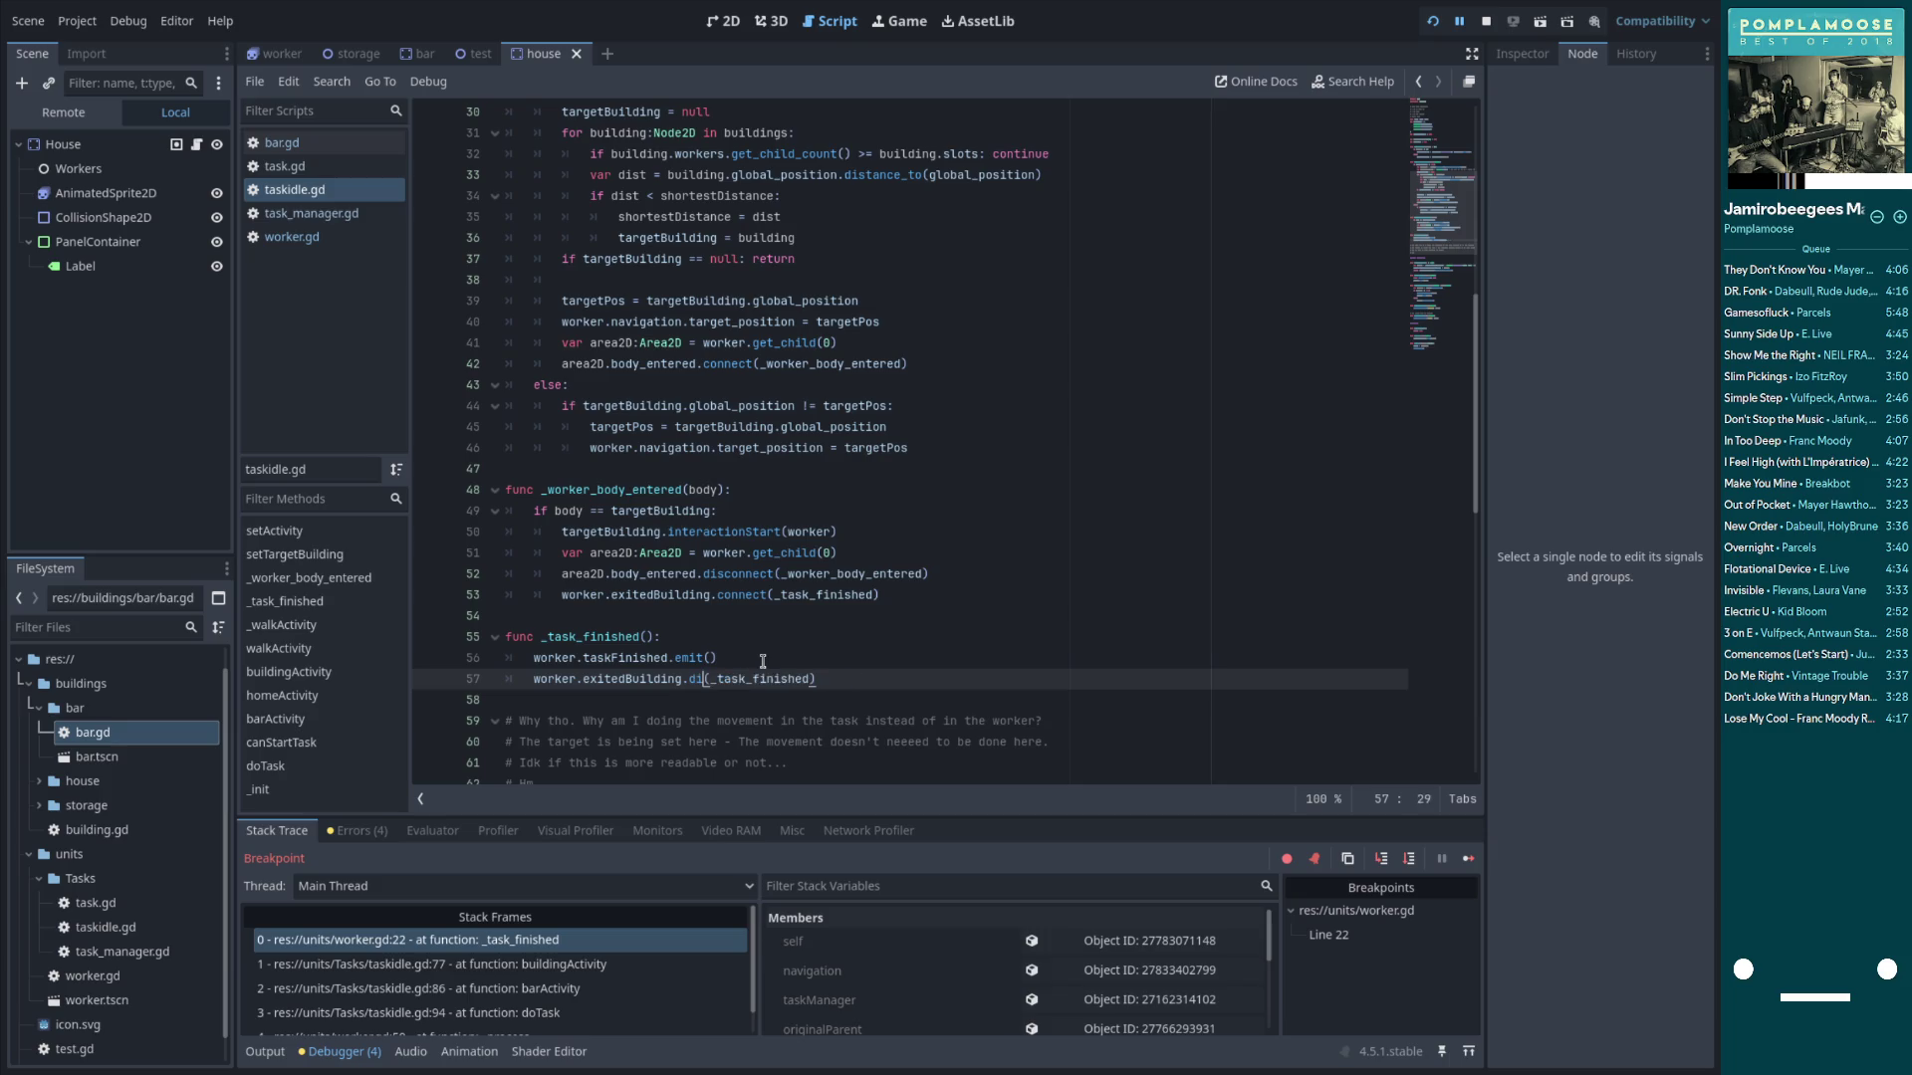
type("disconnect")
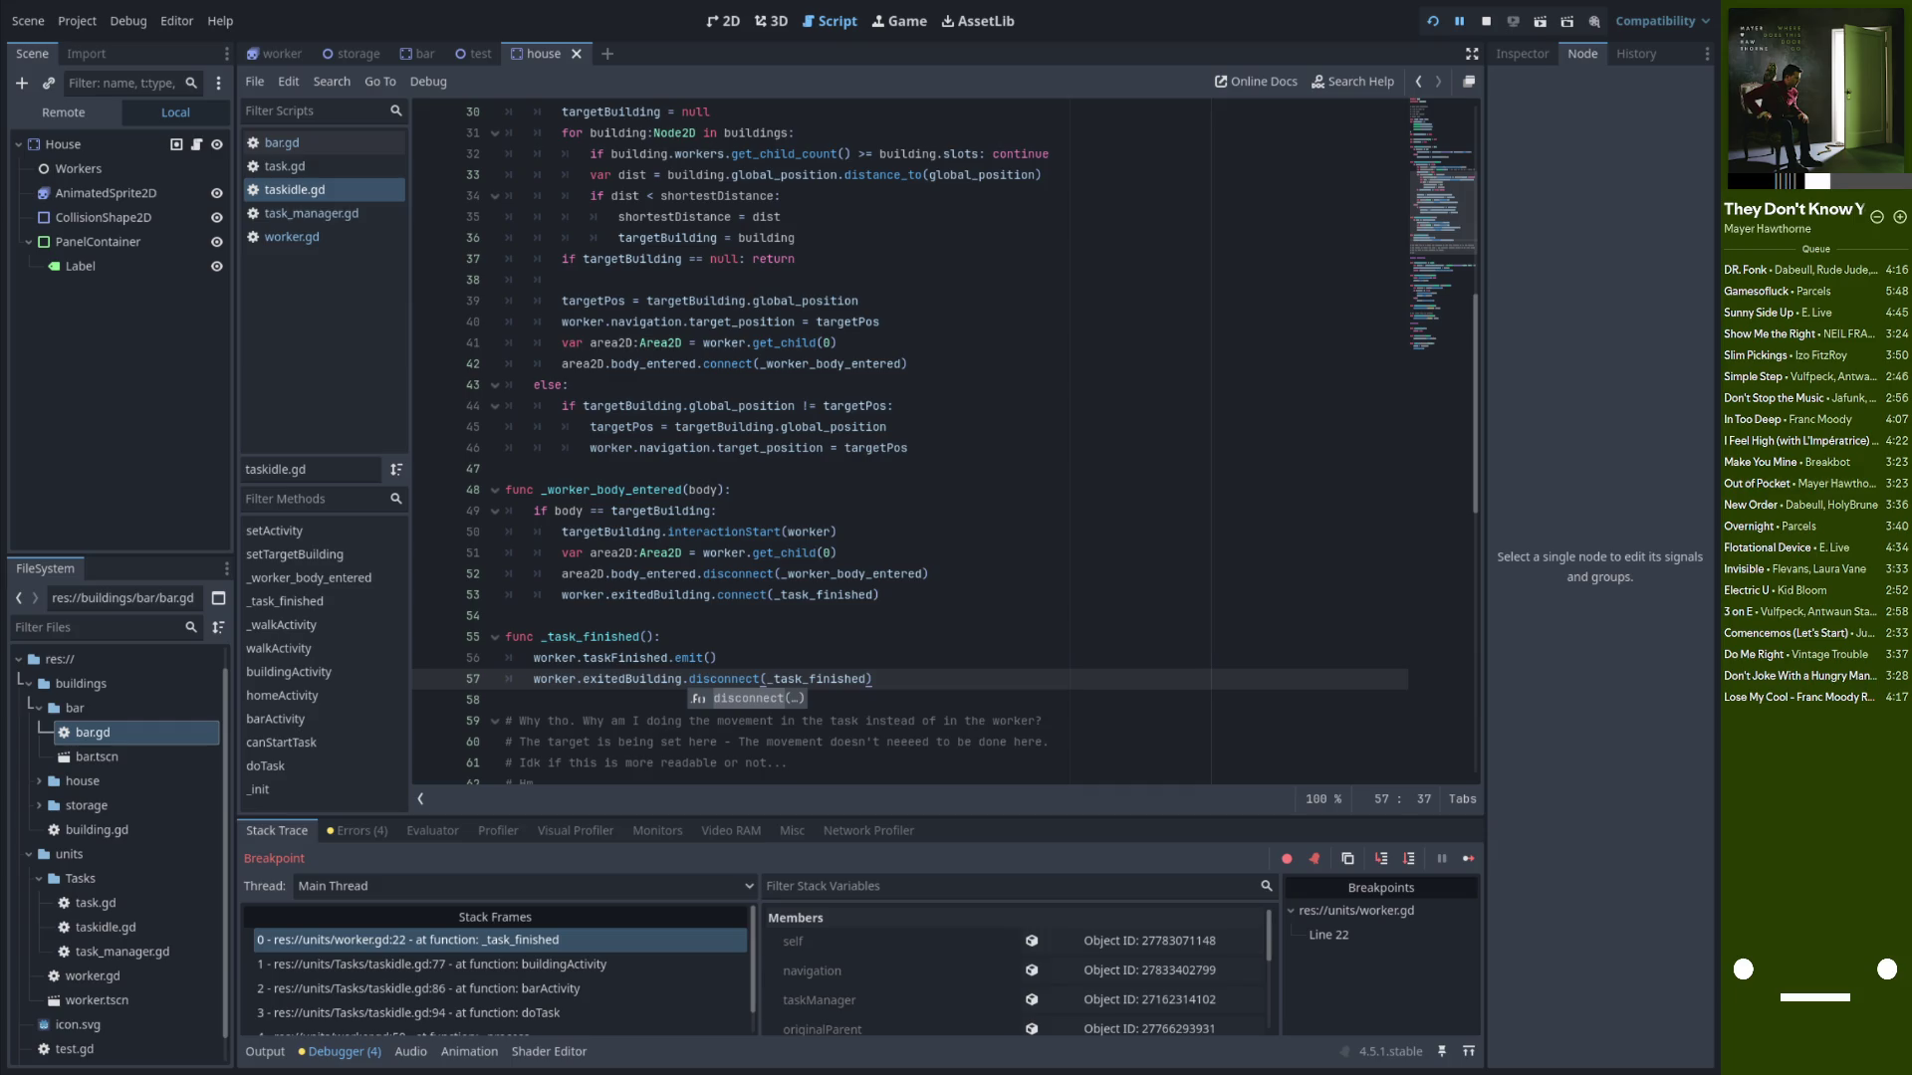
Compare the new disconnect line 57 against the connect line 53
left_click(936, 721)
scroll(876, 667, "down", 4)
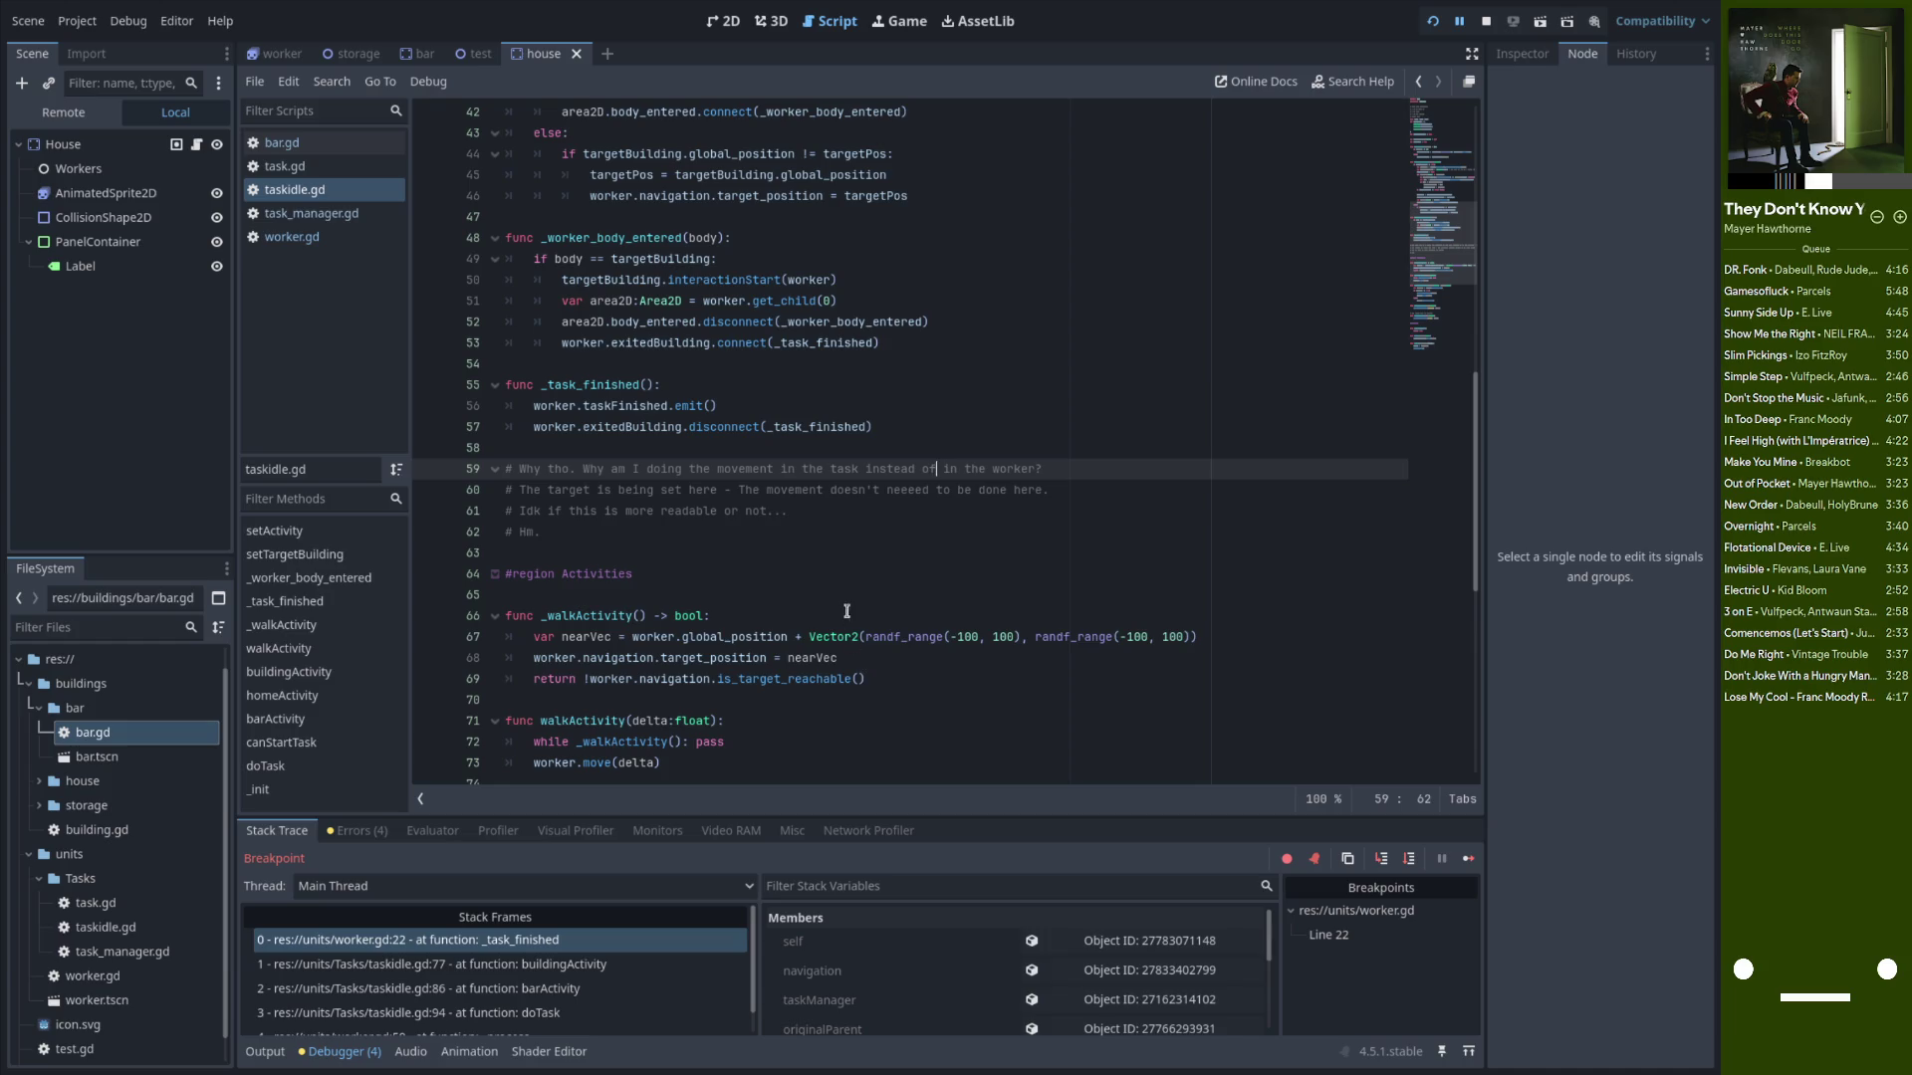
double_click(728, 426)
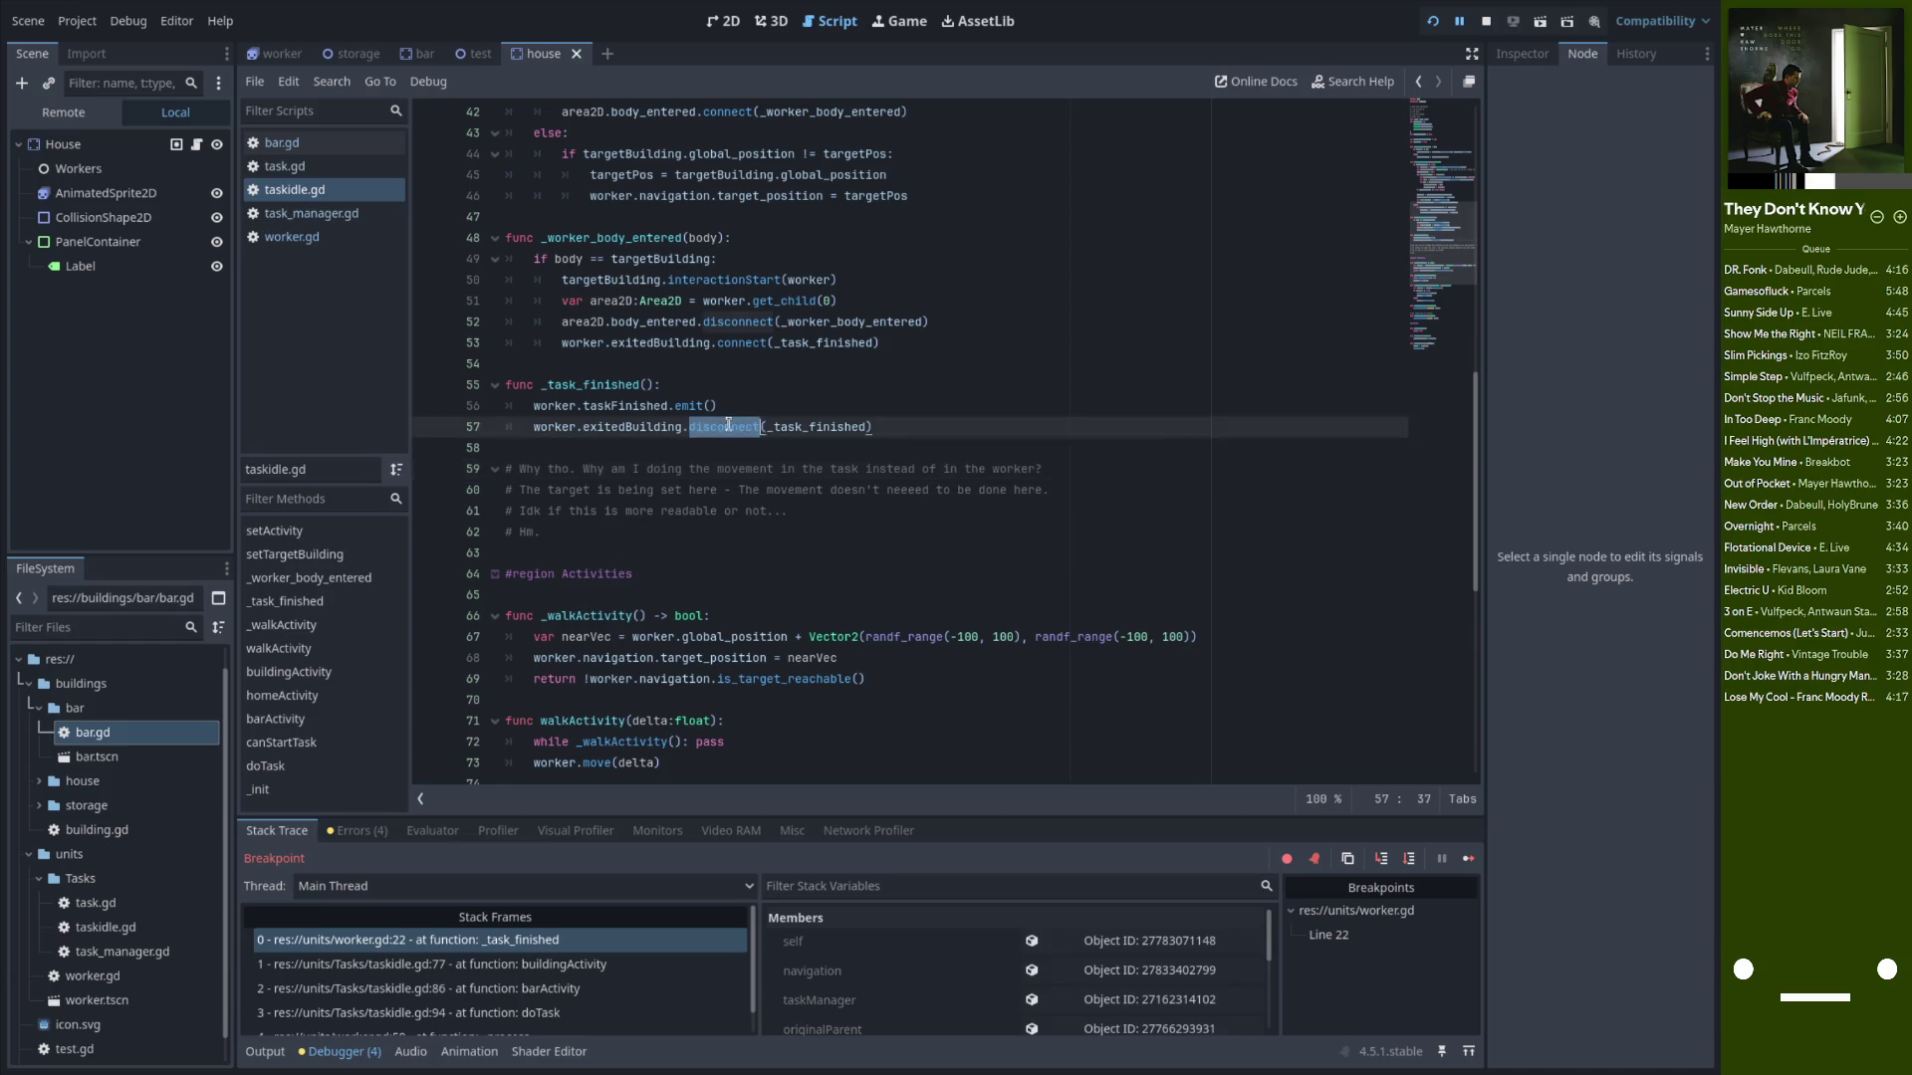
double_click(745, 342)
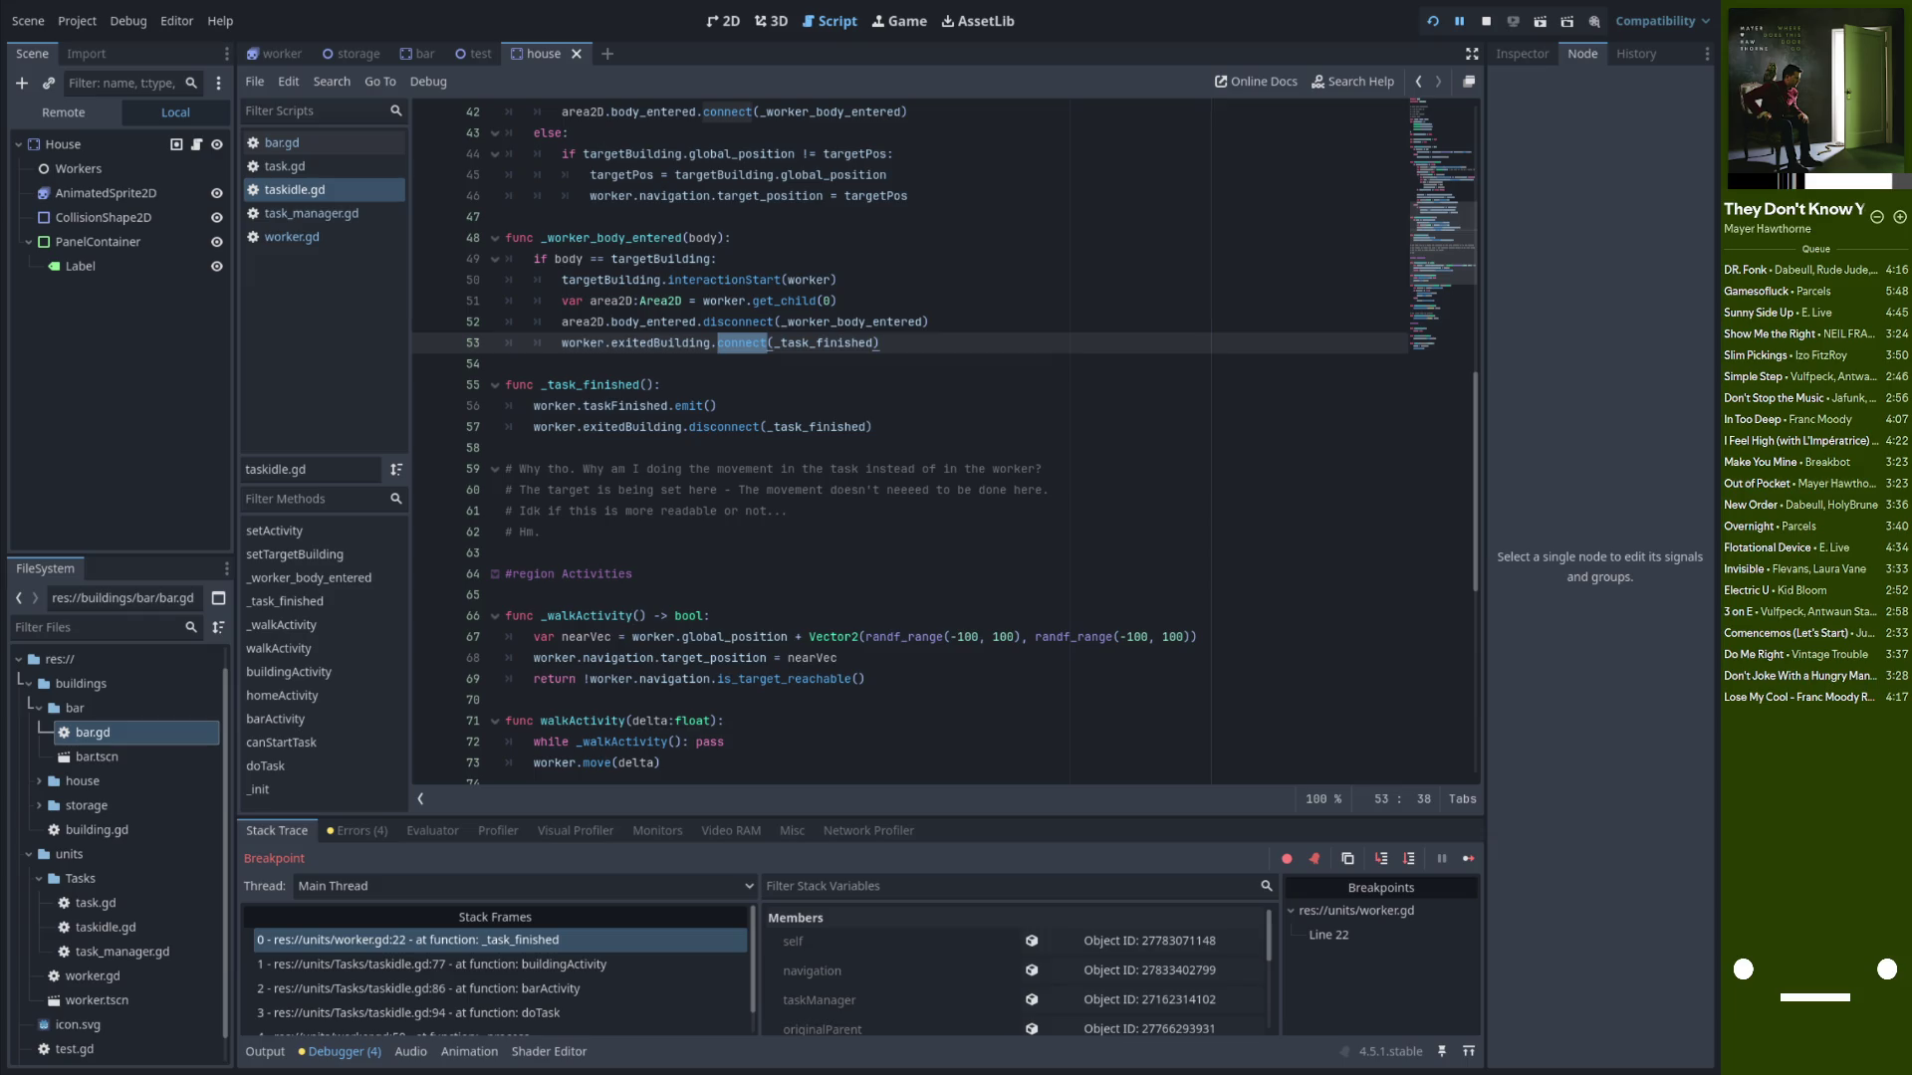
Stop the paused debug session from the run toolbar
left_click(789, 511)
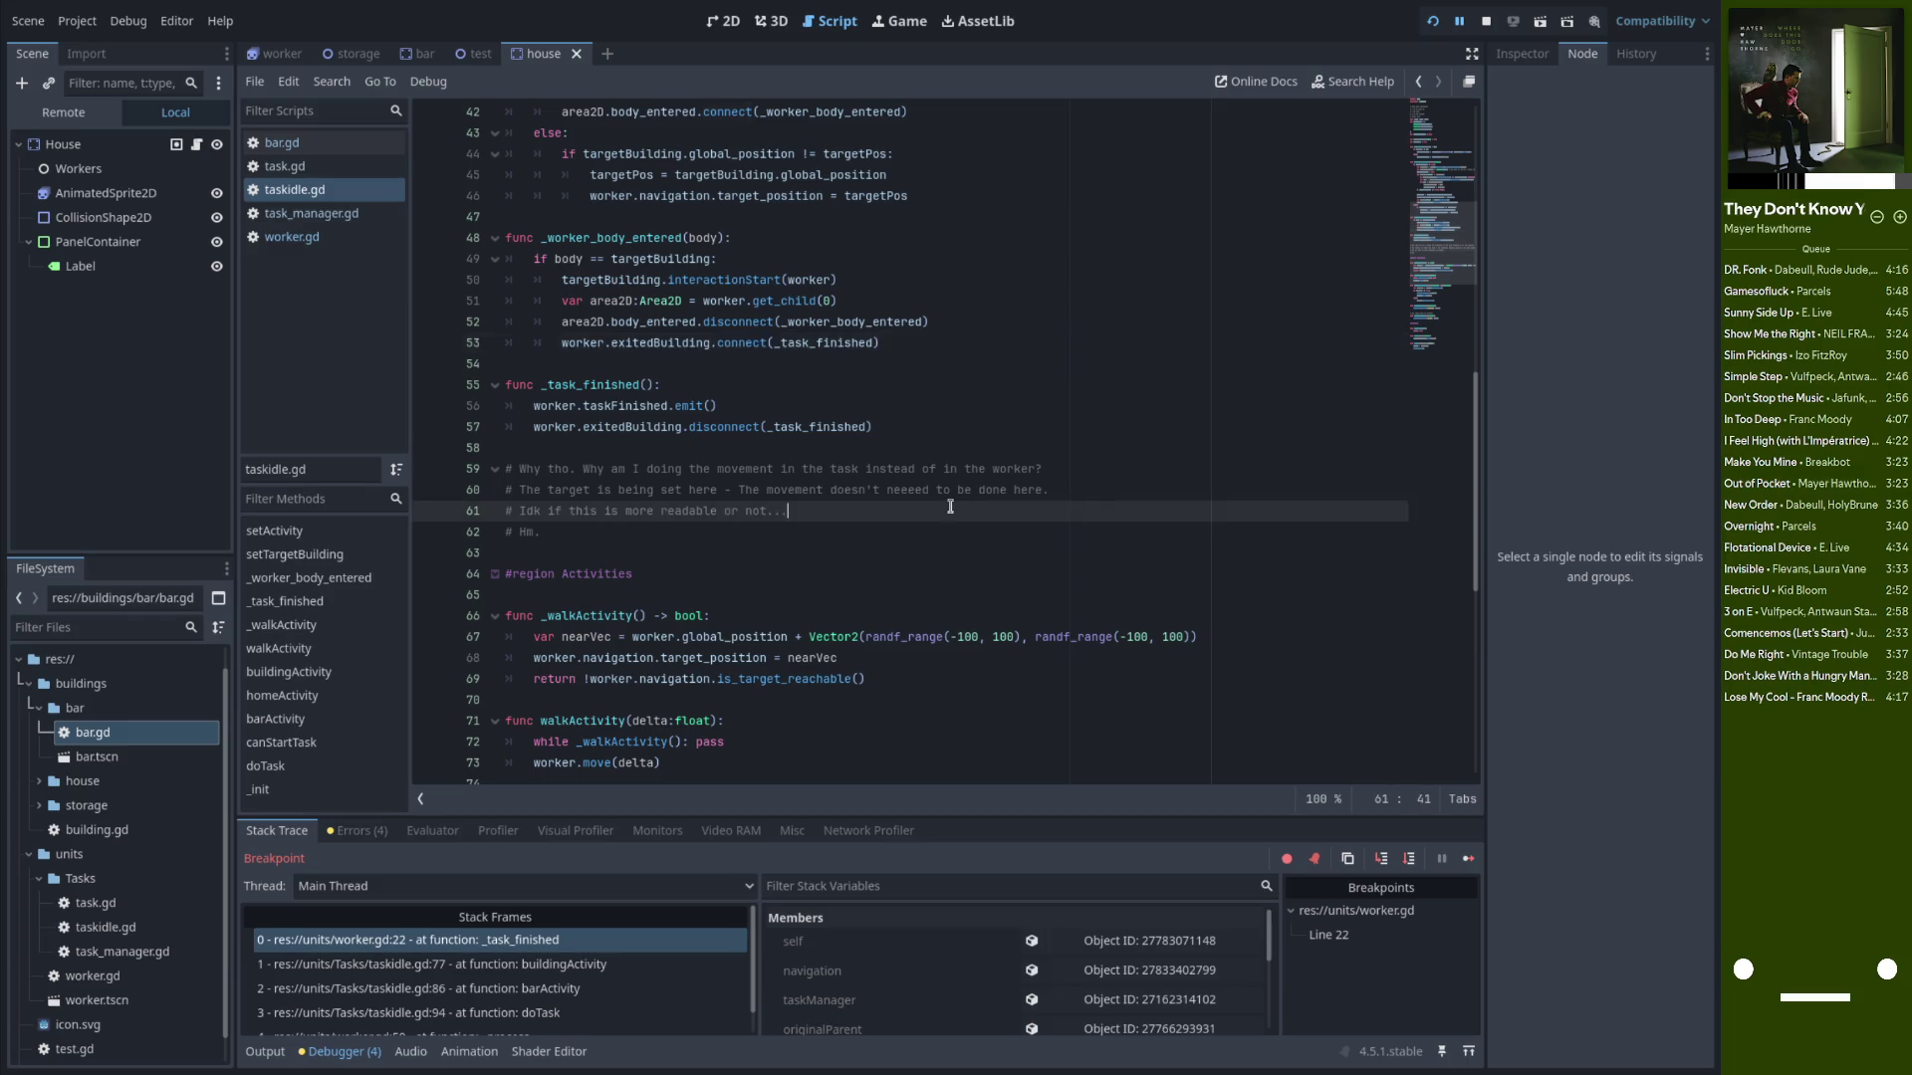
left_click(1485, 21)
Remove the breakpoint on line 22 of worker.gd
scroll(763, 554, "down", 2)
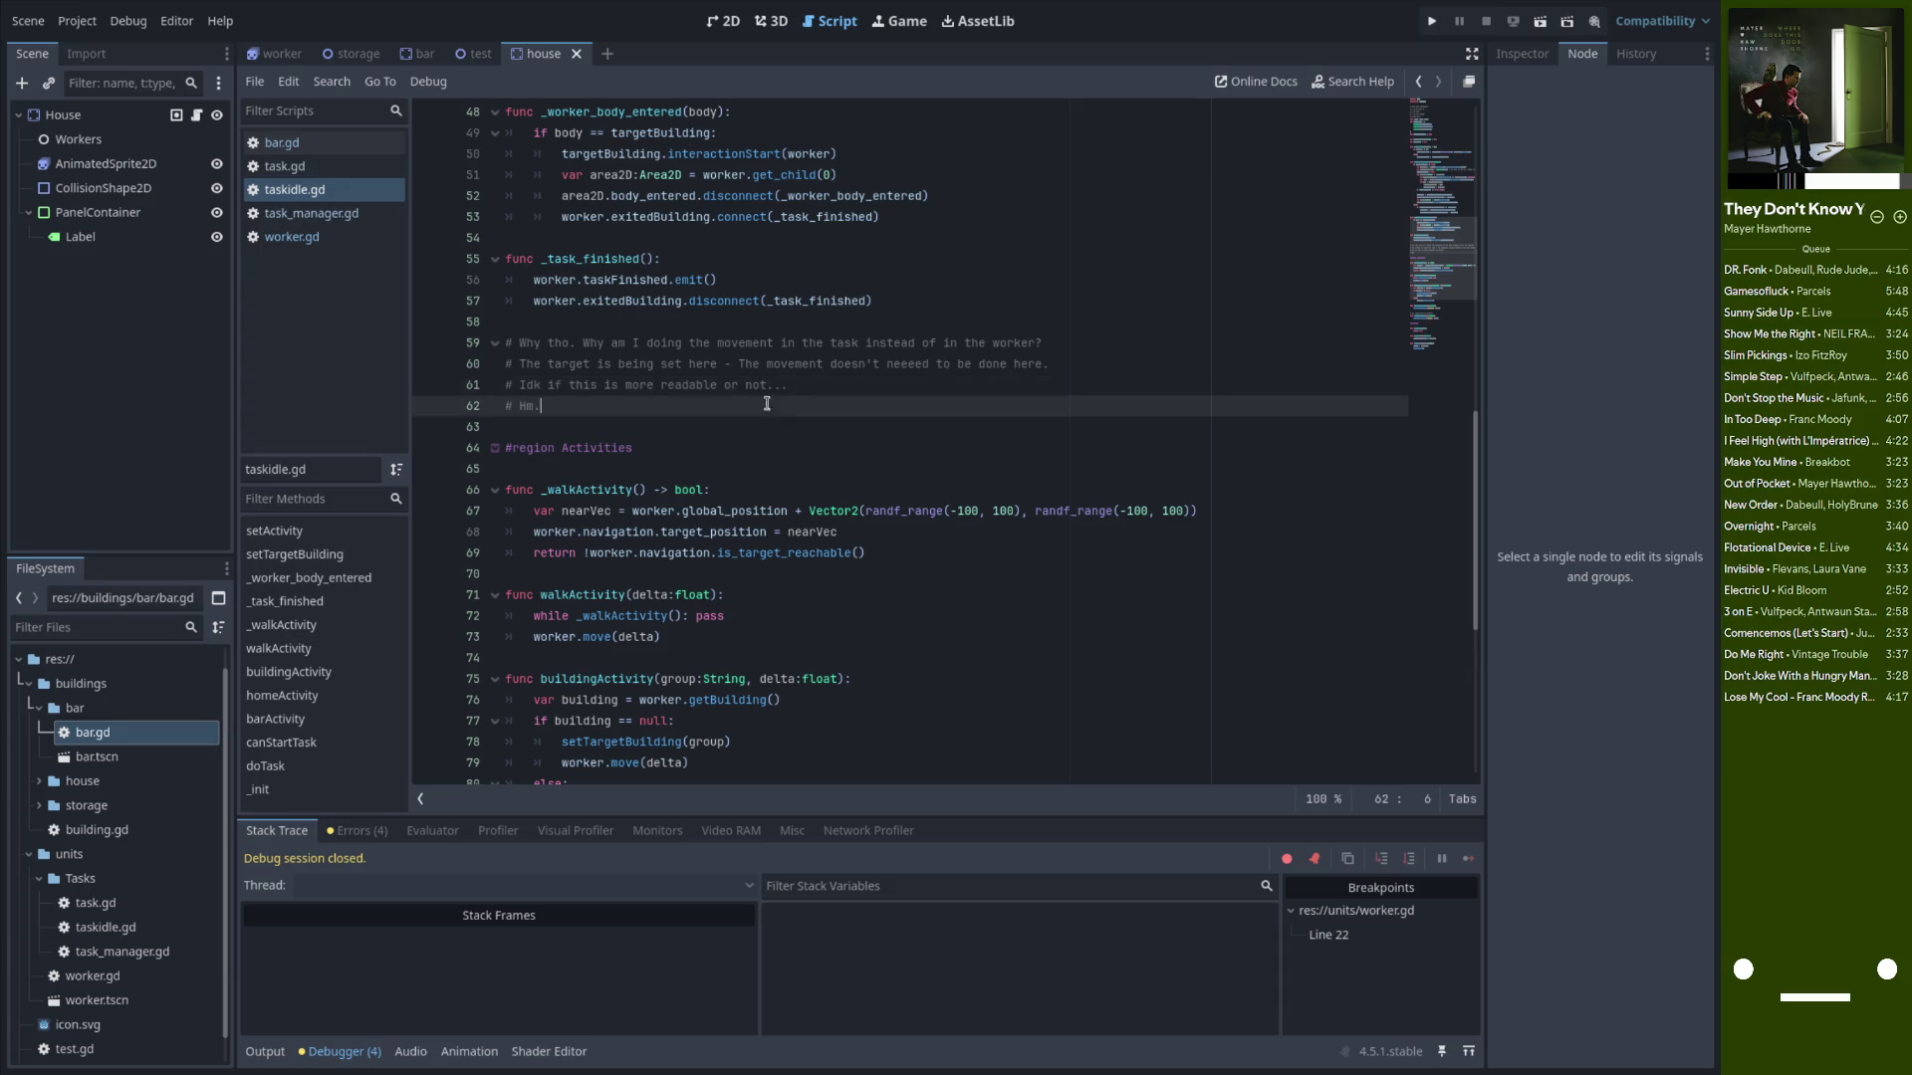
double_click(637, 300)
double_click(626, 280)
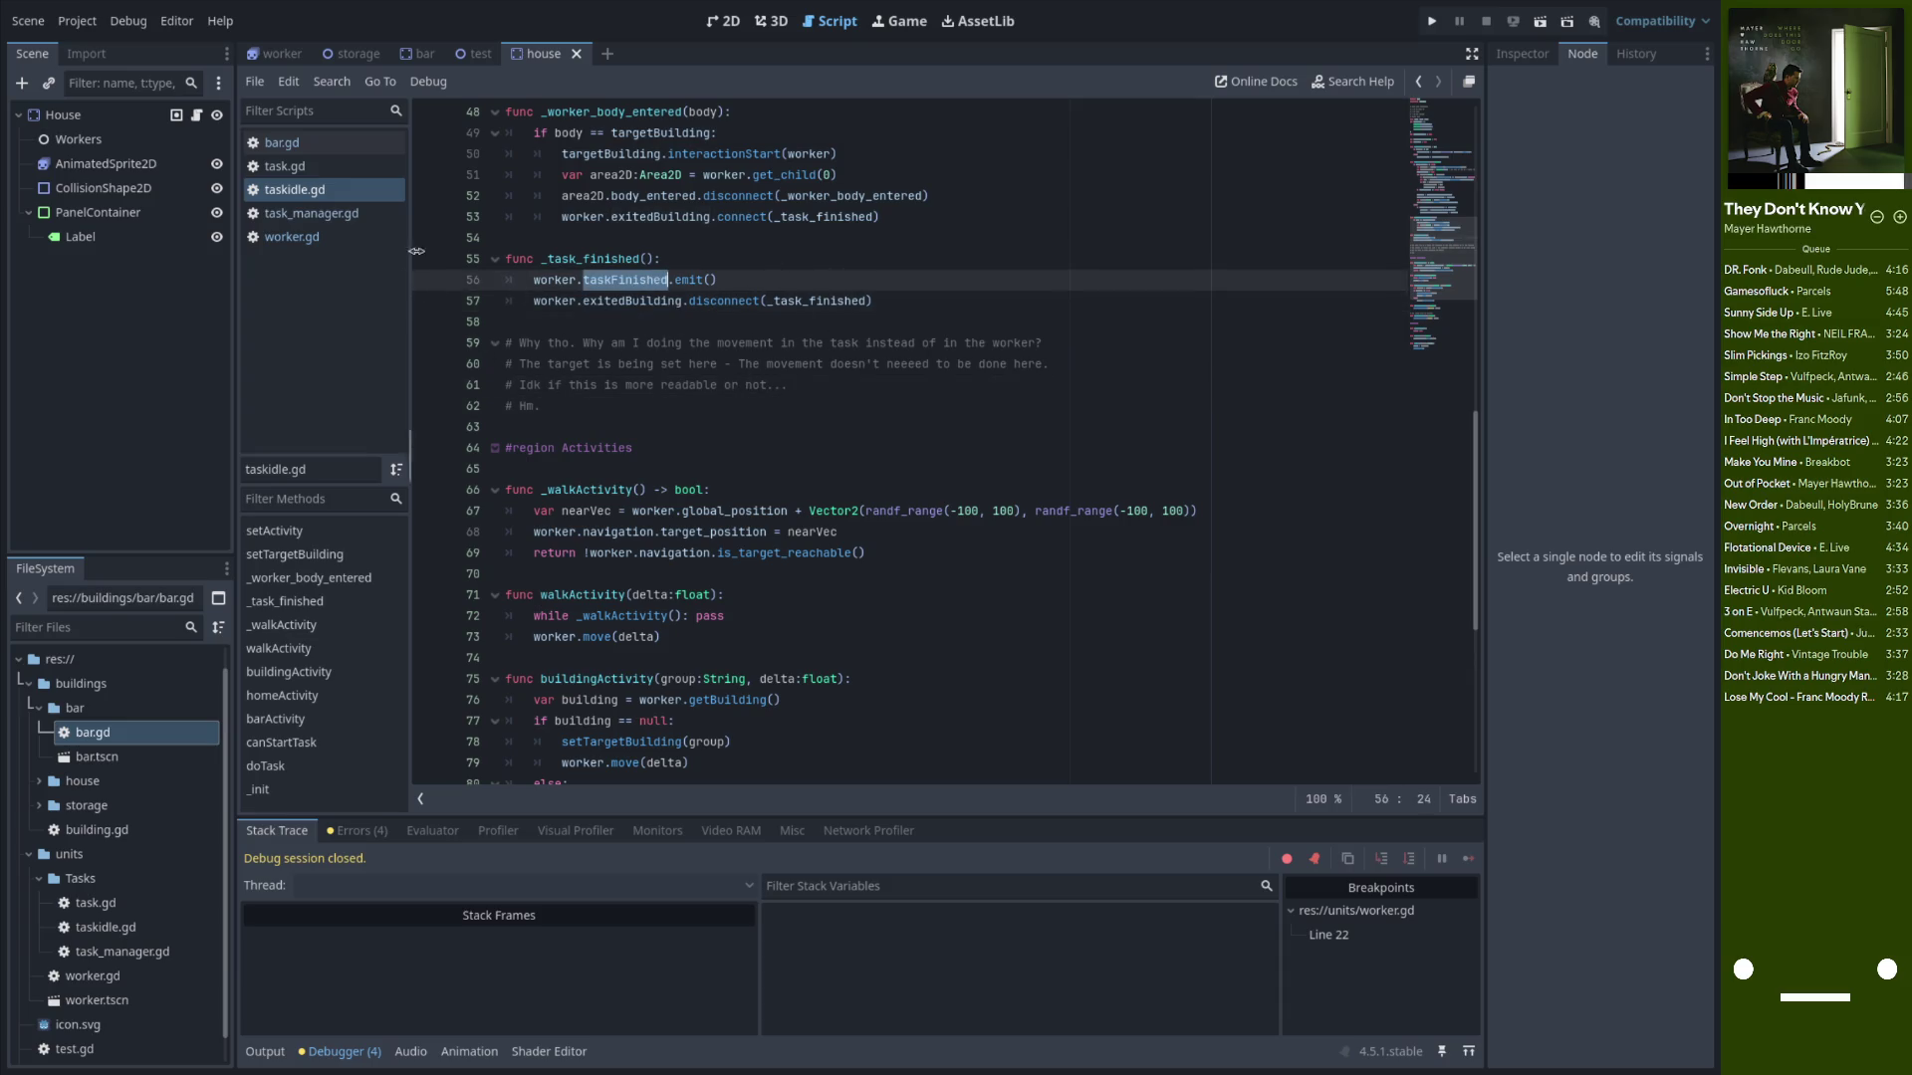
left_click(329, 243)
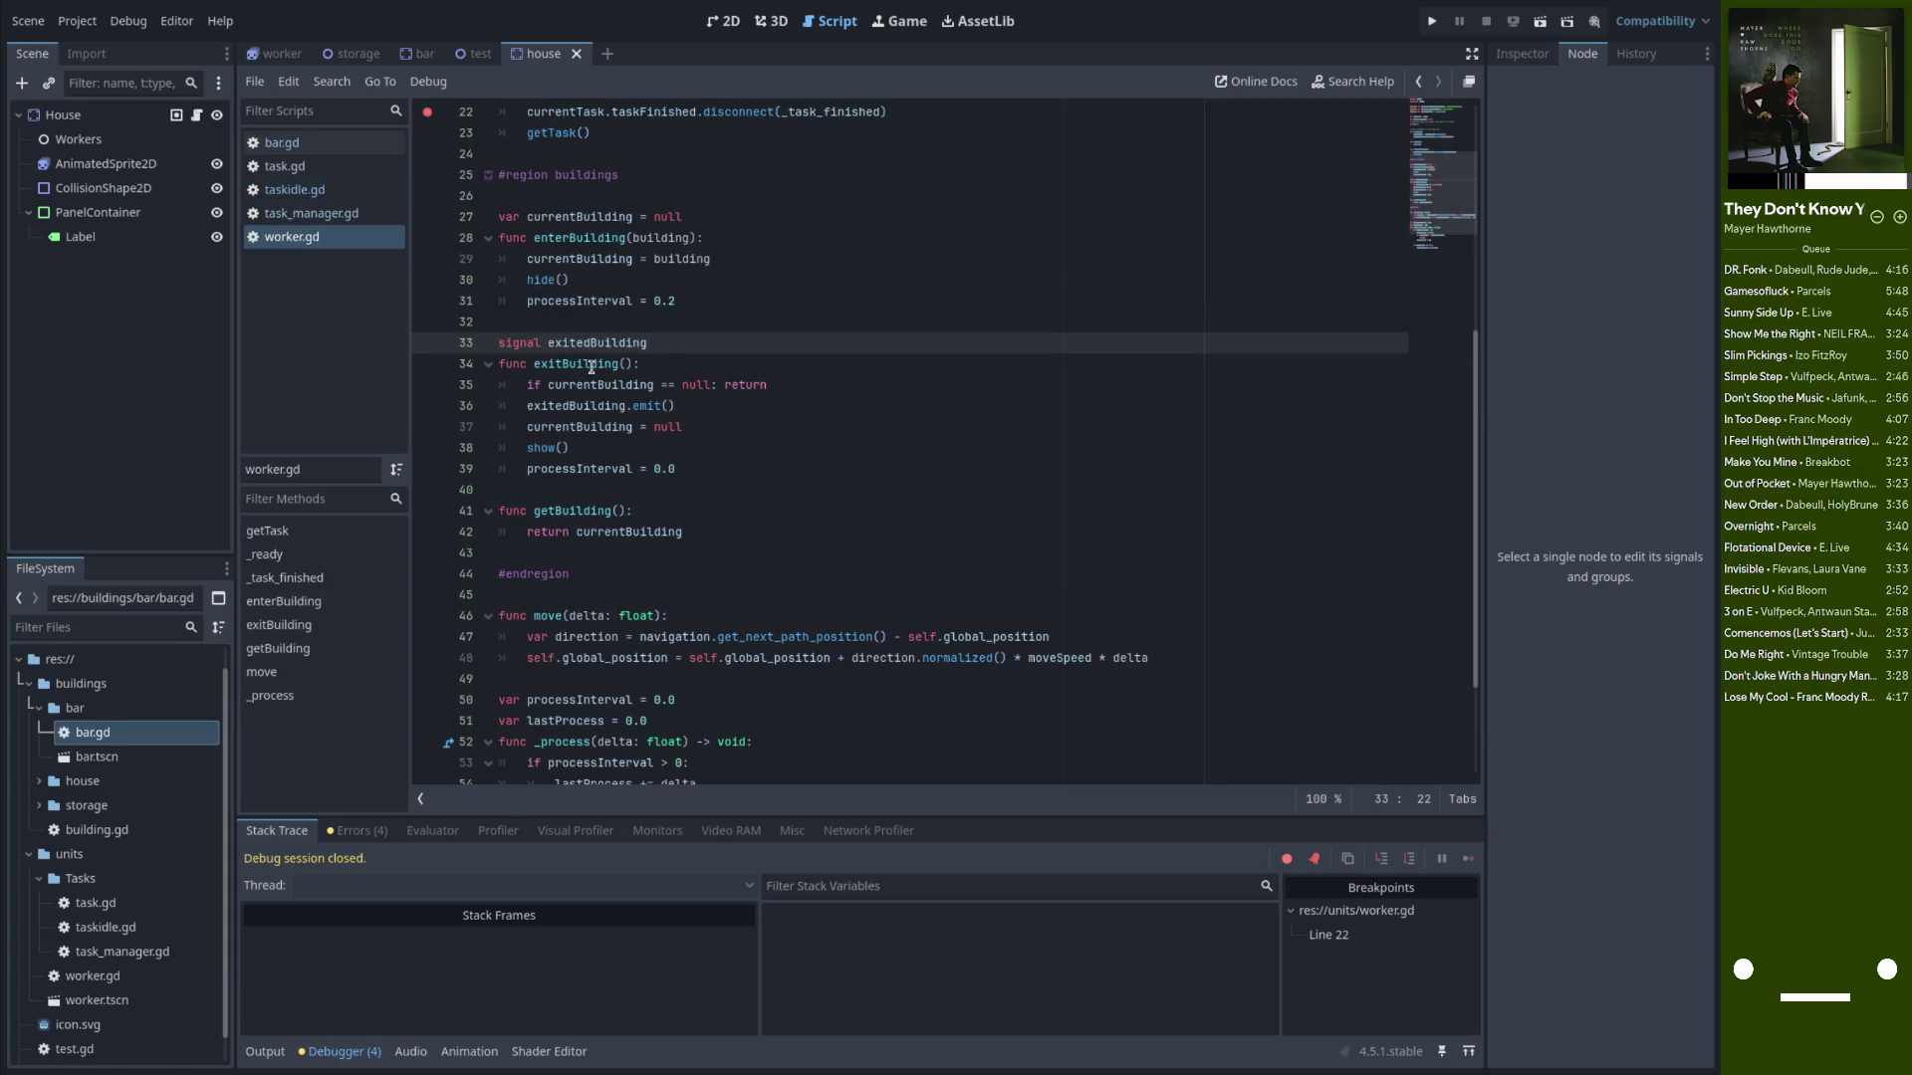
scroll(658, 440, "down", 5)
scroll(610, 341, "up", 4)
left_click(614, 260)
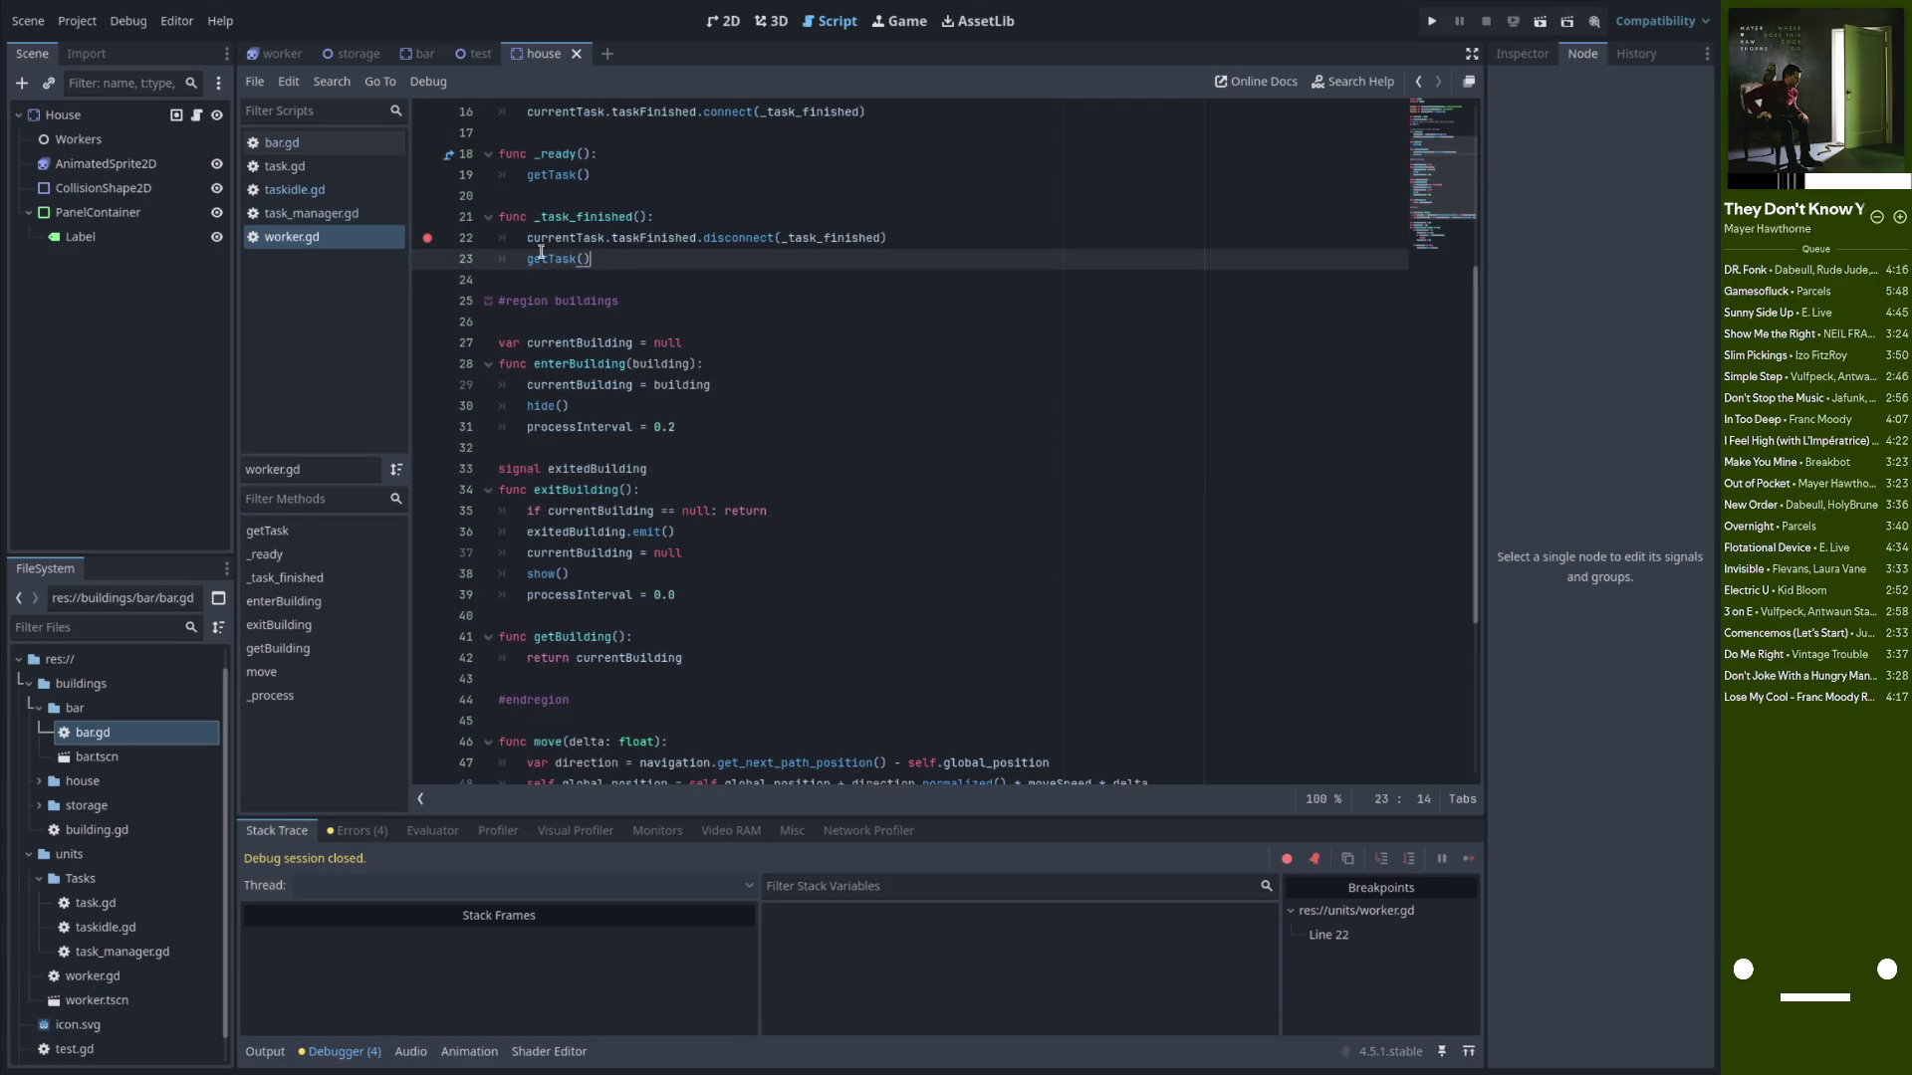
left_click(428, 241)
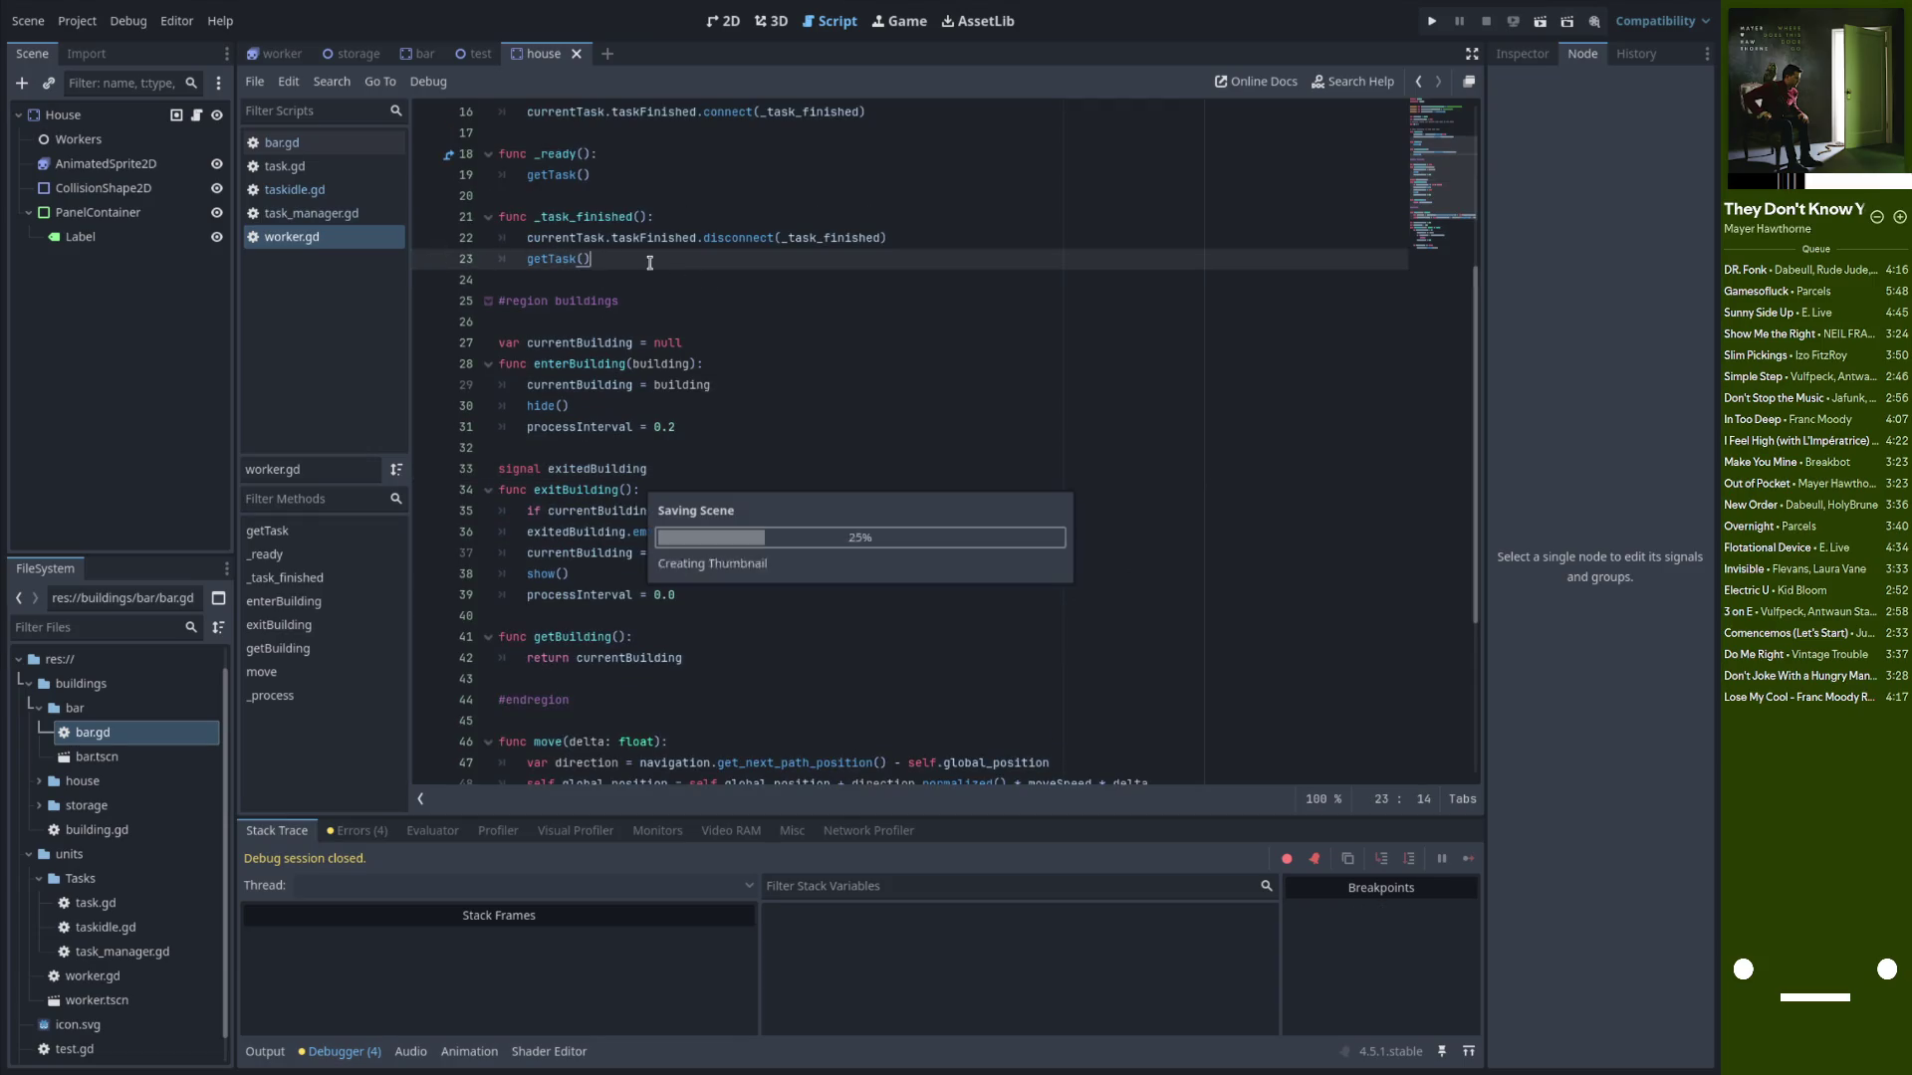
Review the disconnect and getTask lines, then run the game again
scroll(690, 404, "up", 3)
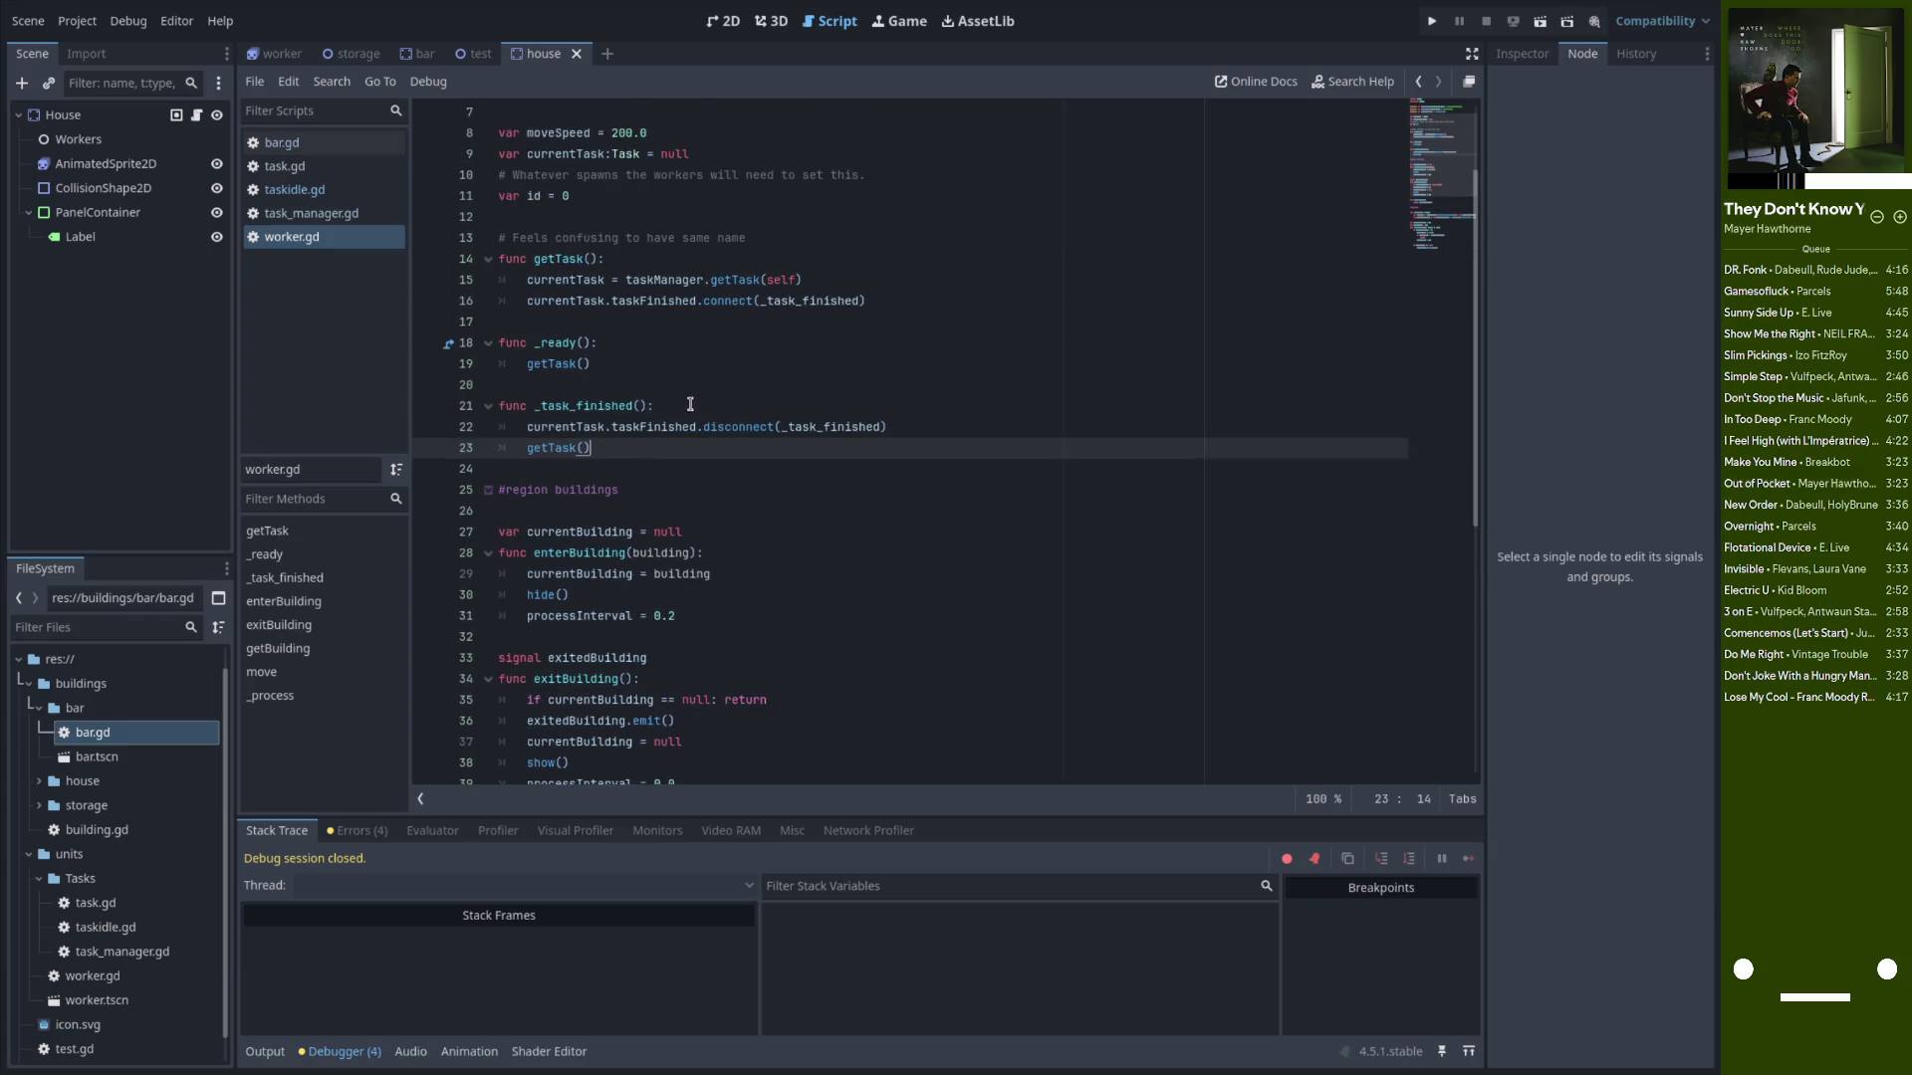
double_click(595, 401)
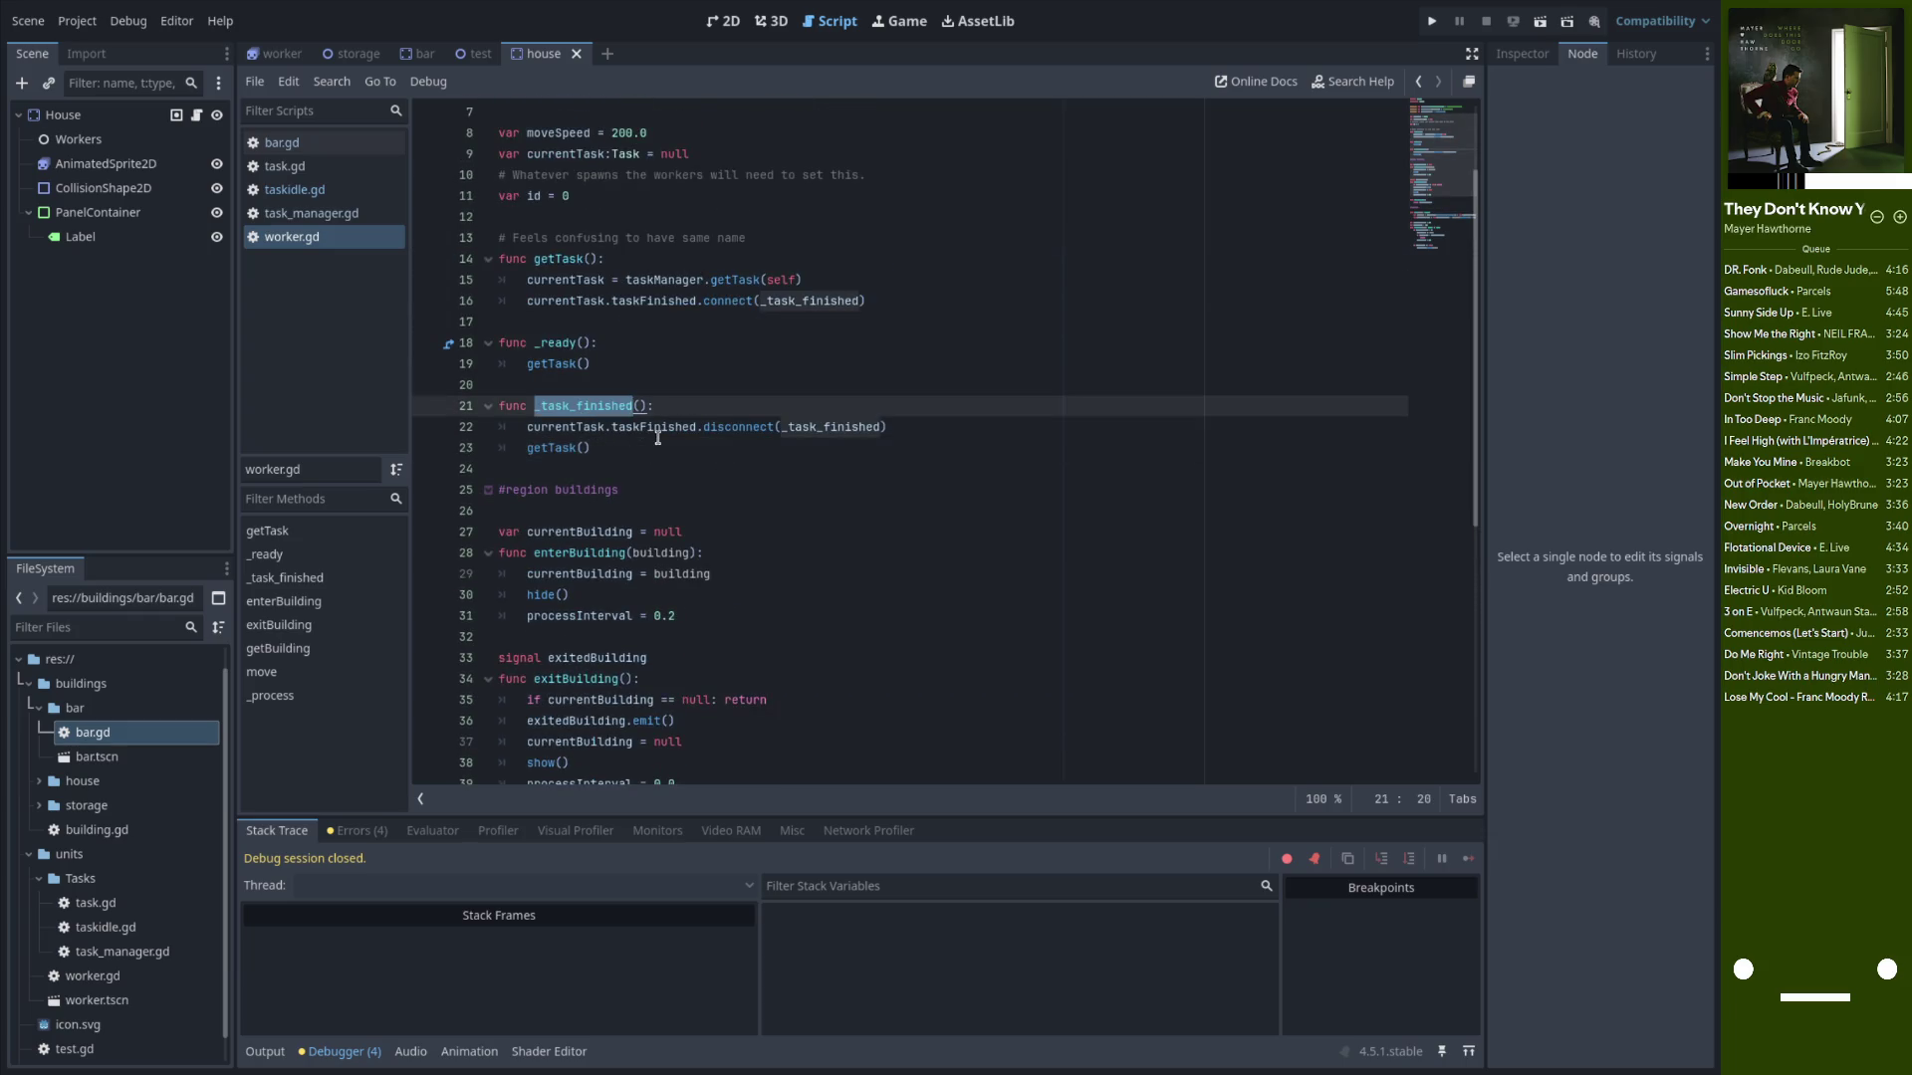
left_click(742, 426)
double_click(742, 426)
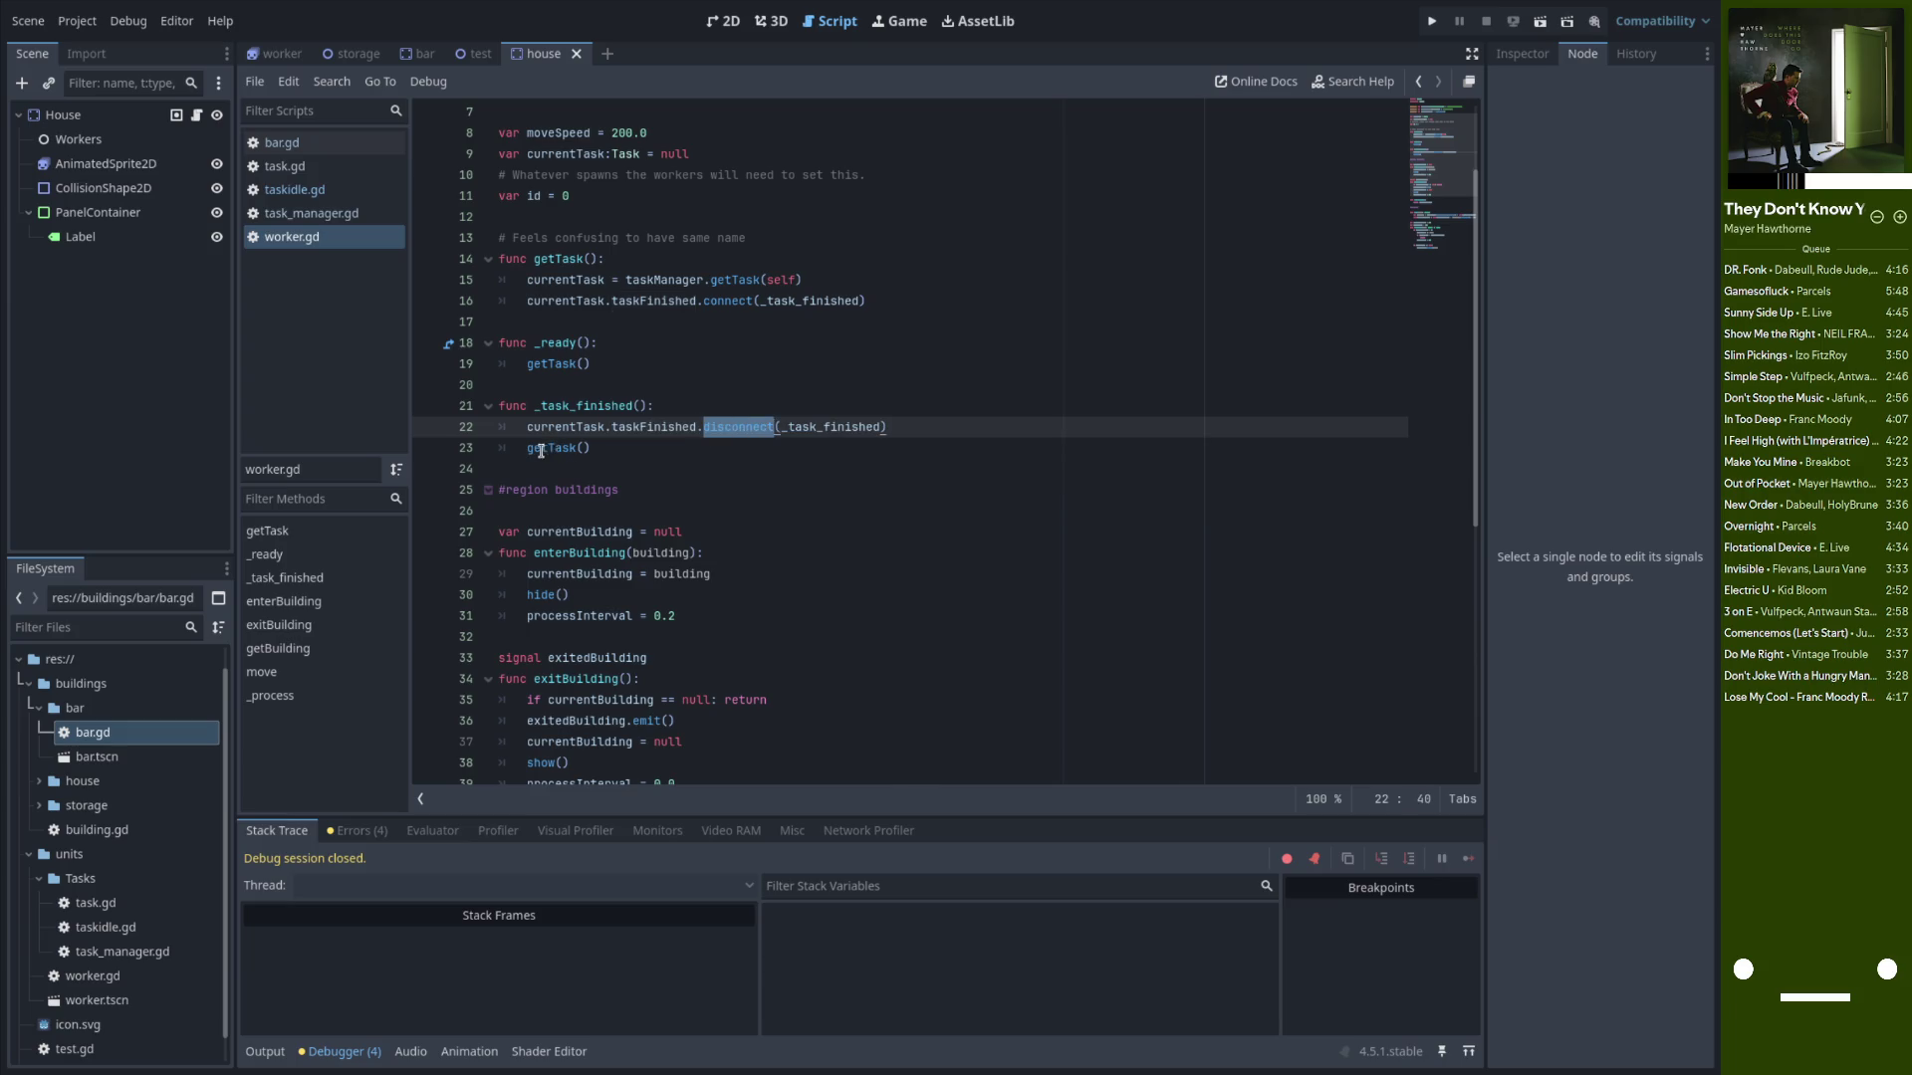
double_click(544, 448)
left_click(607, 449)
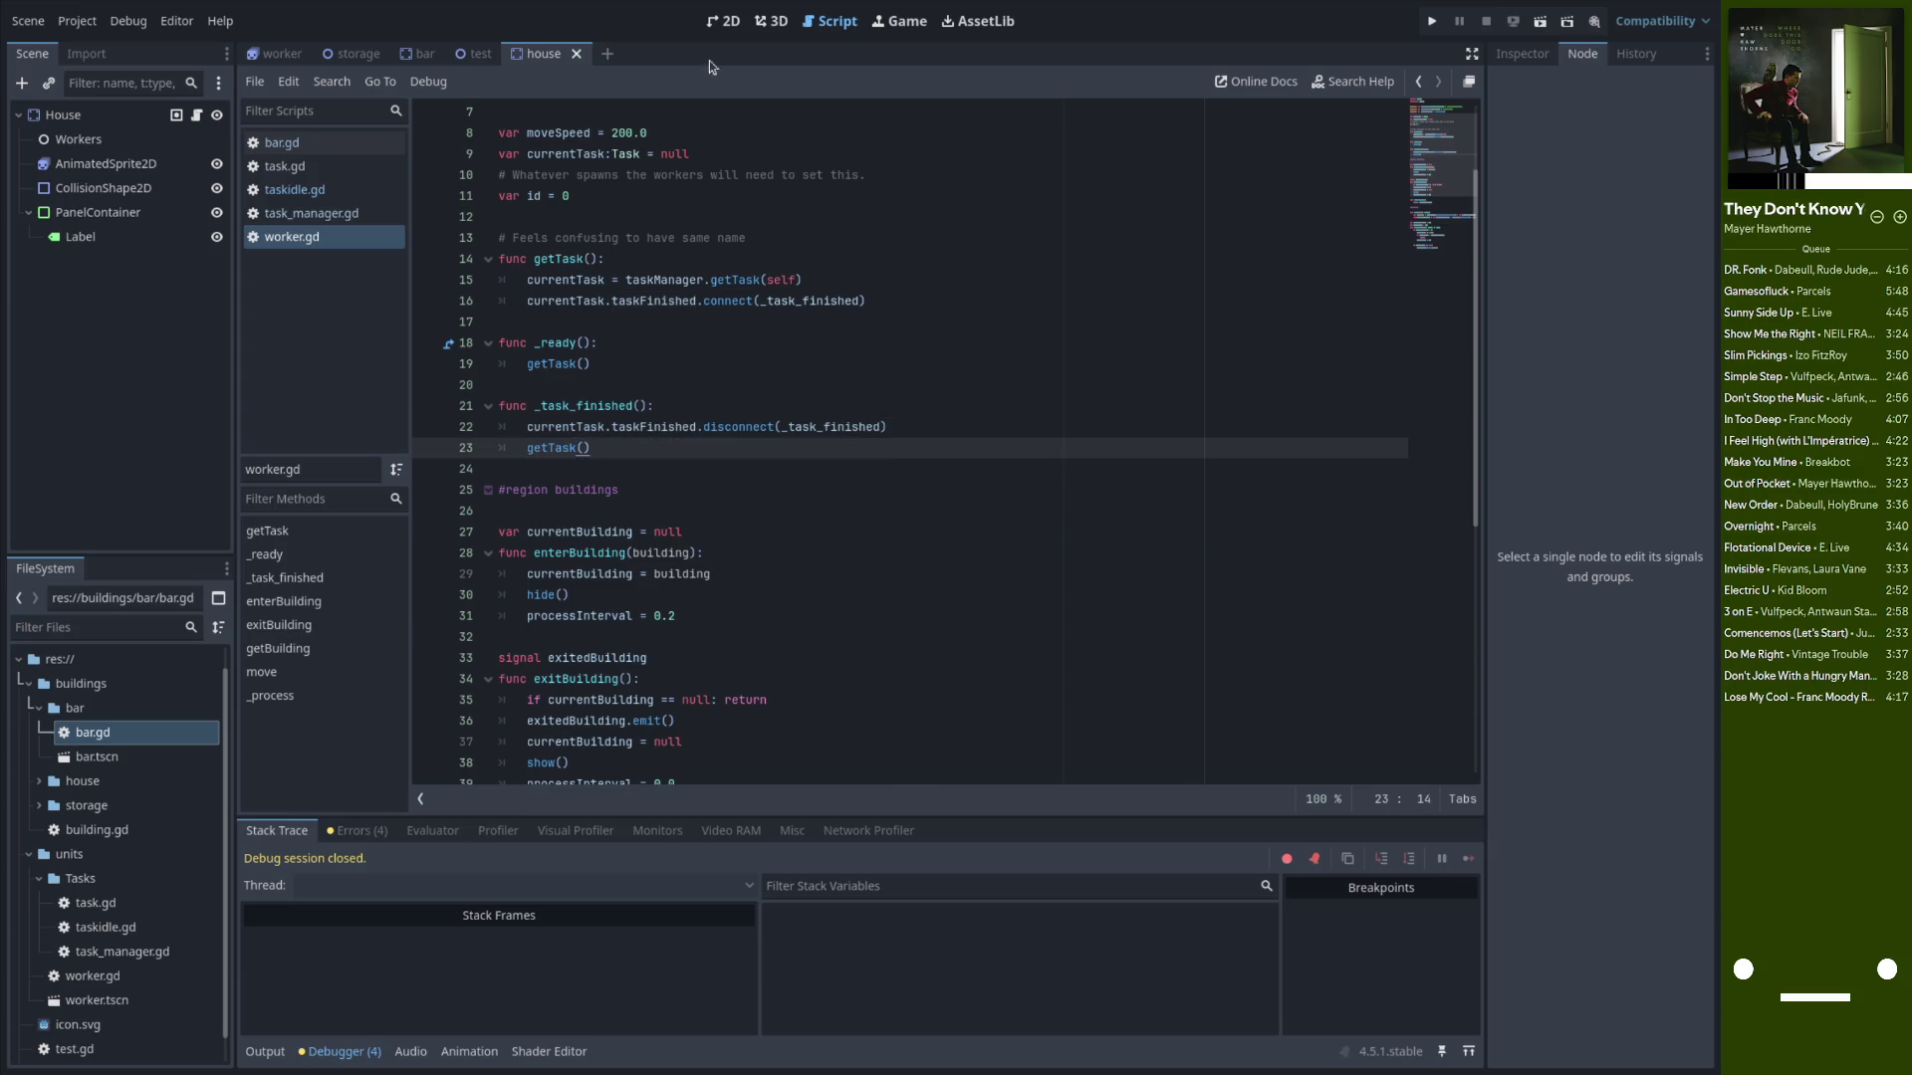
left_click(1440, 25)
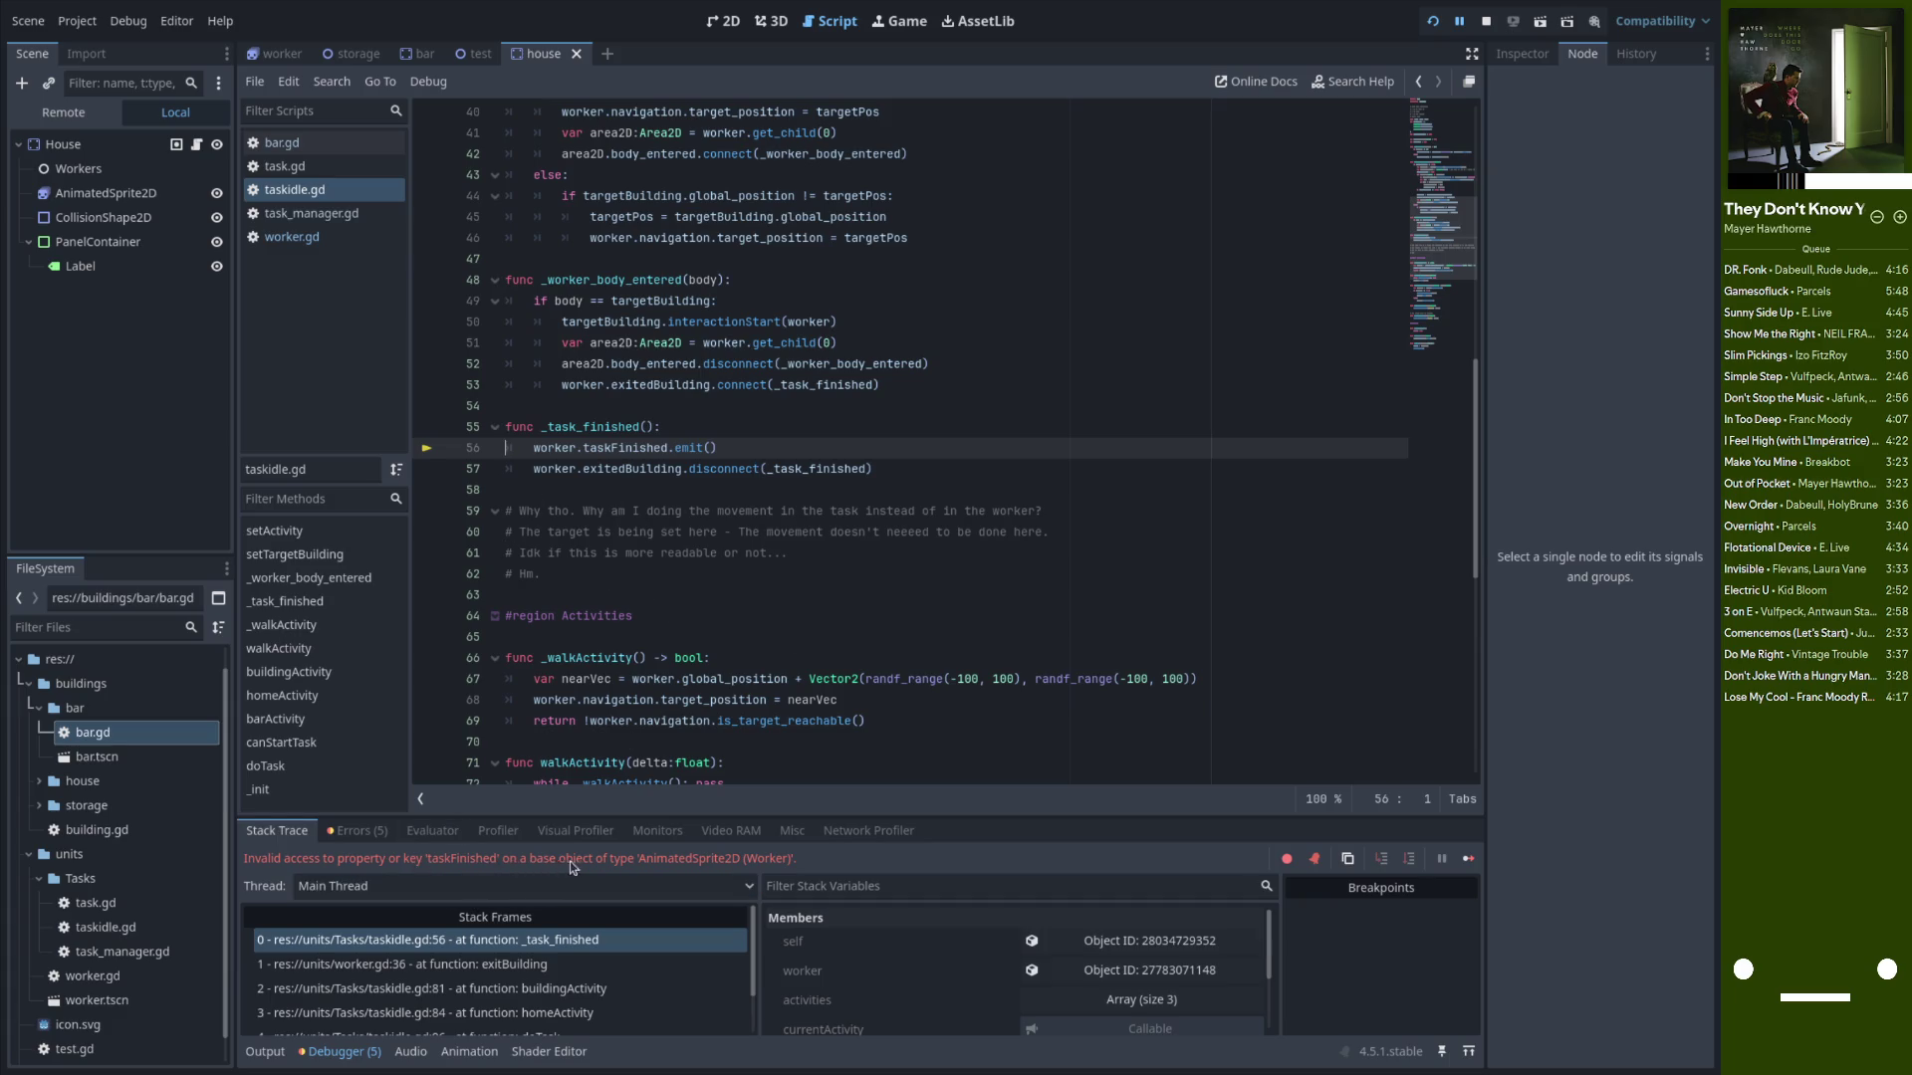
Inspect the failing taskFinished emit on line 56 of _task_finished
double_click(589, 426)
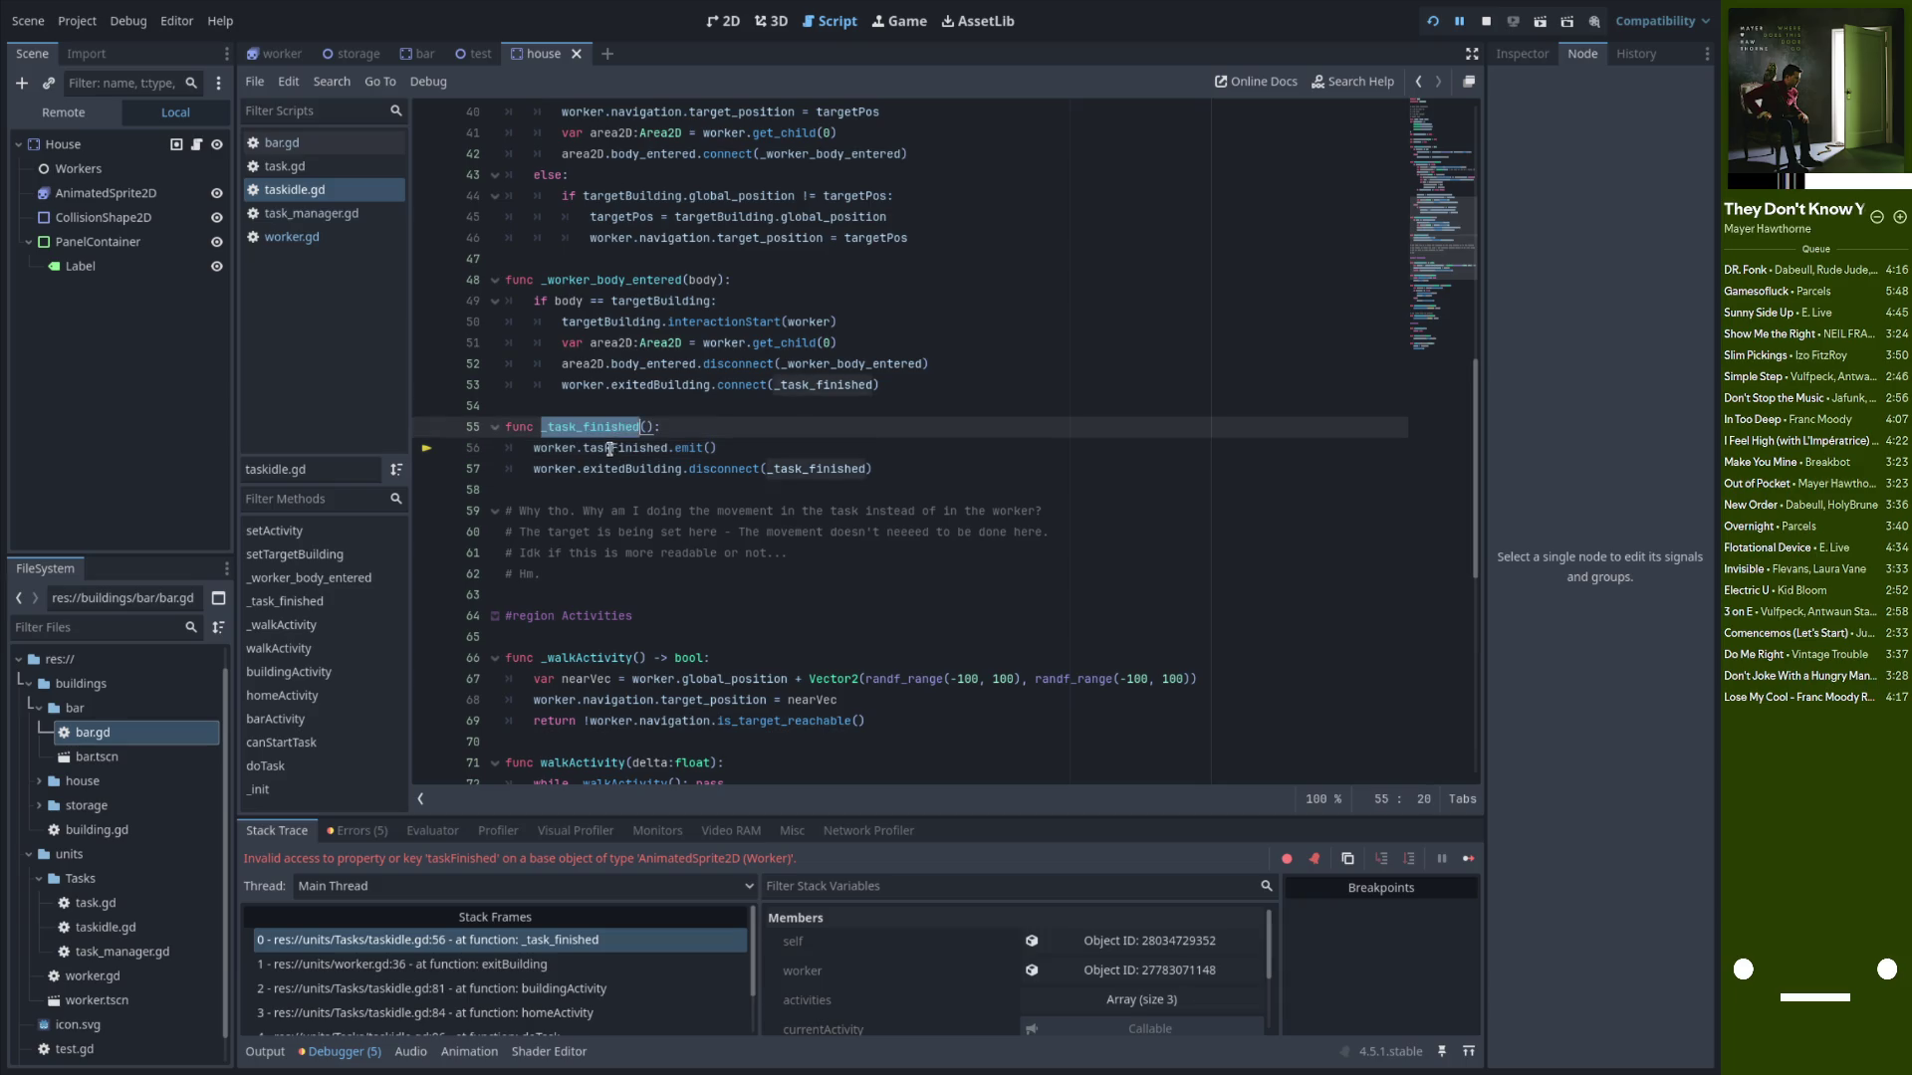
double_click(601, 448)
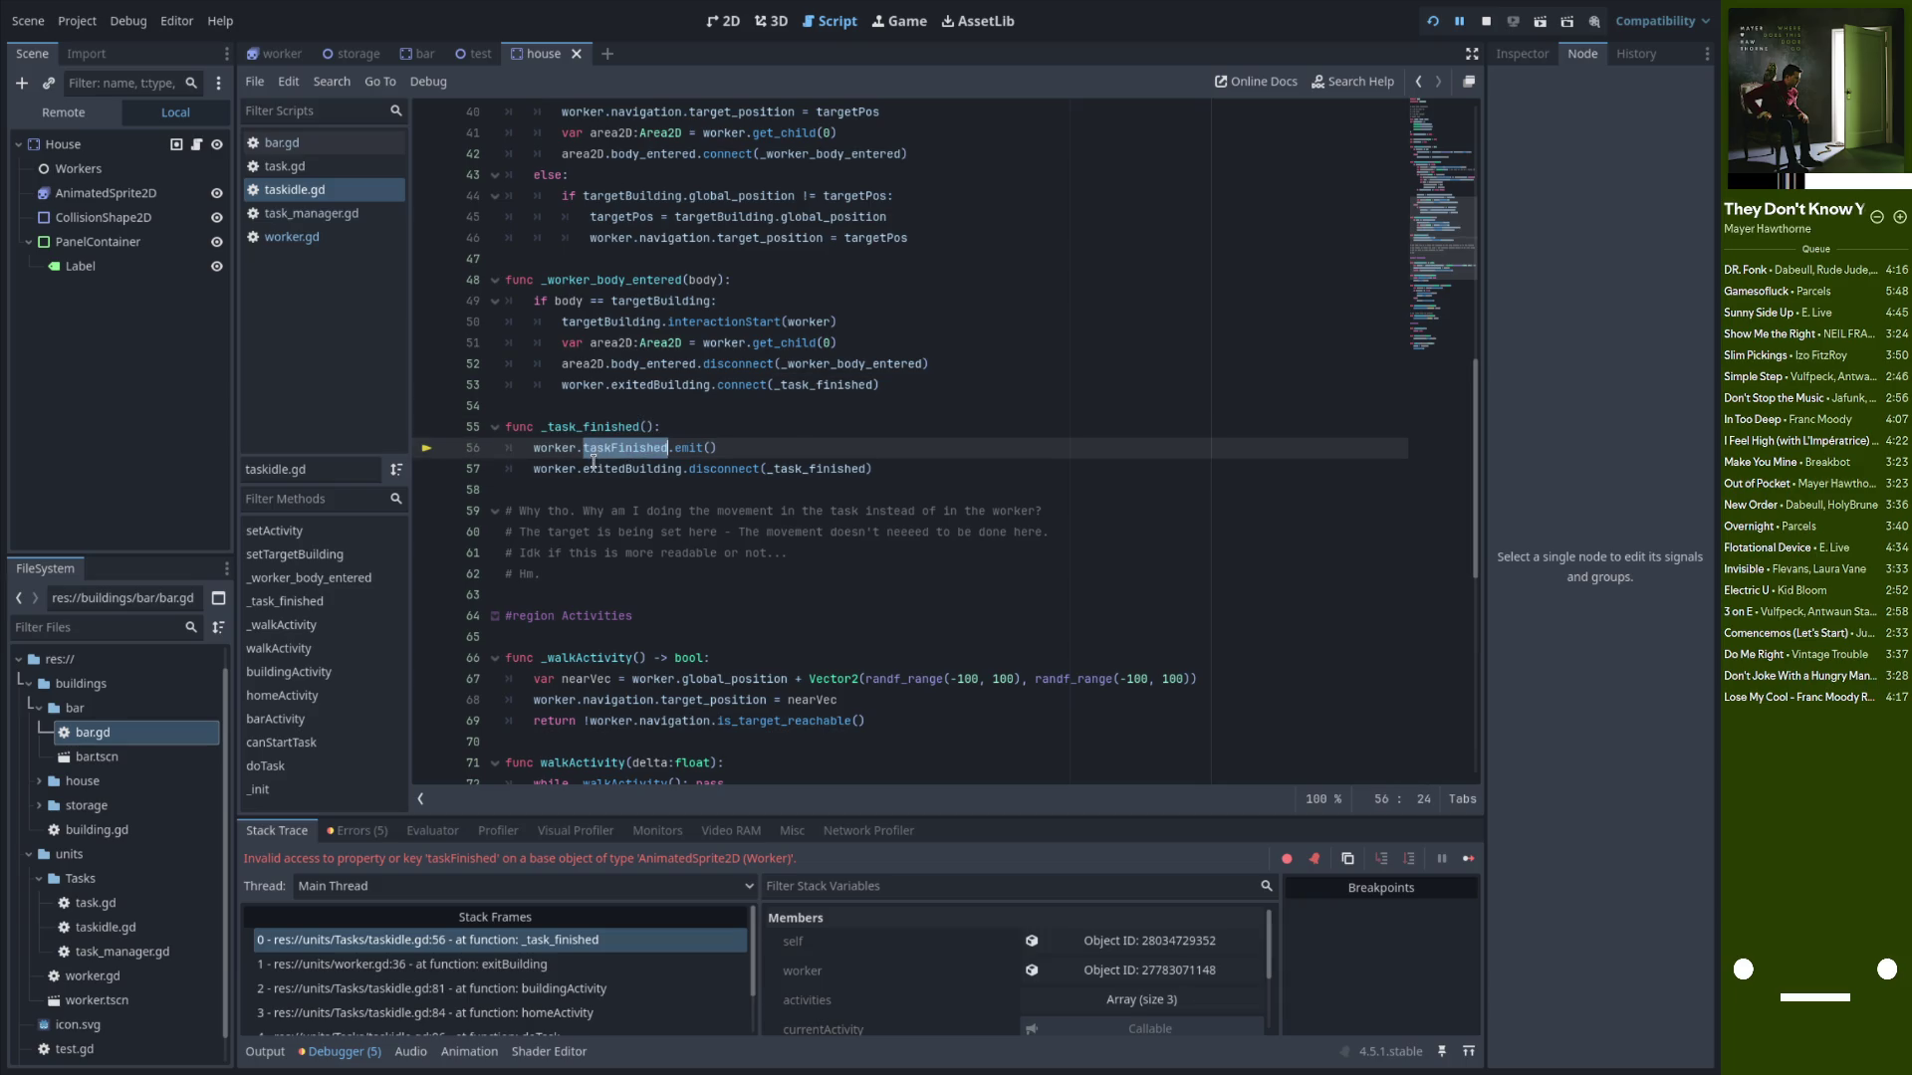
scroll(632, 453, "up", 1)
scroll(633, 453, "up", 5)
scroll(598, 498, "down", 4)
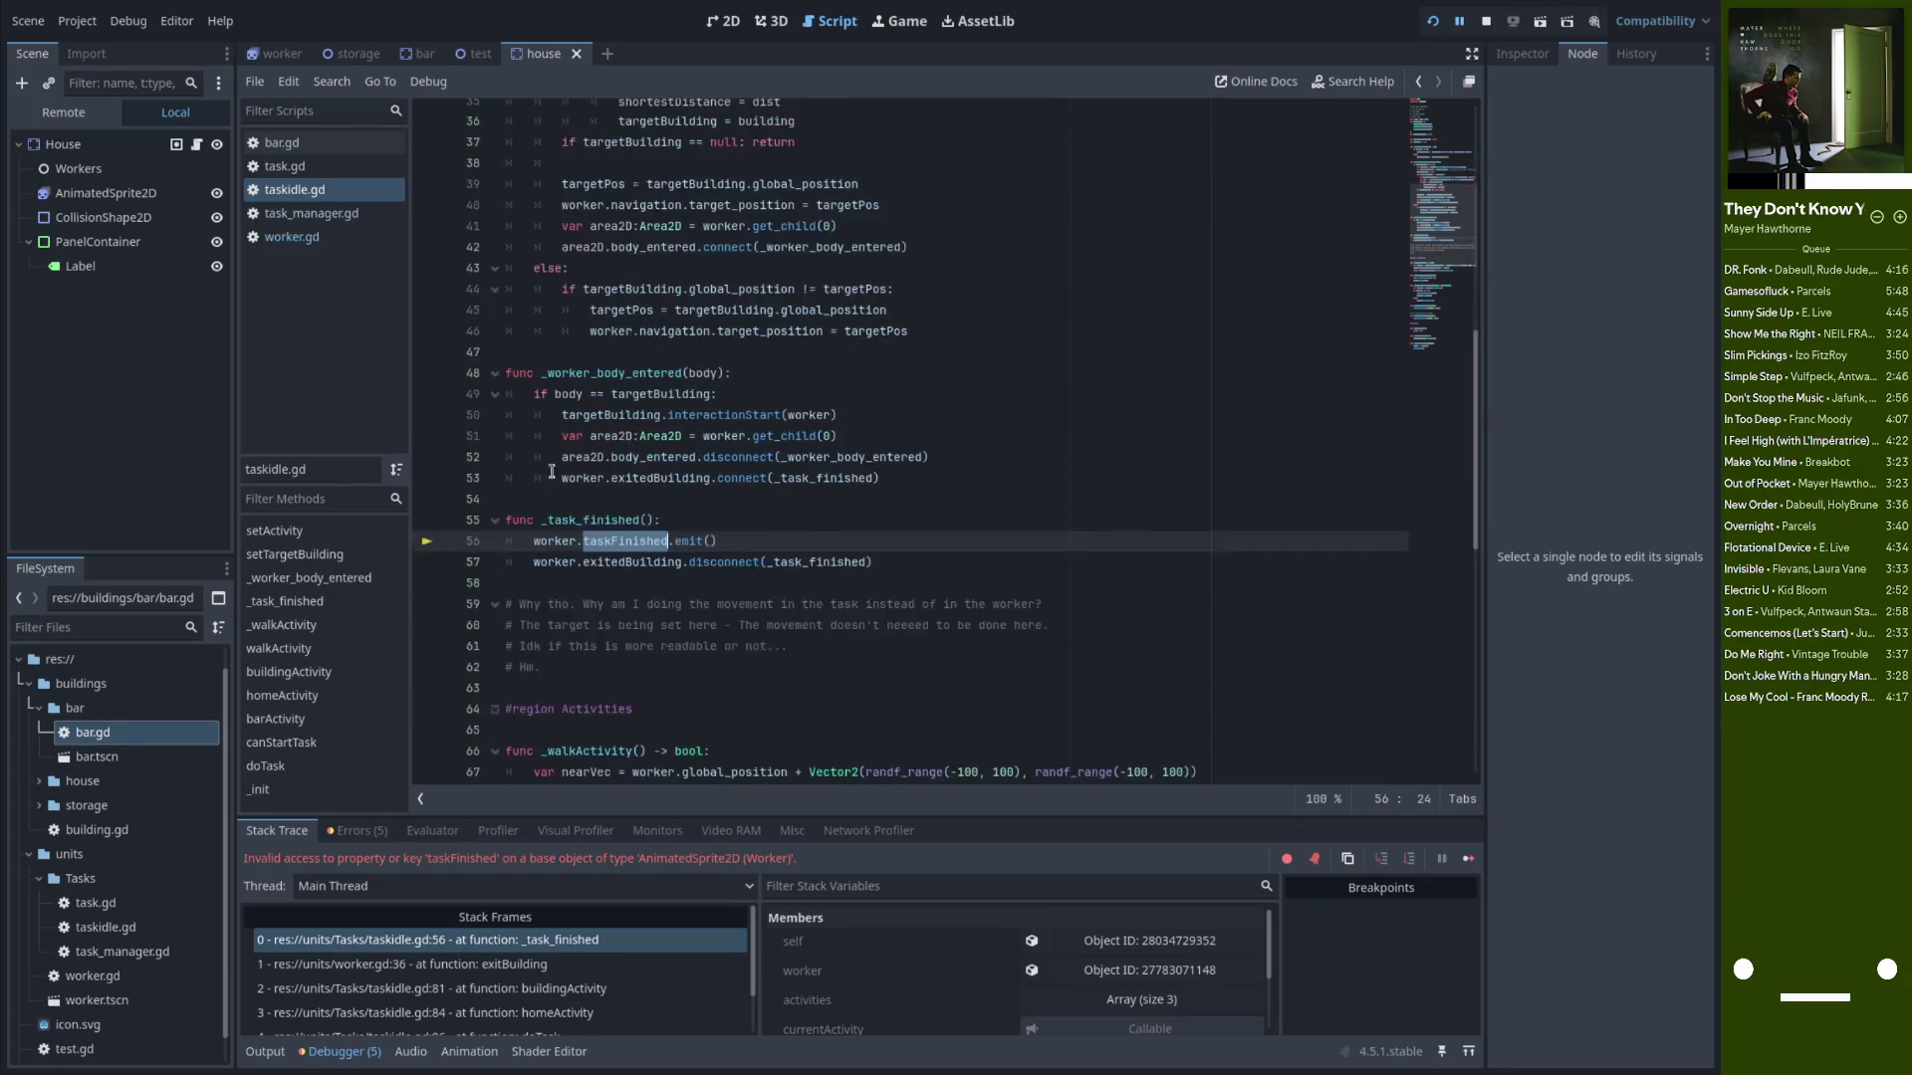
scroll(585, 519, "up", 10)
scroll(602, 567, "down", 11)
Change line 56 to emit worker.currentTask.taskFinished and save taskidle.gd
key("Left")
type(".")
key("BackSpace")
type("task")
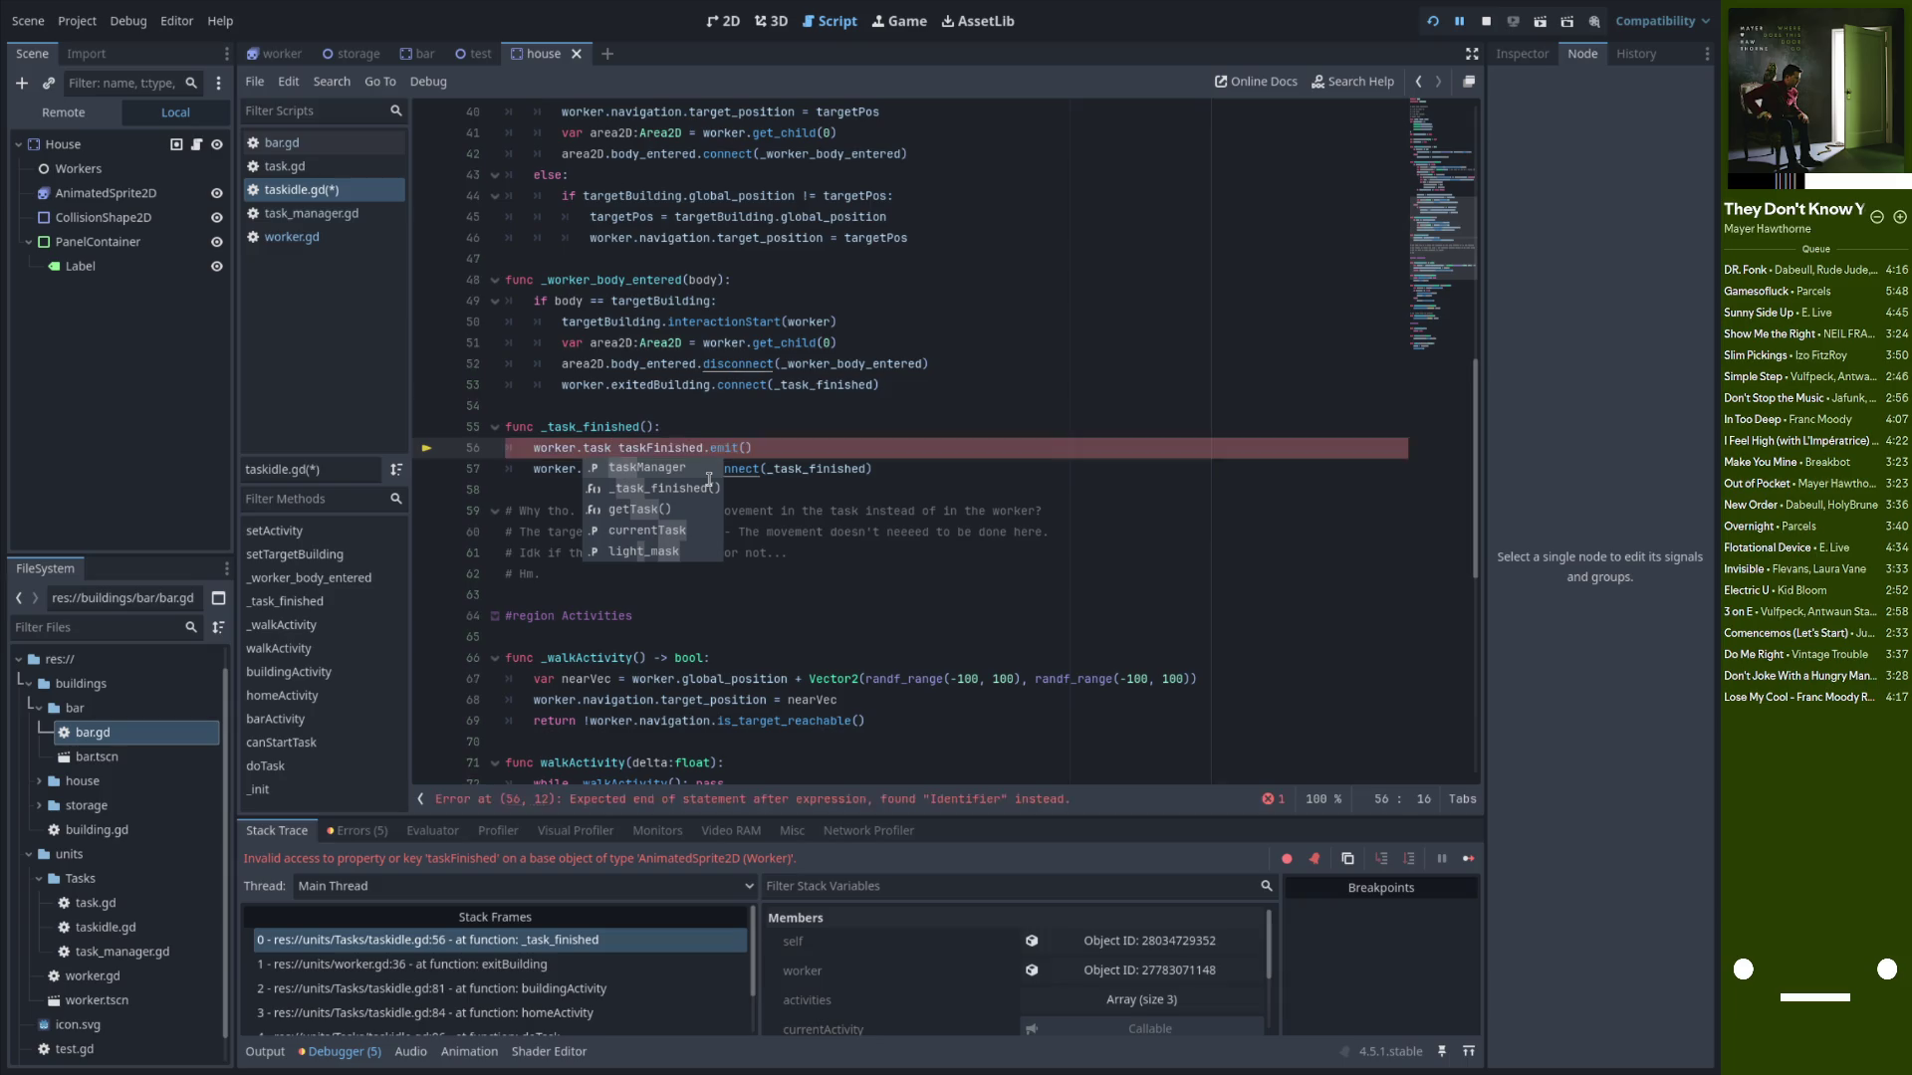
key("Down")
key("Return")
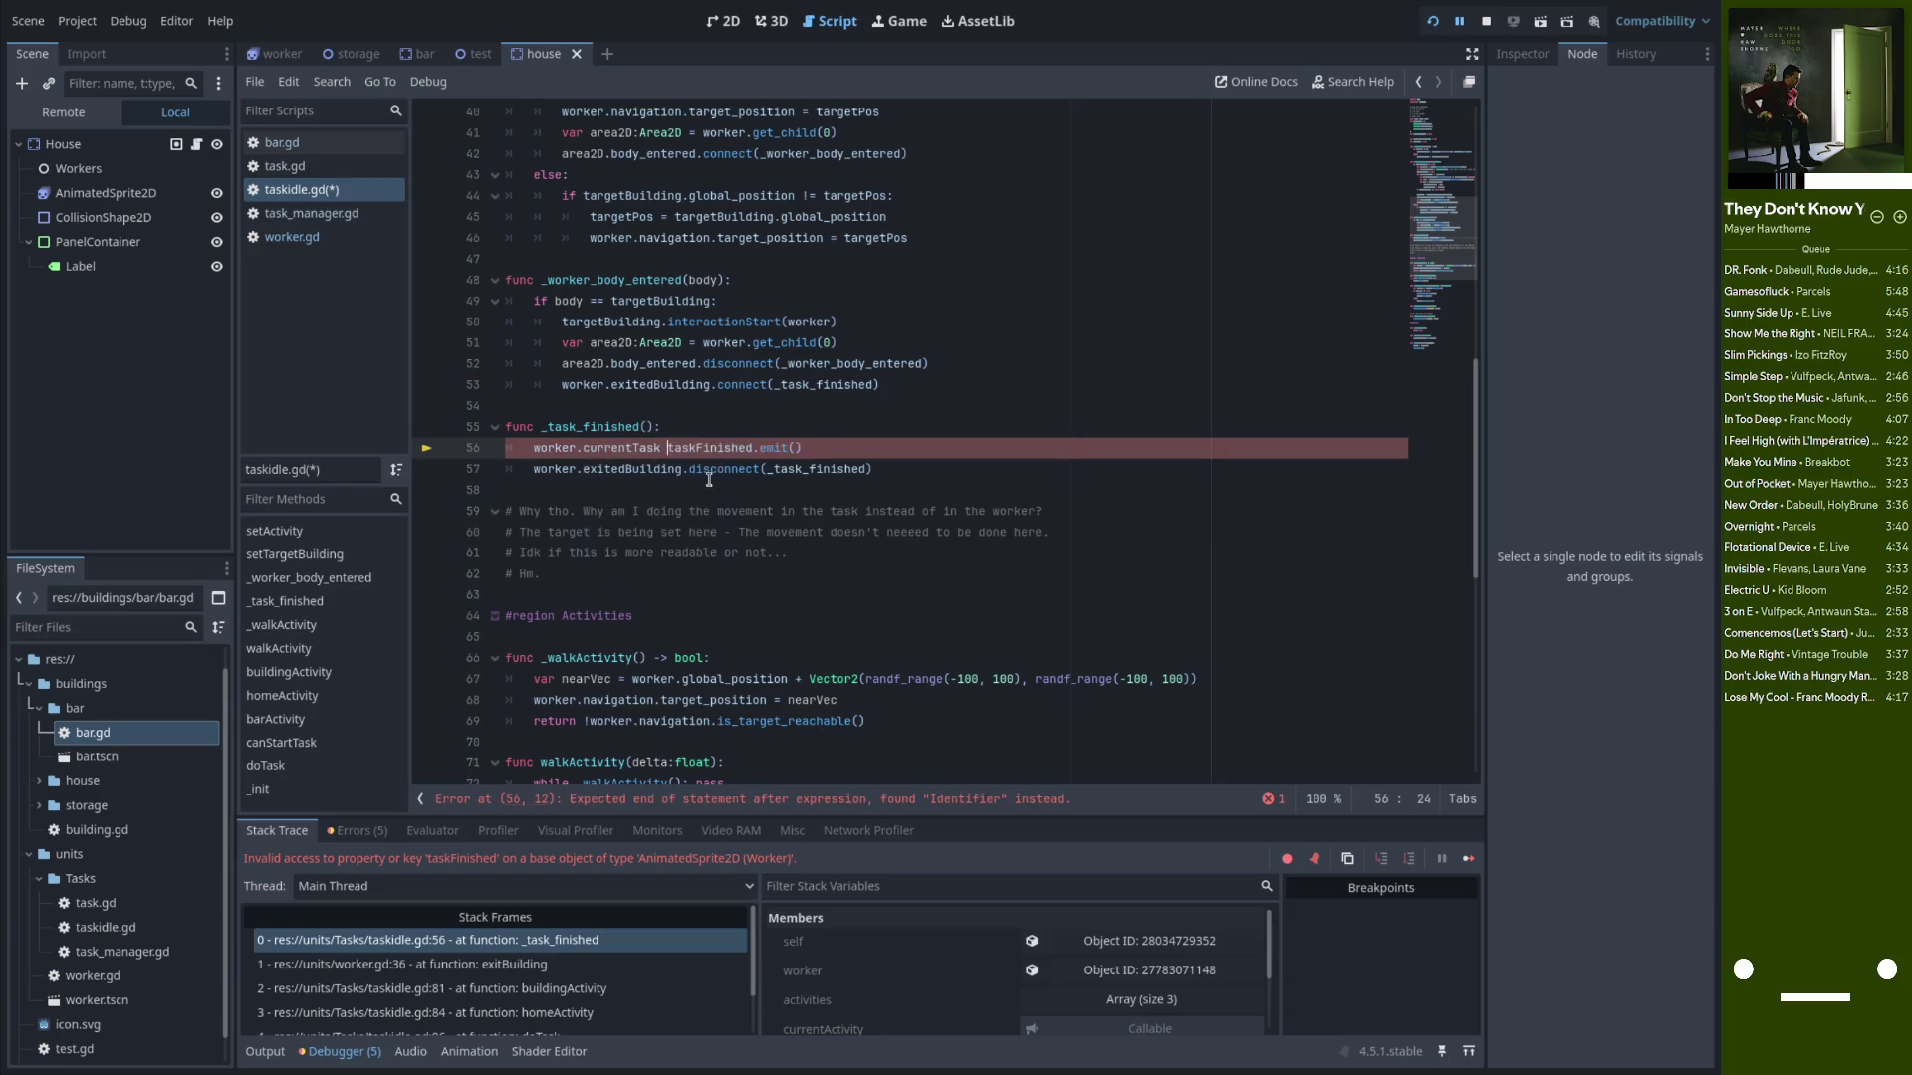
type(".")
left_click(745, 432)
key("ctrl+s")
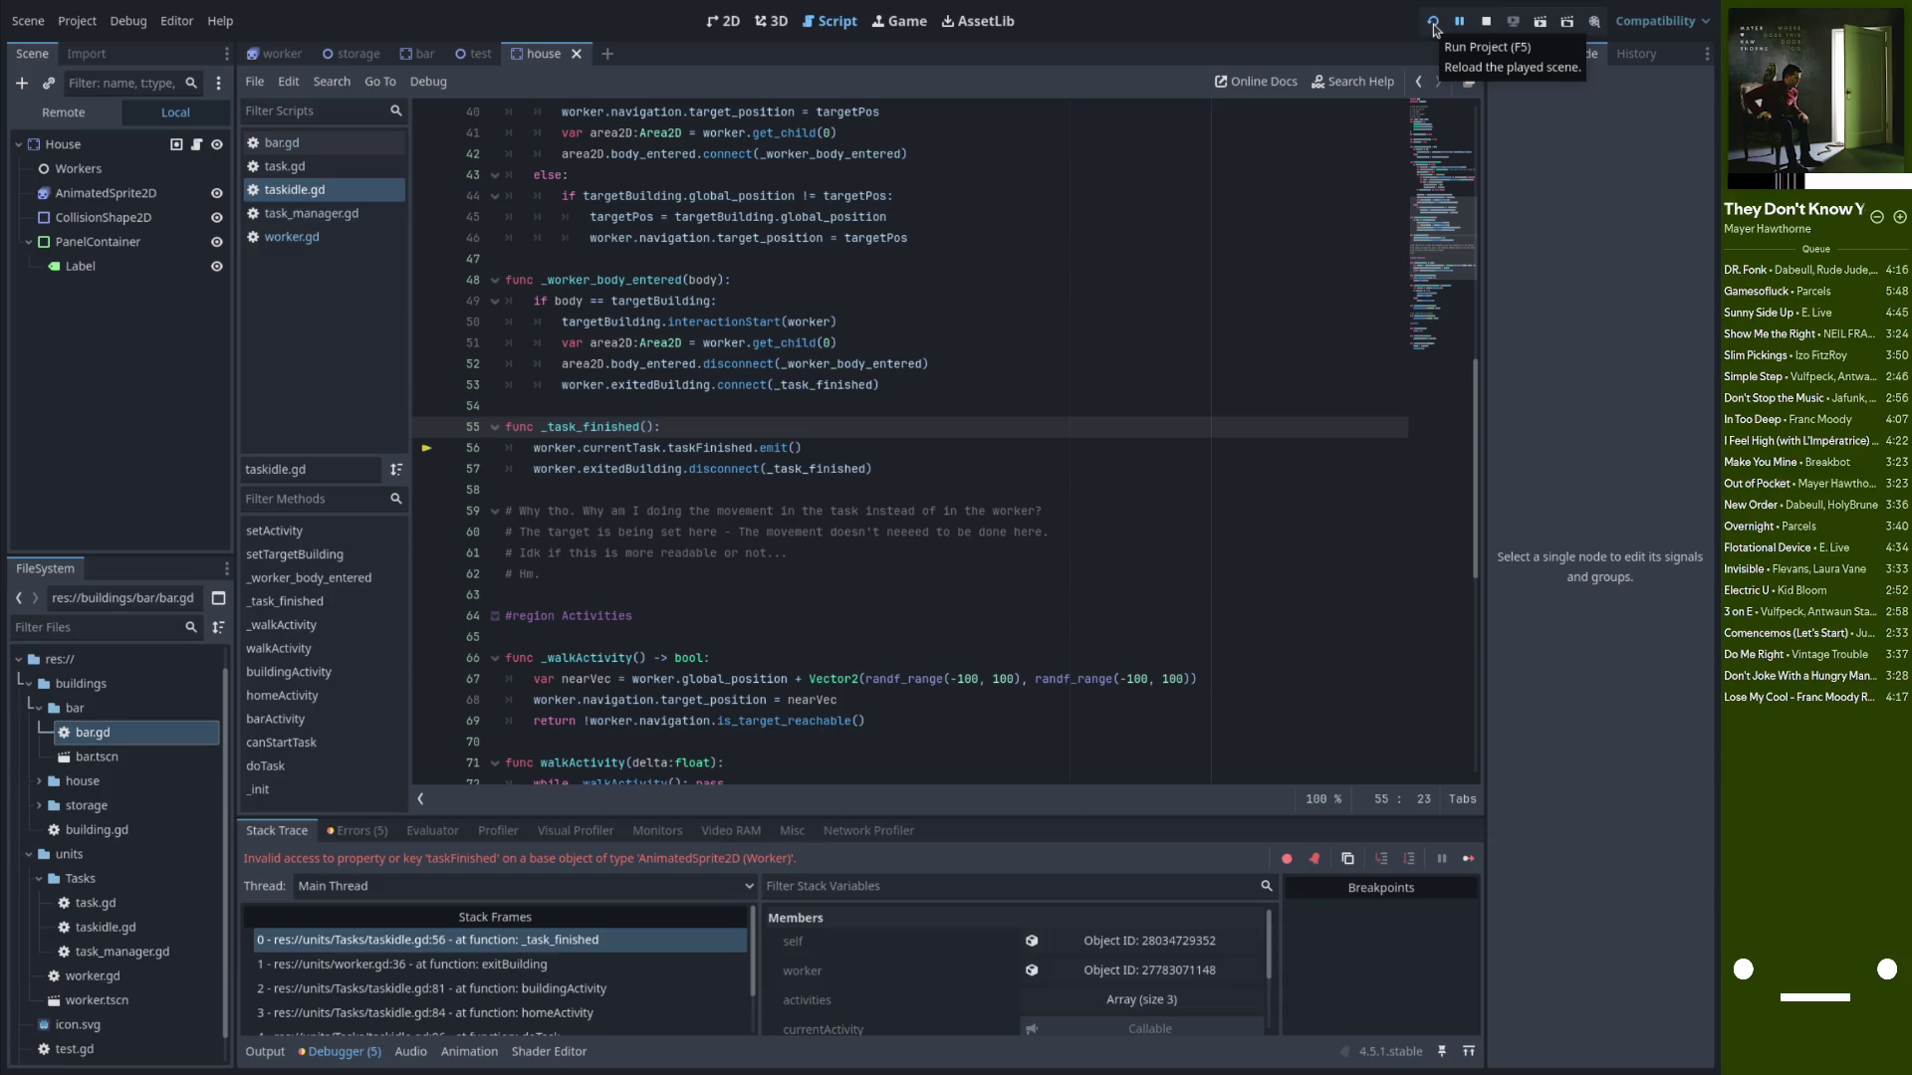
Review the _task_finished, exitedBuilding and _worker_body_entered code in taskidle.gd
double_click(595, 429)
double_click(682, 386)
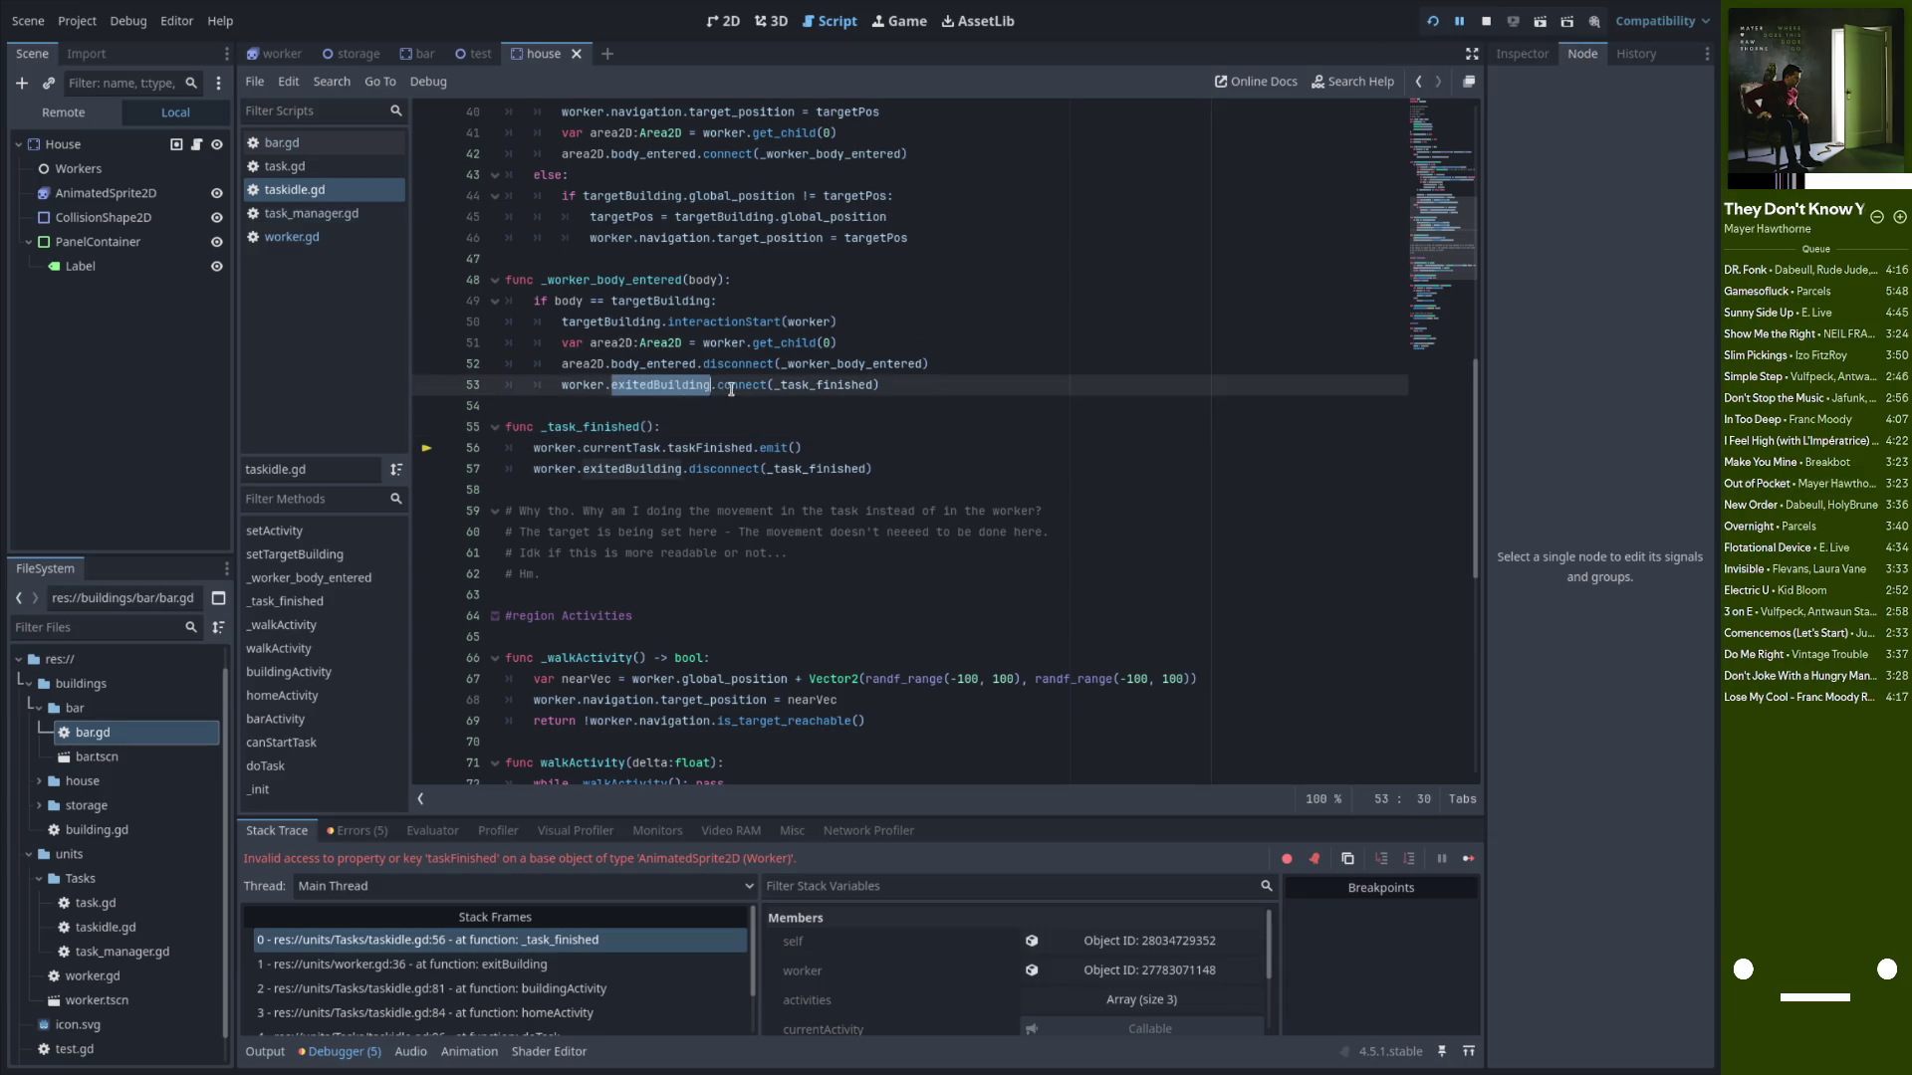
left_click(667, 426)
scroll(671, 428, "up", 10)
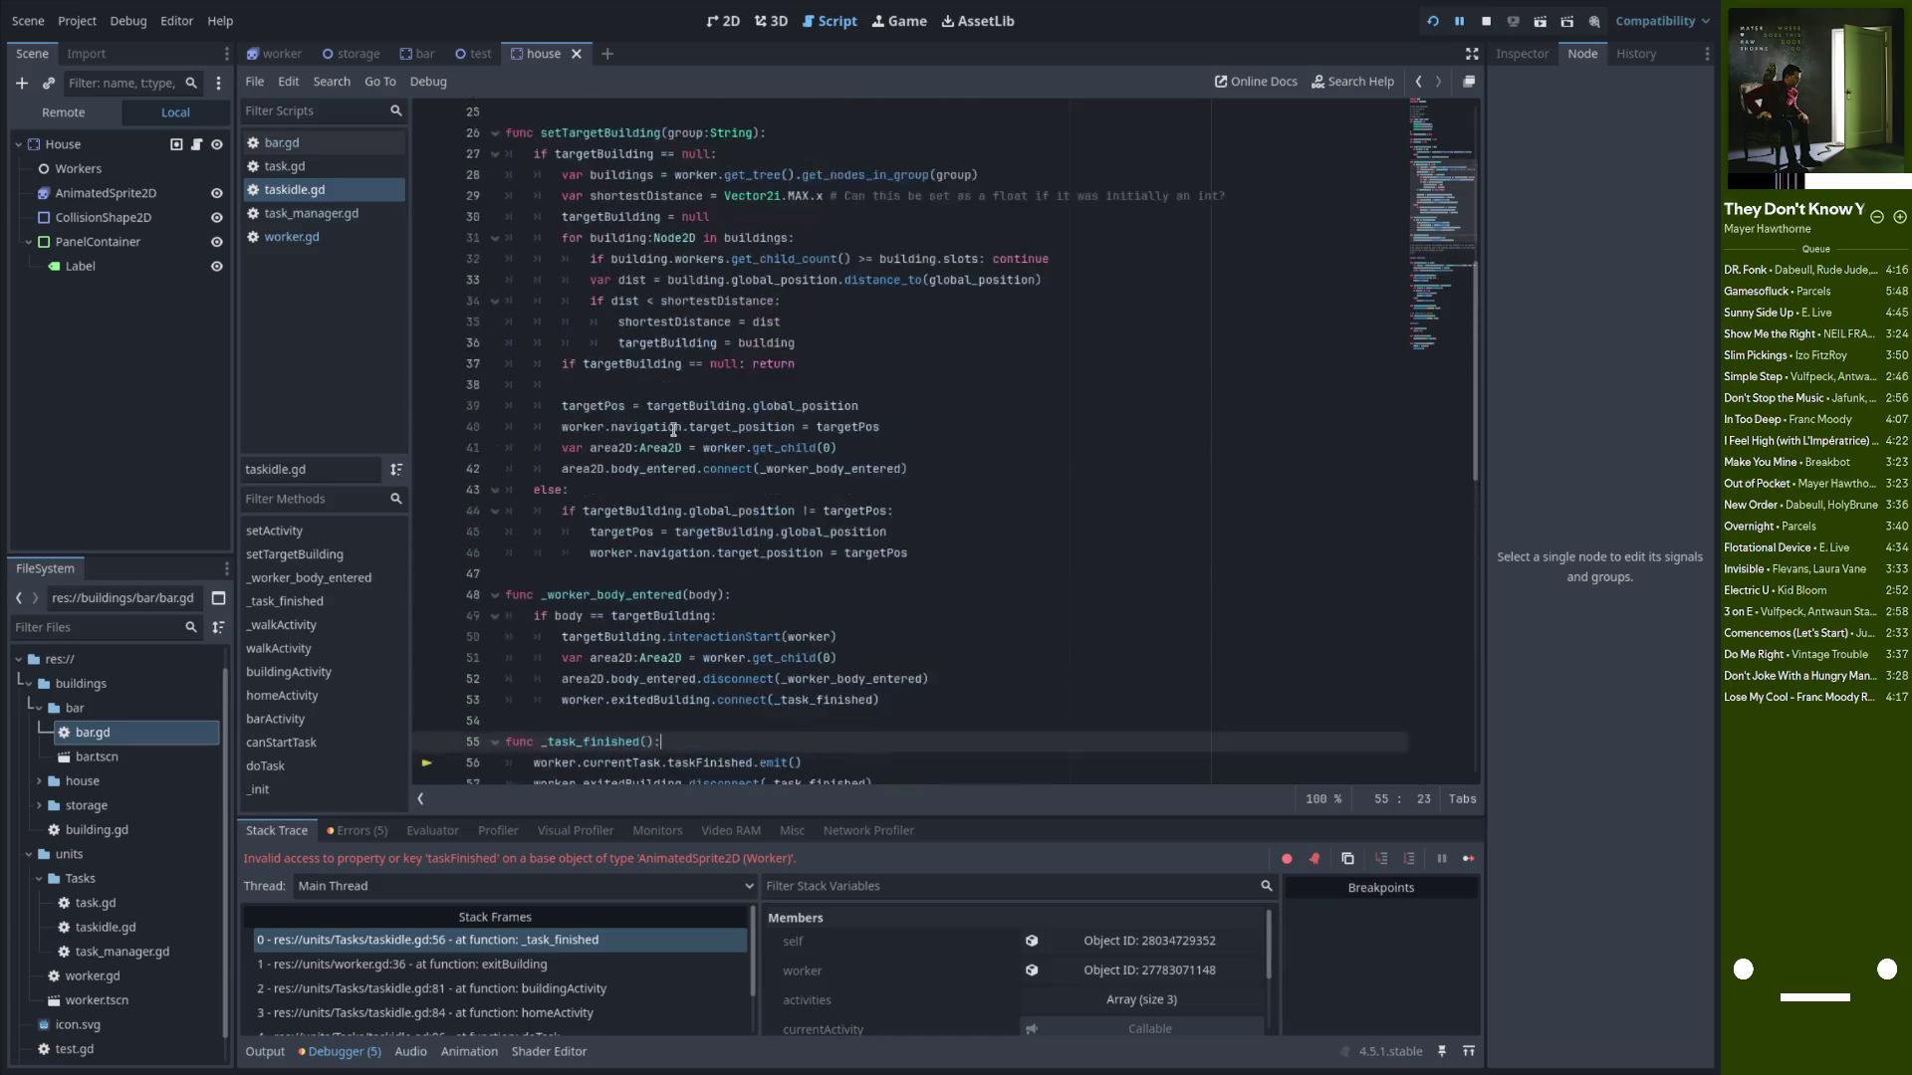
scroll(673, 430, "down", 8)
double_click(638, 406)
scroll(660, 446, "up", 1)
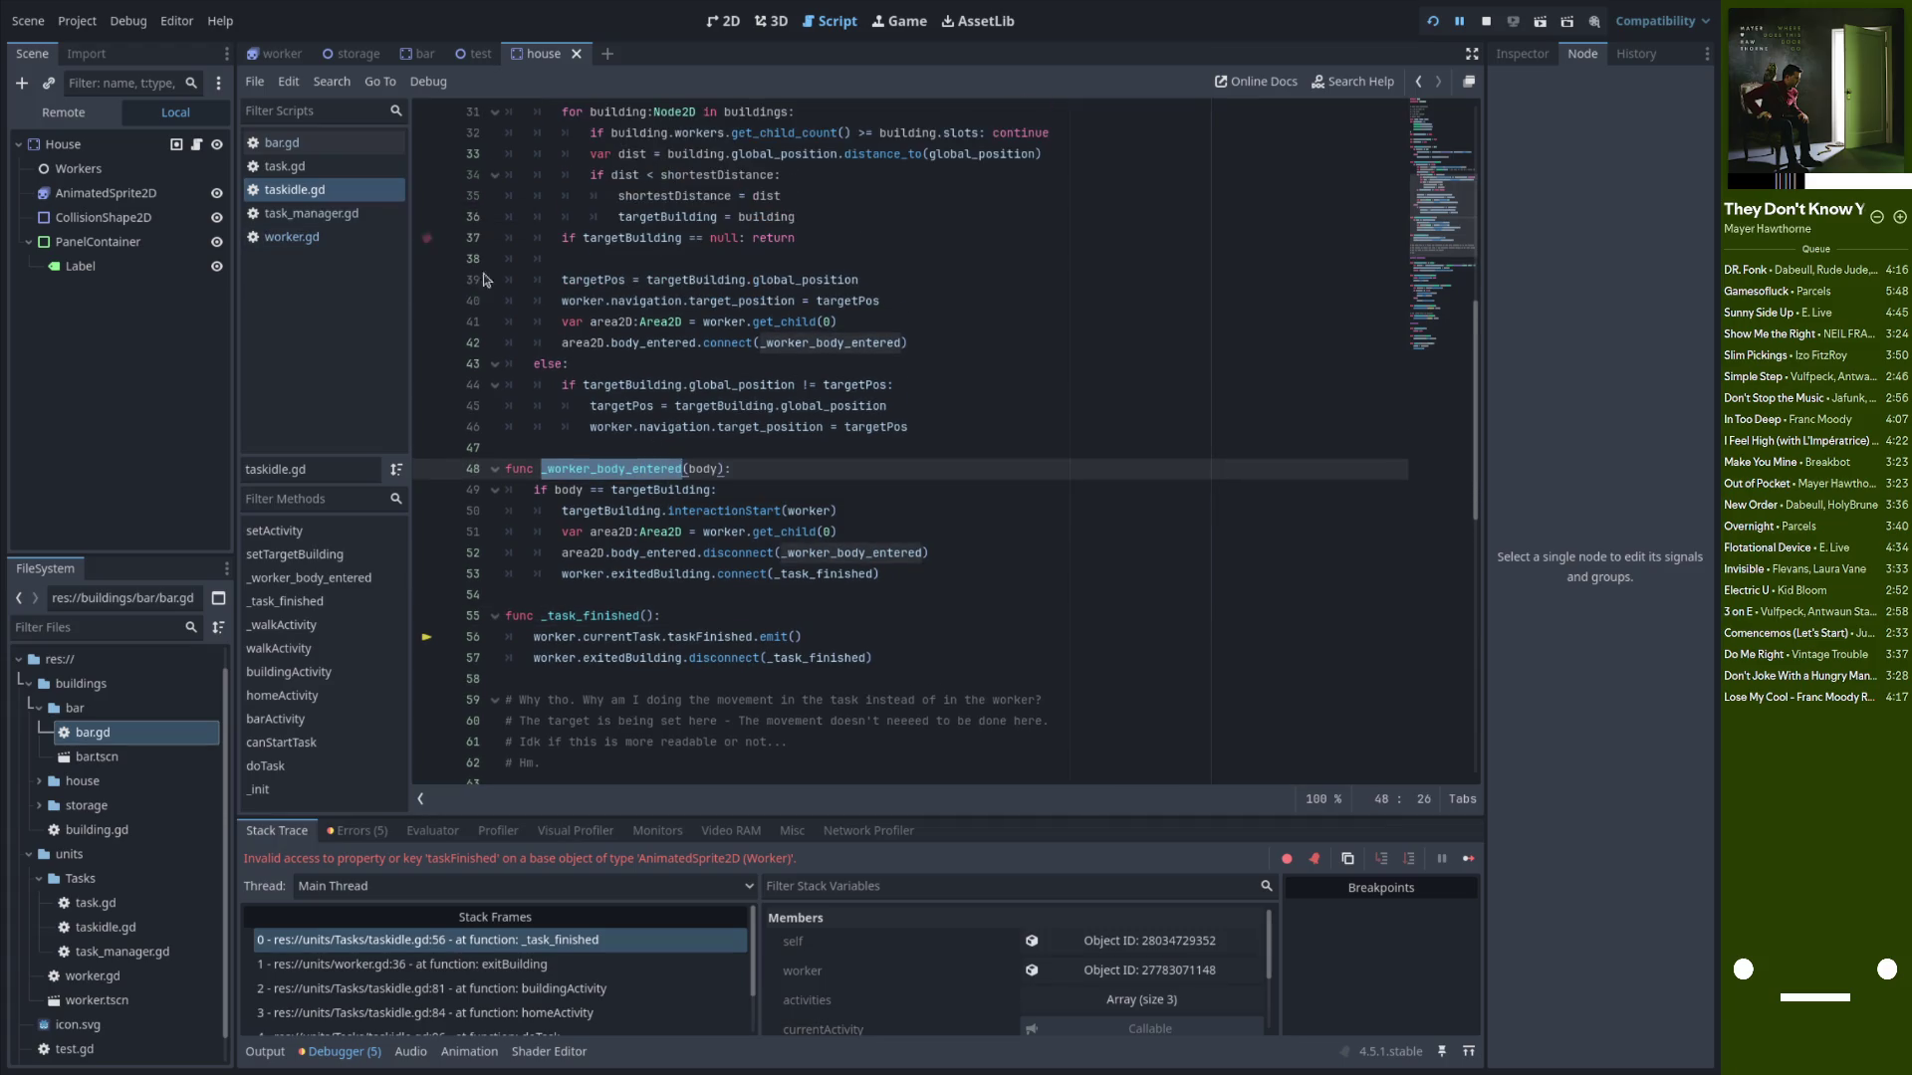
scroll(687, 430, "down", 3)
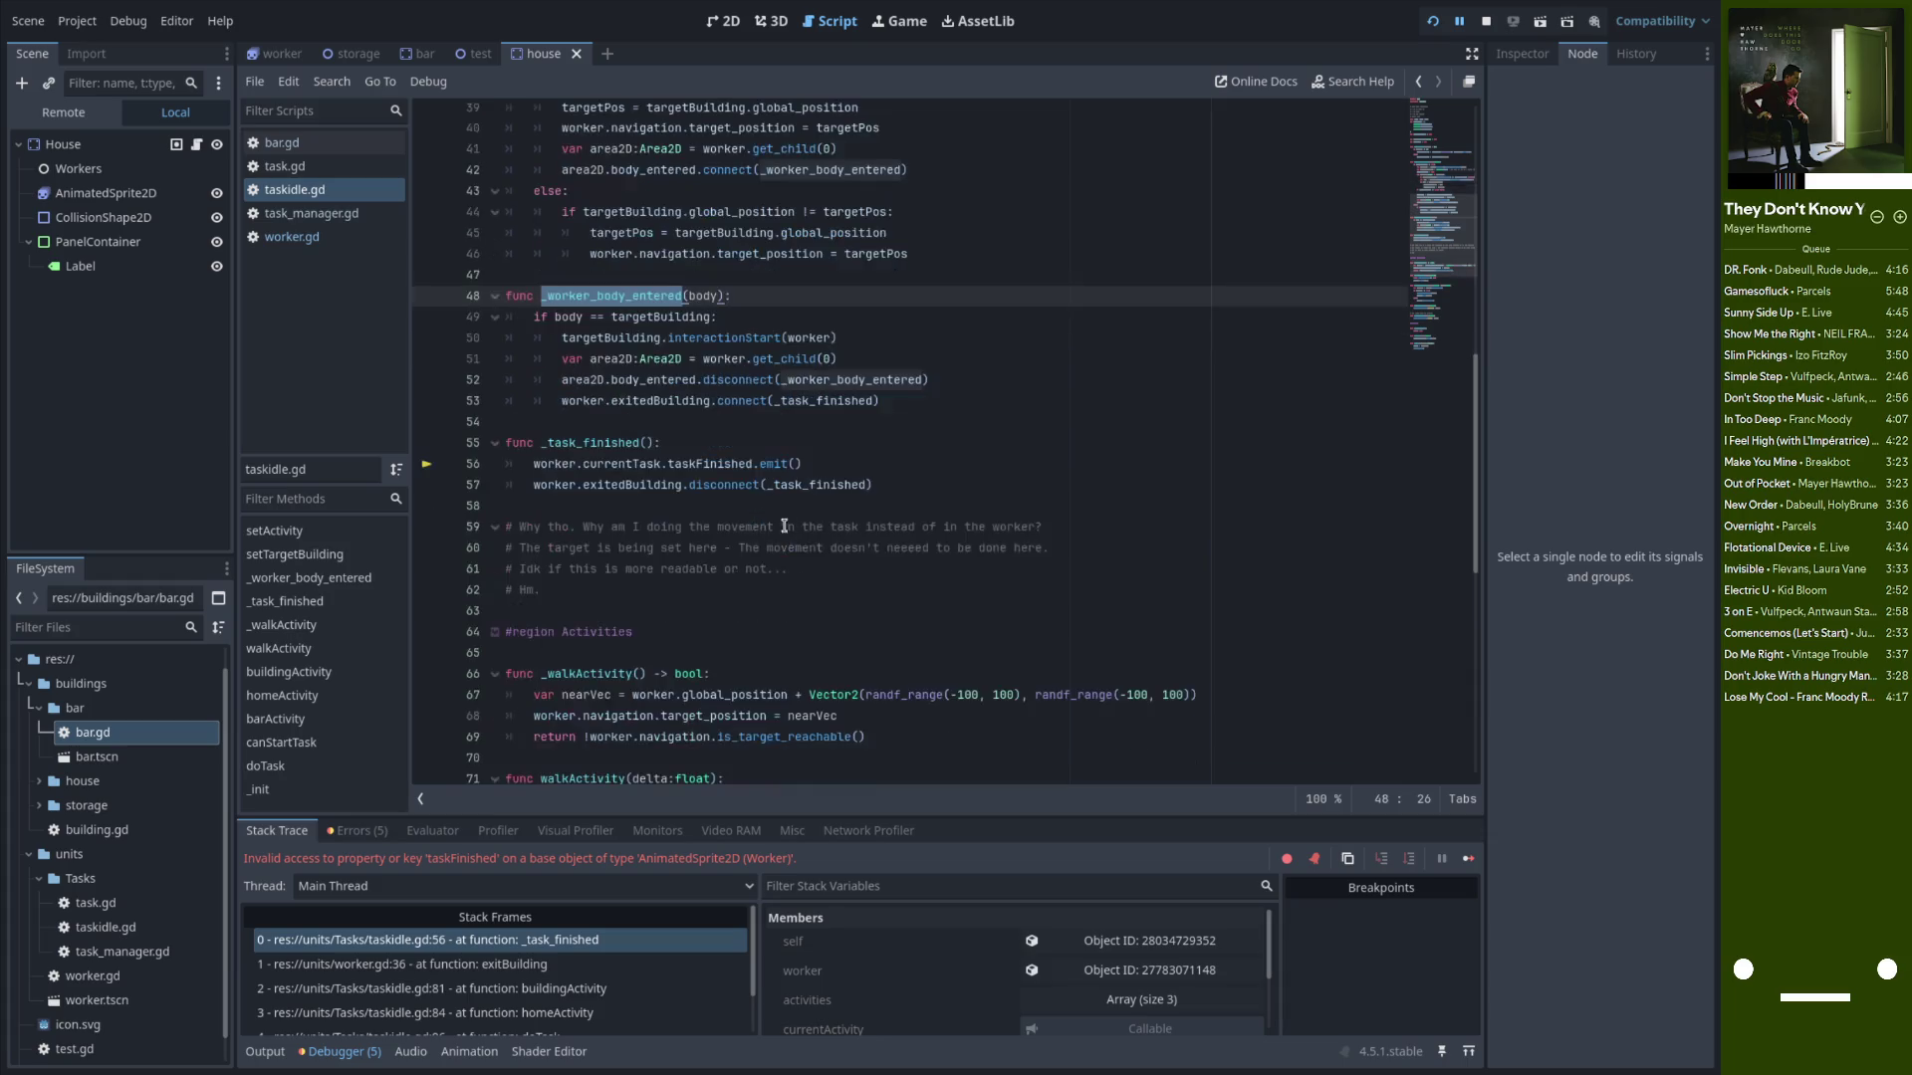
left_click(686, 429)
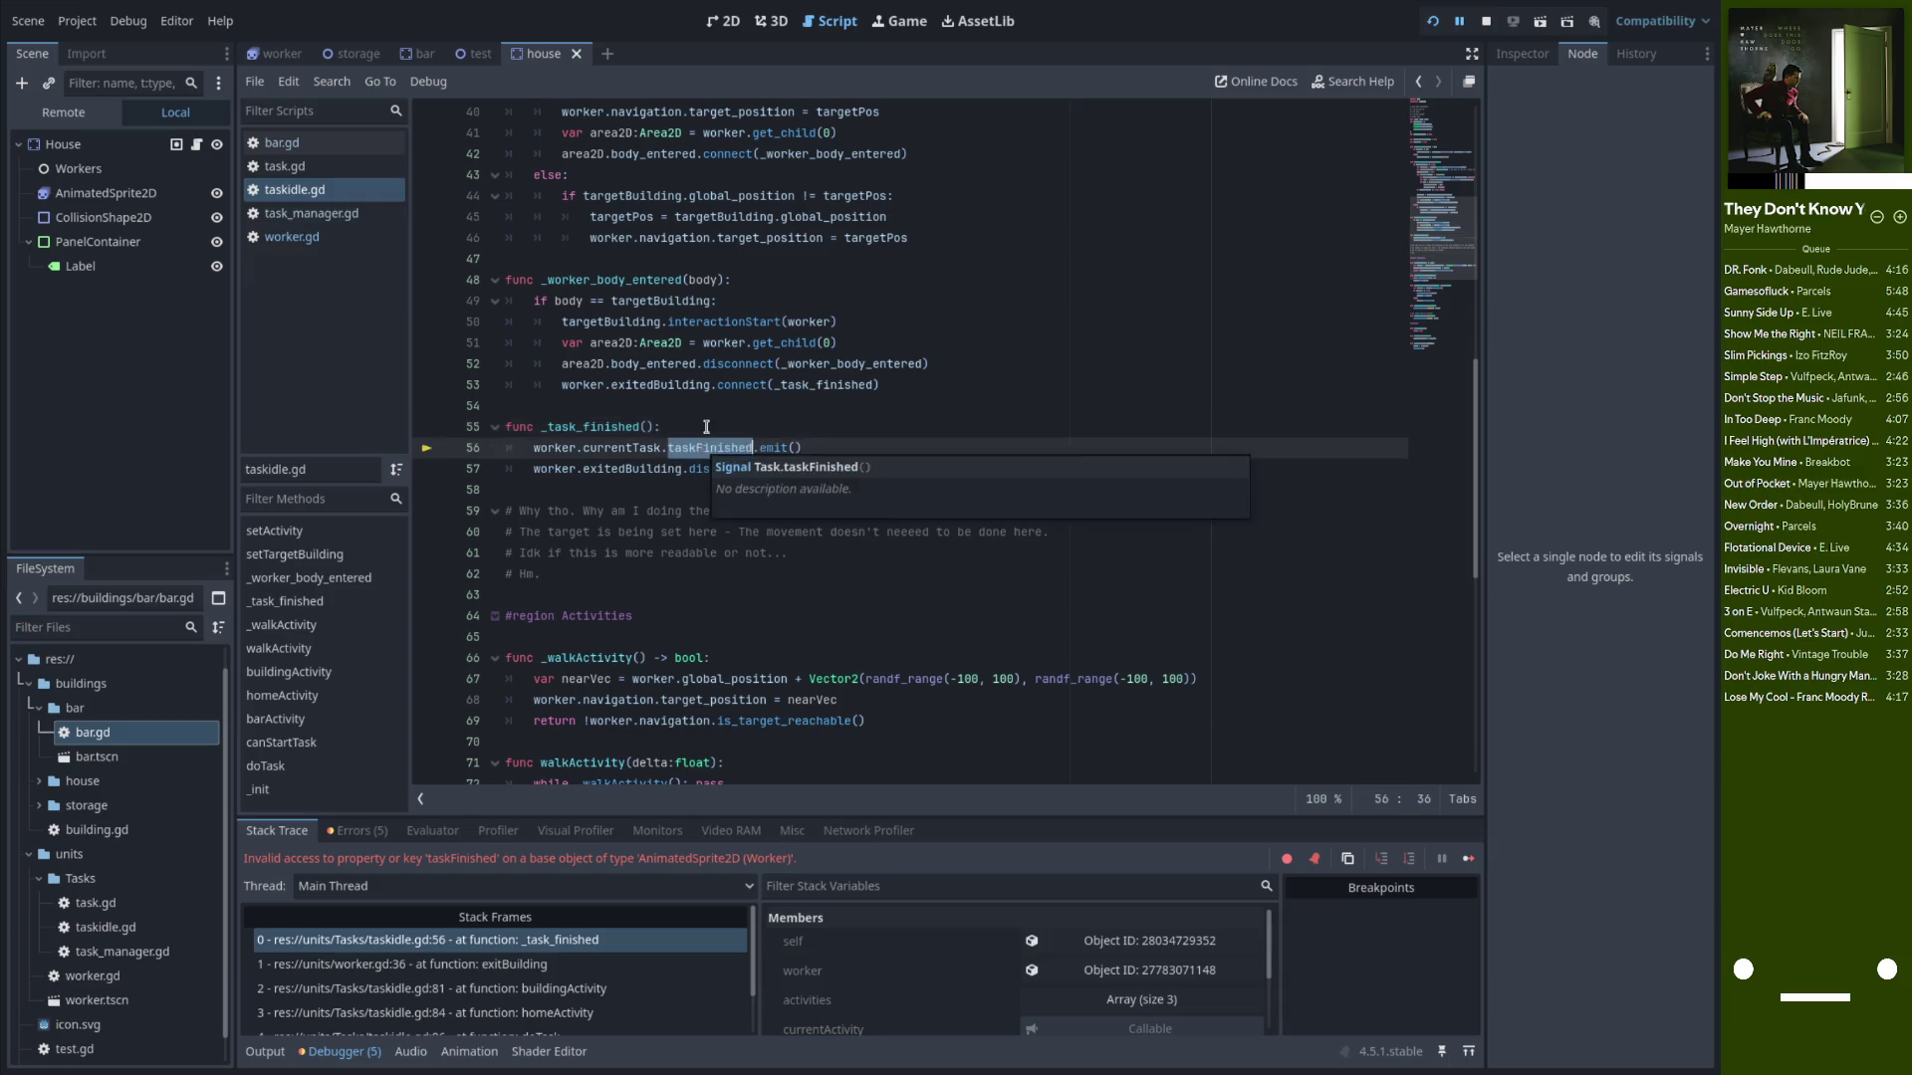
scroll(673, 357, "up", 6)
left_click(295, 190)
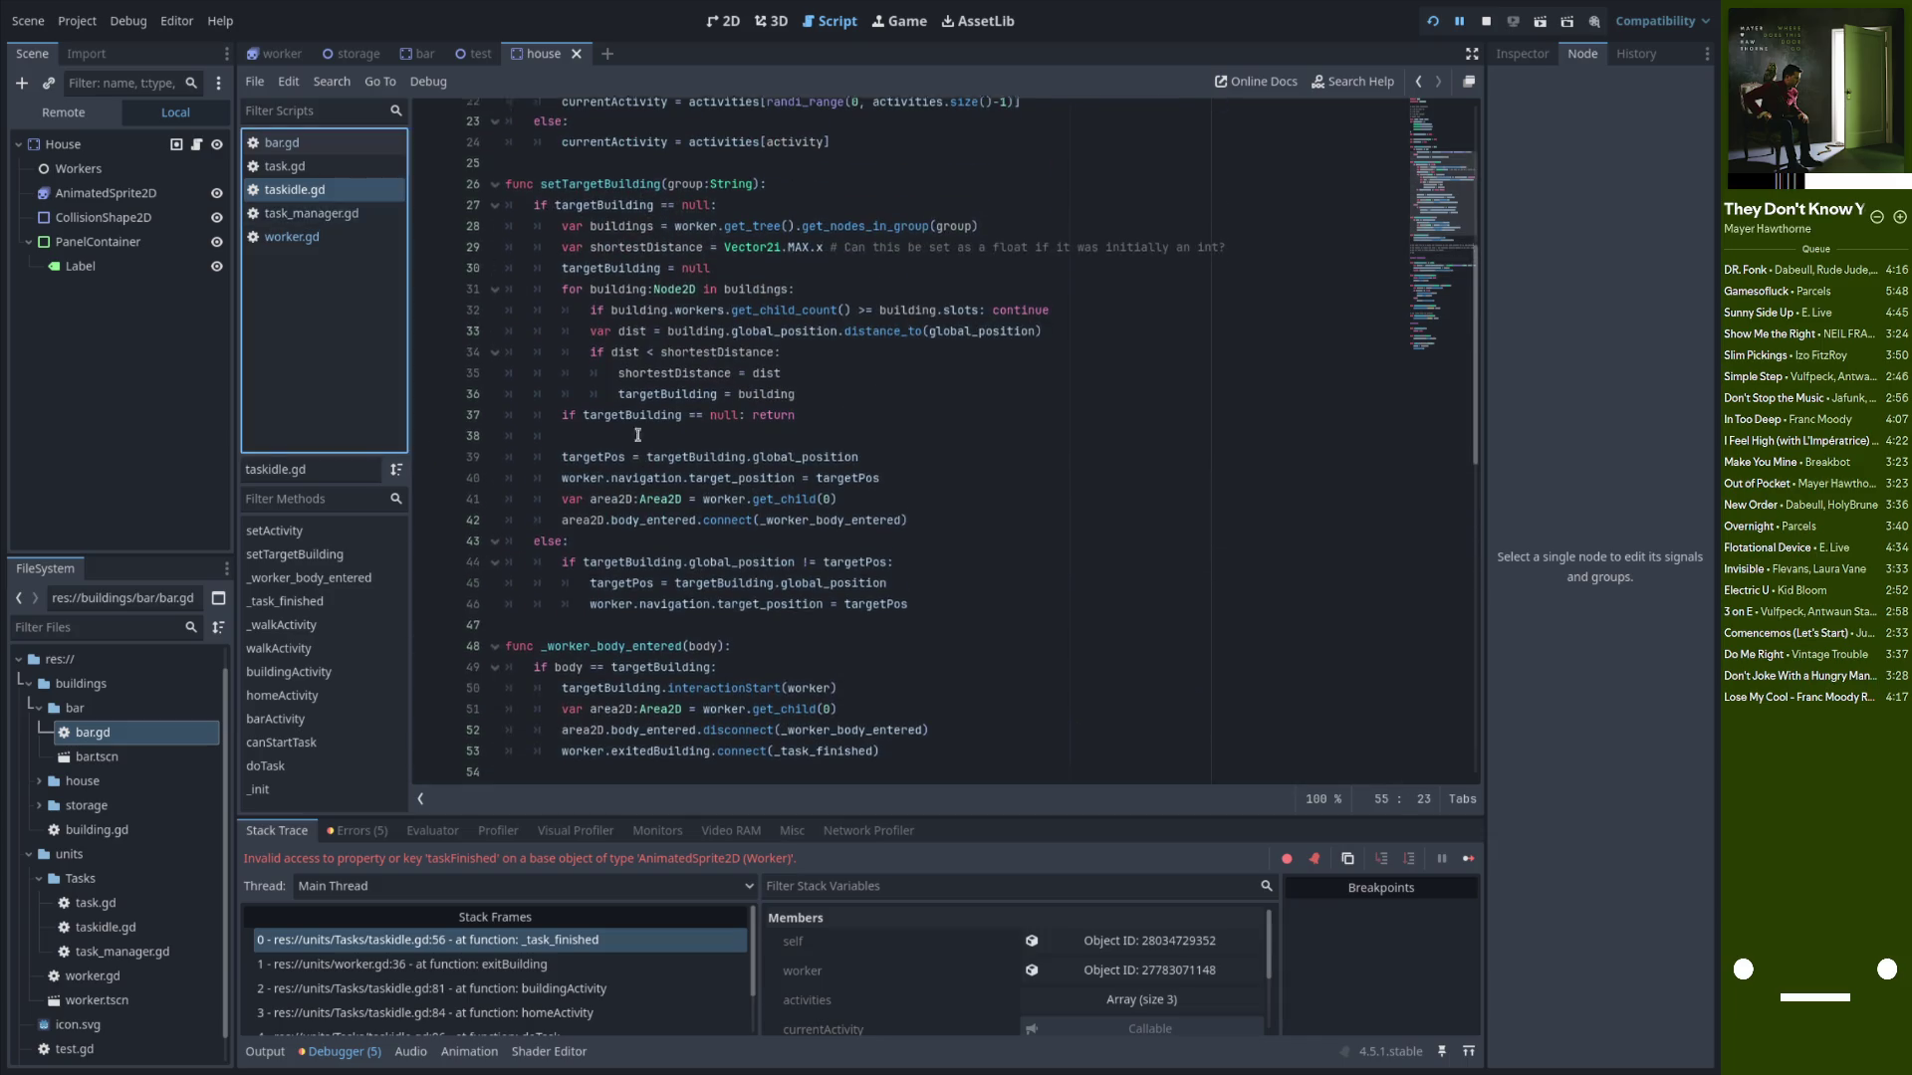
Reduce line 56 to taskFinished.emit() and reload the played scene
key("Down")
key("ctrl+BackSpace")
key("ctrl+BackSpace")
key("Delete")
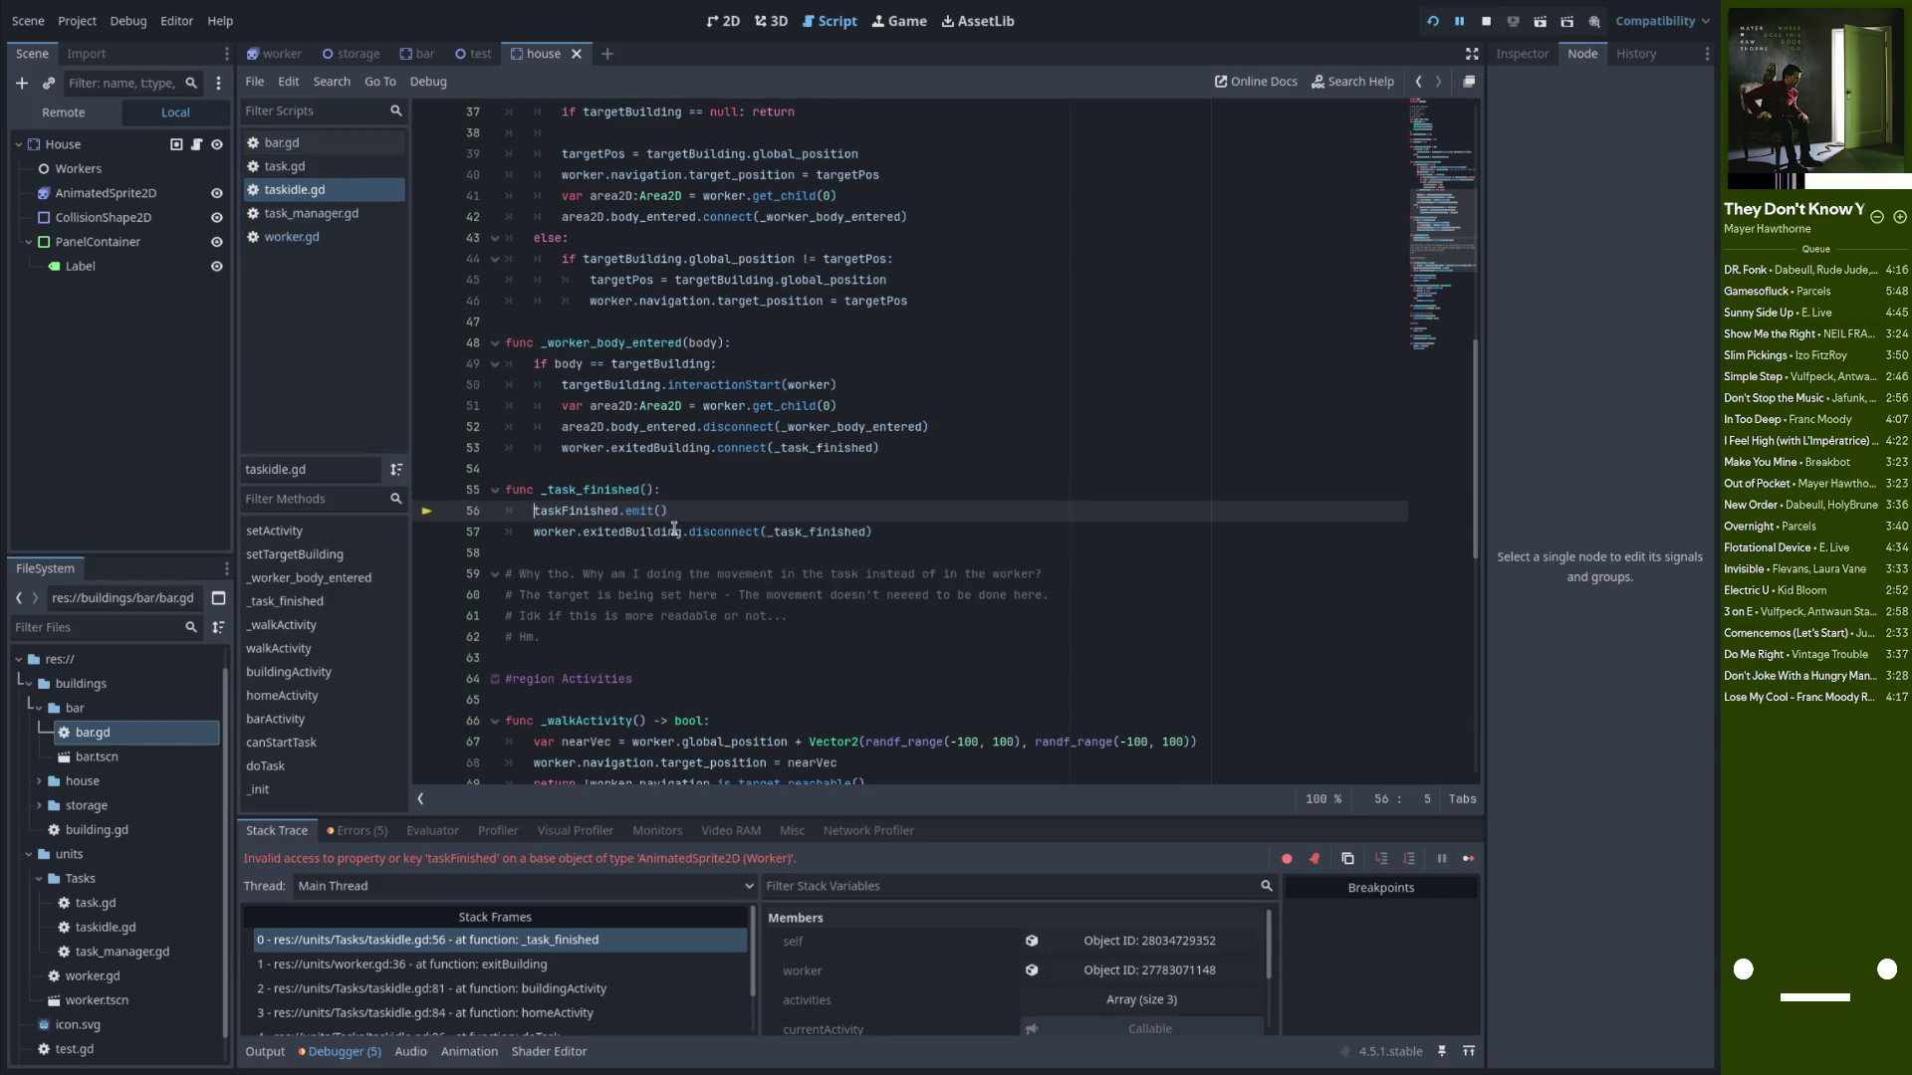
left_click_drag(733, 510, 620, 511)
left_click(737, 490)
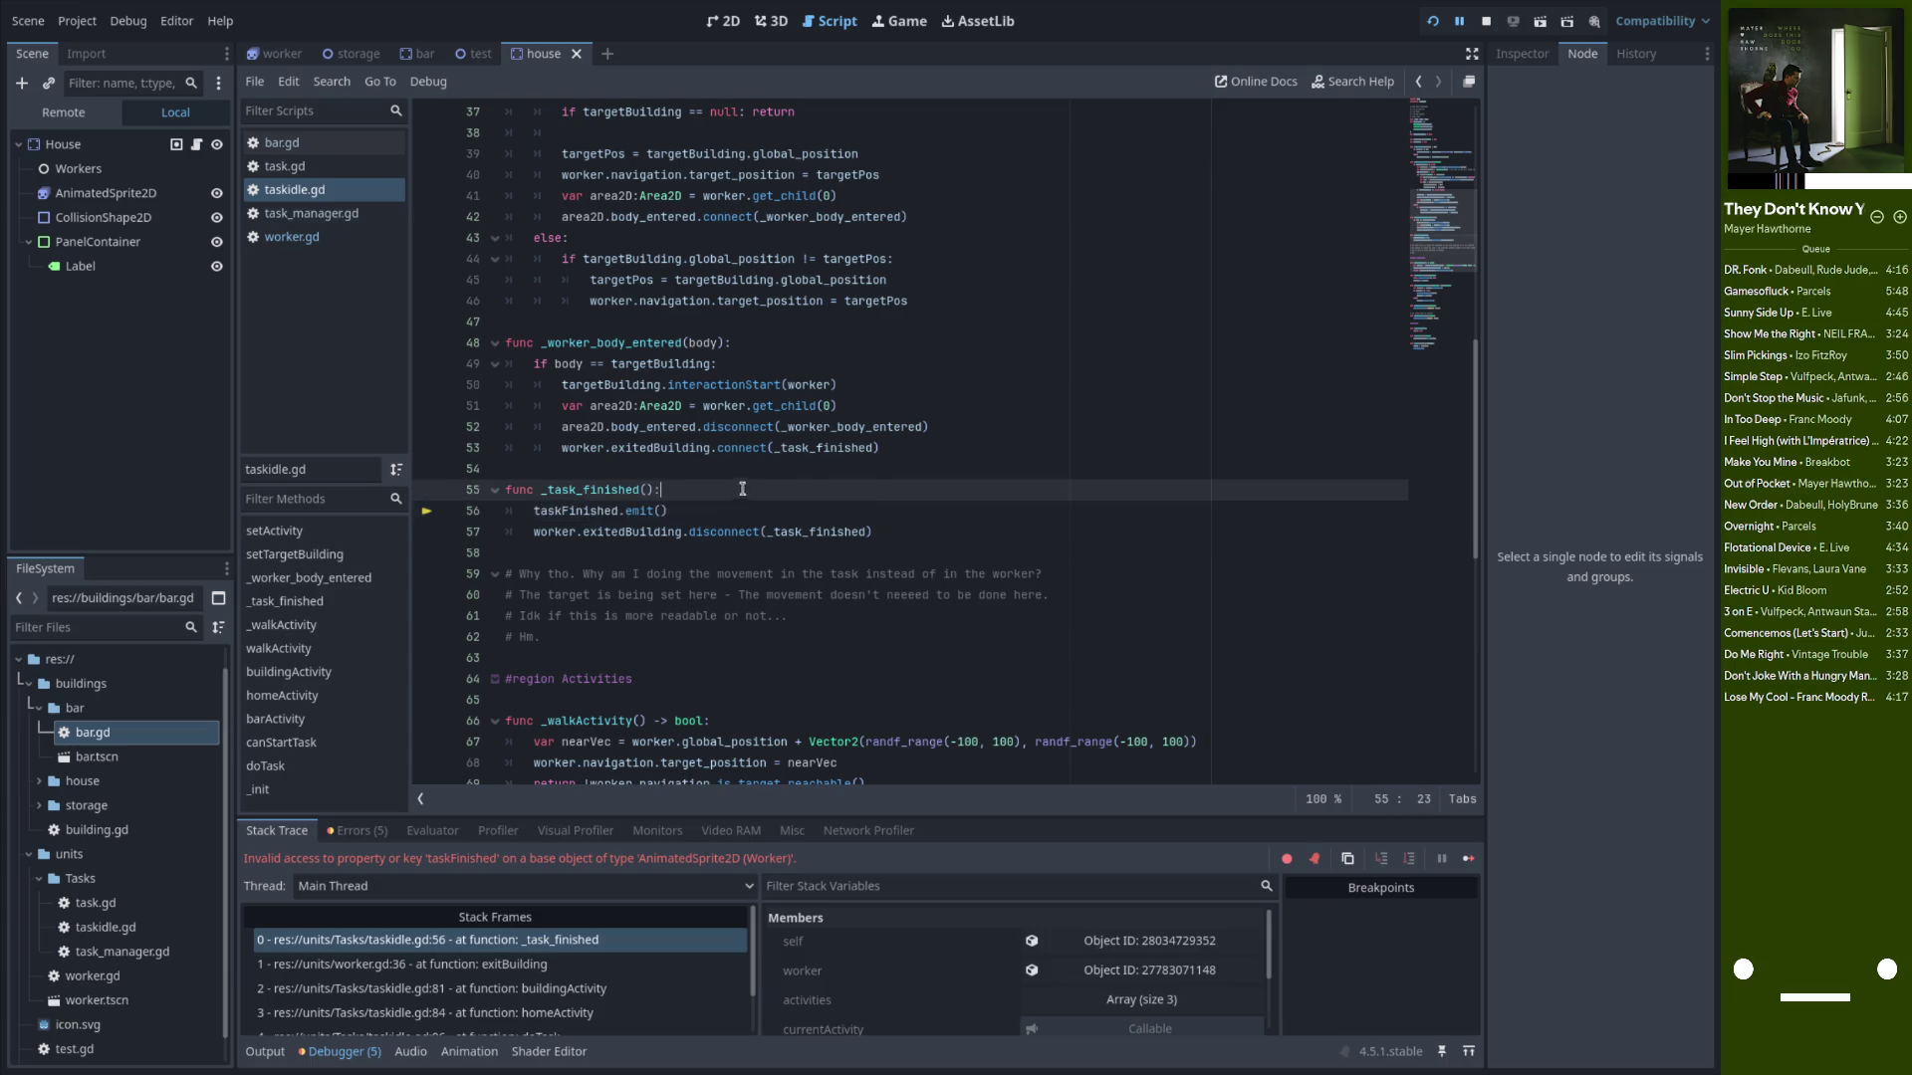
left_click(1431, 22)
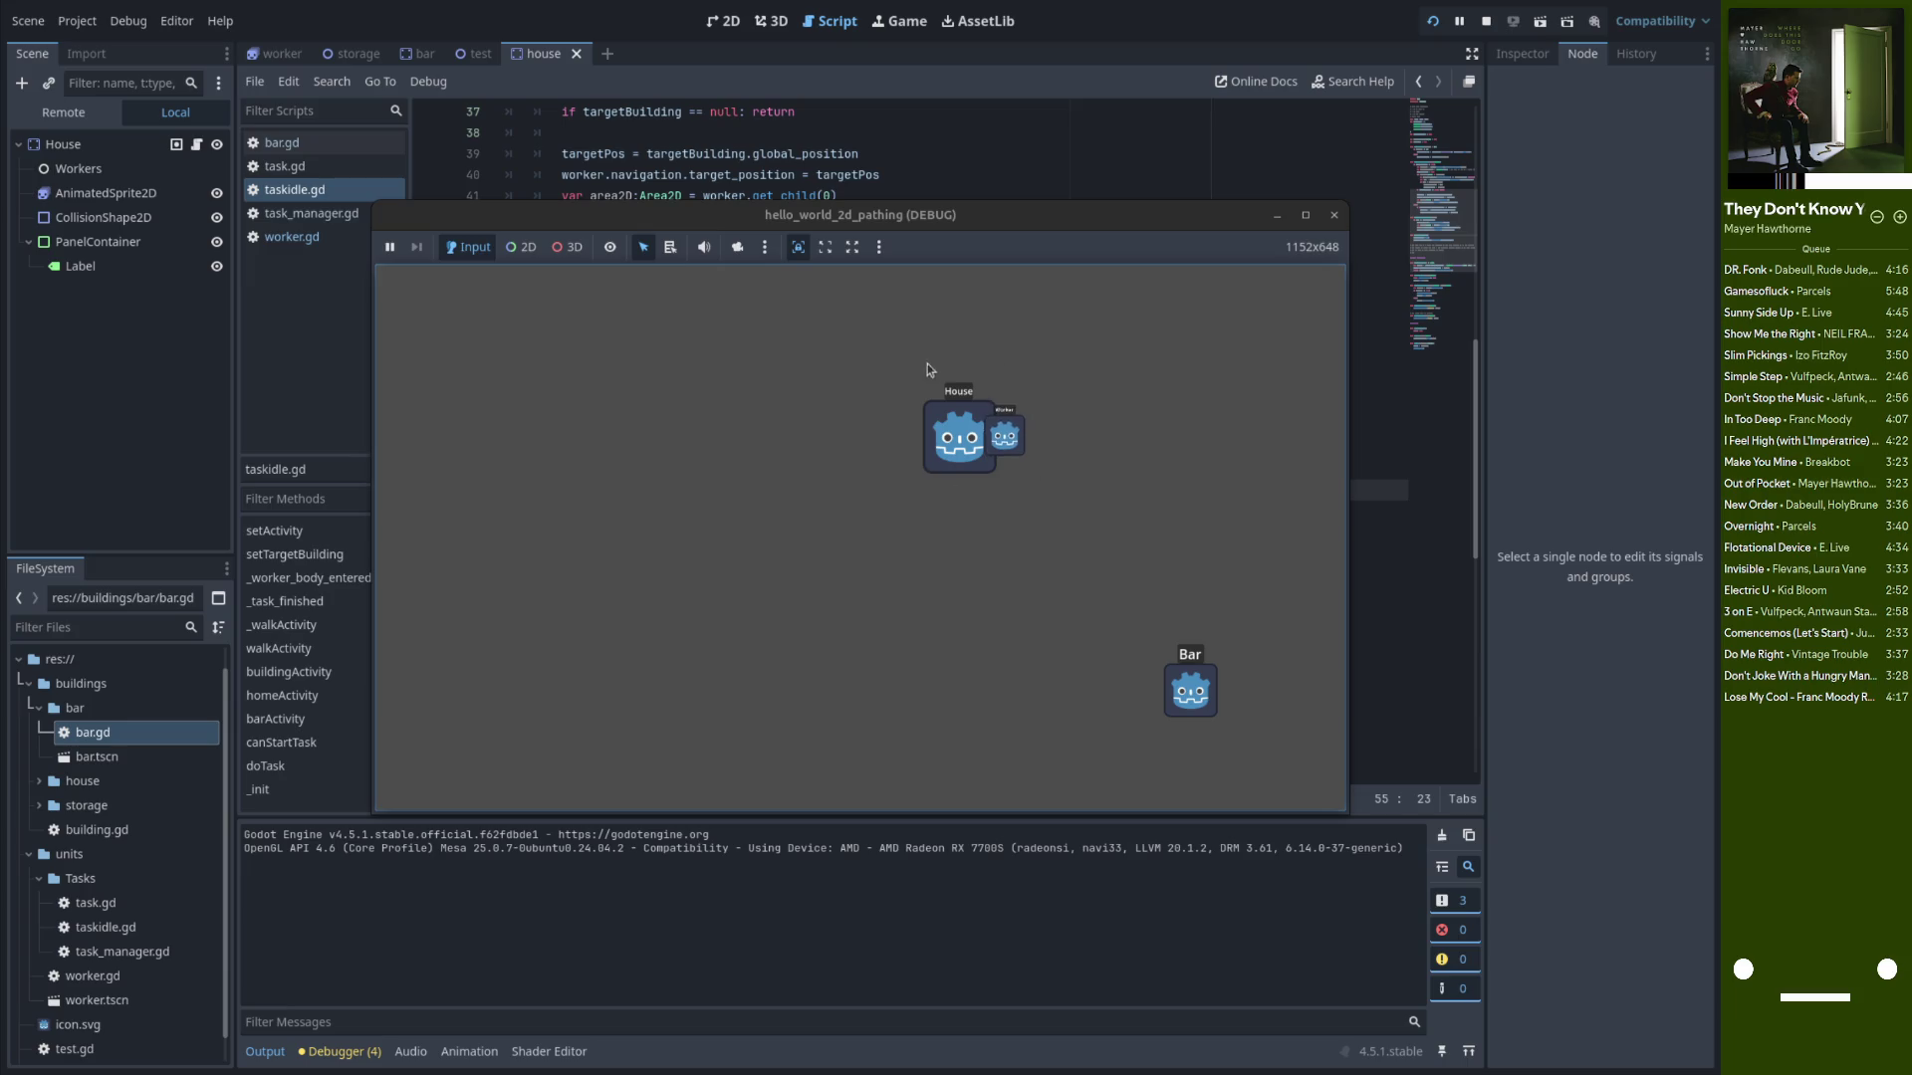
Close the game window to end the debug session
left_click(1335, 216)
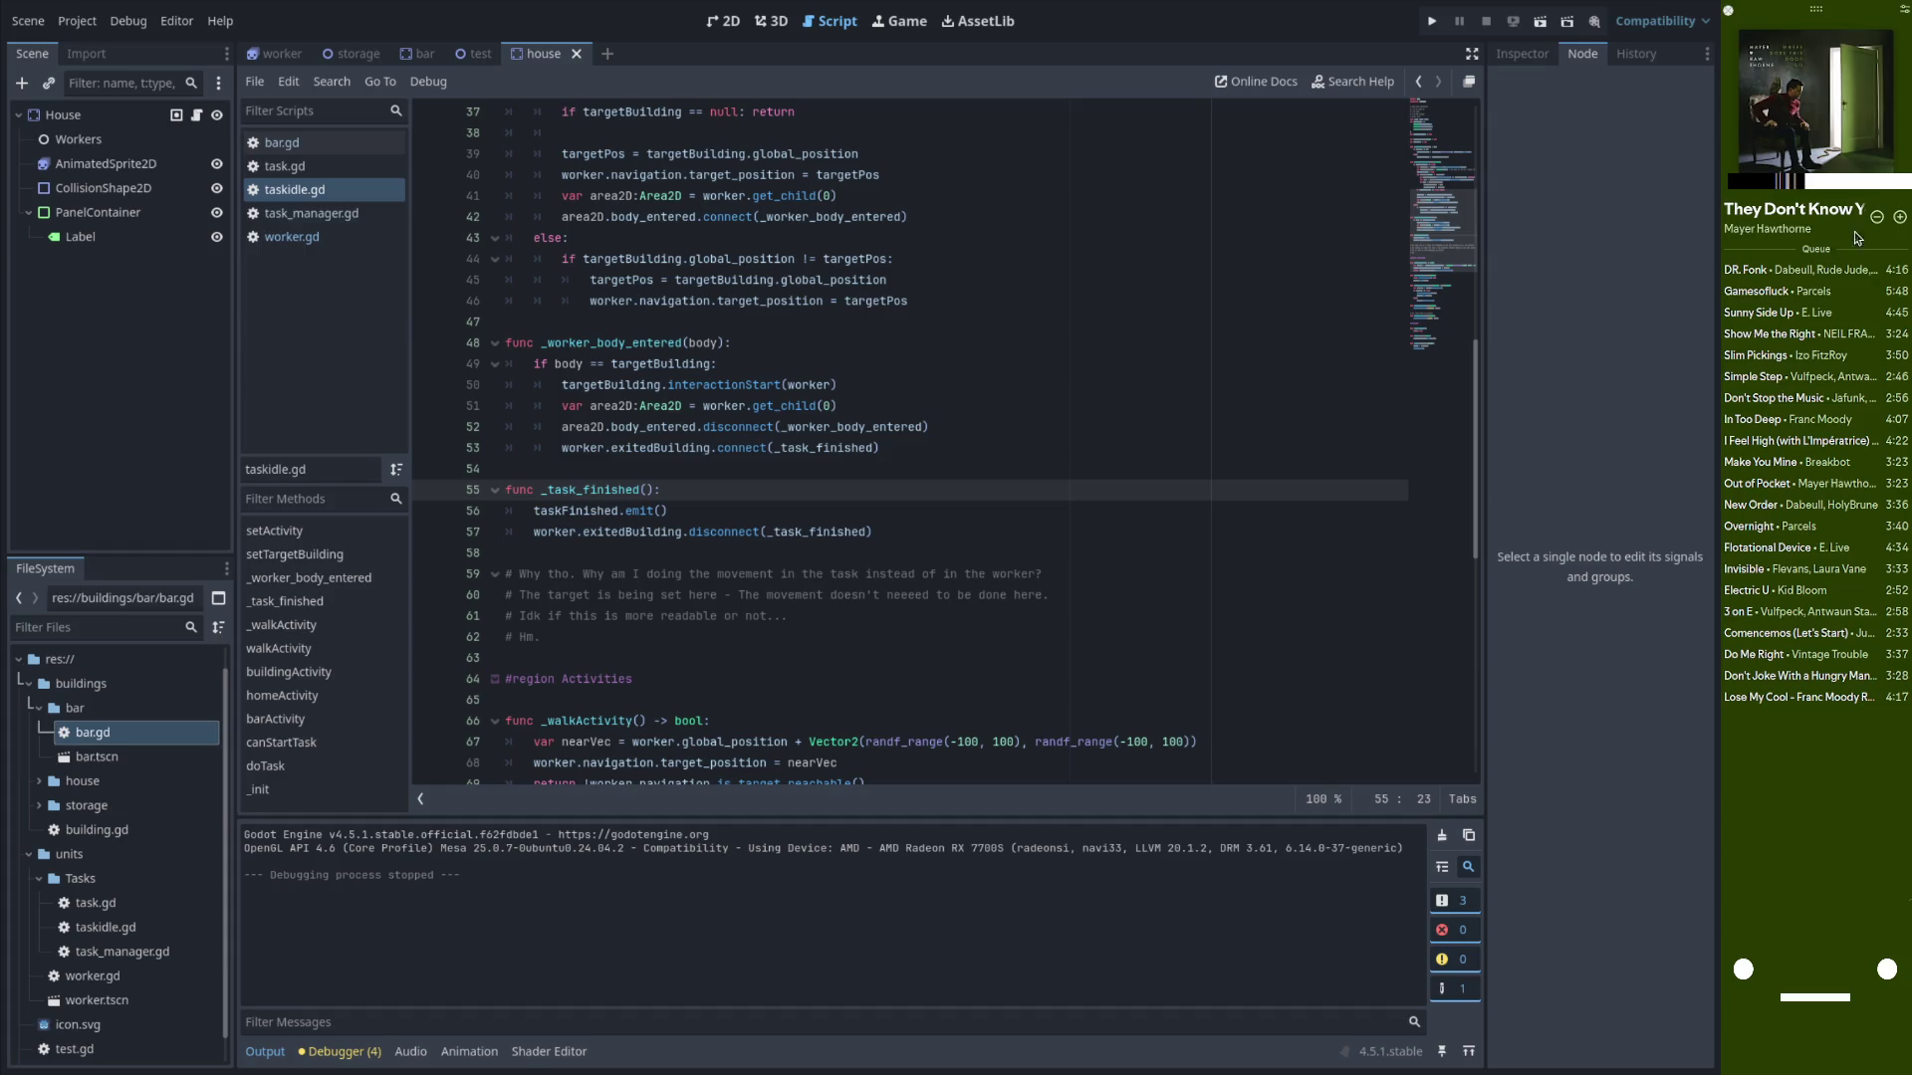
left_click(1900, 217)
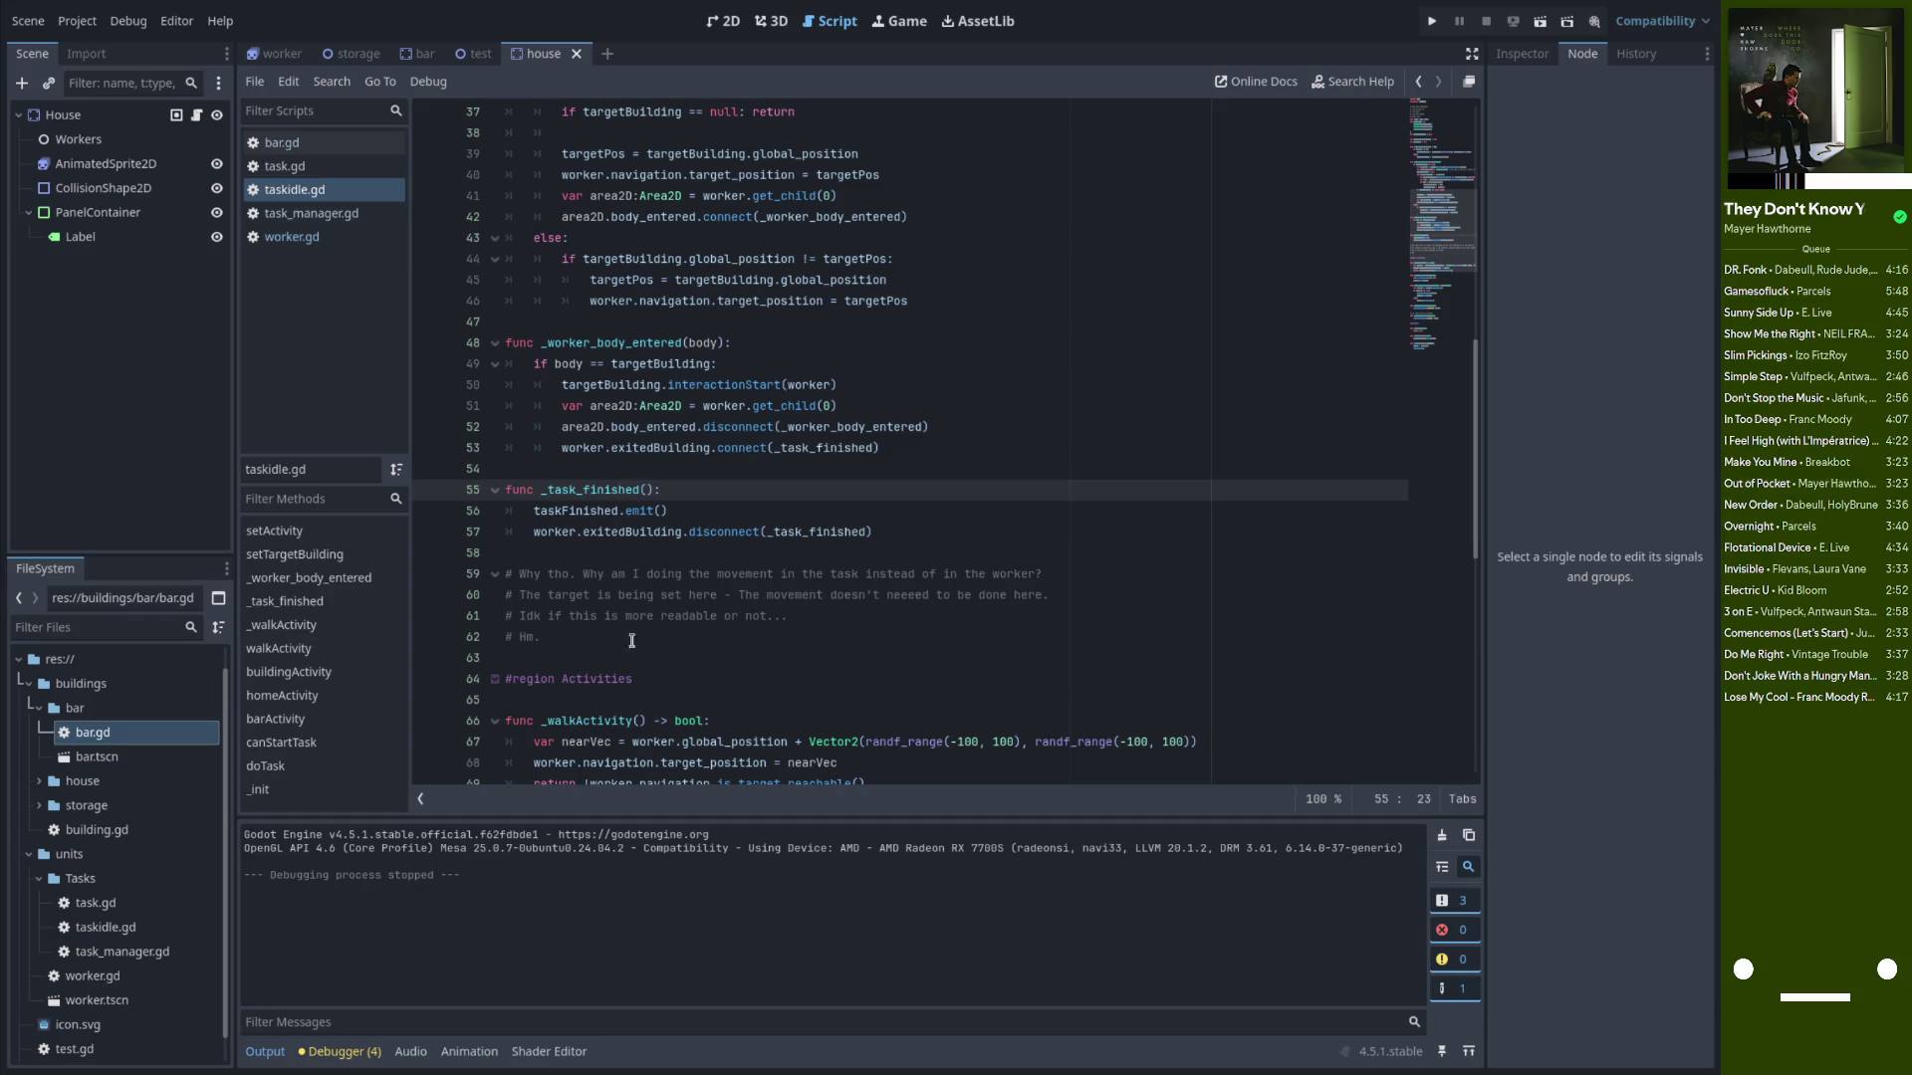
Put a breakpoint on line 56's taskFinished.emit(), then briefly run and stop the game
left_click(695, 510)
scroll(682, 557, "down", 2)
scroll(687, 587, "up", 1)
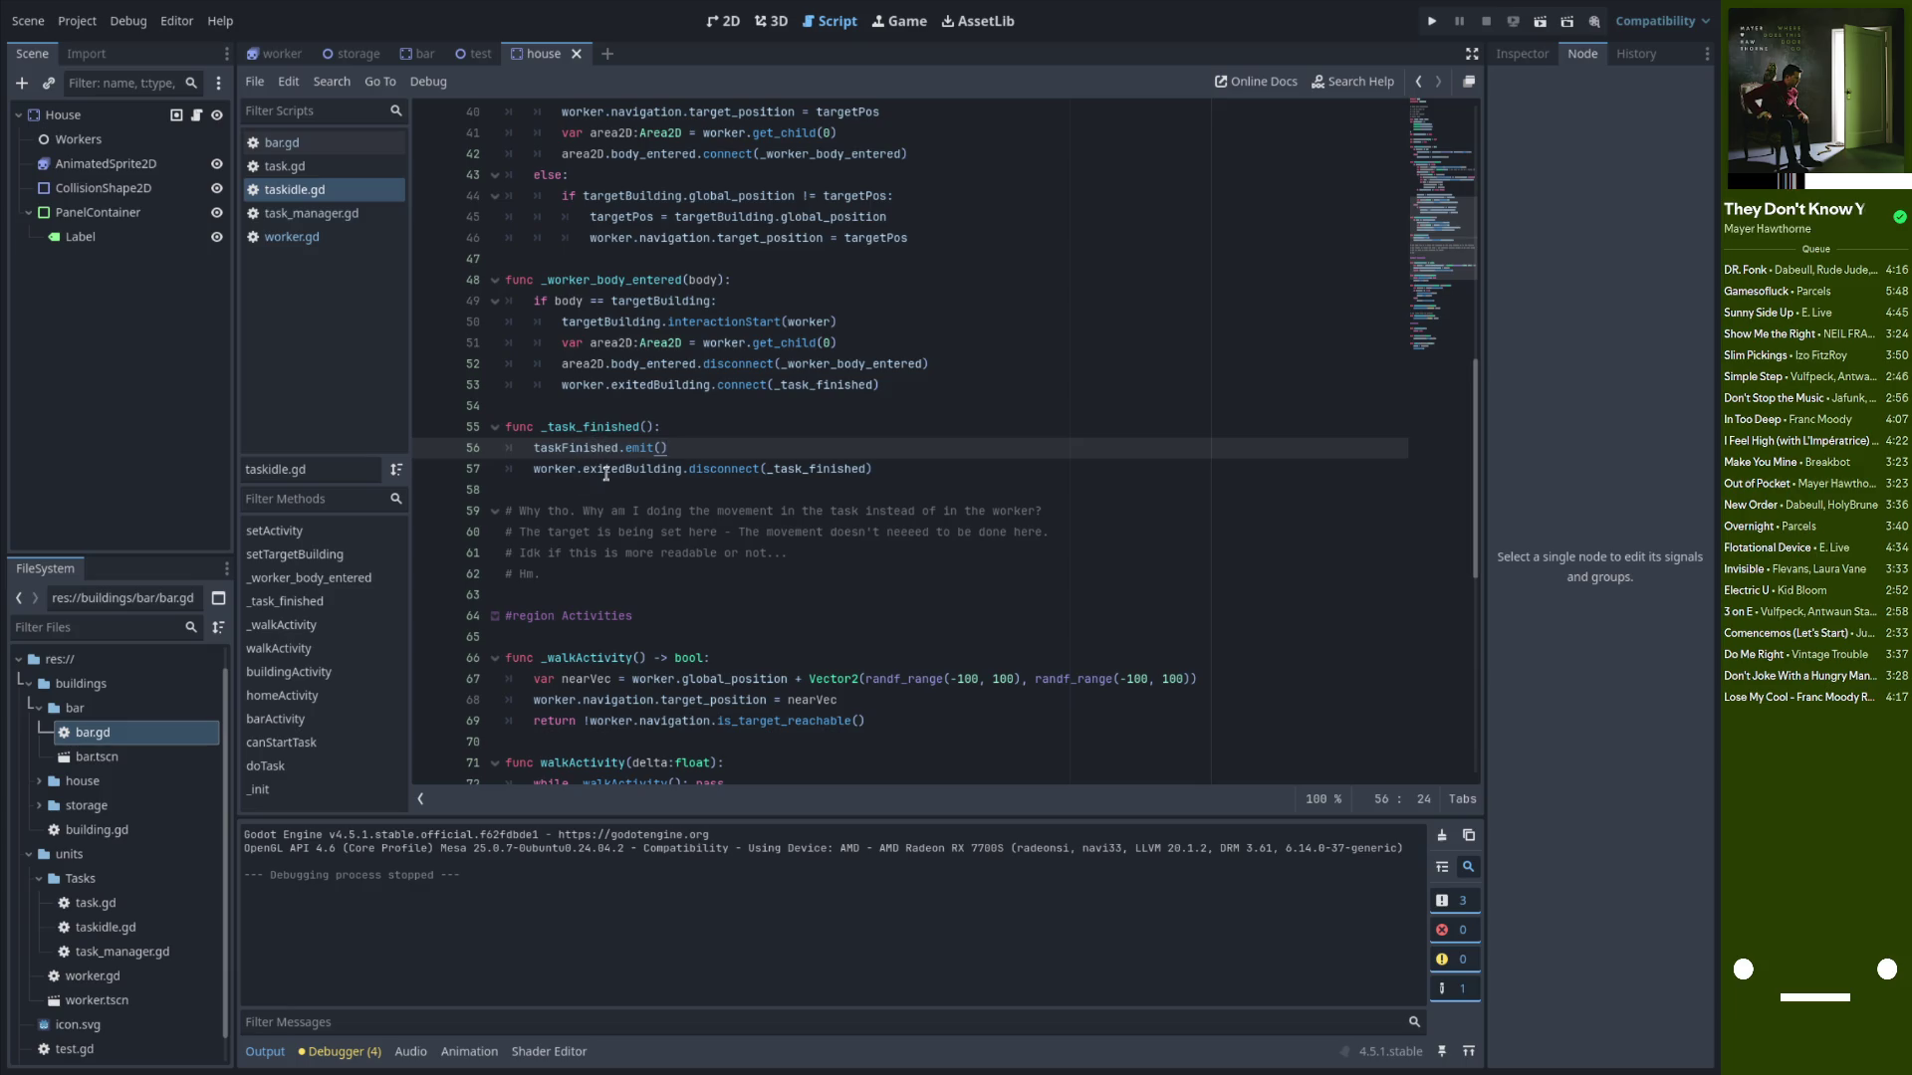
left_click(430, 454)
left_click(1426, 27)
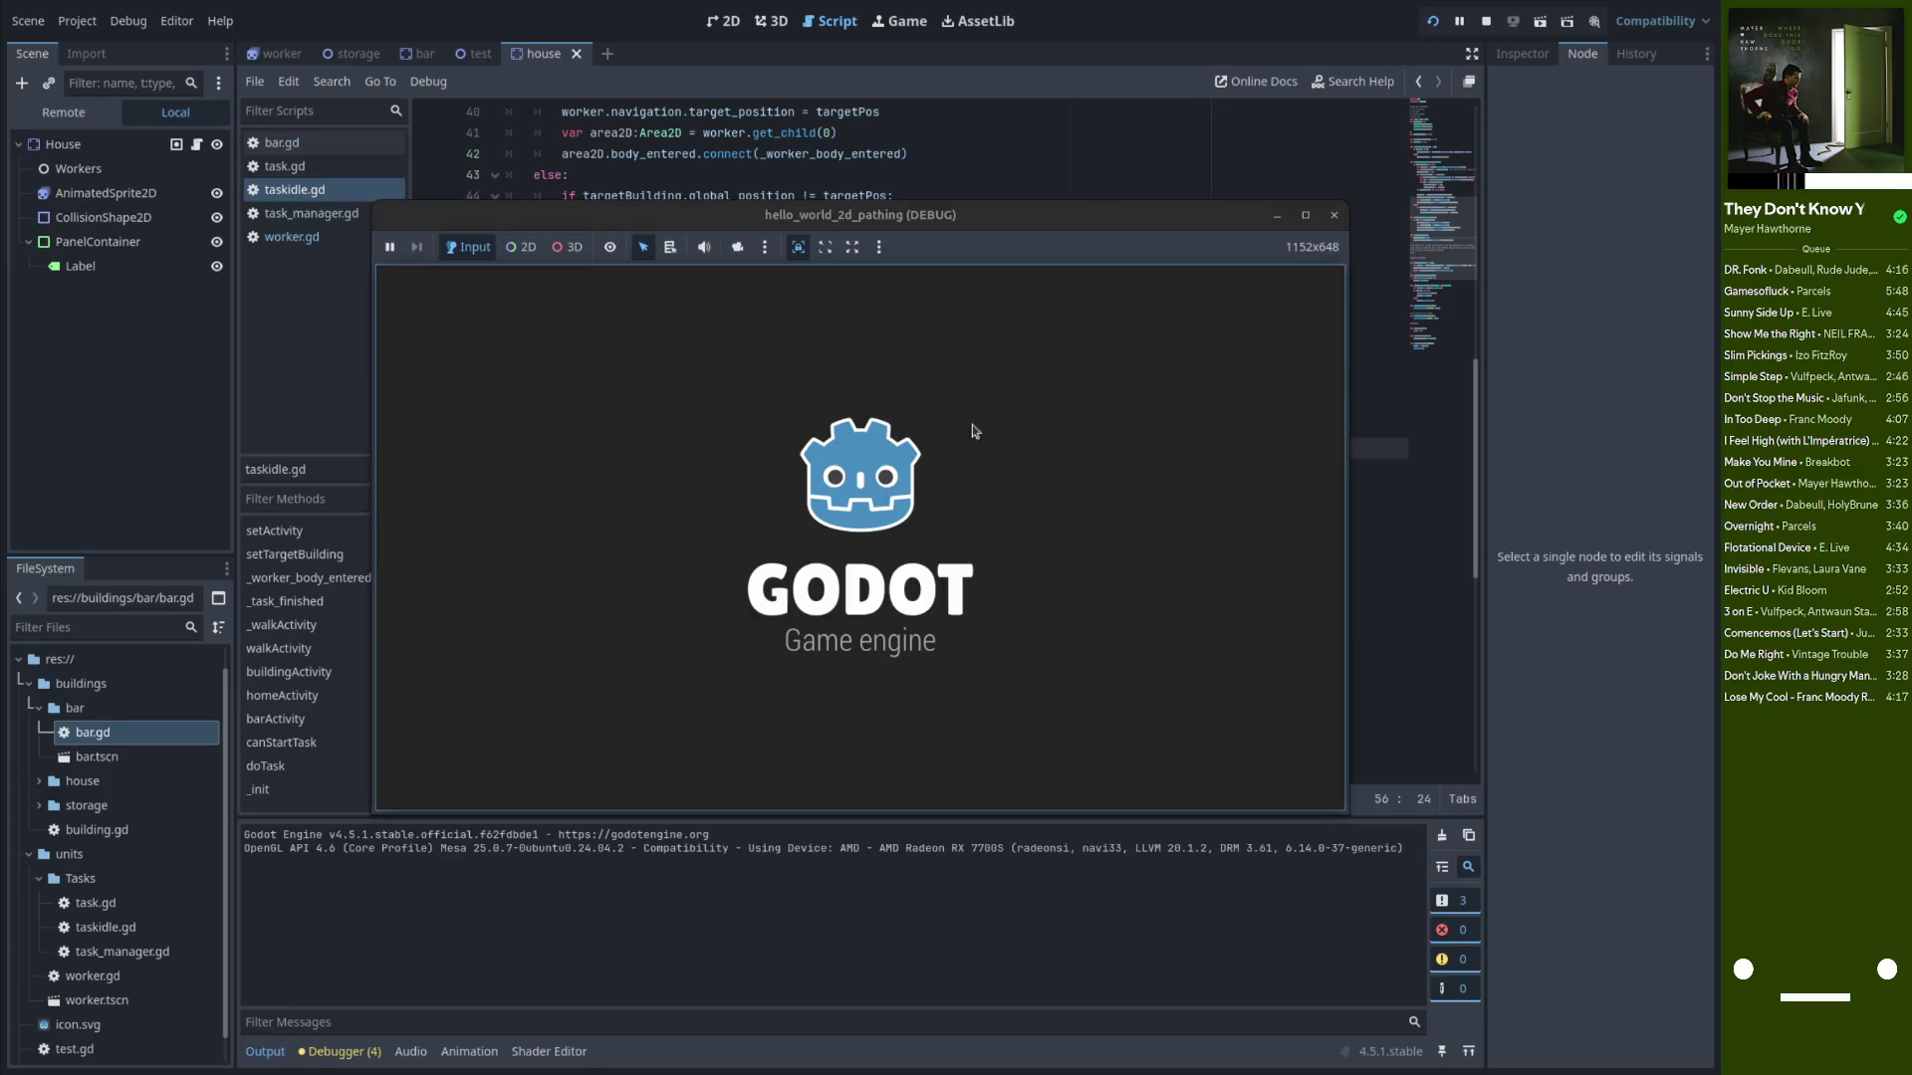
left_click(1490, 20)
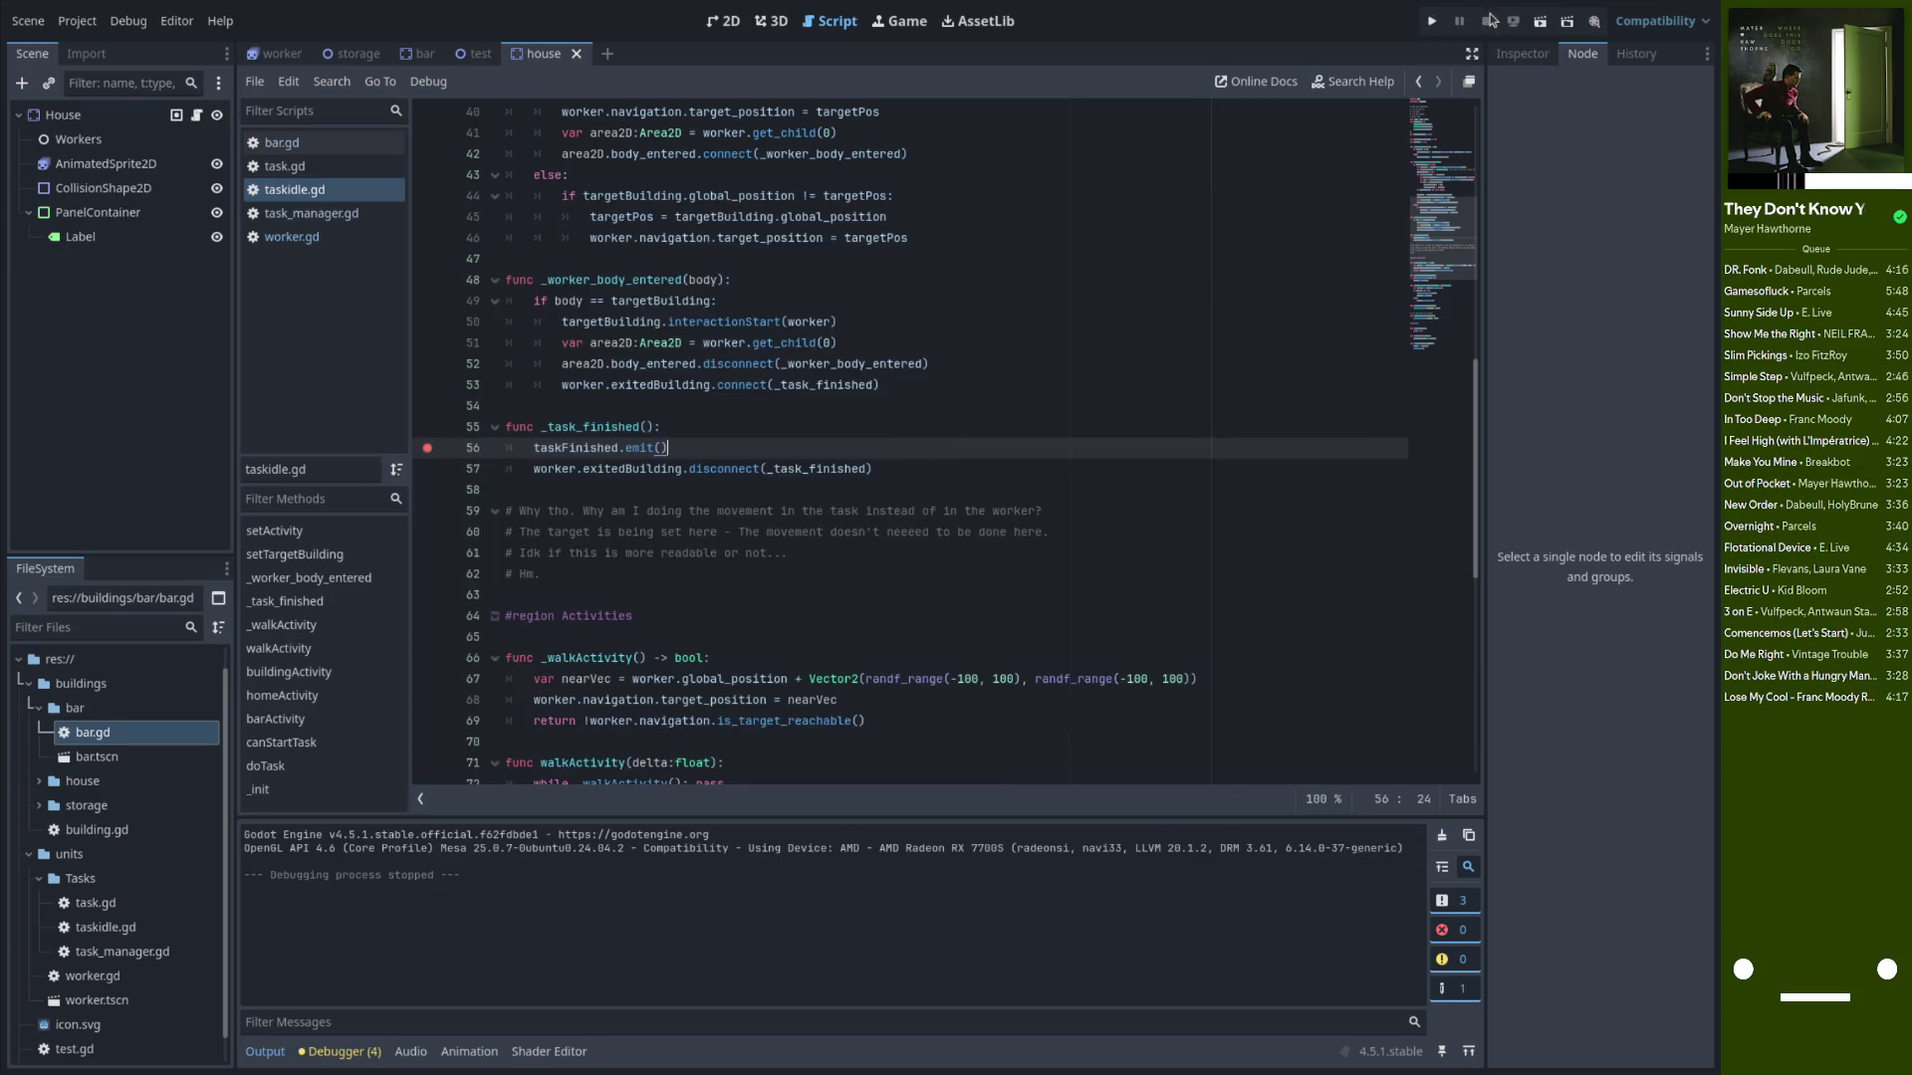
Relaunch the game repeatedly, toggle editor embedding and shrink the window to about 970x545
left_click(1432, 20)
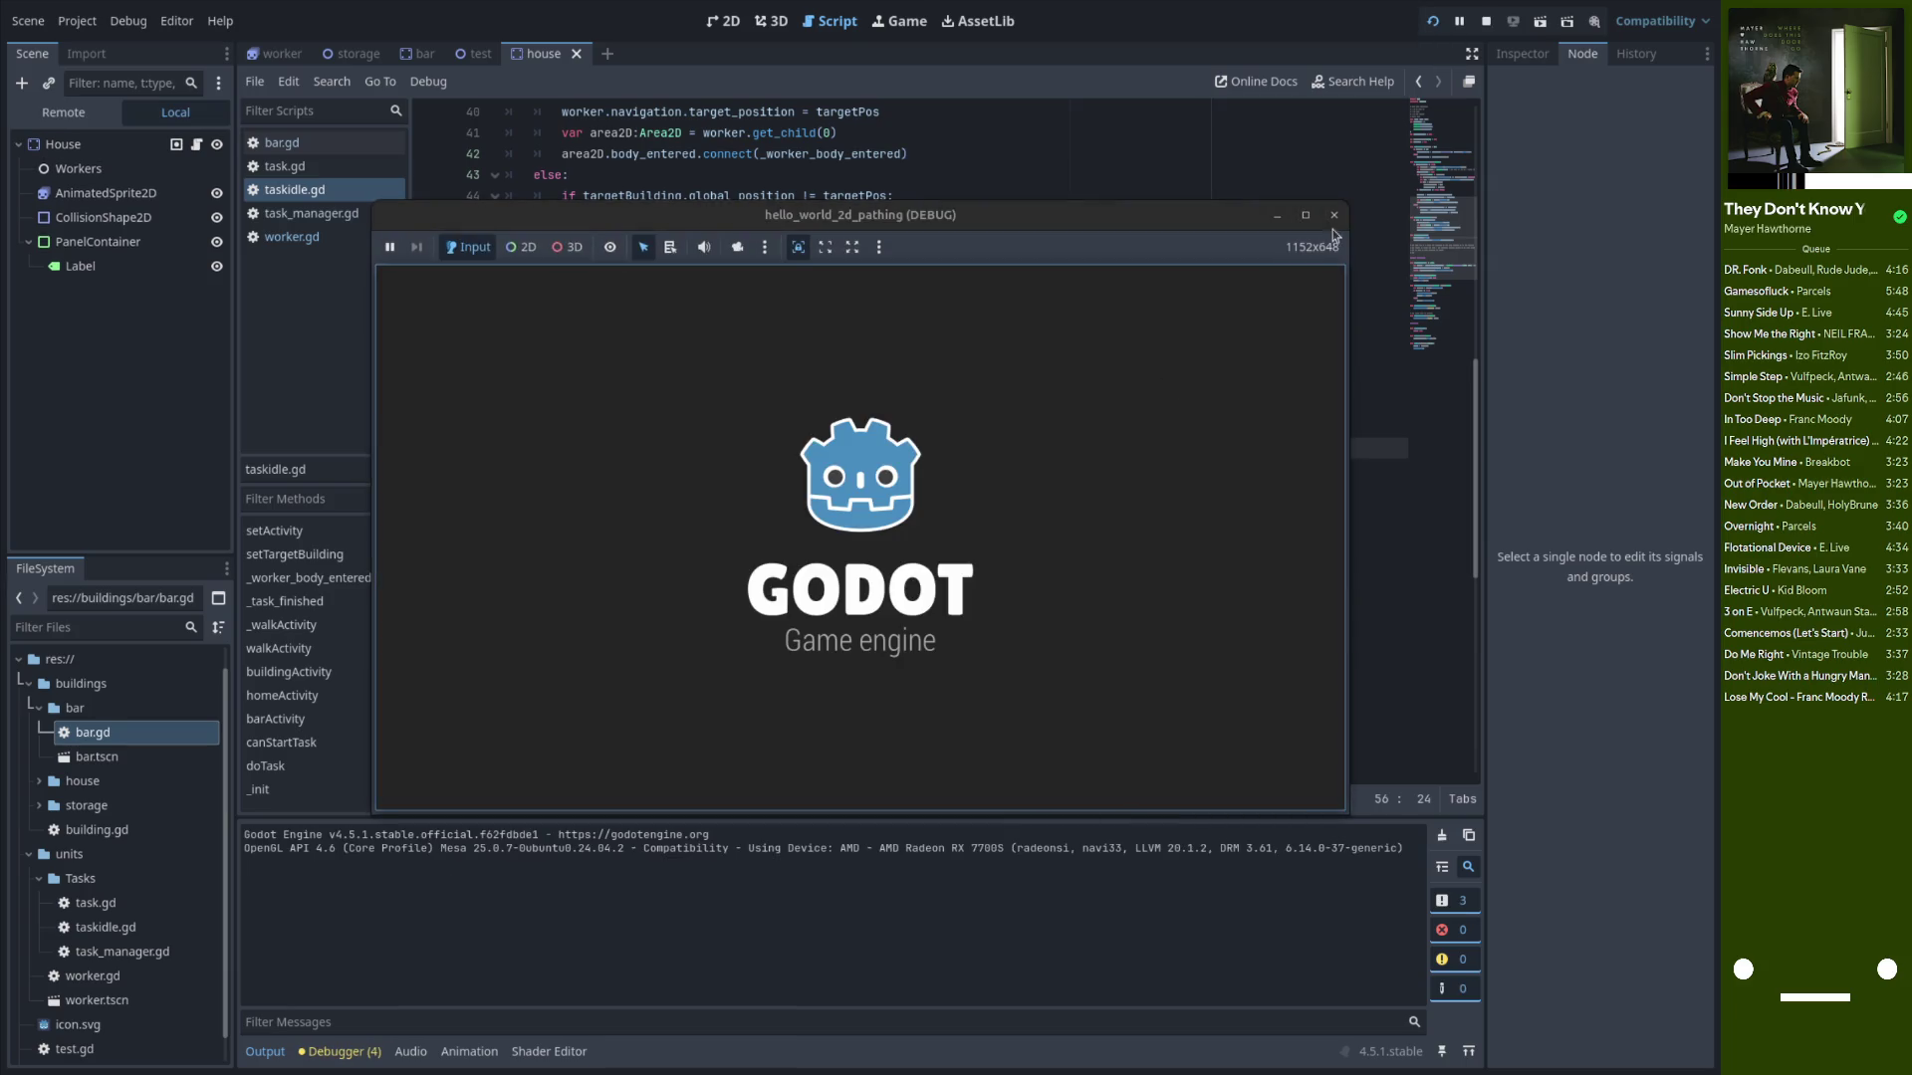
left_click(1334, 215)
left_click(1487, 22)
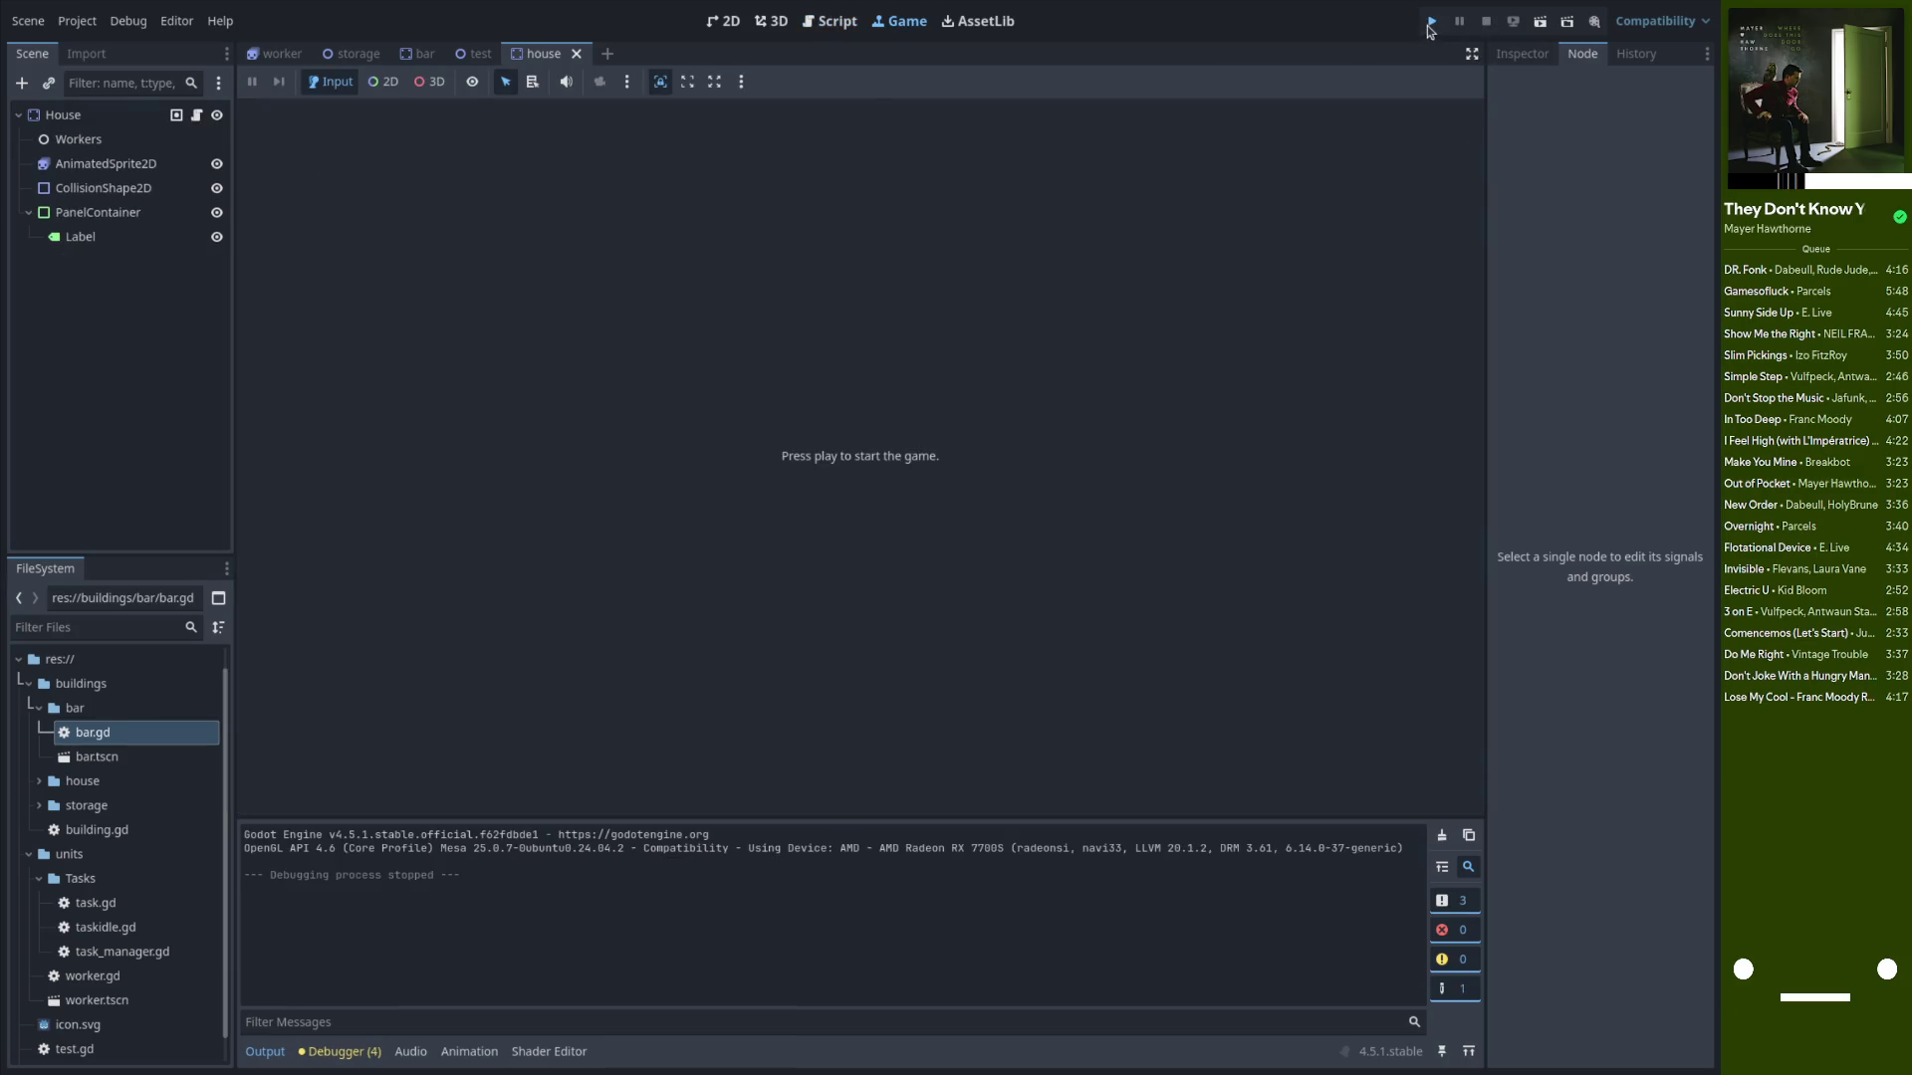
left_click(1432, 20)
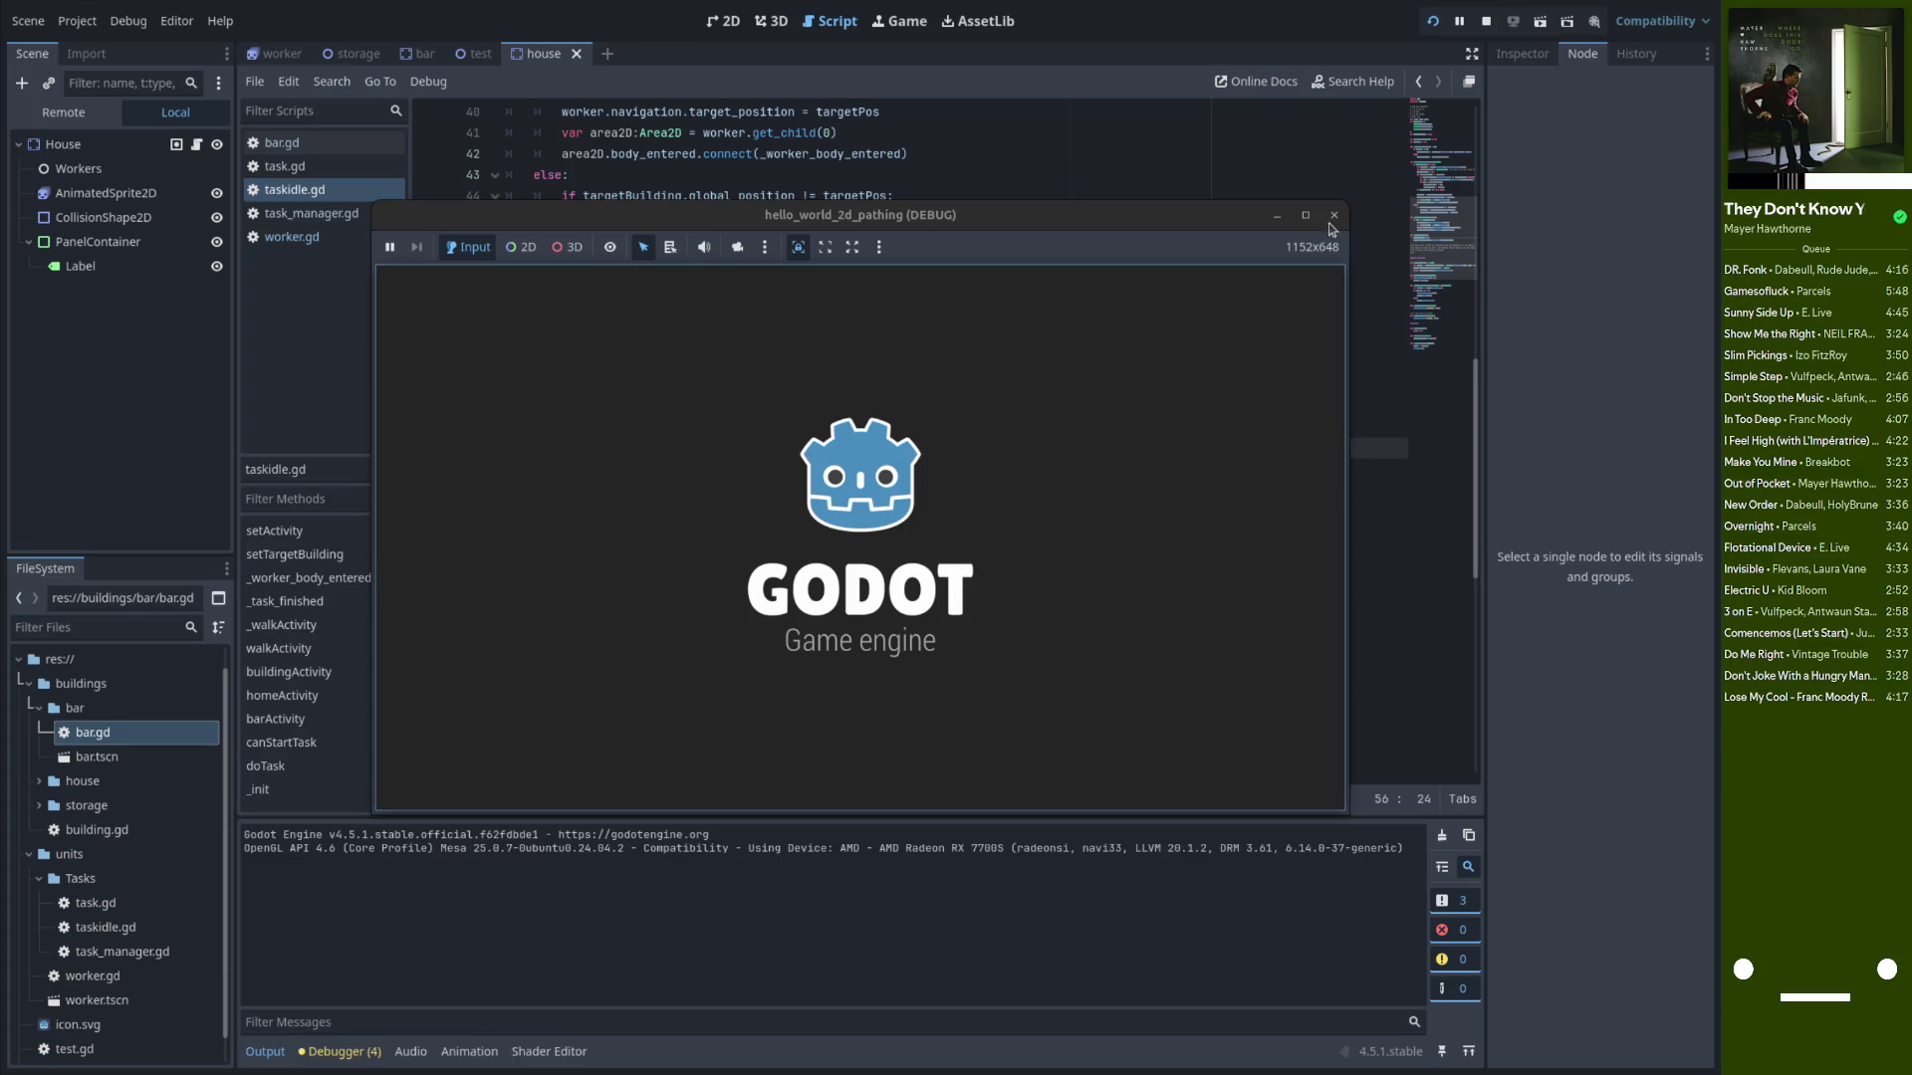
mouse_move(1323, 807)
left_mouse_down()
mouse_move(946, 597)
mouse_move(896, 525)
mouse_move(1285, 697)
mouse_move(1101, 849)
left_mouse_up()
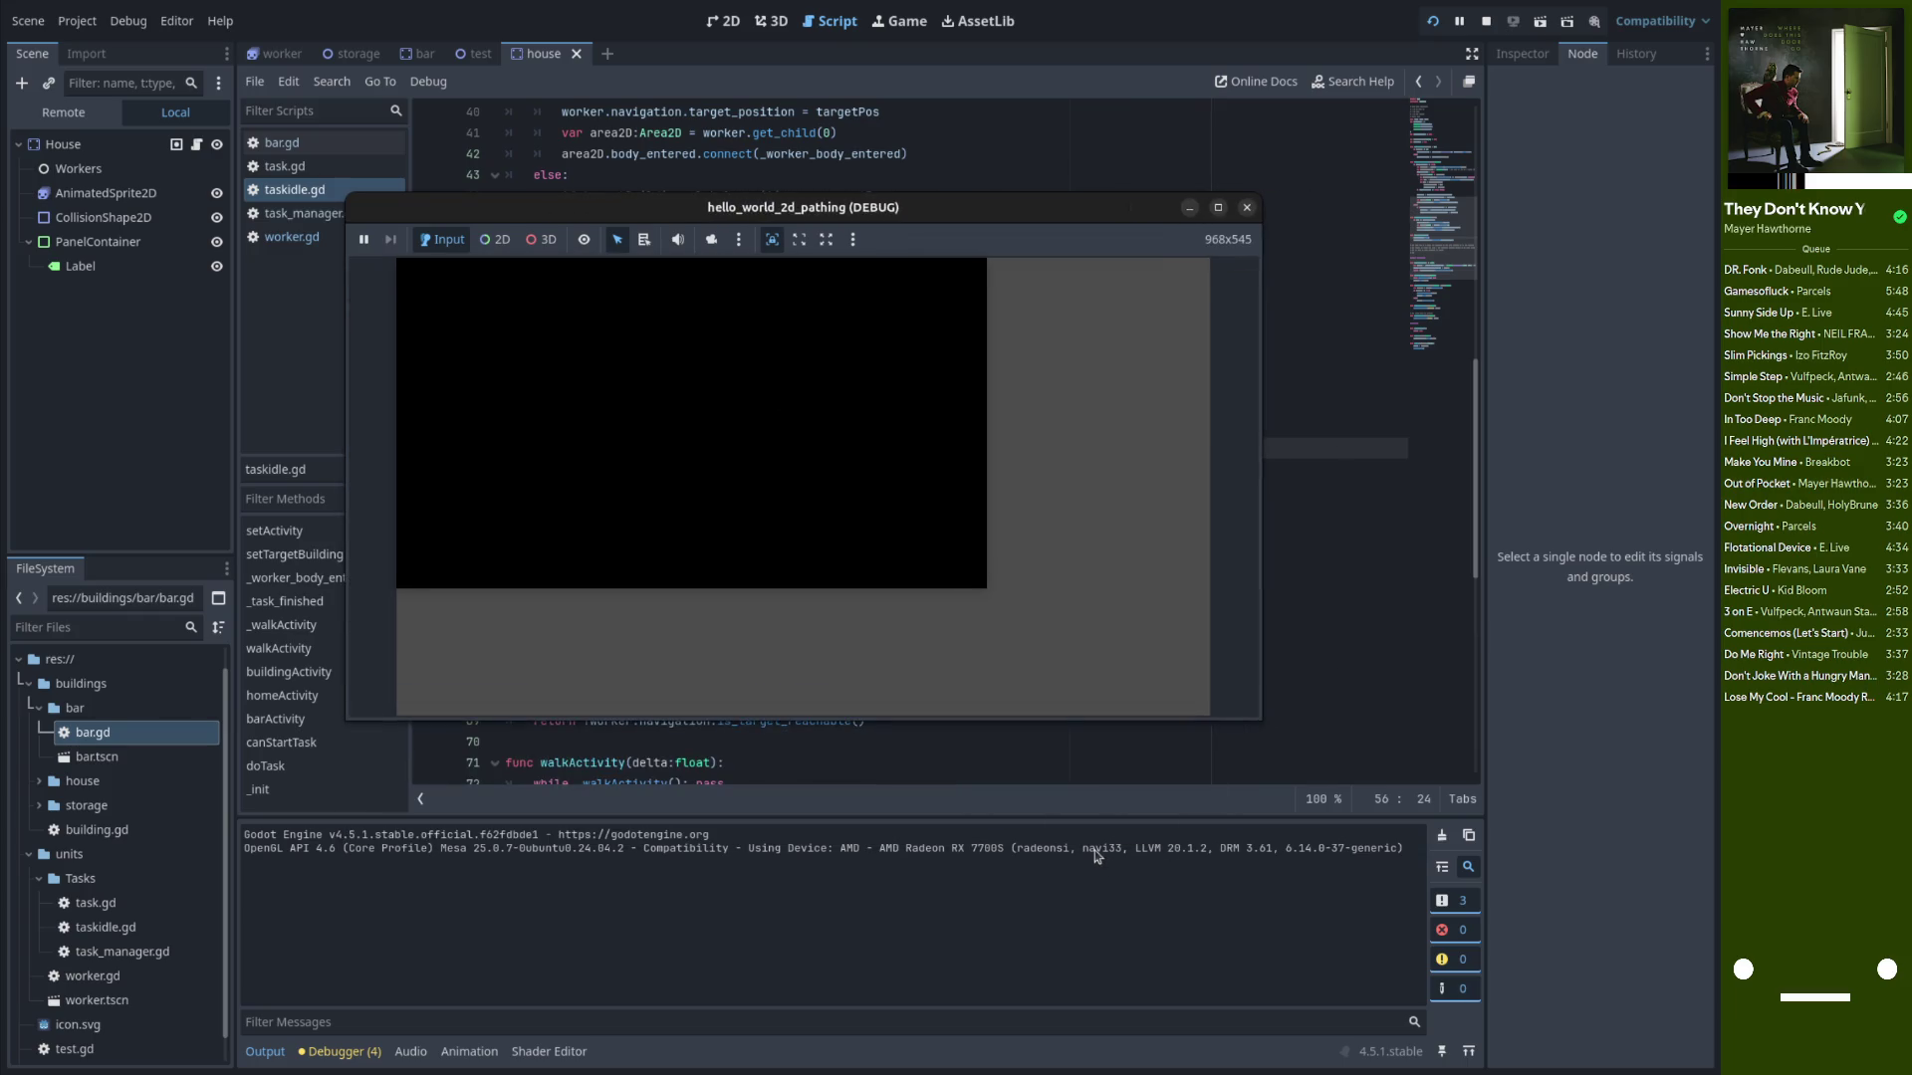
left_click(1485, 21)
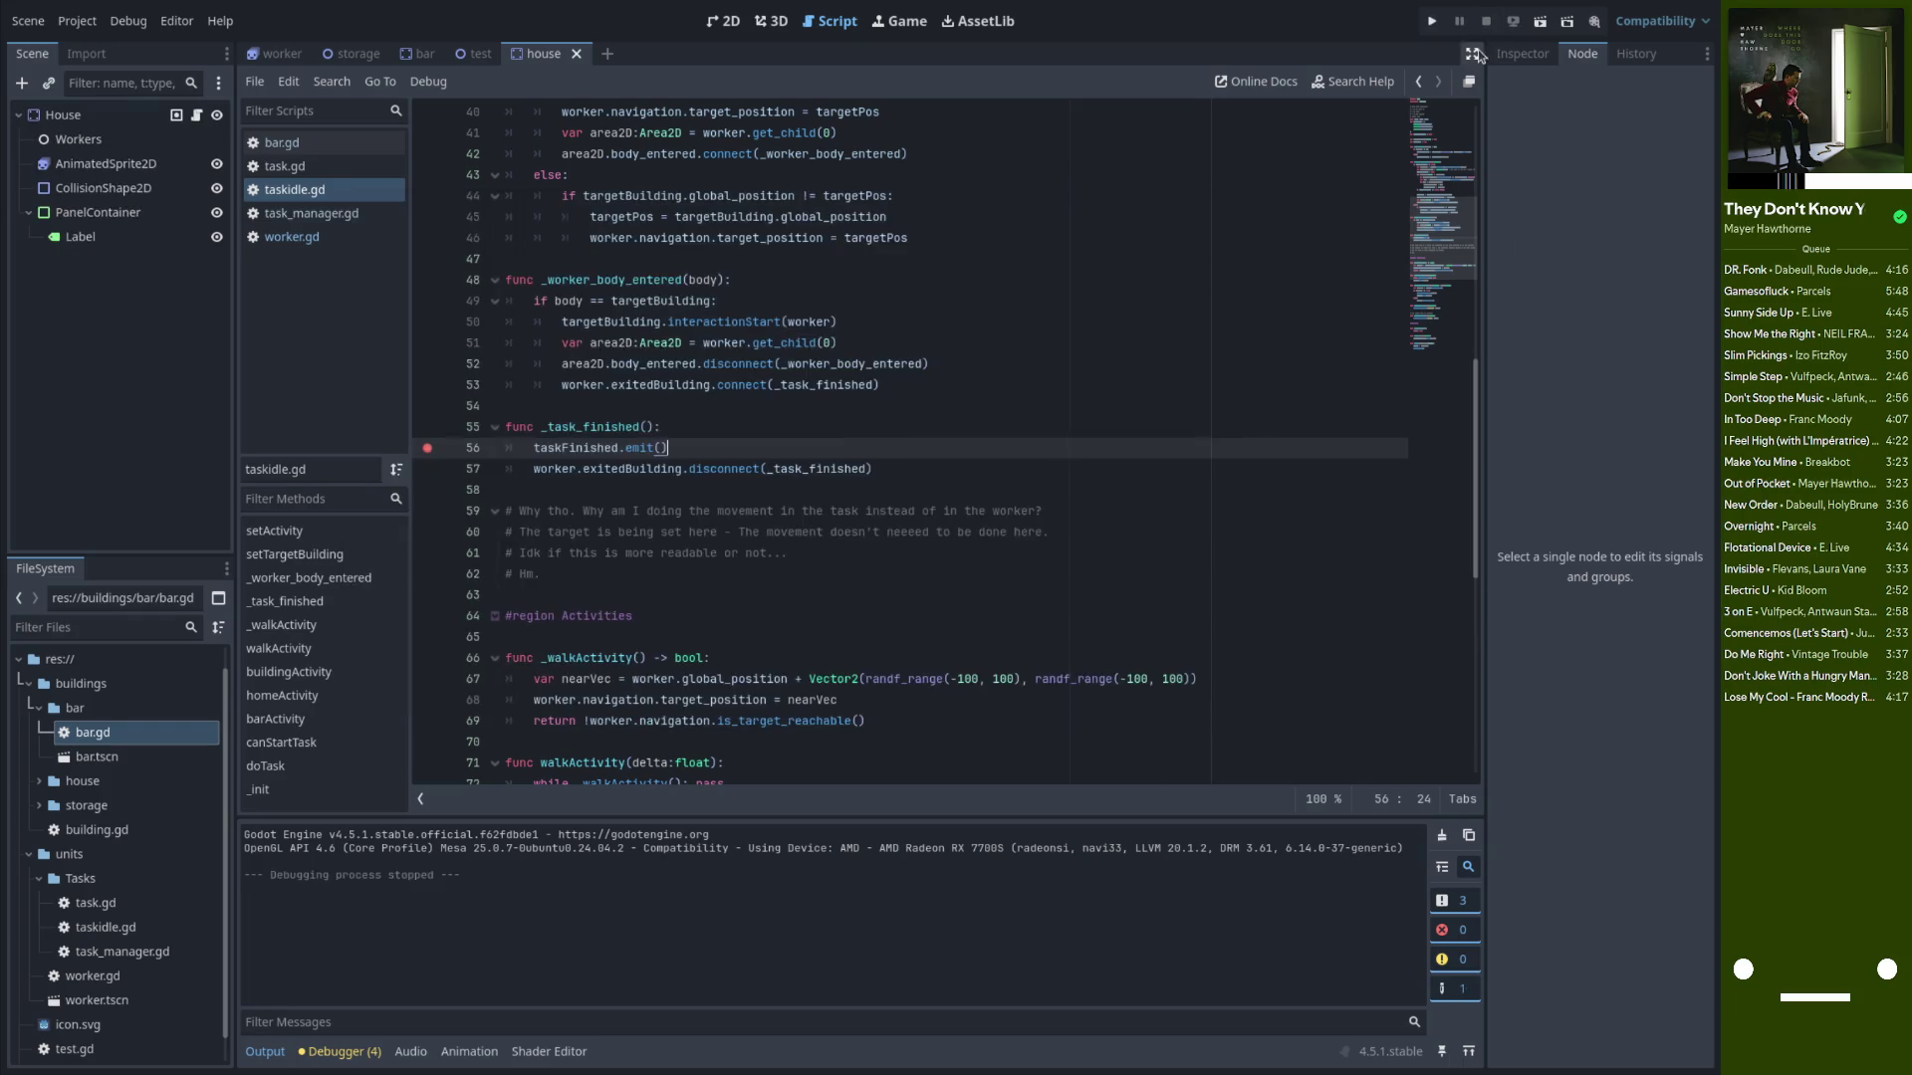
left_click(1431, 21)
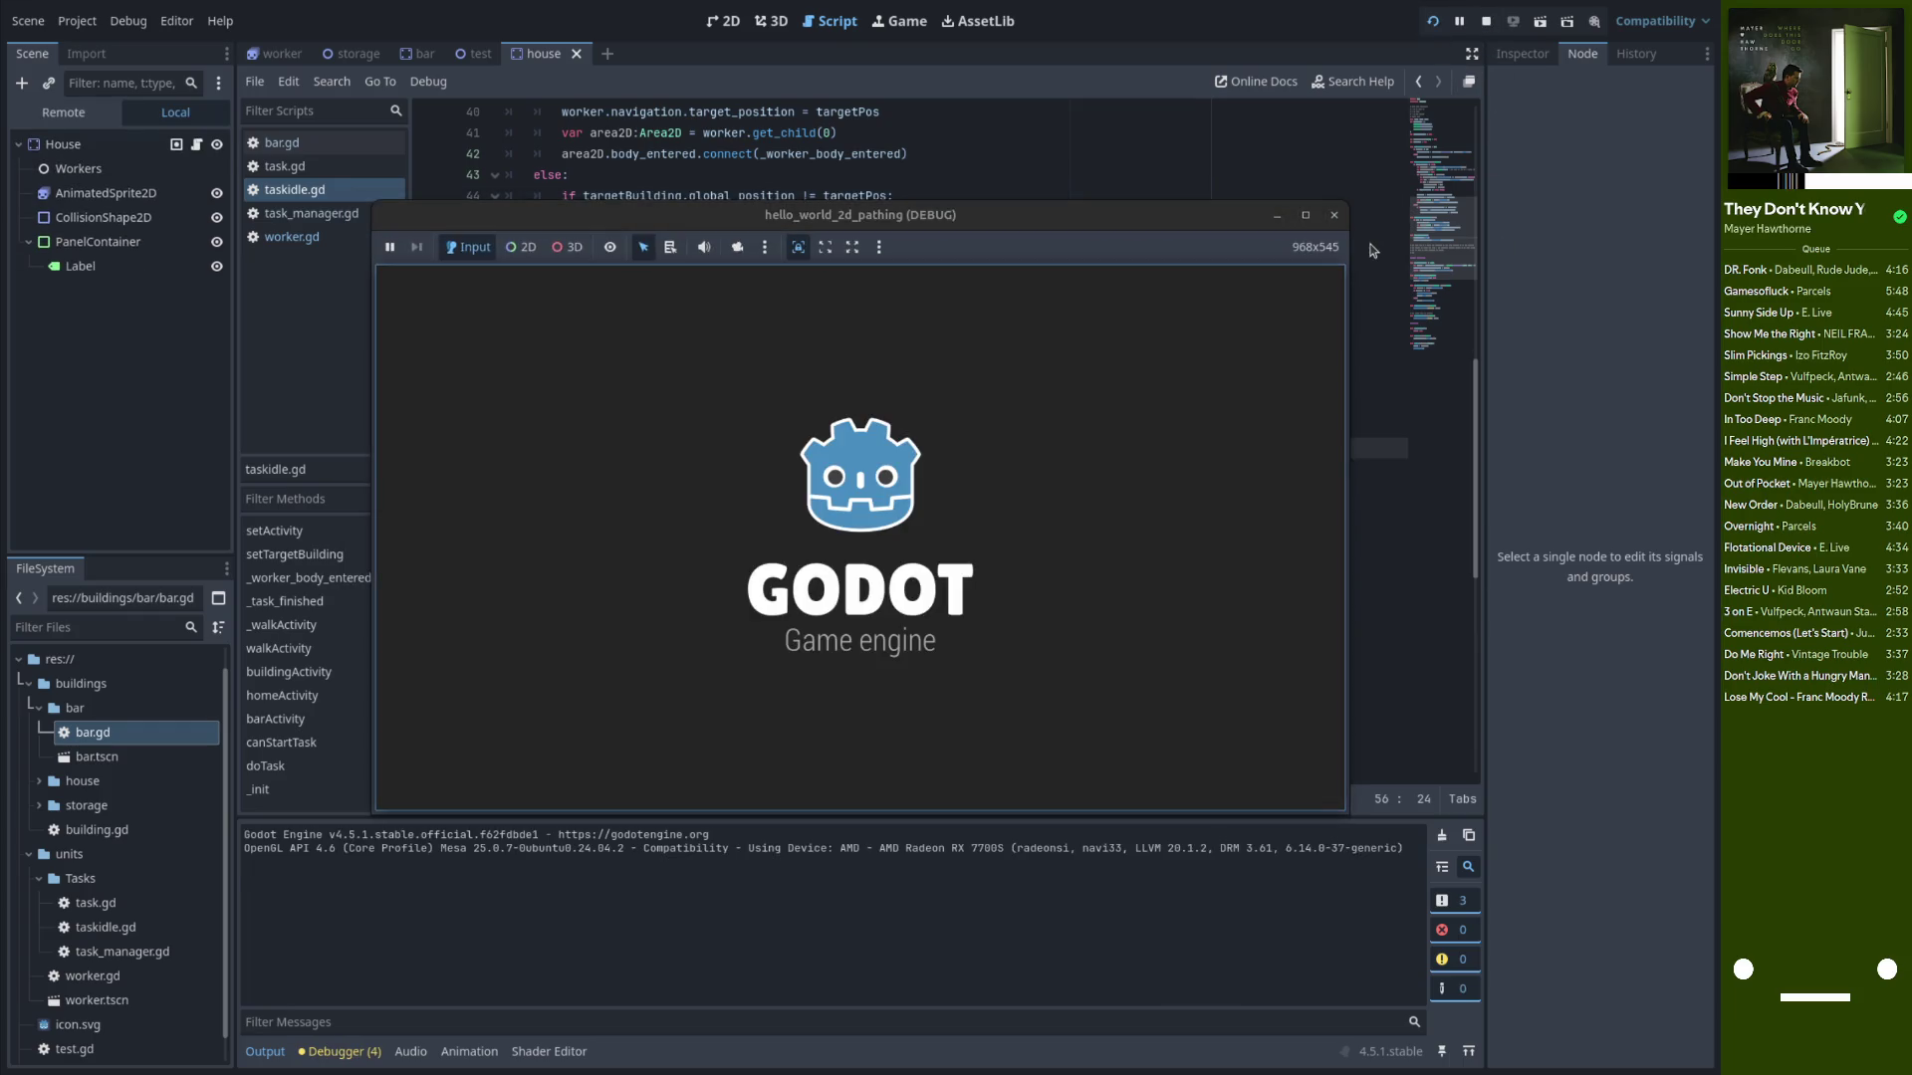
left_click(1335, 215)
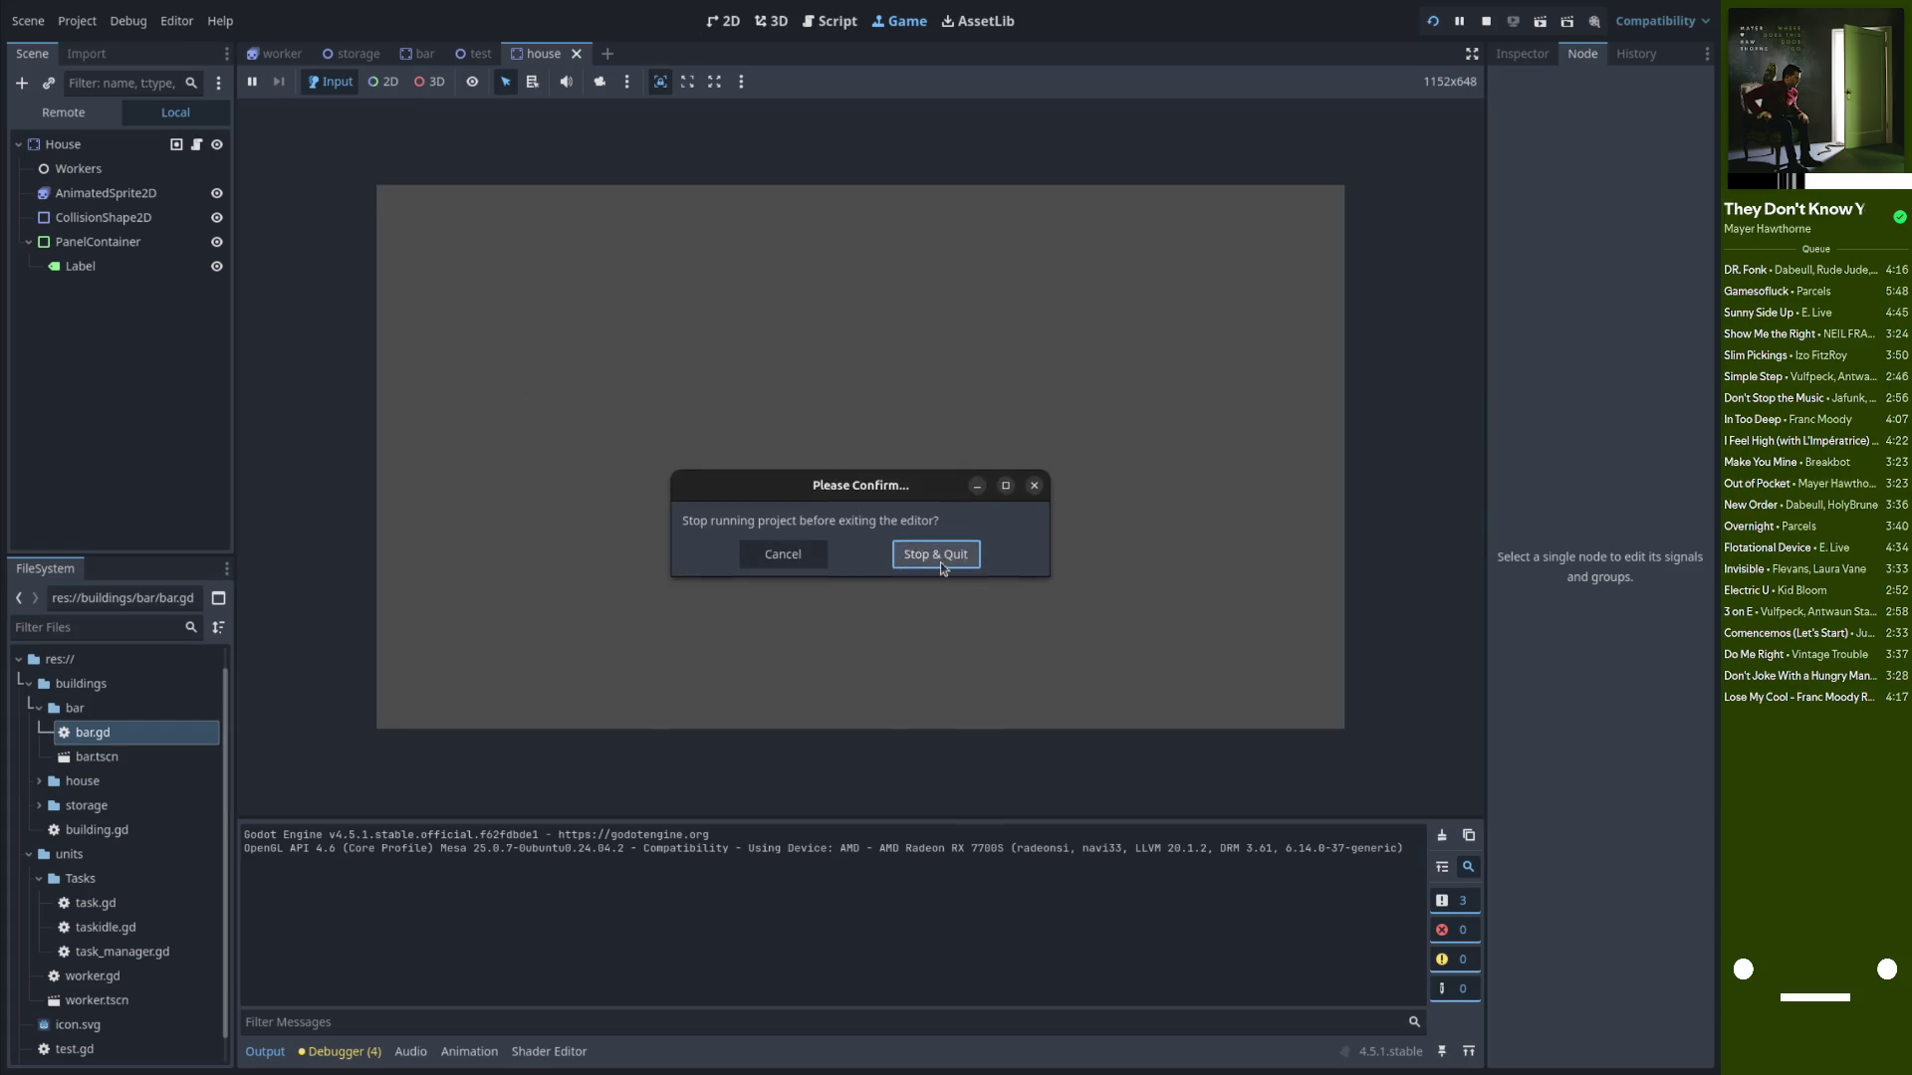
Confirm Stop & Quit, reopen hello_world_2d_pathing, and switch the editor to fullscreen
left_click(934, 554)
key("super")
key("super+d")
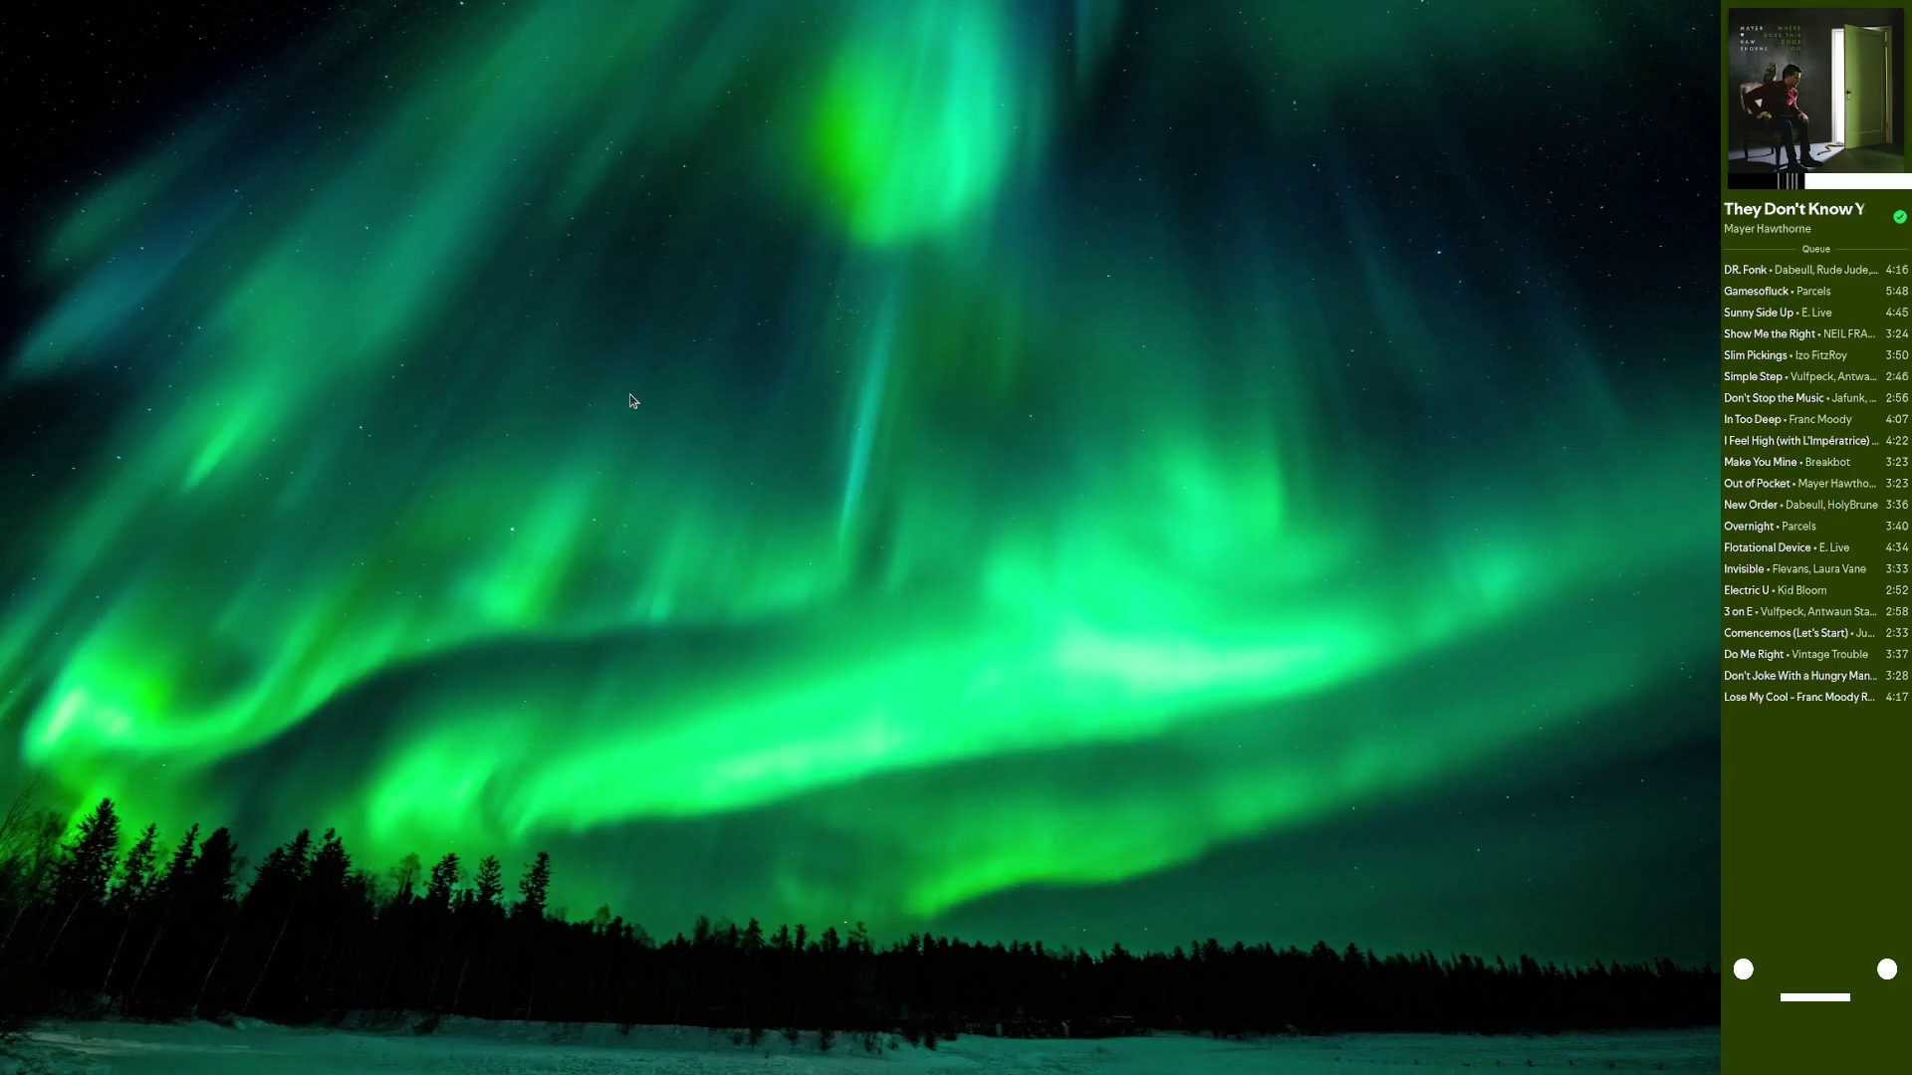
key("super")
key("super")
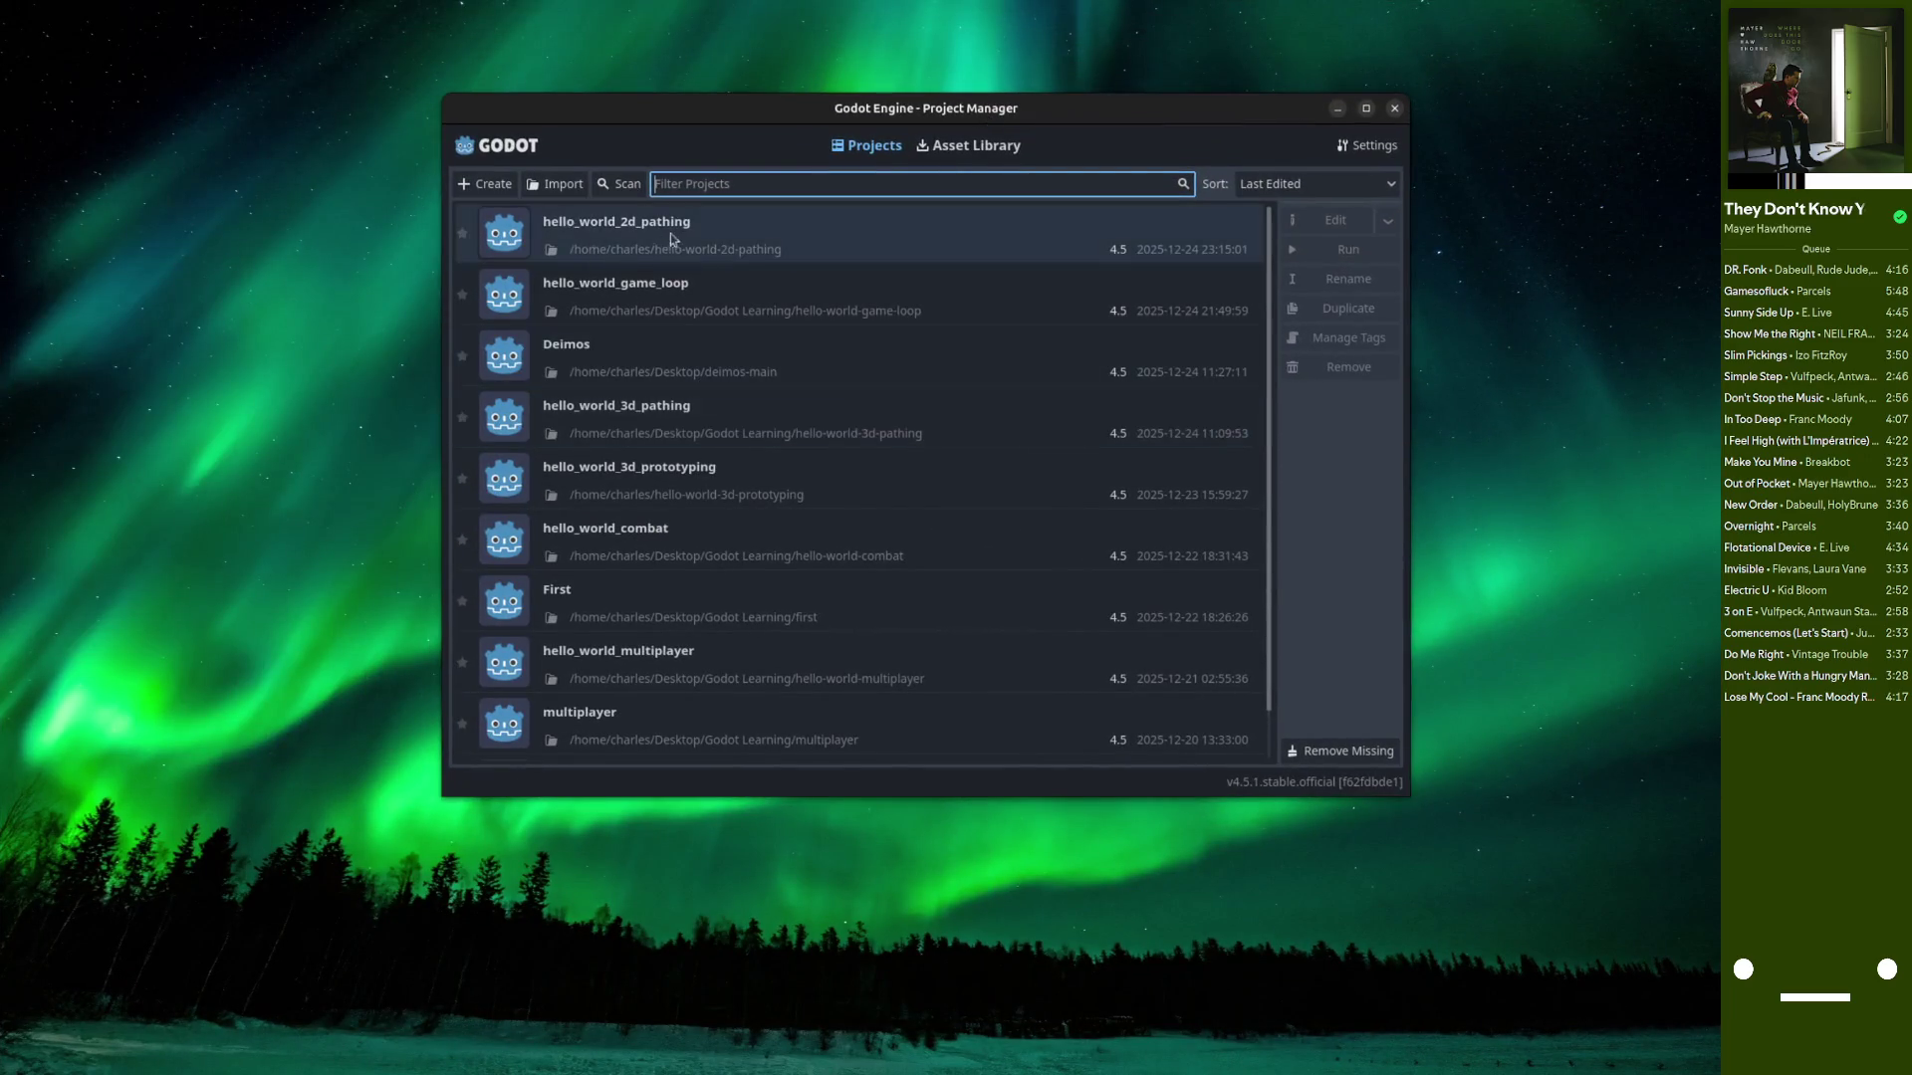
double_click(673, 239)
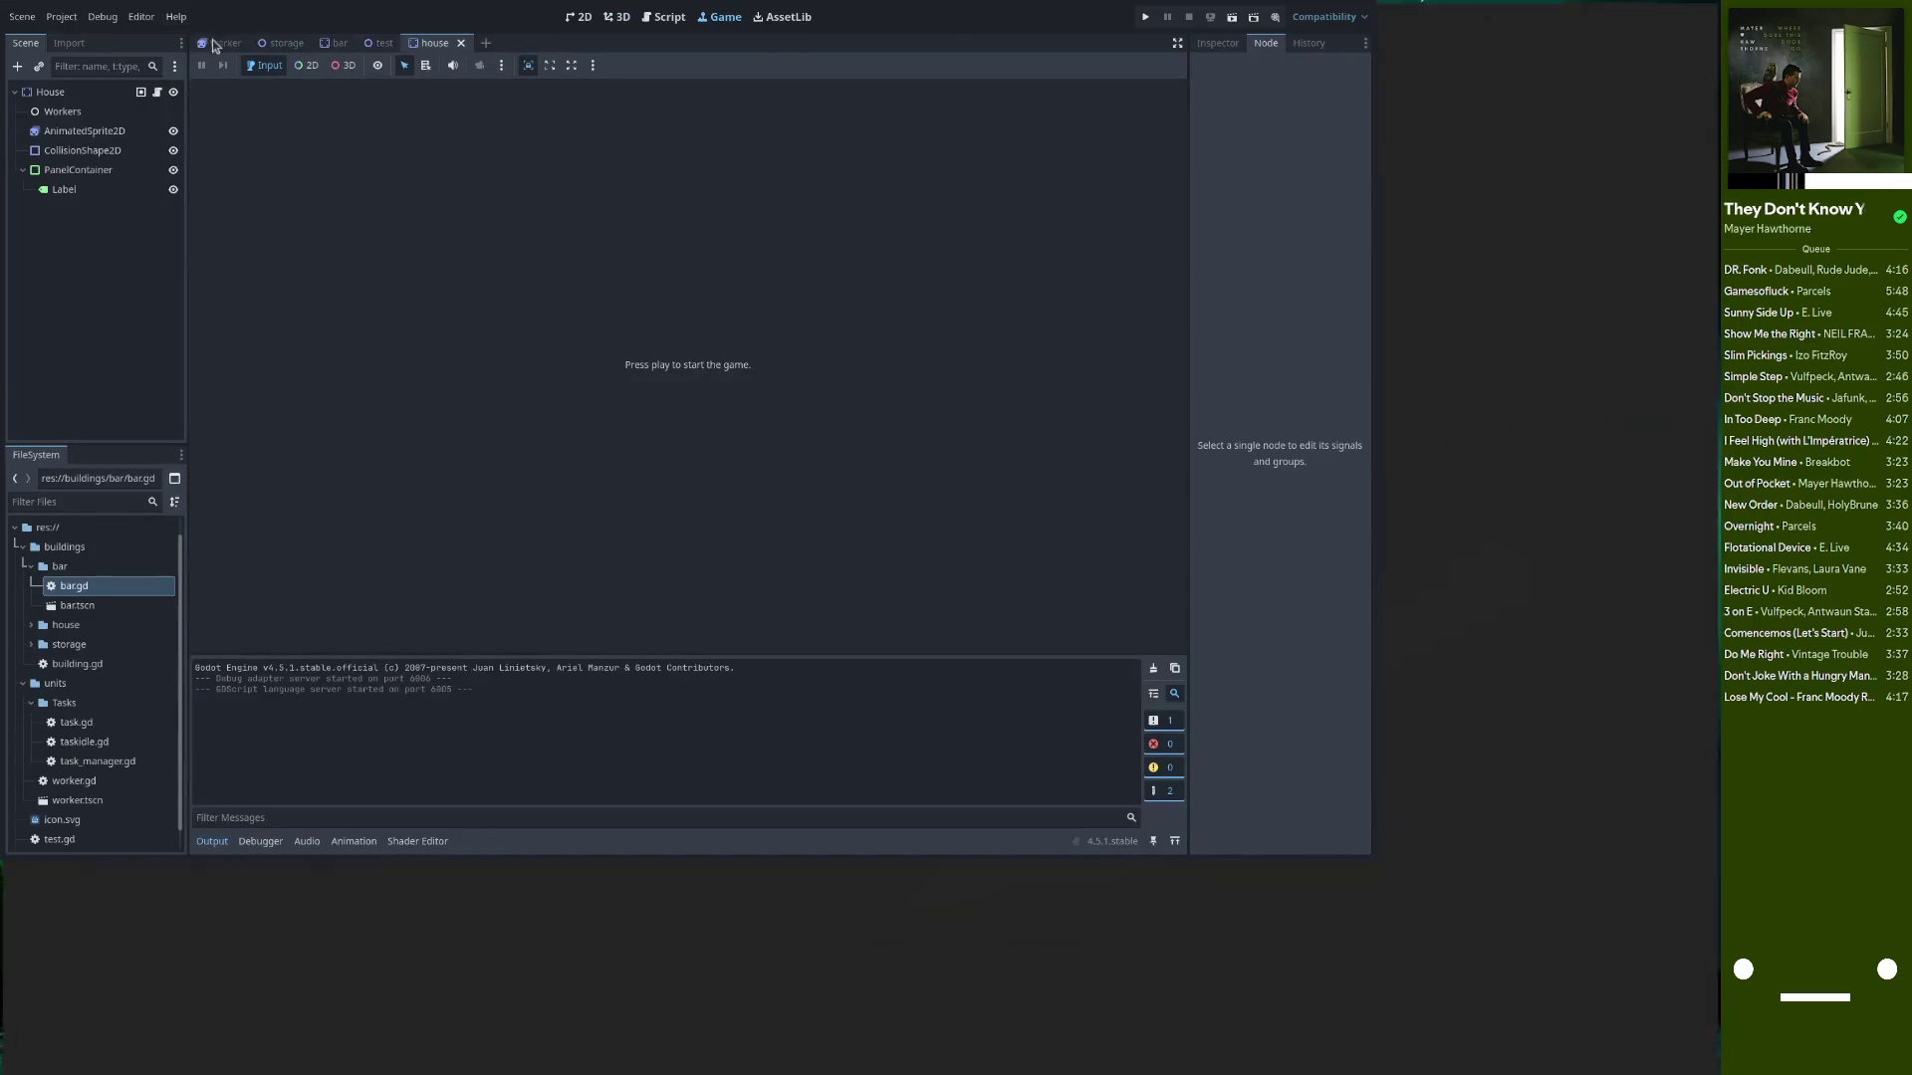
left_click(176, 20)
left_click(229, 182)
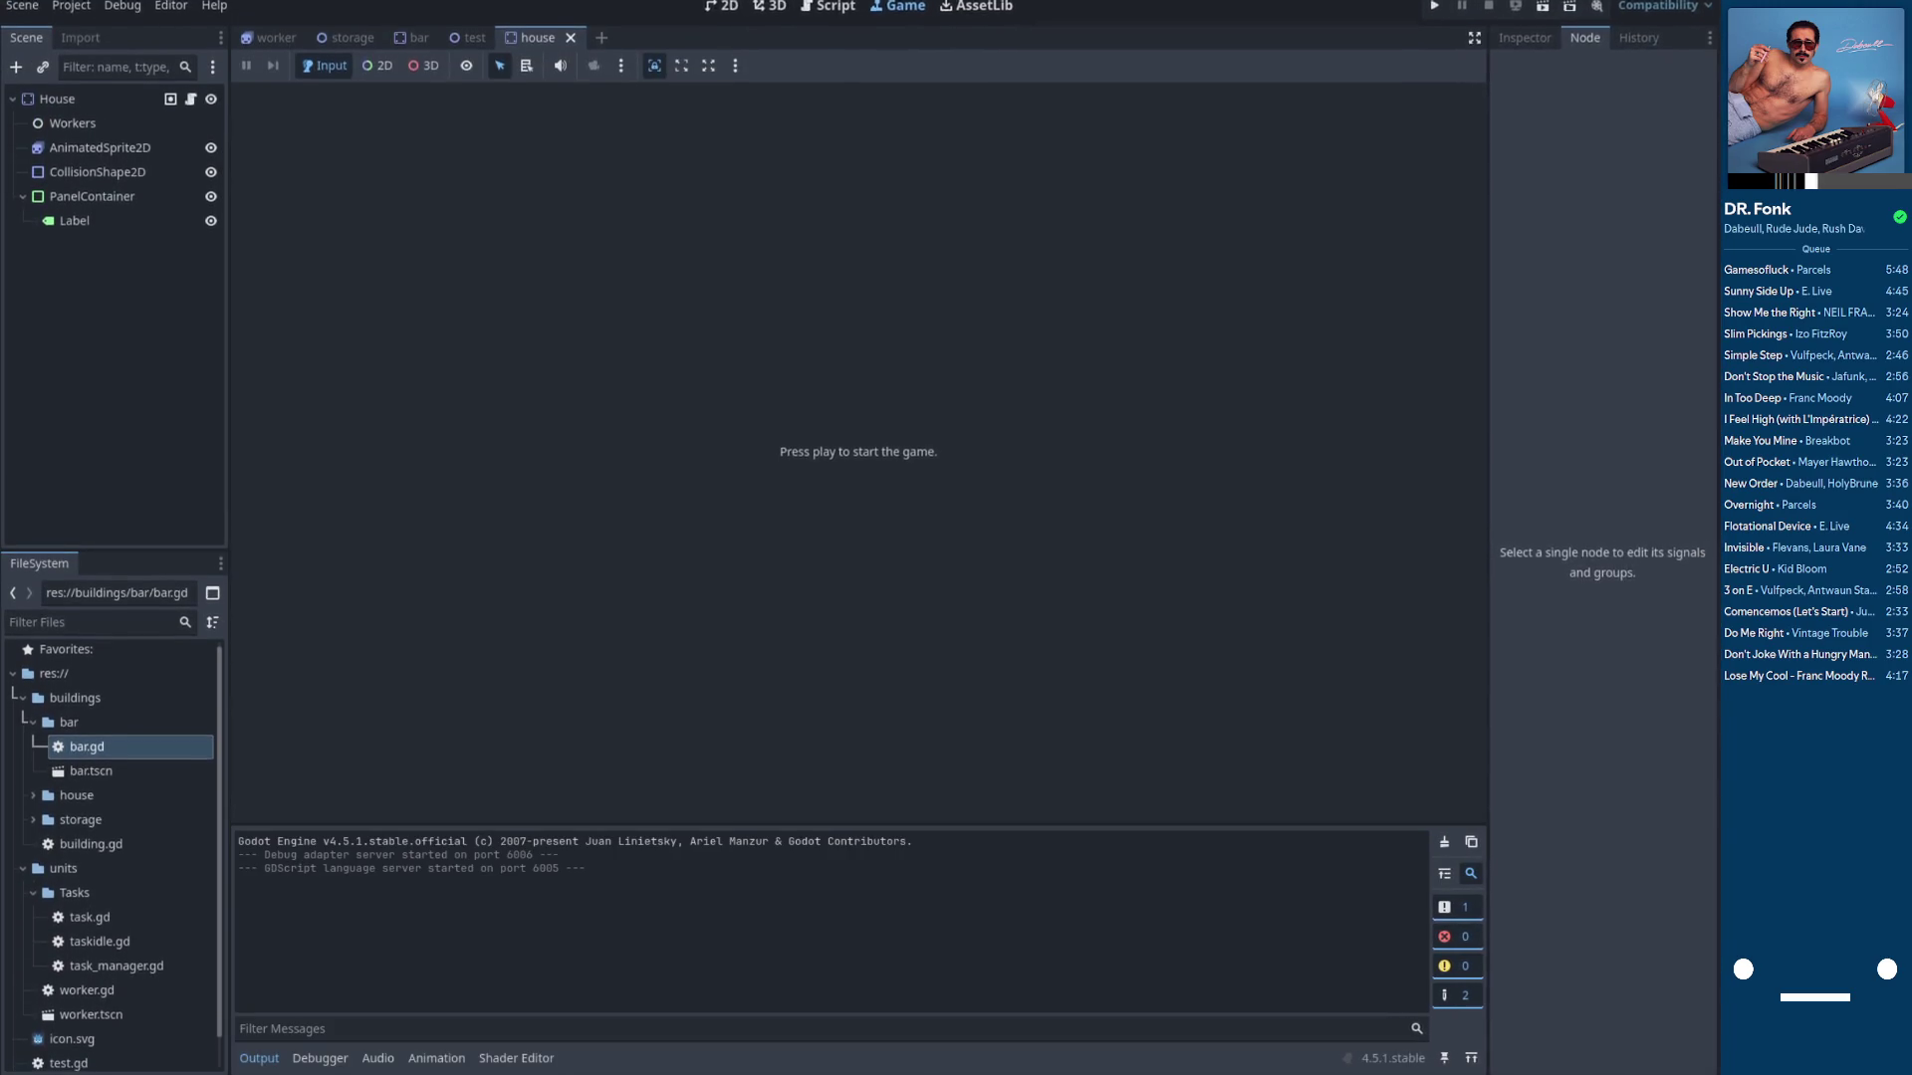
Run the game in a floating window, shrink it, and relaunch until the line 56 breakpoint hits
left_click(1438, 19)
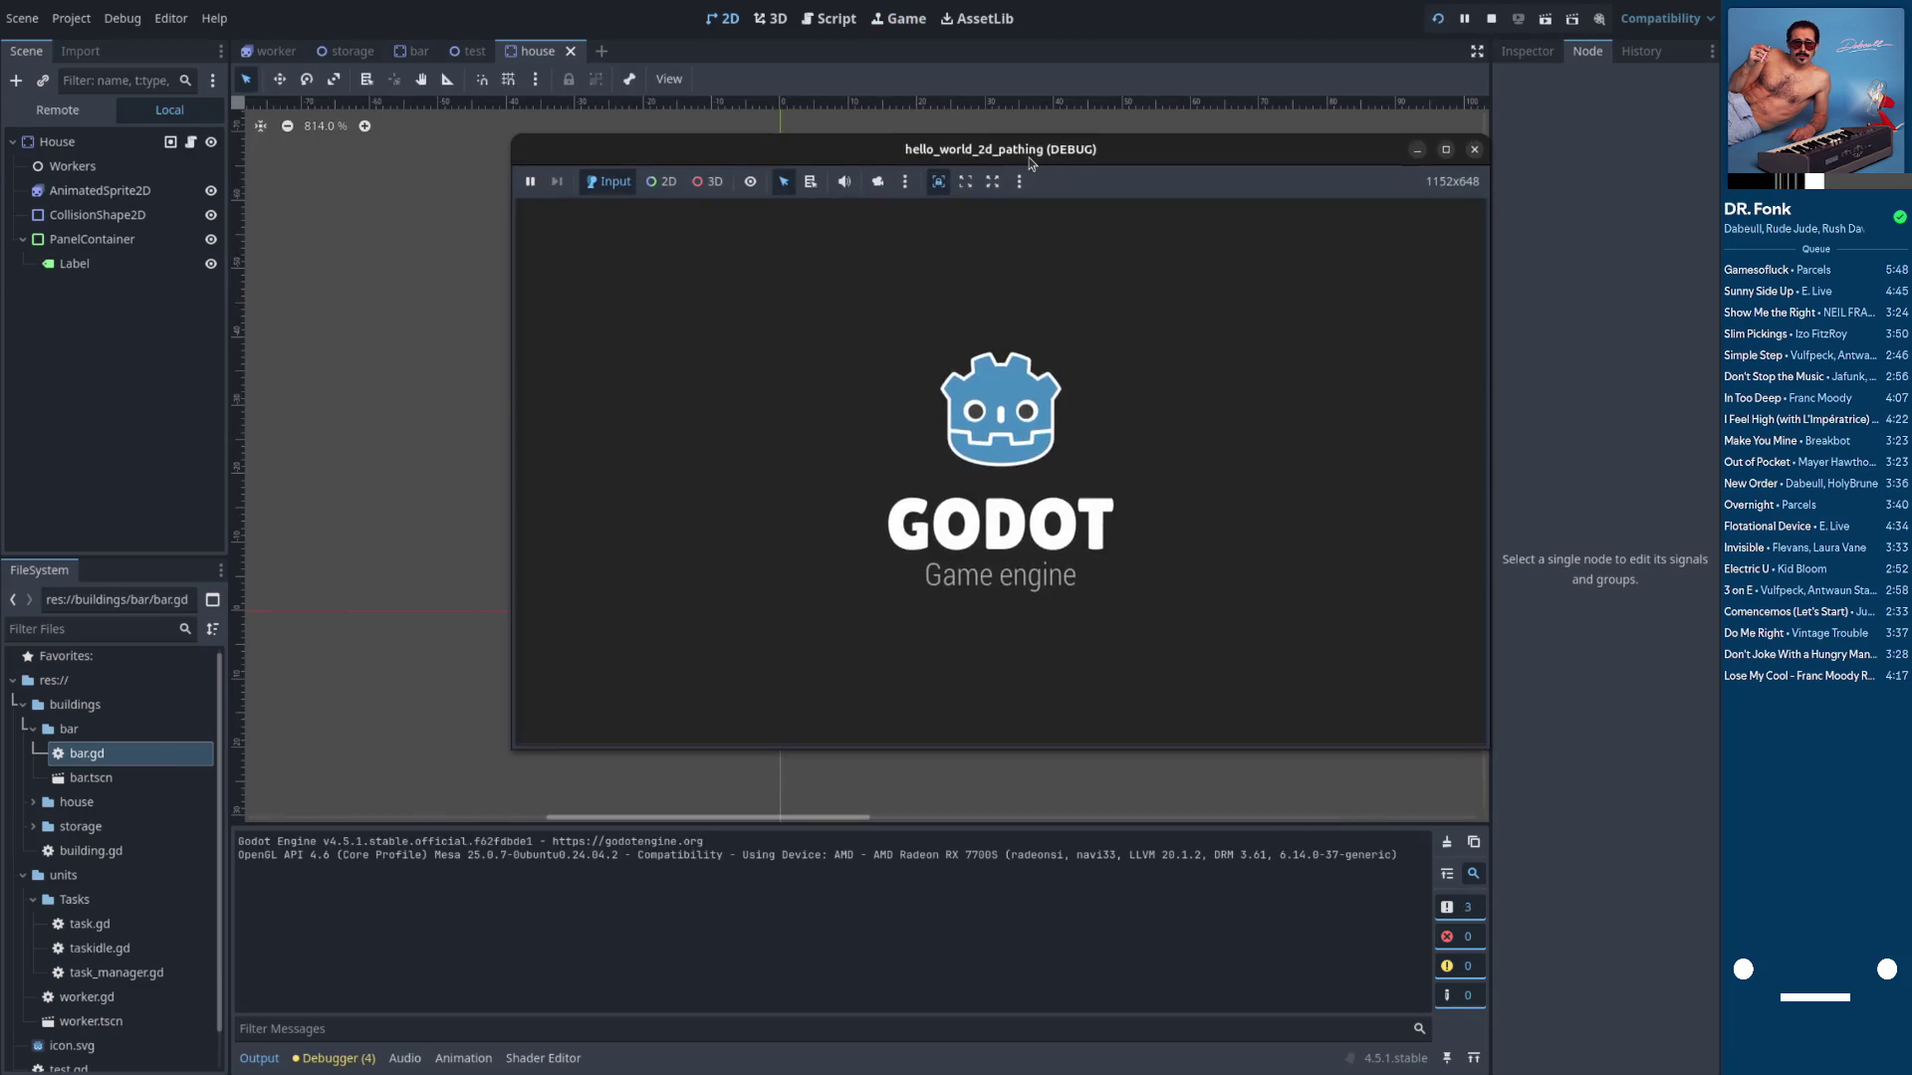
mouse_move(1053, 162)
left_mouse_down()
mouse_move(915, 746)
mouse_move(1071, 136)
mouse_move(1060, 148)
left_mouse_up()
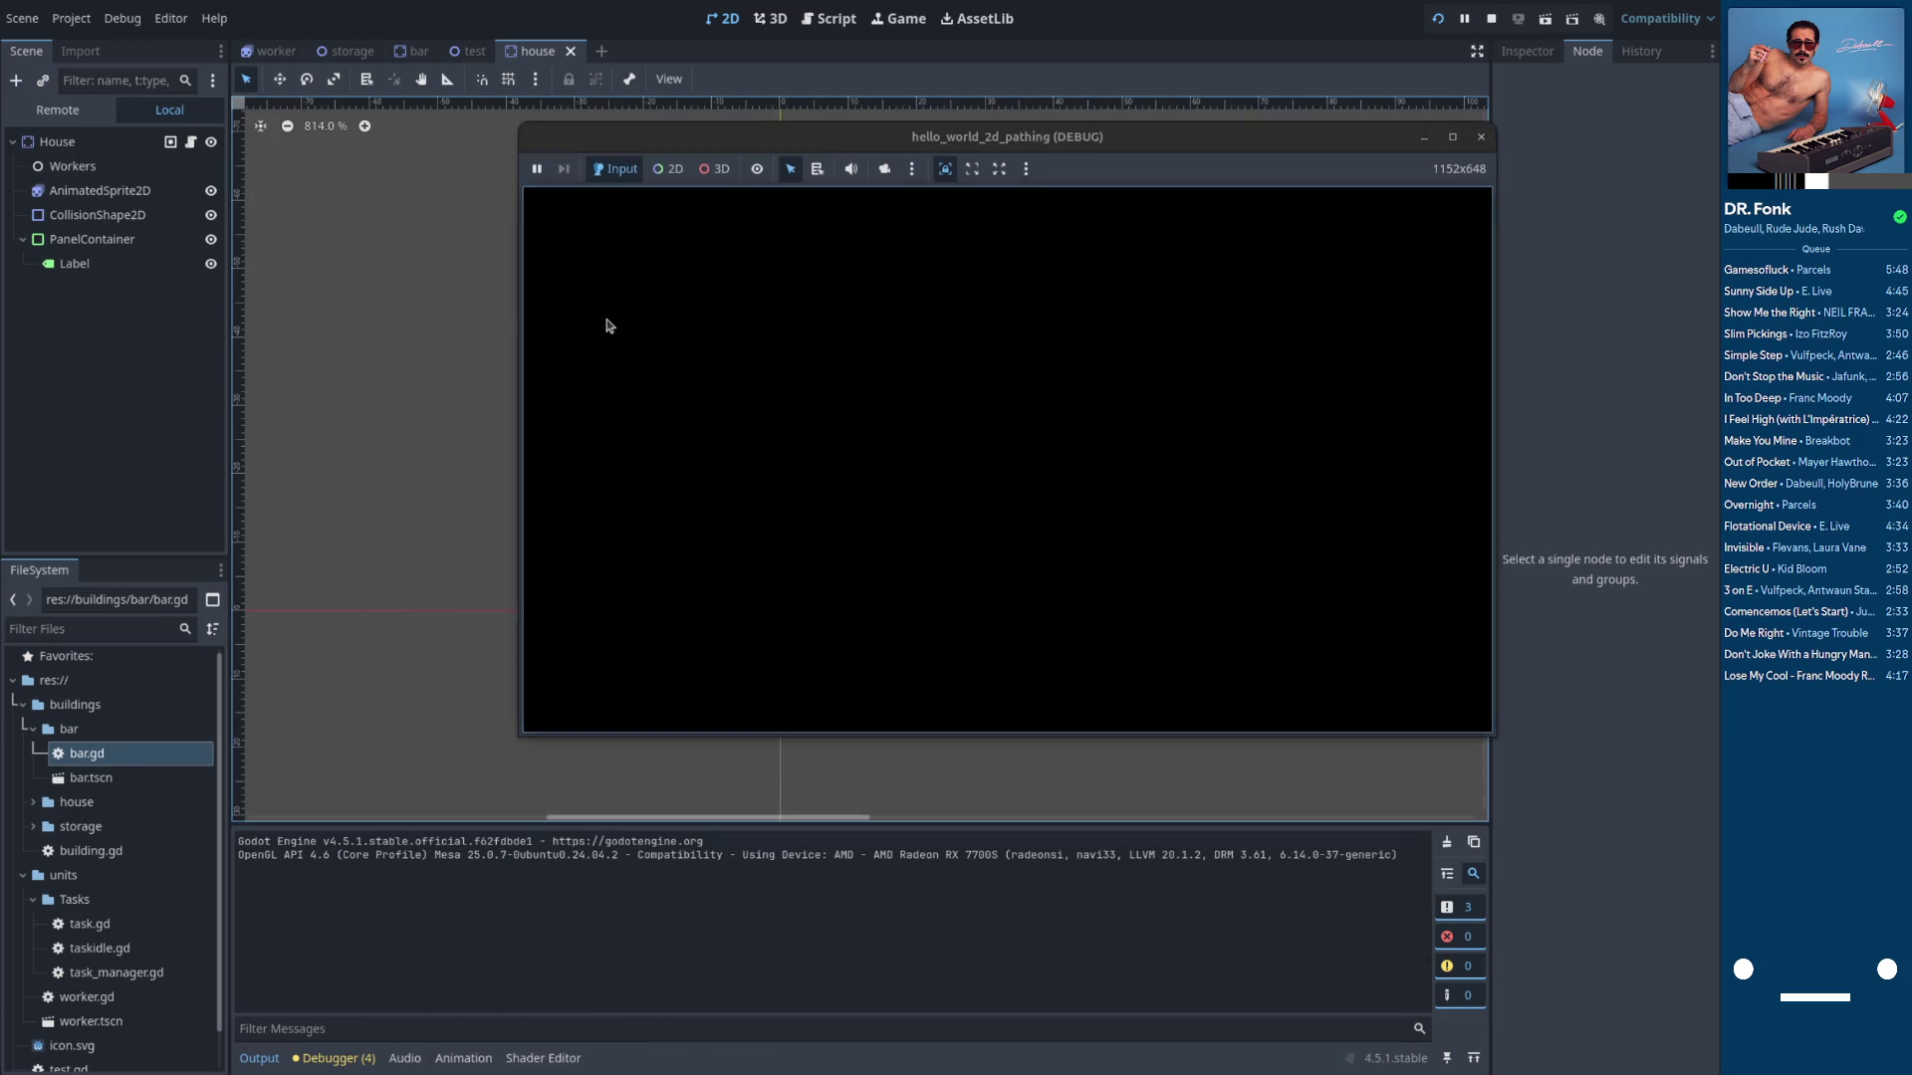
left_click(1408, 128)
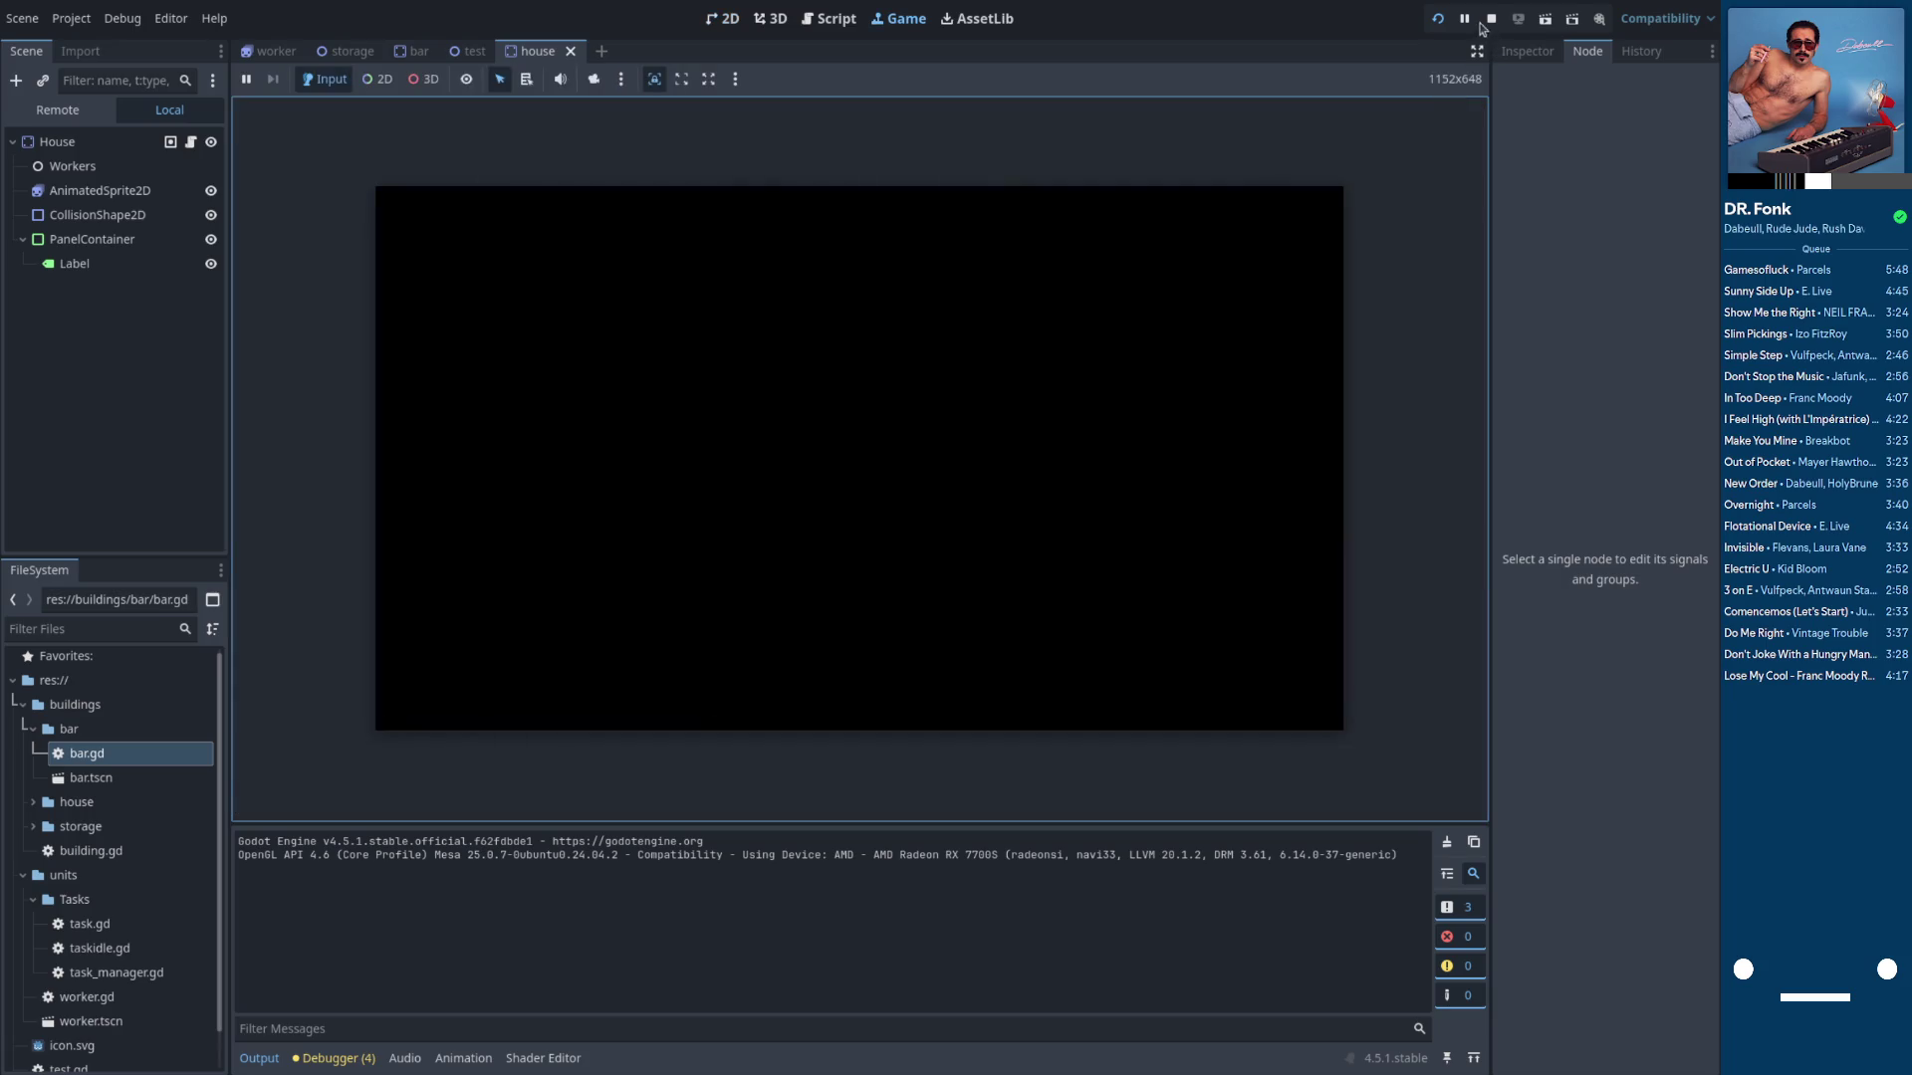
left_click(1490, 19)
left_click(1438, 19)
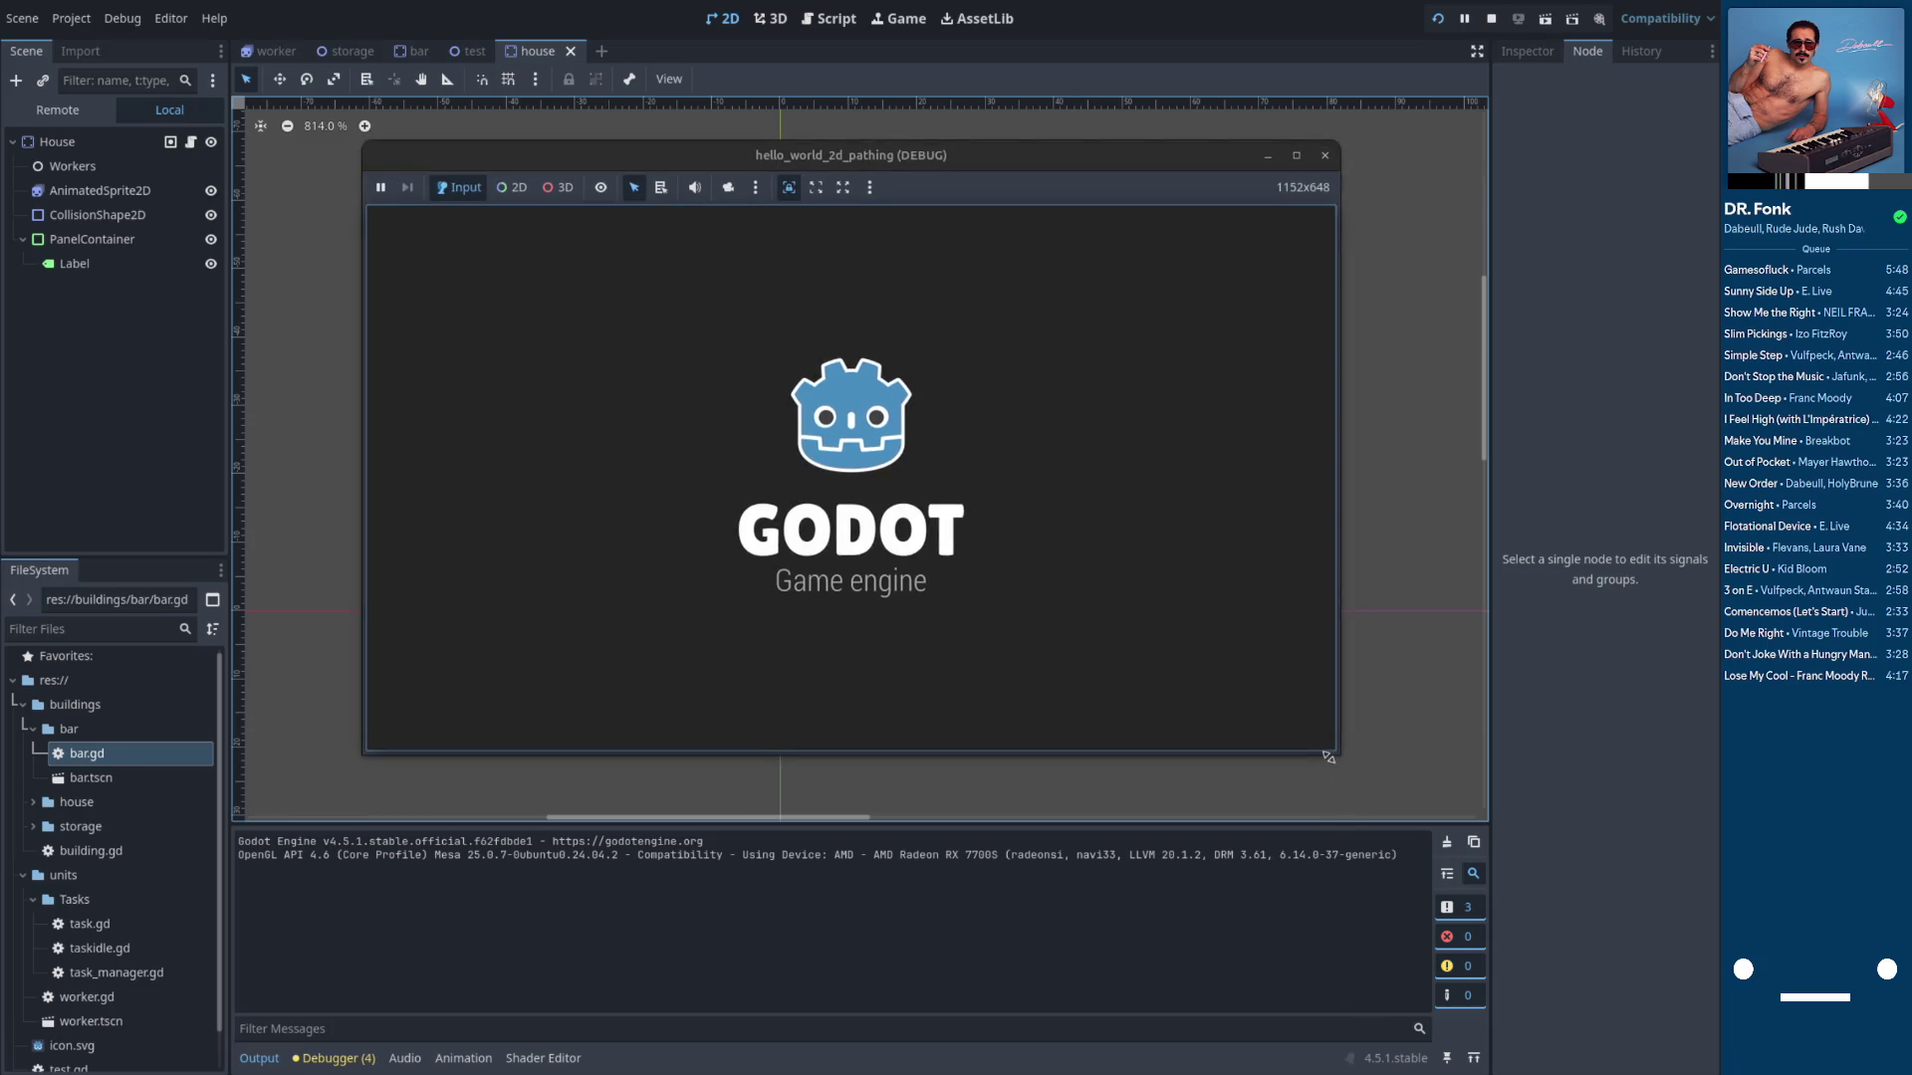
mouse_move(1332, 758)
left_mouse_down()
mouse_move(1225, 726)
mouse_move(1272, 696)
mouse_move(1114, 708)
mouse_move(1267, 690)
mouse_move(1163, 750)
mouse_move(1108, 599)
left_mouse_up()
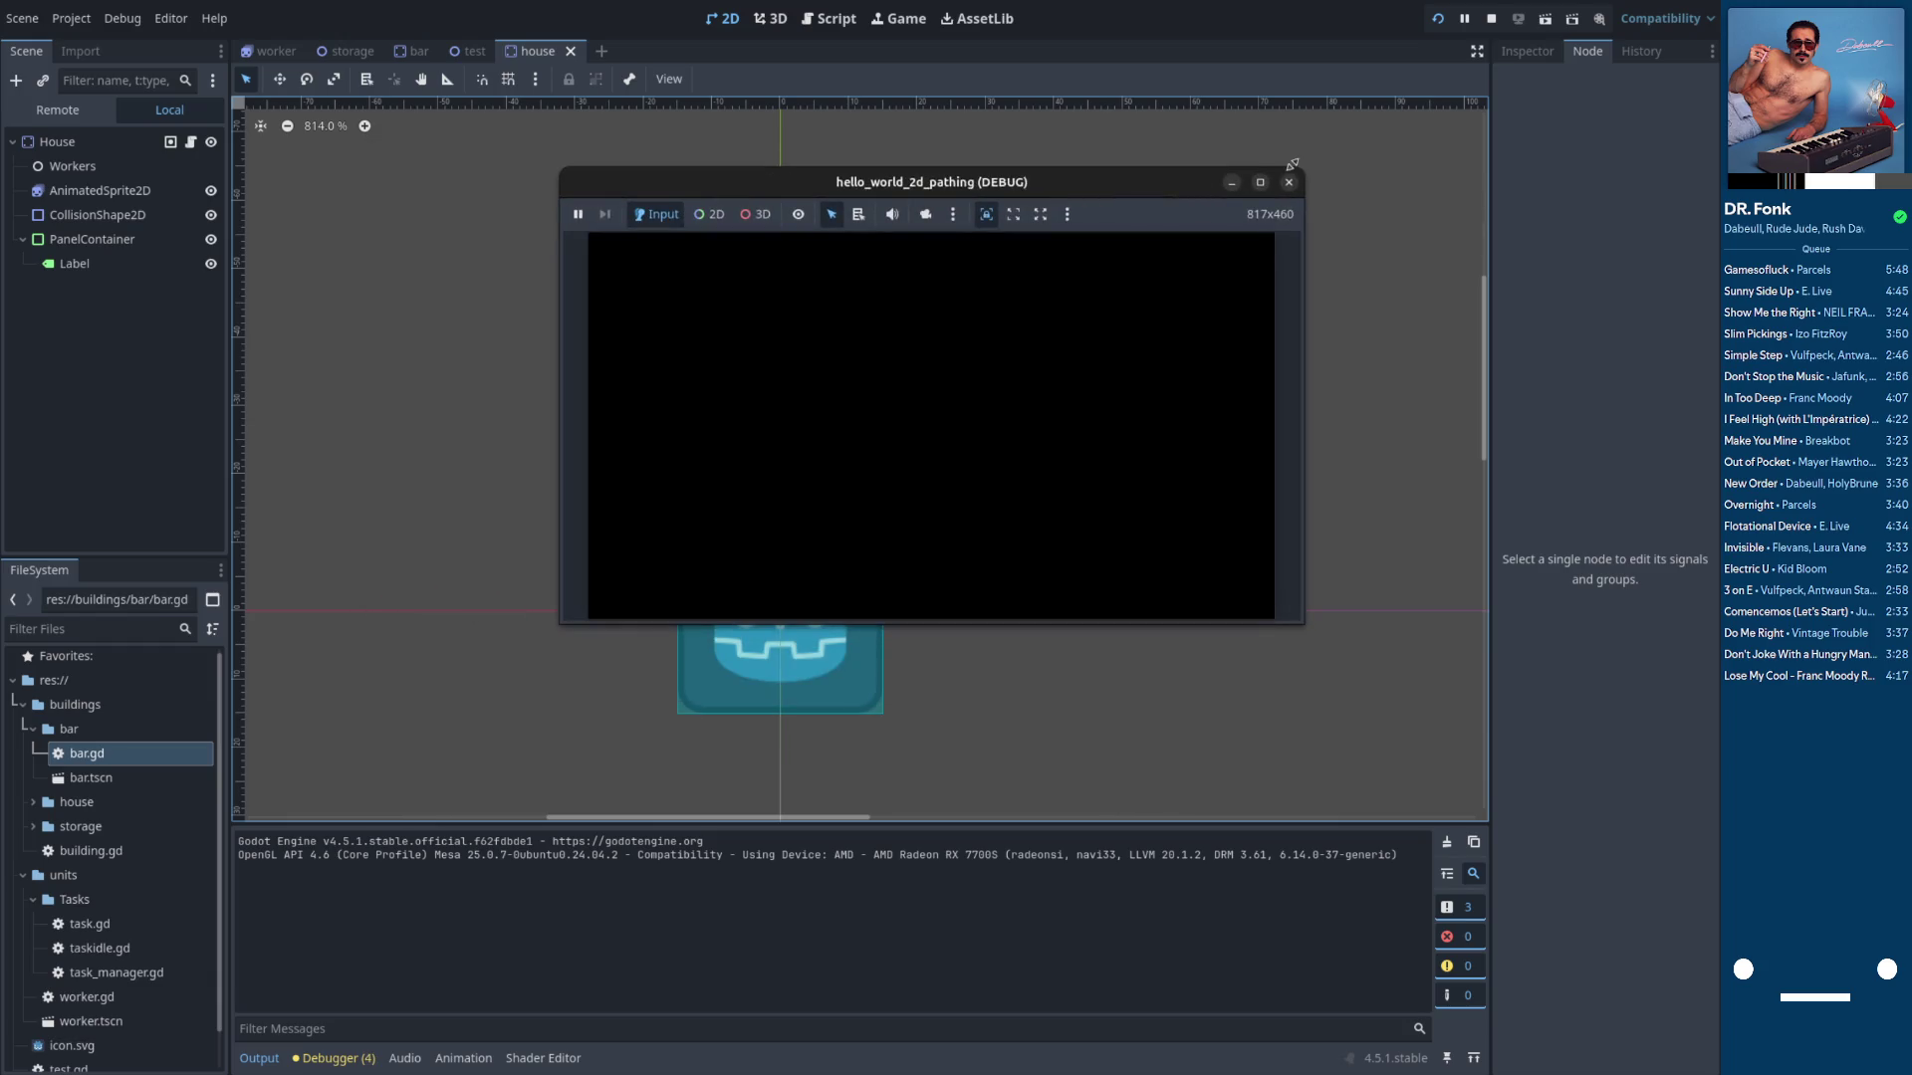
left_click(1490, 18)
left_click(1437, 18)
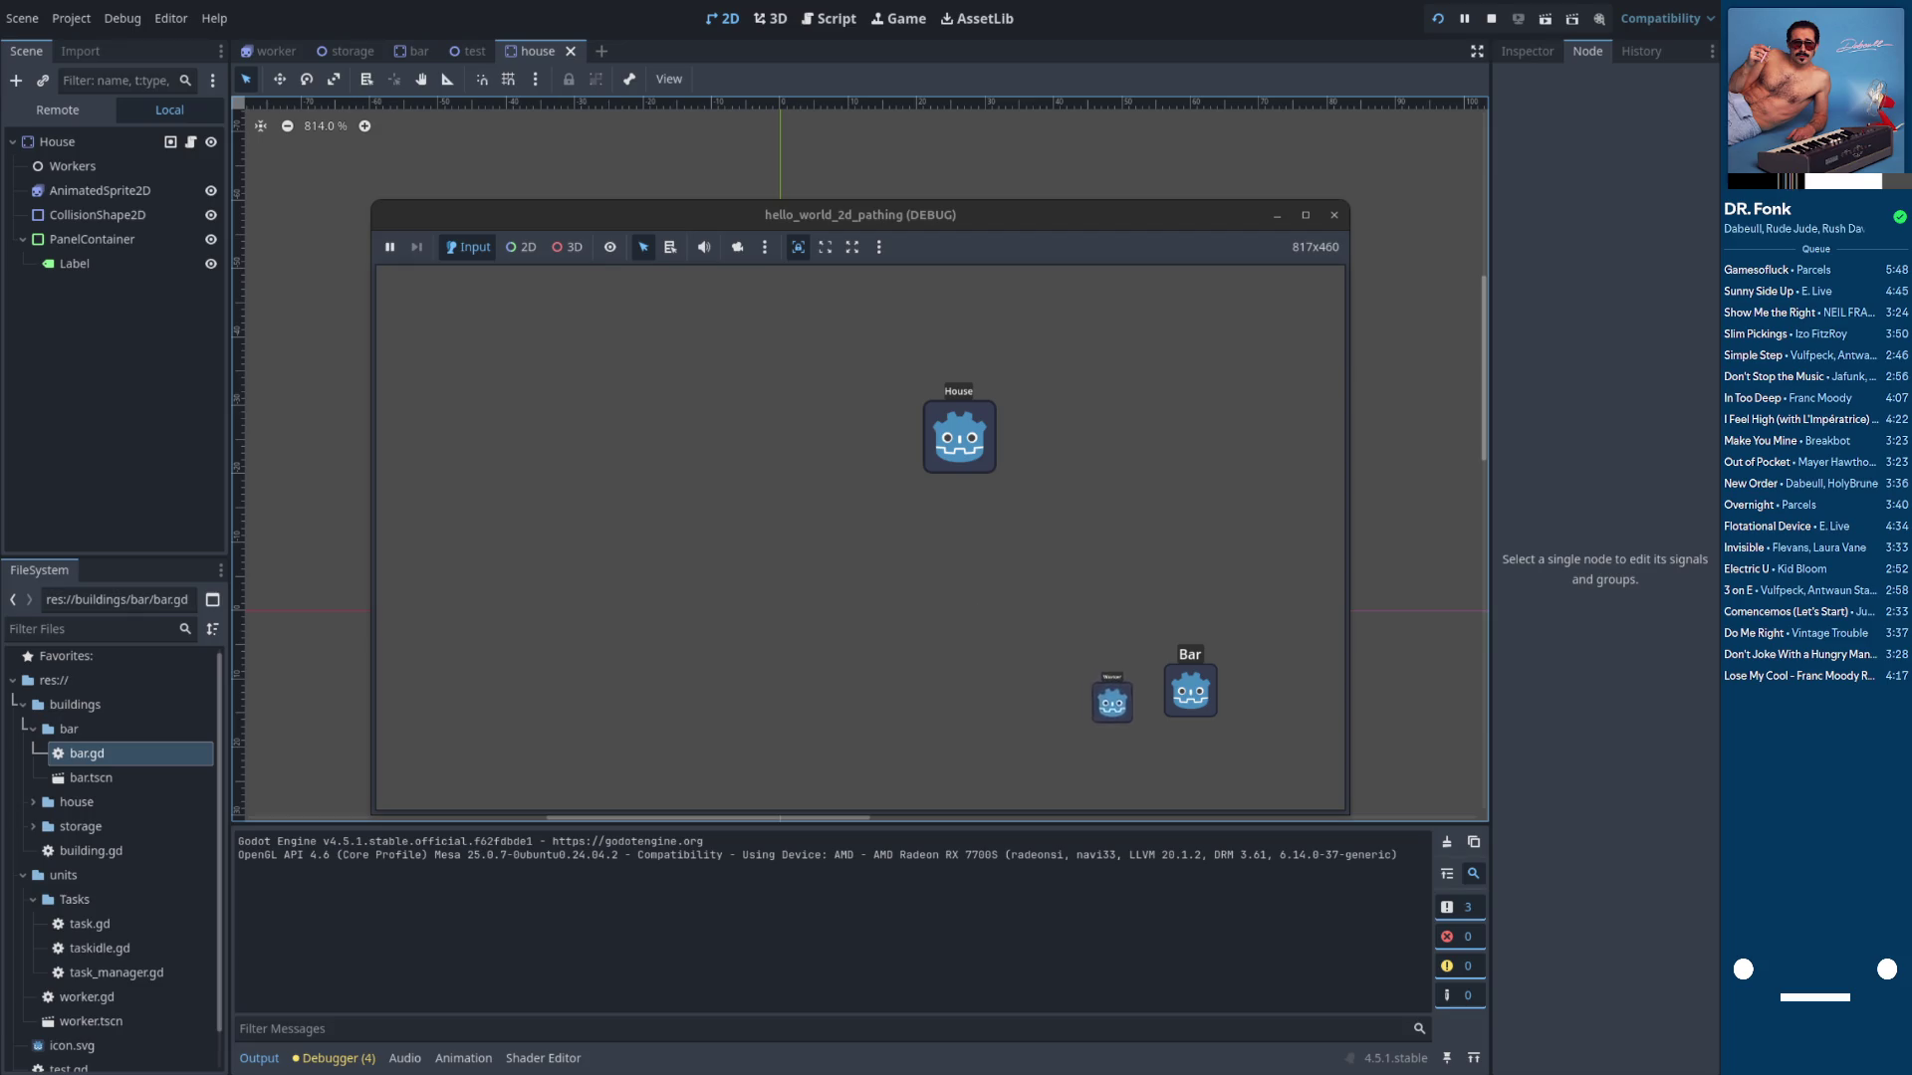
type("cided to taskFinished.emit(")
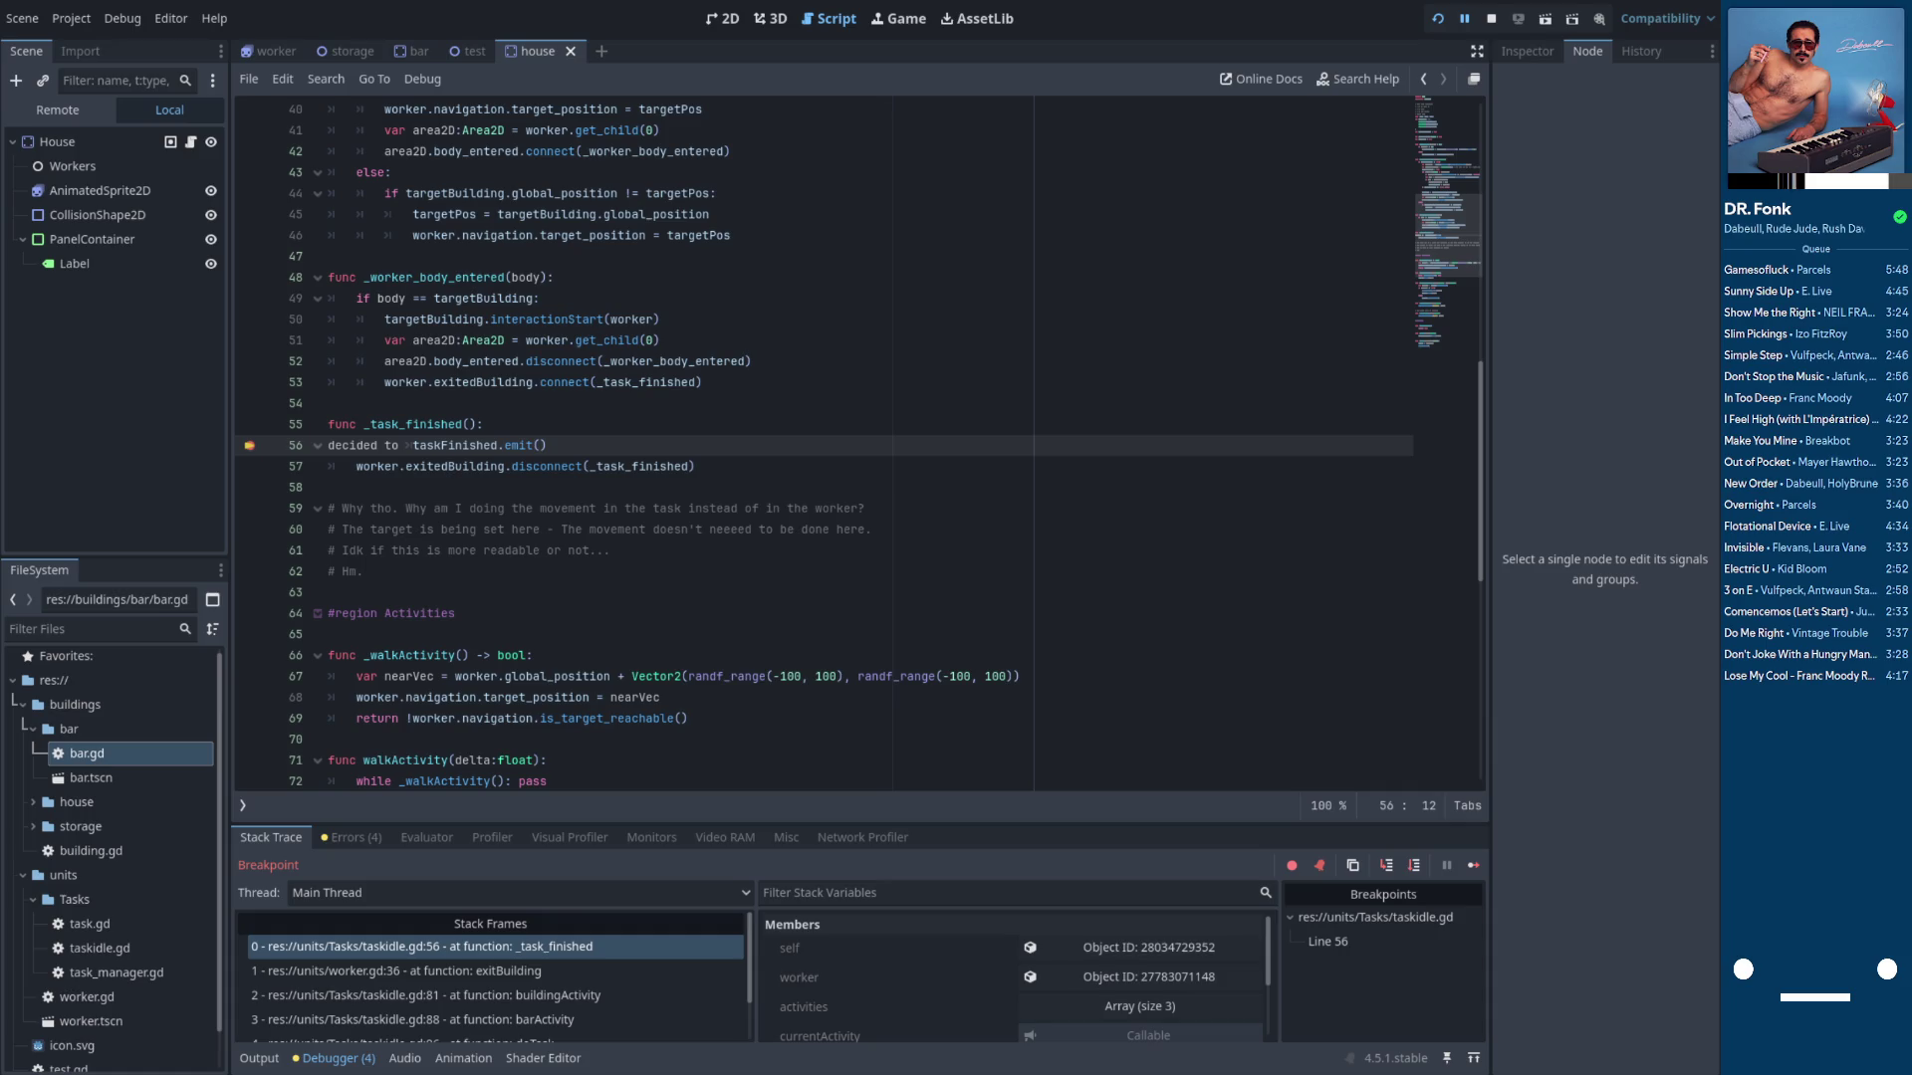
Undo the stray words on line 56 and select the taskFinished signal name
key("ctrl+z")
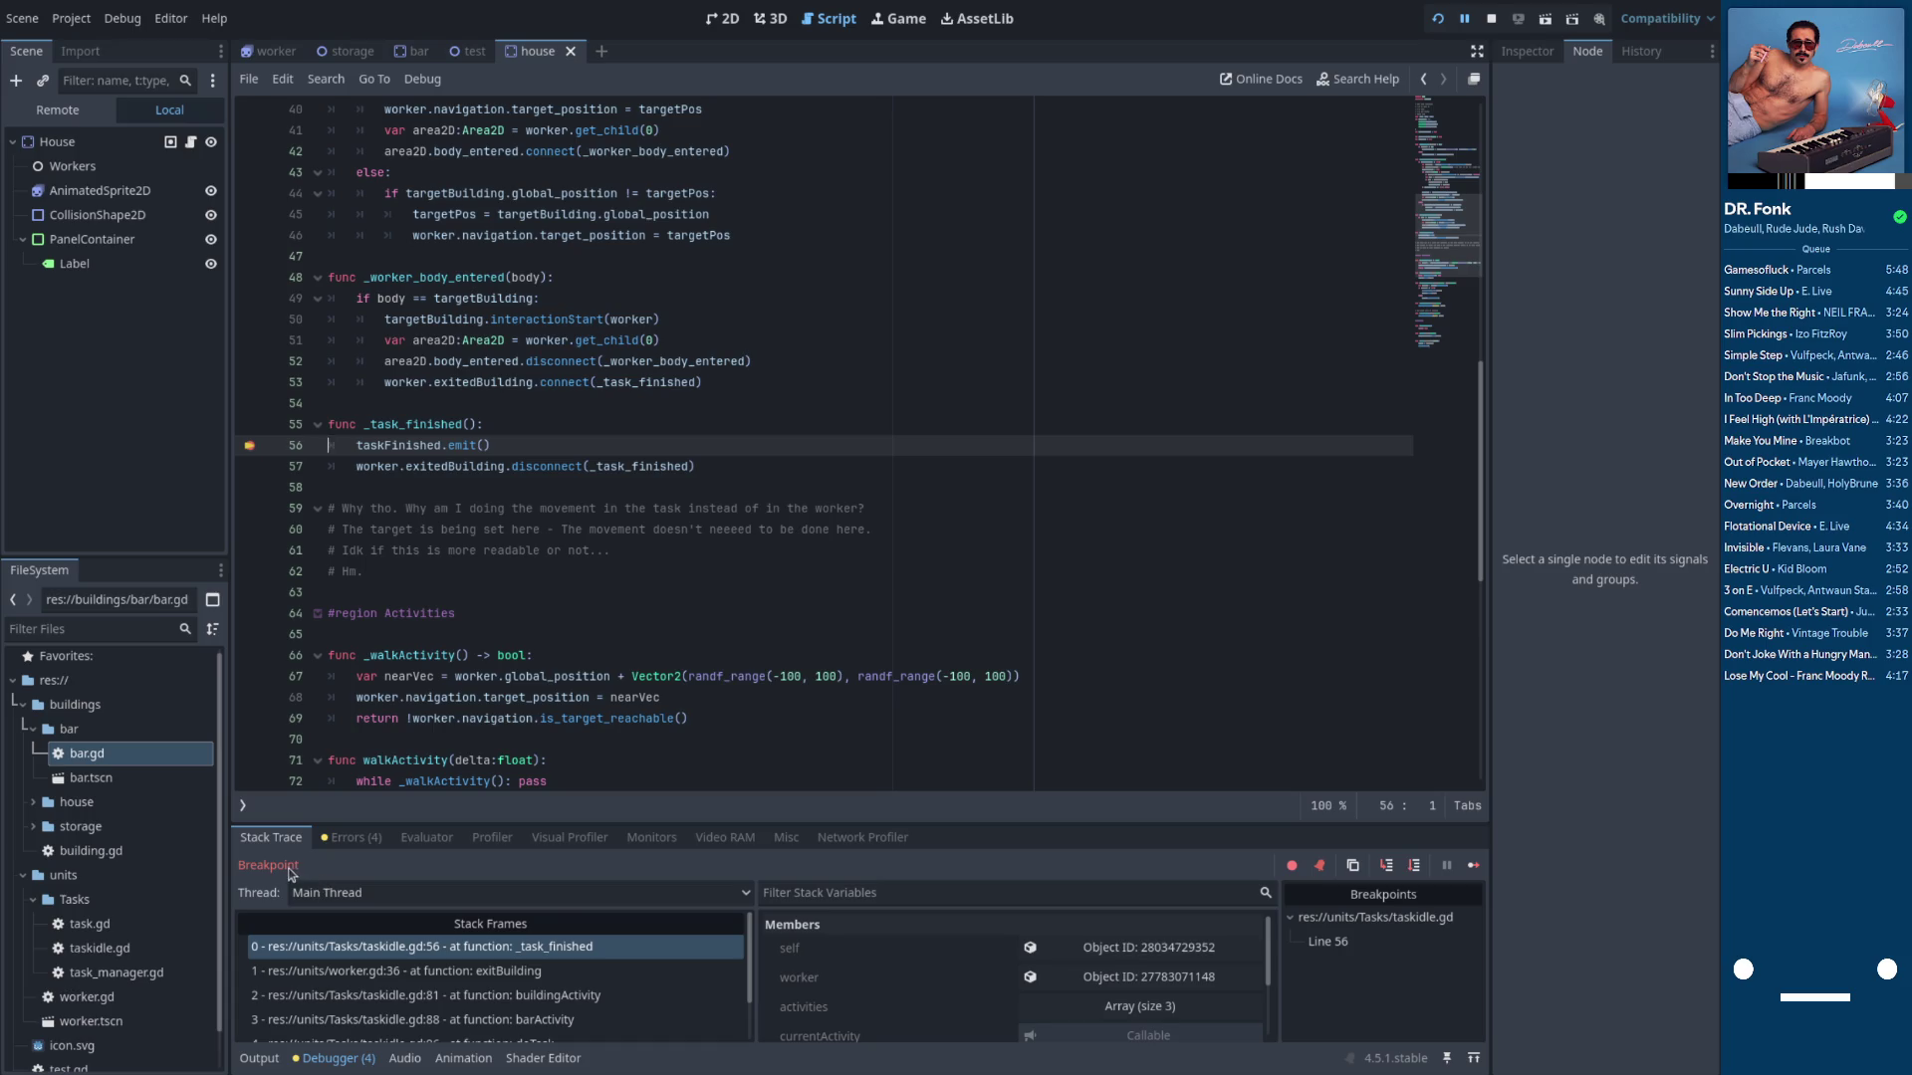
double_click(398, 445)
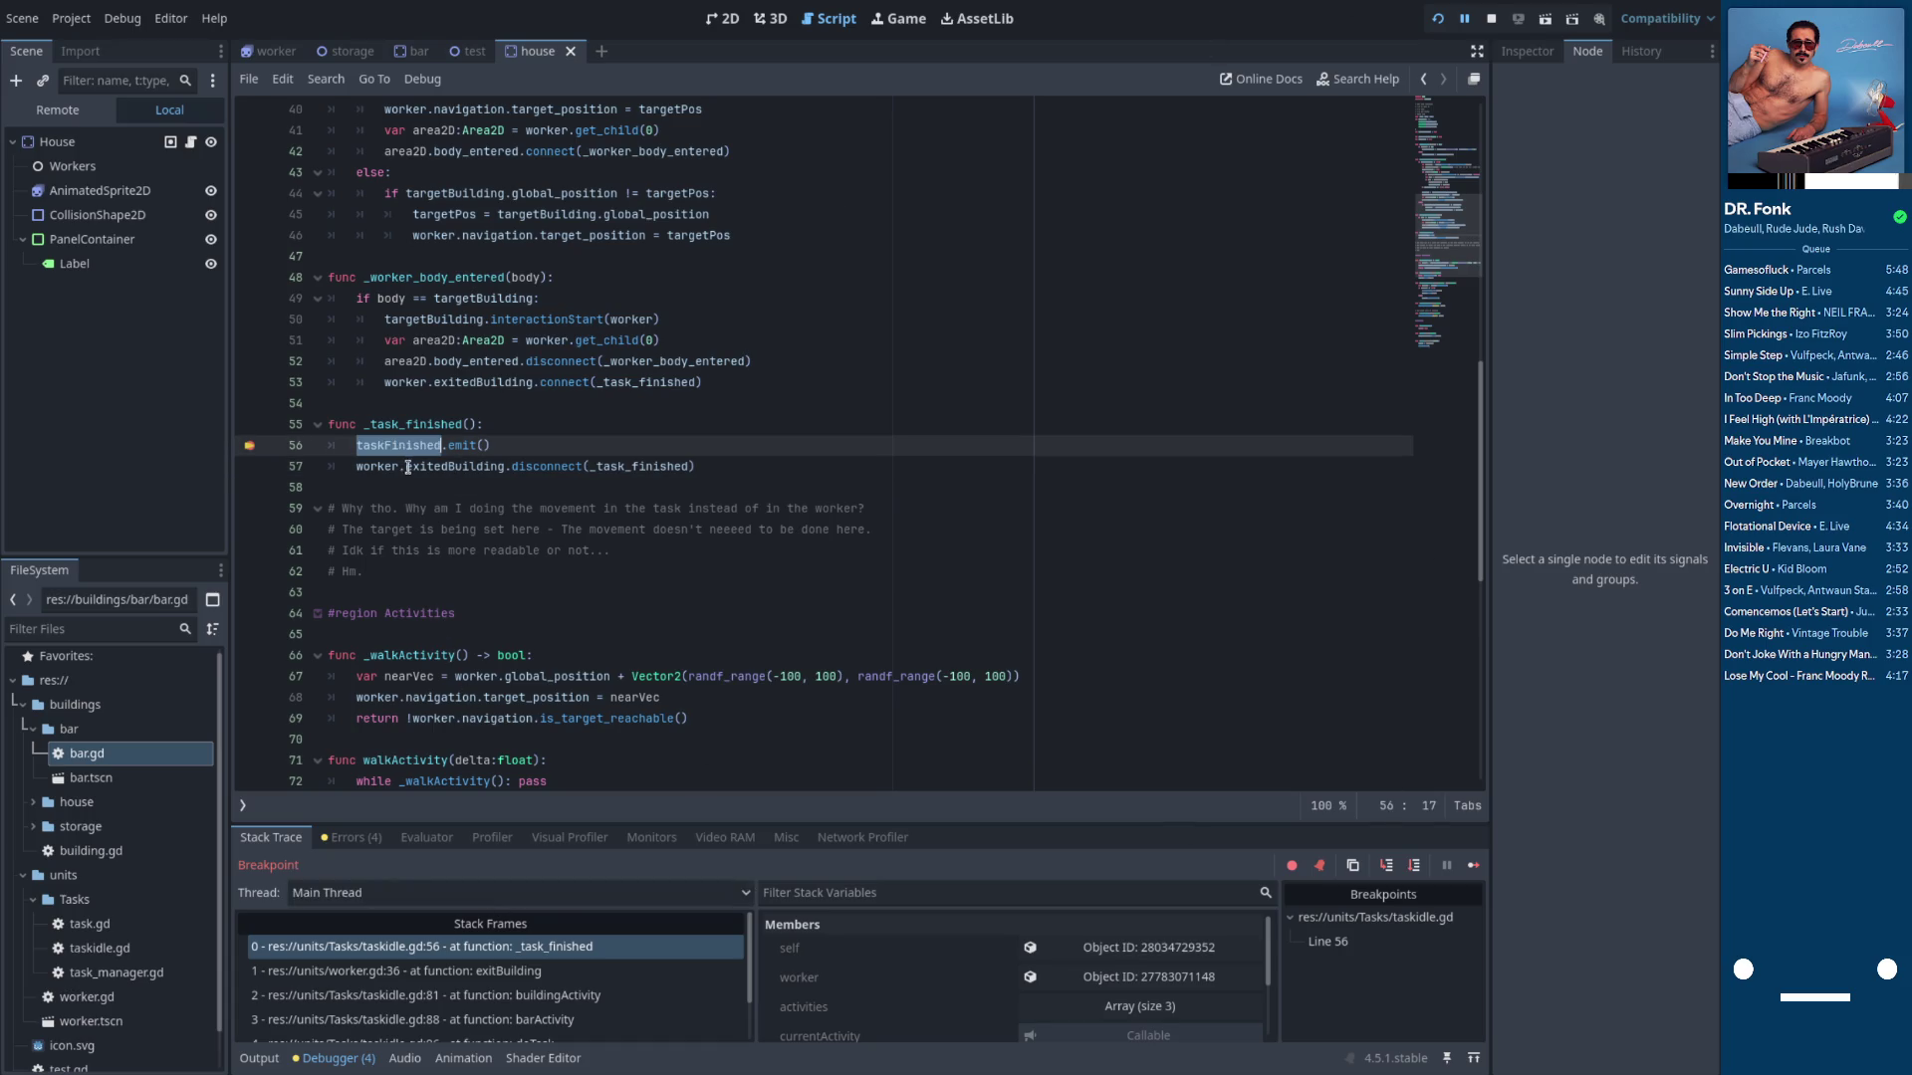
left_click(464, 423)
left_click(489, 446)
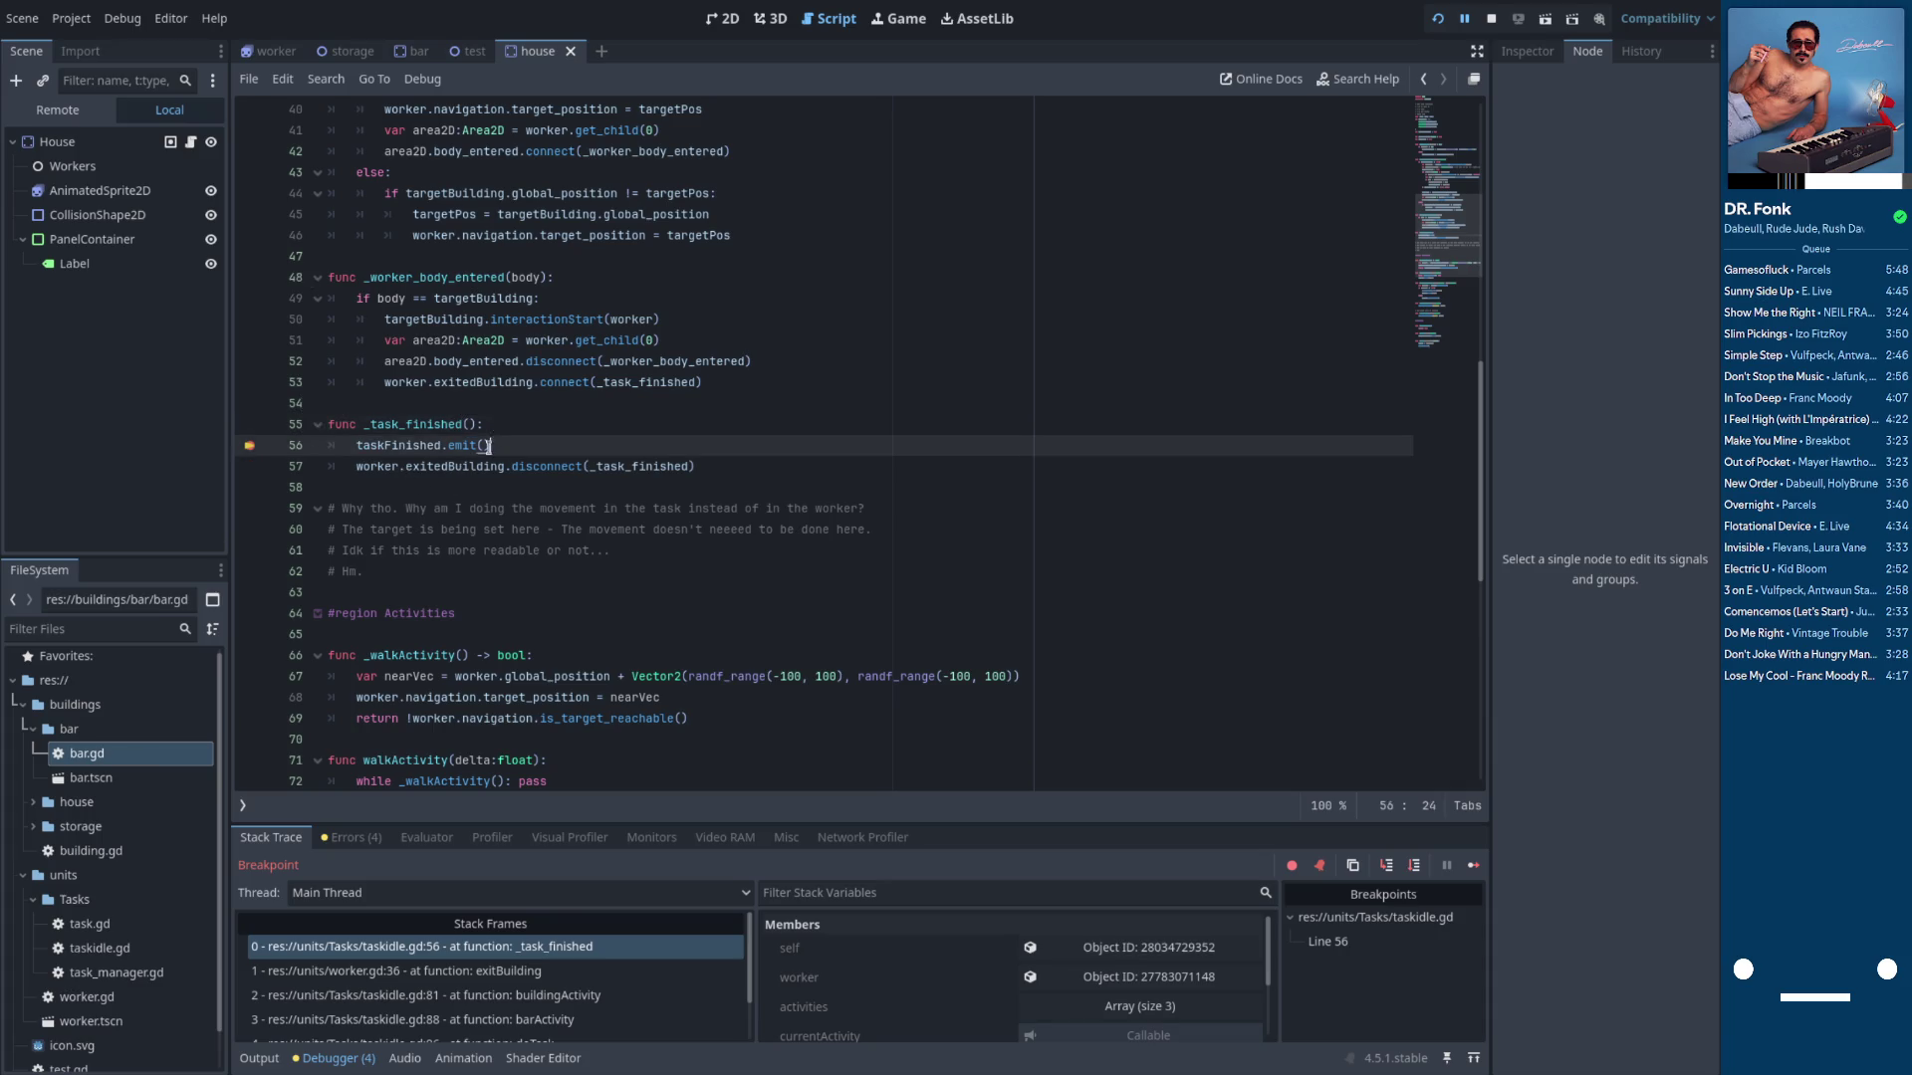
mouse_move(396, 448)
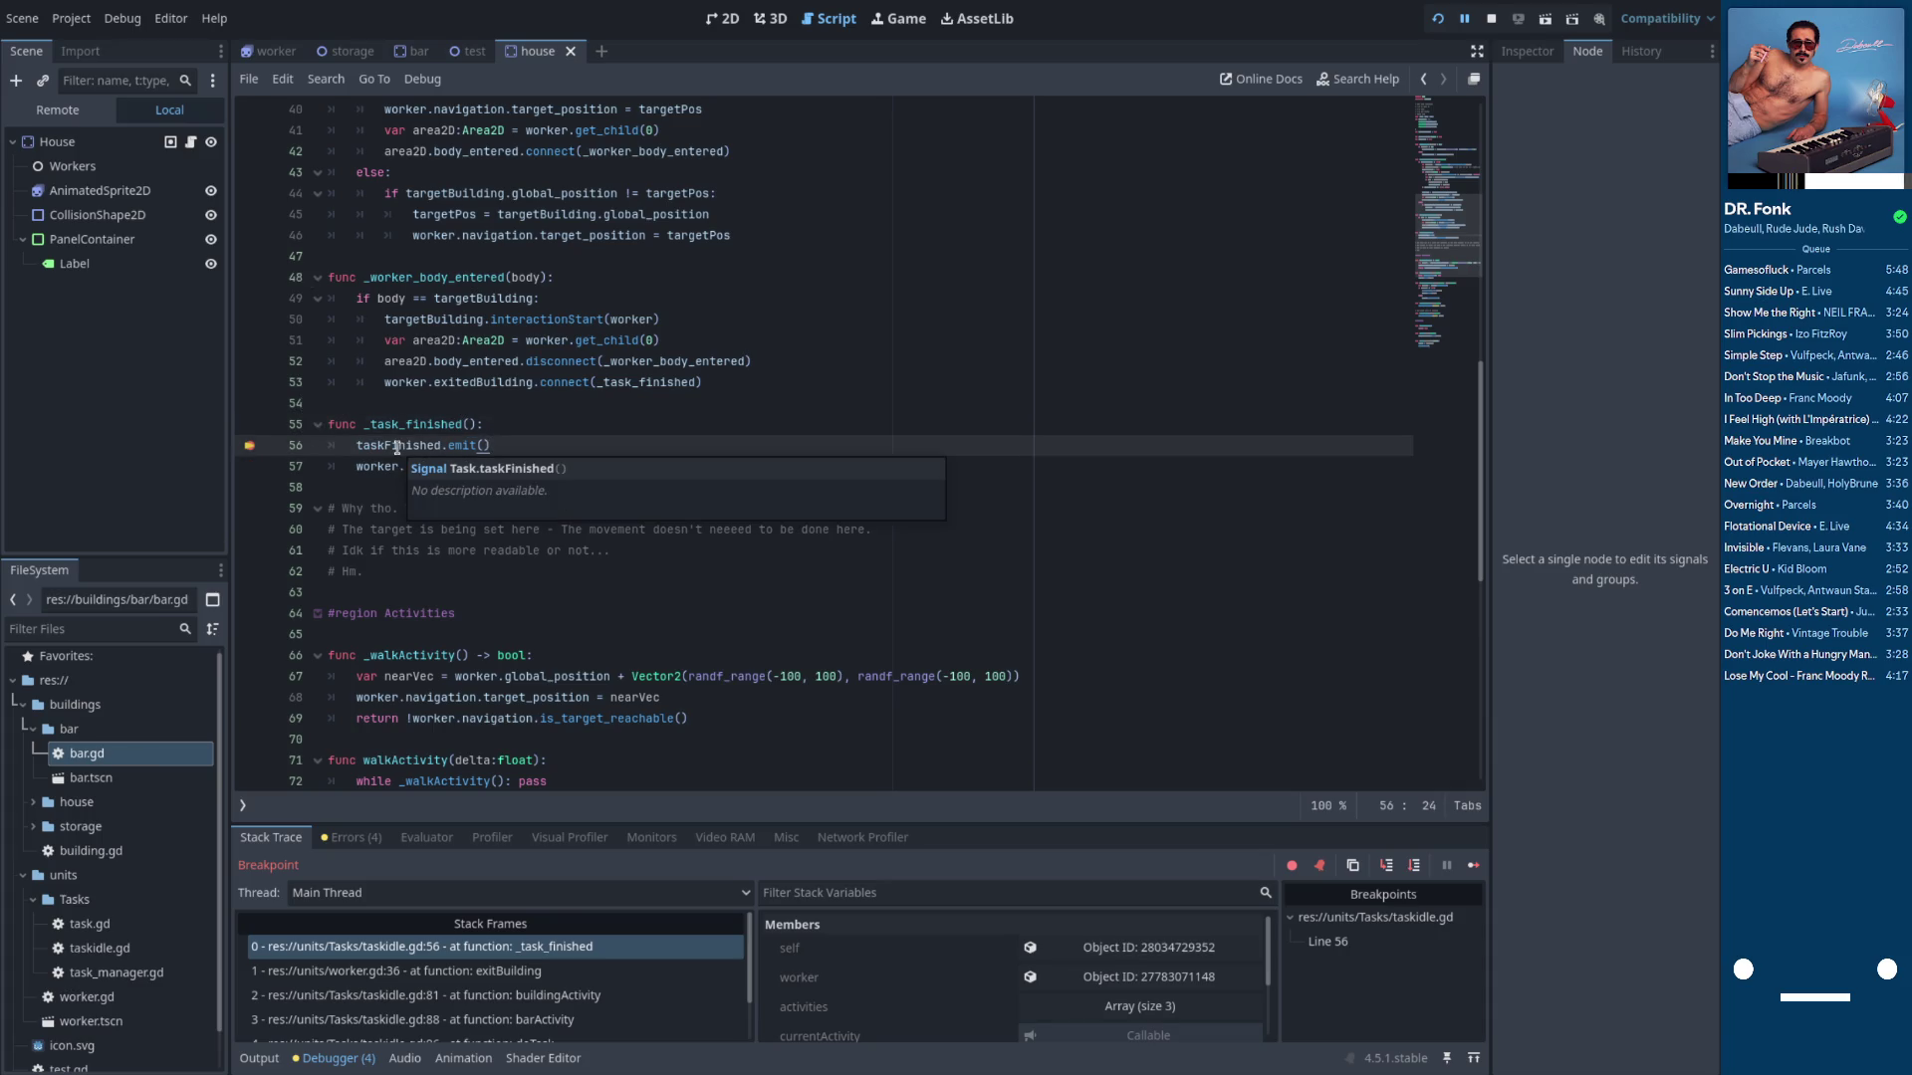
double_click(379, 444)
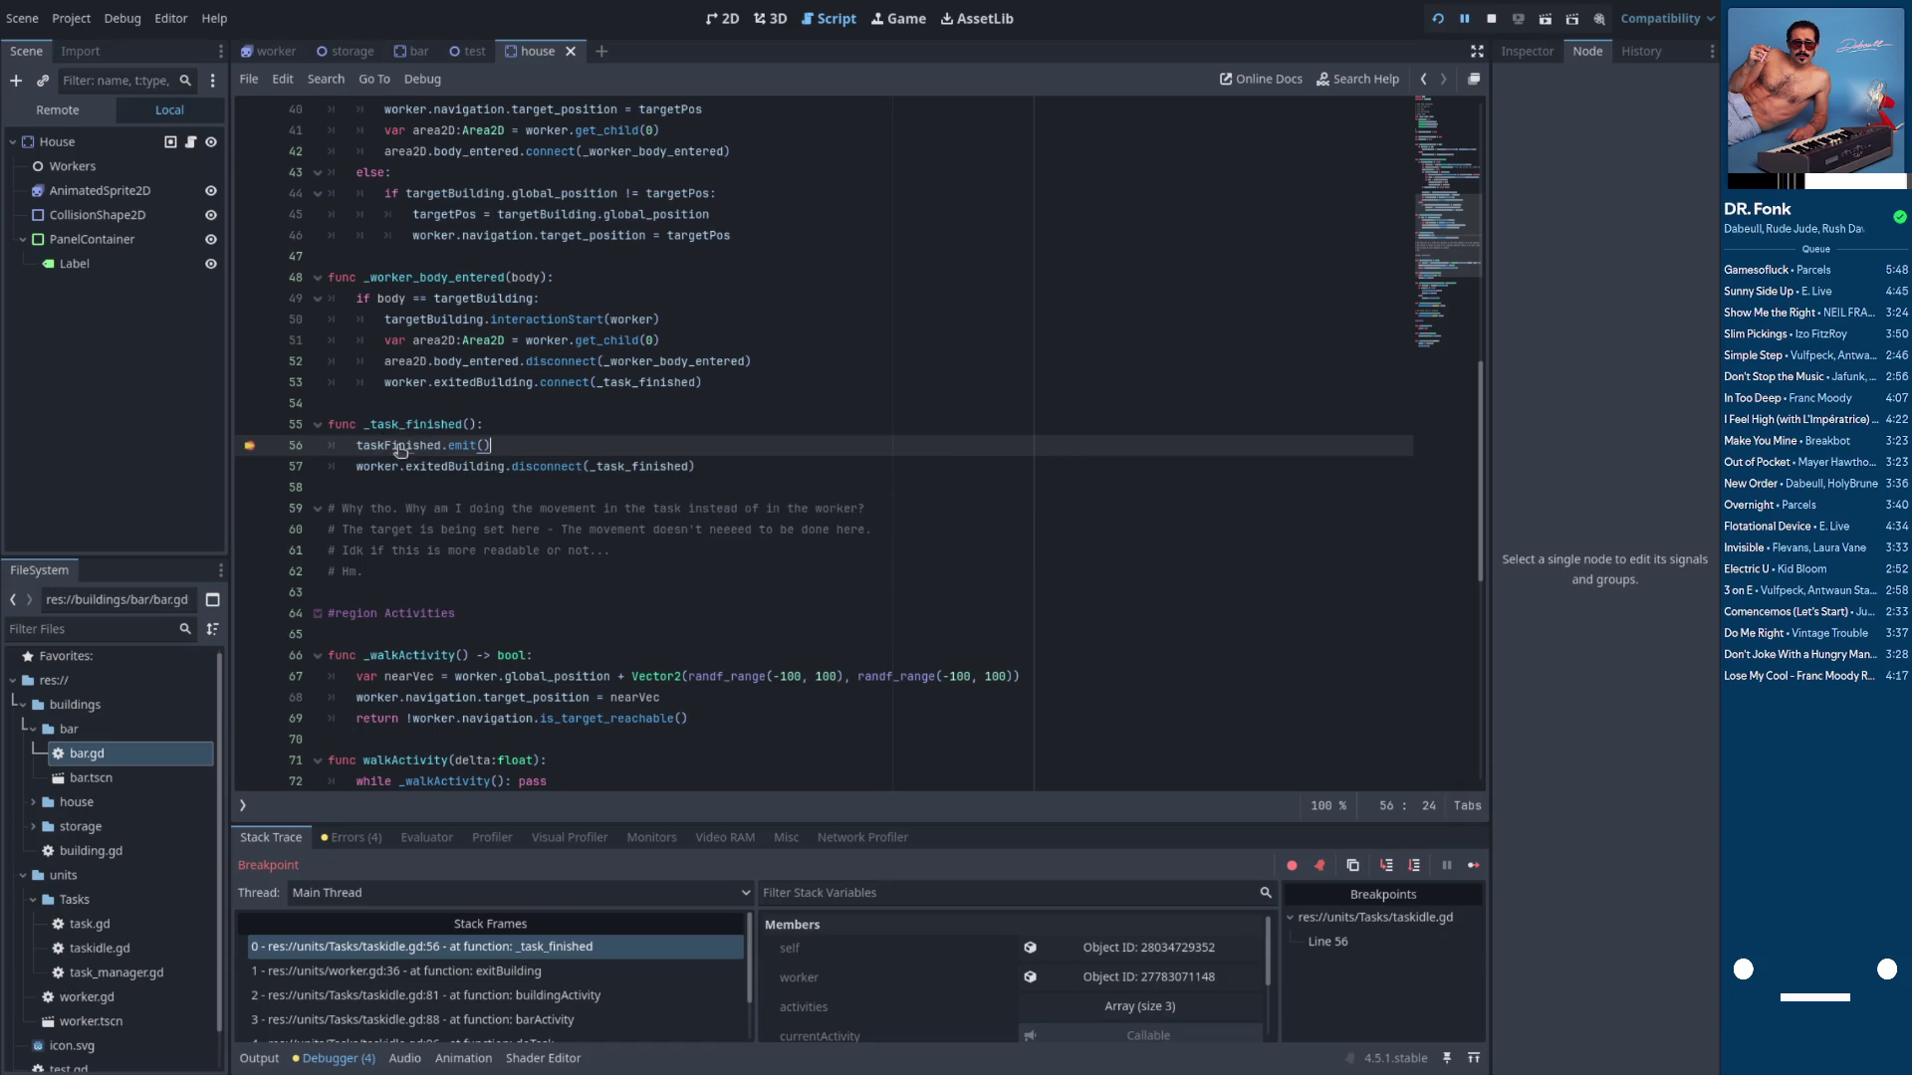
Open worker.gd and find where getTask connects taskFinished to _task_finished
left_click(242, 805)
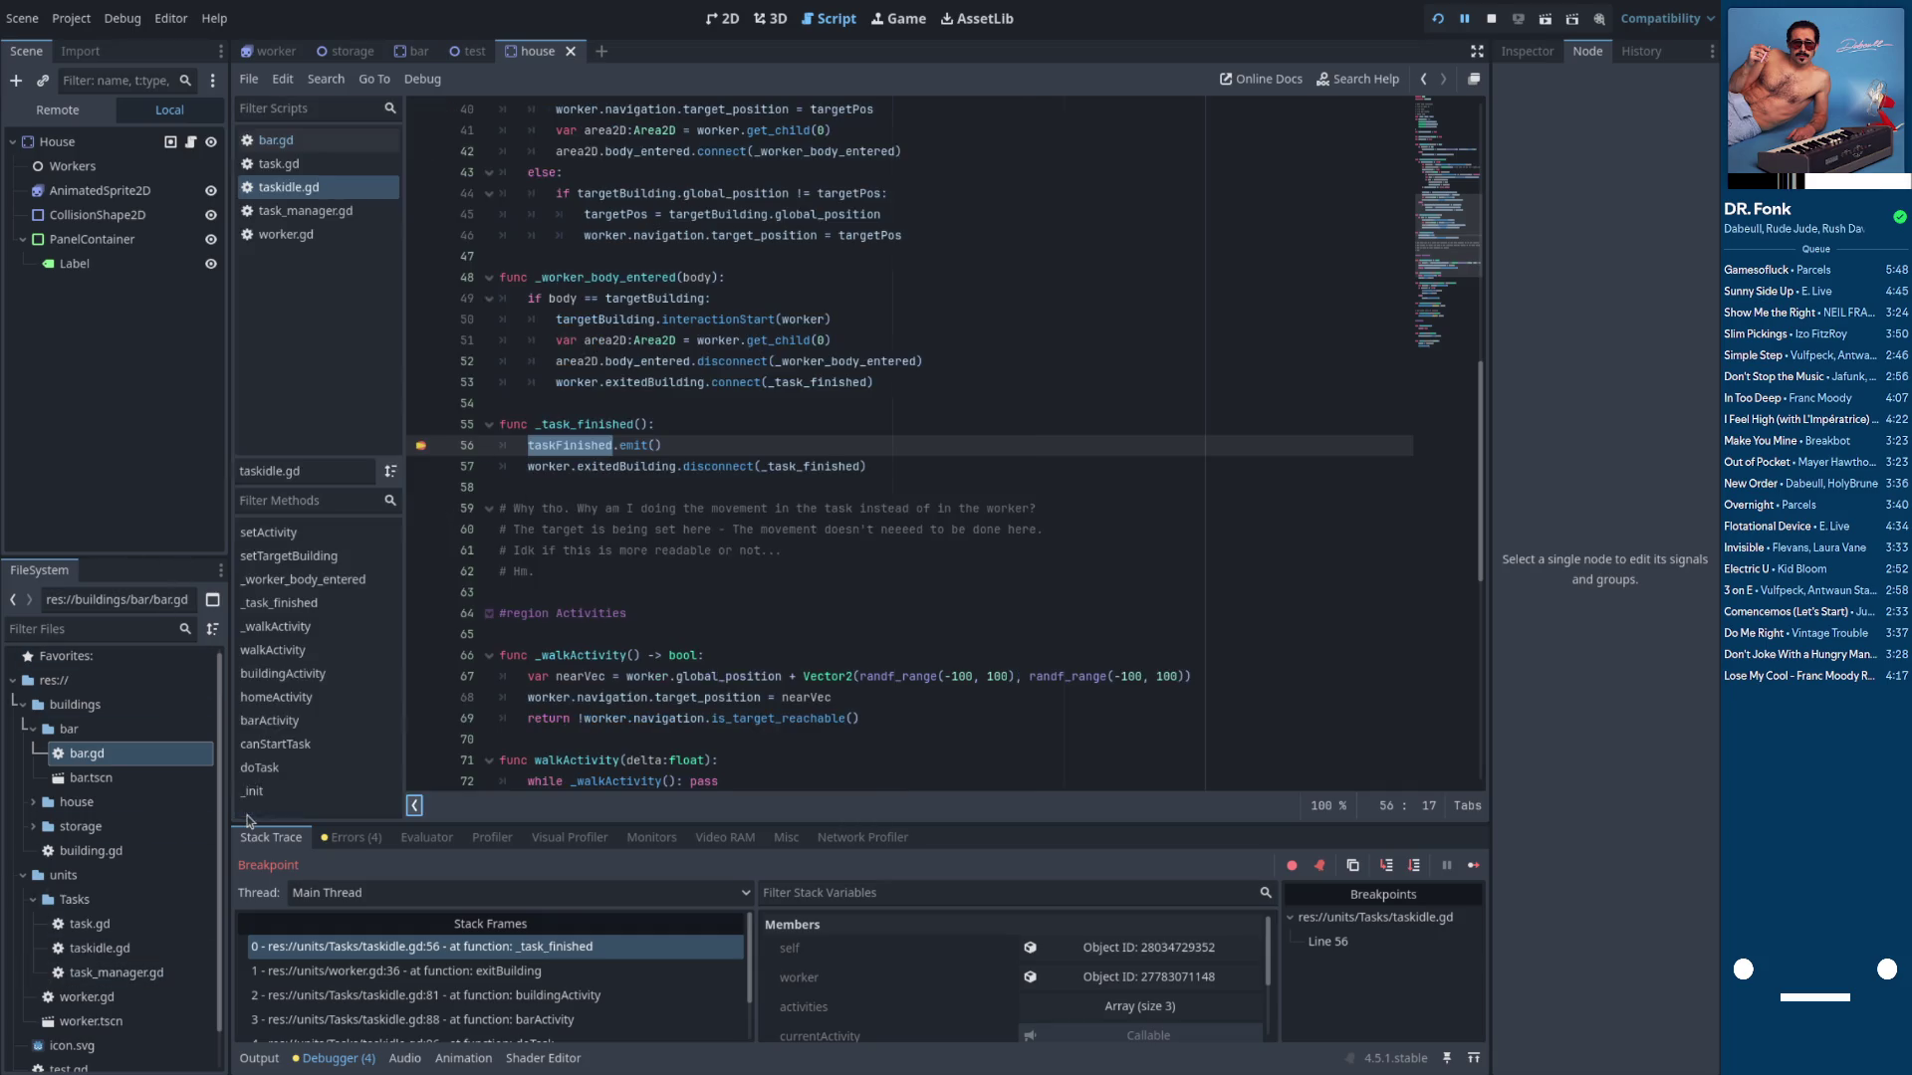
left_click(286, 234)
scroll(653, 594, "down", 1)
scroll(652, 595, "down", 1)
left_click(589, 400)
double_click(654, 298)
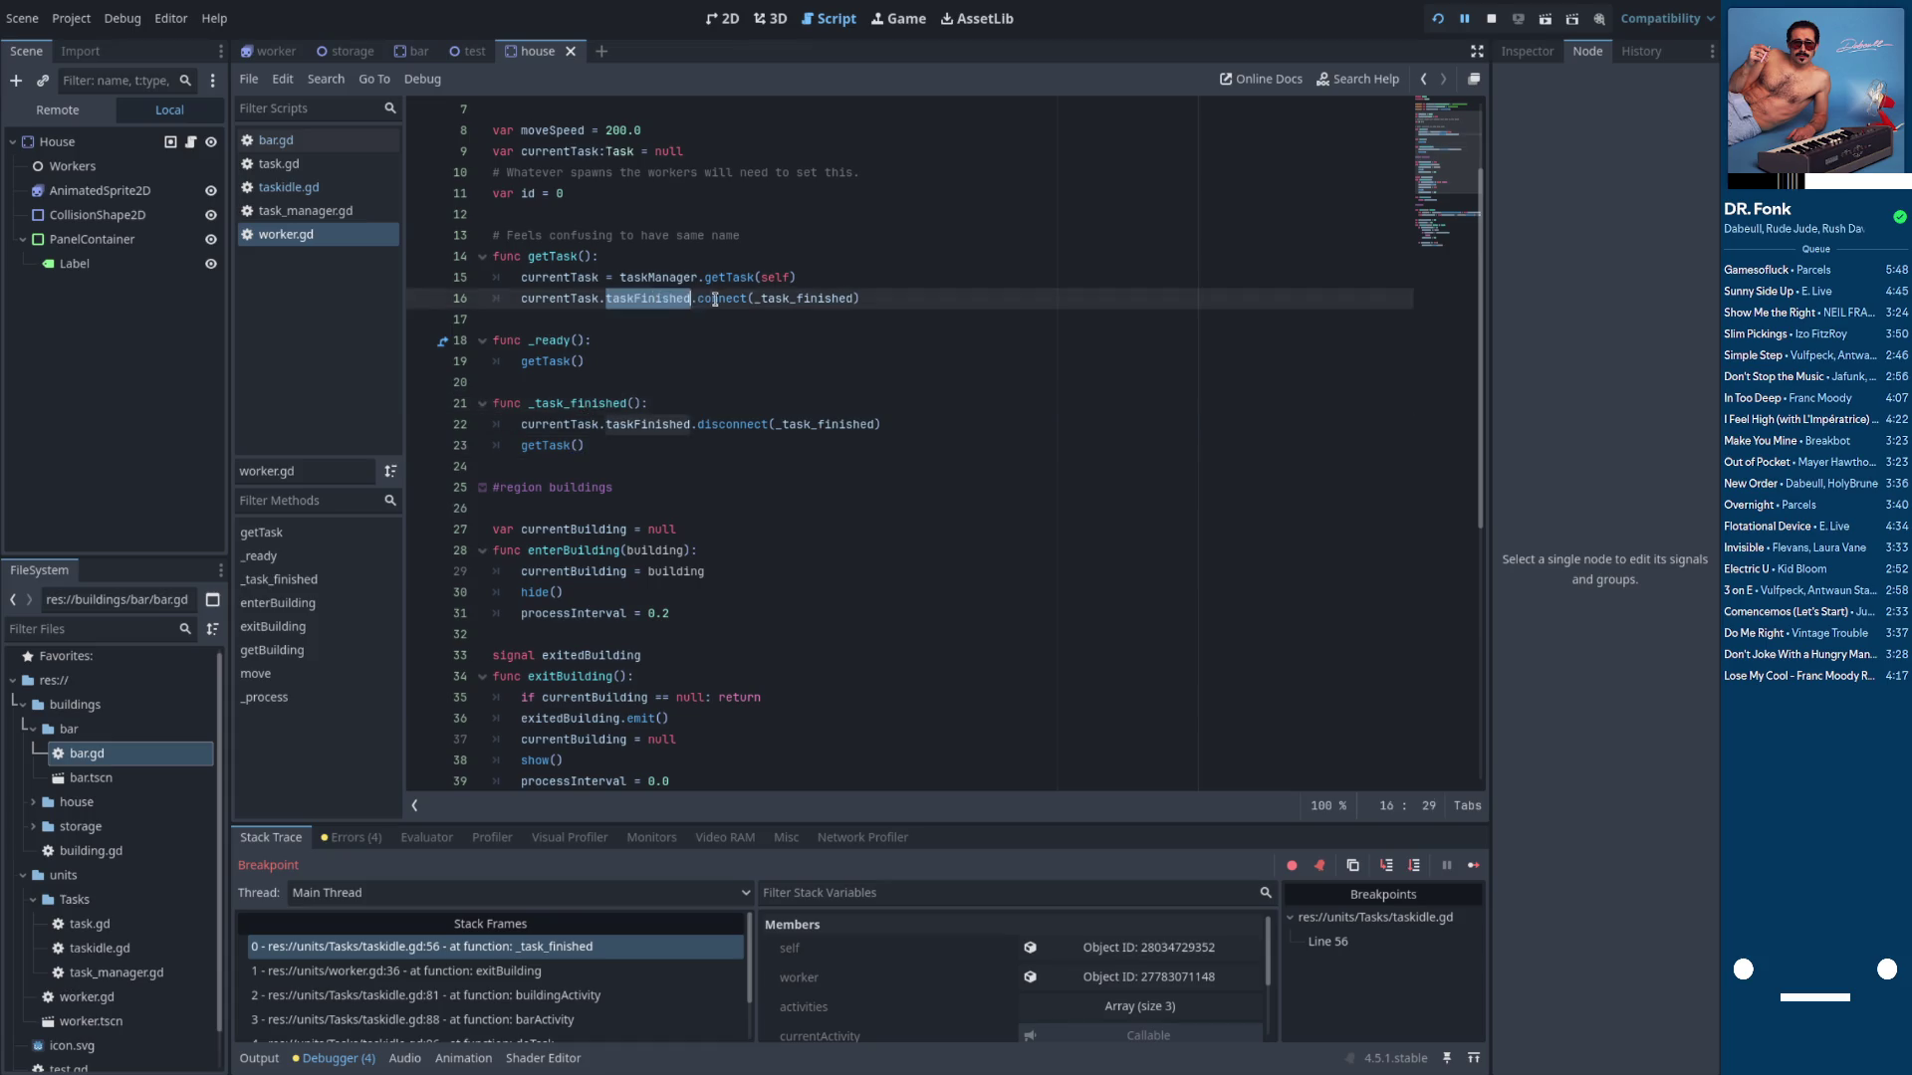
Set a breakpoint on line 22 of worker.gd and continue the game to it
left_click(724, 300)
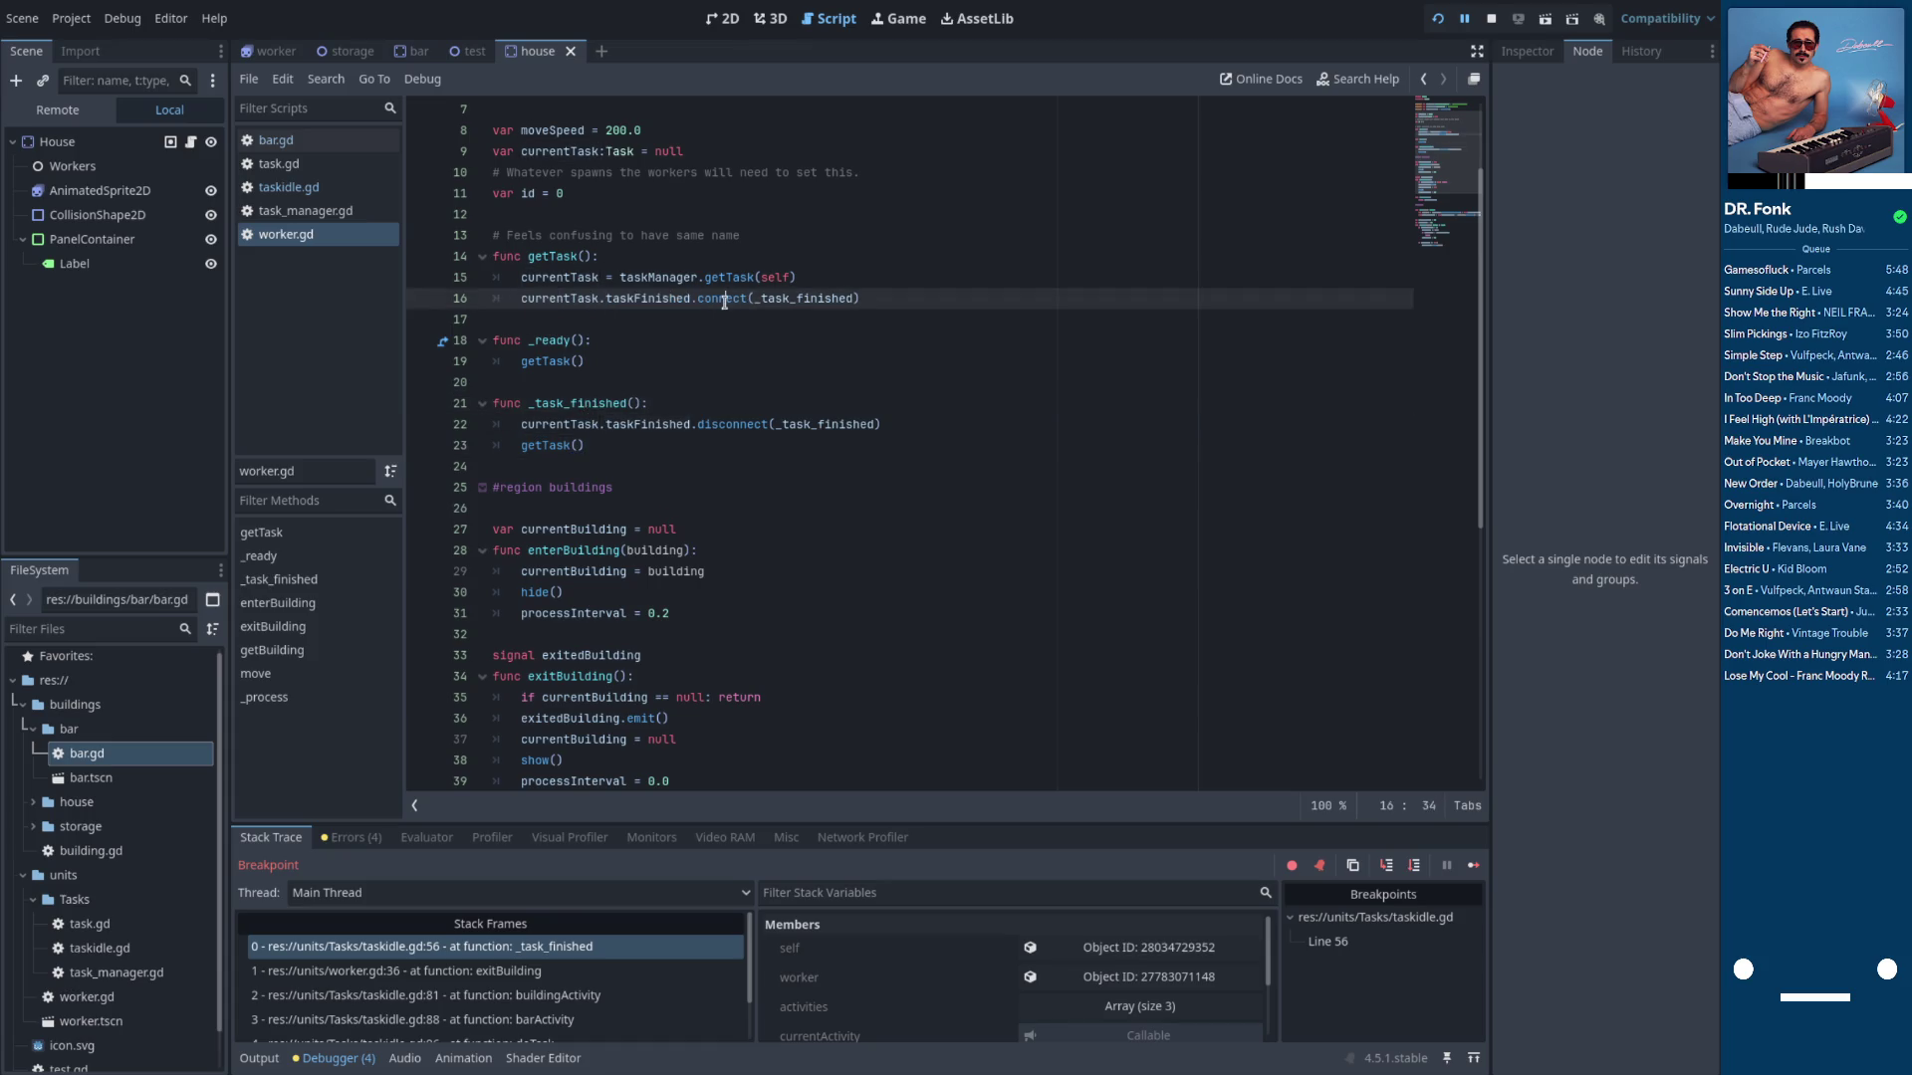
double_click(556, 256)
scroll(642, 508, "down", 5)
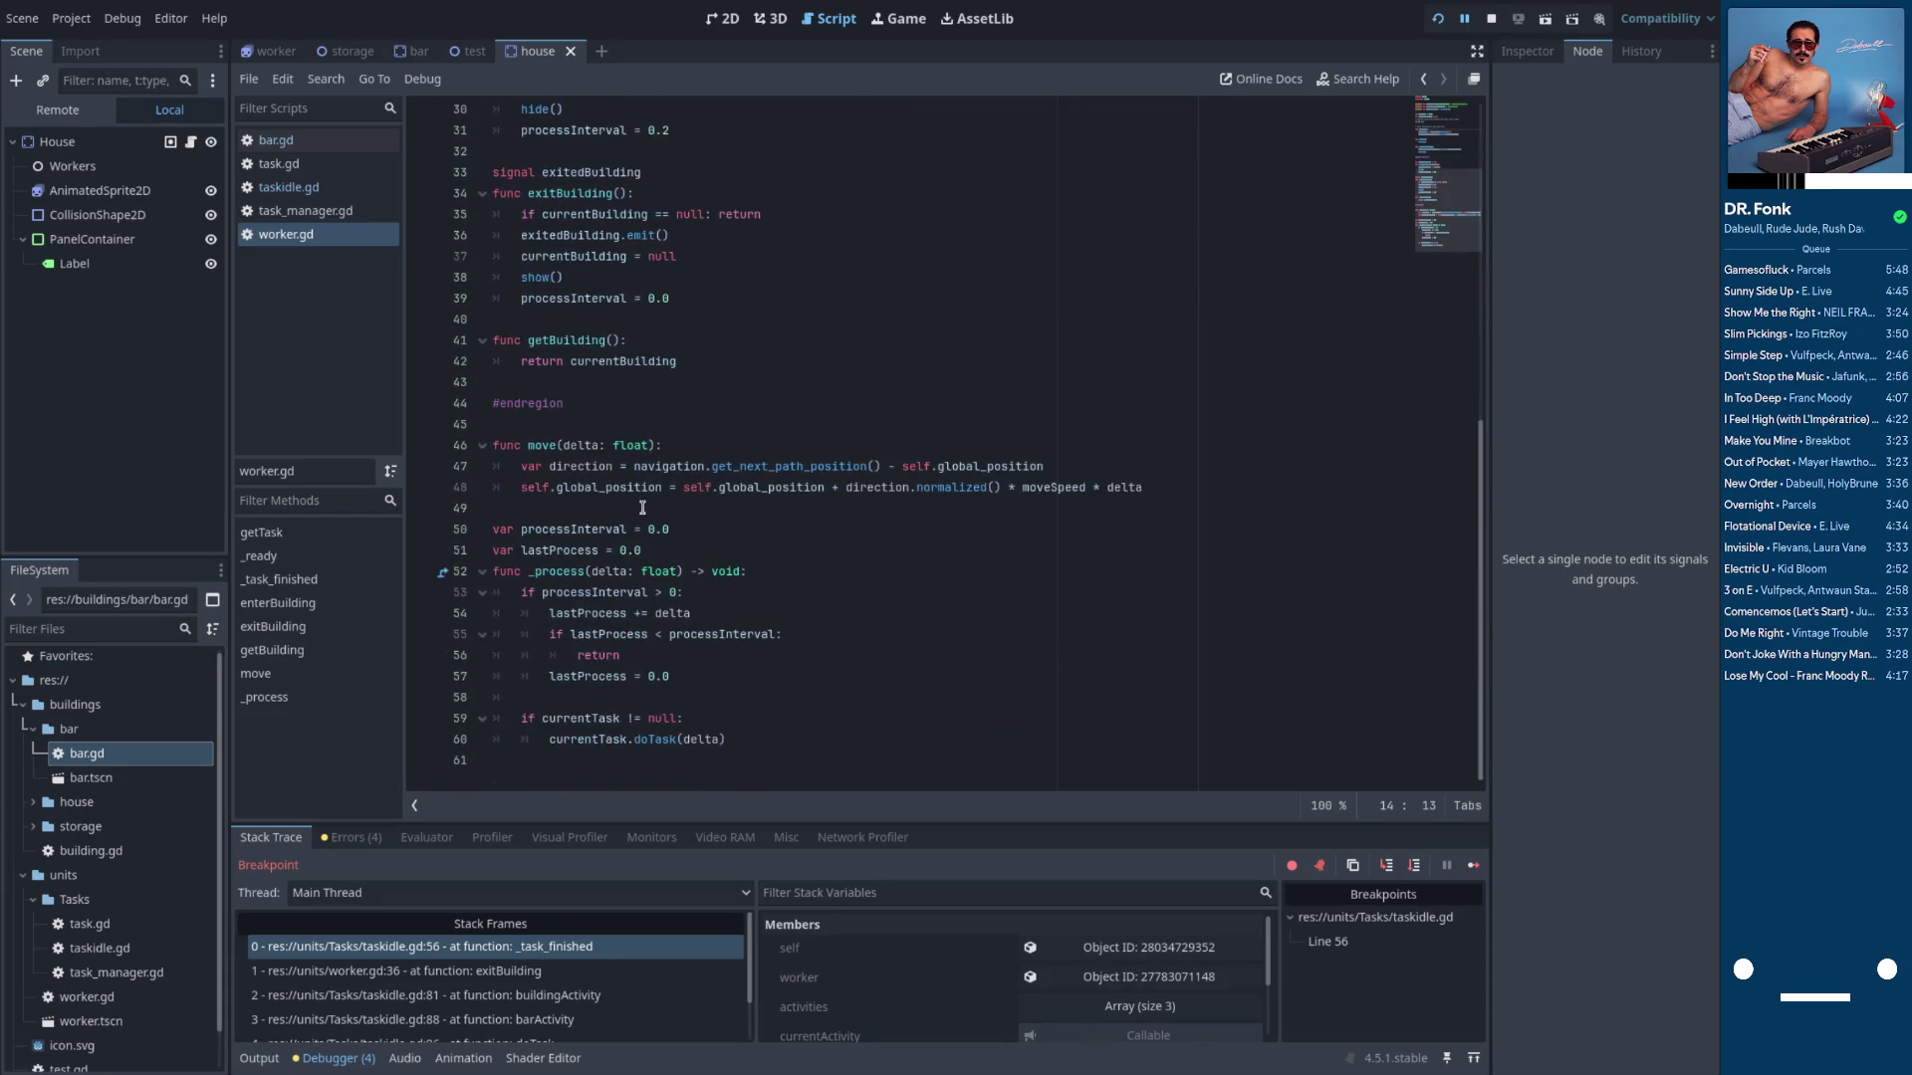
scroll(647, 513, "up", 5)
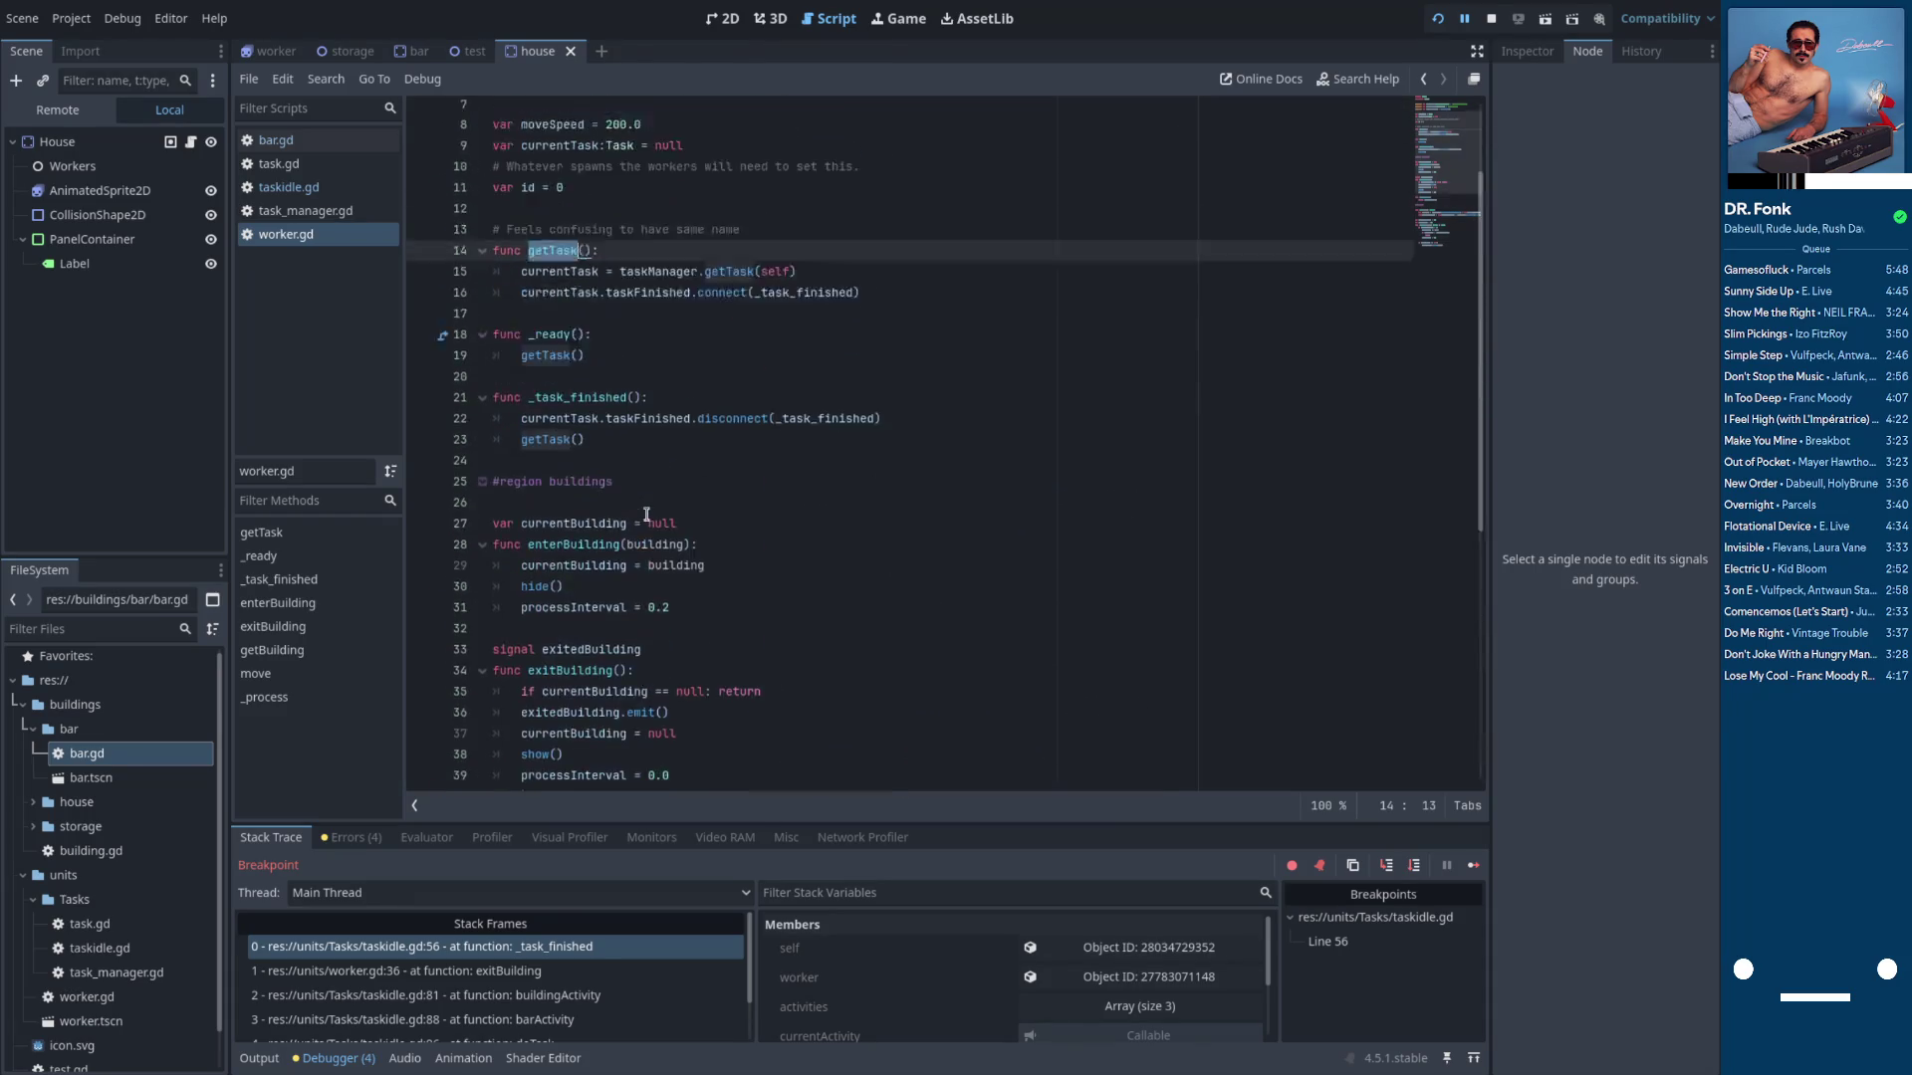
left_click(637, 511)
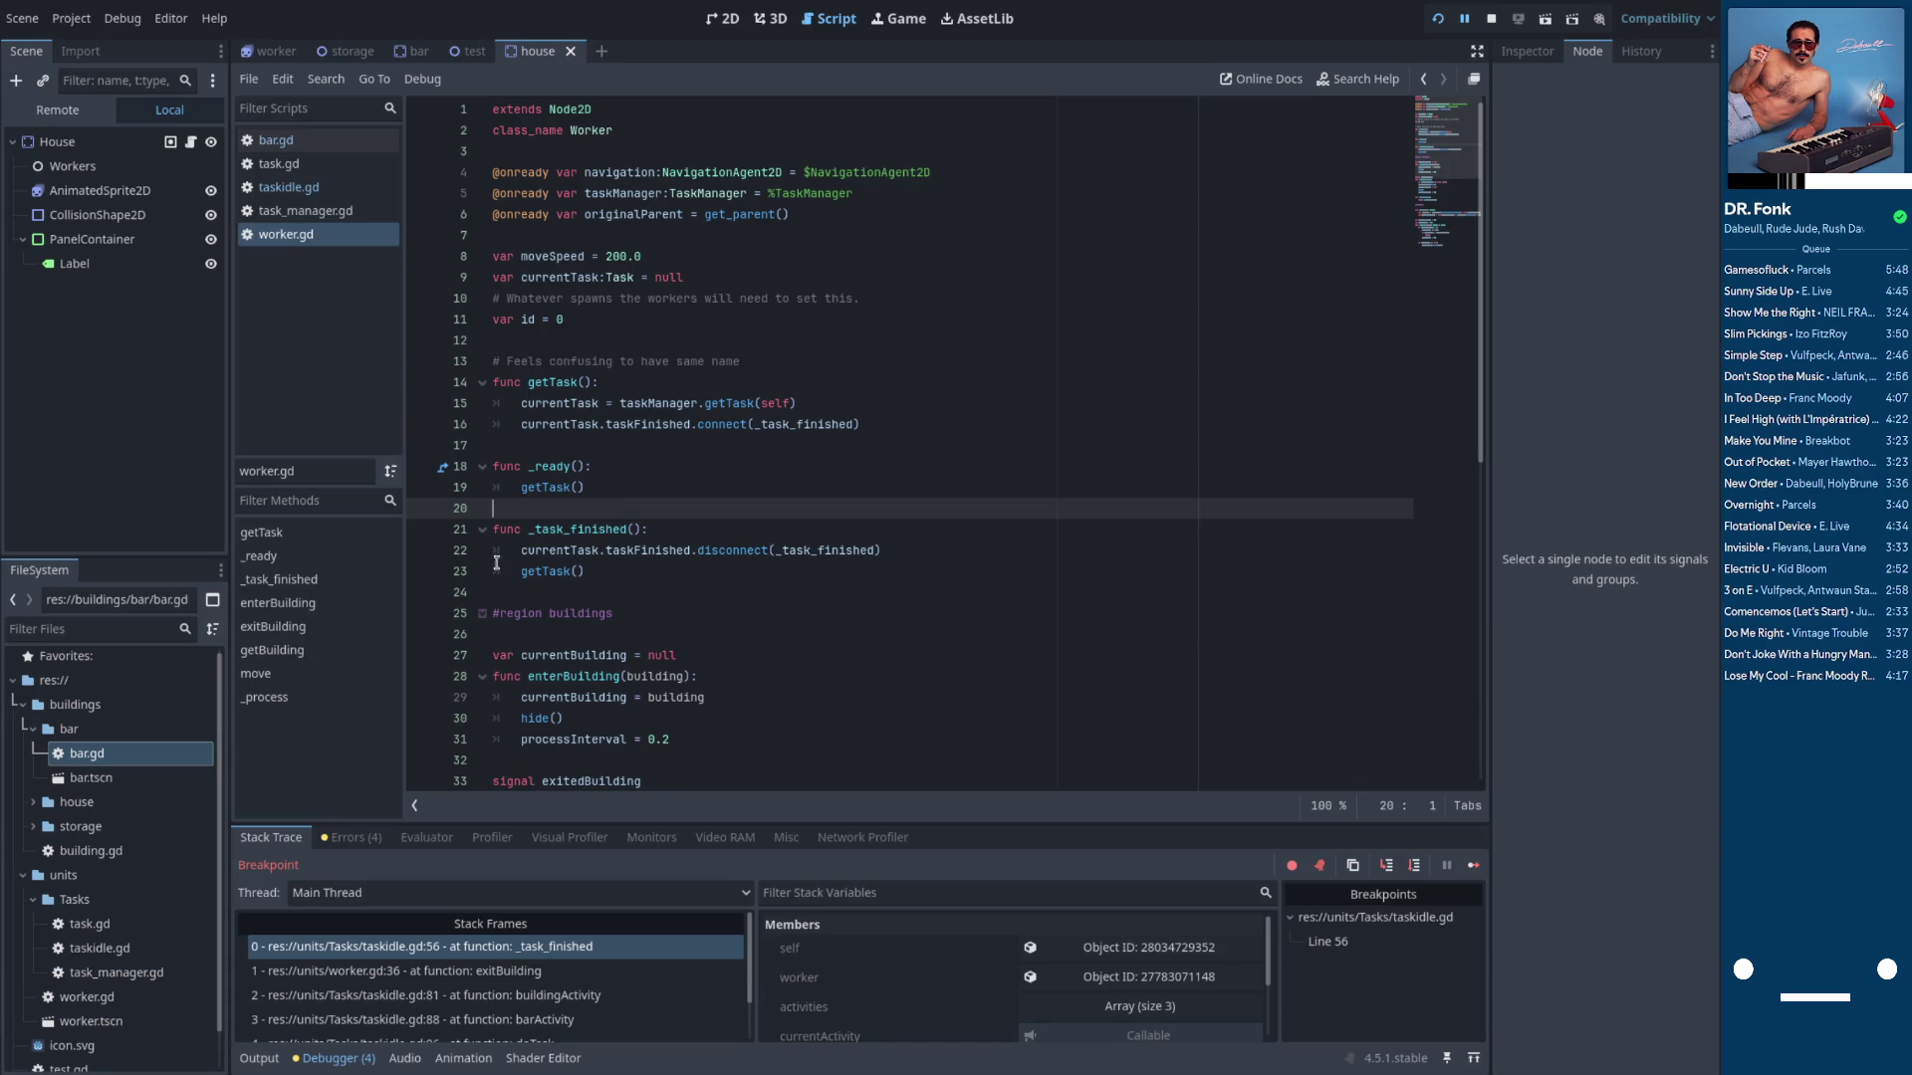
left_click(421, 554)
left_click(1449, 864)
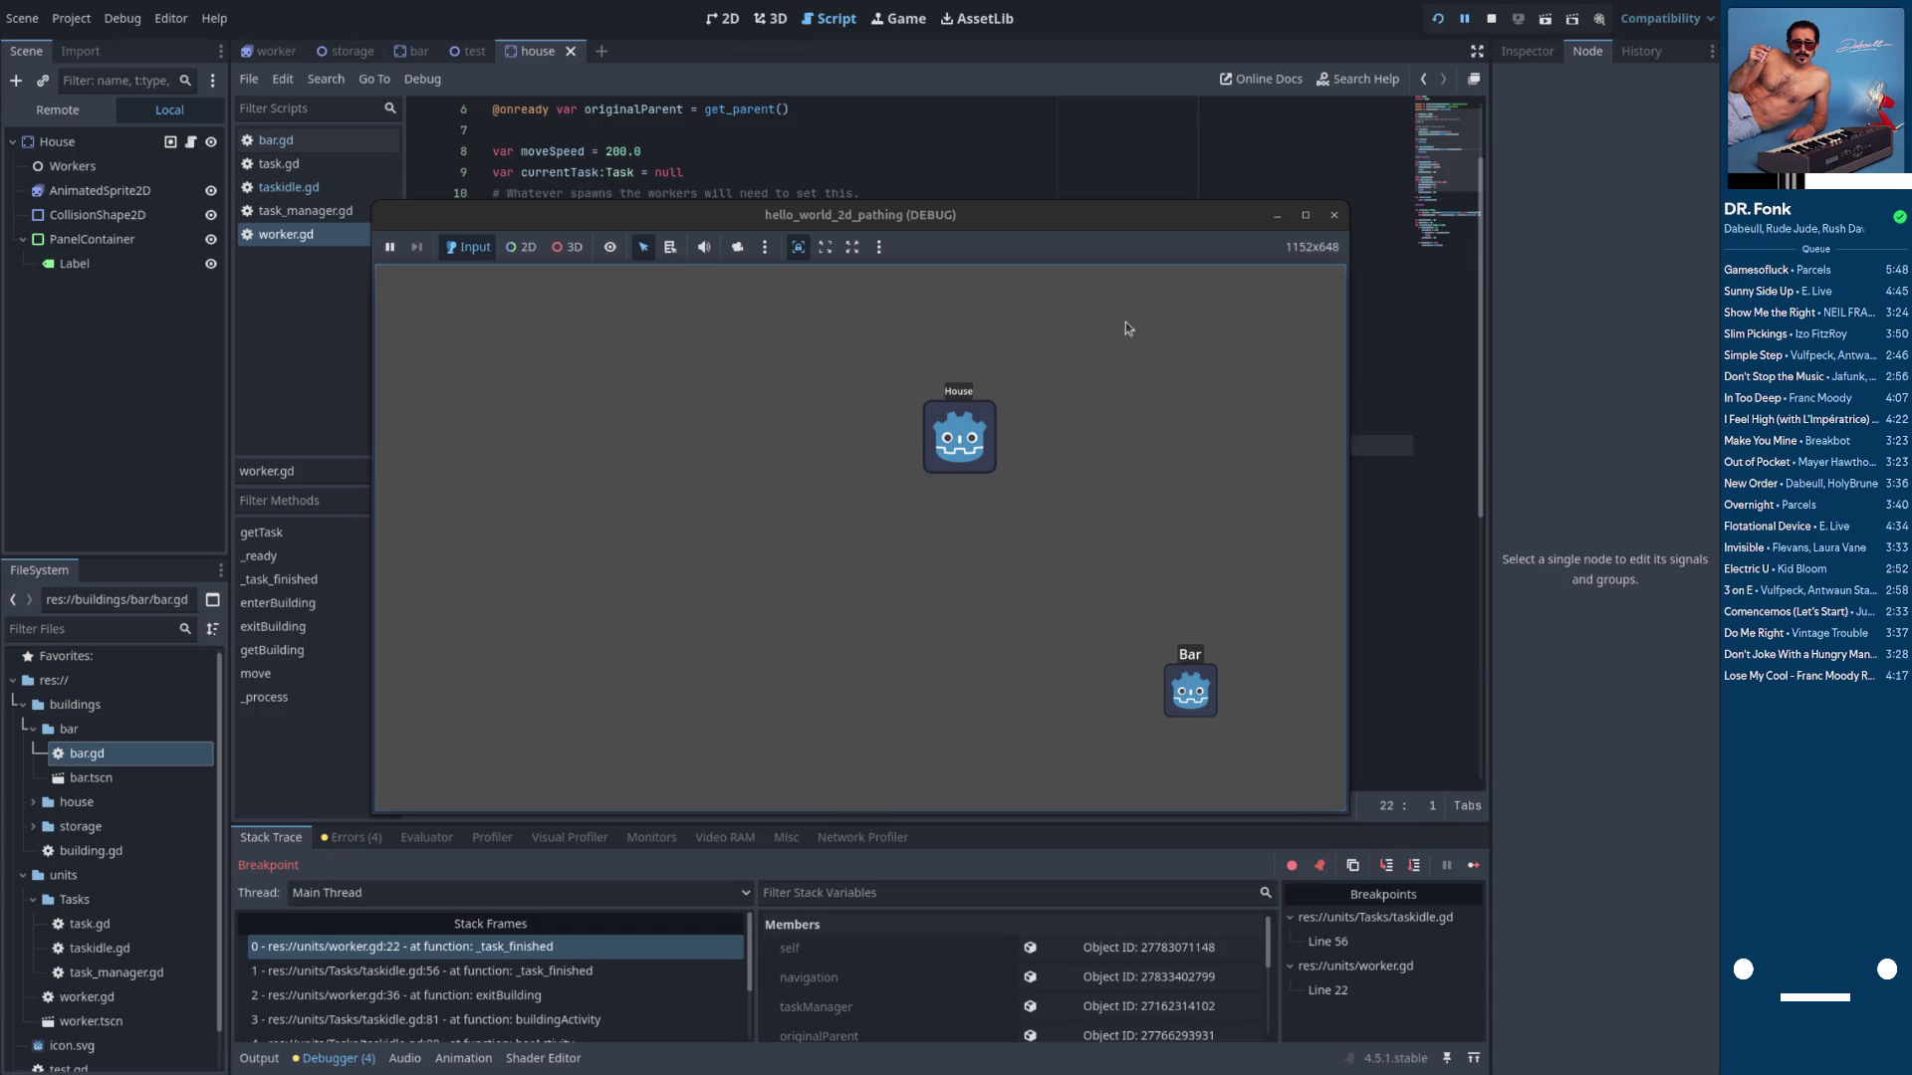
Move the game window aside and inspect the disconnect and getTask code in worker.gd
mouse_move(1036, 230)
left_mouse_down()
mouse_move(1334, 587)
mouse_move(1335, 358)
mouse_move(1388, 321)
left_mouse_up()
left_click(505, 460)
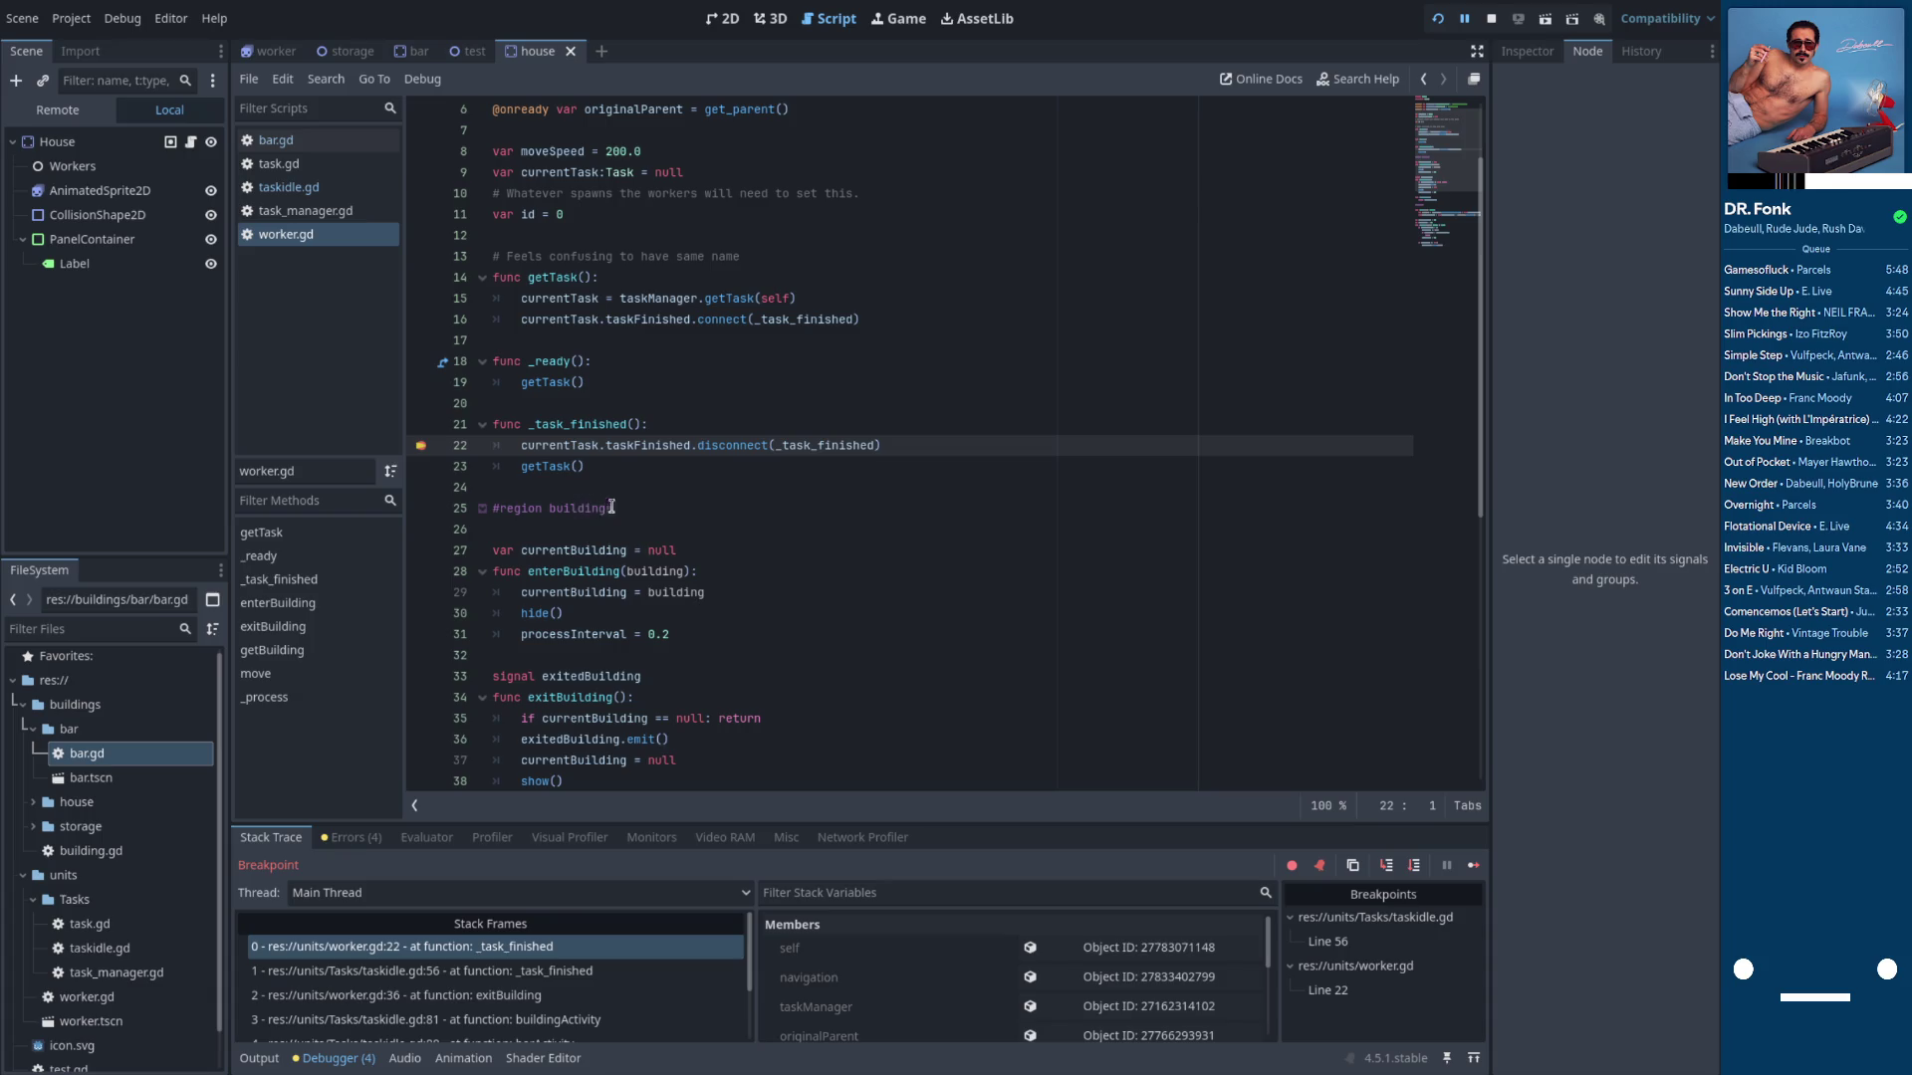
double_click(728, 447)
left_click(564, 464)
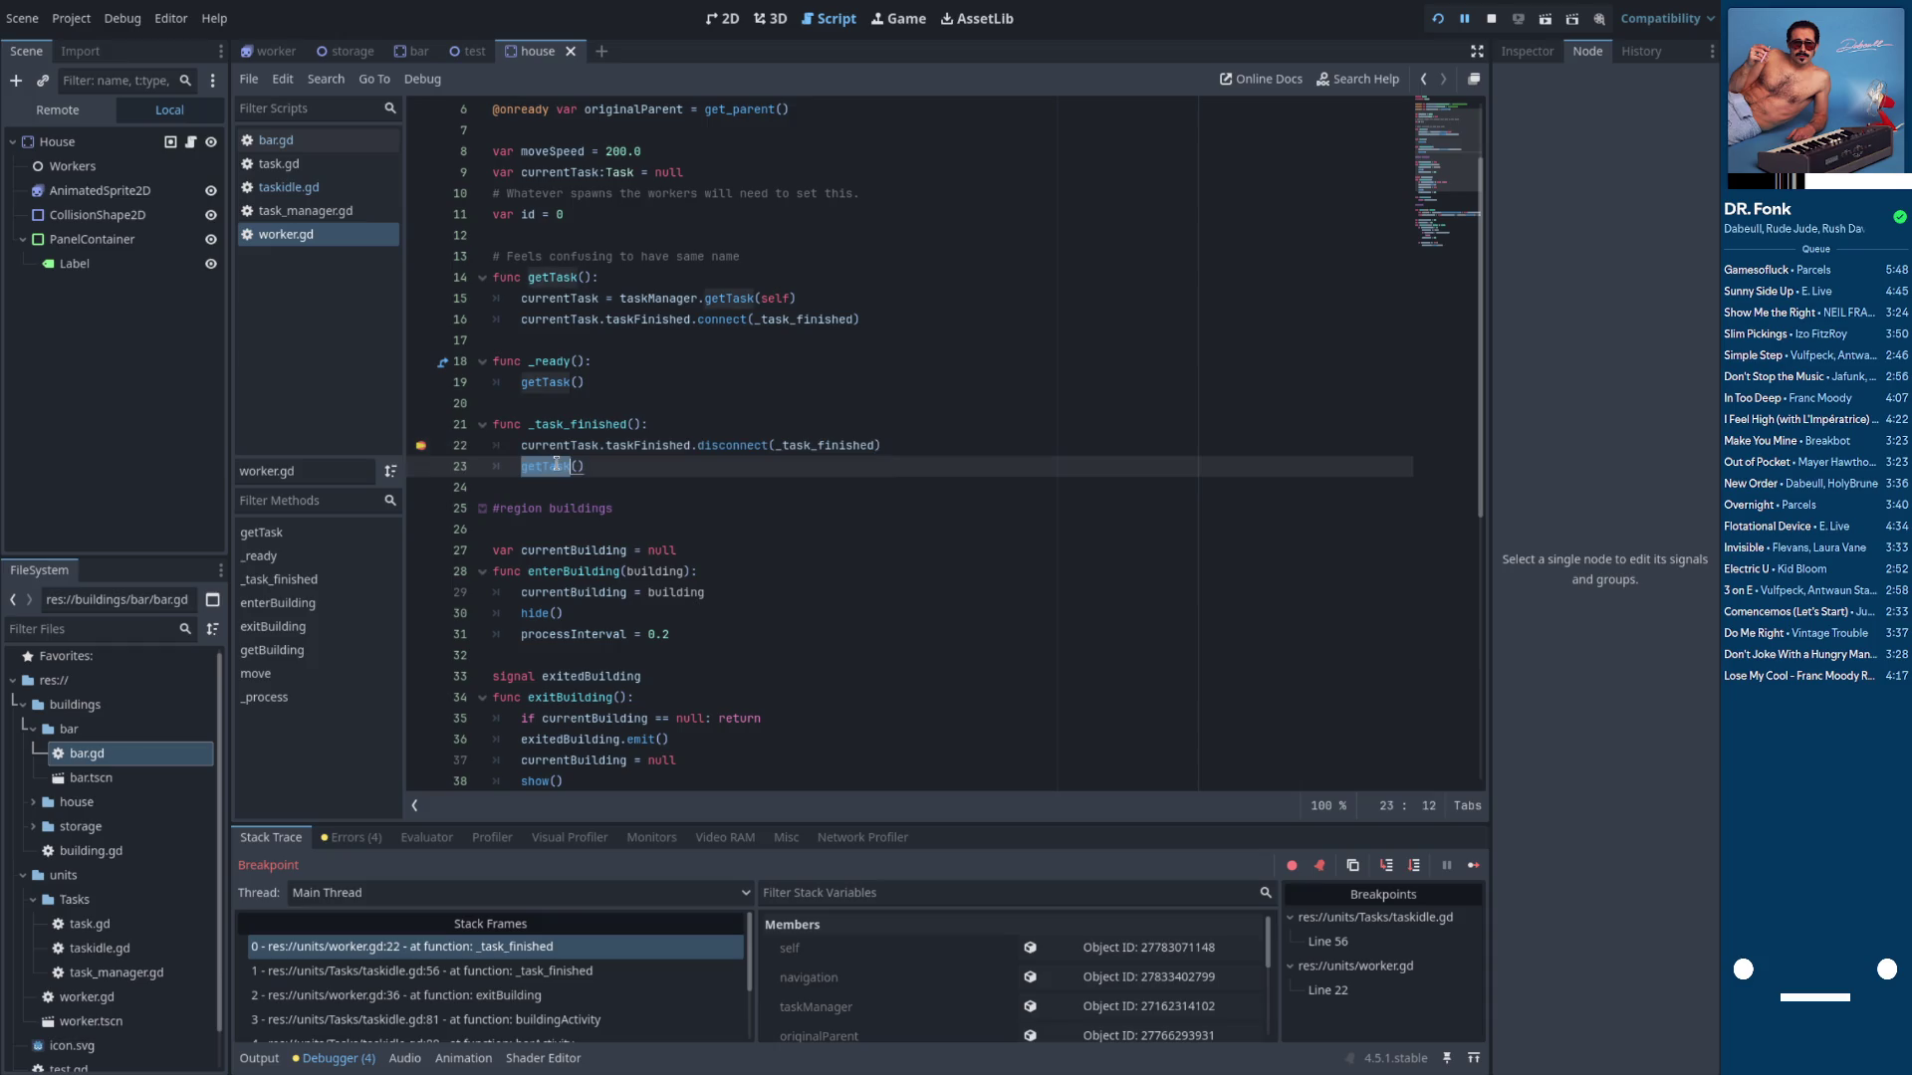
left_click(564, 464, "ctrl")
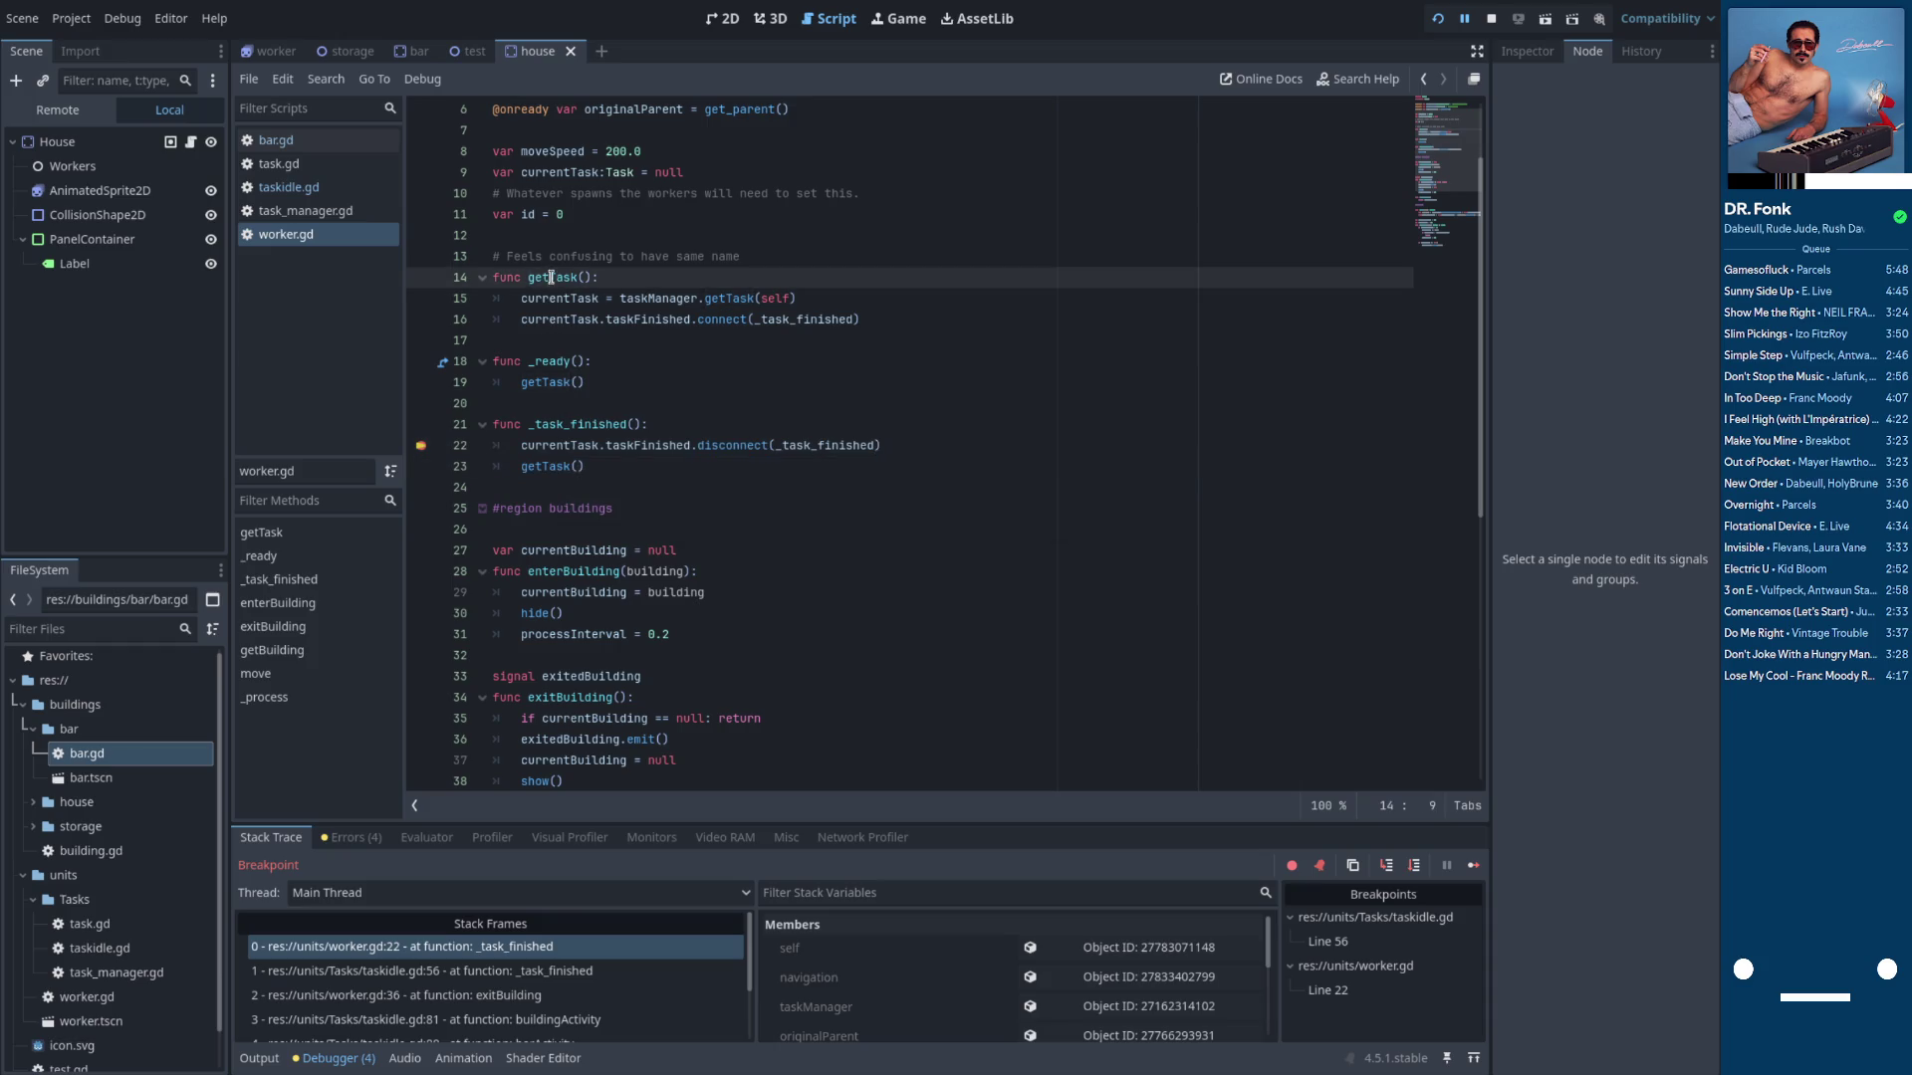
double_click(563, 466)
scroll(612, 488, "down", 4)
scroll(620, 474, "up", 5)
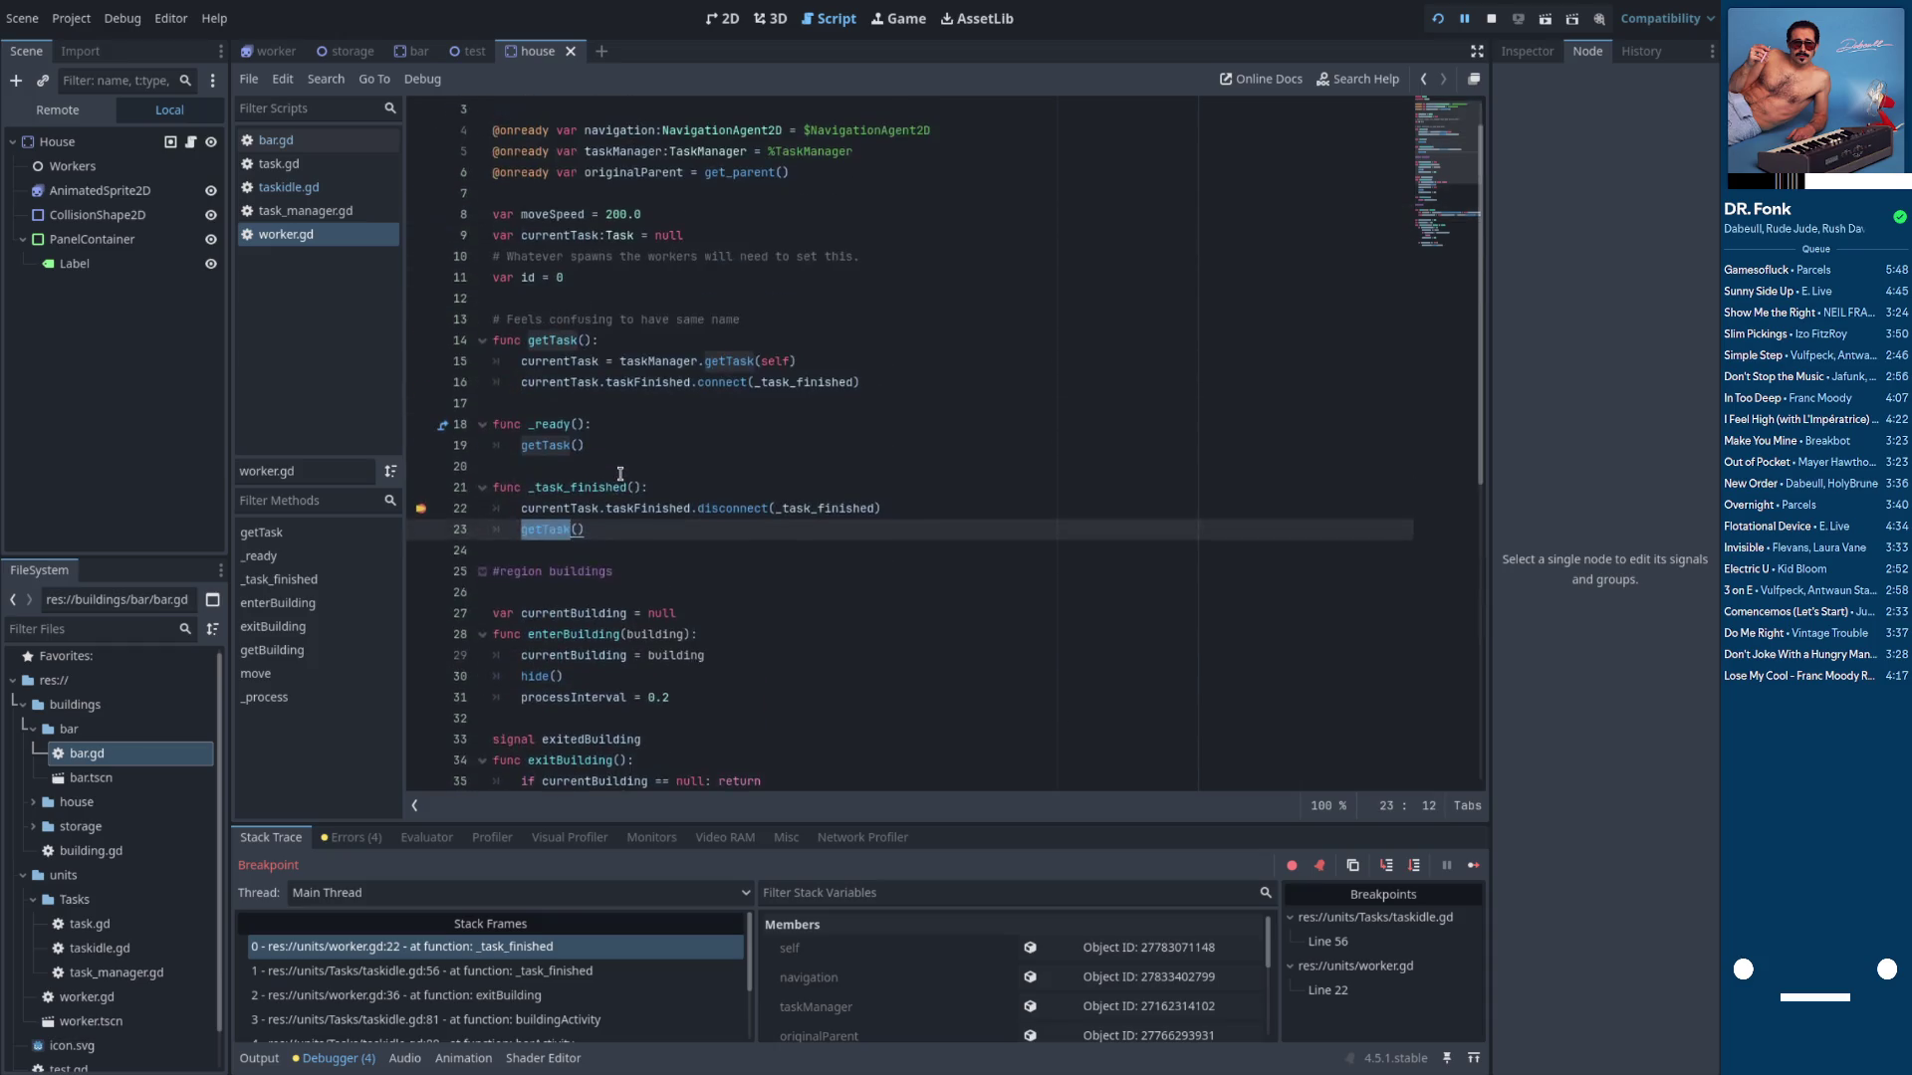
left_click(643, 401)
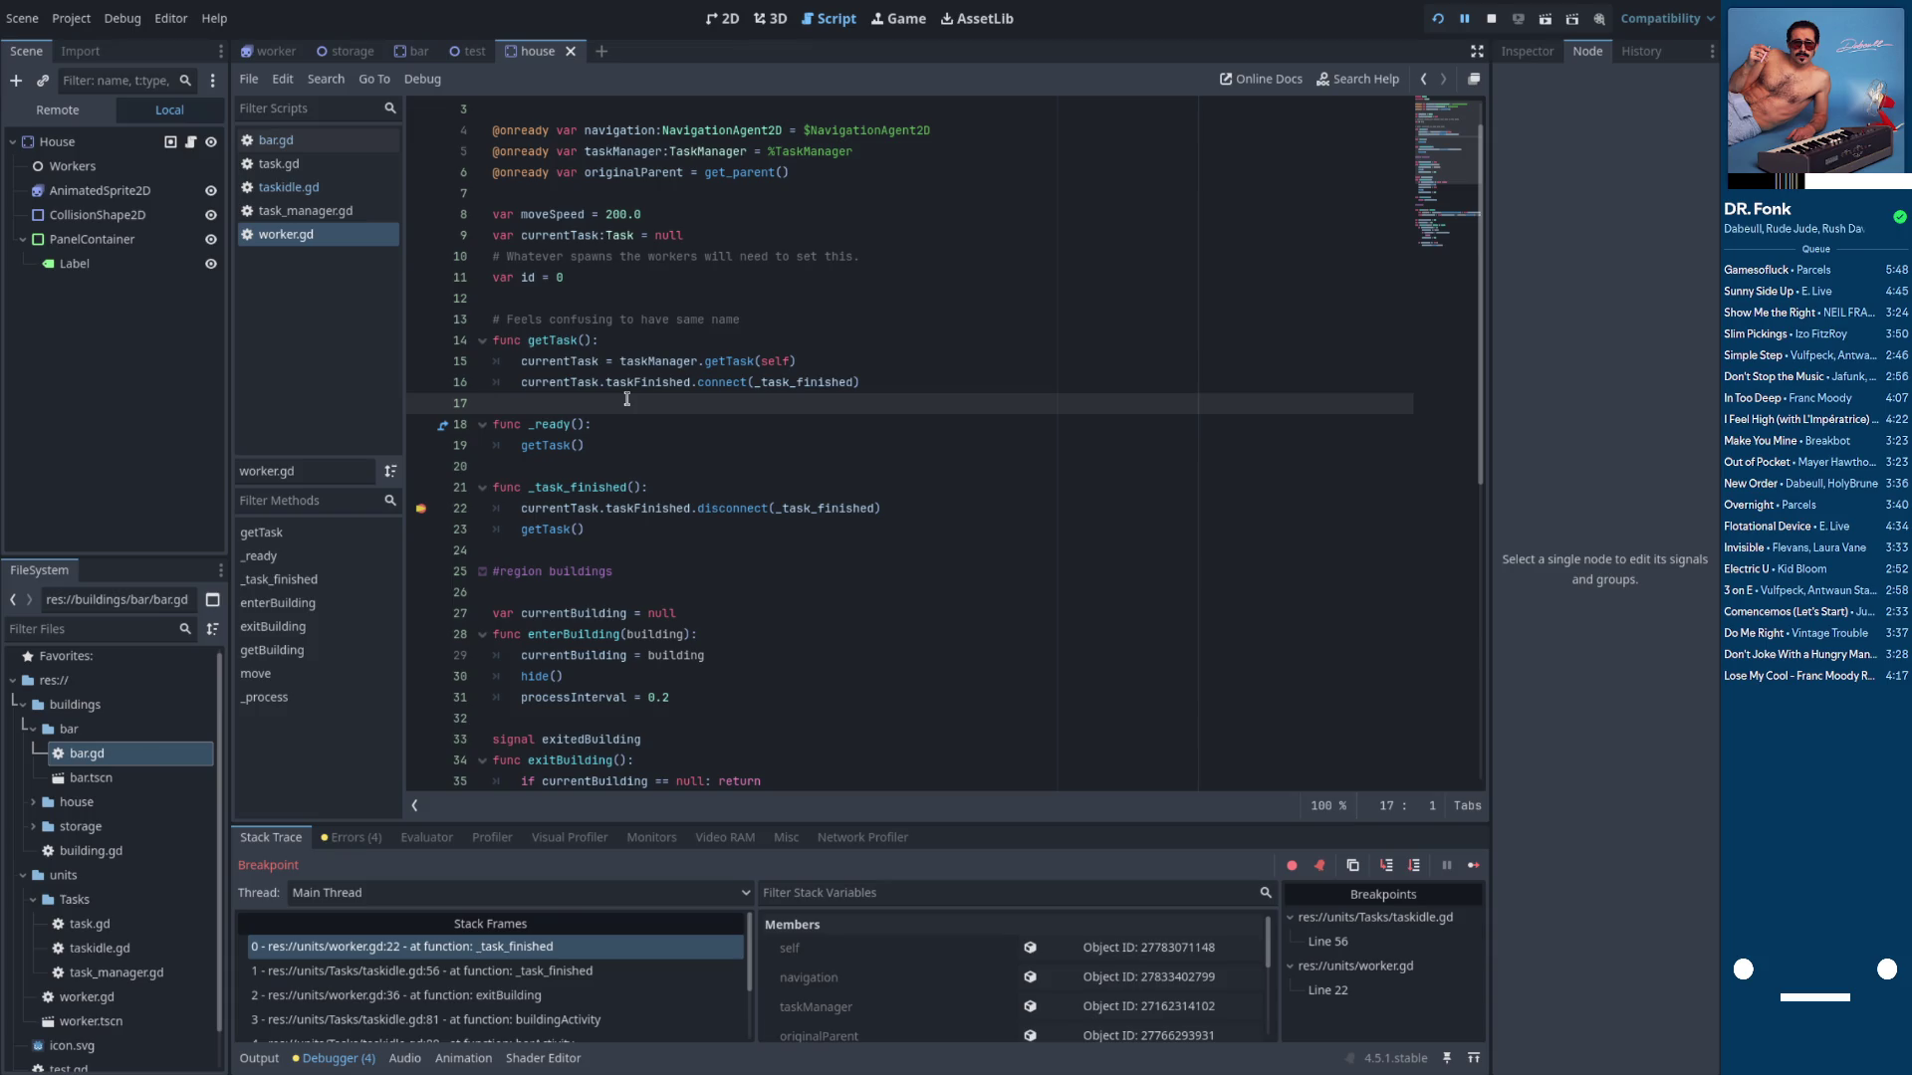
scroll(626, 399, "down", 4)
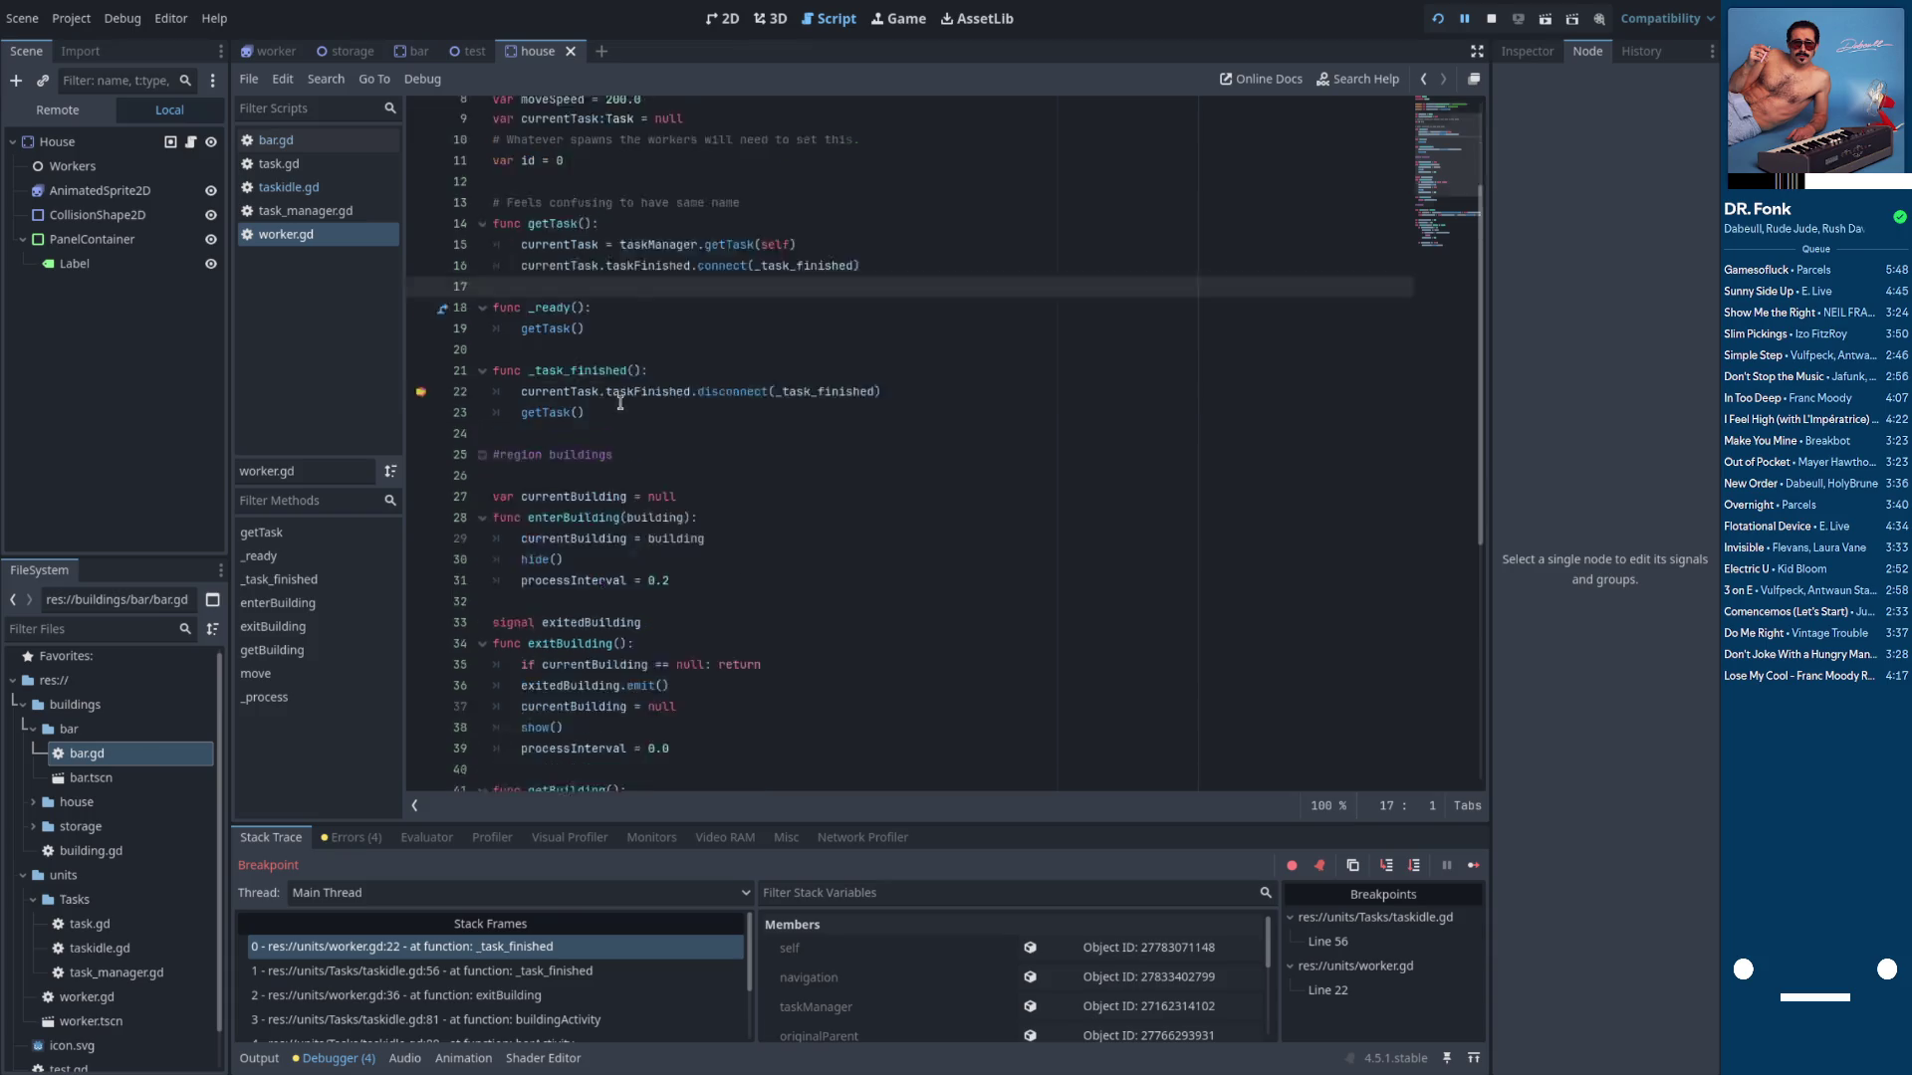
Switch to taskidle.gd, then open the Worker scene and select its Area2D node's signals
left_click(288, 187)
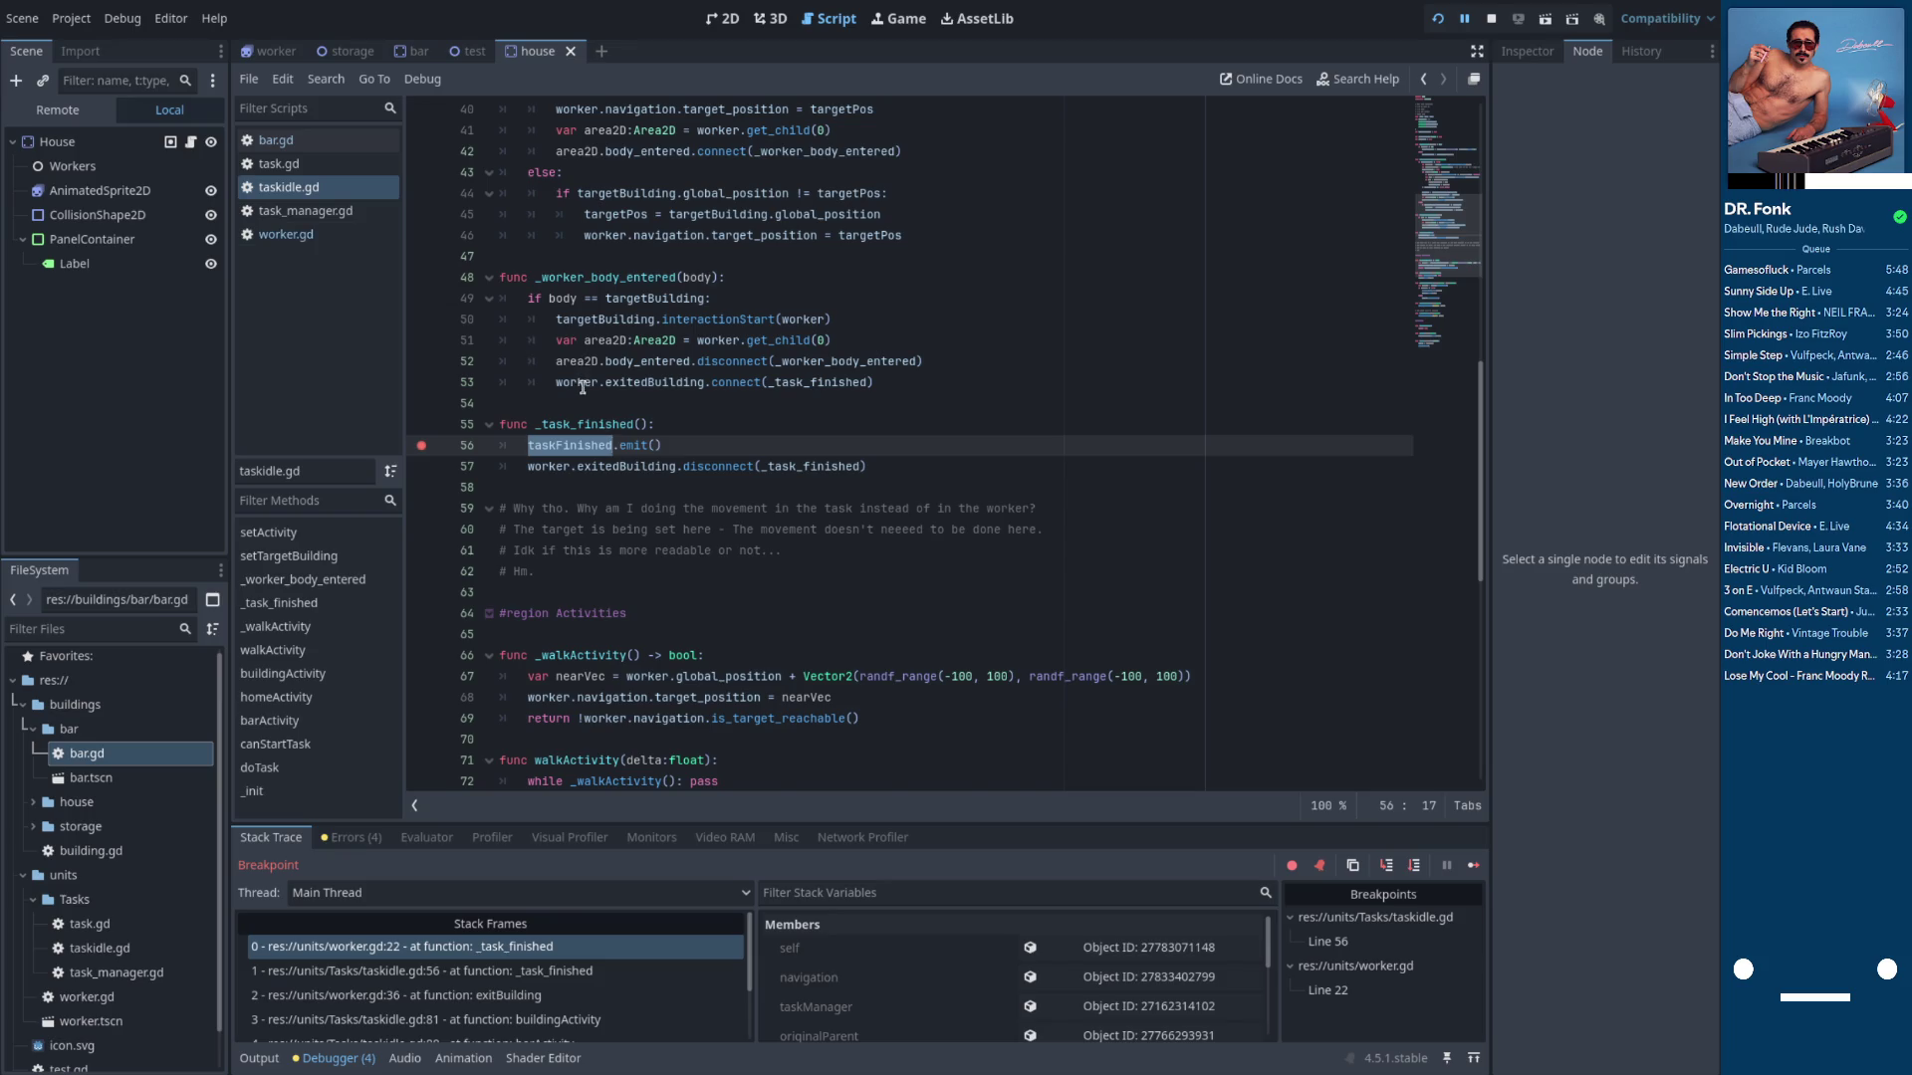
scroll(583, 384, "up", 4)
scroll(588, 415, "down", 2)
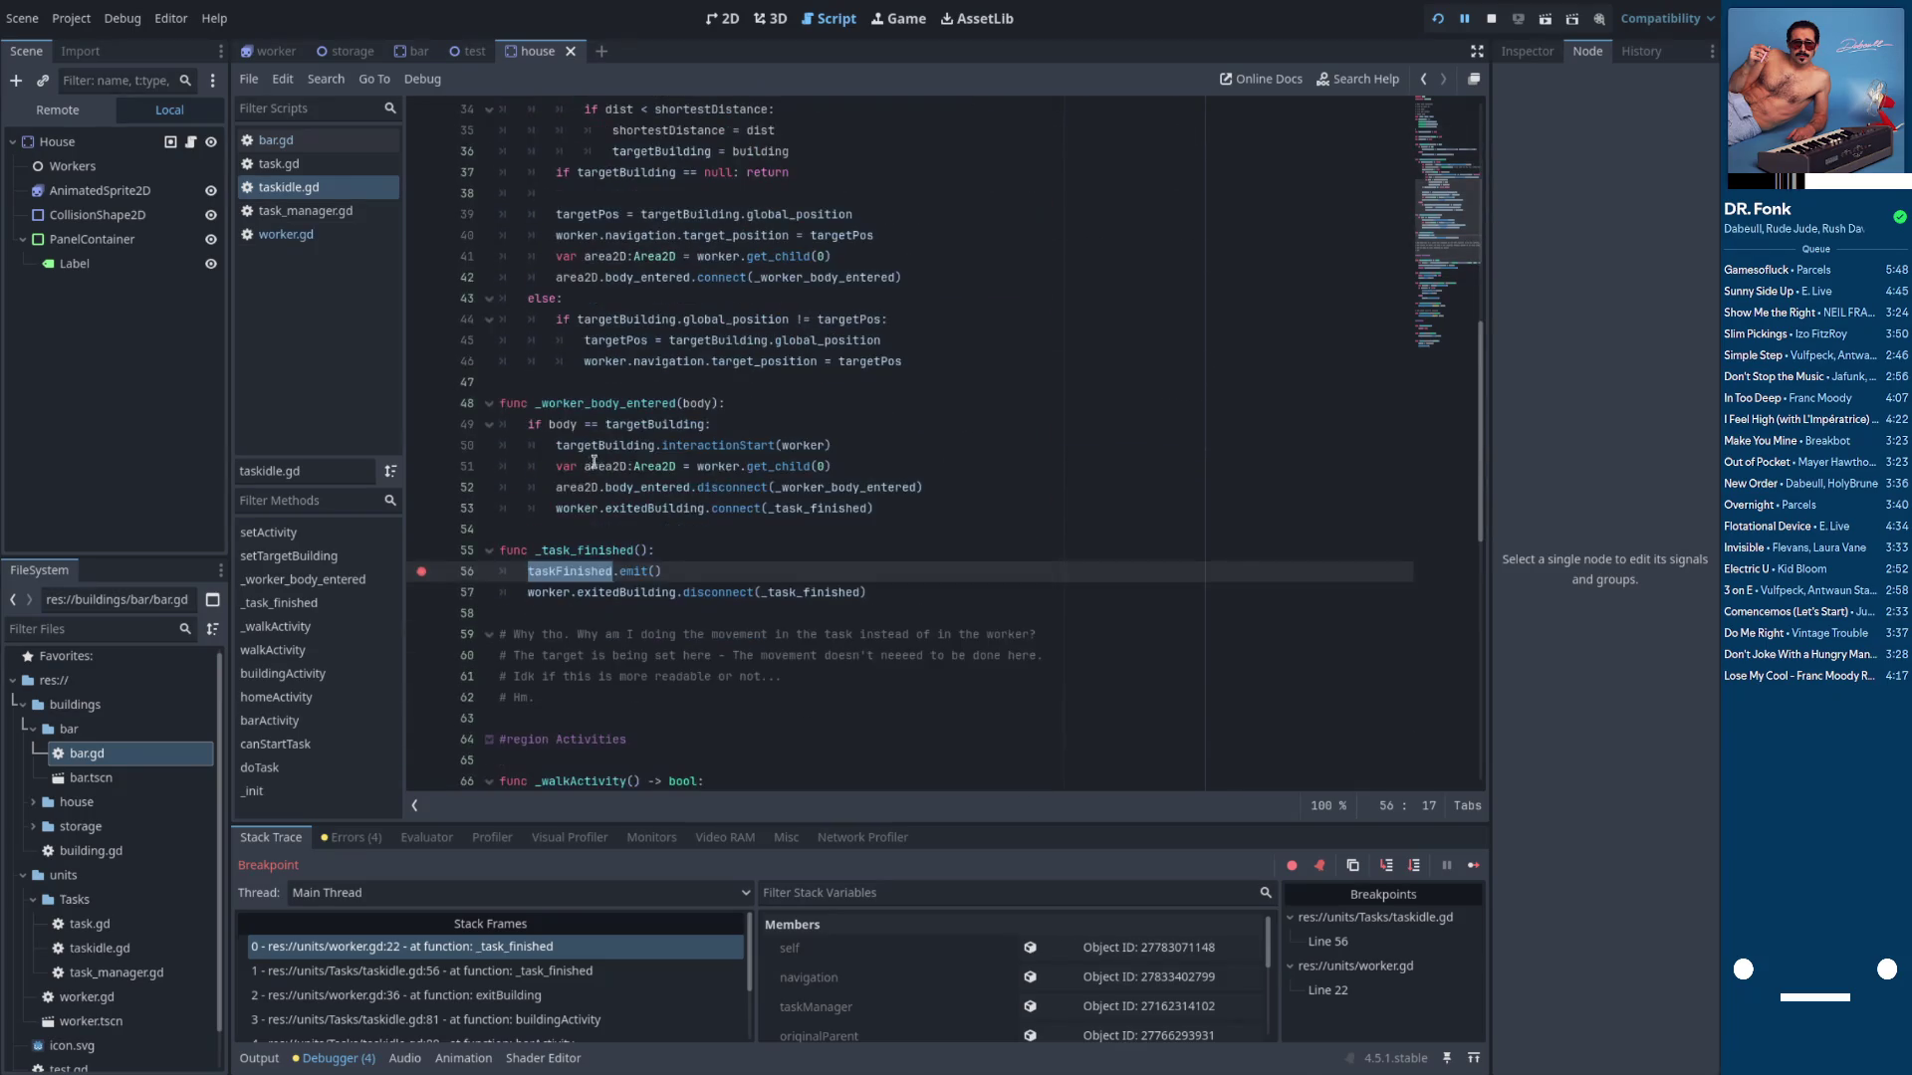
double_click(616, 402)
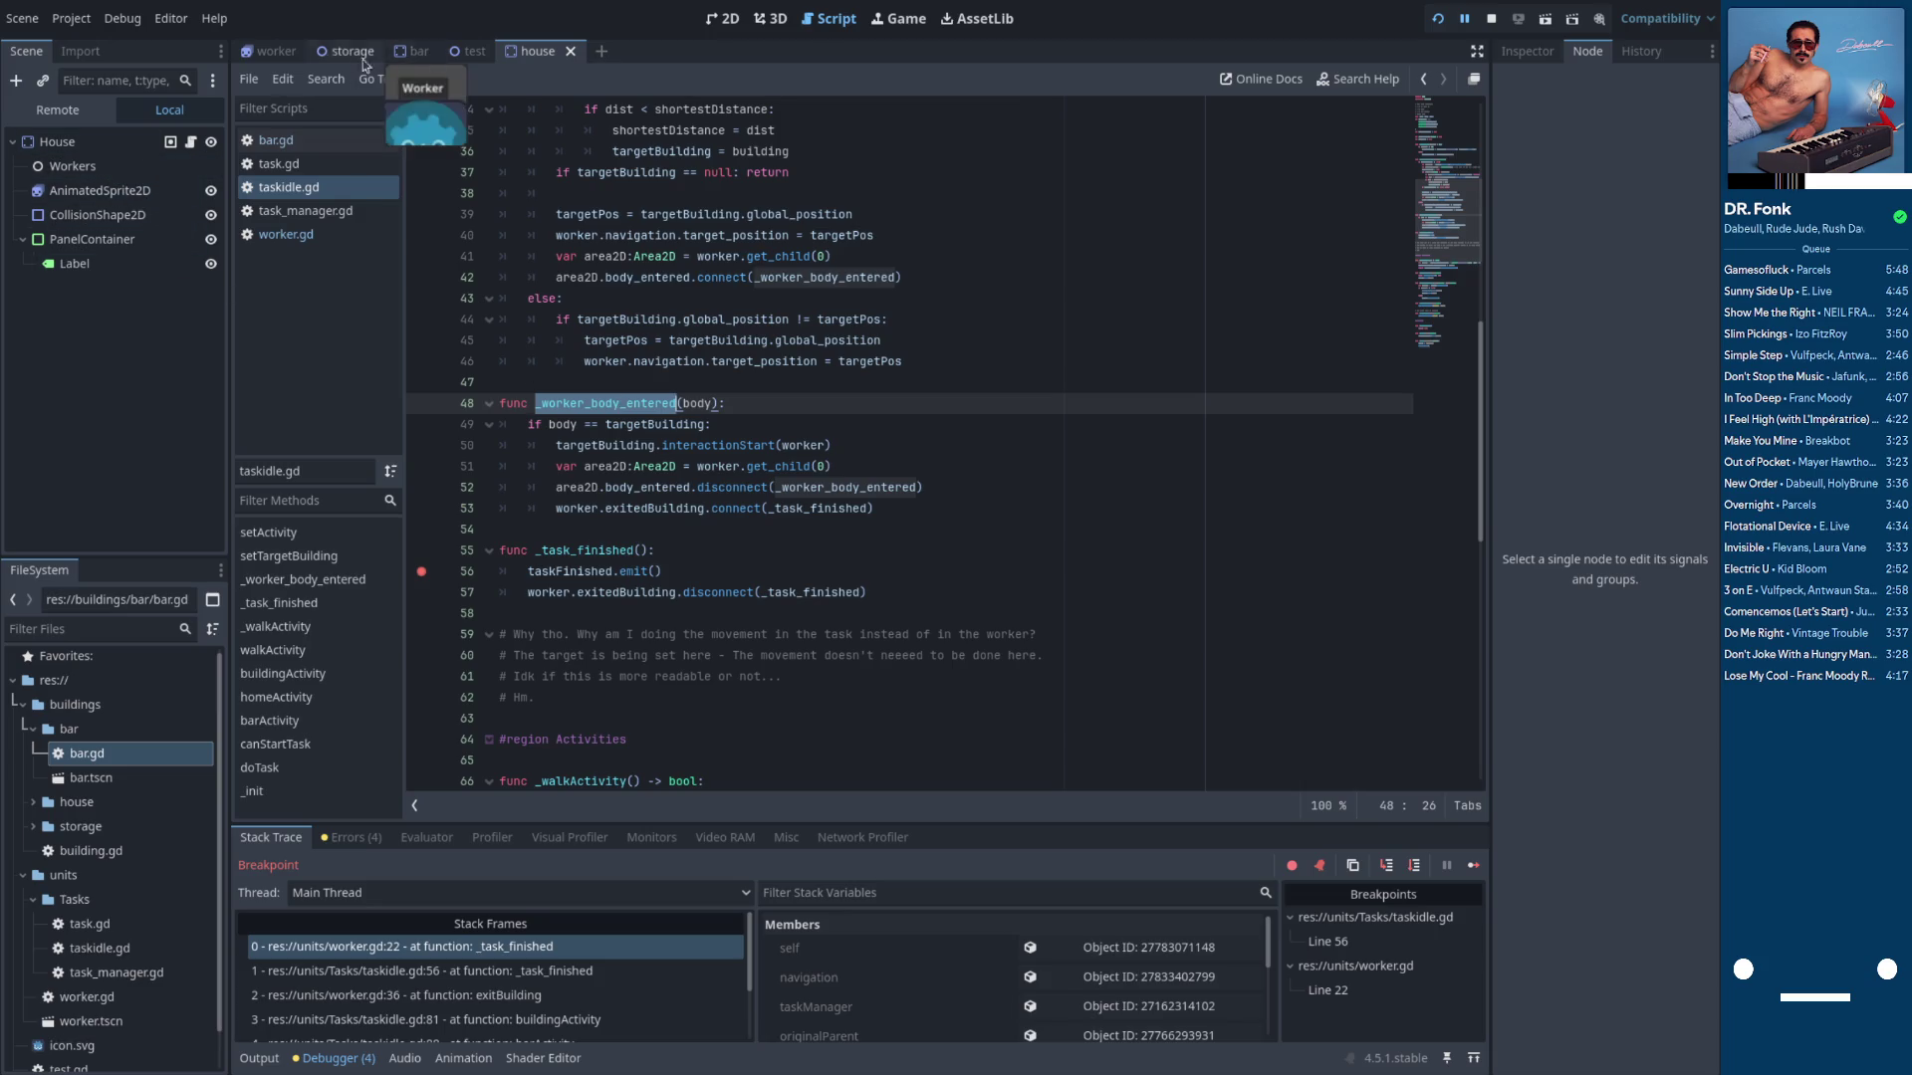
left_click(271, 52)
left_click(110, 167)
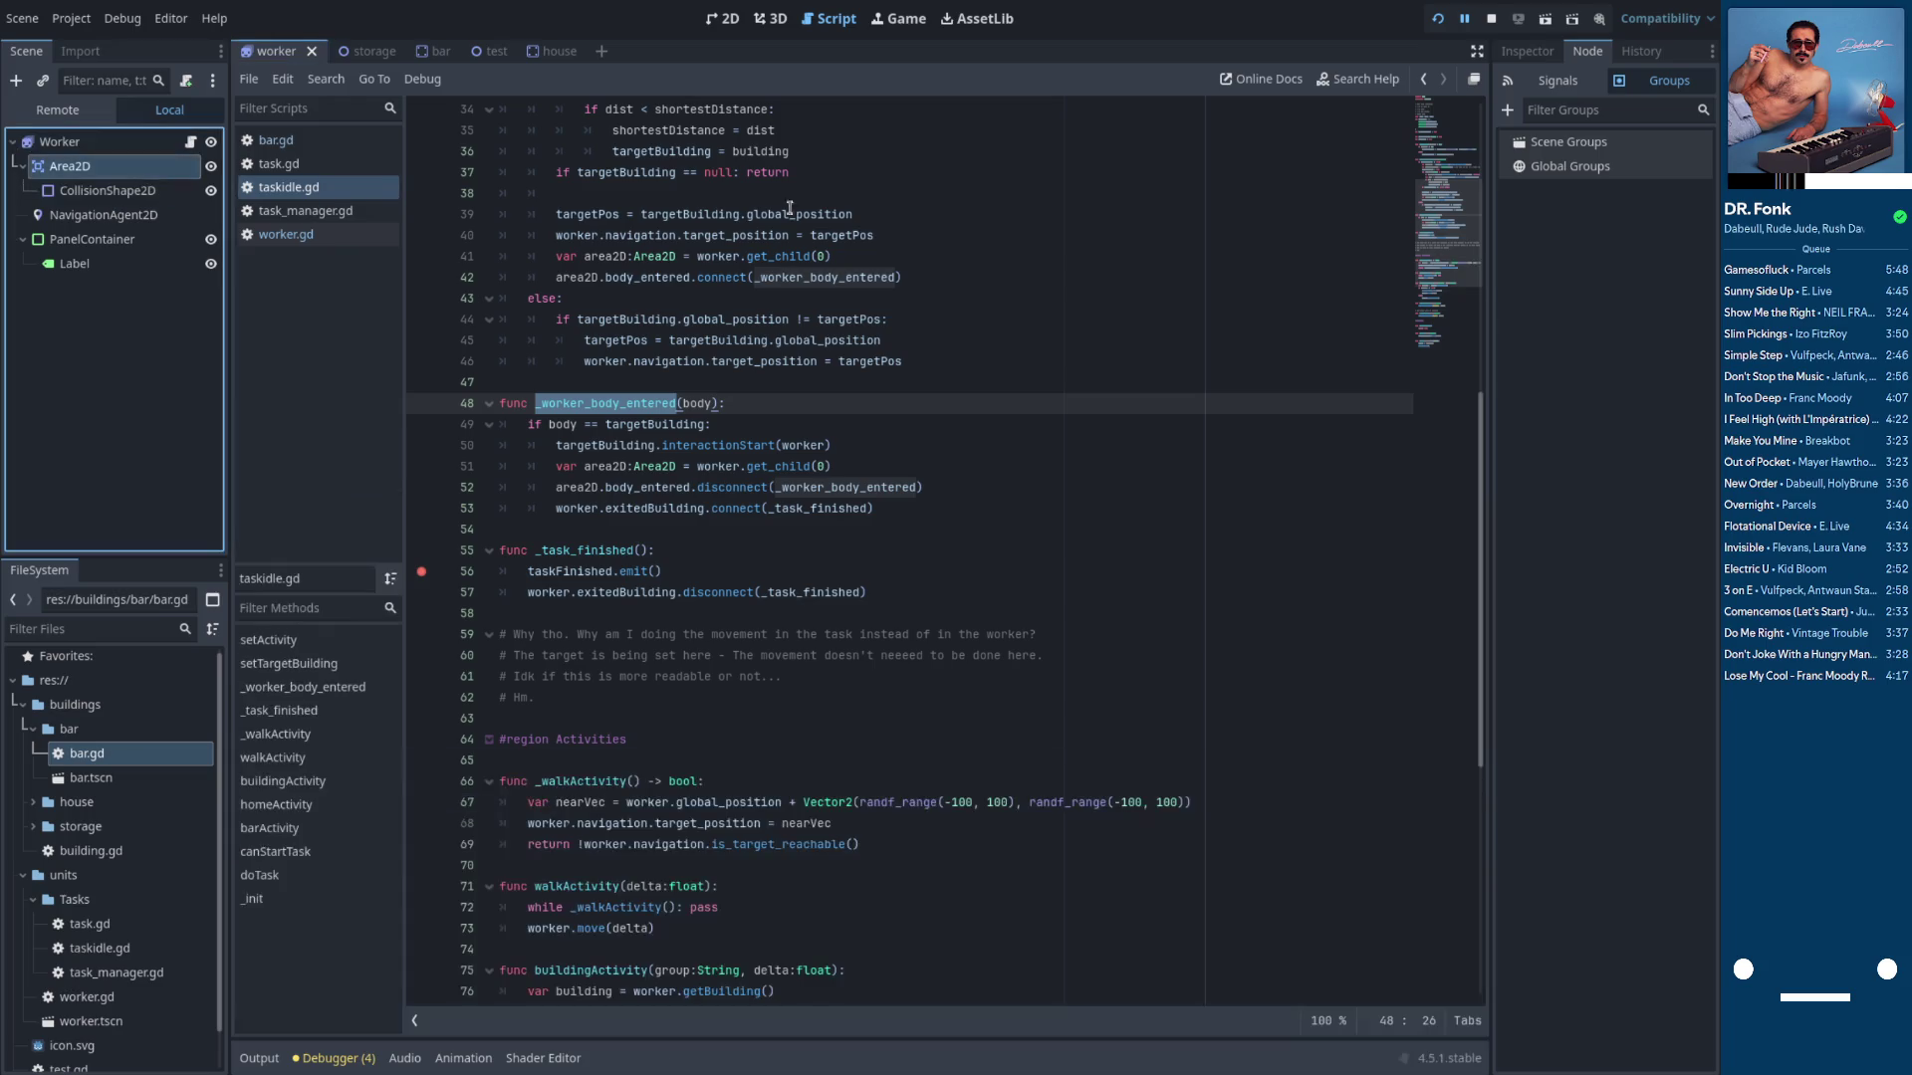
left_click(1558, 82)
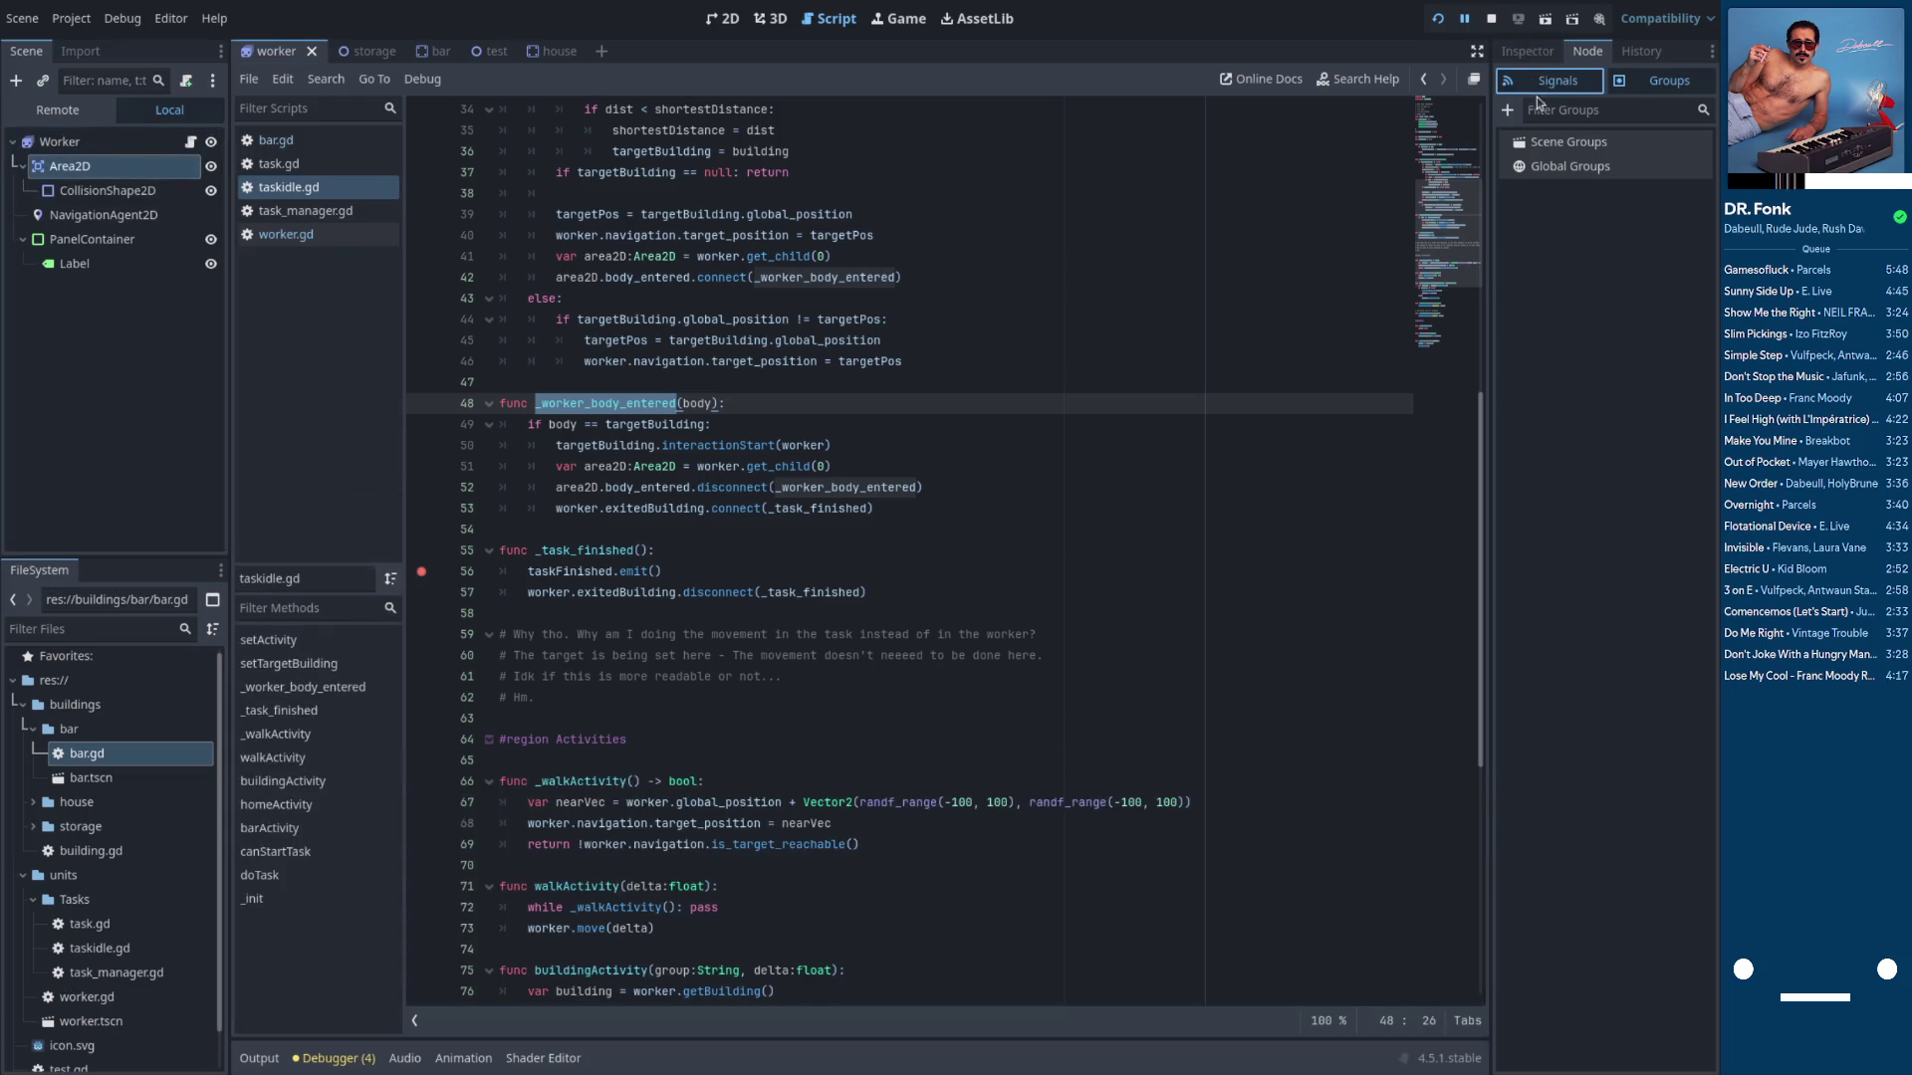
Inspect the body_entered signal and open the Area2D class reference via help search
left_click(1615, 265)
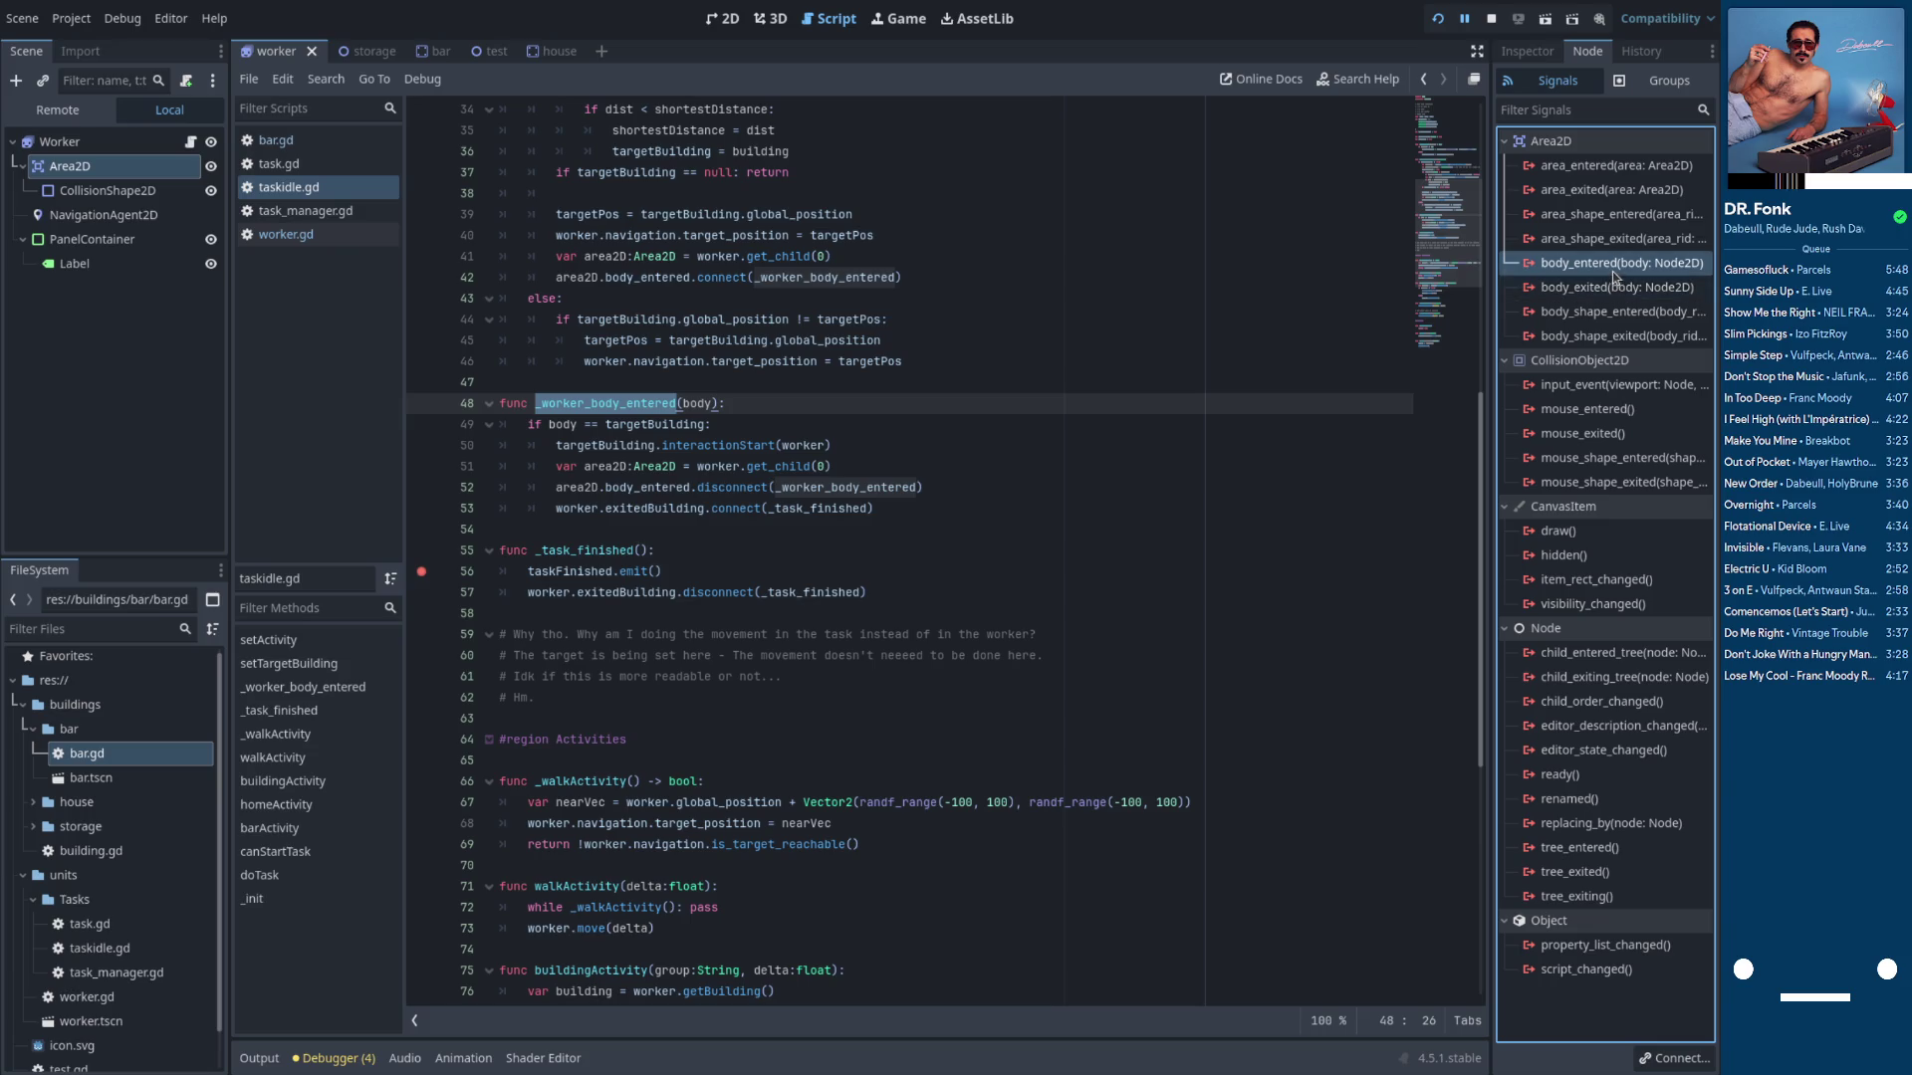
left_click(1359, 81)
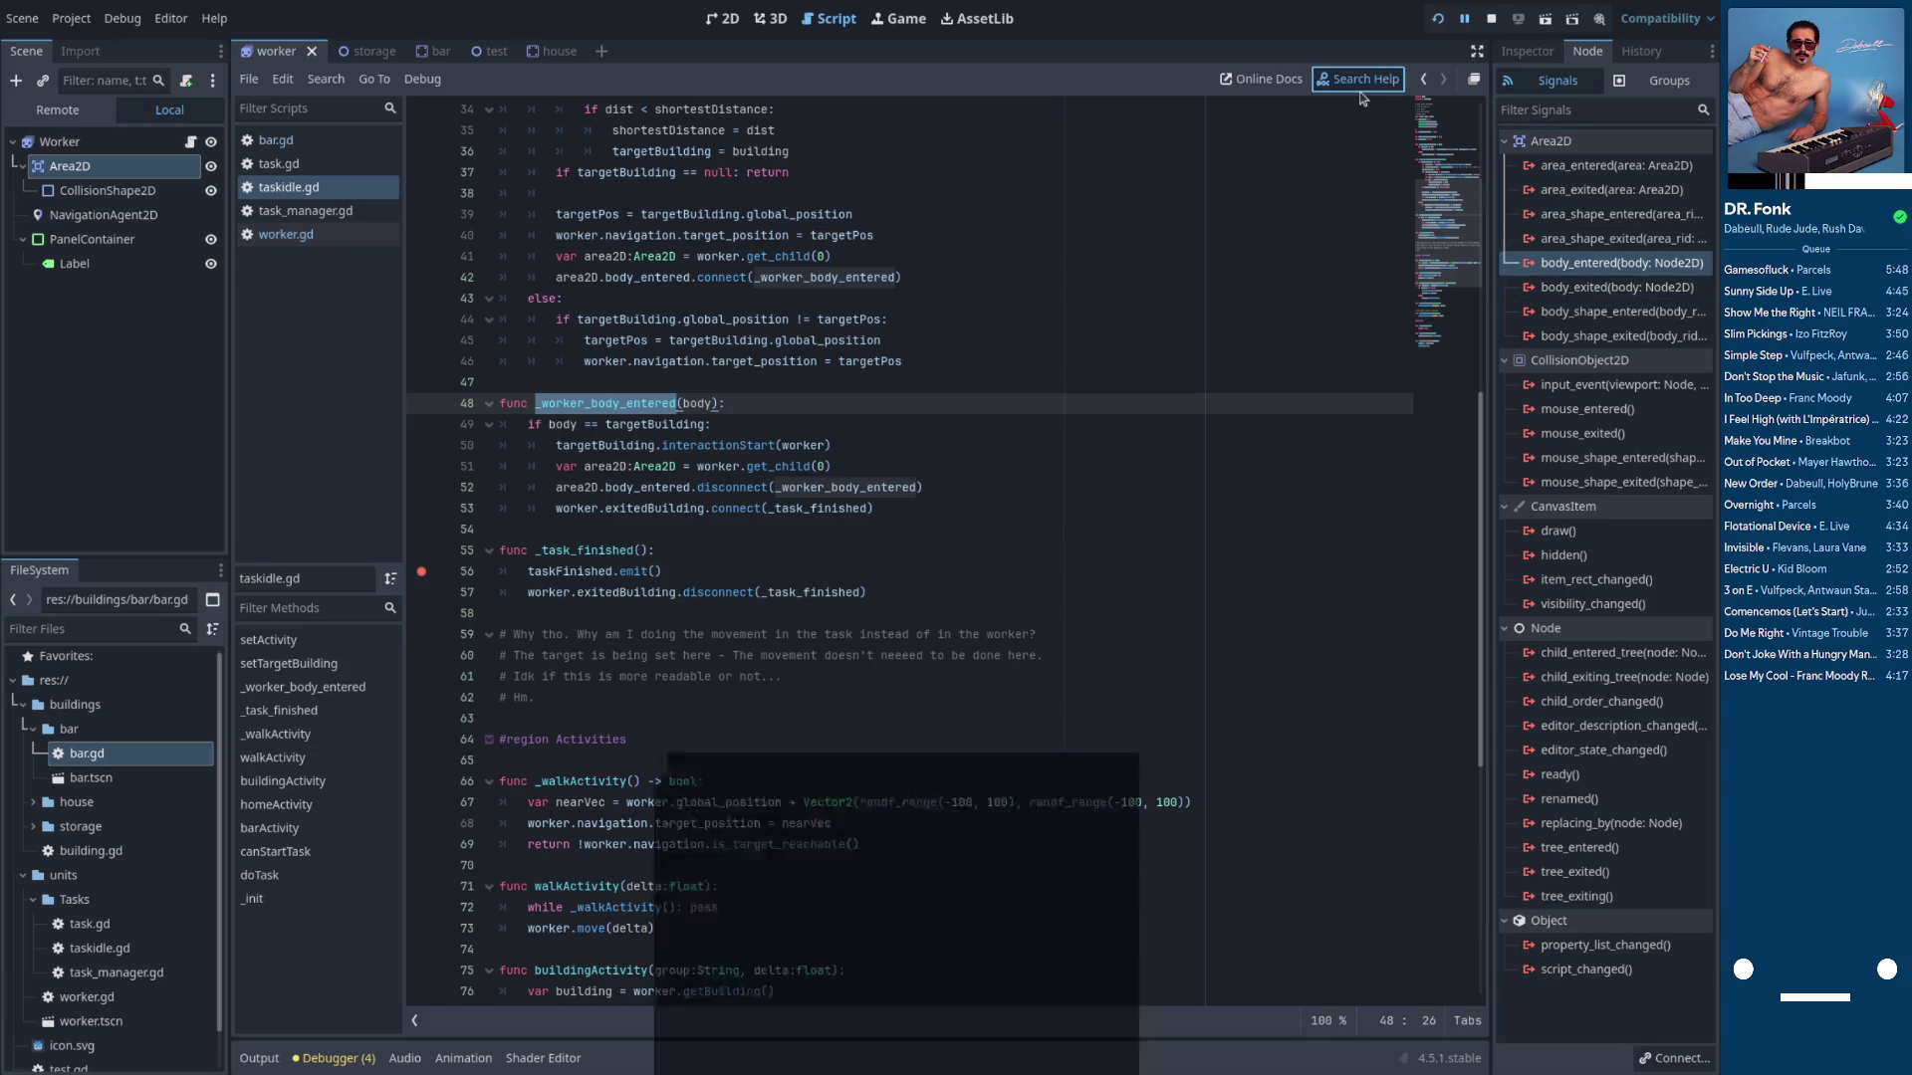
type("area2d")
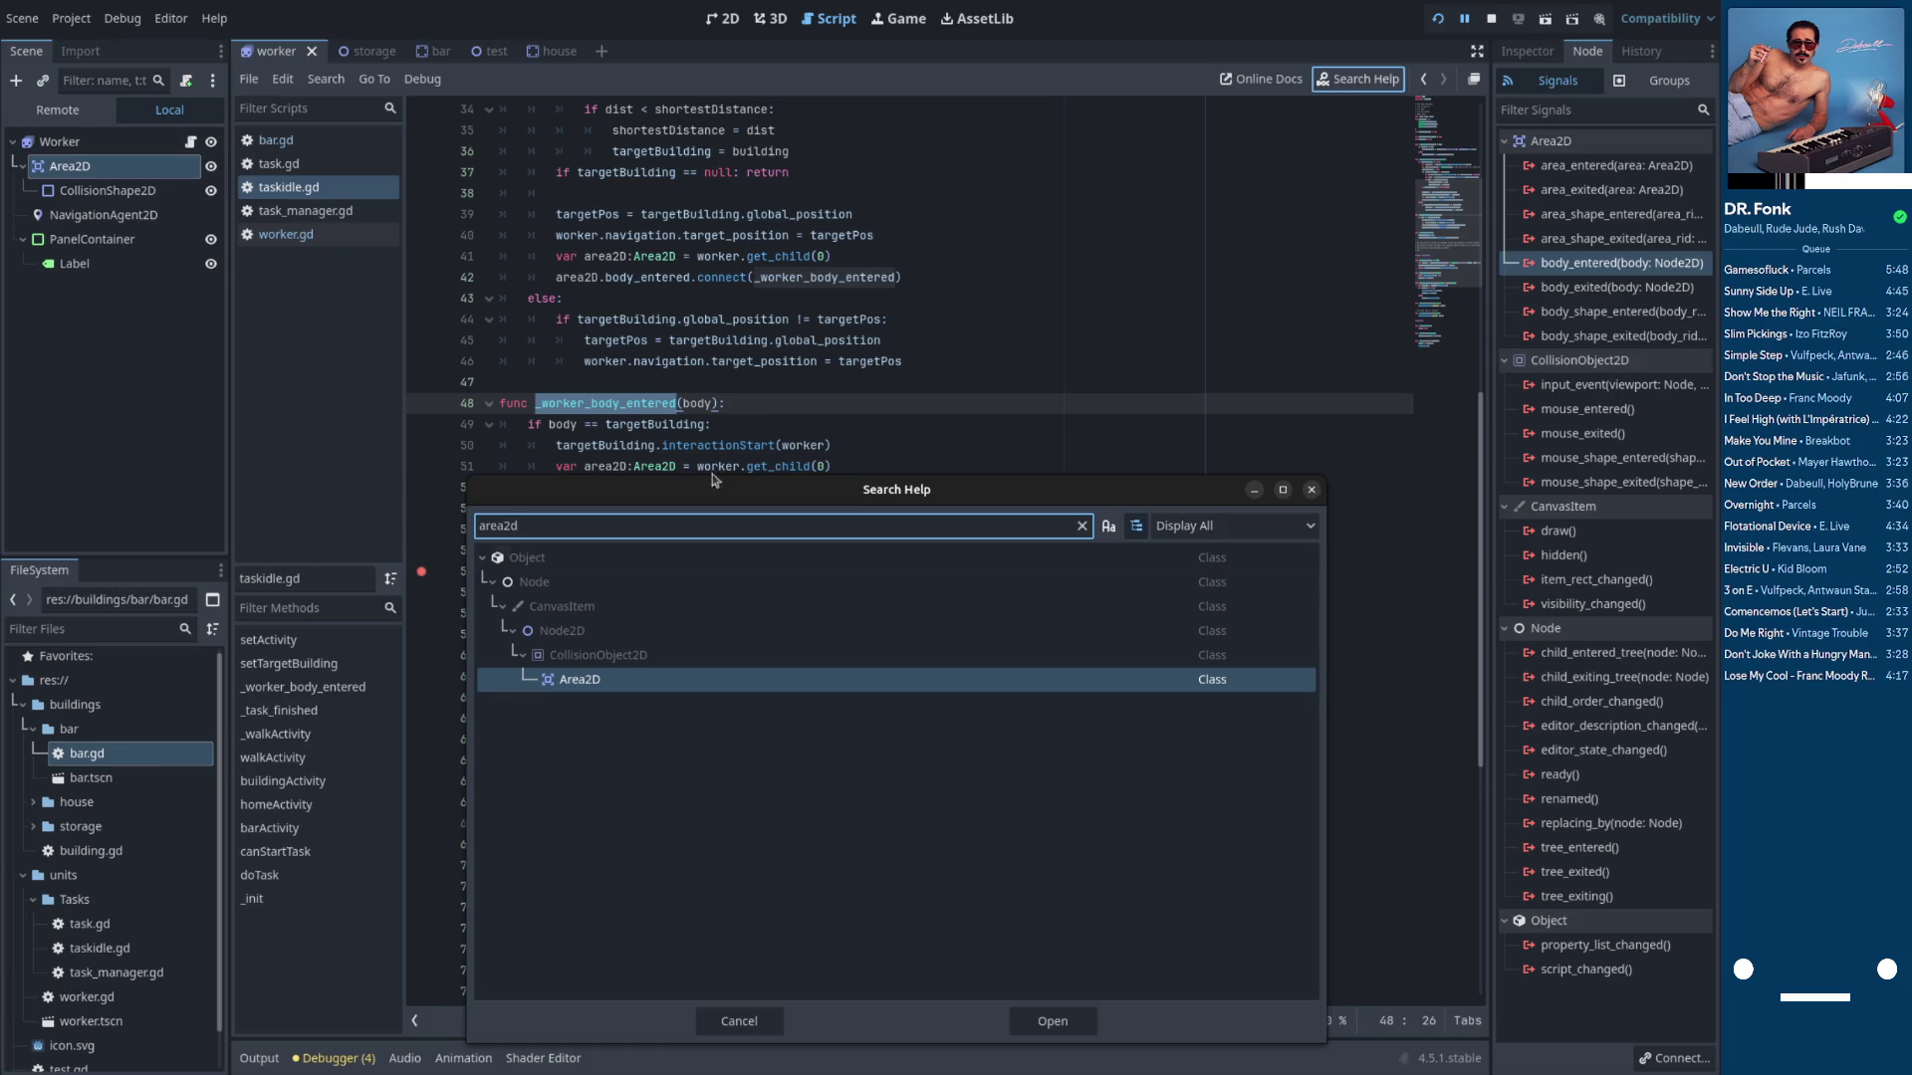
double_click(639, 681)
scroll(717, 553, "down", 5)
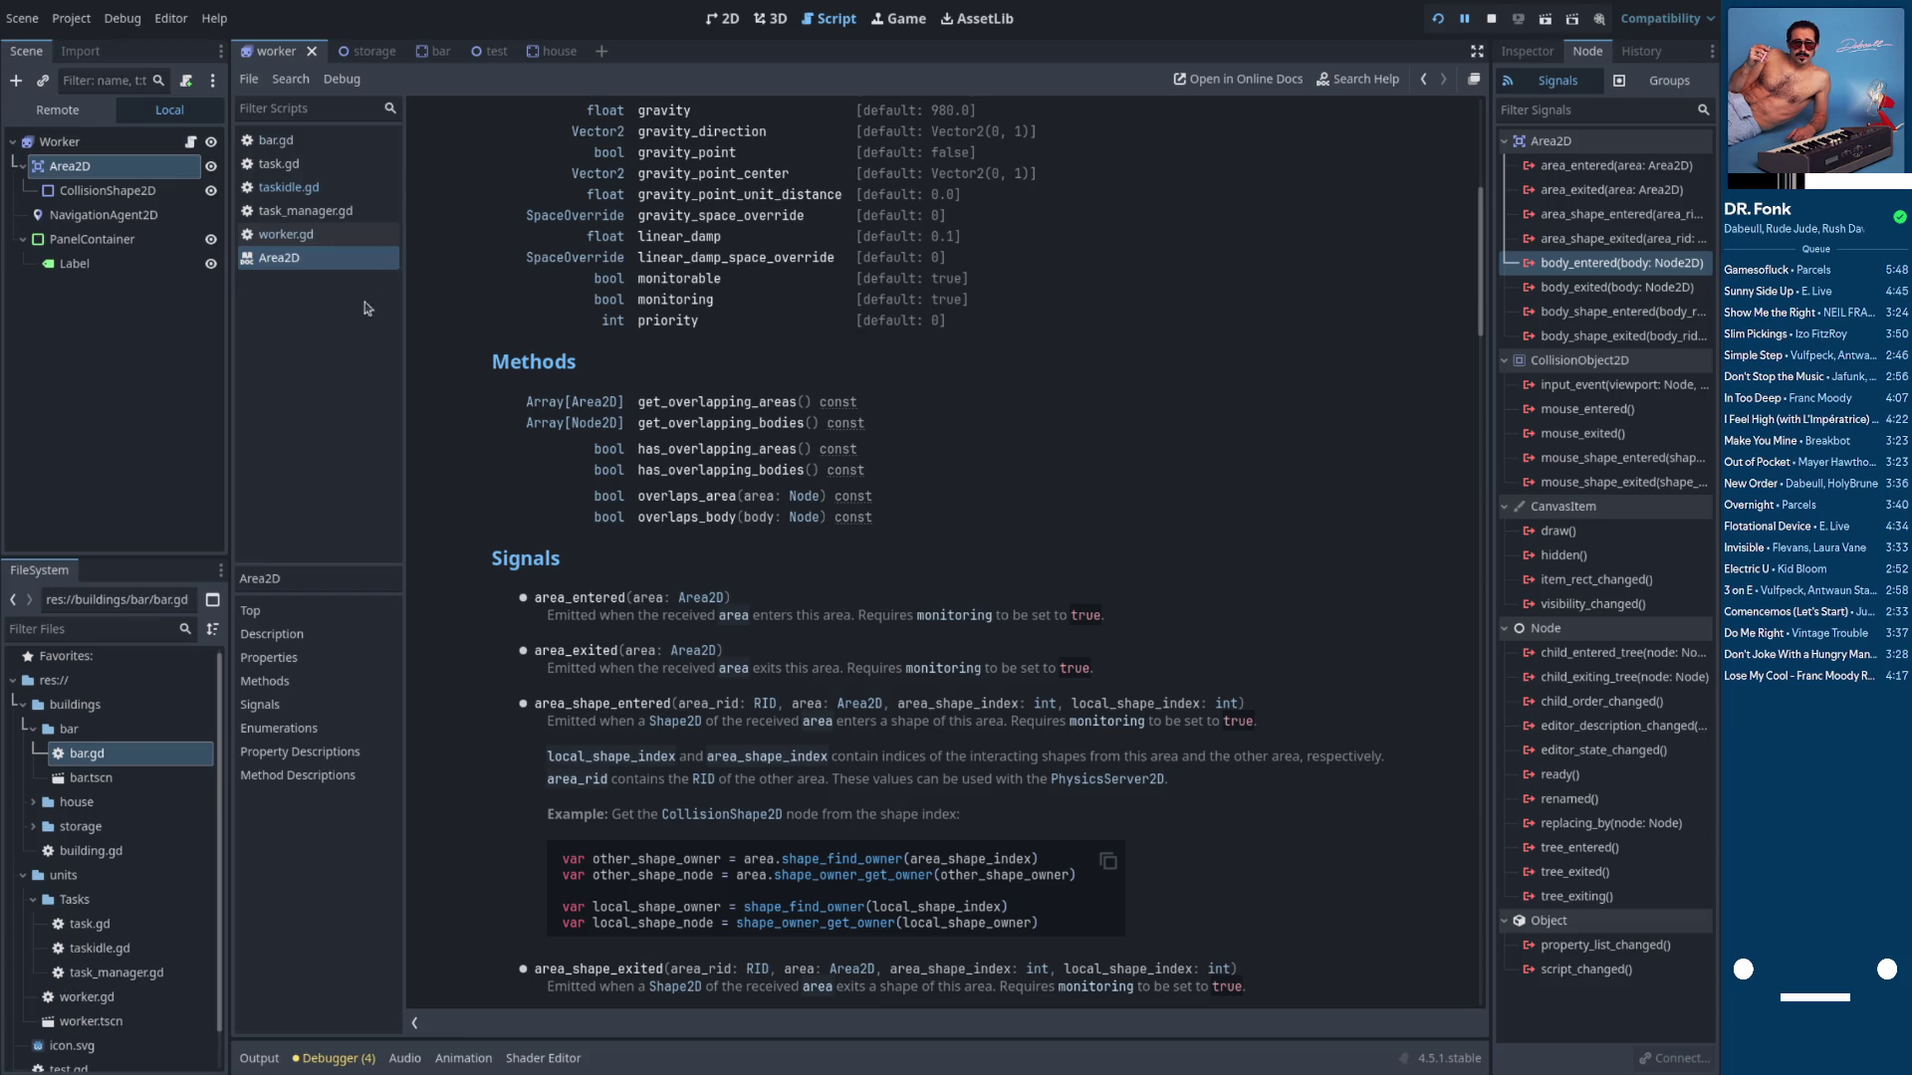
Cycle through worker.gd and task_manager.gd back to taskidle.gd
left_click(349, 236)
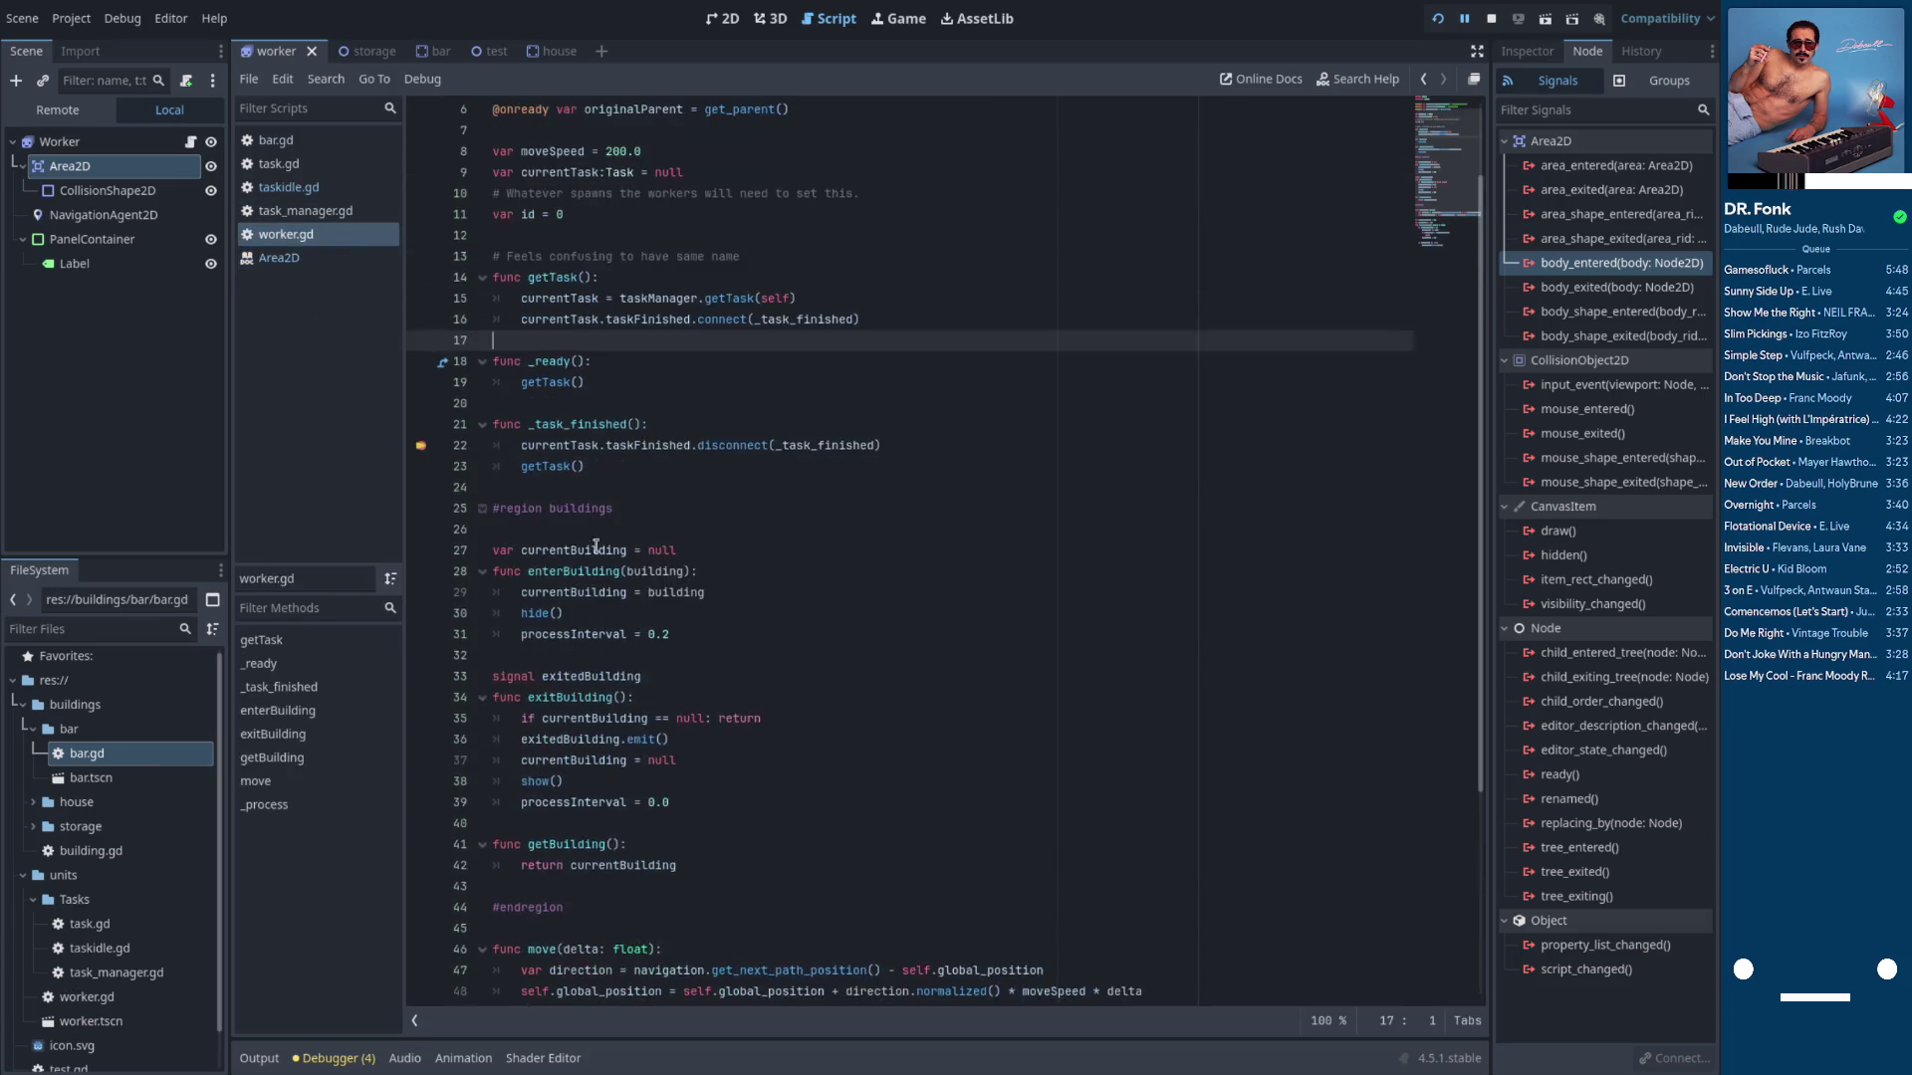
left_click(322, 211)
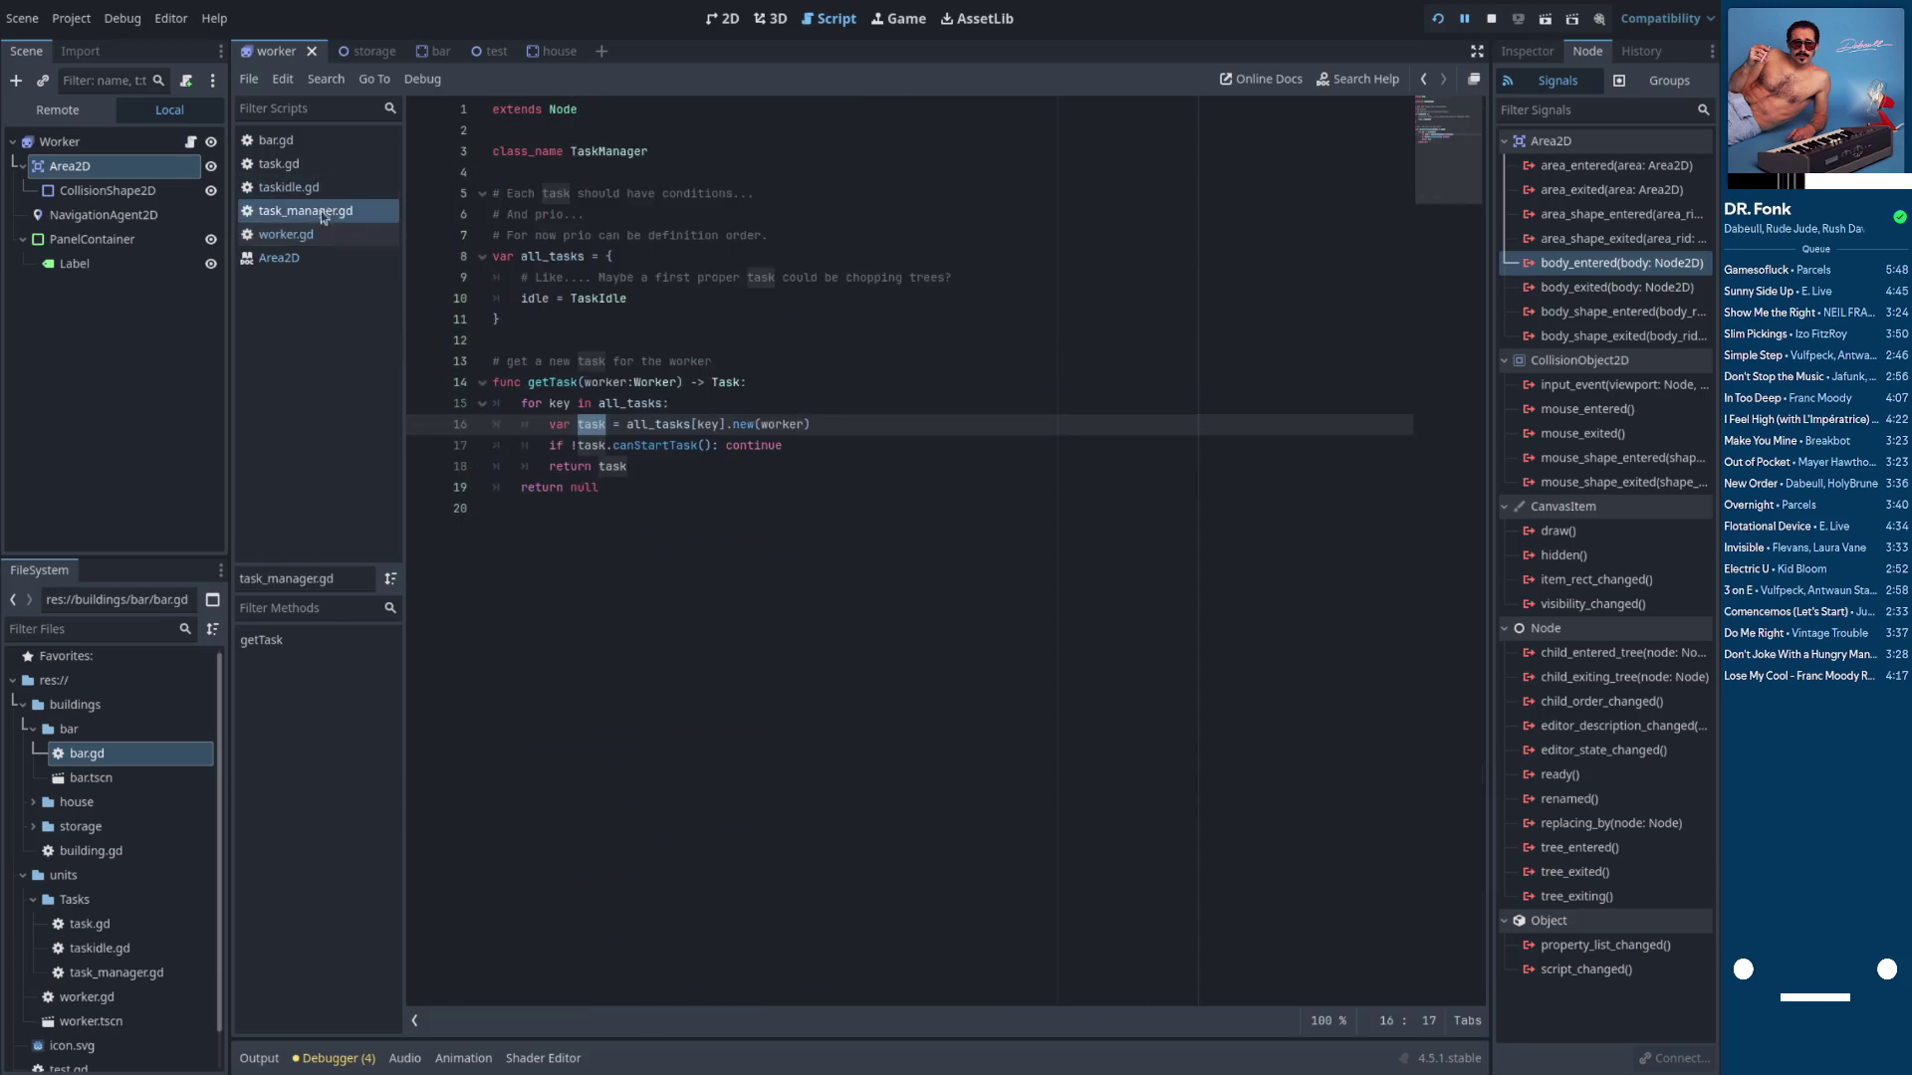
key("ctrl+shift+comma")
scroll(773, 515, "up", 3)
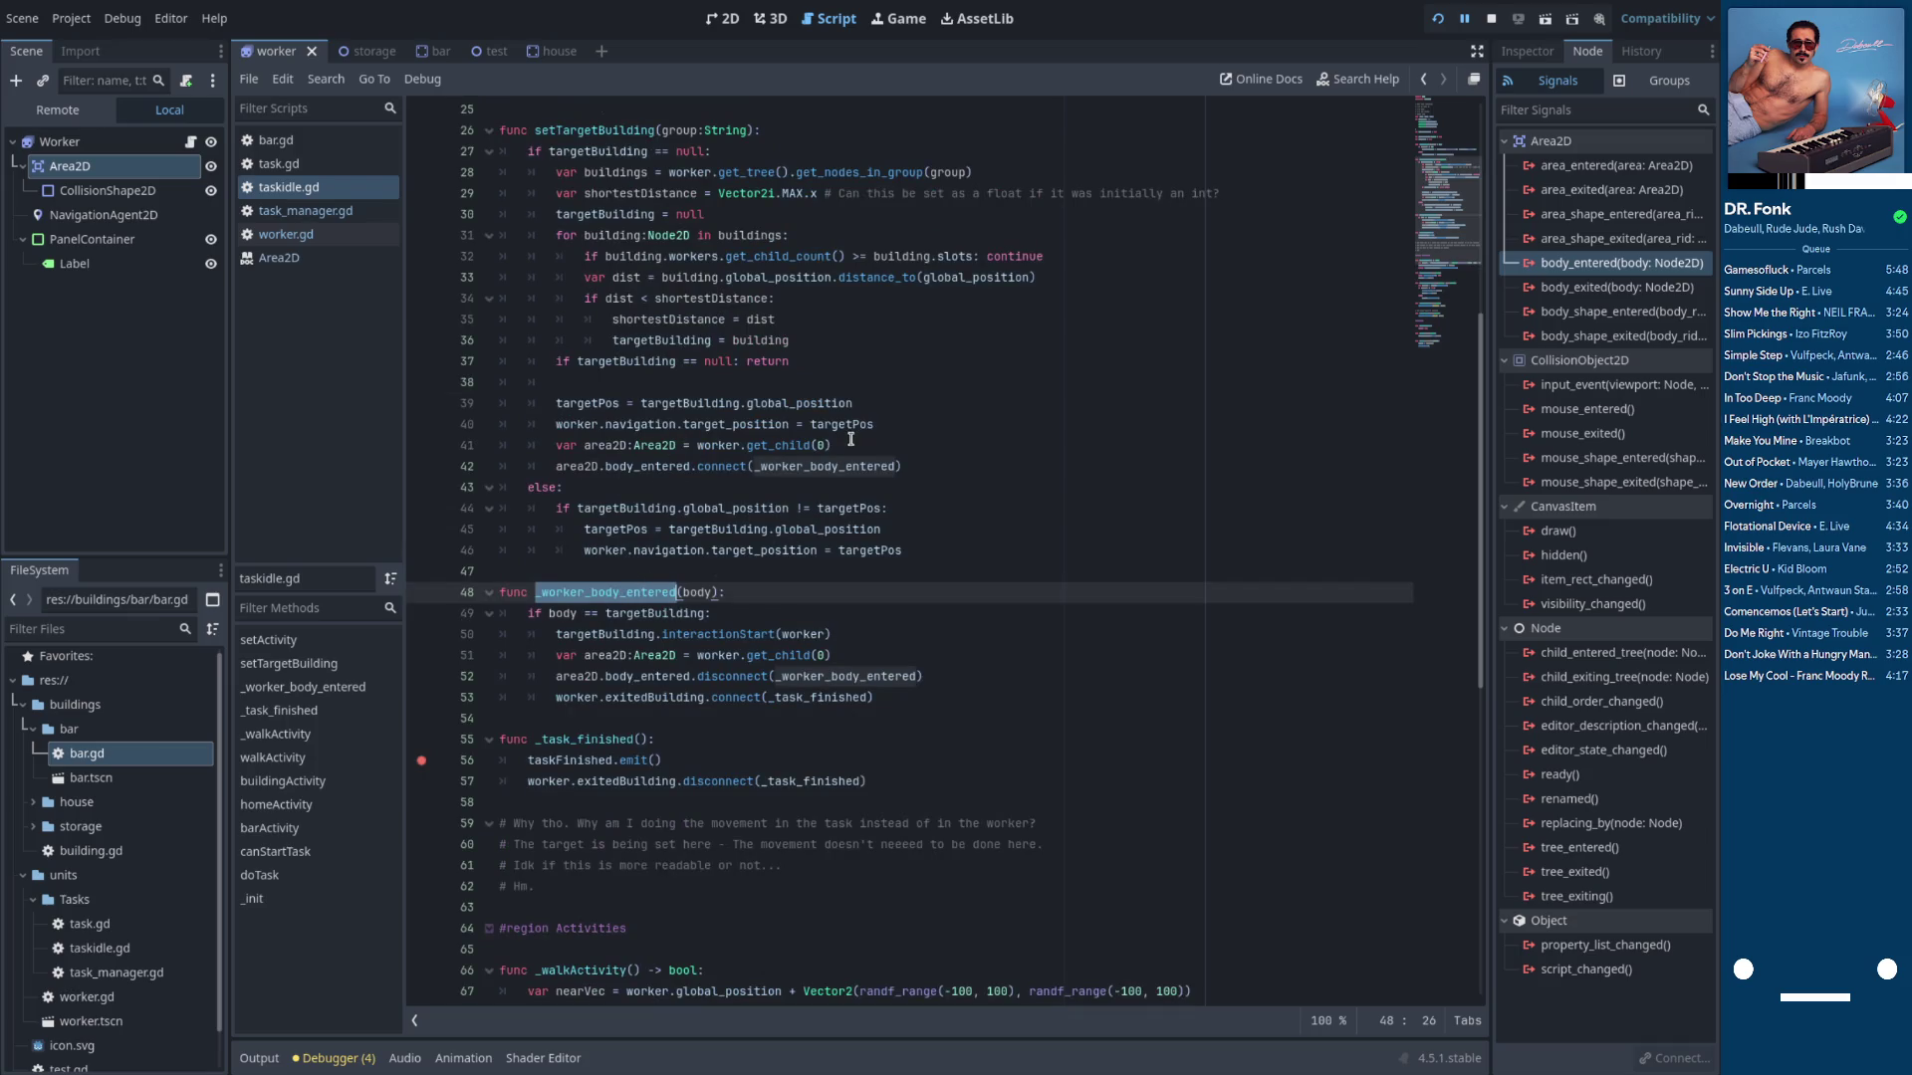
Add a loop 'for body in area2D.get_overlapping_bodies():' after line 41
left_click(885, 453)
key("Return")
type("ar")
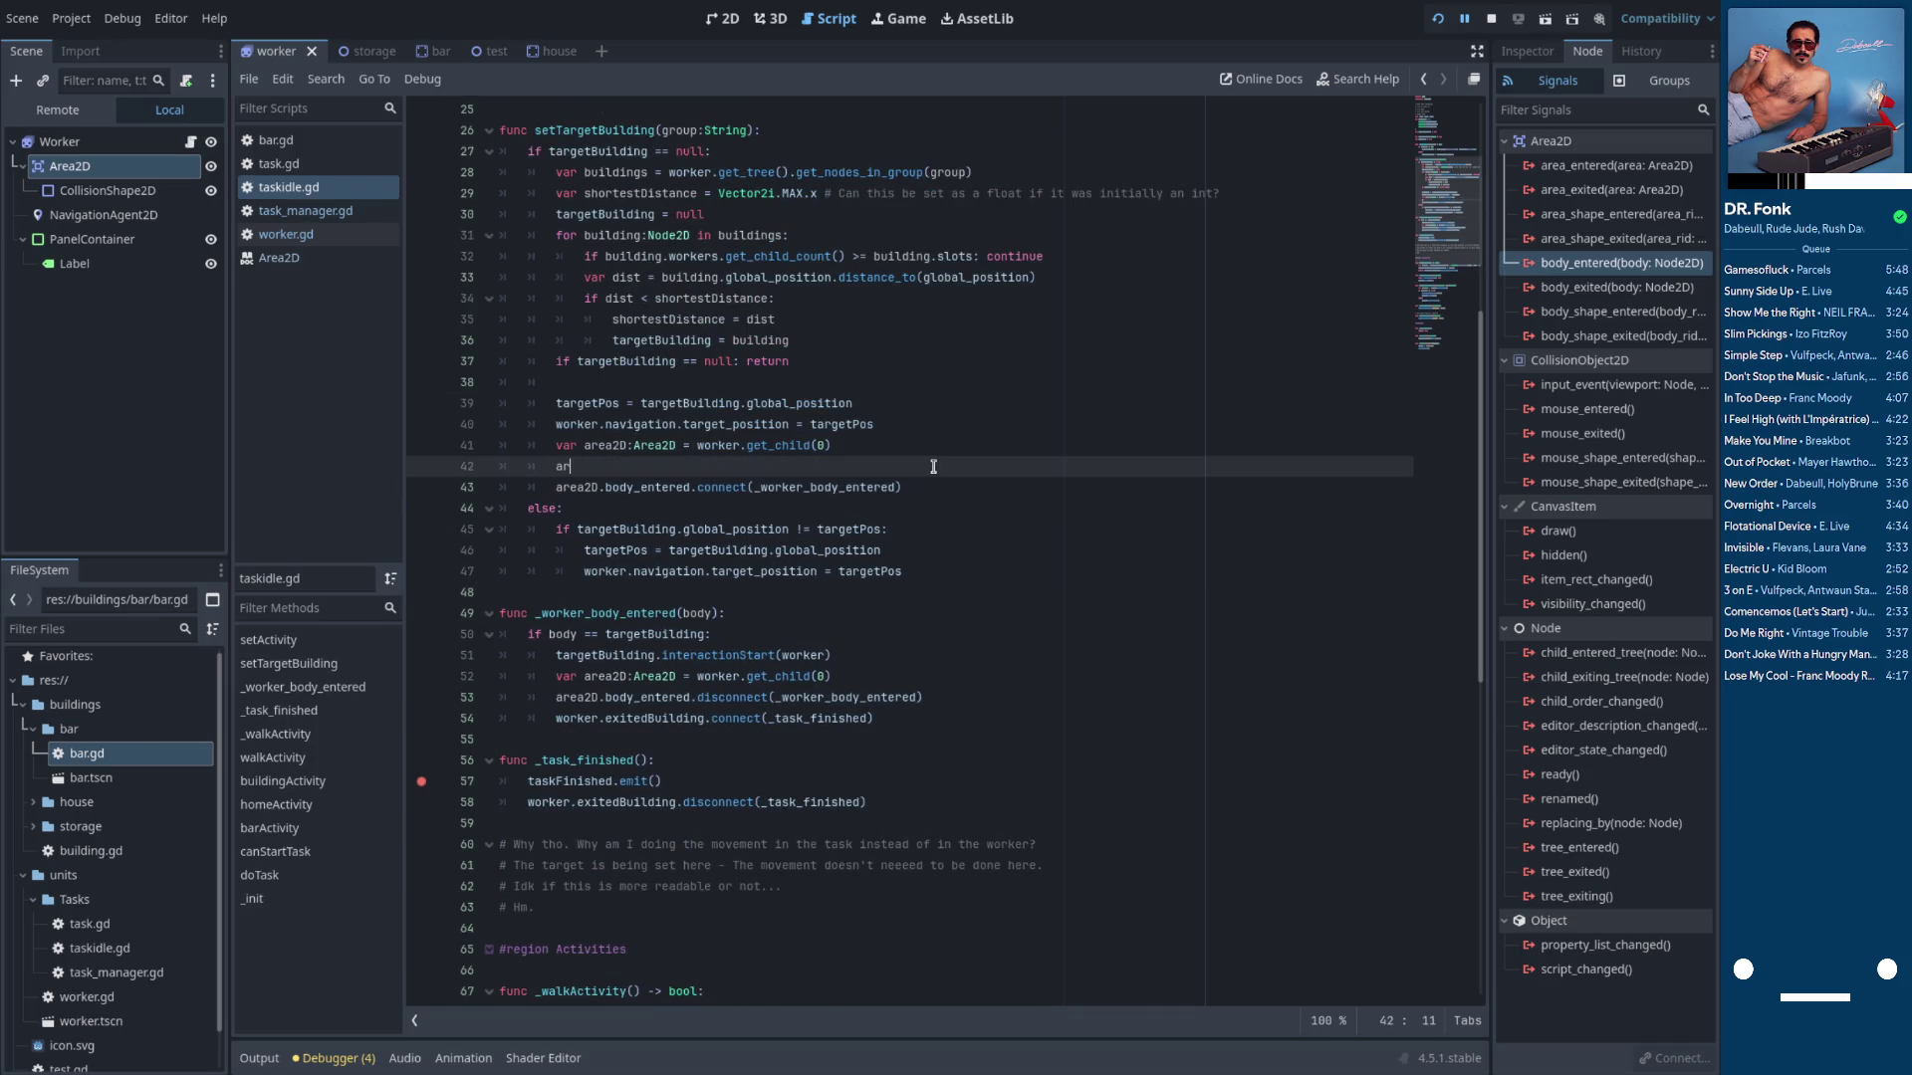
type("ea2")
type("D.get_ov")
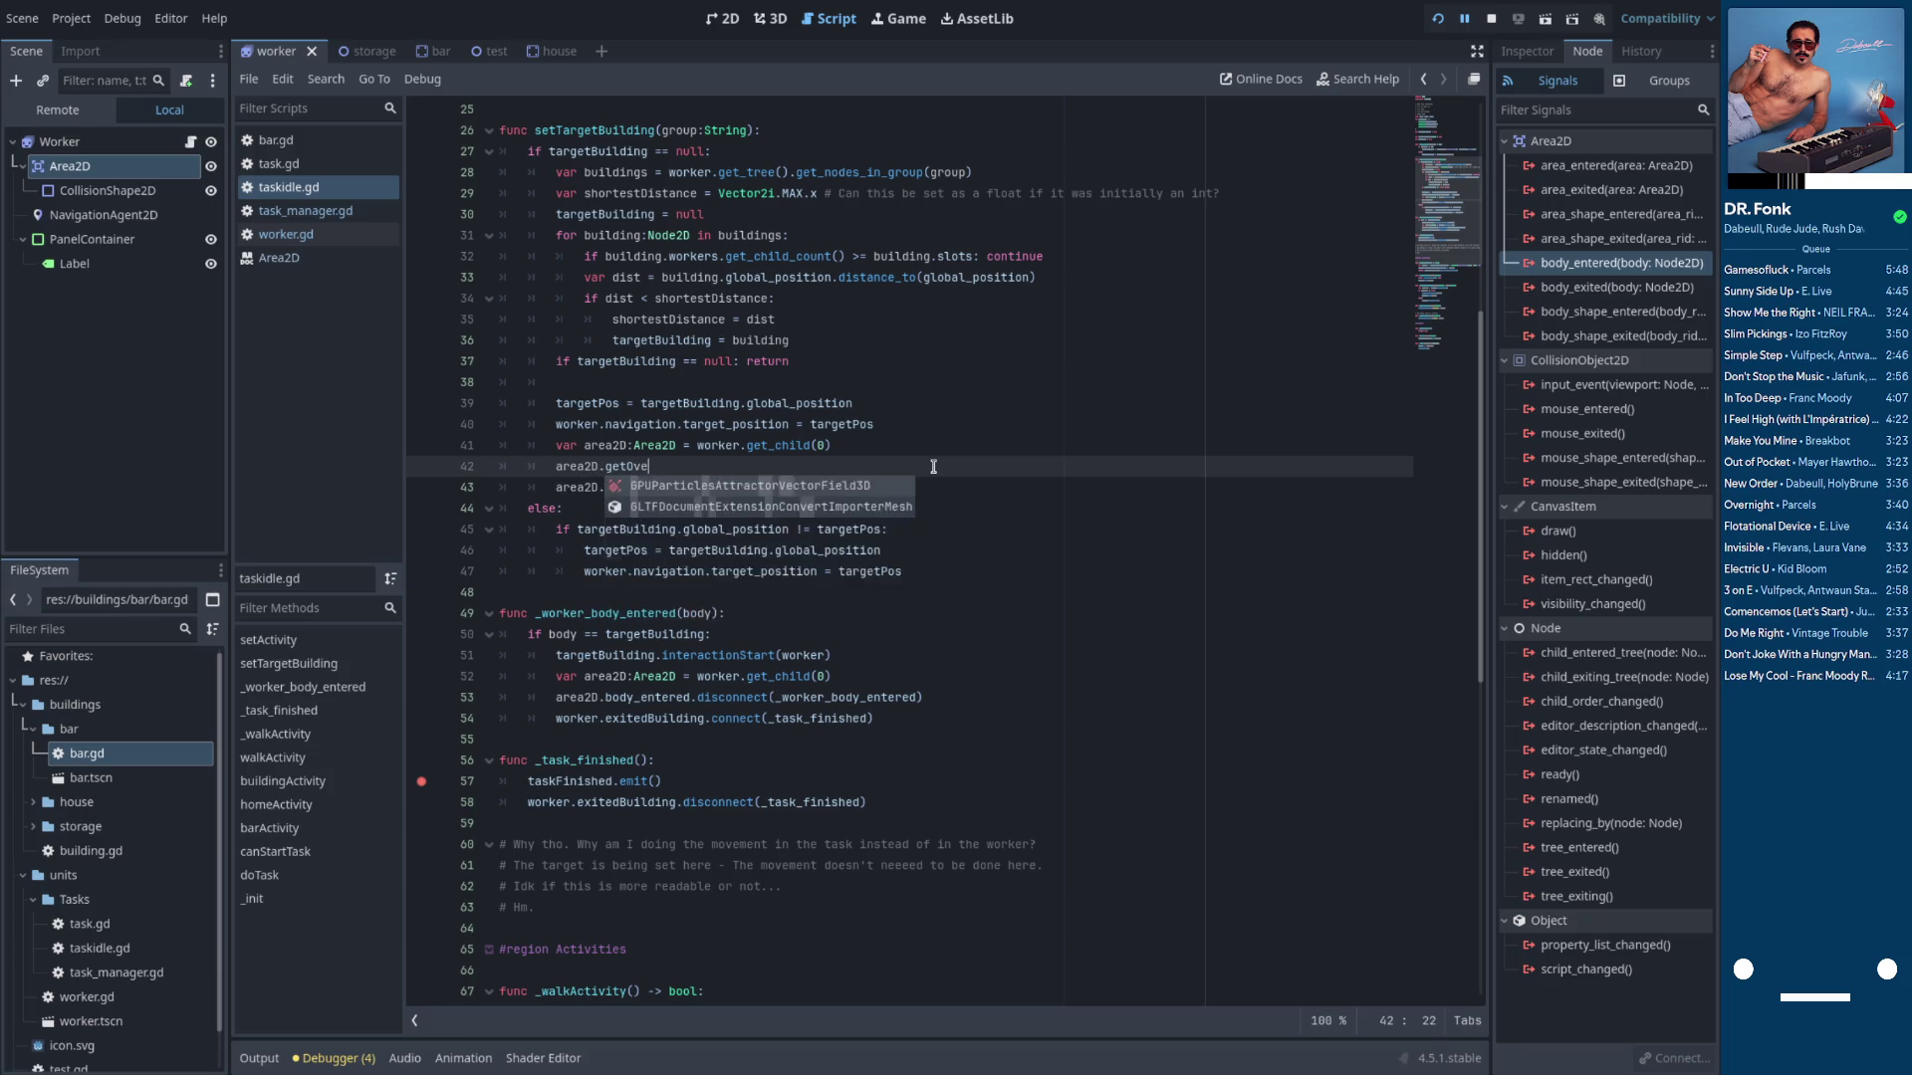
key("Return")
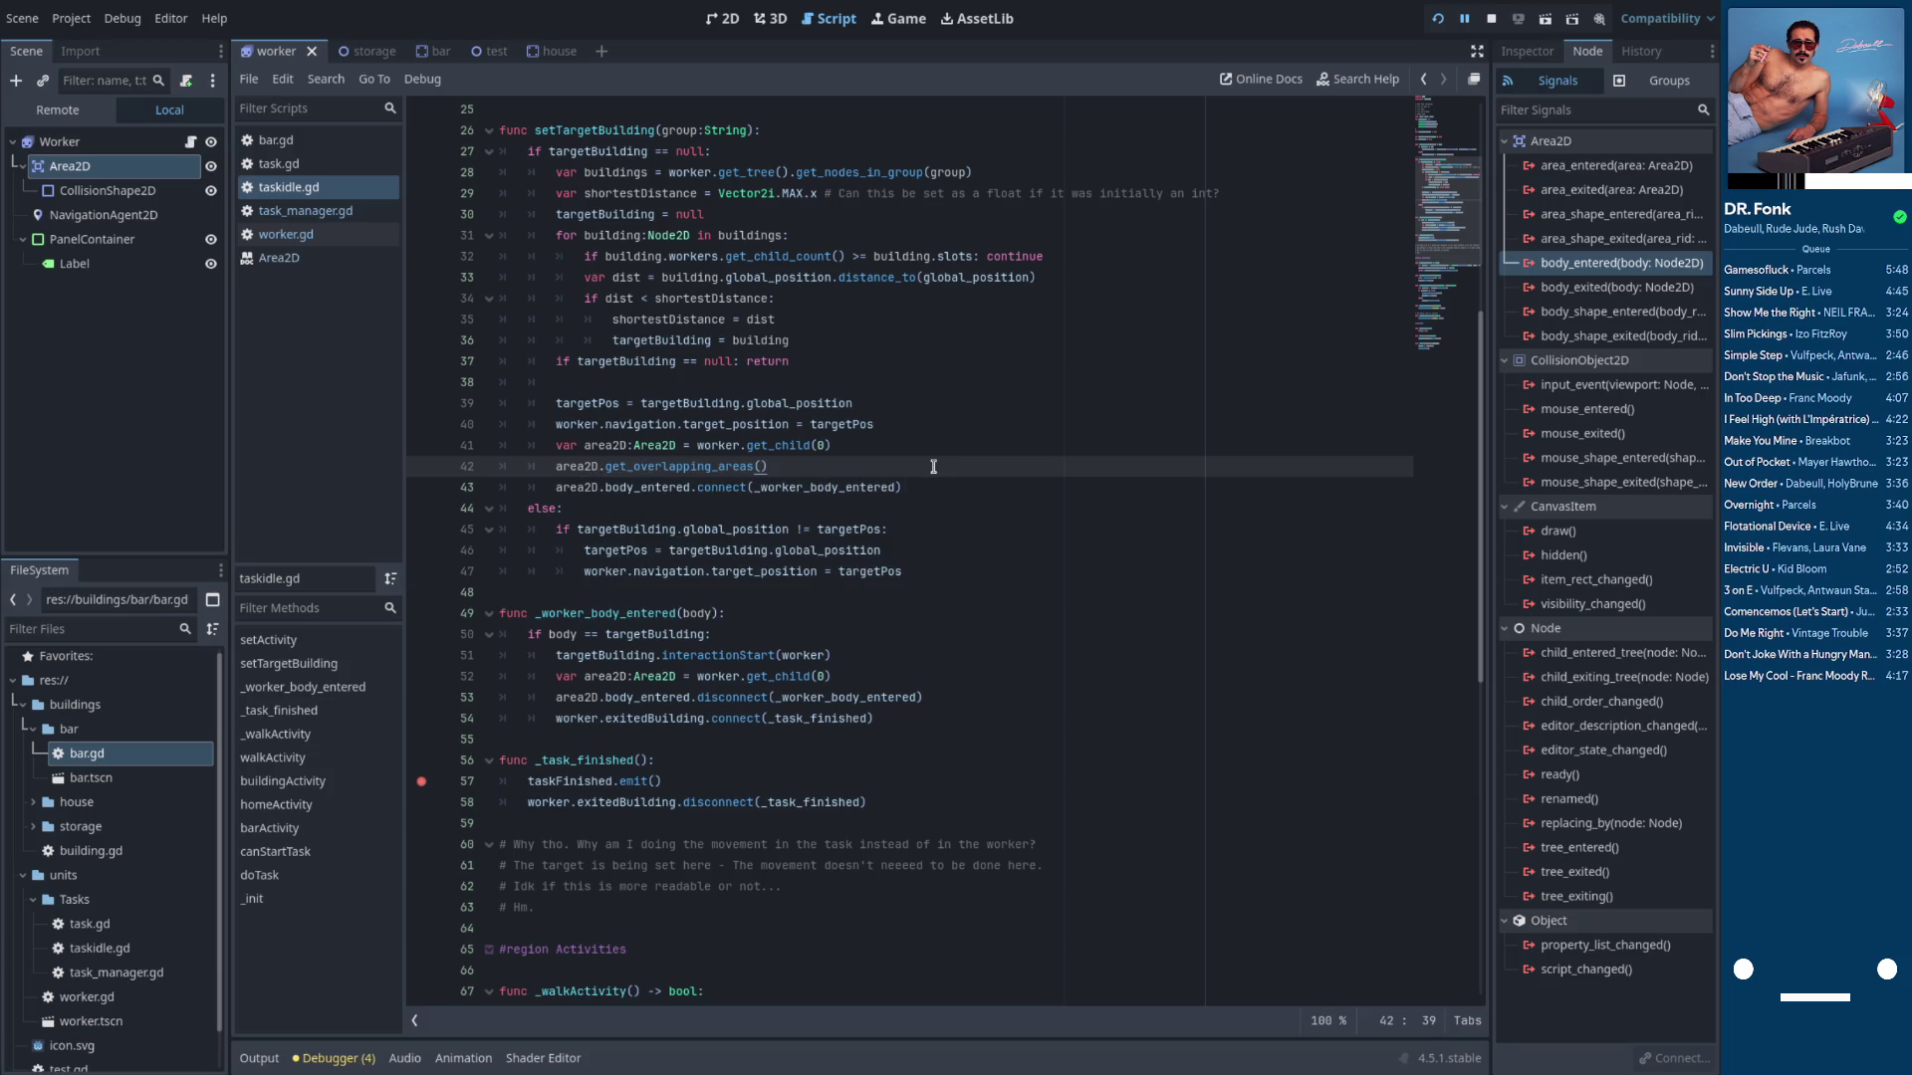
key("BackSpace")
key("BackSpace")
key("BackSpace")
type("bodi")
key("Return")
key("Home")
type("for ")
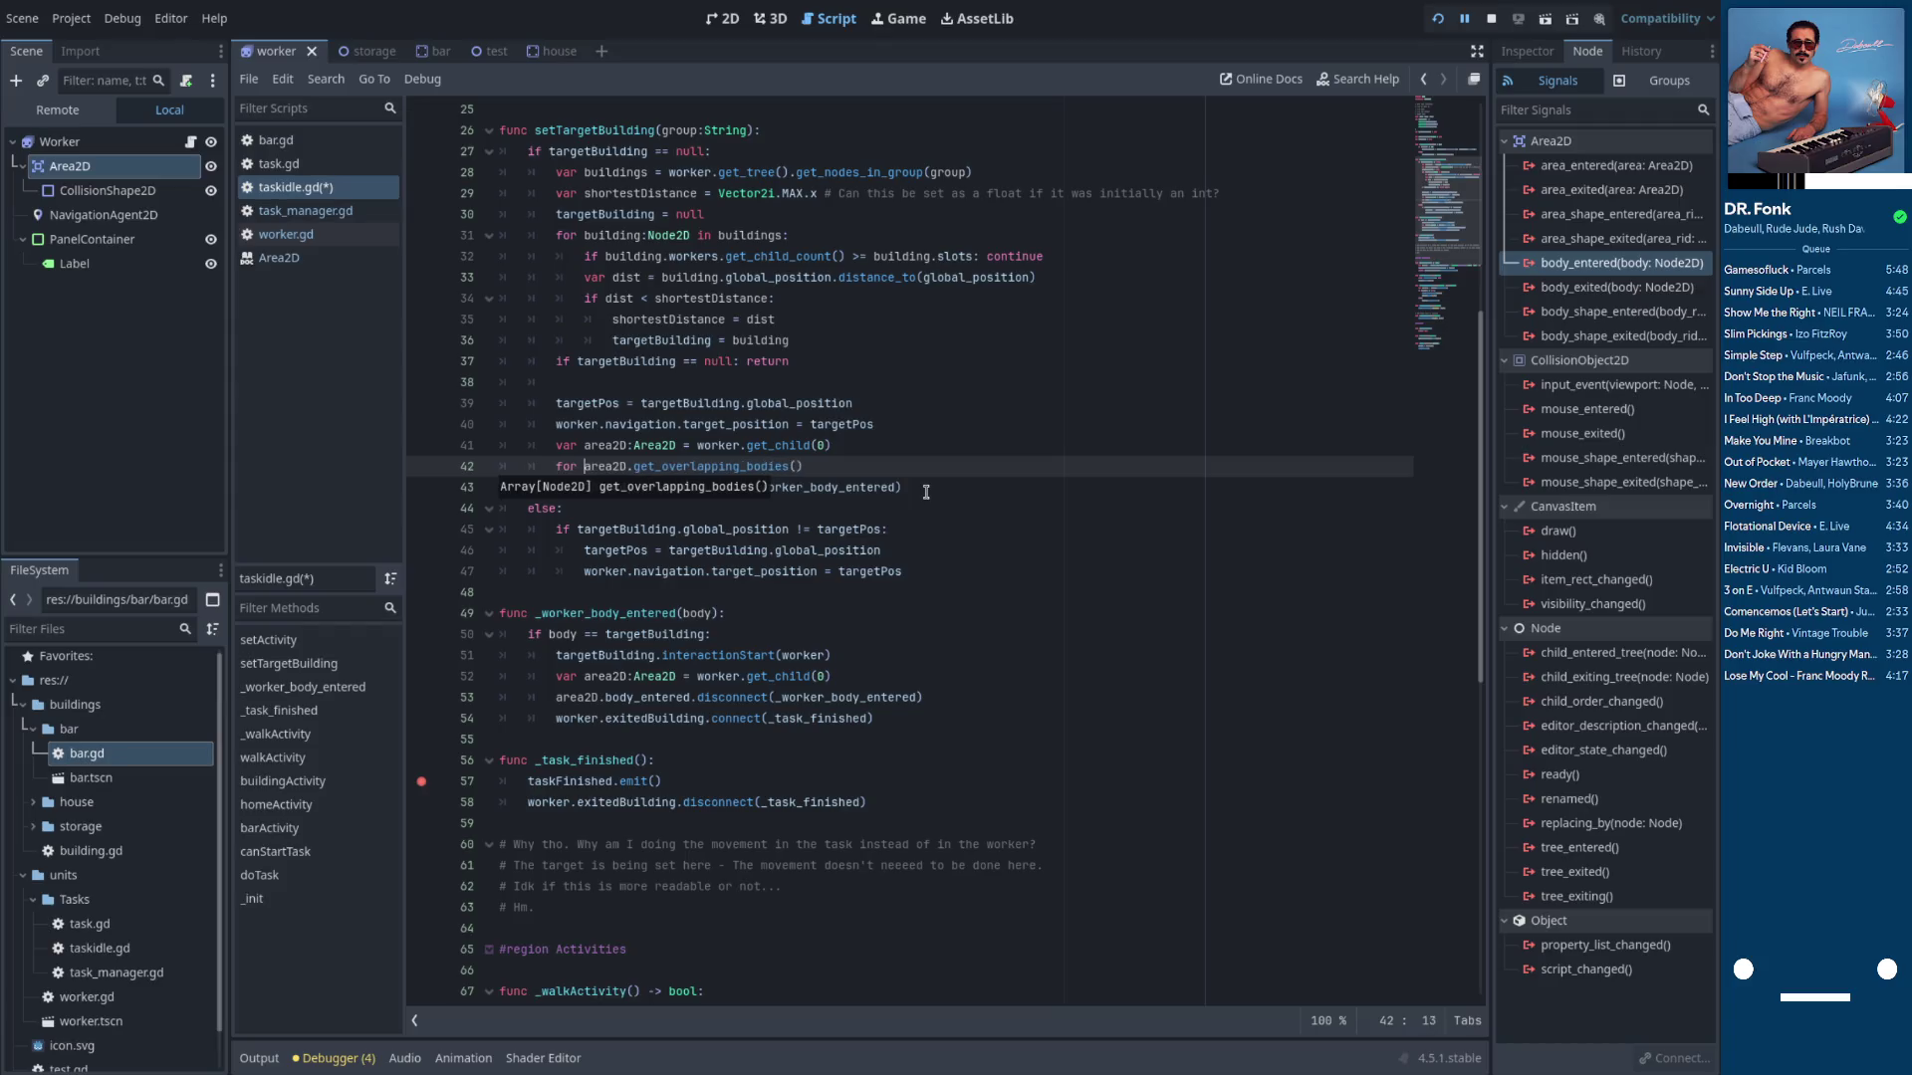
type("body in")
key("ctrl+Right")
key("ctrl+Right")
type(":")
Inside the loop, call _worker_body_entered(body) when body equals targetBuilding
key("Return")
type("if ")
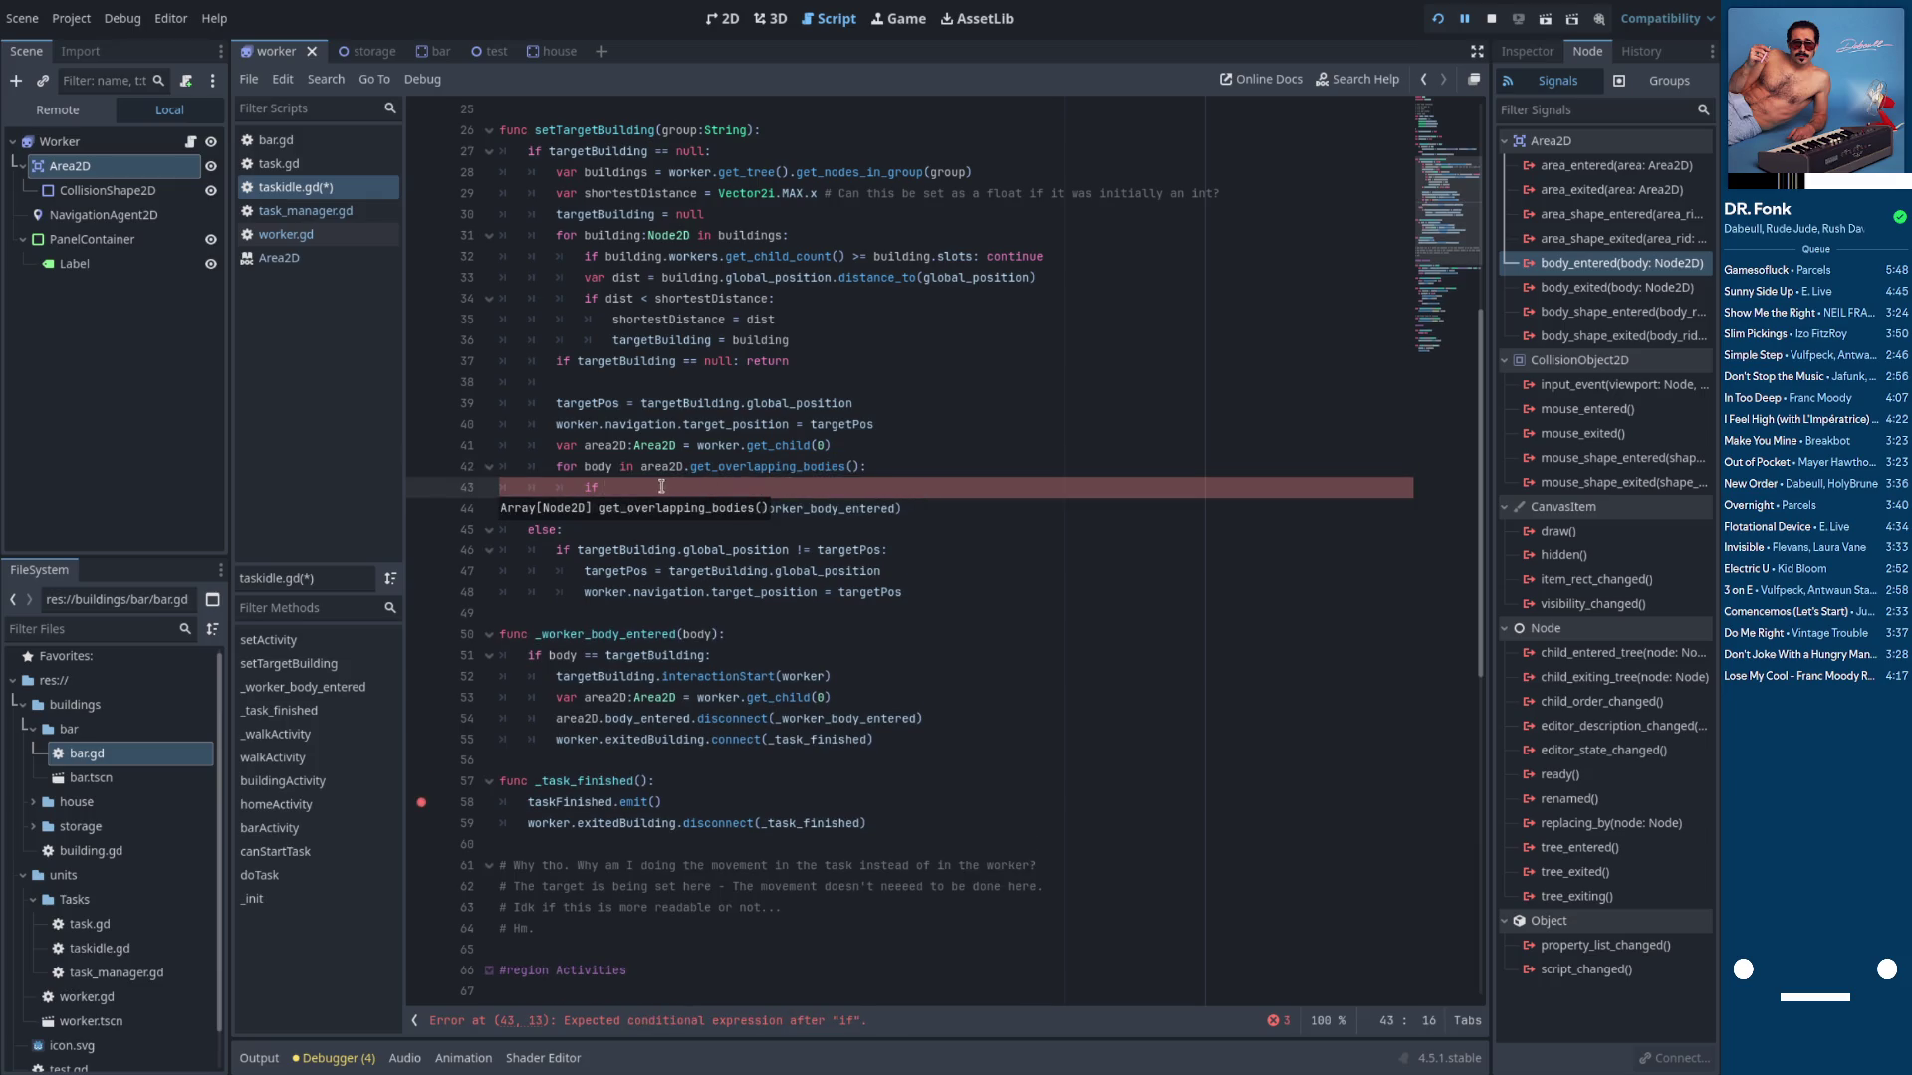
type("body == ")
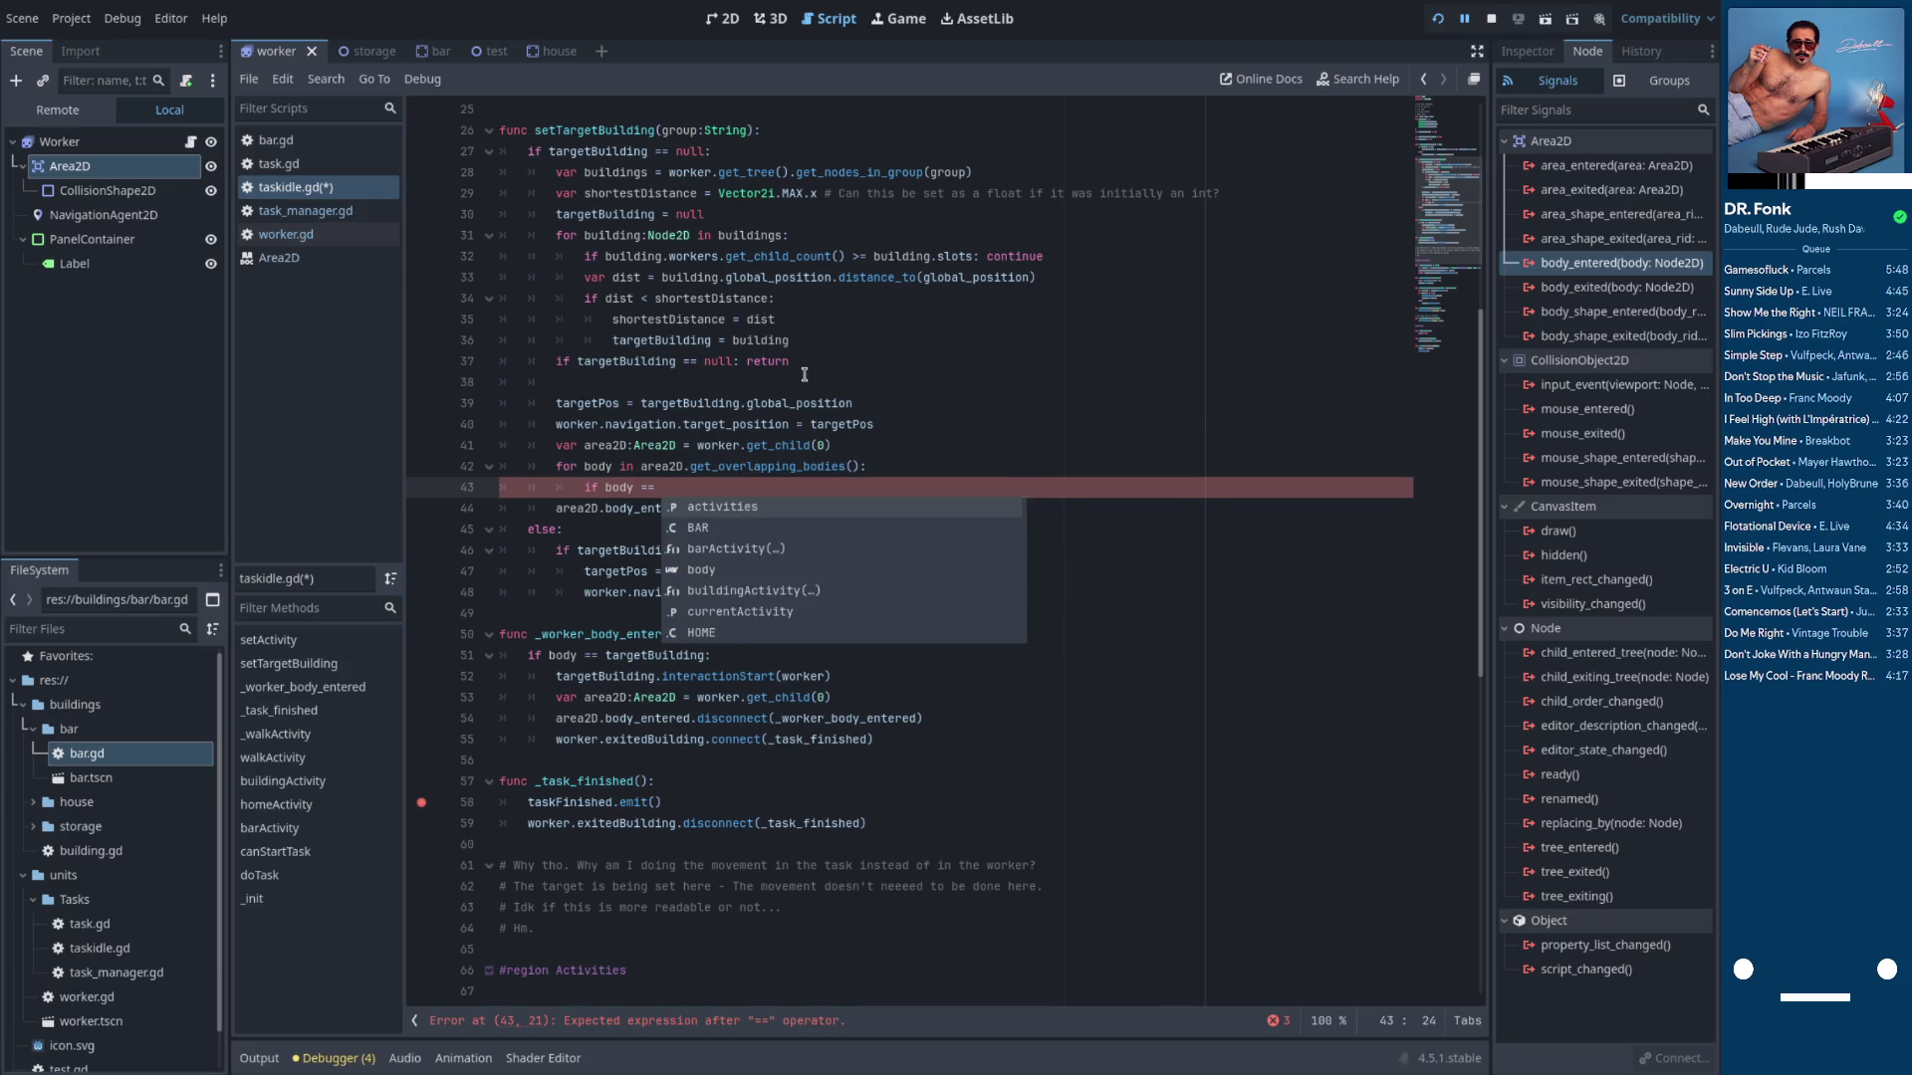
type("target_")
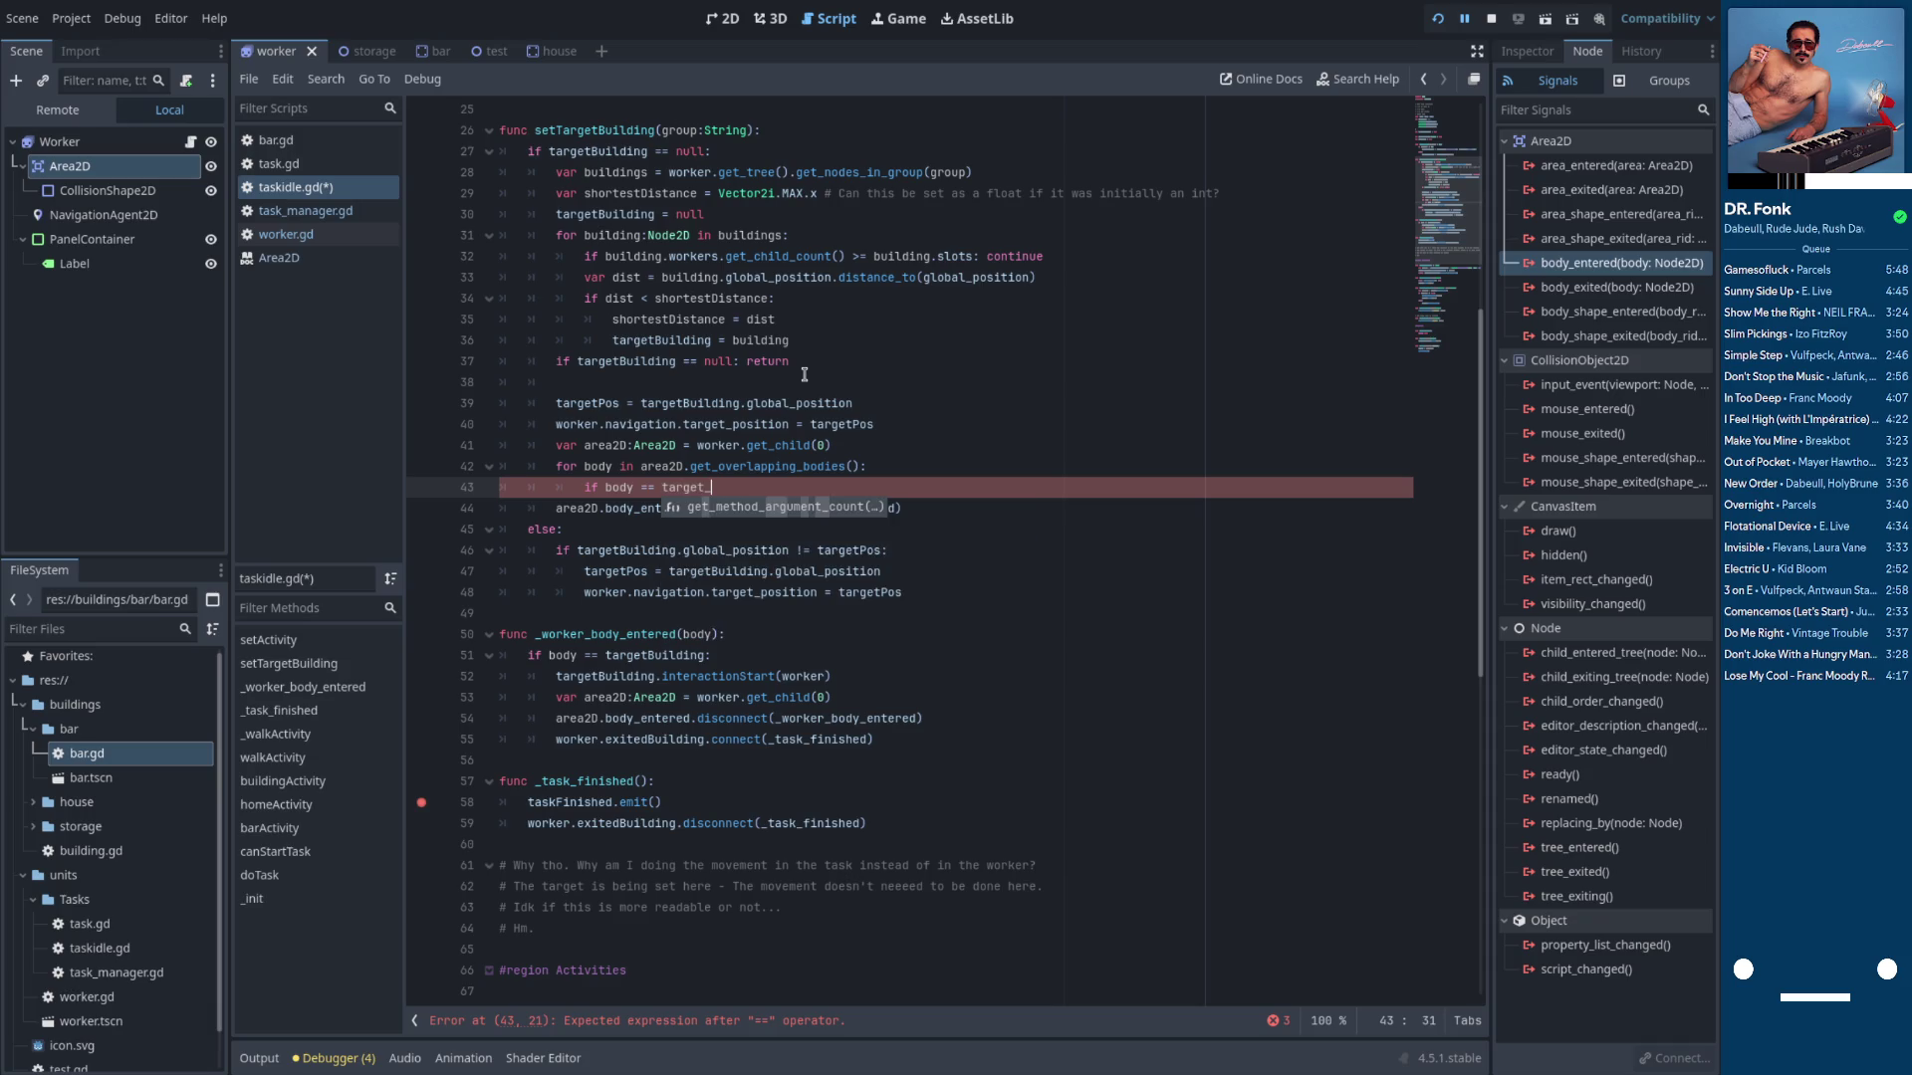
key("BackSpace")
key("Return")
type(":")
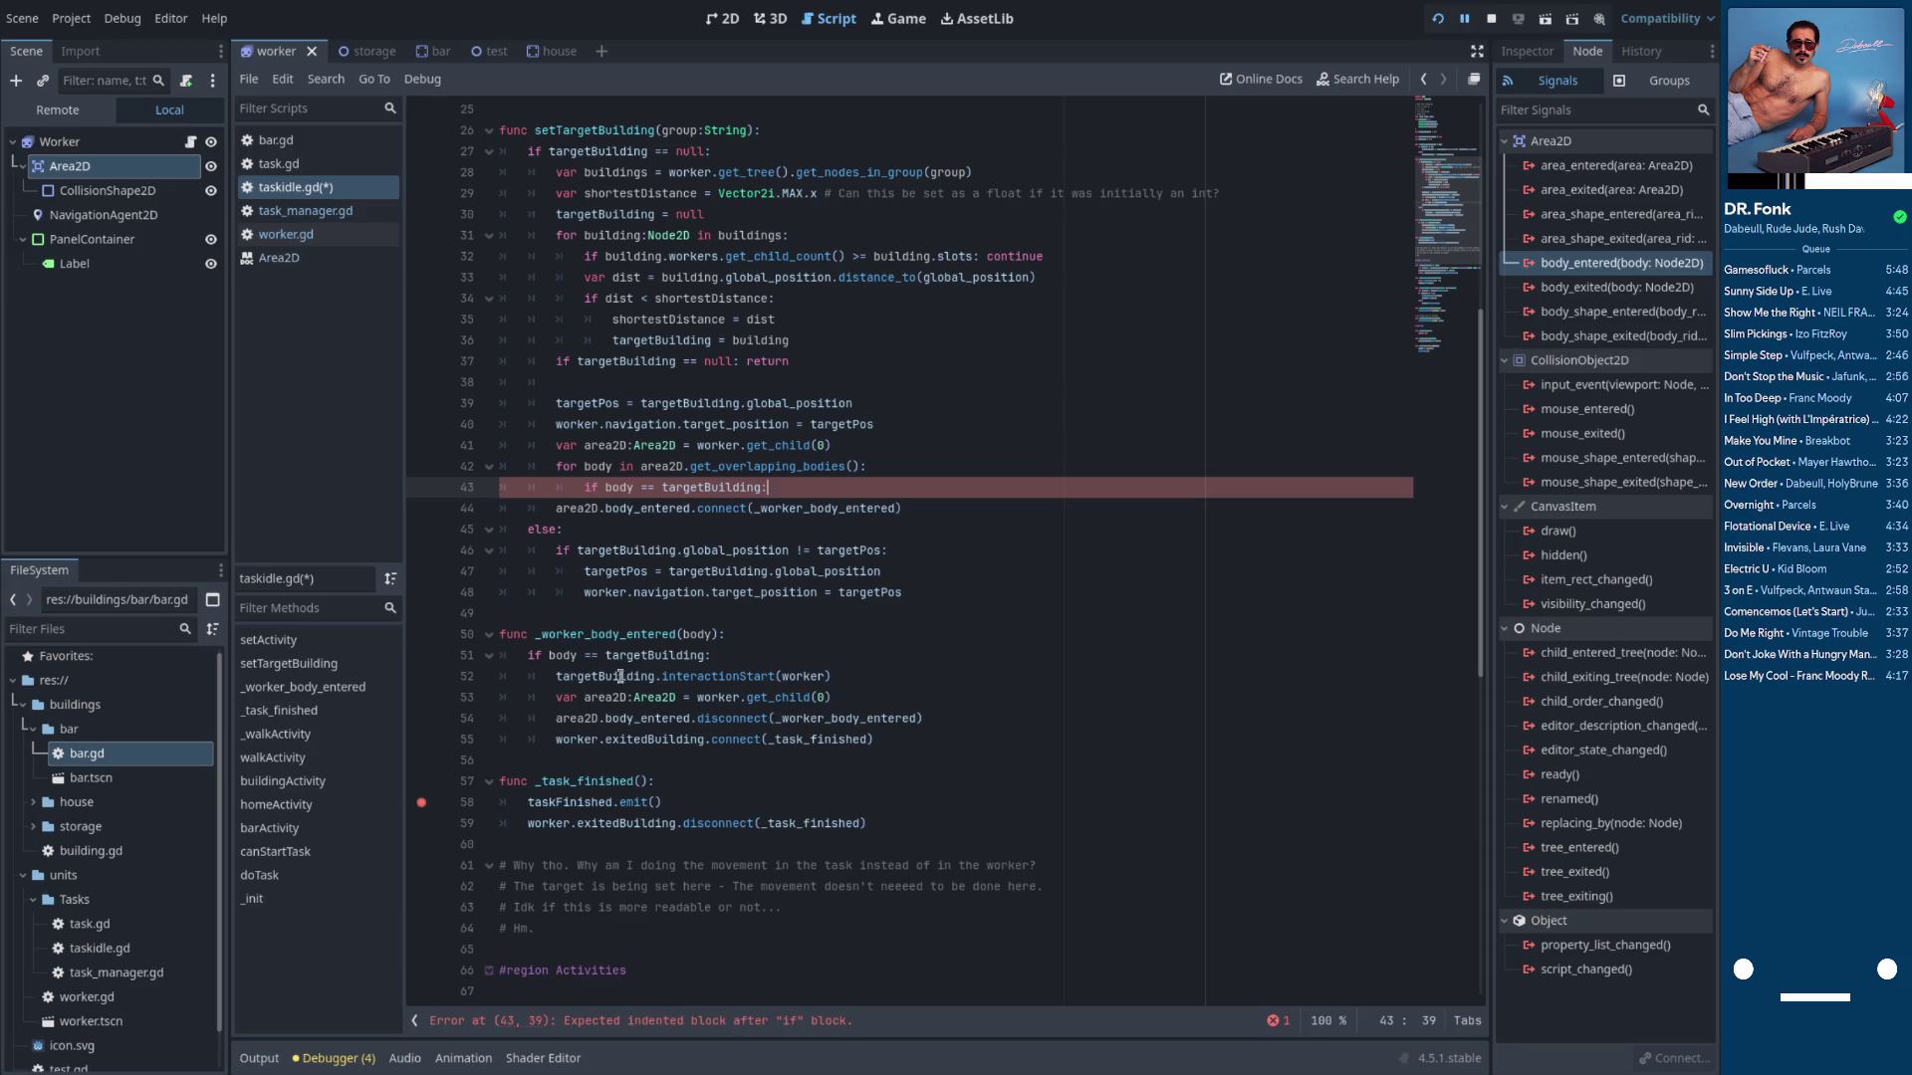
key("Return")
type("_worker_body_entered()")
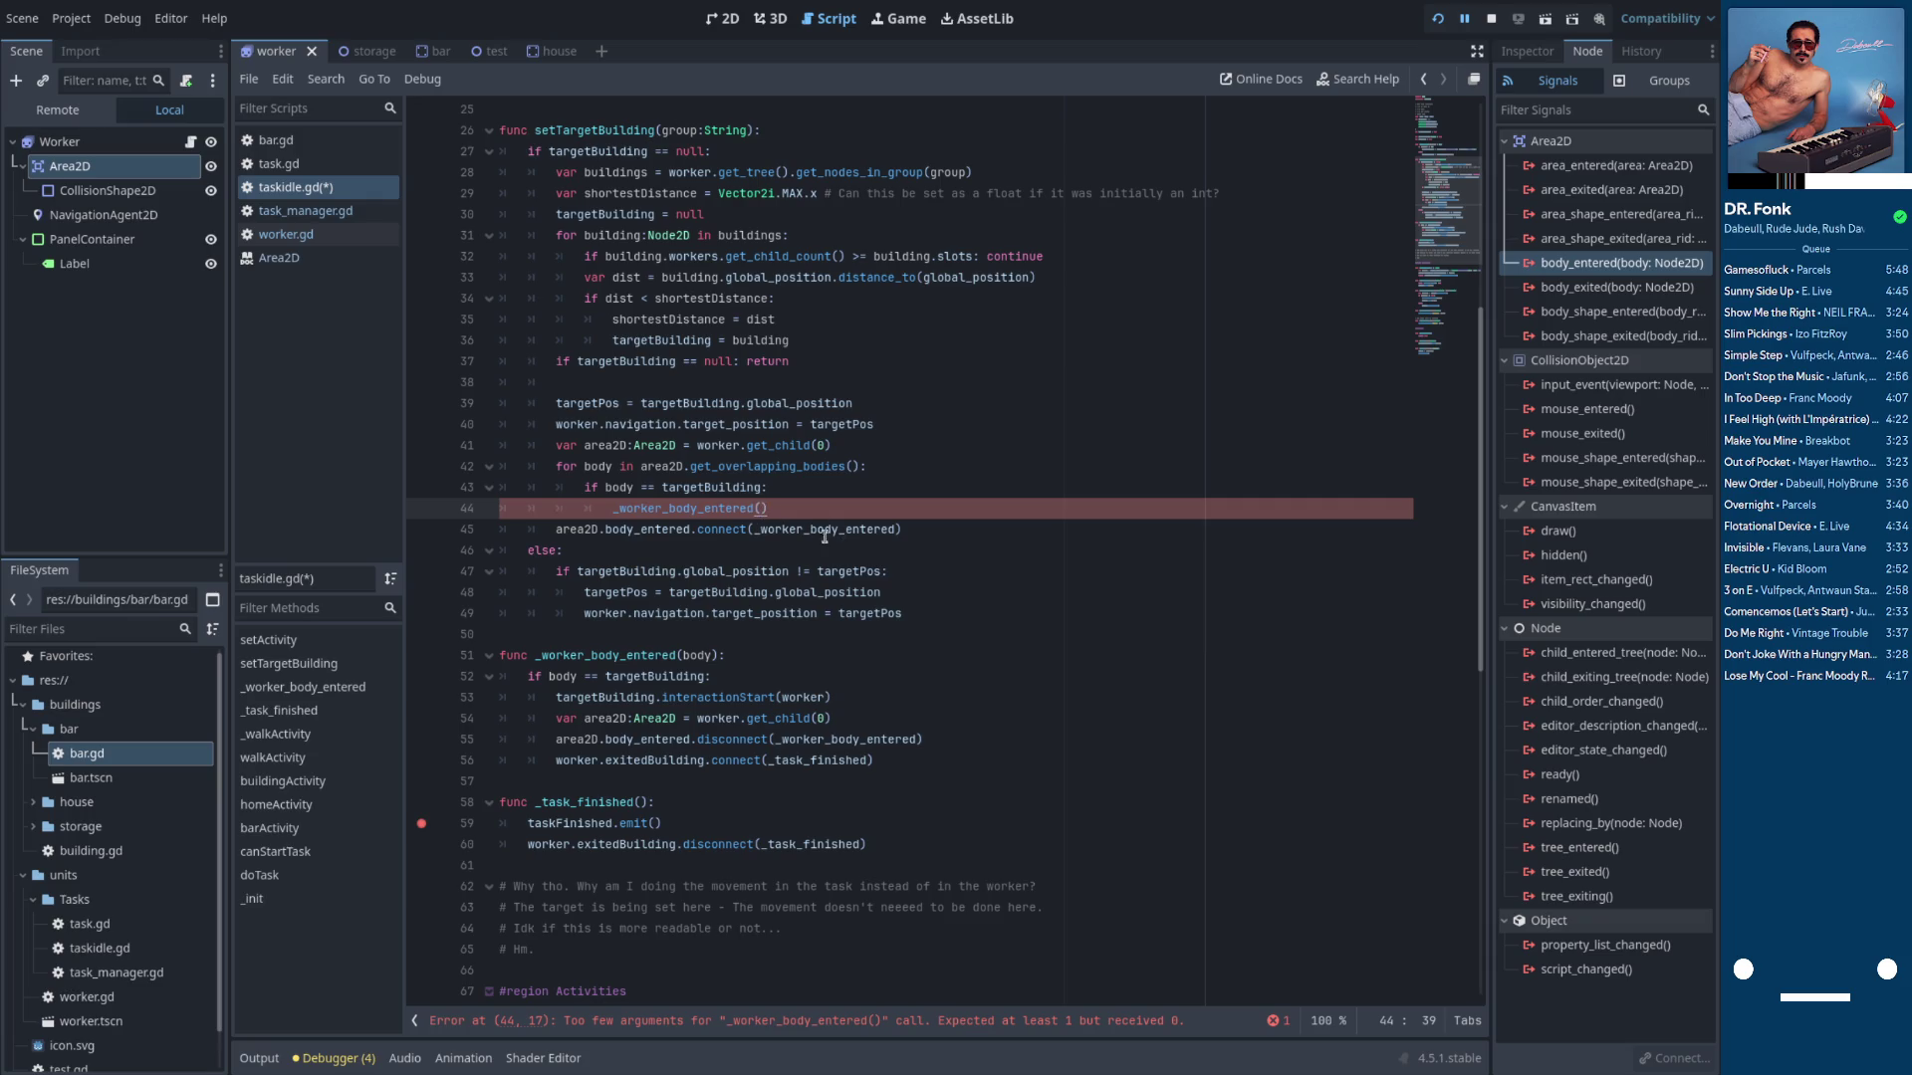
type("bod")
type("y)")
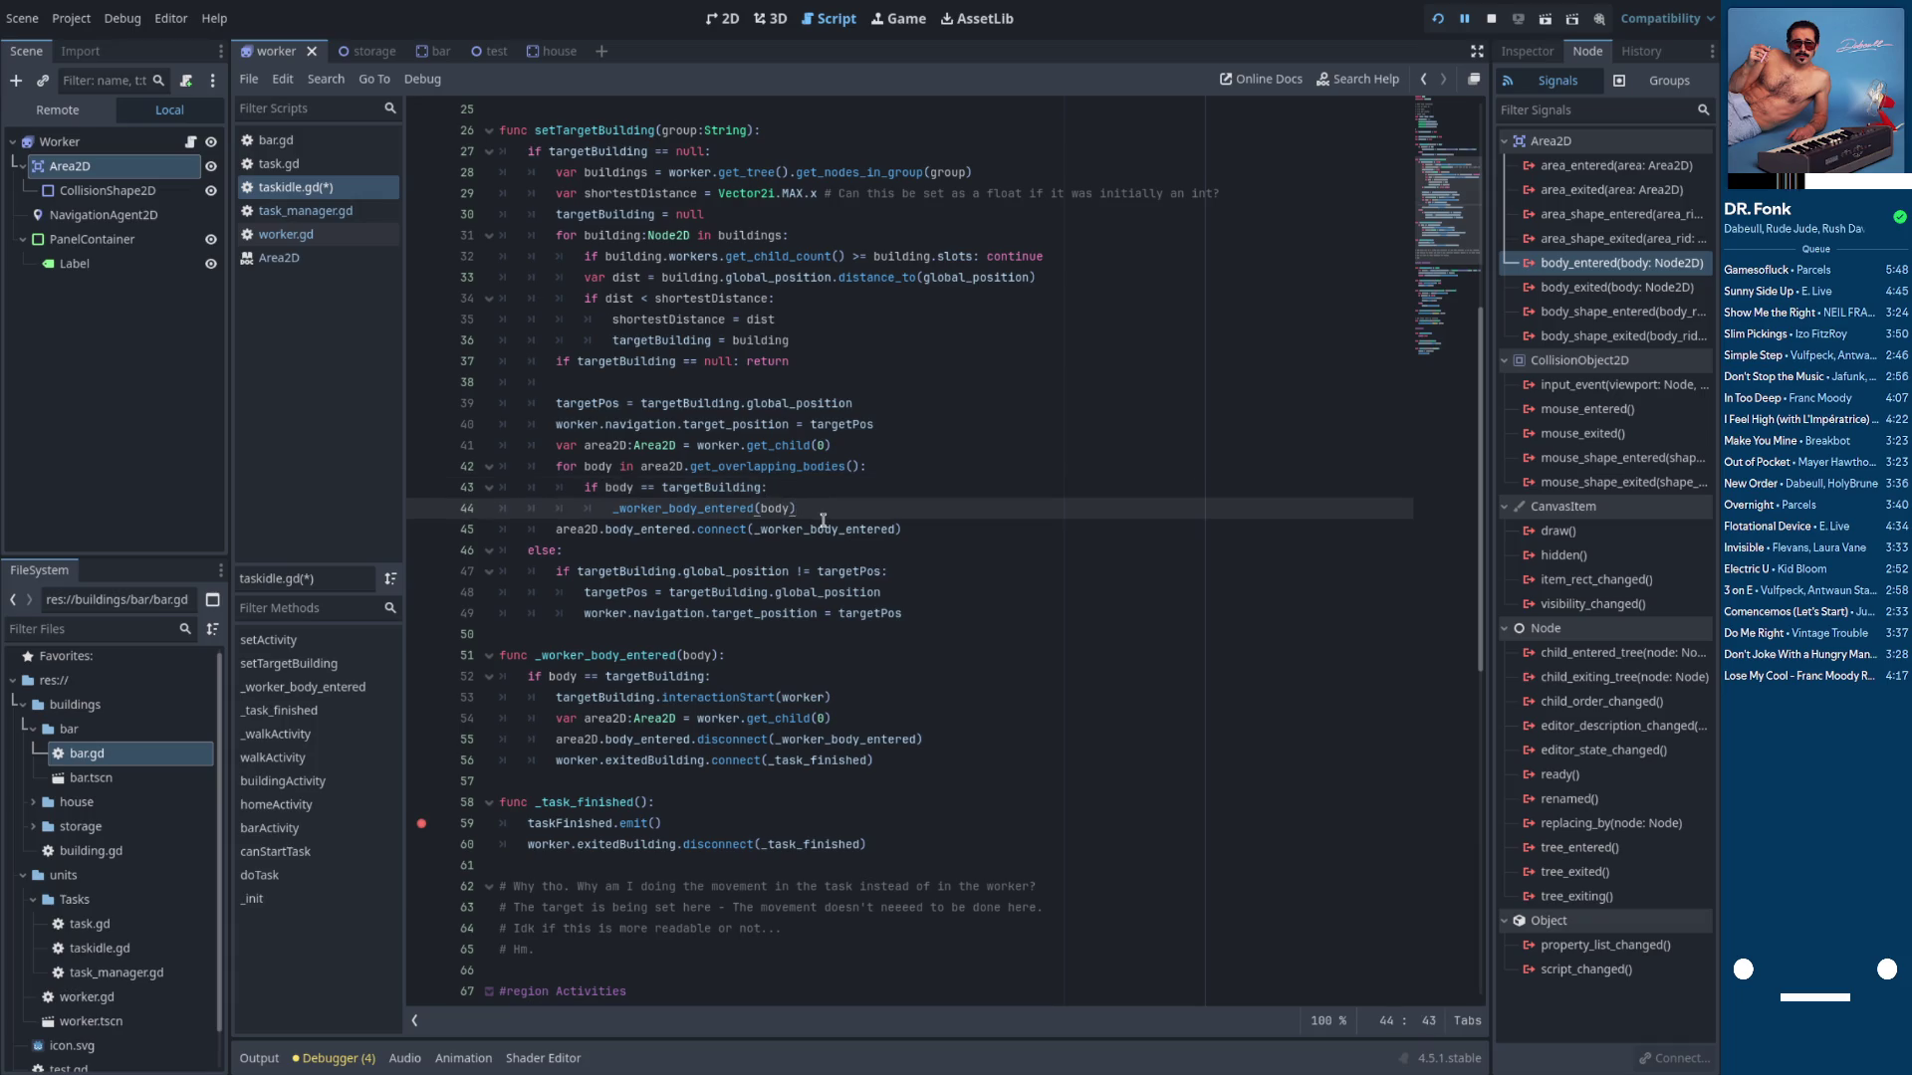
Add a return after the _worker_body_entered call and save taskidle.gd
key("Return")
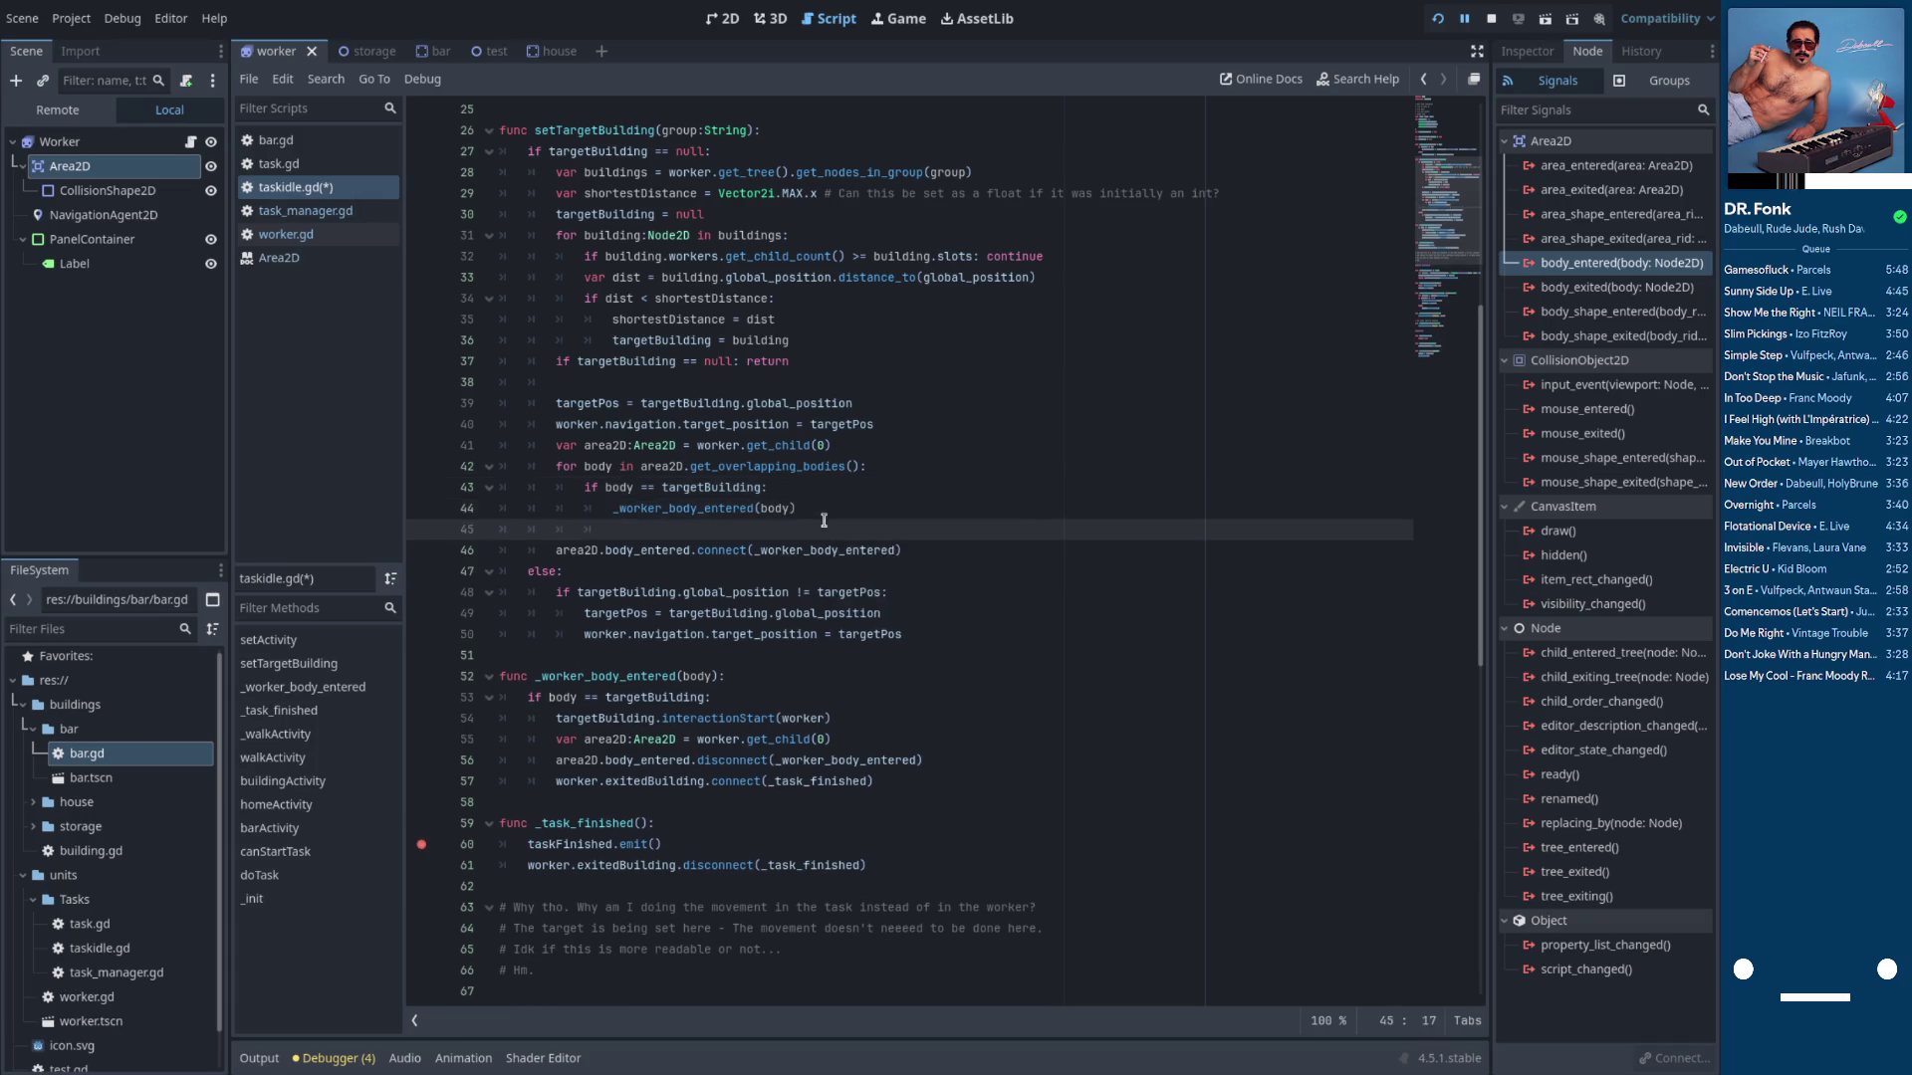
type("return")
key("ctrl+s")
left_click(632, 490)
double_click(705, 466)
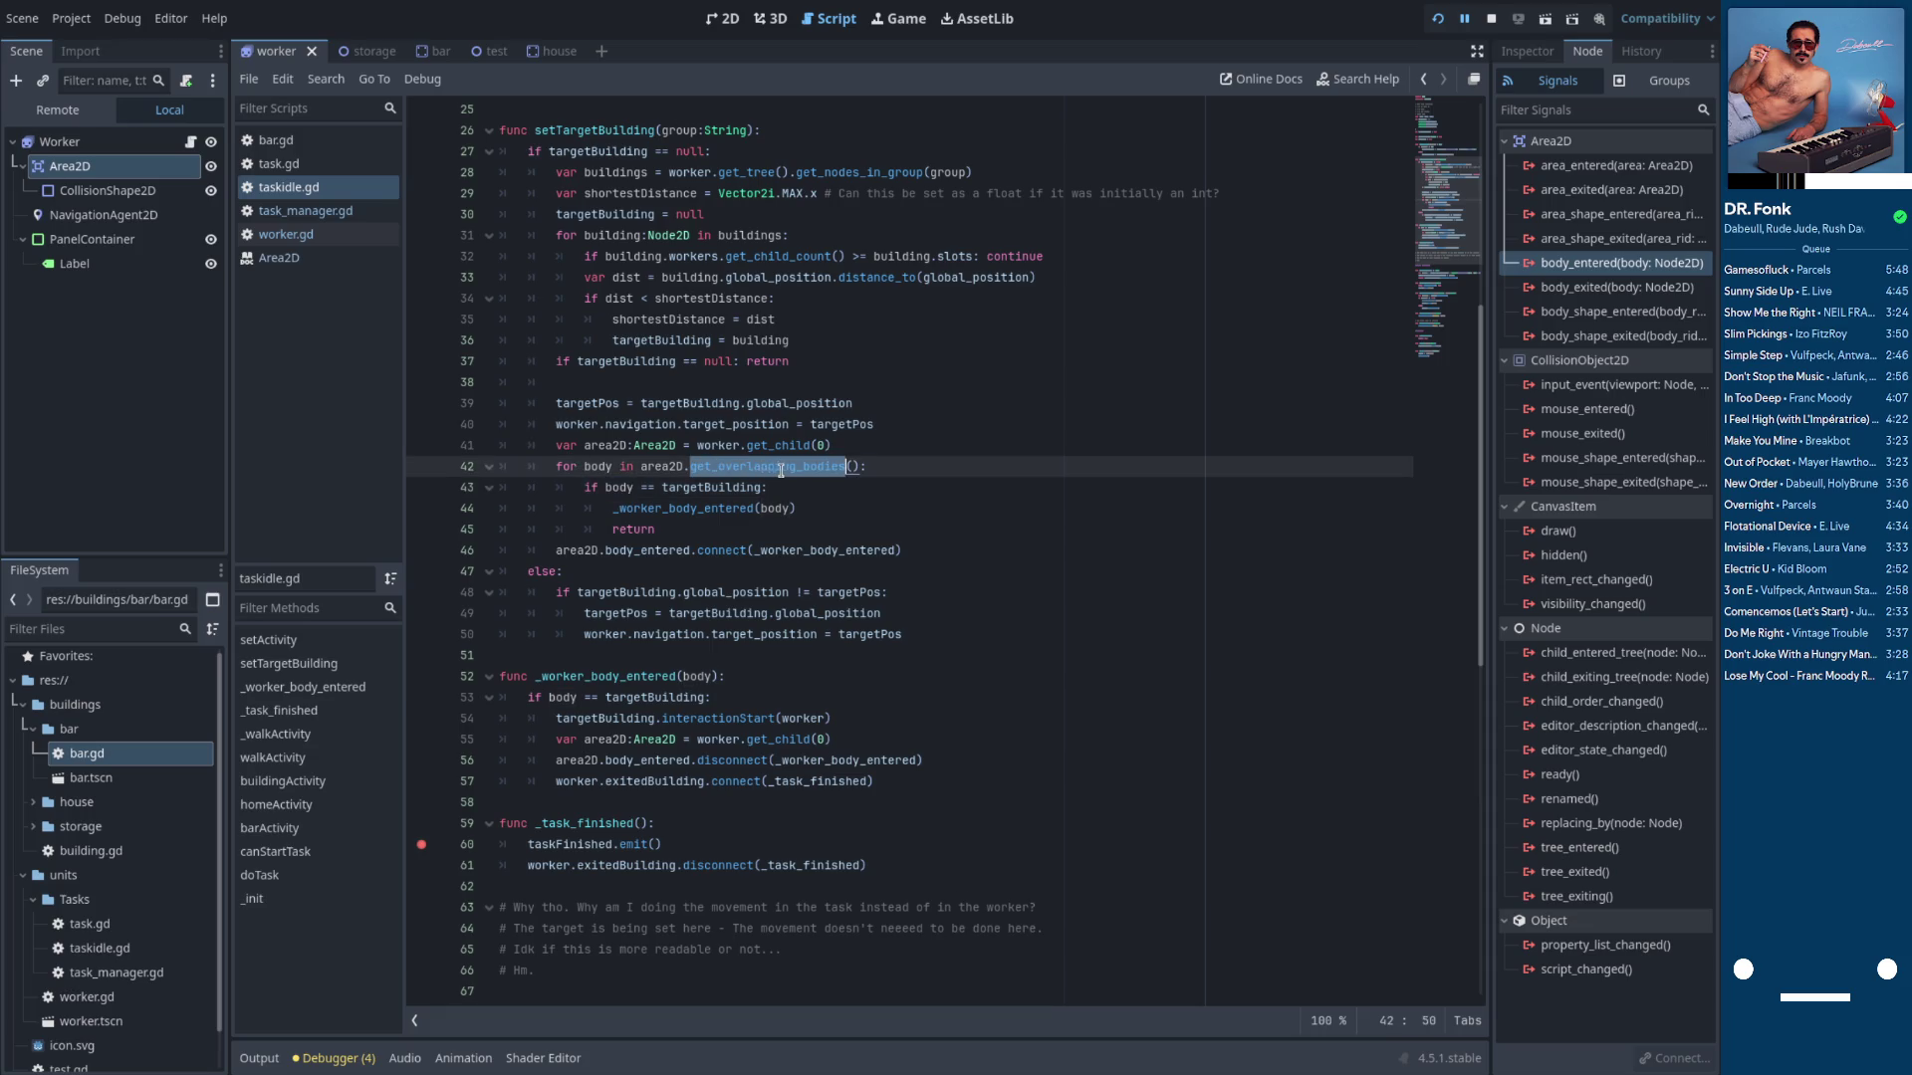
Check the get_overlapping_bodies docs, run the game, and remove the line 60 breakpoint in taskidle.gd
left_click(781, 468, "ctrl")
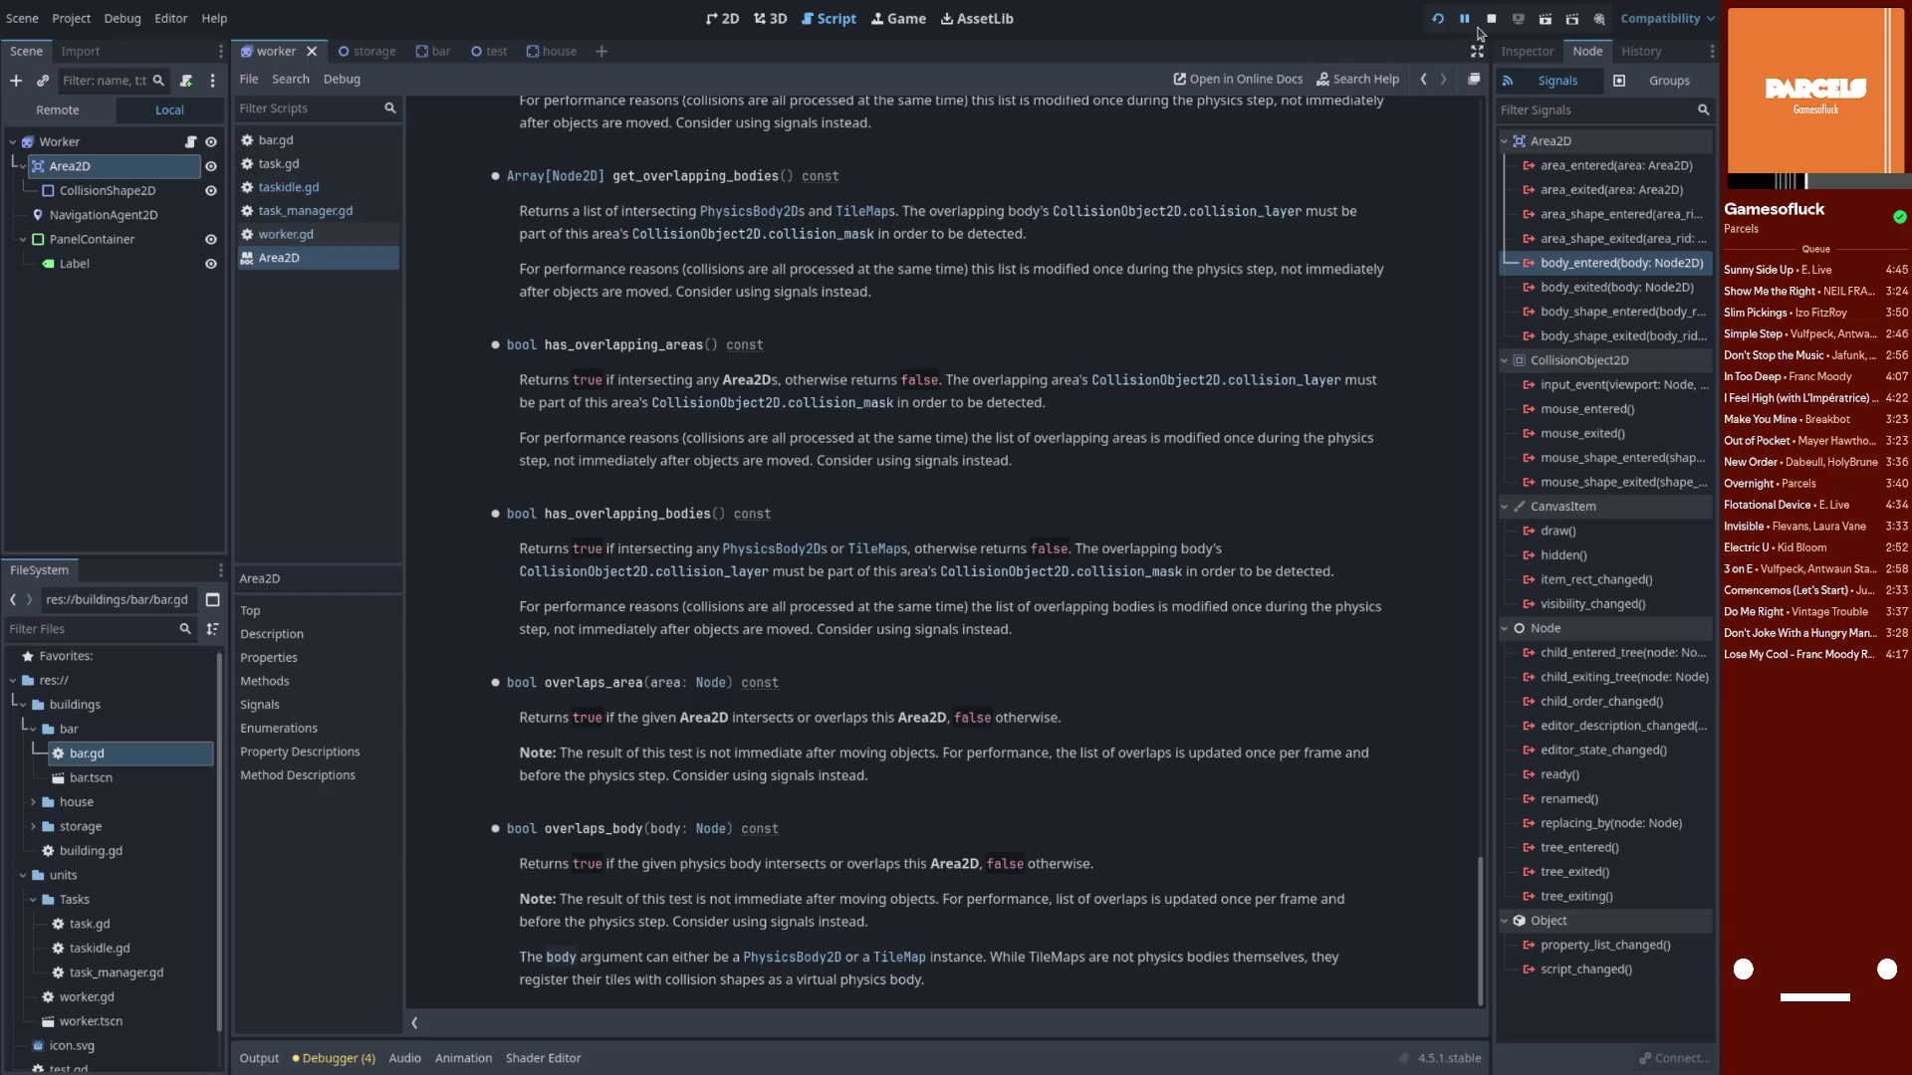
left_click(1438, 20)
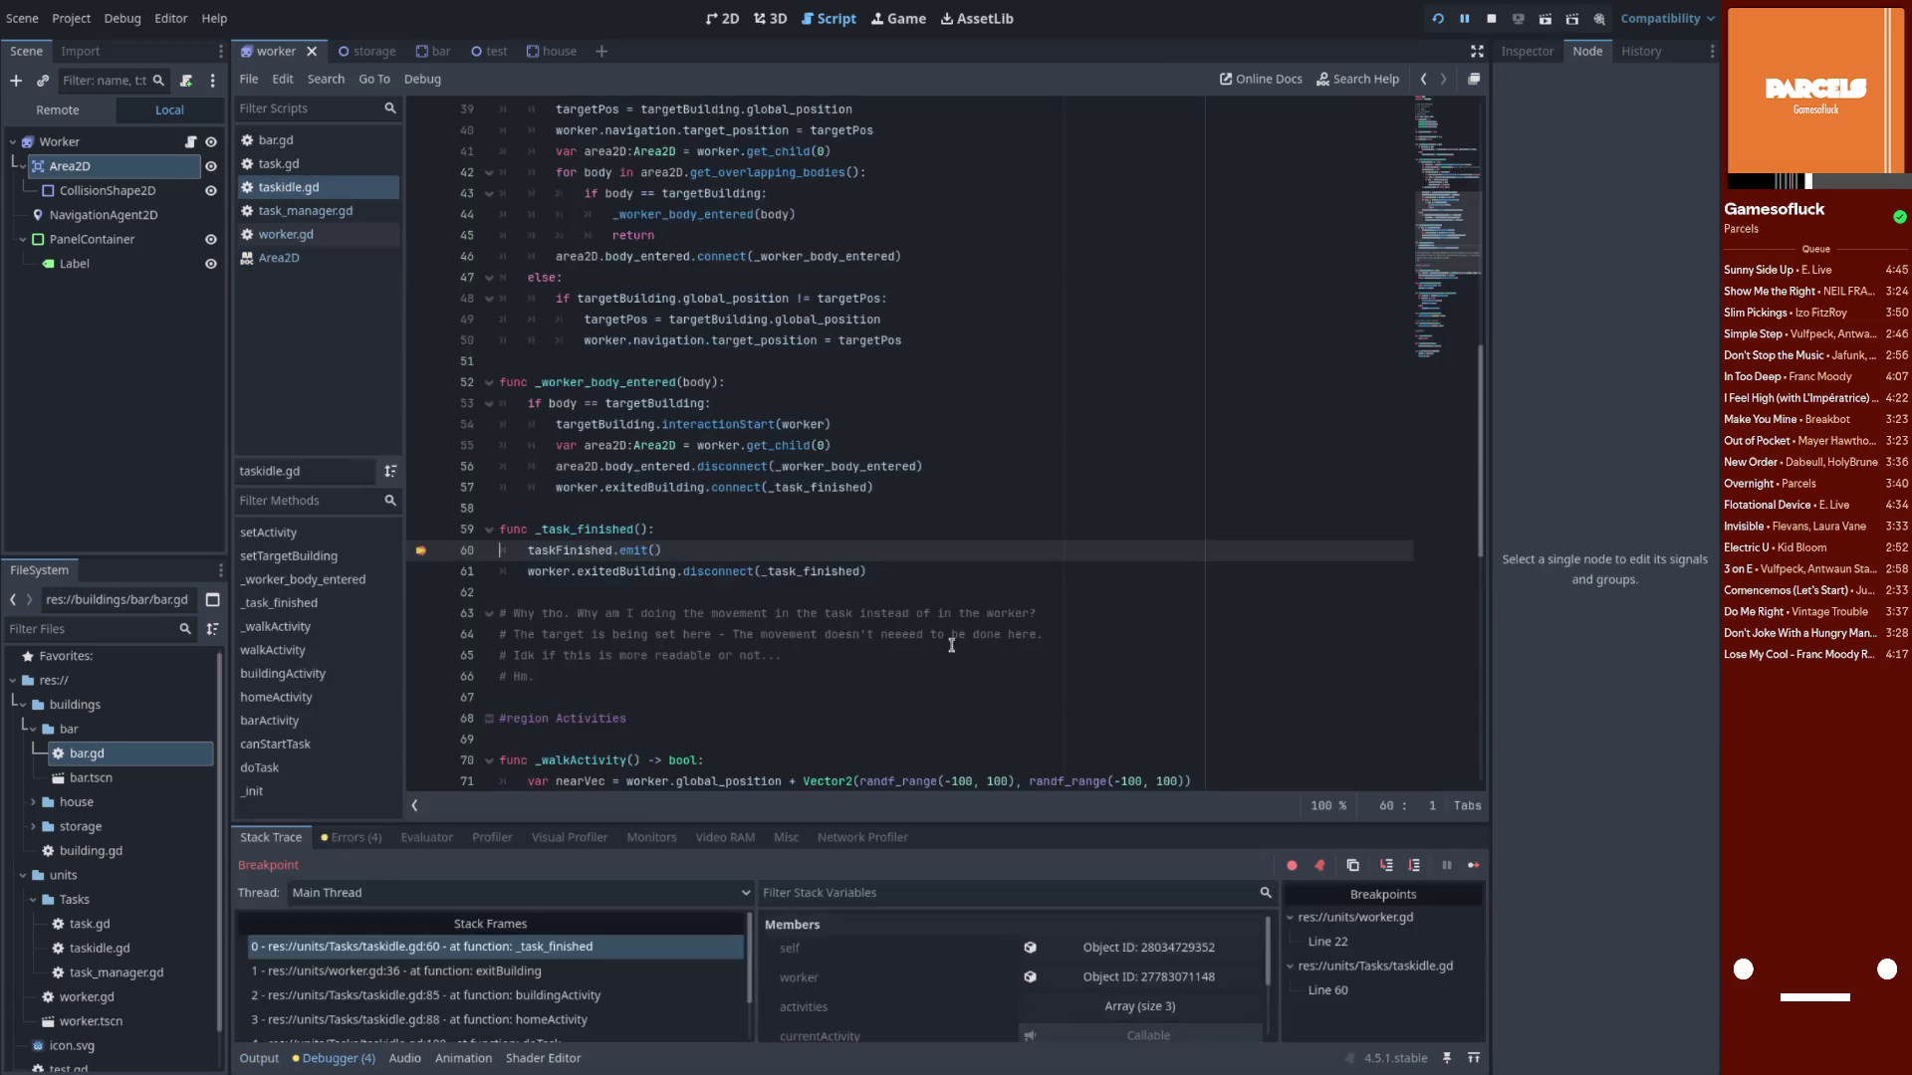
left_click(420, 550)
left_click(428, 550, "shift")
Continue past the pause, remove the worker.gd line 22 breakpoint, and resume the game
left_click(1474, 866)
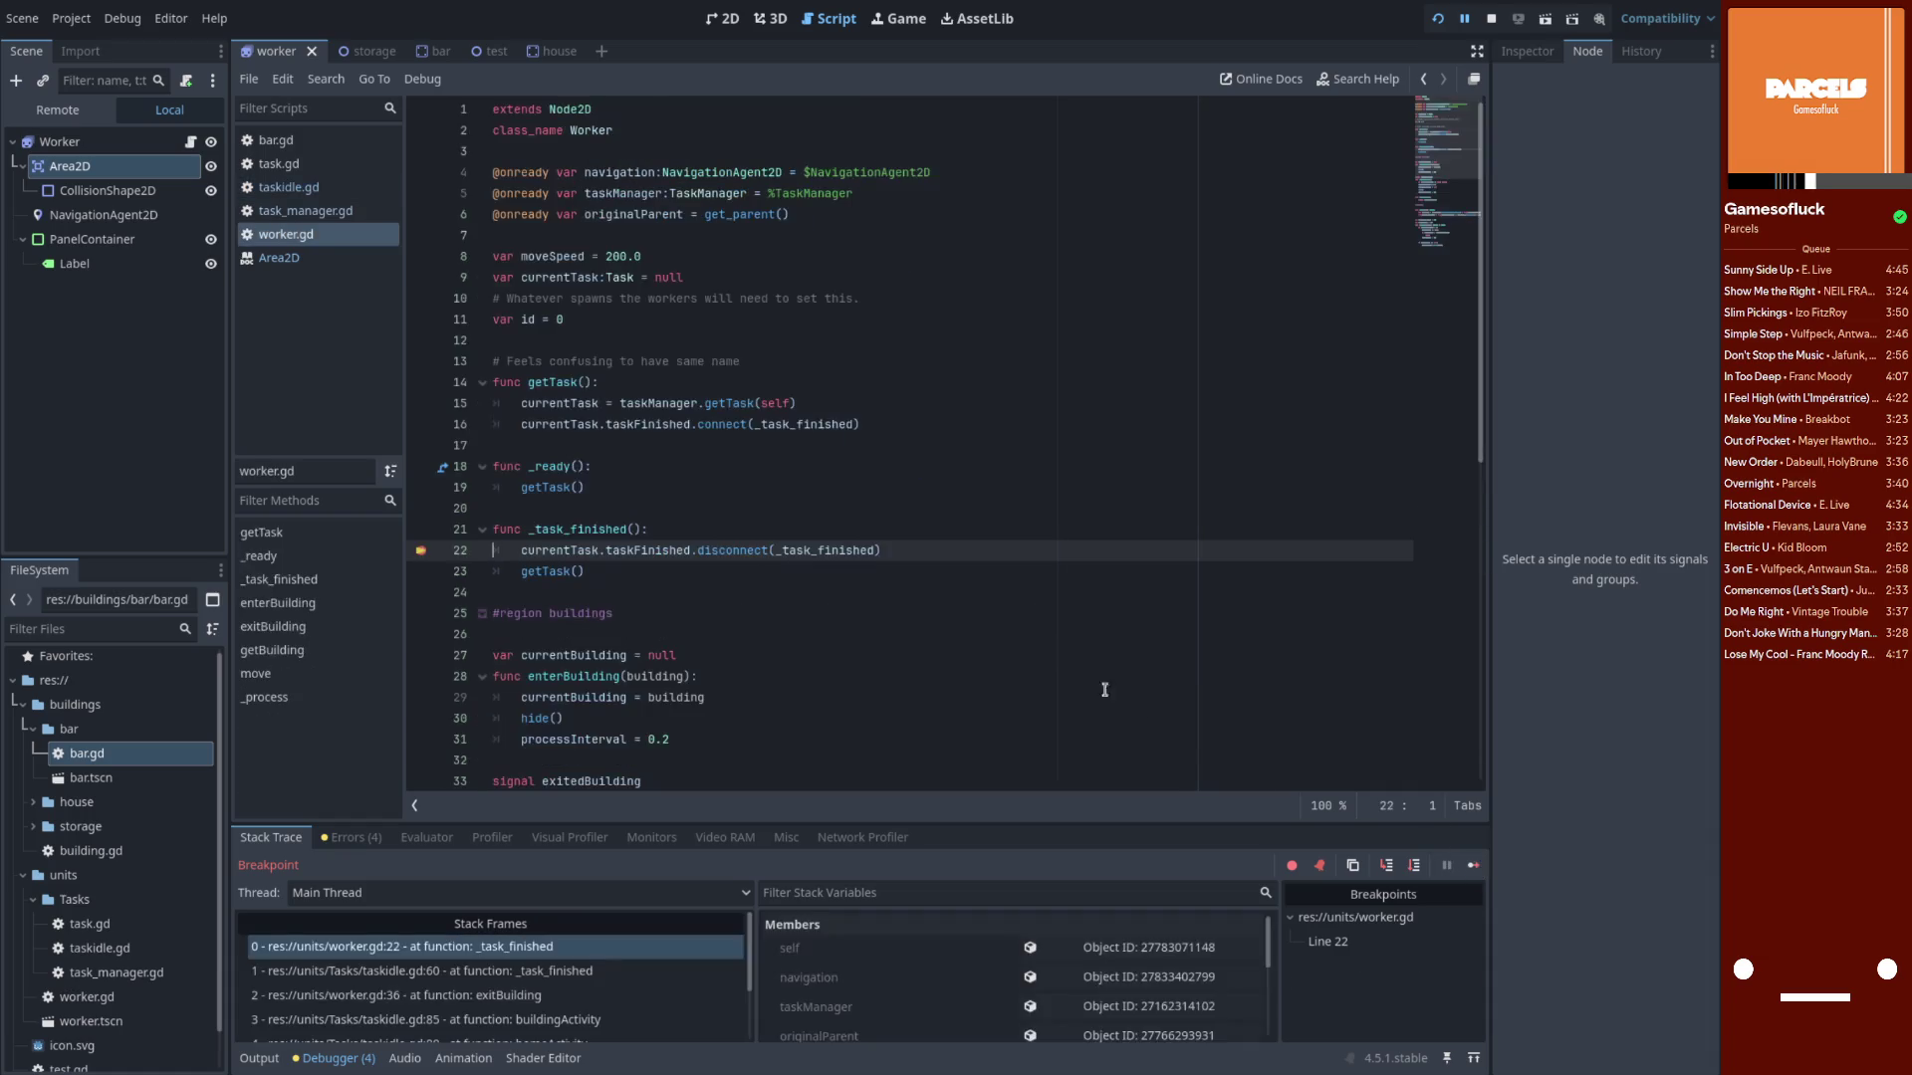
left_click(420, 550)
left_click(1473, 865)
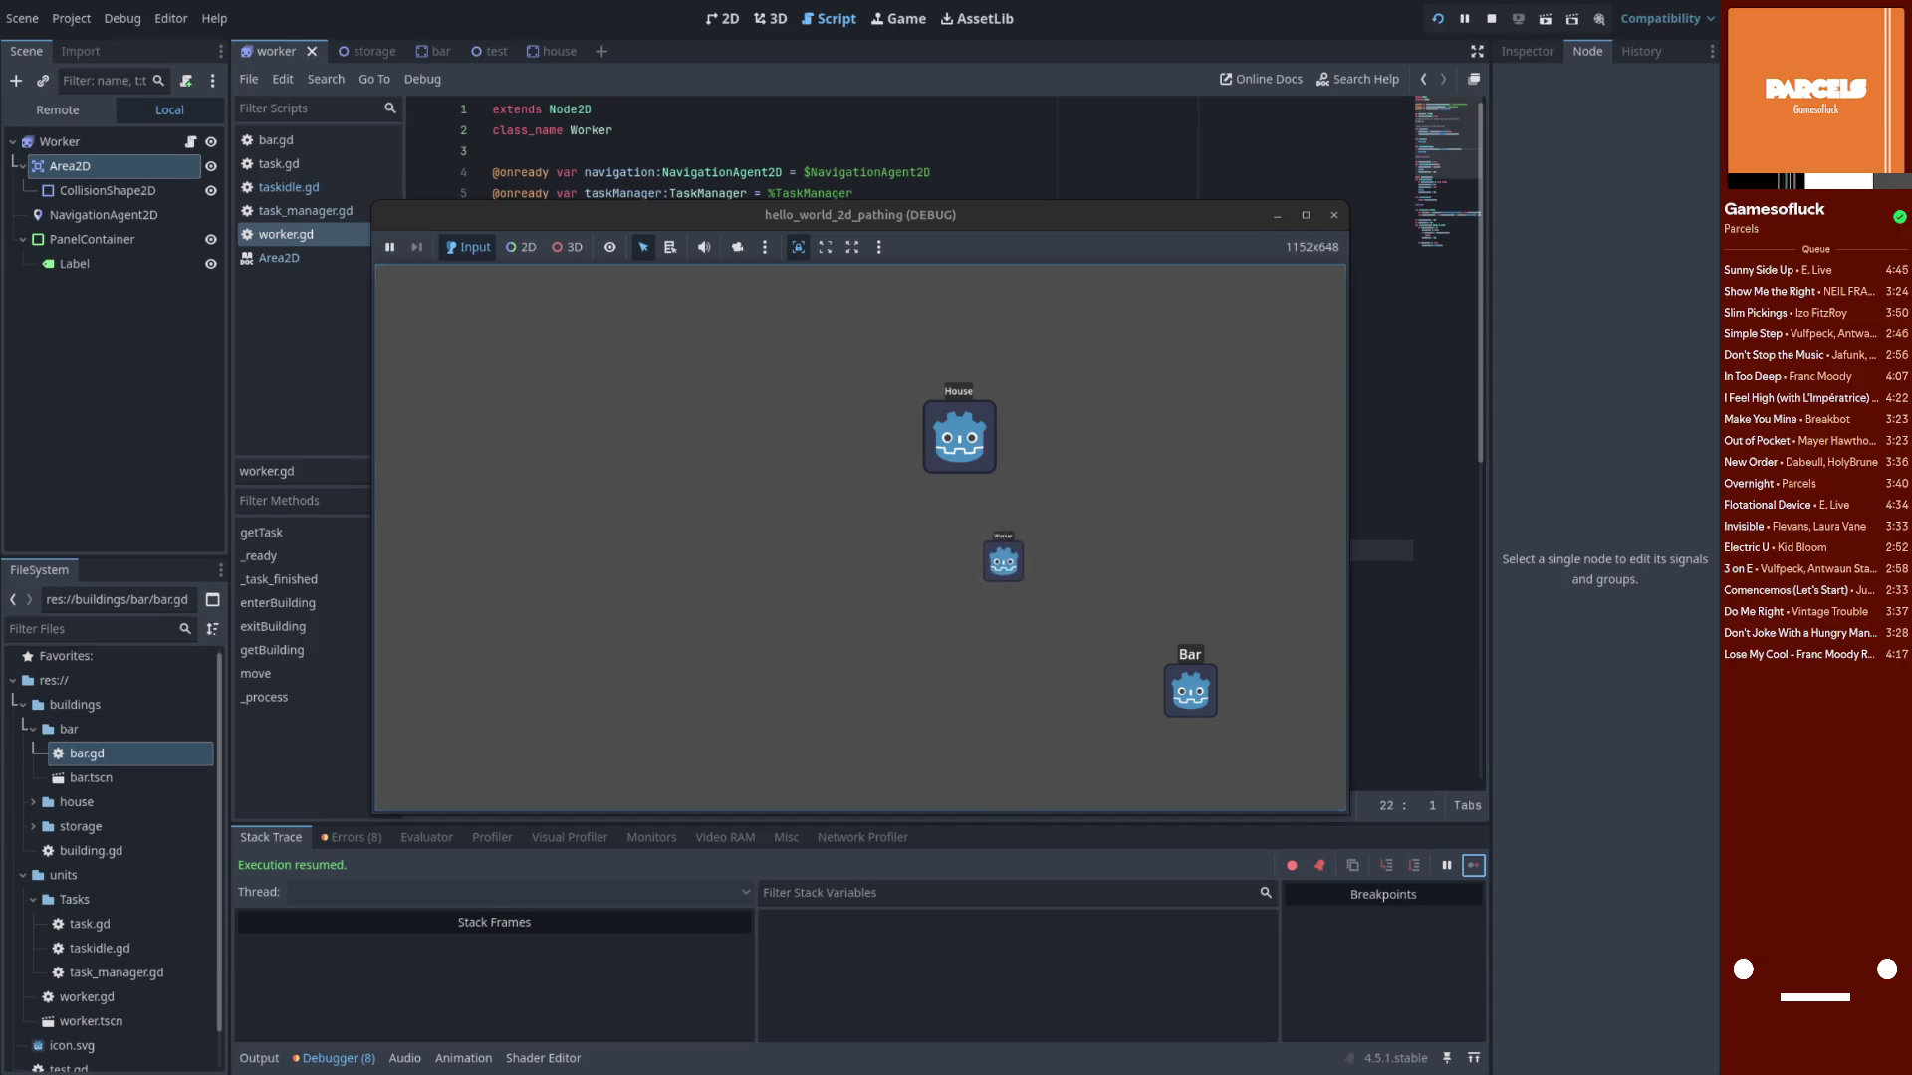
Drag the game window to the right to uncover the script editor
left_click_drag(847, 216, 1169, 190)
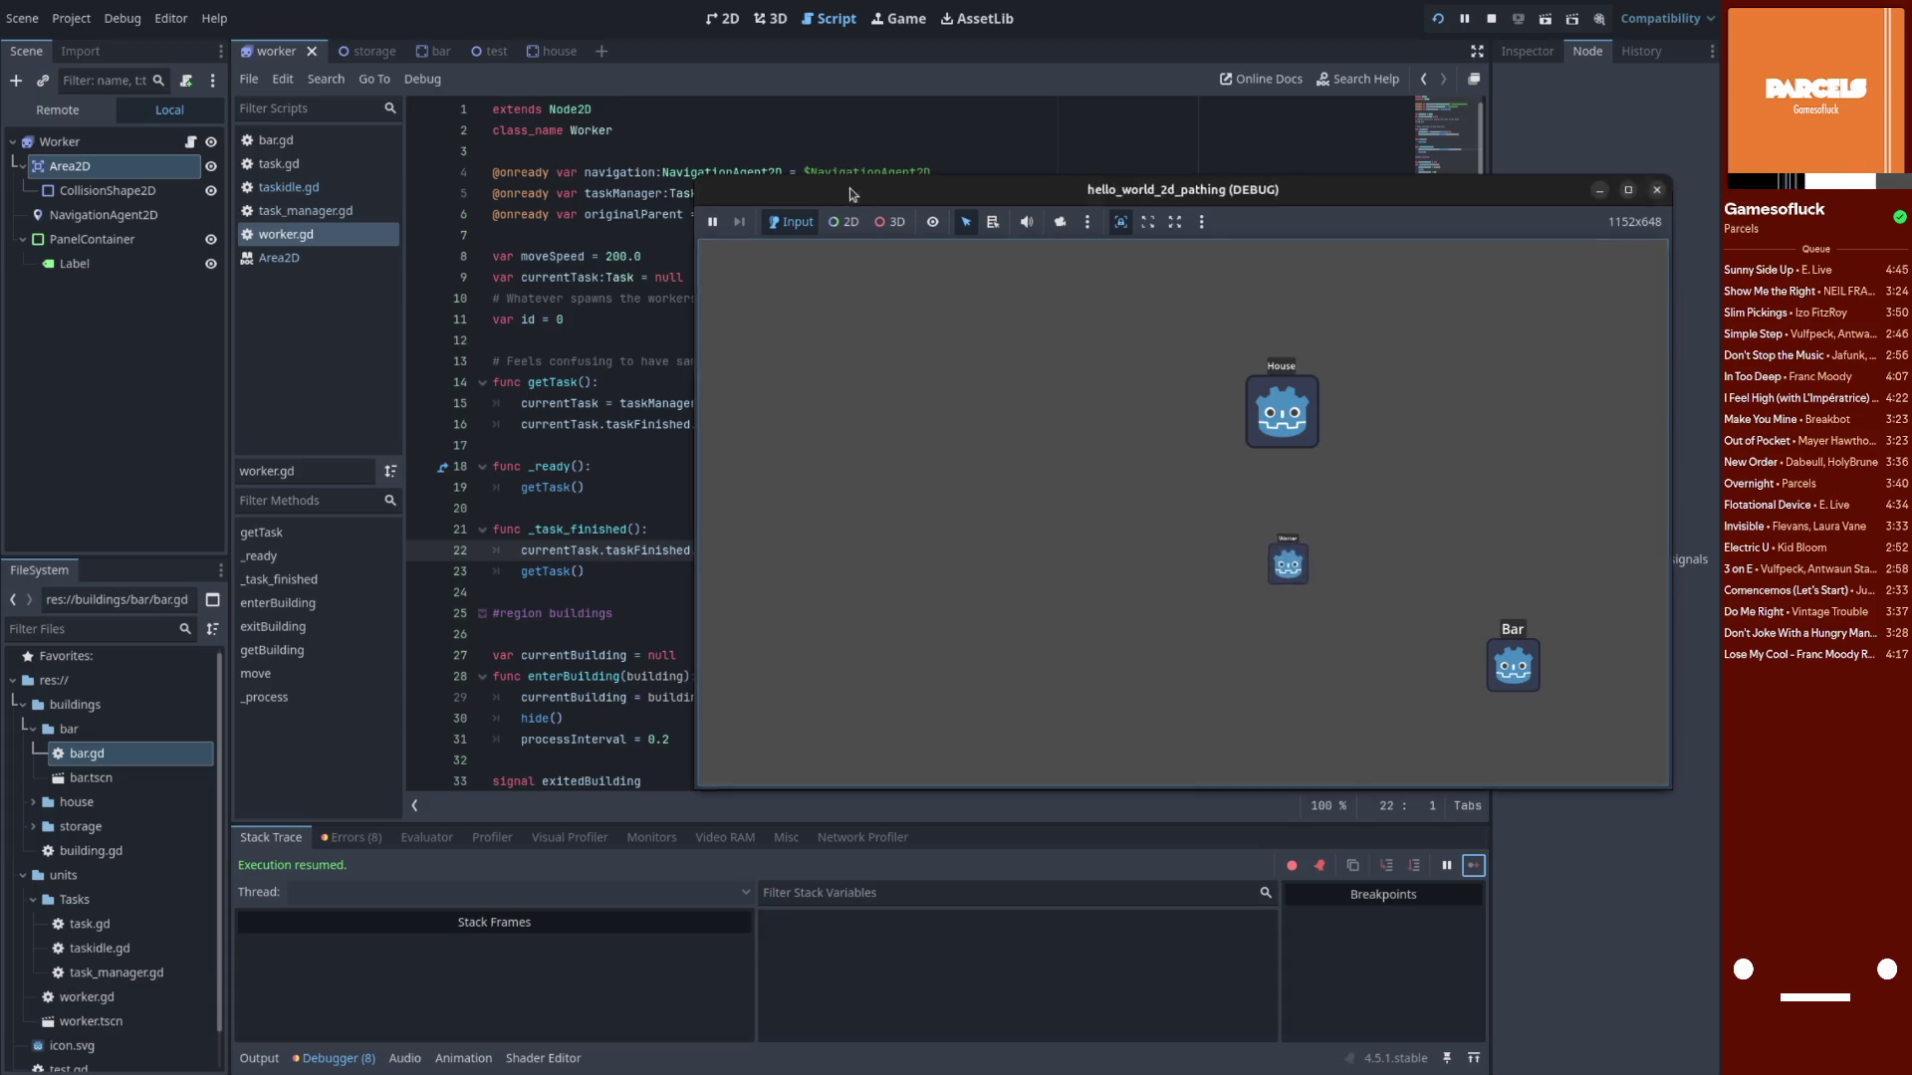
left_click_drag(846, 188, 943, 191)
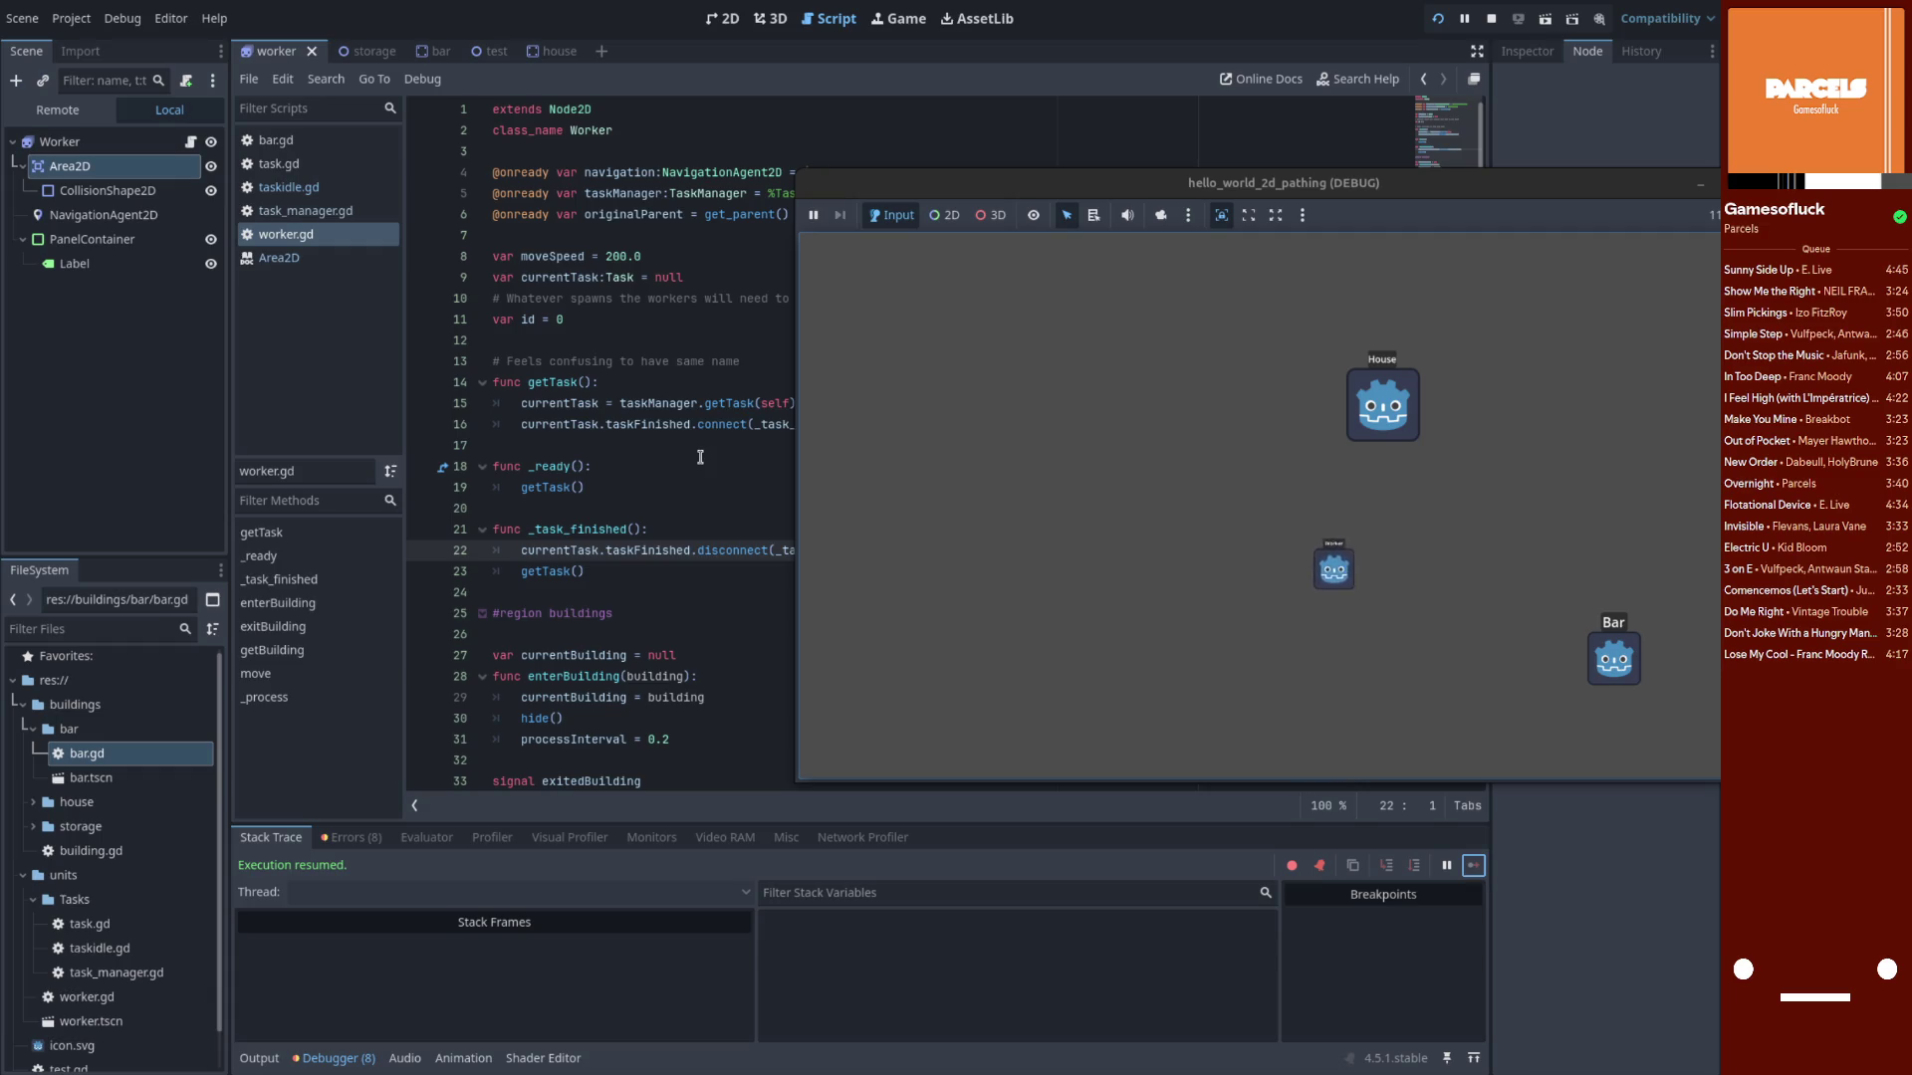
scroll(613, 416, "down", 3)
scroll(607, 416, "up", 3)
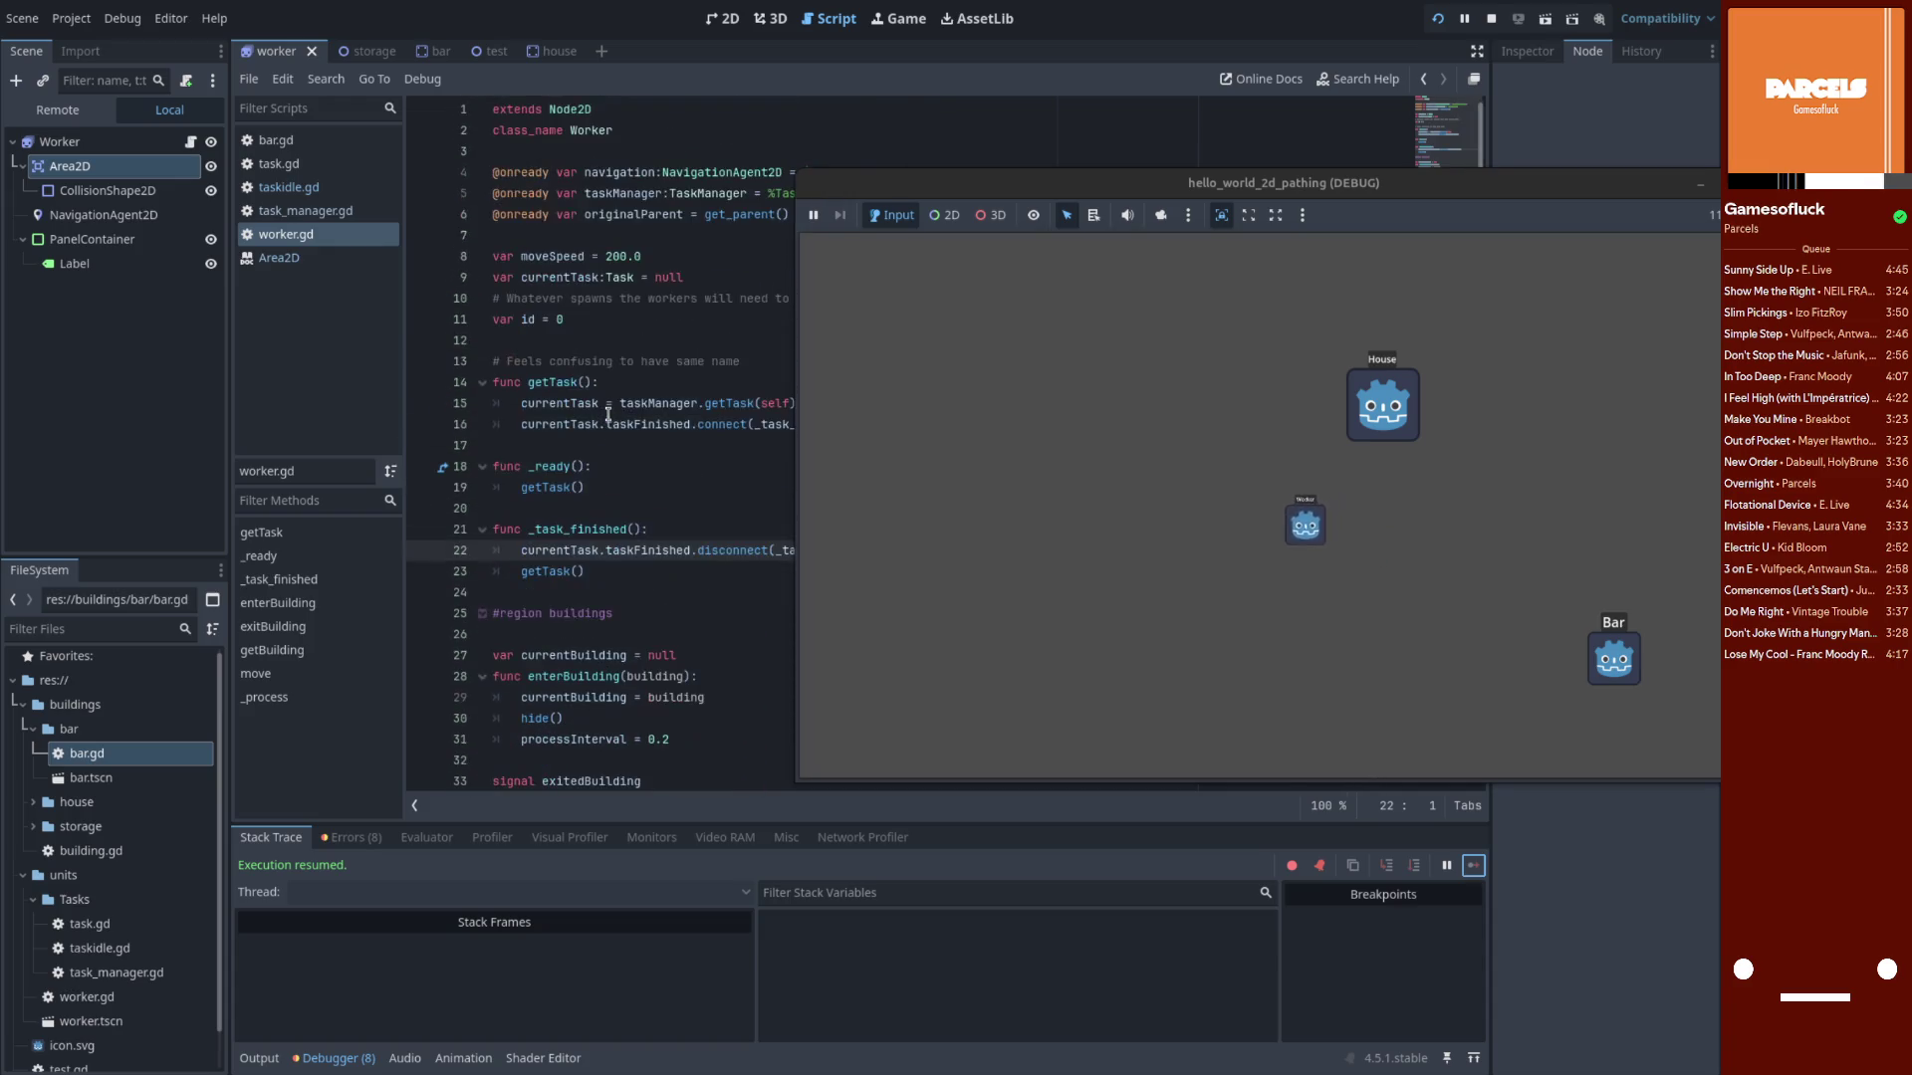
In worker.gd, highlight getTask, _ready and _task_finished to trace the task flow
left_click(270, 239)
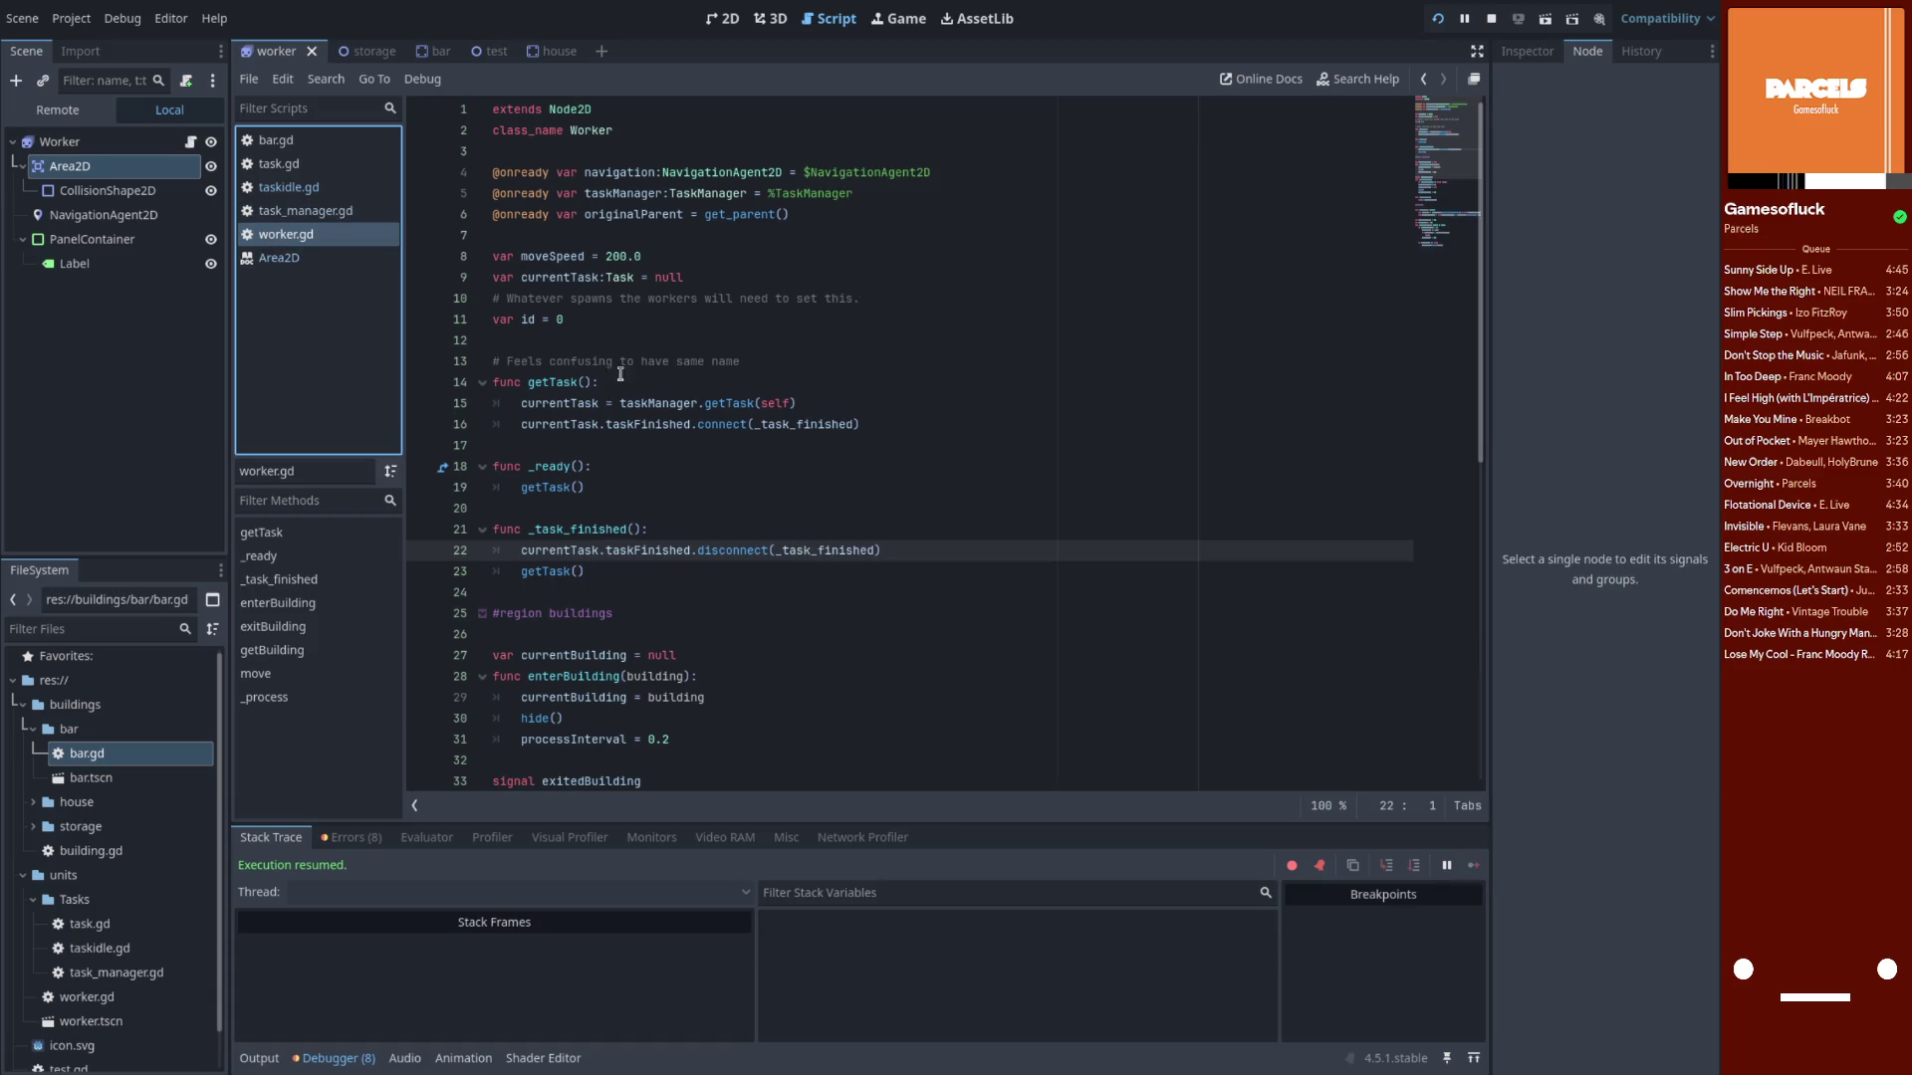
double_click(554, 385)
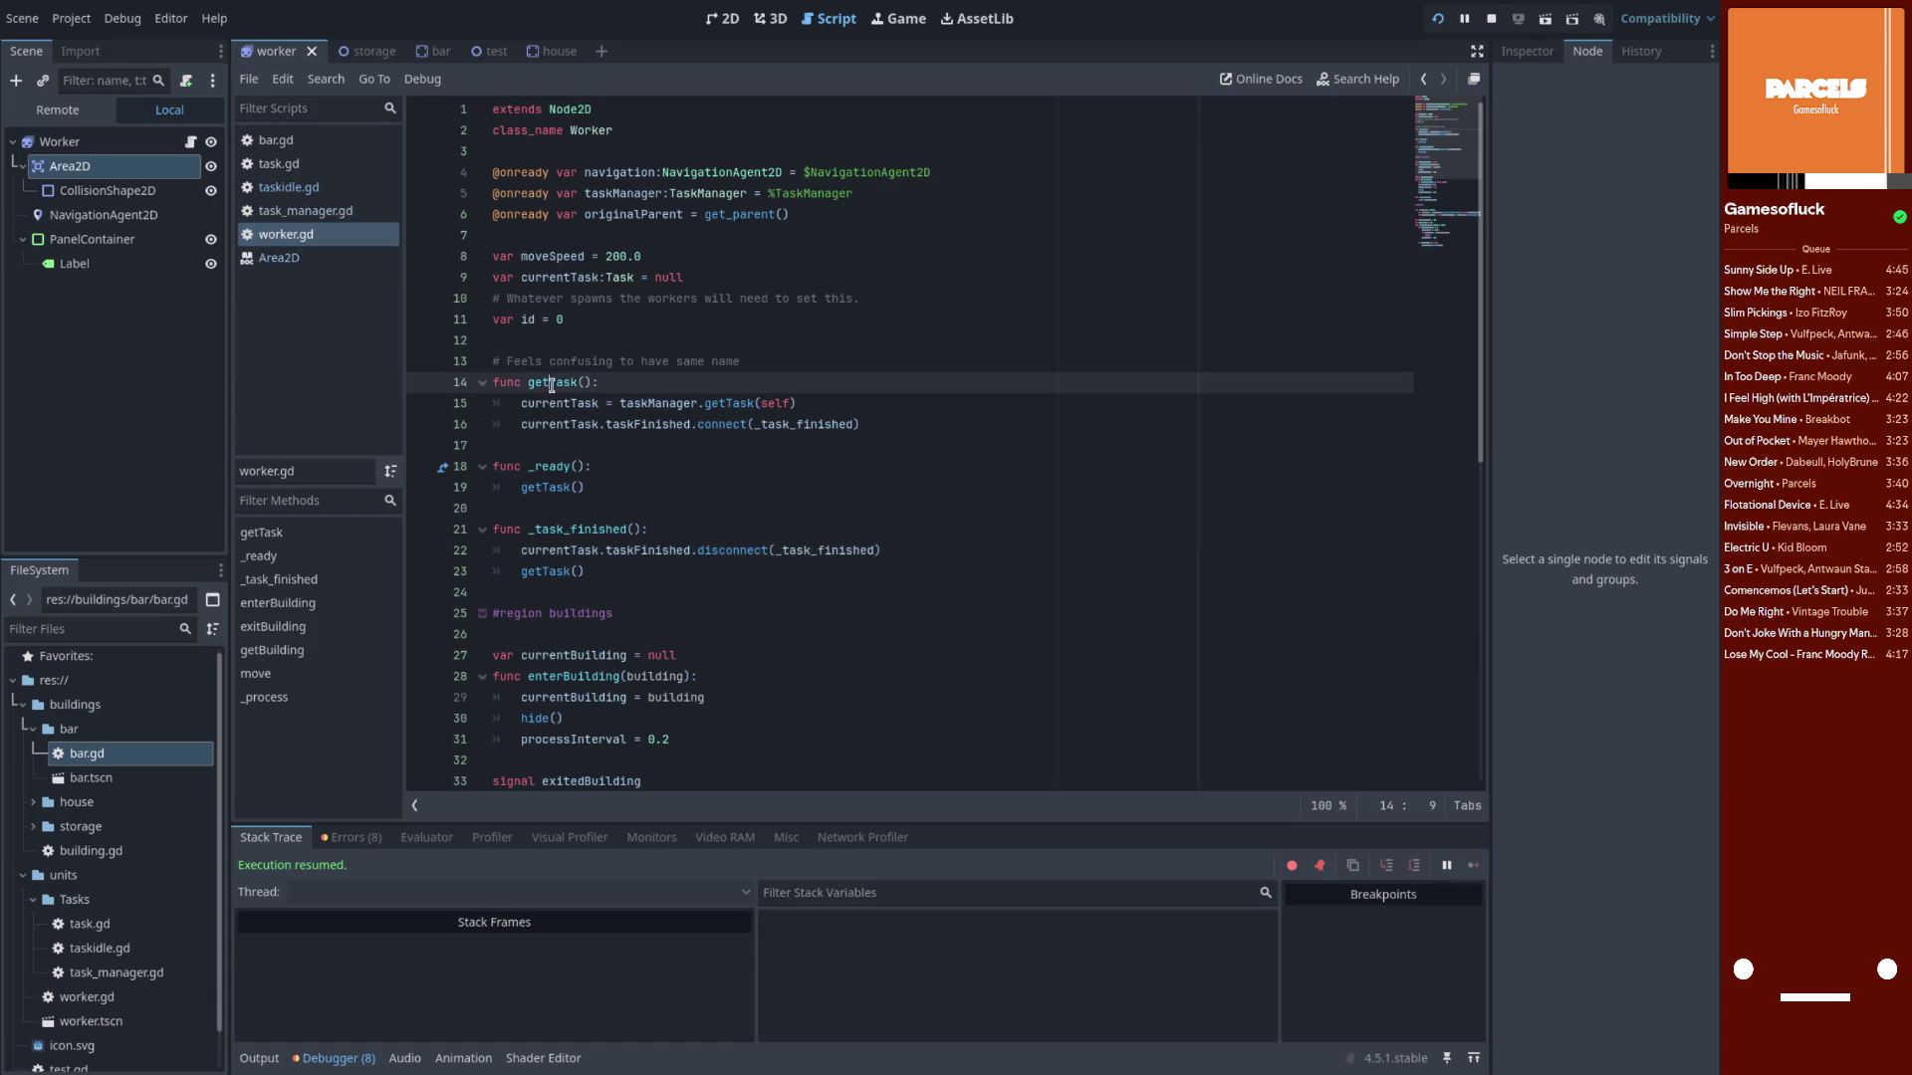
double_click(549, 490)
double_click(553, 468)
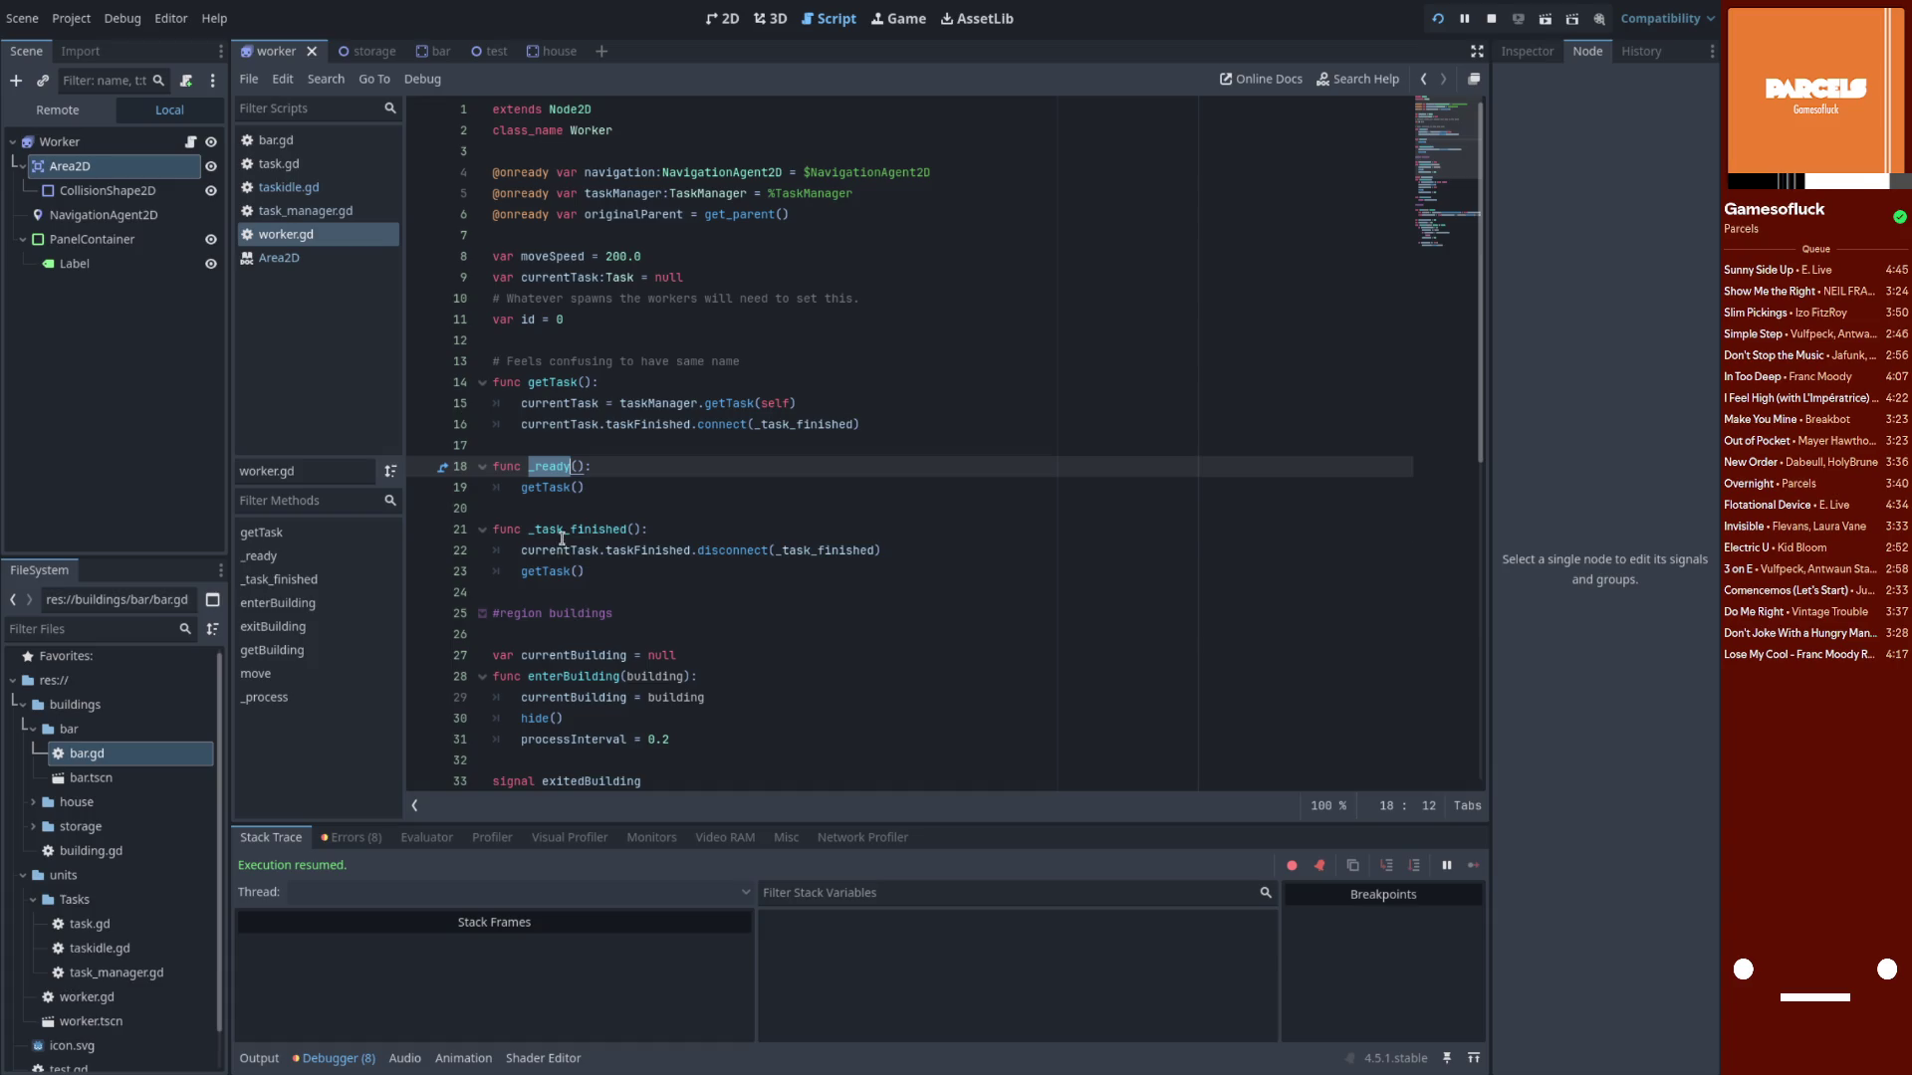
double_click(562, 533)
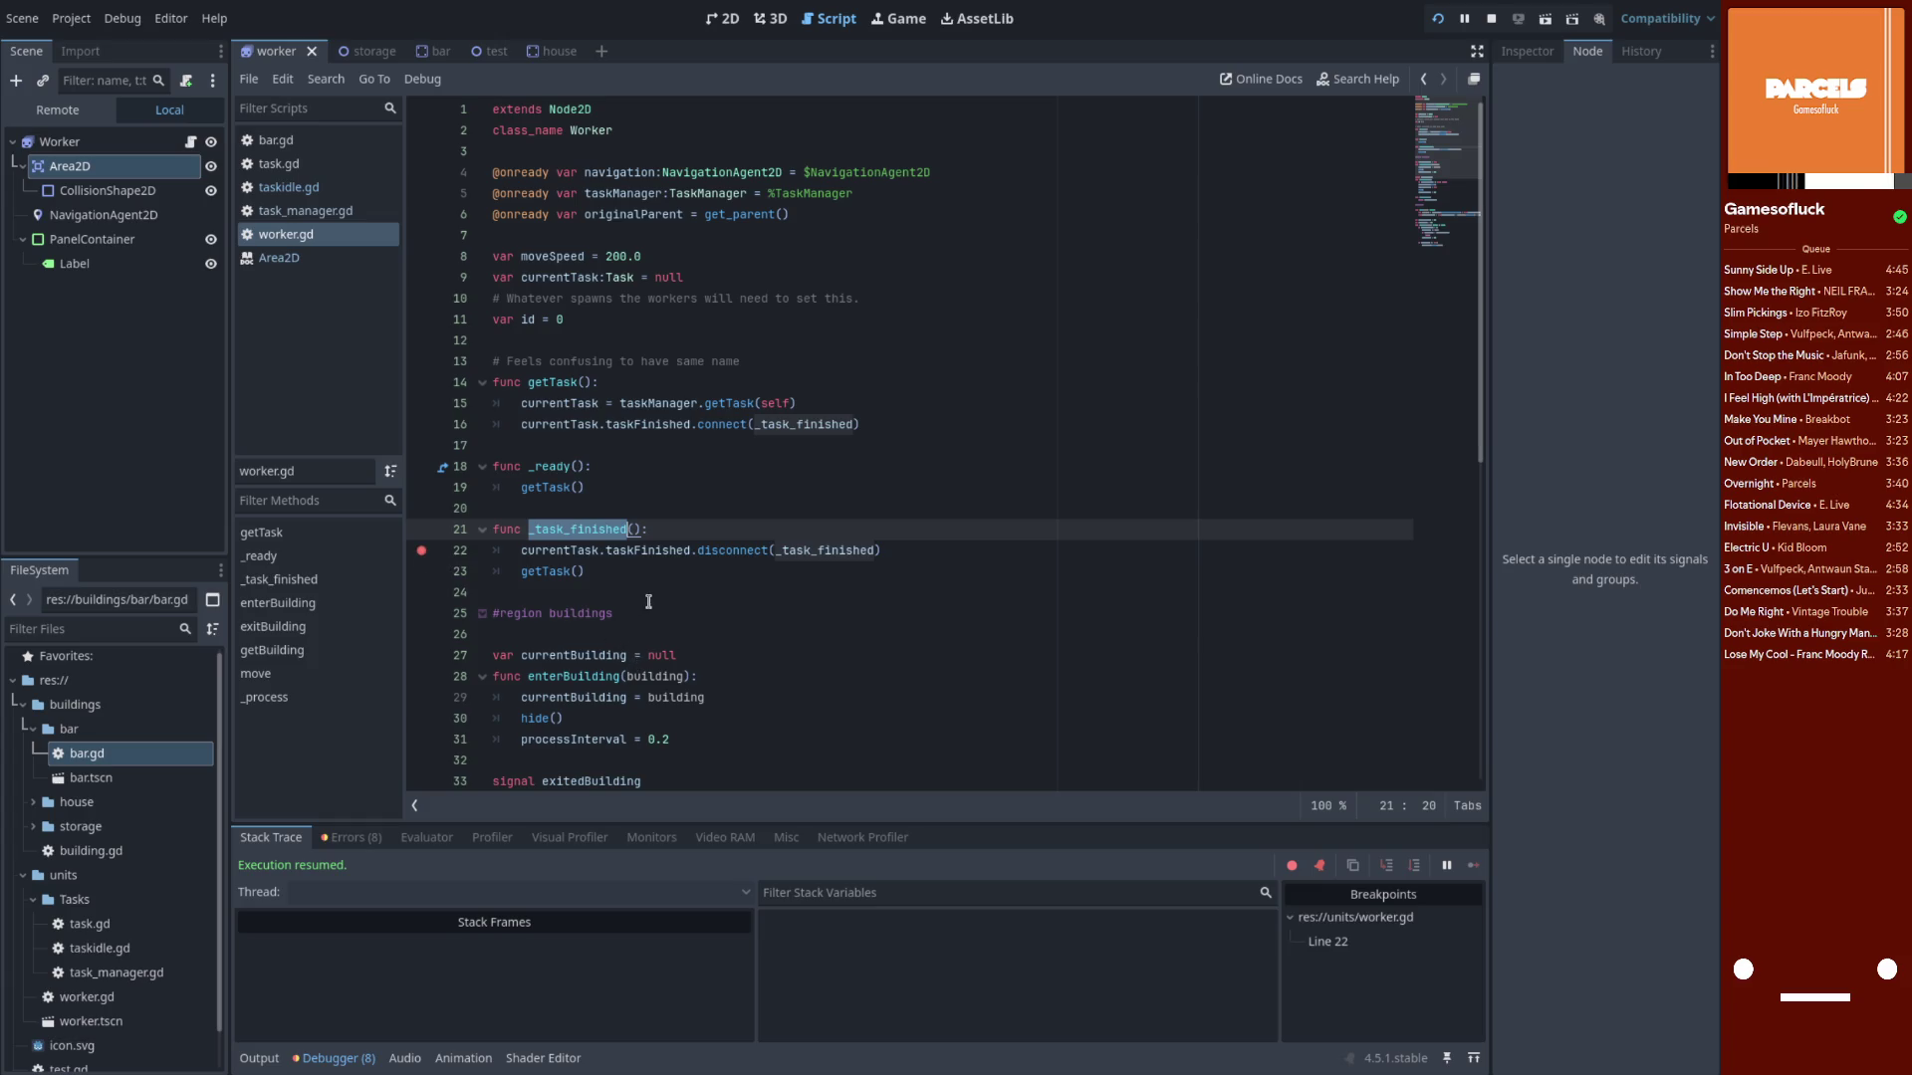
key("super")
Raise the hello_world_2d_pathing (DEBUG) window and watch the worker roam between House and Bar
left_click(556, 633)
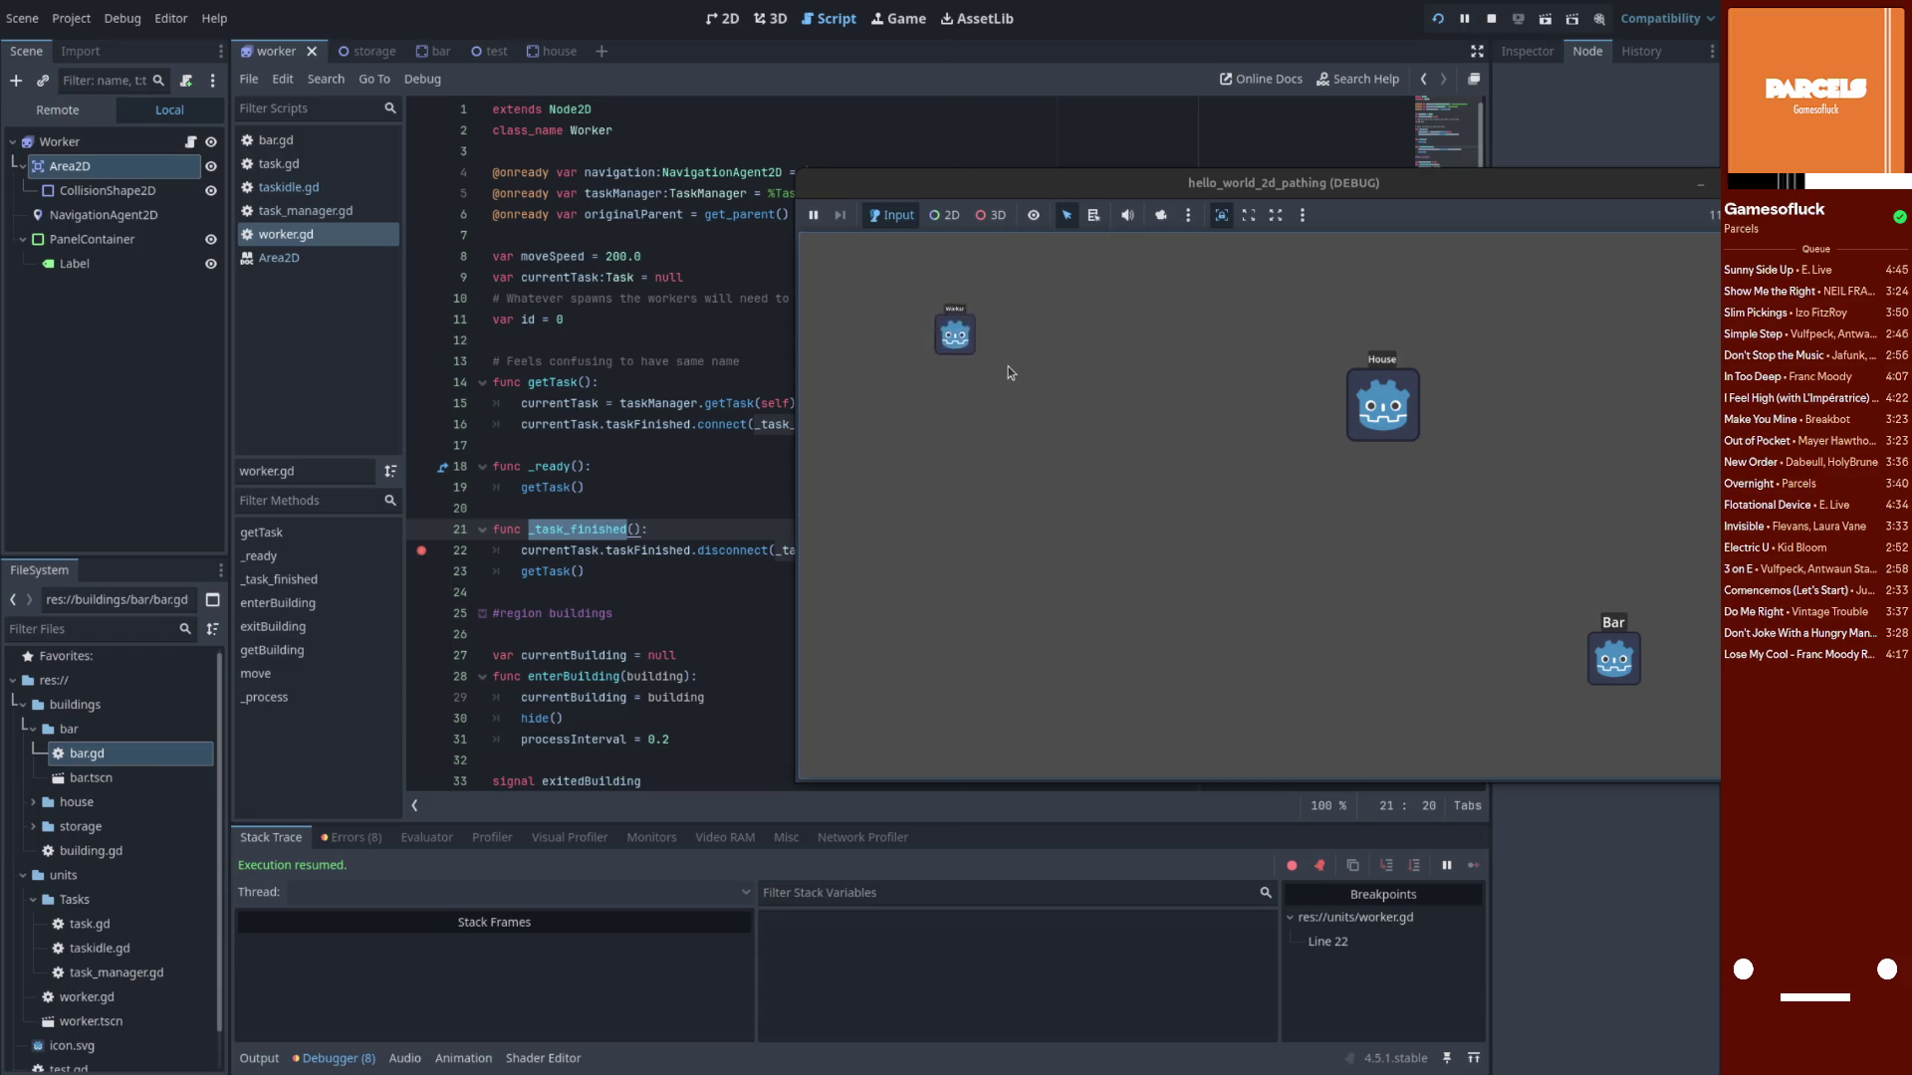
left_click_drag(1228, 198, 1099, 175)
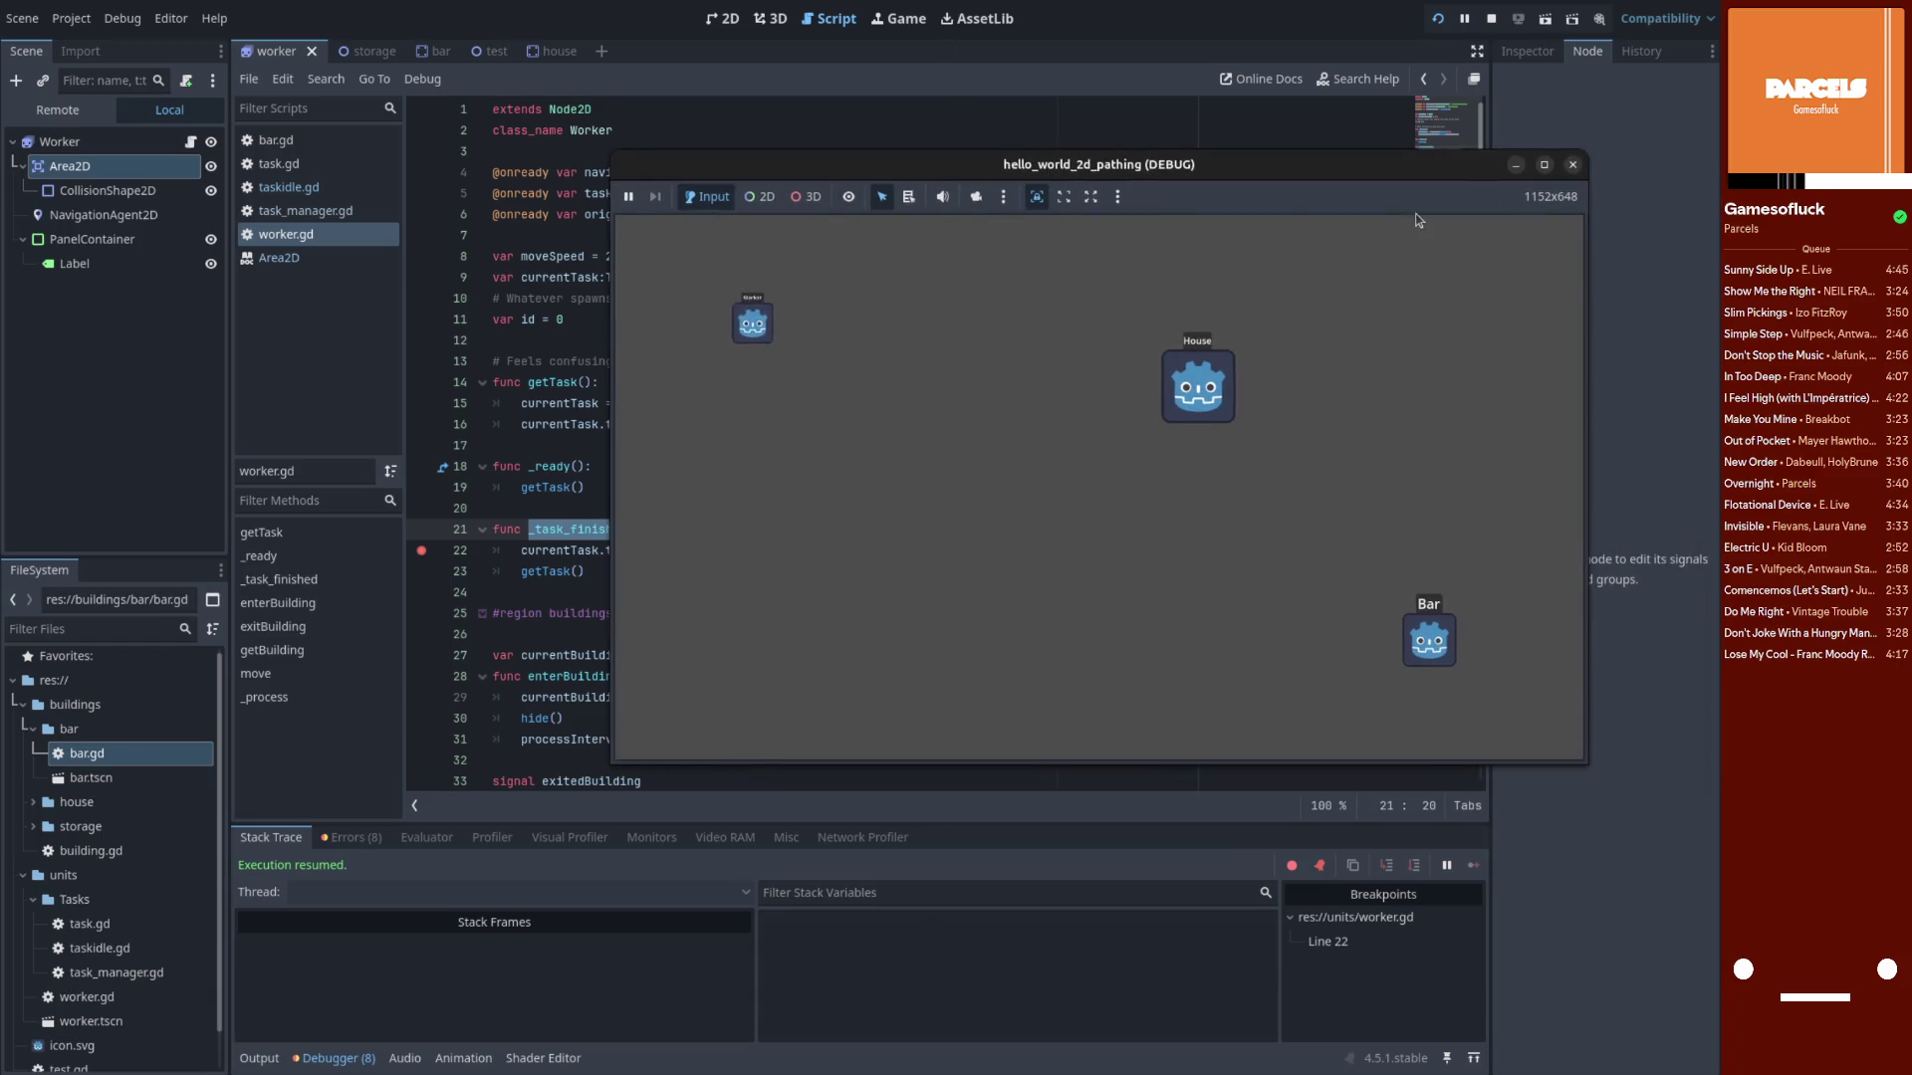
Stop the game, remove the worker.gd line 22 breakpoint, and switch to taskidle.gd
left_click(1584, 162)
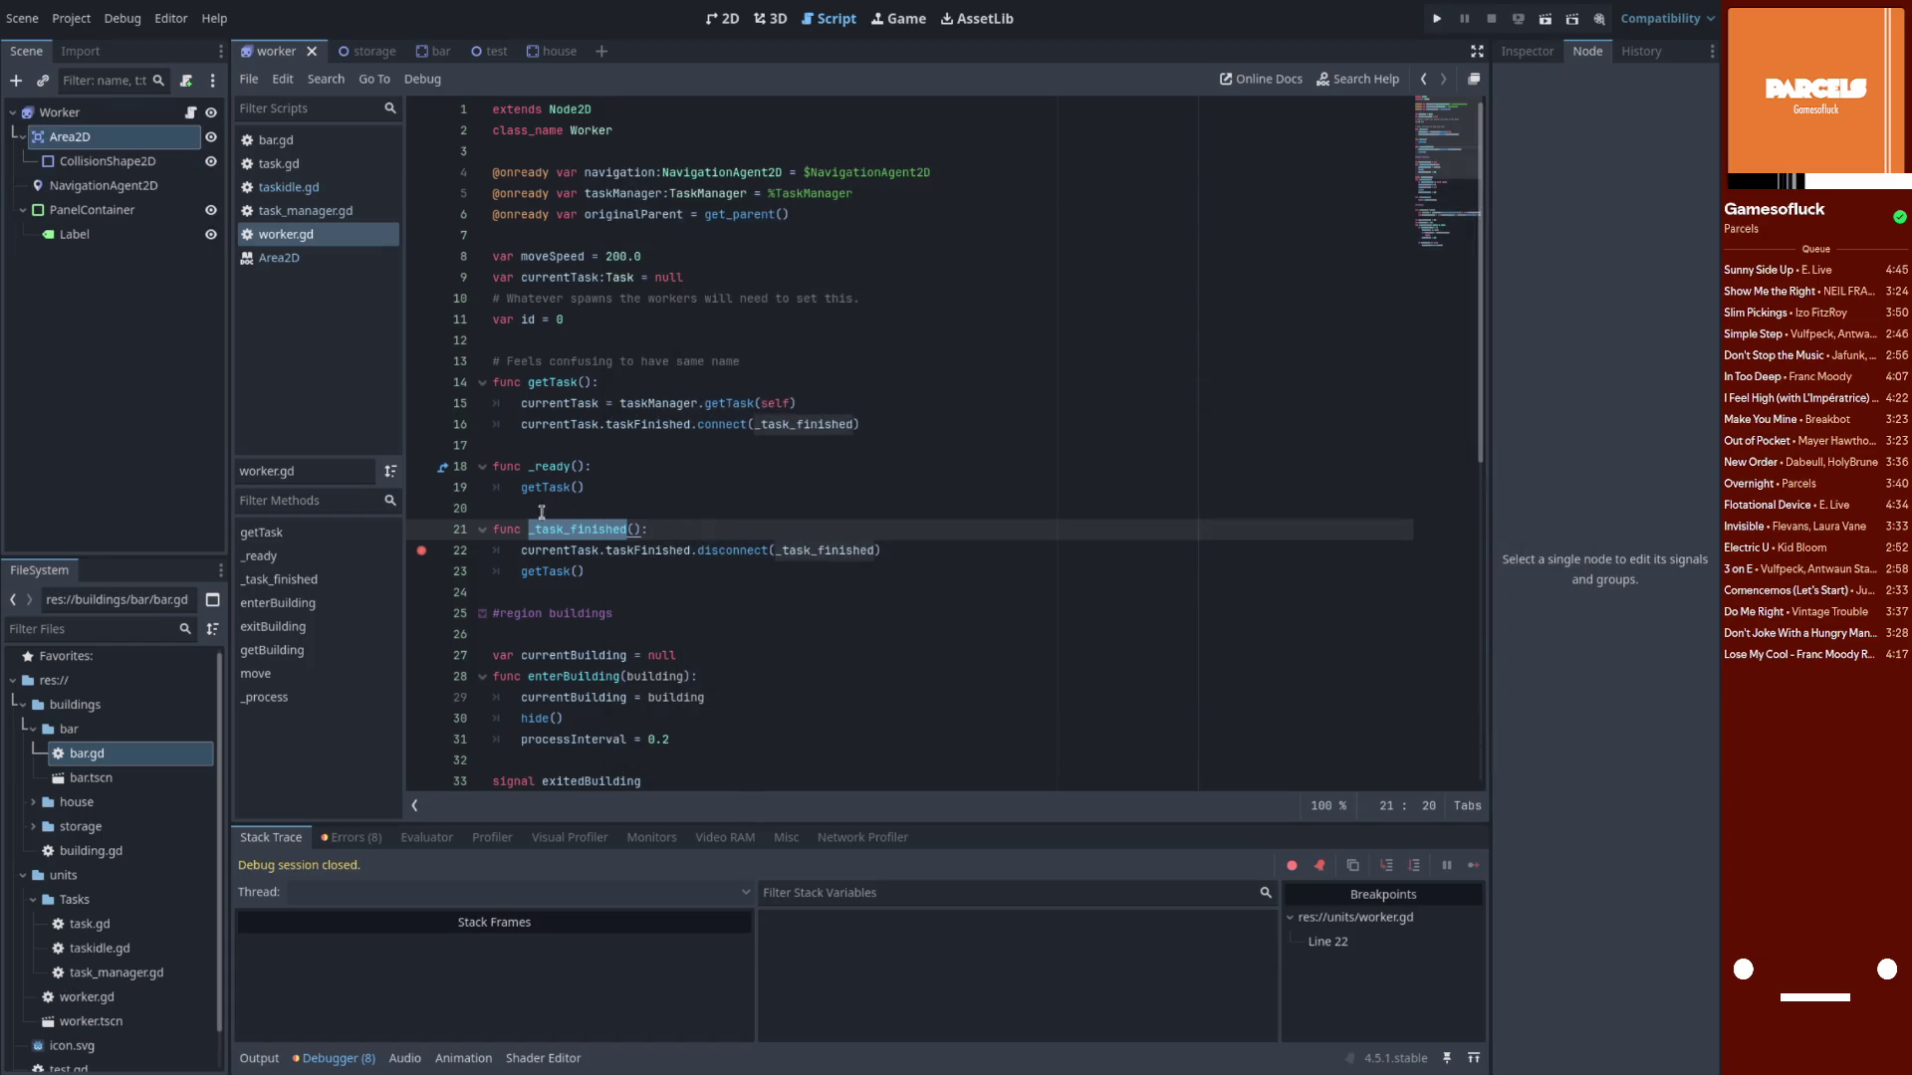
left_click(422, 552)
left_click(656, 490)
left_click(312, 207)
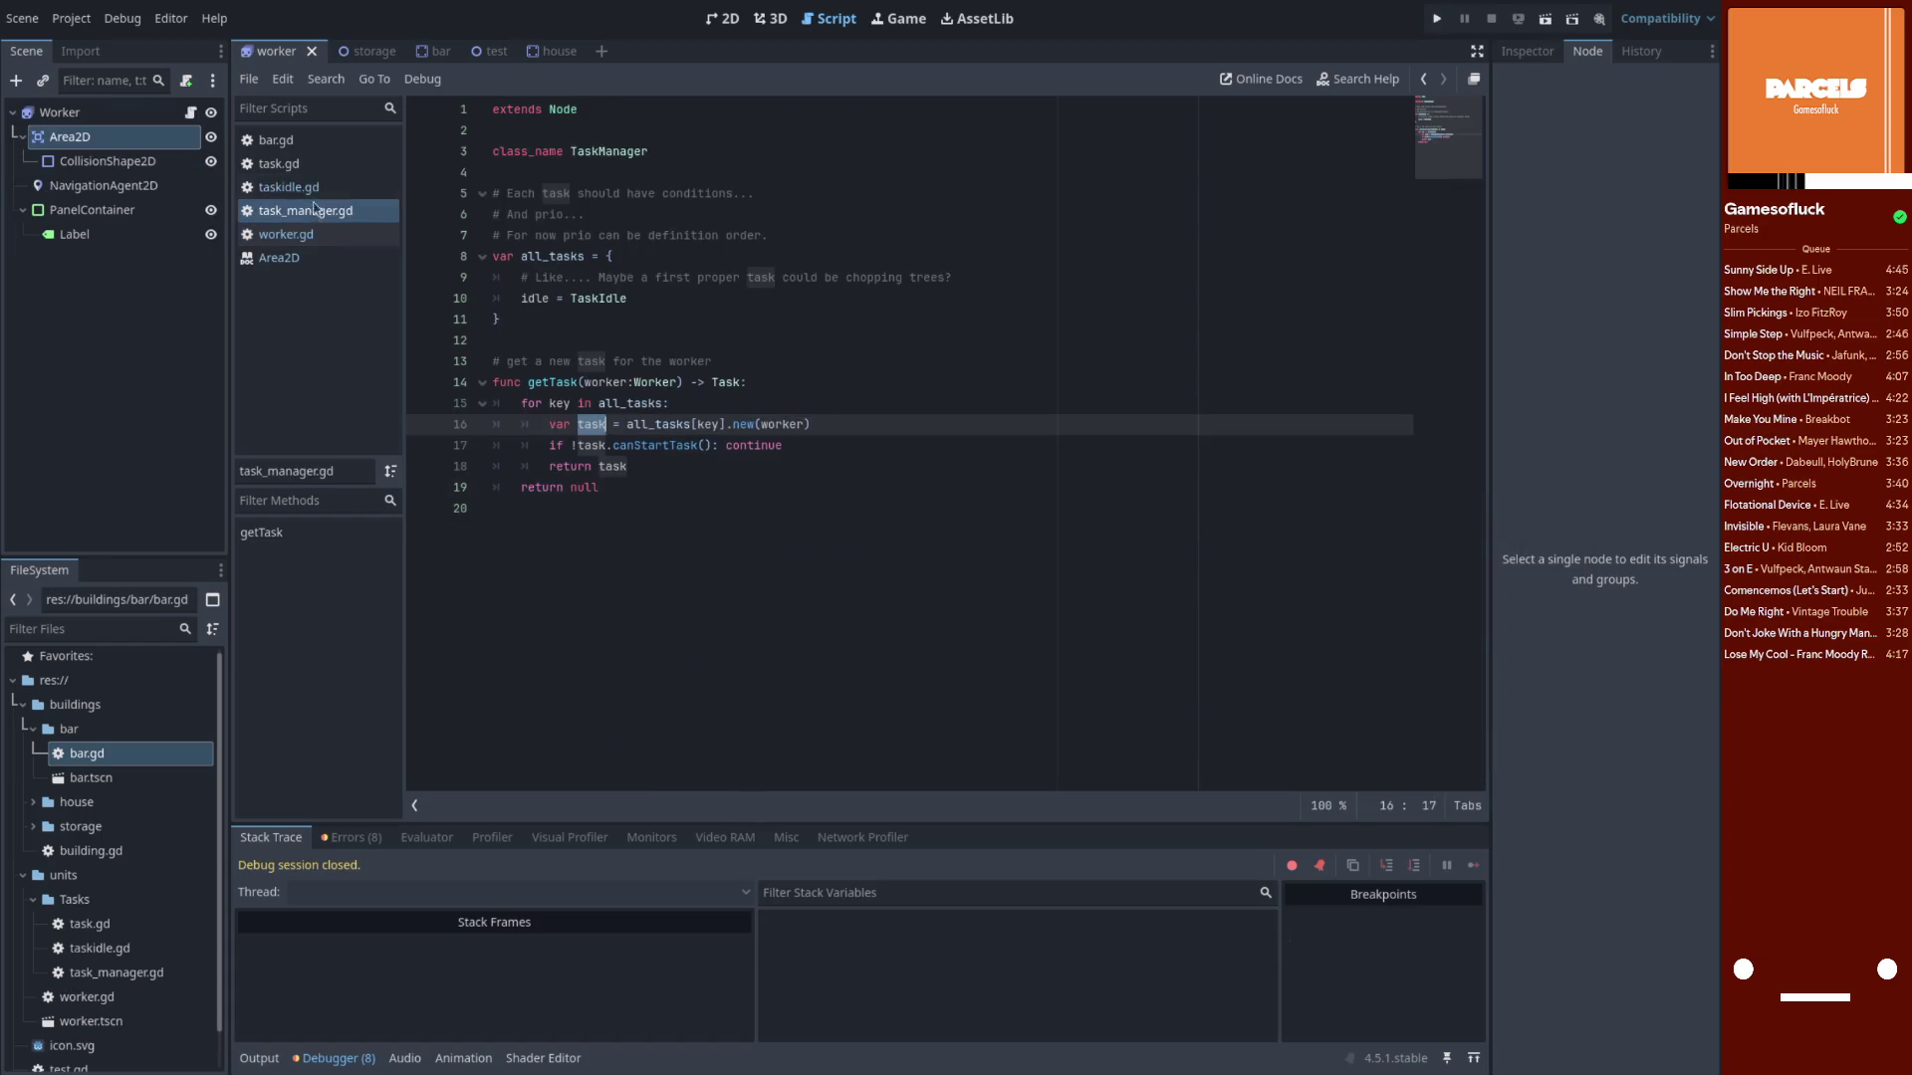
left_click(288, 187)
left_click(736, 494)
scroll(727, 495, "up", 10)
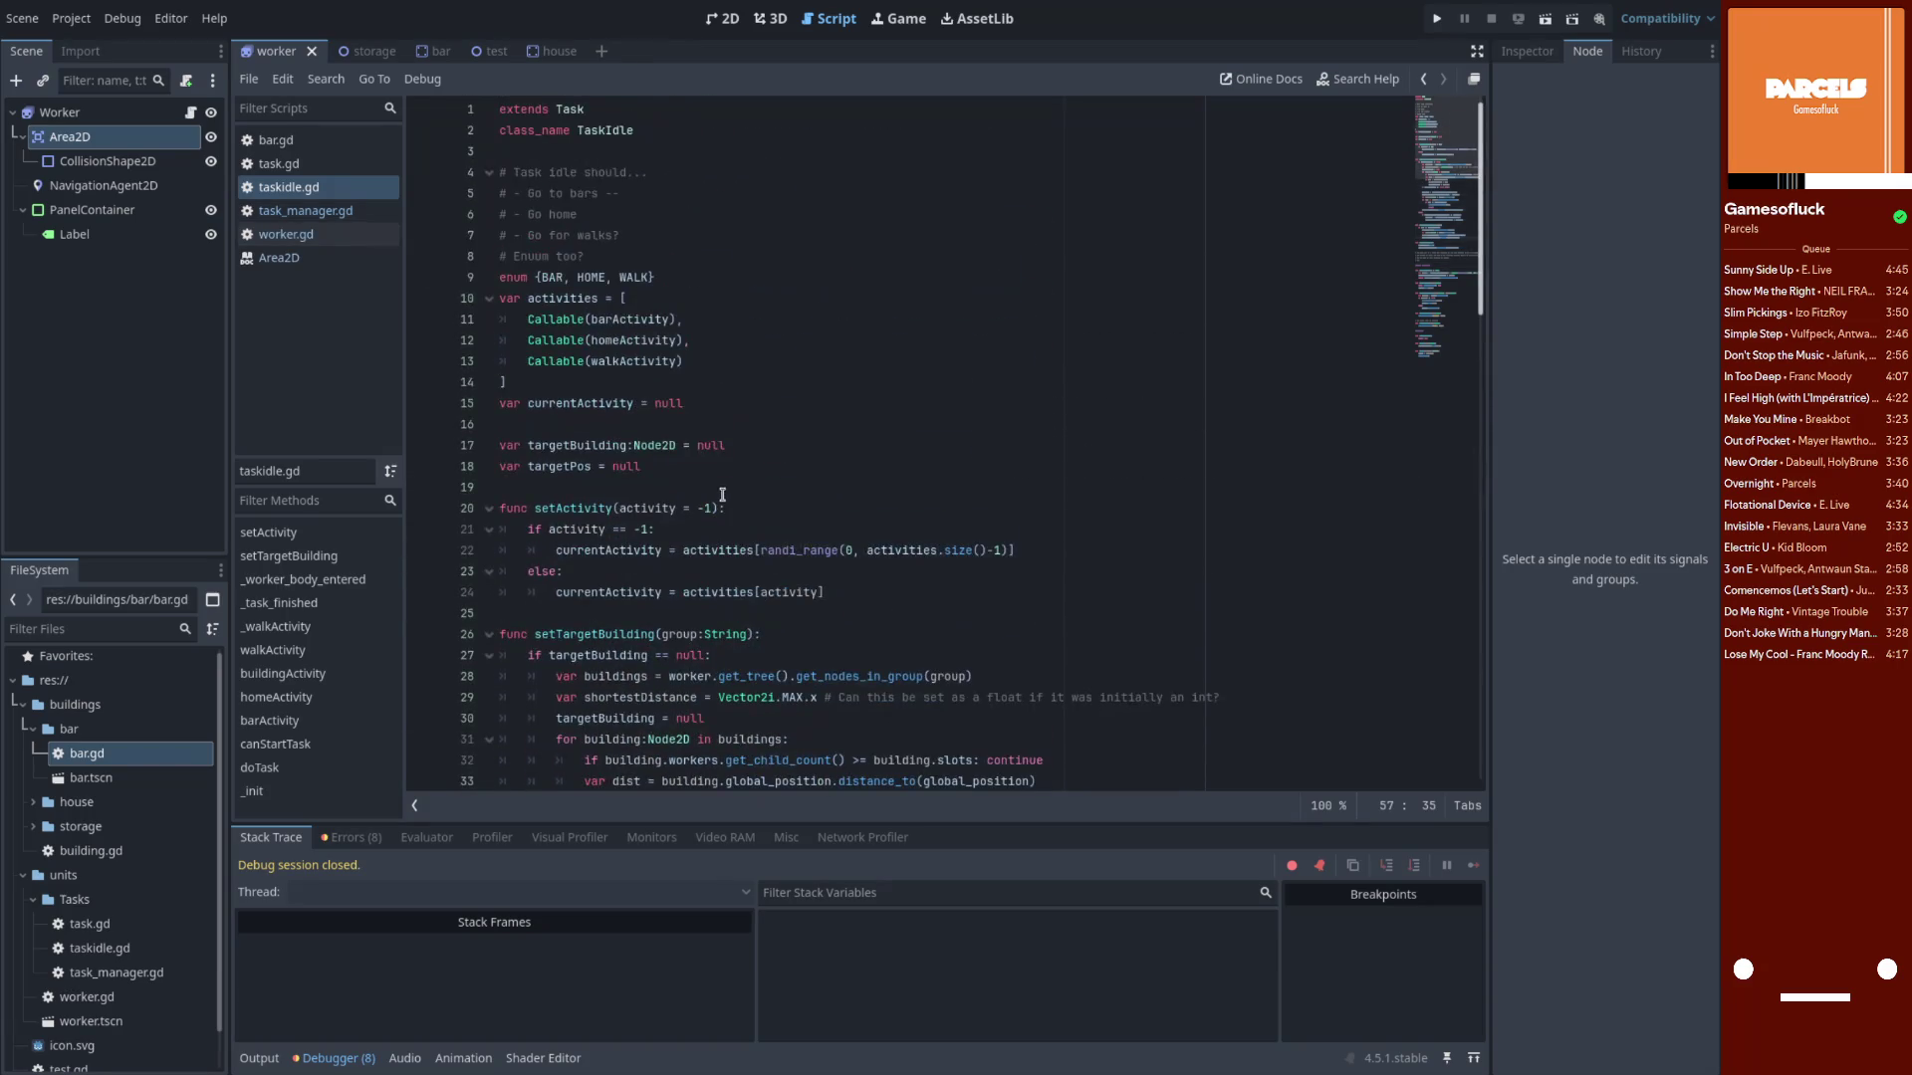
Locate the _walkActivity function and its random offset expression on line 71
double_click(636, 279)
scroll(667, 498, "down", 14)
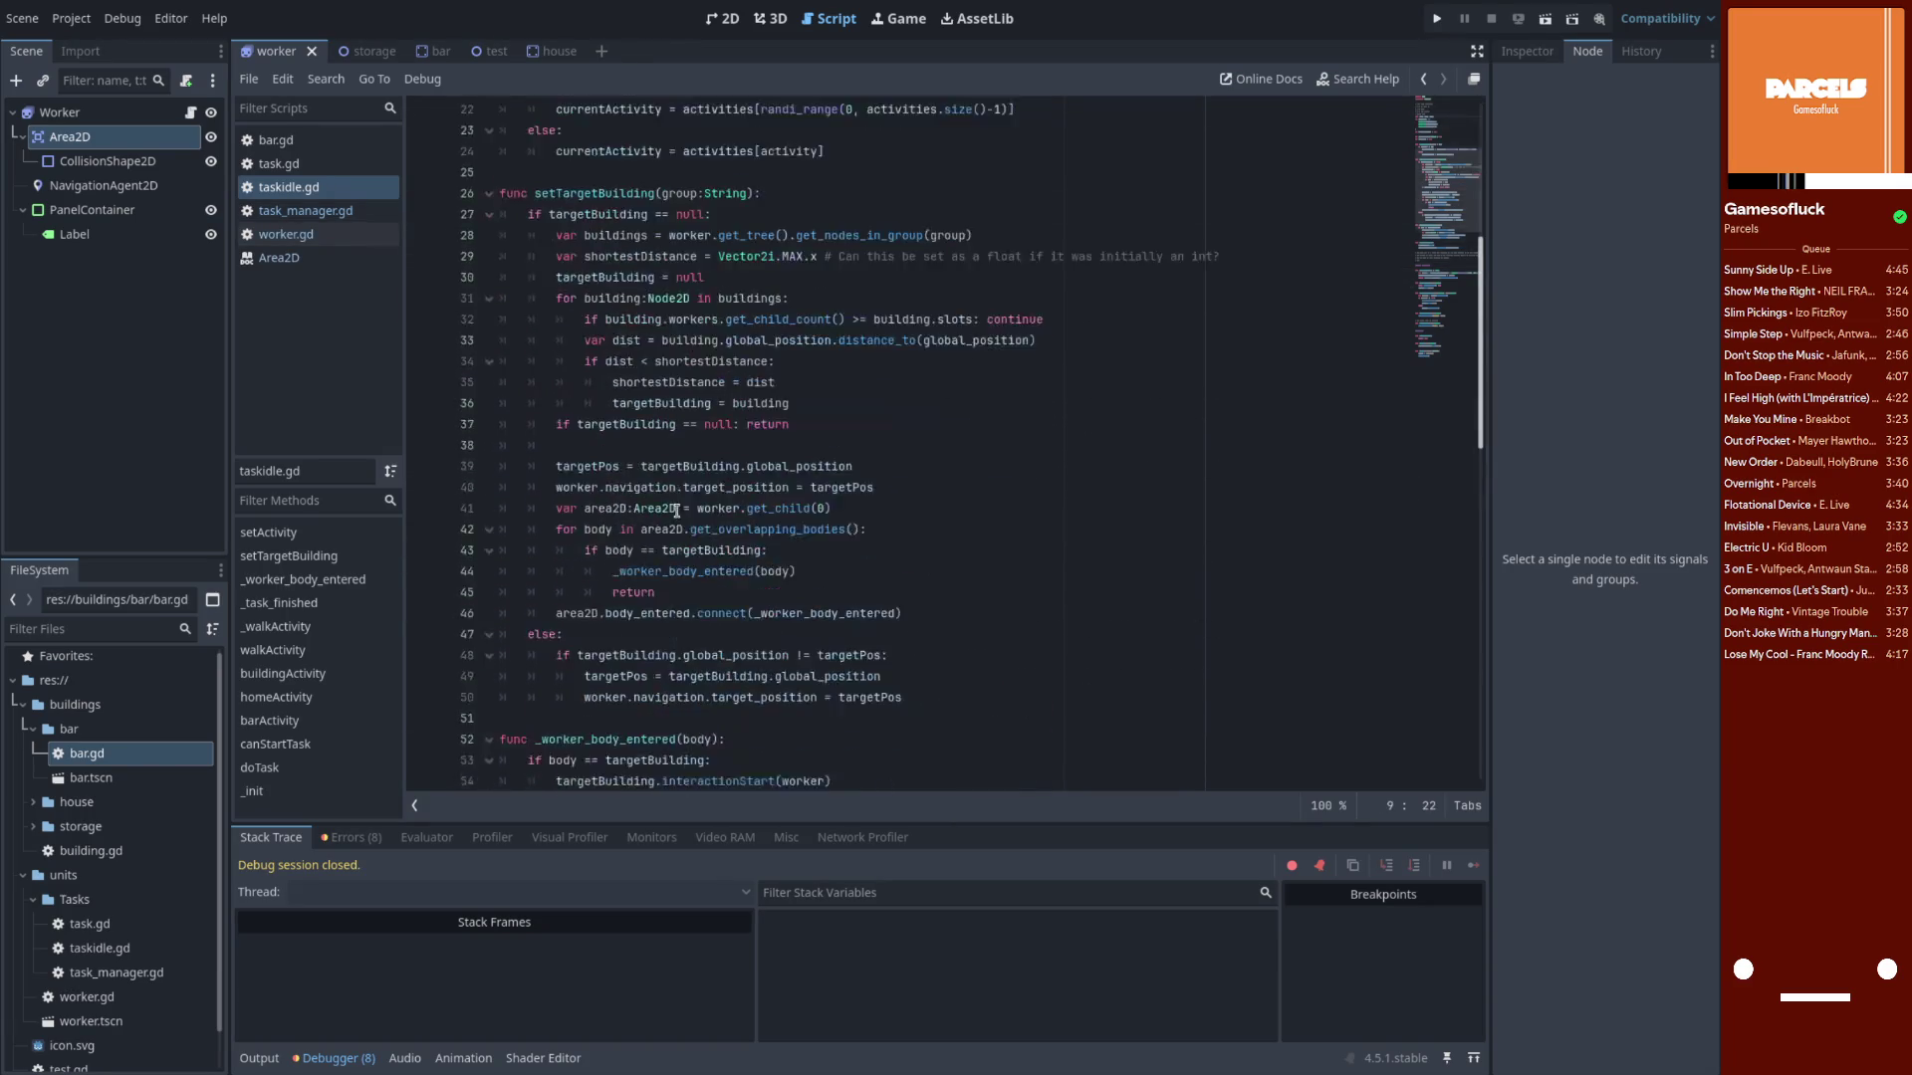
scroll(677, 513, "down", 3)
left_click(568, 298)
double_click(582, 298)
left_click_drag(556, 319, 1156, 320)
left_click(1014, 358)
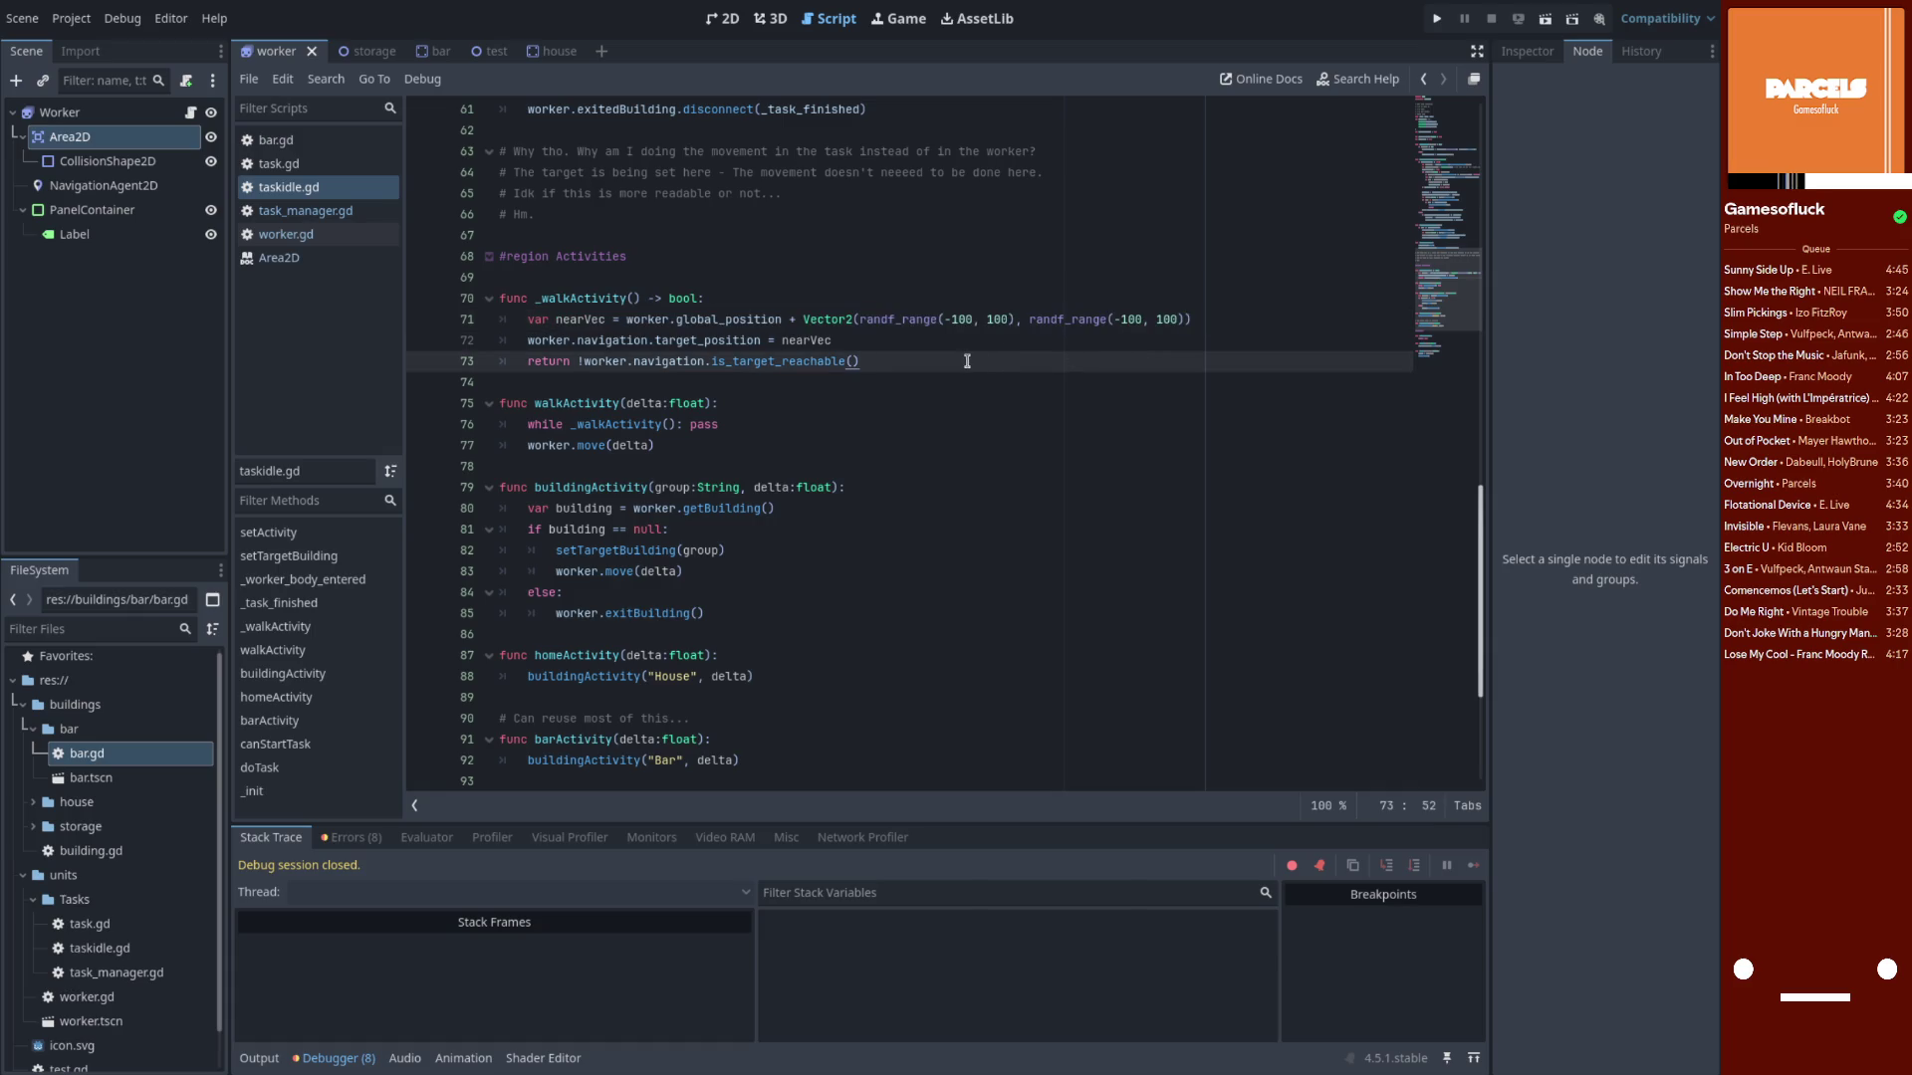
left_click_drag(896, 353, 786, 319)
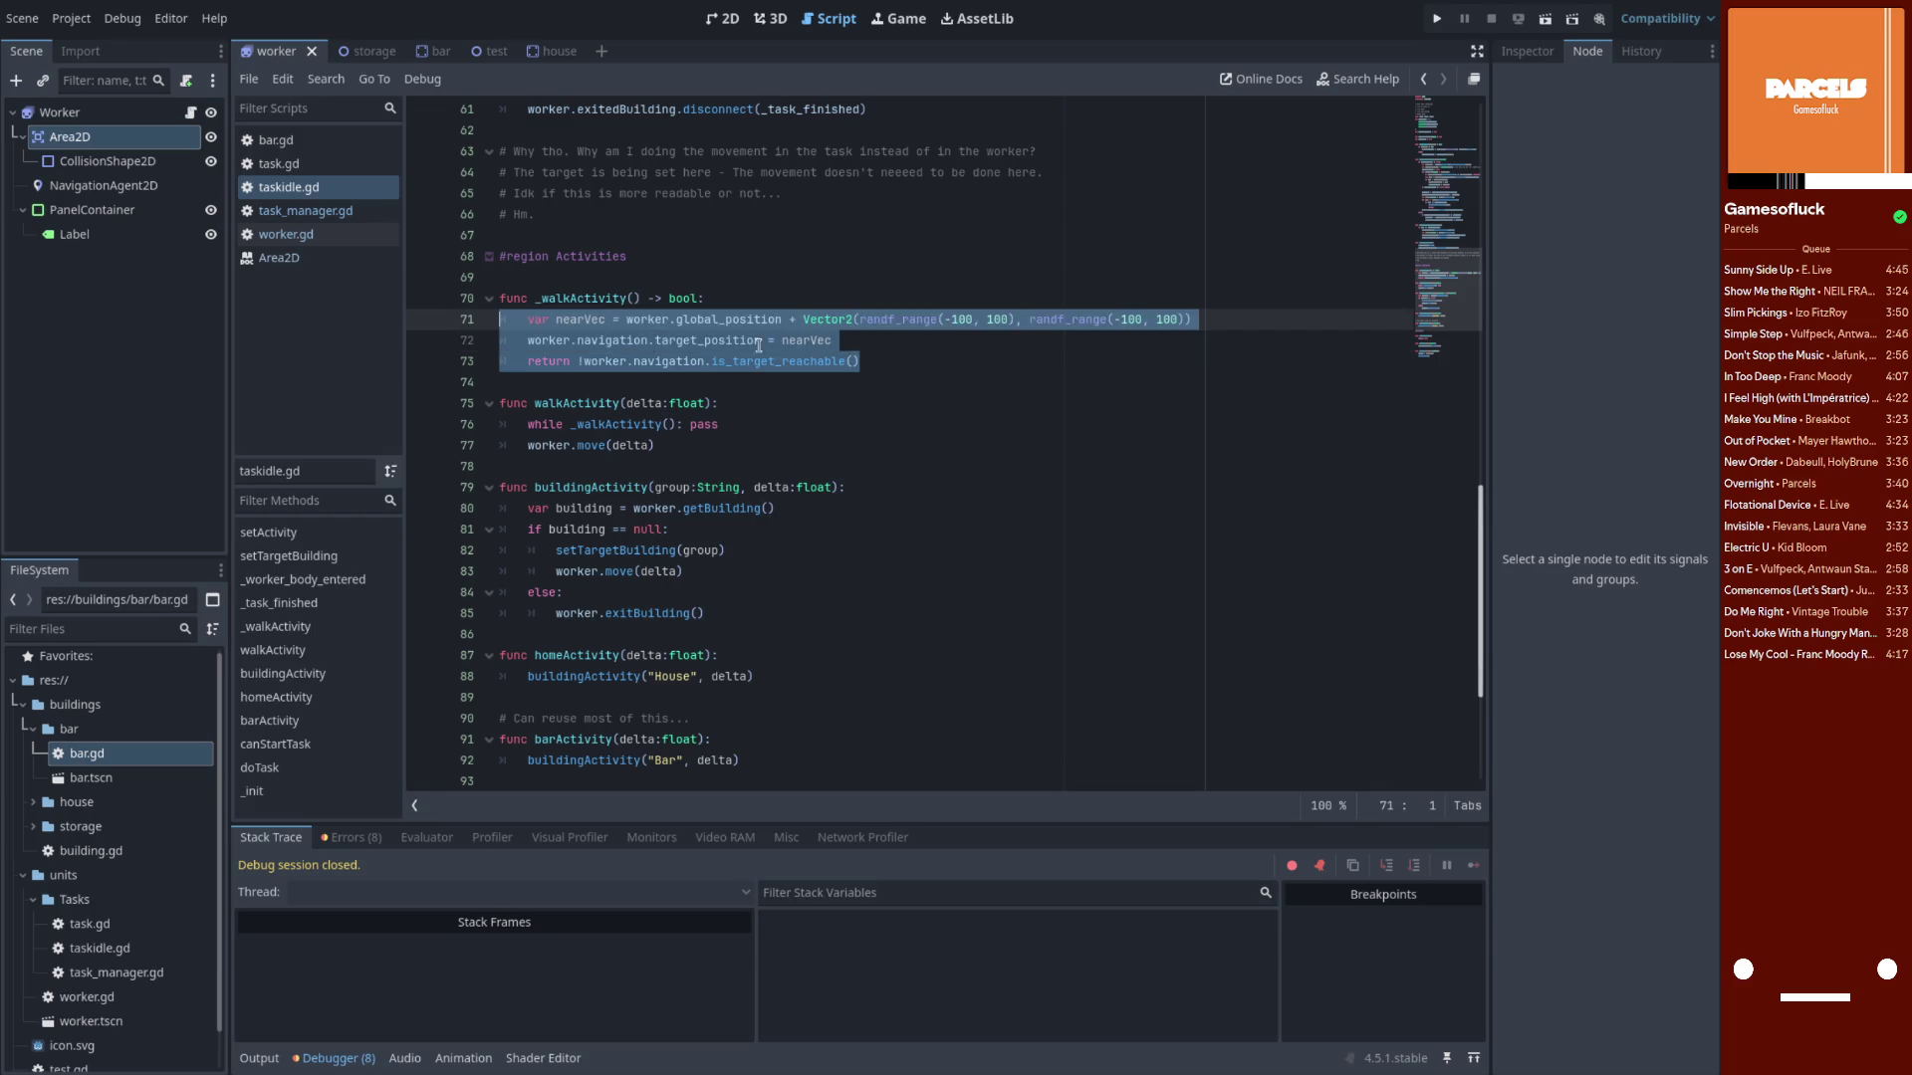
key("Down")
Change both randf_range bounds from ±100 to ±1000 and save taskidle.gd
left_click(957, 319)
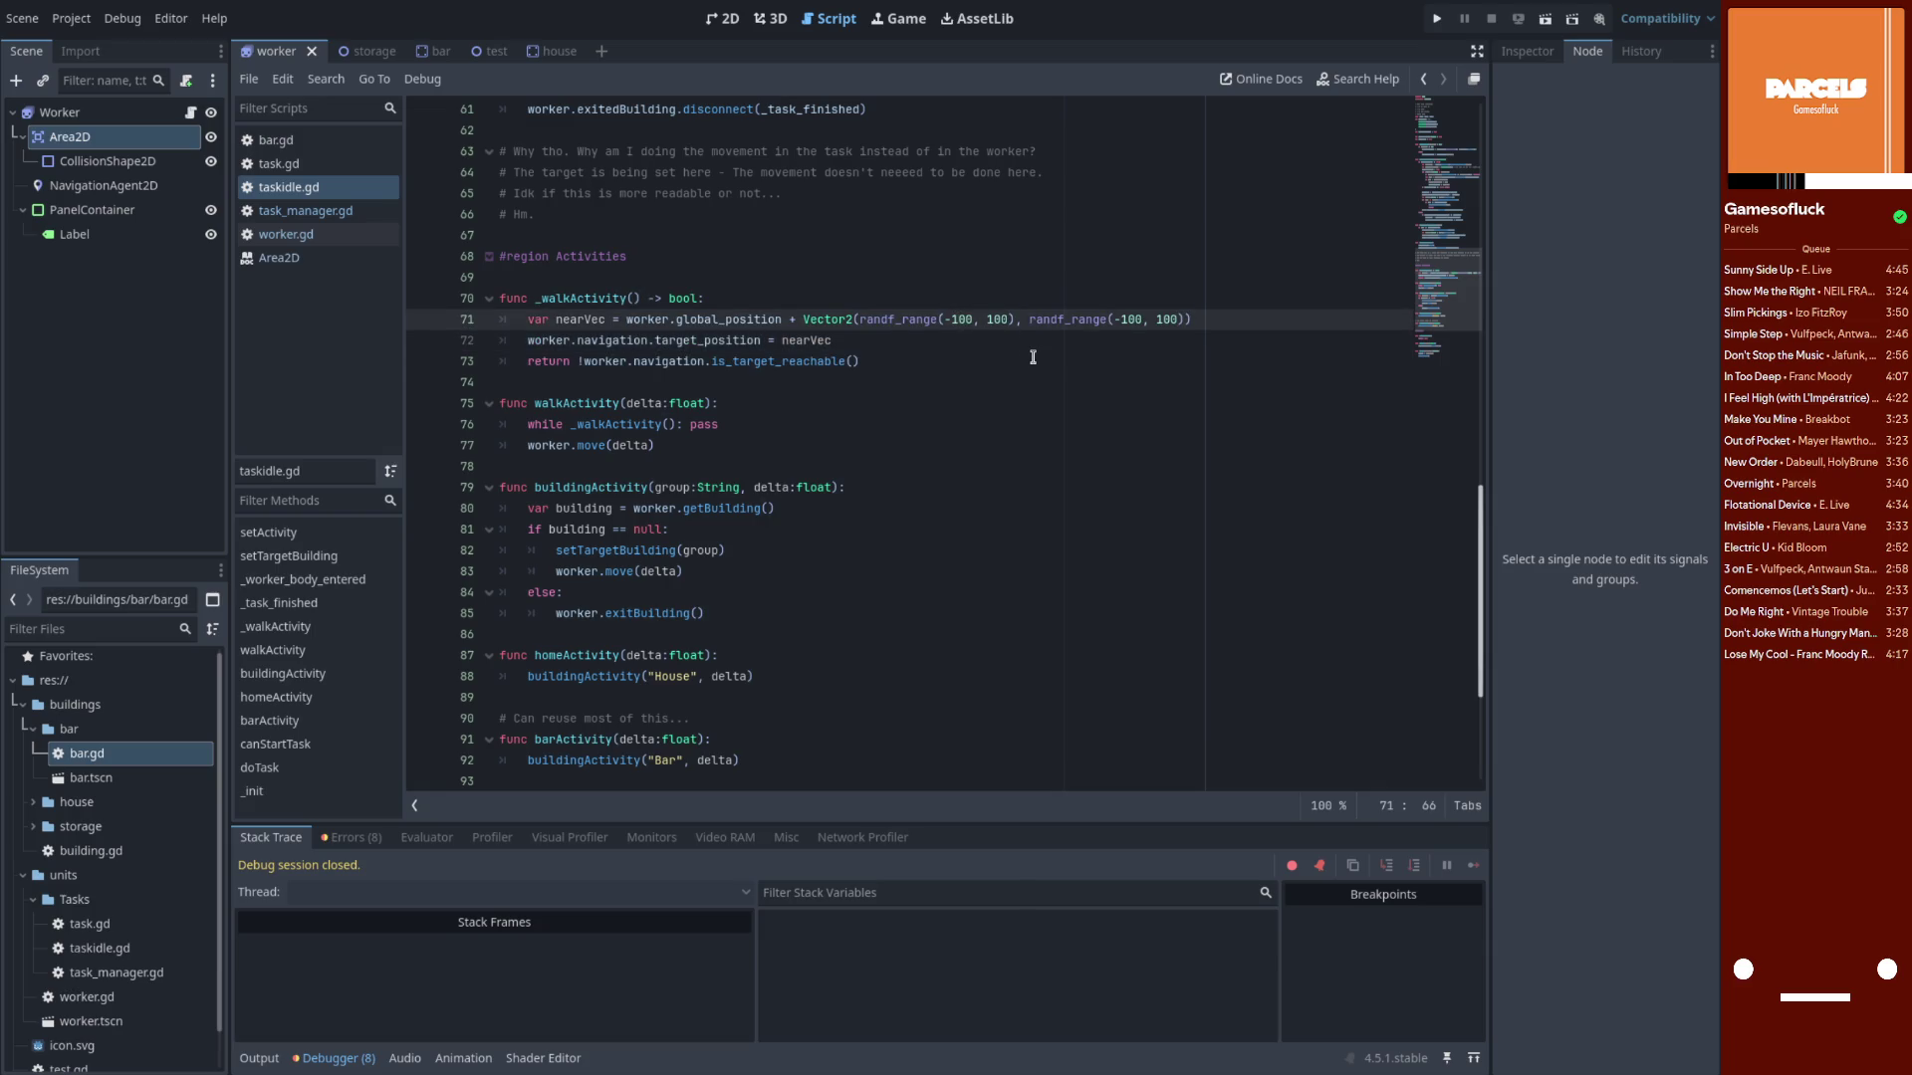
type("0")
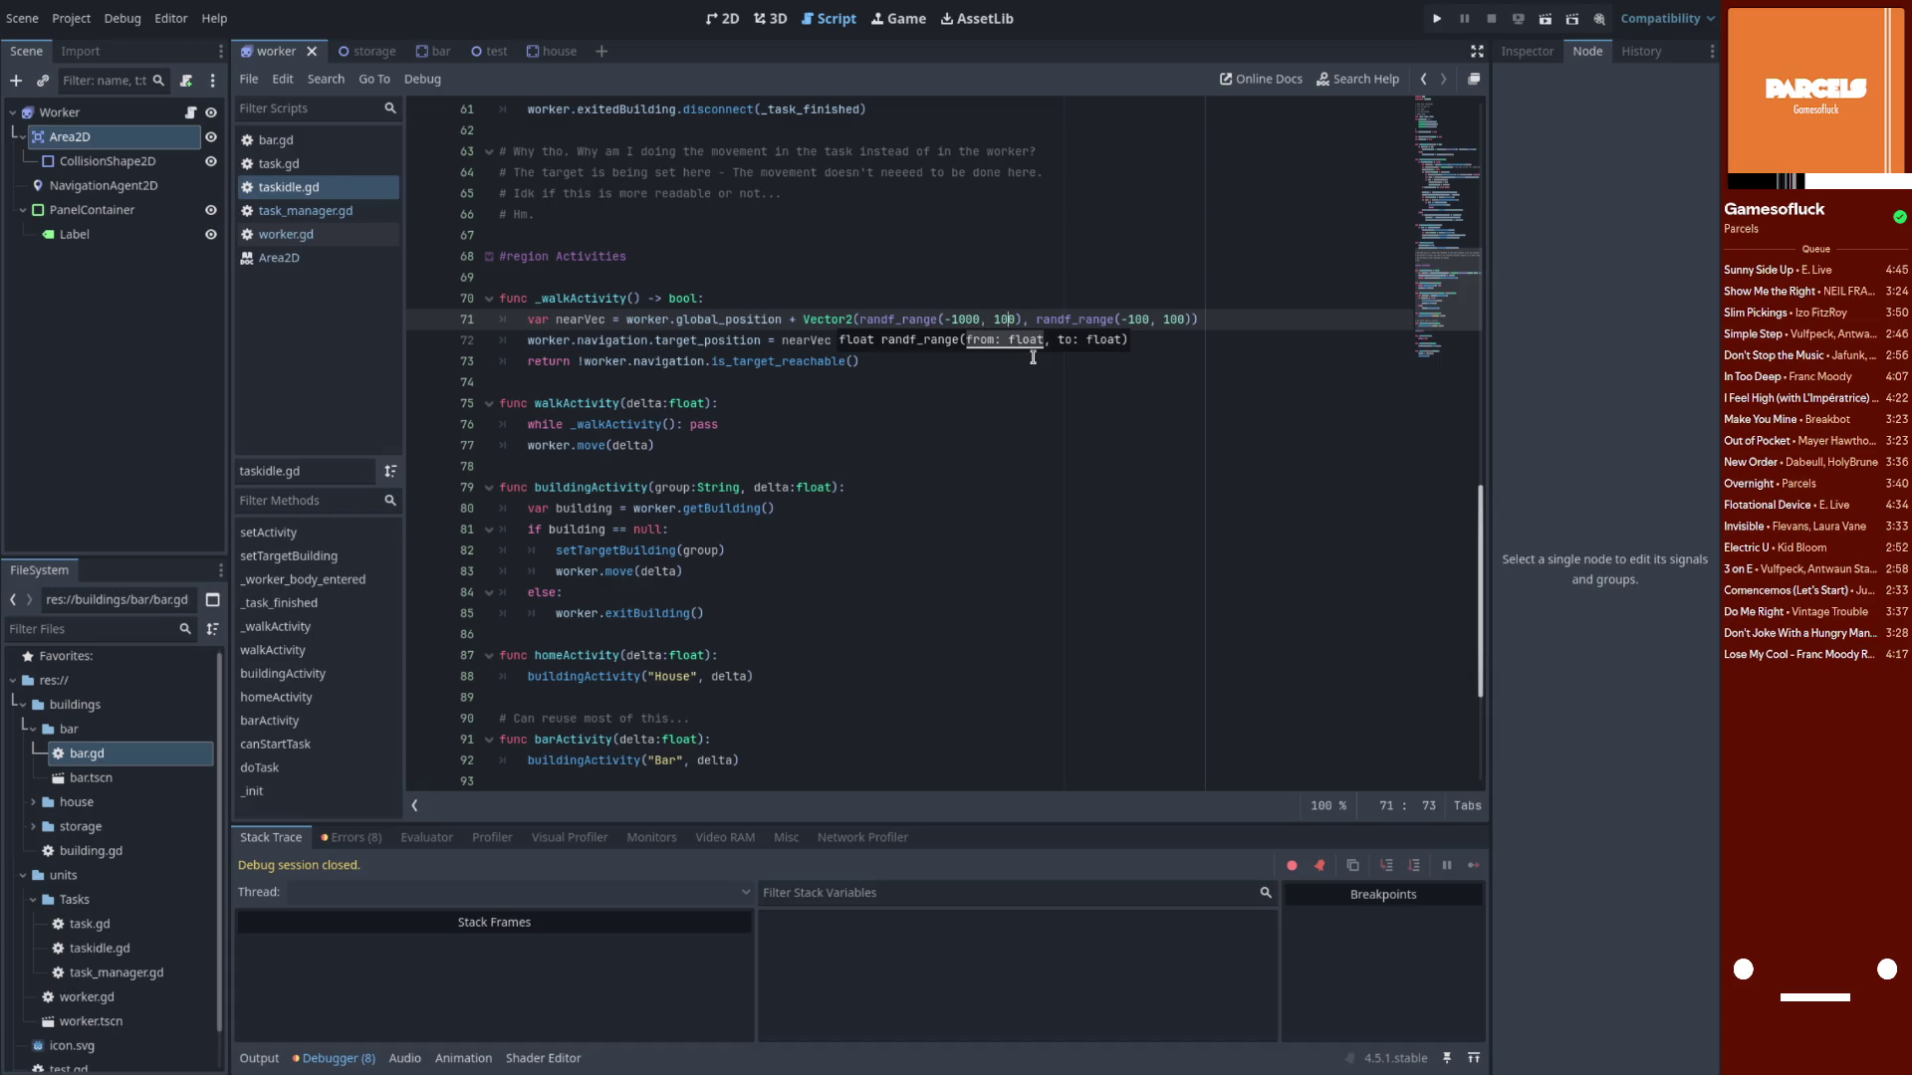
type("0")
key("ctrl+Right")
key("ctrl+Right")
key("ctrl+Right")
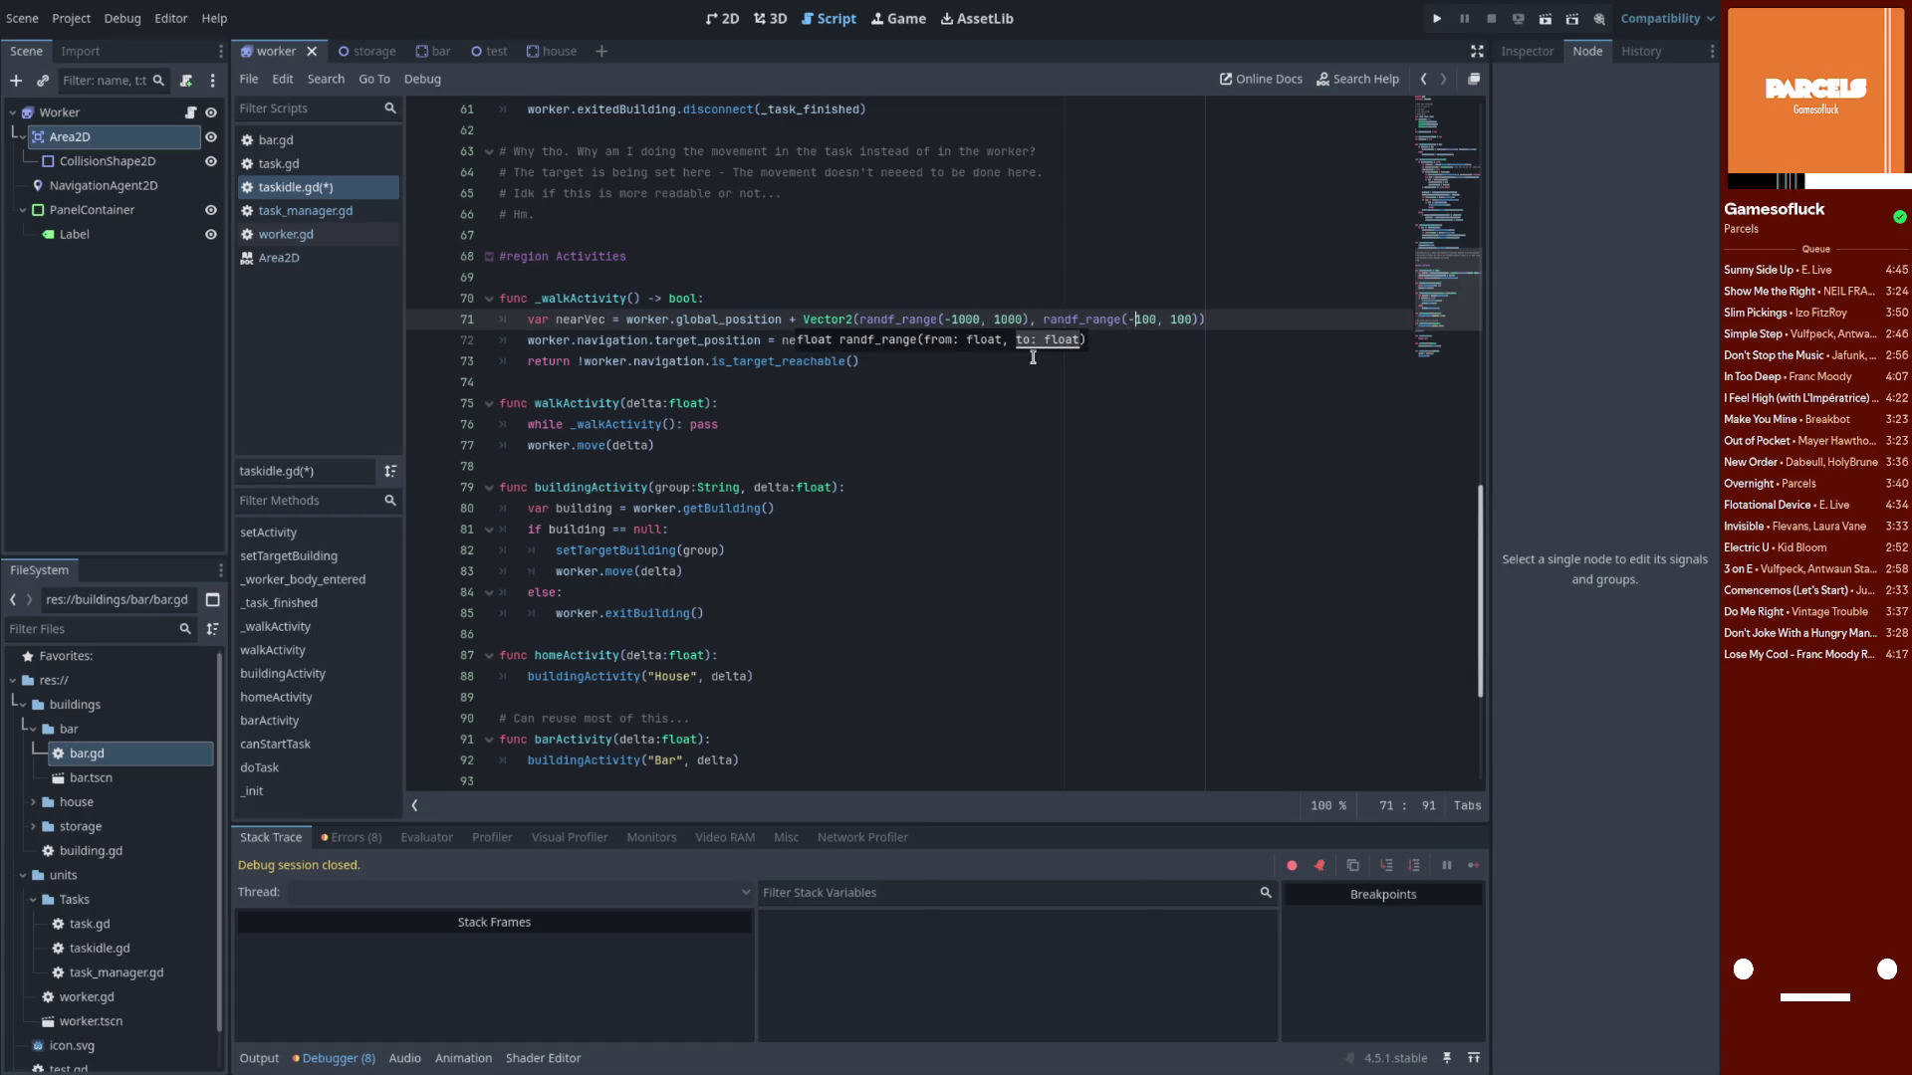
key("Right")
type("0")
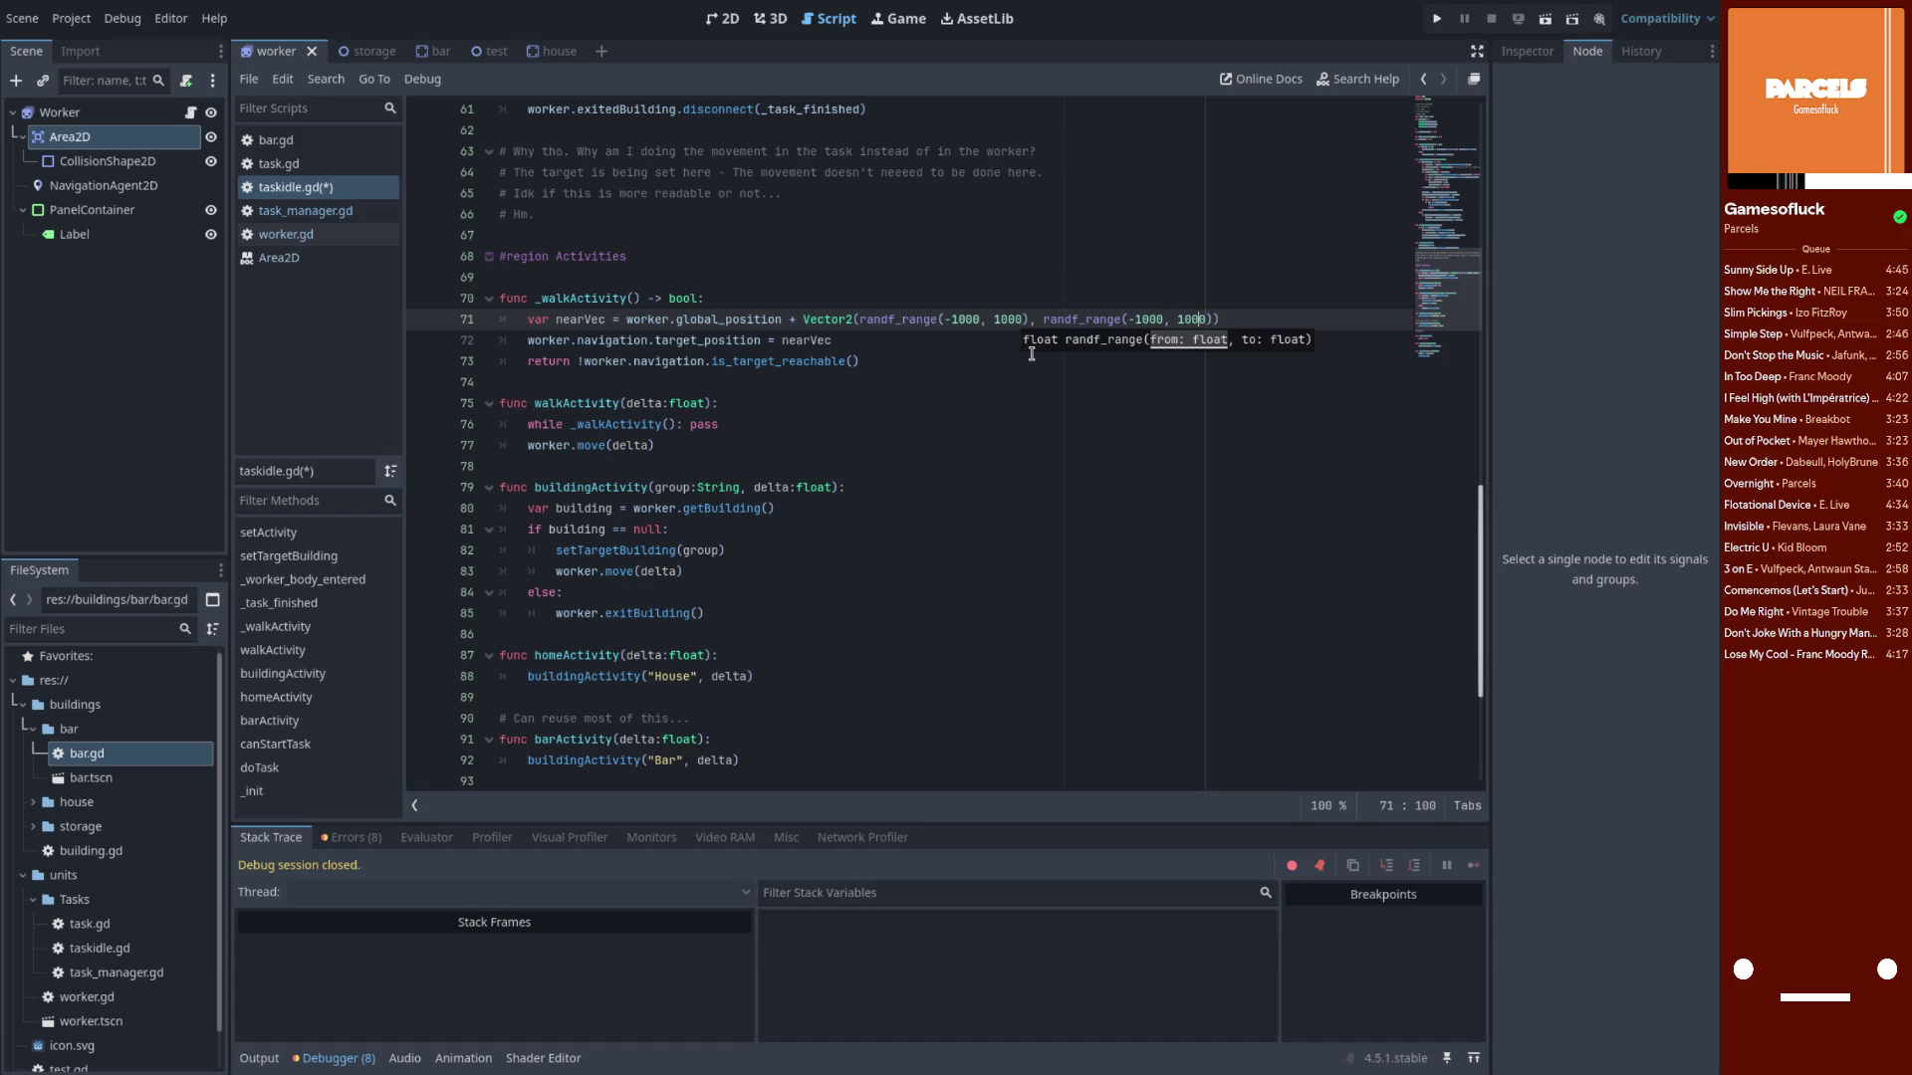
type("0")
key("ctrl+s")
left_click(683, 319)
left_click(774, 340)
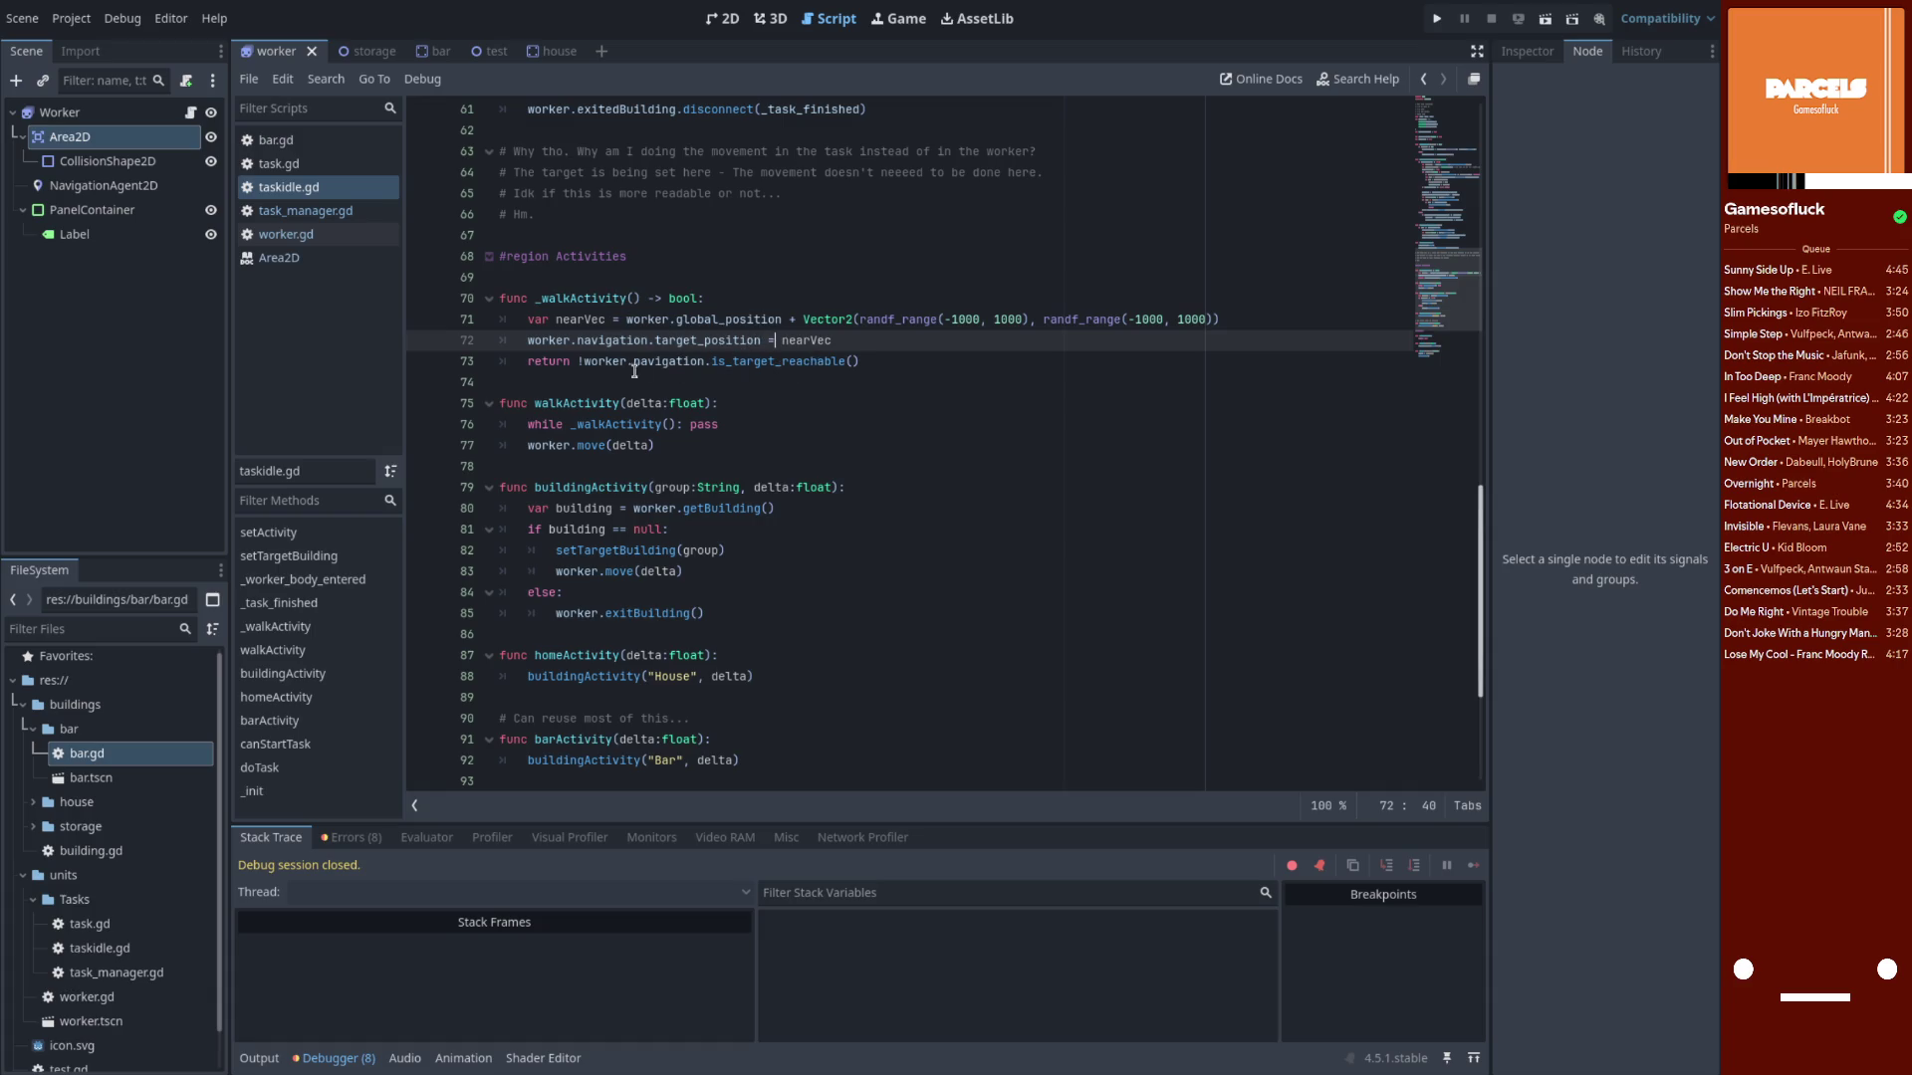
double_click(592, 298)
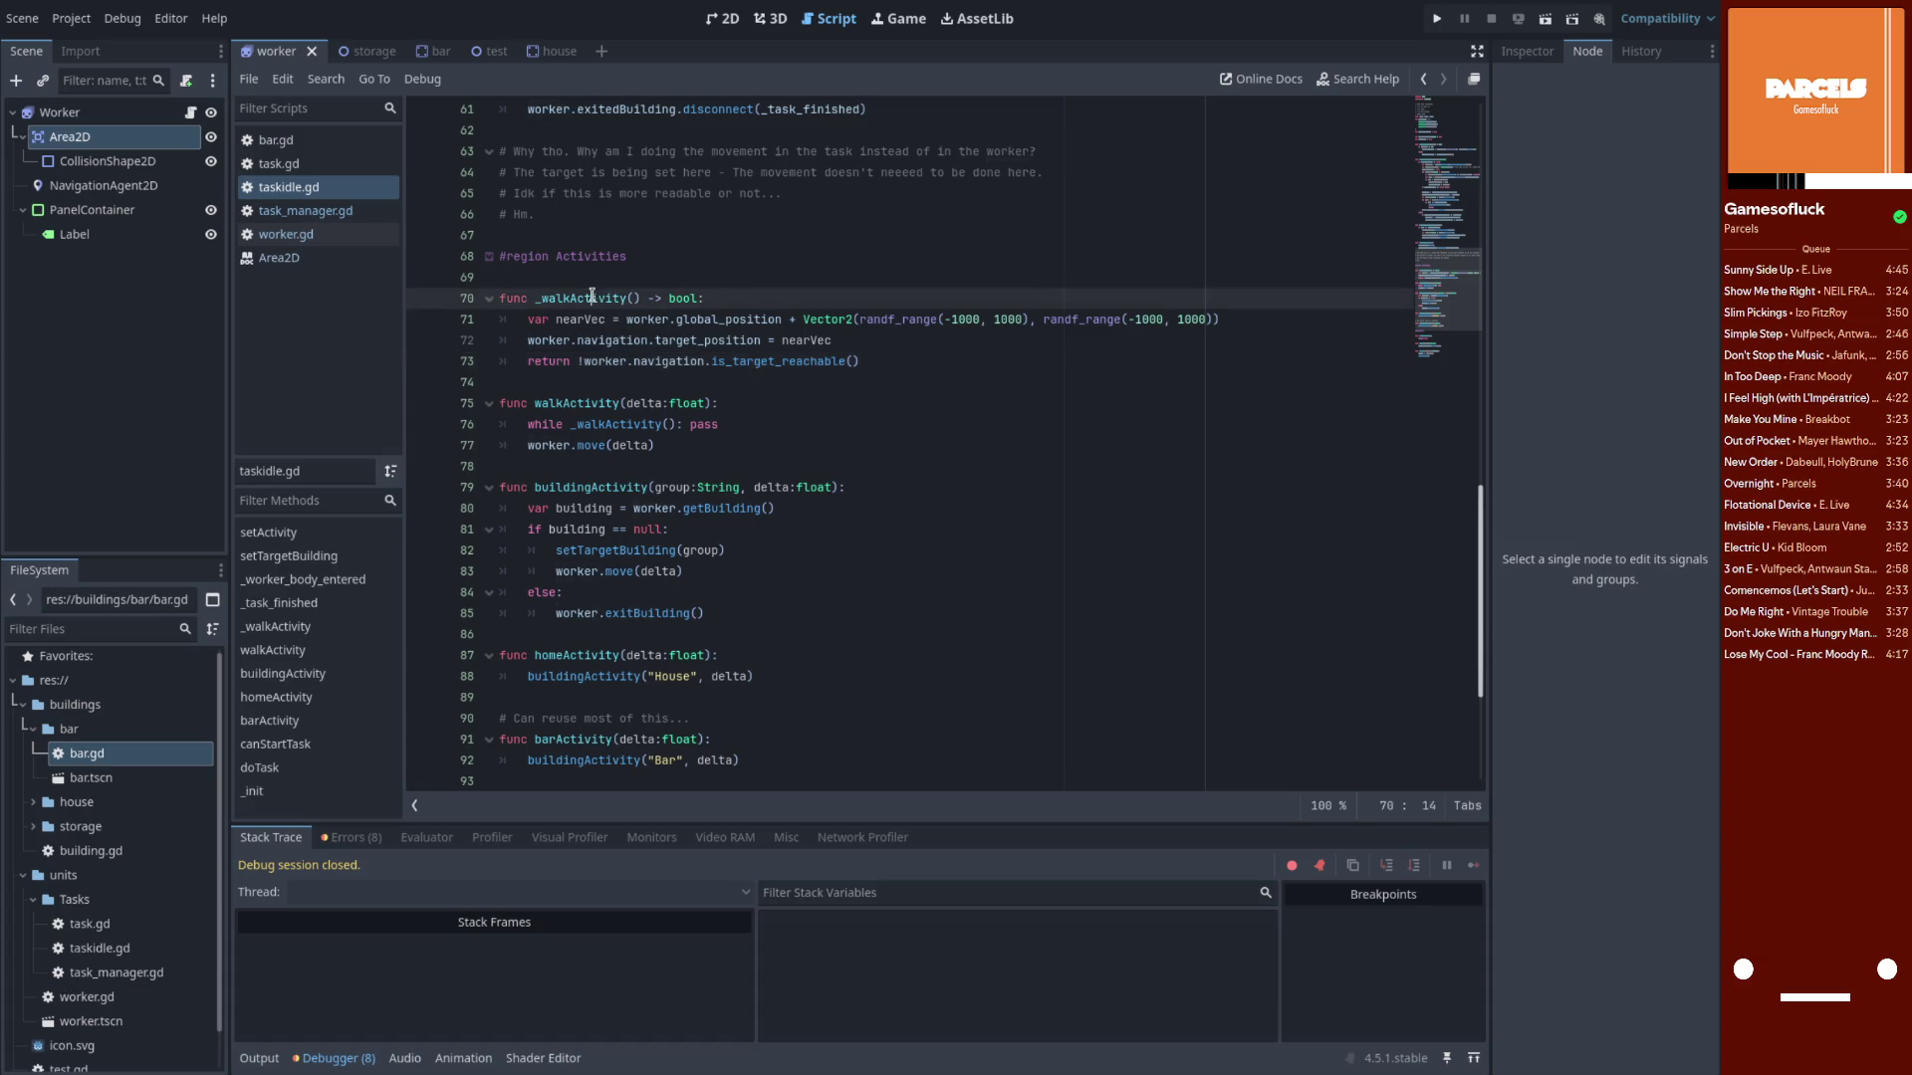
Insert a new line at the top of walkActivity, above worker.move(delta), and begin an if statement
left_click(889, 335)
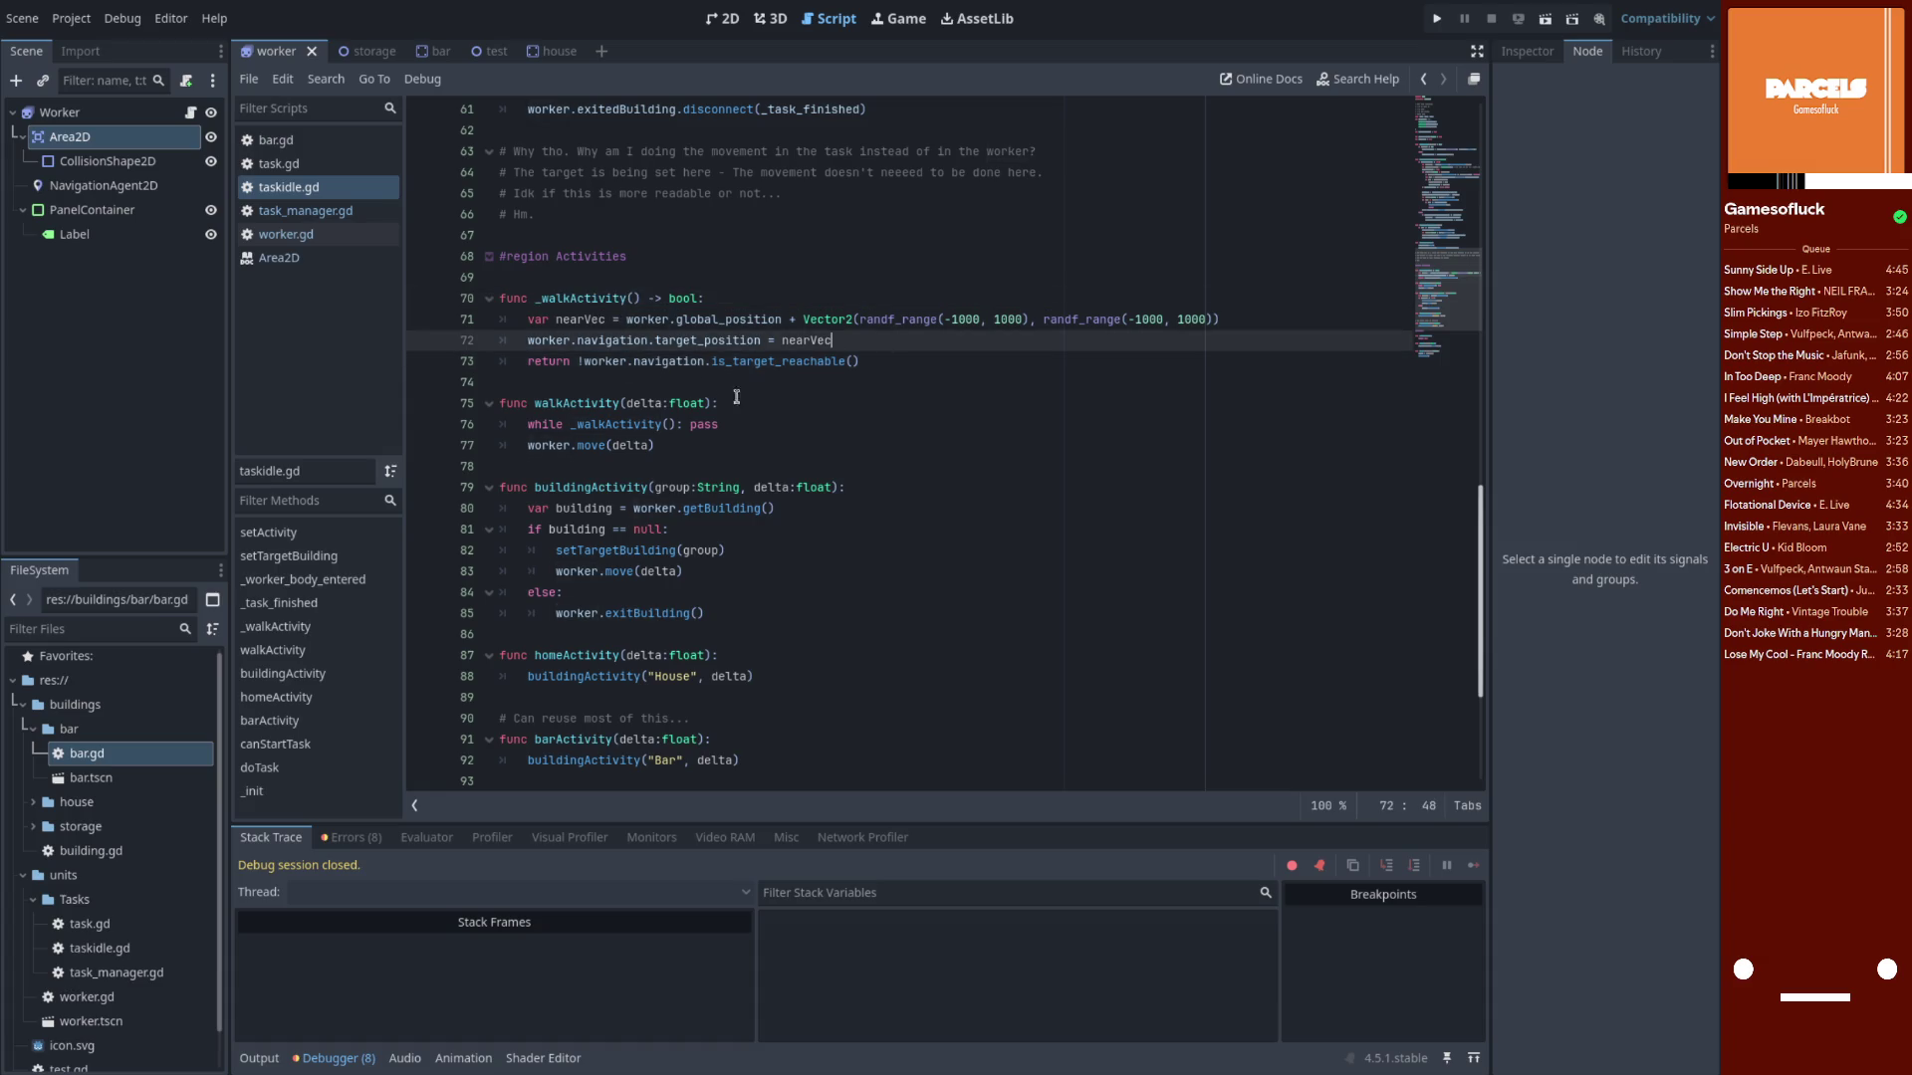
double_click(625, 425)
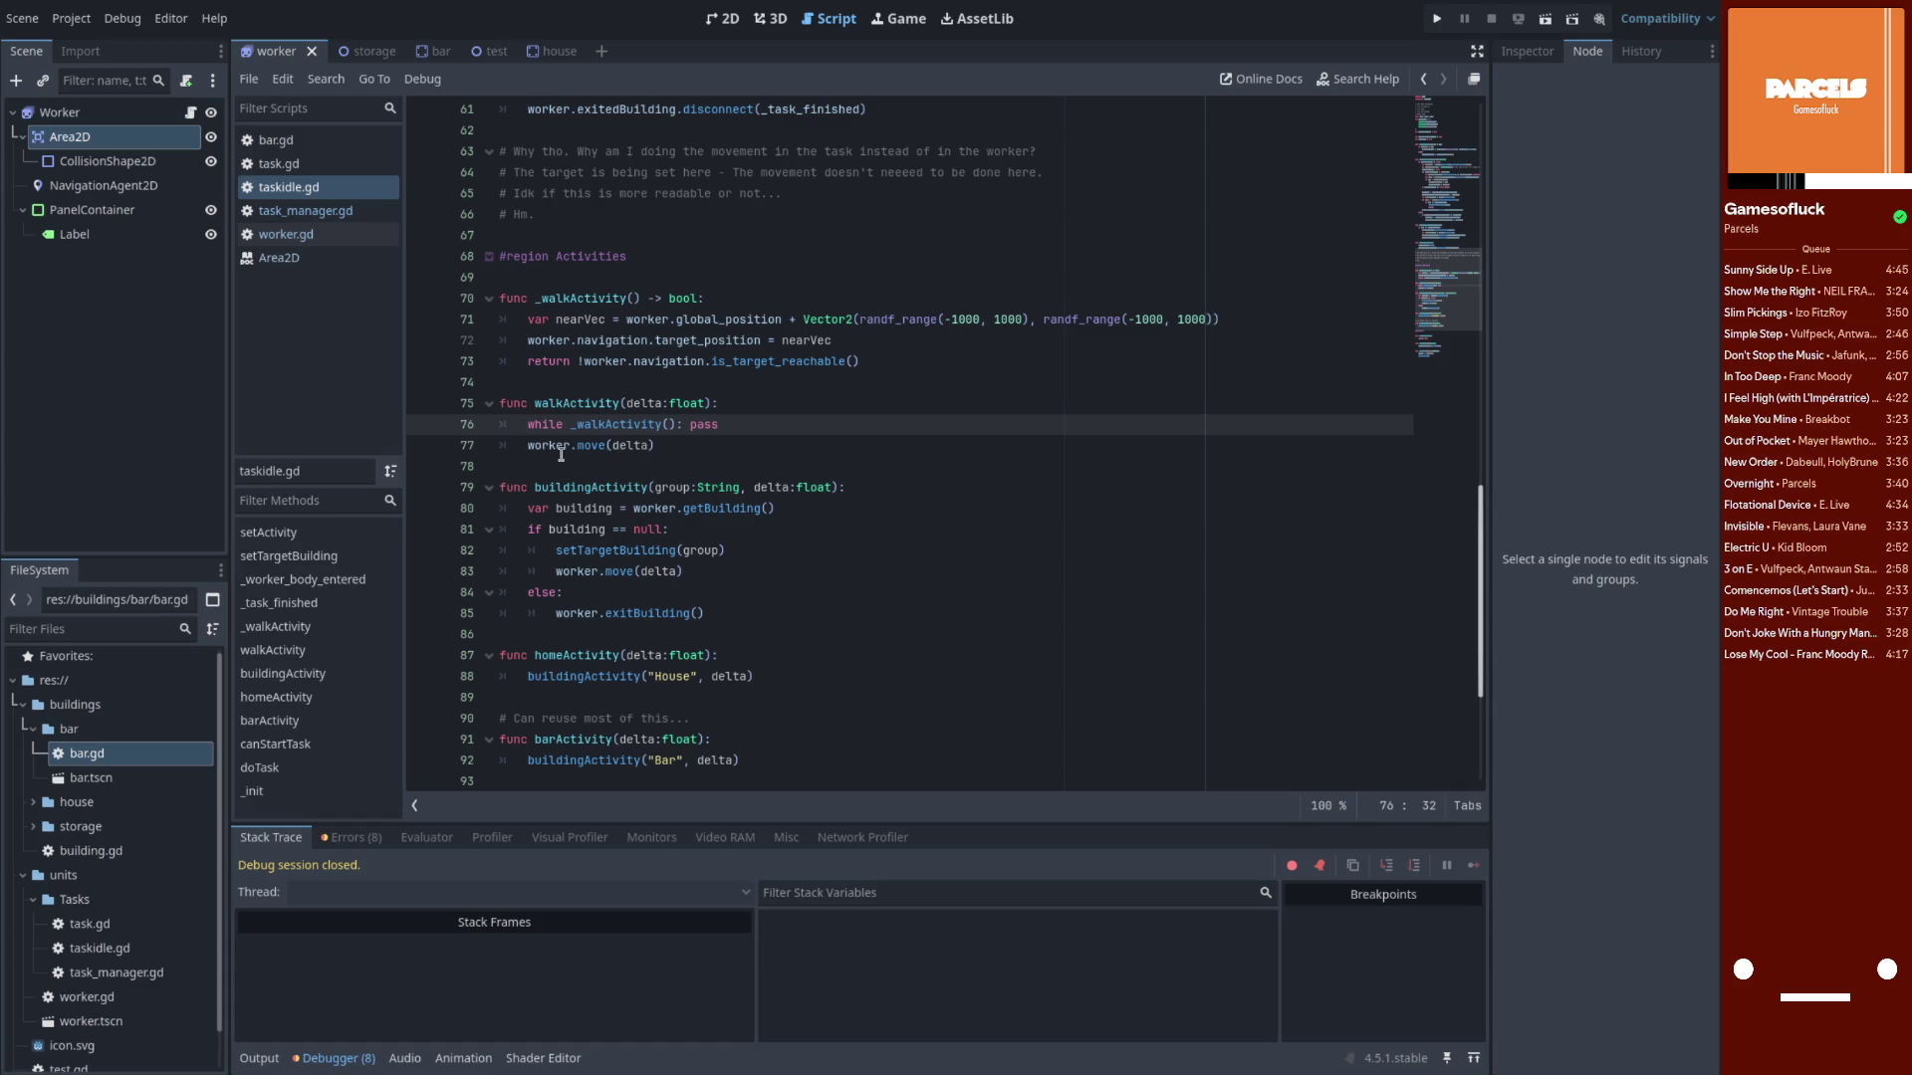
double_click(543, 446)
left_click(589, 447)
left_click(768, 425)
key("Return")
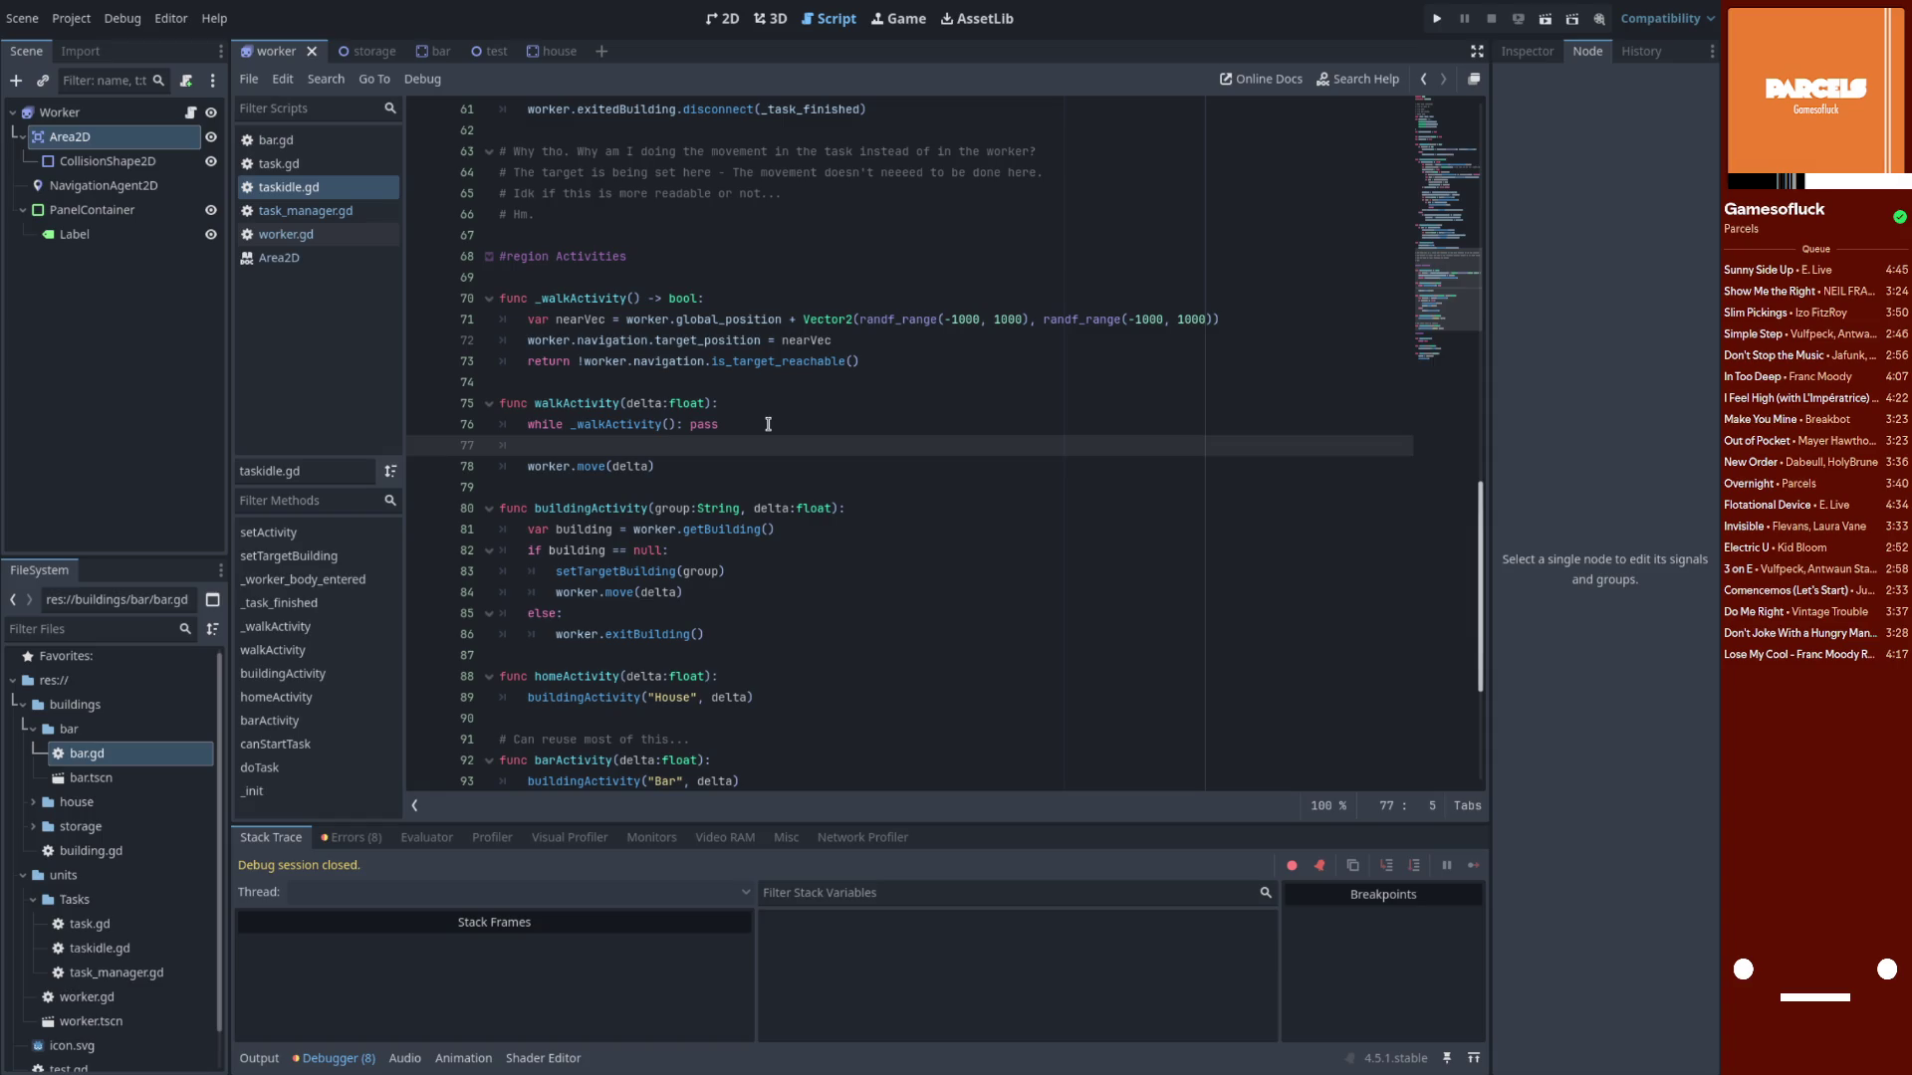
key("ctrl+shift+k")
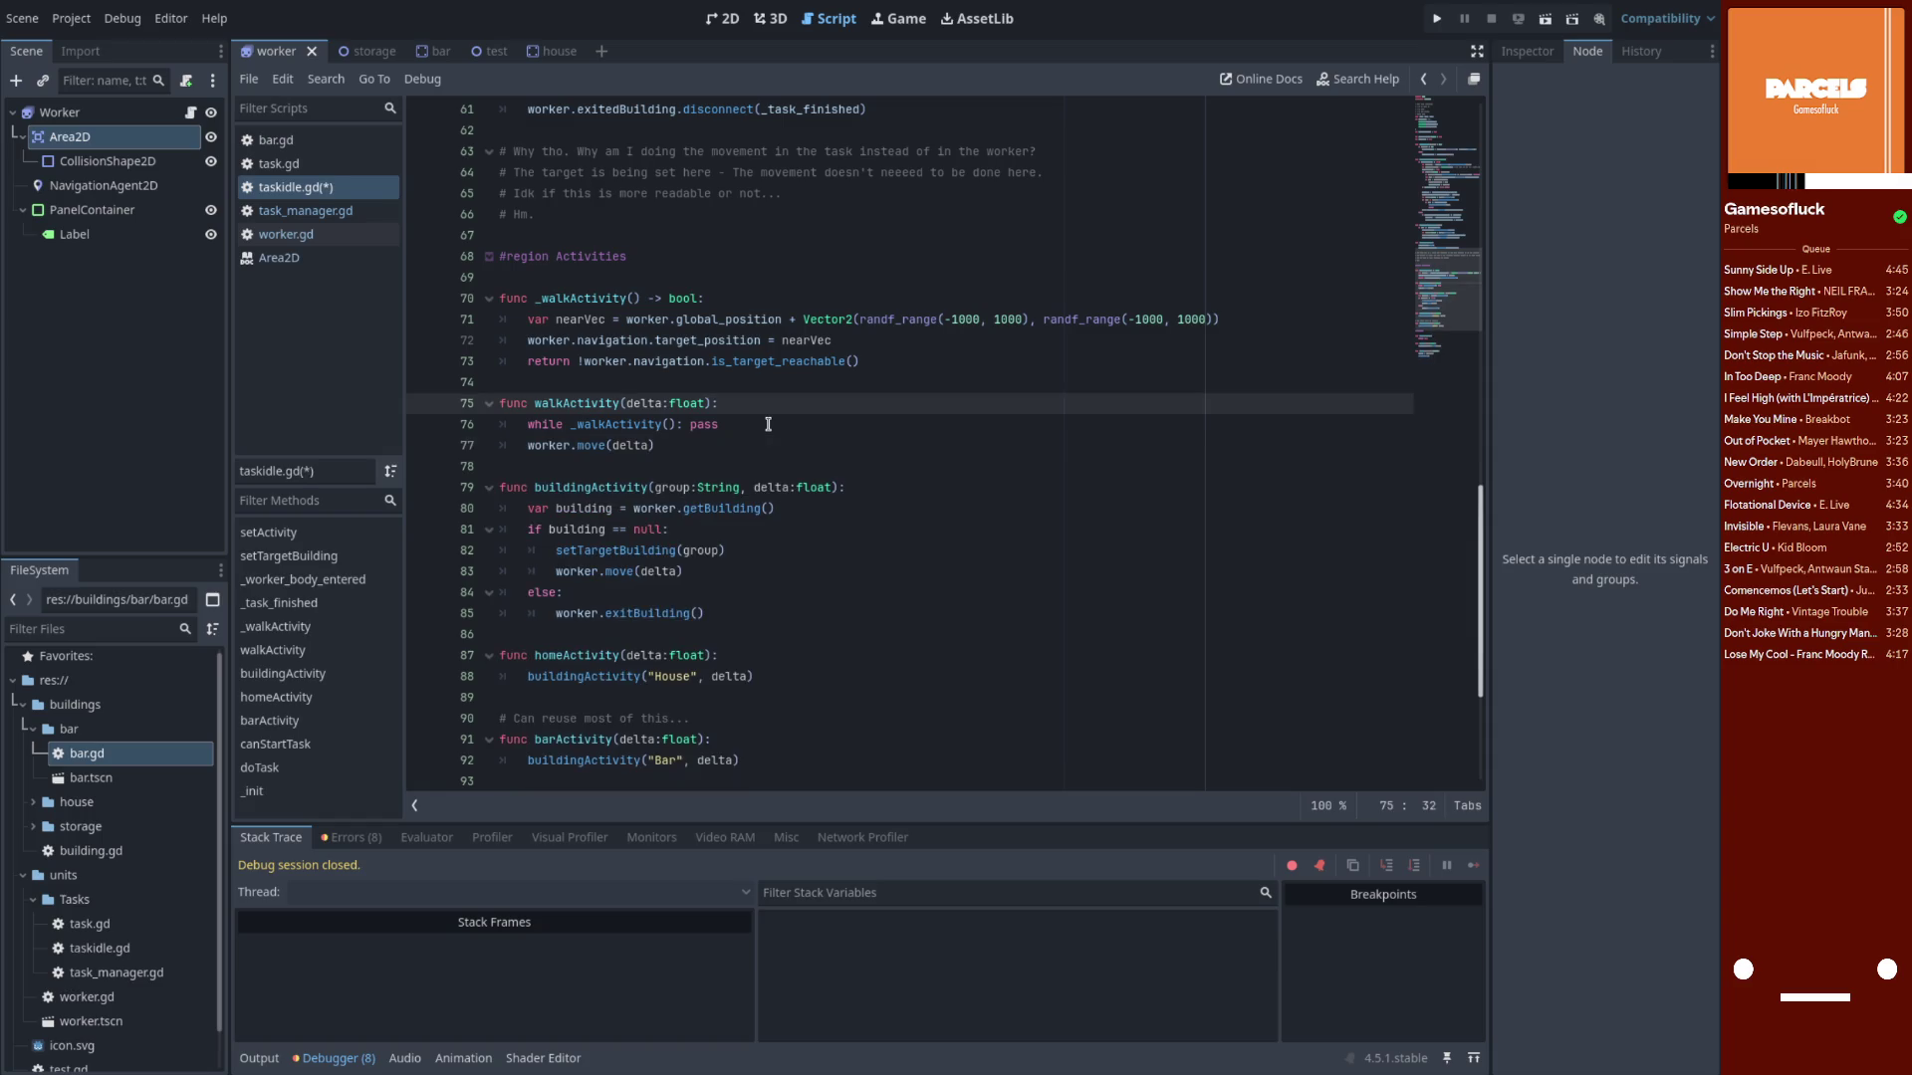
key("Return")
type("if")
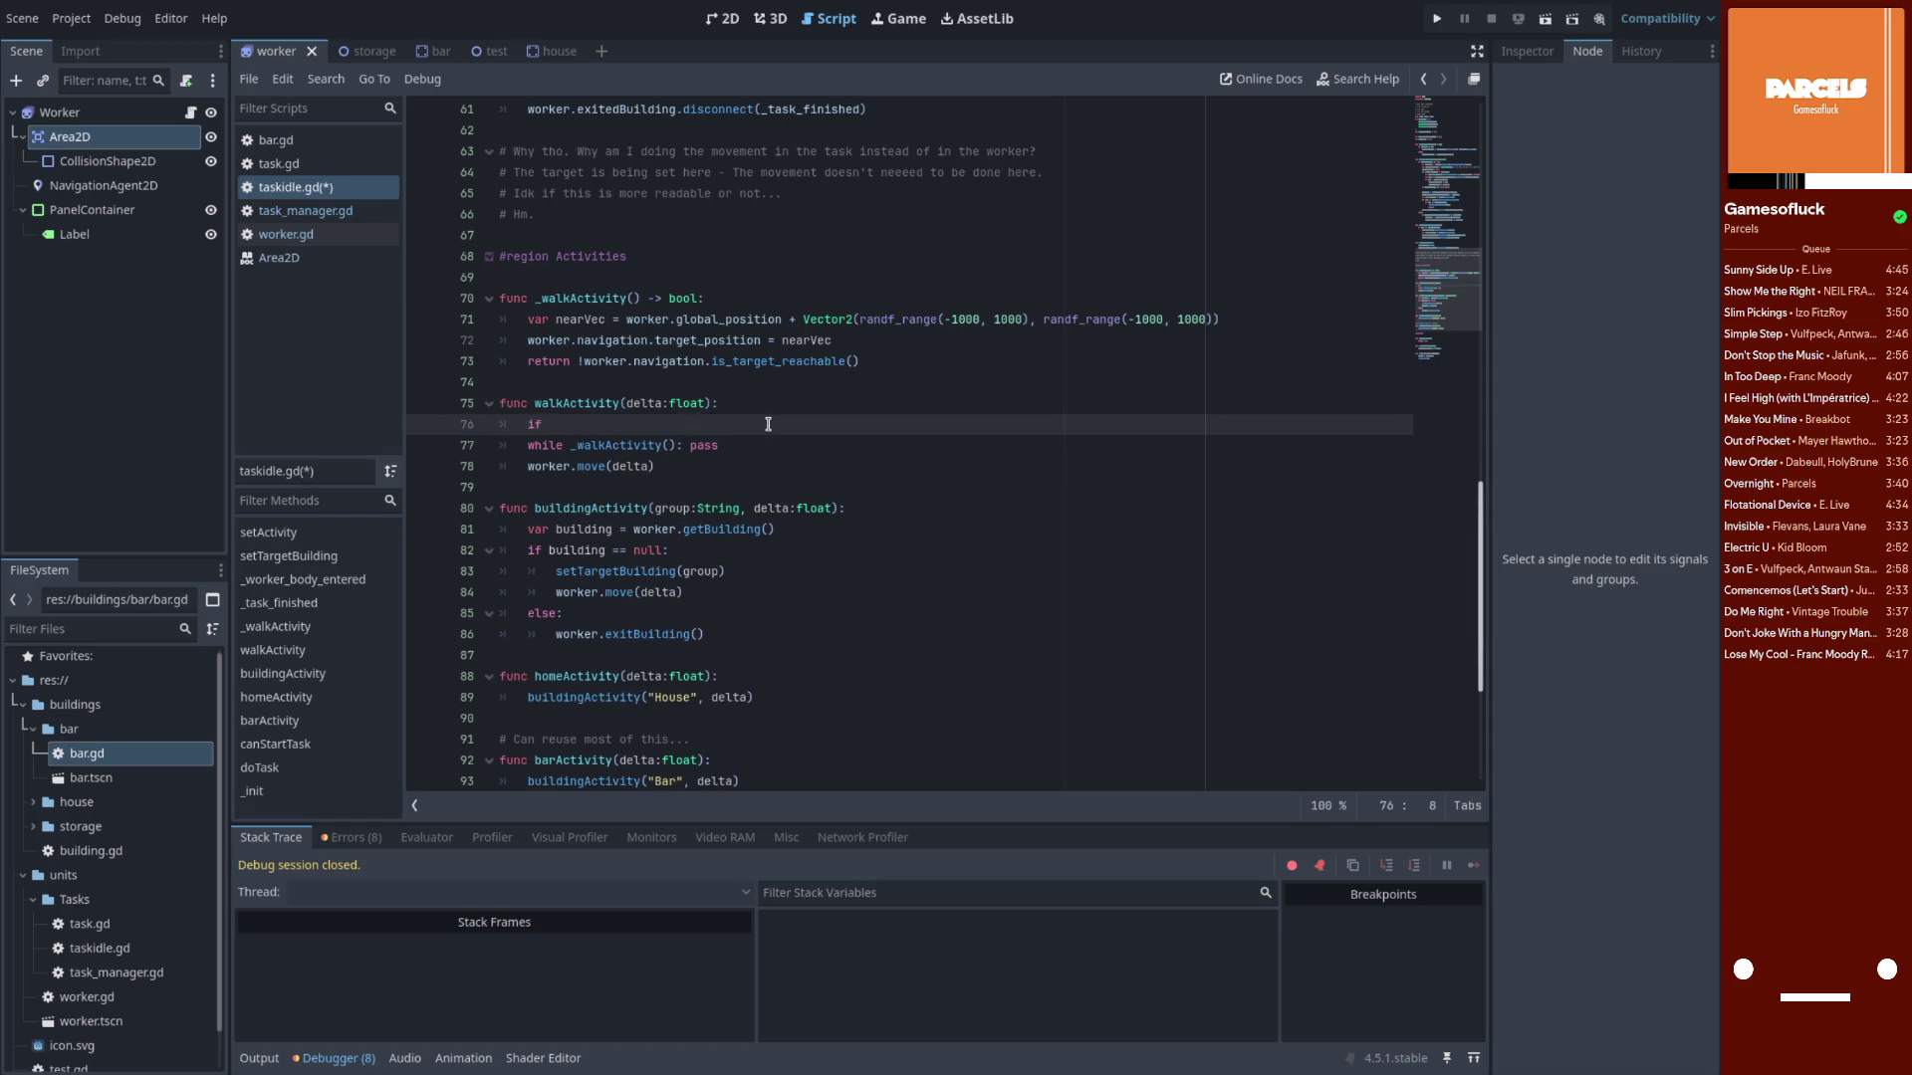
double_click(578, 321)
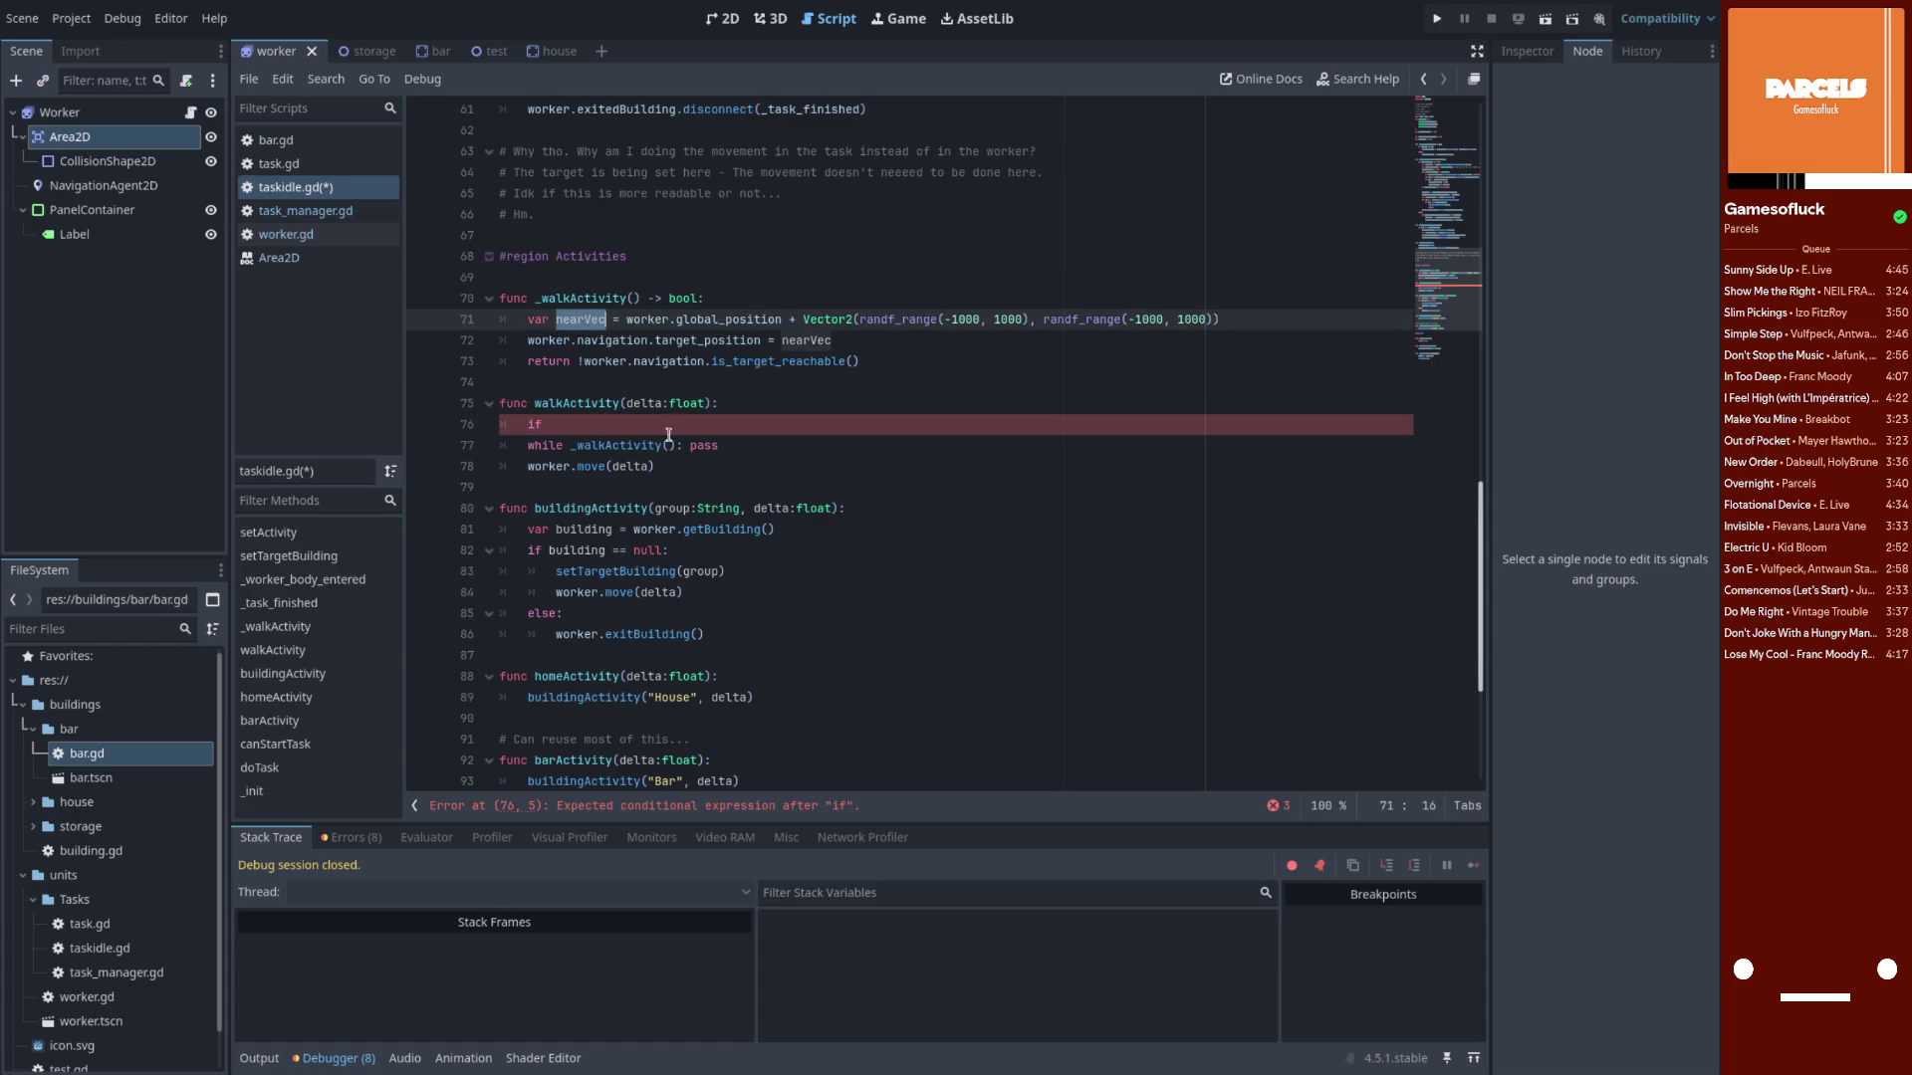
double_click(548, 467)
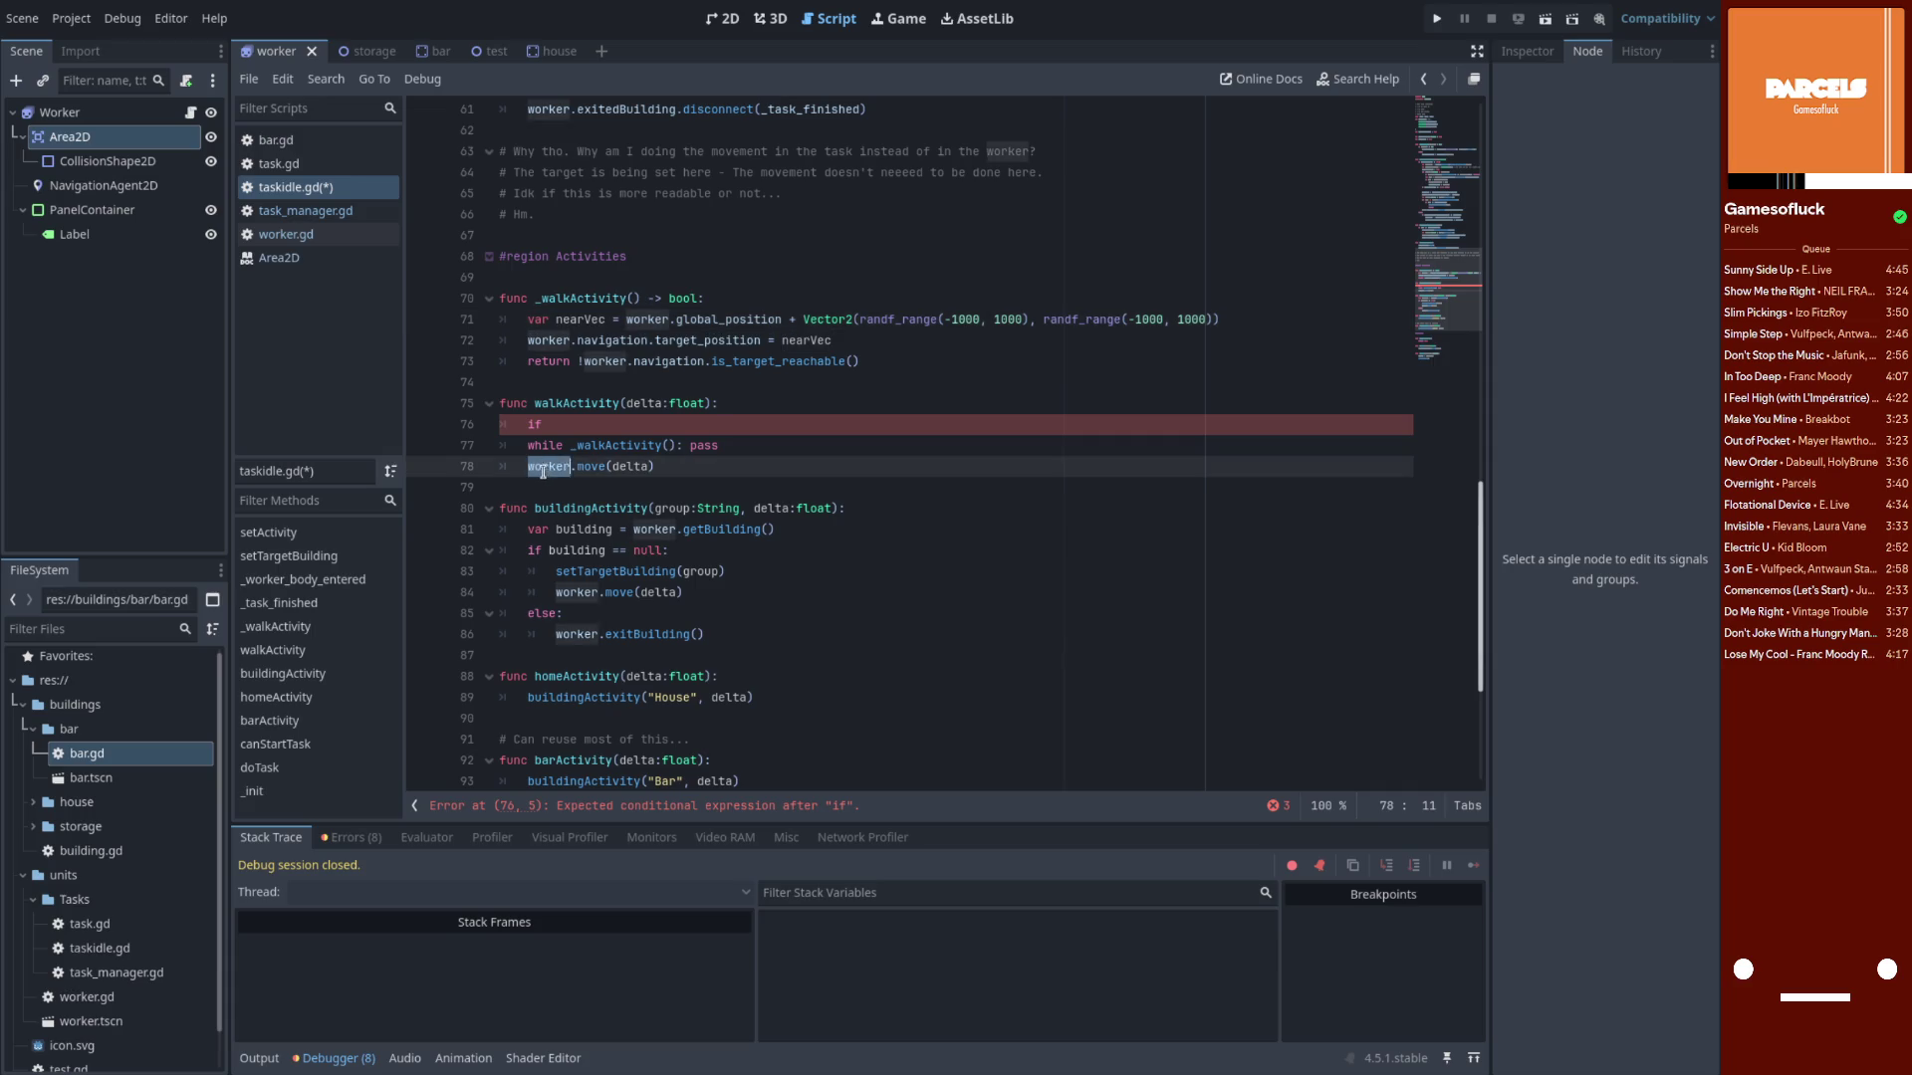
left_click(594, 424)
Try a worker.global_position.distance_to condition, then trim it back to worker
type("worker.globa")
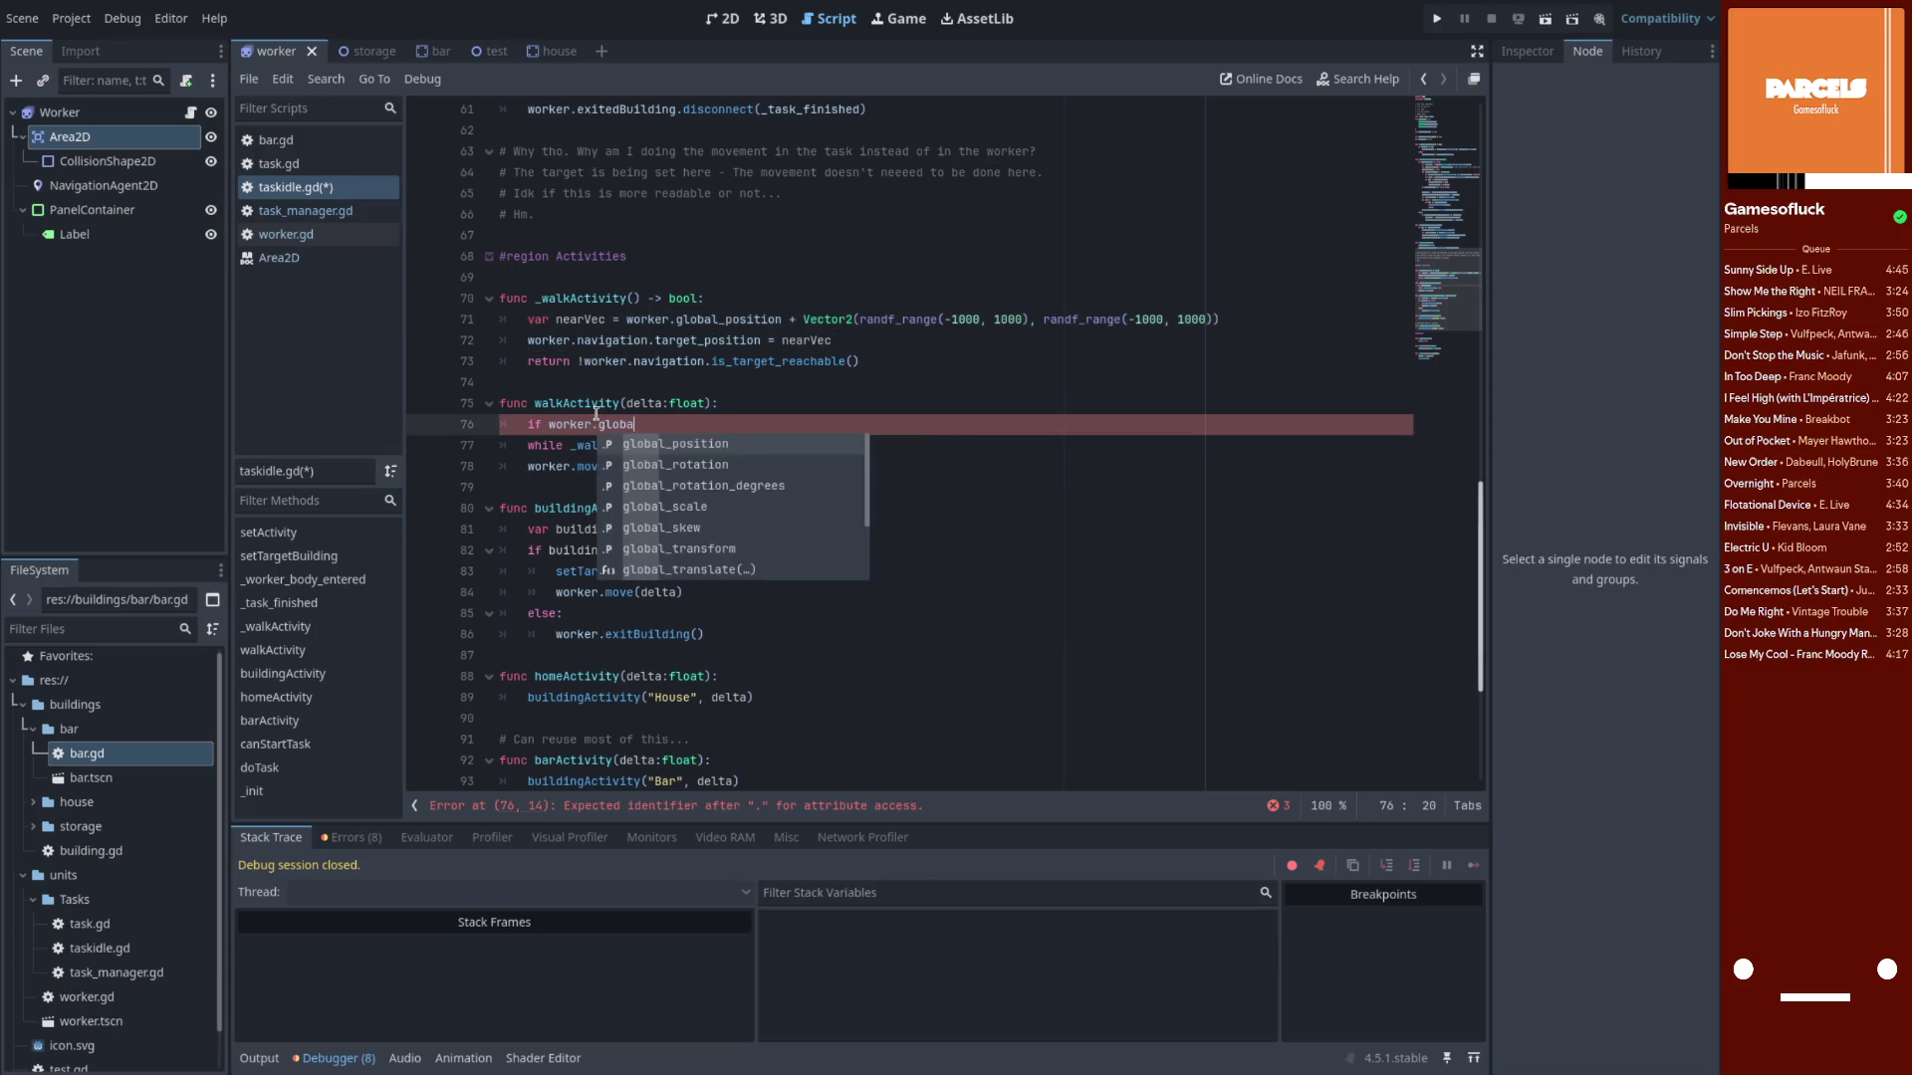
key("Return")
type("distance")
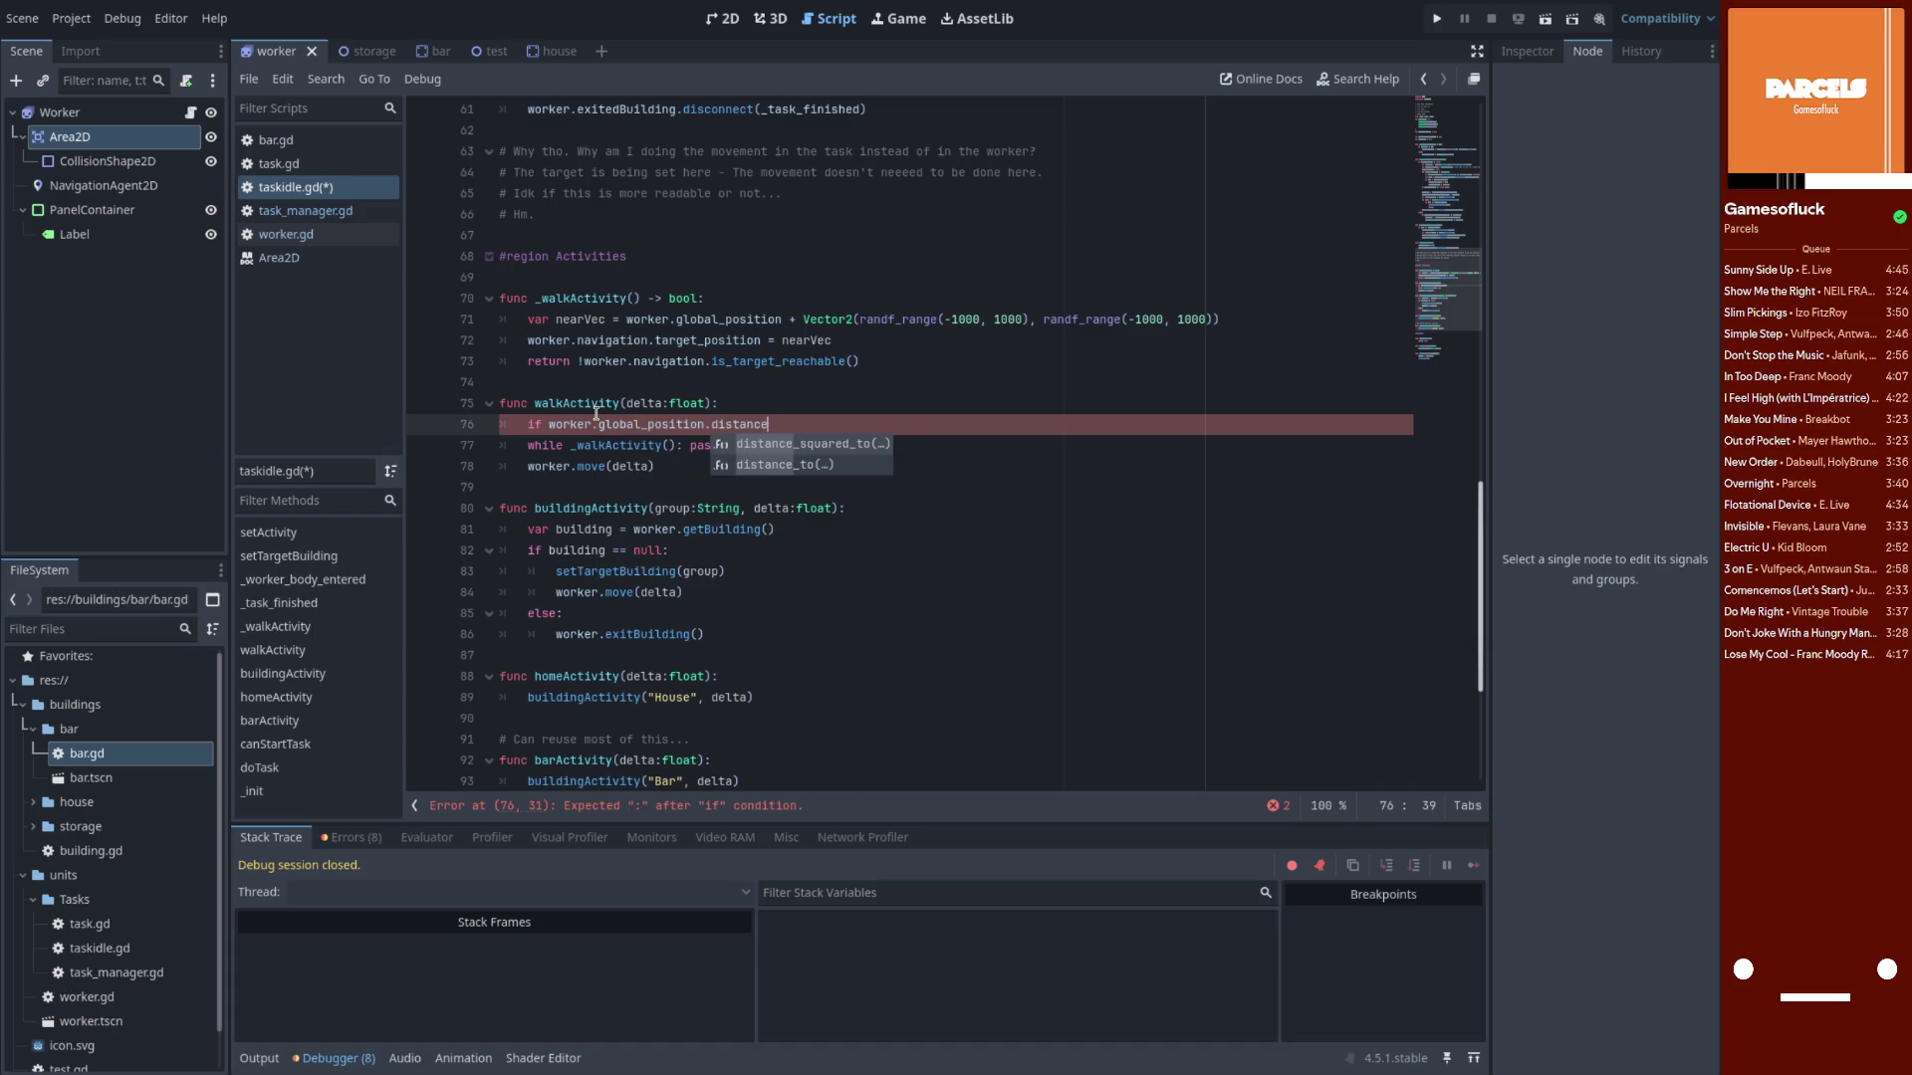
key("Down")
key("Return")
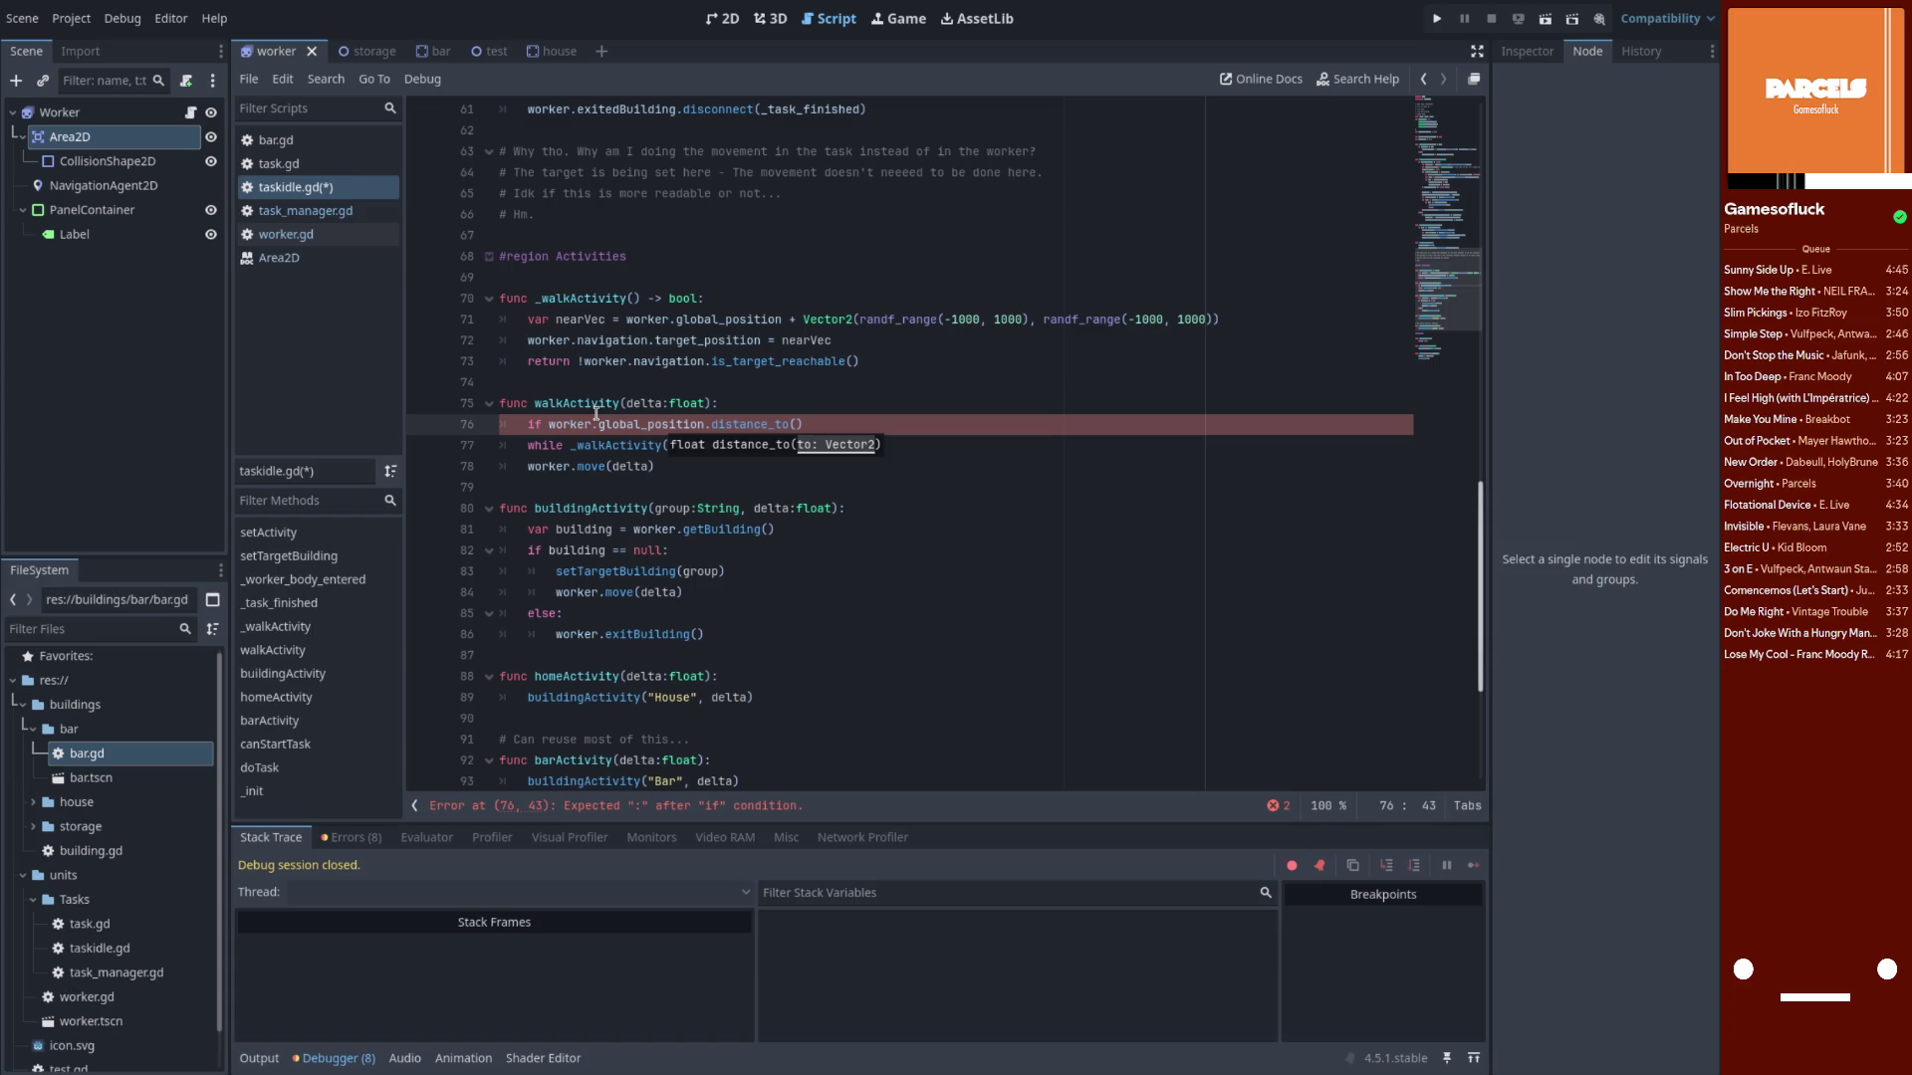
type("worker.navi")
type("gation.")
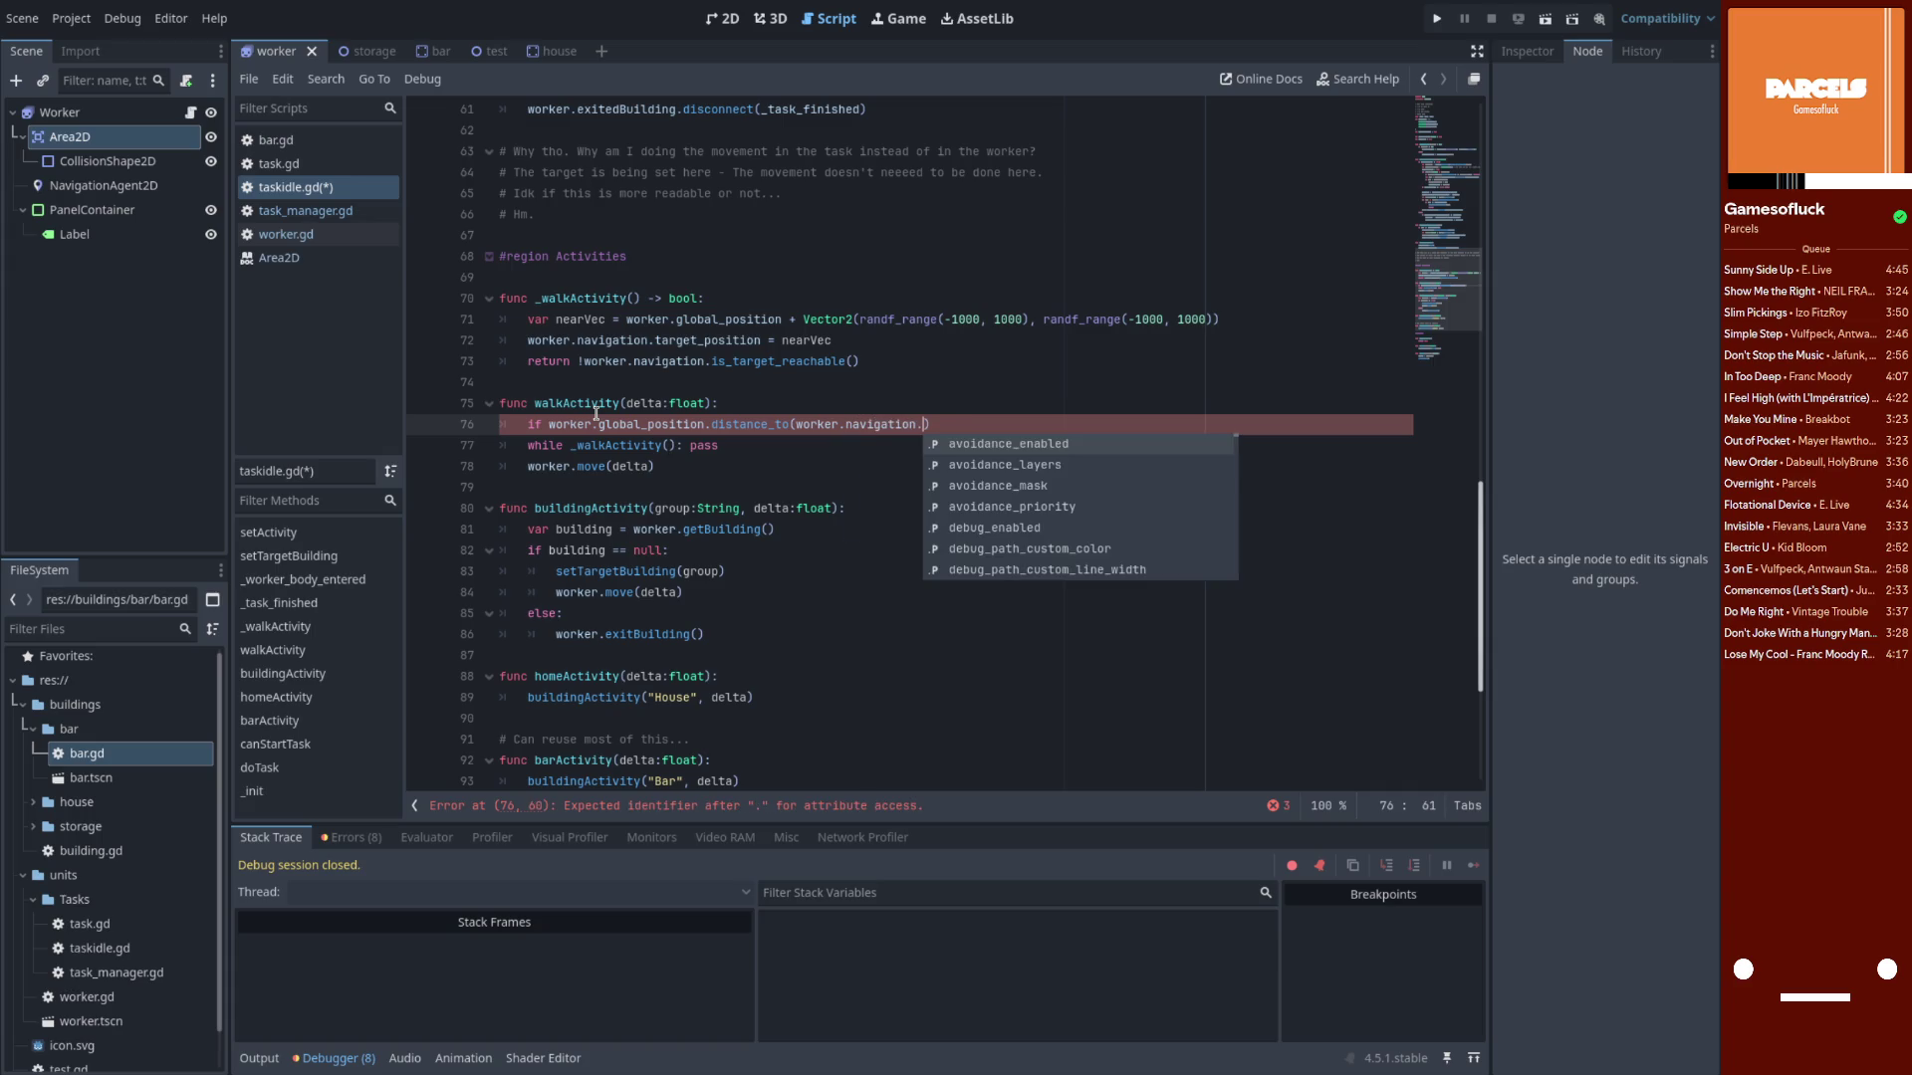
key("ctrl+BackSpace")
key("ctrl+BackSpace")
key("ctrl+BackSpace")
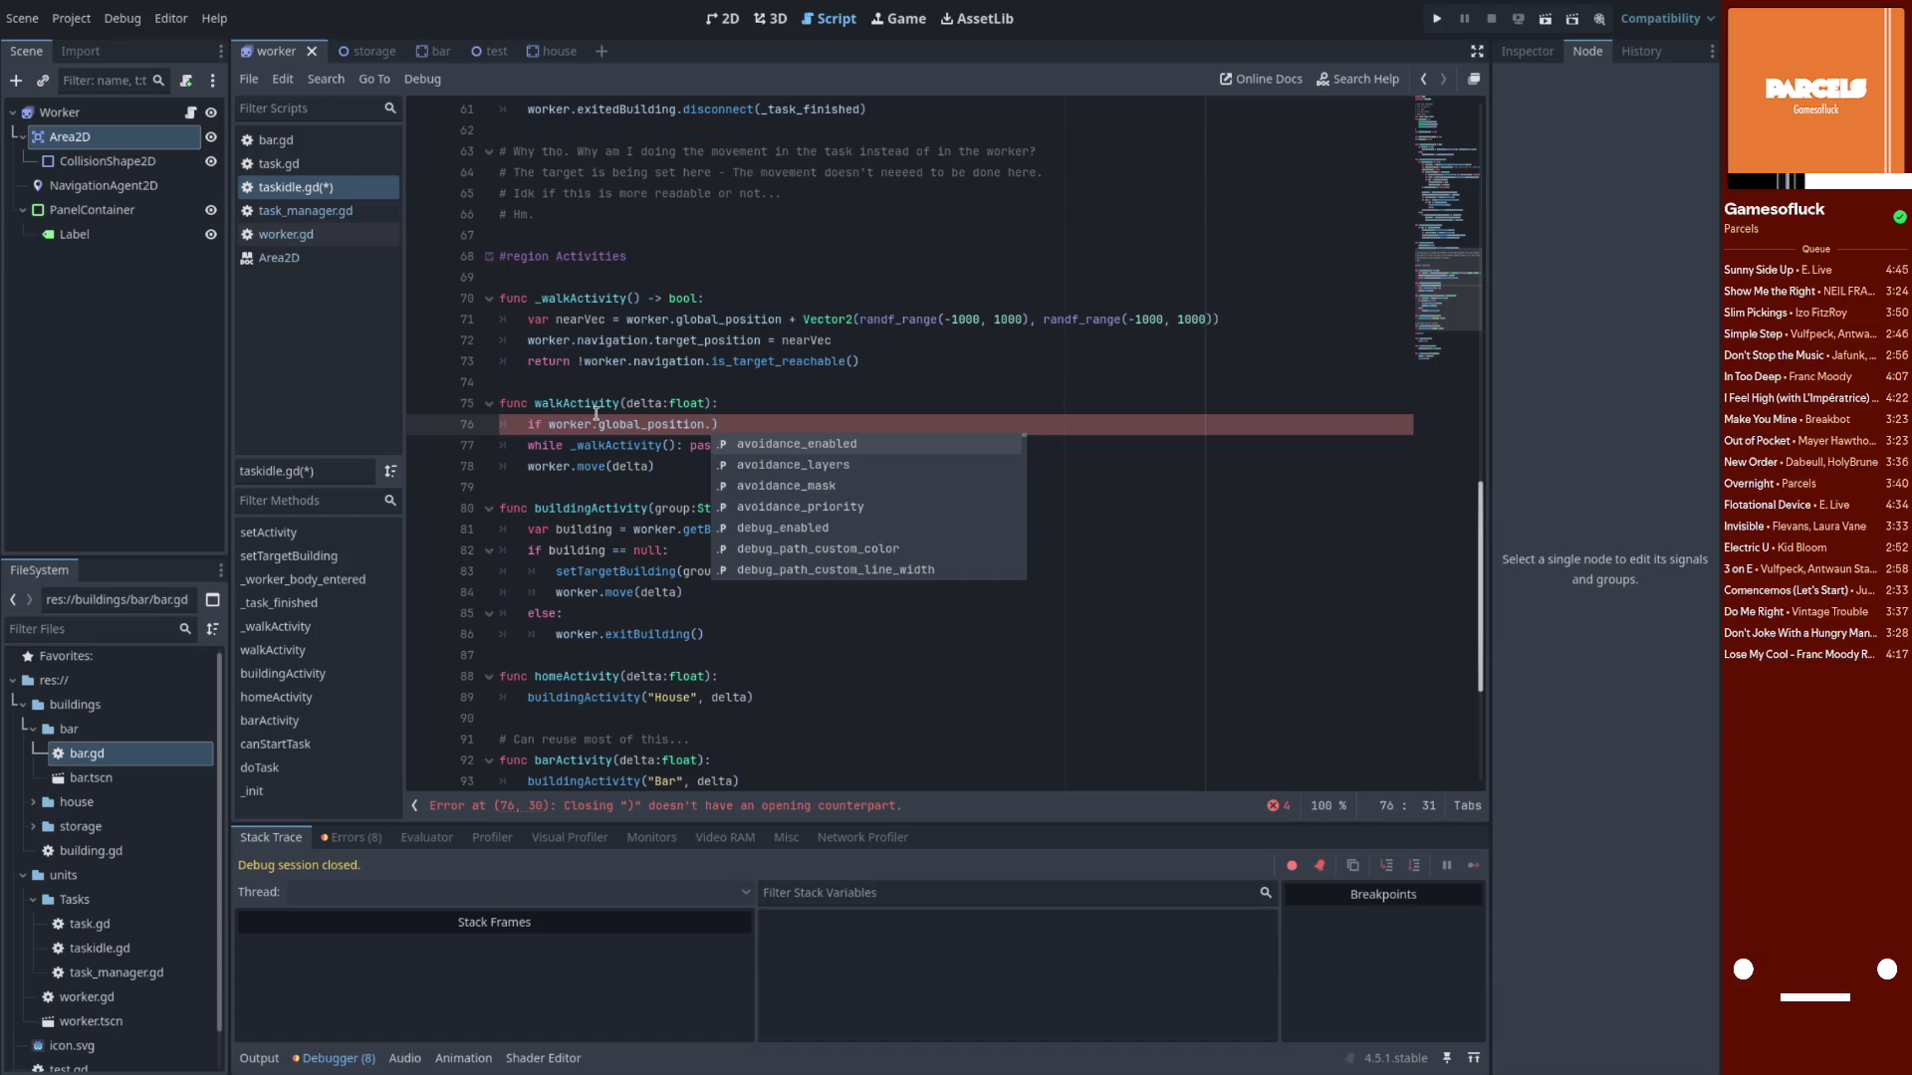
key("Delete")
key("ctrl+BackSpace")
key("ctrl+BackSpace")
key("ctrl+BackSpace")
key("ctrl+BackSpace")
Finish the condition as worker.navigation.distance_to_target() < 100: and save the script
type("worker.navigation")
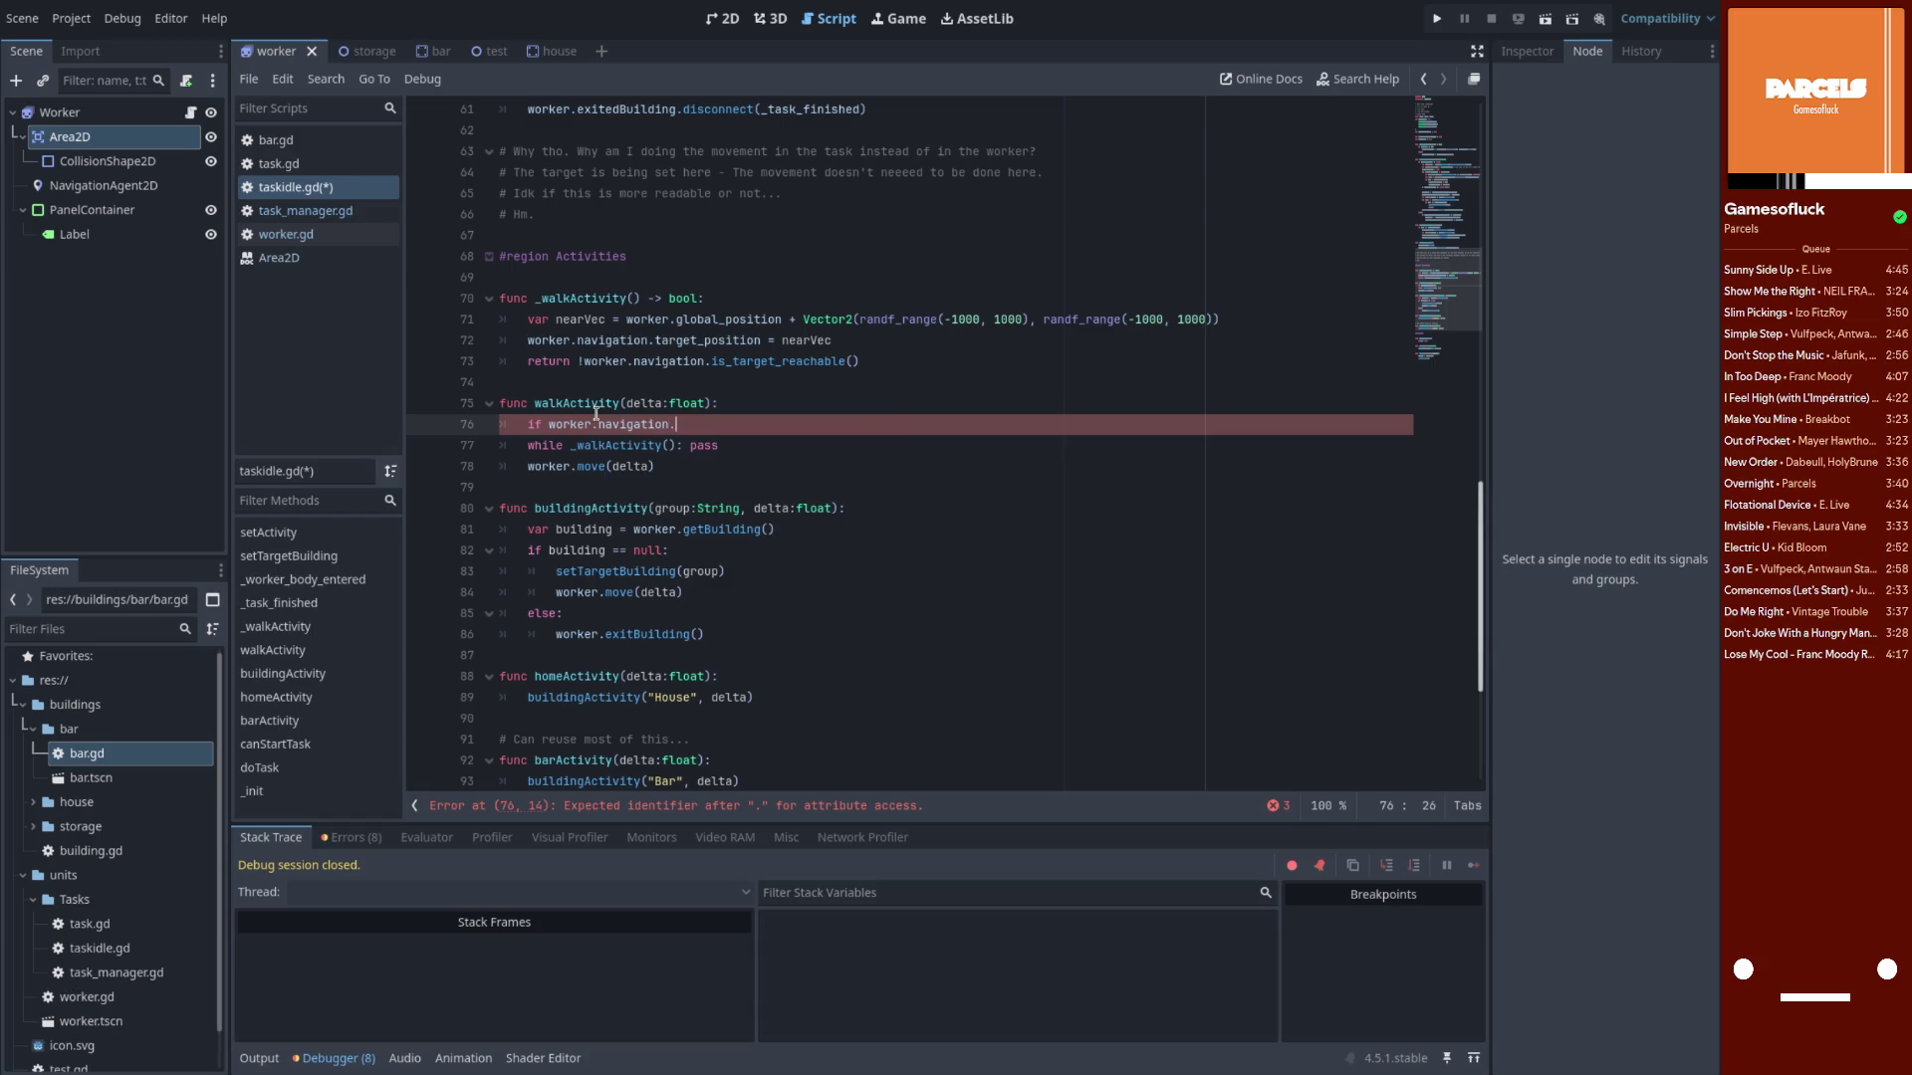
key("Down")
key("Down")
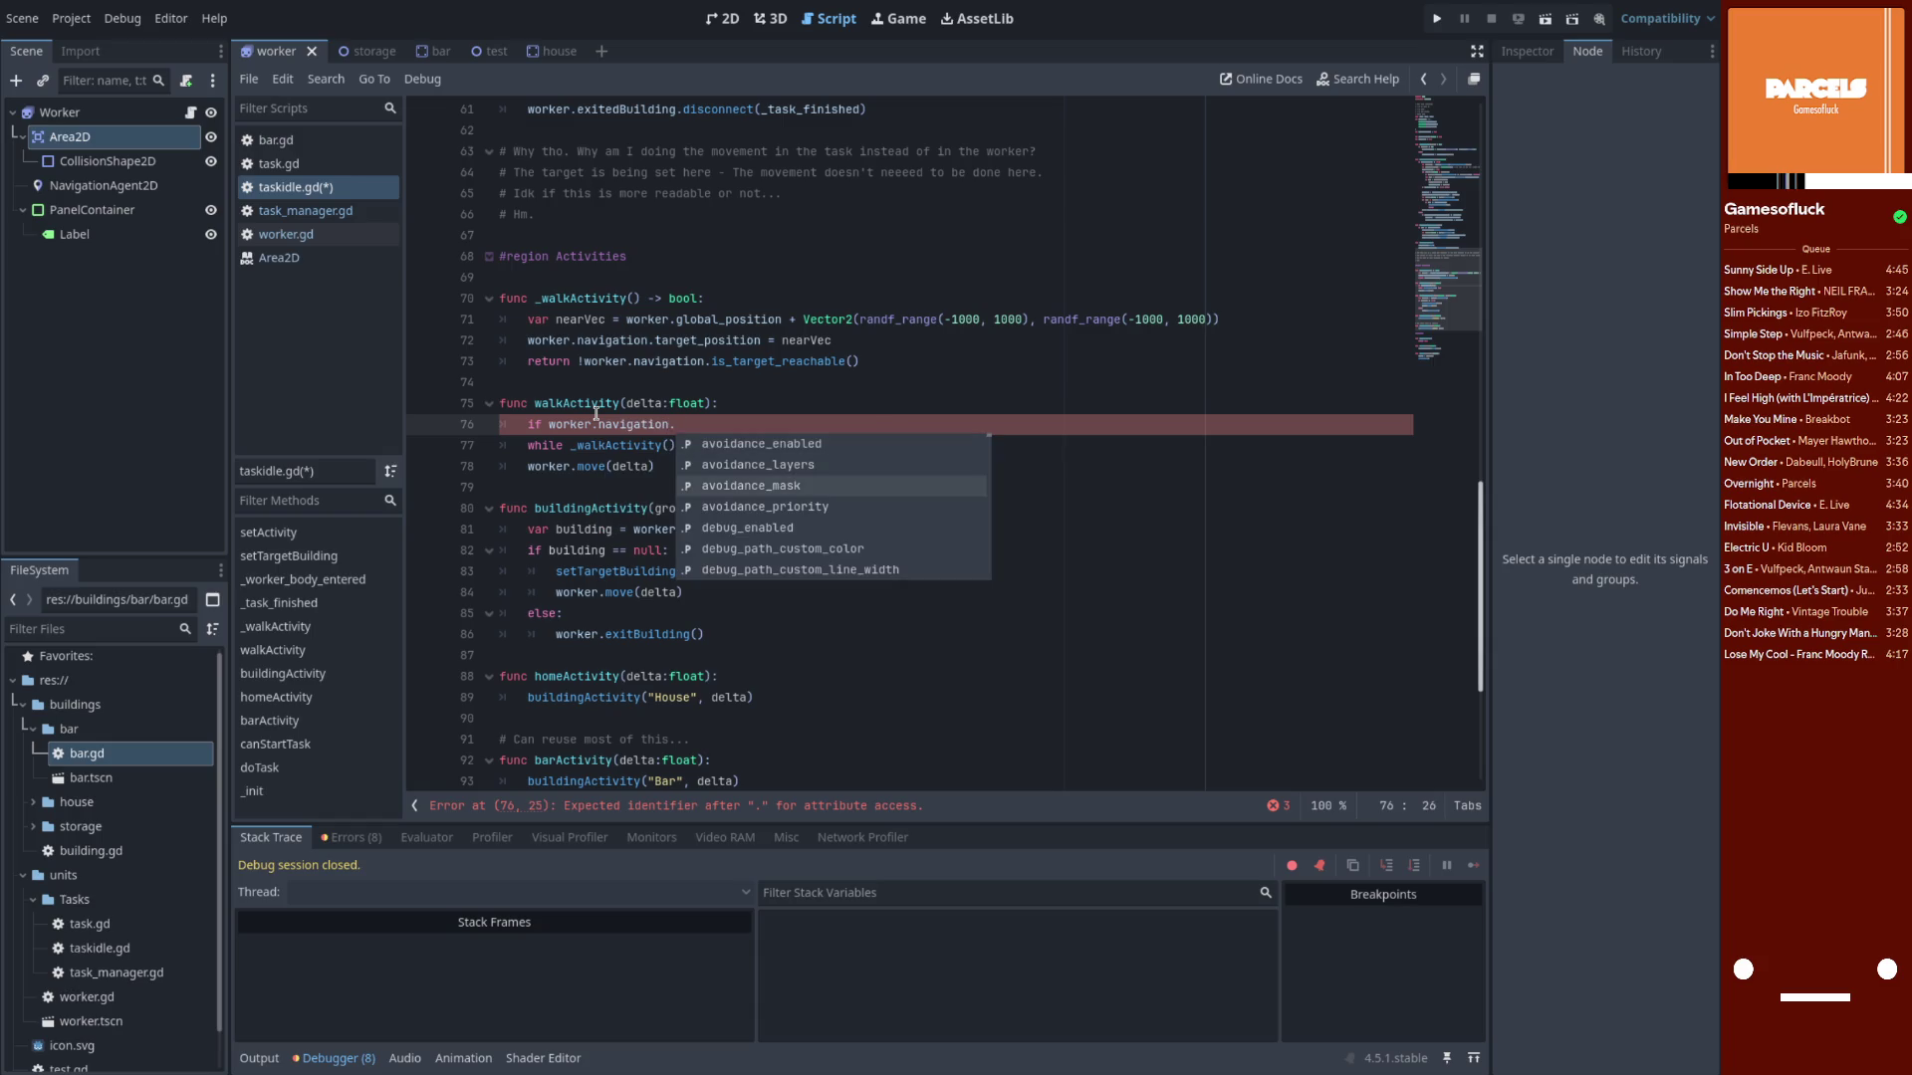
type("dist")
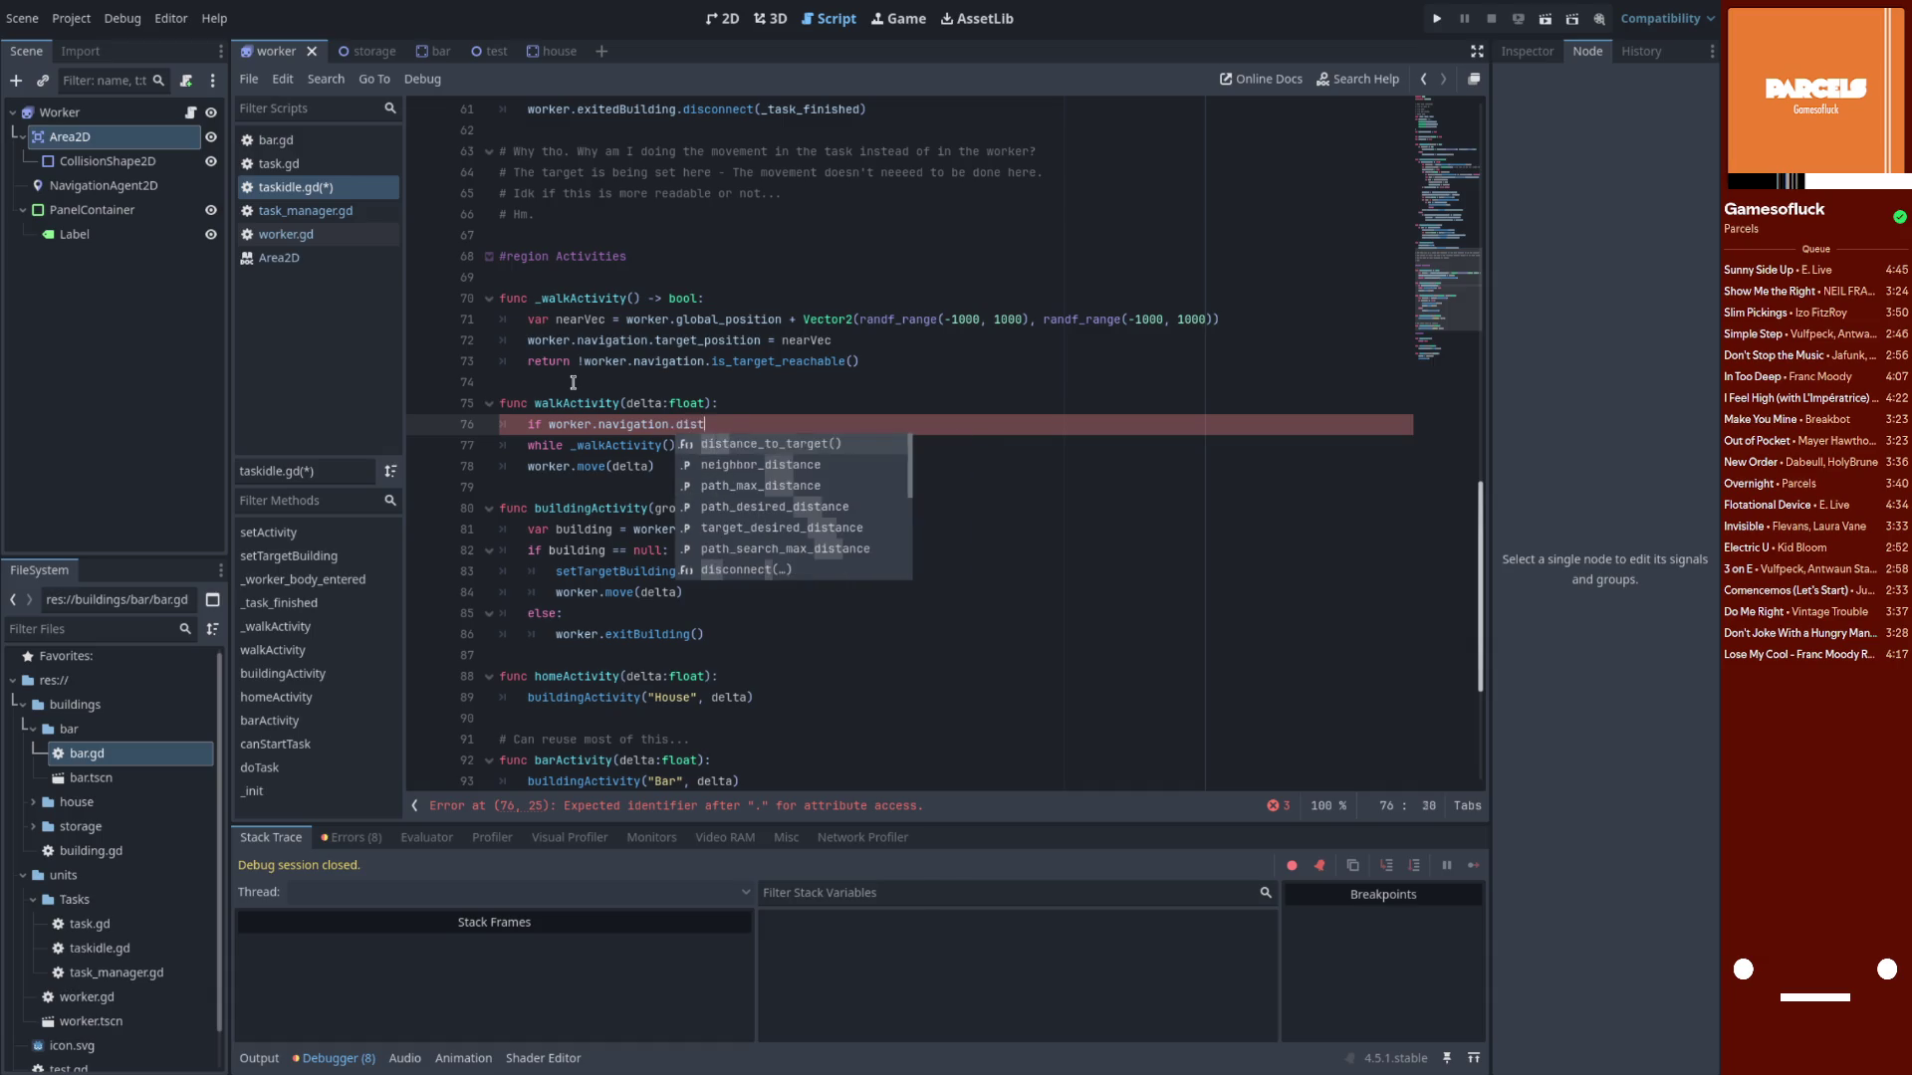
key("Return")
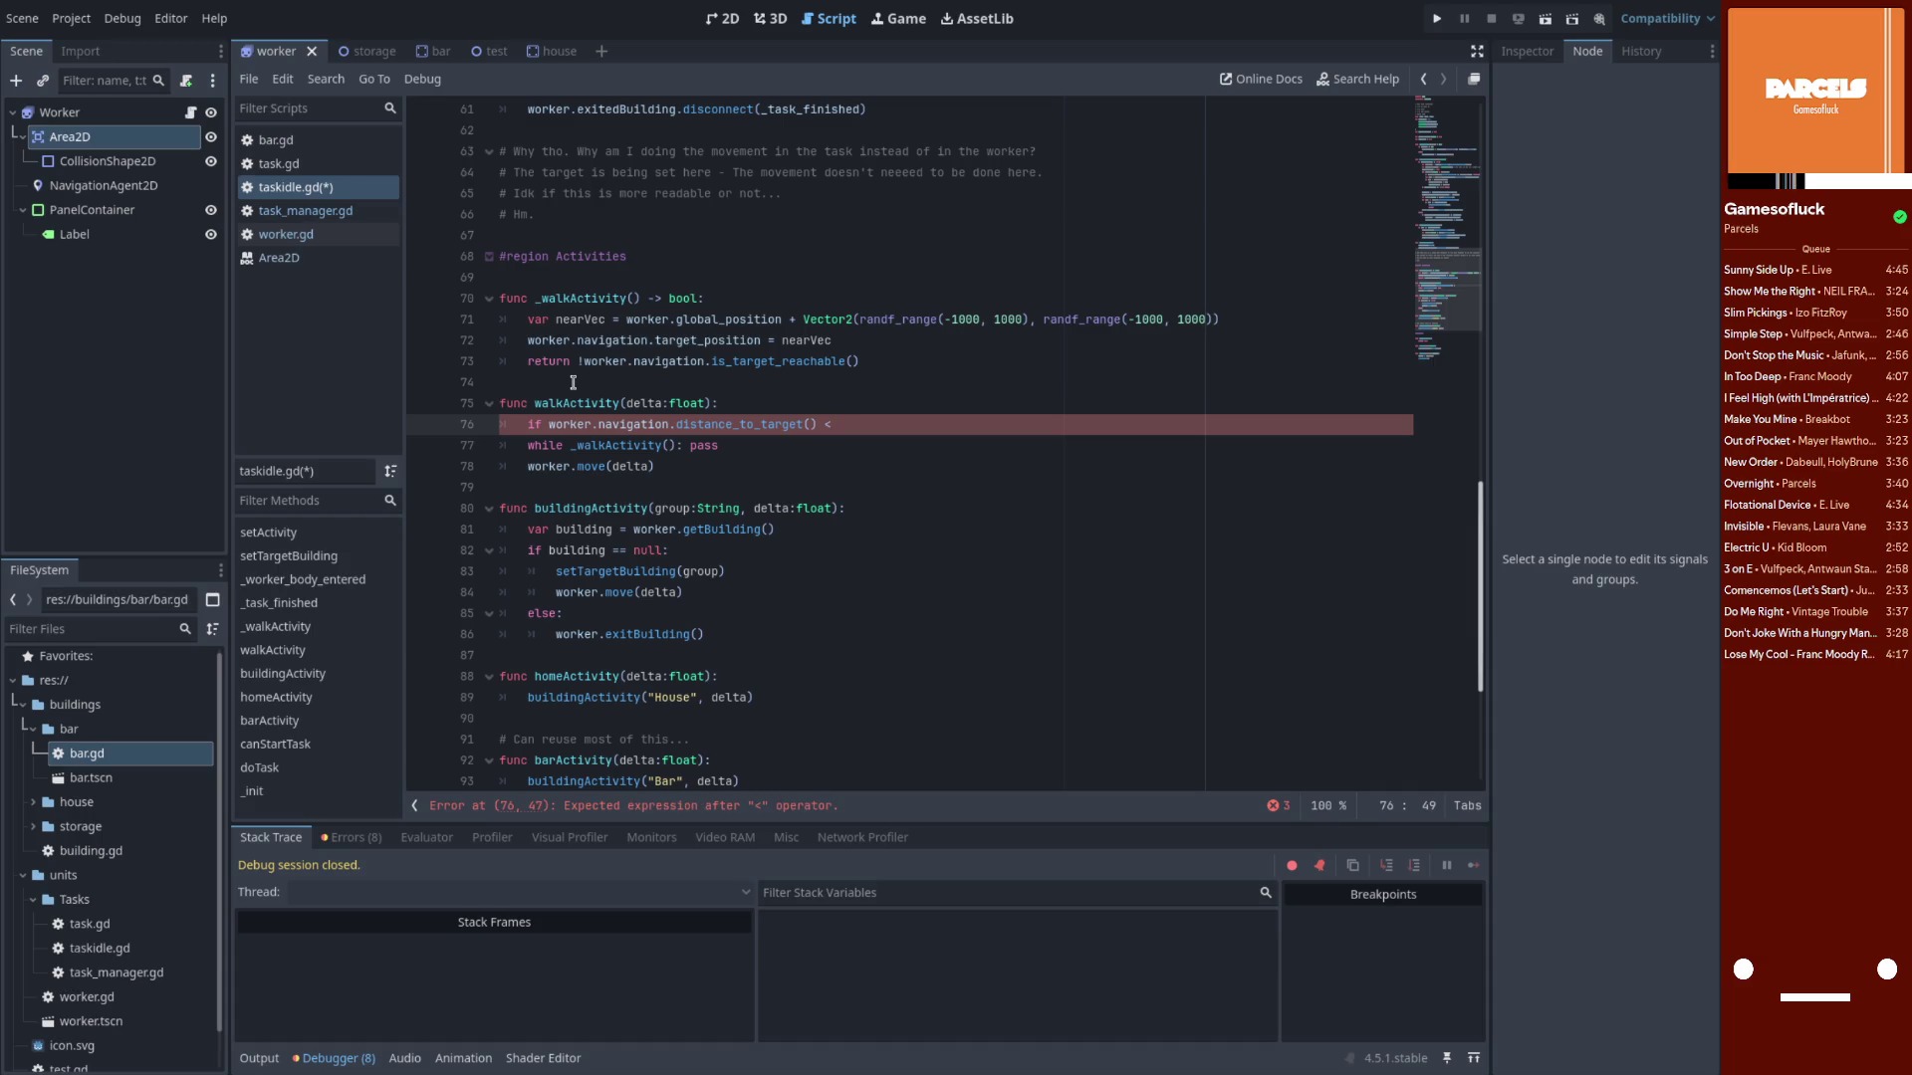
type("100")
type(":")
key("Left")
key("Left")
key("Return")
key("ctrl+s")
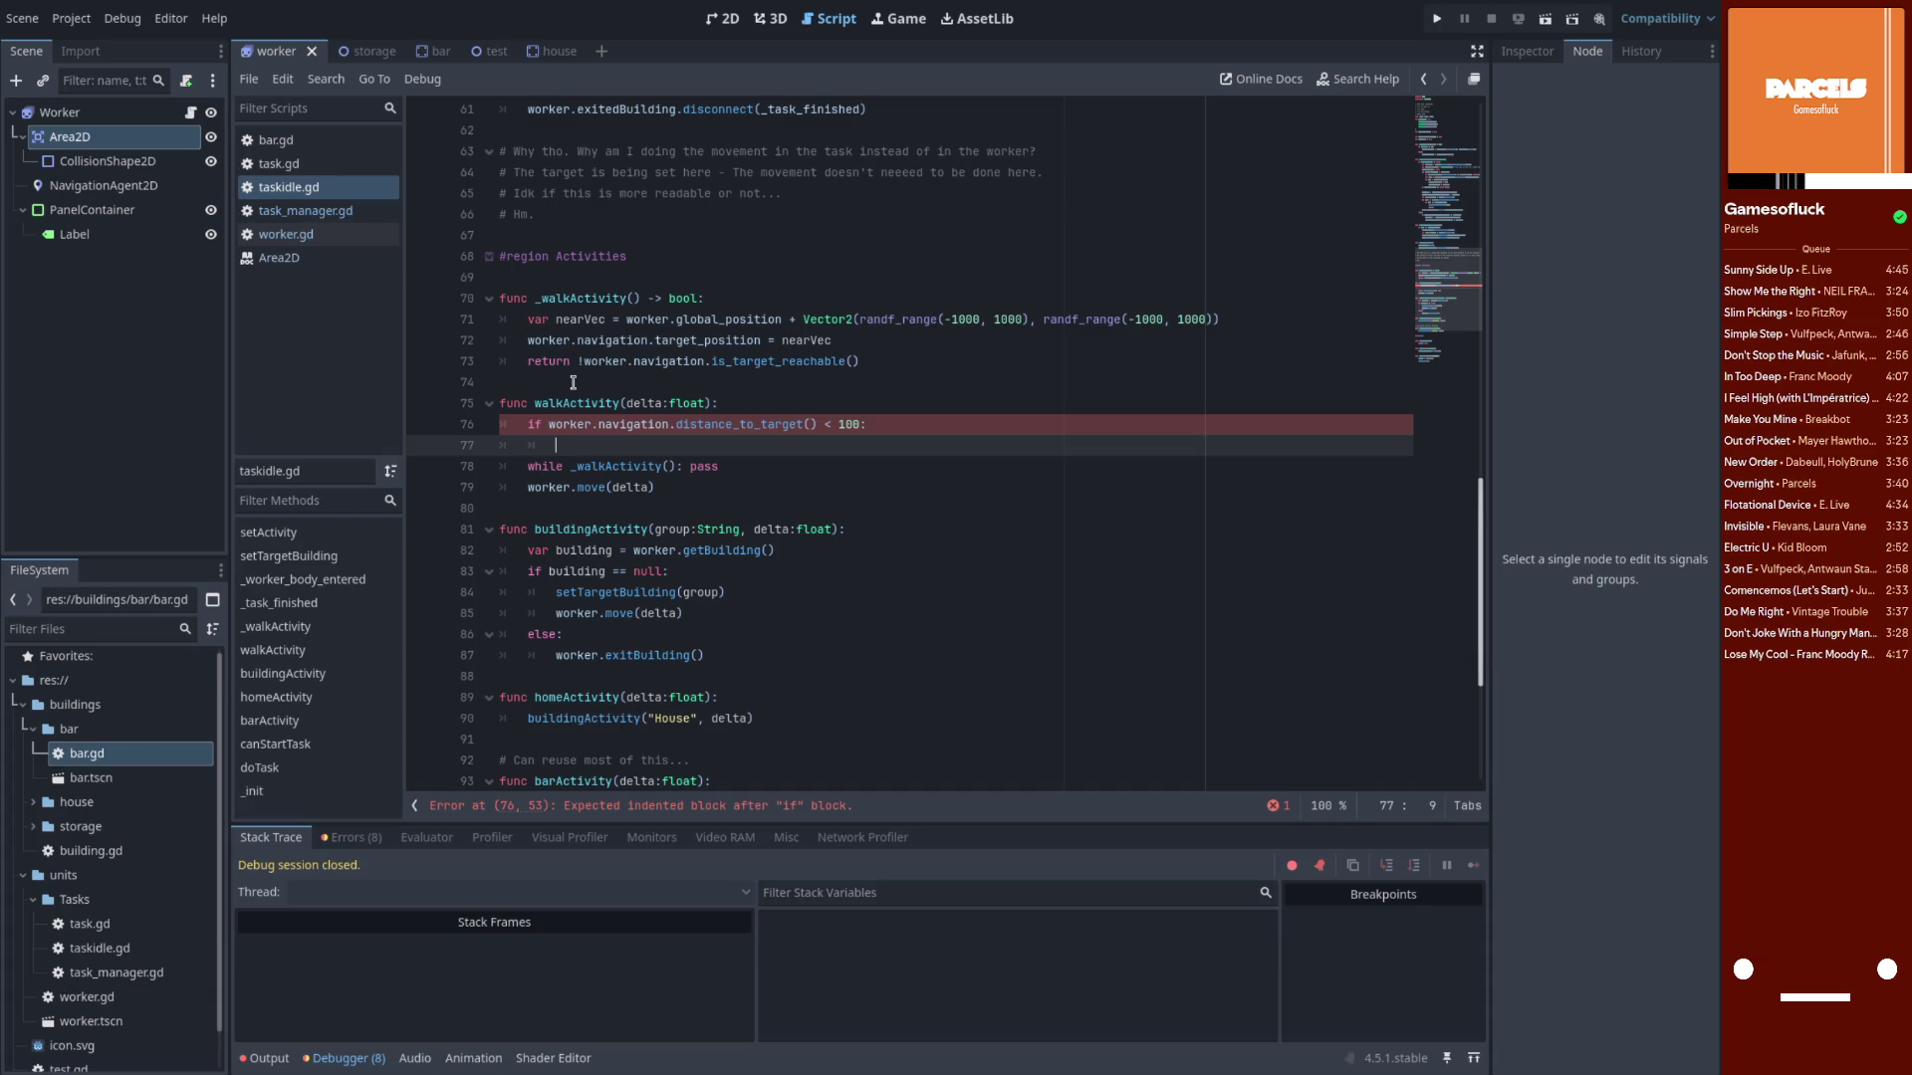
Add the comment '# Change to Idle for a bit?' inside the distance check
type("#Idle for a bi")
type("t?")
key("Return")
type("# Then")
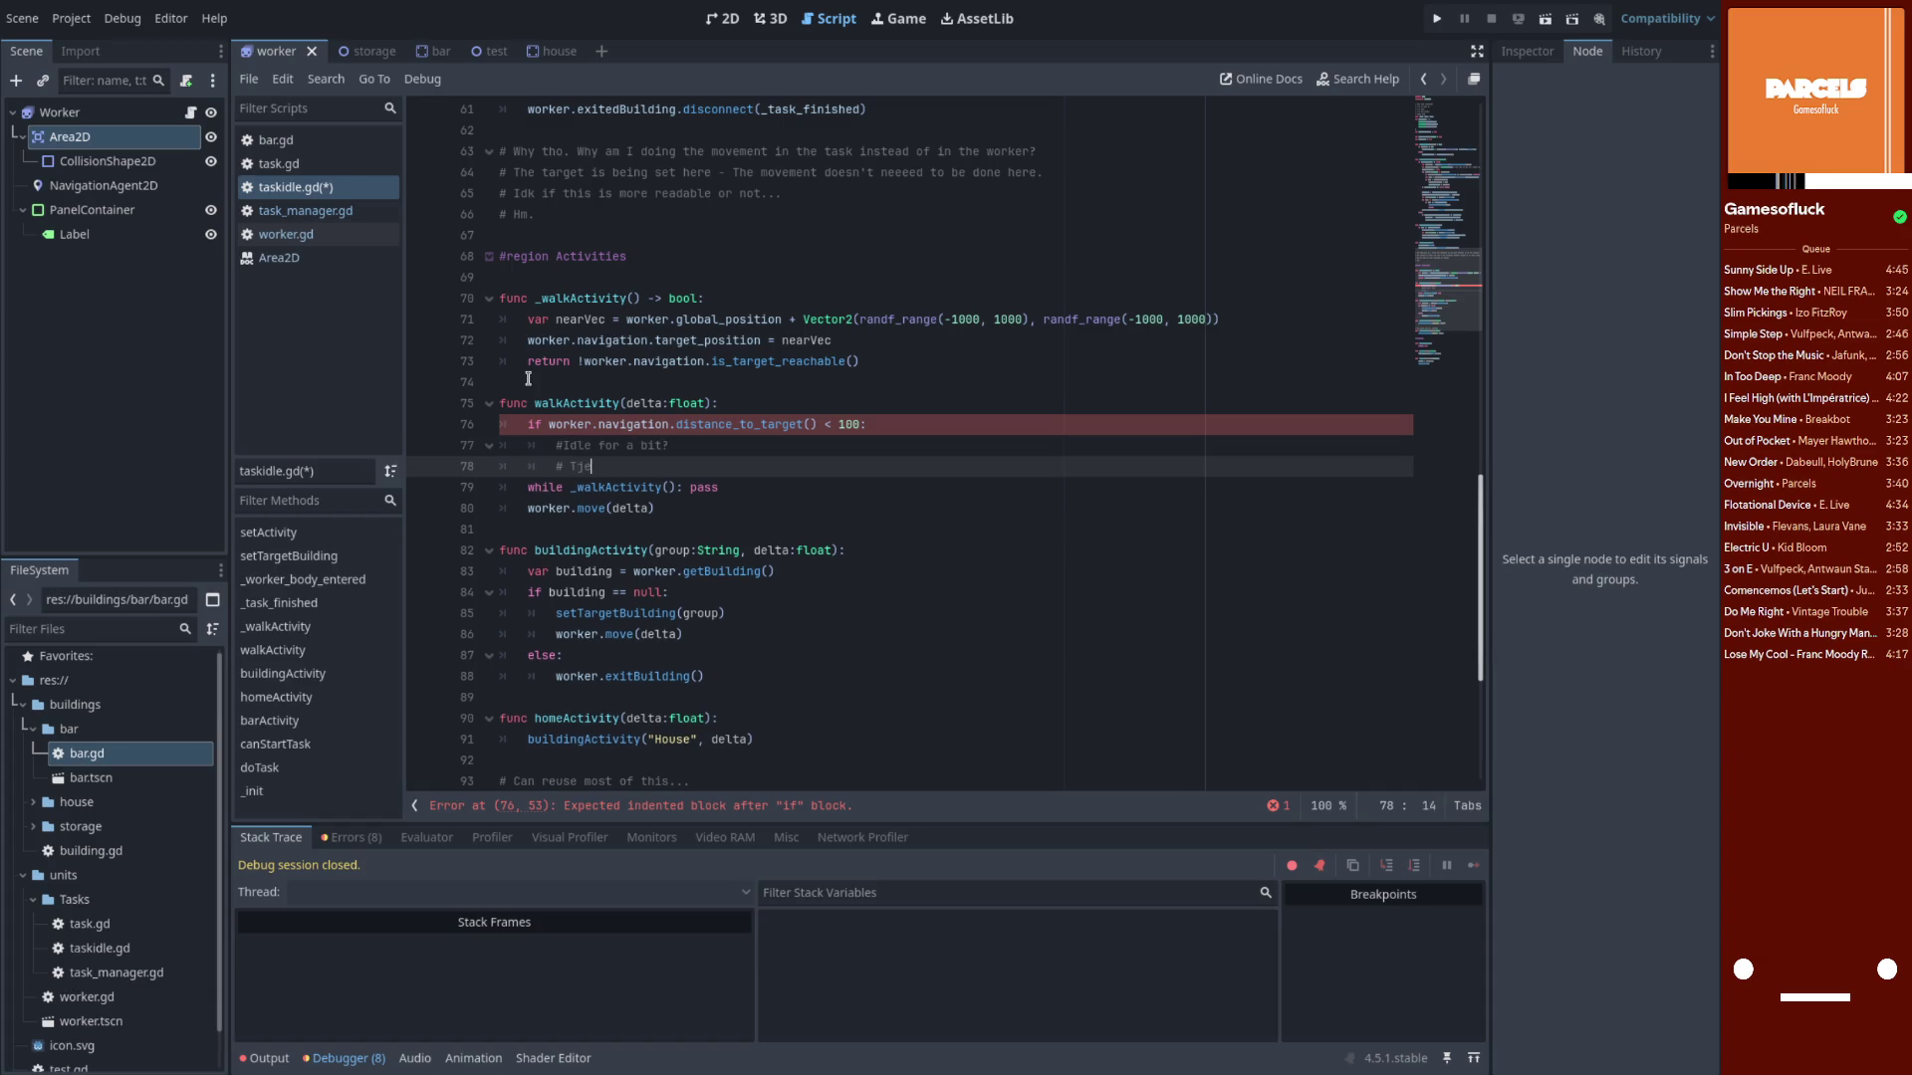
key("Up")
key("Home")
key("Right")
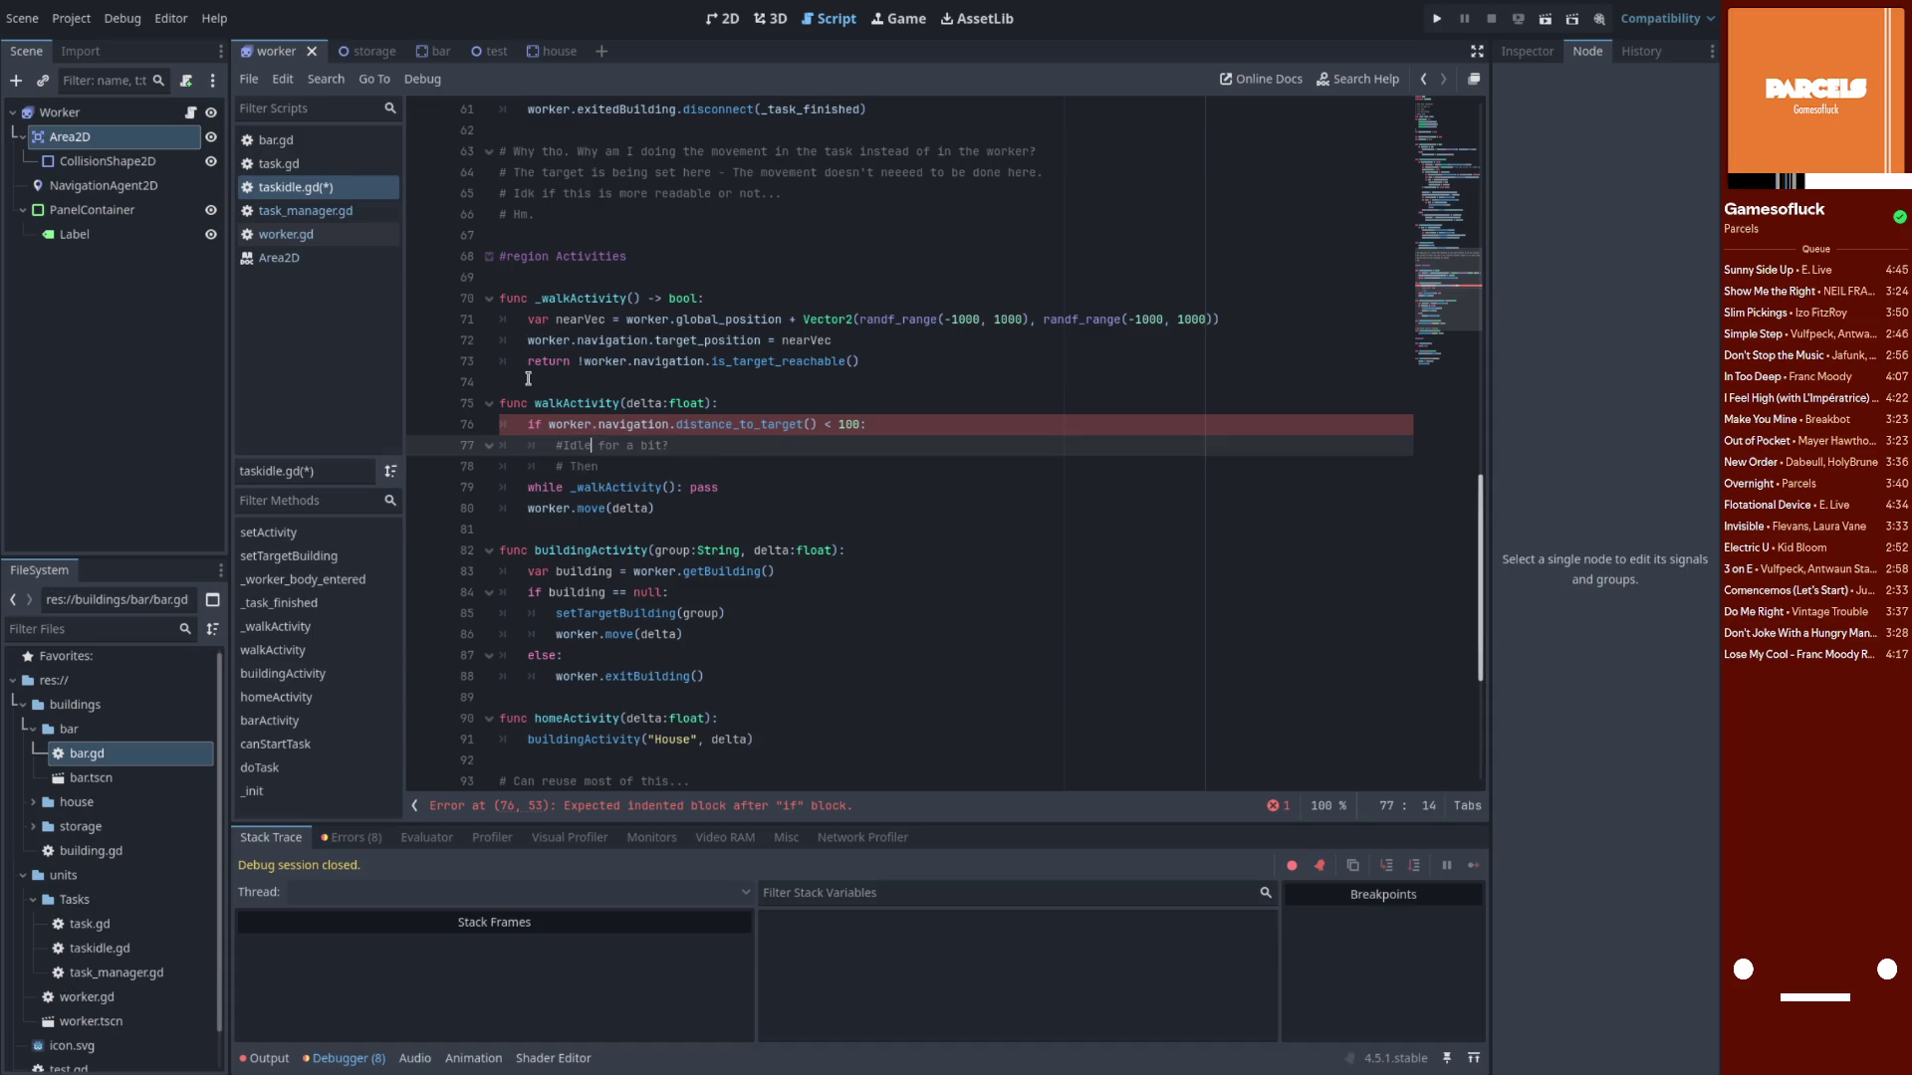
key("Tab")
key("BackSpace")
type("Change to")
key("Down")
key("ctrl+shift+k")
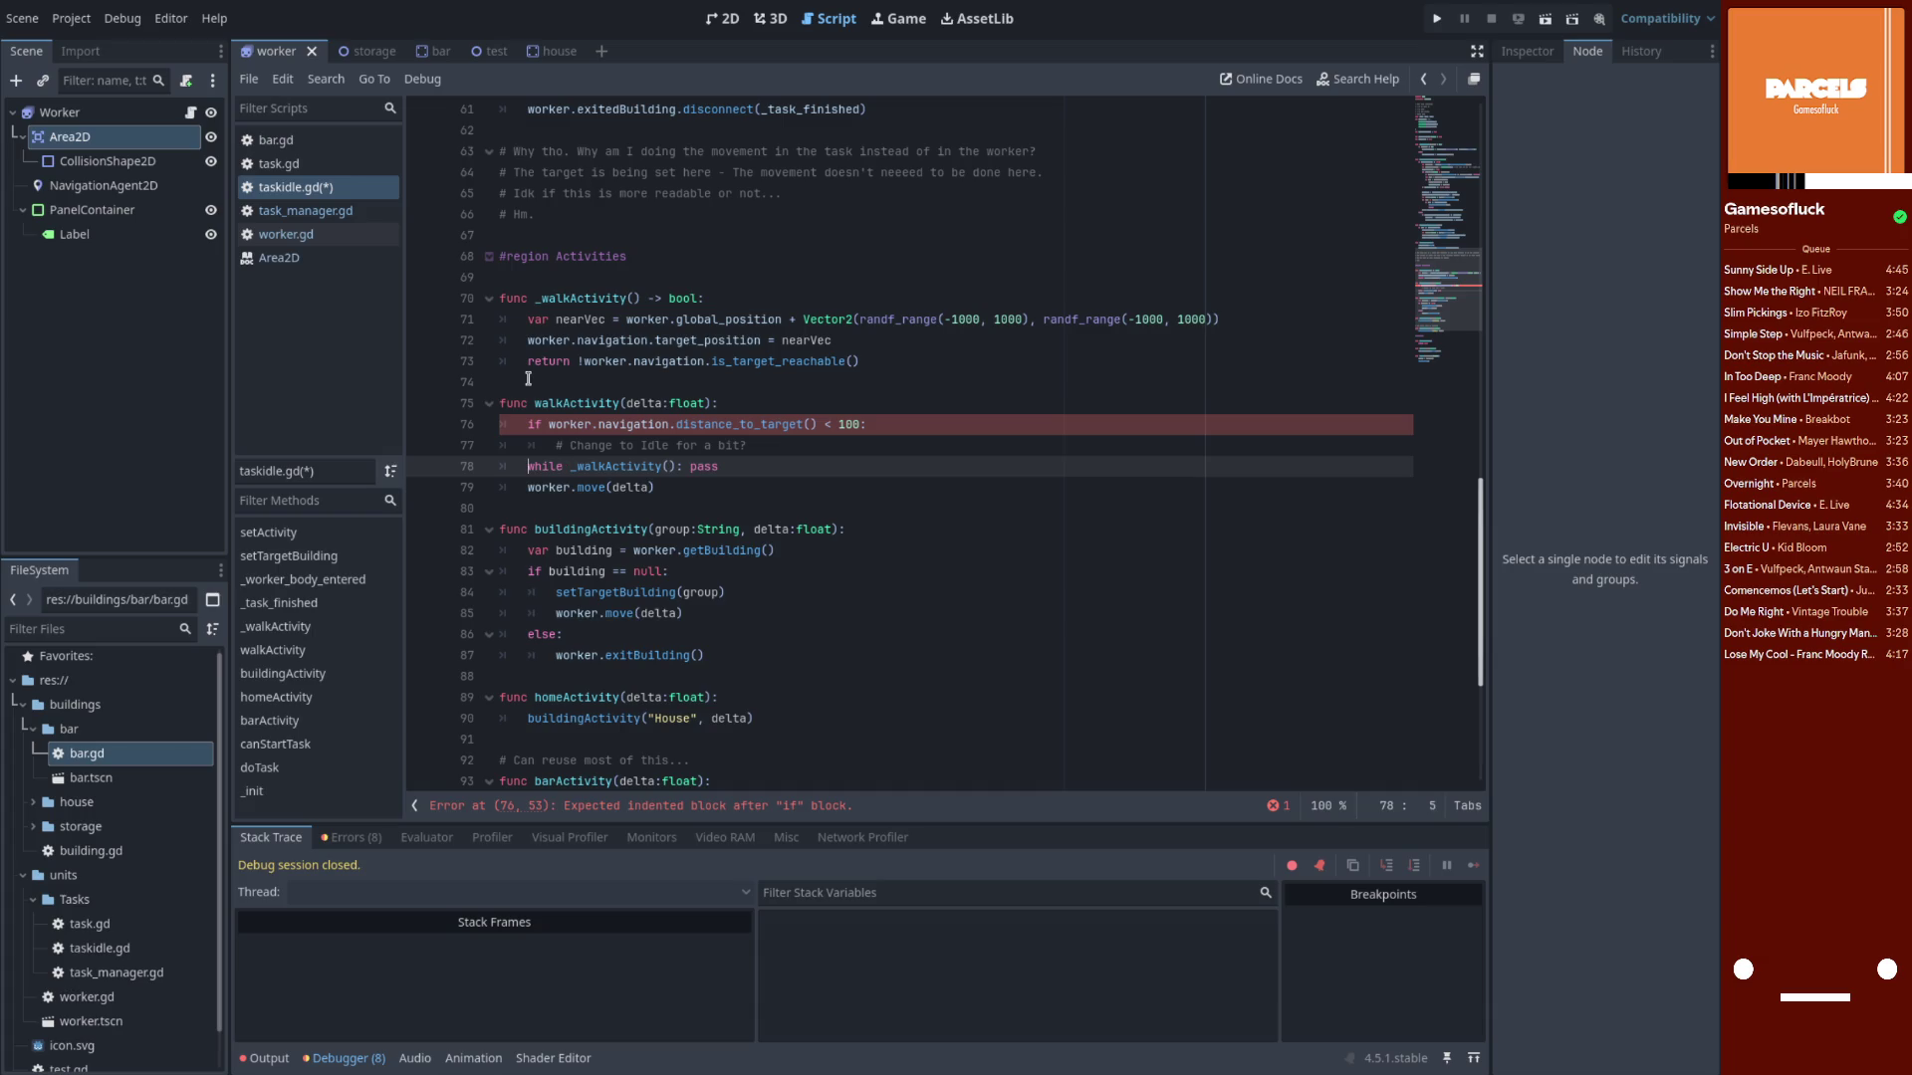
Correct the comparison sign to '<' and indent the while loop into the if block
key("Up")
key("Up")
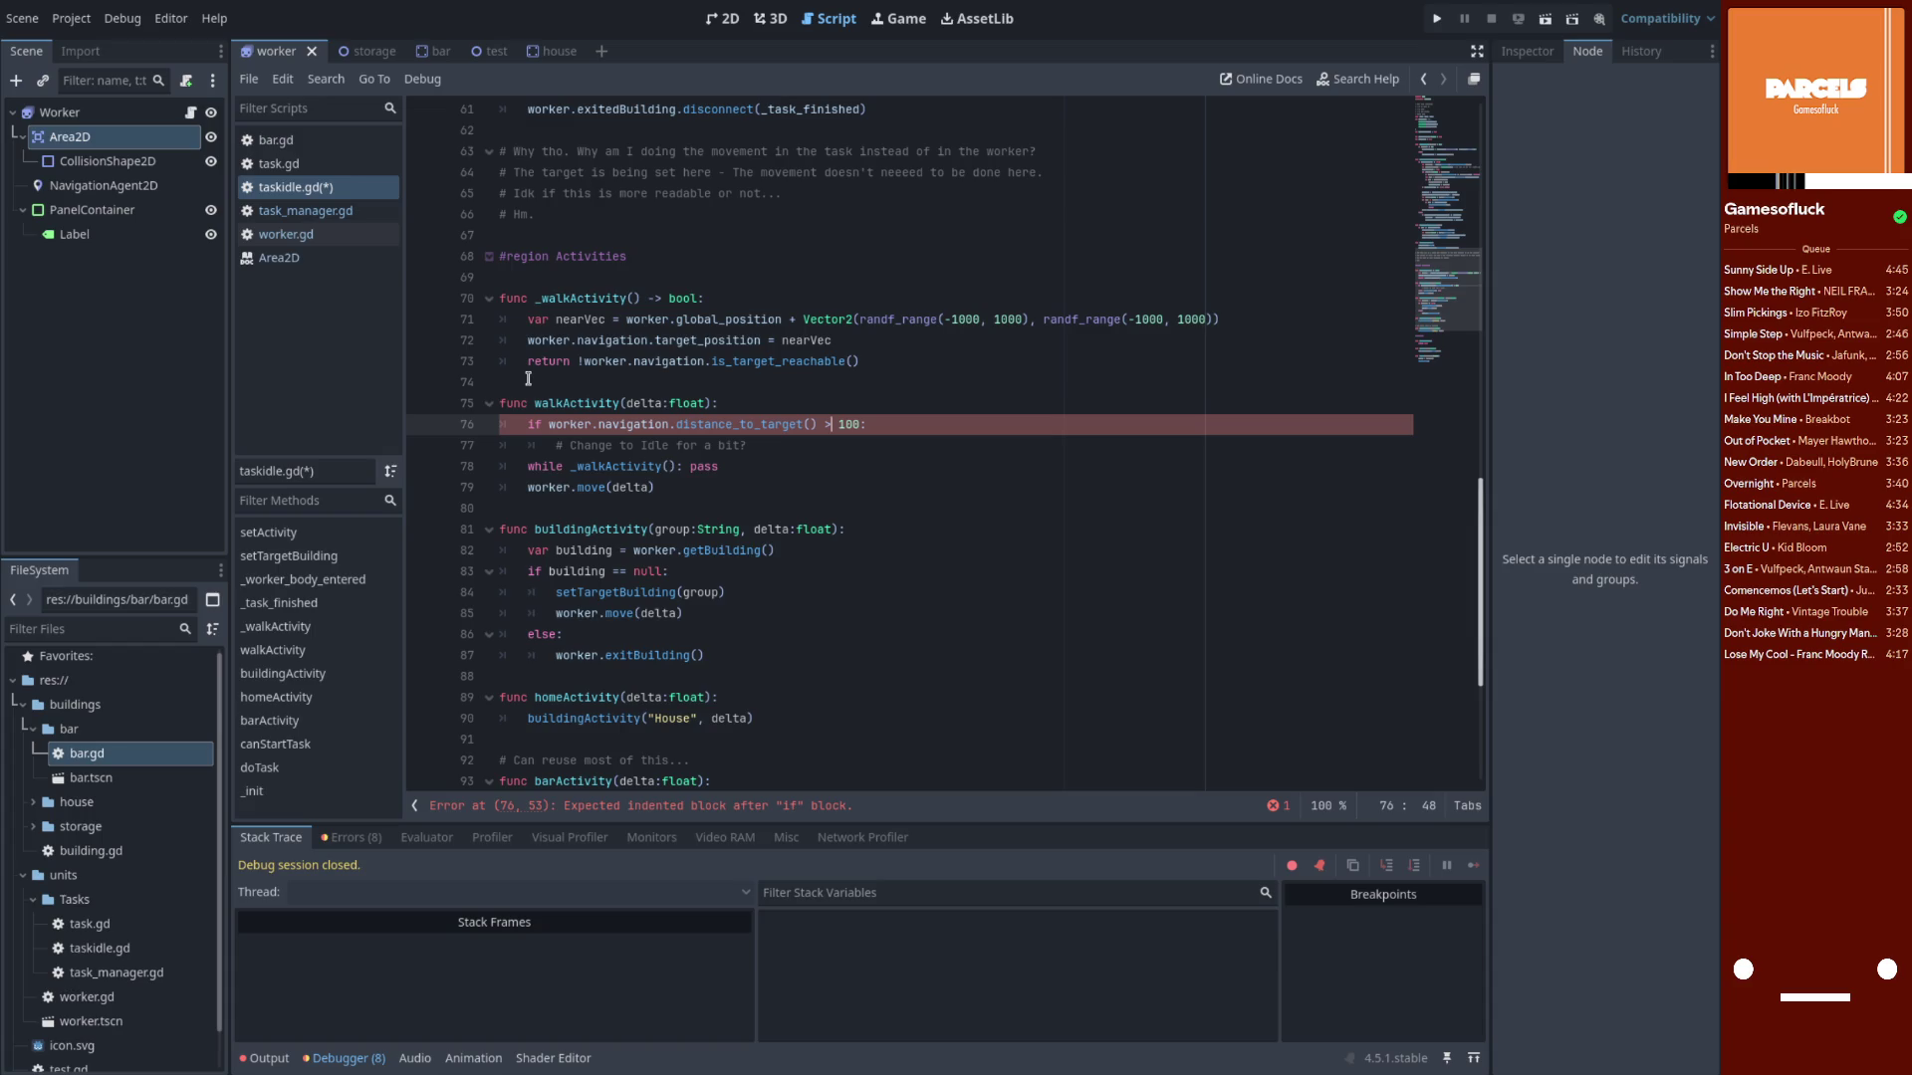
key("BackSpace")
type("<")
left_click(747, 470)
key("shift+Home")
key("Left")
key("Tab")
left_click(533, 487)
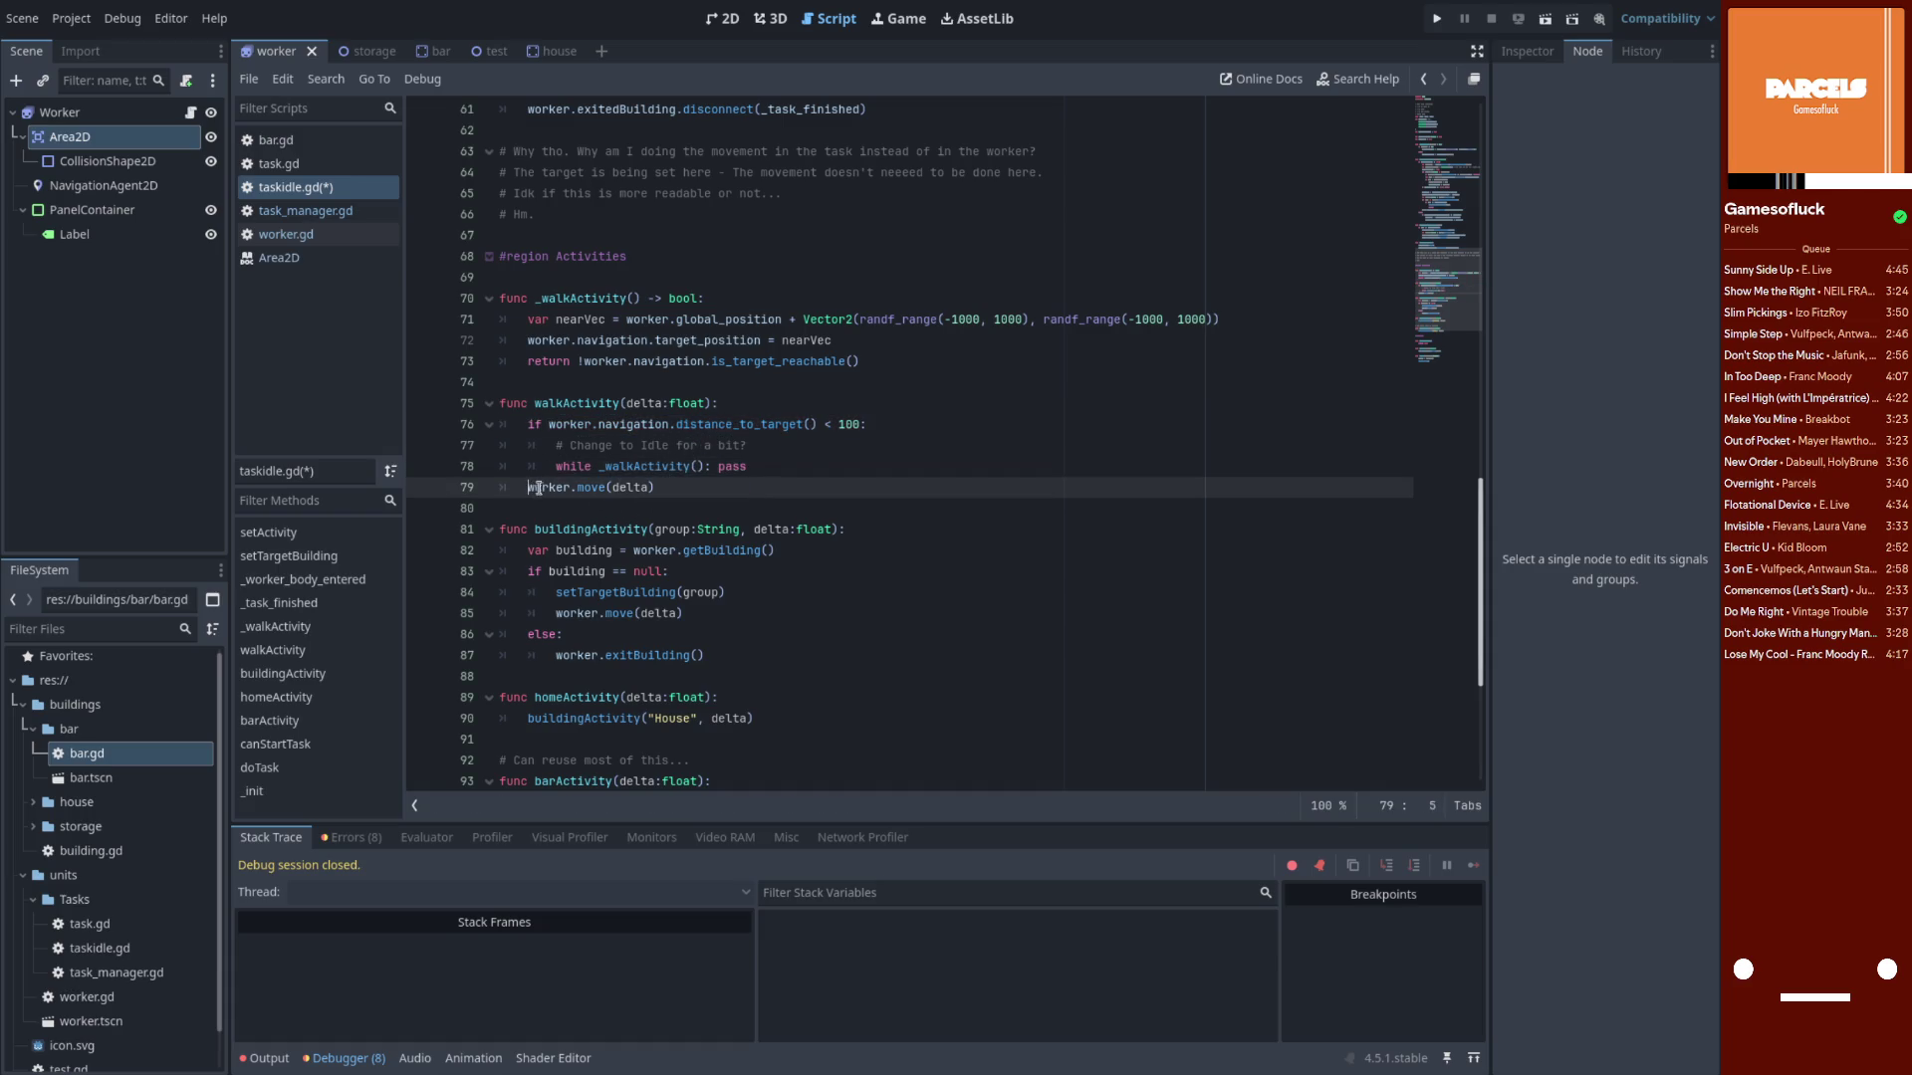
left_click(773, 472)
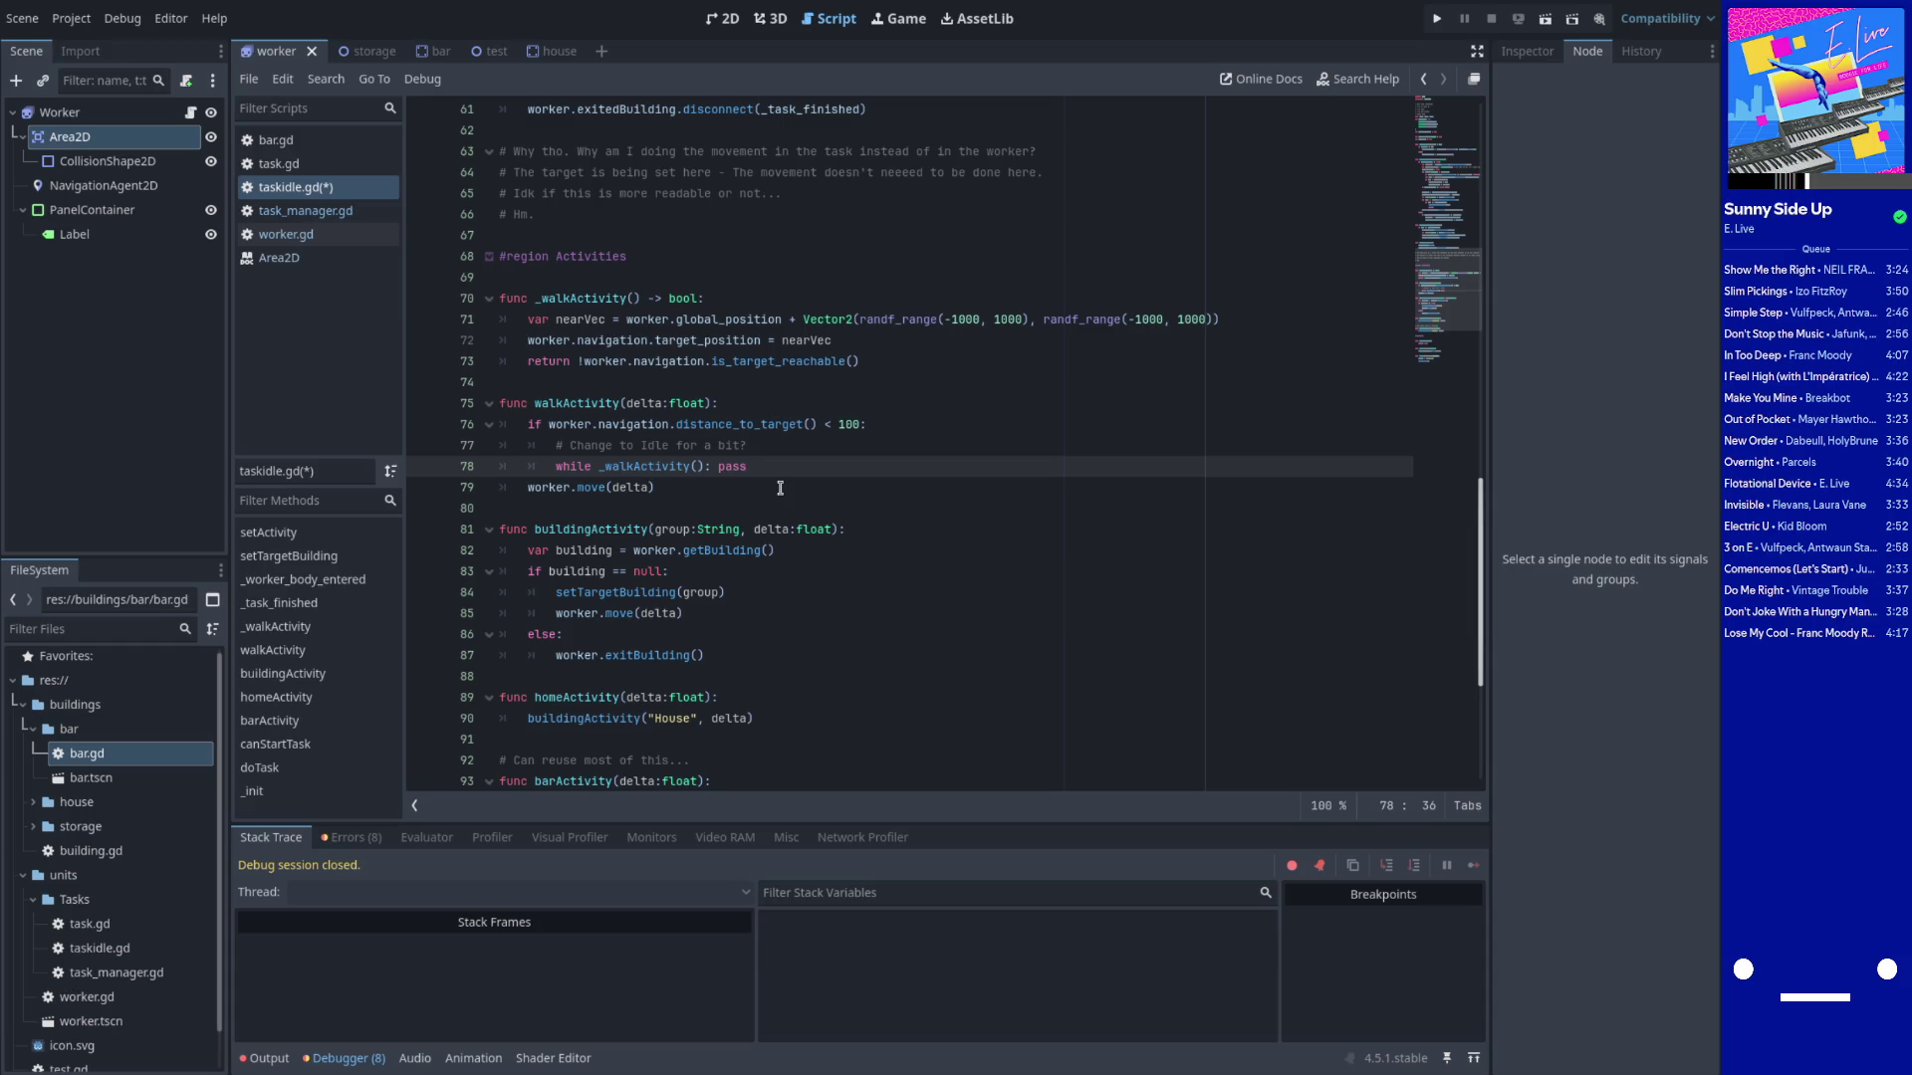
key("Return")
key("ctrl+z")
Highlight distance_to_target and the 1000 range value to review the edited code
left_click(842, 422)
double_click(735, 424)
double_click(970, 319)
left_click(1016, 300)
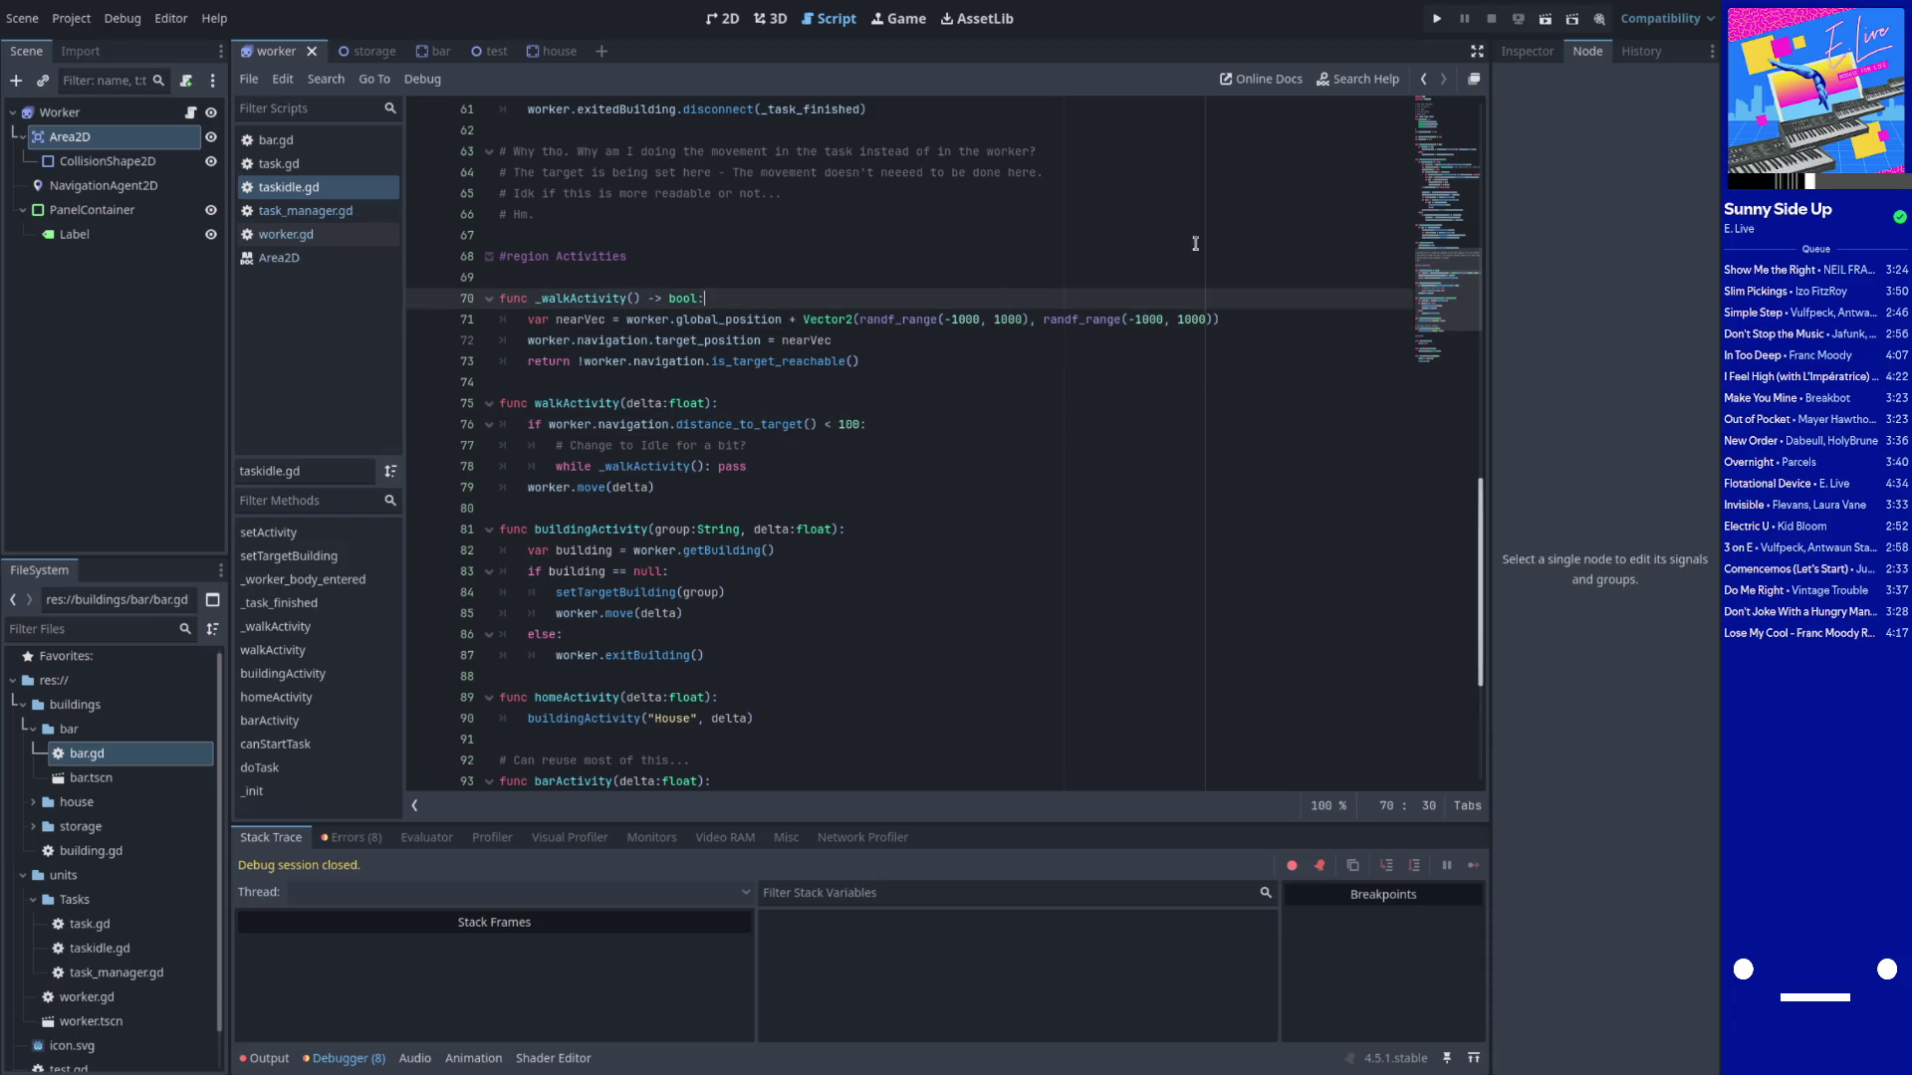
Run the game to watch the worker wander far across the map, then return to taskidle.gd
left_click(1437, 19)
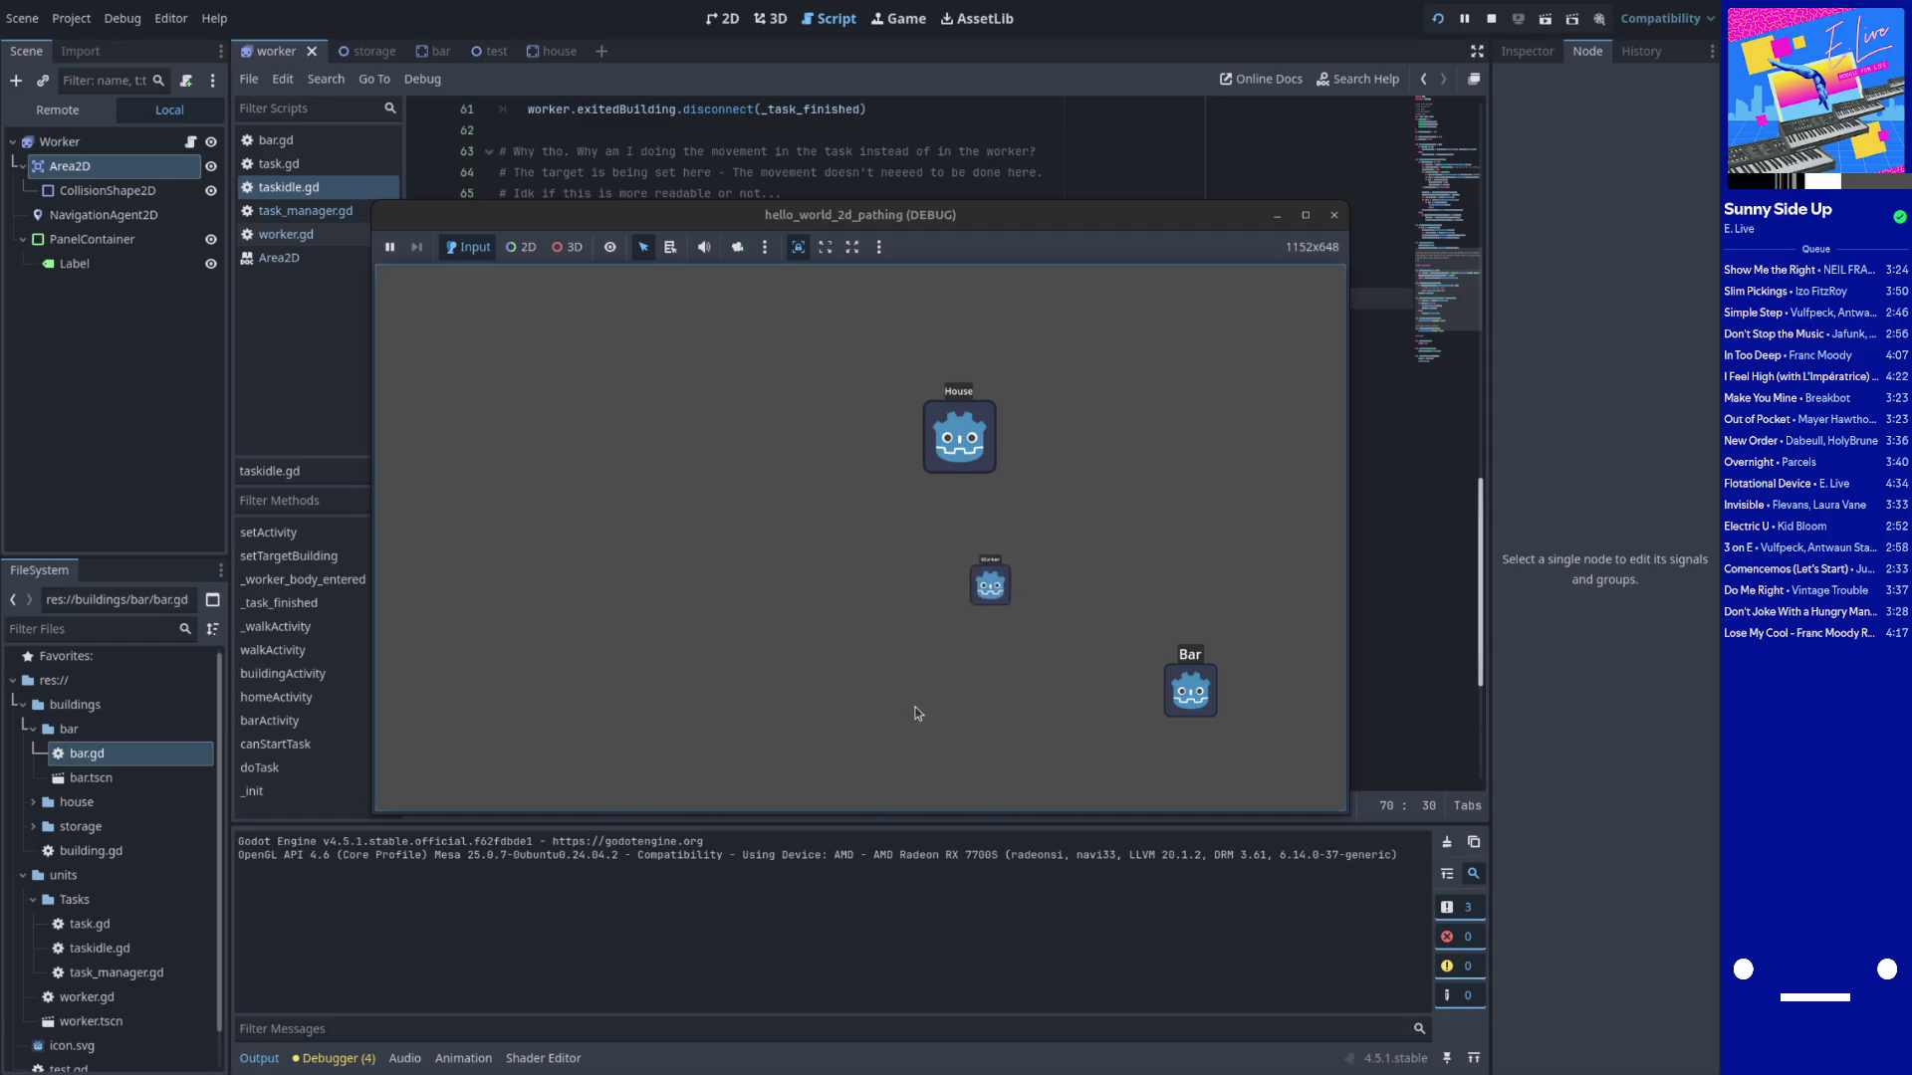
left_click(933, 174)
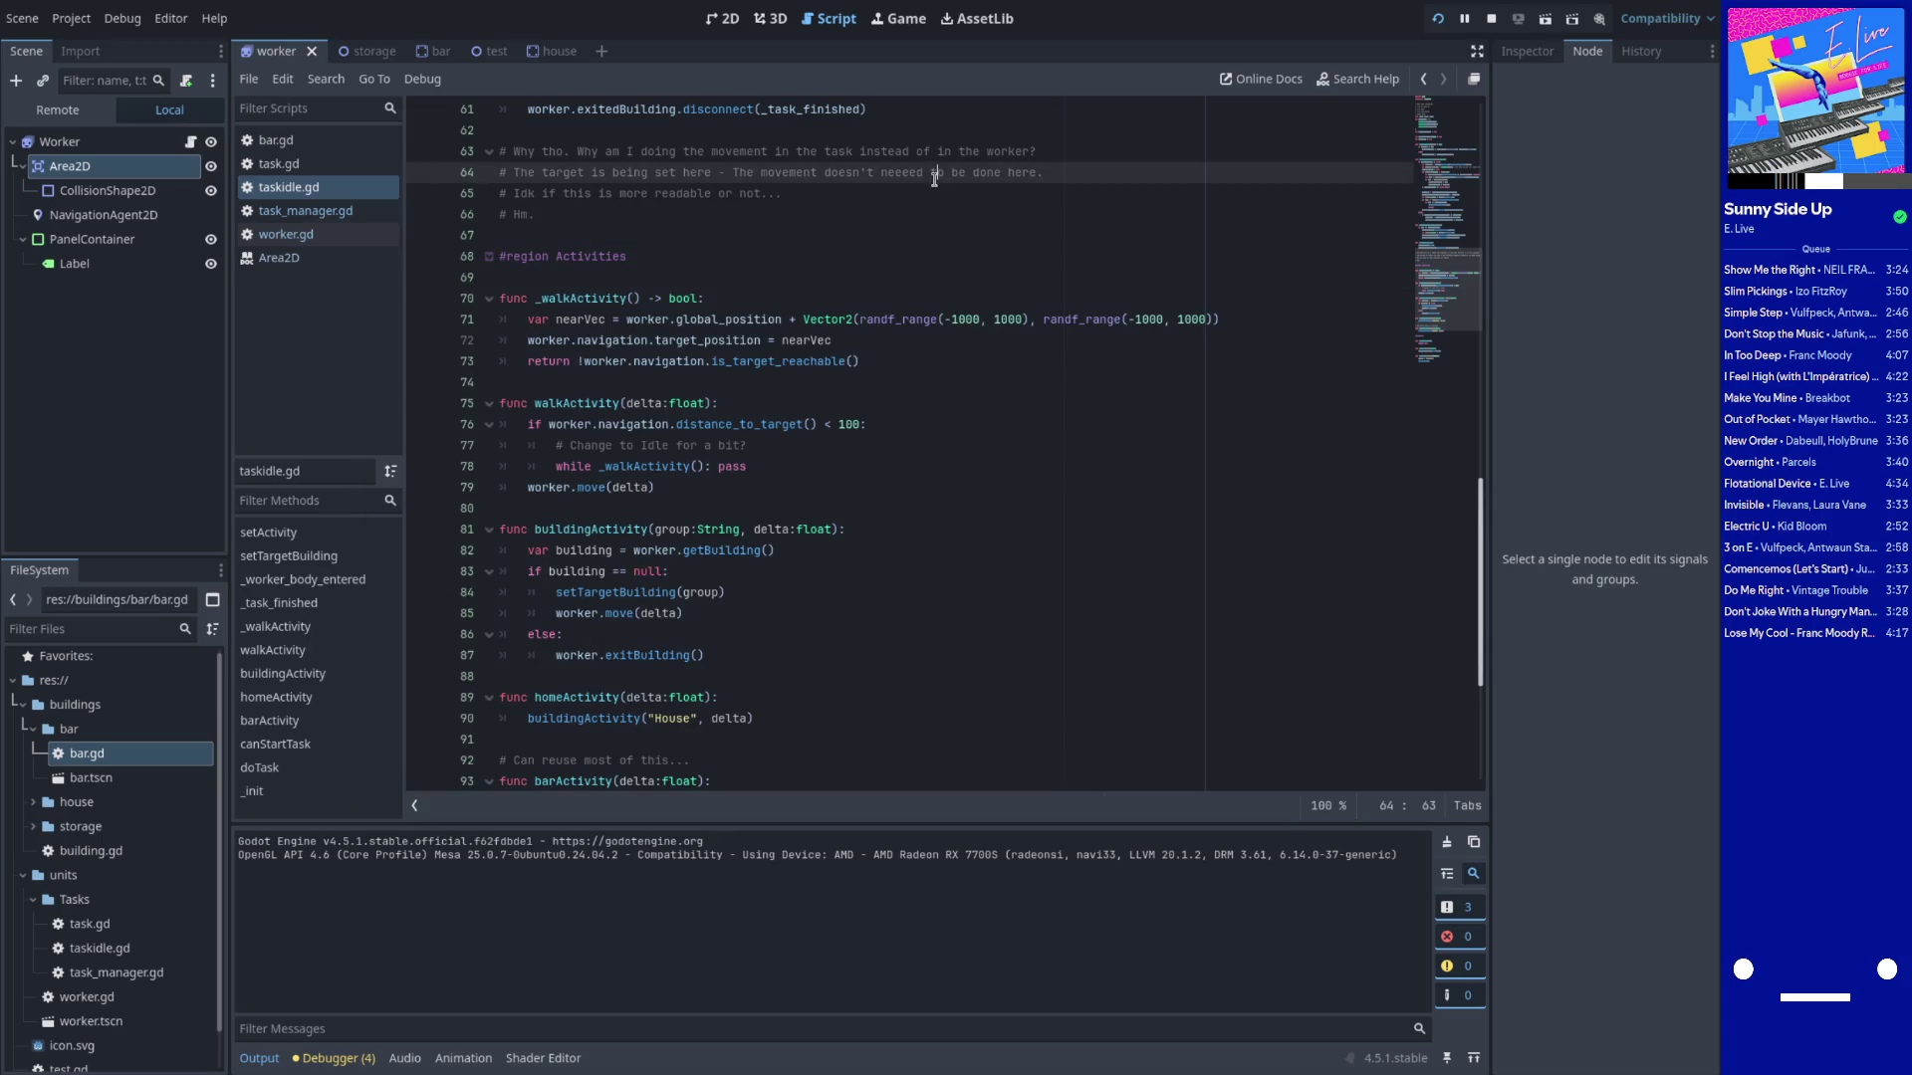
Add a 'var idleTime = 0.0' declaration above walkActivity and start a second variable
left_click(773, 448)
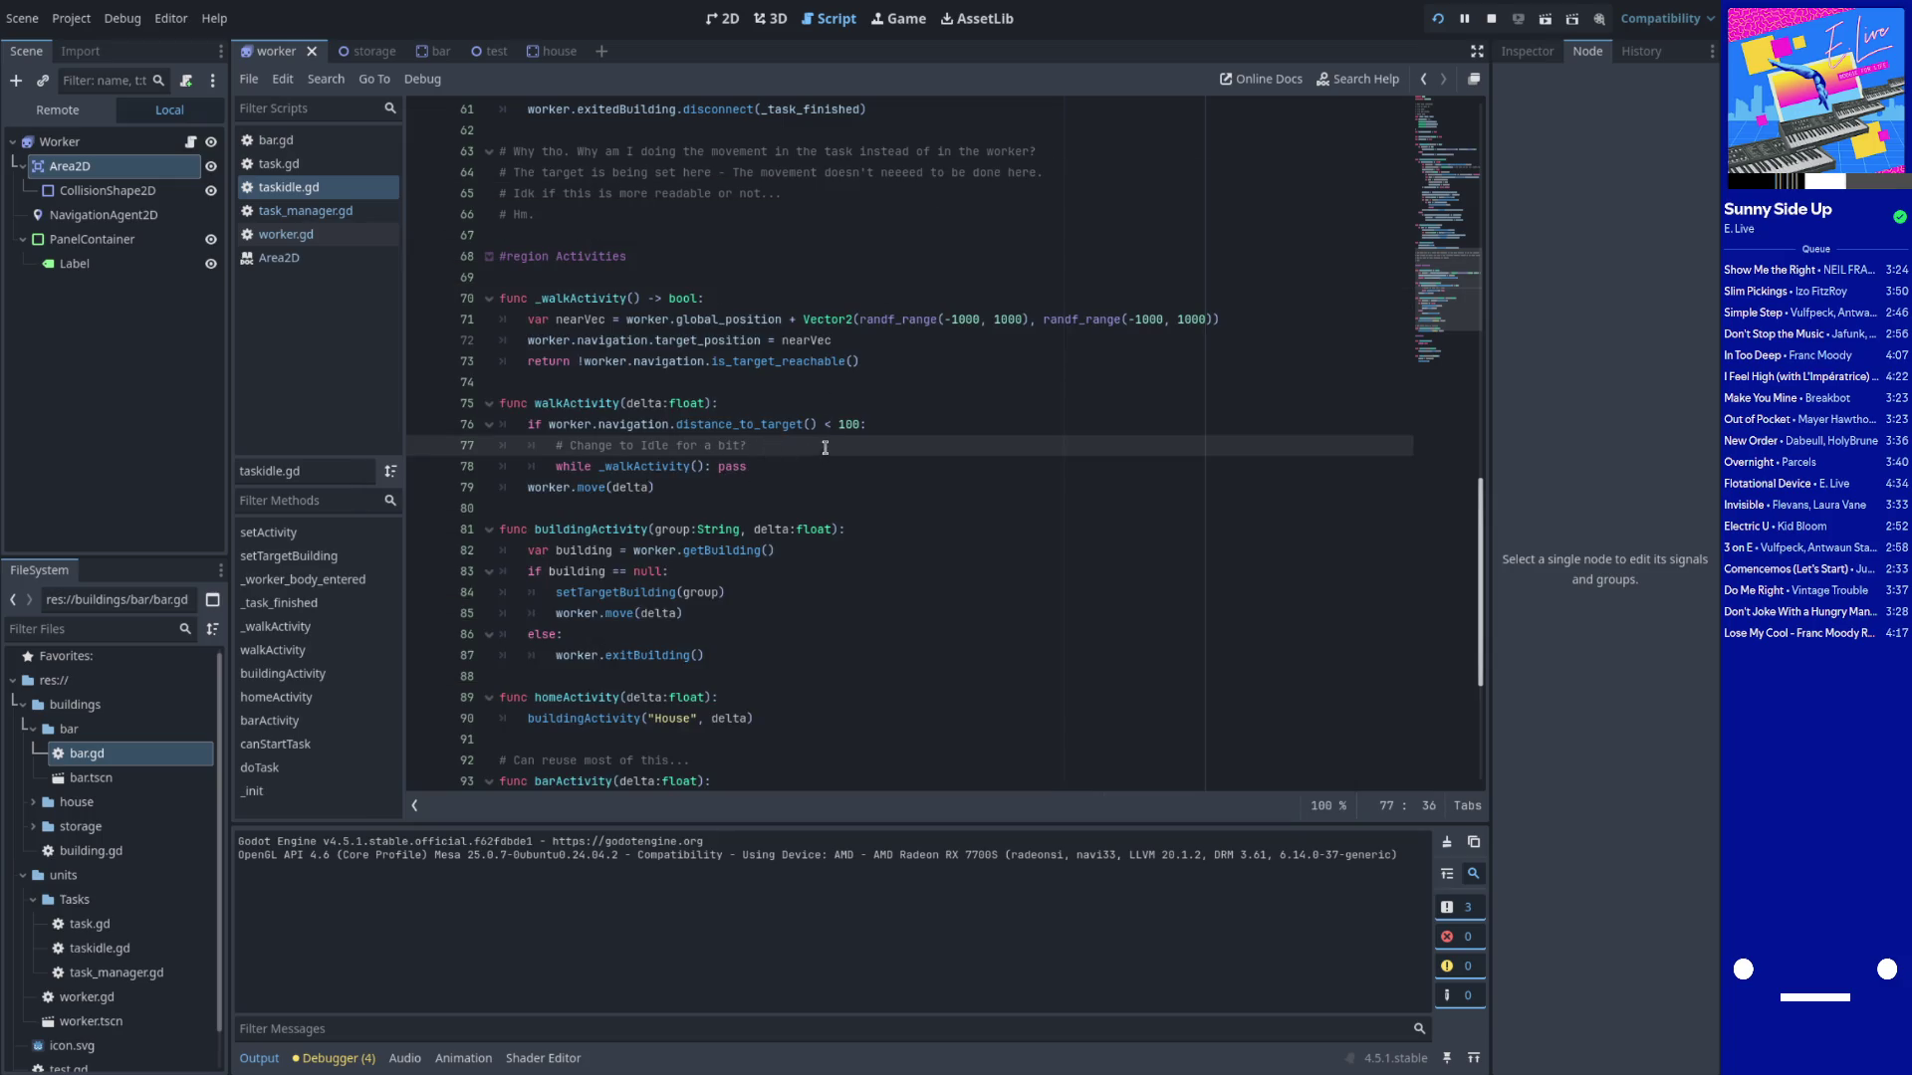
left_click(763, 382)
key("Return")
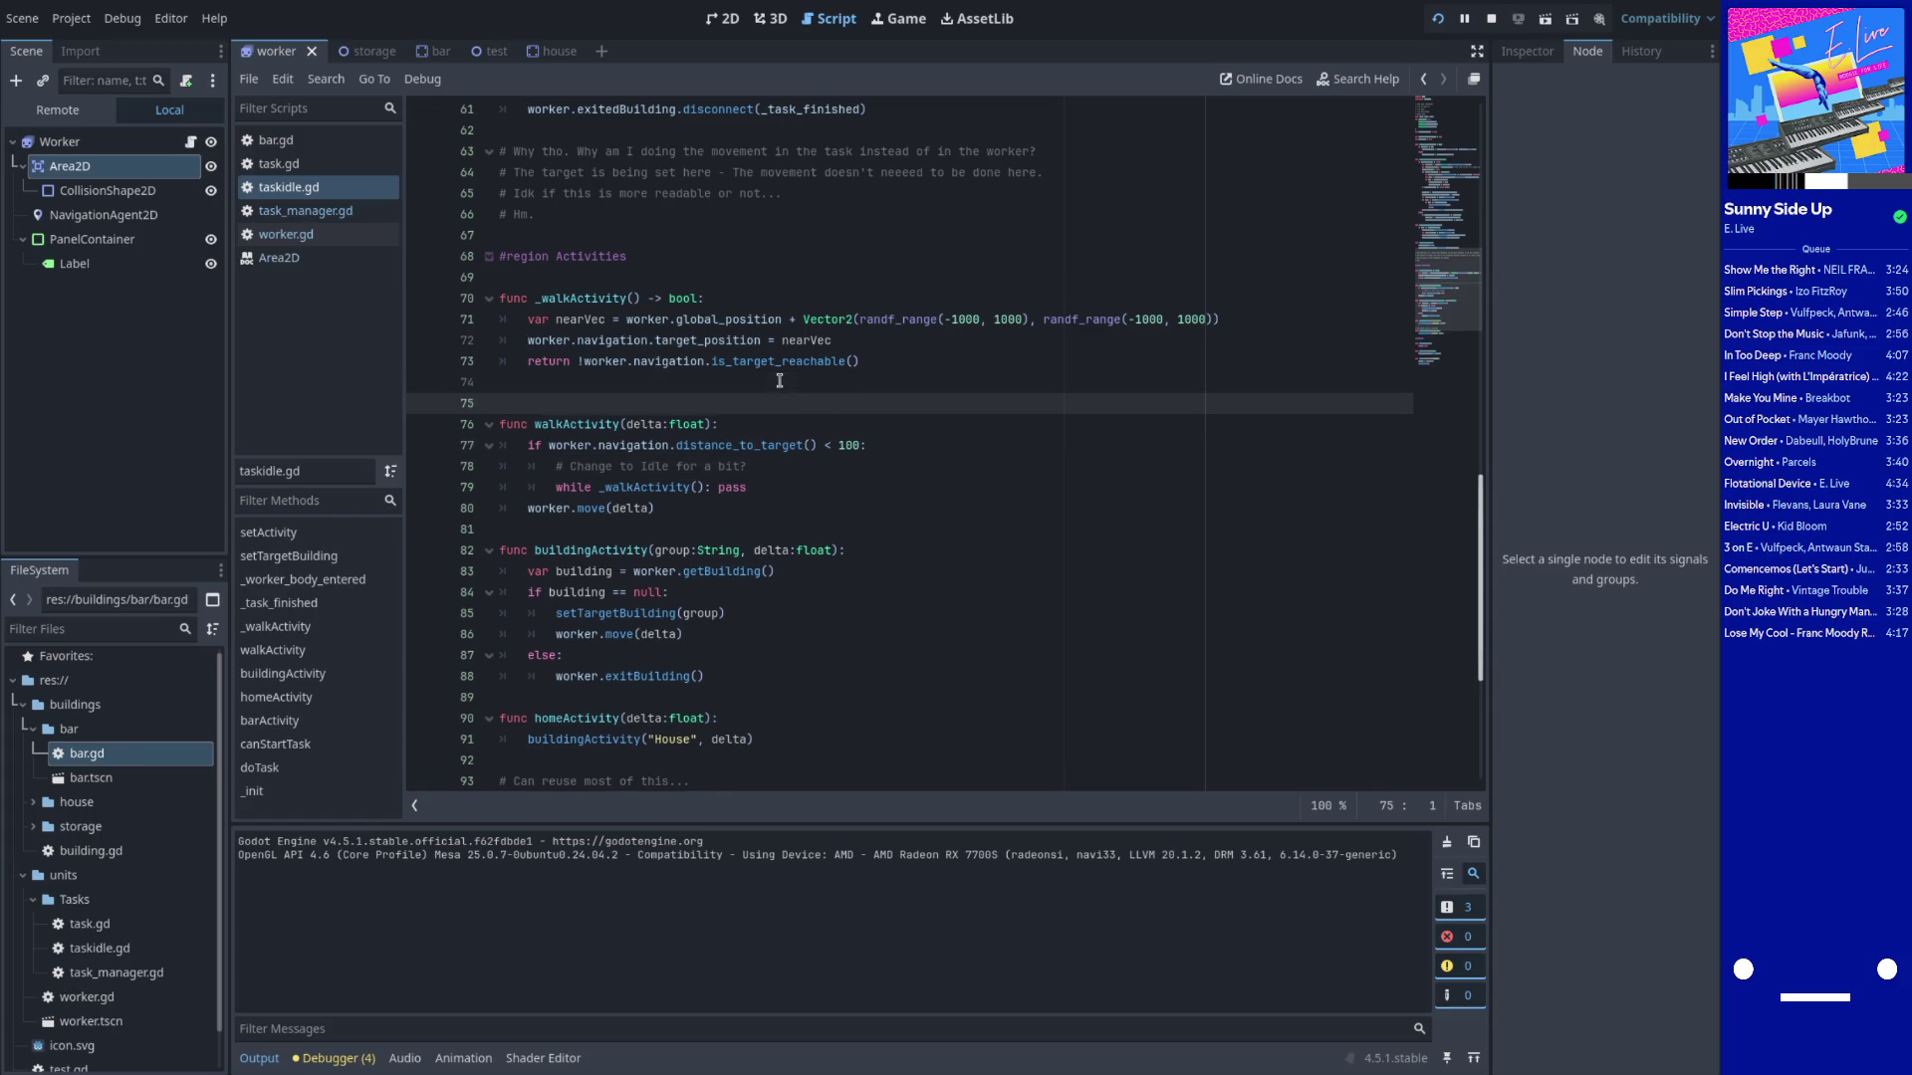
type("var ")
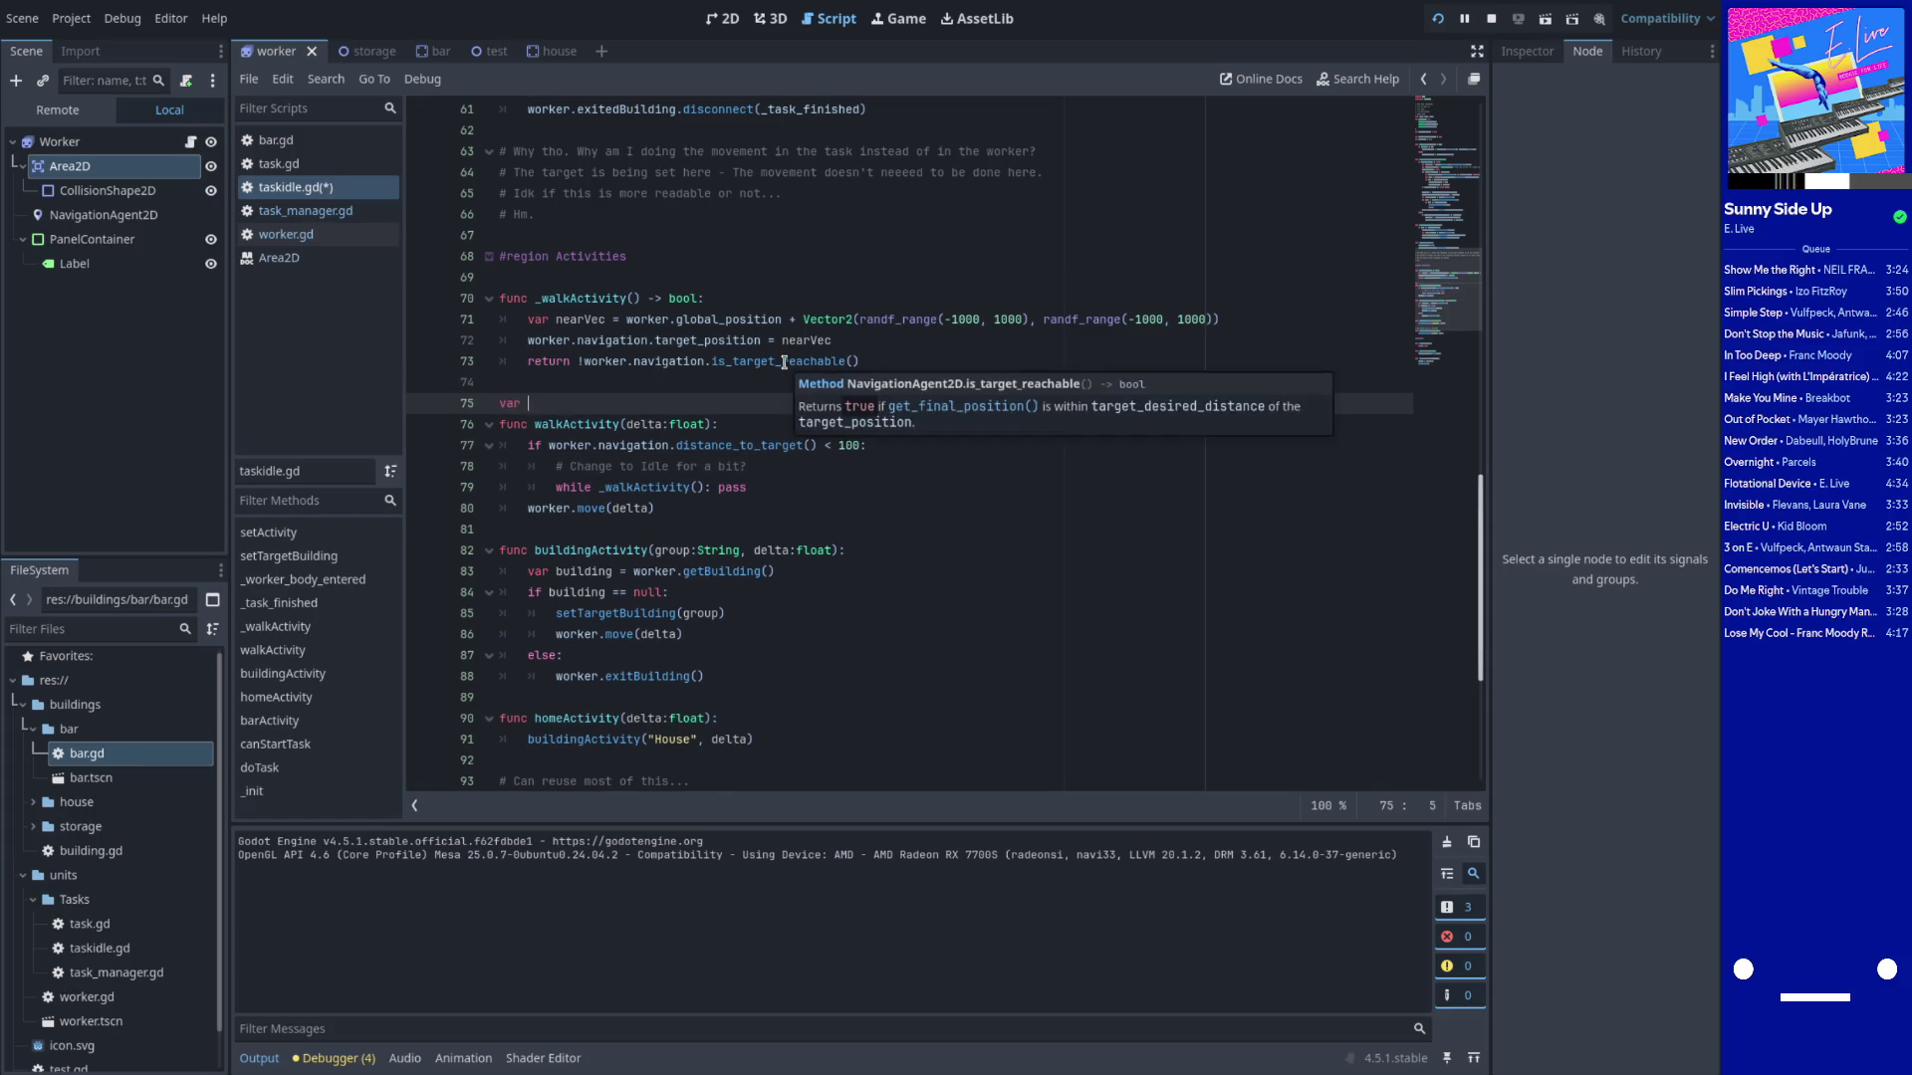
type("idleTime = ")
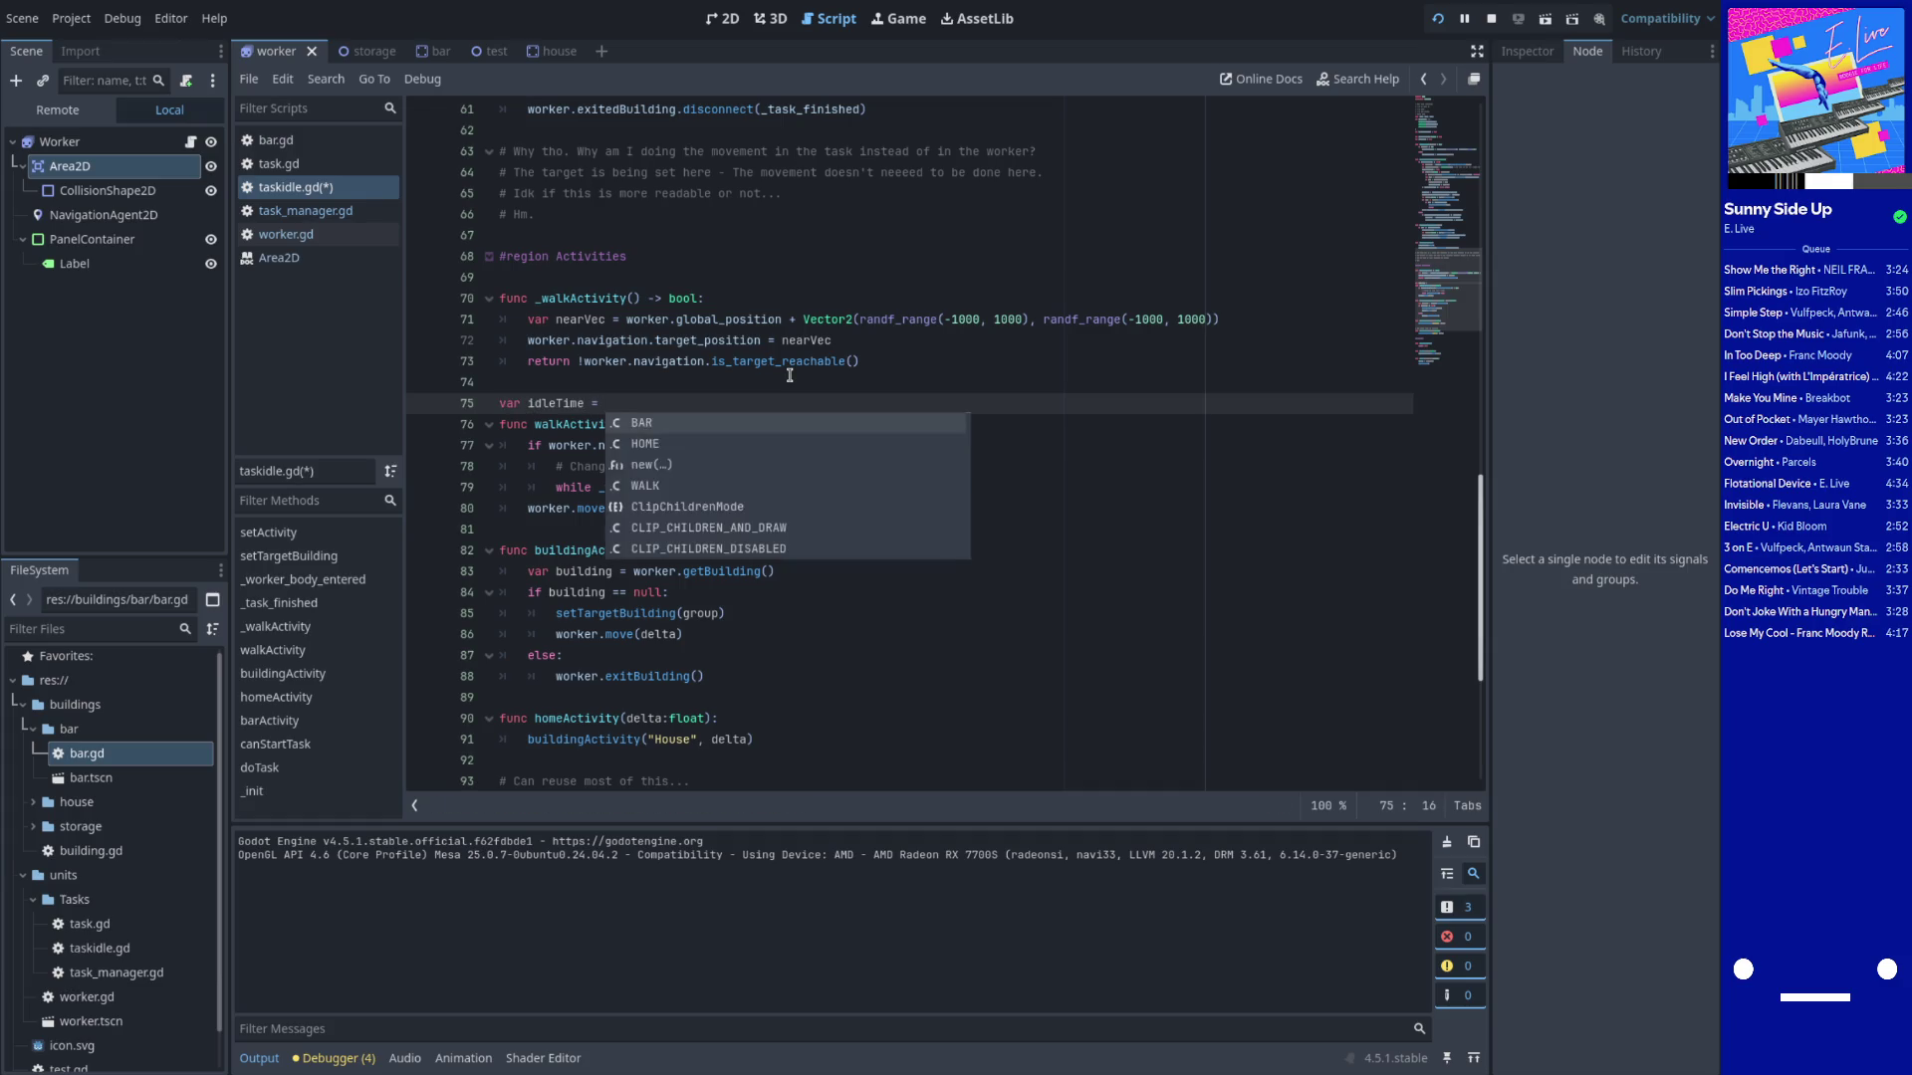
type("0.0")
double_click(548, 403)
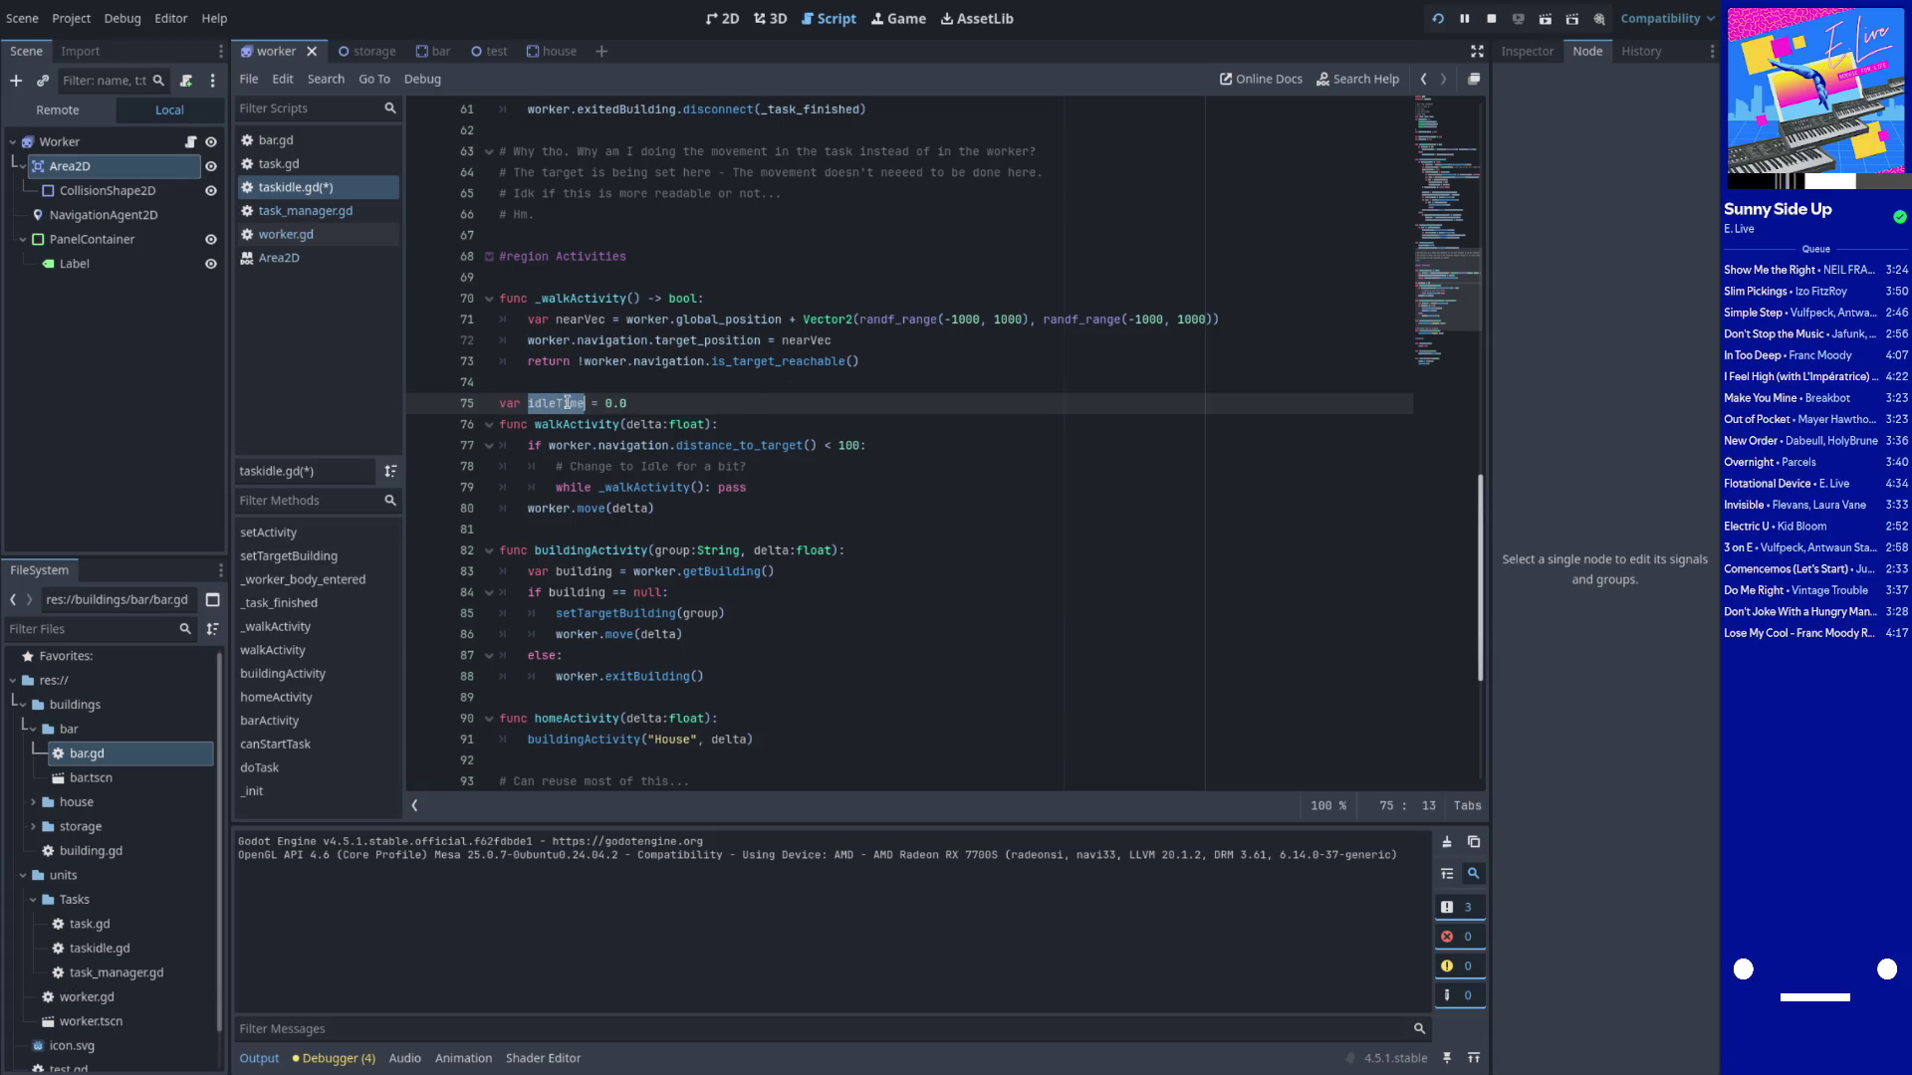
left_click(659, 405)
key("Return")
type("var i")
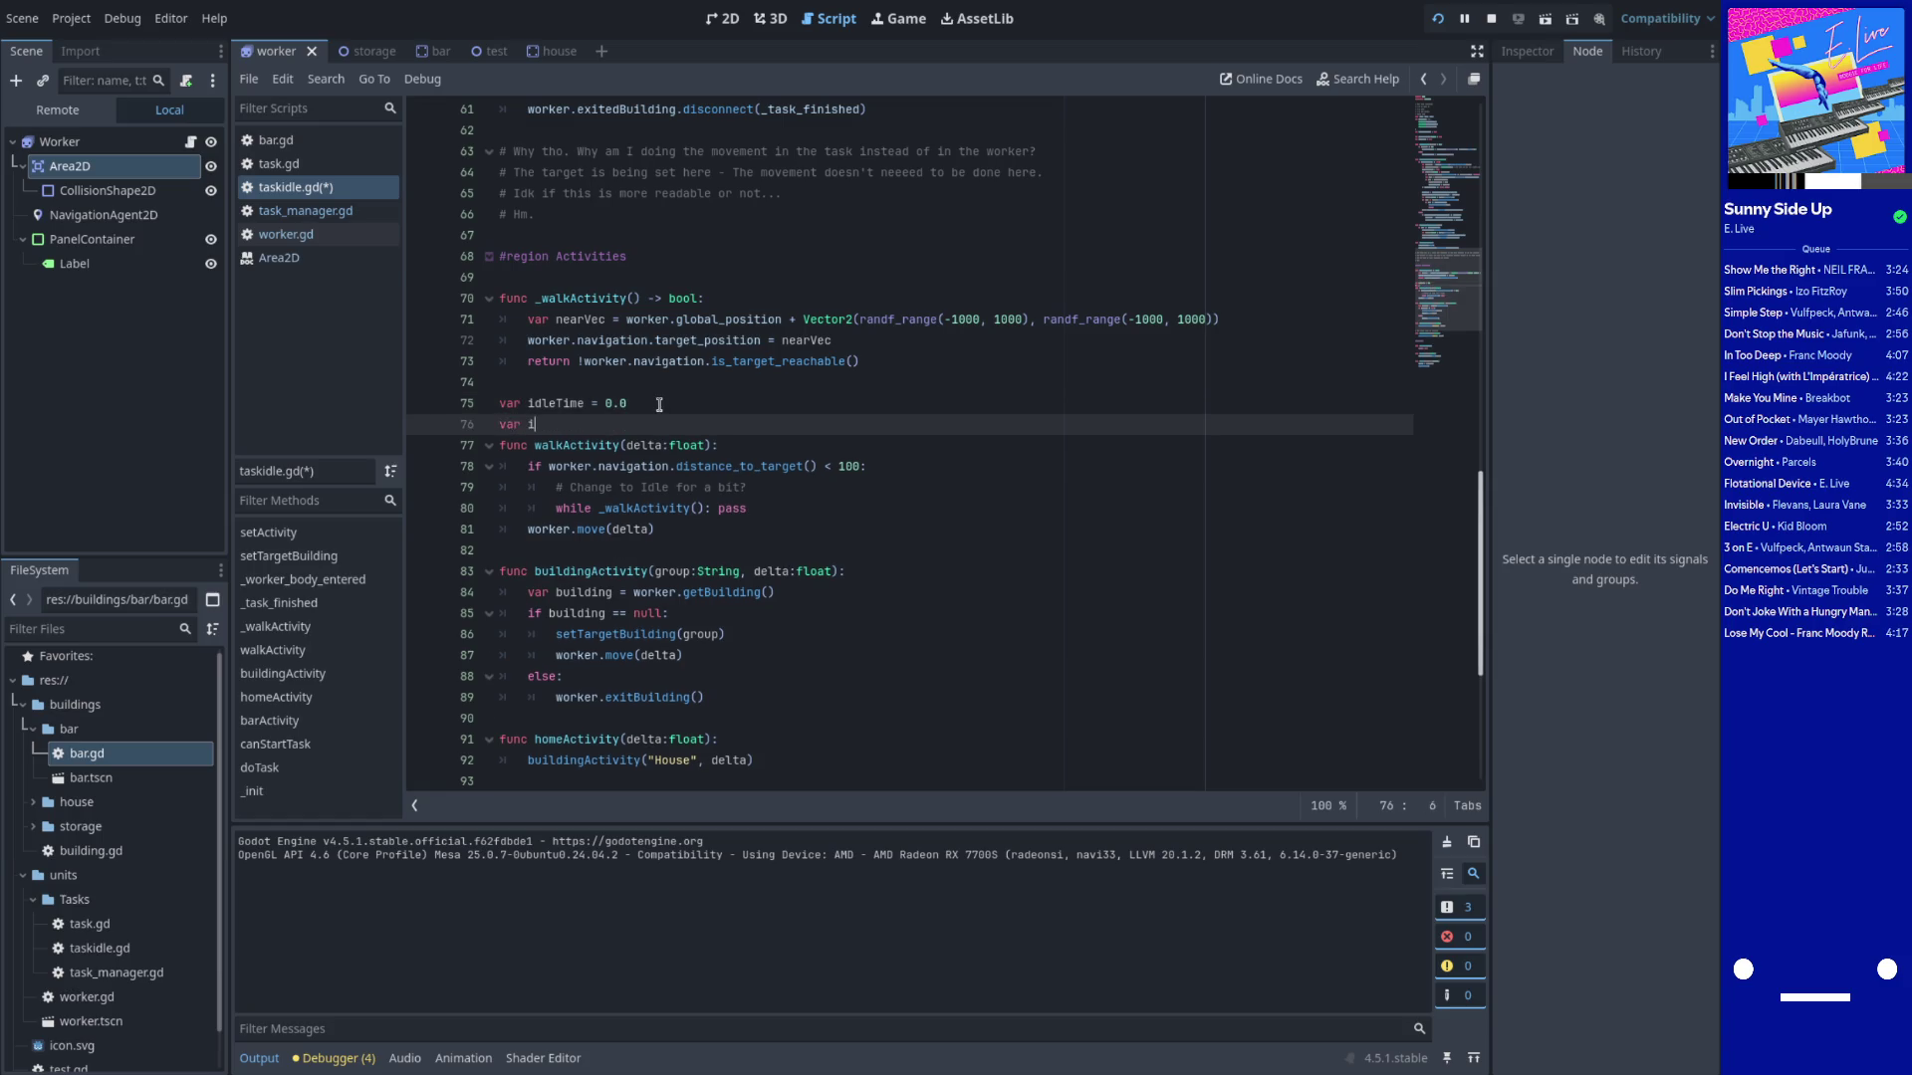
type("idle")
type("Dura")
Rename the first variable to timeToIdle and complete the idleDuration = 0.0 declaration
key("Up")
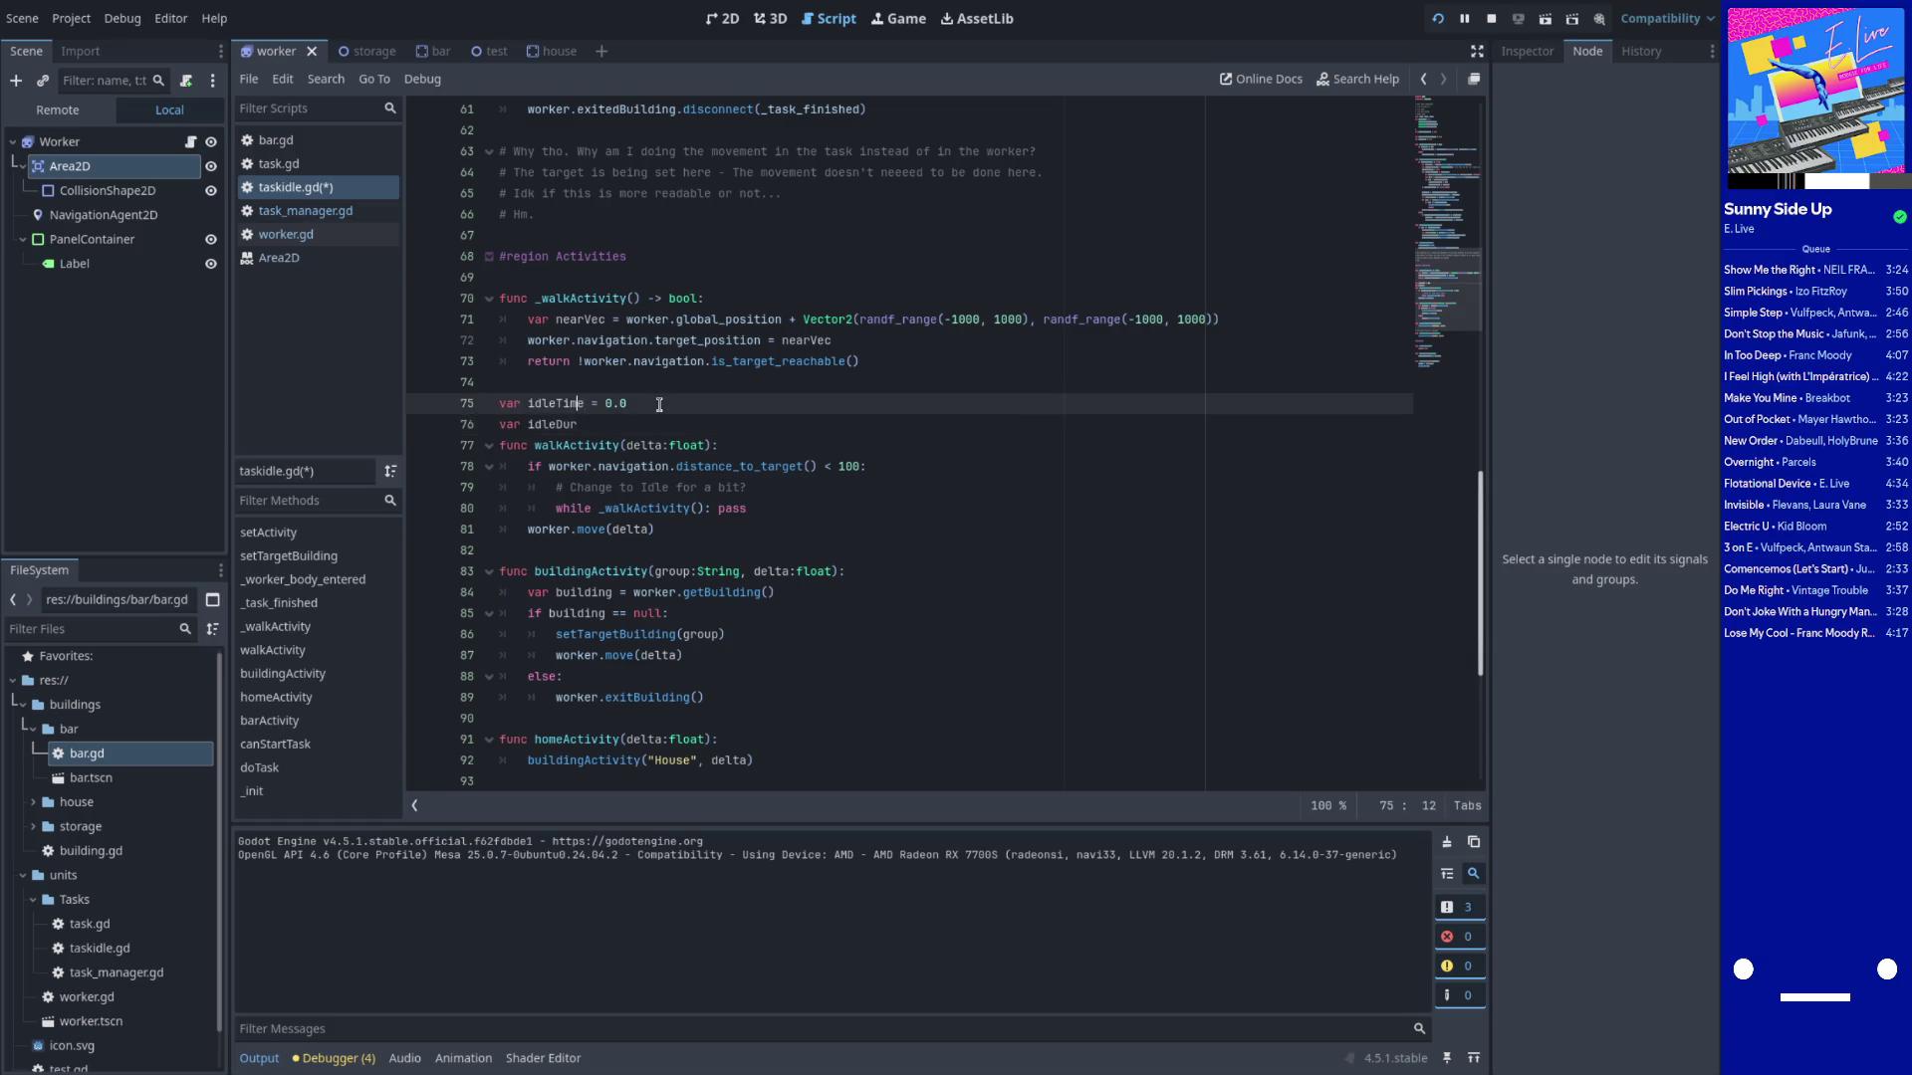
key("BackSpace")
key("BackSpace")
key("BackSpace")
type("timeTo")
key("Delete")
key("Delete")
key("Delete")
type("Idle")
key("Down")
key("ctrl+BackSpace")
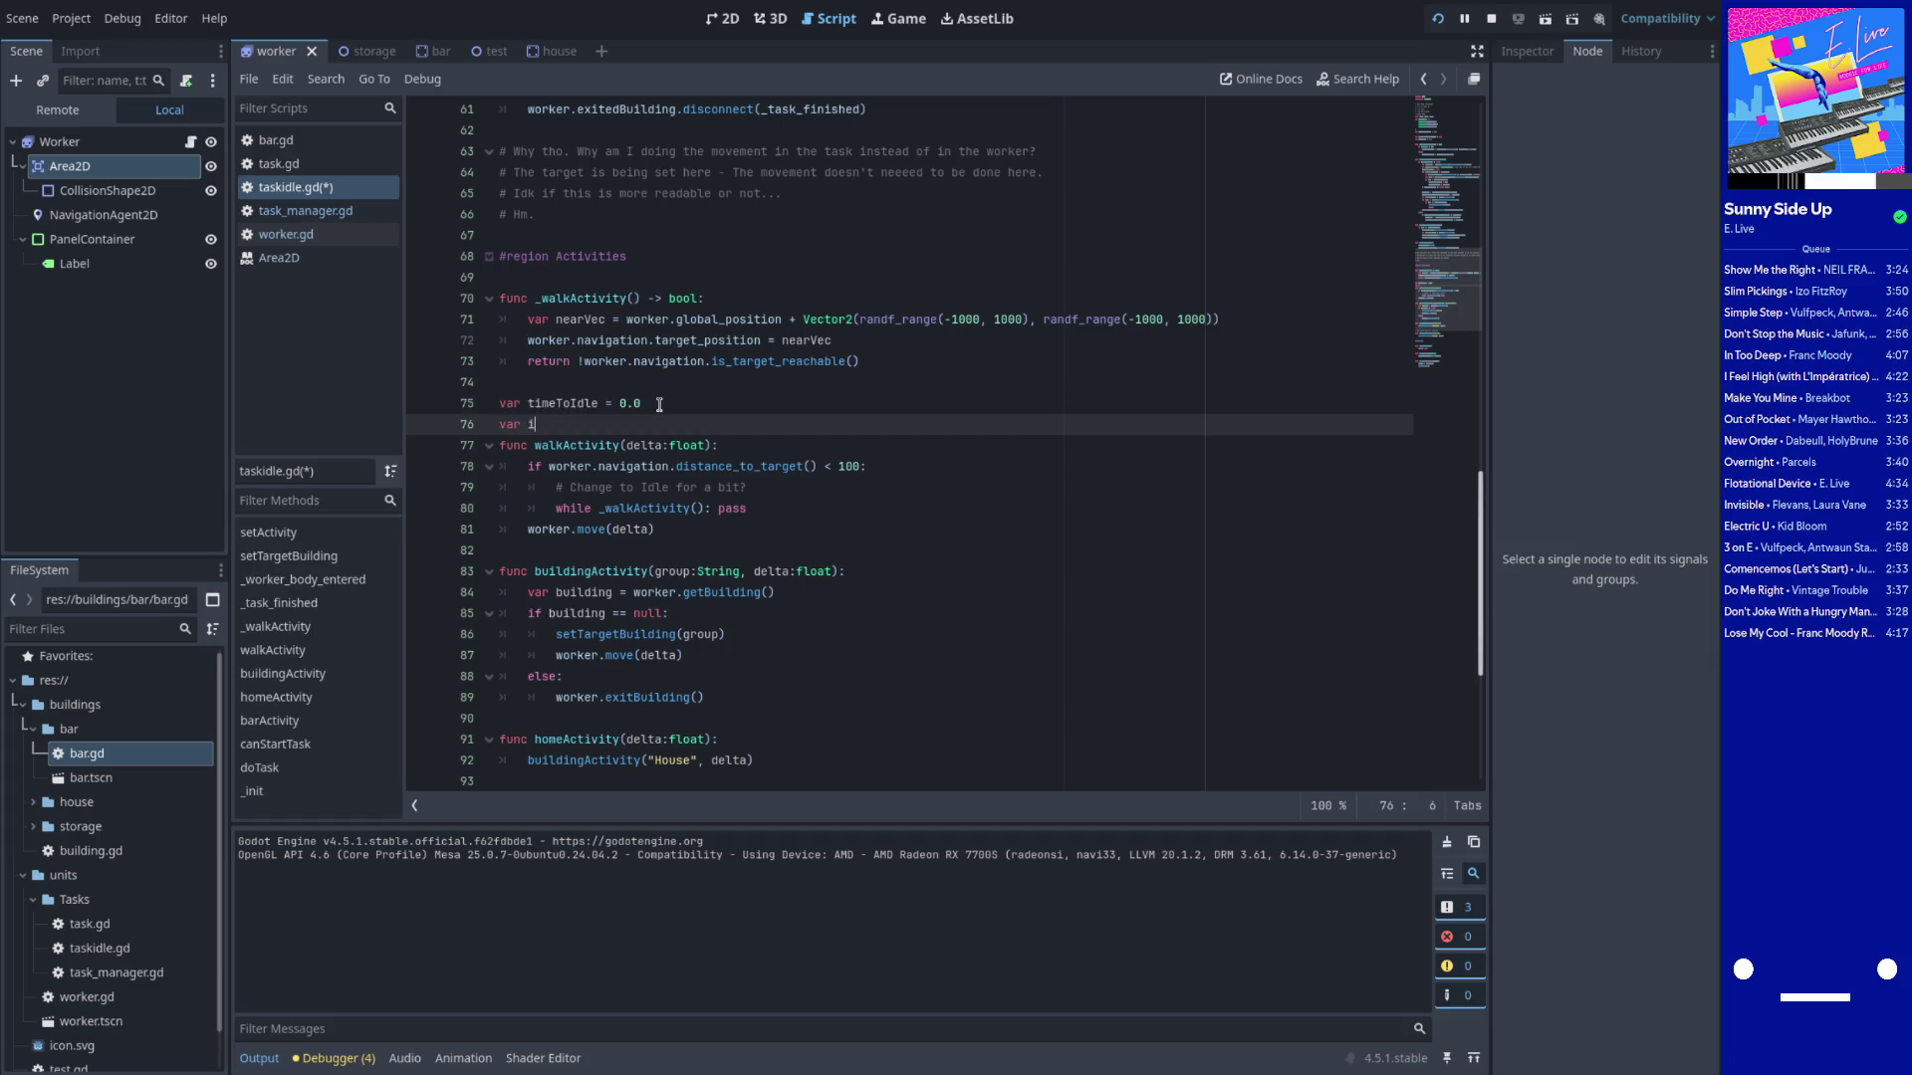
type("dled")
type("uratin =")
type(" 0.0")
double_click(596, 403)
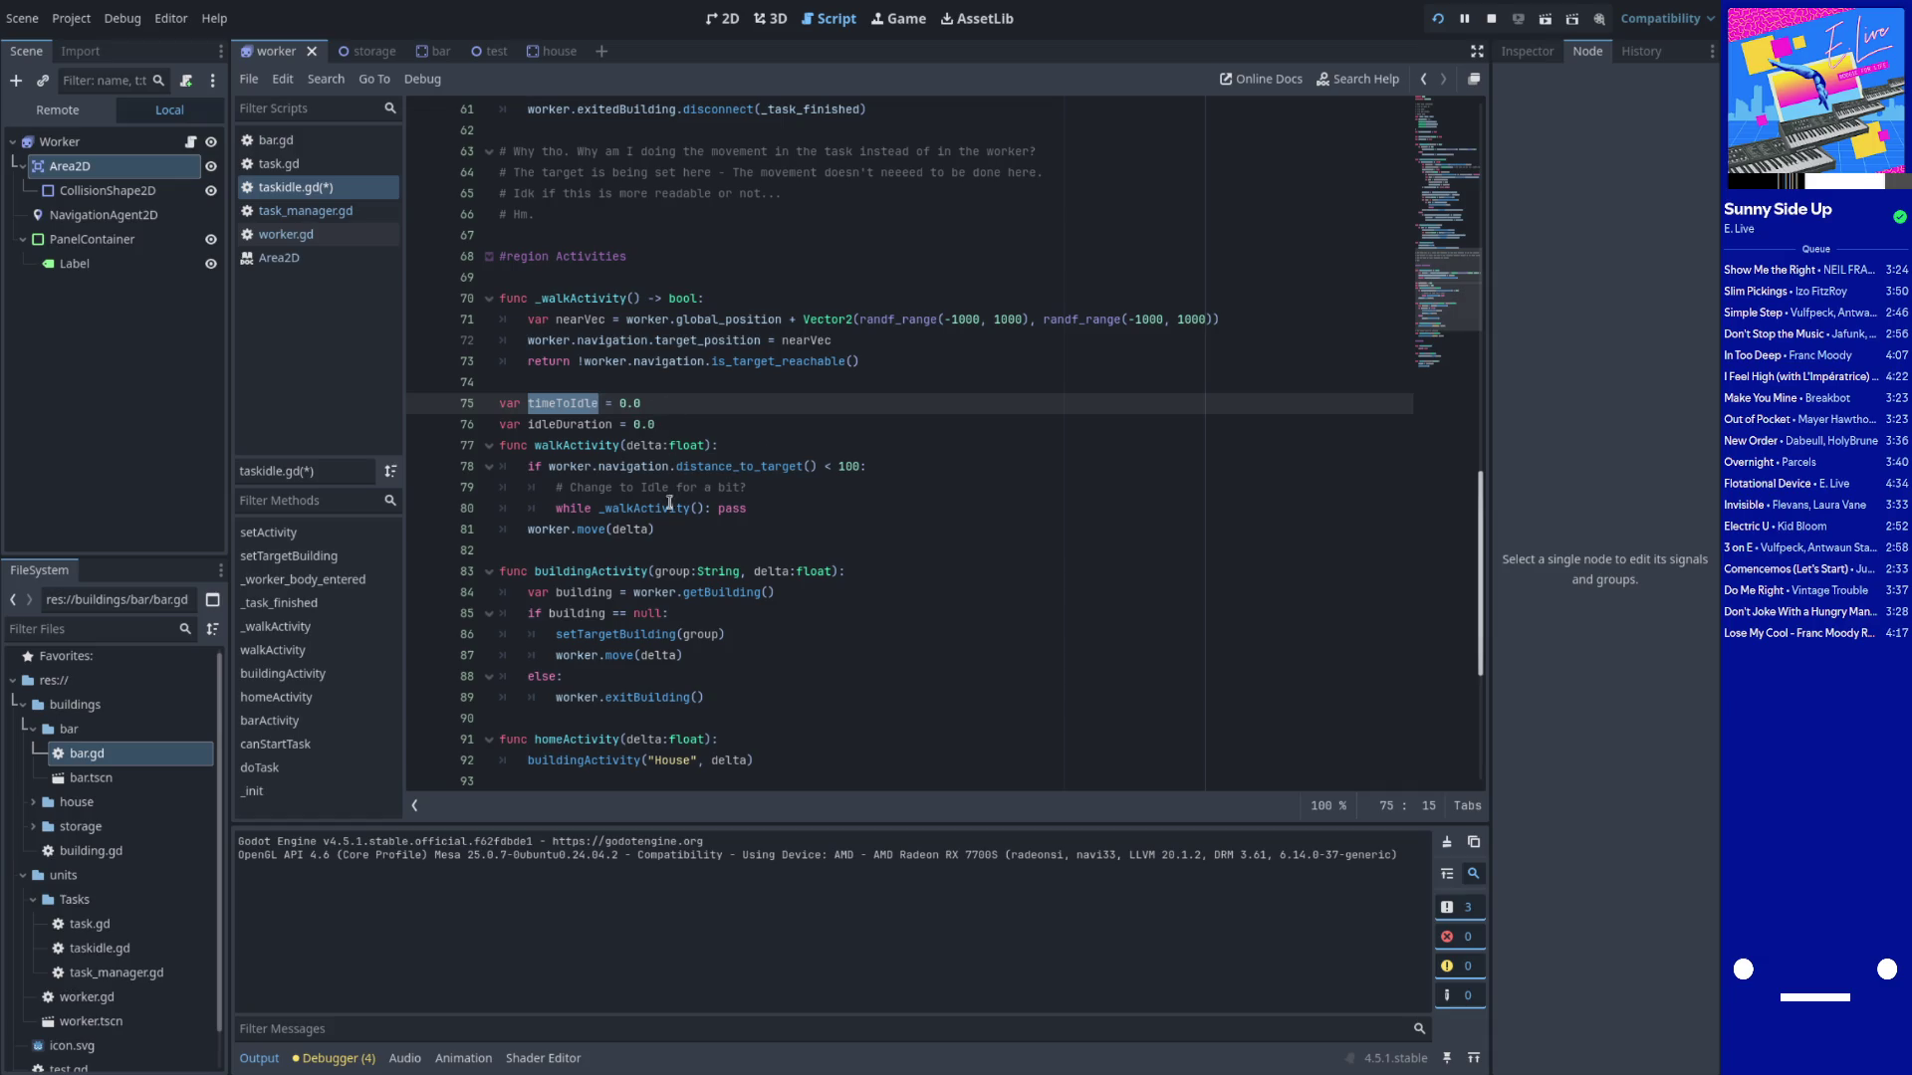
left_click_drag(747, 487, 554, 487)
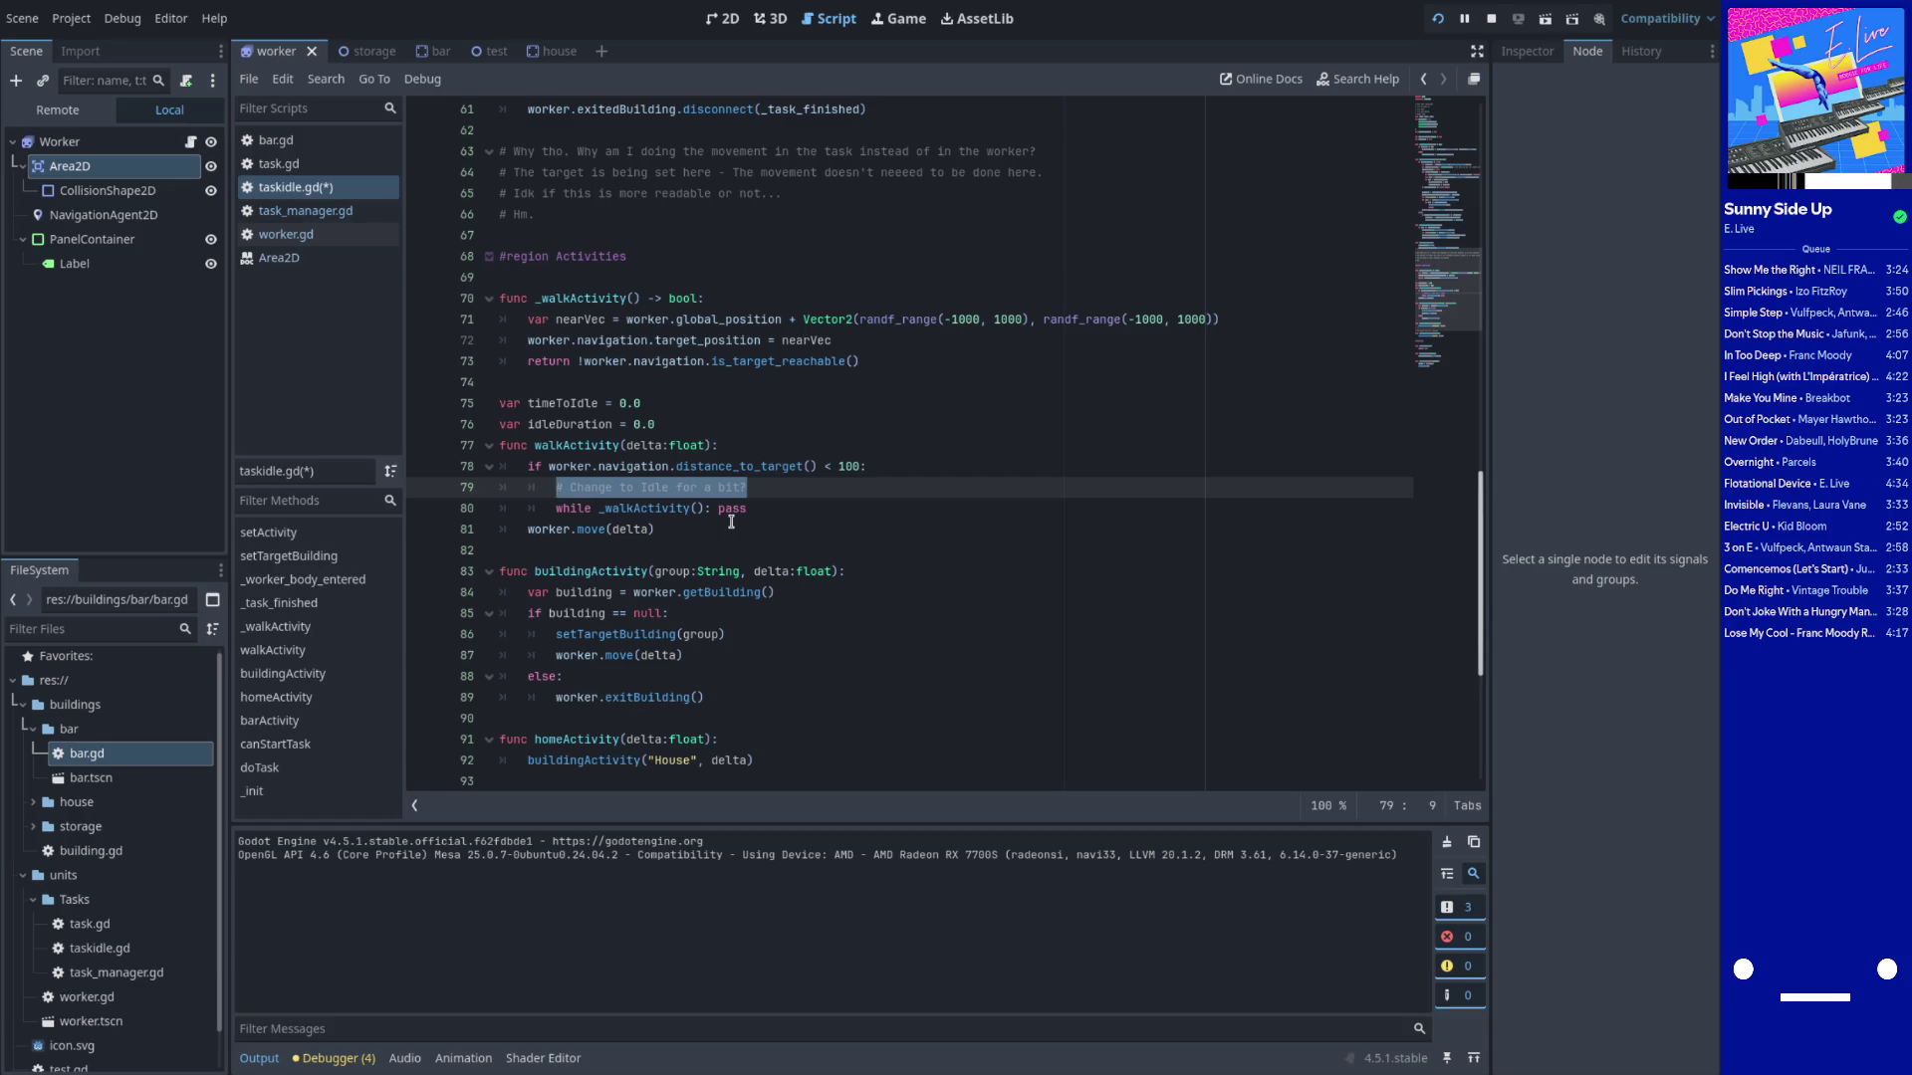
type("timeToIdle")
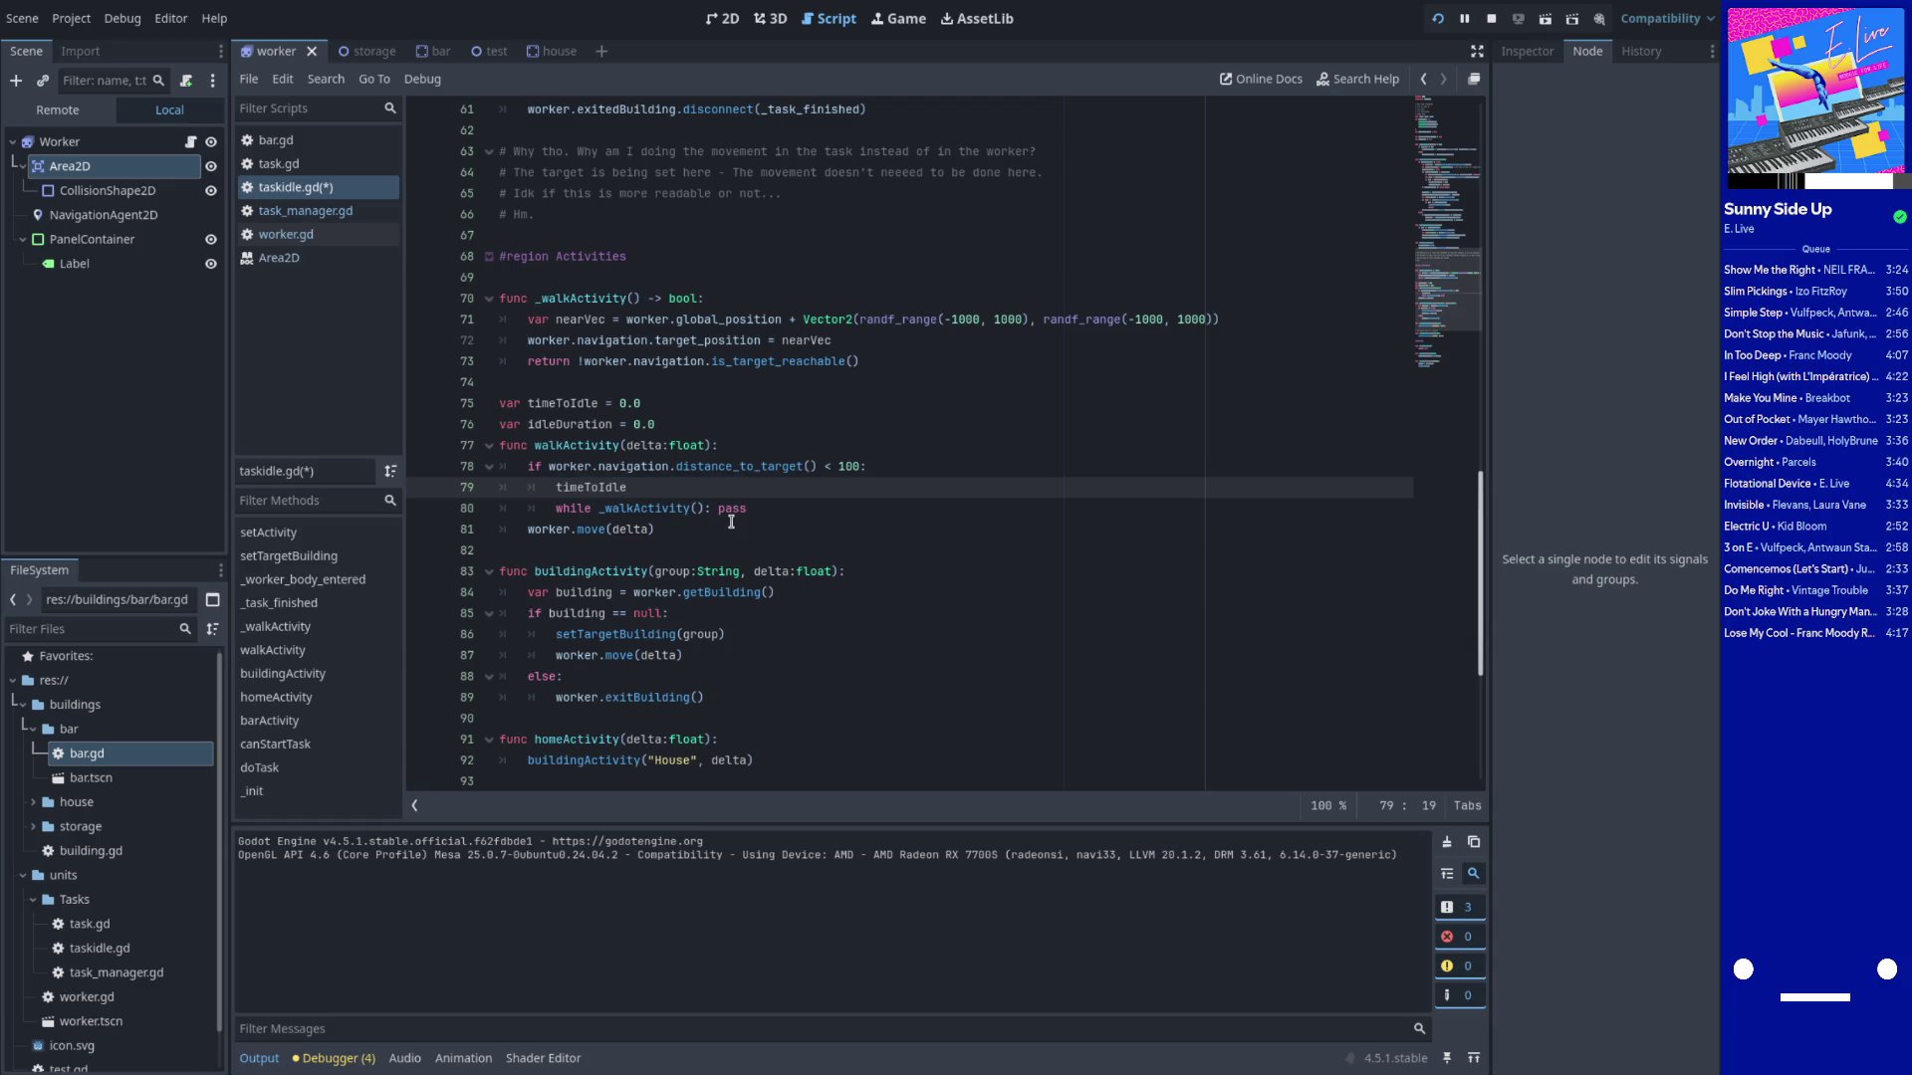
key("ctrl+BackSpace")
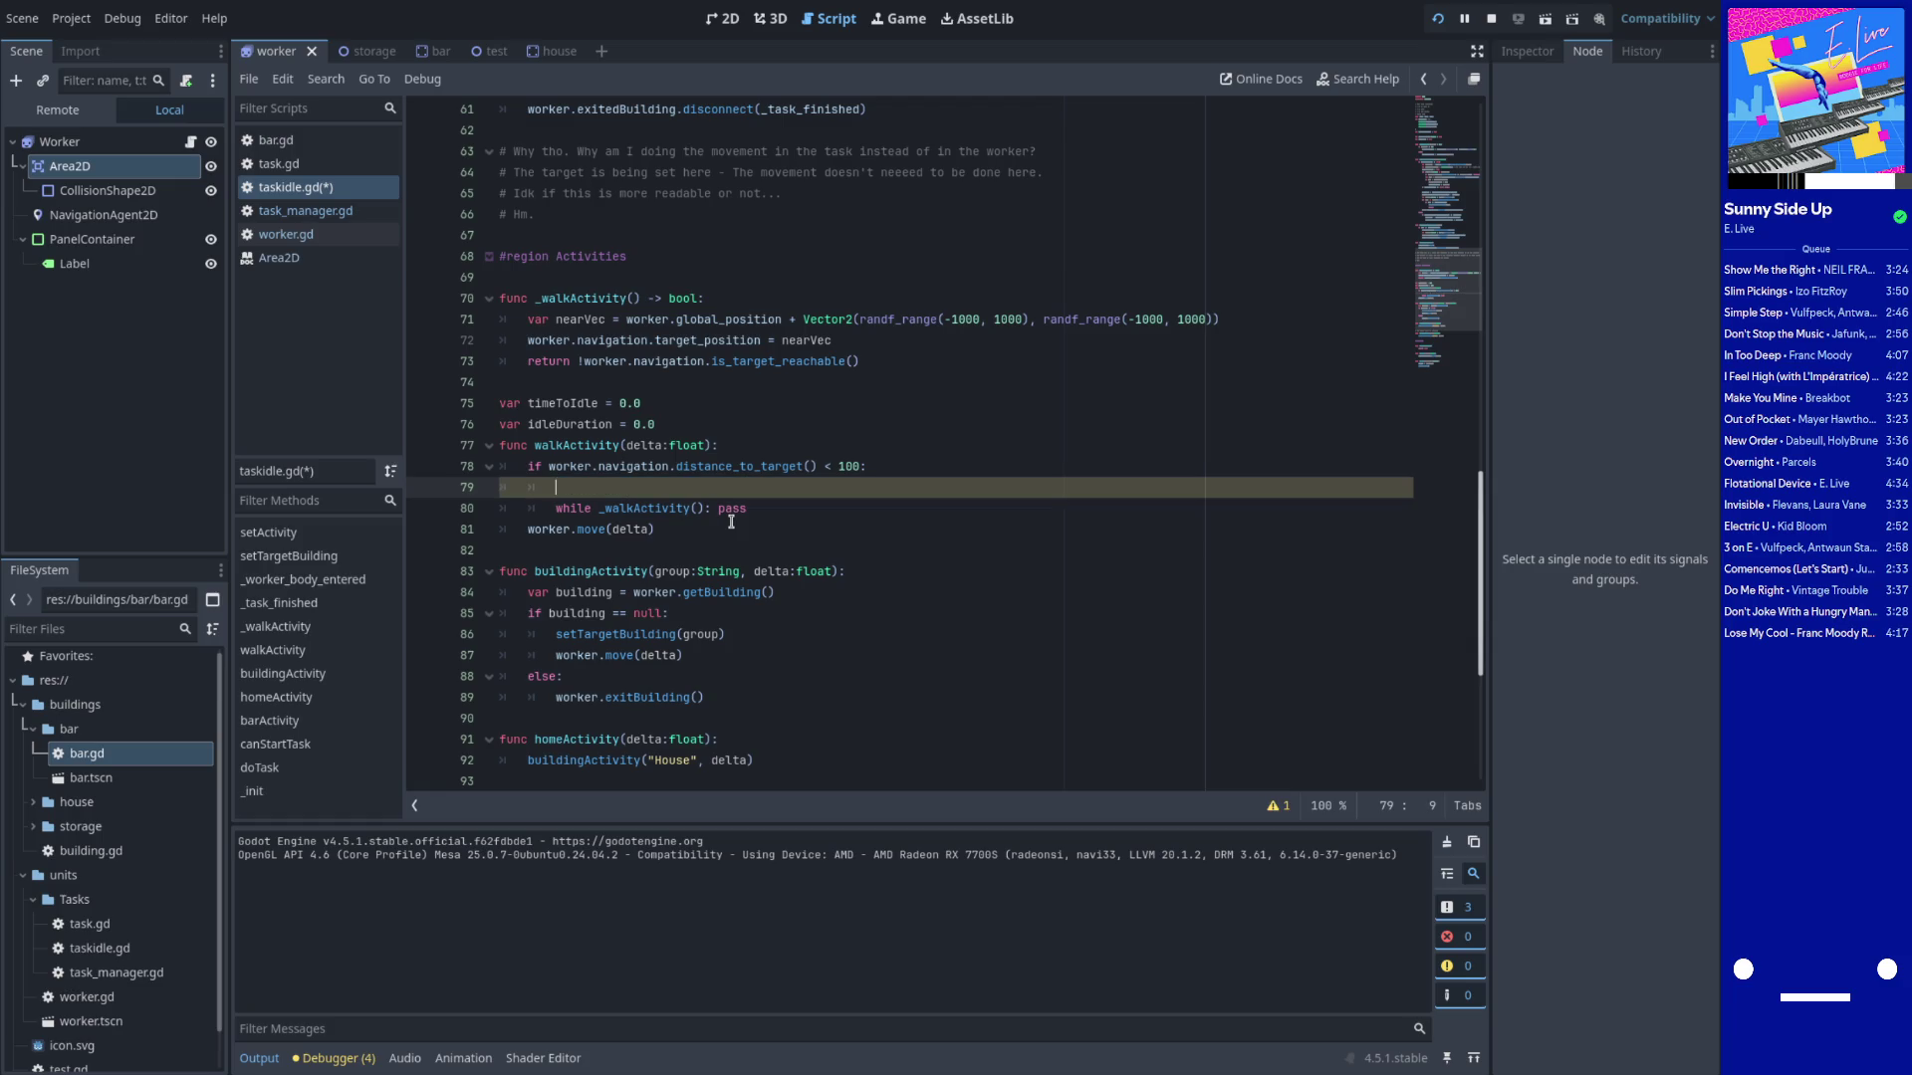
type("if ")
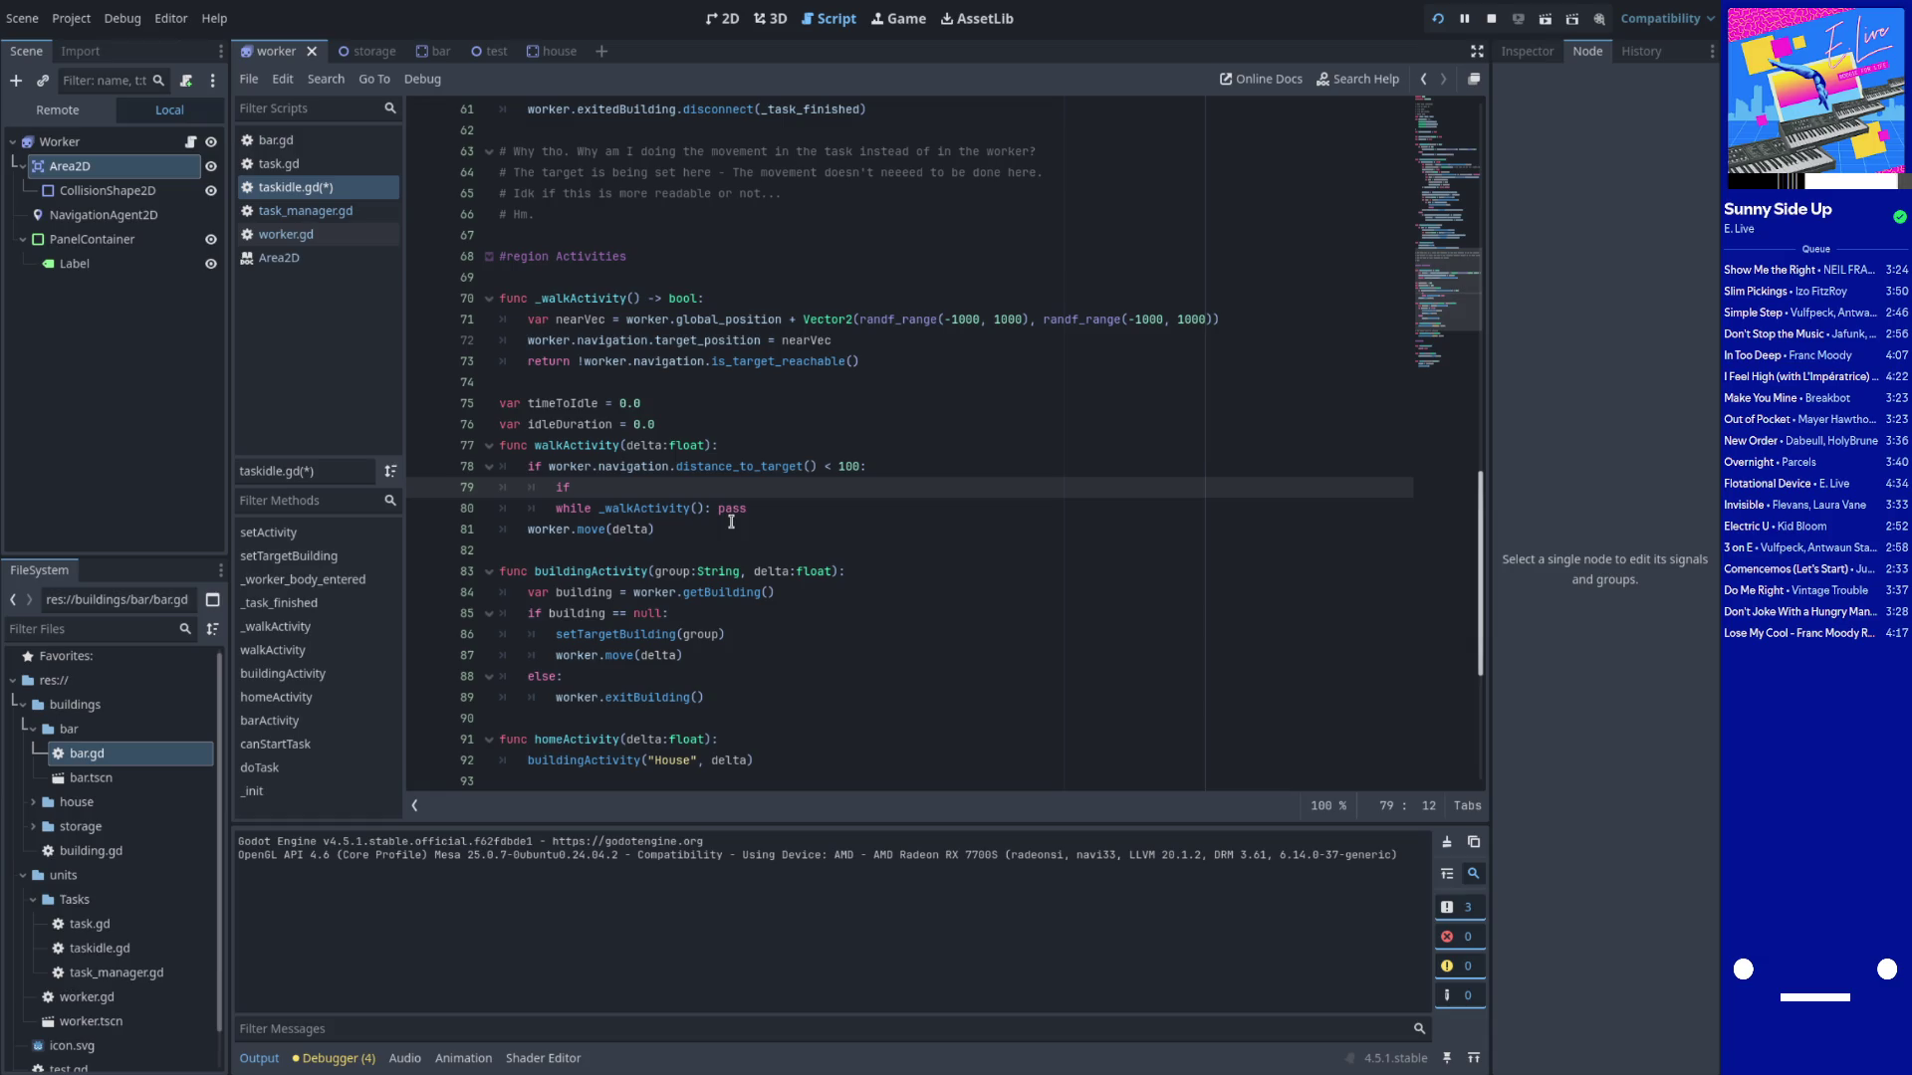
type("randi")
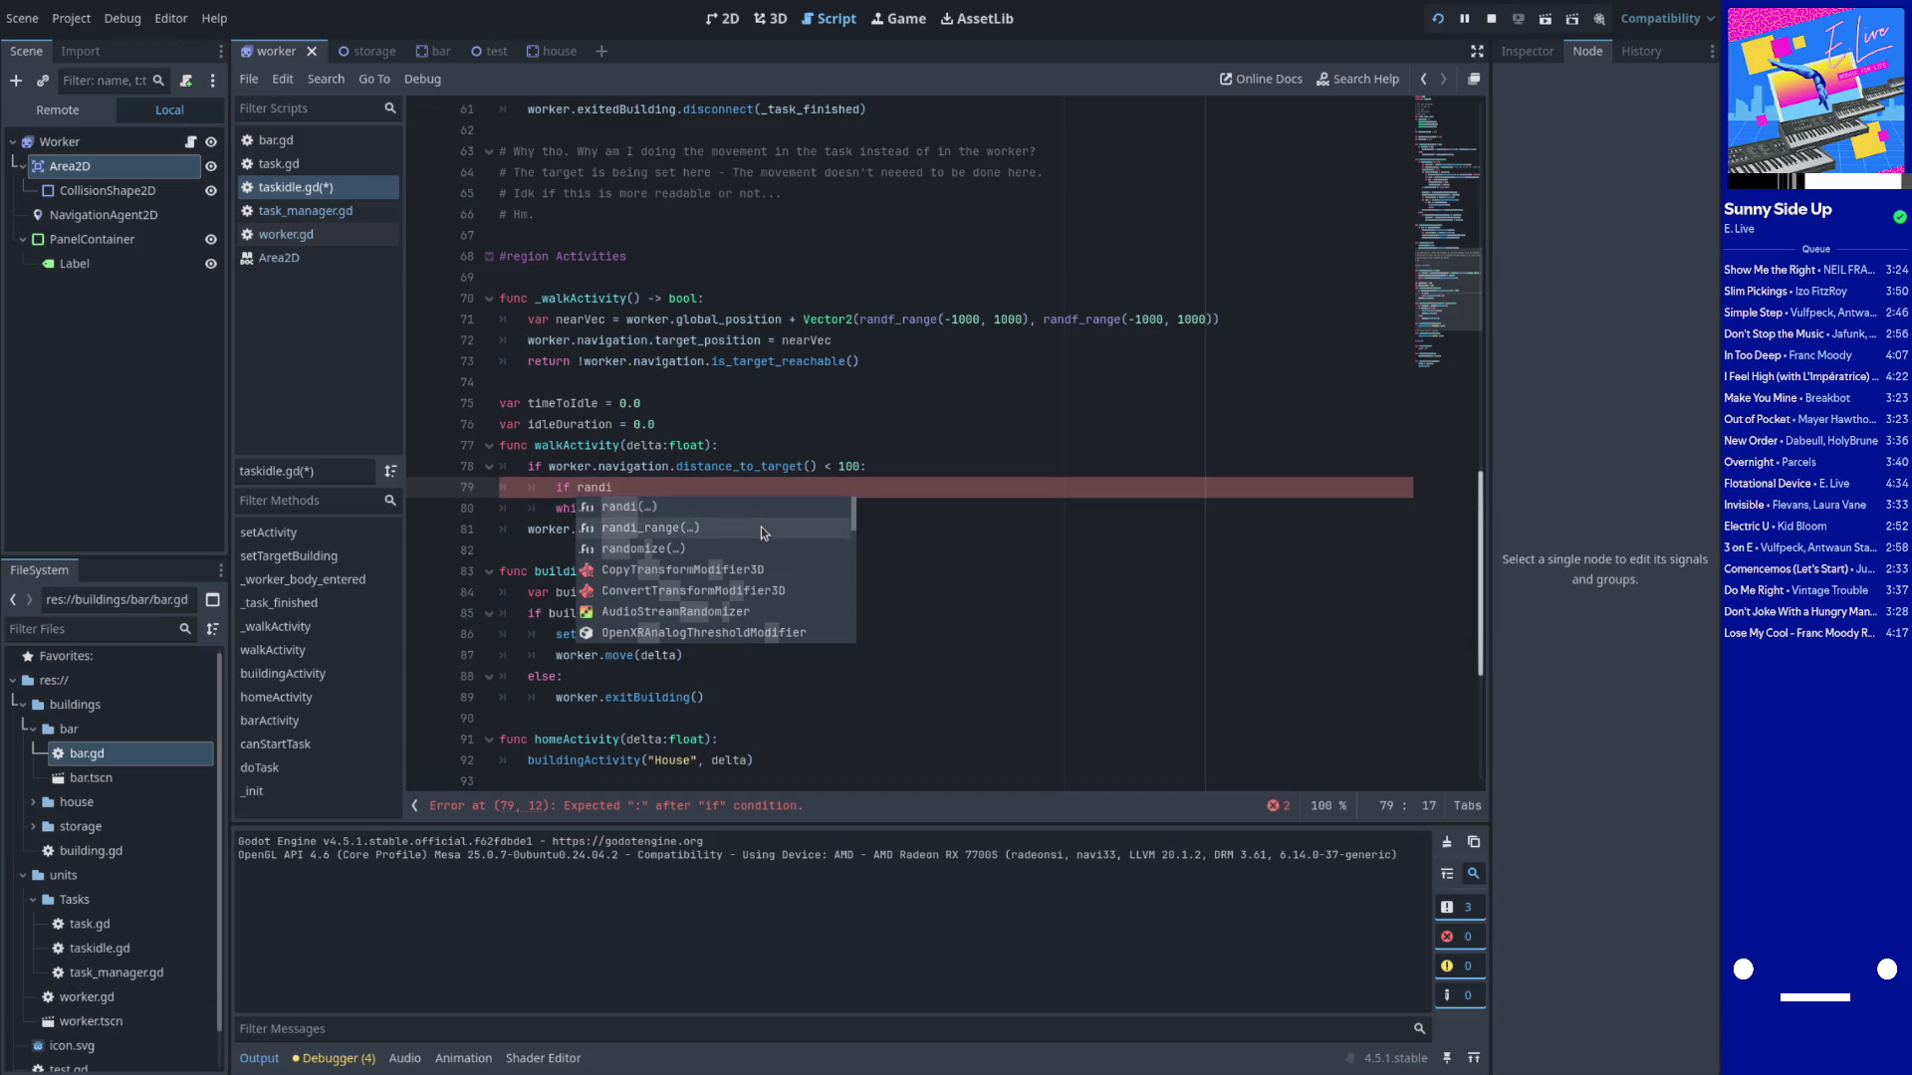
key("BackSpace")
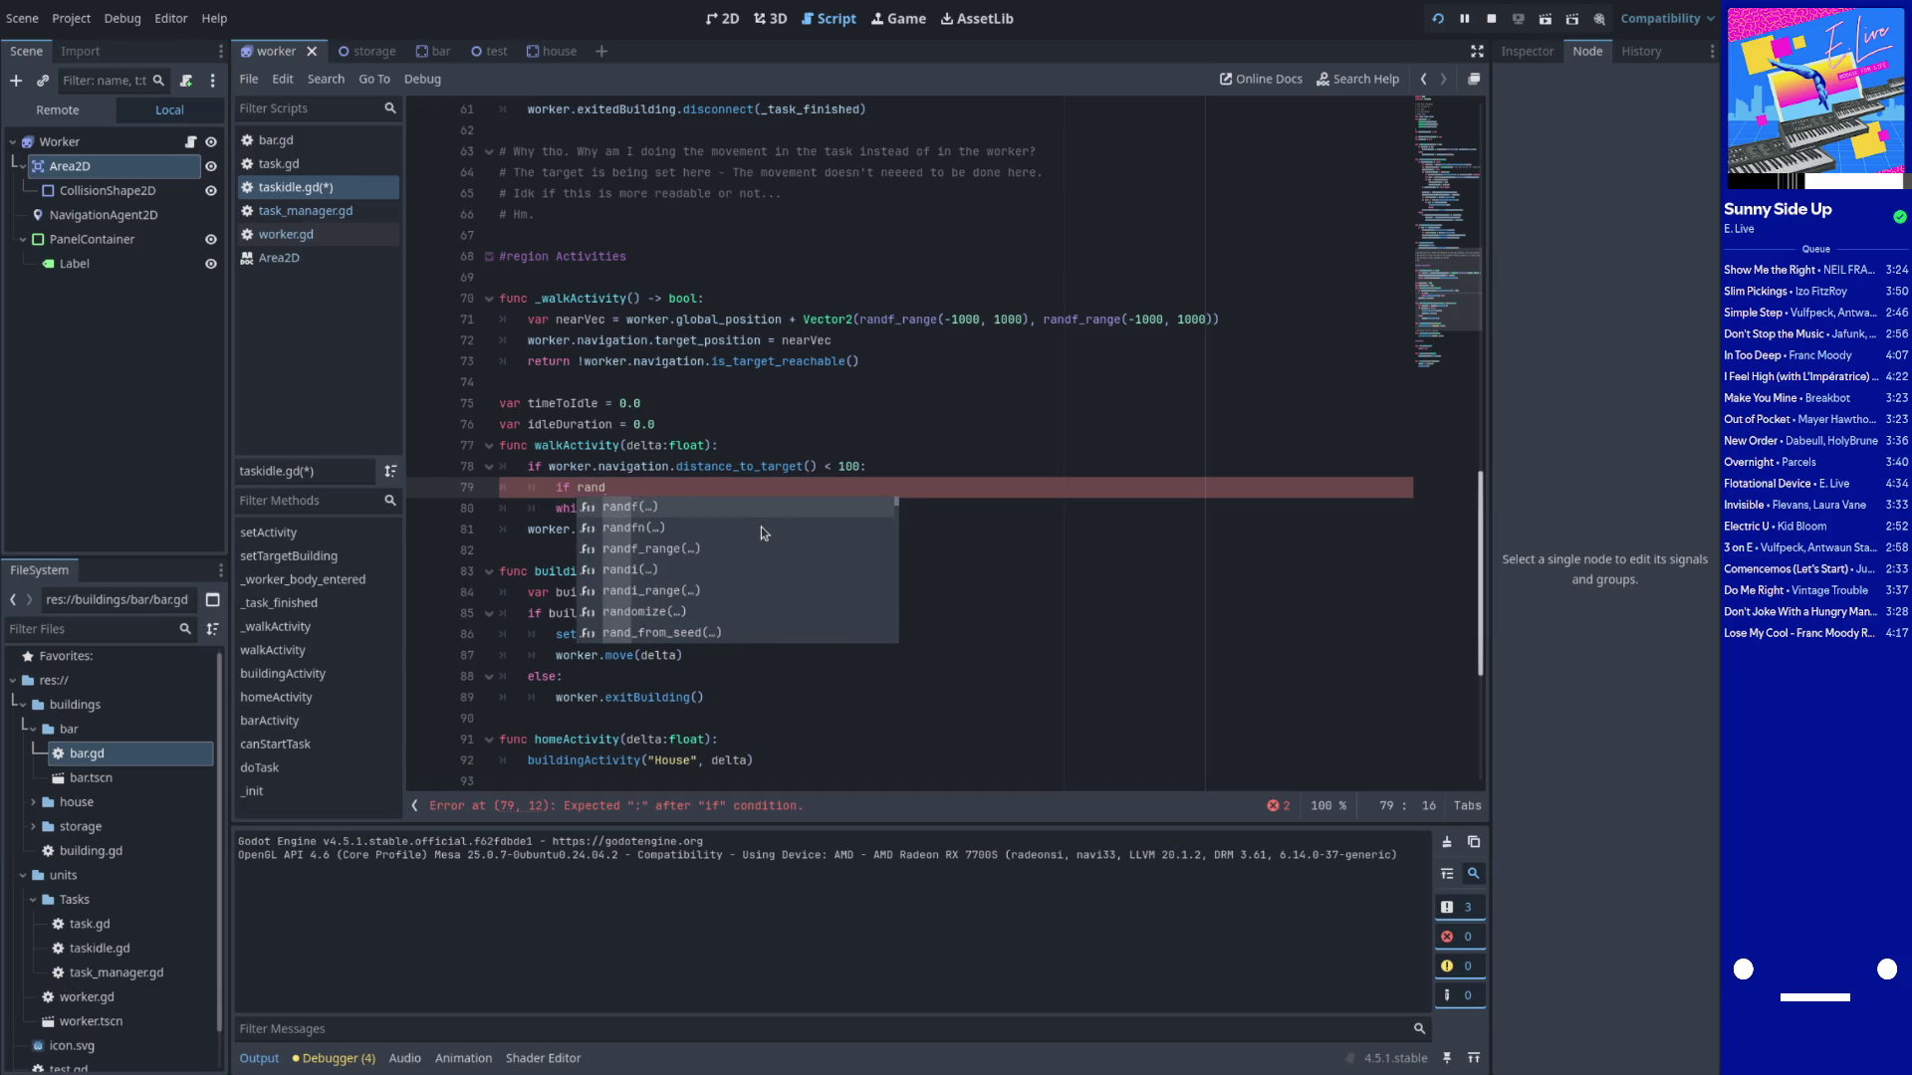
key("Return")
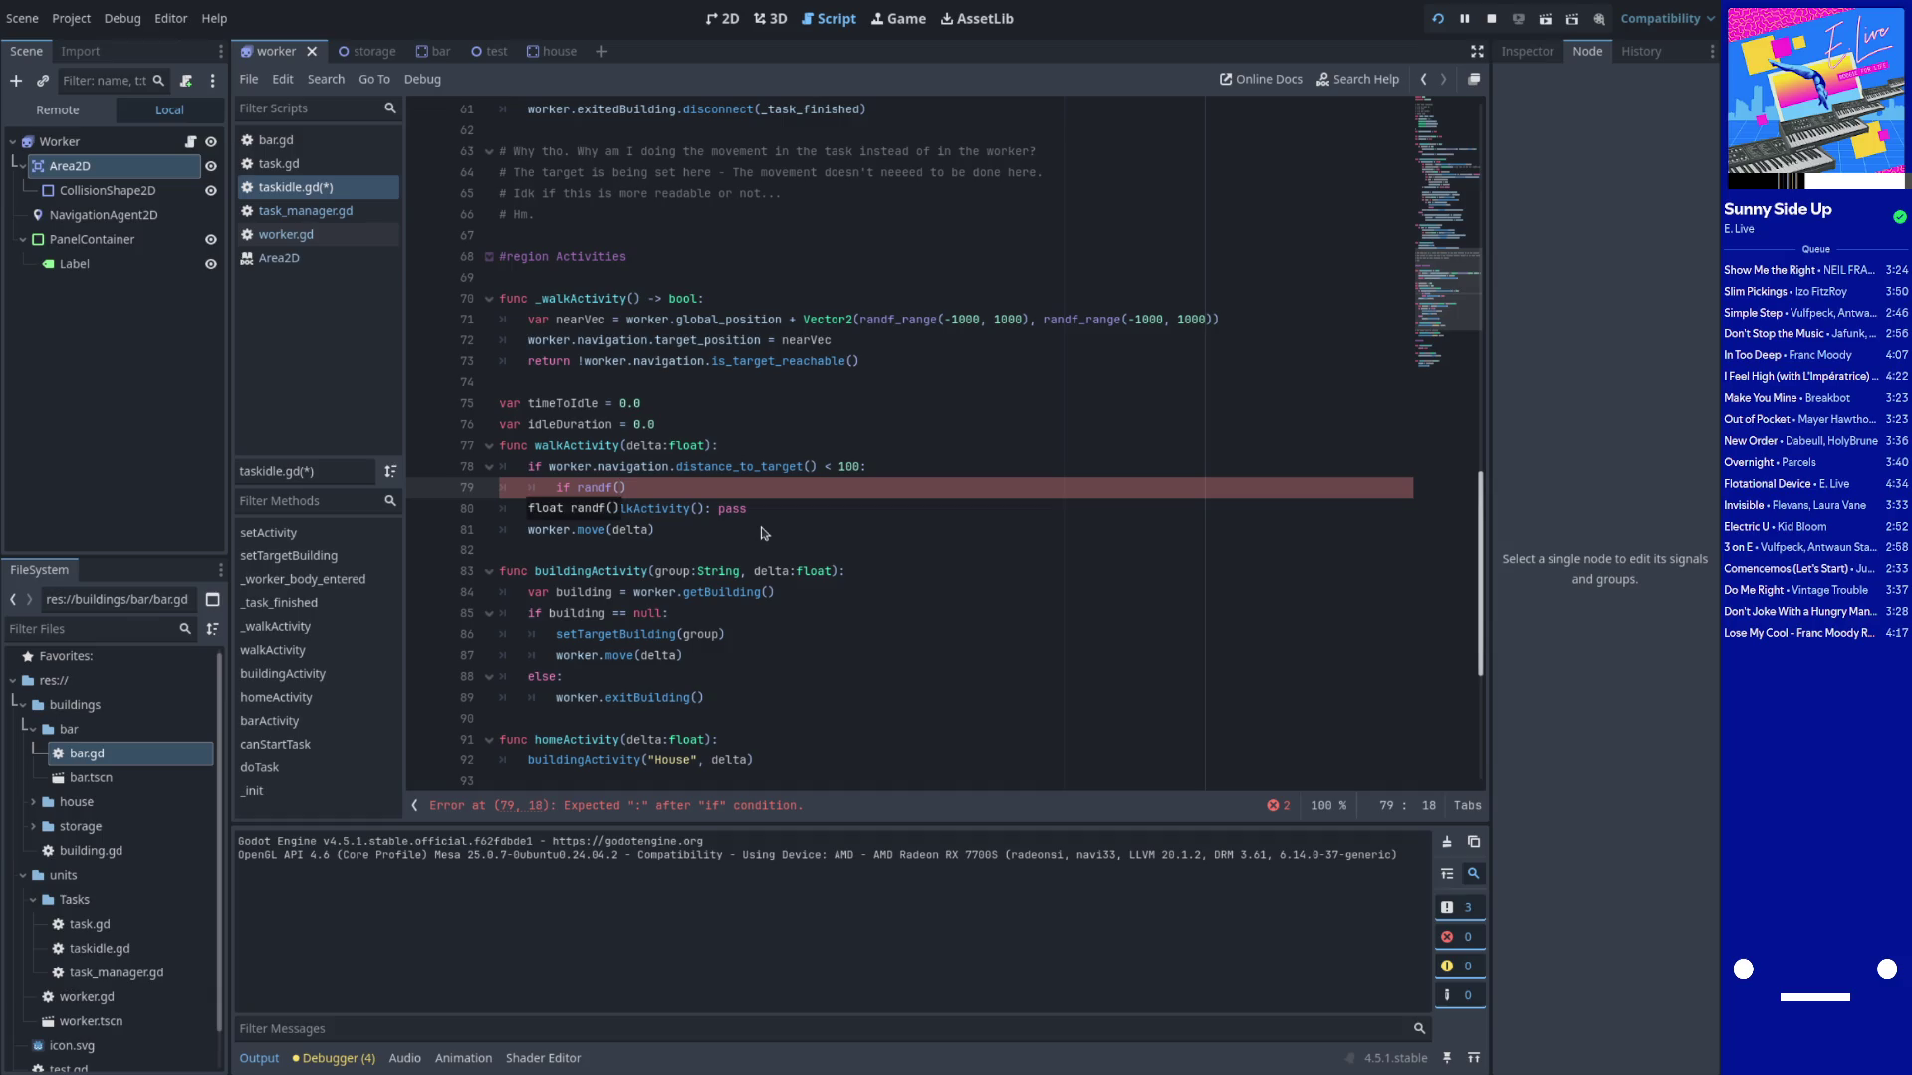
key("Right")
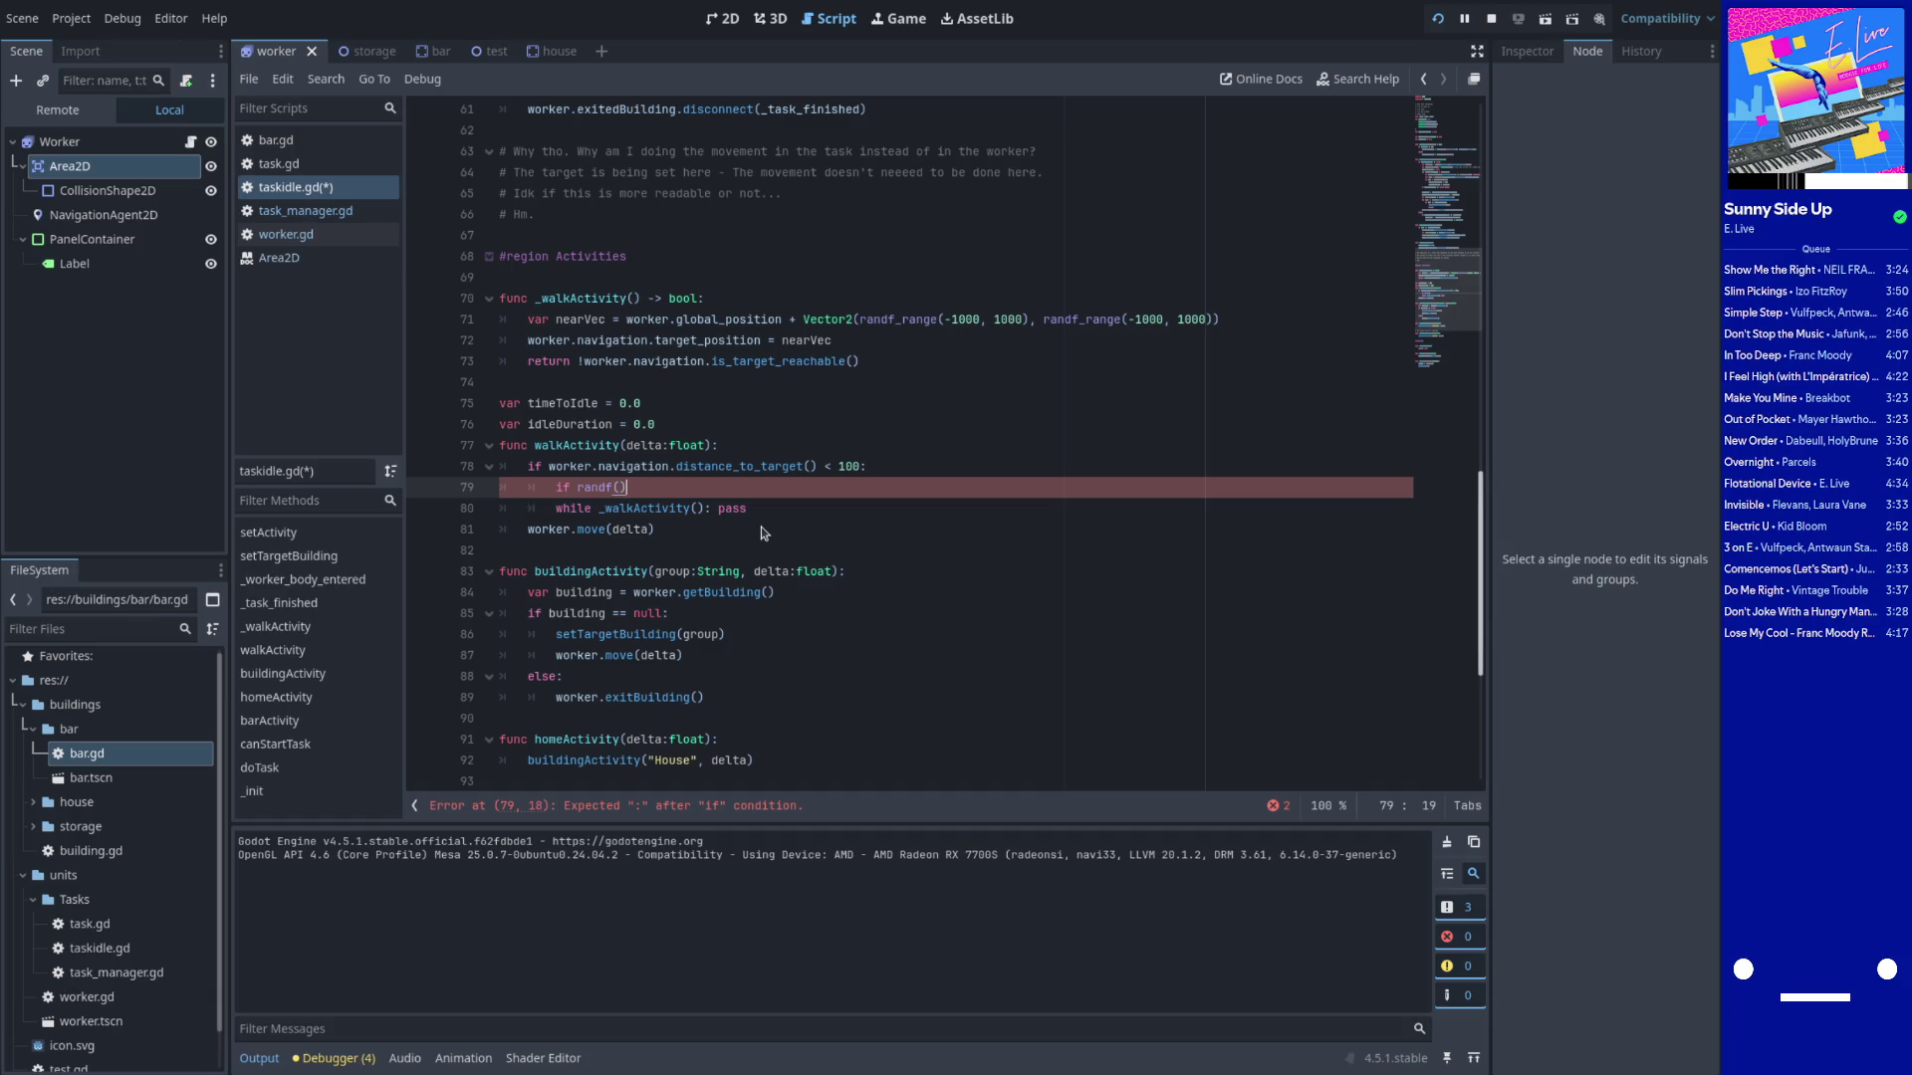
left_click(597, 488, "ctrl")
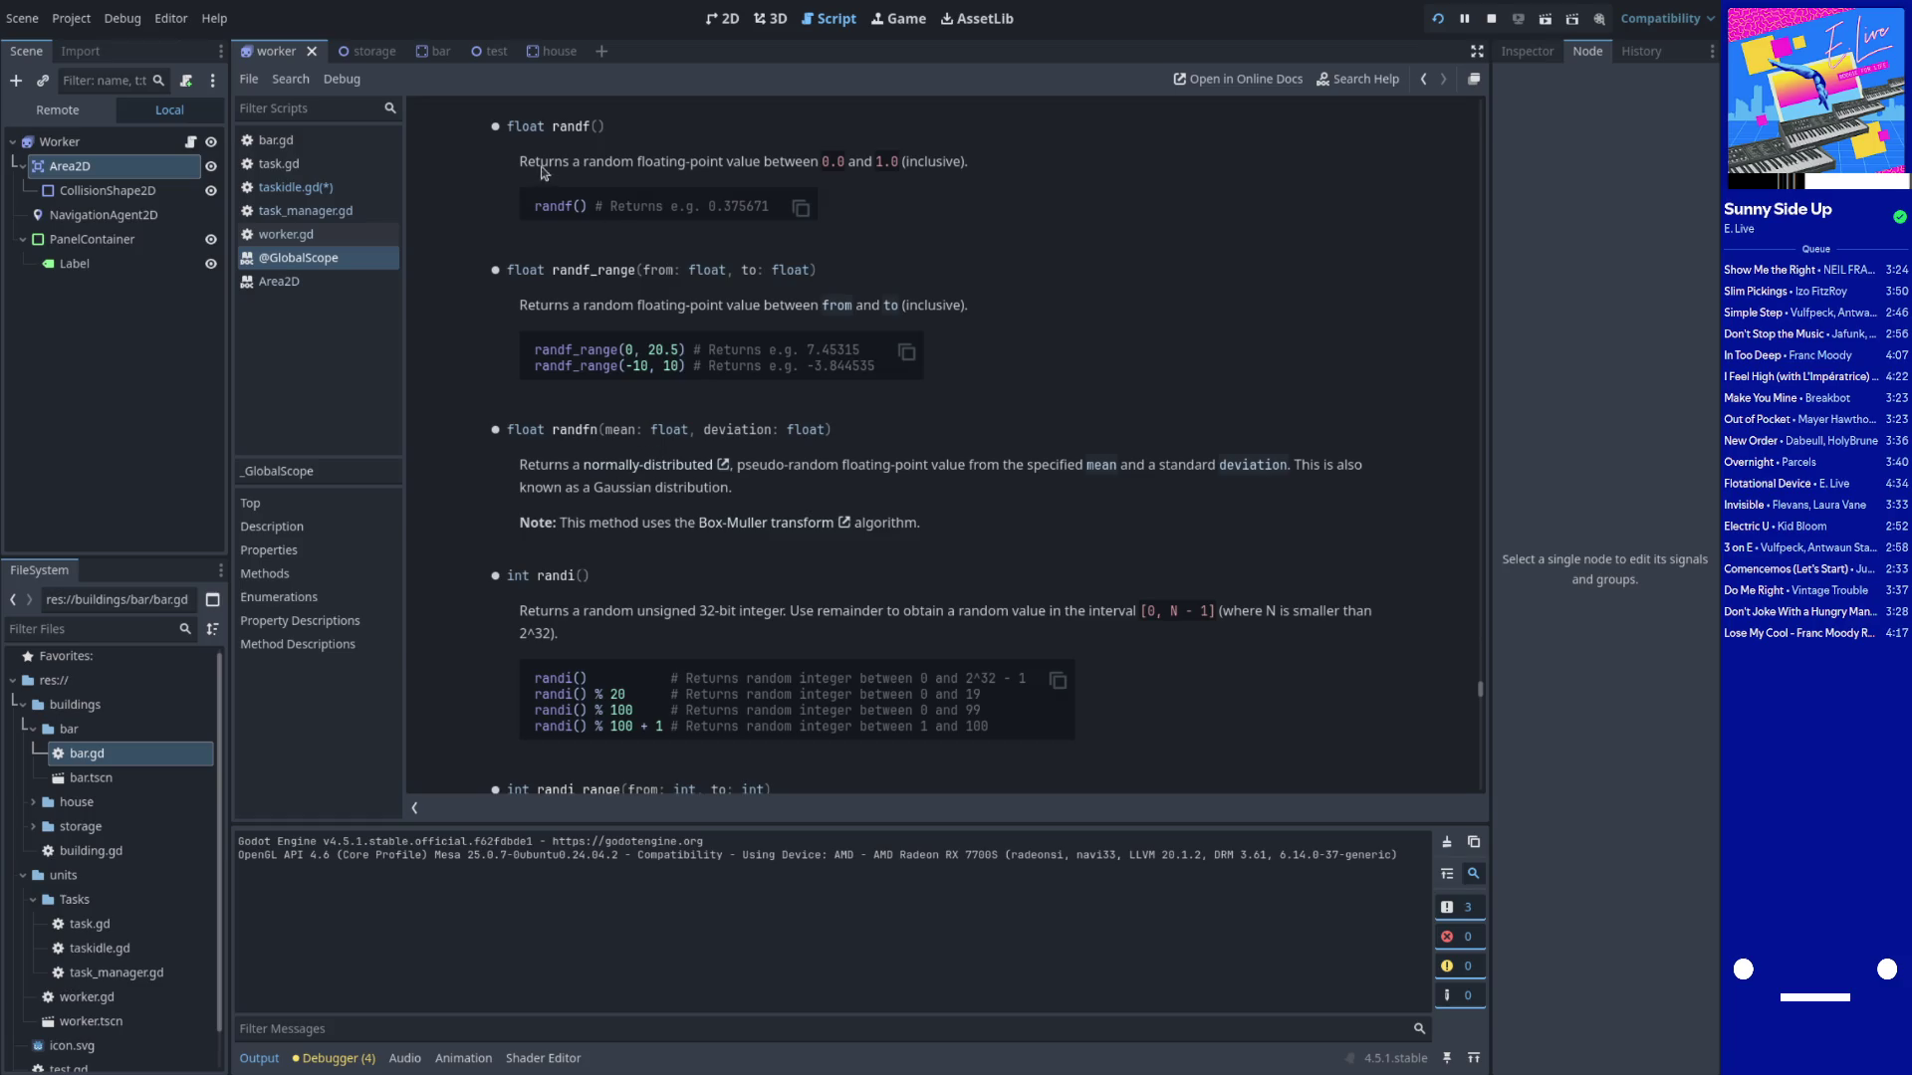
Back in taskidle.gd, end line 79 with '< 0.1:' and begin 'timeToIdle =' beneath it
key("alt+Left")
key("End")
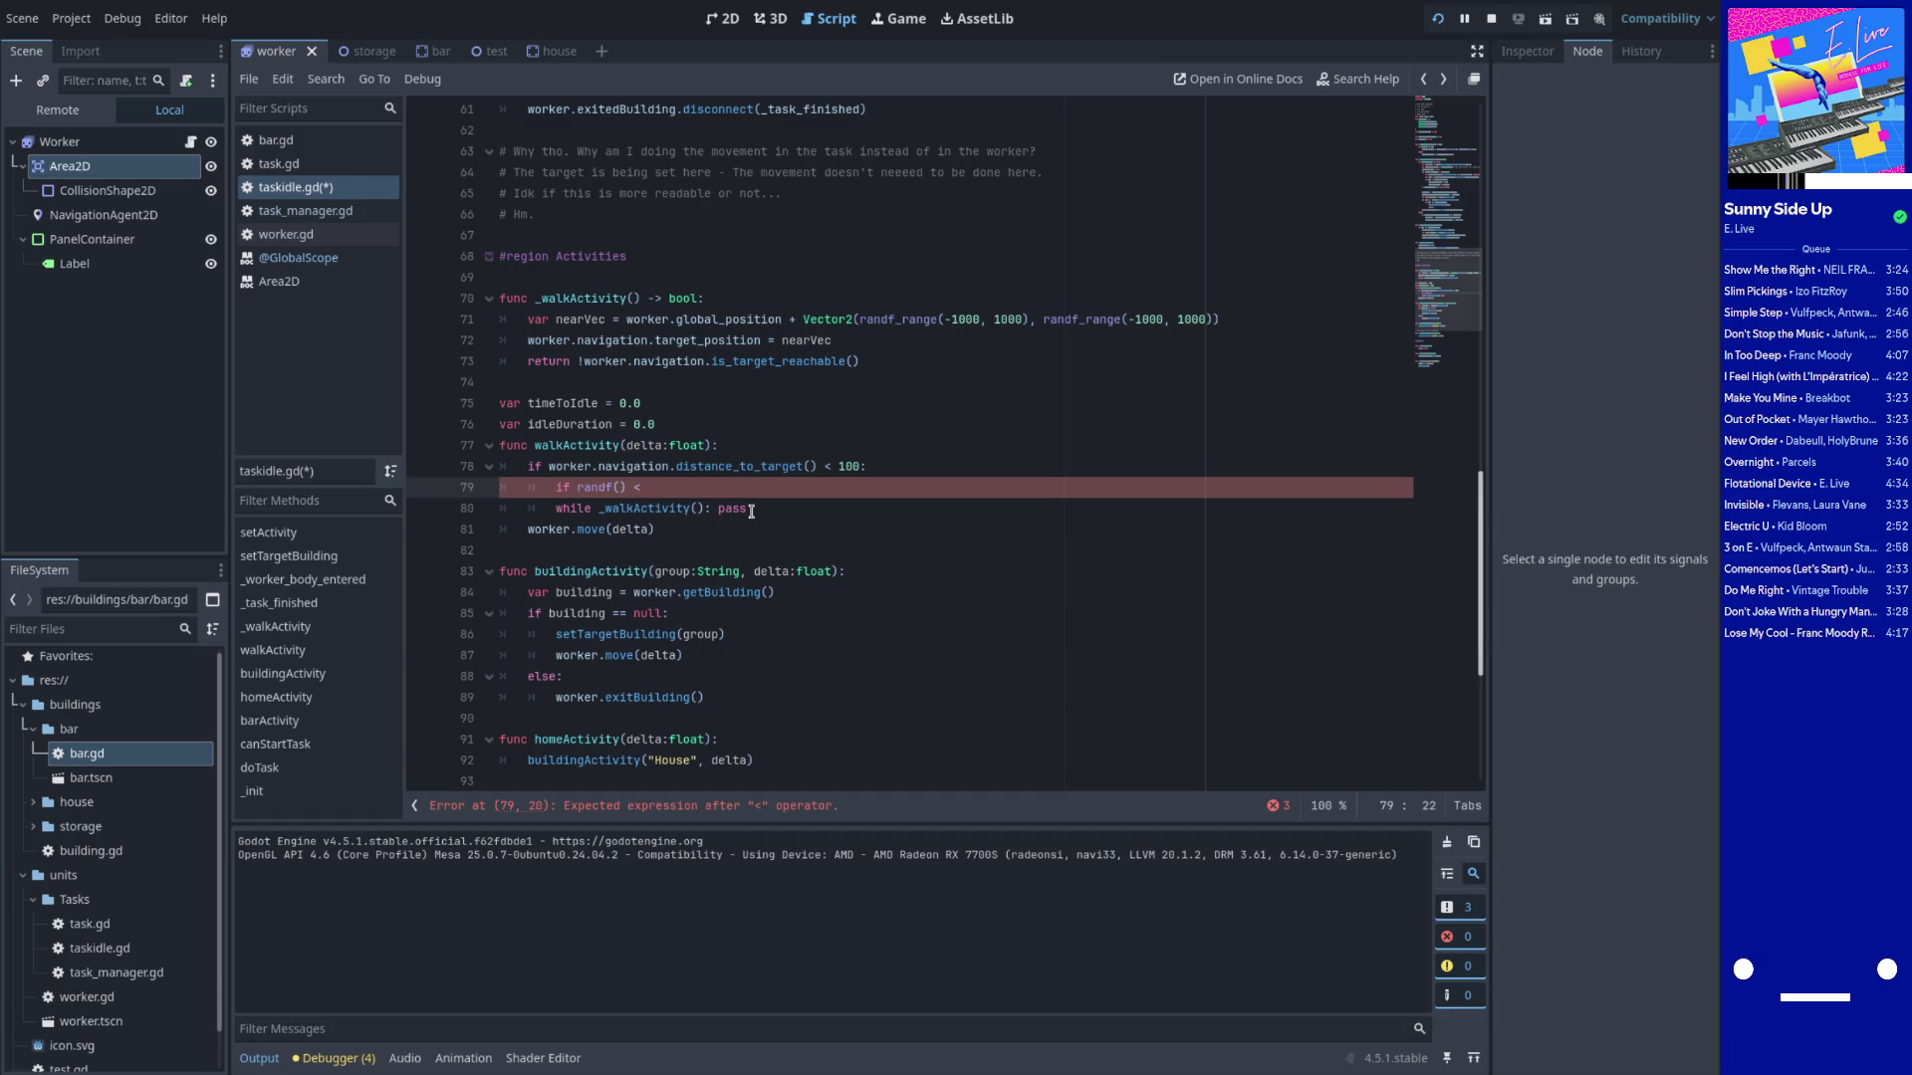
type("0.1")
type(":")
key("Return")
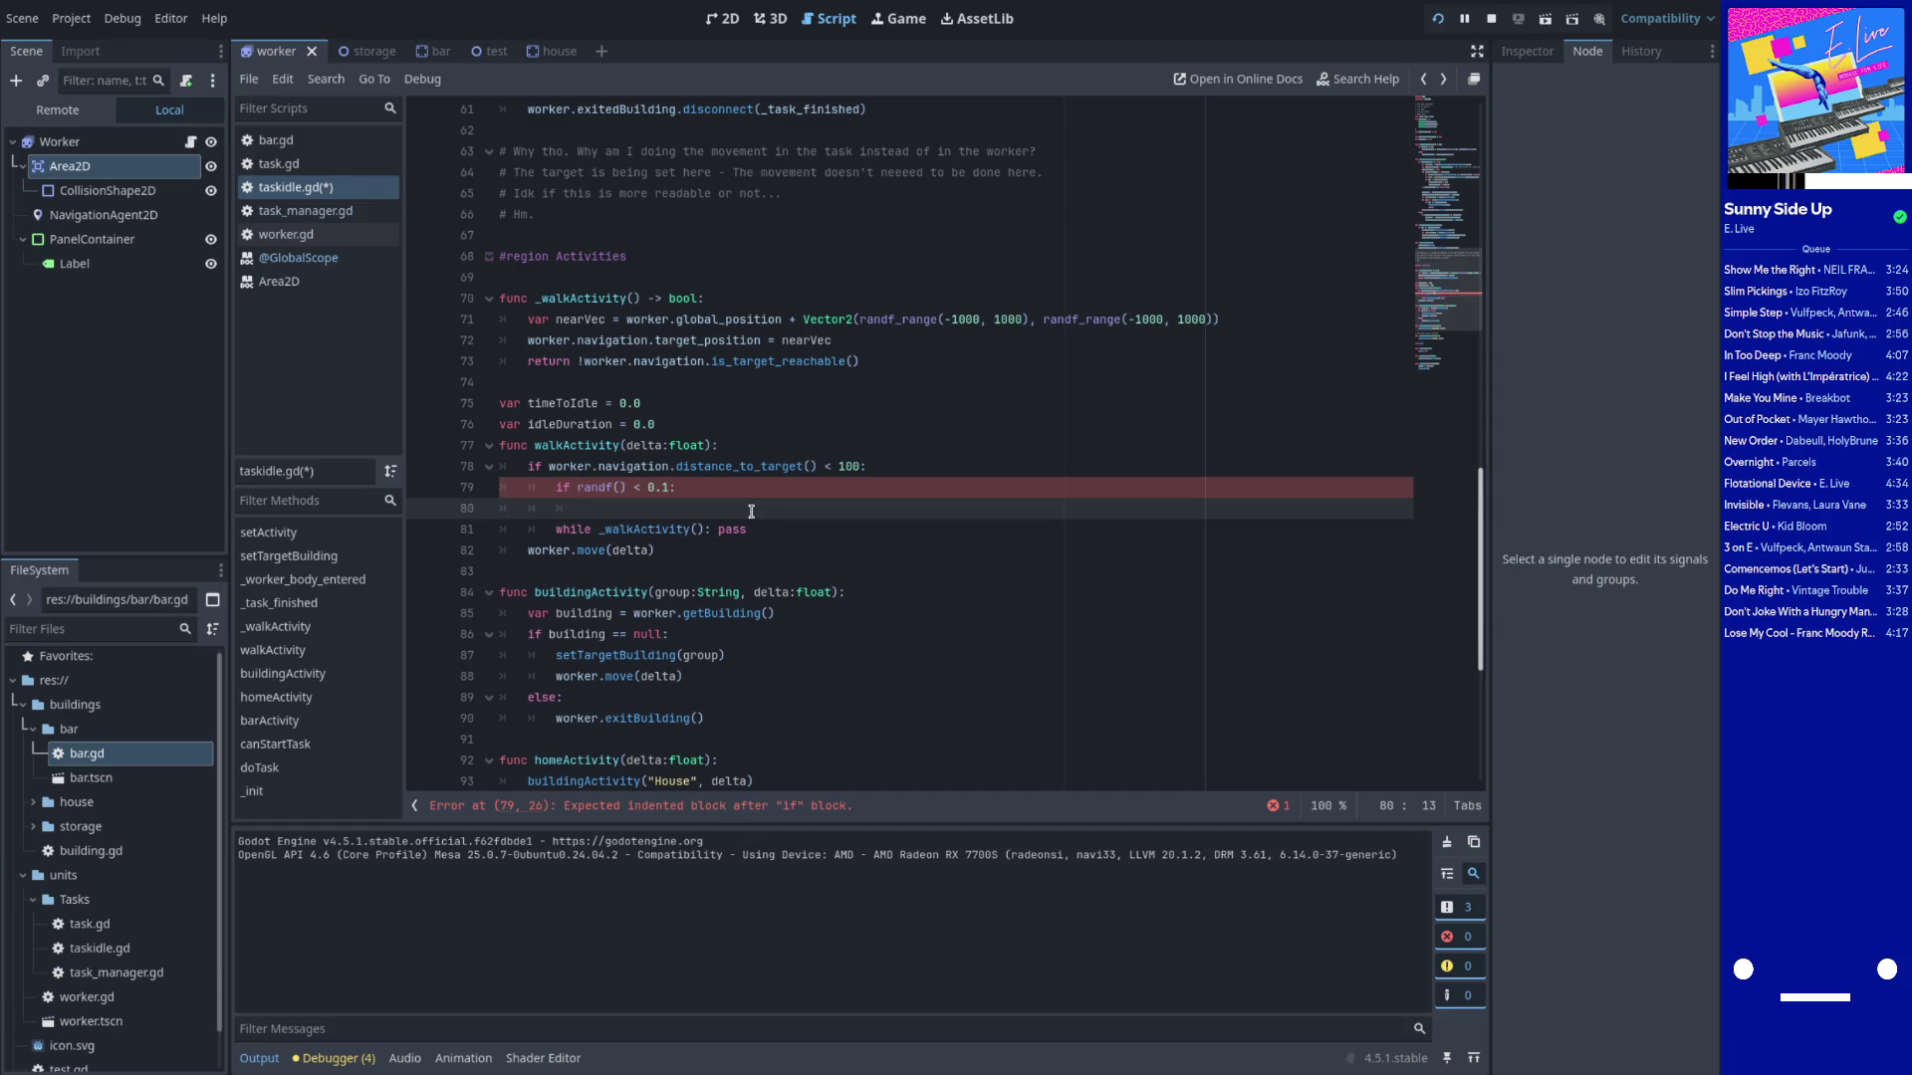
type("time")
key("Return")
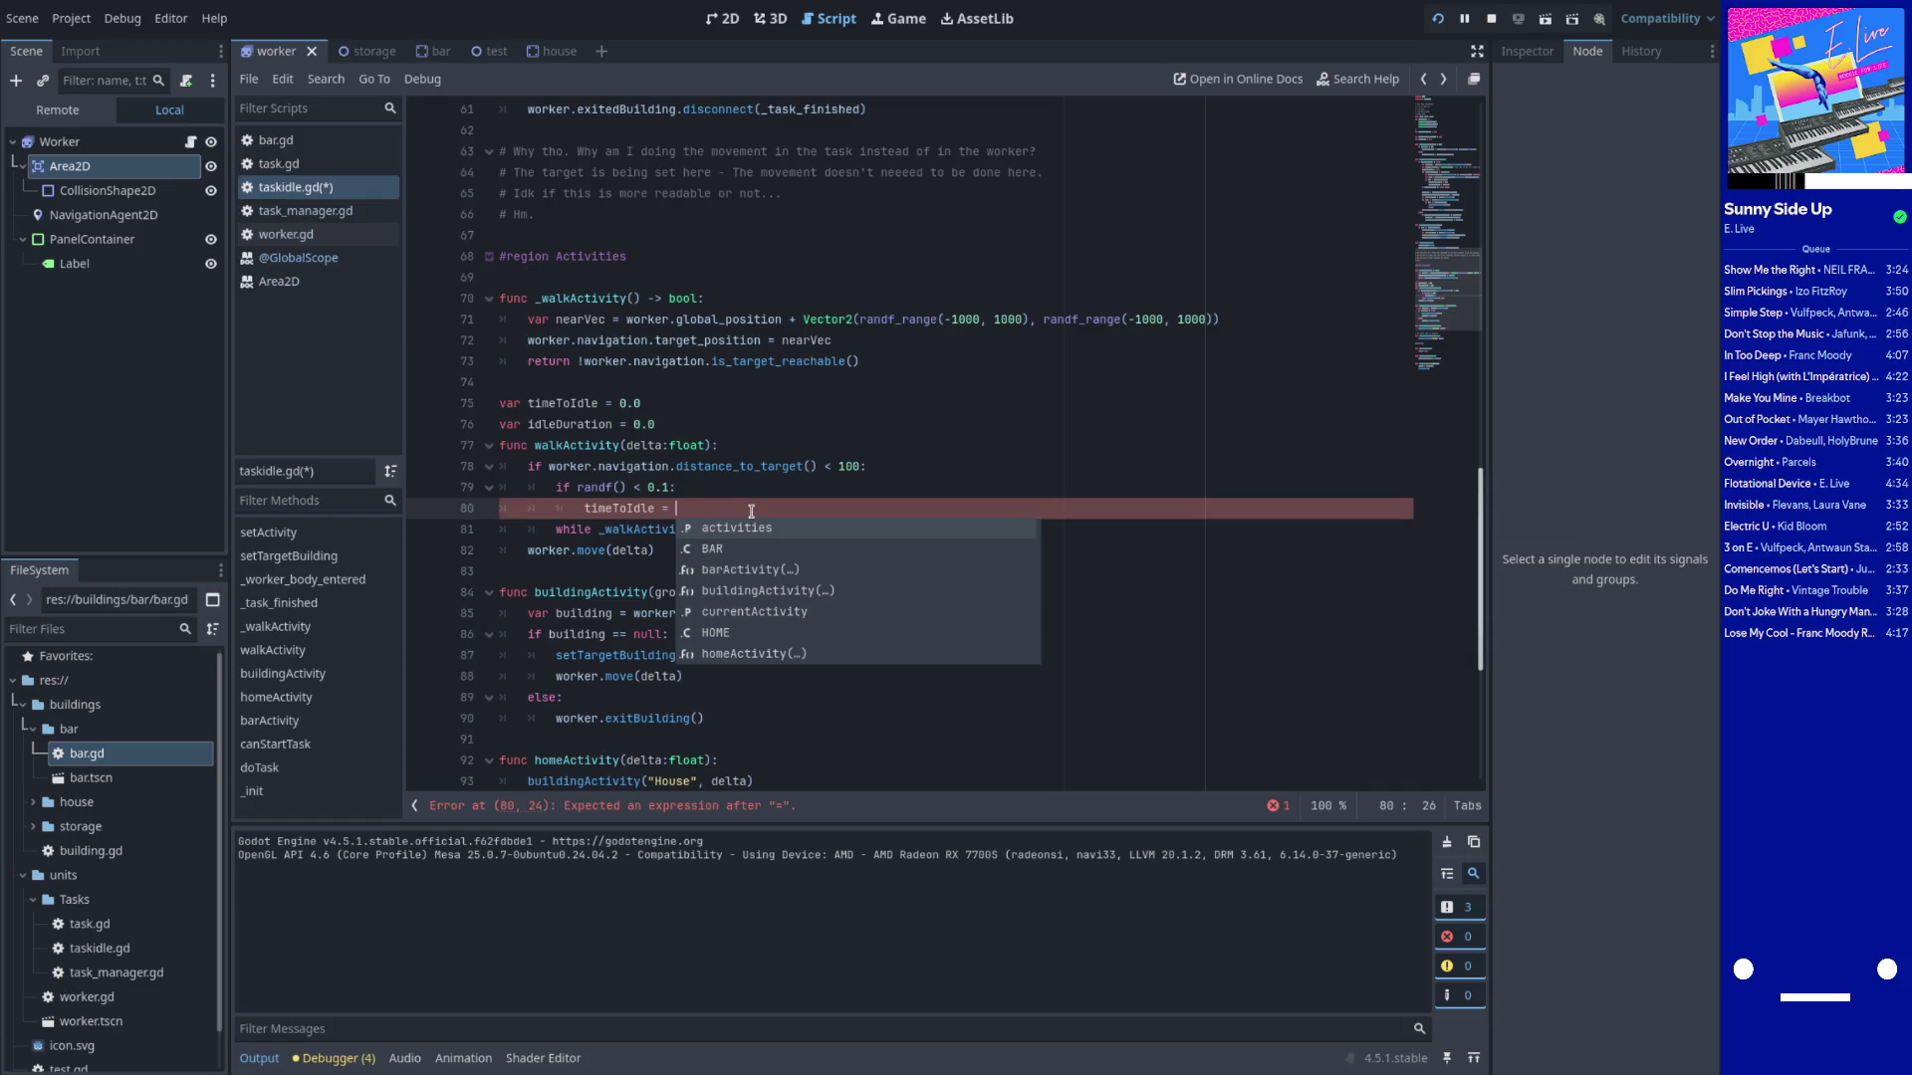
Add the comment '# Maybe make standing still an activity? Maybe cleaner?' under the randf check
left_click(679, 509)
left_click(697, 495)
key("Return")
type("# M")
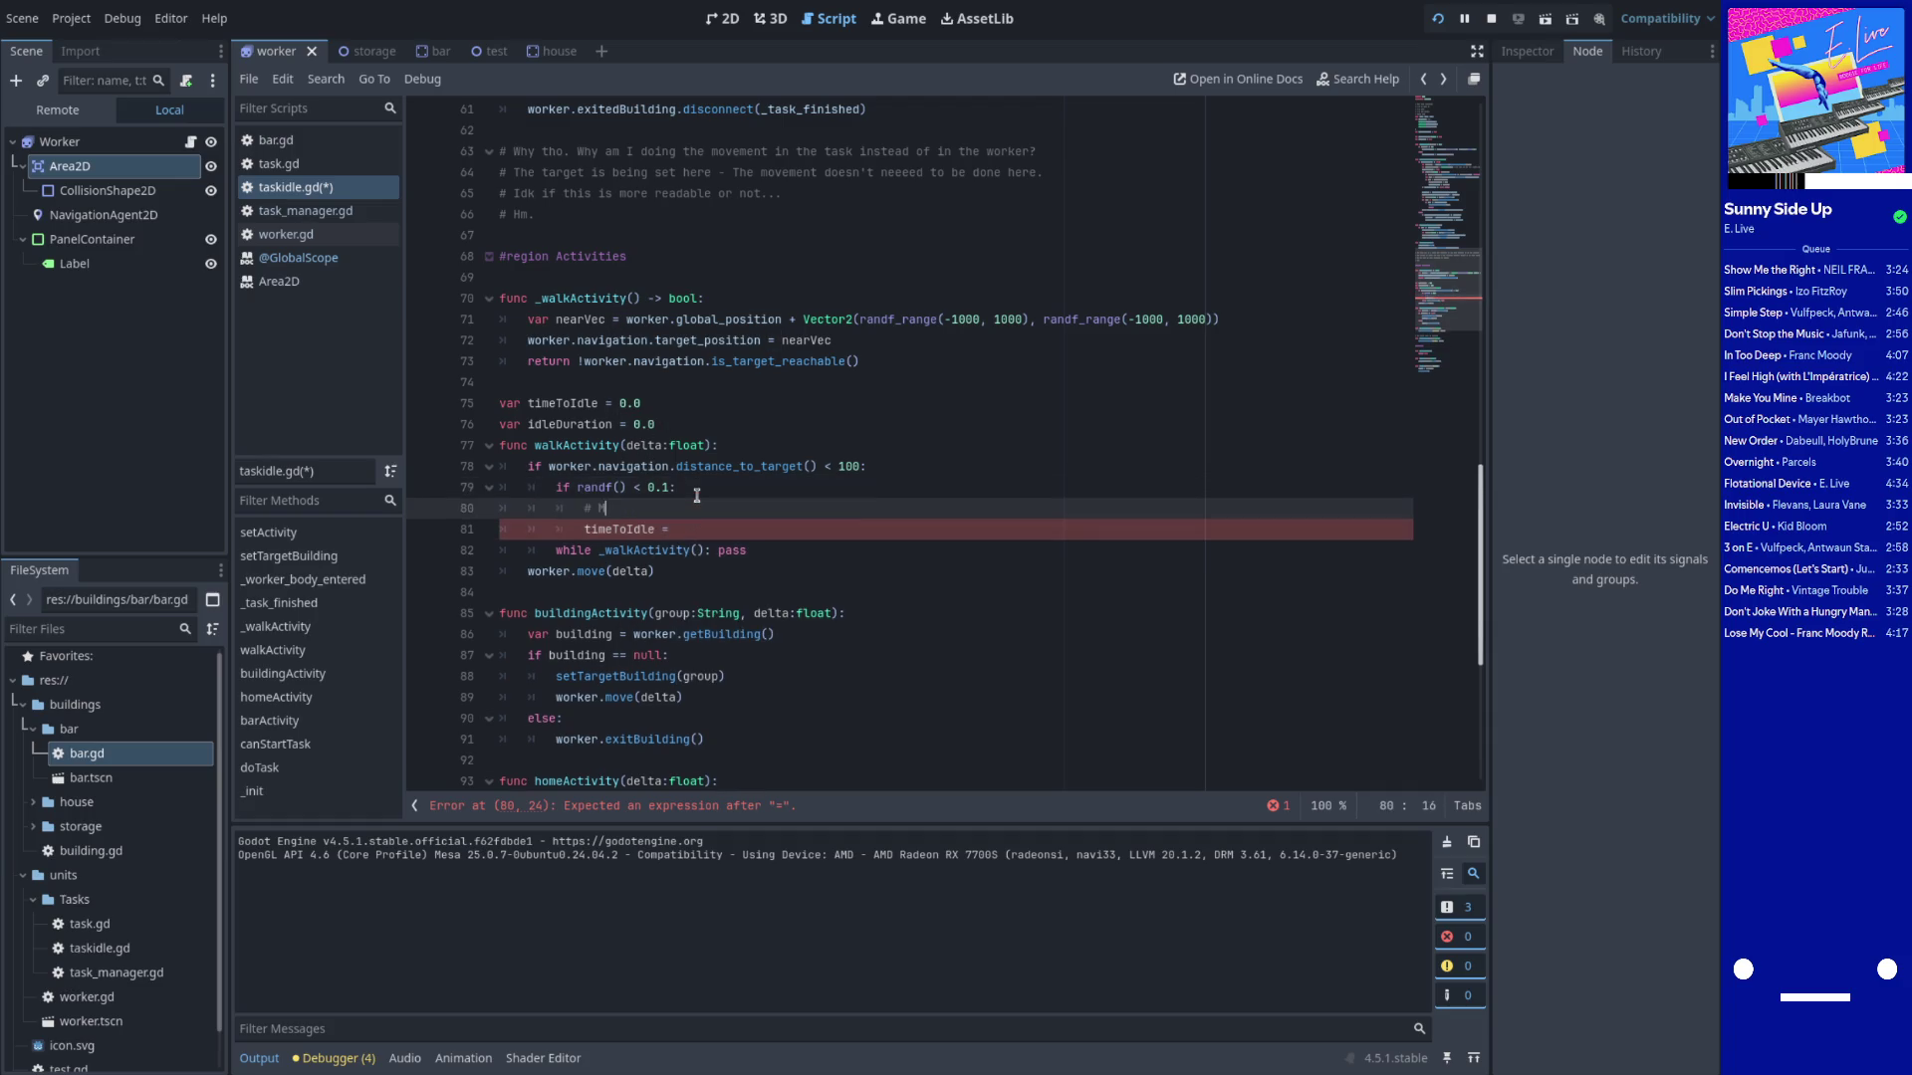
type("aybe we")
key("BackSpace")
type("make idling an activity?")
key("ctrl+Left")
key("ctrl+BackSpace")
type("standing still")
key("ctrl+Right")
type("a")
key("BackSpace")
type("Maybe cleaner?")
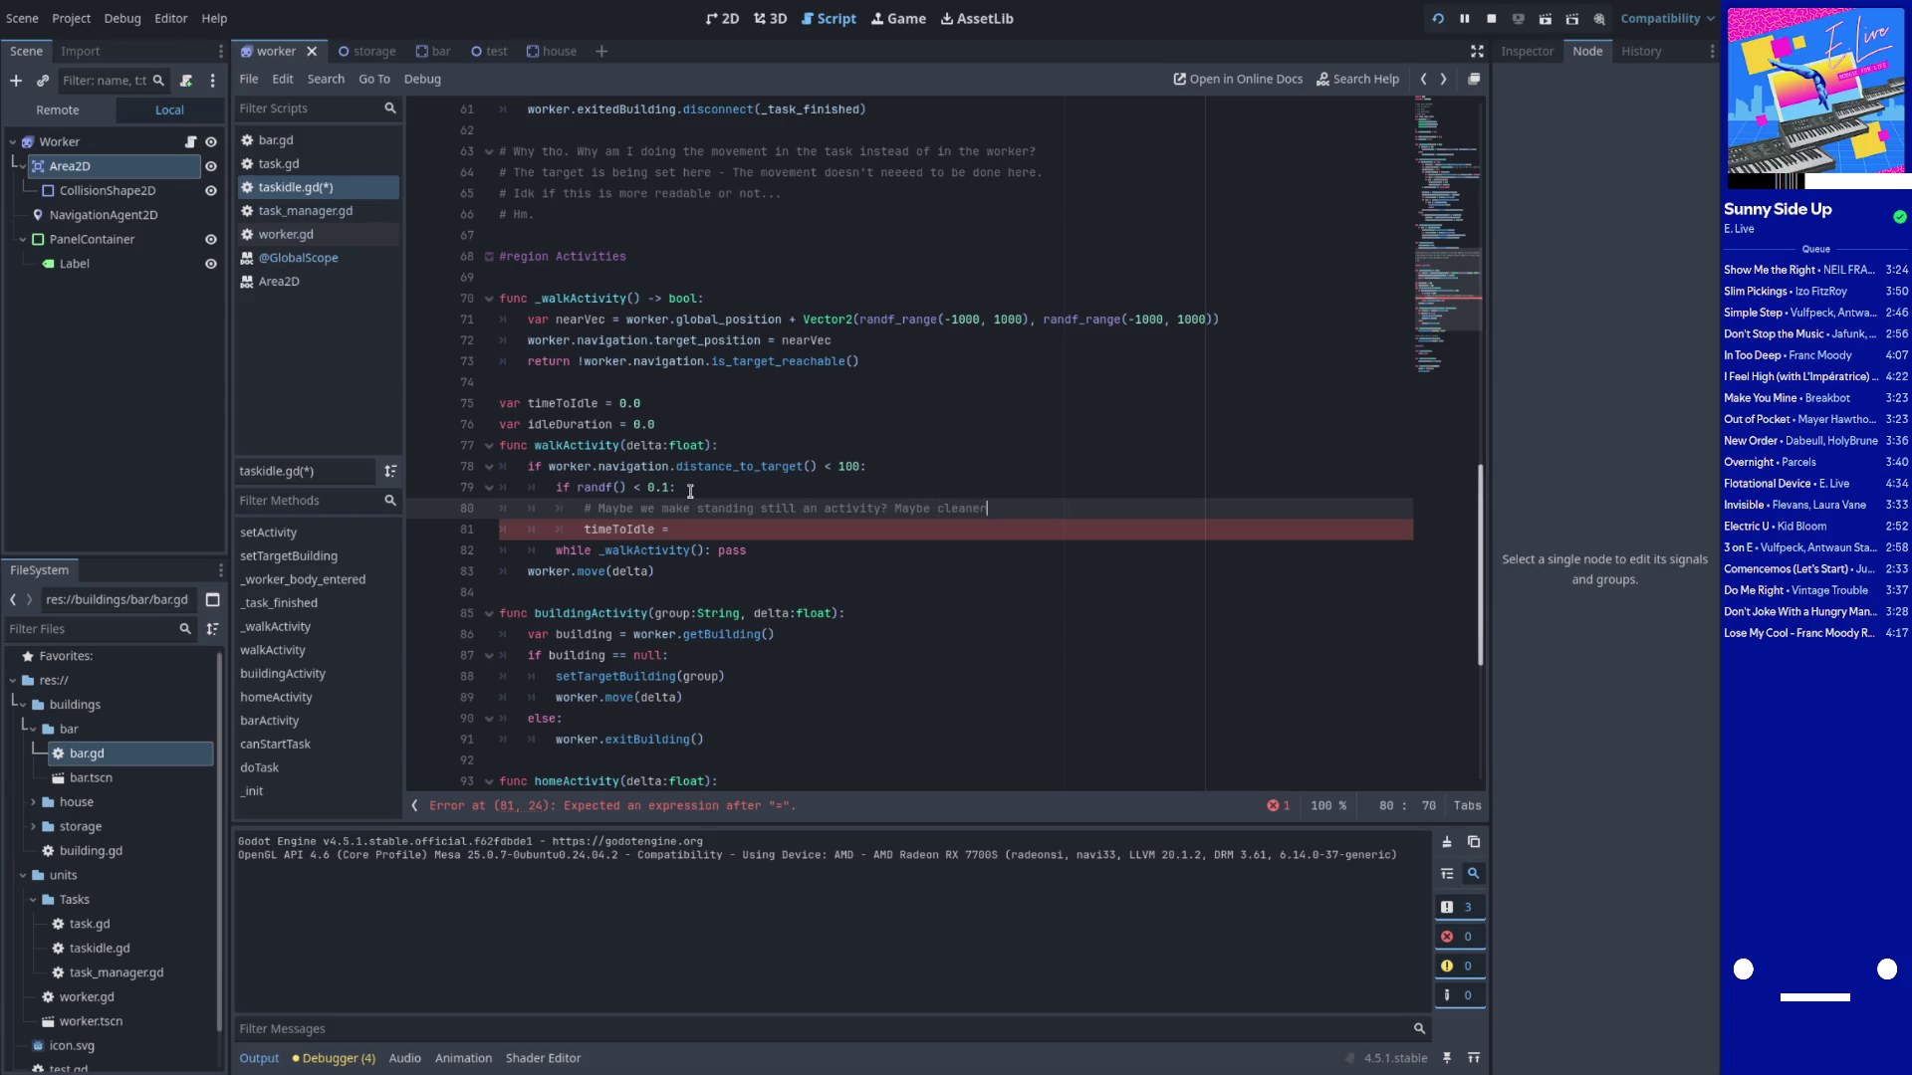
Try assigning timeToIdle from Time.get_ticks_msec() / 1000
key("Down")
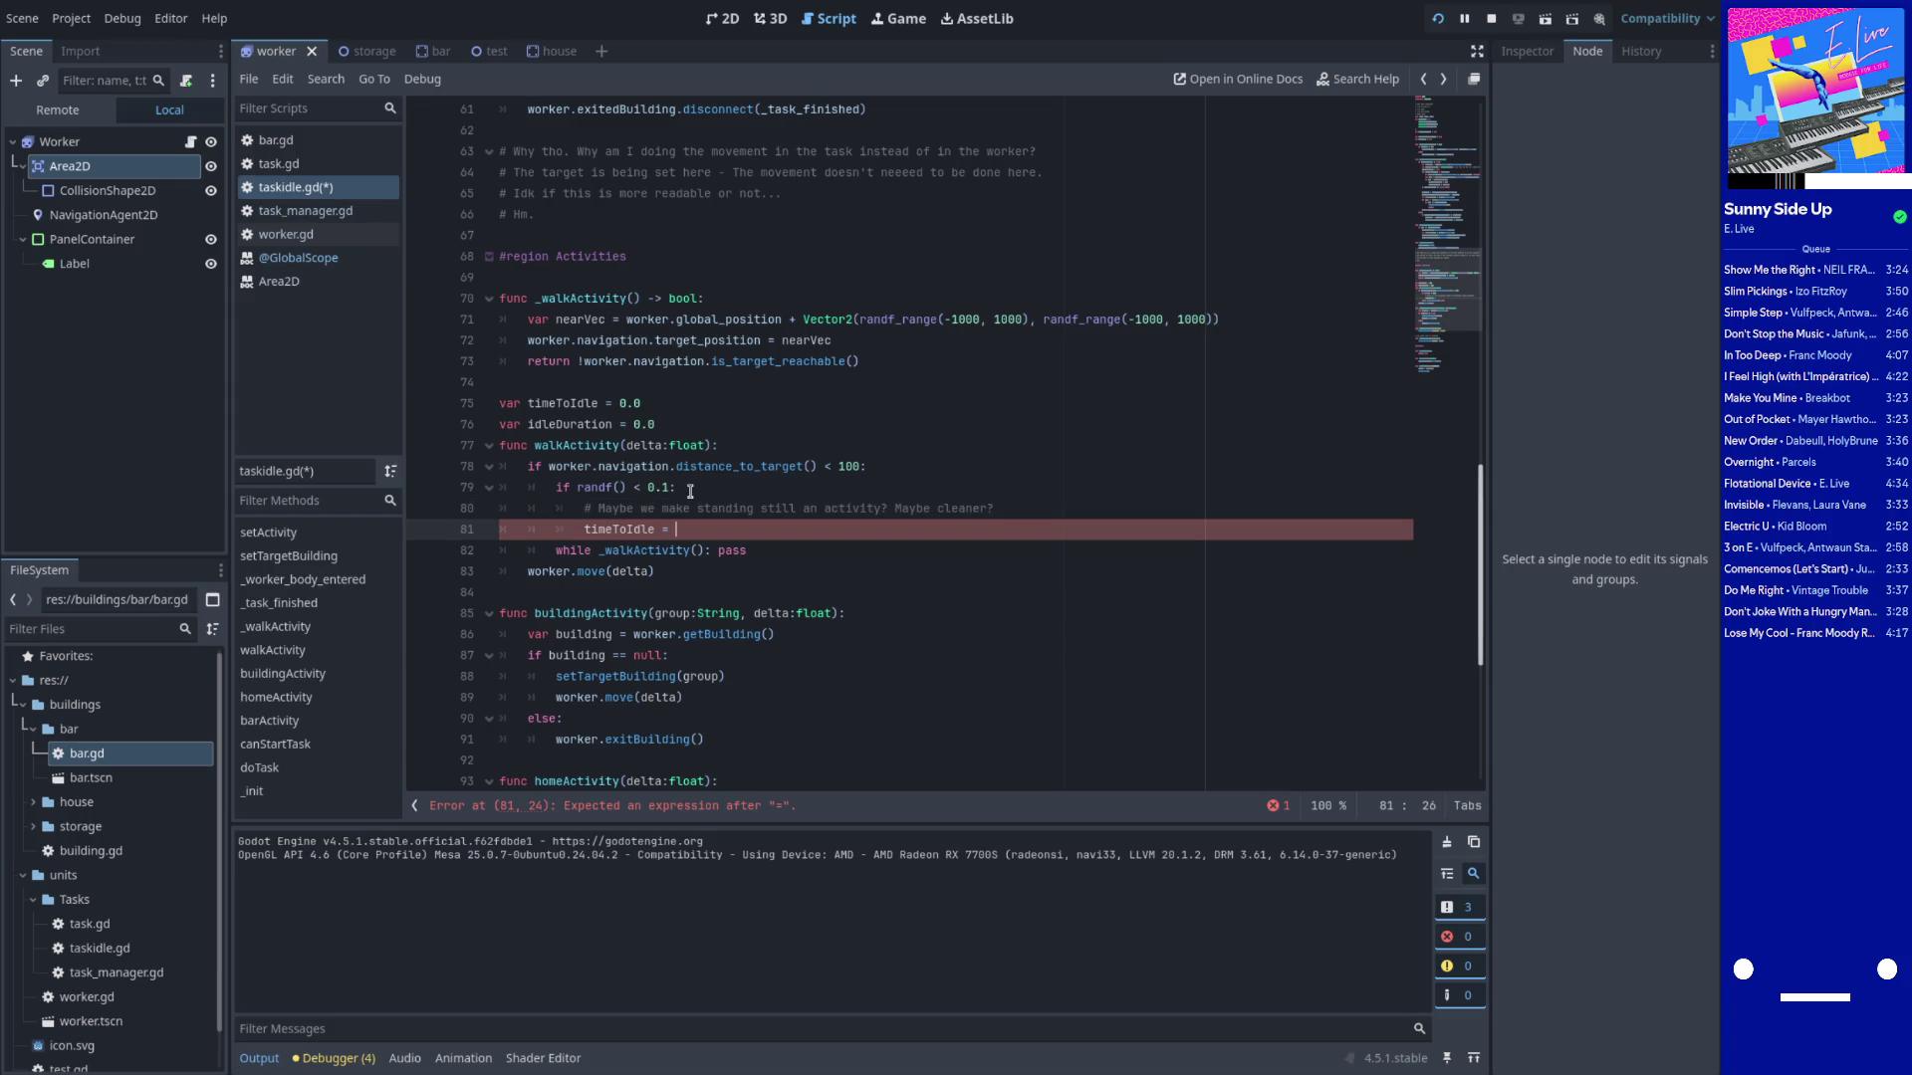
key("ctrl+space")
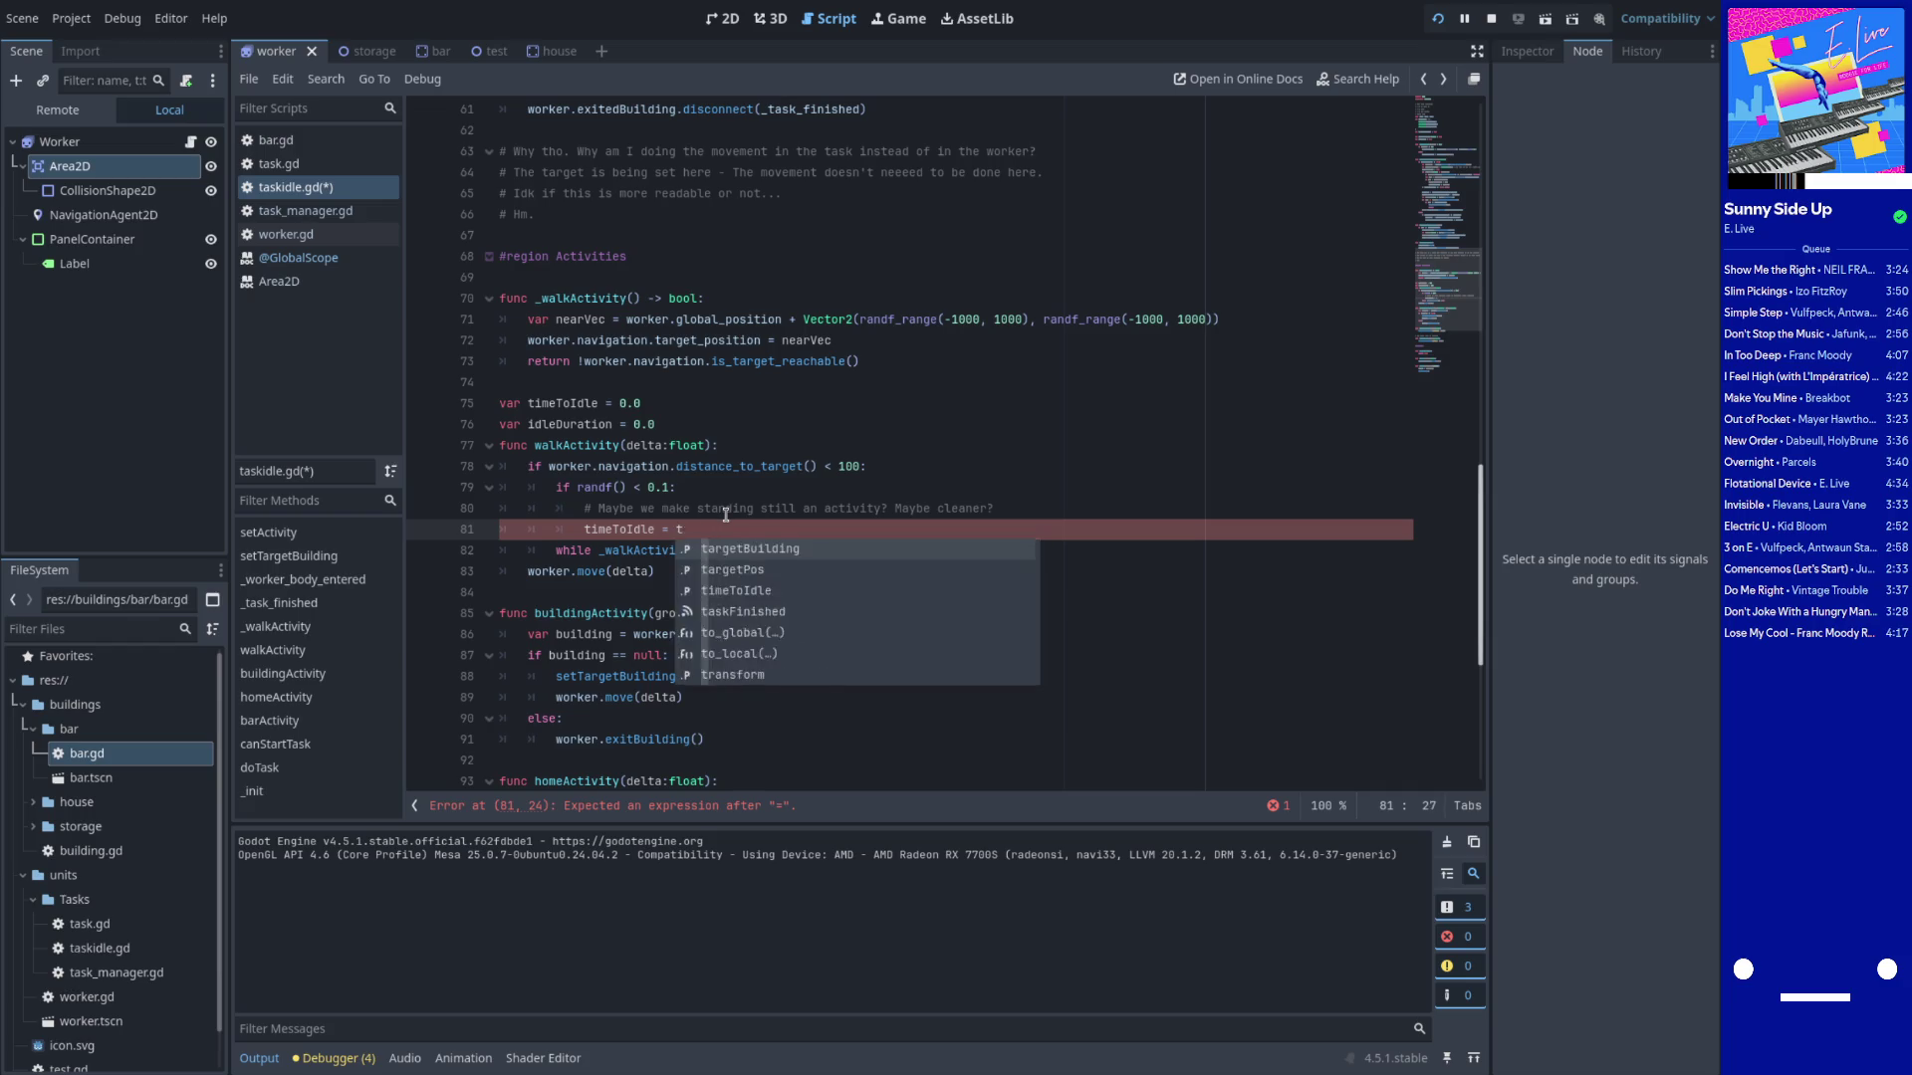
type("Time")
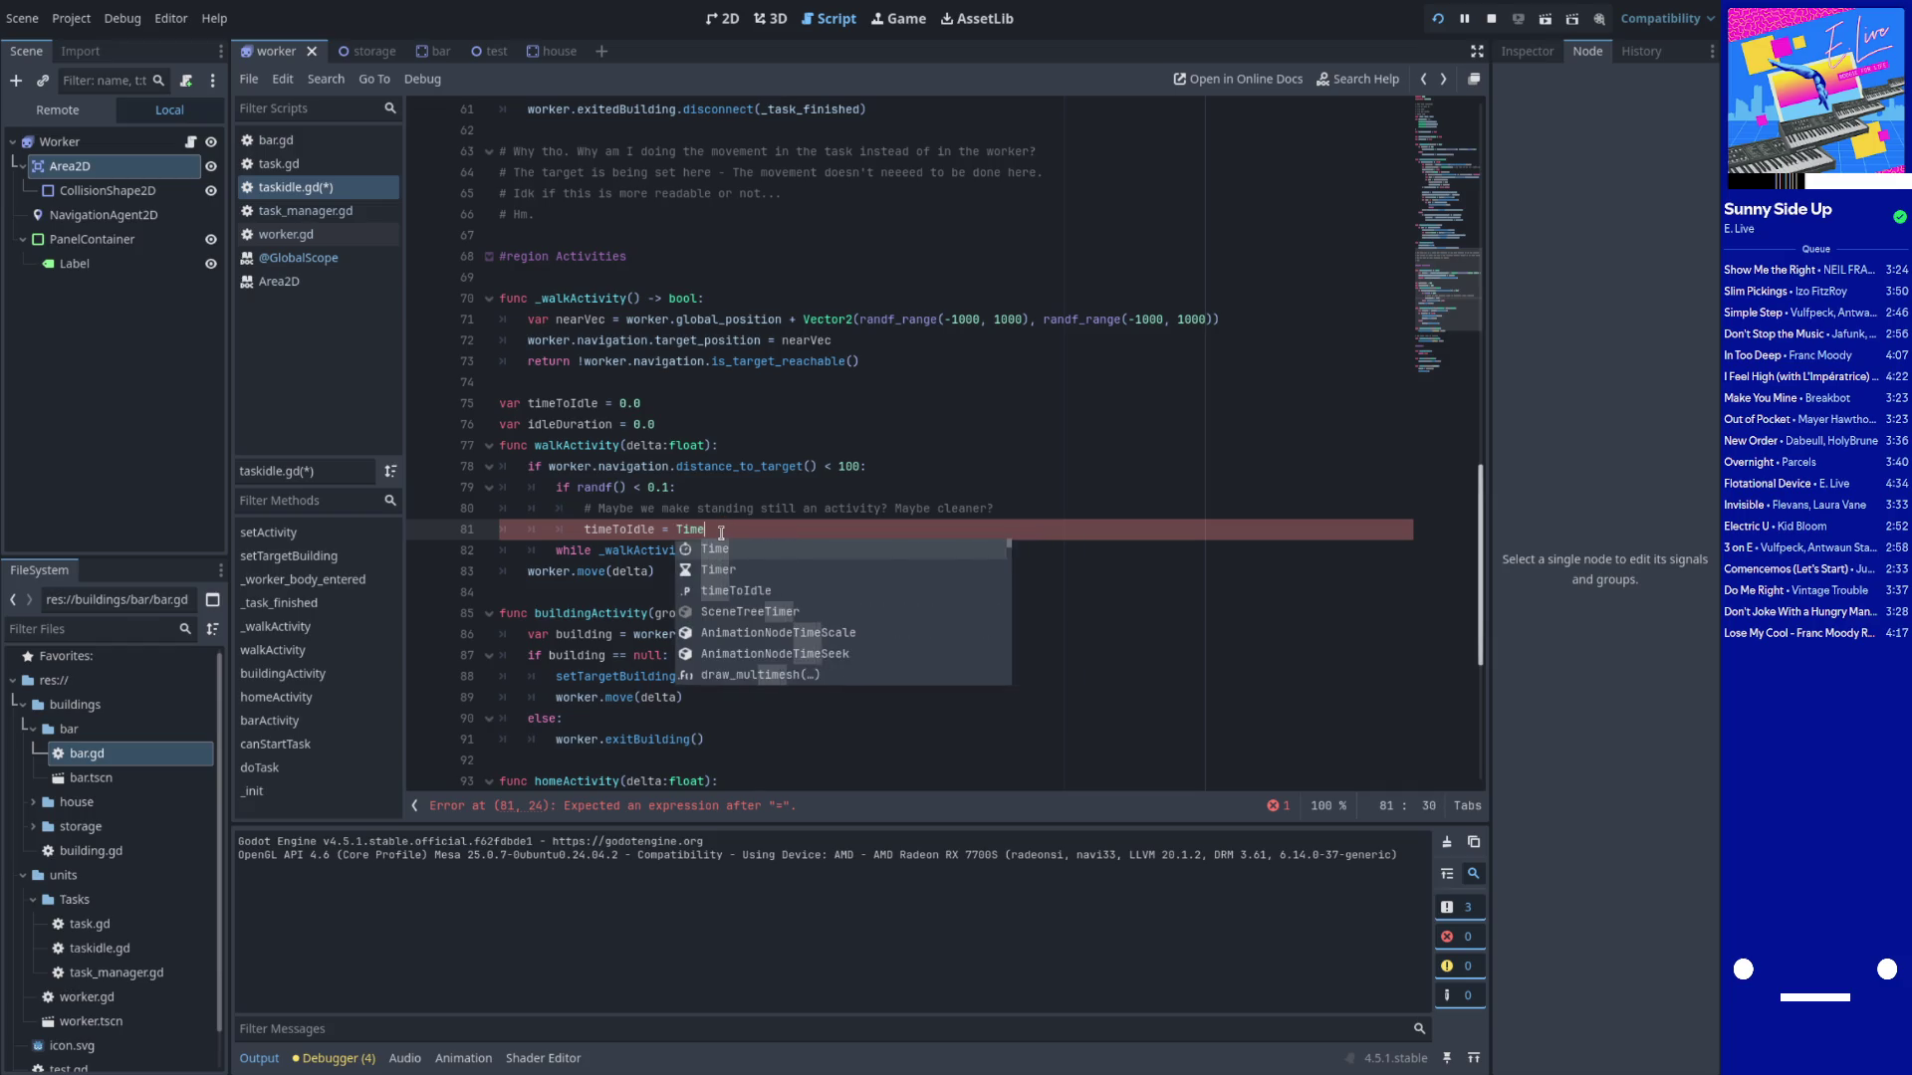
type(".get_cu")
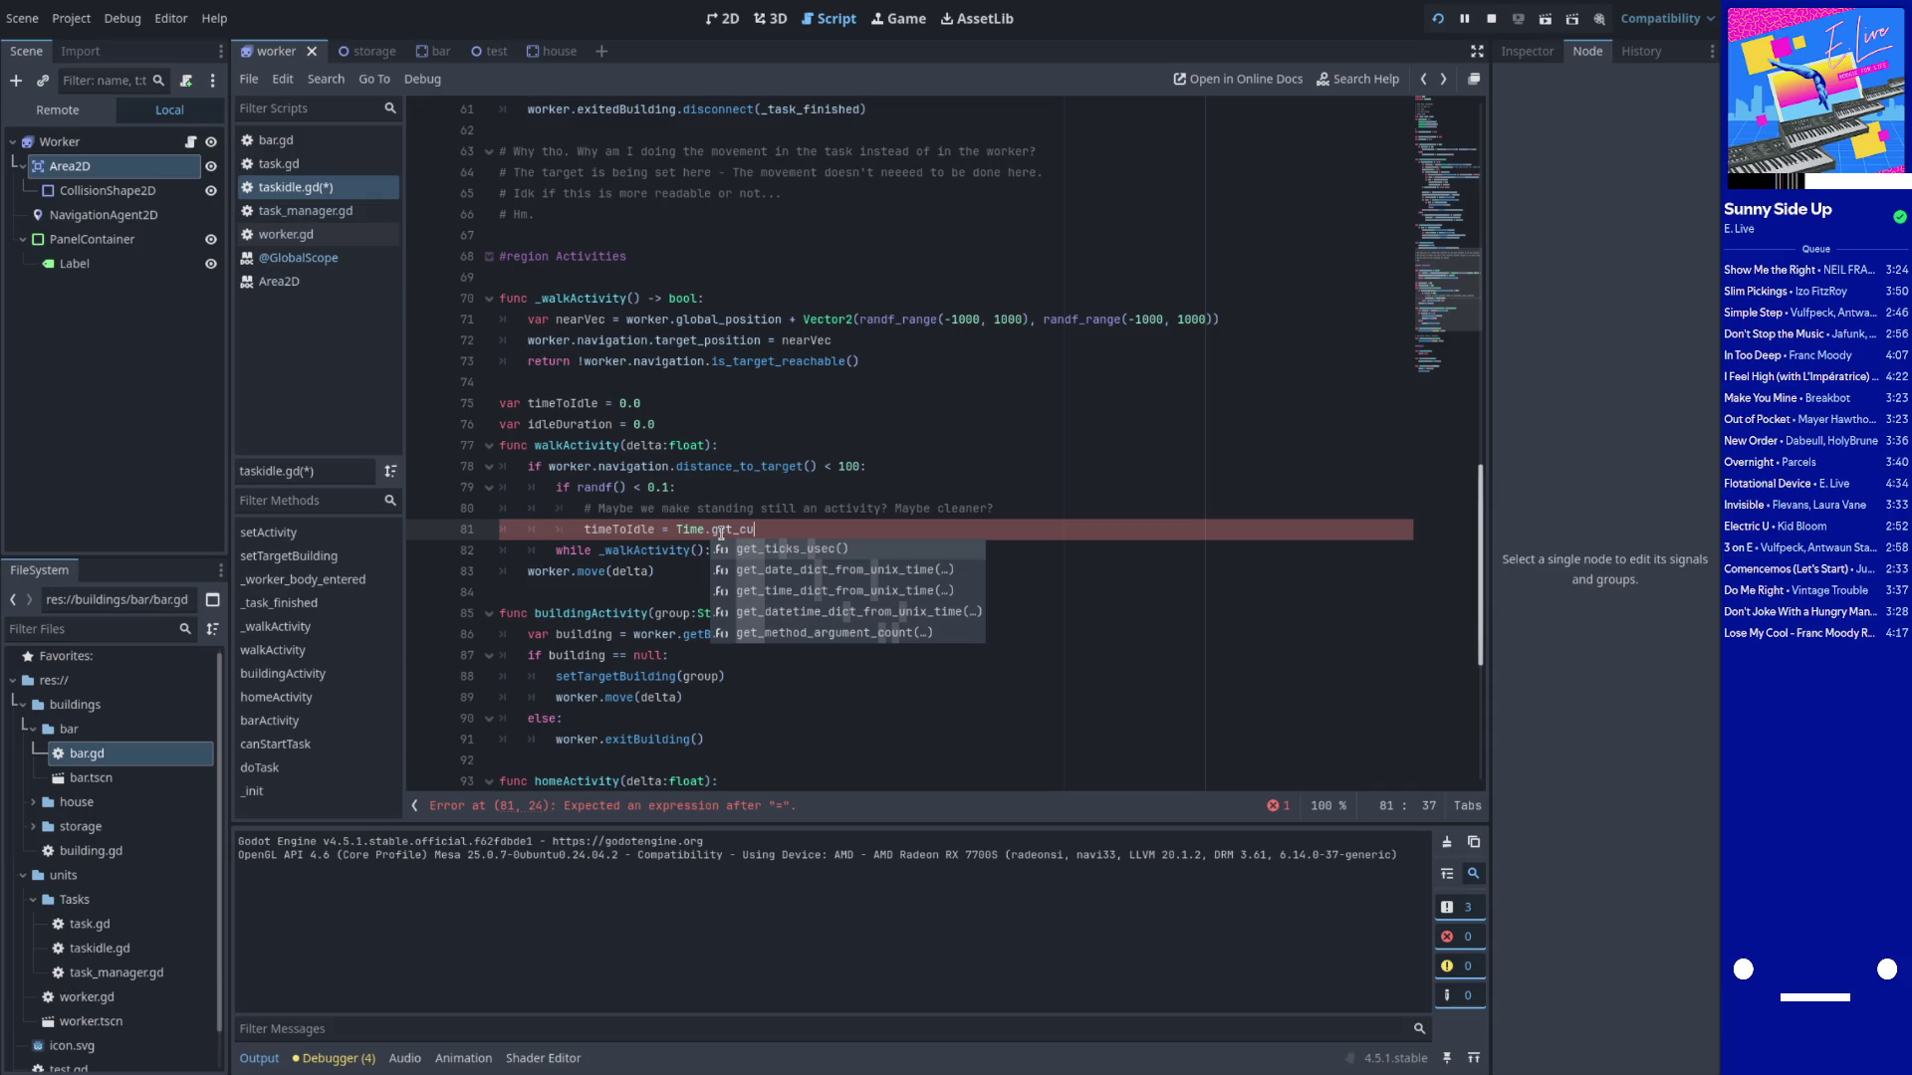
key("BackSpace")
key("BackSpace")
type("ticks_m")
key("Return")
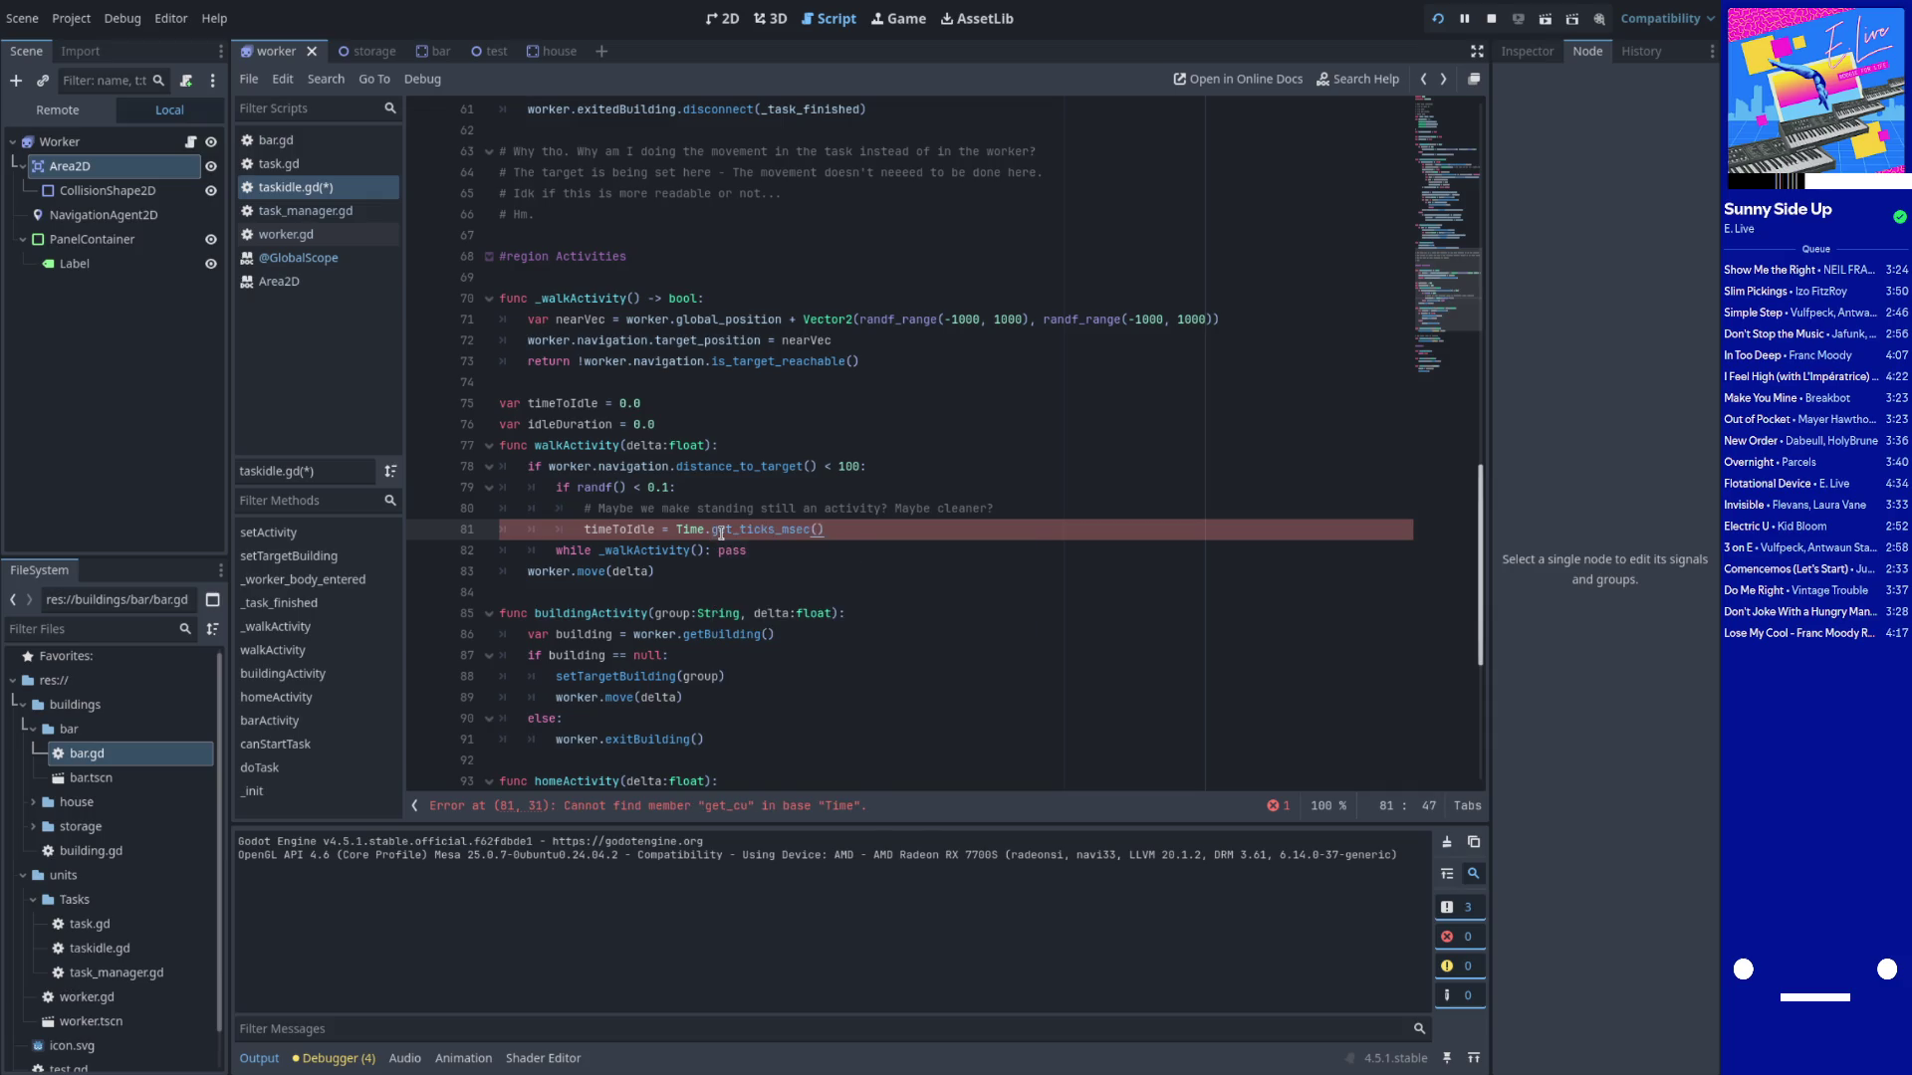
type("/ 1000")
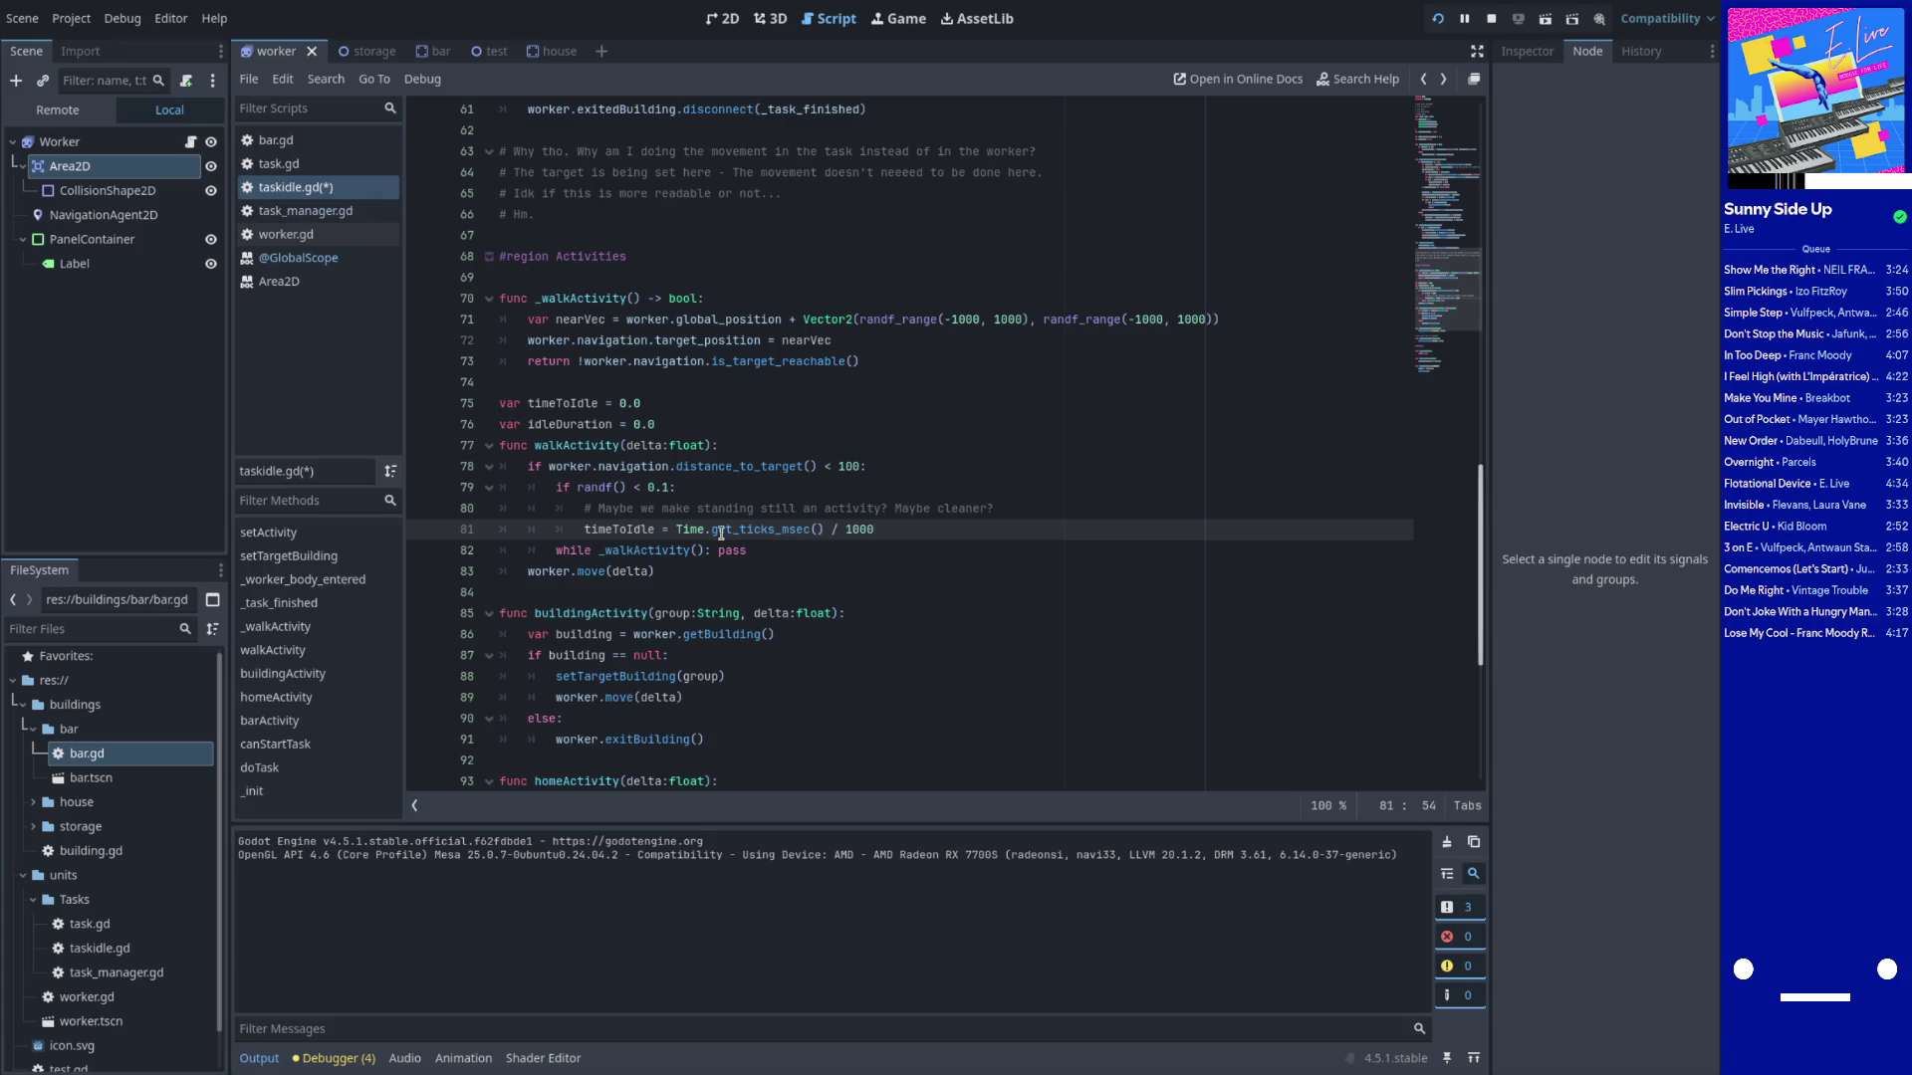
Replace that expression so timeToIdle = randf_range(1.0, 5.0)
double_click(613, 529)
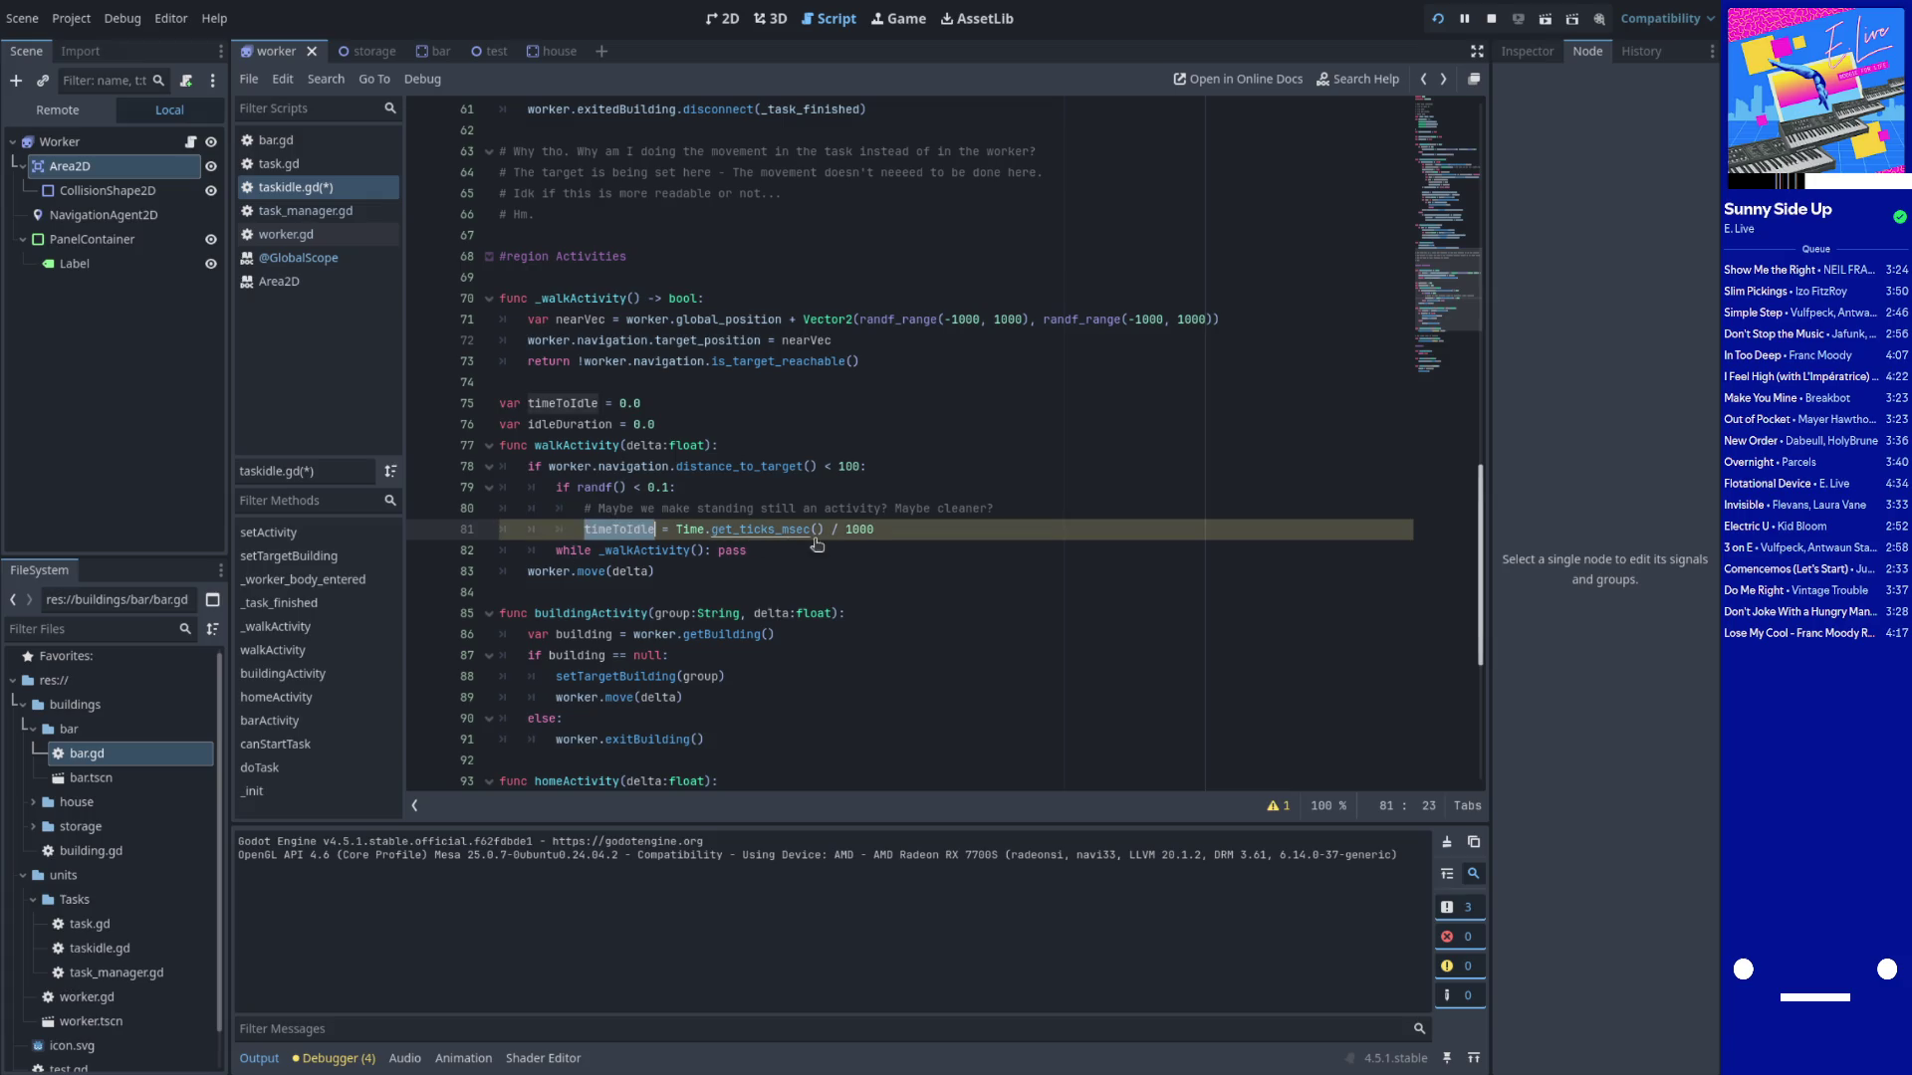
left_click_drag(676, 529, 888, 514)
left_click(888, 519)
key("ctrl+BackSpace")
key("ctrl+BackSpace")
key("ctrl+BackSpace")
key("BackSpace")
type("rand")
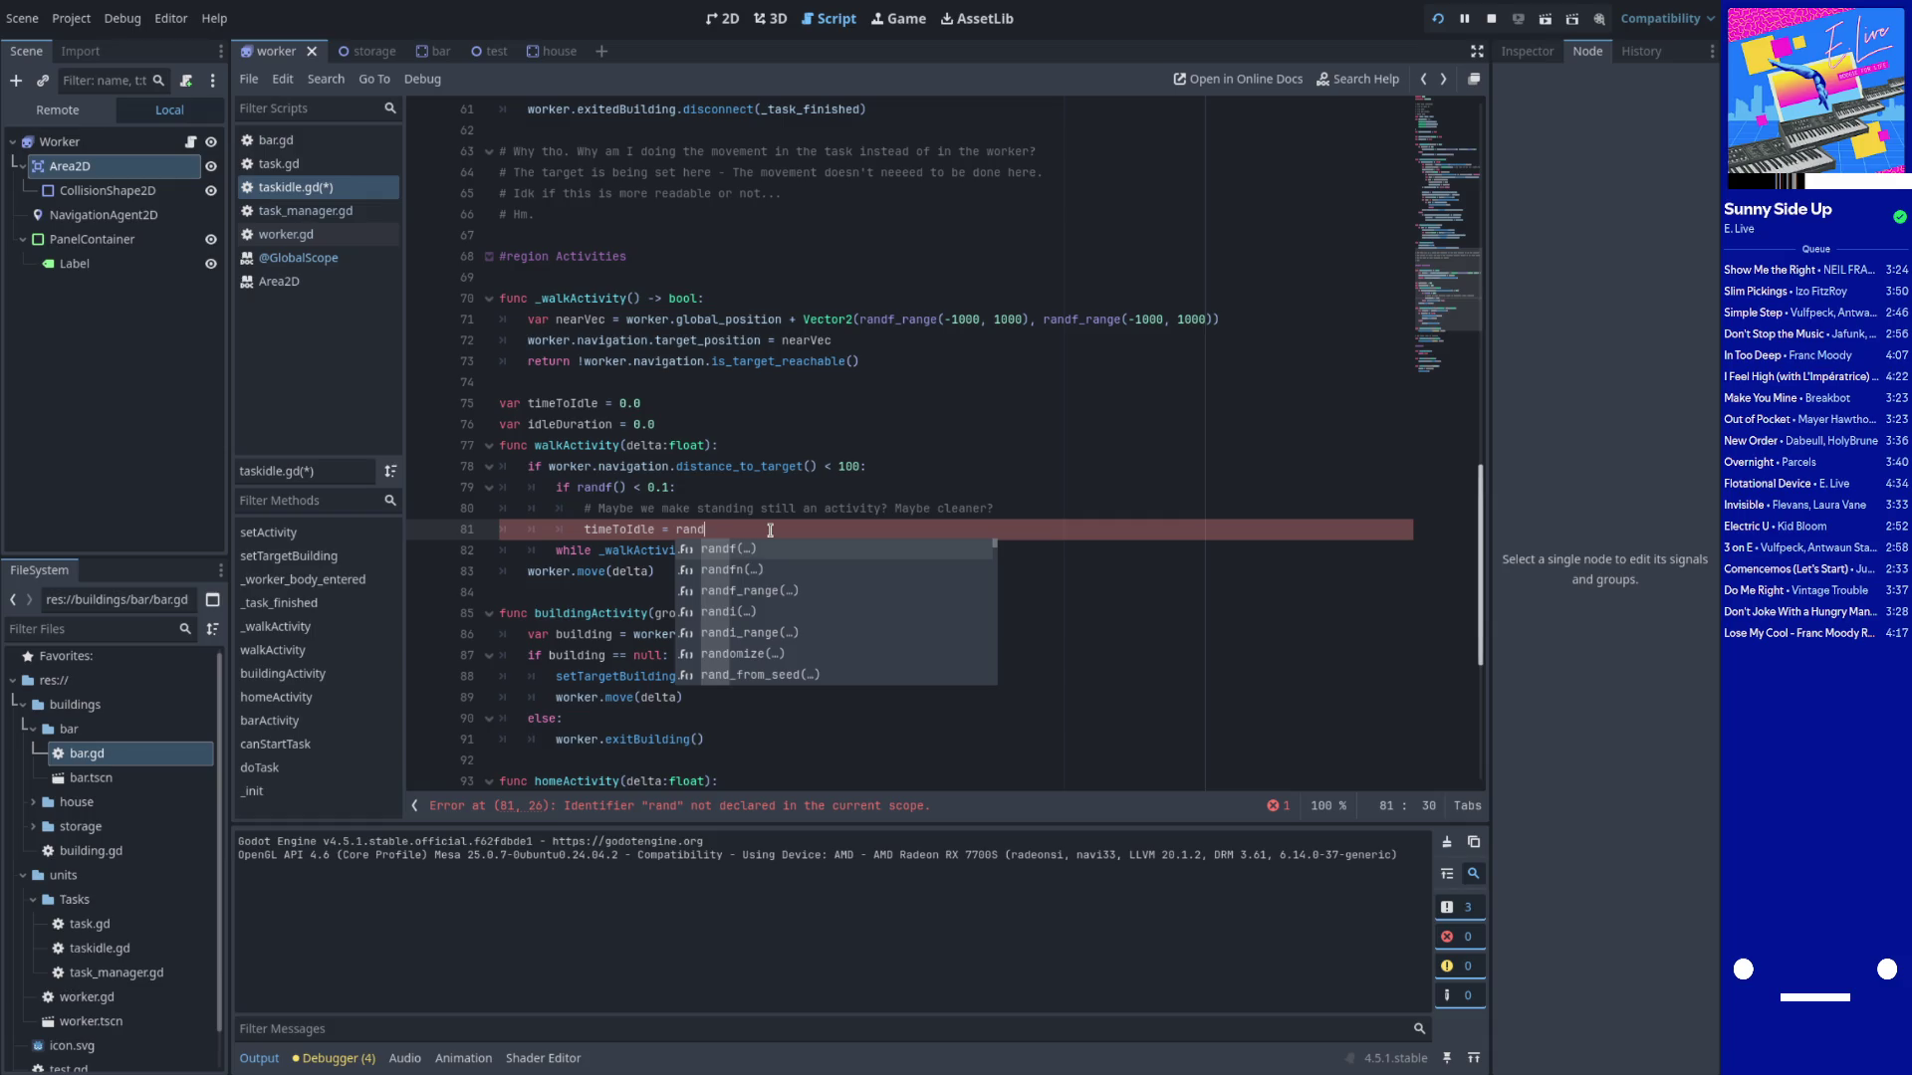
key("Return")
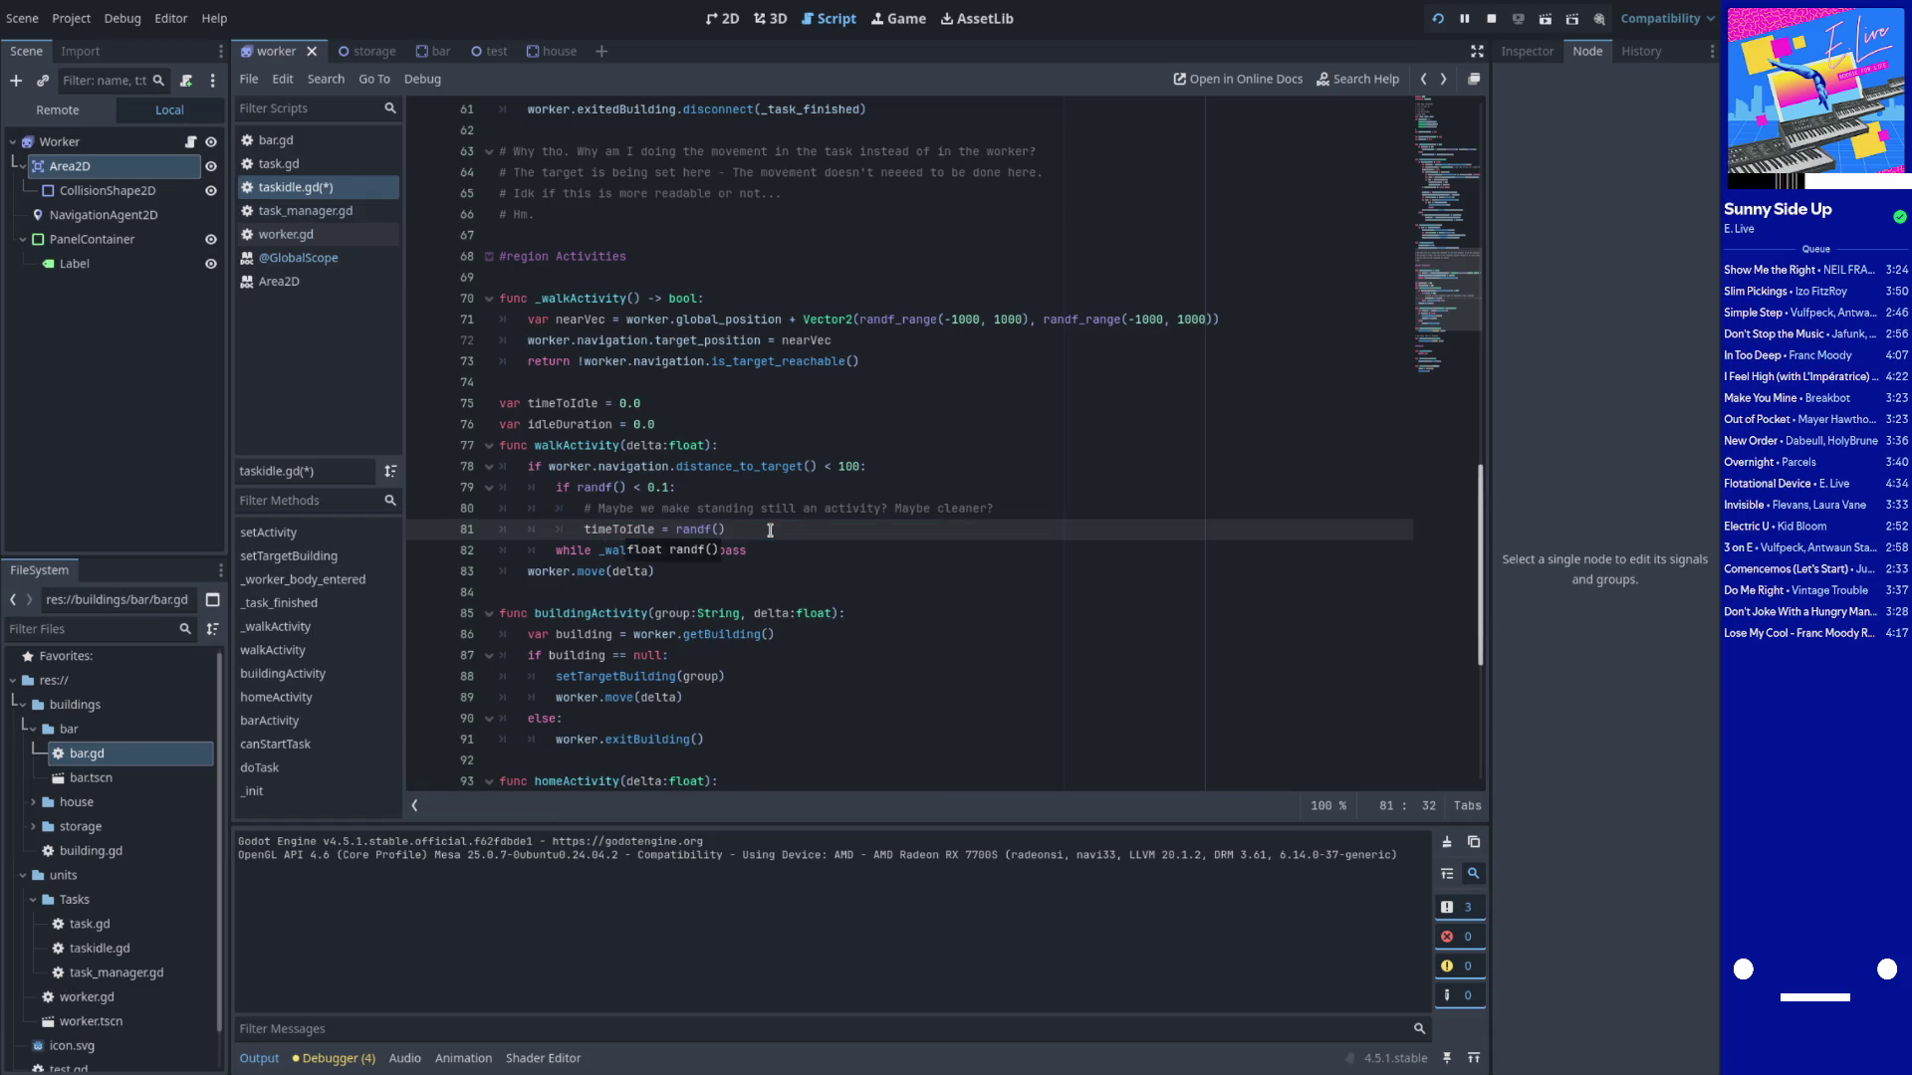
key("Left")
type("_range")
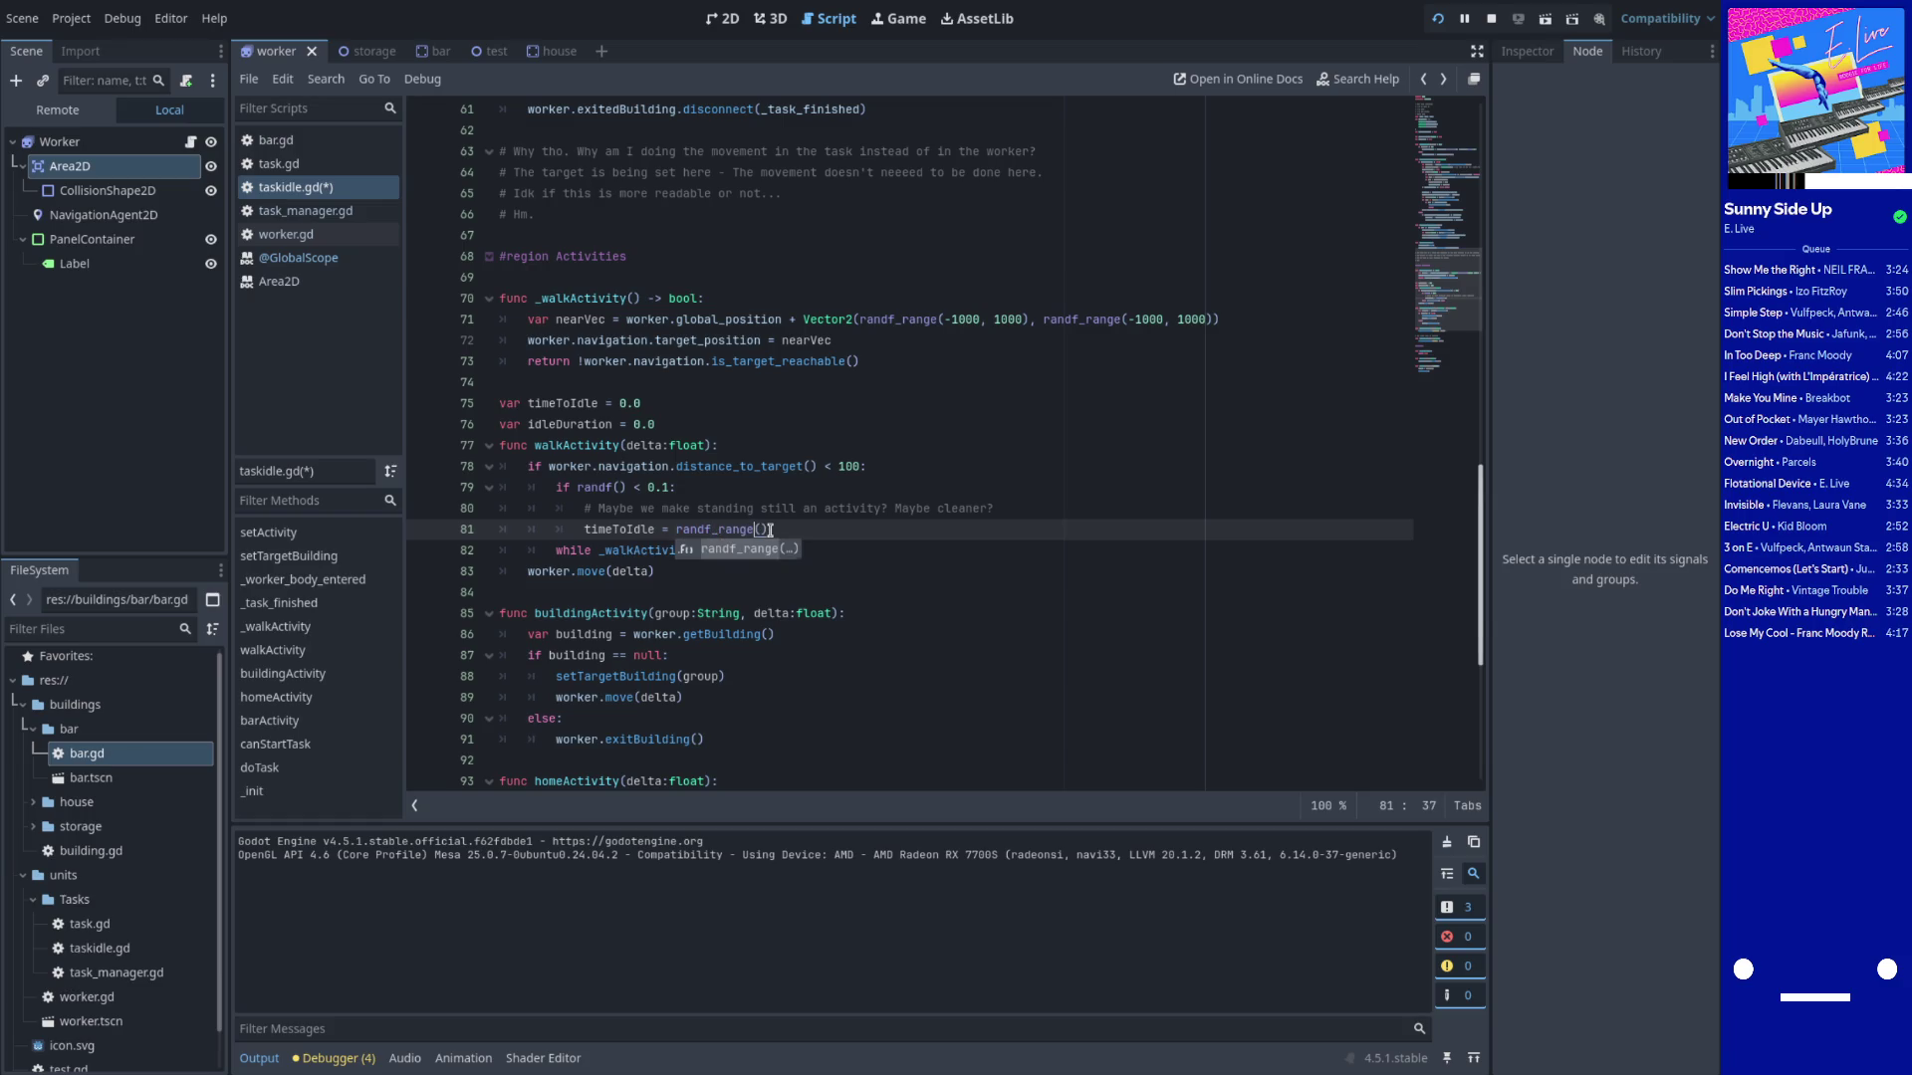
key("Right")
type("5,")
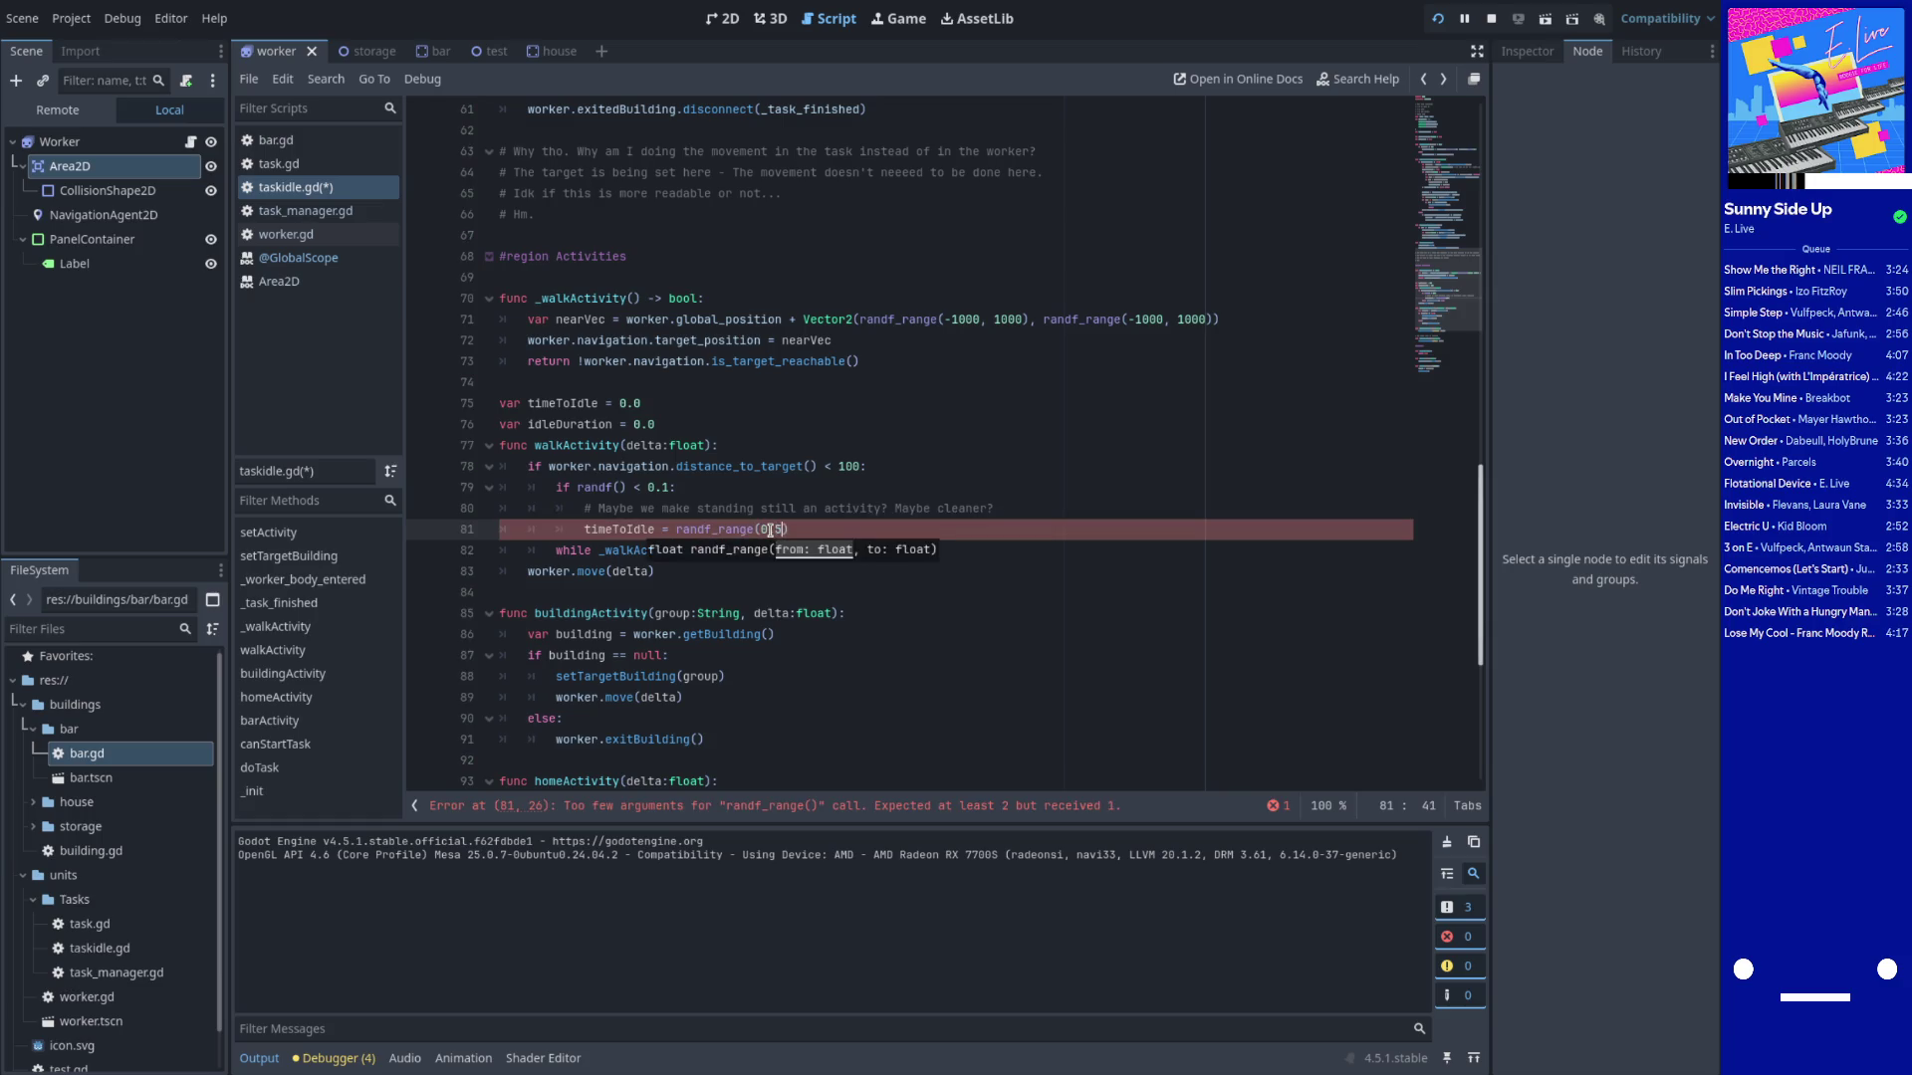
key("BackSpace")
key("BackSpace")
key("BackSpace")
type("1.0 ,")
key("BackSpace")
key("BackSpace")
key("BackSpace")
type(", ")
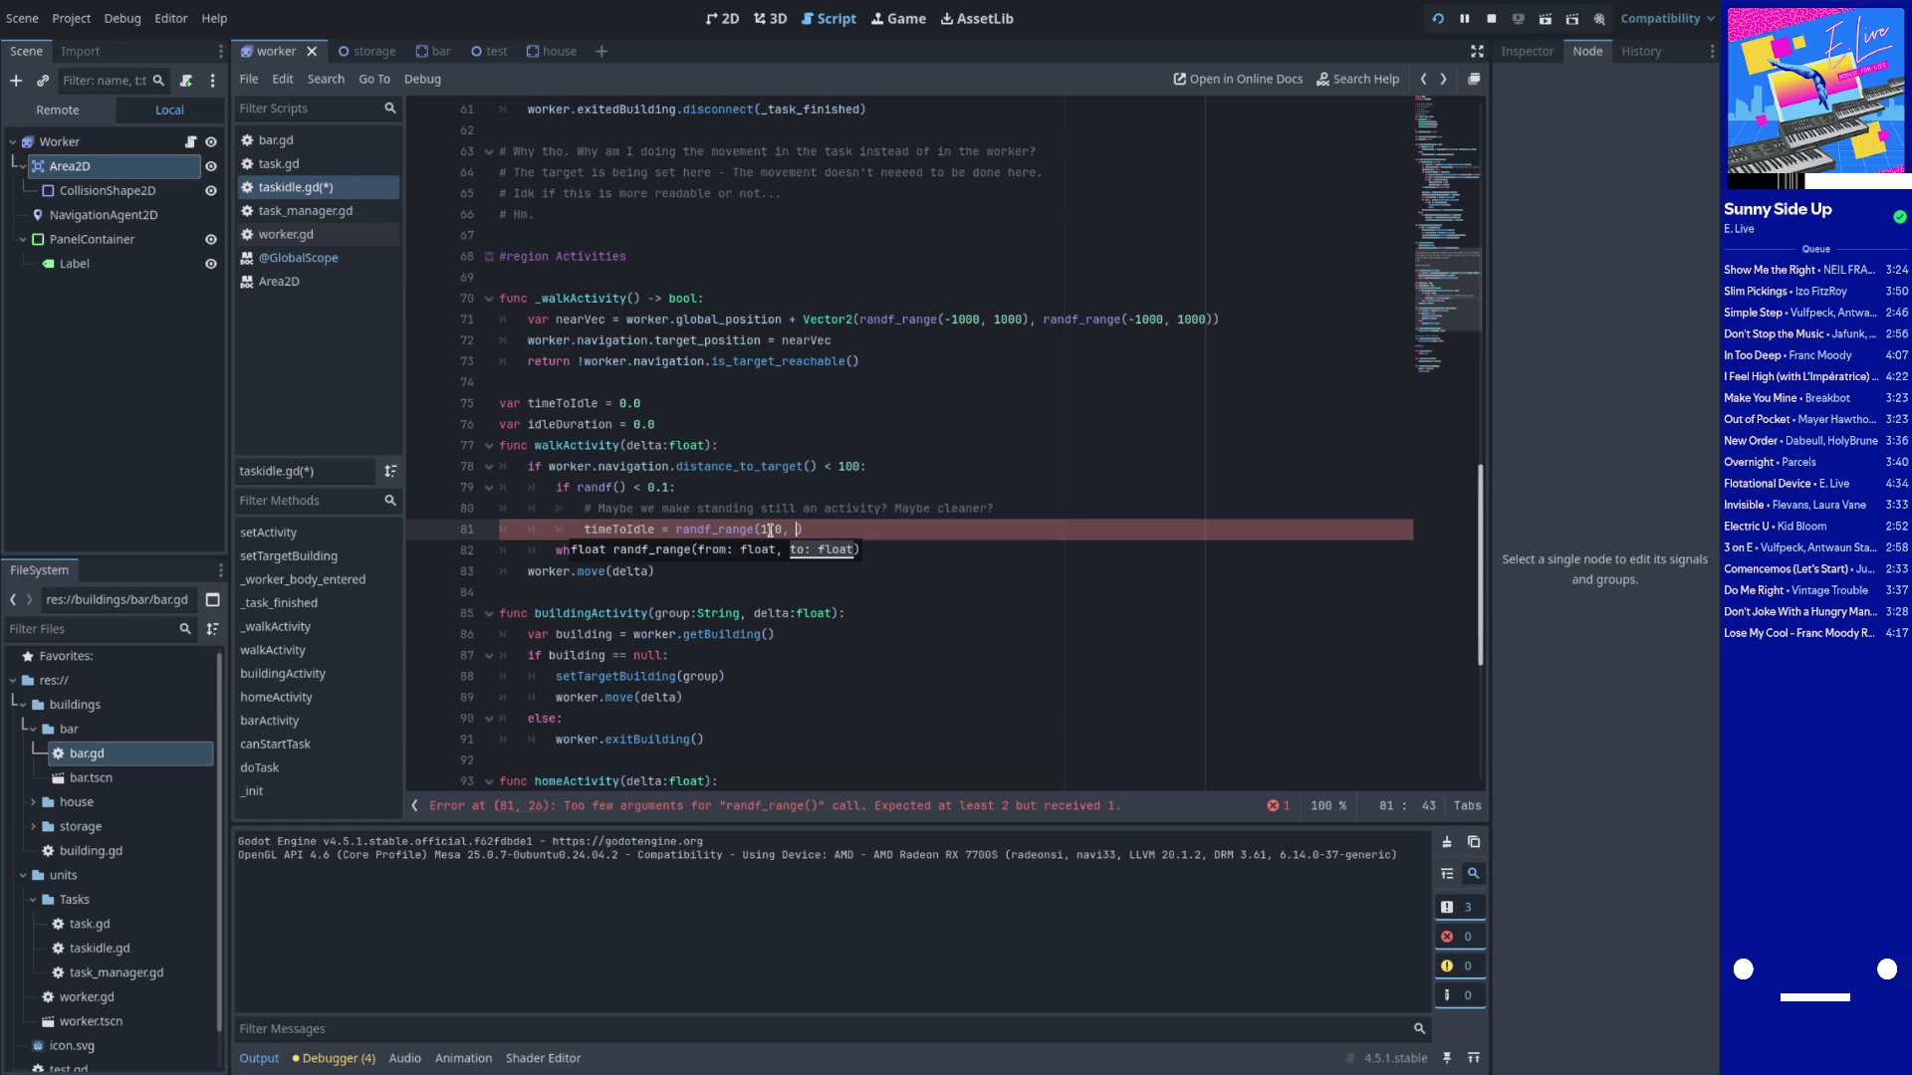
type("5.0)")
Save taskidle.gd
key("ctrl+s")
scroll(697, 448, "down", 3)
left_click(657, 408)
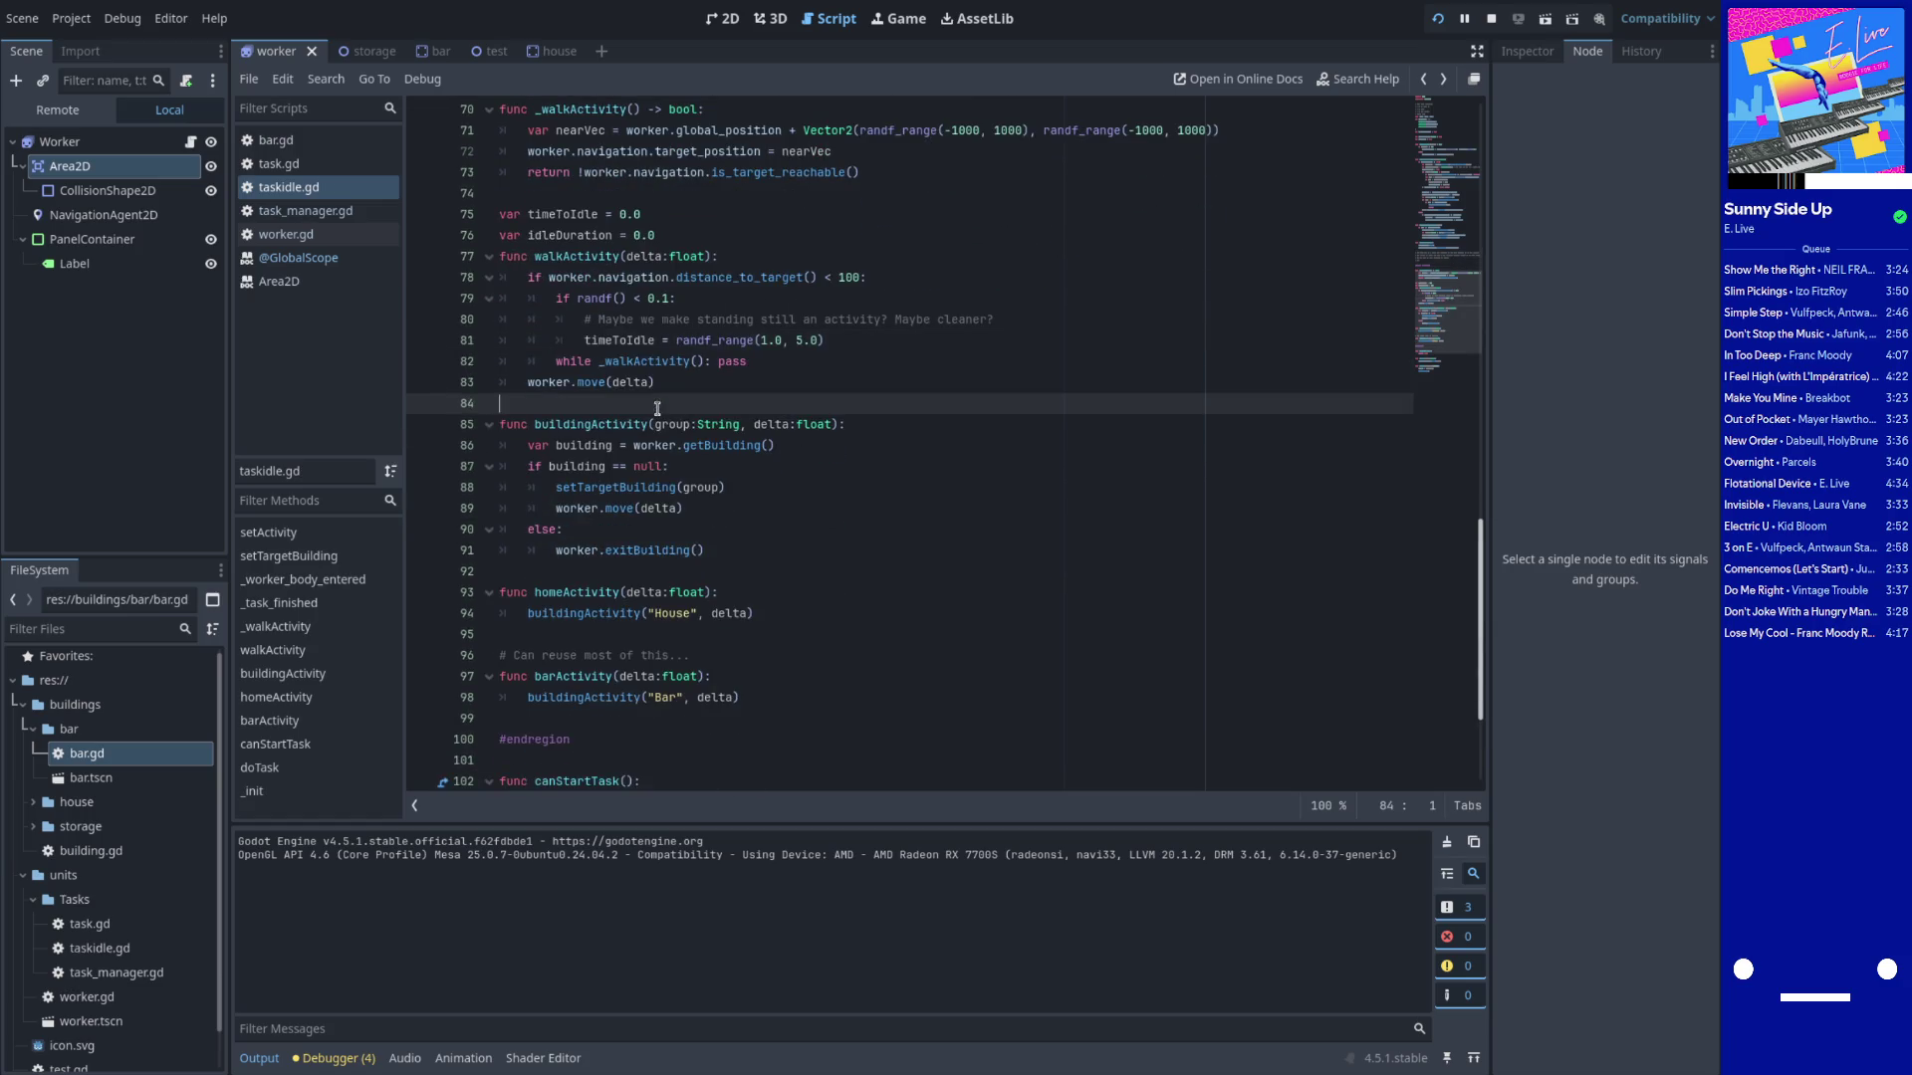
Start walkActivity with 'if timeToIdle != 0.0:' that adds delta to idleDuration
left_click(624, 341)
scroll(624, 341, "up", 2)
left_click(765, 386)
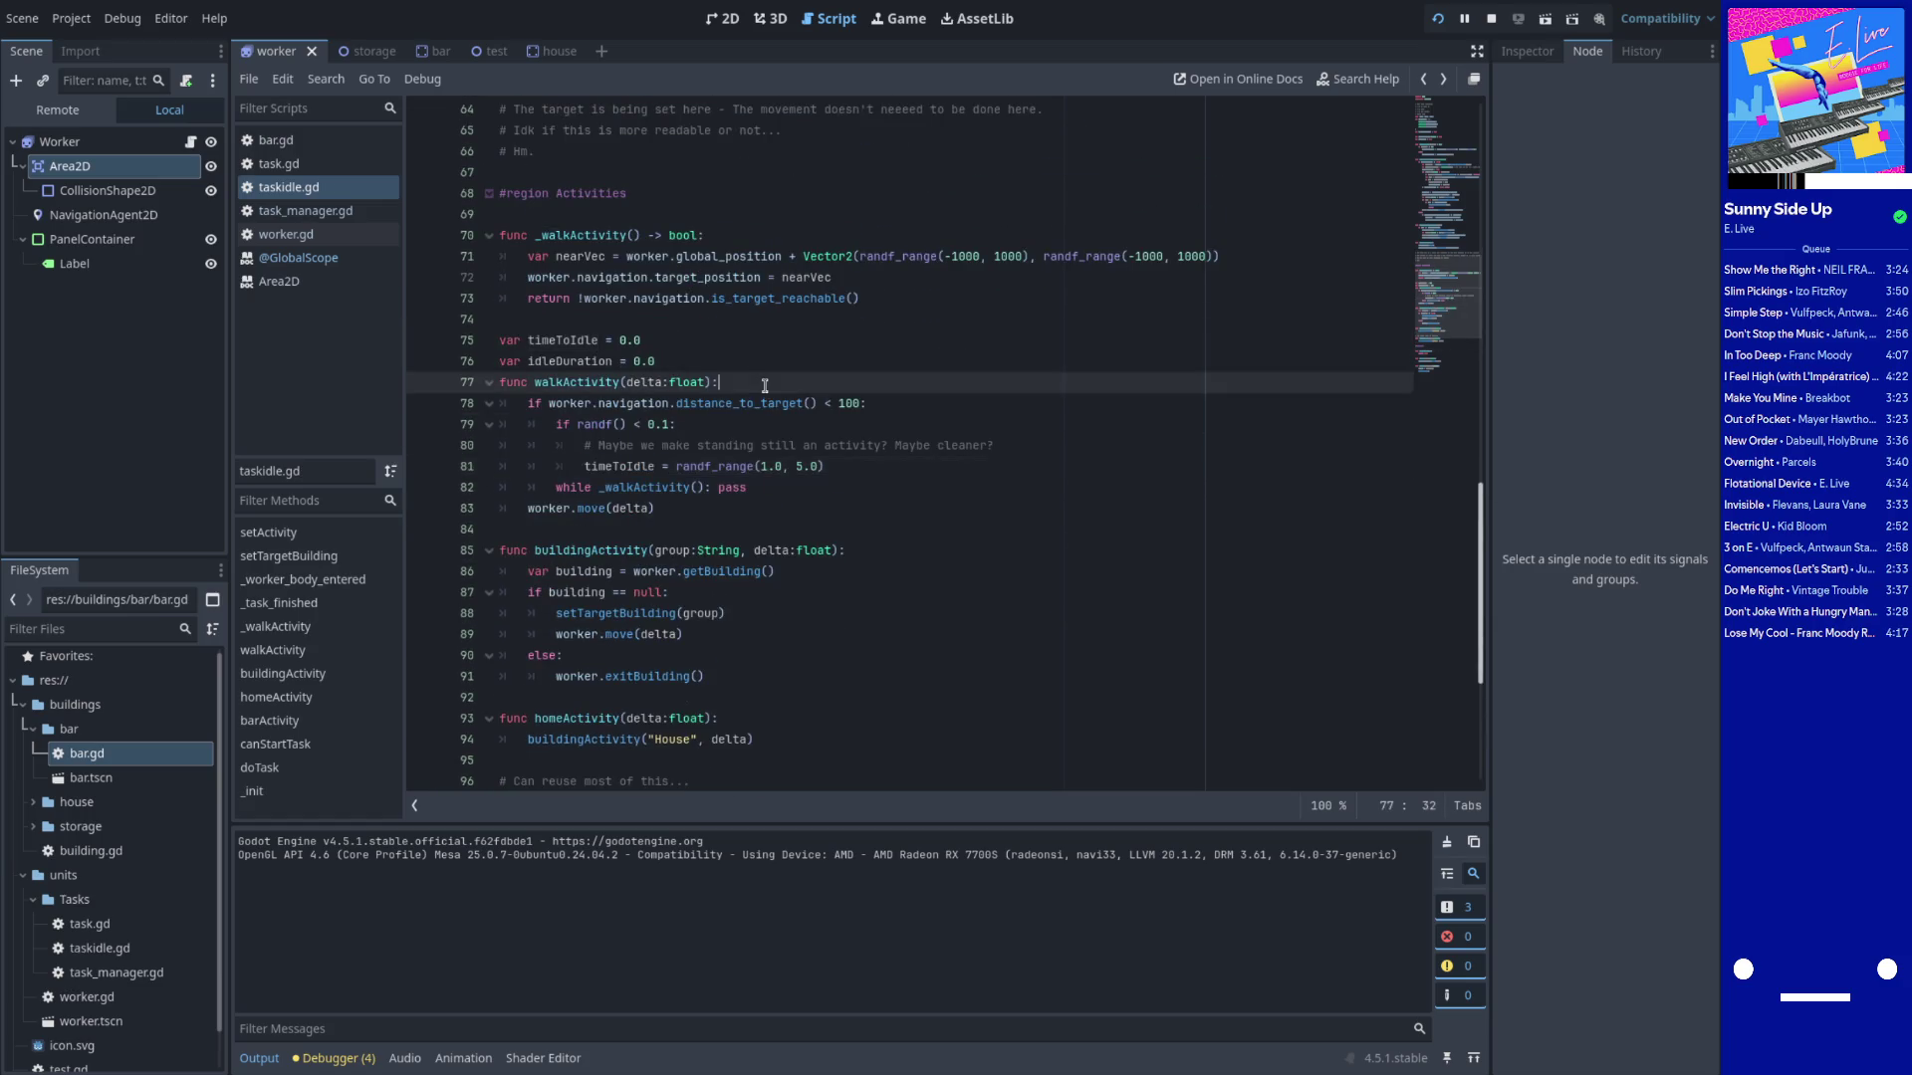
key("Return")
type("if timeToIdle != 0.0")
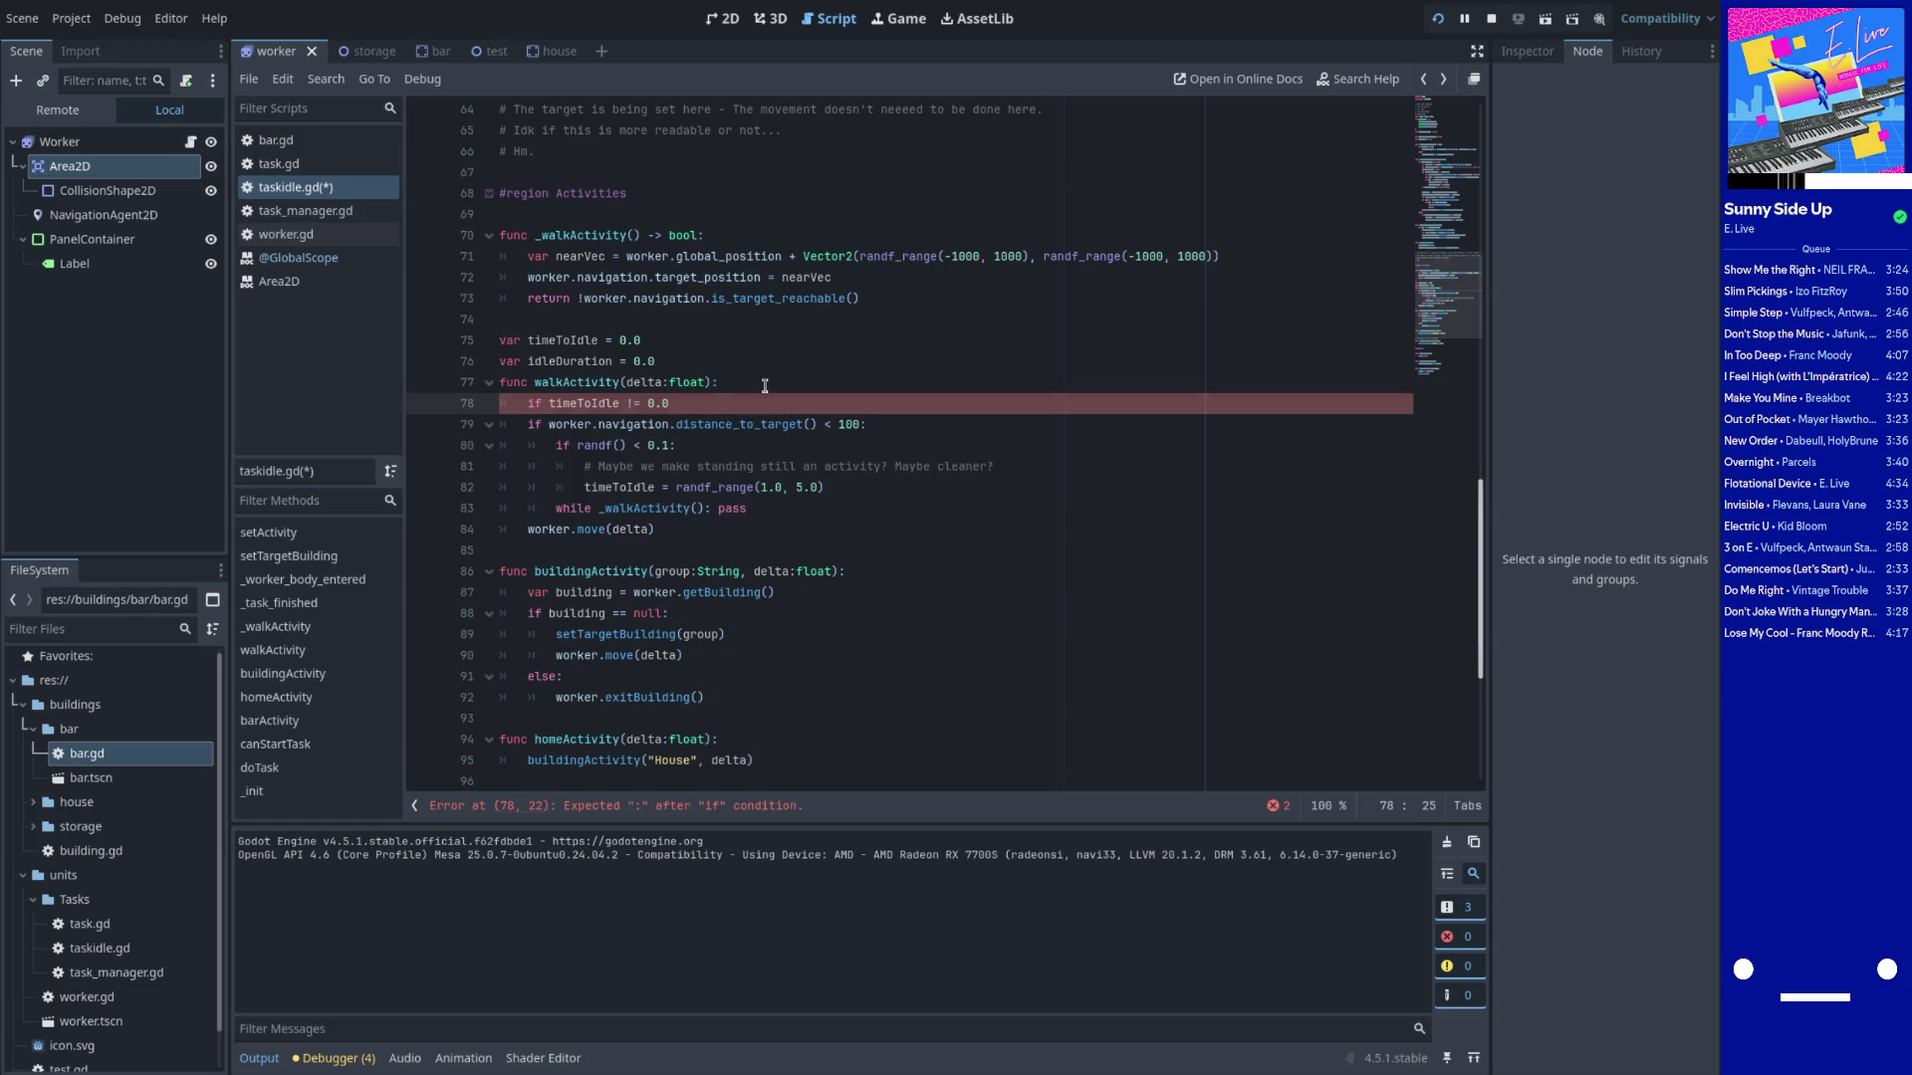
type(":")
key("Return")
type("i")
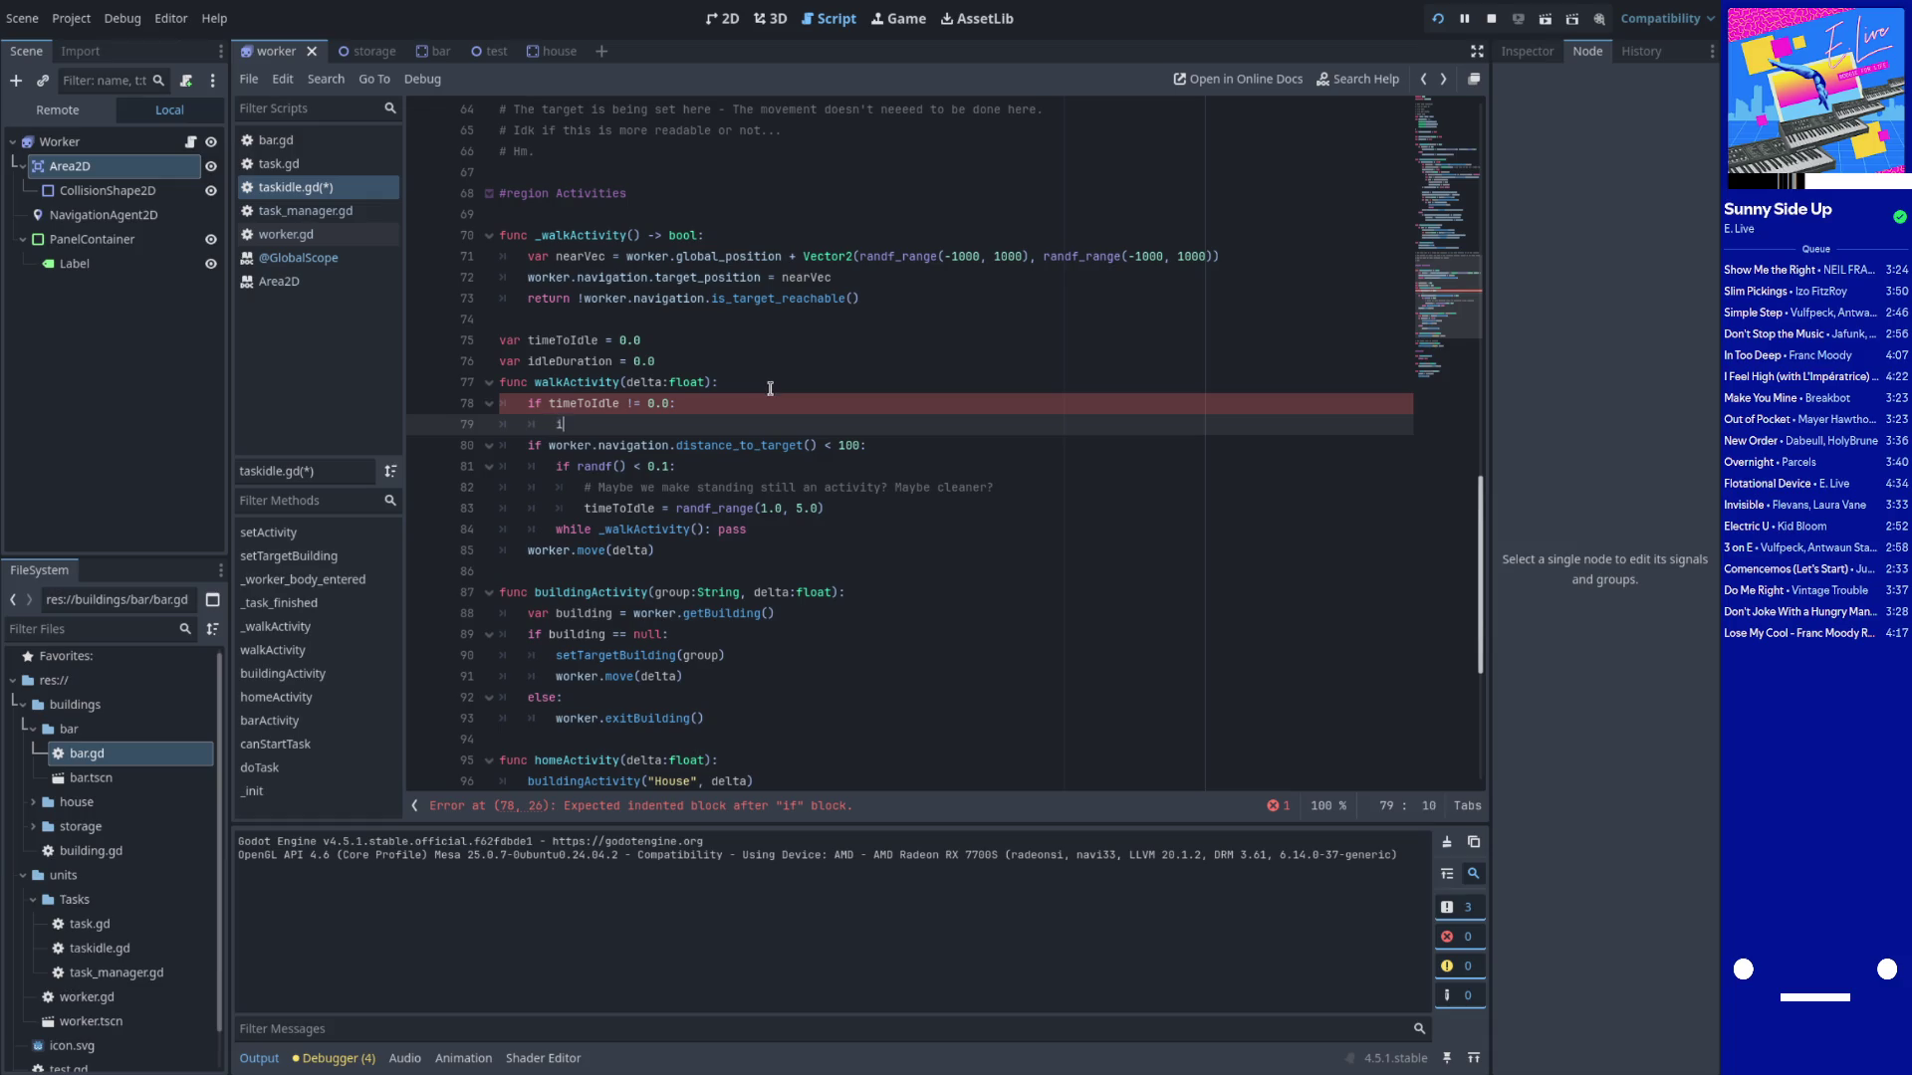
type("dleDuration ")
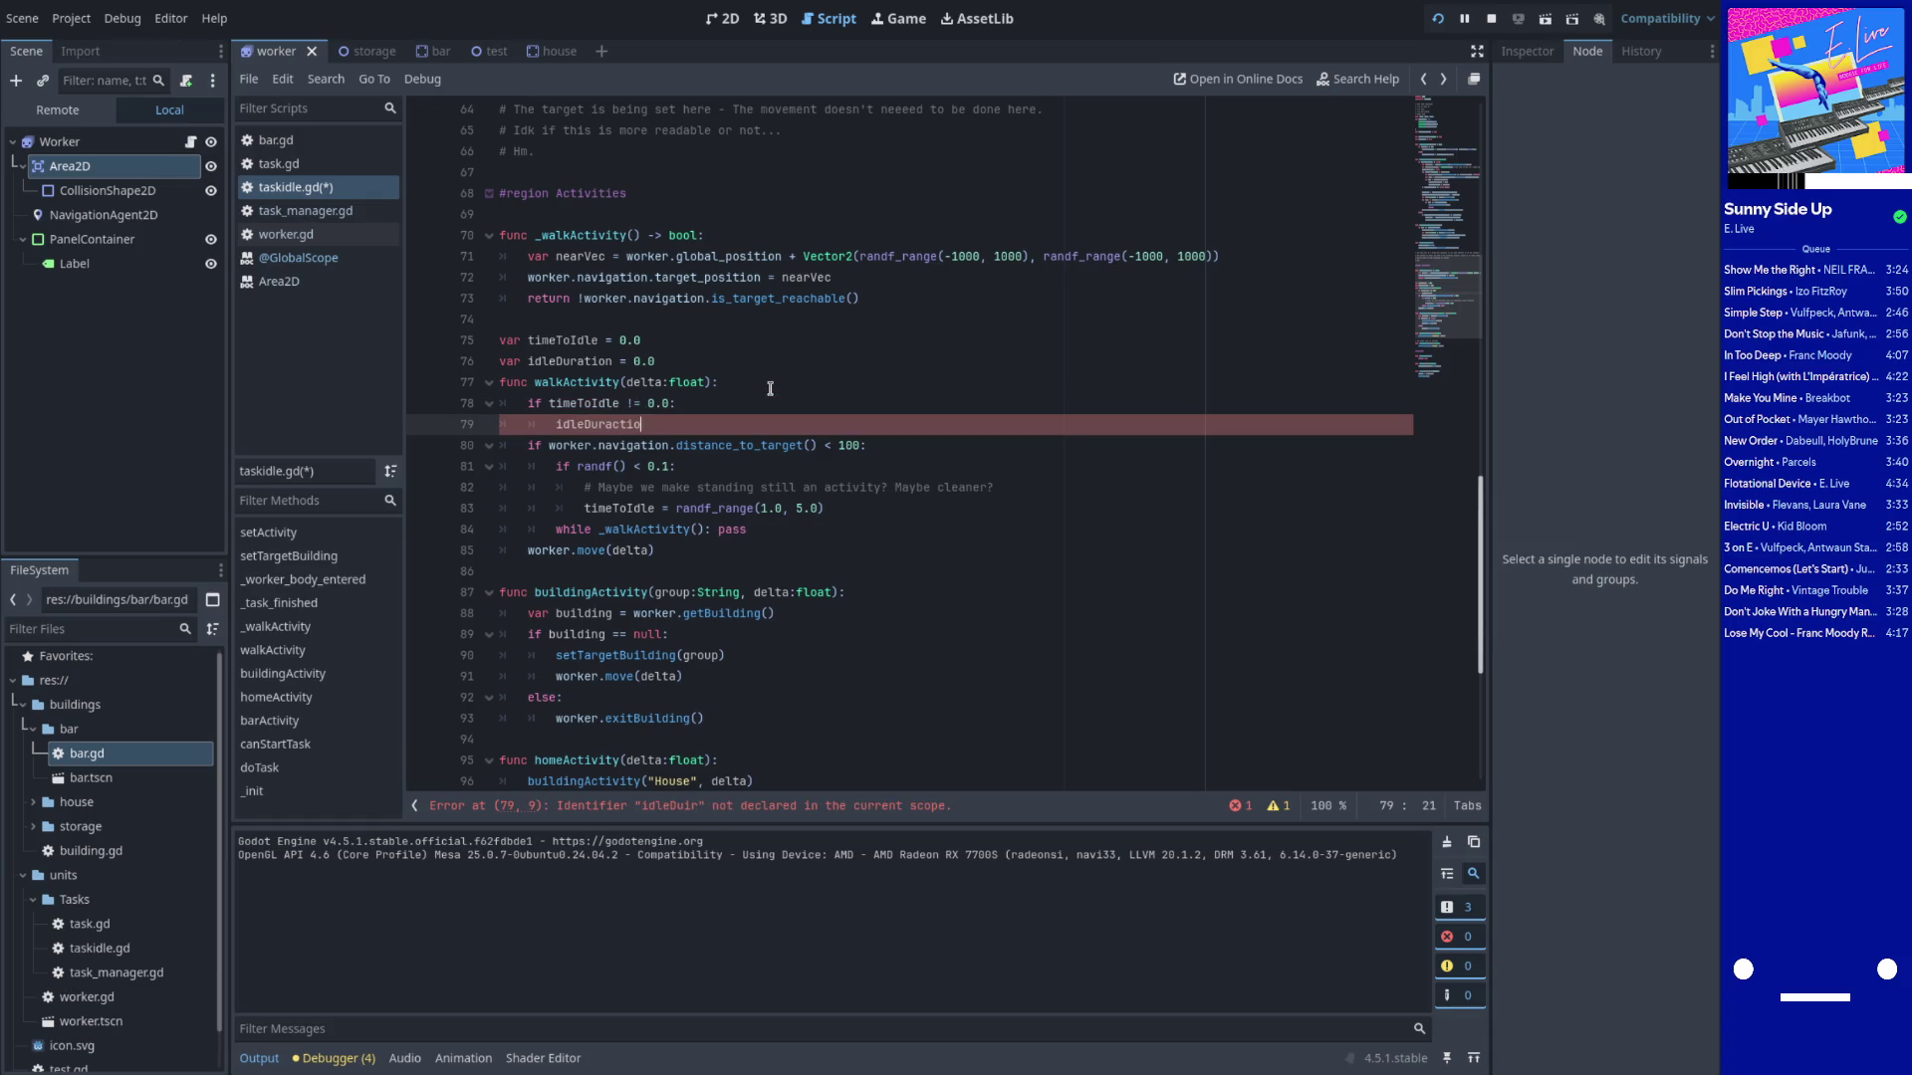
type("+= delta")
key("Return")
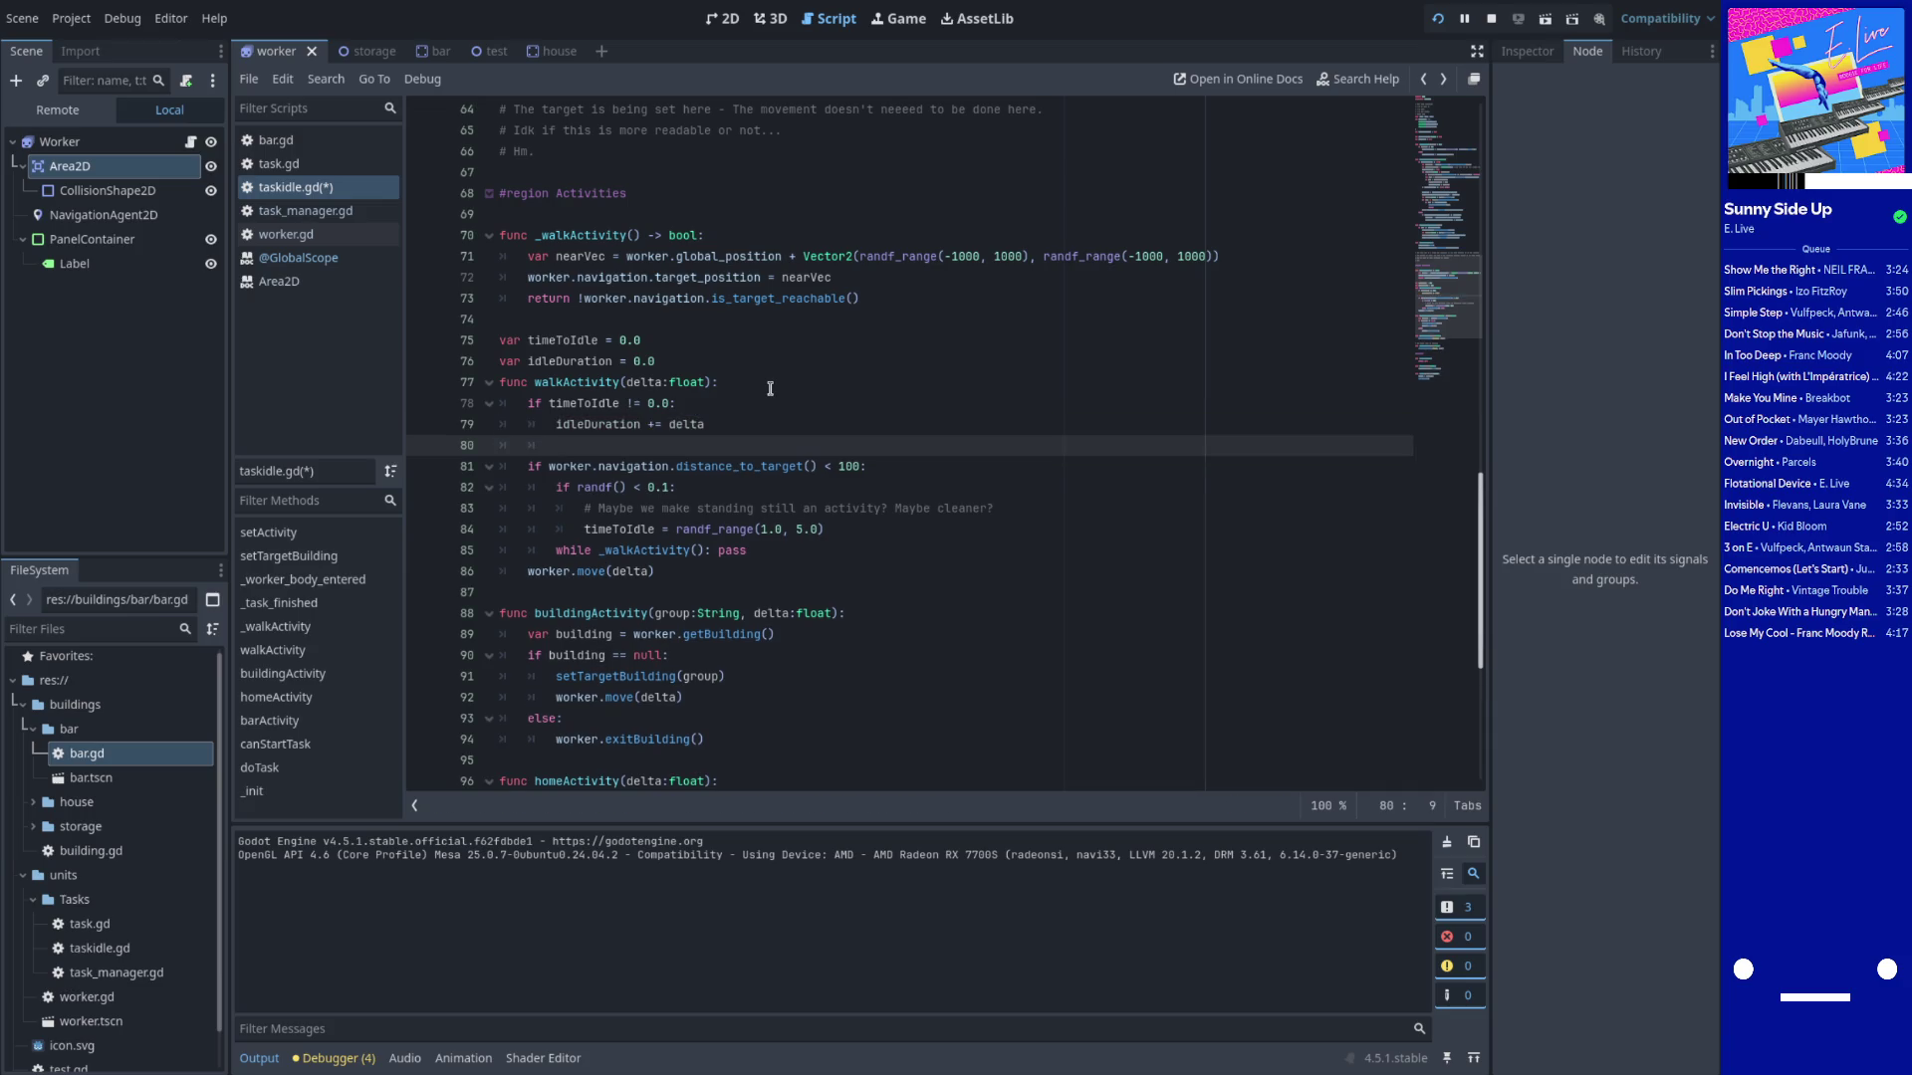
Nest an 'if idleDuration > timeToIdle:' check inside that block
key("Return")
key("Up")
type("if idleDuration >")
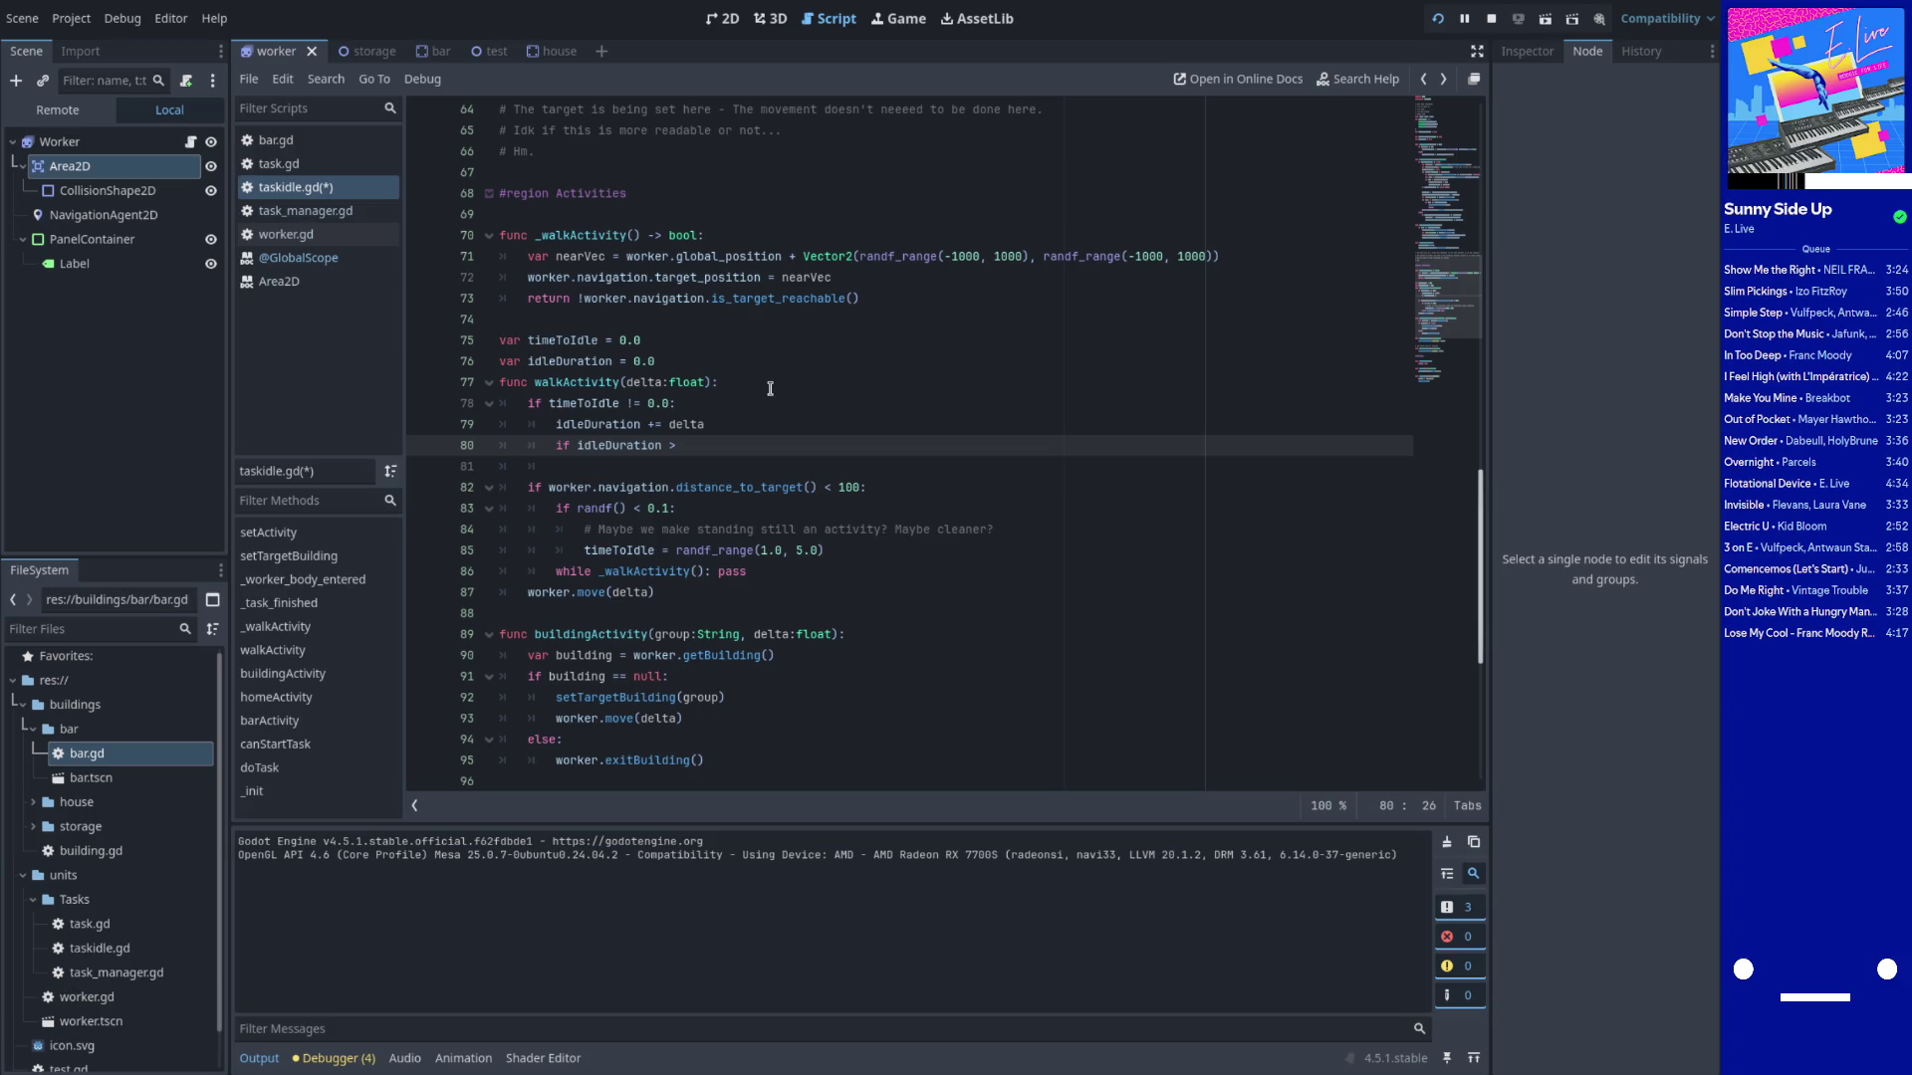
type(" timet")
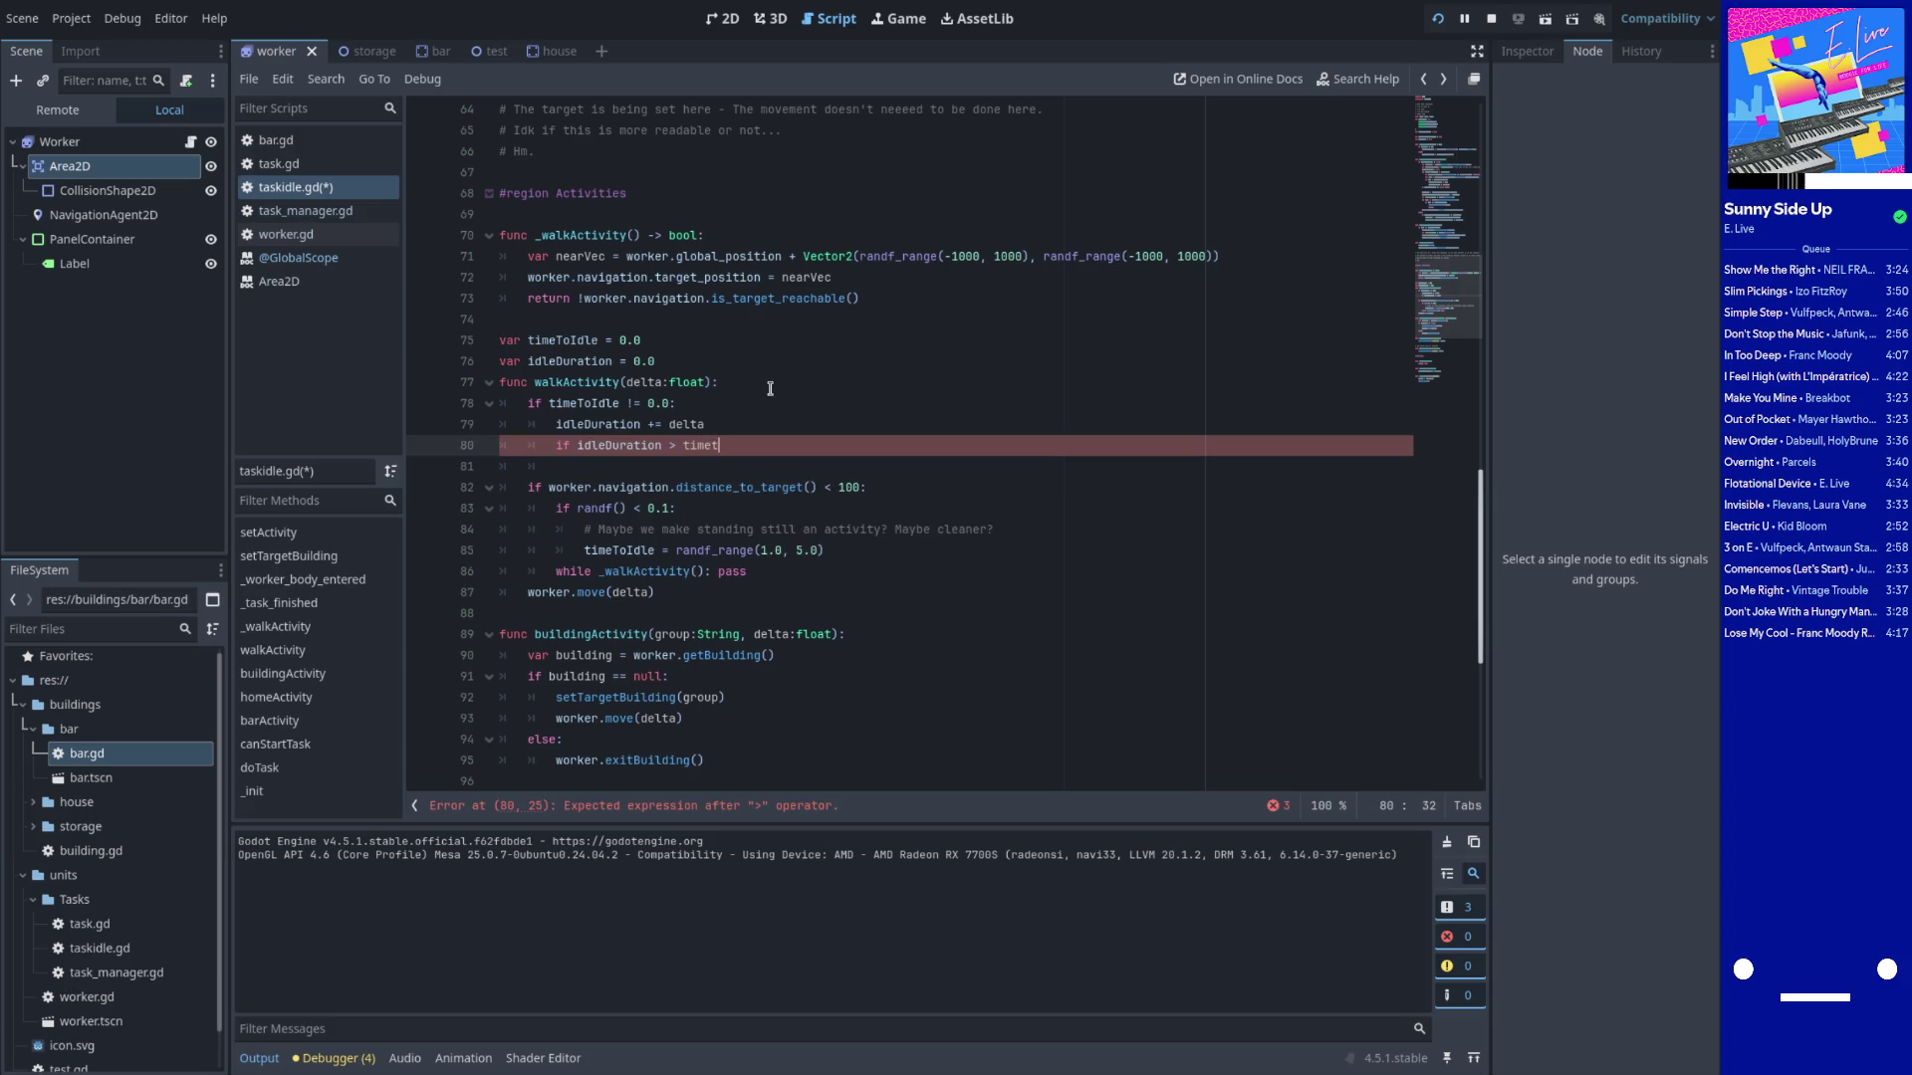
type("oIdle")
key("Left")
key("Left")
key("Left")
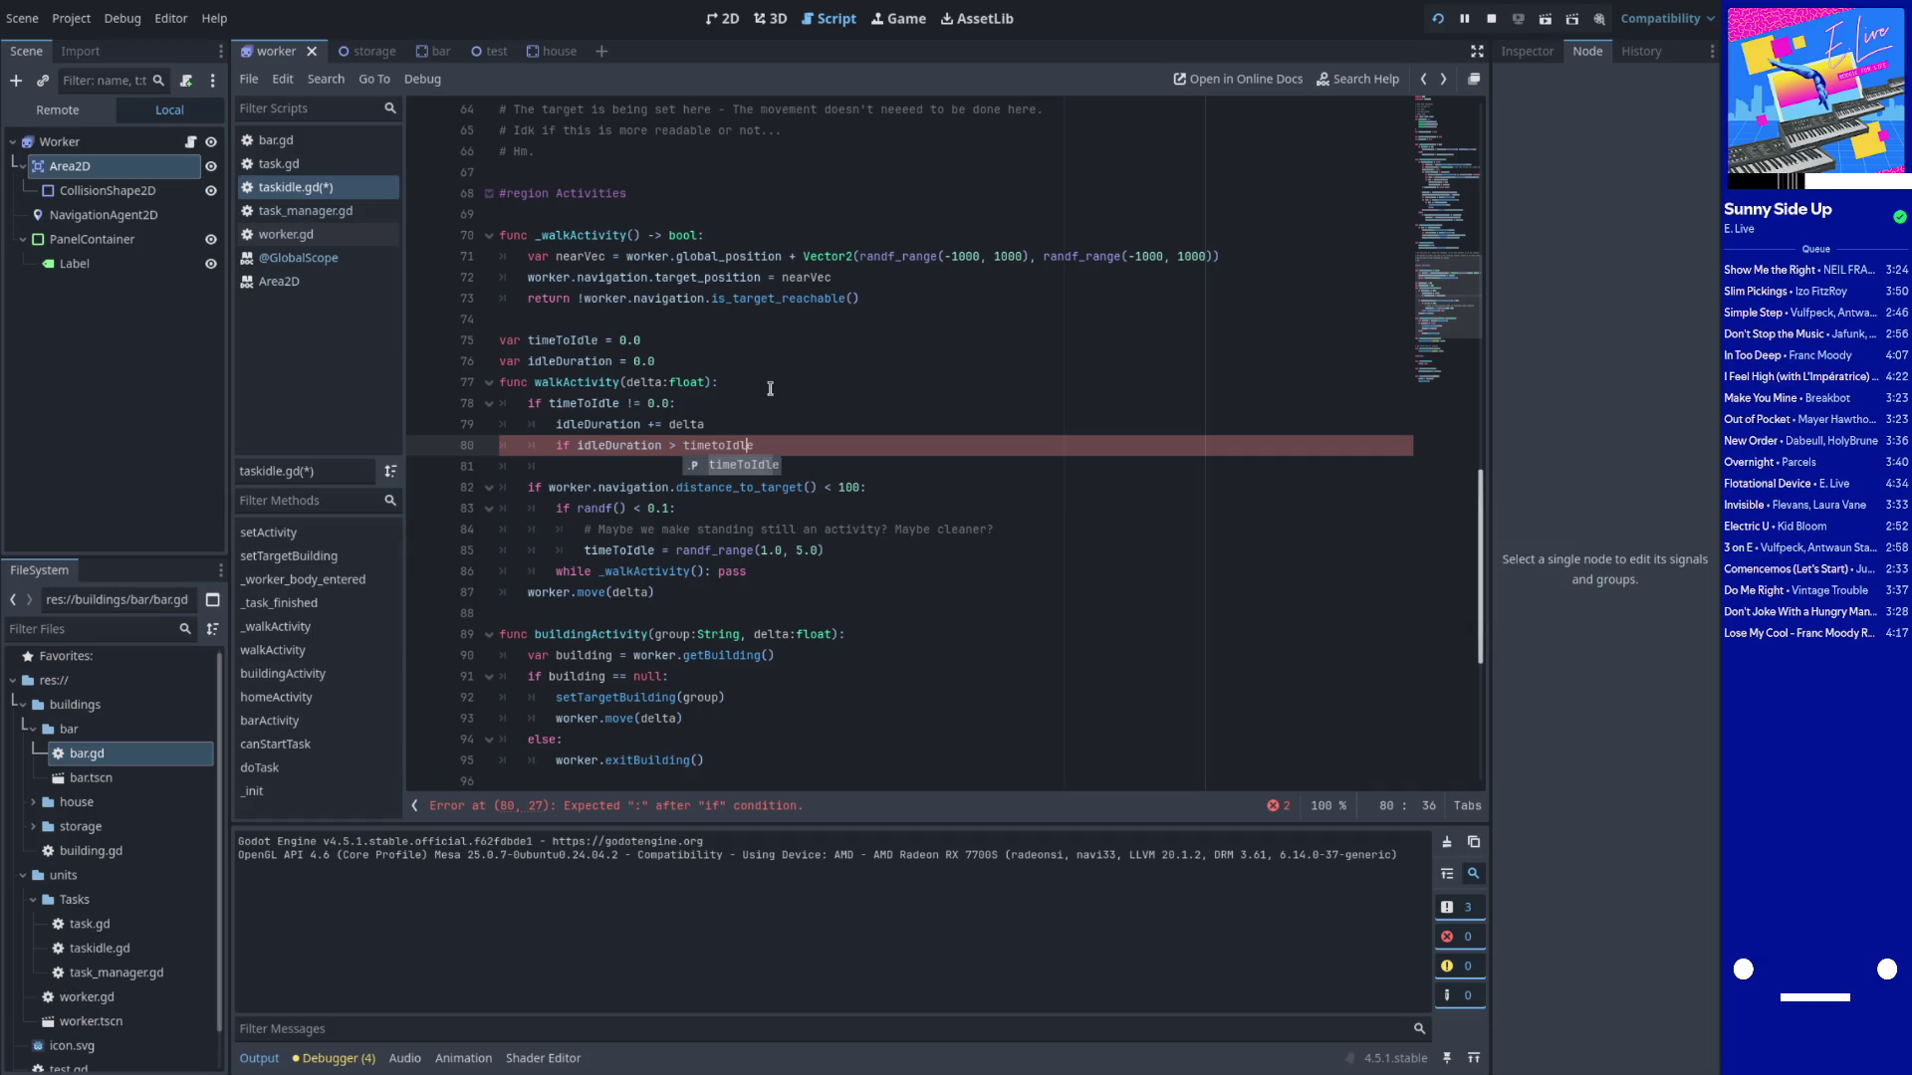
key("Left")
key("Left")
key("BackSpace")
type("T")
key("End")
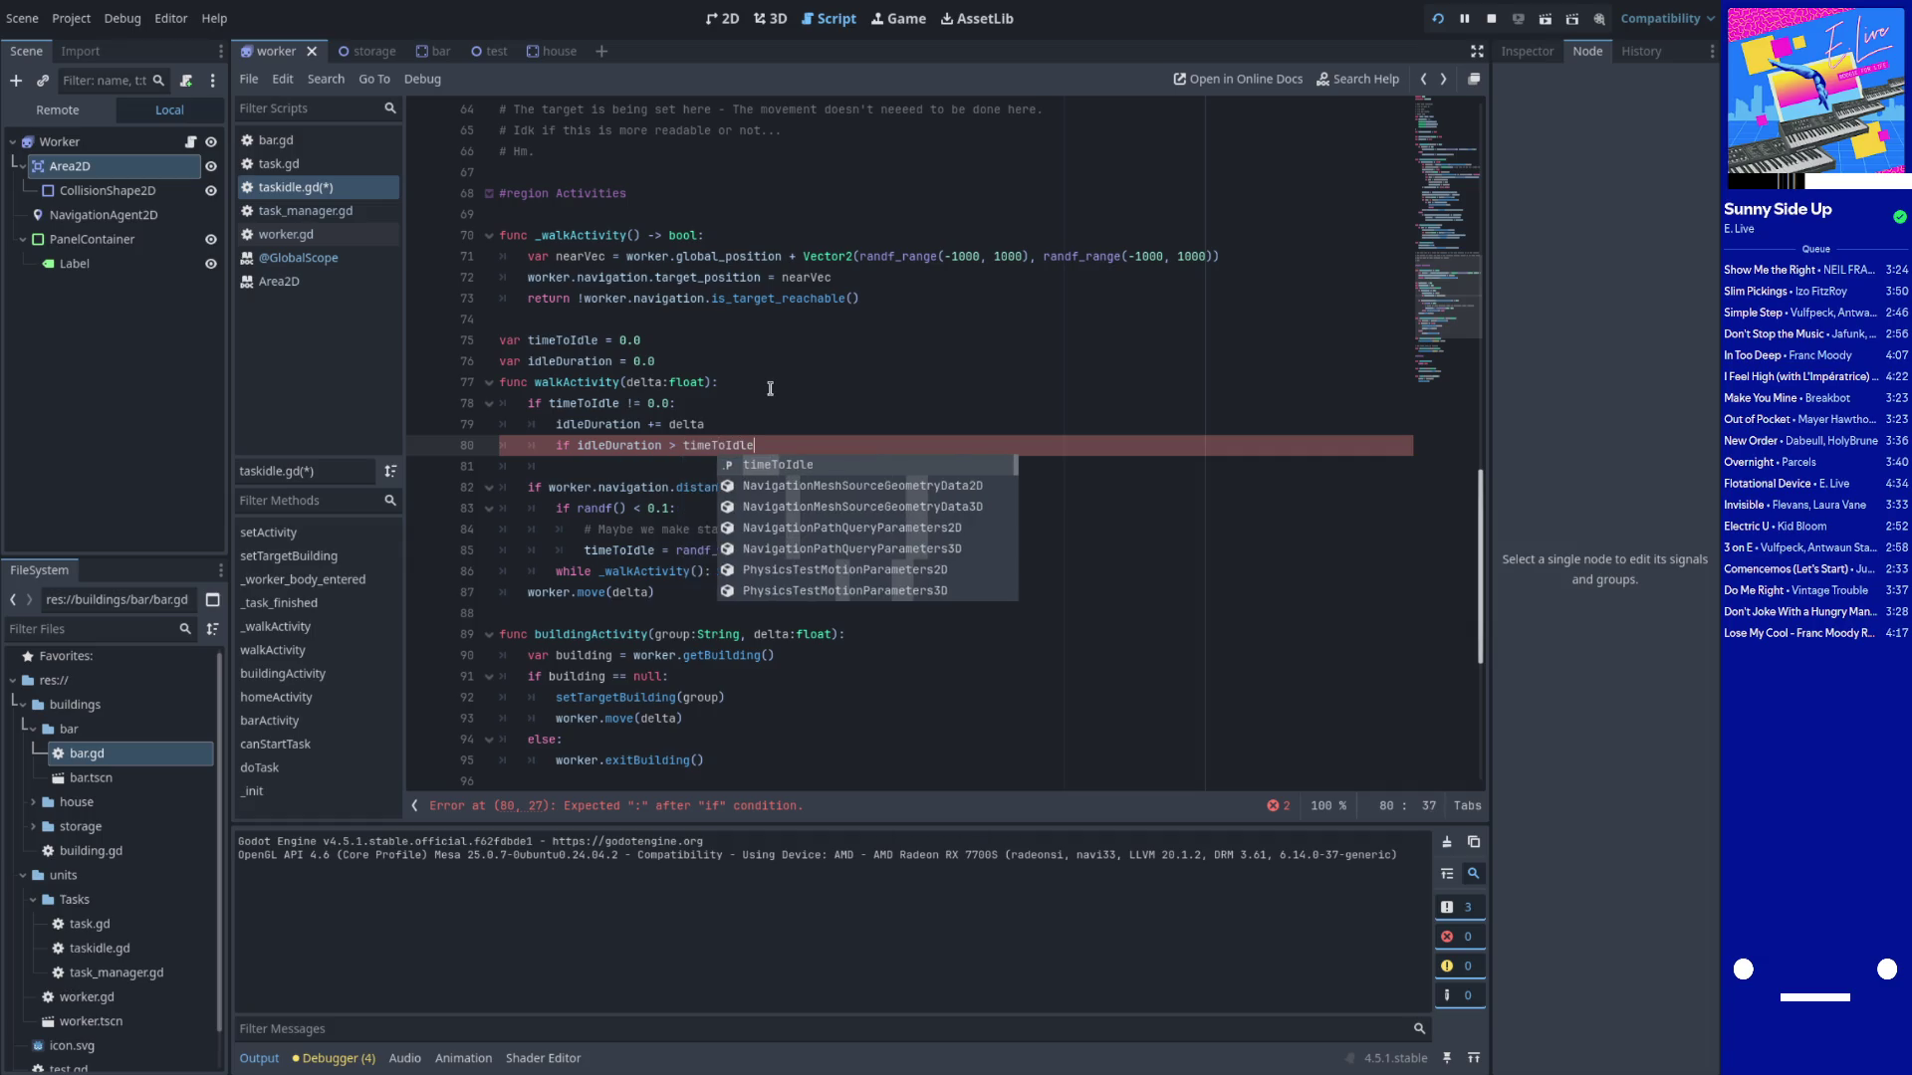
type(":")
key("Return")
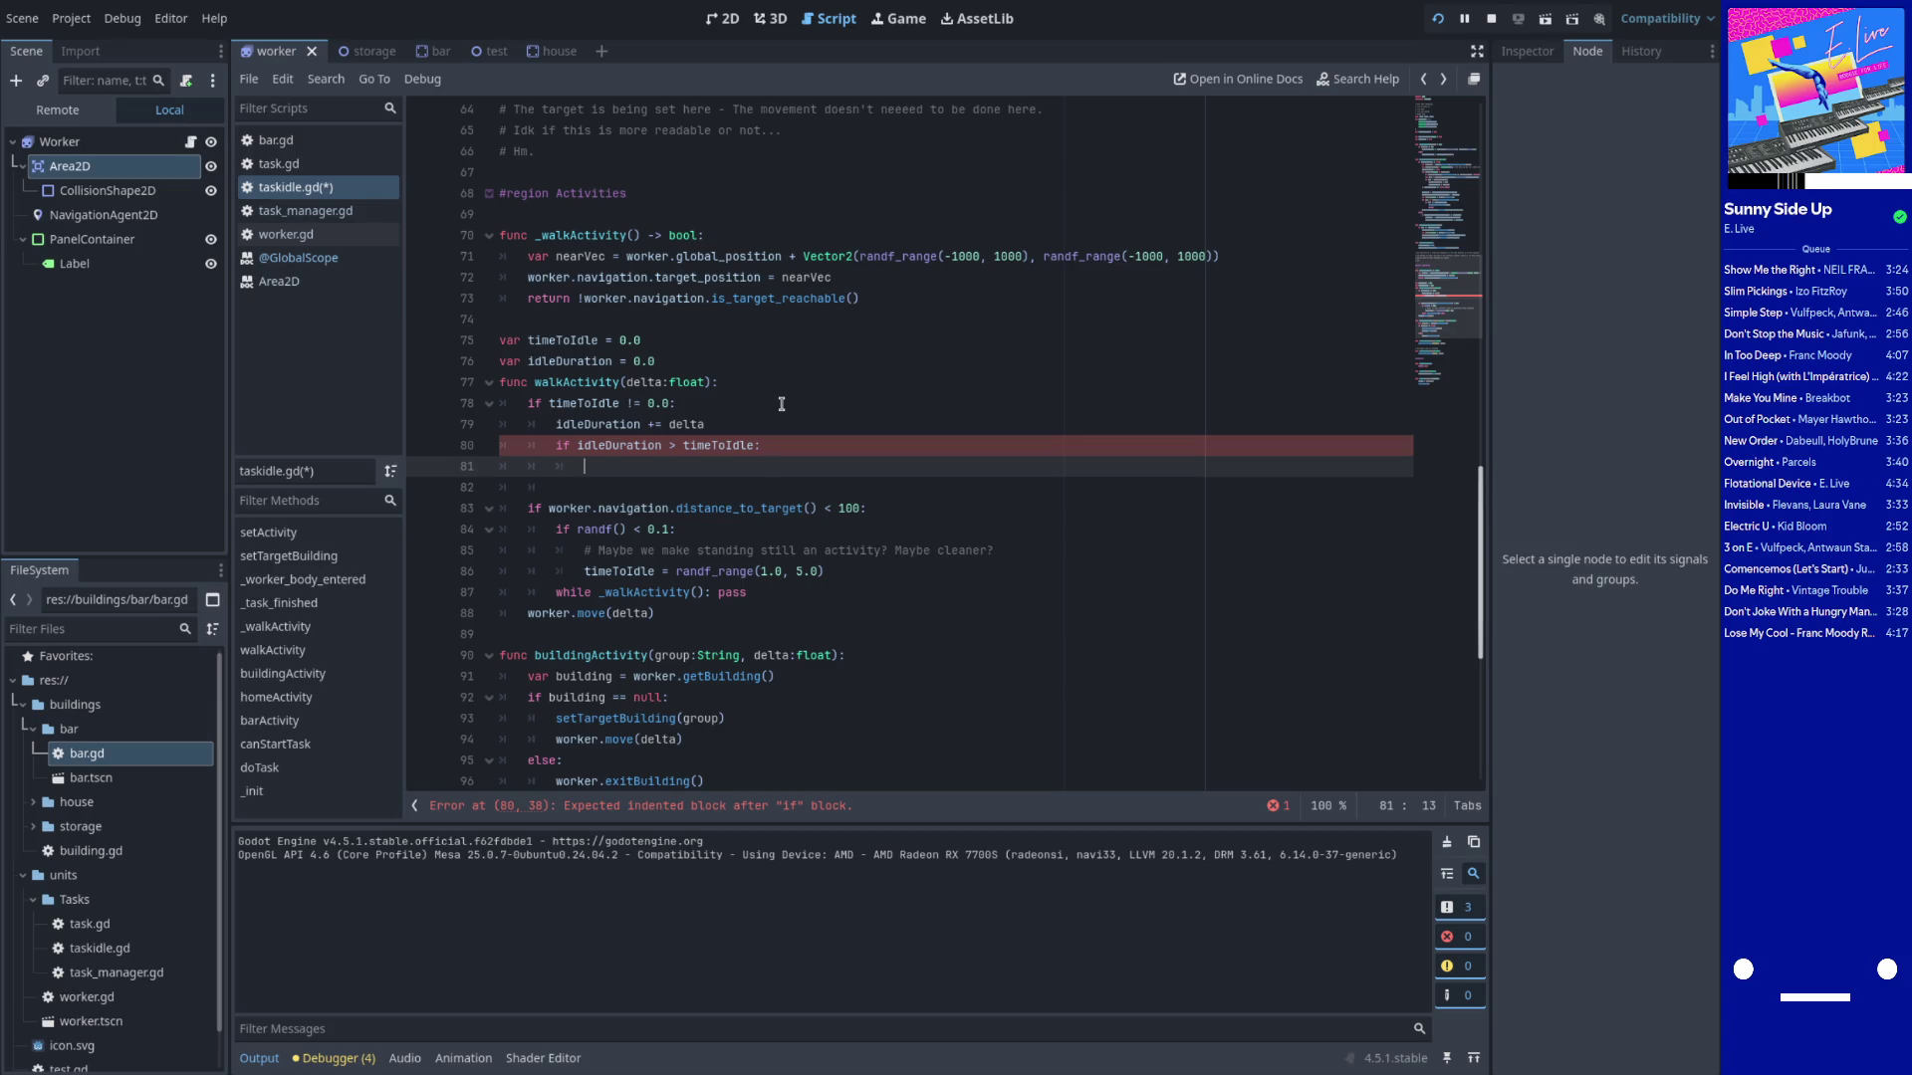
Inside the nested check, reset timeToIdle and idleDuration to 0.0
type("timeToIdle ==")
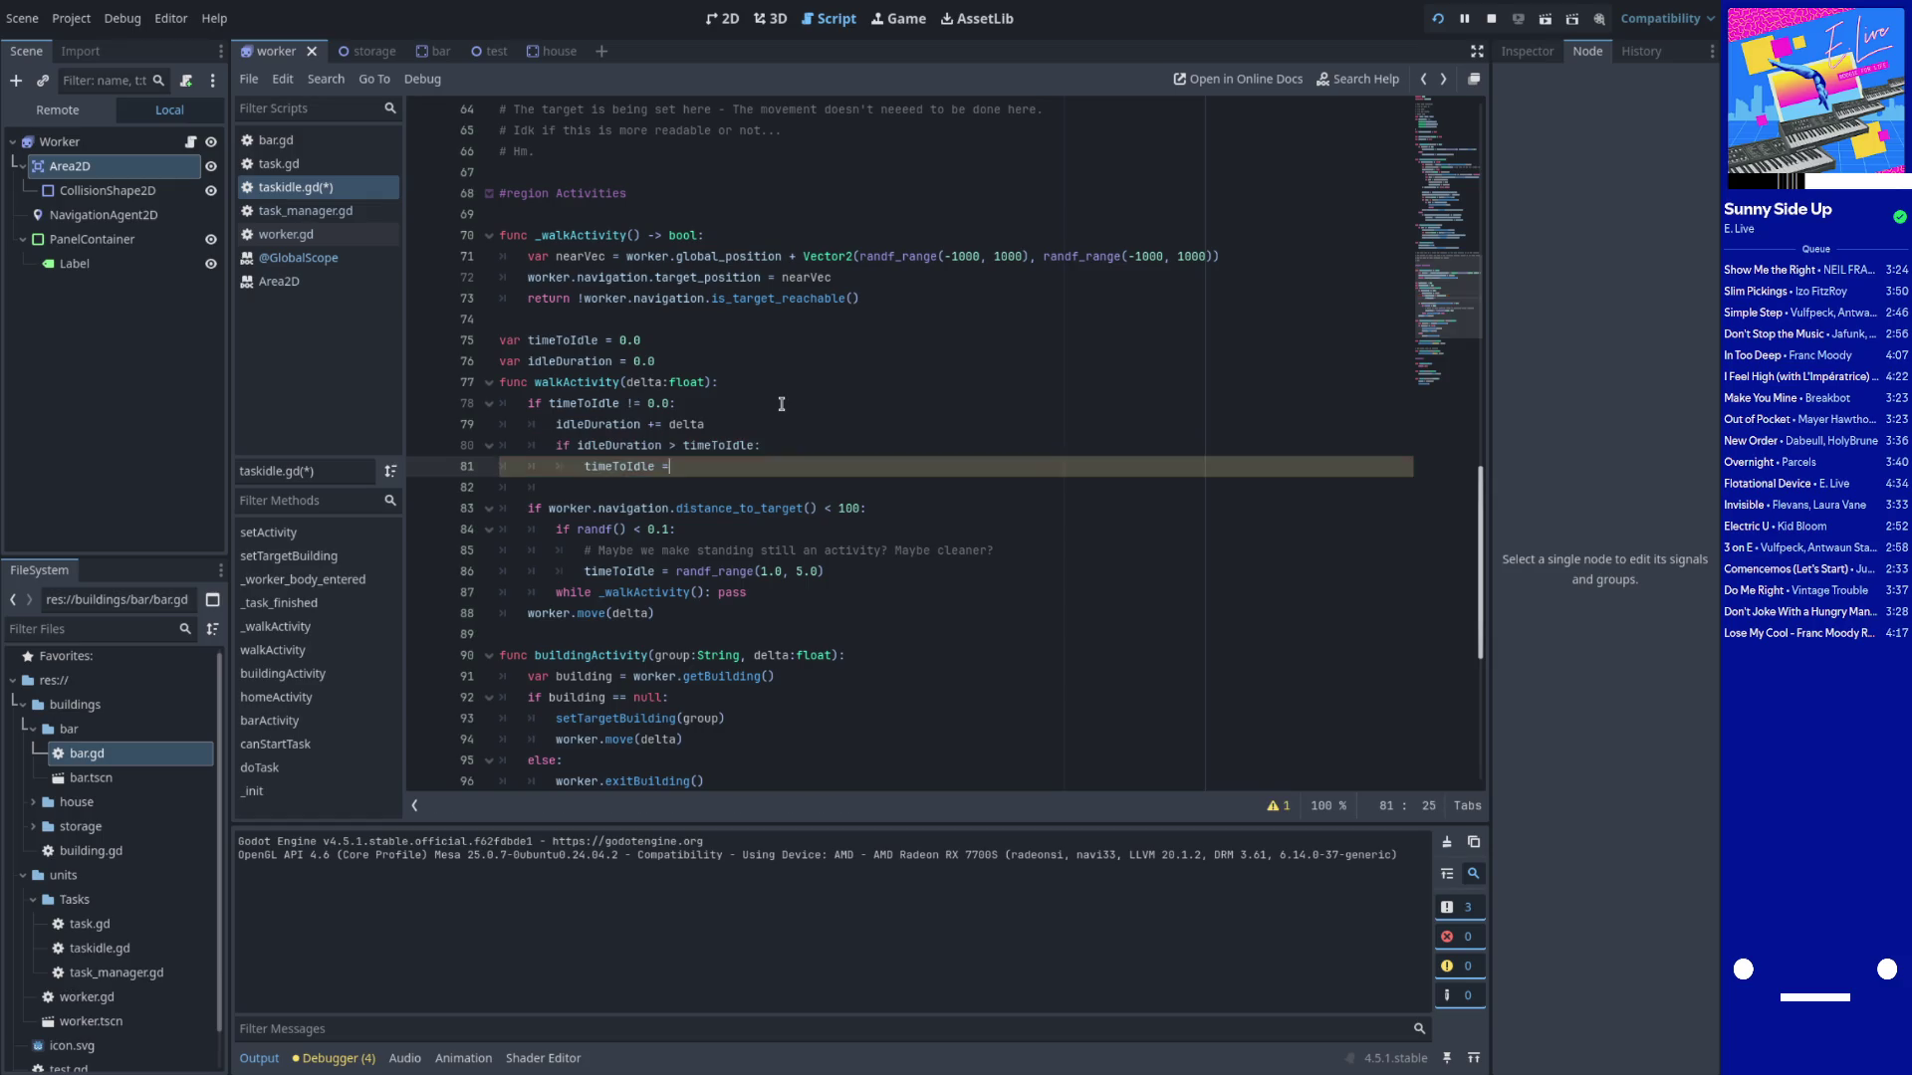
key("Escape")
type(".0")
double_click(647, 445)
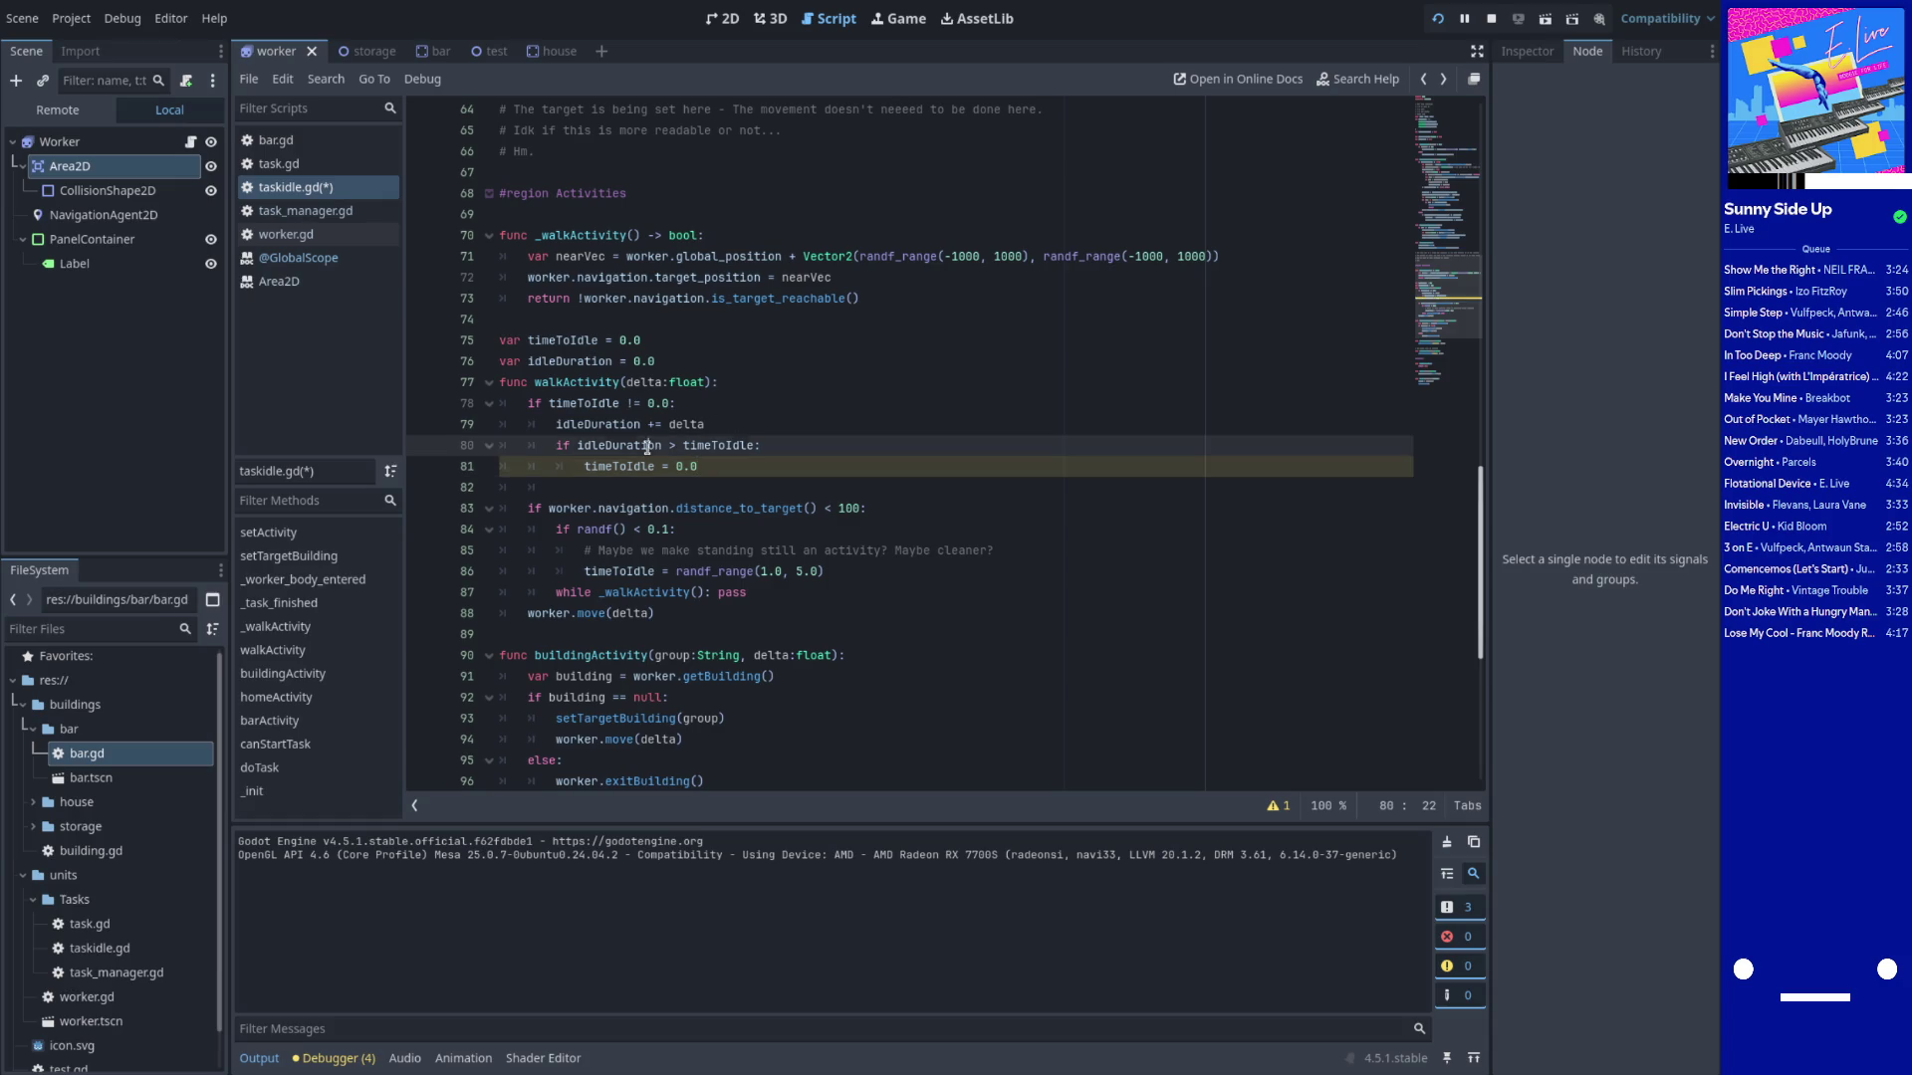
left_click(717, 470)
key("BackSpace")
key("BackSpace")
key("BackSpace")
type("p")
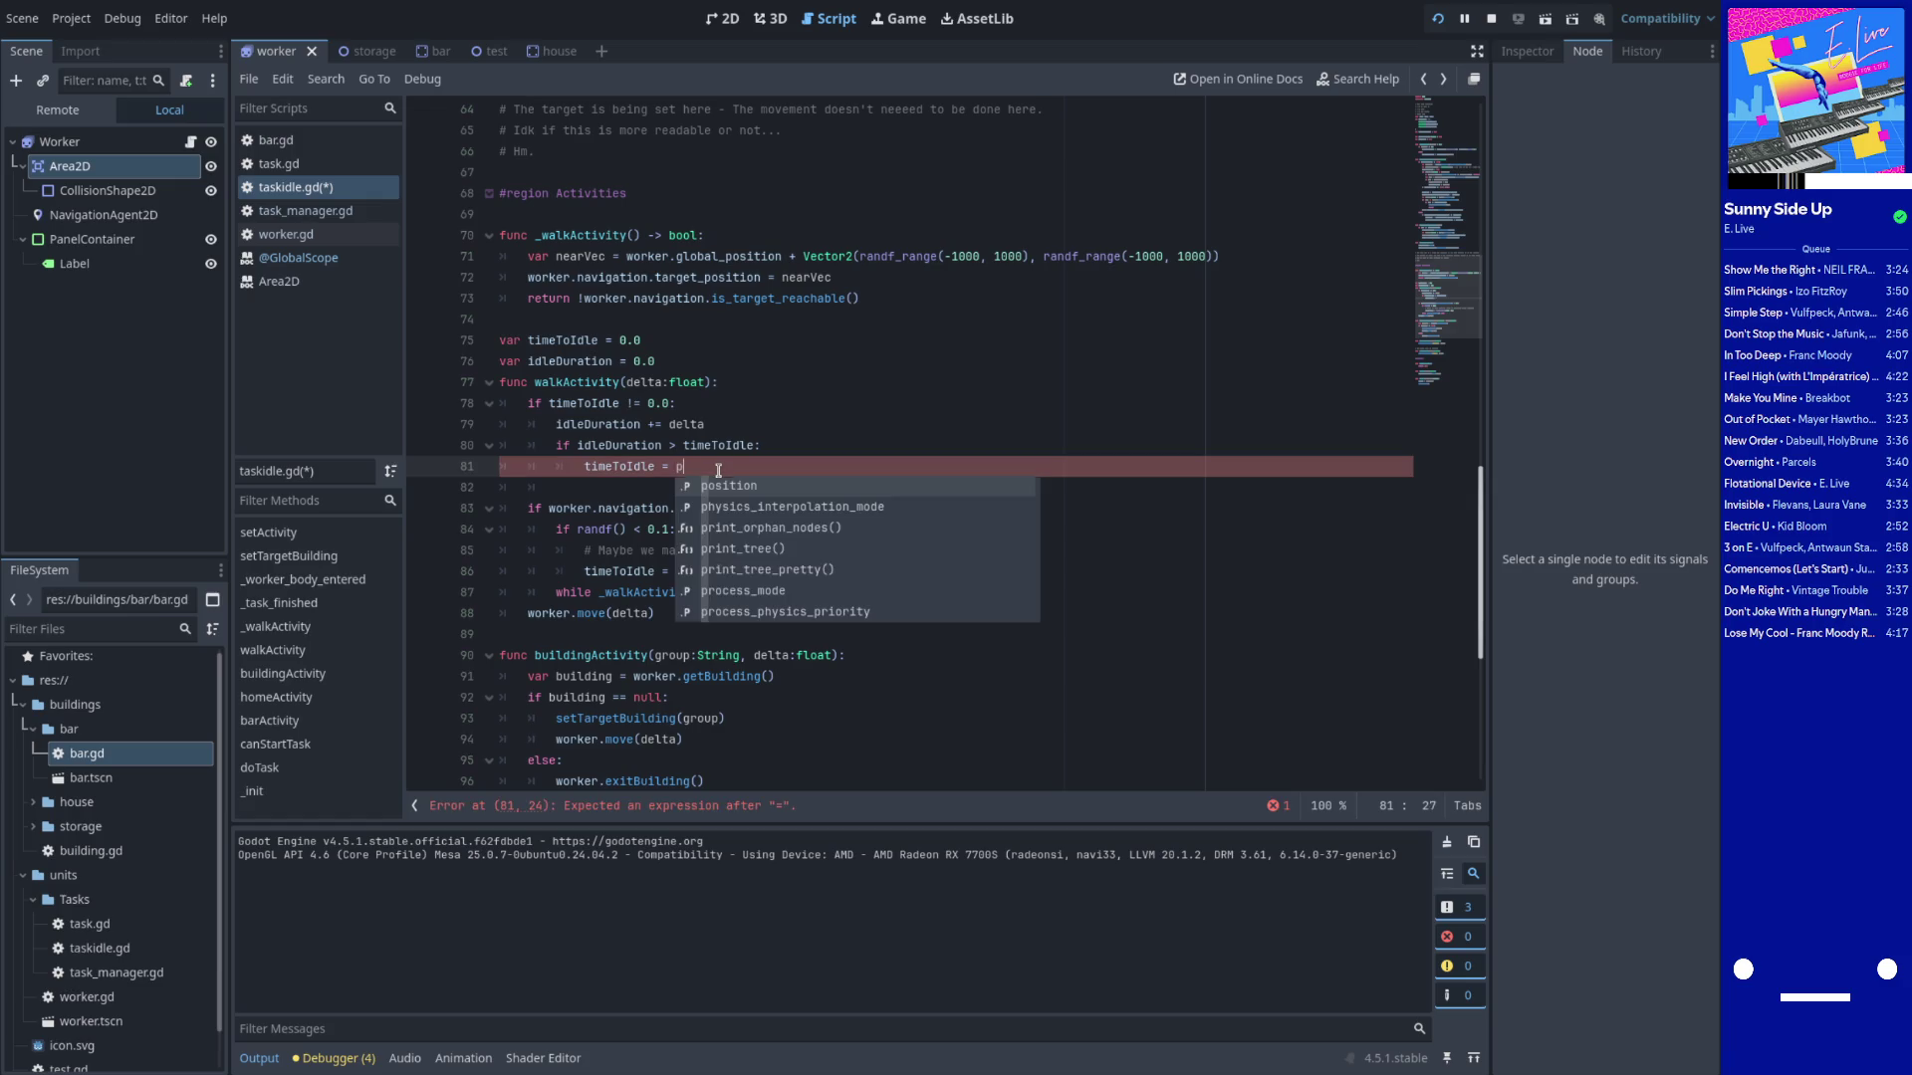
key("BackSpace")
type("0.0")
key("Return")
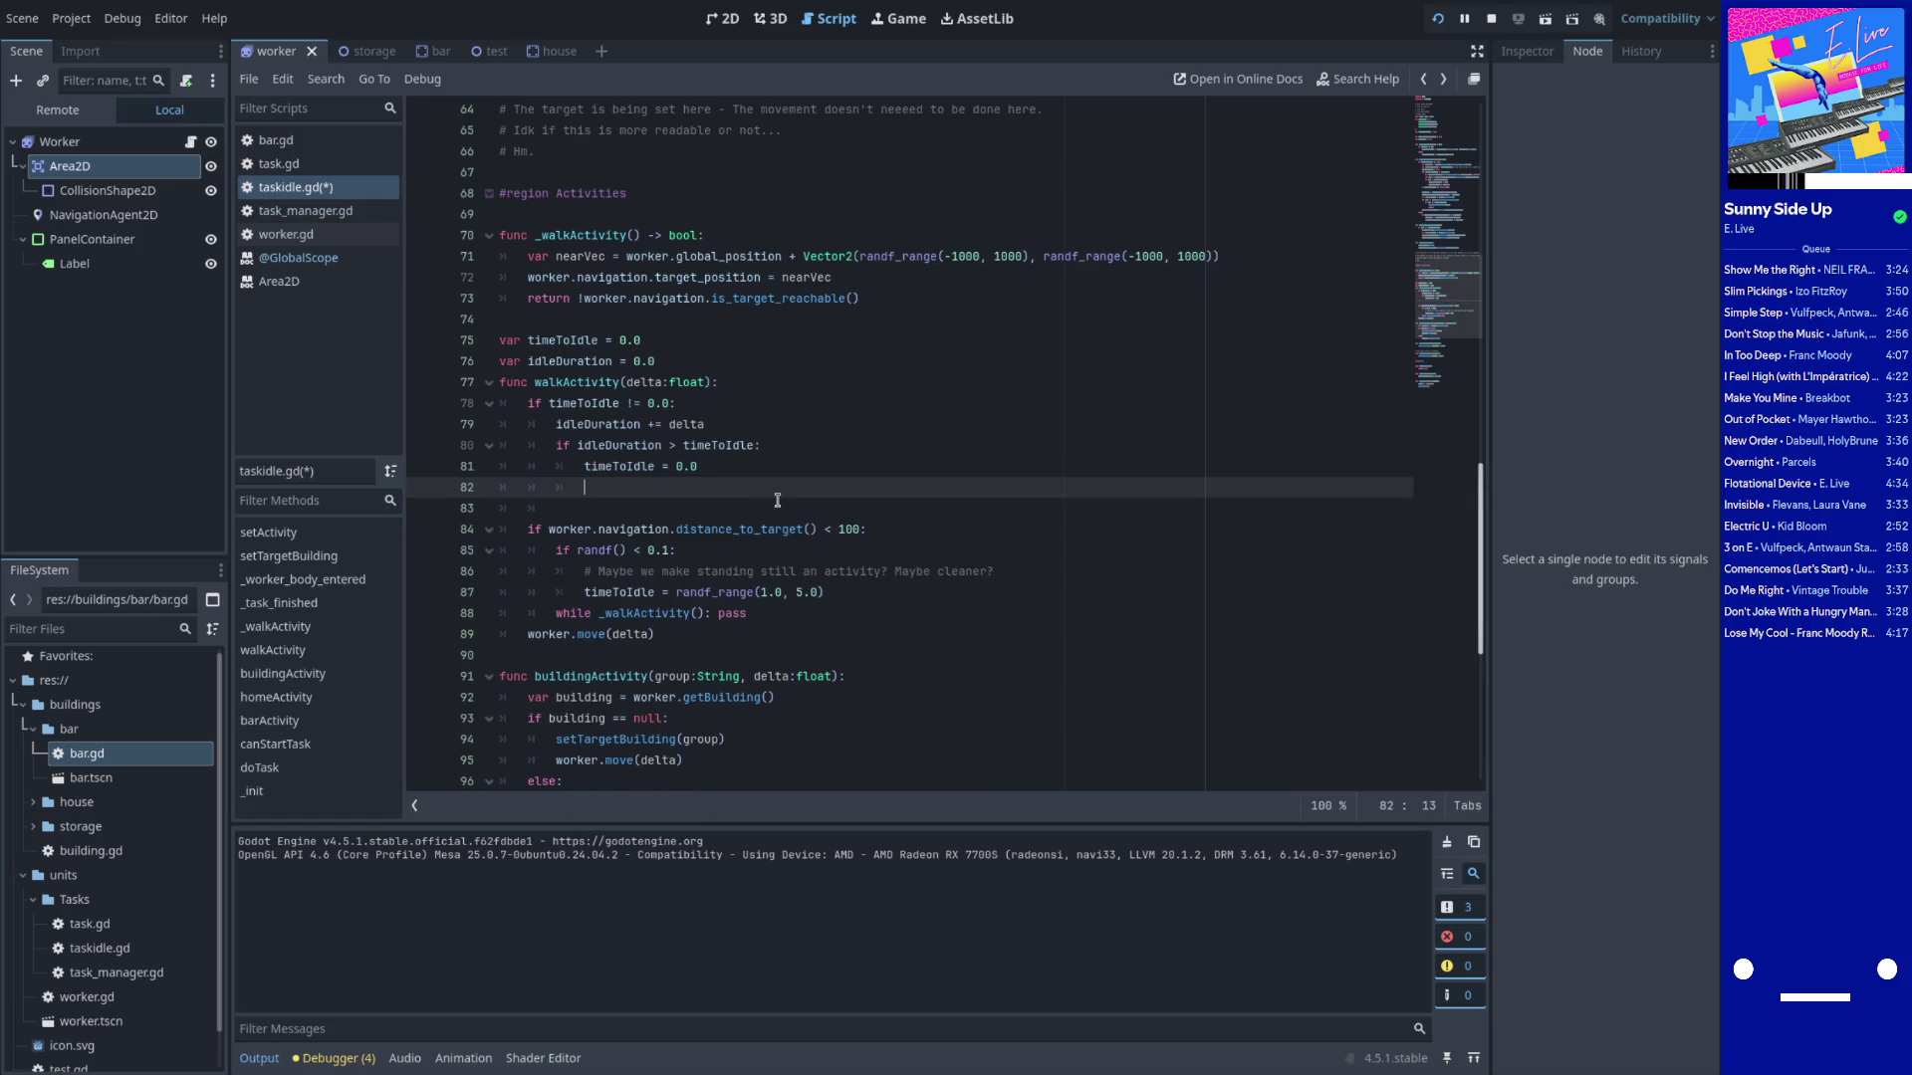
type("idleDuration = 0.0")
Save taskidle.gd with the new idle timer
key("ctrl+s")
double_click(625, 487)
left_click(629, 468)
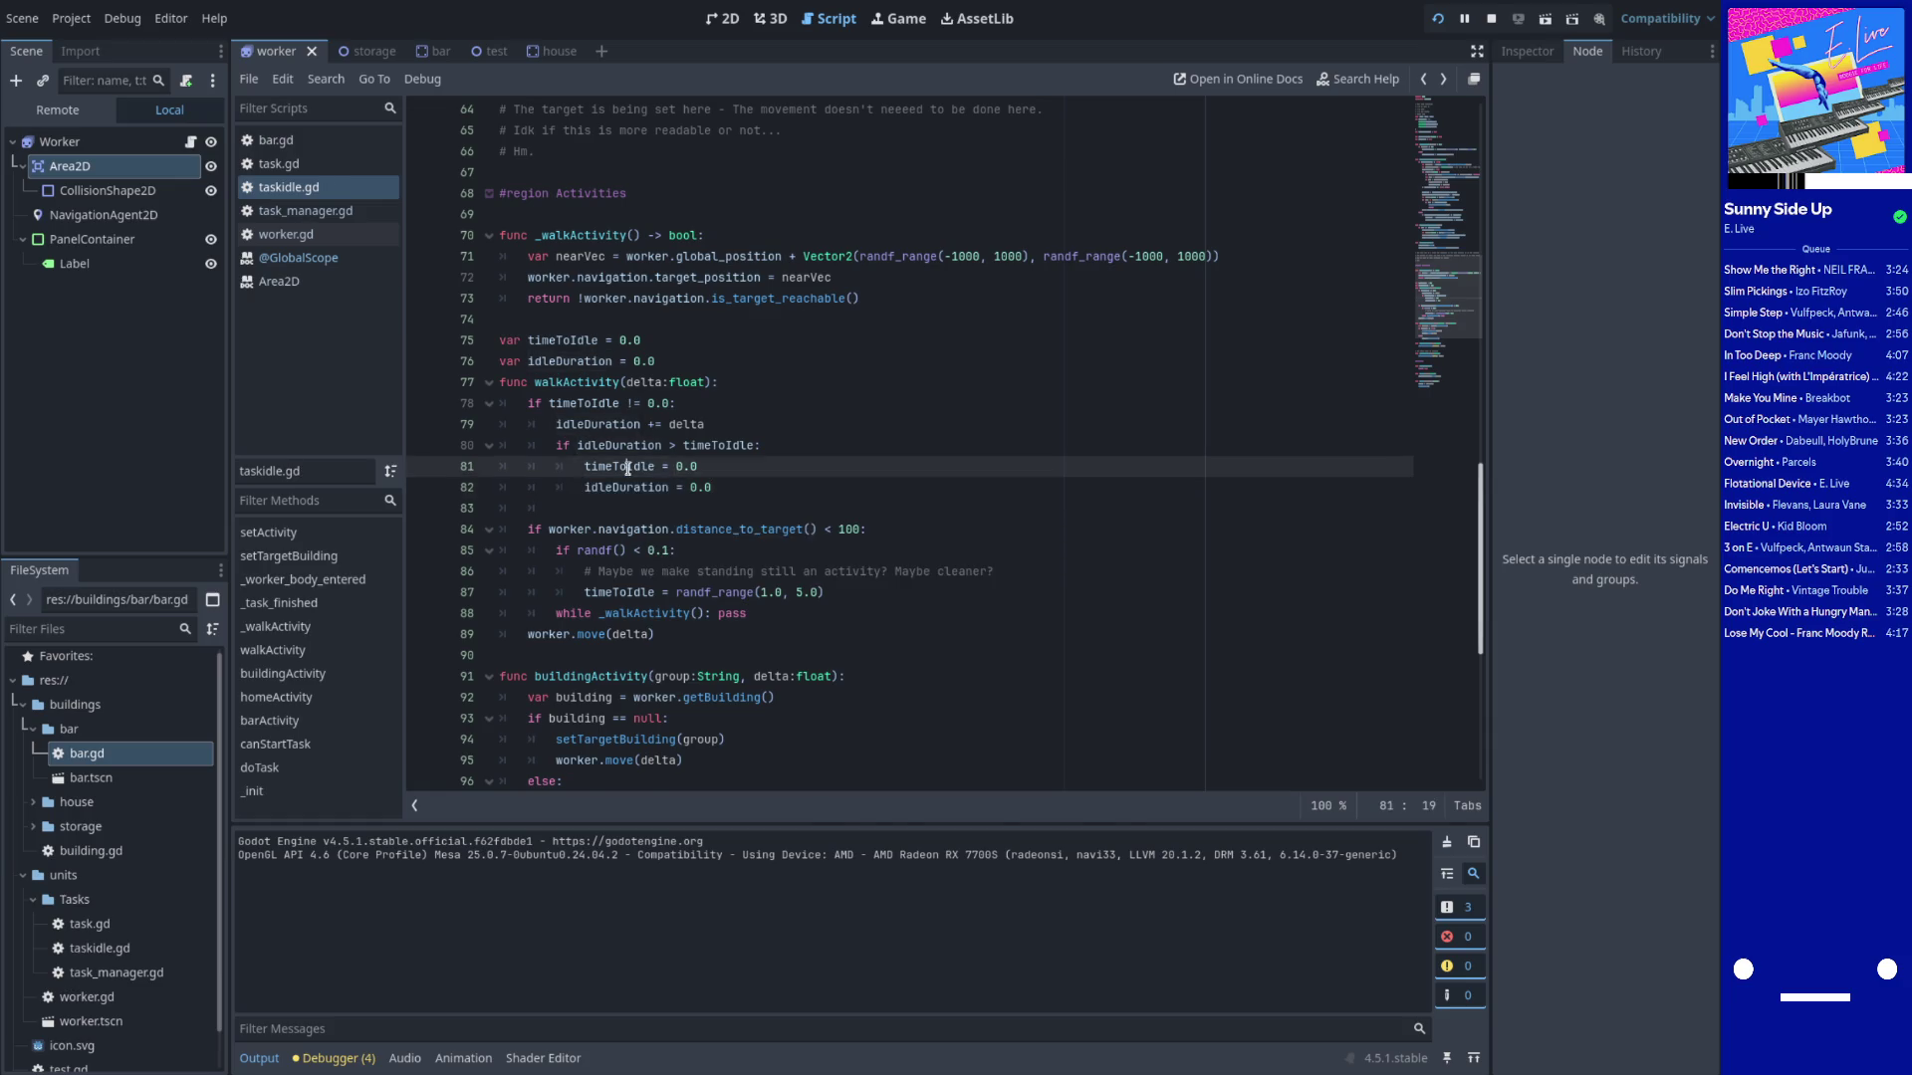
left_click(736, 507)
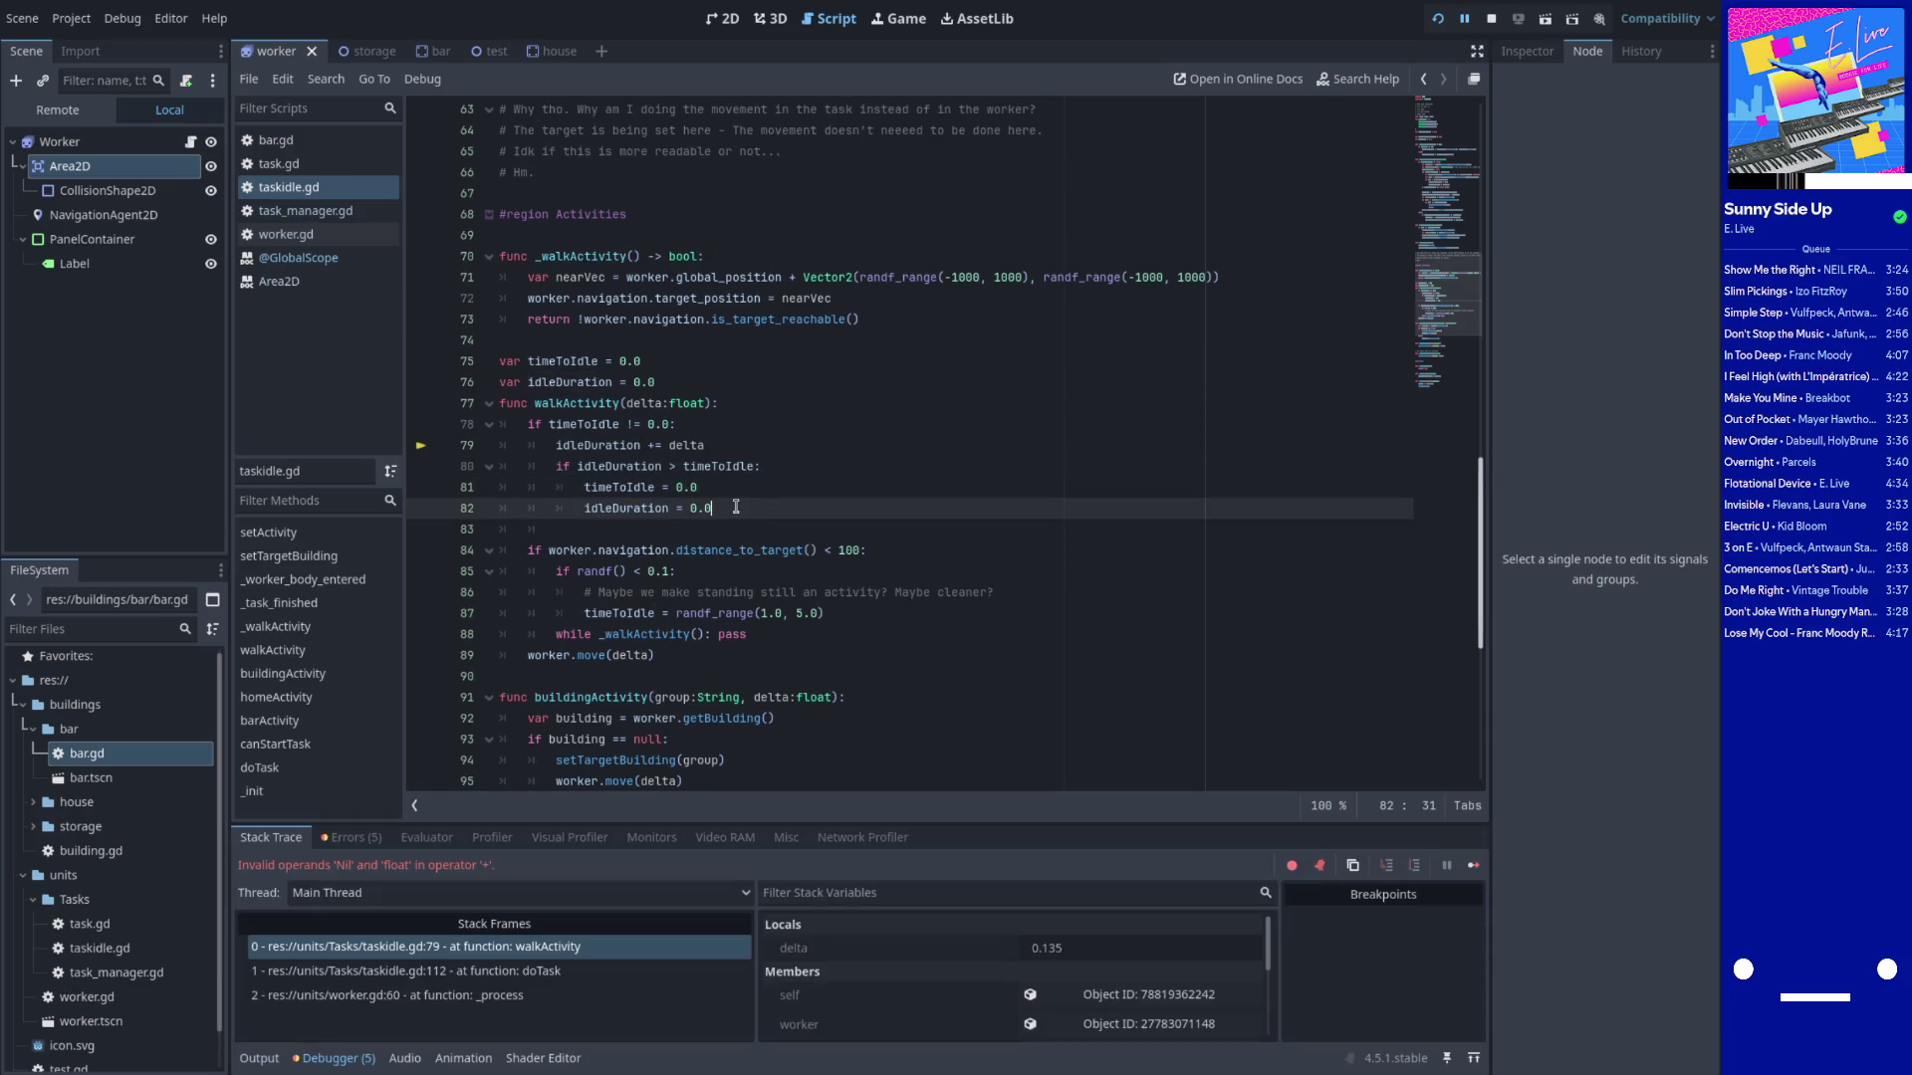
Add 'else: return' after the idle reset block so walkActivity exits while idling
key("Return")
key("BackSpace")
type("else:")
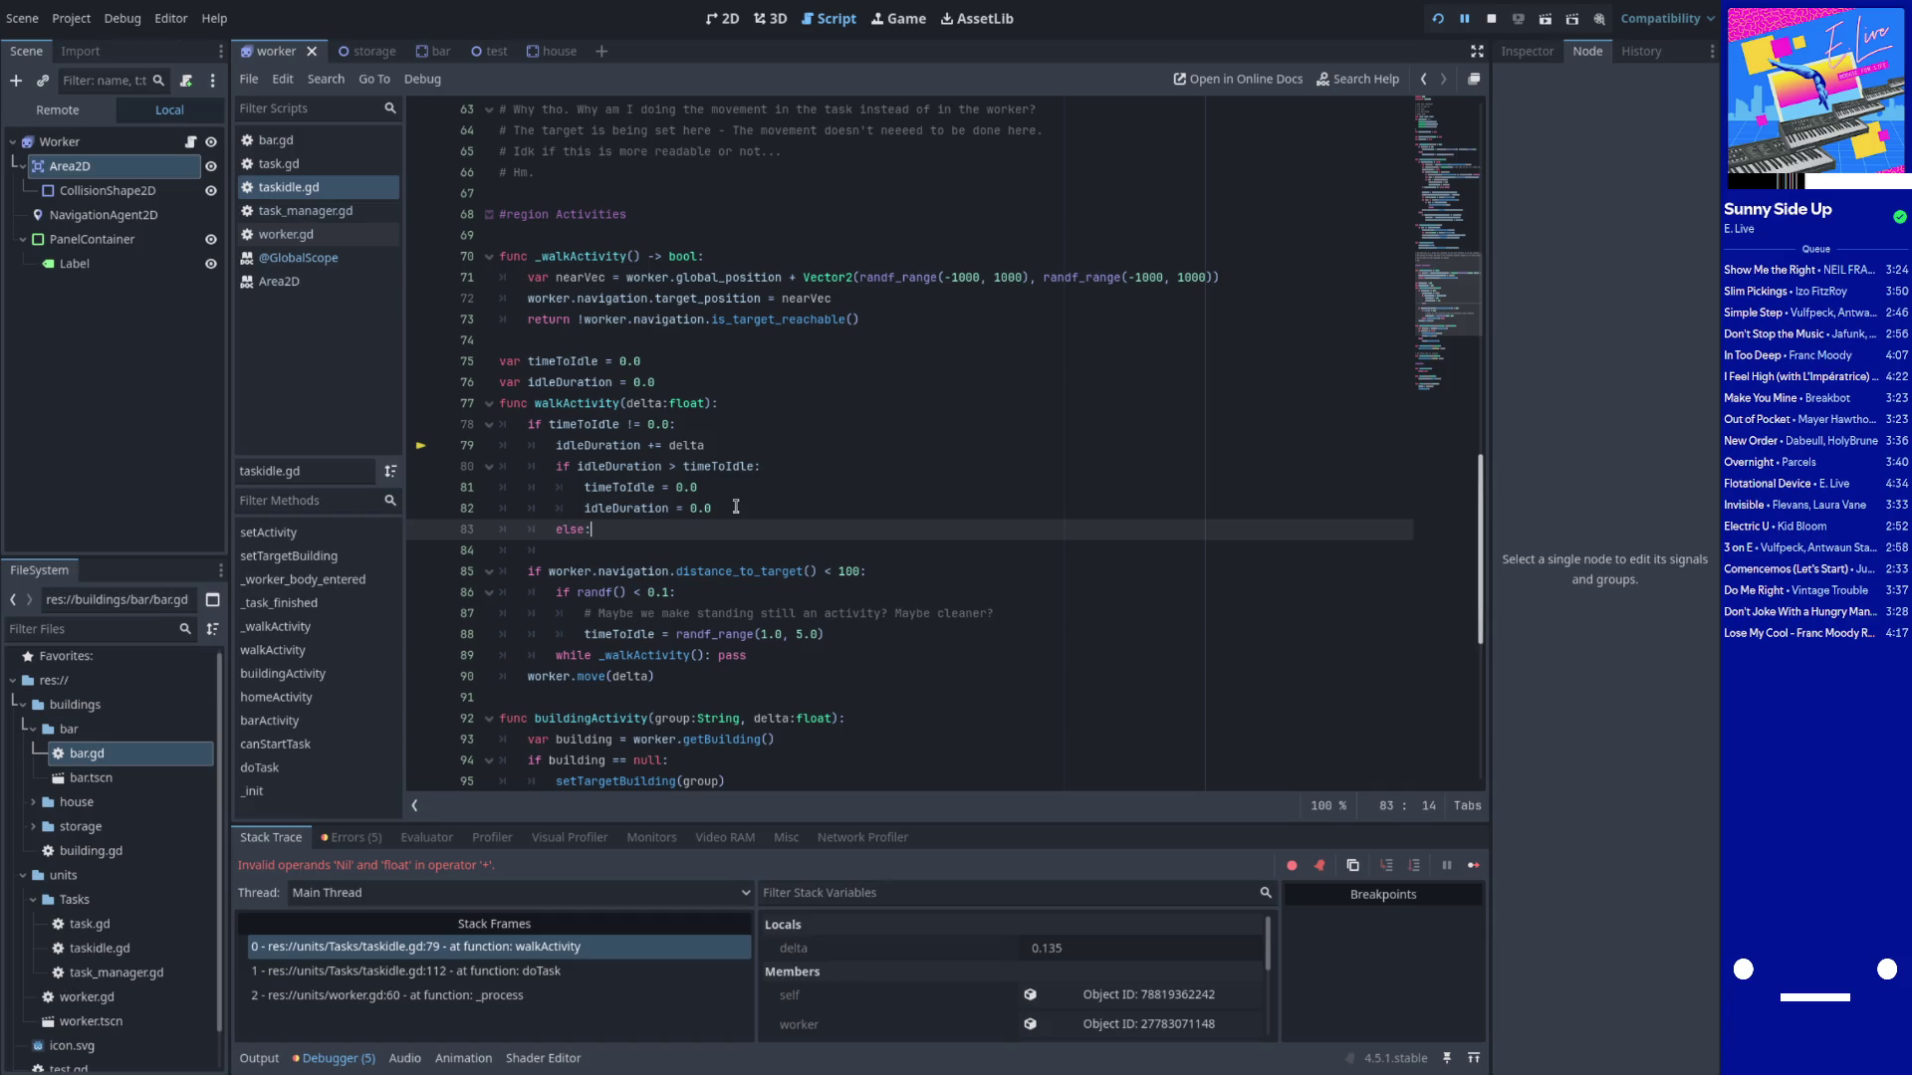
key("Return")
type("return")
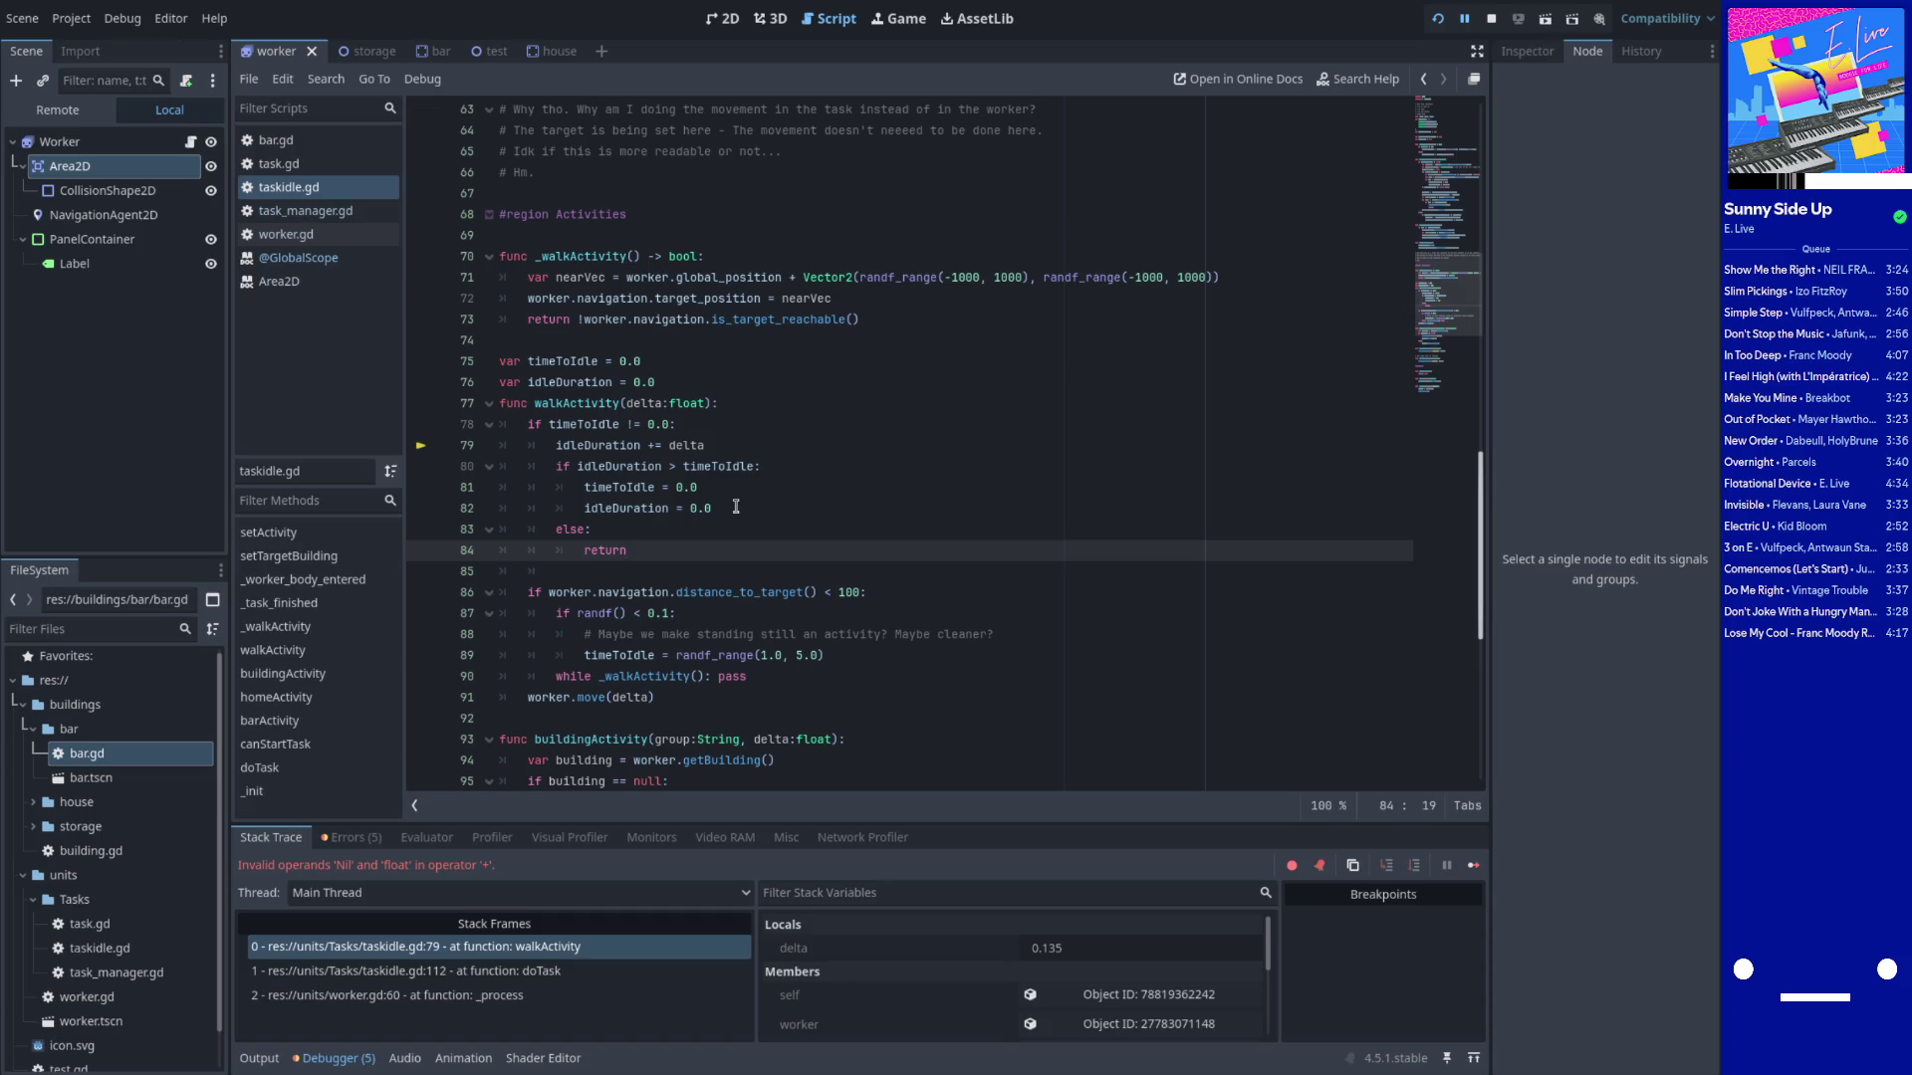
key("Up")
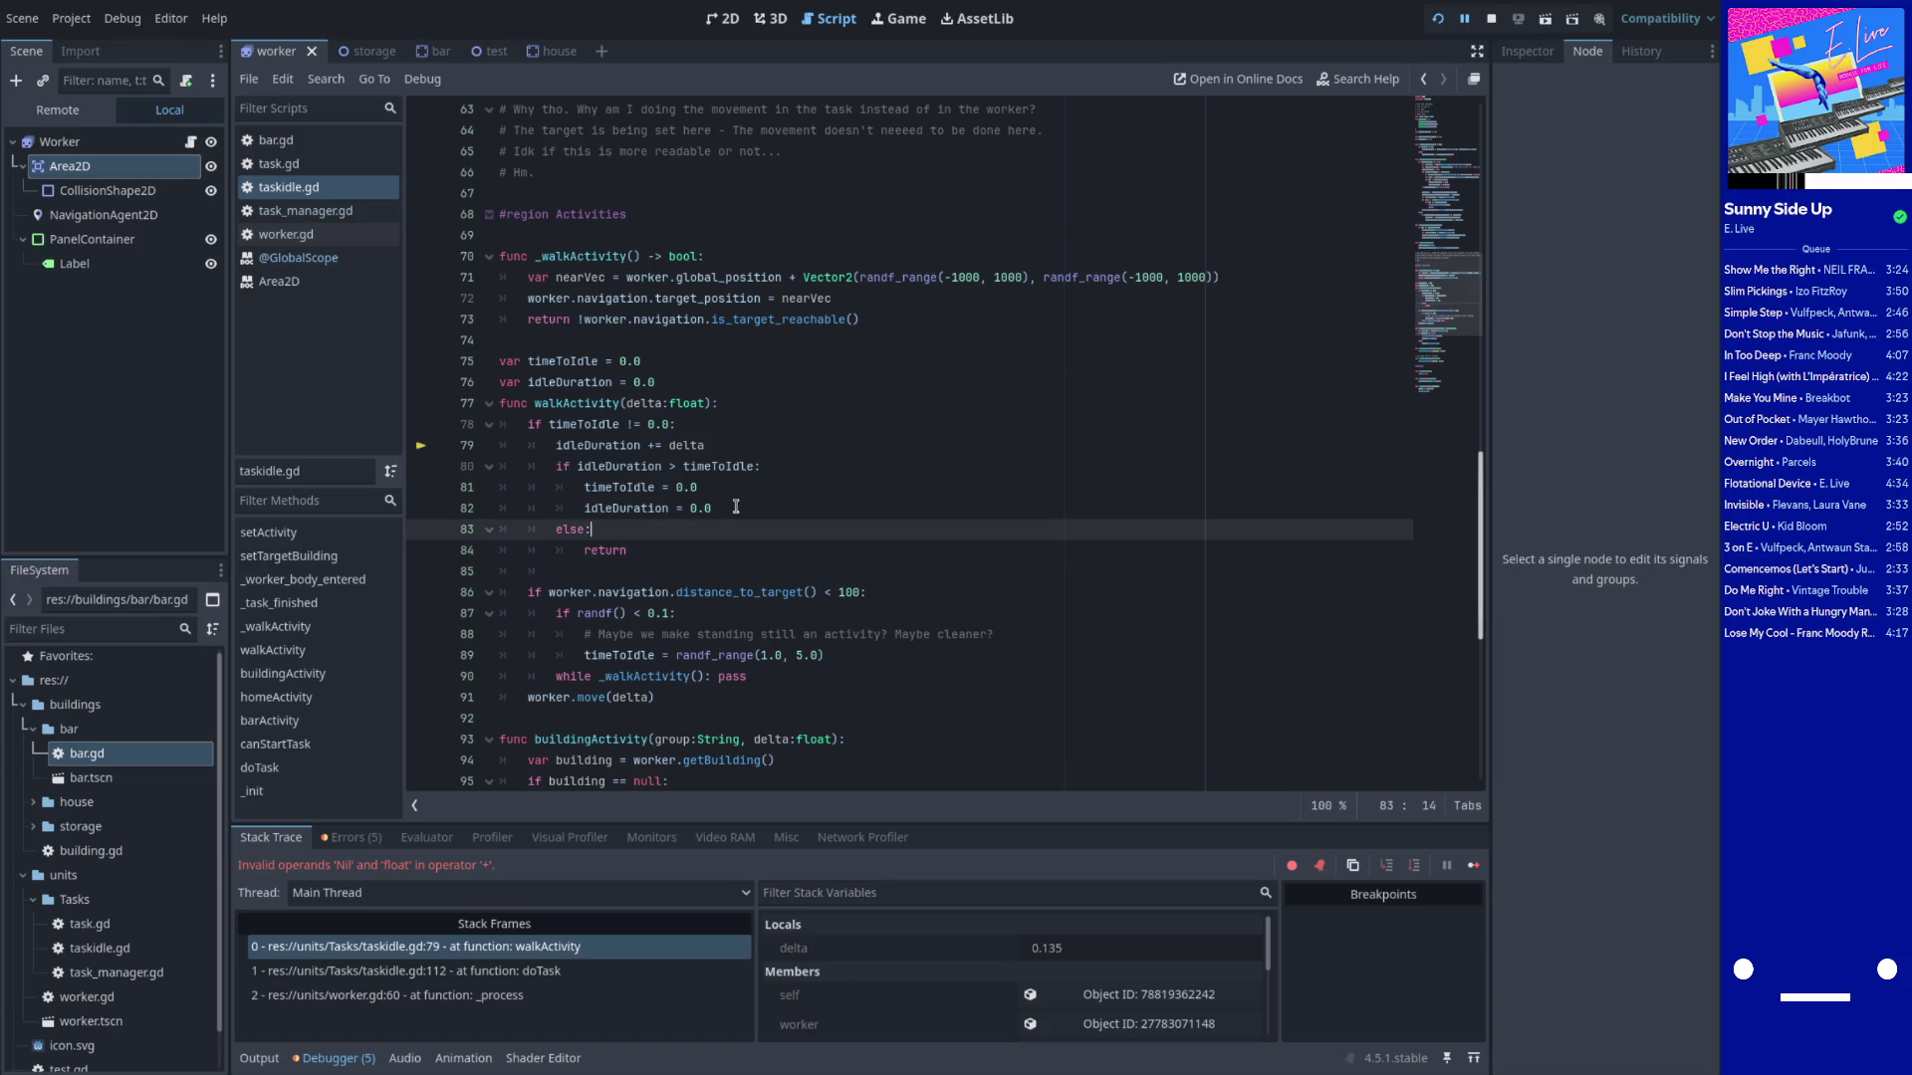
Review idleDuration, timeToIdle and distance_to_target uses, then stop and rerun the game
scroll(736, 507, "down", 3)
scroll(677, 463, "up", 1)
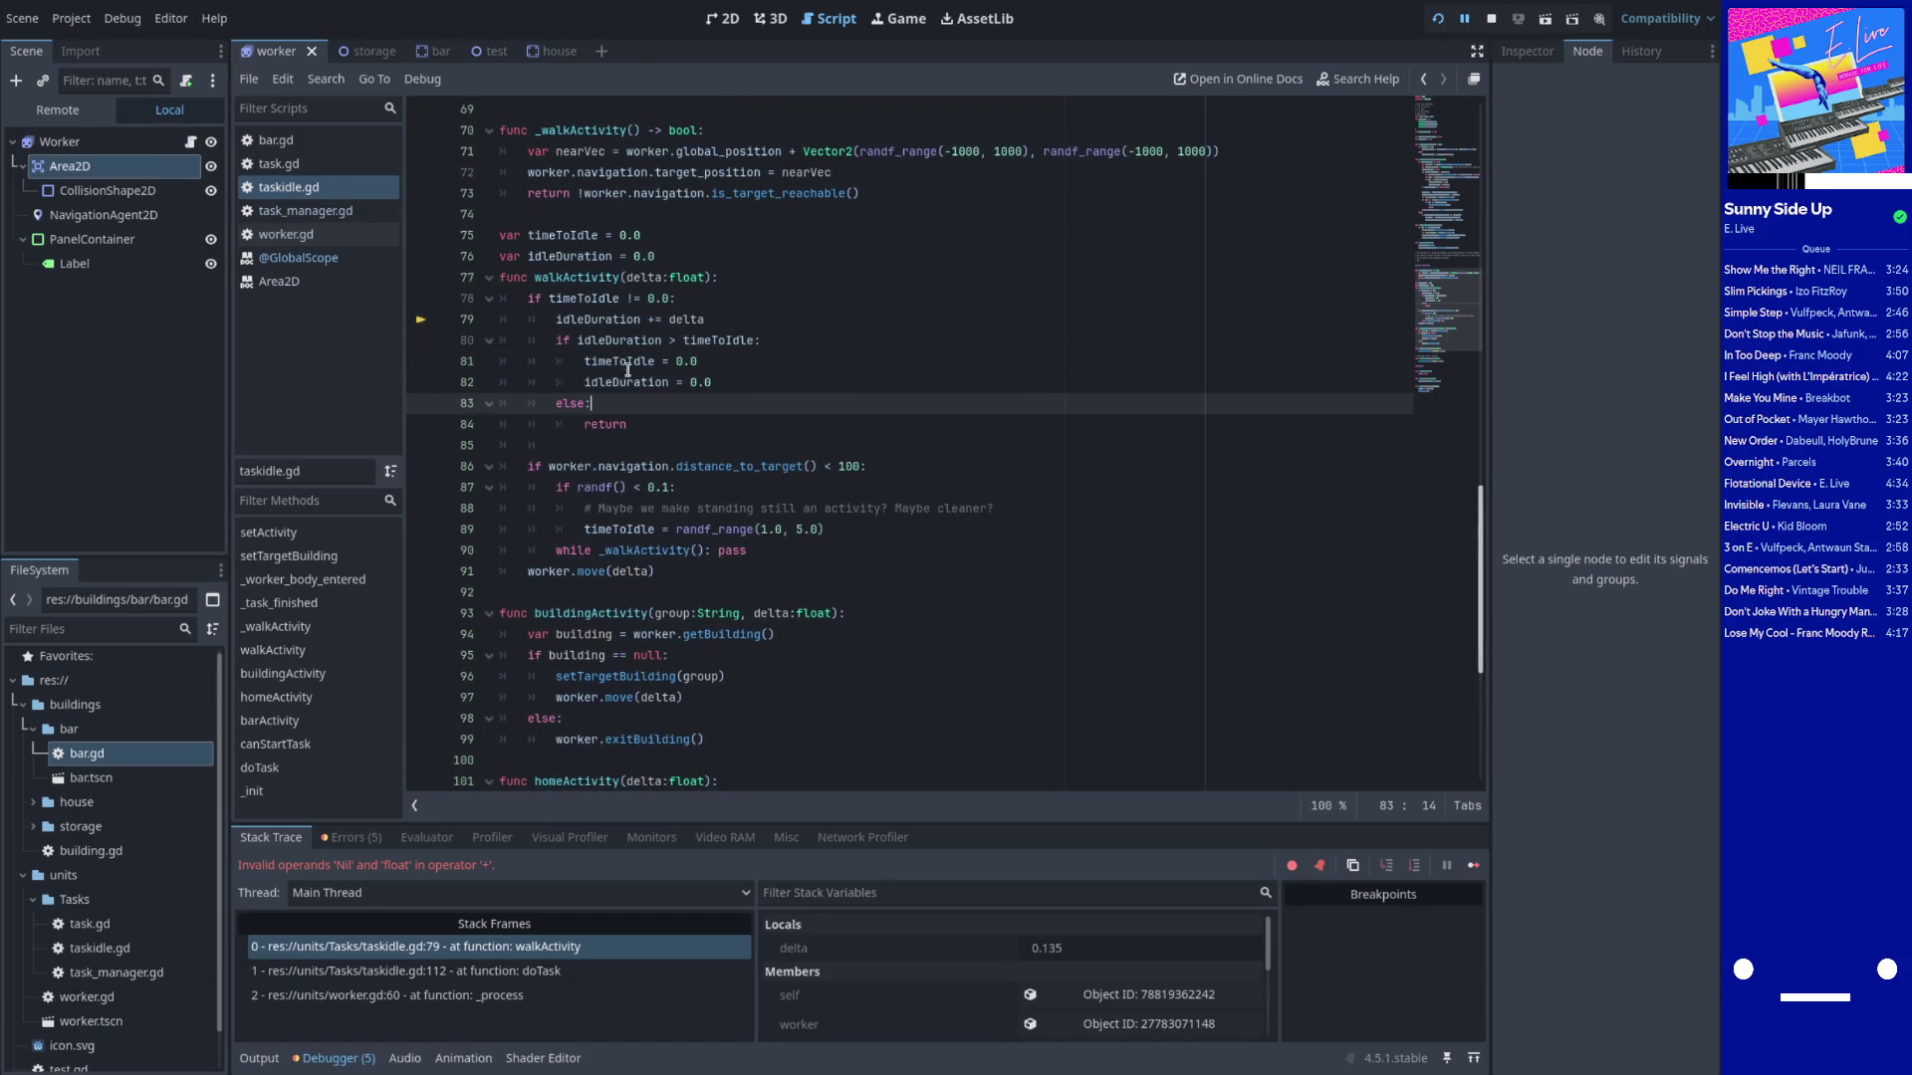
double_click(588, 299)
double_click(595, 321)
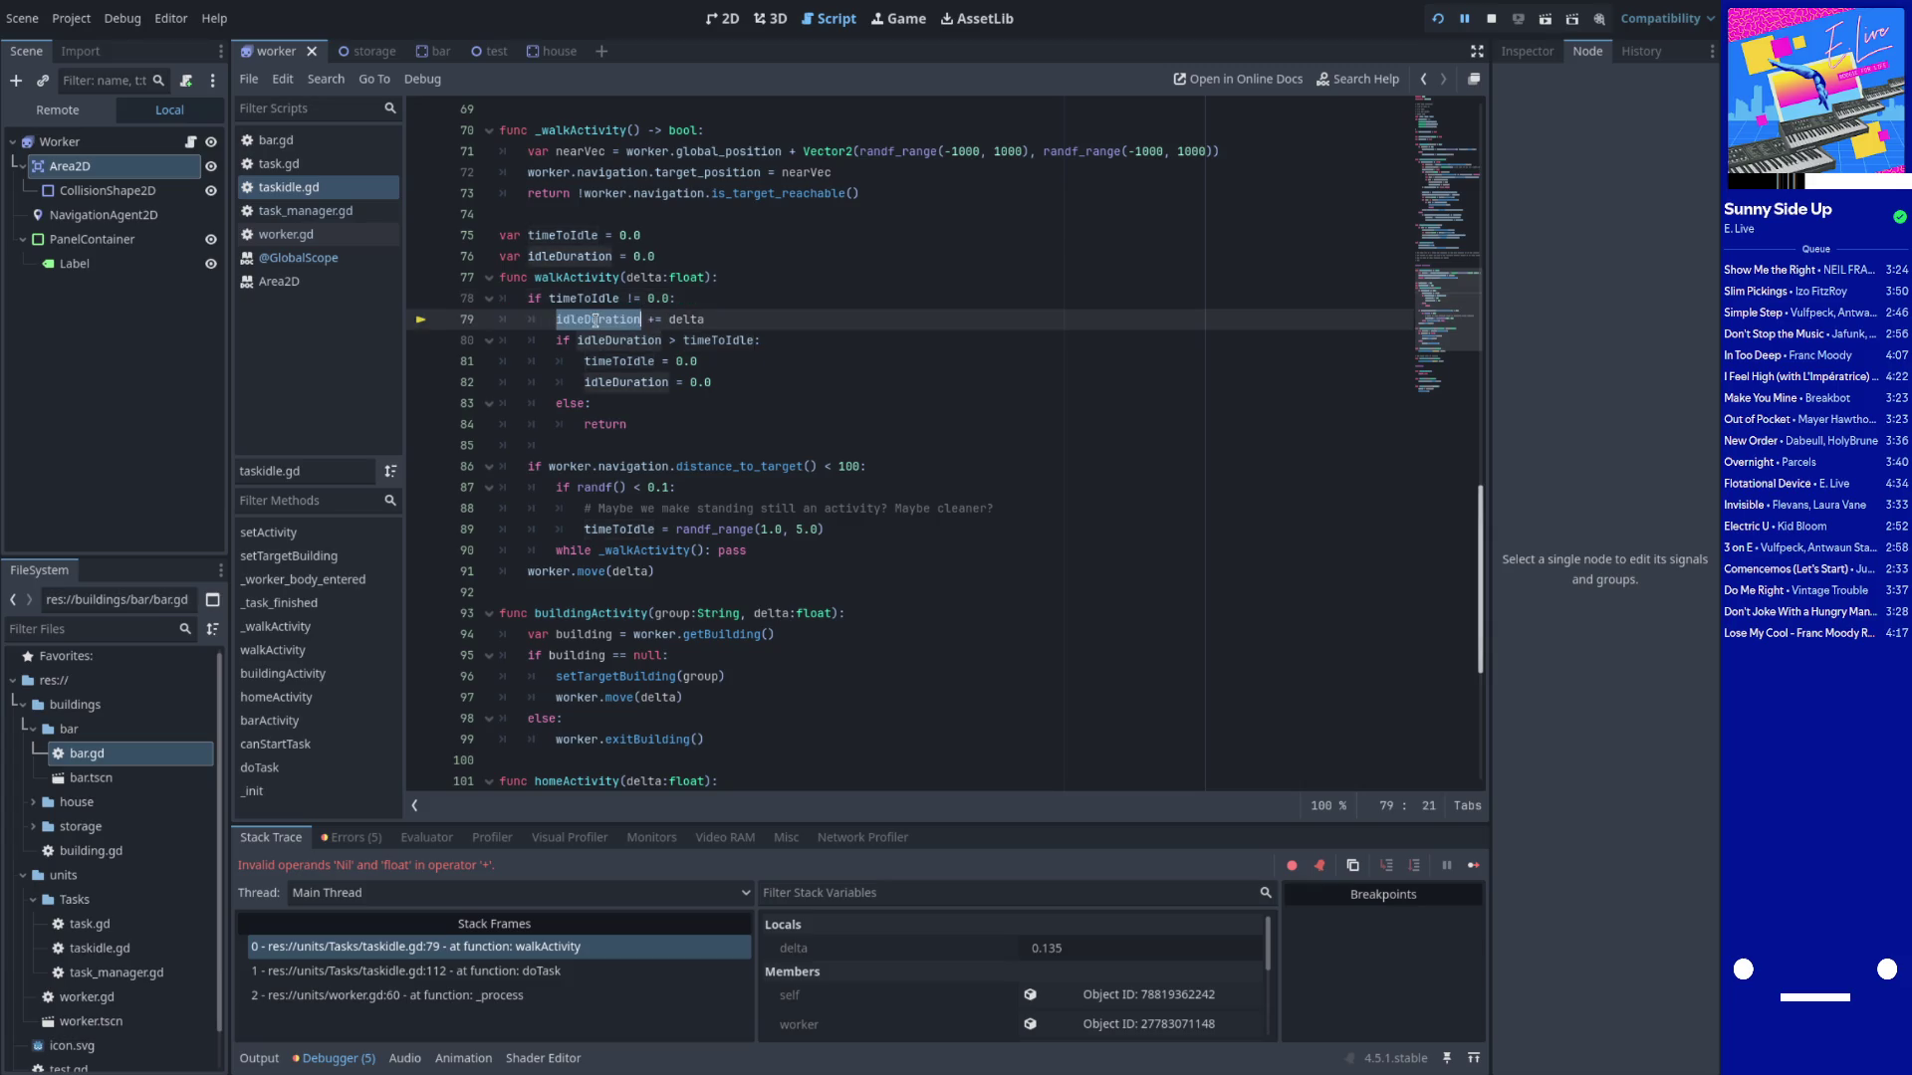
double_click(629, 528)
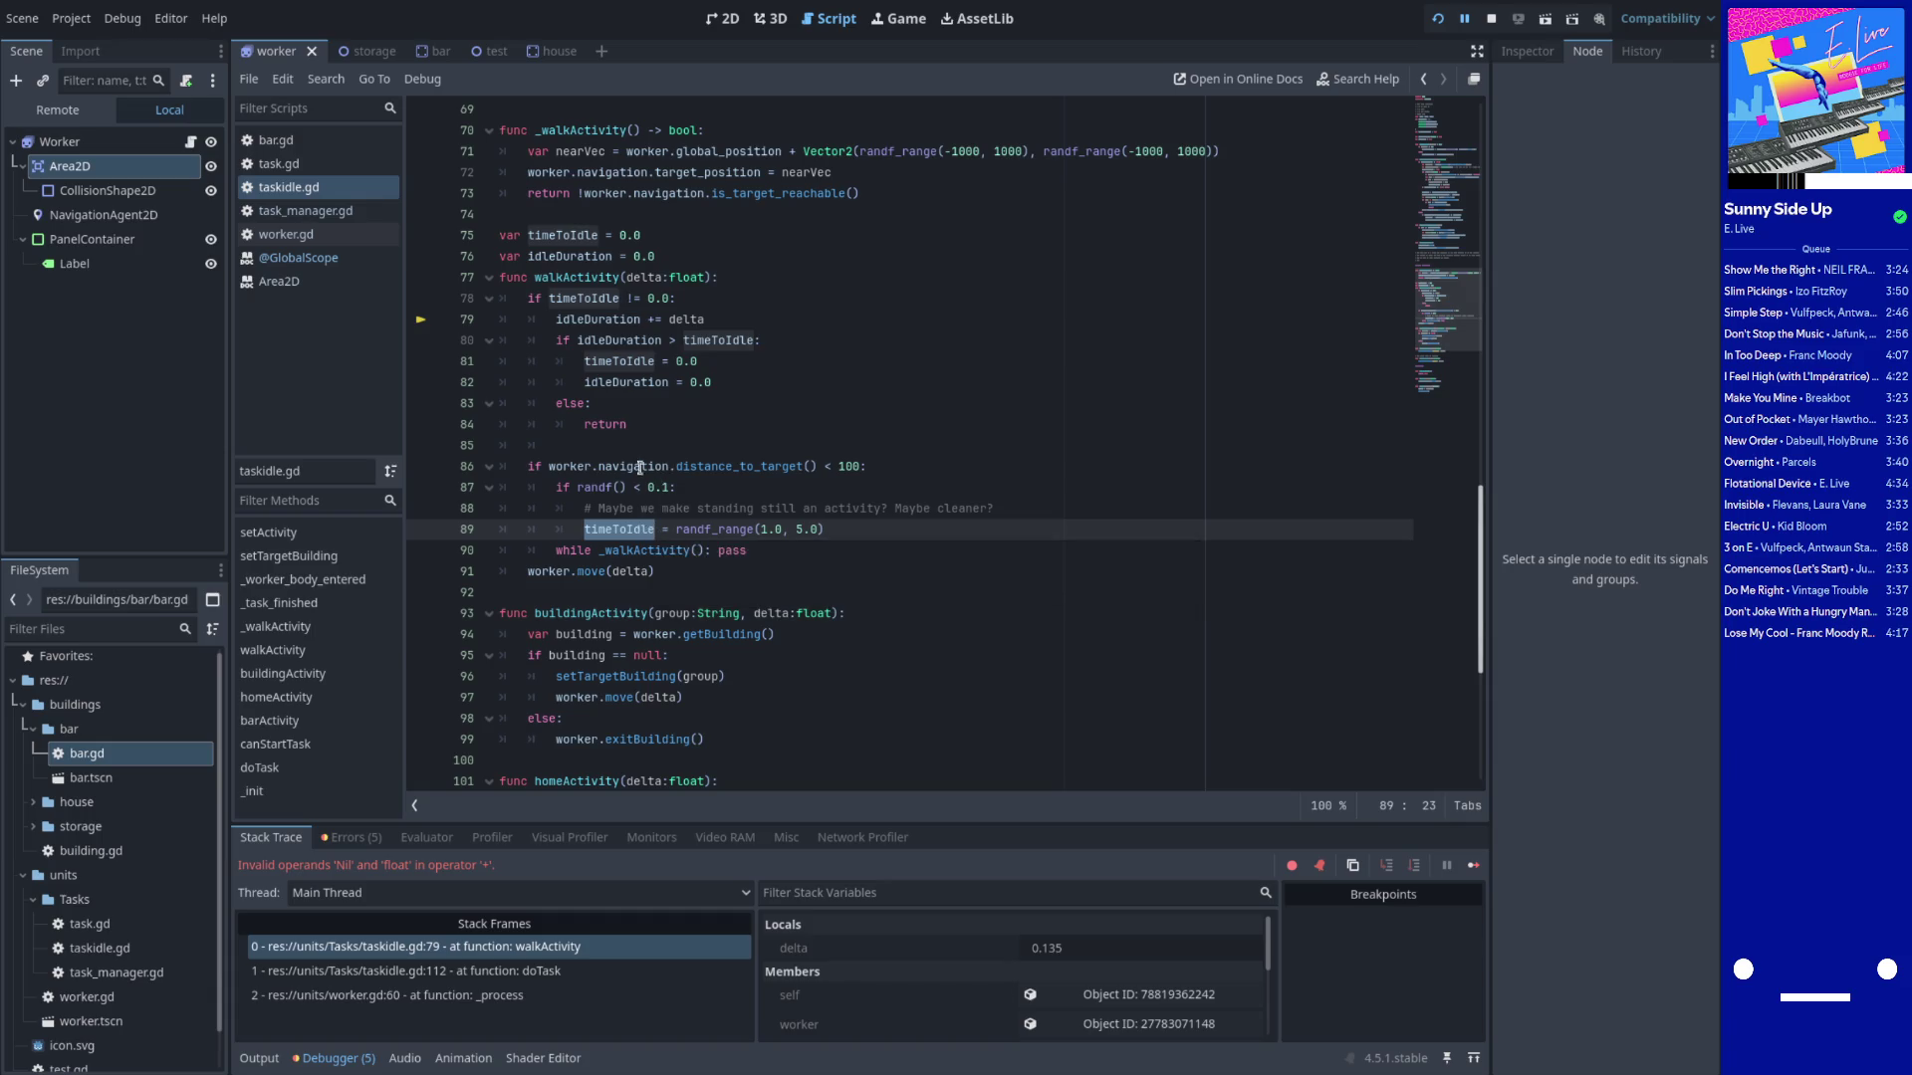
left_click(572, 465)
double_click(737, 466)
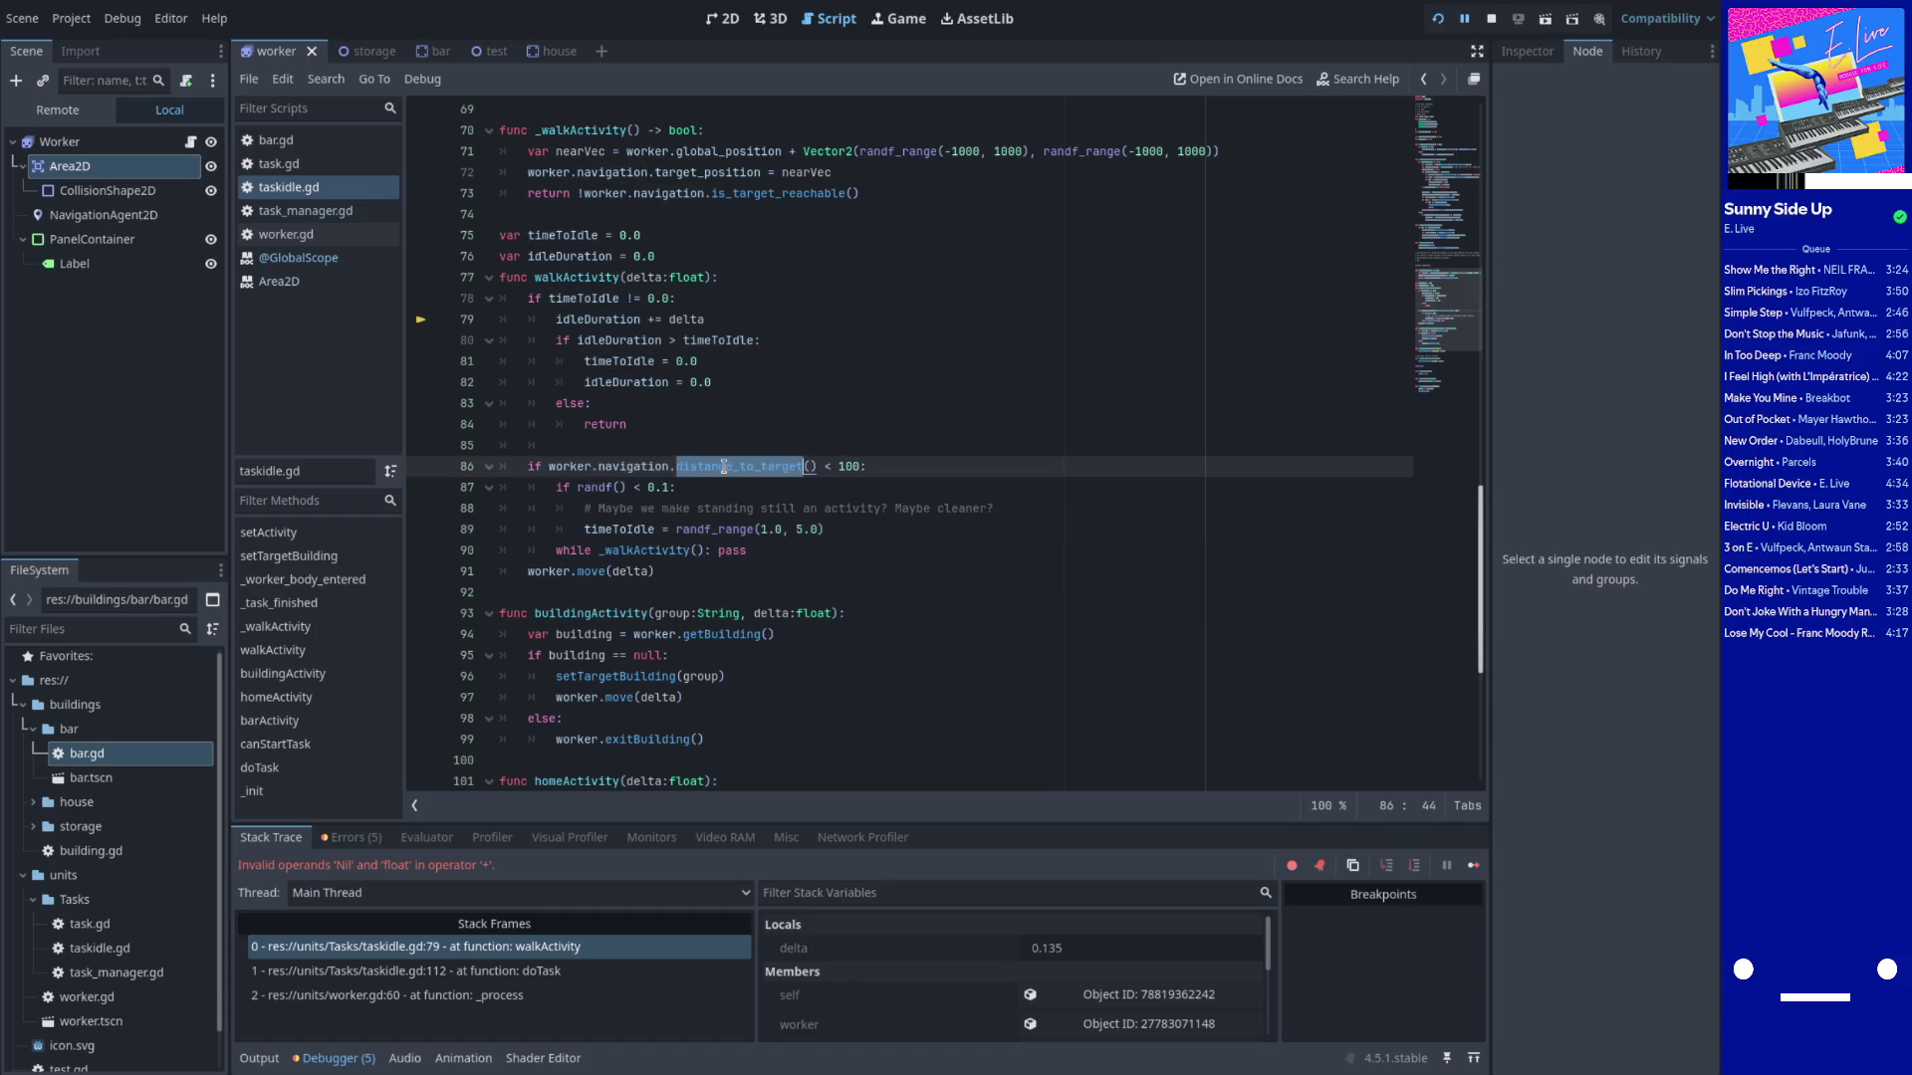
left_click(665, 492)
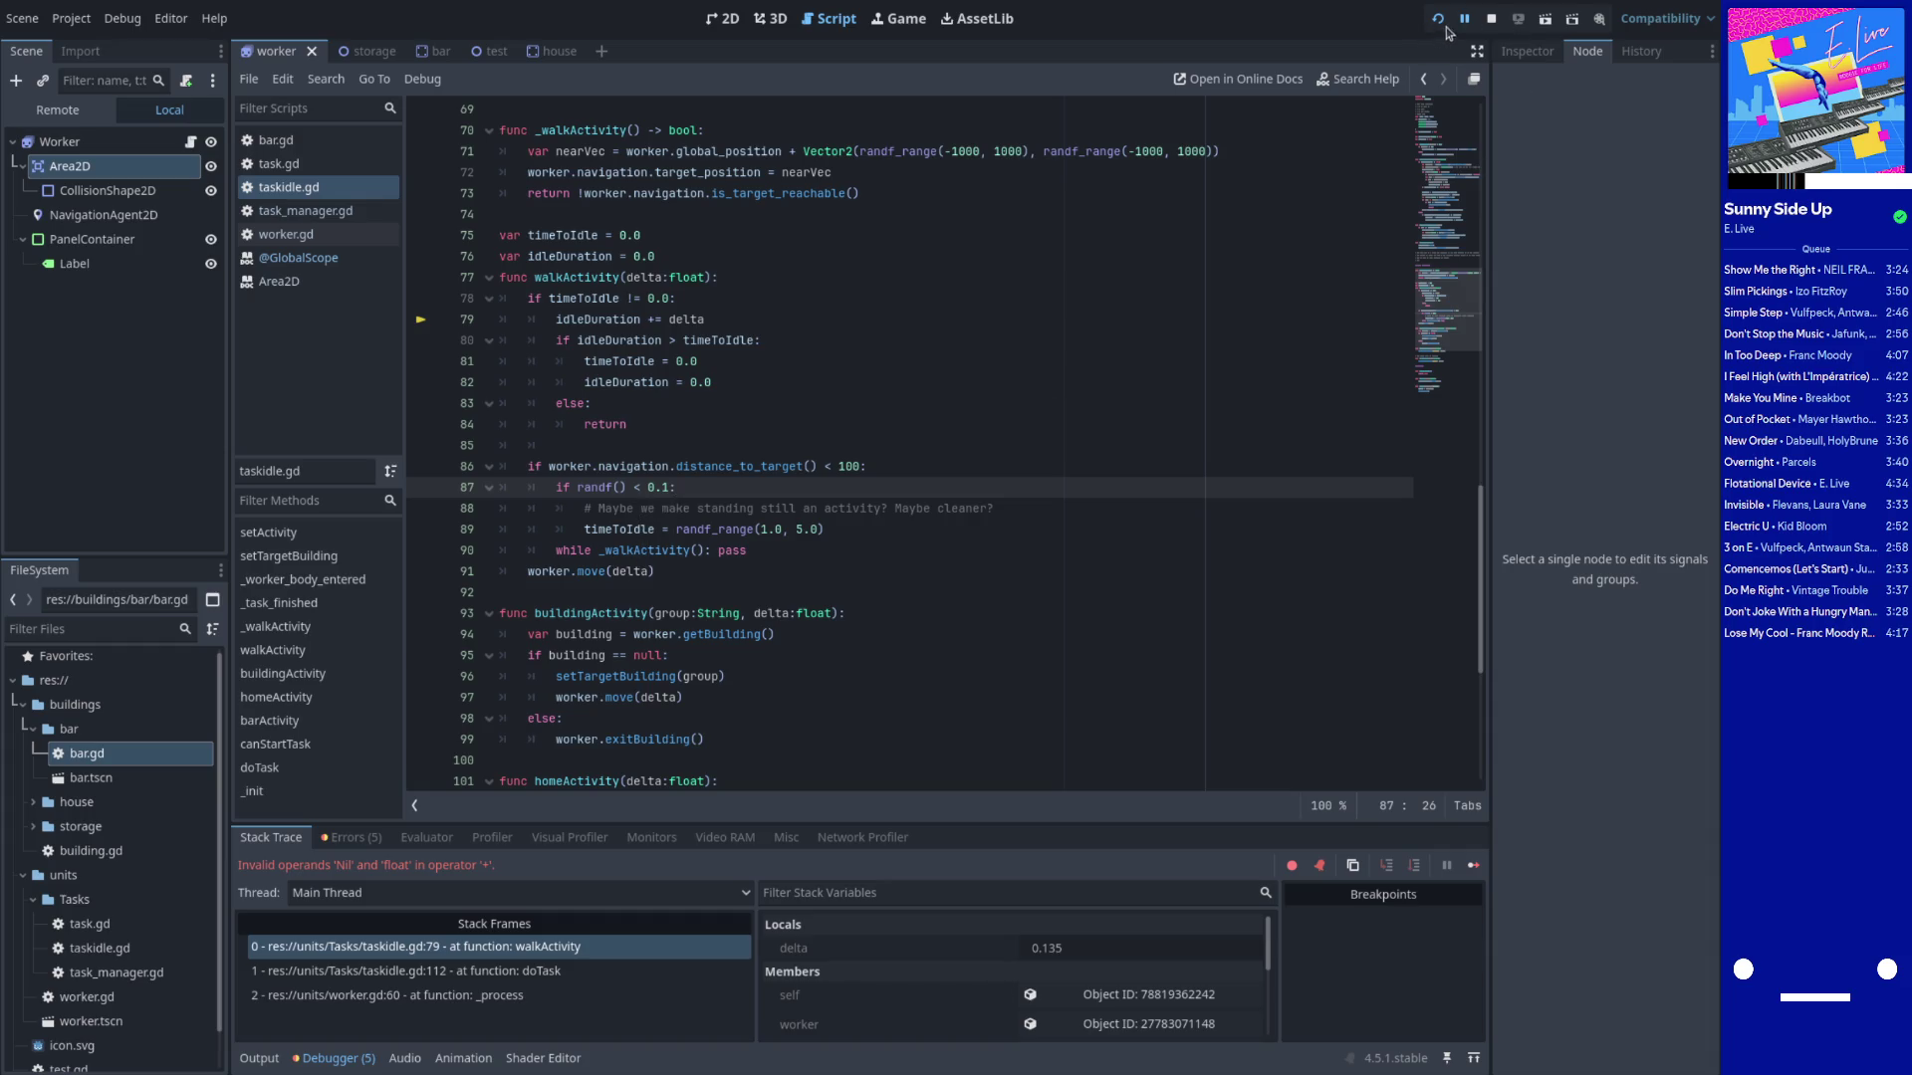
left_click(1491, 19)
left_click(1438, 20)
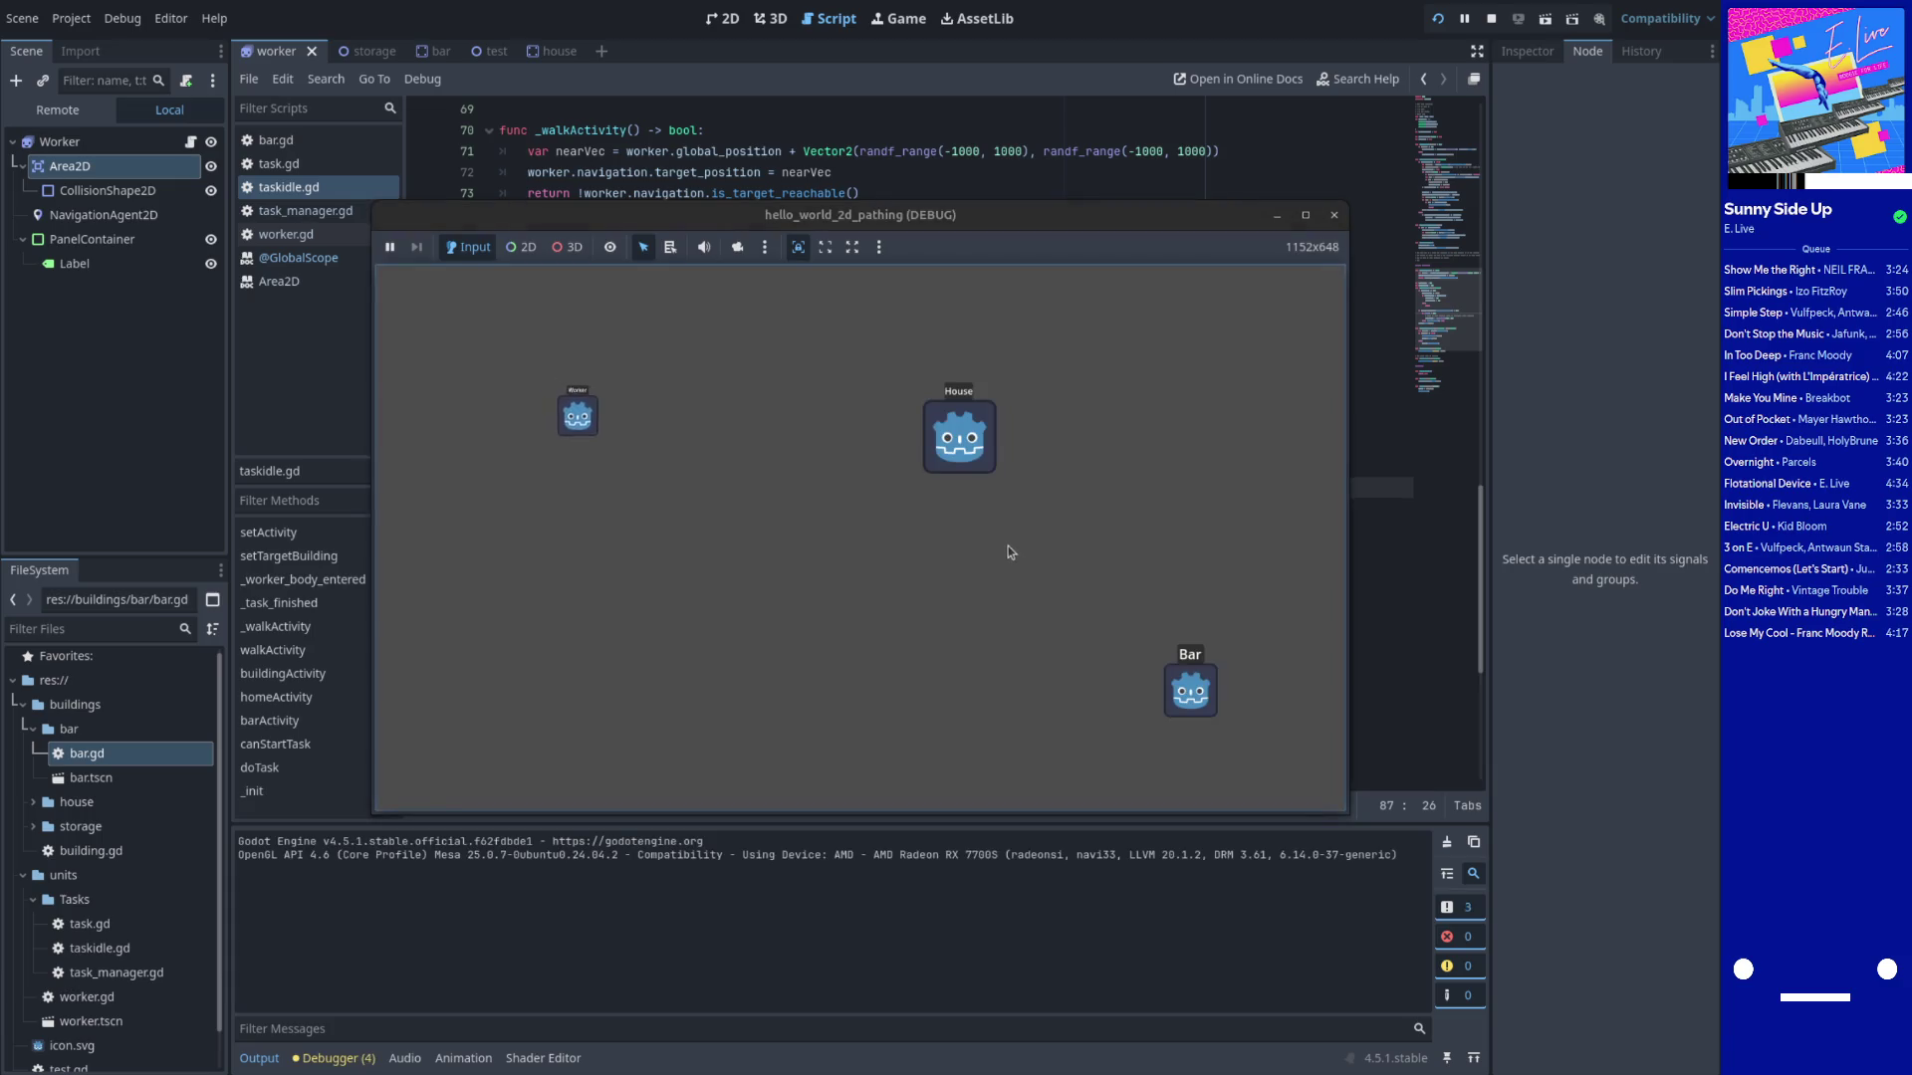
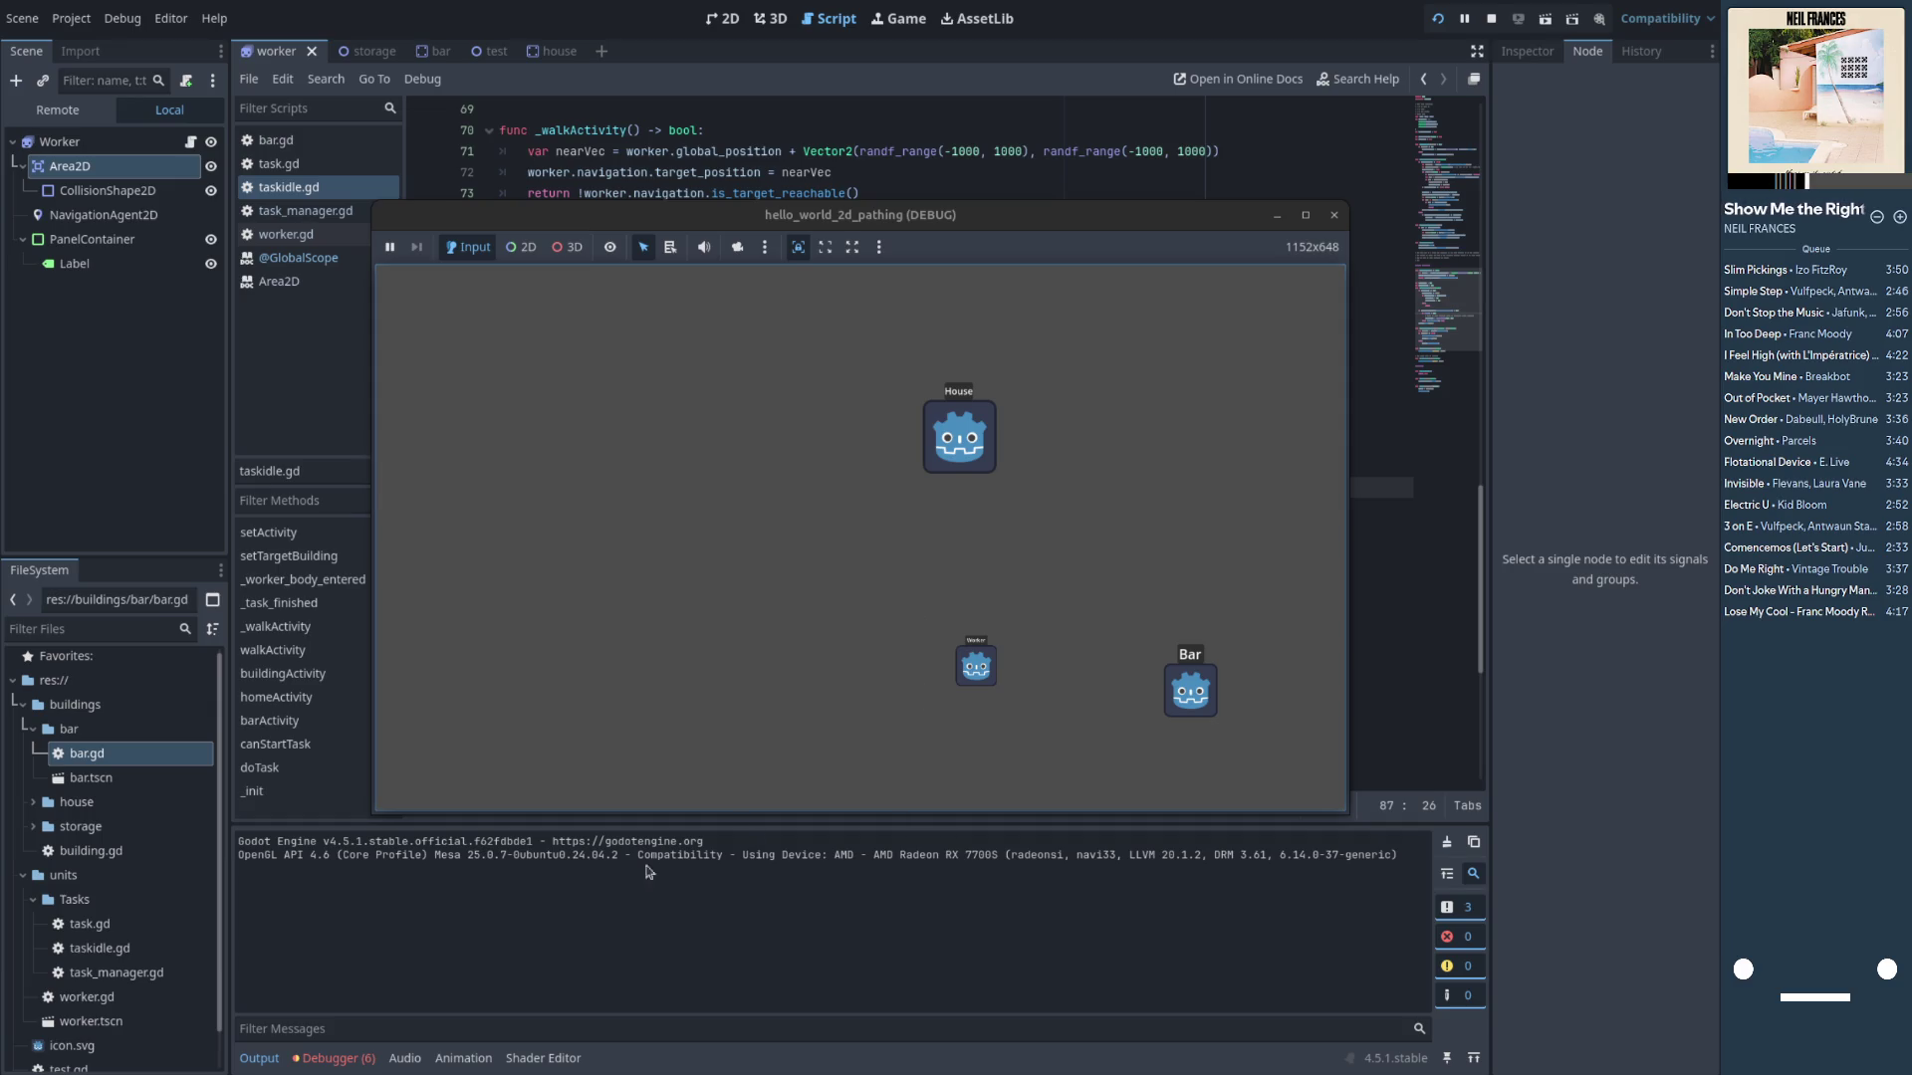
Bring the editor back in front of the game and show the Debugger's runtime errors list
left_click(337, 1067)
left_click(337, 1060)
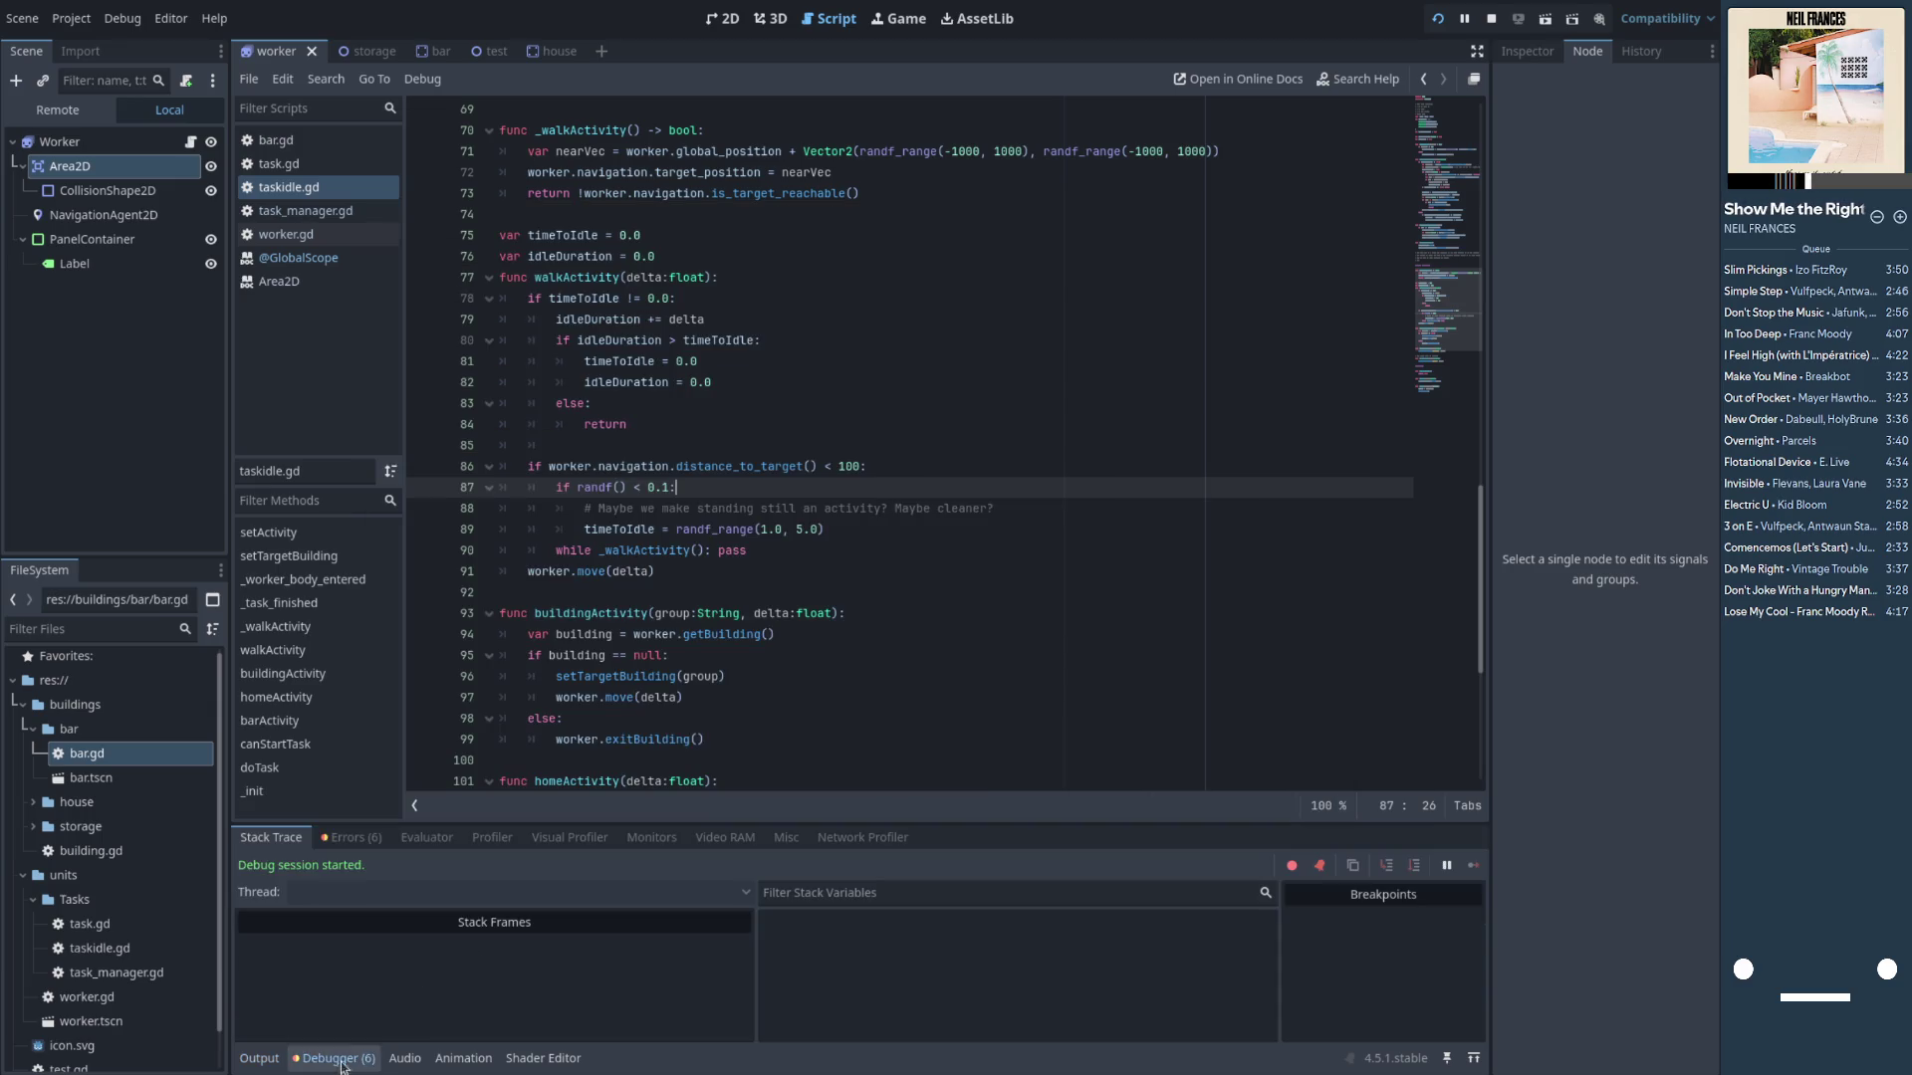
left_click(354, 840)
scroll(542, 986, "down", 1)
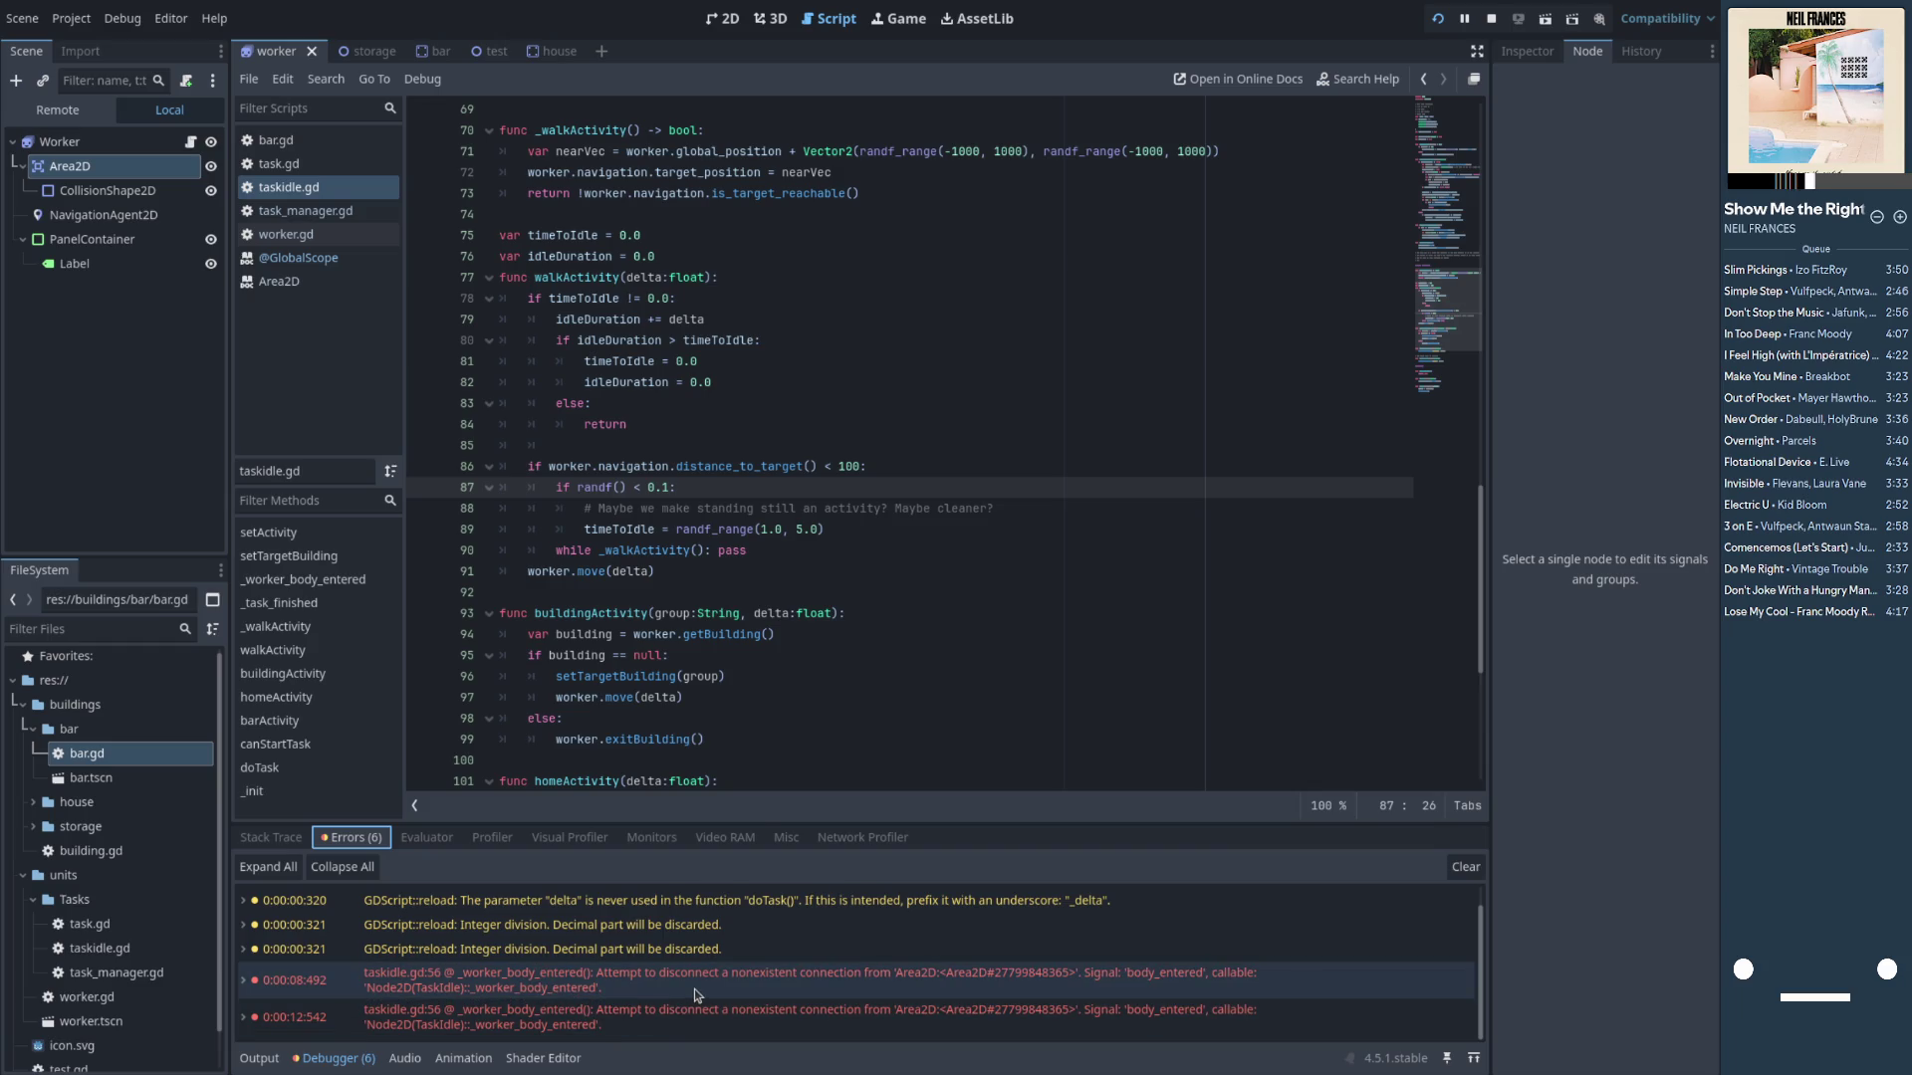
Jump from the disconnect error to taskidle.gd line 56, placing the cursor at the end of line 55
mouse_move(544, 988)
left_click(545, 1024)
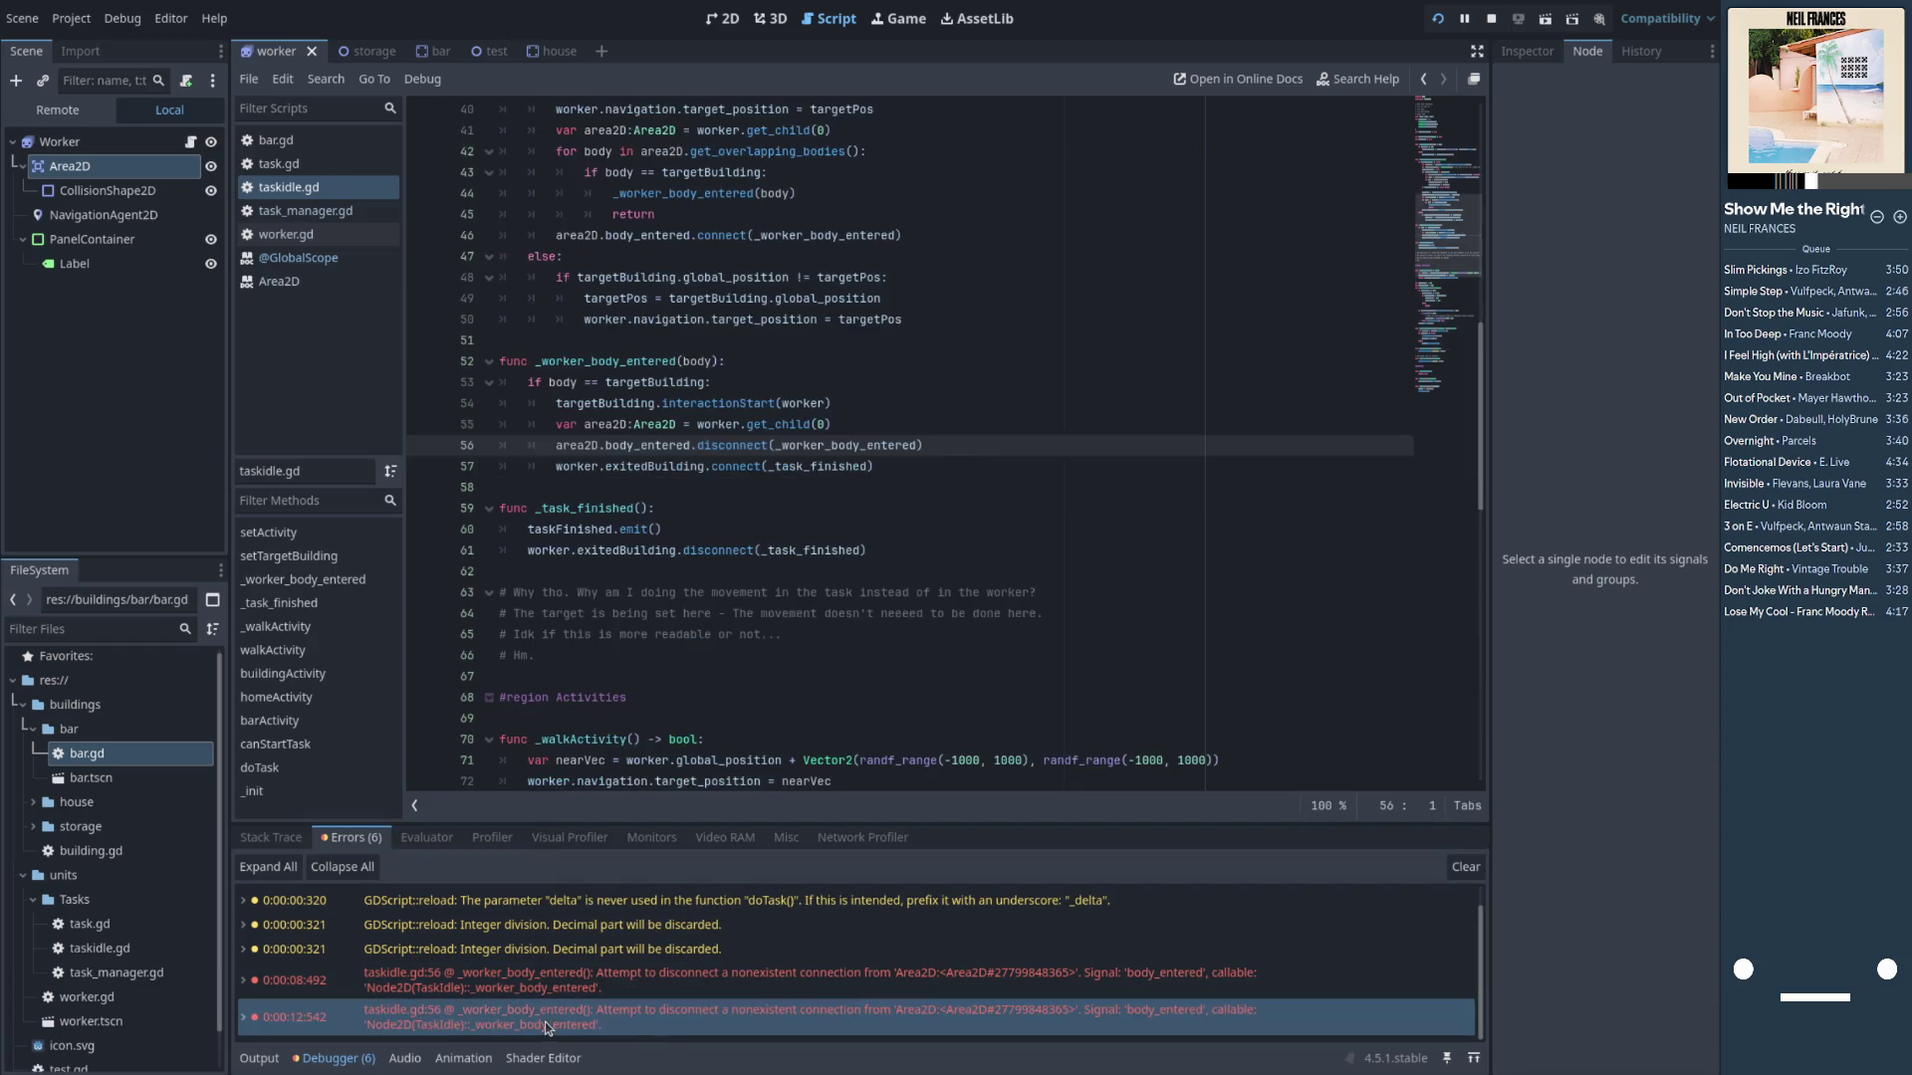
left_click(639, 988)
double_click(835, 975)
double_click(747, 445)
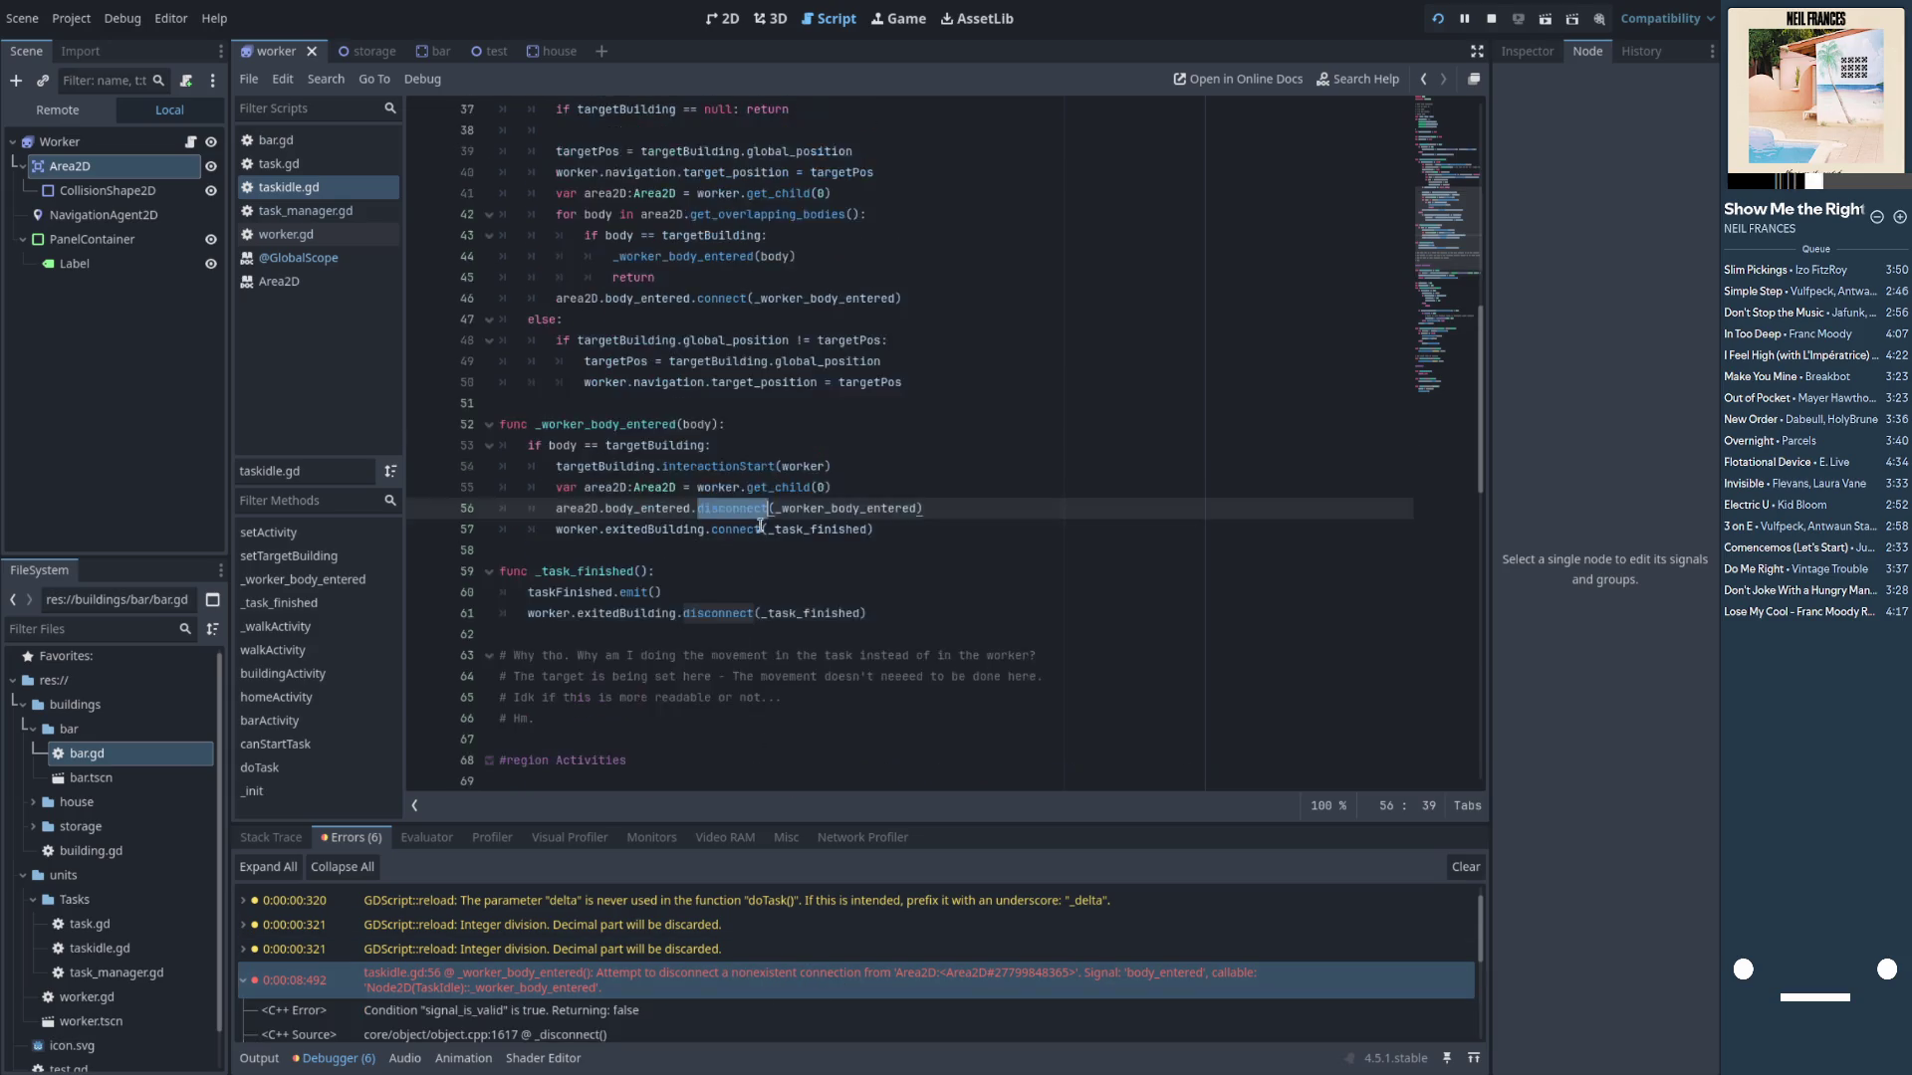
scroll(763, 508, "up", 2)
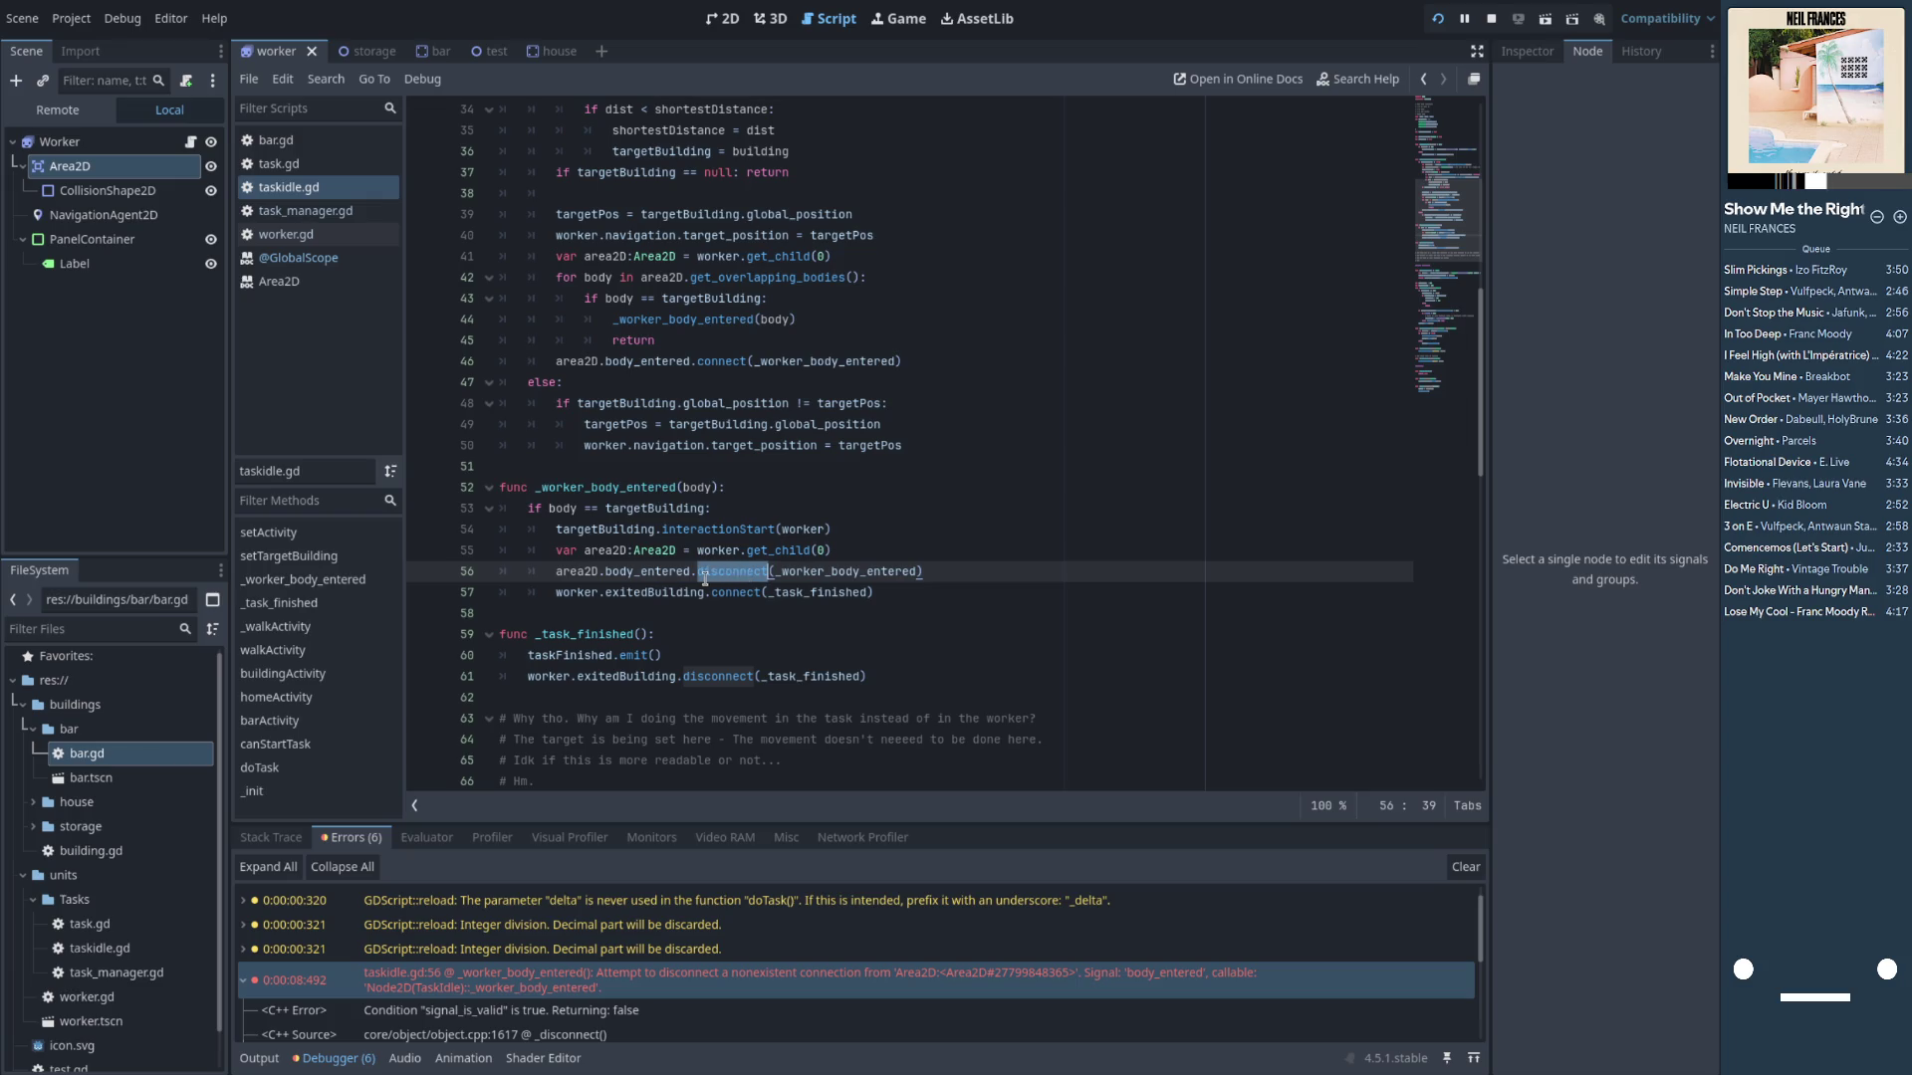
left_click_drag(553, 570, 690, 576)
scroll(619, 944, "down", 2)
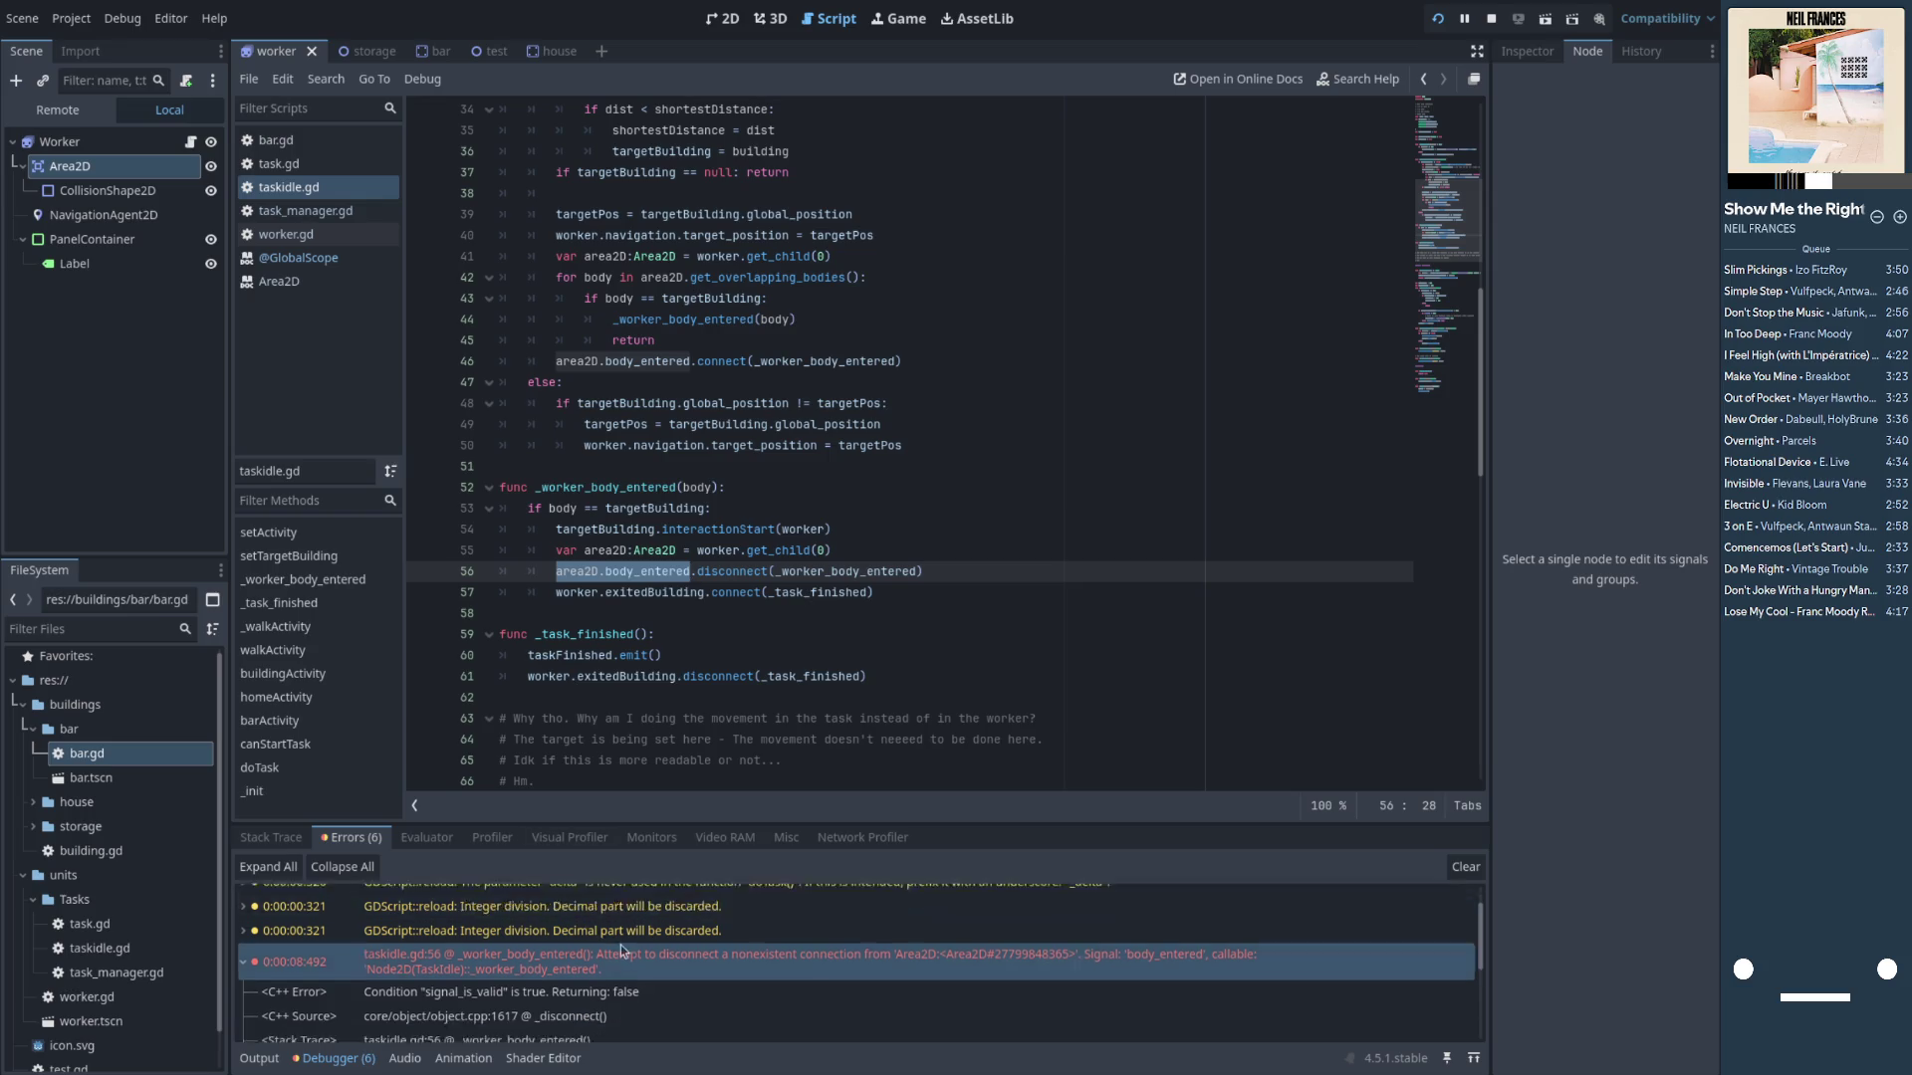
left_click(601, 956)
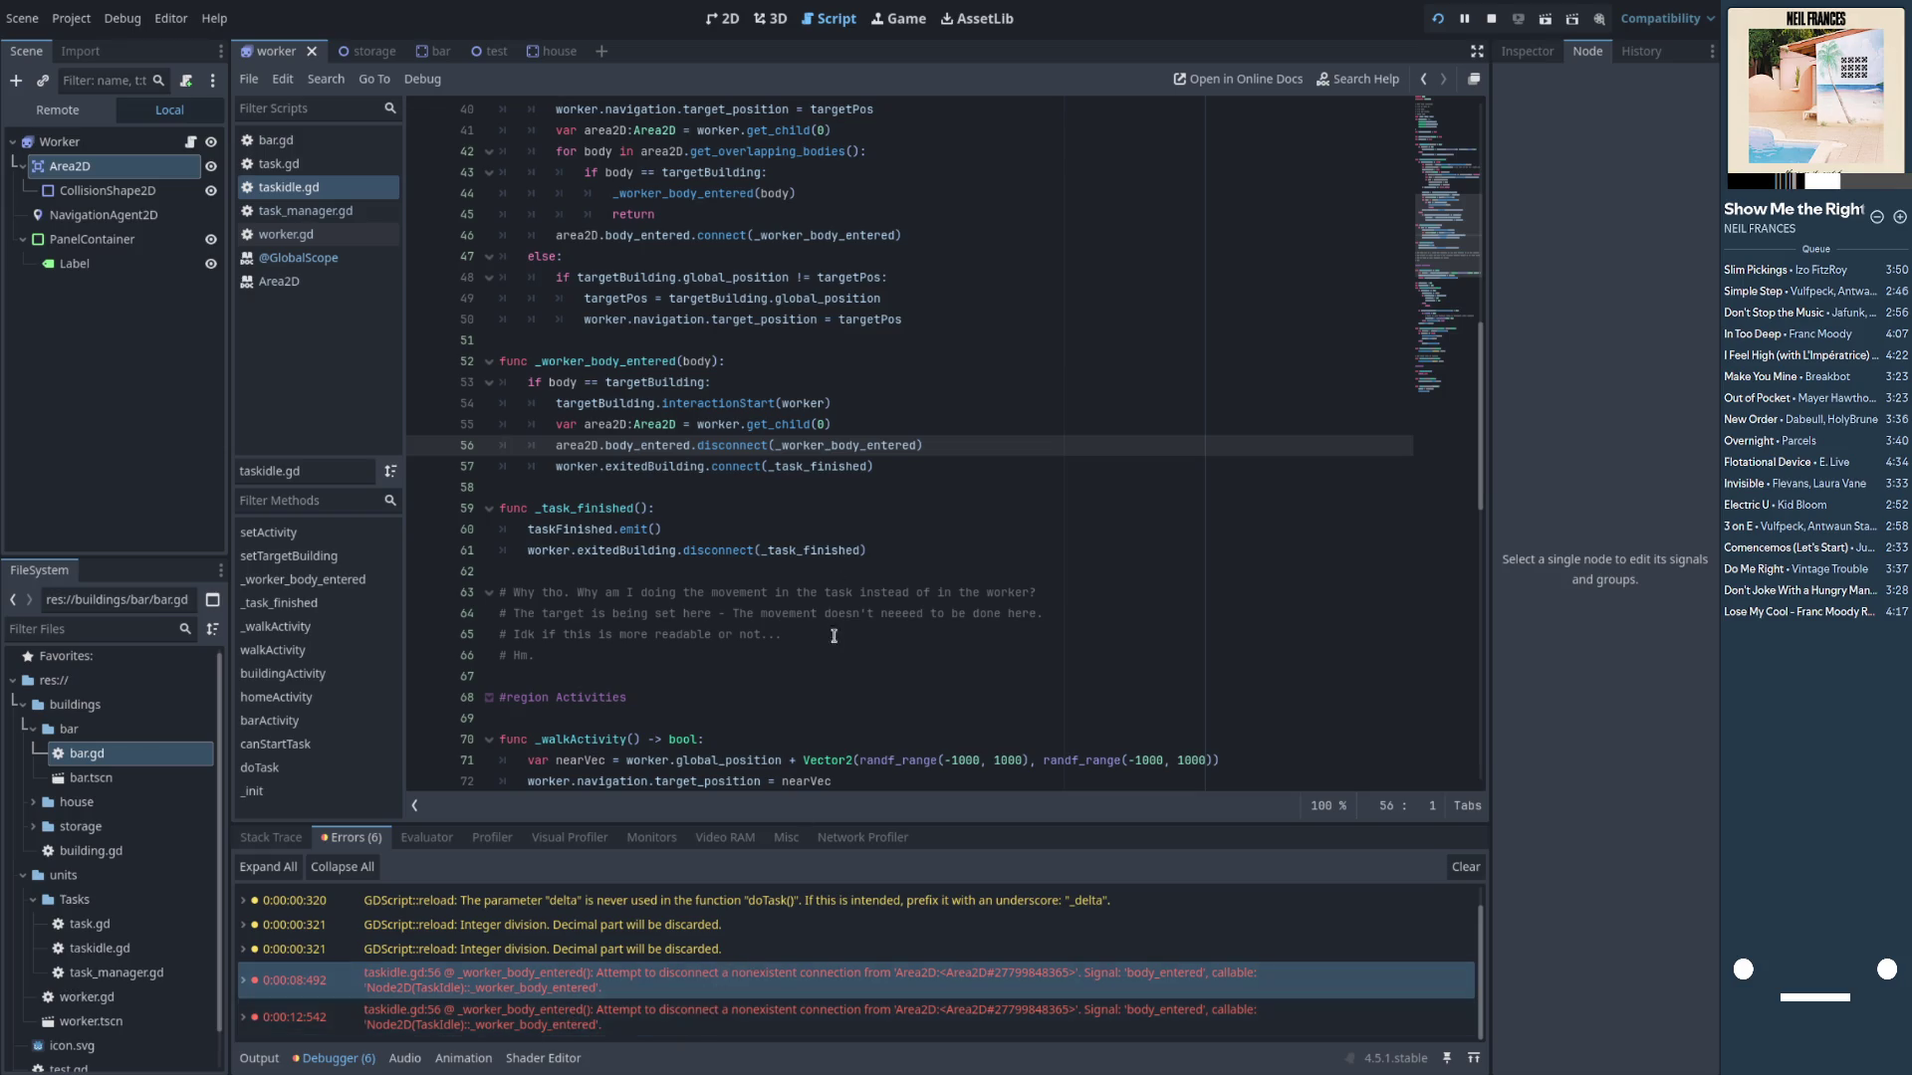
left_click(872, 425)
Add 'if area2D.body_entered.is_connected(_worker_body_entered):' above the disconnect call
key("Return")
type("area2D.body_entered.")
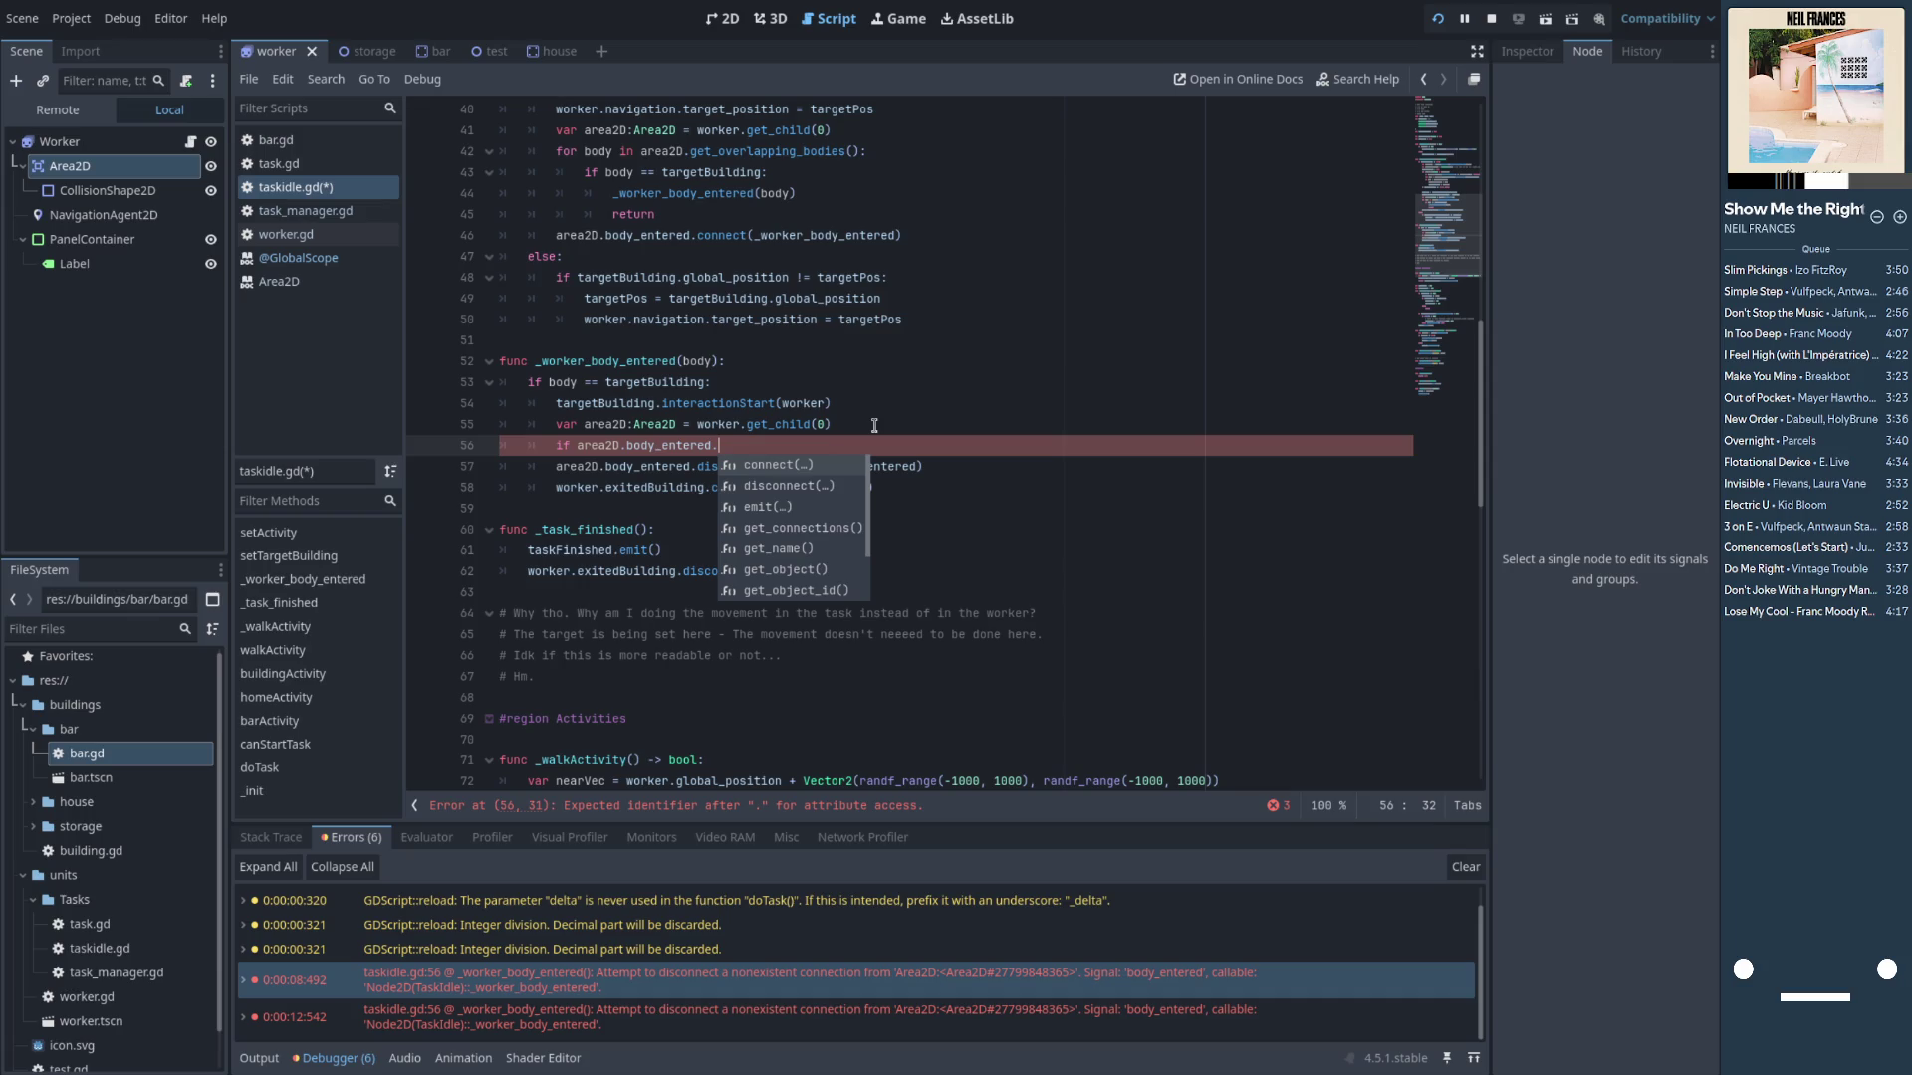
scroll(830, 538, "down", 3)
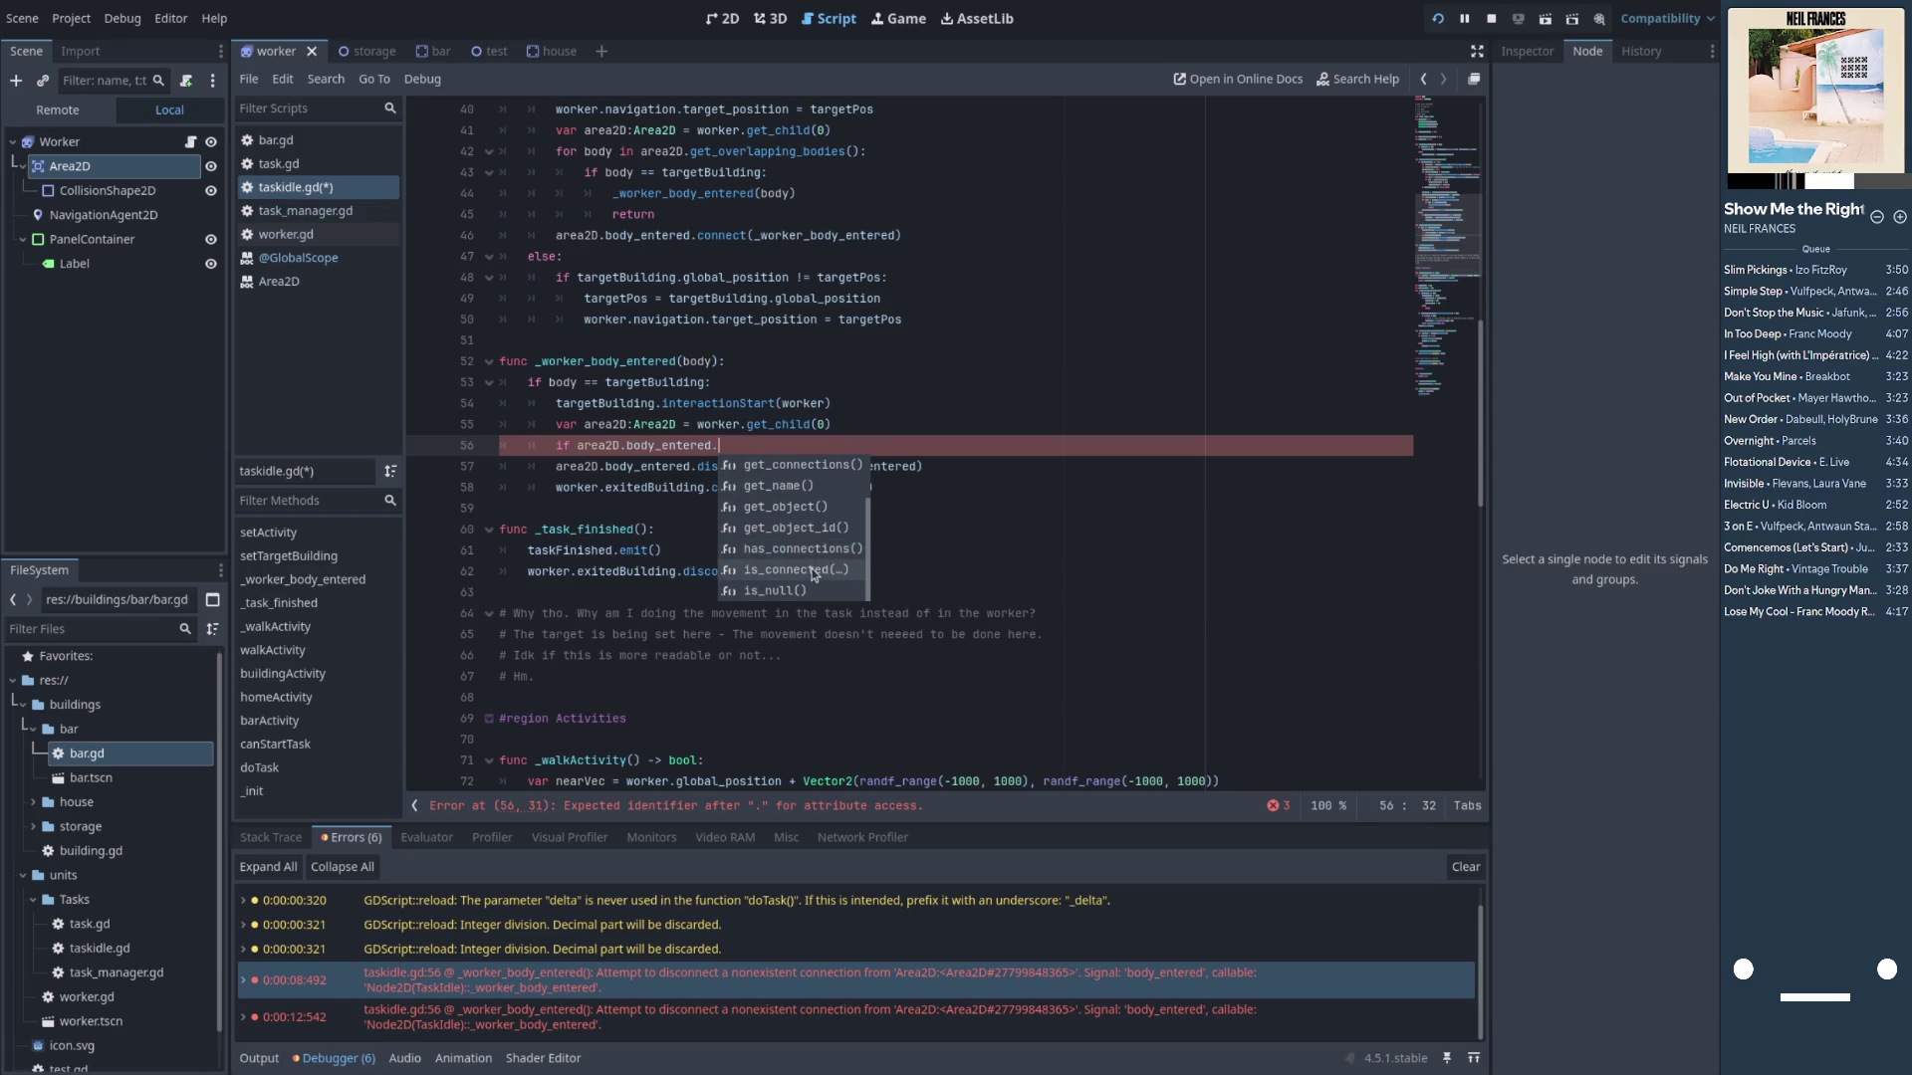
left_click(814, 575)
key("Left")
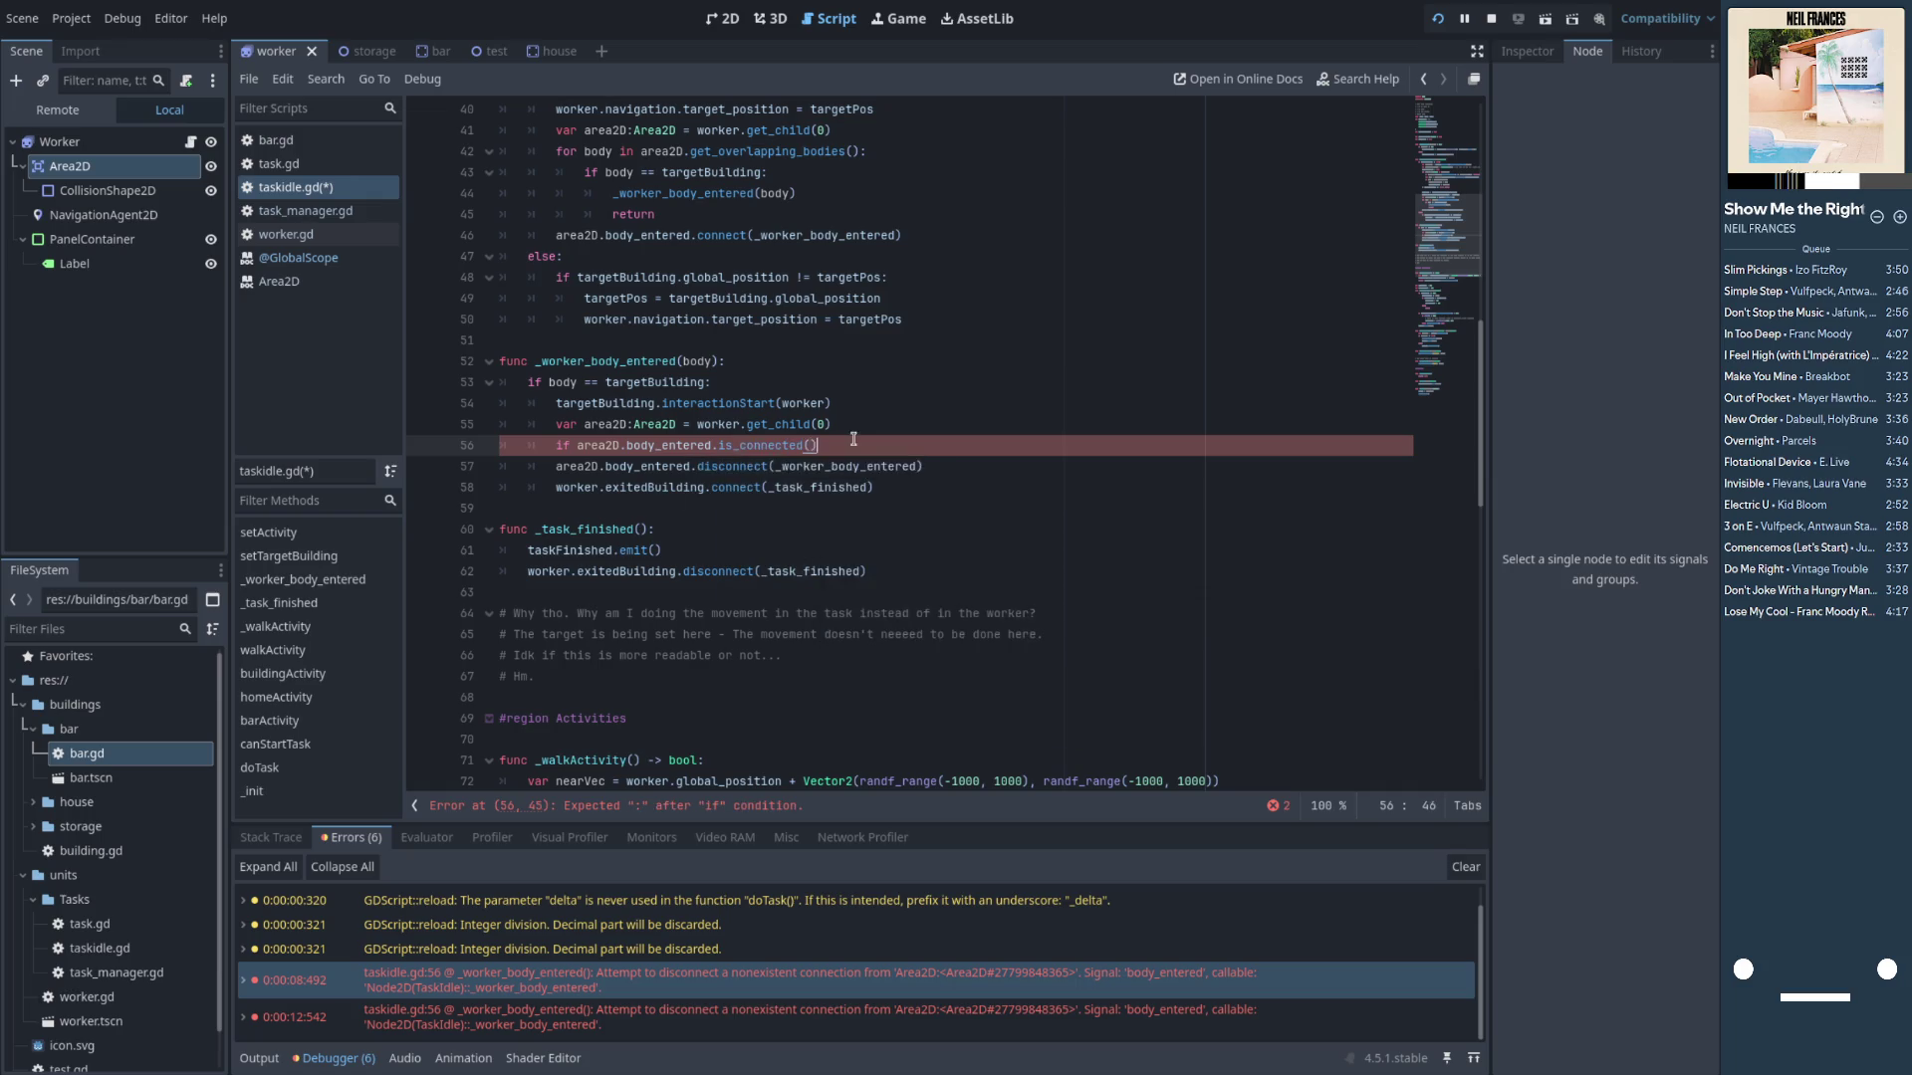
double_click(847, 466)
key("ctrl+c")
left_click(810, 446)
key("ctrl+v")
type(":")
Indent the disconnect call under the new if, save taskidle.gd, and bring the running game forward
key("Down")
key("Home")
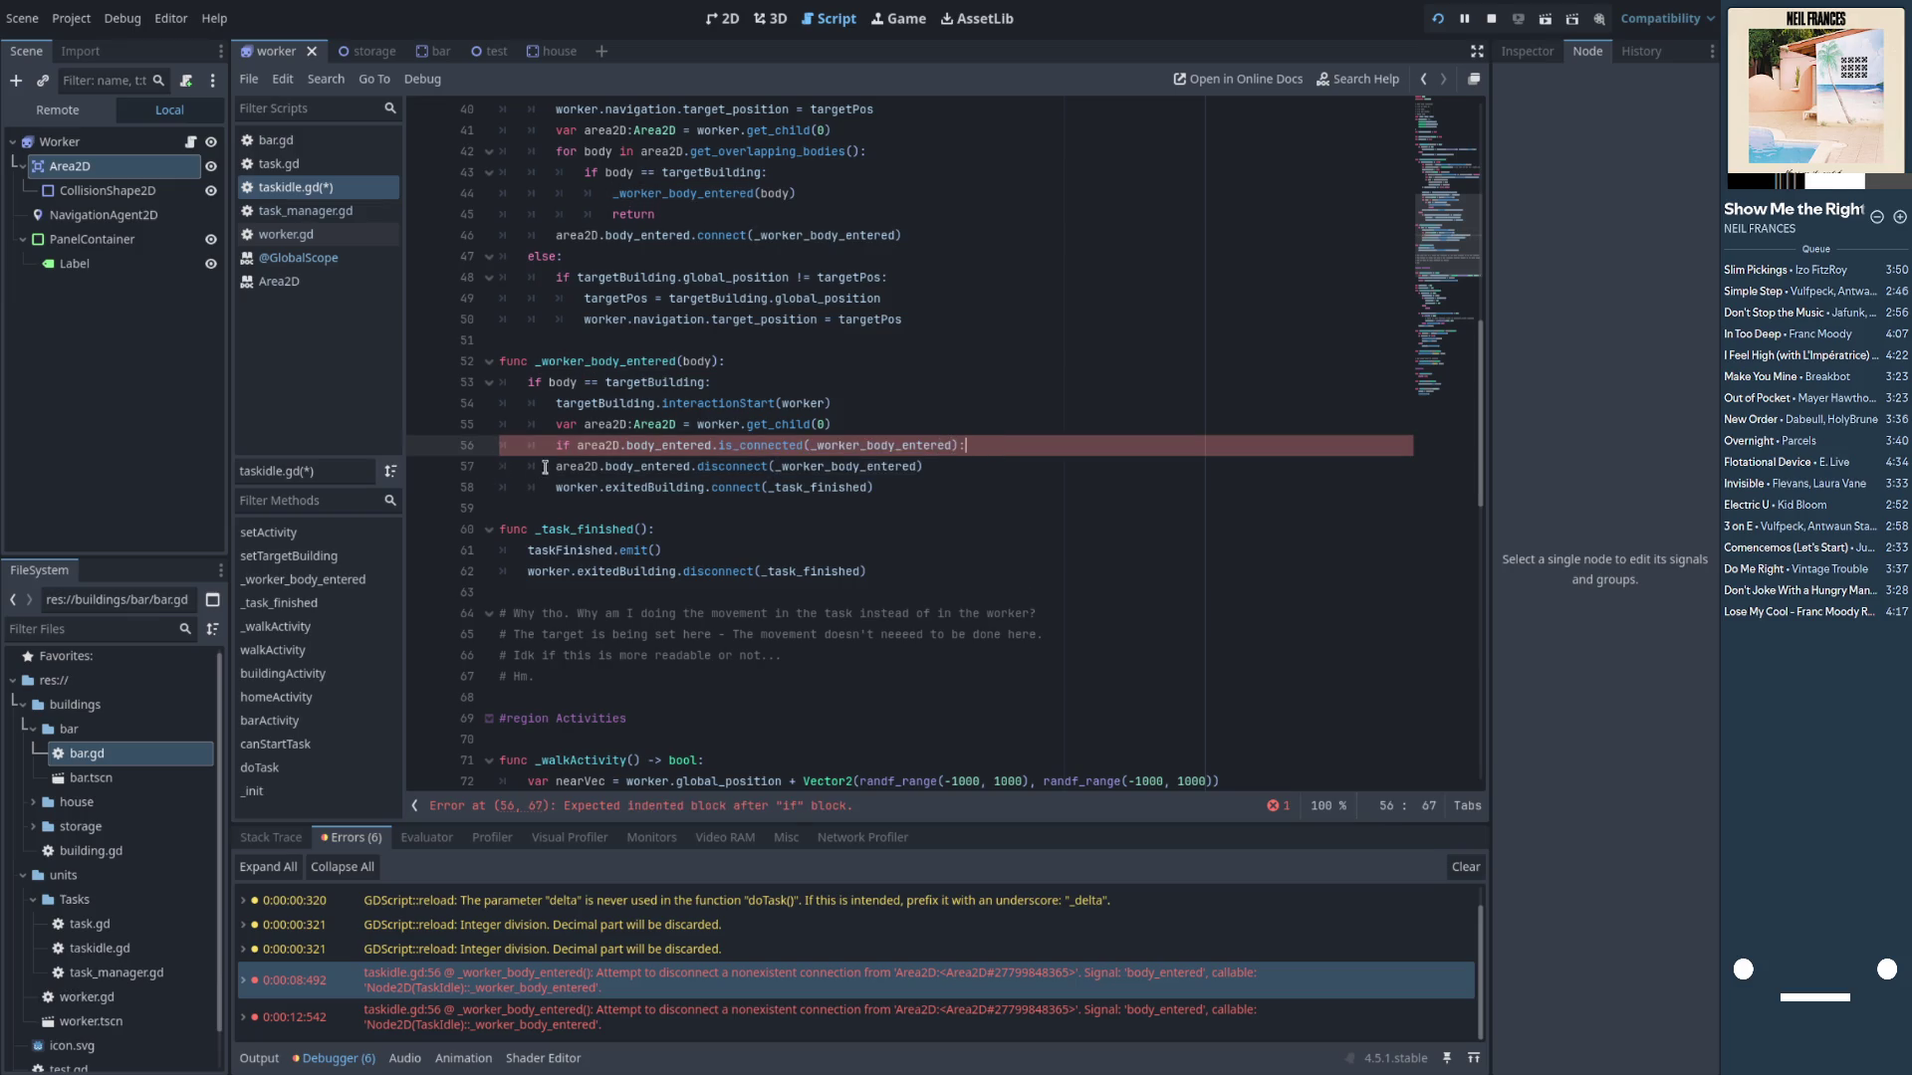
key("Tab")
left_click(1033, 466)
key("ctrl+s")
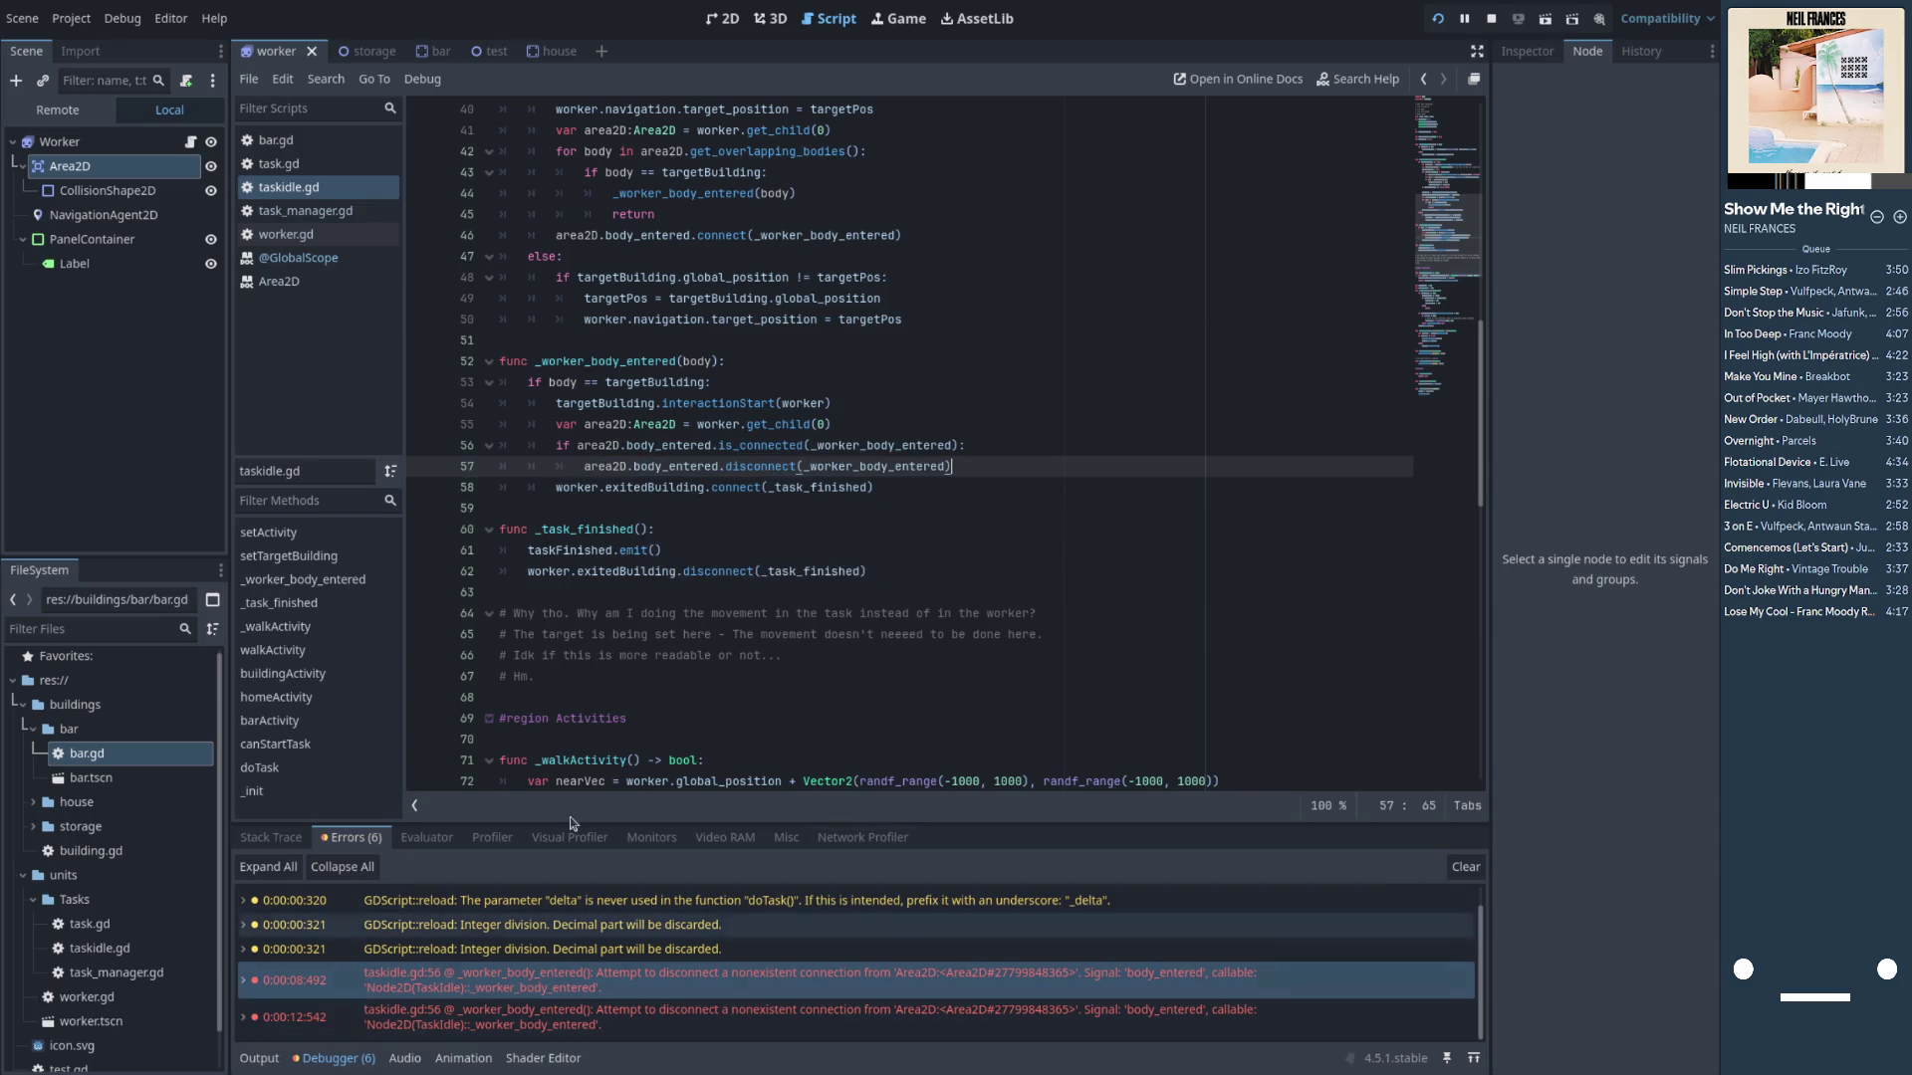
key("super")
left_click(956, 400)
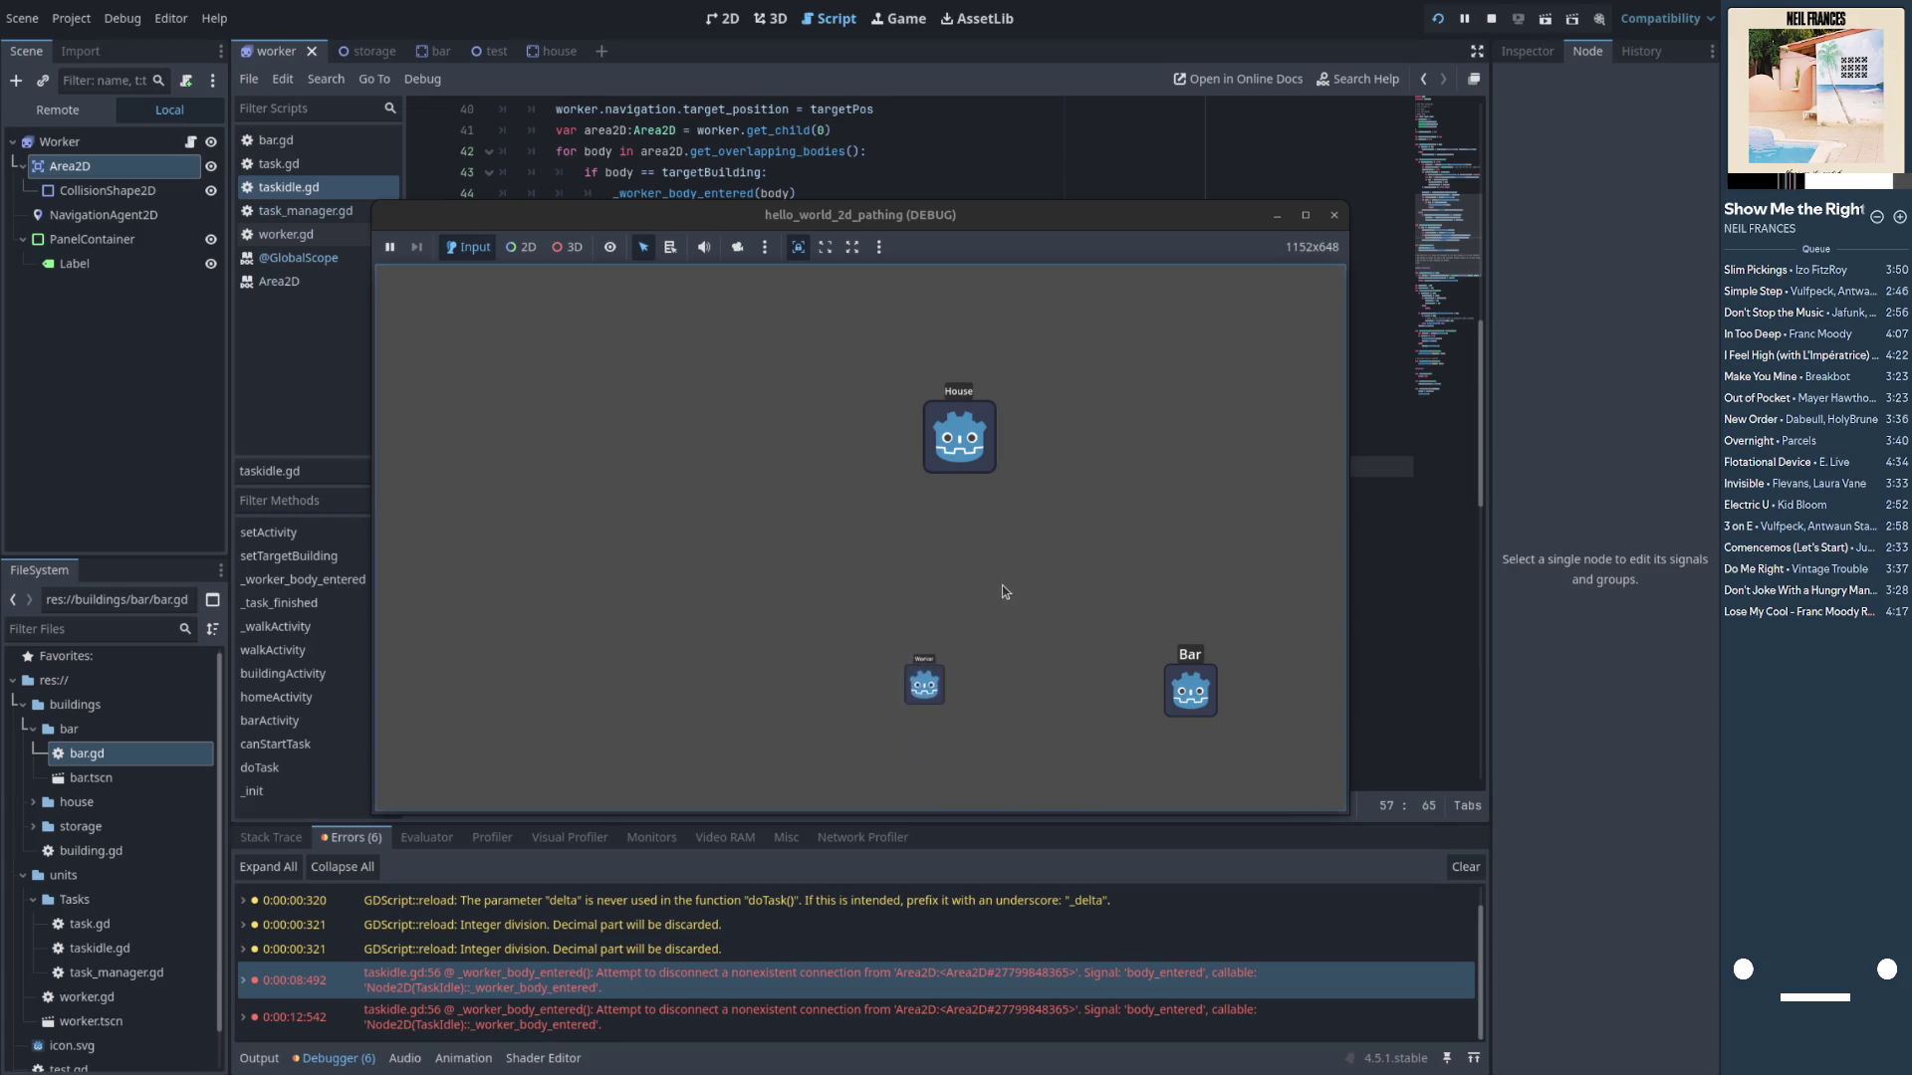
Show the test scene in the 2D view, check the running game, then return to the editor
left_click(475, 51)
left_click(719, 18)
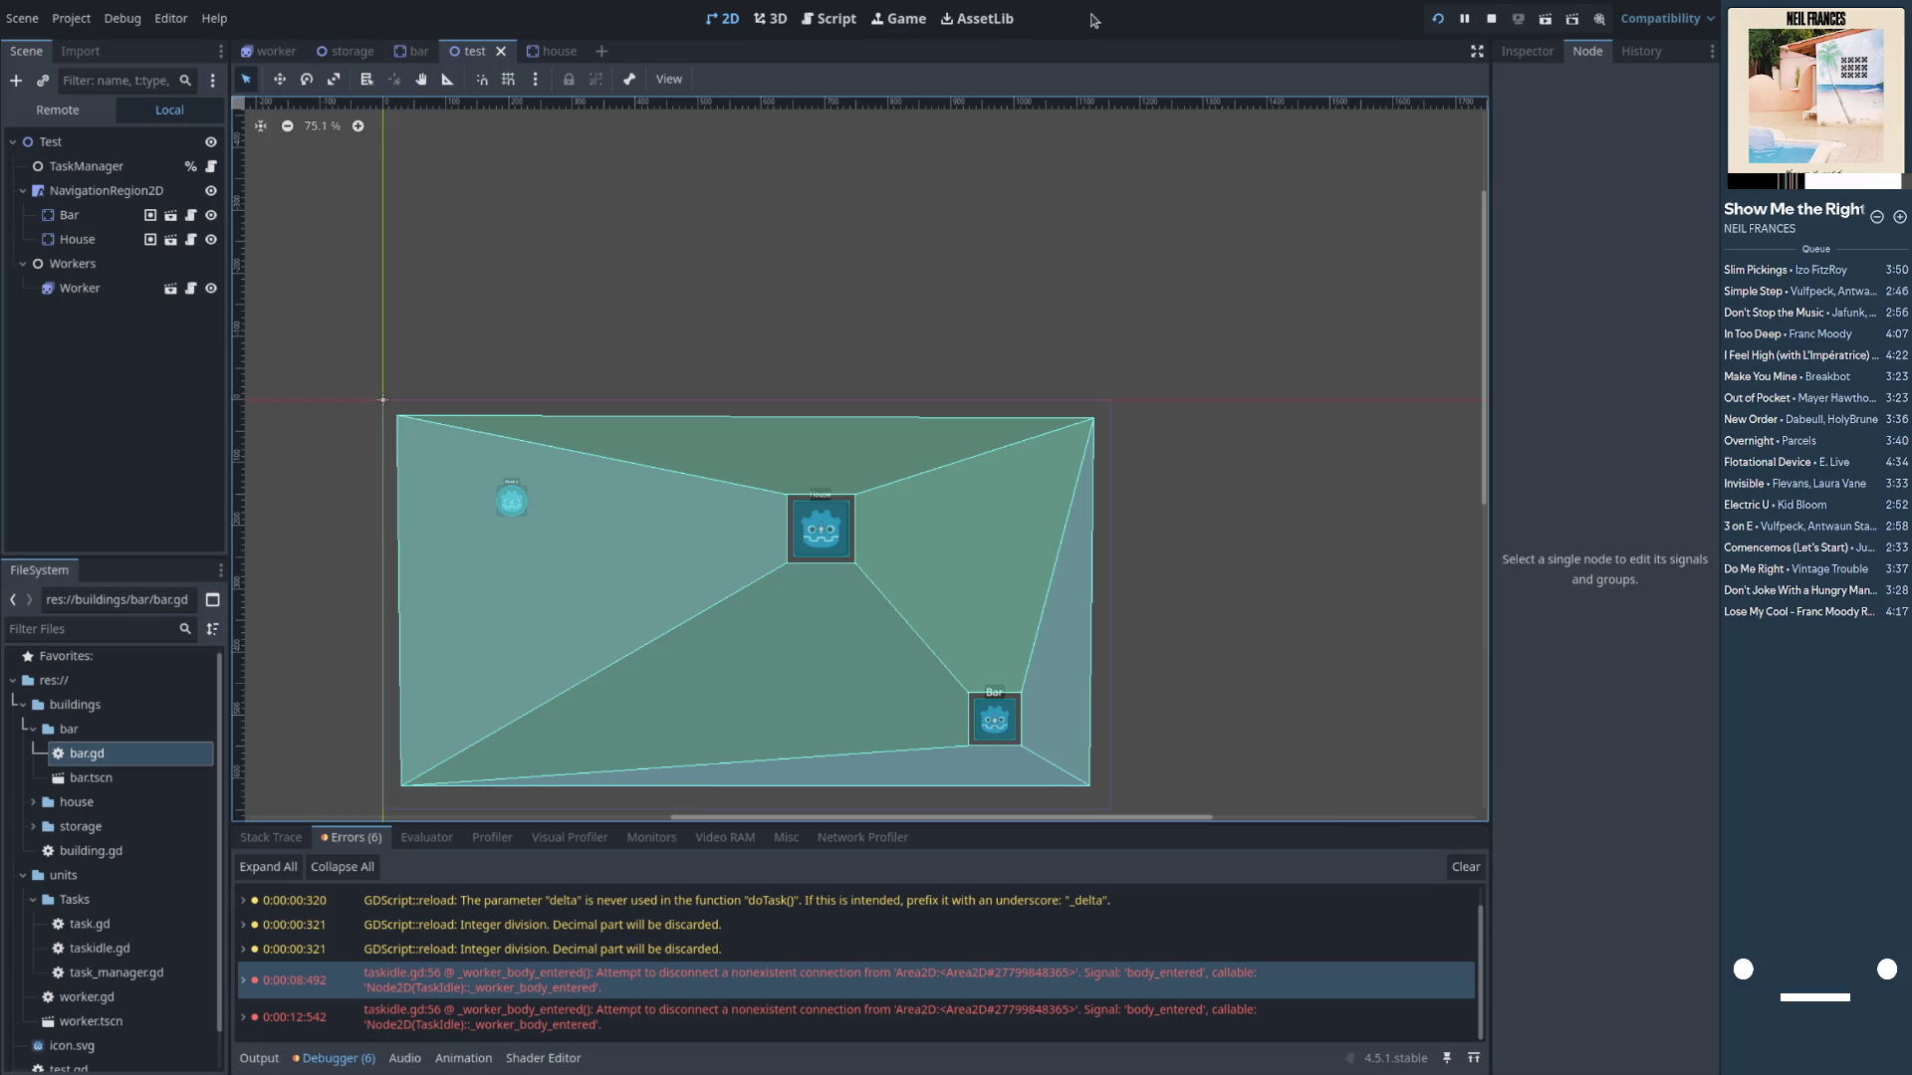
key("super")
left_click(934, 496)
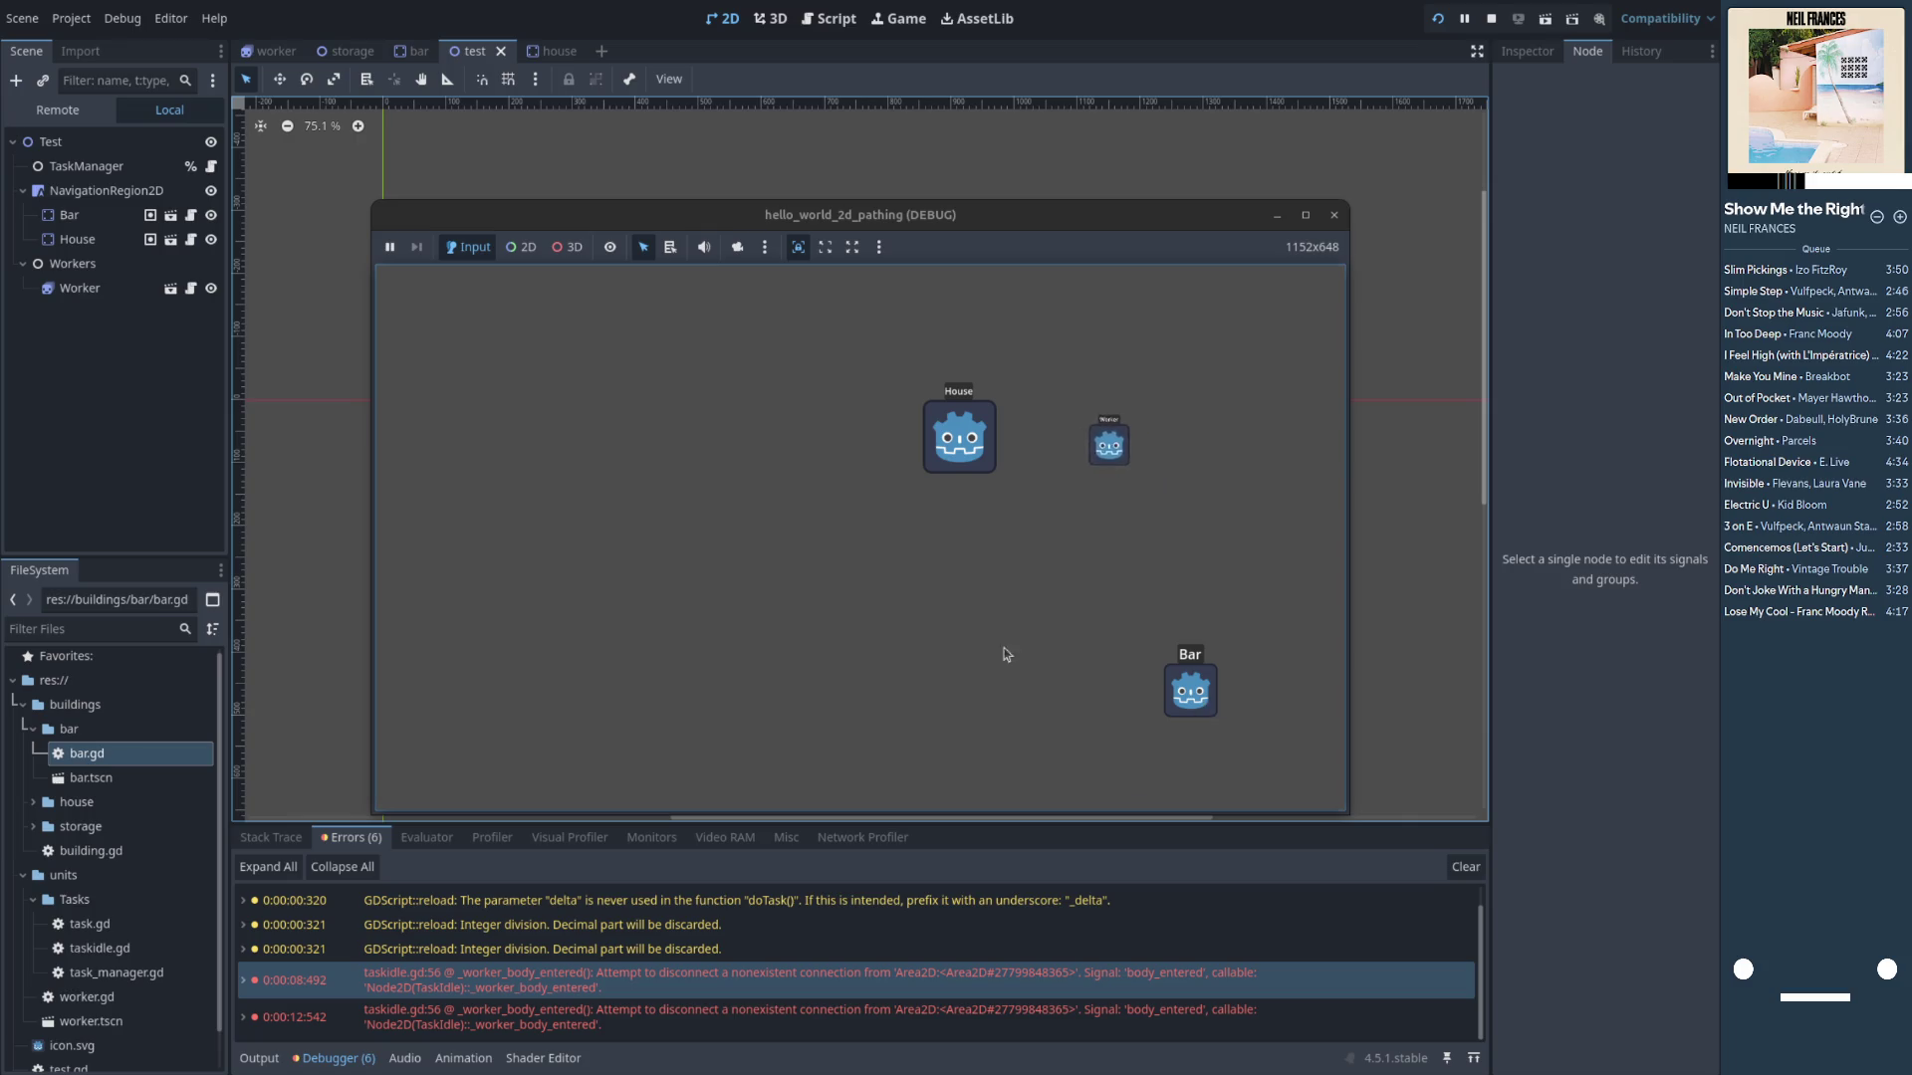
left_click(360, 545)
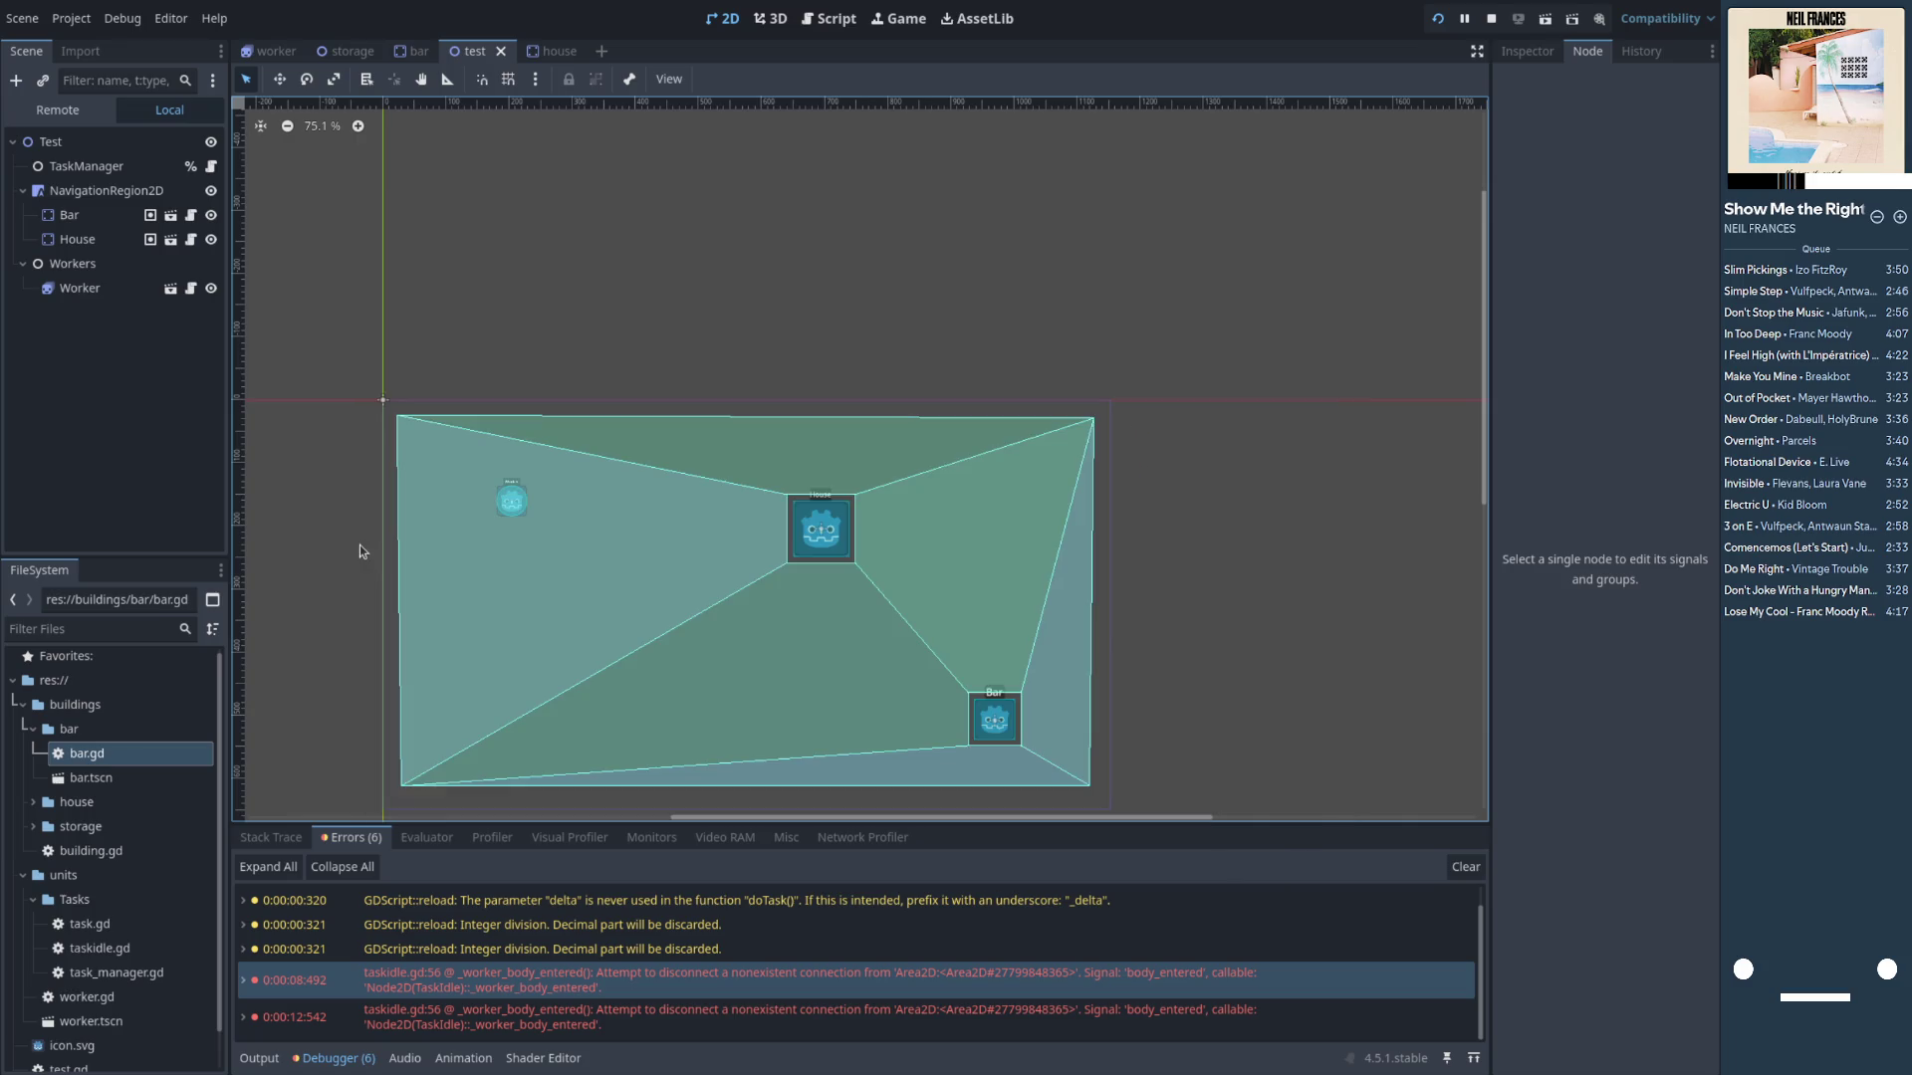
Set the NavigationRegion2D polygon's Agents Radius to 60 px
left_click(113, 195)
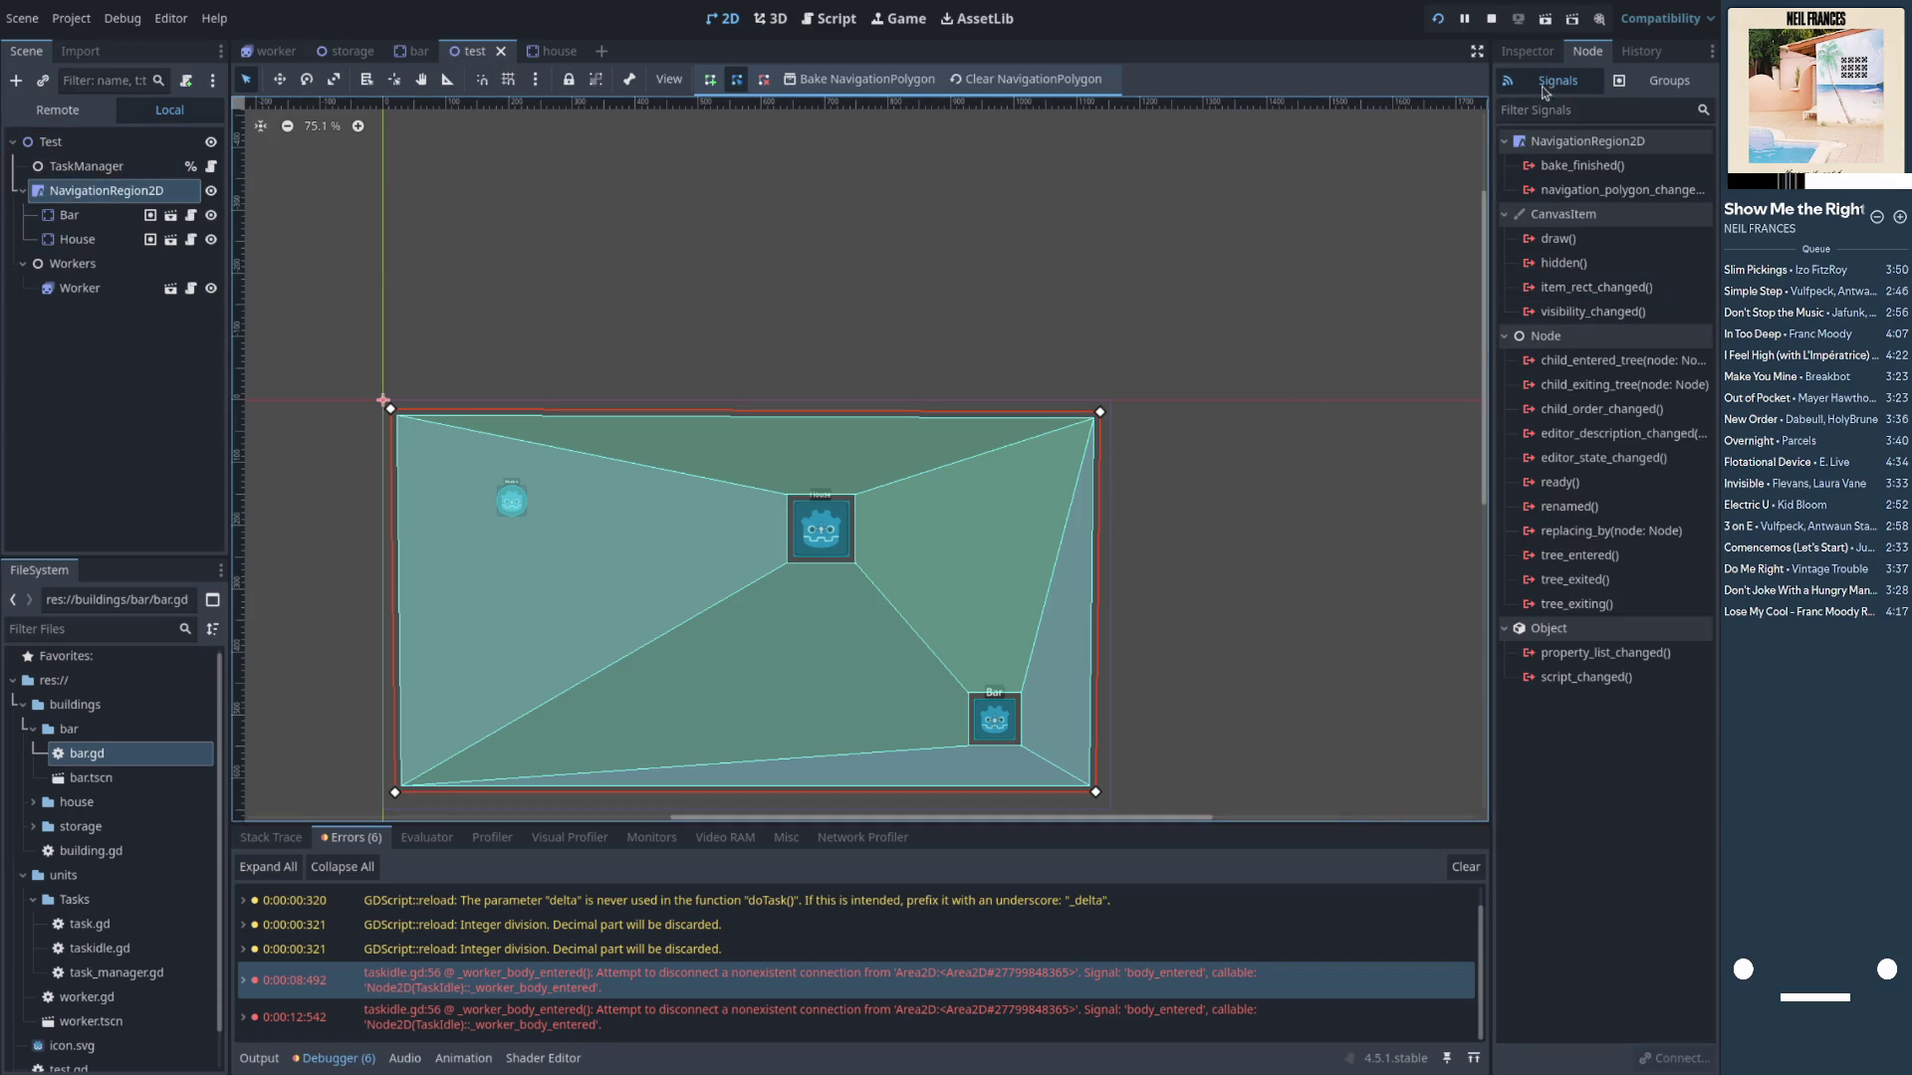
left_click(1527, 51)
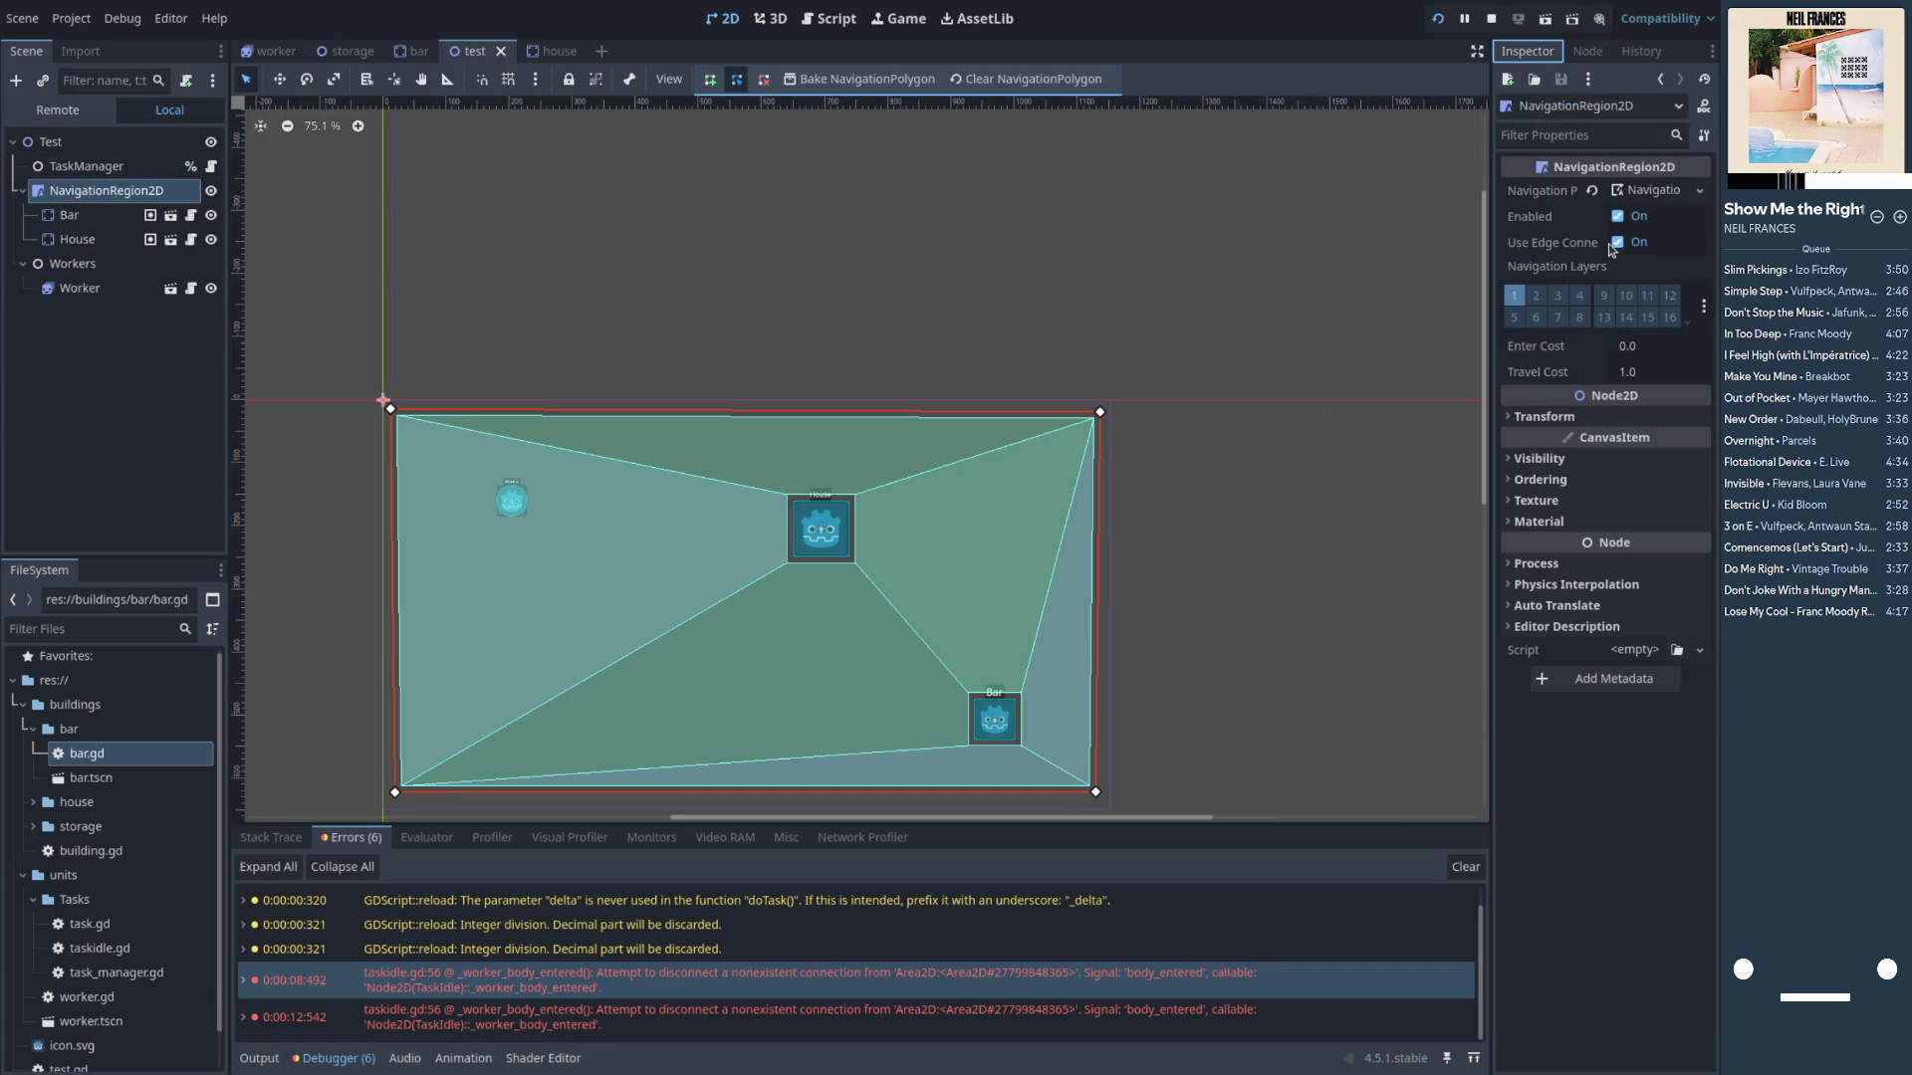
left_click(1643, 190)
left_click(1516, 320)
left_click(1515, 320)
left_click(1515, 309)
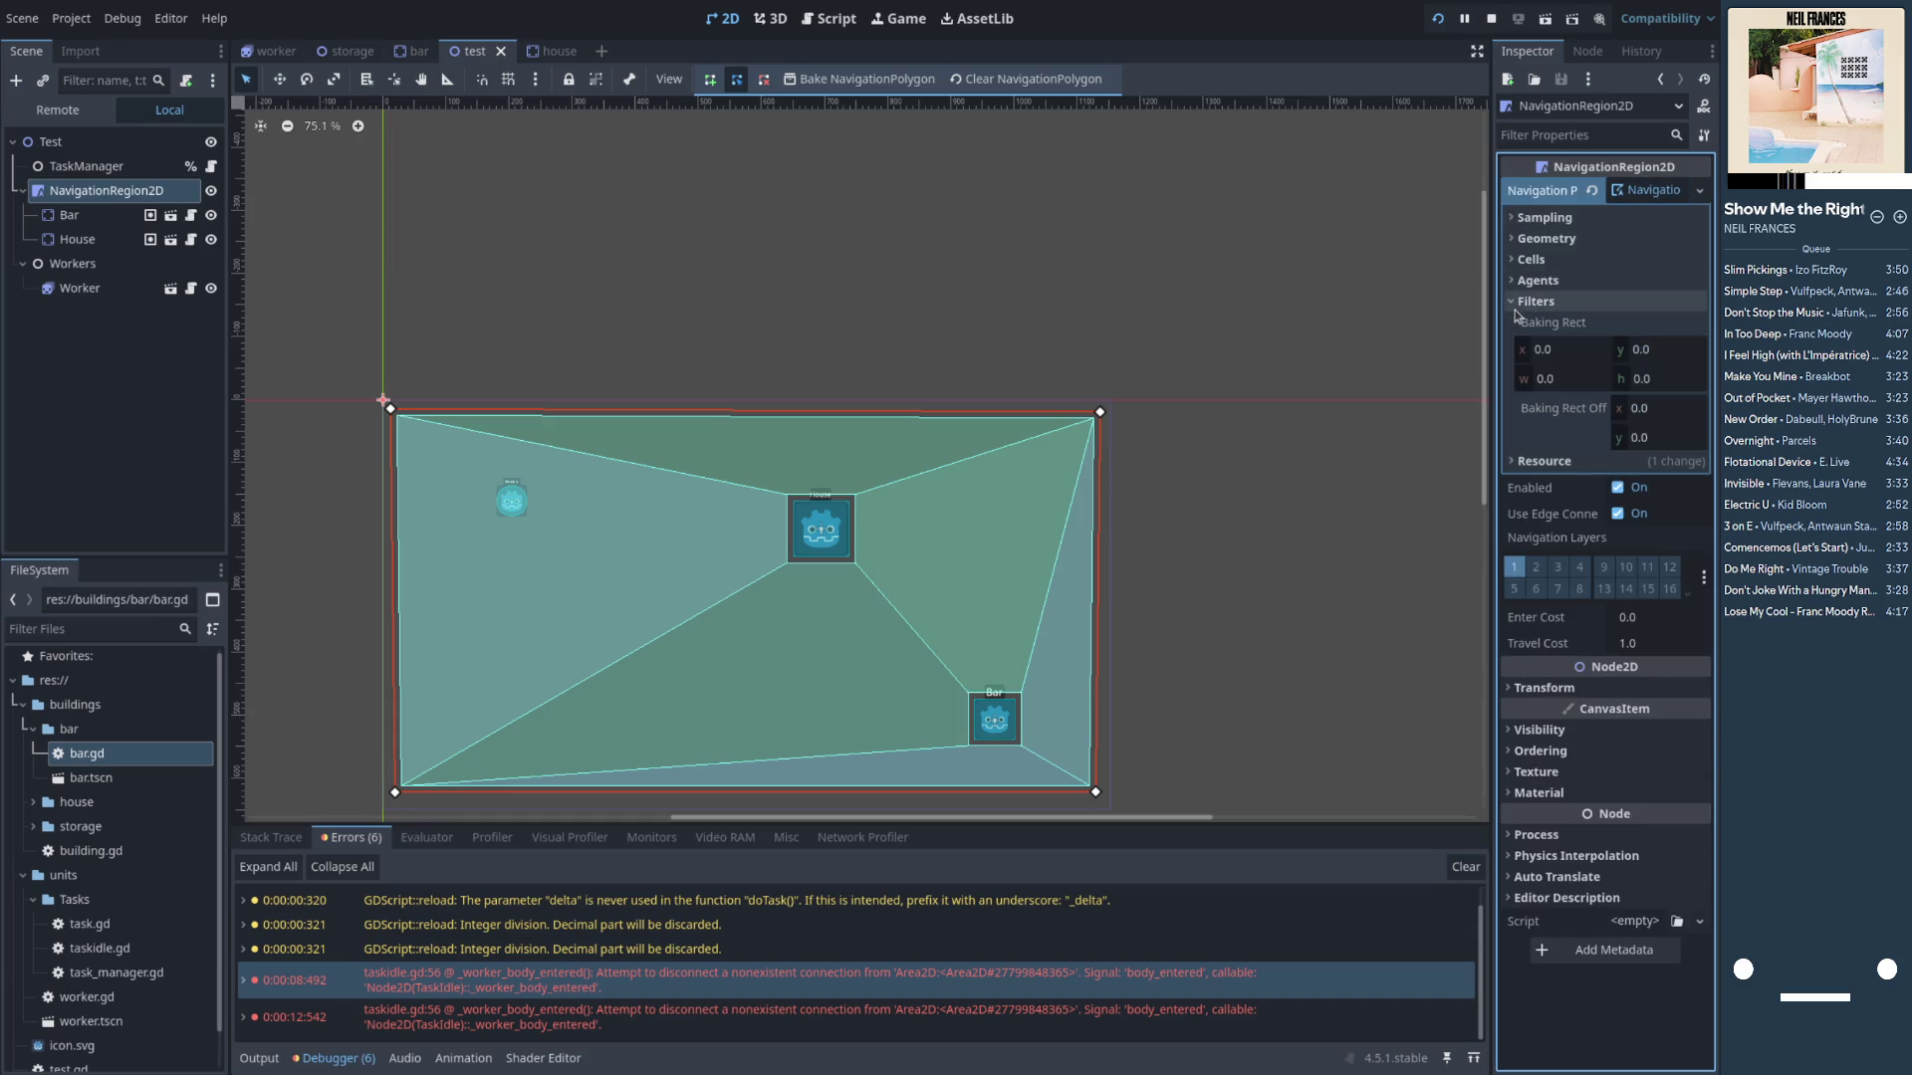
left_click(1514, 302)
left_click(1516, 283)
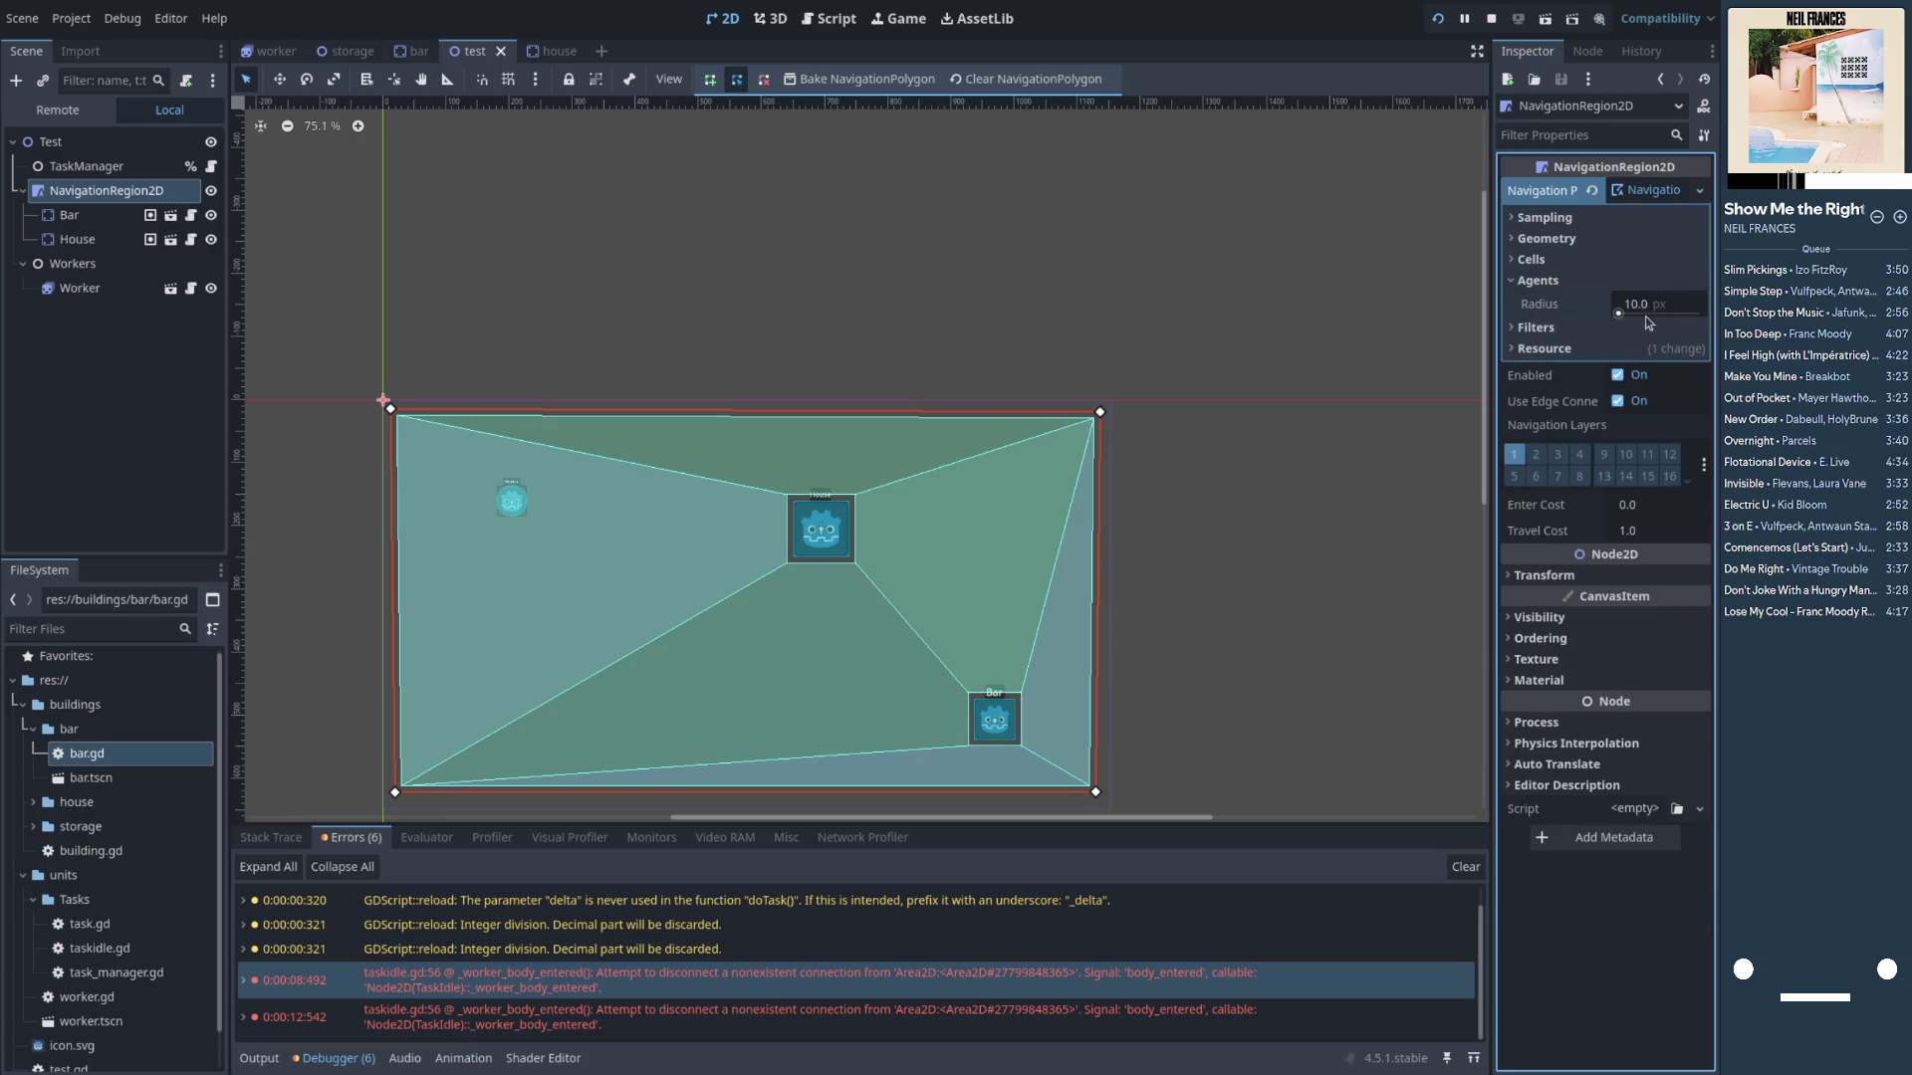
left_click_drag(1634, 307, 1643, 306)
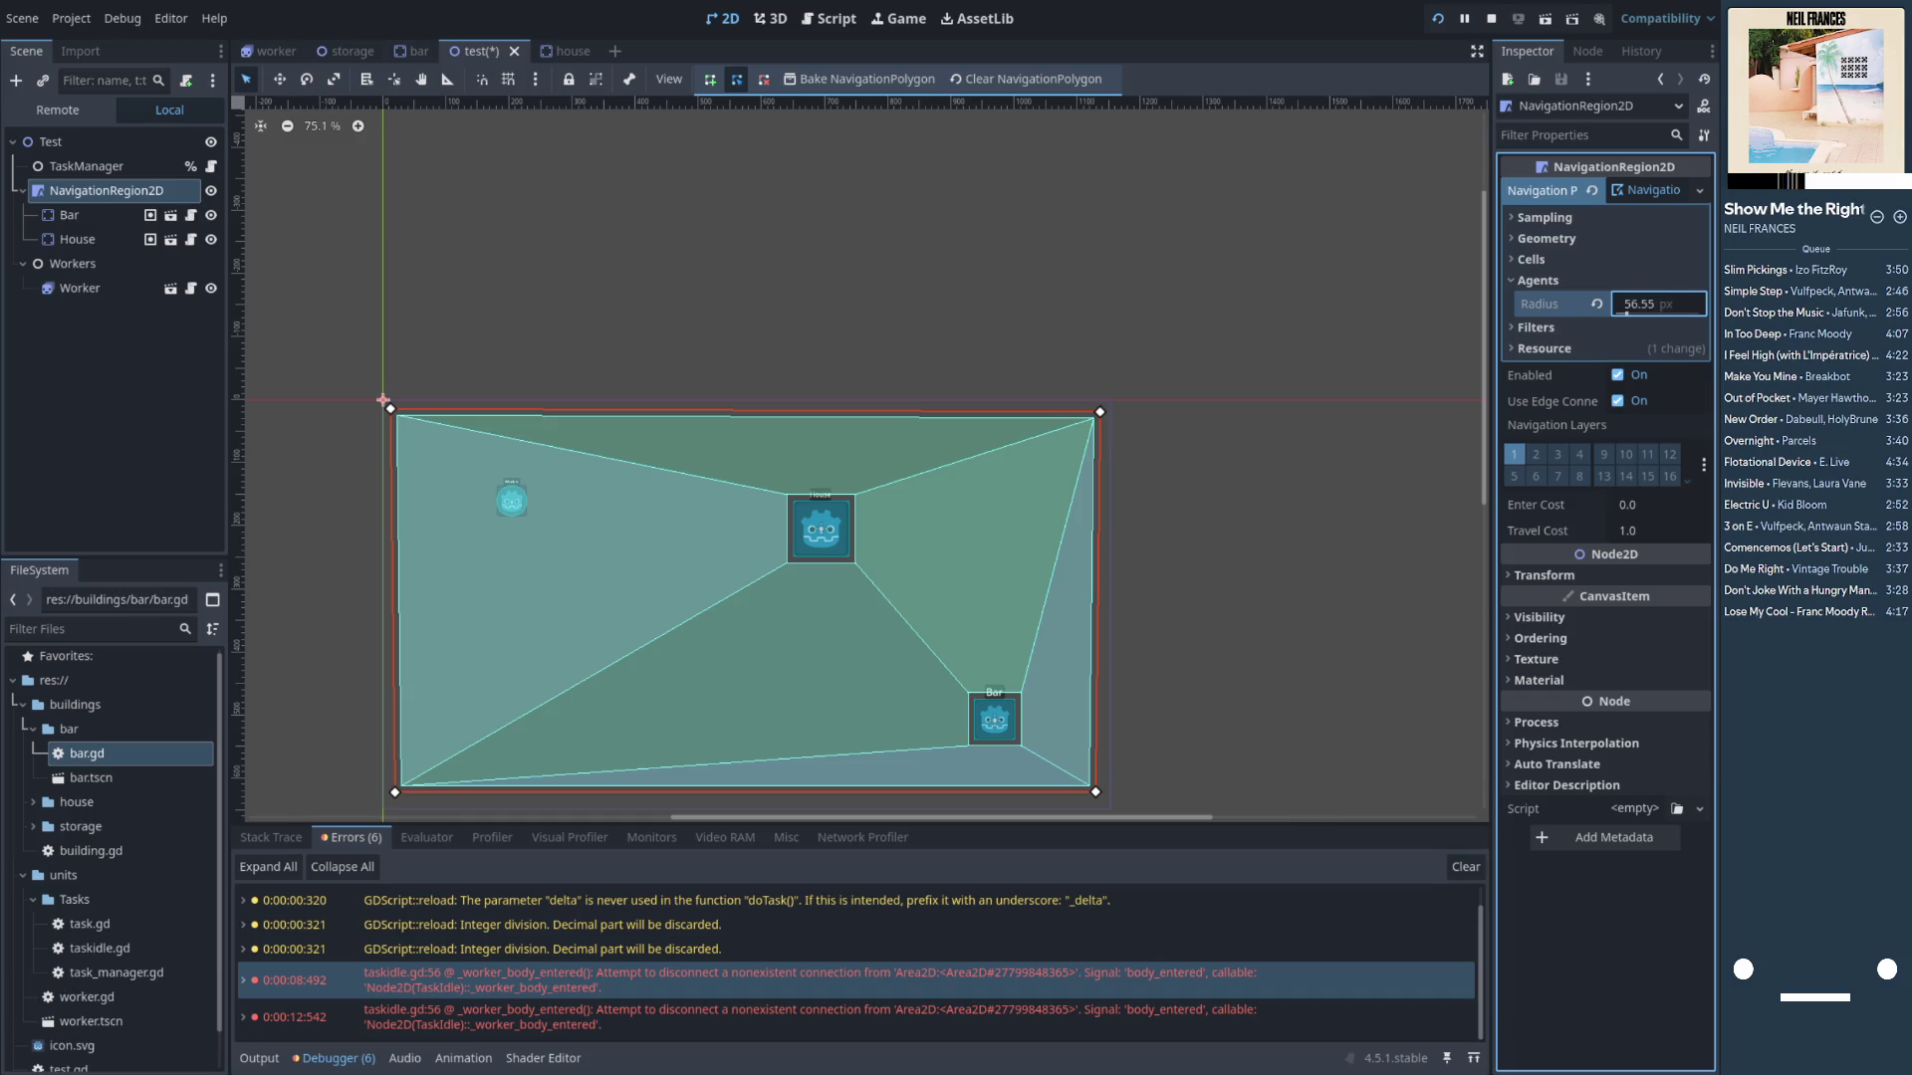
left_click(1650, 303)
type("60")
key("Return")
Save the test scene, rebake the navigation polygon, and run the game with F5
key("ctrl+s")
left_click(876, 80)
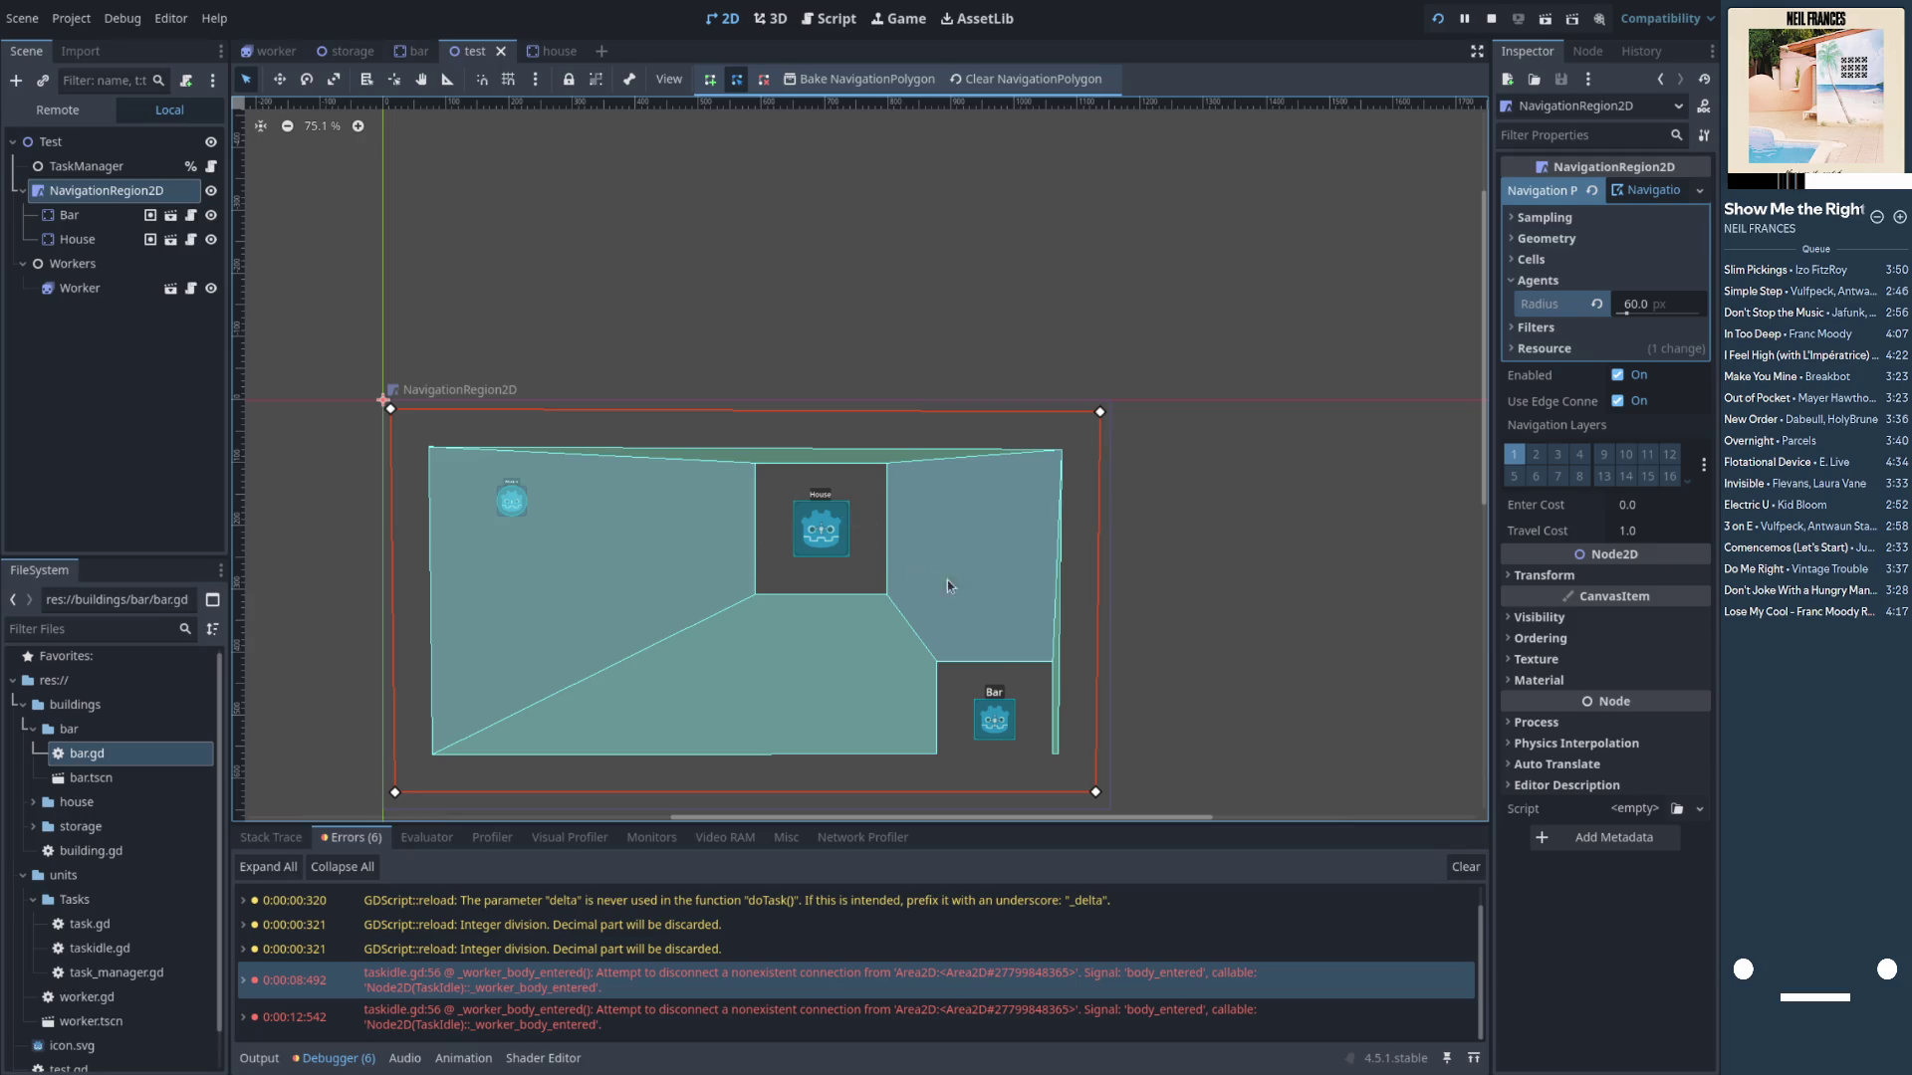
left_click(1645, 313)
key("F5")
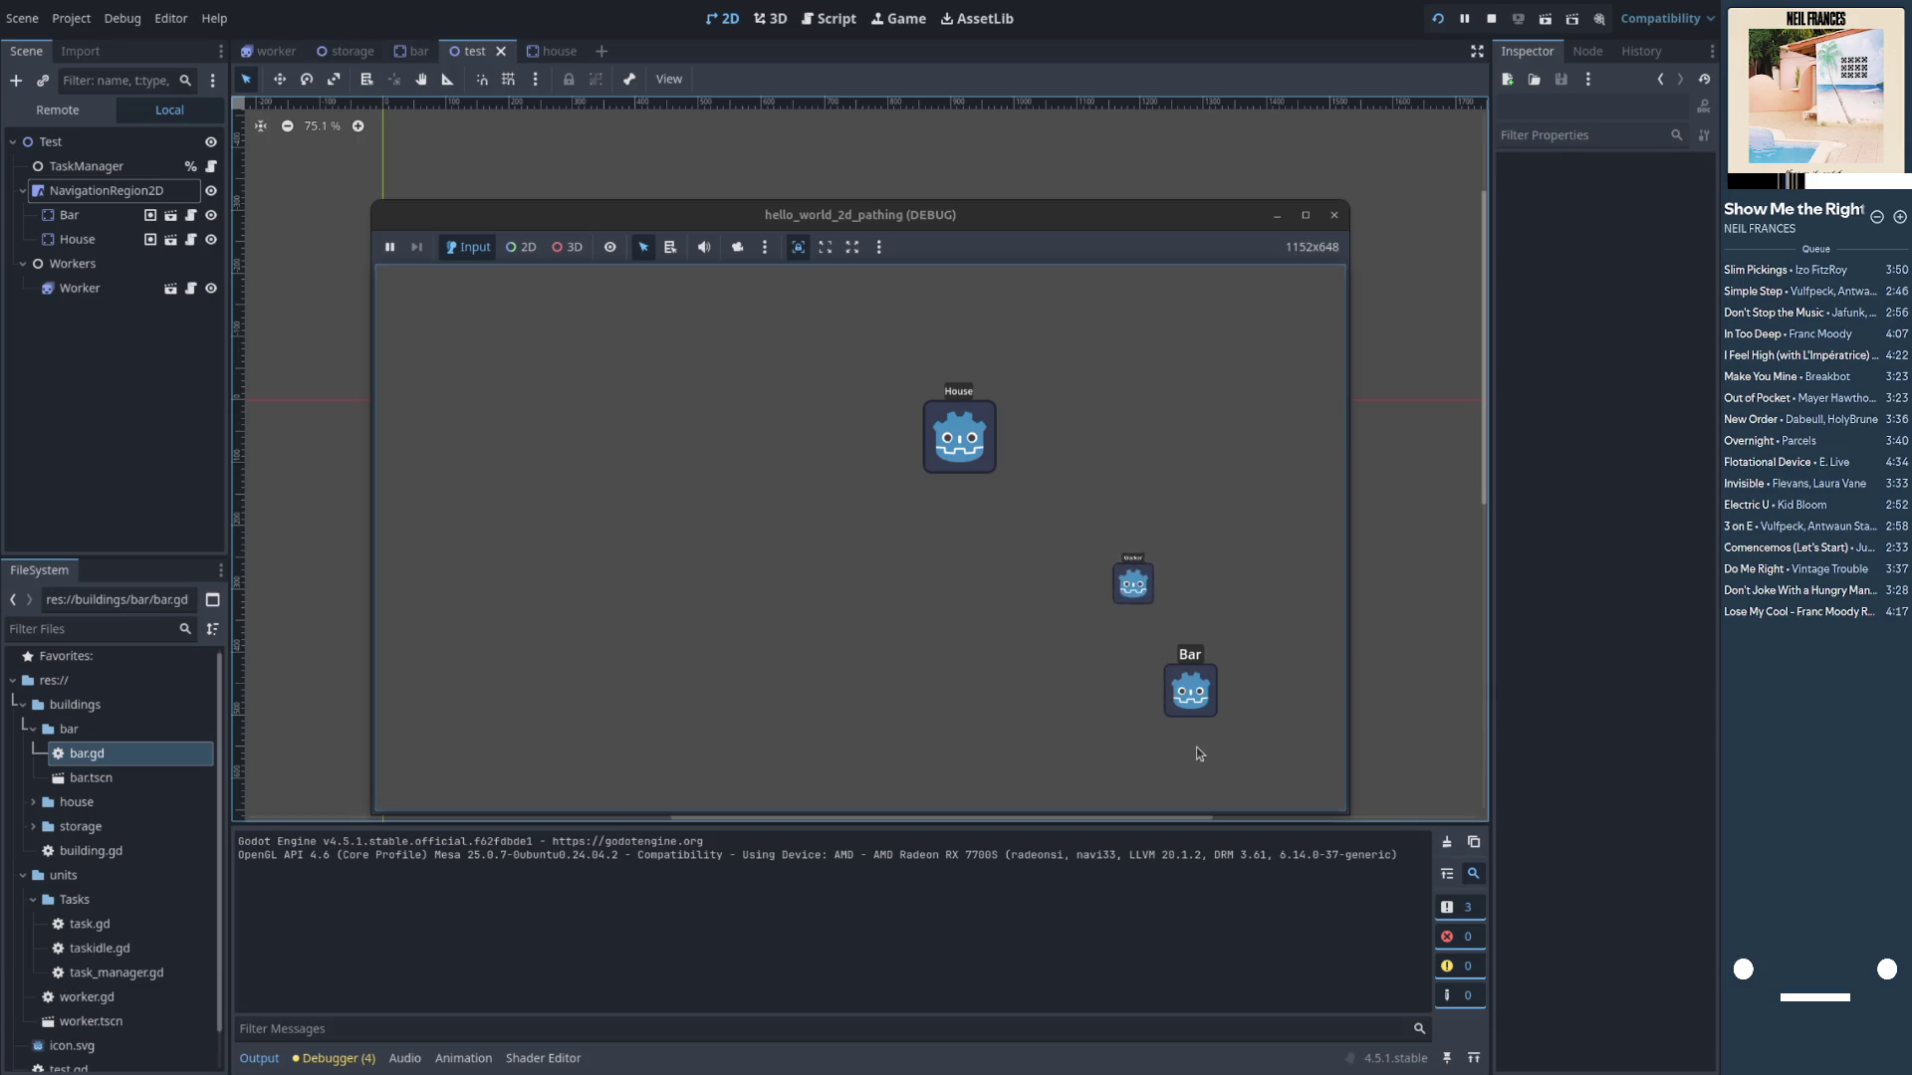
Revert the NavigationRegion2D agent radius to the default 10 px and rebake the navigation mesh
left_click(894, 143)
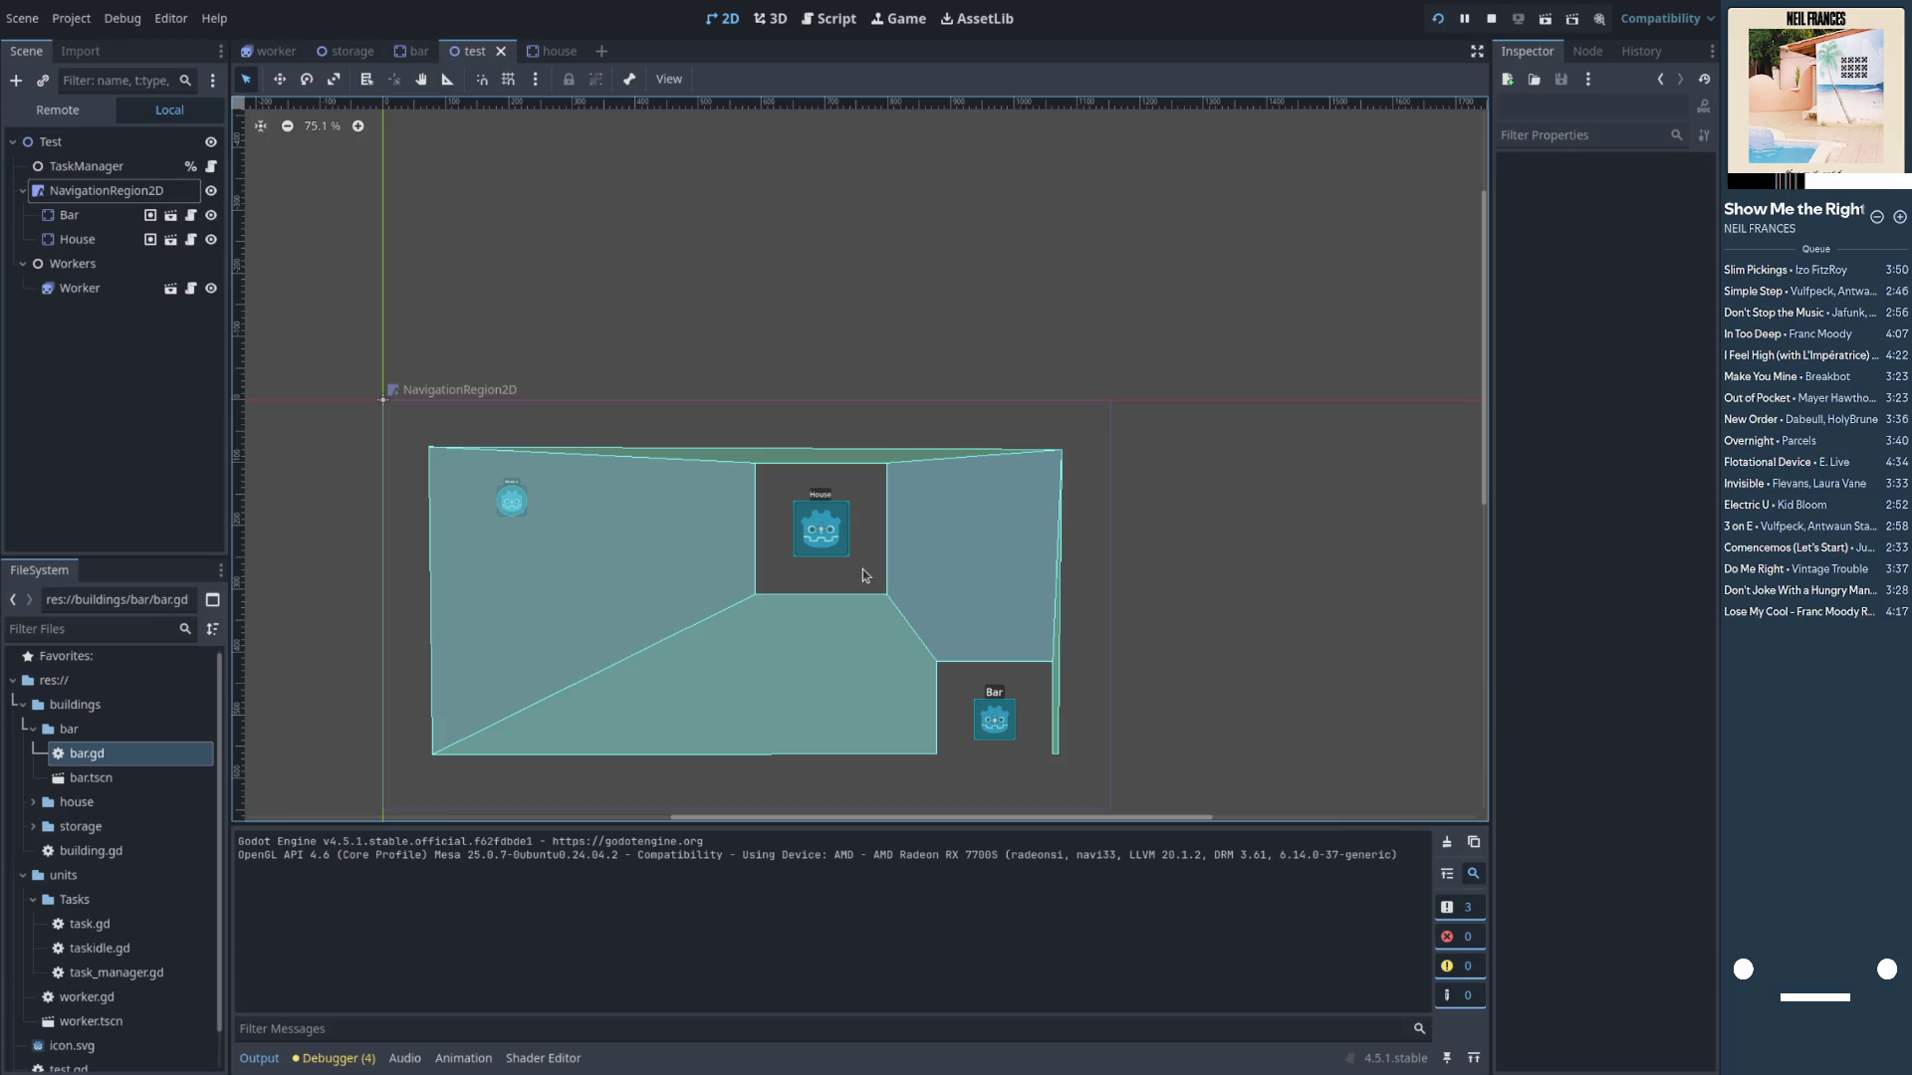
left_click(174, 191)
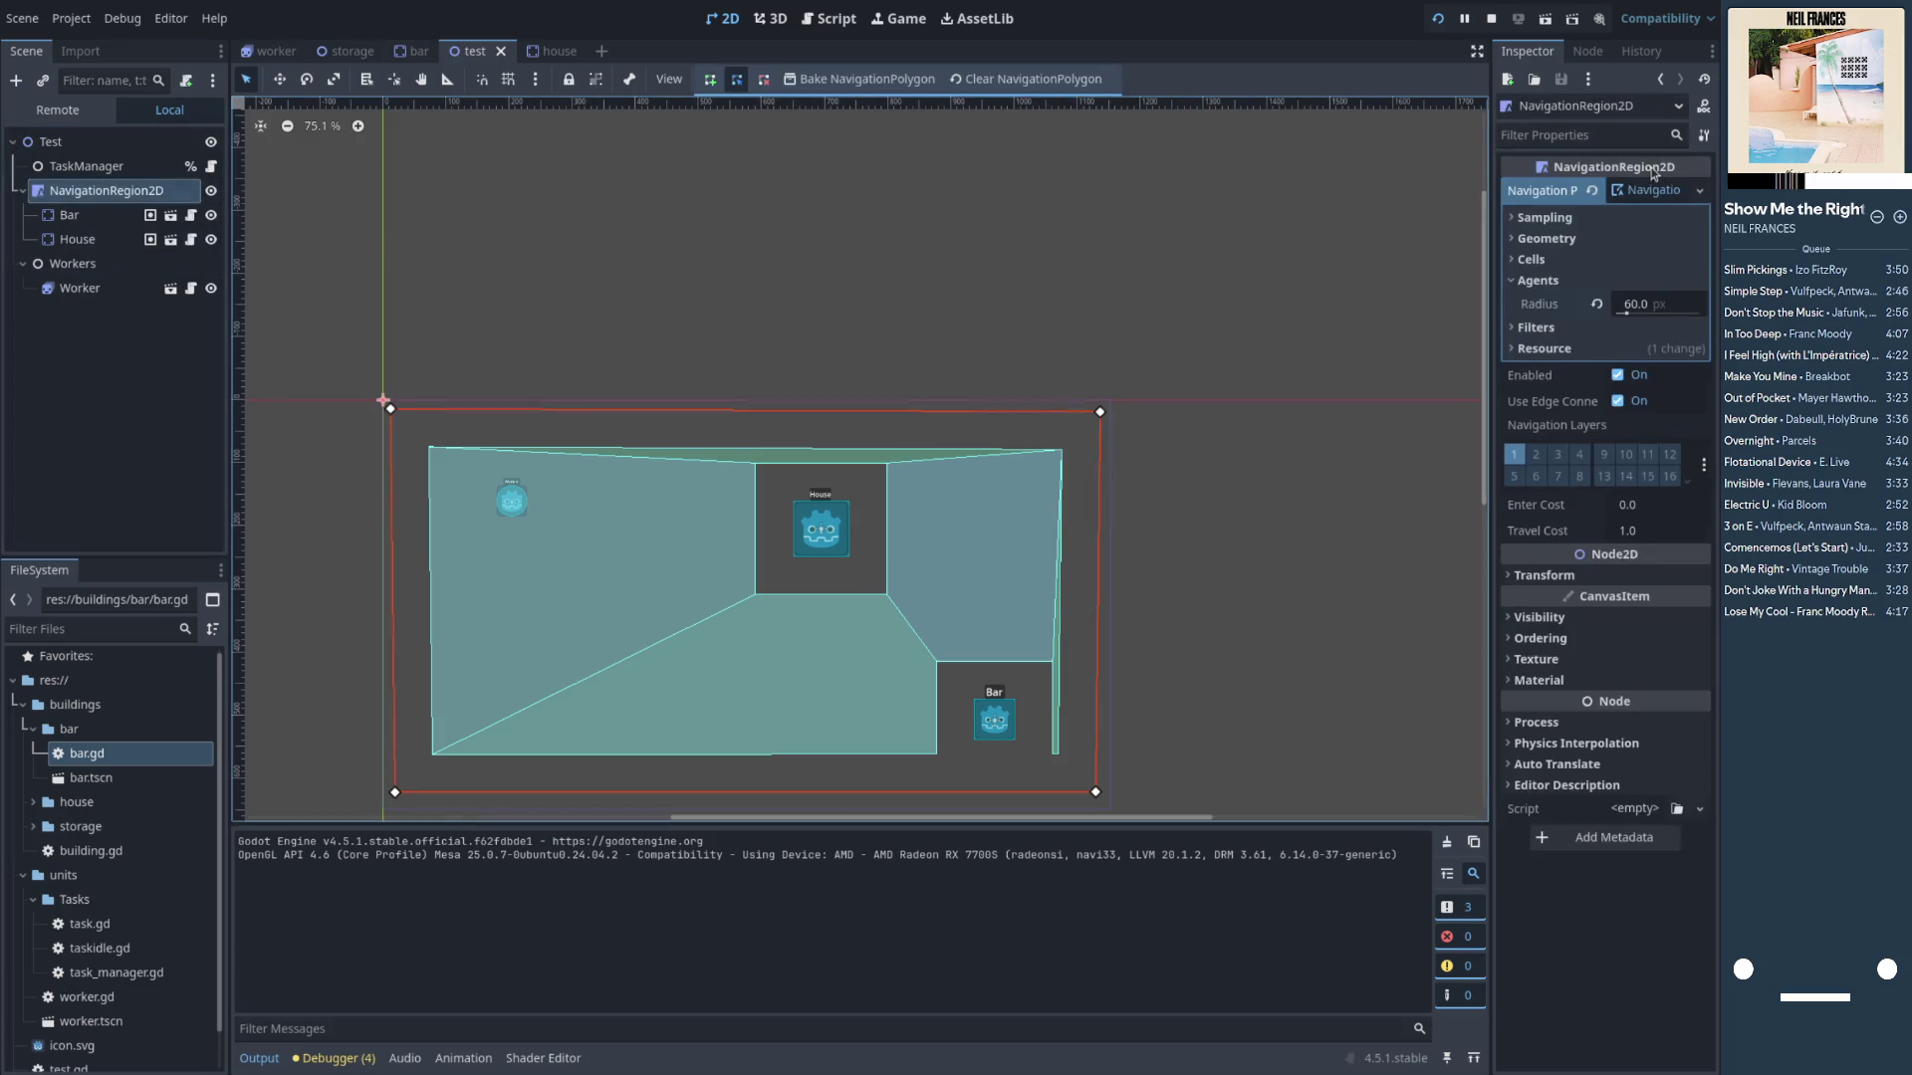
left_click(1645, 190)
left_click(1645, 190)
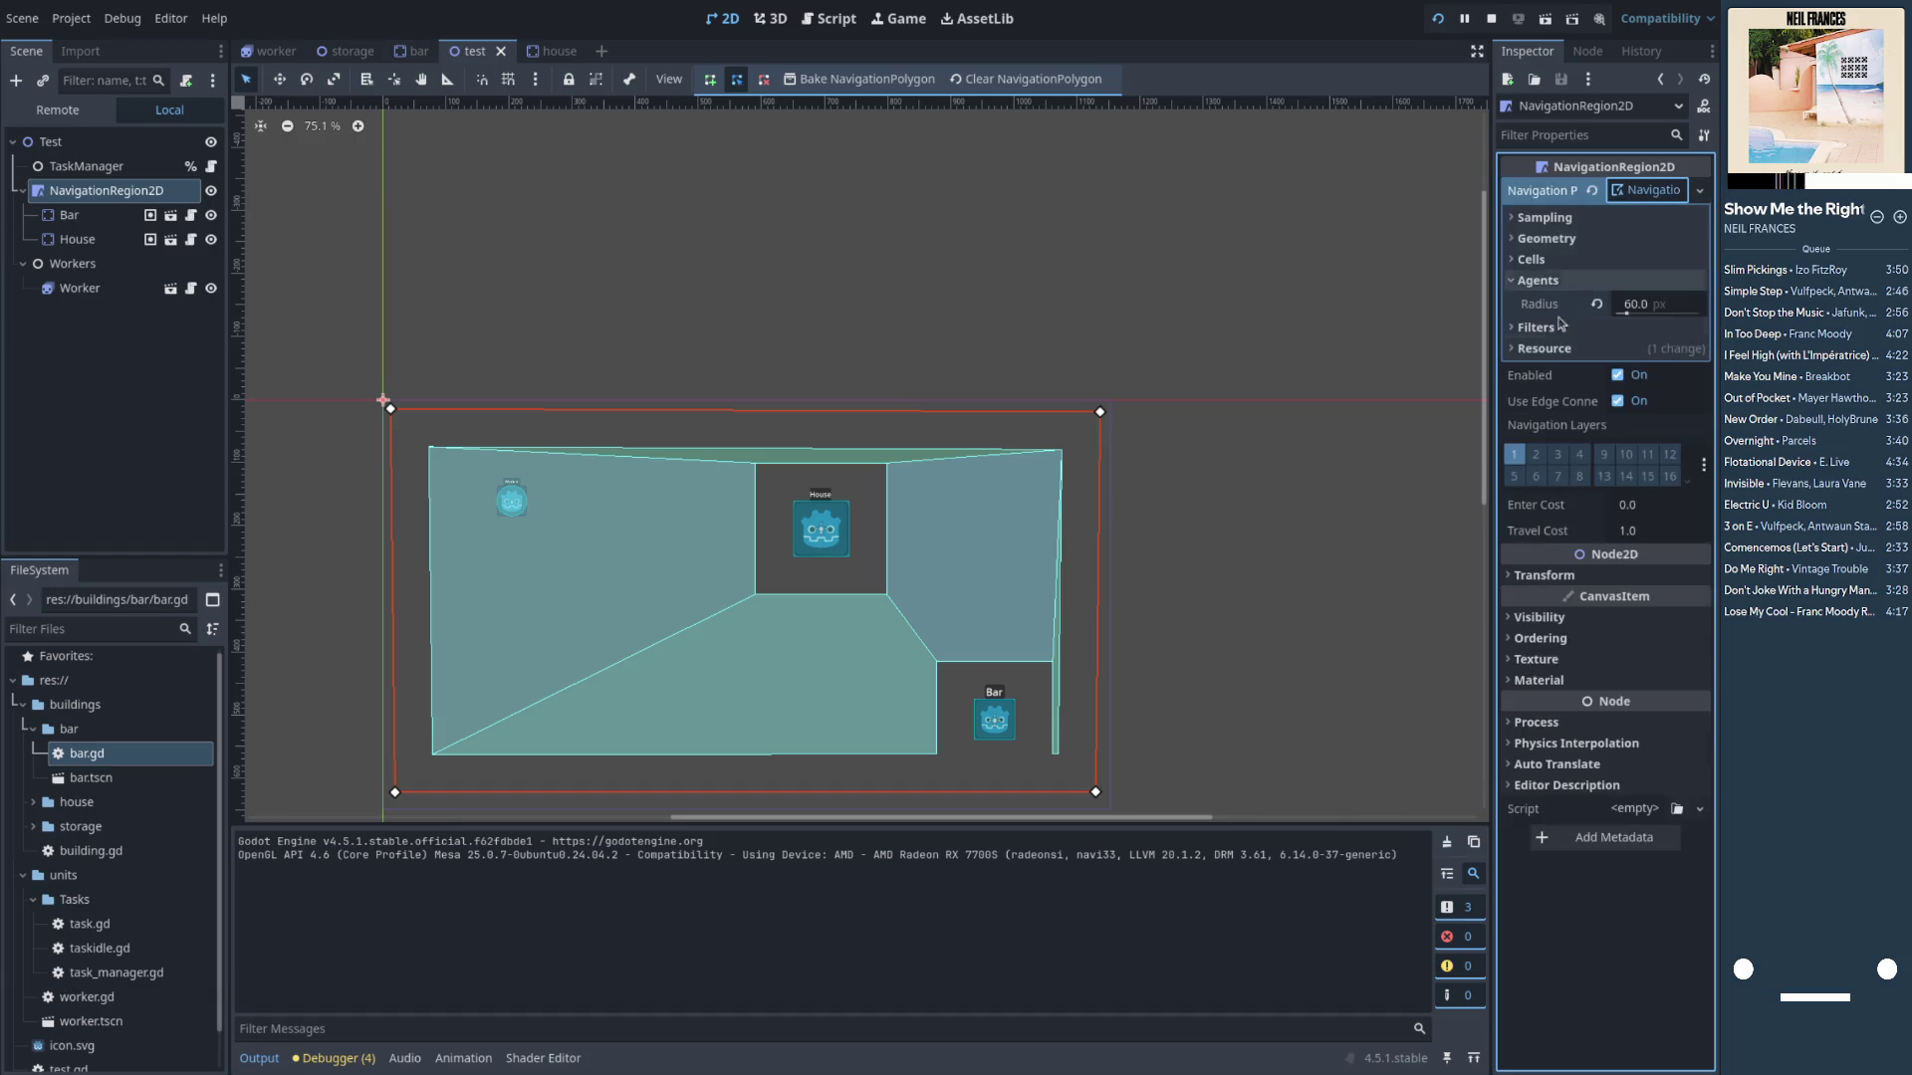
left_click(1596, 307)
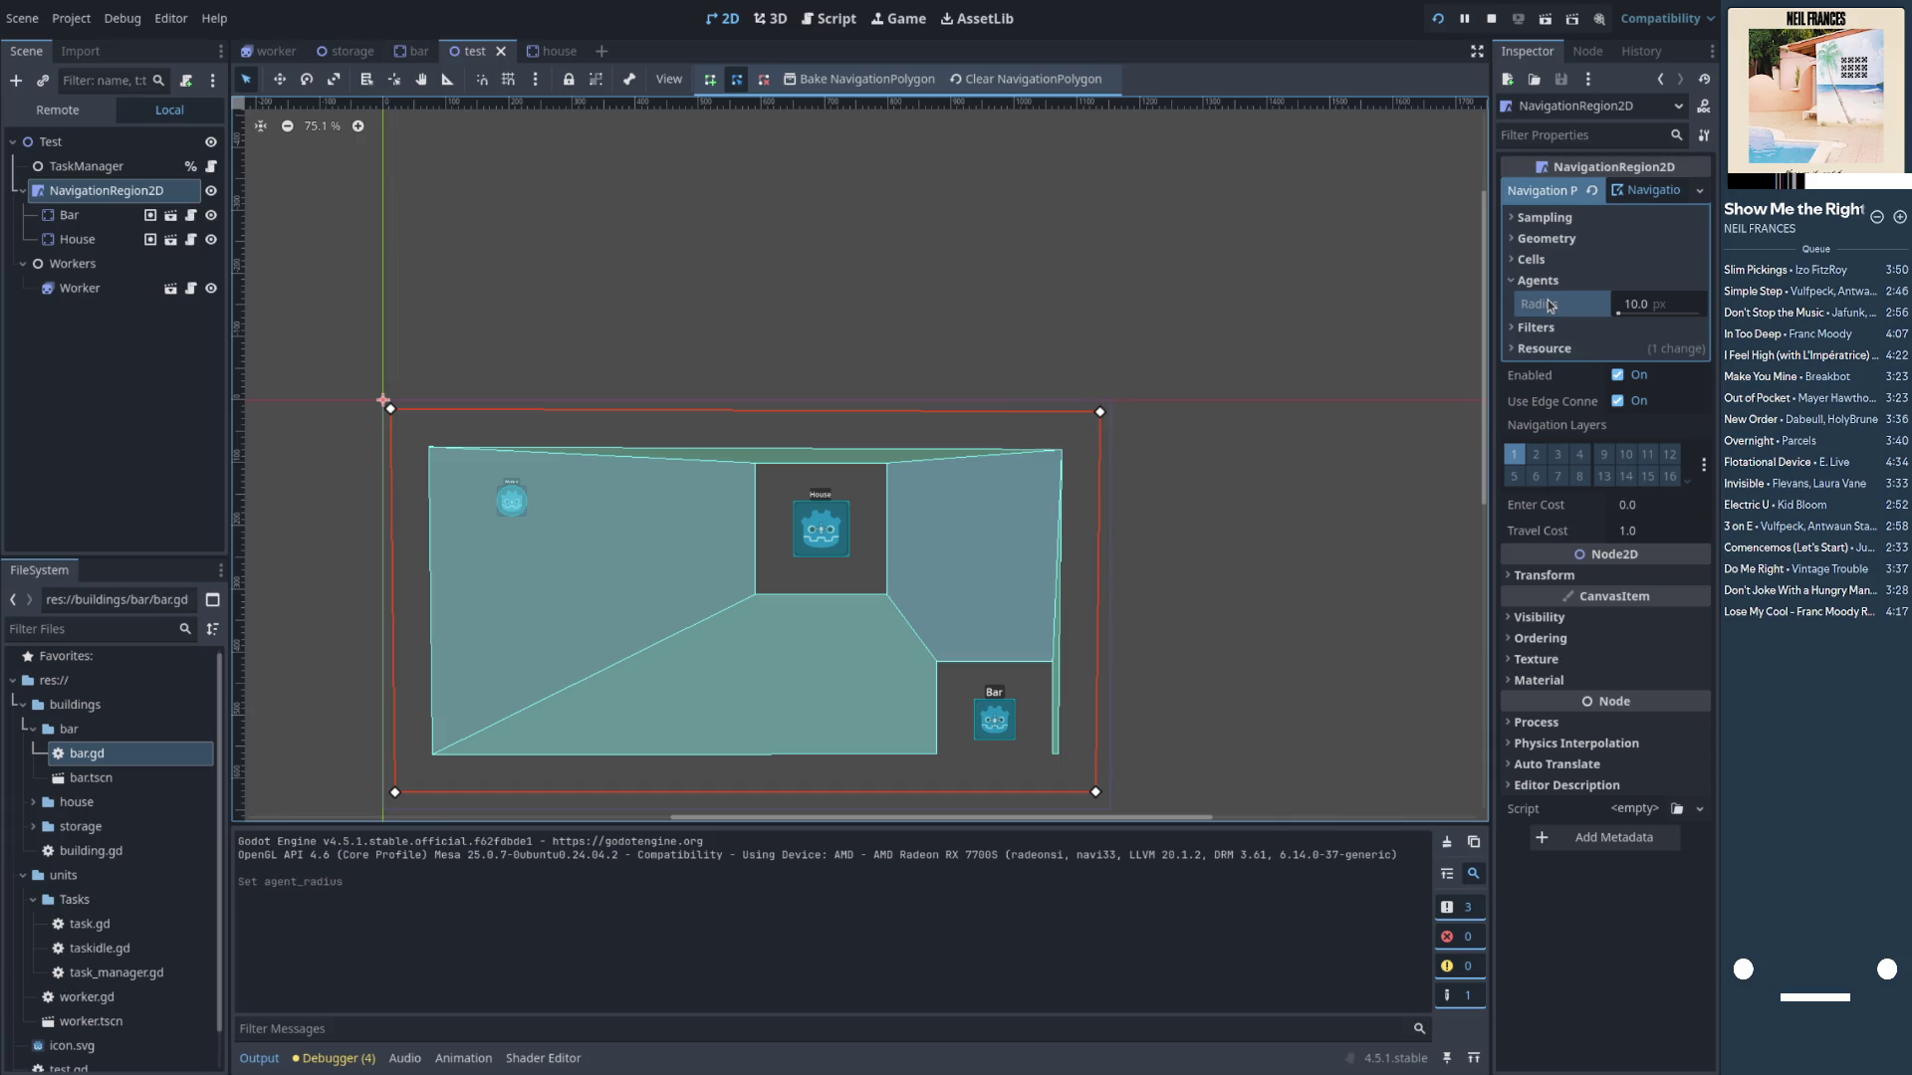
mouse_move(1550, 305)
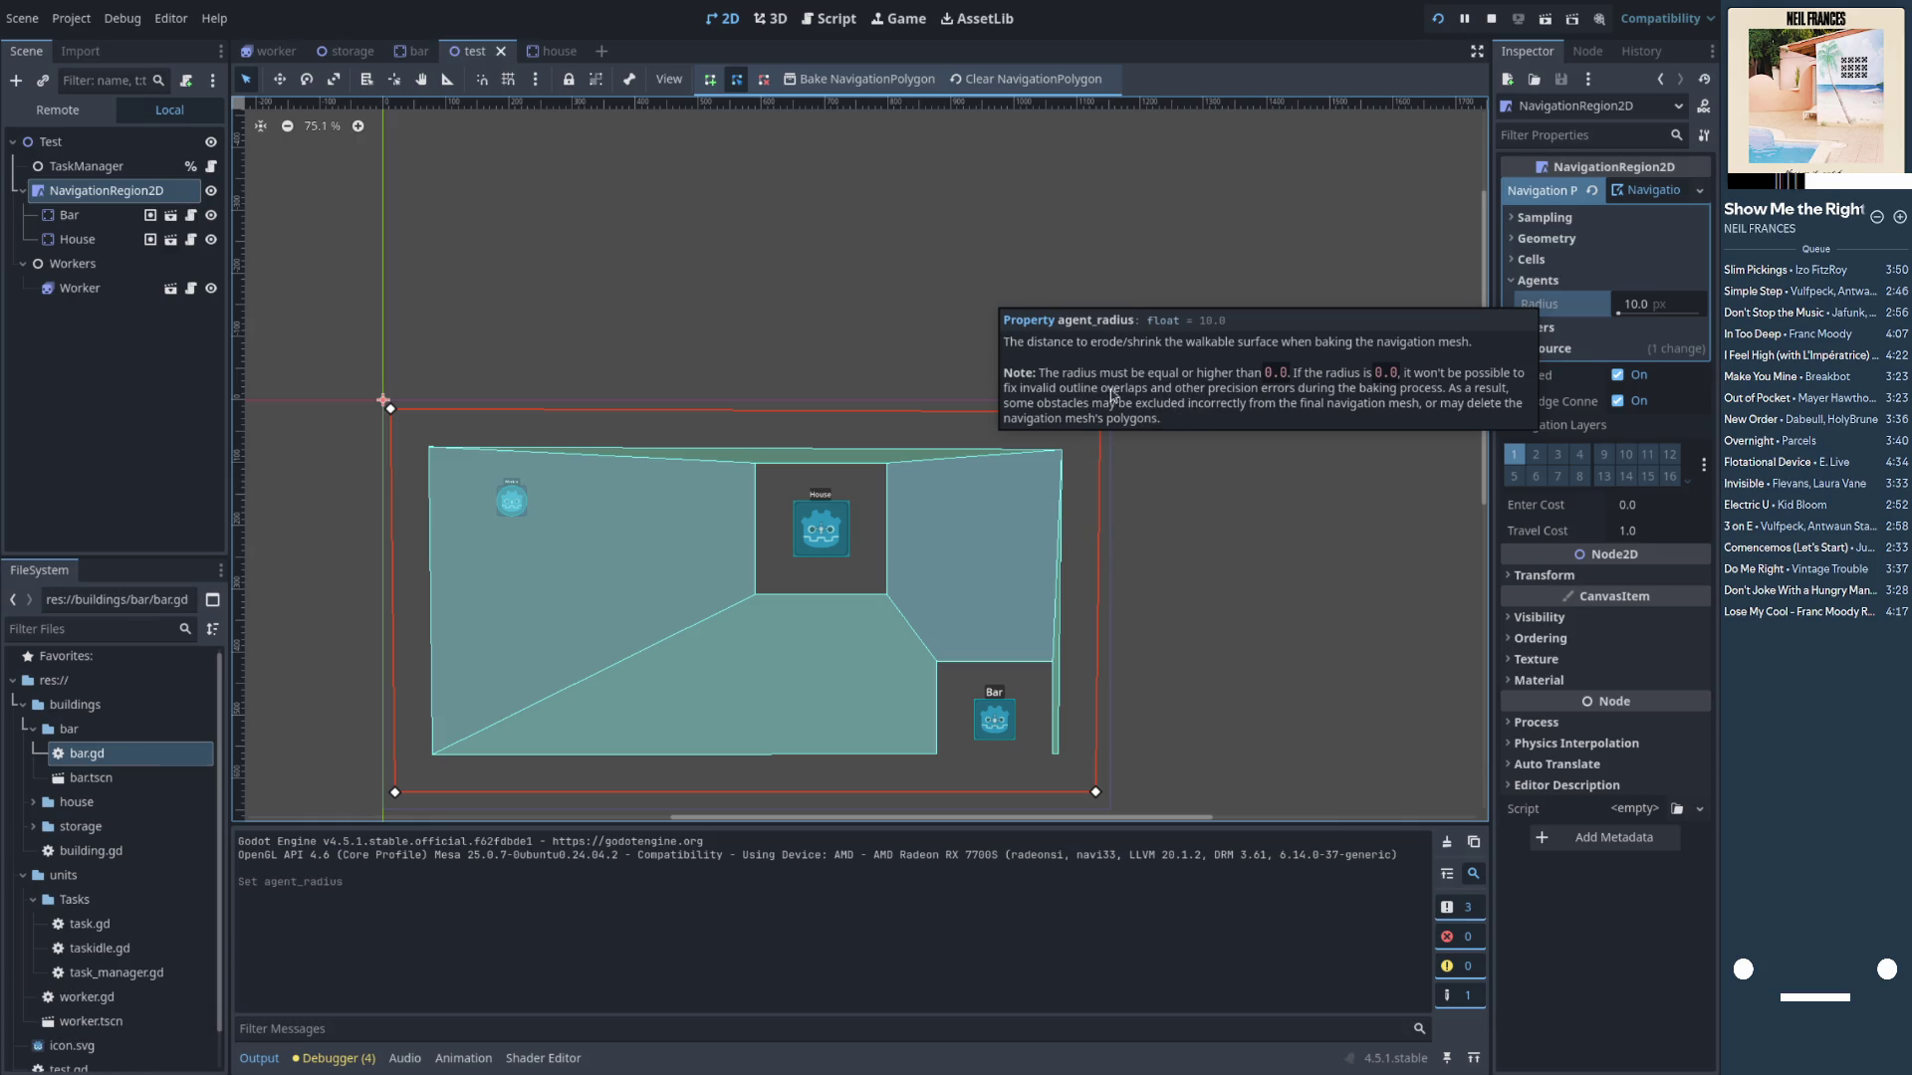
left_click(1132, 305)
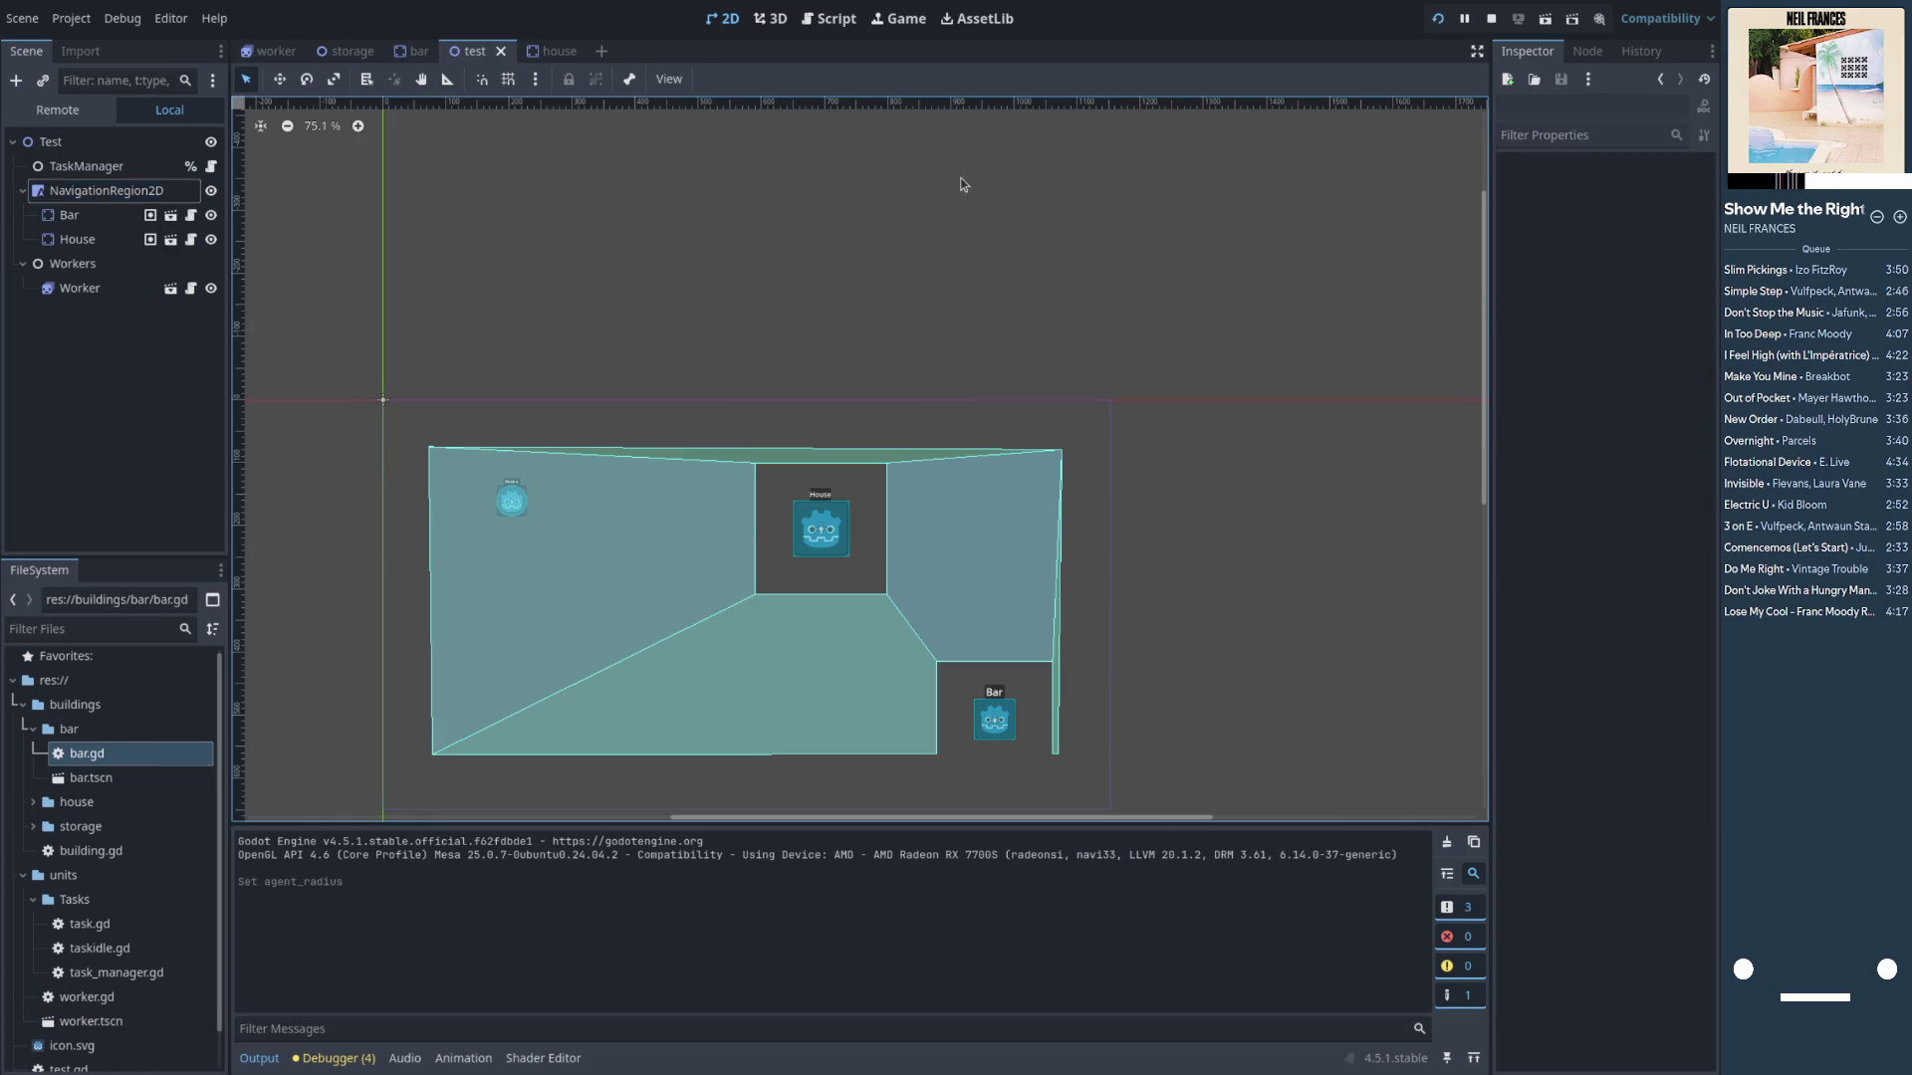
left_click(105, 195)
left_click(849, 79)
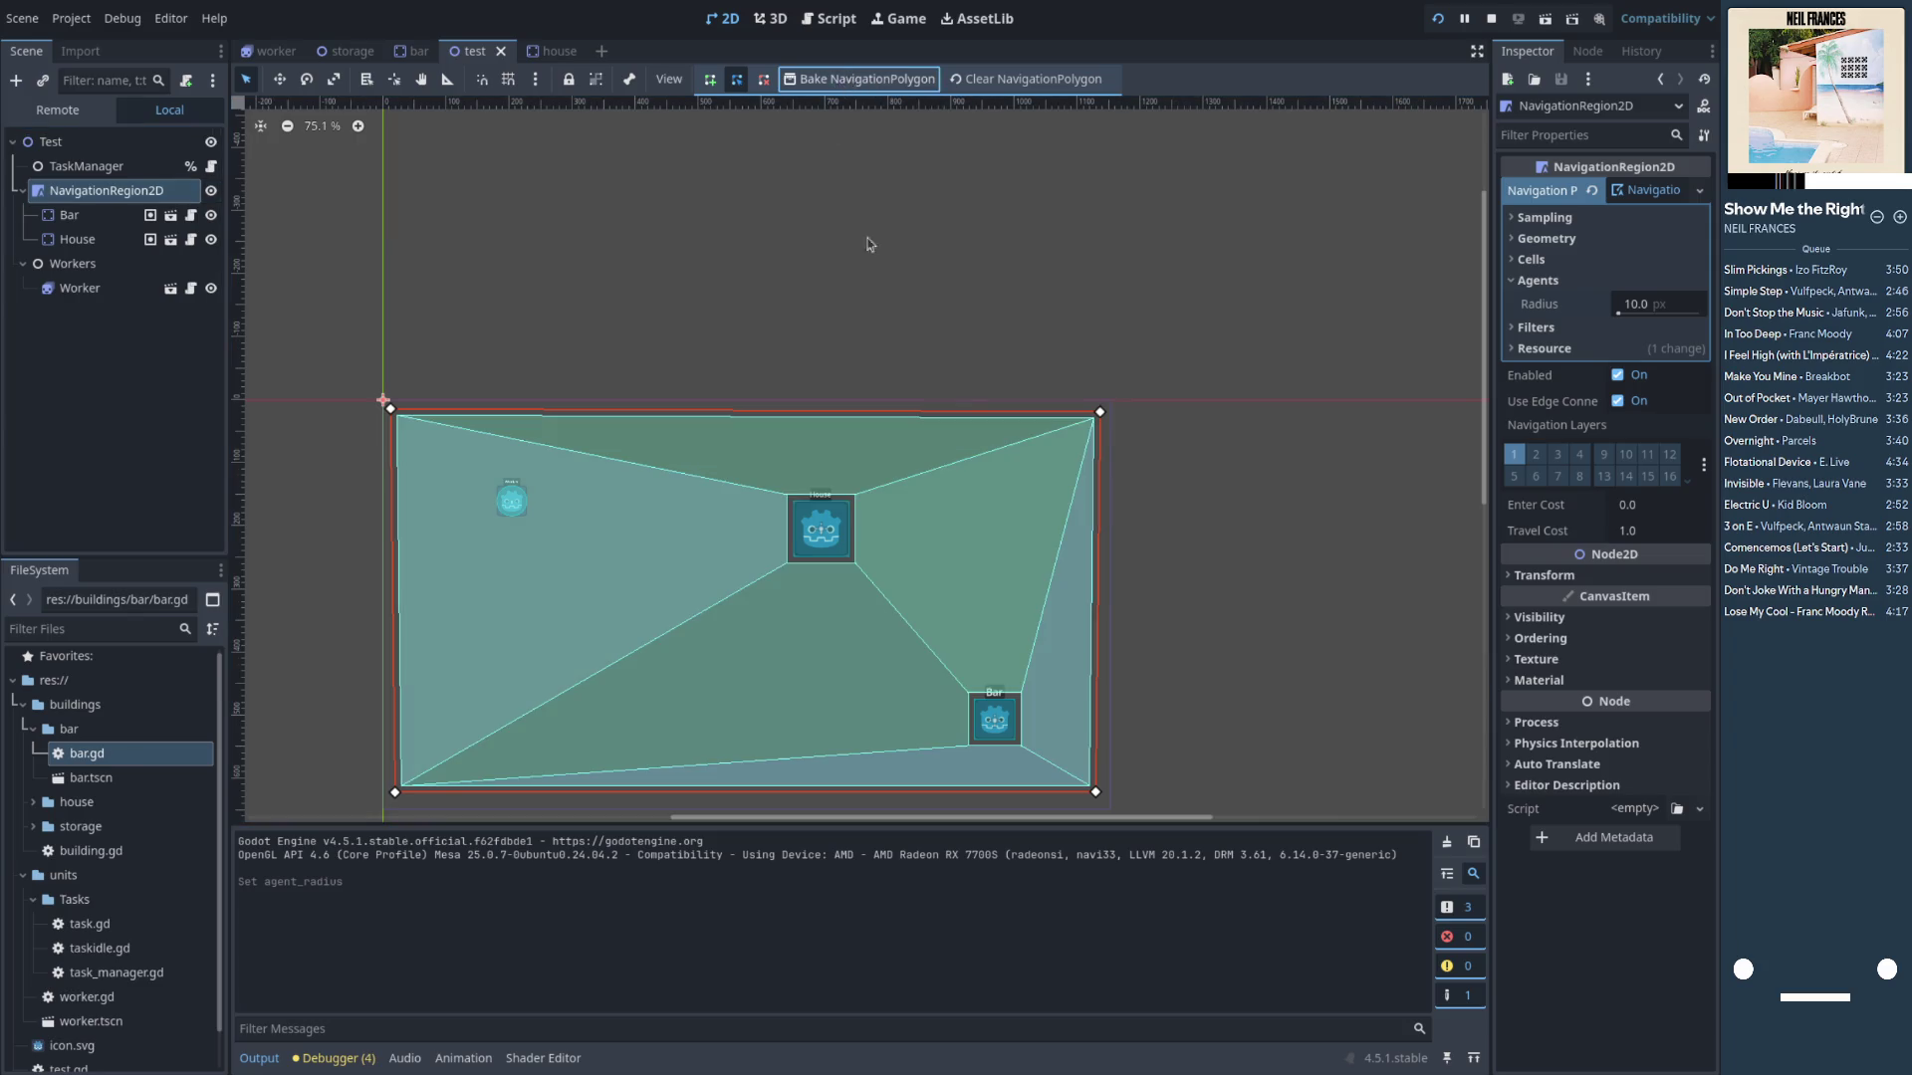
Add a NavigationObstacle2D child to the Test root via a 'navi' search and open its class documentation
left_click(929, 337)
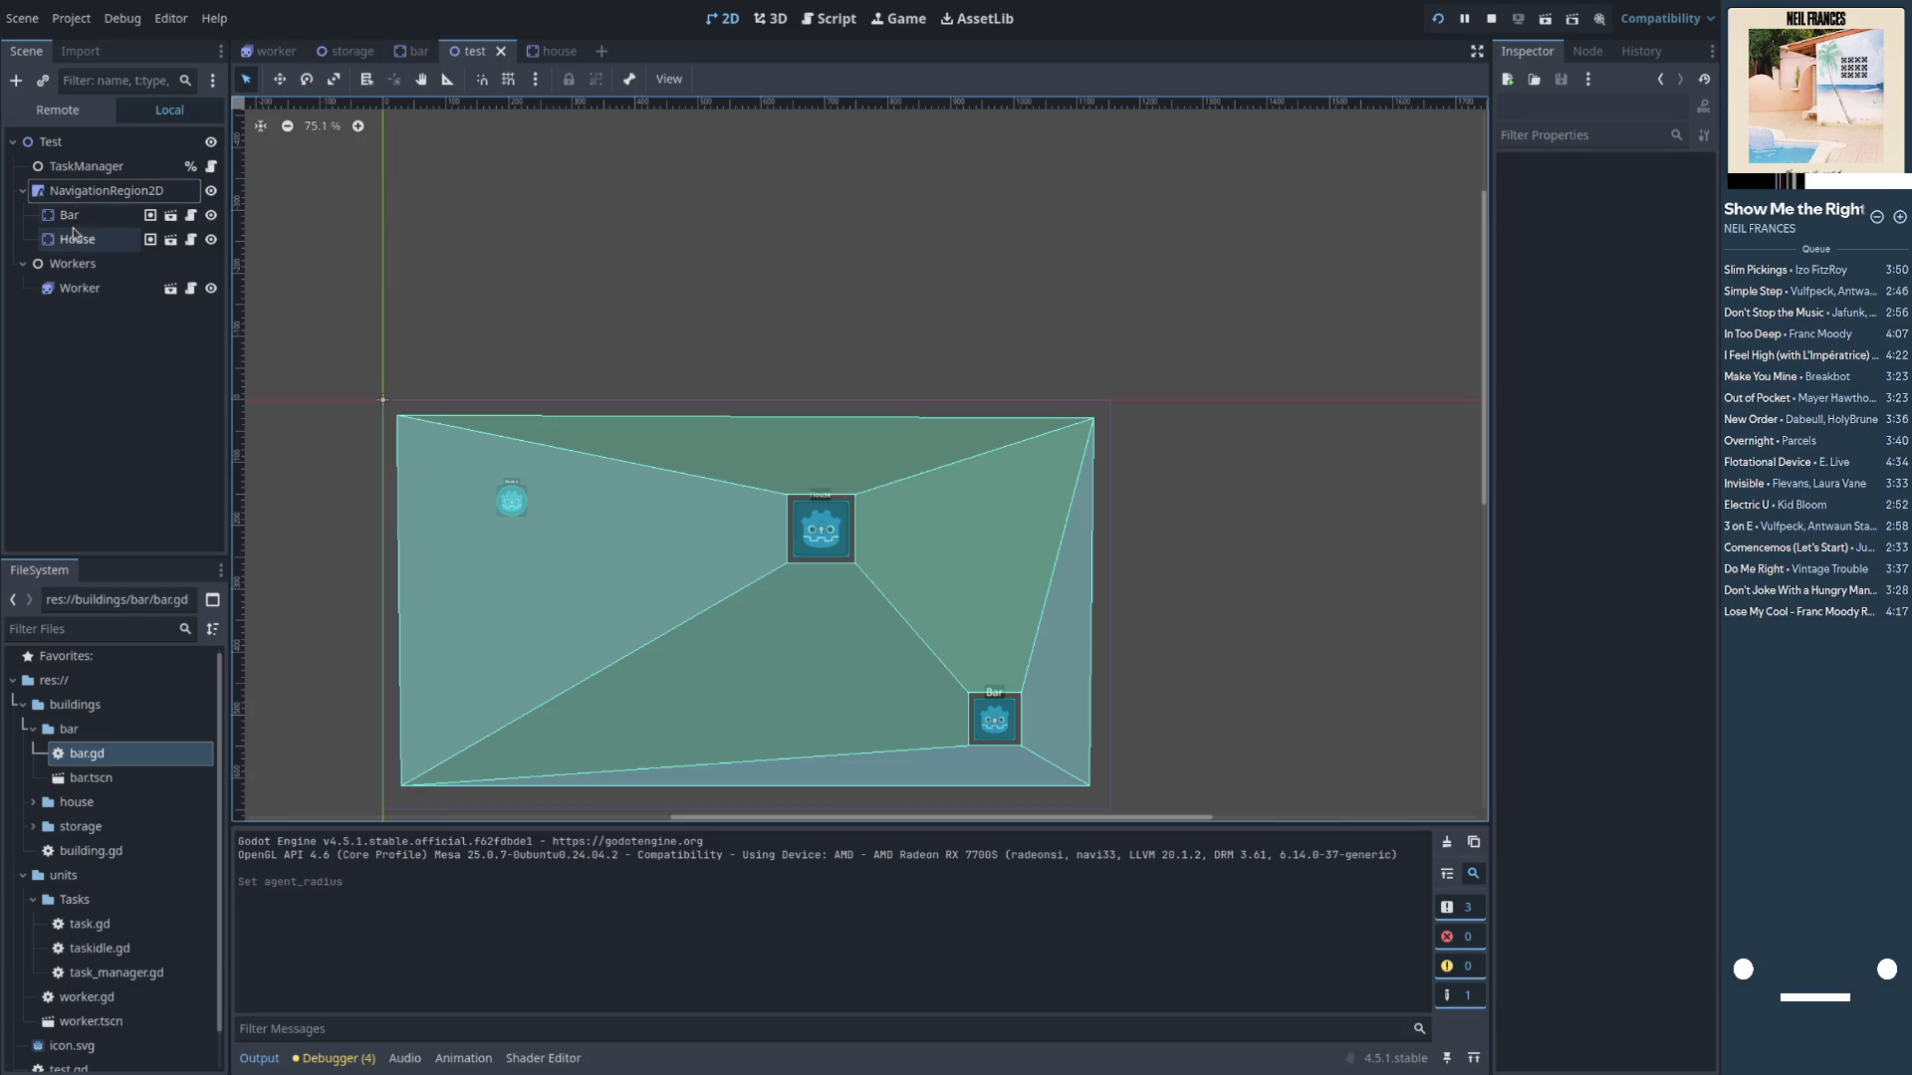
left_click(62, 144)
key("ctrl+a")
type("navi")
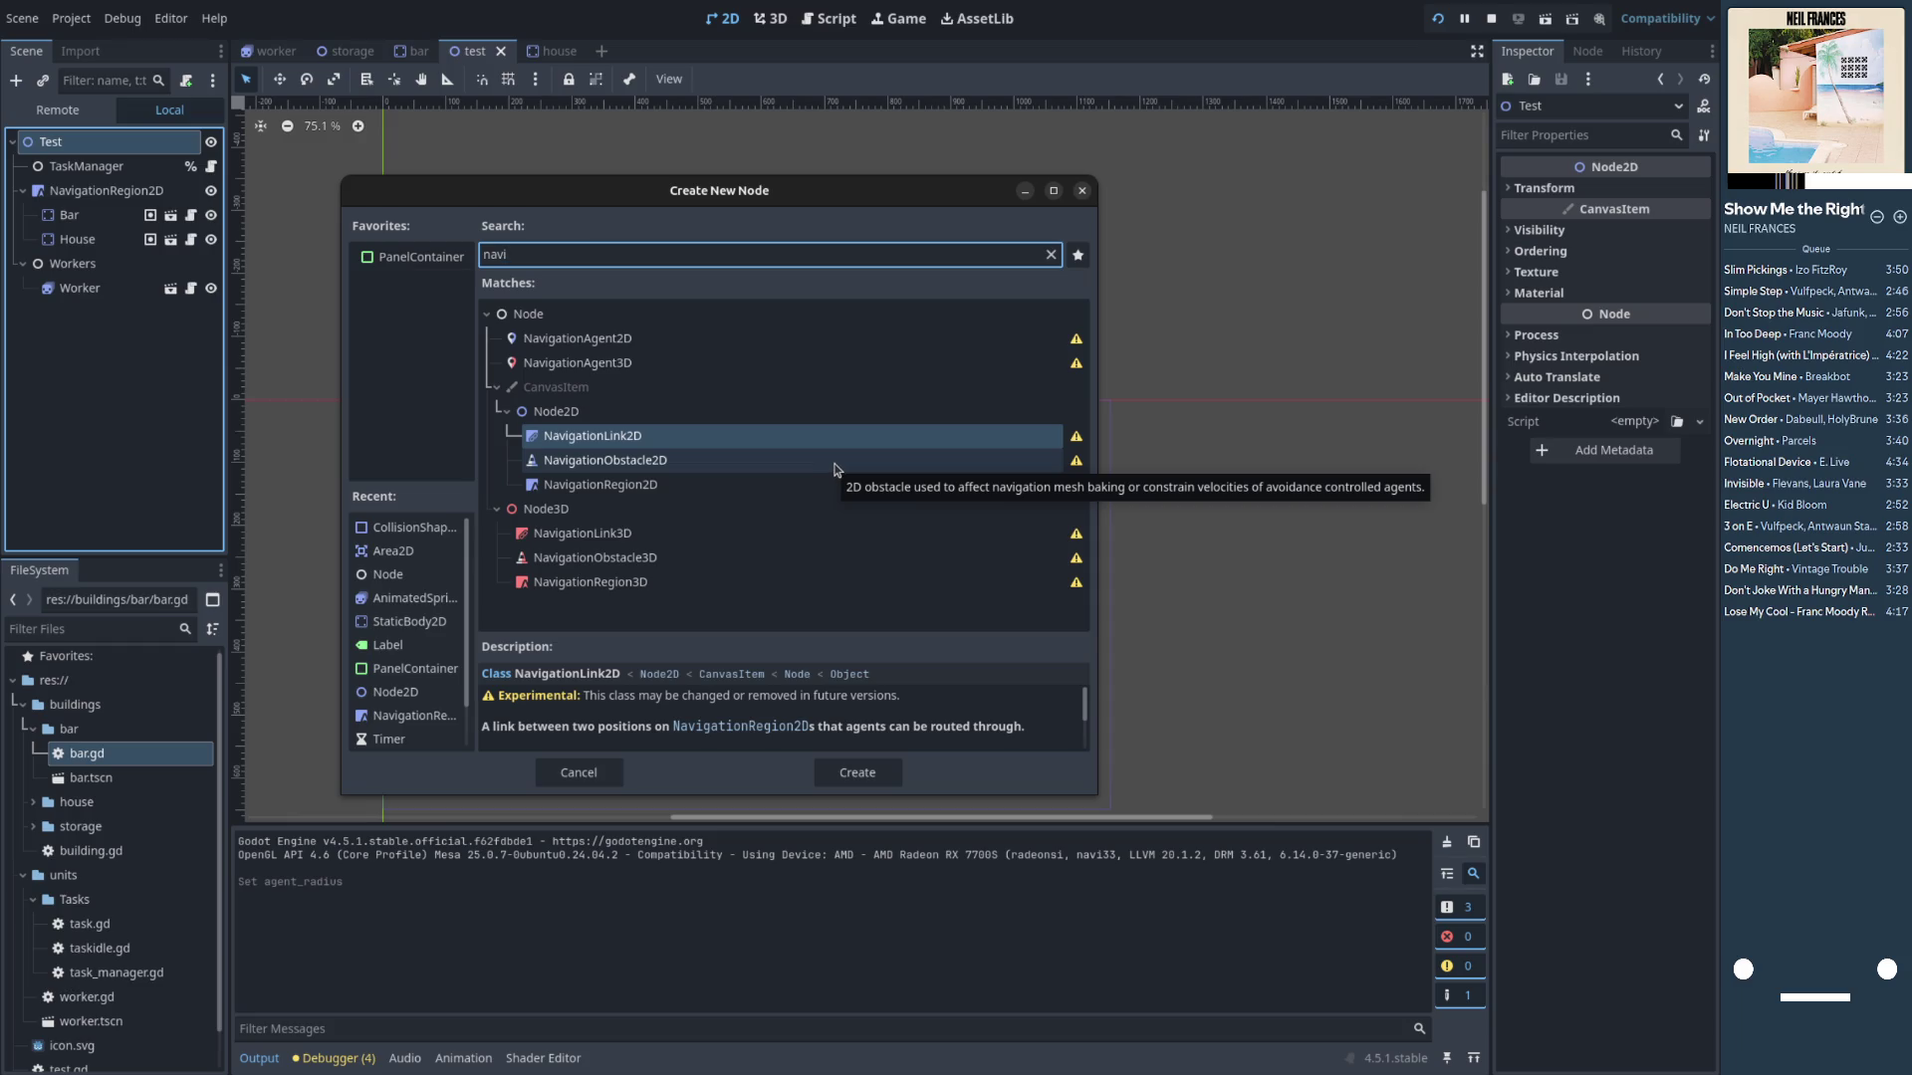
double_click(834, 462)
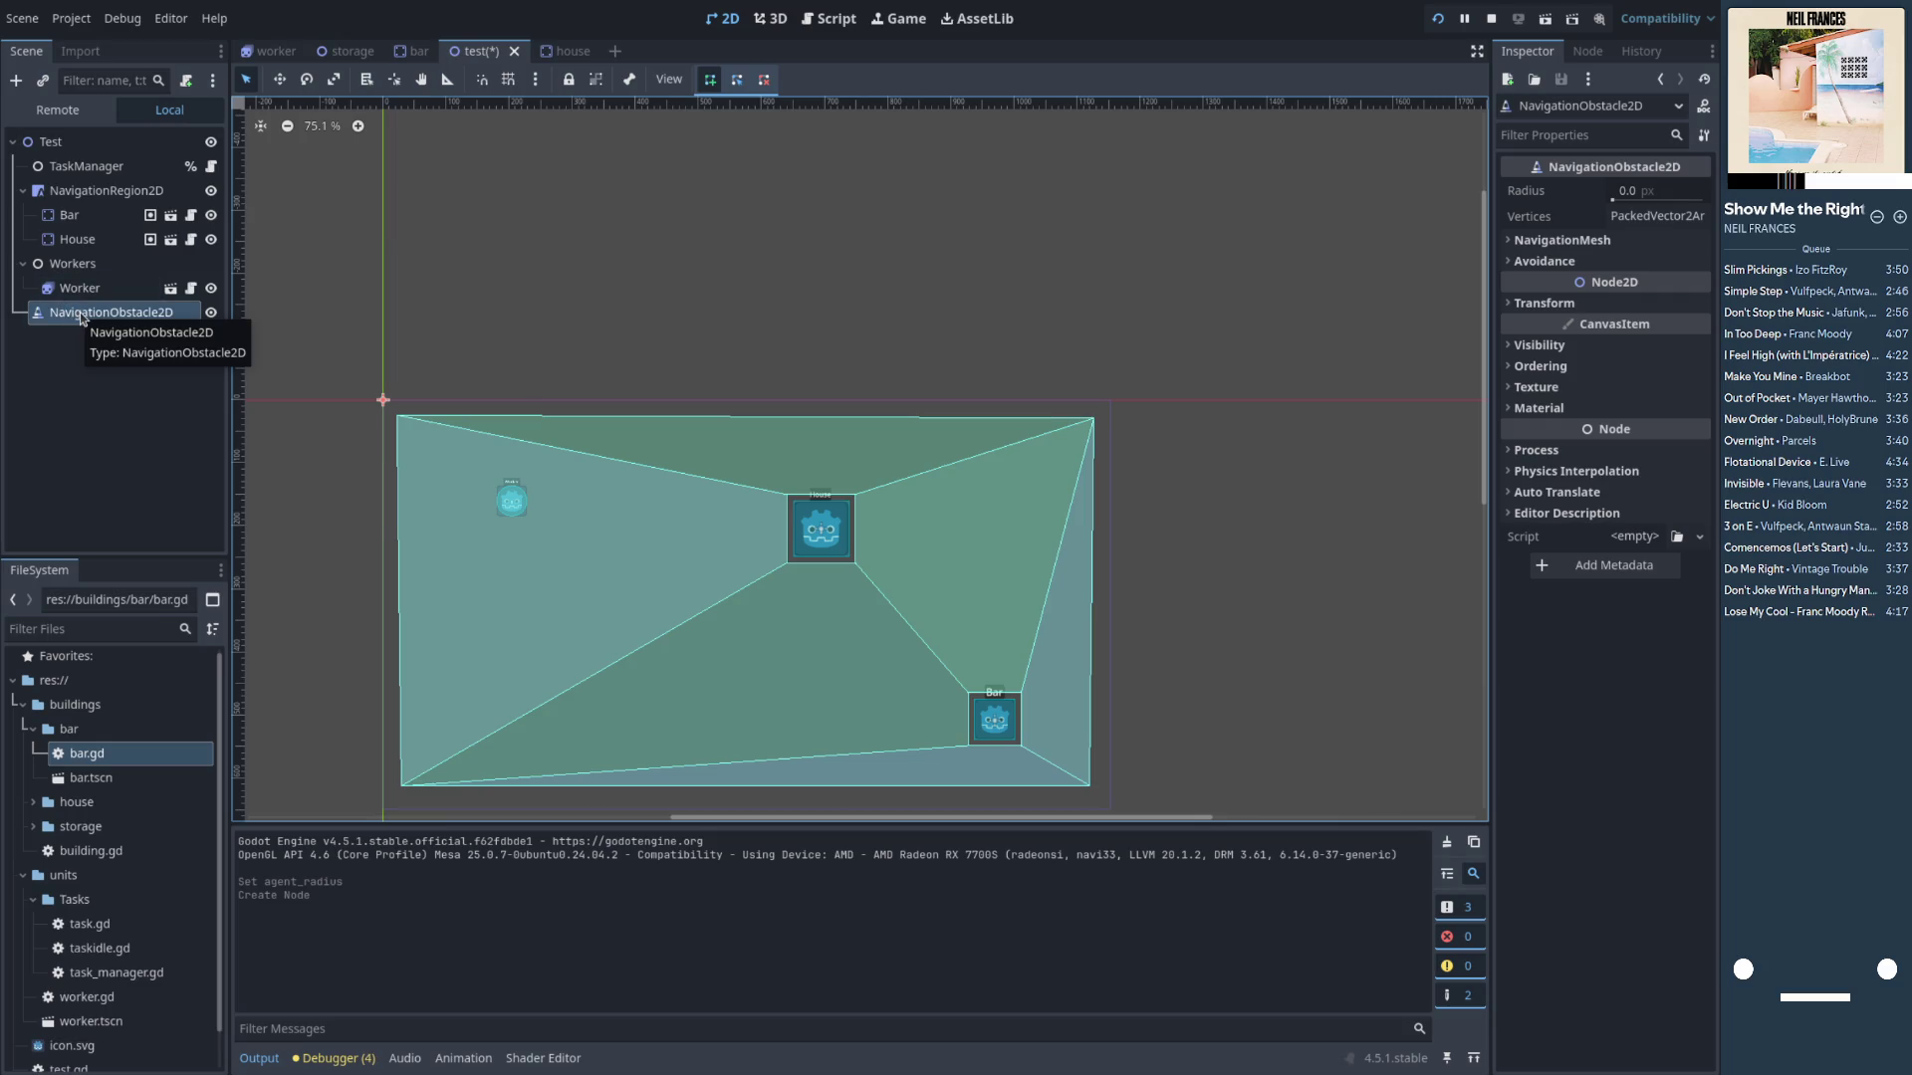
right_click(82, 318)
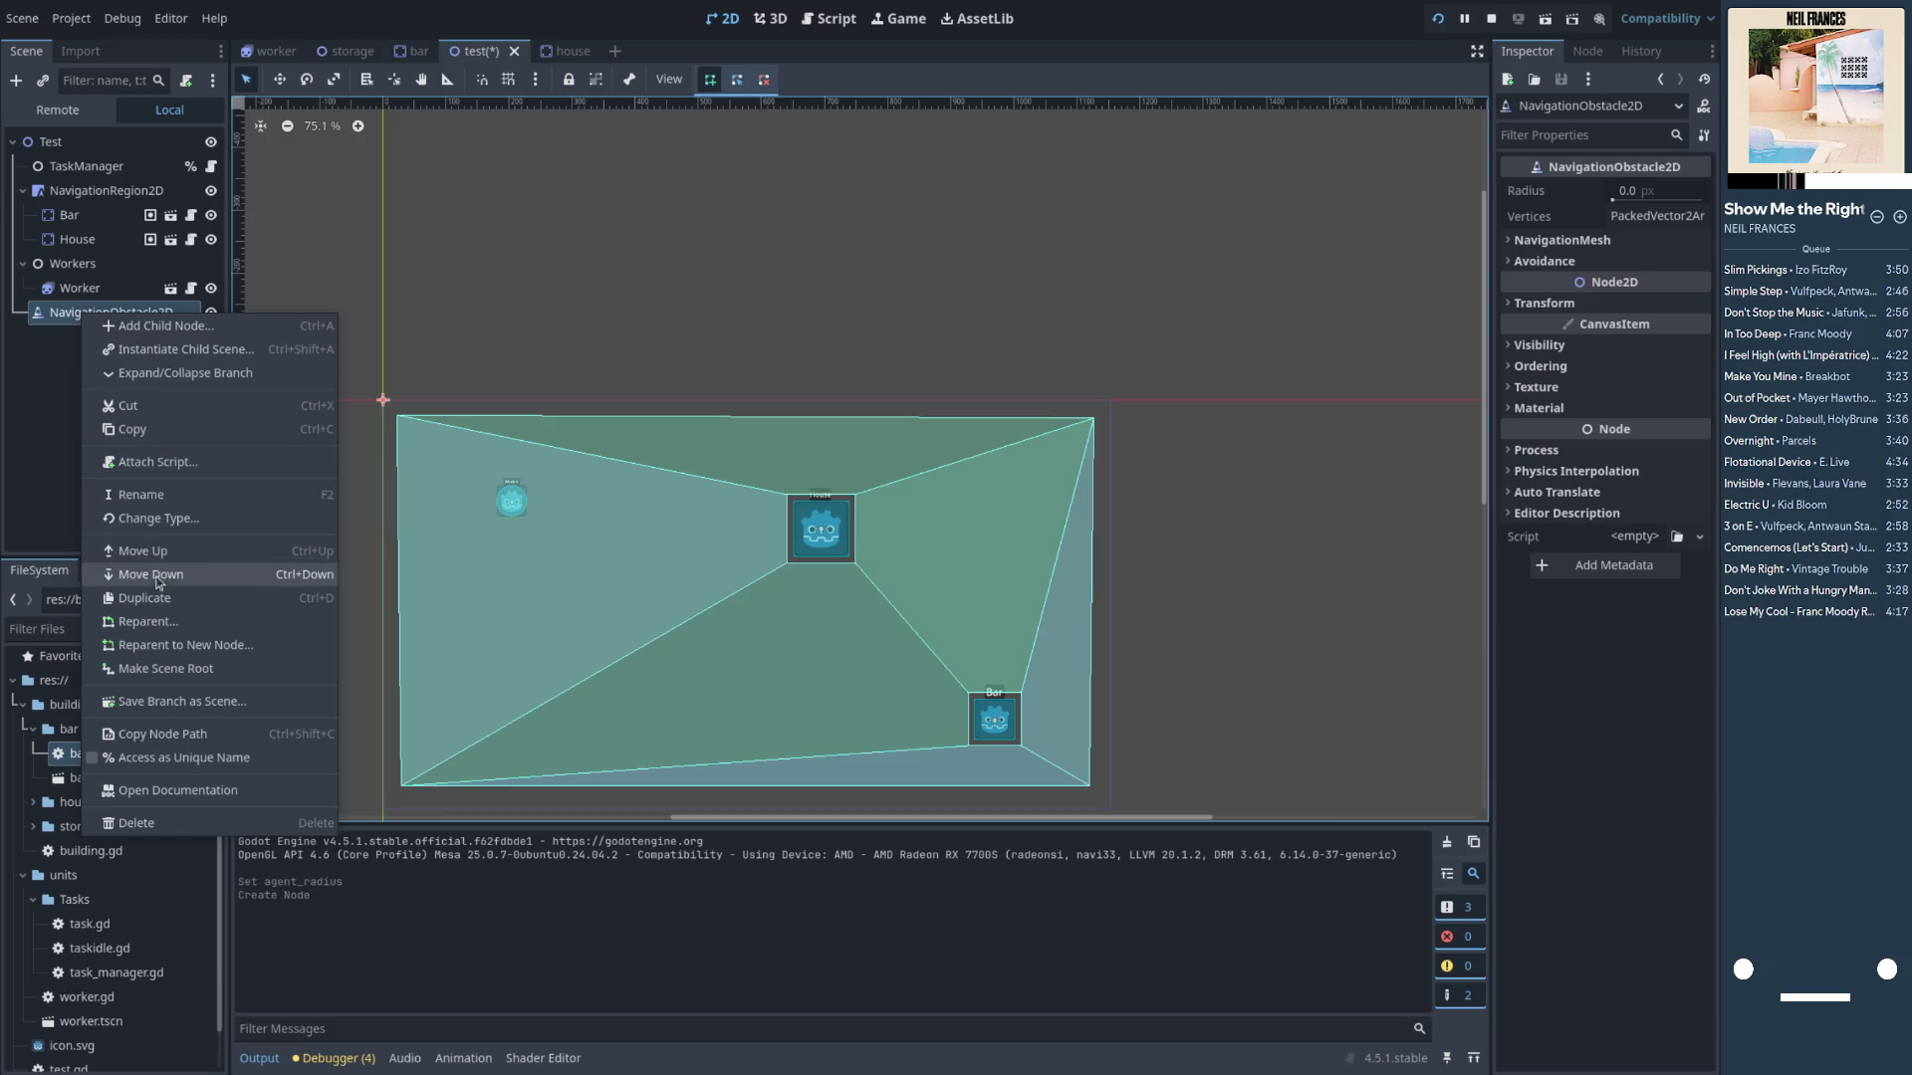
left_click(176, 792)
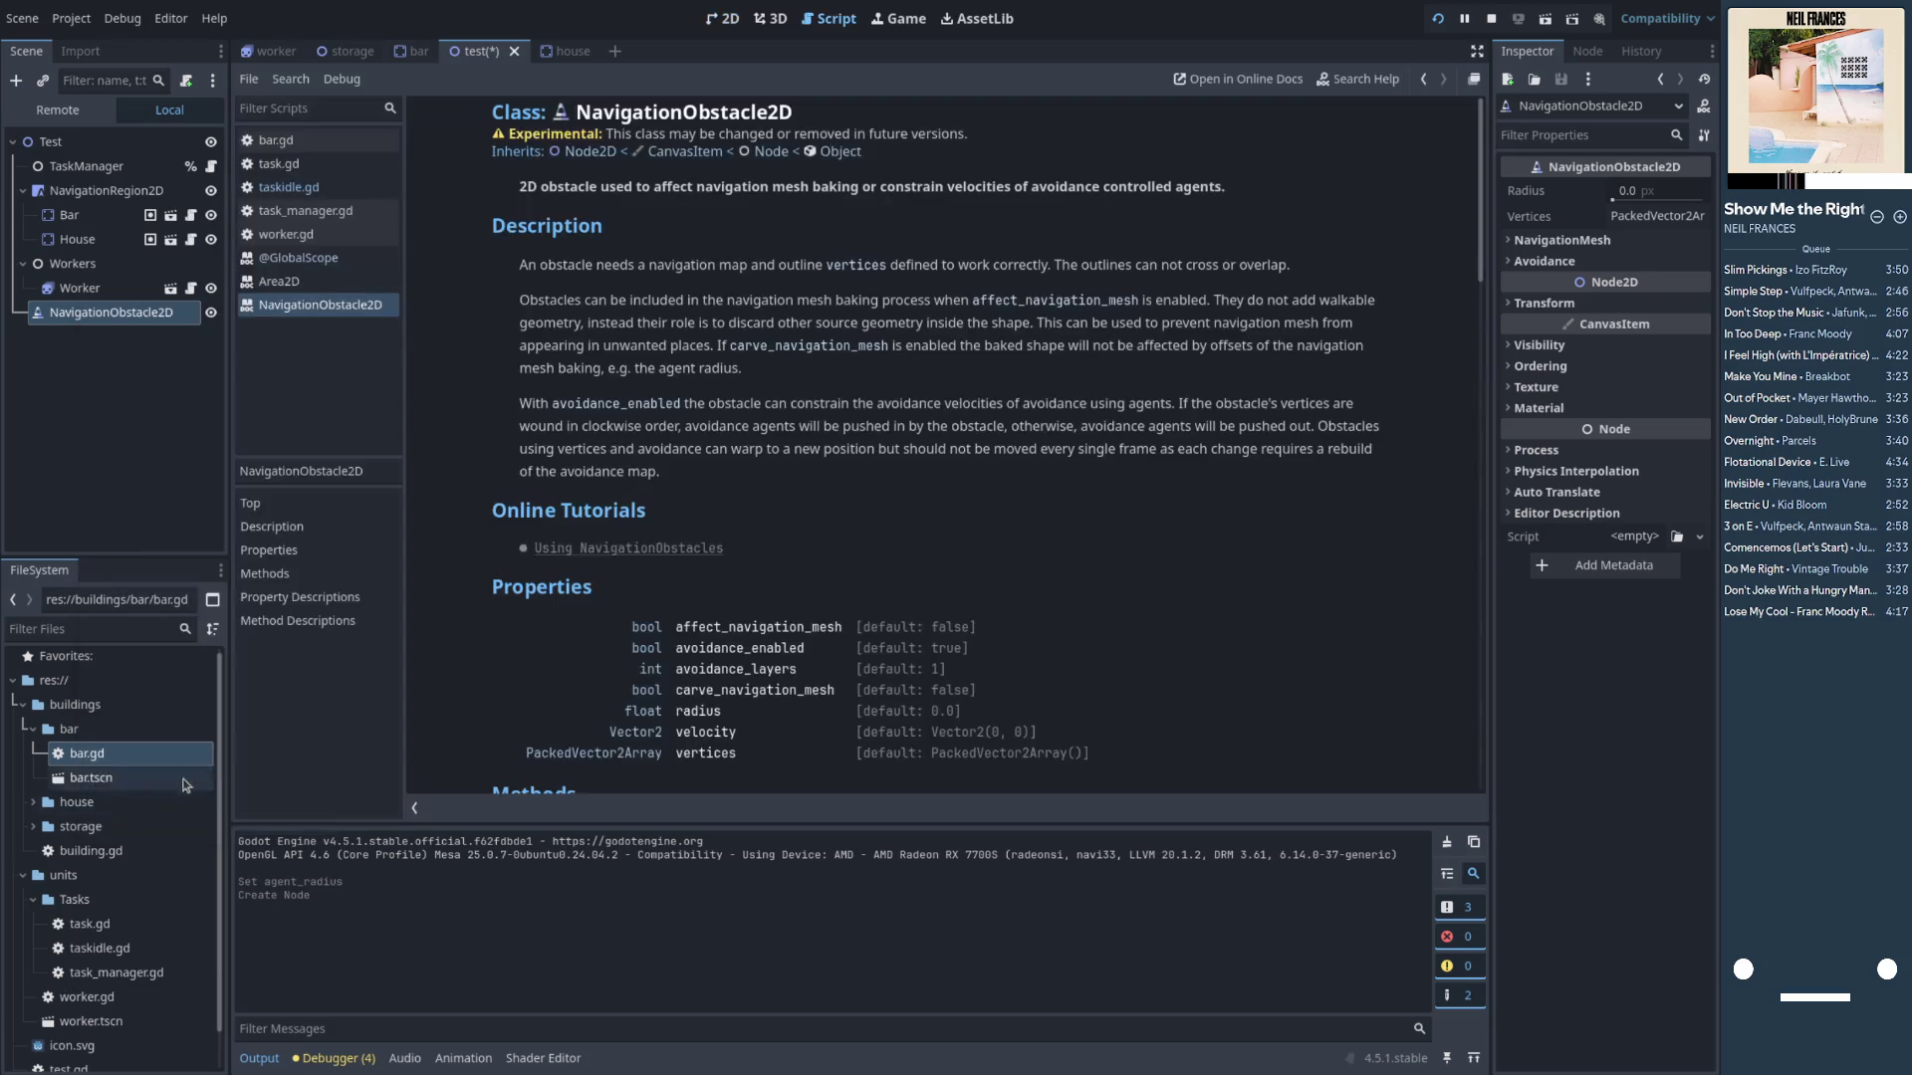
Scroll the NavigationObstacle2D help page to its Properties and Online Tutorials sections
scroll(687, 378, "down", 2)
scroll(687, 378, "down", 4)
scroll(628, 378, "up", 3)
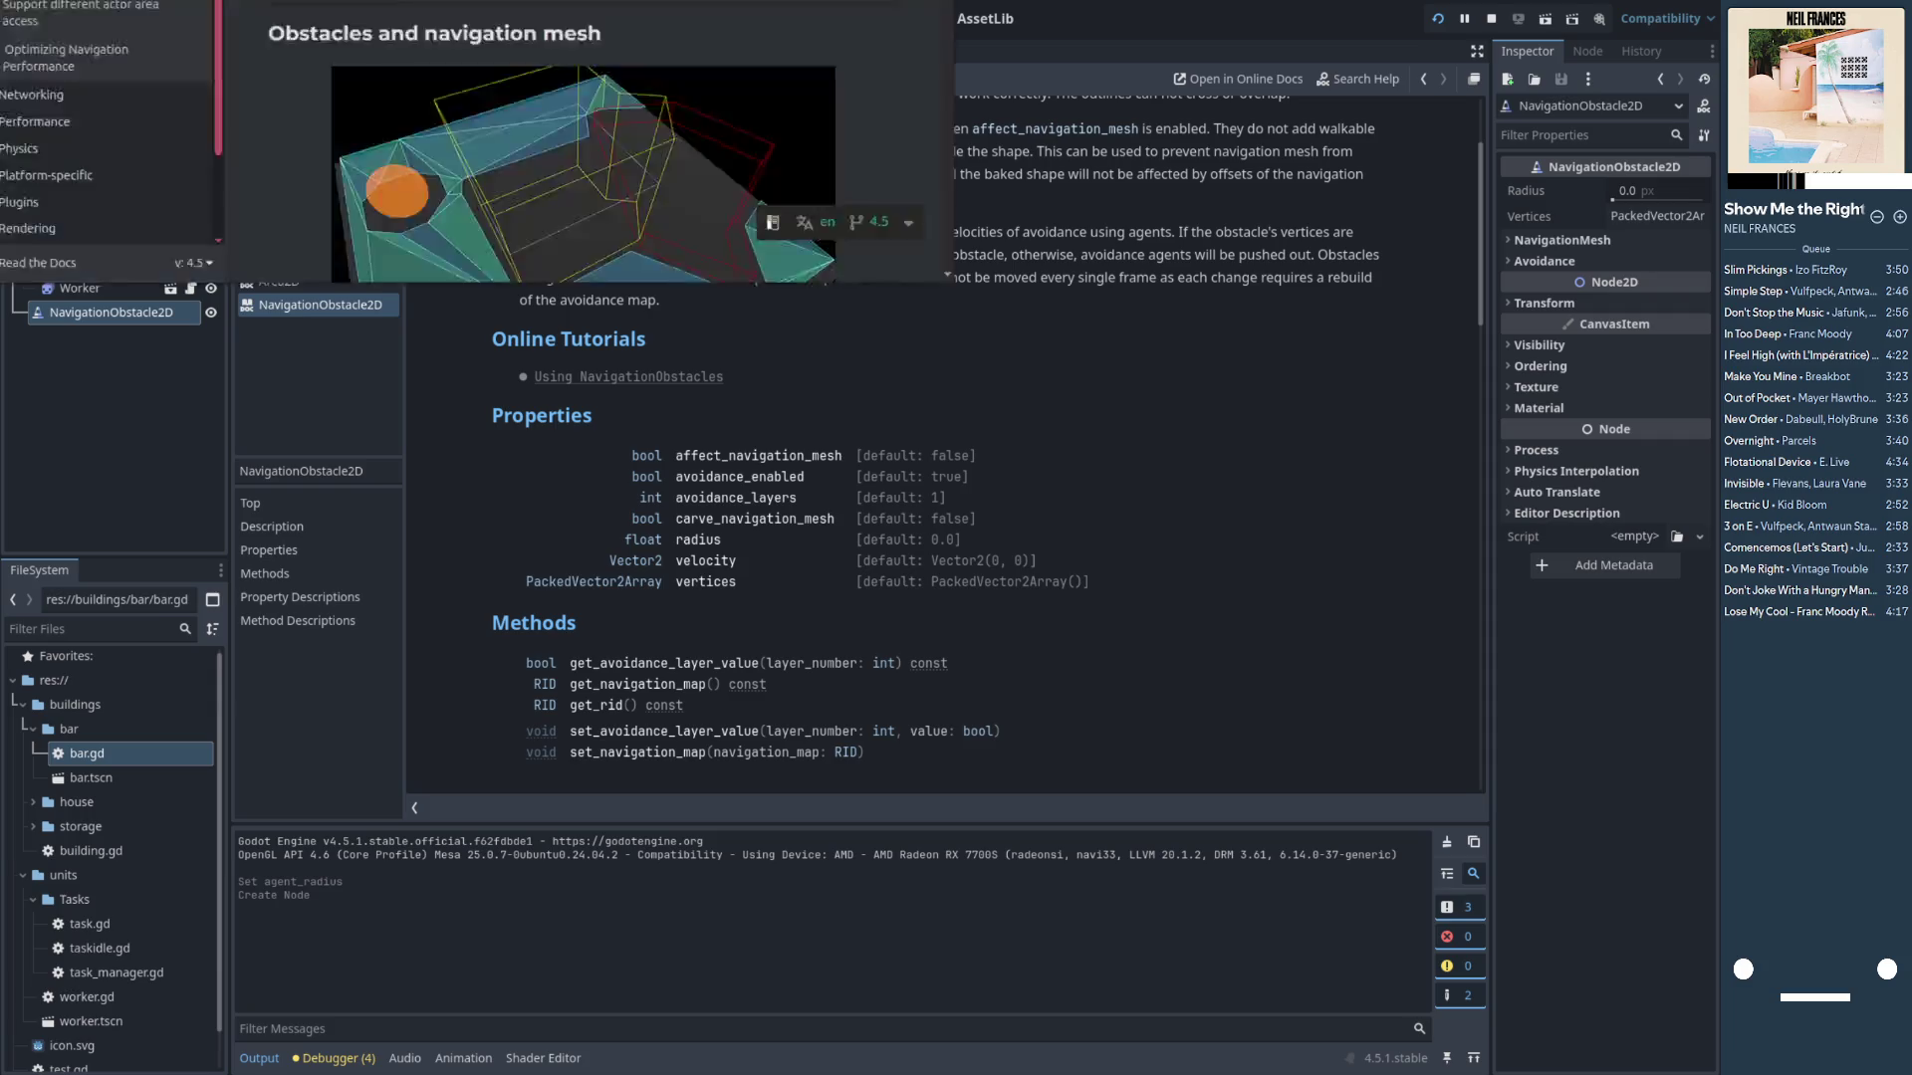
left_click(629, 377)
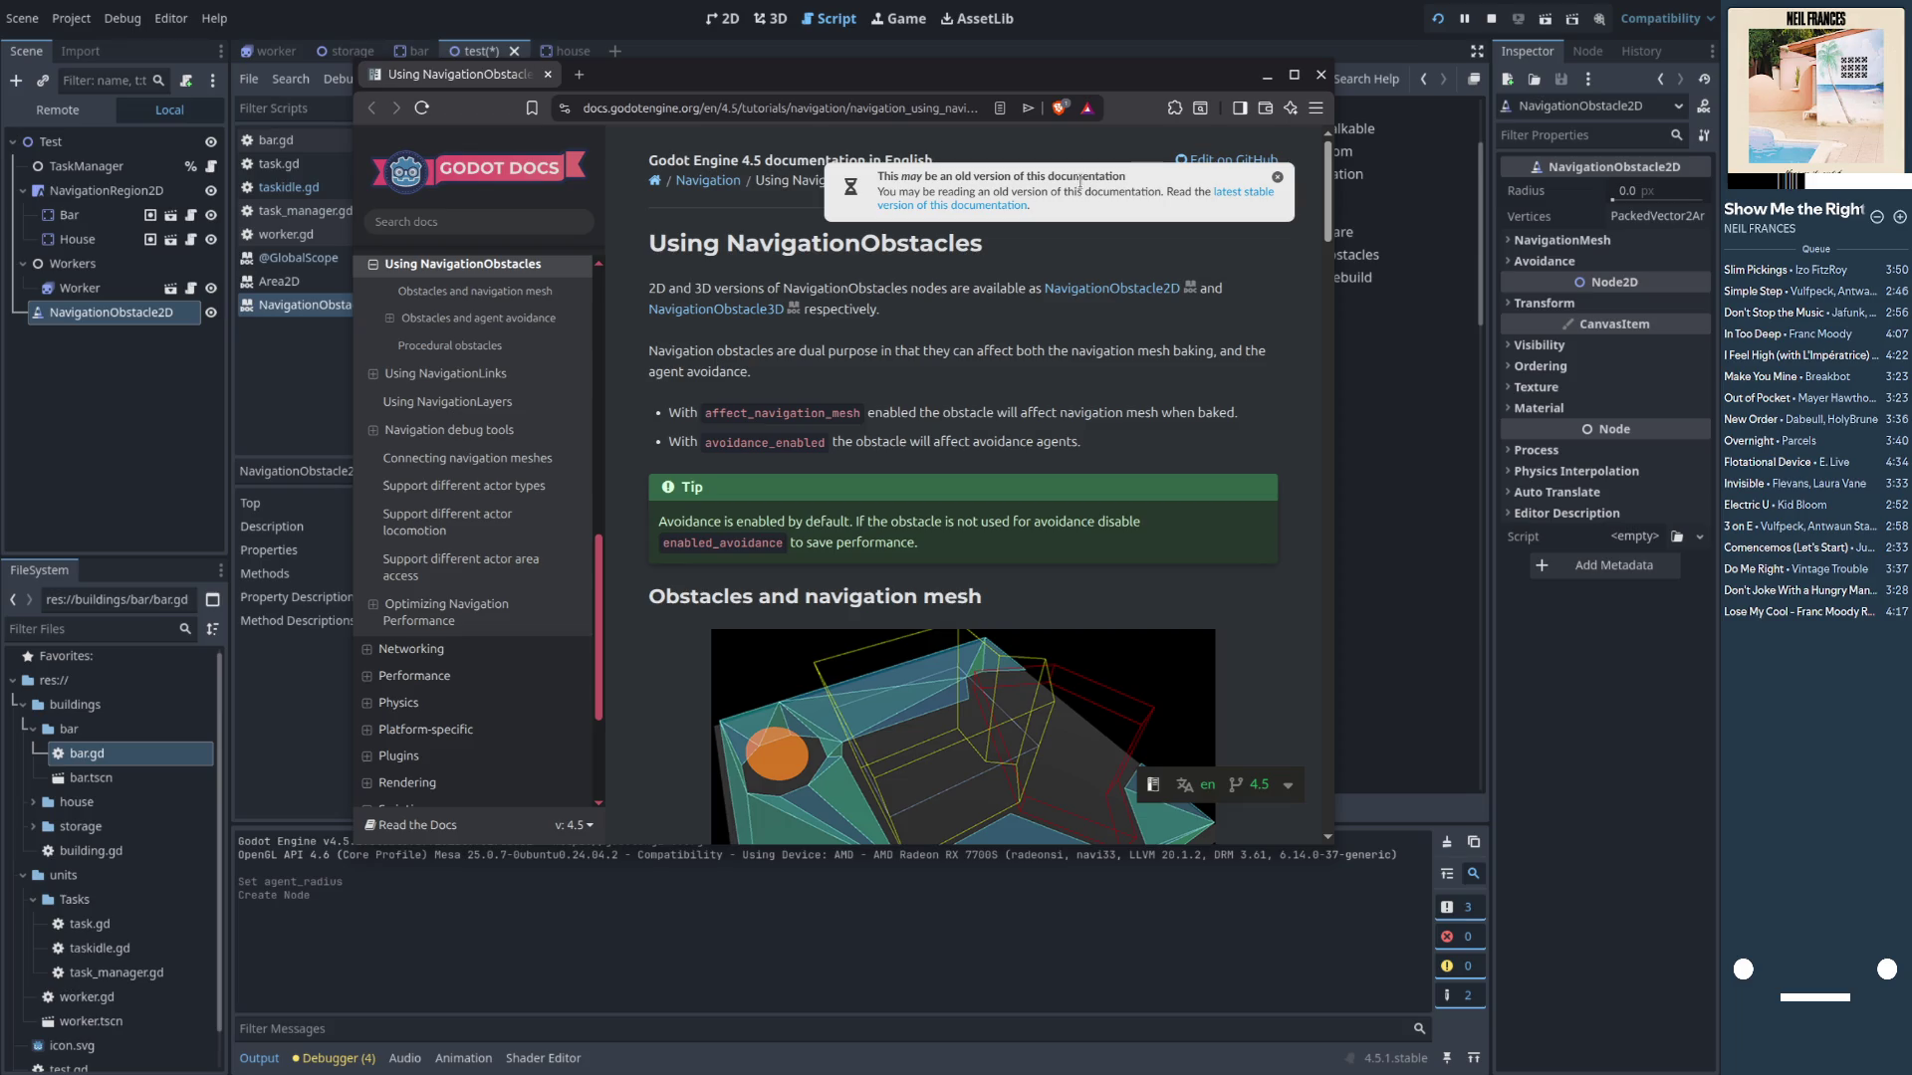
left_click(1276, 177)
left_click_drag(1043, 79, 1036, 119)
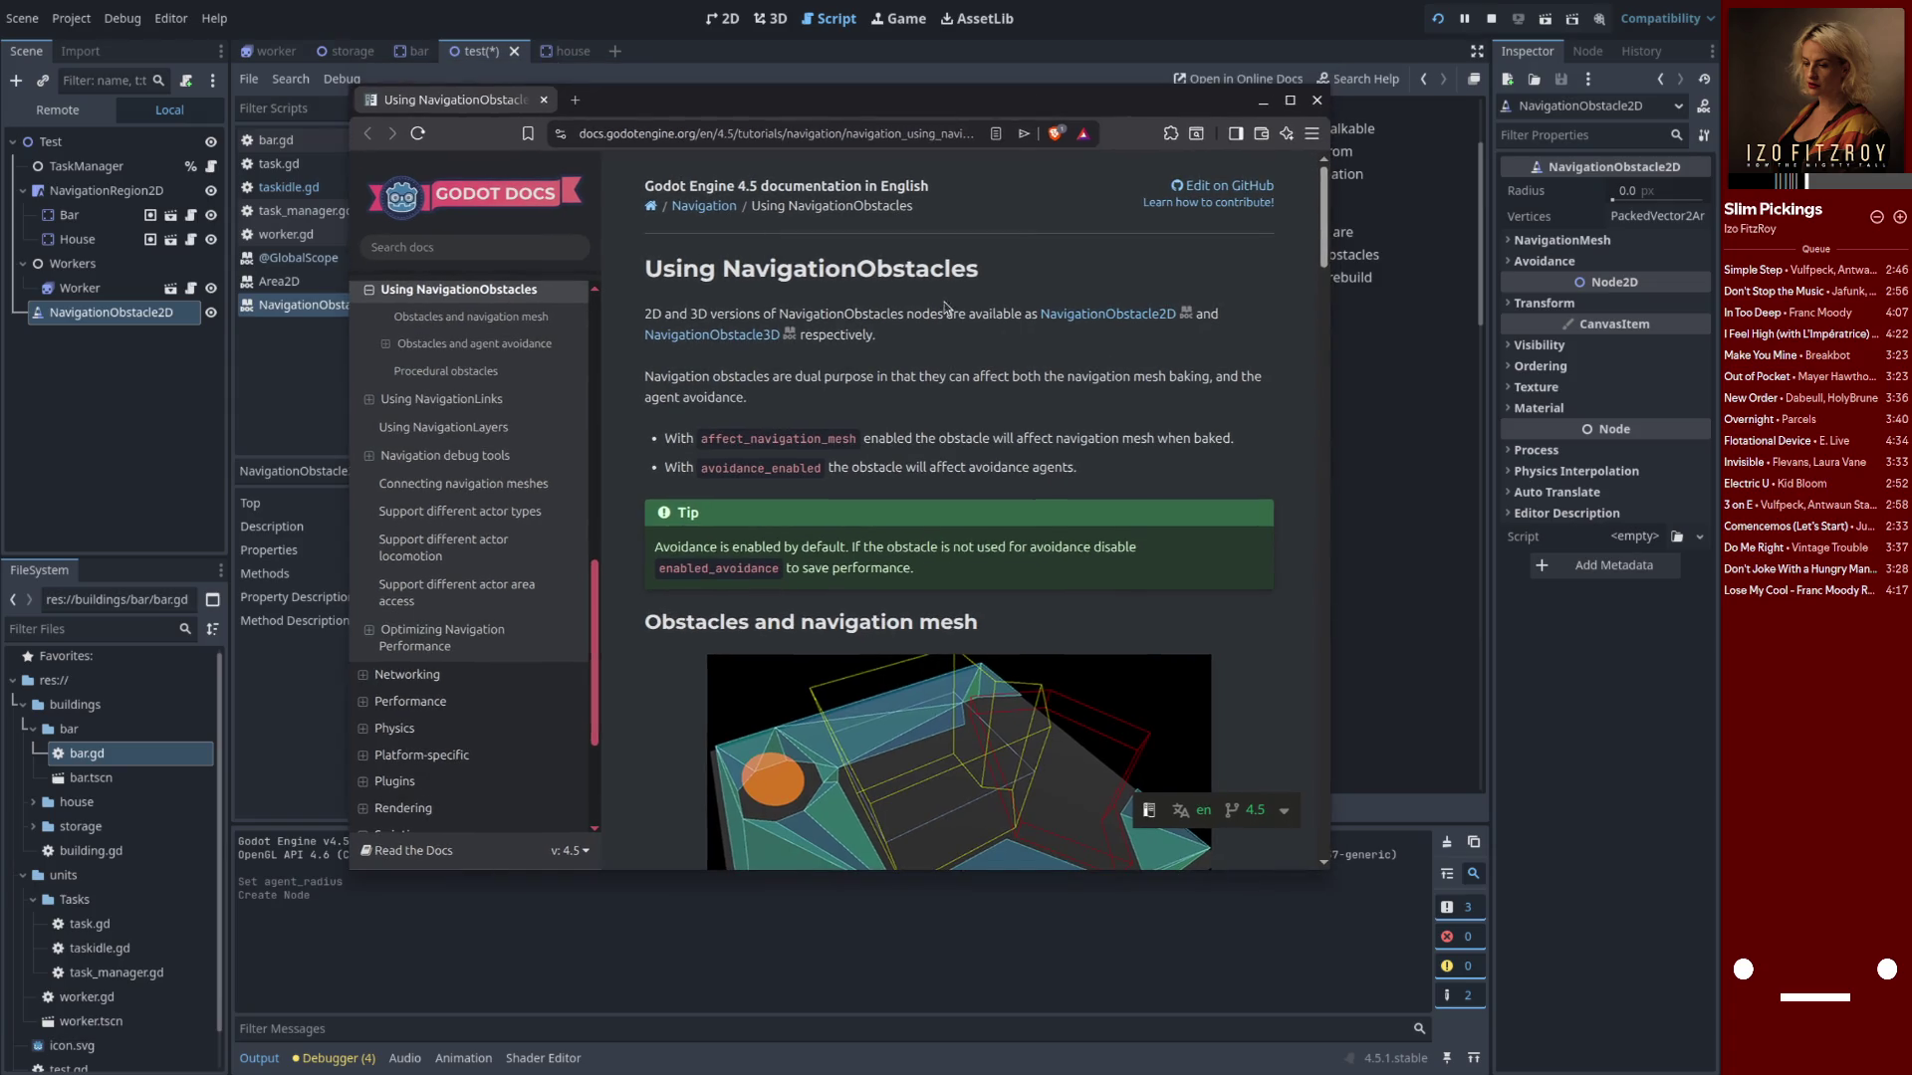
scroll(1217, 647, "down", 2)
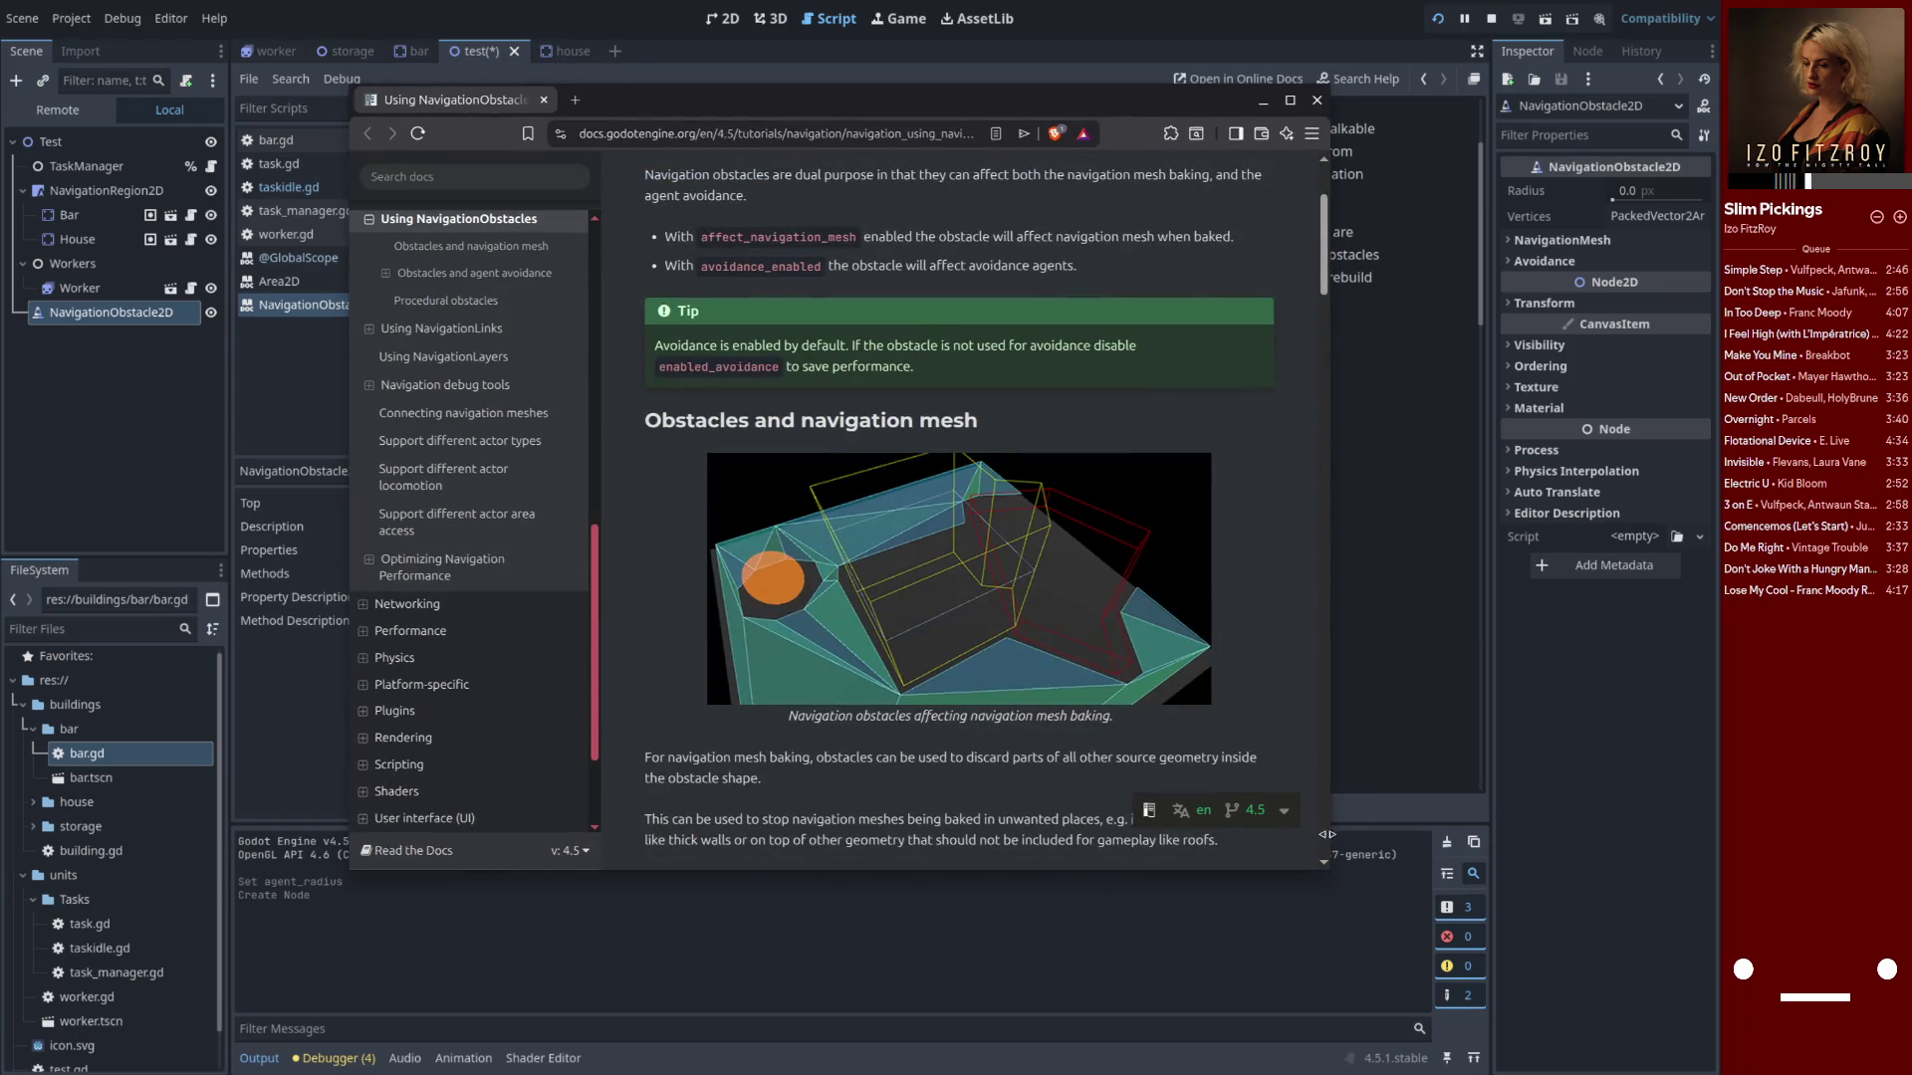
left_click_drag(1329, 874, 1584, 958)
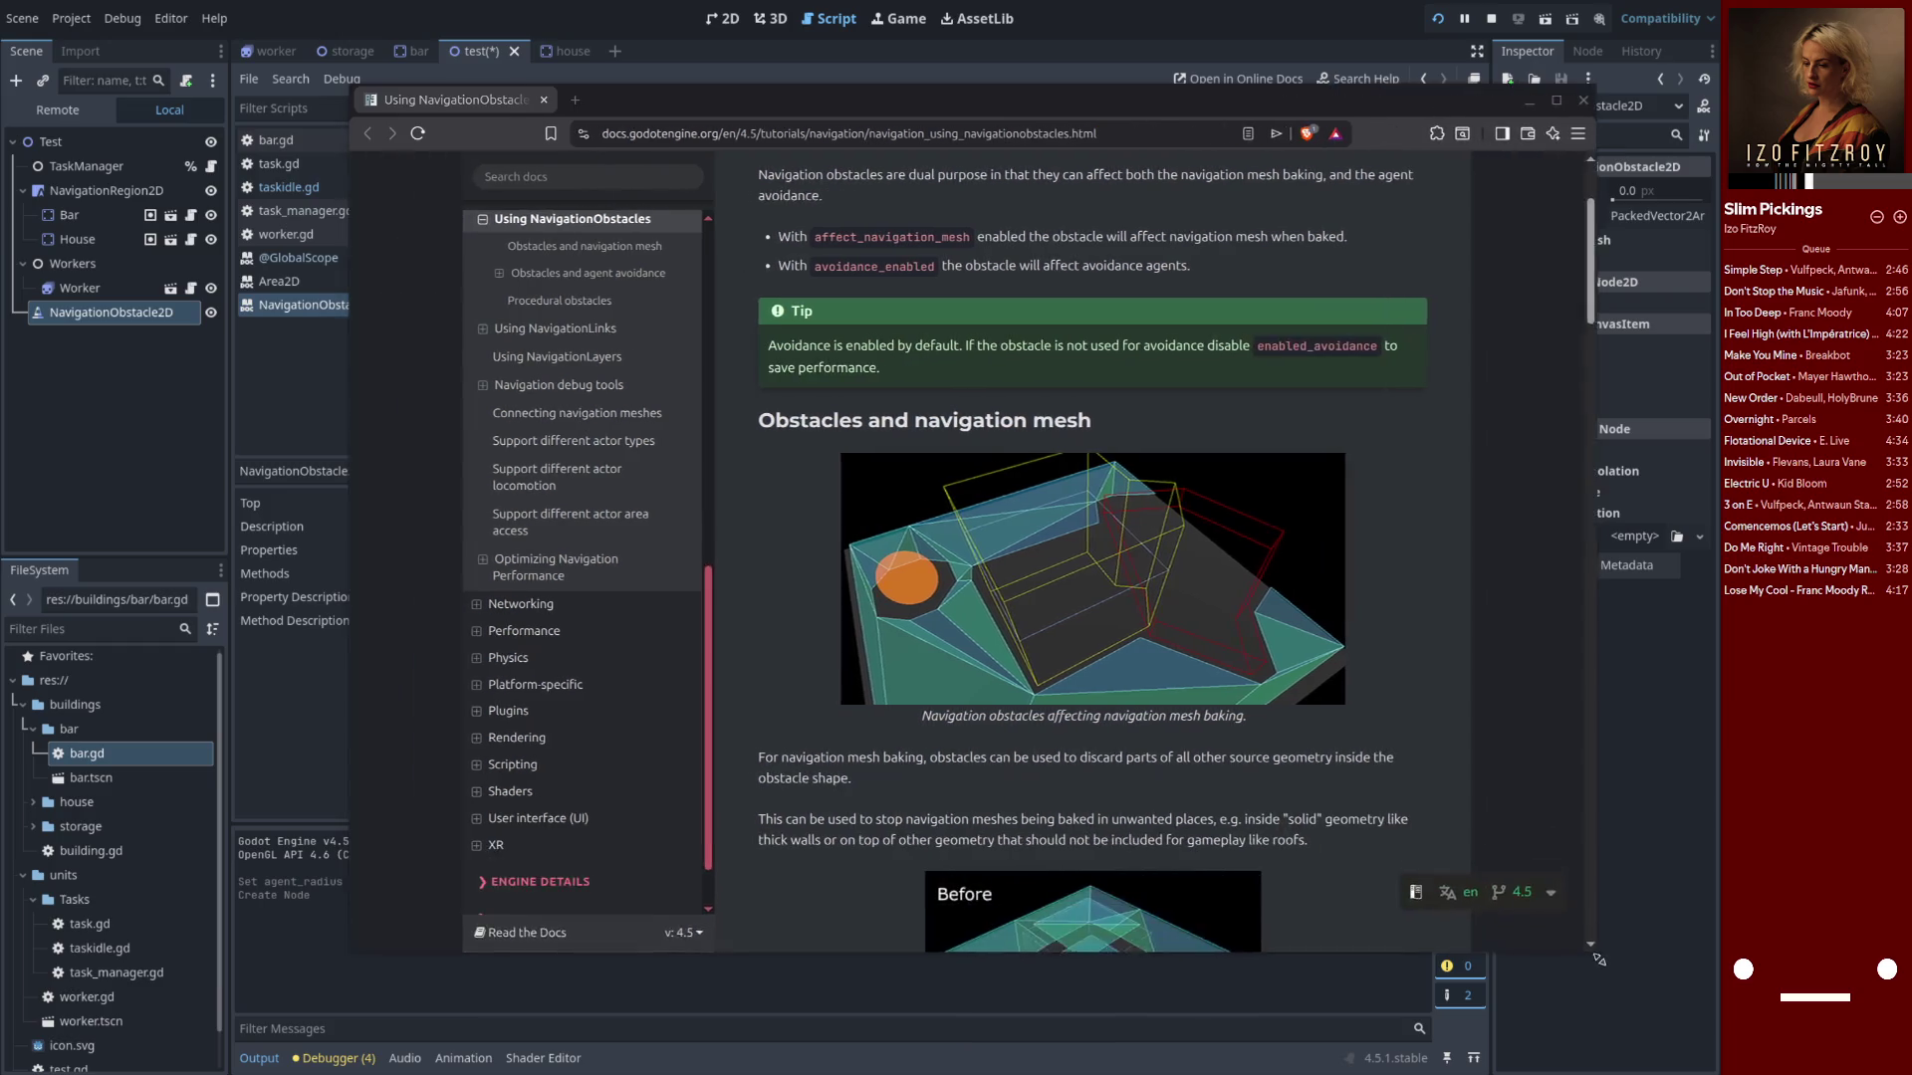
left_click_drag(1145, 109, 1082, 104)
scroll(1086, 634, "down", 4)
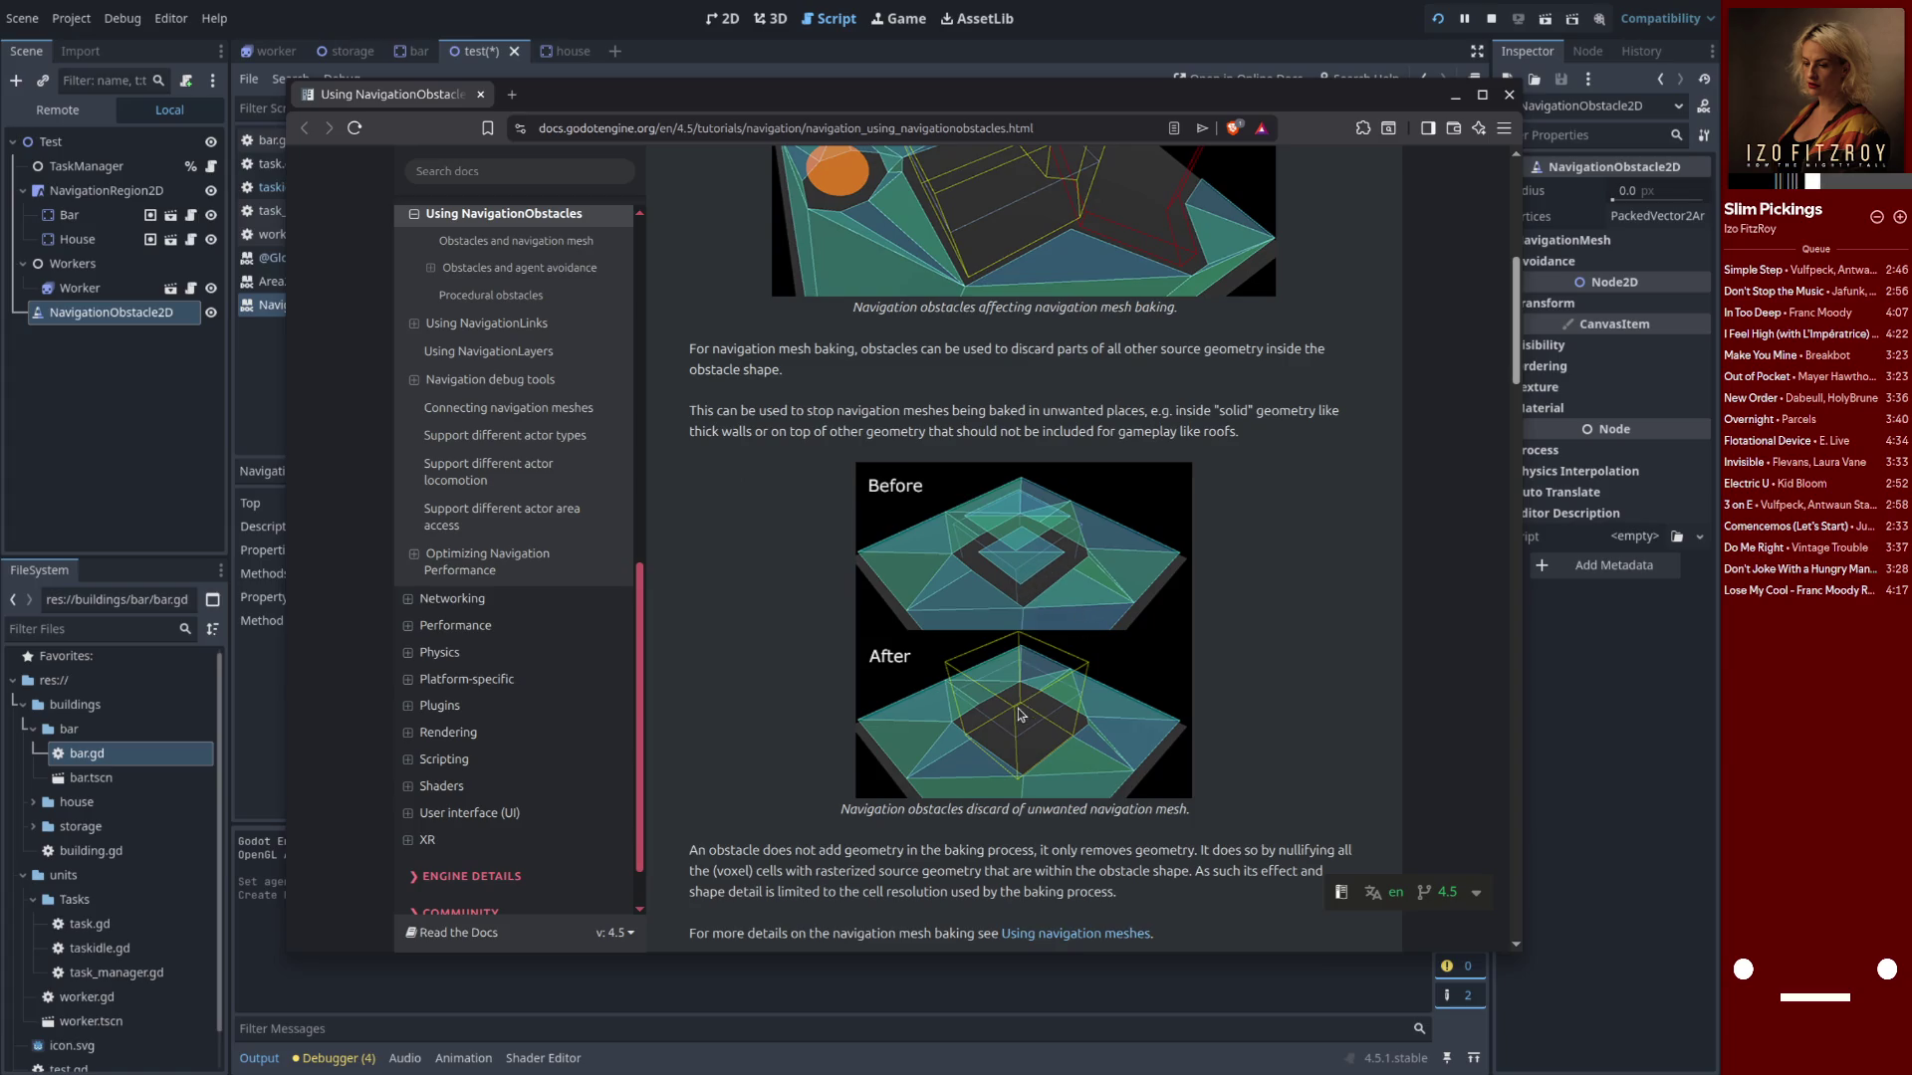
scroll(1020, 713, "down", 4)
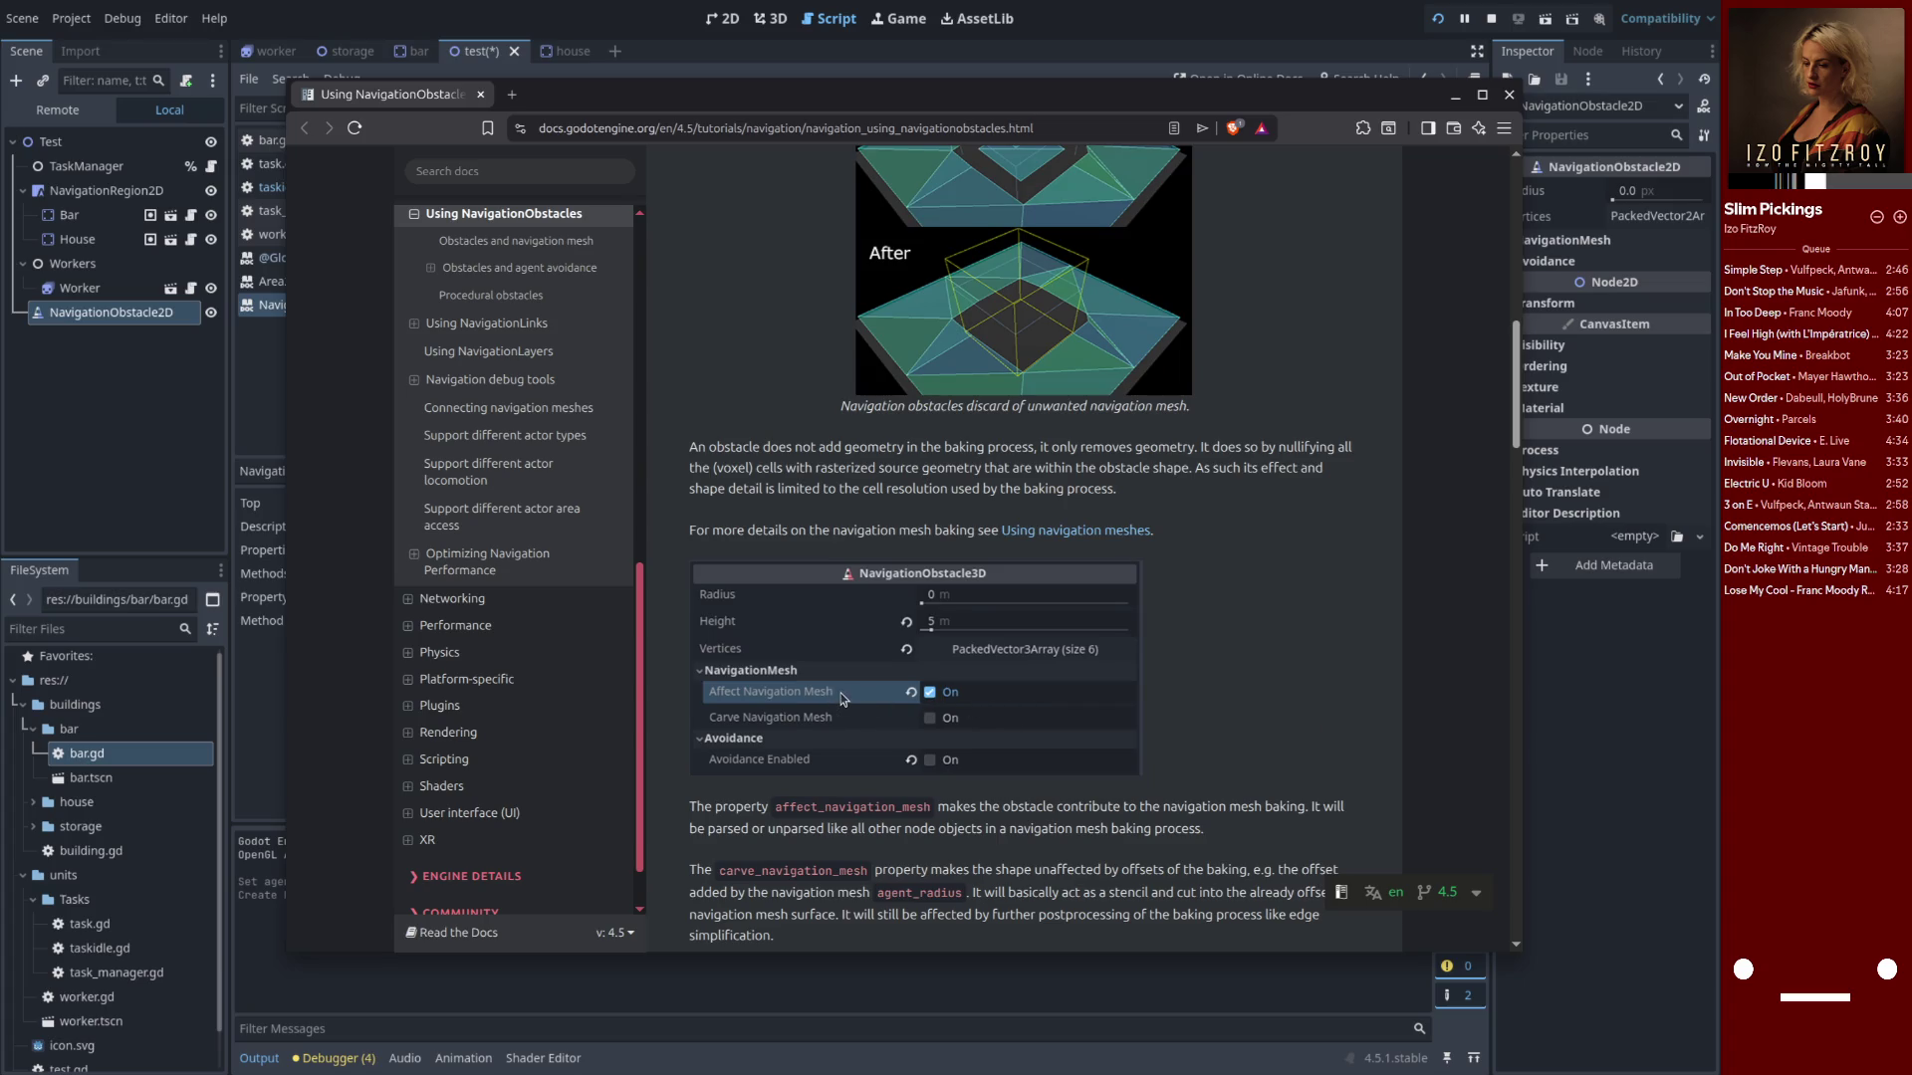
left_click(1457, 96)
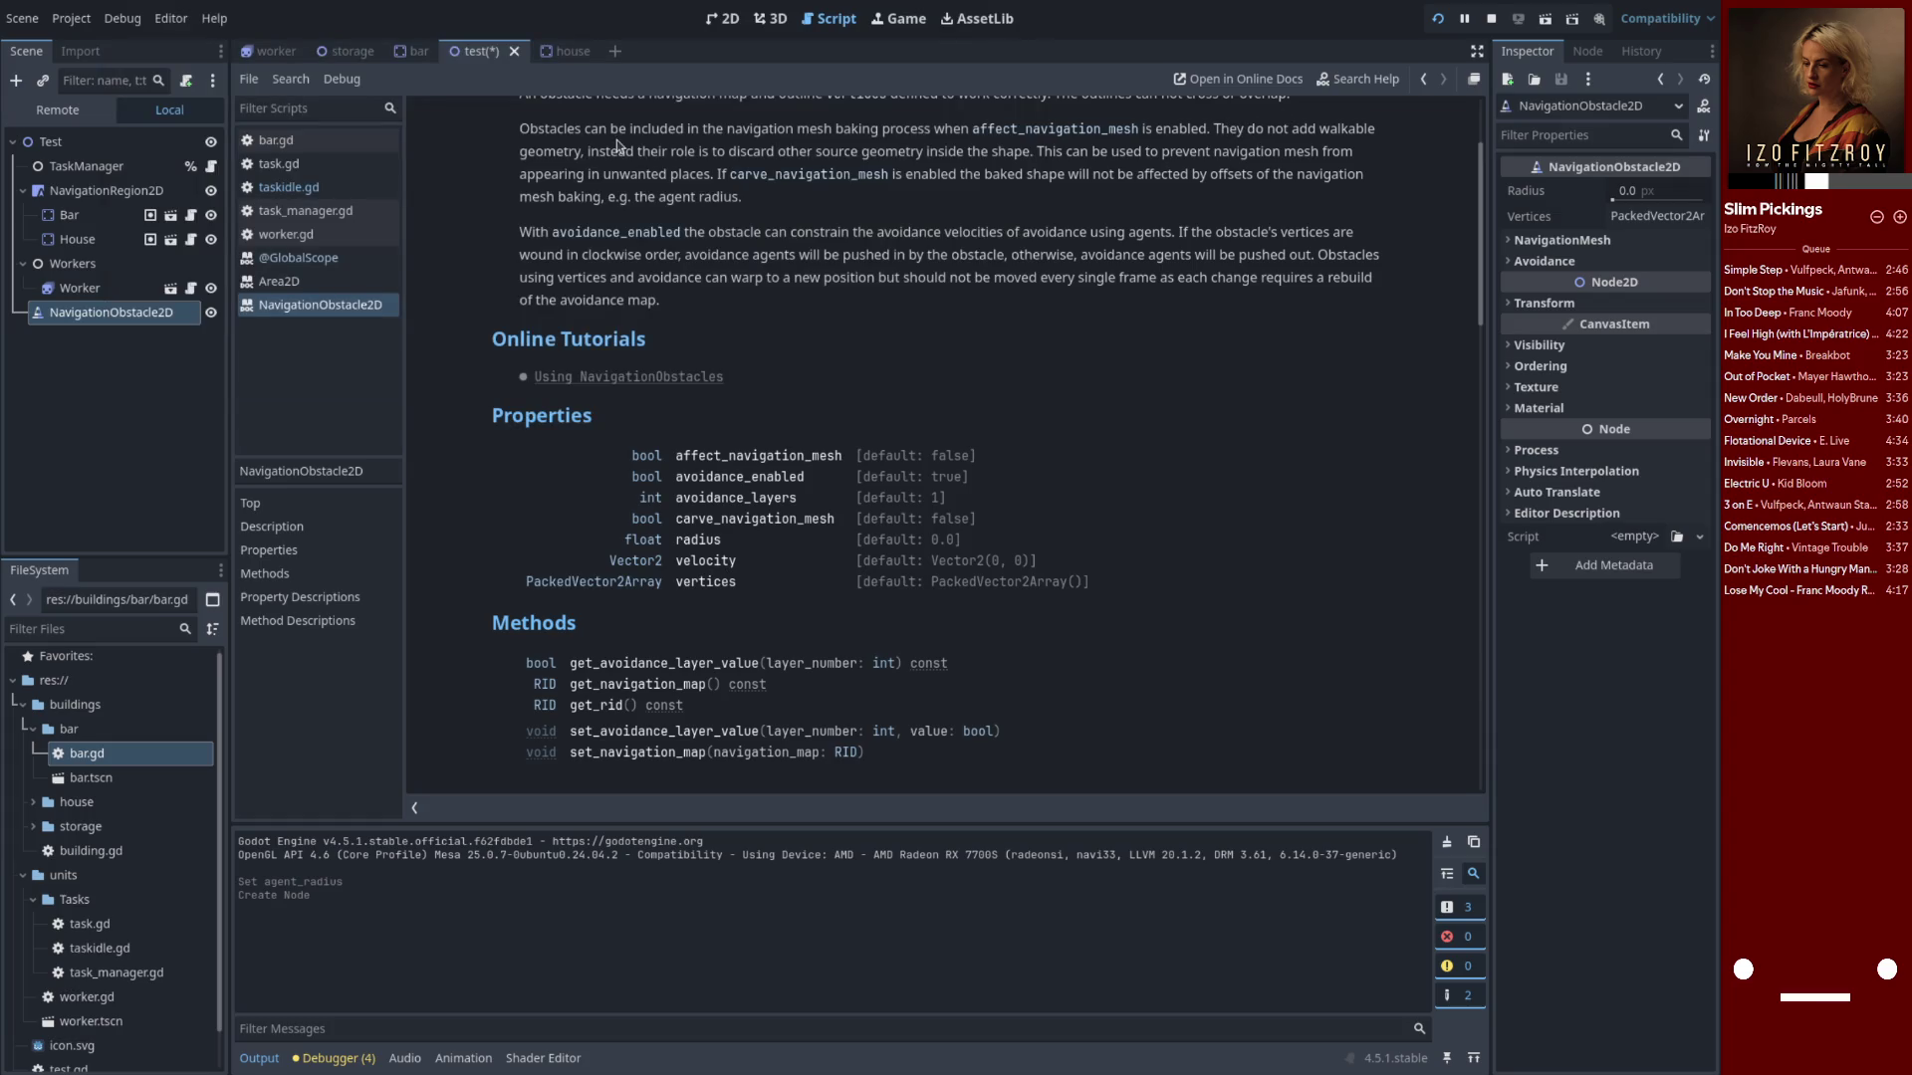
left_click(723, 18)
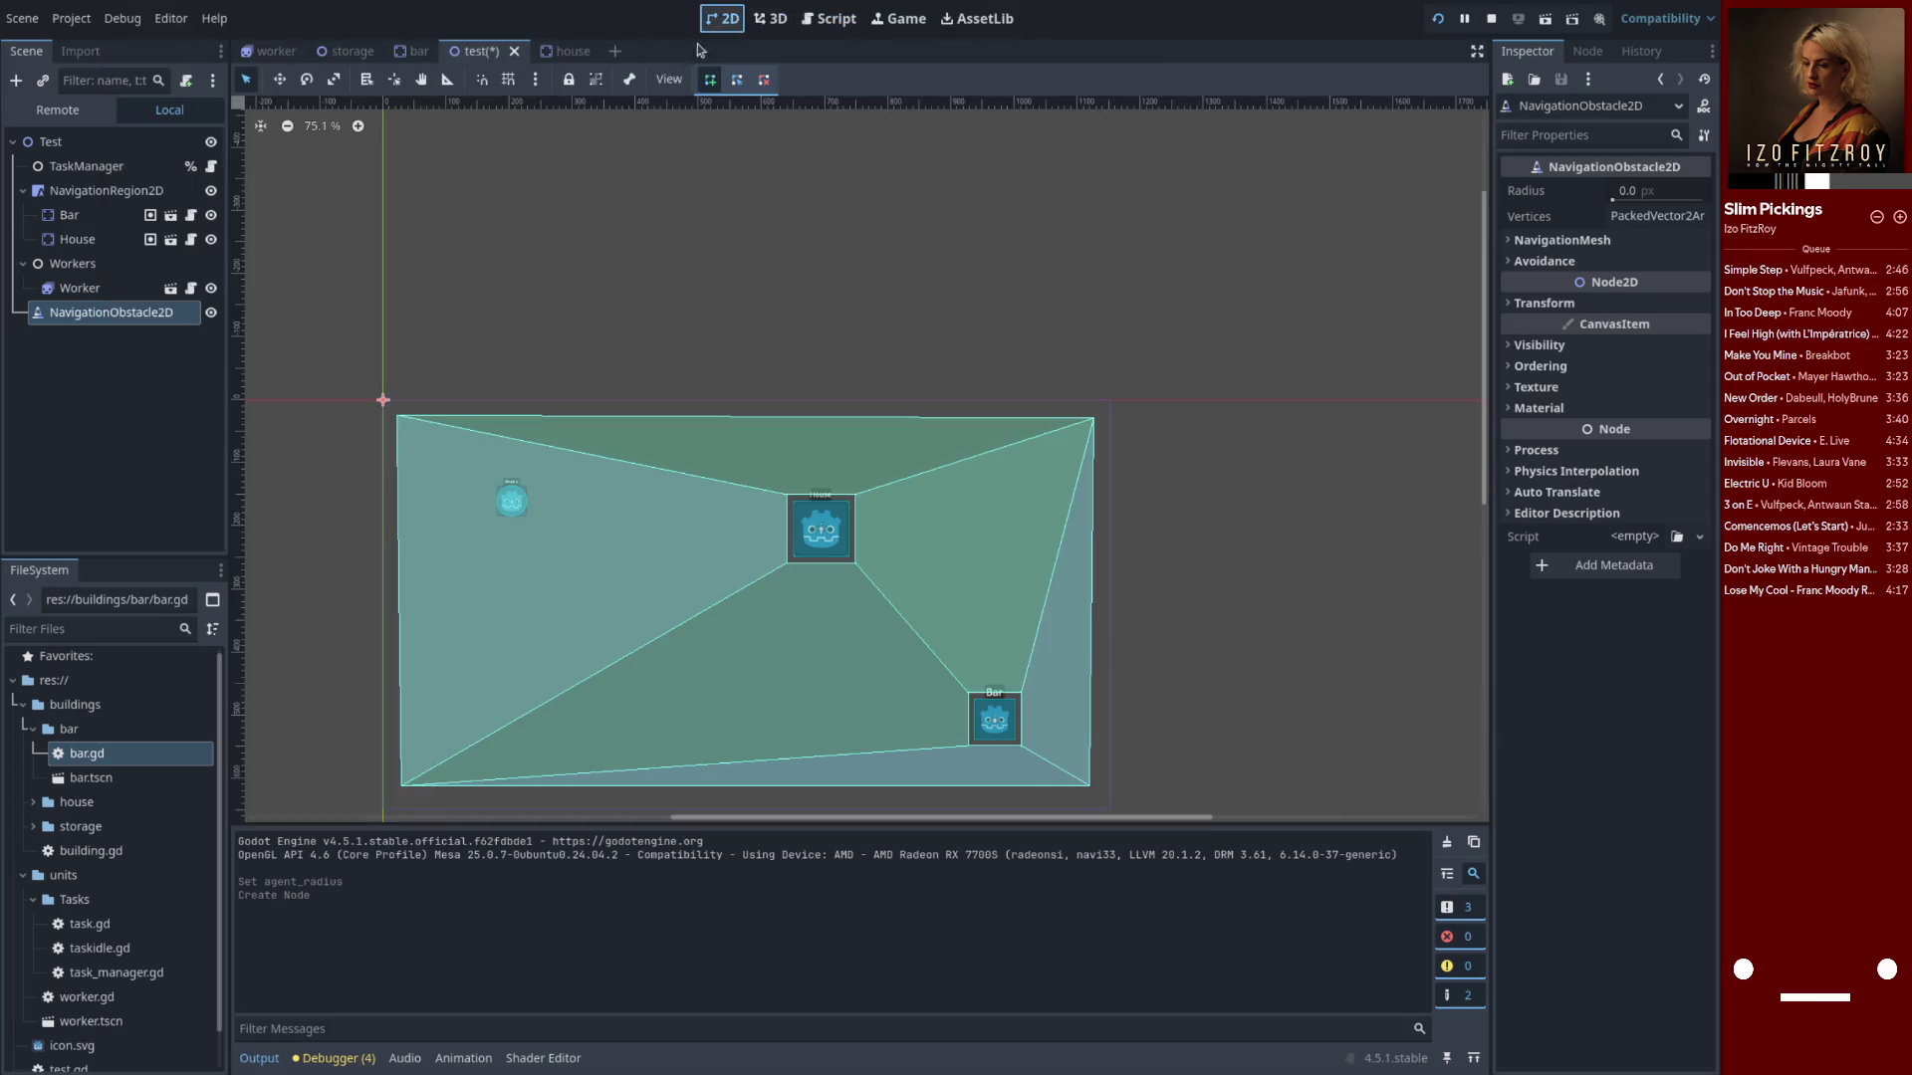
Drag NavigationObstacle2D onto NavigationRegion2D so it sits alongside Bar and House
left_click(94, 315)
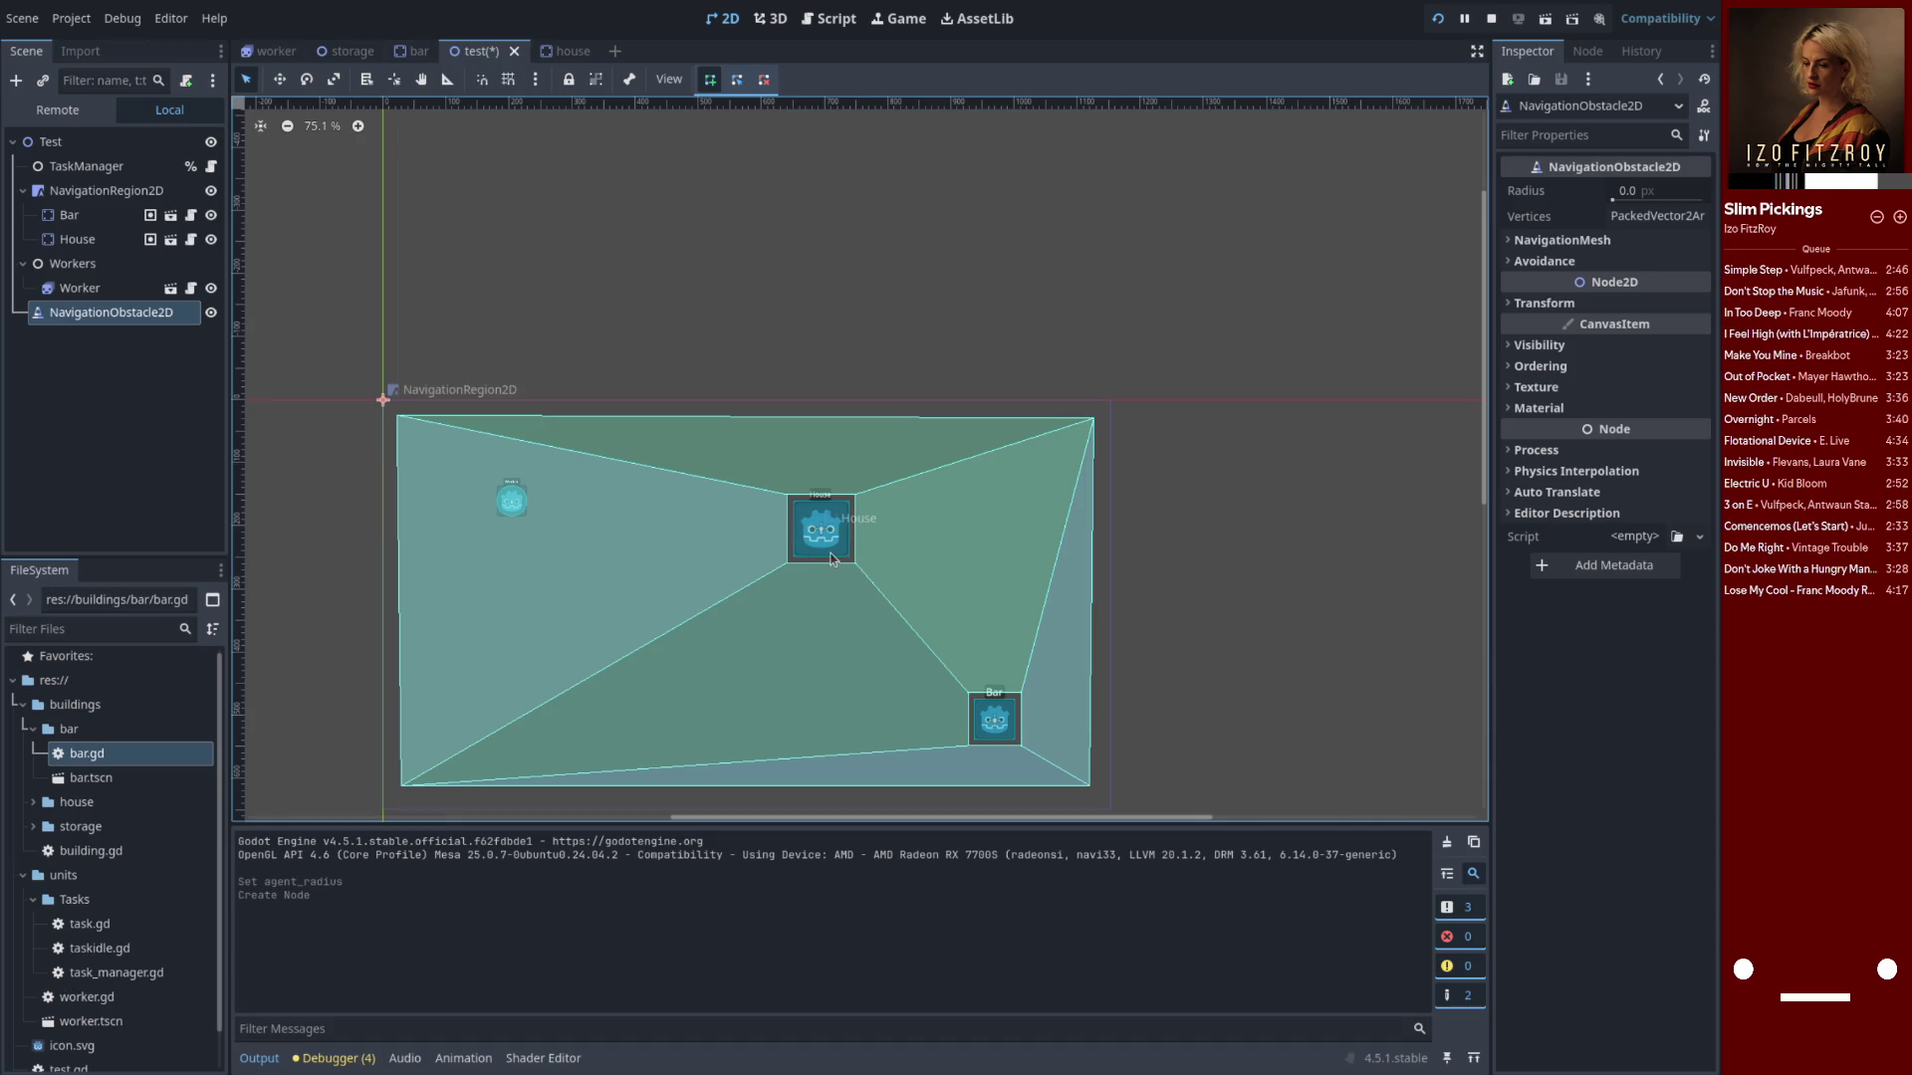
left_click_drag(96, 320, 107, 205)
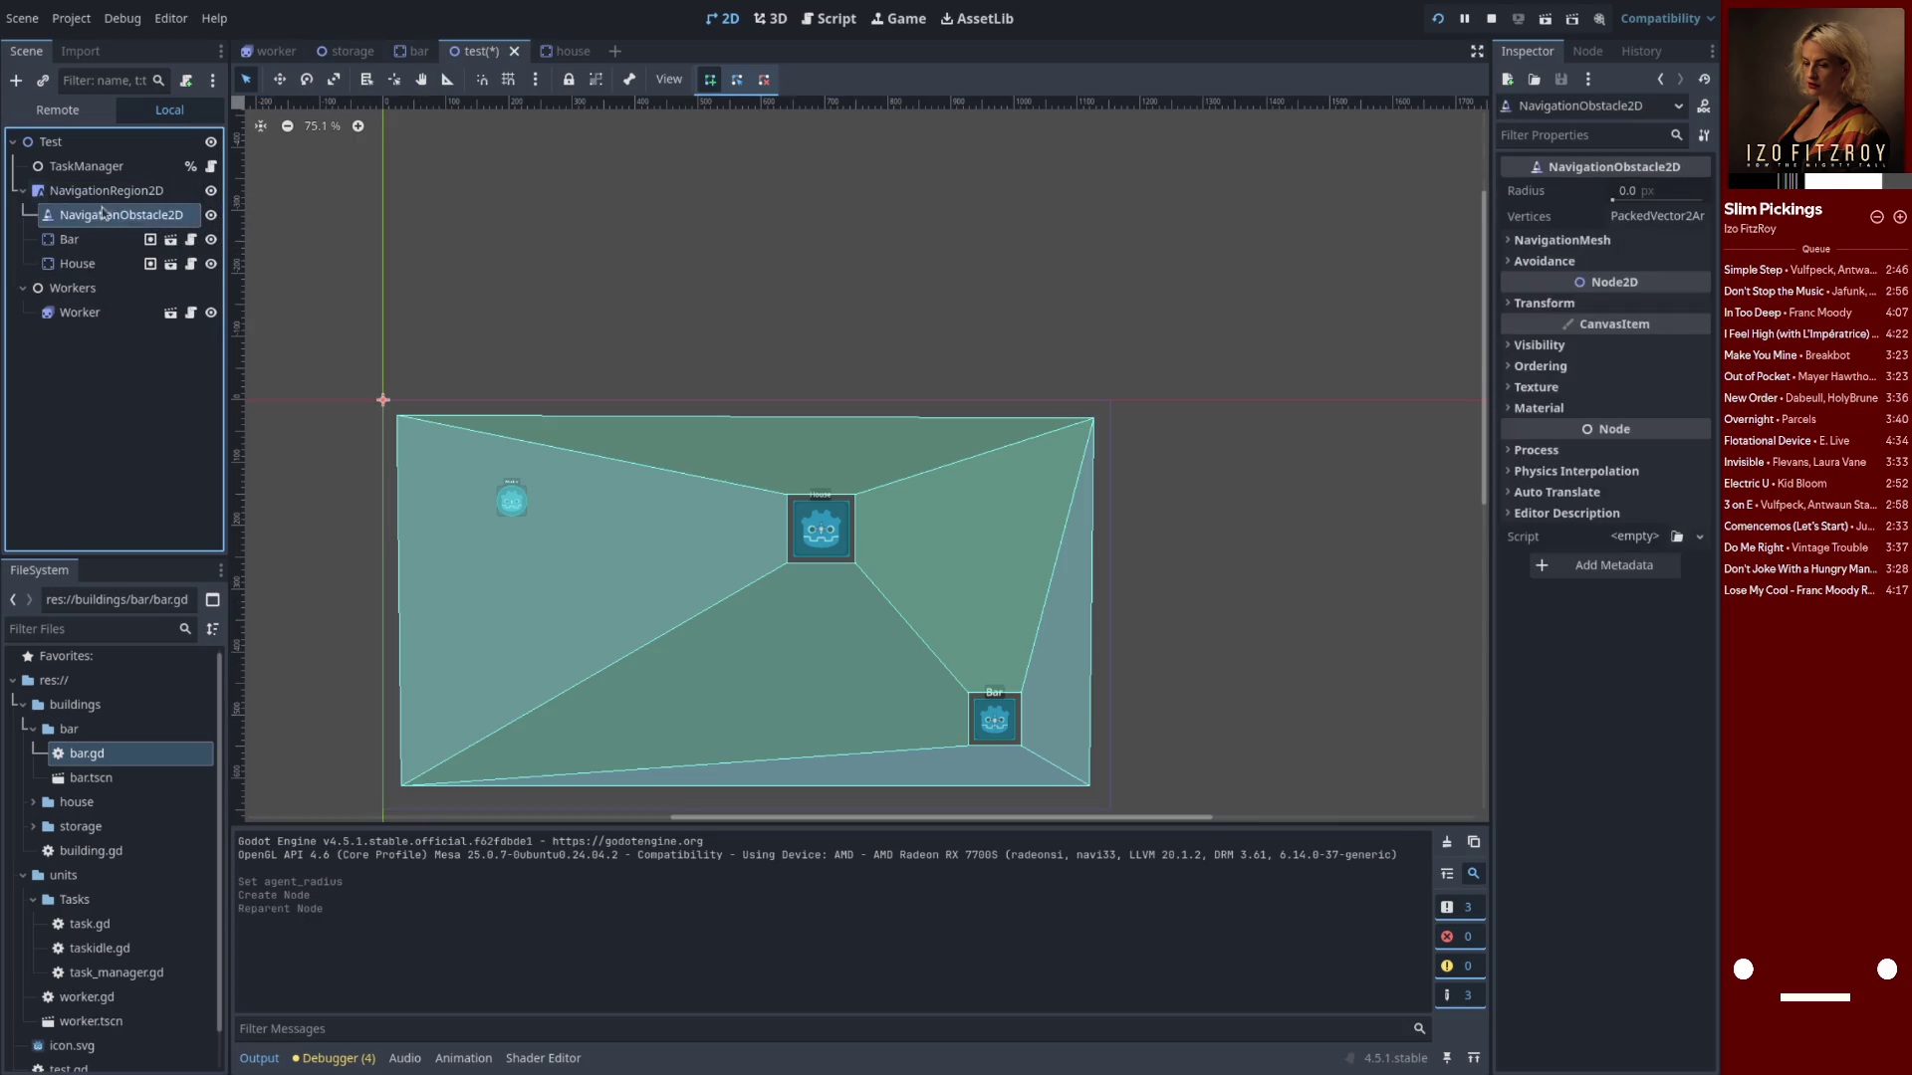
Place the NavigationObstacle2D circle over the House with a 75.6 px radius and save the scene
double_click(98, 218)
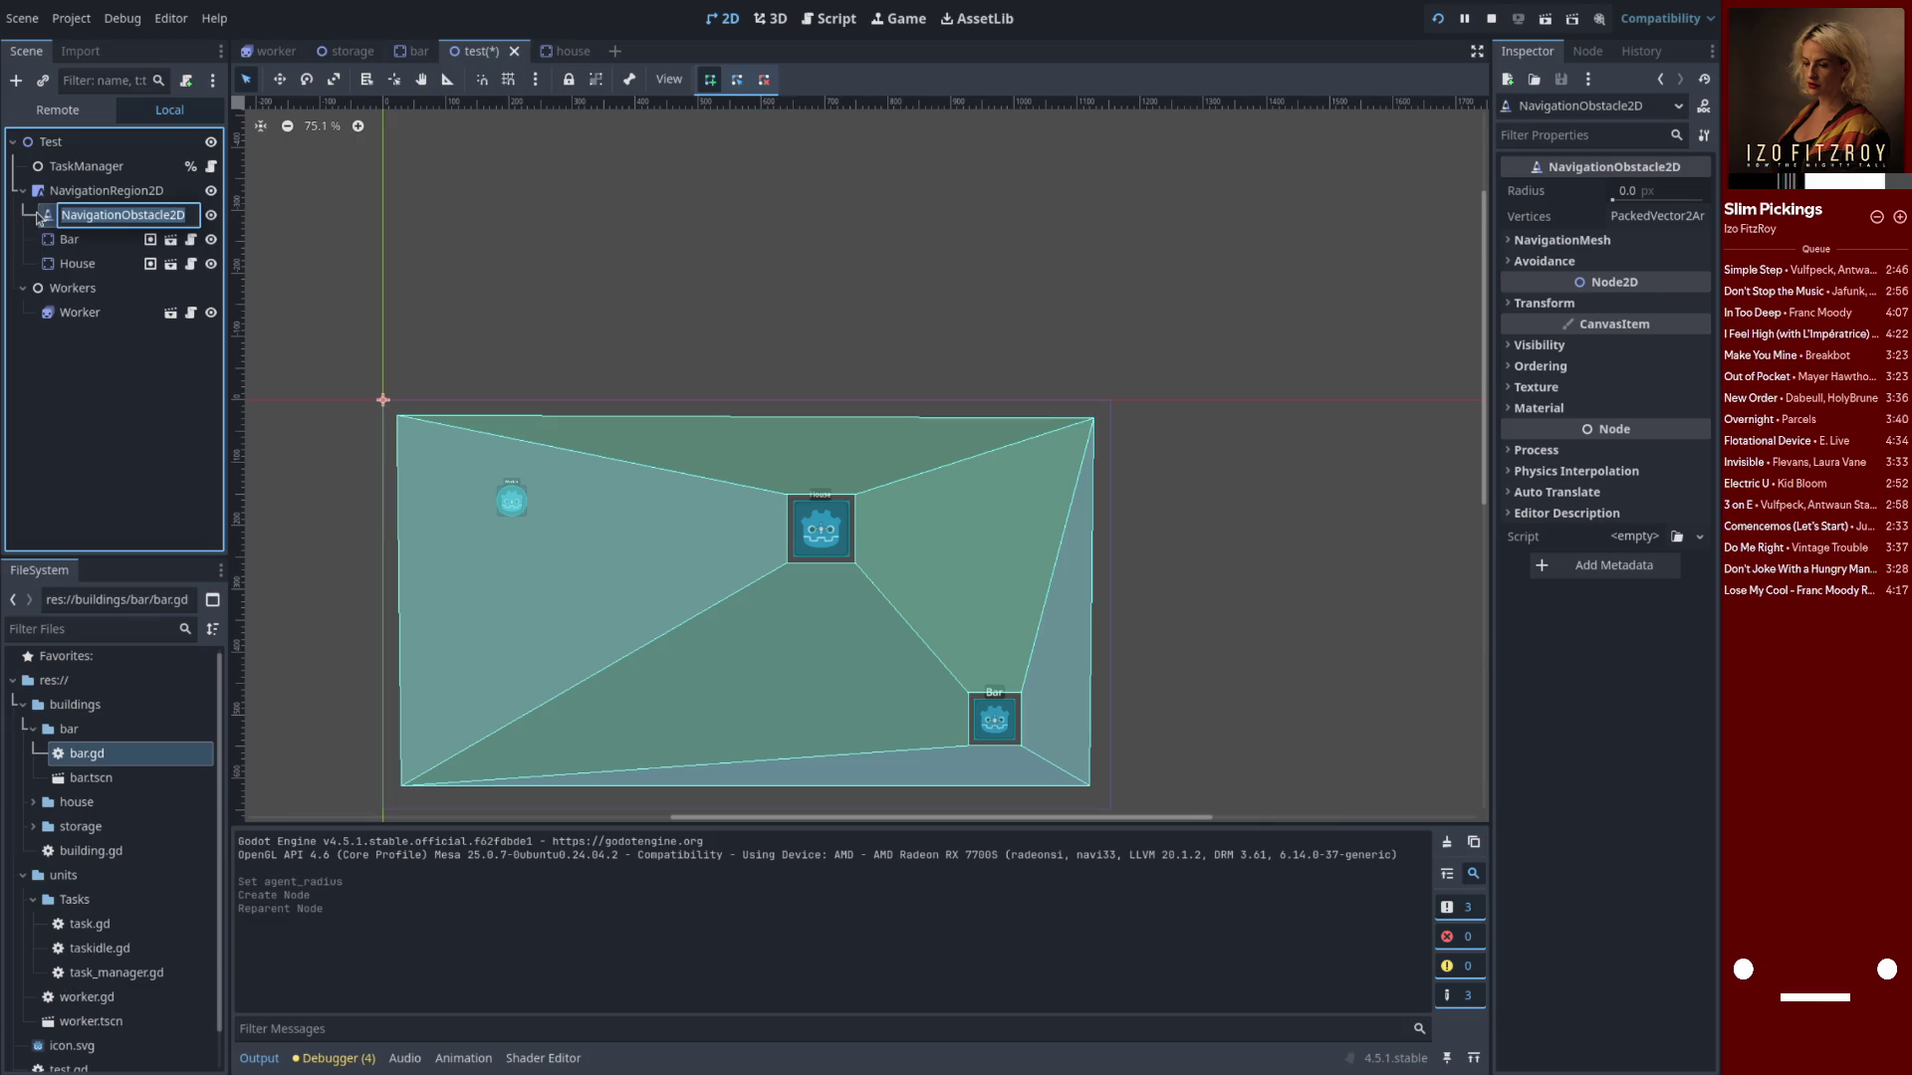
left_click_drag(1643, 191, 1708, 190)
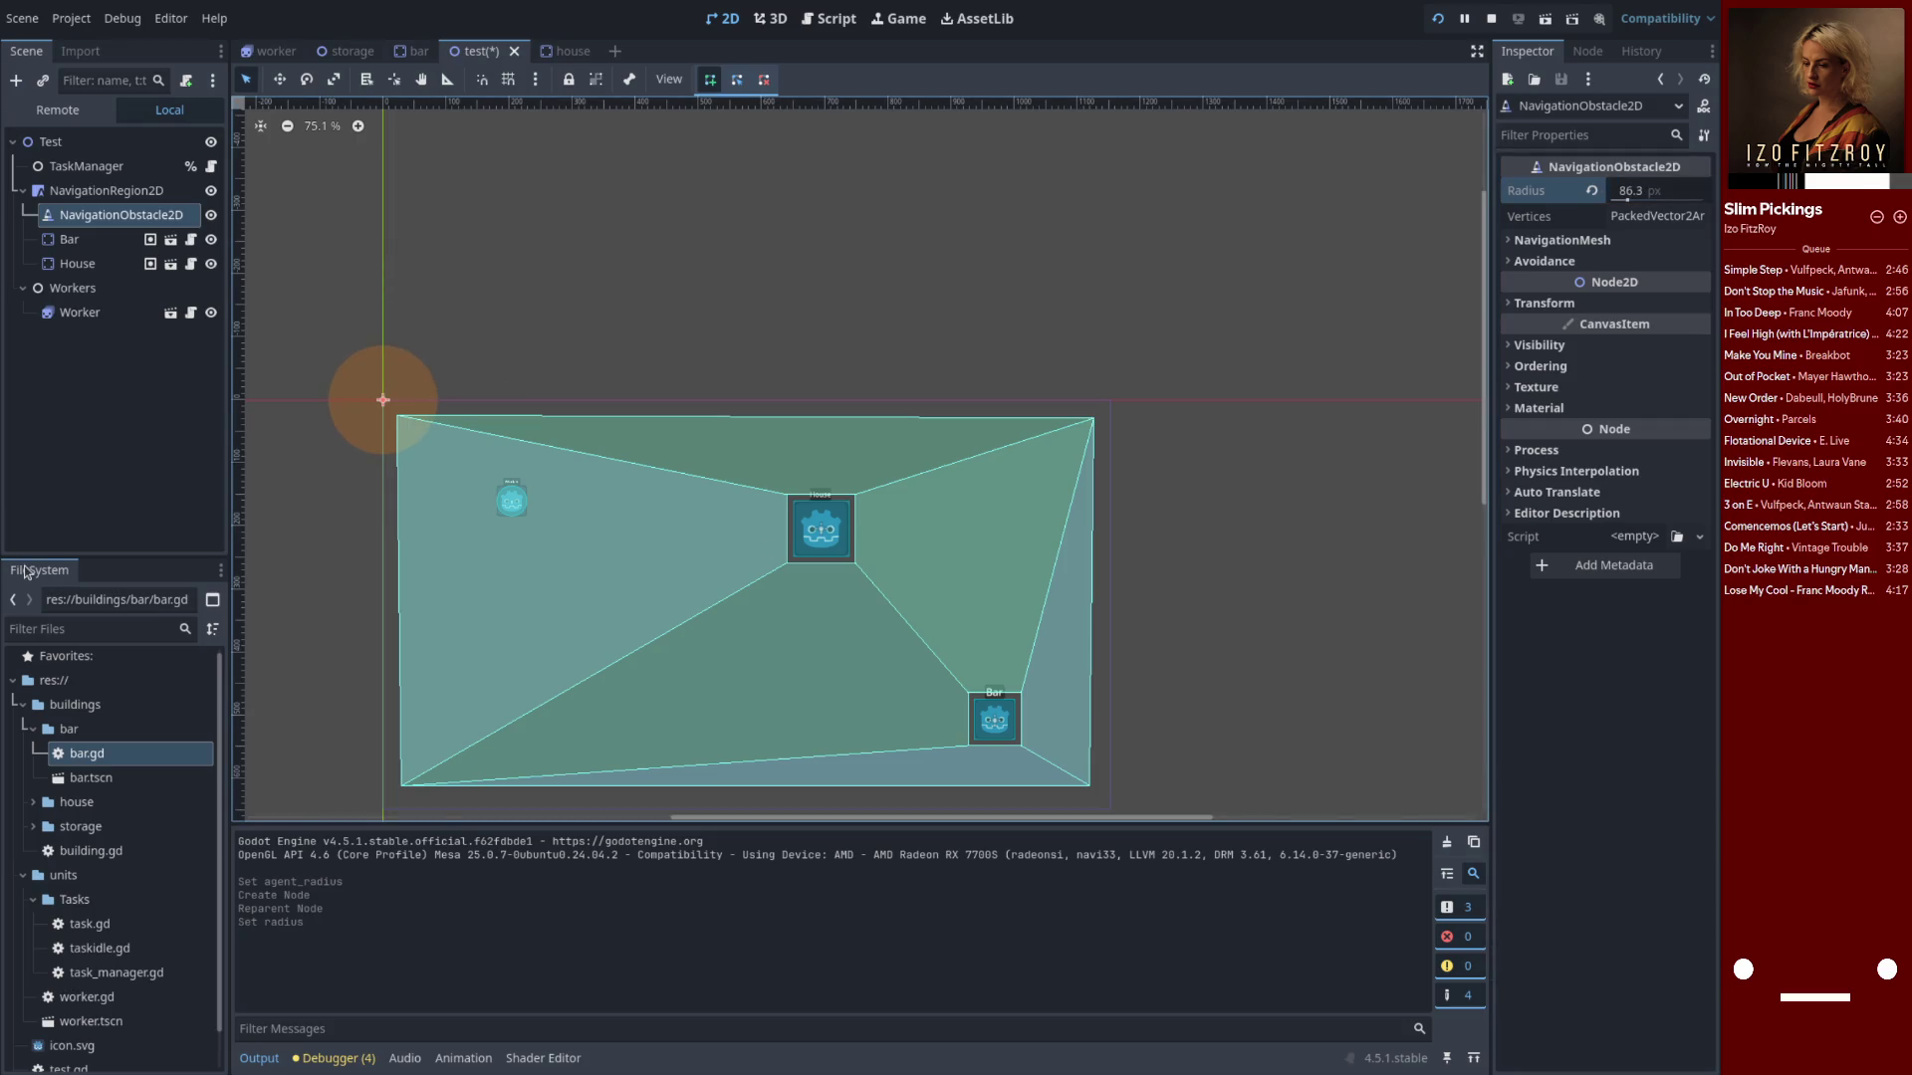
key("w")
left_click_drag(416, 381, 854, 510)
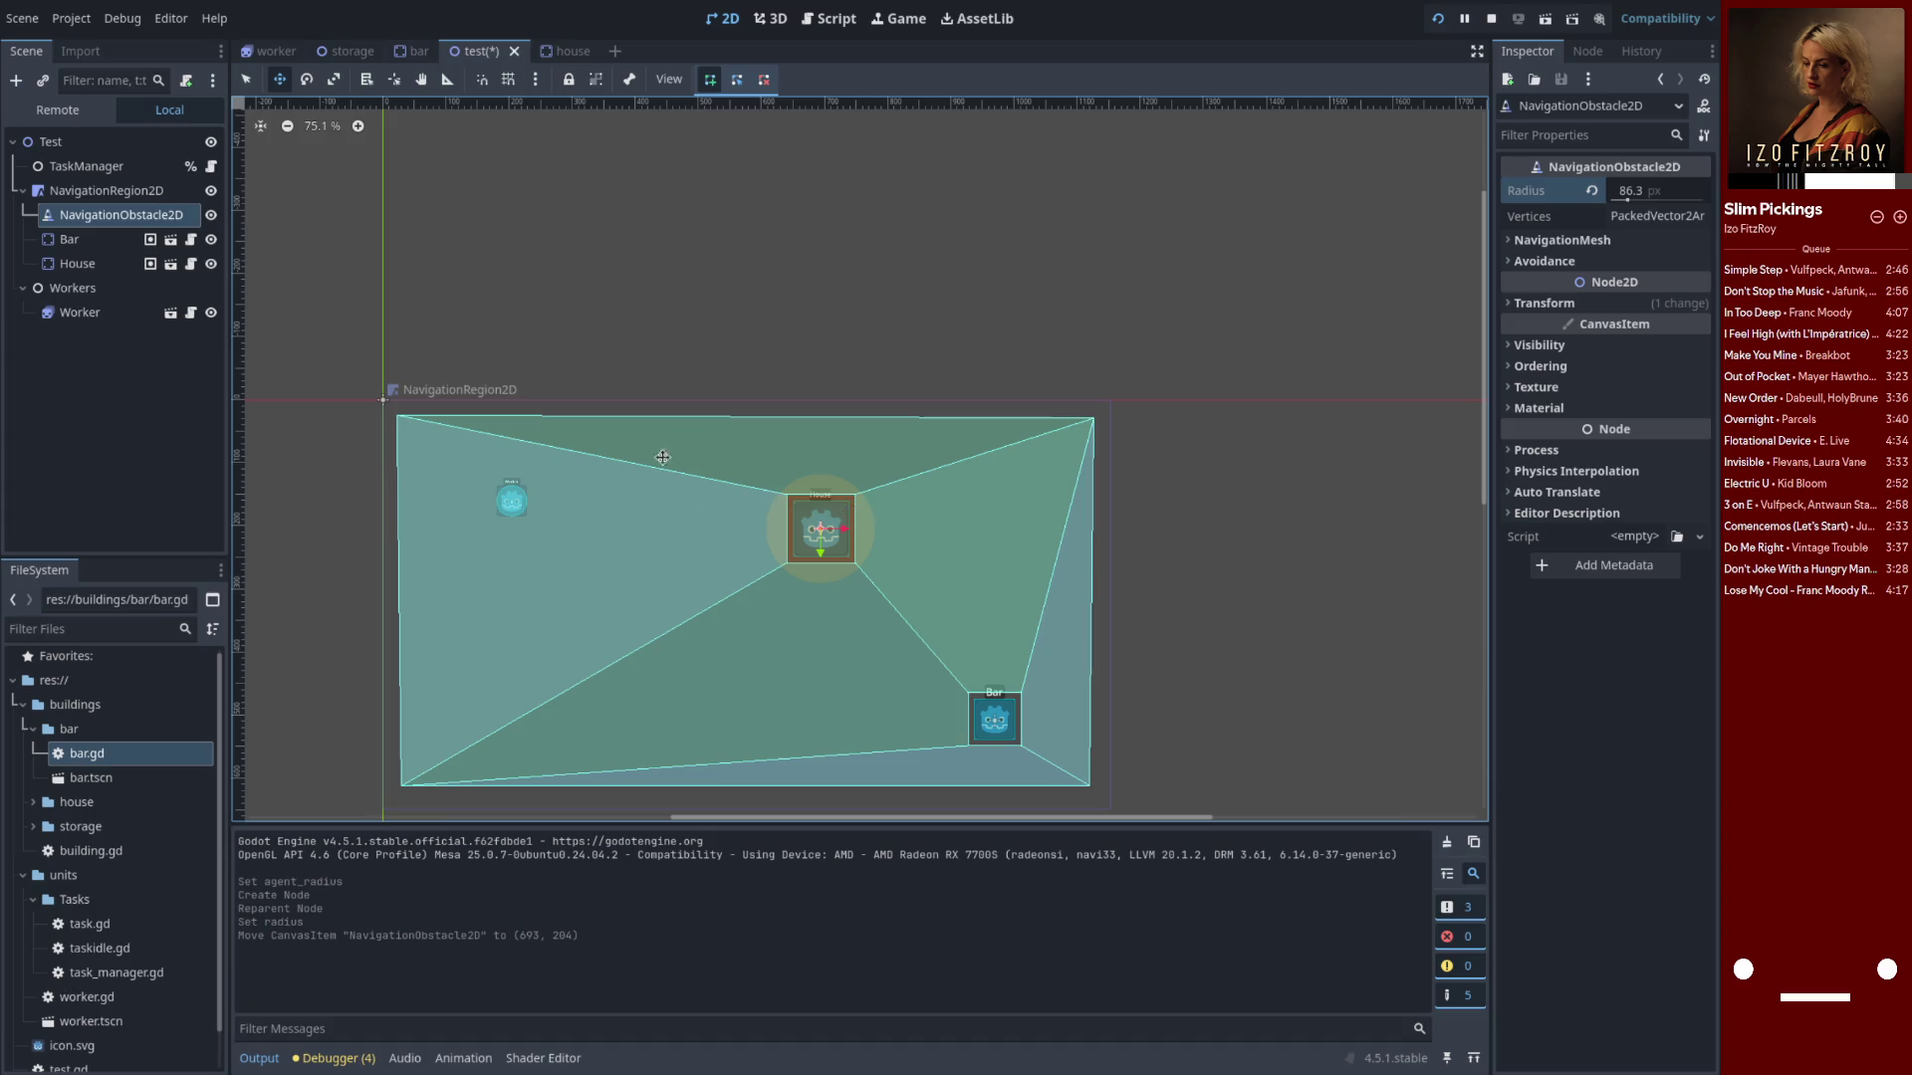
left_click_drag(1653, 190, 1636, 190)
left_click_drag(825, 536, 828, 534)
key("ctrl+s")
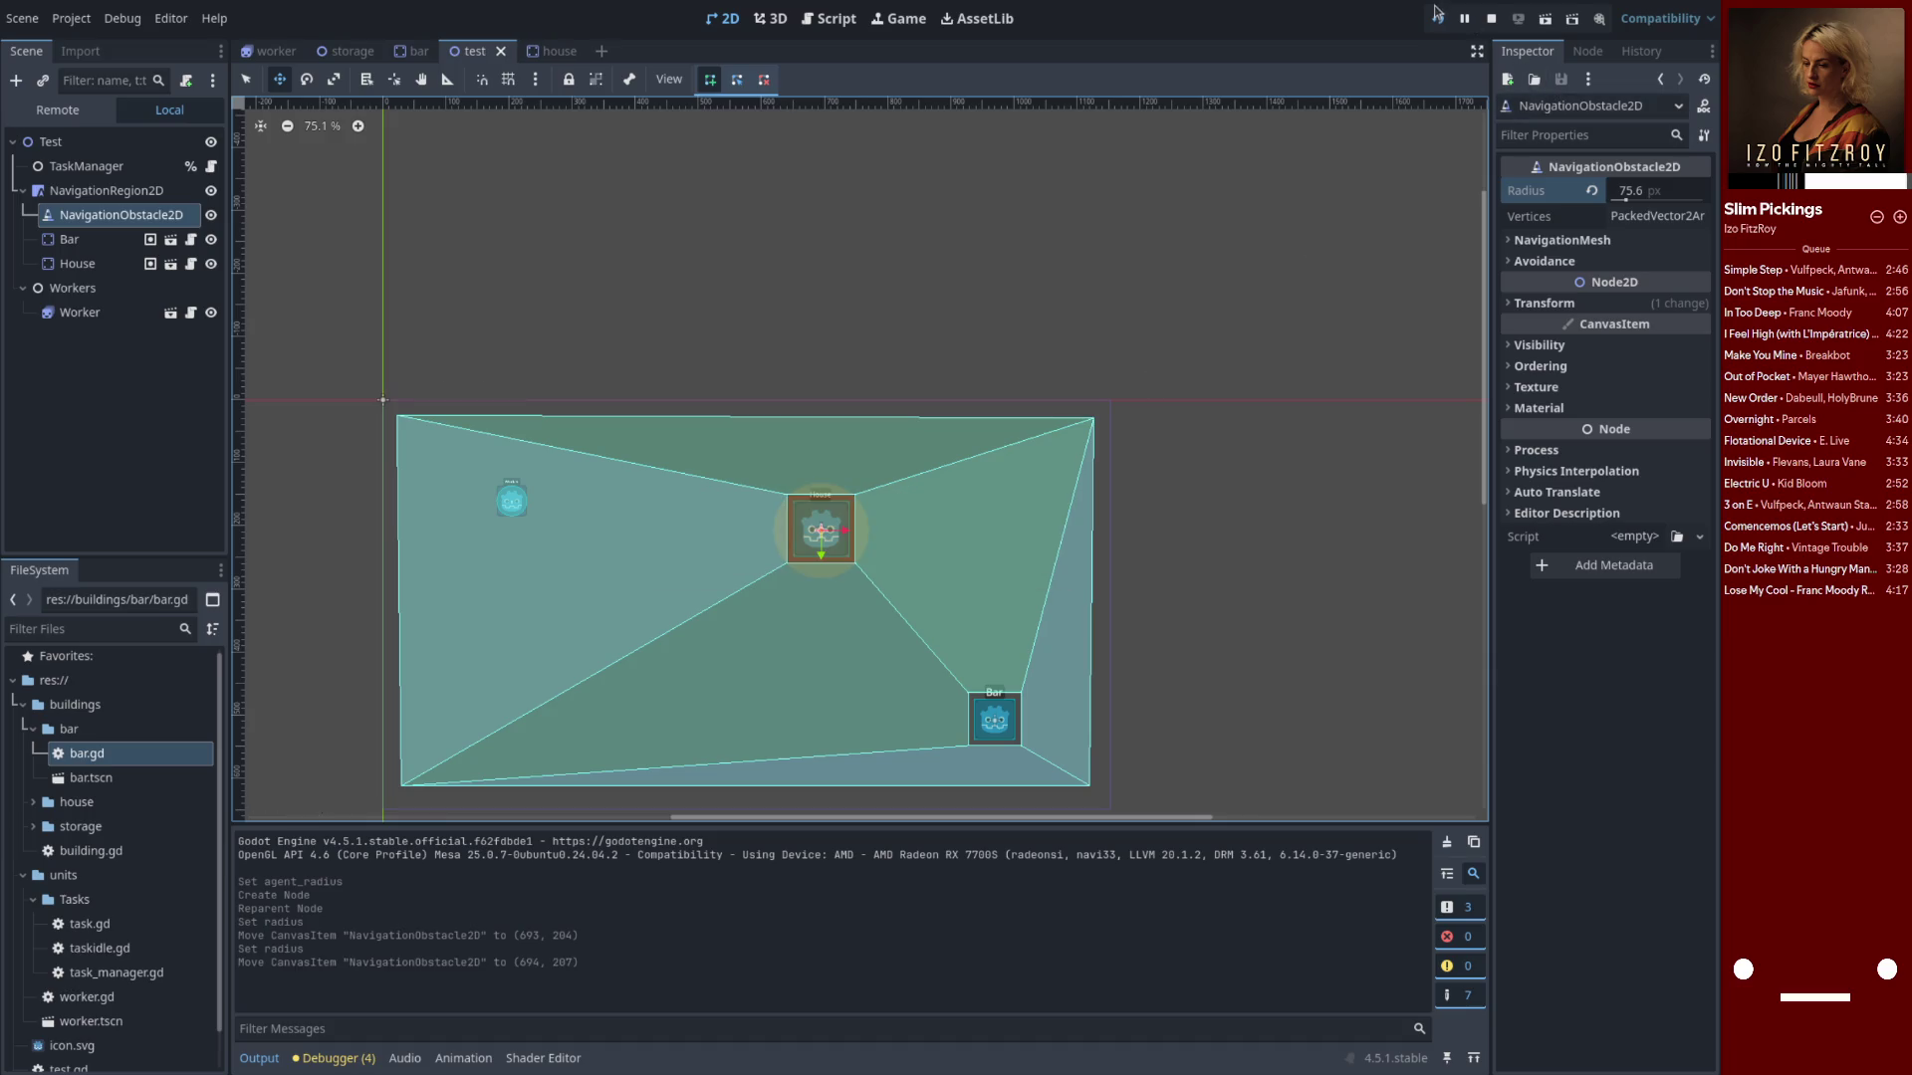
Rebake the navigation mesh around the obstacle, test-run the game, stop it, and select NavigationObstacle2D
left_click(149, 190)
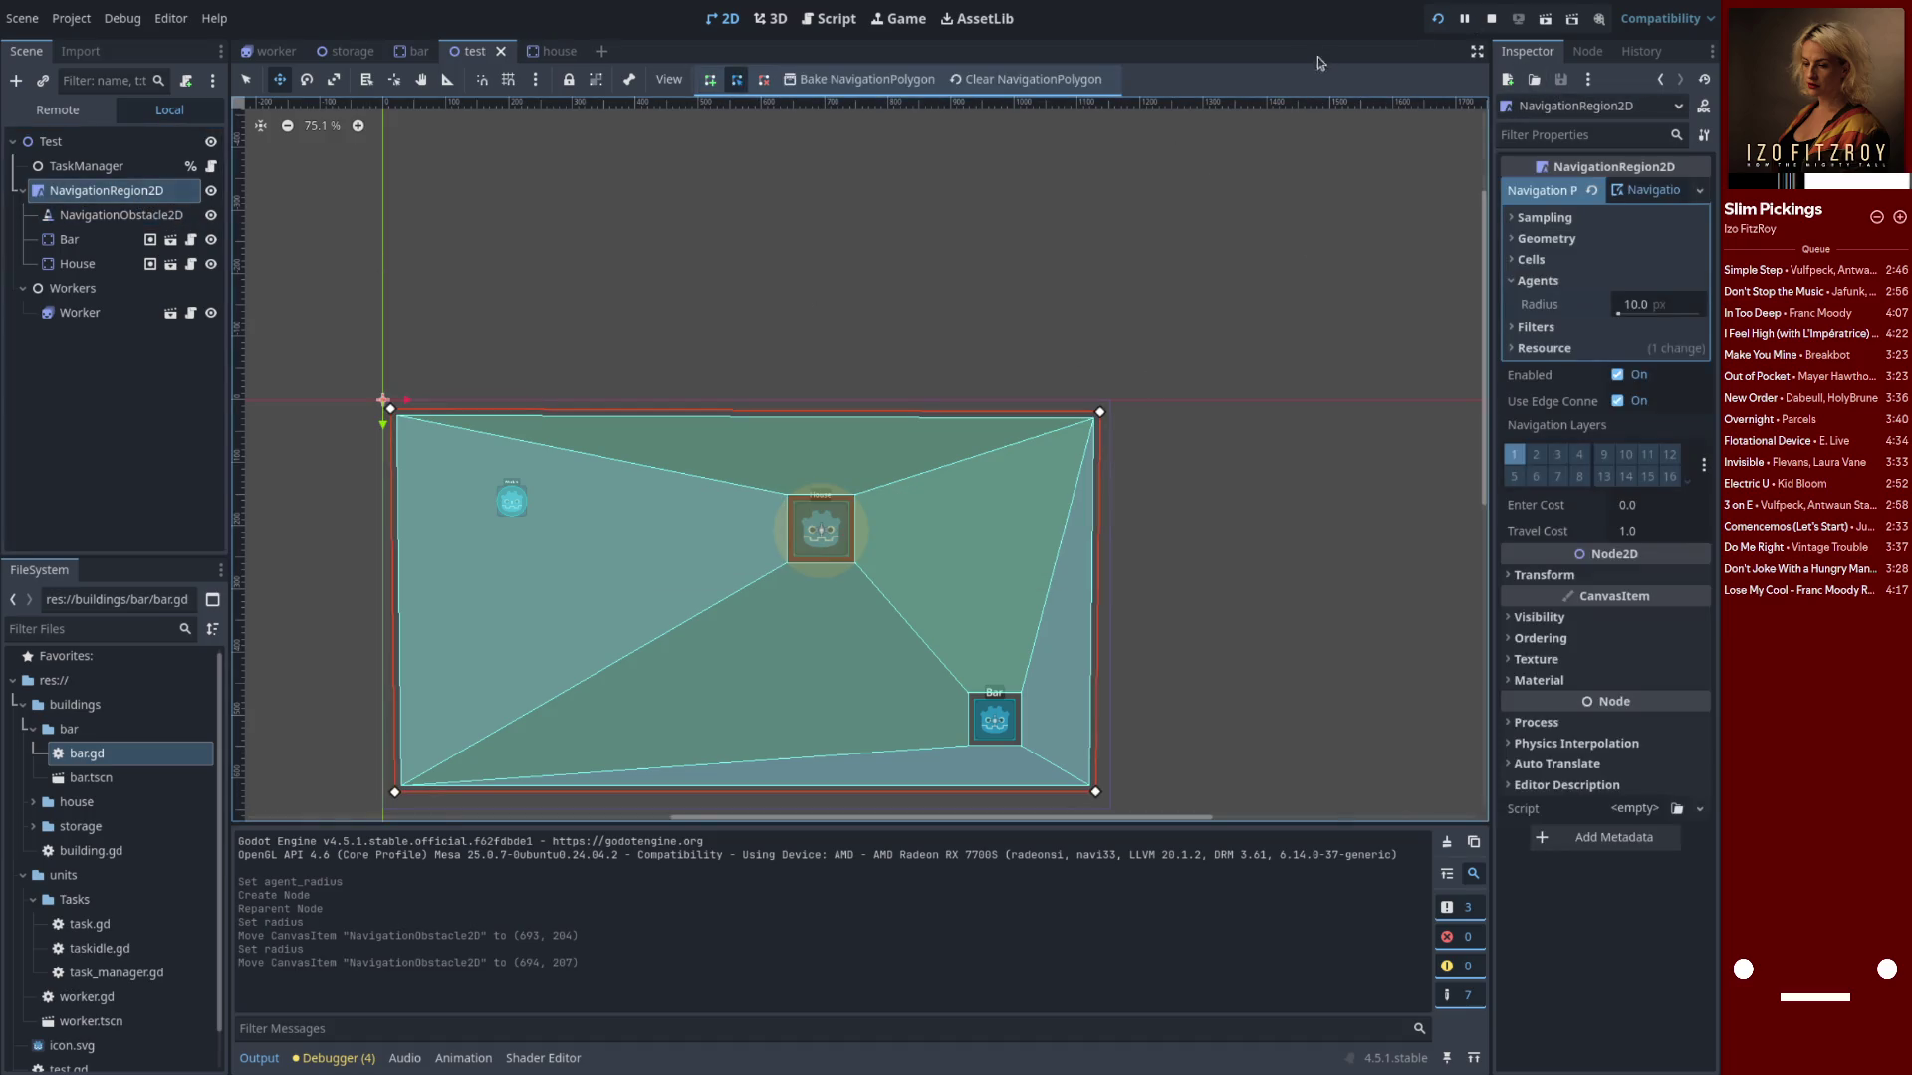
left_click(864, 82)
left_click(1491, 18)
left_click(1437, 19)
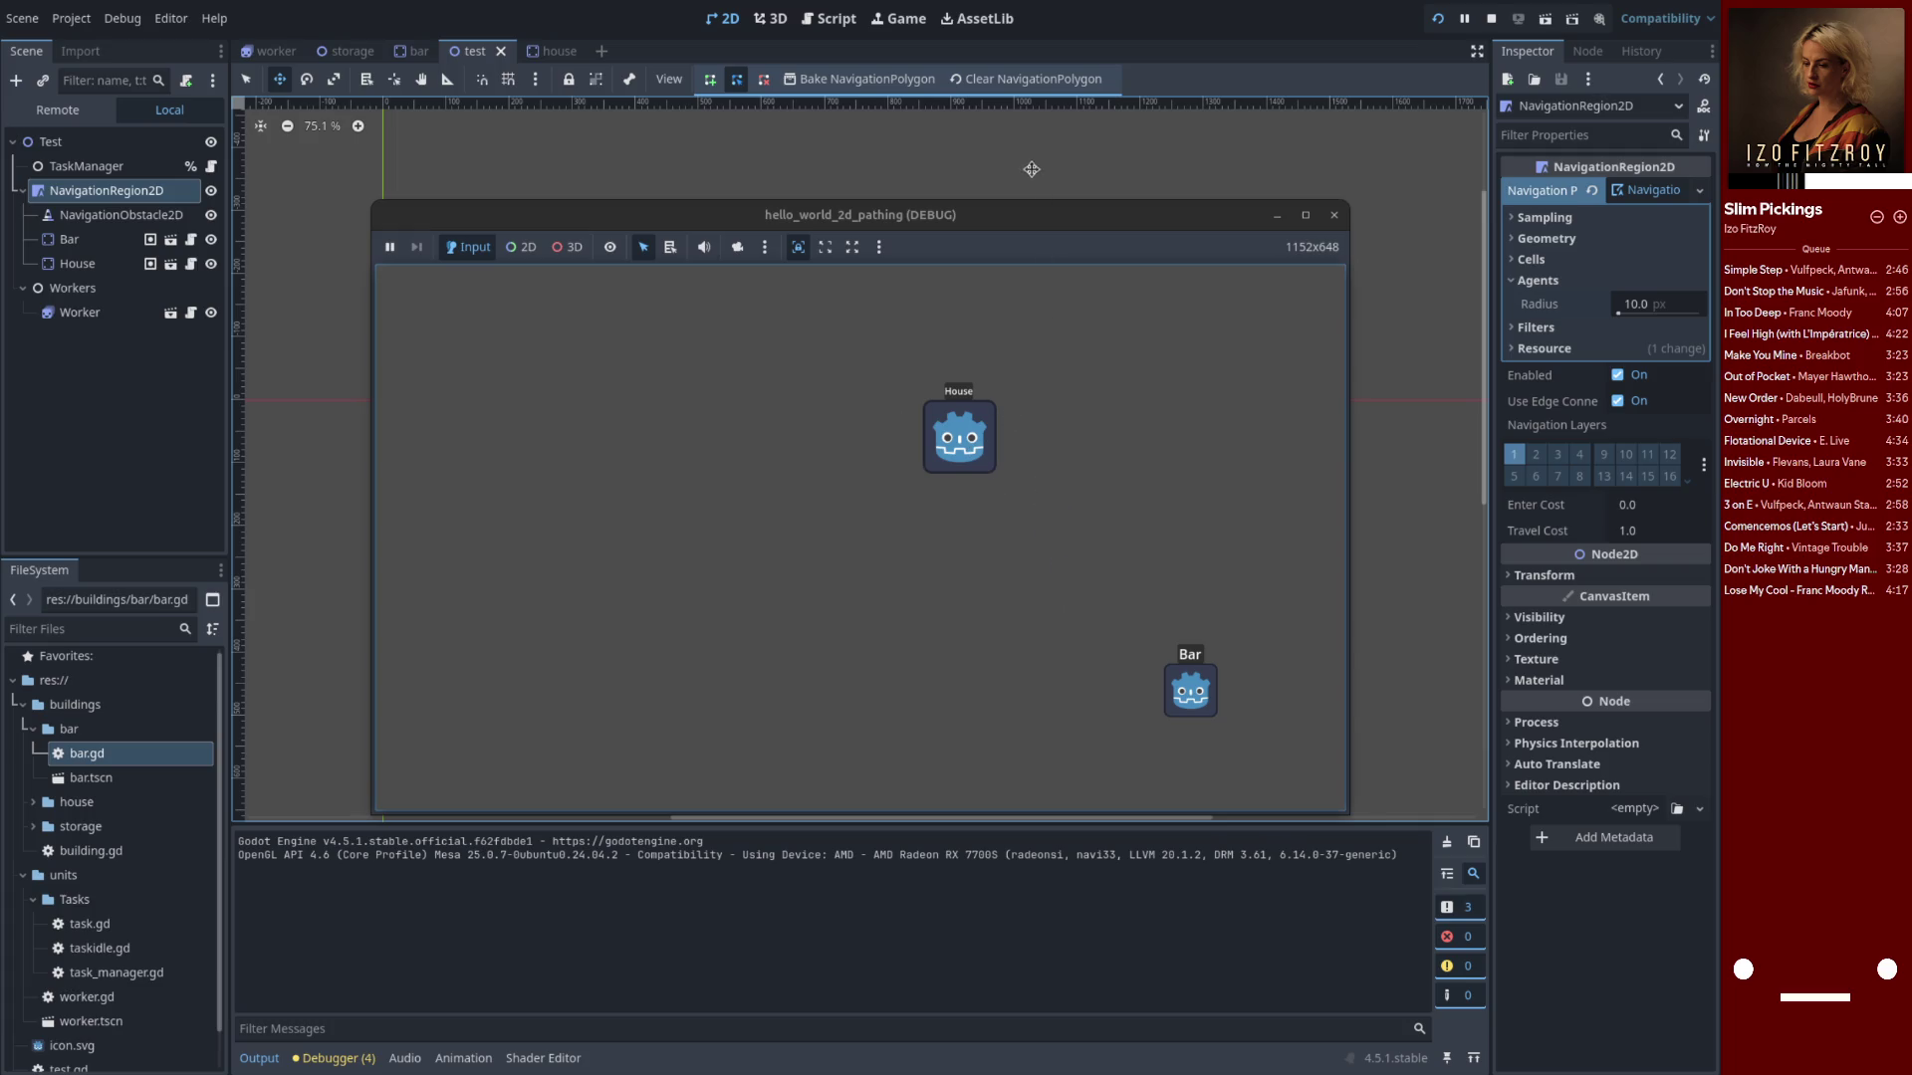
key("F8")
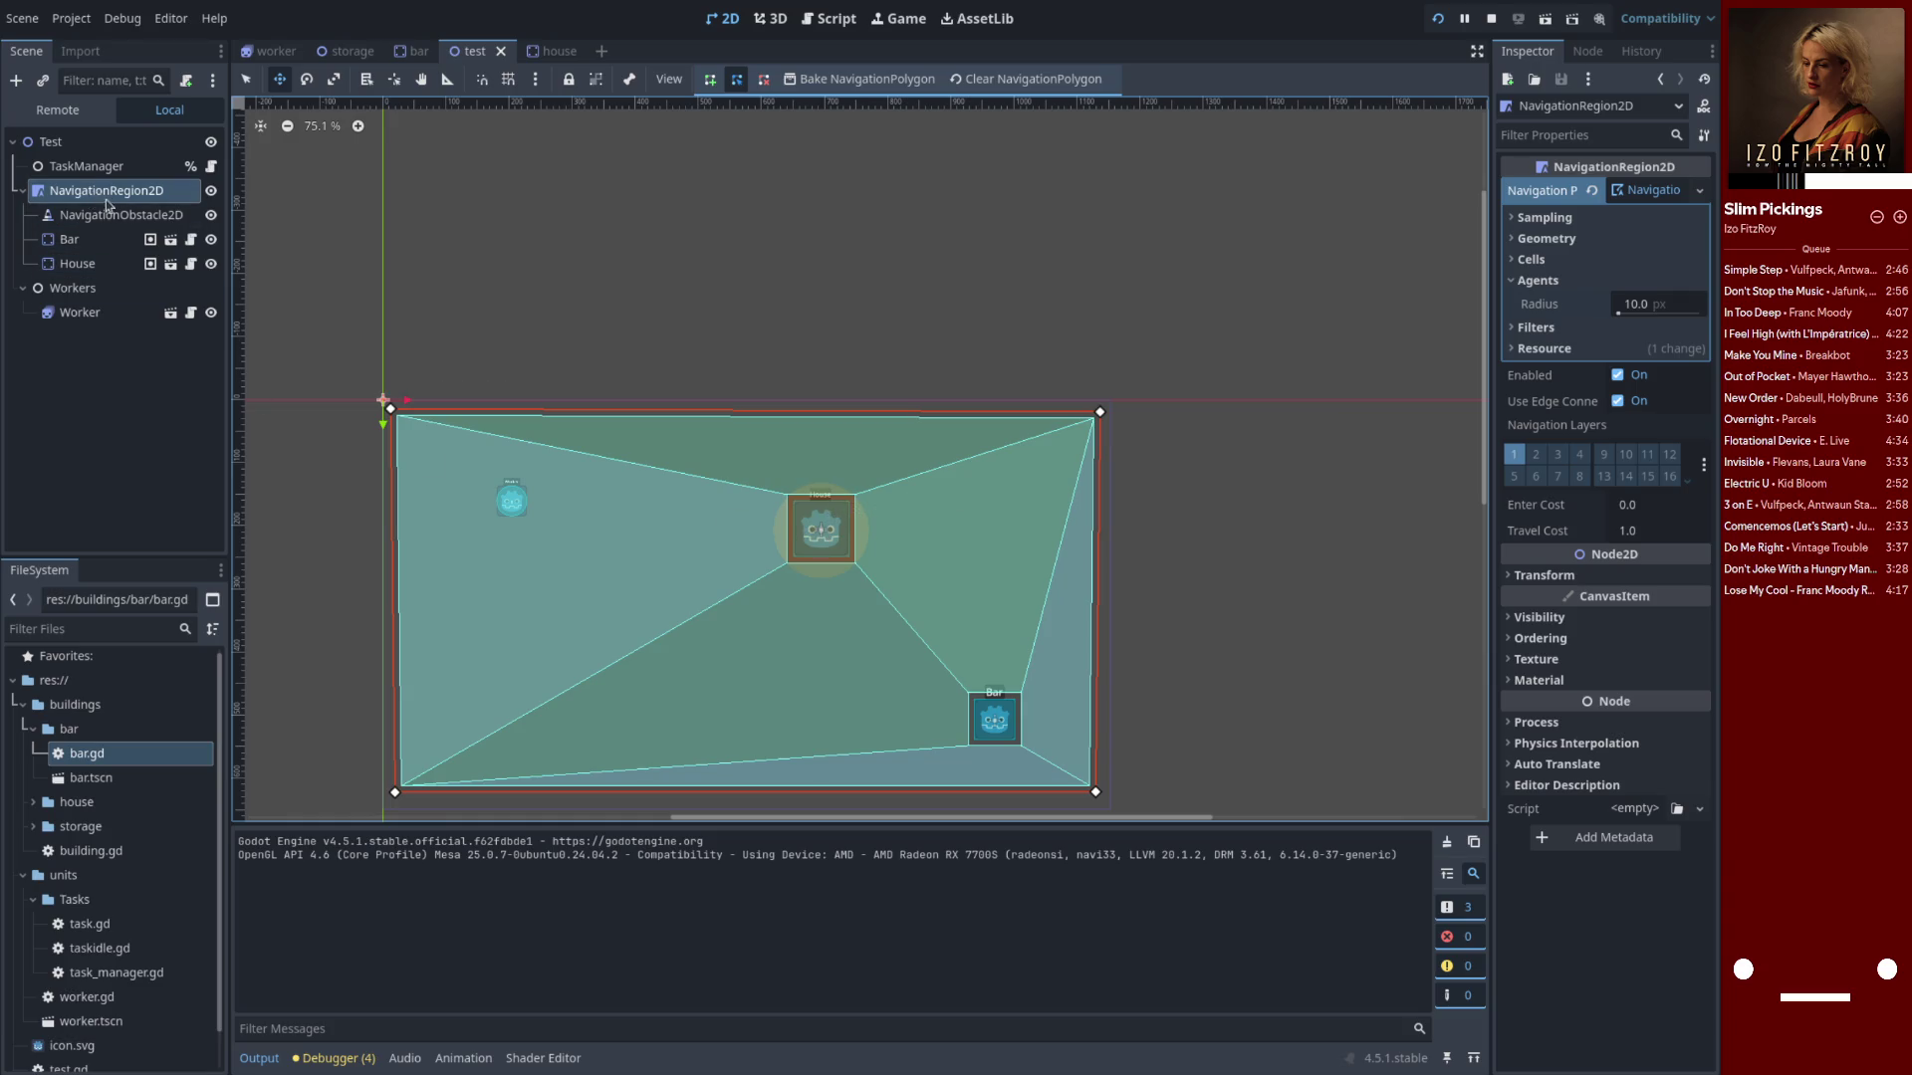
left_click(114, 214)
Scale the NavigationObstacle2D circle up around House to about (3.3, 0.99)
key("e")
key("s")
left_click_drag(848, 537, 899, 529)
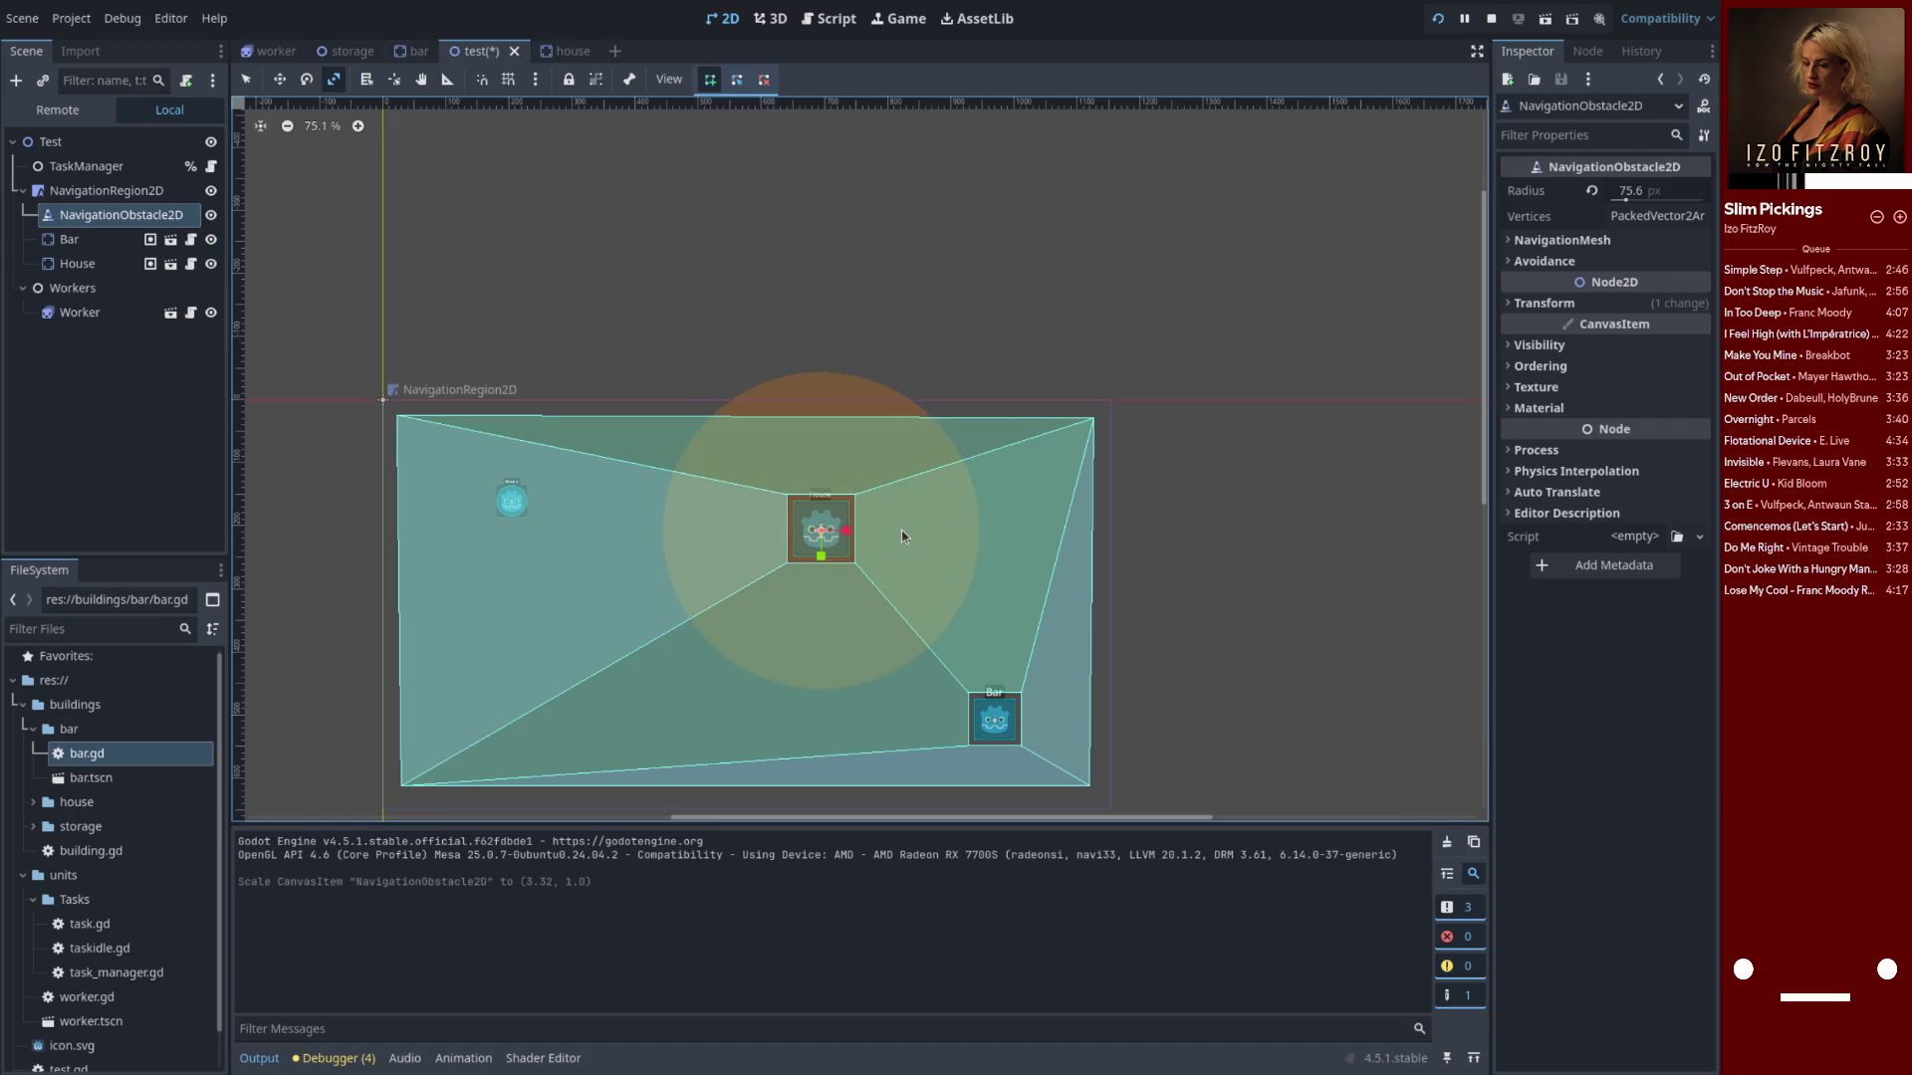
Run and relaunch the game, moving its window aside to watch the worker walk
left_click(1438, 19)
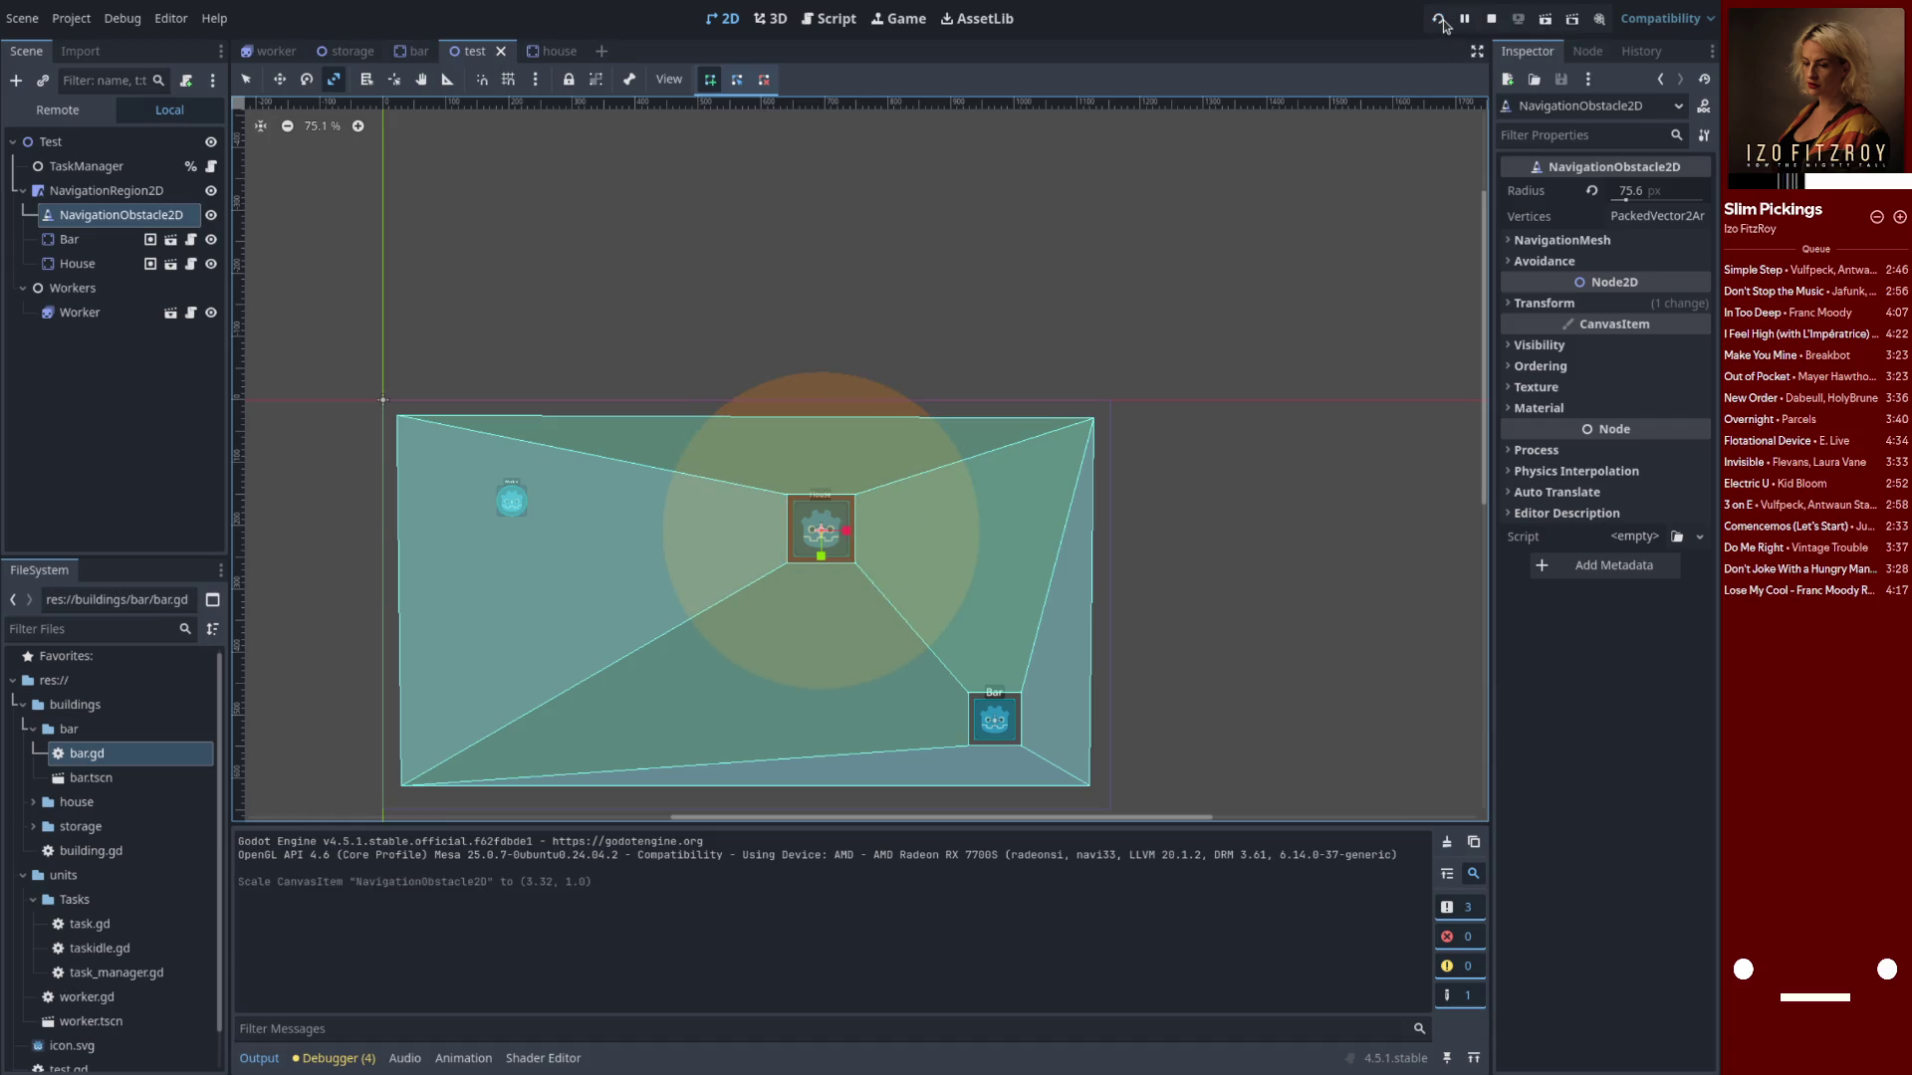
mouse_move(924, 225)
left_mouse_down()
mouse_move(937, 638)
mouse_move(941, 191)
left_mouse_up()
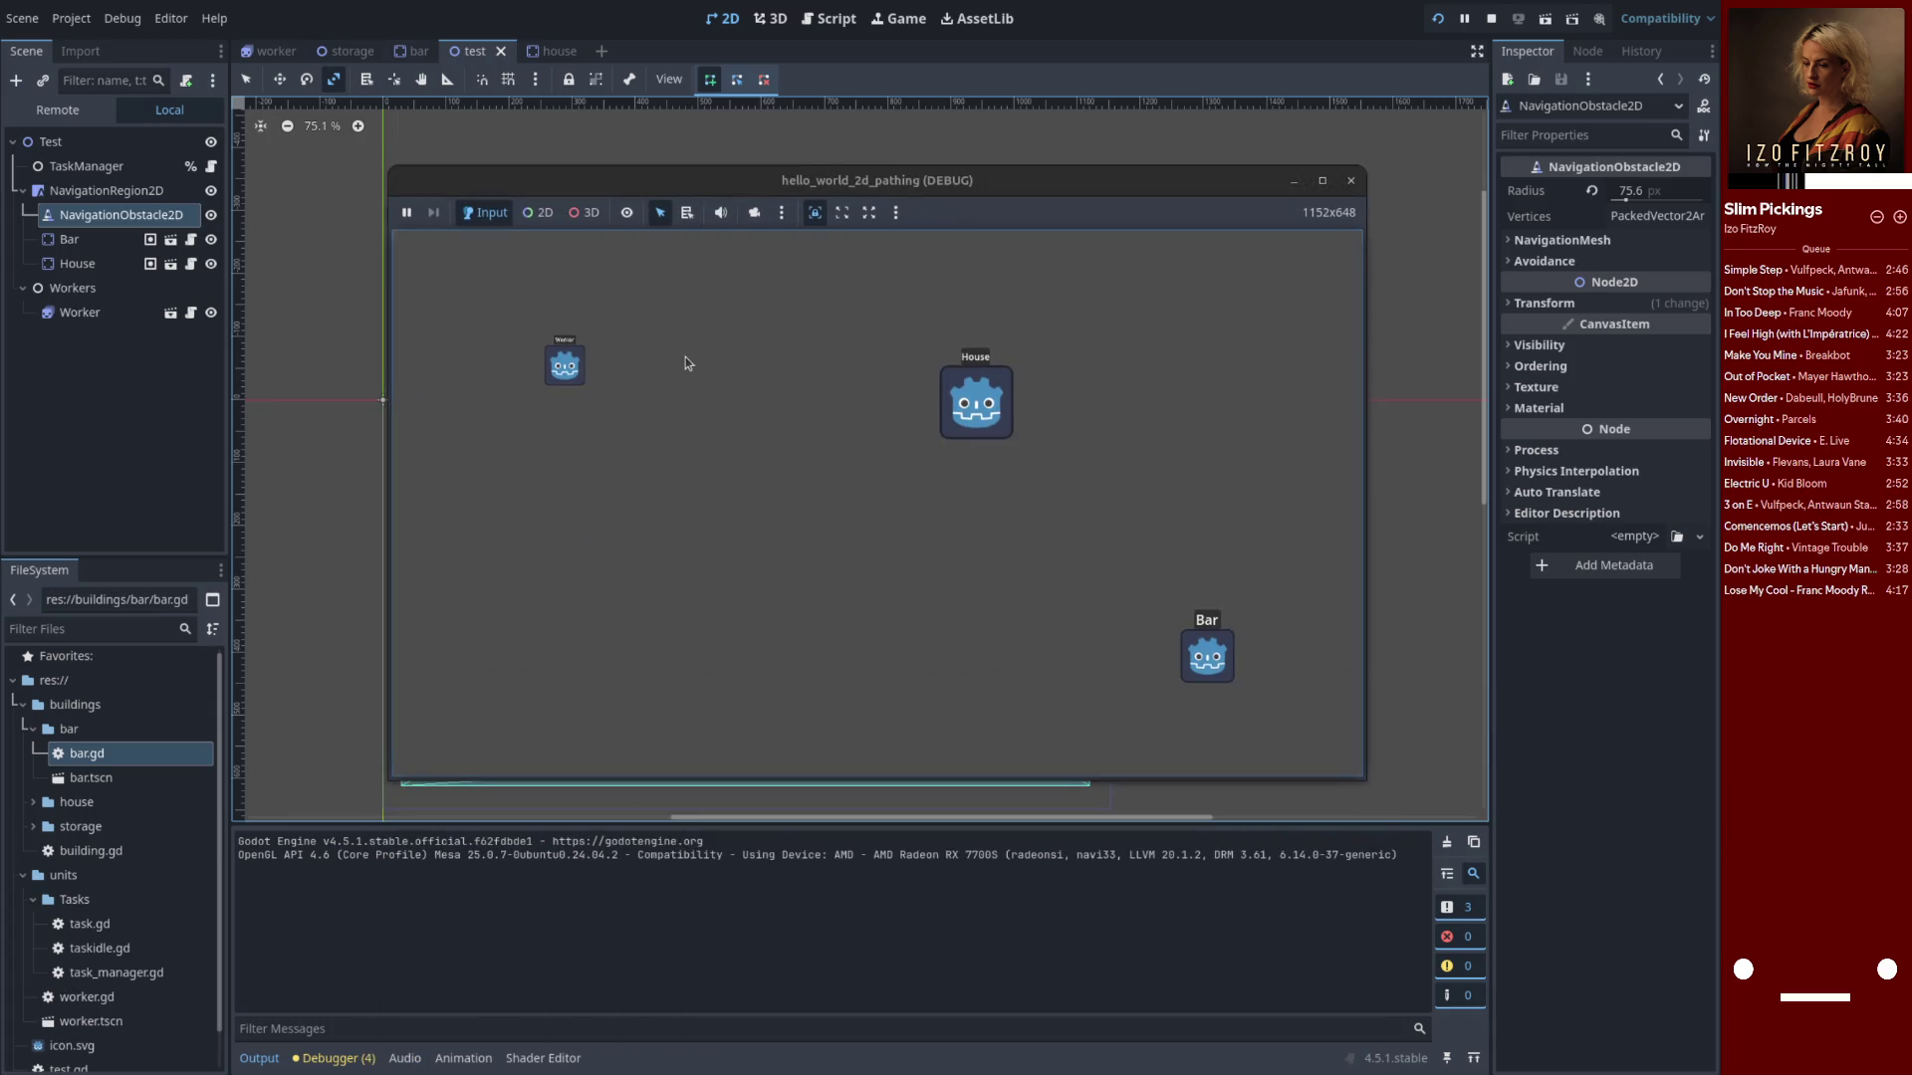
left_click(1351, 187)
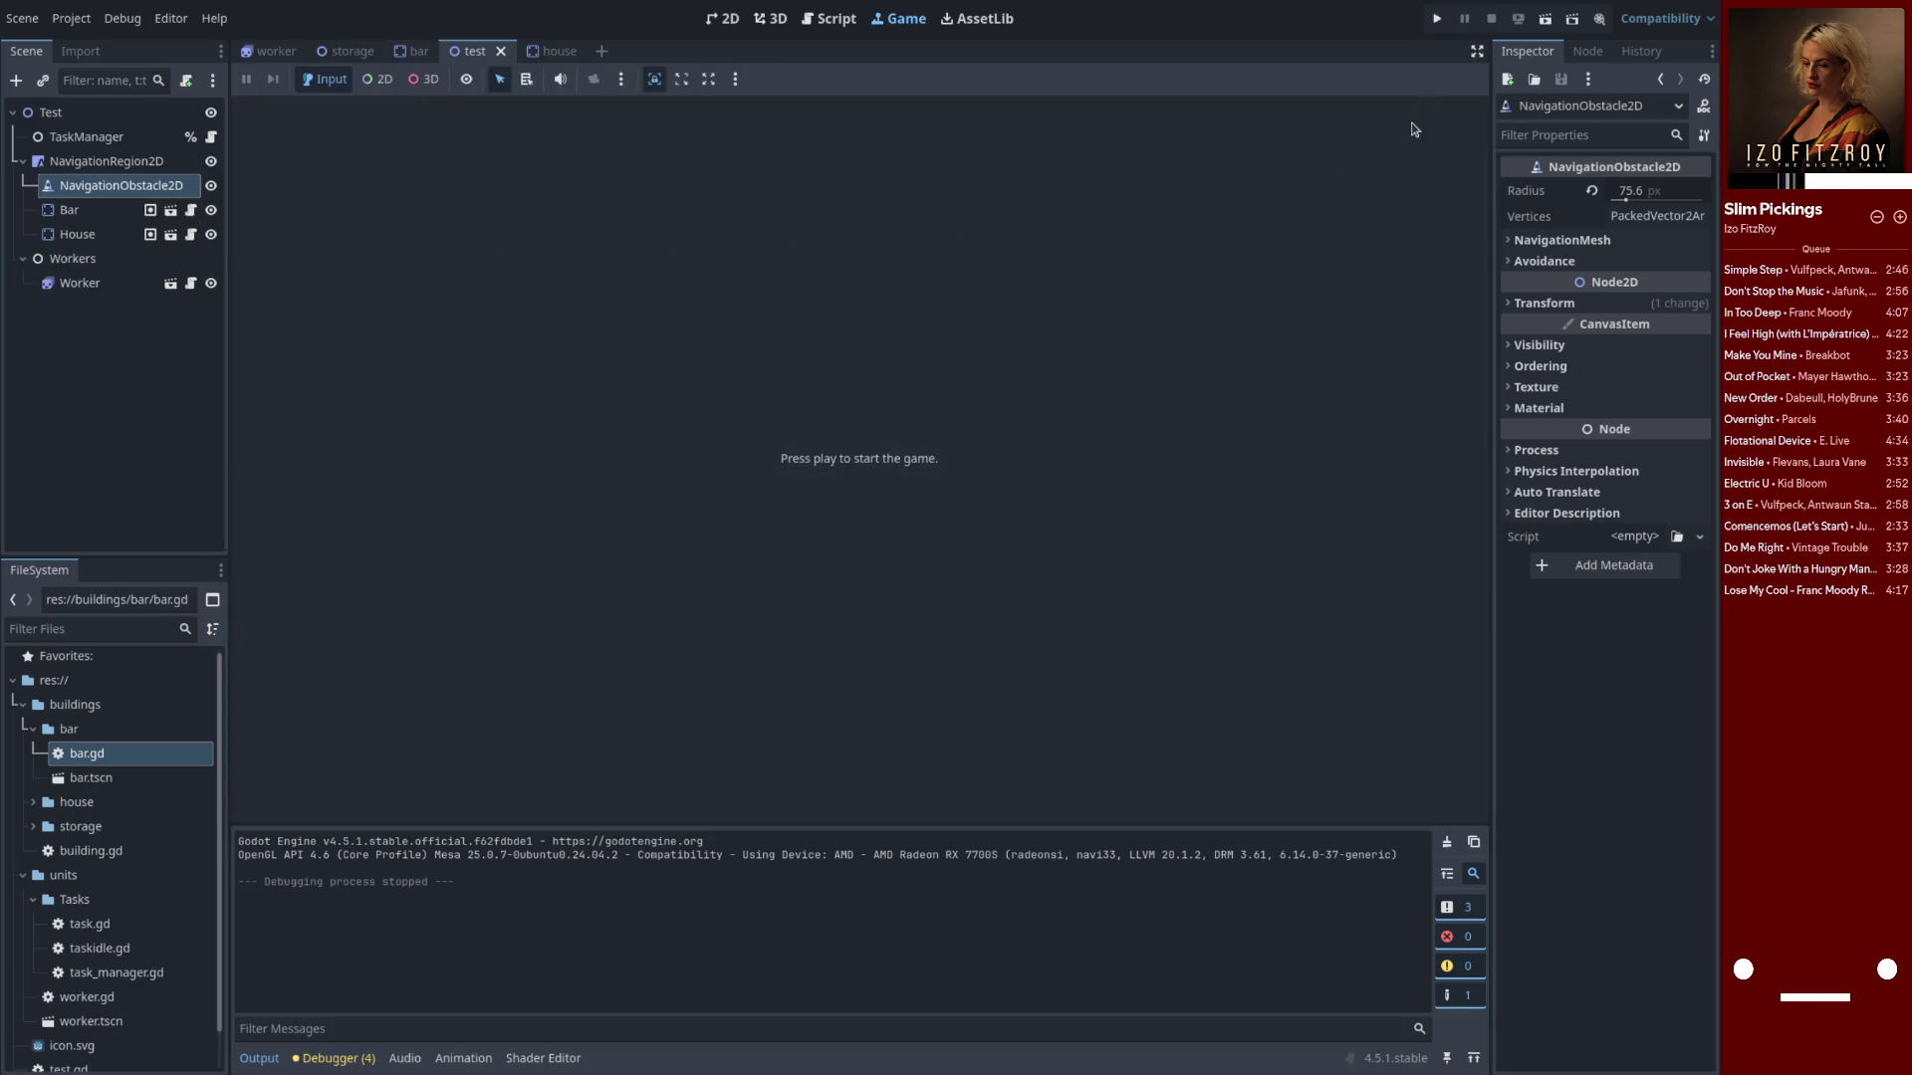
left_click(1437, 19)
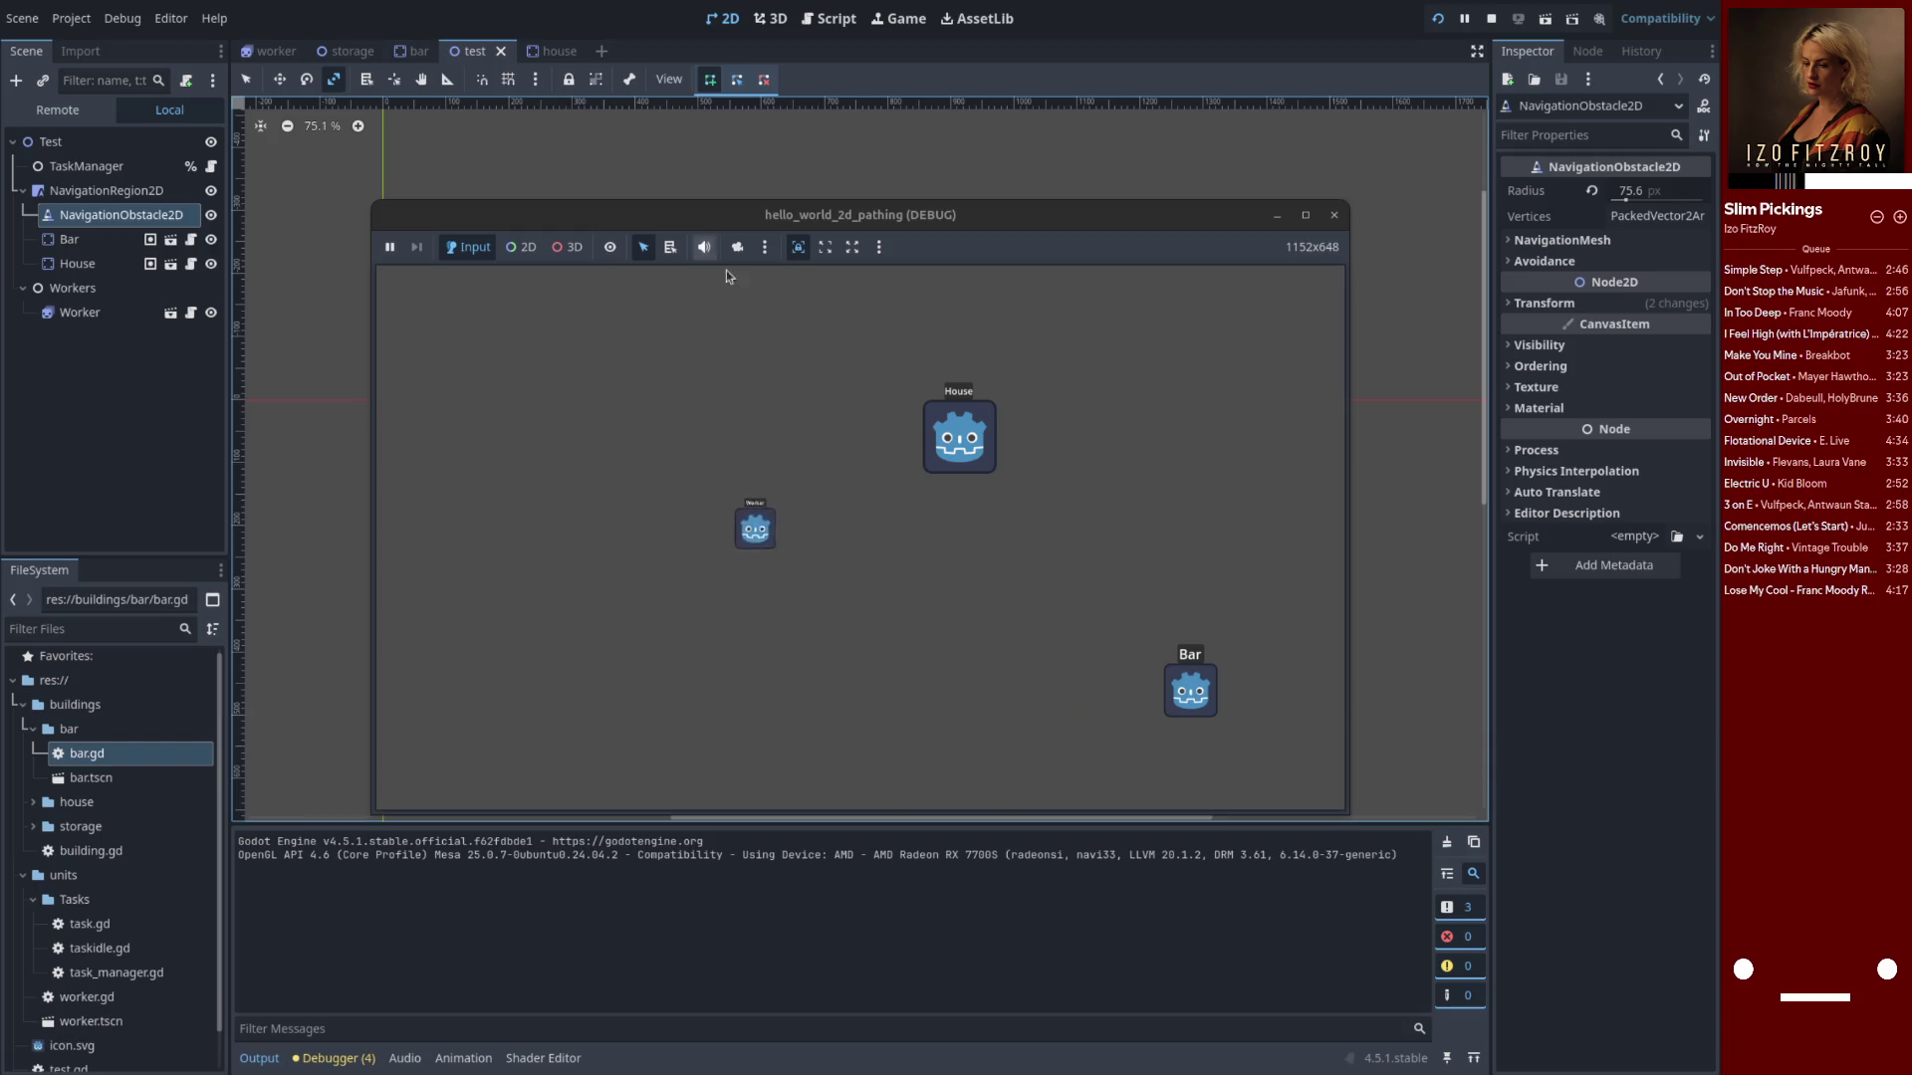
mouse_move(796, 225)
left_mouse_down()
mouse_move(896, 723)
mouse_move(1233, 442)
mouse_move(1298, 139)
left_mouse_up()
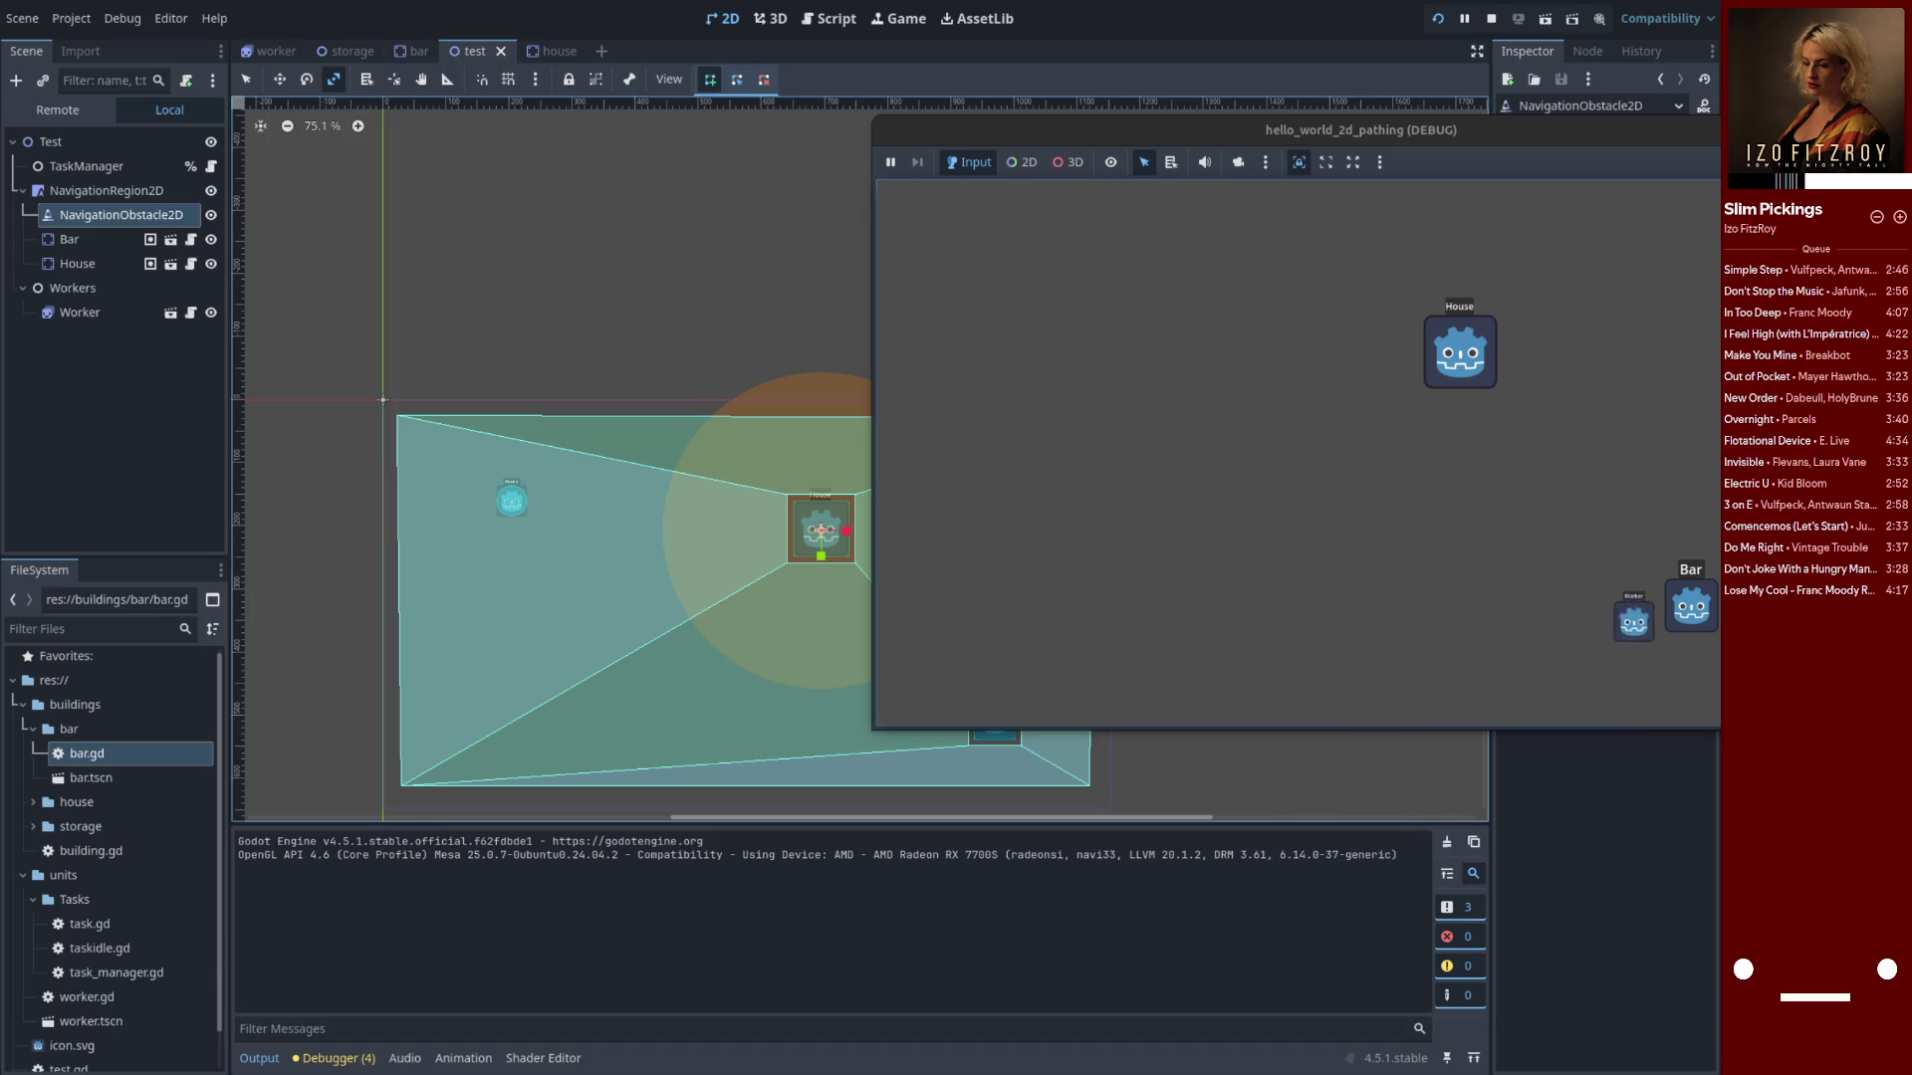
left_click(459, 245)
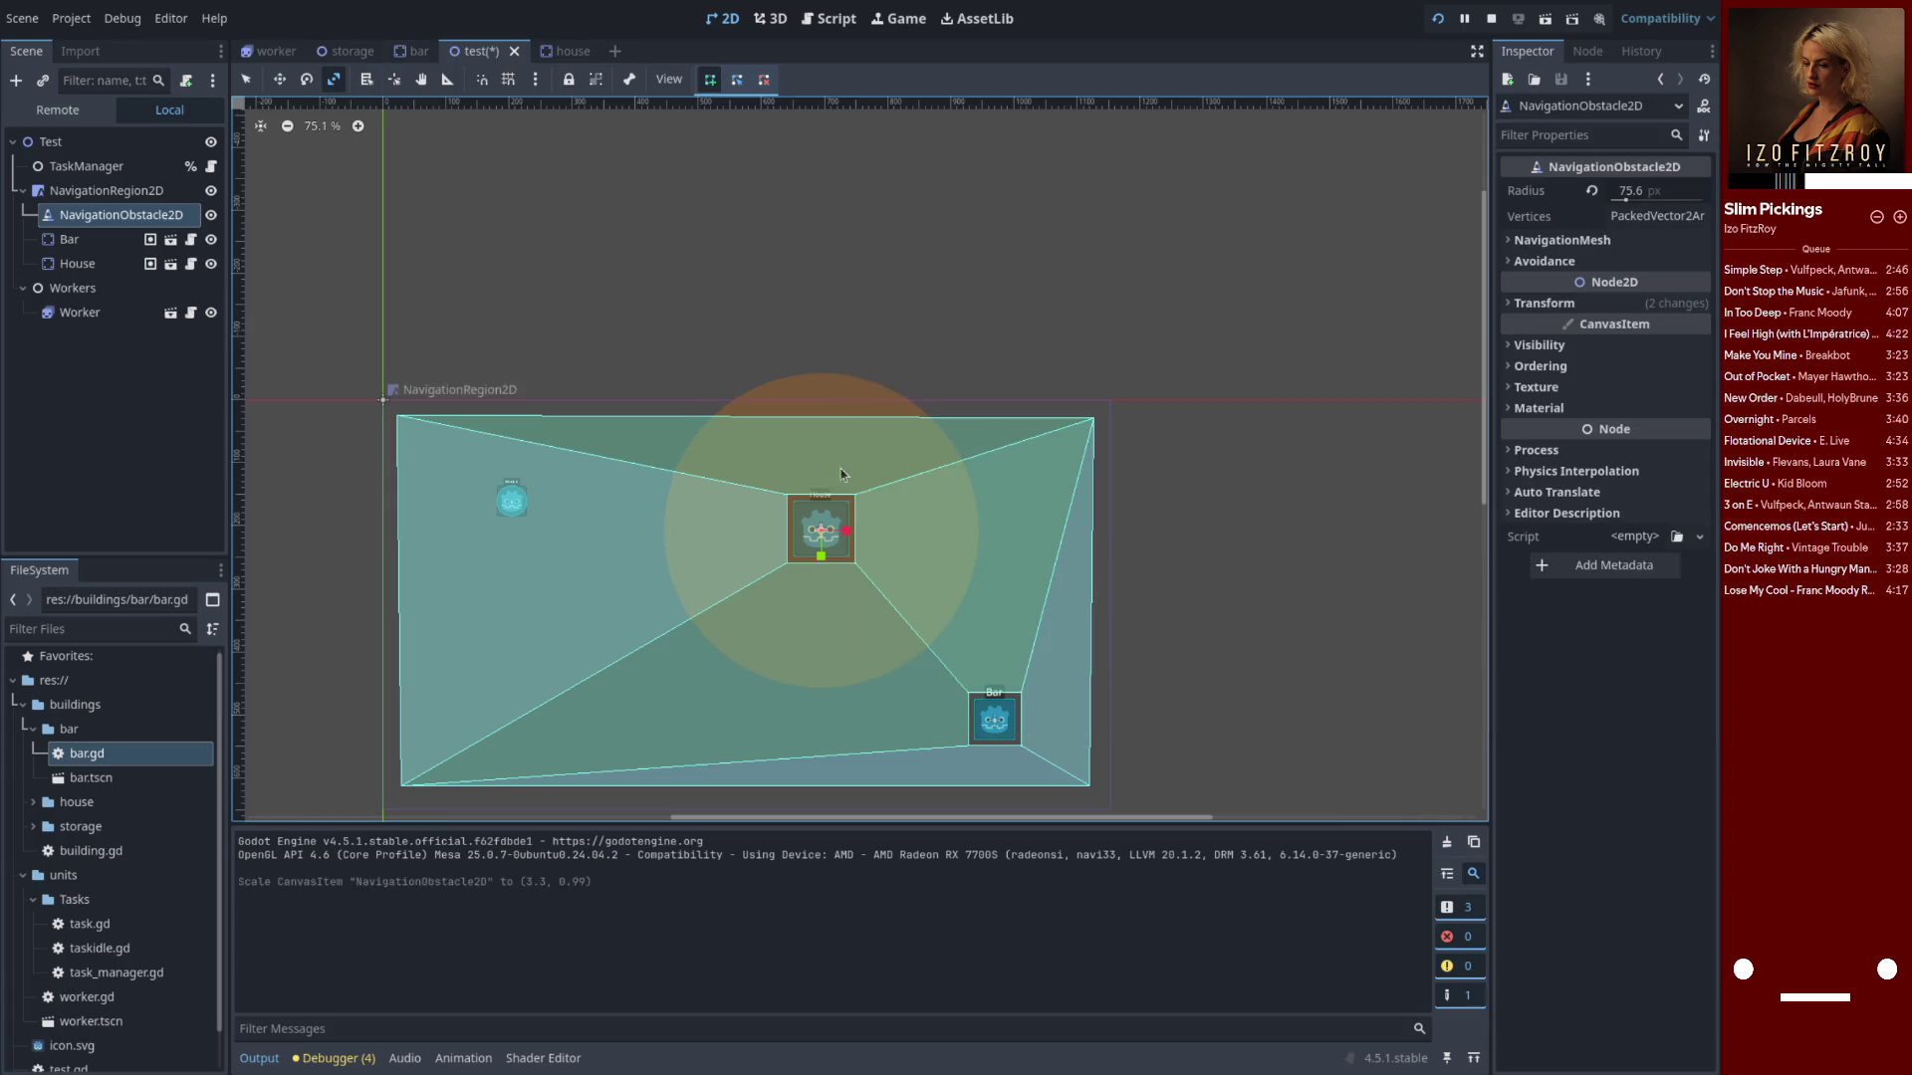
Enable Affect Navigation Mesh on the NavigationObstacle2D
left_click(1551, 262)
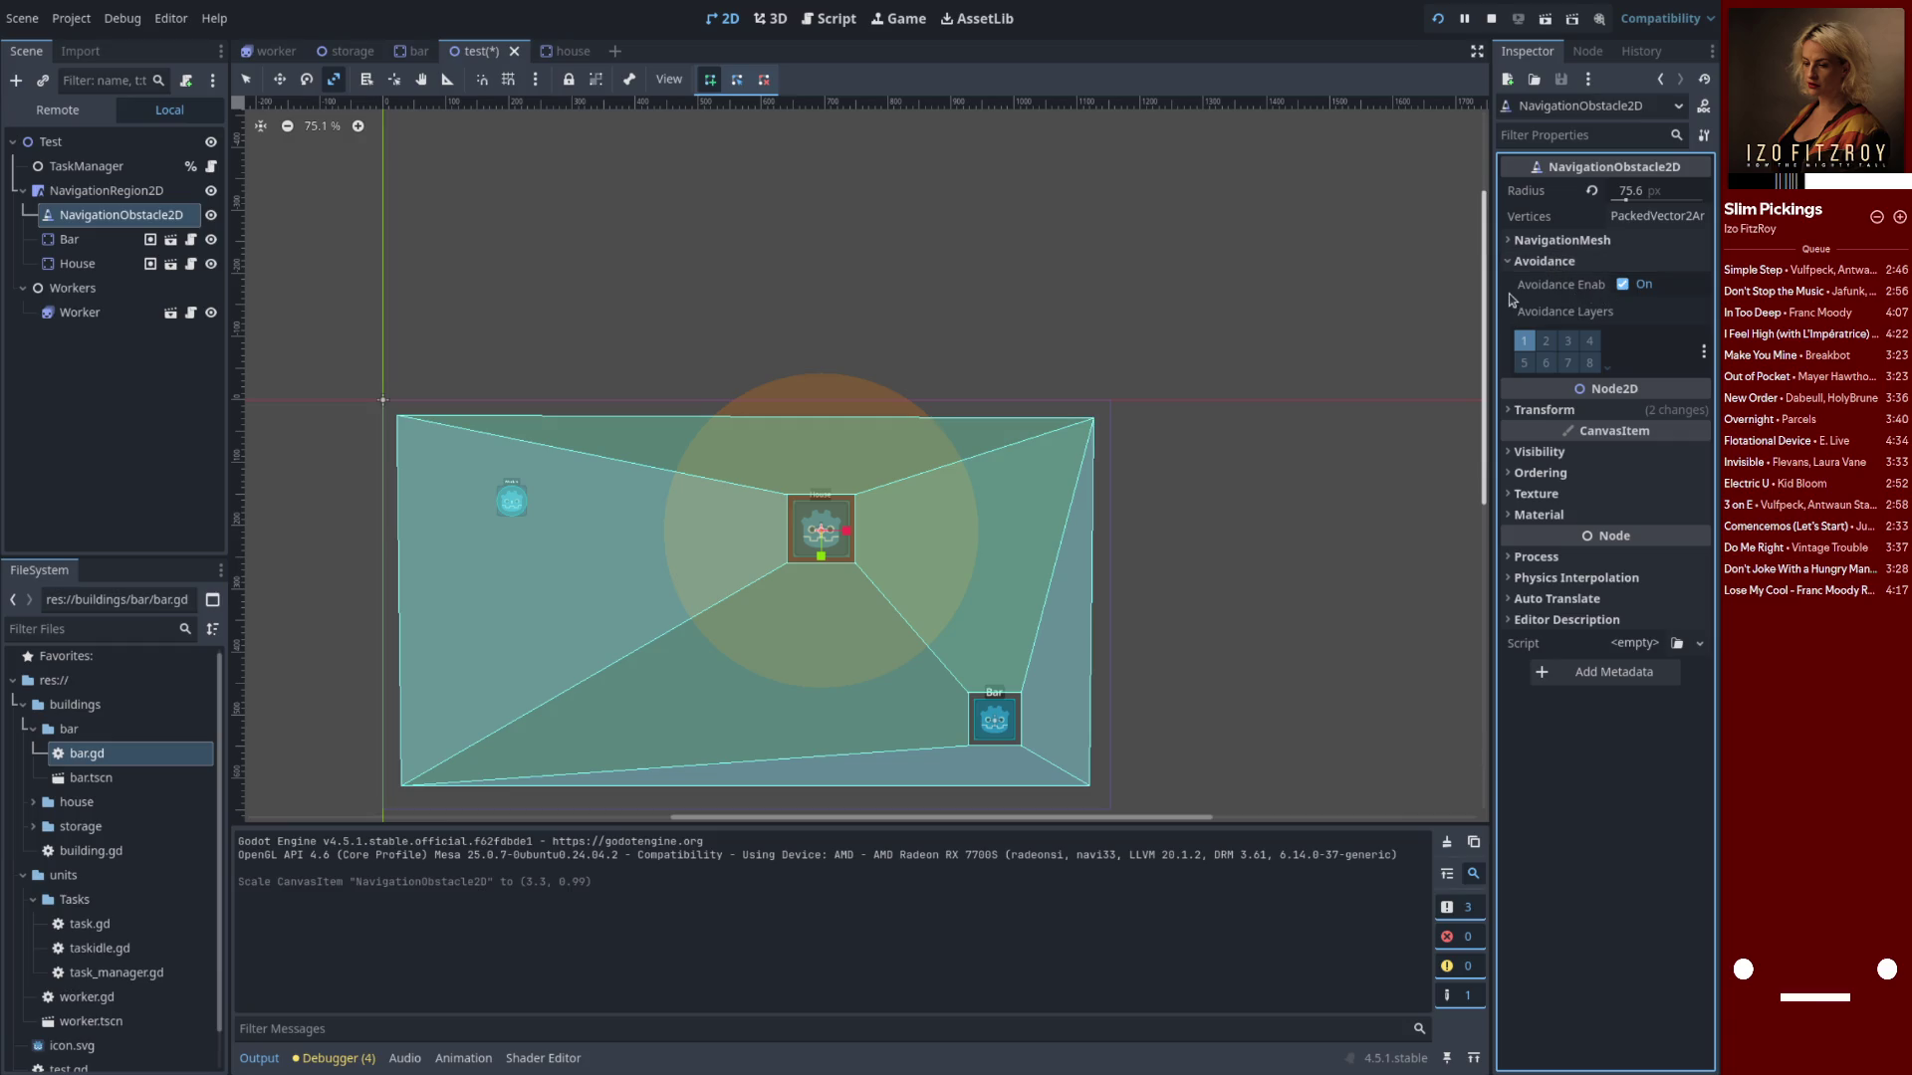
left_click_drag(1491, 306, 1341, 309)
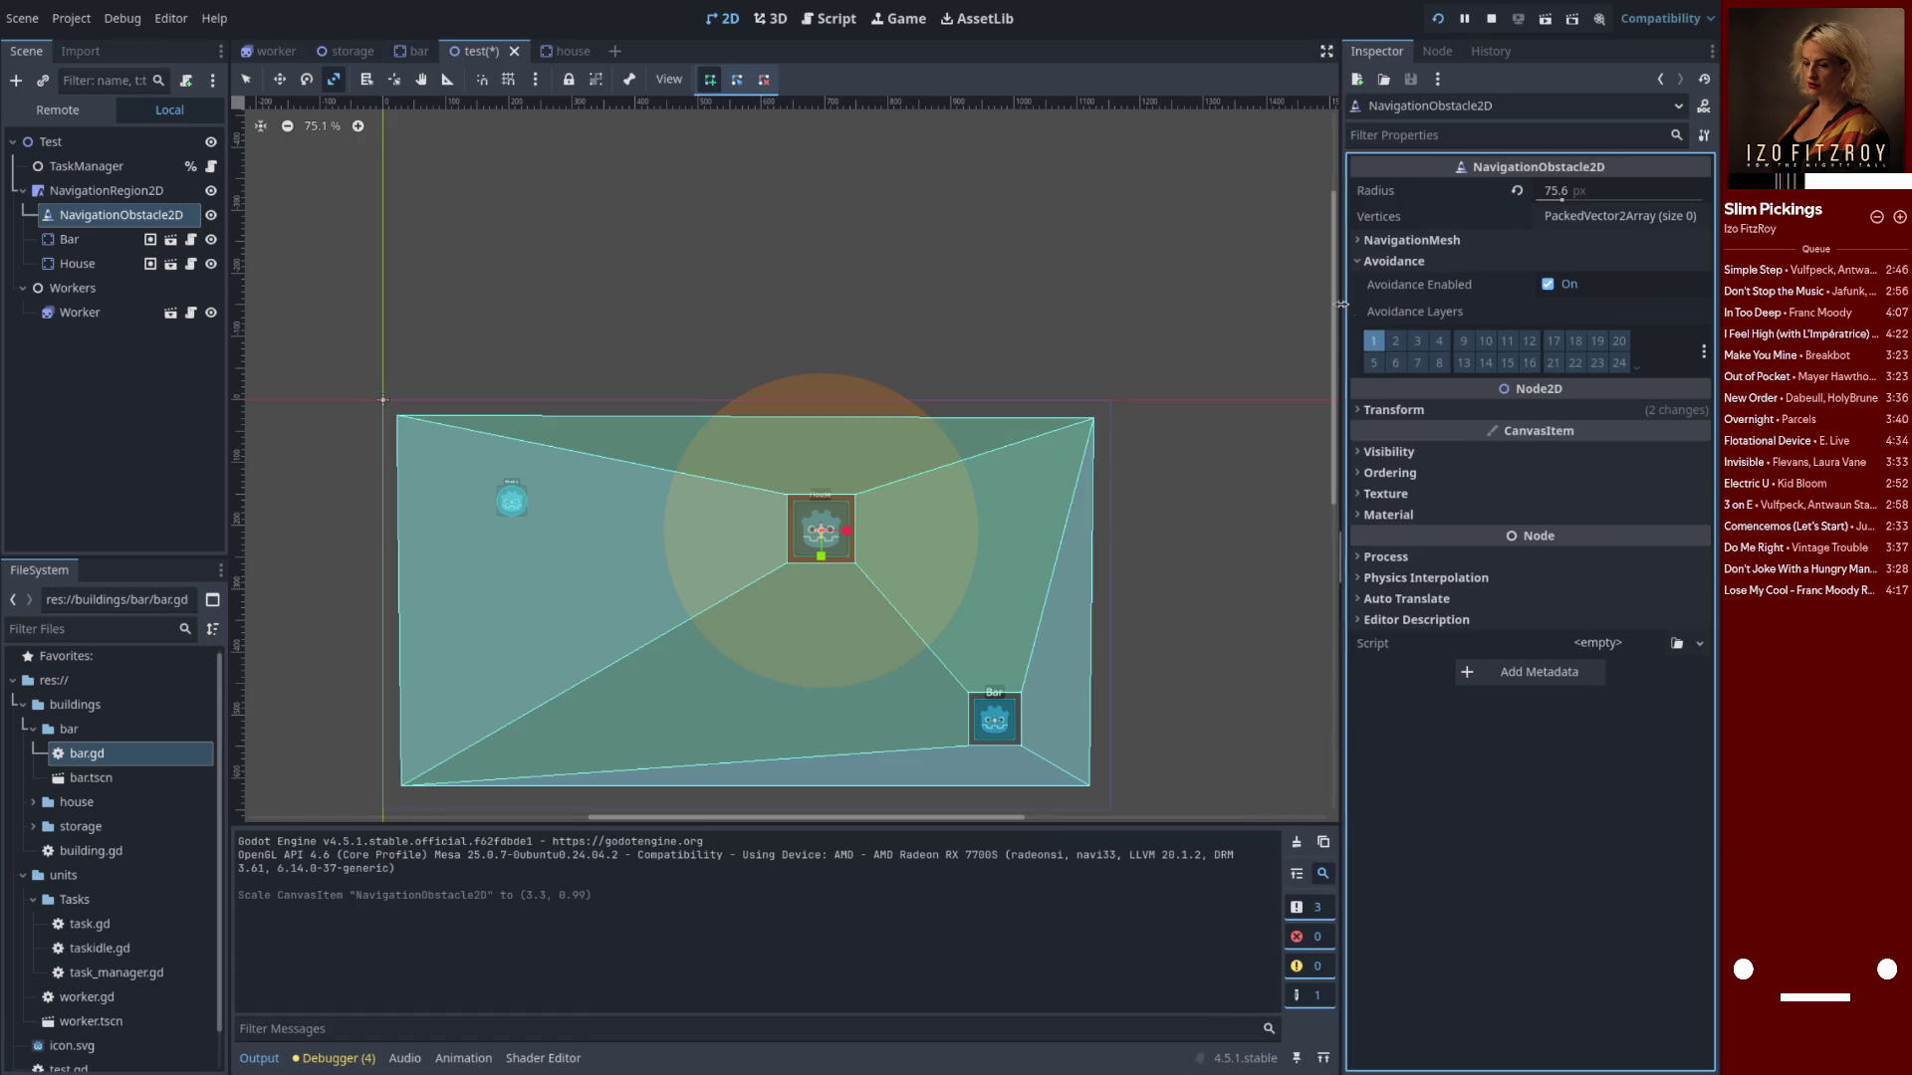
left_click(1464, 241)
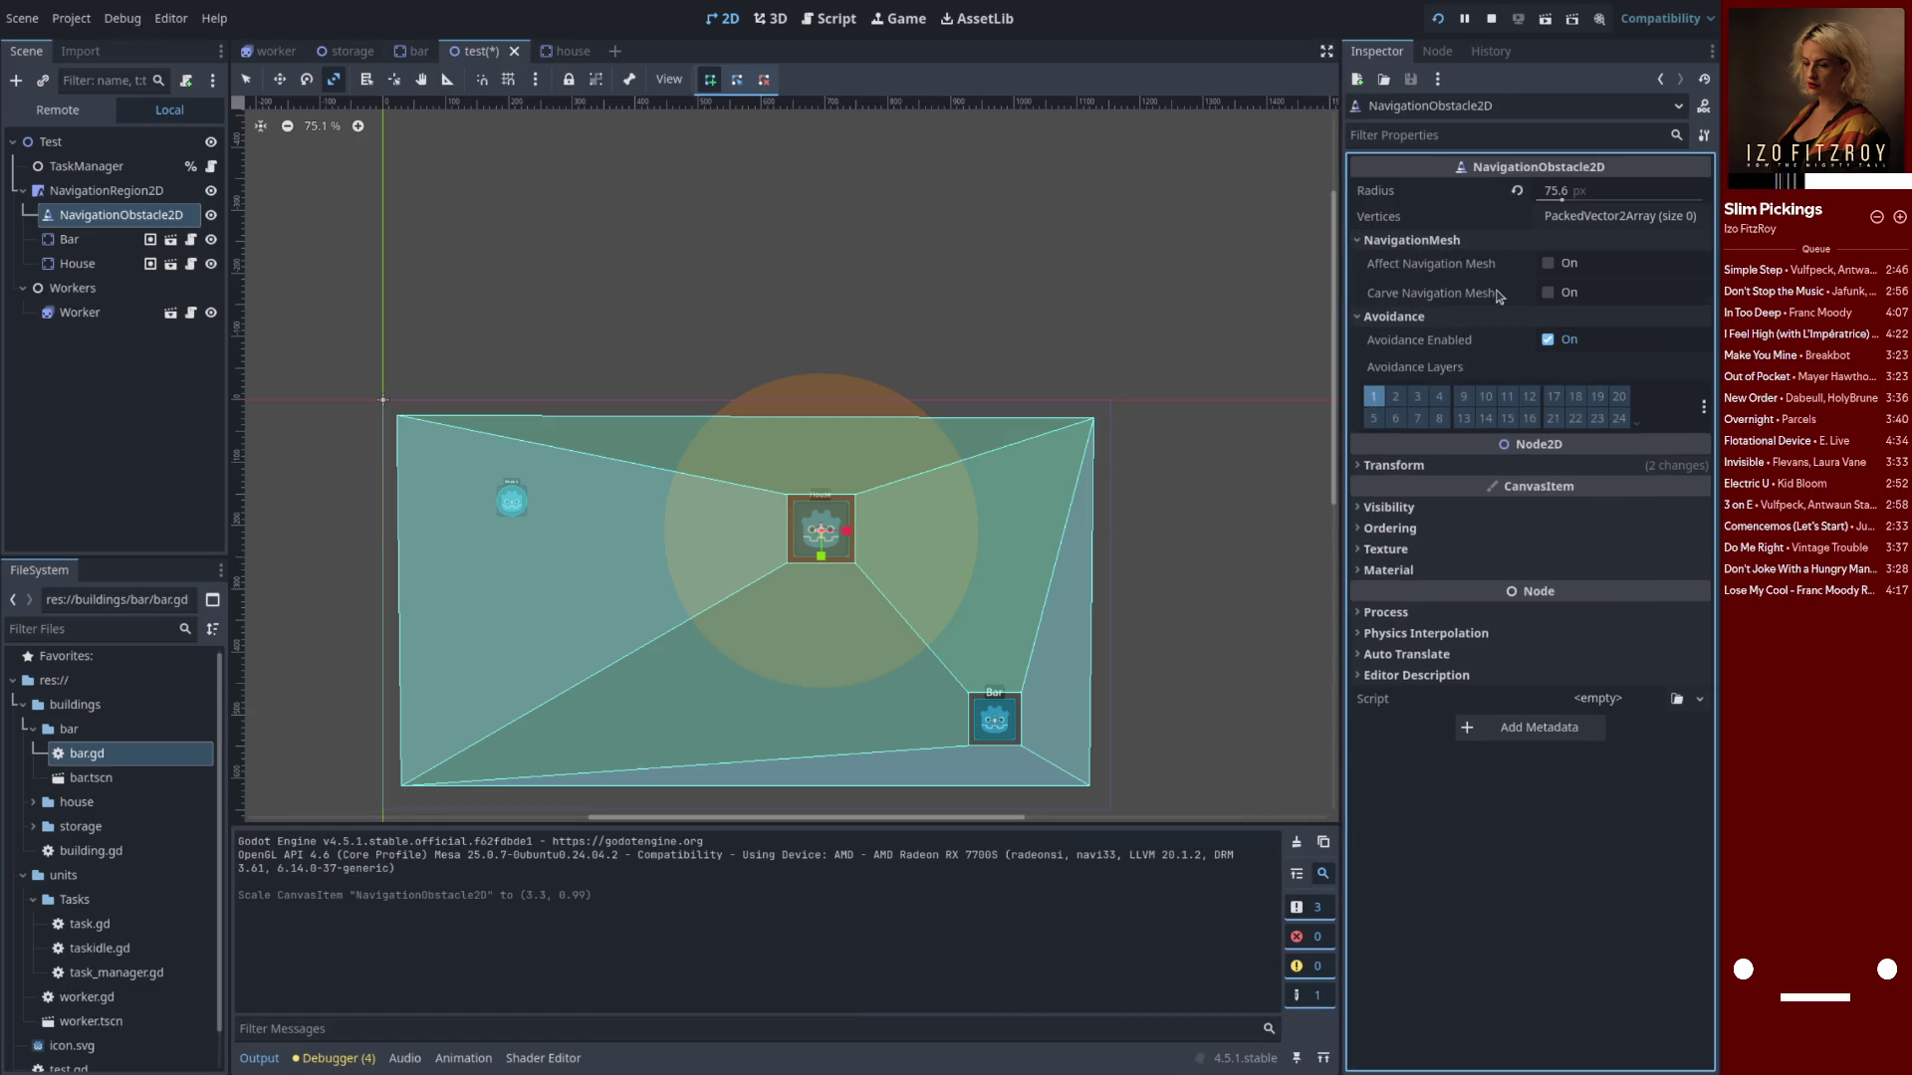
left_click(1550, 269)
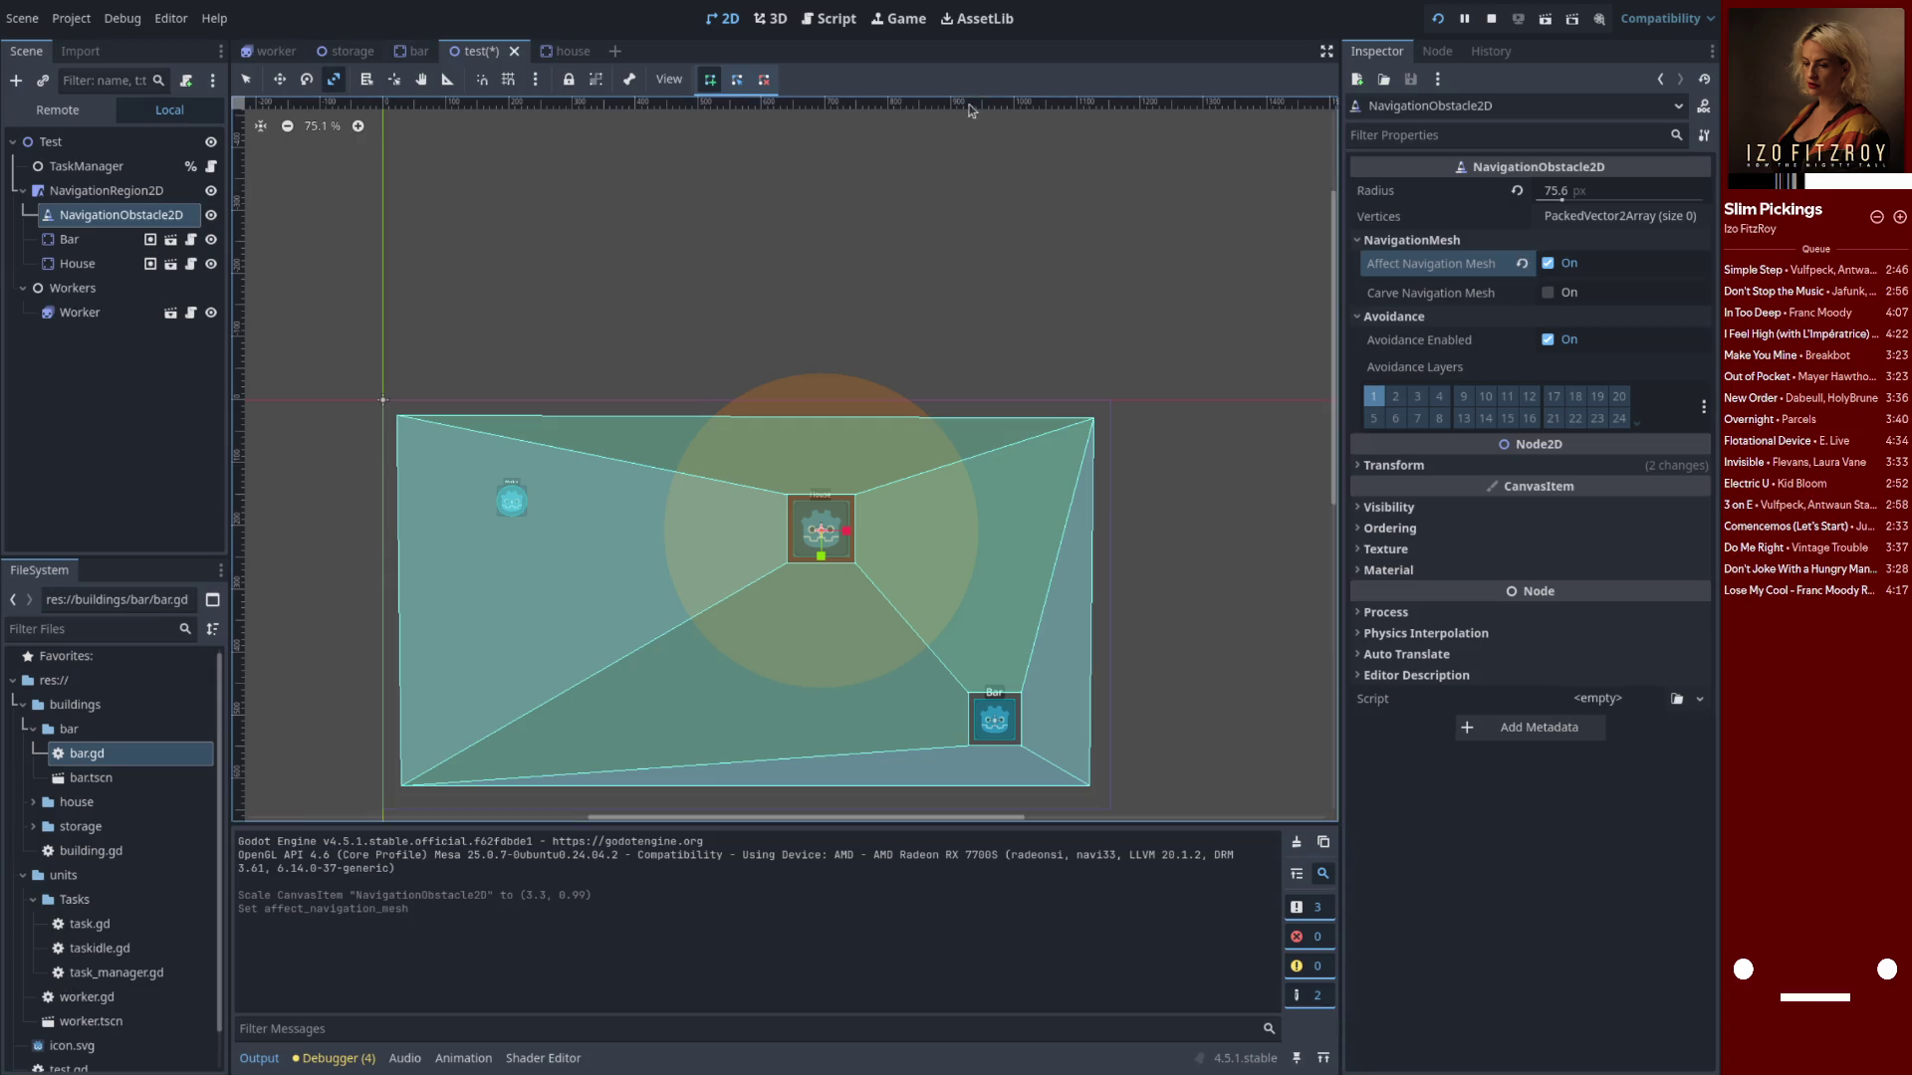
Rebake the NavigationRegion2D's polygon, then save, run and stop the game
left_click(160, 191)
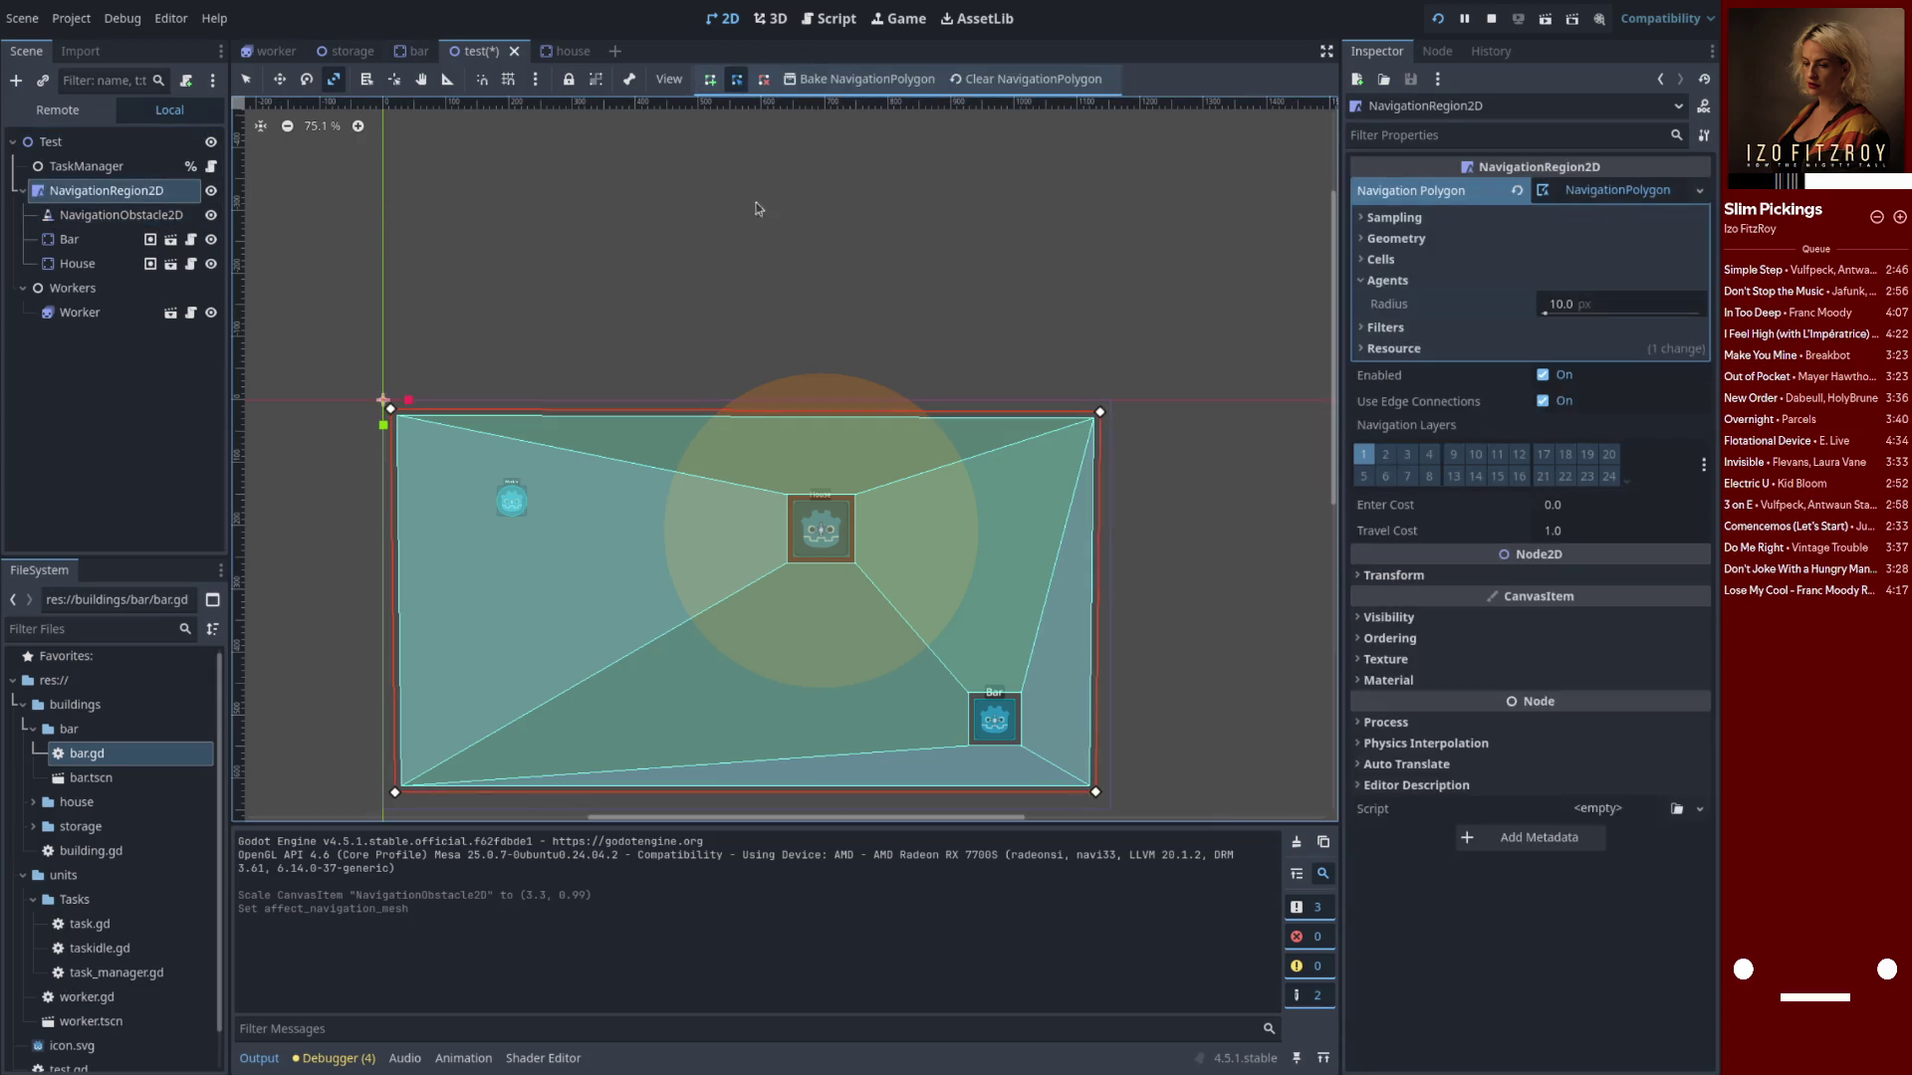
left_click(862, 78)
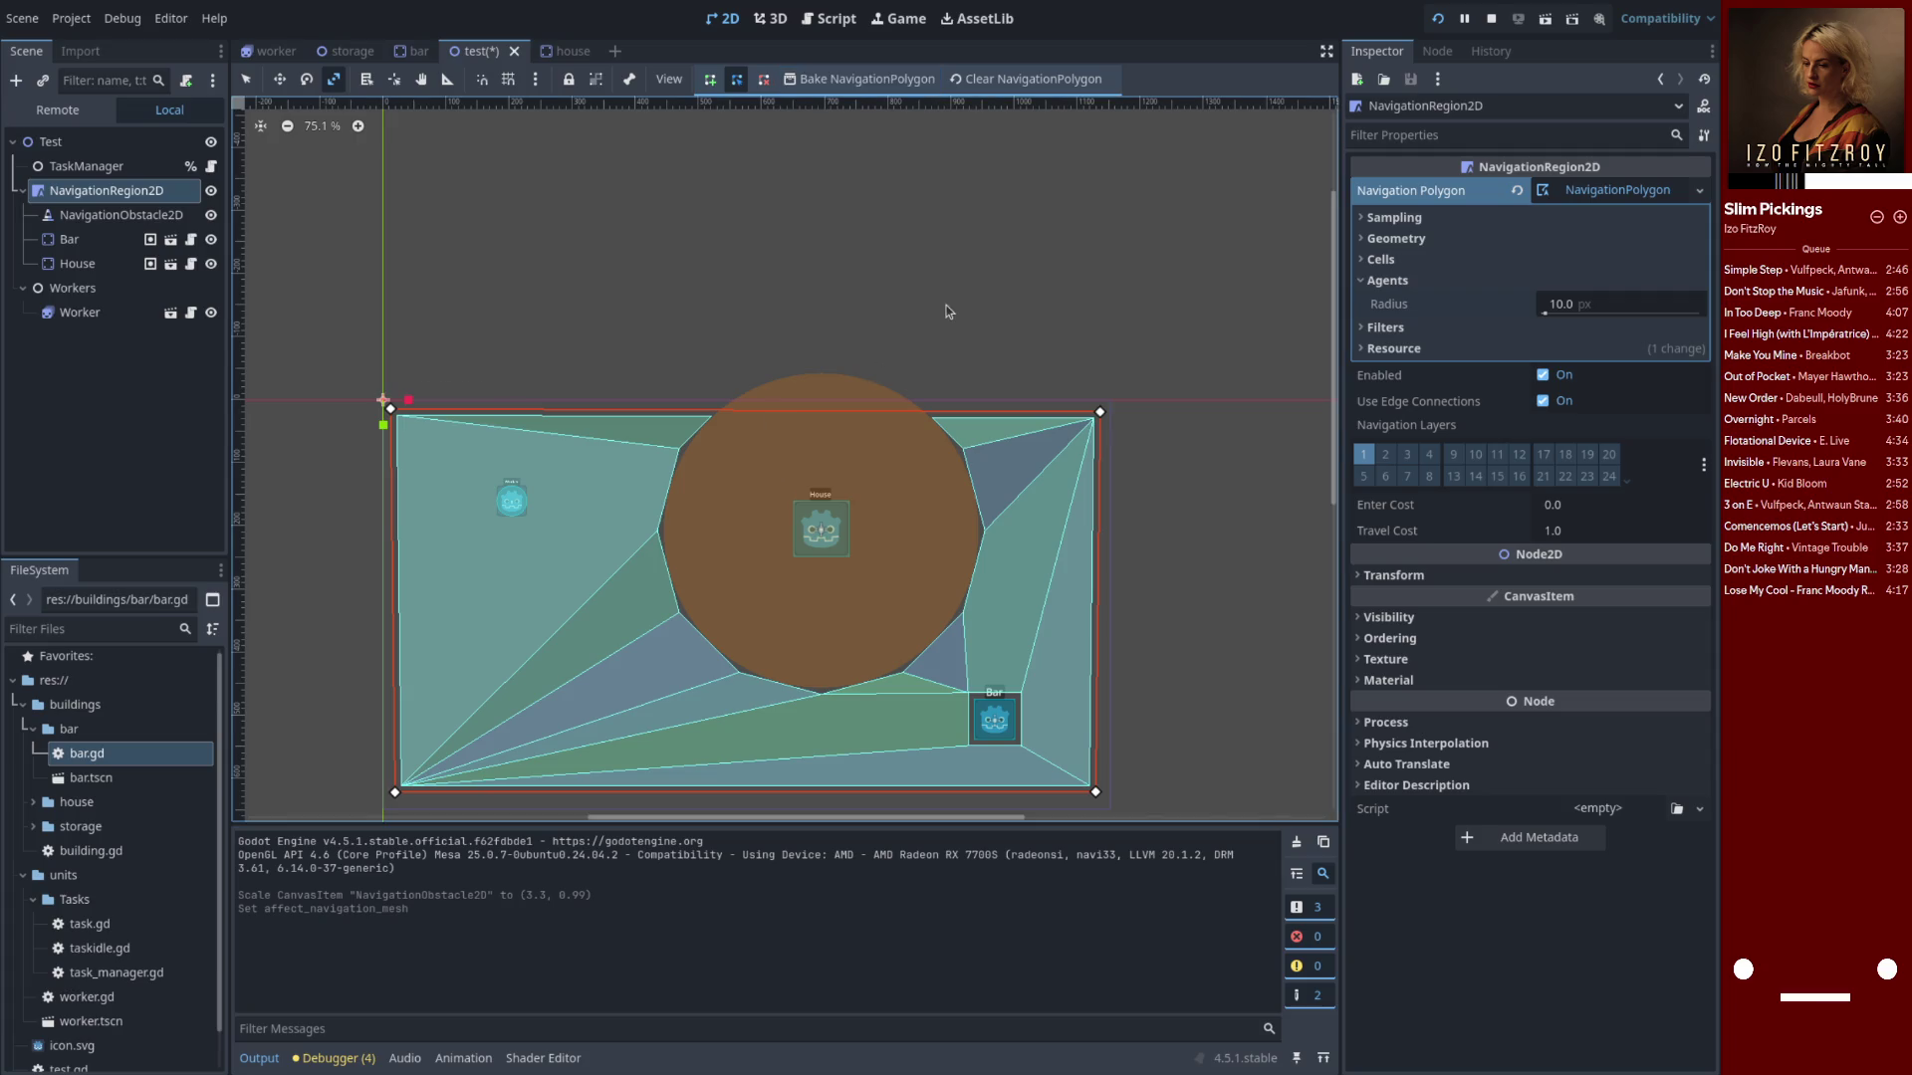
key("F5")
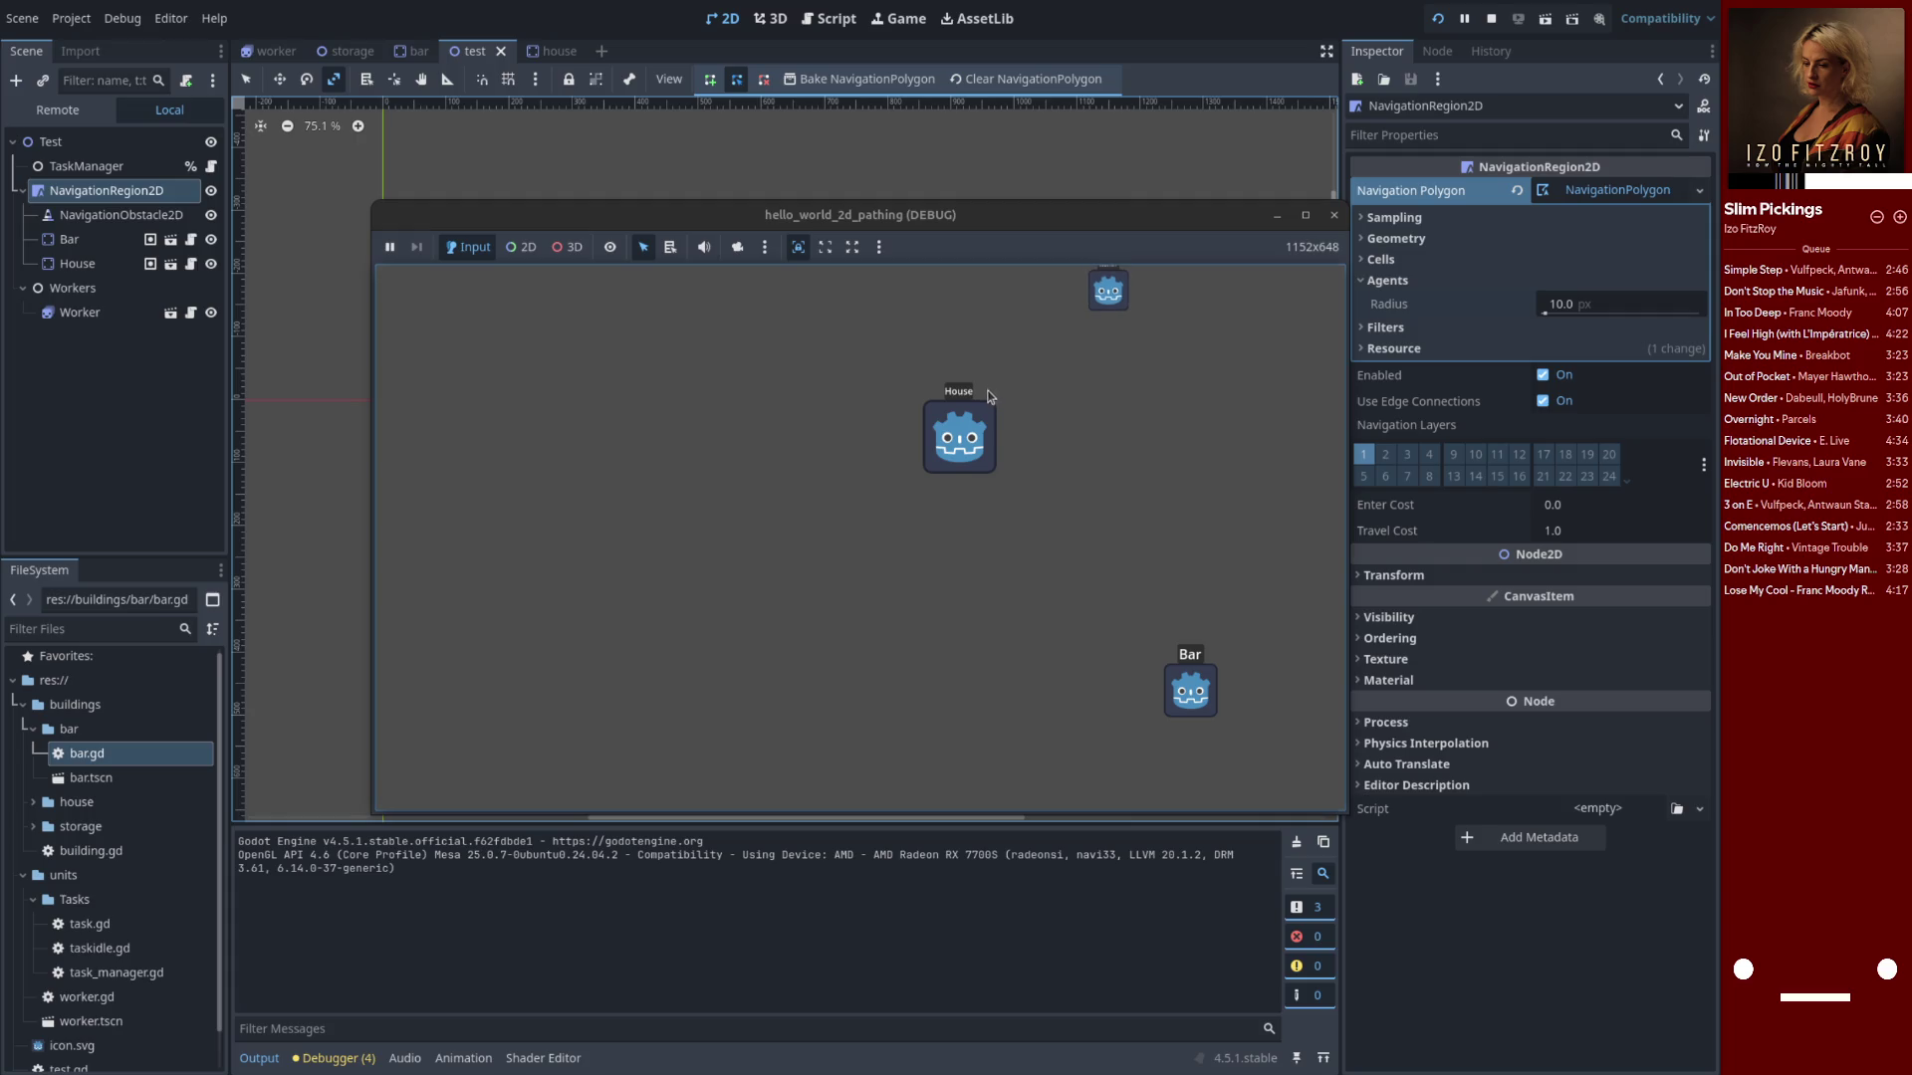
left_click(1334, 215)
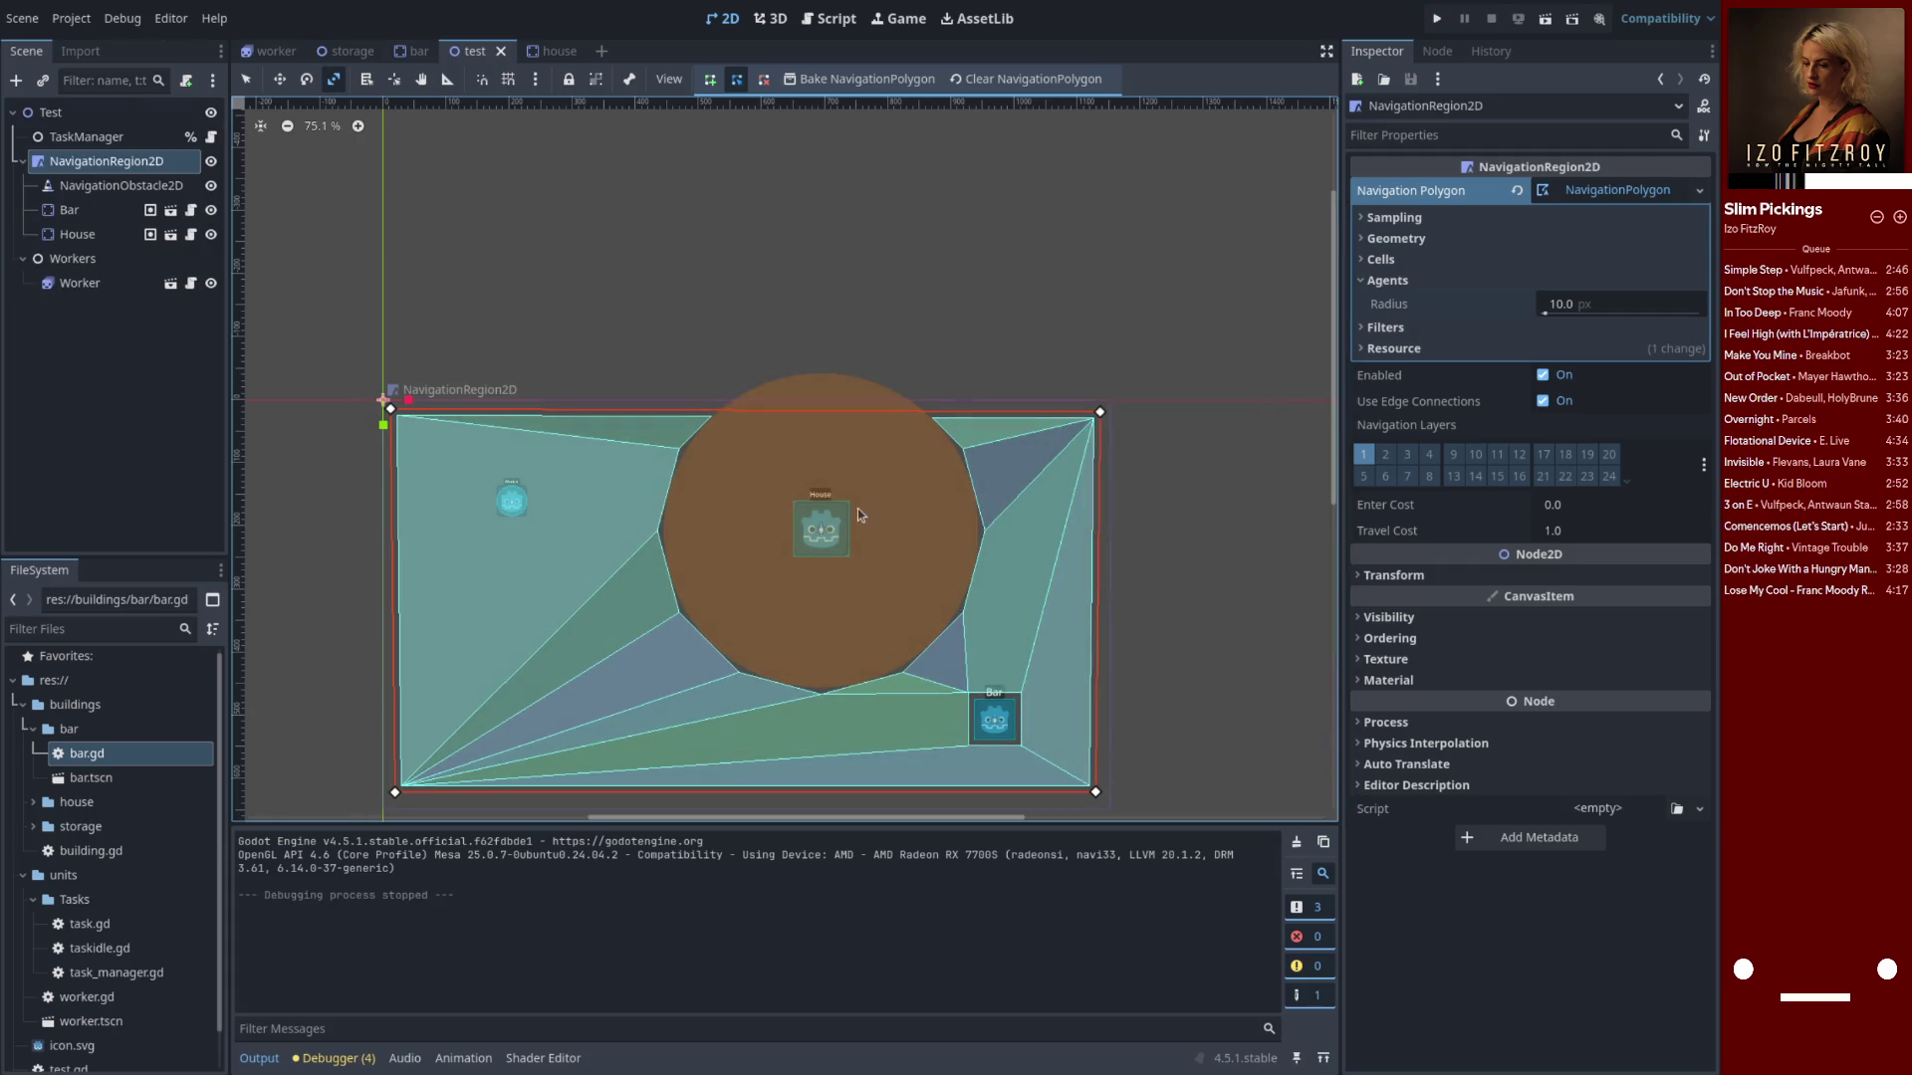
left_click(120, 185)
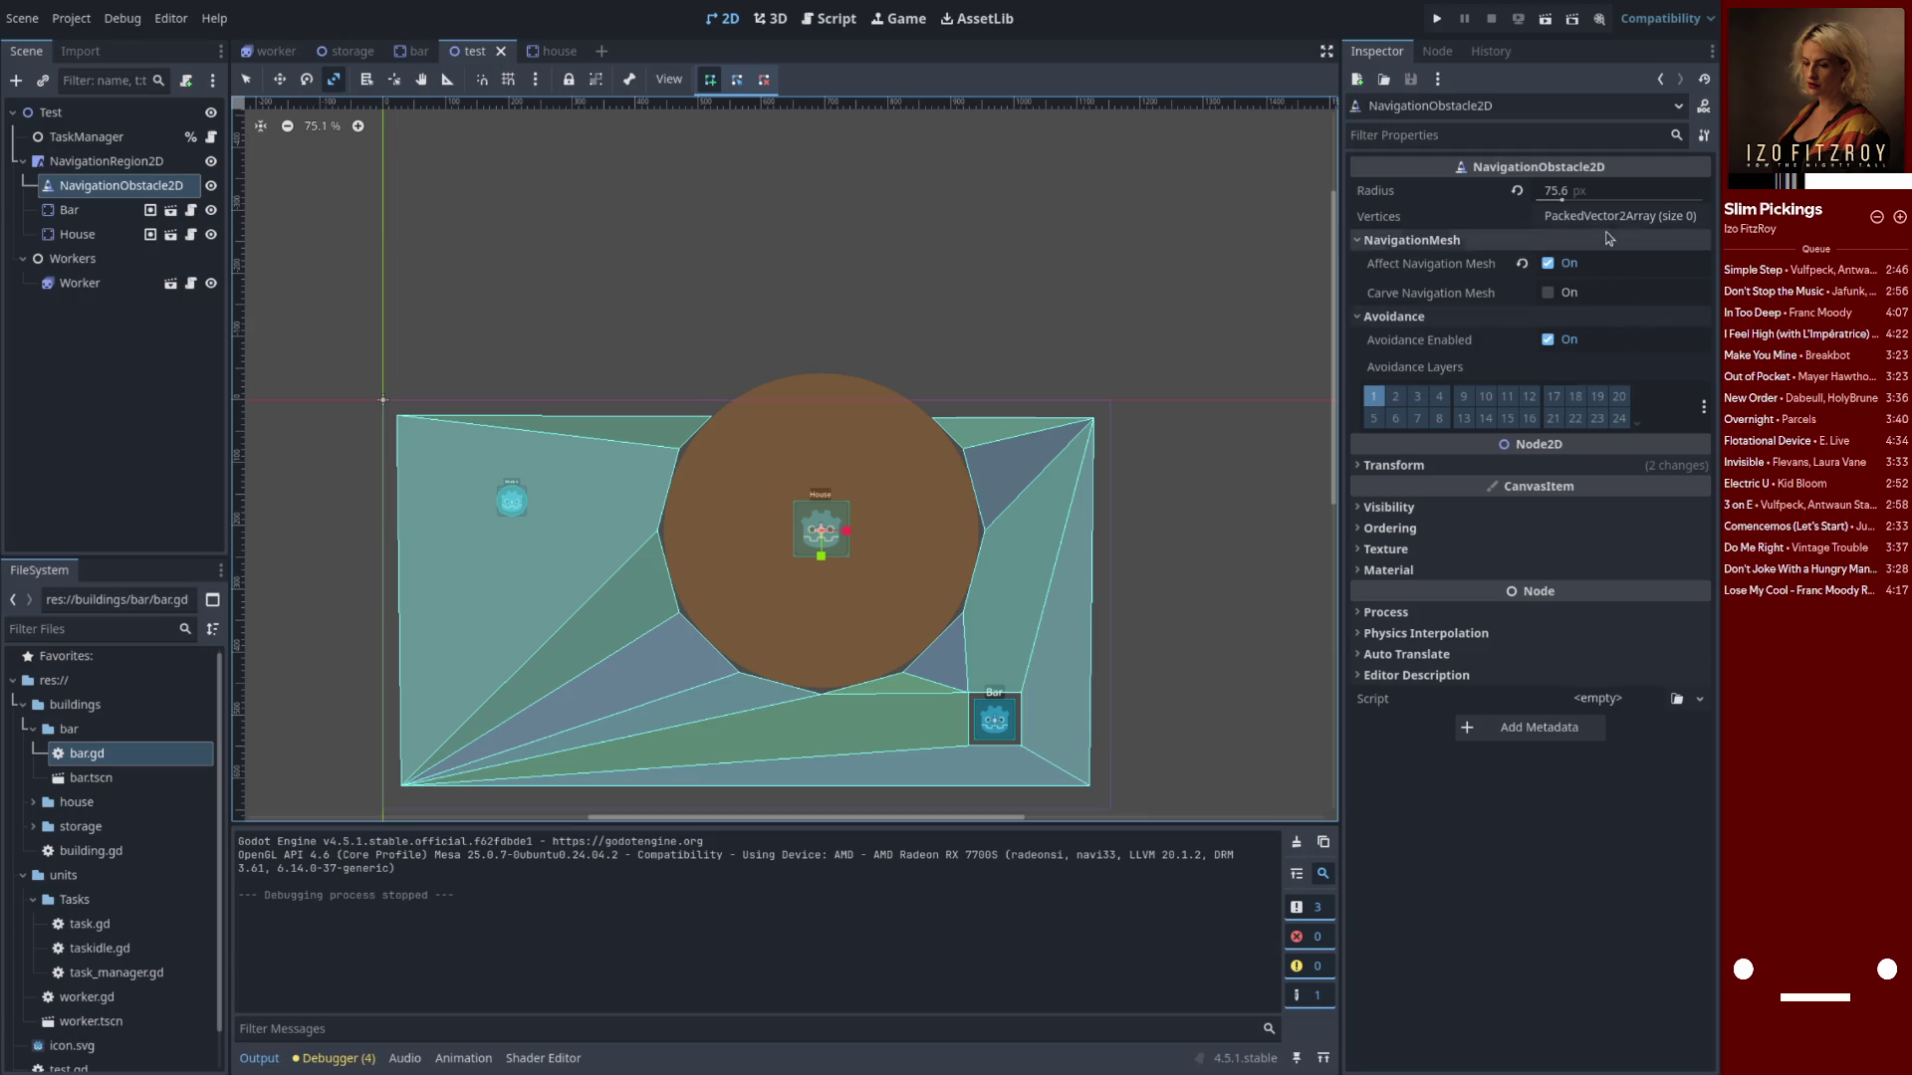
Drag the obstacle's Radius down from 75.6 to roughly 22 px
left_click_drag(1573, 191, 1471, 191)
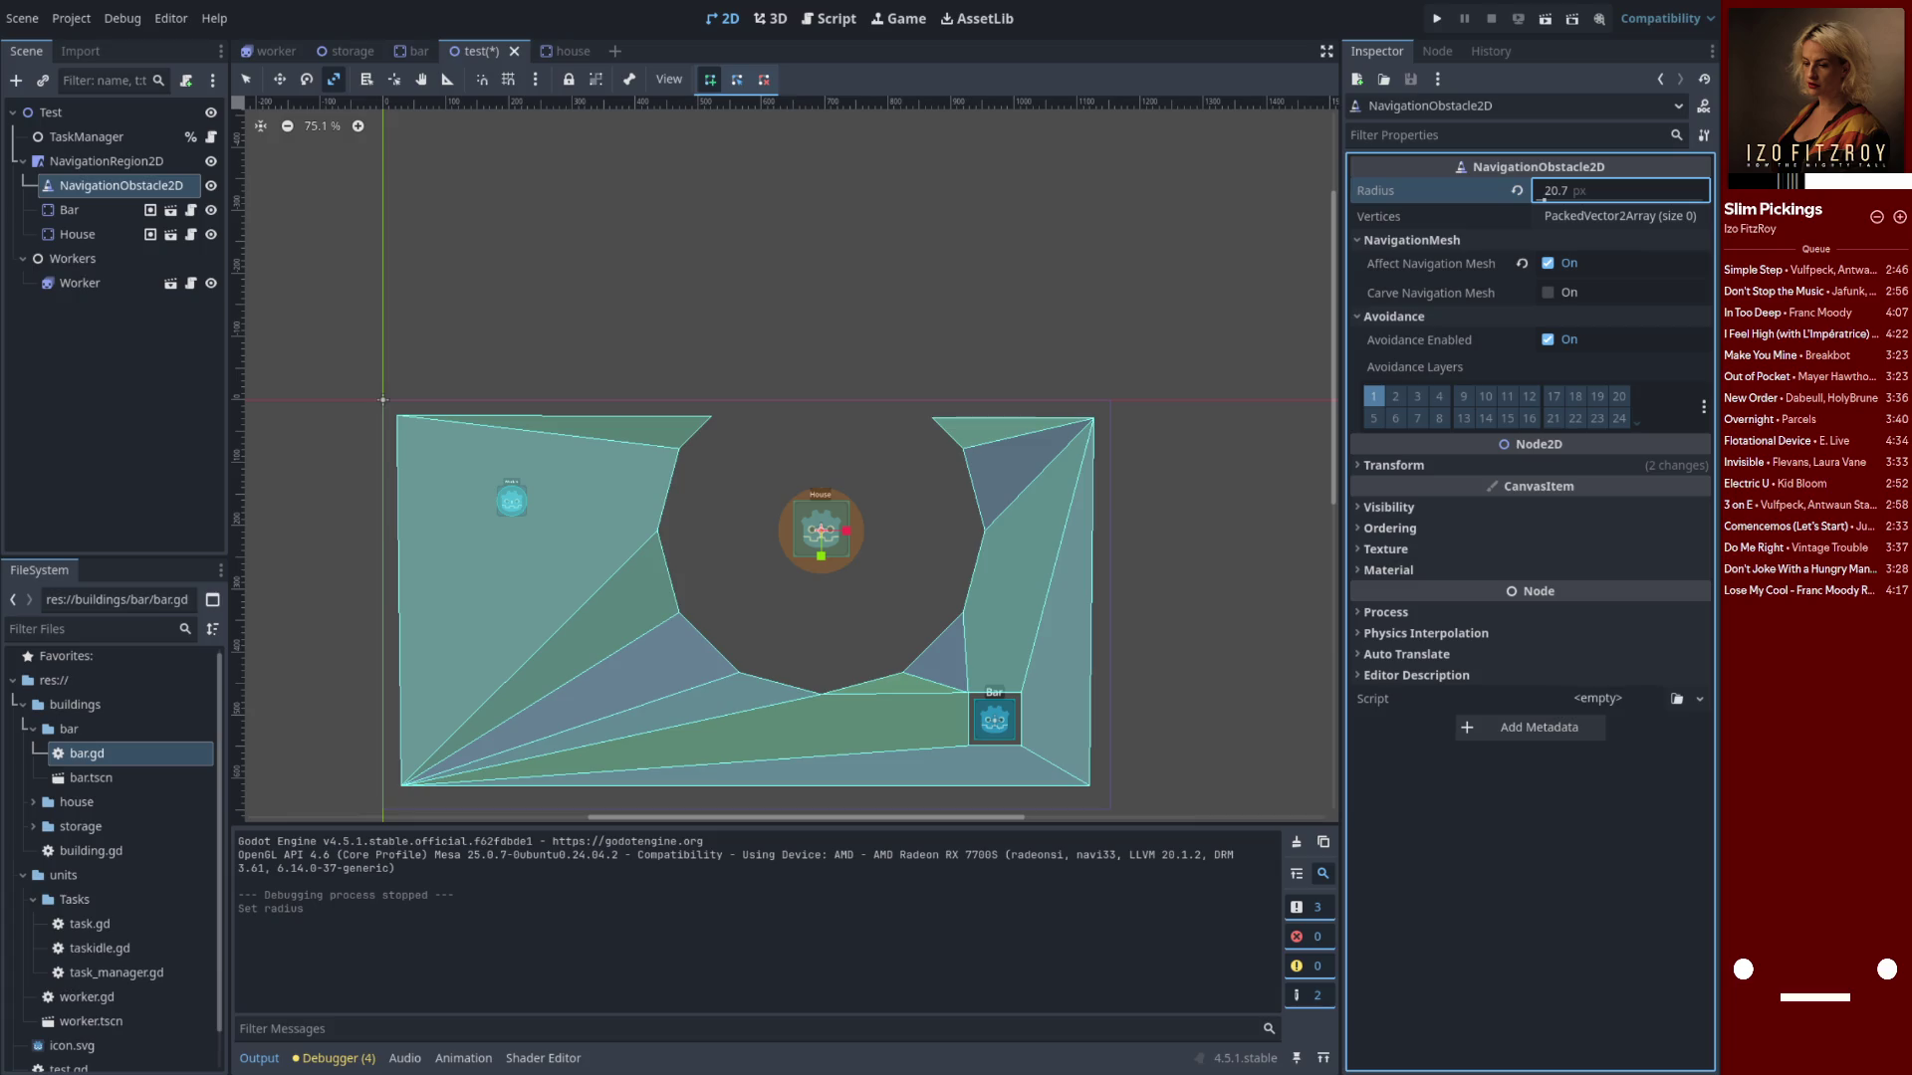
left_click_drag(1472, 191, 1474, 191)
left_click(573, 52)
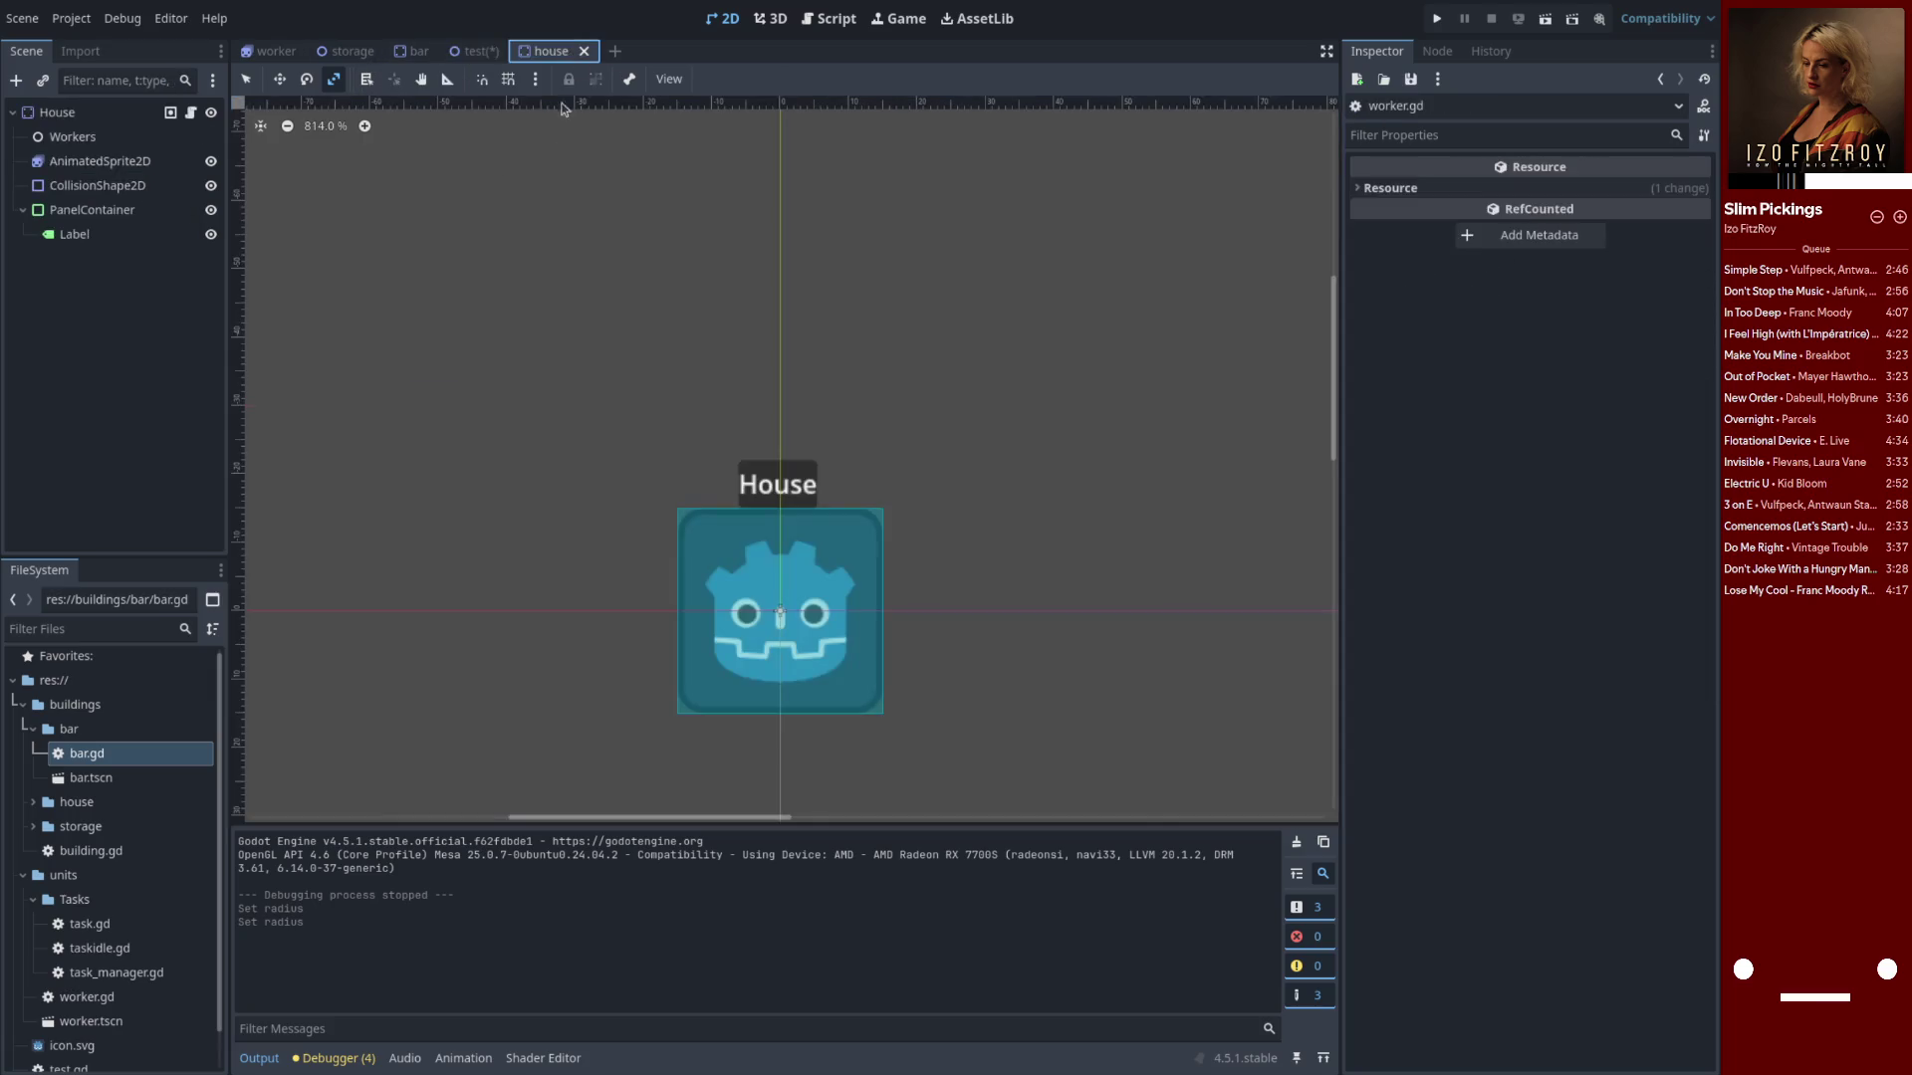
Trial-stretch House's CollisionShape2D, undo it, and confirm its 128×128 RectangleShape2D size
left_click(98, 185)
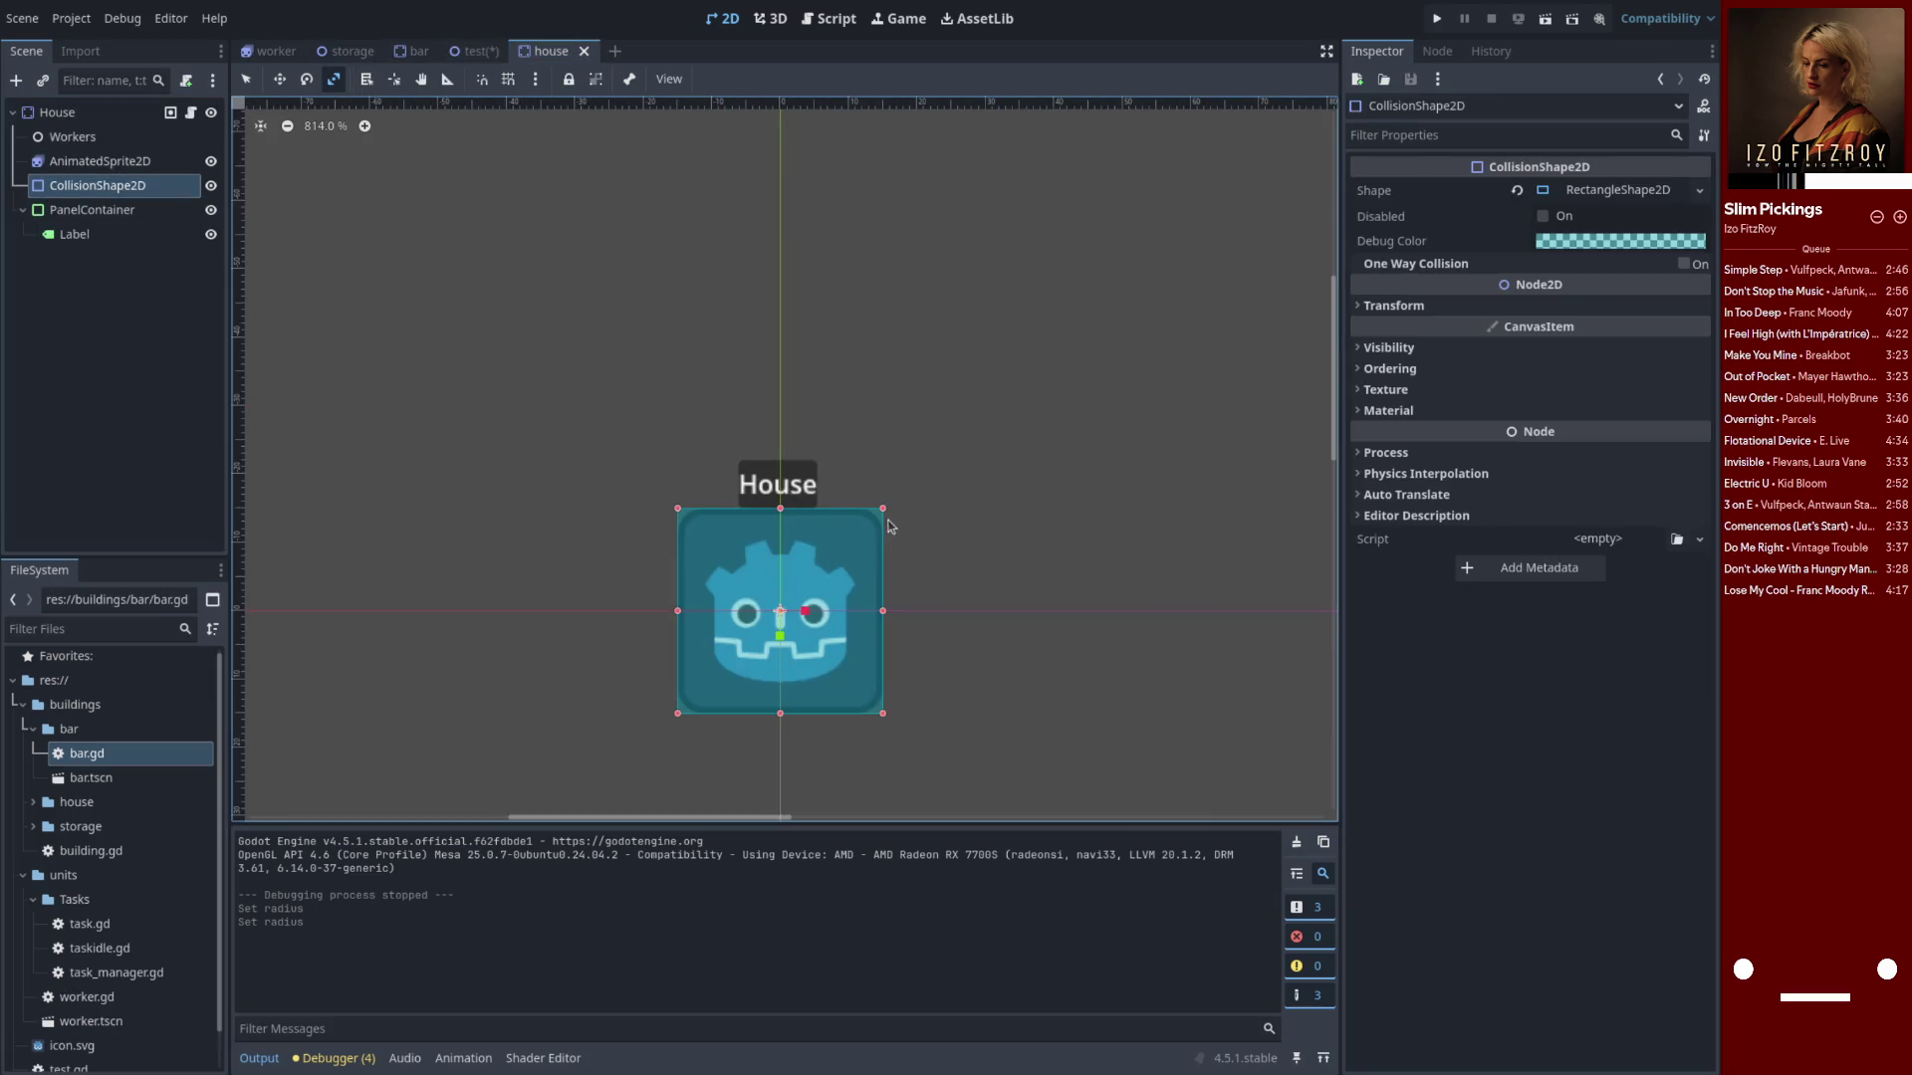
mouse_move(883, 612)
left_mouse_down()
mouse_move(925, 614)
mouse_move(884, 611)
left_mouse_up()
mouse_move(883, 713)
left_mouse_down()
mouse_move(968, 799)
mouse_move(919, 769)
mouse_move(1077, 711)
mouse_move(1095, 647)
mouse_move(1169, 700)
mouse_move(1167, 781)
mouse_move(1105, 747)
left_mouse_up()
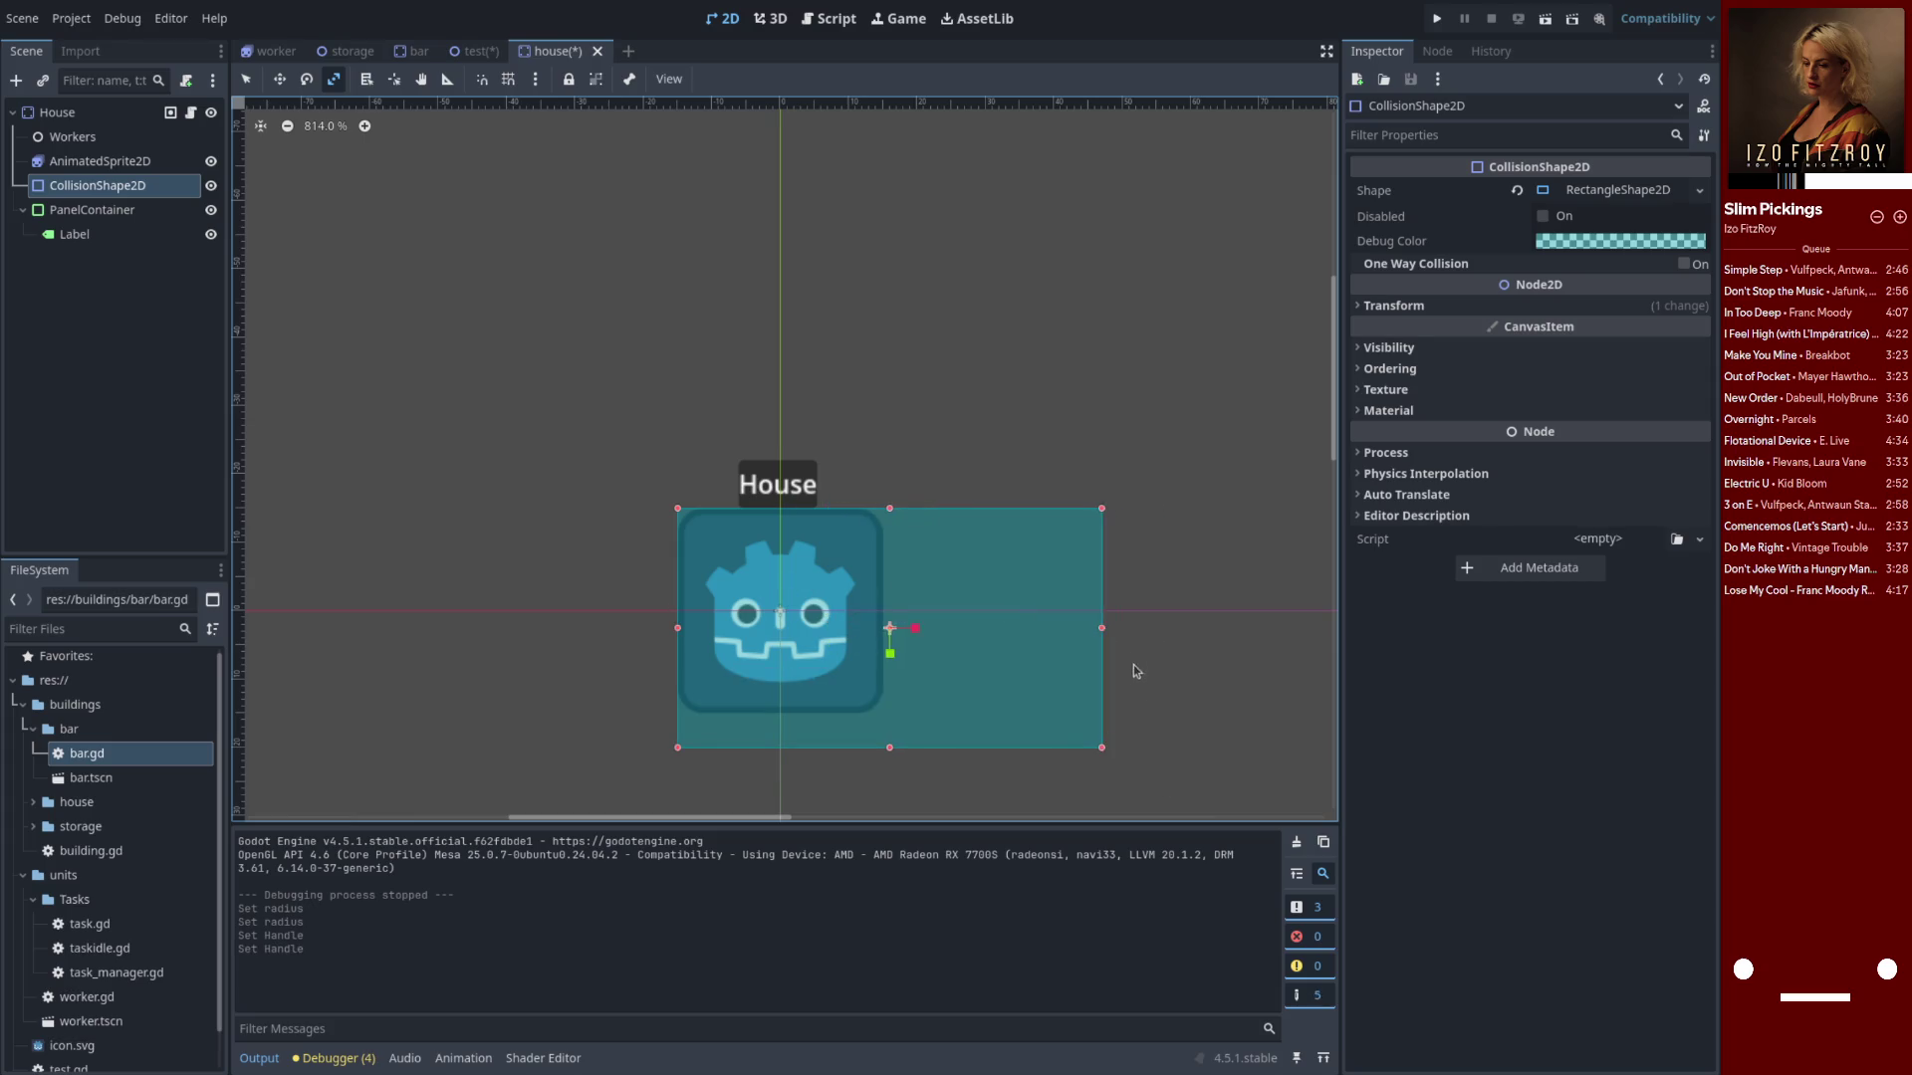
key("ctrl+z")
left_click(1453, 305)
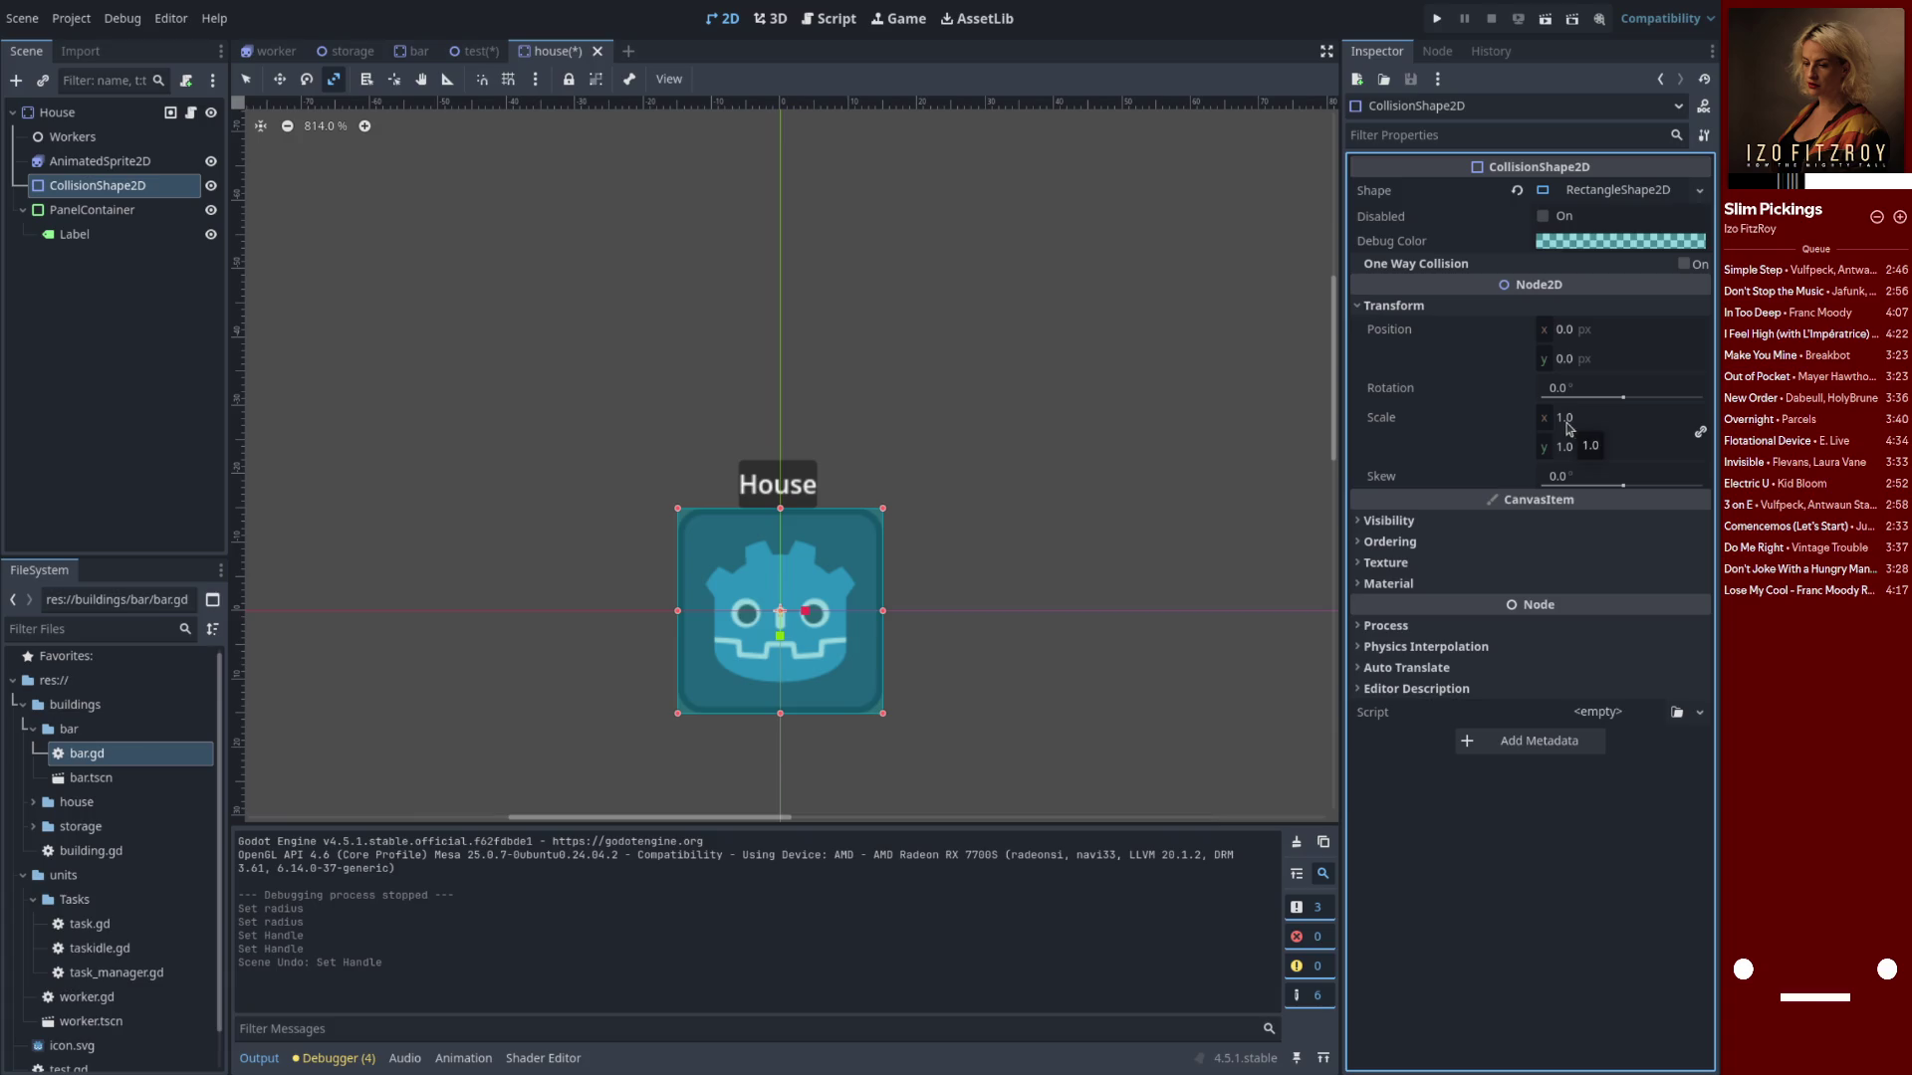
left_click(1579, 202)
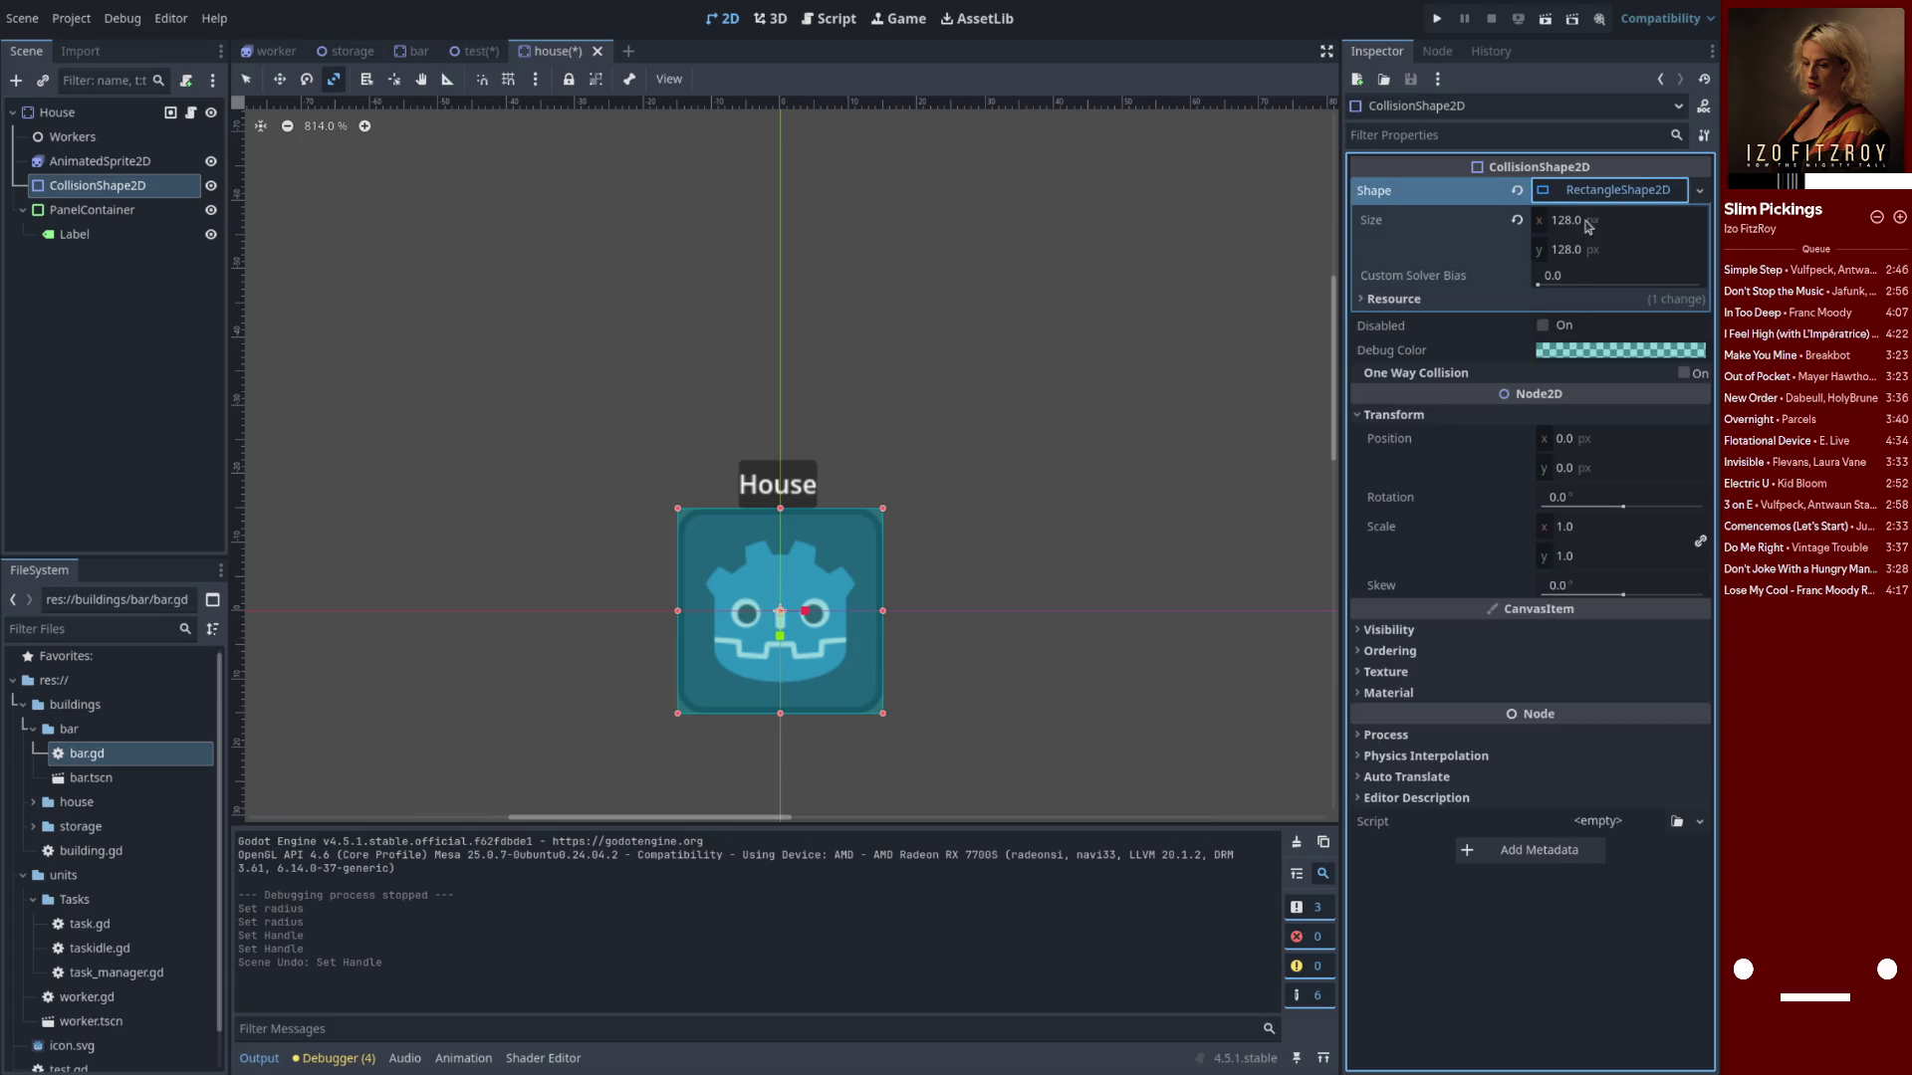